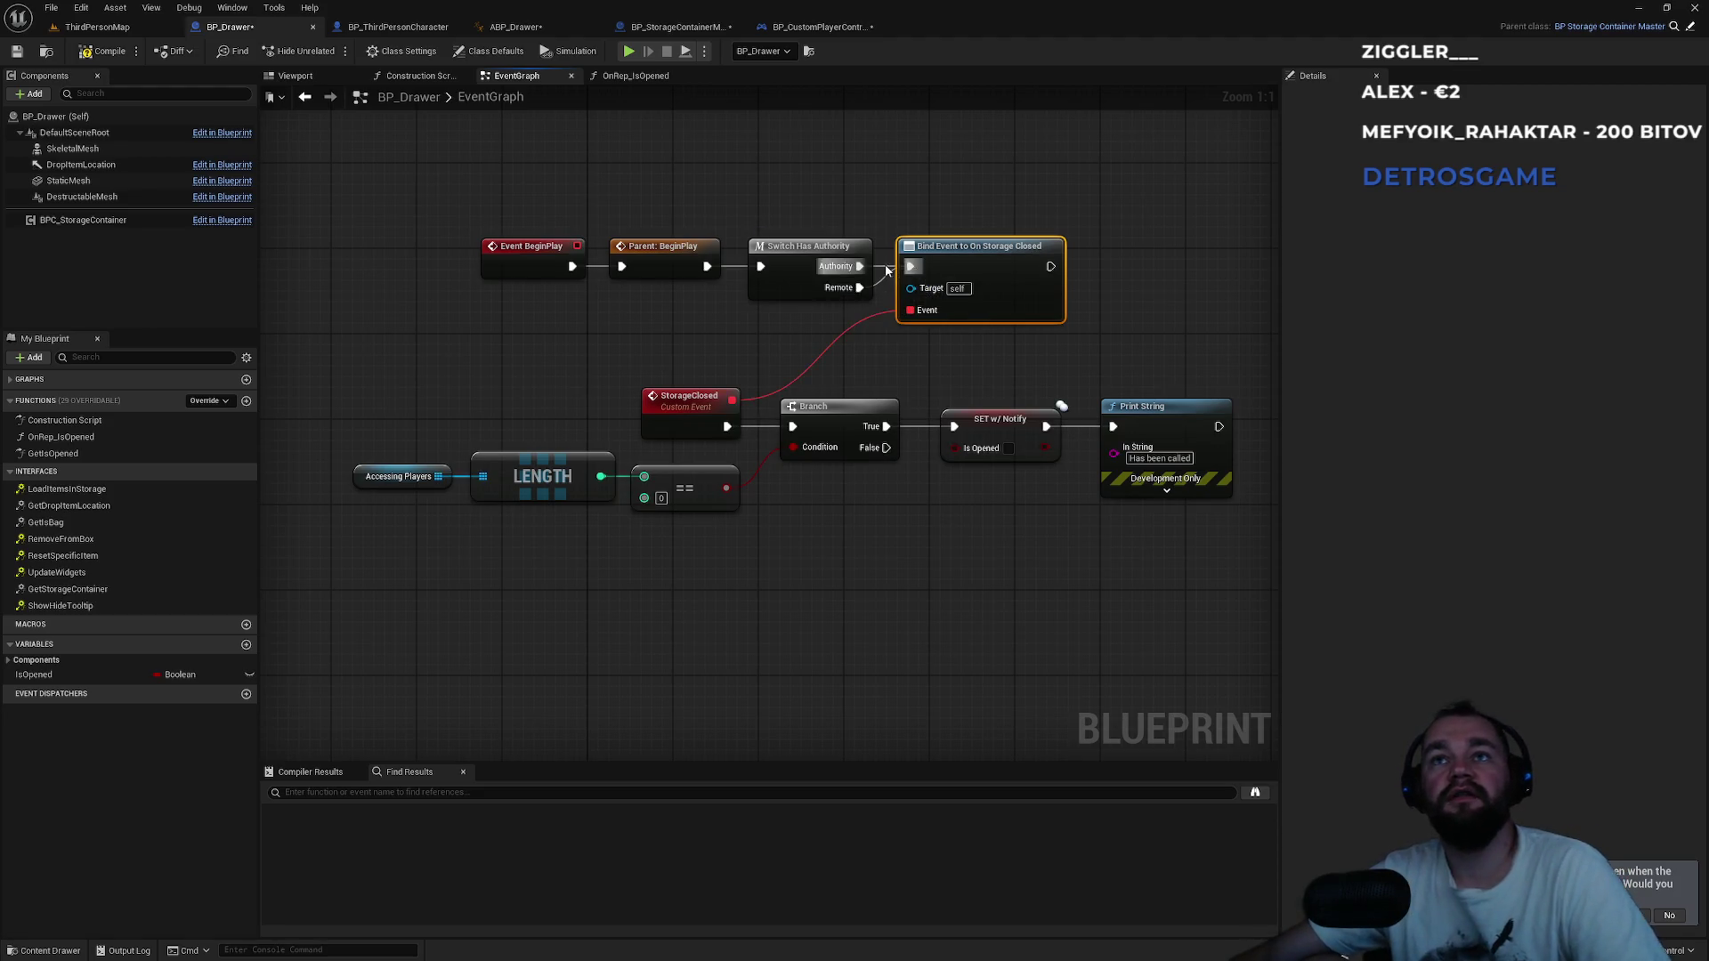
Move BP_Drawer's Bind Event wire to Switch Has Authority's Remote pin, then start a multiplayer play test.
{"action": "left_click_drag", "start_coordinate": [860, 266], "coordinate": [860, 287]}
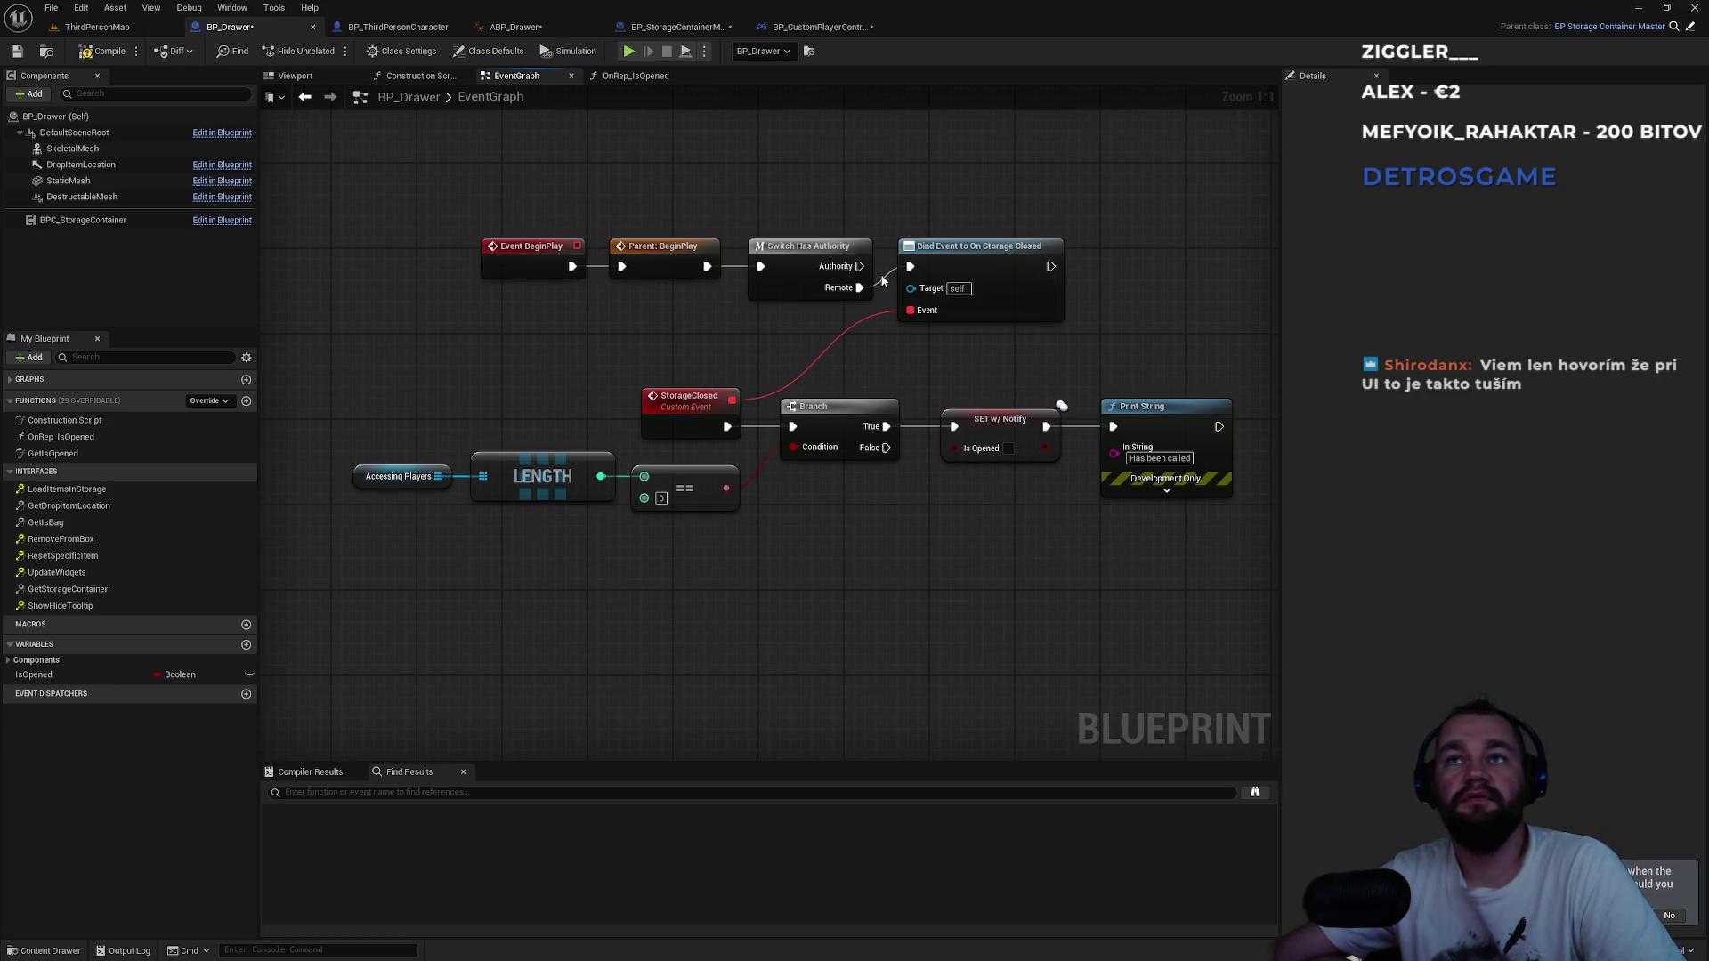
{"action": "mouse_move", "coordinate": [858, 266]}
{"action": "left_mouse_down"}
{"action": "mouse_move", "coordinate": [909, 268]}
{"action": "mouse_move", "coordinate": [858, 290]}
{"action": "left_mouse_up"}
{"action": "key", "text": "Escape"}
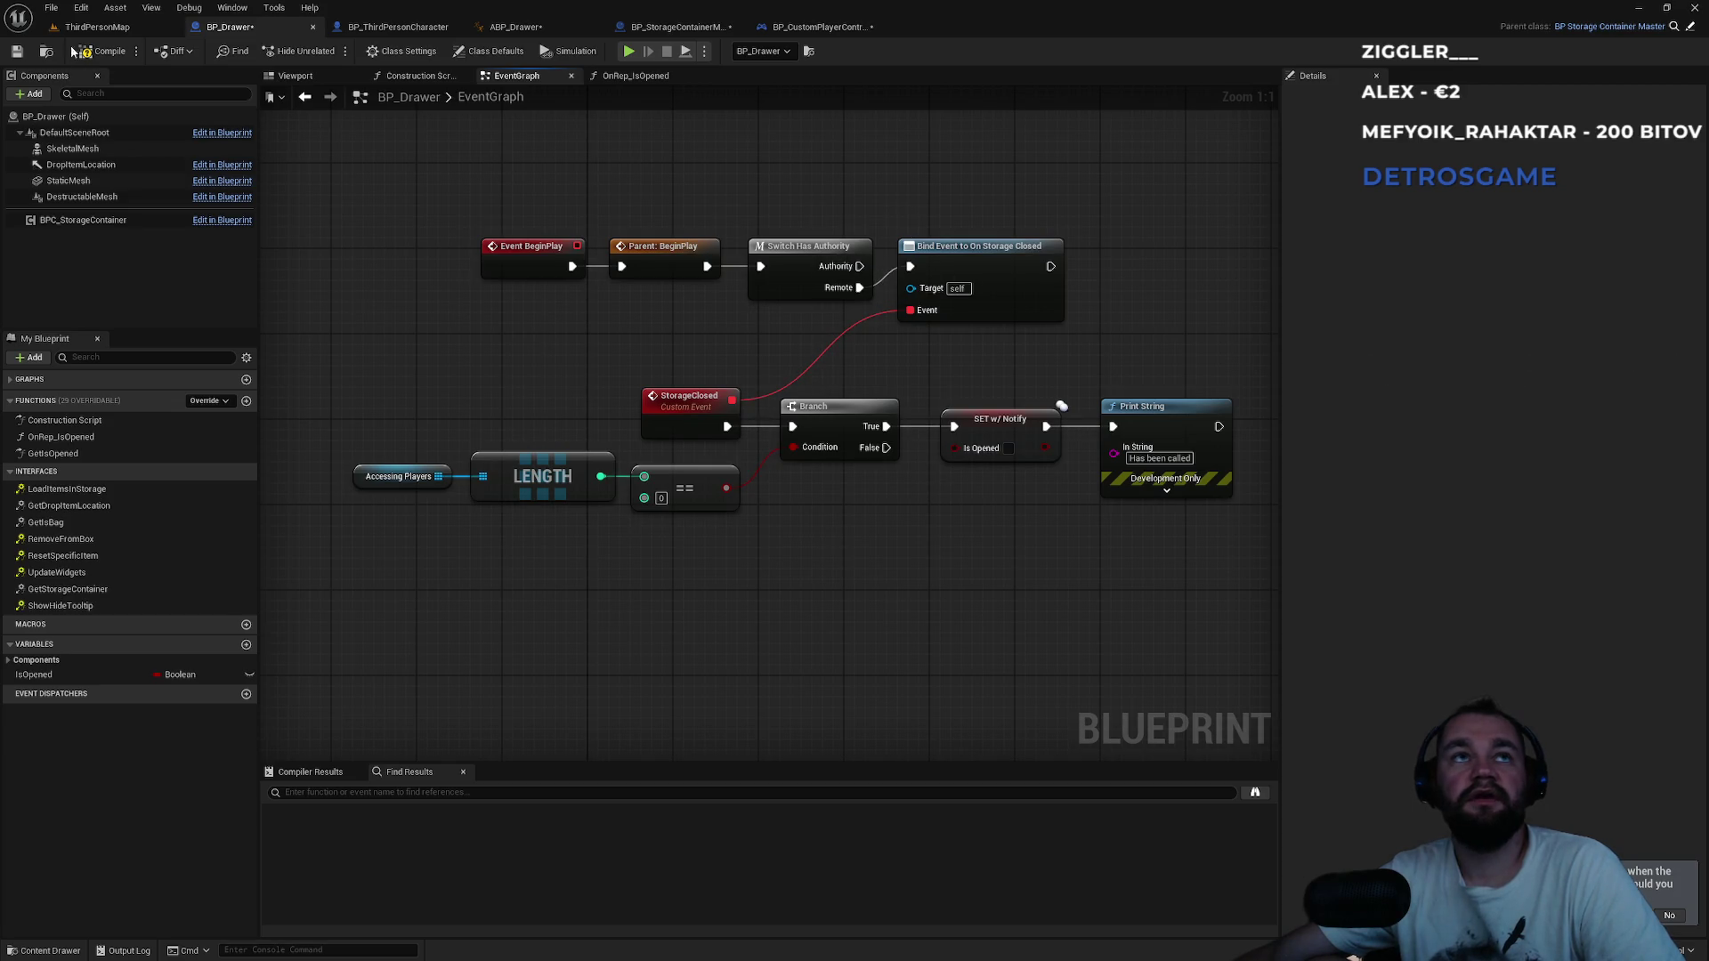
{"action": "left_click", "coordinate": [97, 27]}
{"action": "left_click", "coordinate": [341, 51]}
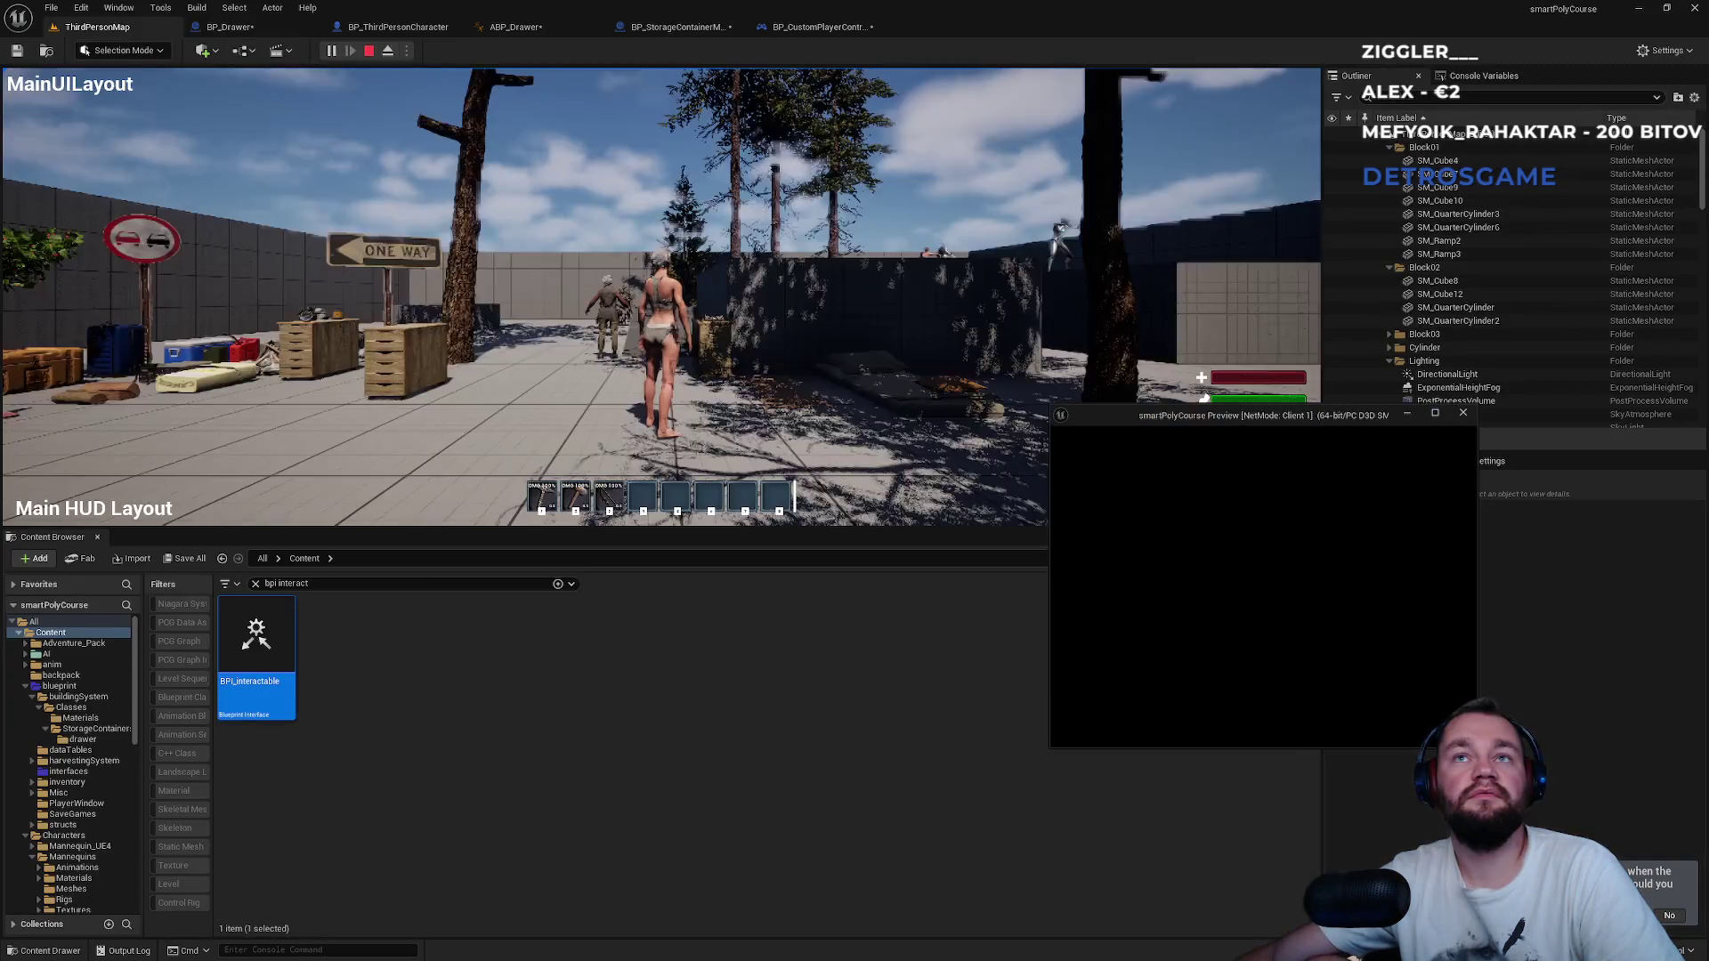
Open the storage box as the client and as the server, then close it on the client.
{"action": "key", "text": "super"}
{"action": "left_click", "coordinate": [1364, 583]}
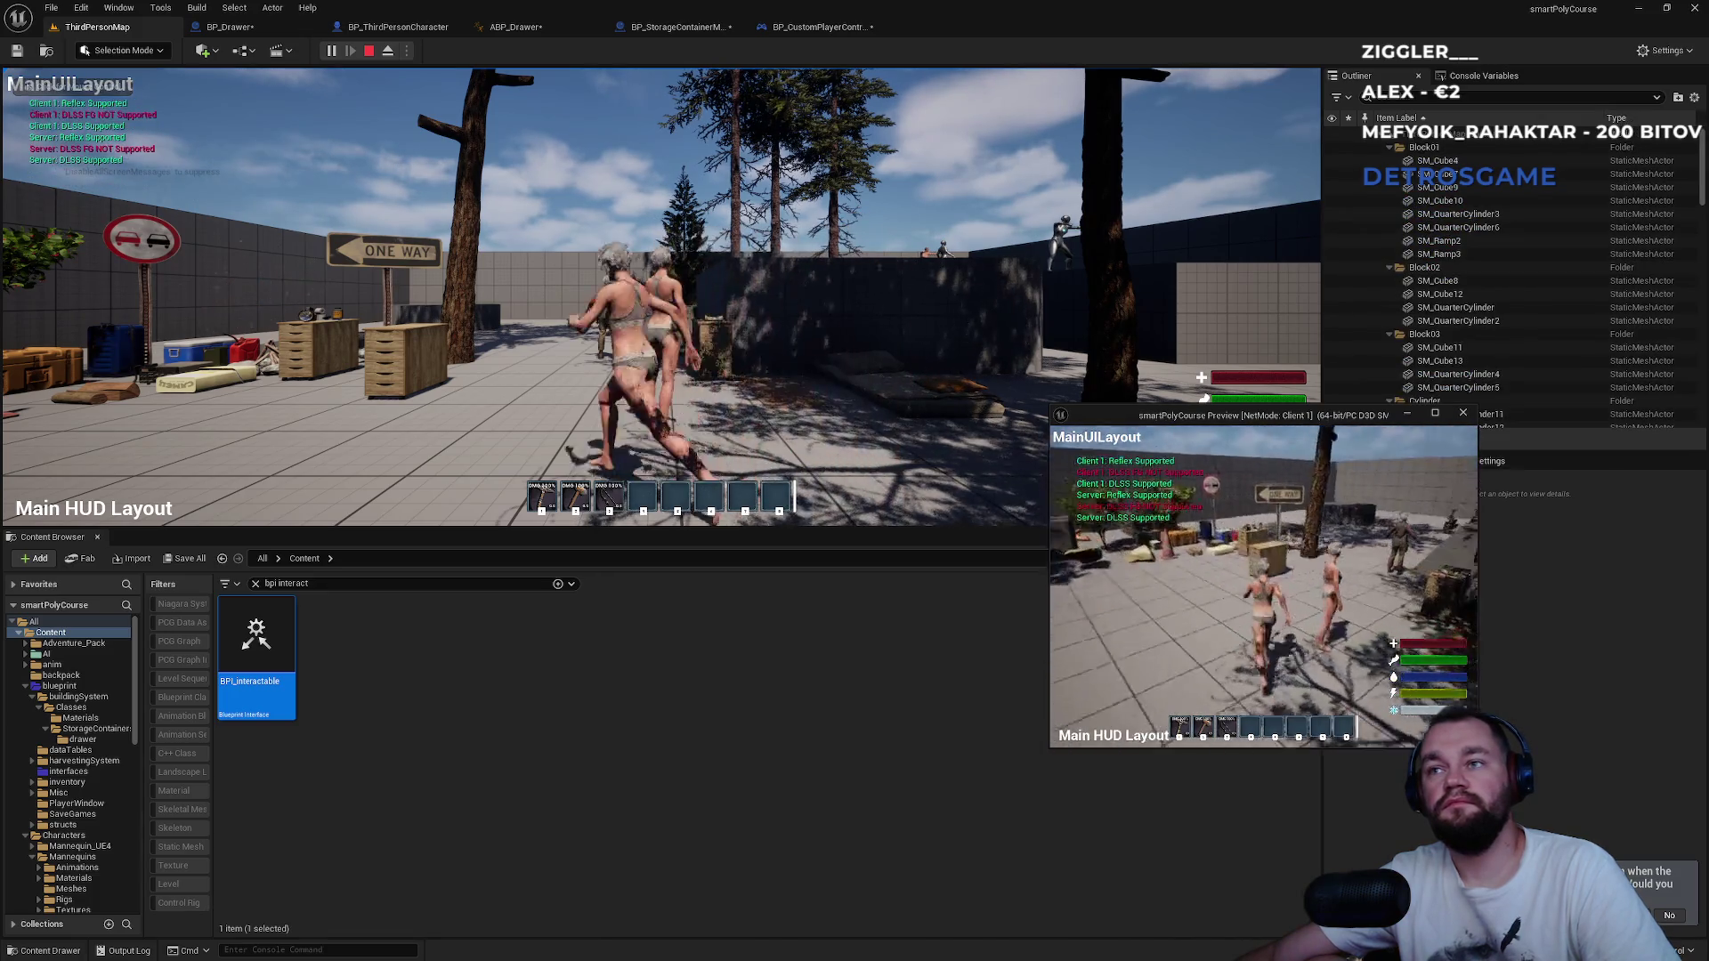
{"action": "key", "text": "e"}
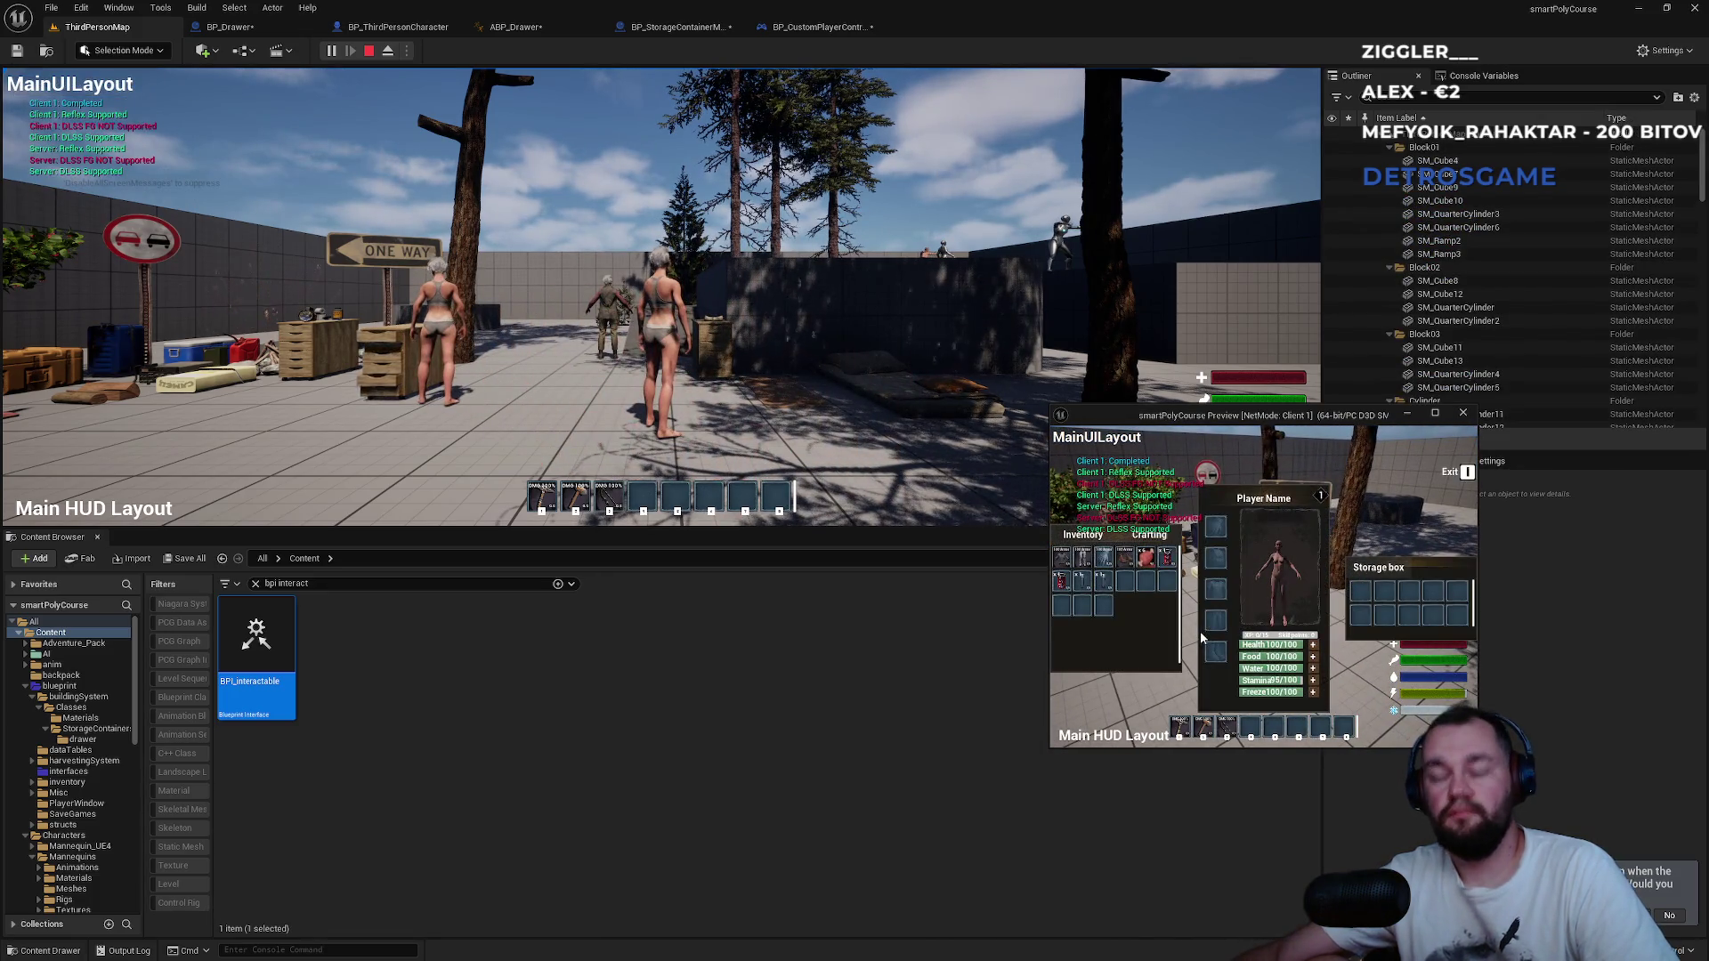
{"action": "key", "text": "super"}
{"action": "left_click", "coordinate": [616, 386]}
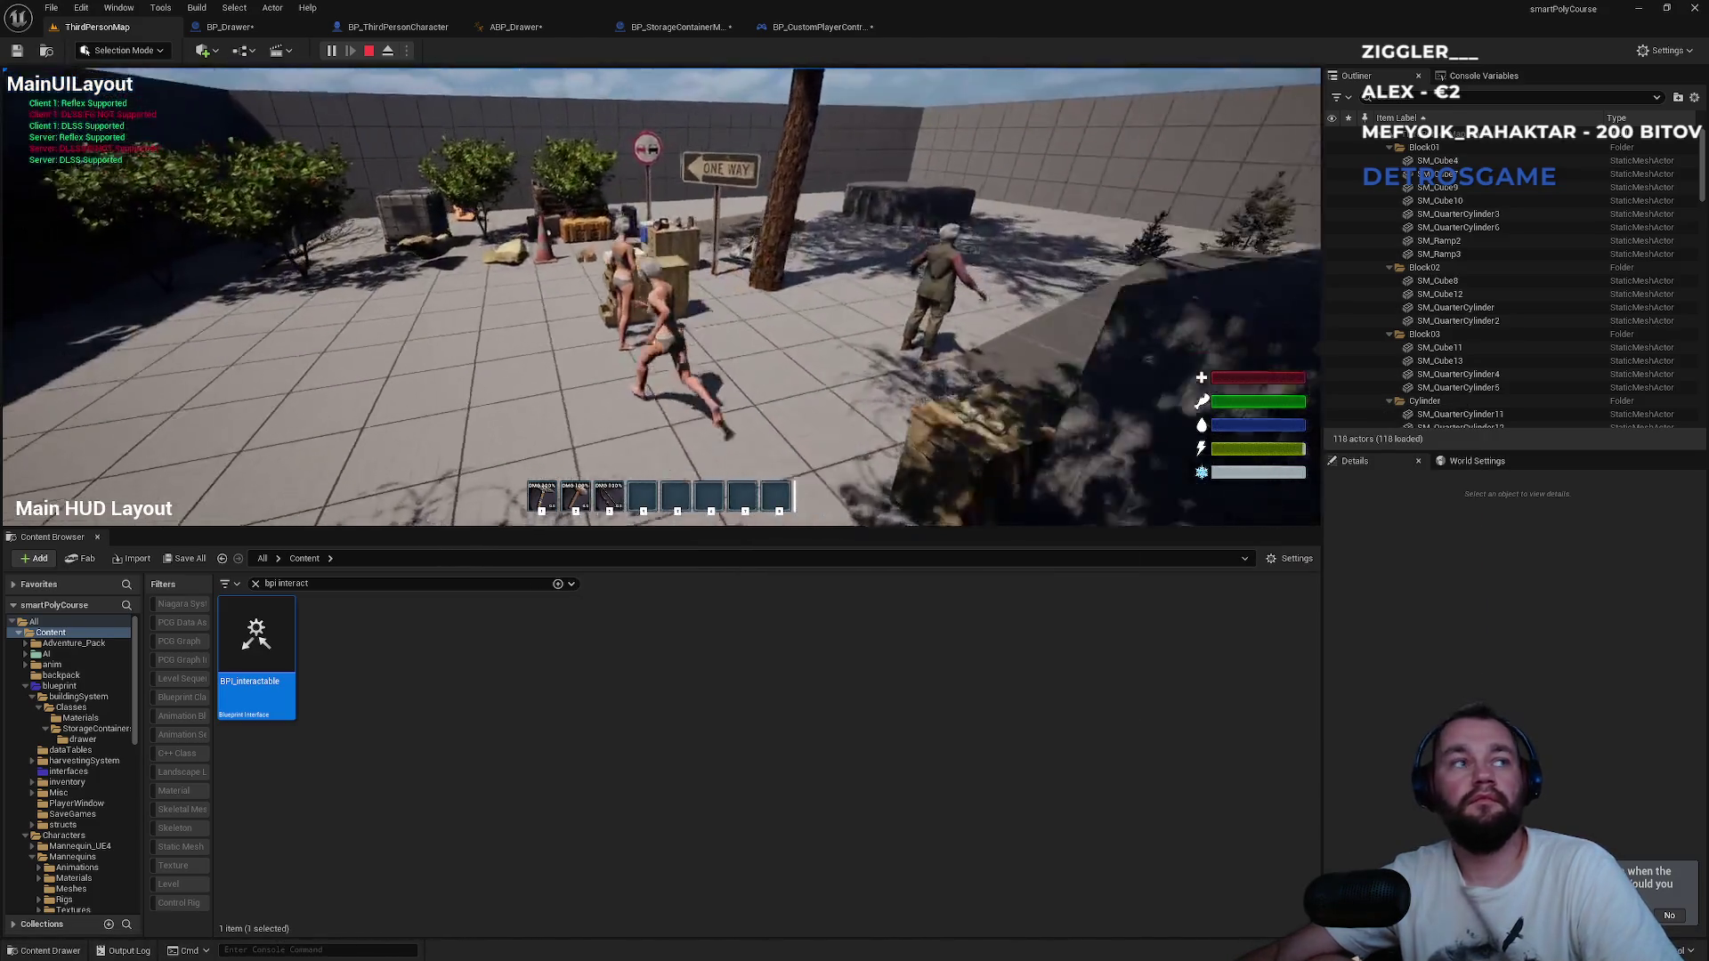
{"action": "key", "text": "e"}
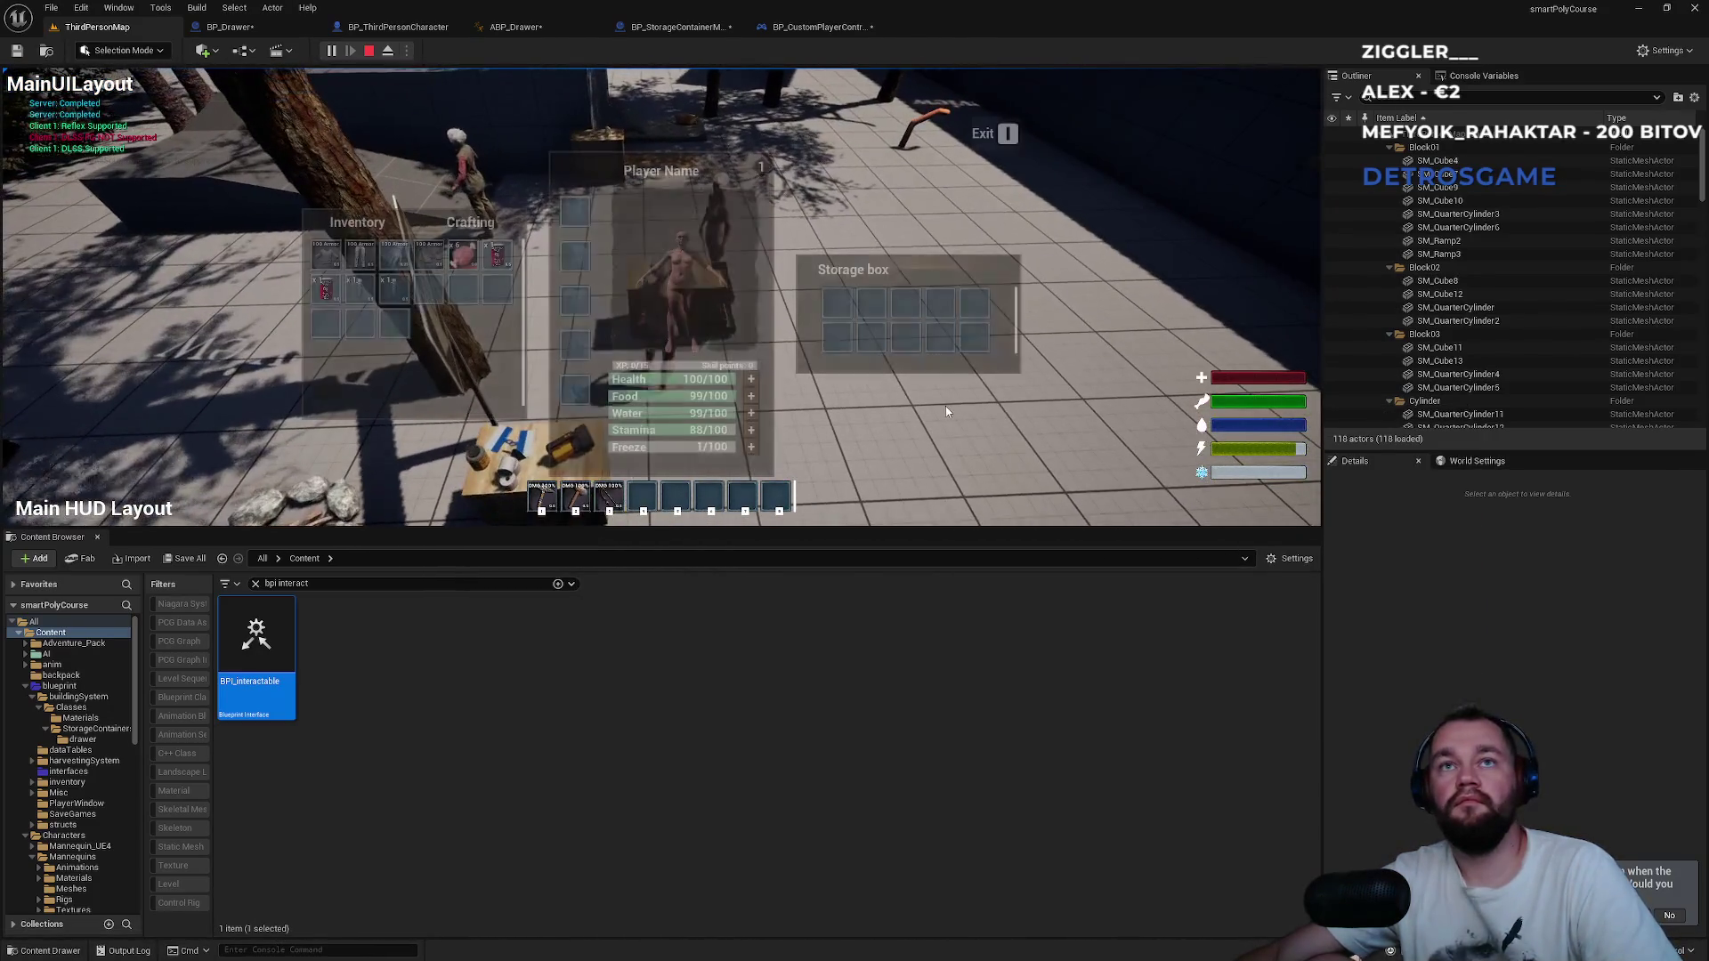
{"action": "key", "text": "alt+Tab"}
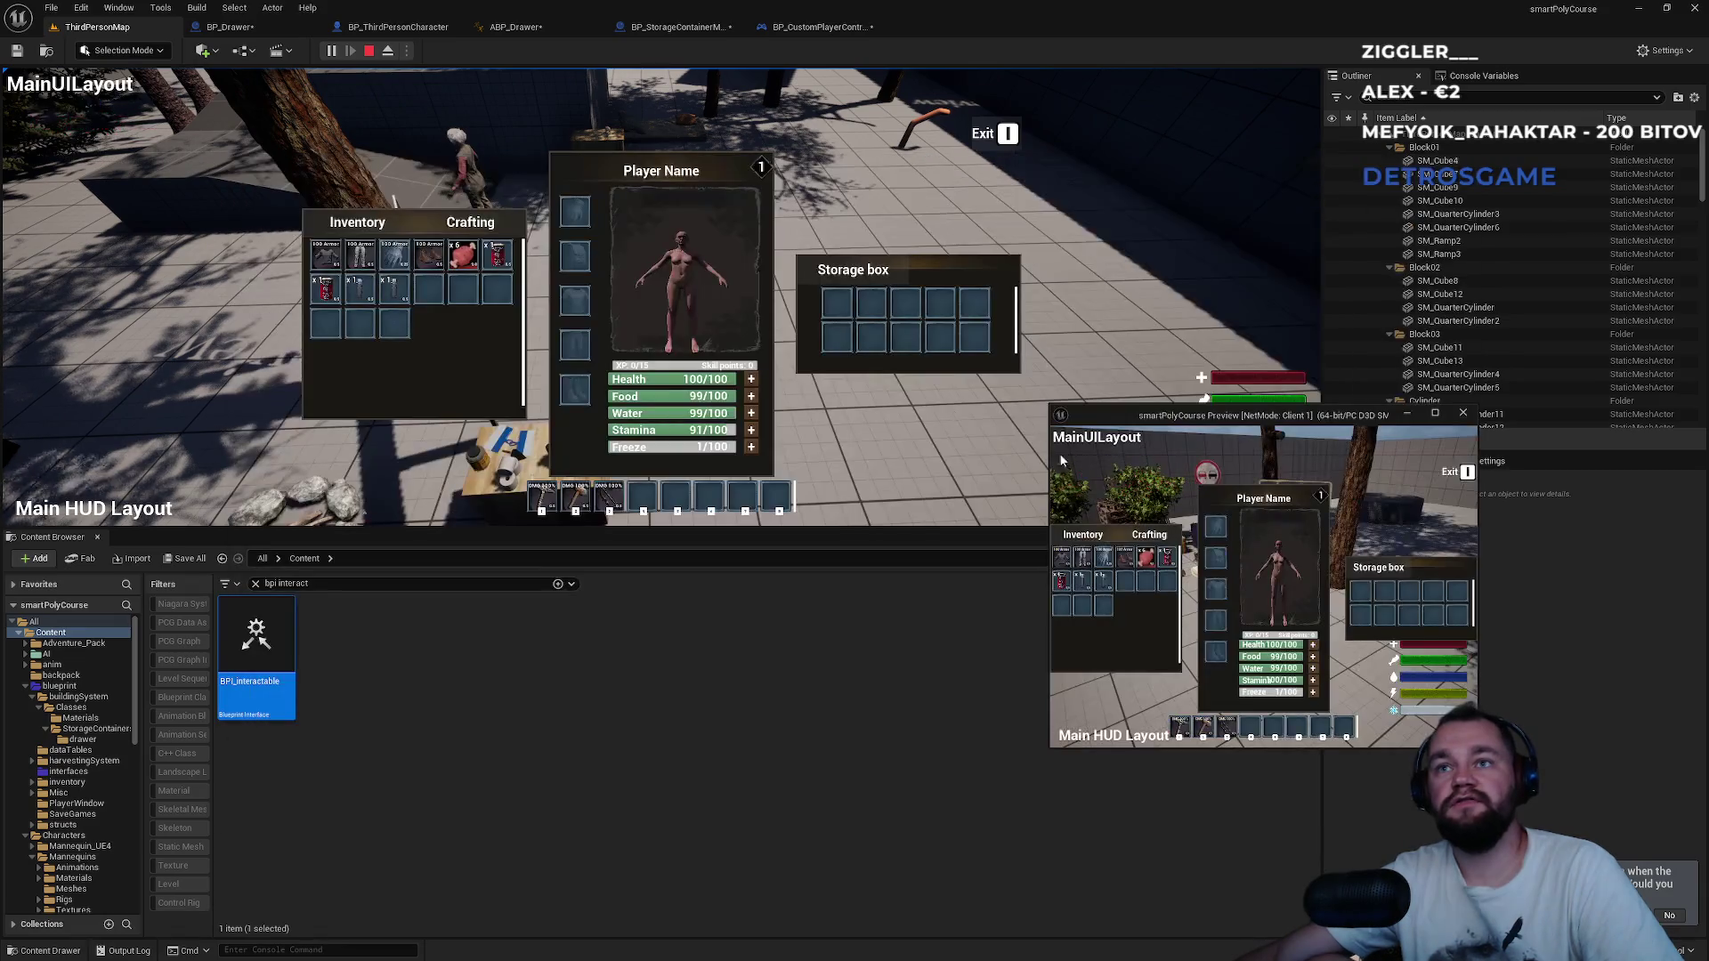
{"action": "key", "text": "e"}
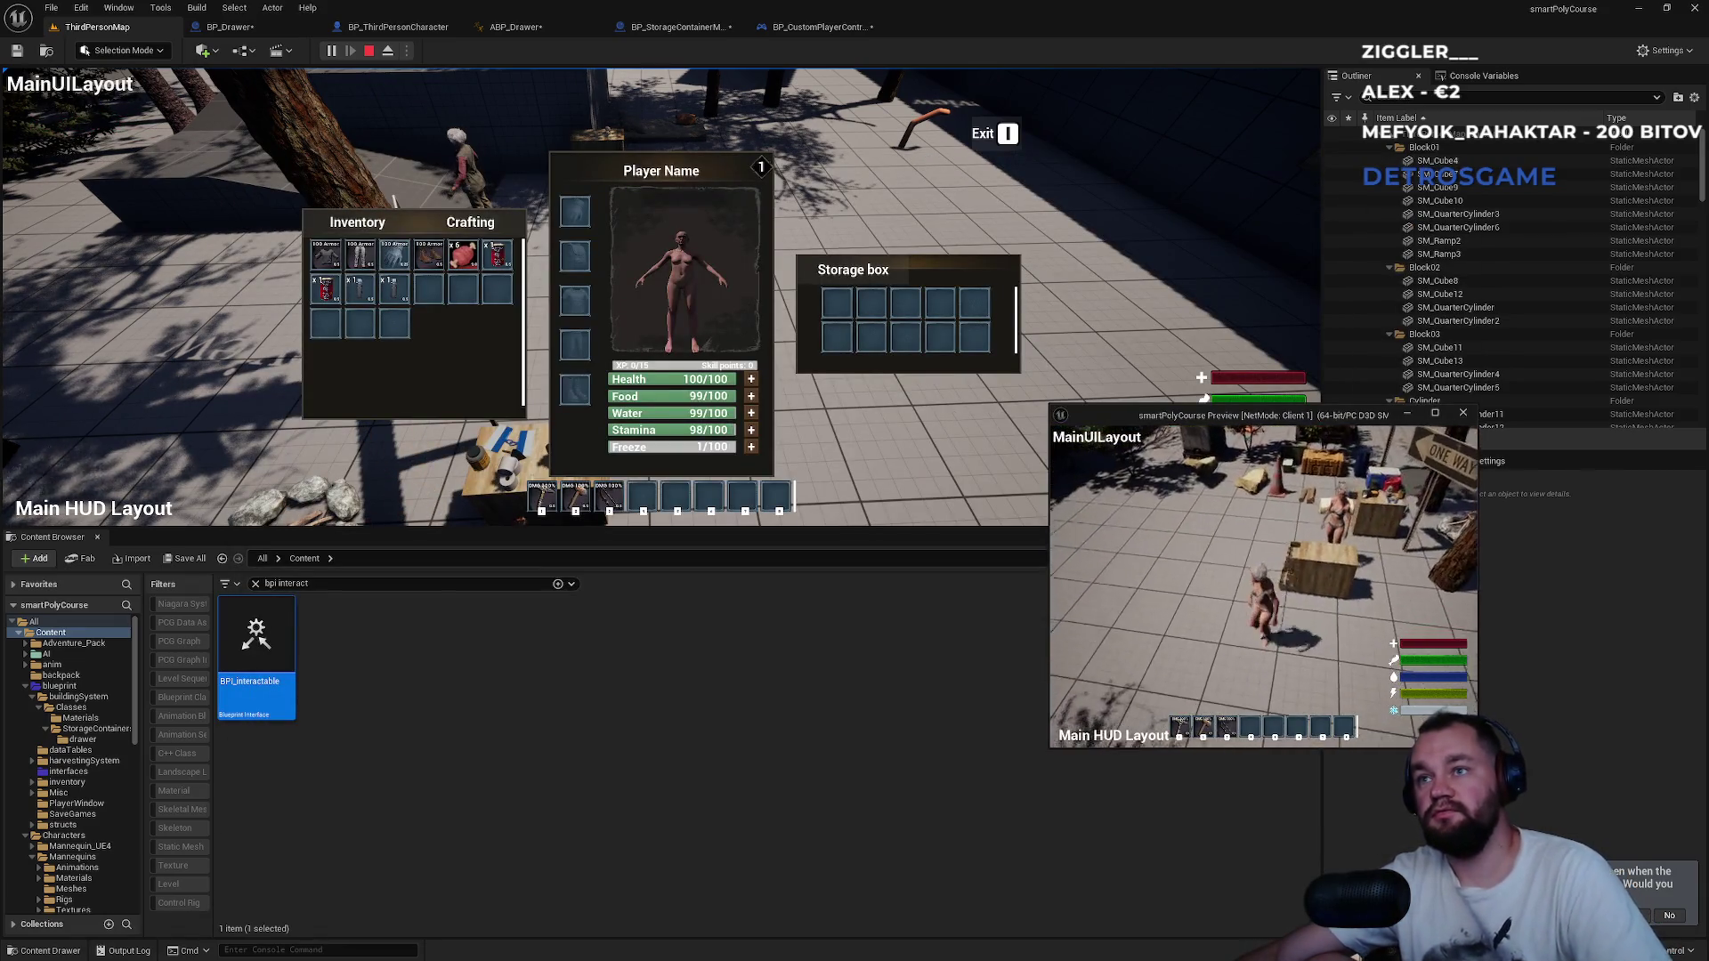
Close the storage UI on the server, reopen and close it, then stop play and view BP_CustomPlayerController.
{"action": "key", "text": "super"}
{"action": "left_click", "coordinate": [1086, 190]}
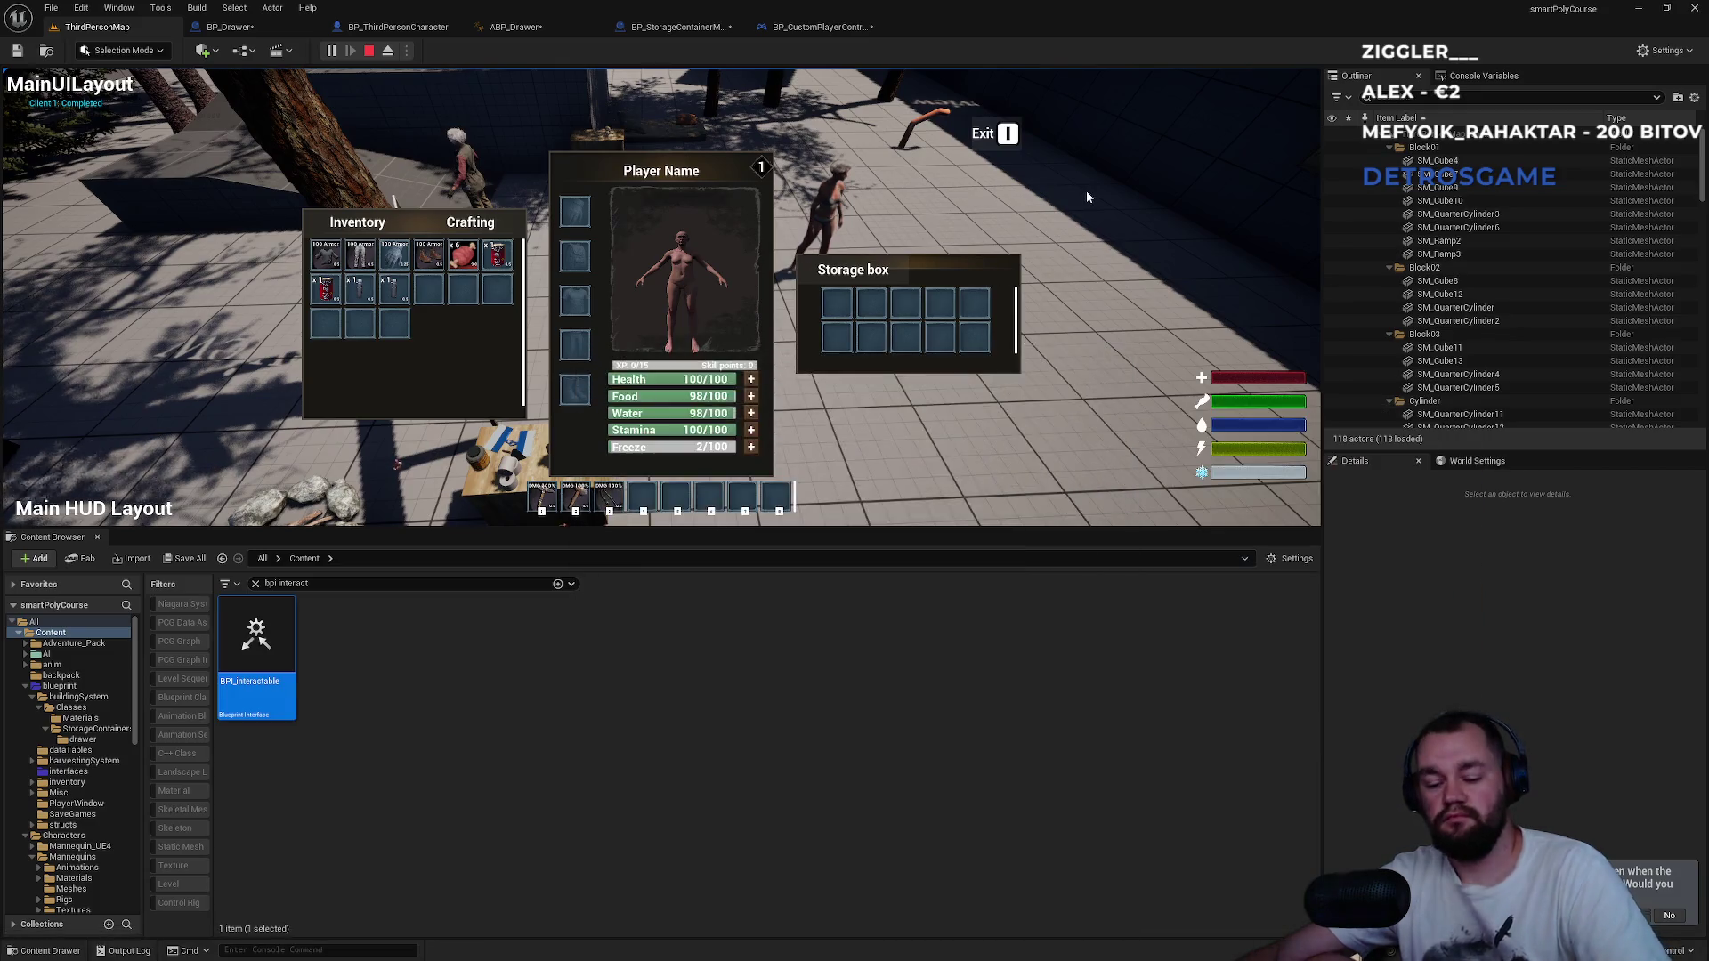
{"action": "key", "text": "e"}
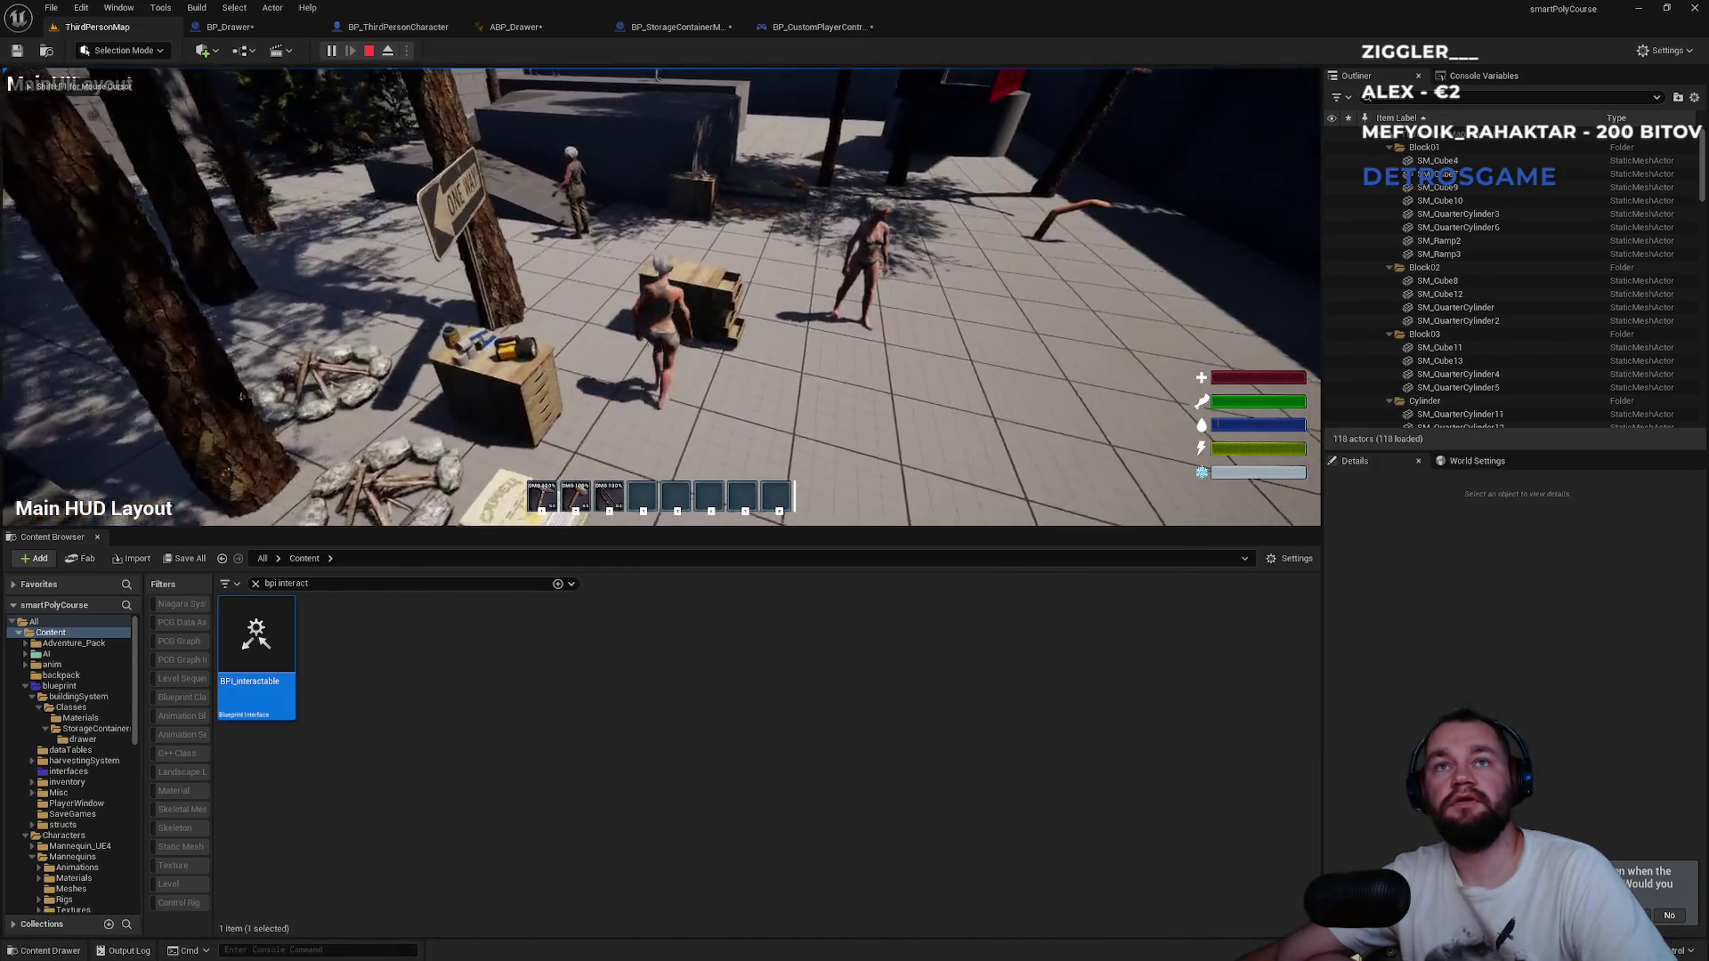
{"action": "key", "text": "e"}
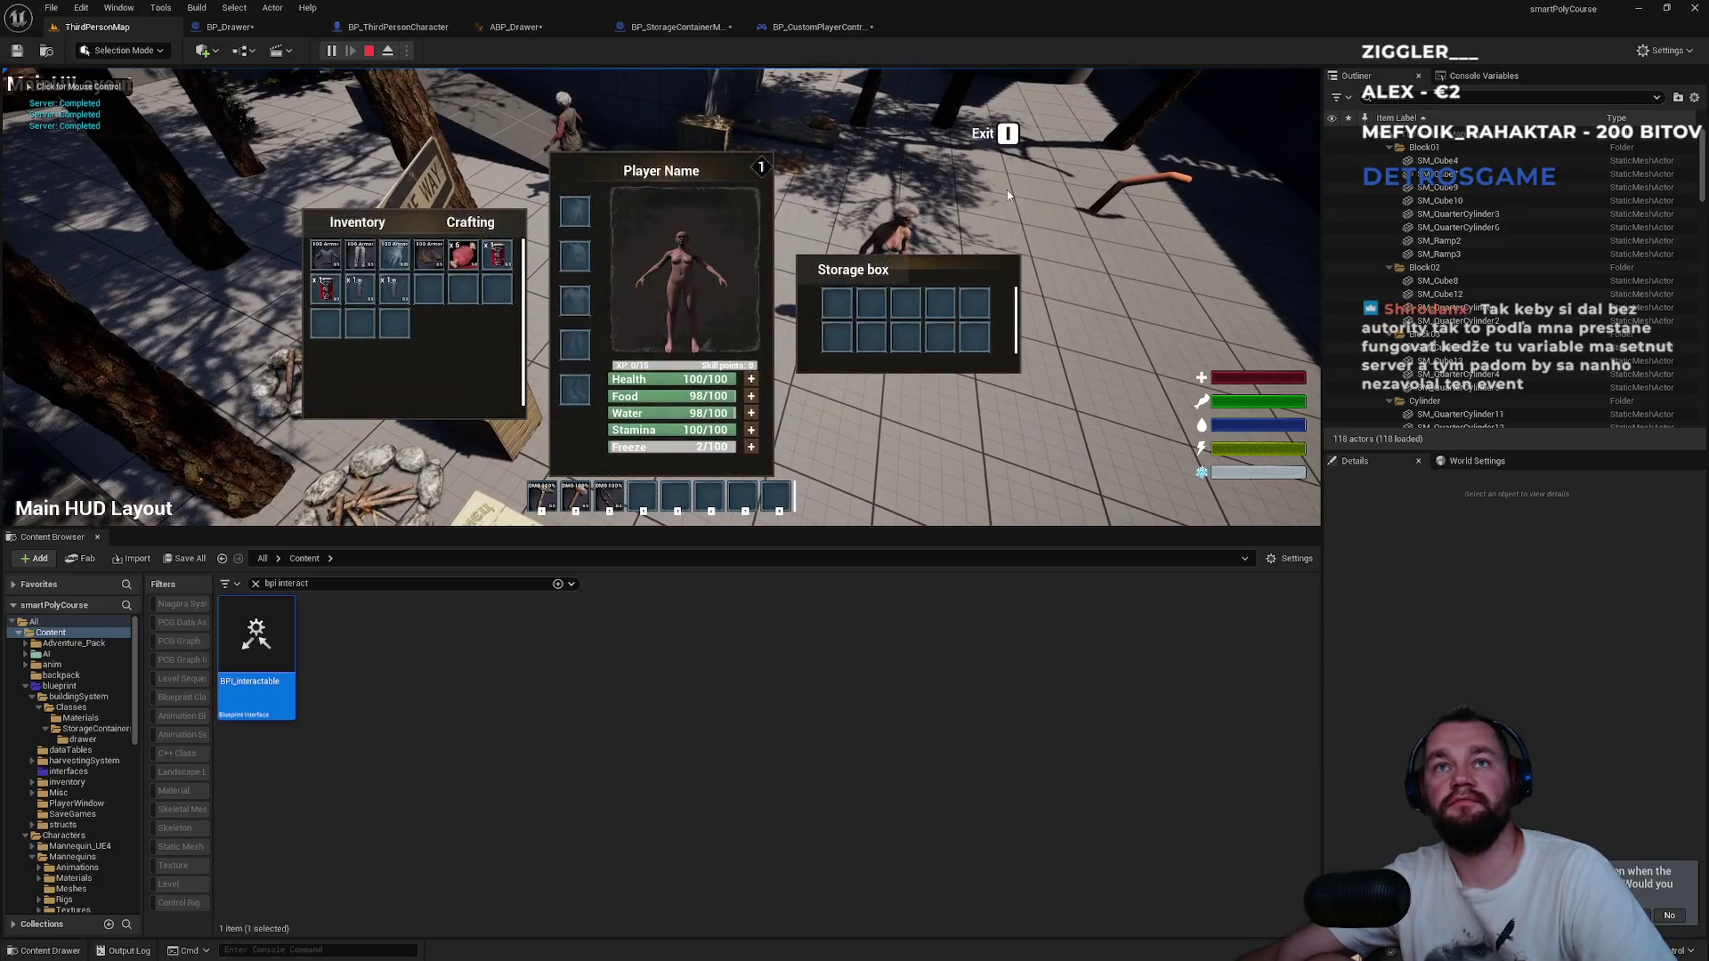
{"action": "key", "text": "e"}
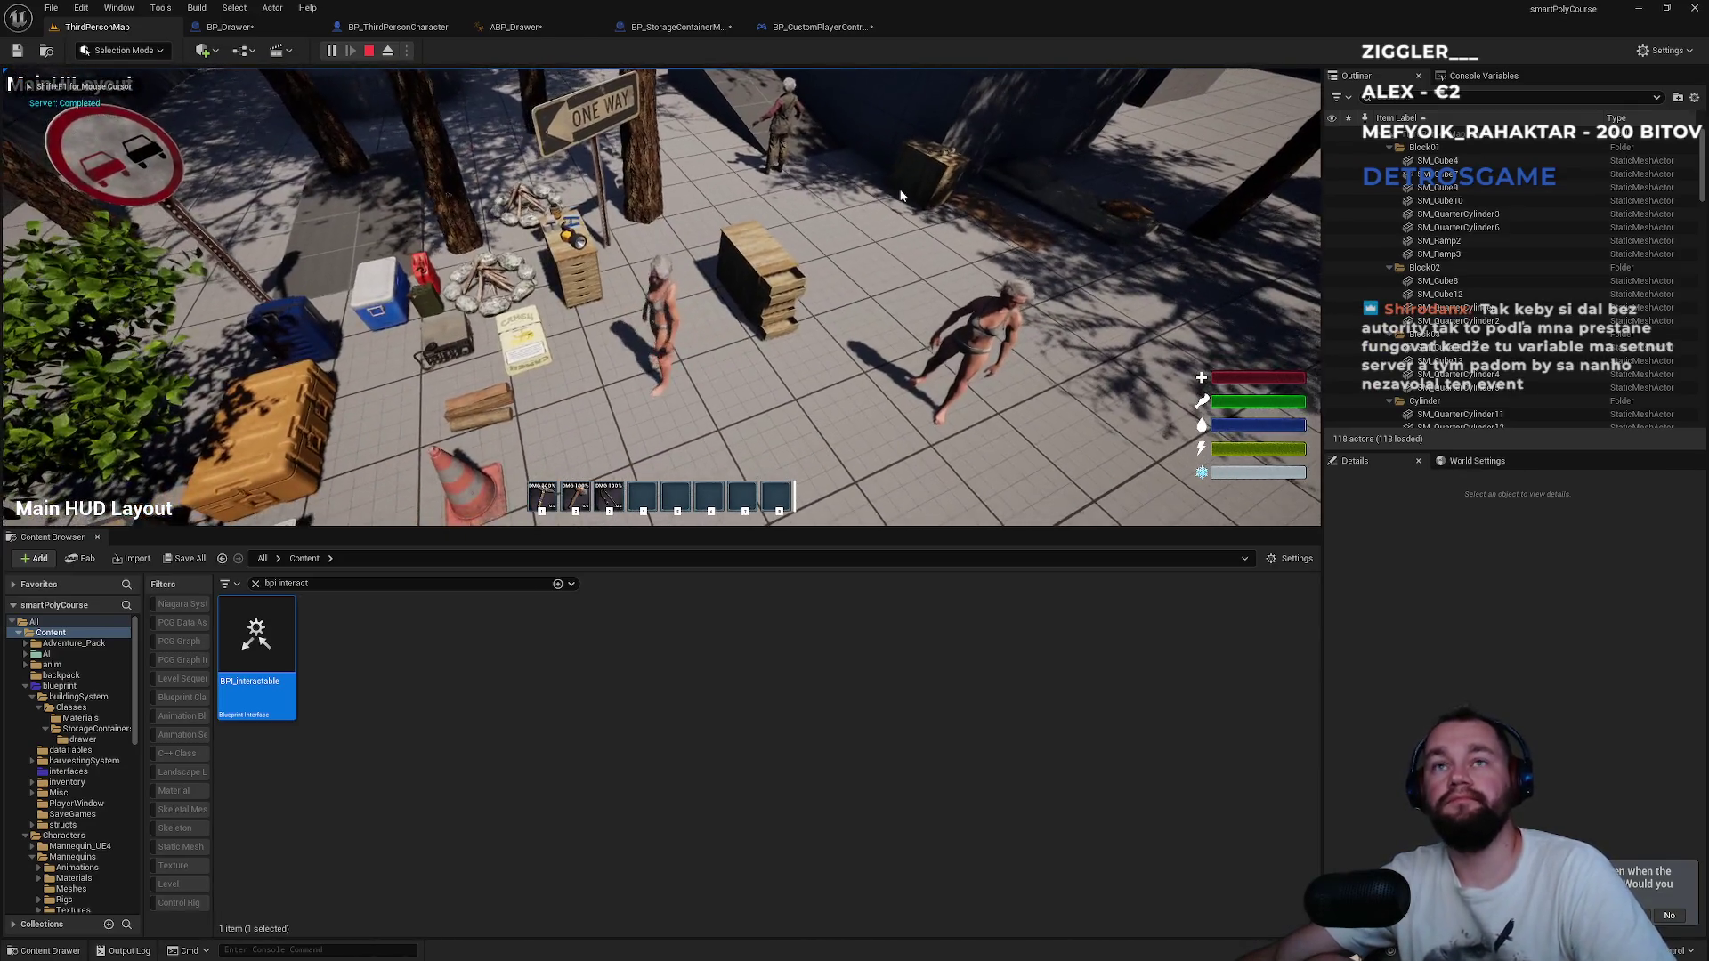
{"action": "key", "text": "Escape"}
{"action": "left_click", "coordinate": [836, 28]}
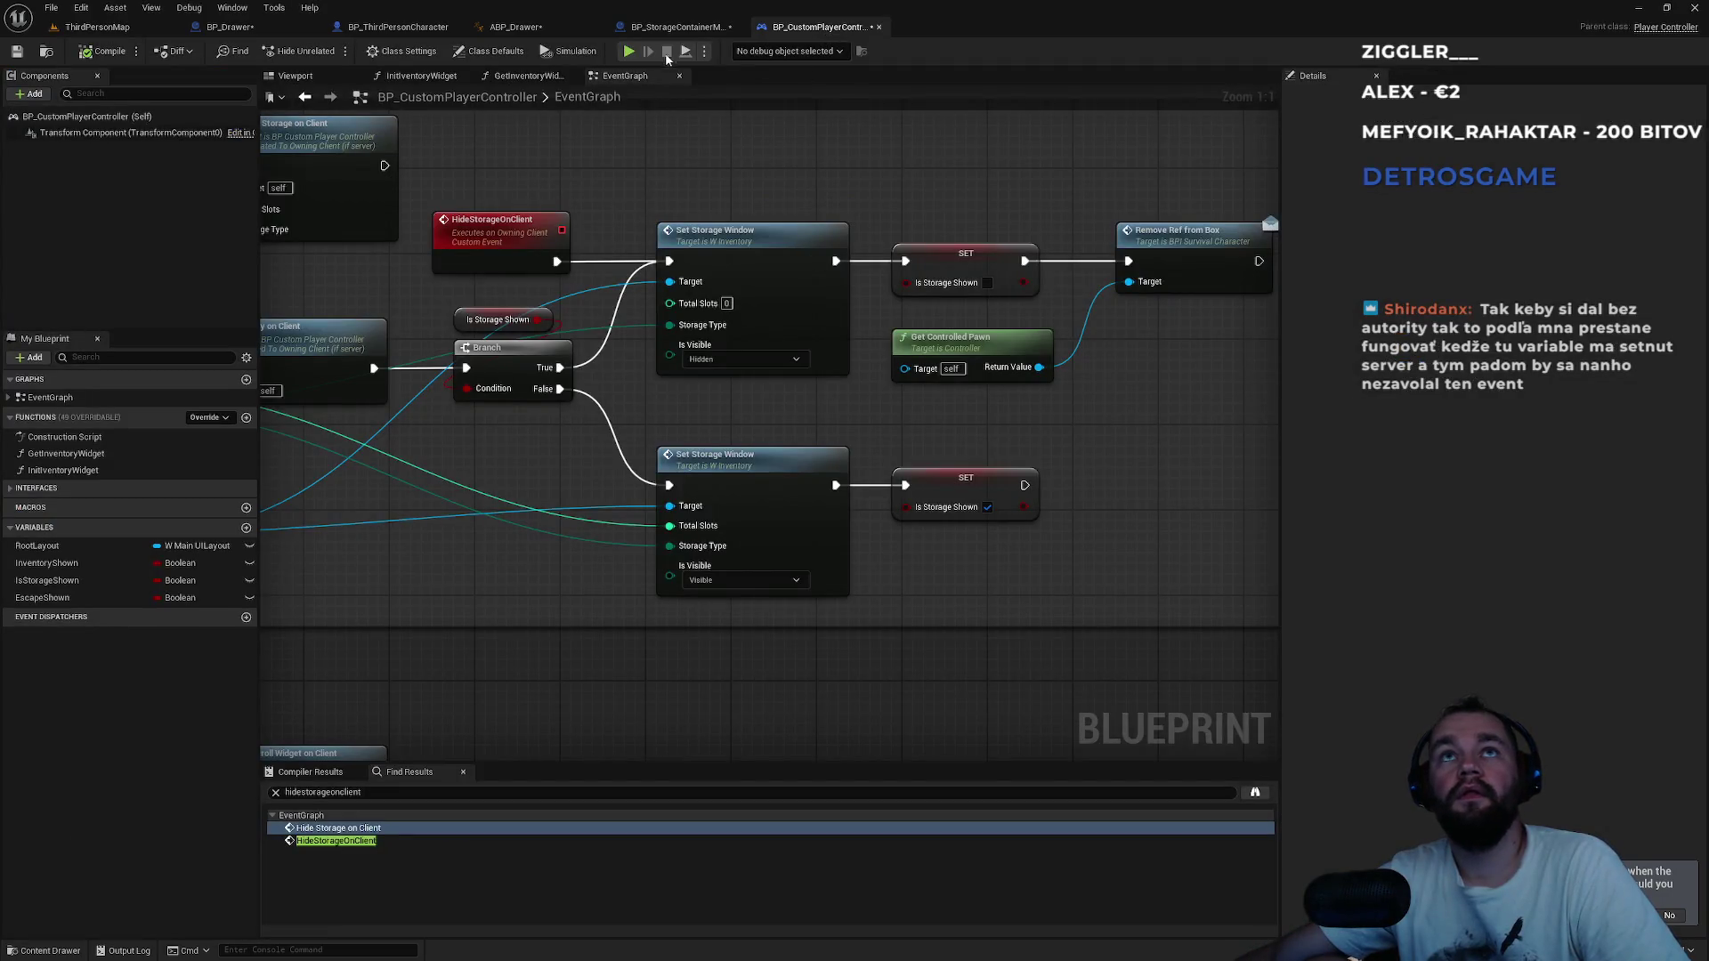
Reconnect BP_Drawer's Bind Event exec to the Authority pin of Switch Has Authority.
{"action": "left_click", "coordinate": [677, 27]}
{"action": "left_click", "coordinate": [230, 27]}
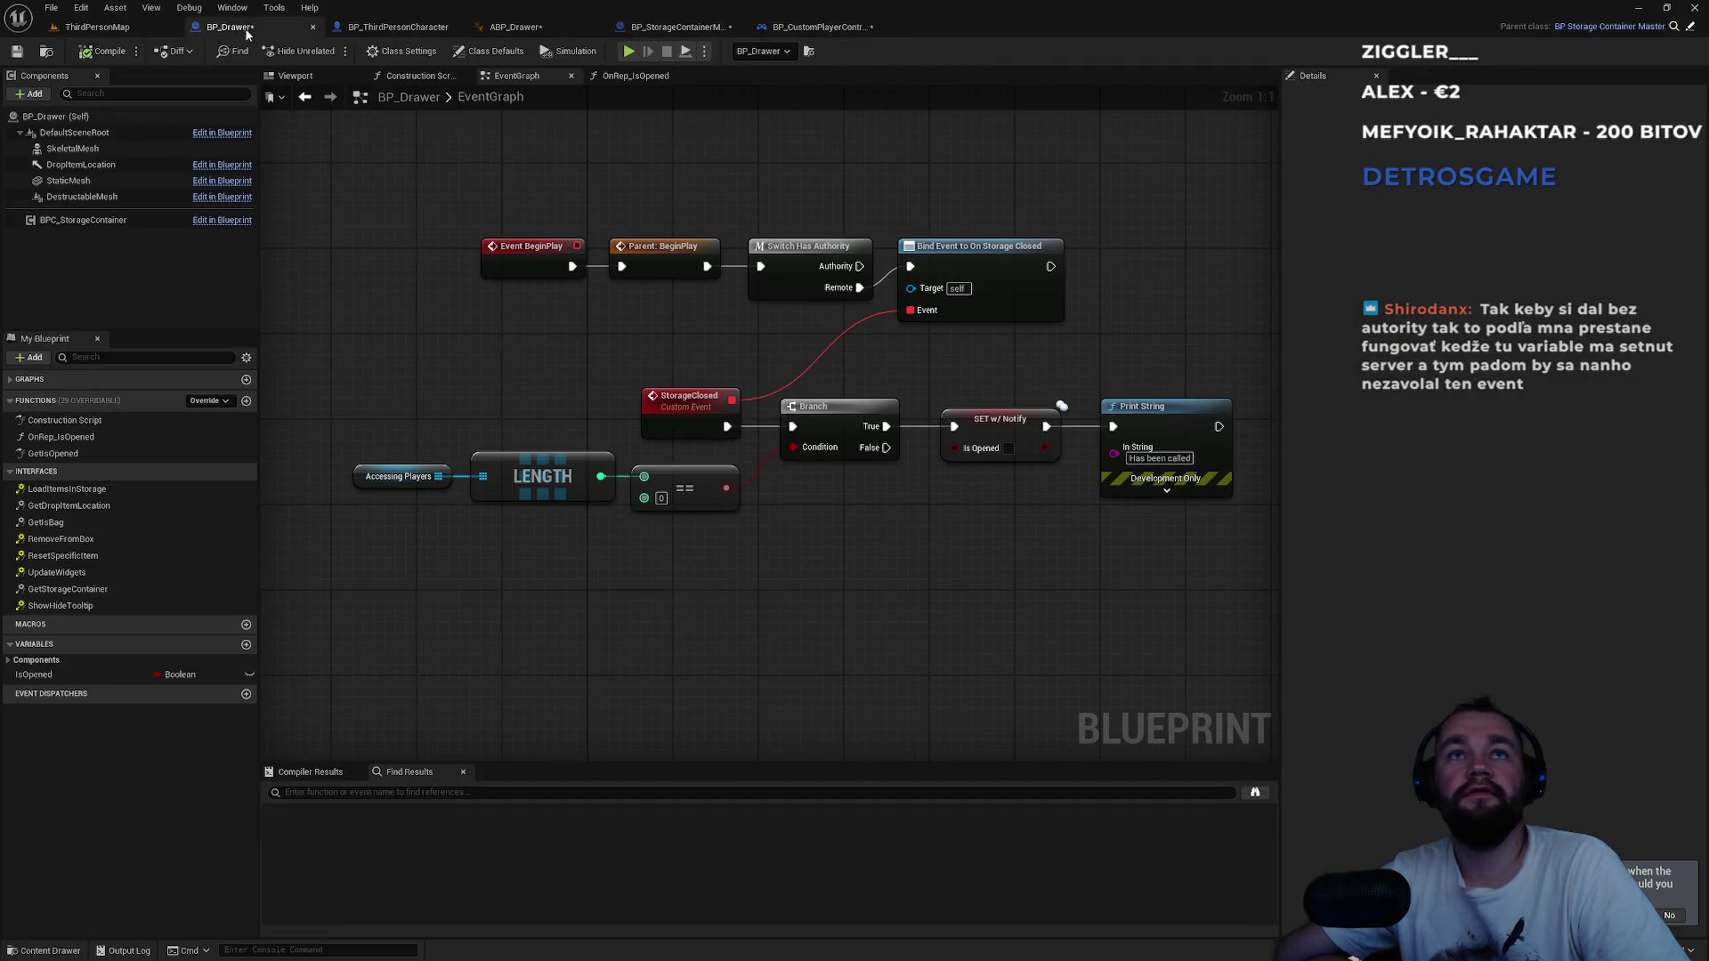
{"action": "mouse_move", "coordinate": [865, 267]}
{"action": "left_mouse_down"}
{"action": "mouse_move", "coordinate": [846, 272]}
{"action": "mouse_move", "coordinate": [899, 270]}
{"action": "mouse_move", "coordinate": [831, 257]}
{"action": "left_mouse_up"}
{"action": "left_click", "coordinate": [900, 184]}
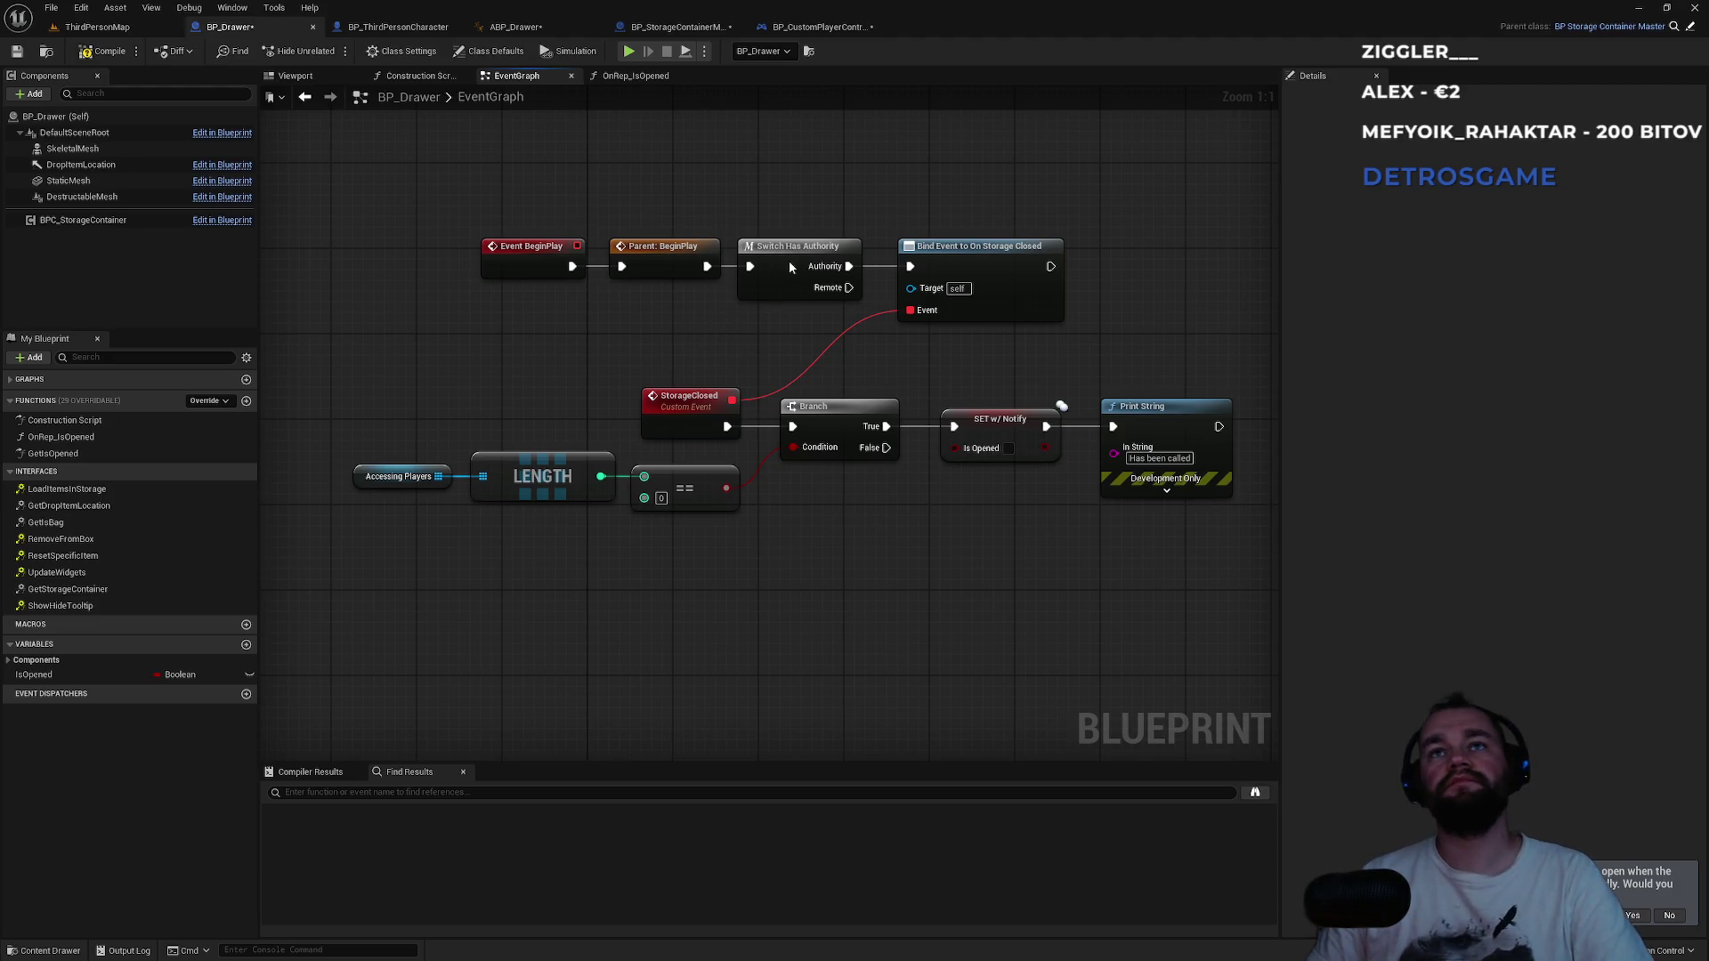
{"action": "left_click_drag", "start_coordinate": [788, 260], "coordinate": [794, 260]}
{"action": "left_click", "coordinate": [526, 424]}
{"action": "mouse_move", "coordinate": [547, 418]}
{"action": "left_mouse_down"}
{"action": "mouse_move", "coordinate": [512, 314]}
{"action": "mouse_move", "coordinate": [525, 376]}
{"action": "left_mouse_up"}
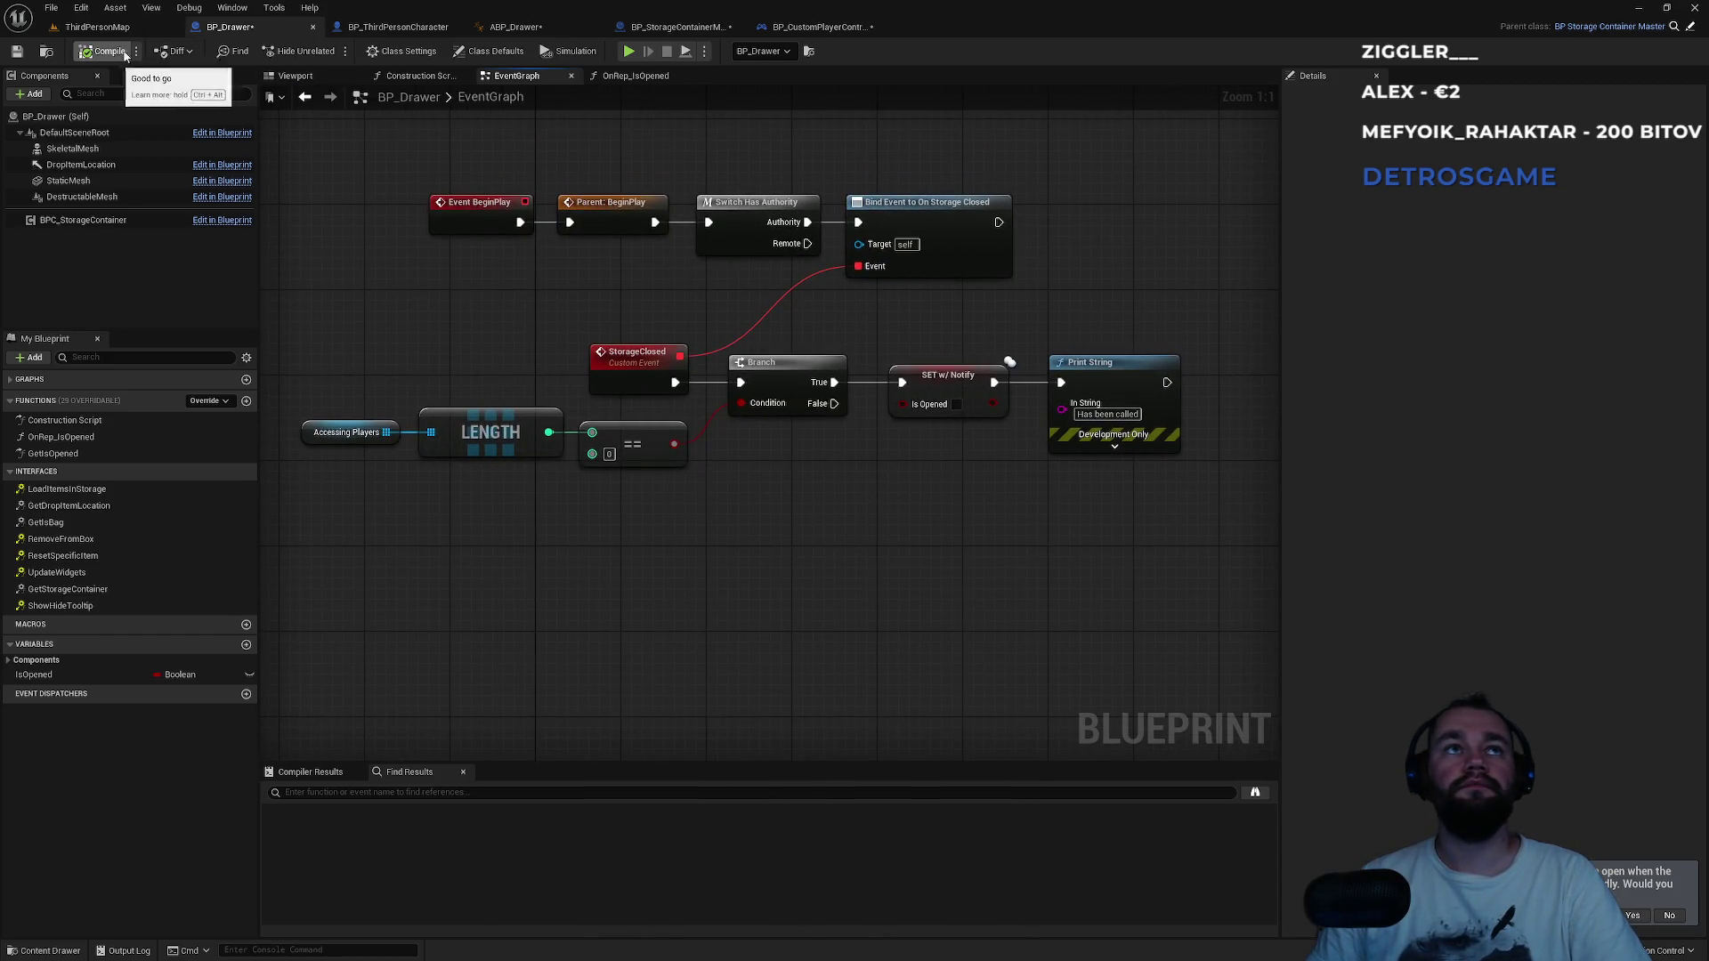
Compile BP_Drawer and cycle through the open blueprint tabs back to ThirdPersonMap.
{"action": "left_click", "coordinate": [142, 28]}
{"action": "left_click", "coordinate": [247, 29]}
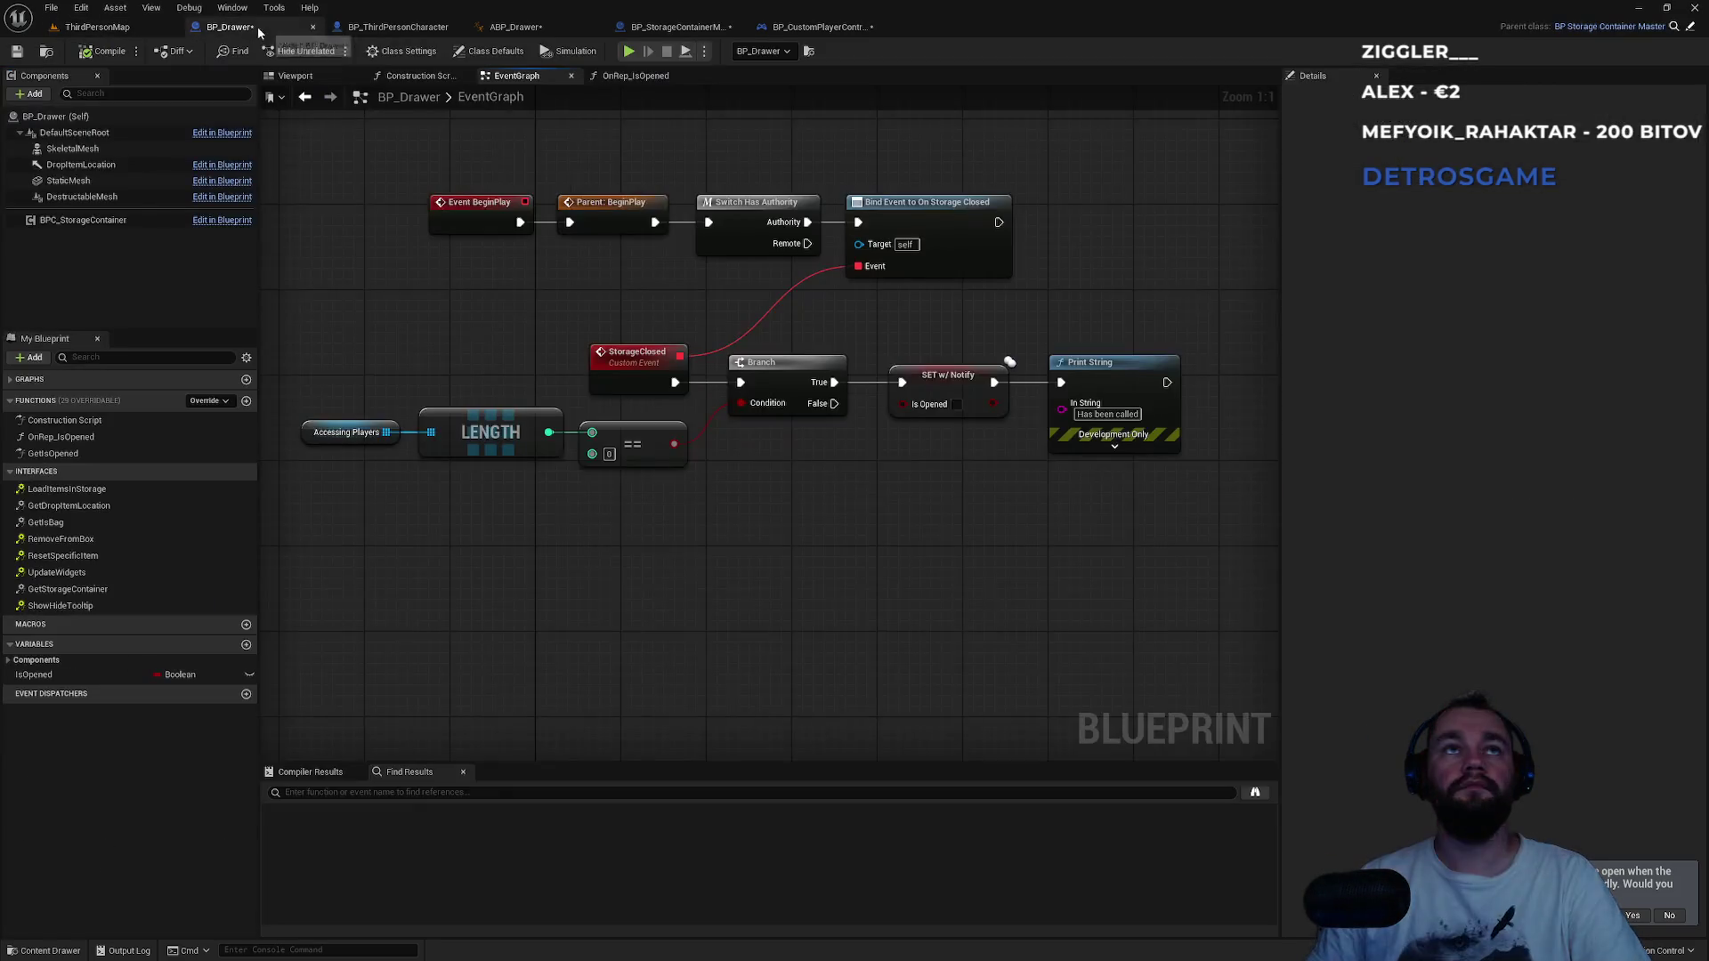
{"action": "left_click", "coordinate": [826, 30]}
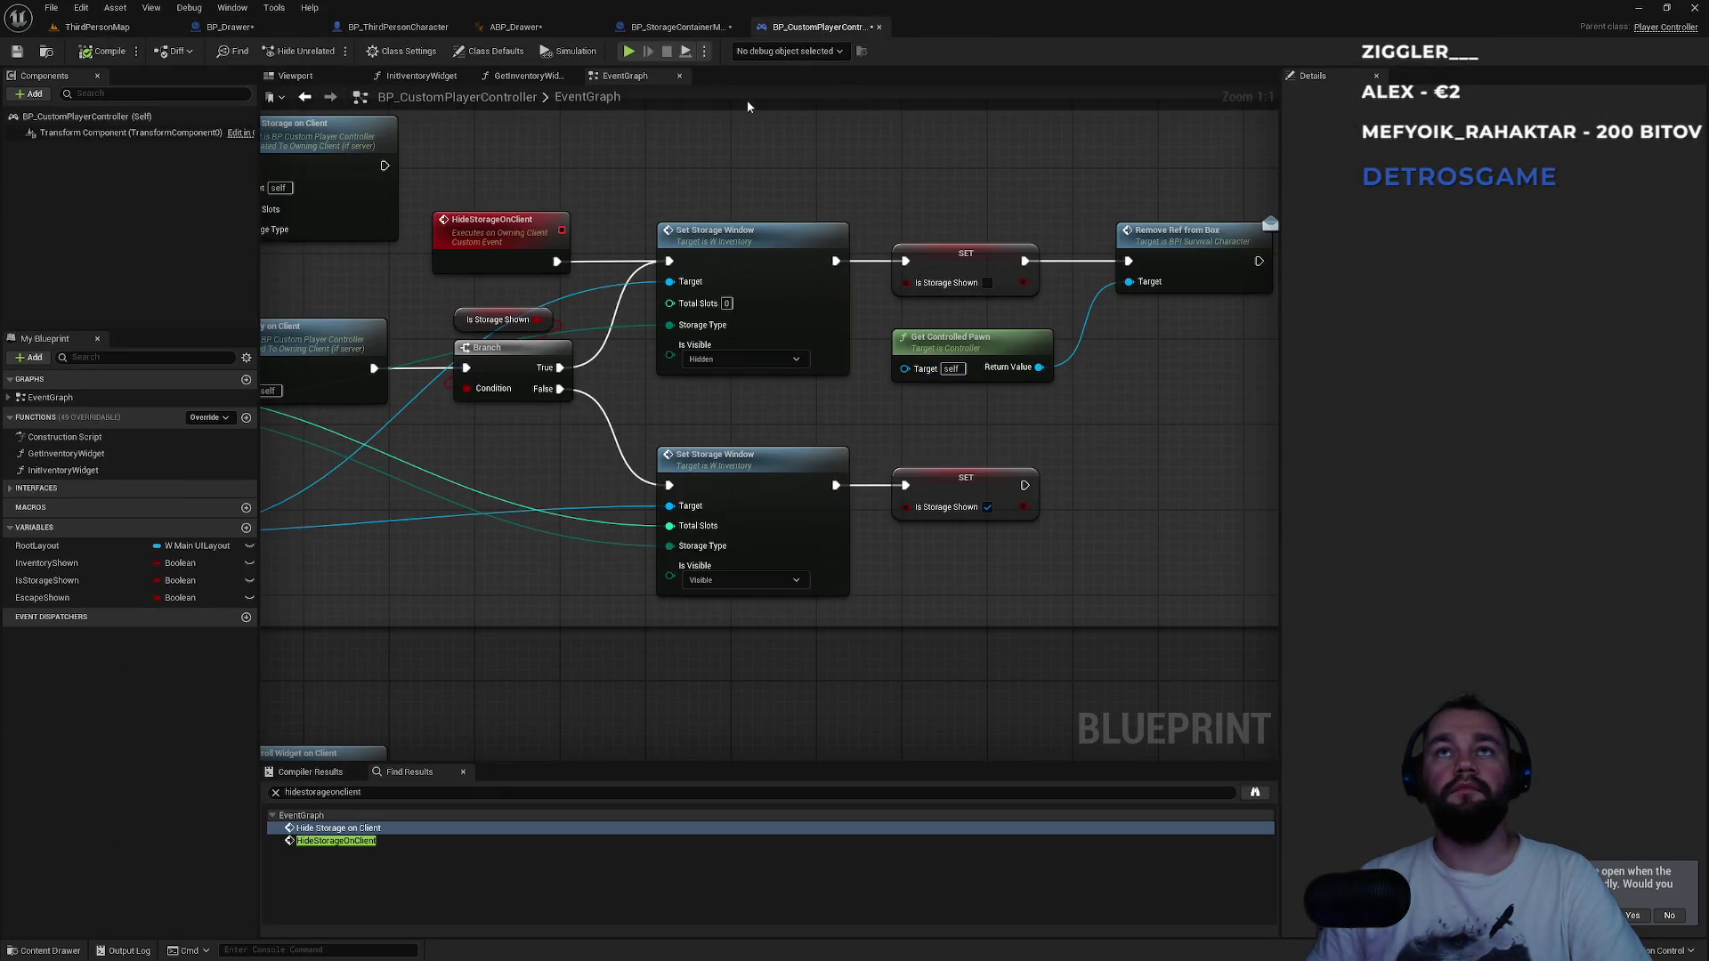
{"action": "left_click", "coordinate": [668, 26]}
{"action": "left_click", "coordinate": [142, 29]}
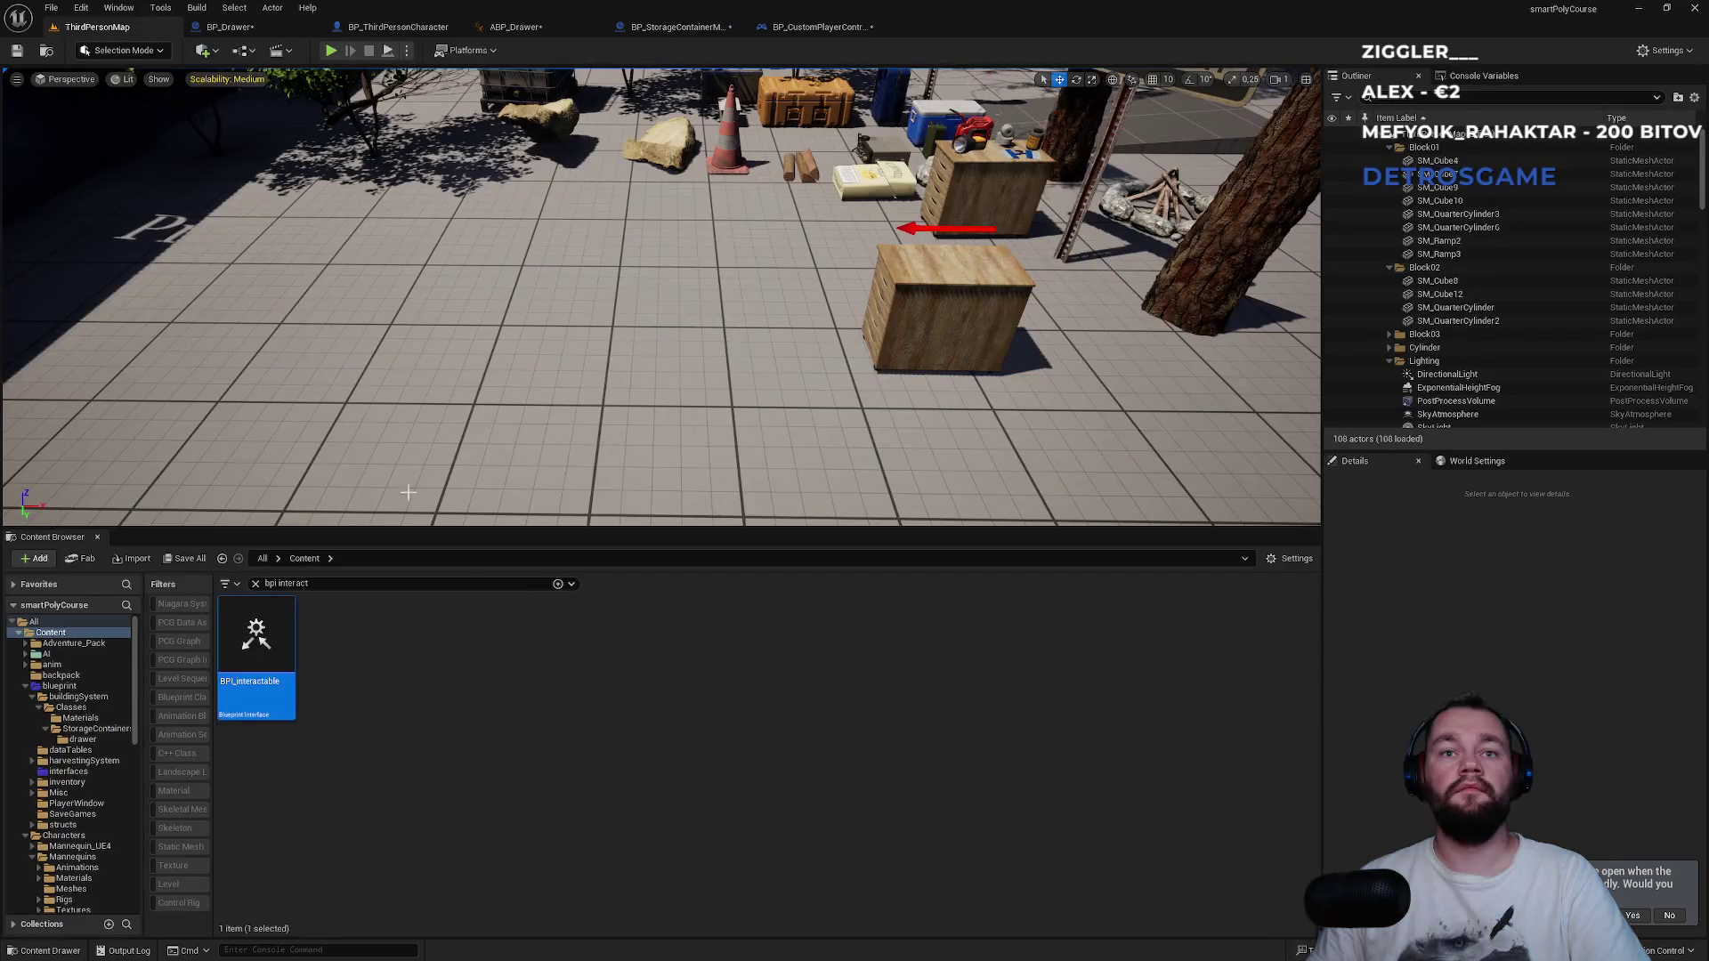
Clear the Content Browser search and start a Play session of ThirdPersonMap.
{"action": "left_click", "coordinate": [255, 585]}
{"action": "scroll", "coordinate": [428, 792], "scroll_direction": "down", "scroll_amount": 3}
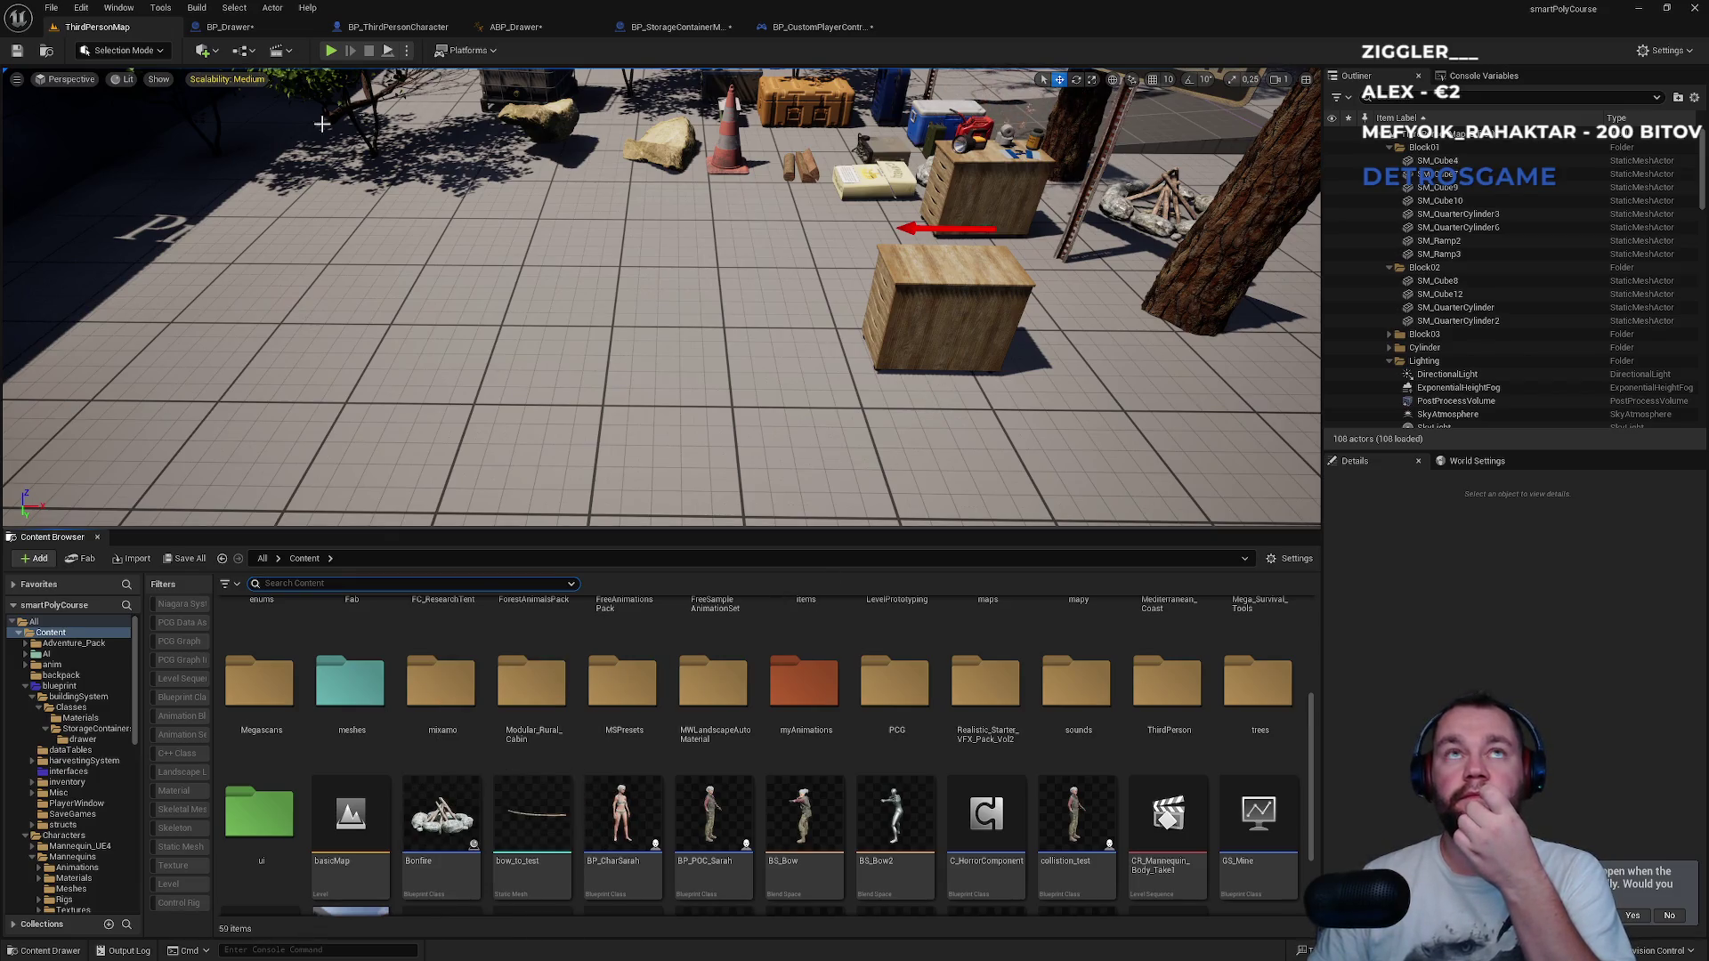
{"action": "left_click", "coordinate": [407, 50]}
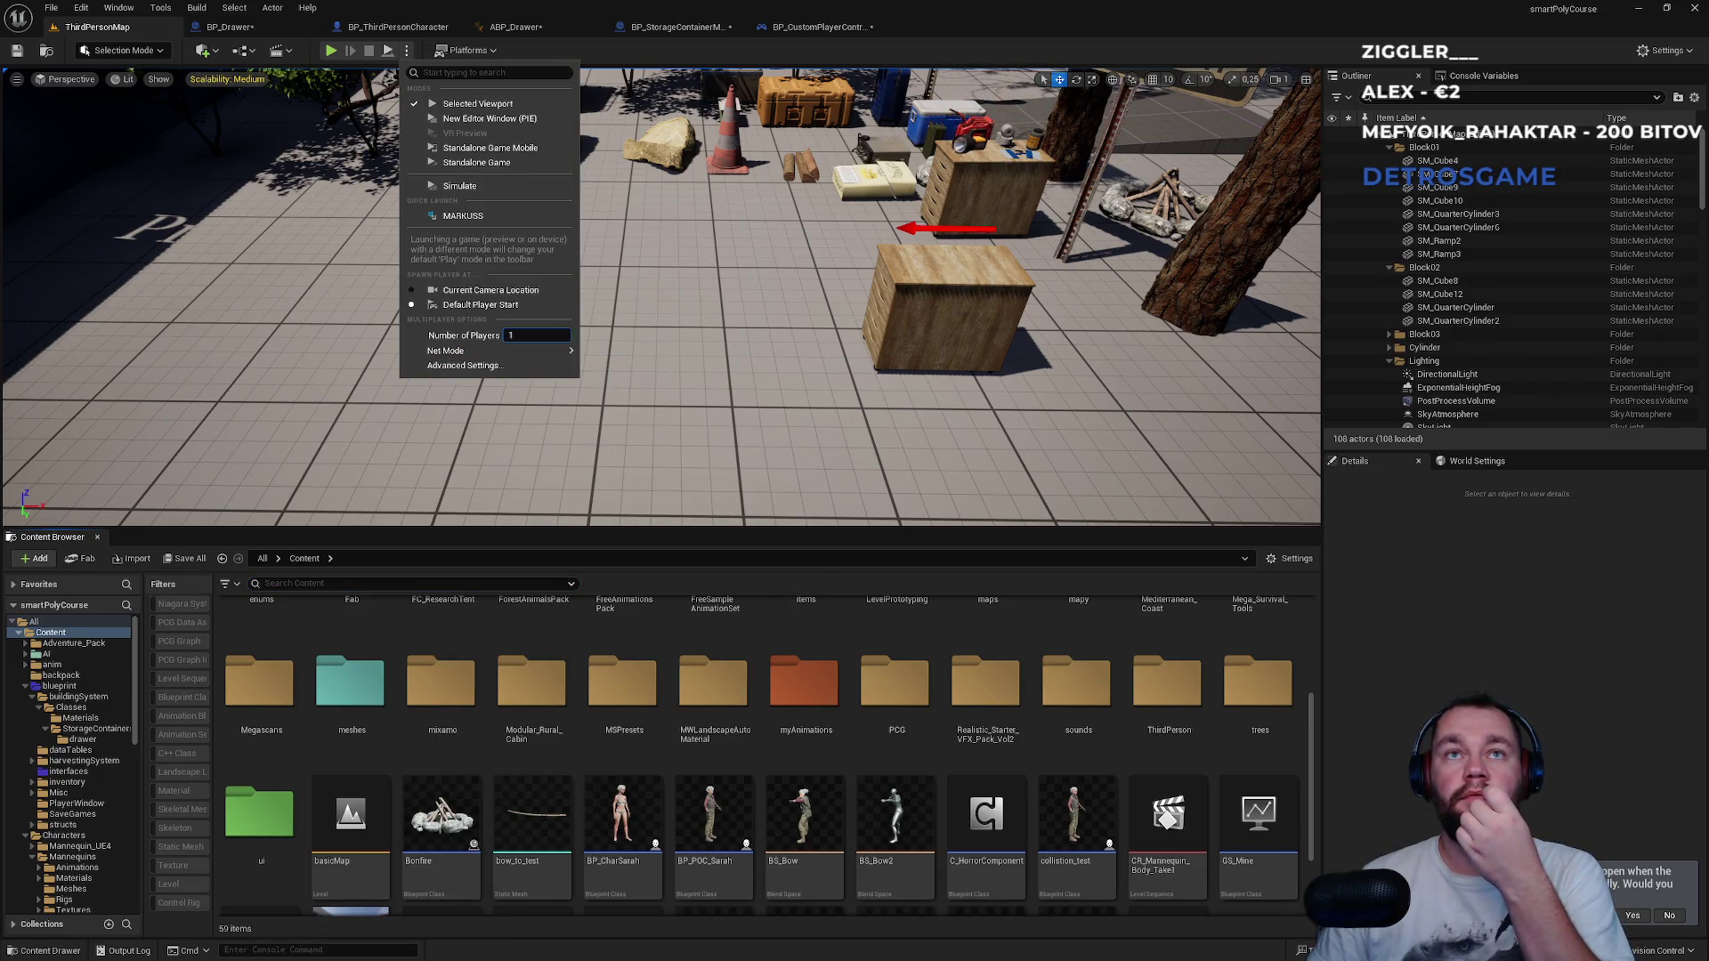
{"action": "left_click", "coordinate": [332, 54]}
{"action": "left_click", "coordinate": [331, 51]}
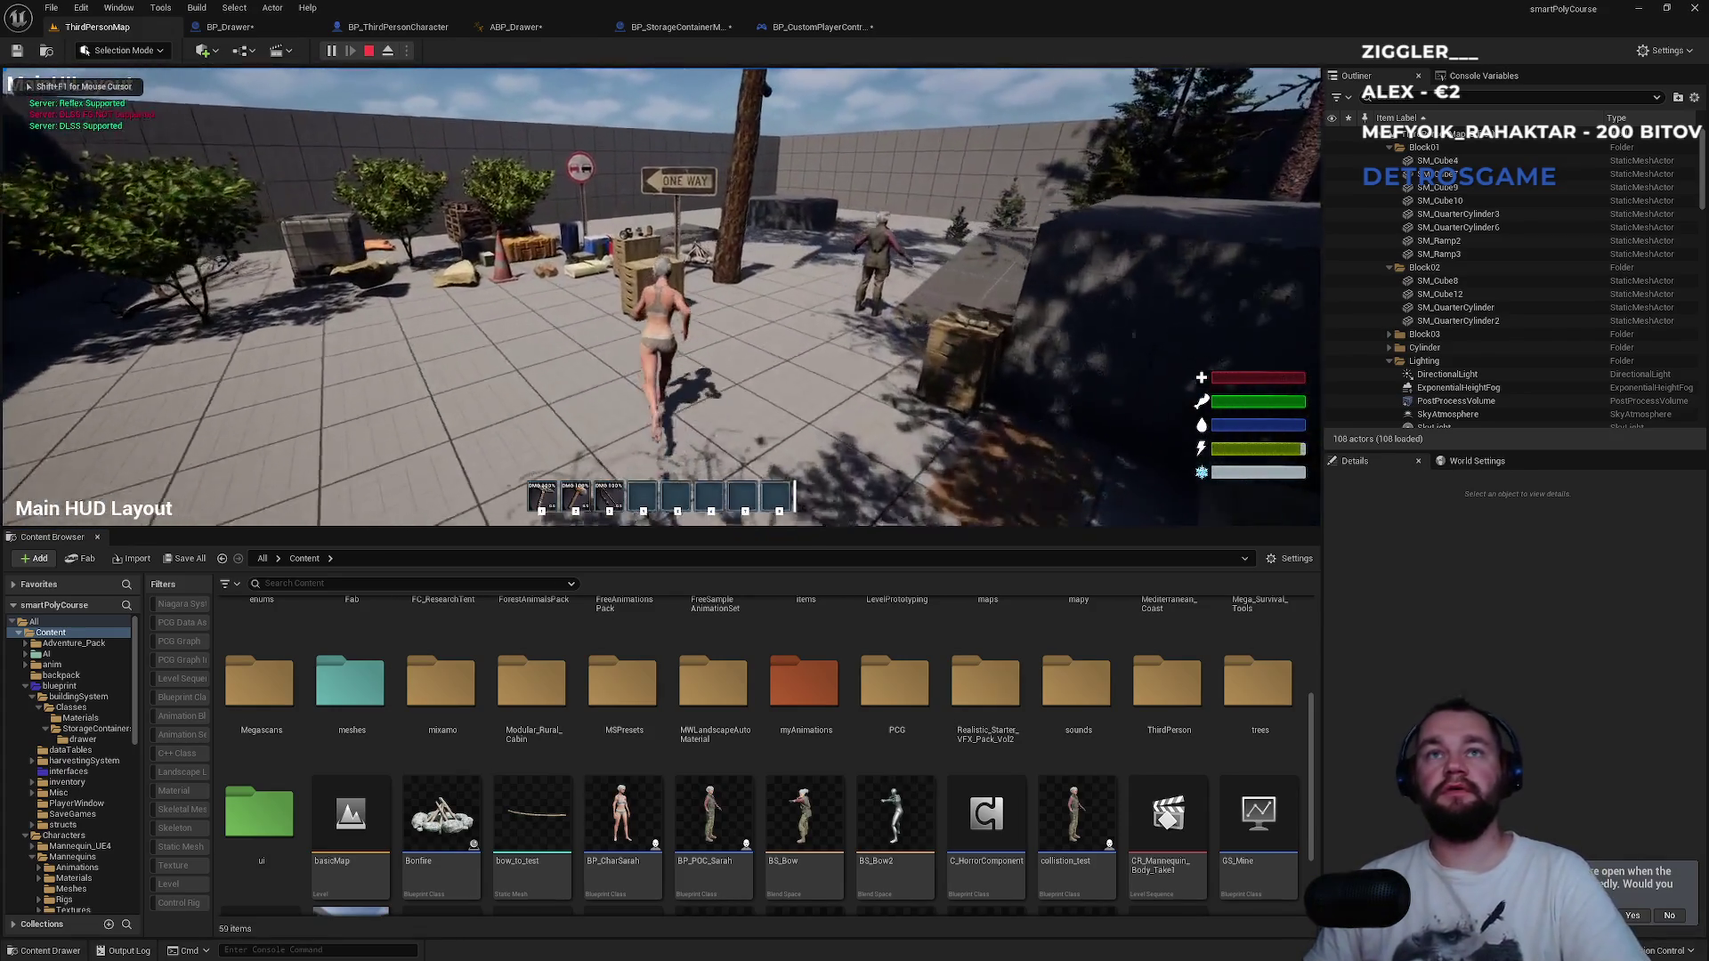
Open the crate's storage, go fullscreen with F11, and pick up the canned food and thermos.
{"action": "key", "text": "e"}
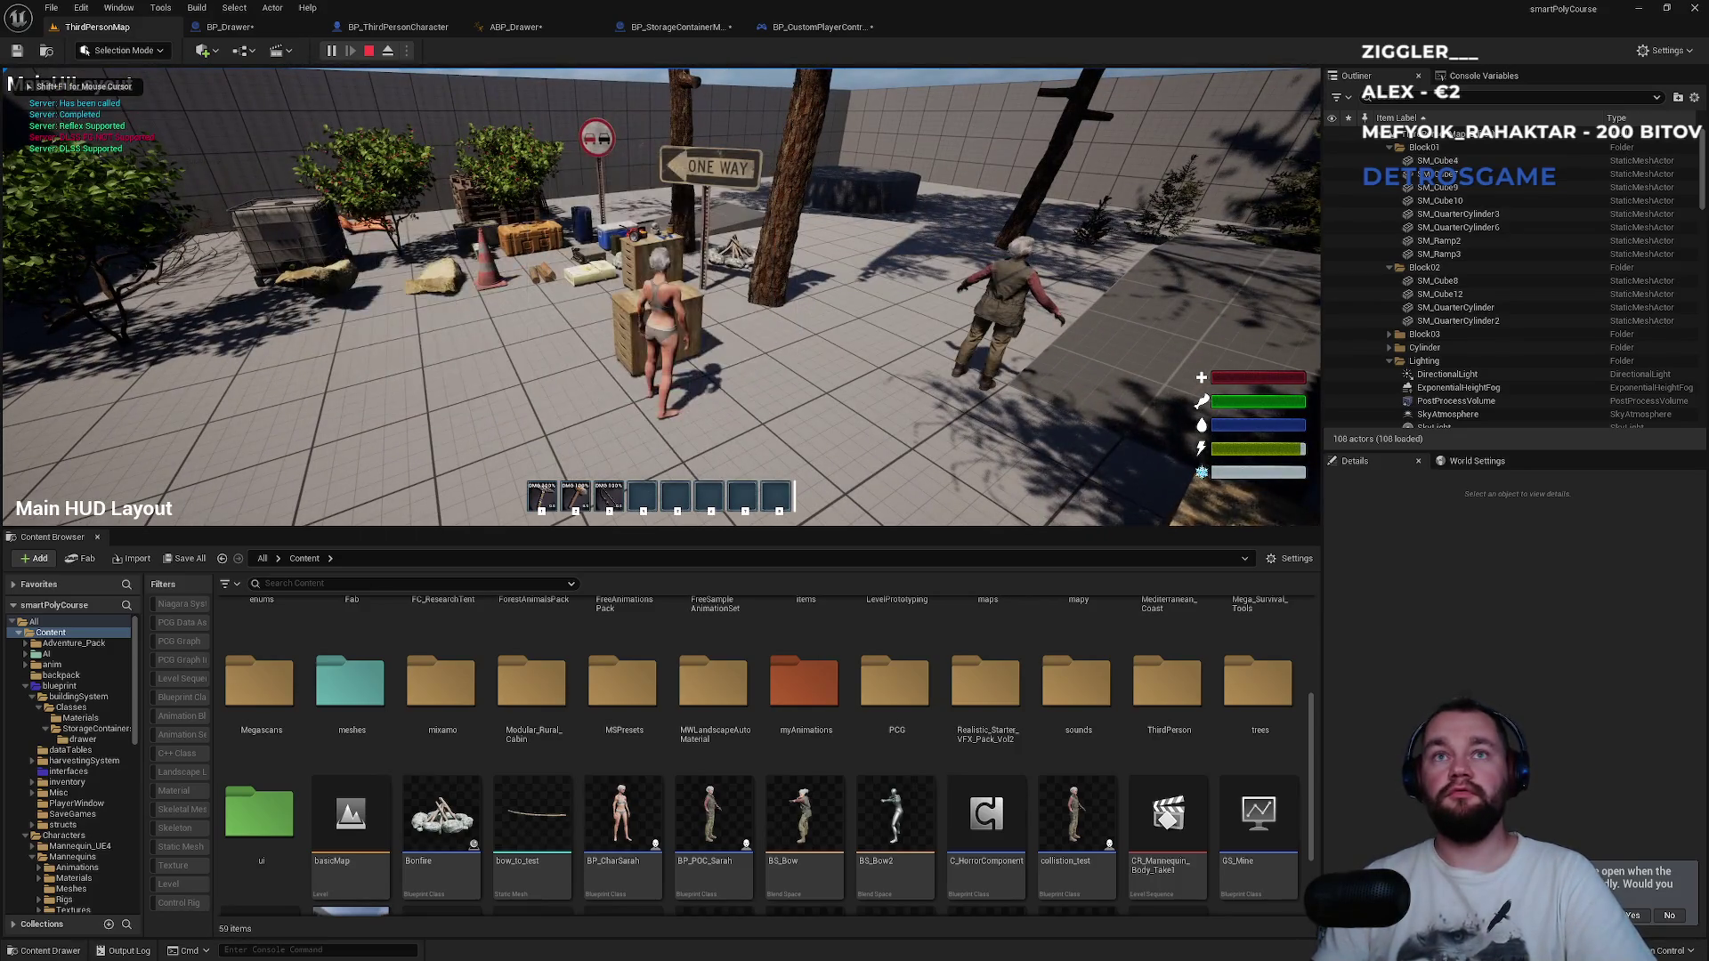
{"action": "key", "text": "e"}
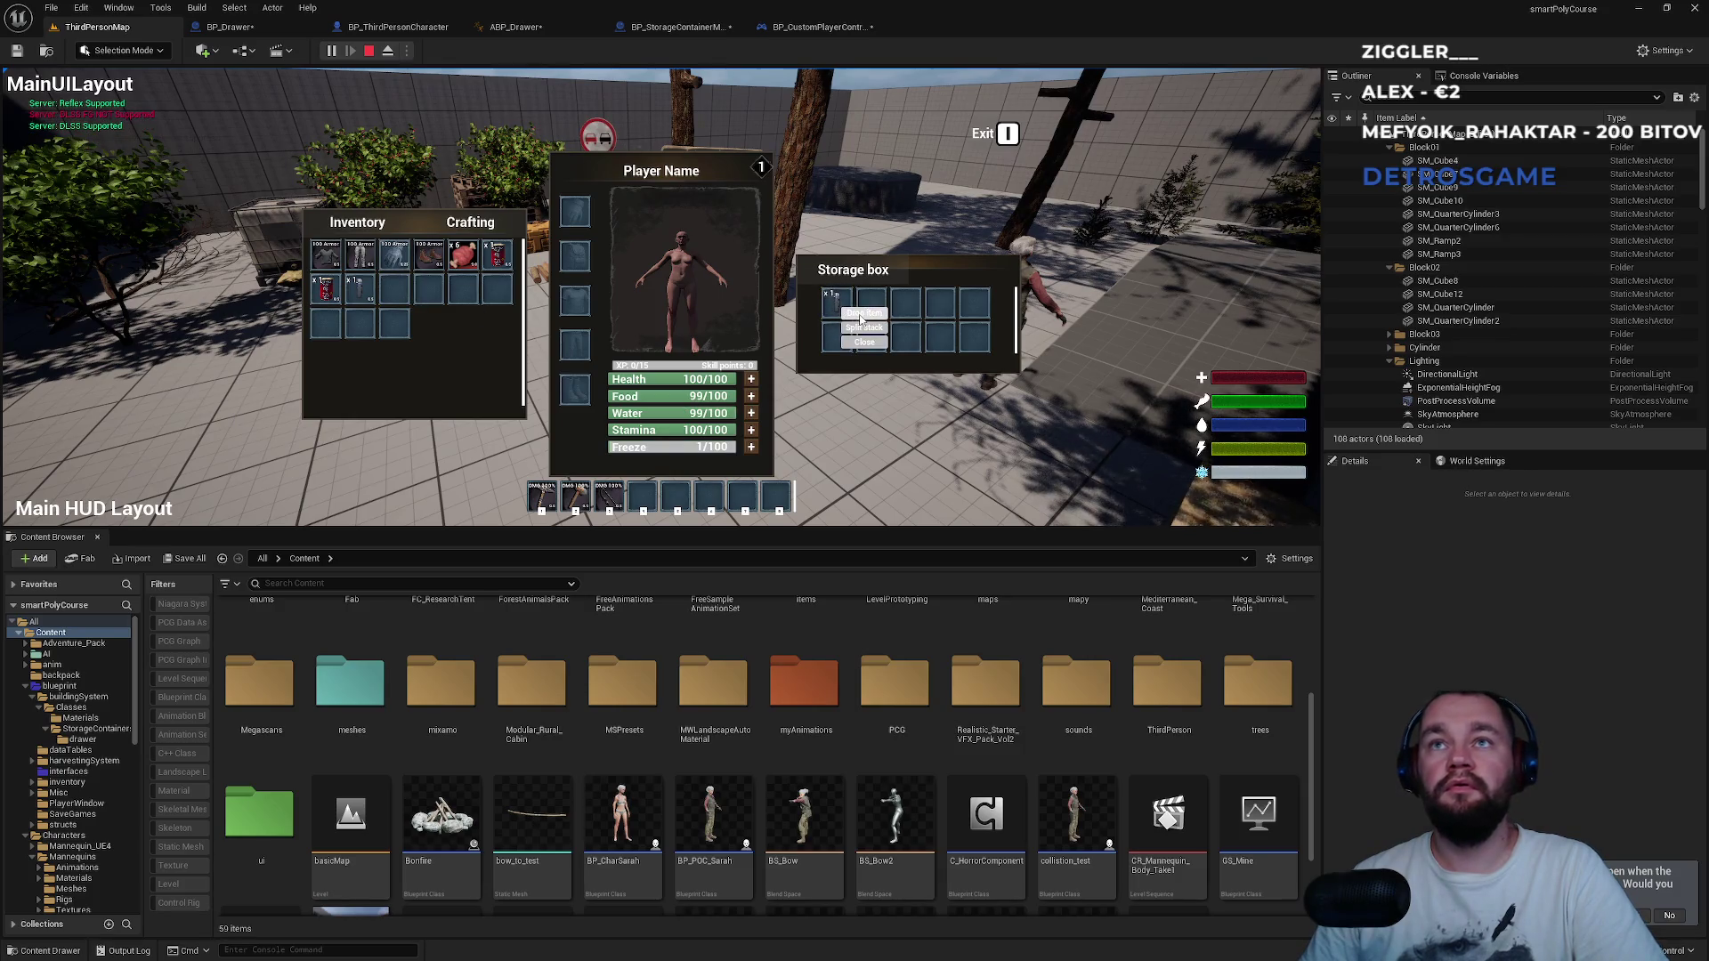
{"action": "left_click", "coordinate": [860, 315]}
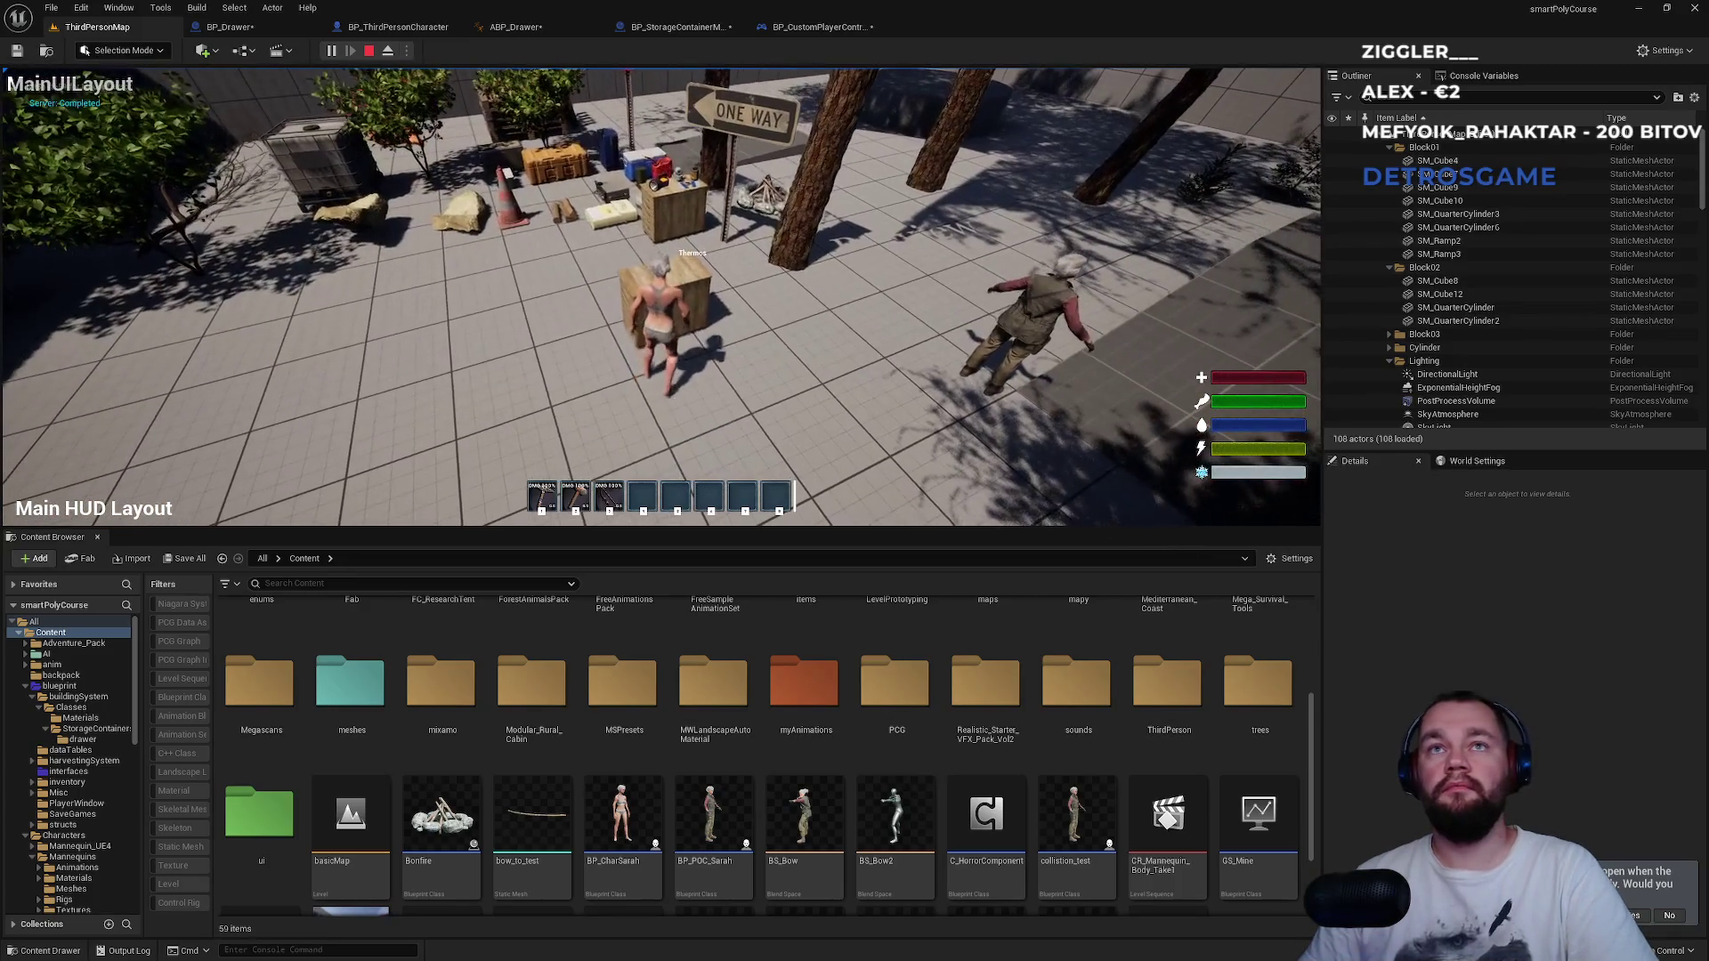
{"action": "key", "text": "e"}
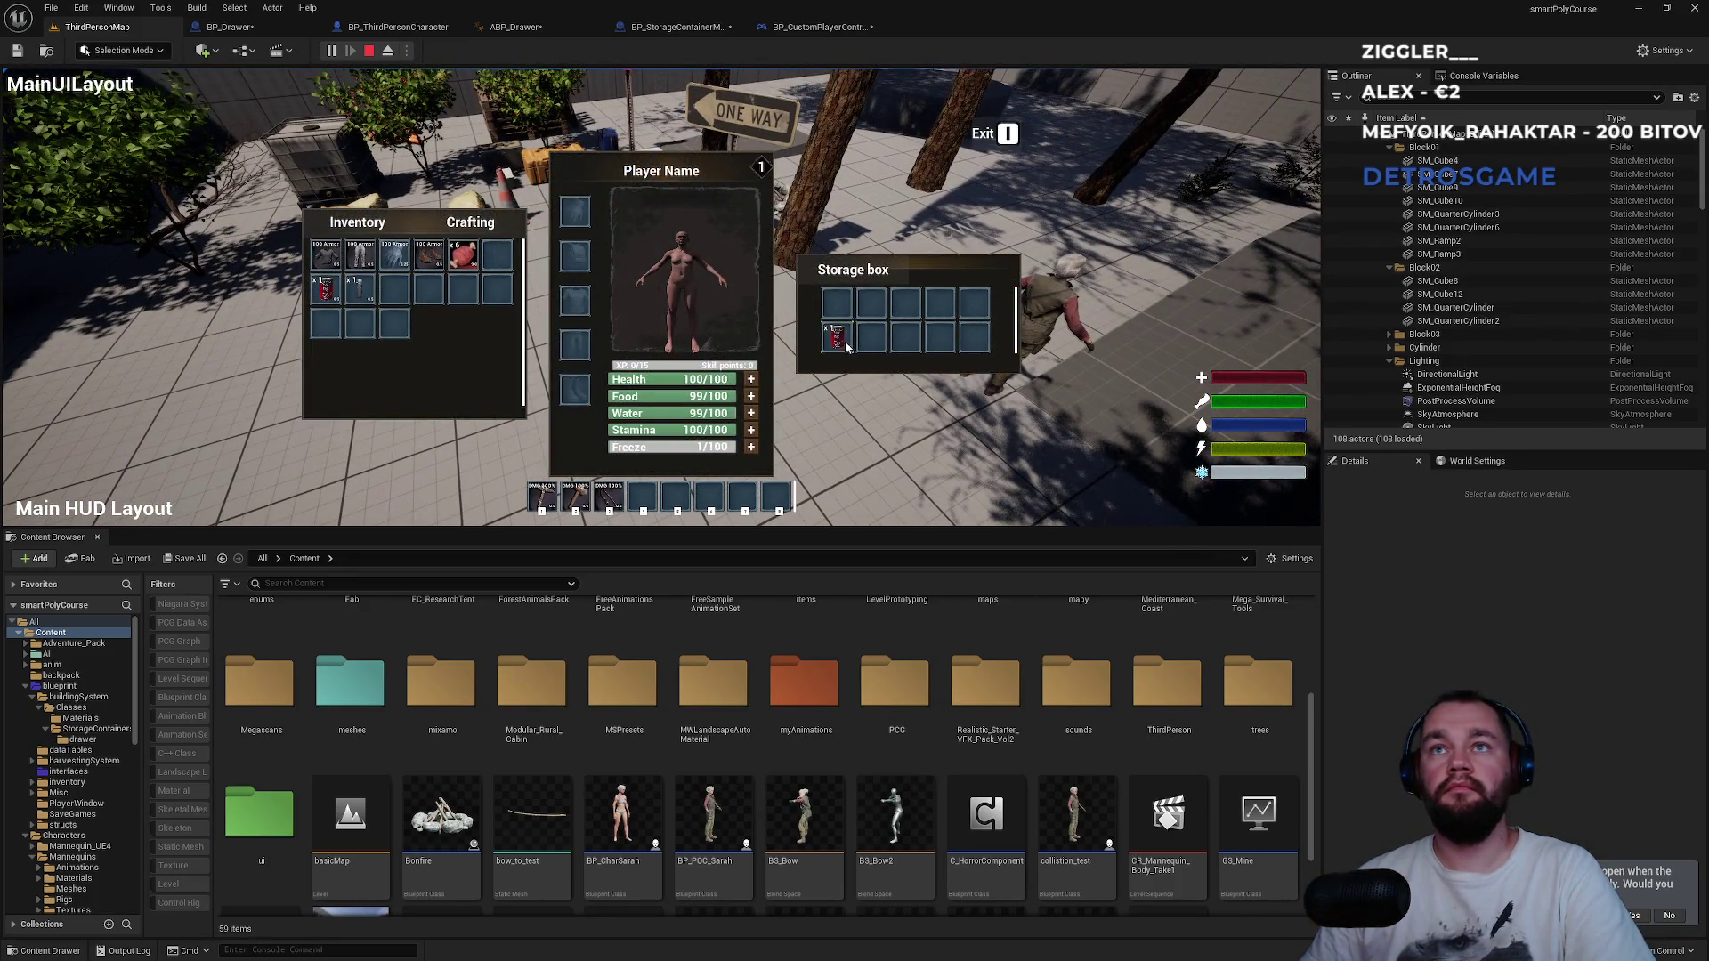
{"action": "key", "text": "a"}
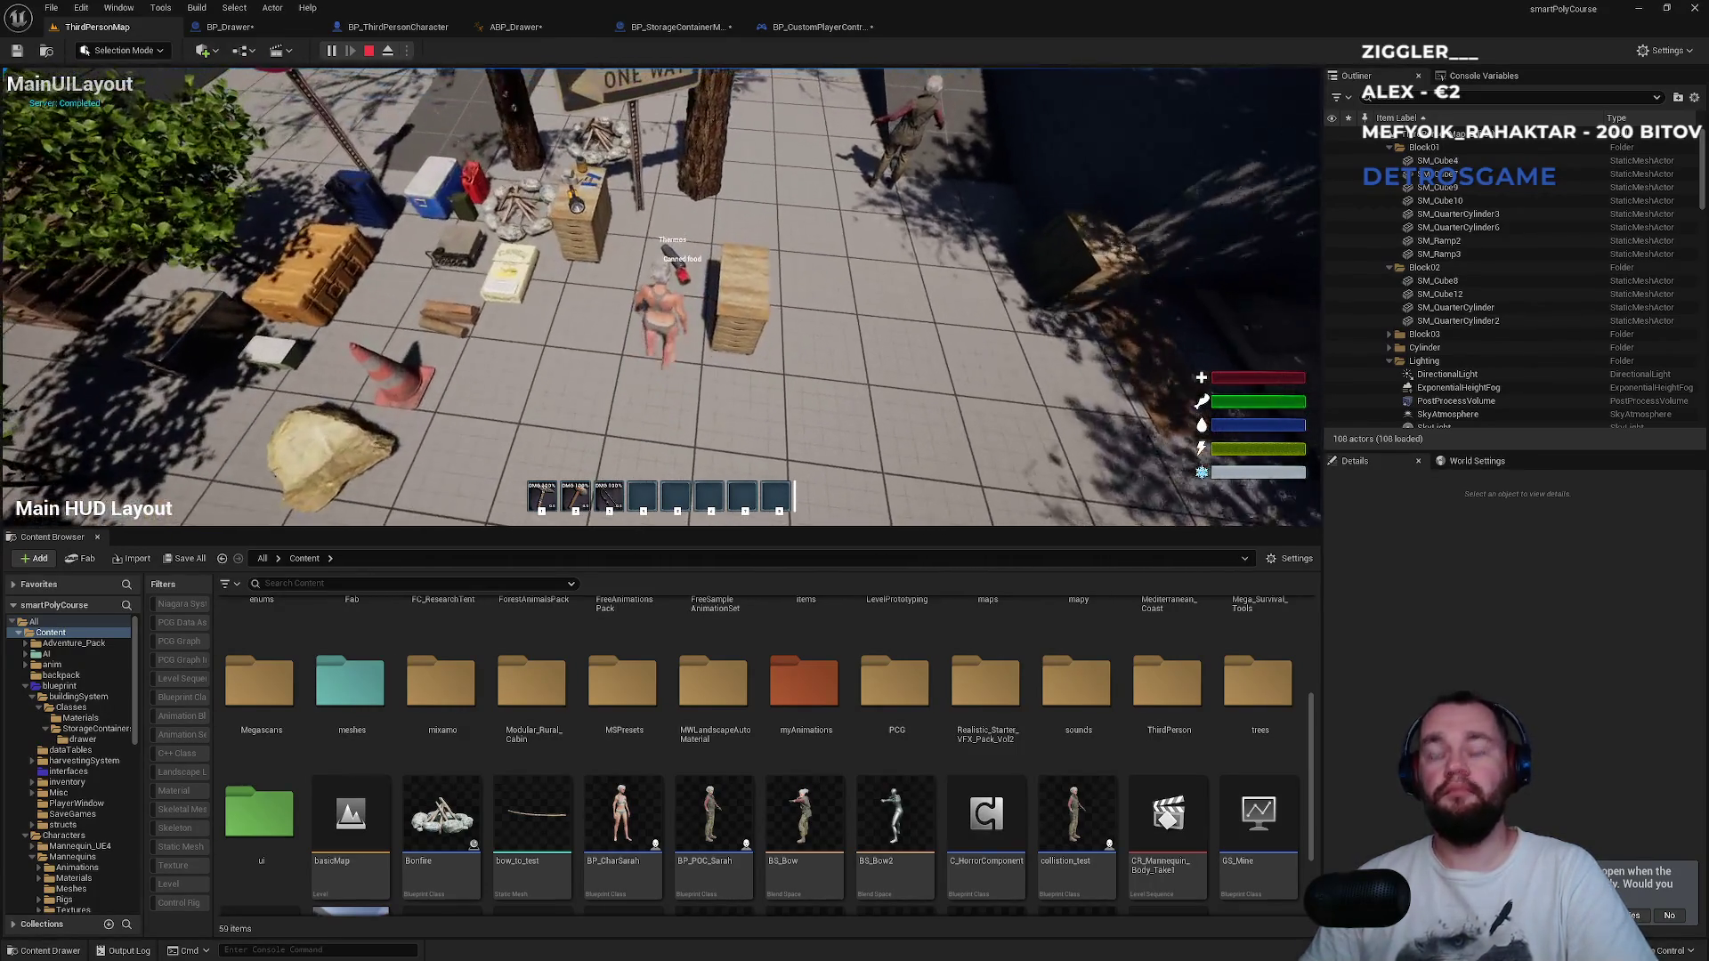
{"action": "key", "text": "F11"}
{"action": "key", "text": "e"}
{"action": "key", "text": "e"}
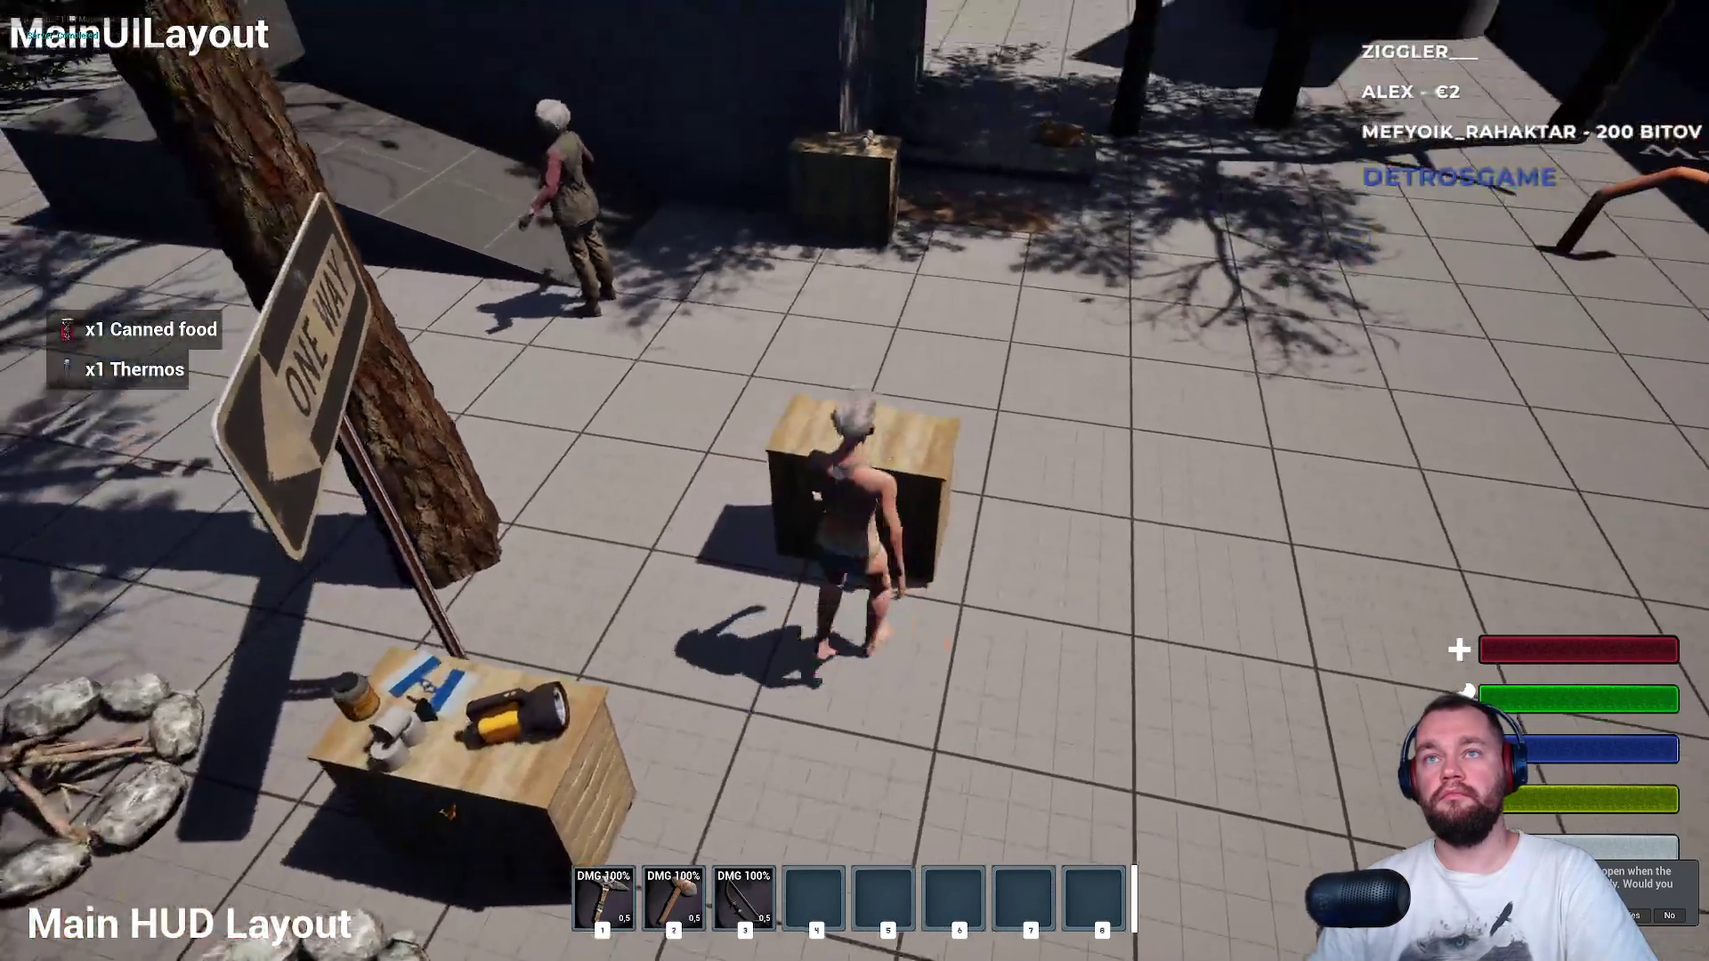
{"action": "key", "text": "e"}
Move the 100 Armor boots and x6 meat into the storage box, then drop both on the ground.
{"action": "double_click", "coordinate": [375, 385]}
{"action": "left_click_drag", "start_coordinate": [437, 392], "coordinate": [1286, 496]}
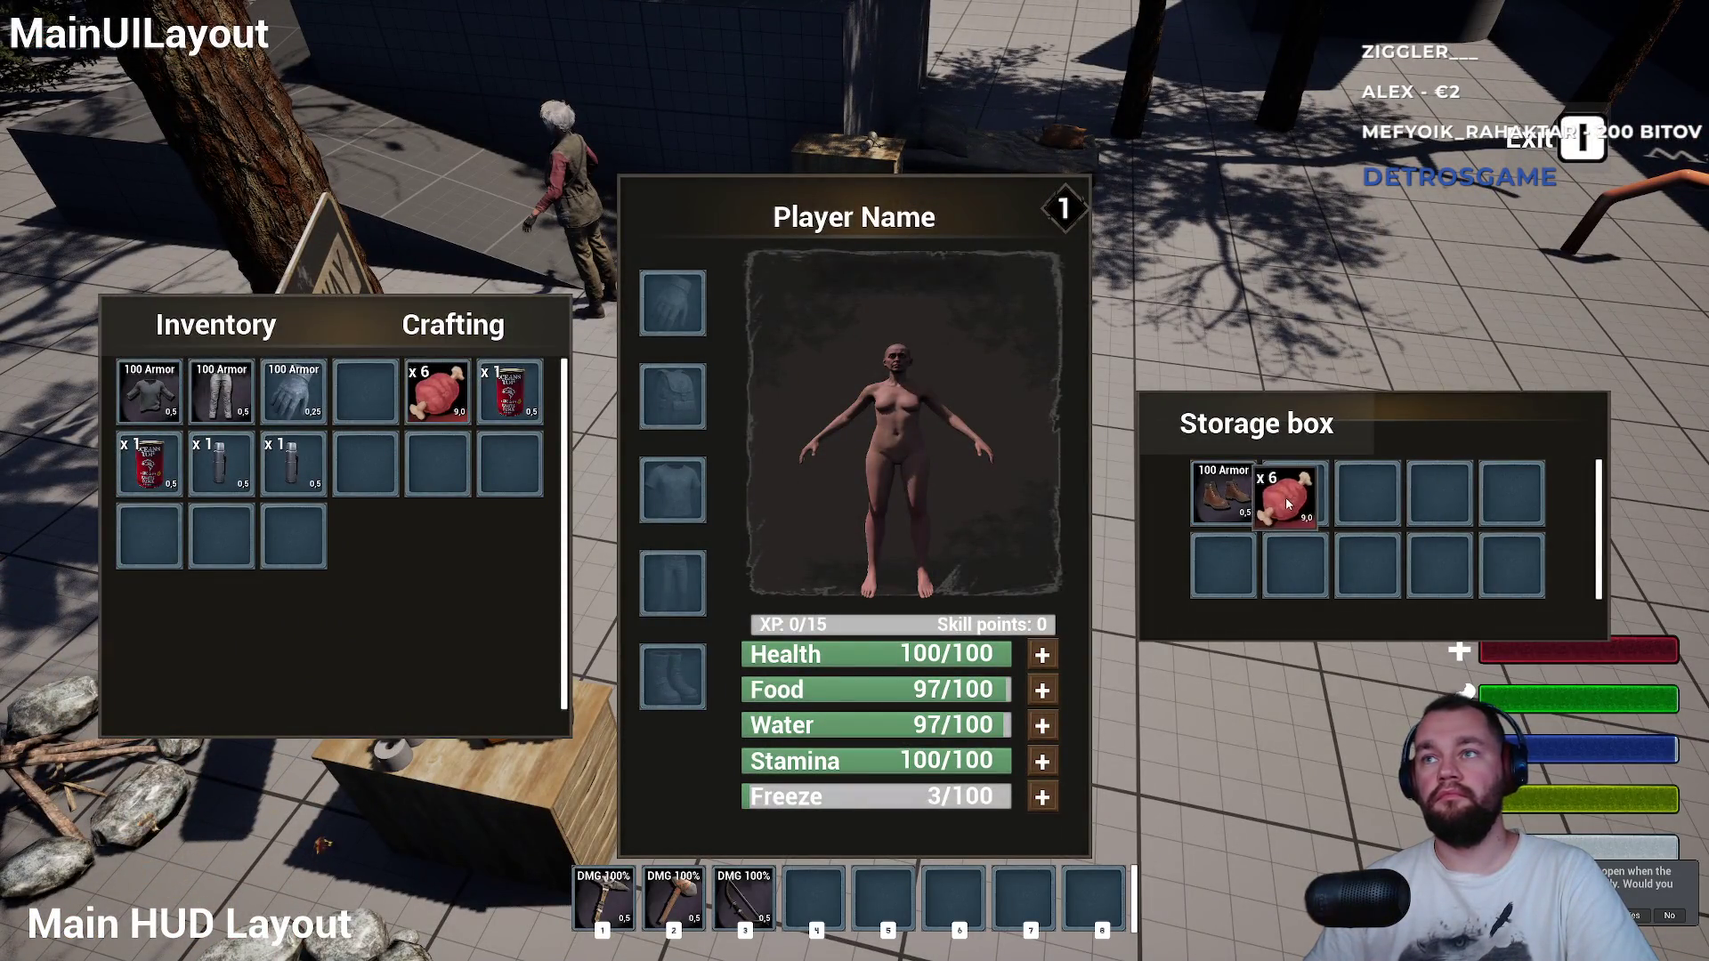
{"action": "right_click", "coordinate": [1294, 506]}
{"action": "left_click", "coordinate": [1312, 519]}
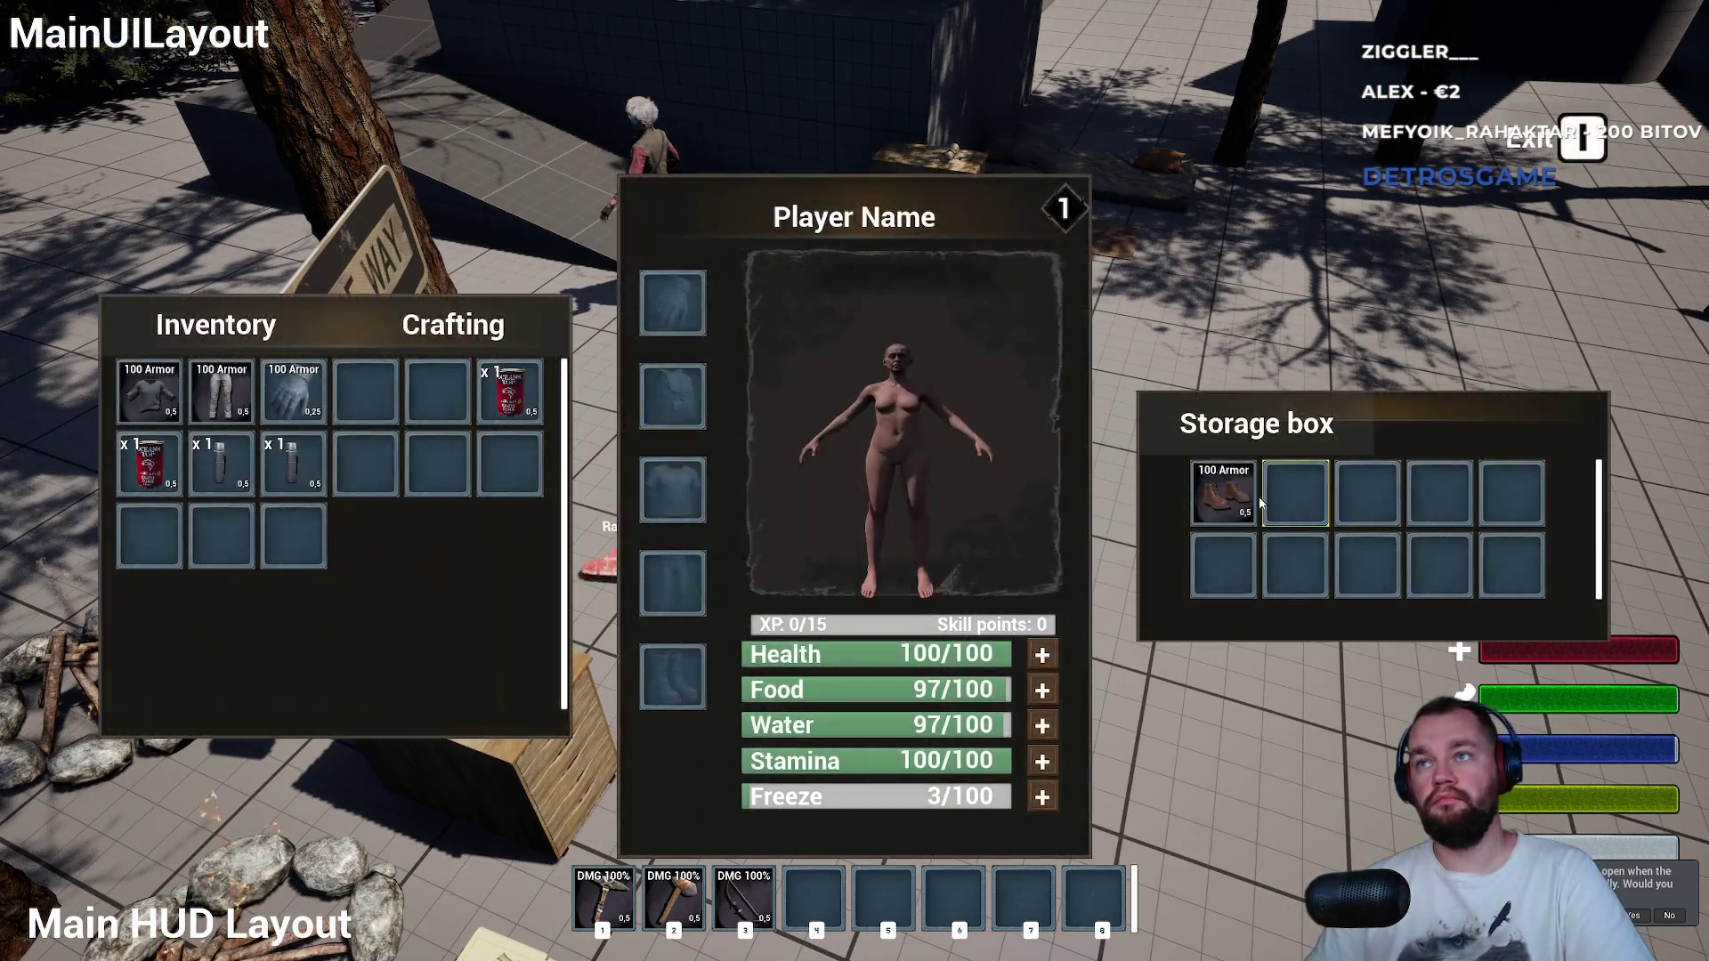
{"action": "right_click", "coordinate": [1239, 504]}
{"action": "left_click", "coordinate": [1283, 519]}
{"action": "key", "text": "i"}
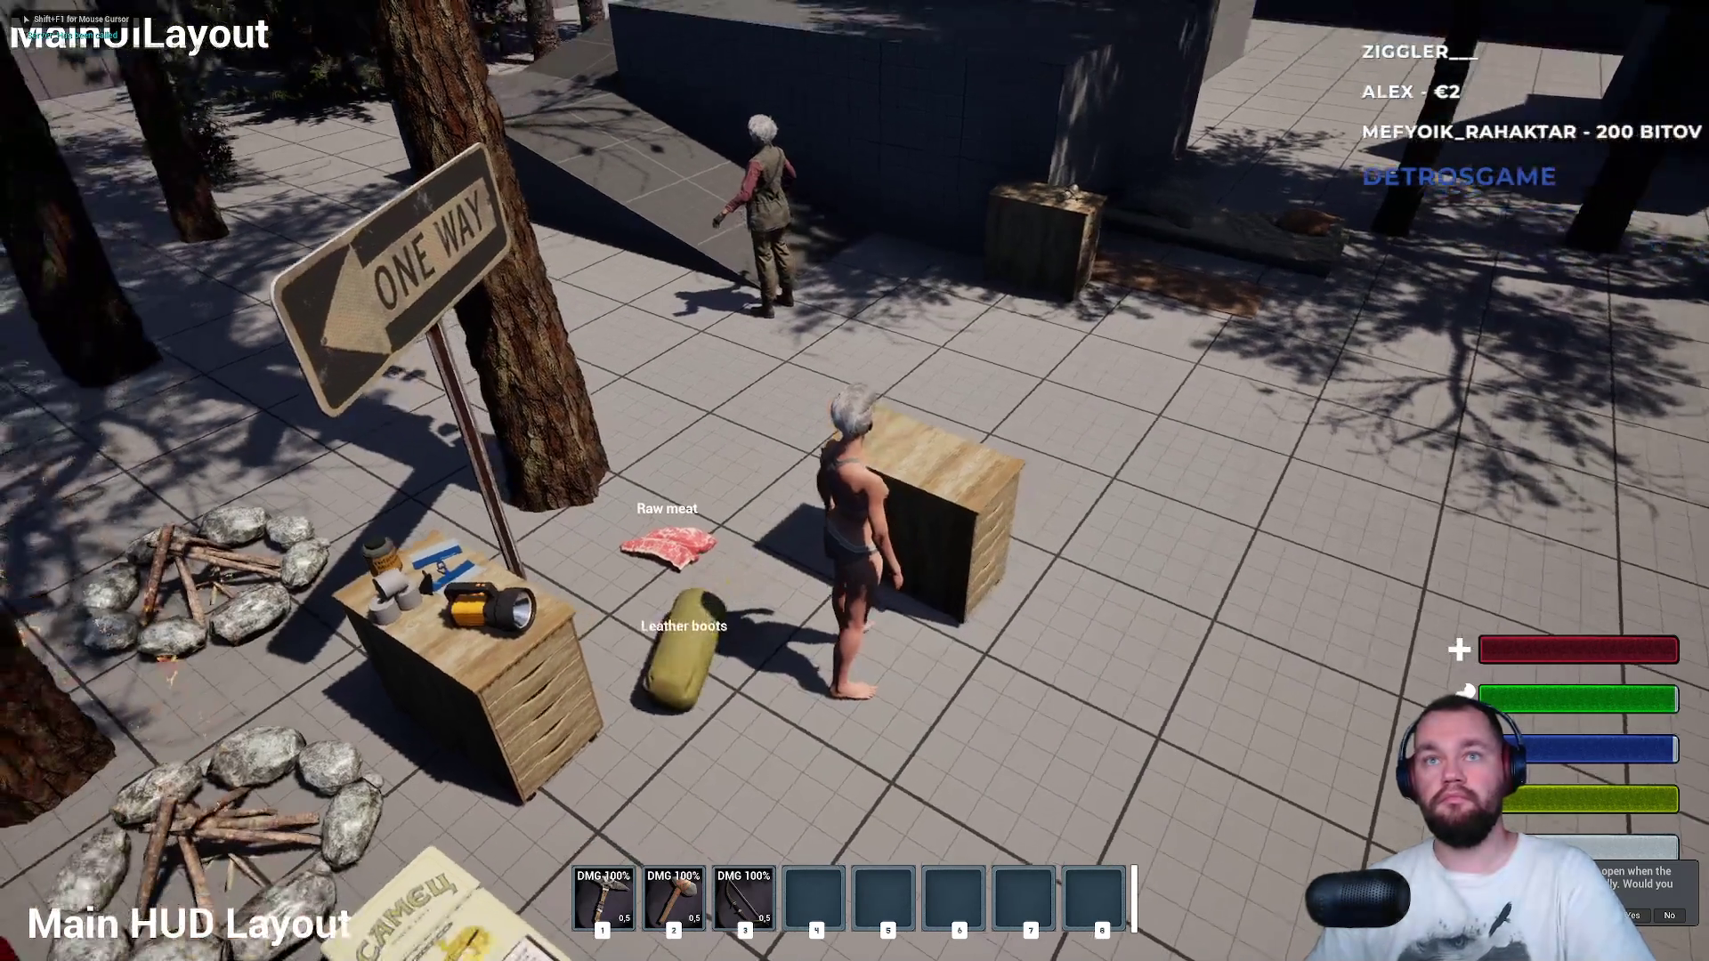
Walk over and pick up the dropped Leather boots, then stop the play session.
{"action": "key", "text": "w"}
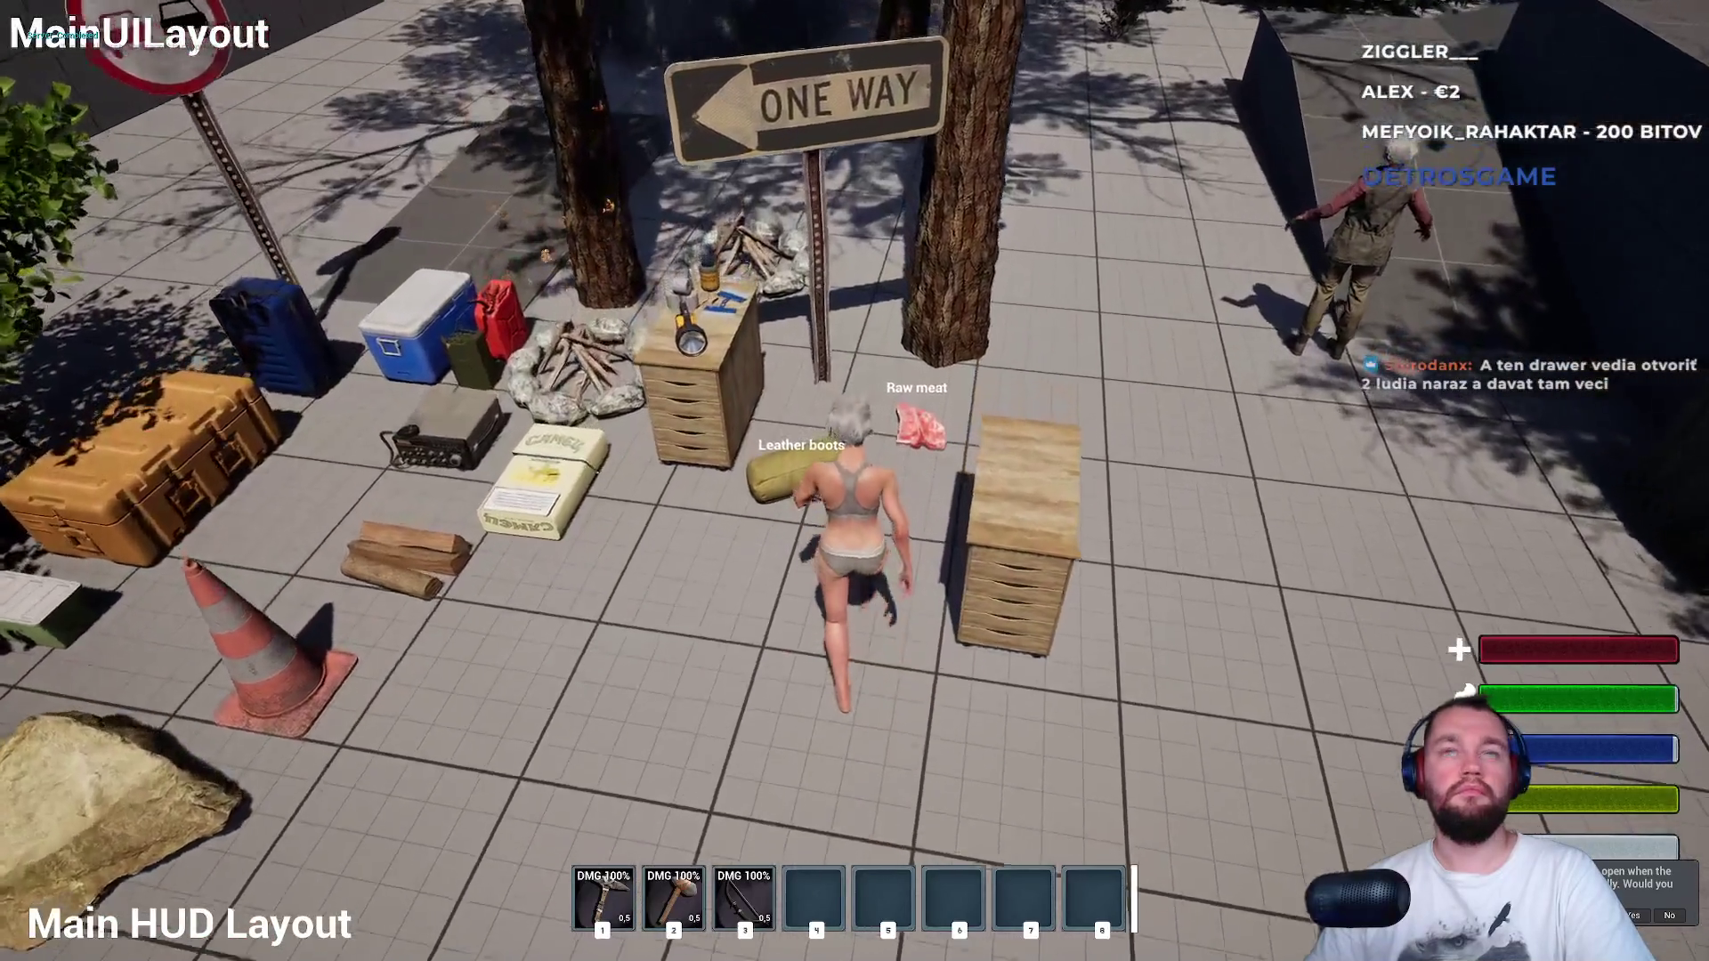
{"action": "key", "text": "e"}
{"action": "key", "text": "e"}
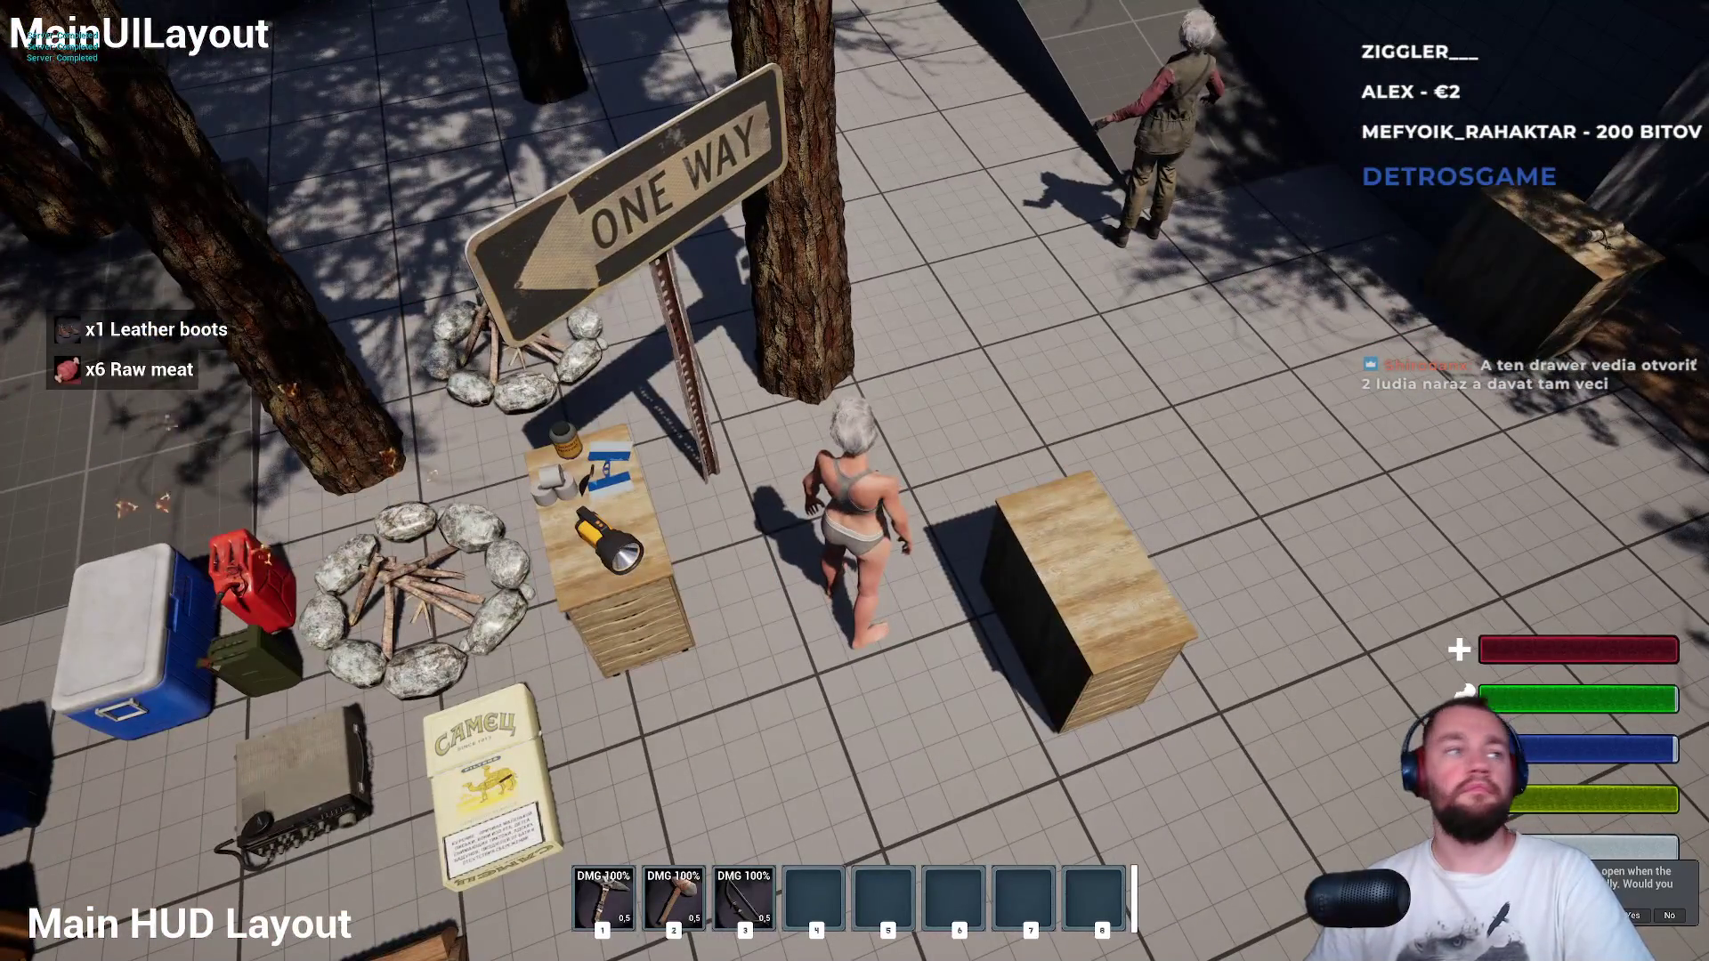
{"action": "key", "text": "s"}
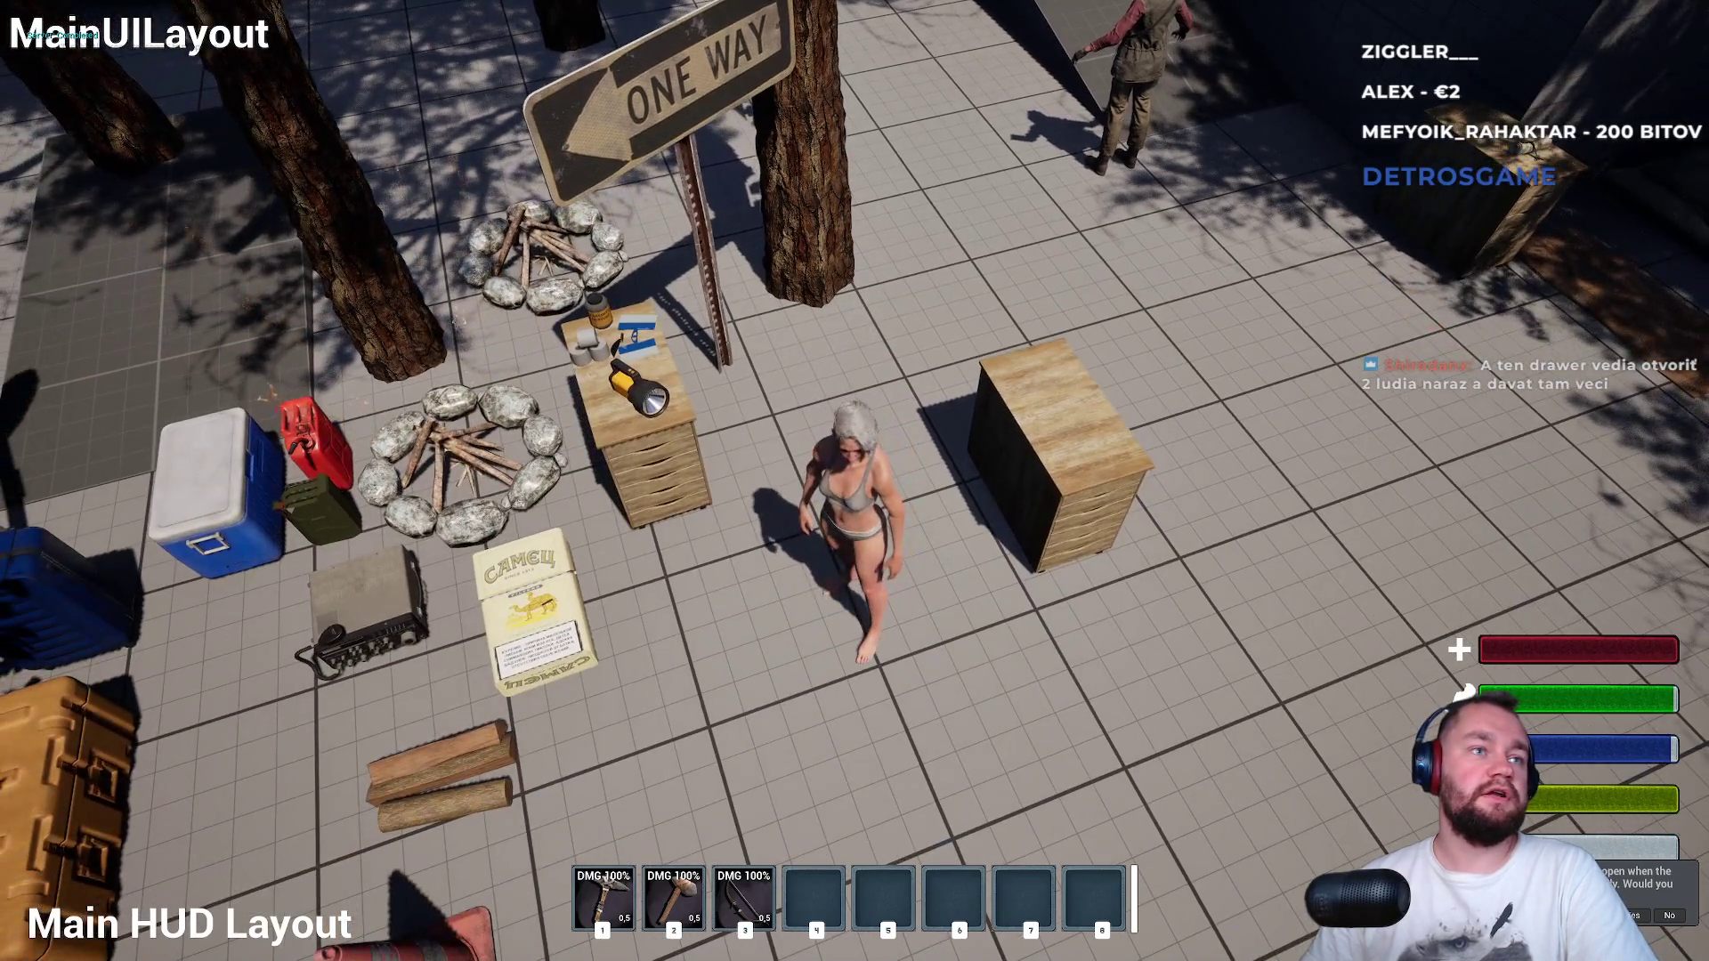
{"action": "key", "text": "w"}
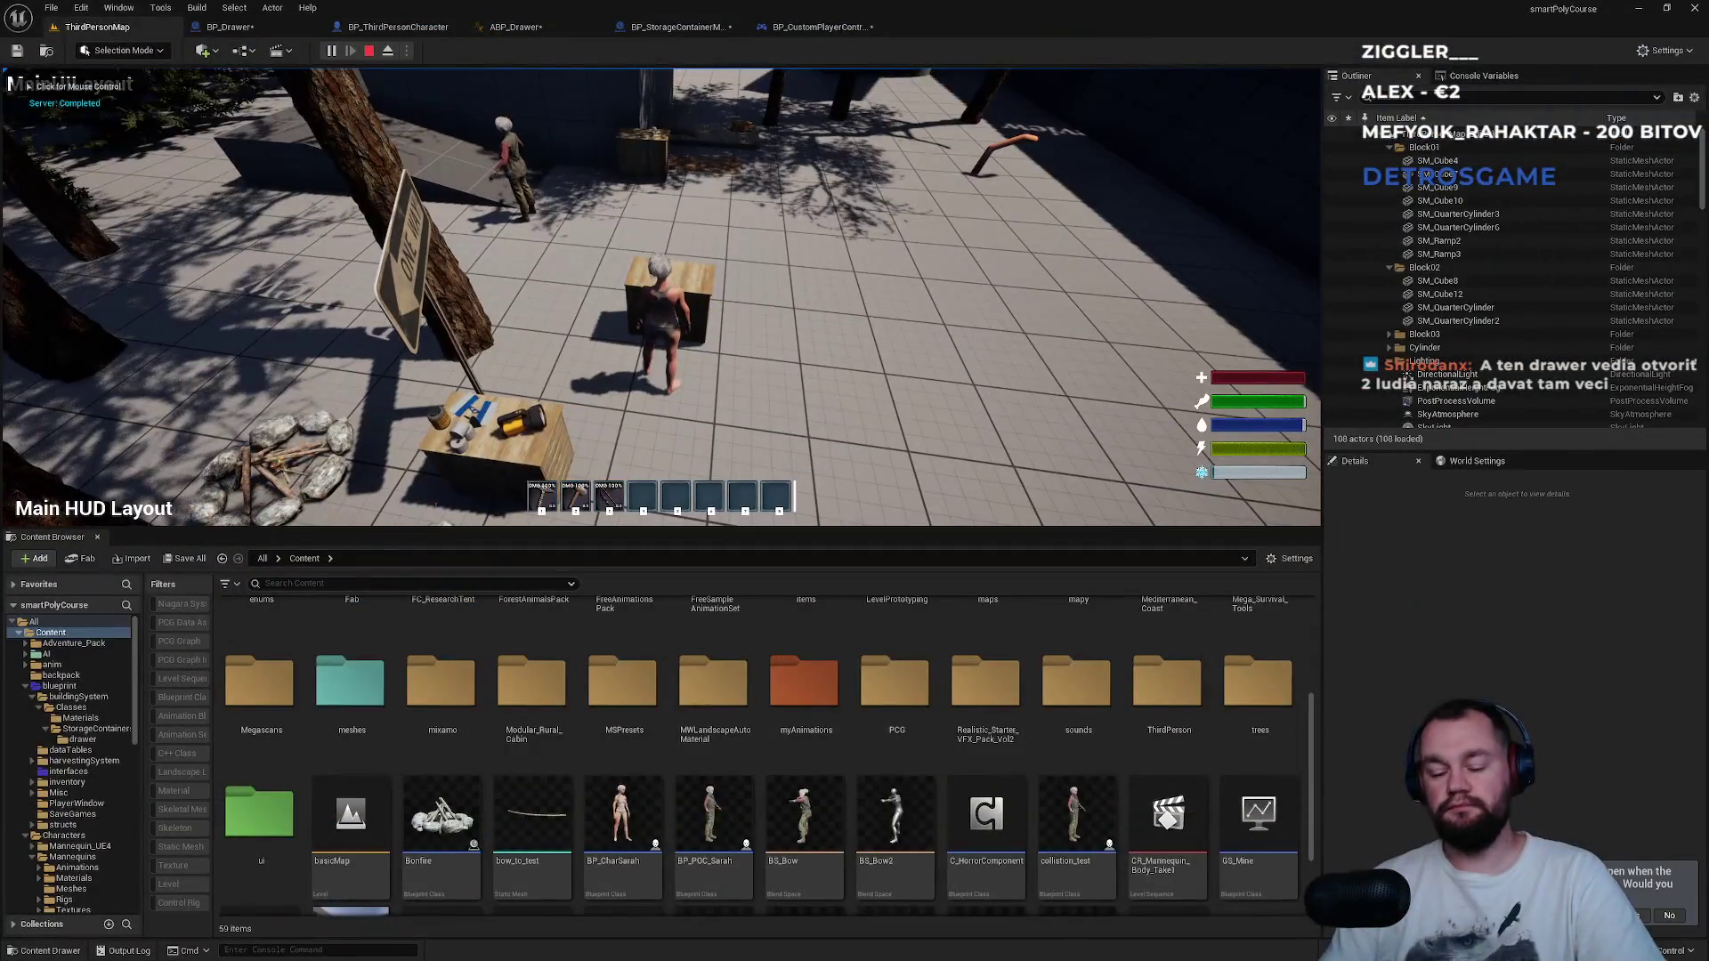
{"action": "key", "text": "Escape"}
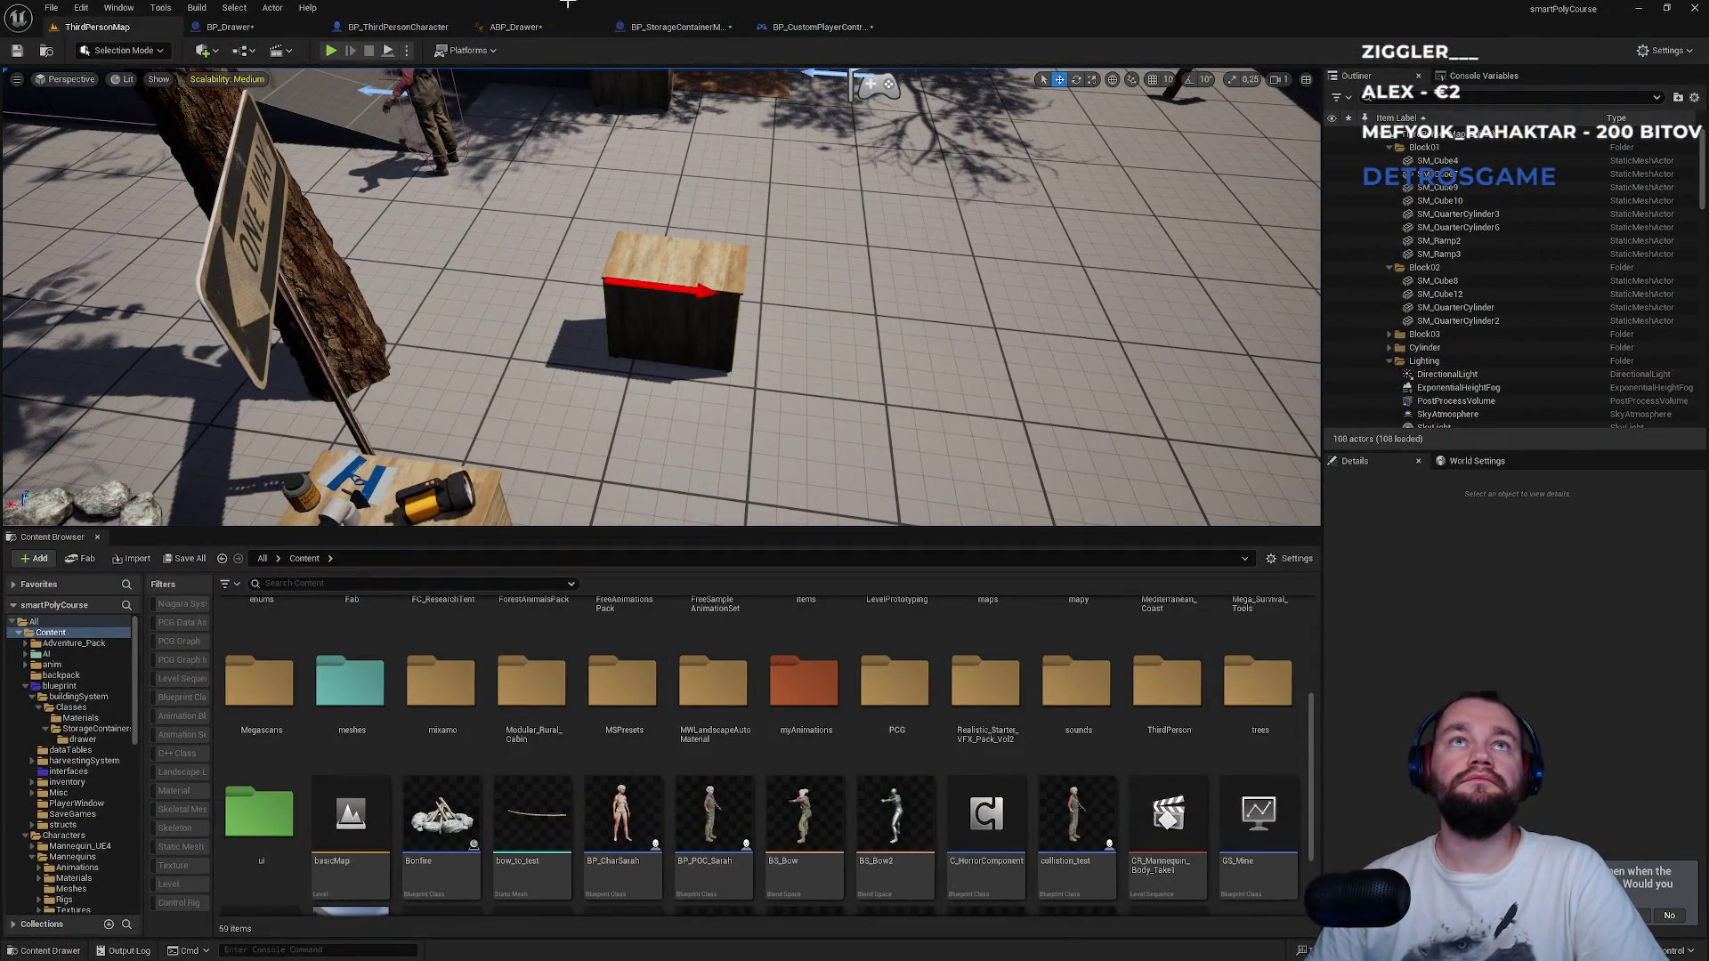
Start a two-player play session and arrange the server and client game windows.
{"action": "left_click", "coordinate": [407, 52]}
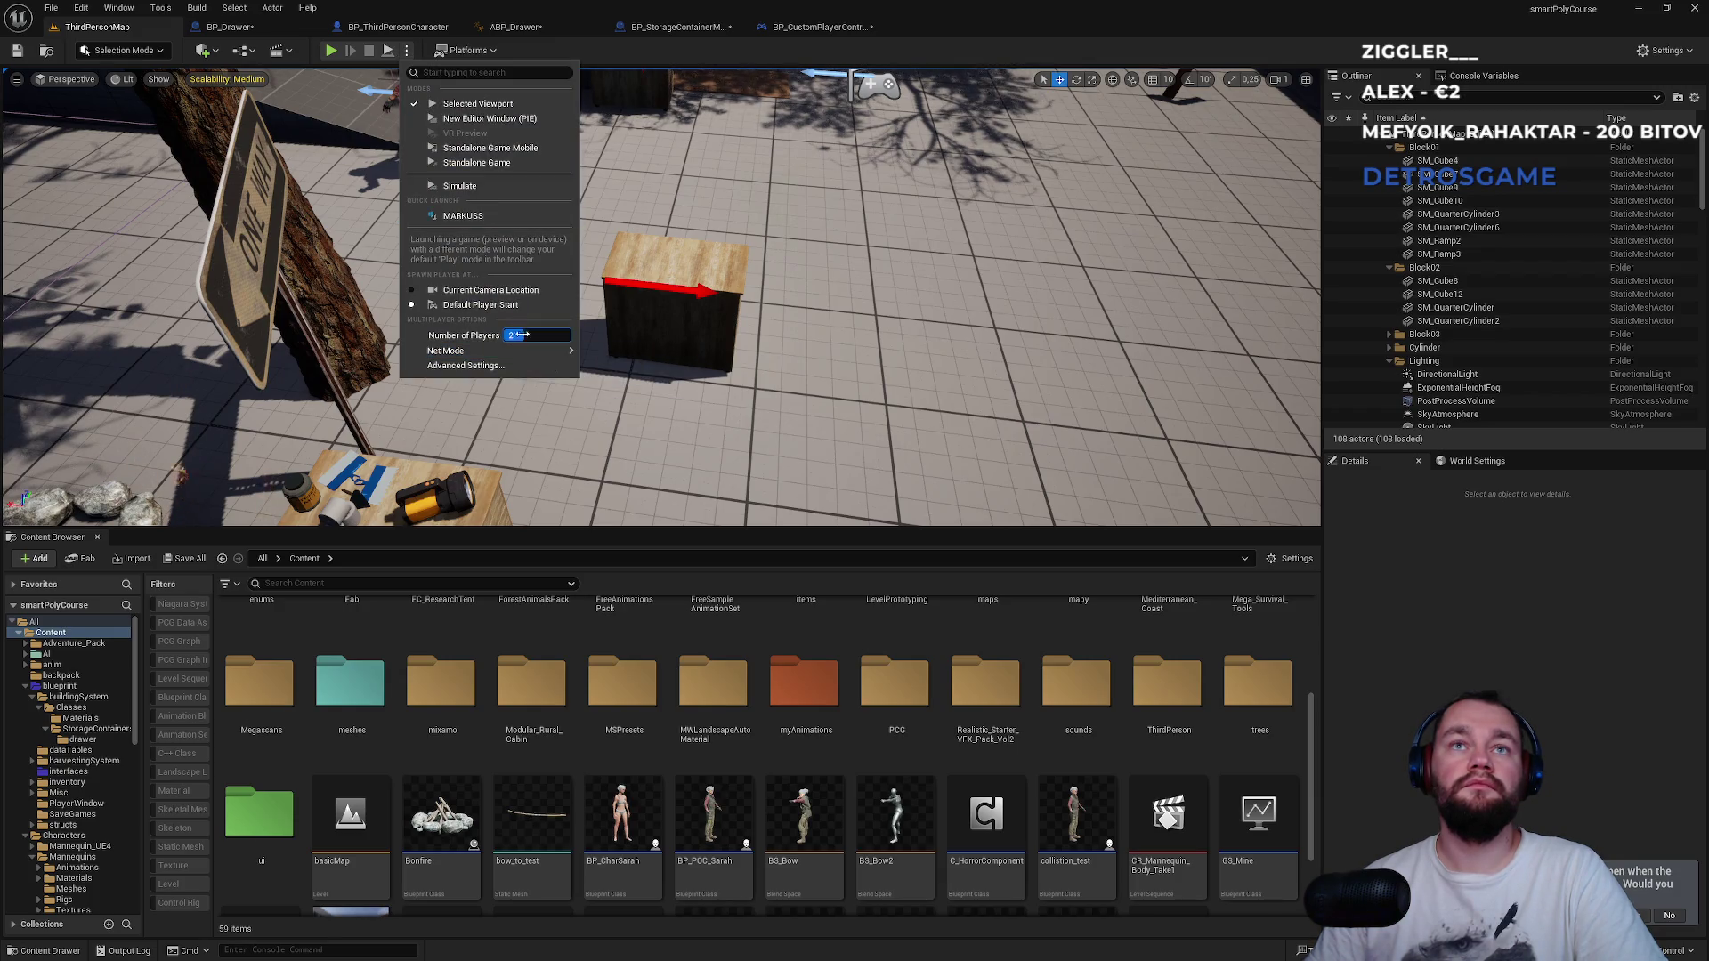
{"action": "left_click", "coordinate": [330, 50]}
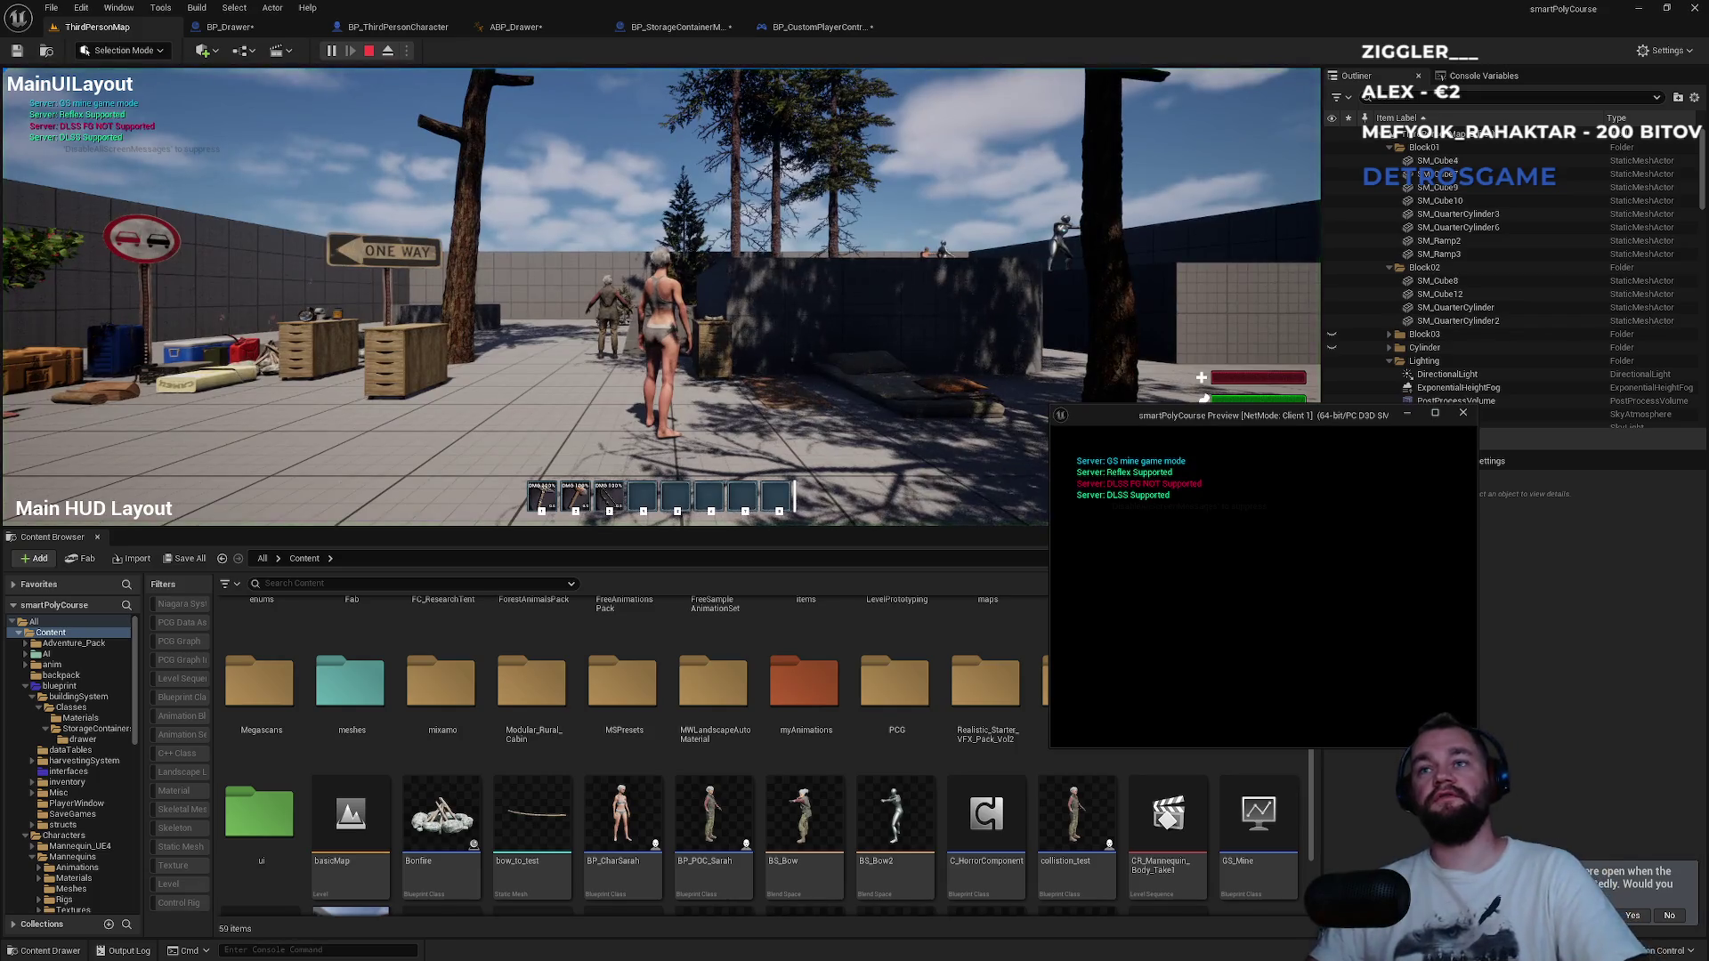
{"action": "key", "text": "super"}
{"action": "left_click_drag", "start_coordinate": [1221, 435], "coordinate": [1708, 435]}
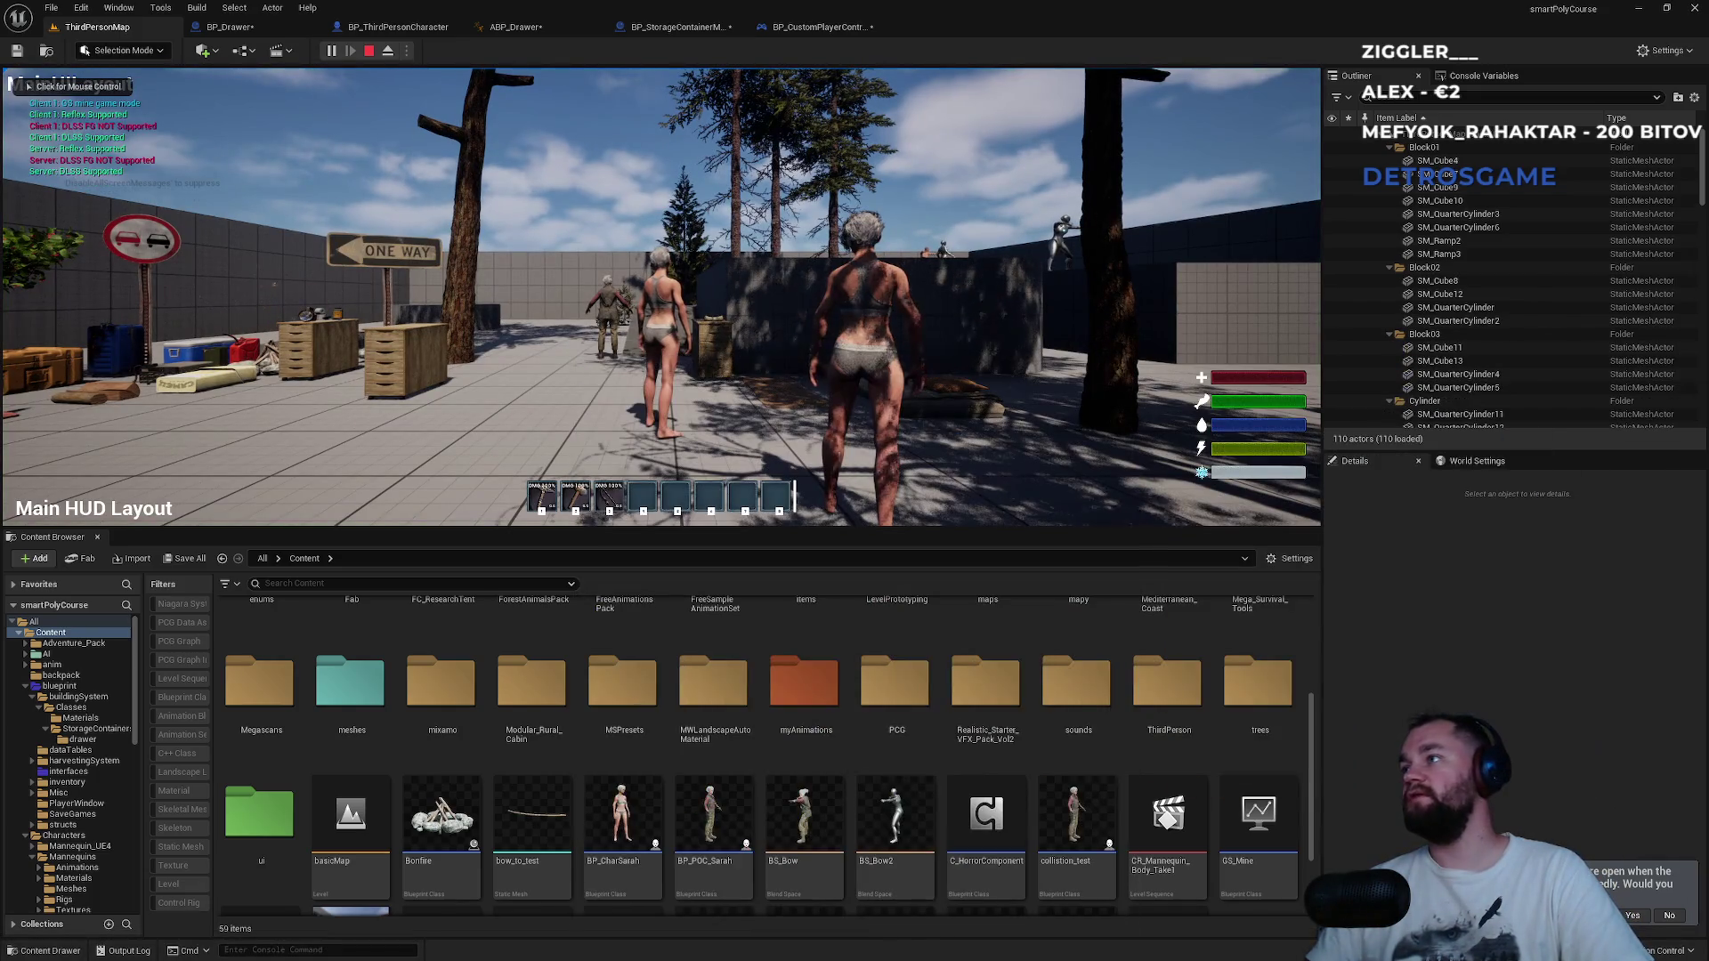
{"action": "key", "text": "super"}
{"action": "left_click", "coordinate": [824, 291]}
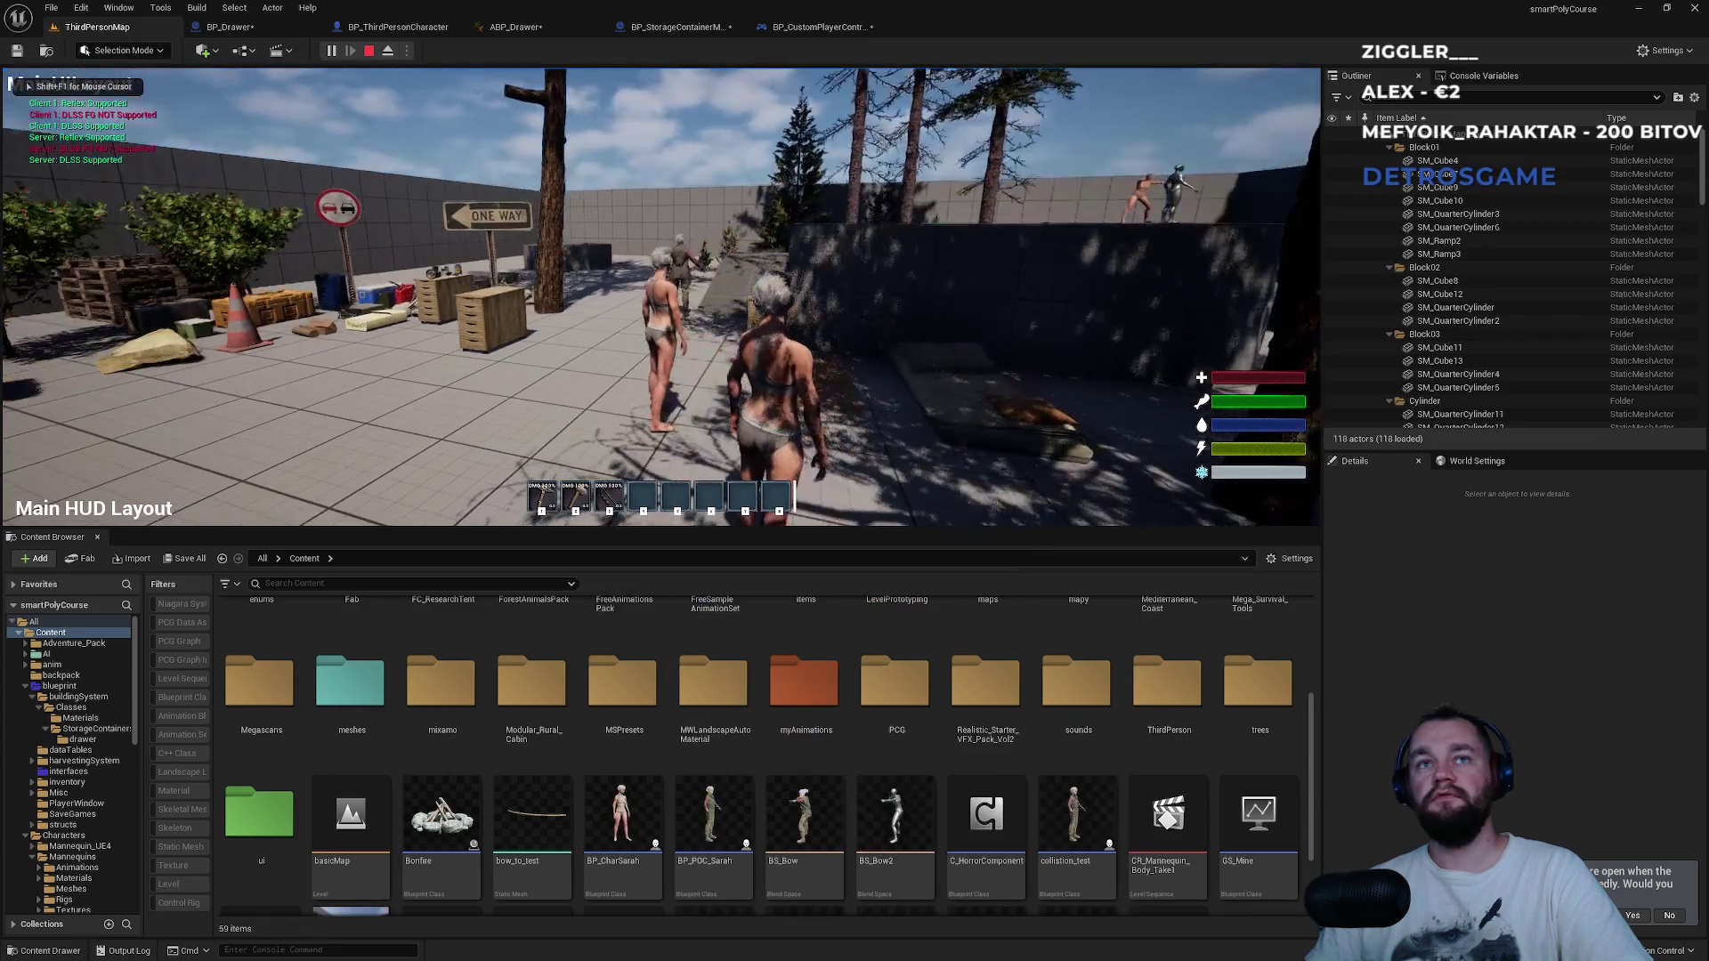
{"action": "key", "text": "alt+Tab"}
{"action": "key", "text": "super"}
{"action": "key", "text": "super"}
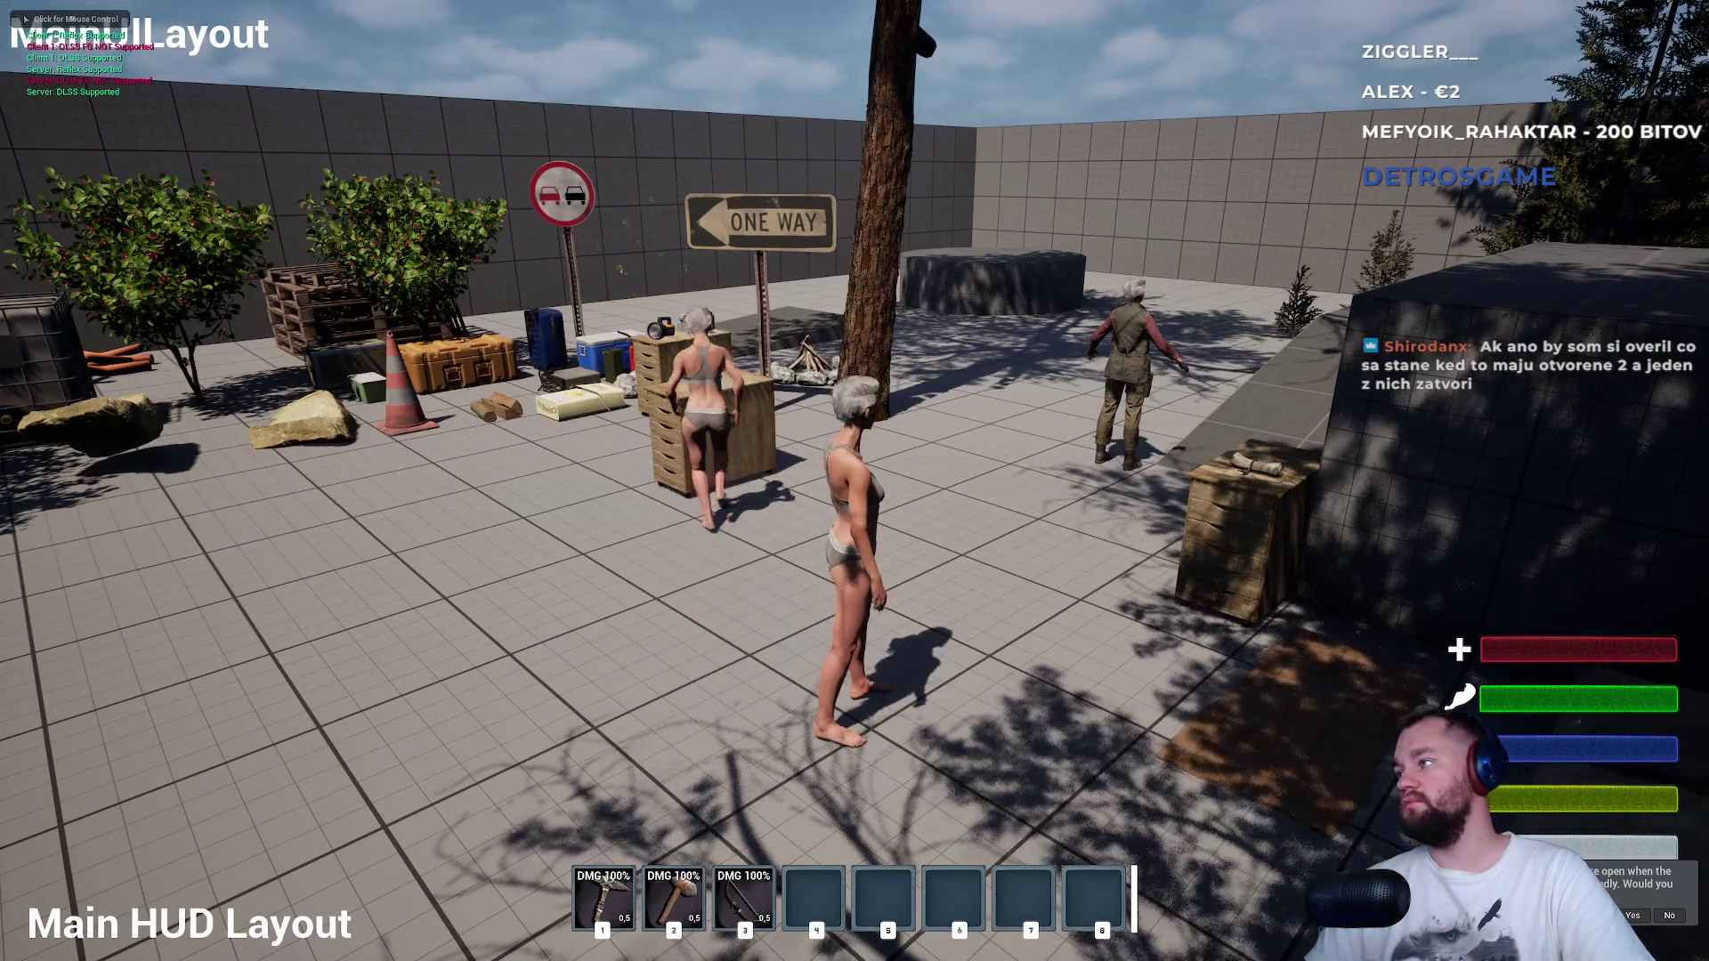
{"action": "key", "text": "super"}
{"action": "key", "text": "super"}
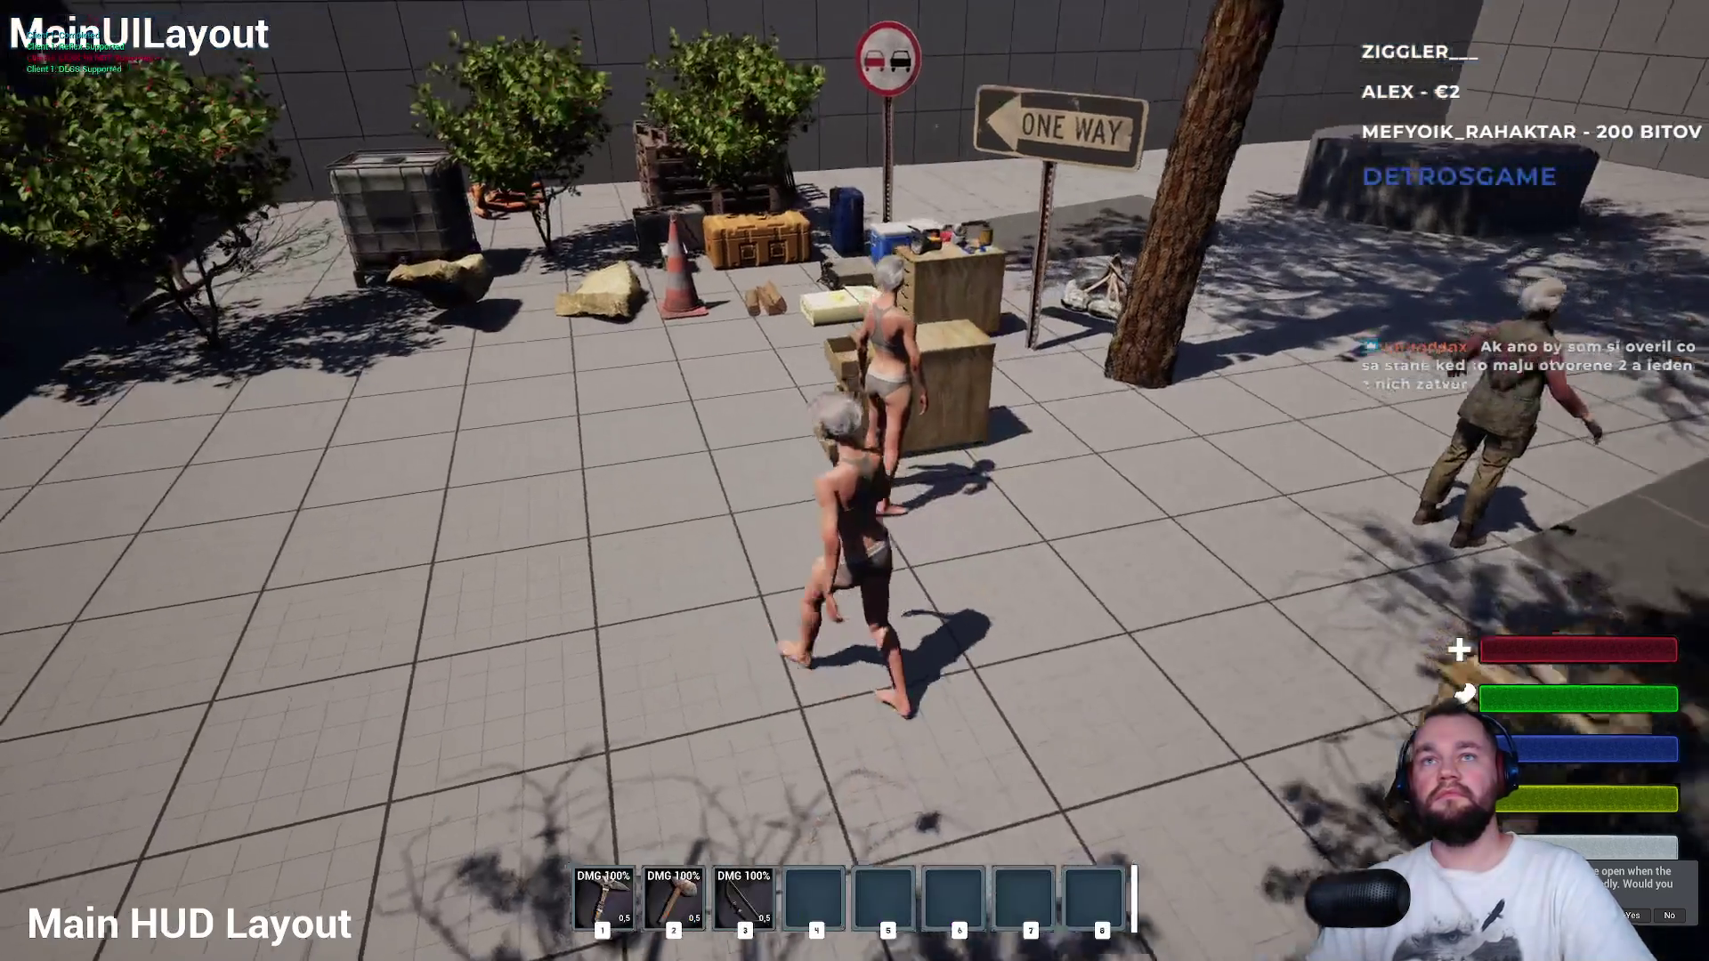
Move the raw meat stack into the storage box, pick up the canned food, and end the session.
{"action": "key", "text": "e"}
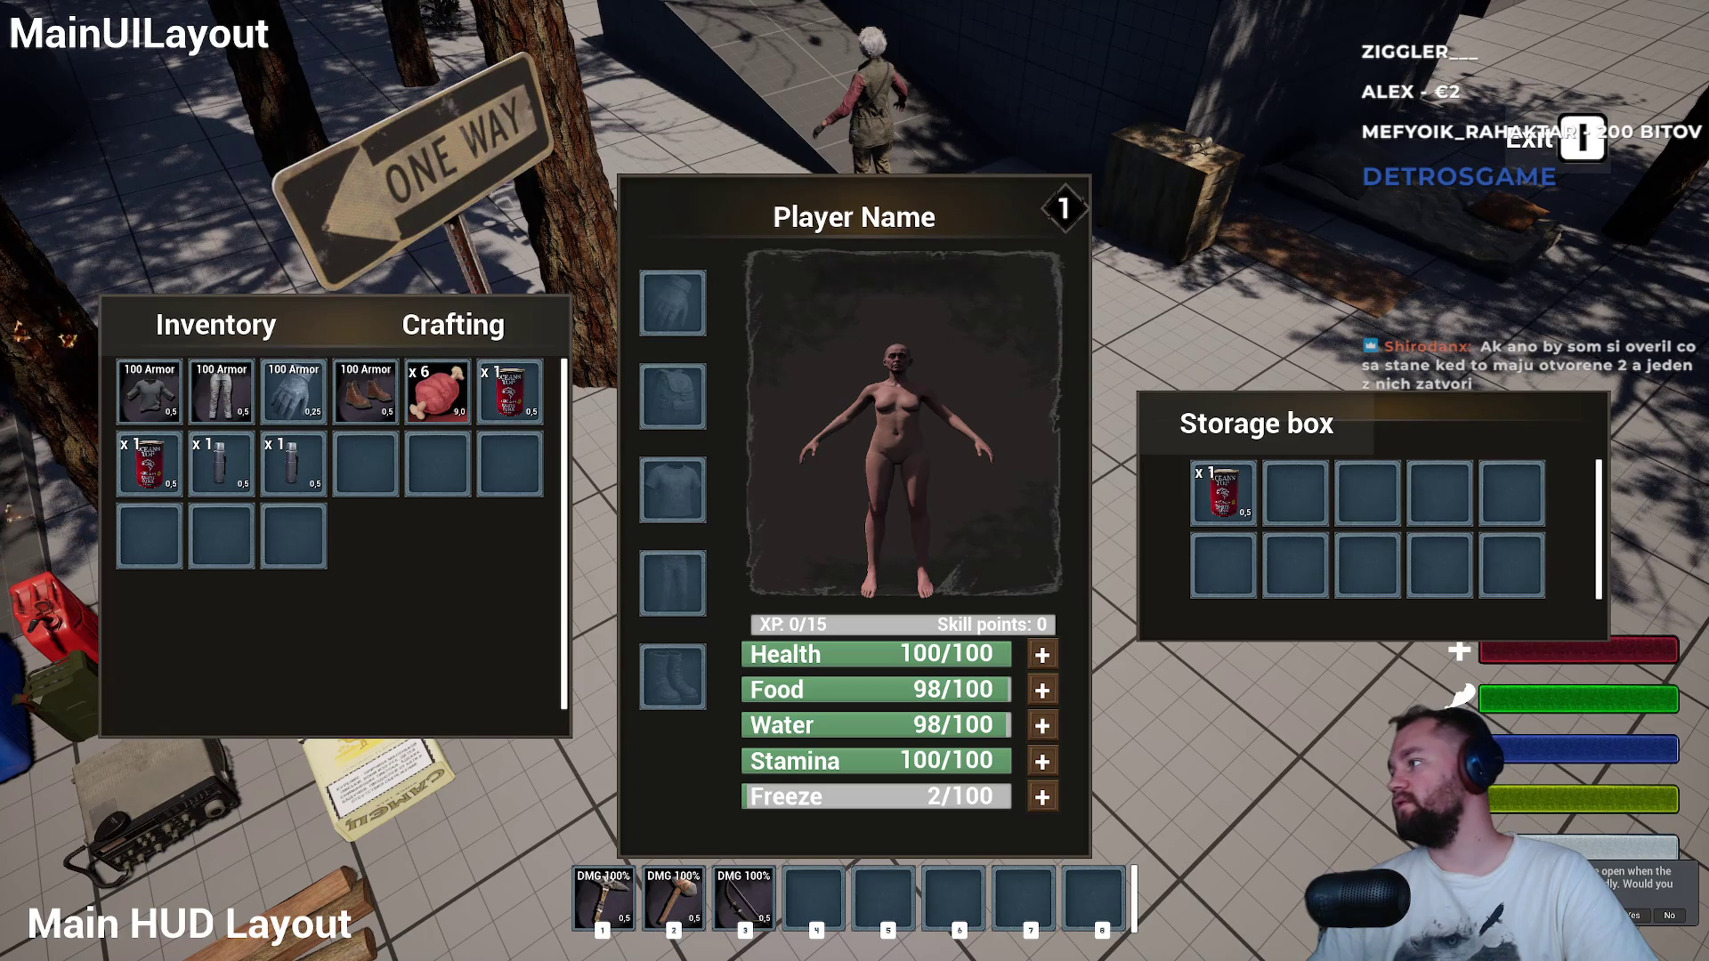
{"action": "left_click_drag", "start_coordinate": [437, 392], "coordinate": [1296, 492]}
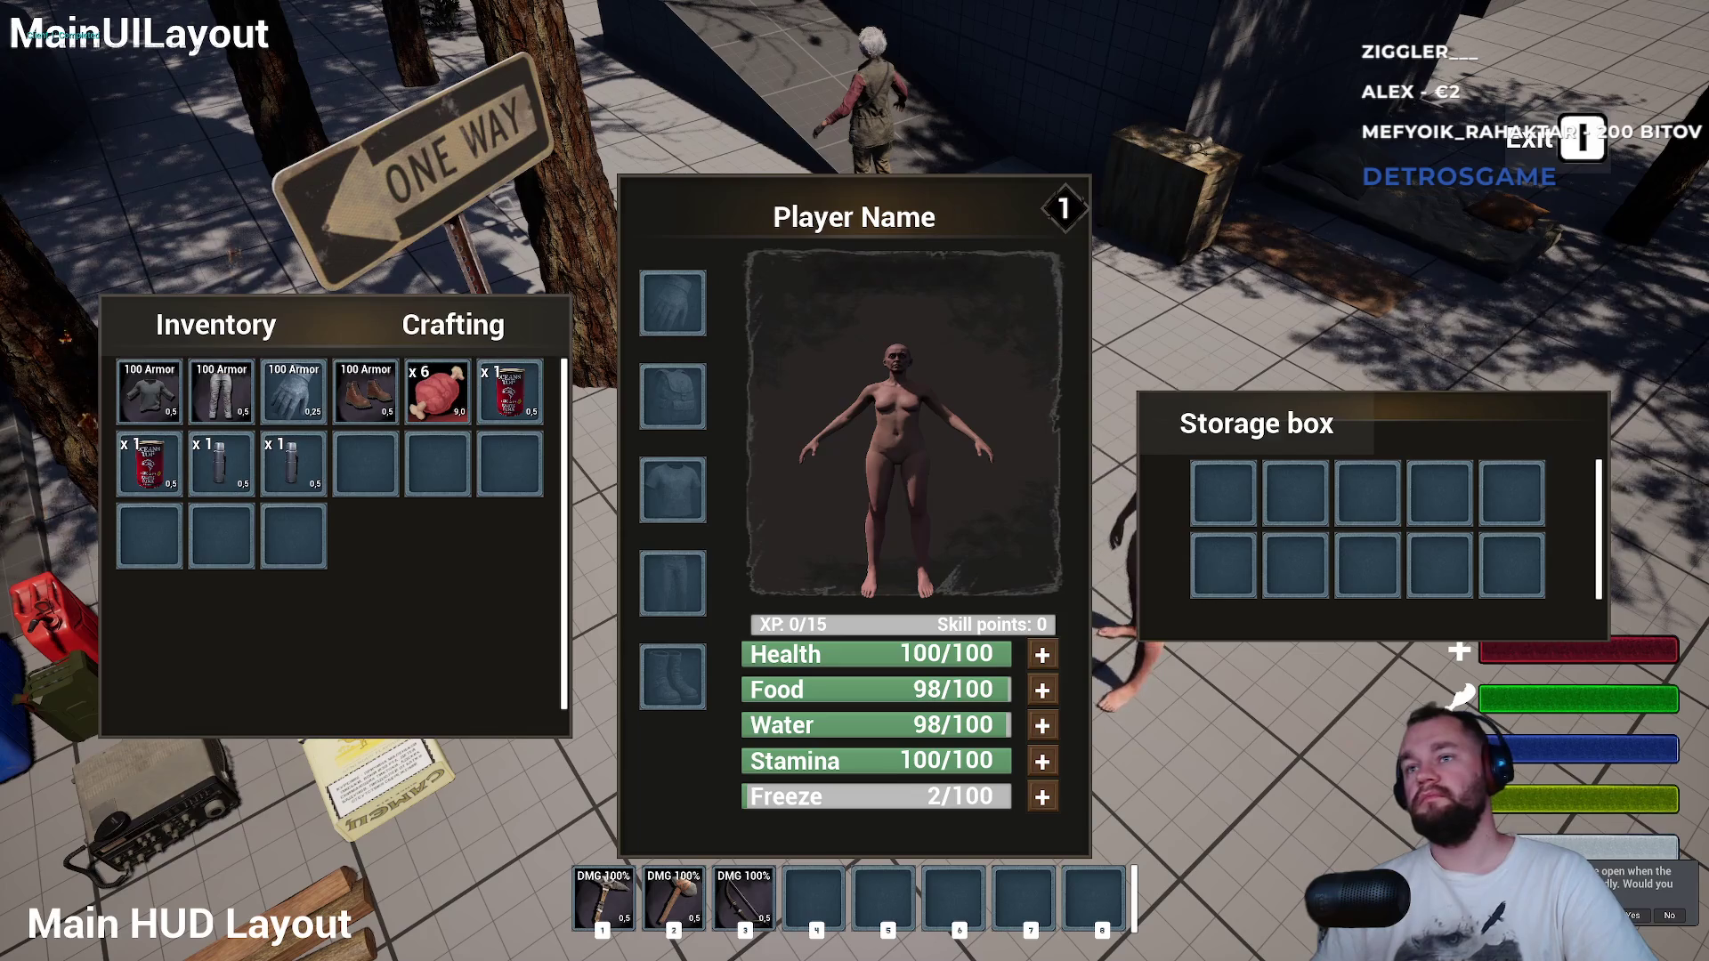
{"action": "key", "text": "super"}
{"action": "left_click", "coordinate": [1250, 289]}
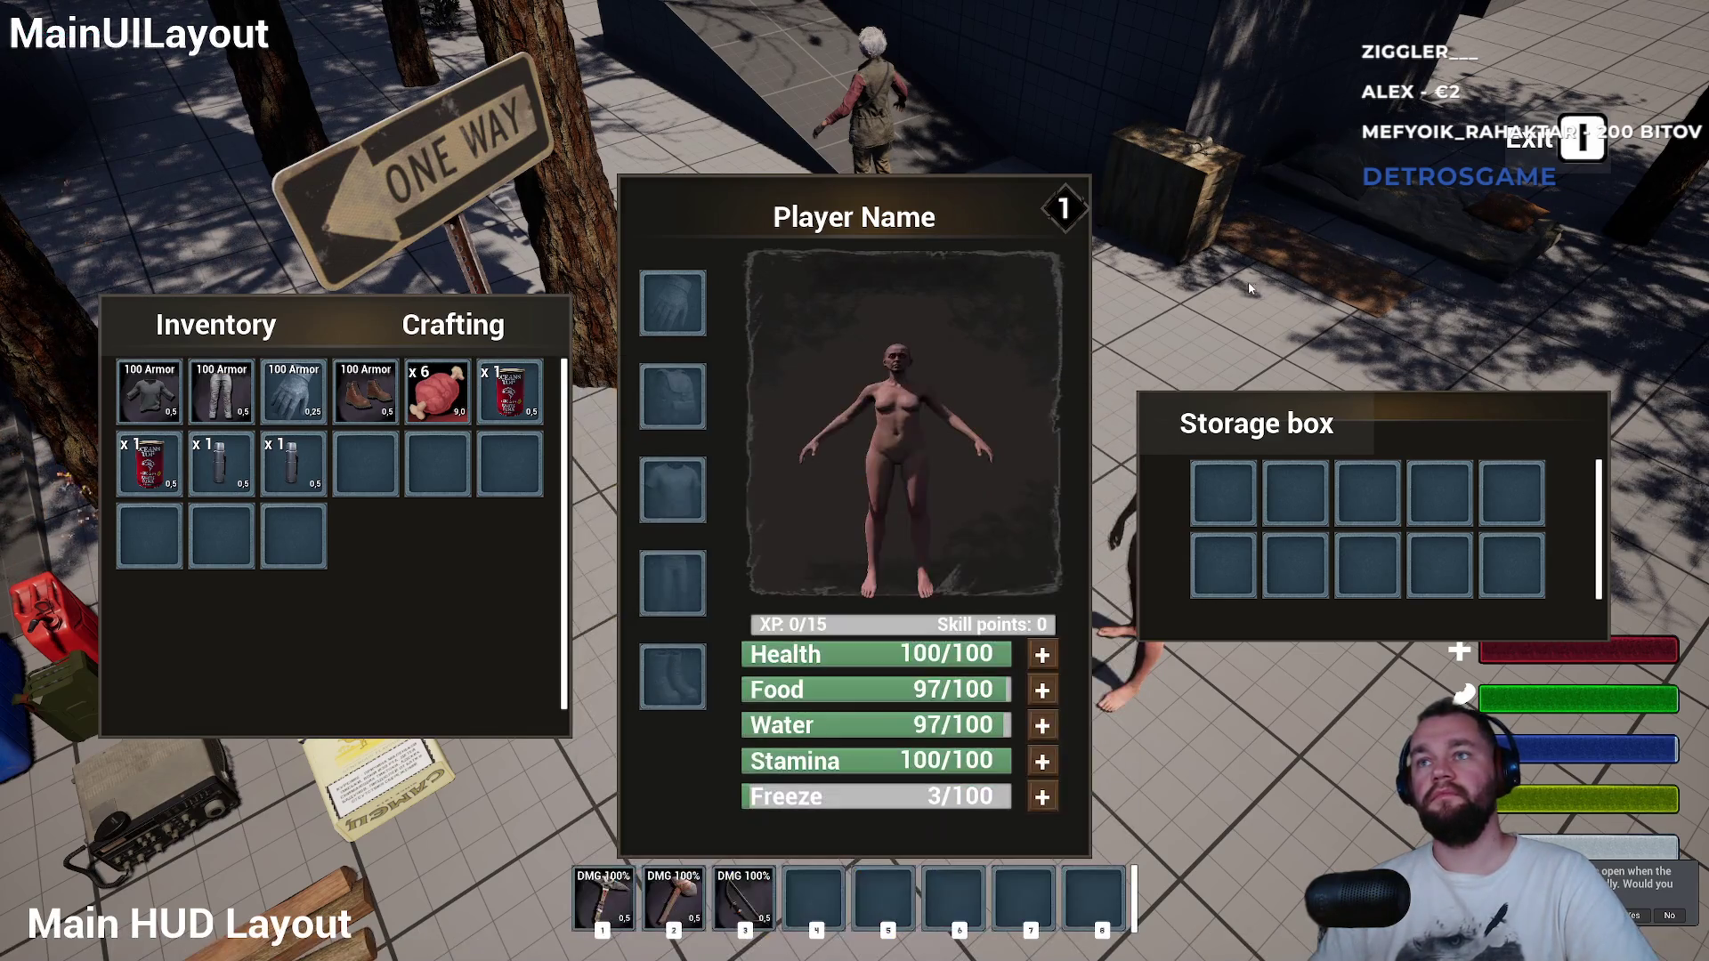
{"action": "key", "text": "Tab"}
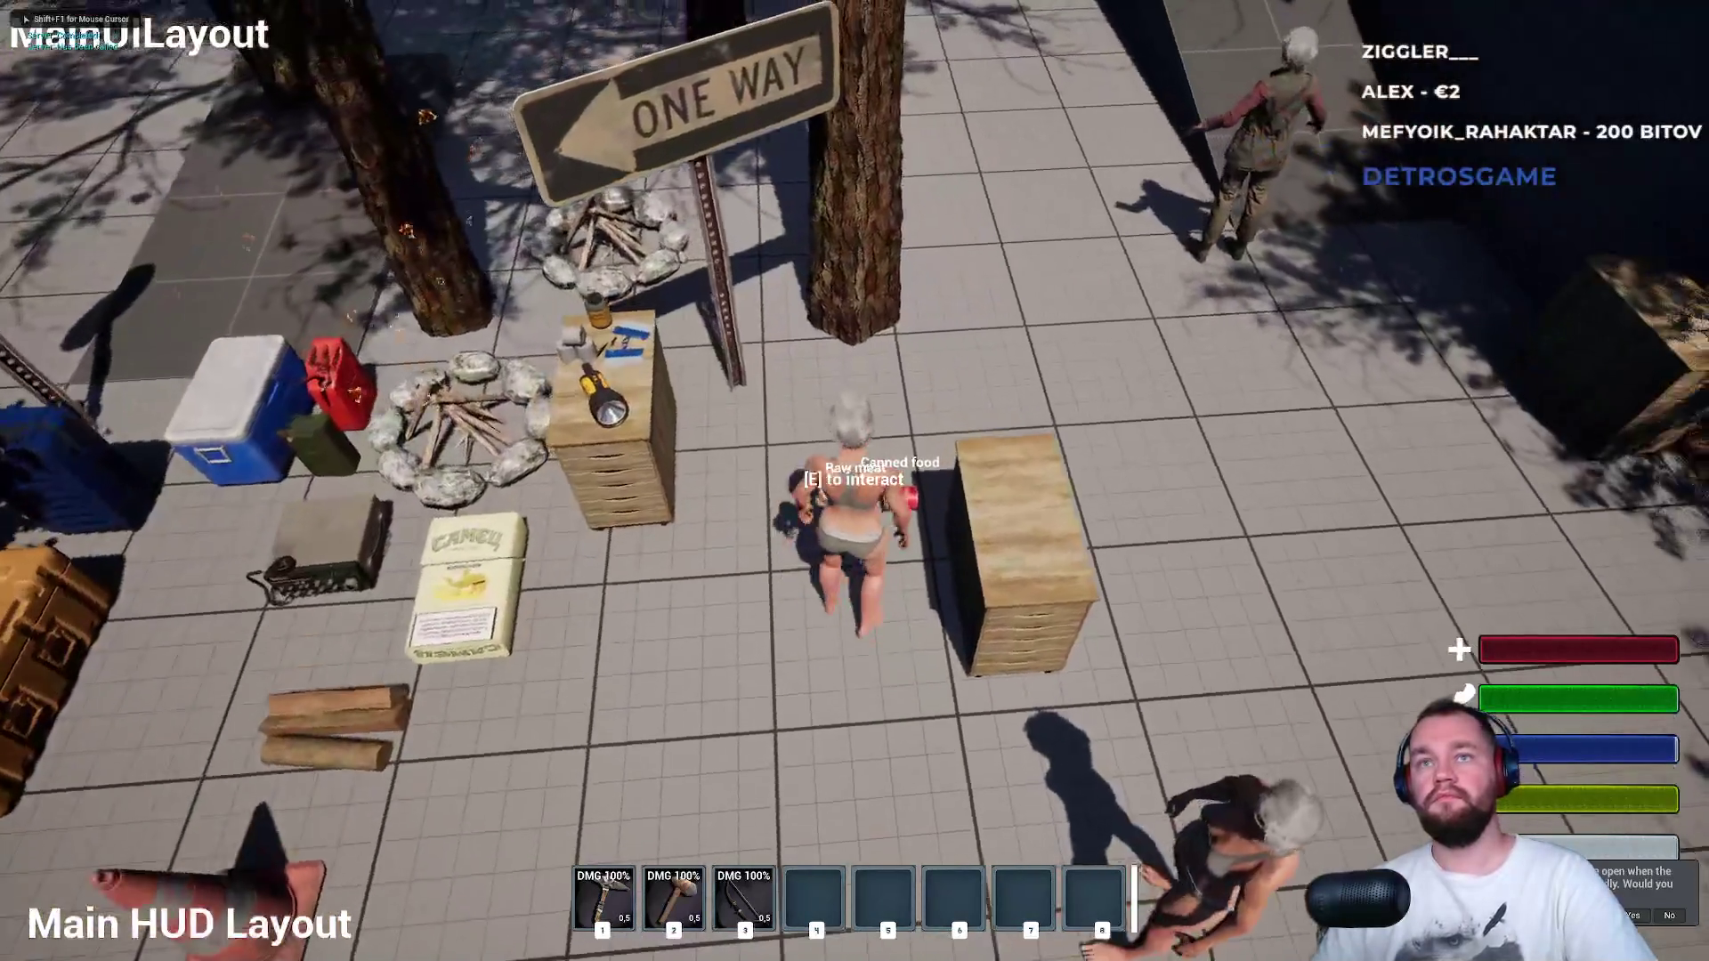
{"action": "key", "text": "e"}
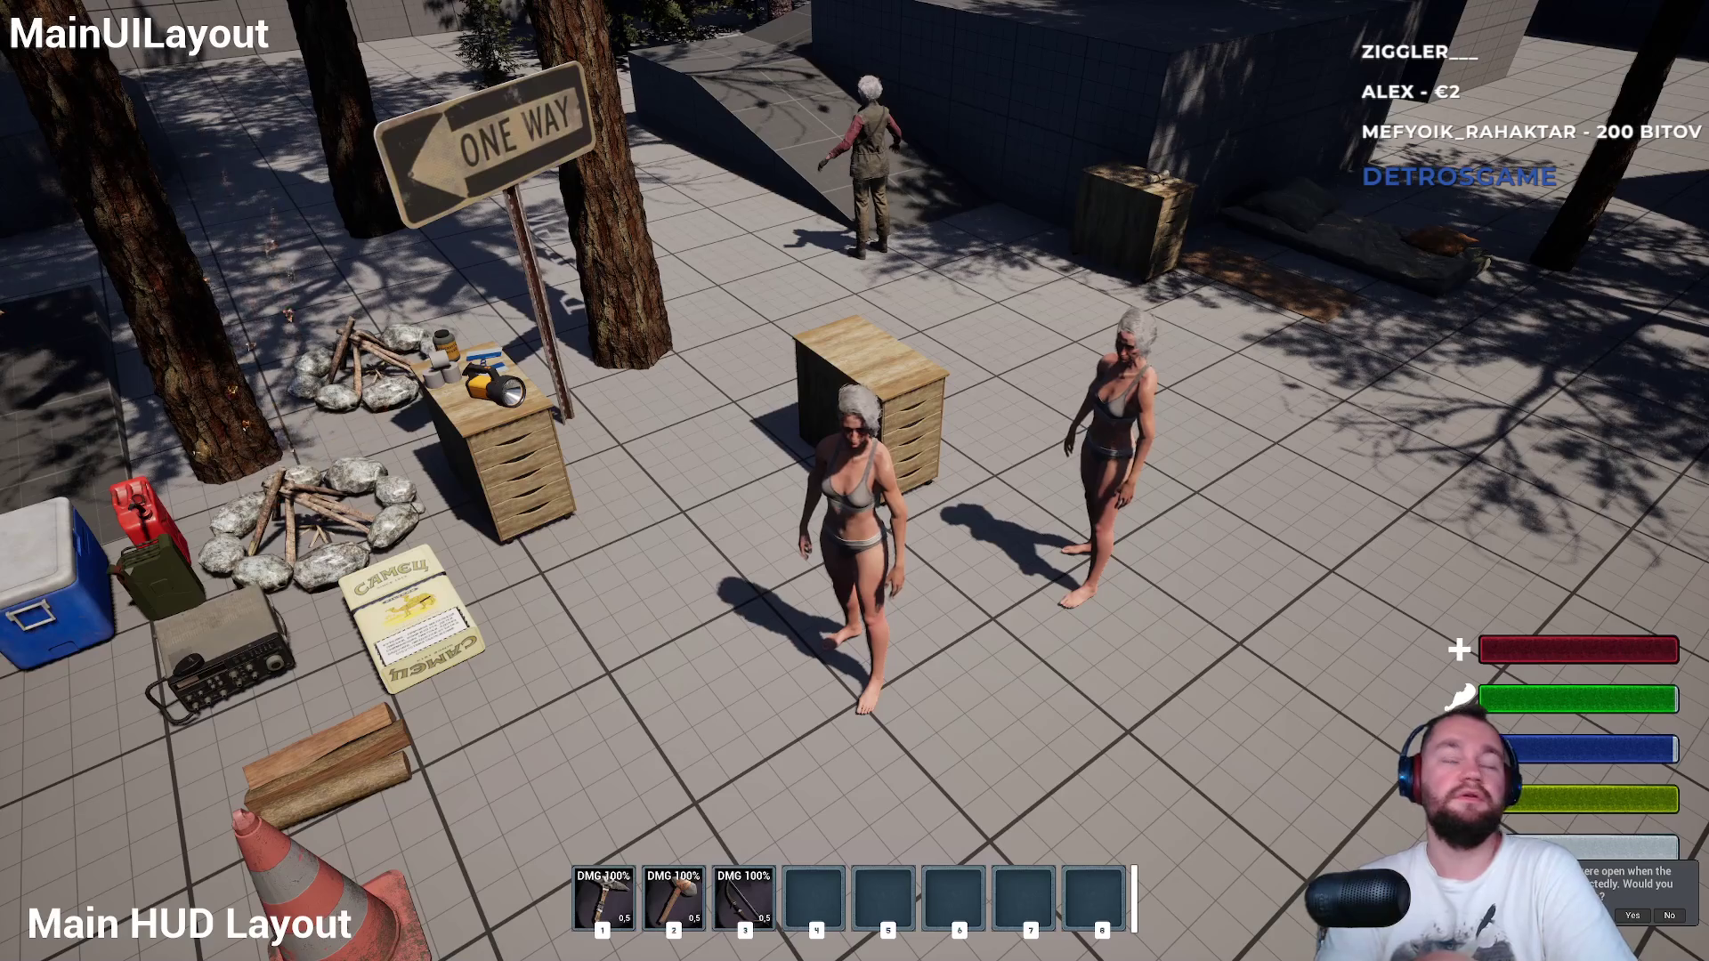
{"action": "key", "text": "F11"}
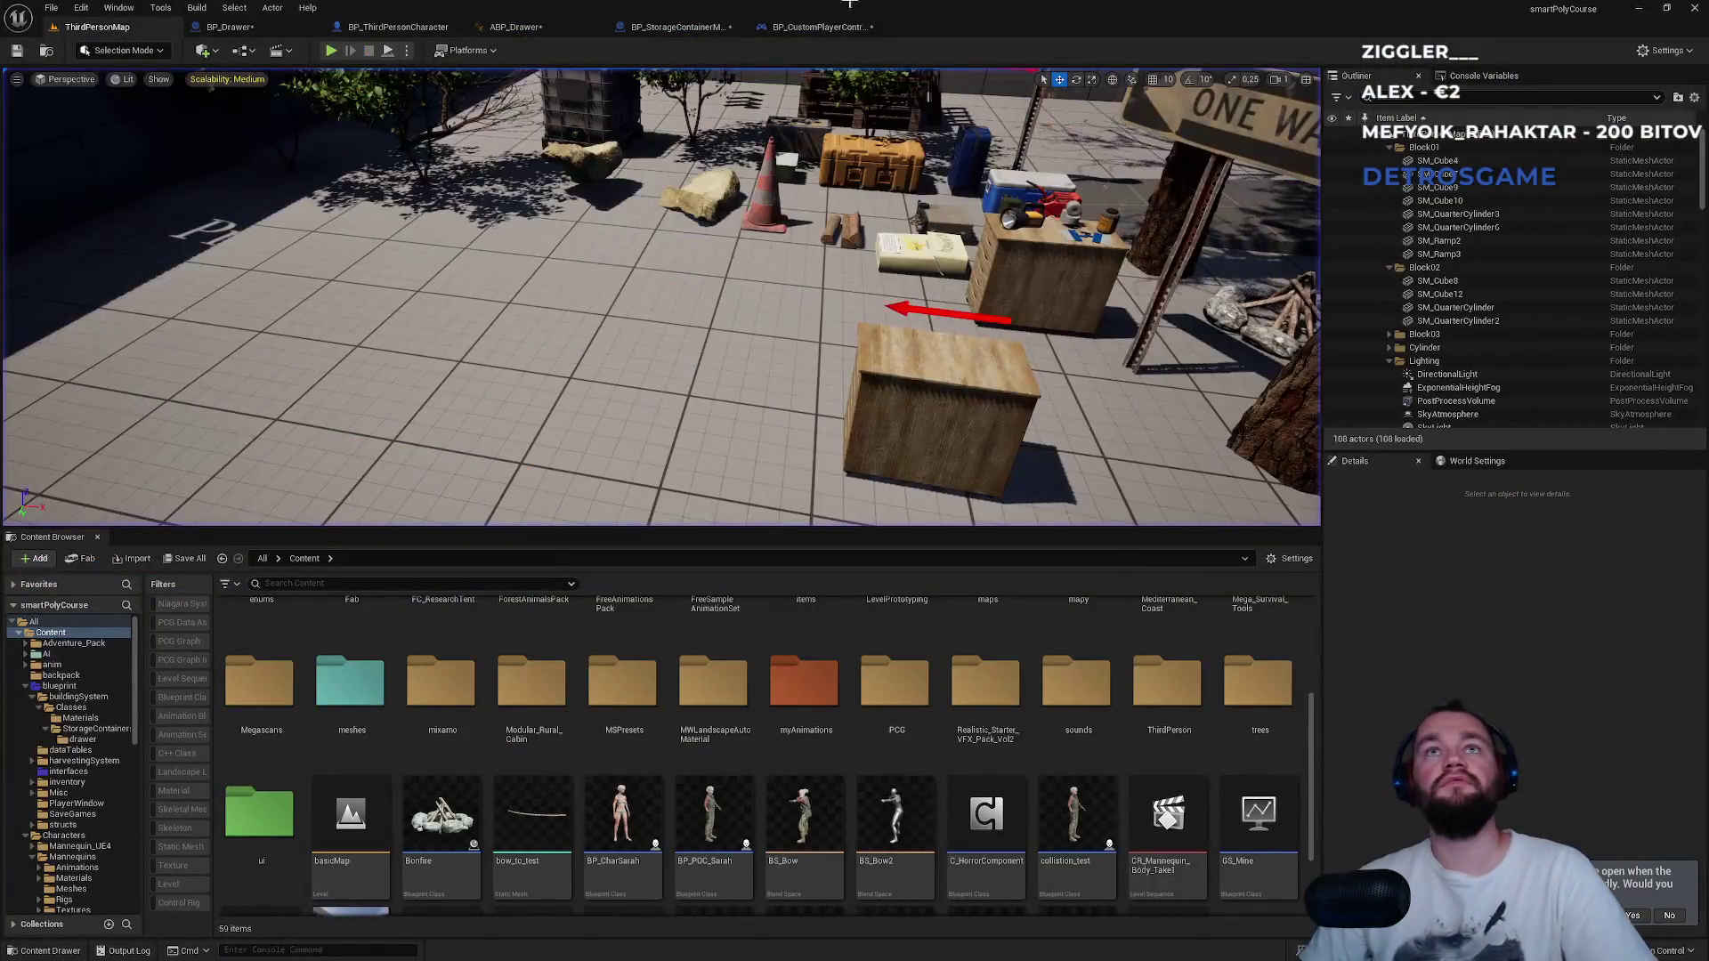
In BP_Drawer's event graph, select the Accessing Players, LENGTH and == comparison nodes.
{"action": "left_click", "coordinate": [677, 27]}
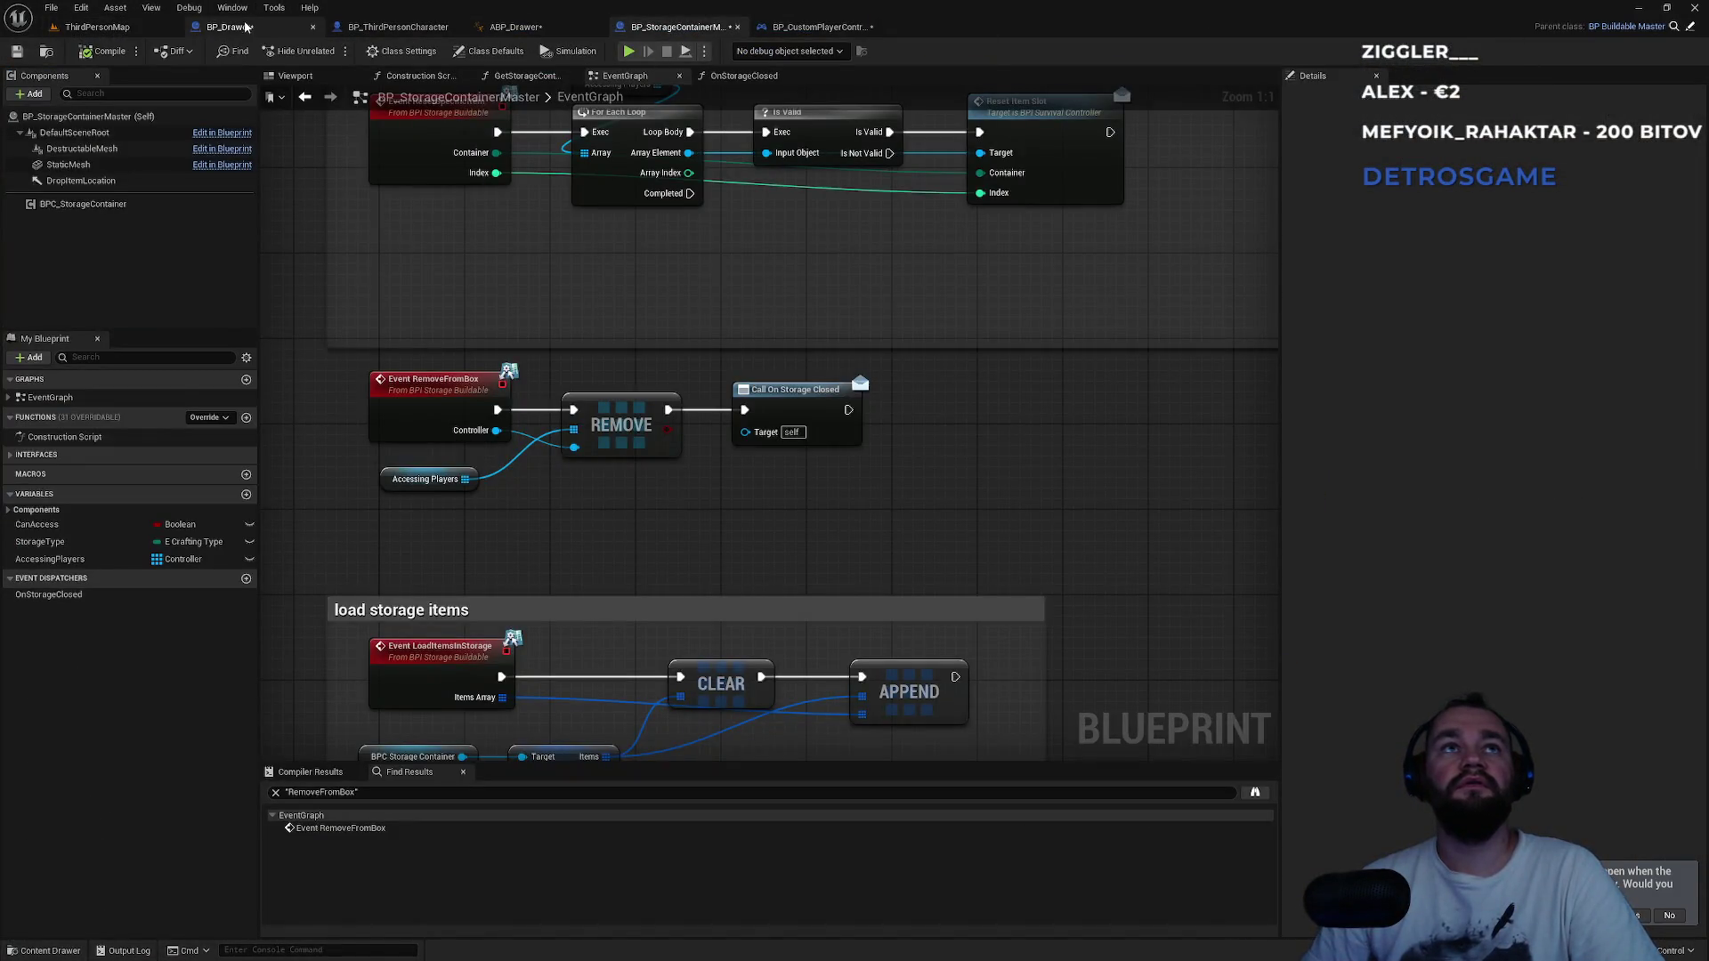
{"action": "left_click", "coordinate": [227, 27]}
{"action": "mouse_move", "coordinate": [550, 510]}
{"action": "left_mouse_down"}
{"action": "mouse_move", "coordinate": [627, 518]}
{"action": "mouse_move", "coordinate": [409, 493]}
{"action": "mouse_move", "coordinate": [325, 422]}
{"action": "left_mouse_up"}
{"action": "left_click", "coordinate": [330, 383]}
{"action": "left_click_drag", "start_coordinate": [574, 570], "coordinate": [617, 580]}
{"action": "left_click", "coordinate": [617, 580]}
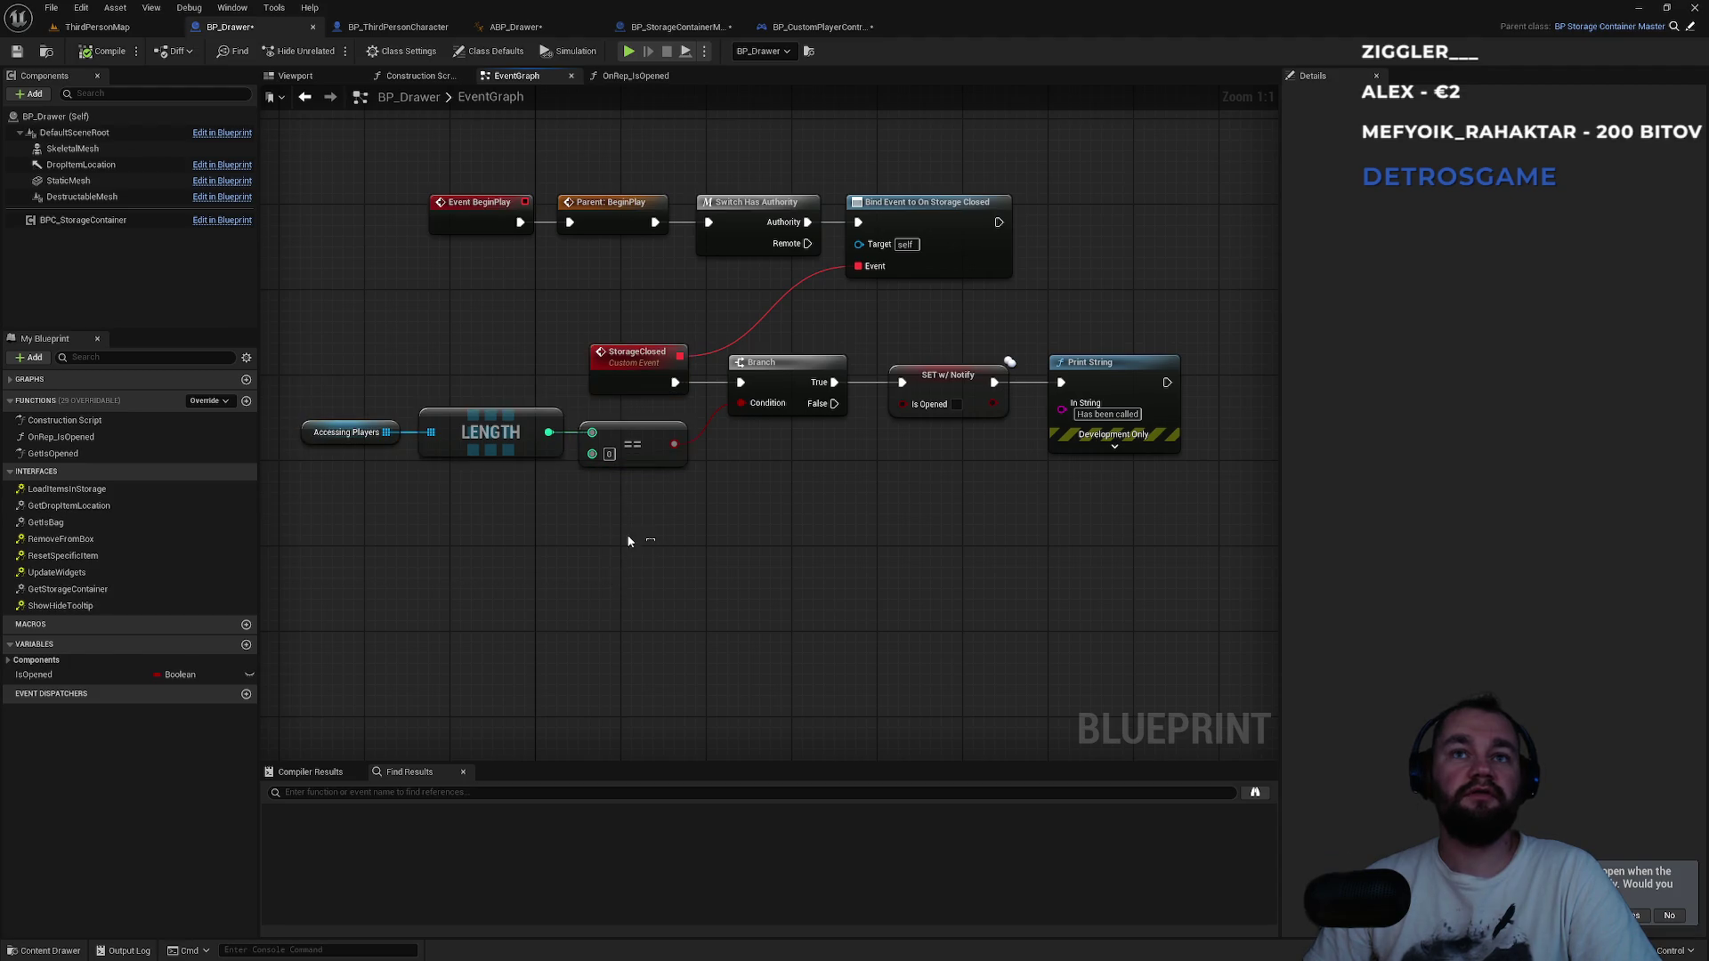
{"action": "left_click", "coordinate": [632, 442]}
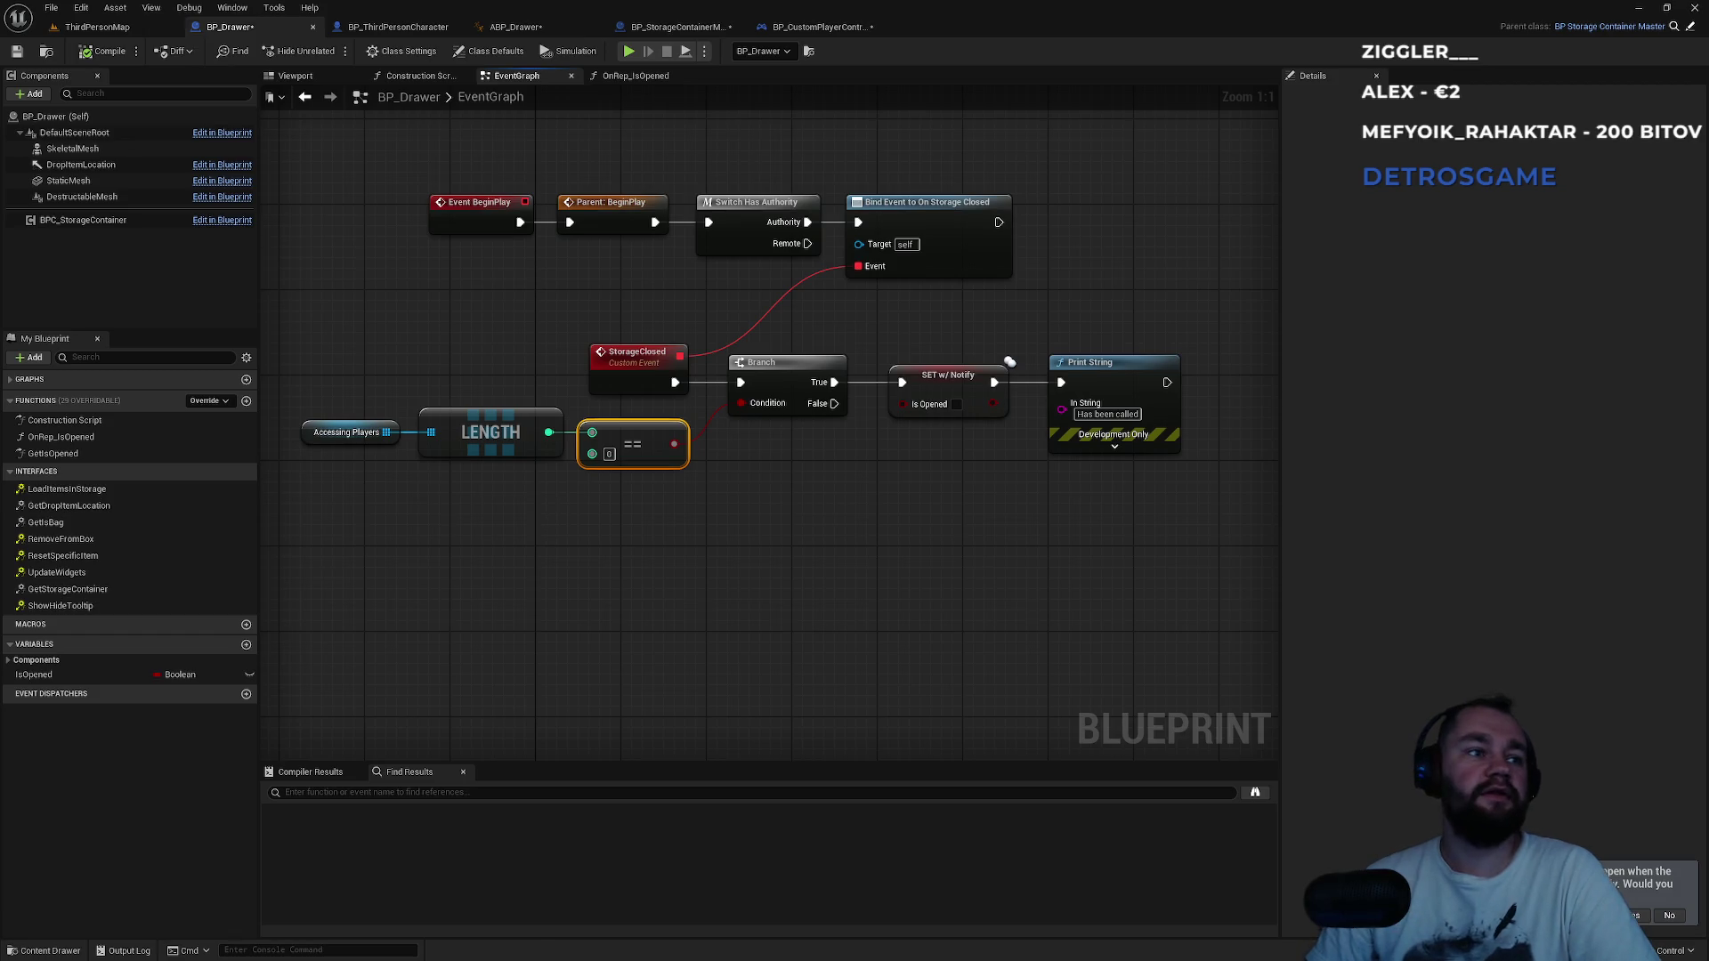
{"action": "left_click_drag", "start_coordinate": [588, 499], "coordinate": [770, 481]}
{"action": "left_click_drag", "start_coordinate": [474, 398], "coordinate": [837, 510]}
{"action": "left_click", "coordinate": [582, 468]}
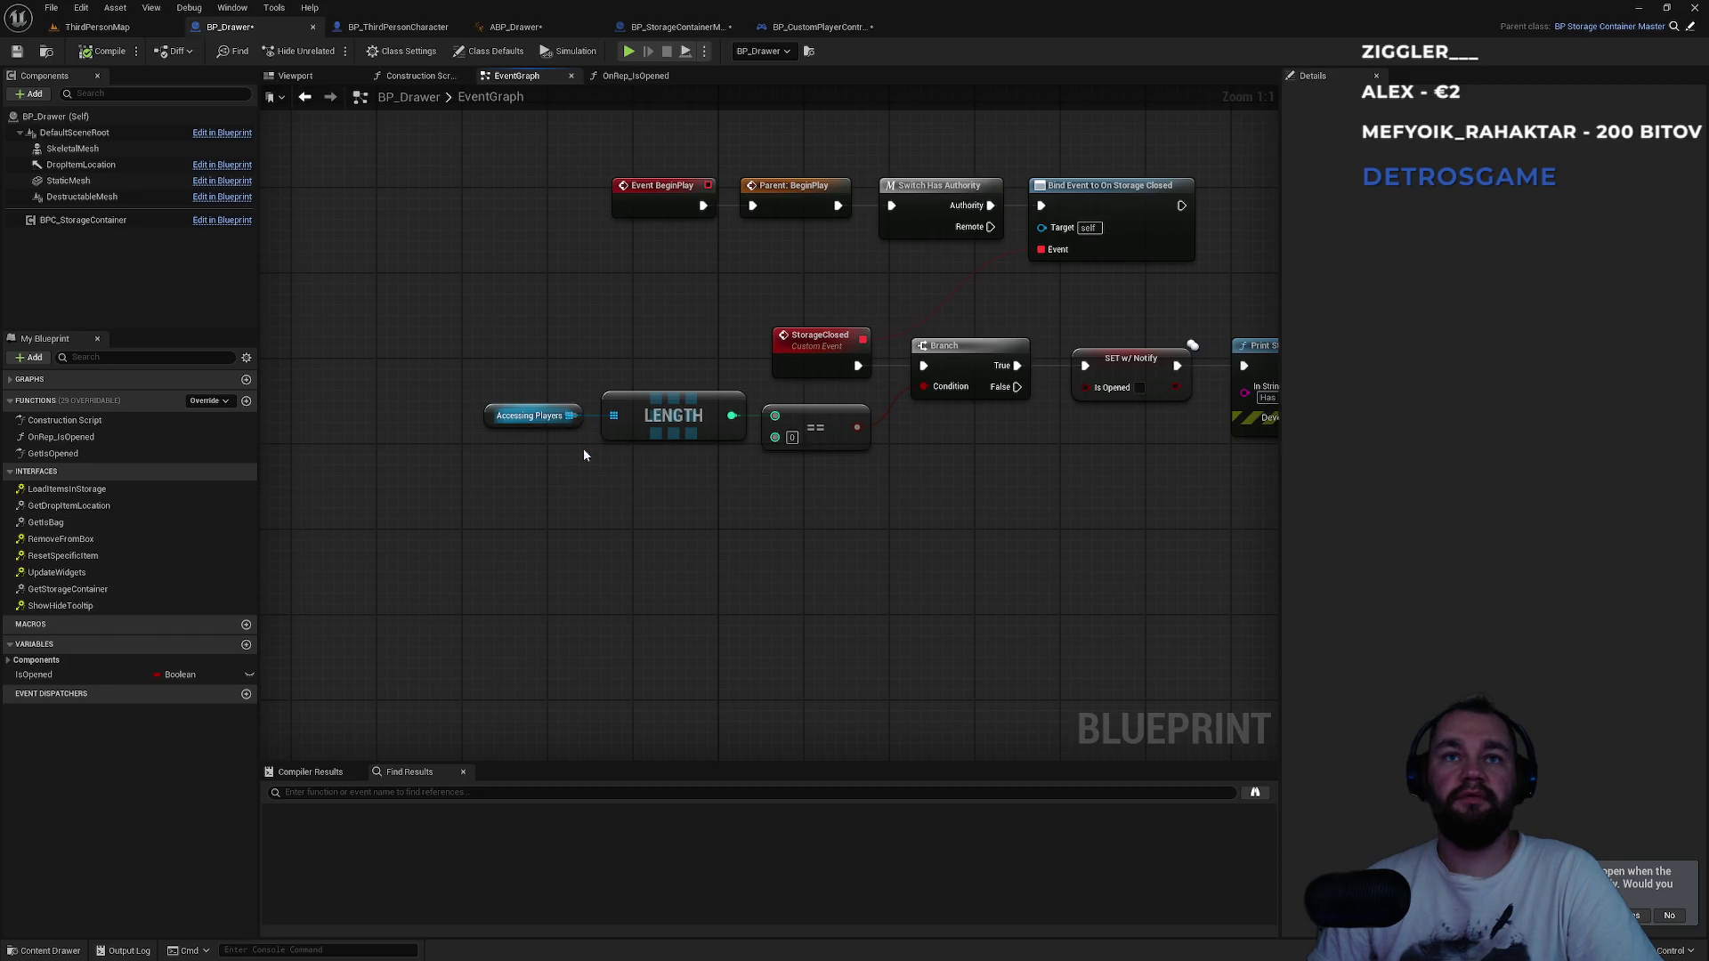
Feed an Is Empty node on Accessing Players into the Branch Condition, deleting LENGTH and ==.
{"action": "left_click_drag", "start_coordinate": [571, 416], "coordinate": [635, 517]}
{"action": "type", "text": "em"}
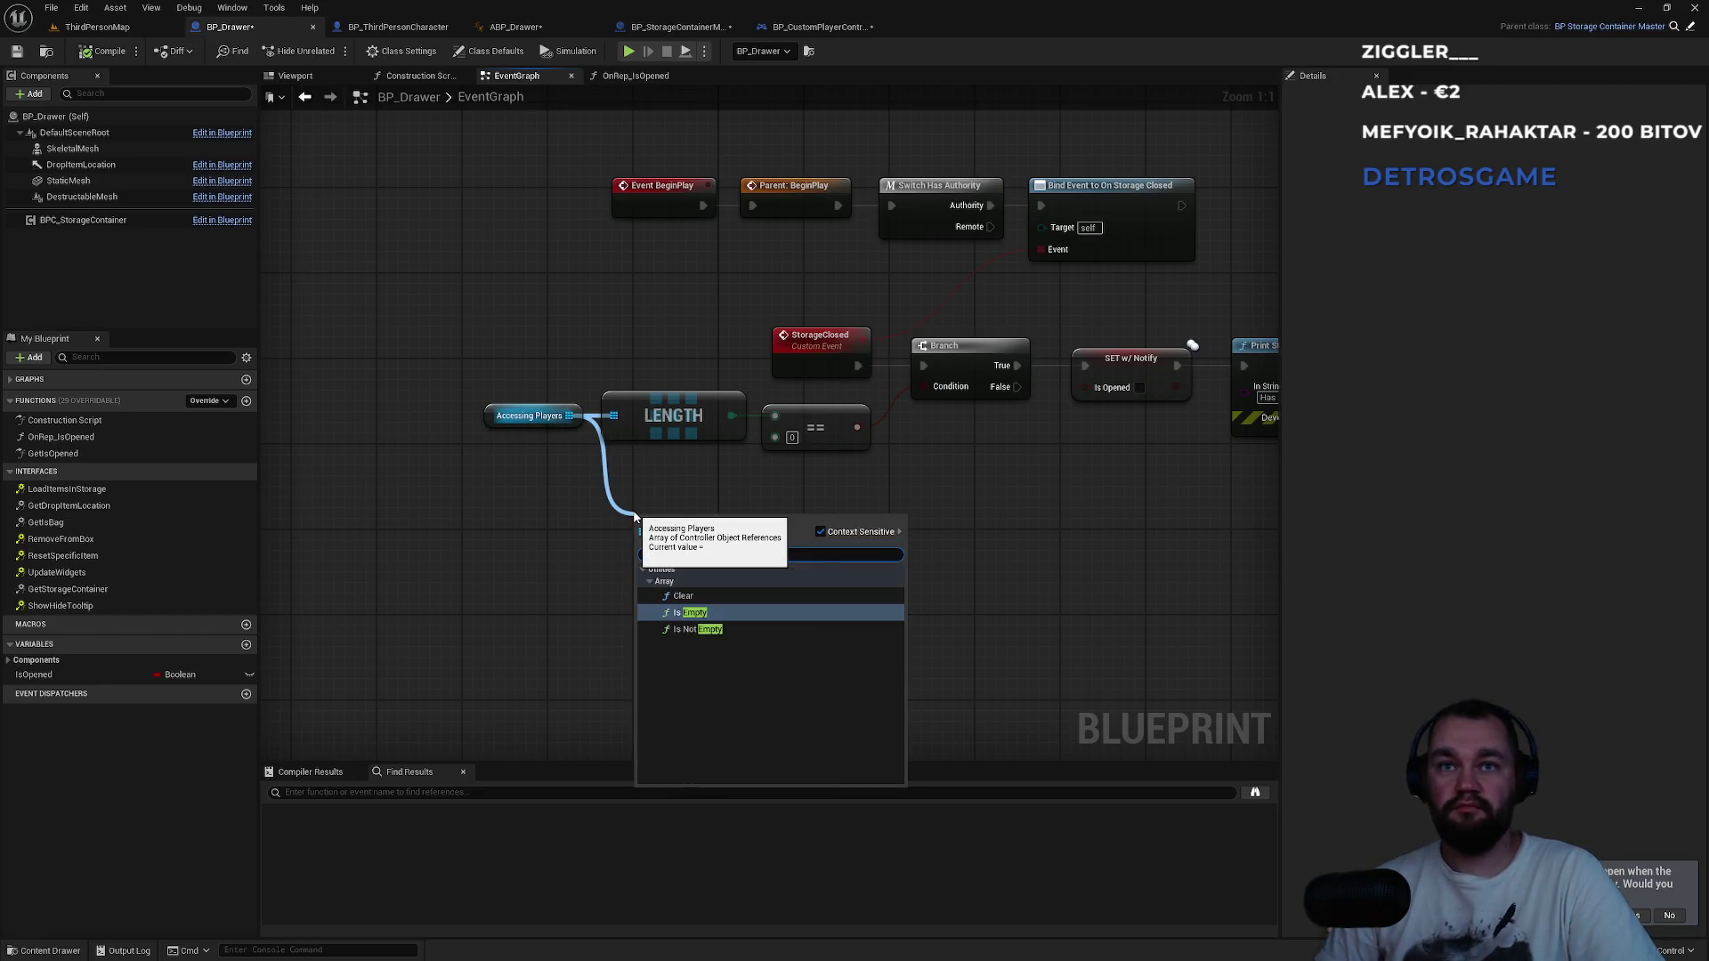
{"action": "key", "text": "Return"}
{"action": "mouse_move", "coordinate": [767, 533]}
{"action": "left_mouse_down"}
{"action": "mouse_move", "coordinate": [820, 522]}
{"action": "mouse_move", "coordinate": [958, 388]}
{"action": "mouse_move", "coordinate": [925, 386]}
{"action": "left_mouse_up"}
{"action": "left_click_drag", "start_coordinate": [853, 450], "coordinate": [677, 401]}
{"action": "key", "text": "Delete"}
Place IS EMPTY and Accessing Players beside the Branch, compile BP_Drawer, and return to ThirdPersonMap.
{"action": "mouse_move", "coordinate": [705, 533]}
{"action": "left_mouse_down"}
{"action": "mouse_move", "coordinate": [779, 436]}
{"action": "mouse_move", "coordinate": [798, 437]}
{"action": "left_mouse_up"}
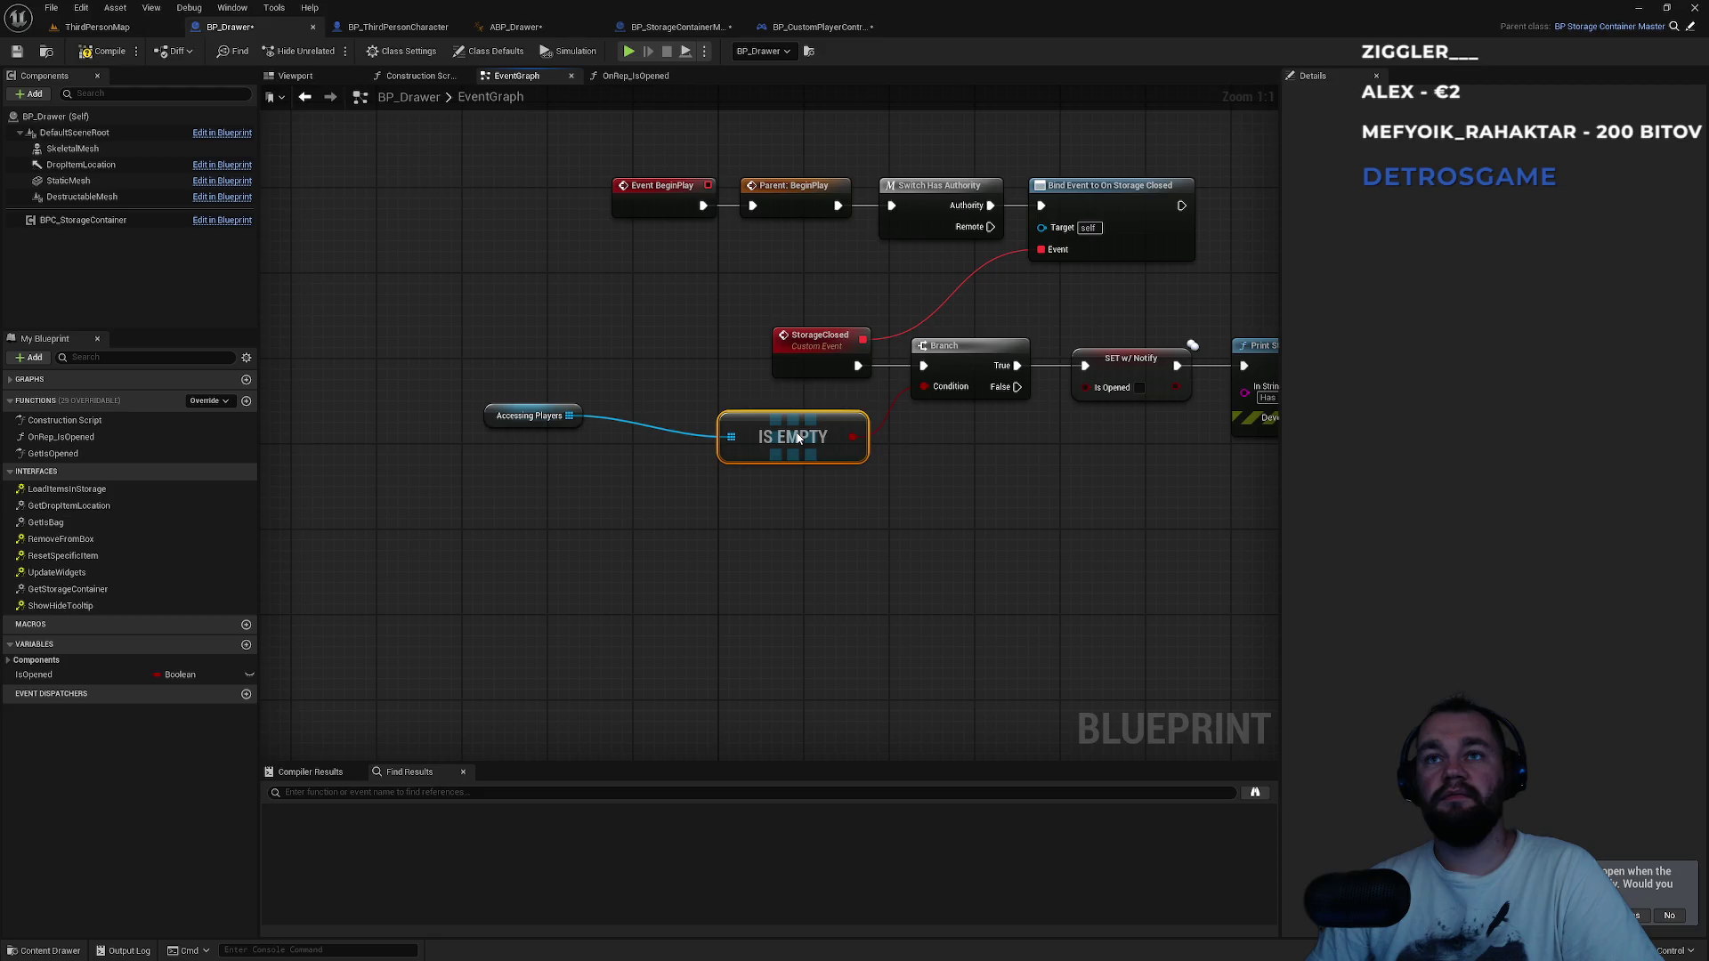
{"action": "mouse_move", "coordinate": [489, 420]}
{"action": "left_mouse_down"}
{"action": "mouse_move", "coordinate": [735, 499]}
{"action": "mouse_move", "coordinate": [723, 481]}
{"action": "left_mouse_up"}
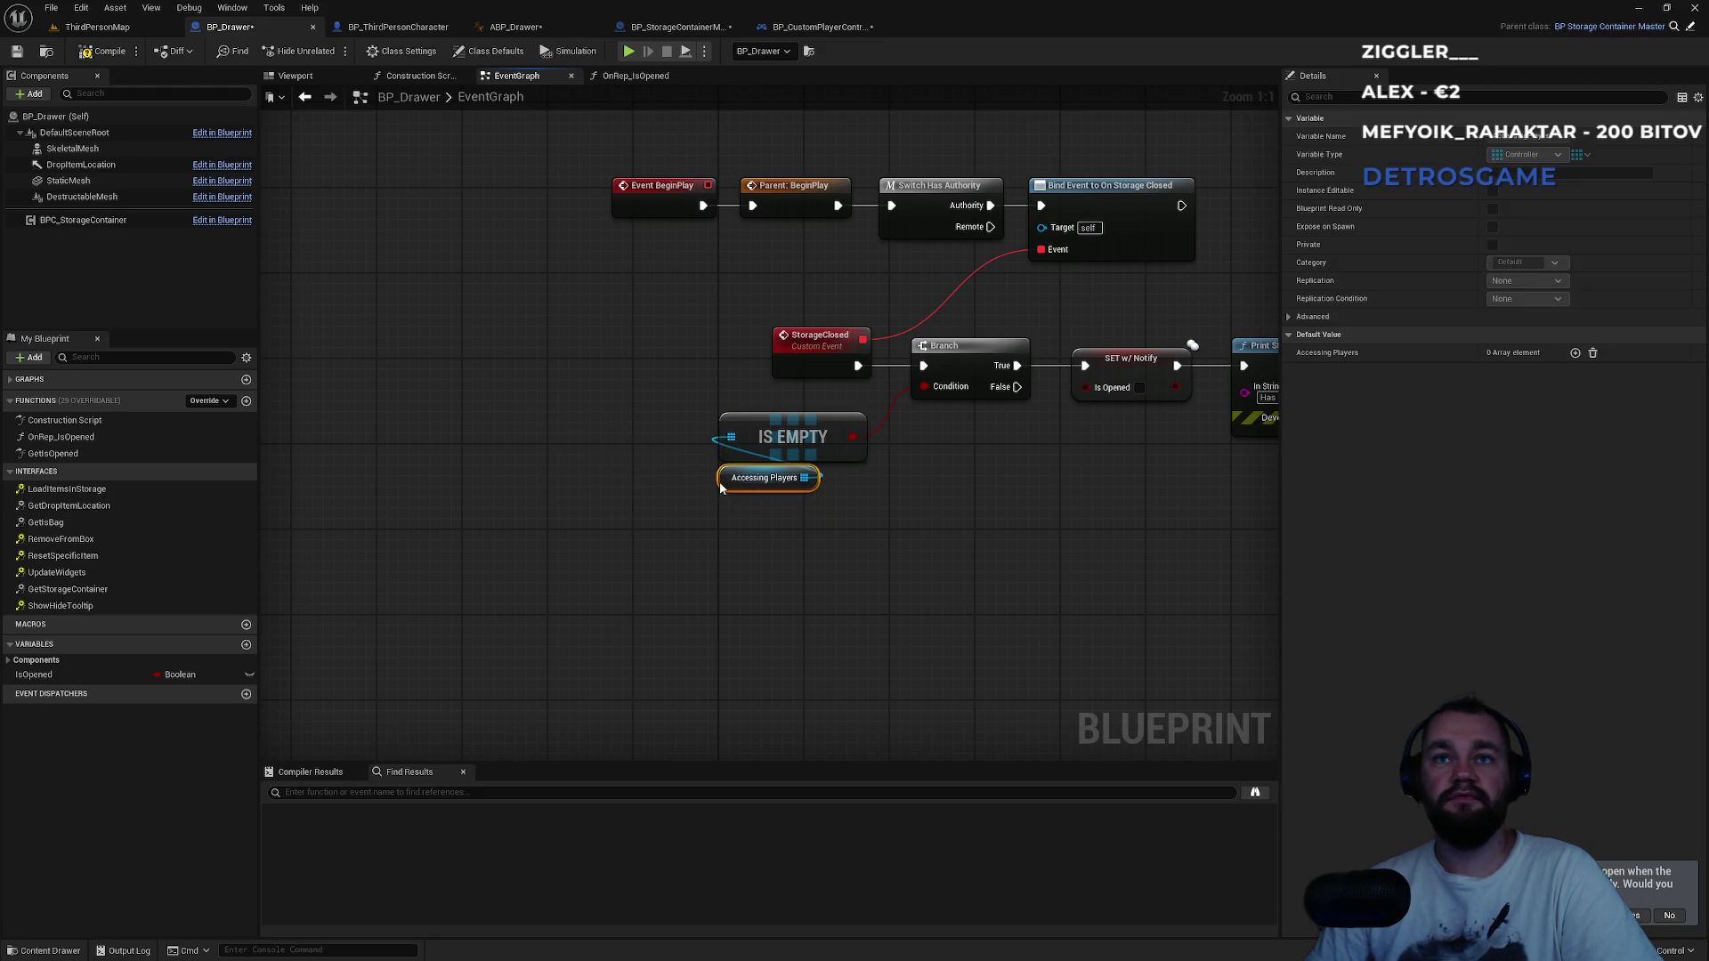
{"action": "left_click_drag", "start_coordinate": [974, 505], "coordinate": [783, 483]}
{"action": "left_click_drag", "start_coordinate": [393, 381], "coordinate": [681, 476]}
{"action": "left_click", "coordinate": [831, 561]}
{"action": "left_click_drag", "start_coordinate": [881, 311], "coordinate": [1172, 415]}
{"action": "left_click", "coordinate": [1049, 553]}
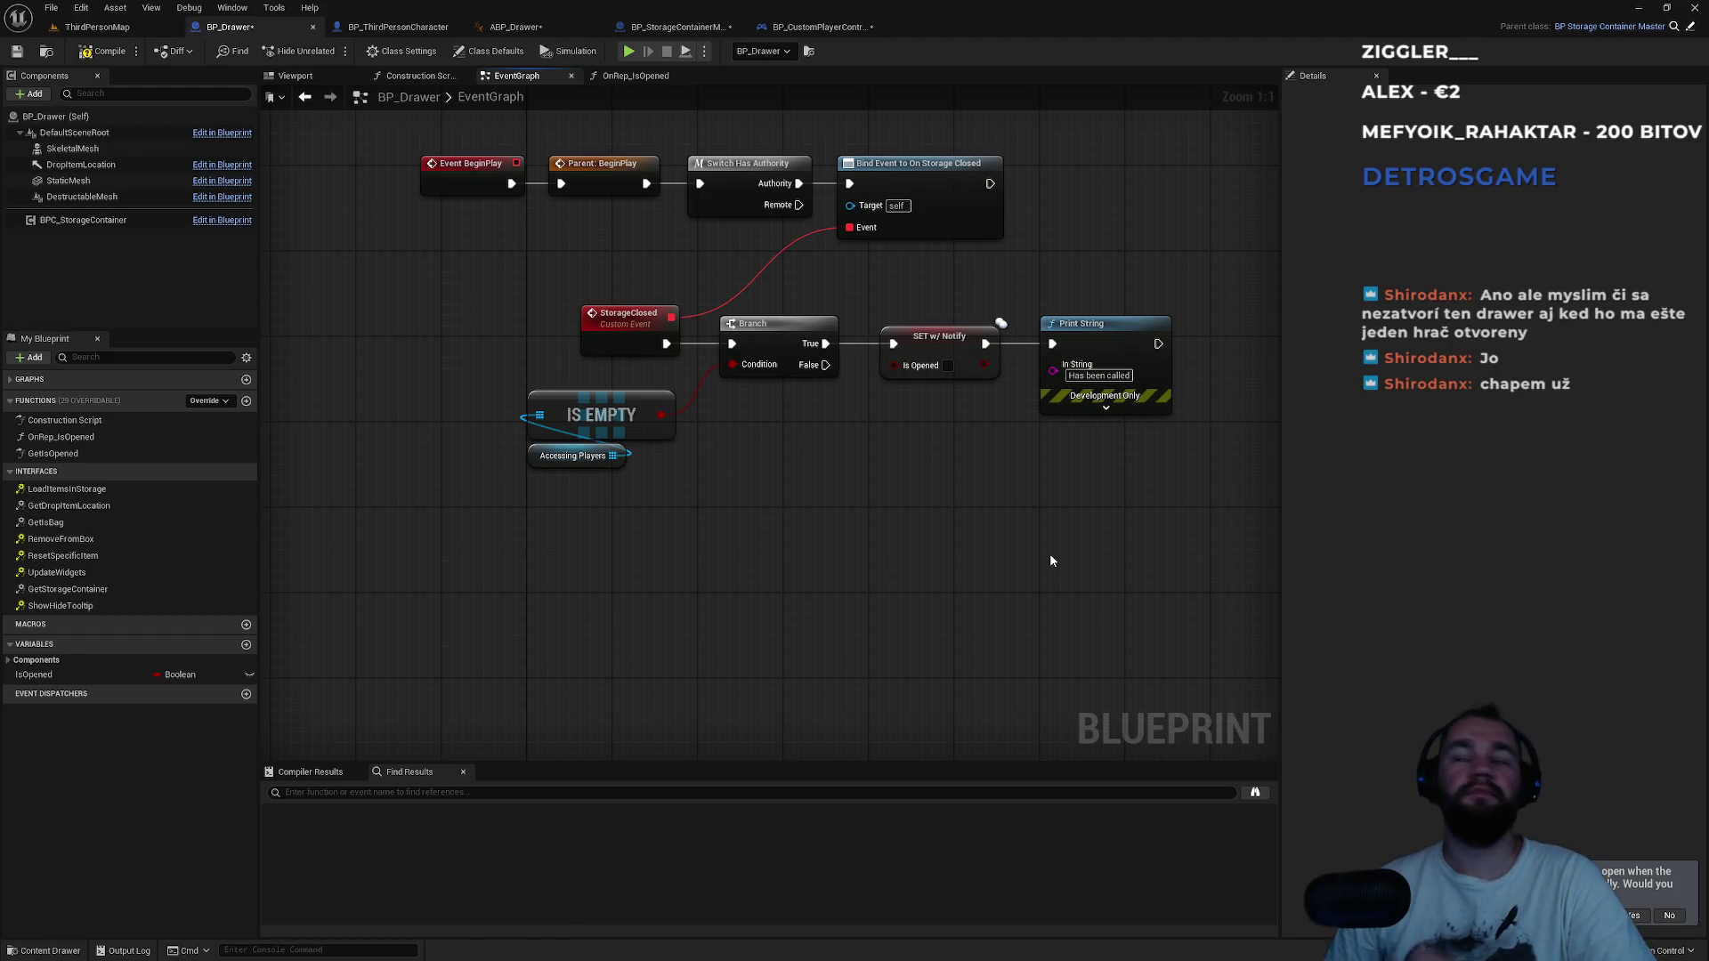
{"action": "left_click_drag", "start_coordinate": [1050, 553], "coordinate": [1117, 603]}
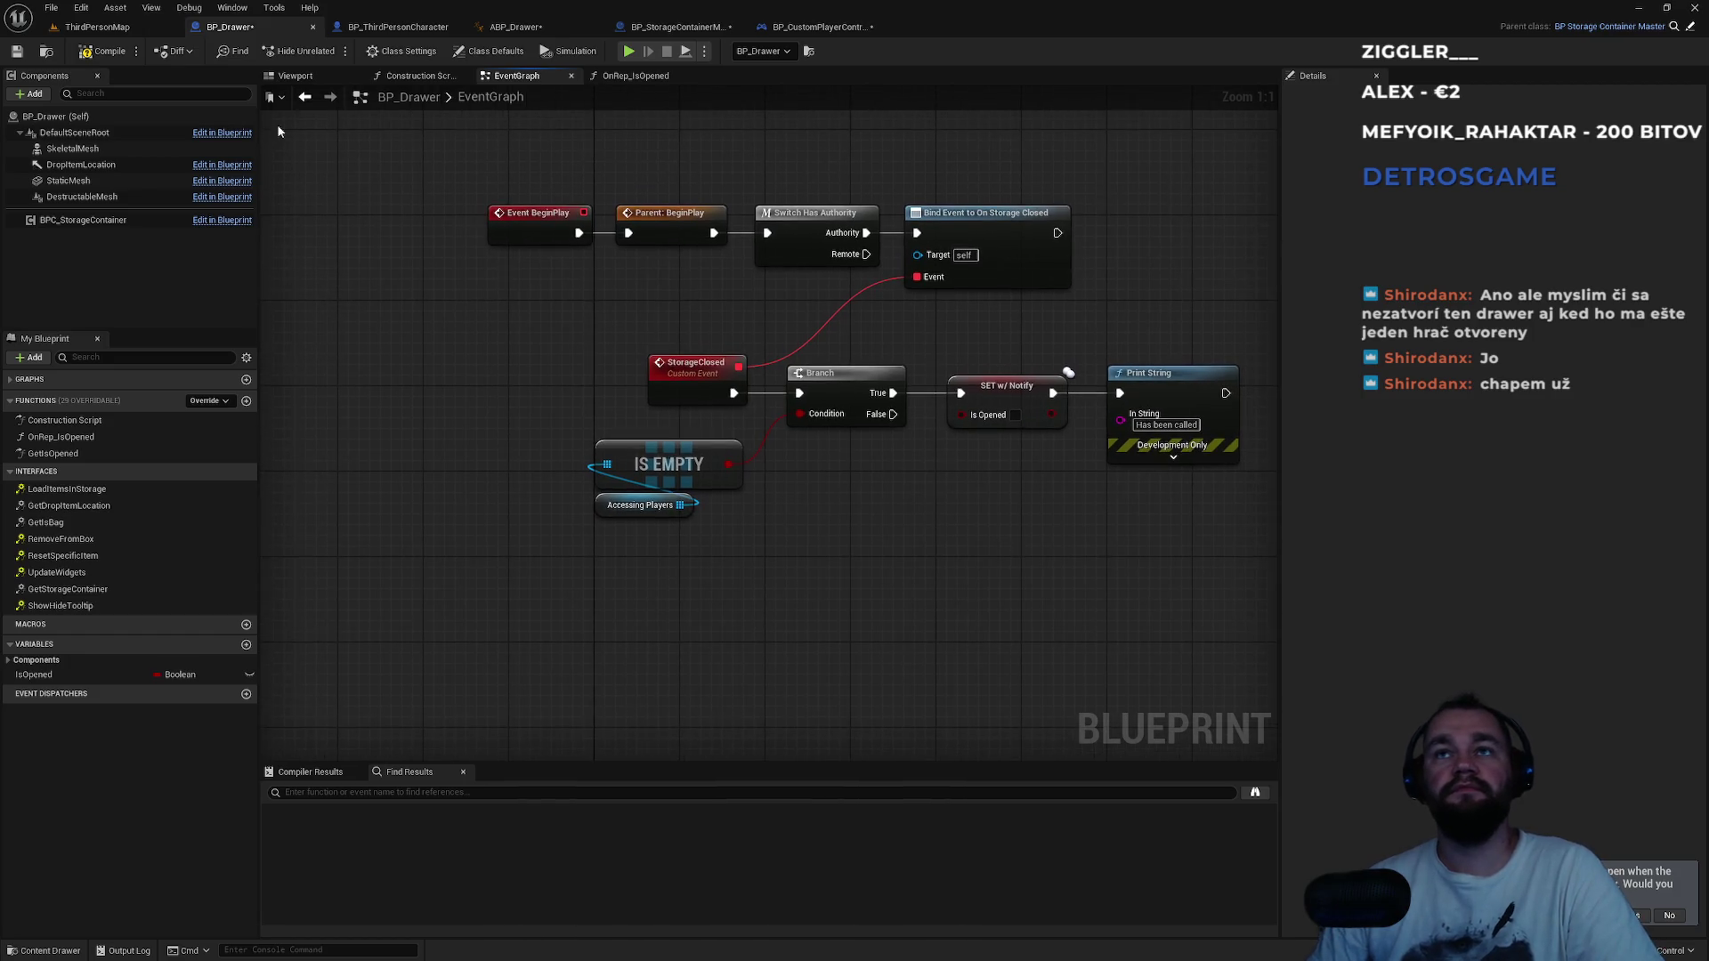
{"action": "left_click", "coordinate": [105, 53]}
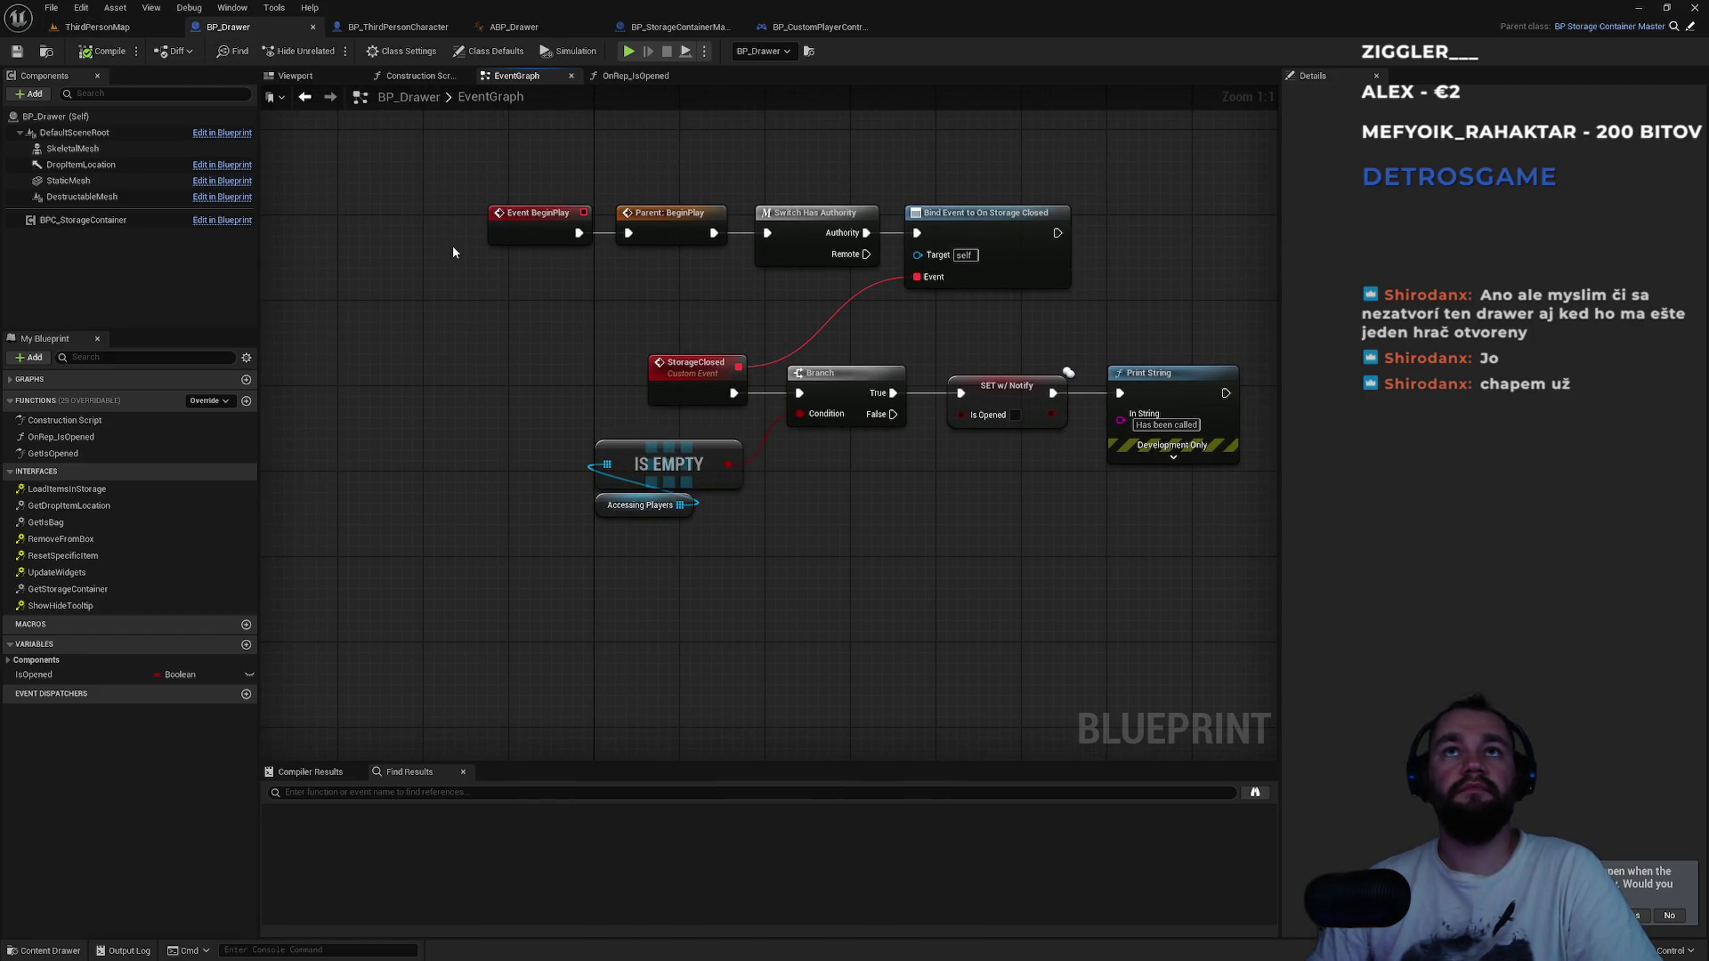
{"action": "left_click", "coordinate": [98, 28]}
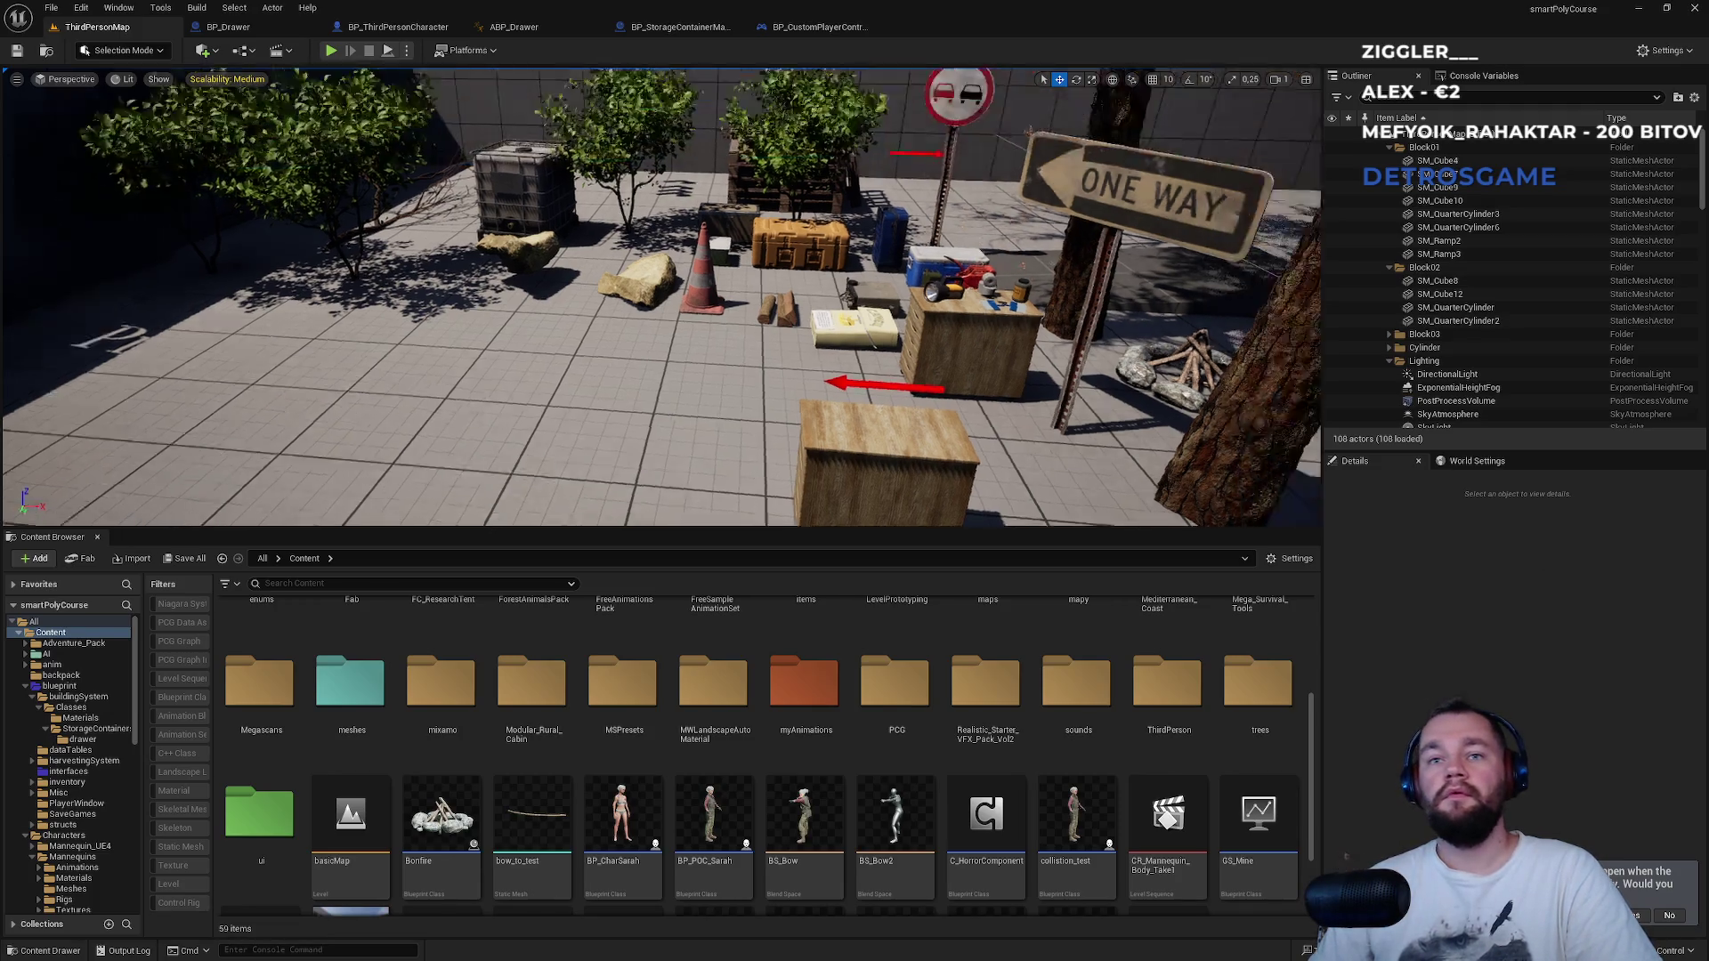
Fly the viewport toward the drawer and browse the Content Browser into the drawer folder.
{"action": "scroll", "coordinate": [1046, 777], "scroll_direction": "down", "scroll_amount": 1}
{"action": "mouse_move", "coordinate": [1024, 445]}
{"action": "left_mouse_down"}
{"action": "mouse_move", "coordinate": [970, 339]}
{"action": "mouse_move", "coordinate": [890, 302]}
{"action": "left_mouse_up"}
{"action": "scroll", "coordinate": [546, 785], "scroll_direction": "up", "scroll_amount": 1}
{"action": "scroll", "coordinate": [547, 785], "scroll_direction": "up", "scroll_amount": 2}
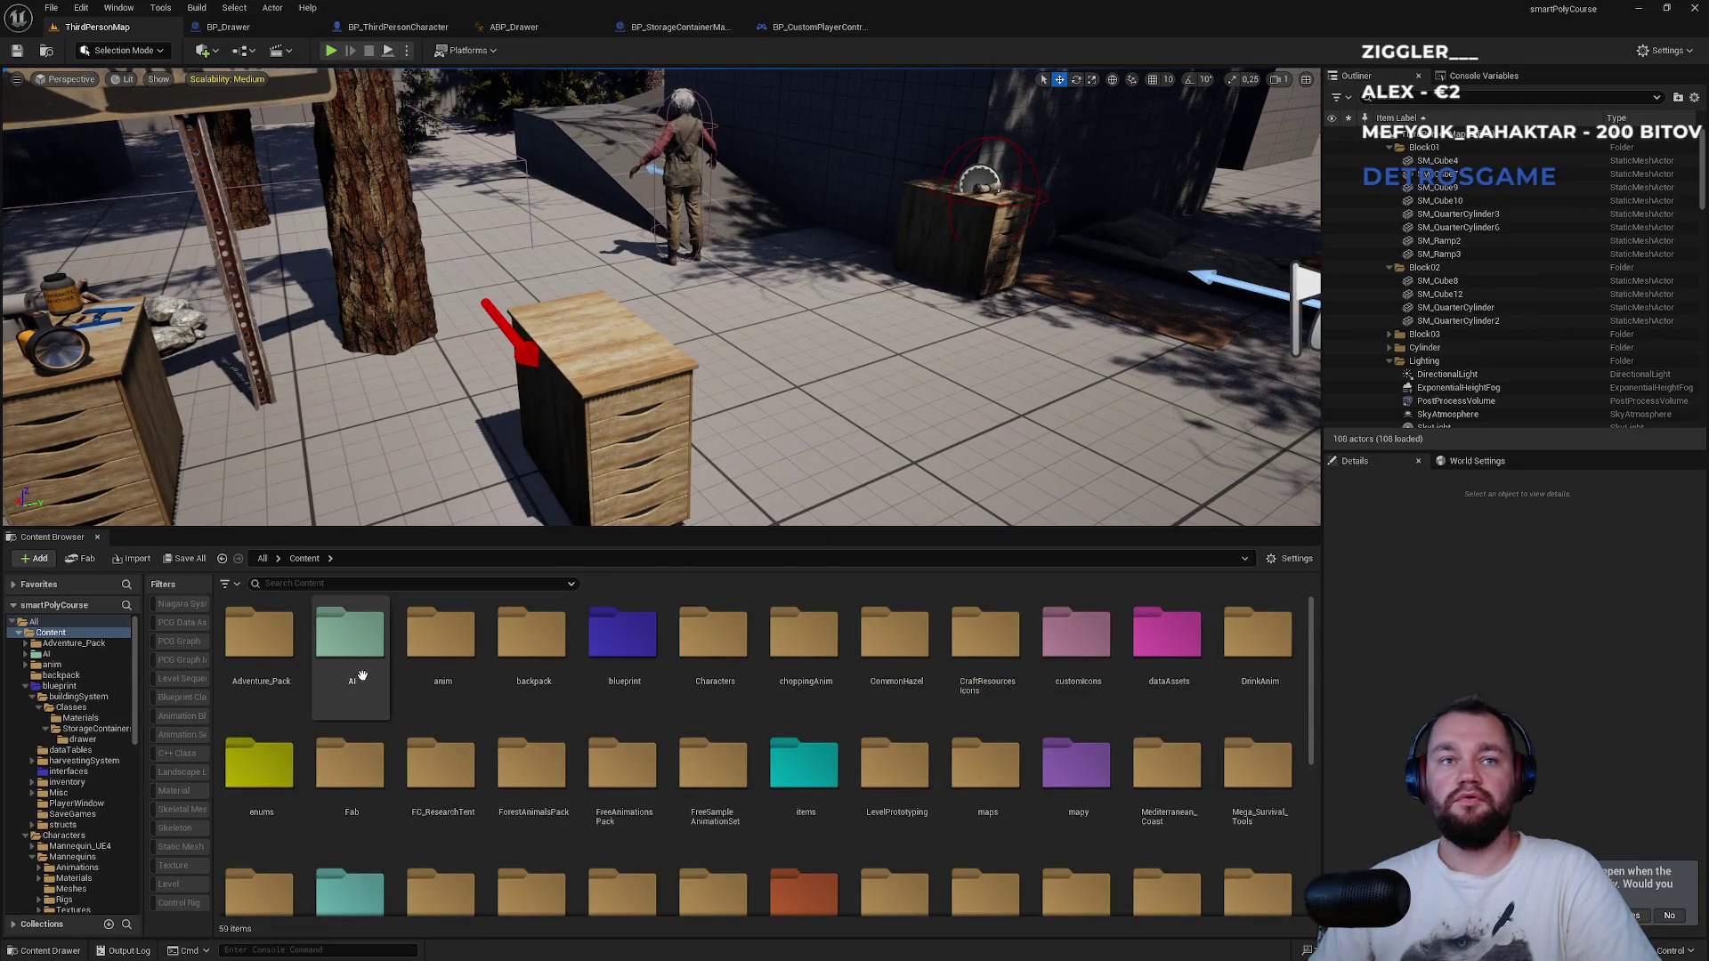
{"action": "double_click", "coordinate": [626, 686]}
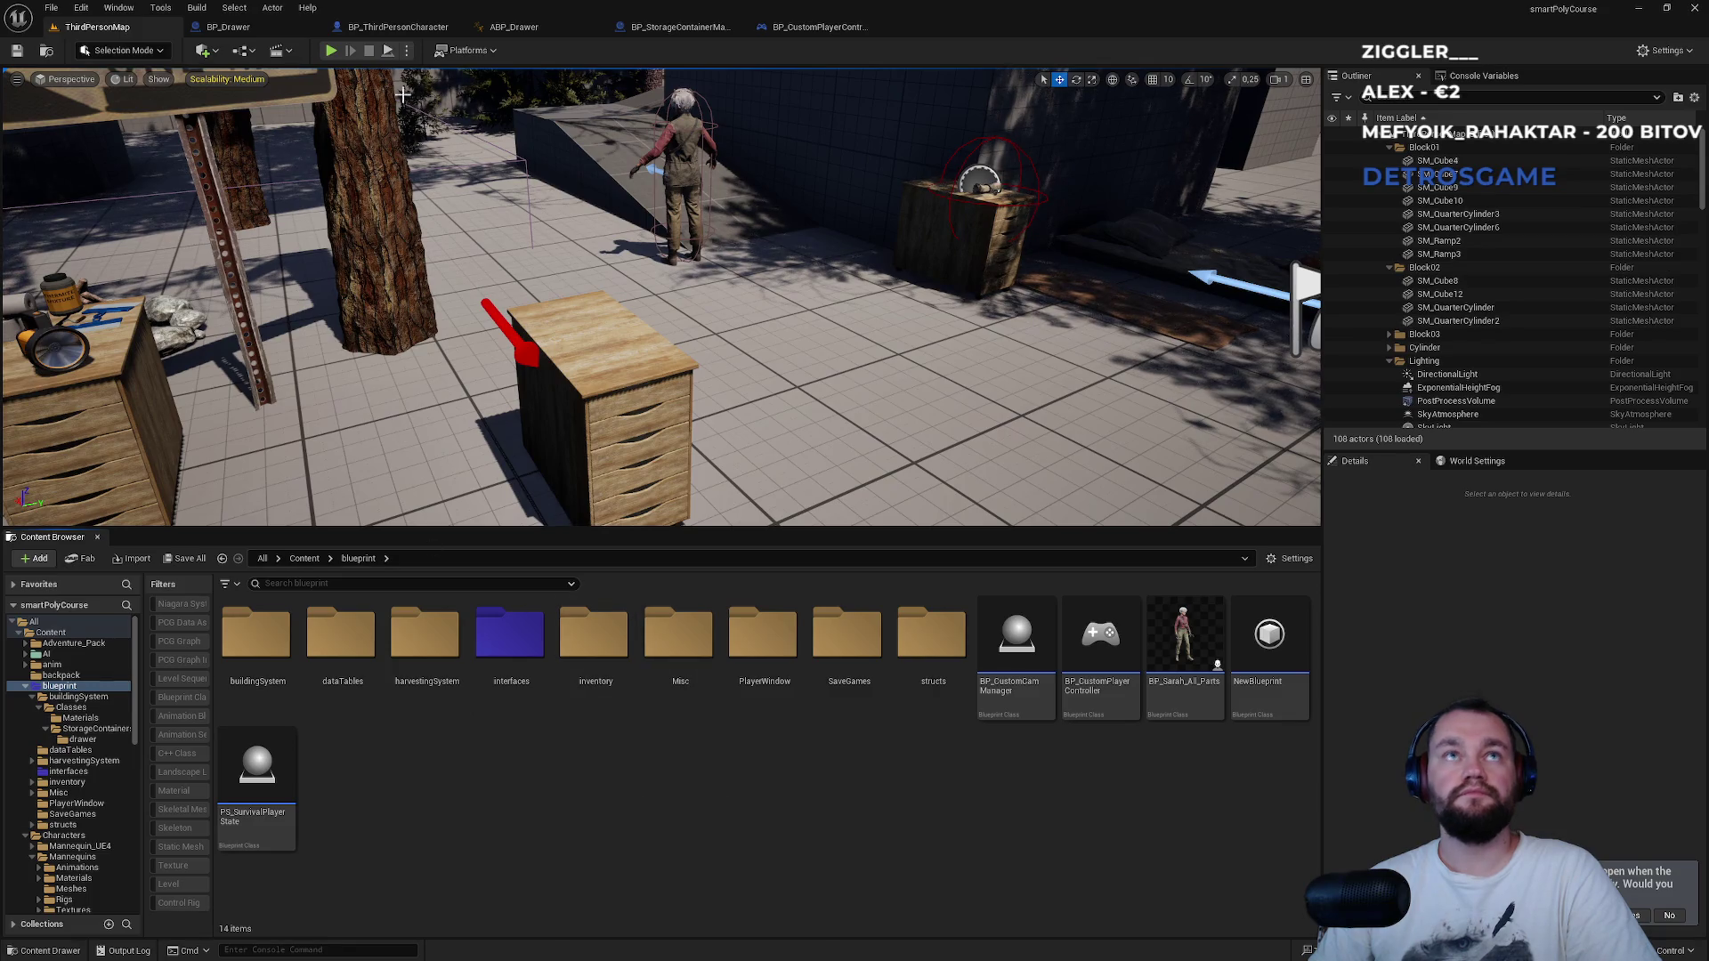
{"action": "left_click", "coordinate": [228, 27]}
{"action": "left_click", "coordinate": [46, 53]}
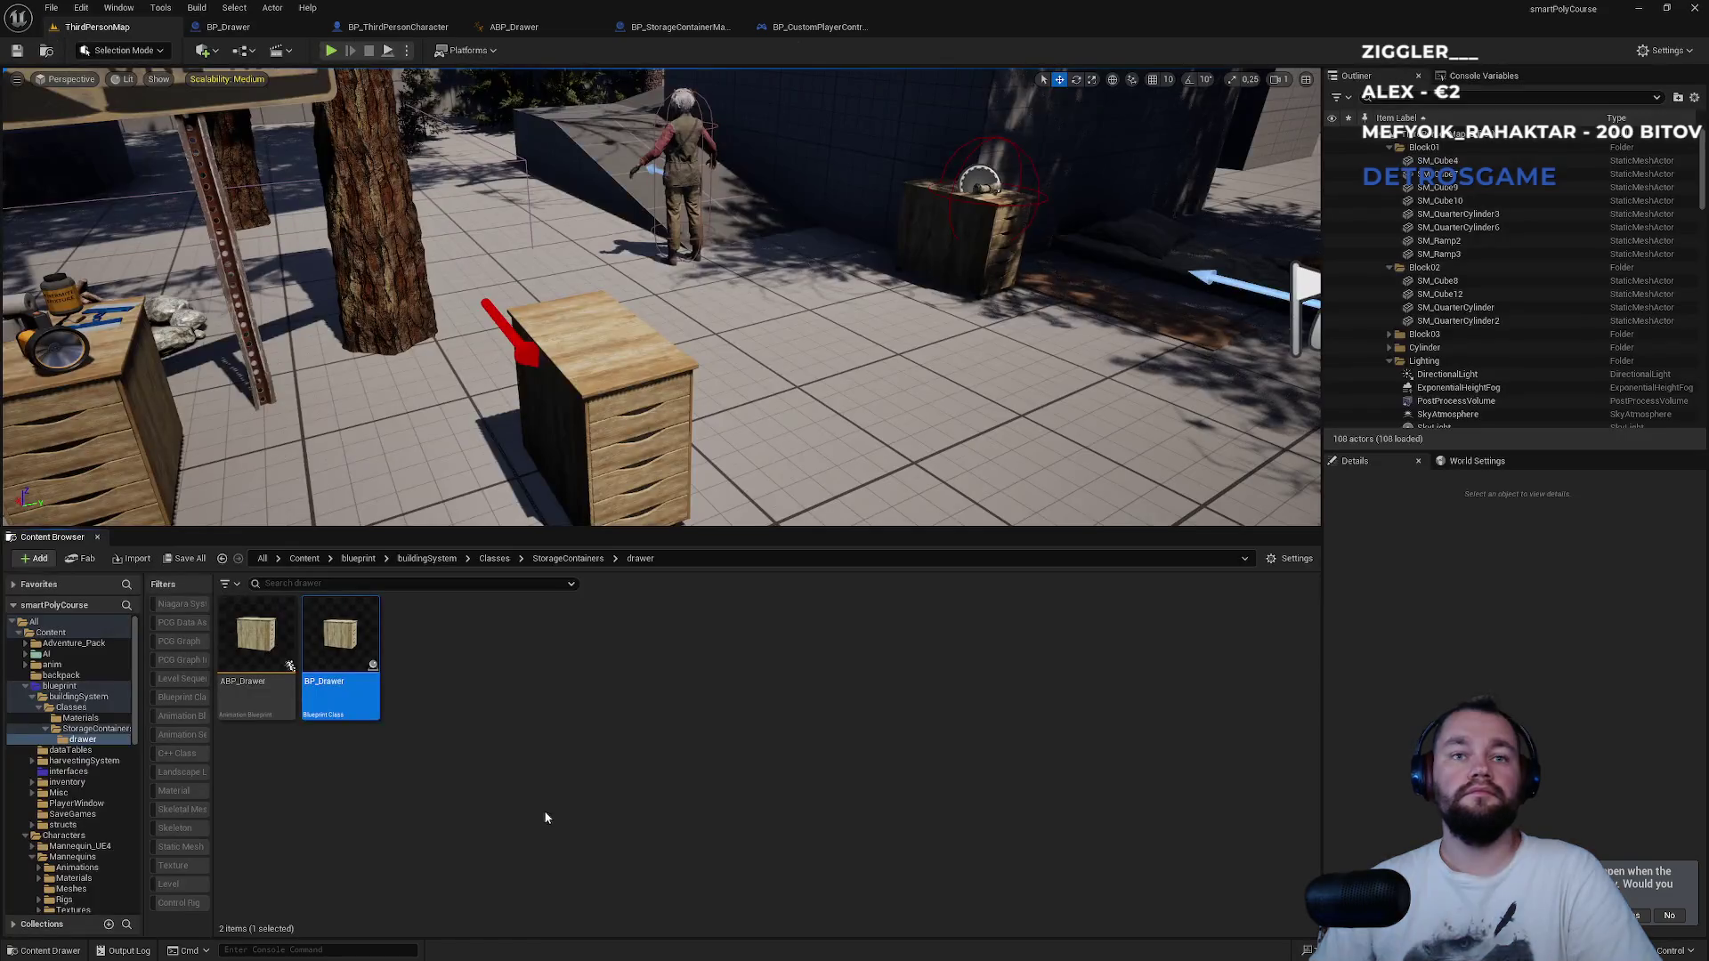
{"action": "left_click", "coordinate": [568, 558]}
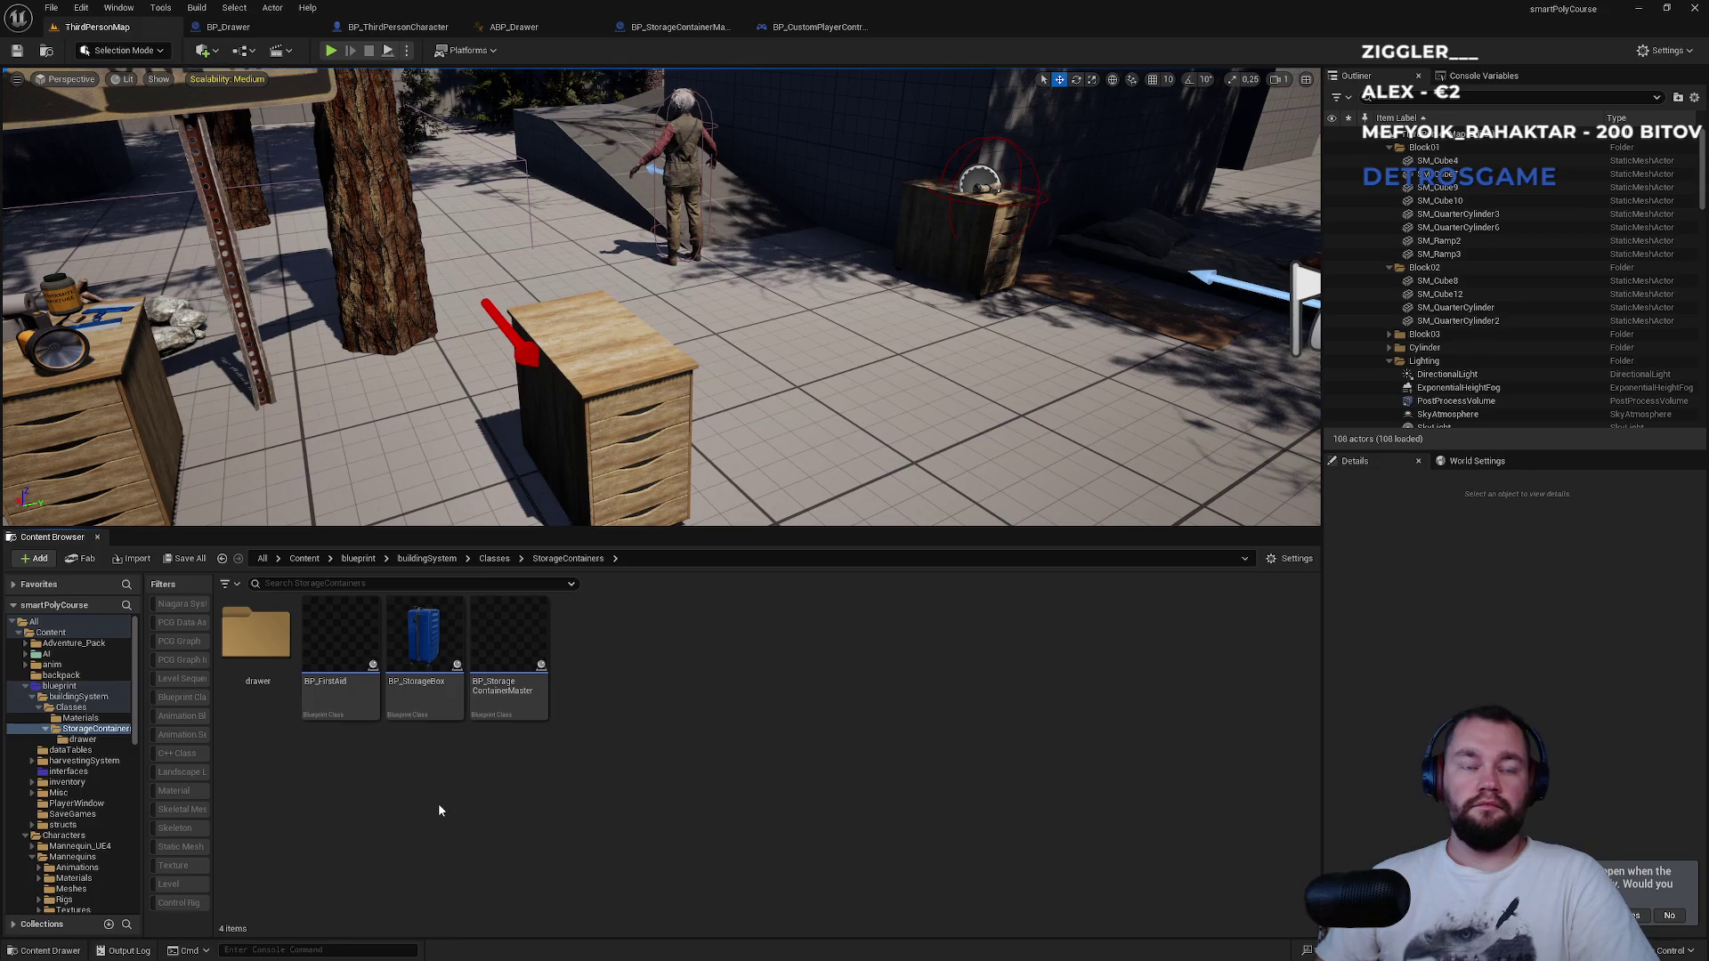
{"action": "double_click", "coordinate": [258, 694]}
Review BP_Drawer's EventGraph and OnRep_IsOpened function, then return to the level's BP_Drawer asset.
{"action": "mouse_move", "coordinate": [350, 711]}
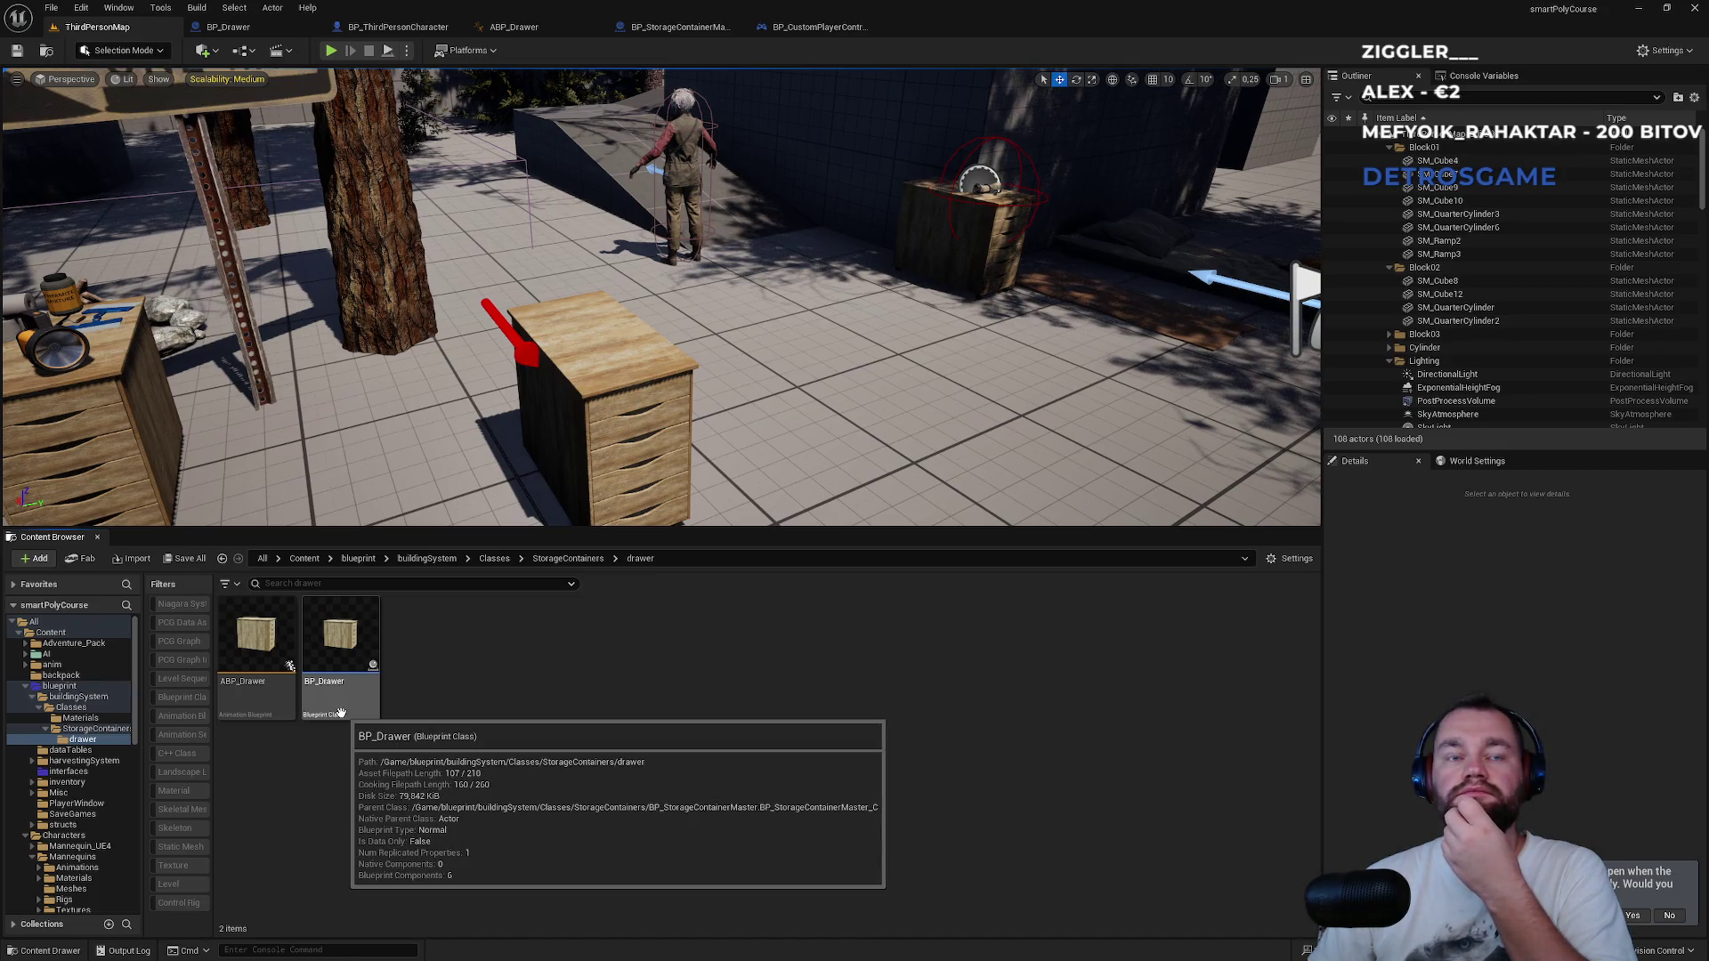
{"action": "left_click", "coordinate": [222, 27]}
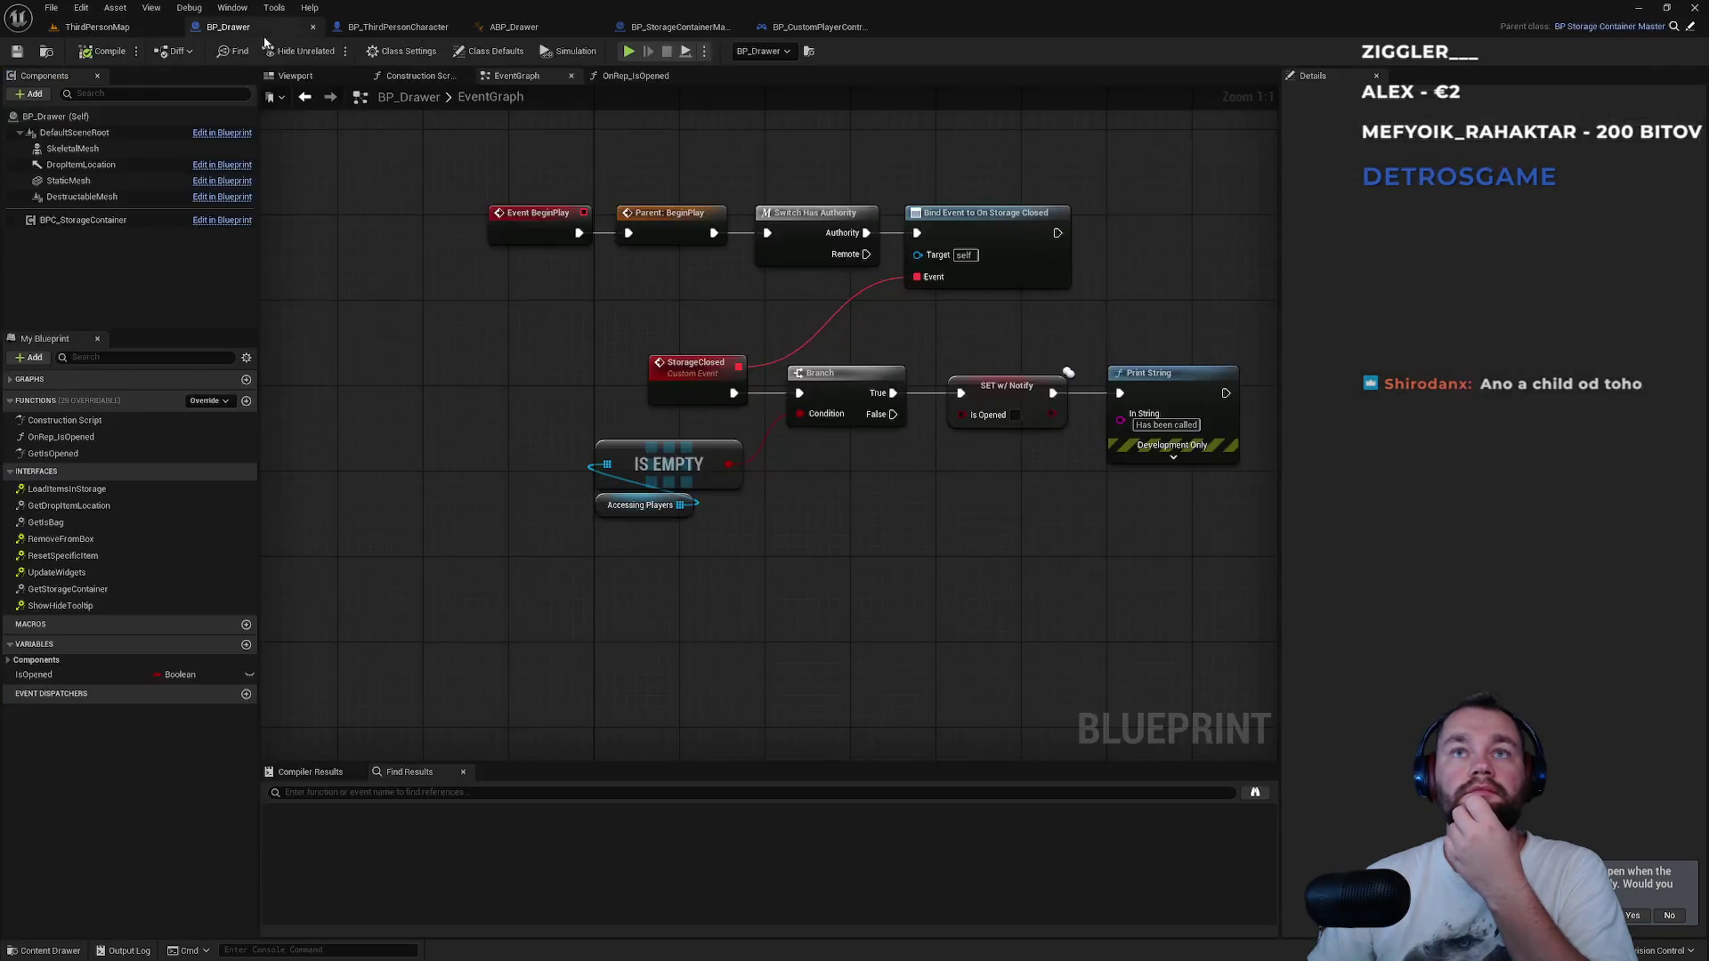
{"action": "left_click_drag", "start_coordinate": [457, 211], "coordinate": [1130, 633]}
{"action": "left_click", "coordinate": [1125, 633]}
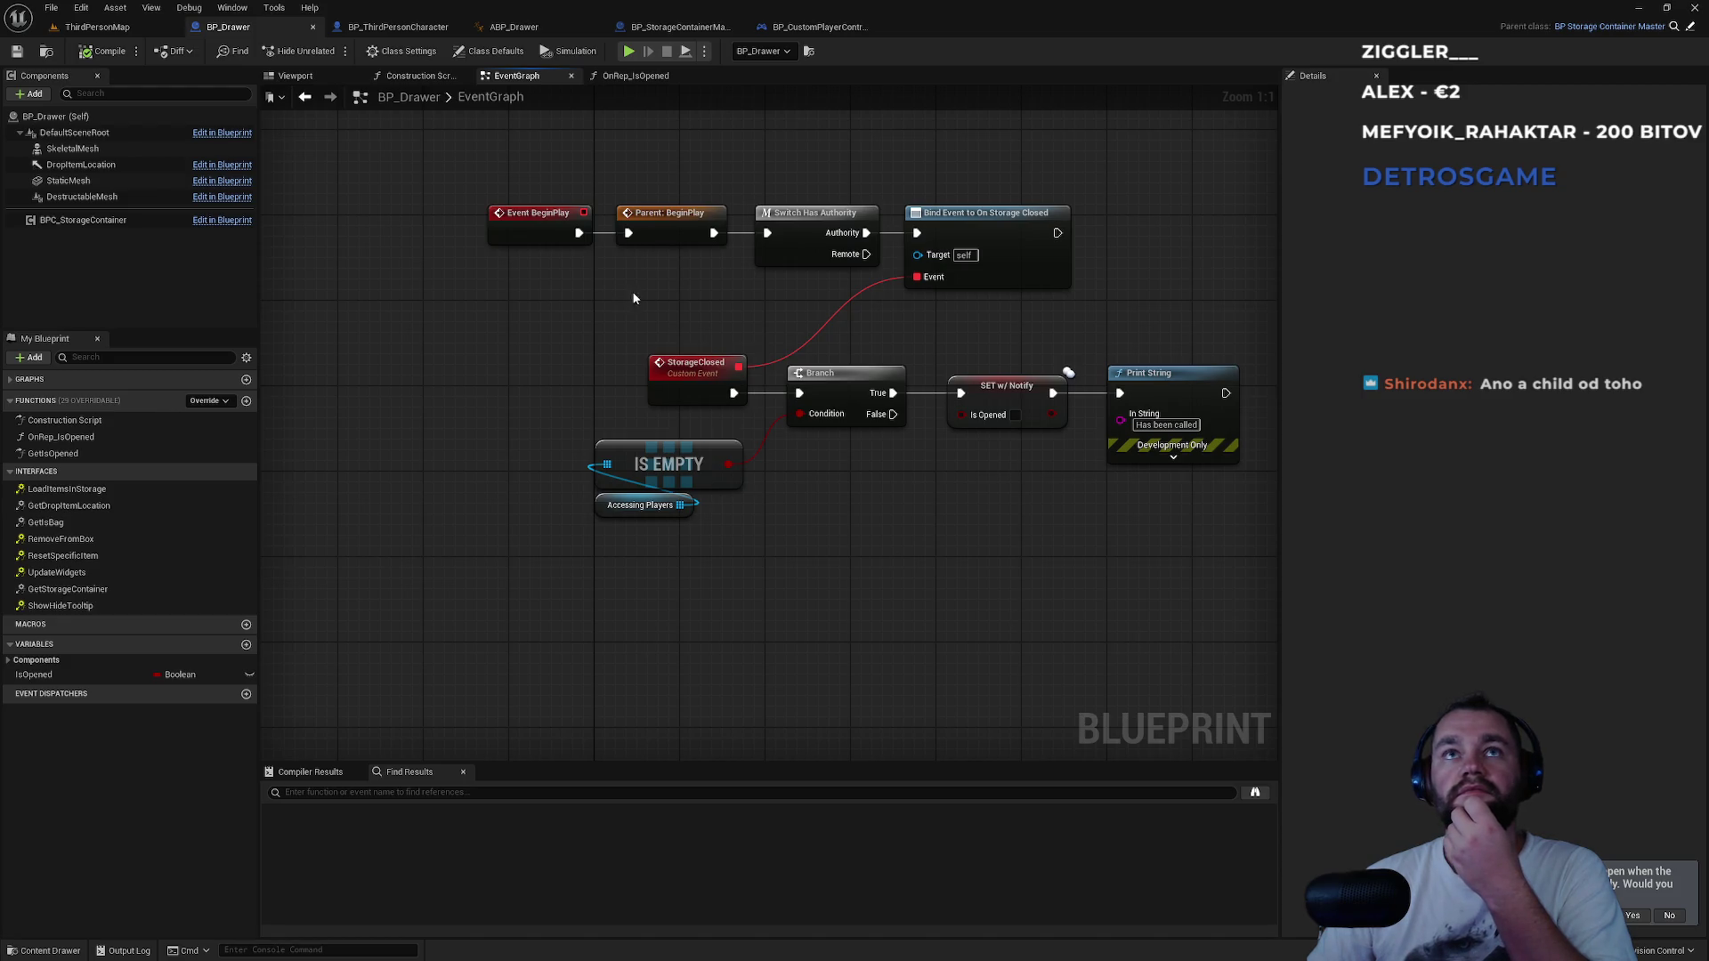
{"action": "left_click", "coordinate": [628, 77]}
{"action": "left_click", "coordinate": [530, 76]}
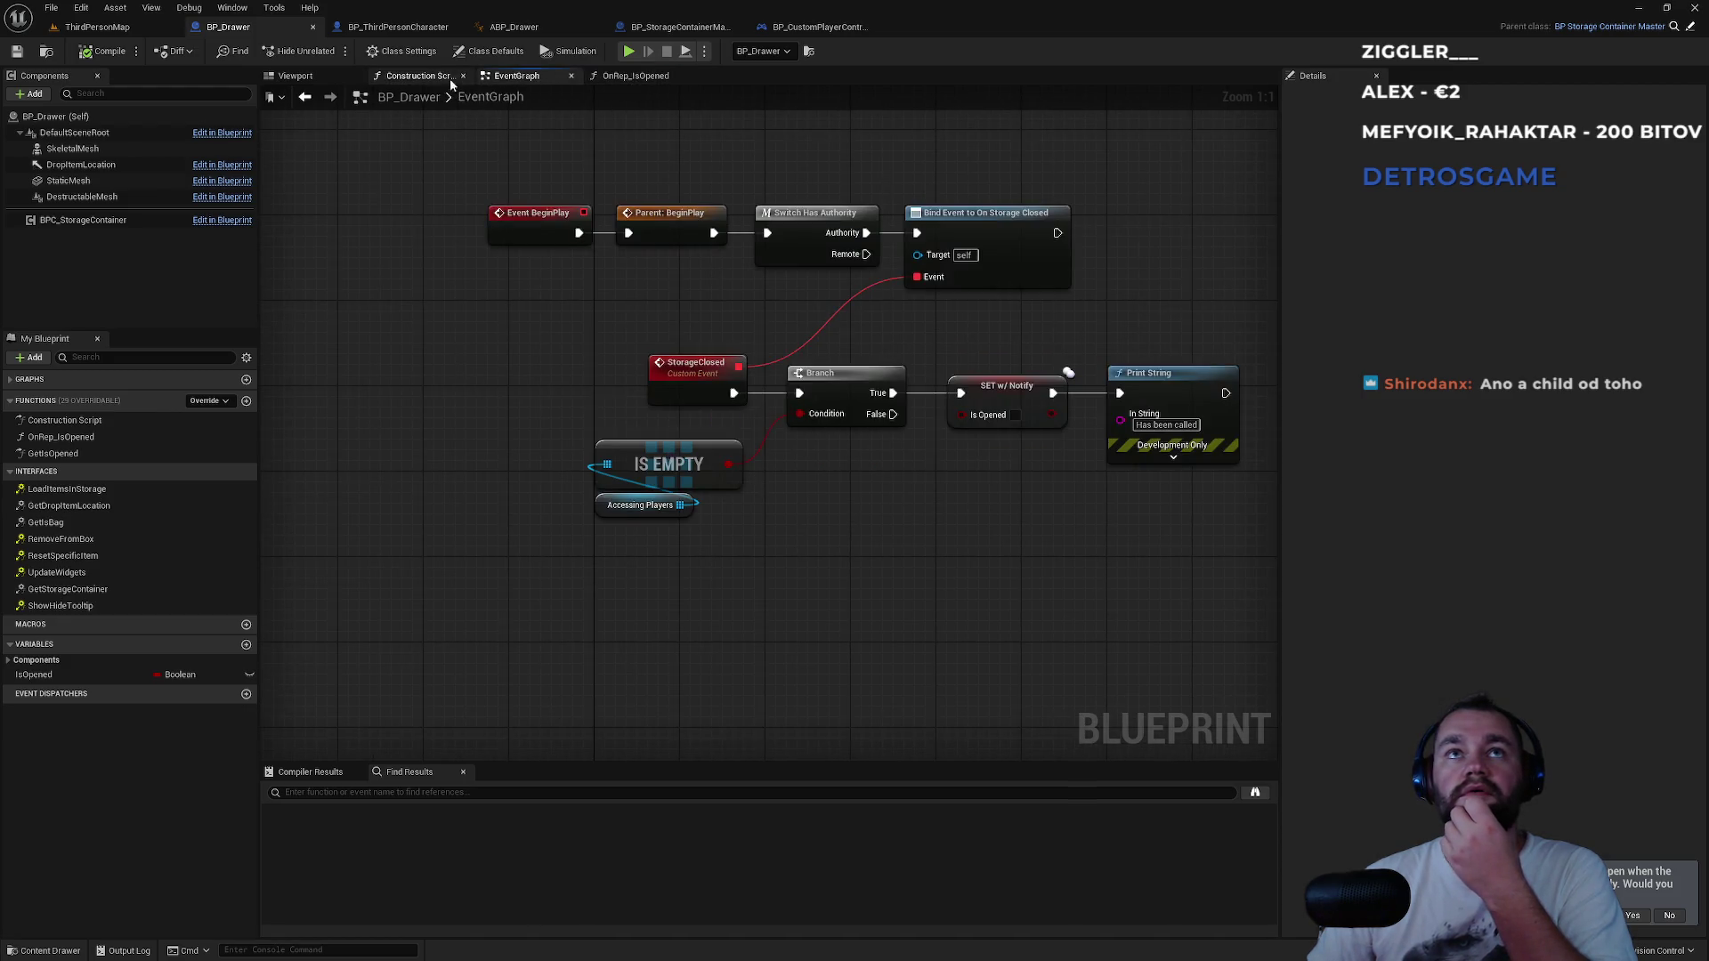
{"action": "left_click", "coordinate": [168, 29]}
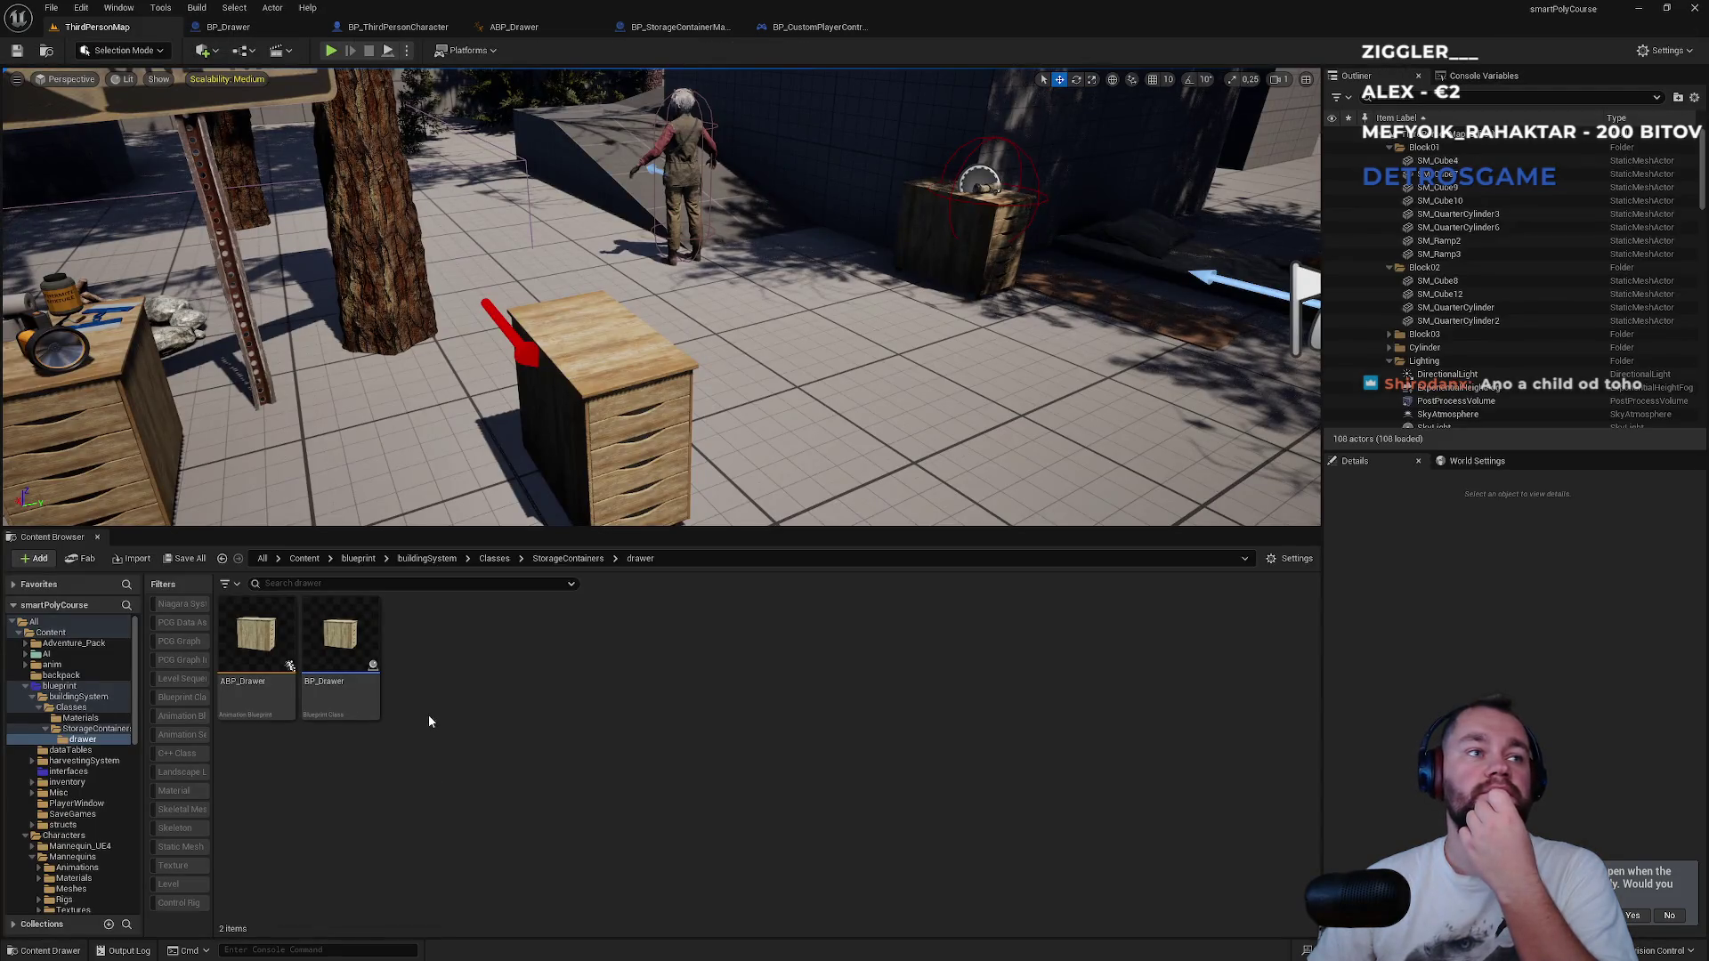
{"action": "right_click", "coordinate": [354, 682]}
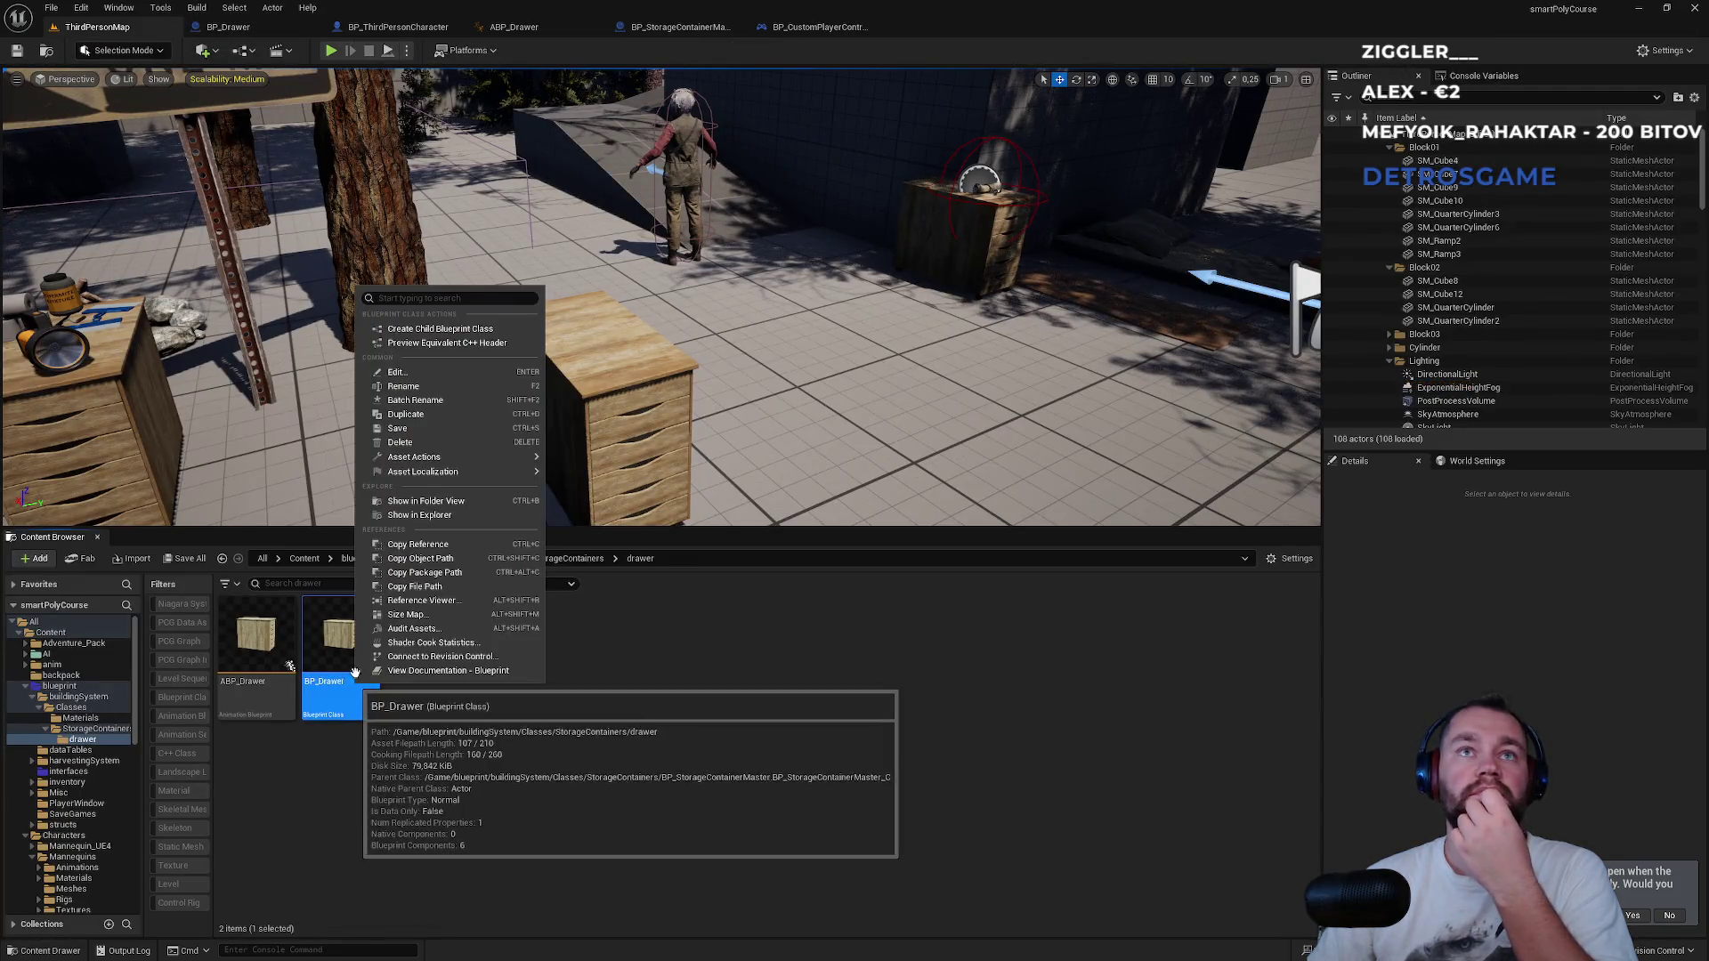
Create a child blueprint class of BP_Drawer, keeping the default name.
{"action": "left_click", "coordinate": [445, 329]}
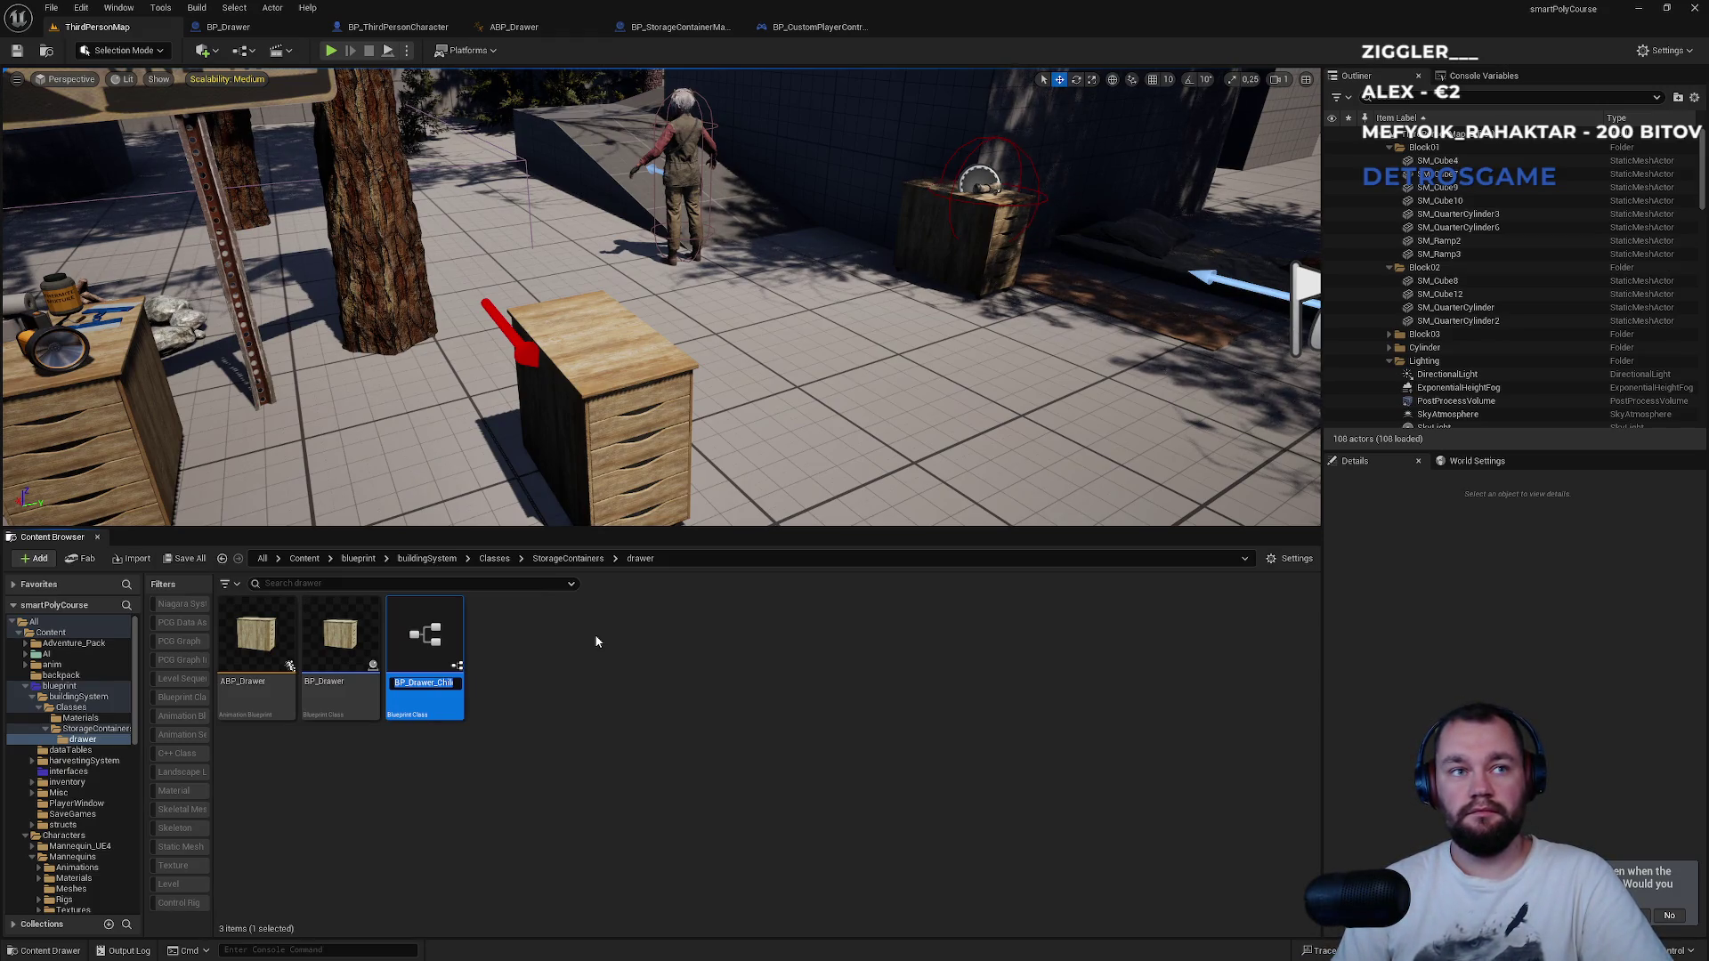
{"action": "type", "text": "BP_"}
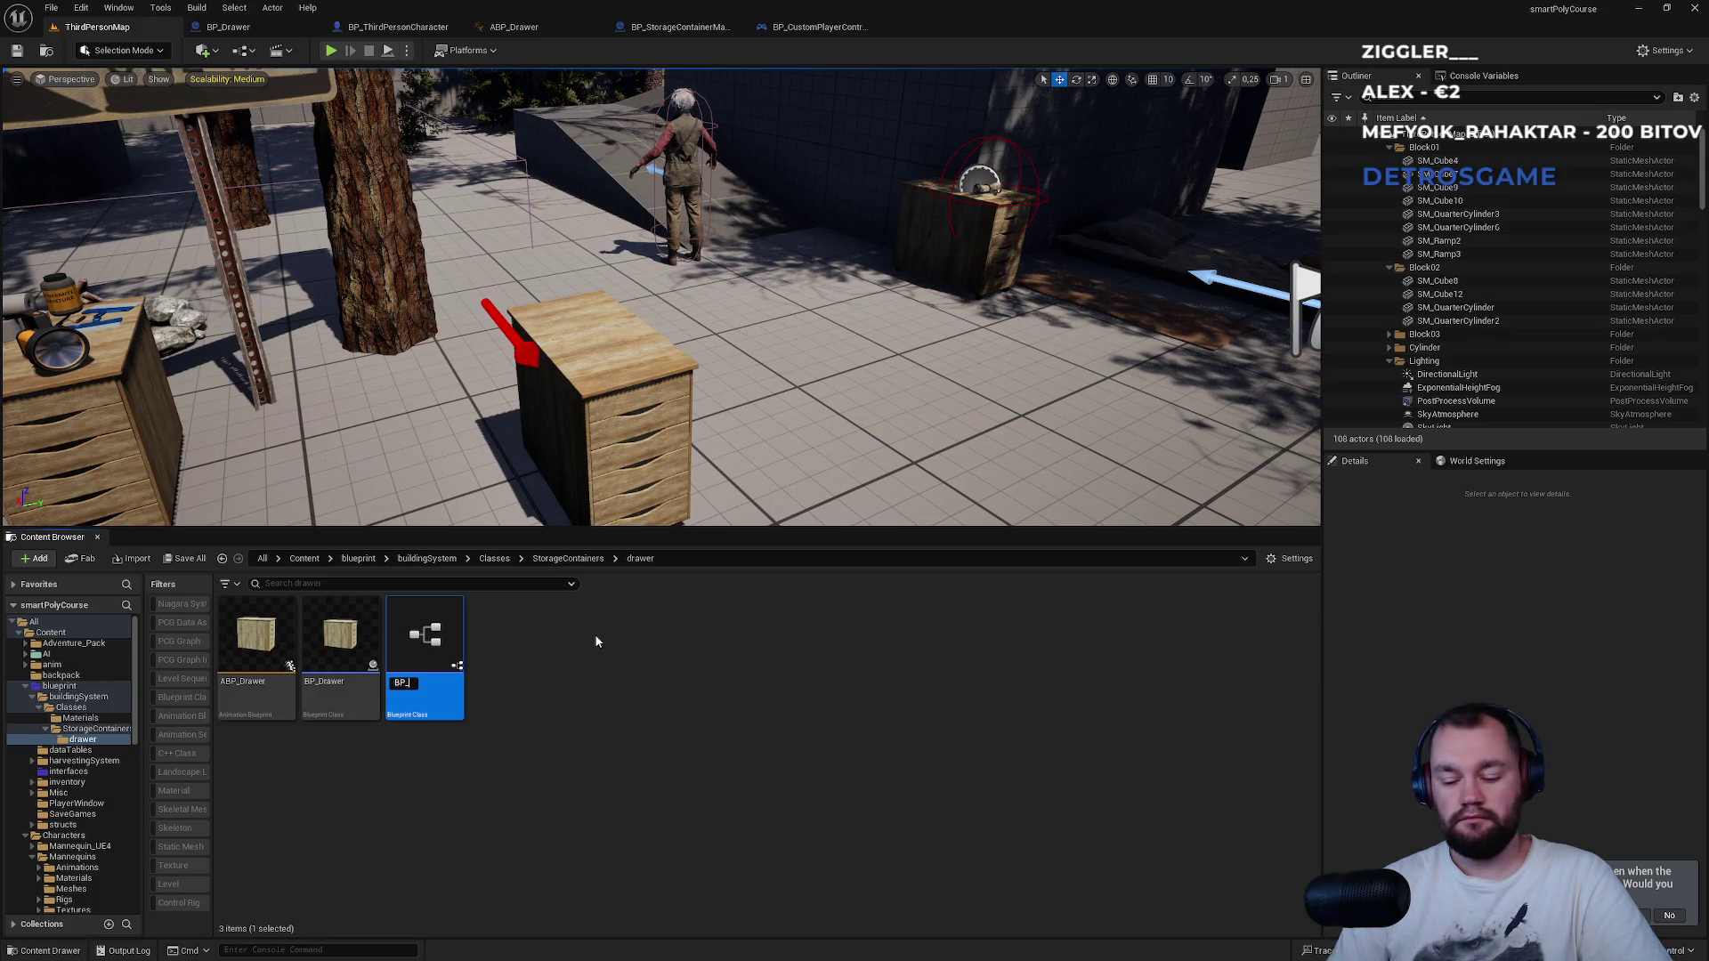
{"action": "key", "text": "Return"}
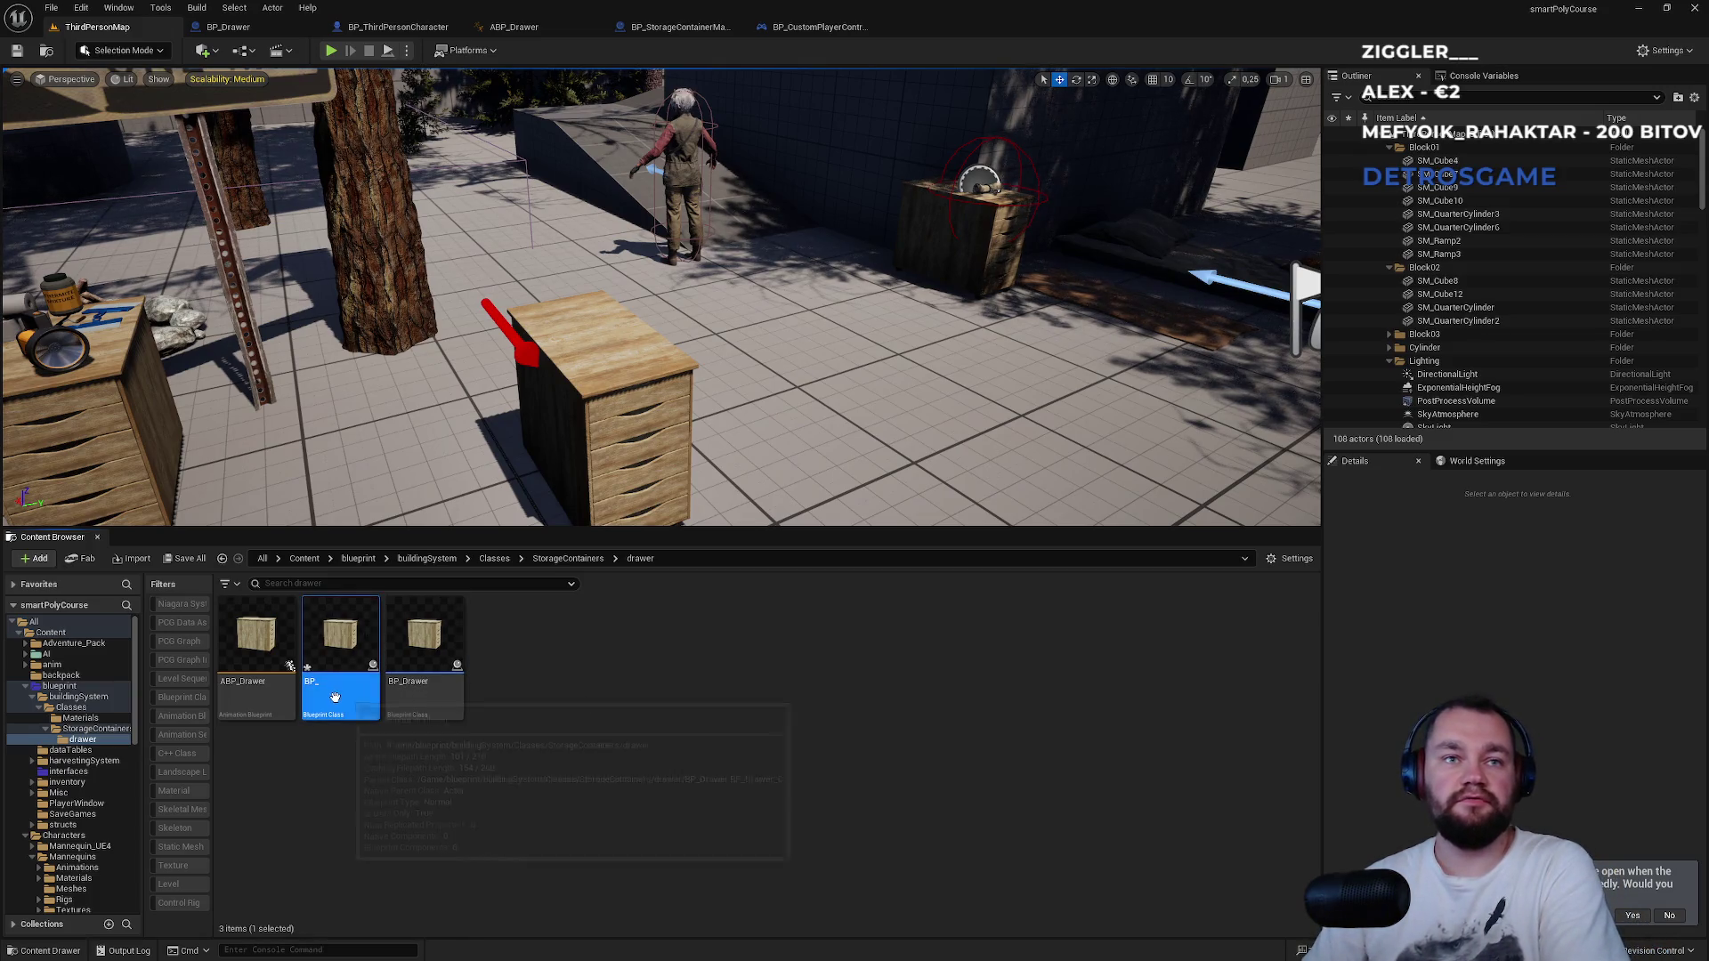
{"action": "key", "text": "Delete"}
{"action": "left_click", "coordinate": [794, 702]}
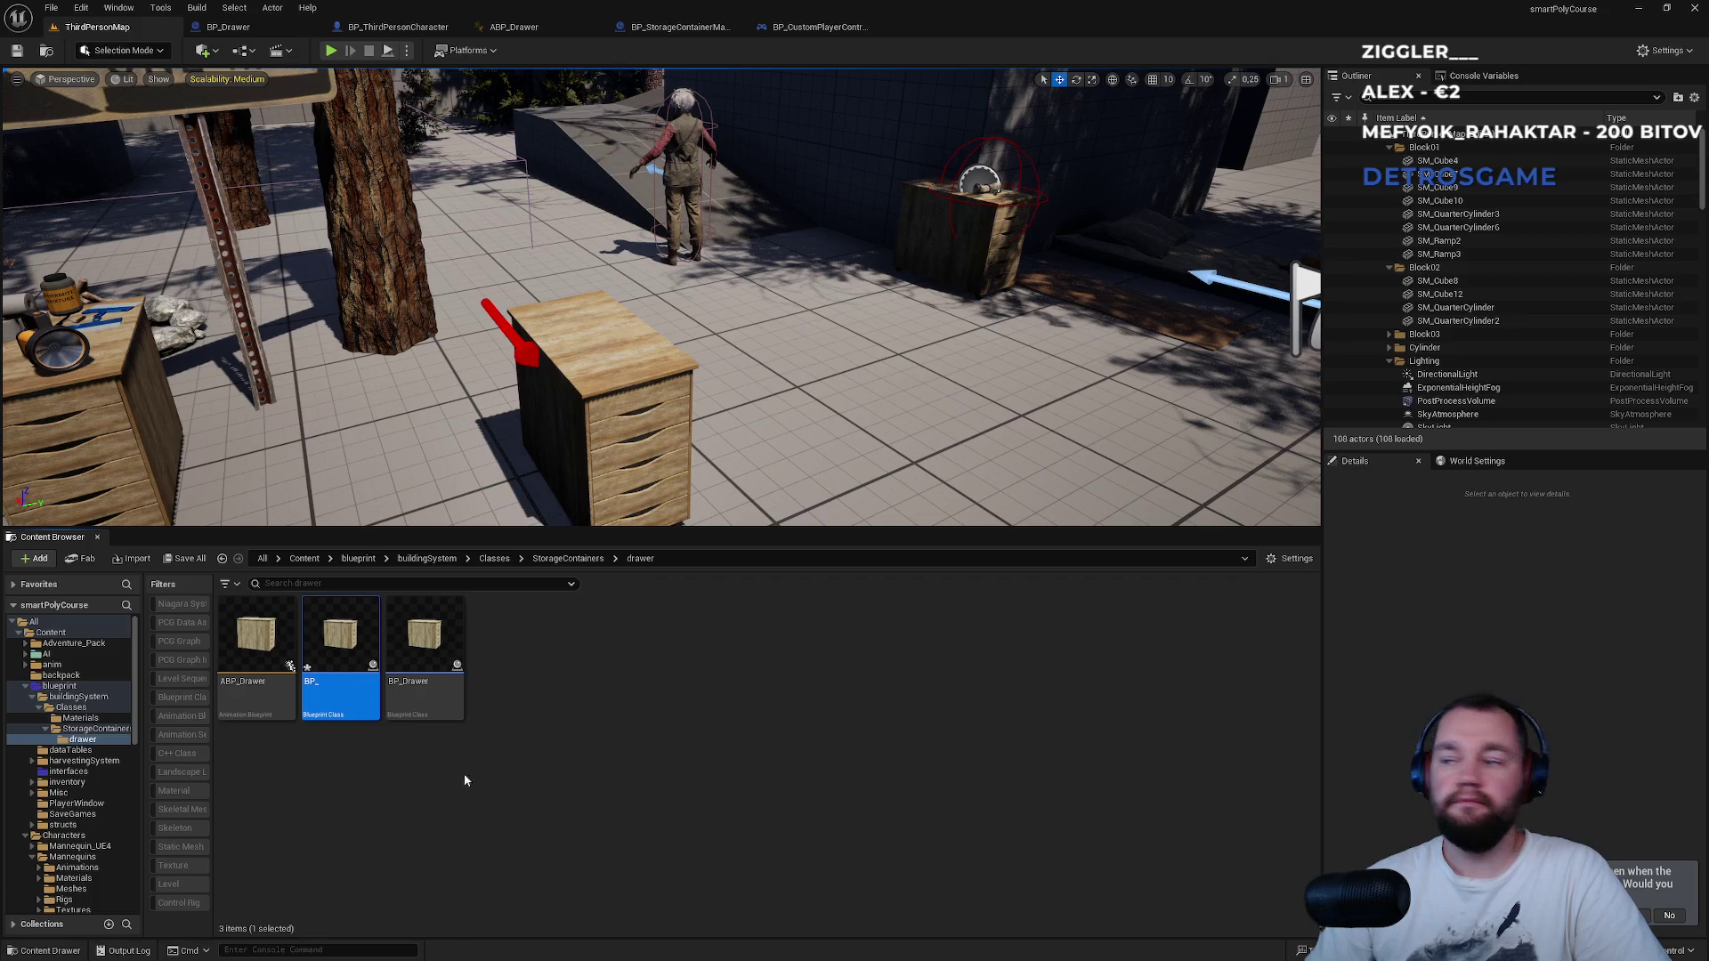
Go to the StorageContainers folder and open BP_FirstAid for editing.
{"action": "left_click", "coordinate": [79, 728]}
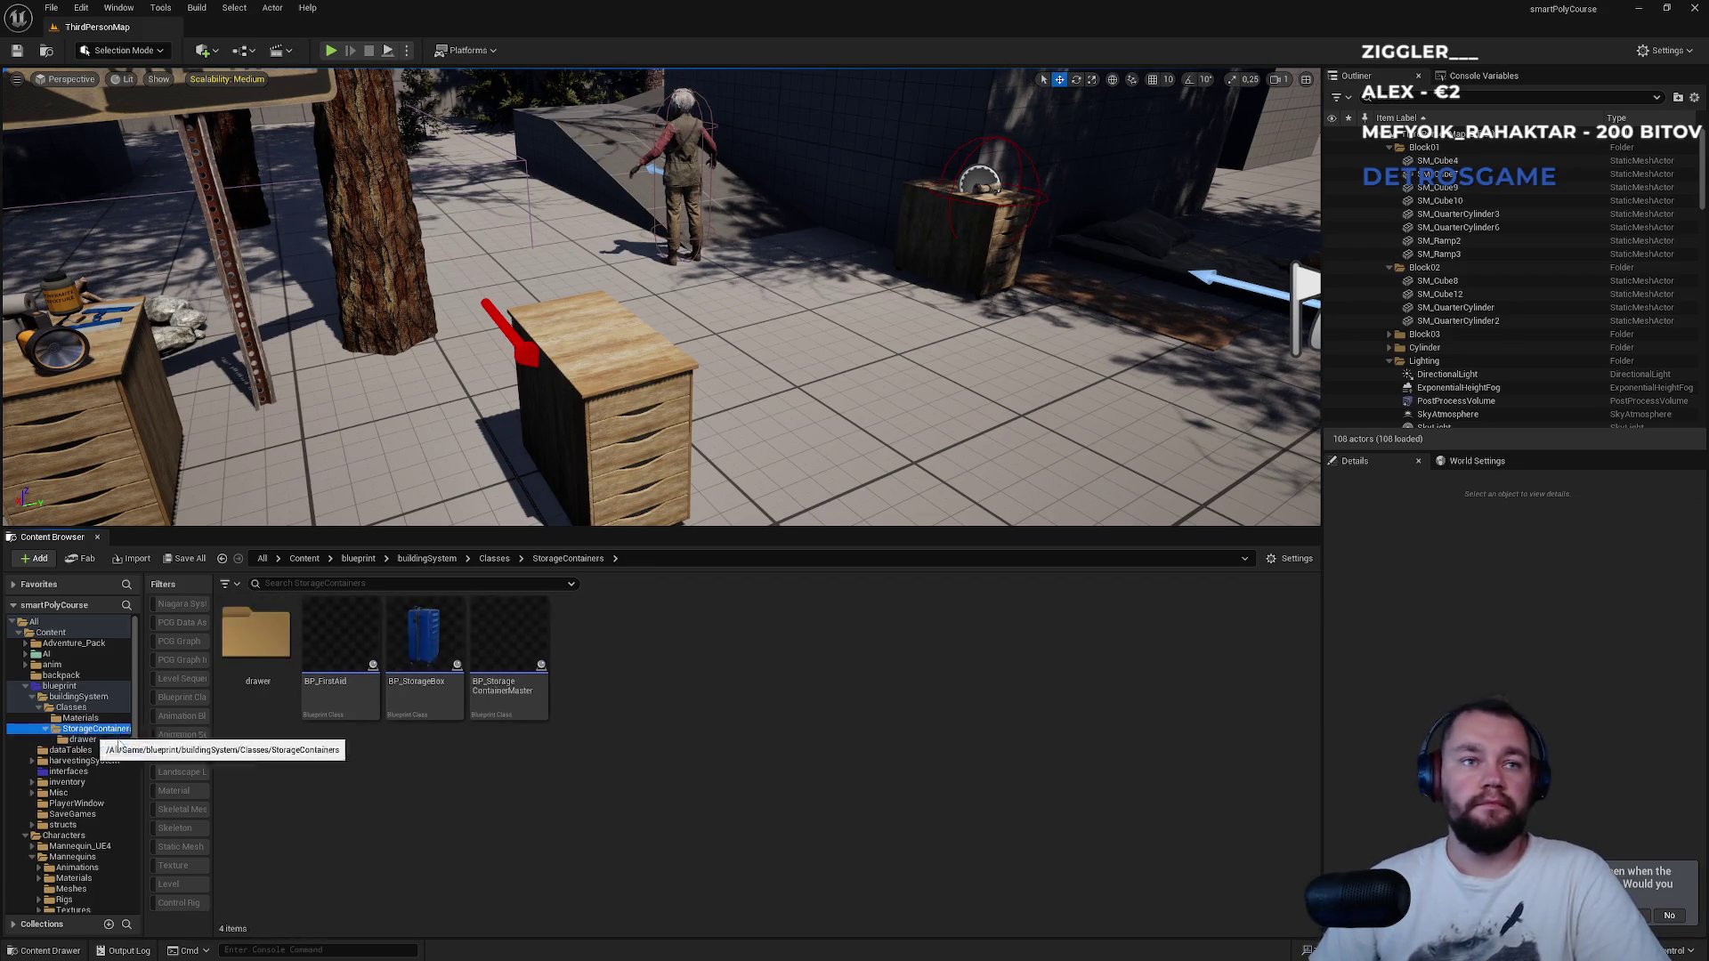
{"action": "left_click", "coordinate": [341, 659]}
{"action": "key", "text": "Delete"}
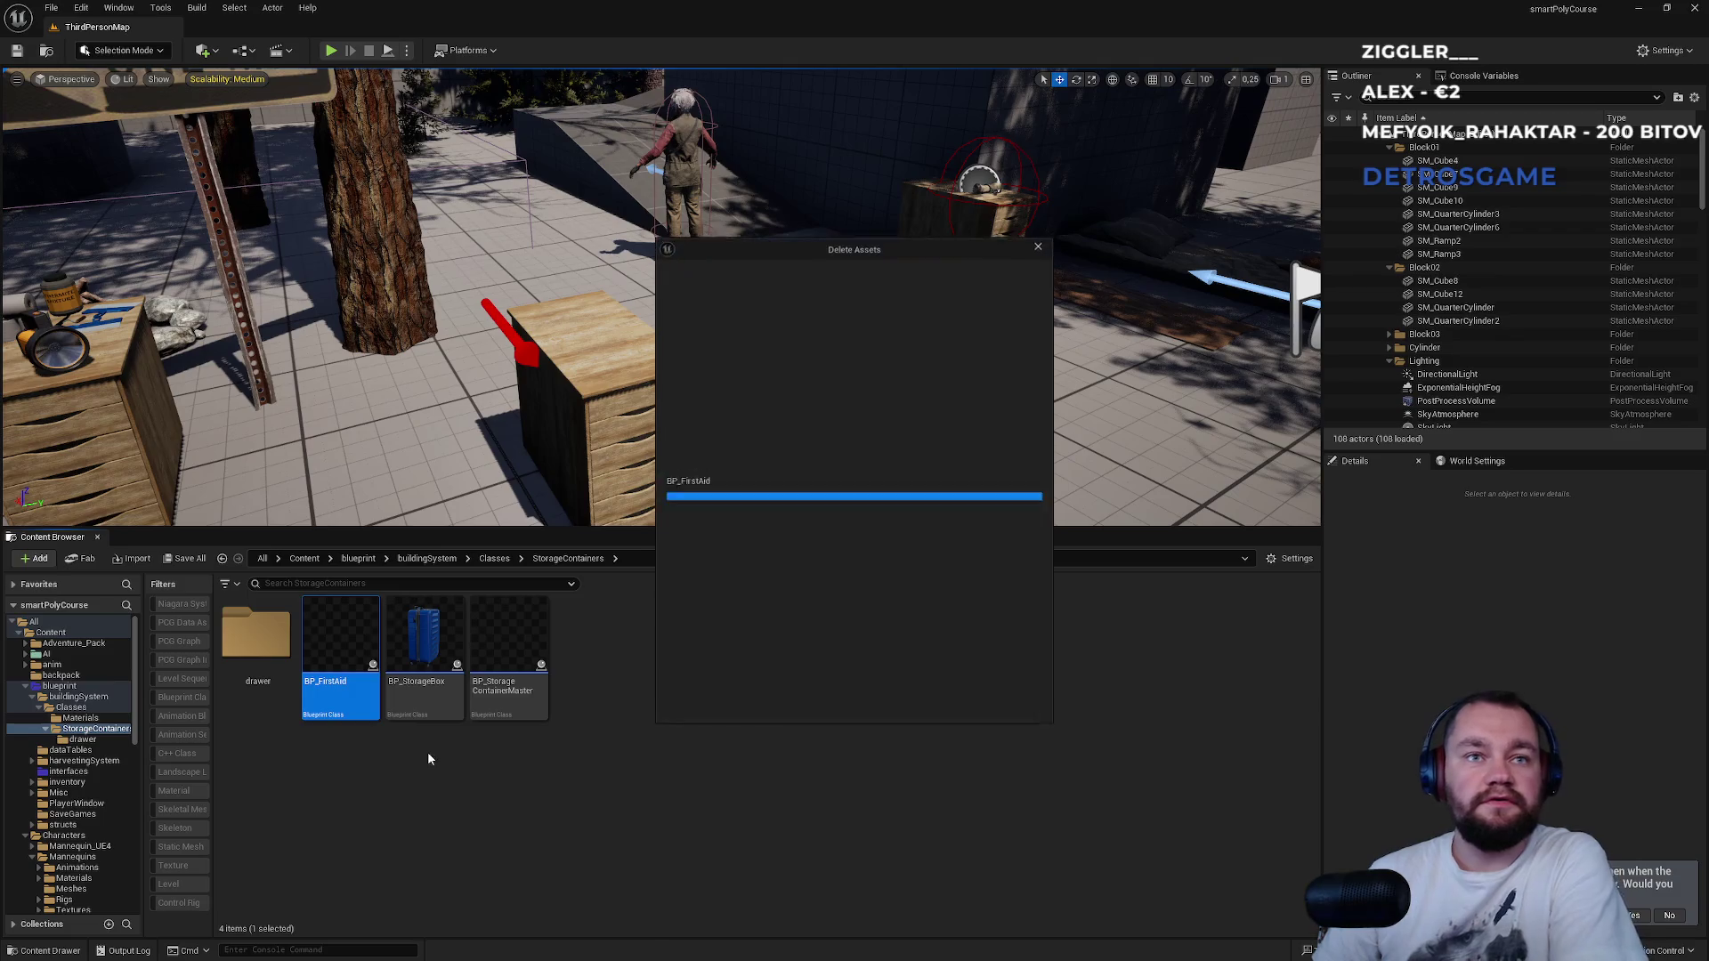
{"action": "left_click", "coordinate": [933, 707]}
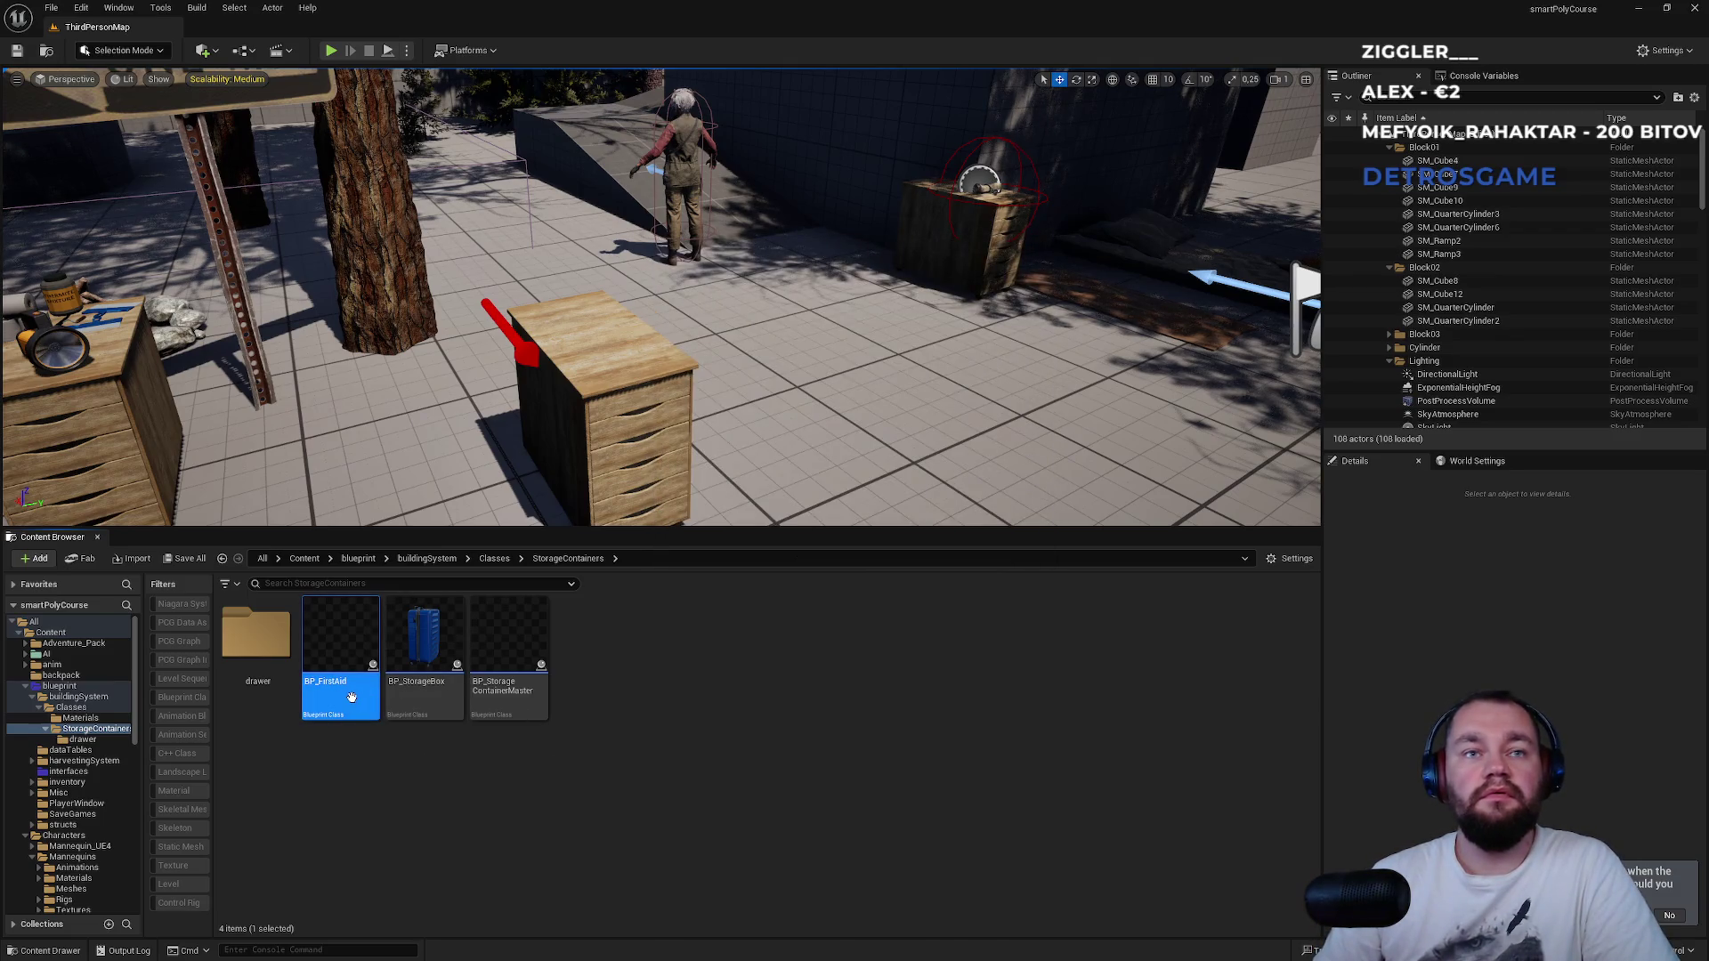
{"action": "double_click", "coordinate": [352, 697]}
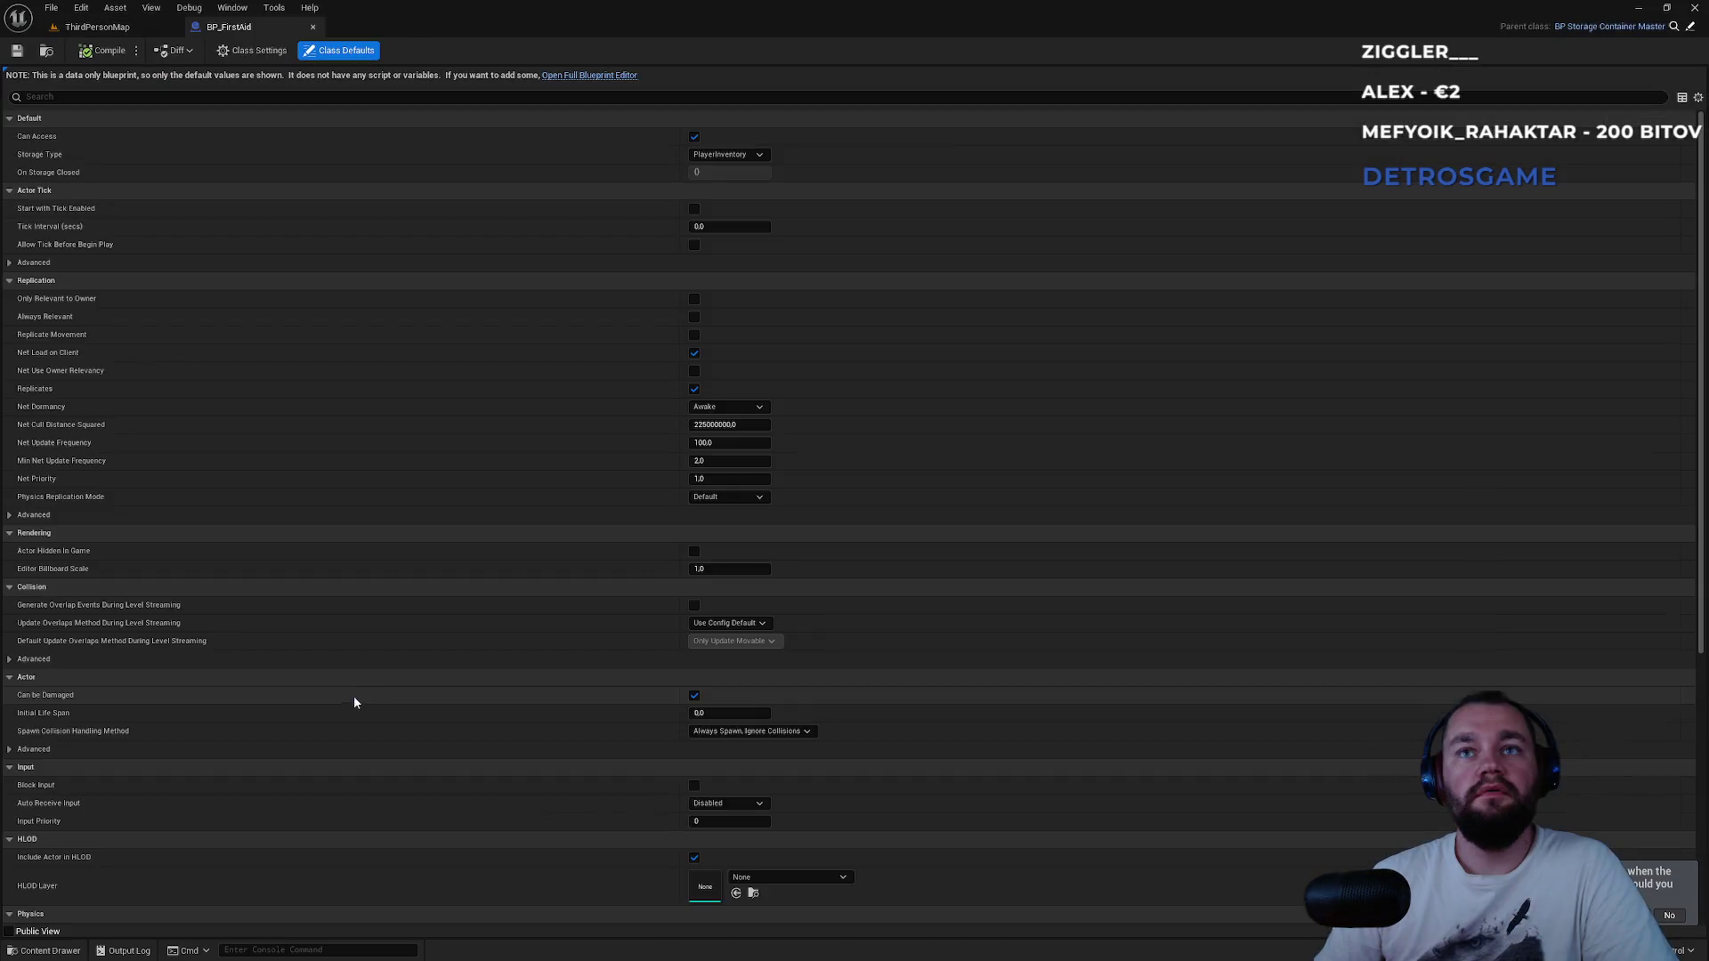
Reparent BP_FirstAid to BP Drawer, delete its three disabled event nodes, and show its Viewport preview.
{"action": "left_click", "coordinate": [566, 77]}
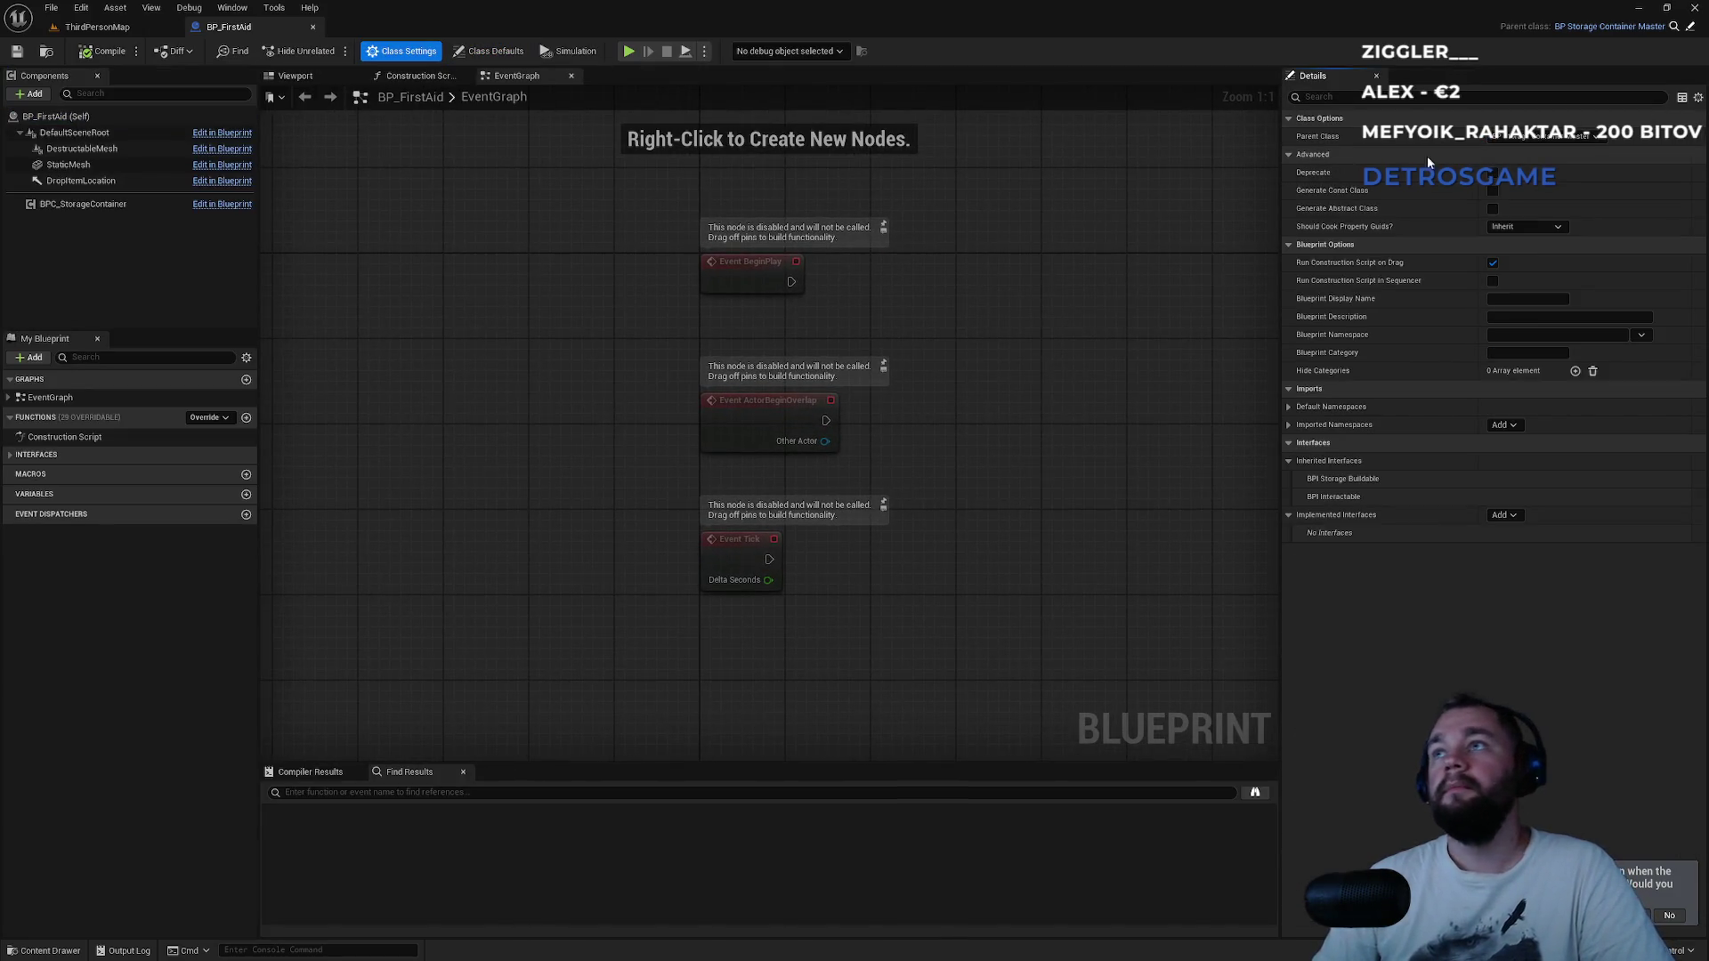
{"action": "left_click", "coordinate": [1529, 137]}
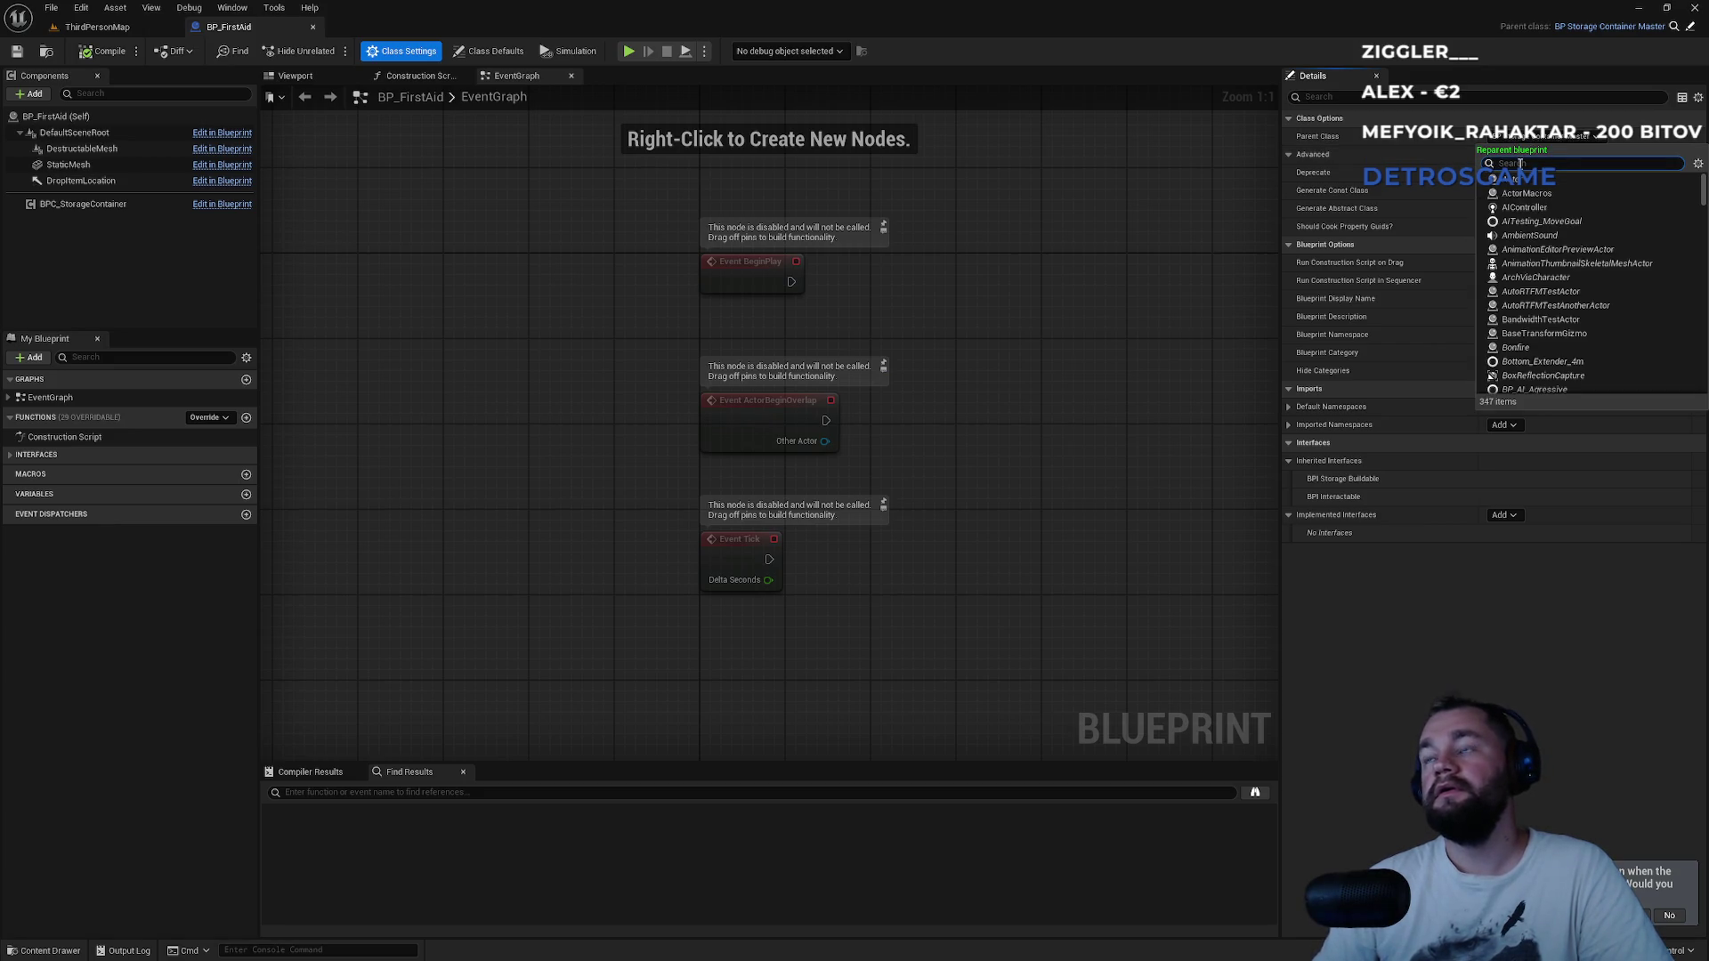
{"action": "type", "text": "draw"}
{"action": "left_click", "coordinate": [1549, 179]}
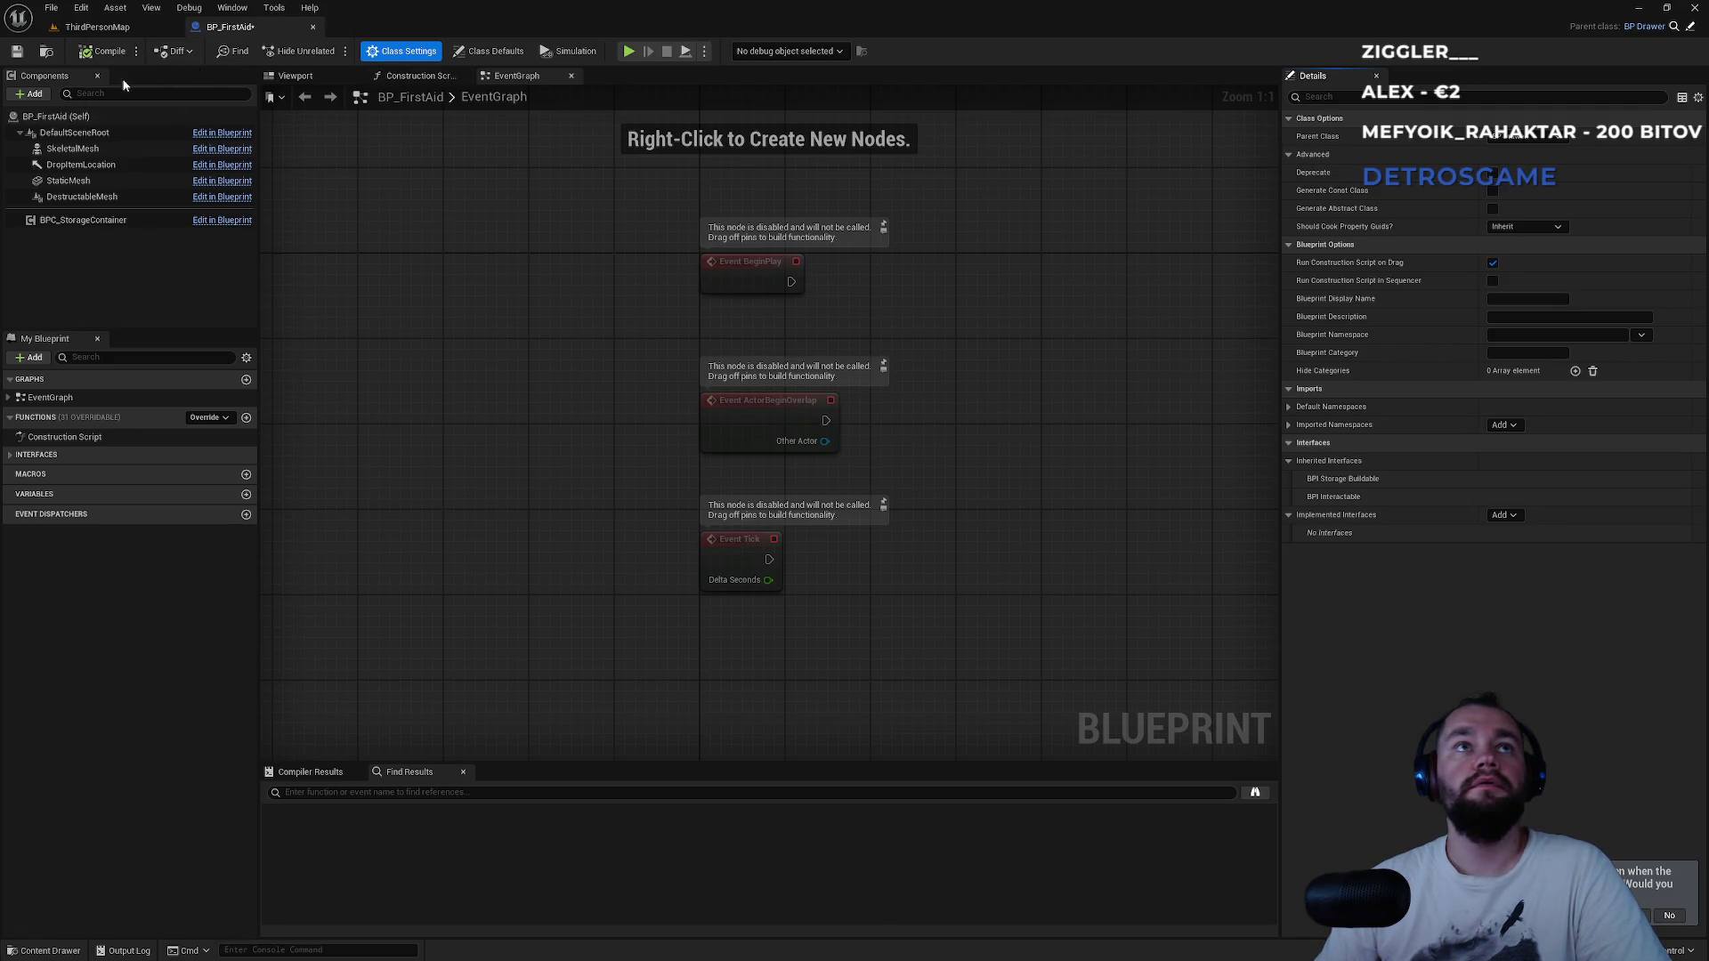
{"action": "left_click_drag", "start_coordinate": [583, 237], "coordinate": [803, 584]}
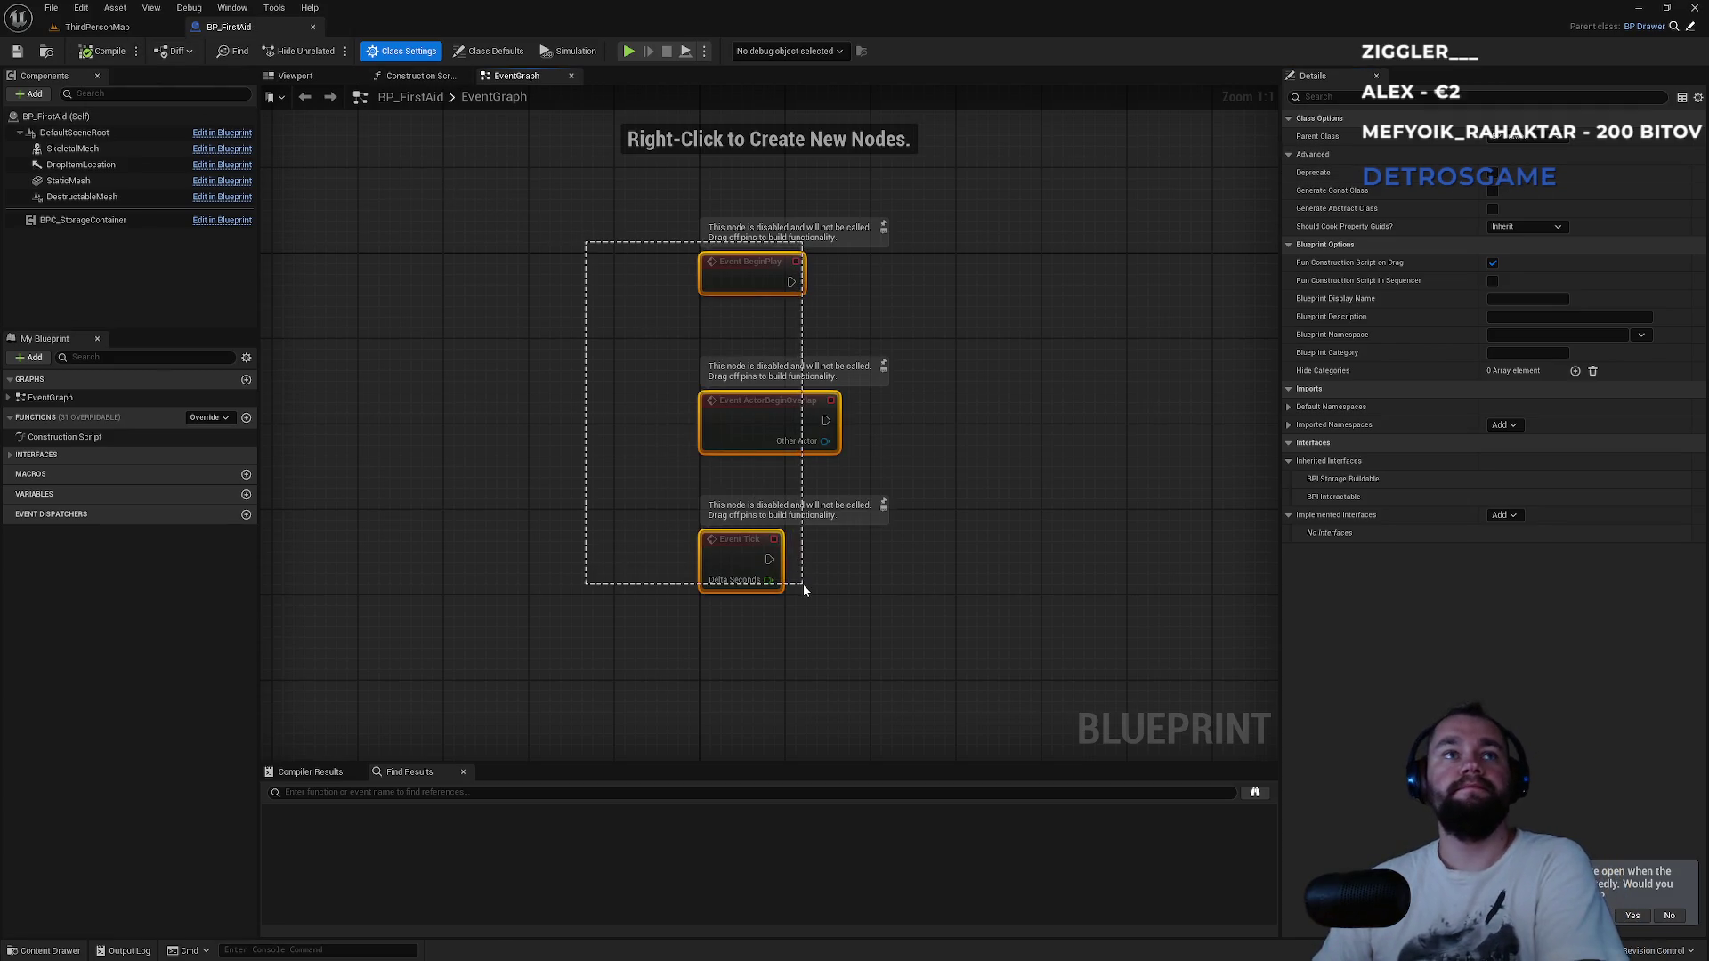
{"action": "key", "text": "Delete"}
{"action": "left_click", "coordinate": [300, 77]}
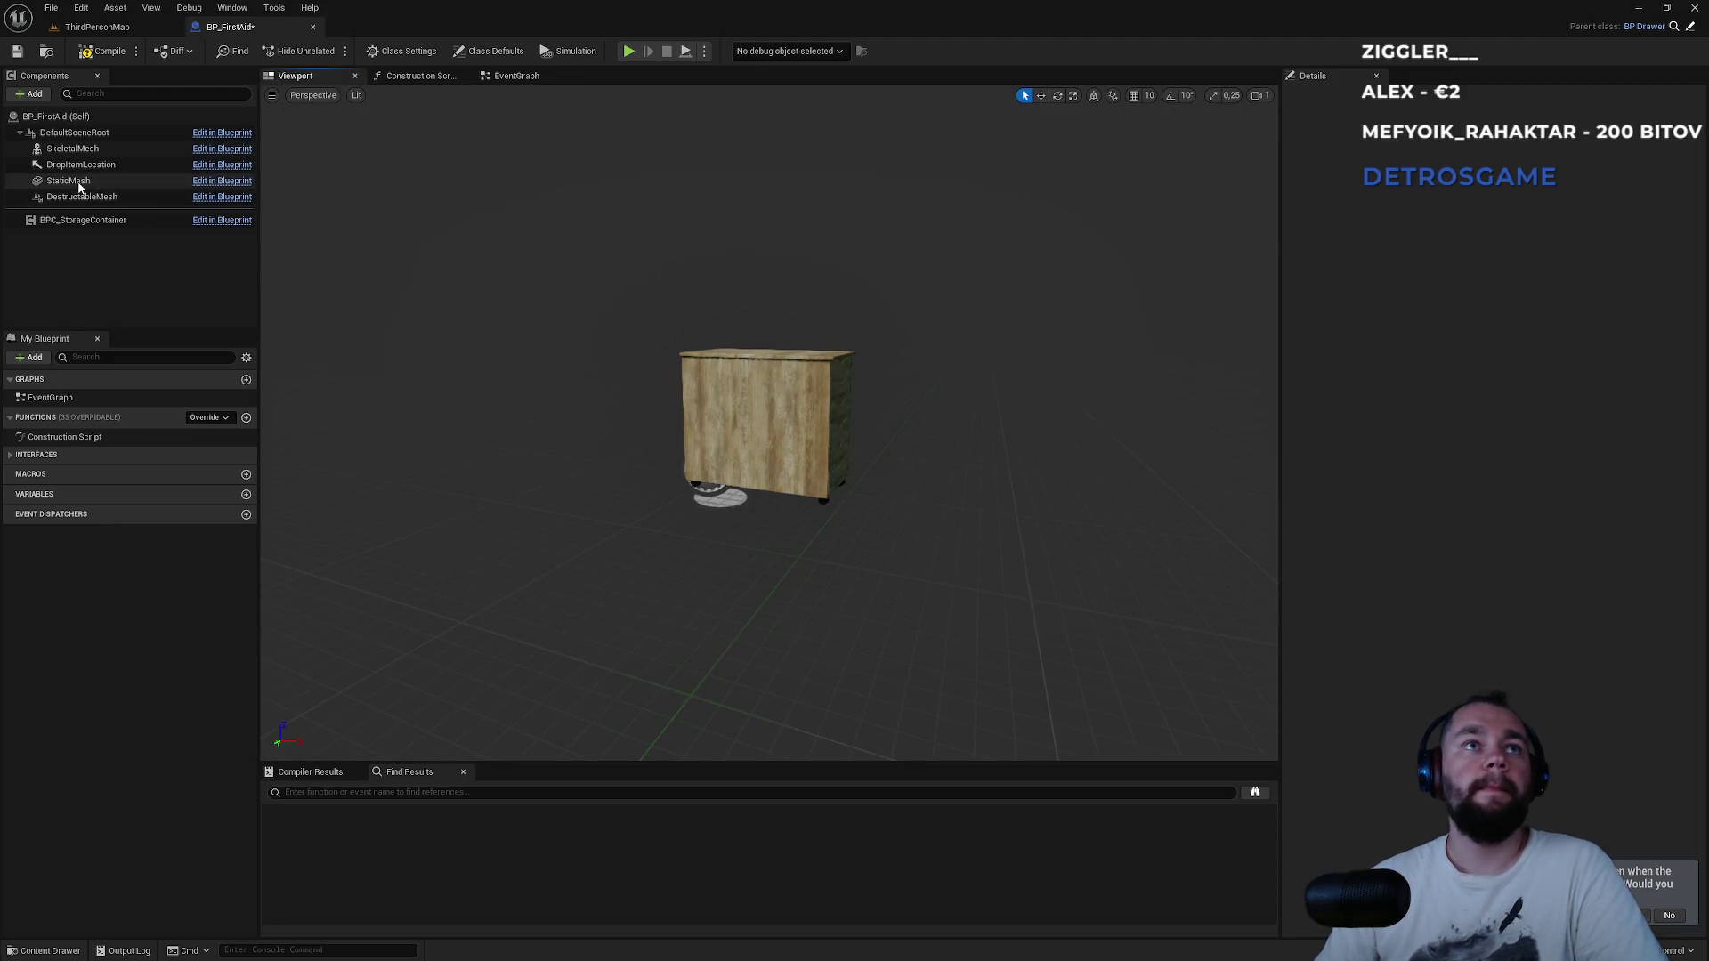
Find the mareks_lekarnicka first-aid kit meshes in the Content Browser for BP_FirstAid's SkeletalMesh.
{"action": "left_click", "coordinate": [73, 149]}
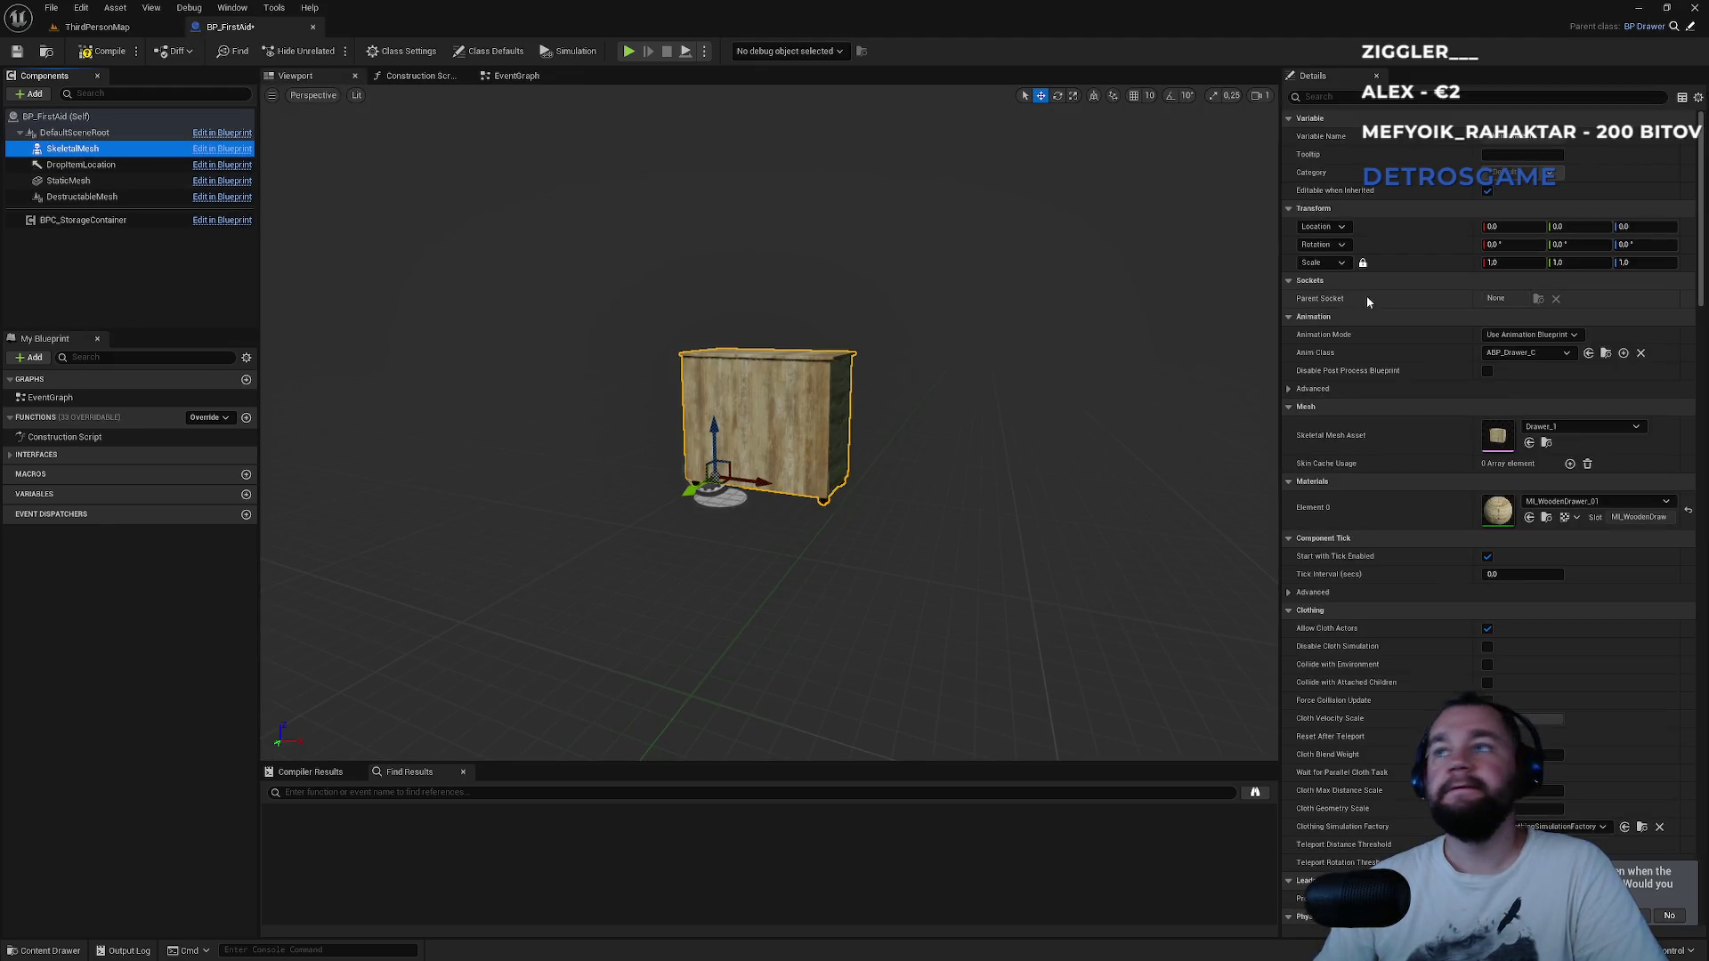
{"action": "left_click", "coordinate": [1554, 427]}
{"action": "type", "text": "first"}
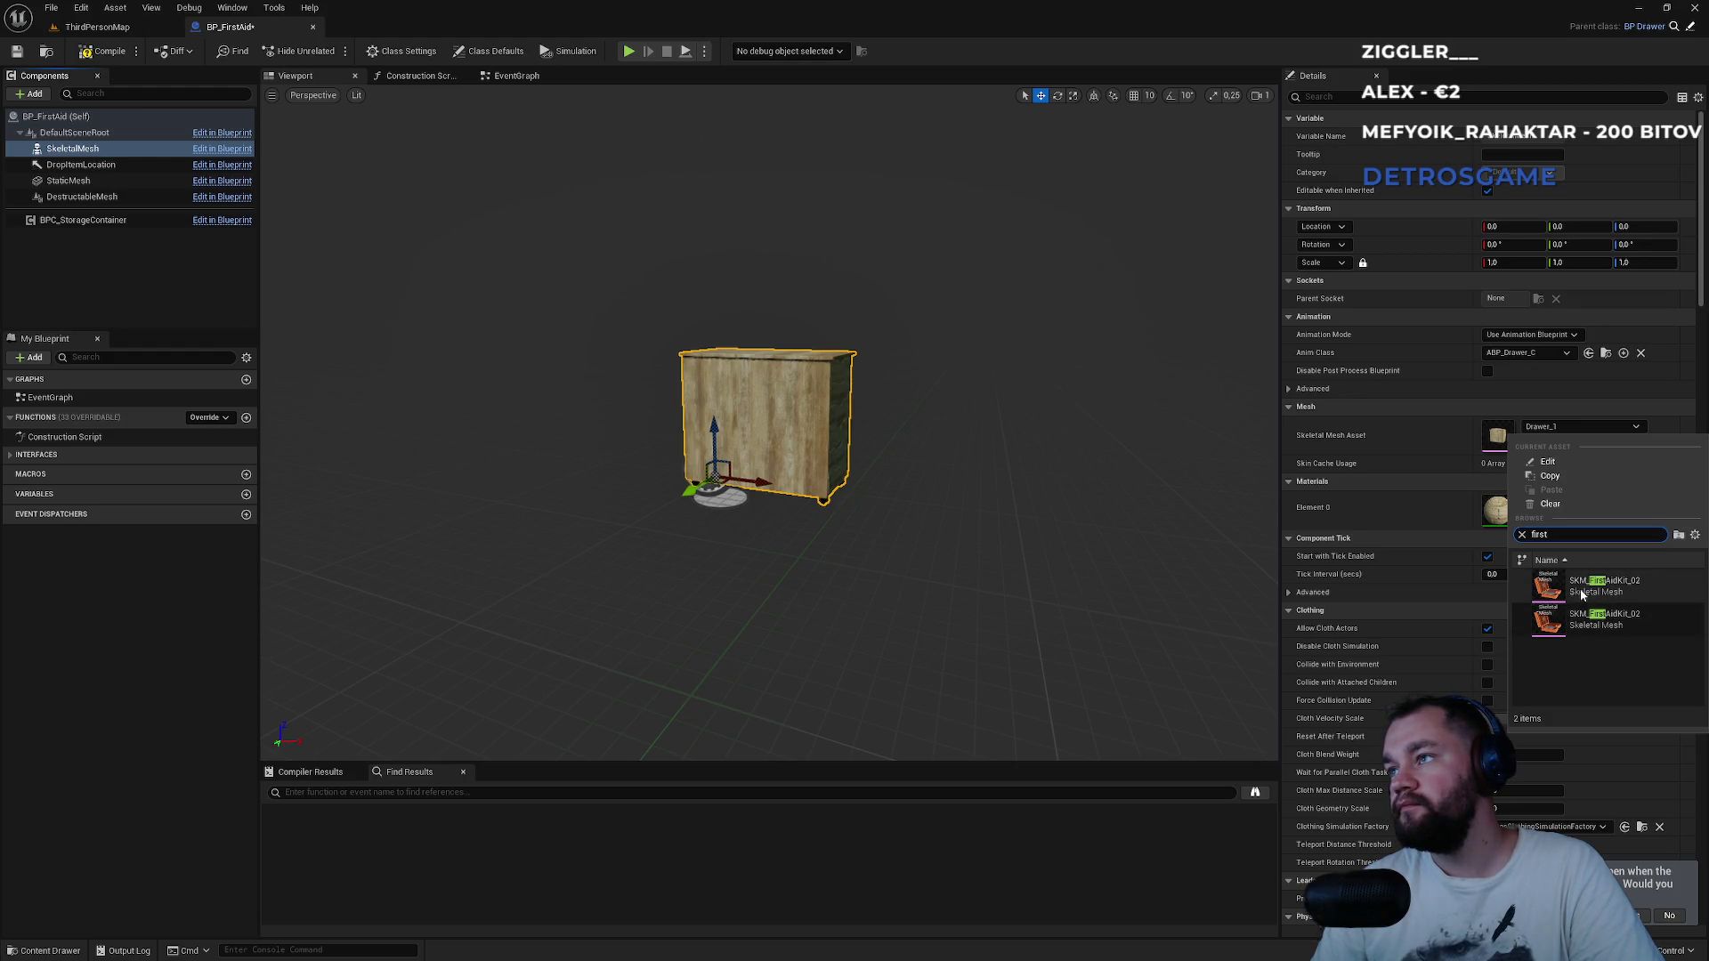
{"action": "left_click", "coordinate": [98, 27]}
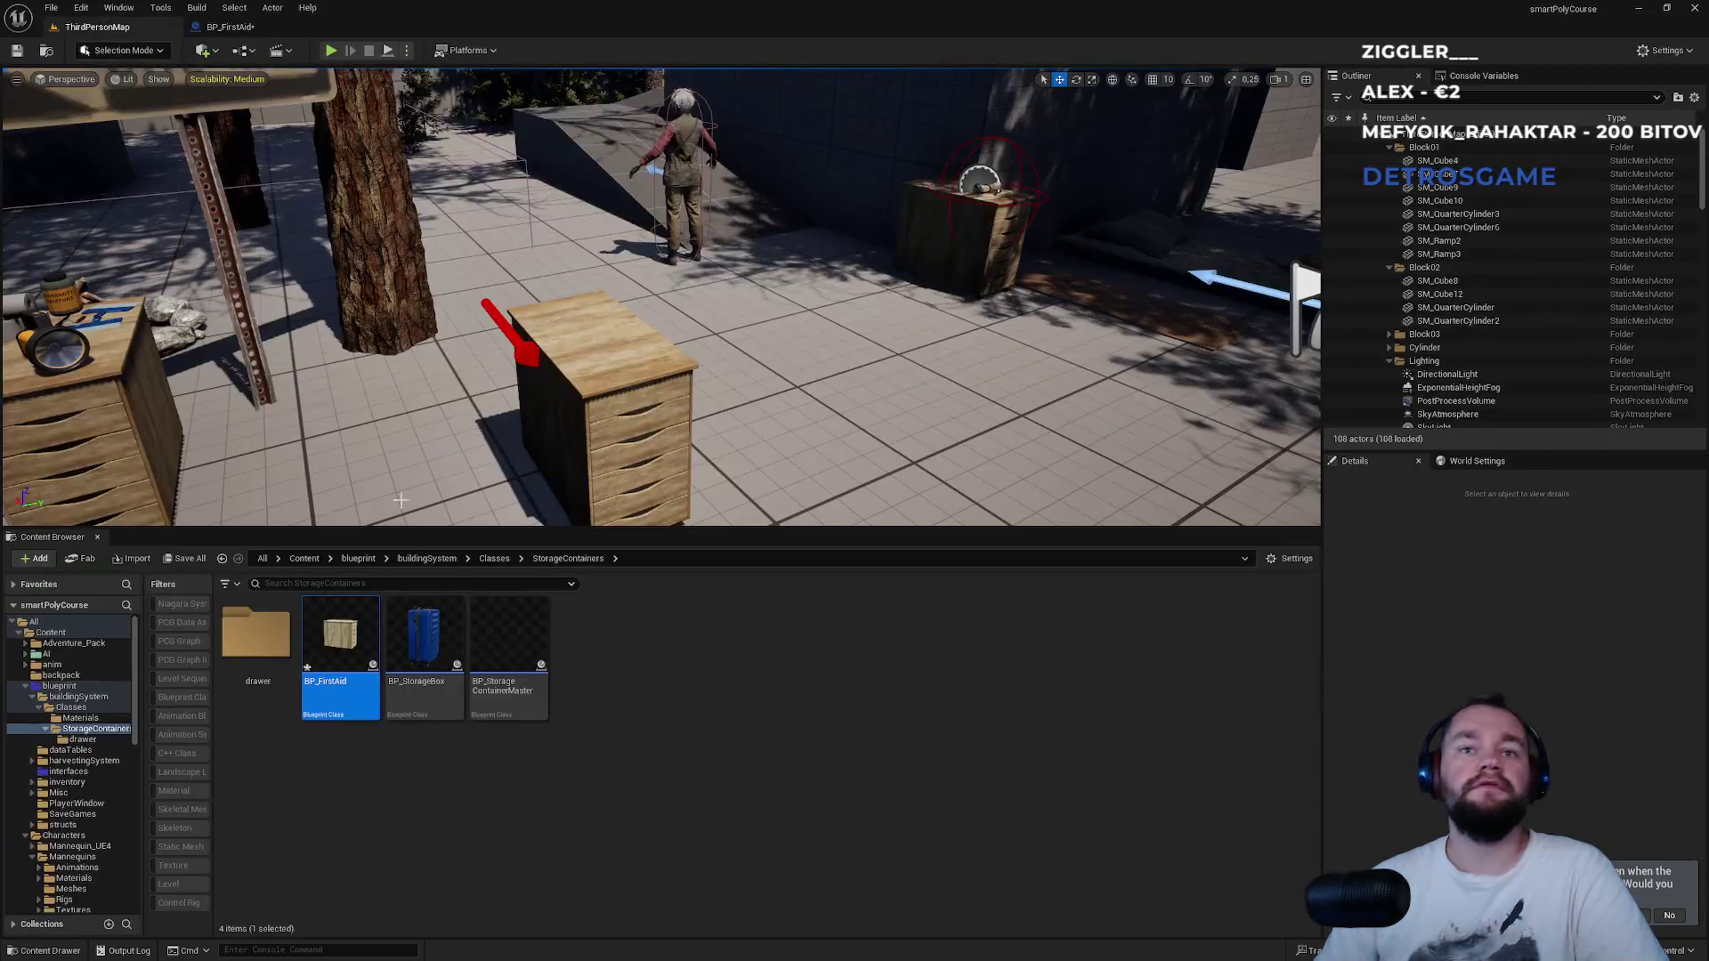
{"action": "left_click", "coordinate": [303, 558]}
{"action": "scroll", "coordinate": [968, 766], "scroll_direction": "down", "scroll_amount": 1}
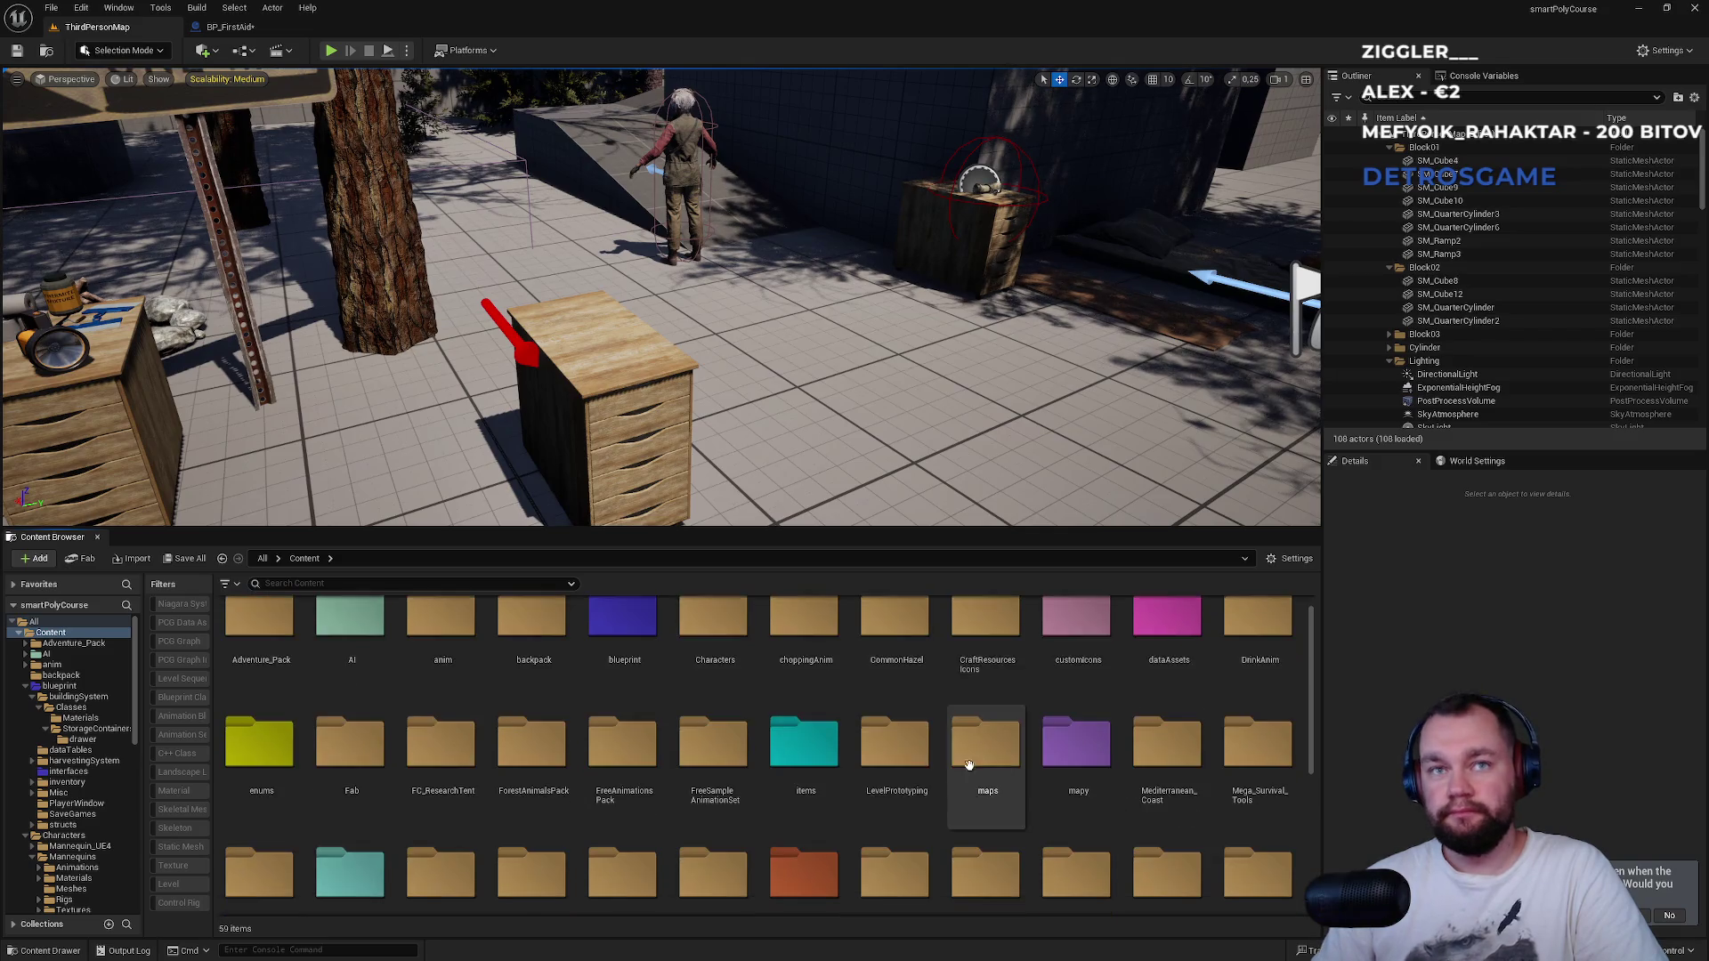
{"action": "scroll", "coordinate": [712, 738], "scroll_direction": "down", "scroll_amount": 1}
{"action": "double_click", "coordinate": [350, 791]}
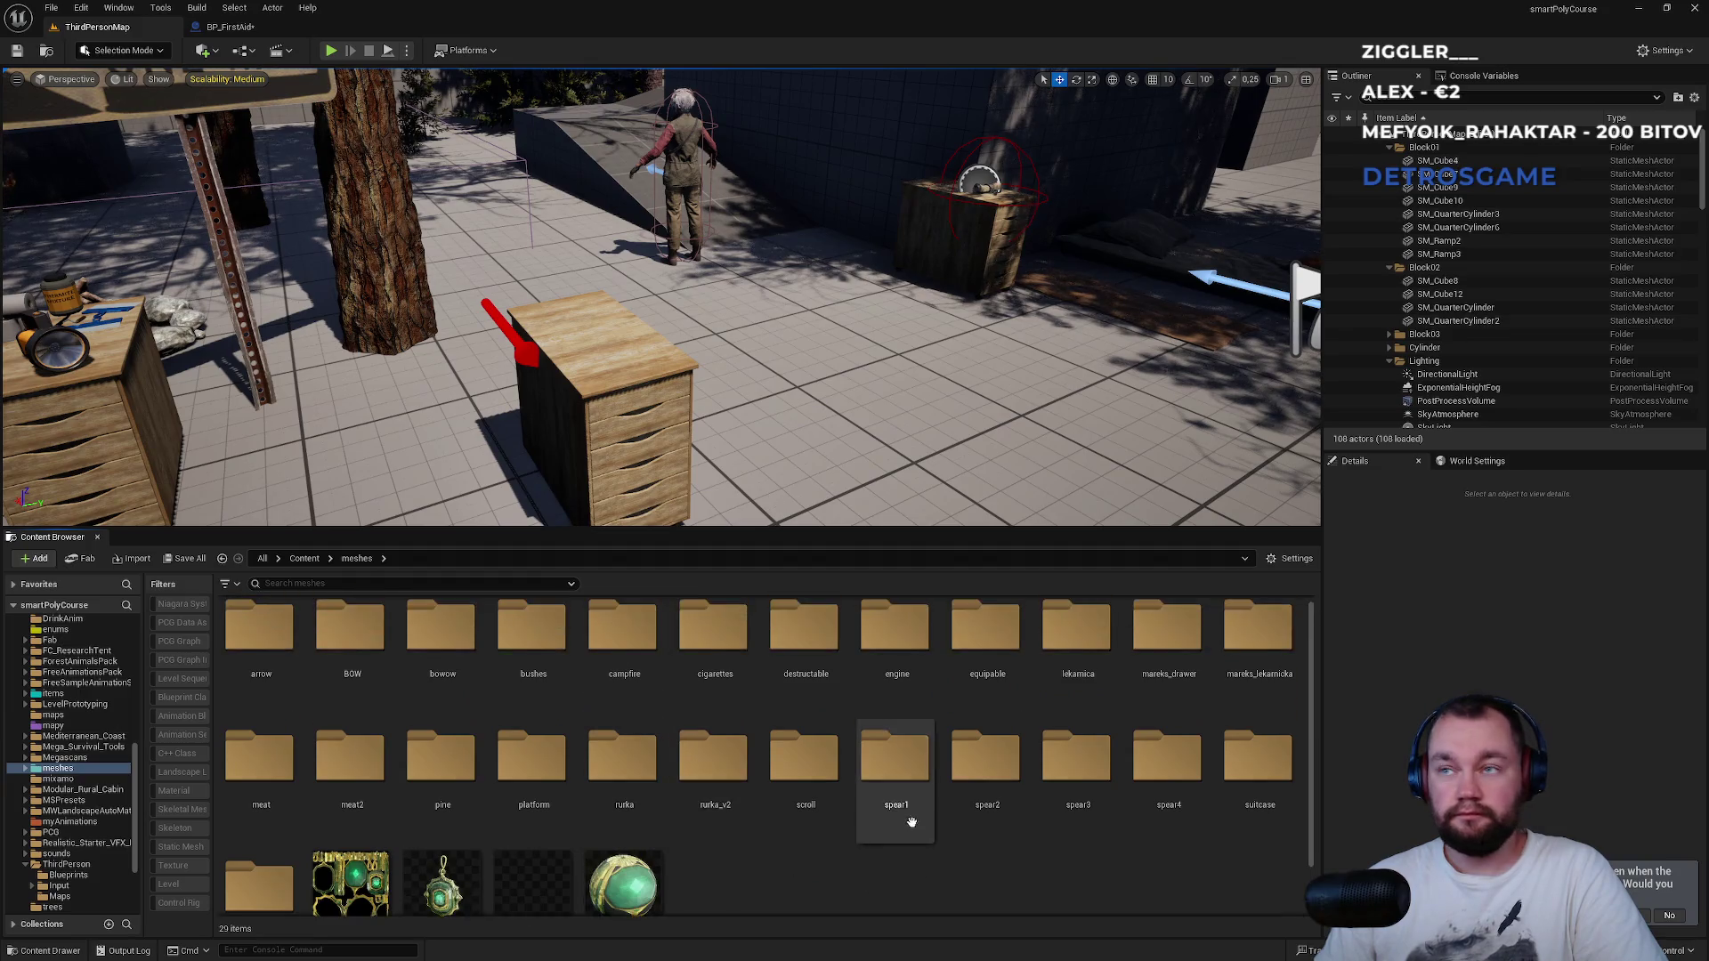
{"action": "double_click", "coordinate": [1246, 698]}
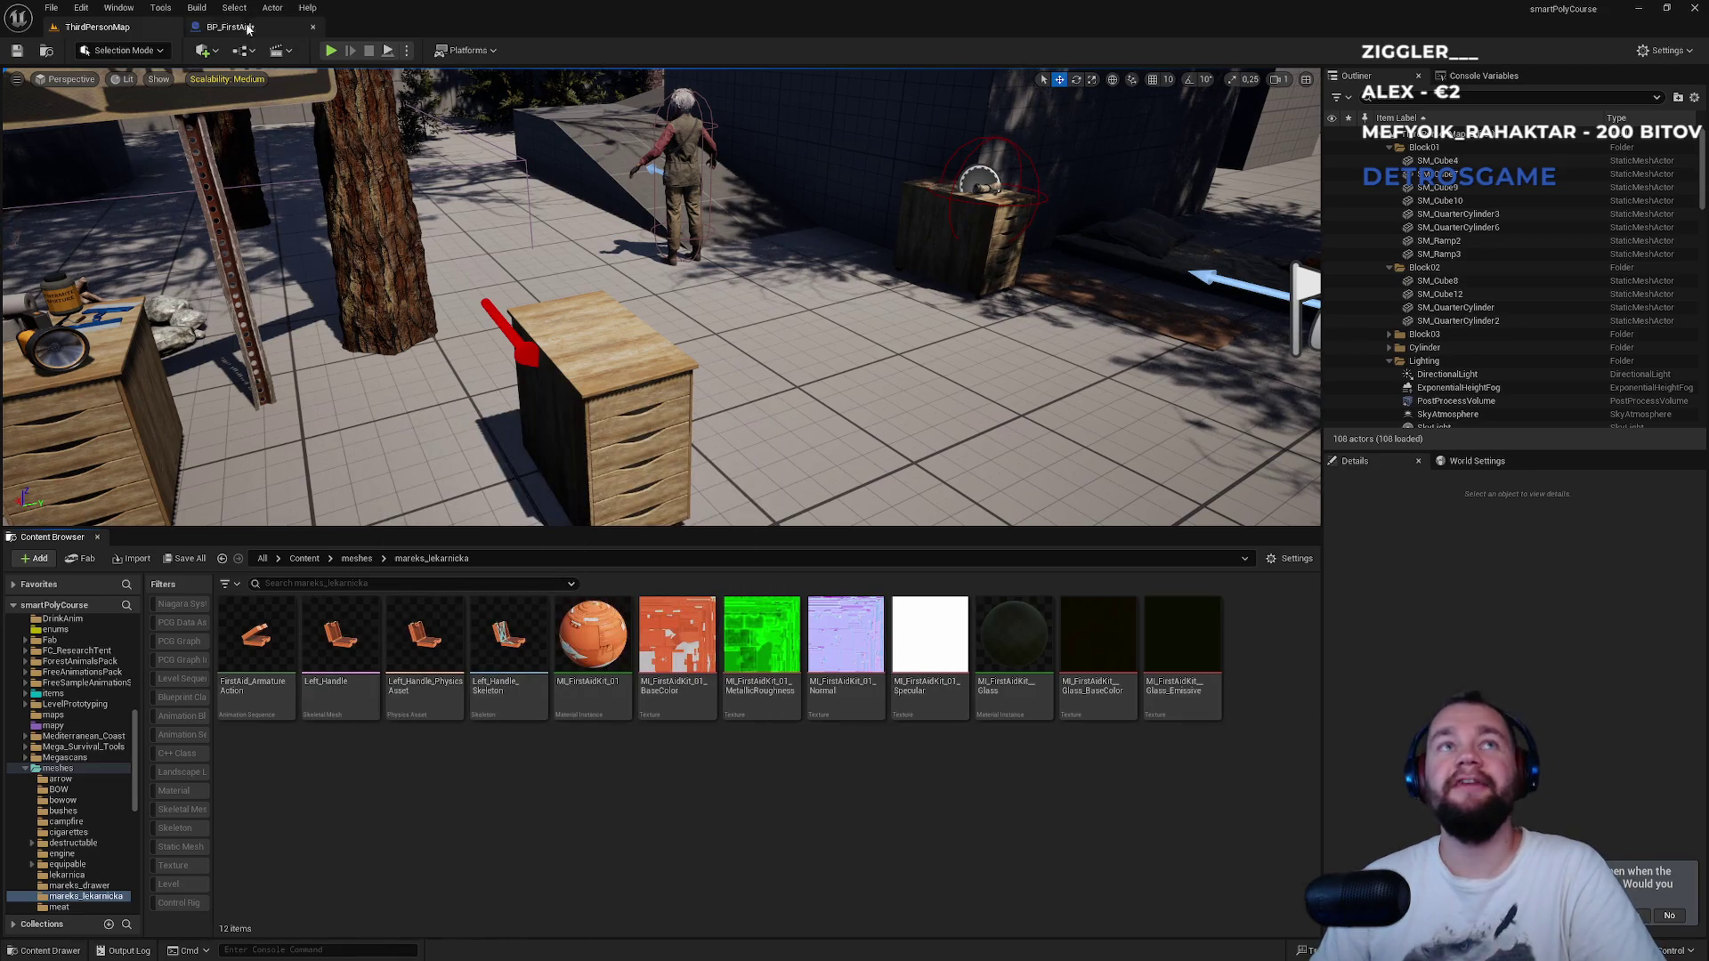
Assign Left_Handle as BP_FirstAid's skeletal mesh.
{"action": "left_click", "coordinate": [234, 32]}
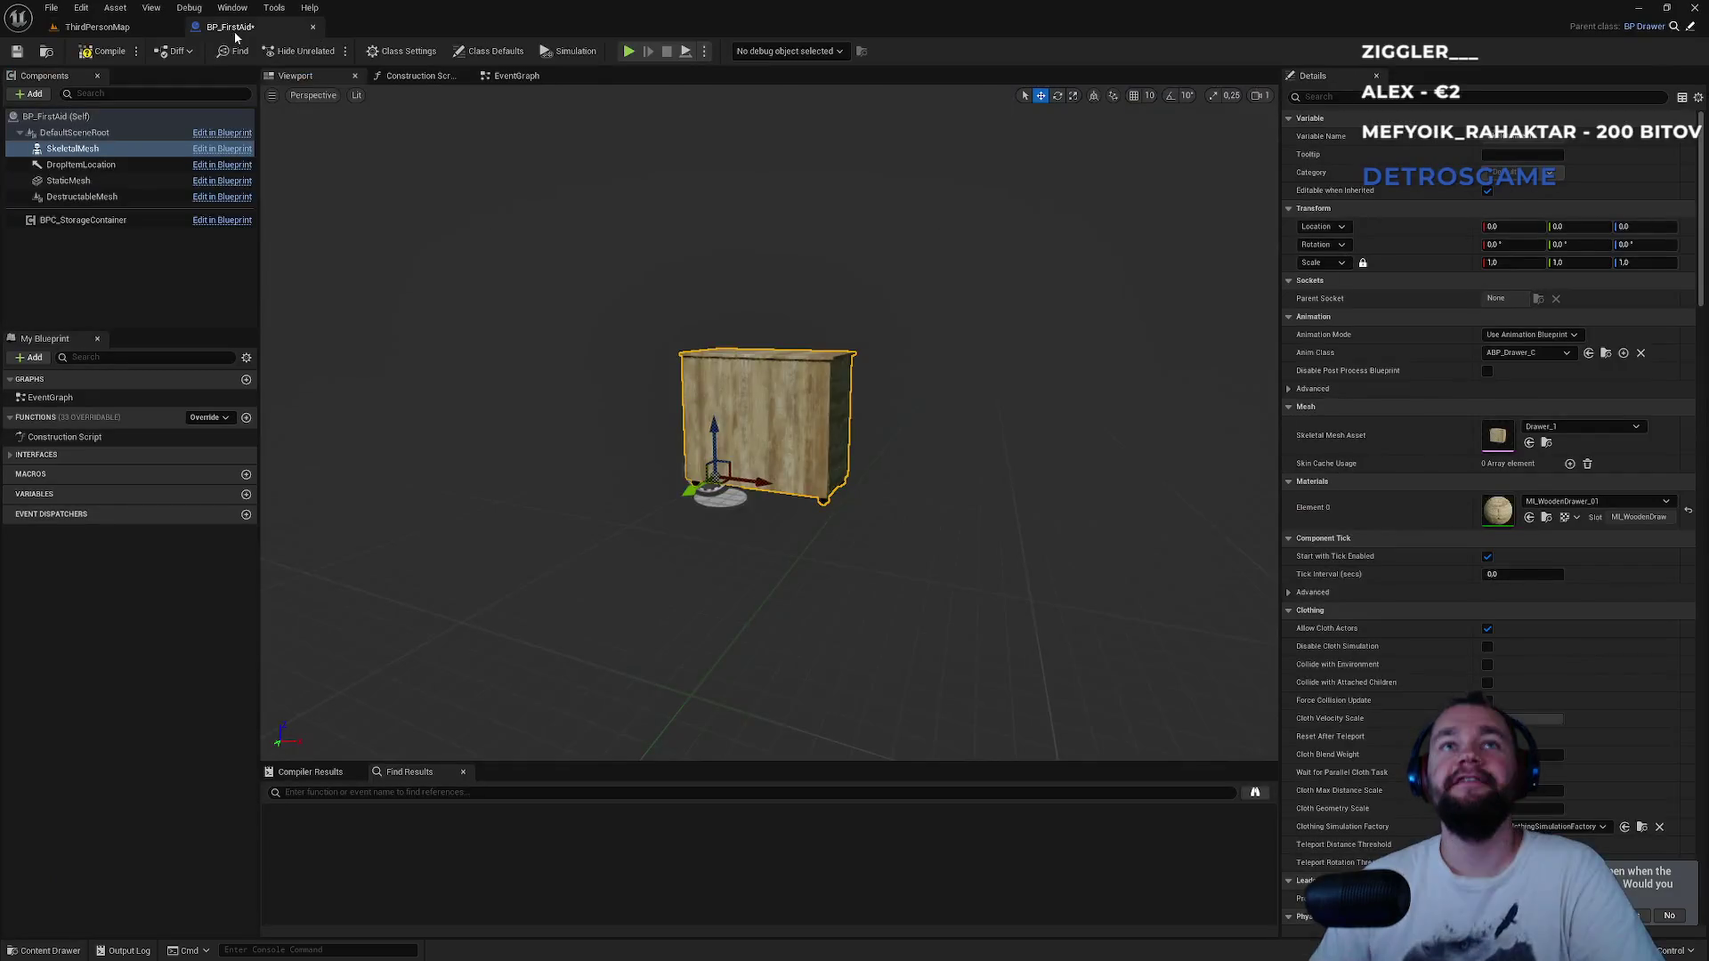
{"action": "left_click", "coordinate": [1558, 428]}
{"action": "type", "text": "left han"}
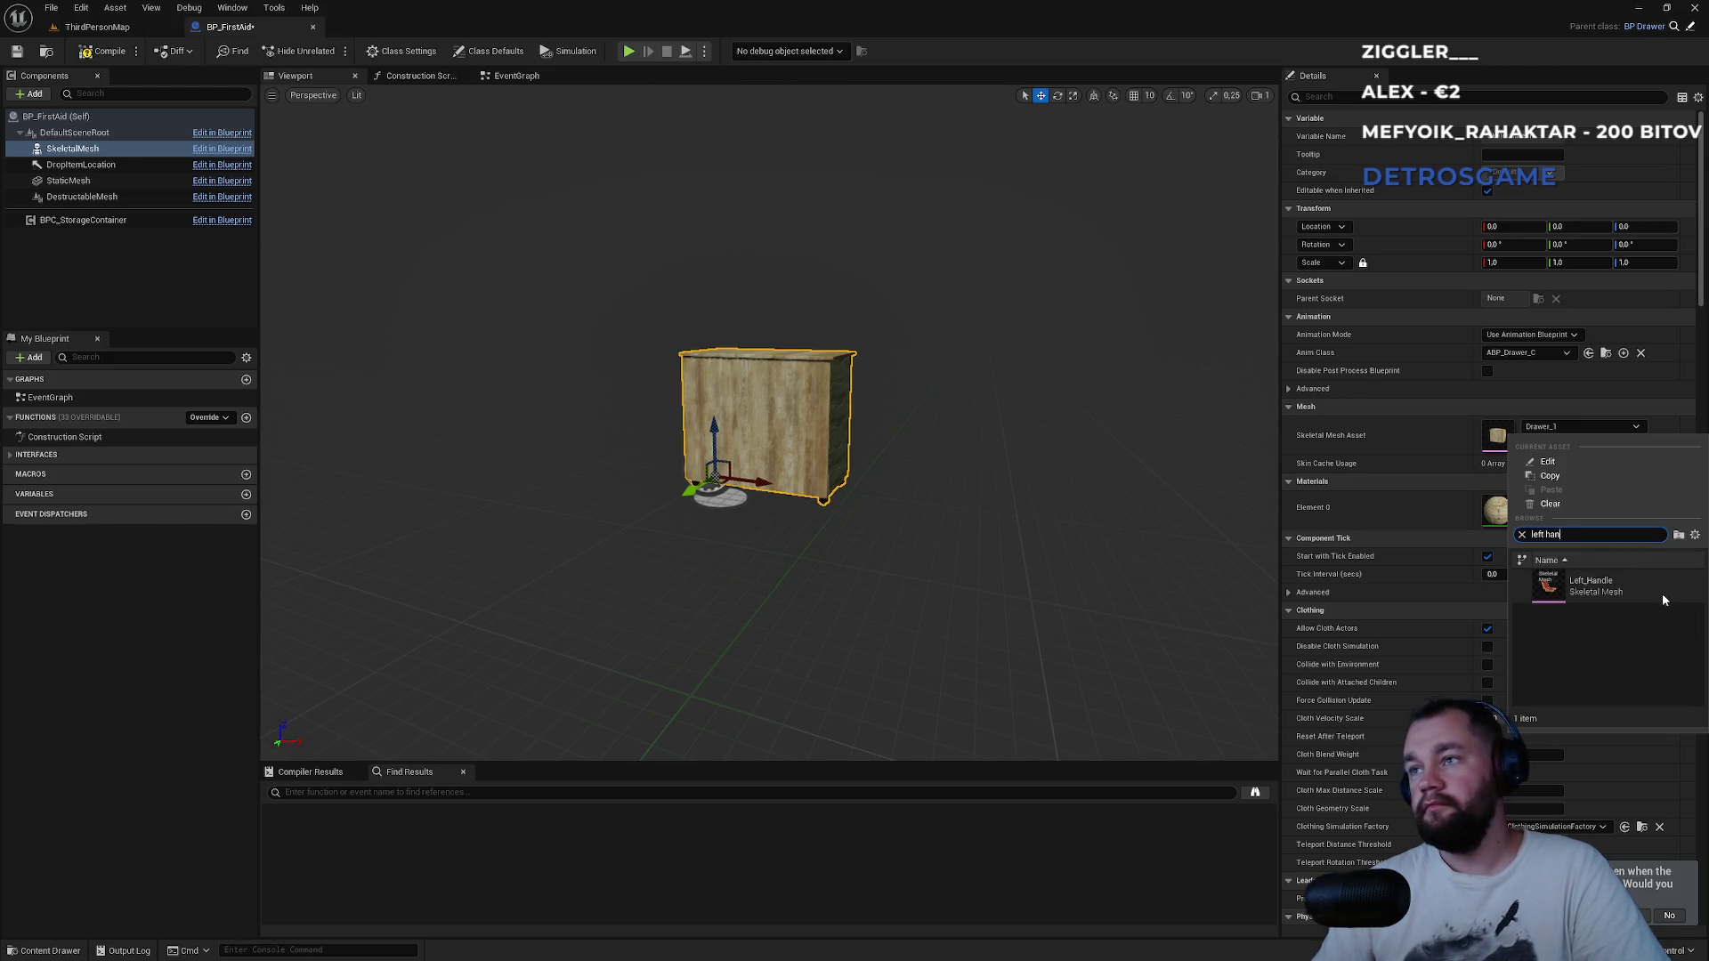
{"action": "left_click", "coordinate": [1660, 593]}
{"action": "scroll", "coordinate": [769, 423], "scroll_direction": "up", "scroll_amount": 5}
{"action": "scroll", "coordinate": [769, 423], "scroll_direction": "down", "scroll_amount": 5}
{"action": "scroll", "coordinate": [769, 423], "scroll_direction": "up", "scroll_amount": 5}
{"action": "scroll", "coordinate": [769, 423], "scroll_direction": "down", "scroll_amount": 5}
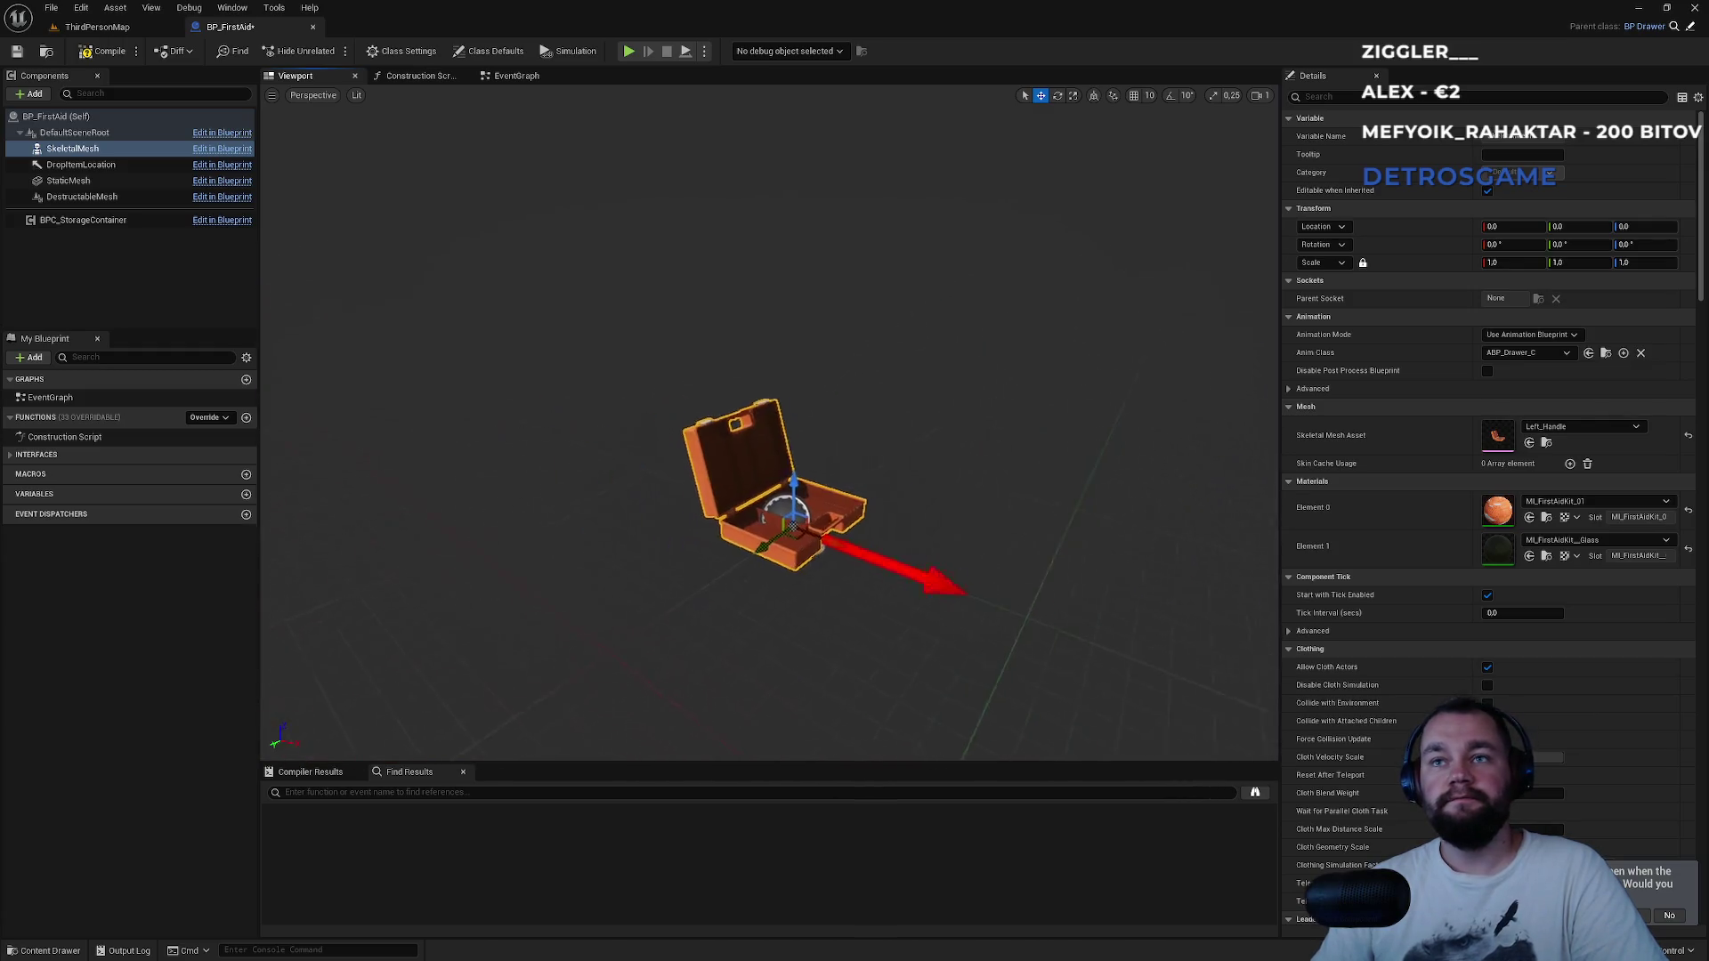
{"action": "scroll", "coordinate": [769, 423], "scroll_direction": "up", "scroll_amount": 6}
{"action": "scroll", "coordinate": [736, 566], "scroll_direction": "up", "scroll_amount": 1}
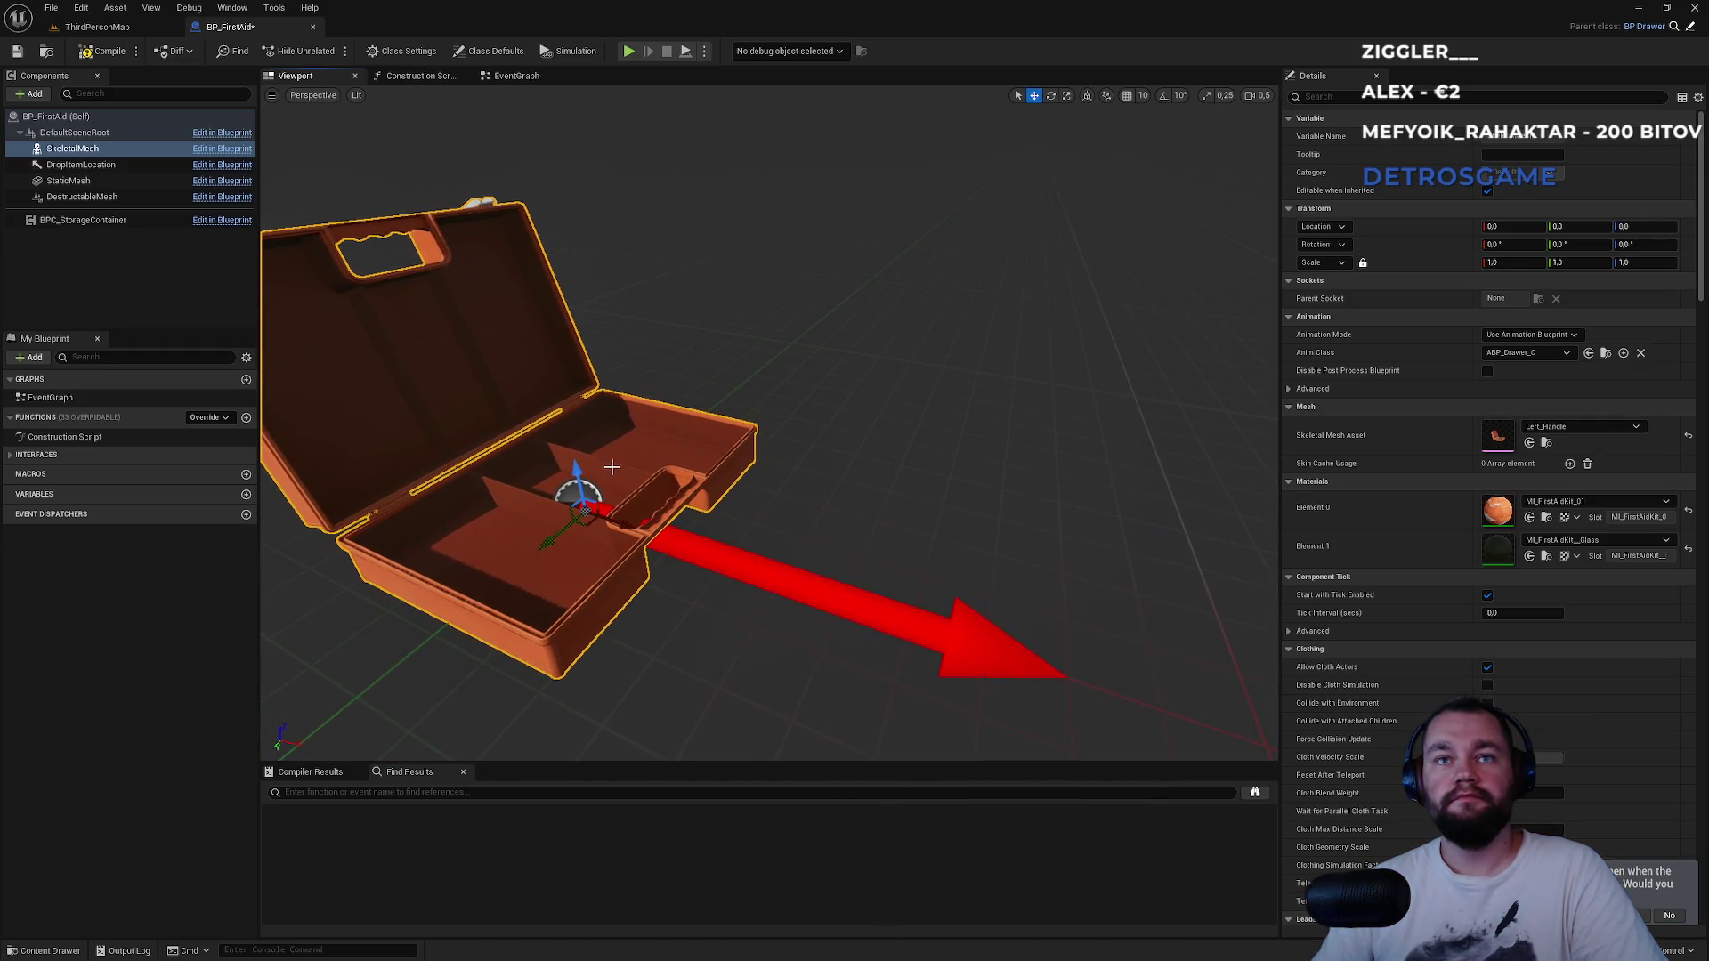
Move DropItemLocation above the kit to Y -40, Z 50 and compile BP_FirstAid.
{"action": "left_click_drag", "start_coordinate": [574, 469], "coordinate": [574, 365]}
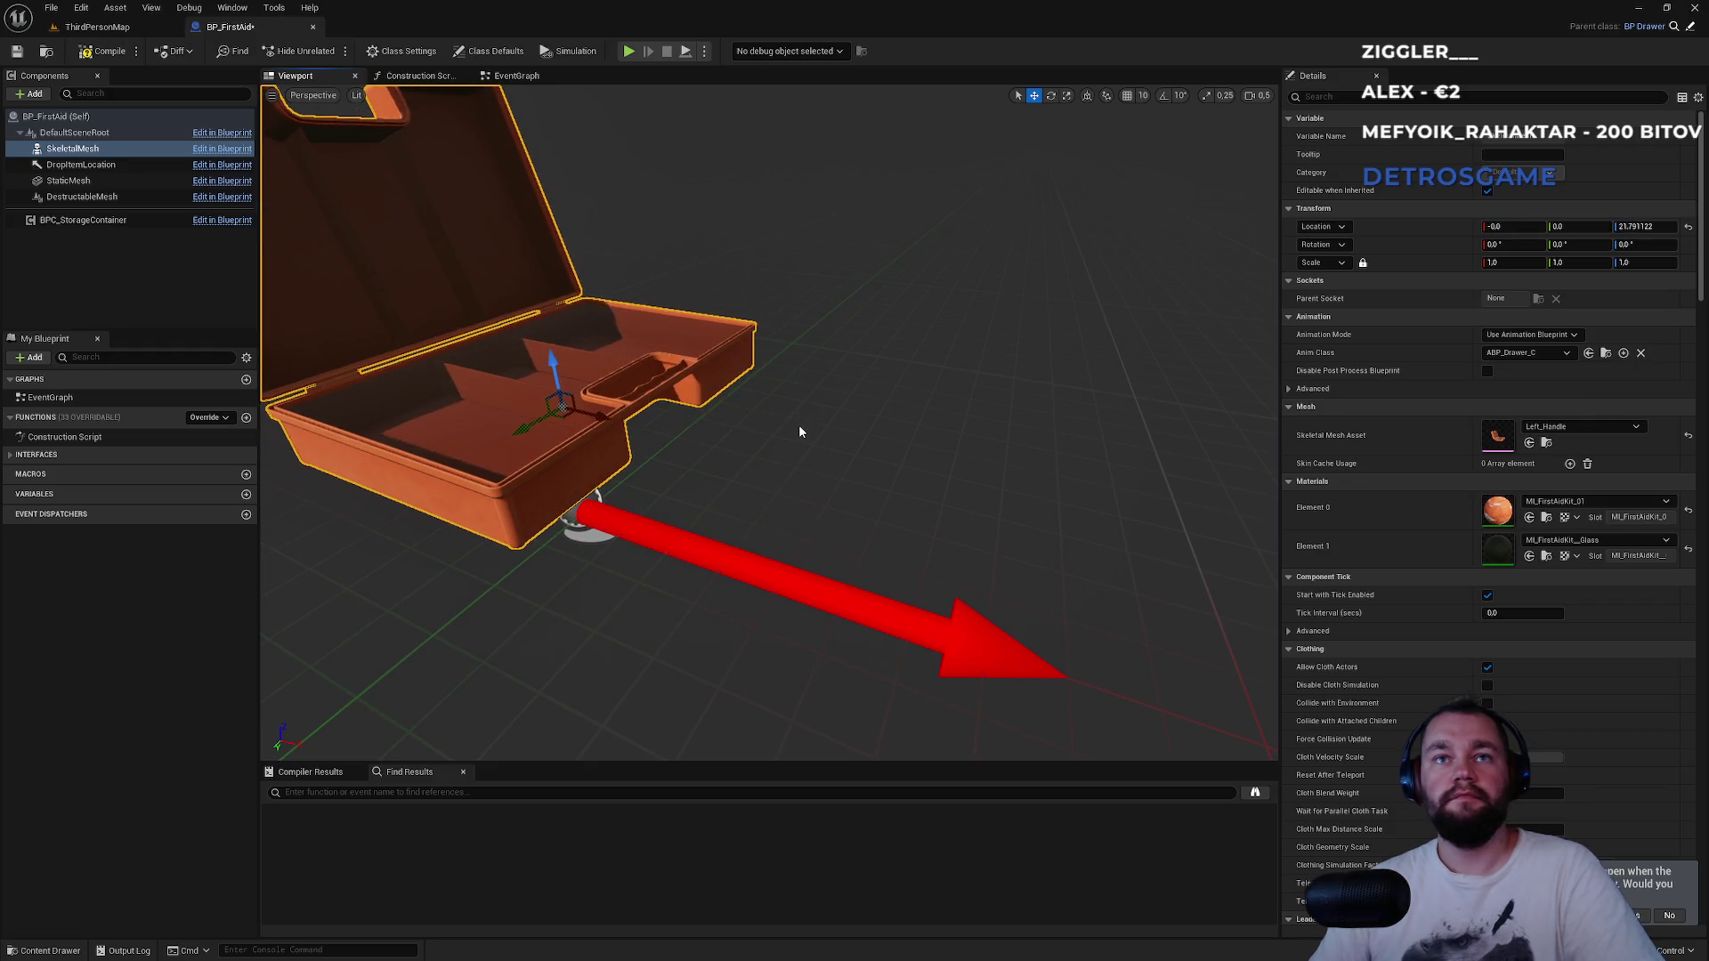
{"action": "key", "text": "ctrl+z"}
{"action": "left_click", "coordinate": [736, 543]}
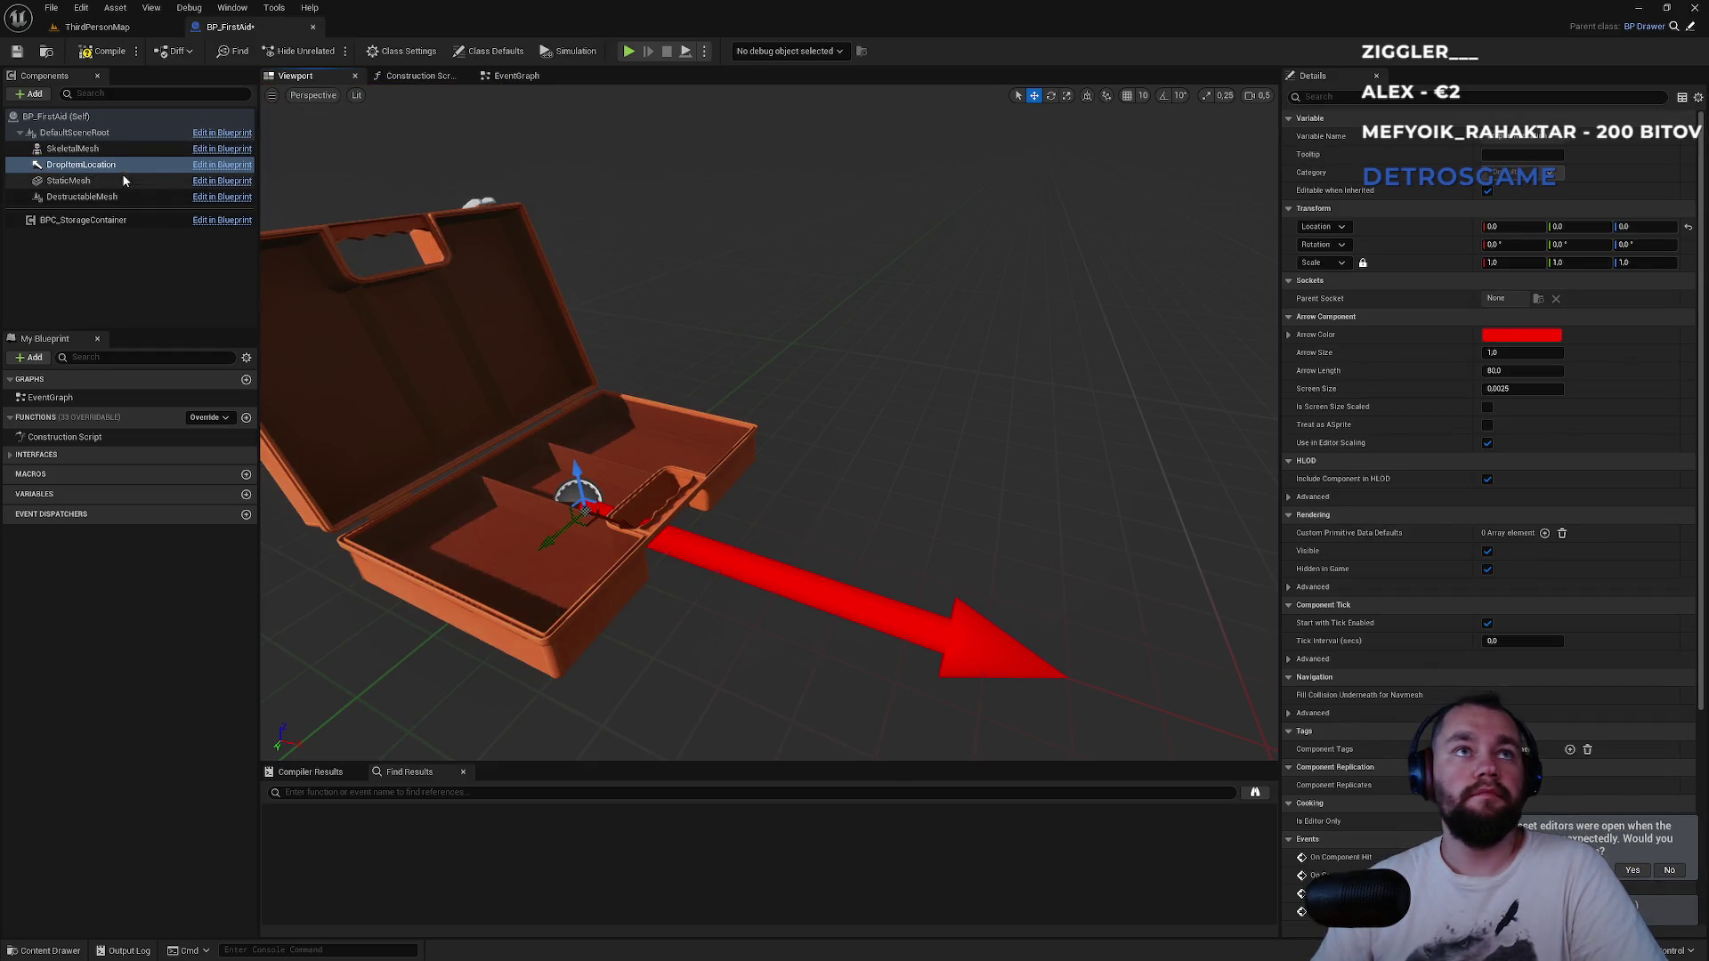
{"action": "left_click", "coordinate": [82, 153]}
{"action": "left_click", "coordinate": [81, 165]}
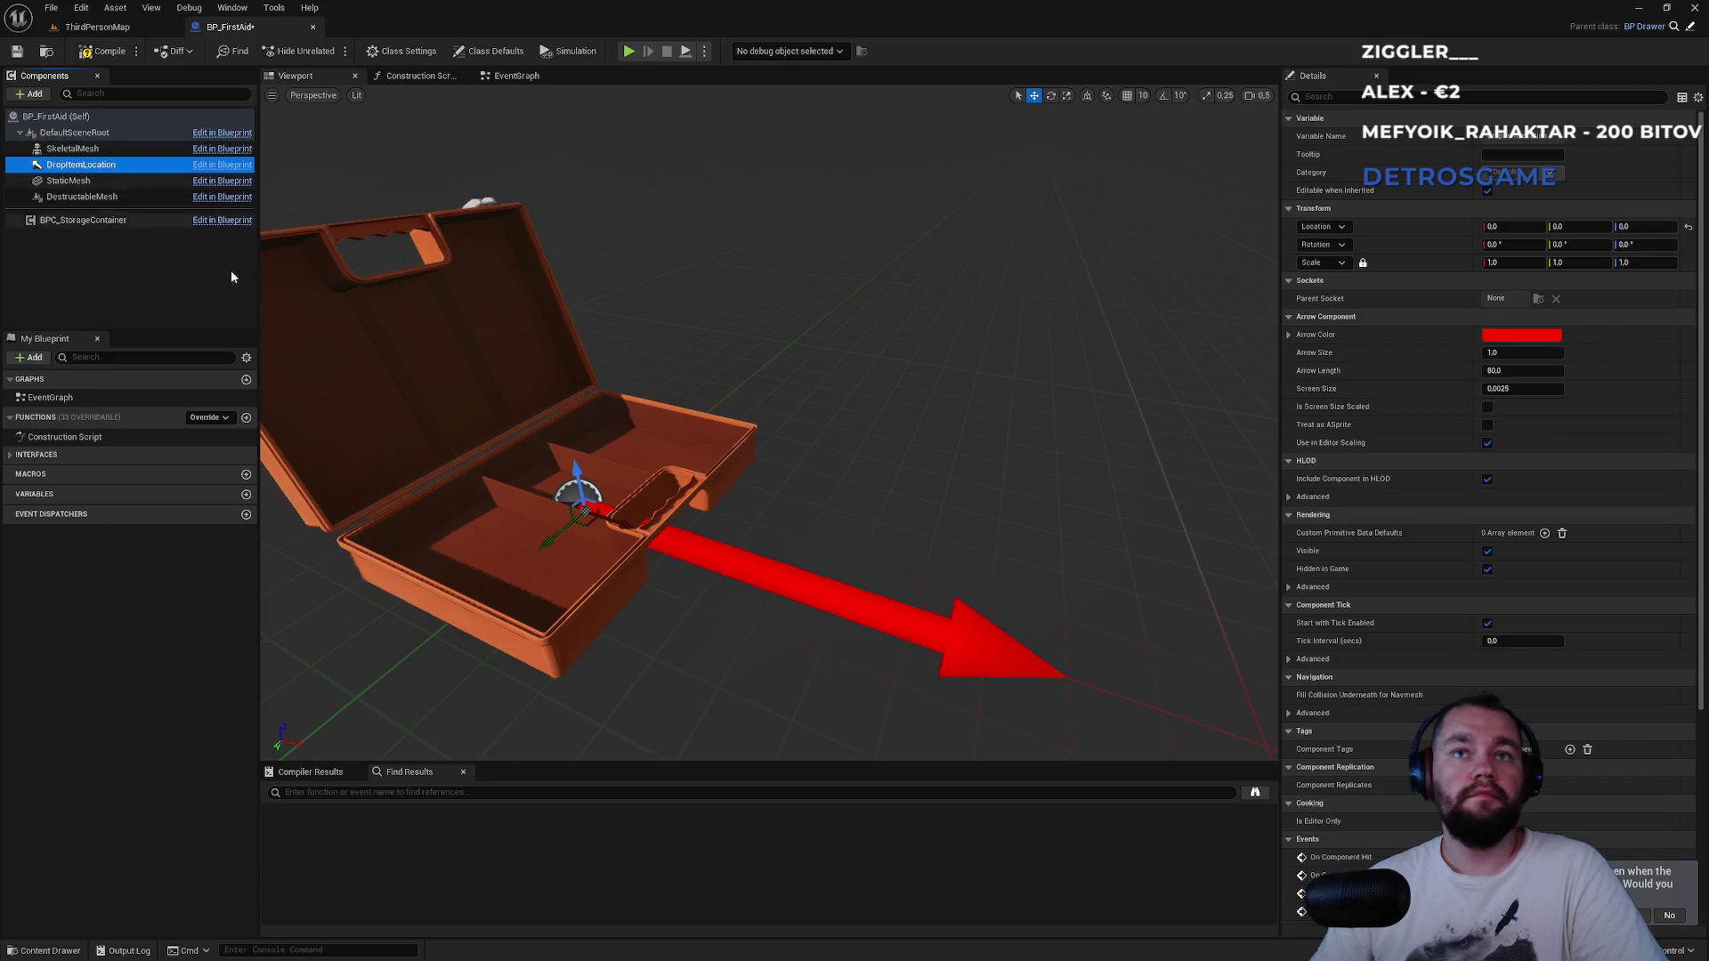
{"action": "mouse_move", "coordinate": [582, 473]}
{"action": "left_mouse_down"}
{"action": "mouse_move", "coordinate": [550, 356]}
{"action": "mouse_move", "coordinate": [634, 320]}
{"action": "left_mouse_up"}
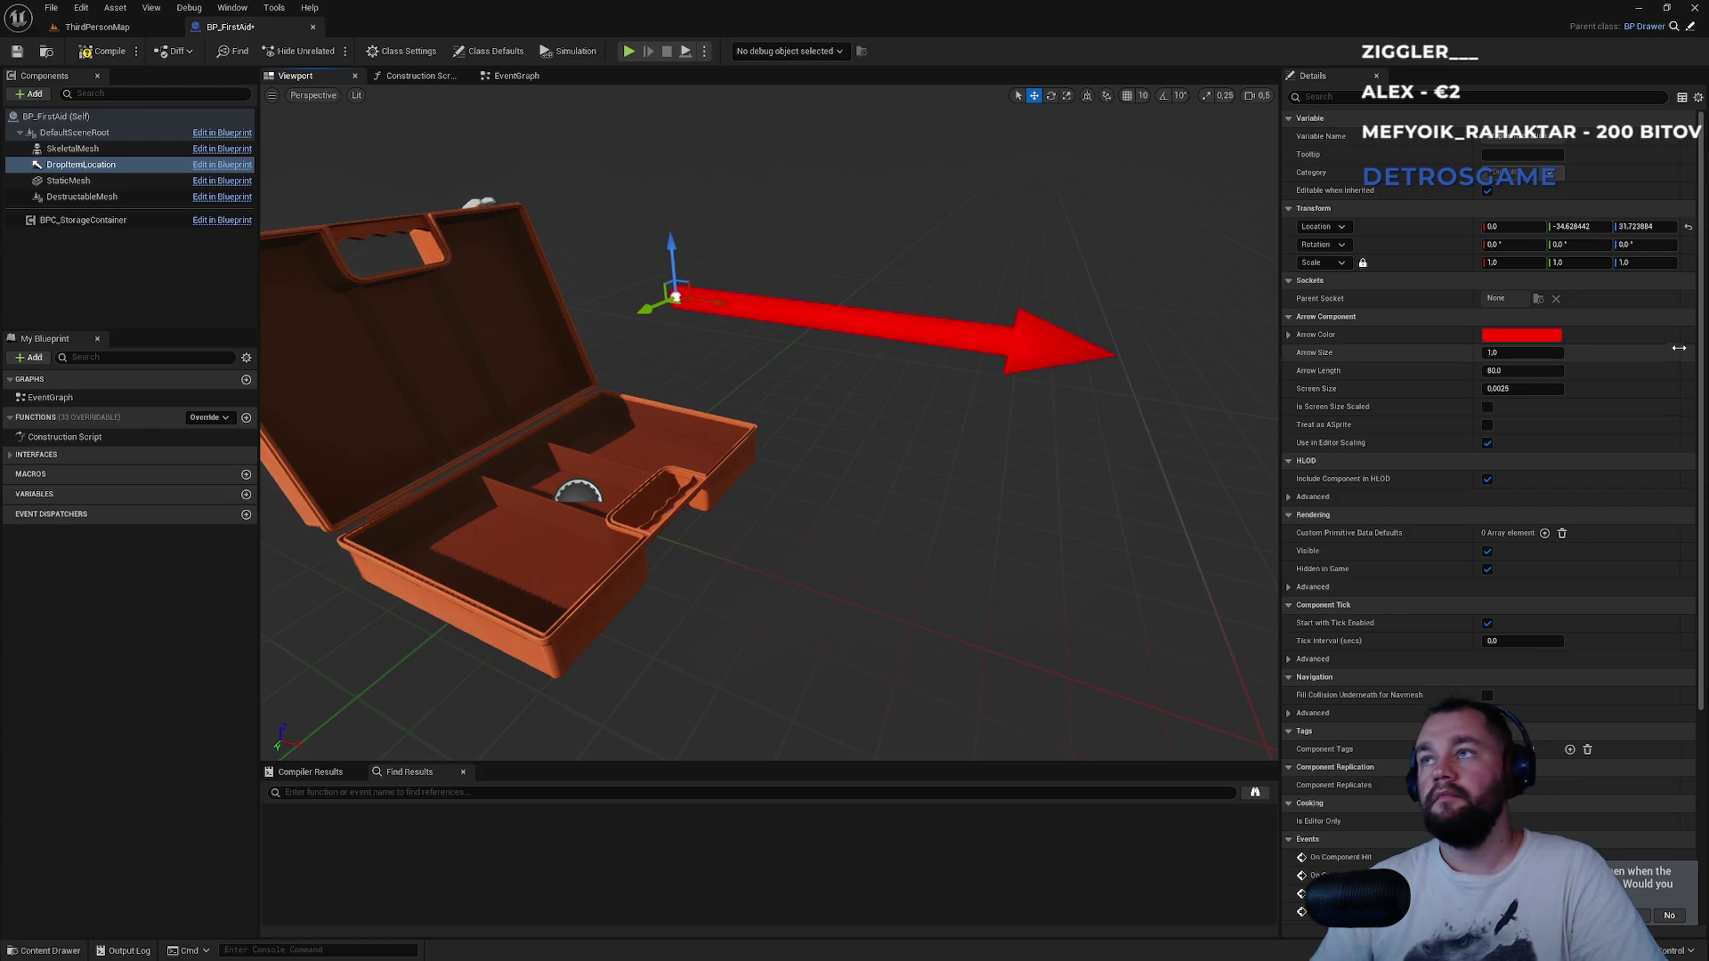
{"action": "left_click", "coordinate": [1580, 227]}
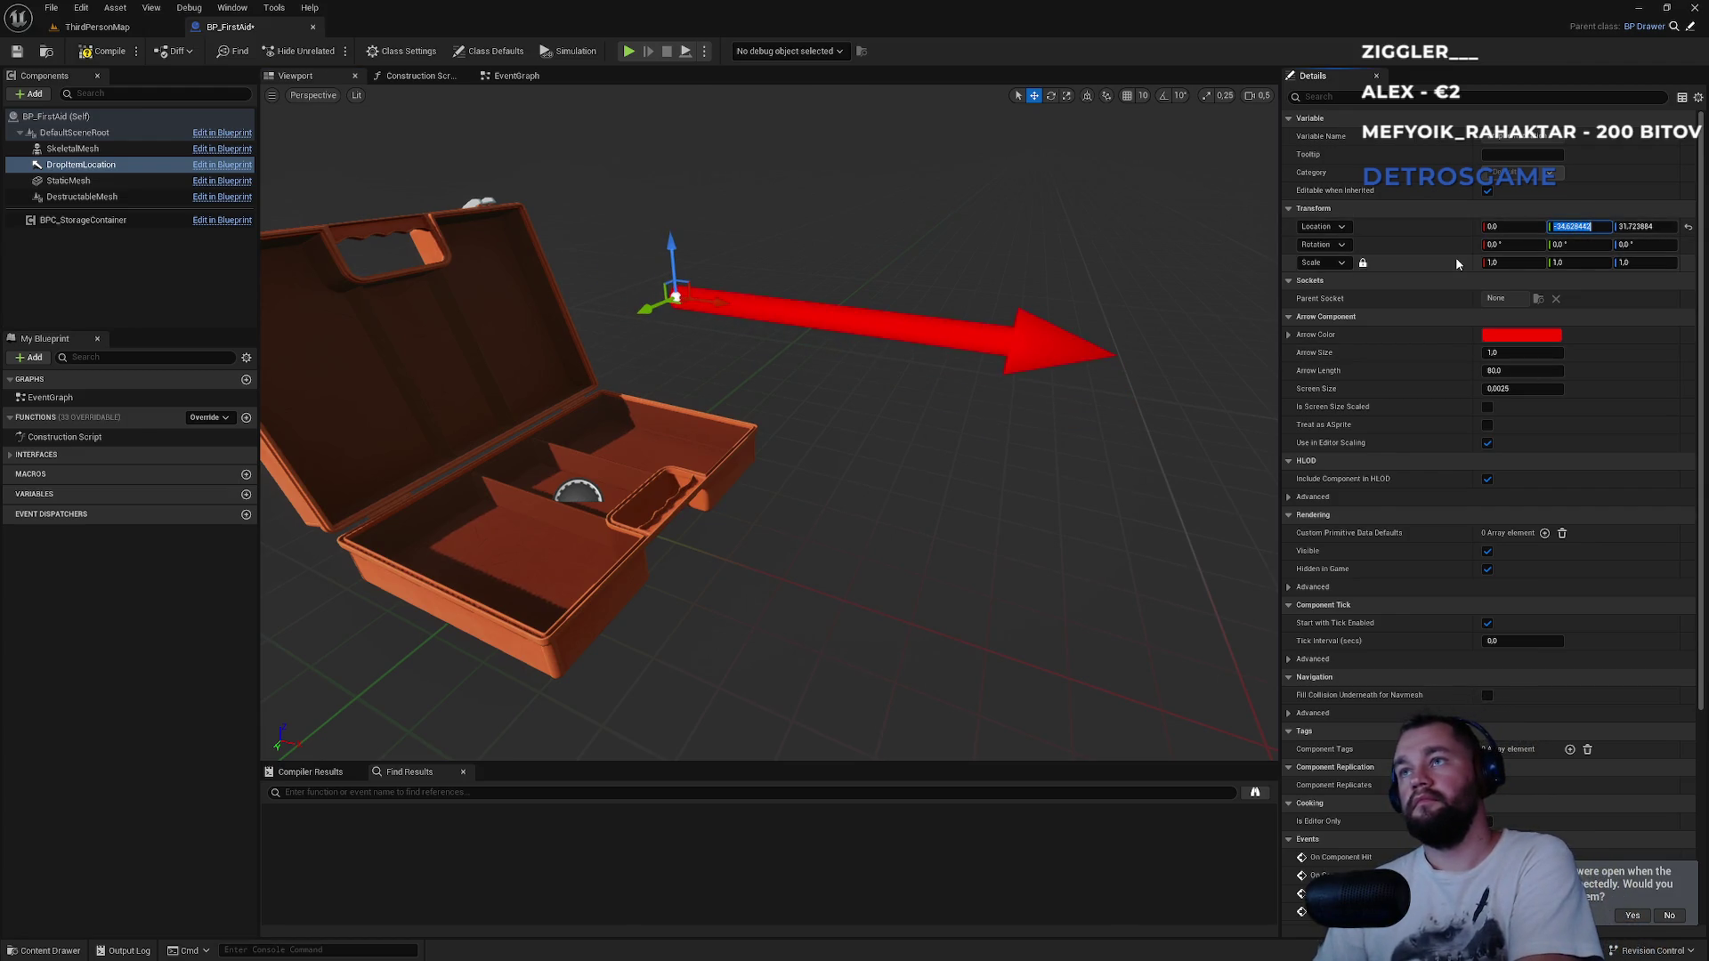
{"action": "type", "text": "-40"}
{"action": "key", "text": "Return"}
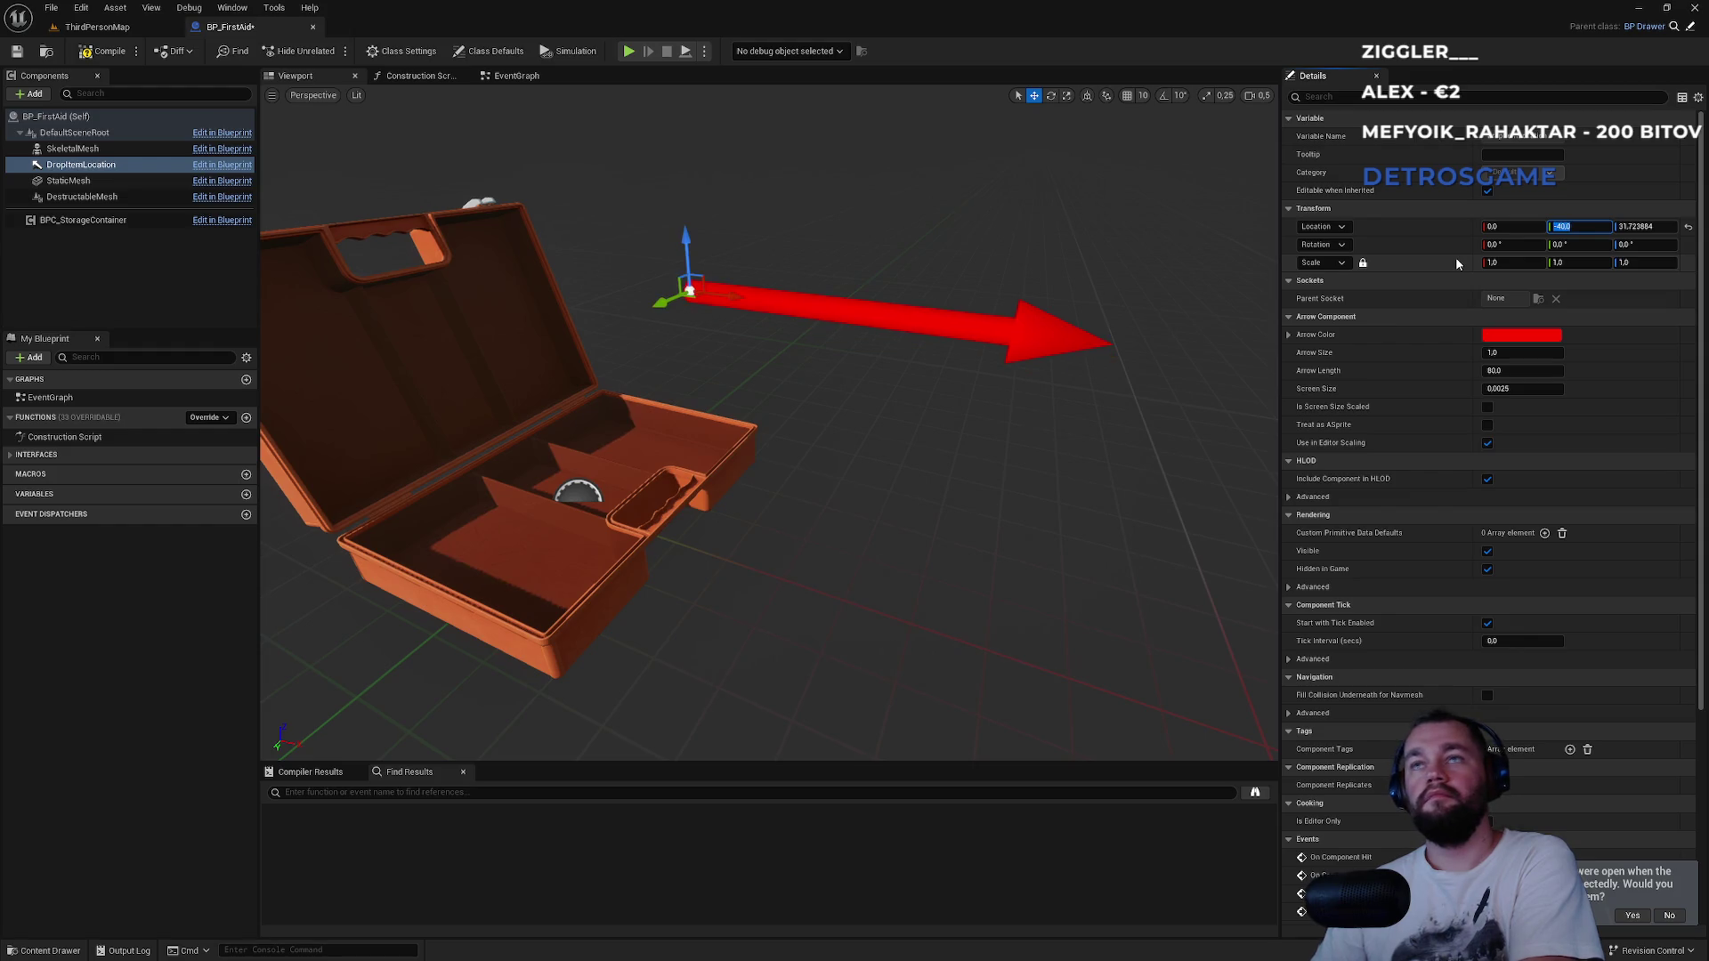
{"action": "left_click", "coordinate": [1640, 227]}
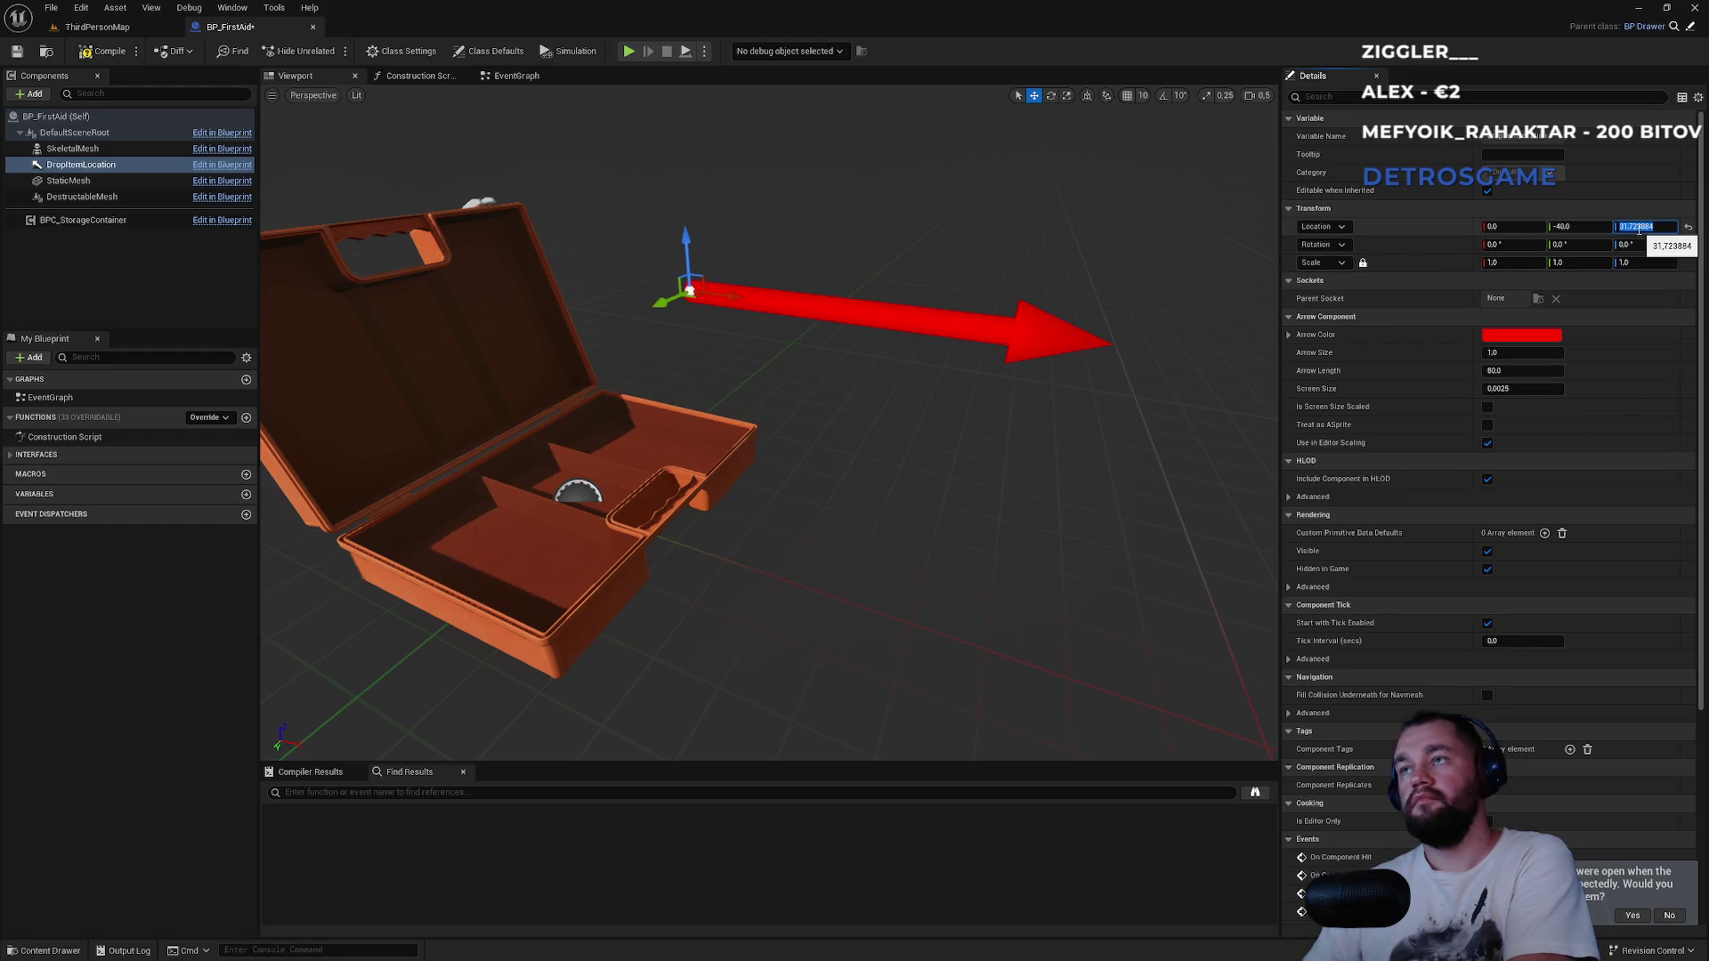
{"action": "type", "text": "50"}
{"action": "key", "text": "Return"}
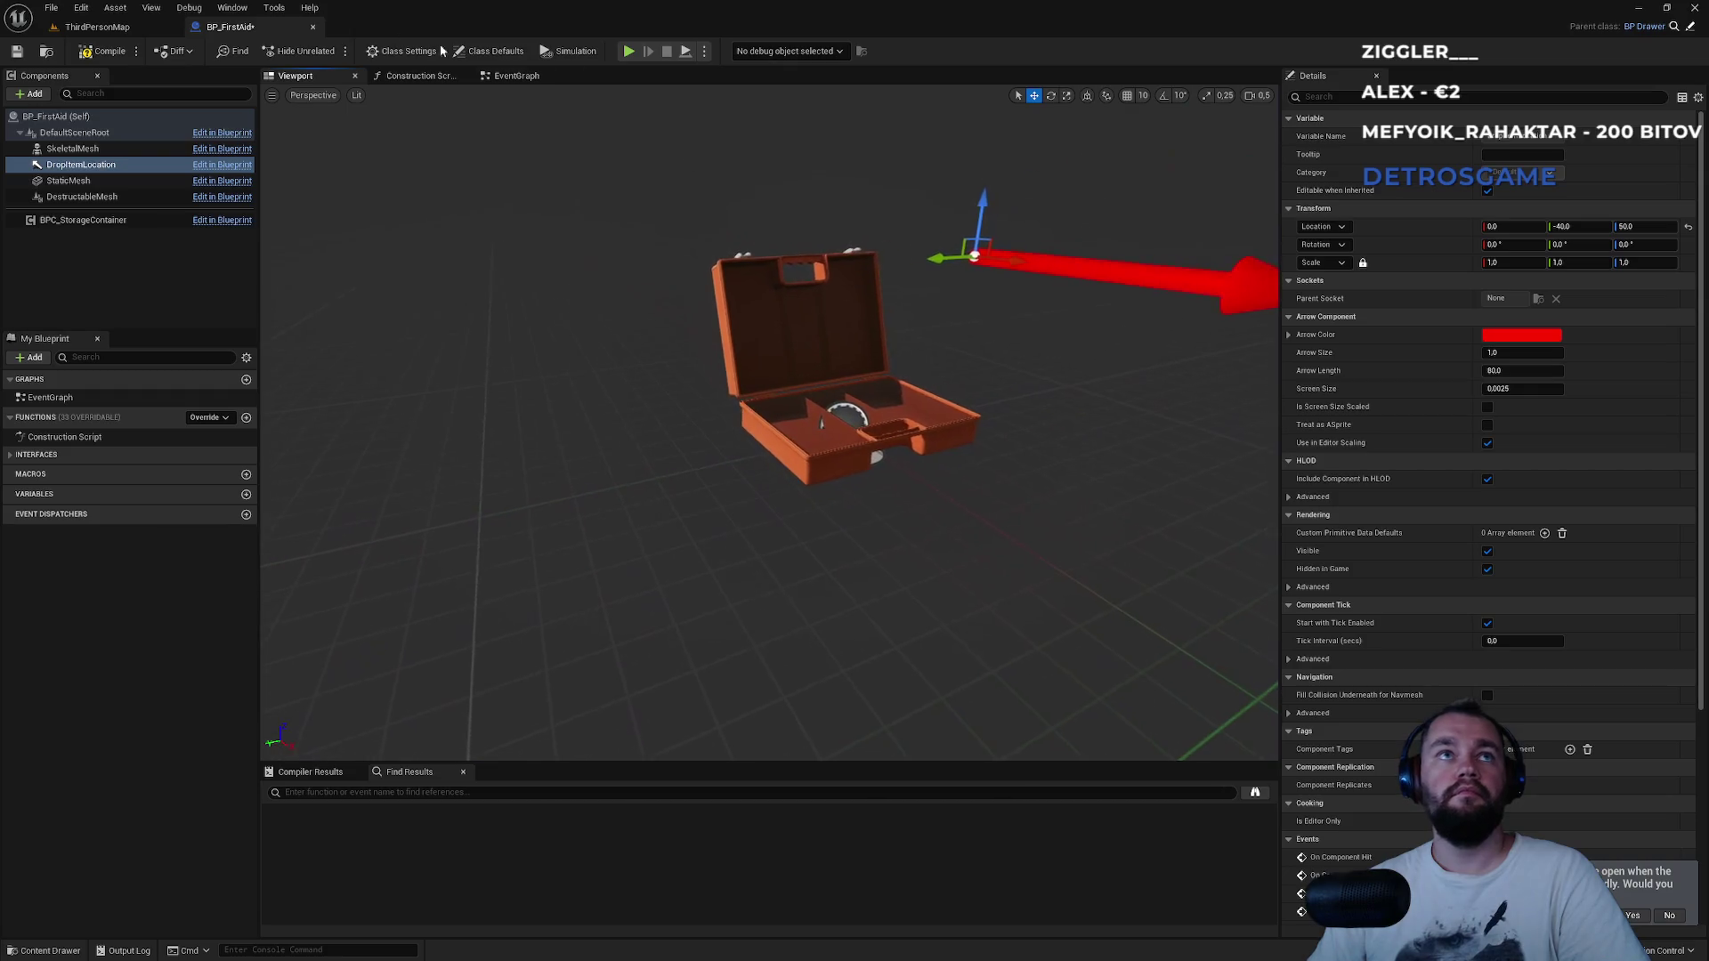
{"action": "left_click", "coordinate": [107, 51]}
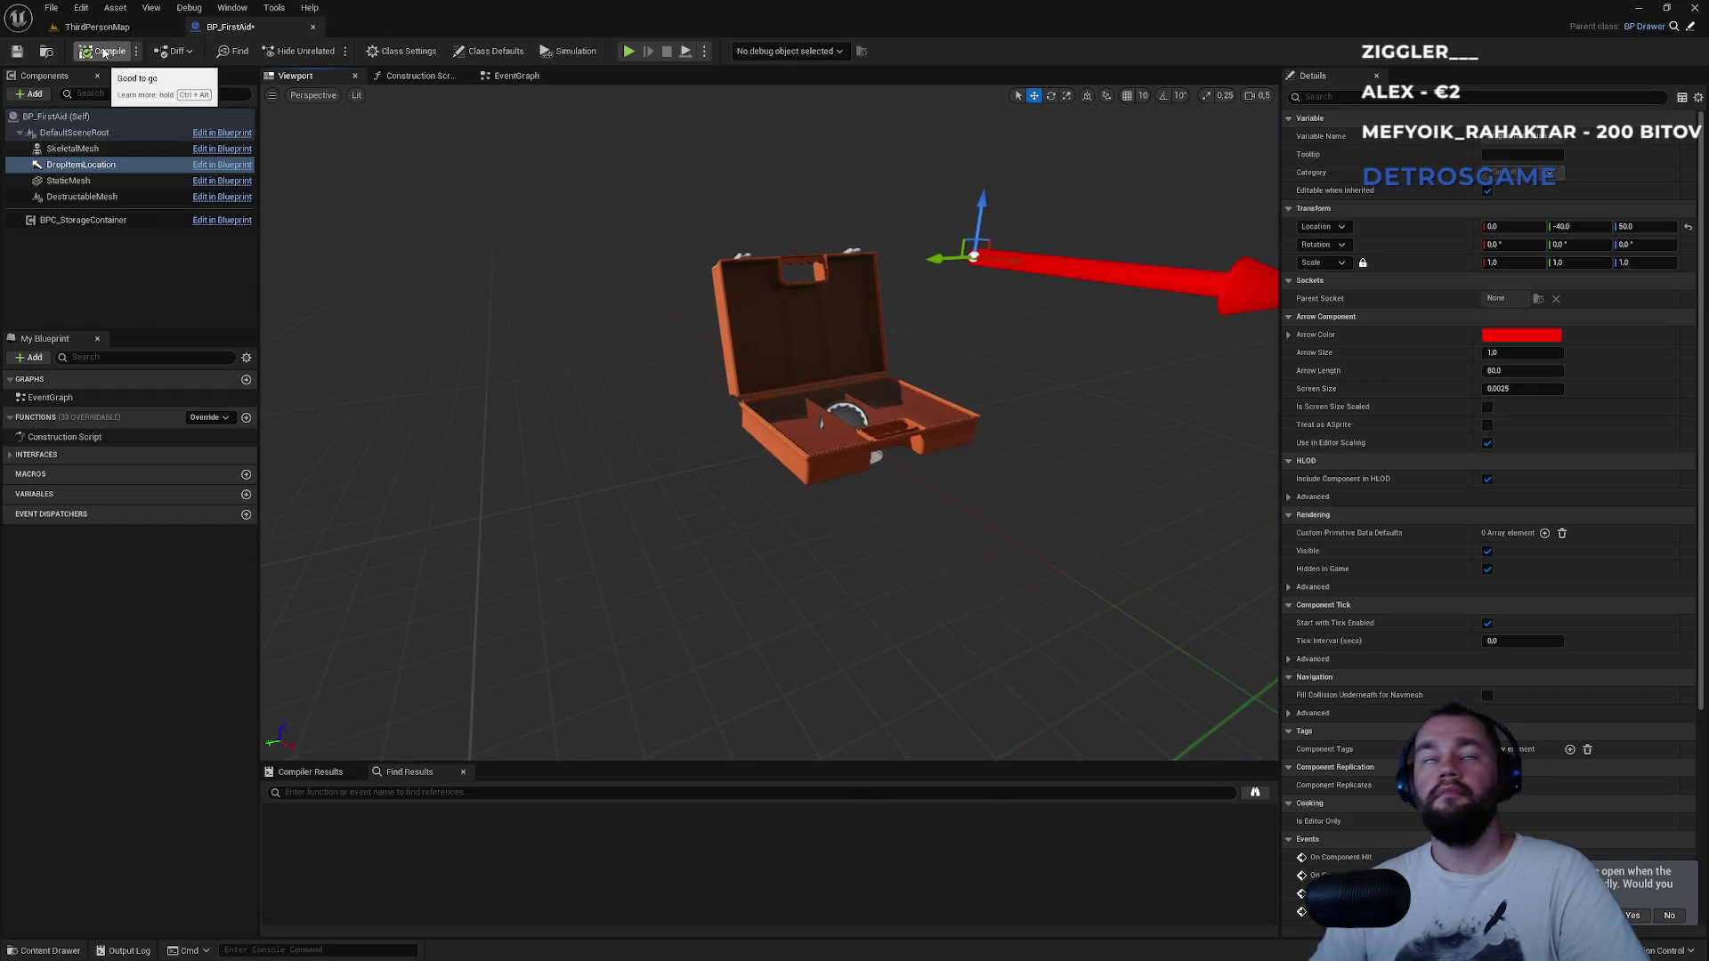
{"action": "left_click", "coordinate": [97, 27]}
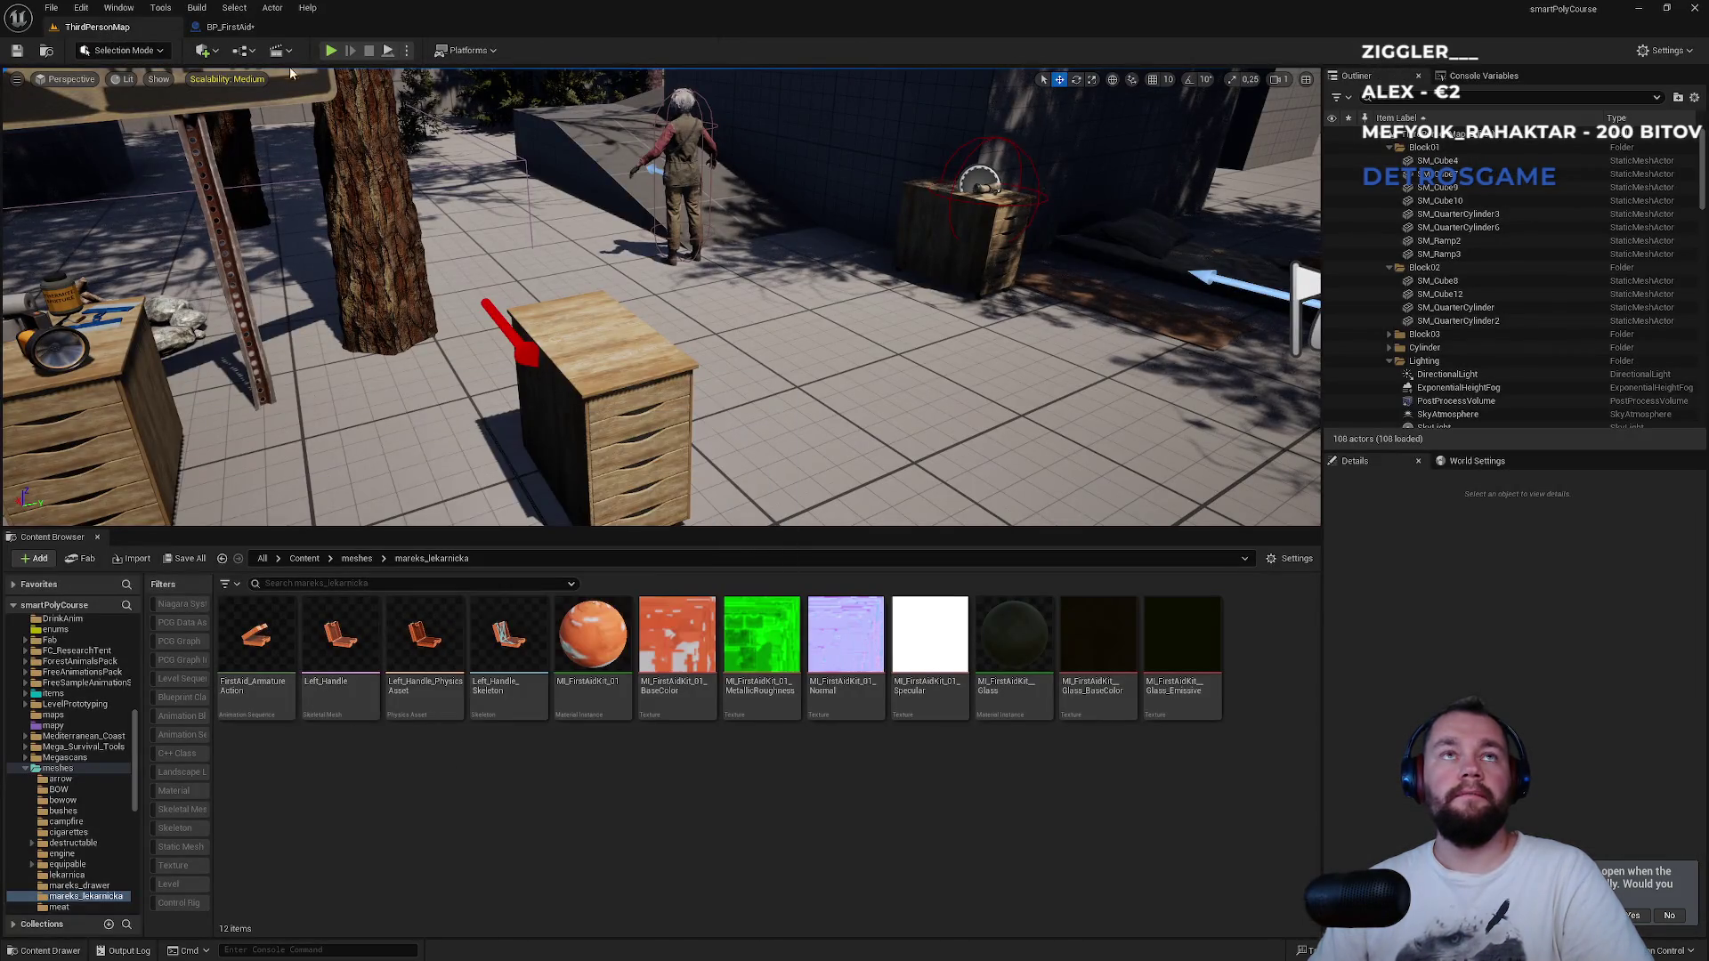
Create a new folder named firstAid inside StorageContainers.
{"action": "left_click", "coordinate": [229, 27]}
{"action": "left_click", "coordinate": [46, 53]}
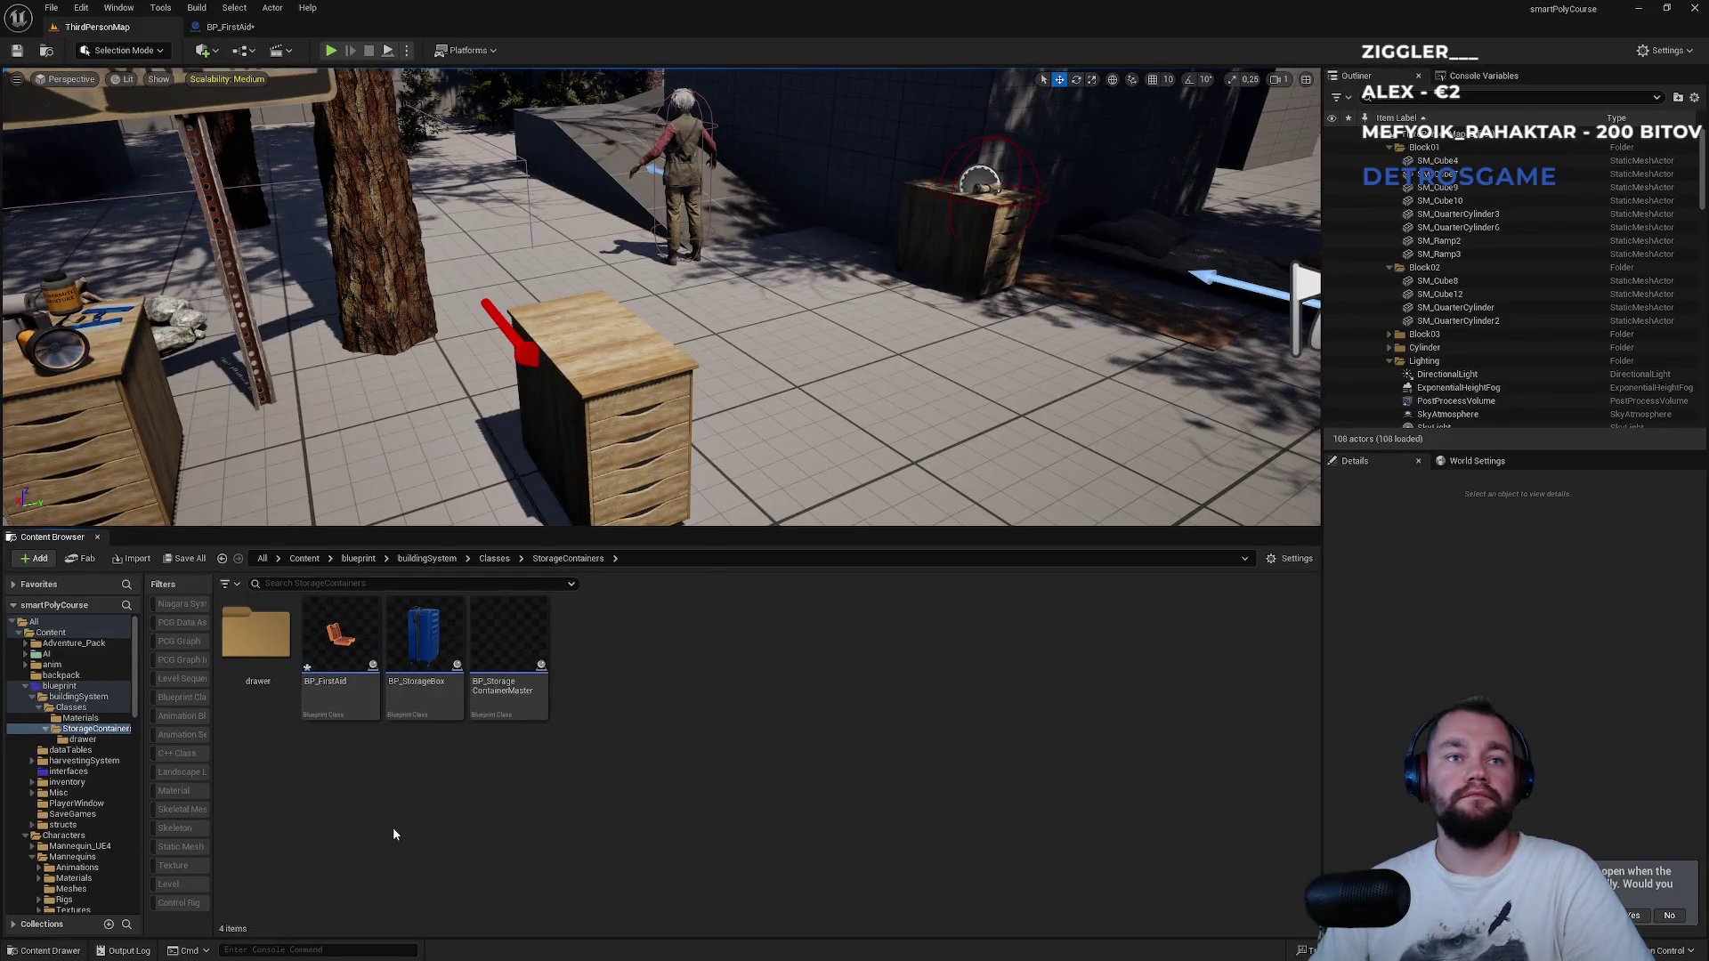
{"action": "right_click", "coordinate": [392, 826]}
{"action": "left_click", "coordinate": [471, 338]}
{"action": "type", "text": "fi"}
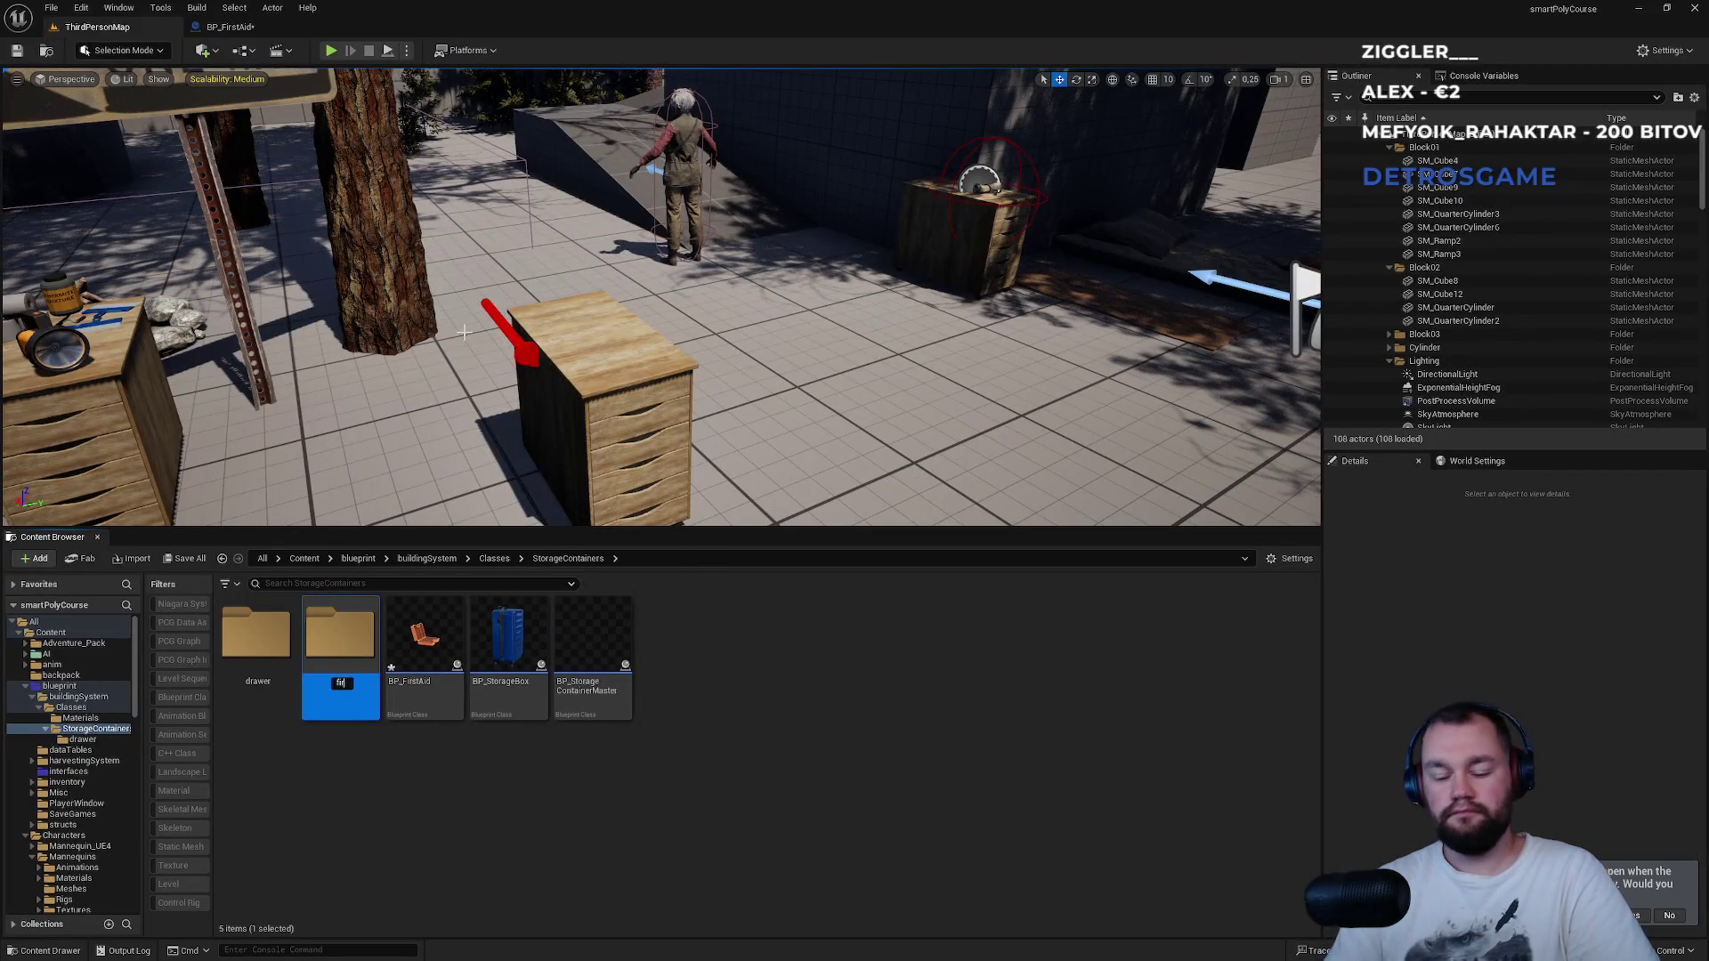
{"action": "type", "text": "rst aid"}
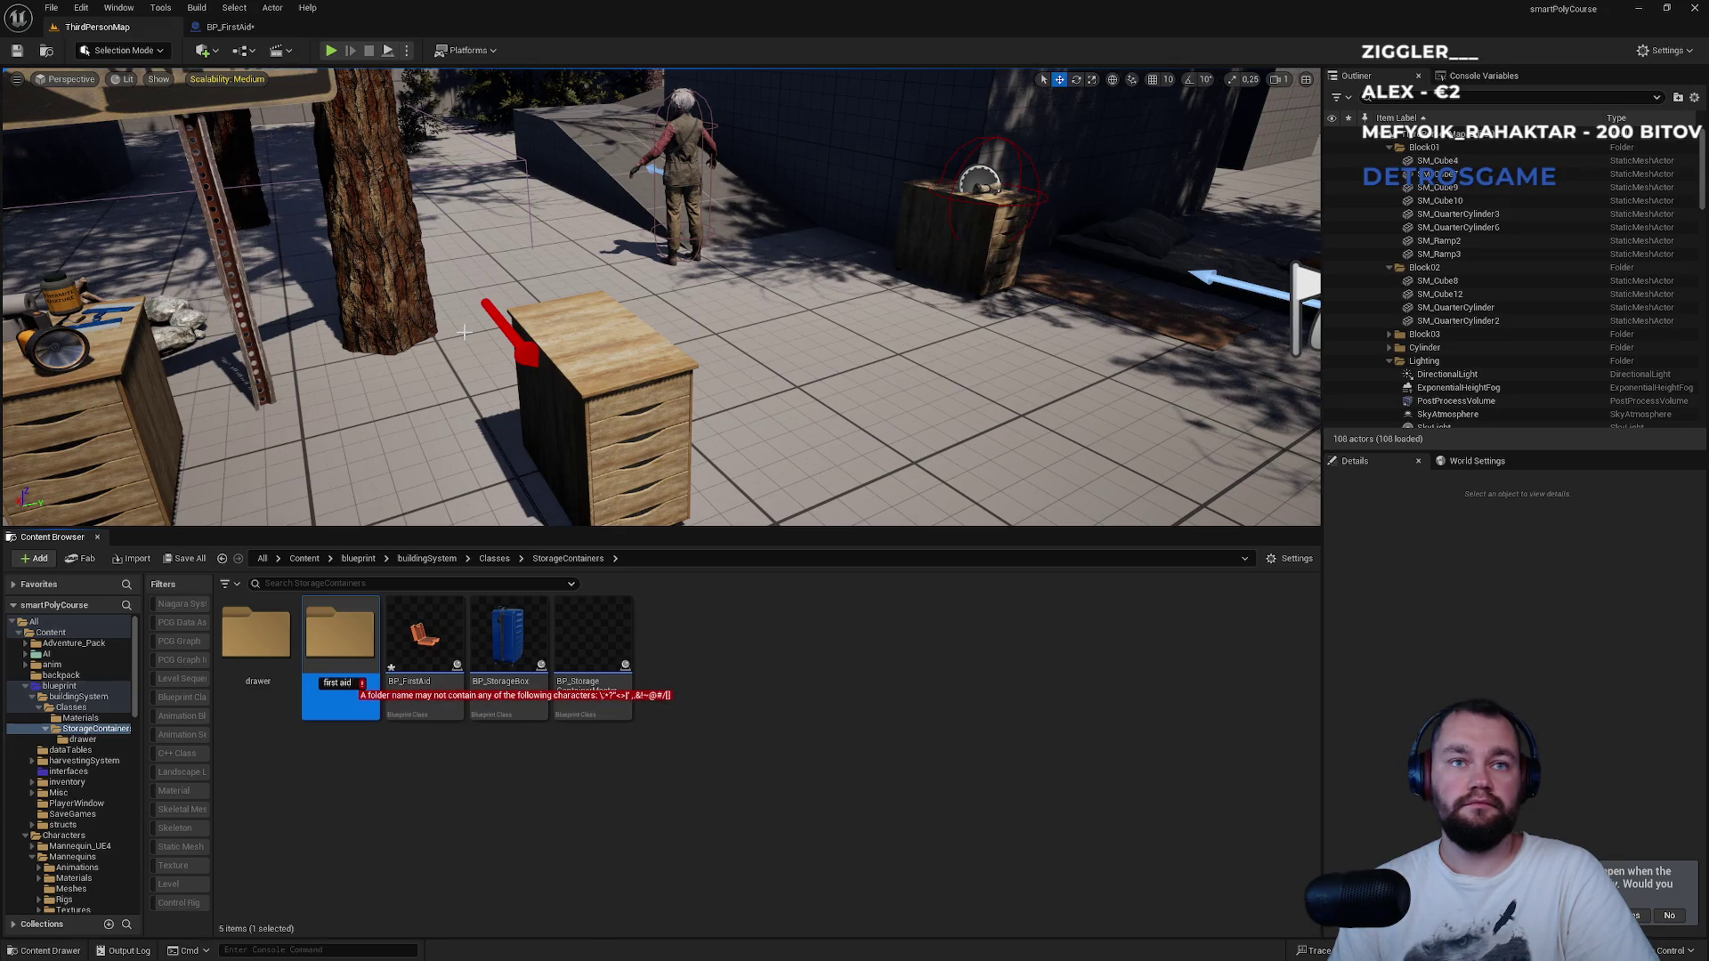
{"action": "key", "text": "BackSpace"}
{"action": "key", "text": "BackSpace"}
{"action": "key", "text": "BackSpace"}
{"action": "type", "text": "d"}
{"action": "key", "text": "Return"}
Move BP_FirstAid into the firstAid folder and open that folder.
{"action": "left_click_drag", "start_coordinate": [426, 654], "coordinate": [325, 685]}
{"action": "left_click", "coordinate": [347, 718]}
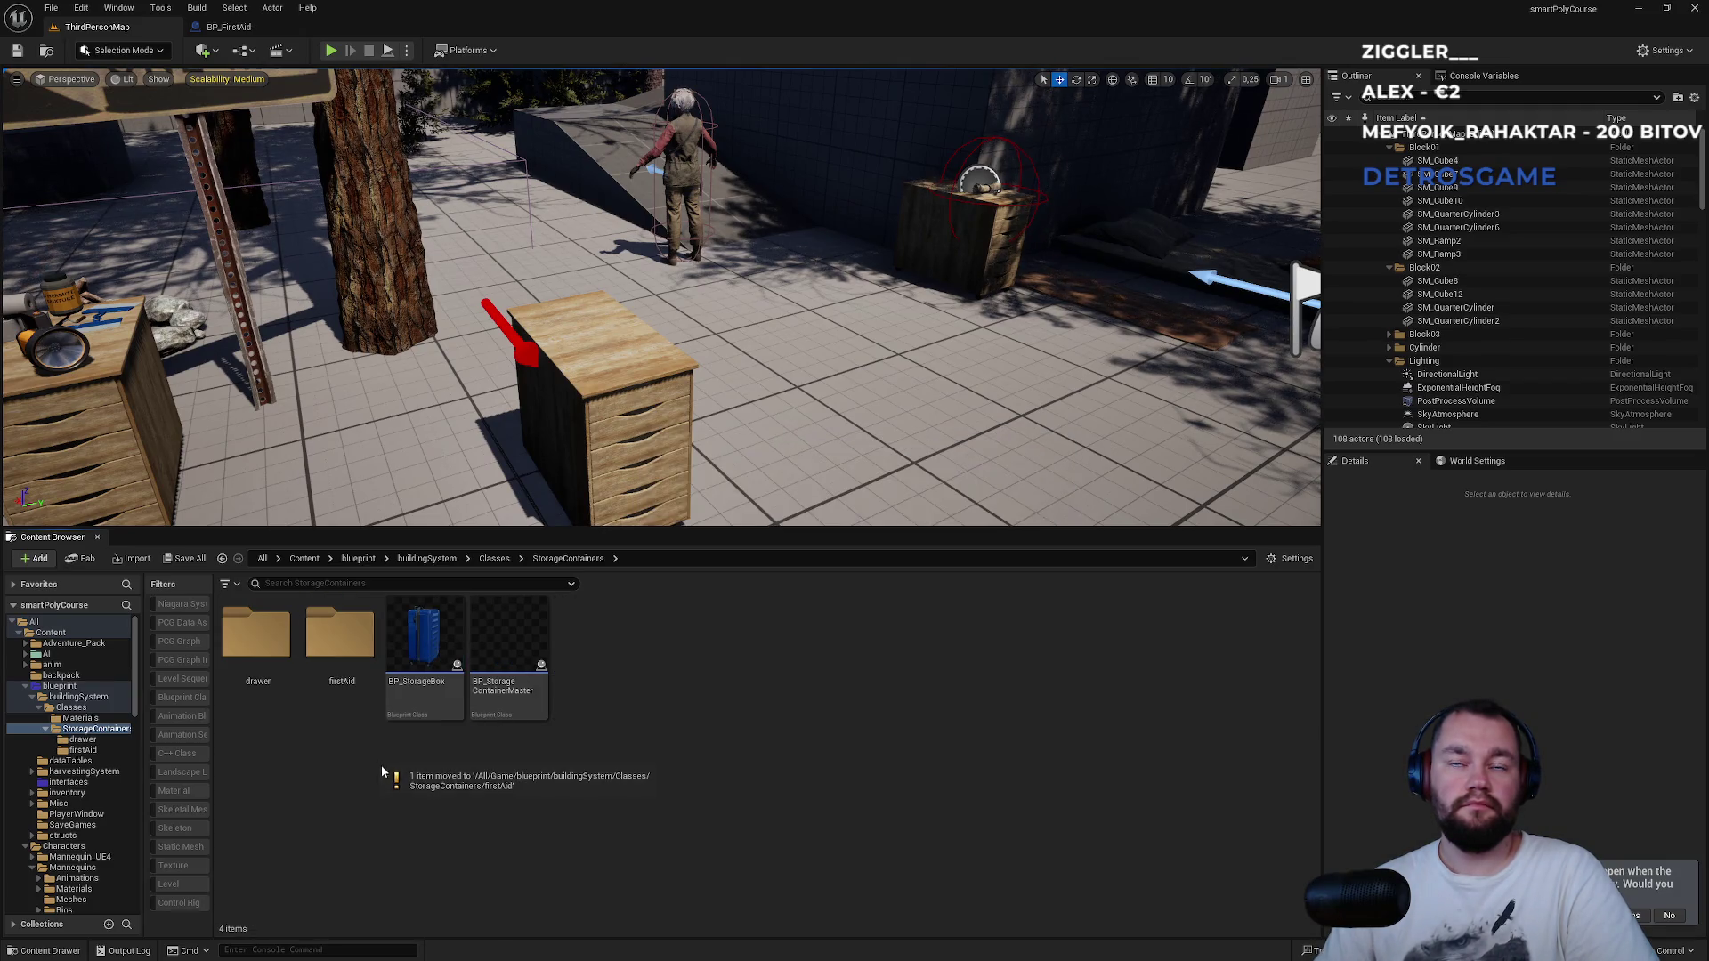
{"action": "double_click", "coordinate": [330, 691]}
{"action": "double_click", "coordinate": [257, 634]}
{"action": "left_click", "coordinate": [570, 558]}
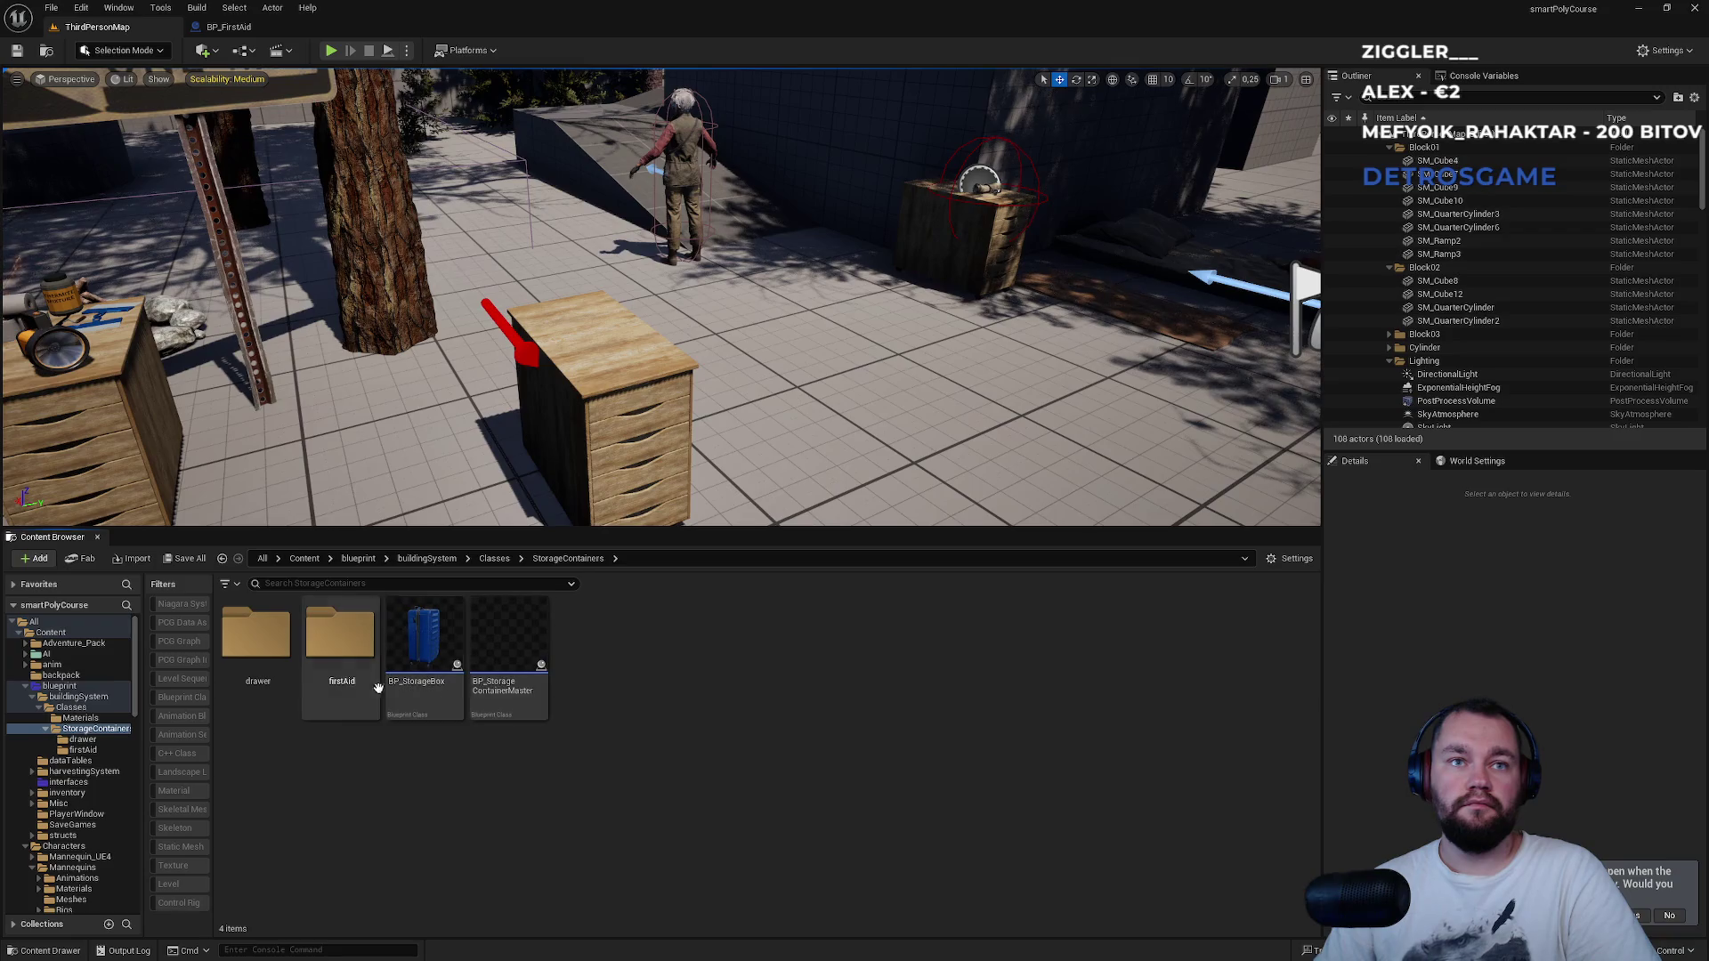
{"action": "double_click", "coordinate": [326, 709]}
{"action": "right_click", "coordinate": [346, 772]}
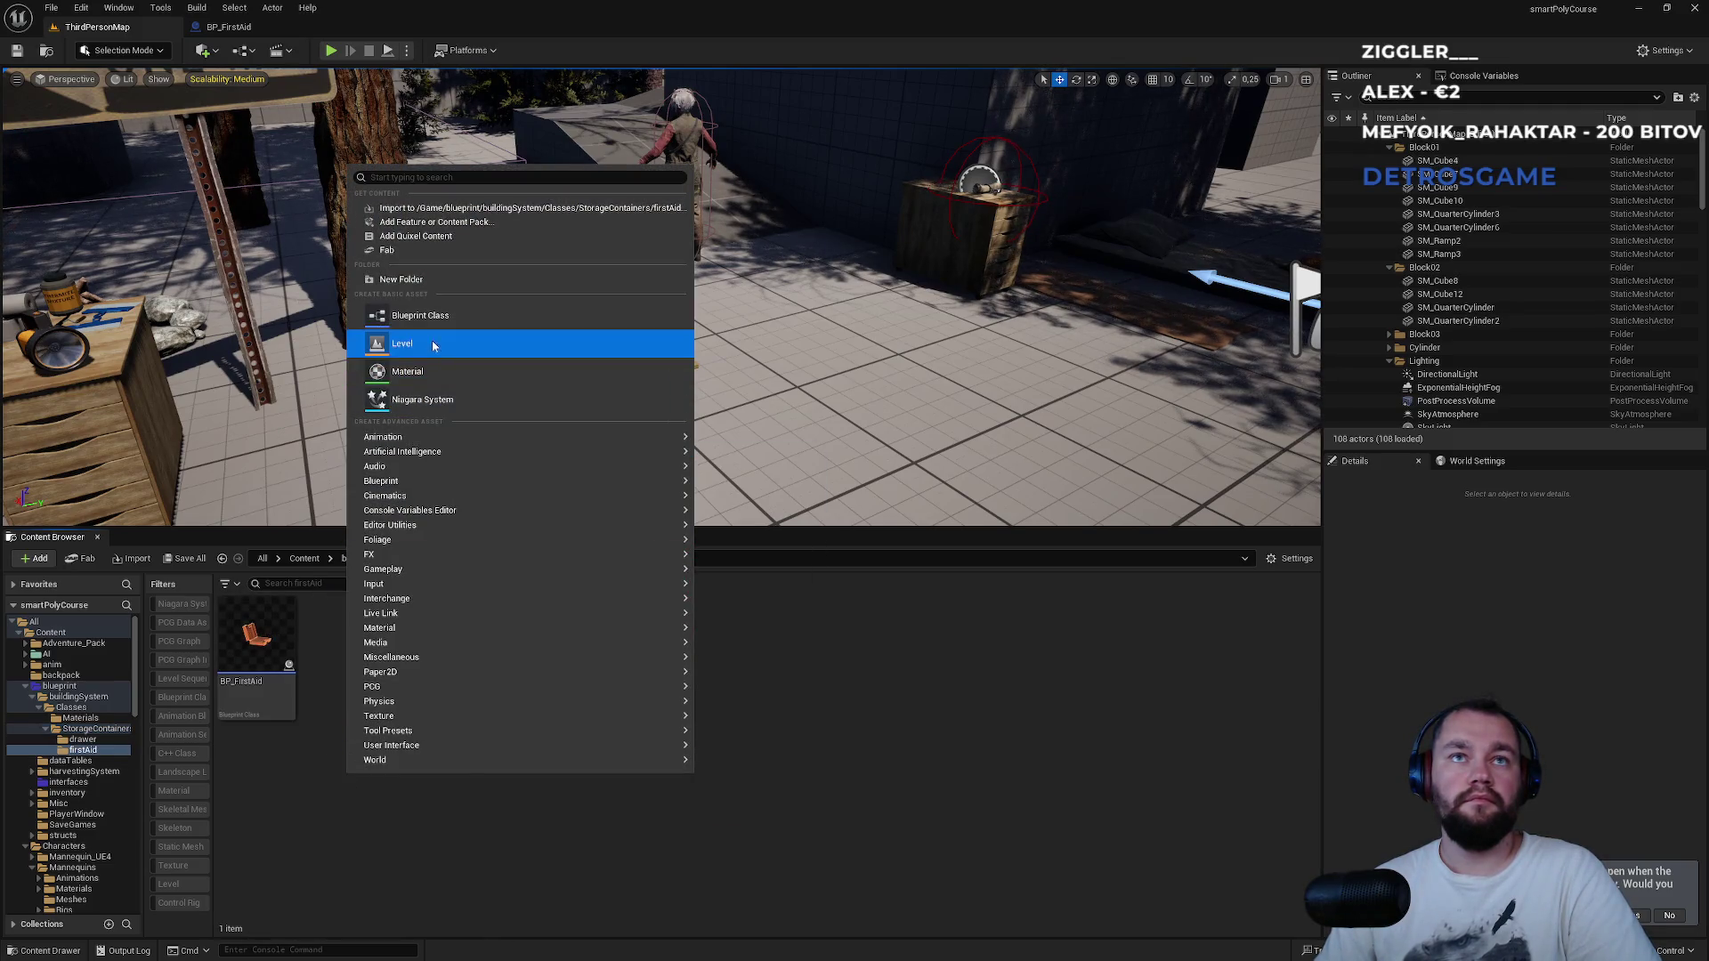
Create animation blueprint ABP_FirstAid using Left_Handle_Skeleton and open it for editing.
{"action": "mouse_move", "coordinate": [443, 439]}
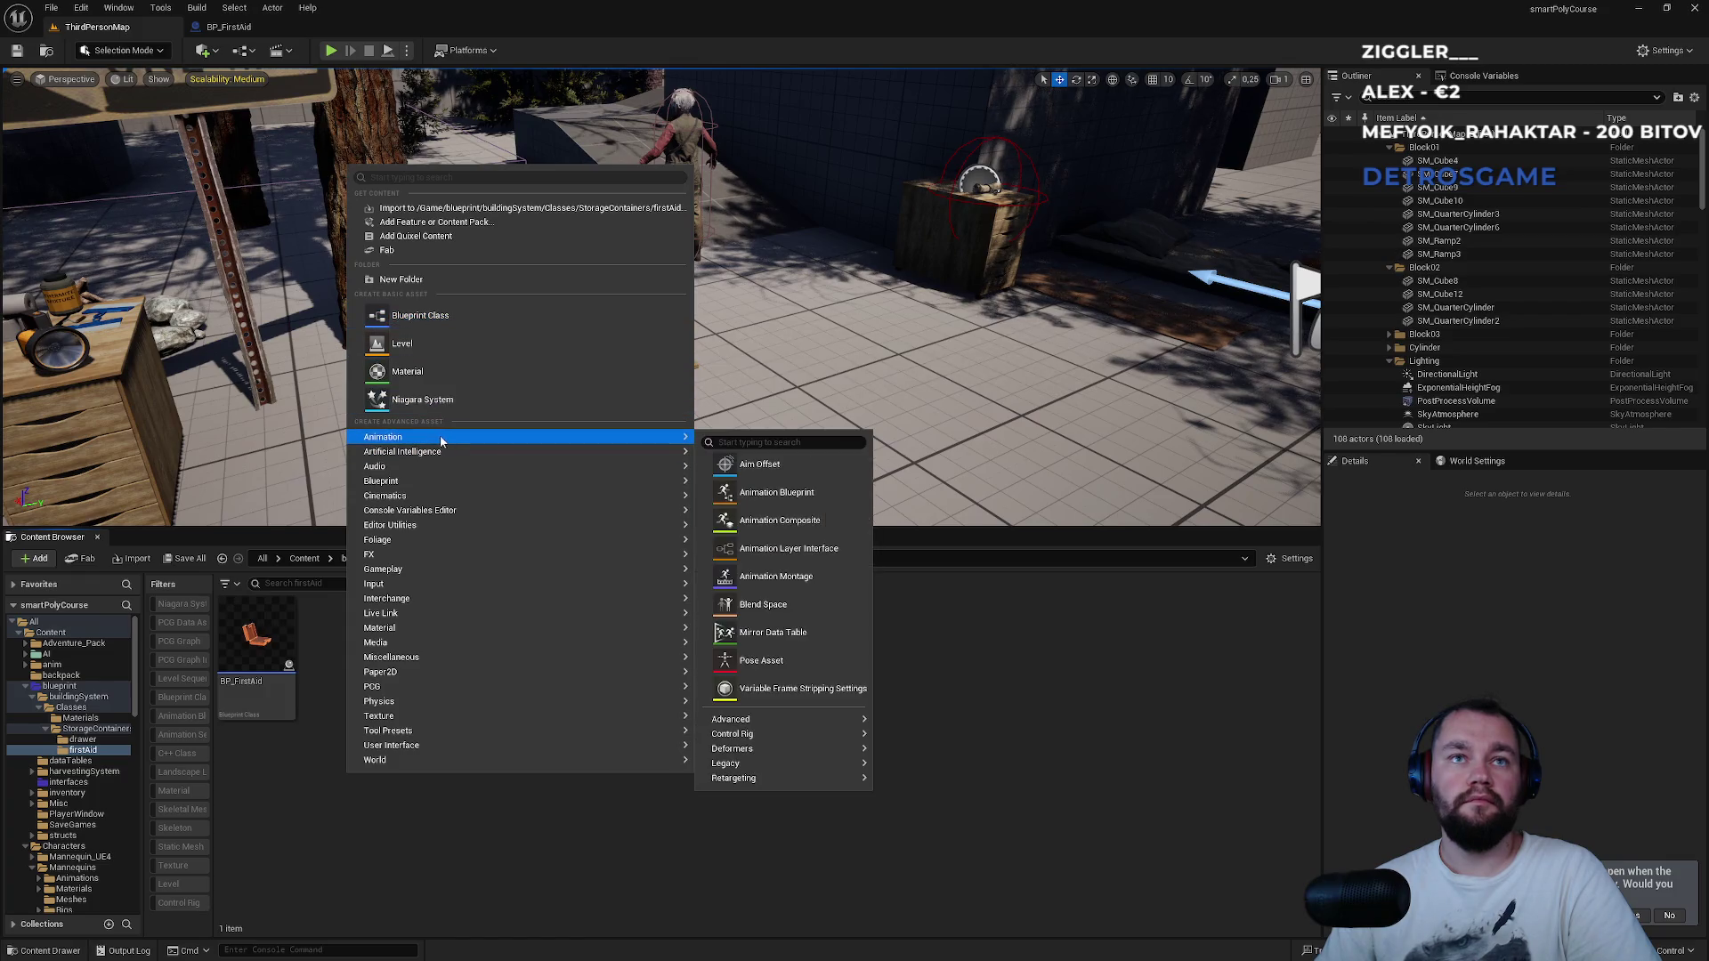
{"action": "left_click", "coordinate": [757, 492]}
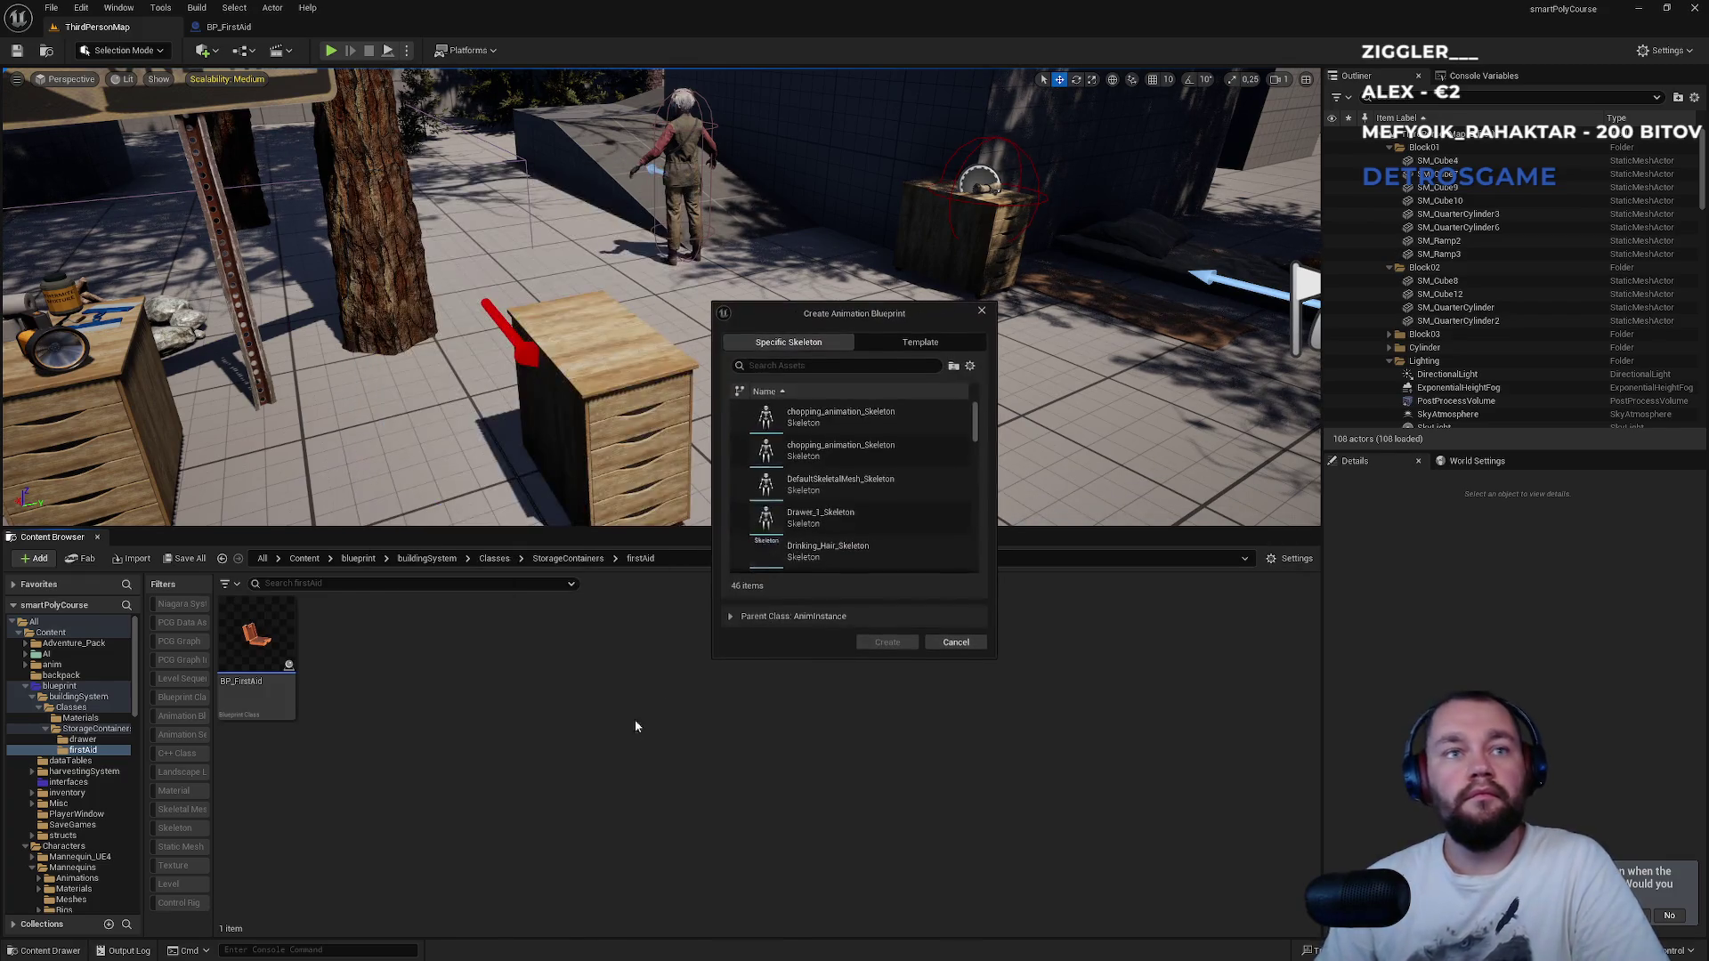
{"action": "type", "text": "lefth"}
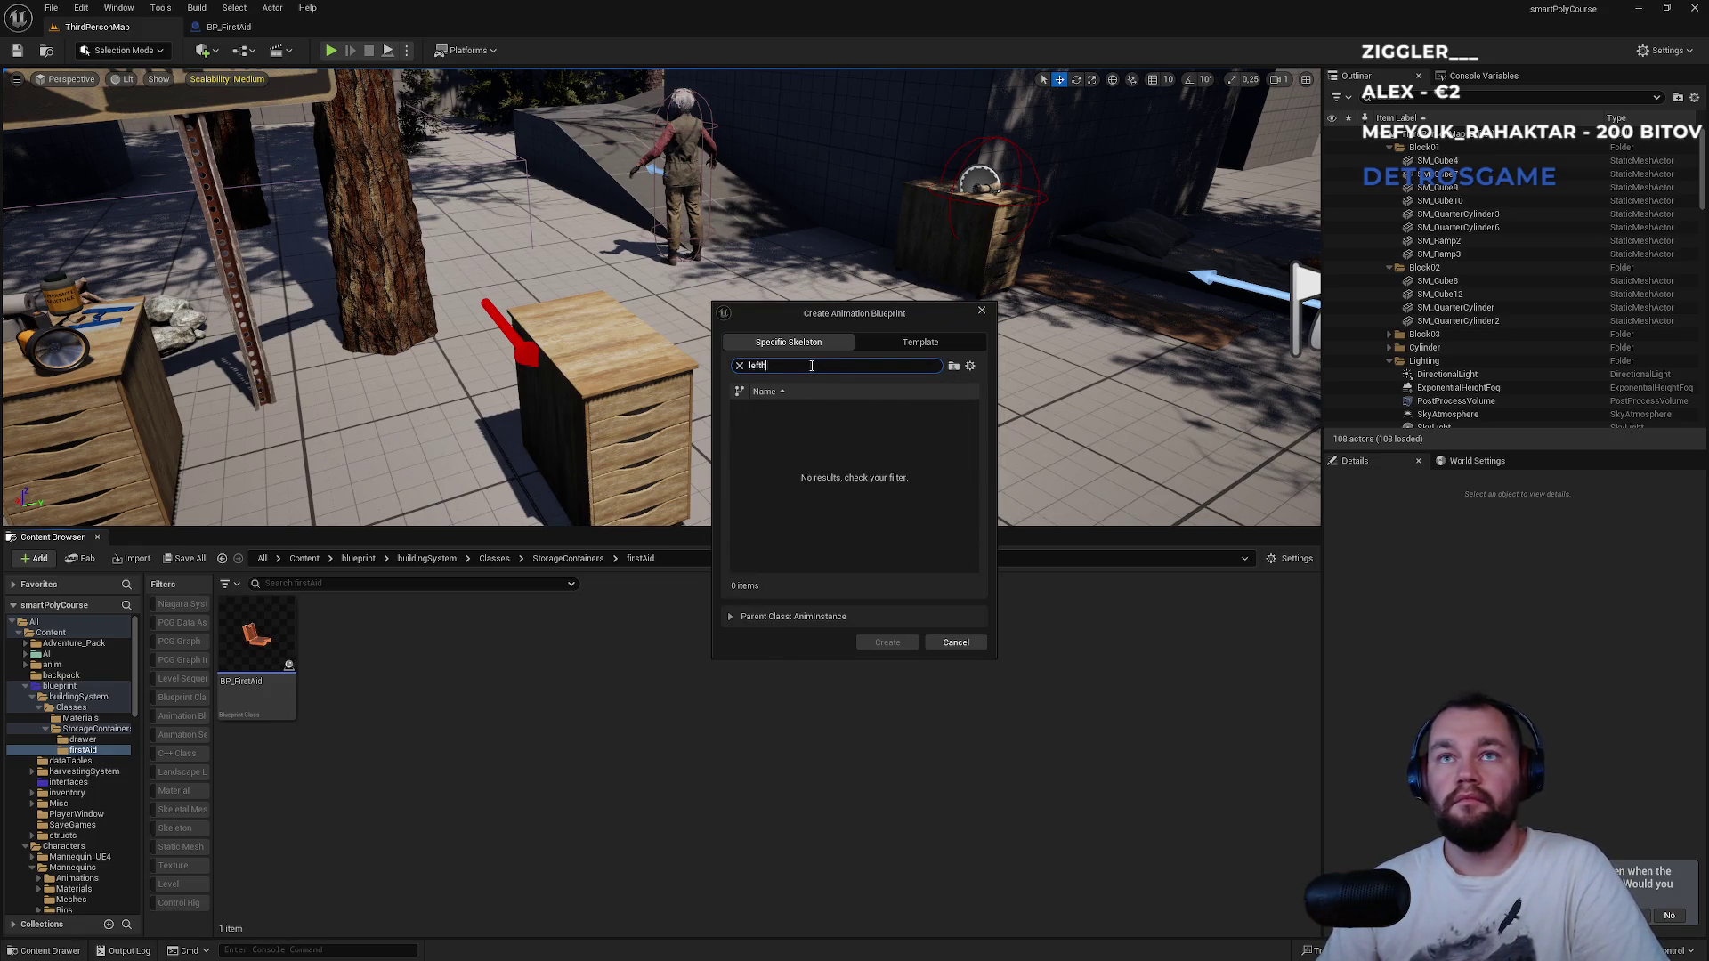
{"action": "key", "text": "BackSpace"}
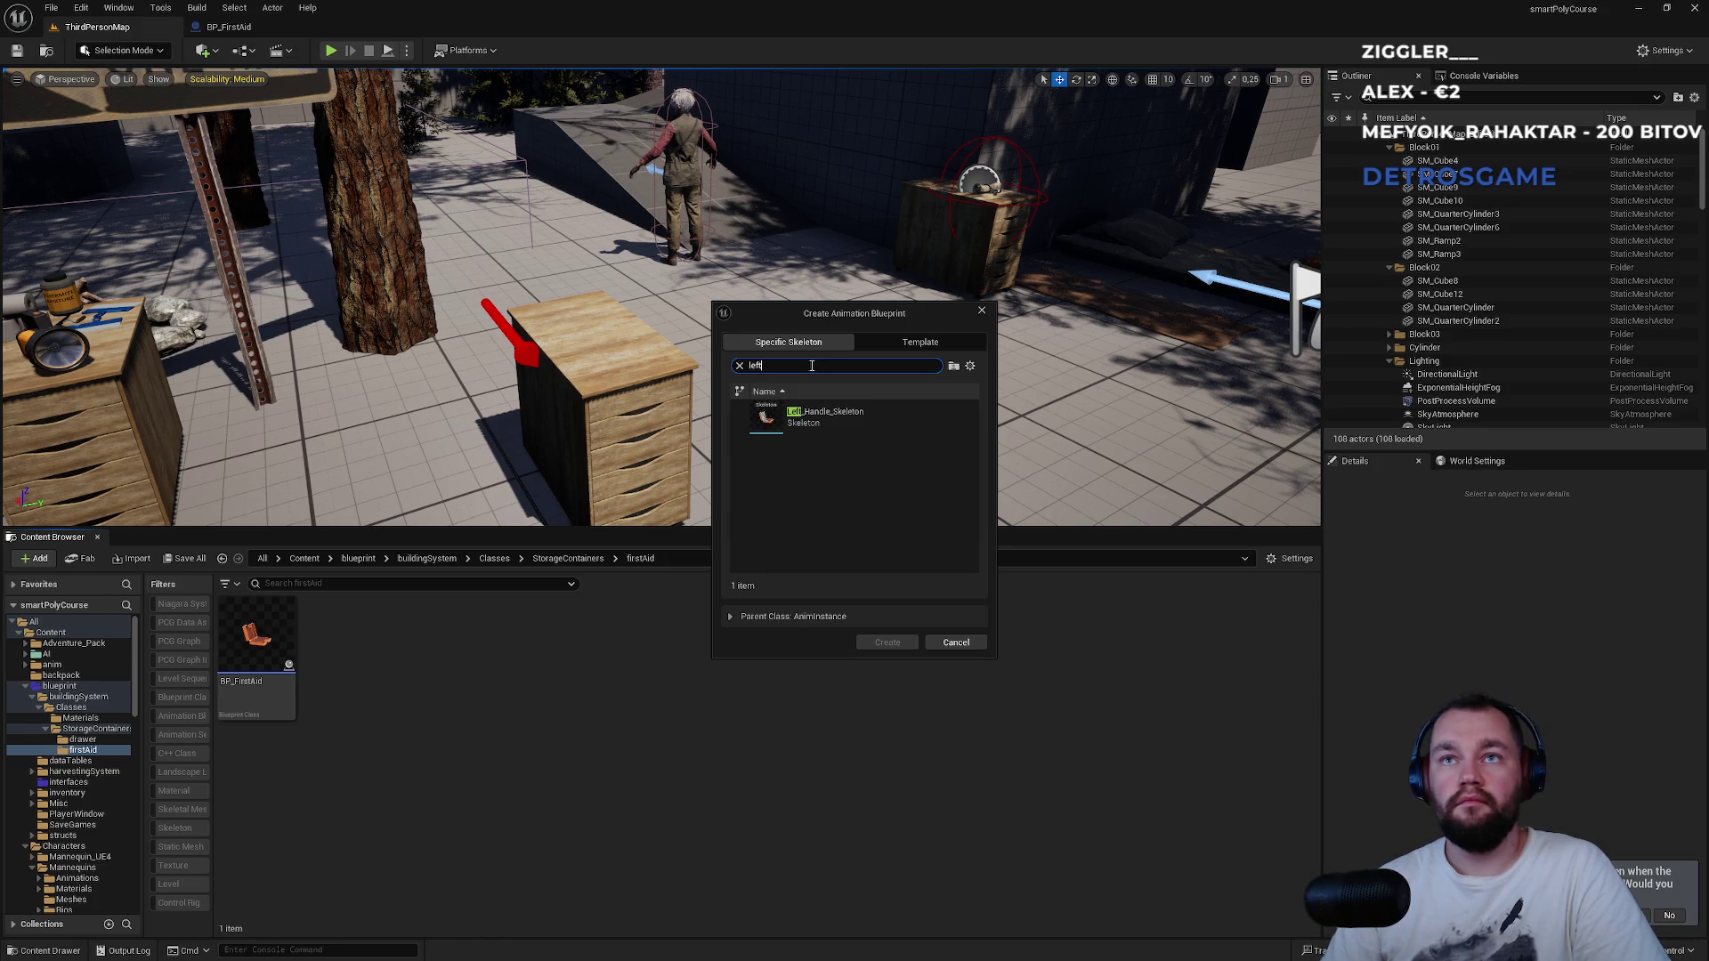
{"action": "left_click", "coordinate": [824, 423]}
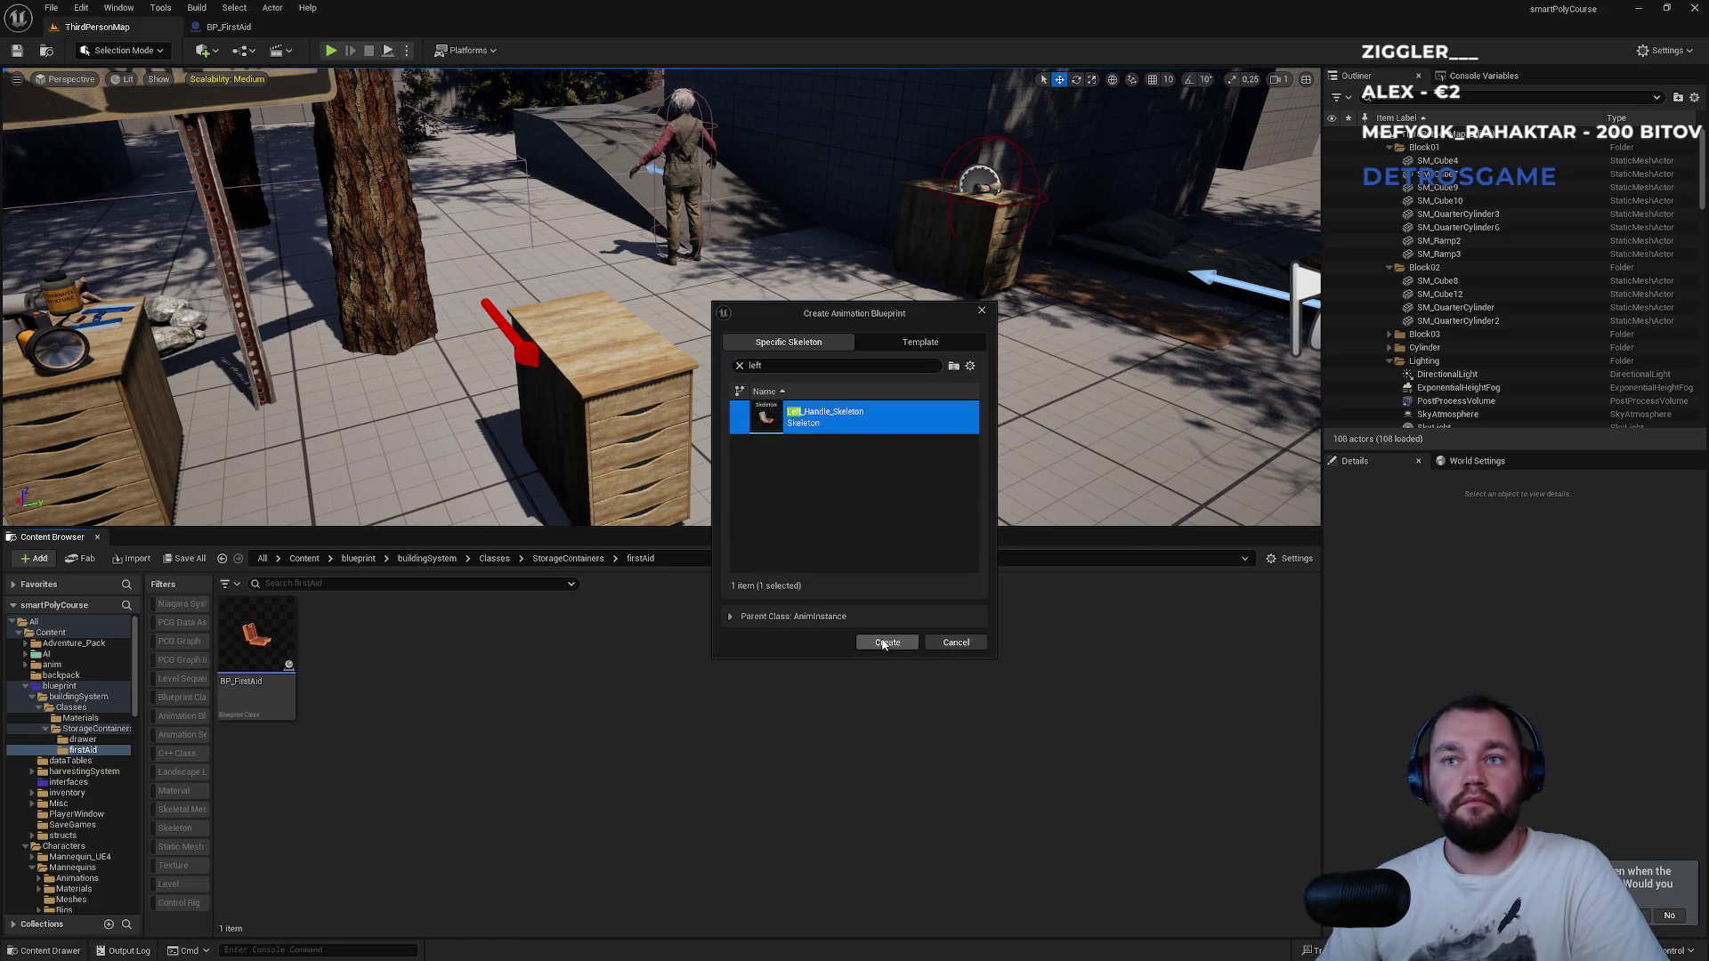
{"action": "left_click", "coordinate": [886, 642]}
{"action": "type", "text": "A"}
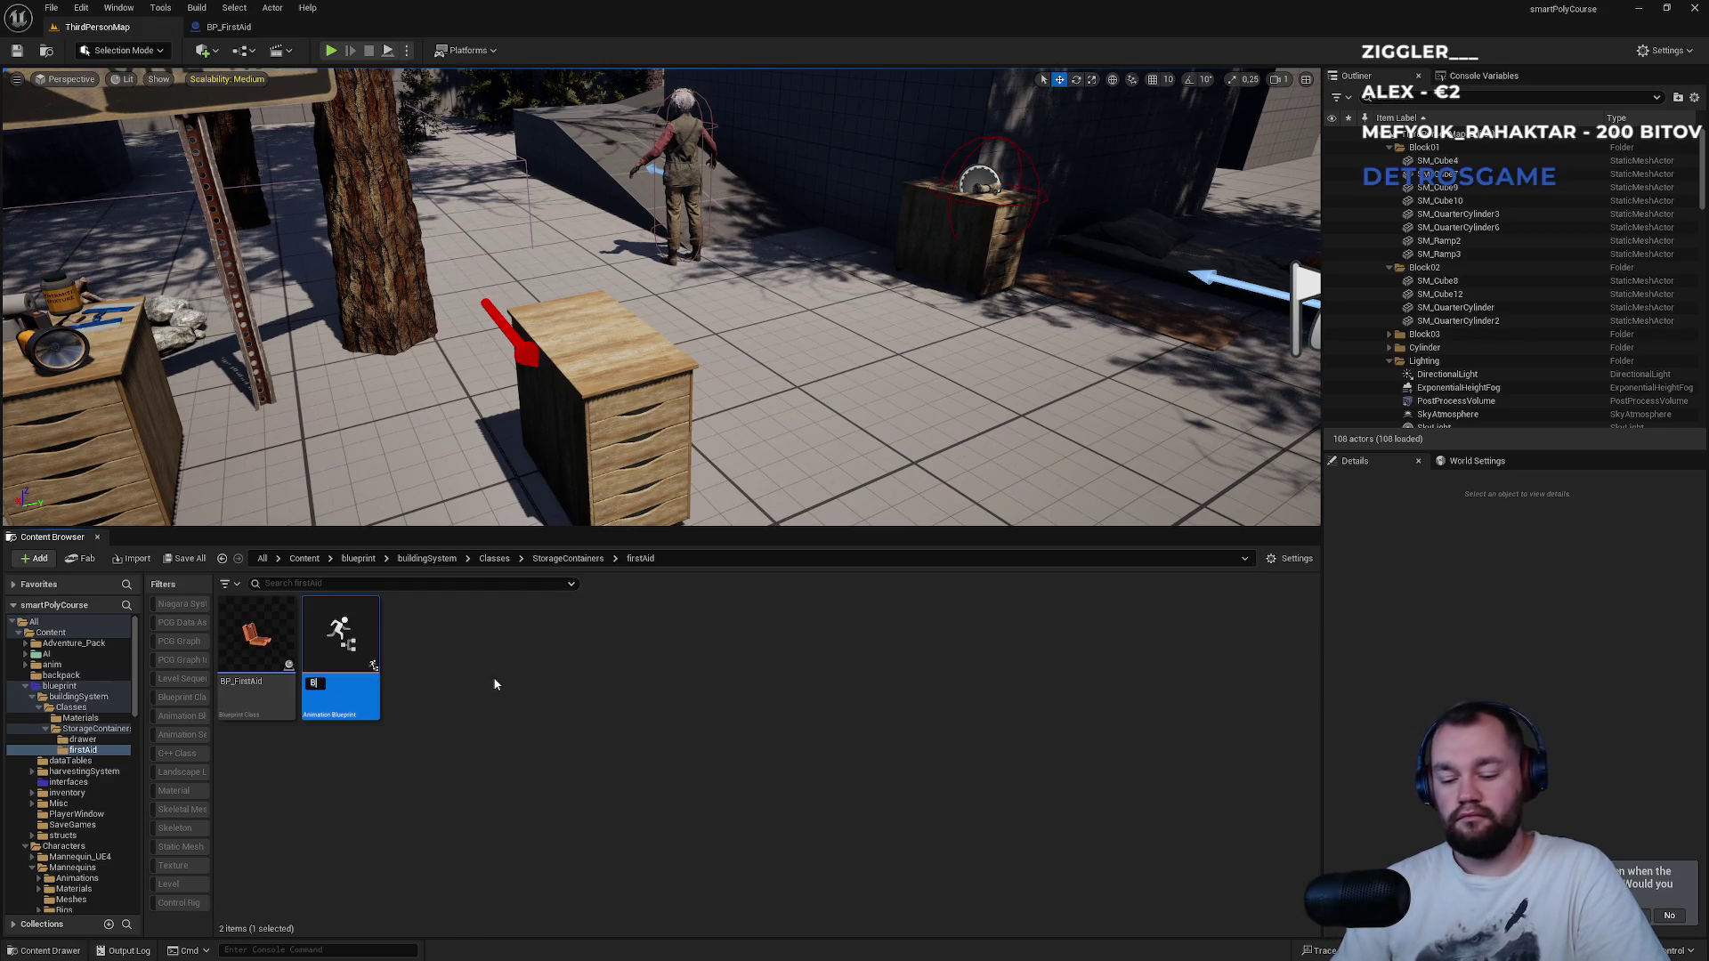
{"action": "type", "text": "BP_F"}
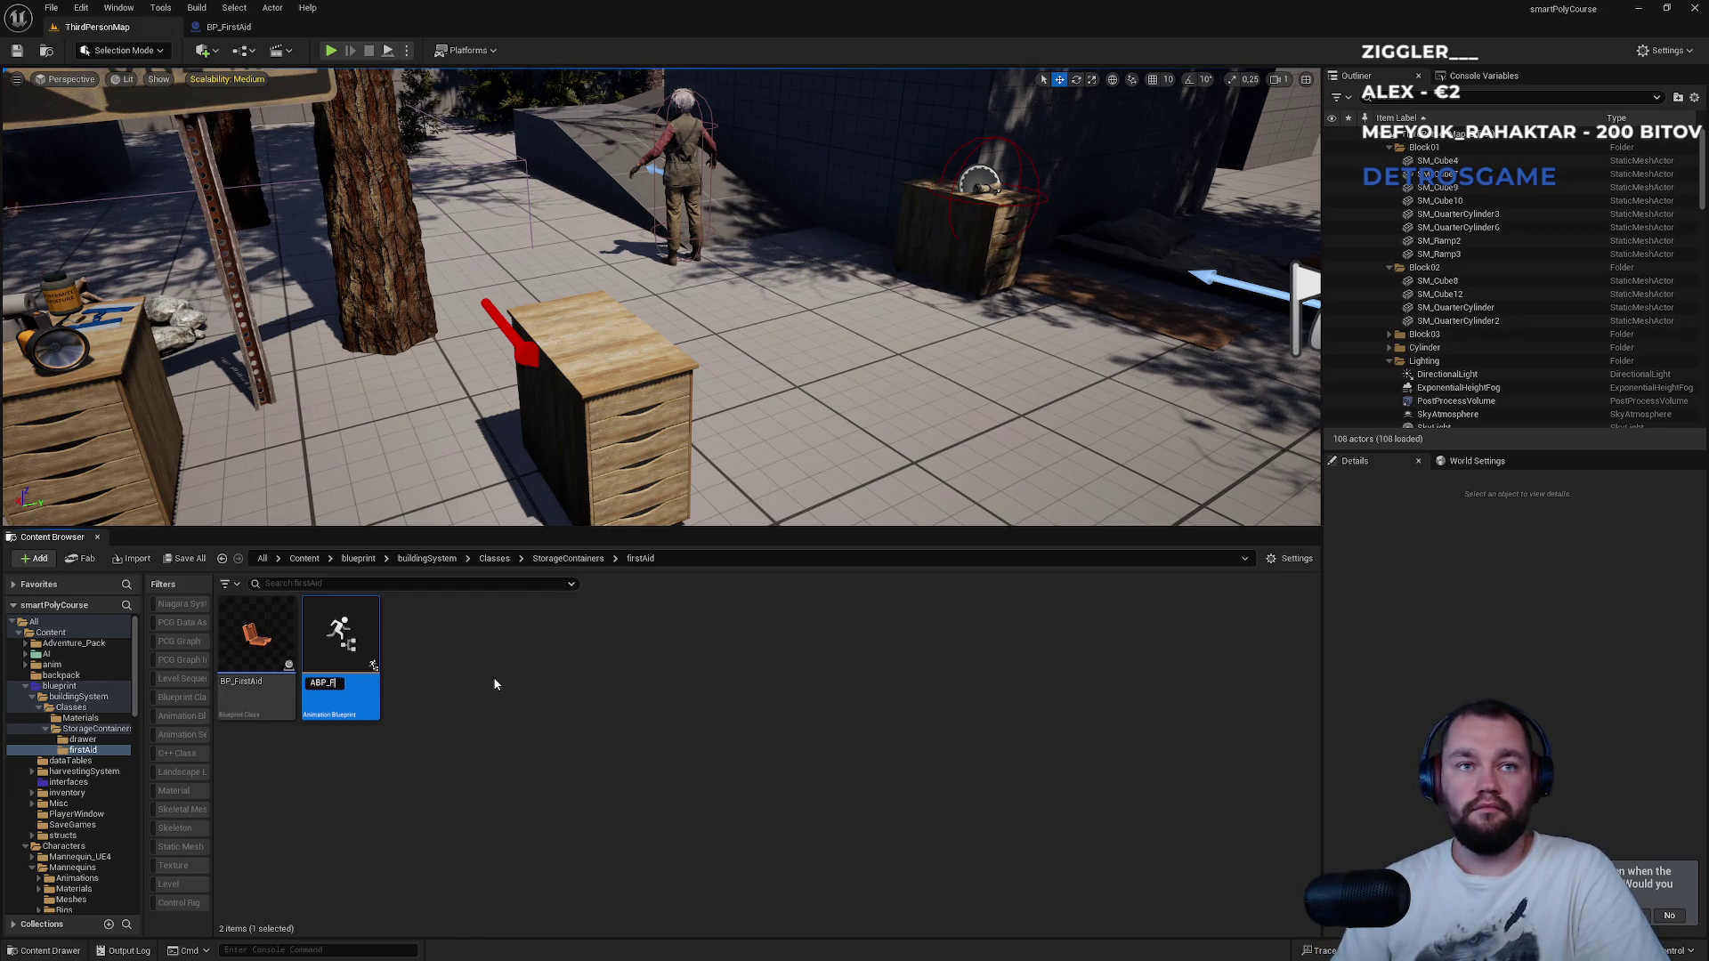
{"action": "type", "text": "irstAid"}
{"action": "key", "text": "Return"}
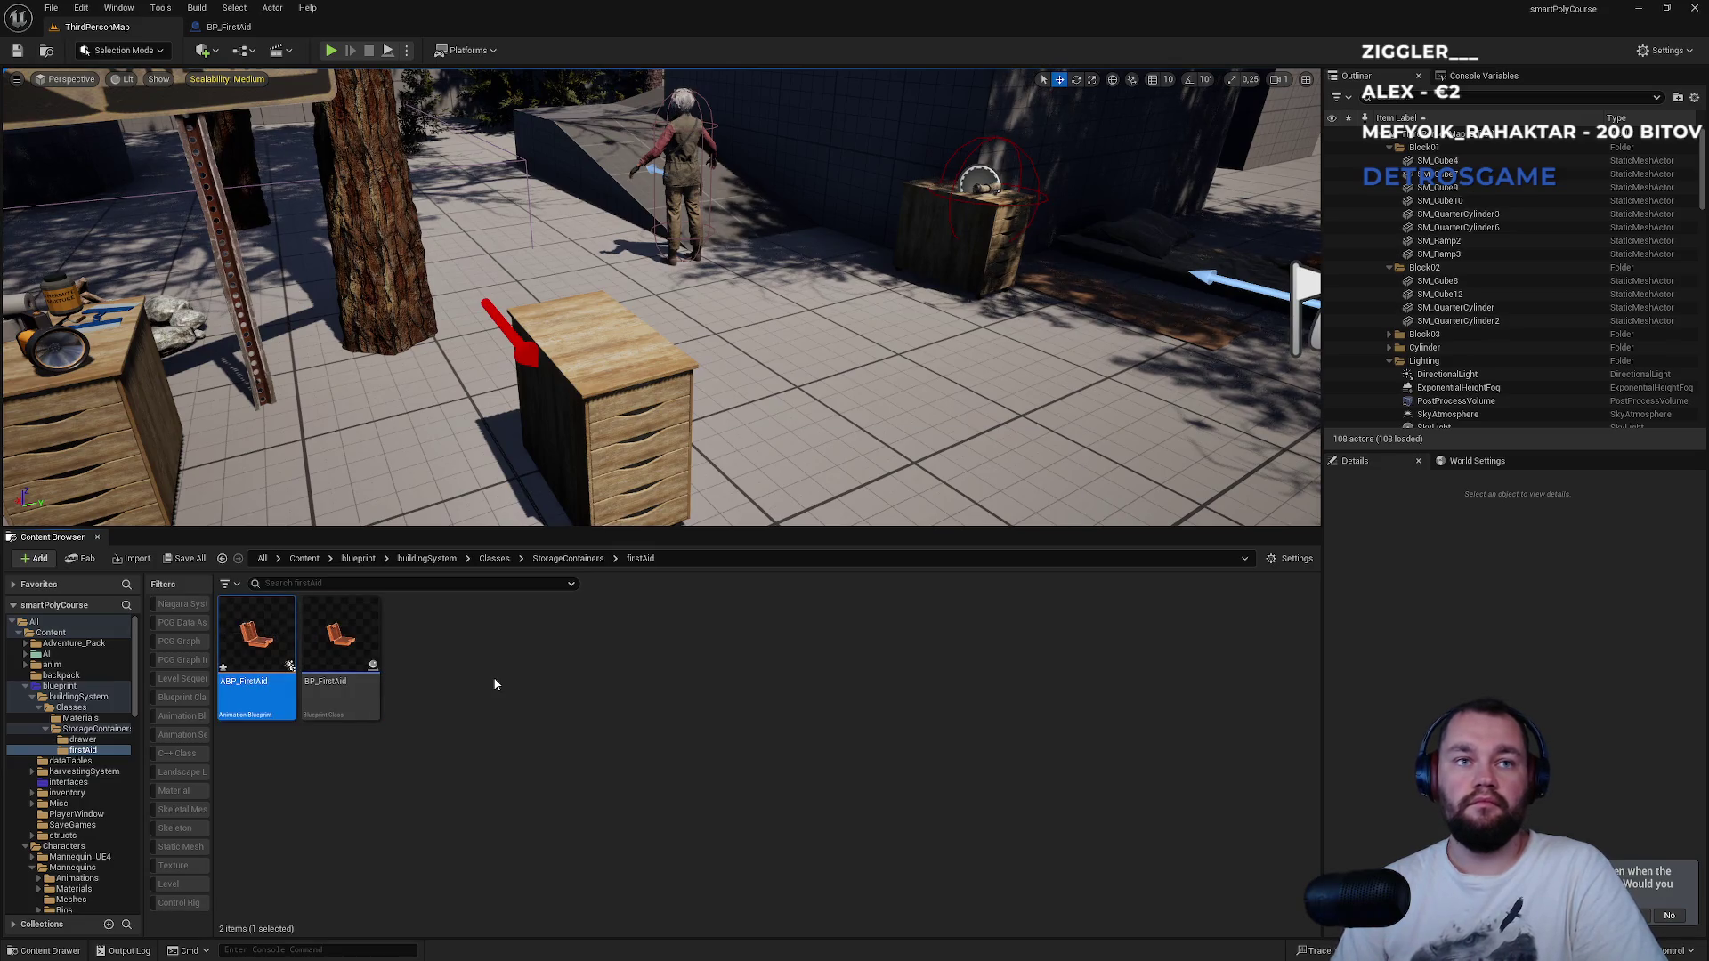
{"action": "key", "text": "Return"}
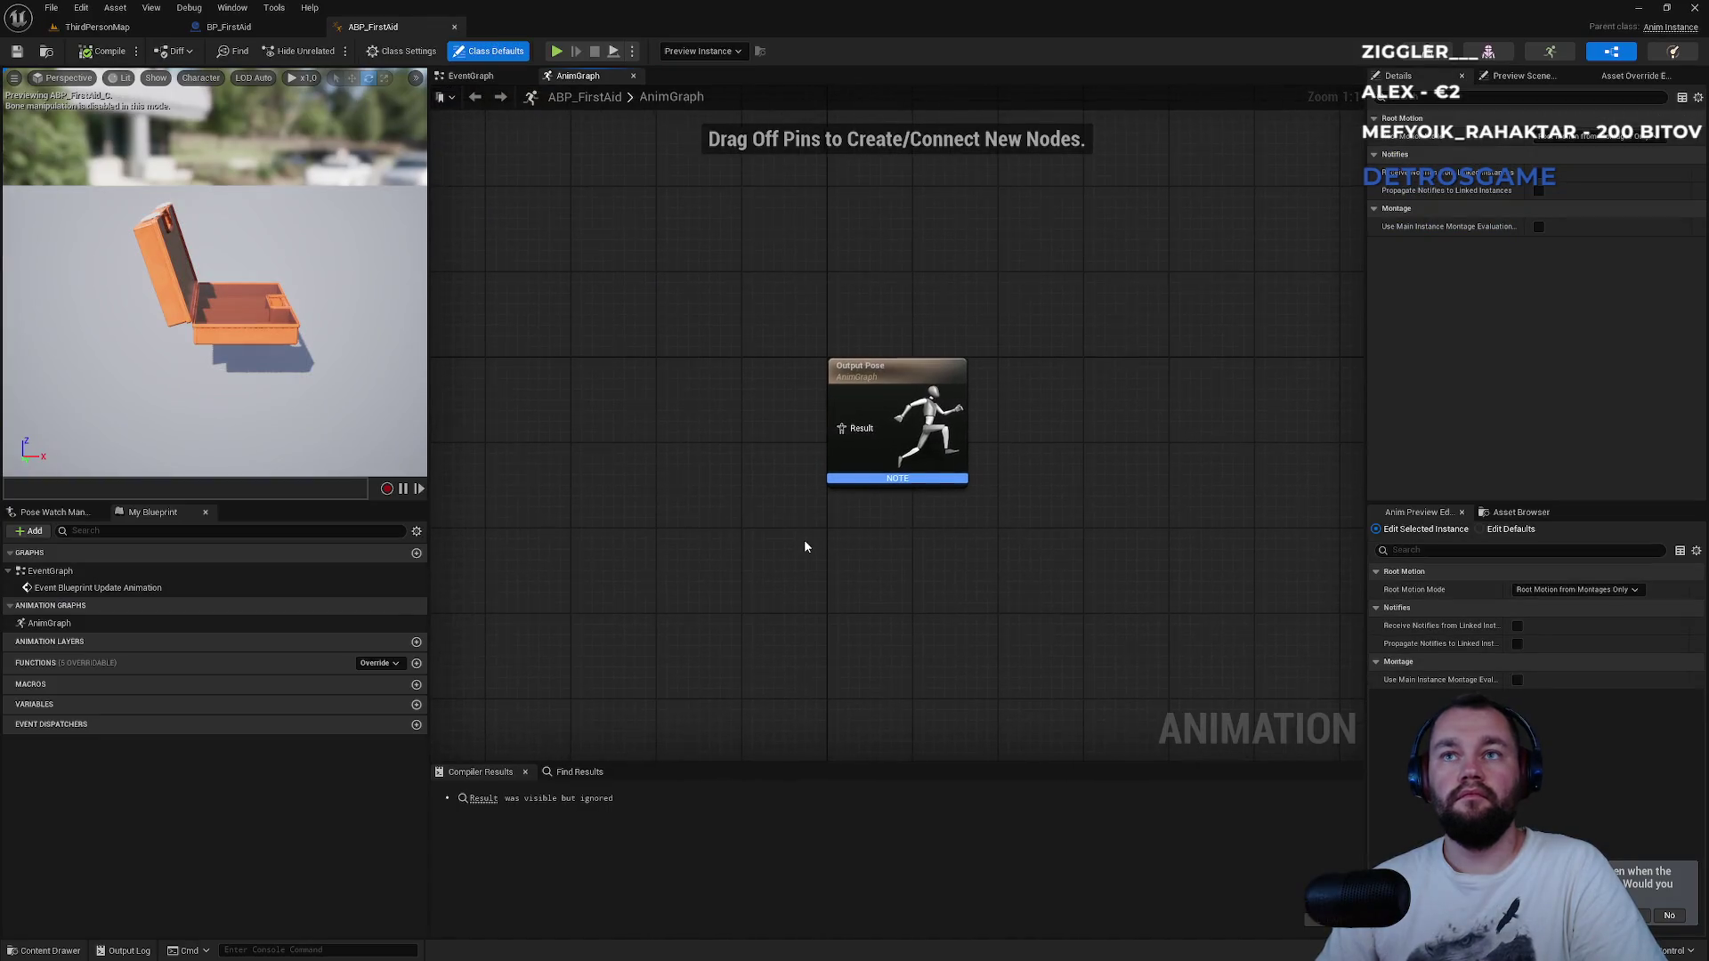
Add a State Machine node feeding ABP_FirstAid's Output Pose Result.
{"action": "left_click_drag", "start_coordinate": [810, 442], "coordinate": [772, 445]}
{"action": "type", "text": "state"}
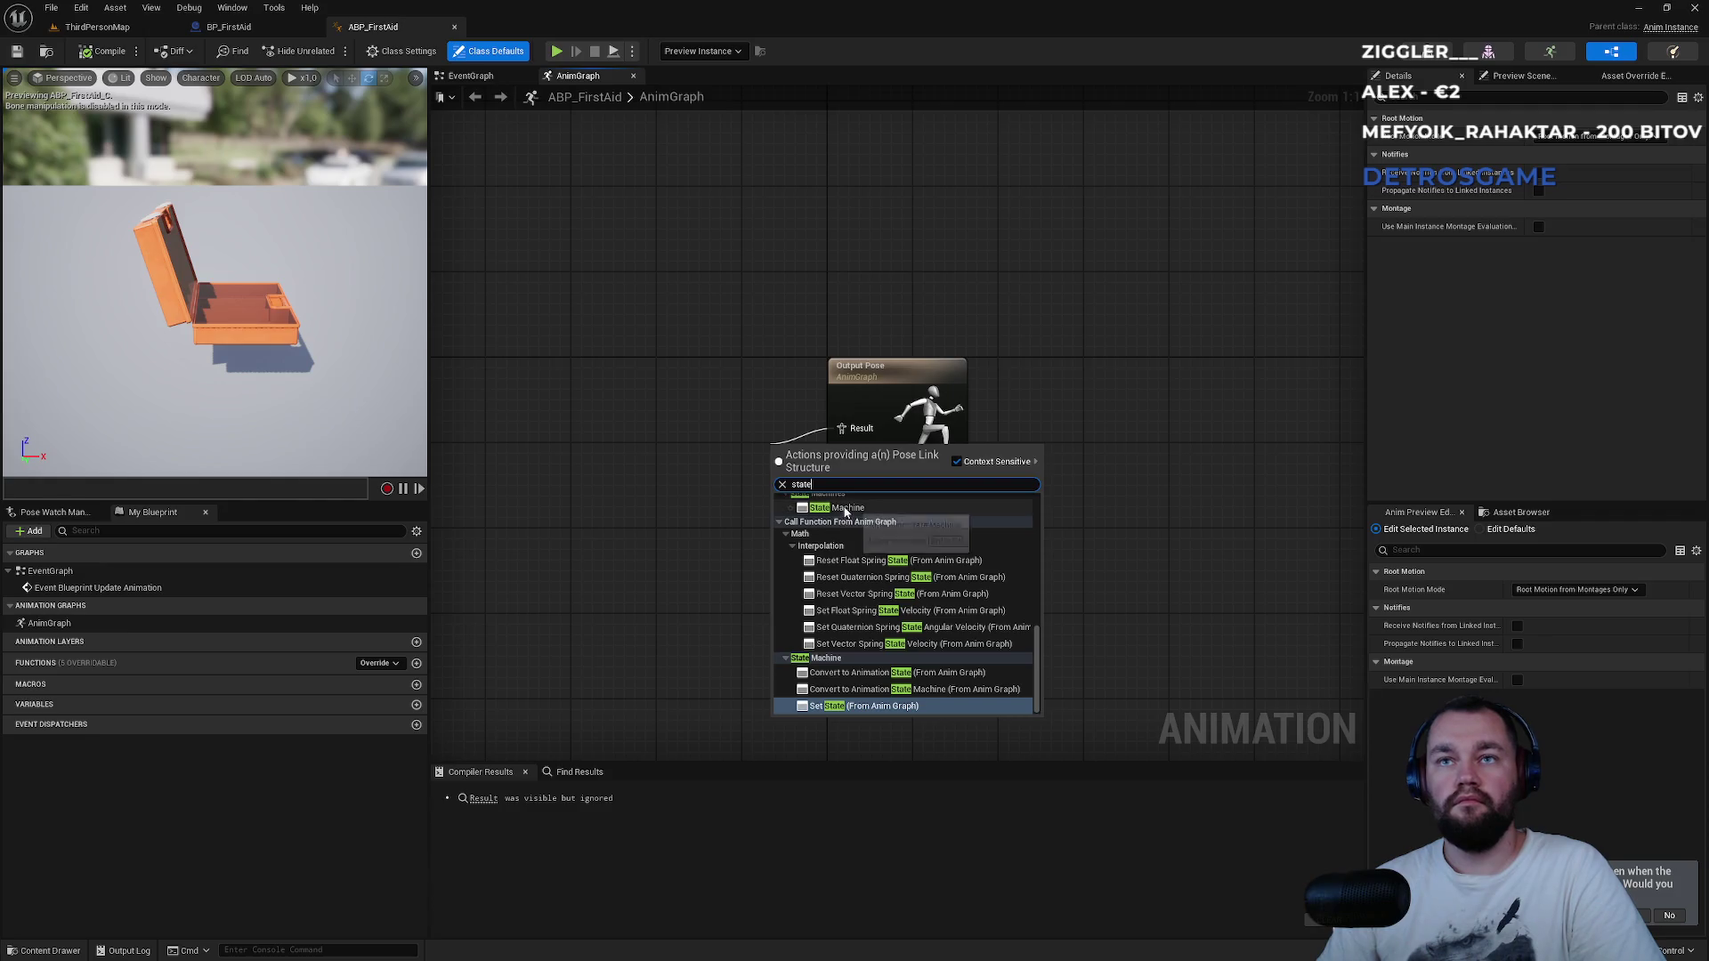
{"action": "left_click", "coordinate": [842, 507]}
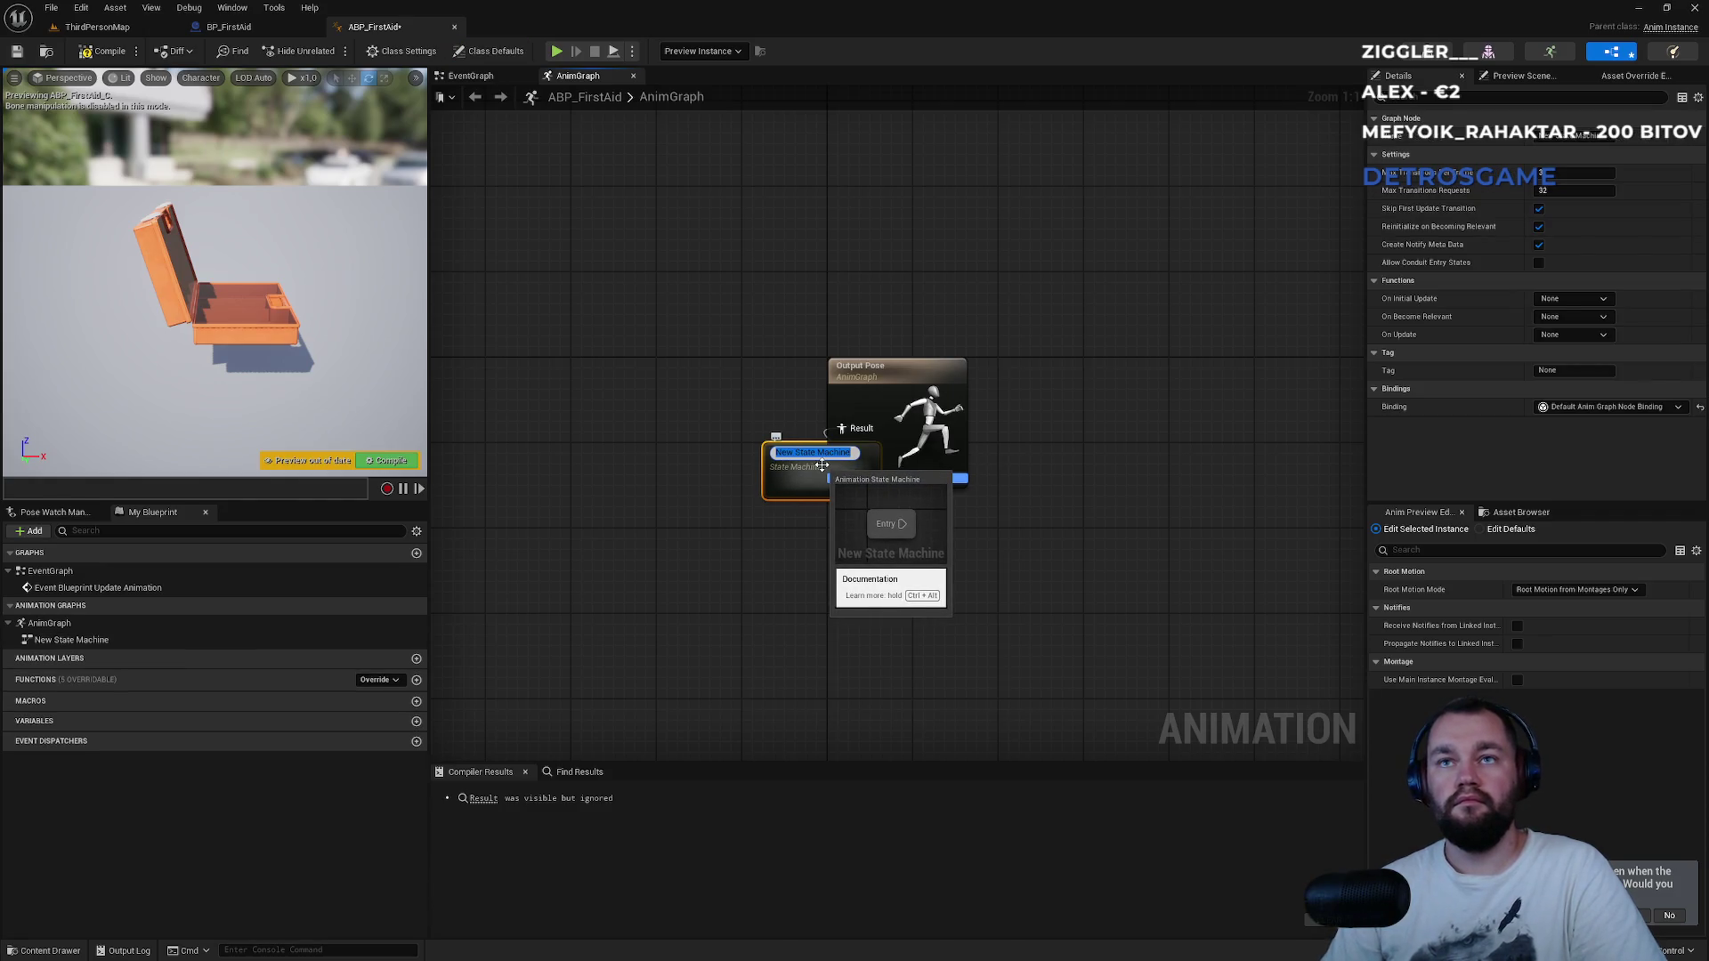
{"action": "key", "text": "Return"}
{"action": "left_click_drag", "start_coordinate": [808, 467], "coordinate": [766, 424]}
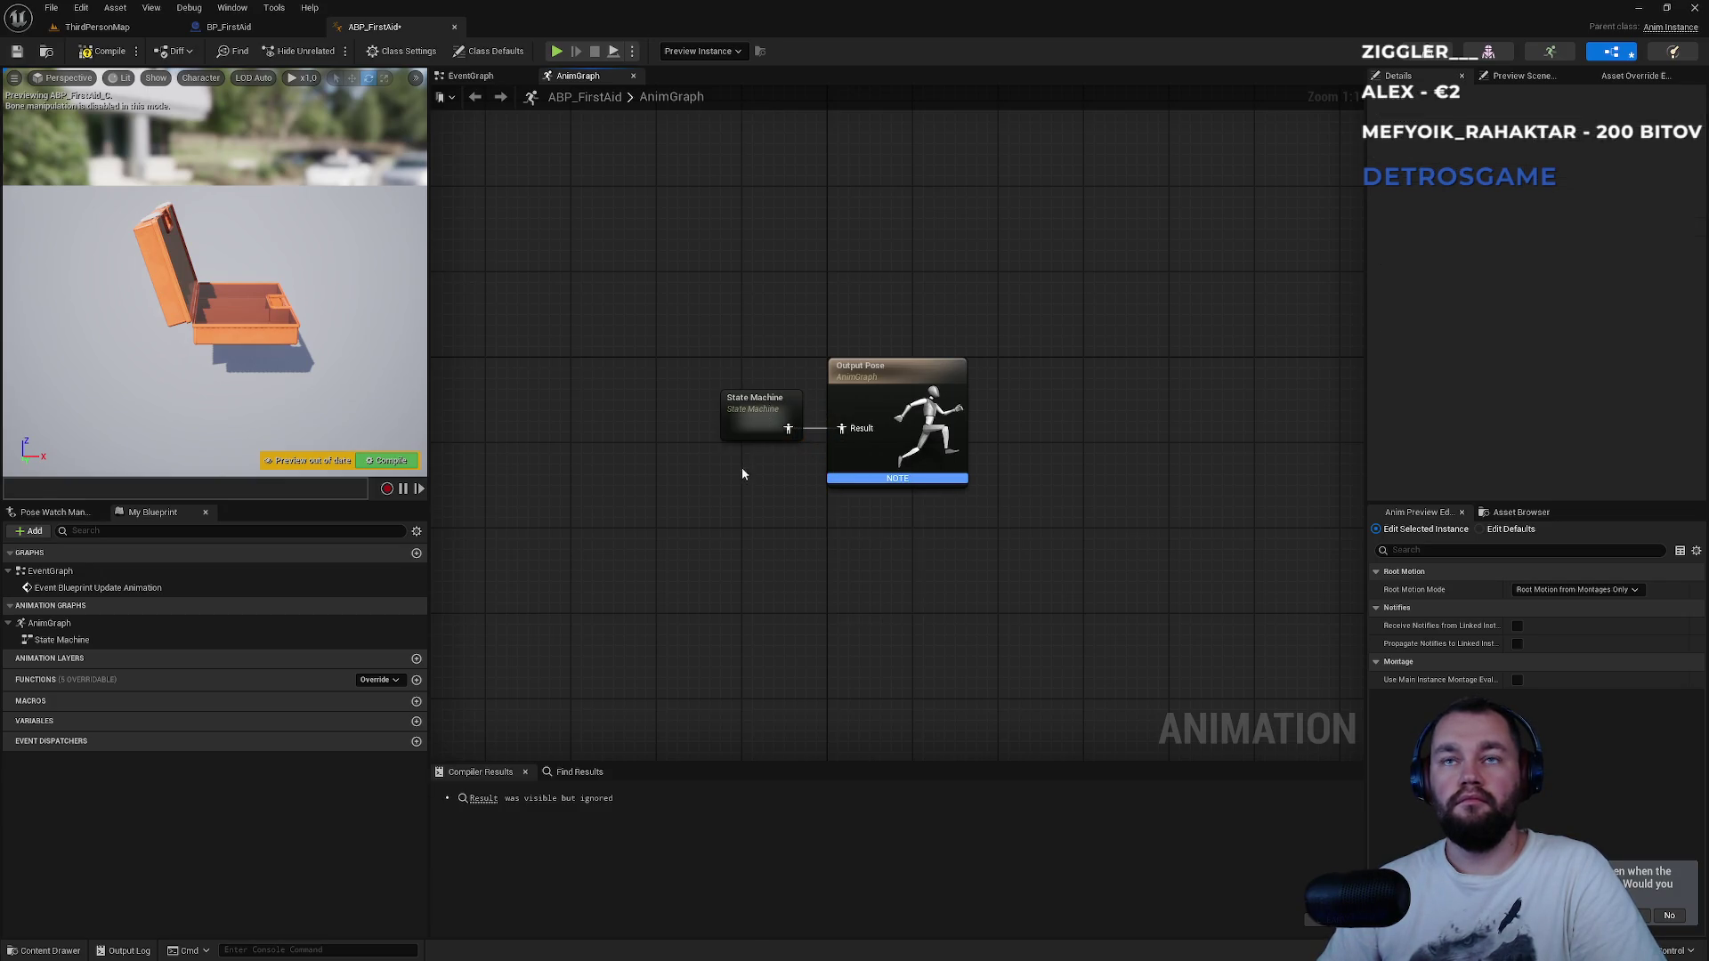
Open ABP_Drawer from the drawer folder for reference.
{"action": "left_click", "coordinate": [97, 27]}
{"action": "left_click", "coordinate": [83, 739]}
{"action": "double_click", "coordinate": [256, 708]}
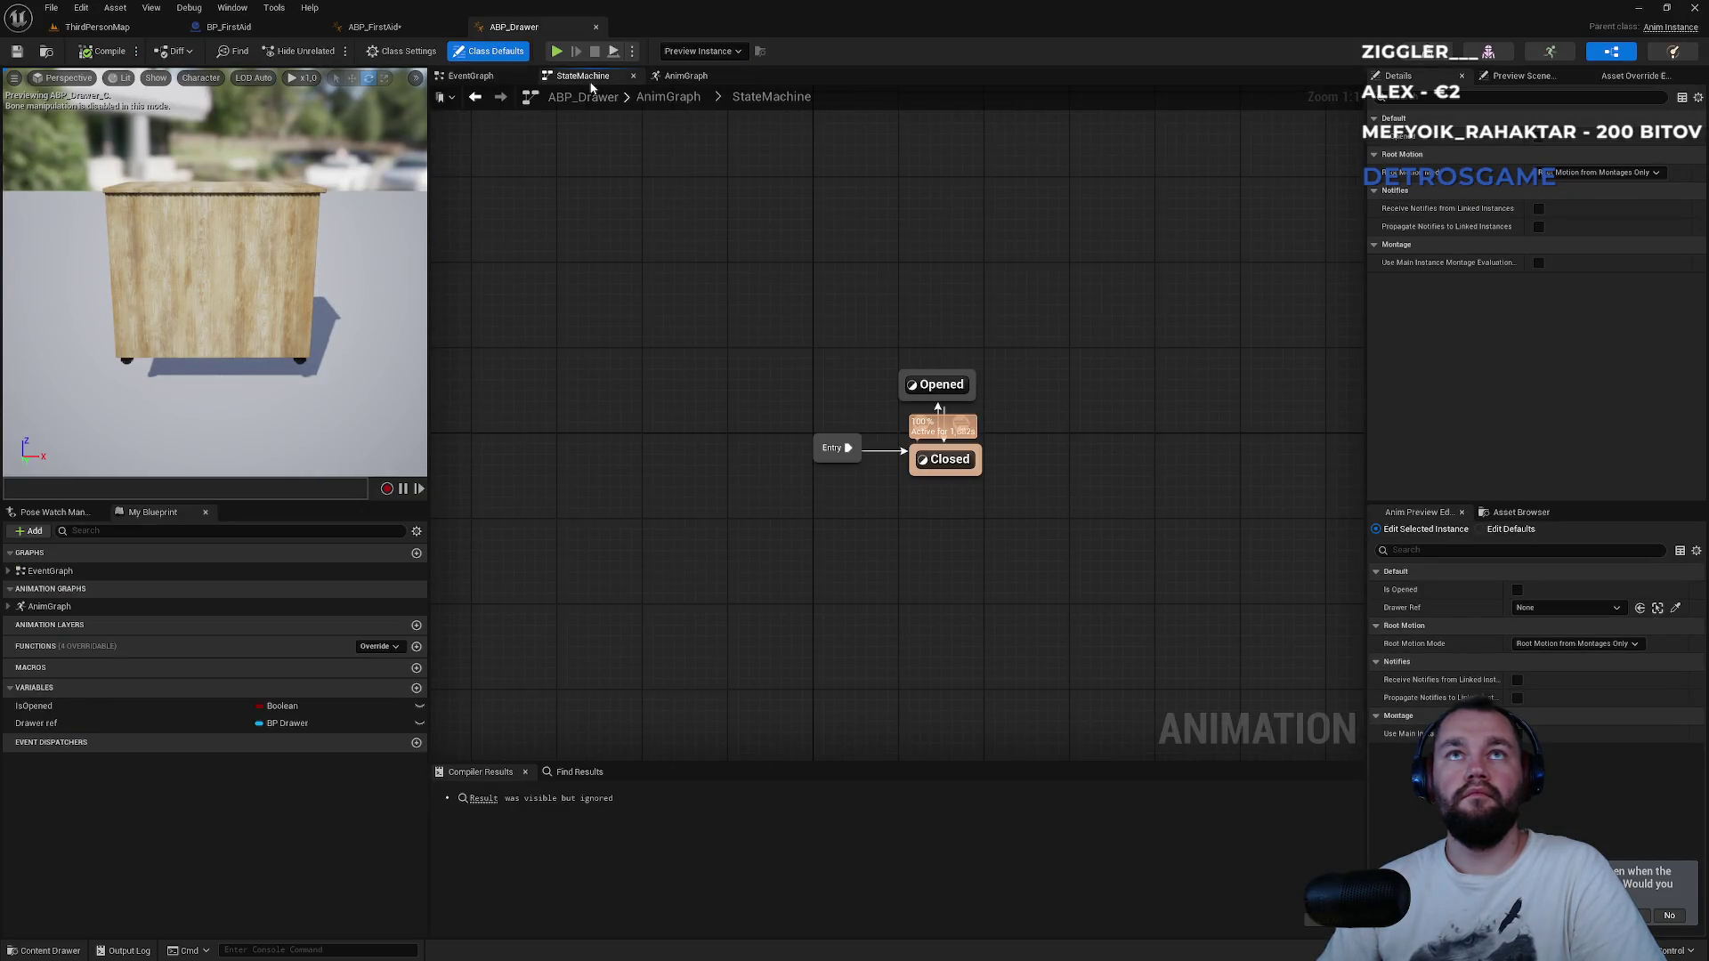
In ABP_FirstAid's event graph, replace Try Get Pawn Owner with Event Blueprint Initialize Animation.
{"action": "left_click", "coordinate": [481, 77]}
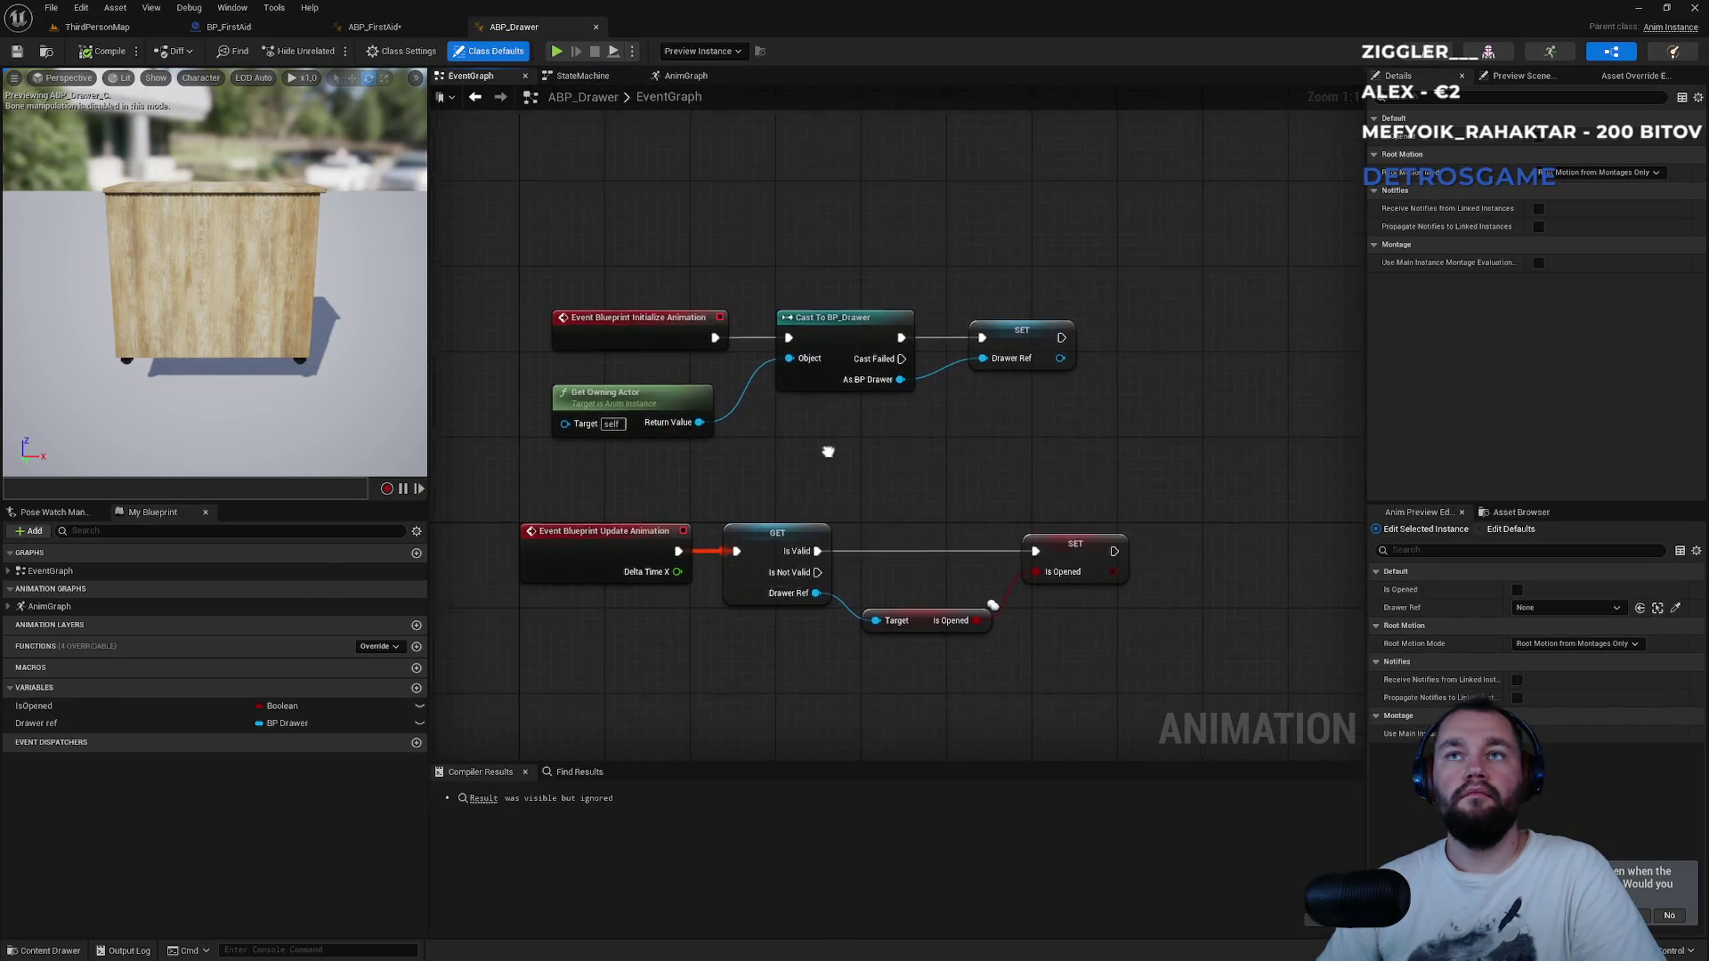
{"action": "left_click", "coordinate": [412, 34]}
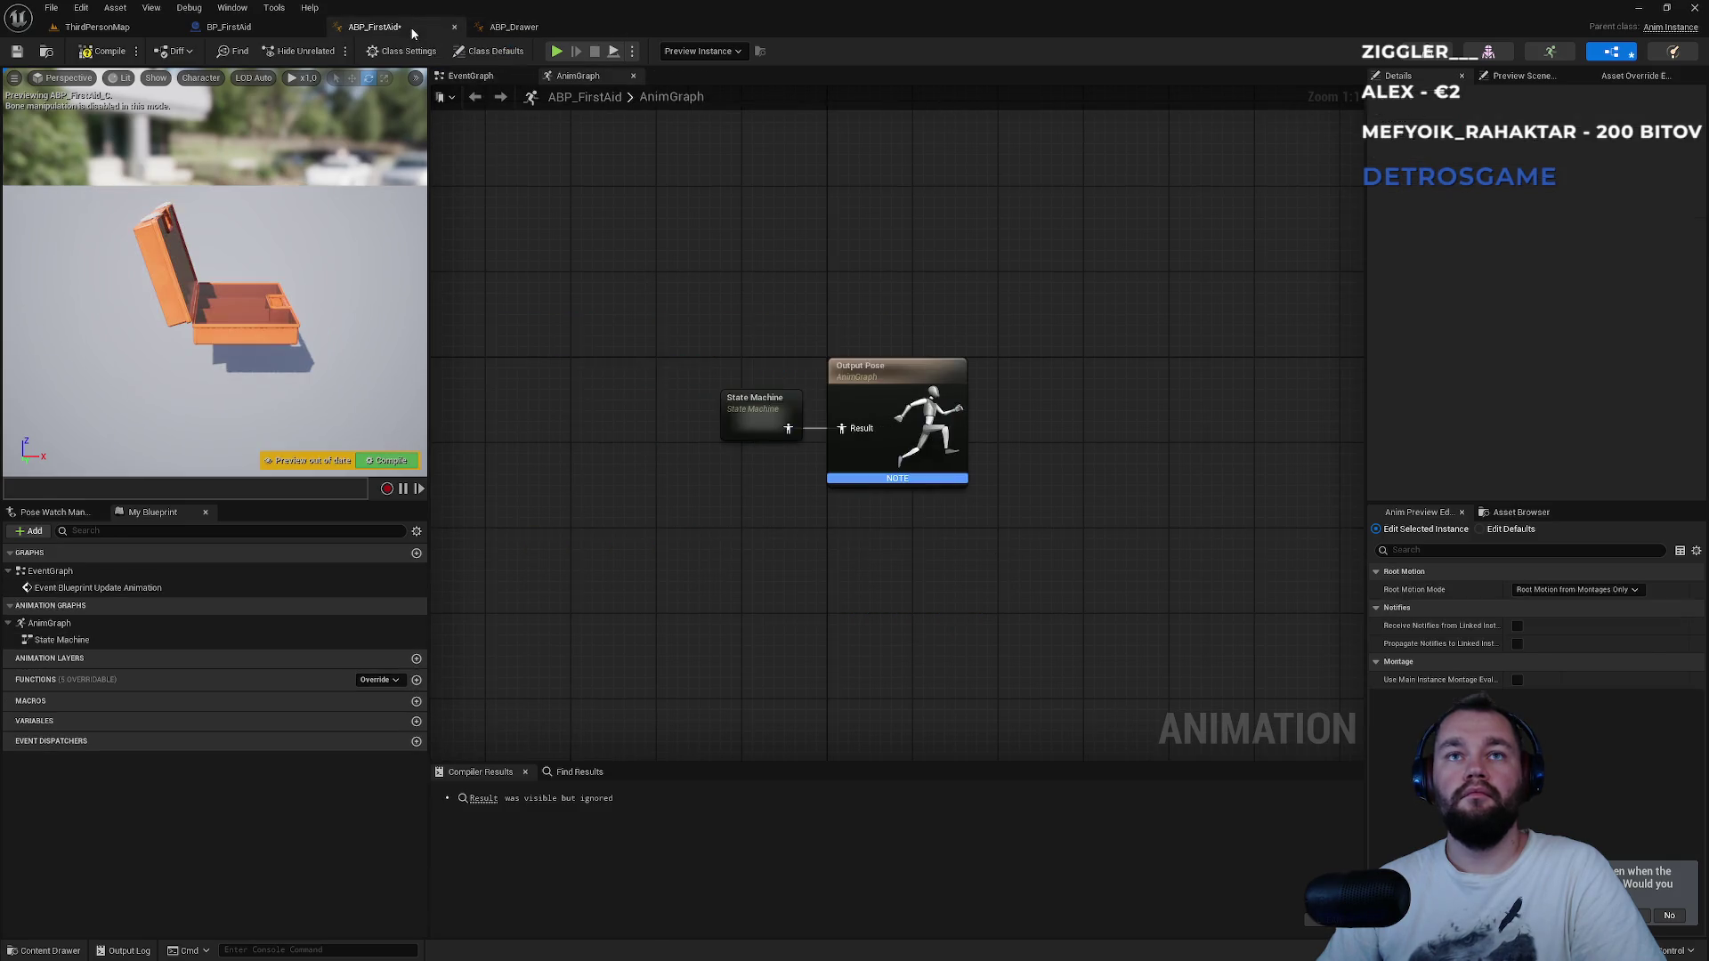
{"action": "left_click", "coordinate": [504, 78]}
{"action": "left_click_drag", "start_coordinate": [732, 461], "coordinate": [974, 516]}
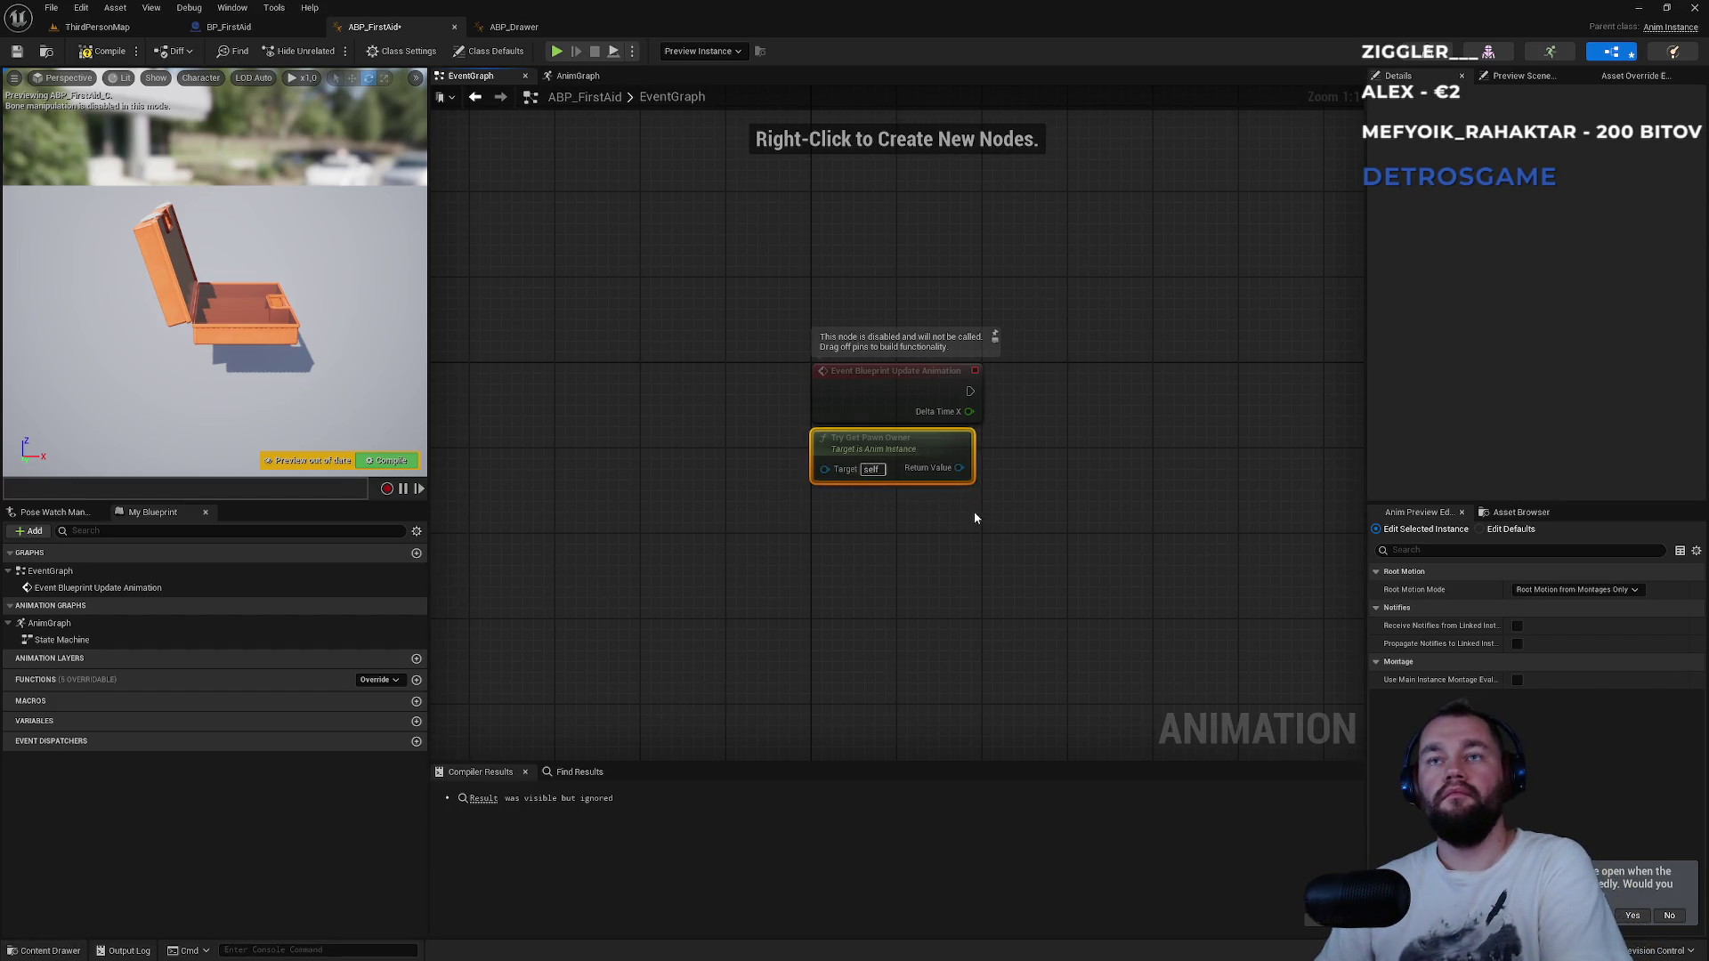
{"action": "key", "text": "Delete"}
{"action": "right_click", "coordinate": [866, 370]}
{"action": "type", "text": "initialize"}
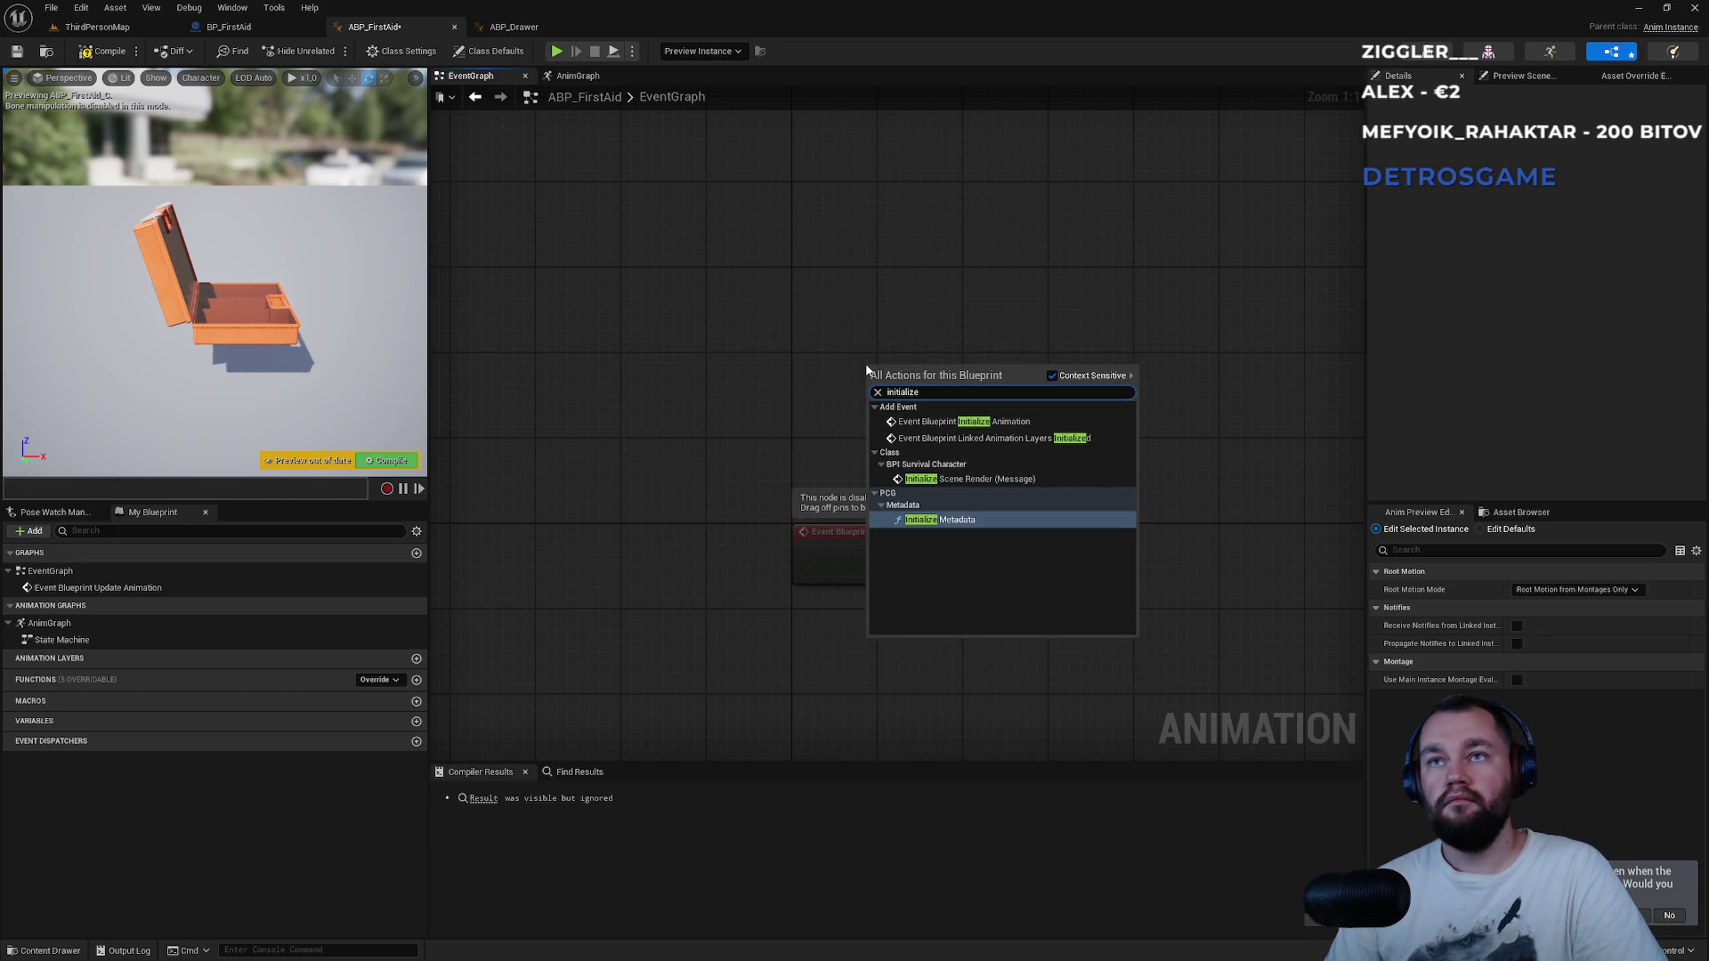
{"action": "key", "text": "Up"}
{"action": "key", "text": "Up"}
{"action": "key", "text": "Up"}
{"action": "key", "text": "Return"}
{"action": "left_click_drag", "start_coordinate": [886, 374], "coordinate": [859, 356]}
{"action": "left_click", "coordinate": [869, 319]}
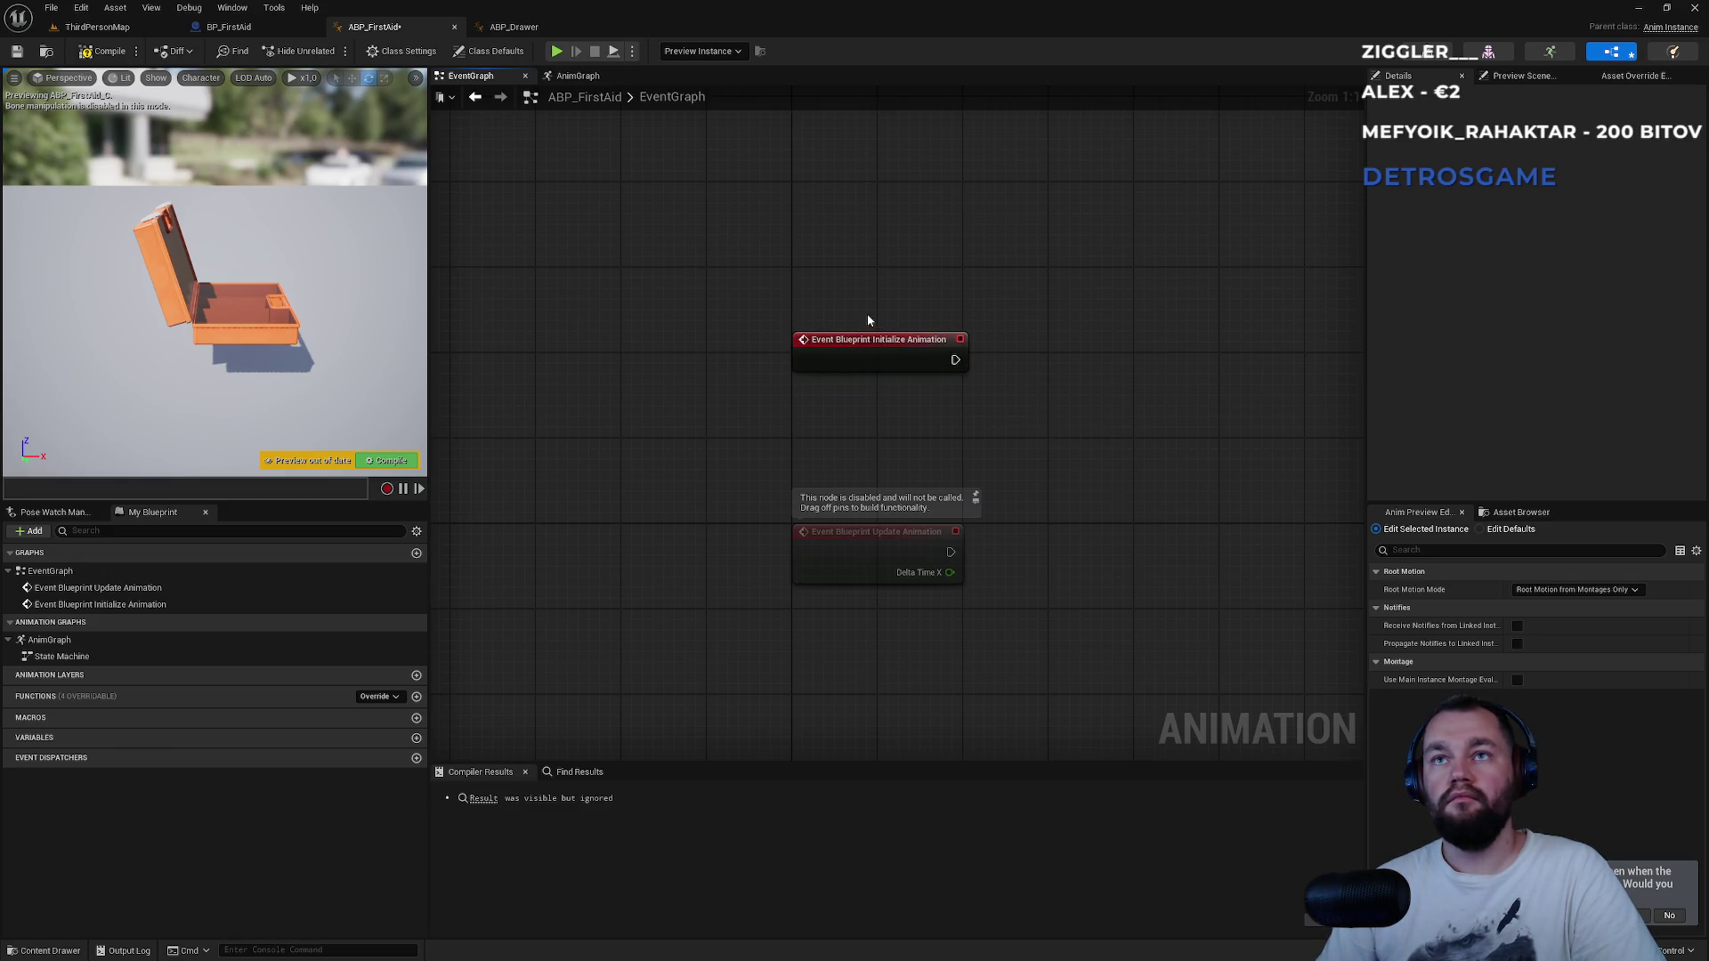
Add Get Owning Actor and a Cast To BP_FirstAid node run from Initialize Animation.
{"action": "right_click", "coordinate": [846, 420]}
{"action": "type", "text": "get acto"}
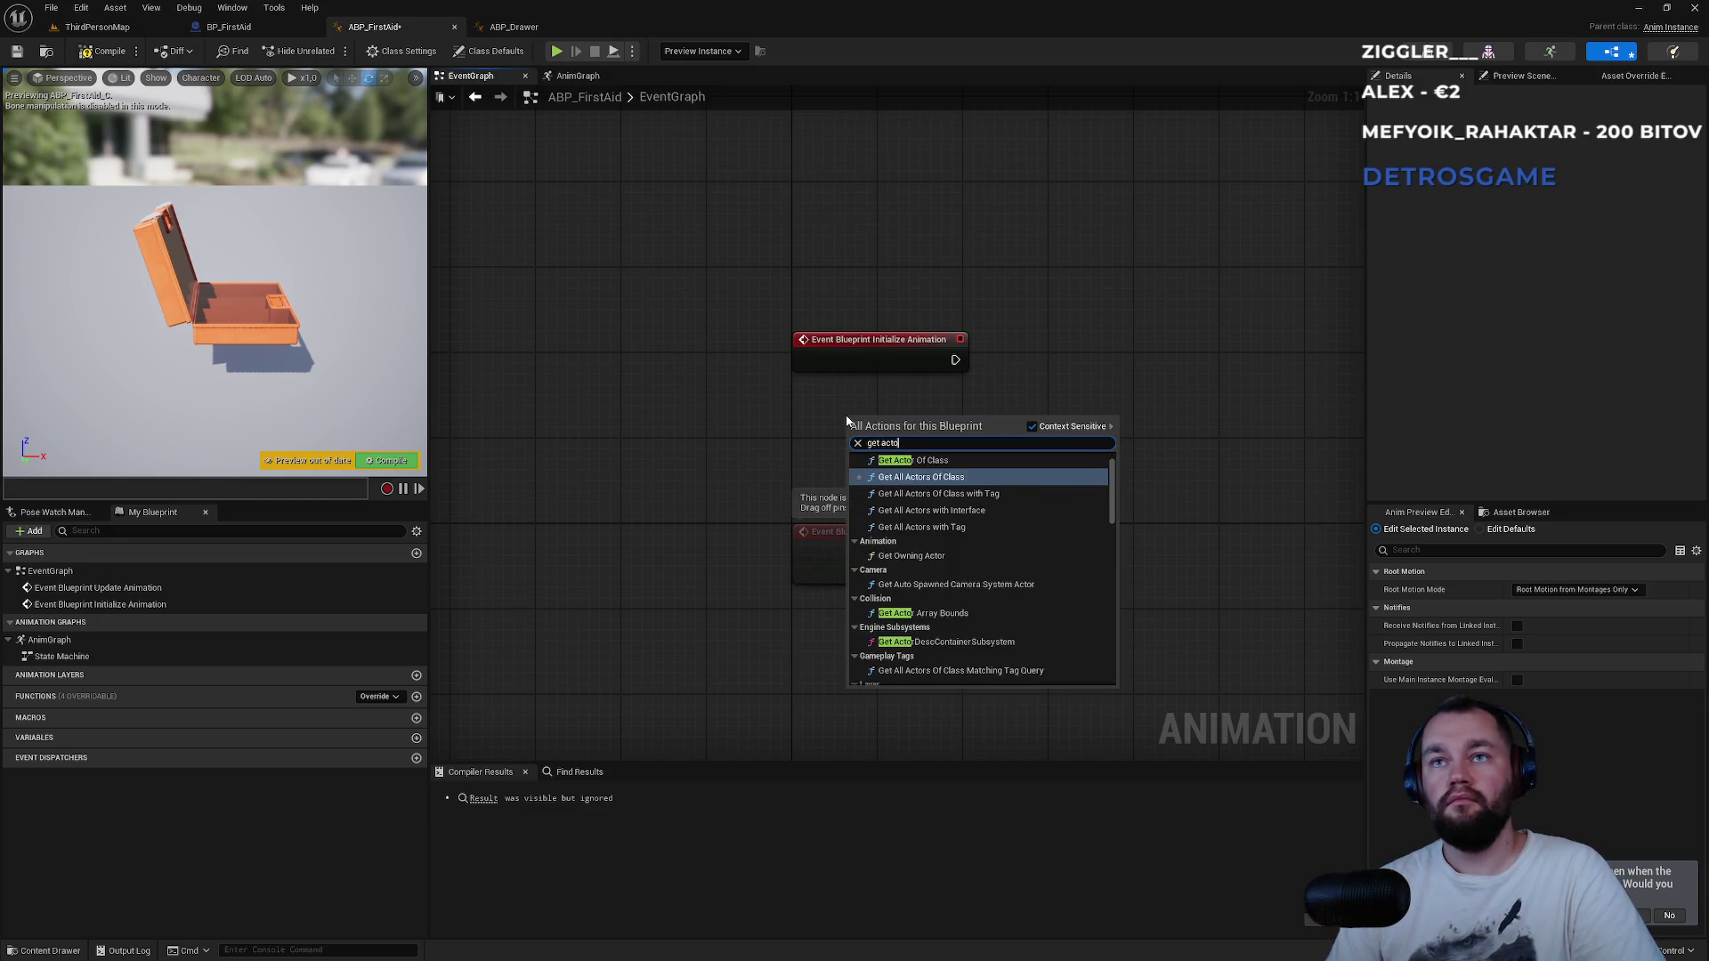
{"action": "scroll", "coordinate": [1047, 602], "scroll_direction": "down", "scroll_amount": 10}
{"action": "scroll", "coordinate": [1039, 614], "scroll_direction": "down", "scroll_amount": 5}
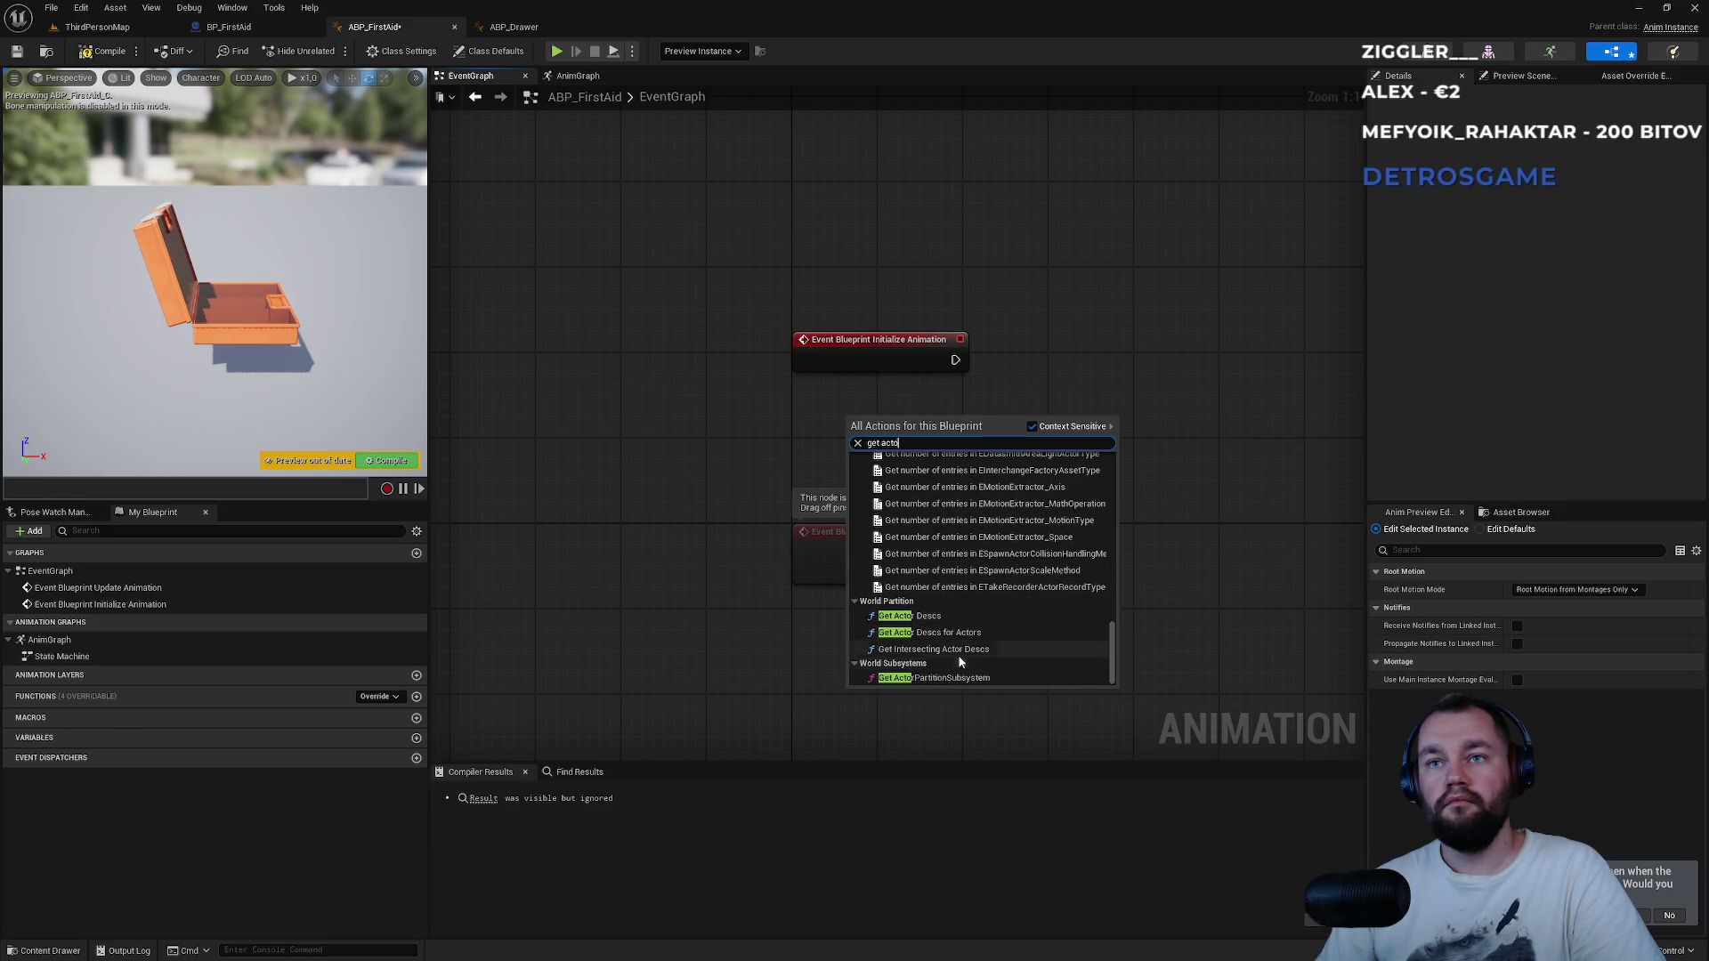
{"action": "scroll", "coordinate": [974, 646], "scroll_direction": "up", "scroll_amount": 10}
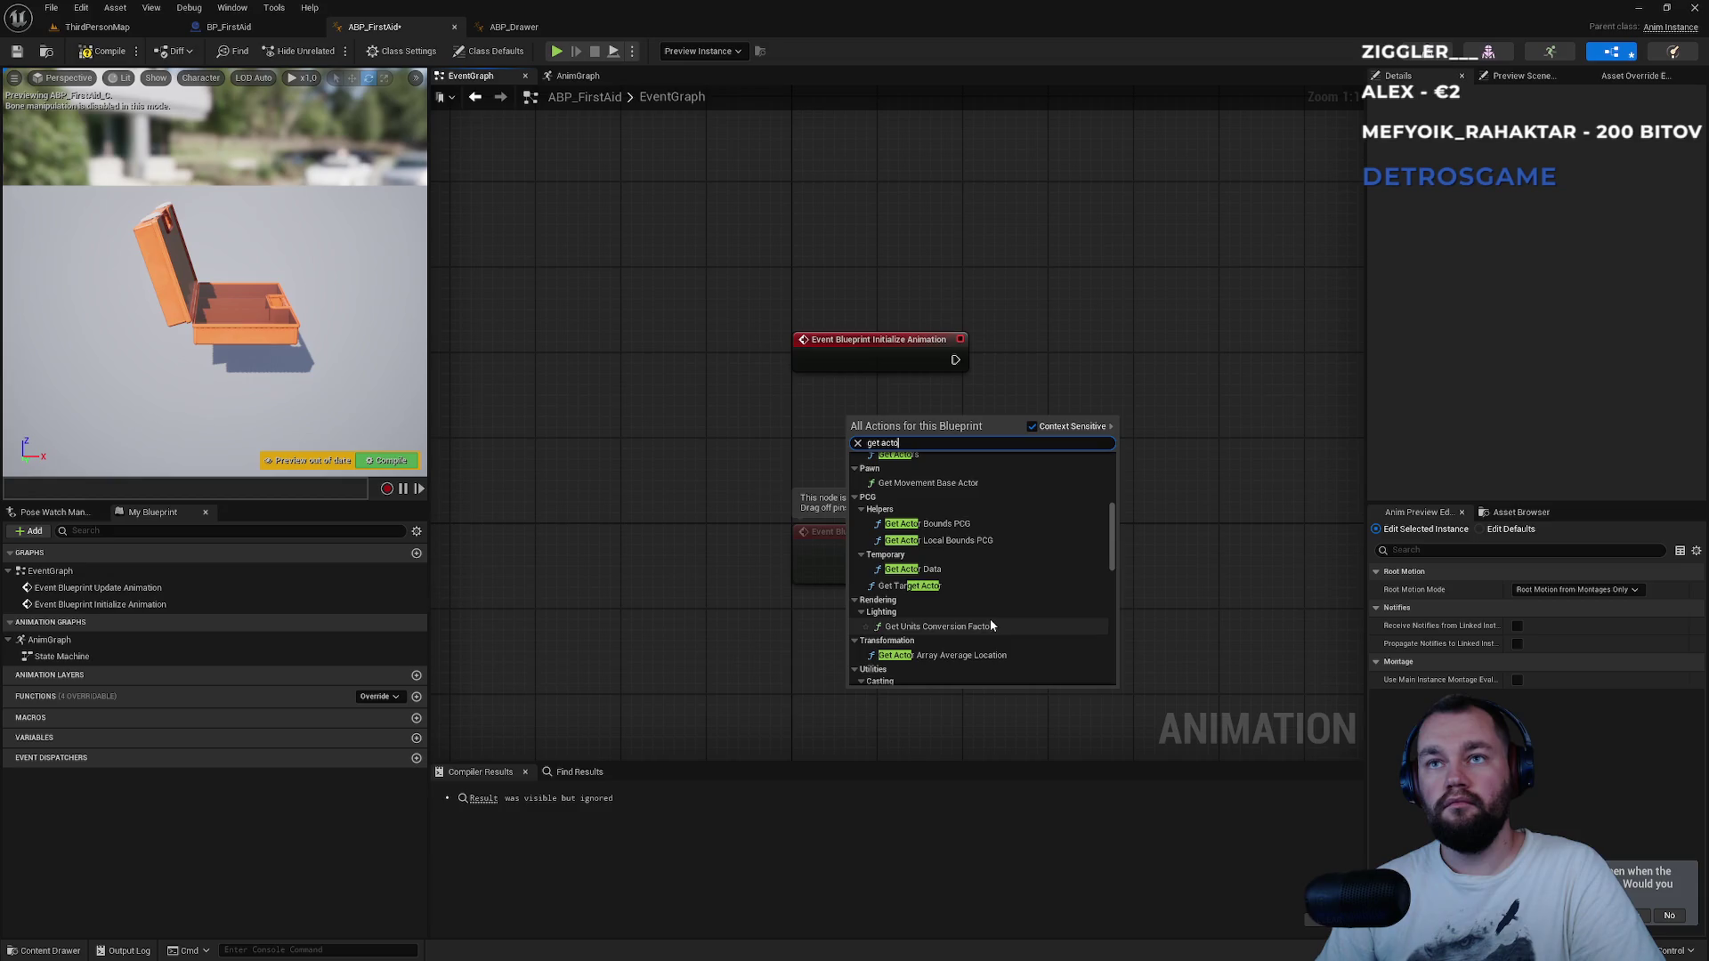
{"action": "scroll", "coordinate": [1015, 614], "scroll_direction": "up", "scroll_amount": 5}
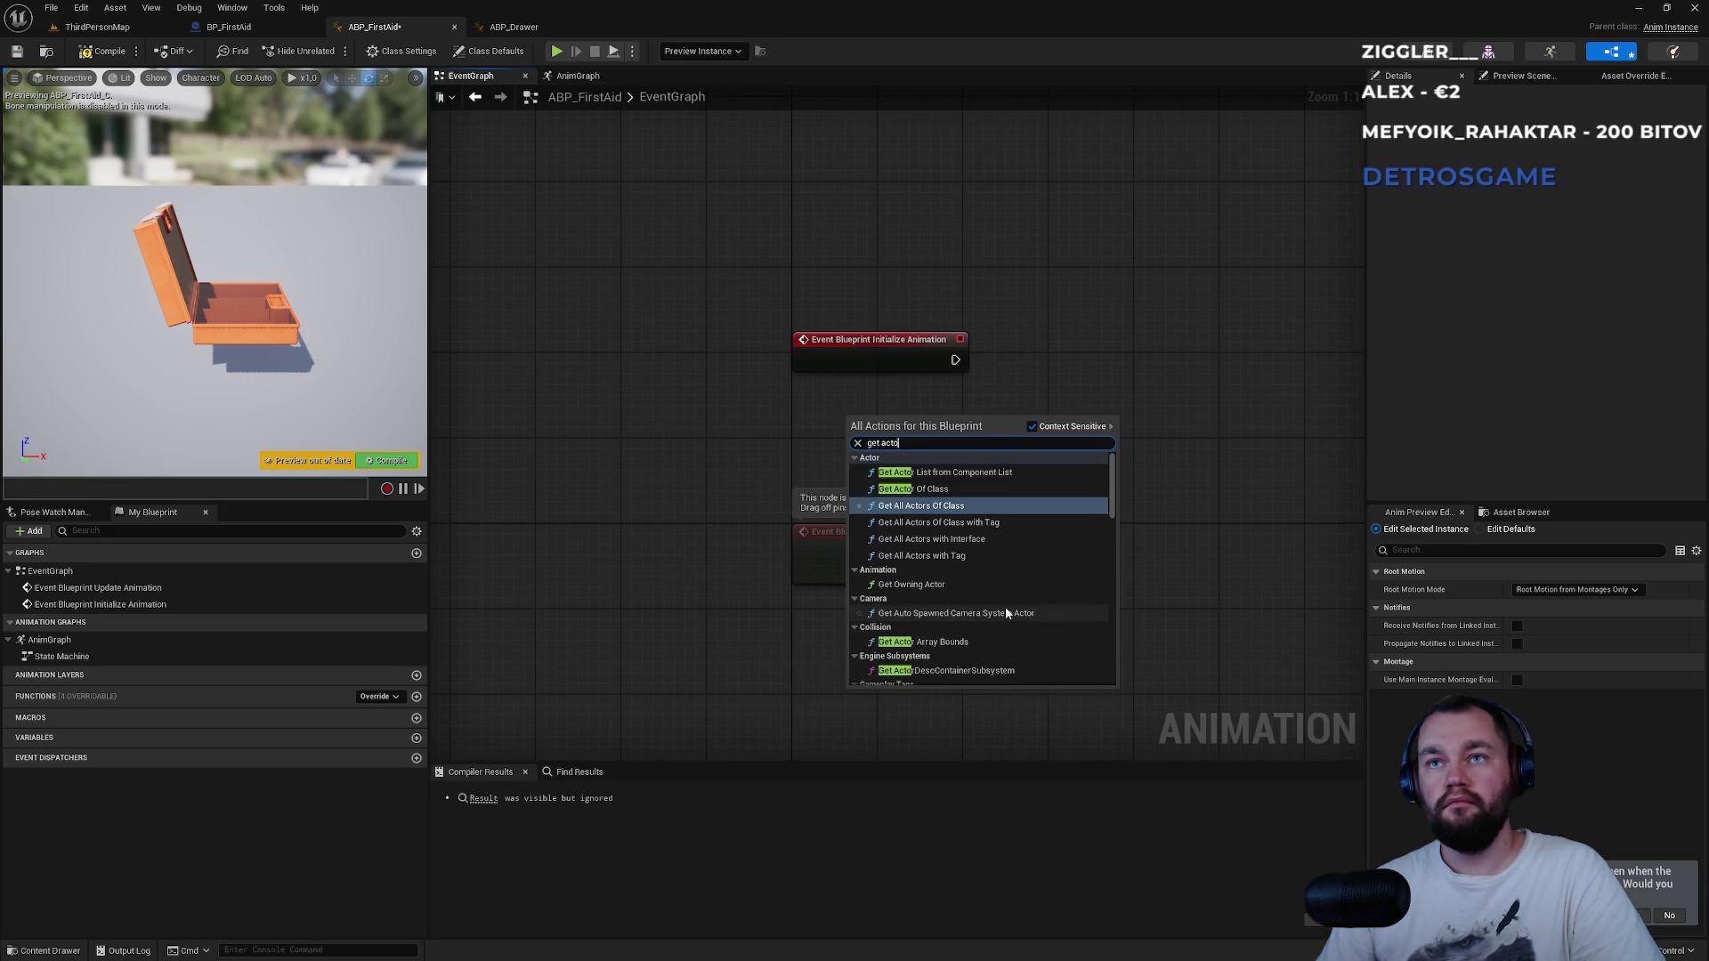
{"action": "left_click", "coordinate": [962, 586]}
{"action": "mouse_move", "coordinate": [917, 426]}
{"action": "left_mouse_down"}
{"action": "mouse_move", "coordinate": [864, 422]}
{"action": "mouse_move", "coordinate": [1045, 392]}
{"action": "left_mouse_up"}
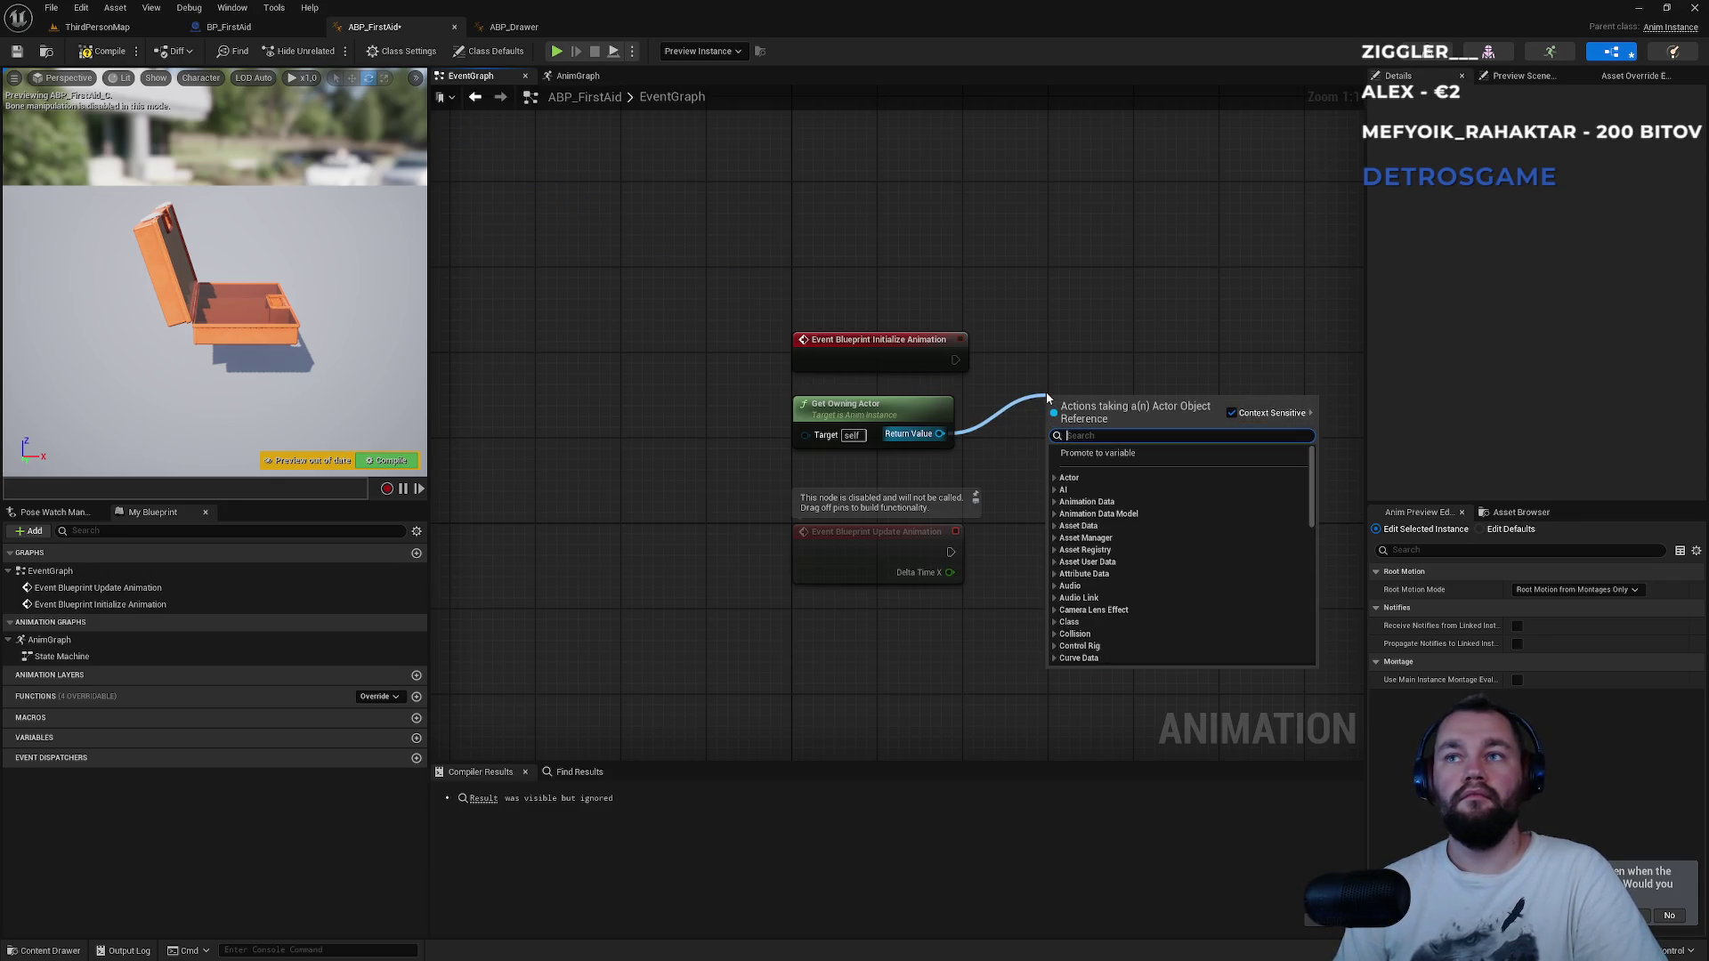
{"action": "type", "text": "cast to bp_firstaid"}
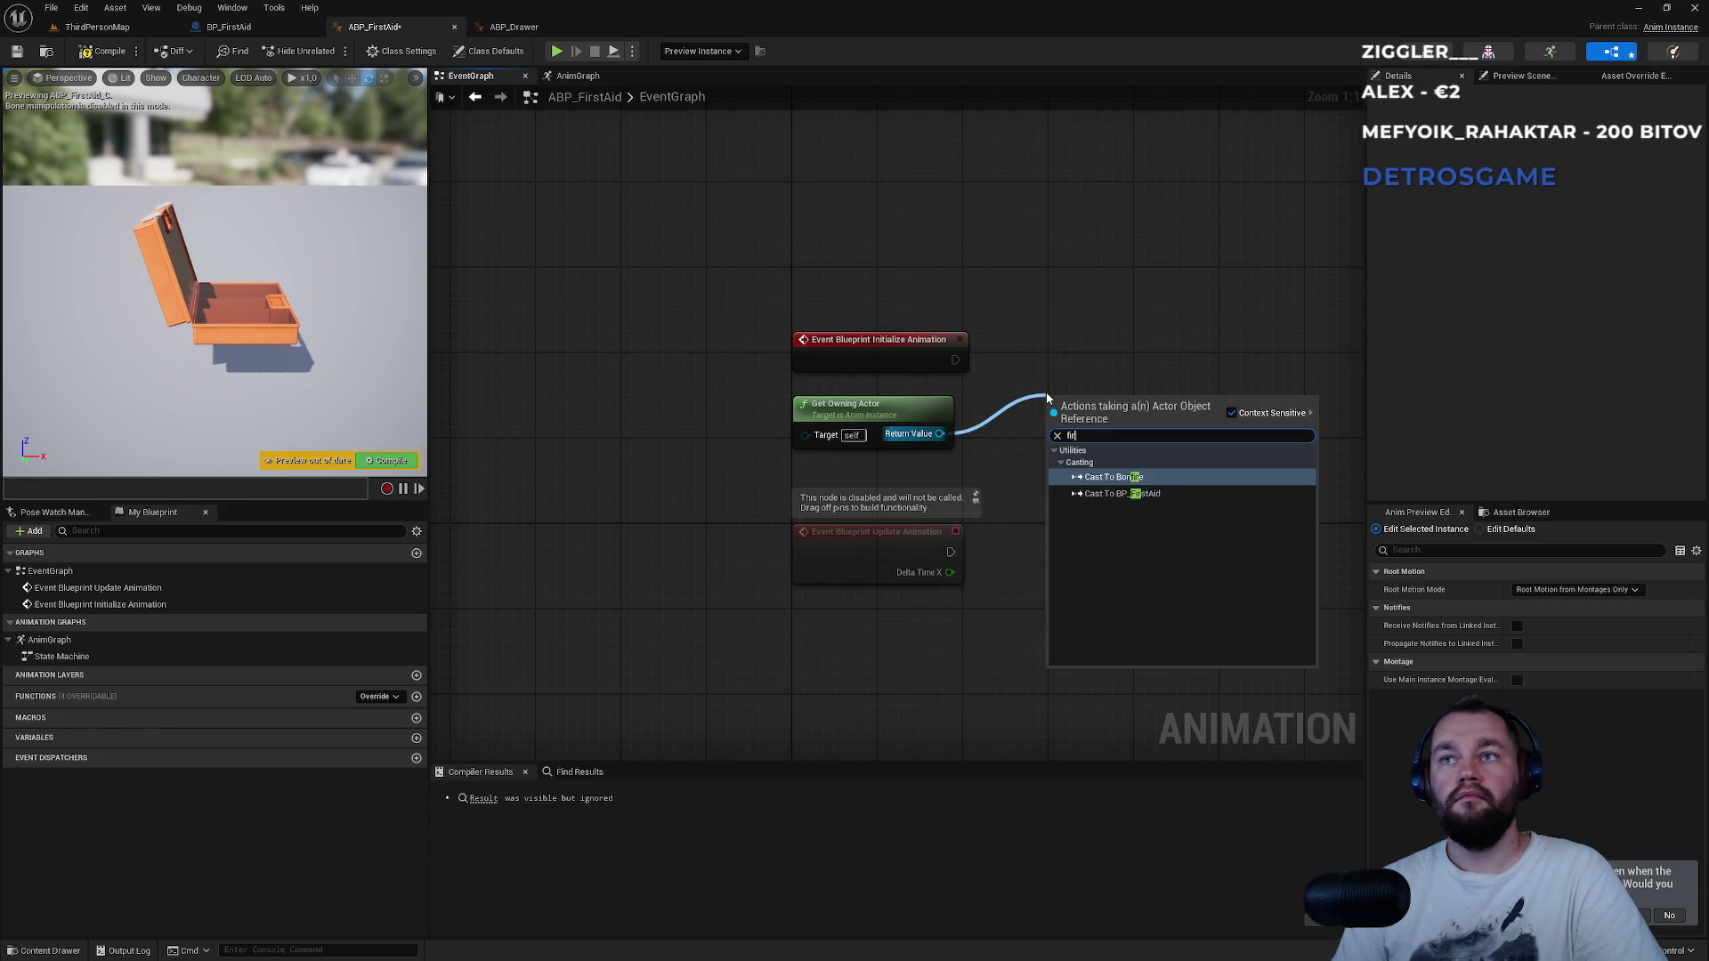
{"action": "key", "text": "Return"}
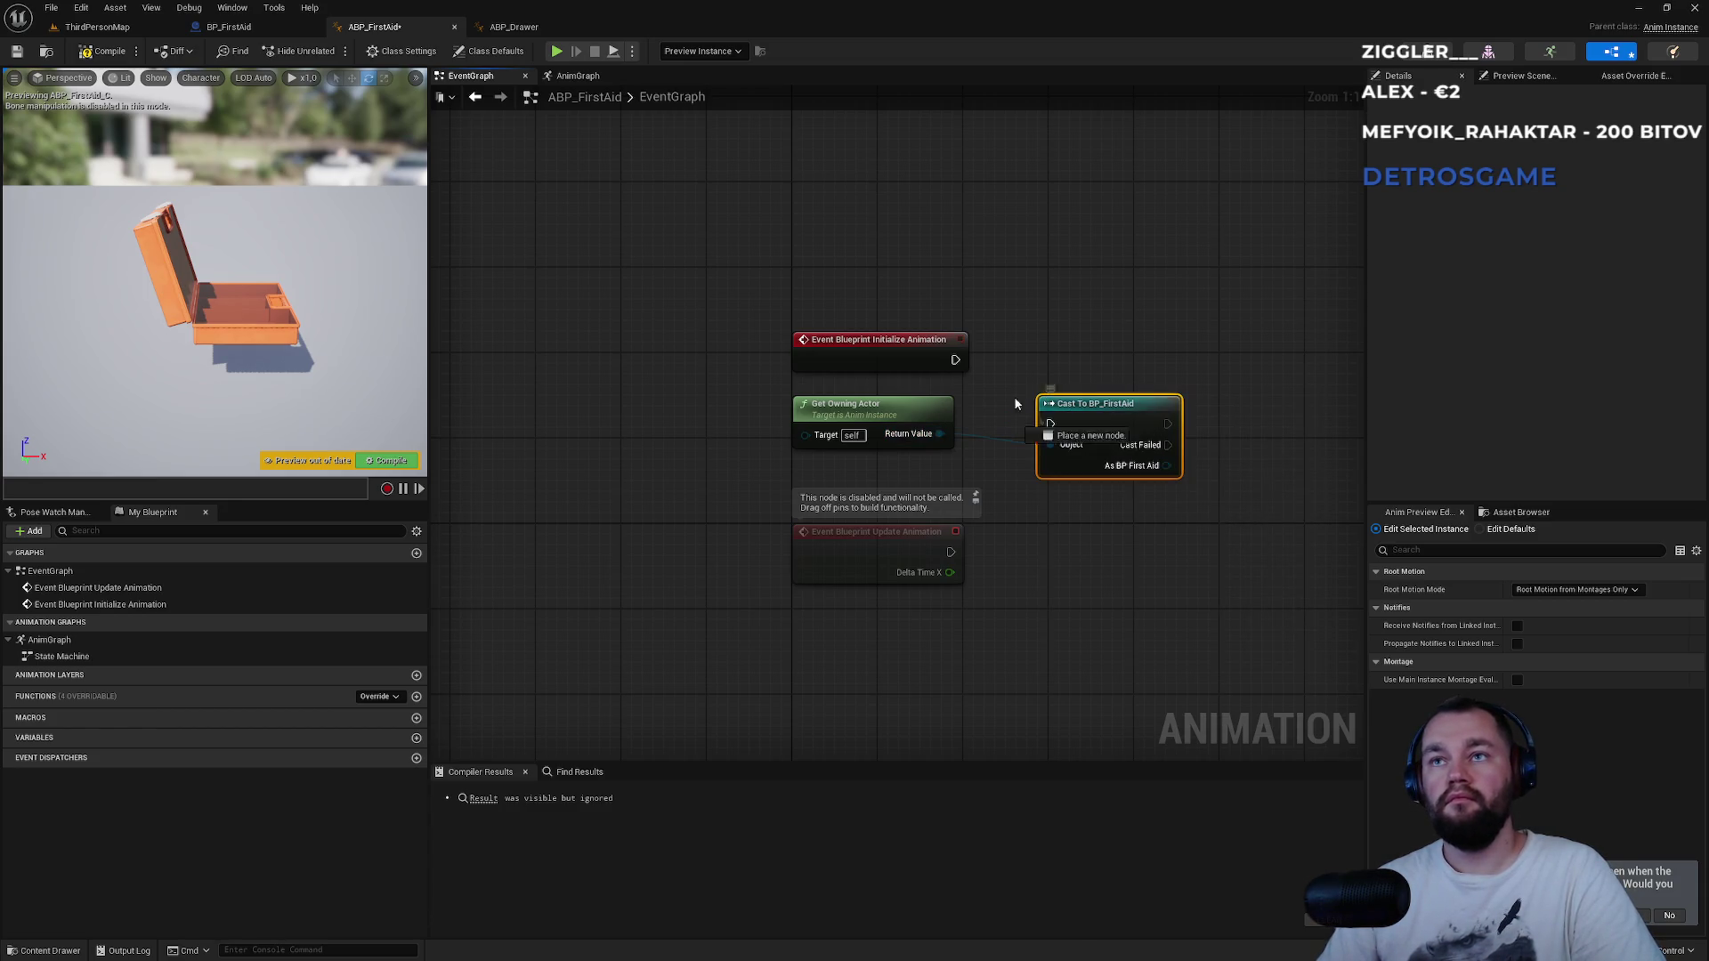
{"action": "left_click_drag", "start_coordinate": [955, 359], "coordinate": [956, 359]}
{"action": "left_click_drag", "start_coordinate": [1092, 421], "coordinate": [1060, 357]}
Promote the cast's As BP First Aid output to a First Aid Ref variable.
{"action": "left_click_drag", "start_coordinate": [1135, 402], "coordinate": [1177, 438]}
{"action": "left_click", "coordinate": [1234, 499]}
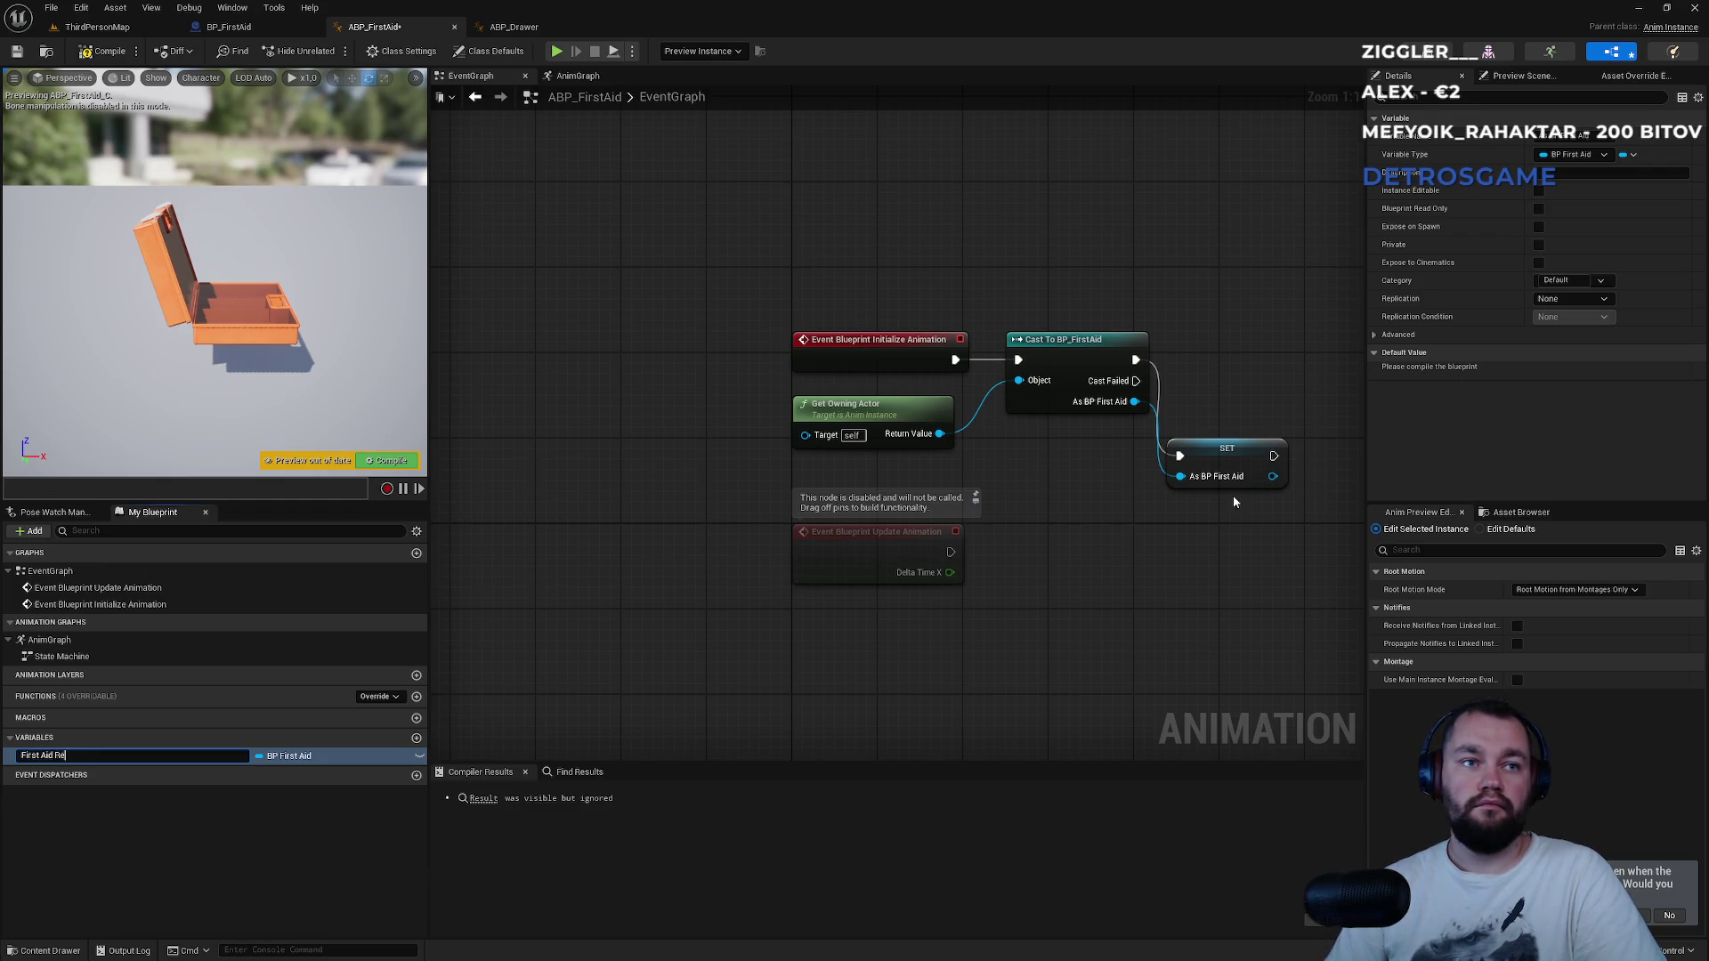
{"action": "type", "text": "f"}
{"action": "key", "text": "Return"}
{"action": "mouse_move", "coordinate": [1273, 477]}
{"action": "left_mouse_down"}
{"action": "mouse_move", "coordinate": [1203, 391]}
{"action": "mouse_move", "coordinate": [1213, 329]}
{"action": "mouse_move", "coordinate": [1215, 354]}
{"action": "left_mouse_up"}
{"action": "left_click", "coordinate": [1204, 392]}
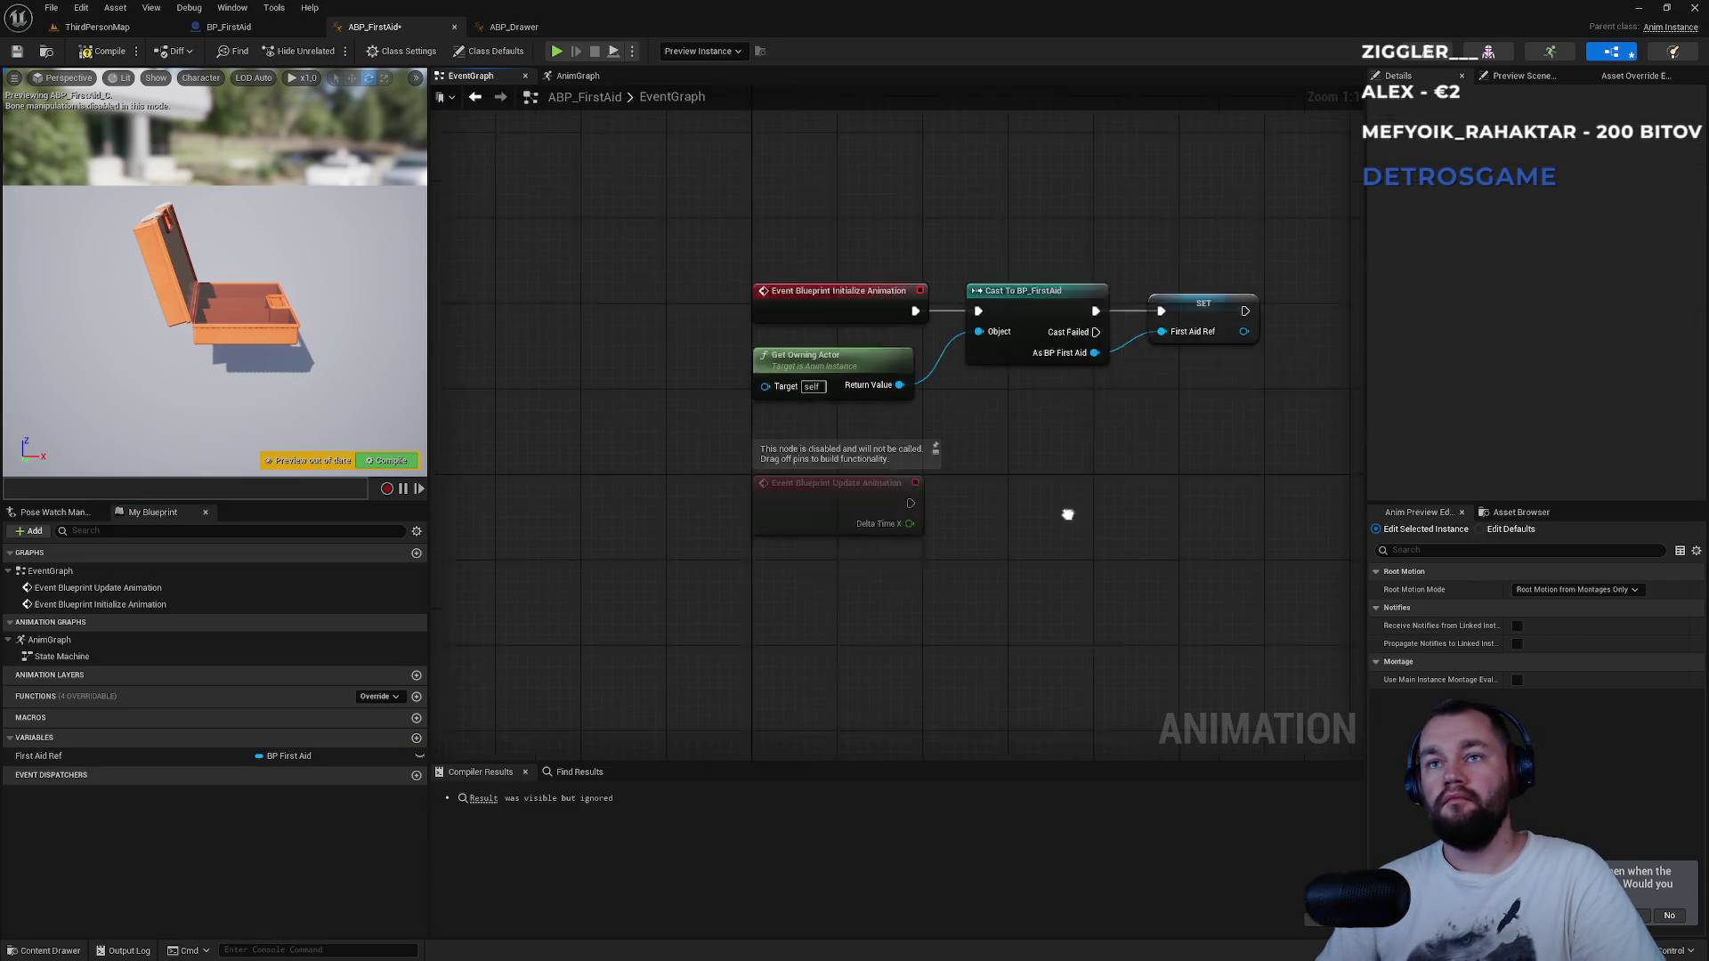
{"action": "left_click_drag", "start_coordinate": [1068, 514], "coordinate": [986, 422]}
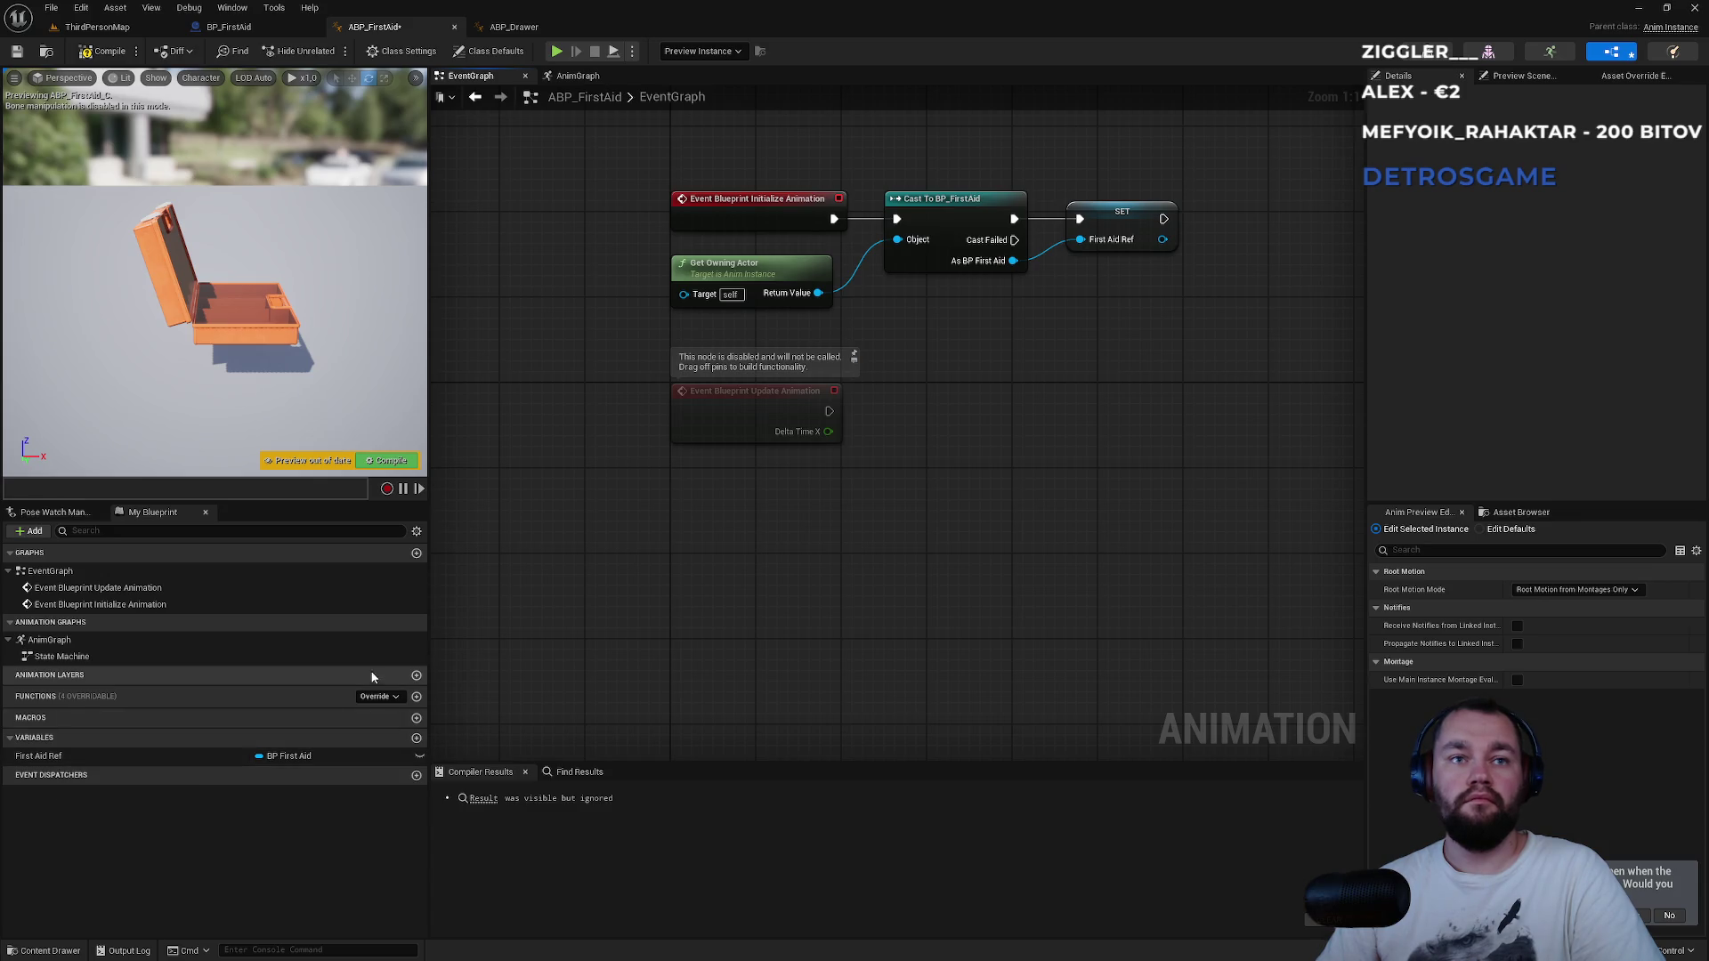
Add an IsOpened Boolean and place its setter and a First Aid Ref getter in the graph.
{"action": "left_click", "coordinate": [416, 738]}
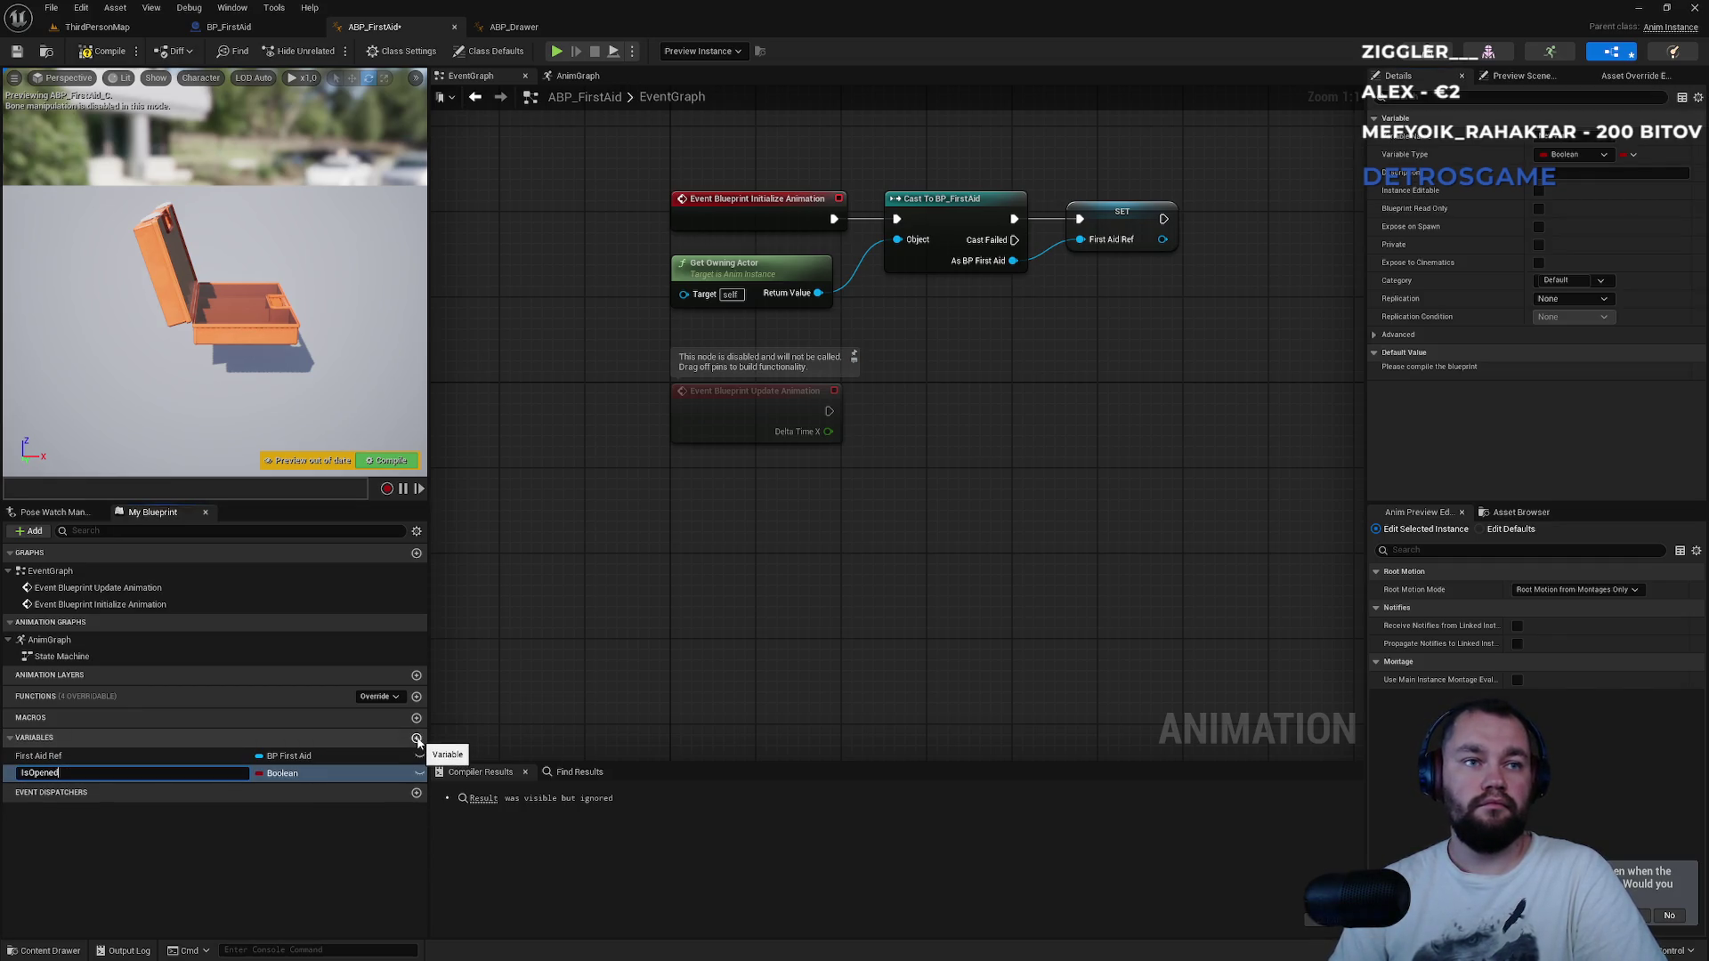
{"action": "key", "text": "Return"}
{"action": "mouse_move", "coordinate": [126, 774]}
{"action": "left_mouse_down"}
{"action": "mouse_move", "coordinate": [863, 504]}
{"action": "mouse_move", "coordinate": [971, 429]}
{"action": "left_mouse_up"}
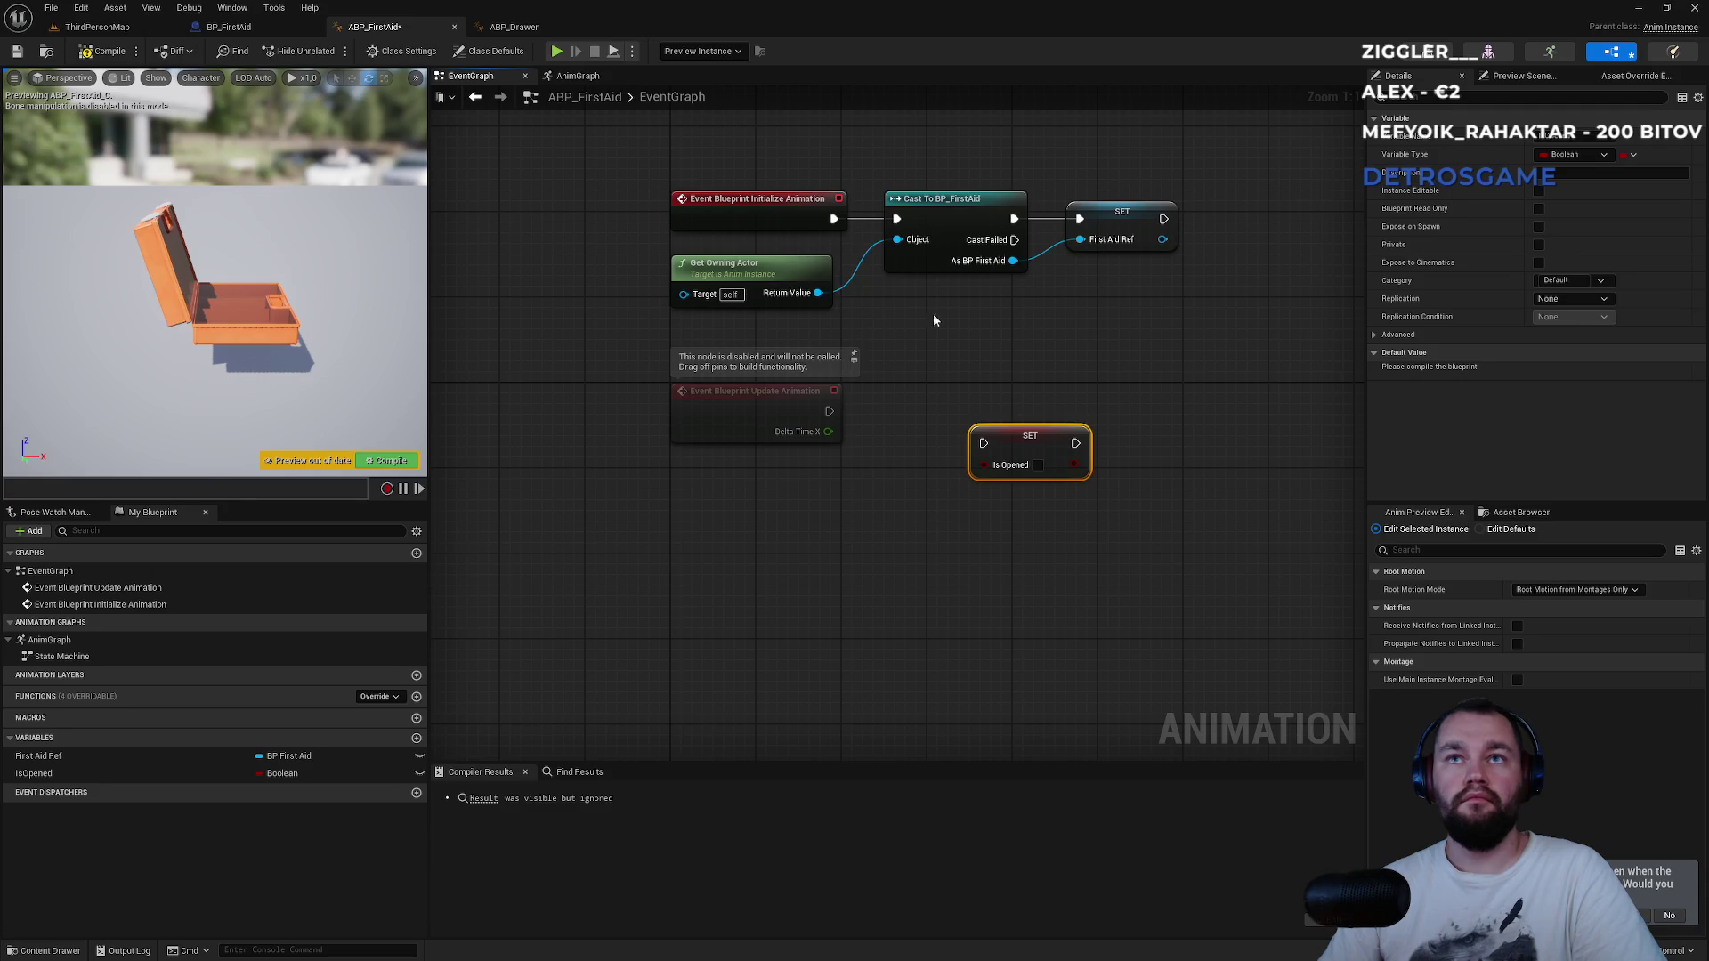
{"action": "left_click_drag", "start_coordinate": [59, 755], "coordinate": [837, 526]}
Test-wire an Is Opened getter into the setter, then delete it and go to ABP_Drawer.
{"action": "type", "text": "is opene"}
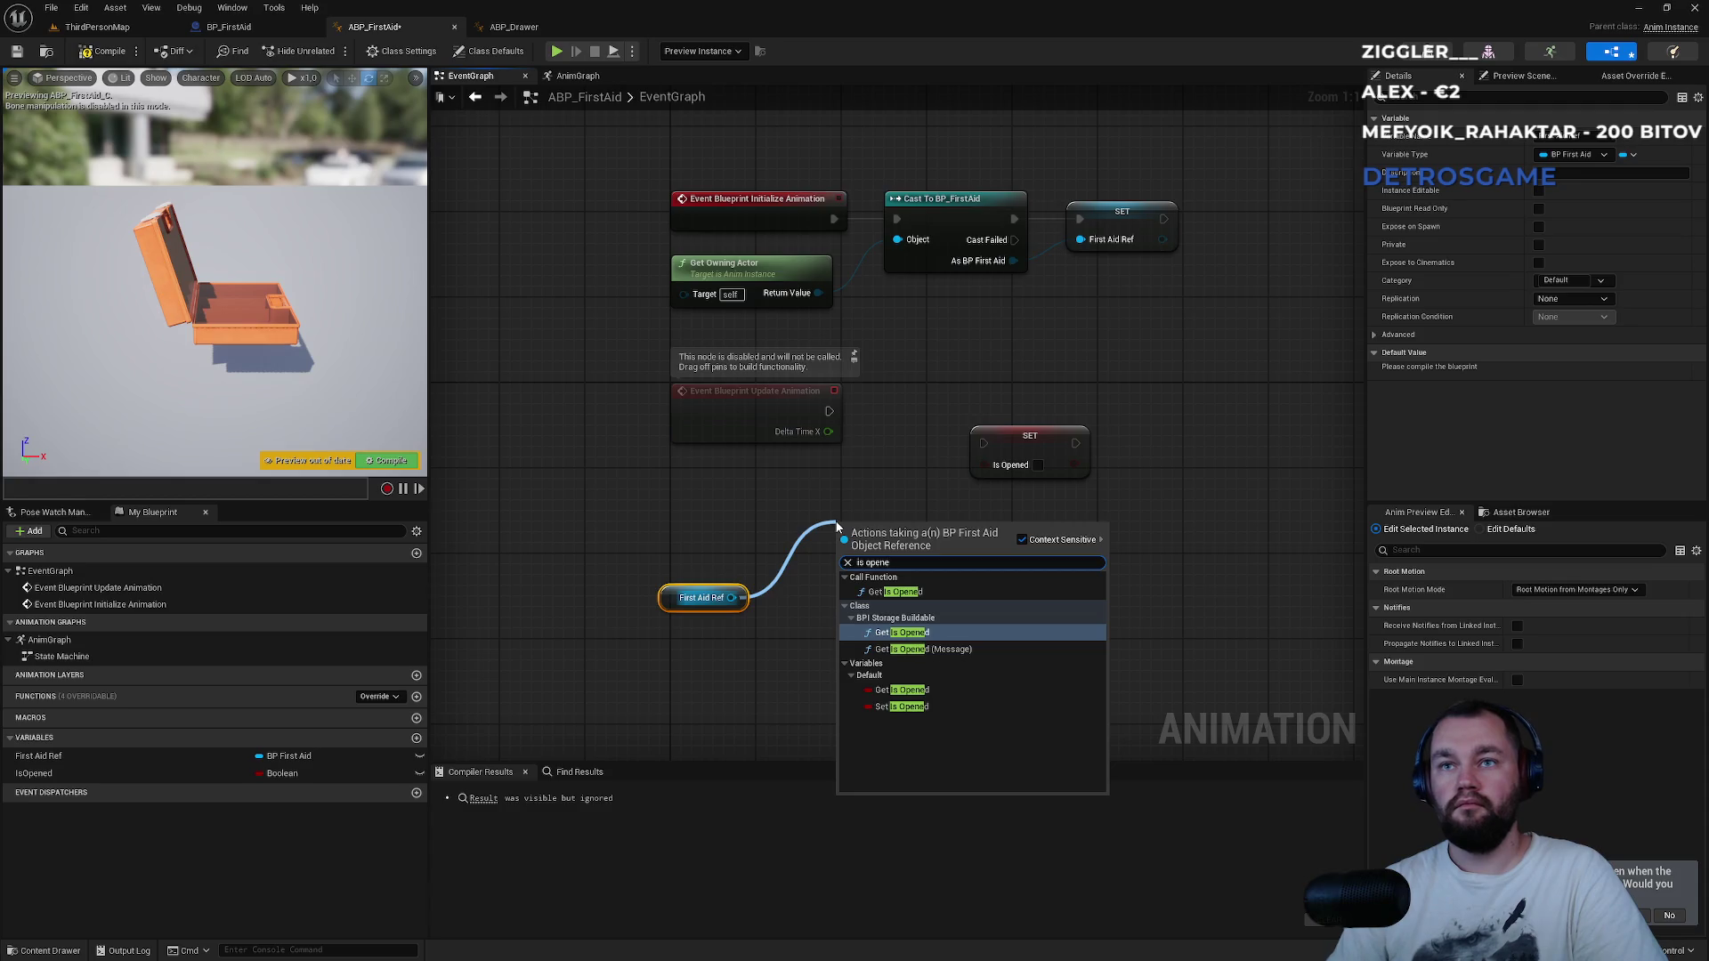
{"action": "key", "text": "Down"}
{"action": "key", "text": "Down"}
{"action": "key", "text": "Down"}
{"action": "key", "text": "Up"}
{"action": "key", "text": "Return"}
{"action": "left_click_drag", "start_coordinate": [947, 533], "coordinate": [989, 463]}
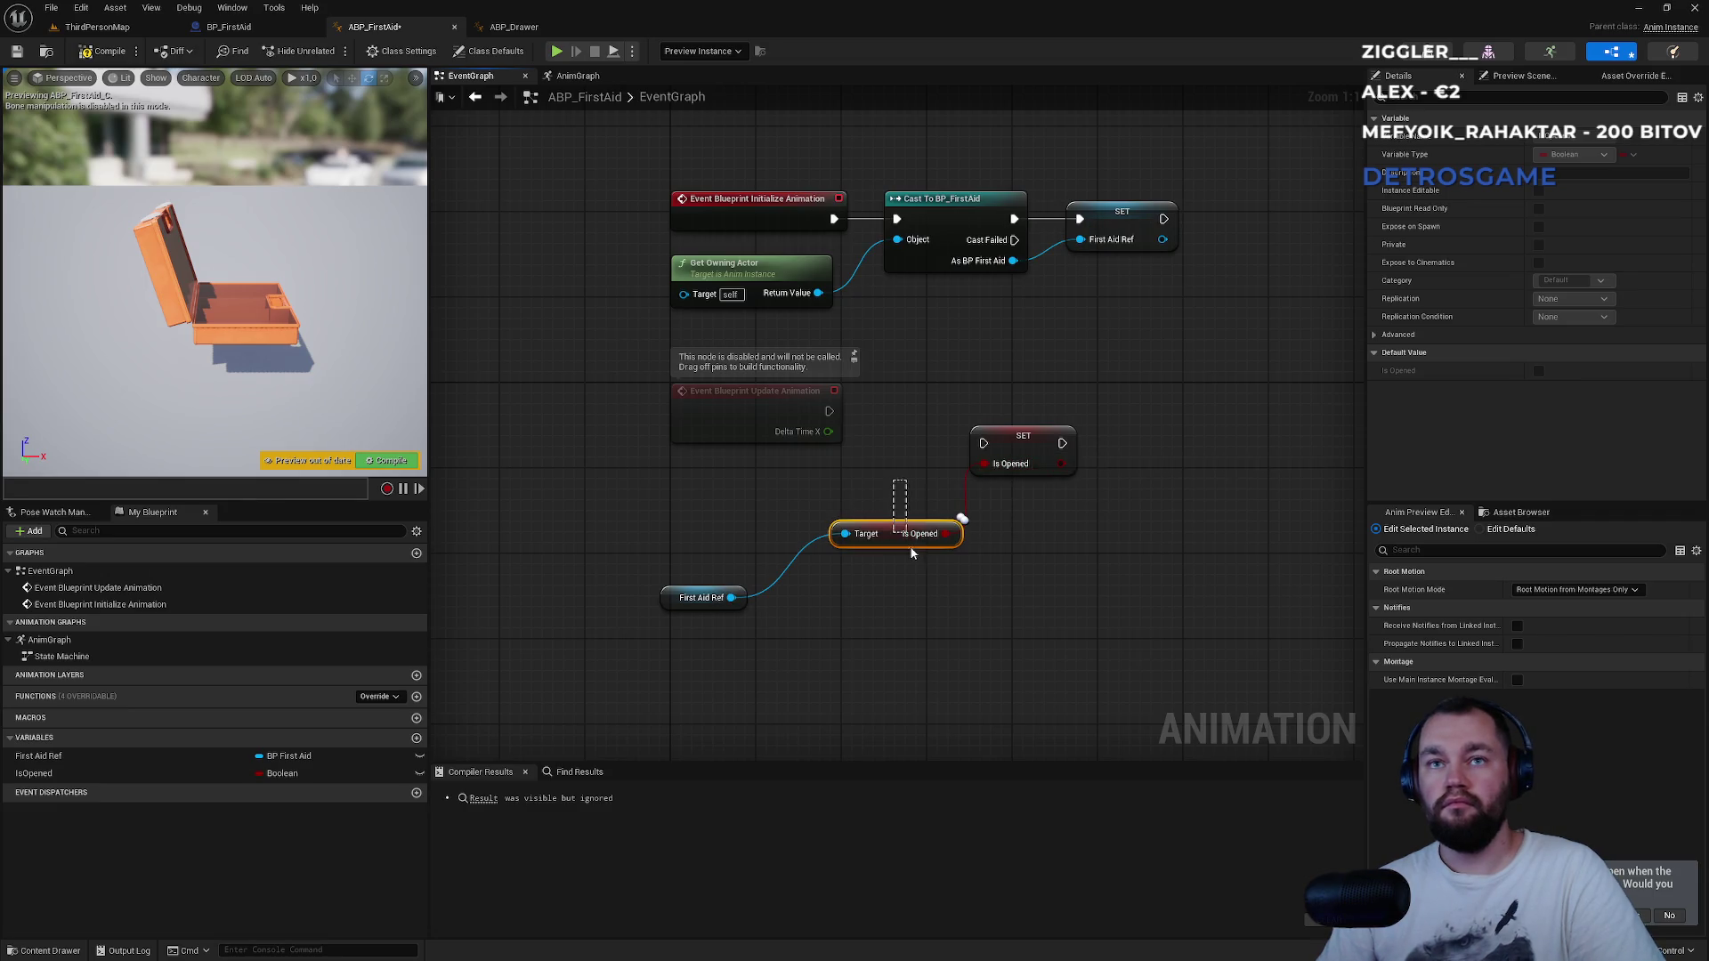
{"action": "key", "text": "Delete"}
{"action": "left_click_drag", "start_coordinate": [732, 597], "coordinate": [794, 564]}
{"action": "left_click", "coordinate": [532, 28]}
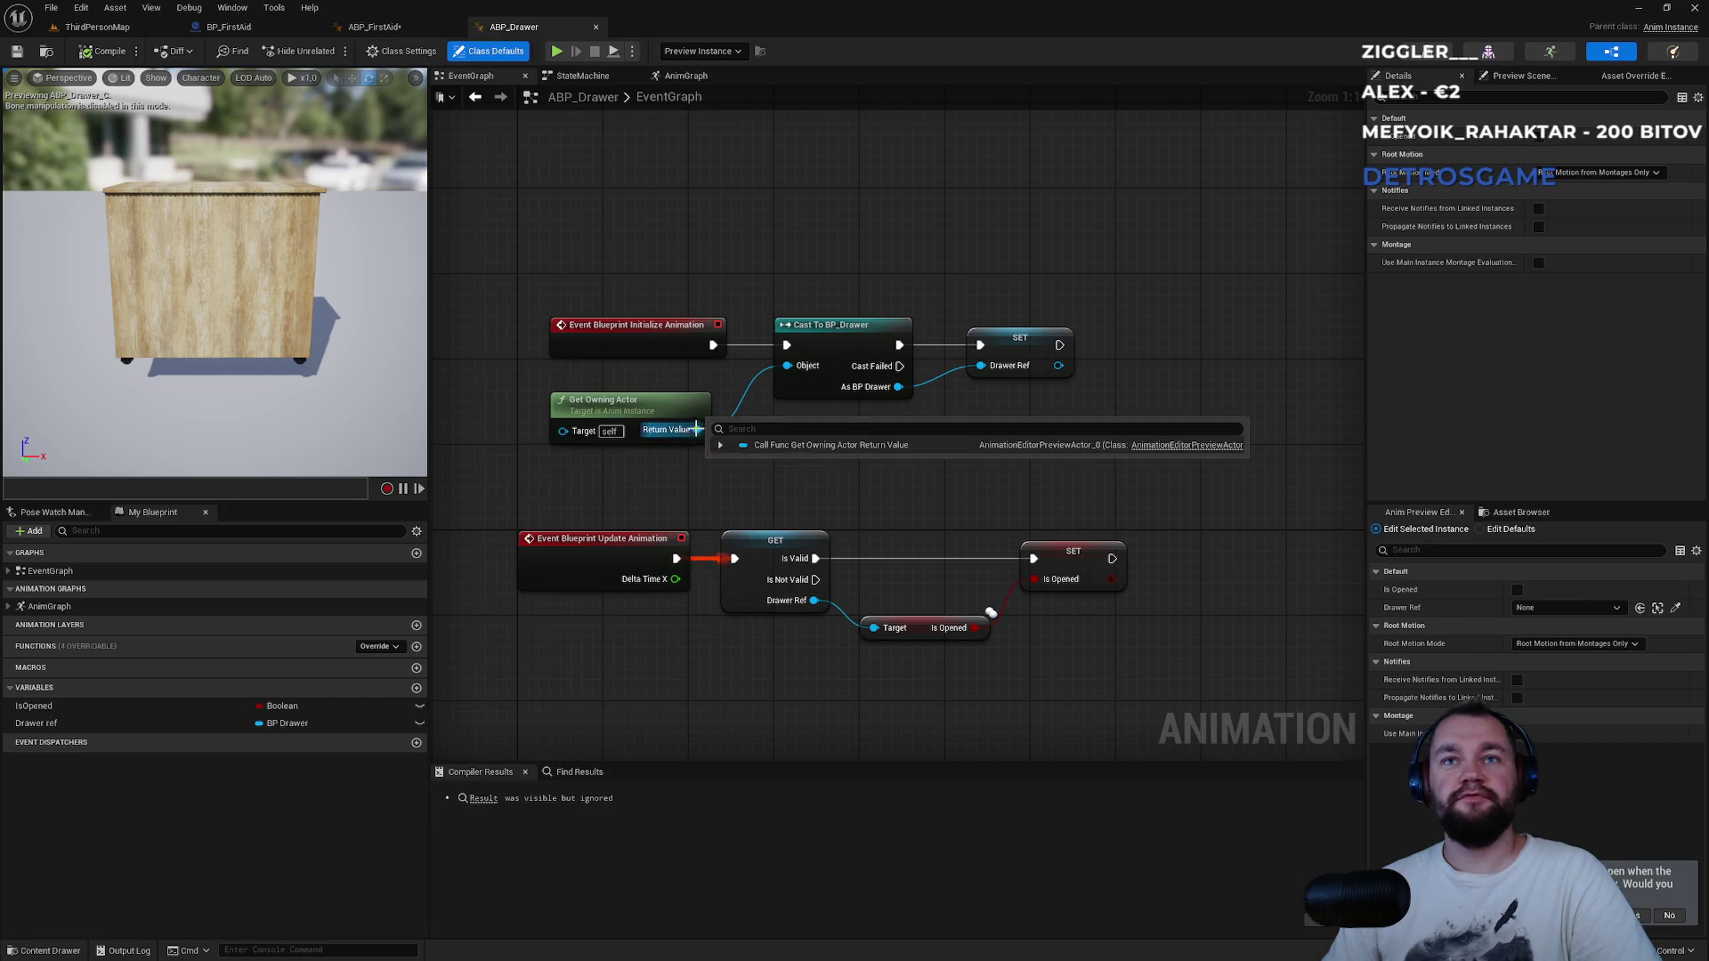
Browse BPI storage interface actions from ABP_Drawer's owning-actor return value without adding any.
{"action": "mouse_move", "coordinate": [698, 431]}
{"action": "left_mouse_down"}
{"action": "mouse_move", "coordinate": [763, 473]}
{"action": "mouse_move", "coordinate": [813, 478]}
{"action": "left_mouse_up"}
{"action": "type", "text": "bpi"}
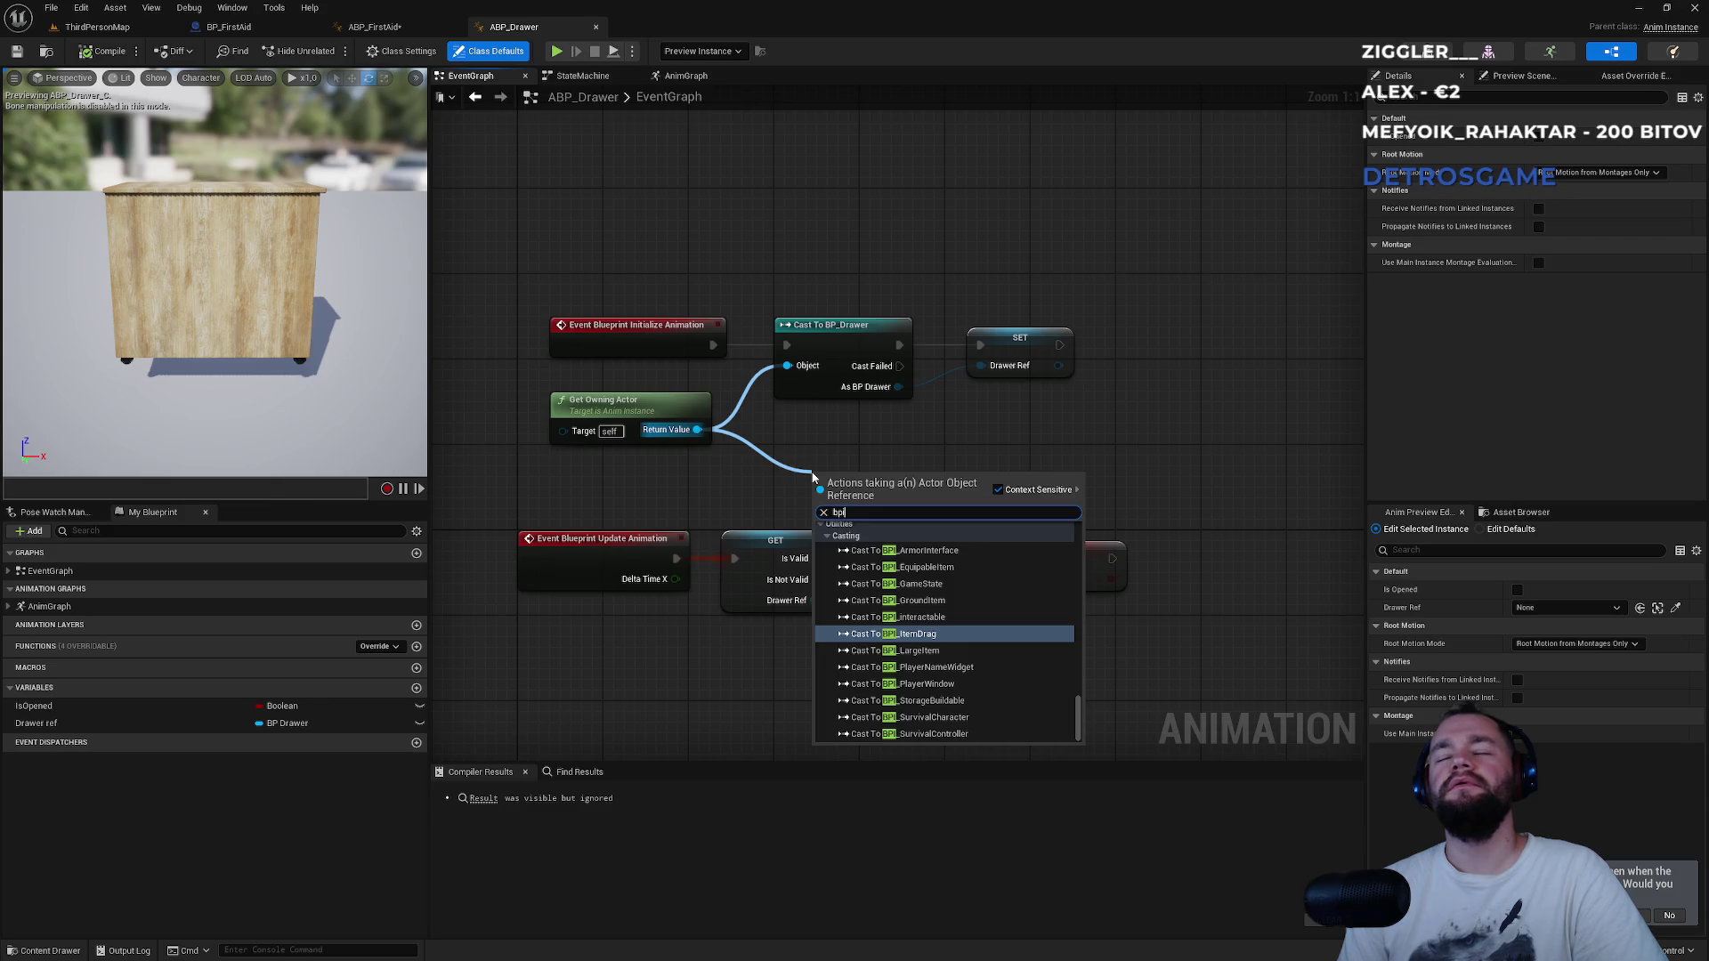
{"action": "type", "text": "storage"}
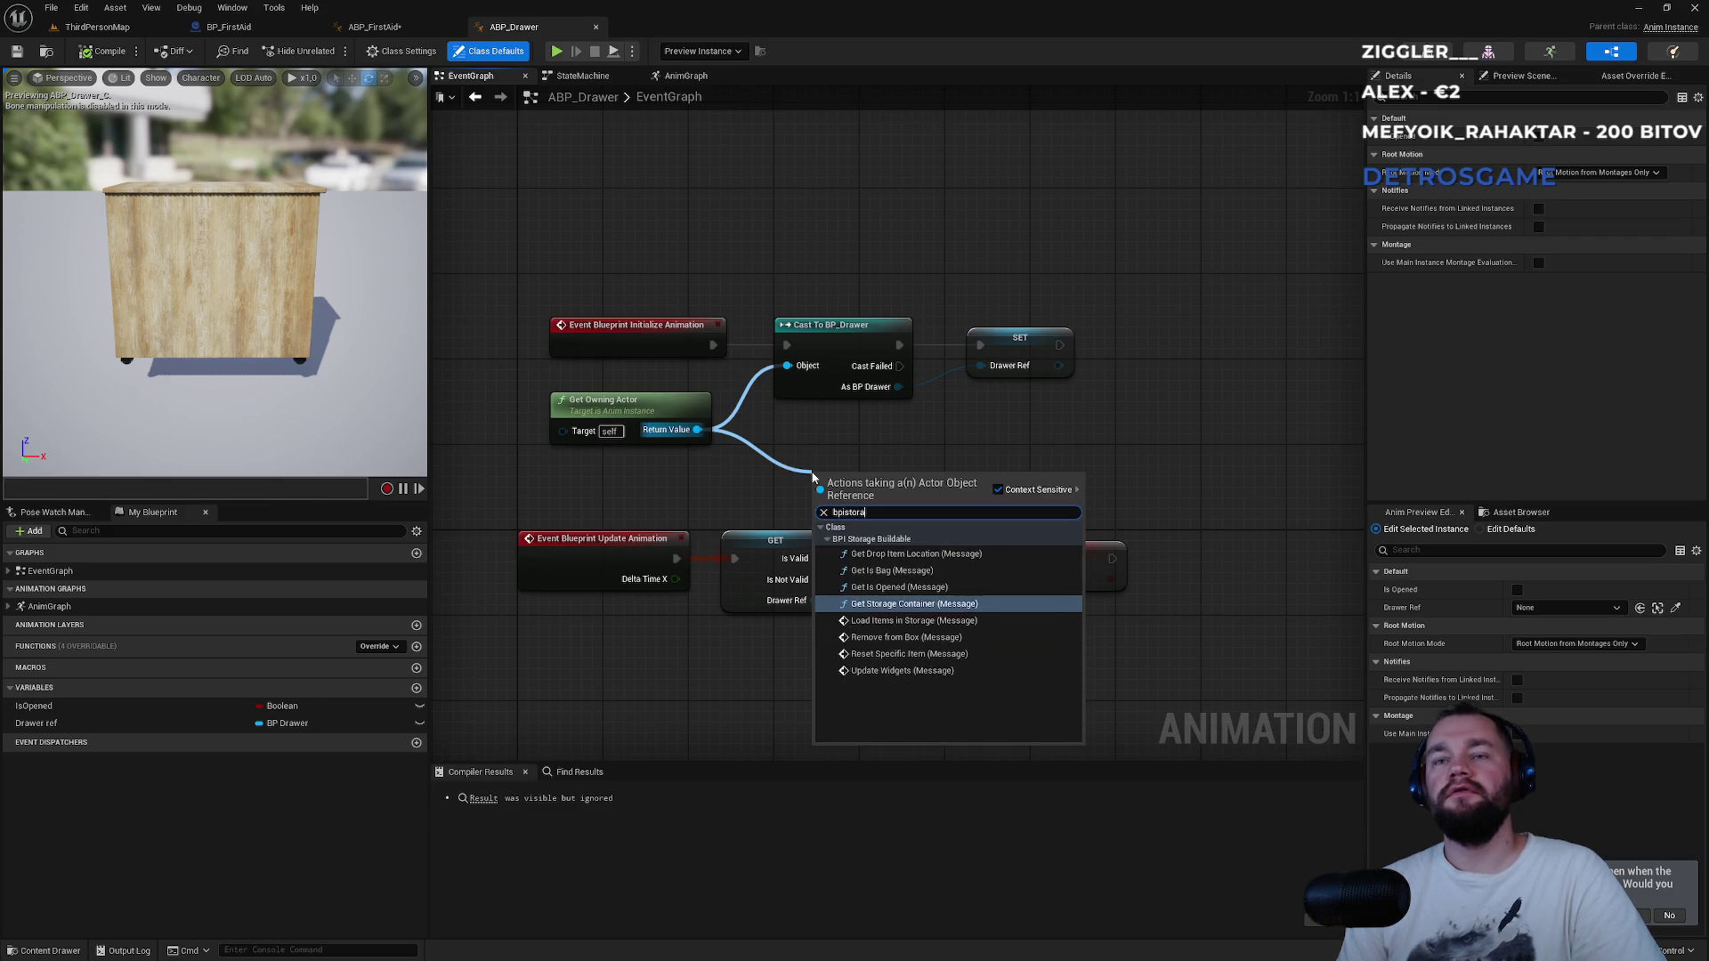
{"action": "key", "text": "Down"}
{"action": "key", "text": "Down"}
{"action": "key", "text": "Up"}
{"action": "key", "text": "Up"}
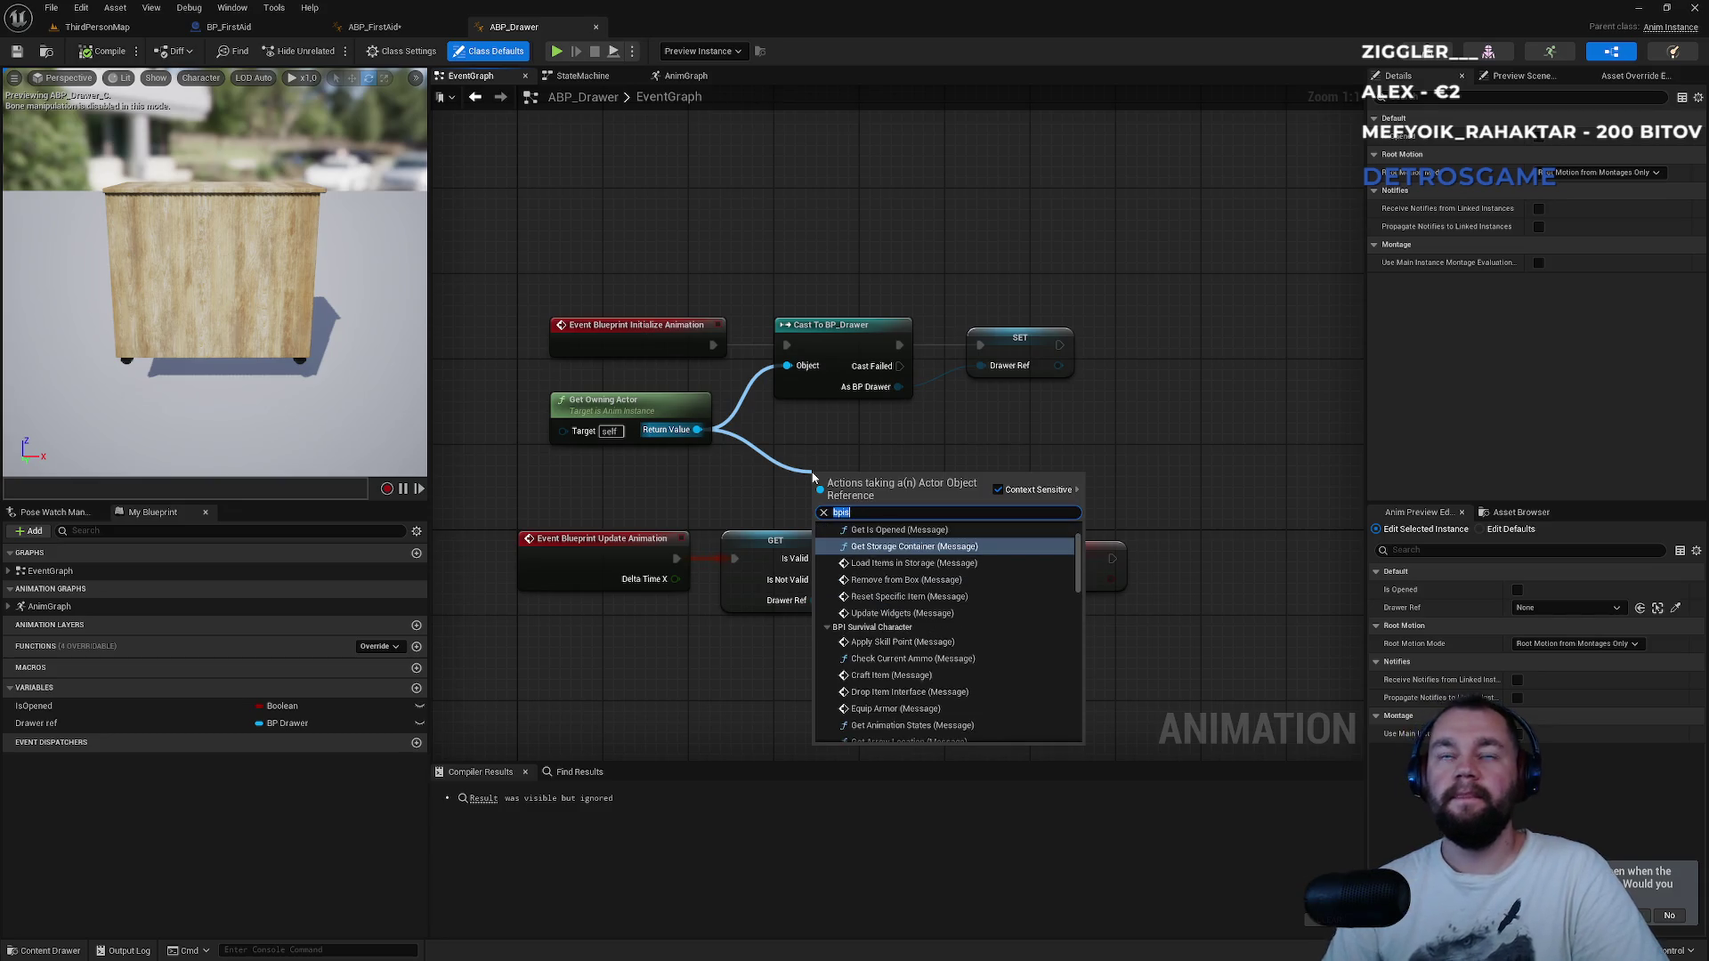
{"action": "key", "text": "Escape"}
Open BP_StorageContainerMaster for reference, then return to ABP_Drawer's owning-actor actions.
{"action": "left_click", "coordinate": [100, 28]}
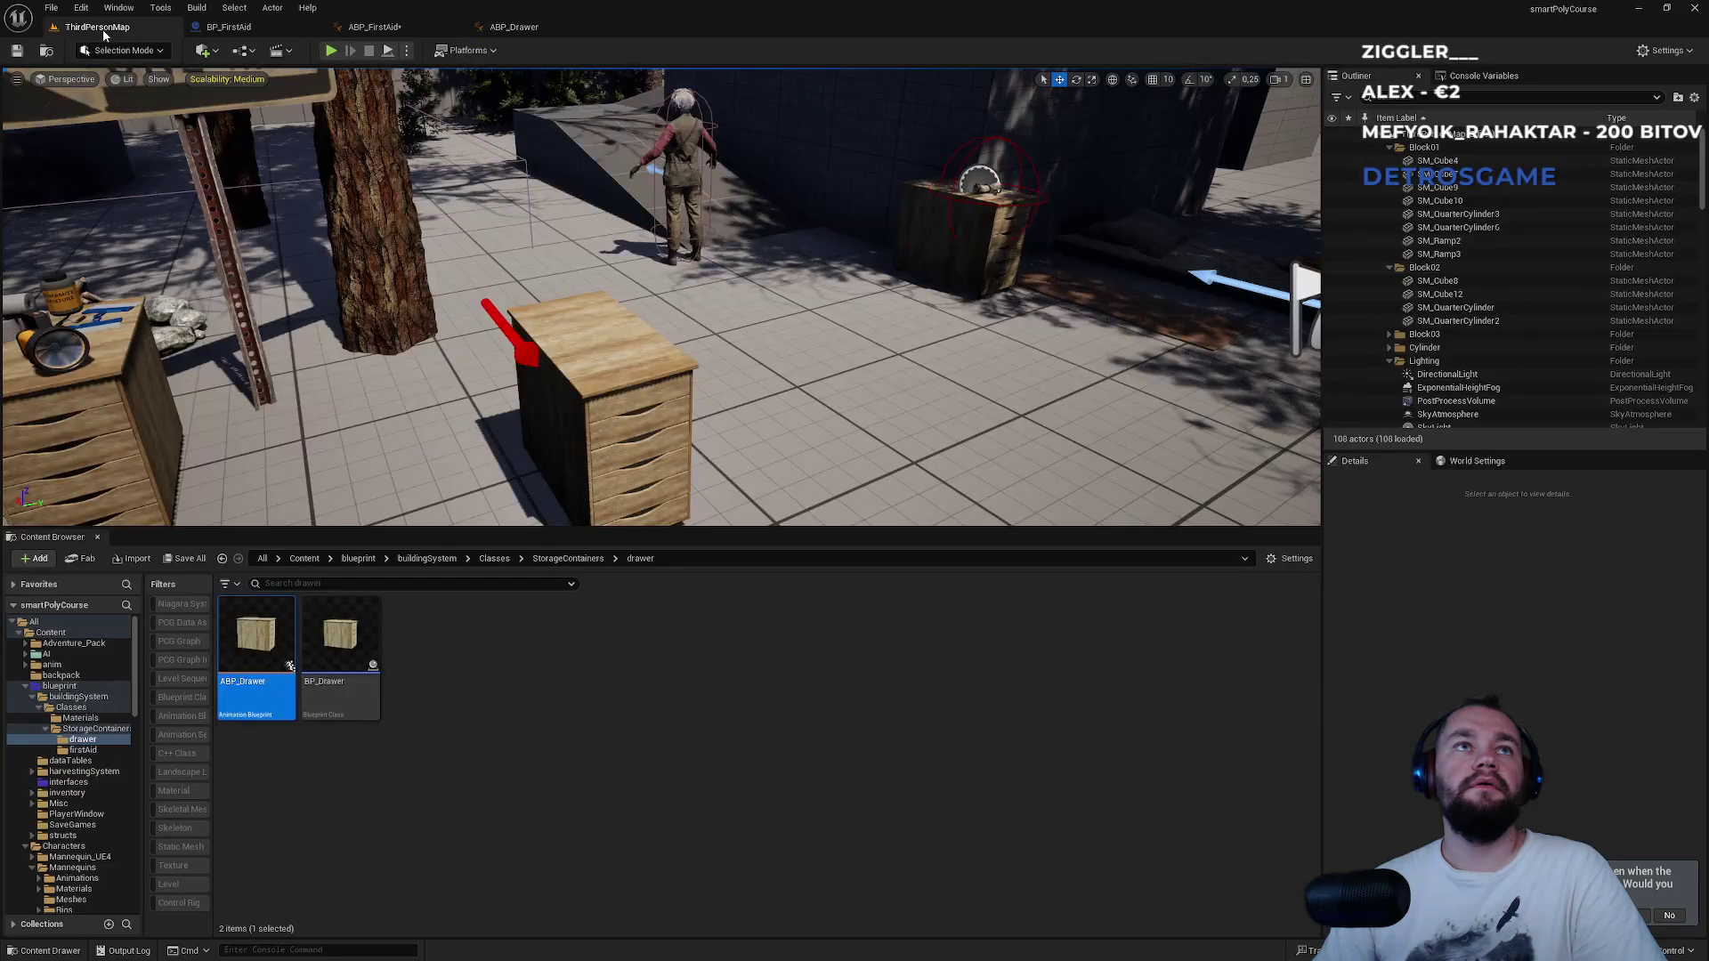
{"action": "left_click", "coordinate": [458, 662]}
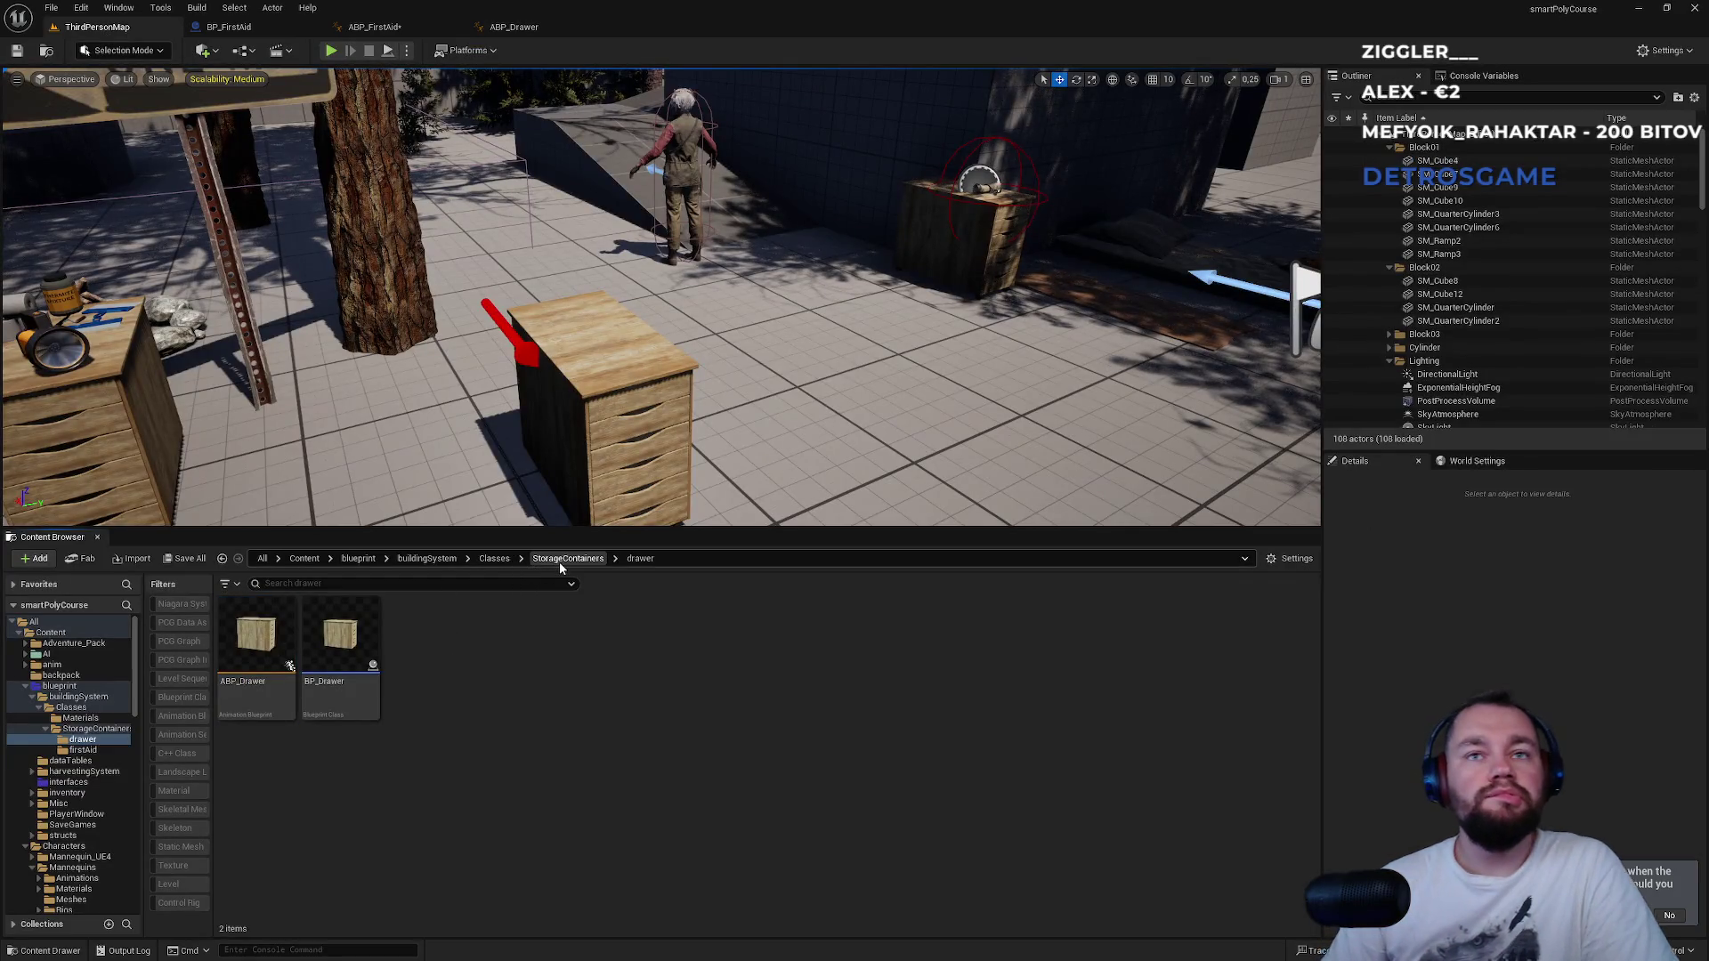
{"action": "left_click", "coordinate": [552, 563]}
{"action": "left_click", "coordinate": [530, 709]}
{"action": "double_click", "coordinate": [531, 711]}
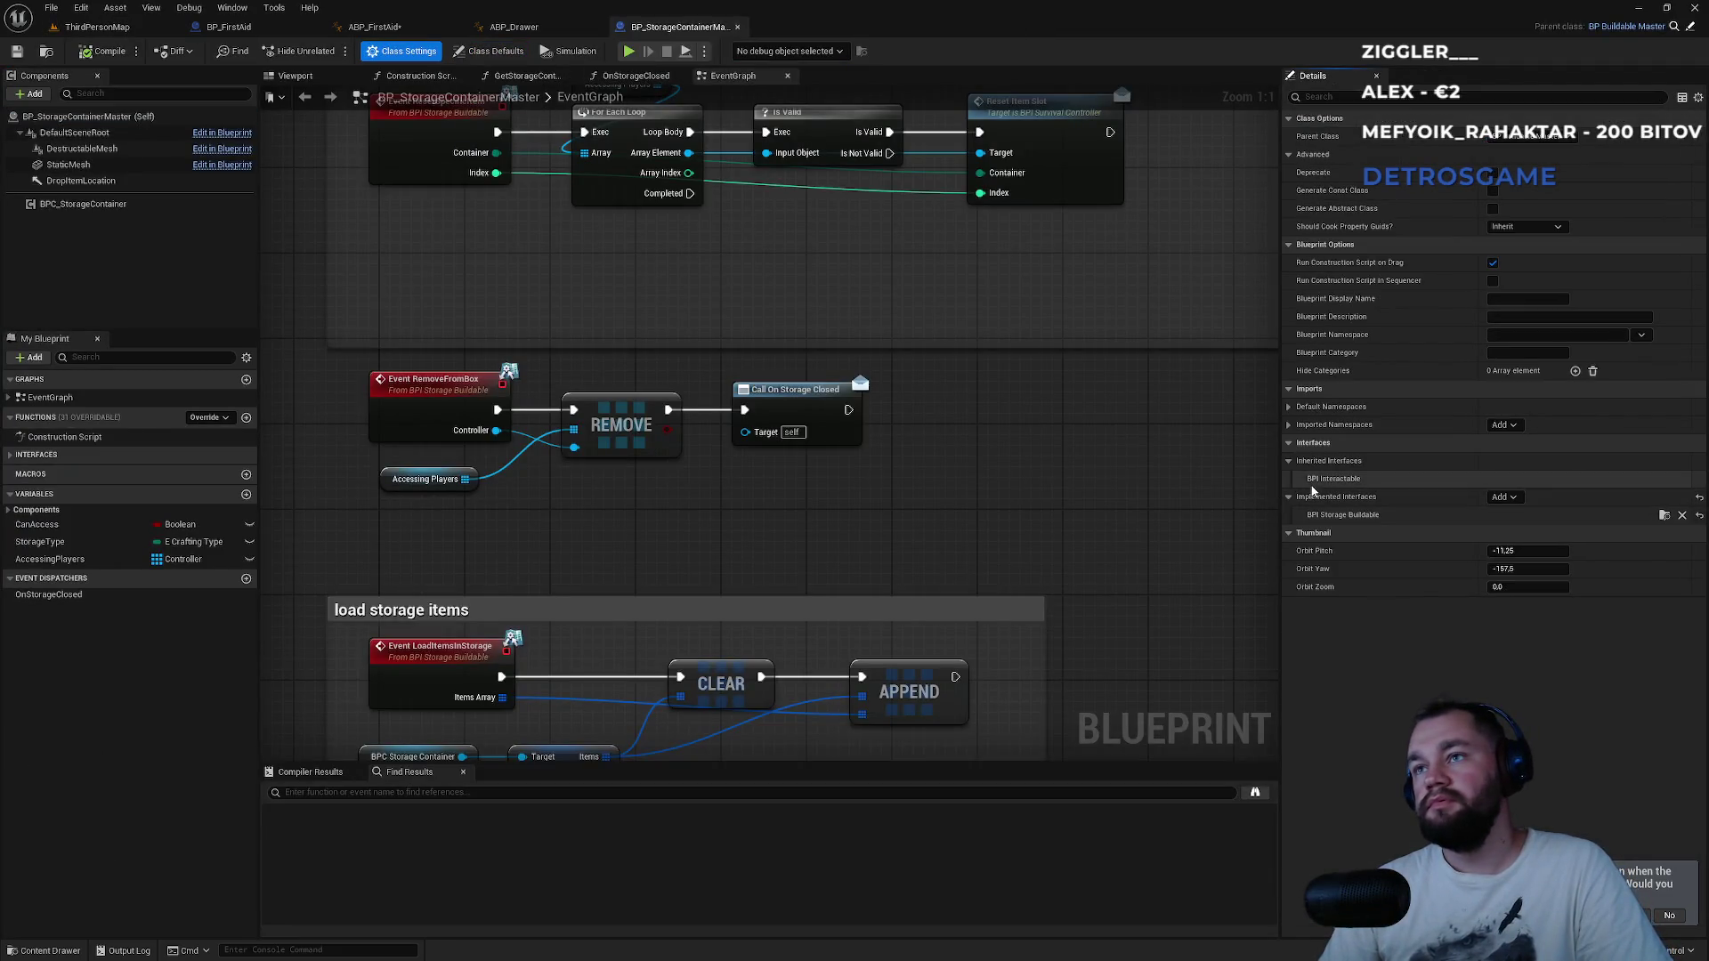
{"action": "left_click", "coordinate": [531, 28]}
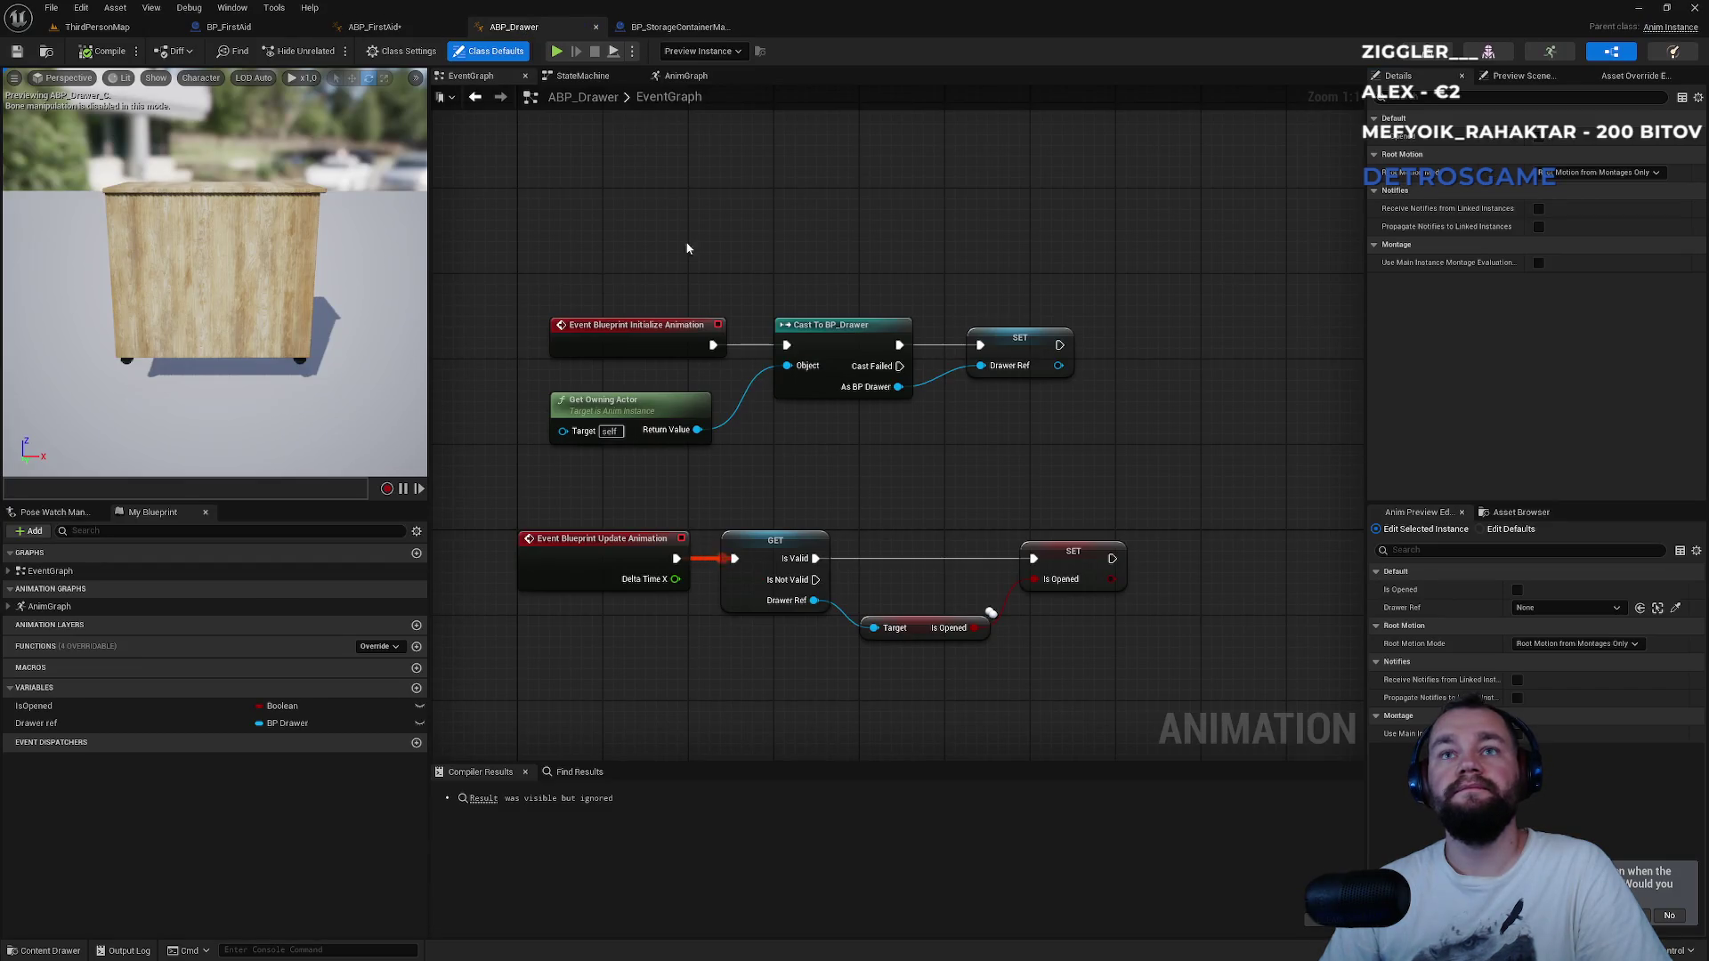
{"action": "left_click", "coordinate": [378, 27]}
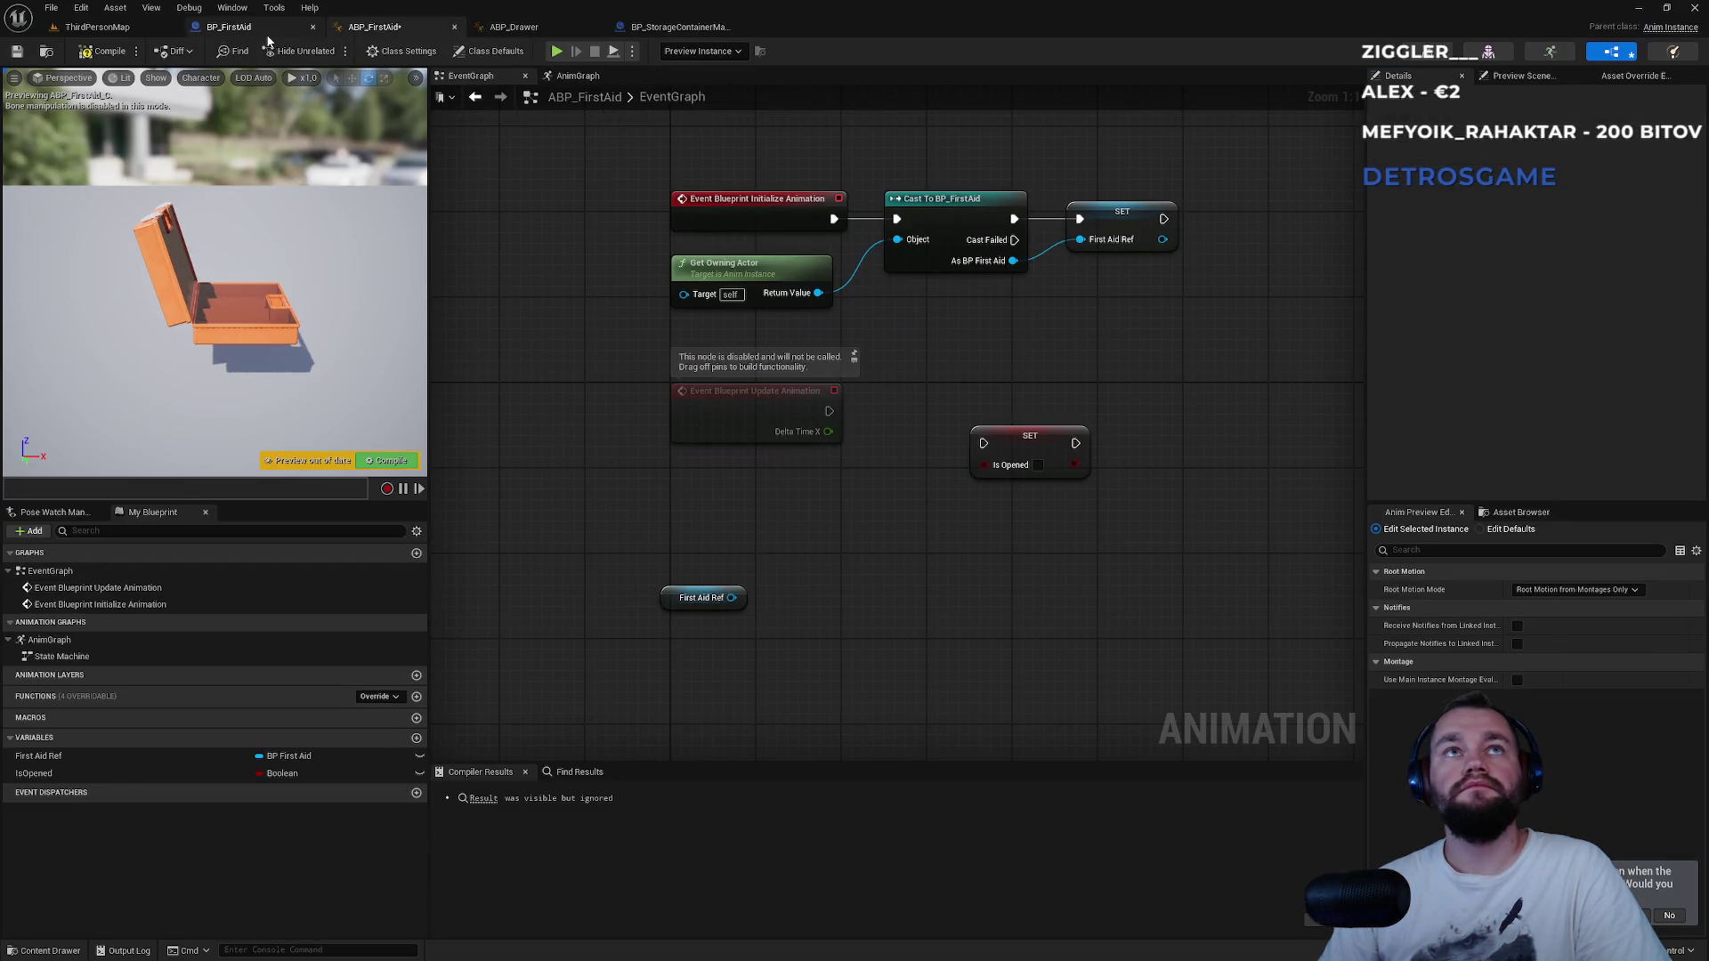
{"action": "left_click", "coordinate": [515, 27]}
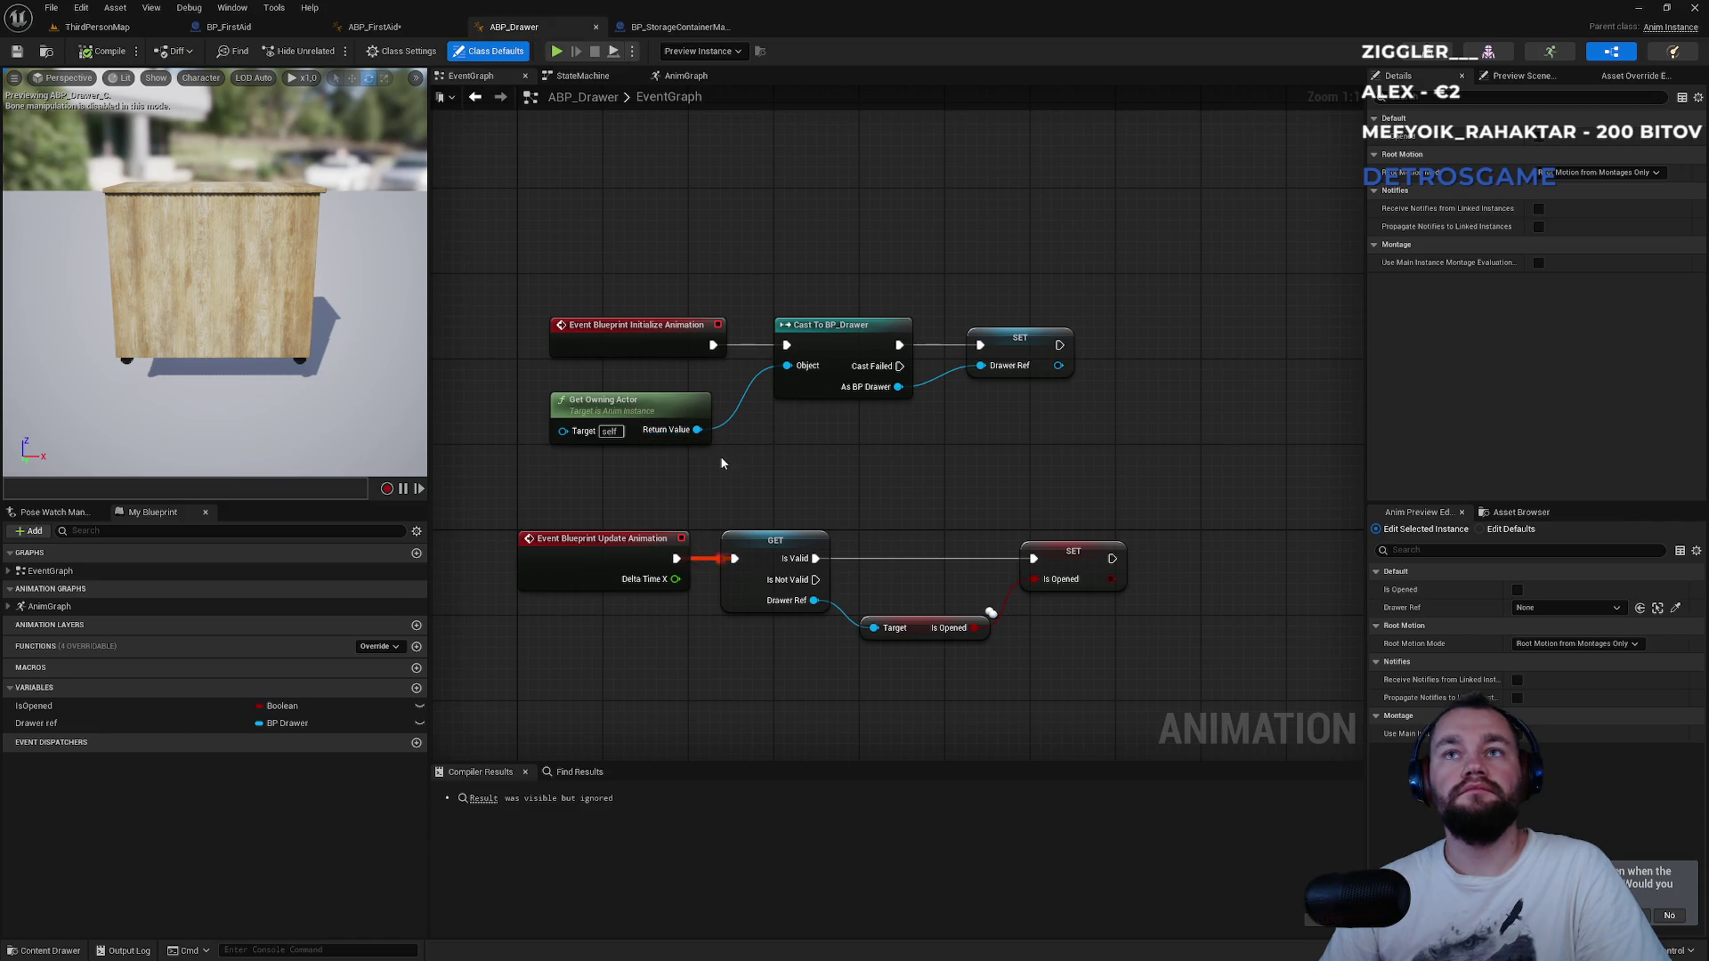
{"action": "left_click_drag", "start_coordinate": [697, 429], "coordinate": [846, 482]}
Add a Cast To BPI_StorageBuildable node and promote its output to a Drawer Reff variable.
{"action": "type", "text": "storage"}
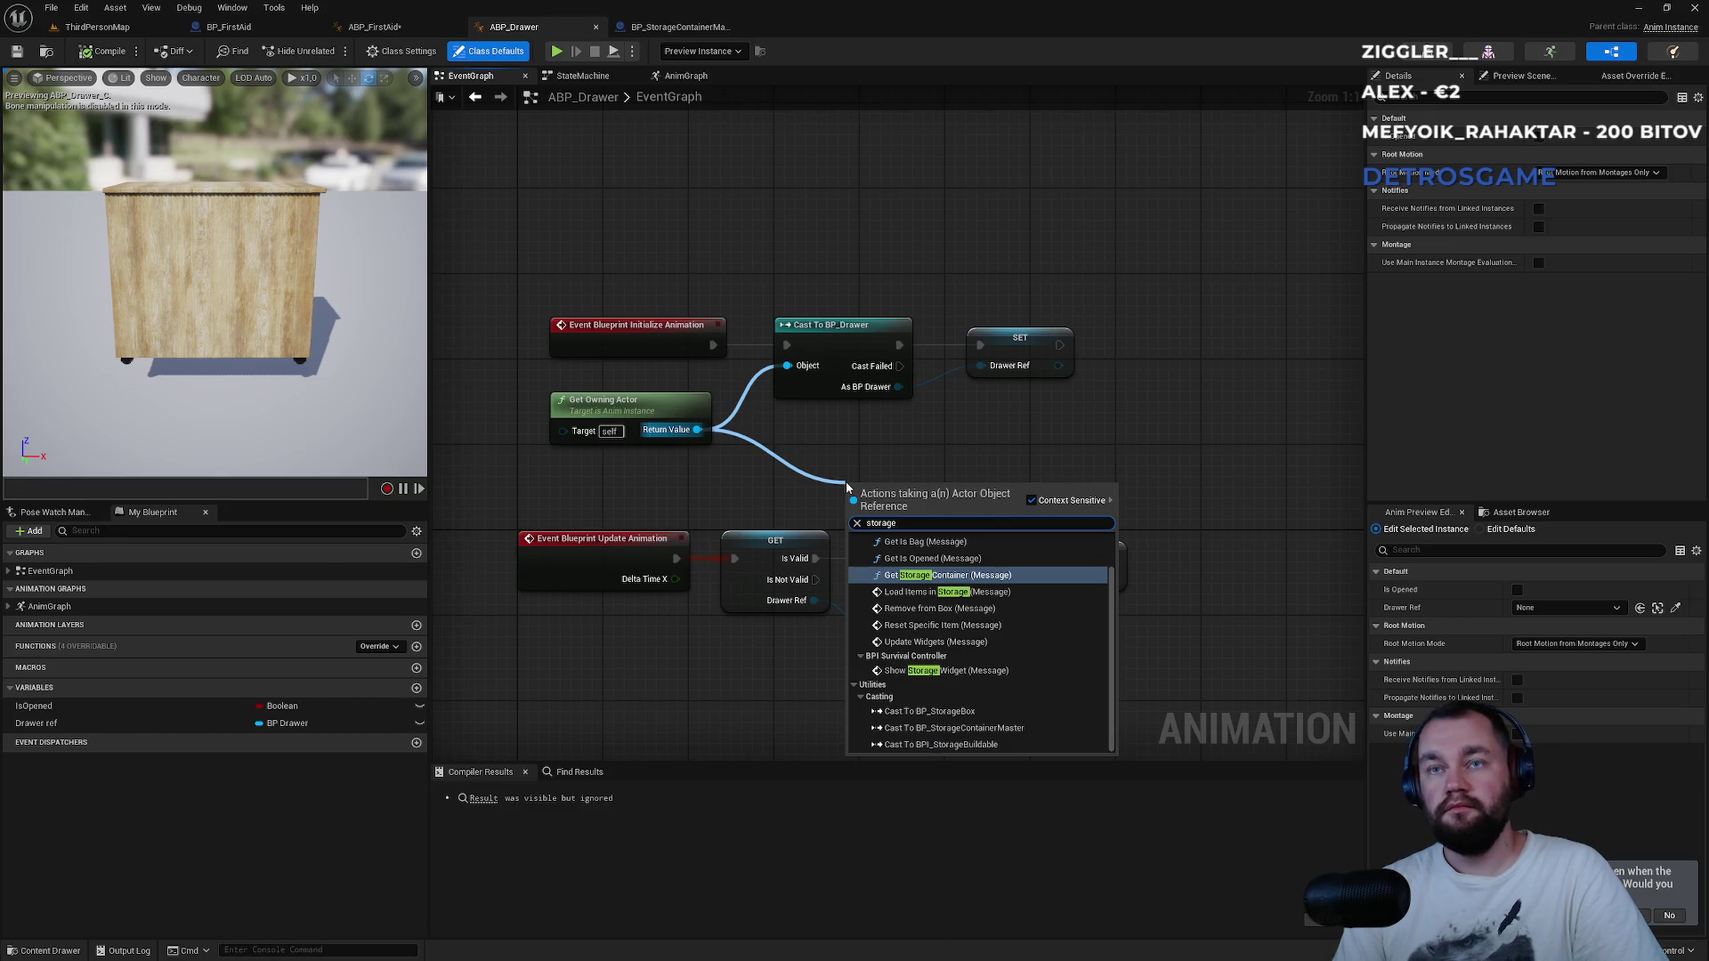
{"action": "key", "text": "ctrl+a"}
{"action": "type", "text": "cast to st"}
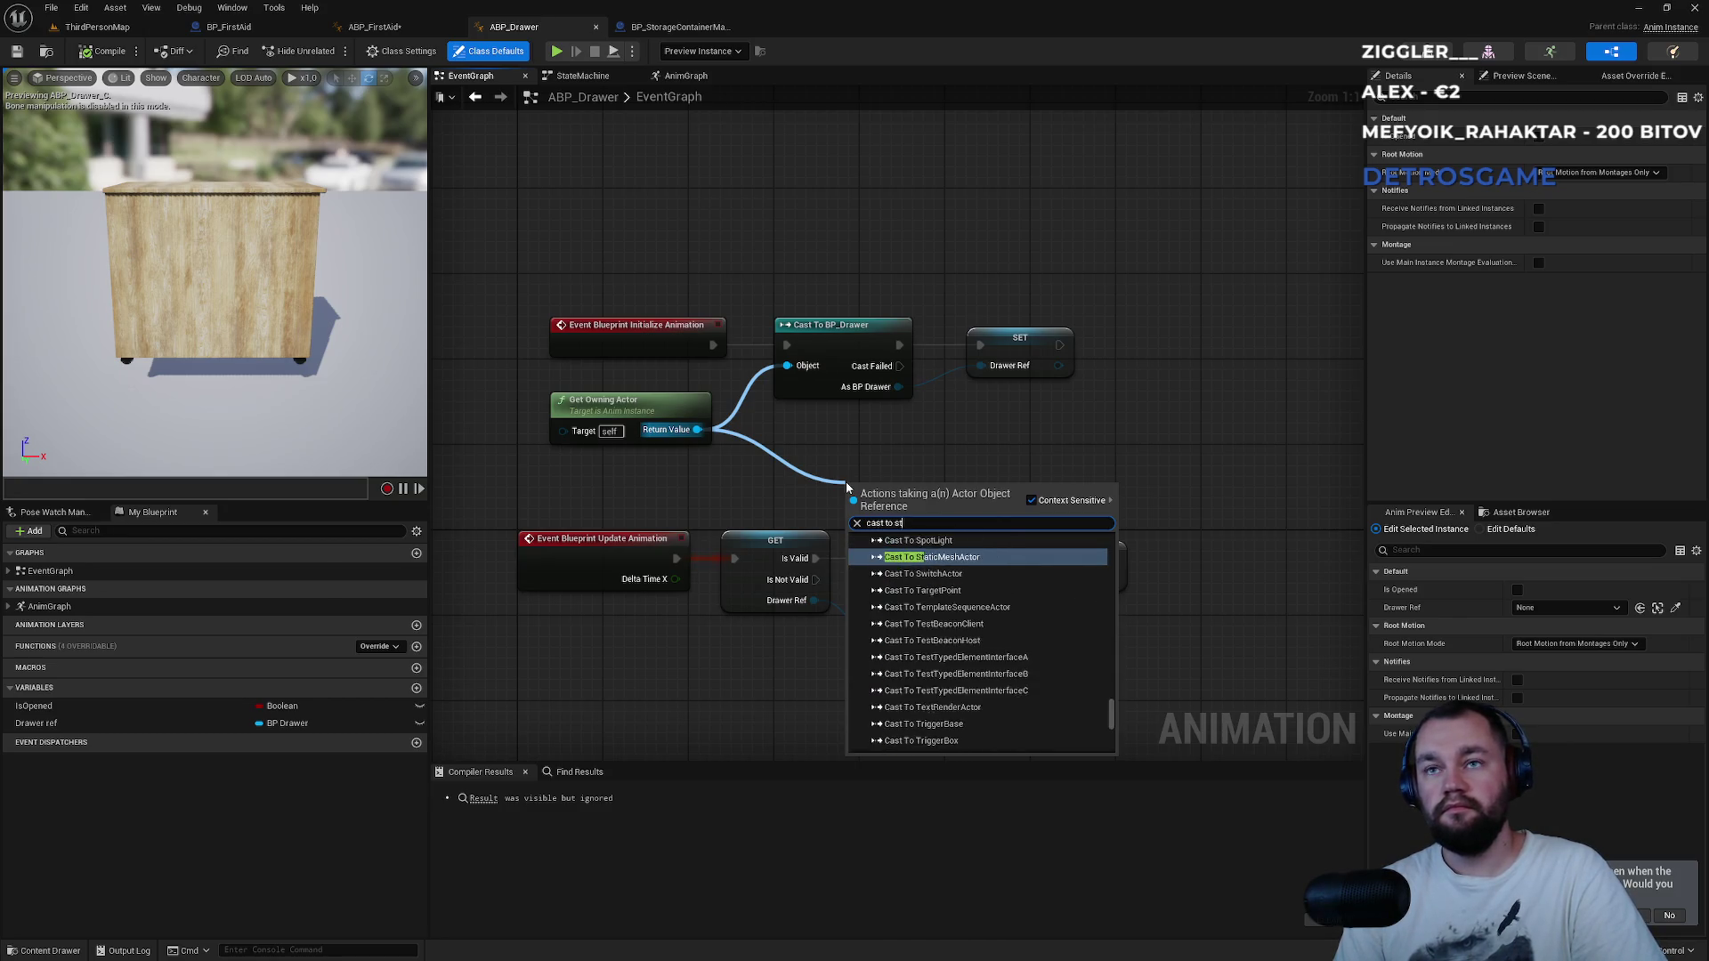
{"action": "type", "text": "ora"}
{"action": "key", "text": "Down"}
{"action": "key", "text": "Down"}
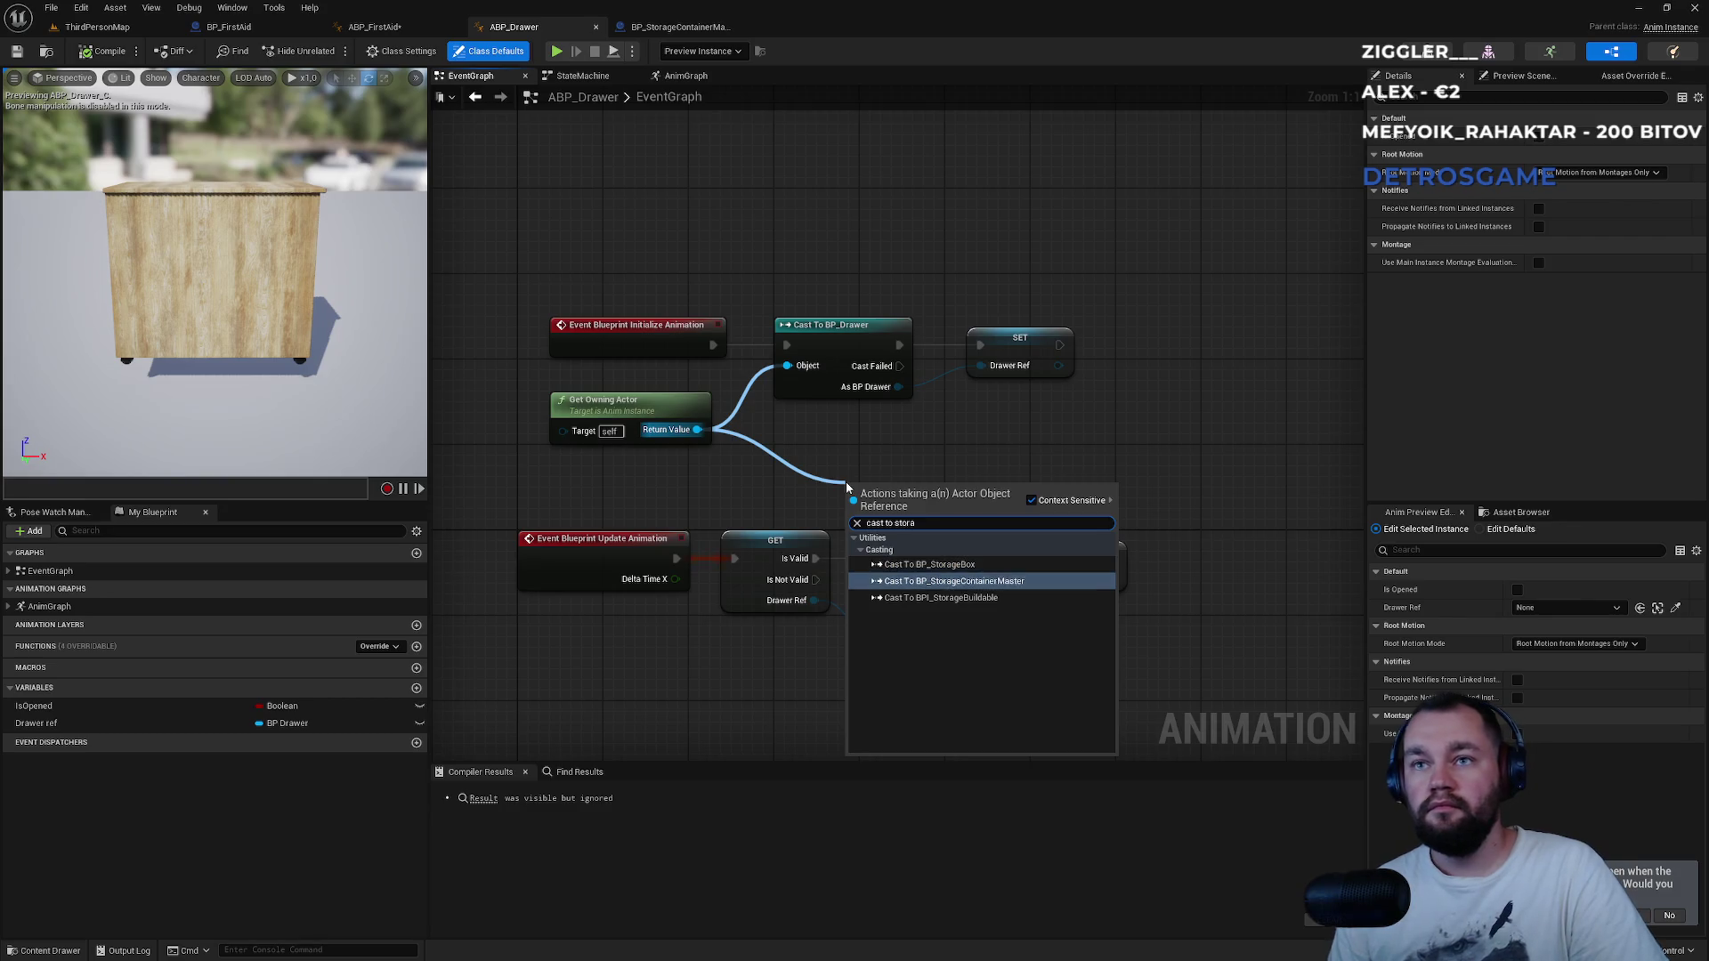
{"action": "key", "text": "Return"}
{"action": "left_click_drag", "start_coordinate": [845, 484], "coordinate": [793, 429]}
{"action": "mouse_move", "coordinate": [950, 493]}
{"action": "left_mouse_down"}
{"action": "mouse_move", "coordinate": [1023, 481]}
{"action": "mouse_move", "coordinate": [998, 360]}
{"action": "mouse_move", "coordinate": [1022, 488]}
{"action": "left_mouse_up"}
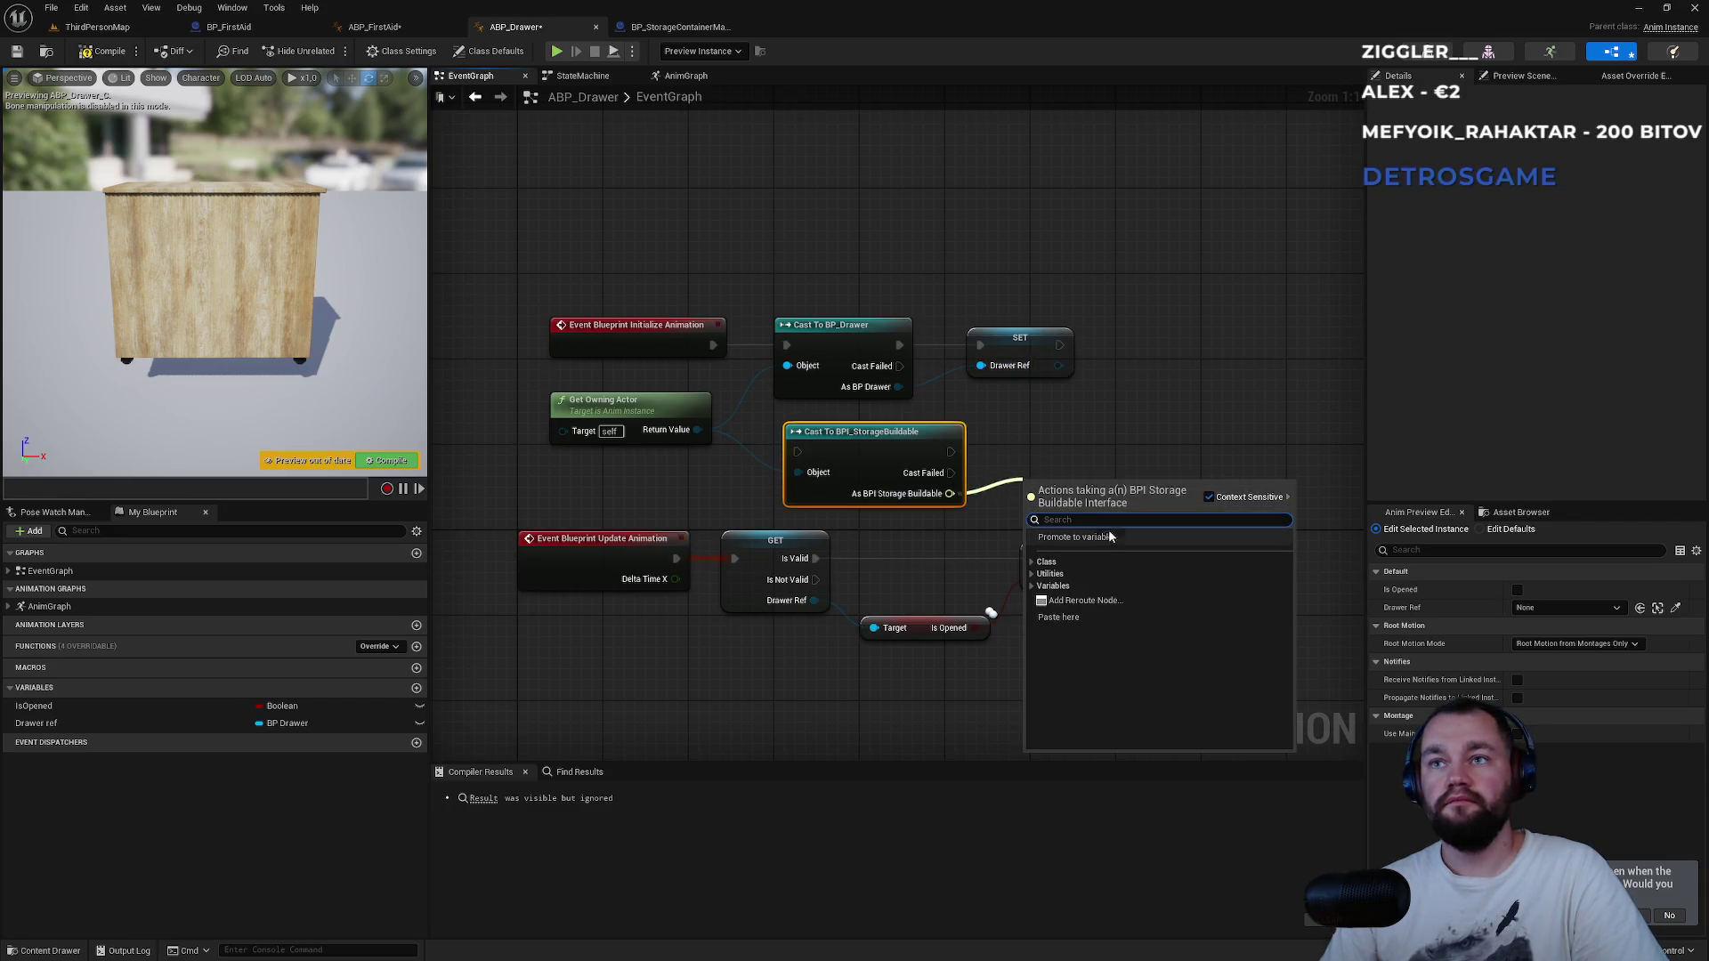
{"action": "left_click", "coordinate": [1113, 537]}
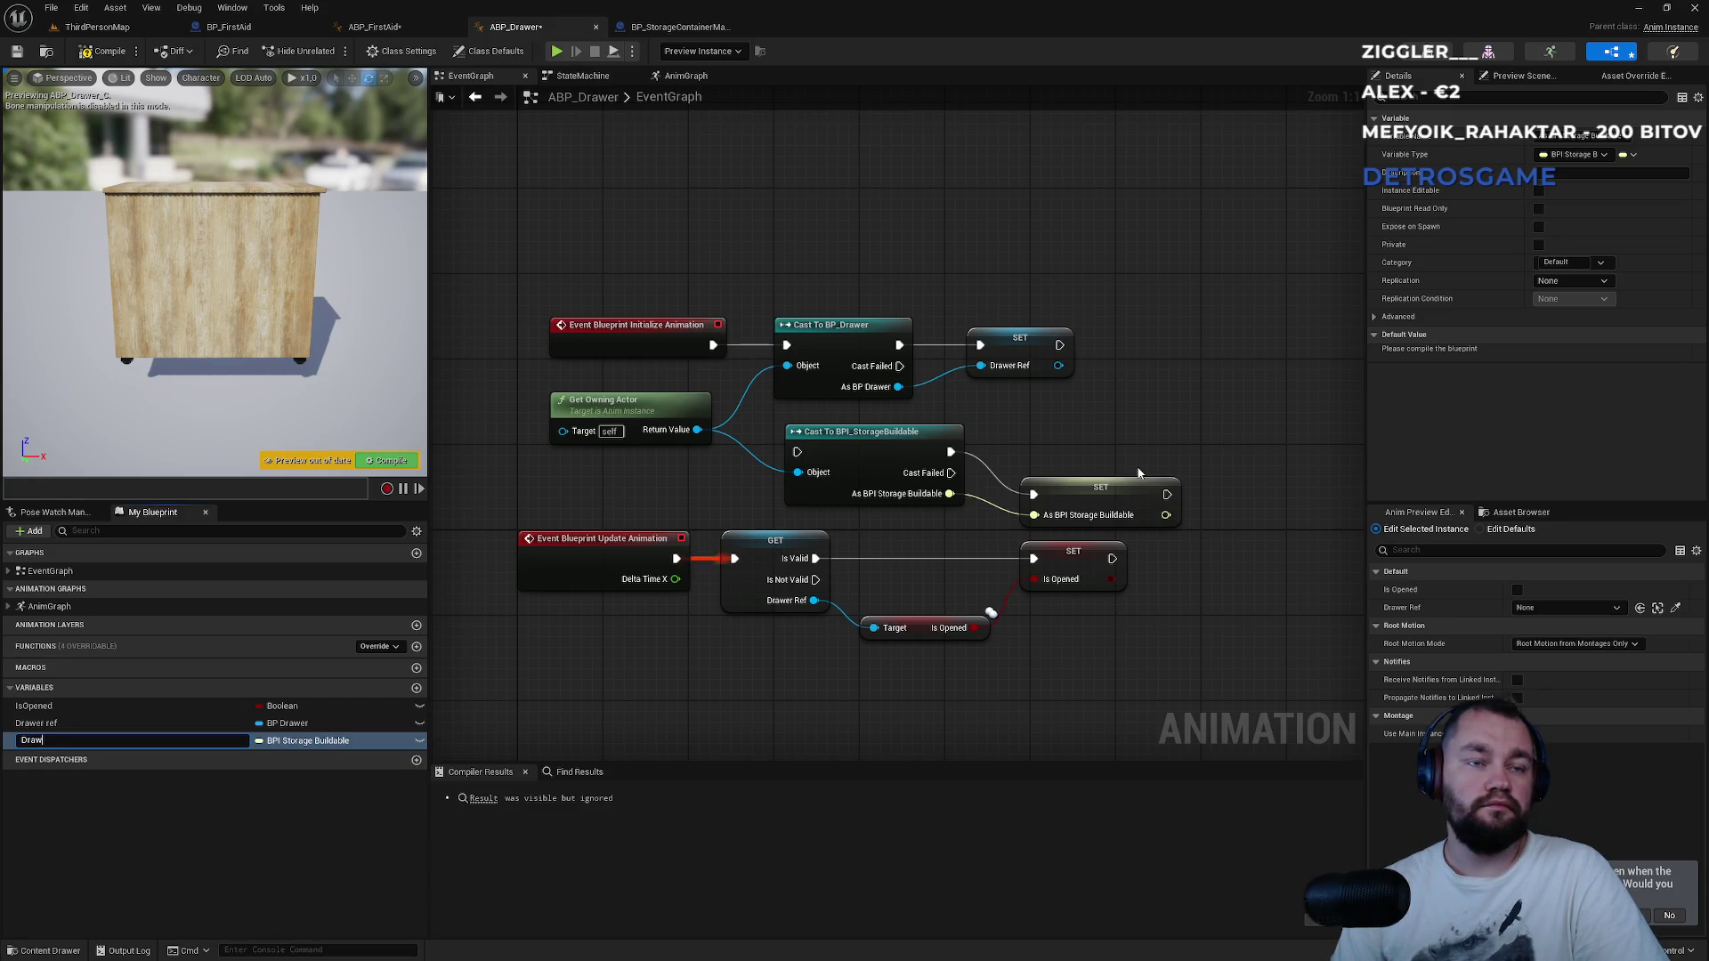
{"action": "type", "text": "Drawer ref"}
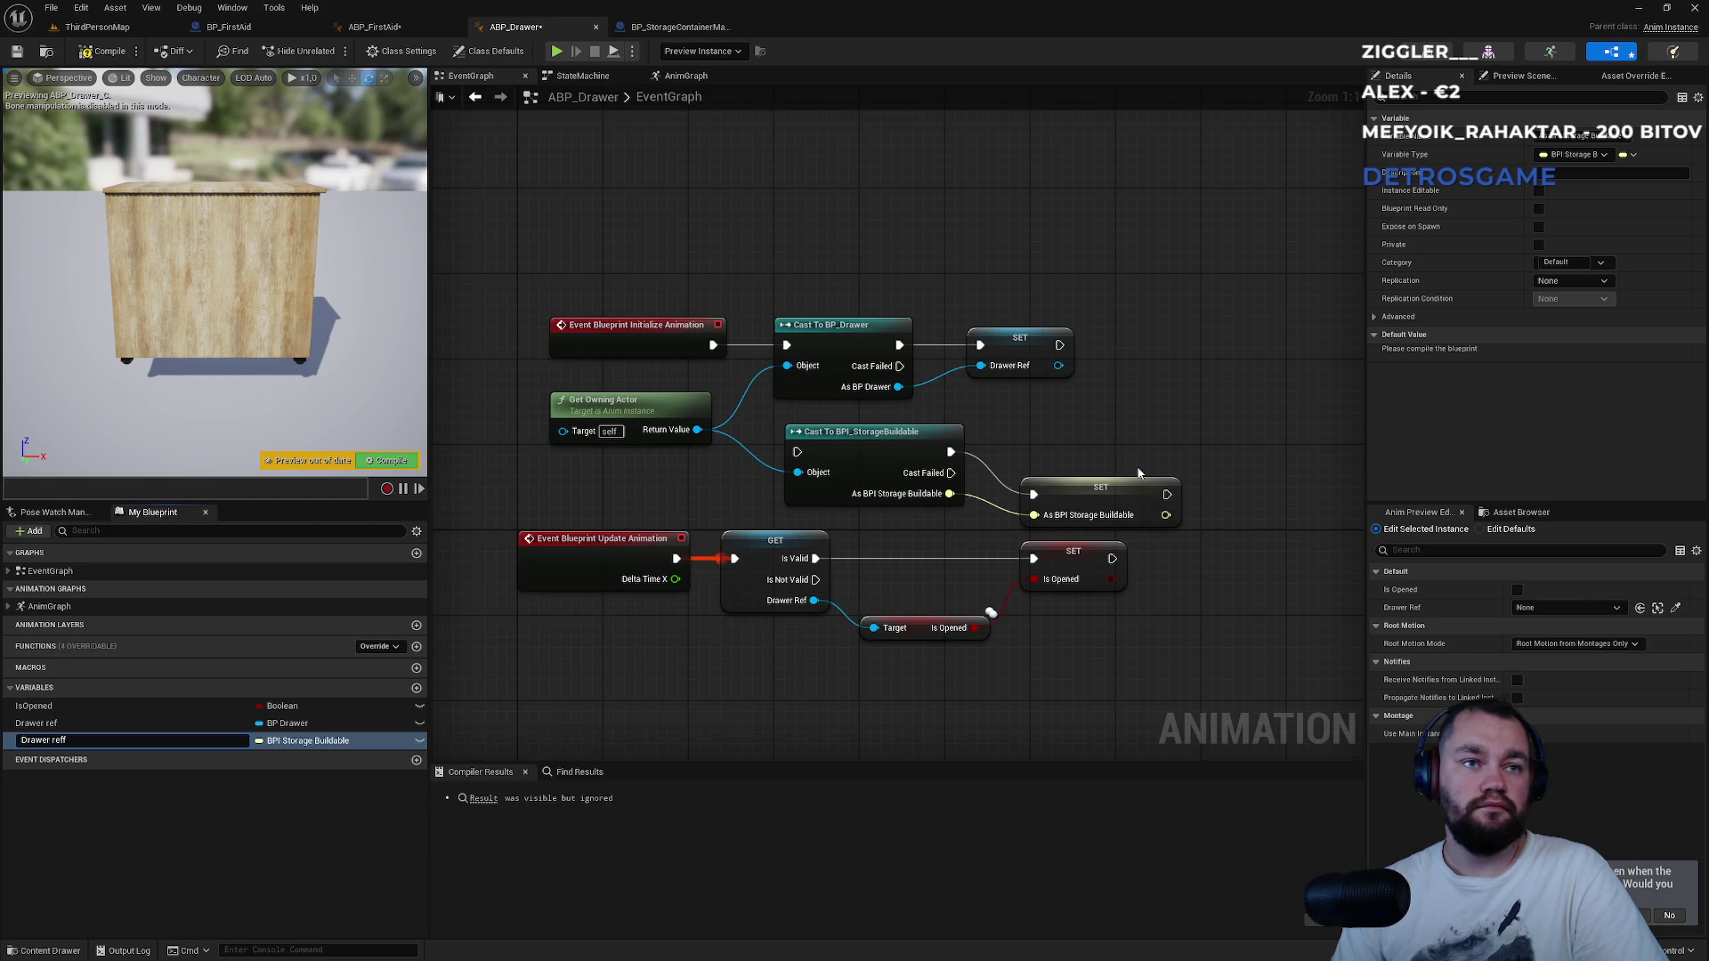
{"action": "key", "text": "Return"}
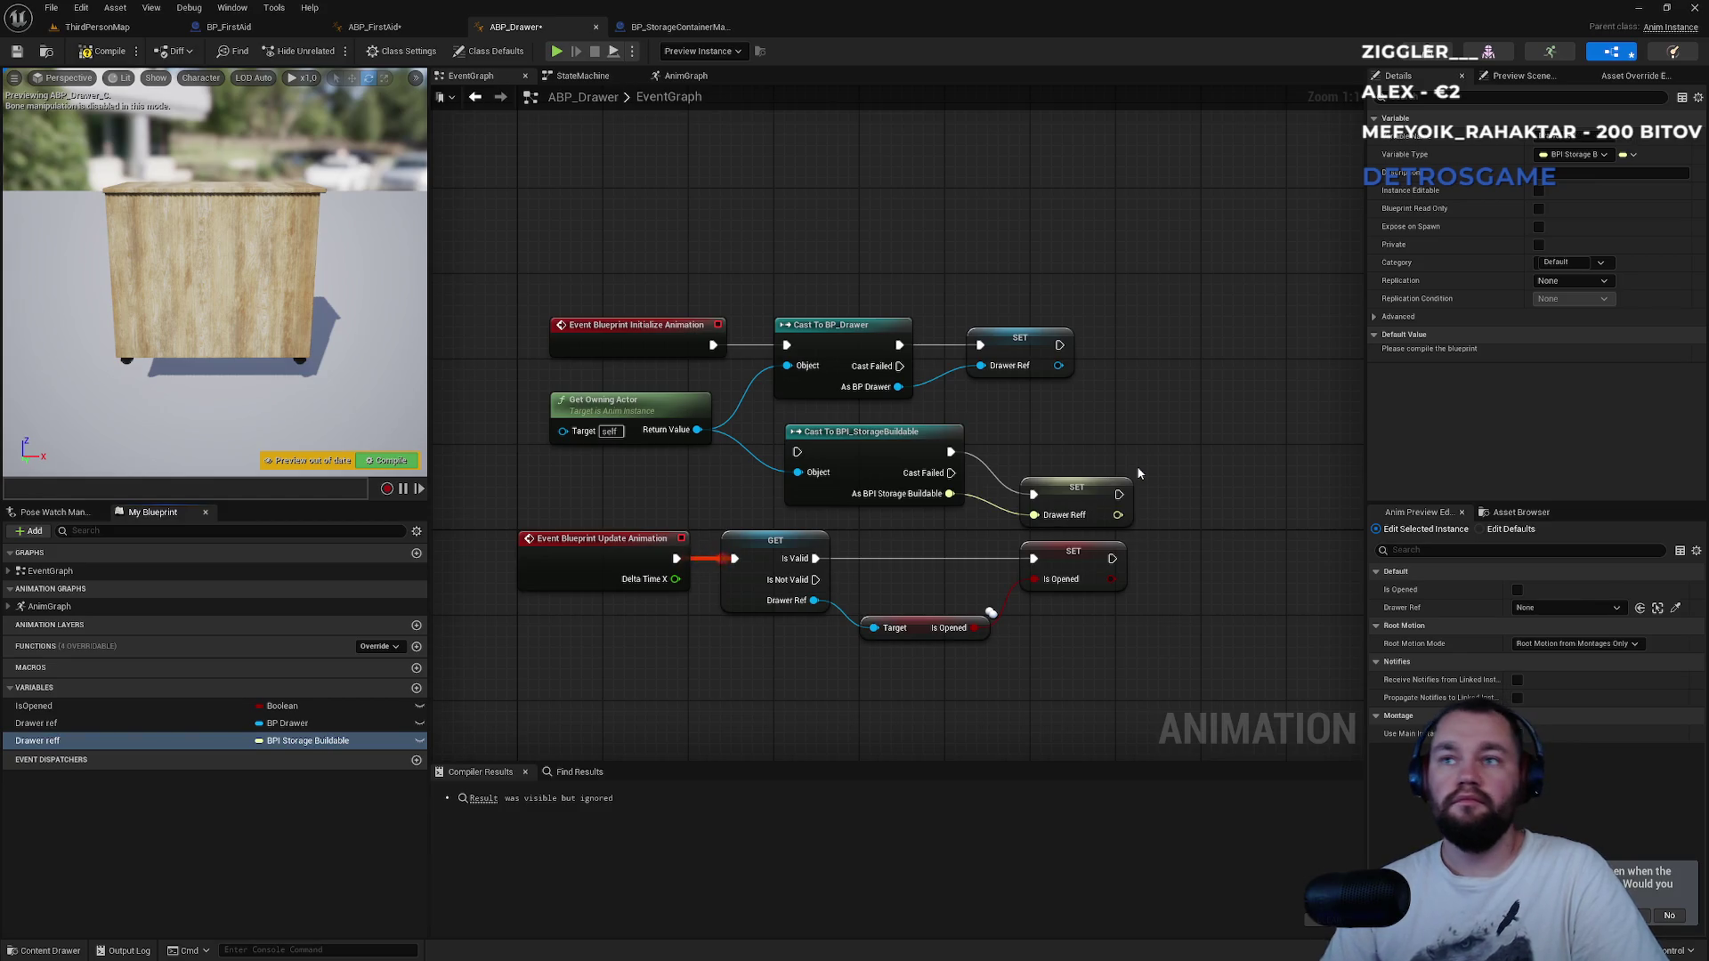
Place a Drawer Reff getter node in the ABP_Drawer event graph.
{"action": "mouse_move", "coordinate": [38, 740]}
{"action": "left_mouse_down"}
{"action": "mouse_move", "coordinate": [577, 730]}
{"action": "mouse_move", "coordinate": [705, 697]}
{"action": "left_mouse_up"}
{"action": "left_click", "coordinate": [738, 730]}
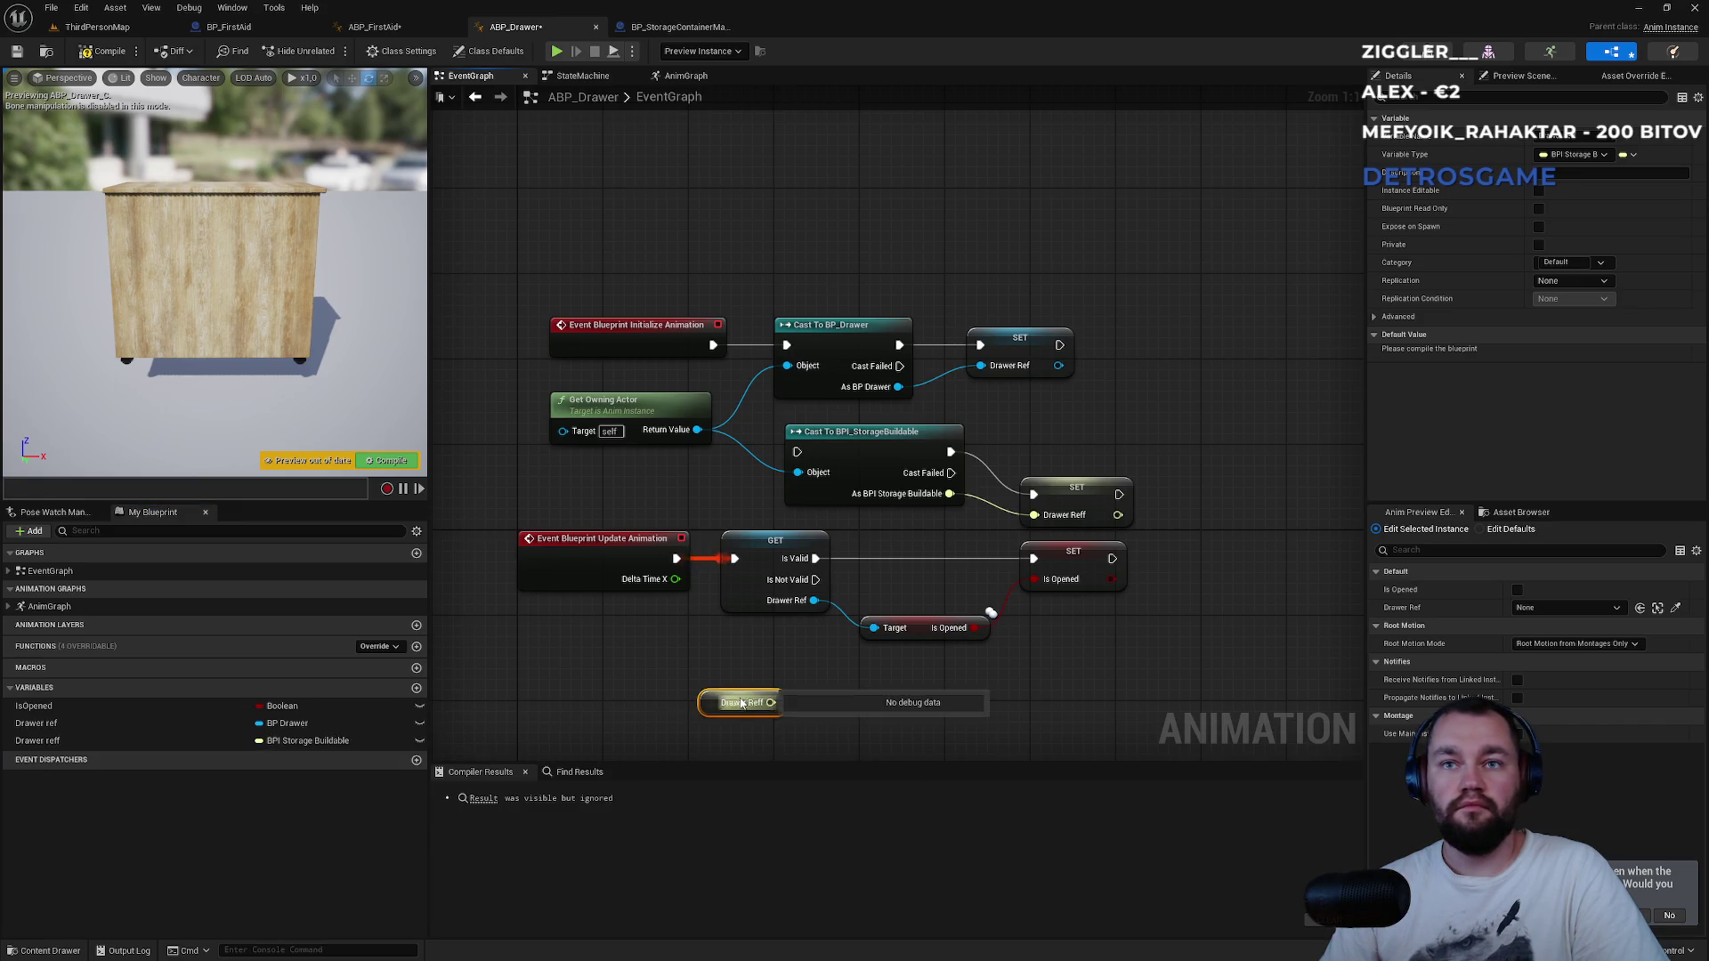
{"action": "right_click", "coordinate": [723, 703]}
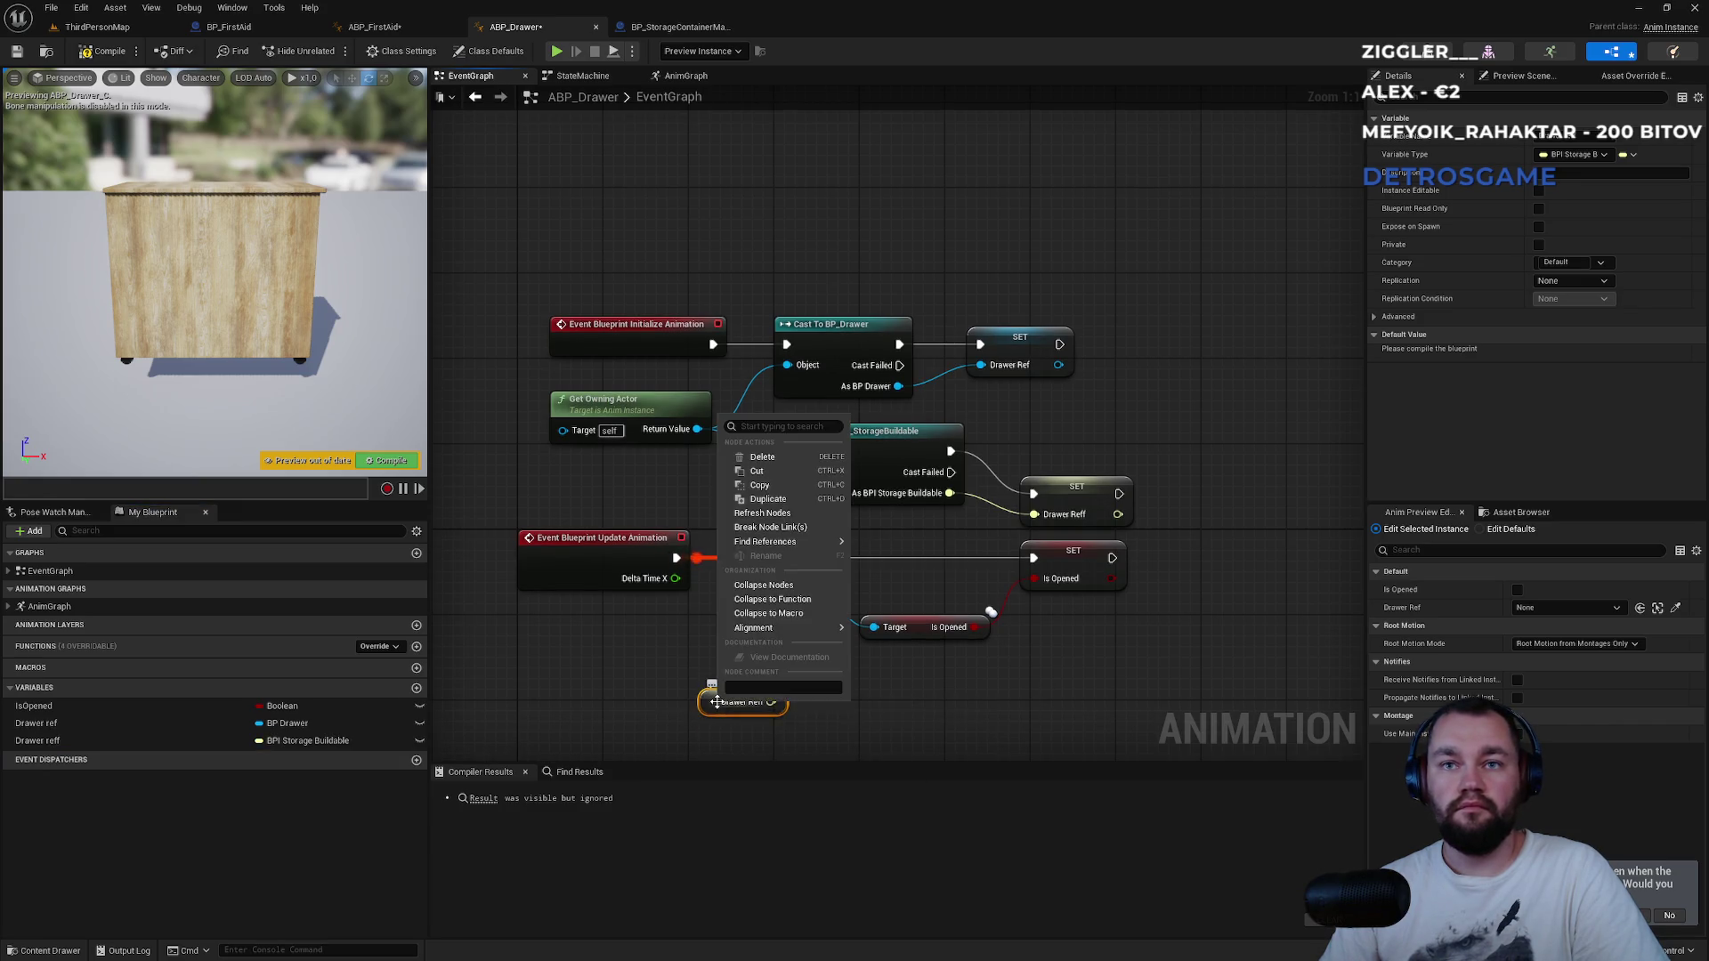
{"action": "left_click", "coordinate": [718, 627]}
{"action": "left_click_drag", "start_coordinate": [717, 627], "coordinate": [775, 454]}
{"action": "left_click", "coordinate": [765, 537]}
{"action": "right_click", "coordinate": [767, 541]}
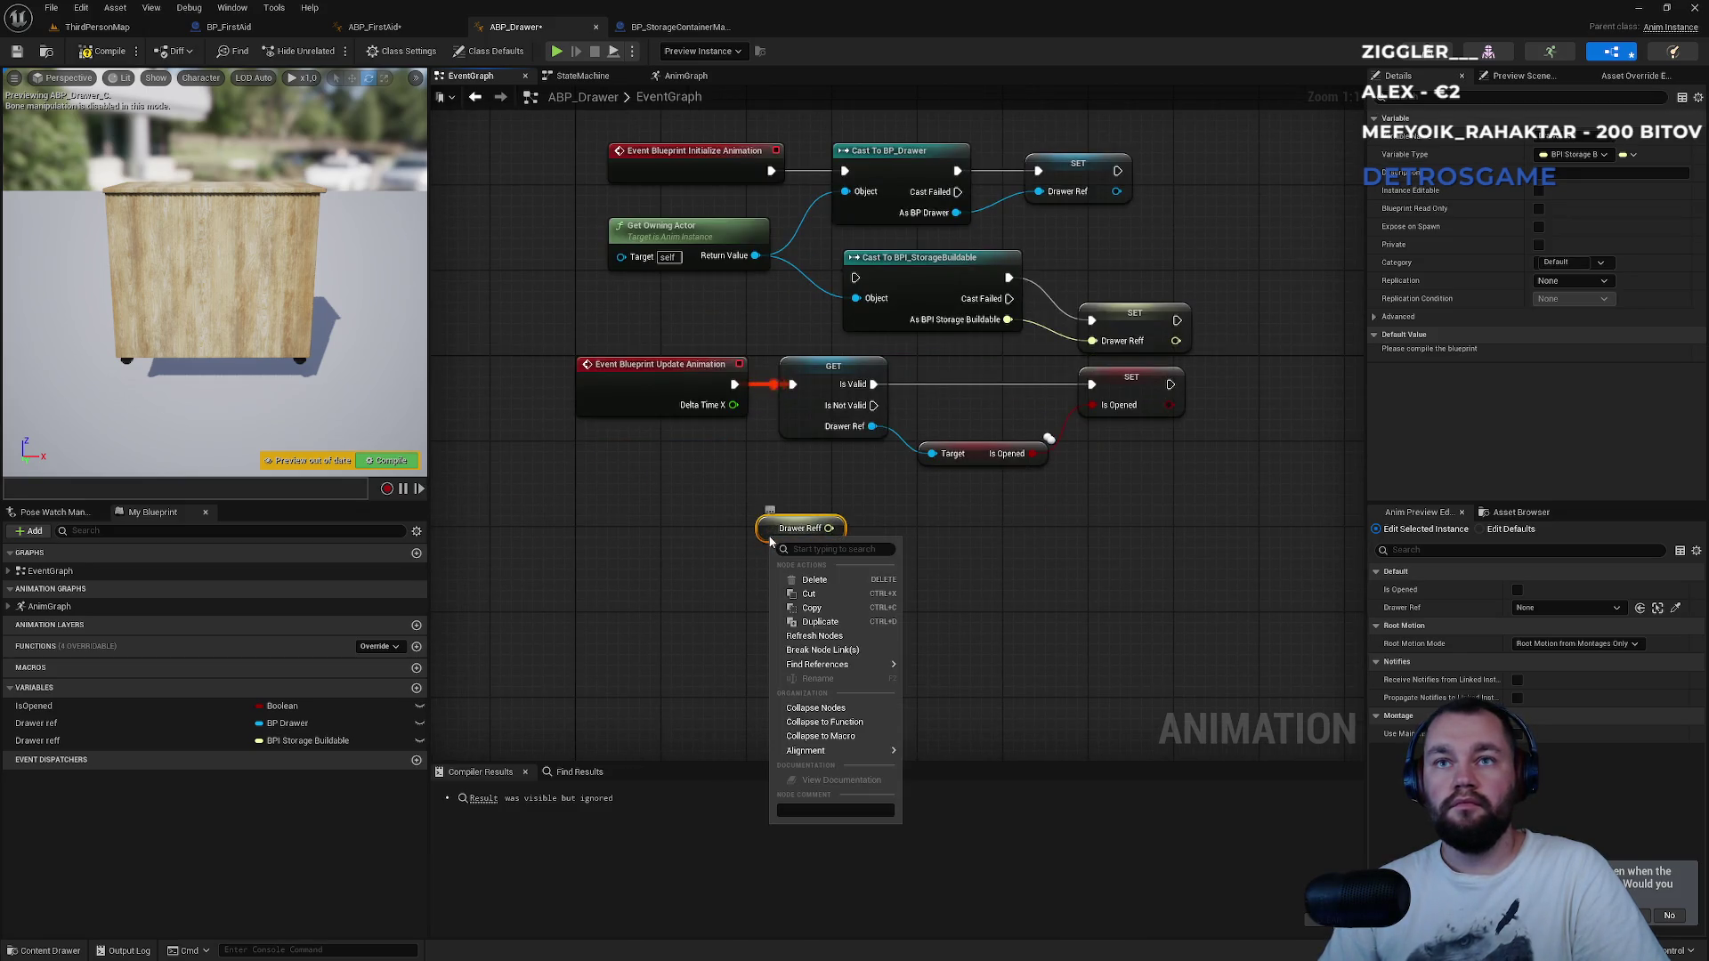
Add an interface validity check on Drawer Reff, then delete it as unwanted.
{"action": "mouse_move", "coordinate": [827, 529]}
{"action": "left_mouse_down"}
{"action": "mouse_move", "coordinate": [916, 556]}
{"action": "mouse_move", "coordinate": [904, 539]}
{"action": "left_mouse_up"}
{"action": "type", "text": "vakl"}
{"action": "key", "text": "BackSpace"}
{"action": "type", "text": "lid"}
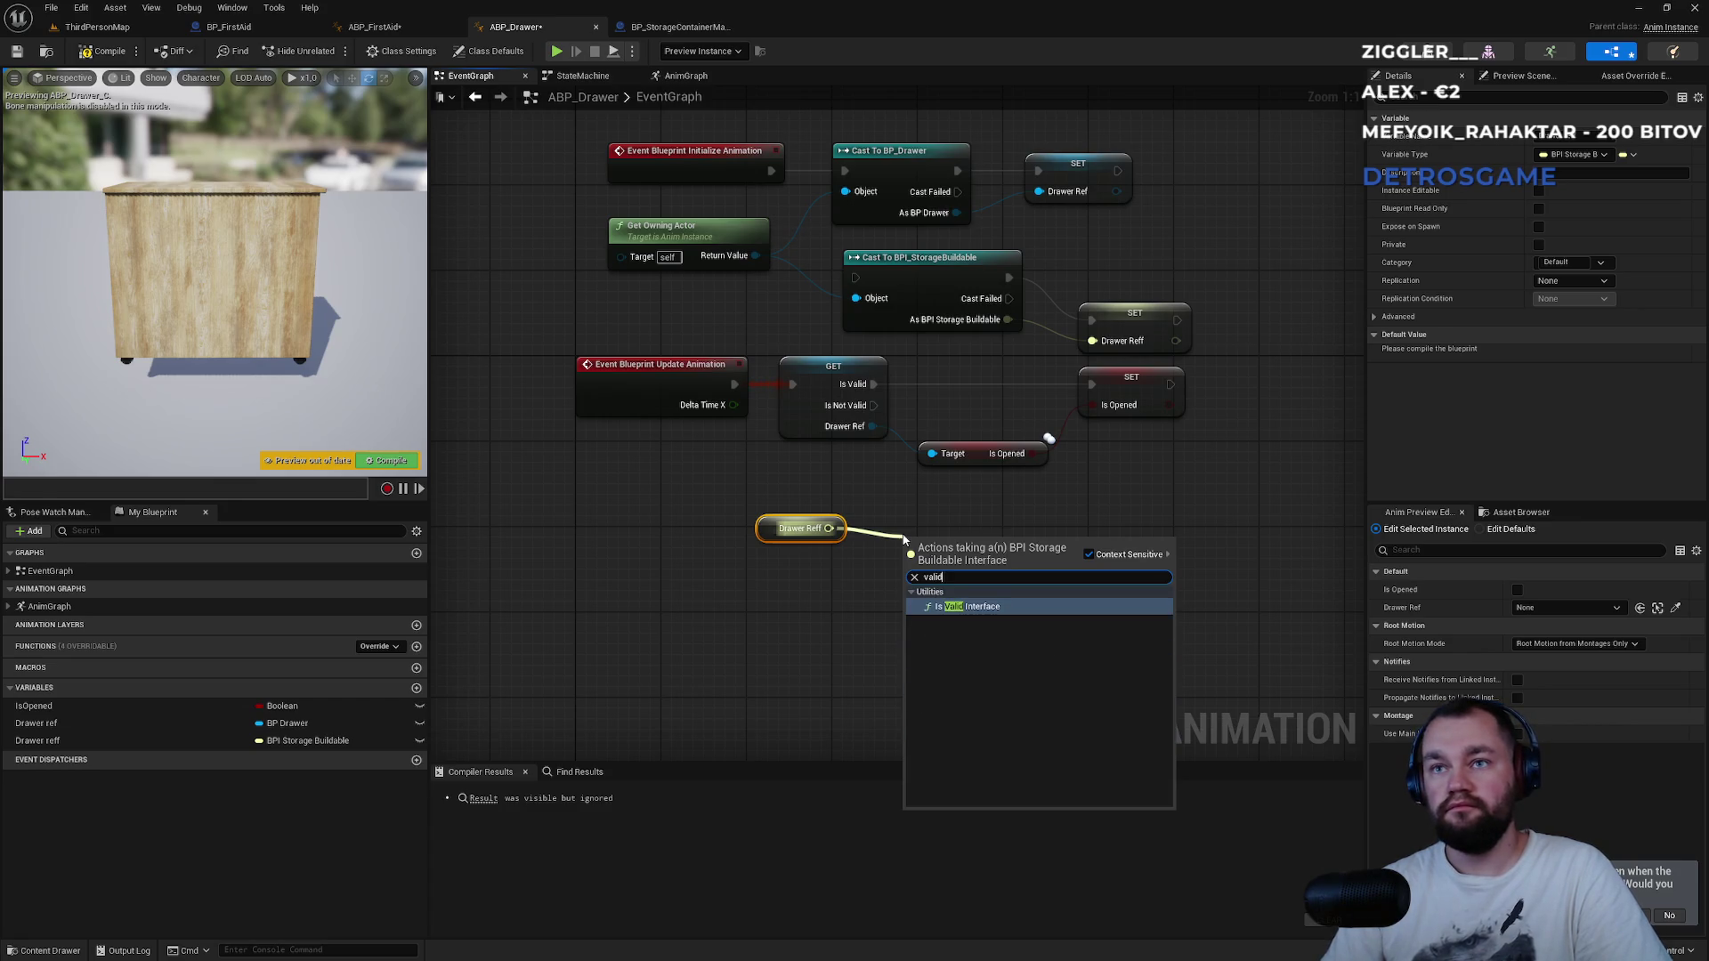
{"action": "left_click", "coordinate": [979, 607]}
{"action": "left_click_drag", "start_coordinate": [983, 612], "coordinate": [973, 534]}
{"action": "key", "text": "Delete"}
Replace the old Drawer Ref and Is Opened getters with Get Is Opened on Drawer Reff feeding SET Is Opened.
{"action": "left_click", "coordinate": [832, 414]}
{"action": "mouse_move", "coordinate": [828, 528]}
{"action": "left_mouse_down"}
{"action": "mouse_move", "coordinate": [917, 550]}
{"action": "mouse_move", "coordinate": [932, 591]}
{"action": "left_mouse_up"}
{"action": "key", "text": "Delete"}
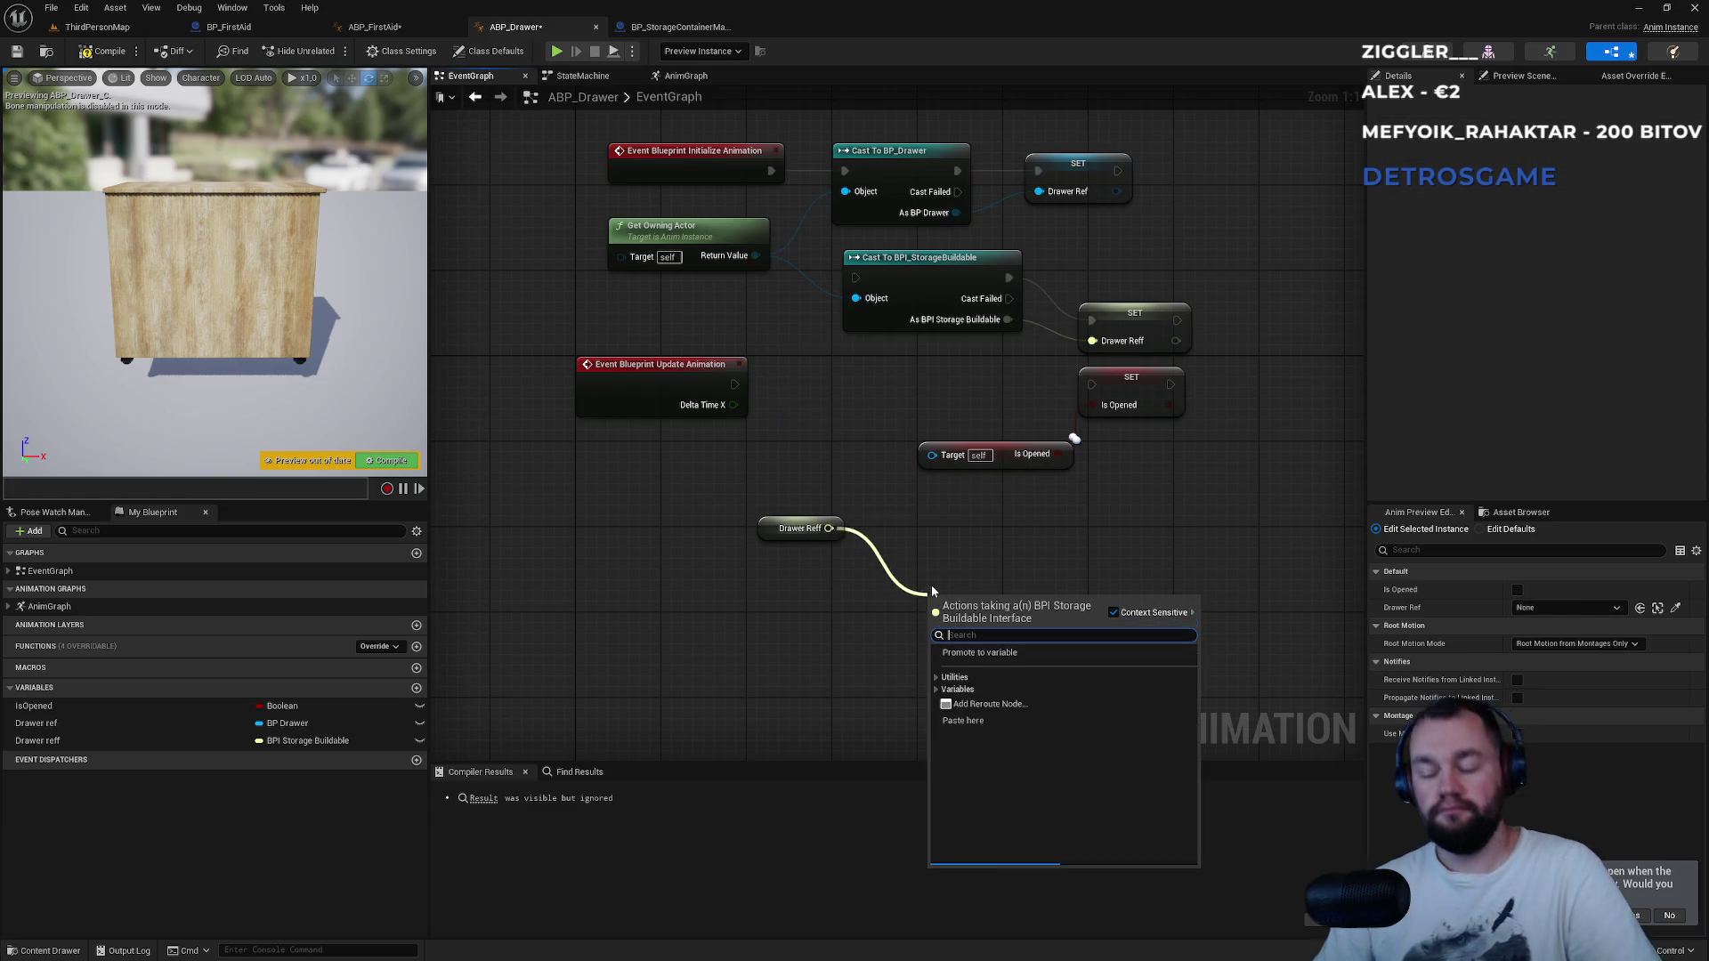
{"action": "type", "text": "is opened"}
{"action": "key", "text": "Return"}
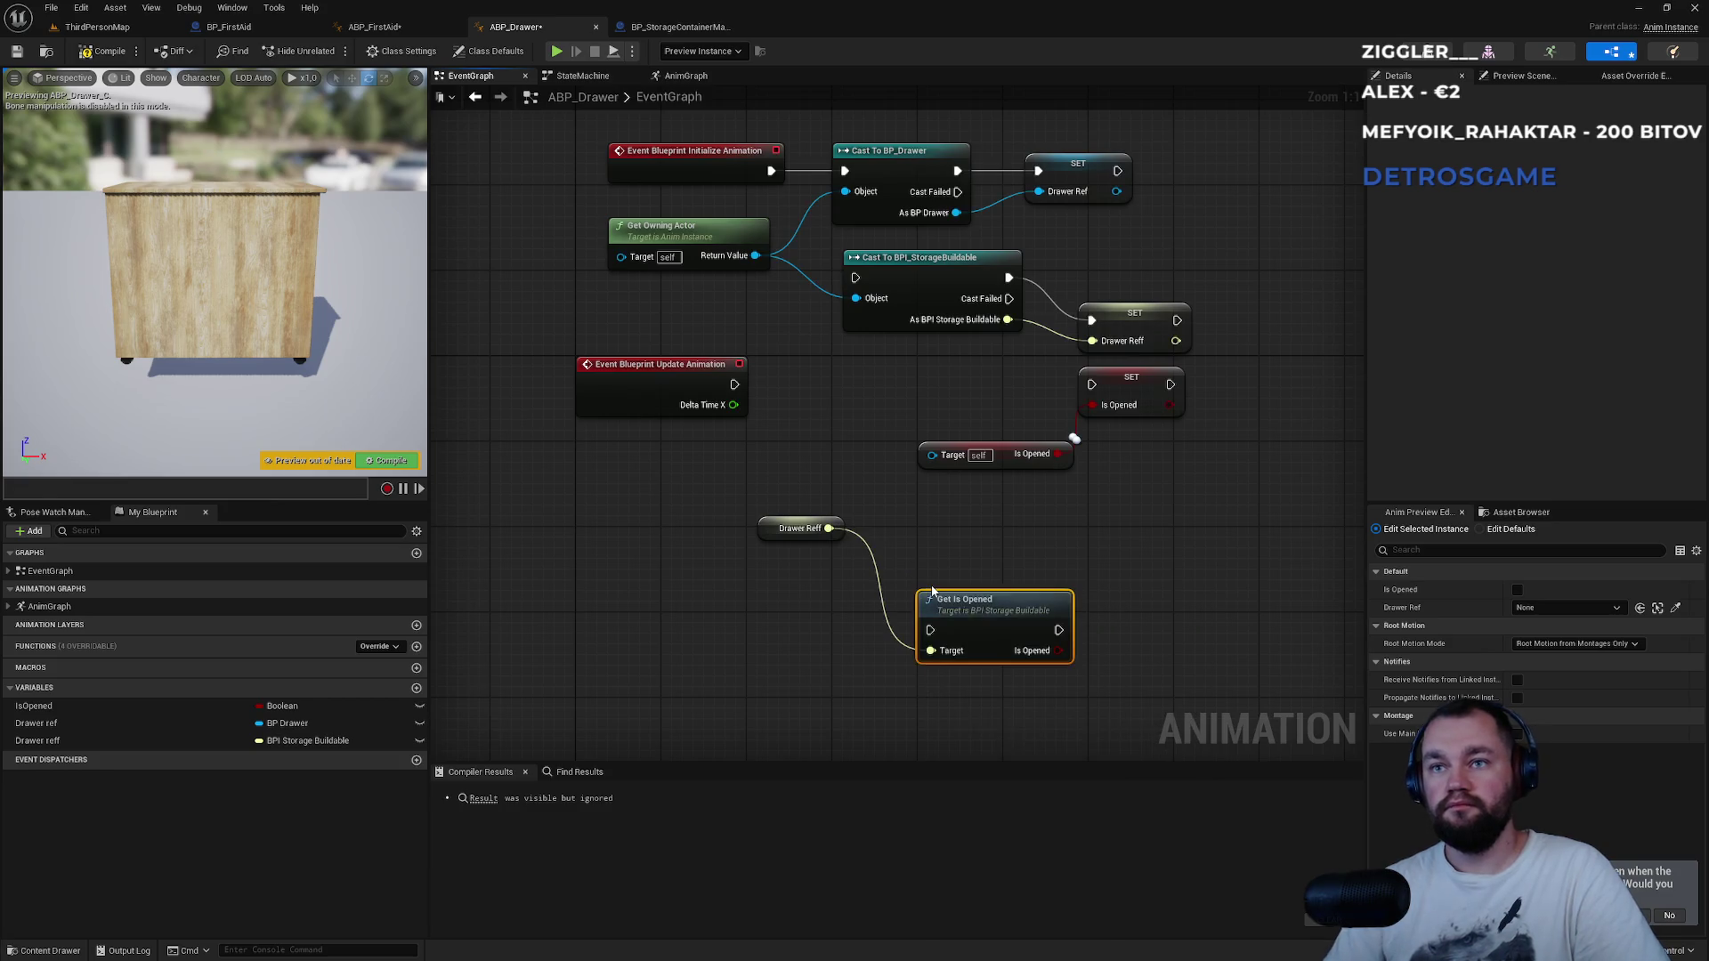
{"action": "mouse_move", "coordinate": [933, 590]}
{"action": "left_mouse_down"}
{"action": "mouse_move", "coordinate": [816, 438]}
{"action": "mouse_move", "coordinate": [815, 356]}
{"action": "mouse_move", "coordinate": [723, 391]}
{"action": "left_mouse_up"}
{"action": "left_click", "coordinate": [941, 392]}
{"action": "left_click_drag", "start_coordinate": [942, 393], "coordinate": [1076, 397]}
{"action": "left_click_drag", "start_coordinate": [941, 416], "coordinate": [1123, 408]}
{"action": "left_click_drag", "start_coordinate": [1064, 534], "coordinate": [997, 449]}
{"action": "key", "text": "Delete"}
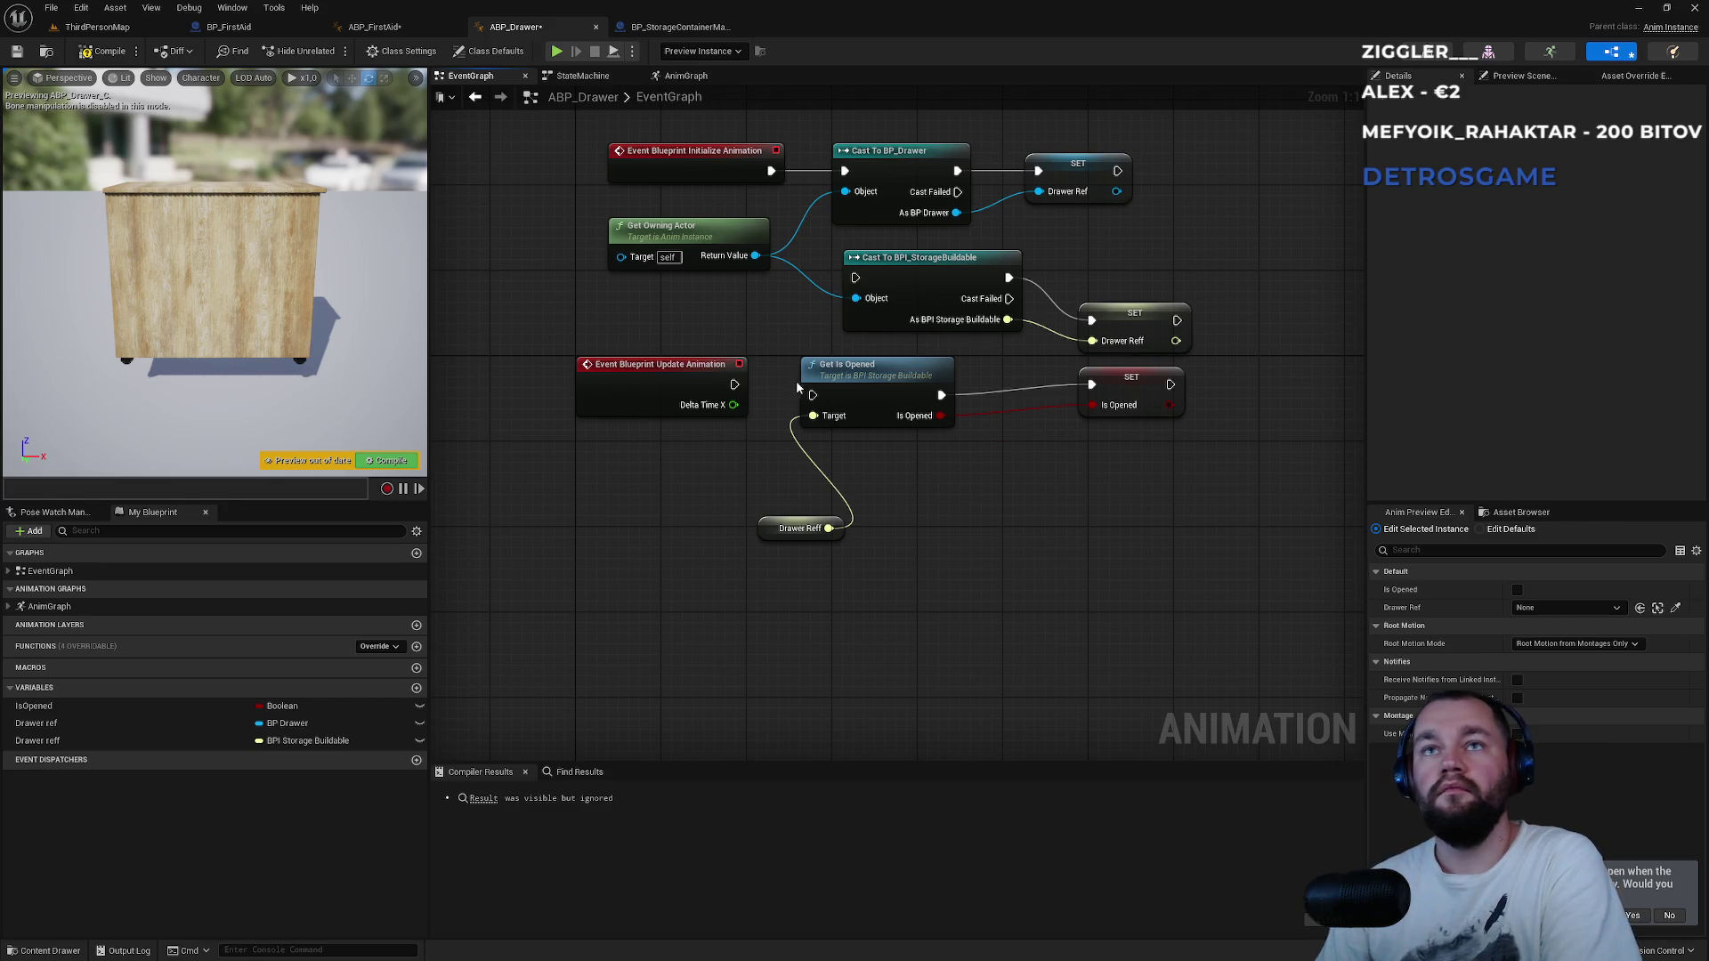
Run Get Is Opened from Update Animation and arrange the nodes beside it.
{"action": "left_click_drag", "start_coordinate": [812, 396], "coordinate": [735, 385]}
{"action": "left_click_drag", "start_coordinate": [889, 381], "coordinate": [877, 370]}
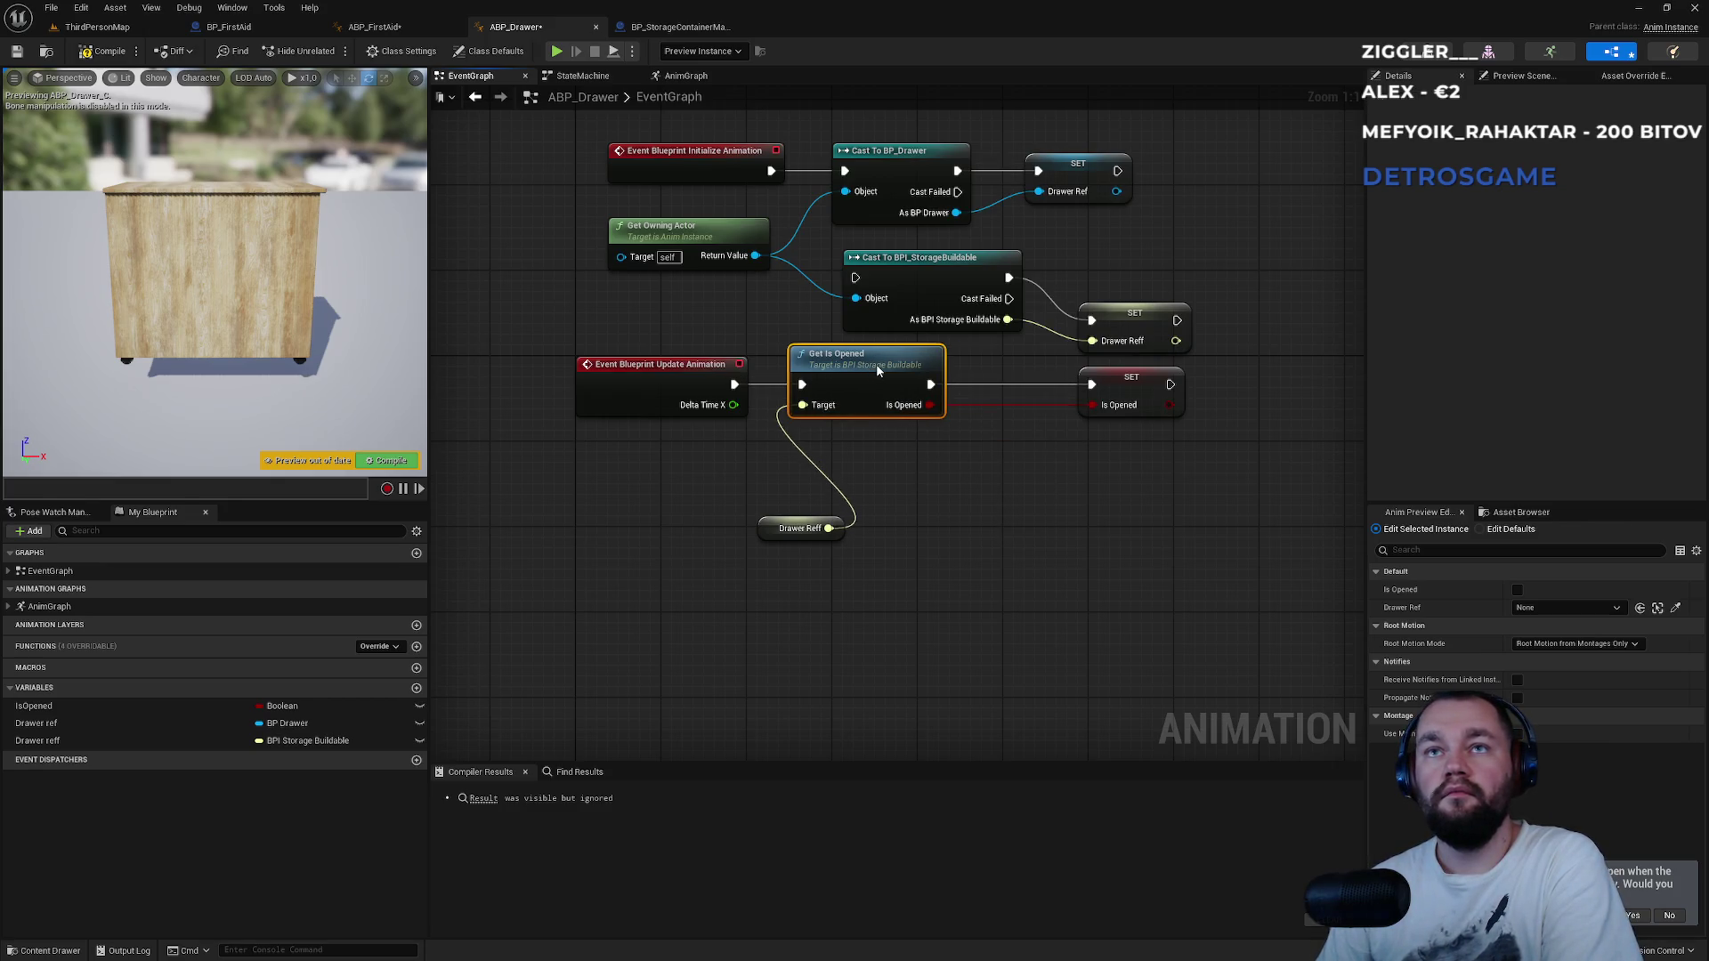
{"action": "left_click_drag", "start_coordinate": [774, 529], "coordinate": [669, 467]}
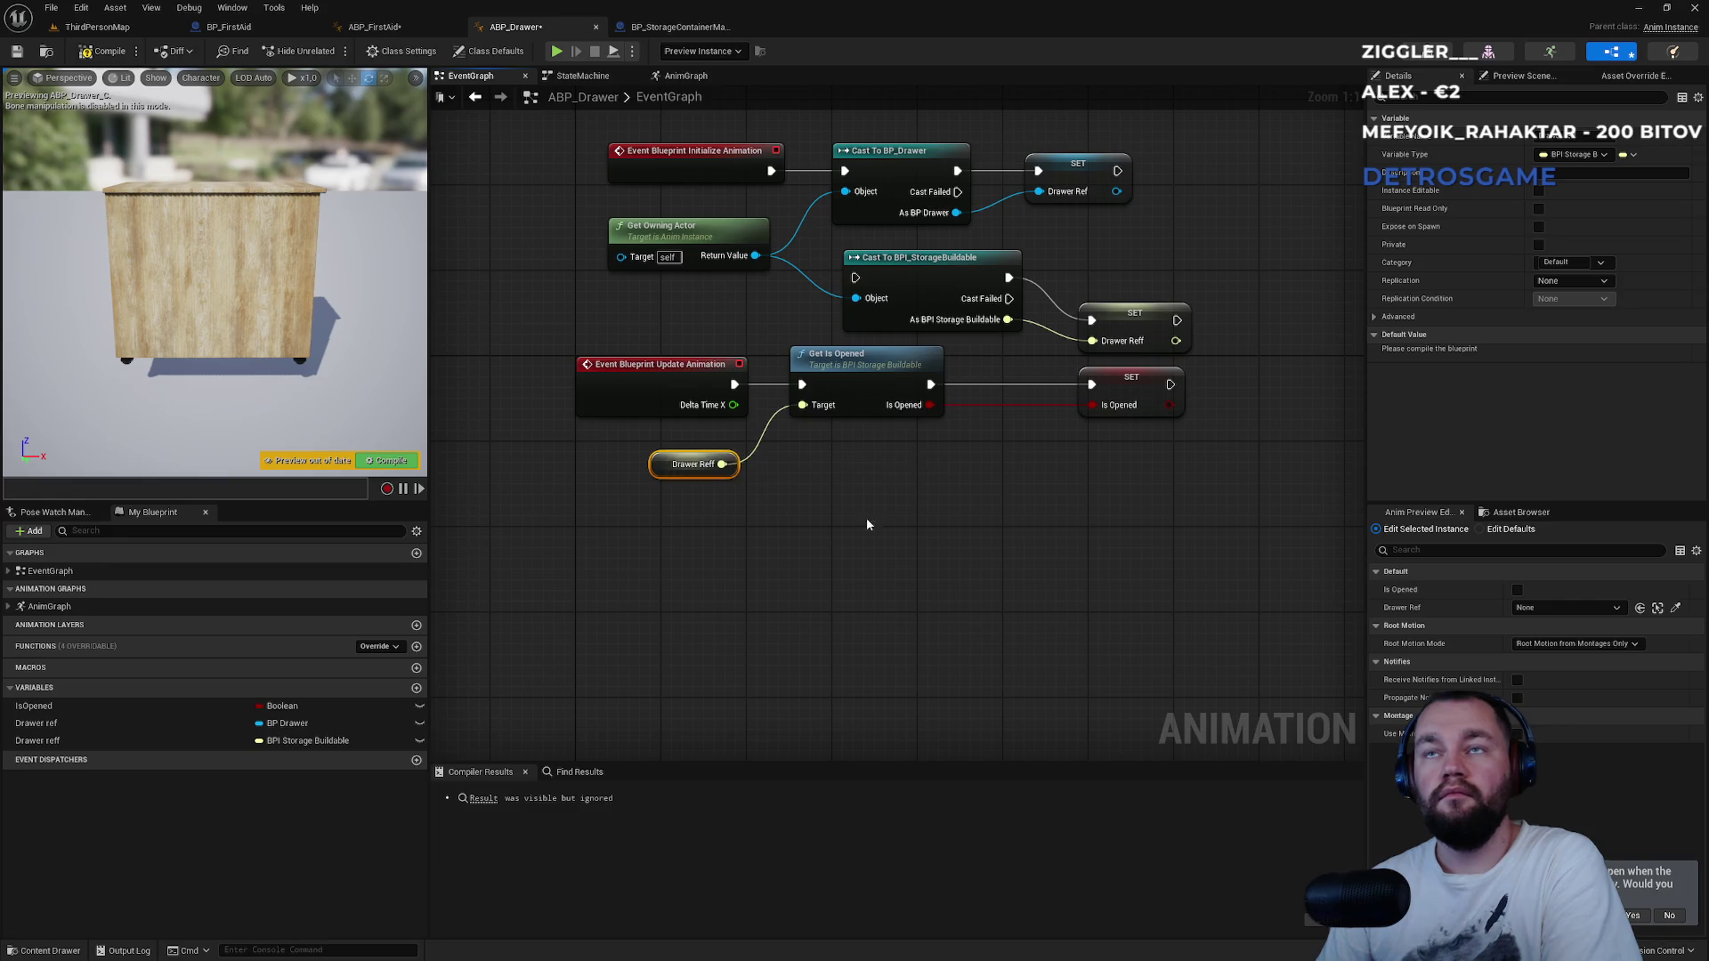
{"action": "left_click", "coordinate": [867, 525]}
{"action": "key", "text": "Home"}
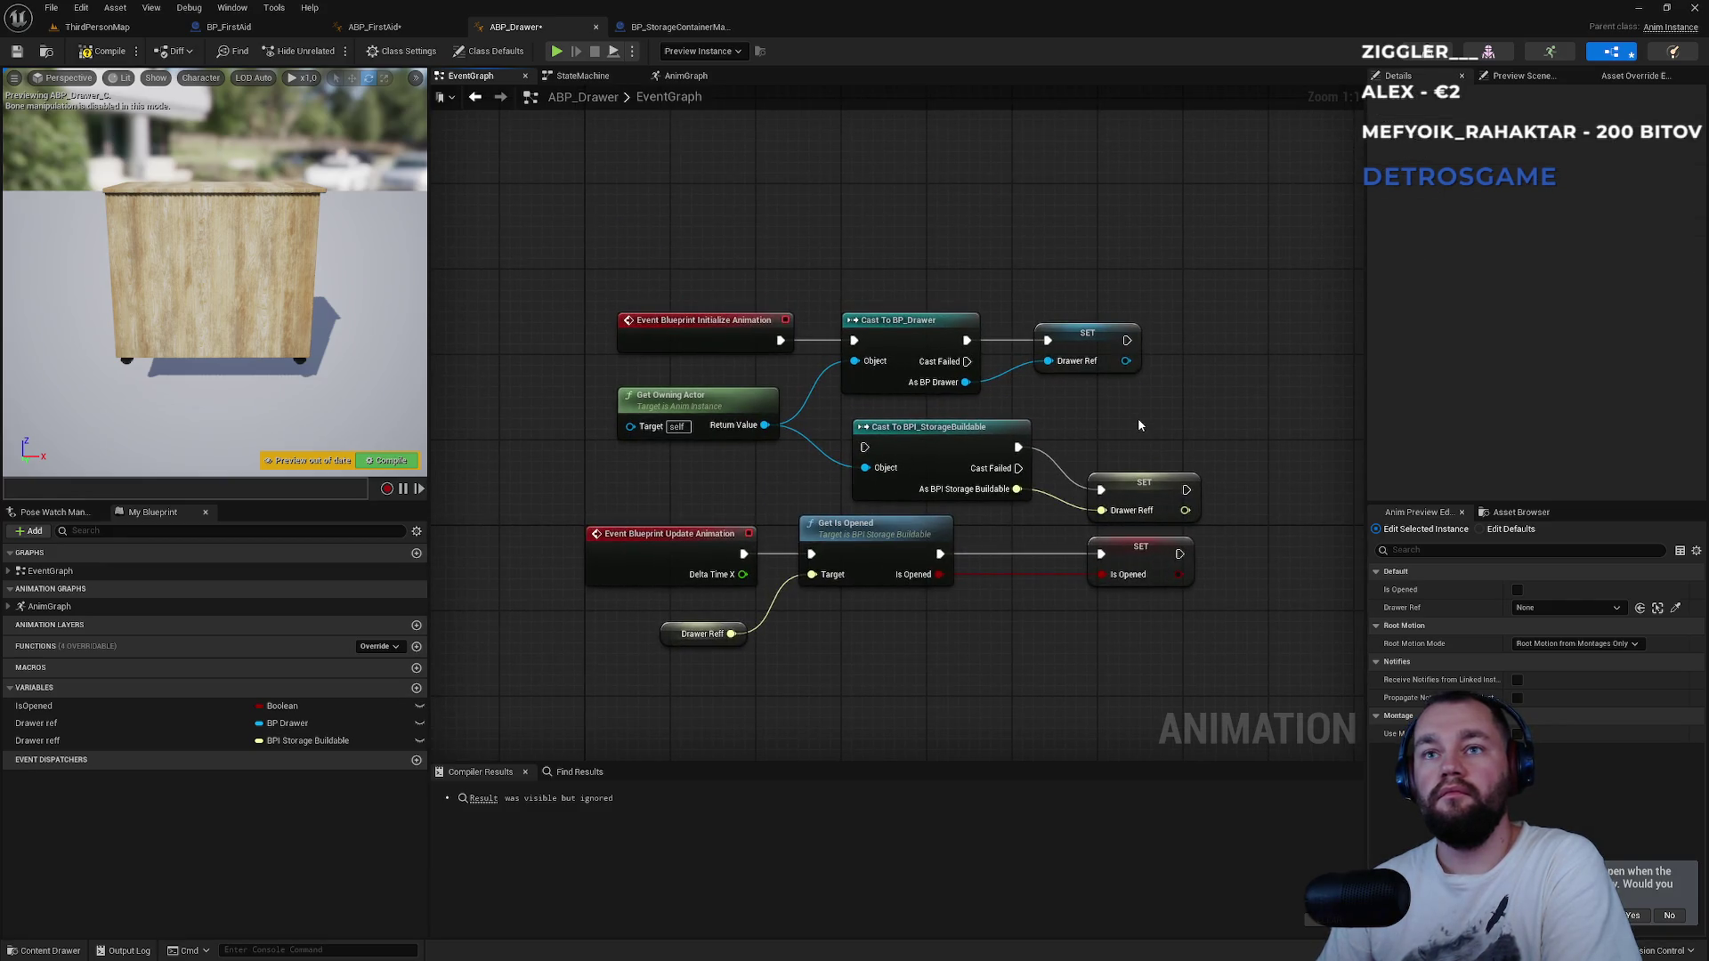
Delete the BP_Drawer cast, setter and Drawer ref variable, wire Initialize Animation to the interface cast, and compile.
{"action": "left_click_drag", "start_coordinate": [1047, 372], "coordinate": [890, 387]}
{"action": "key", "text": "Delete"}
{"action": "mouse_move", "coordinate": [864, 447]}
{"action": "left_mouse_down"}
{"action": "mouse_move", "coordinate": [781, 340]}
{"action": "mouse_move", "coordinate": [898, 328]}
{"action": "left_mouse_up"}
{"action": "left_click_drag", "start_coordinate": [1147, 489], "coordinate": [1114, 339]}
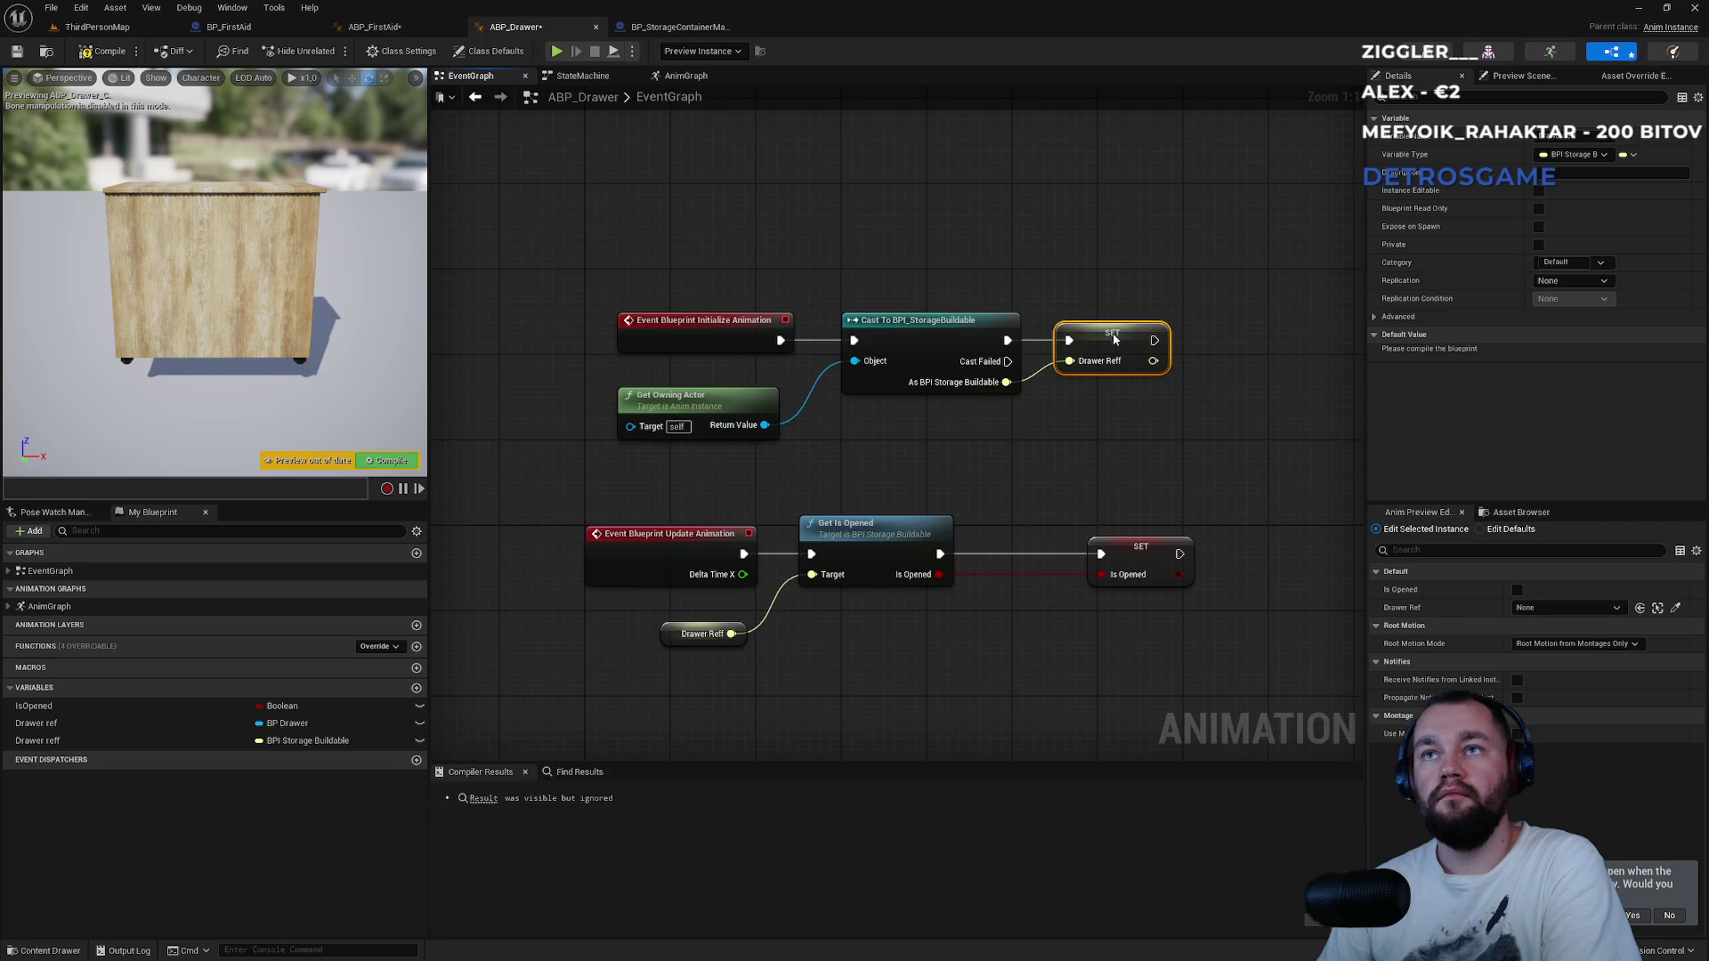
{"action": "left_click", "coordinate": [45, 723]}
{"action": "key", "text": "Delete"}
{"action": "left_click", "coordinate": [387, 460]}
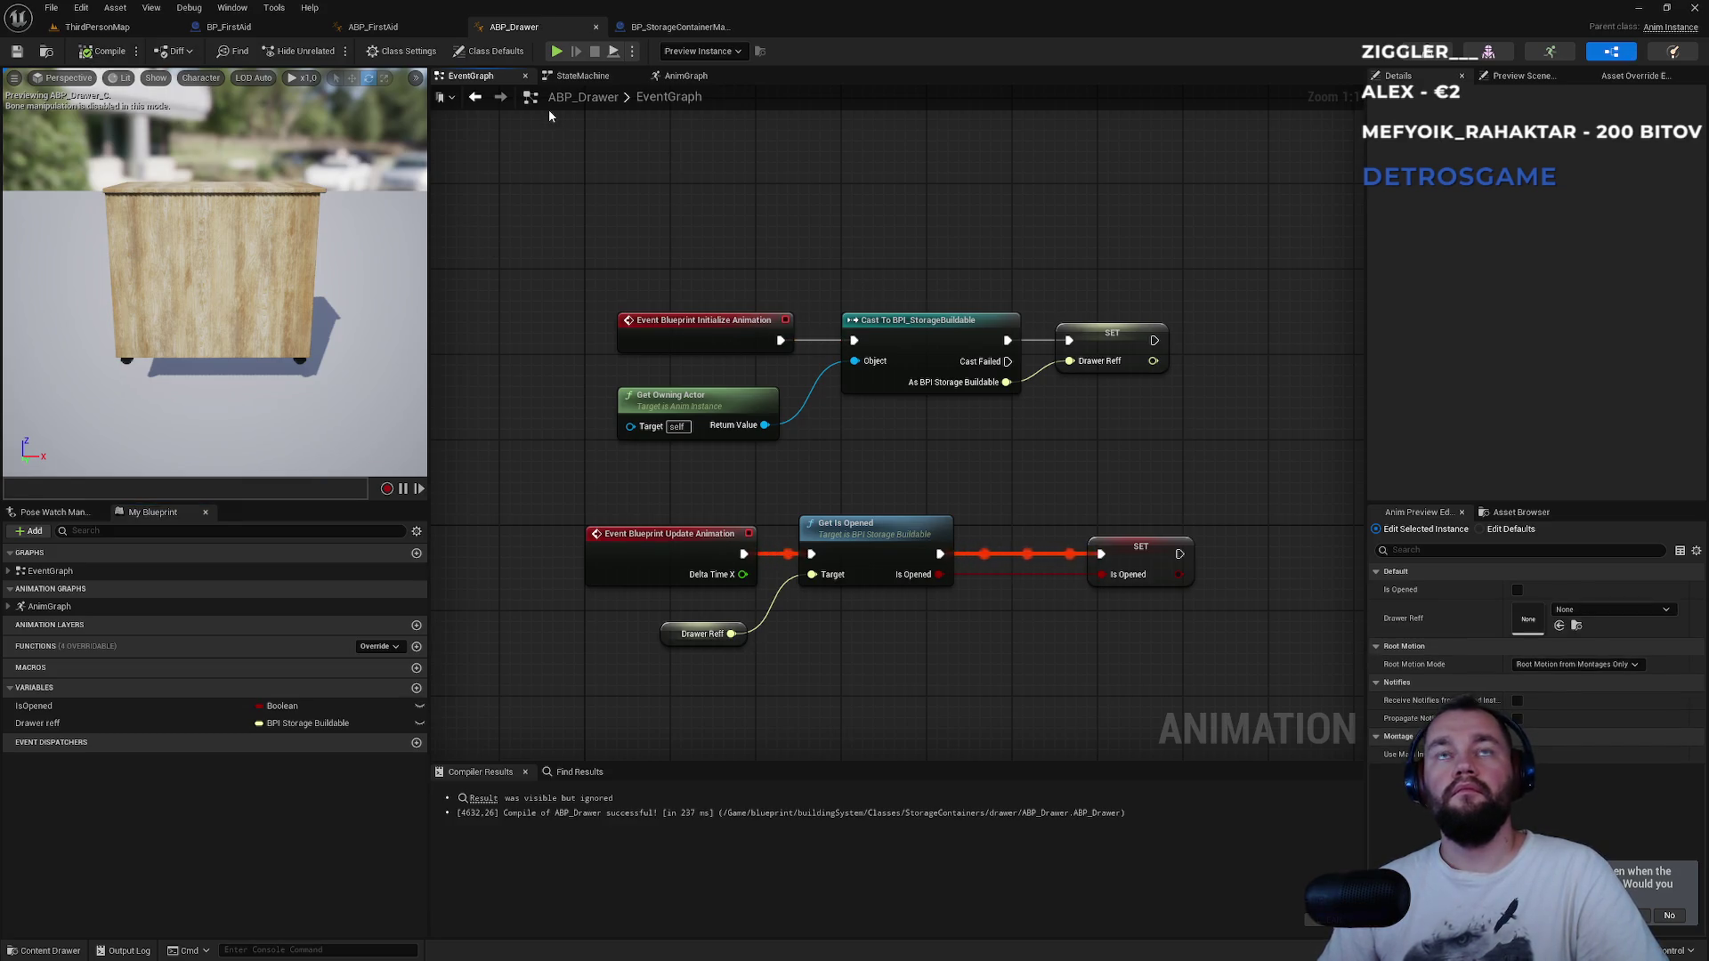
{"action": "left_click", "coordinate": [98, 26]}
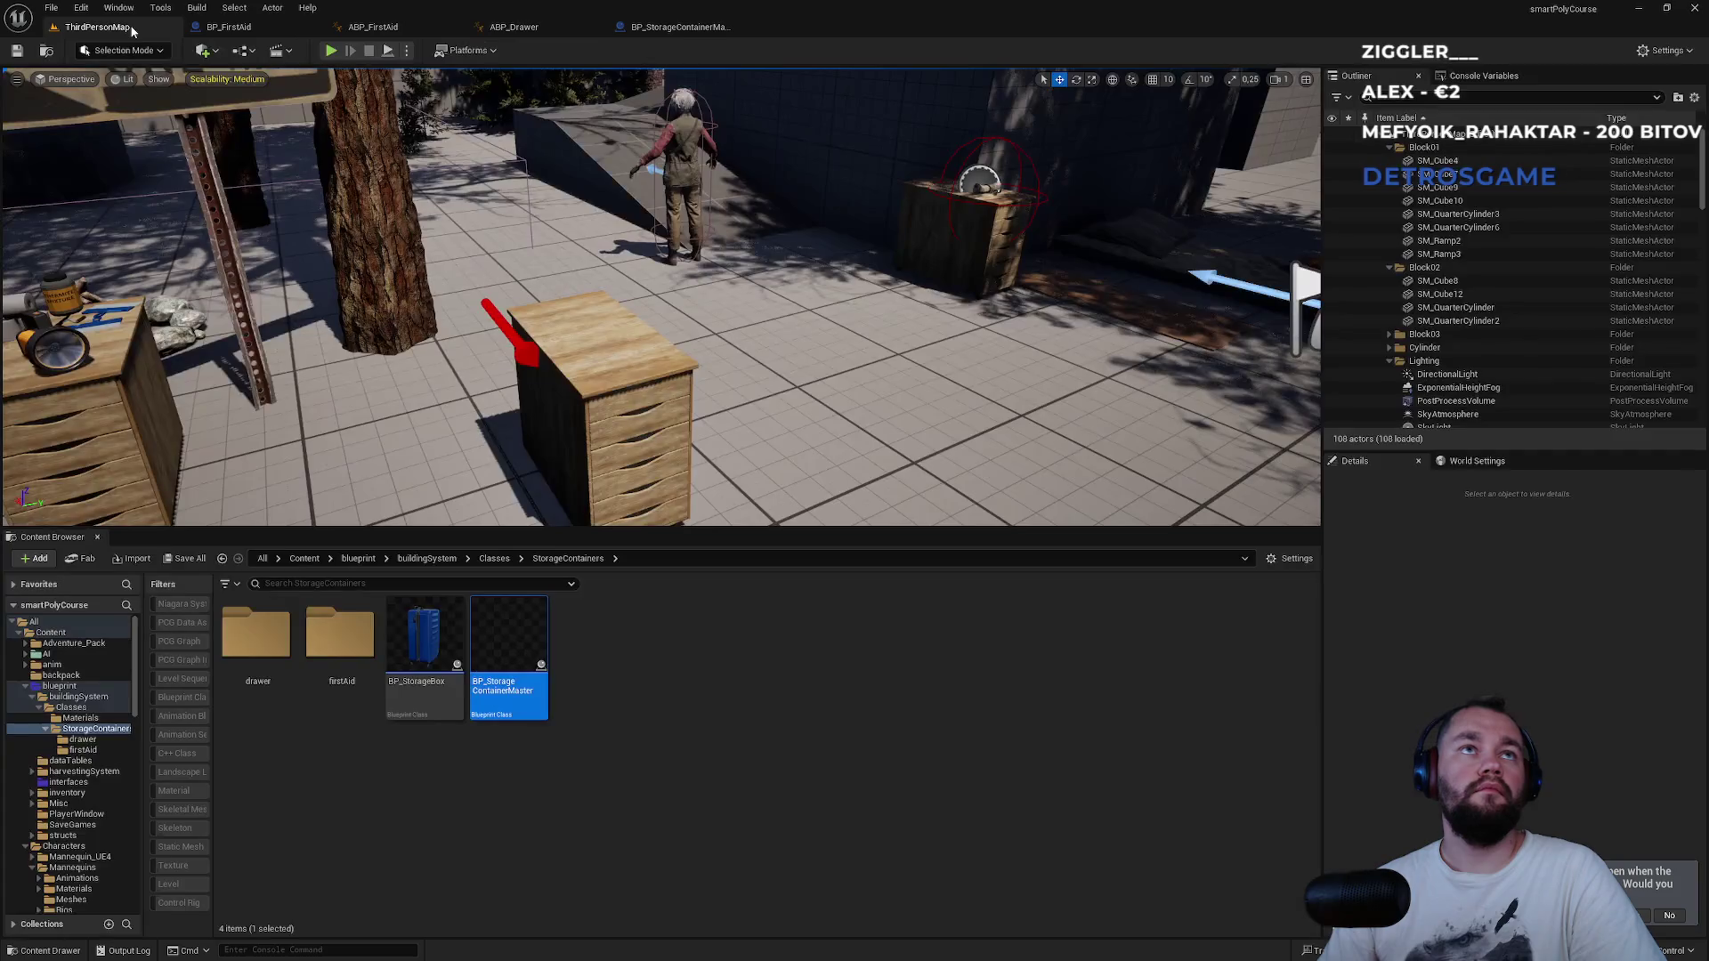
Play-test with 2 players, opening the storage box with I, then stop and return to ABP_Drawer.
{"action": "left_click", "coordinate": [406, 51]}
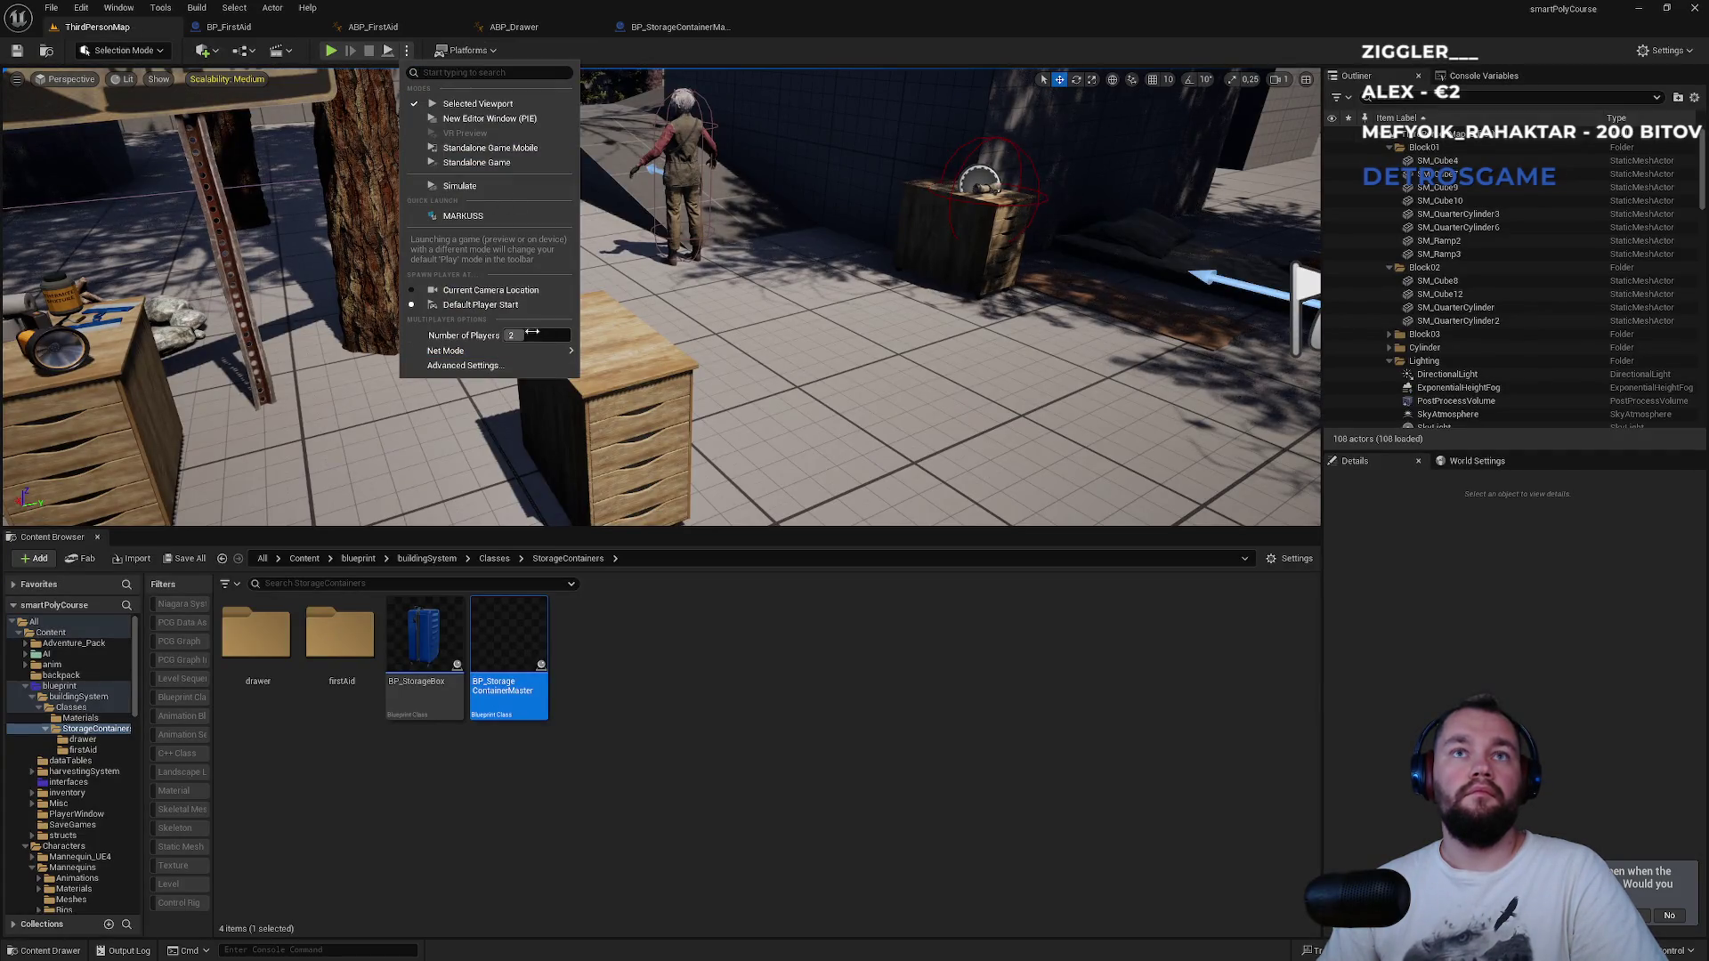
{"action": "left_click", "coordinate": [327, 52]}
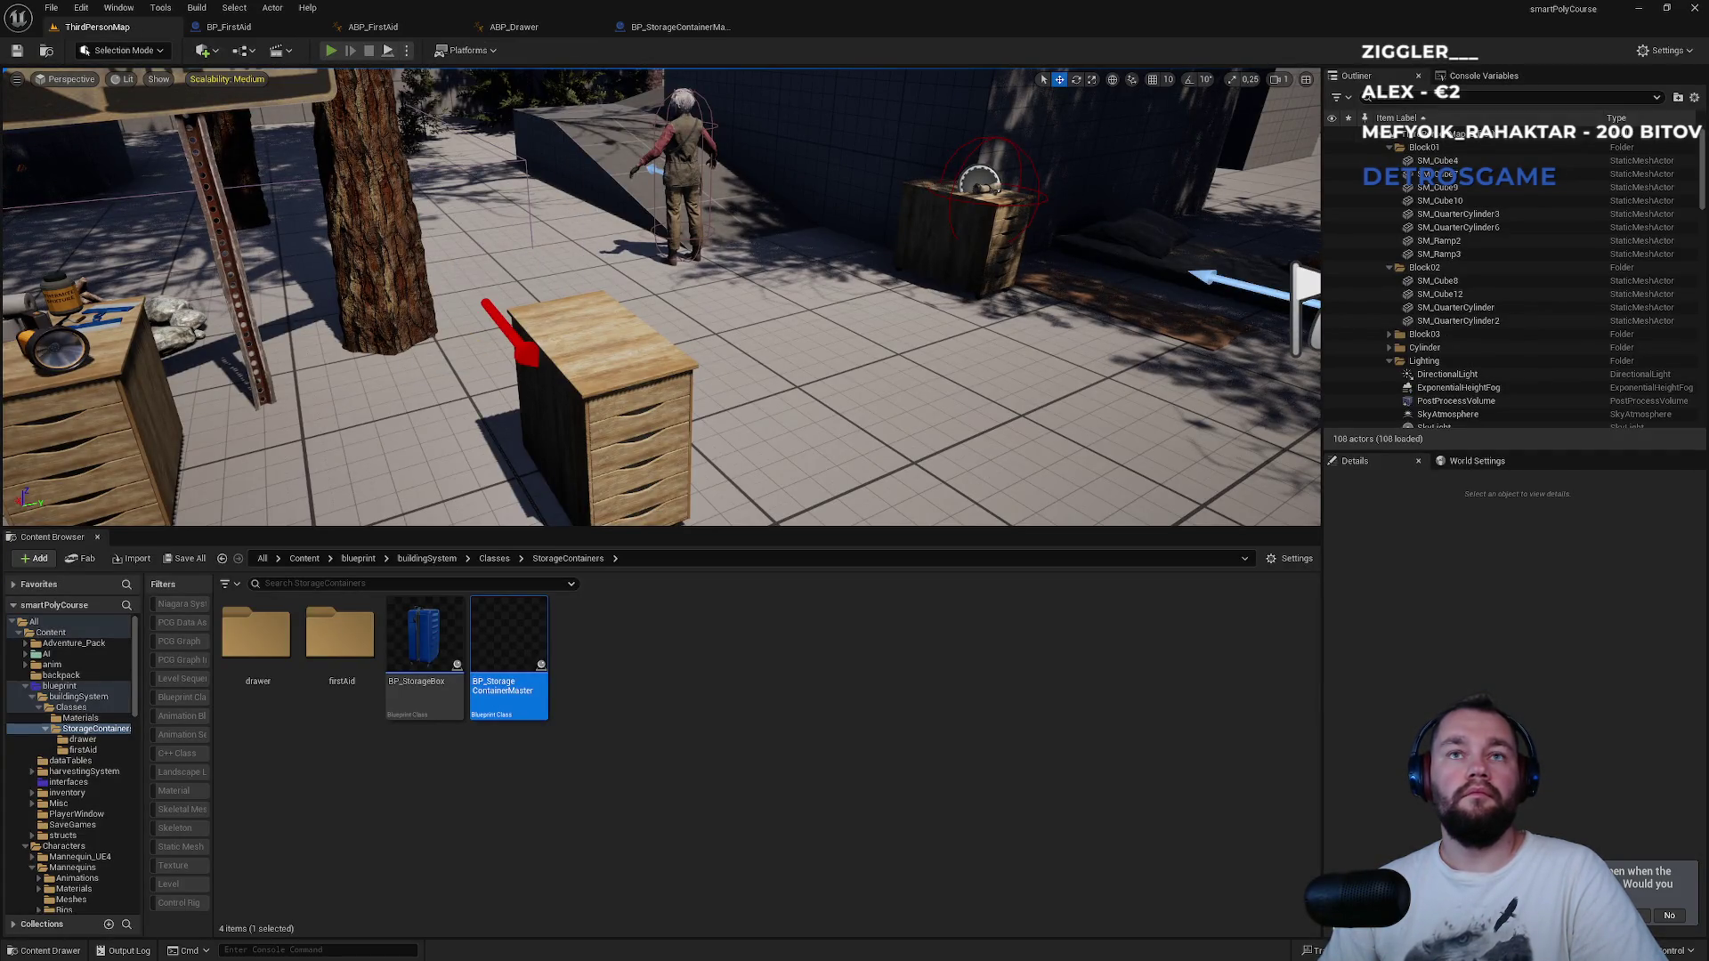
{"action": "key", "text": "super"}
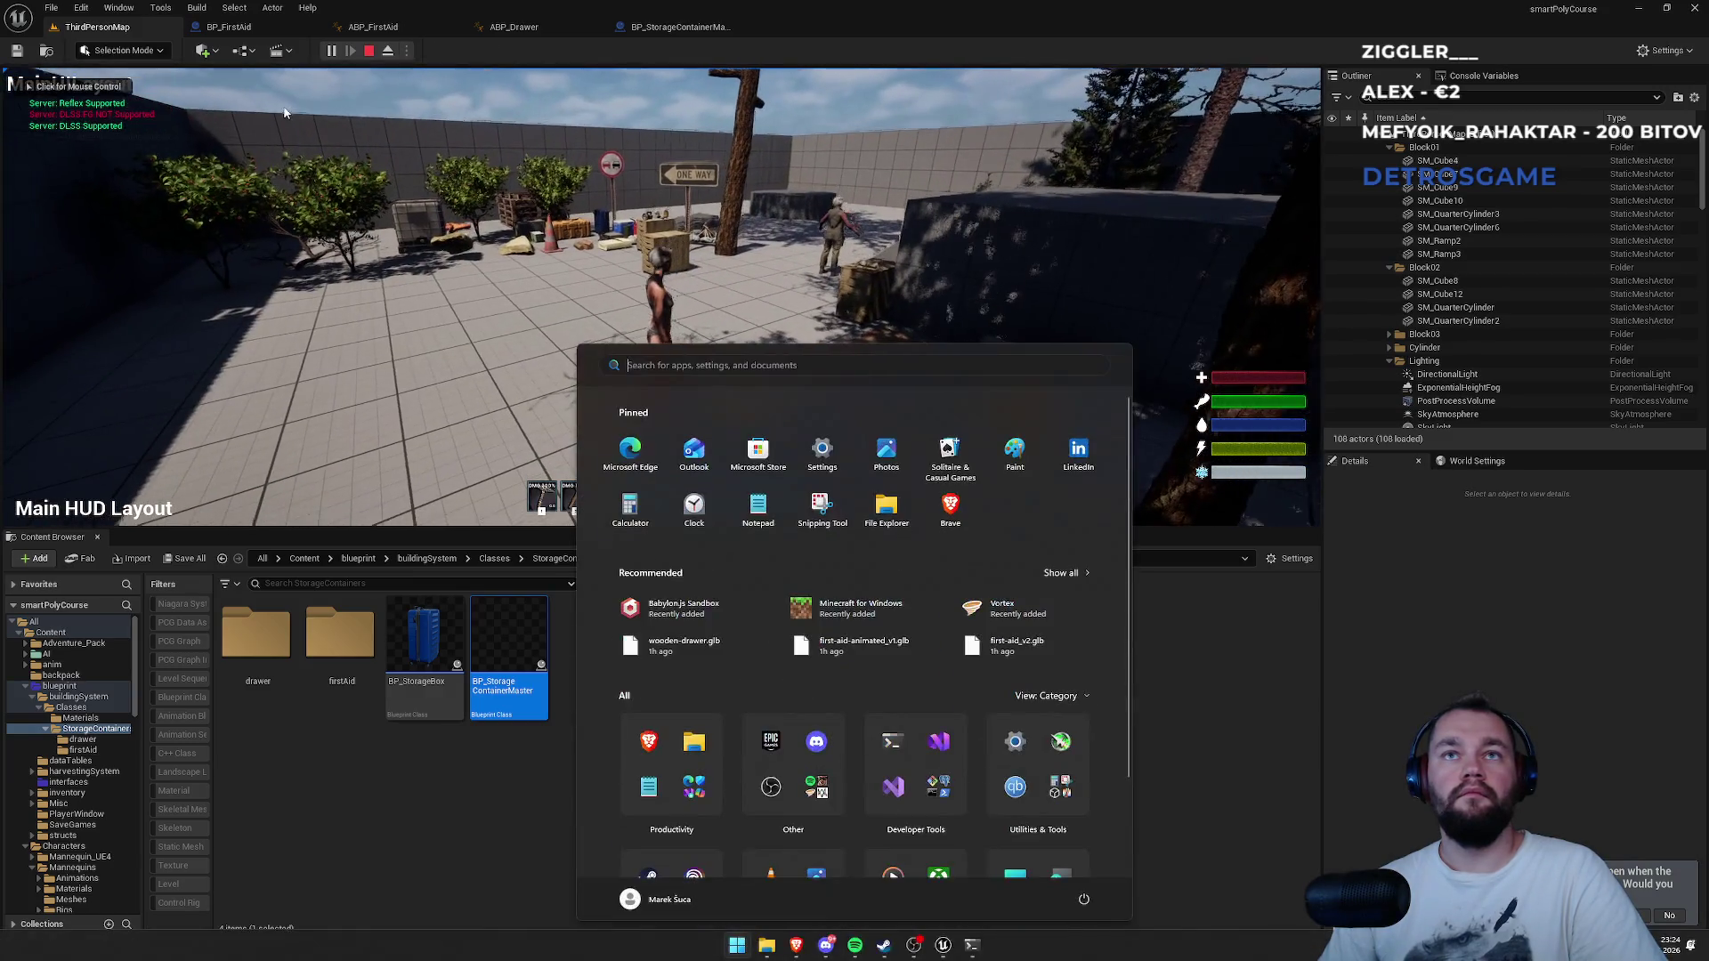
{"action": "left_click", "coordinate": [285, 113]}
{"action": "key", "text": "i"}
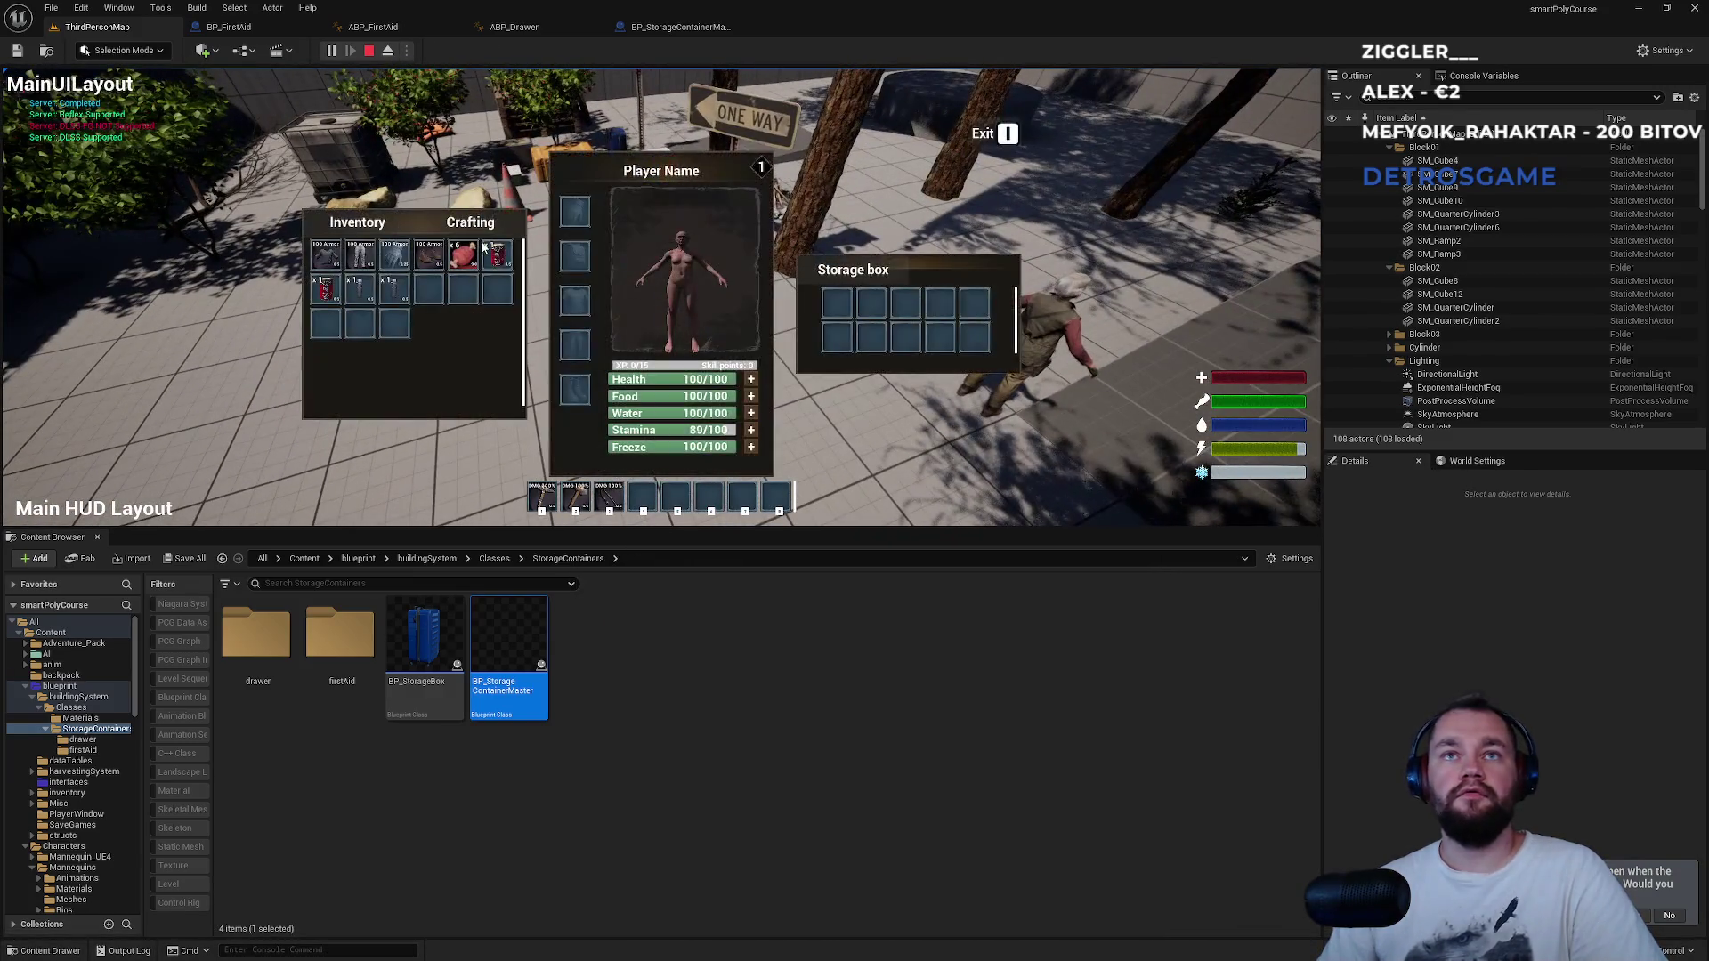
{"action": "key", "text": "i"}
{"action": "key", "text": "i"}
{"action": "key", "text": "i"}
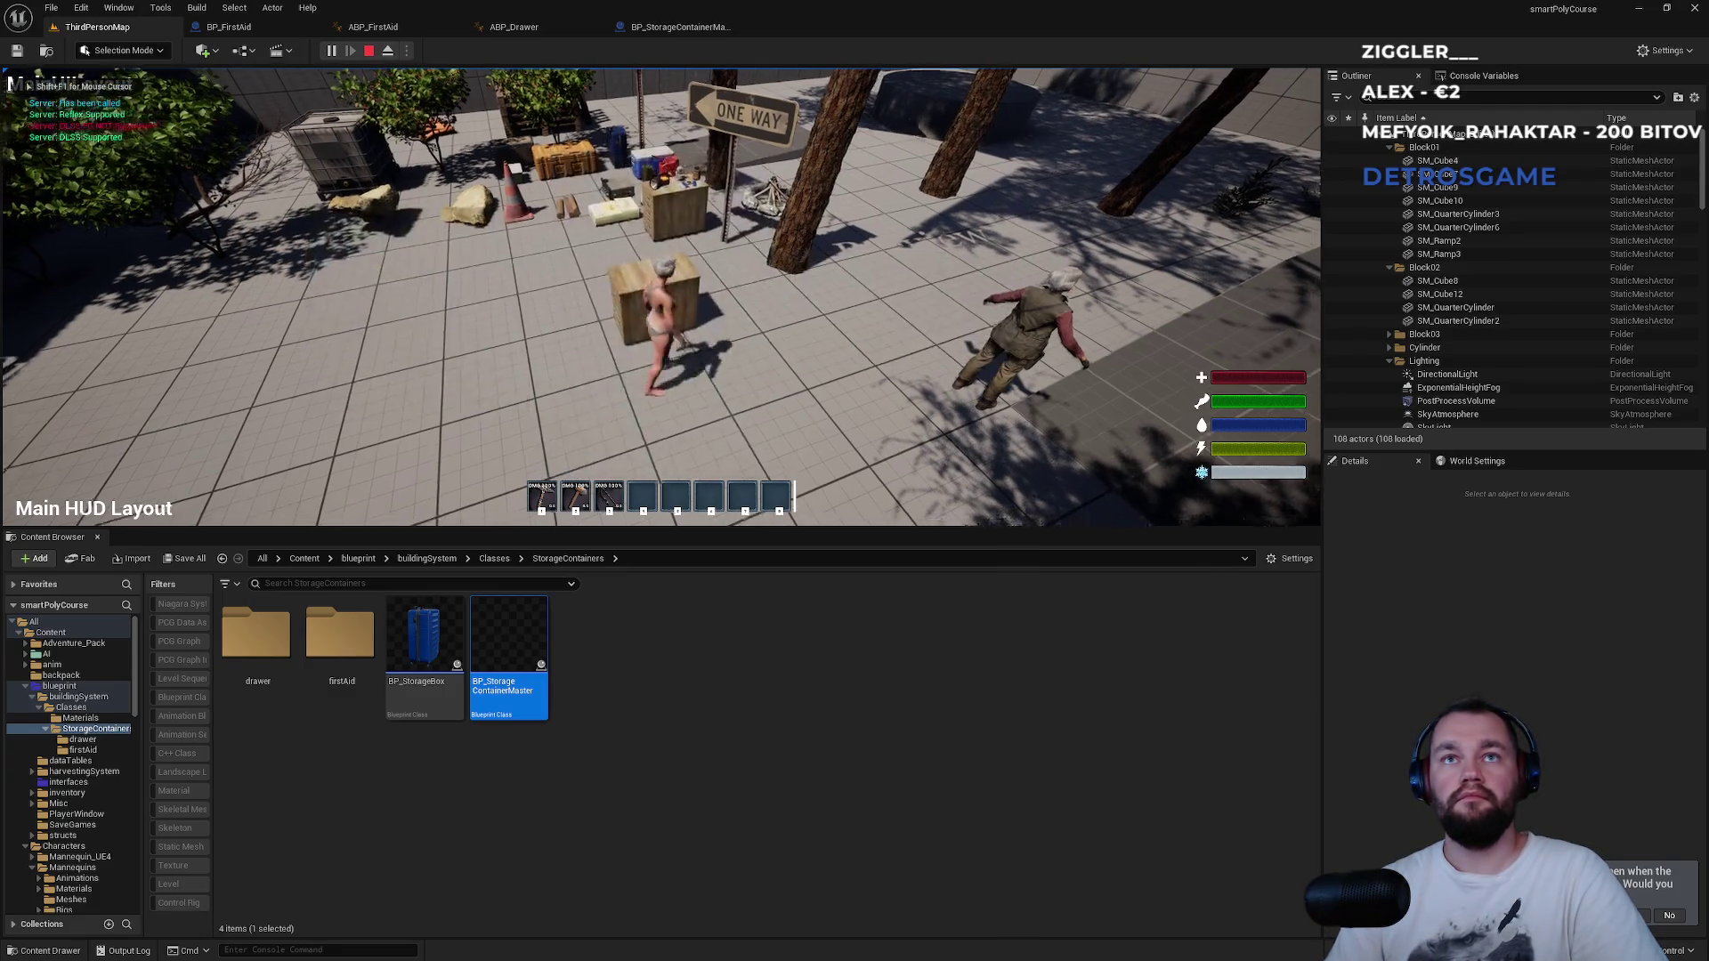
{"action": "key", "text": "Escape"}
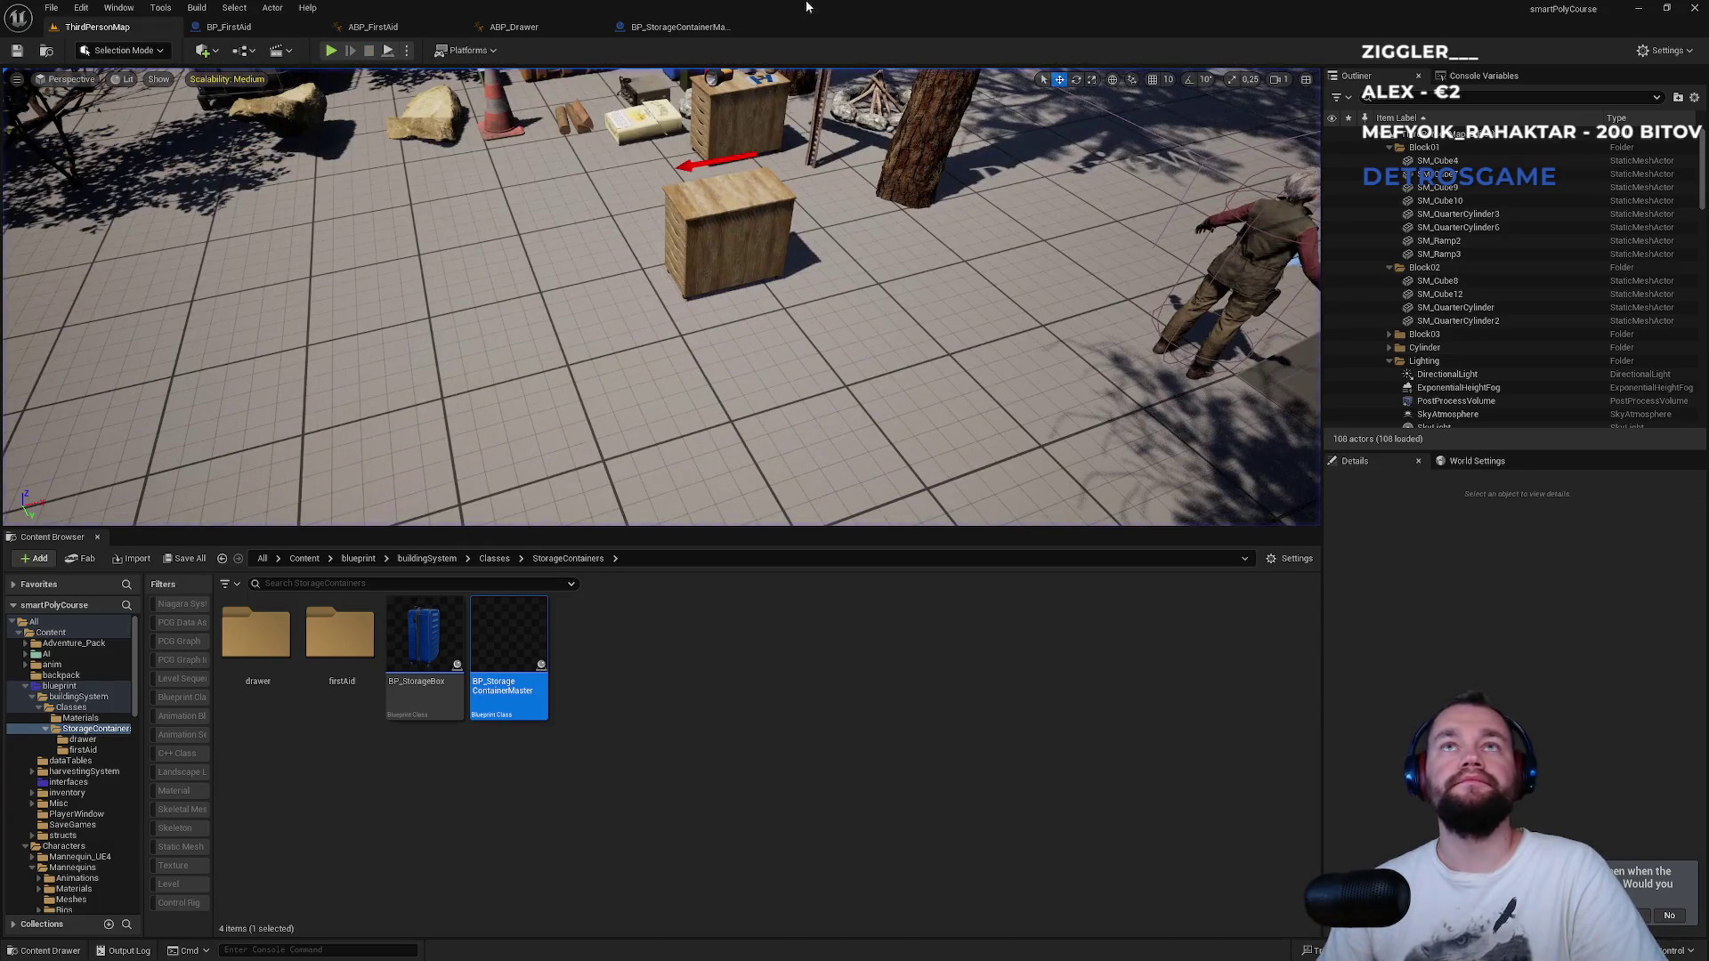
{"action": "left_click", "coordinate": [677, 27]}
{"action": "left_click", "coordinate": [551, 32]}
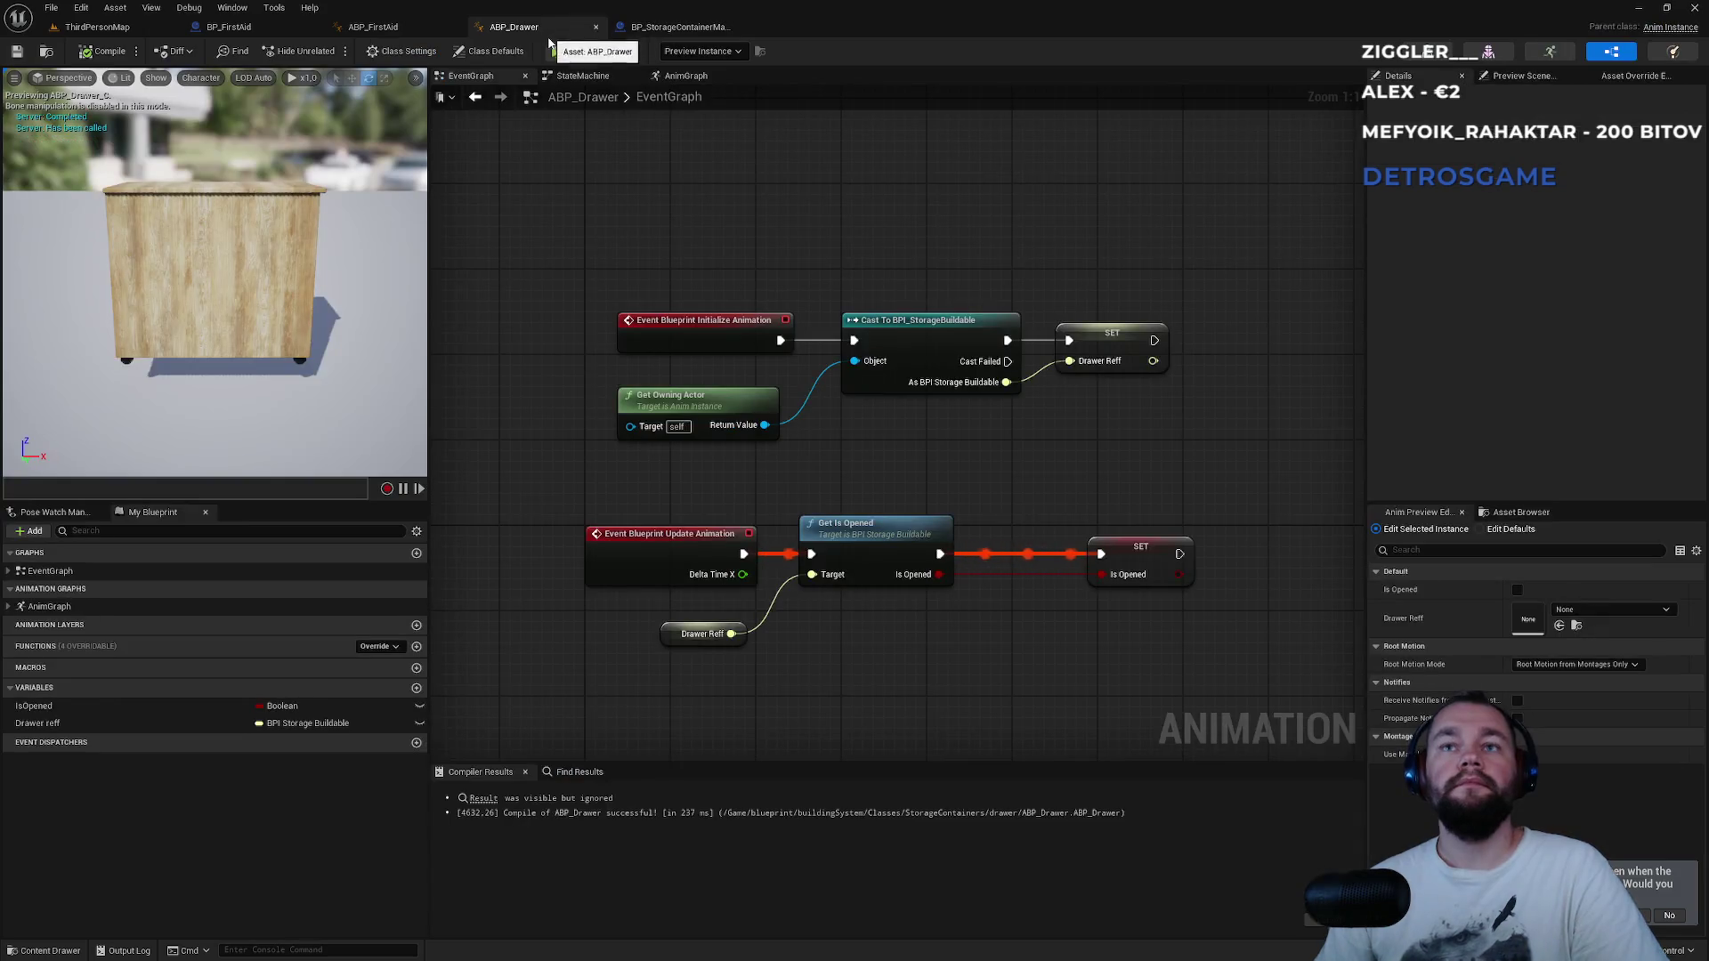
In ABP_FirstAid, delete the Cast To BP_FirstAid, its setter and the First Aid Ref variable.
{"action": "left_click", "coordinate": [400, 27]}
{"action": "left_click_drag", "start_coordinate": [936, 161], "coordinate": [1107, 330]}
{"action": "key", "text": "Delete"}
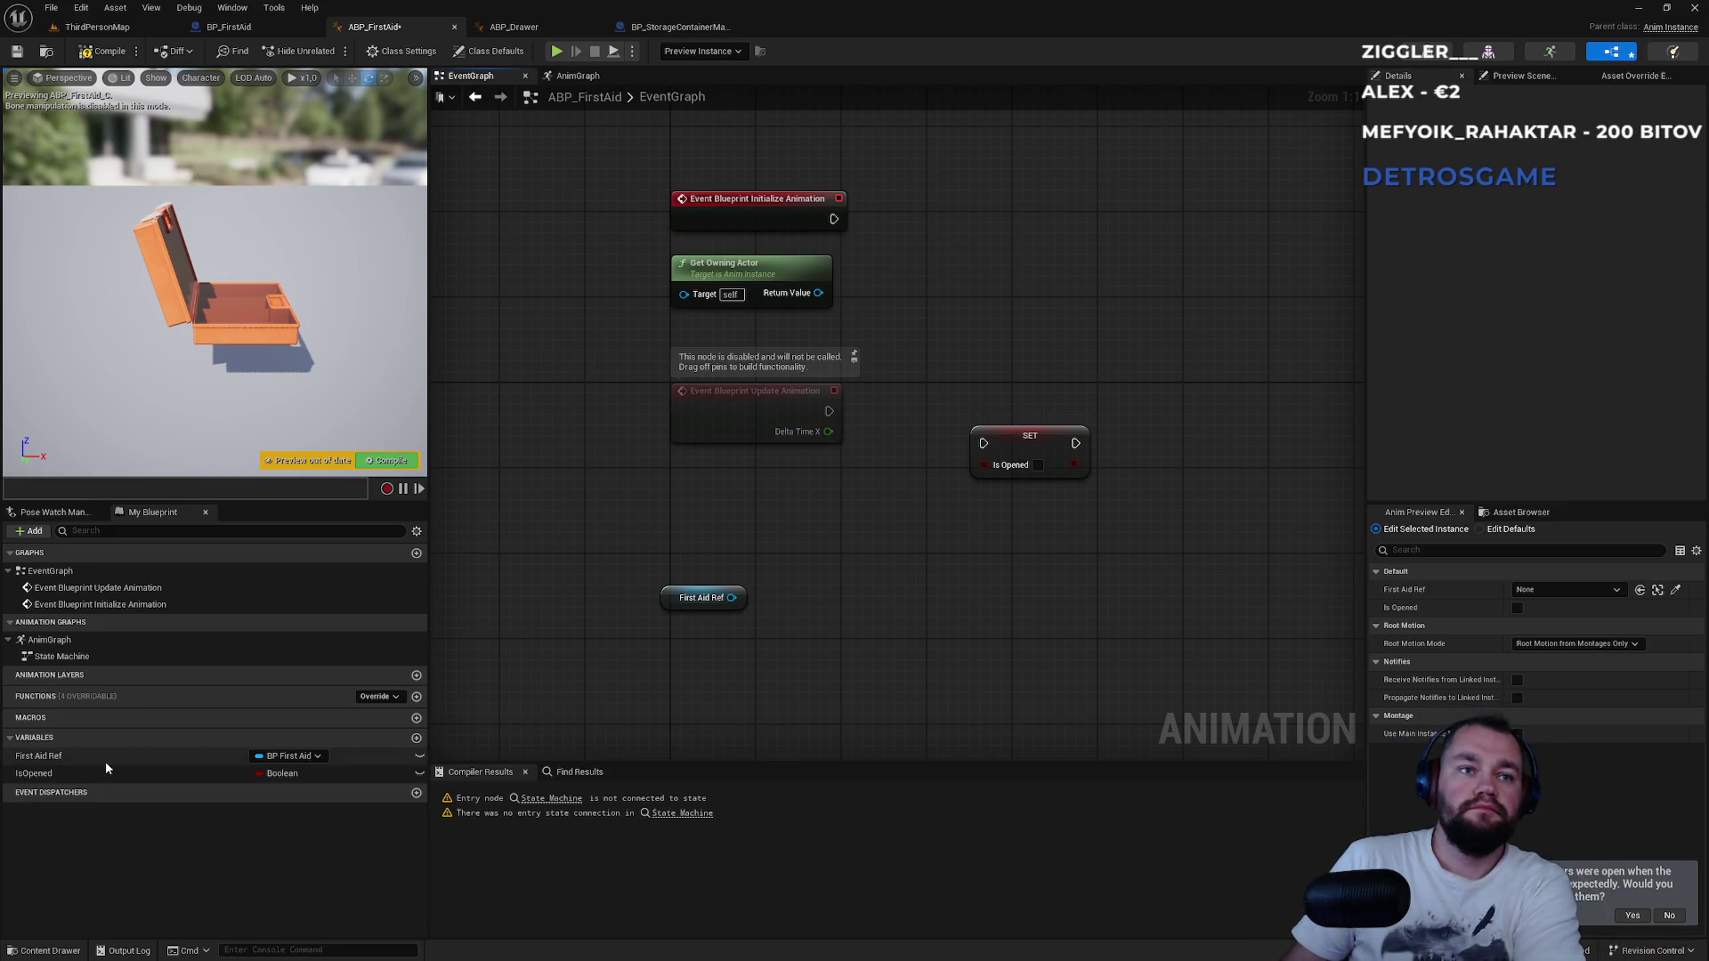
{"action": "left_click", "coordinate": [105, 761]}
{"action": "key", "text": "Delete"}
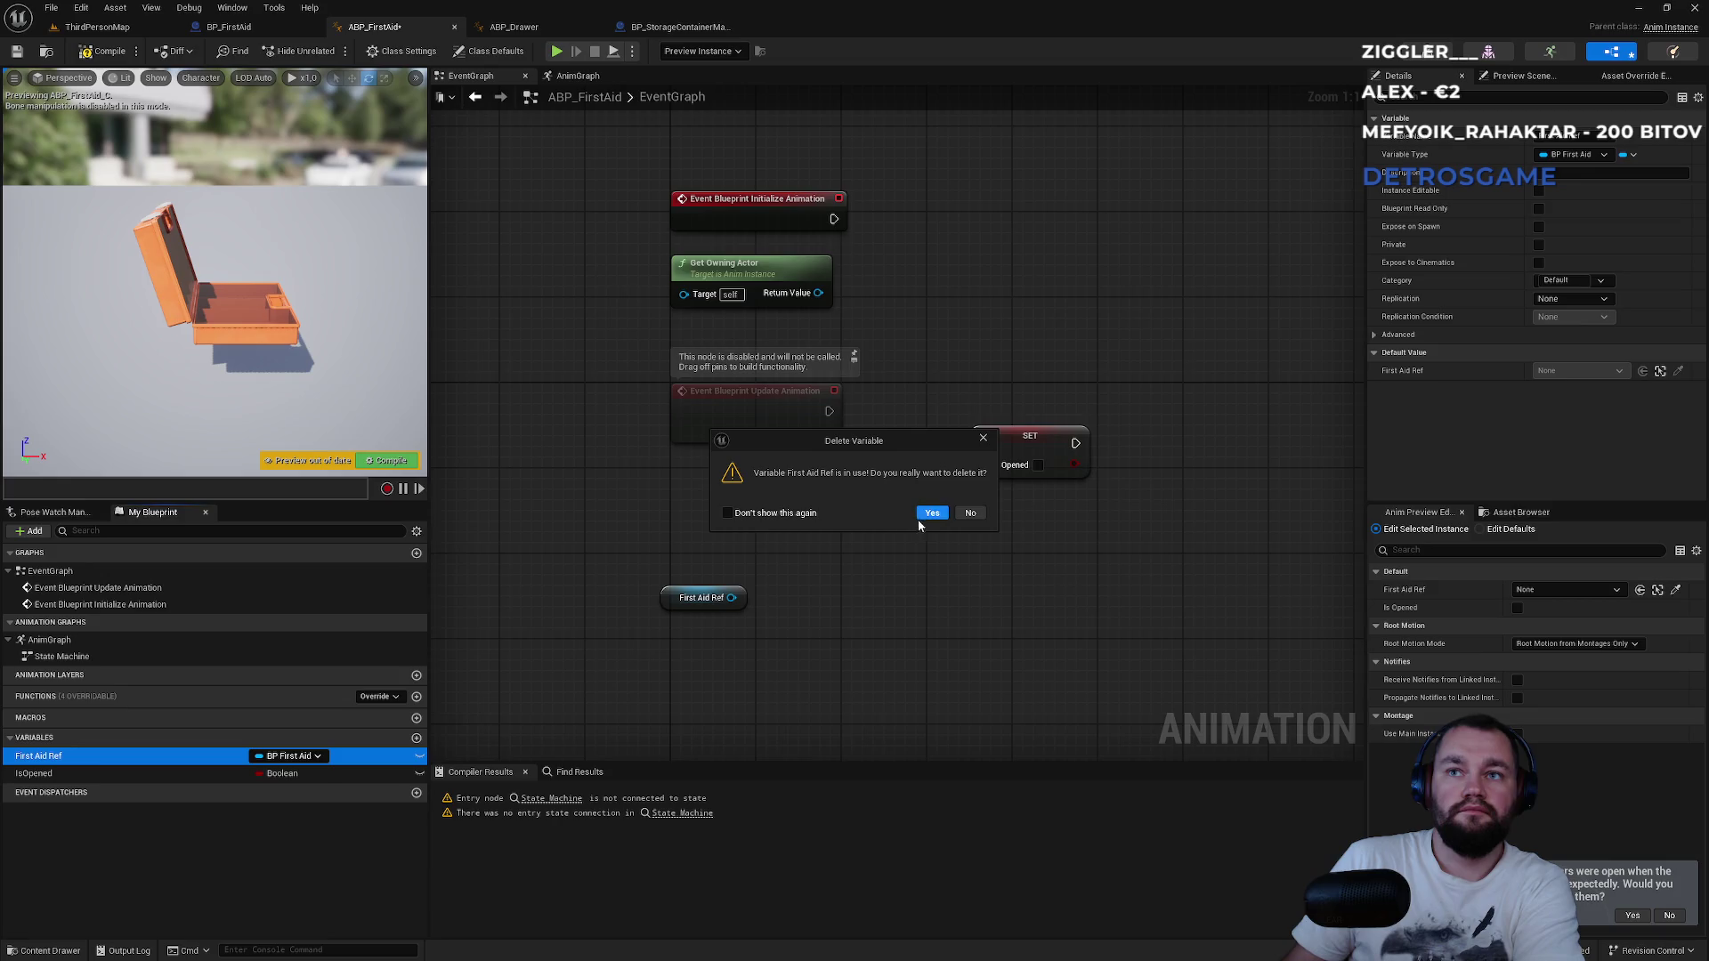
{"action": "left_click", "coordinate": [926, 517]}
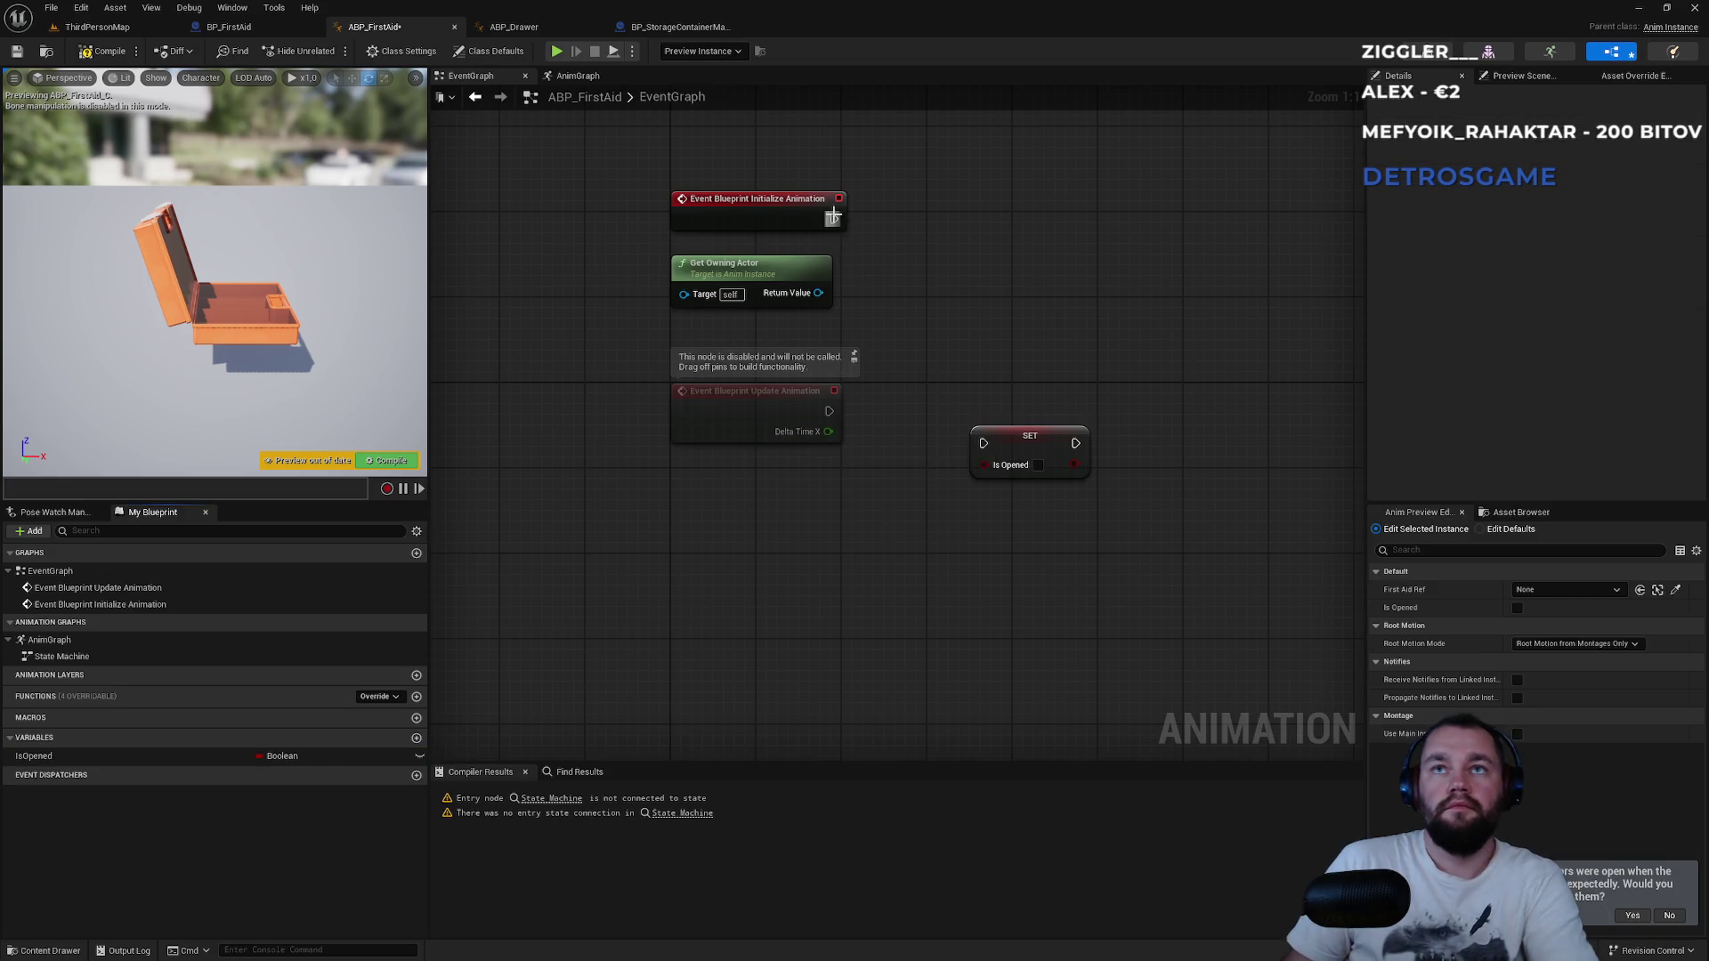
Cast the owning actor to BPI_StorageBuildable and store the result in a FirstAidRef variable.
{"action": "left_click_drag", "start_coordinate": [818, 293], "coordinate": [906, 253]}
{"action": "type", "text": "bp"}
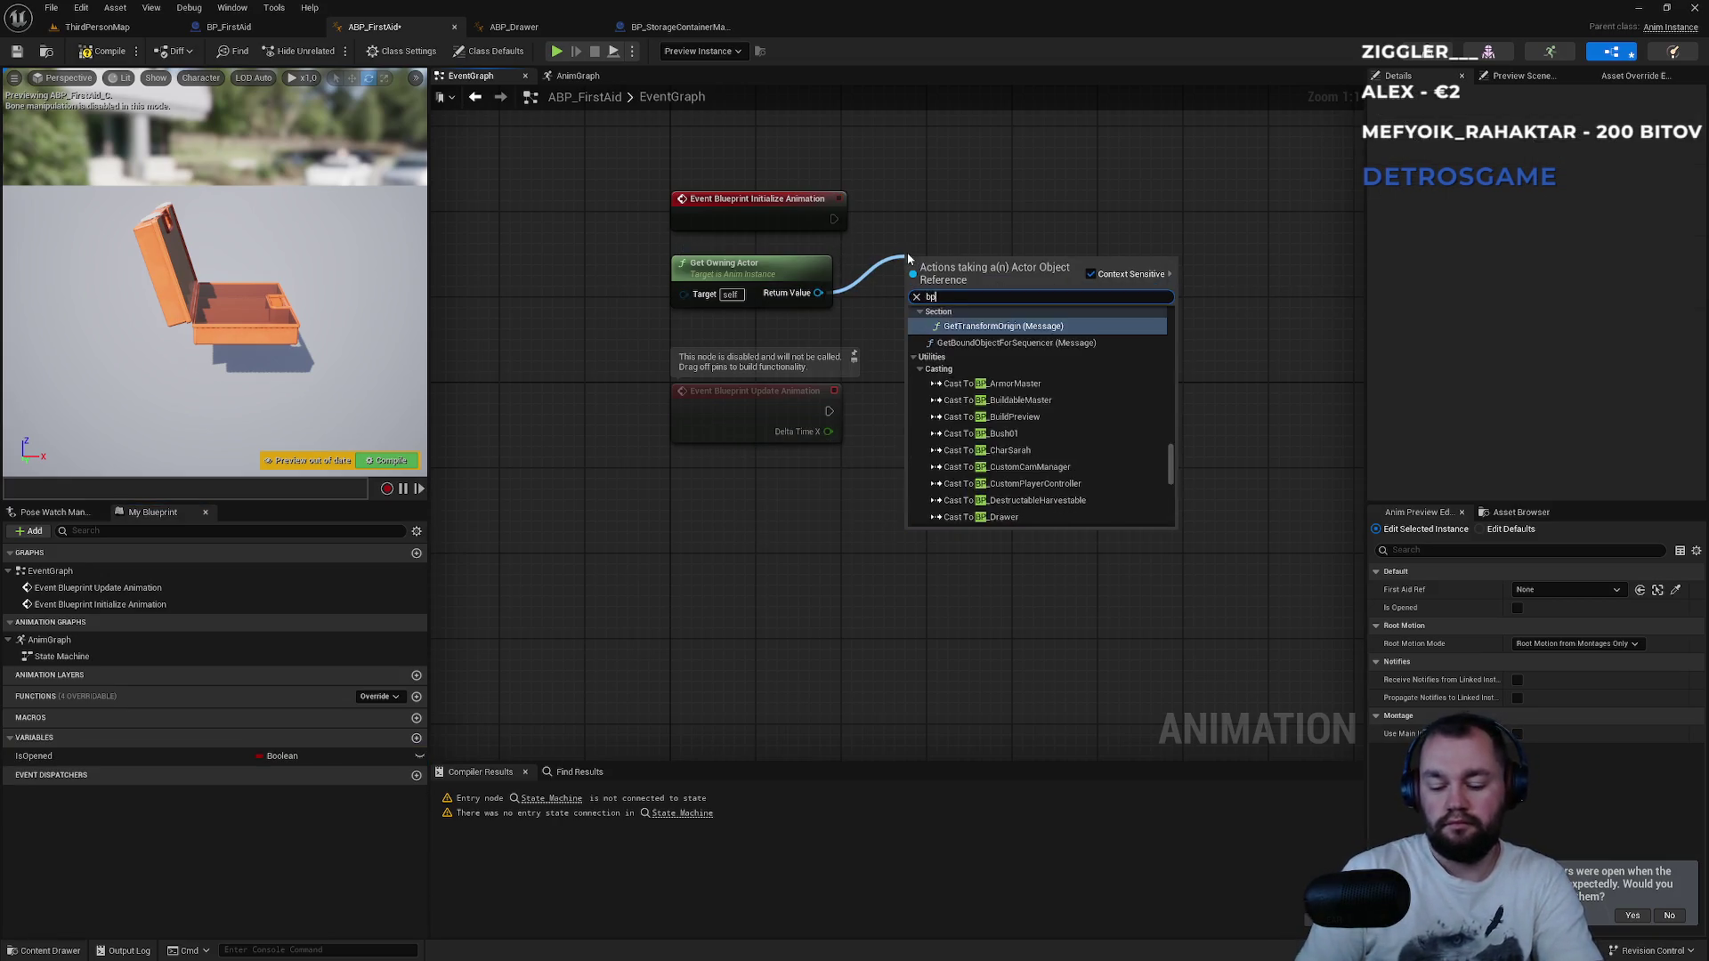
{"action": "type", "text": "i stora"}
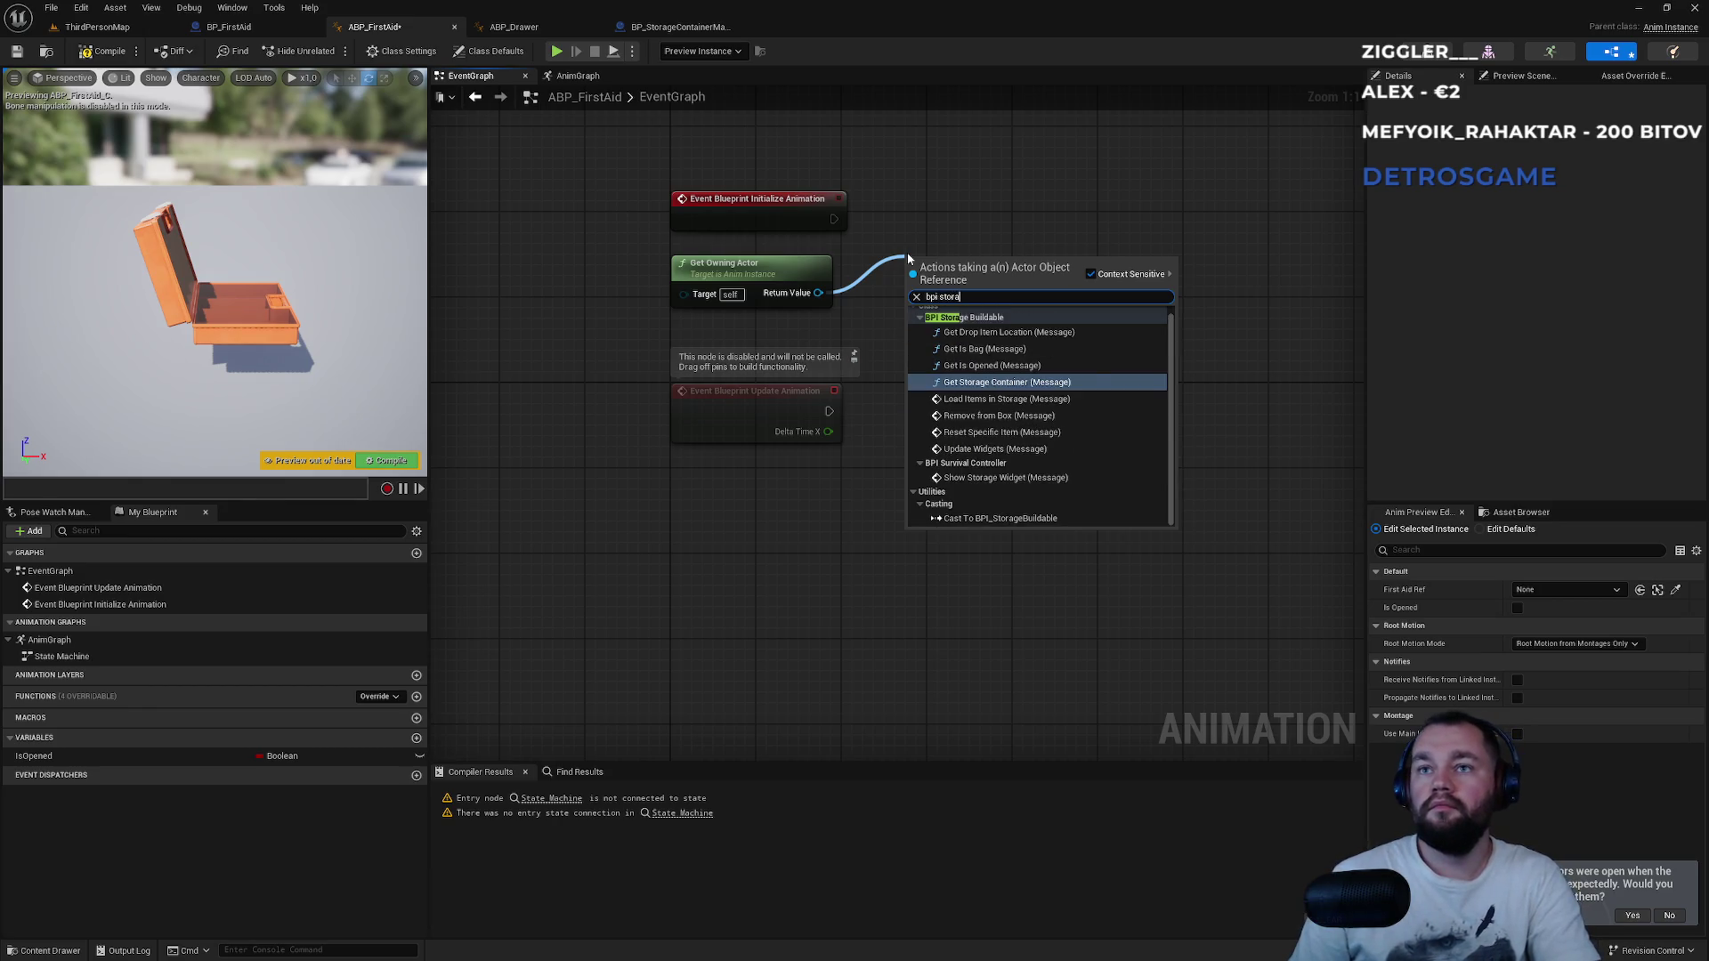
{"action": "left_click", "coordinate": [1027, 523]}
{"action": "left_click_drag", "start_coordinate": [947, 265], "coordinate": [945, 201]}
{"action": "left_click_drag", "start_coordinate": [1059, 261], "coordinate": [1137, 267]}
{"action": "left_click", "coordinate": [1183, 323]}
{"action": "type", "text": "FirstAid"}
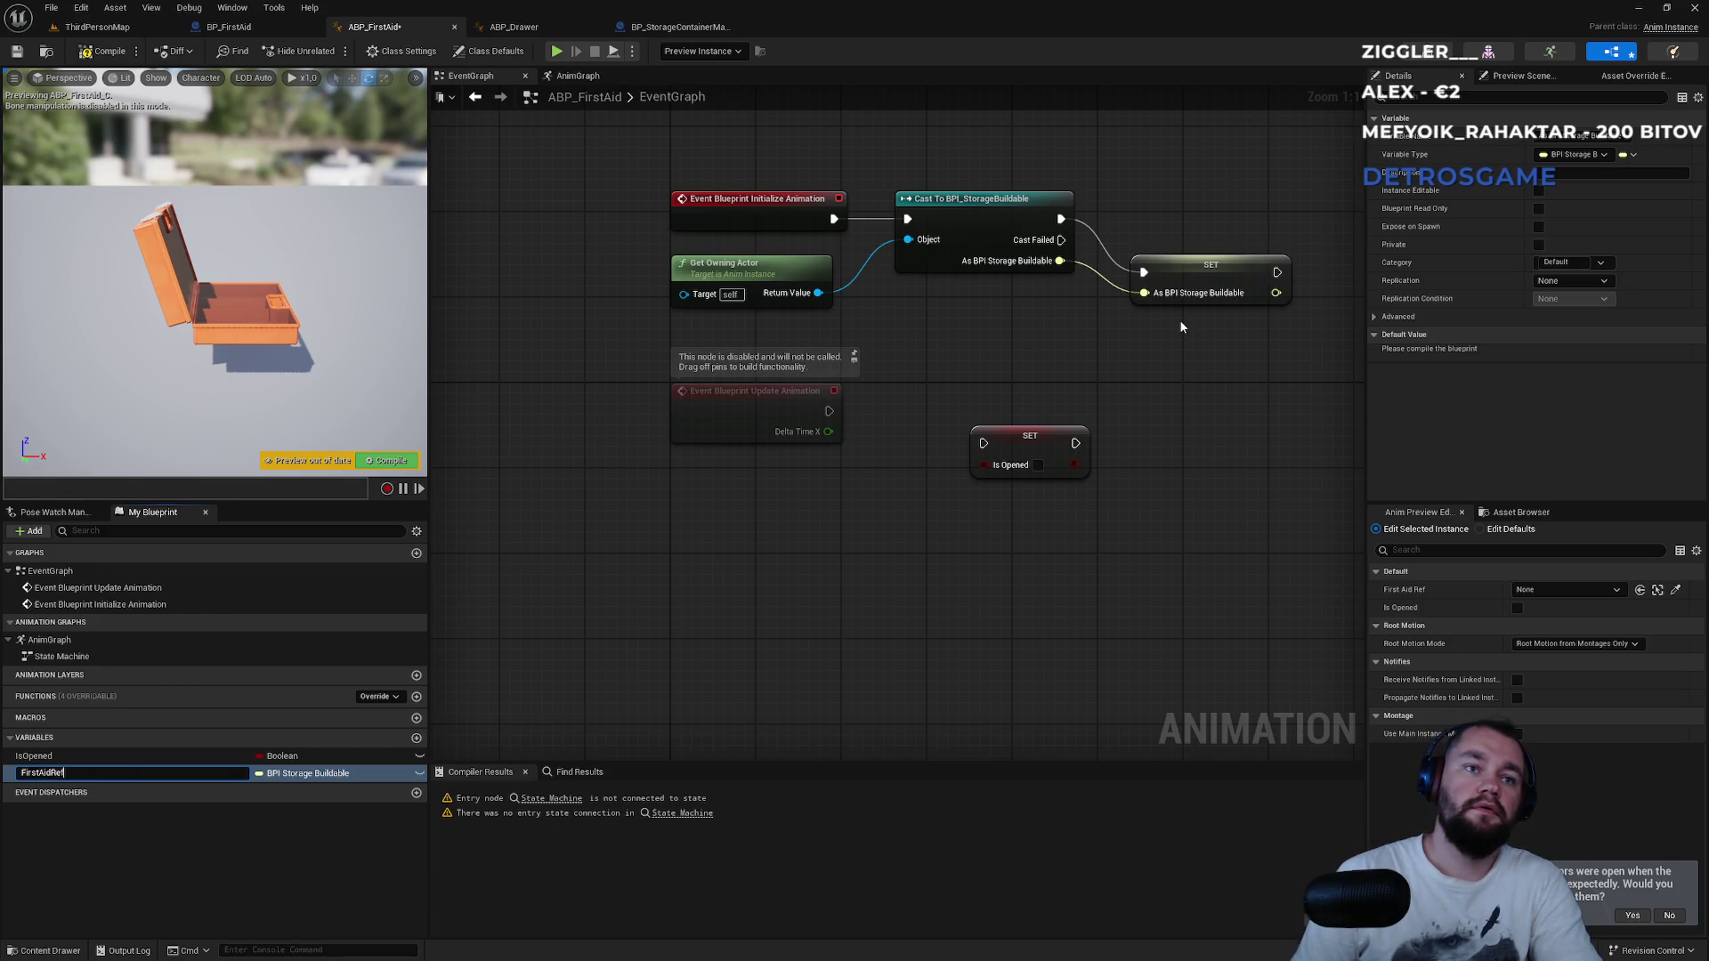
{"action": "type", "text": "Ref"}
{"action": "key", "text": "Return"}
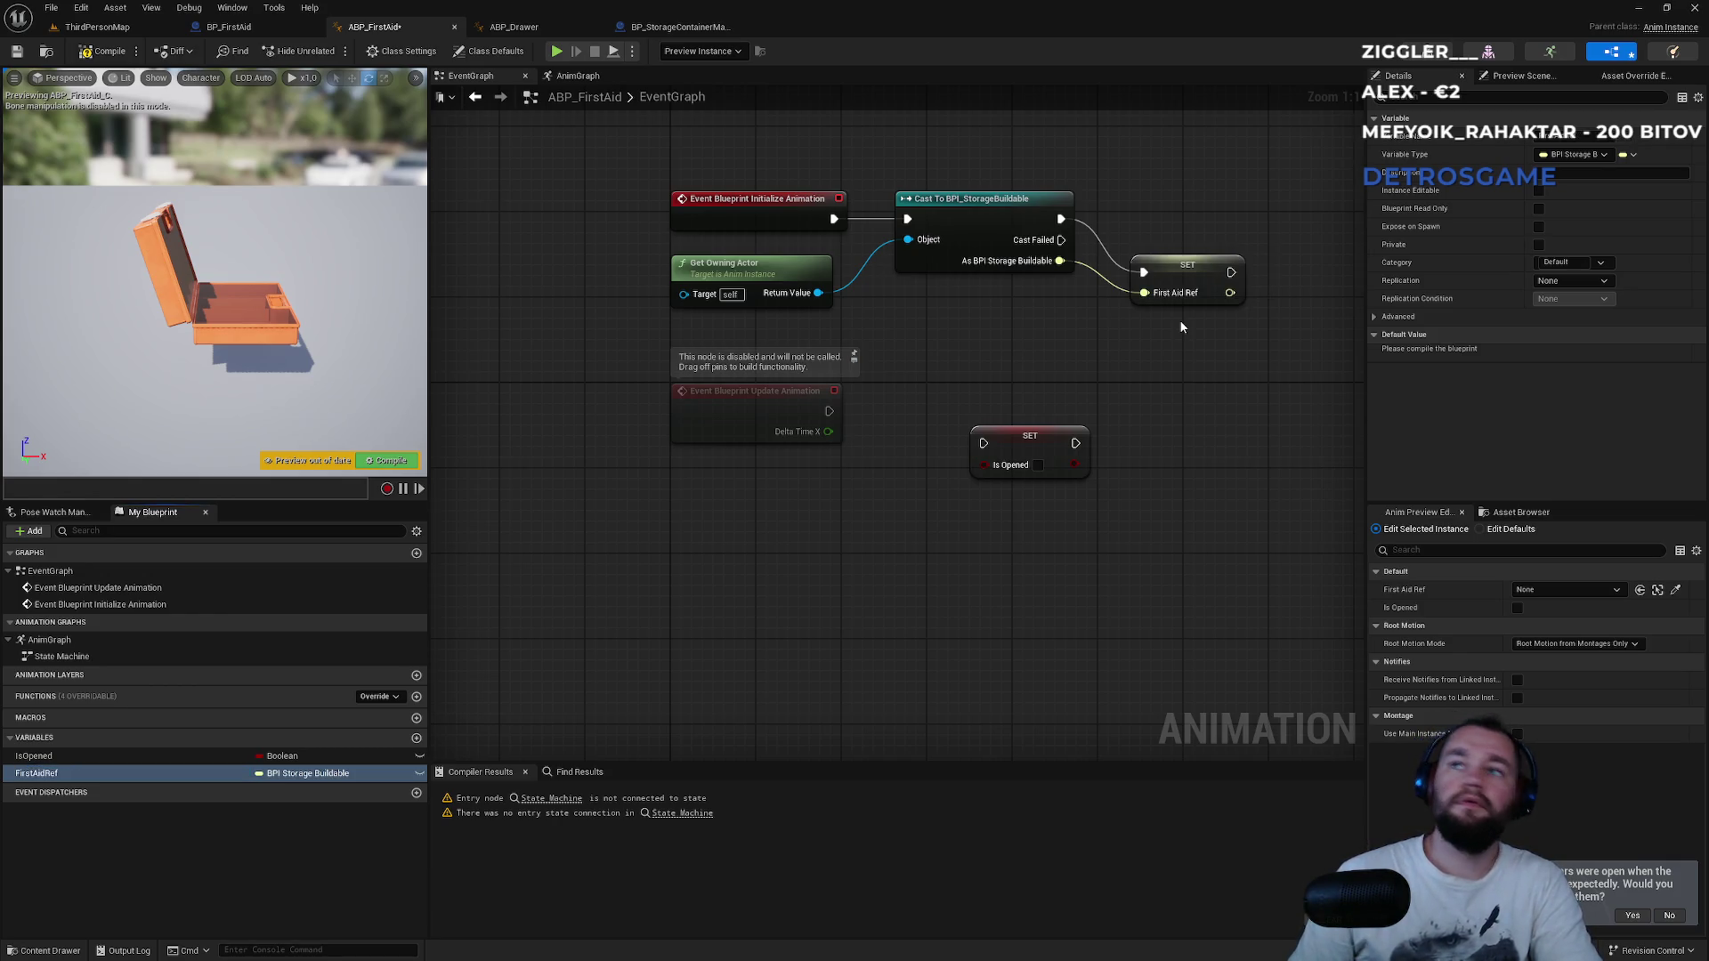
{"action": "left_click_drag", "start_coordinate": [1192, 267], "coordinate": [1179, 214]}
Drive SET Is Opened from Get Is Opened on FirstAidRef in Update Animation, compile, and open the State Machine.
{"action": "mouse_move", "coordinate": [54, 774]}
{"action": "left_mouse_down"}
{"action": "mouse_move", "coordinate": [644, 555]}
{"action": "mouse_move", "coordinate": [821, 514]}
{"action": "left_mouse_up"}
{"action": "type", "text": "is opened"}
{"action": "key", "text": "Return"}
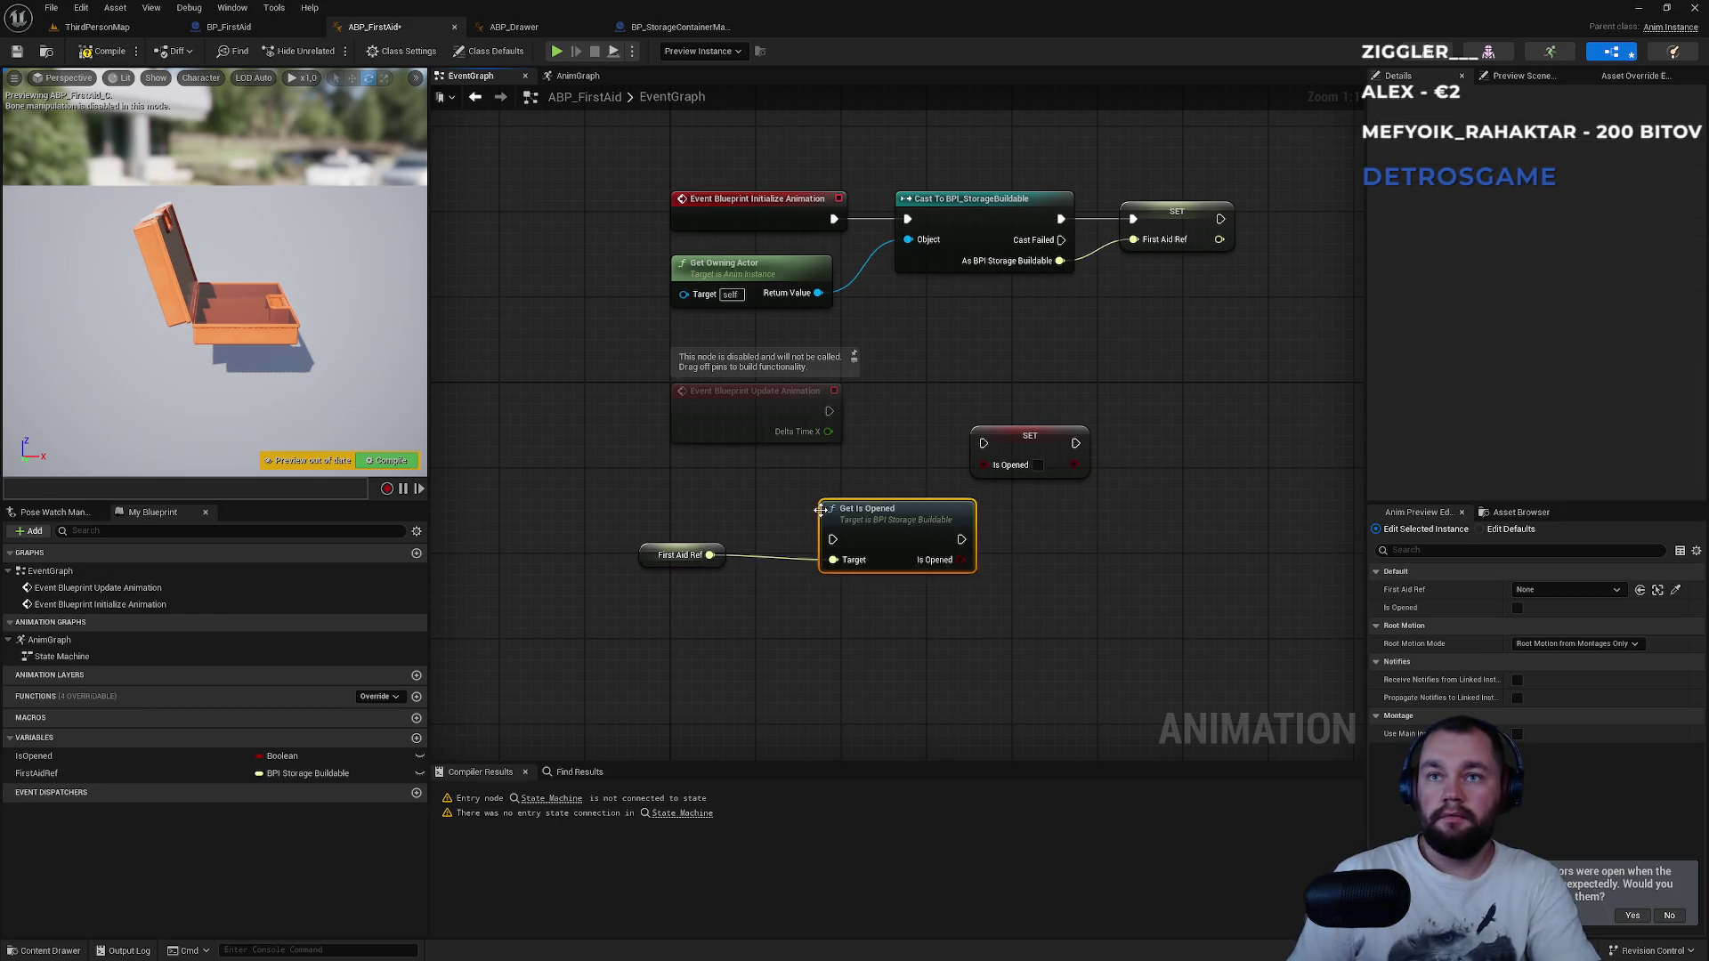
{"action": "mouse_move", "coordinate": [983, 444]}
{"action": "left_mouse_down"}
{"action": "mouse_move", "coordinate": [955, 554]}
{"action": "mouse_move", "coordinate": [961, 541]}
{"action": "left_mouse_up"}
{"action": "mouse_move", "coordinate": [961, 560]}
{"action": "left_mouse_down"}
{"action": "mouse_move", "coordinate": [981, 464]}
{"action": "mouse_move", "coordinate": [1054, 532]}
{"action": "left_mouse_up"}
{"action": "left_click", "coordinate": [911, 540], "text": "ctrl"}
{"action": "mouse_move", "coordinate": [911, 539]}
{"action": "left_mouse_down"}
{"action": "mouse_move", "coordinate": [995, 435]}
{"action": "mouse_move", "coordinate": [975, 410]}
{"action": "left_mouse_up"}
{"action": "left_click_drag", "start_coordinate": [829, 410], "coordinate": [896, 410]}
{"action": "left_click_drag", "start_coordinate": [647, 556], "coordinate": [692, 487]}
{"action": "left_click", "coordinate": [700, 514]}
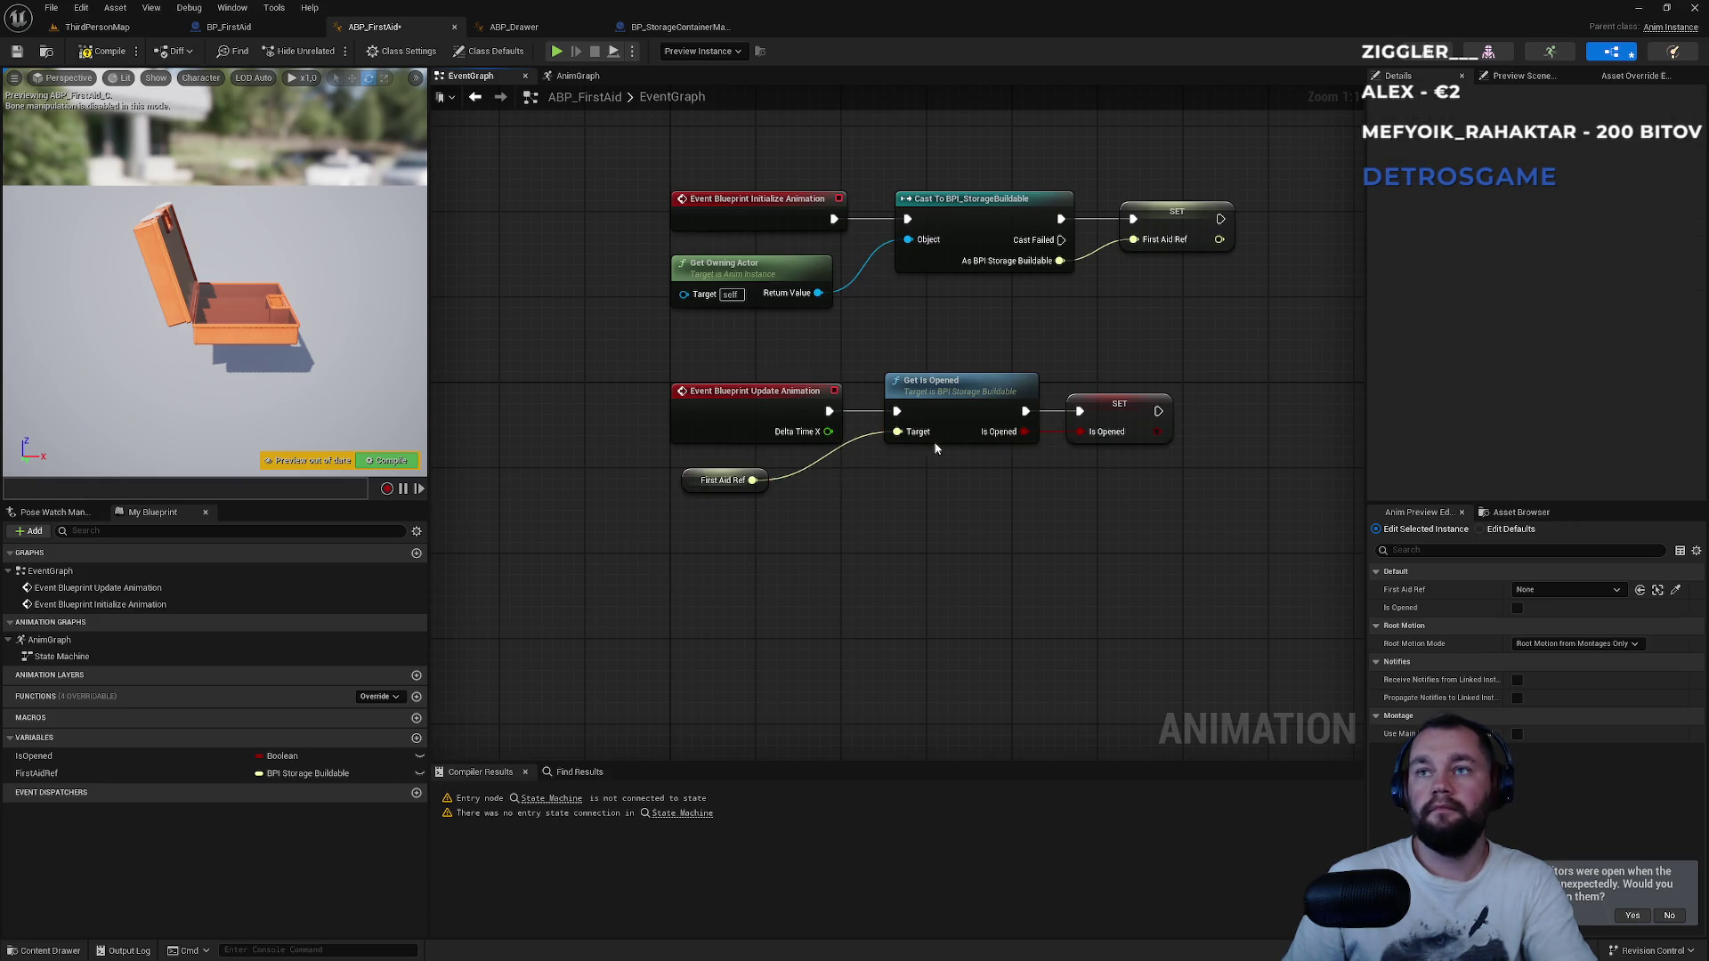
{"action": "left_click", "coordinate": [102, 51]}
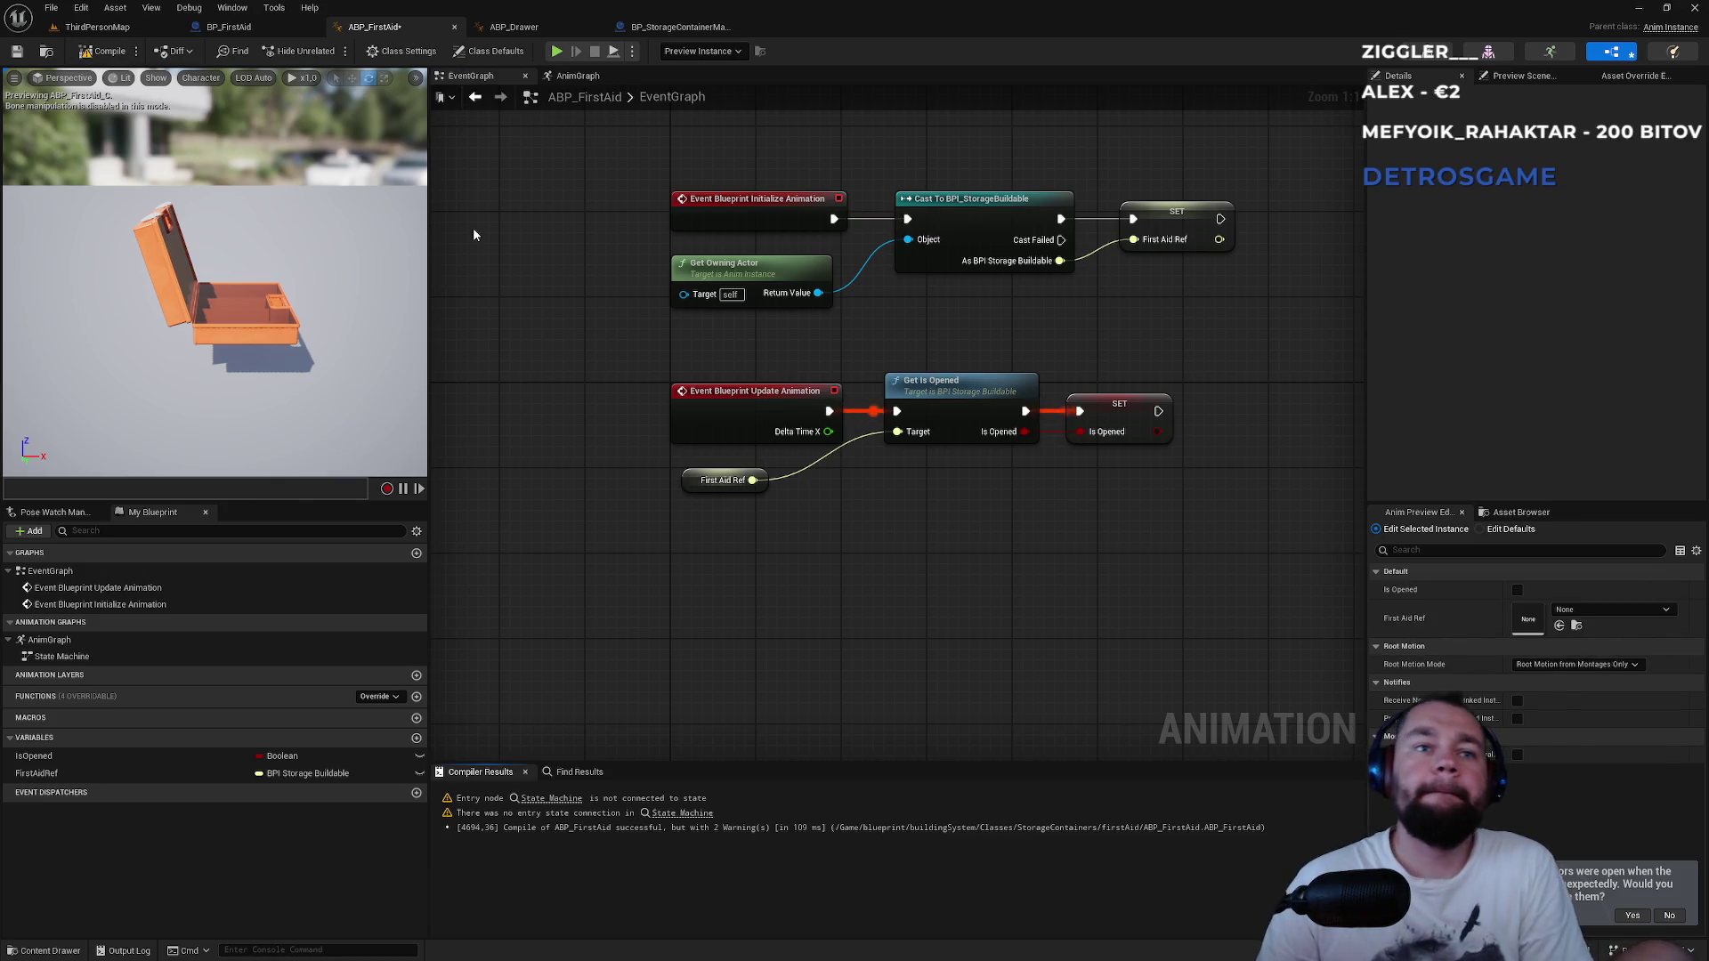
{"action": "left_click", "coordinate": [551, 798]}
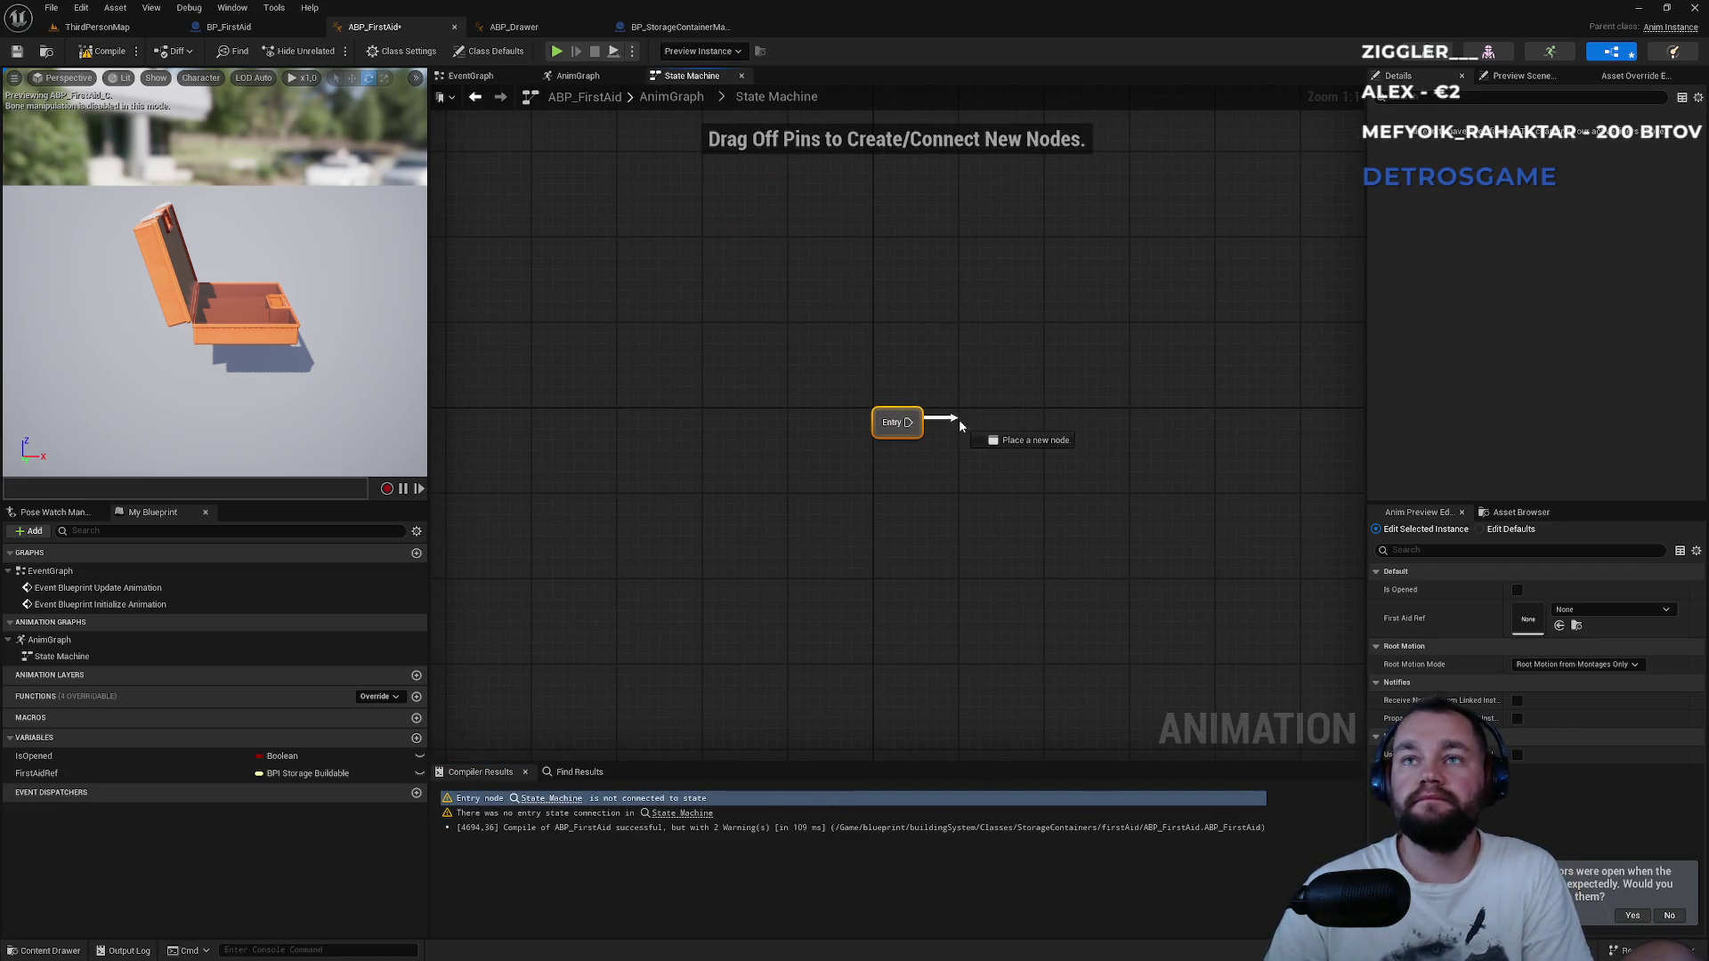
Create a Closed state after Entry and an Opened state linked from Closed.
{"action": "left_click_drag", "start_coordinate": [960, 424], "coordinate": [961, 426]}
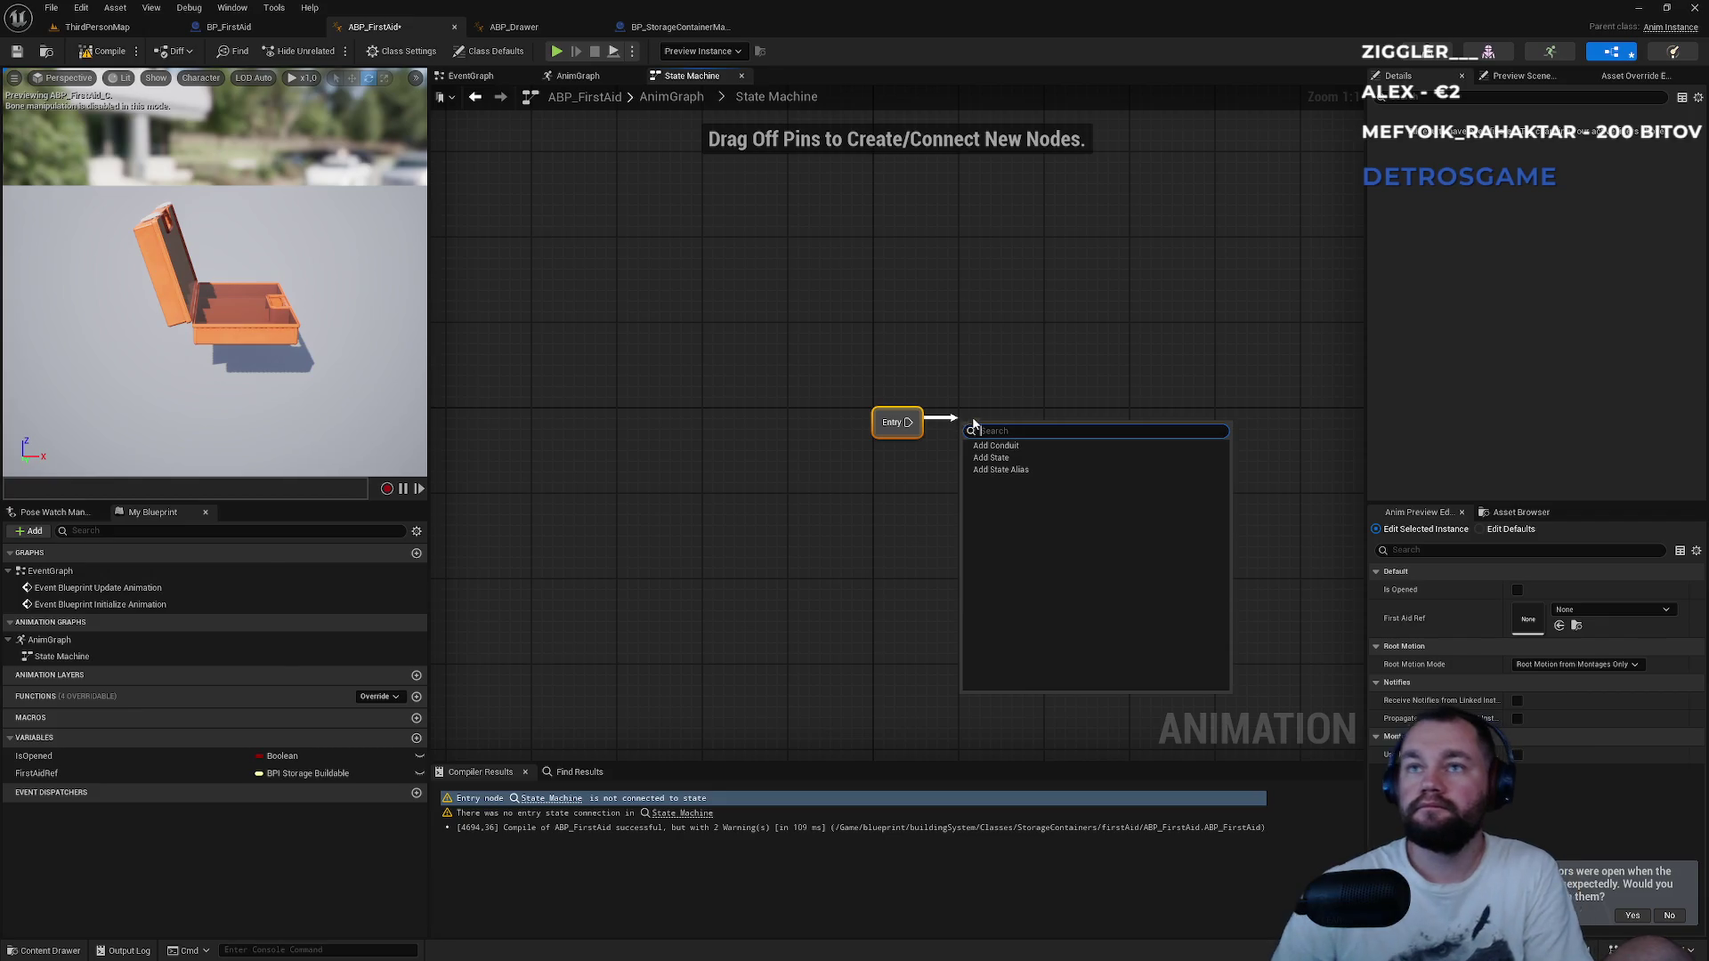
{"action": "left_click", "coordinate": [991, 458]}
{"action": "type", "text": "Closed"}
{"action": "key", "text": "Return"}
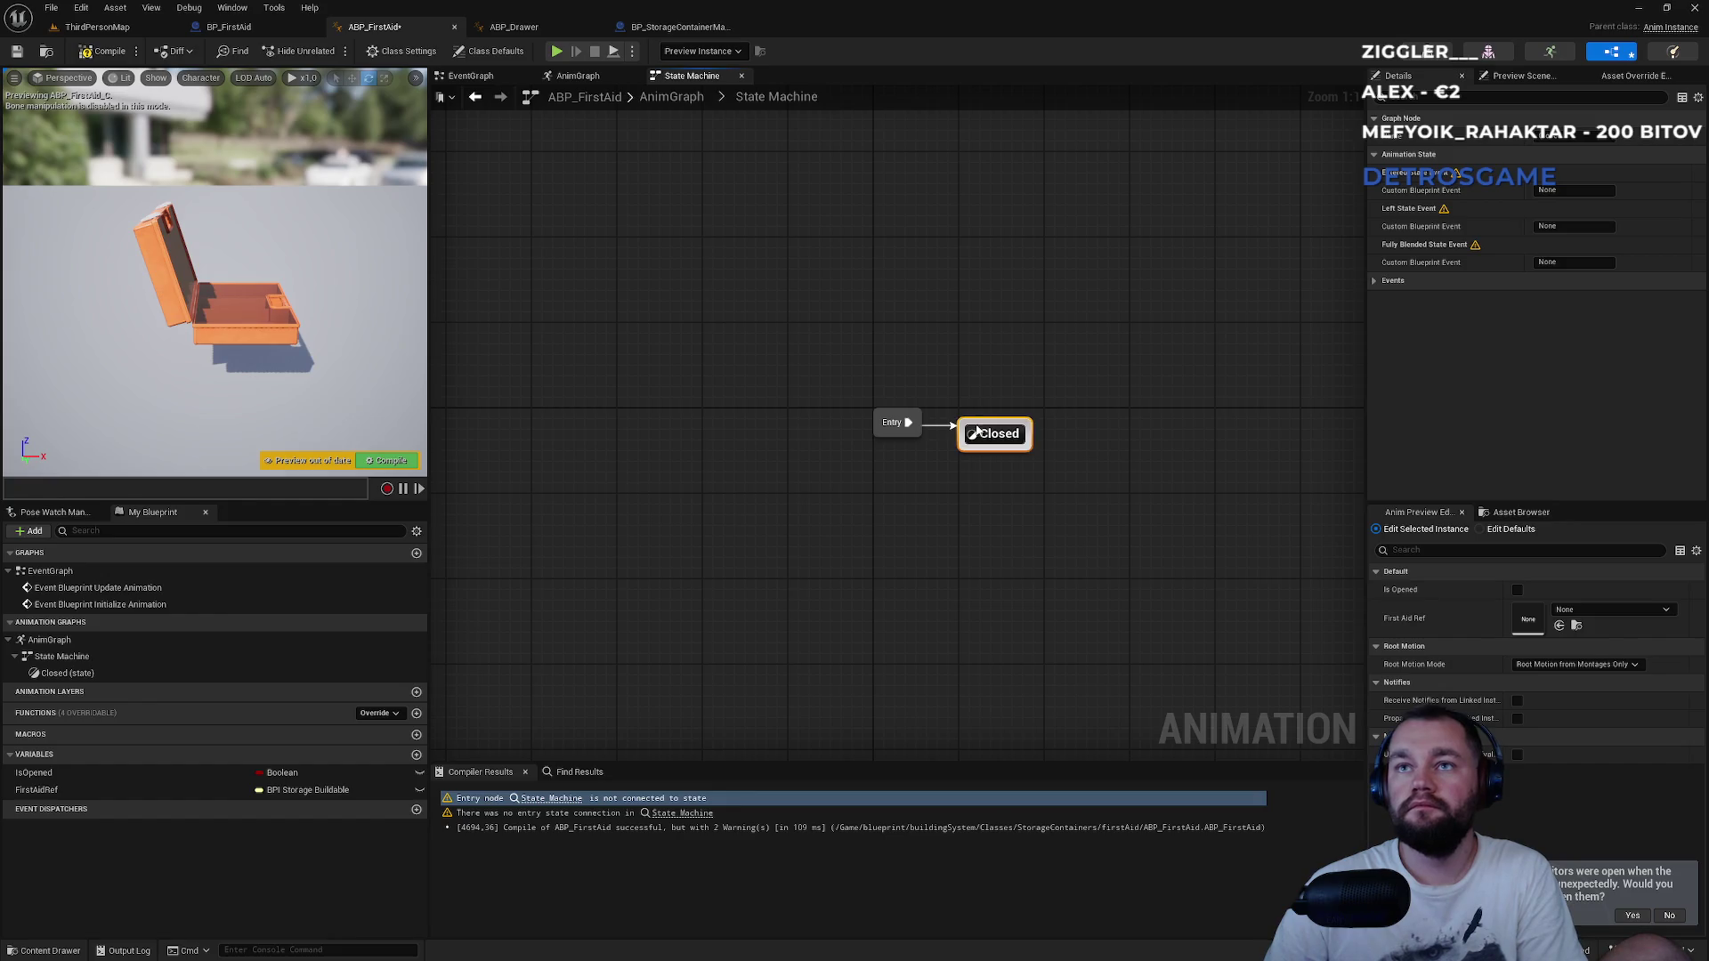
{"action": "left_click_drag", "start_coordinate": [977, 431], "coordinate": [1013, 330]}
{"action": "type", "text": "ope"}
{"action": "key", "text": "BackSpace"}
{"action": "key", "text": "BackSpace"}
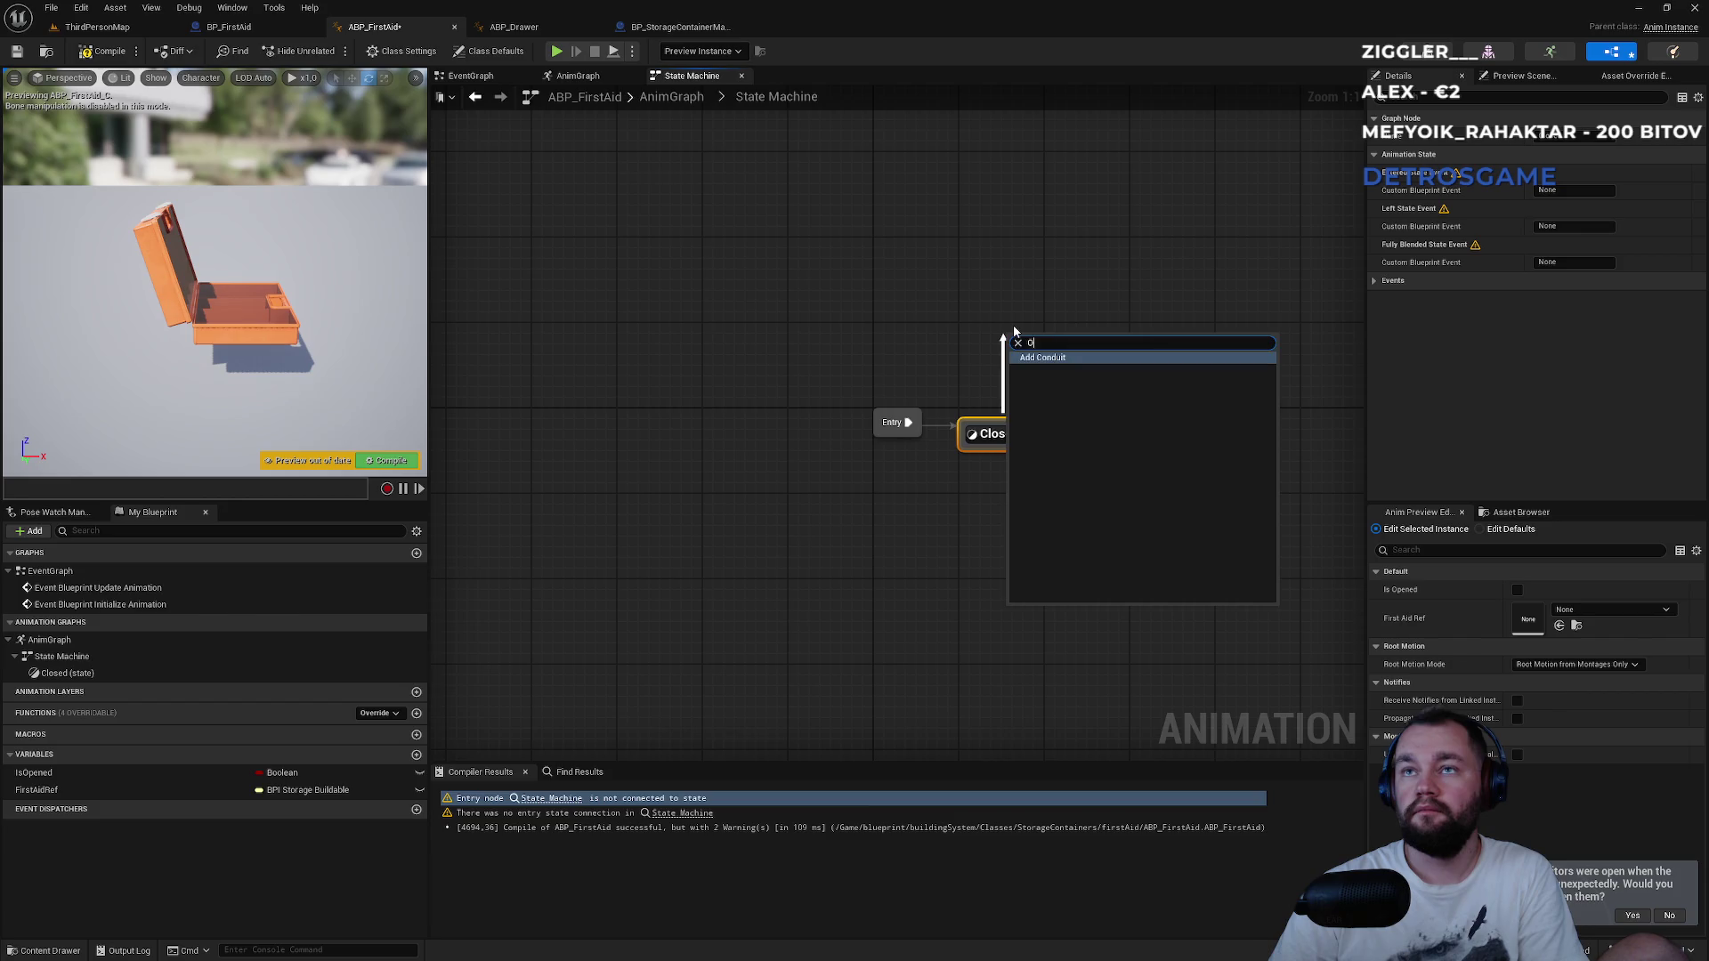
{"action": "key", "text": "Down"}
{"action": "key", "text": "Return"}
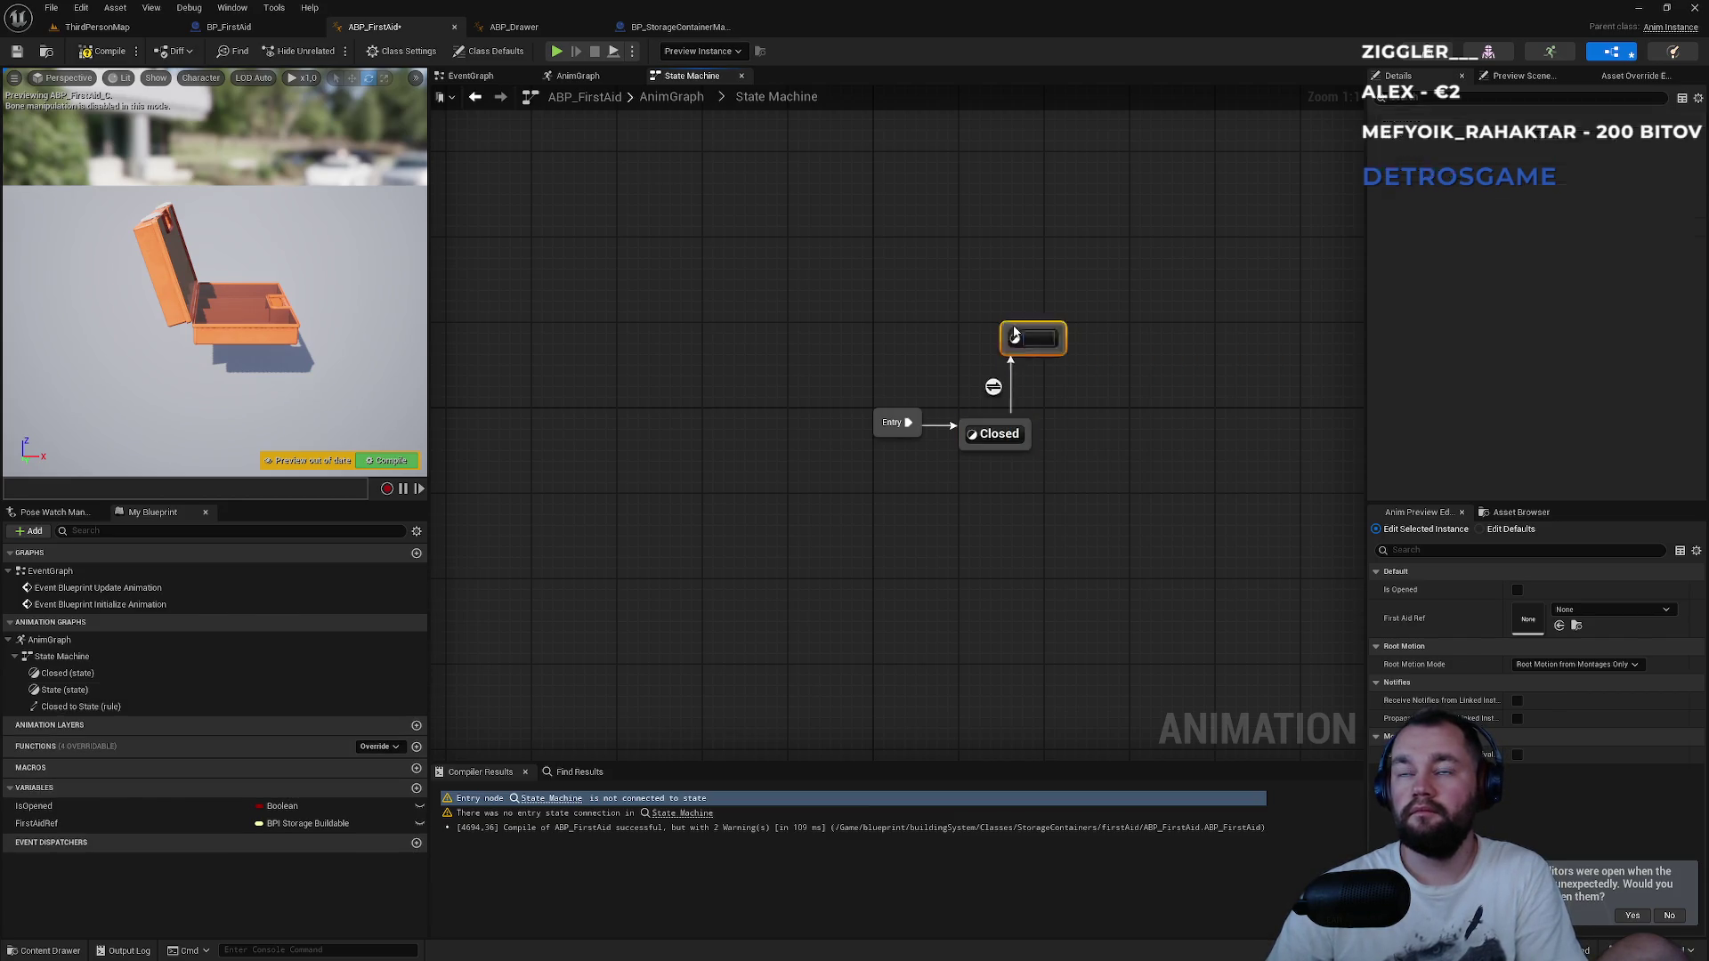
{"action": "type", "text": "Opened"}
{"action": "key", "text": "Return"}
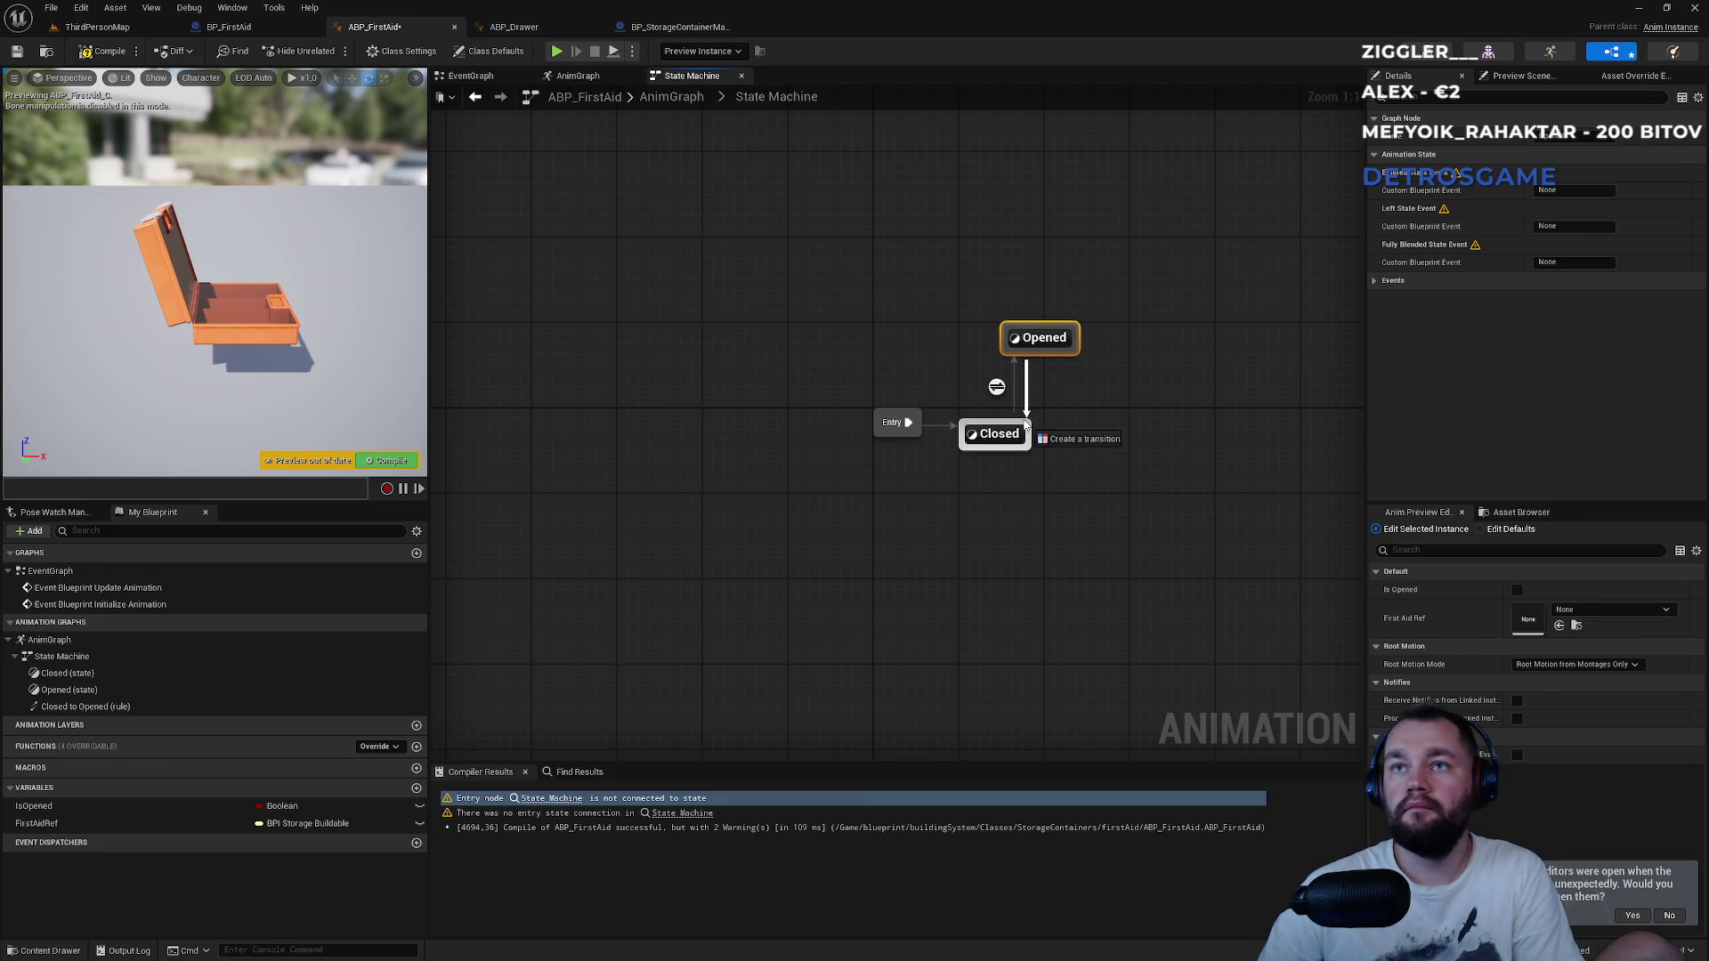
Add an Opened-to-Closed transition and wire Is Opened into the Closed-to-Opened rule.
{"action": "left_click_drag", "start_coordinate": [1026, 425], "coordinate": [1026, 427]}
{"action": "left_click_drag", "start_coordinate": [1056, 342], "coordinate": [1013, 353]}
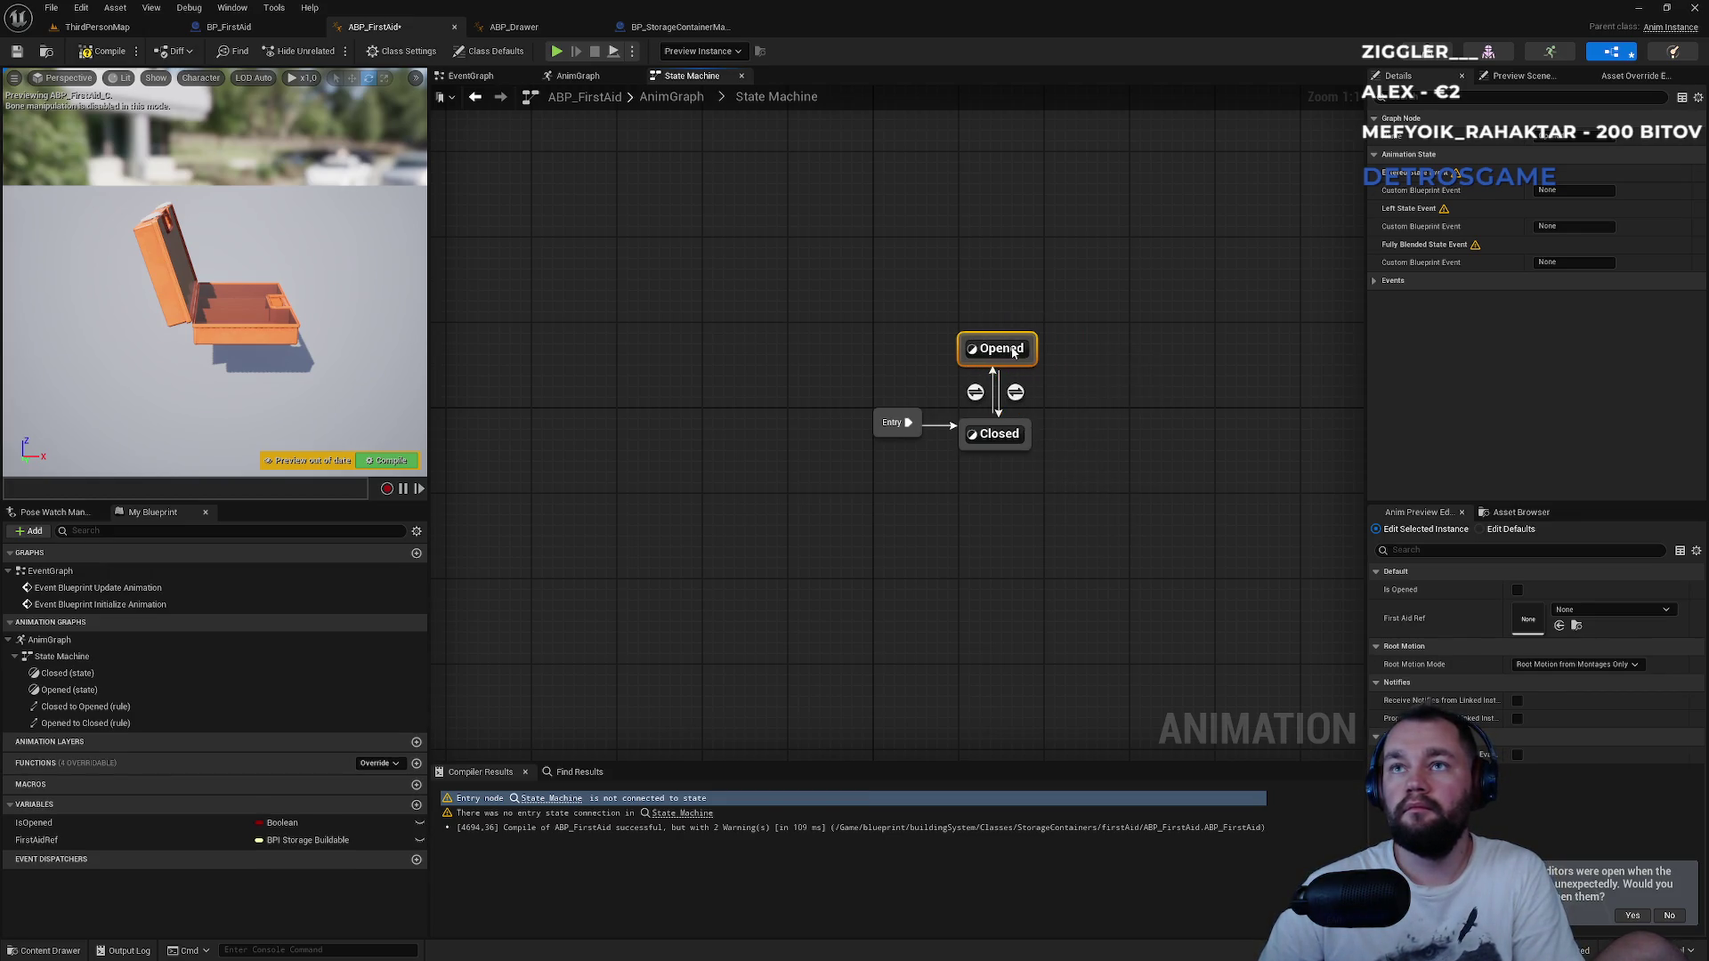
{"action": "double_click", "coordinate": [977, 391]}
{"action": "mouse_move", "coordinate": [94, 828]}
{"action": "left_mouse_down"}
{"action": "mouse_move", "coordinate": [789, 519]}
{"action": "mouse_move", "coordinate": [854, 429]}
{"action": "left_mouse_up"}
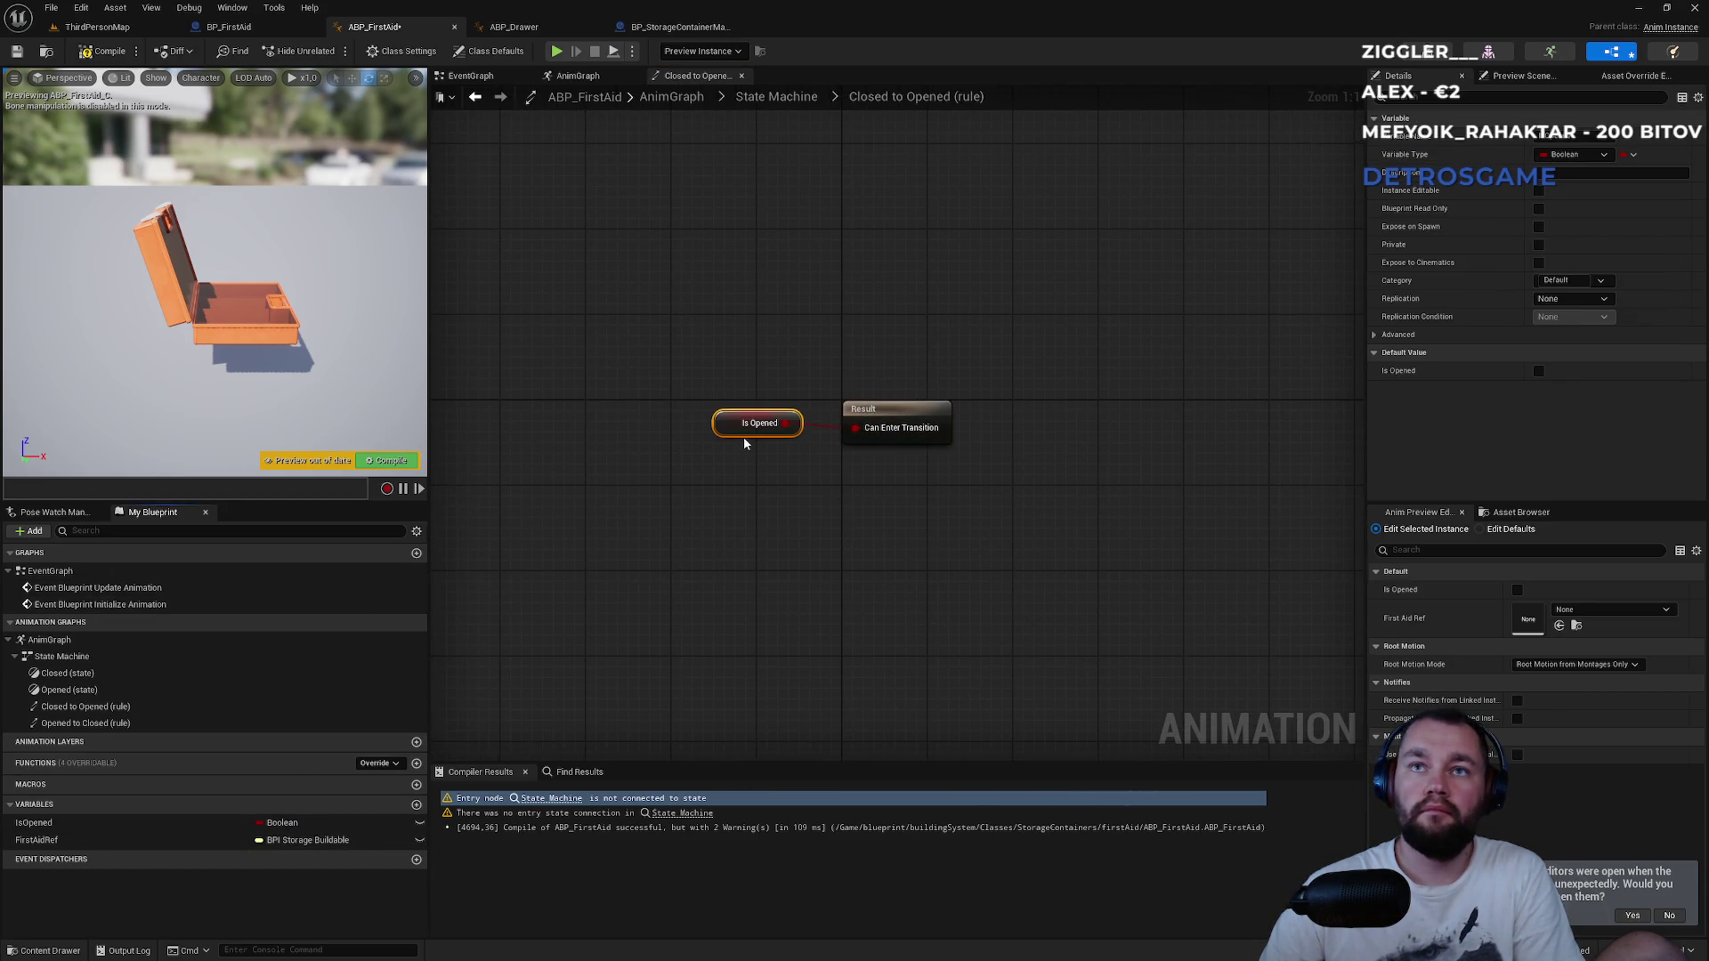
{"action": "left_click", "coordinate": [740, 538]}
{"action": "left_click", "coordinate": [610, 78]}
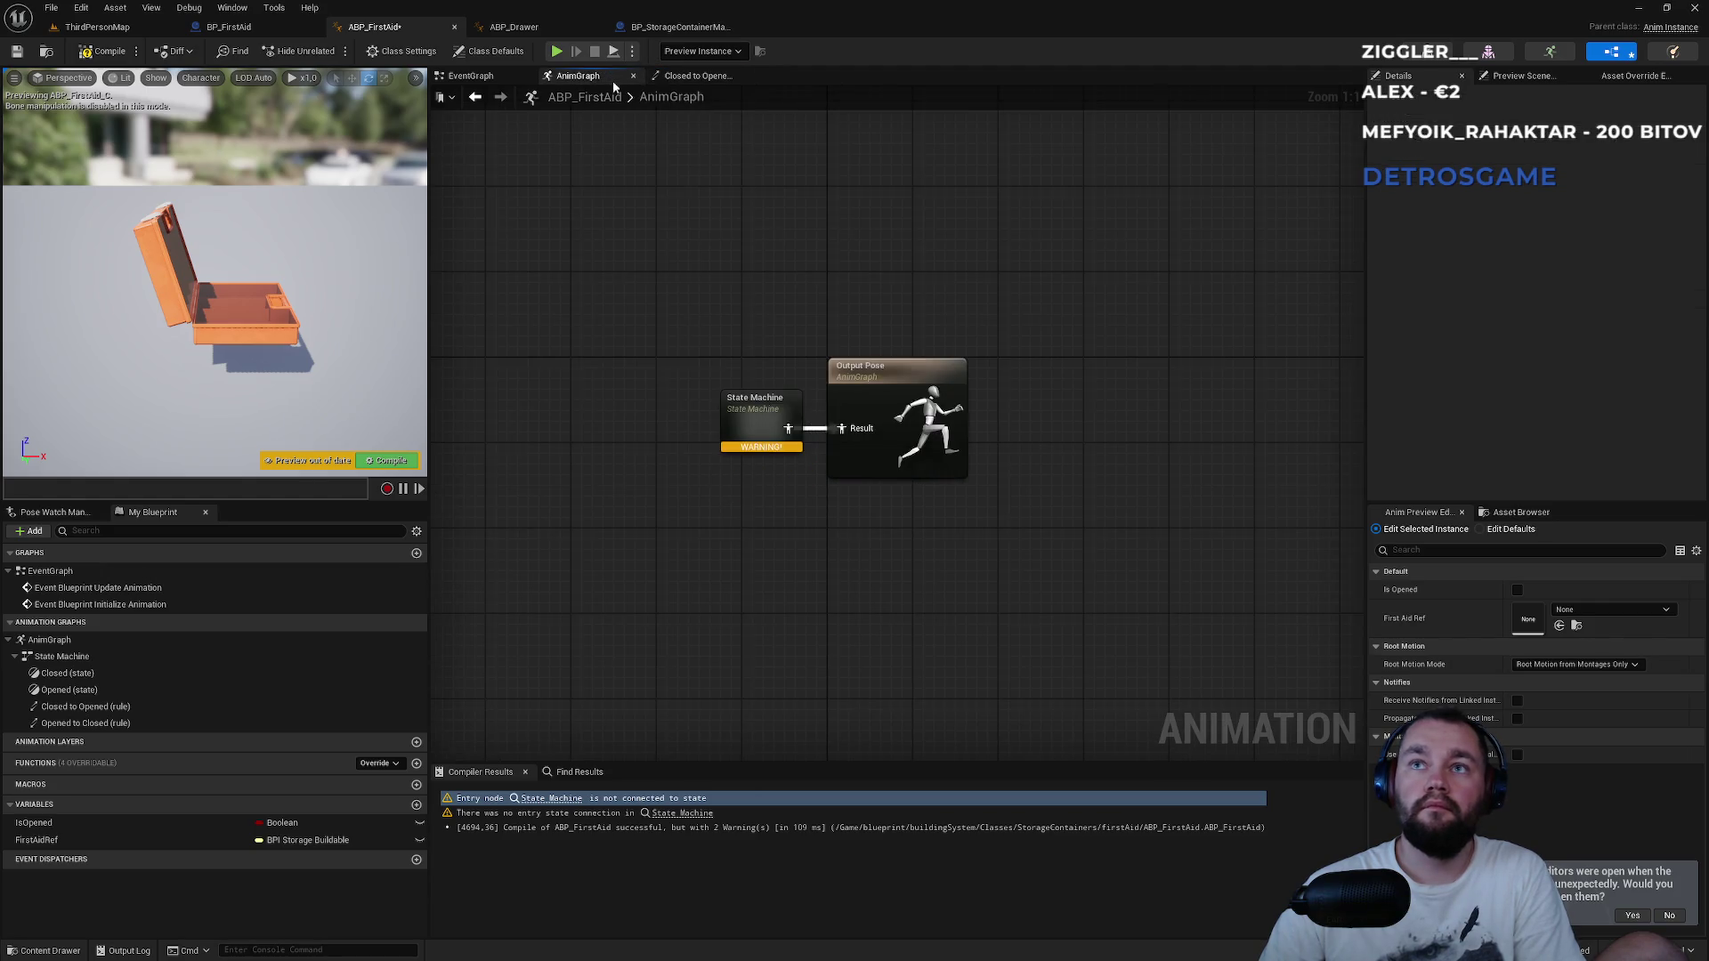
{"action": "left_click", "coordinate": [692, 78]}
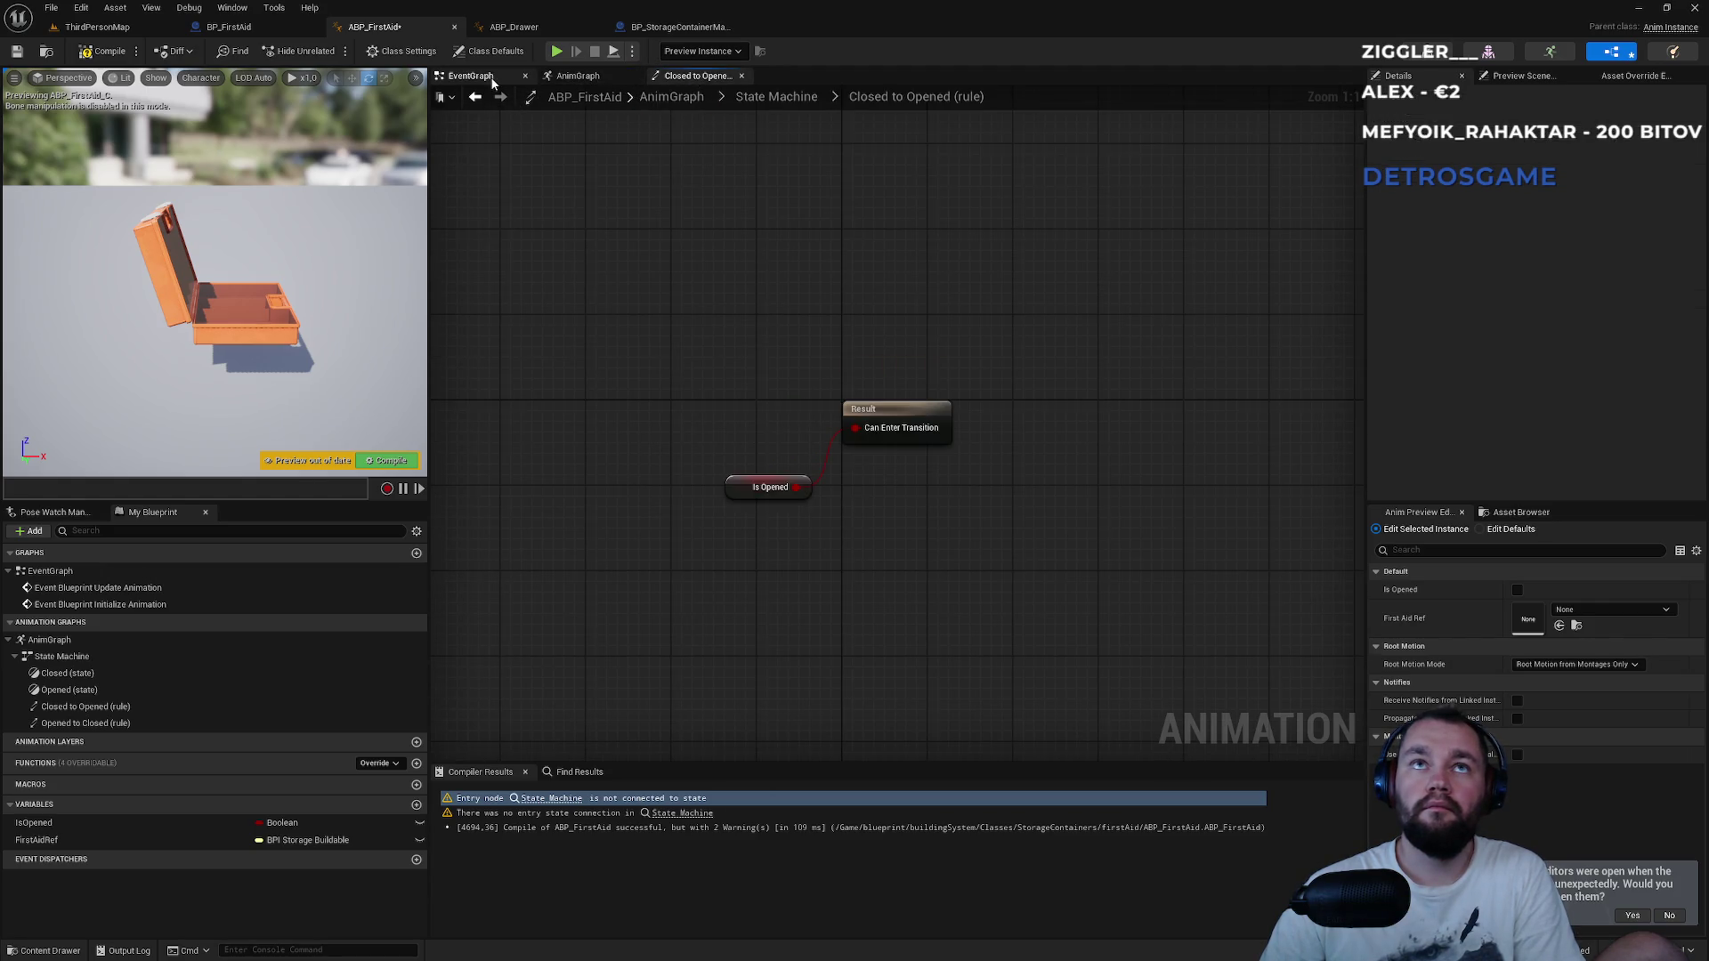
{"action": "left_click", "coordinate": [776, 96]}
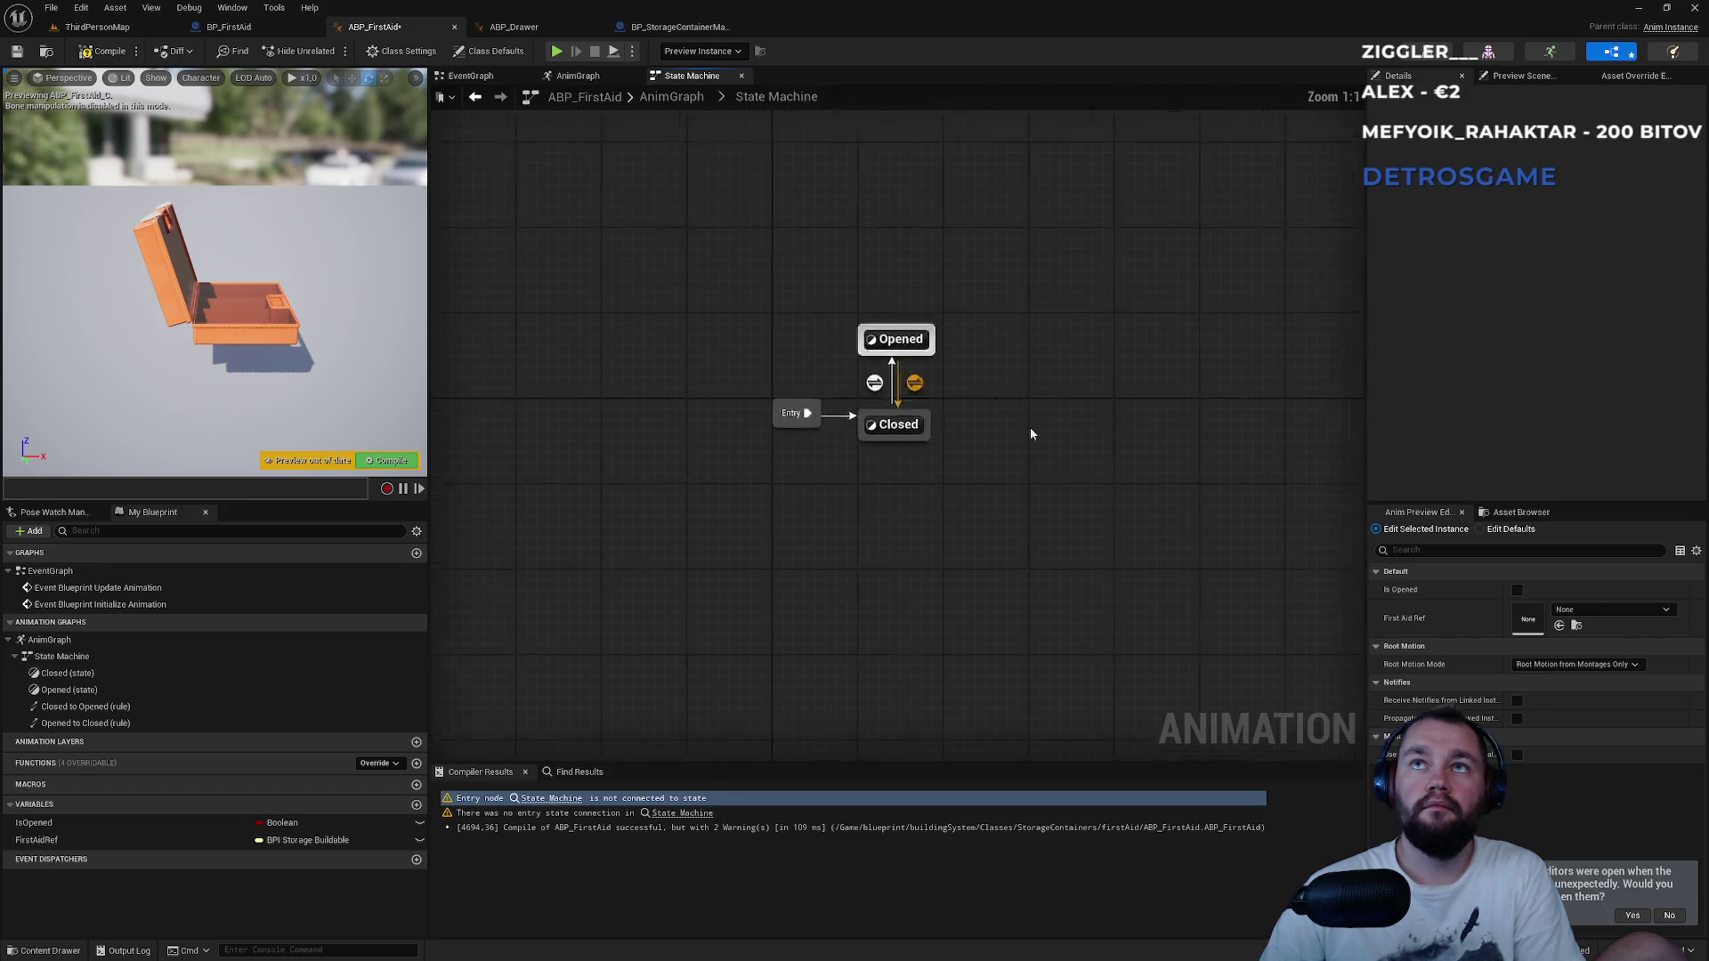
{"action": "left_click", "coordinate": [959, 425]}
Feed NOT Is Opened into the Opened-to-Closed rule's Can Enter Transition and compile.
{"action": "double_click", "coordinate": [959, 424]}
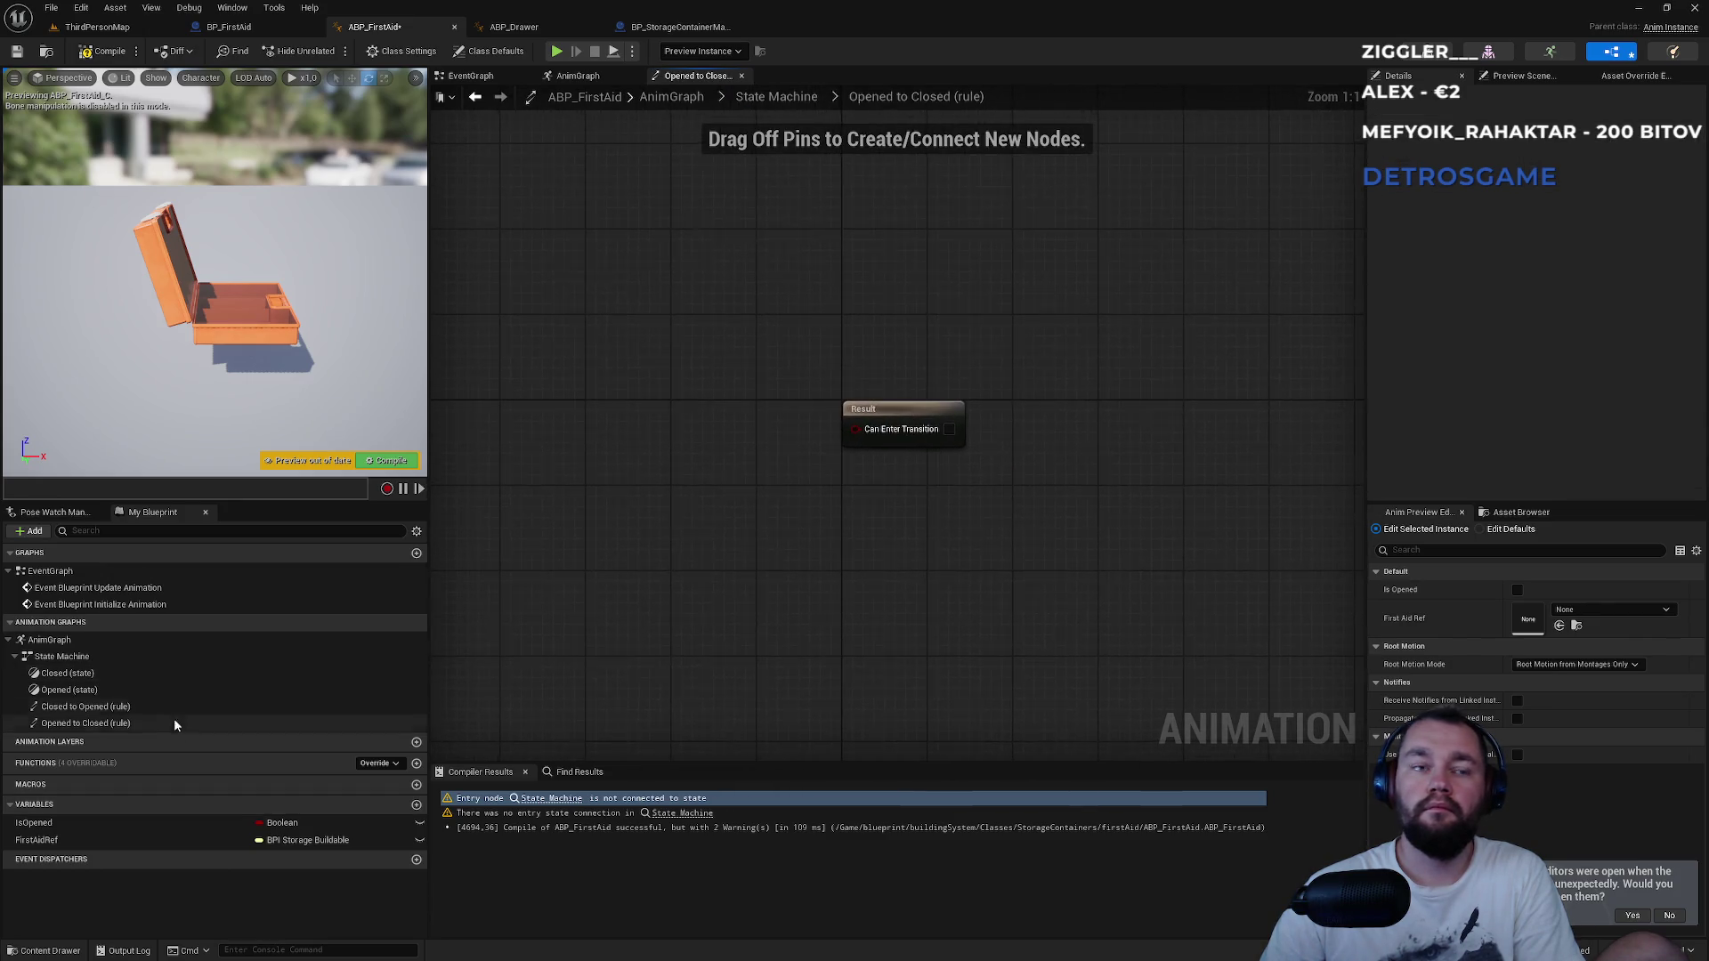
{"action": "mouse_move", "coordinate": [36, 822]}
{"action": "left_mouse_down"}
{"action": "mouse_move", "coordinate": [693, 589]}
{"action": "mouse_move", "coordinate": [824, 476]}
{"action": "left_mouse_up"}
{"action": "type", "text": "not"}
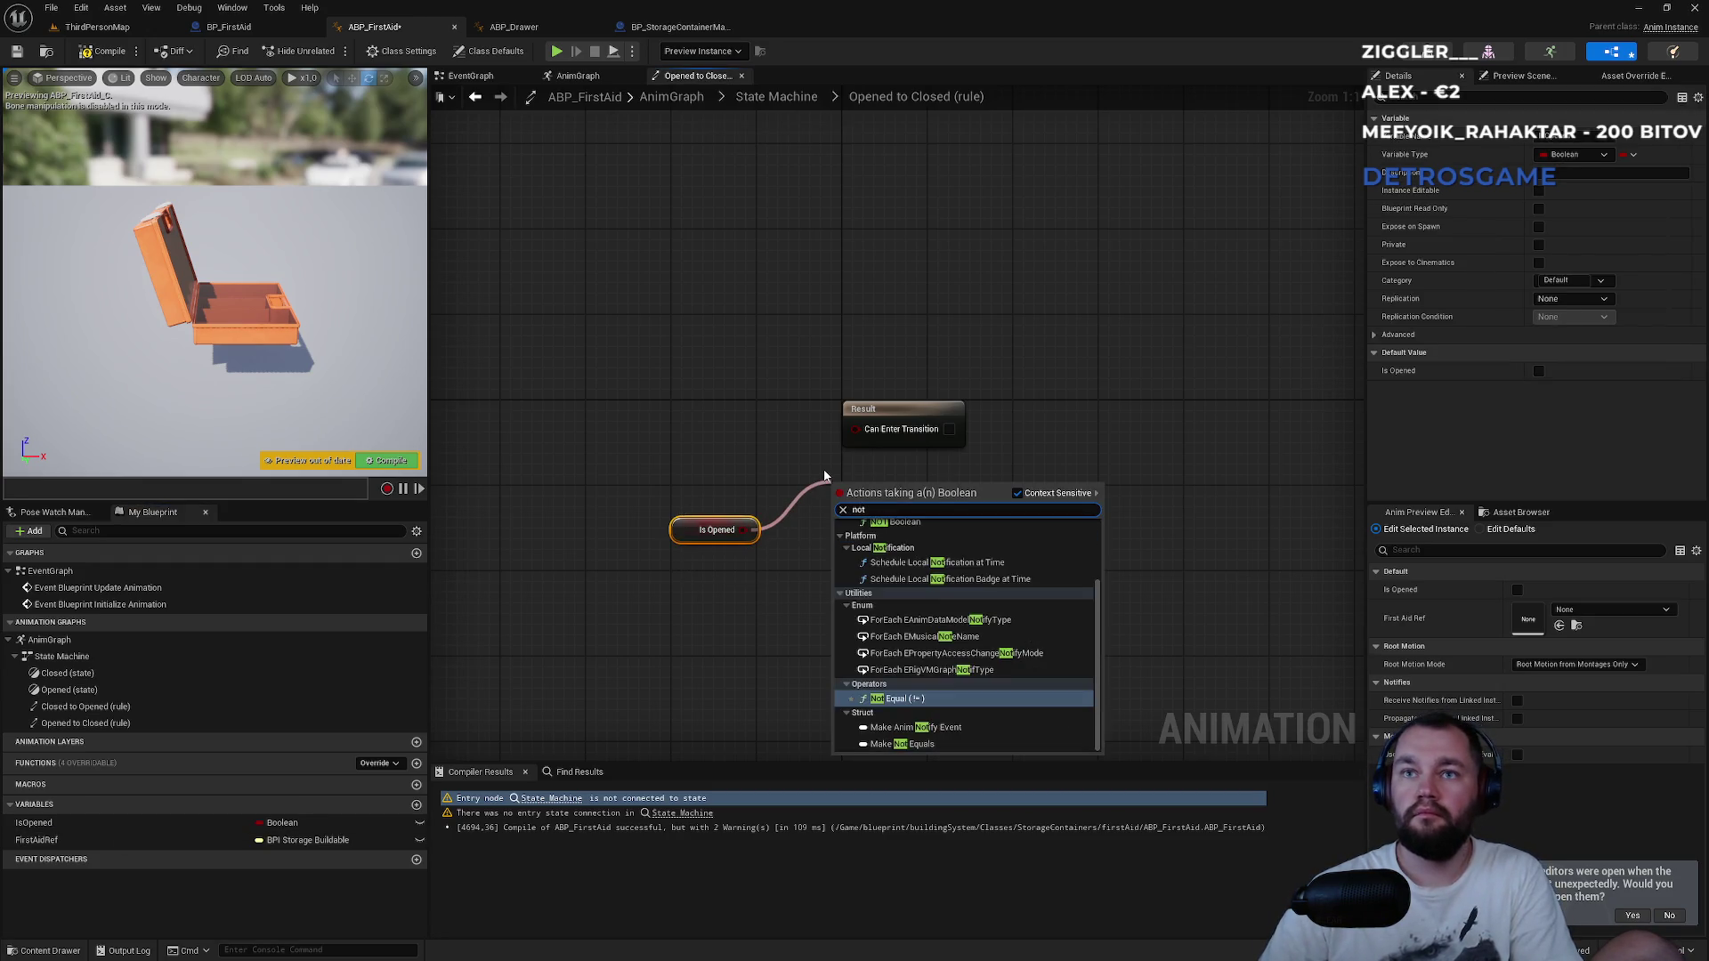
{"action": "type", "text": " boolean"}
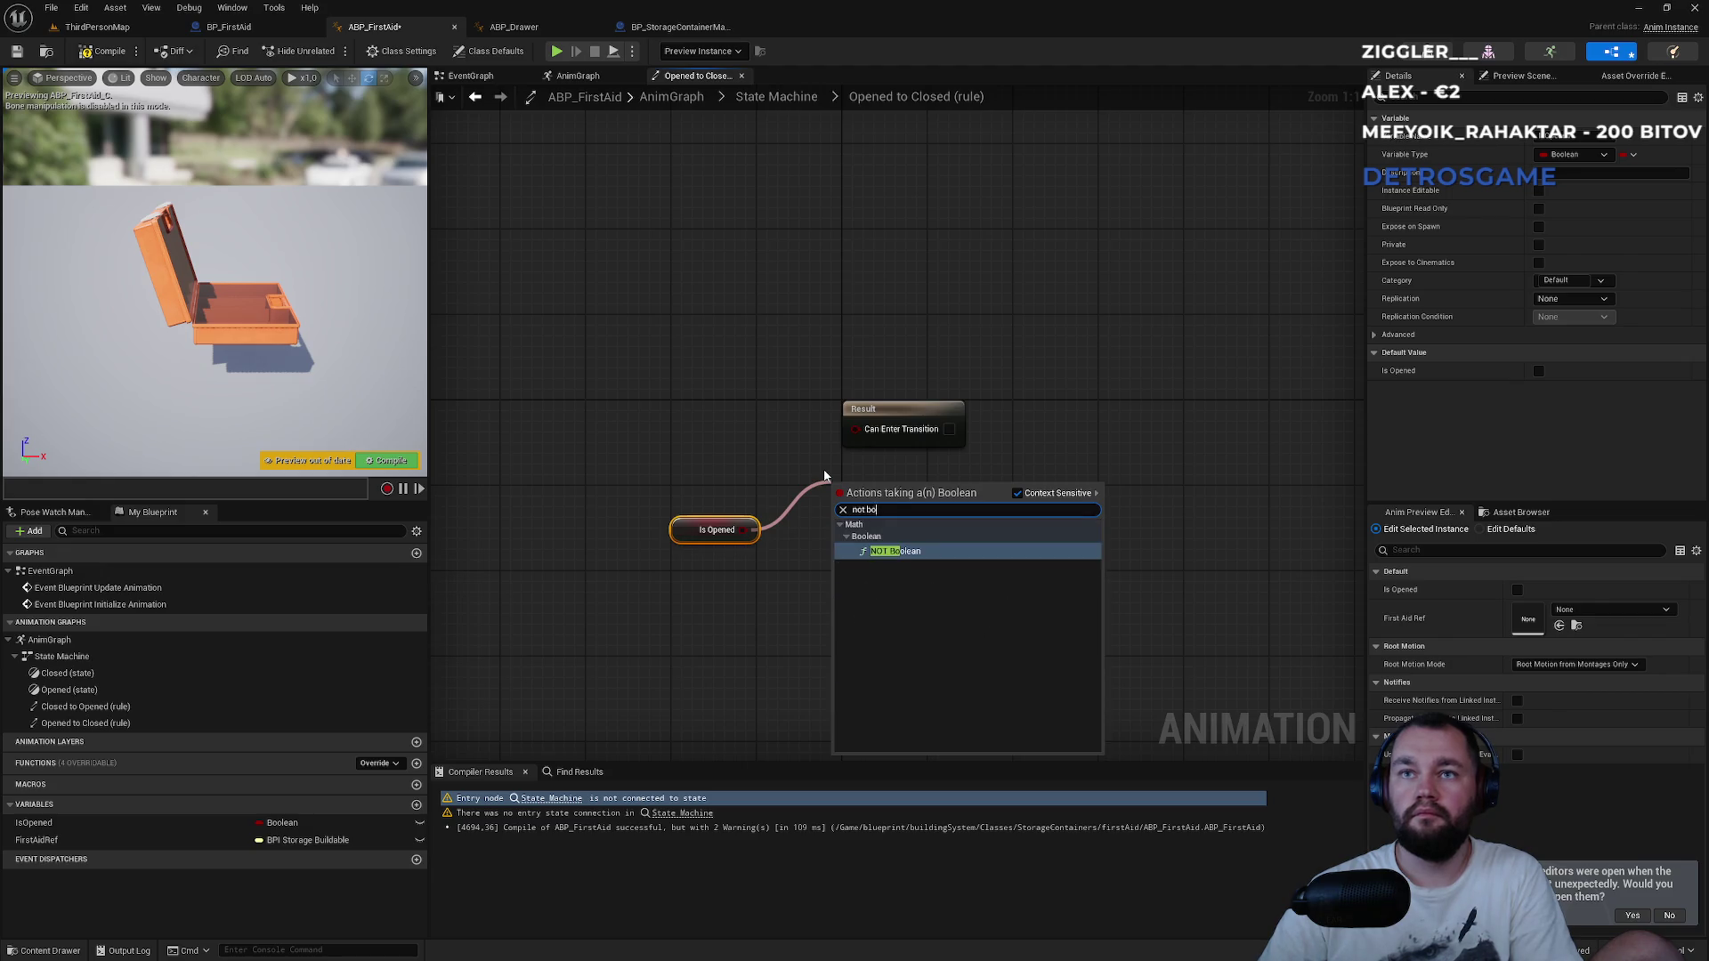
{"action": "key", "text": "Return"}
{"action": "mouse_move", "coordinate": [862, 488]}
{"action": "left_mouse_down"}
{"action": "mouse_move", "coordinate": [717, 452]}
{"action": "mouse_move", "coordinate": [709, 486]}
{"action": "mouse_move", "coordinate": [856, 428]}
{"action": "left_mouse_up"}
{"action": "left_click", "coordinate": [712, 569]}
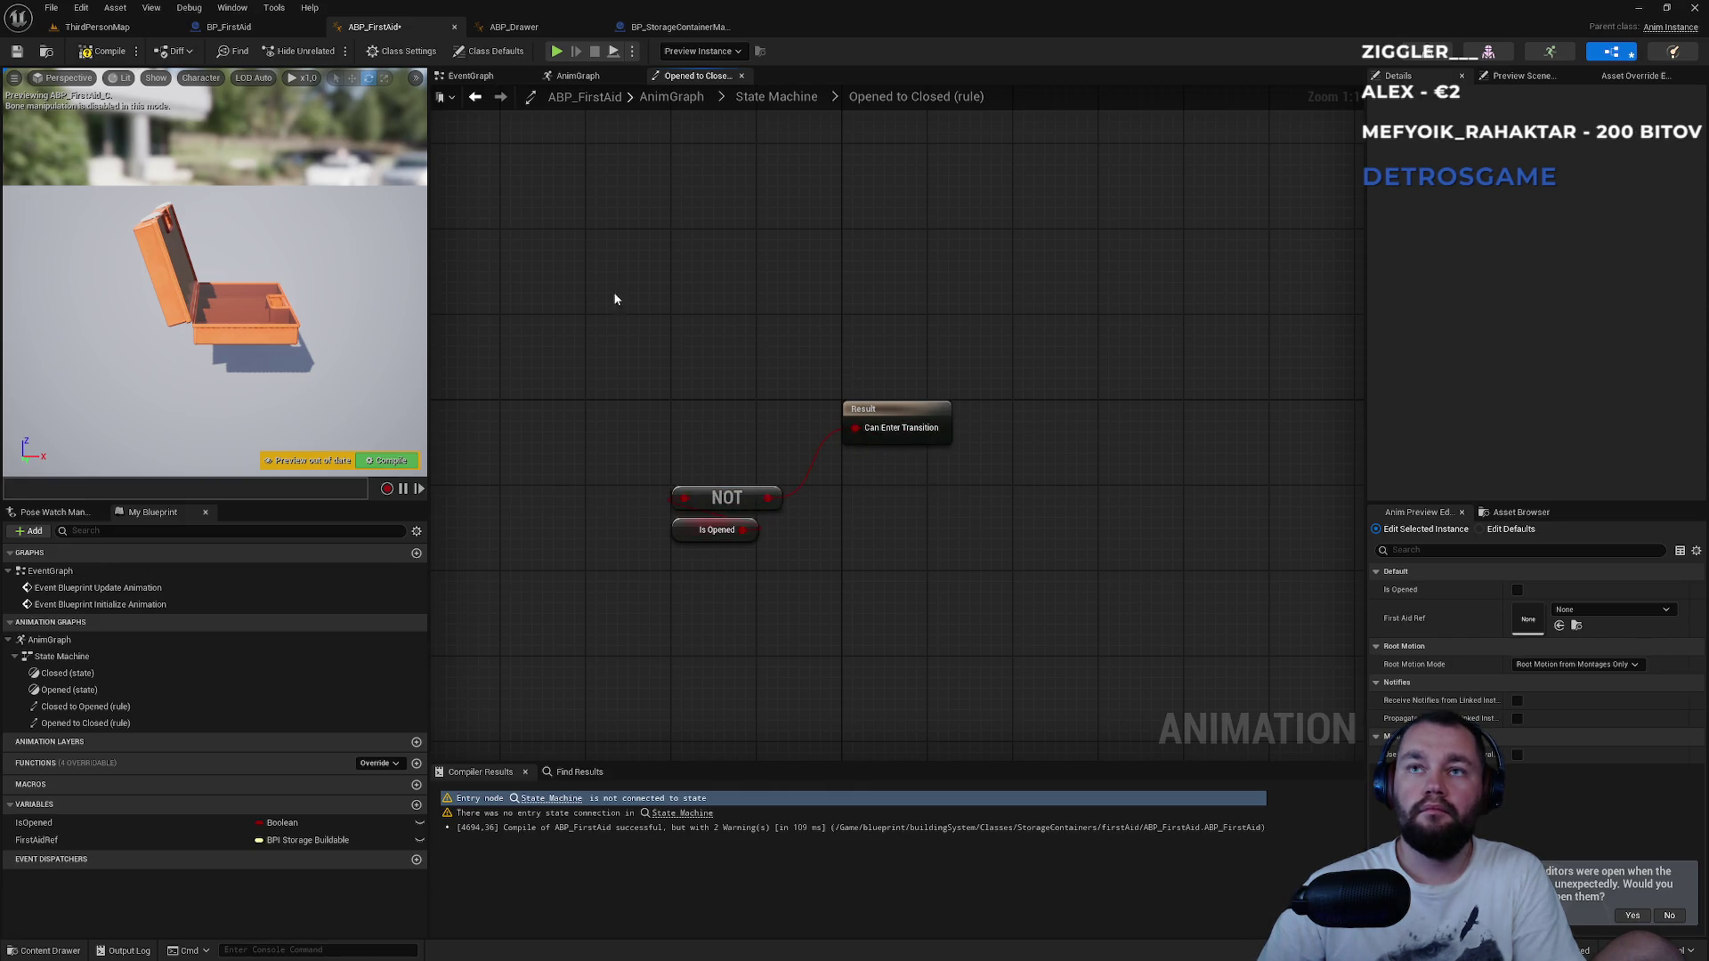
{"action": "left_click", "coordinate": [112, 55]}
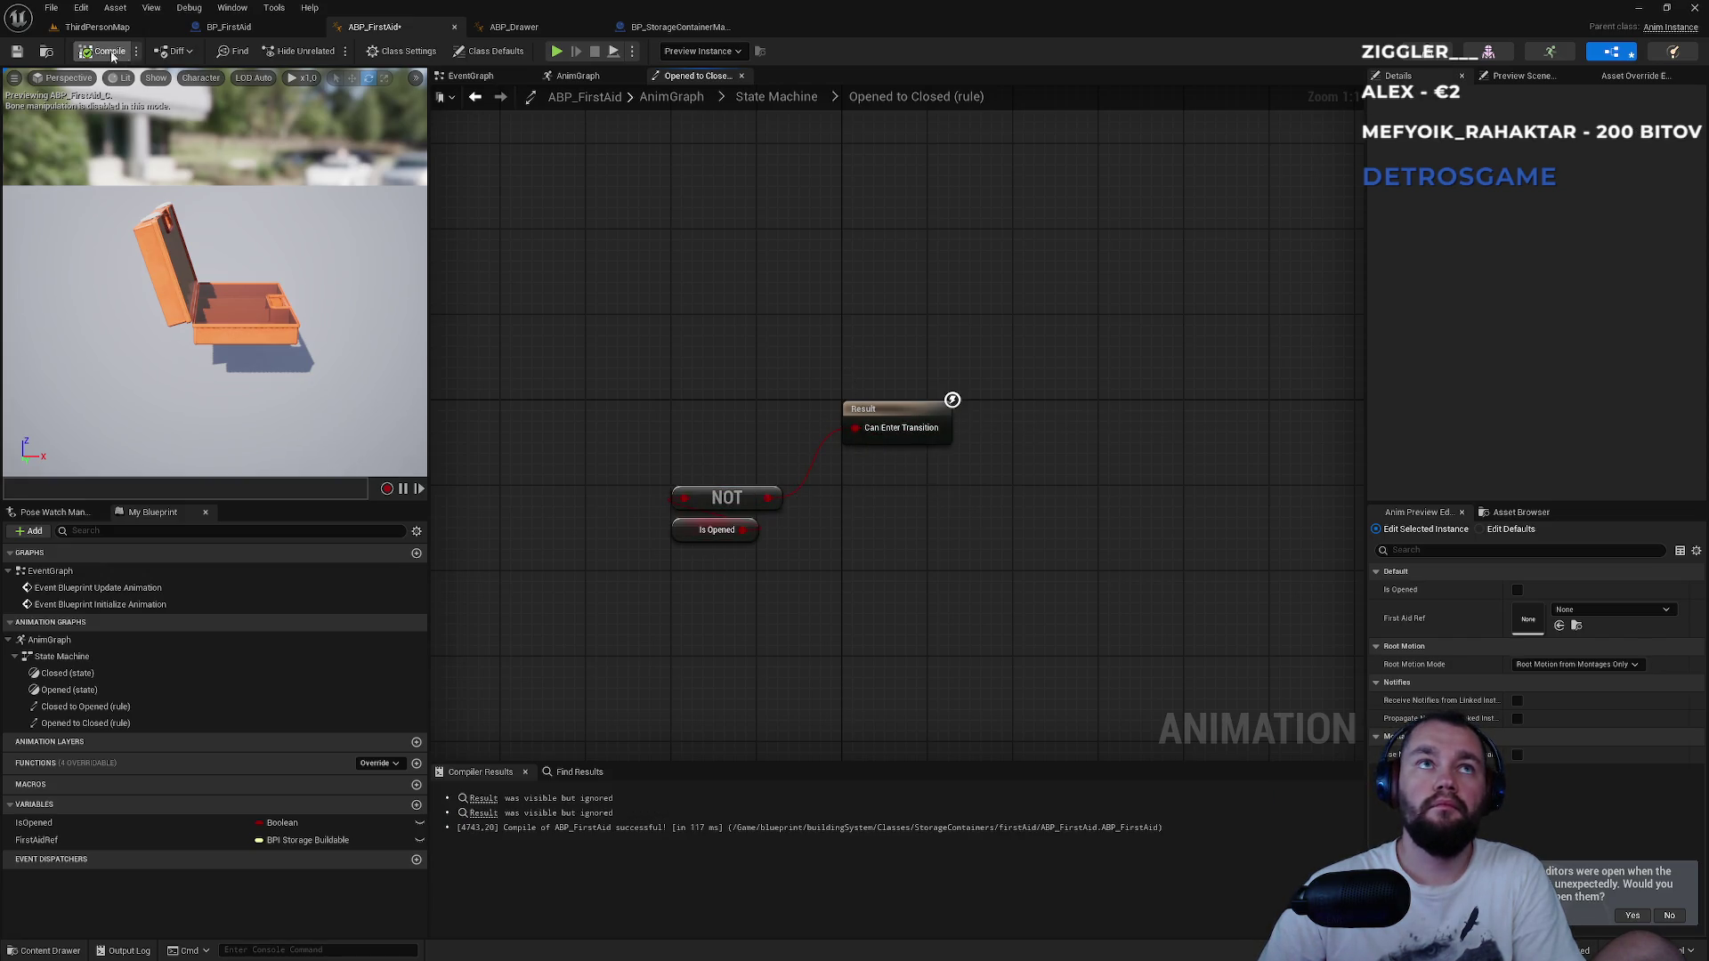
Review the Closed state, event graph and AnimGraph, then open the Opened state's graph.
{"action": "left_click", "coordinate": [771, 103]}
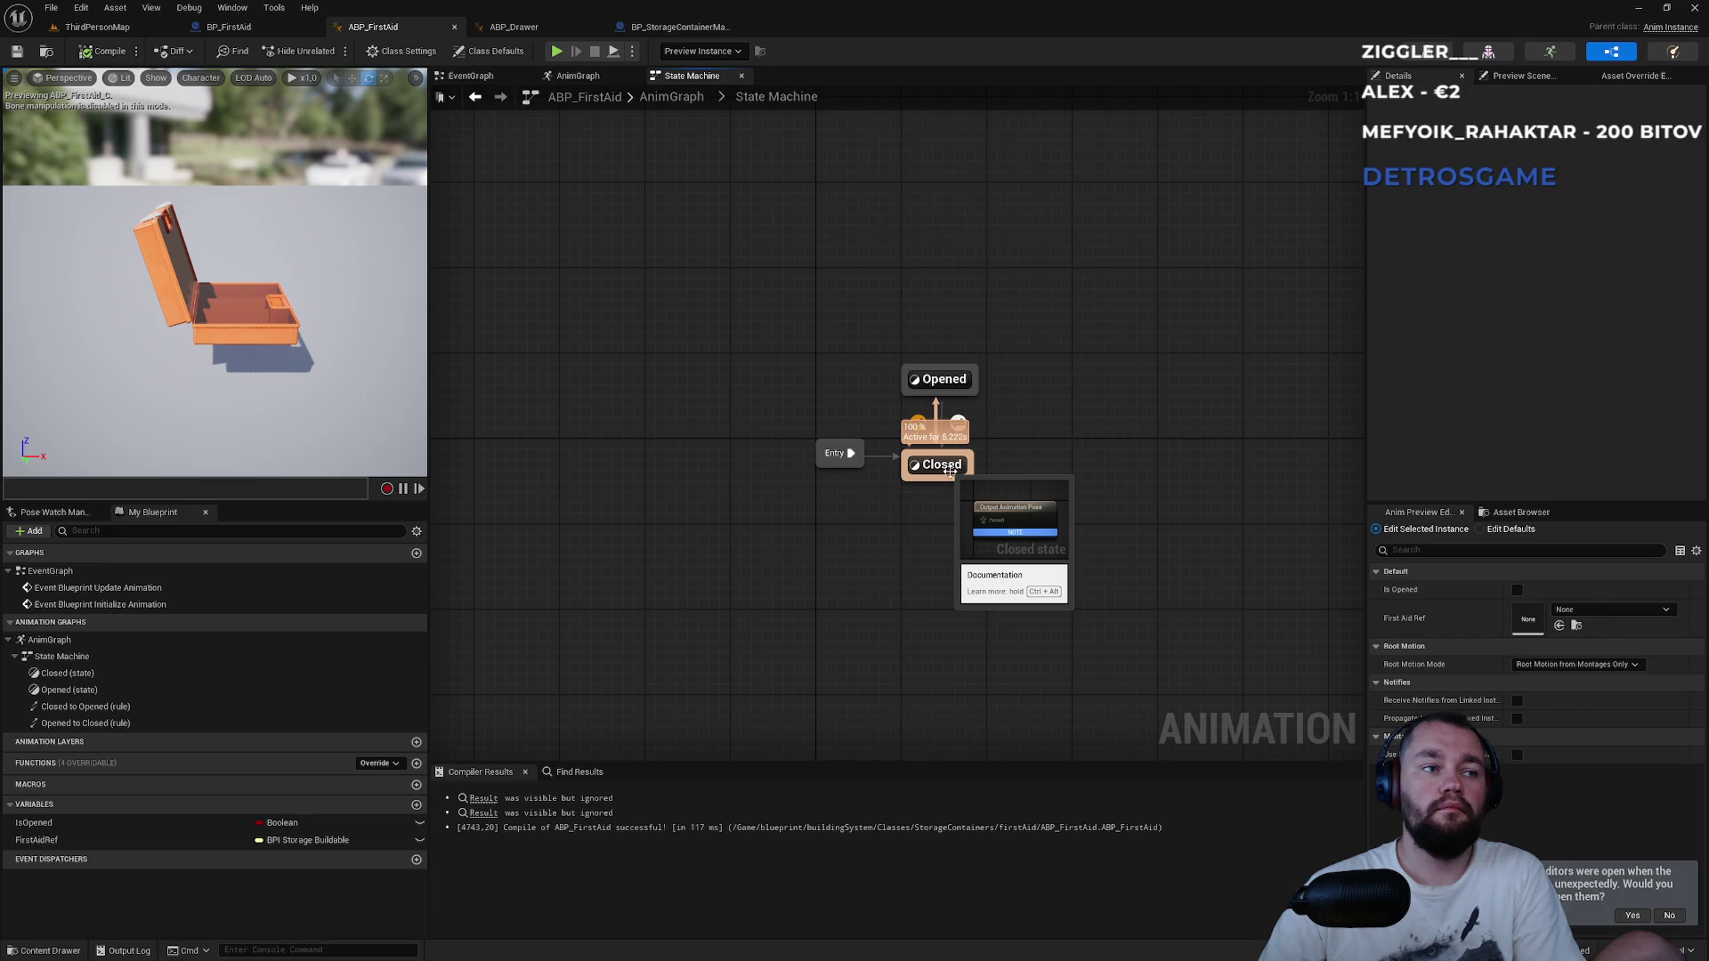
{"action": "double_click", "coordinate": [944, 464]}
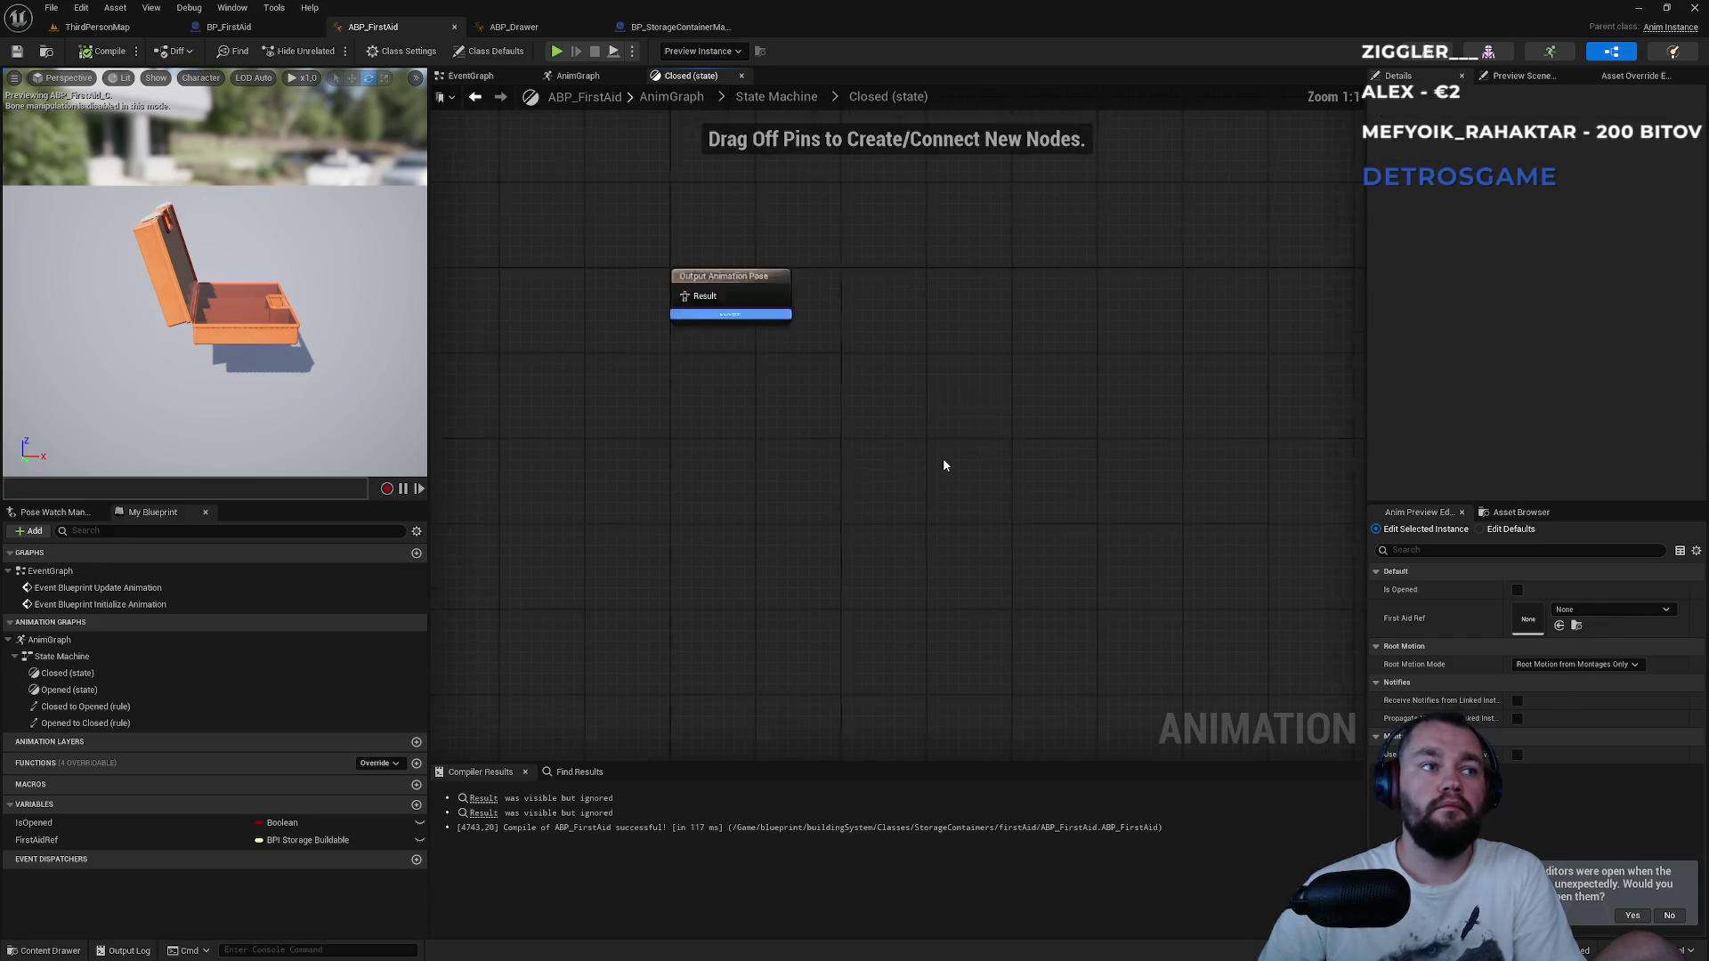
{"action": "left_click", "coordinate": [595, 79]}
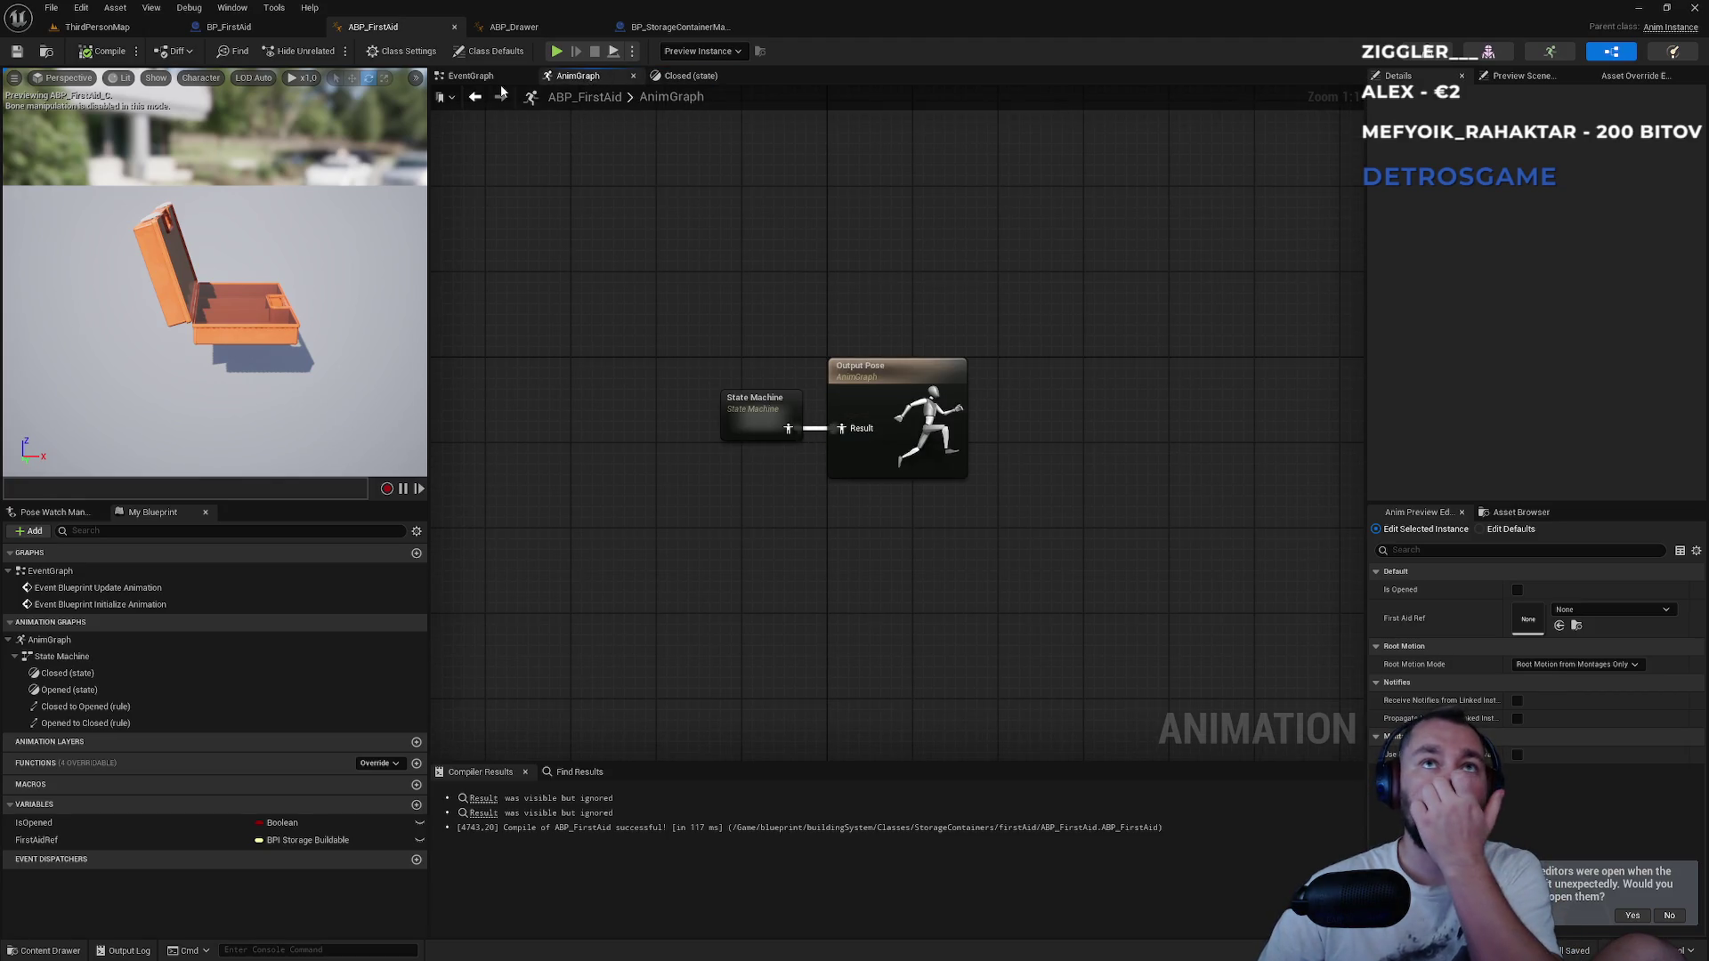
{"action": "left_click", "coordinate": [472, 77]}
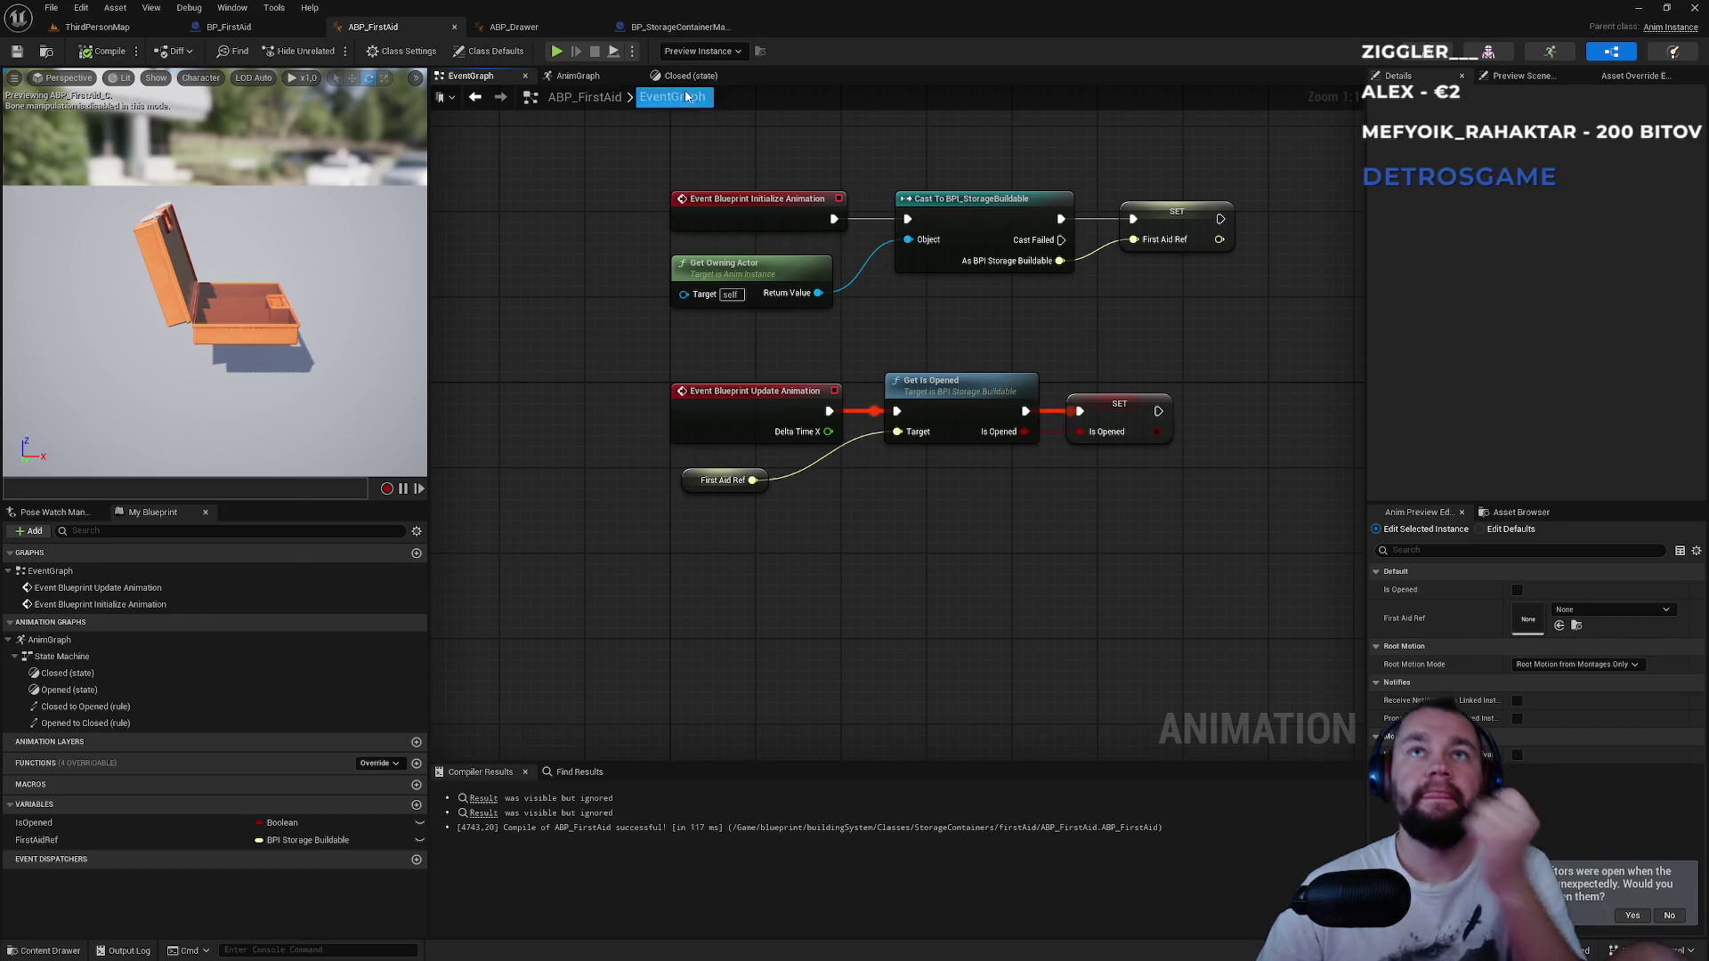
{"action": "left_click", "coordinate": [589, 78]}
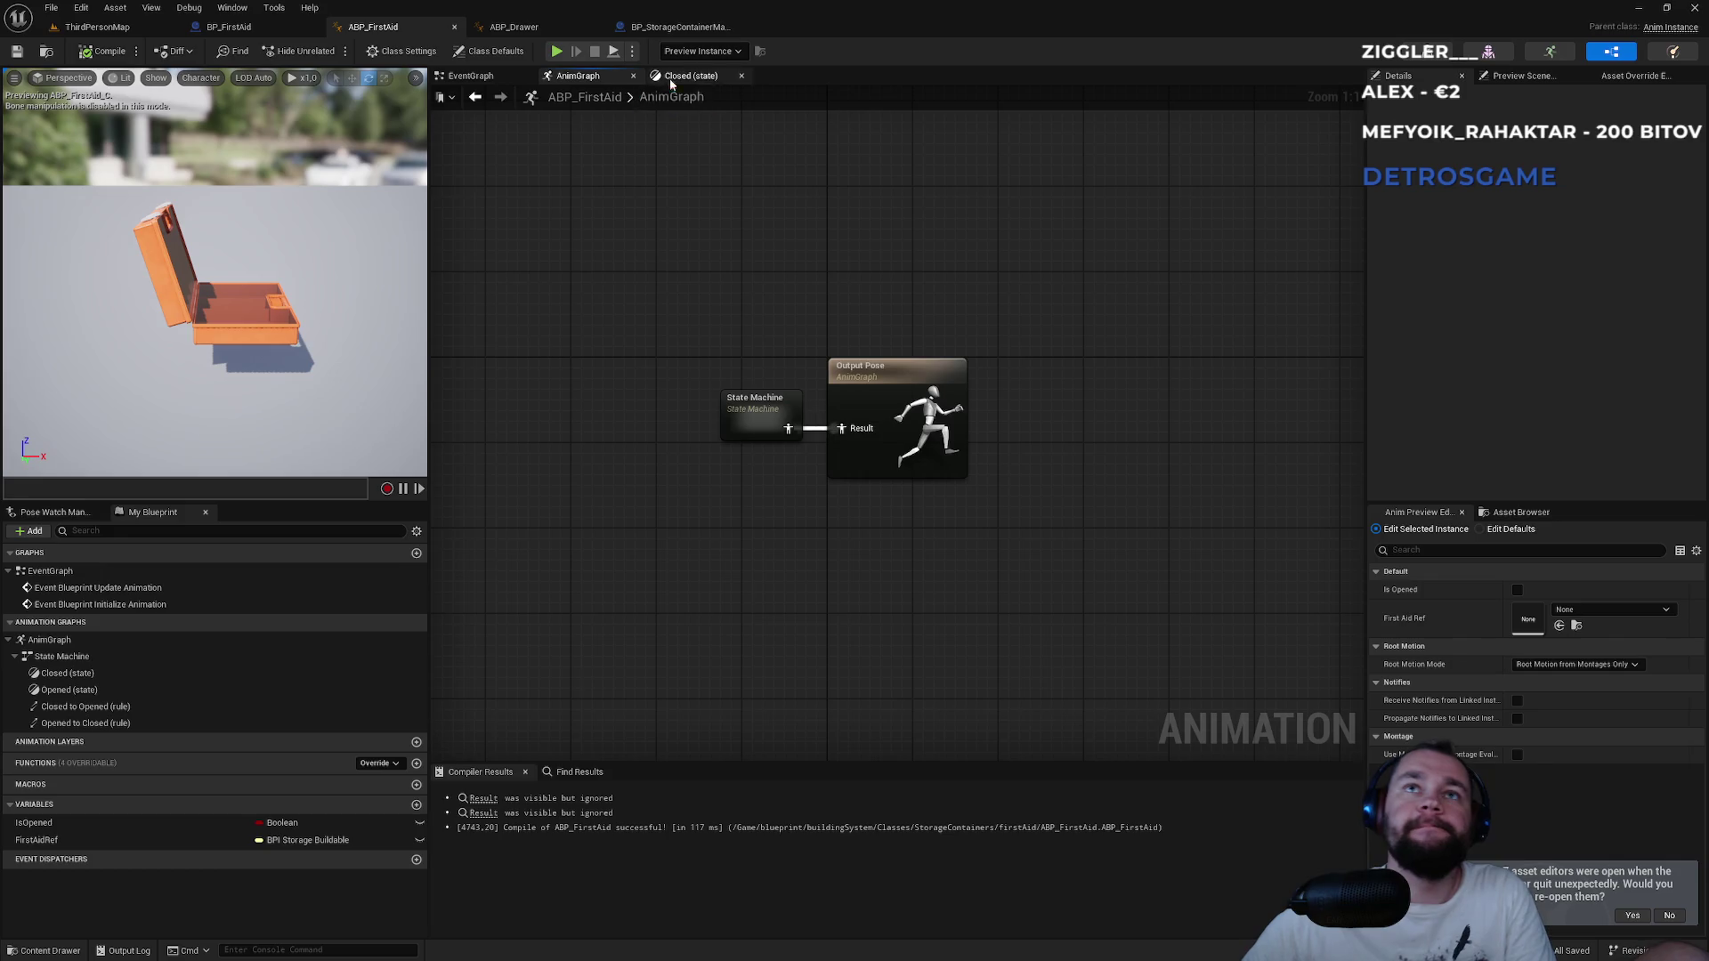
{"action": "double_click", "coordinate": [758, 411]}
{"action": "double_click", "coordinate": [933, 381]}
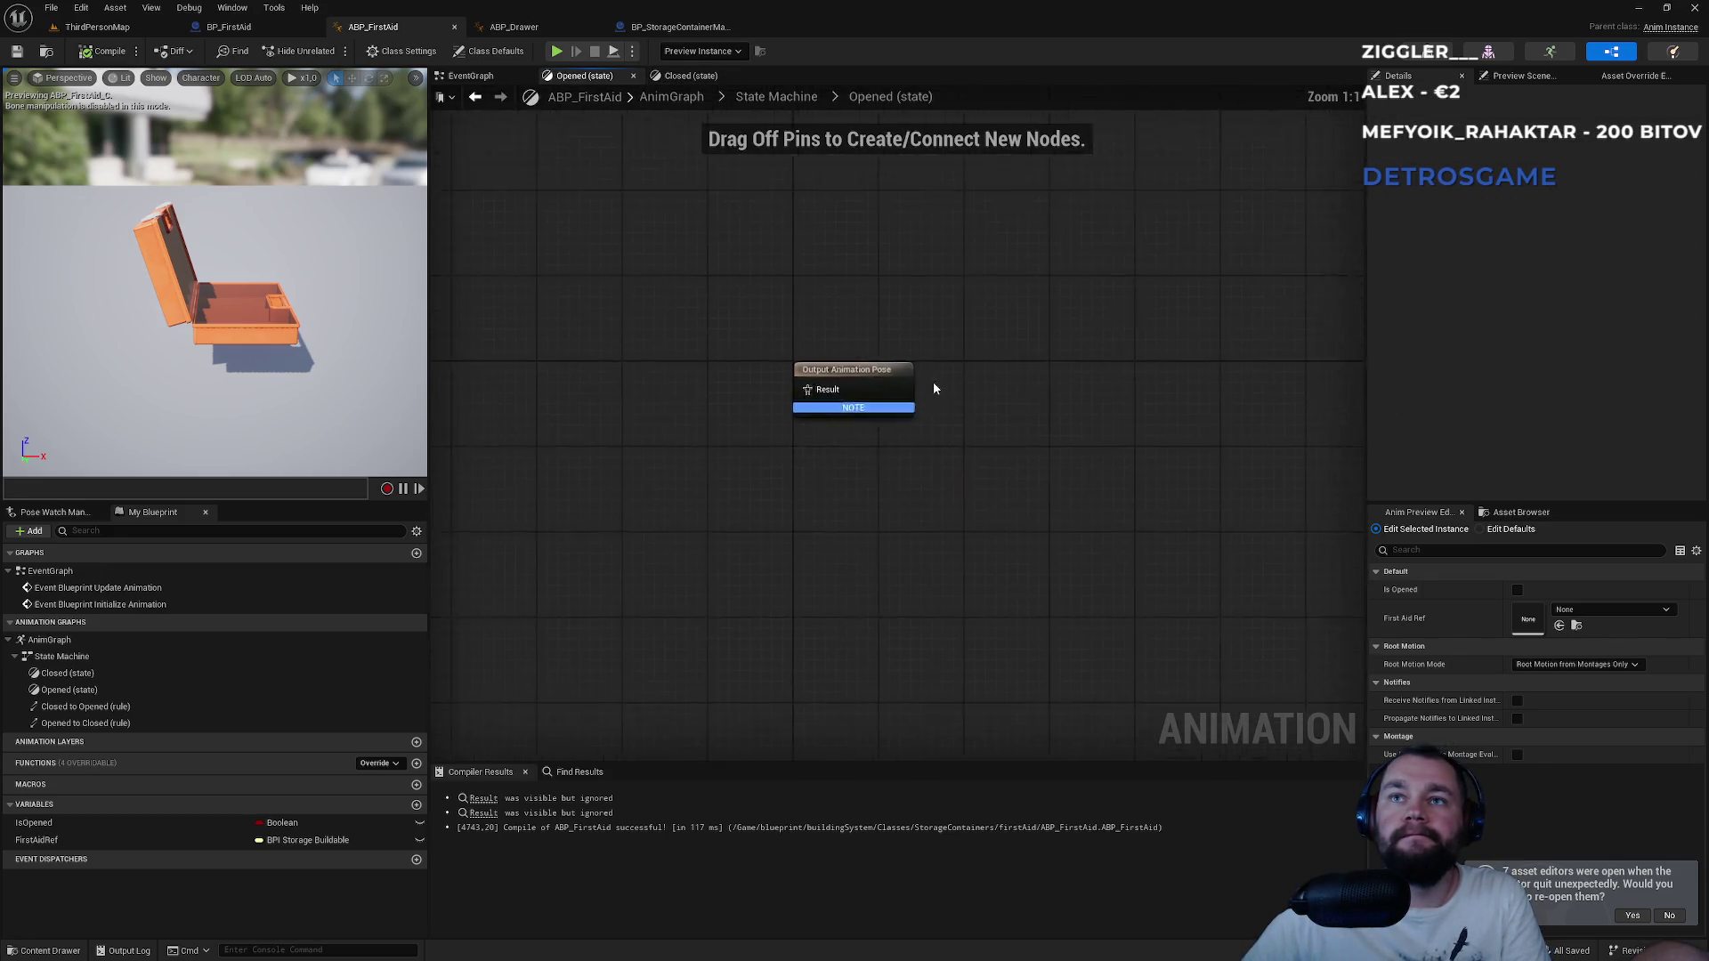
Connect FirstAid_ArmatureAction to the Opened state's output pose and toggle Is Opened's default while recompiling.
{"action": "left_click", "coordinate": [1521, 512]}
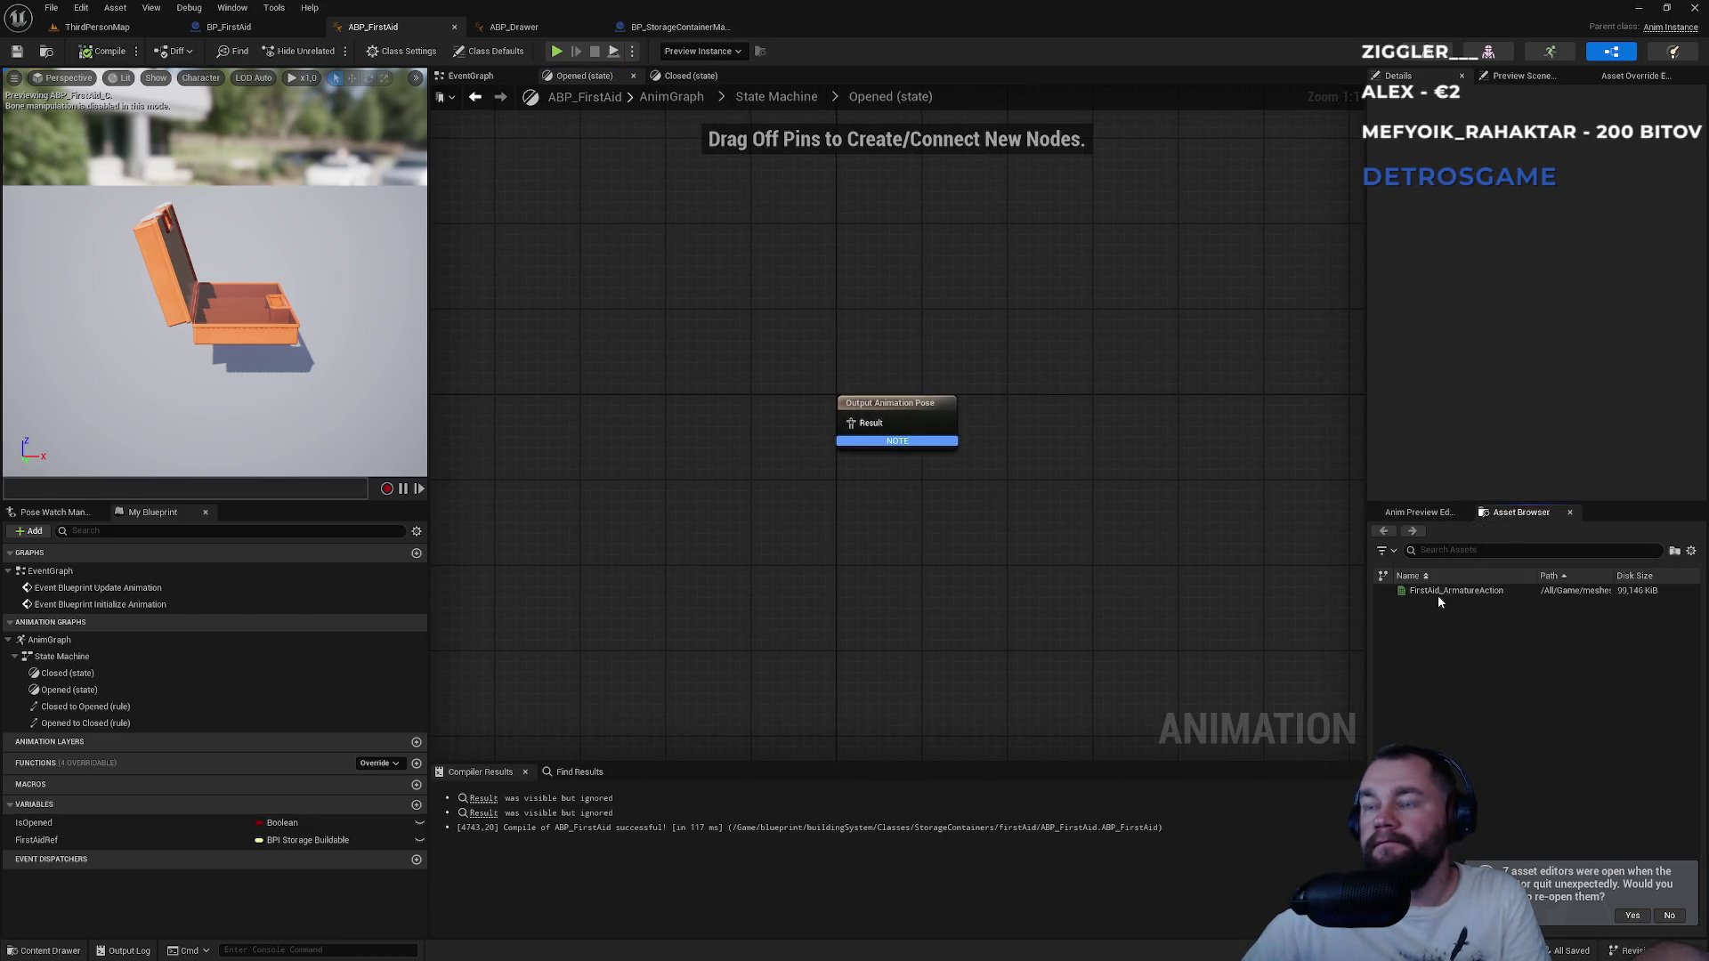
{"action": "mouse_move", "coordinate": [1439, 596]}
{"action": "left_mouse_down"}
{"action": "mouse_move", "coordinate": [819, 450]}
{"action": "mouse_move", "coordinate": [690, 441]}
{"action": "mouse_move", "coordinate": [695, 407]}
{"action": "left_mouse_up"}
{"action": "left_click", "coordinate": [84, 55]}
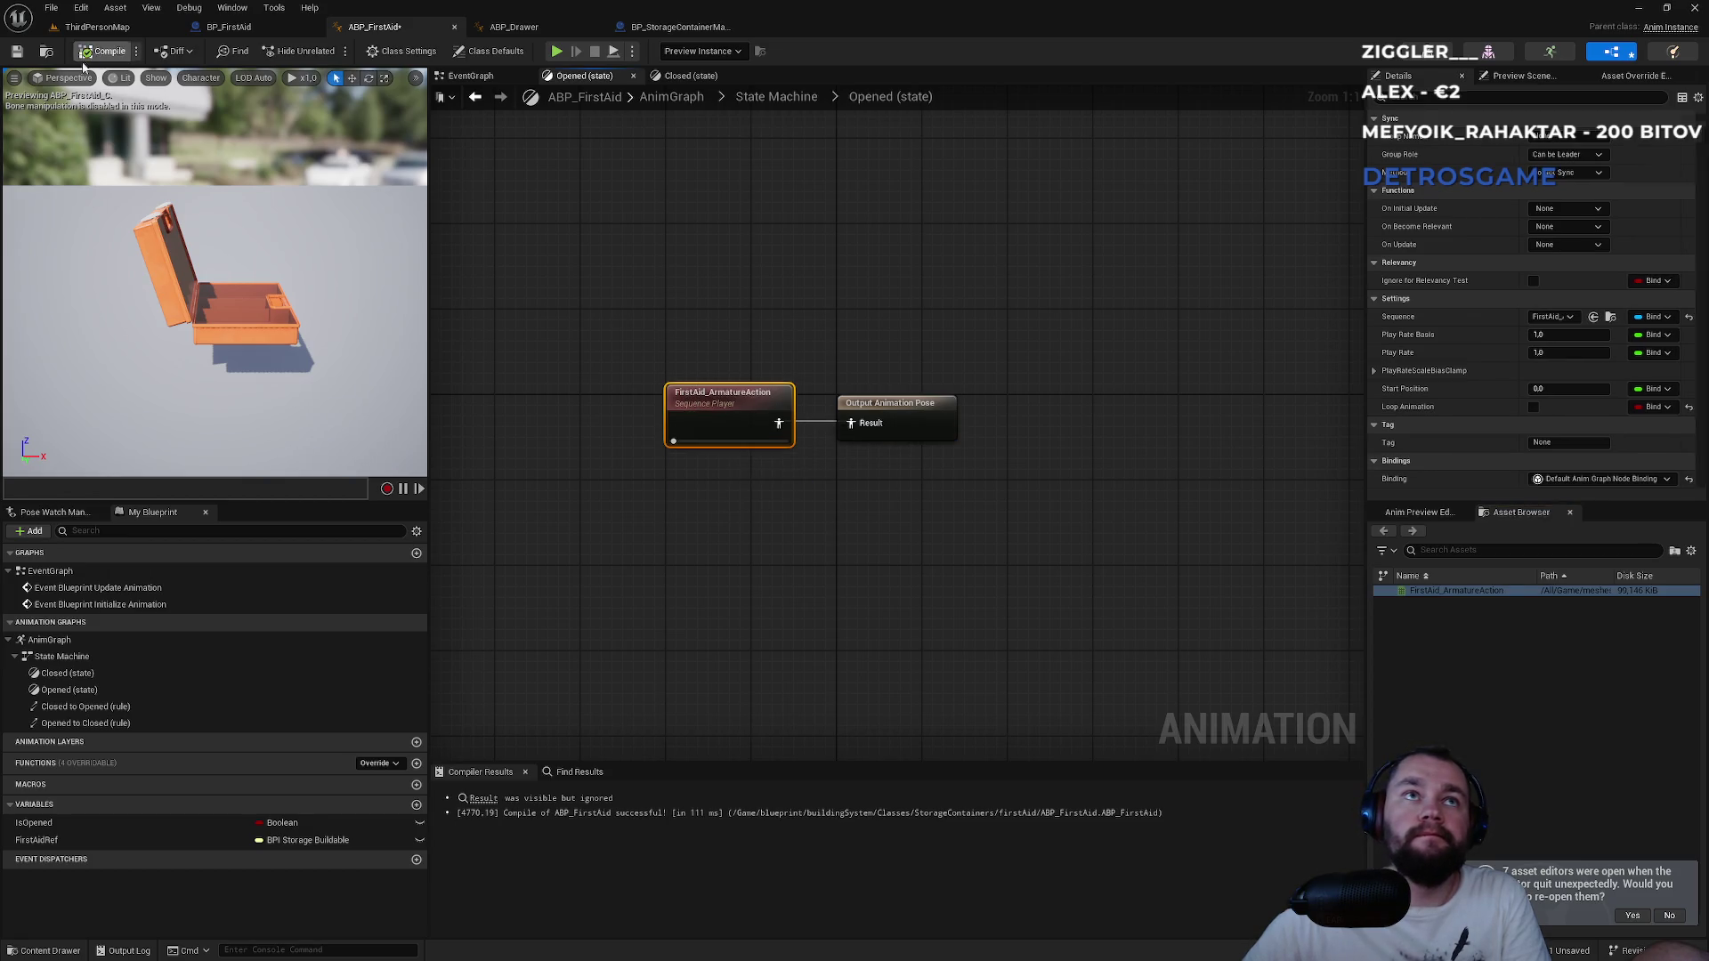
{"action": "left_click", "coordinate": [122, 827]}
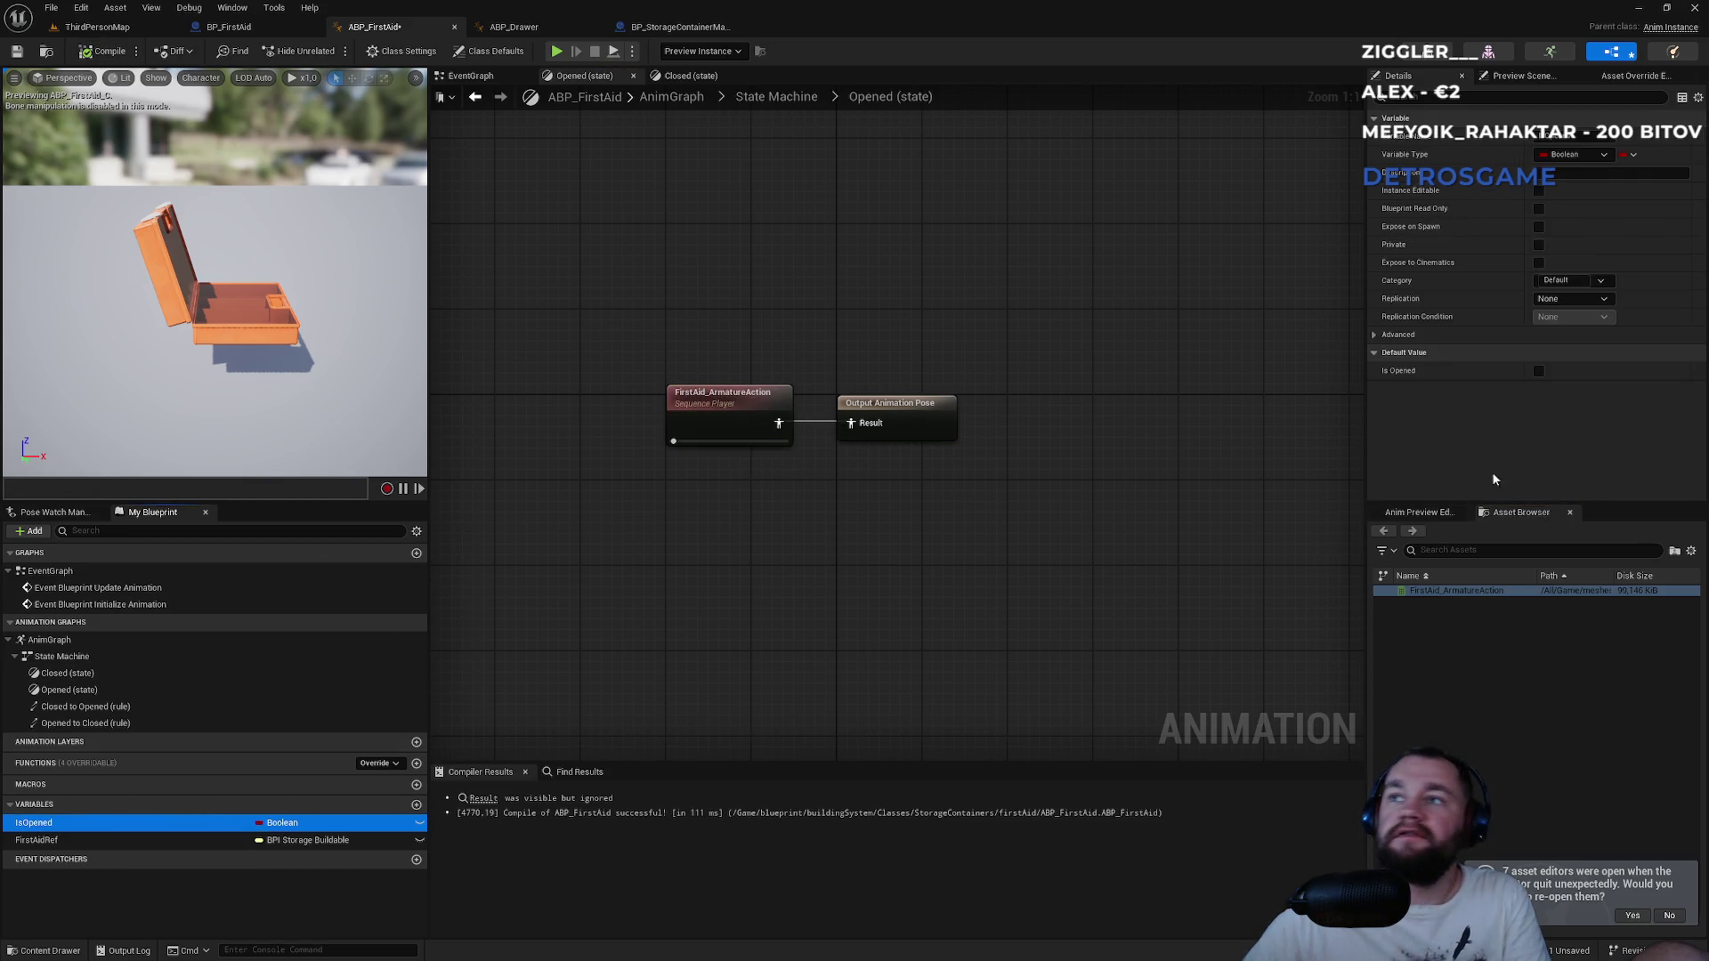
{"action": "left_click", "coordinate": [1538, 371]}
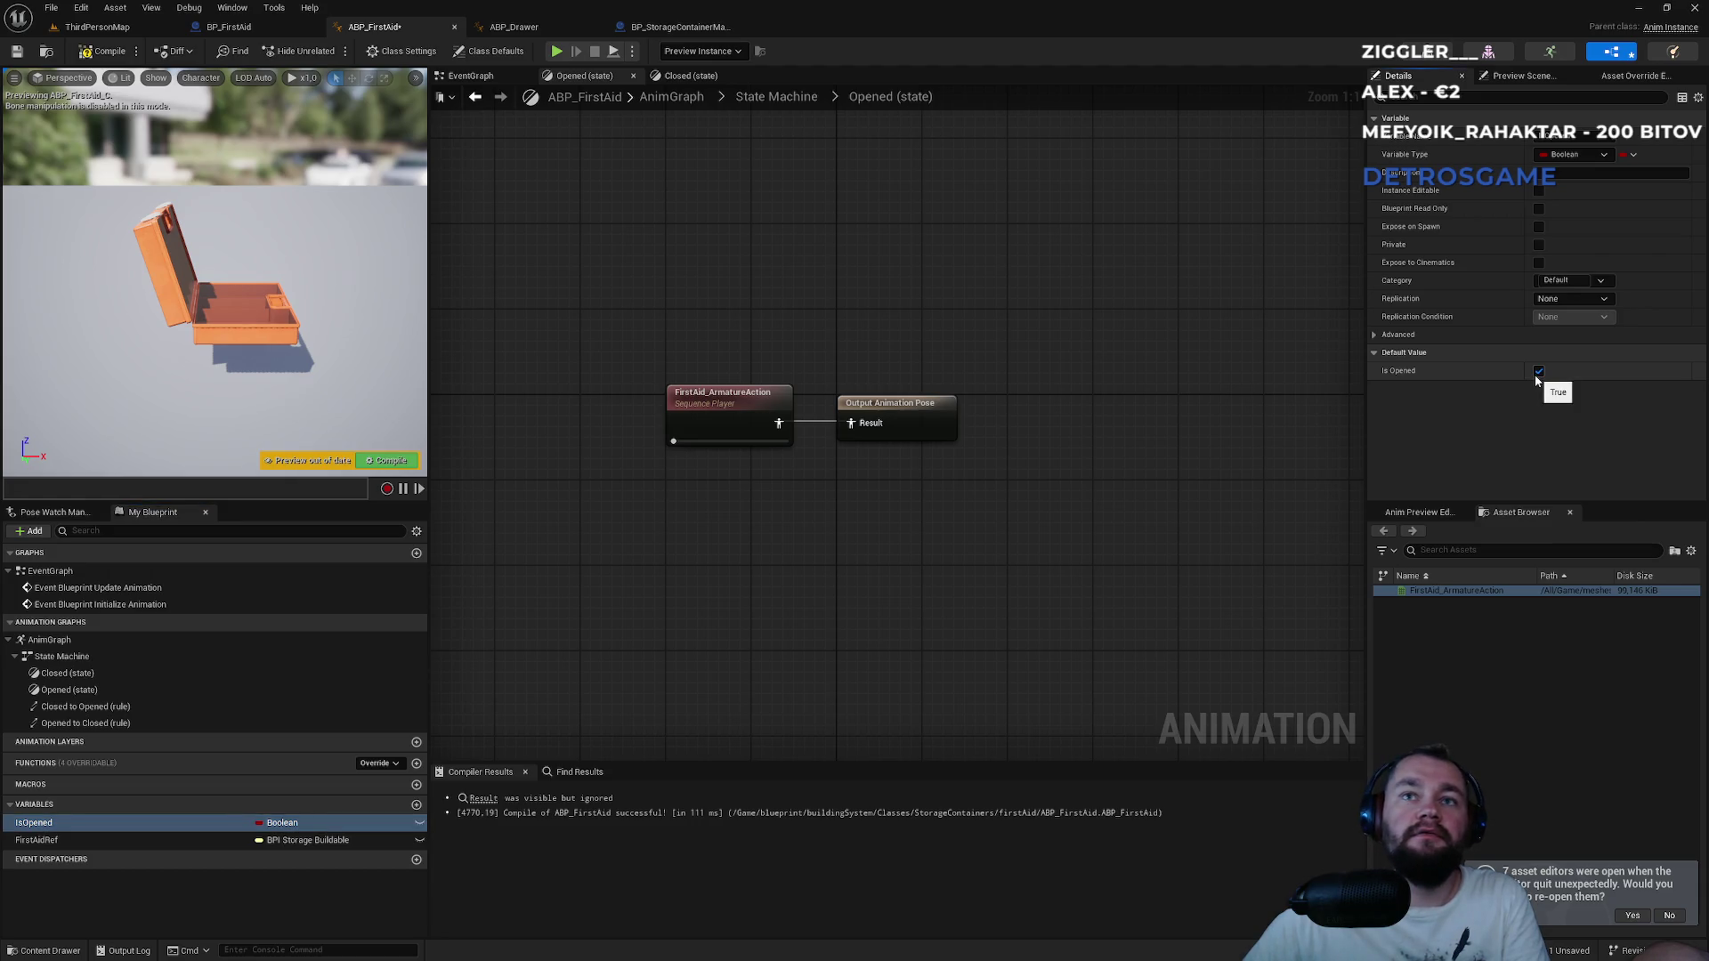
{"action": "left_click", "coordinate": [1539, 371]}
{"action": "left_click", "coordinate": [105, 52]}
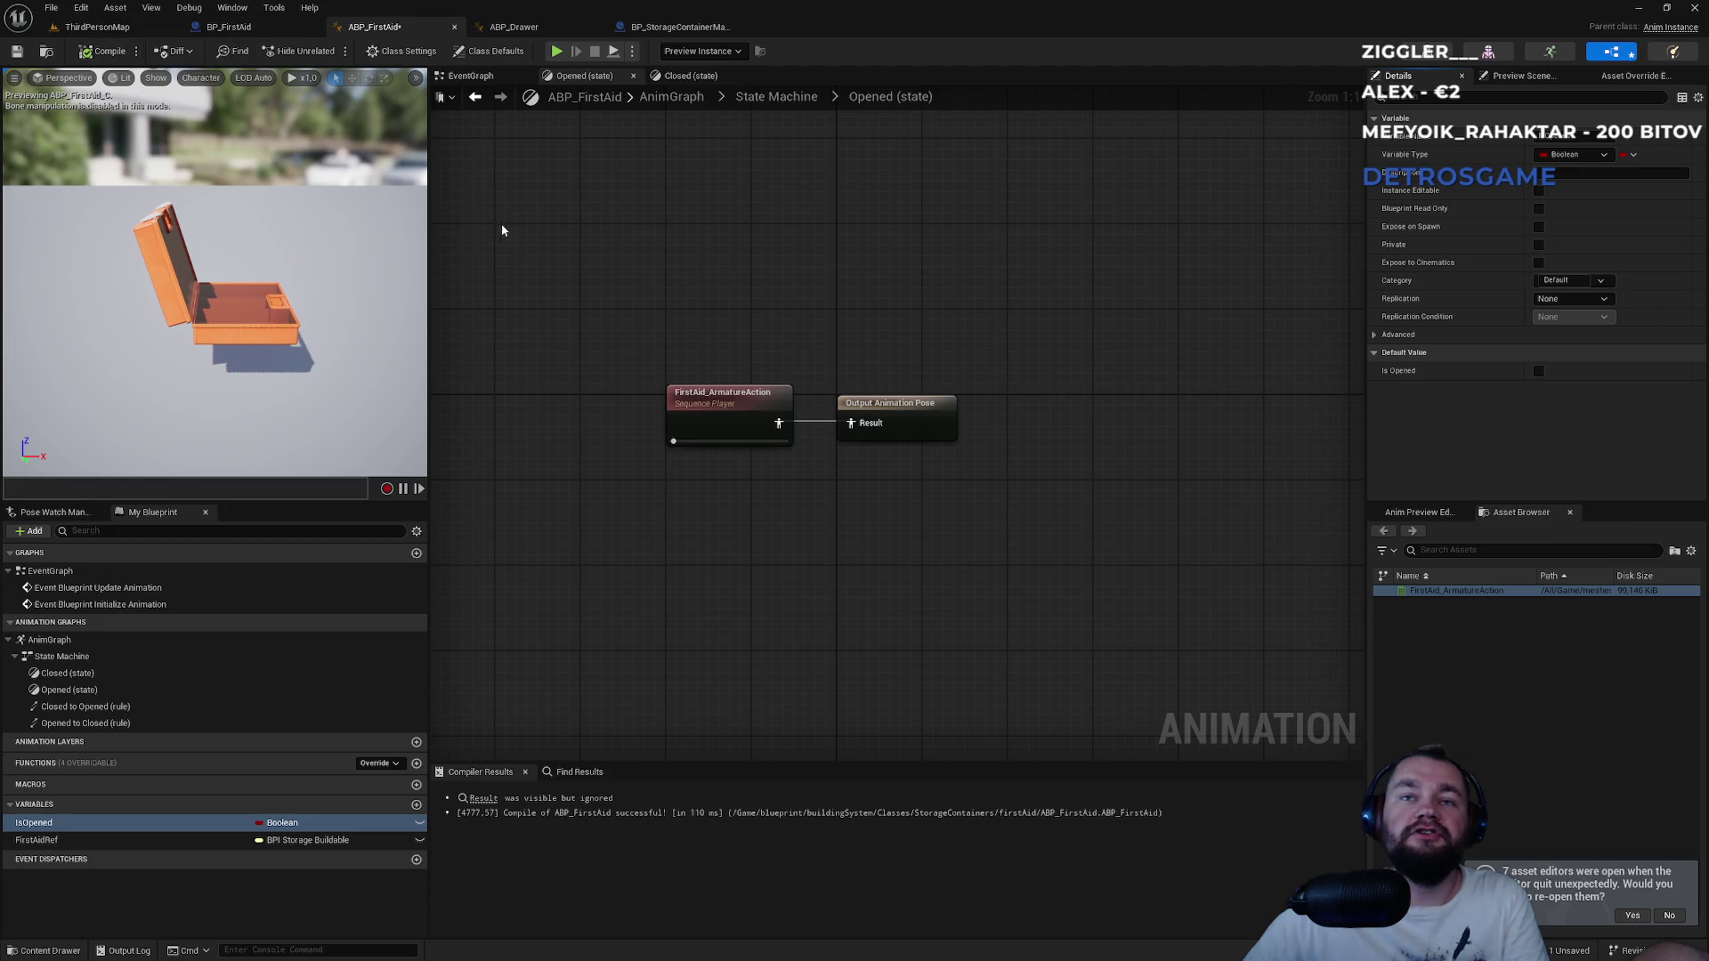
{"action": "left_click", "coordinate": [1539, 371]}
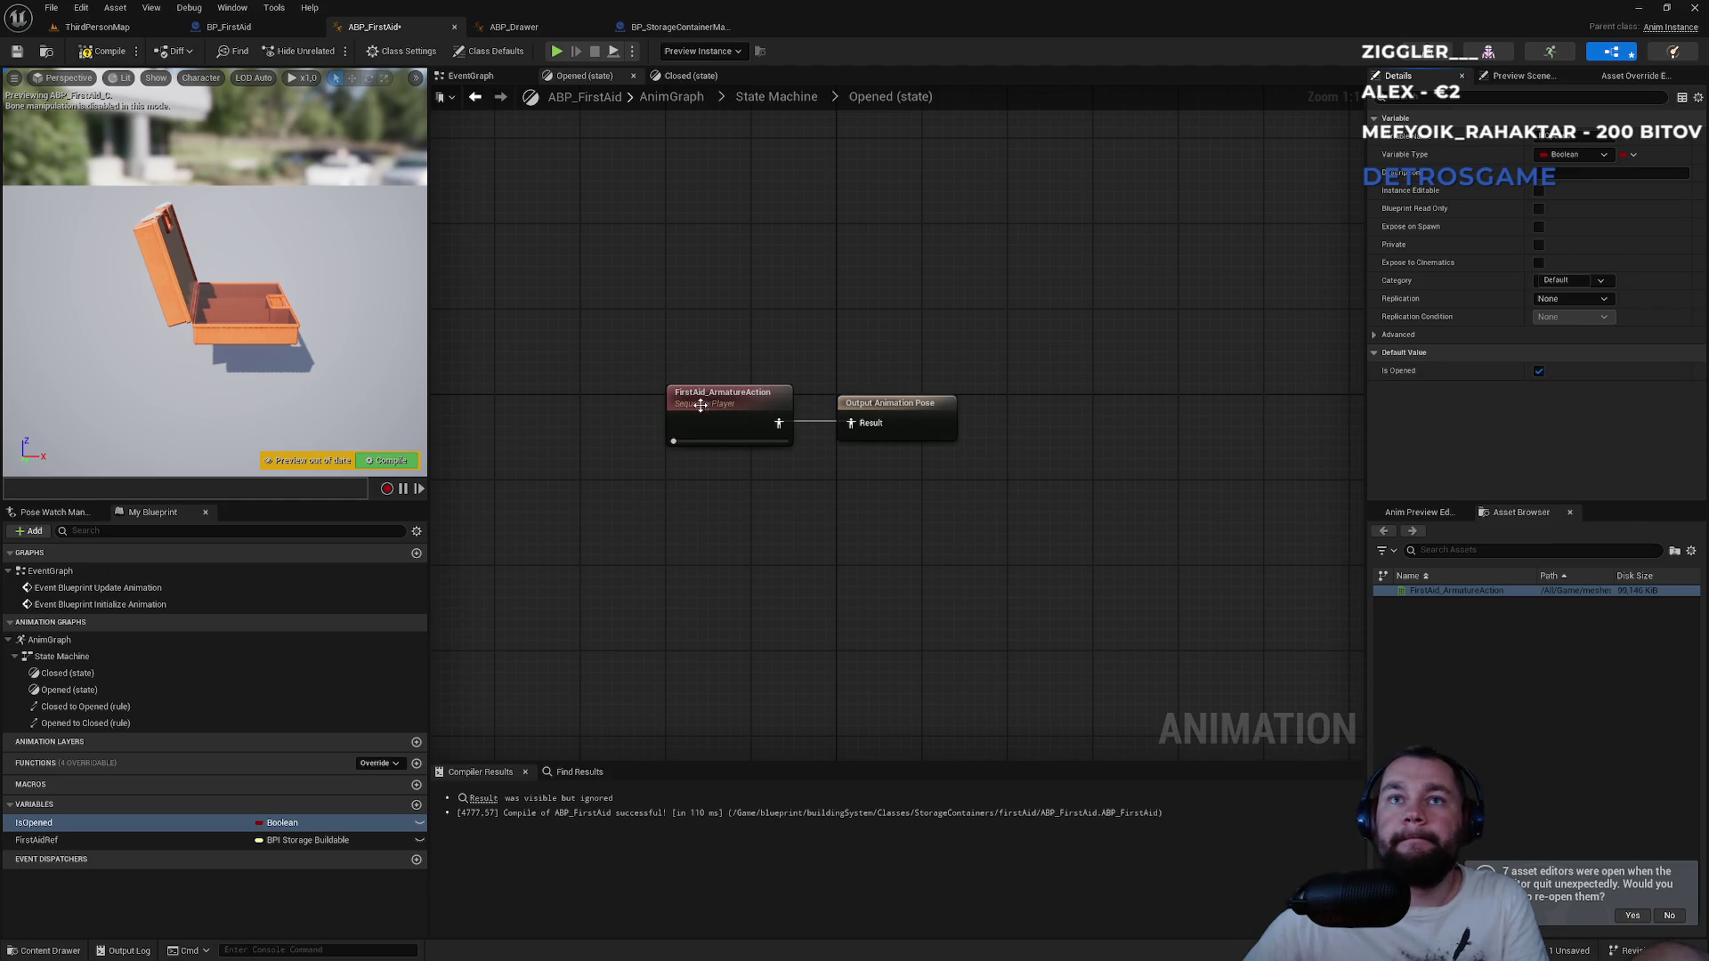
Preview the FirstAid_ArmatureAction animation, then leave Is Opened's default false.
{"action": "left_click", "coordinate": [767, 395]}
{"action": "double_click", "coordinate": [766, 391]}
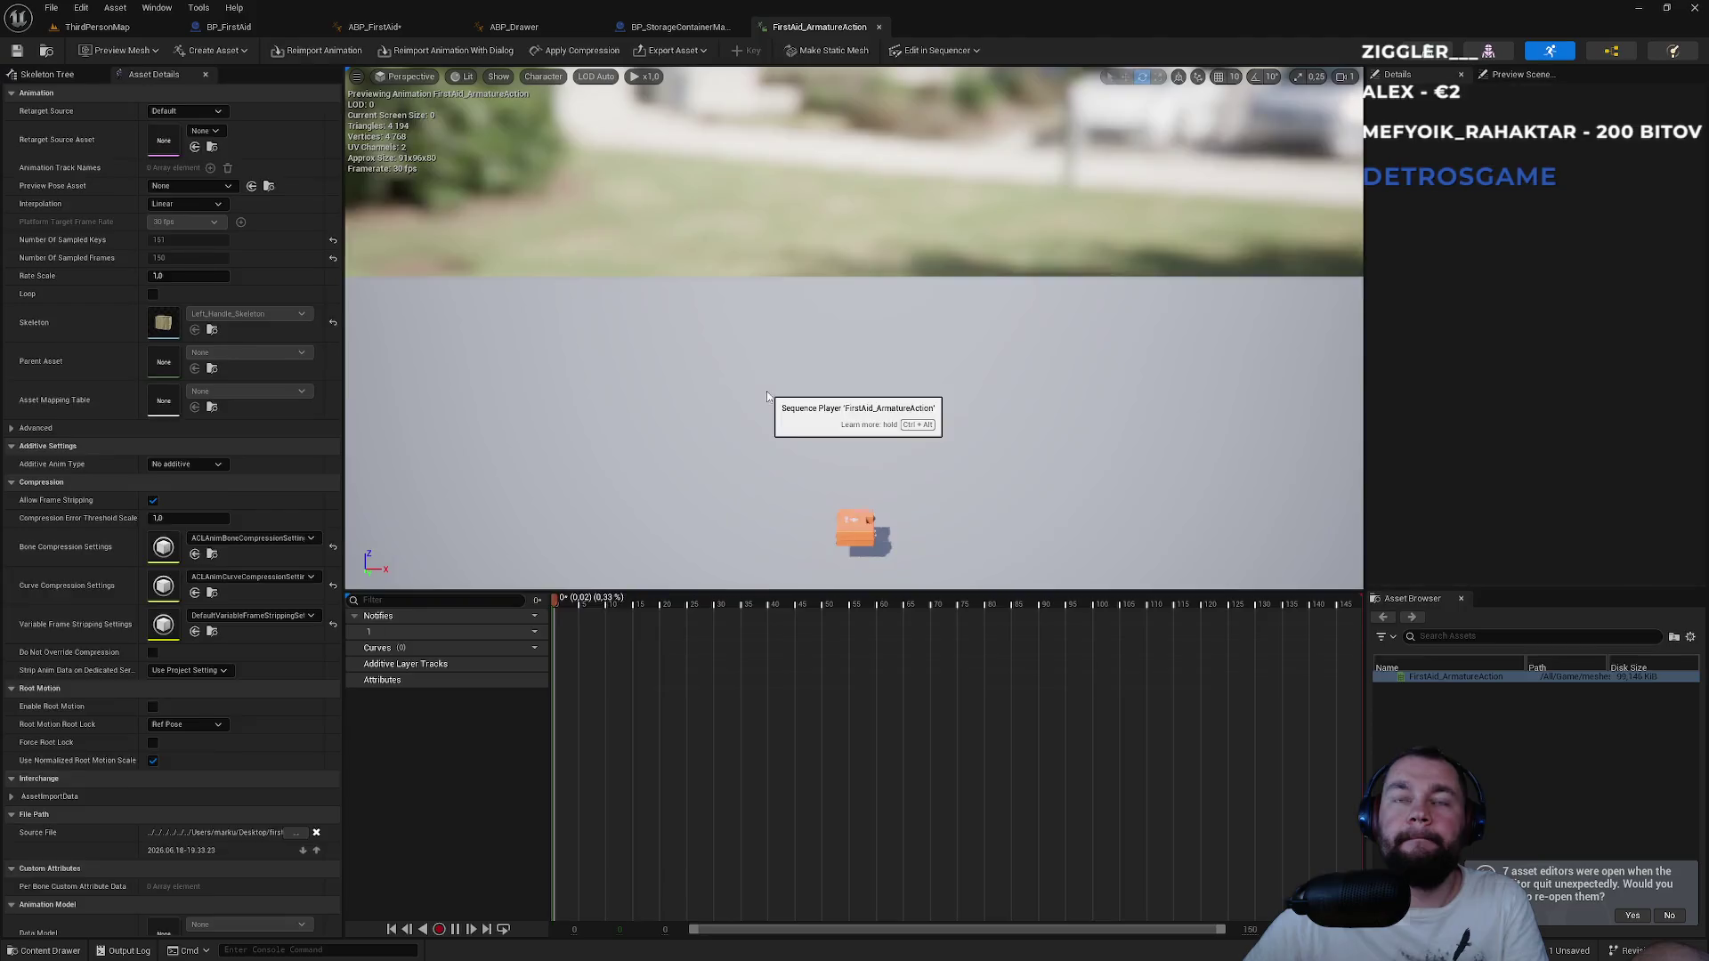
{"action": "left_click", "coordinate": [456, 930]}
{"action": "left_click", "coordinate": [666, 26]}
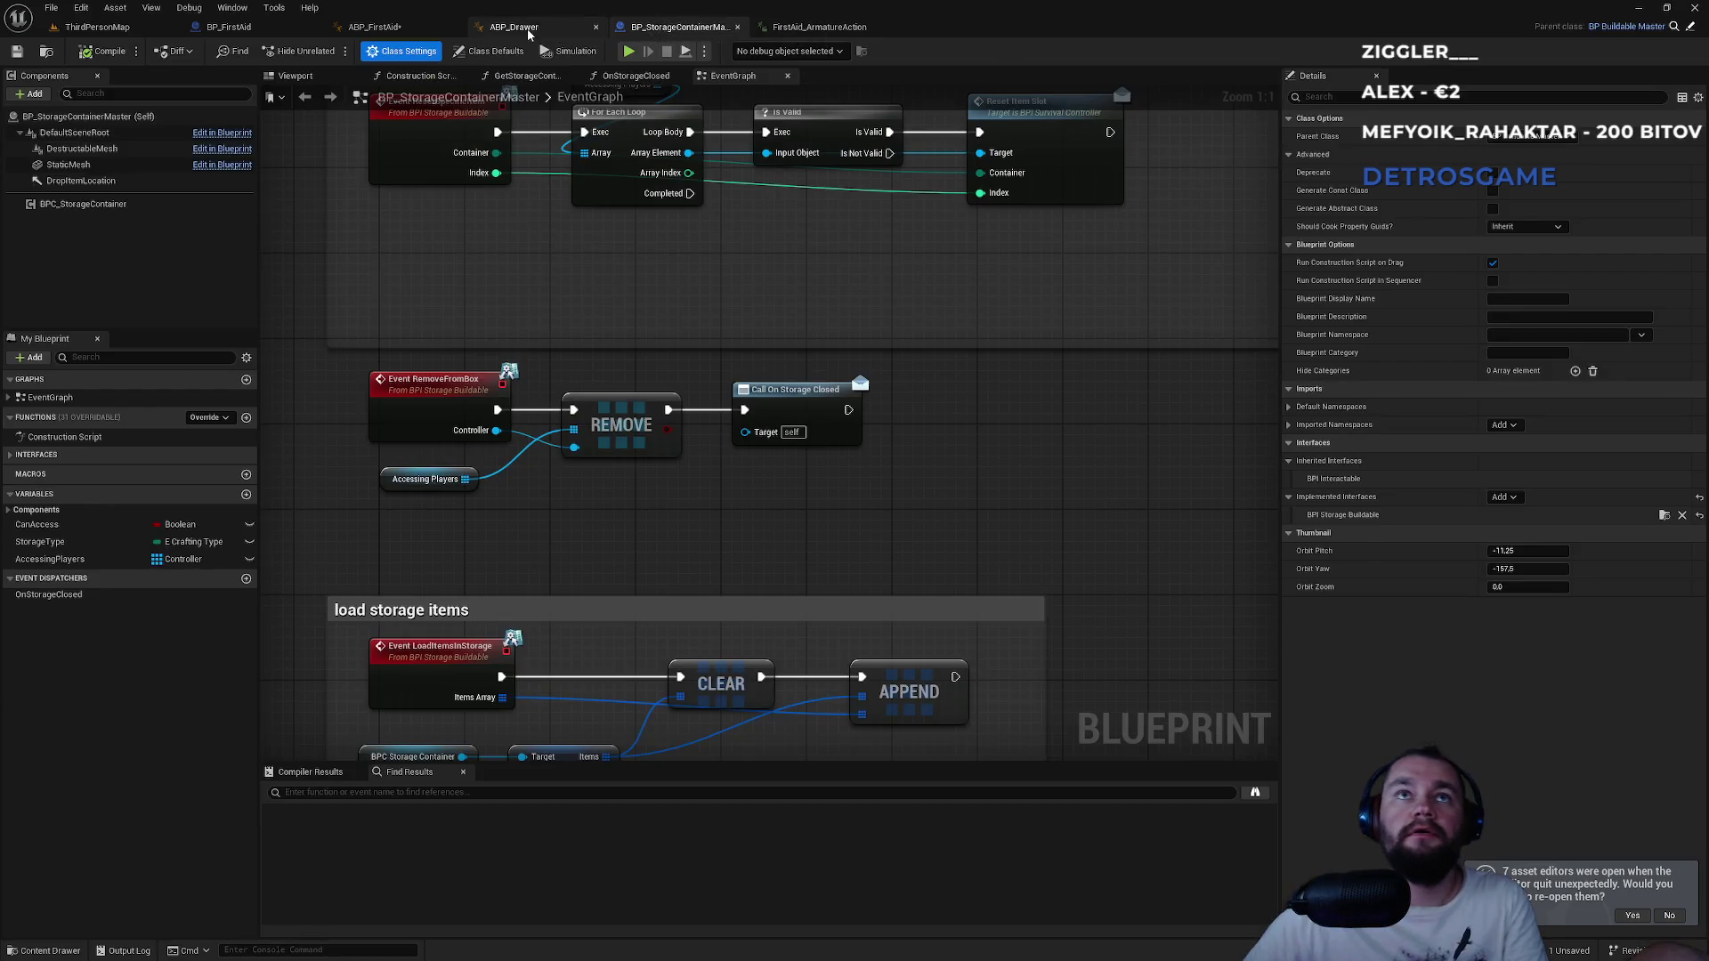
{"action": "left_click", "coordinate": [378, 26]}
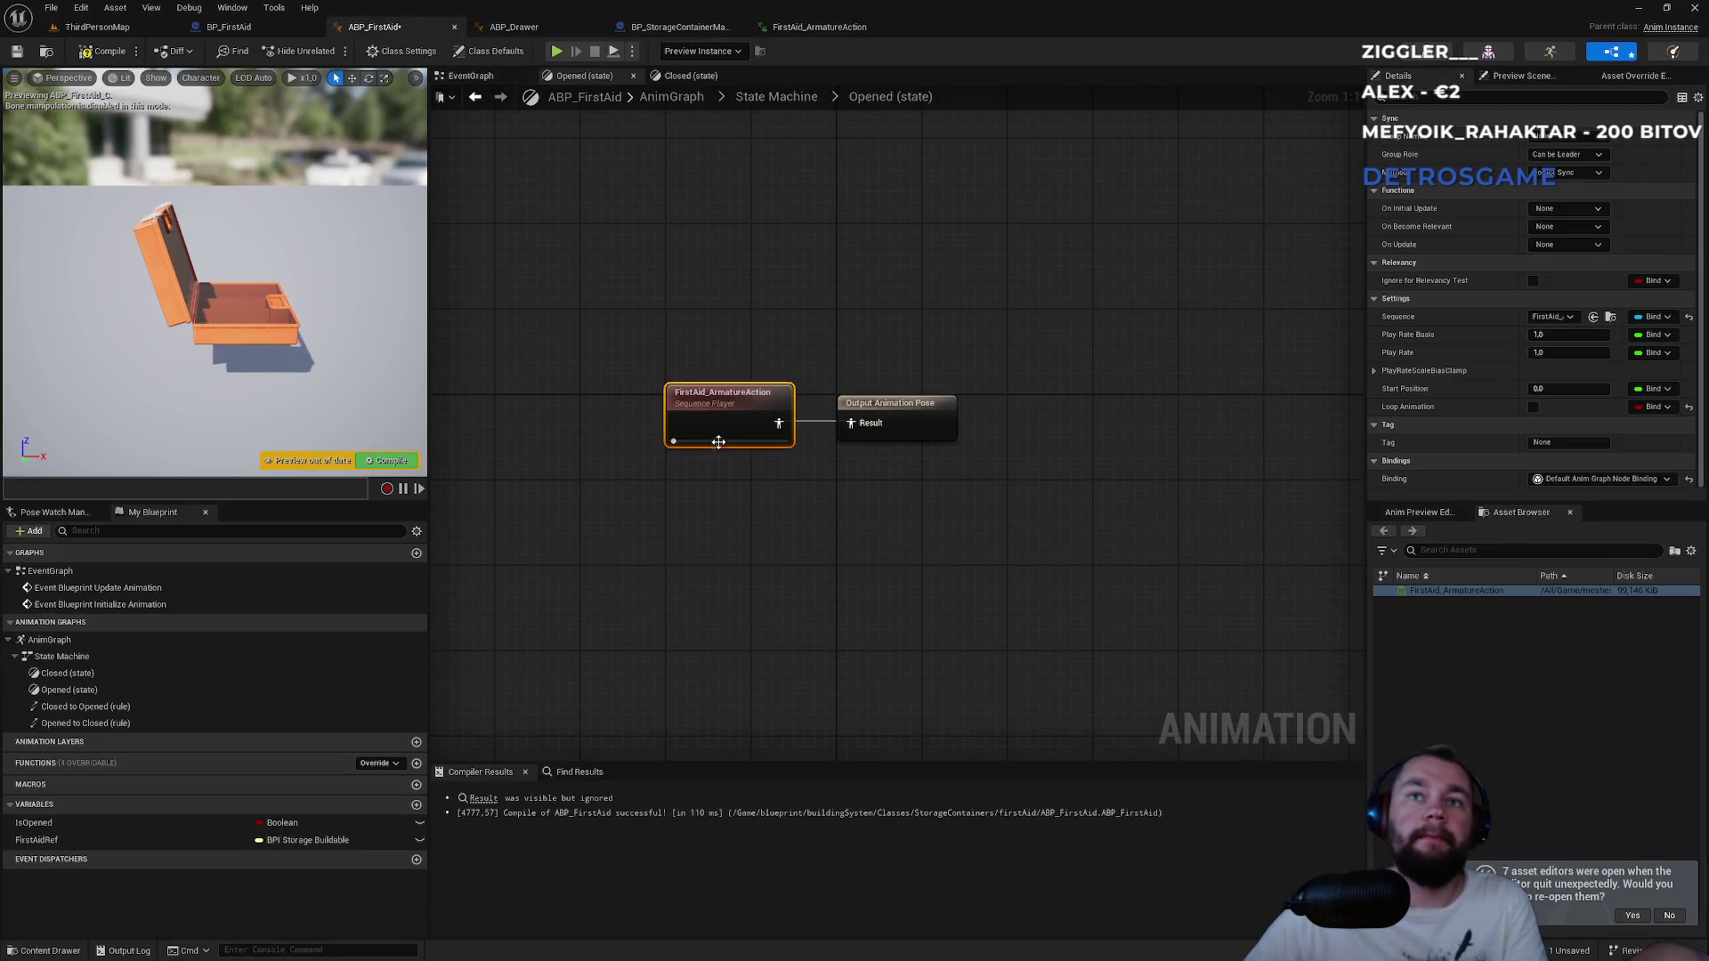
{"action": "left_click", "coordinate": [677, 408]}
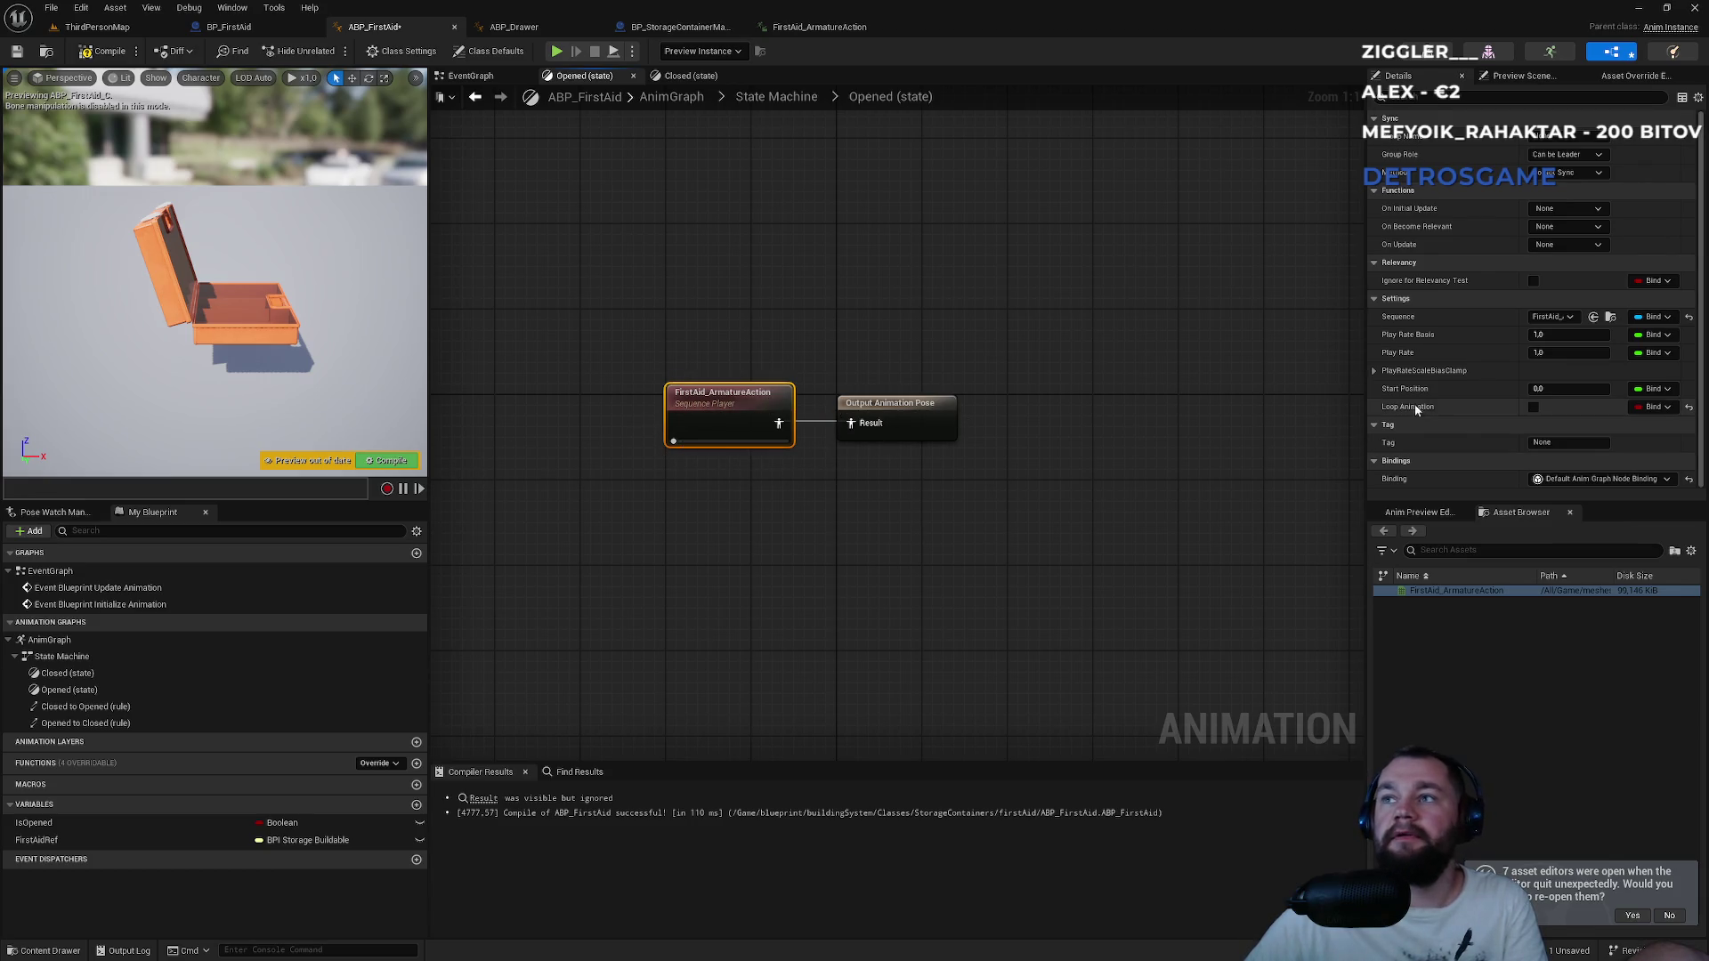
{"action": "left_click", "coordinate": [75, 826]}
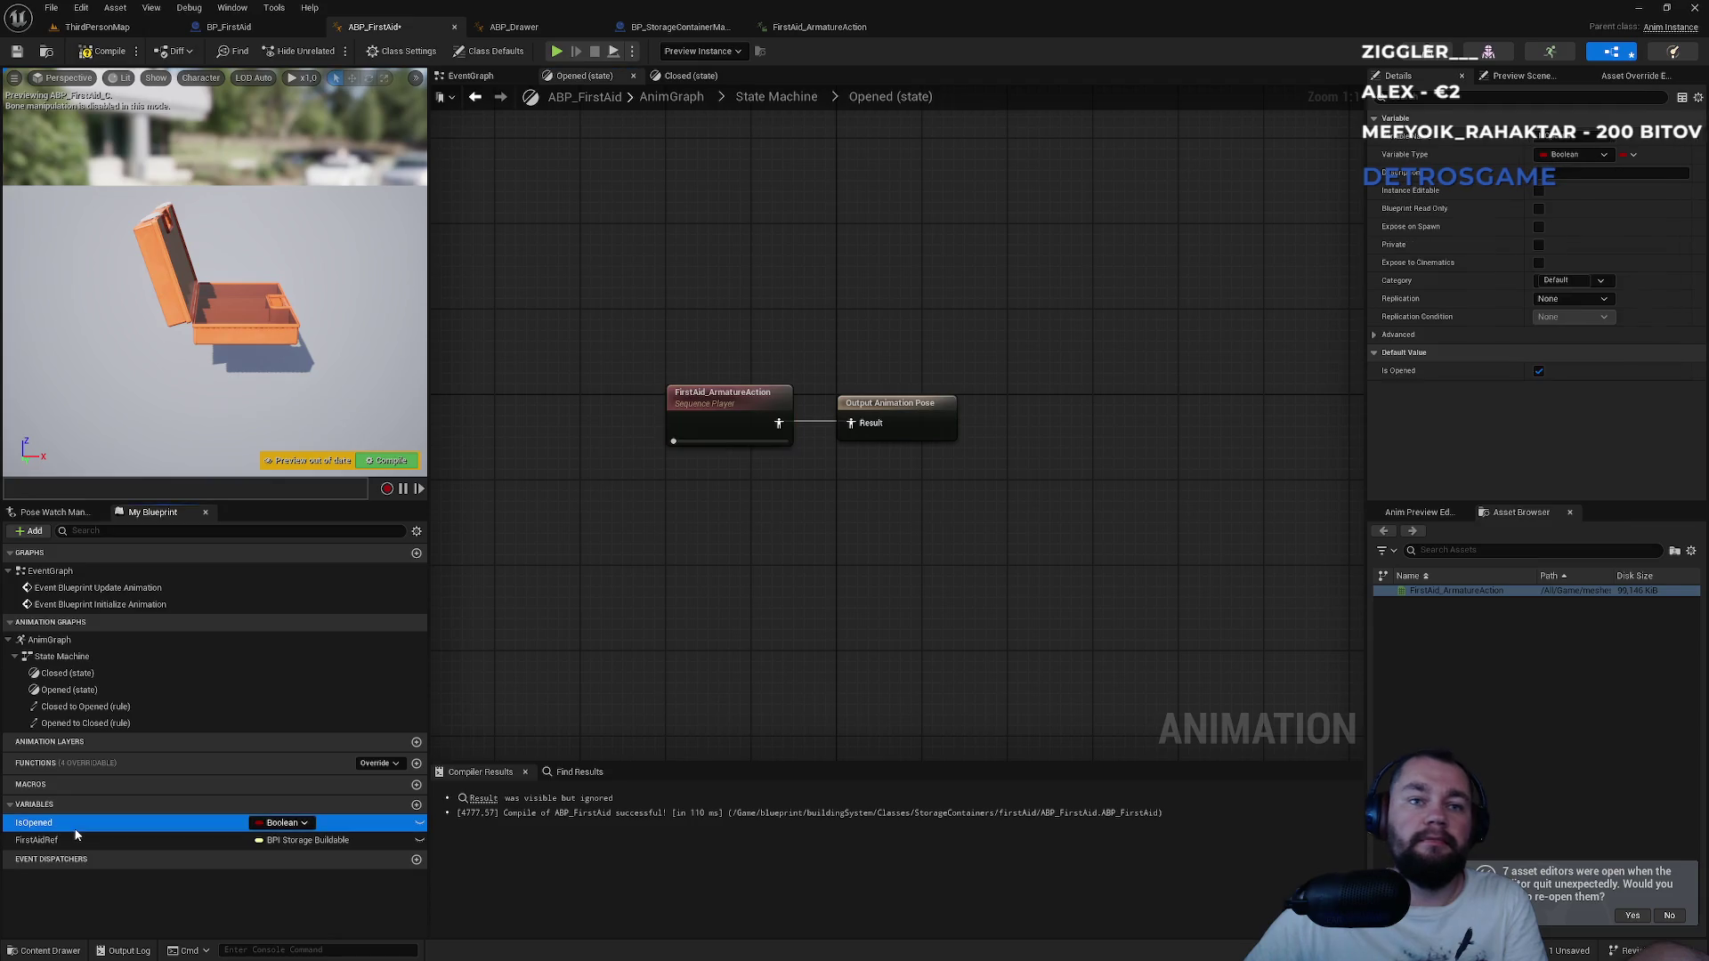
{"action": "left_click", "coordinate": [1539, 372]}
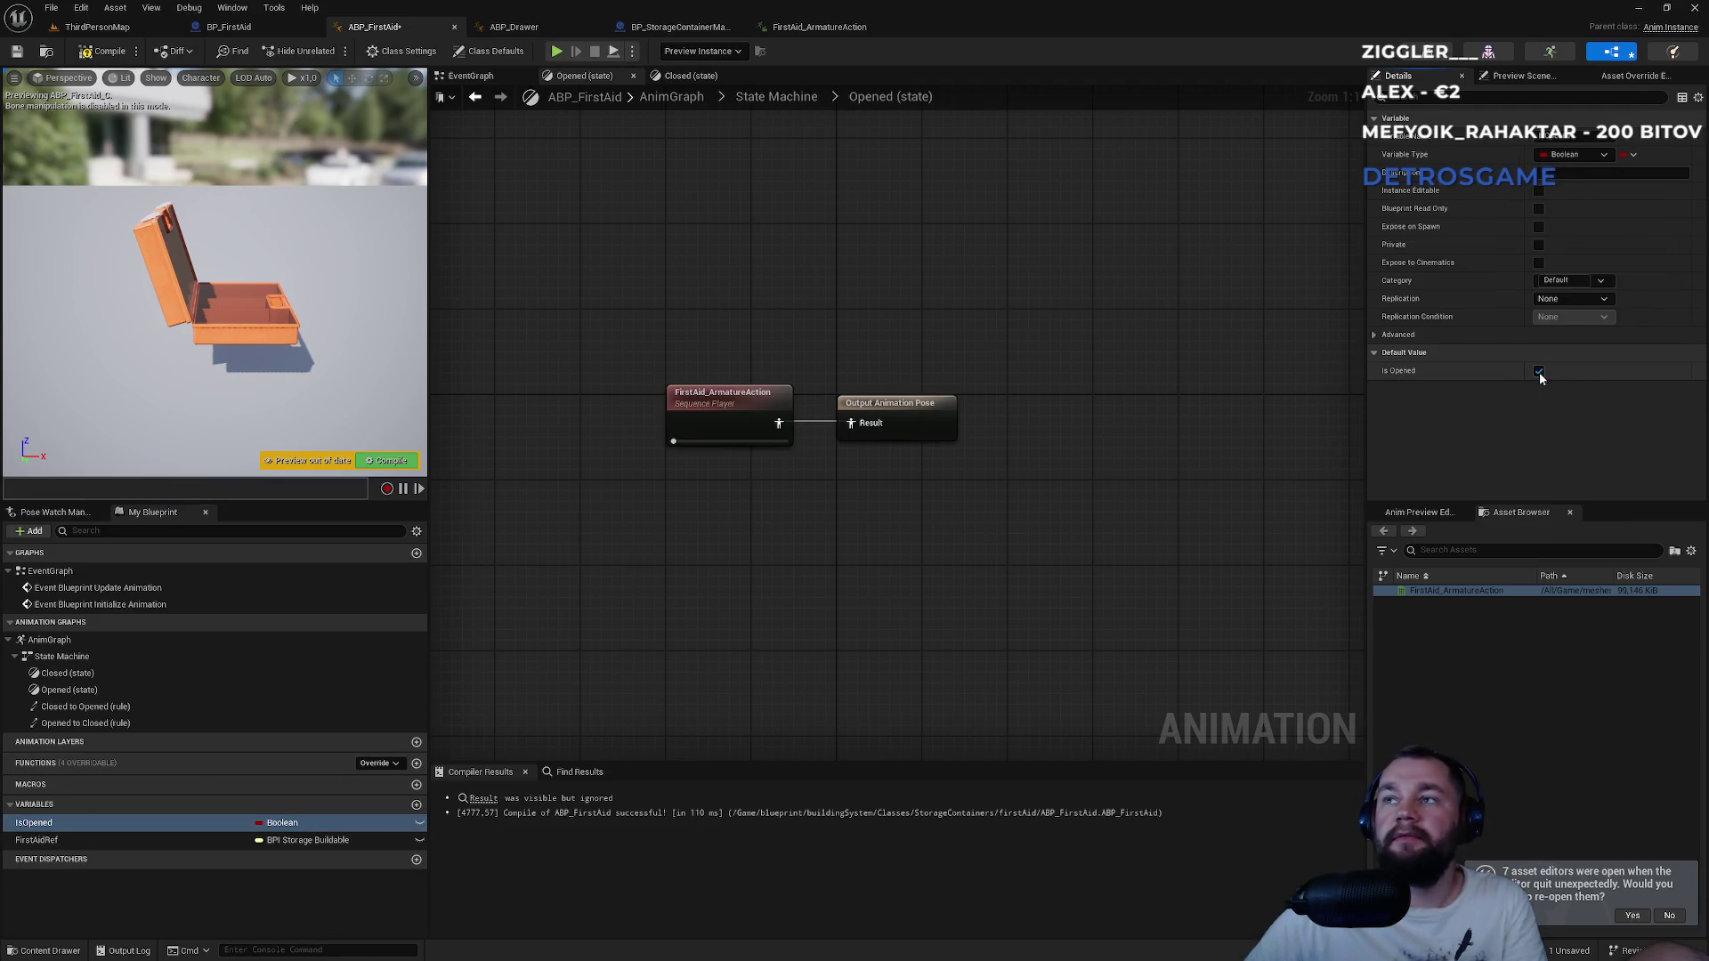
{"action": "left_click", "coordinate": [781, 95]}
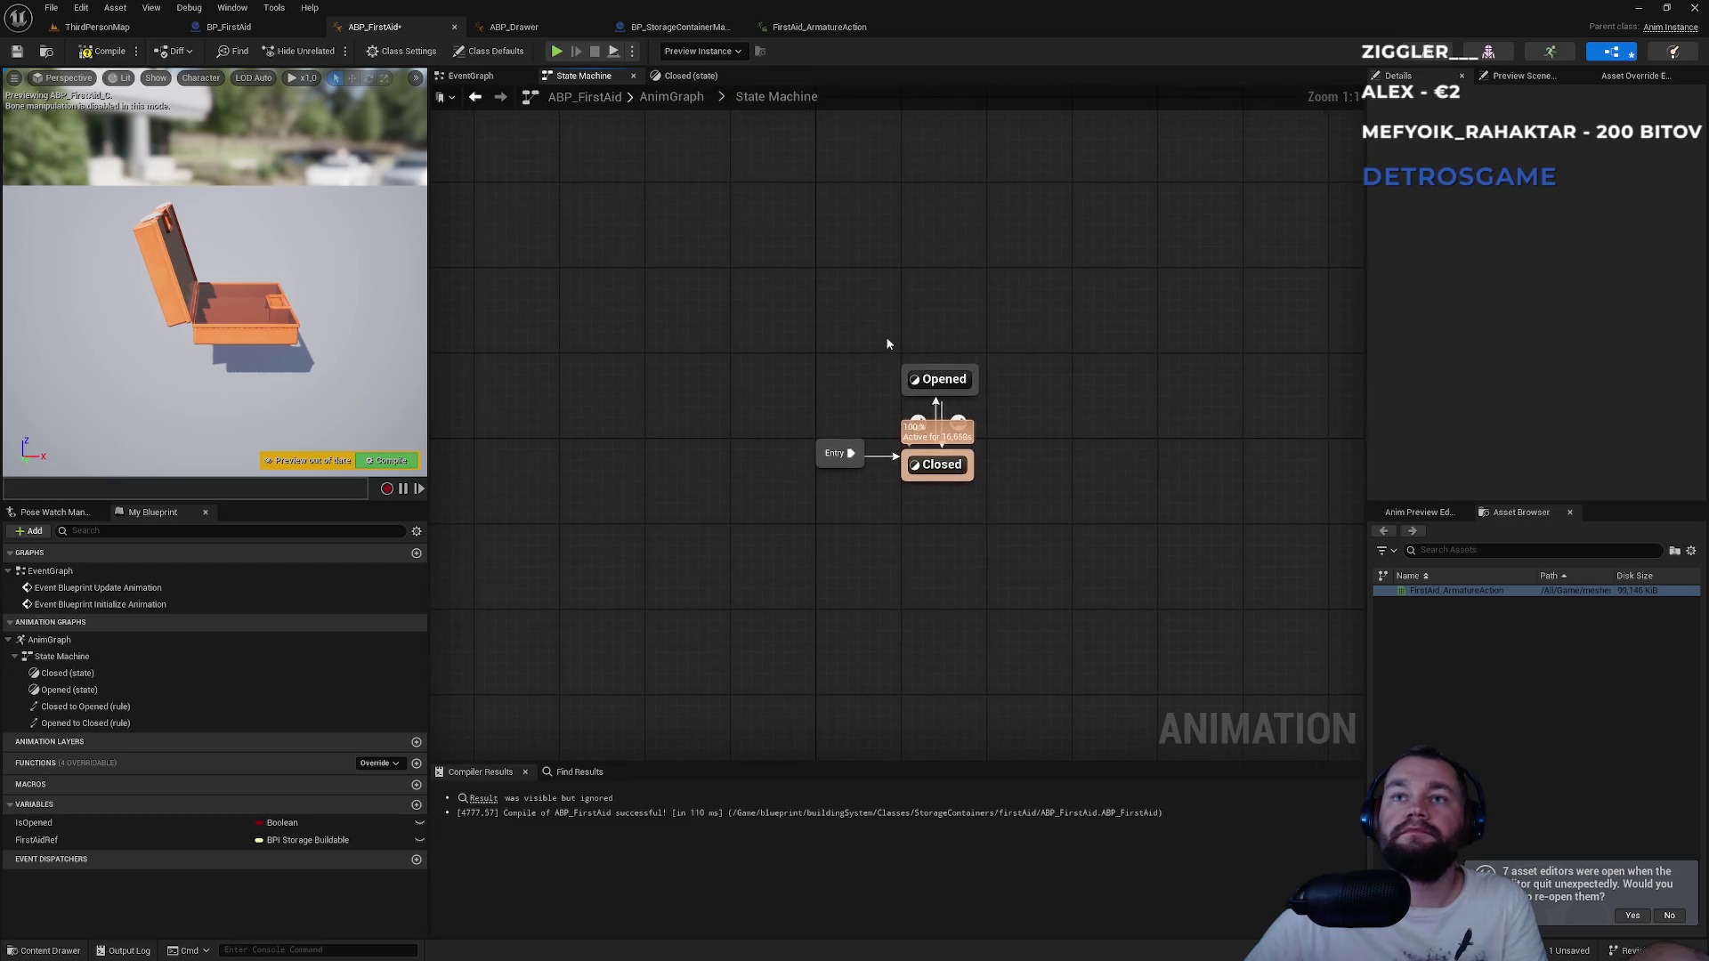
Feed the FirstAid_ArmatureAction animation into the Closed state's output pose and compile.
{"action": "double_click", "coordinate": [938, 465]}
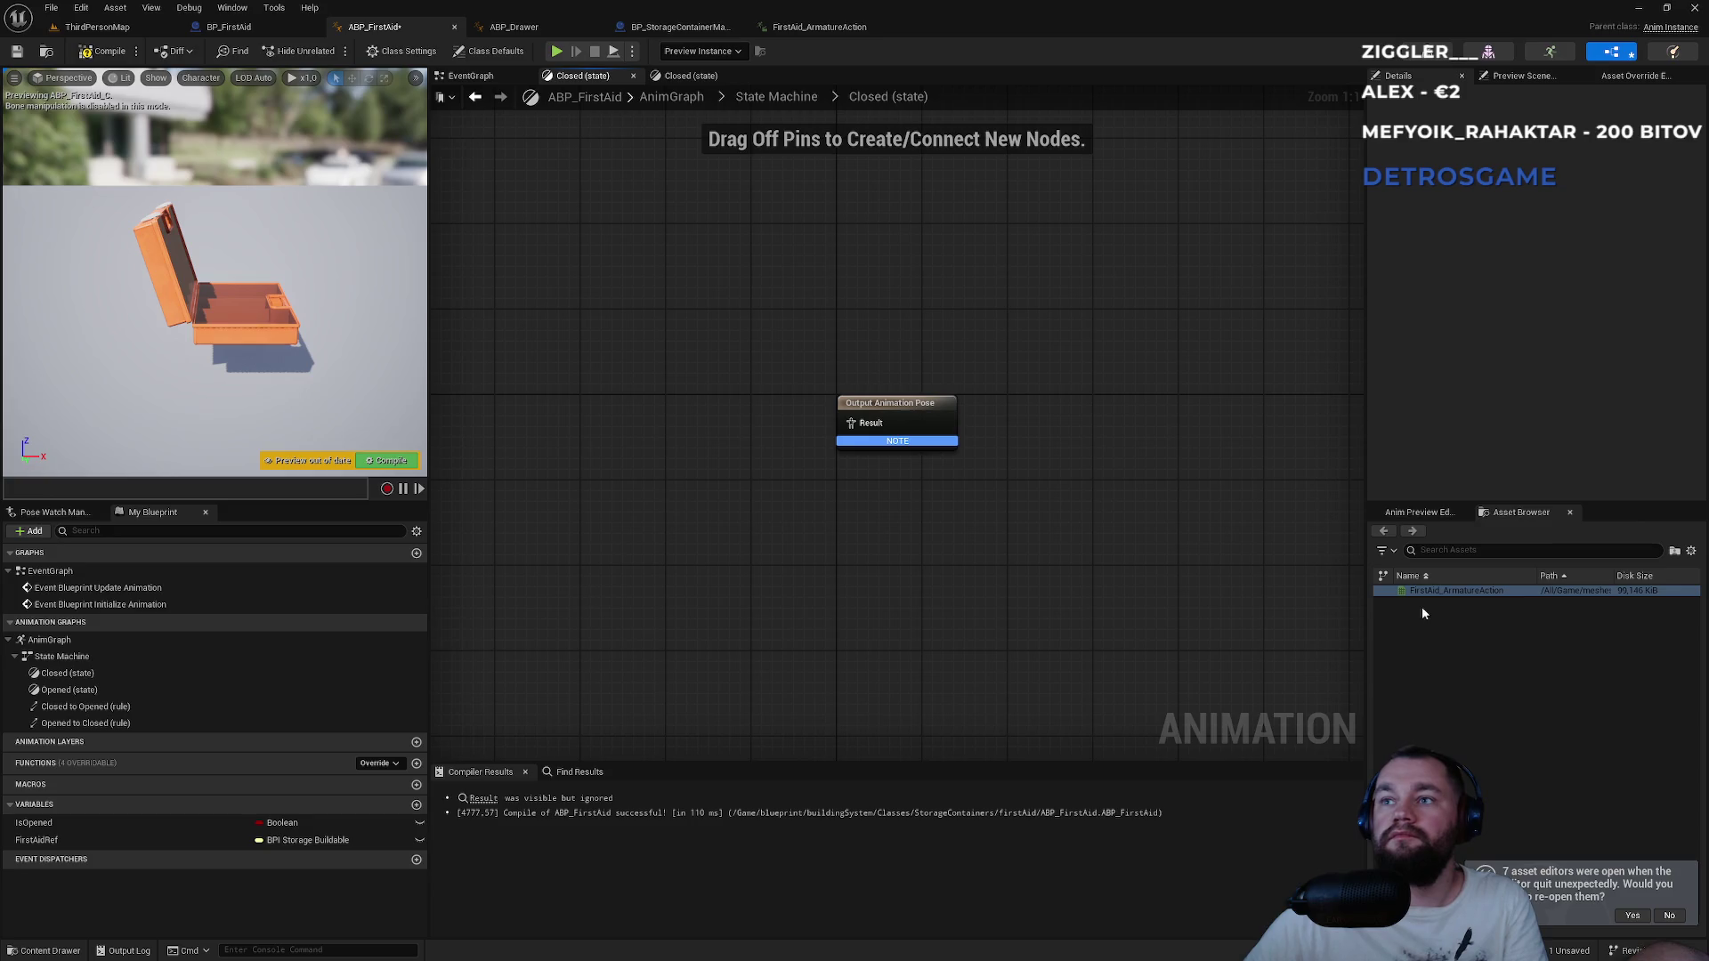
{"action": "mouse_move", "coordinate": [1450, 588]}
{"action": "left_mouse_down"}
{"action": "mouse_move", "coordinate": [1179, 564]}
{"action": "mouse_move", "coordinate": [679, 429]}
{"action": "left_mouse_up"}
{"action": "left_click_drag", "start_coordinate": [790, 466], "coordinate": [852, 424]}
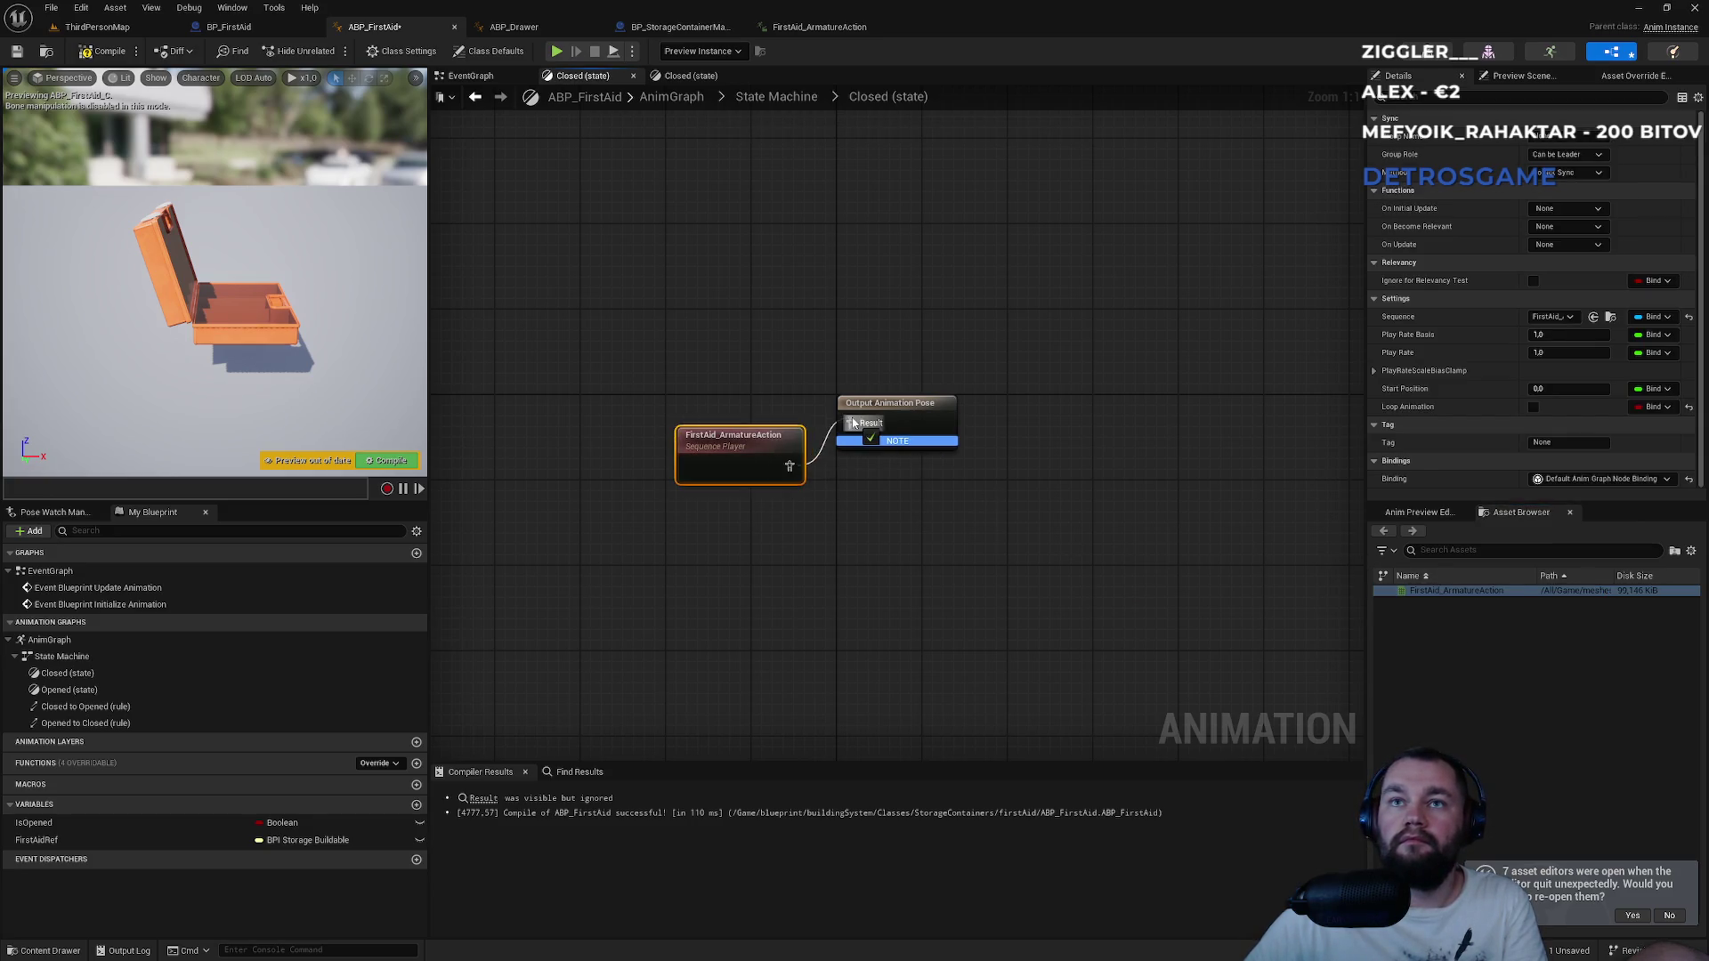
{"action": "left_click_drag", "start_coordinate": [744, 440], "coordinate": [744, 397]}
{"action": "left_click", "coordinate": [88, 51]}
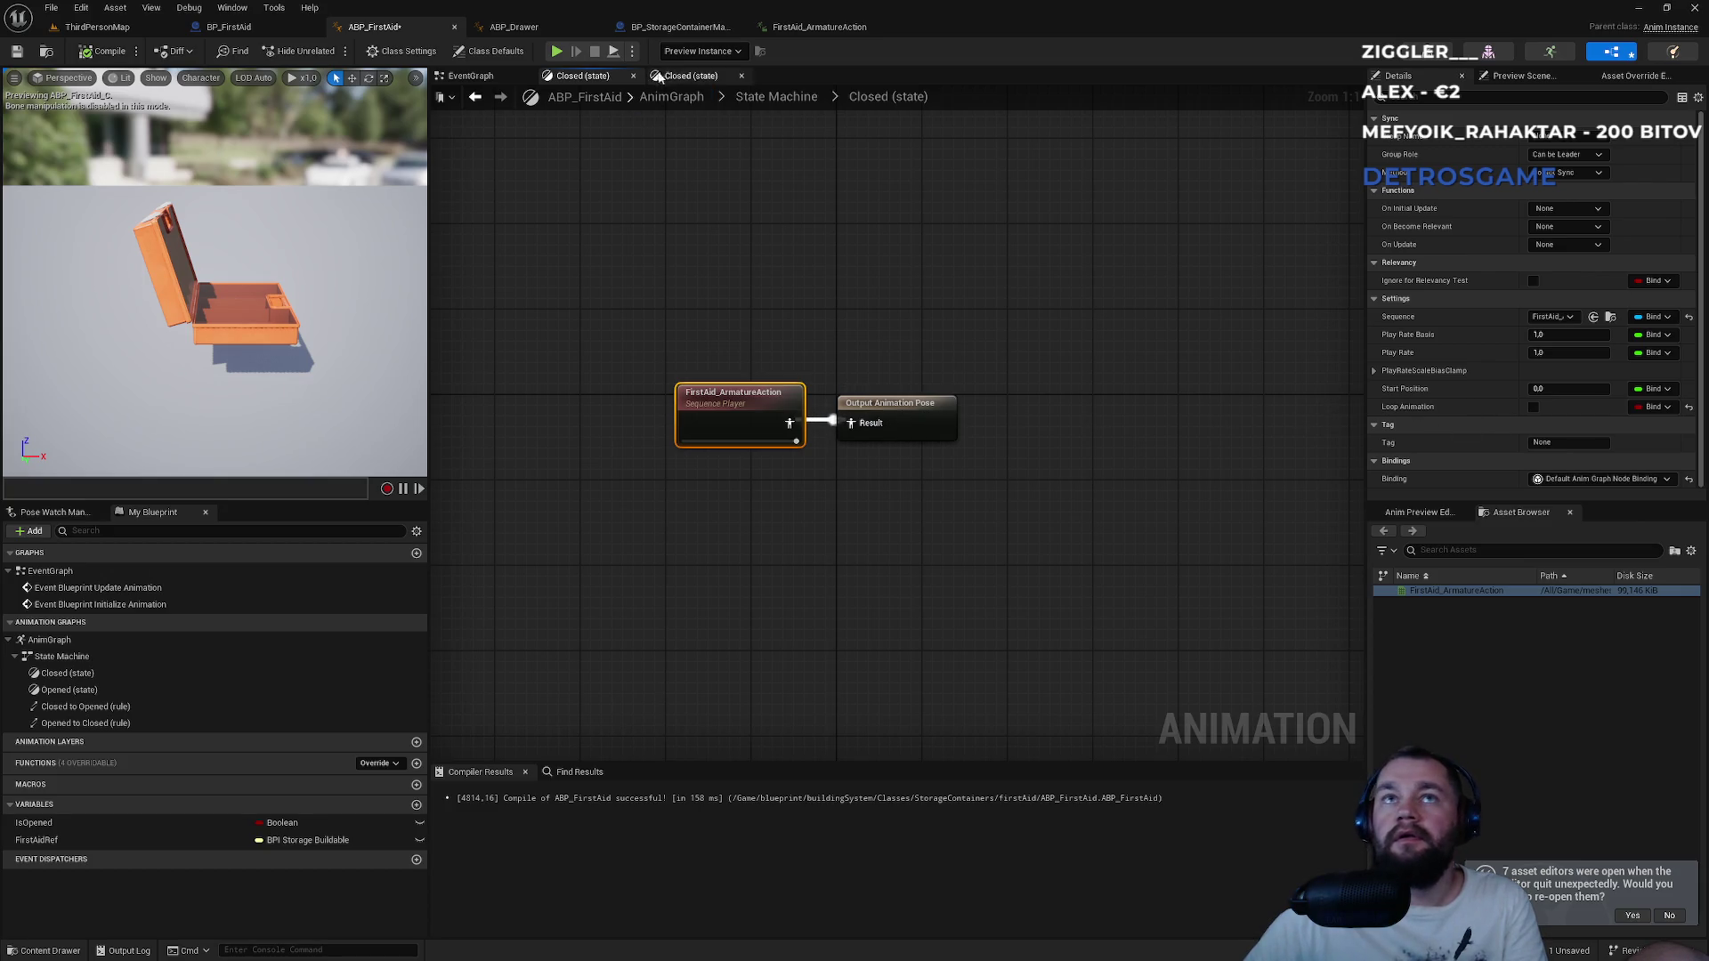
Set the IsOpened default to true to preview the box opening, then back to false.
{"action": "left_click", "coordinate": [83, 823]}
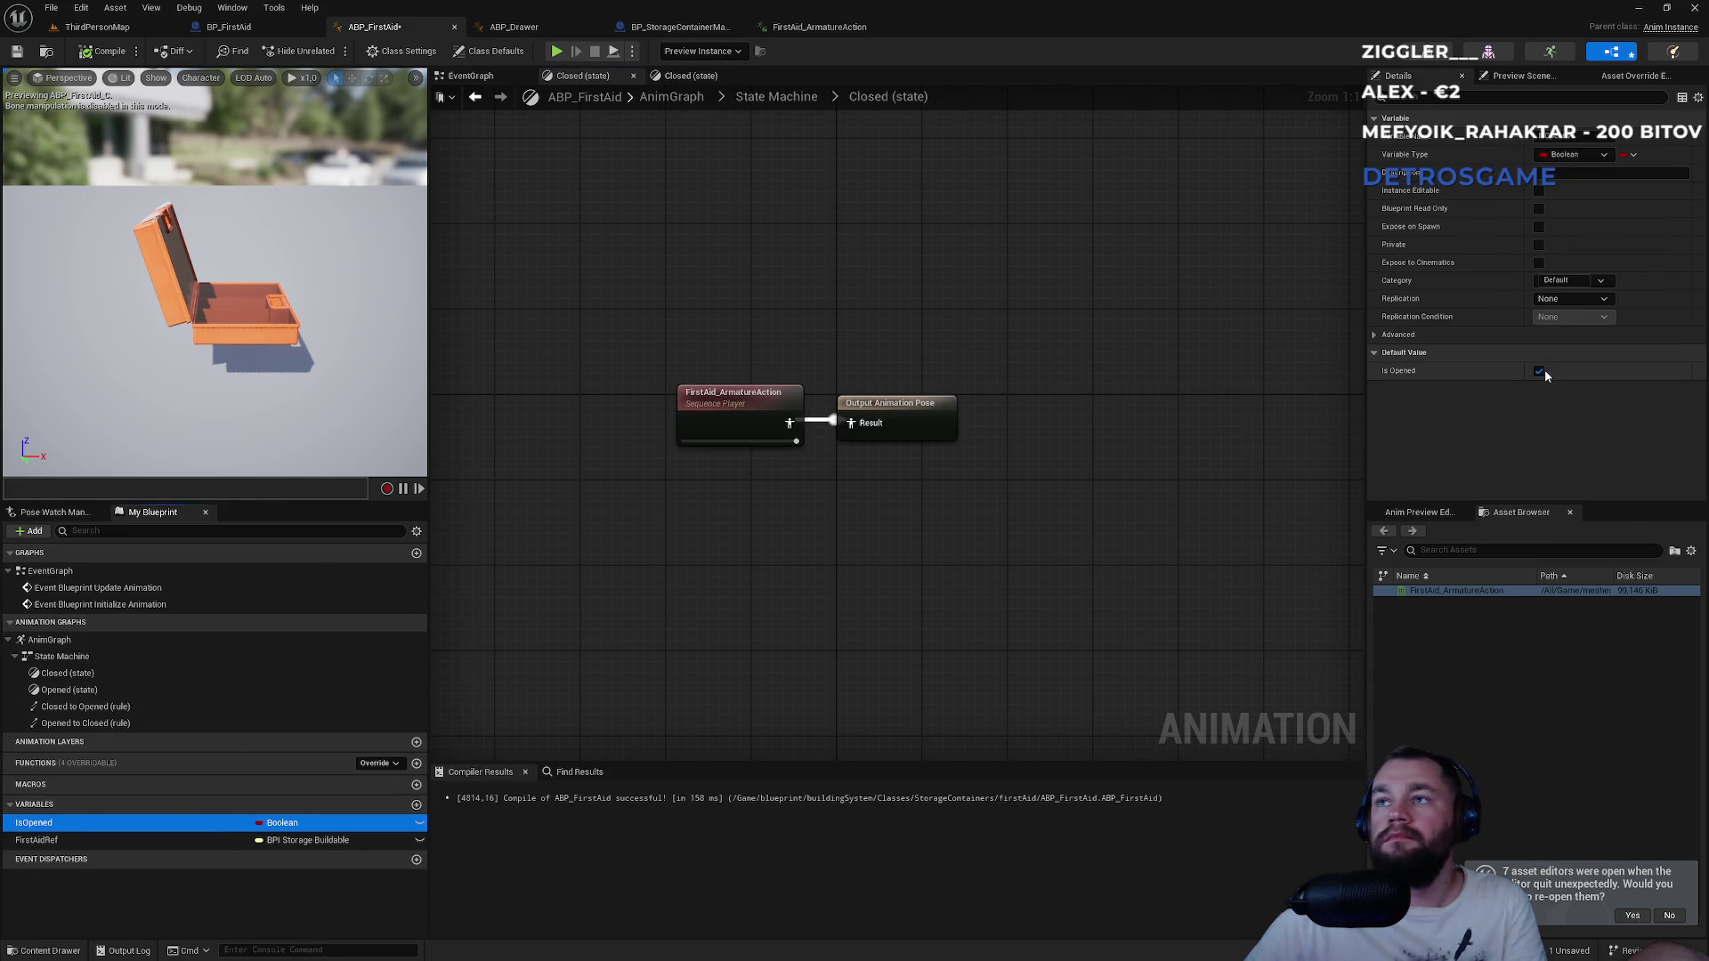
{"action": "left_click", "coordinate": [1540, 371]}
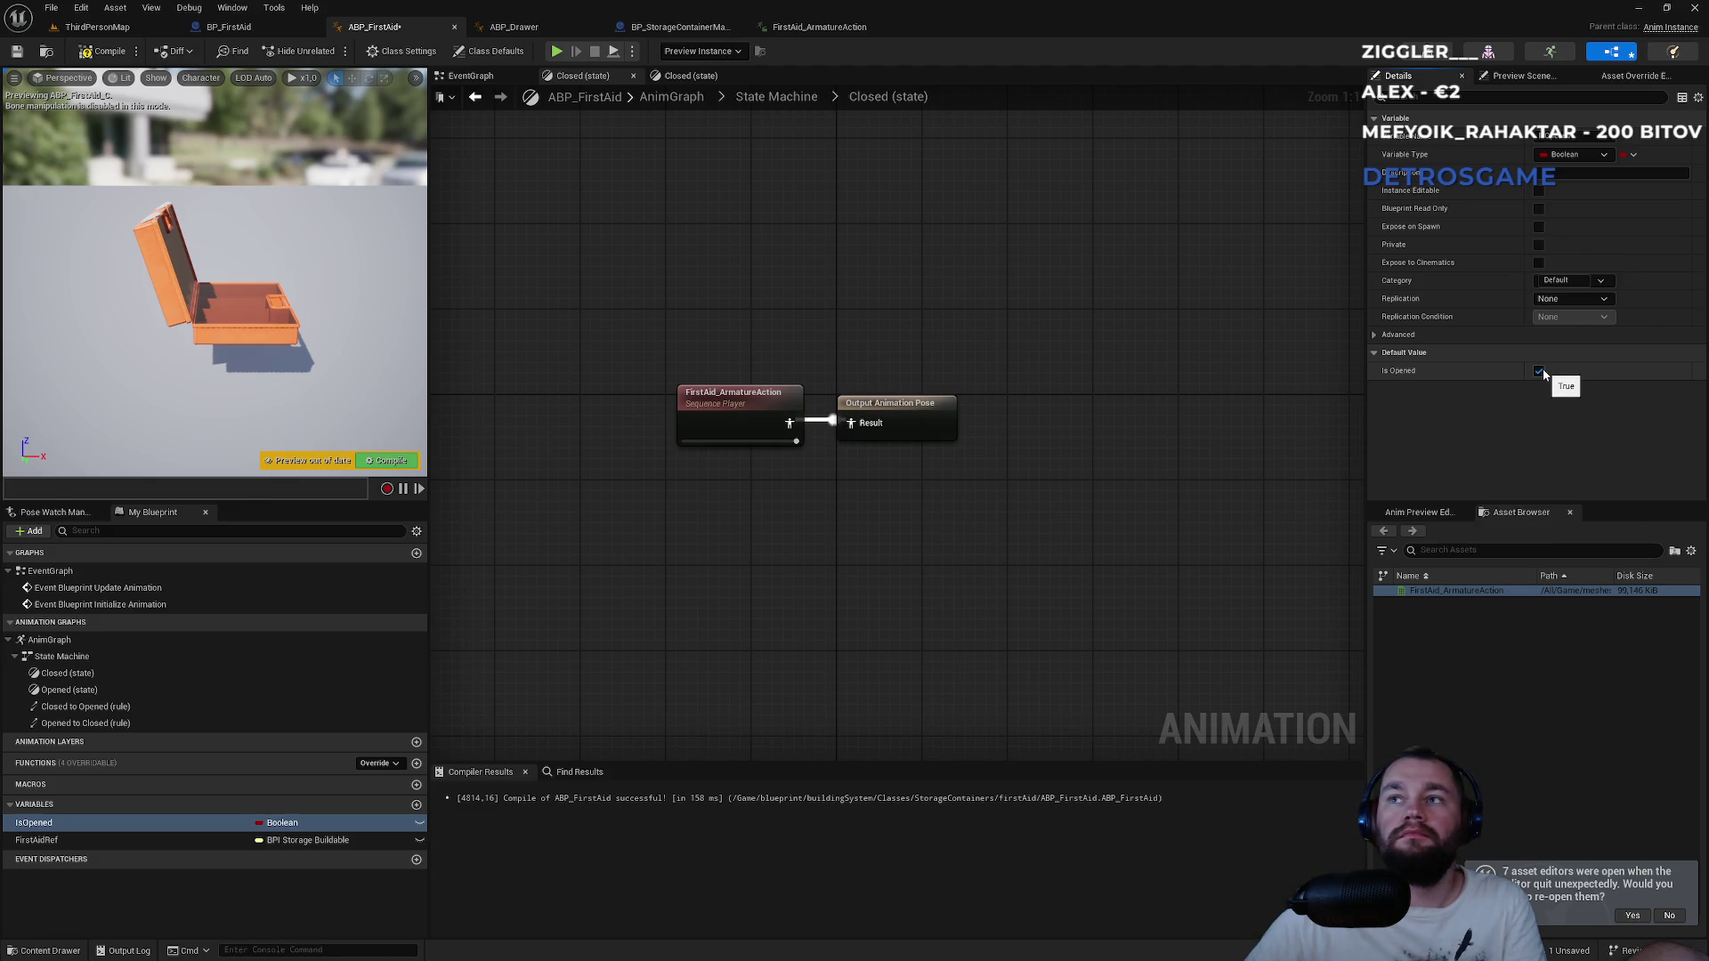
{"action": "left_click", "coordinate": [1540, 372]}
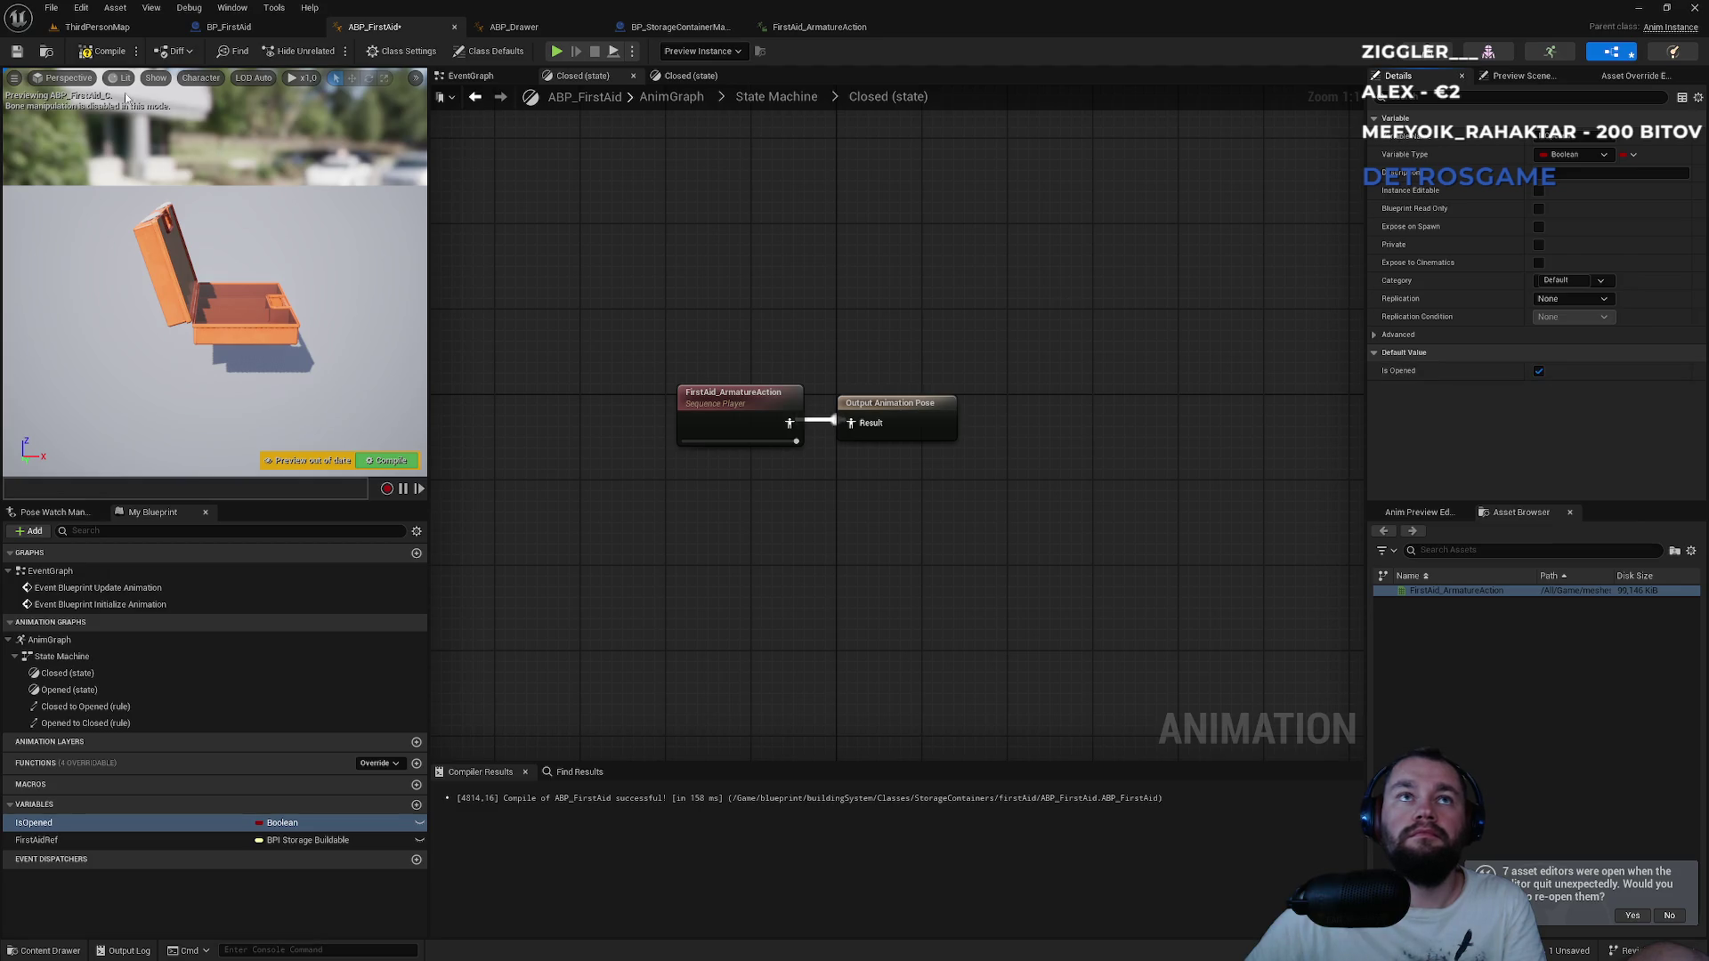
{"action": "left_click", "coordinate": [107, 52]}
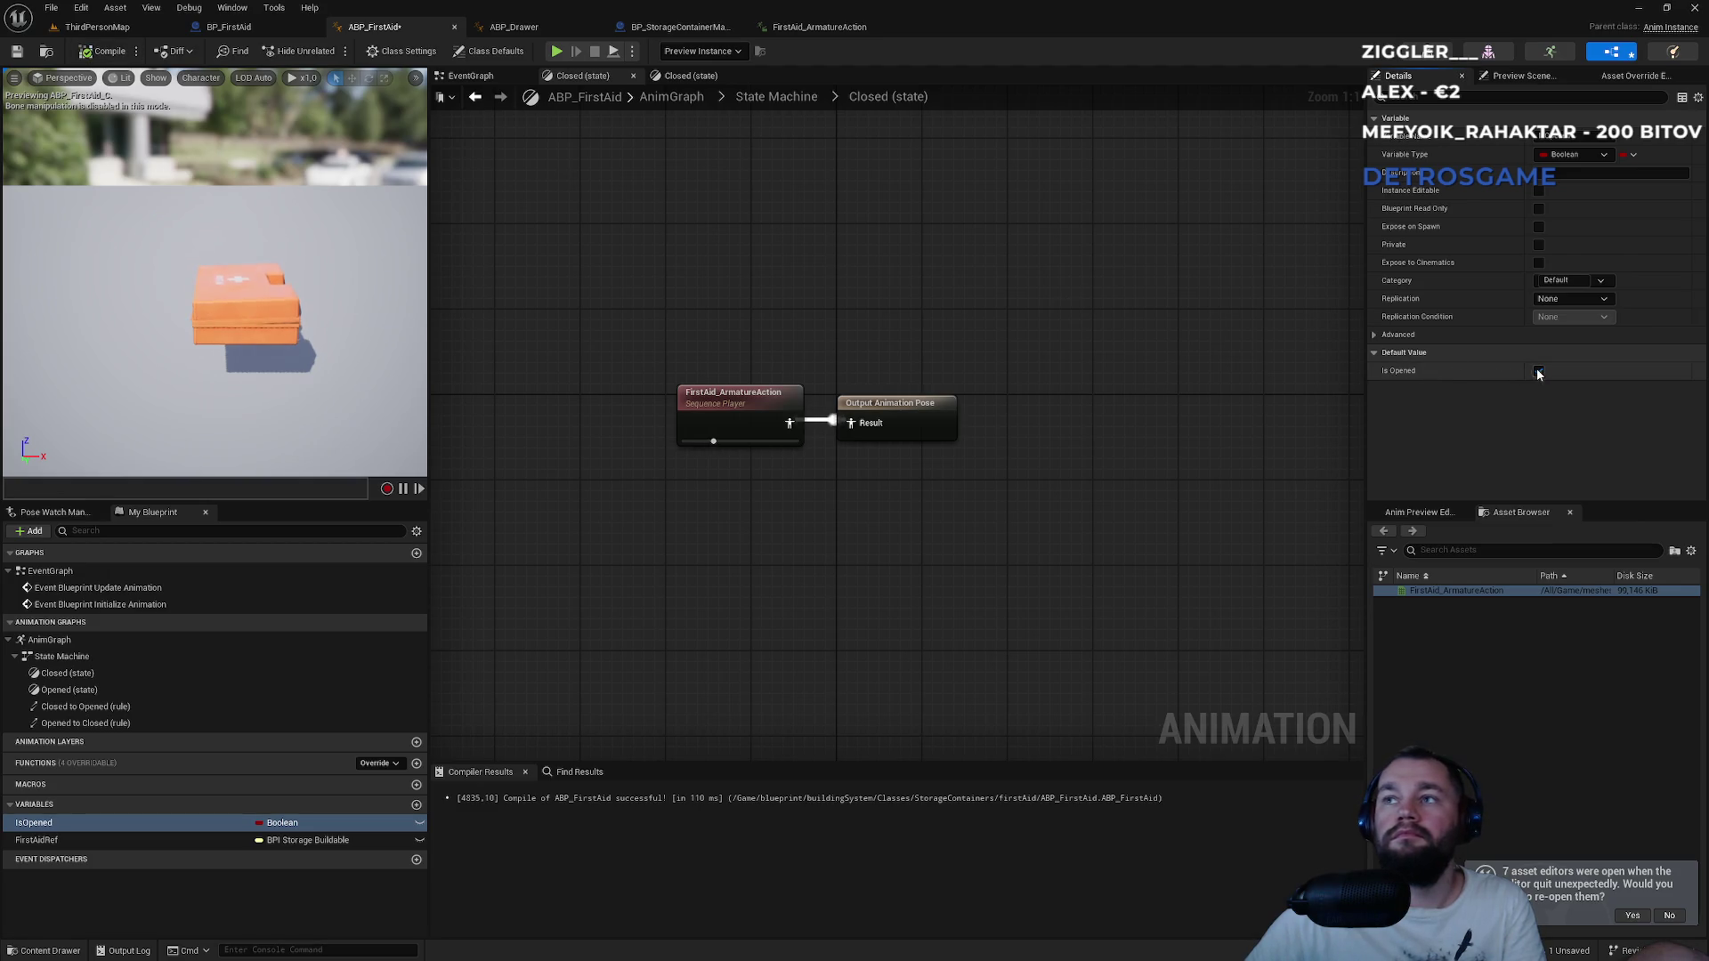
{"action": "left_click", "coordinate": [1540, 373]}
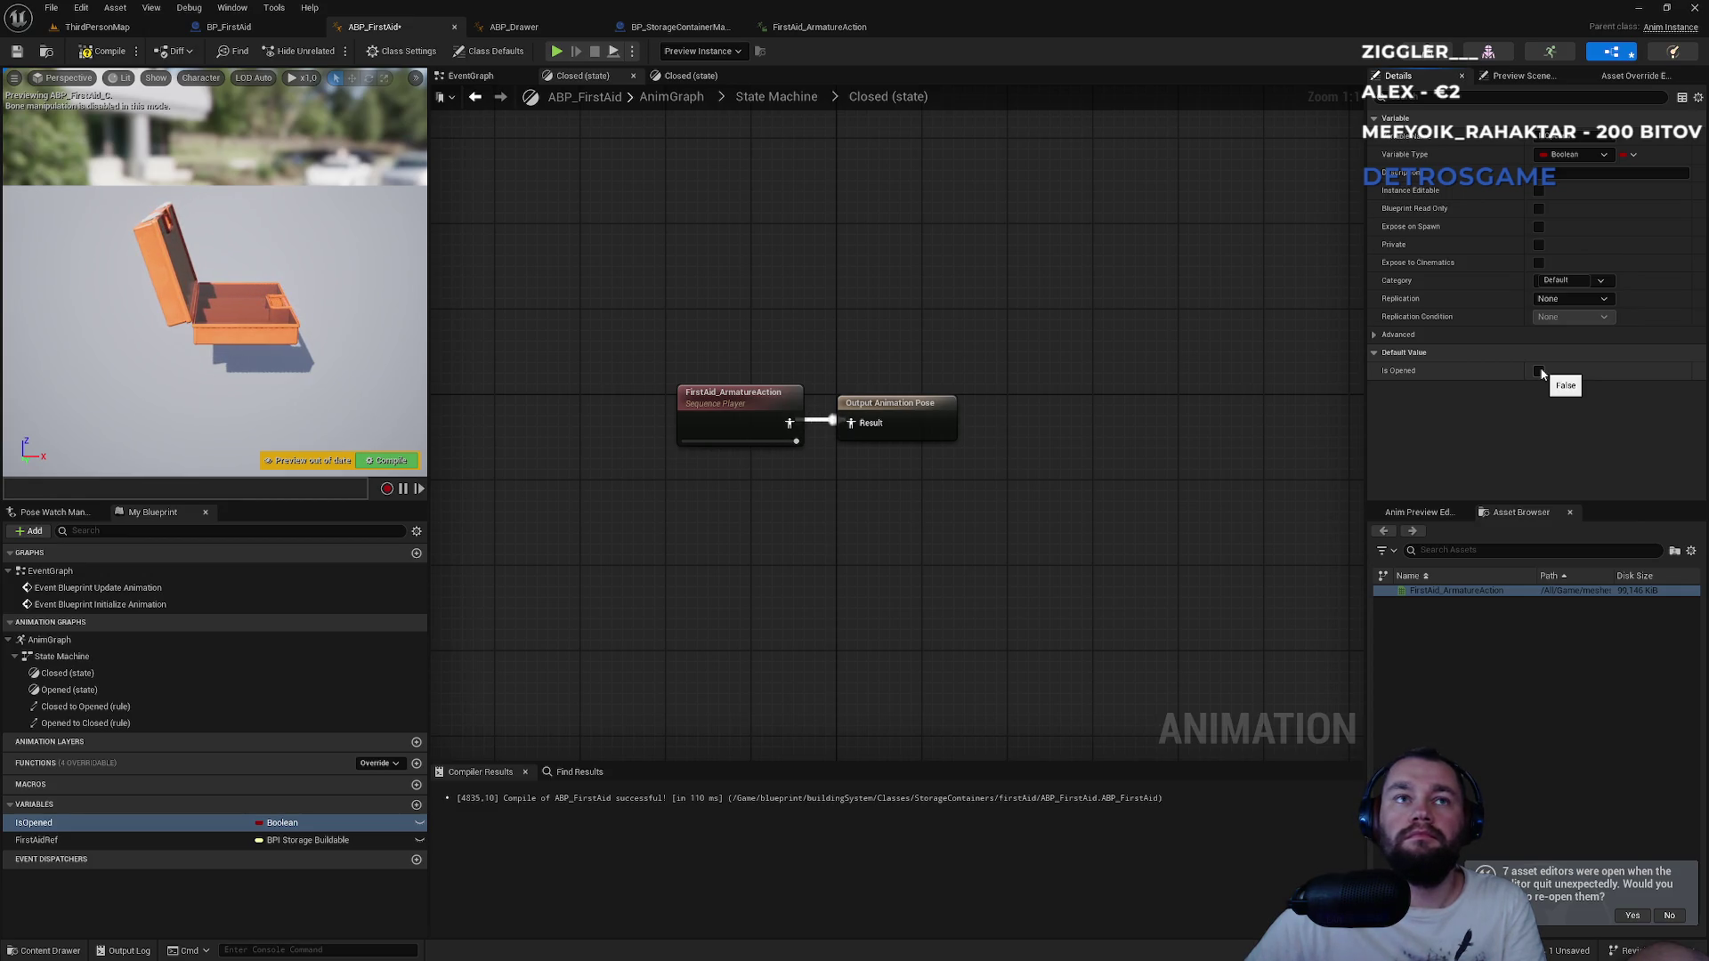
{"action": "left_click", "coordinate": [1540, 372]}
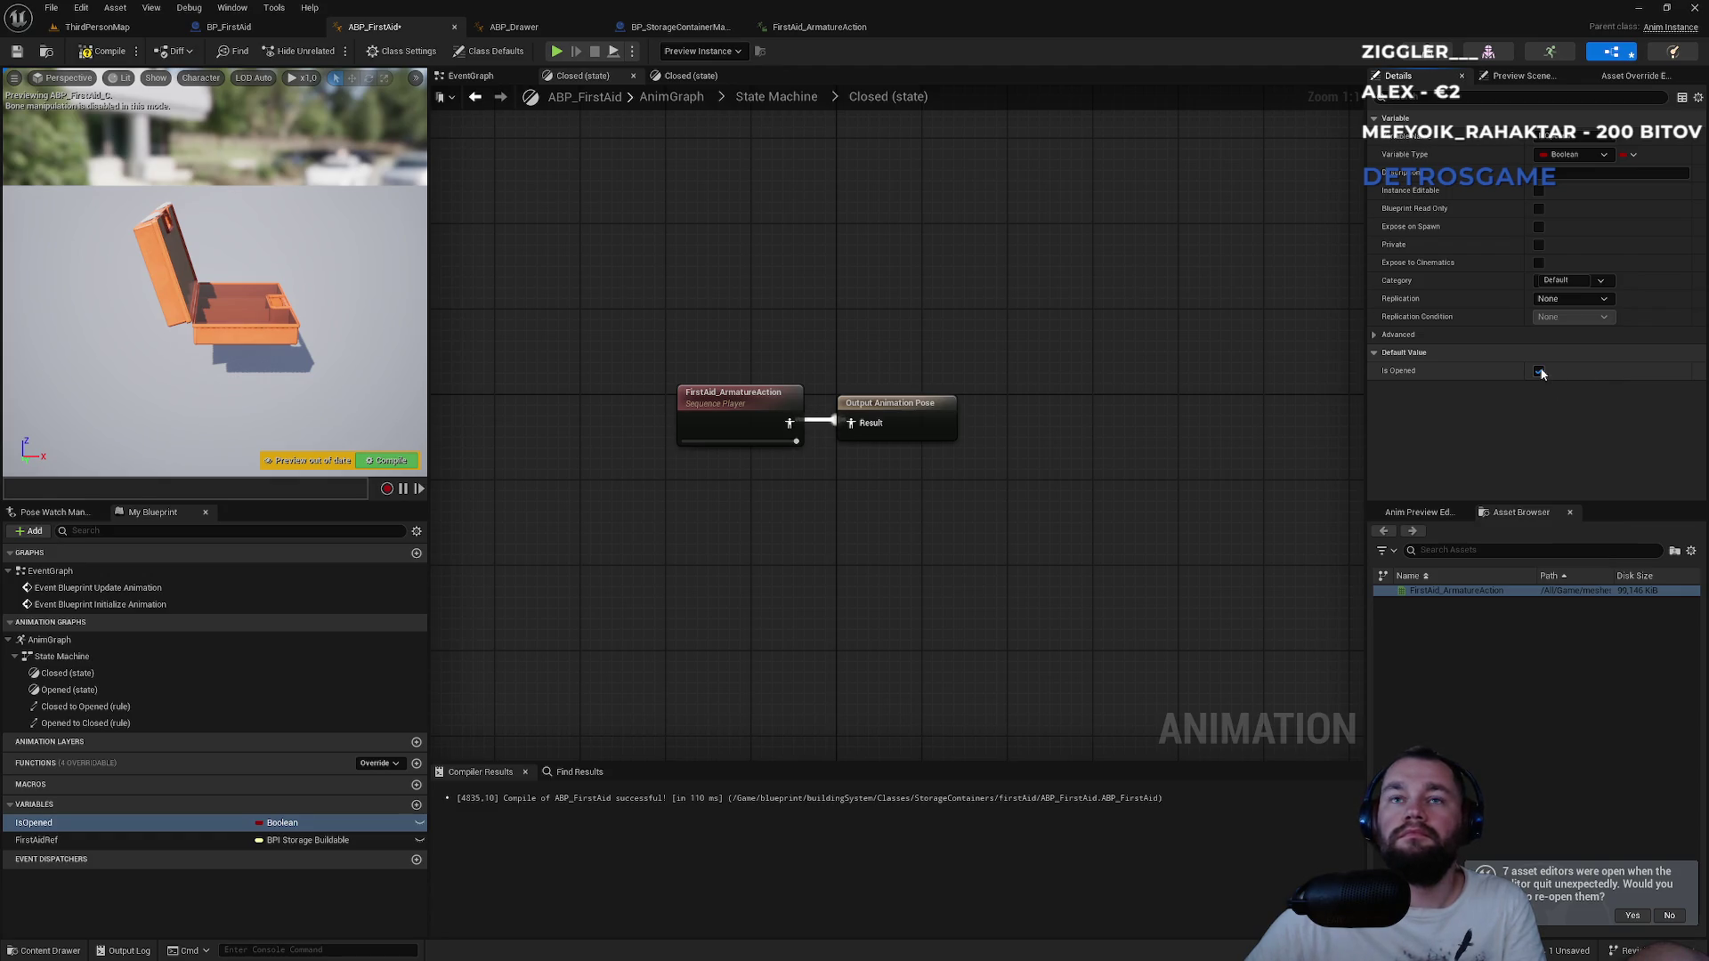
Go back up to the State Machine graph and bring up the BP_FirstAid blueprint.
{"action": "left_click", "coordinate": [891, 266]}
{"action": "left_click", "coordinate": [786, 98]}
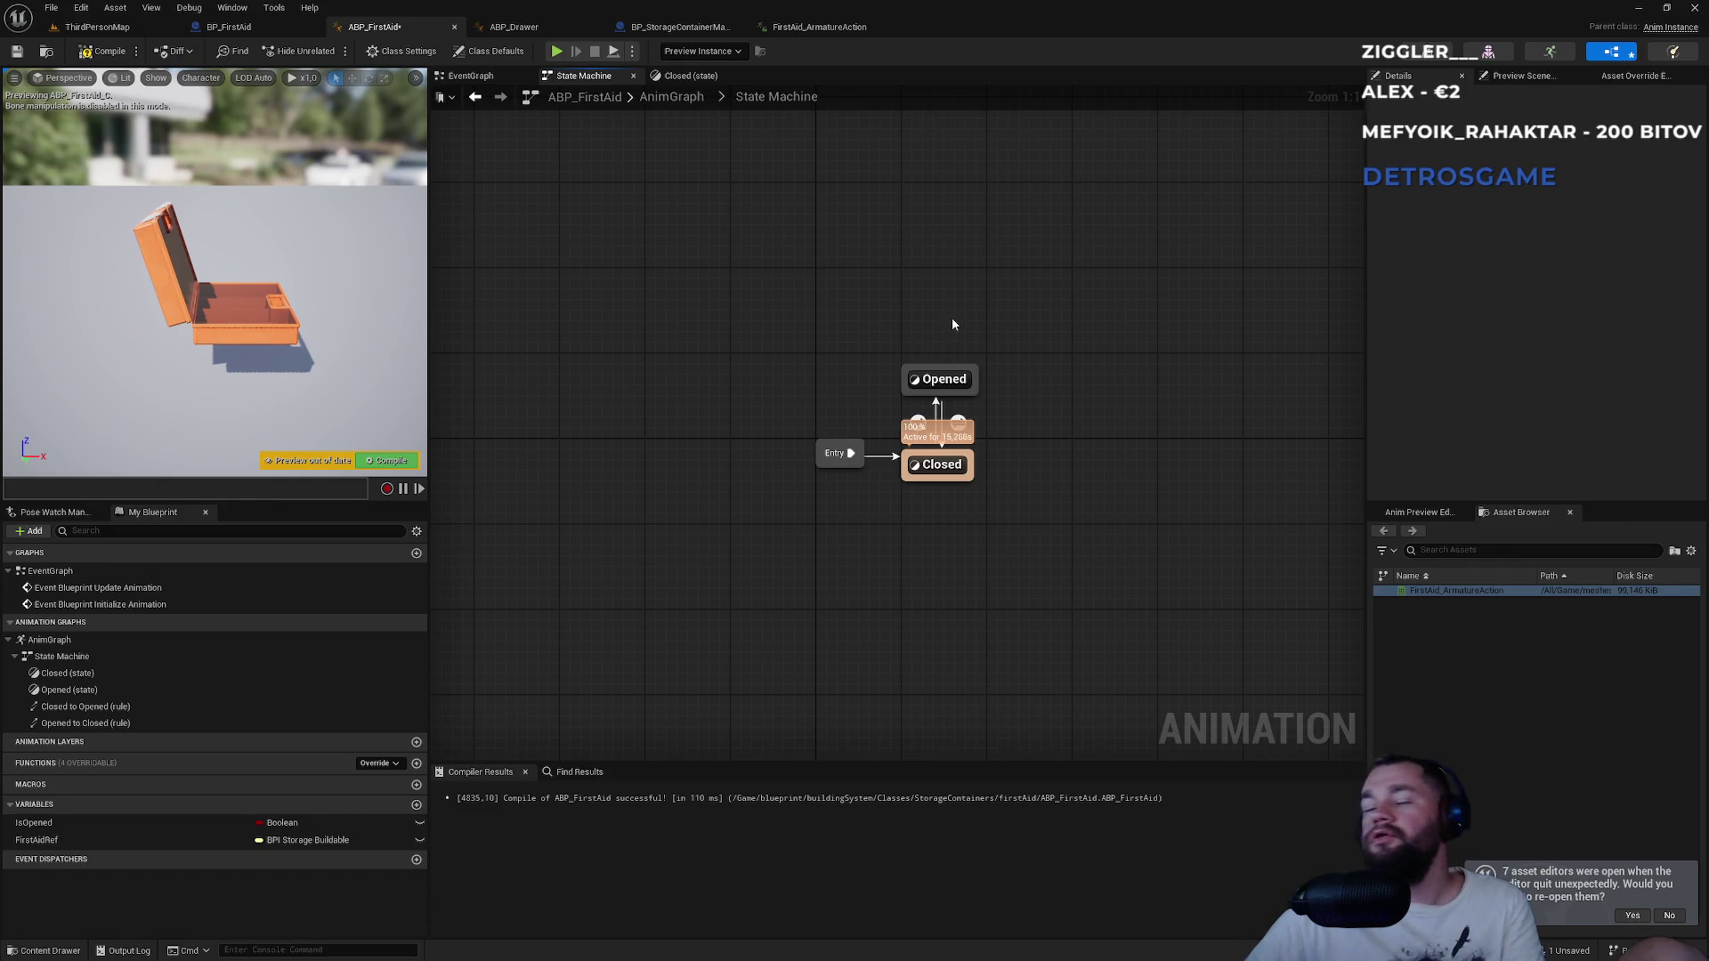
{"action": "key", "text": "alt+Tab"}
{"action": "key", "text": "alt+Tab"}
{"action": "key", "text": "alt+Tab"}
{"action": "key", "text": "alt+Tab"}
{"action": "key", "text": "alt+Tab"}
{"action": "key", "text": "Escape"}
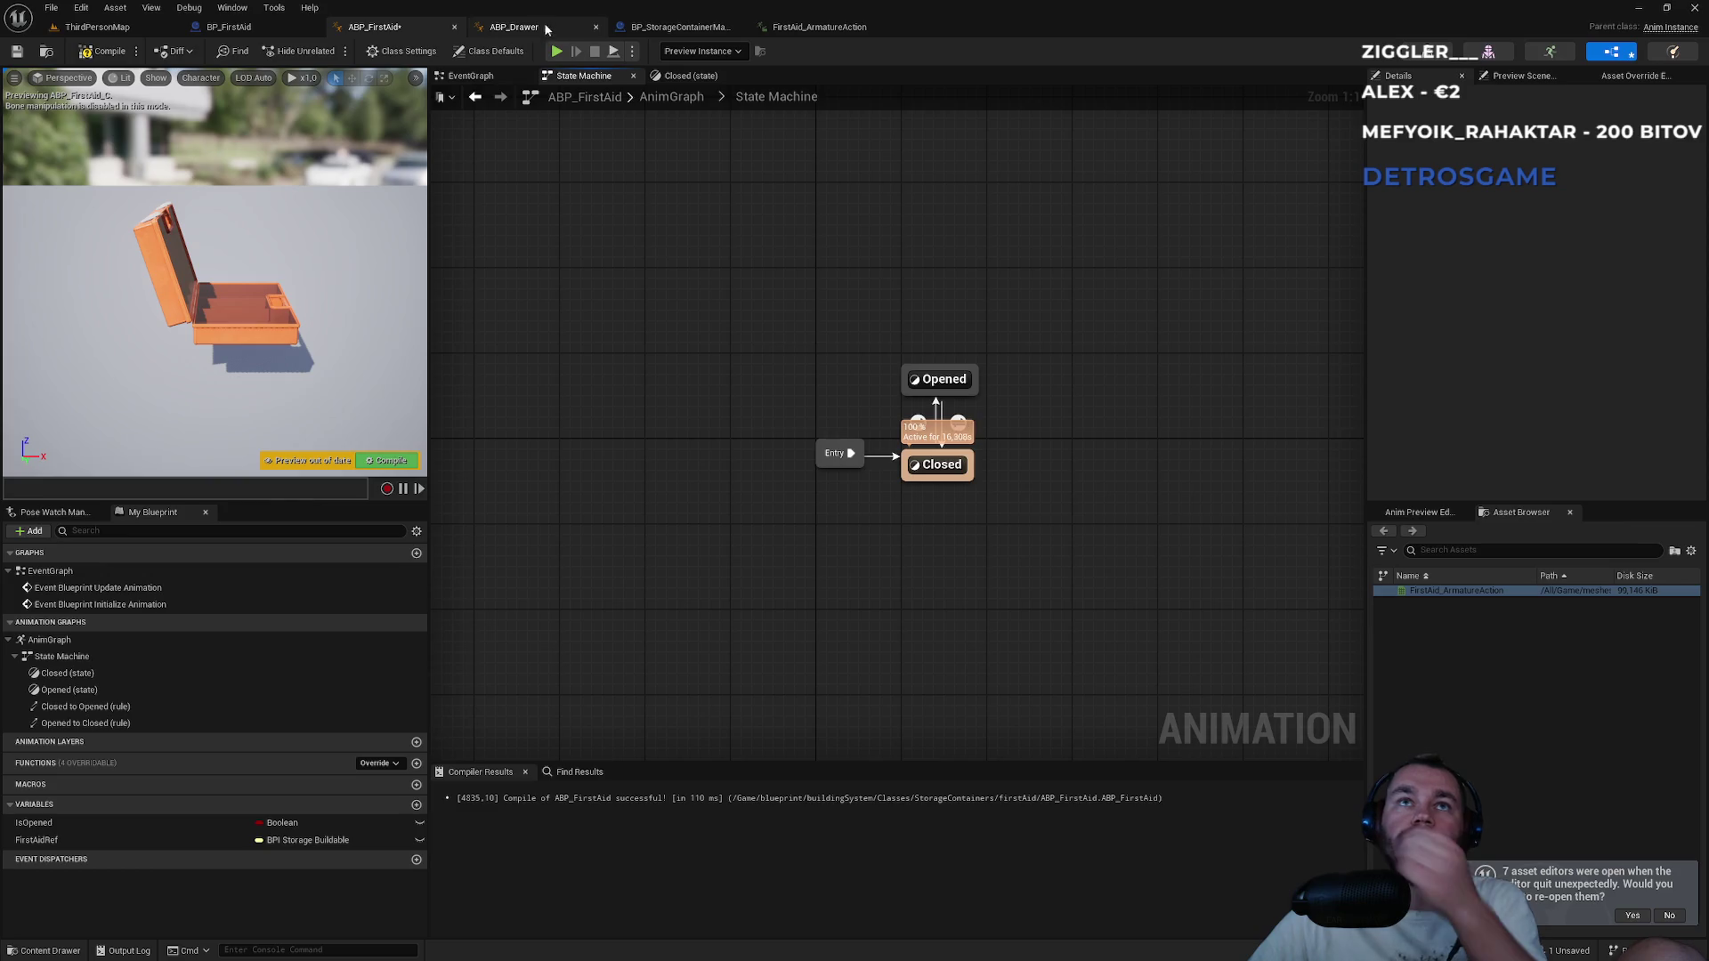
{"action": "left_click", "coordinate": [246, 30]}
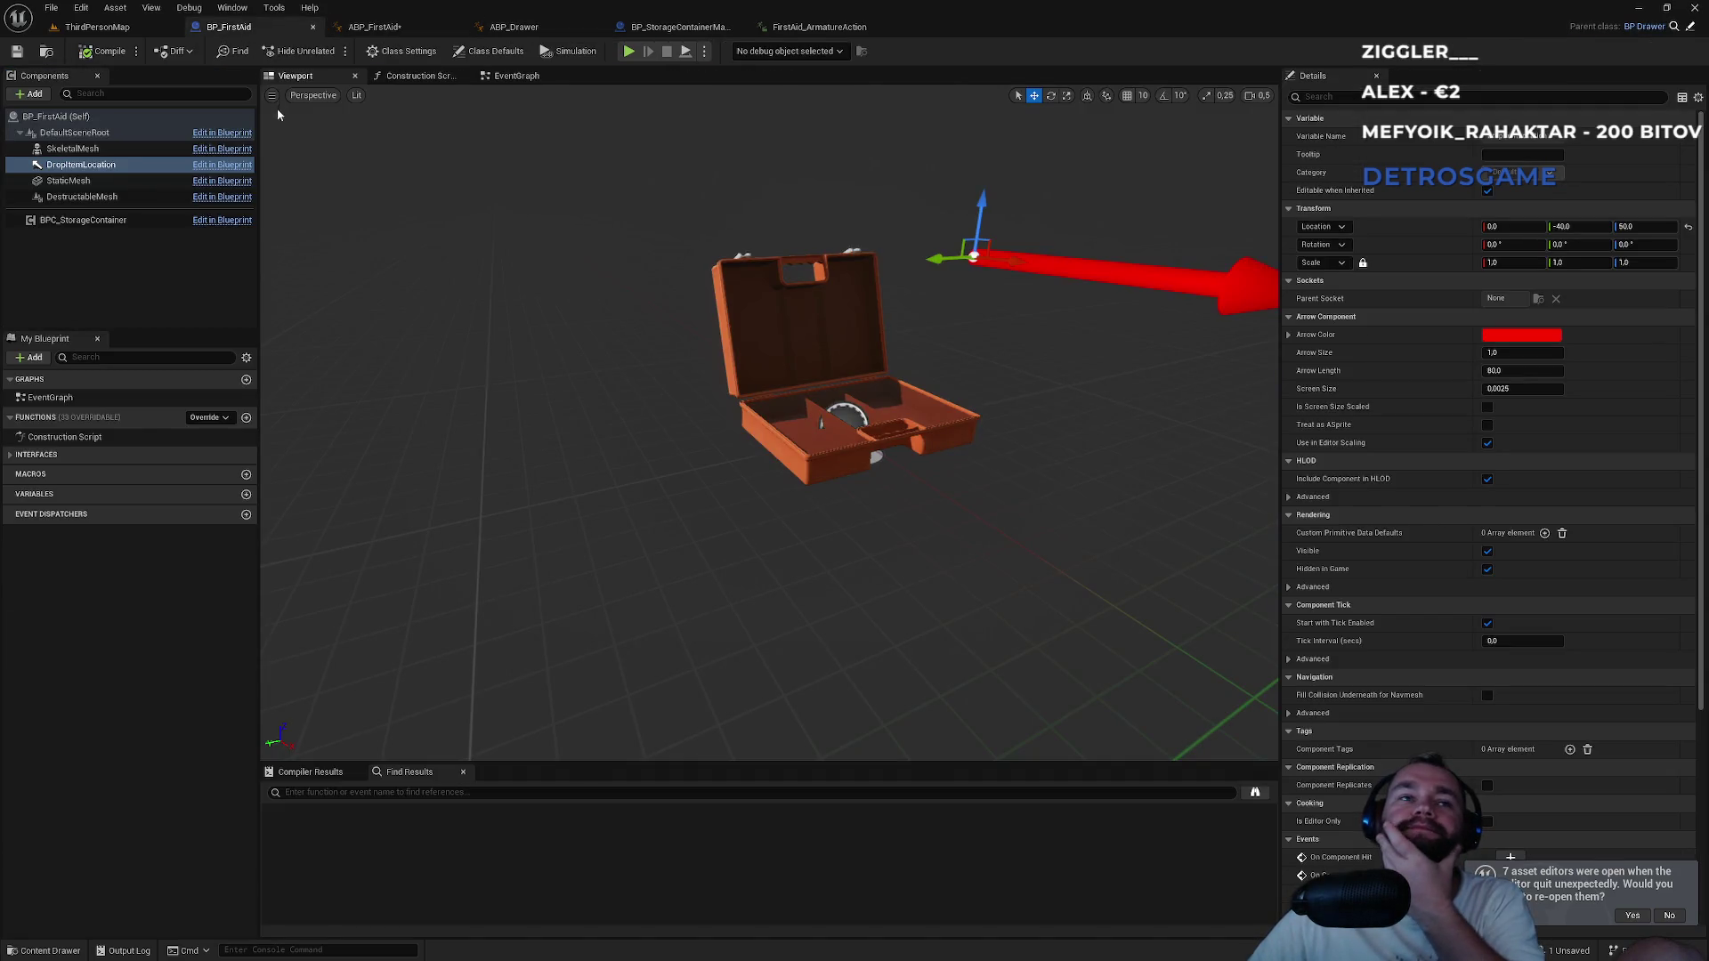
Set the SkeletalMesh component's Anim Class to ABP_FirstAid and compile BP_FirstAid.
{"action": "left_click", "coordinate": [98, 149]}
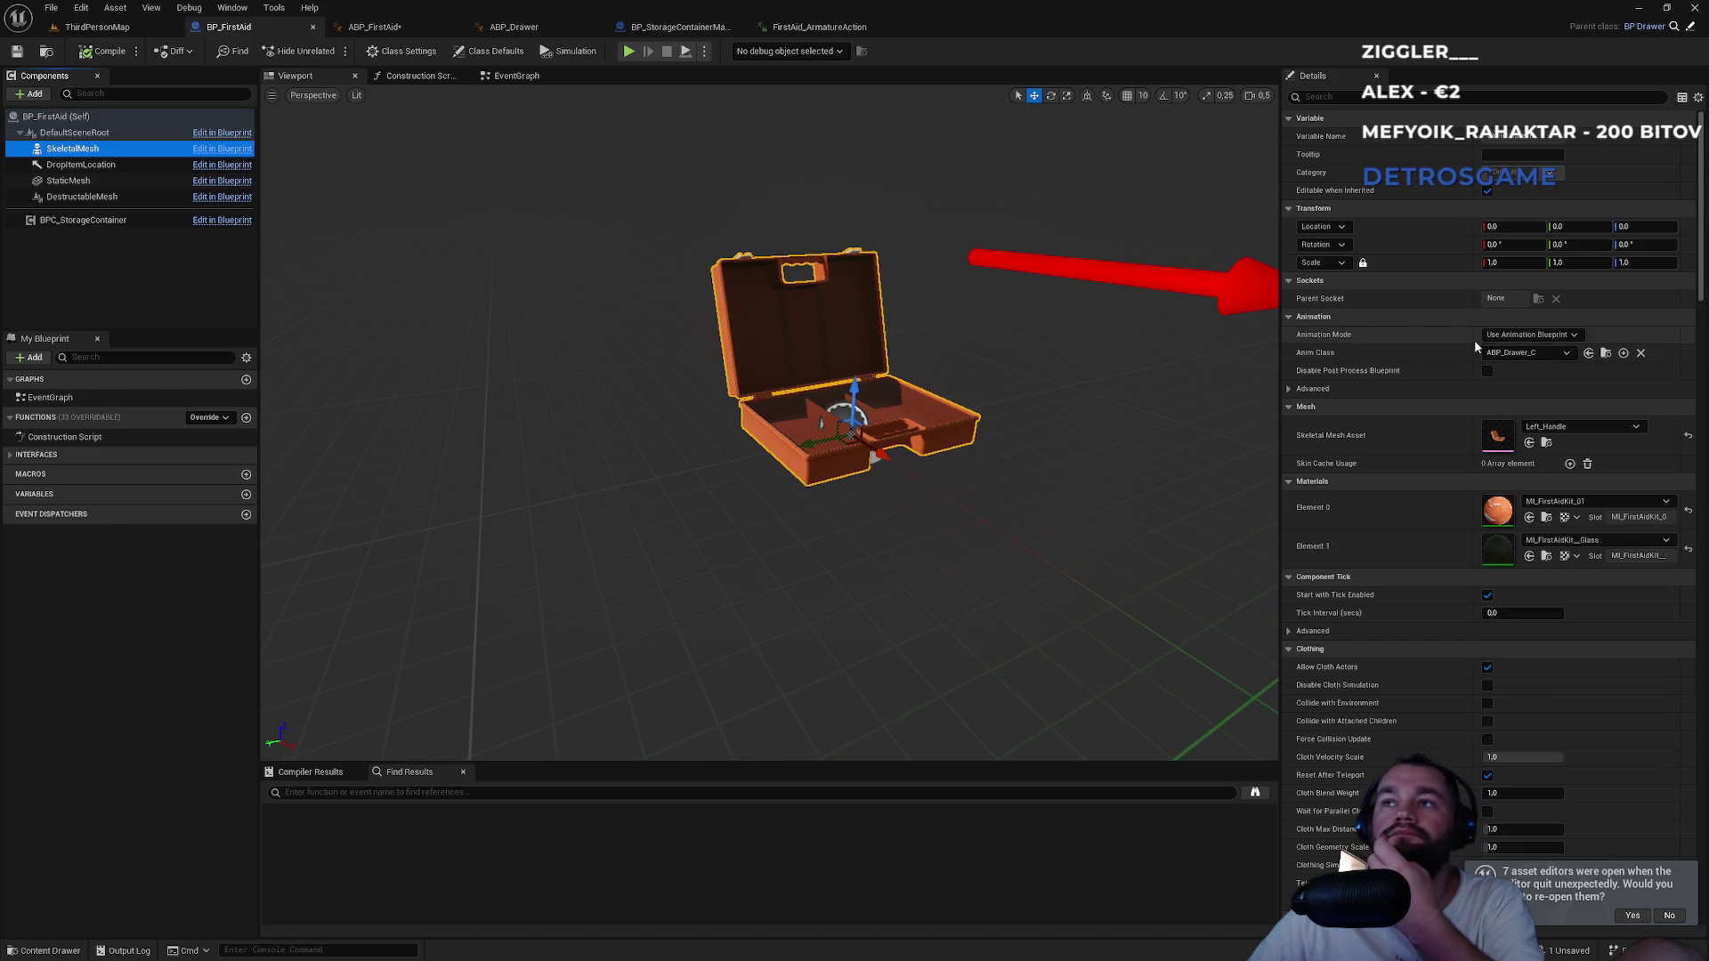
{"action": "left_click", "coordinate": [1527, 352]}
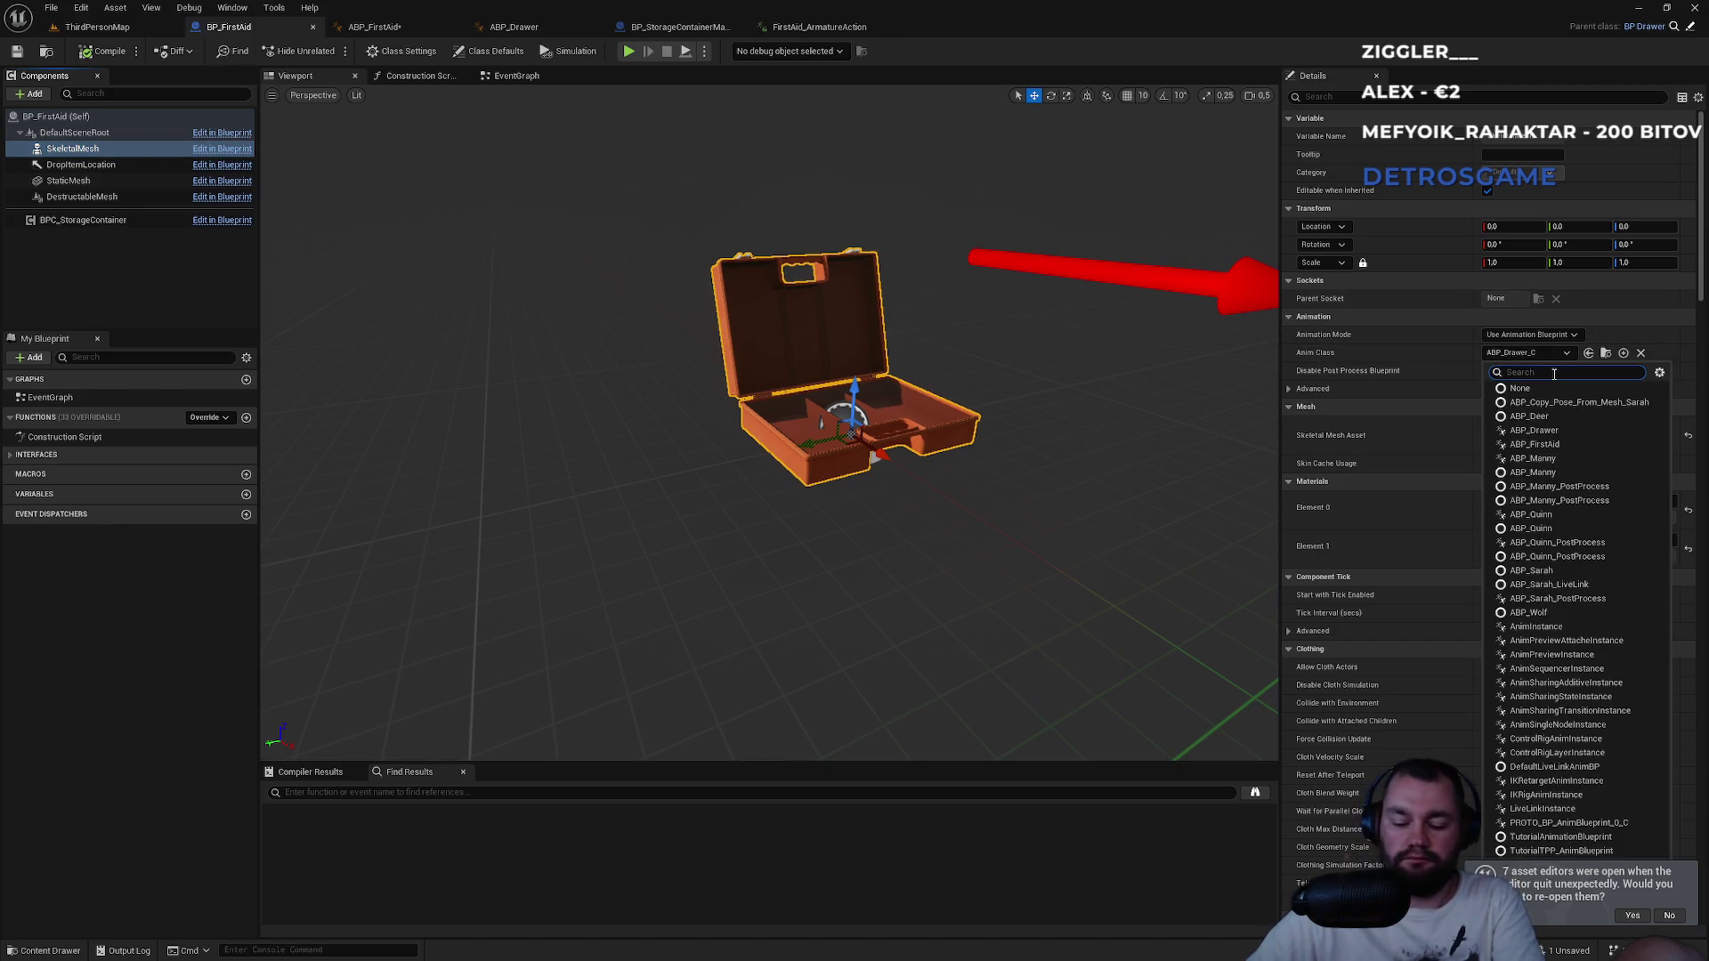
{"action": "type", "text": "firstai"}
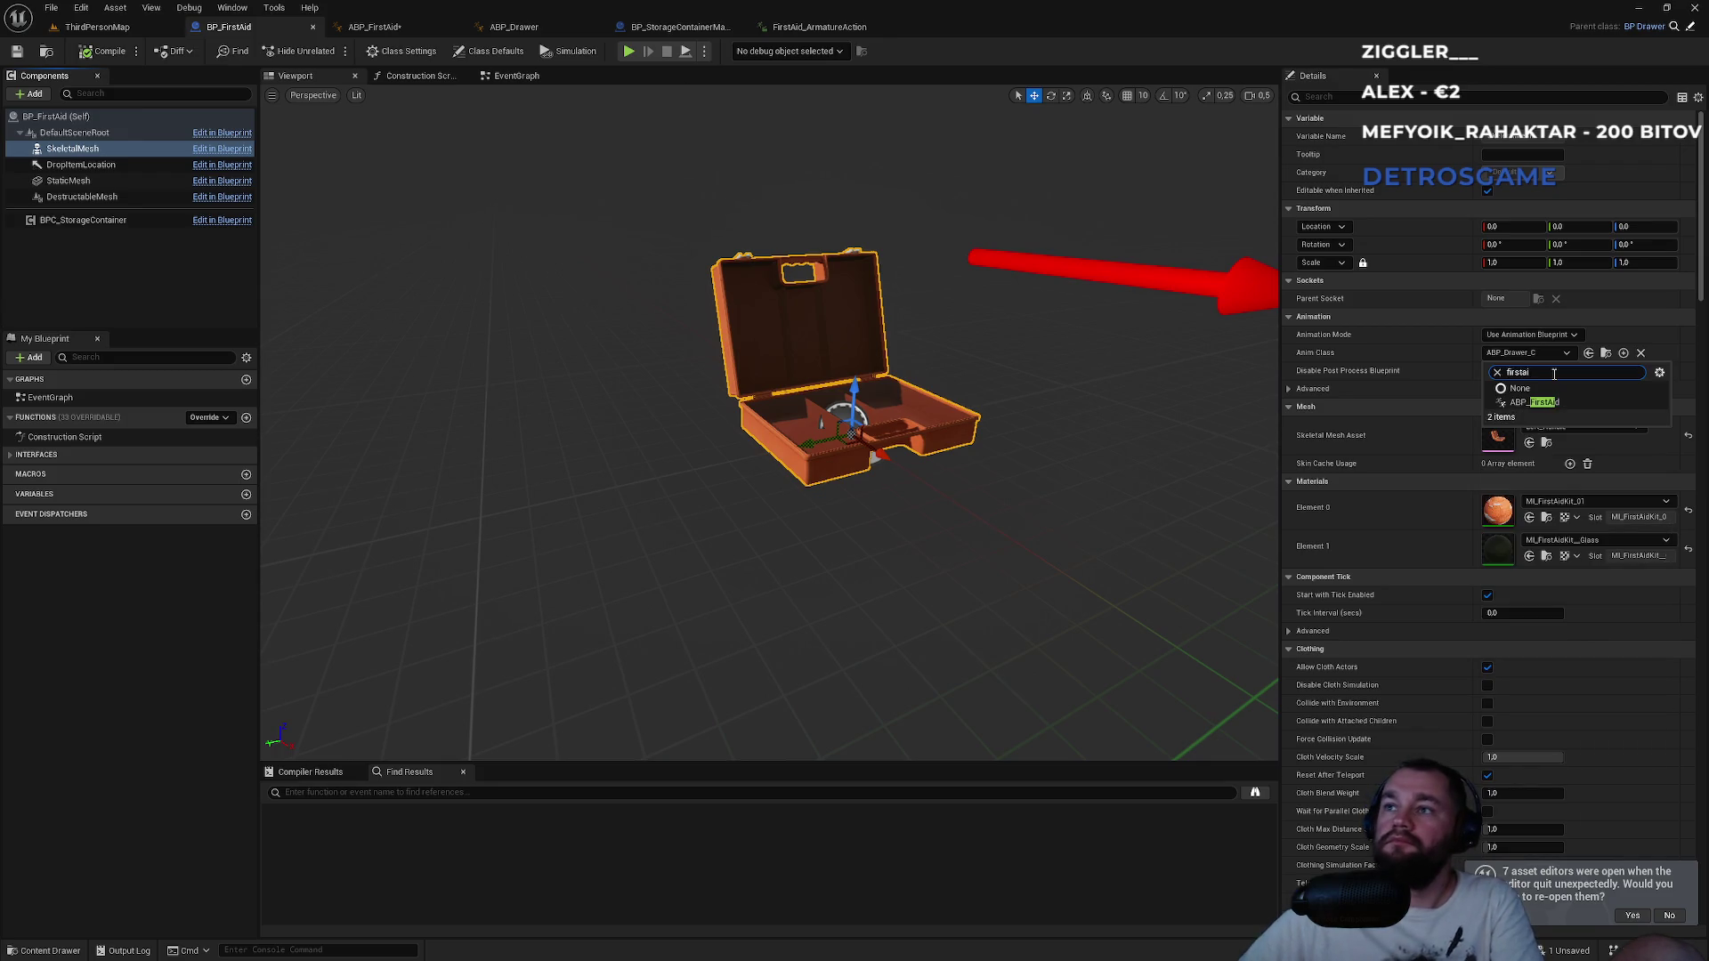
{"action": "left_click", "coordinate": [1537, 403]}
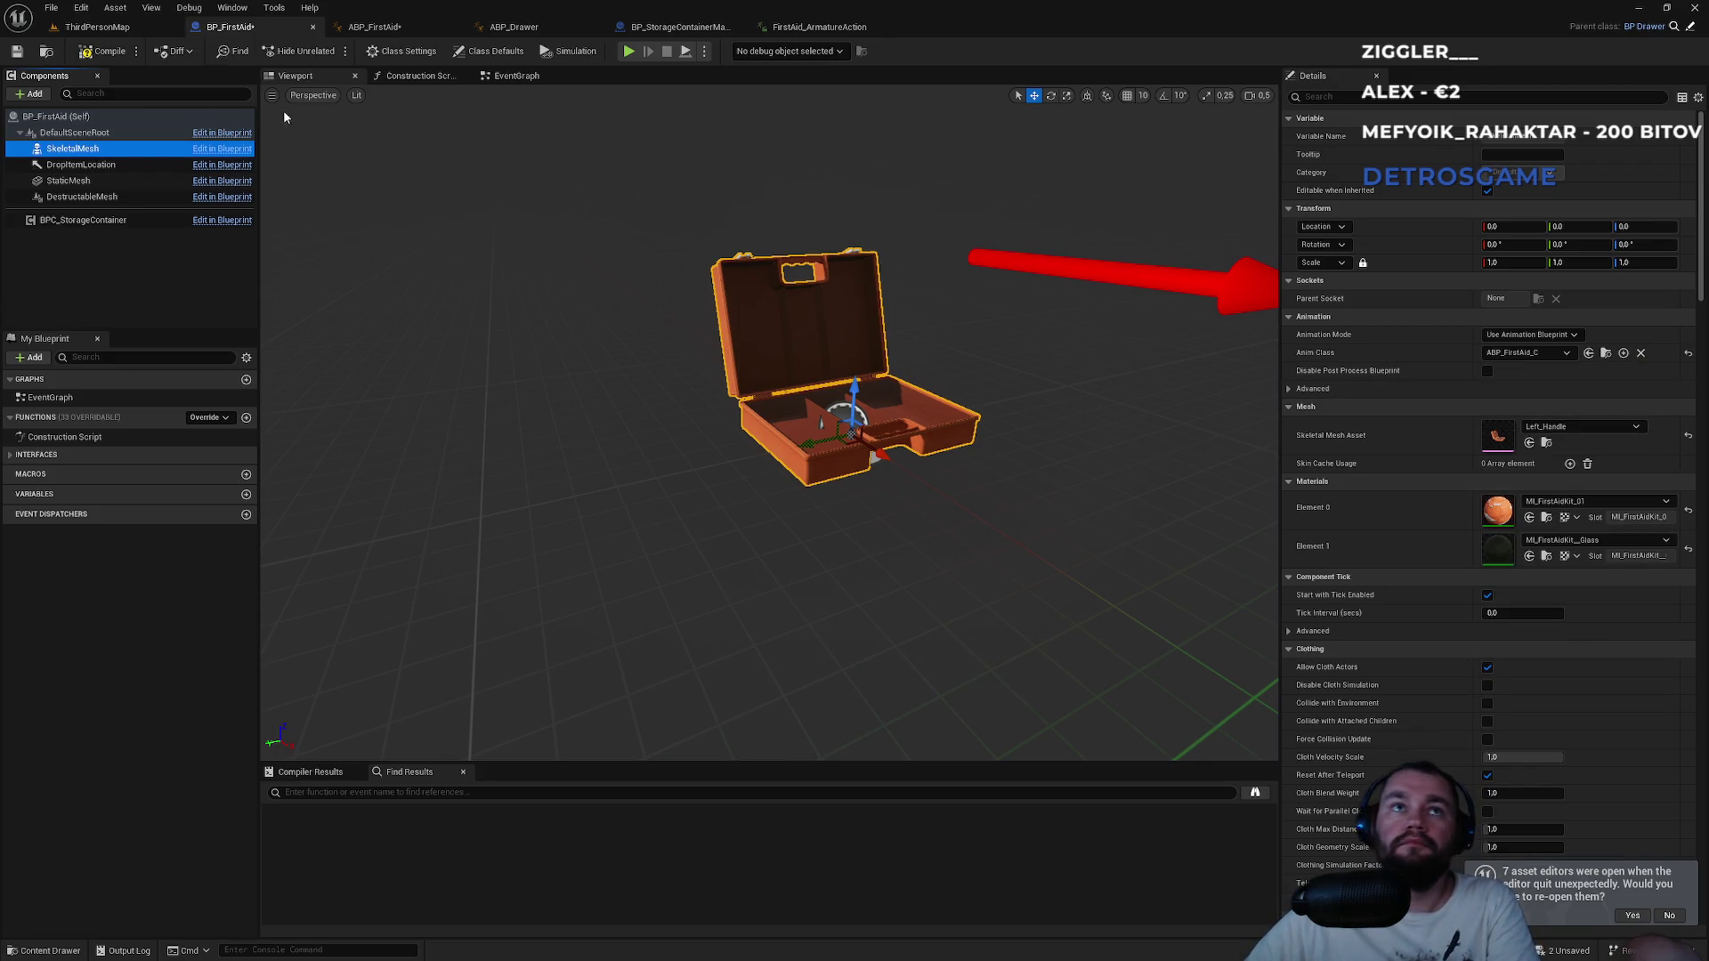
{"action": "left_click", "coordinate": [105, 53]}
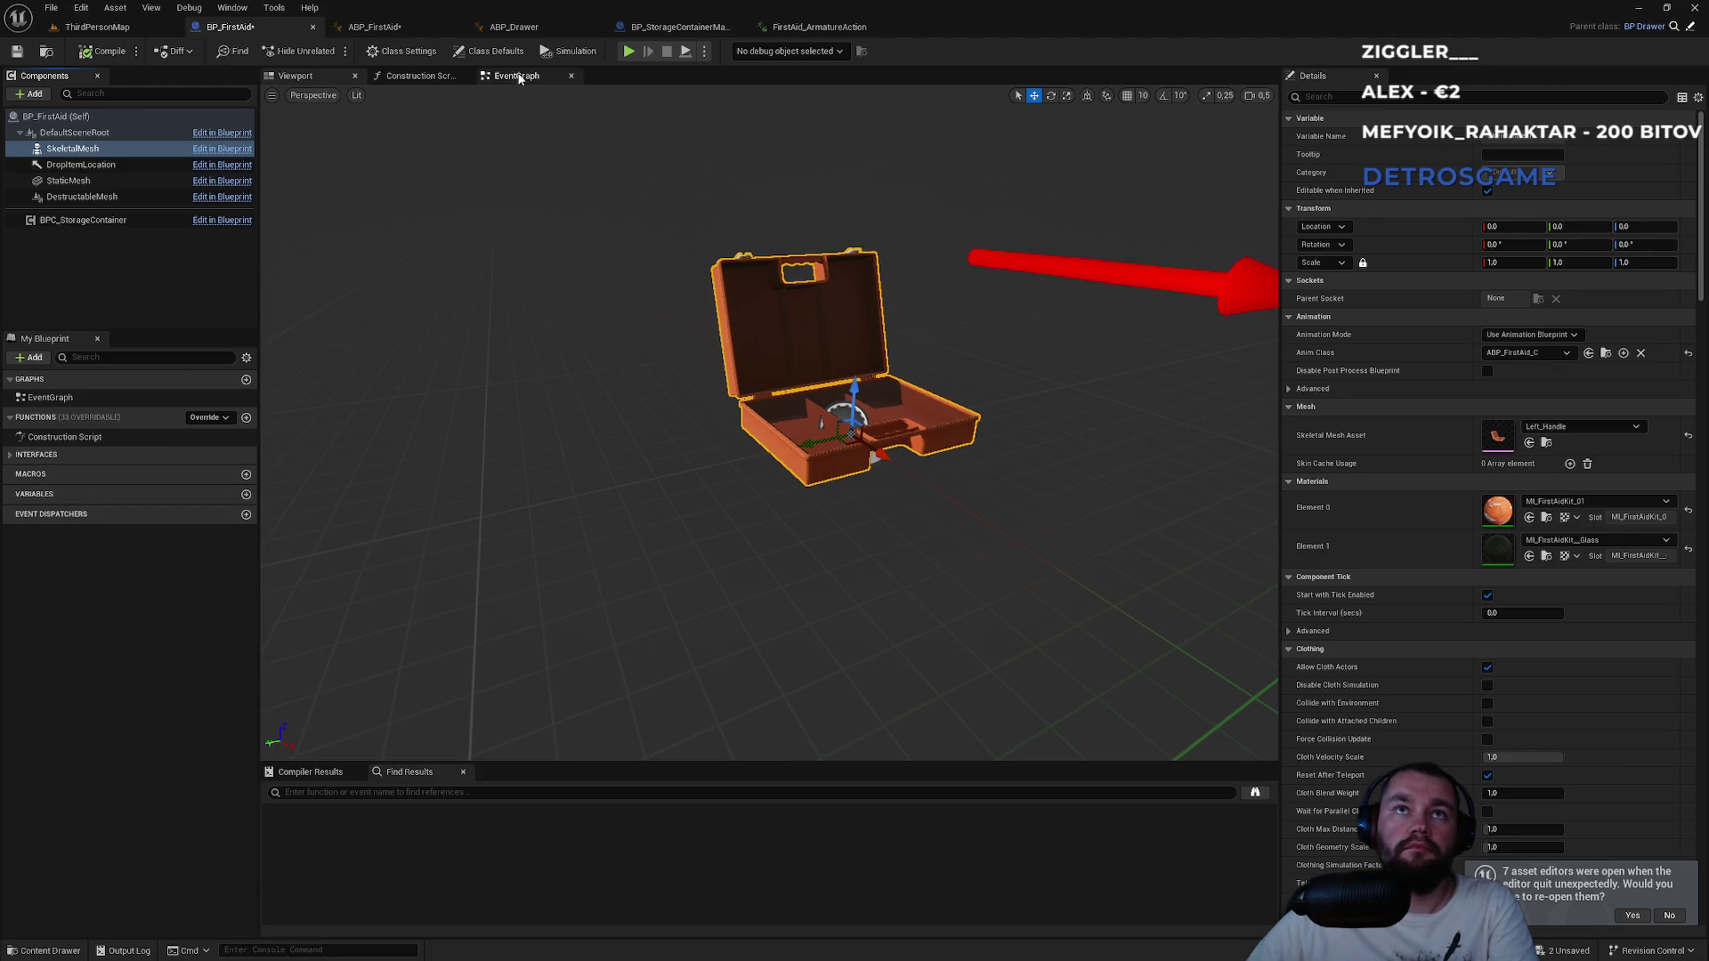
Check the event graph, then return to ThirdPersonMap and open the firstAid folder.
{"action": "left_click", "coordinate": [516, 76]}
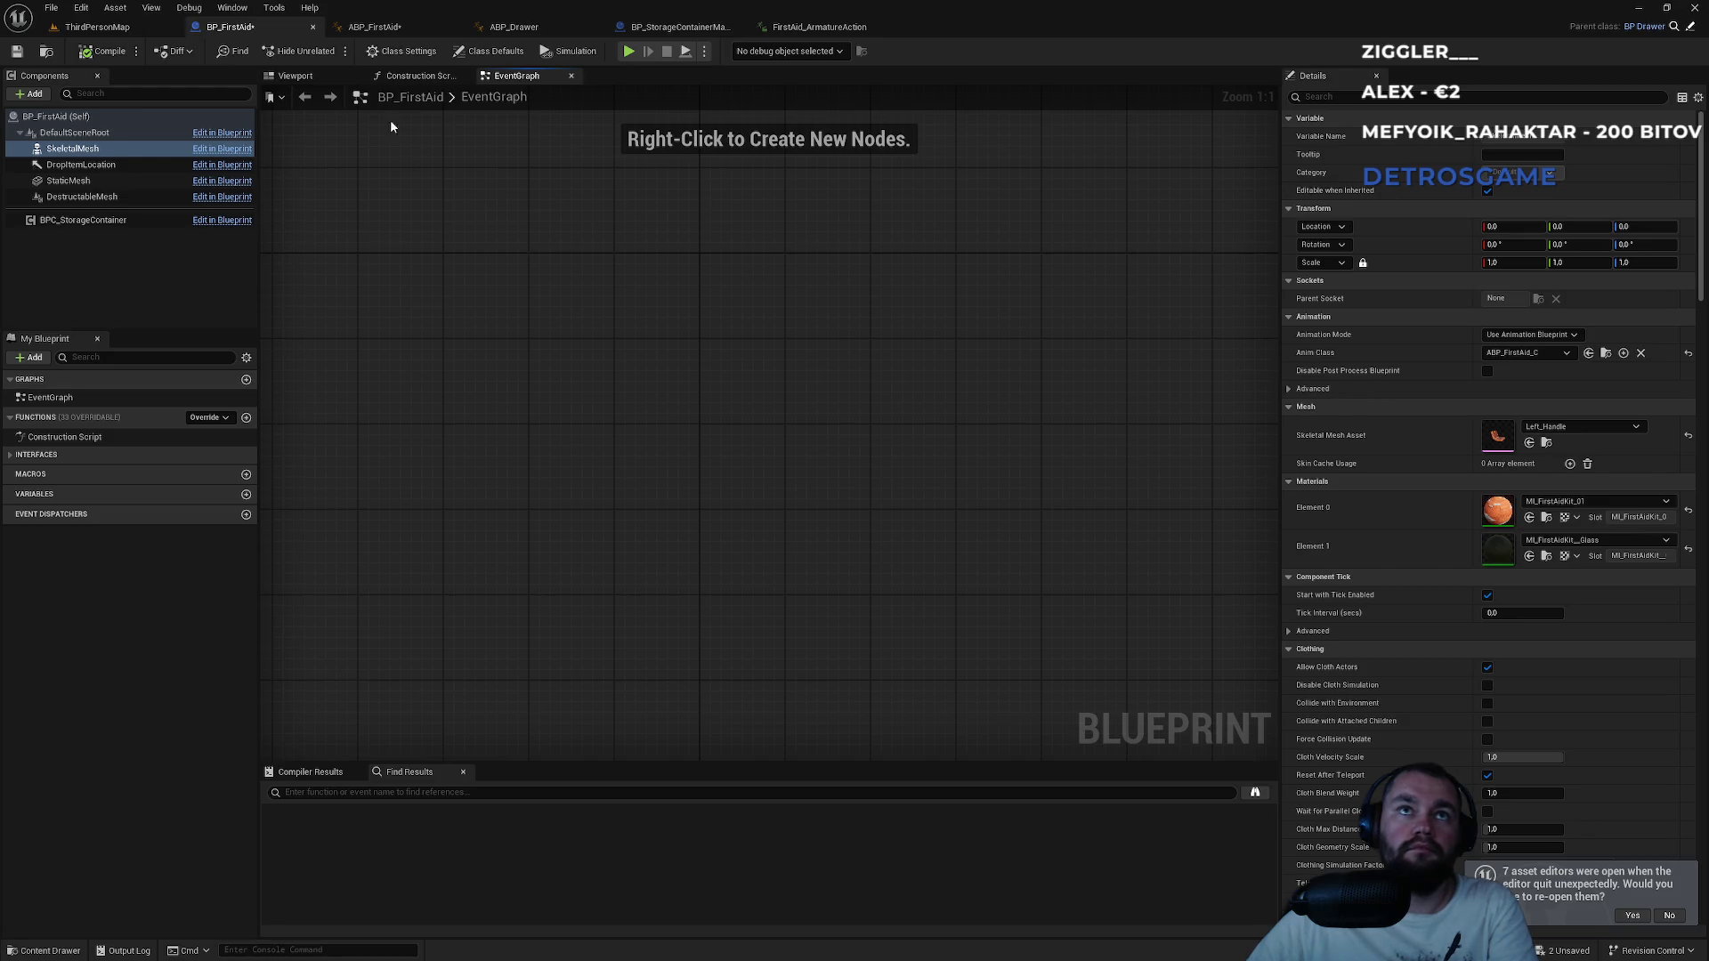
{"action": "left_click", "coordinate": [146, 27]}
{"action": "double_click", "coordinate": [341, 634]}
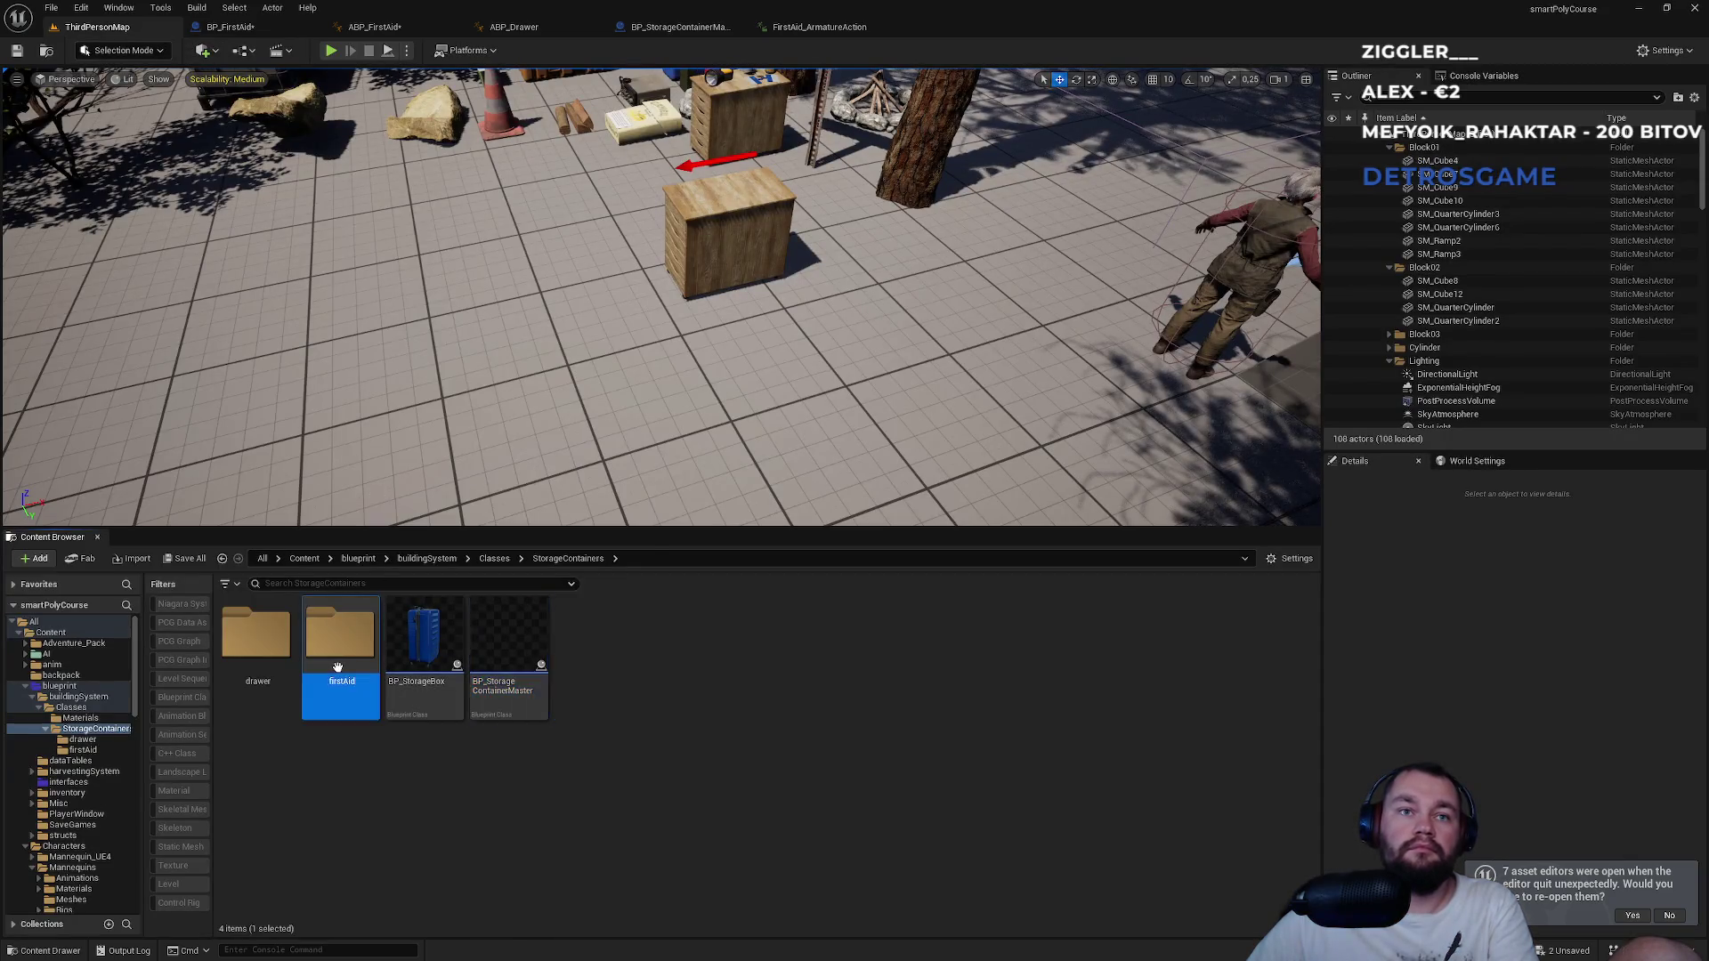
Place a BP_FirstAid box in the level and test-walk a single player up to it.
{"action": "mouse_move", "coordinate": [534, 430]}
{"action": "left_mouse_down"}
{"action": "mouse_move", "coordinate": [526, 373]}
{"action": "mouse_move", "coordinate": [472, 400]}
{"action": "left_mouse_up"}
{"action": "left_click", "coordinate": [334, 53]}
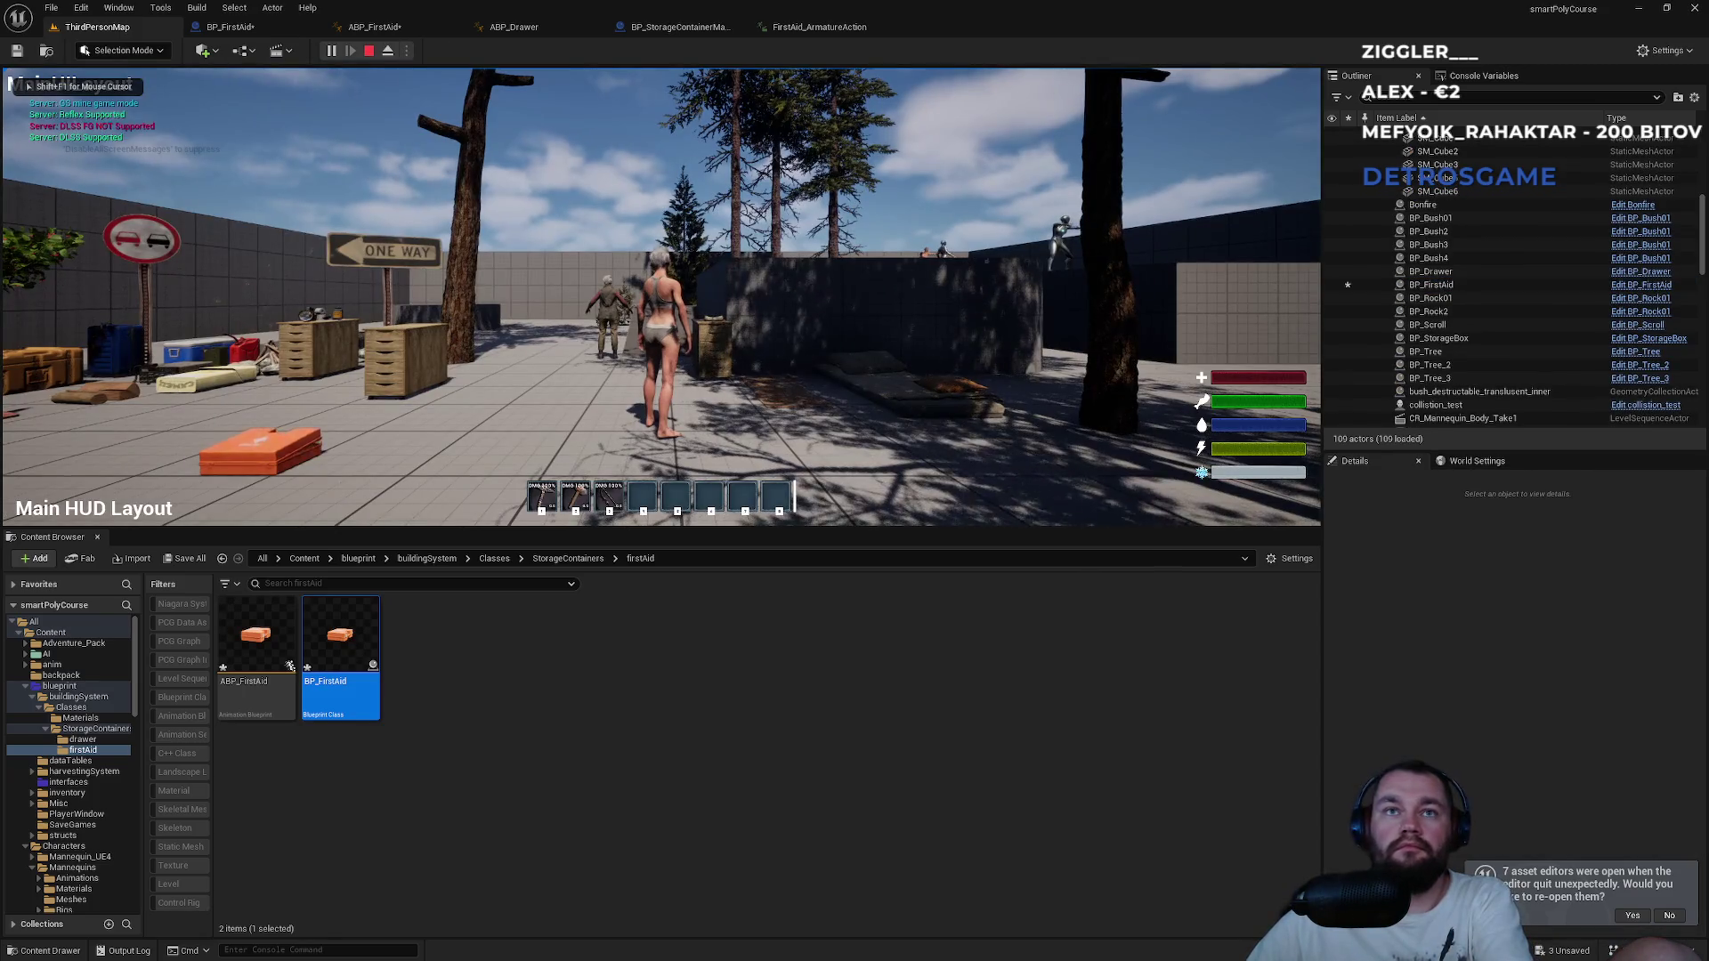
{"action": "key", "text": "w"}
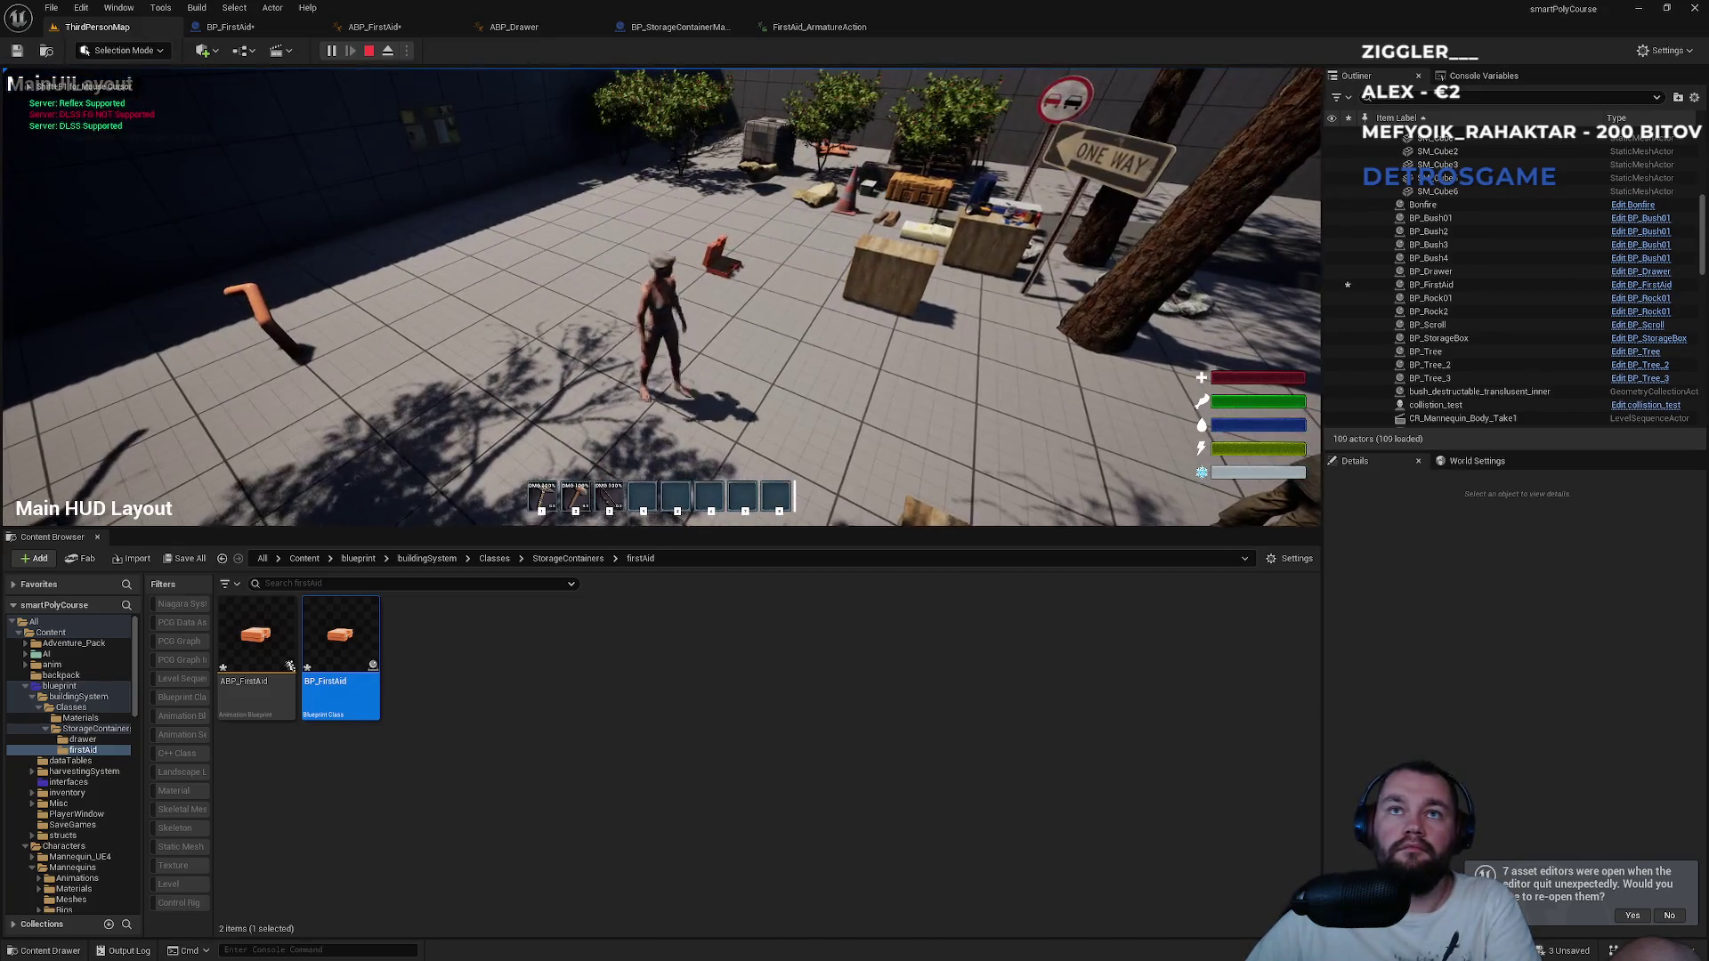
{"action": "key", "text": "w"}
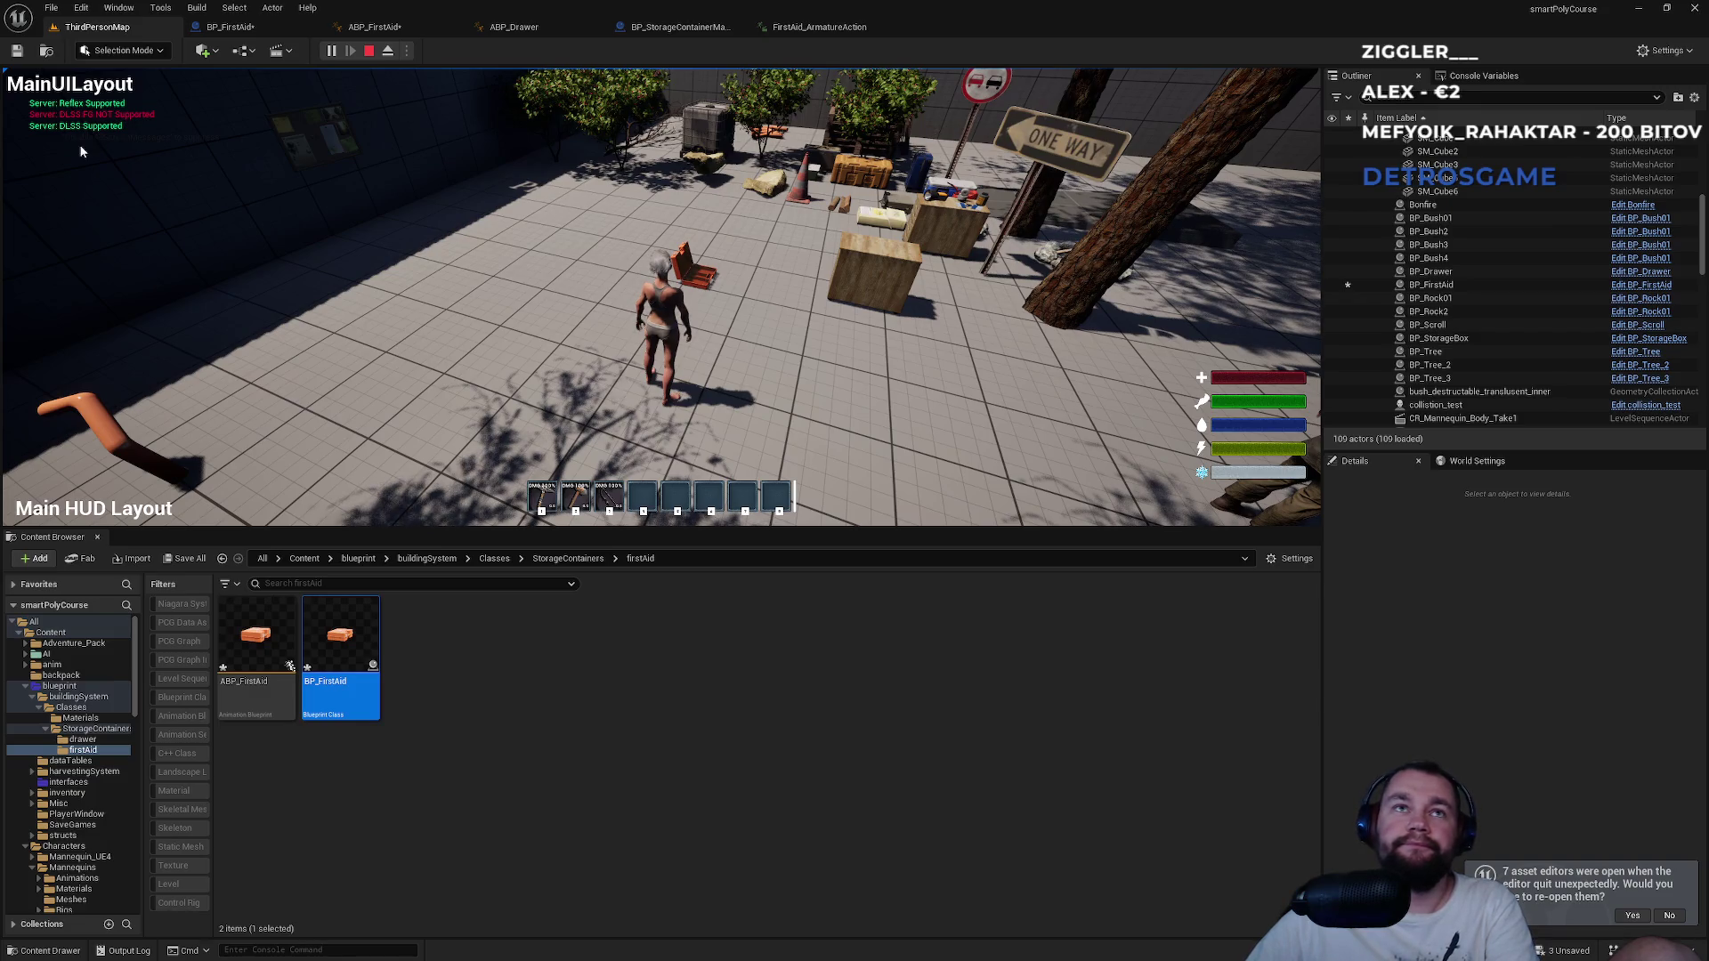
{"action": "left_click", "coordinate": [368, 51]}
Play with multiple players and open the first-aid box in game with E.
{"action": "left_click", "coordinate": [407, 52]}
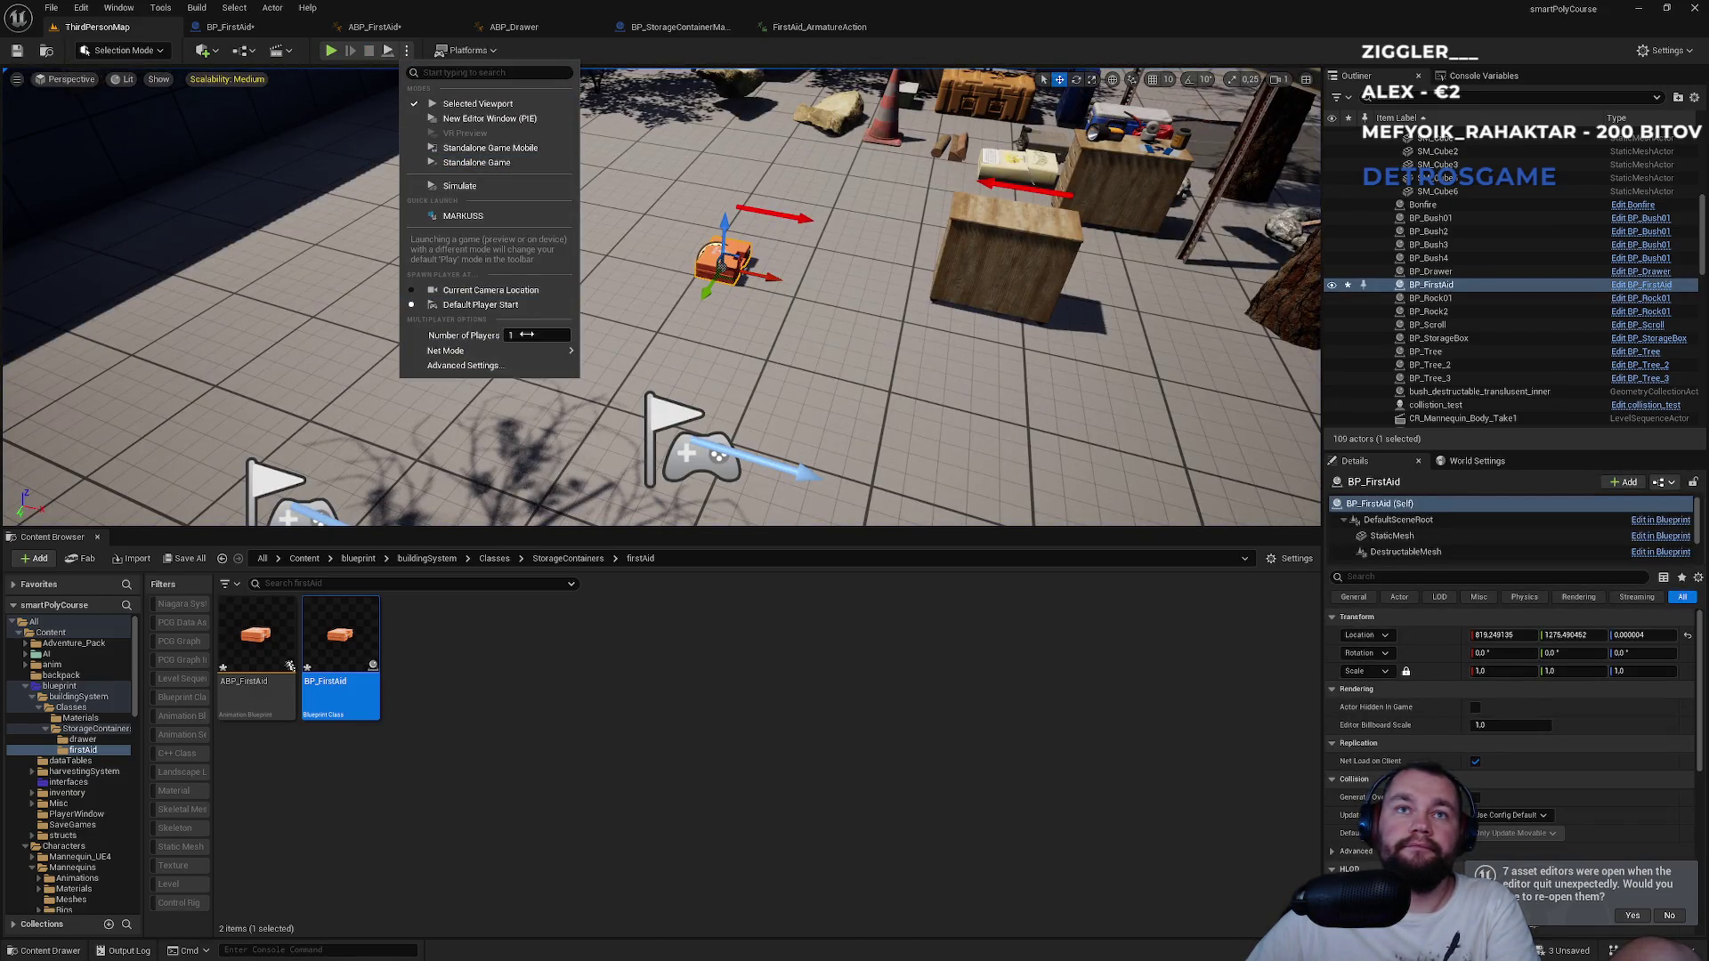
{"action": "left_click", "coordinate": [333, 49]}
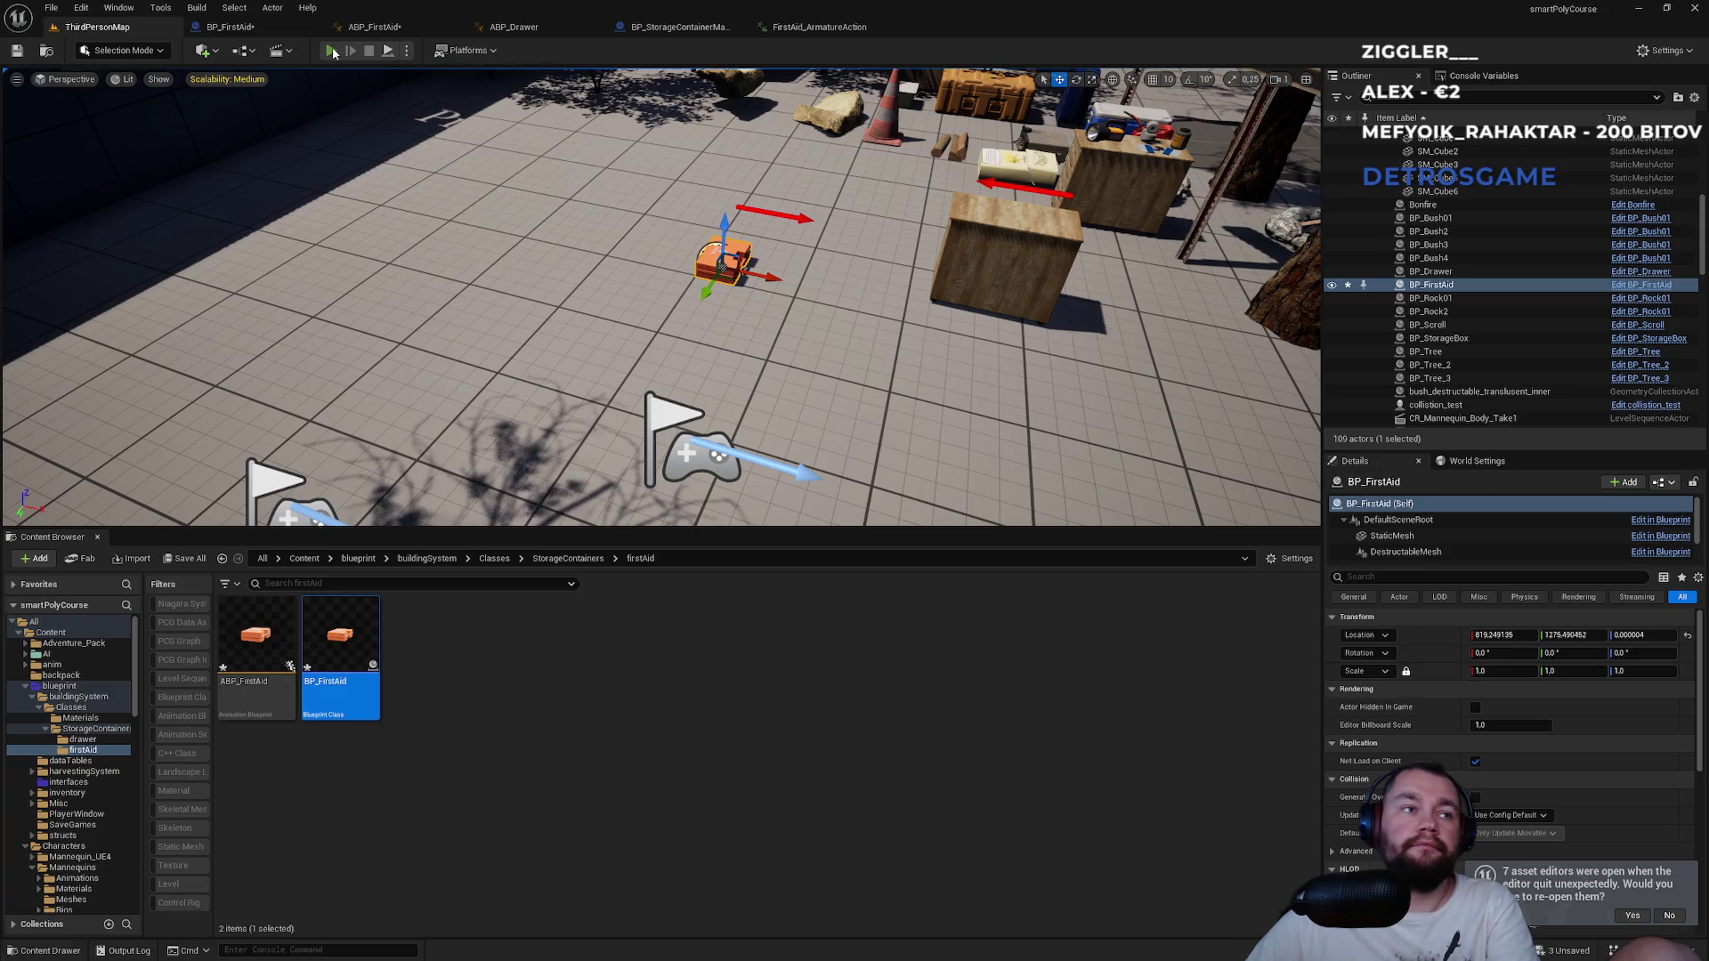
{"action": "left_click", "coordinate": [333, 47]}
{"action": "key", "text": "super"}
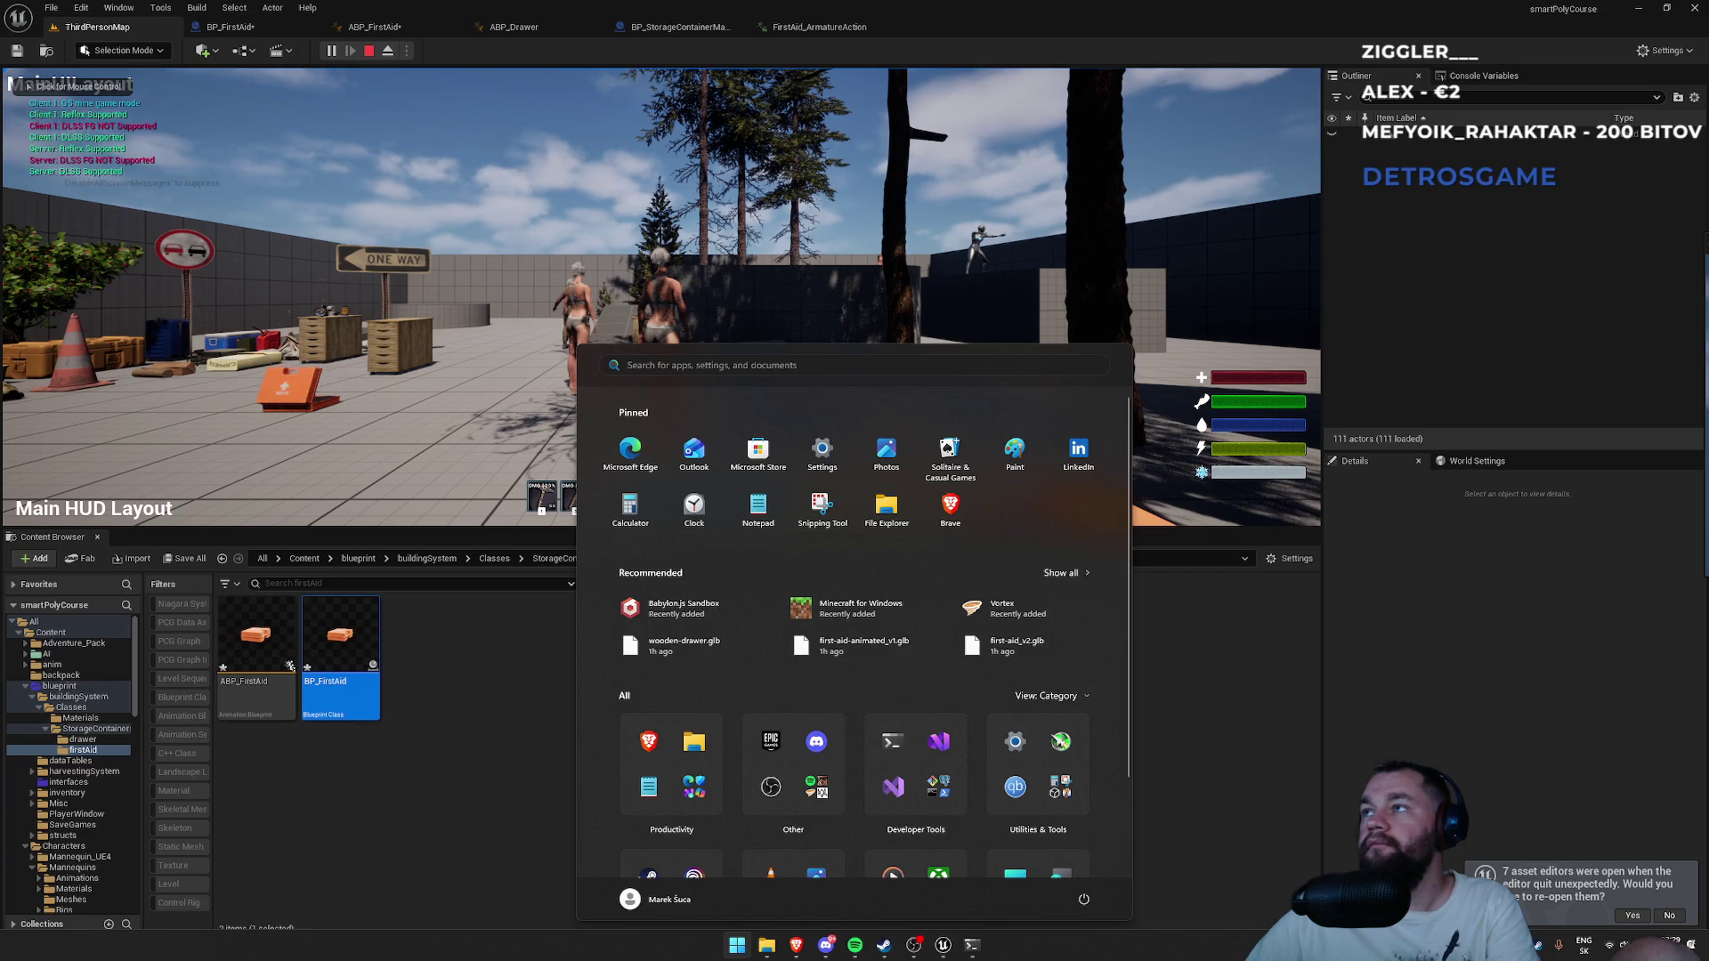
{"action": "key", "text": "super"}
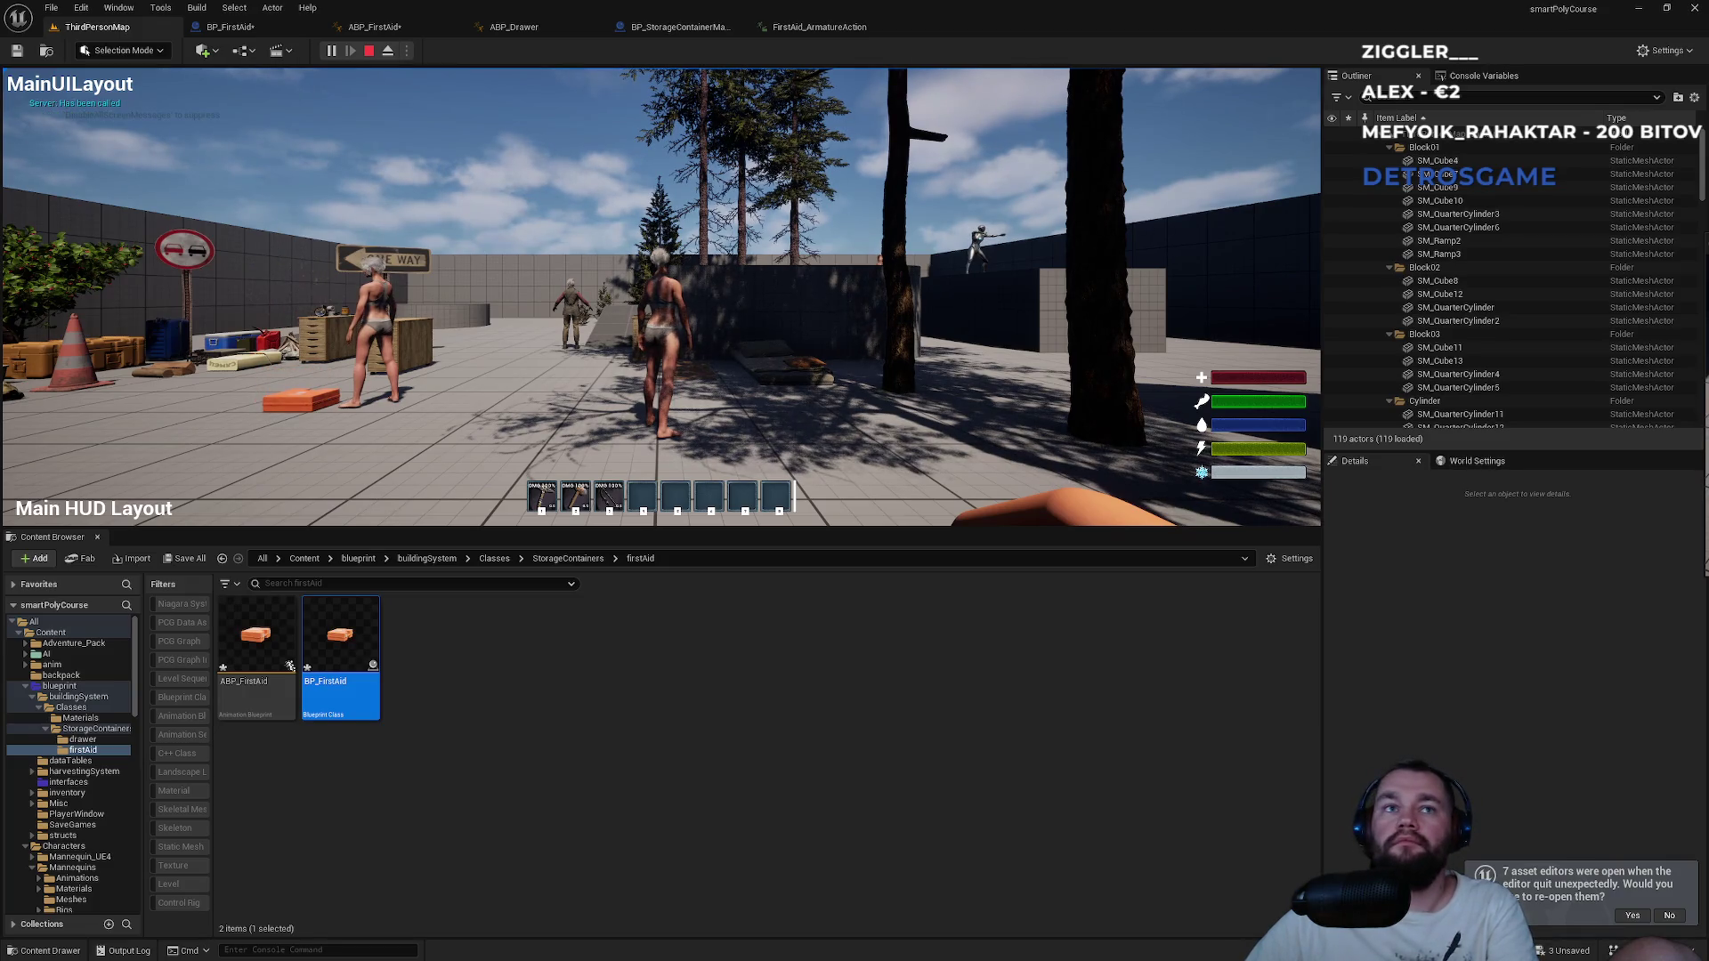
{"action": "key", "text": "e"}
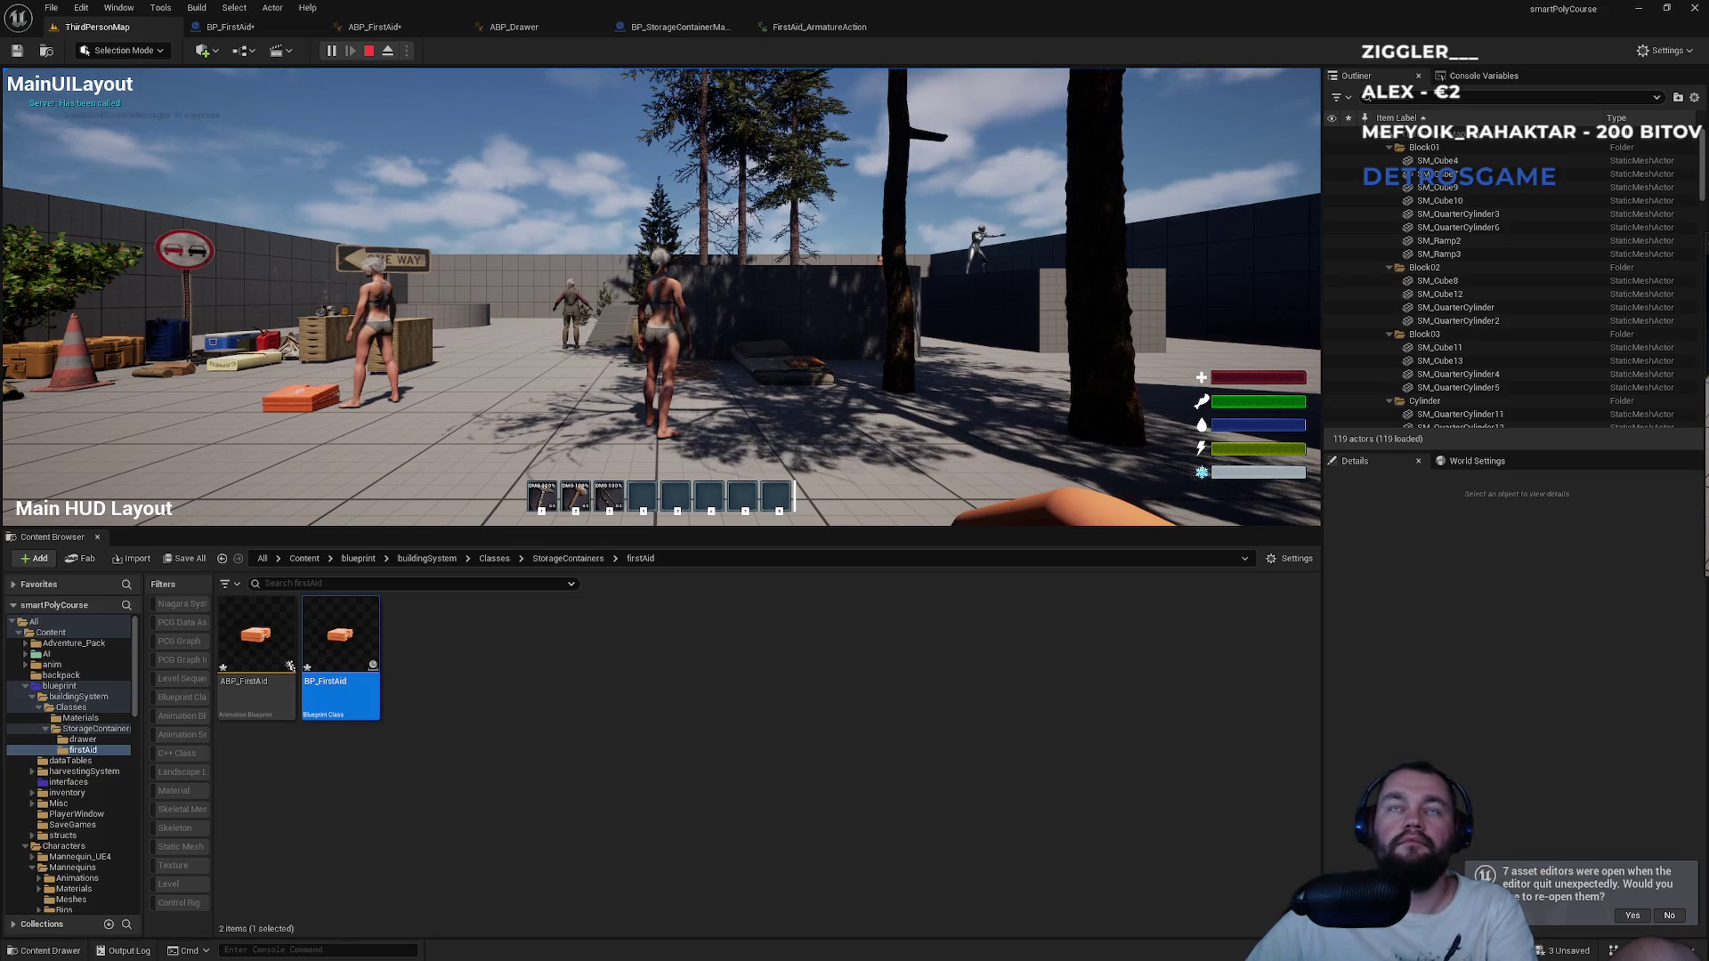
{"action": "key", "text": "F8"}
Inspect the Closed state's FirstAid_ArmatureAction sequence player and preview the animation's open last frame.
{"action": "left_click", "coordinate": [817, 27]}
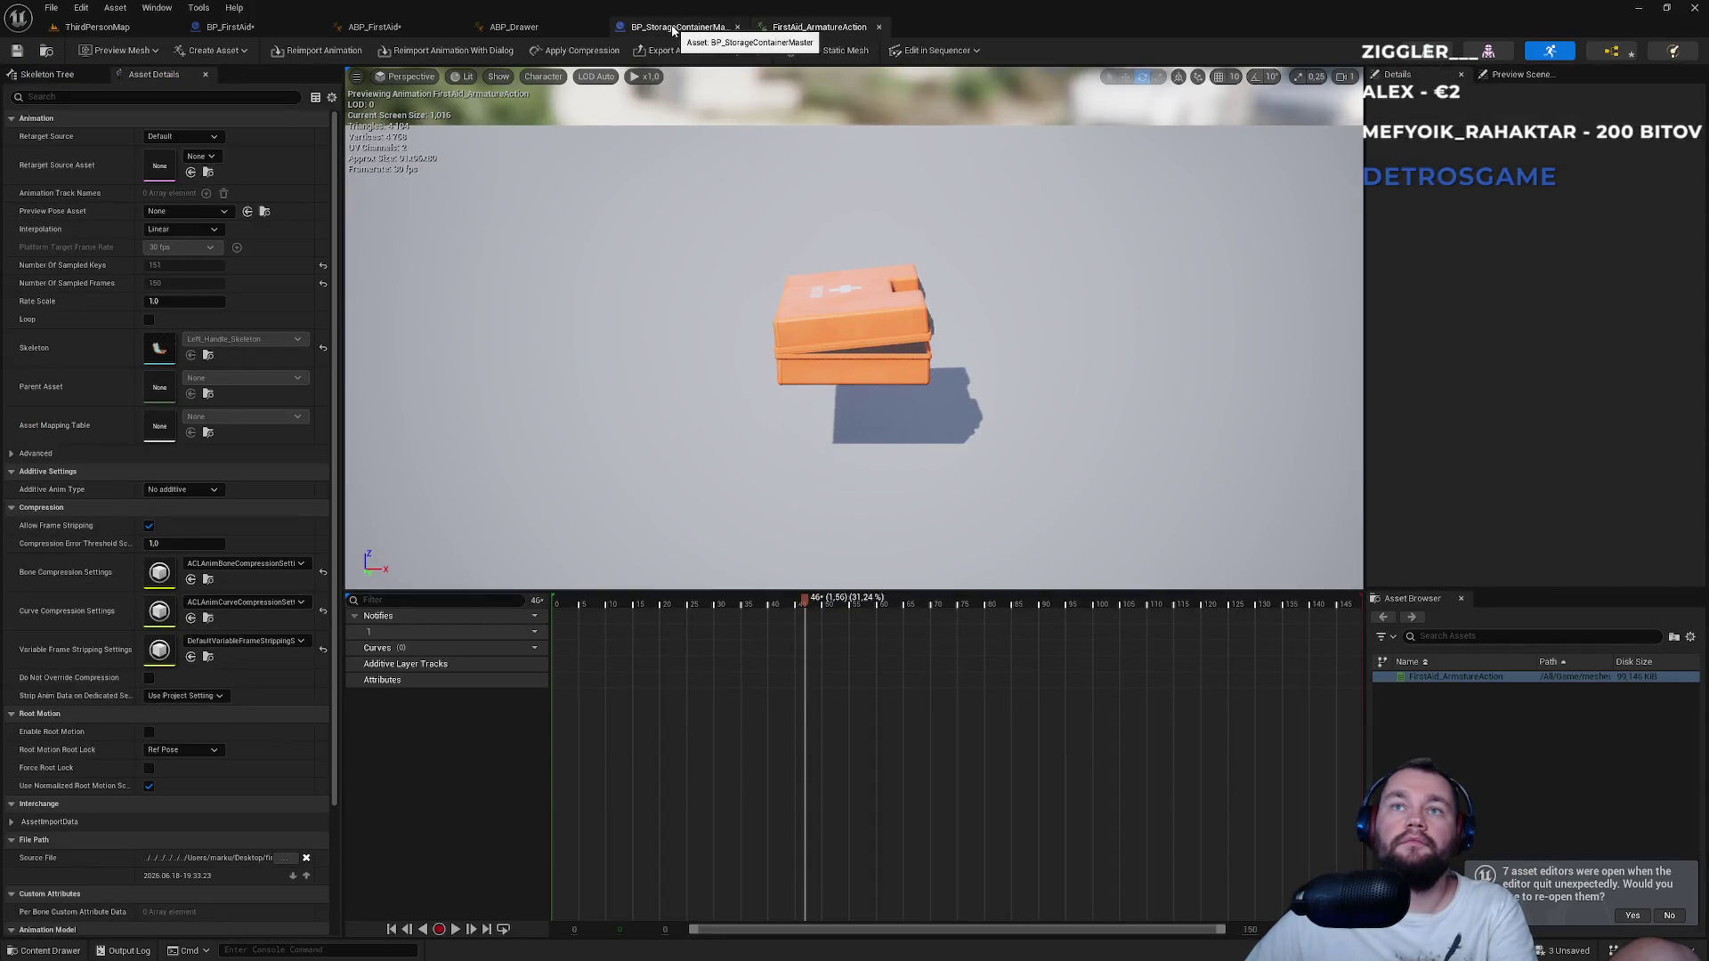
{"action": "left_click", "coordinate": [673, 29]}
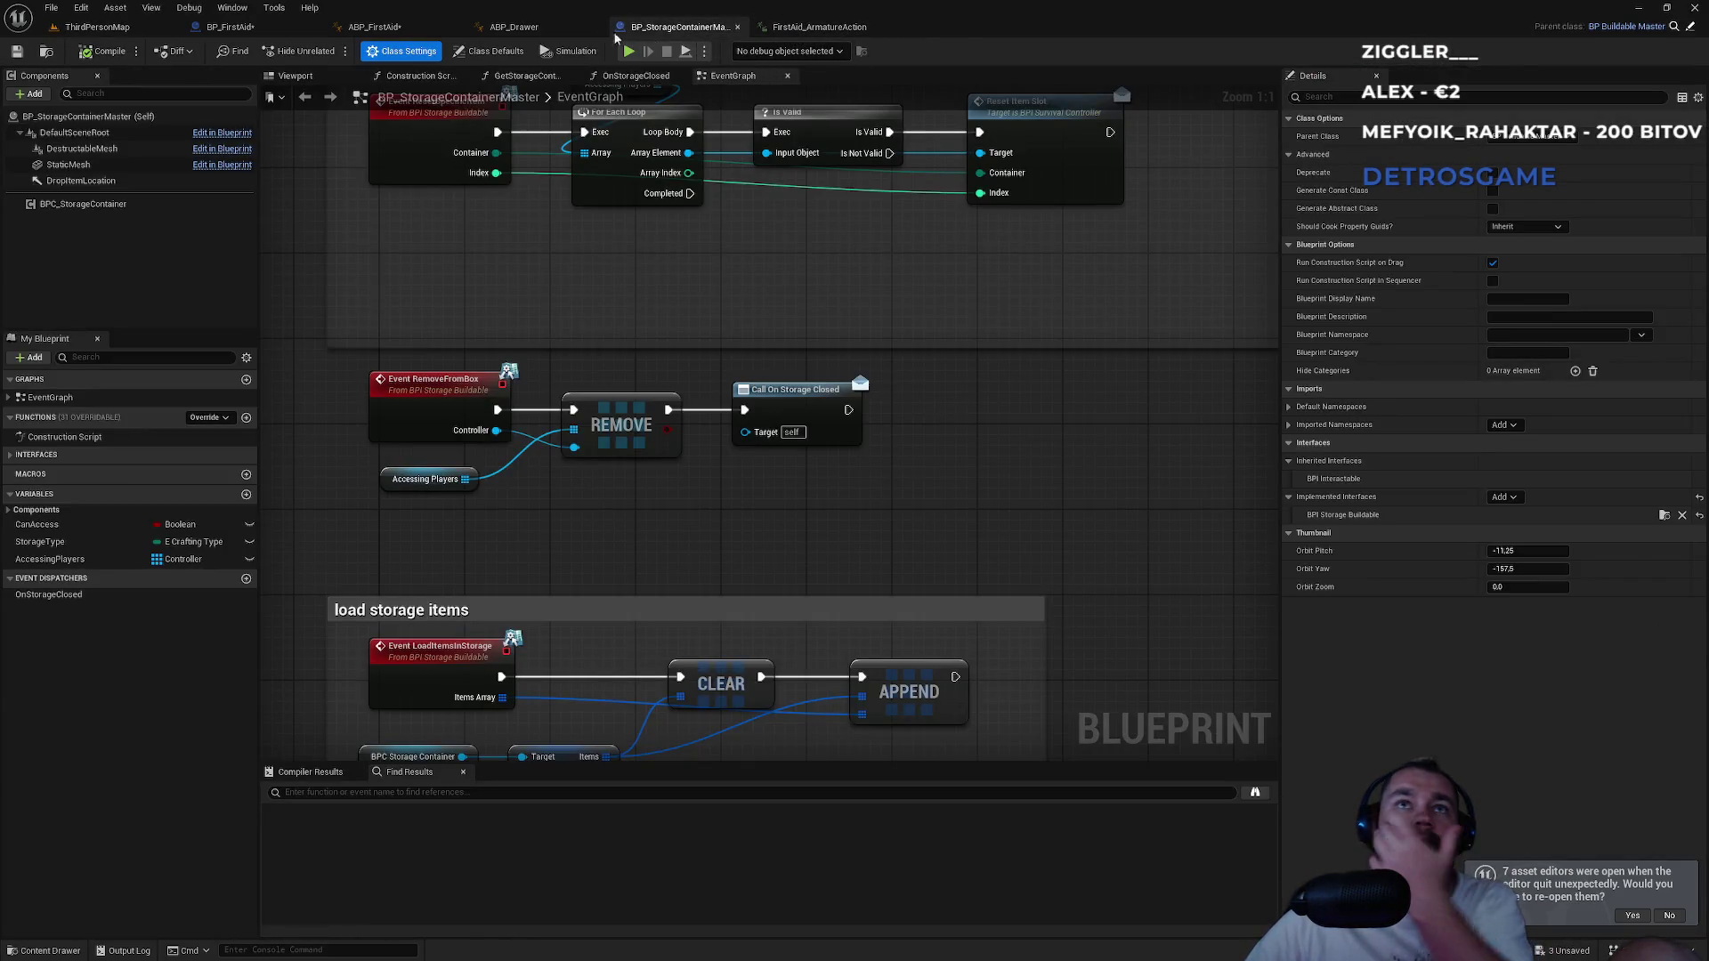
{"action": "left_click", "coordinate": [559, 30]}
{"action": "left_click", "coordinate": [392, 27]}
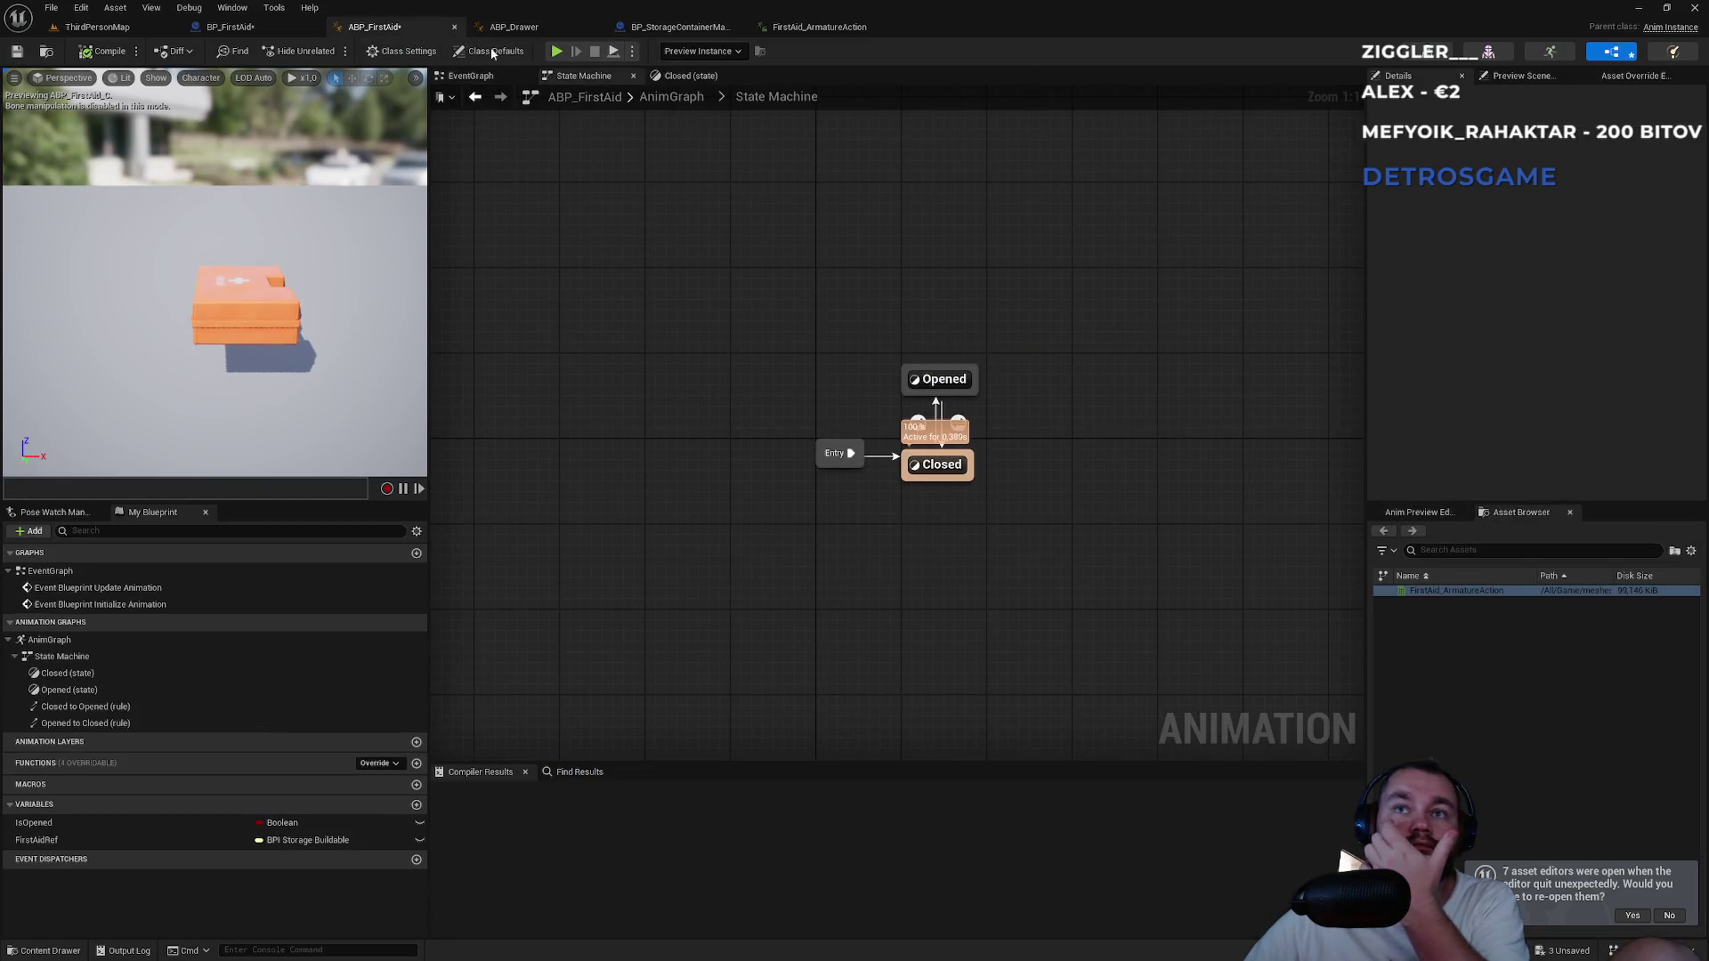
{"action": "double_click", "coordinate": [939, 464]}
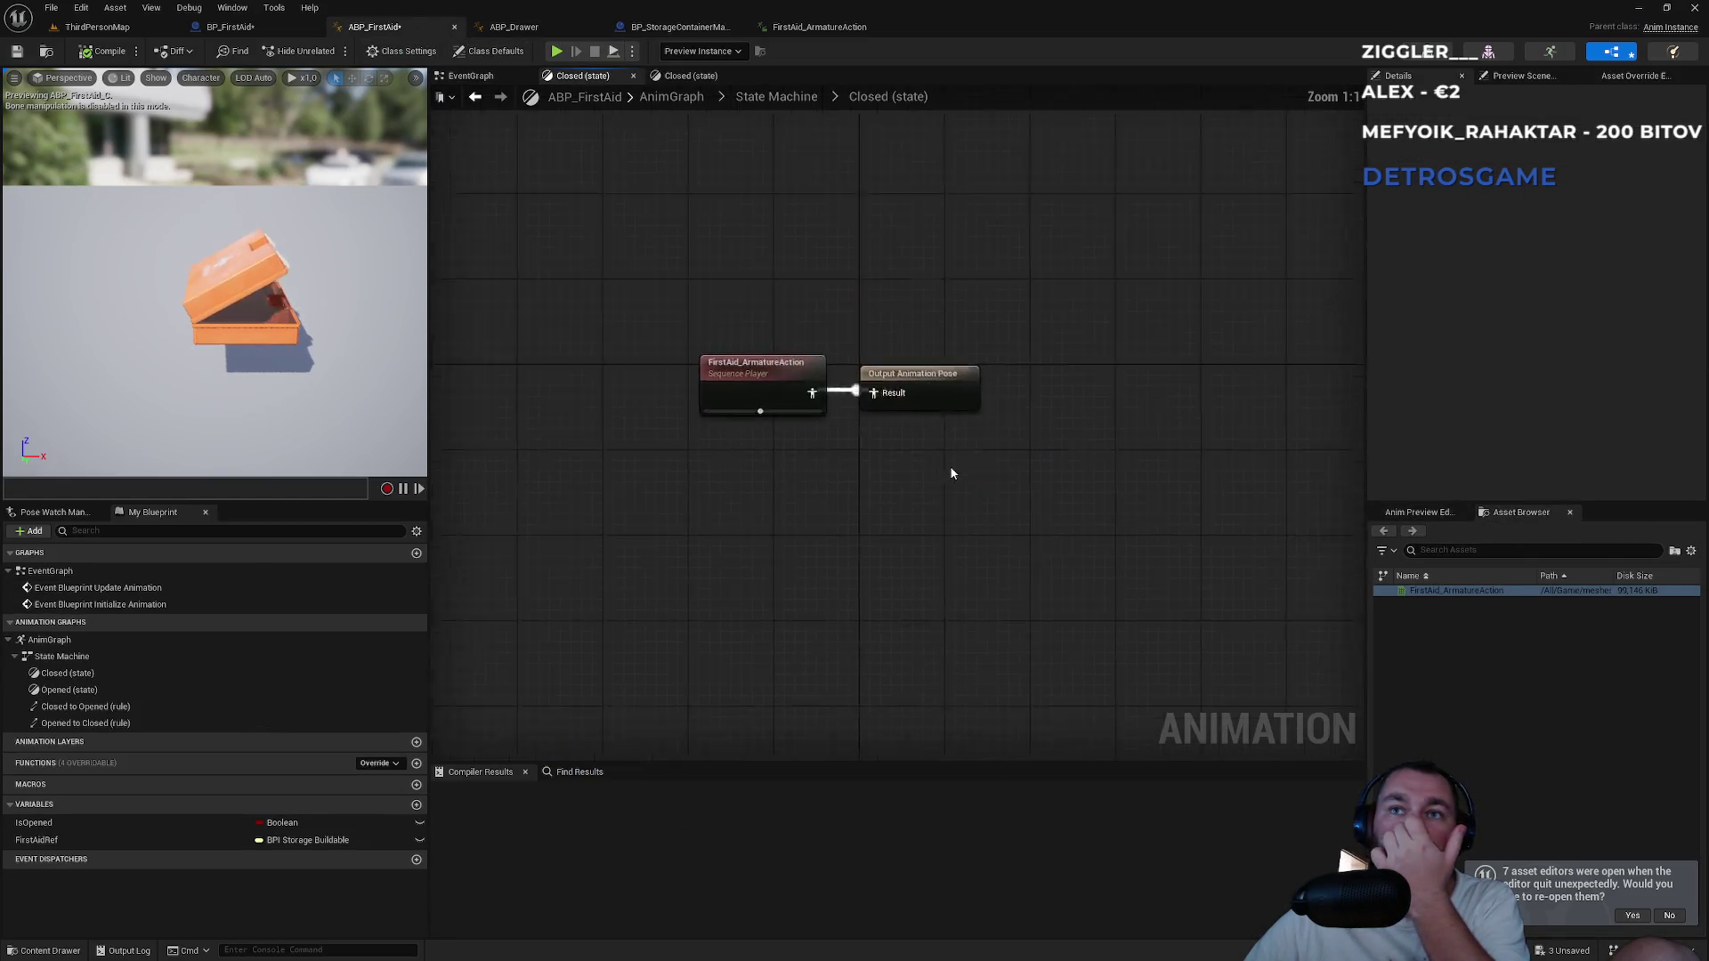
{"action": "left_click", "coordinate": [828, 429]}
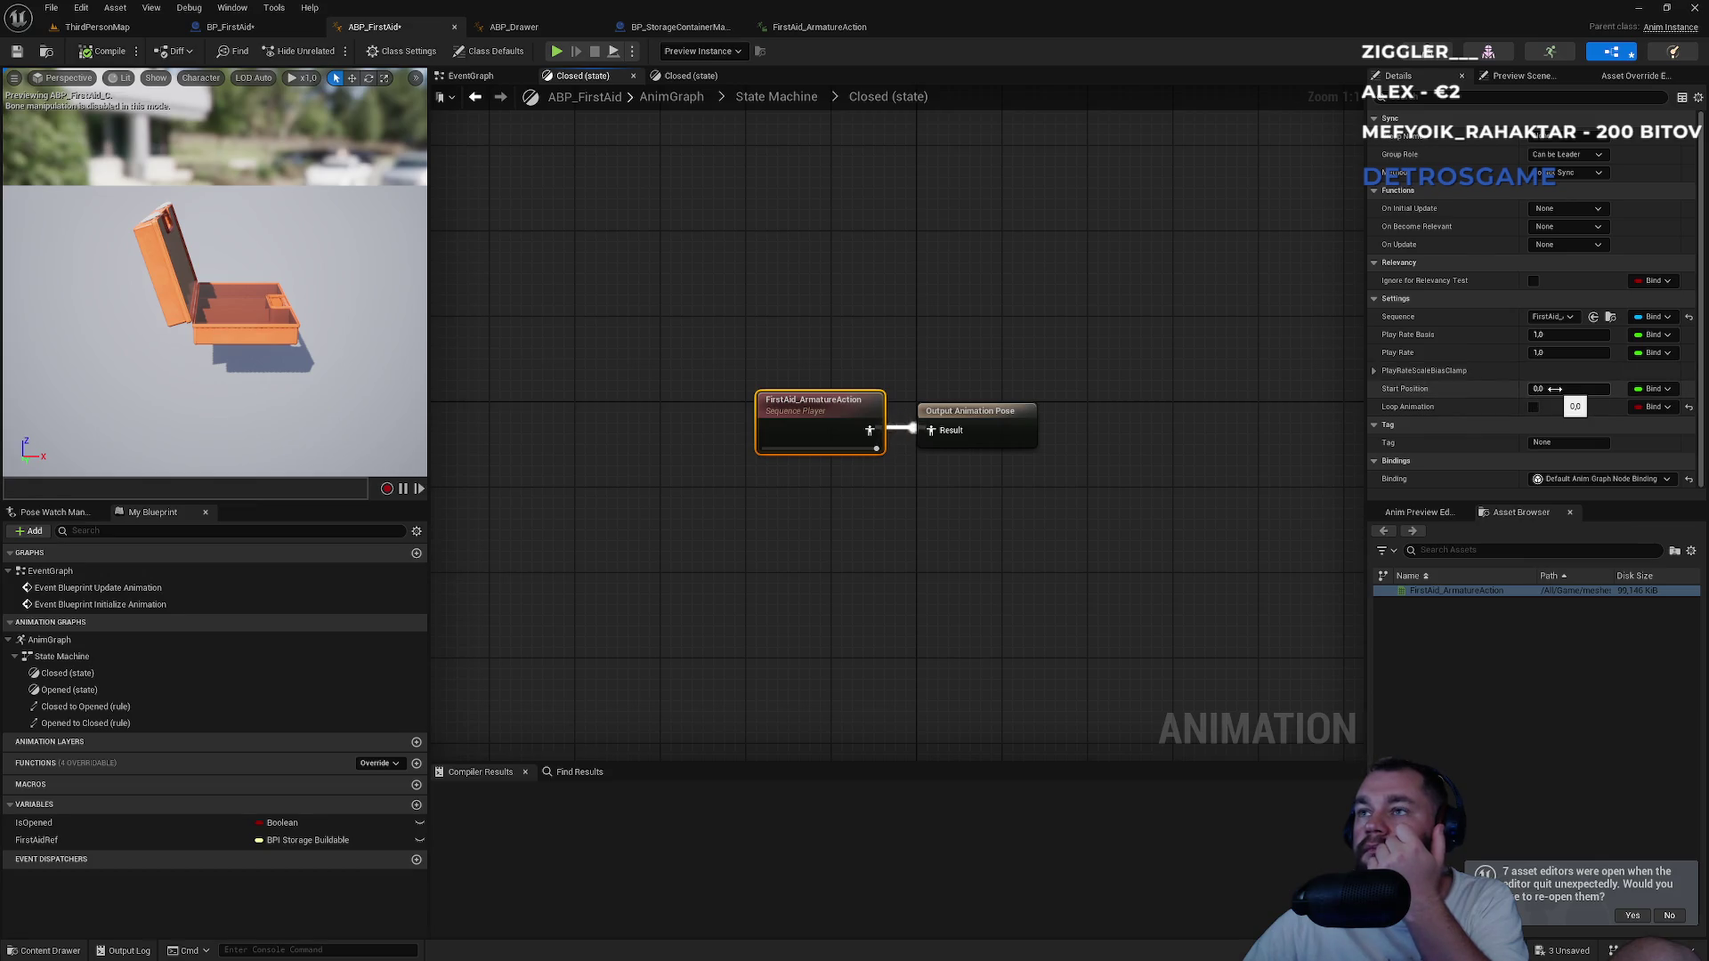
{"action": "left_click", "coordinate": [834, 31]}
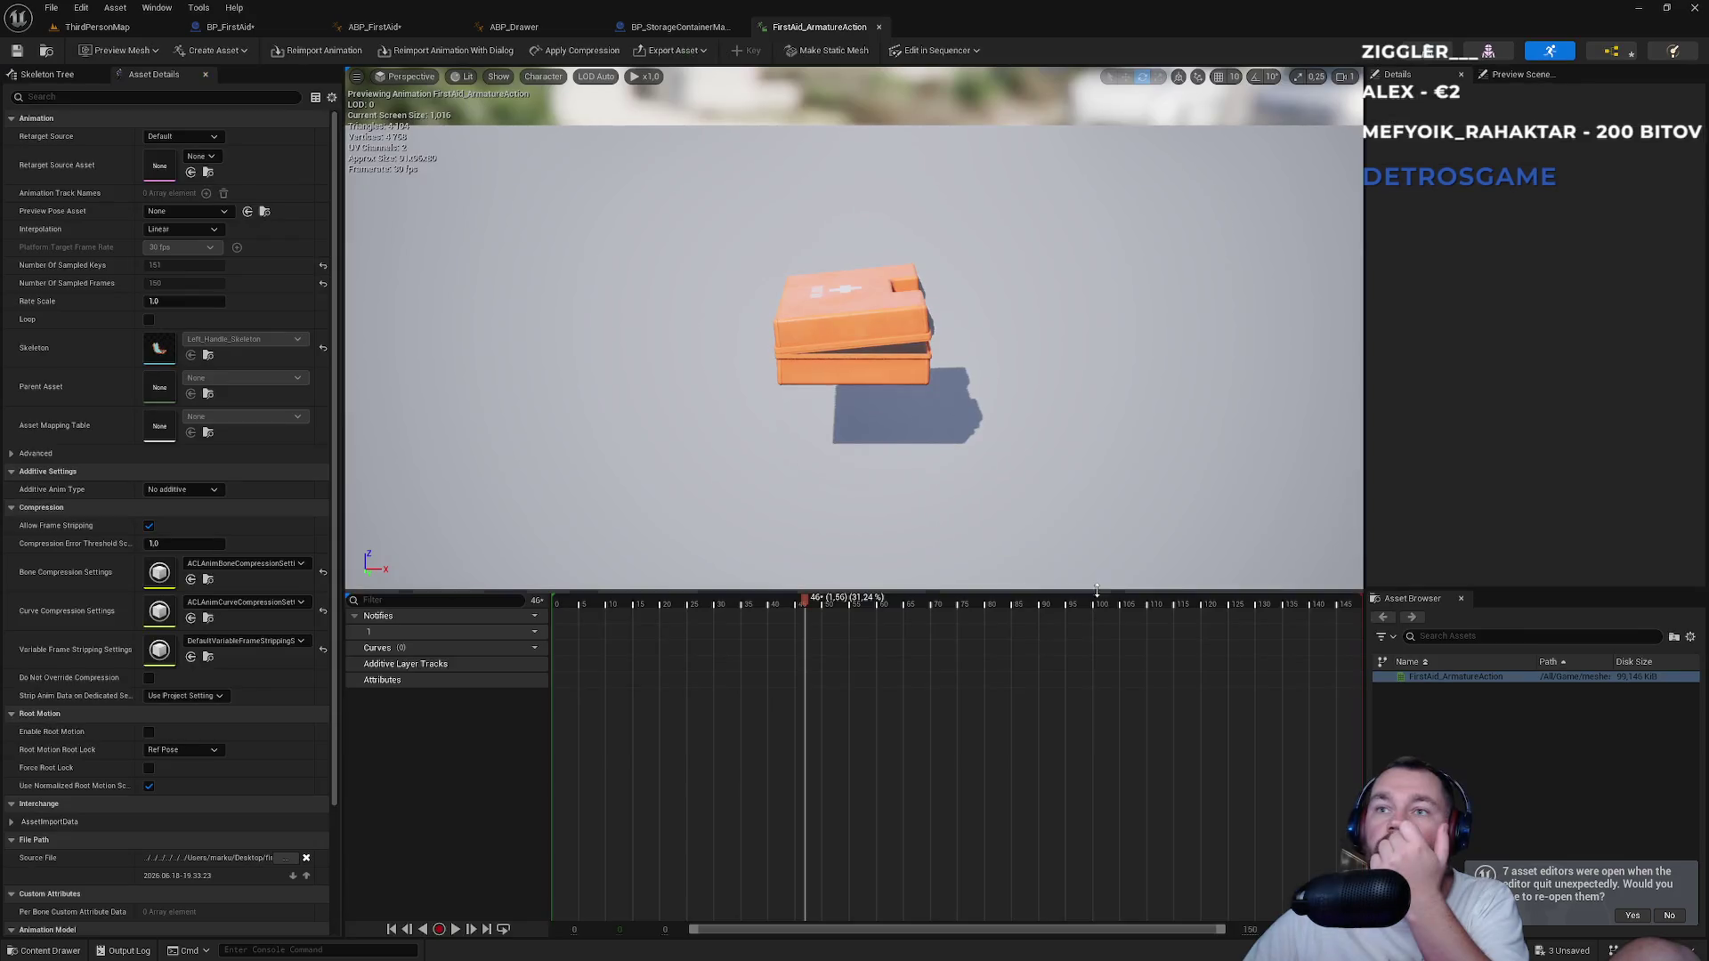
{"action": "left_click_drag", "start_coordinate": [1206, 608], "coordinate": [1375, 613]}
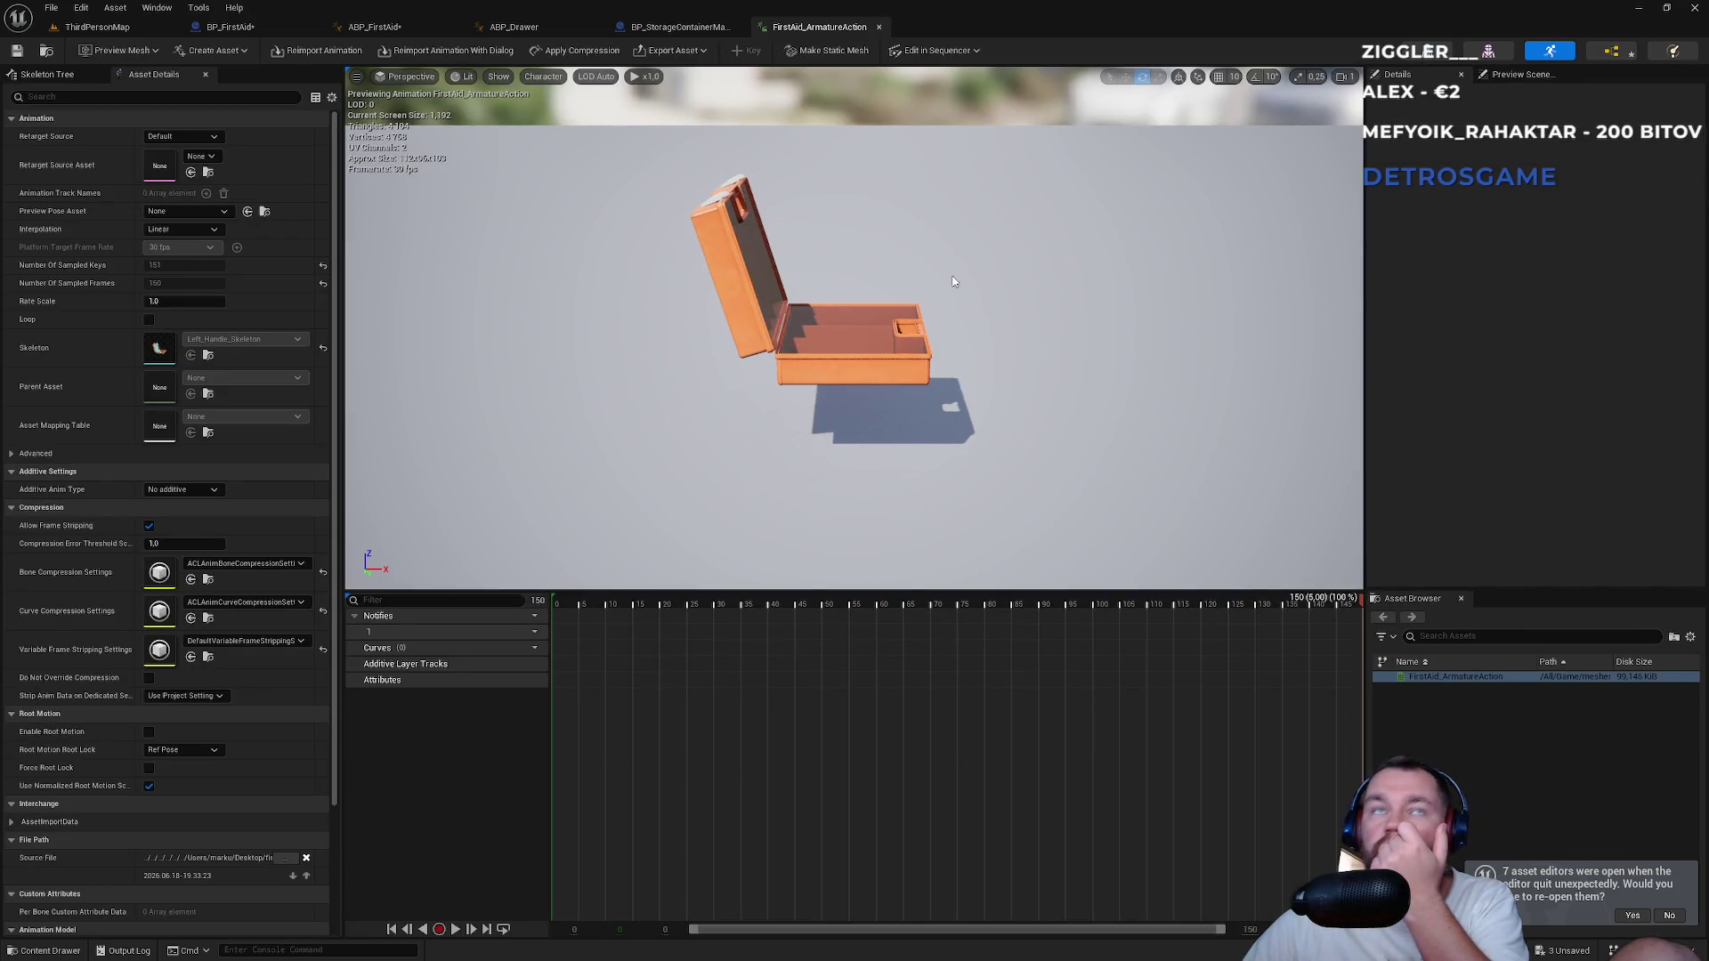
{"action": "left_click", "coordinate": [409, 27]}
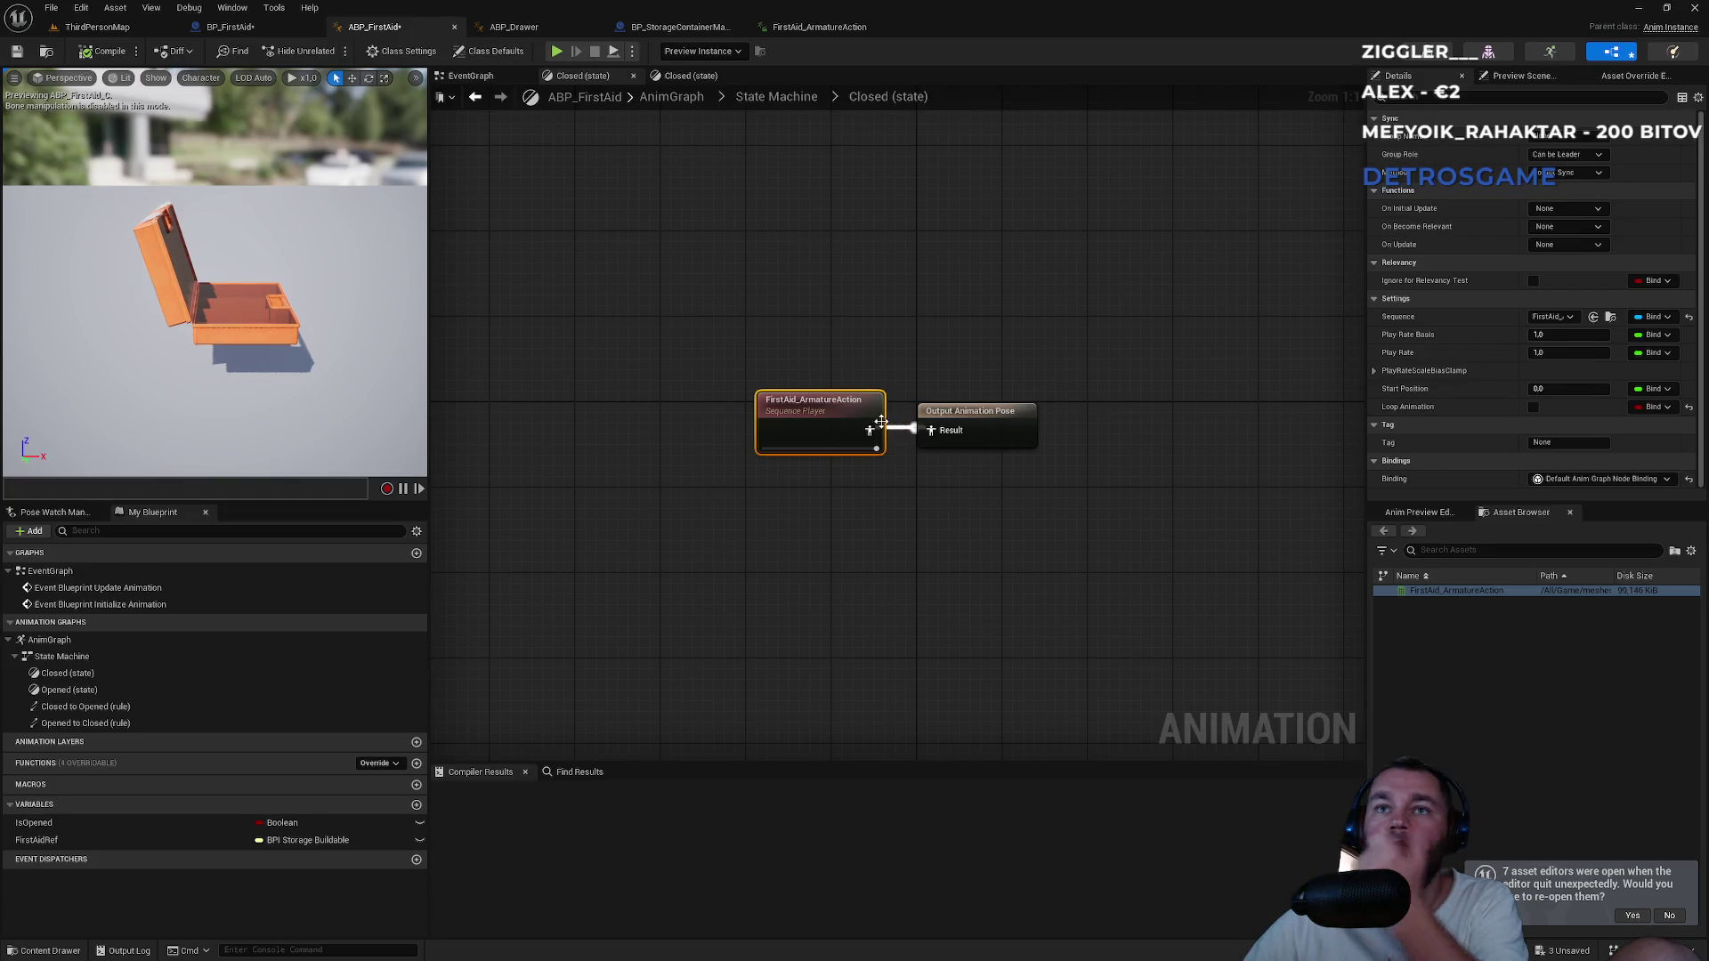
{"action": "type", "text": "150"}
Set the sequence player's Start Position to 0 and Play Rate to 0, then recompile.
{"action": "key", "text": "Return"}
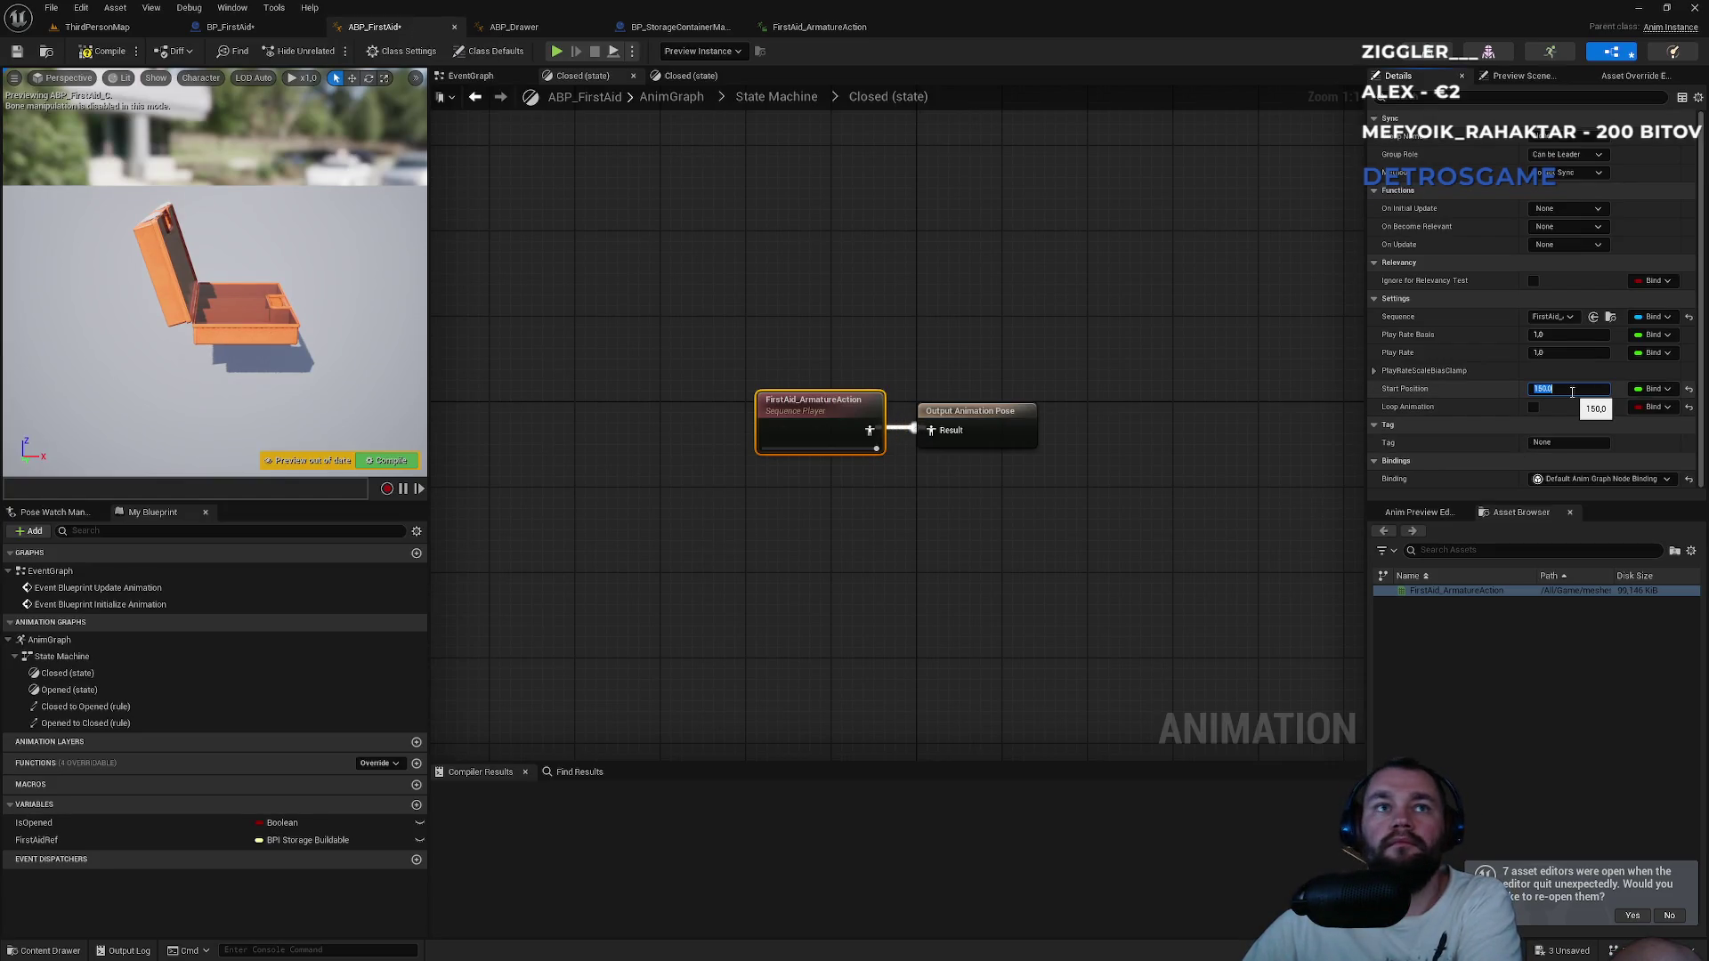
{"action": "left_click", "coordinate": [392, 460]}
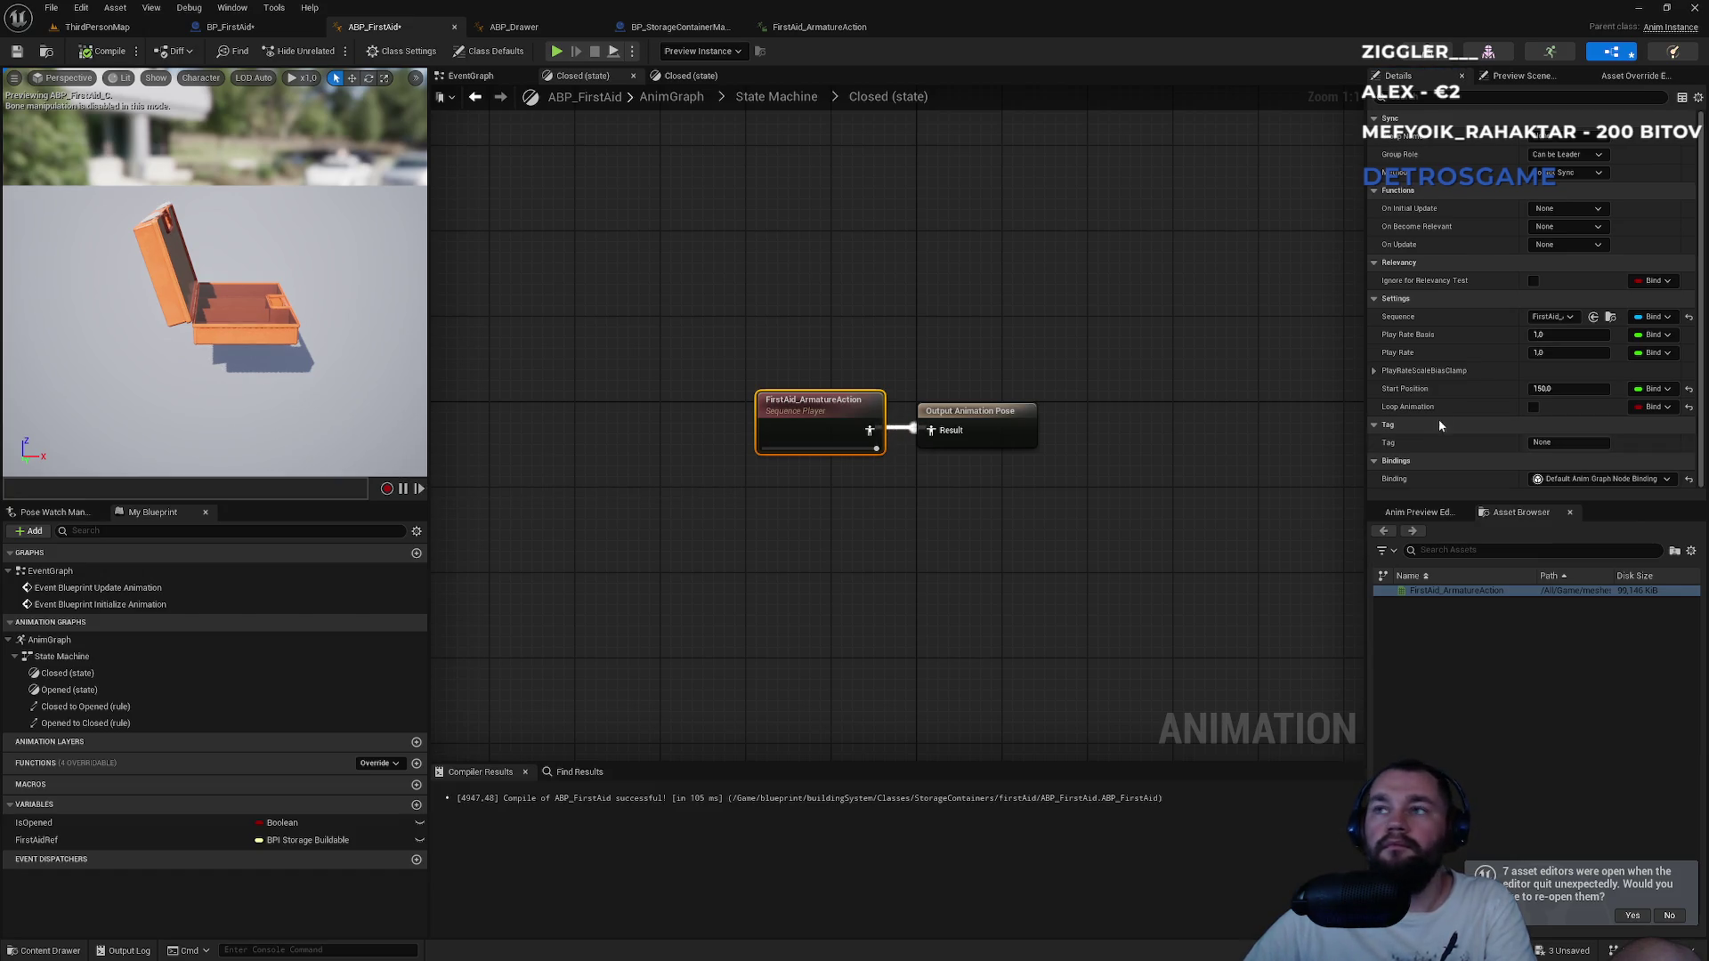
{"action": "type", "text": "0"}
{"action": "key", "text": "Return"}
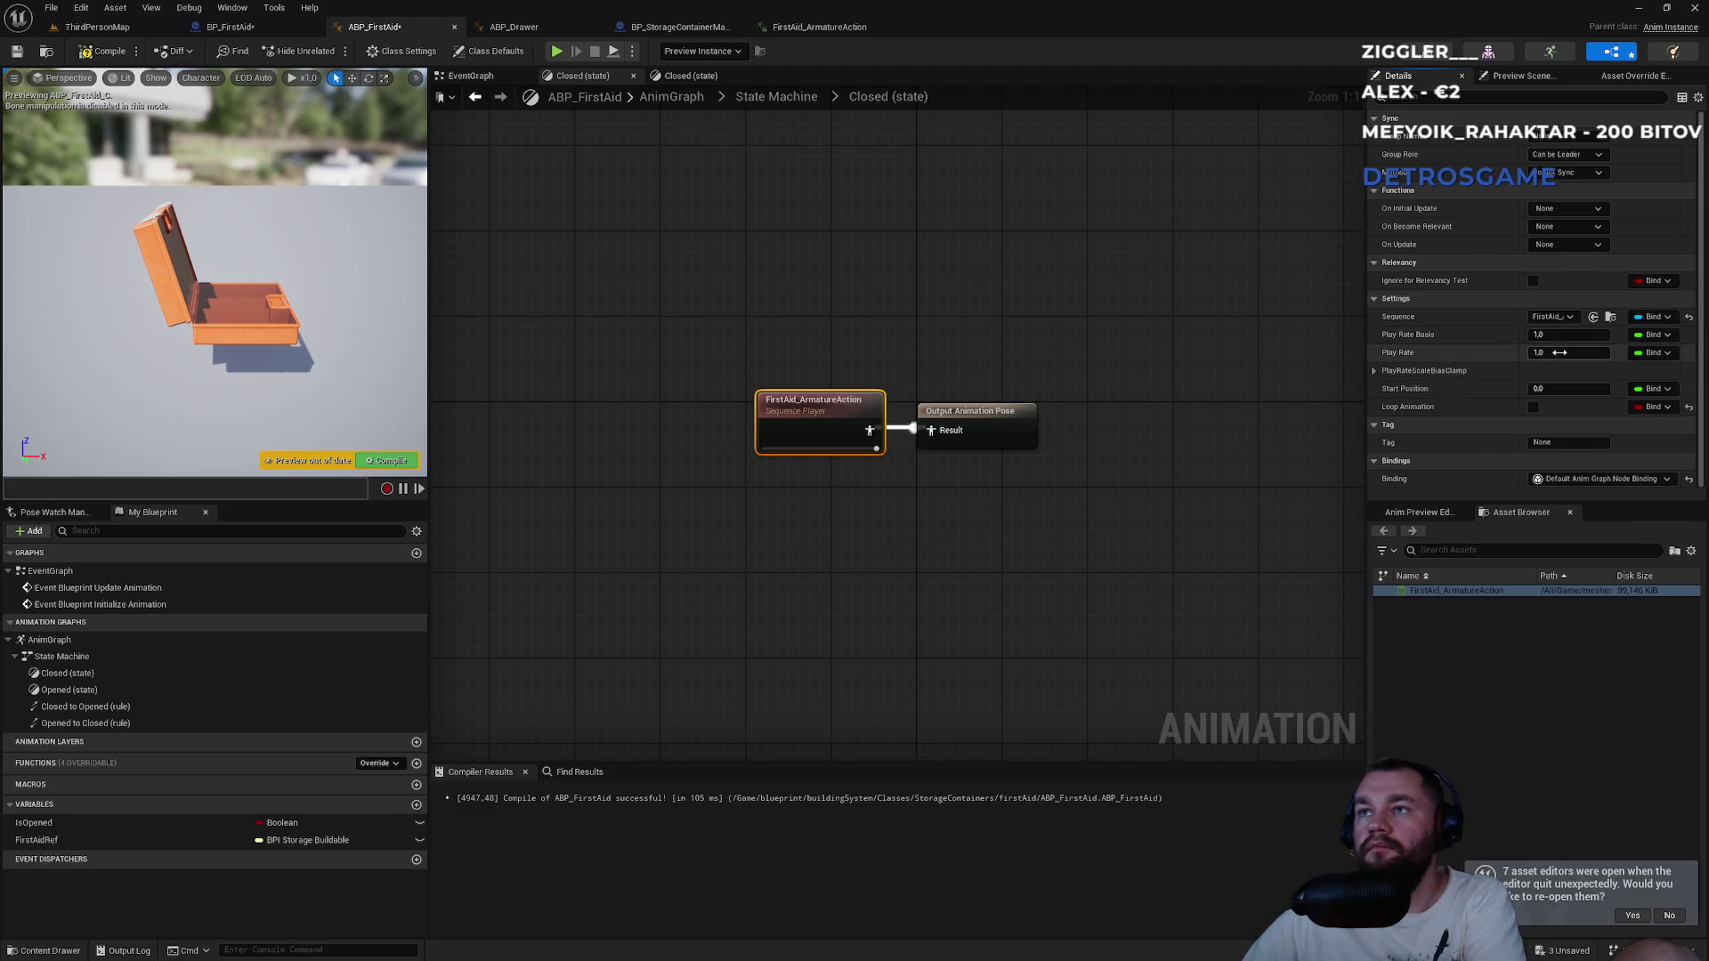
{"action": "key", "text": "Return"}
{"action": "left_click", "coordinate": [105, 52]}
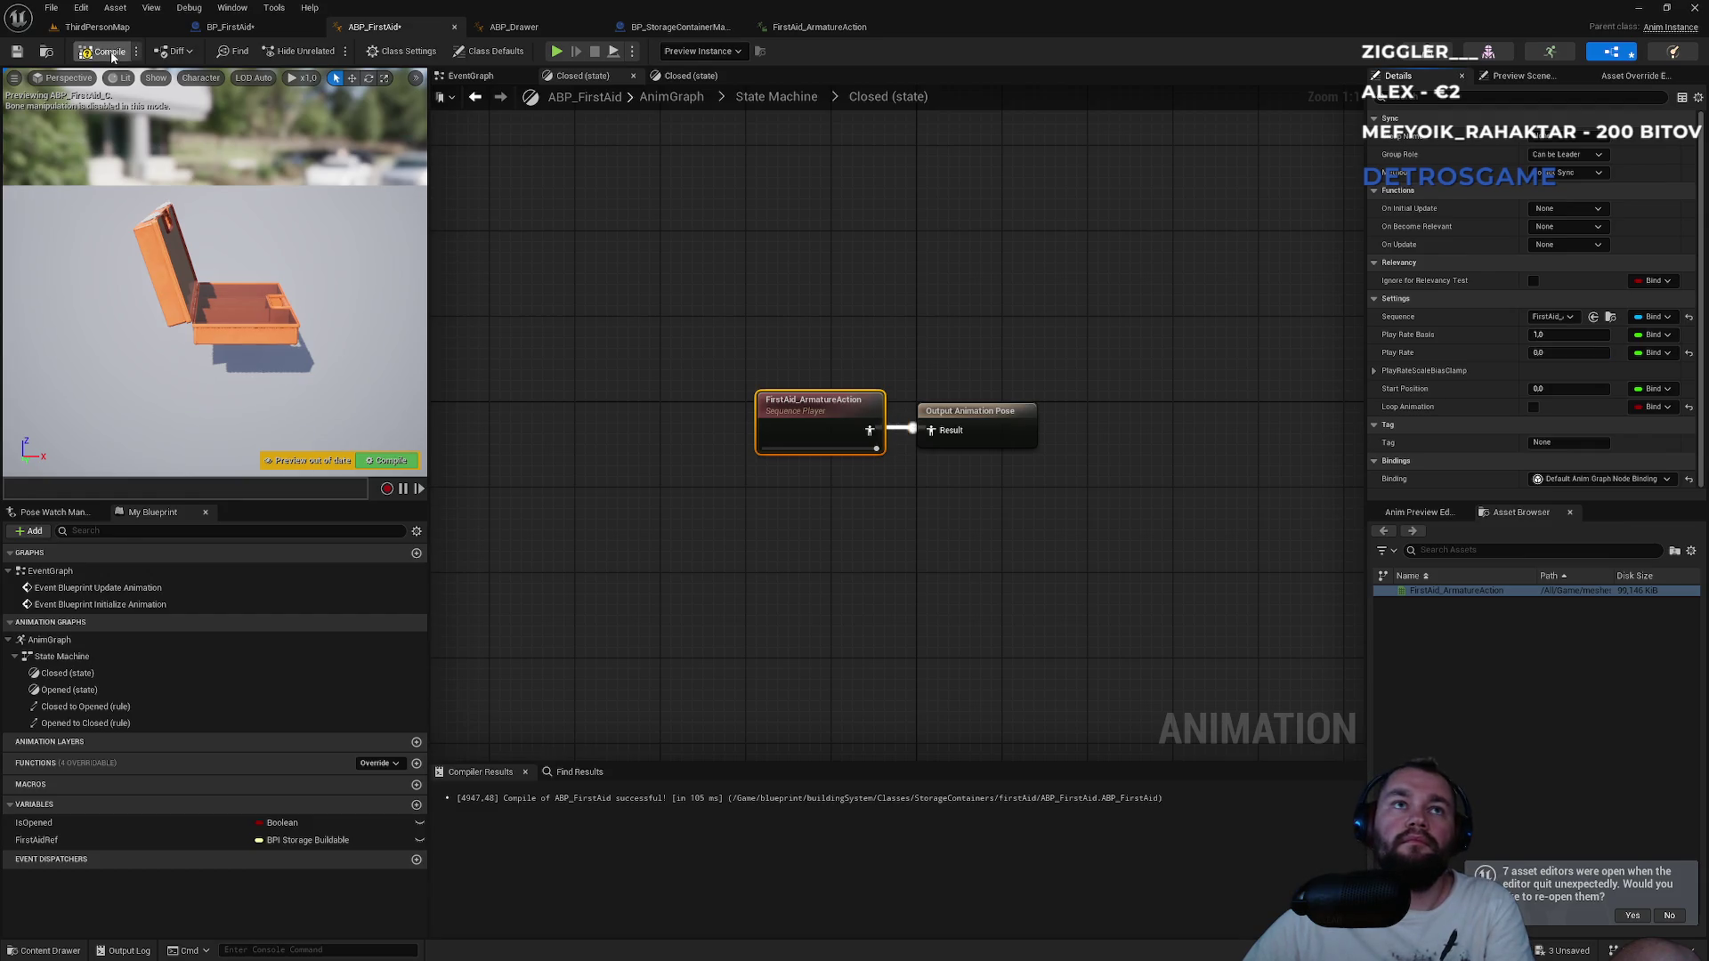
Leave Is Opened defaulting to false, recompile, and start playing ThirdPersonMap.
{"action": "left_click", "coordinate": [61, 824]}
{"action": "left_click", "coordinate": [1539, 370]}
{"action": "left_click", "coordinate": [1539, 371]}
{"action": "left_click", "coordinate": [1539, 371]}
{"action": "left_click", "coordinate": [1539, 370]}
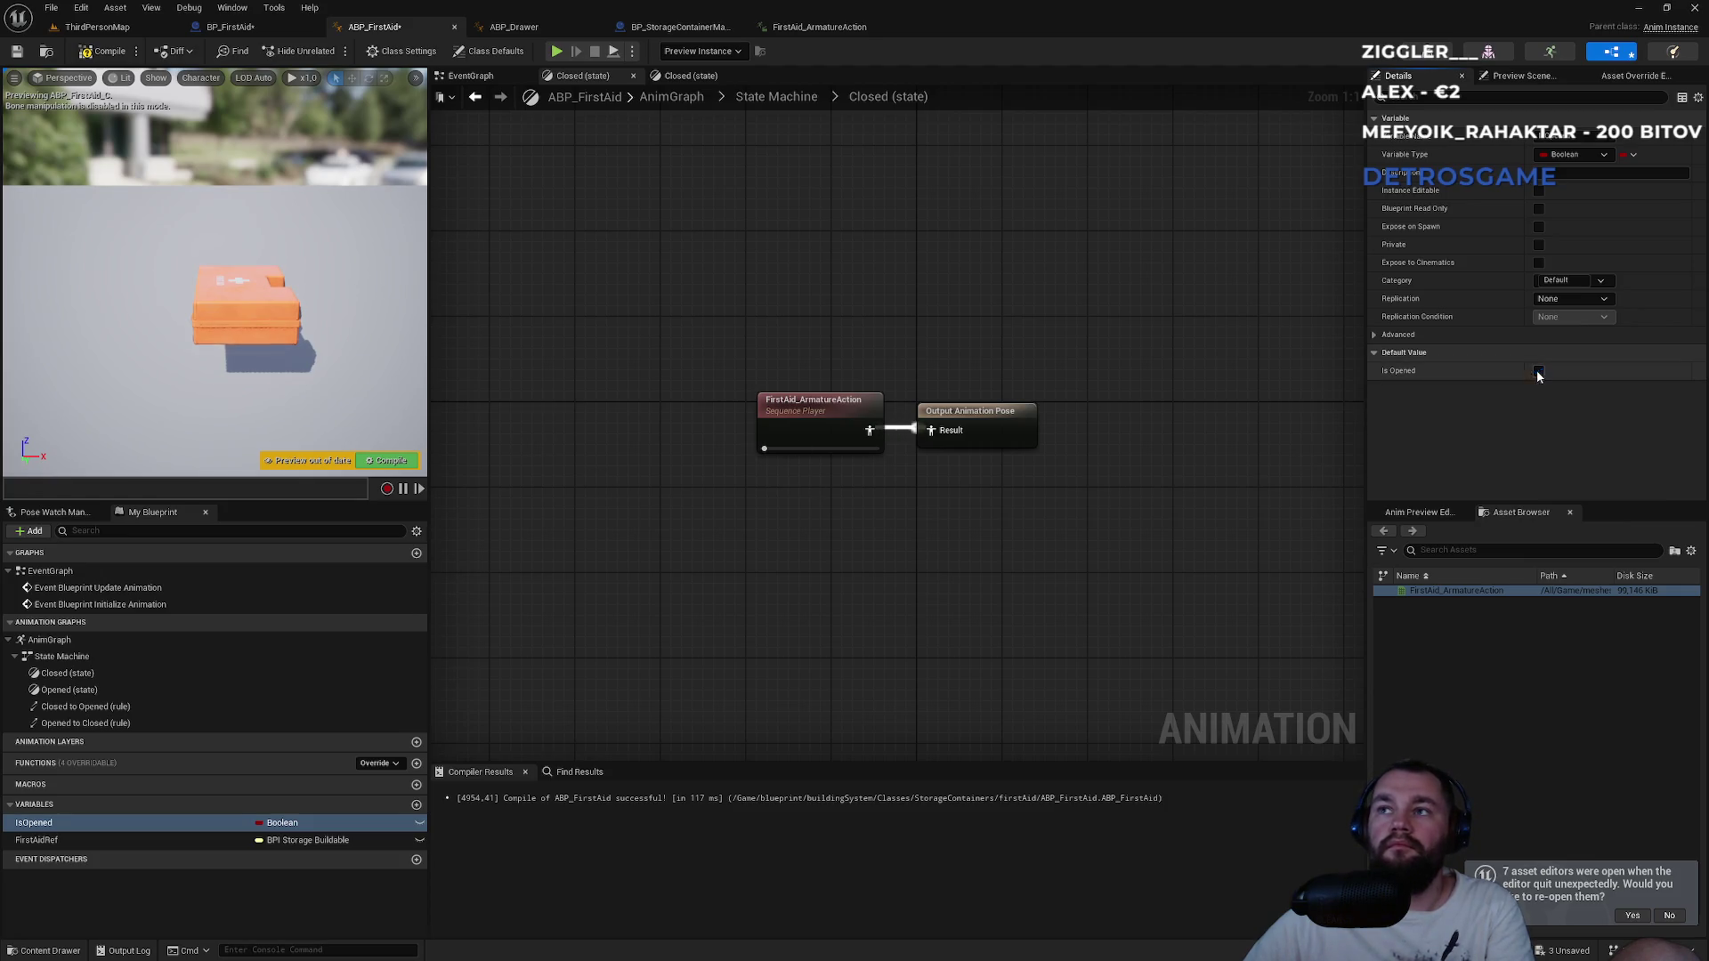
{"action": "left_click", "coordinate": [388, 461]}
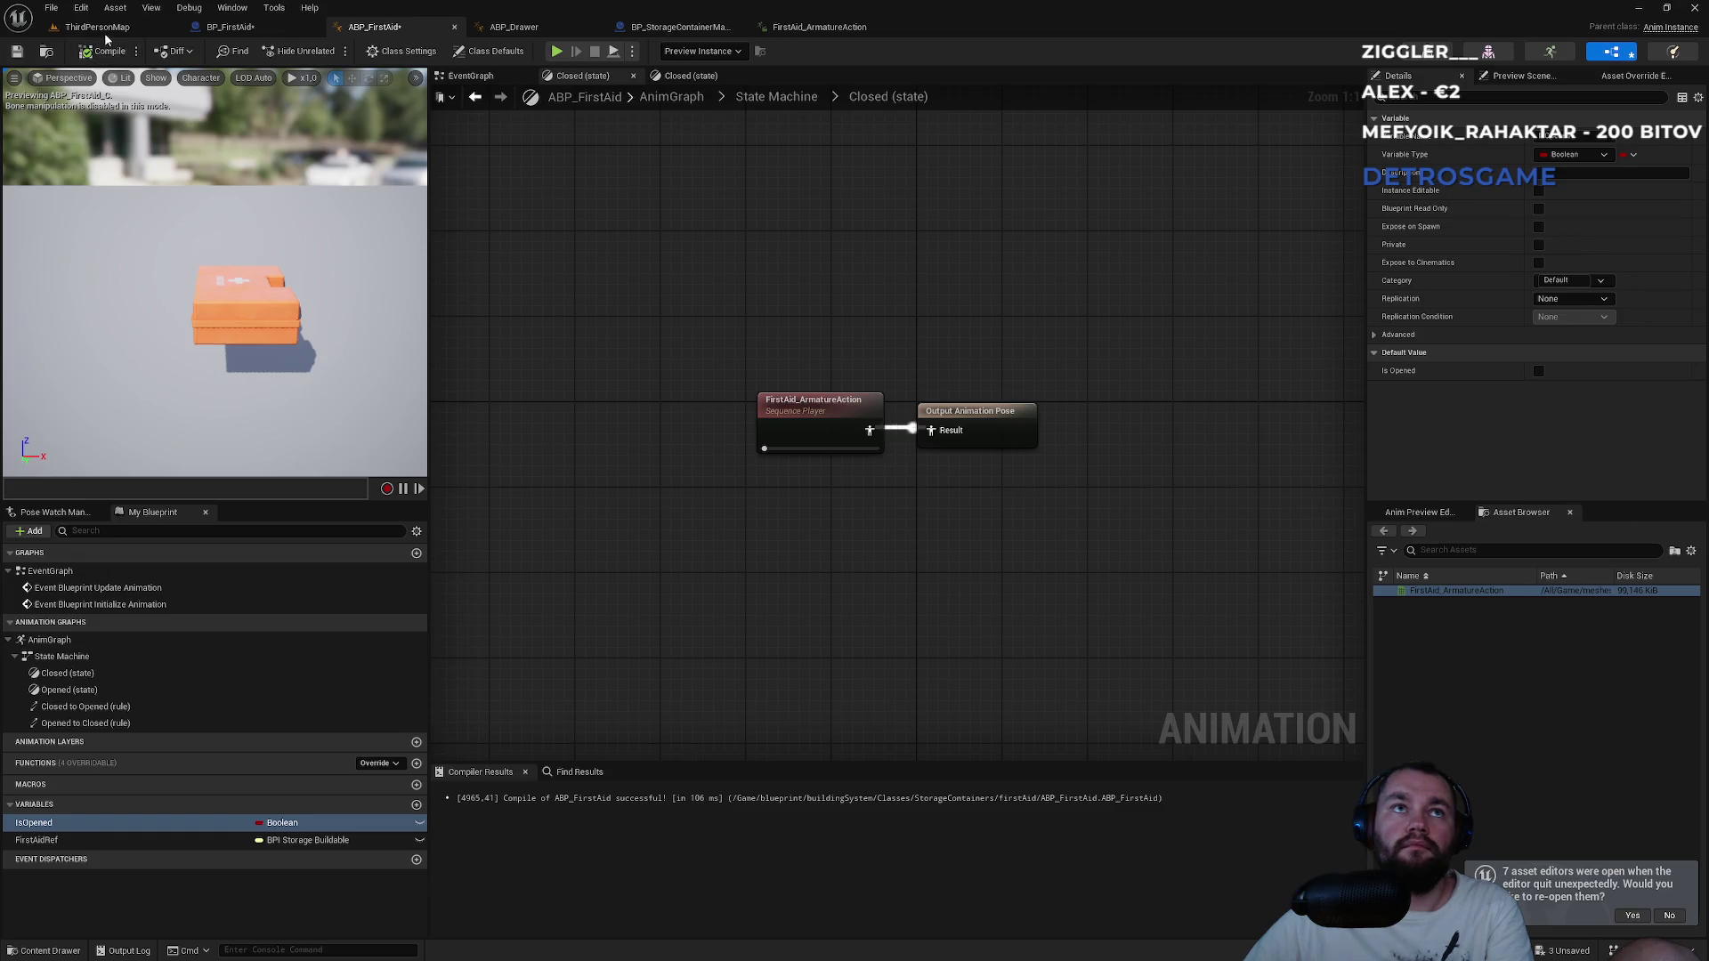
{"action": "left_click", "coordinate": [103, 30]}
{"action": "left_click", "coordinate": [332, 52]}
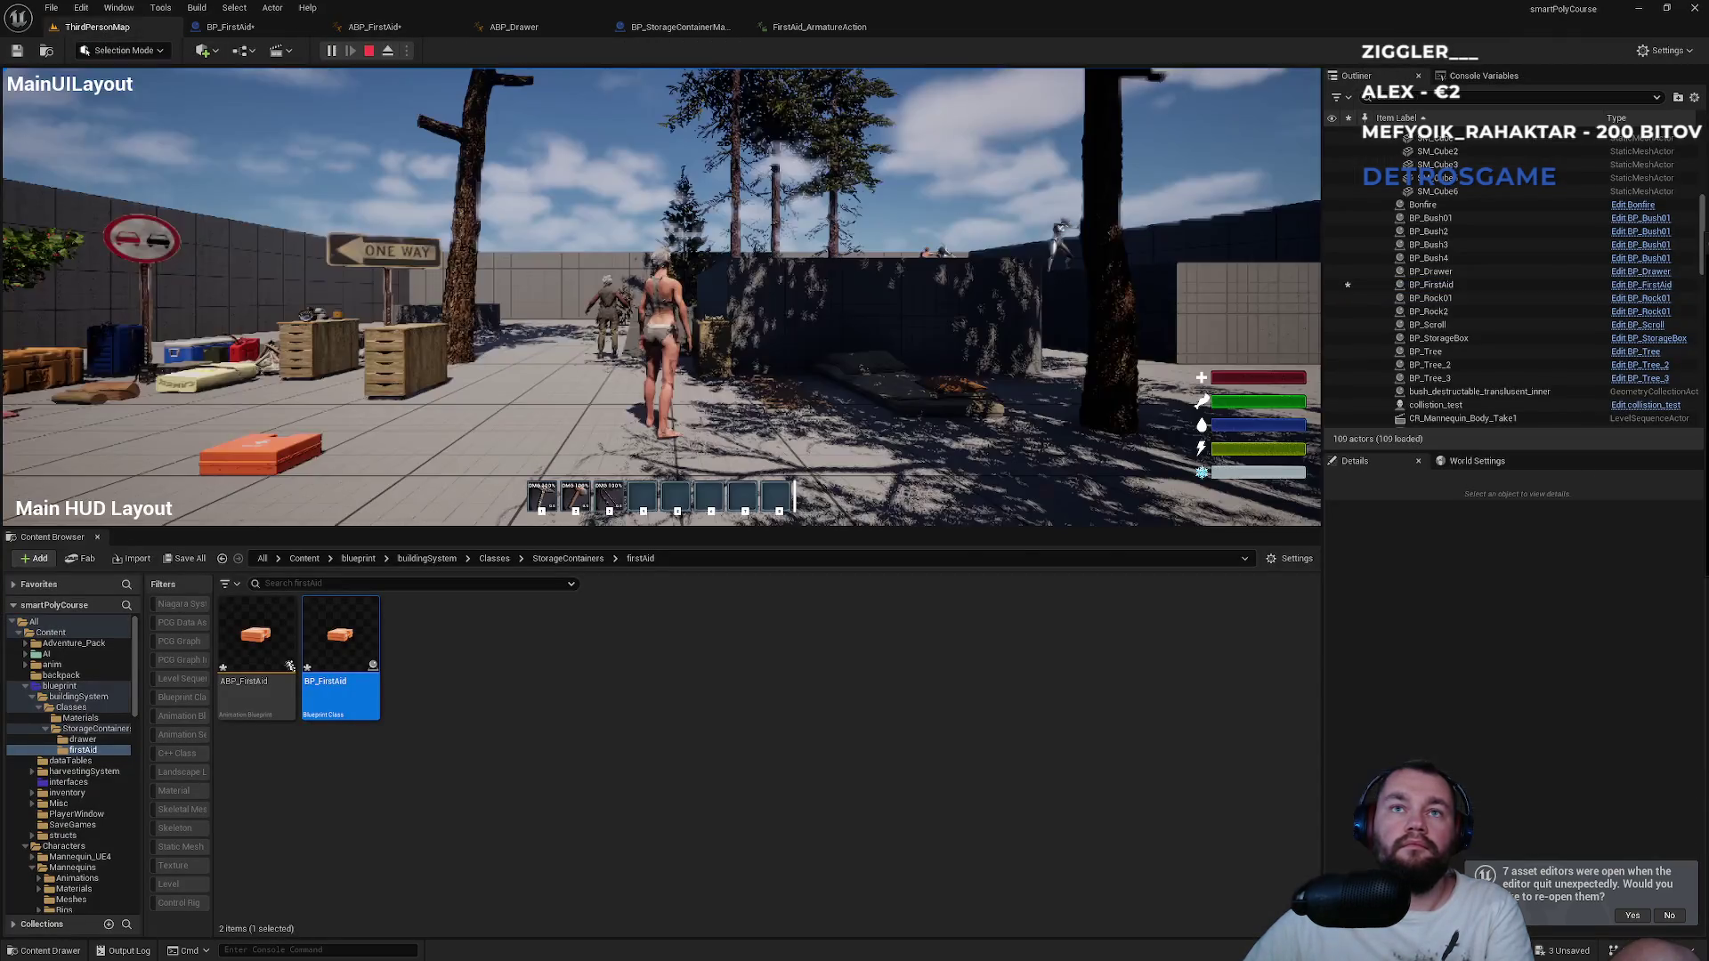
As the server player, walk to the first-aid box, open it, then close it.
{"action": "key", "text": "super"}
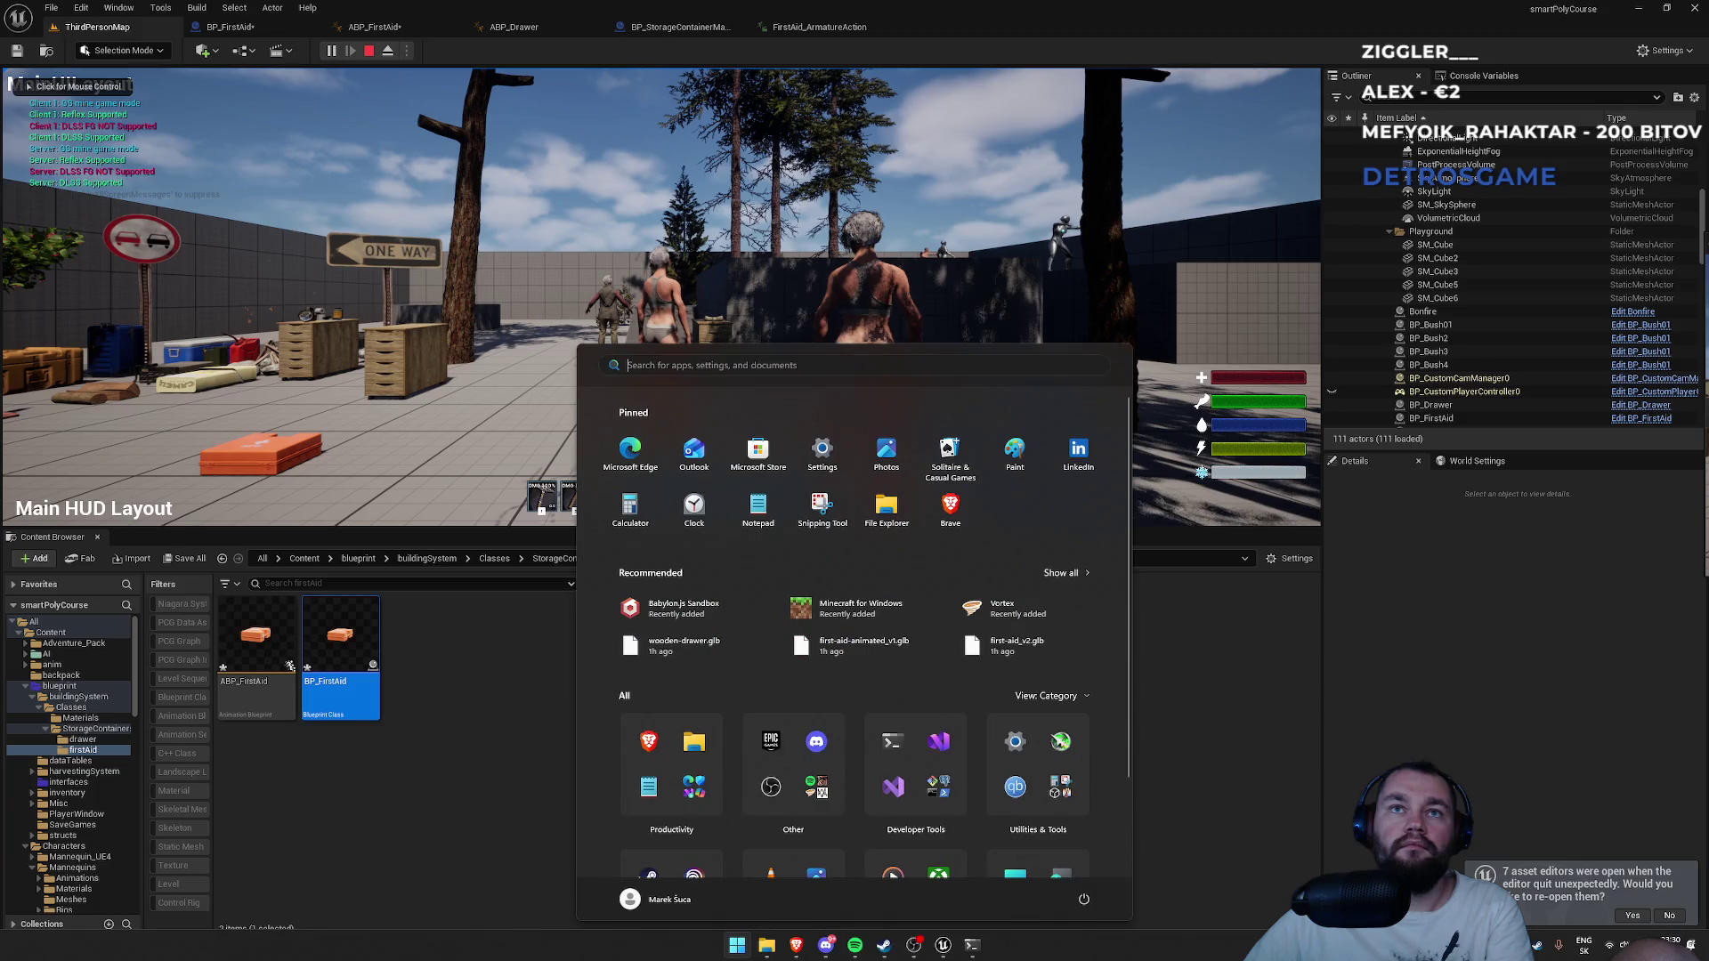
{"action": "key", "text": "super"}
{"action": "key", "text": "w"}
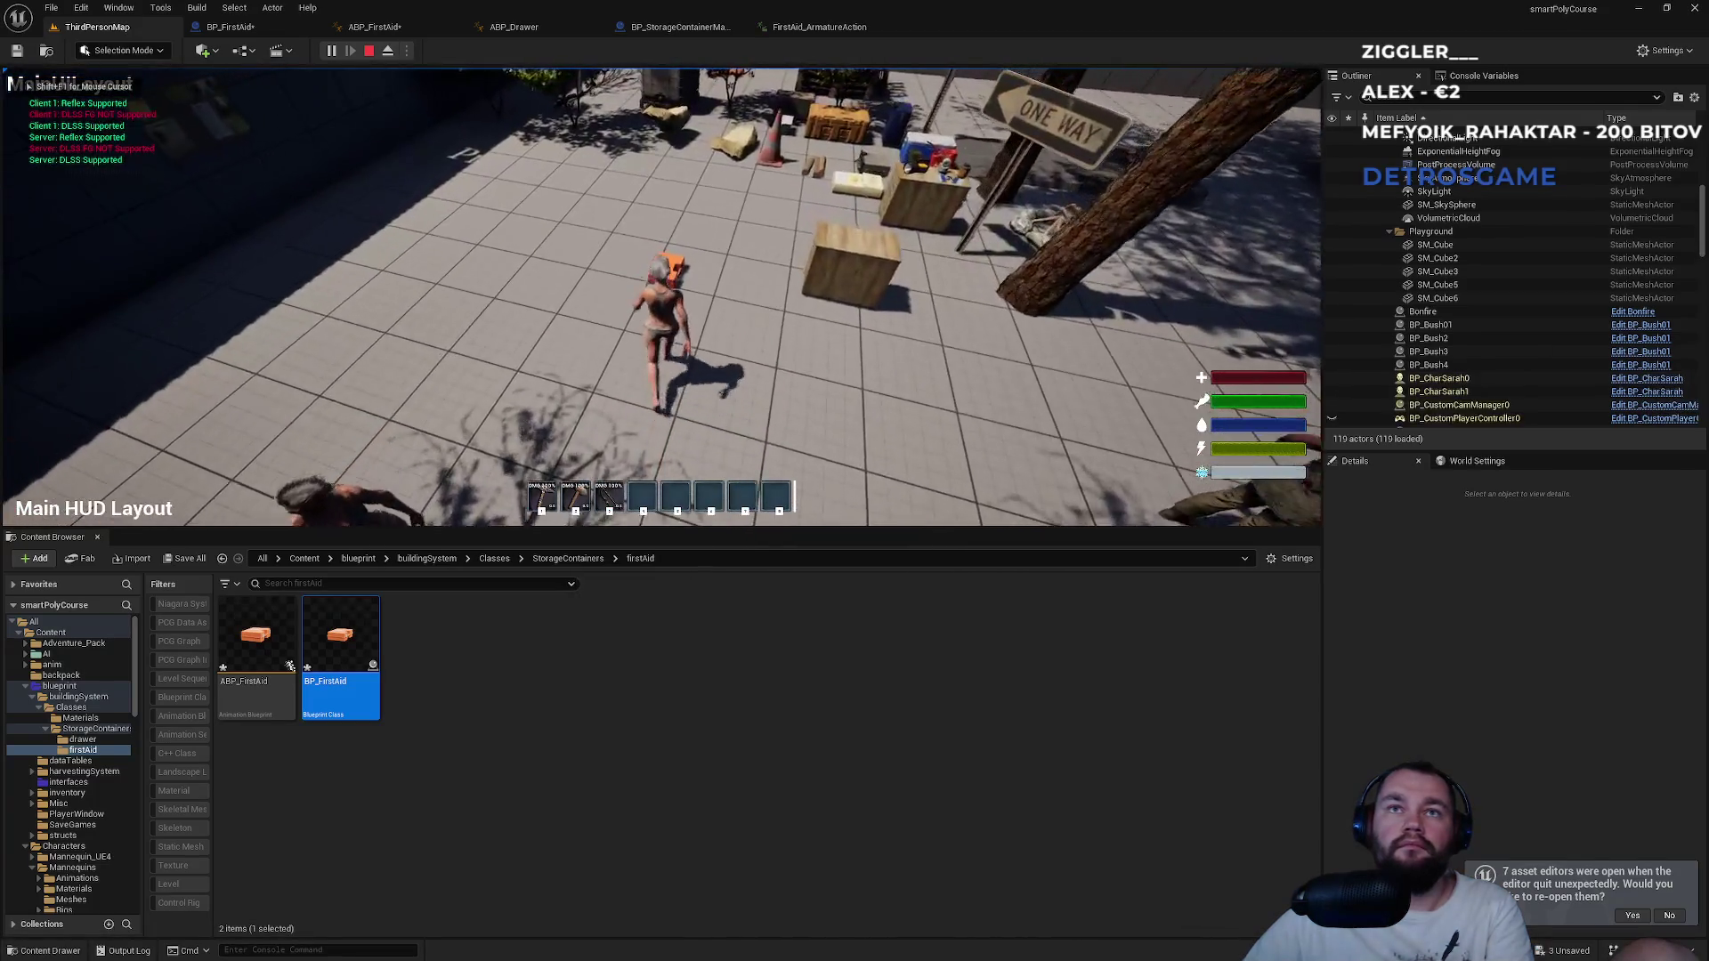
{"action": "key", "text": "e"}
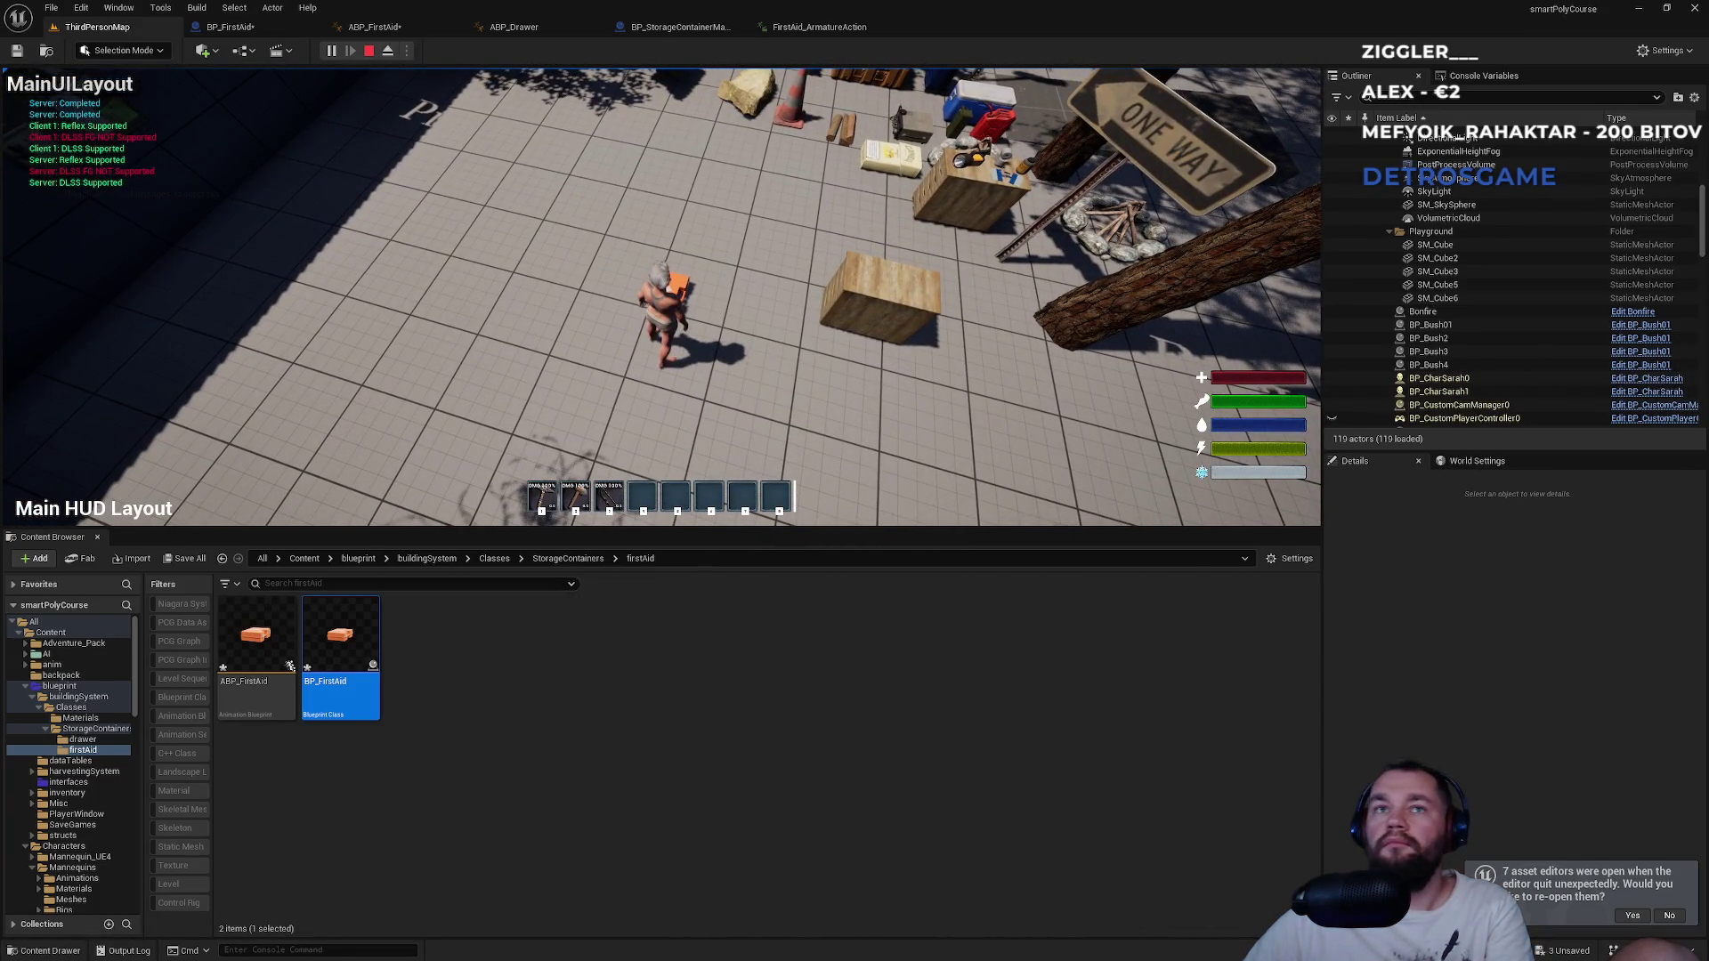
{"action": "key", "text": "super"}
{"action": "key", "text": "super"}
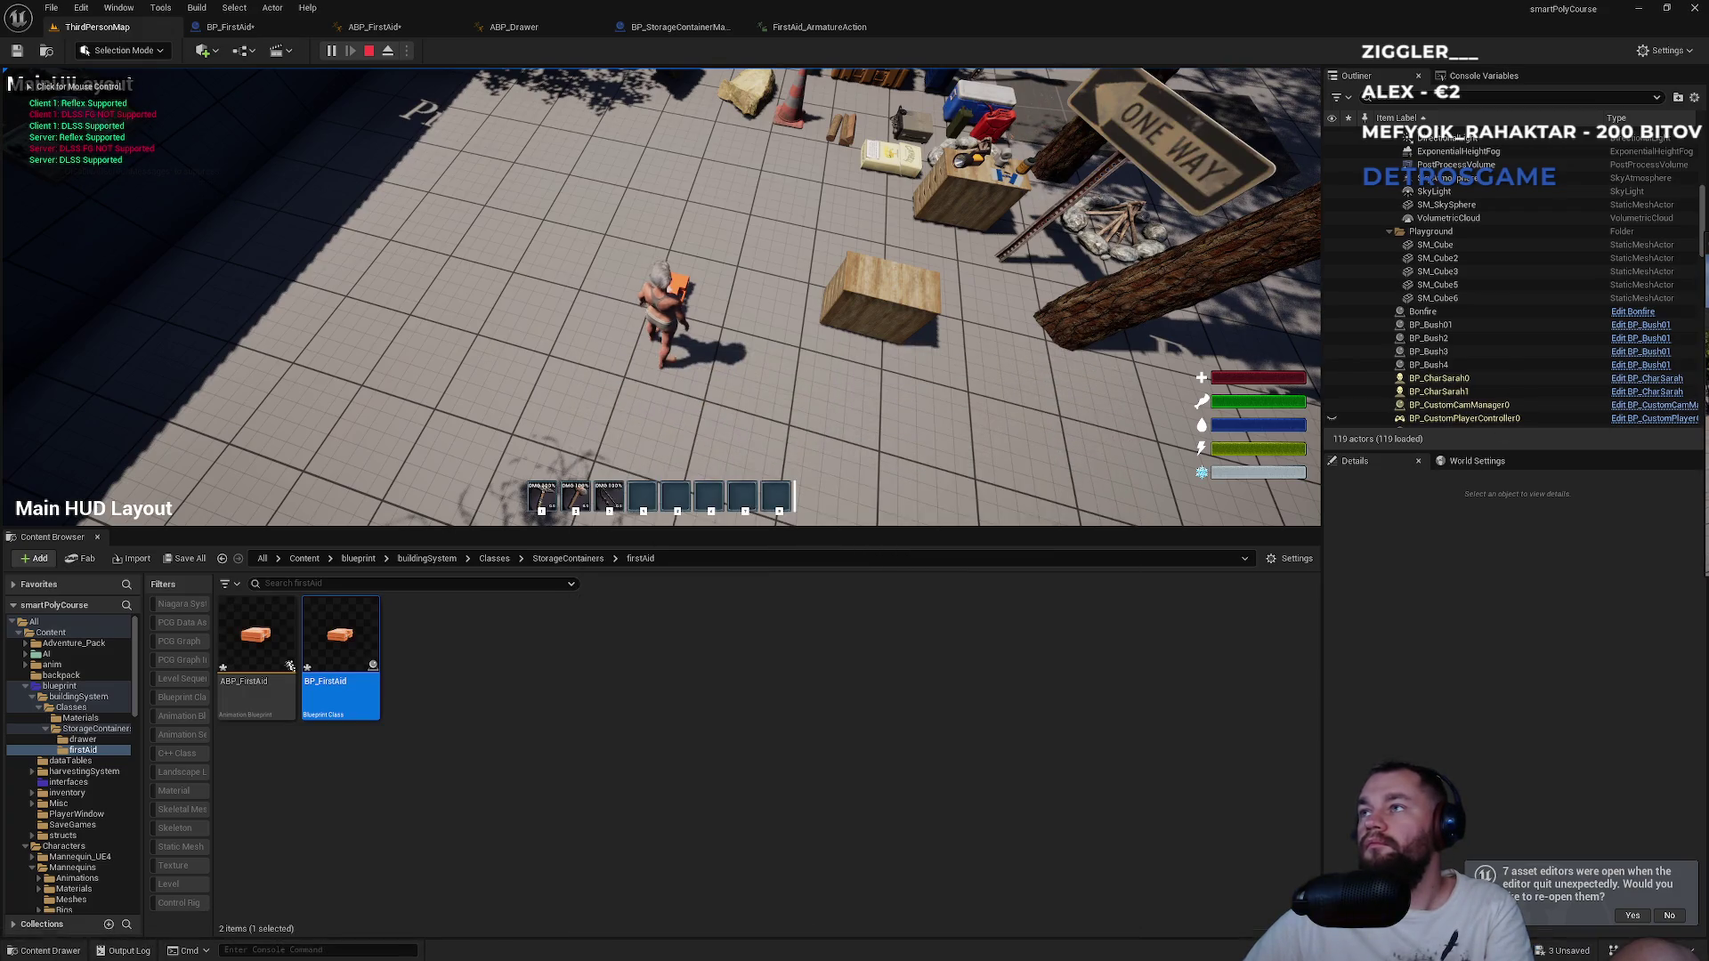
{"action": "key", "text": "super"}
{"action": "key", "text": "super"}
{"action": "key", "text": "e"}
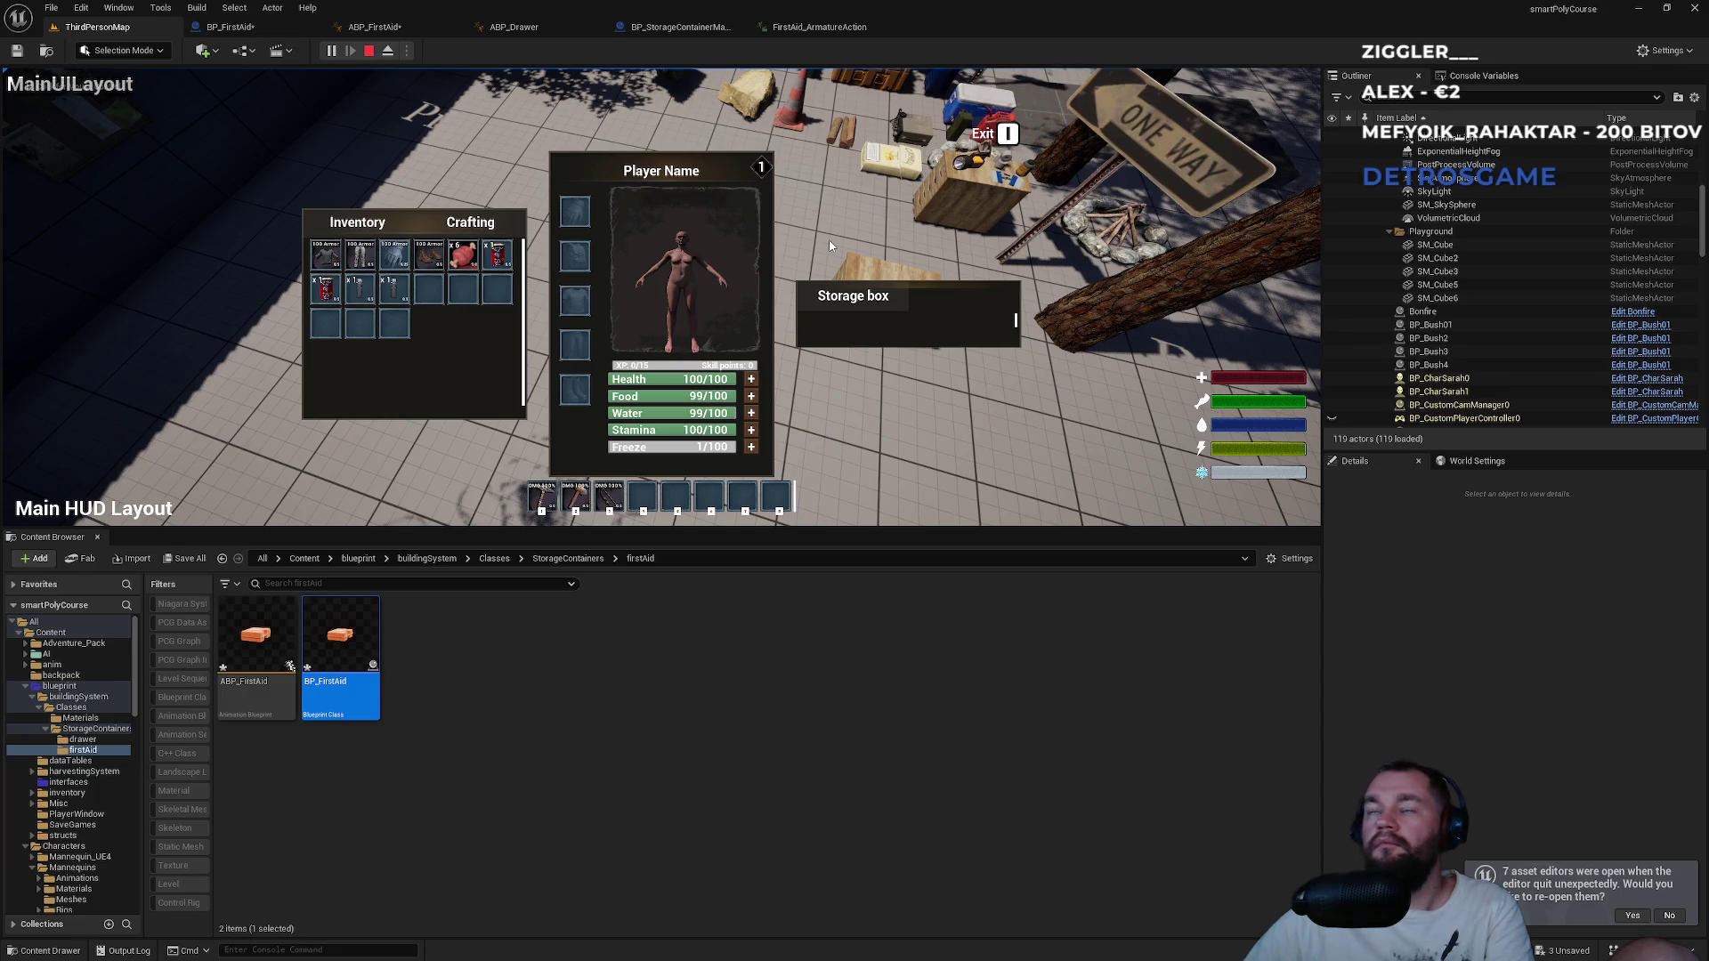
{"action": "key", "text": "e"}
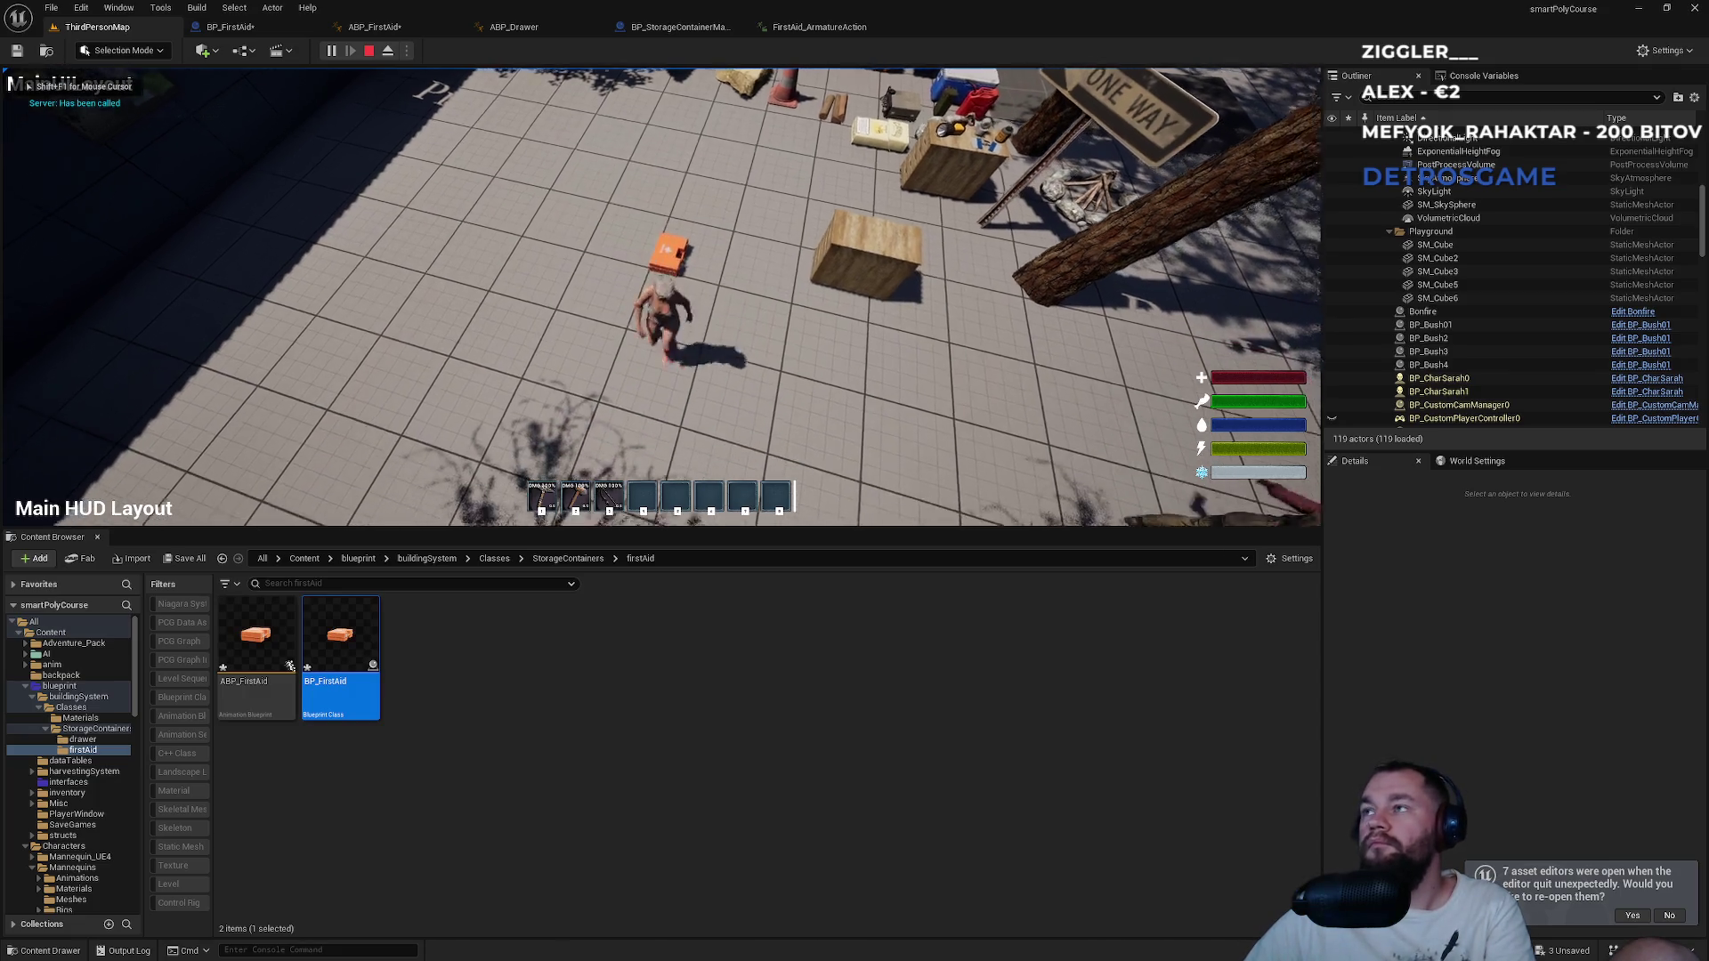
{"action": "key", "text": "super"}
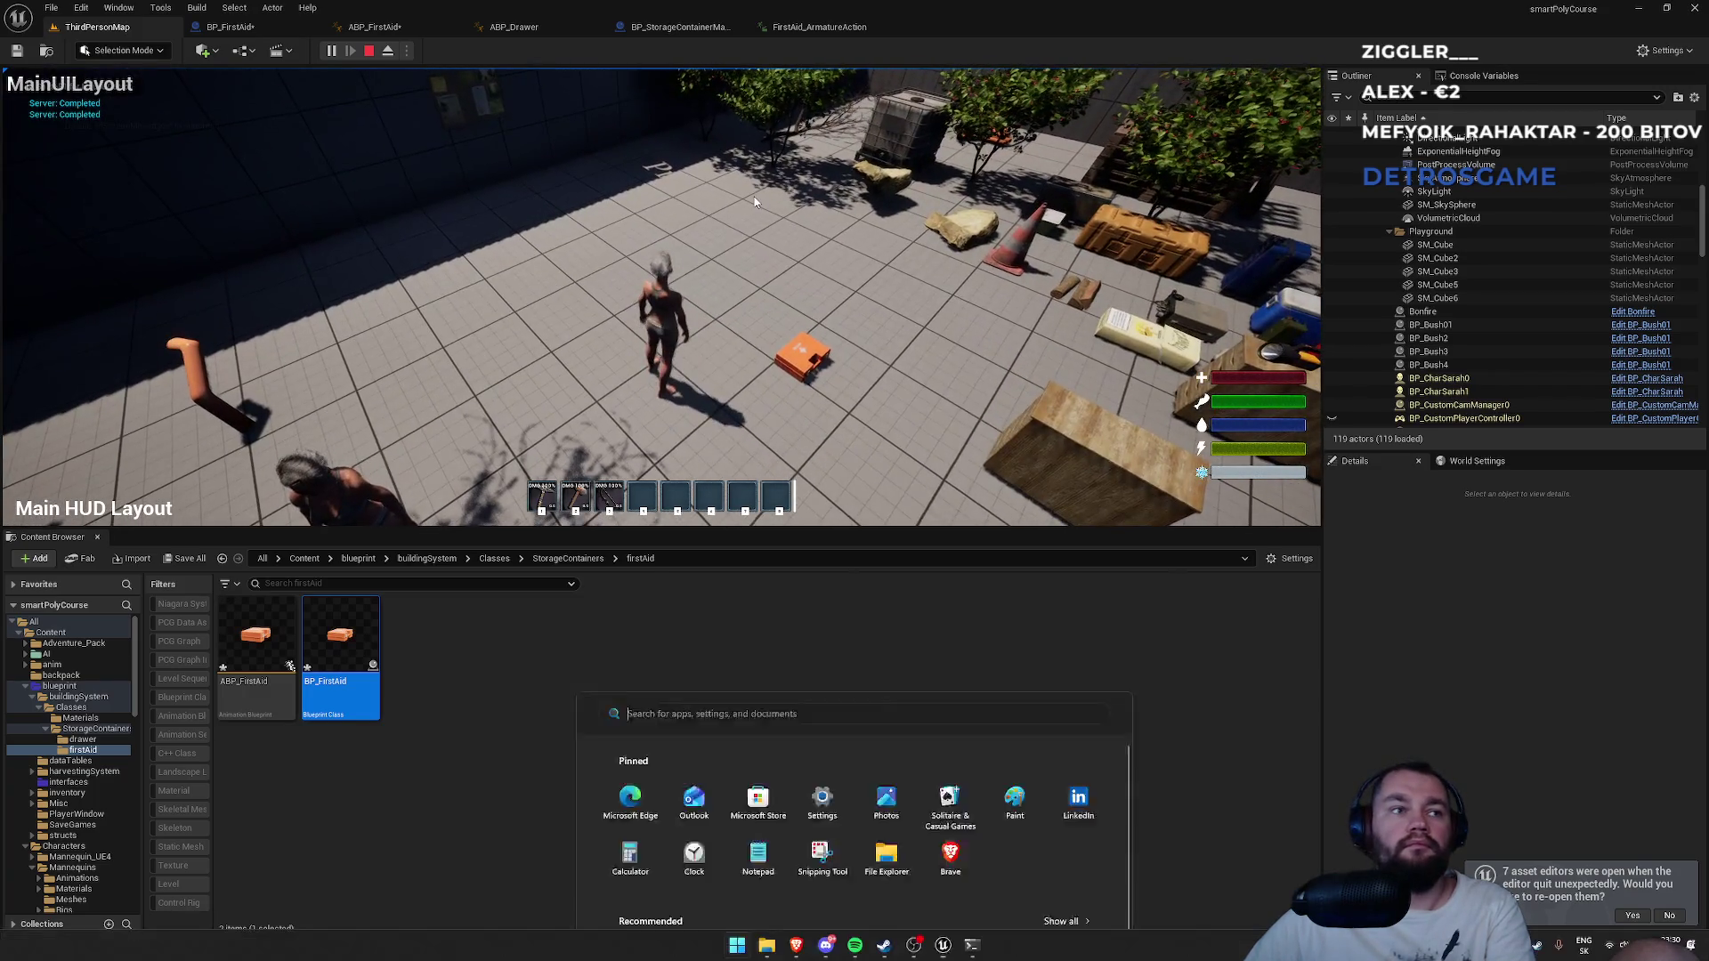
Move the client window up, then open, close and reopen the box as the client.
{"action": "left_click_drag", "start_coordinate": [1278, 494], "coordinate": [1302, 356]}
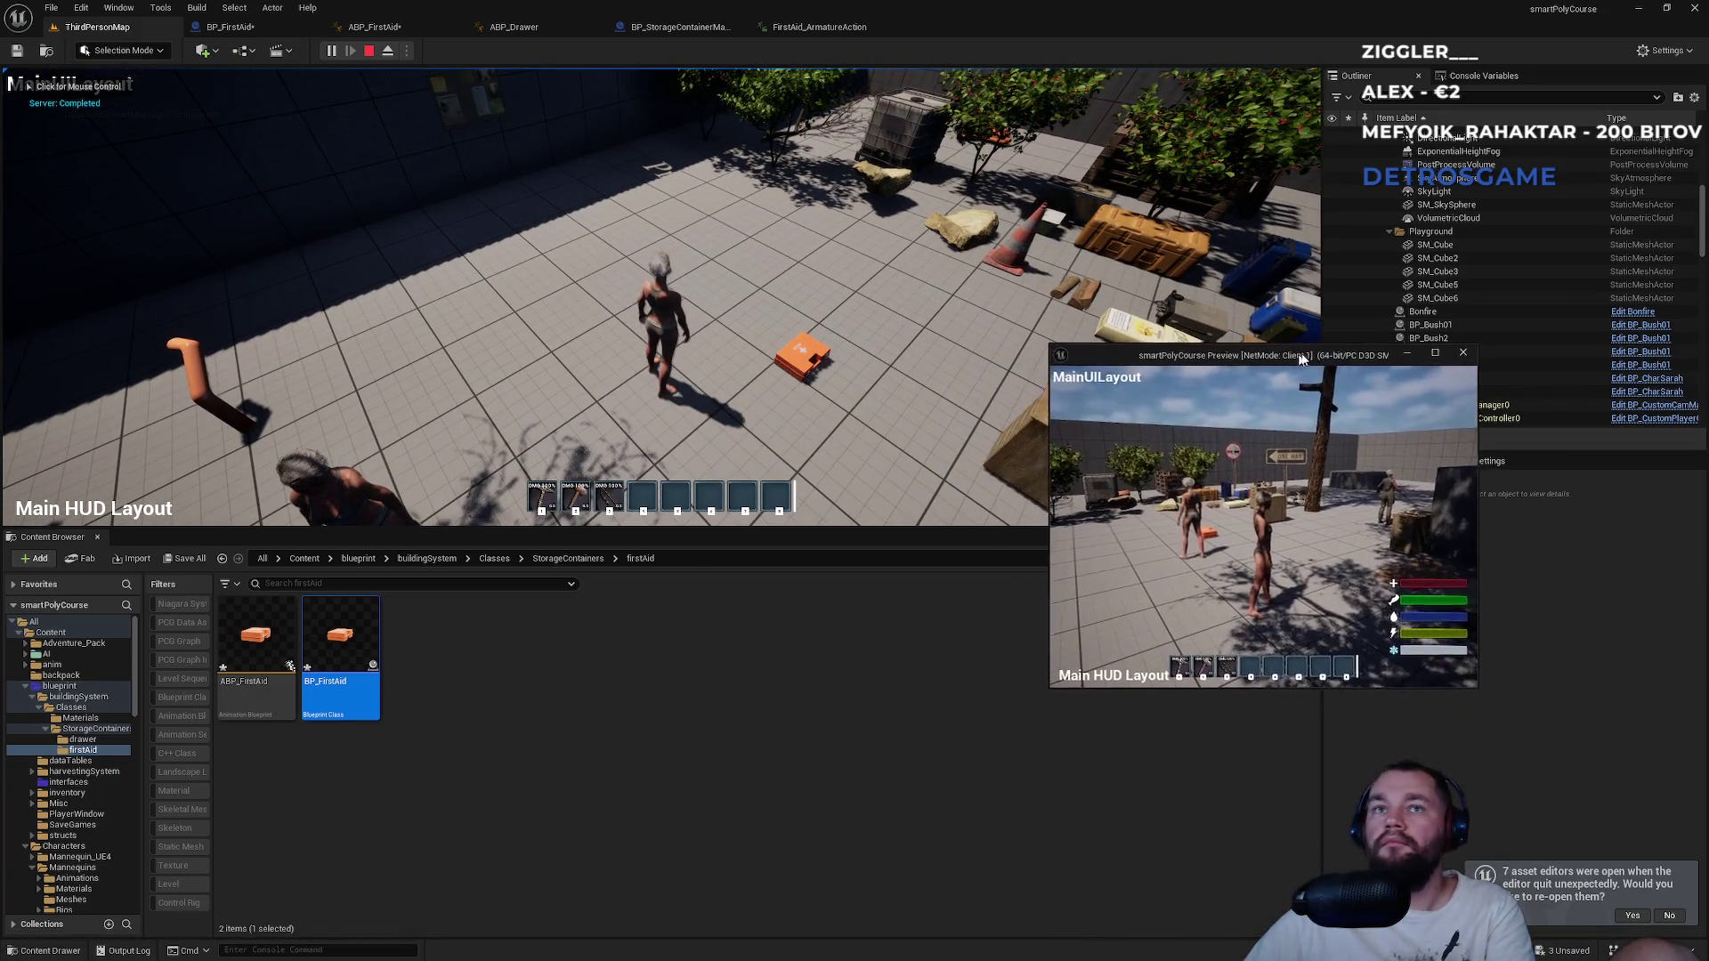
{"action": "key", "text": "w"}
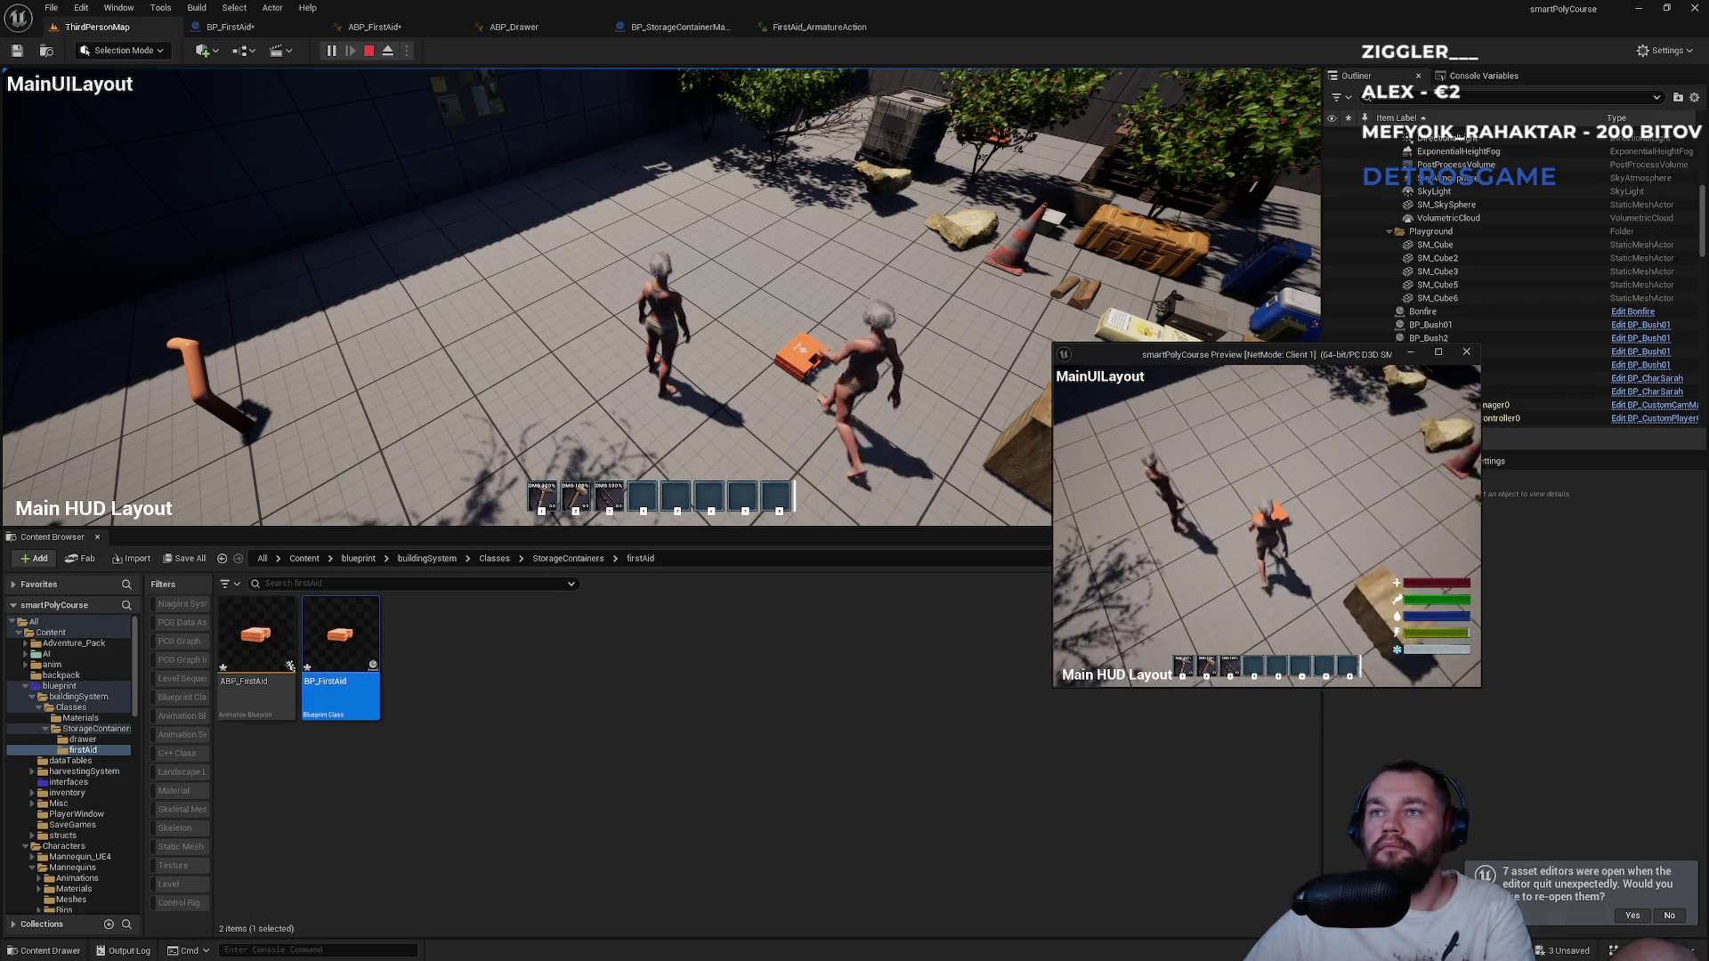
{"action": "key", "text": "e"}
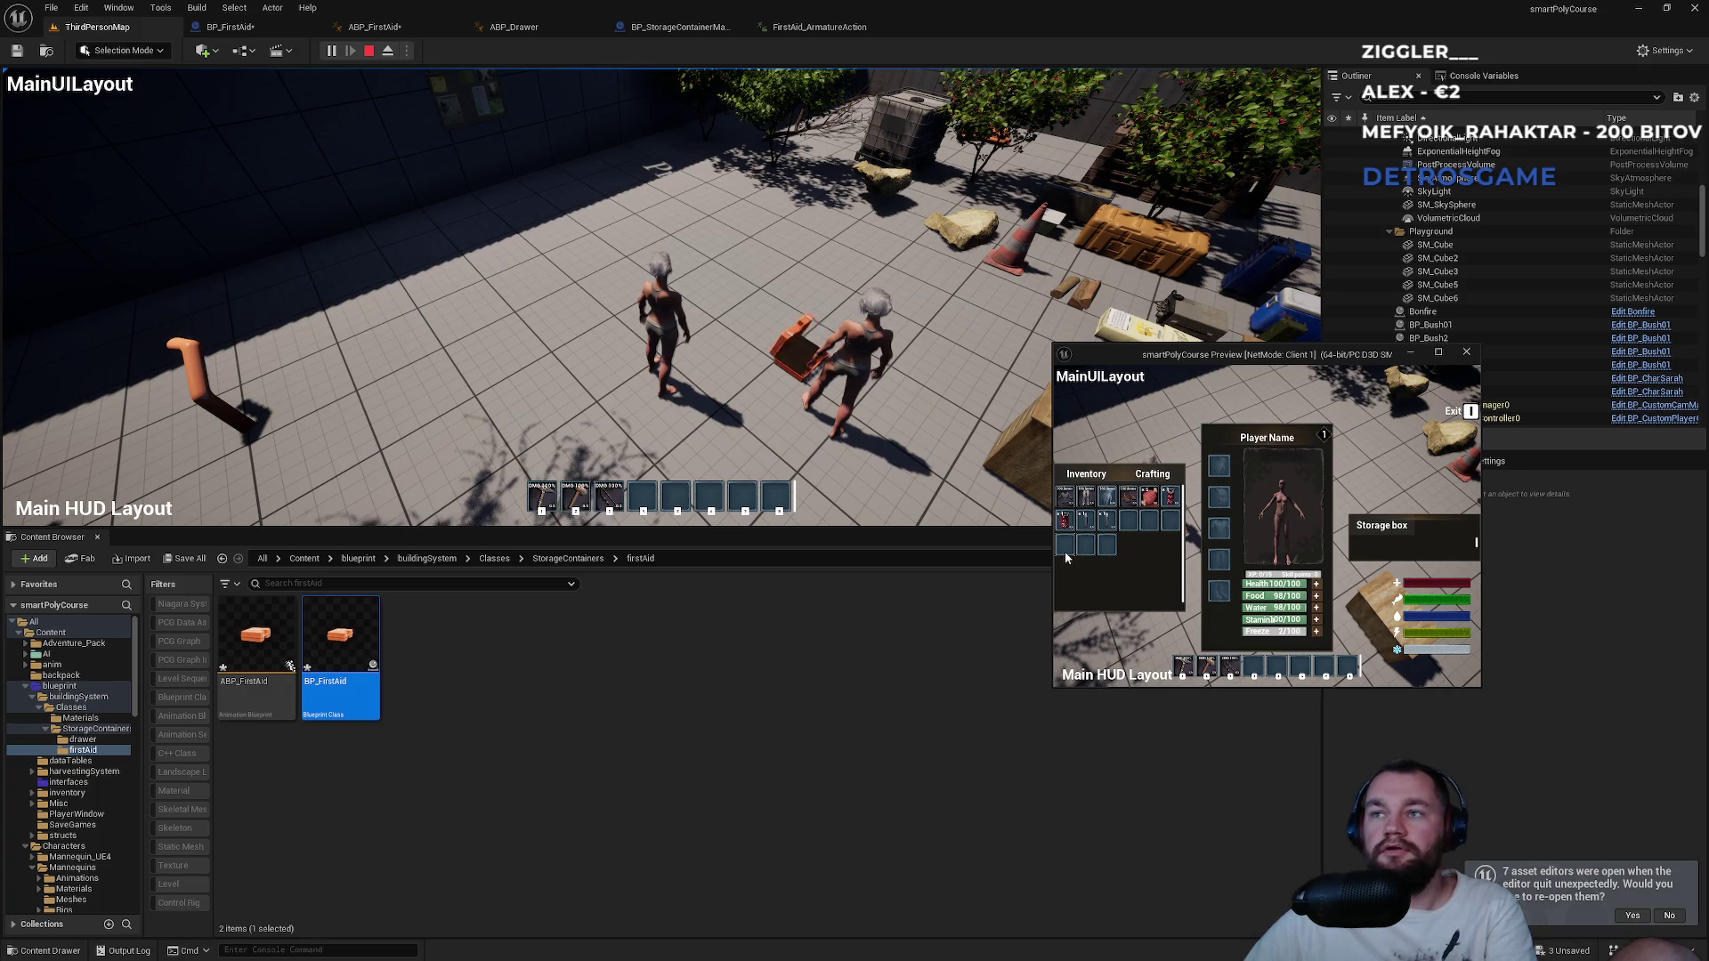
{"action": "key", "text": "e"}
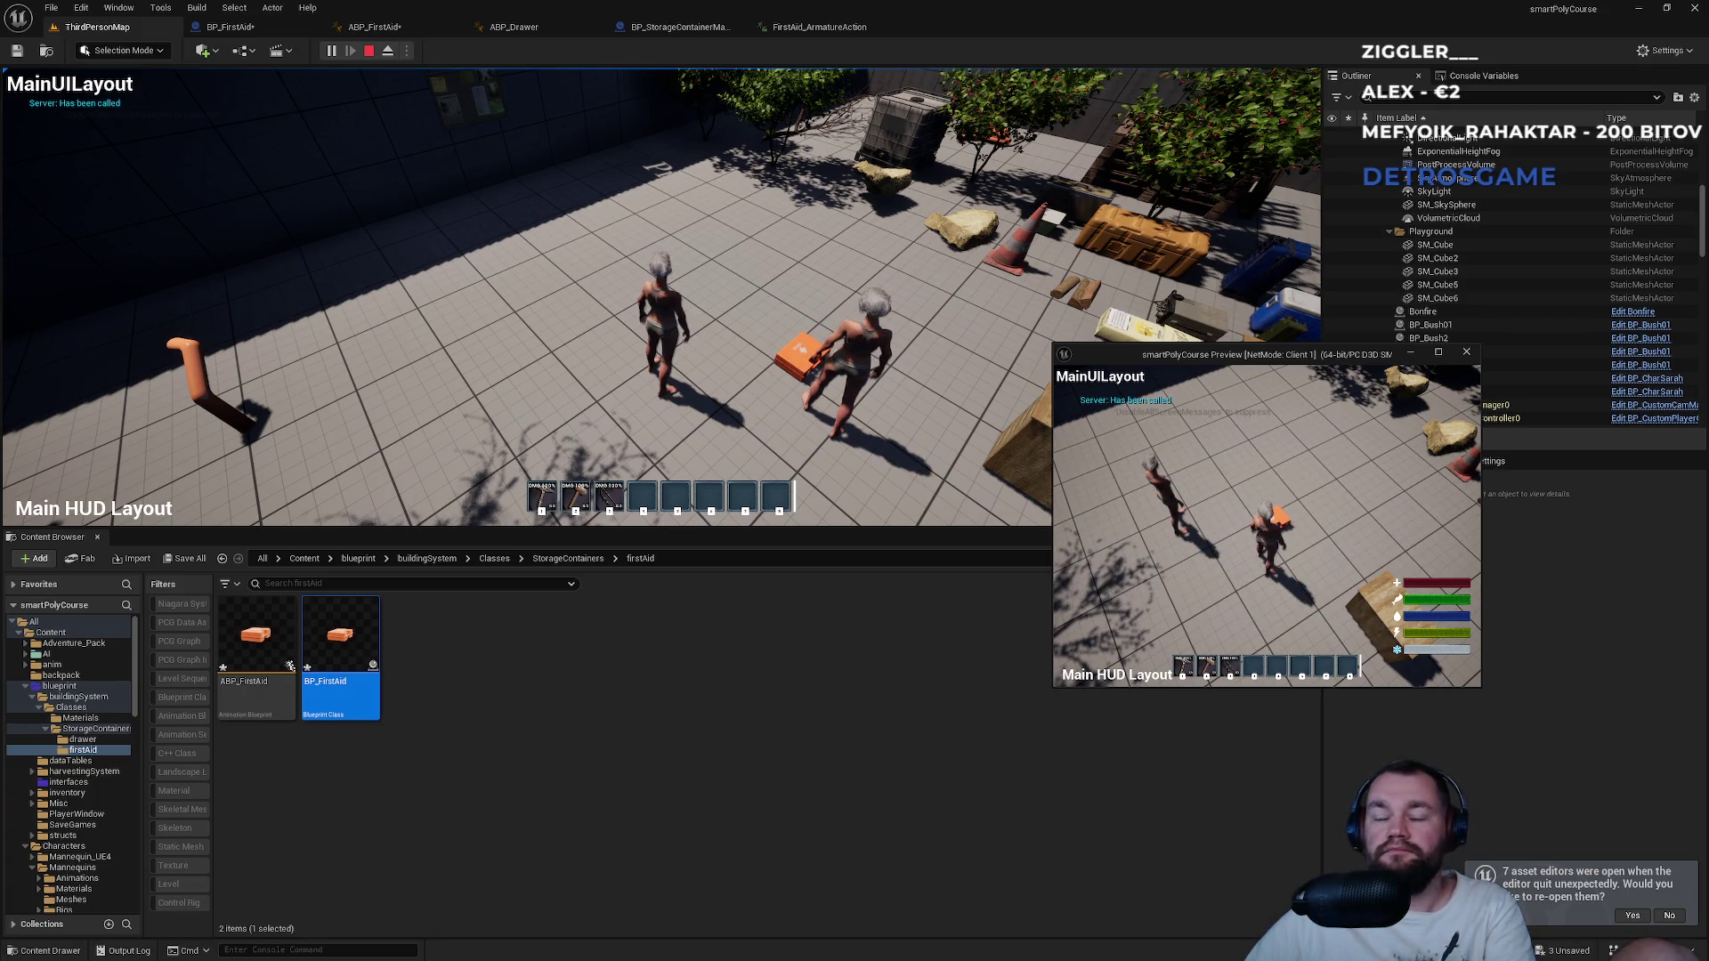
{"action": "key", "text": "e"}
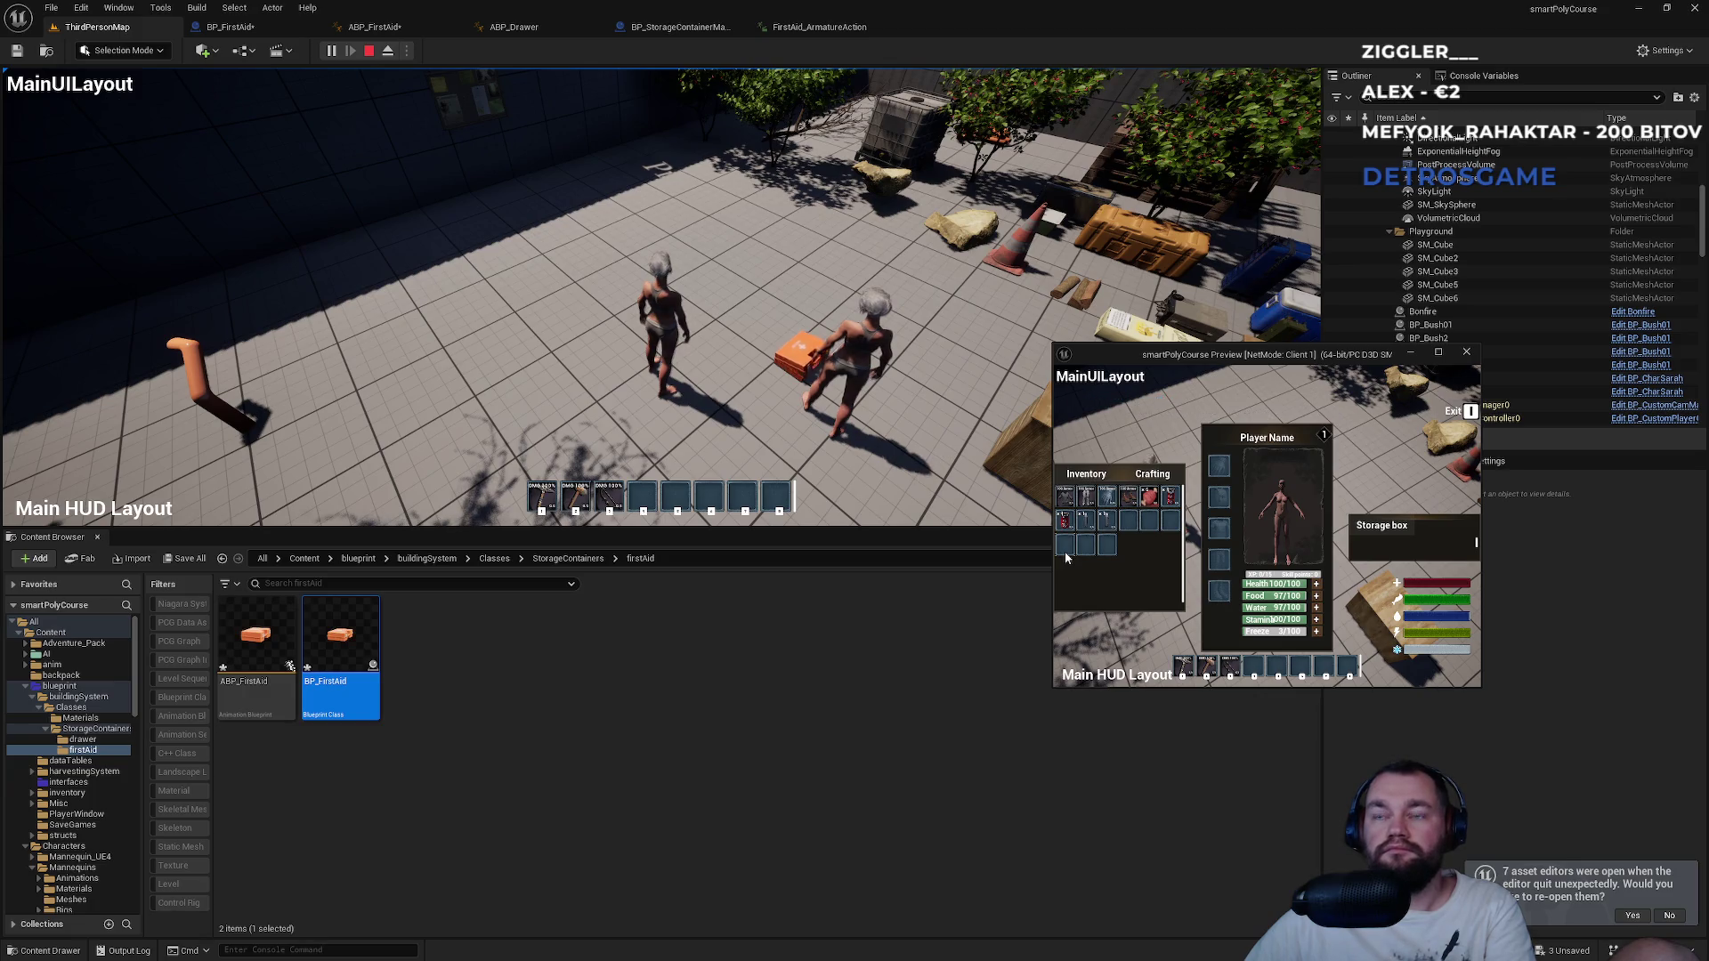
Open and close the box again as the server, stop play, and return to BP_FirstAid.
{"action": "key", "text": "super"}
{"action": "left_click", "coordinate": [1055, 451]}
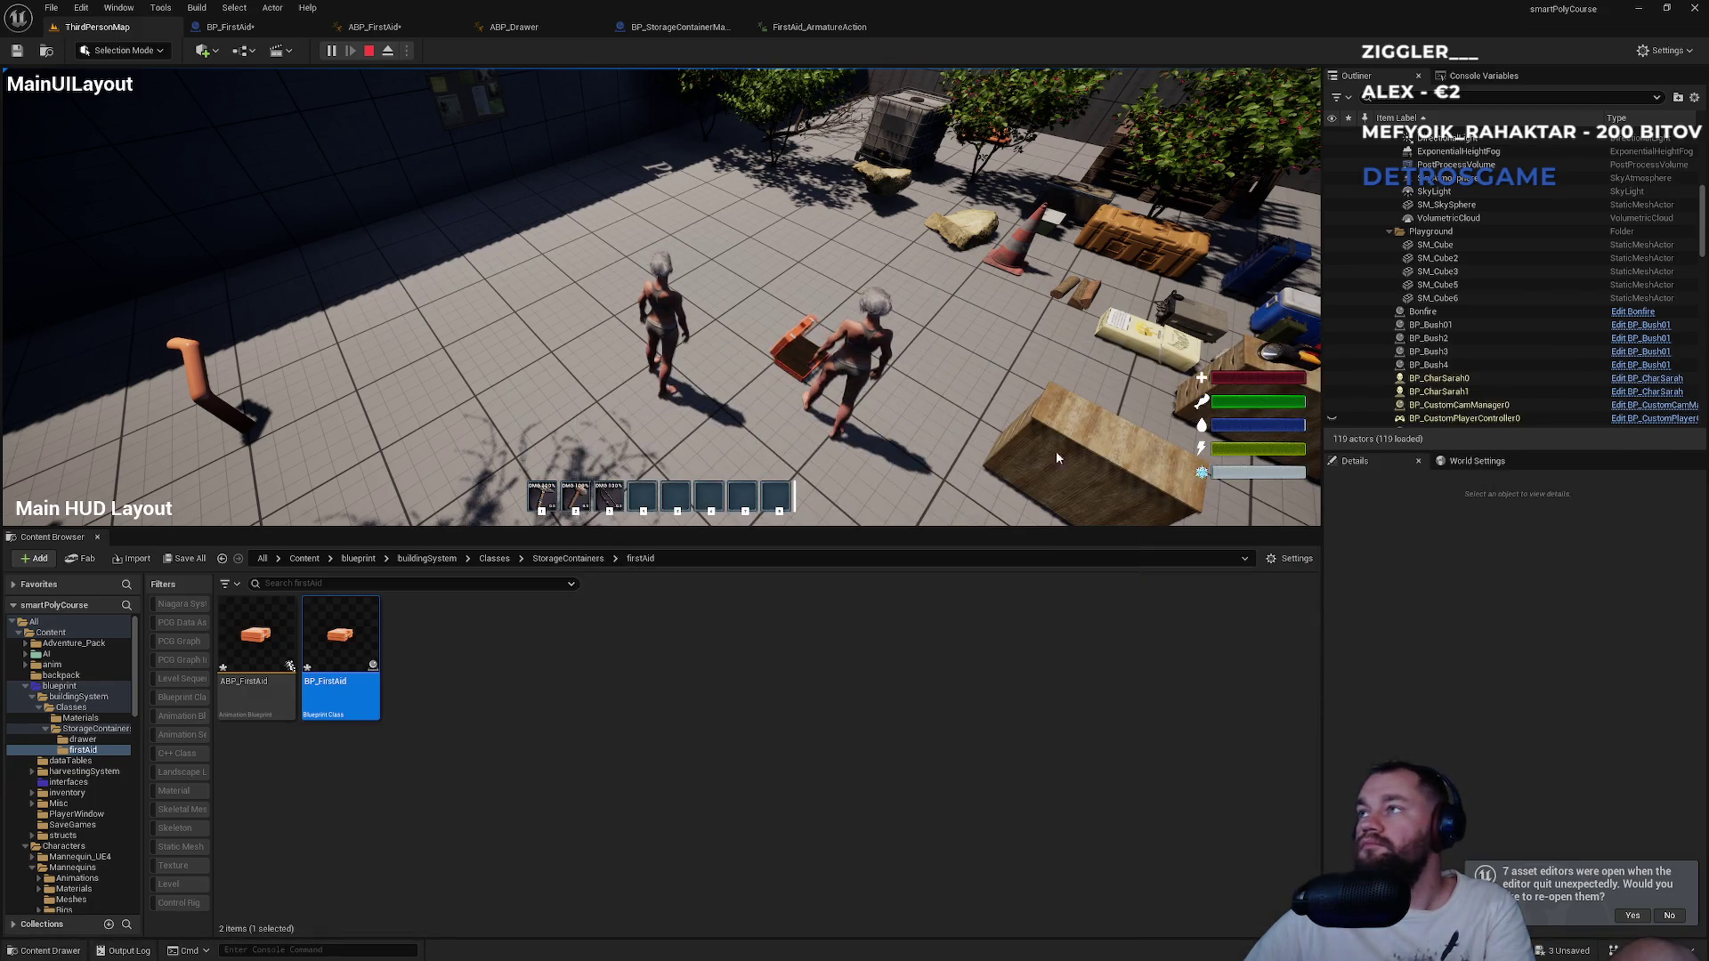
{"action": "key", "text": "e"}
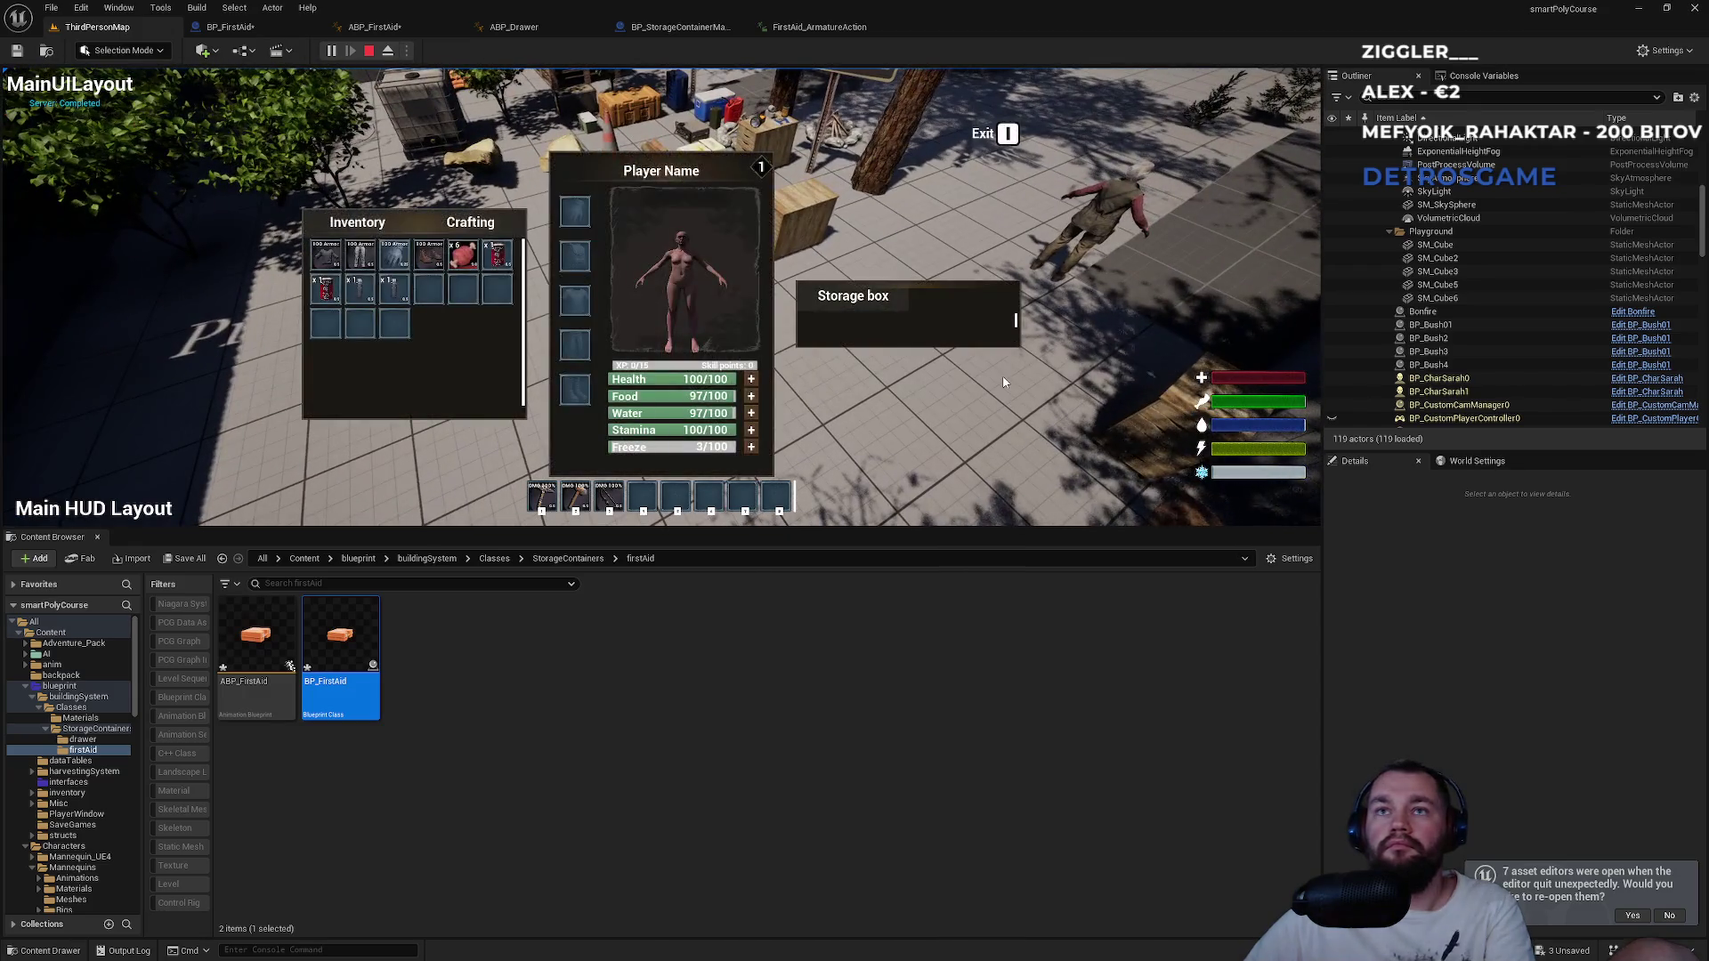
{"action": "key", "text": "super"}
{"action": "key", "text": "Escape"}
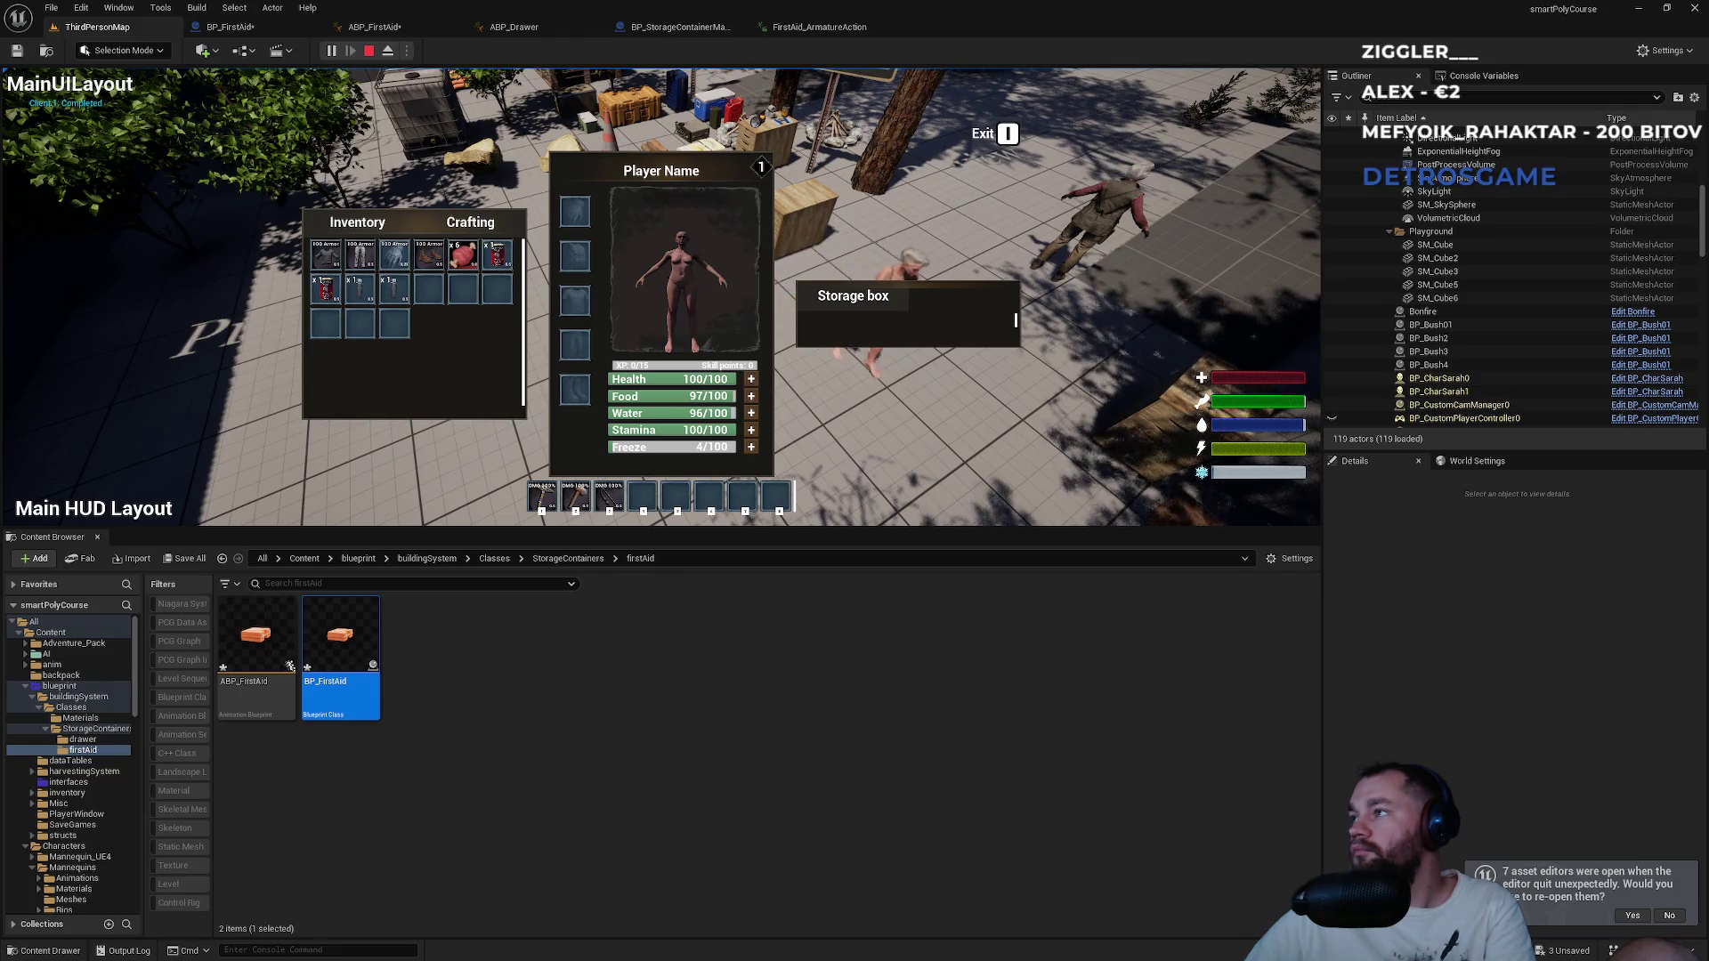
{"action": "key", "text": "super"}
{"action": "key", "text": "Escape"}
{"action": "key", "text": "e"}
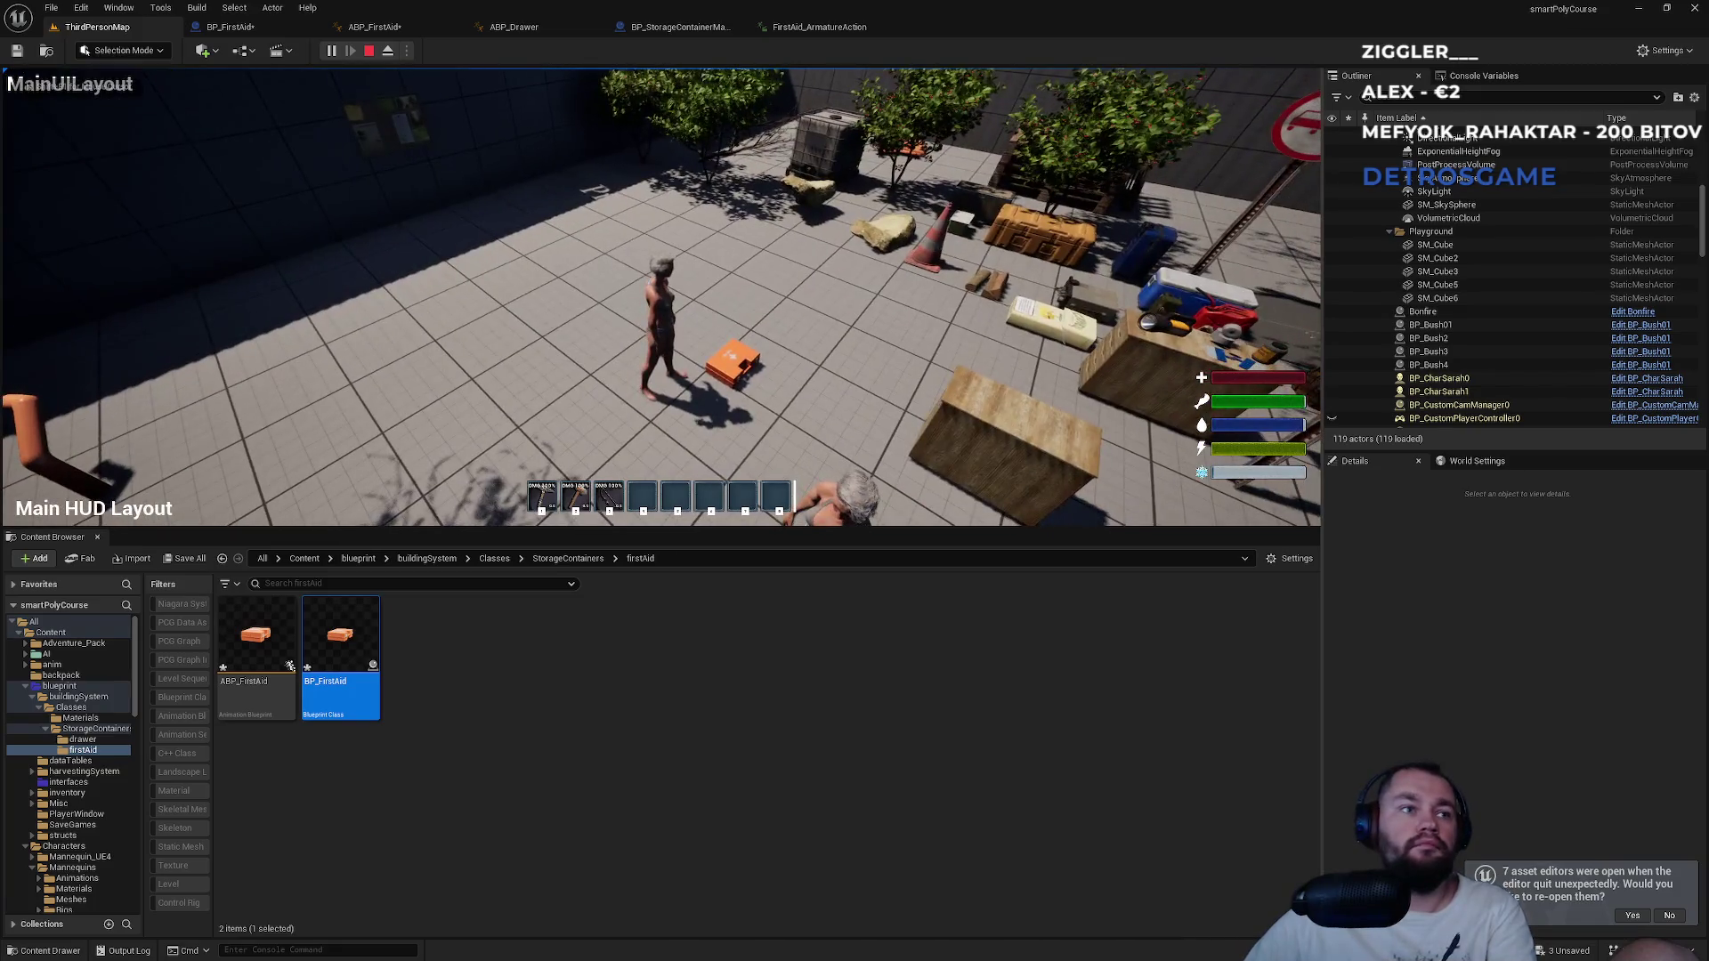
{"action": "key", "text": "Escape"}
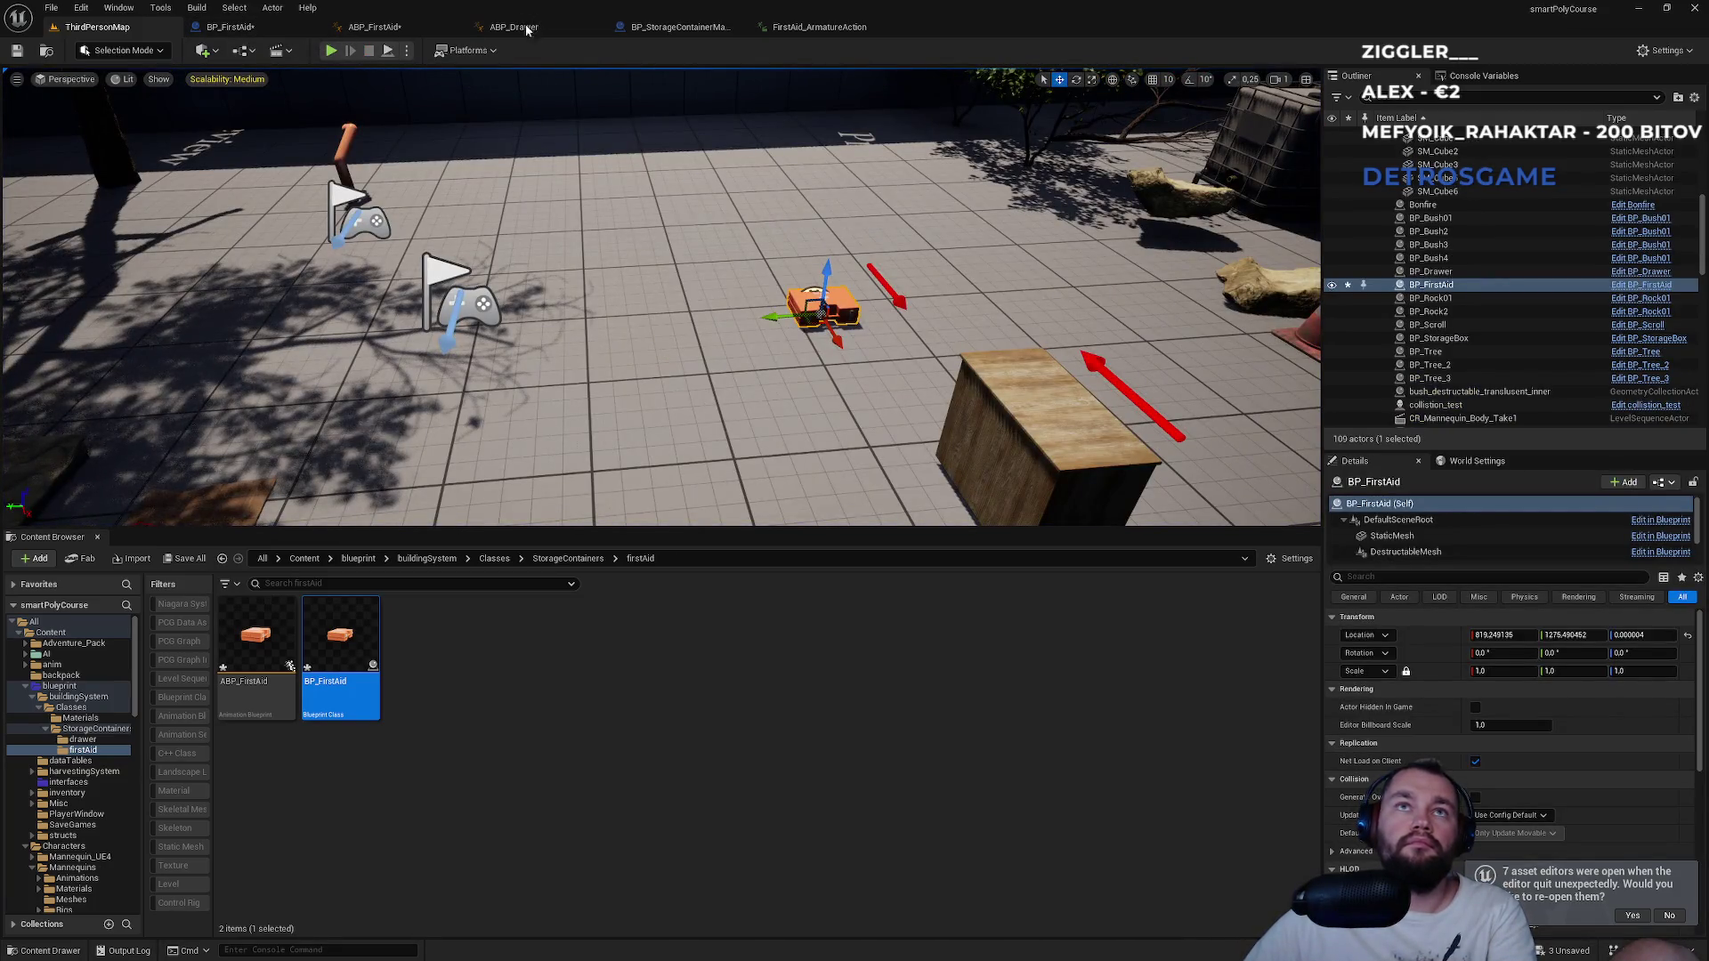
{"action": "left_click", "coordinate": [257, 32]}
Select BPC_StorageContainer and add five entries to its Items array.
{"action": "left_click", "coordinate": [102, 220]}
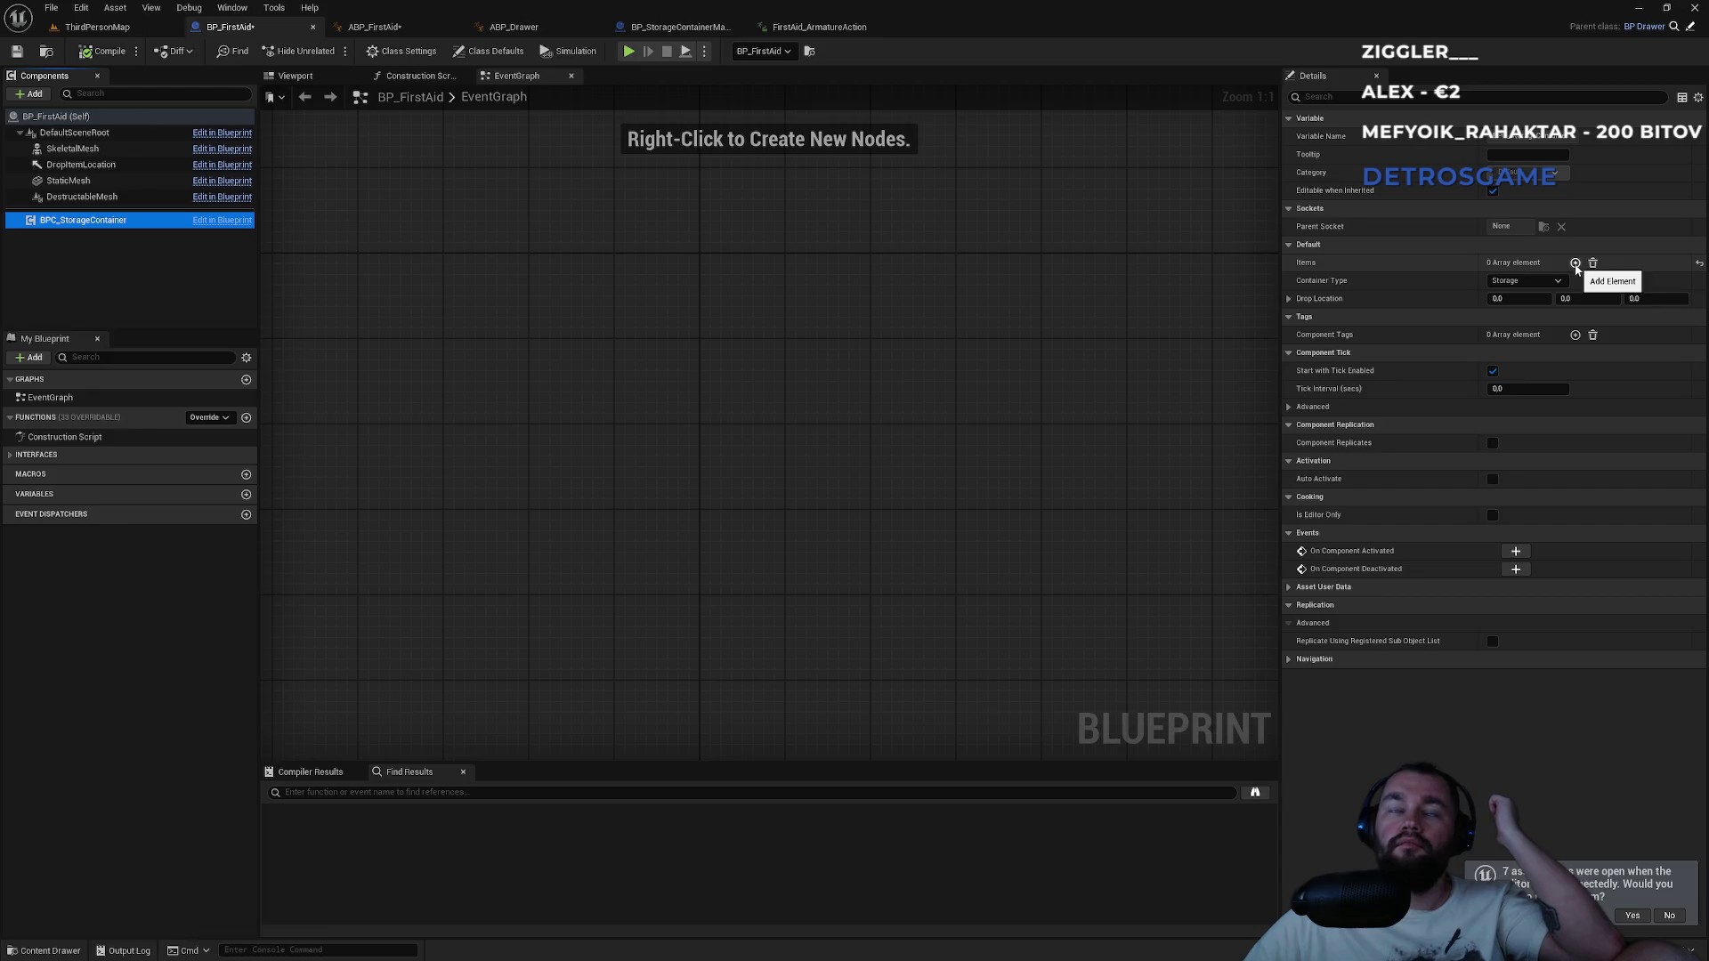
{"action": "left_click", "coordinate": [1575, 264]}
{"action": "left_click", "coordinate": [1575, 263]}
{"action": "left_click", "coordinate": [1574, 264]}
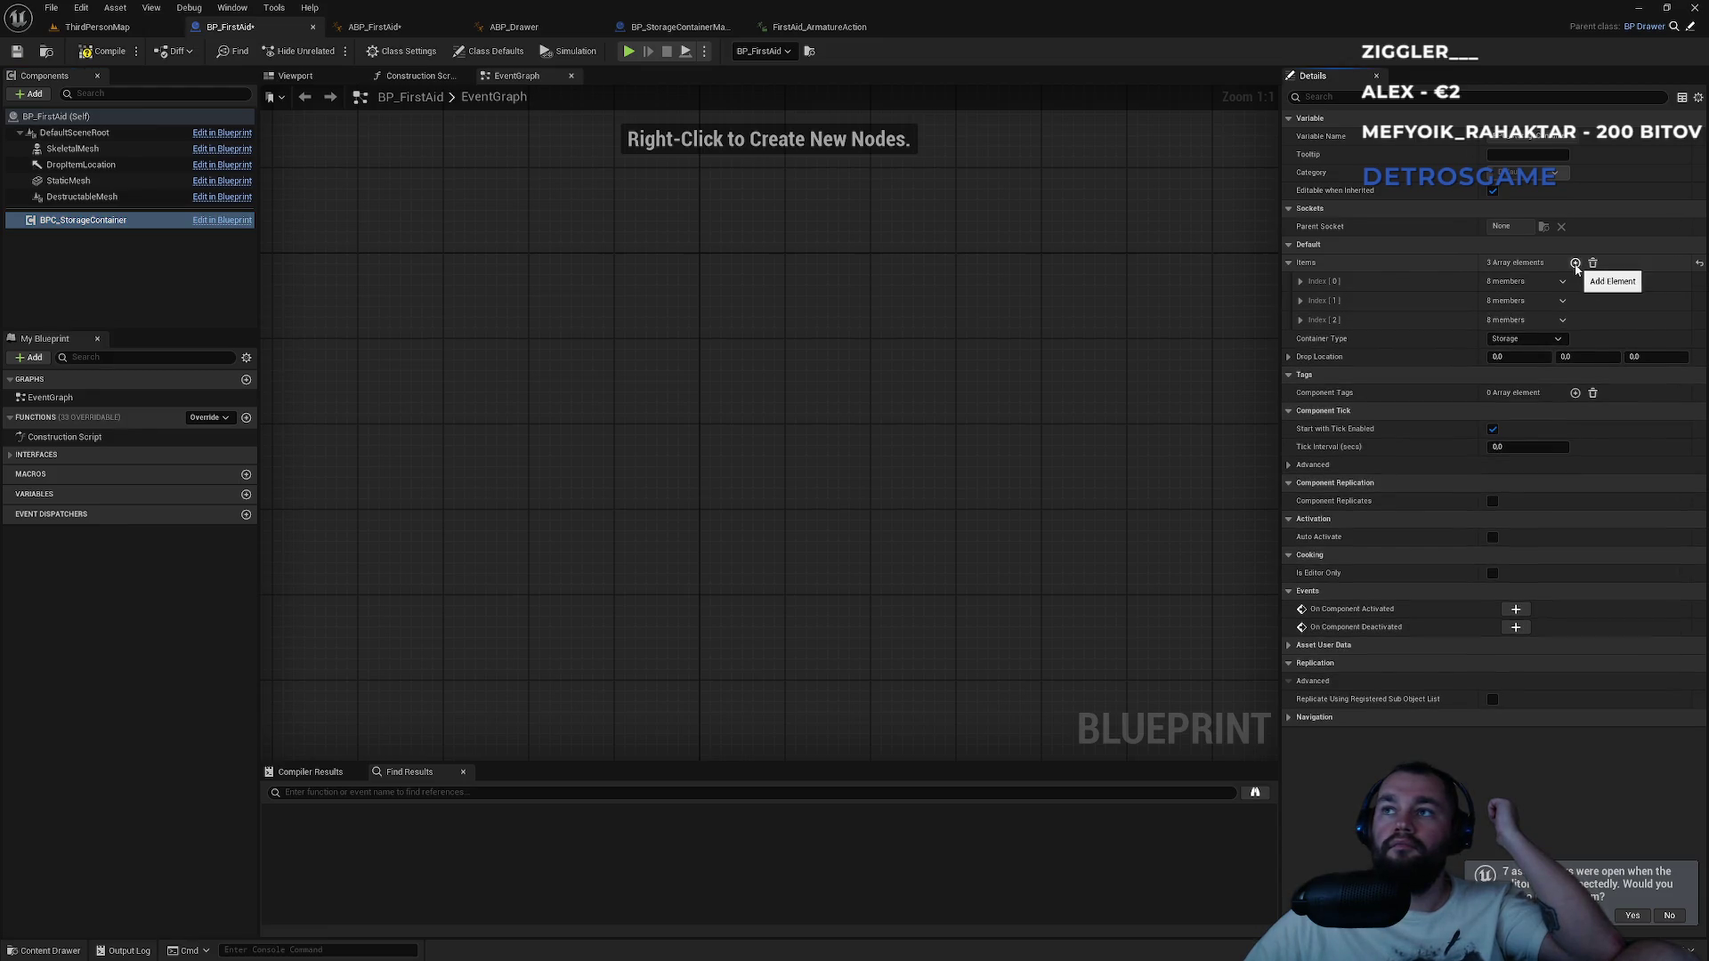
{"action": "left_click", "coordinate": [1575, 263]}
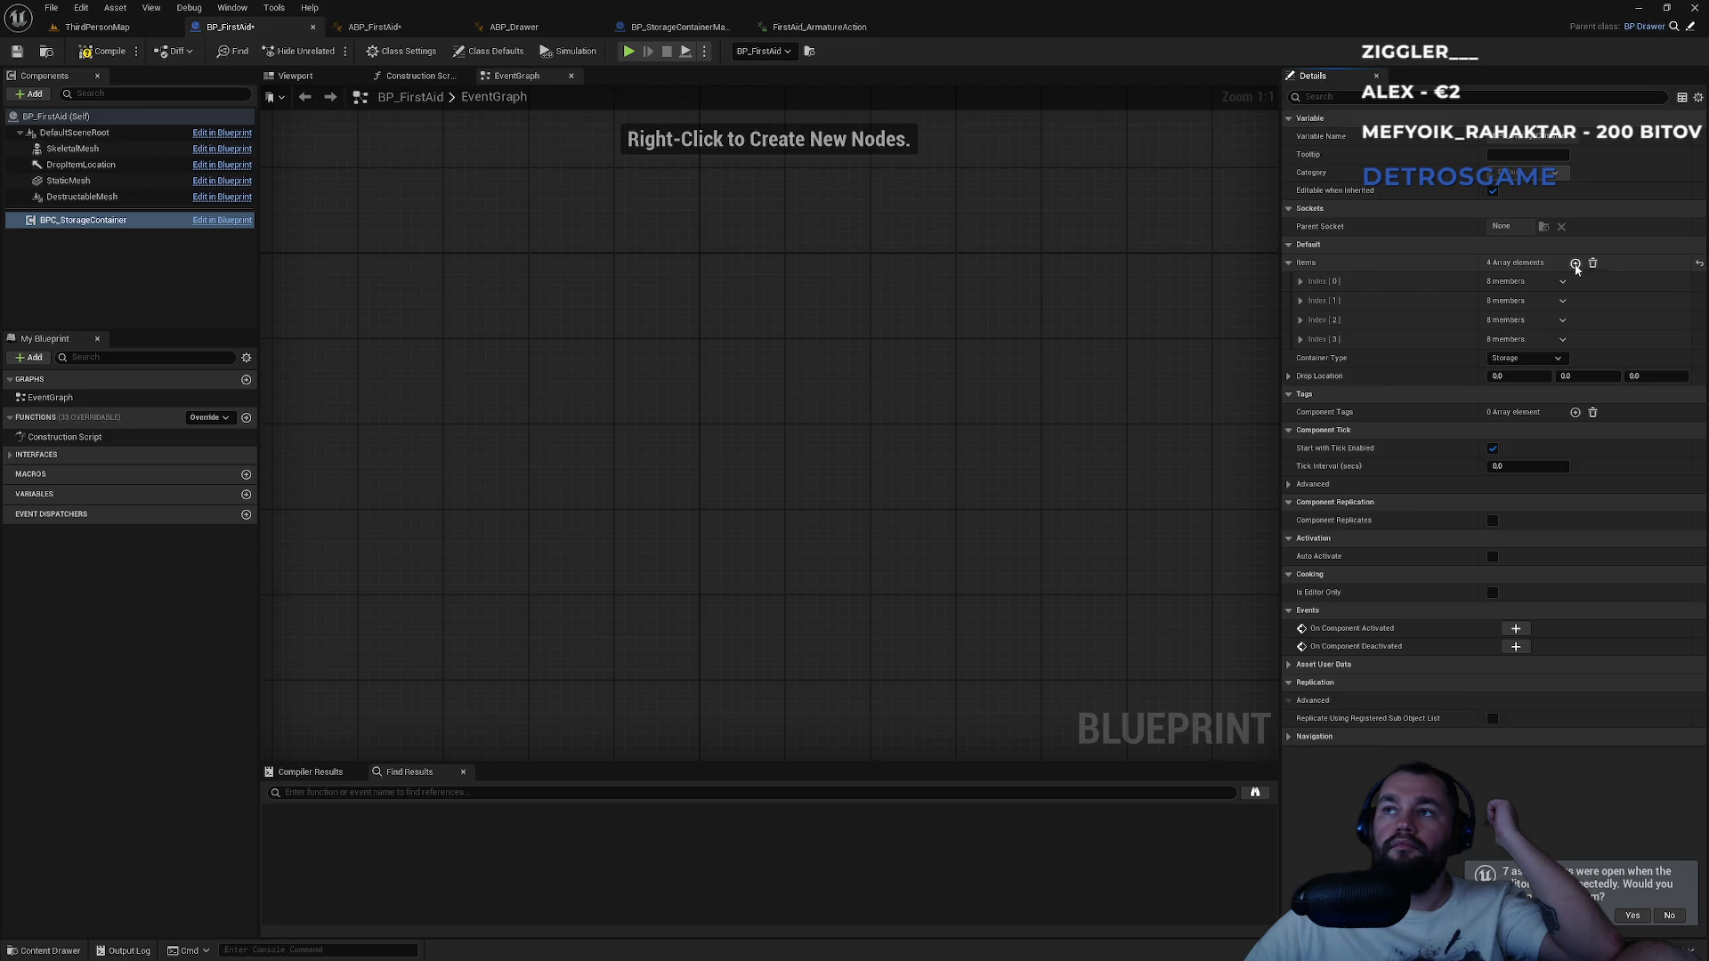
{"action": "left_click", "coordinate": [1575, 264]}
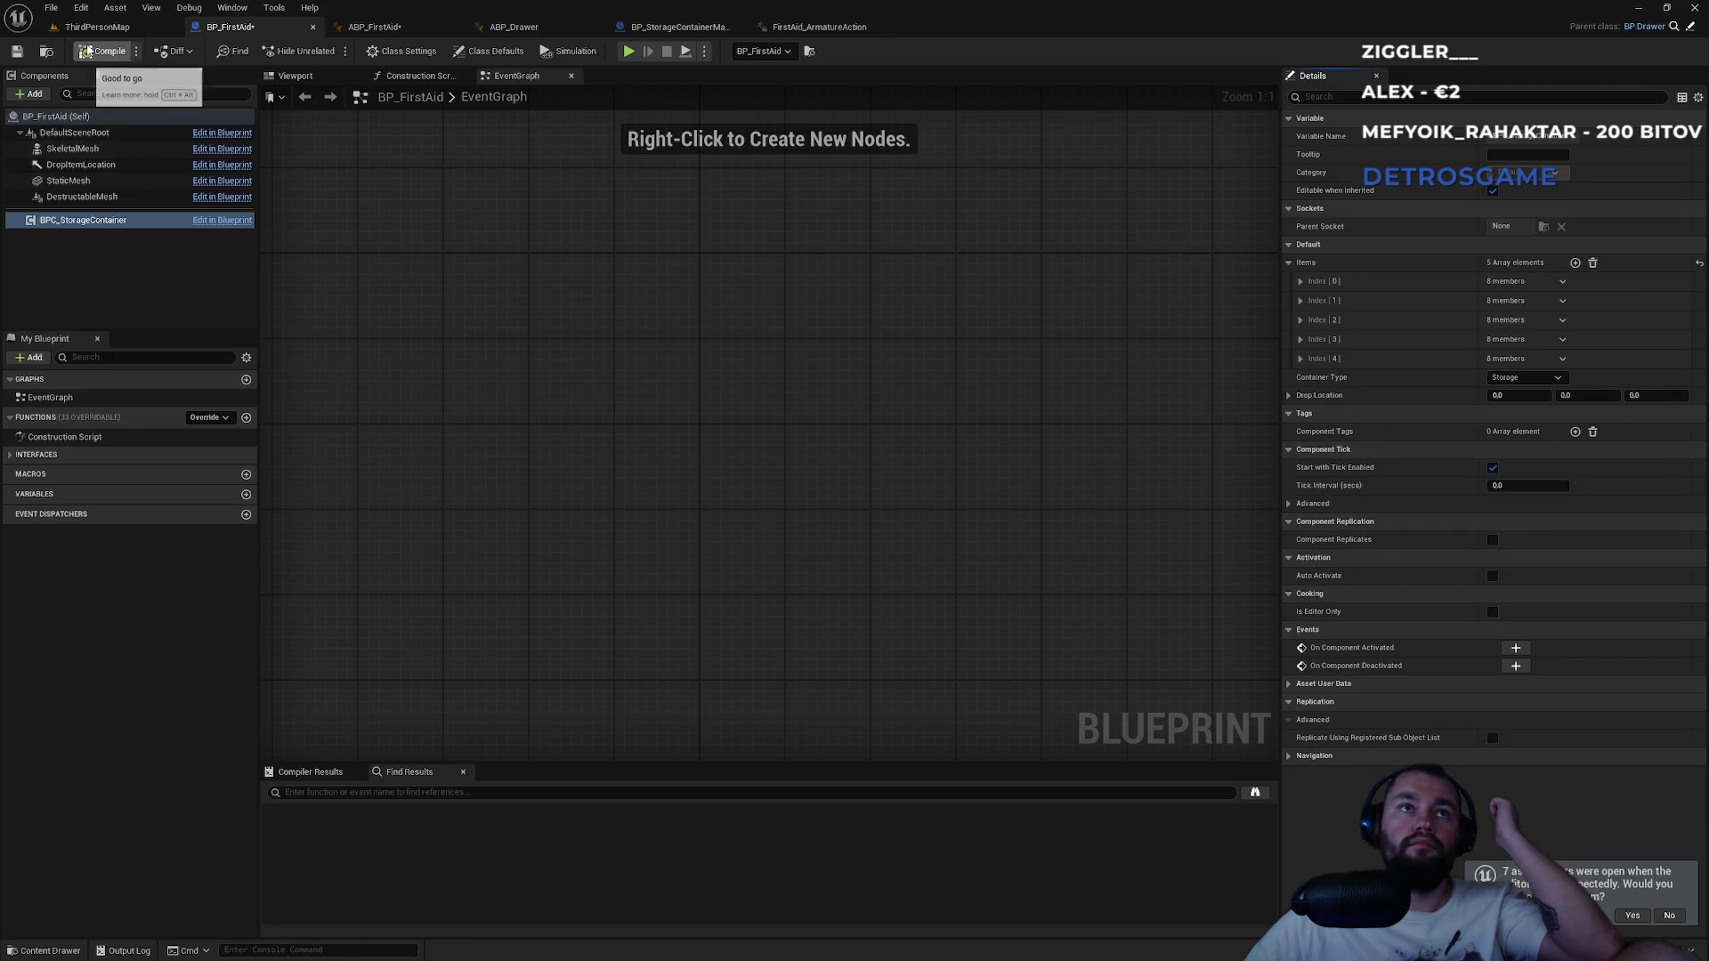
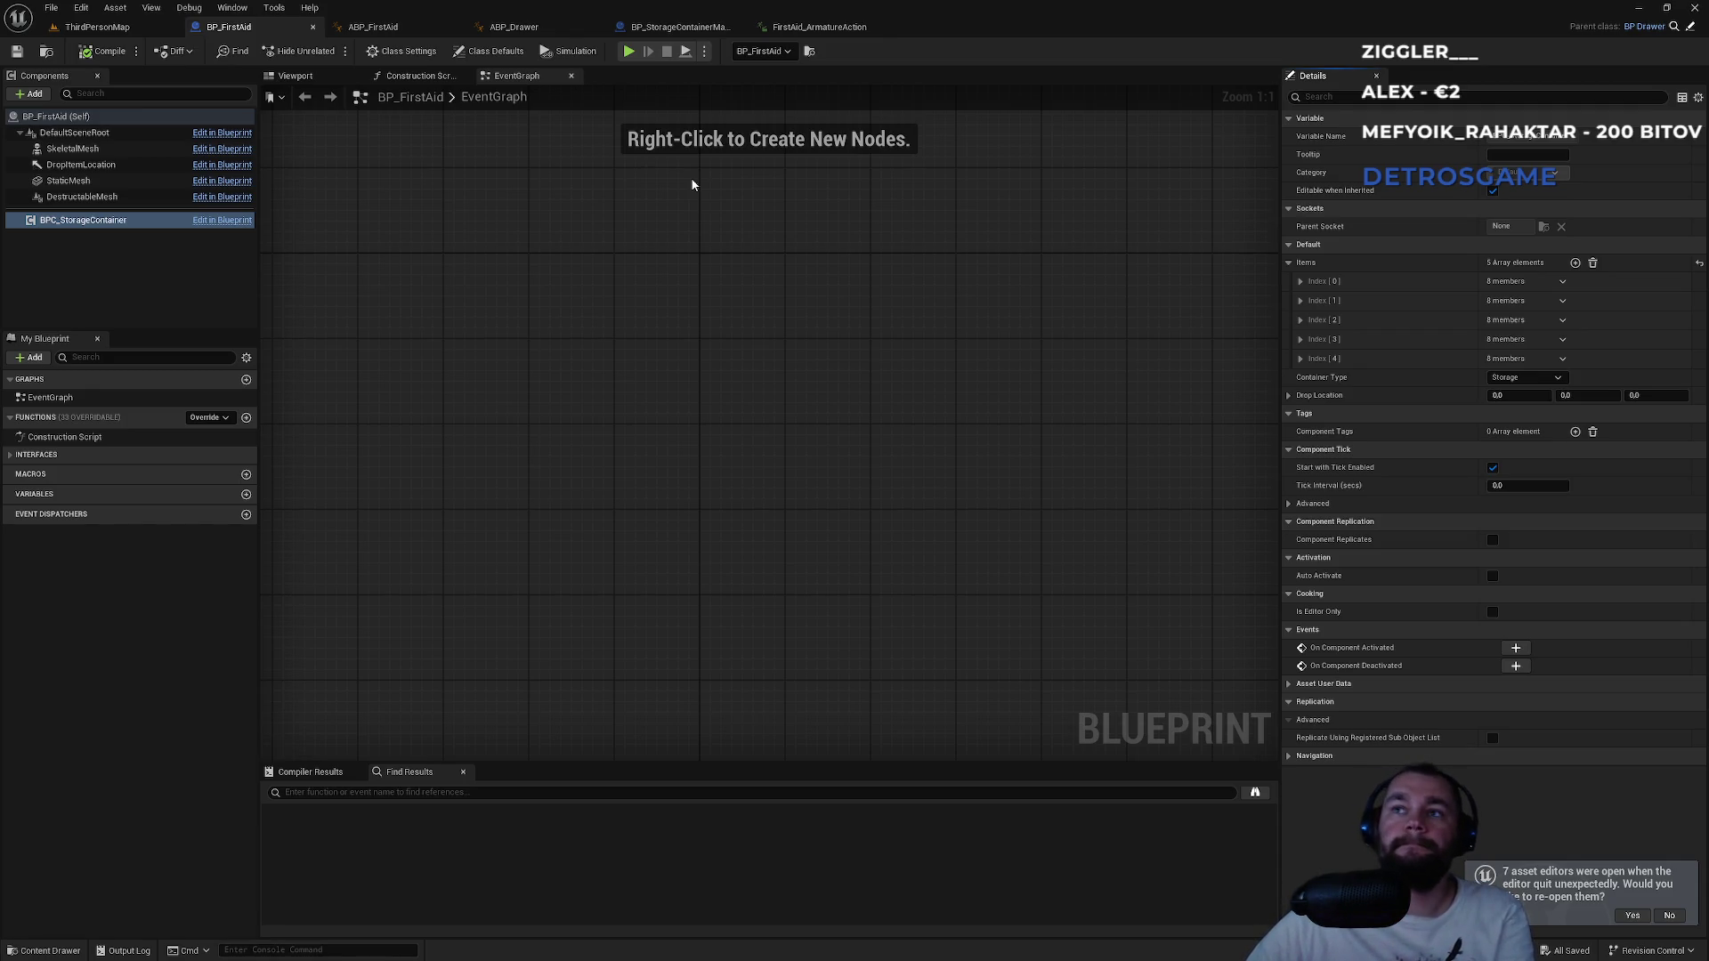
Start a play session of ThirdPersonMap and return control to the running game.
{"action": "left_click", "coordinate": [93, 26]}
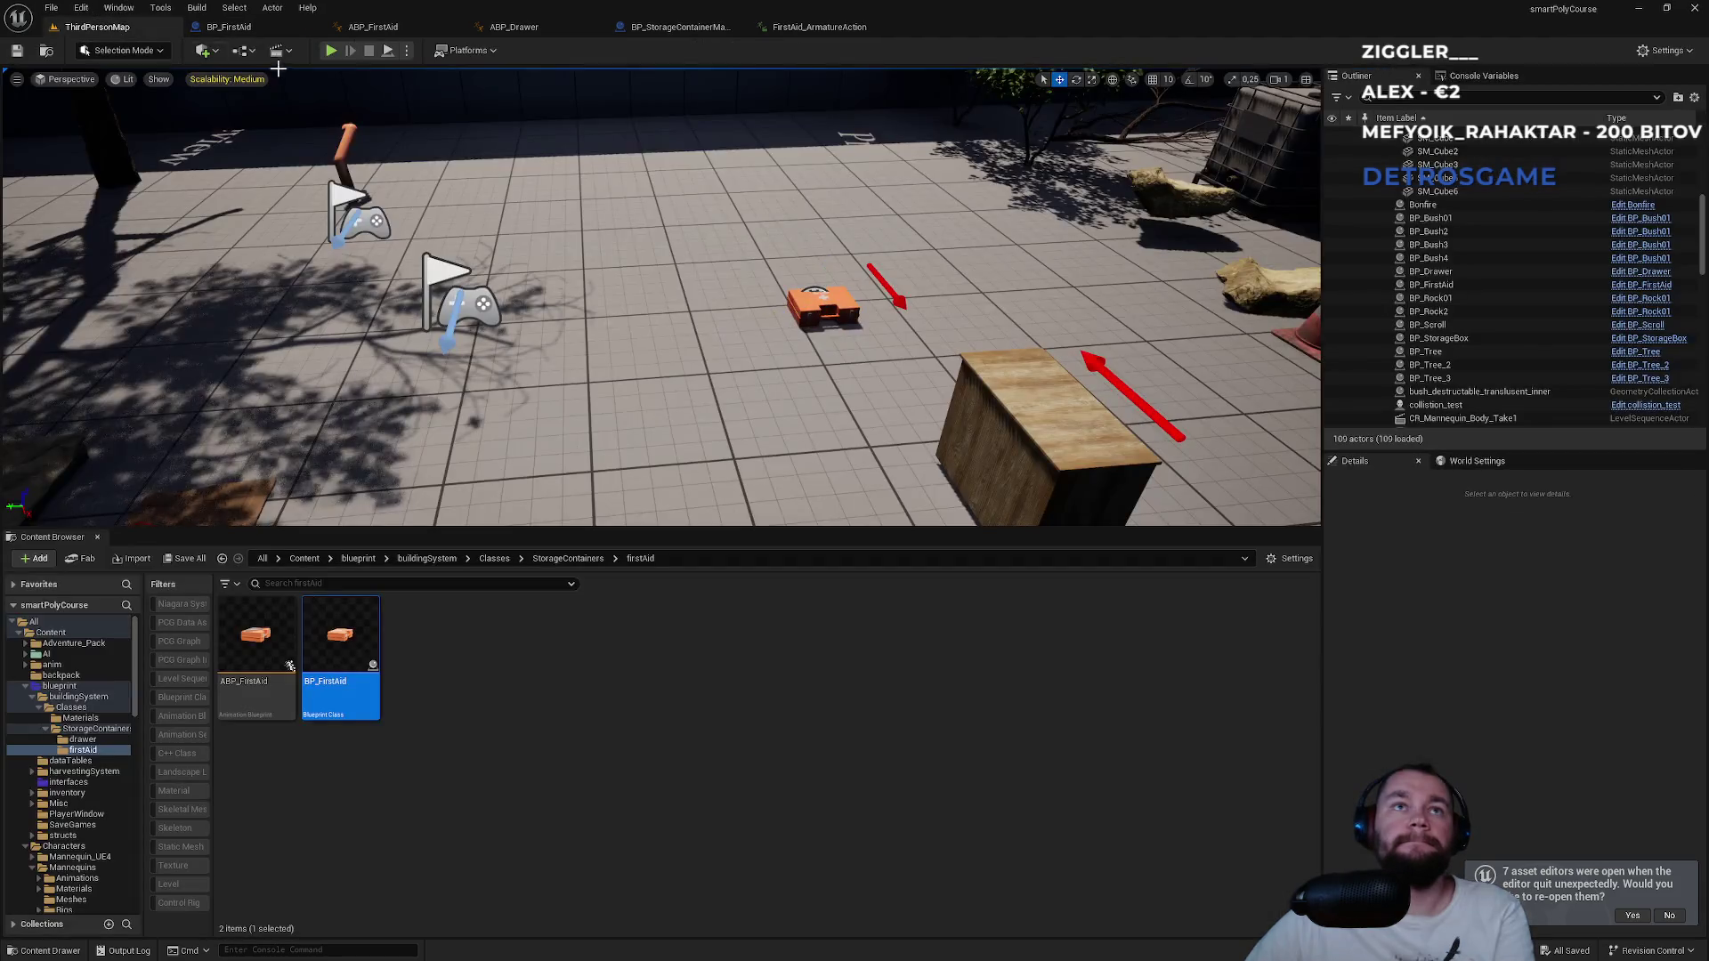
{"action": "left_click", "coordinate": [329, 51]}
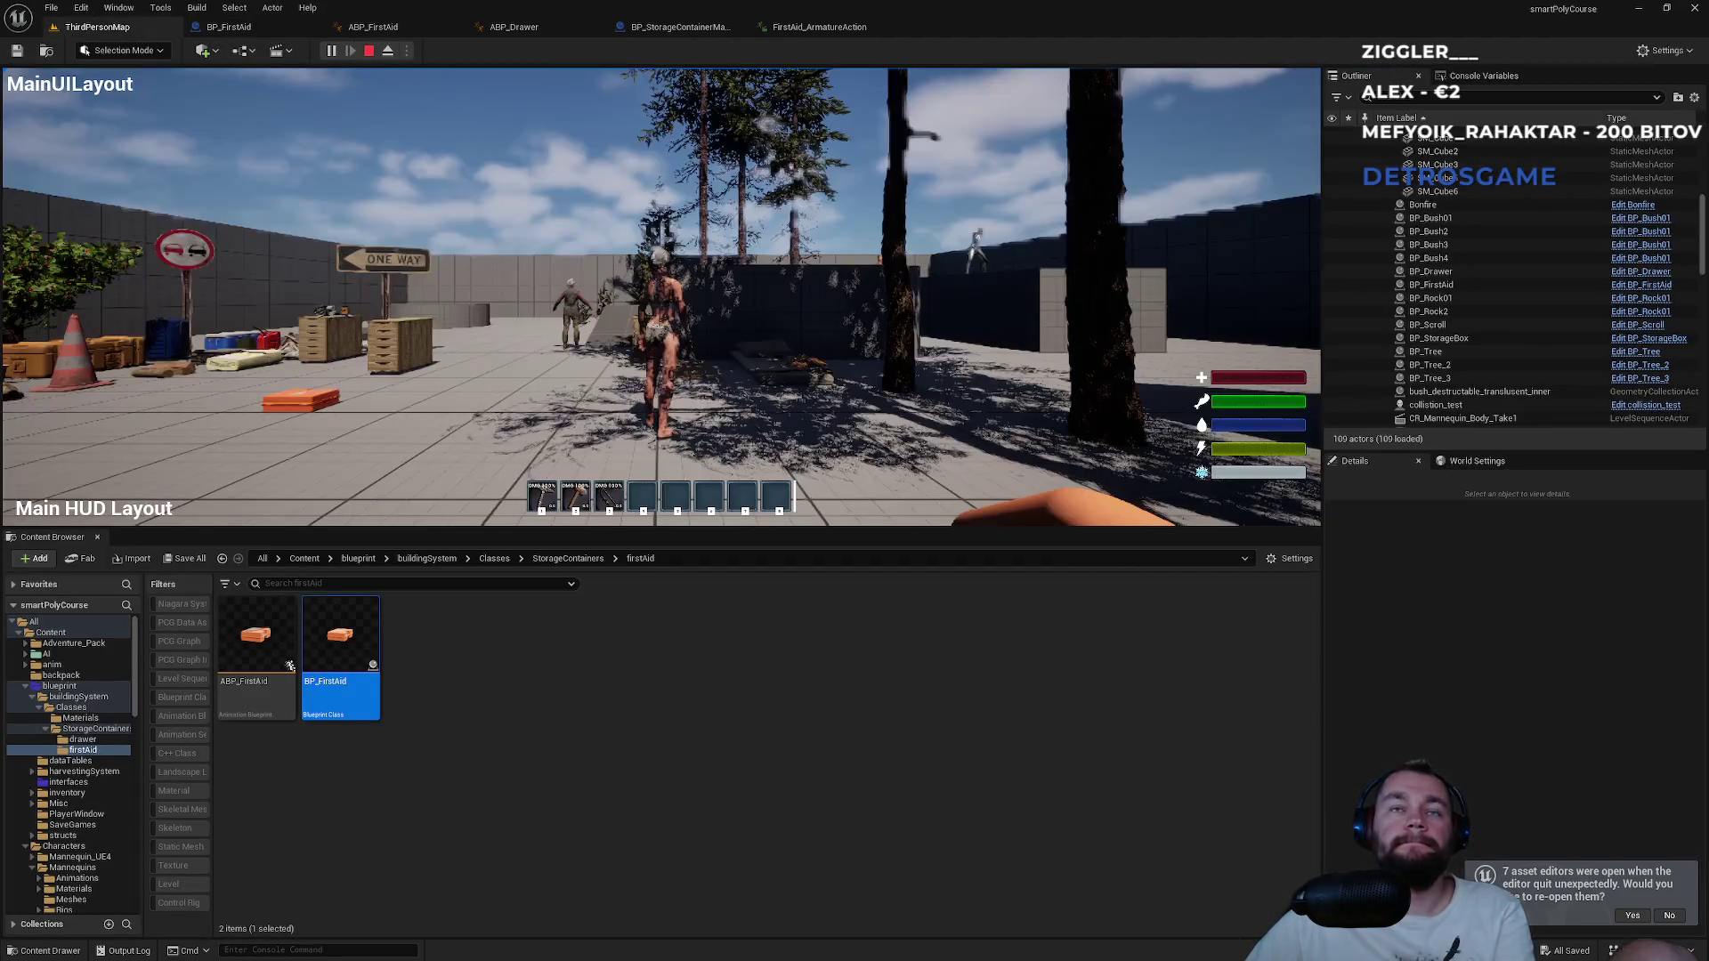
{"action": "key", "text": "super"}
{"action": "key", "text": "Escape"}
{"action": "key", "text": "super"}
{"action": "left_click", "coordinate": [463, 249]}
Walk to the first-aid kit, open and close its storage, then stop the session.
{"action": "key", "text": "w"}
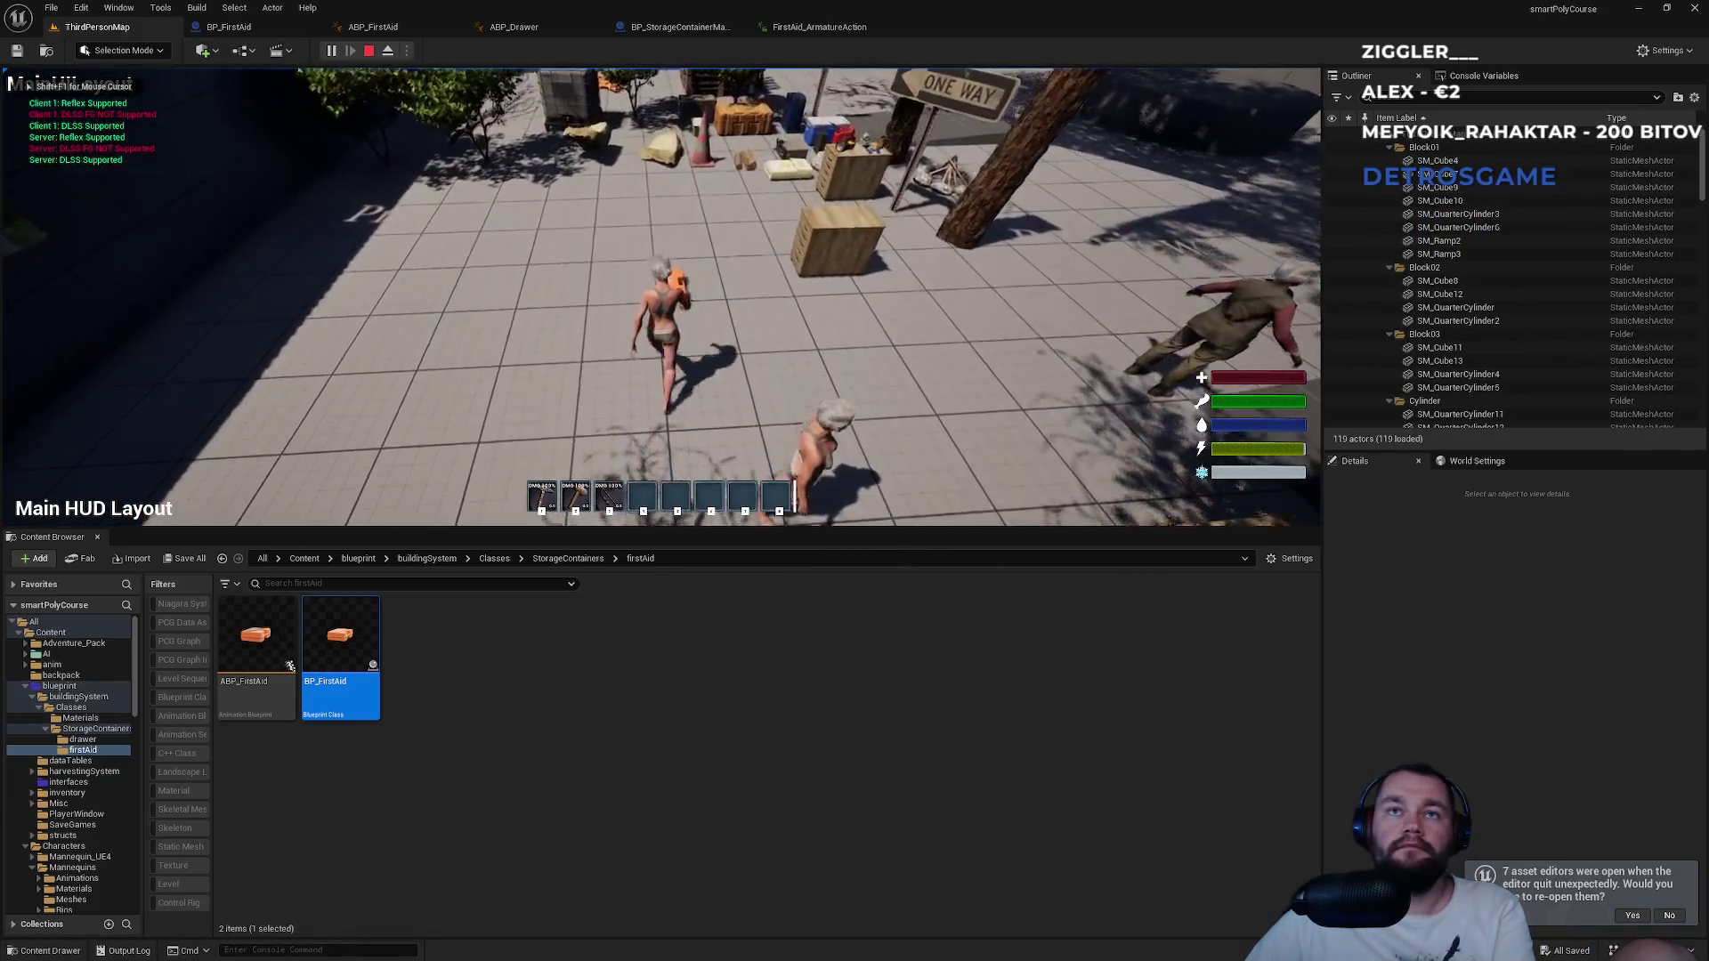
{"action": "key", "text": "i"}
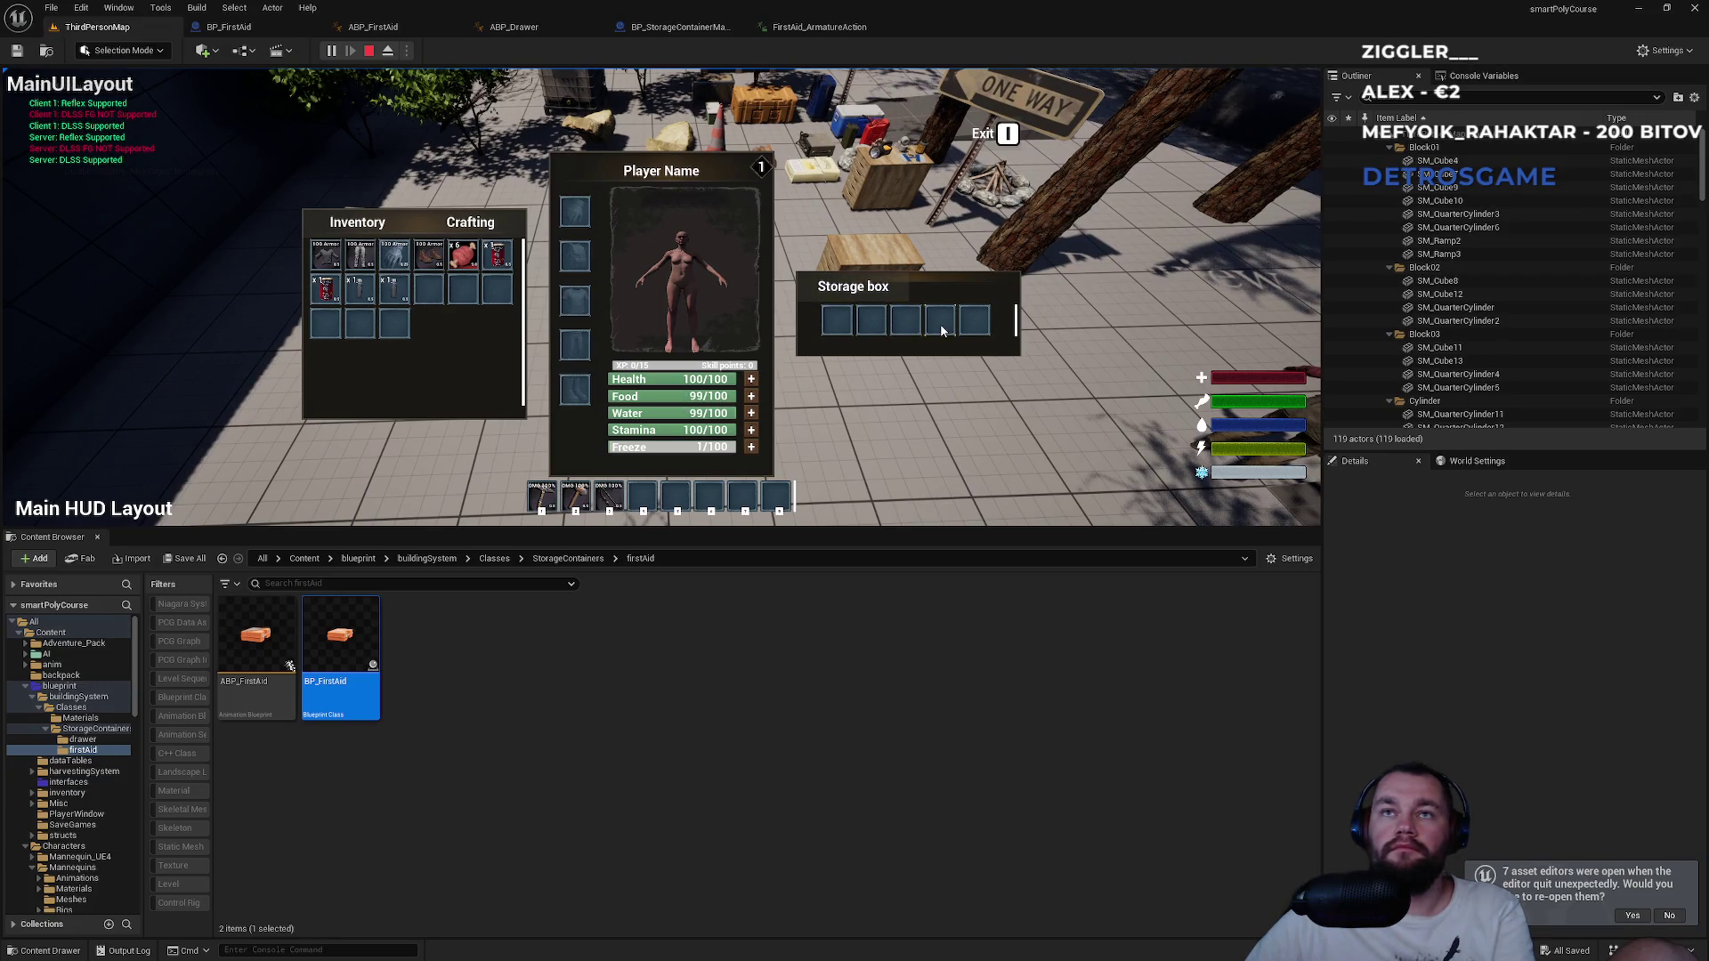
{"action": "key", "text": "i"}
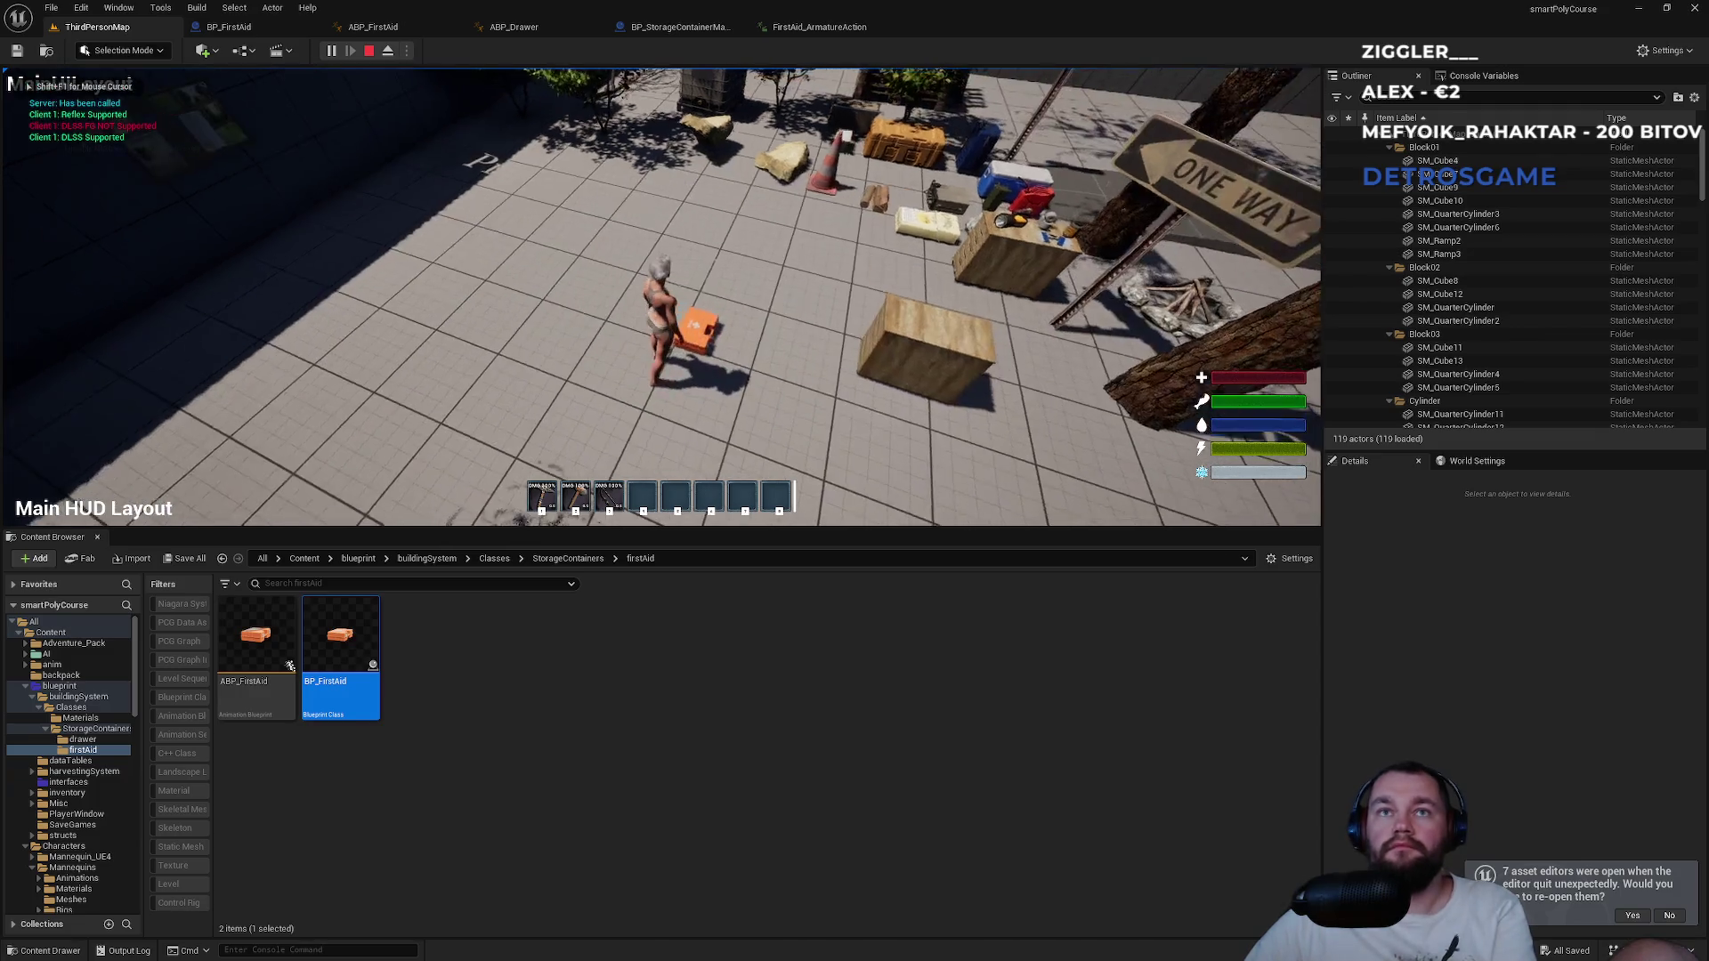
{"action": "key", "text": "super"}
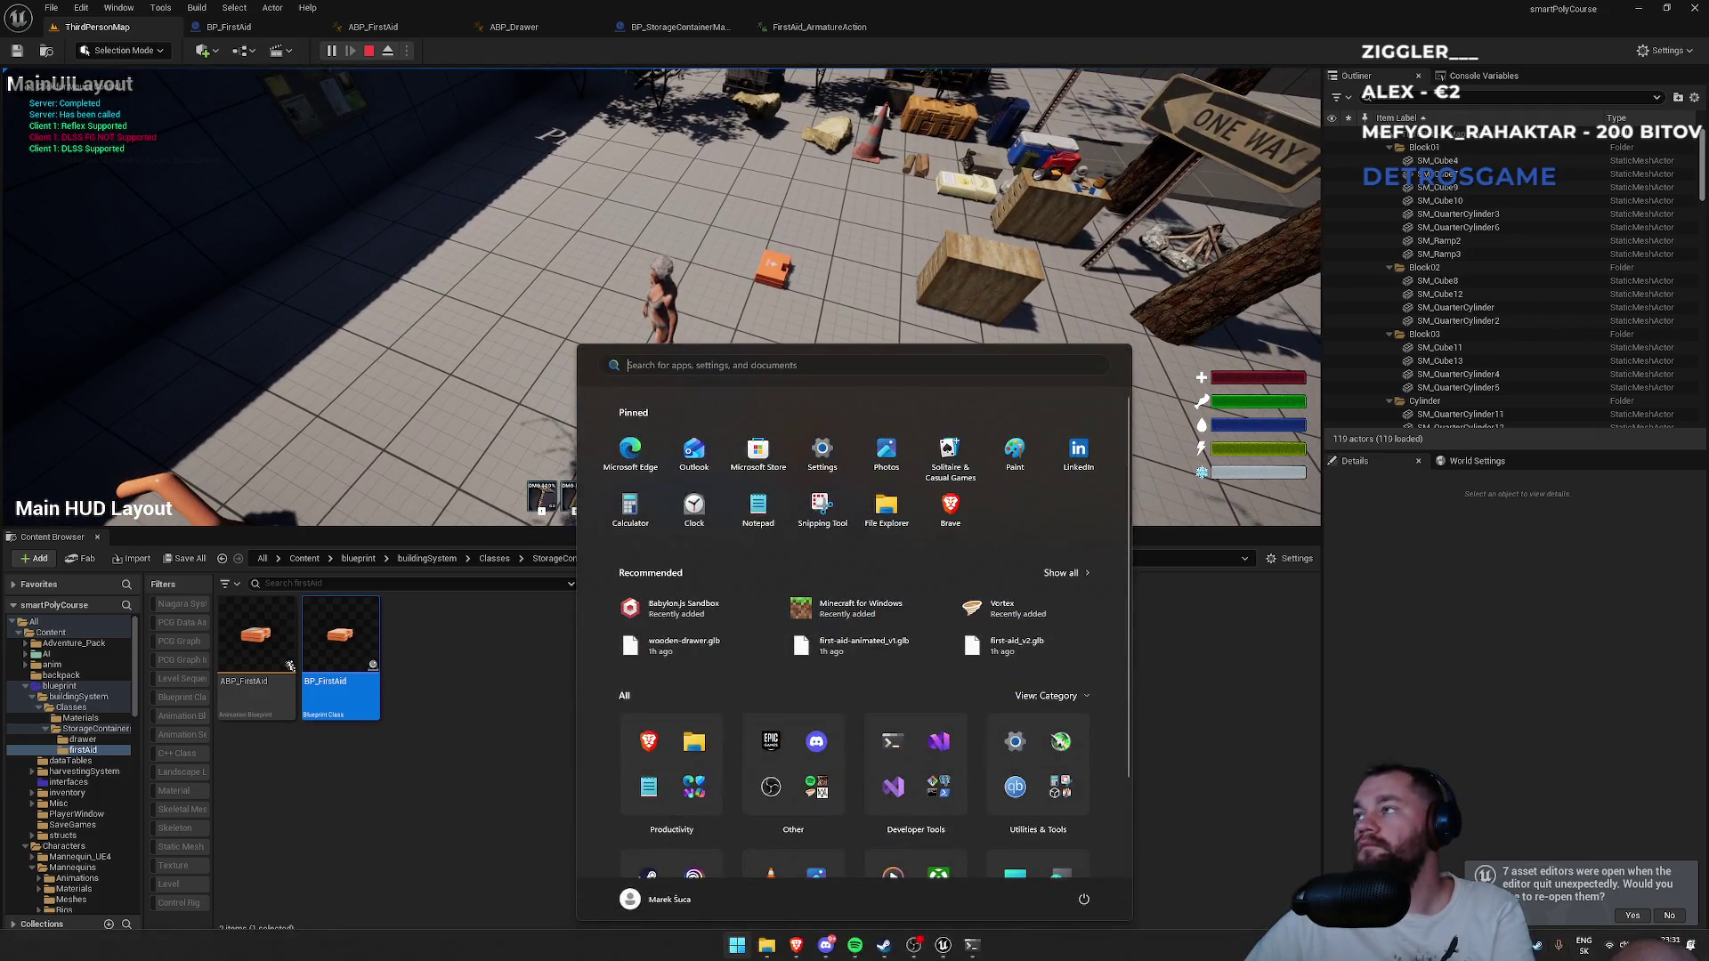
{"action": "key", "text": "Escape"}
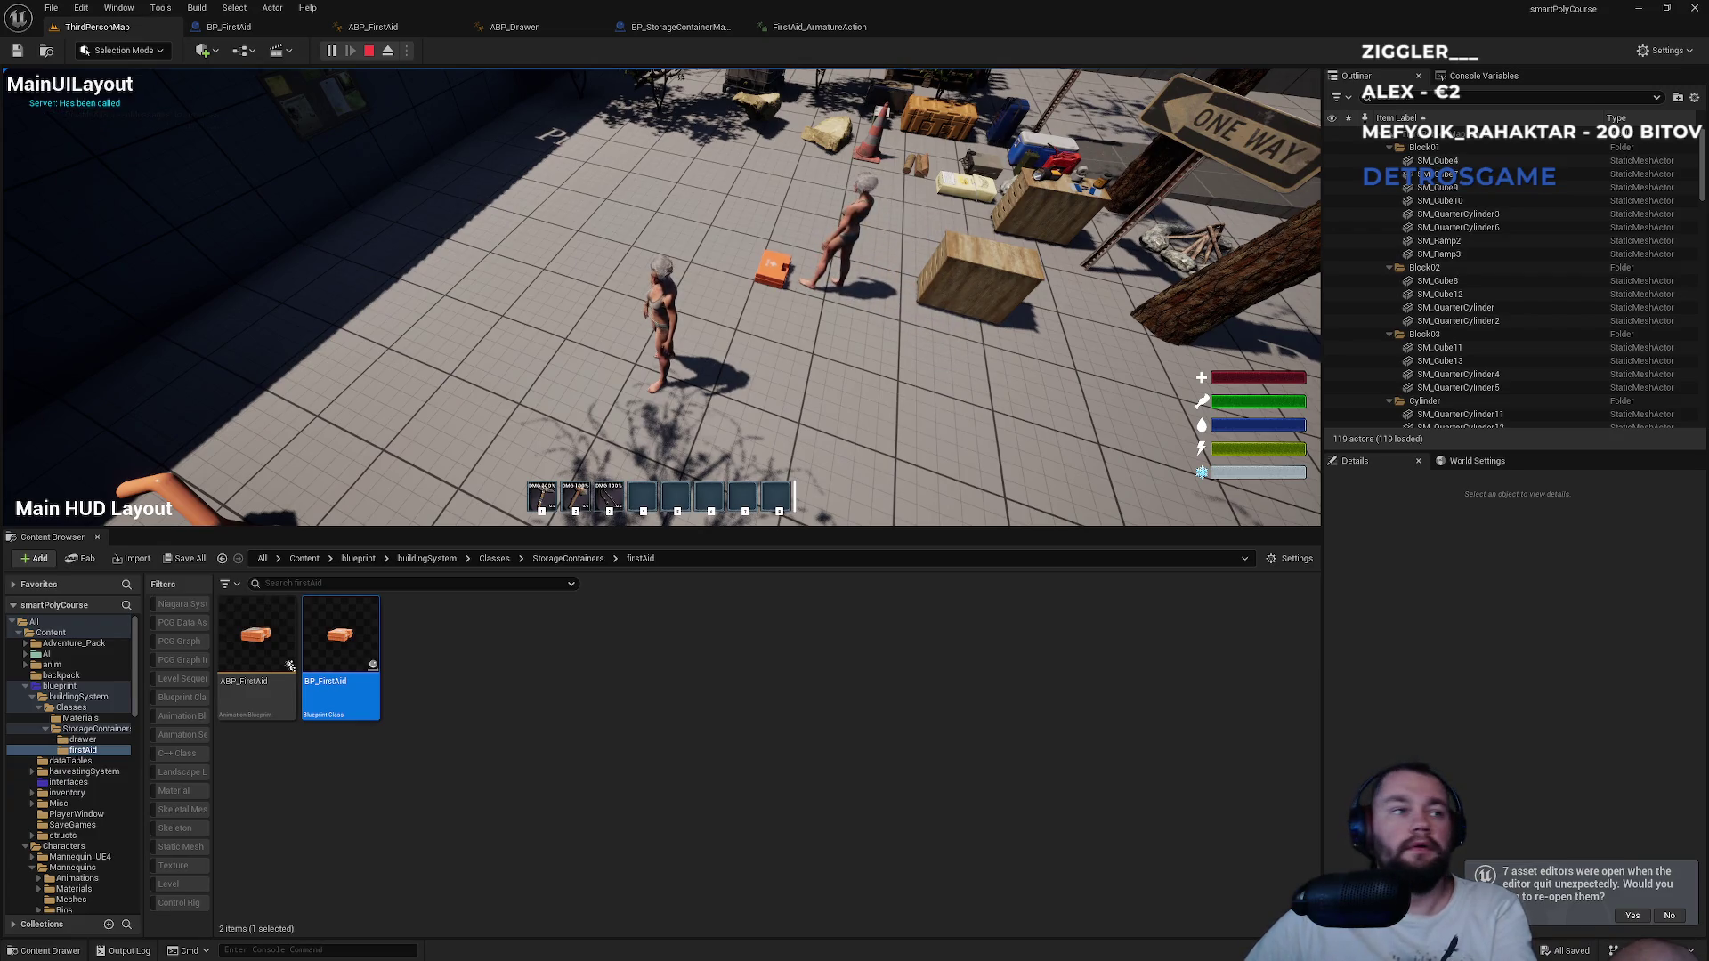
{"action": "key", "text": "Escape"}
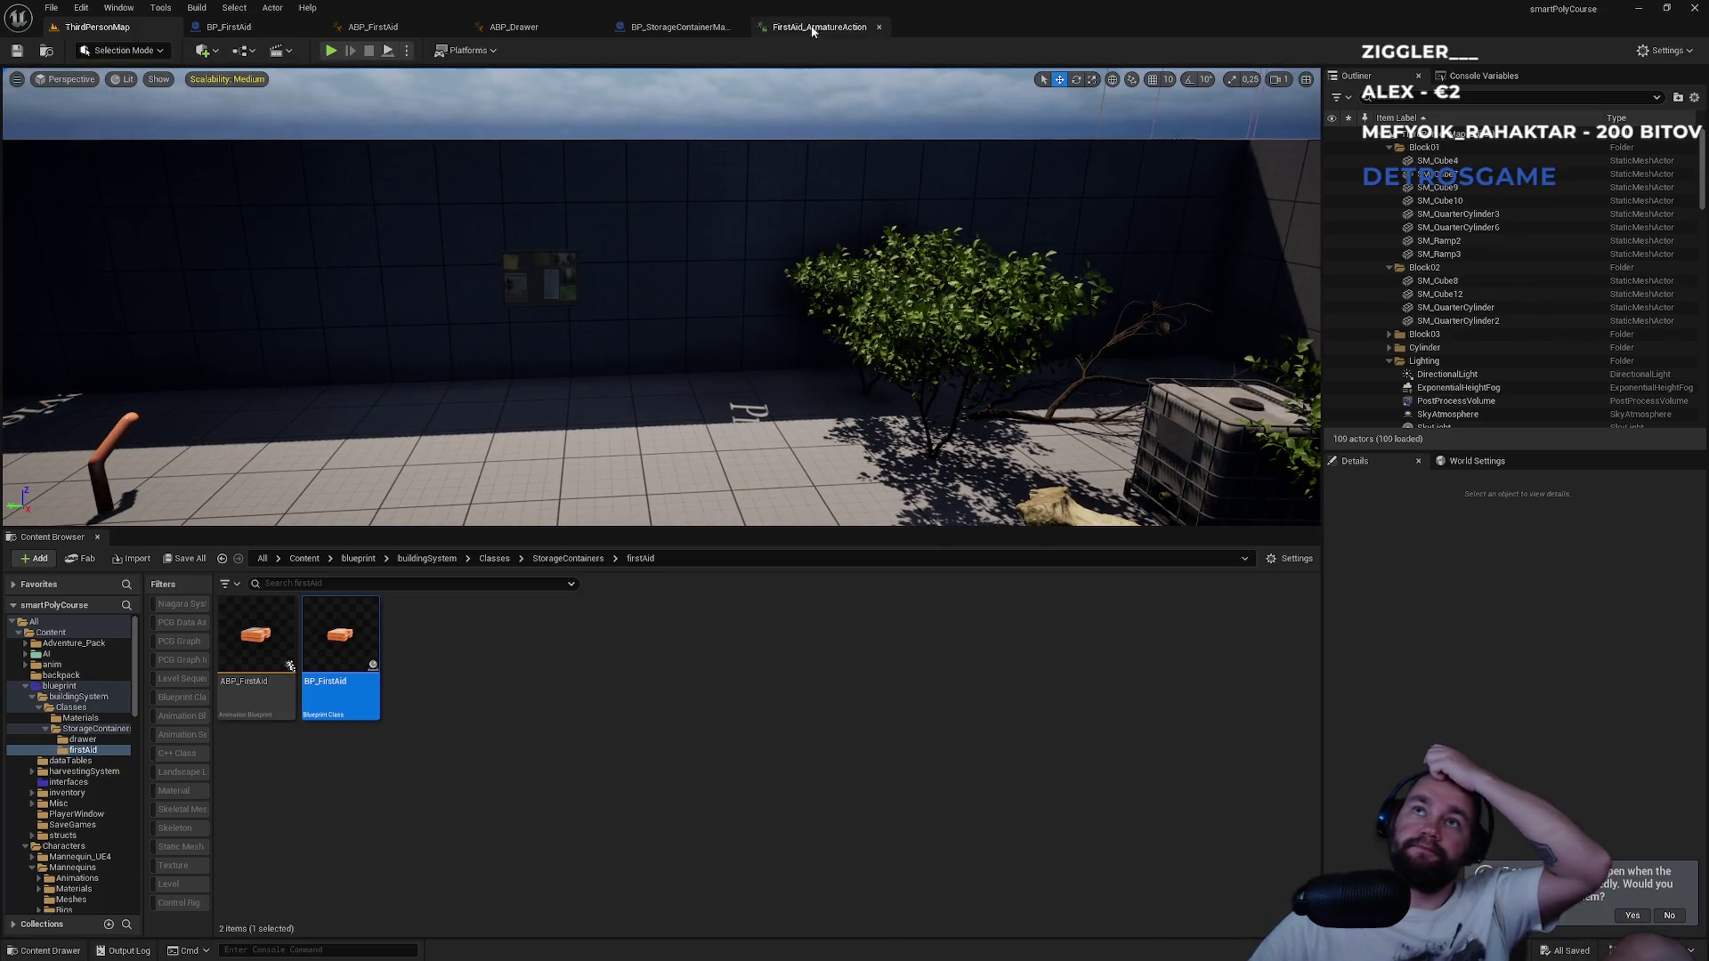
Set FirstAid_ArmatureAction in ABP_FirstAid's Opened state to play rate 2.5.
{"action": "left_click", "coordinate": [559, 31]}
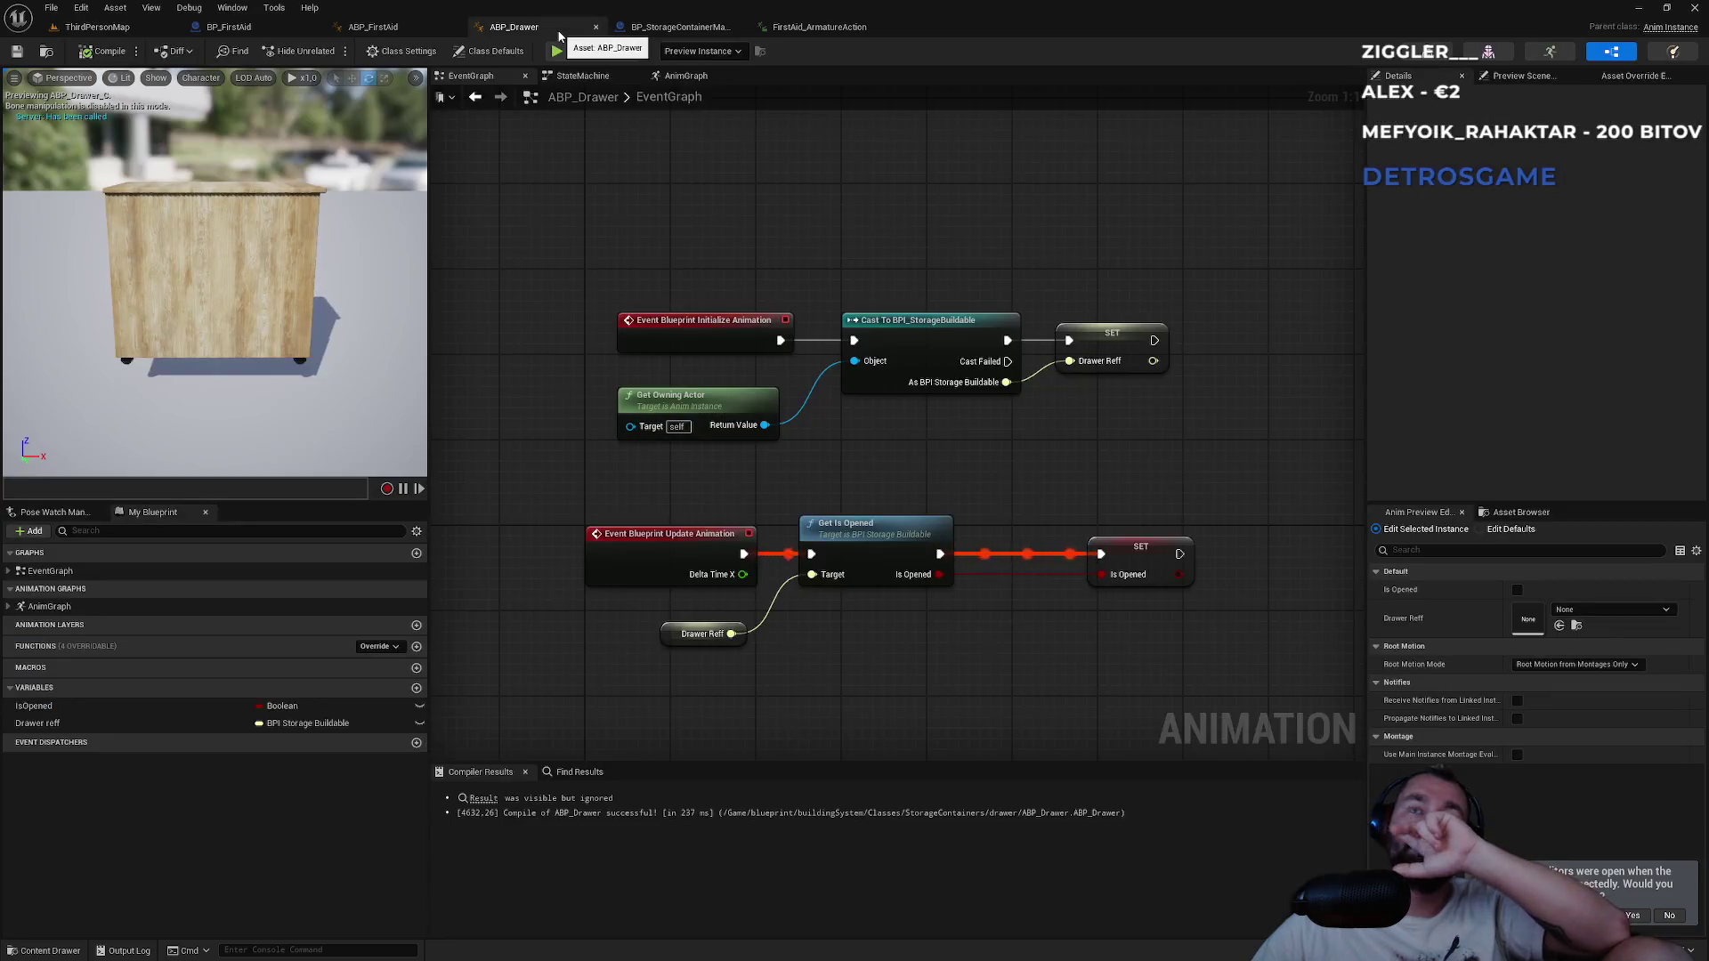
{"action": "left_click", "coordinate": [404, 29]}
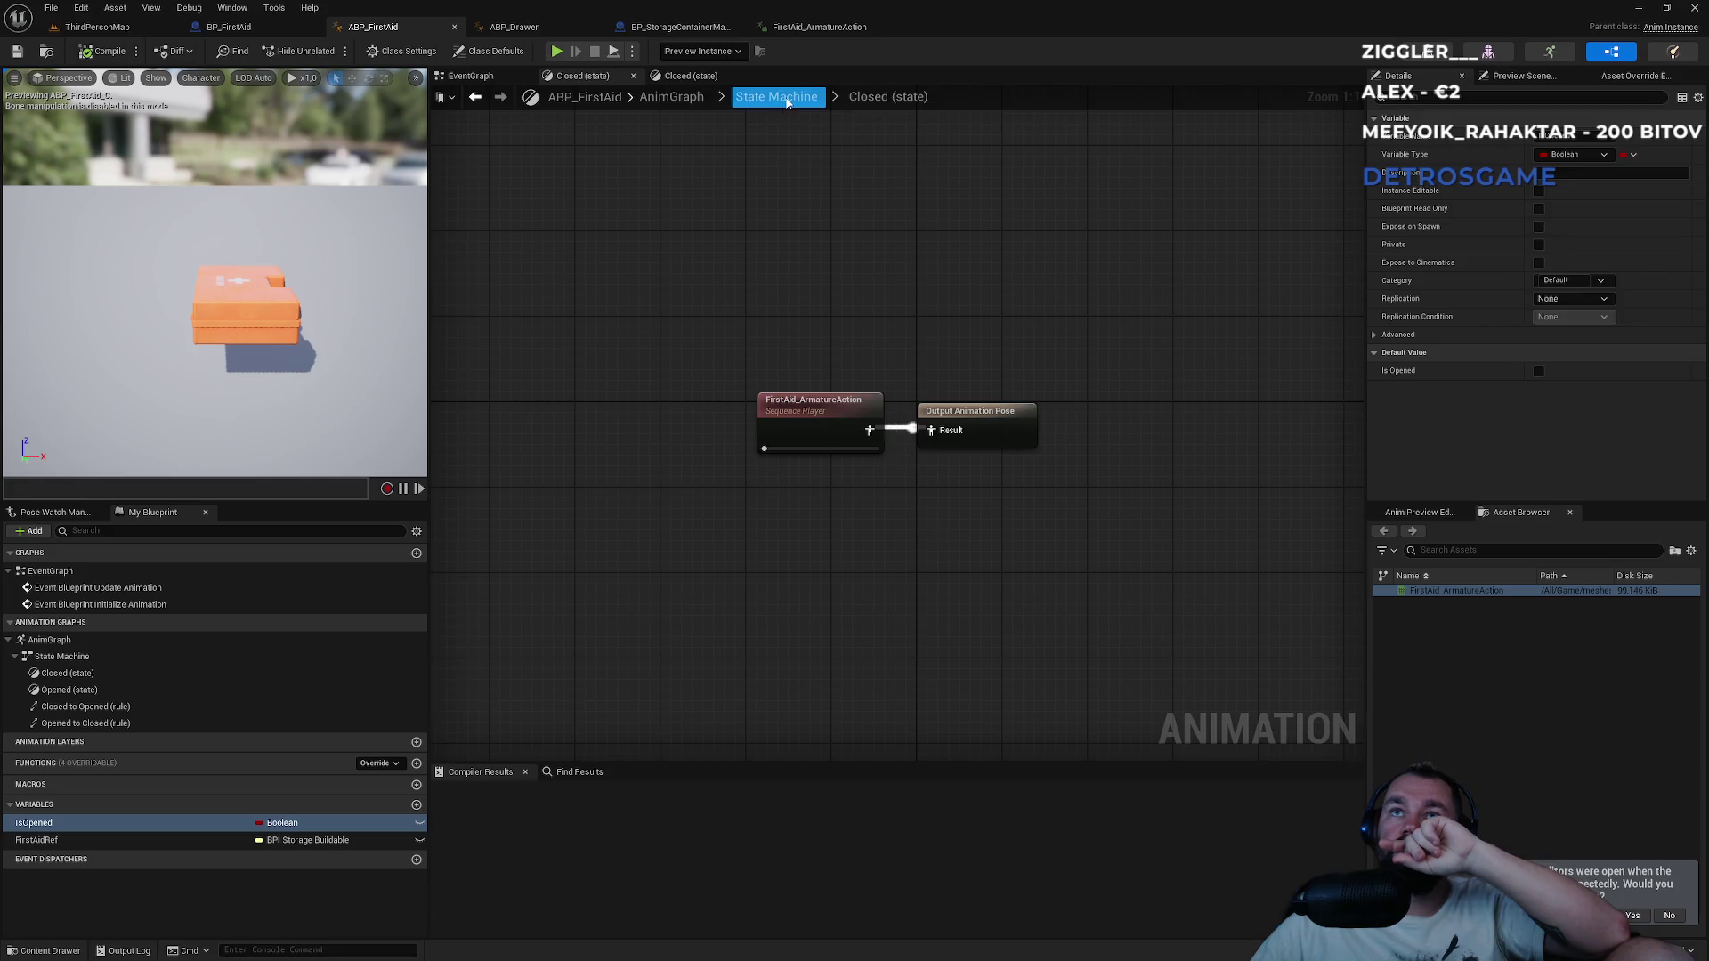
{"action": "left_click", "coordinate": [786, 98]}
{"action": "double_click", "coordinate": [934, 372]}
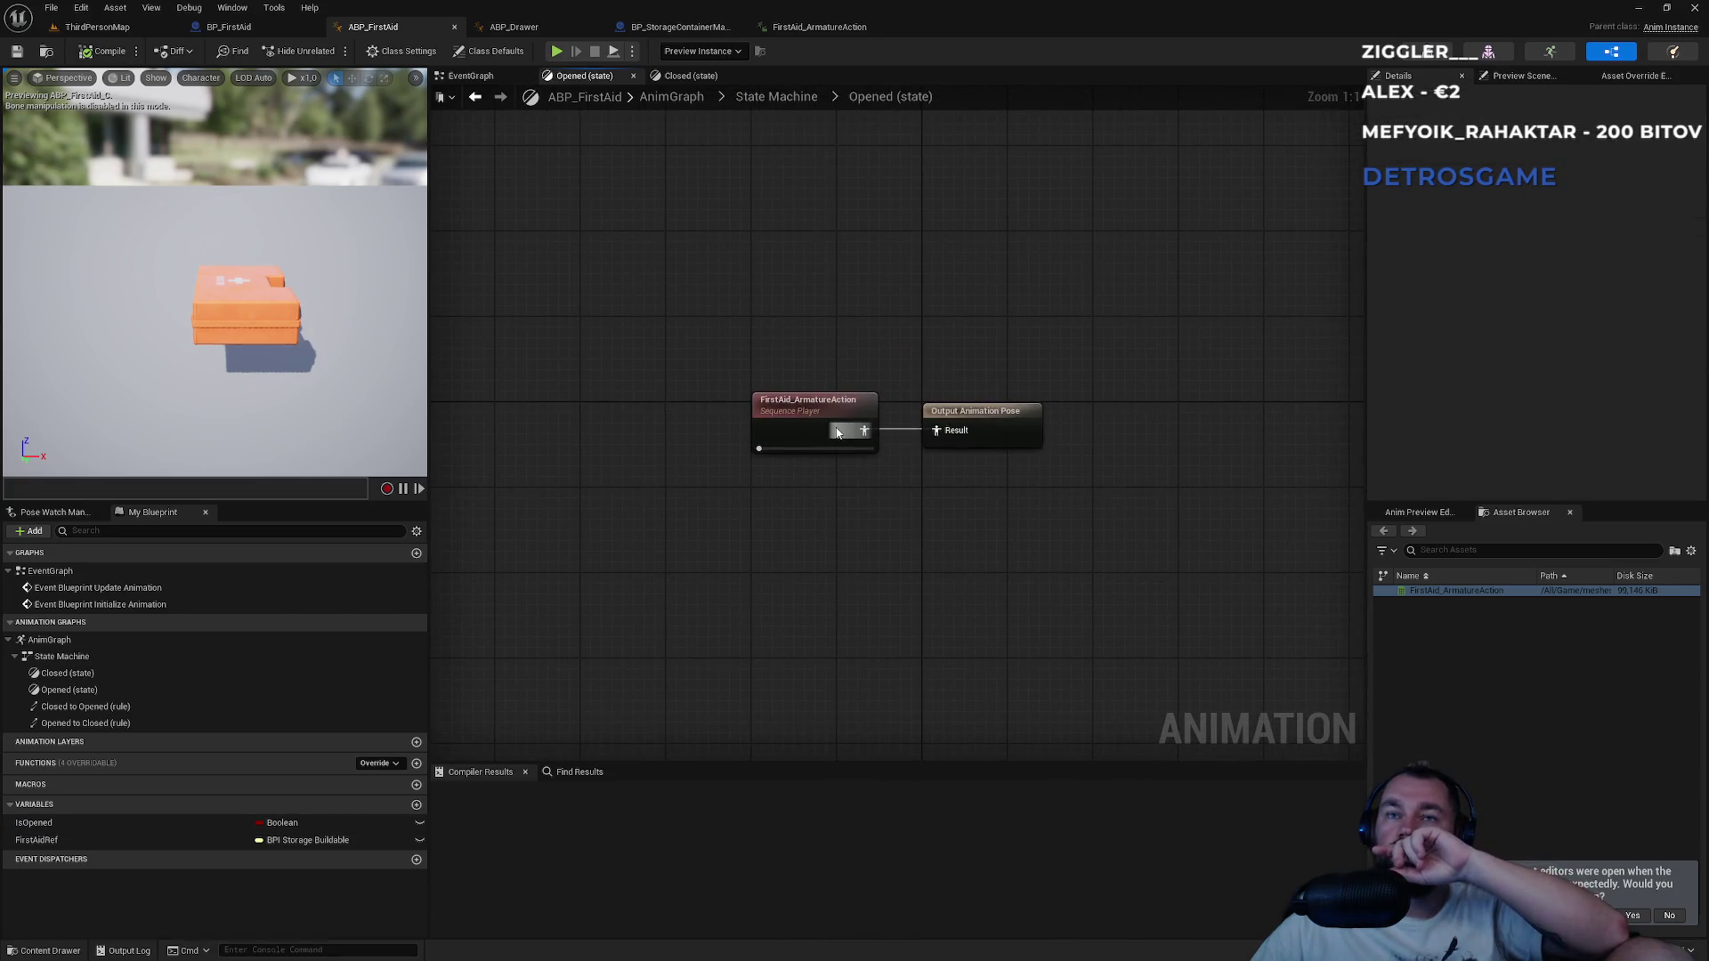
{"action": "left_click", "coordinate": [837, 433]}
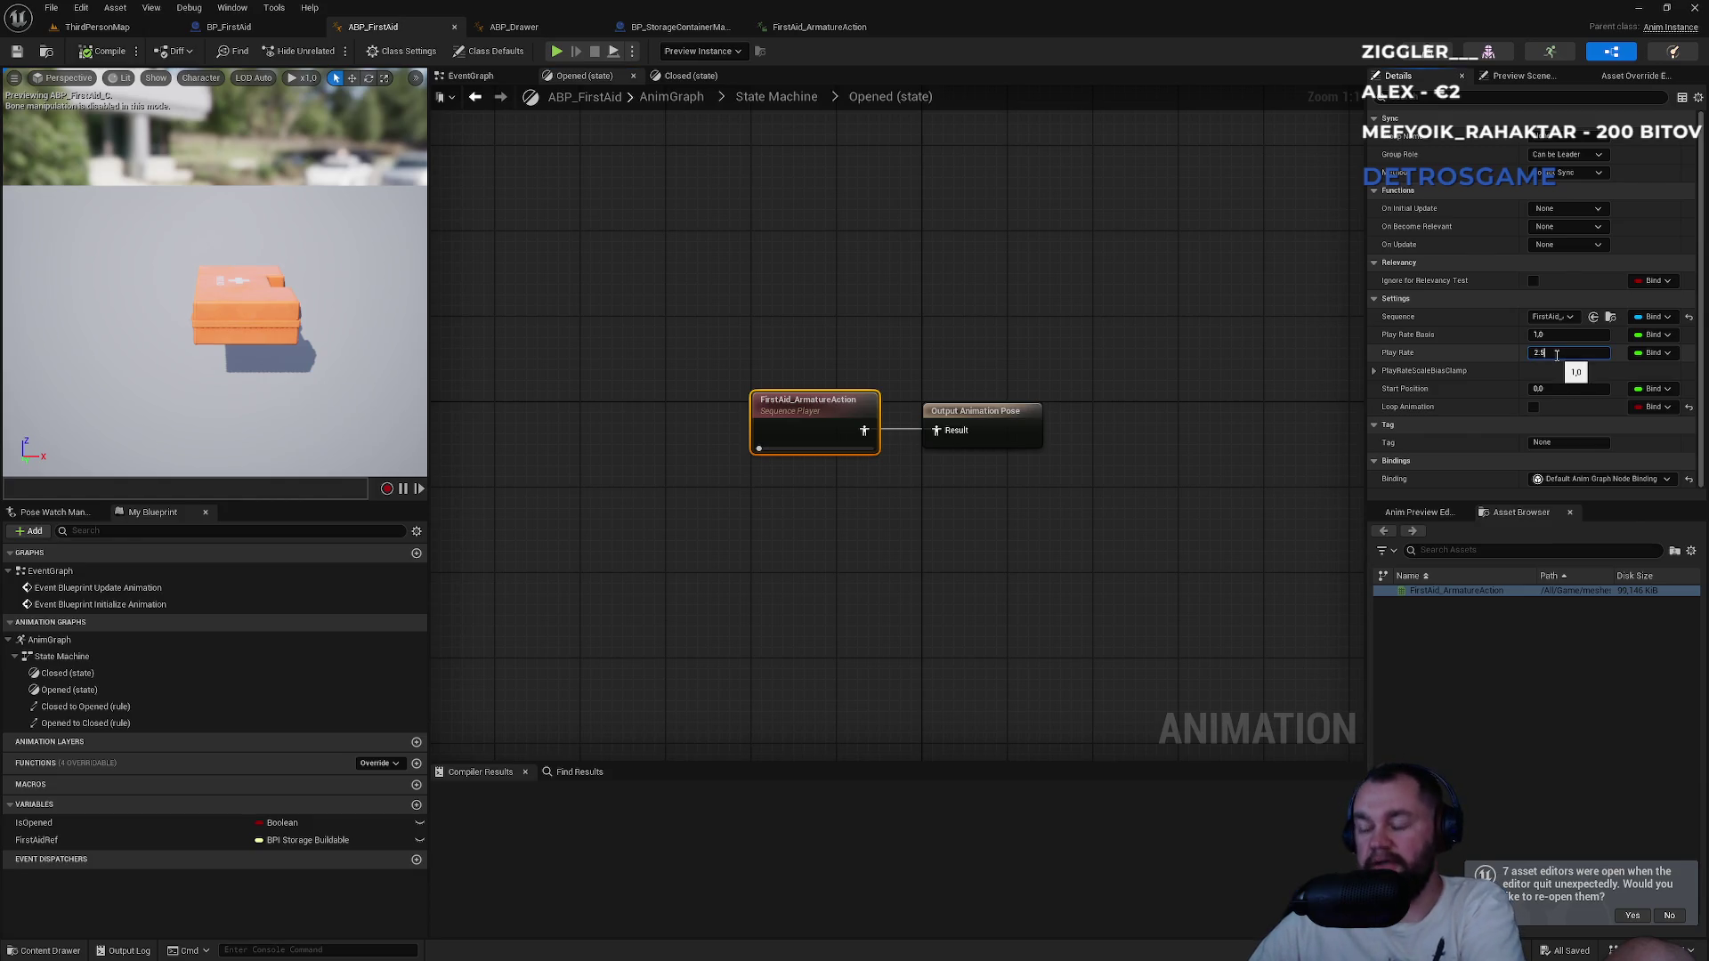
{"action": "key", "text": "Return"}
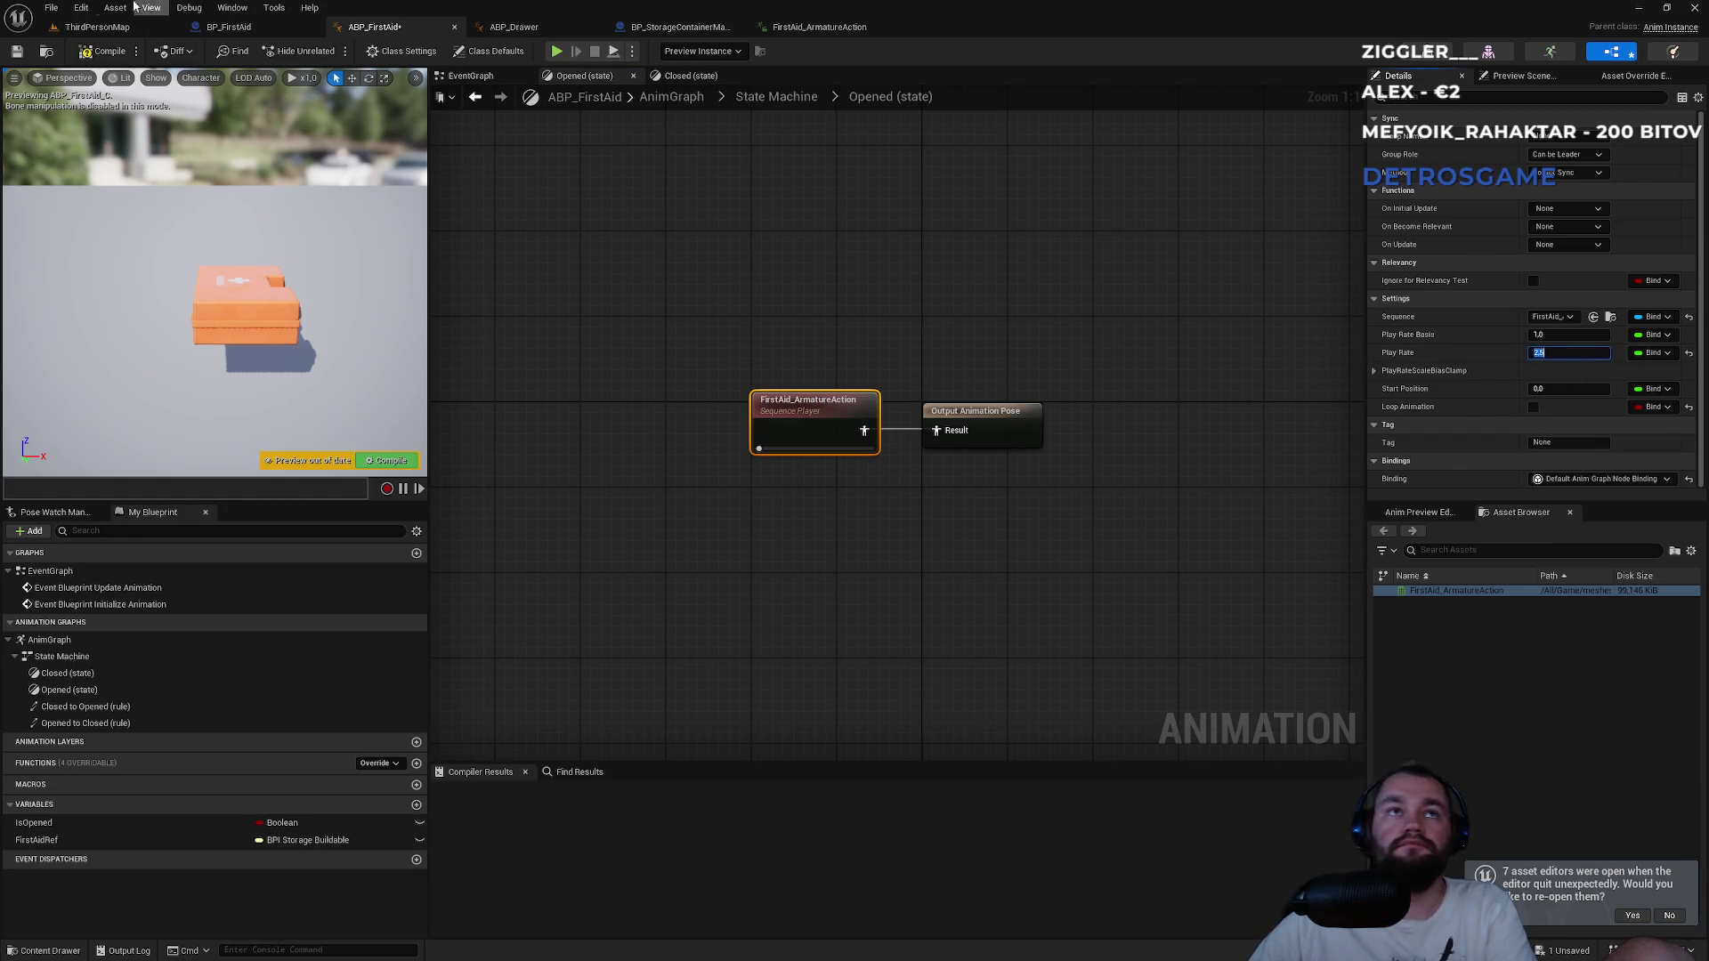
{"action": "left_click", "coordinate": [93, 27]}
{"action": "left_click", "coordinate": [406, 51]}
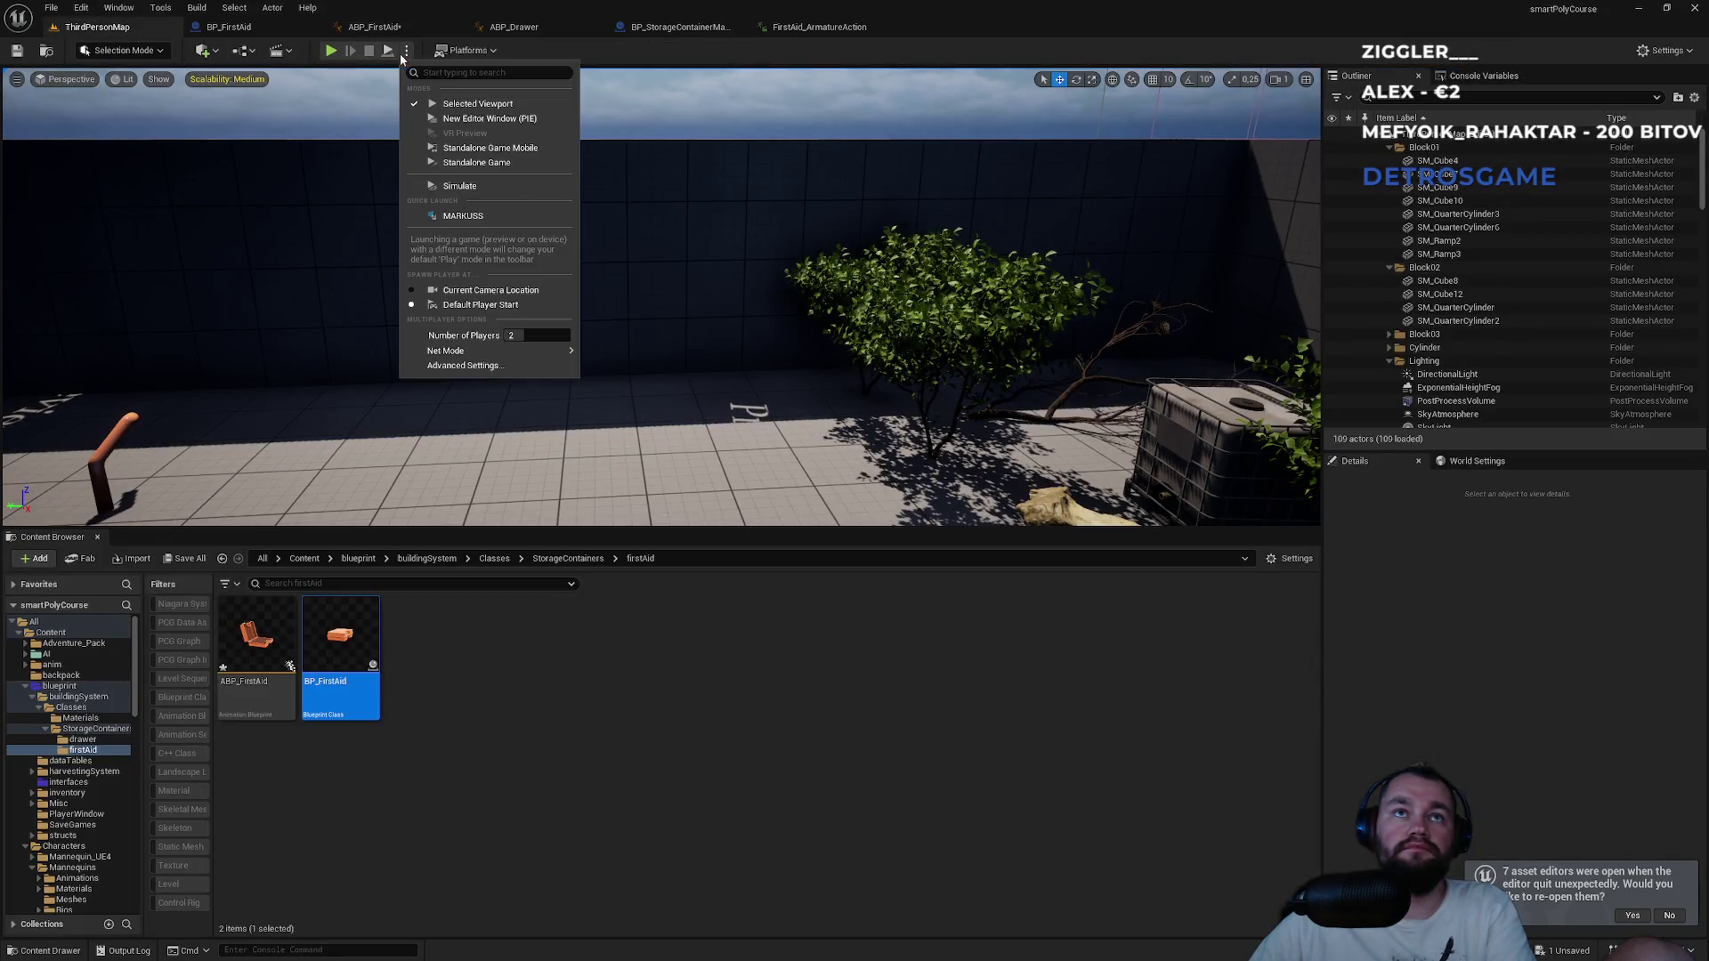
Play in the Selected Viewport to watch the faster first-aid opening, then show BP_StorageContainerMaster.
{"action": "left_click", "coordinate": [331, 51]}
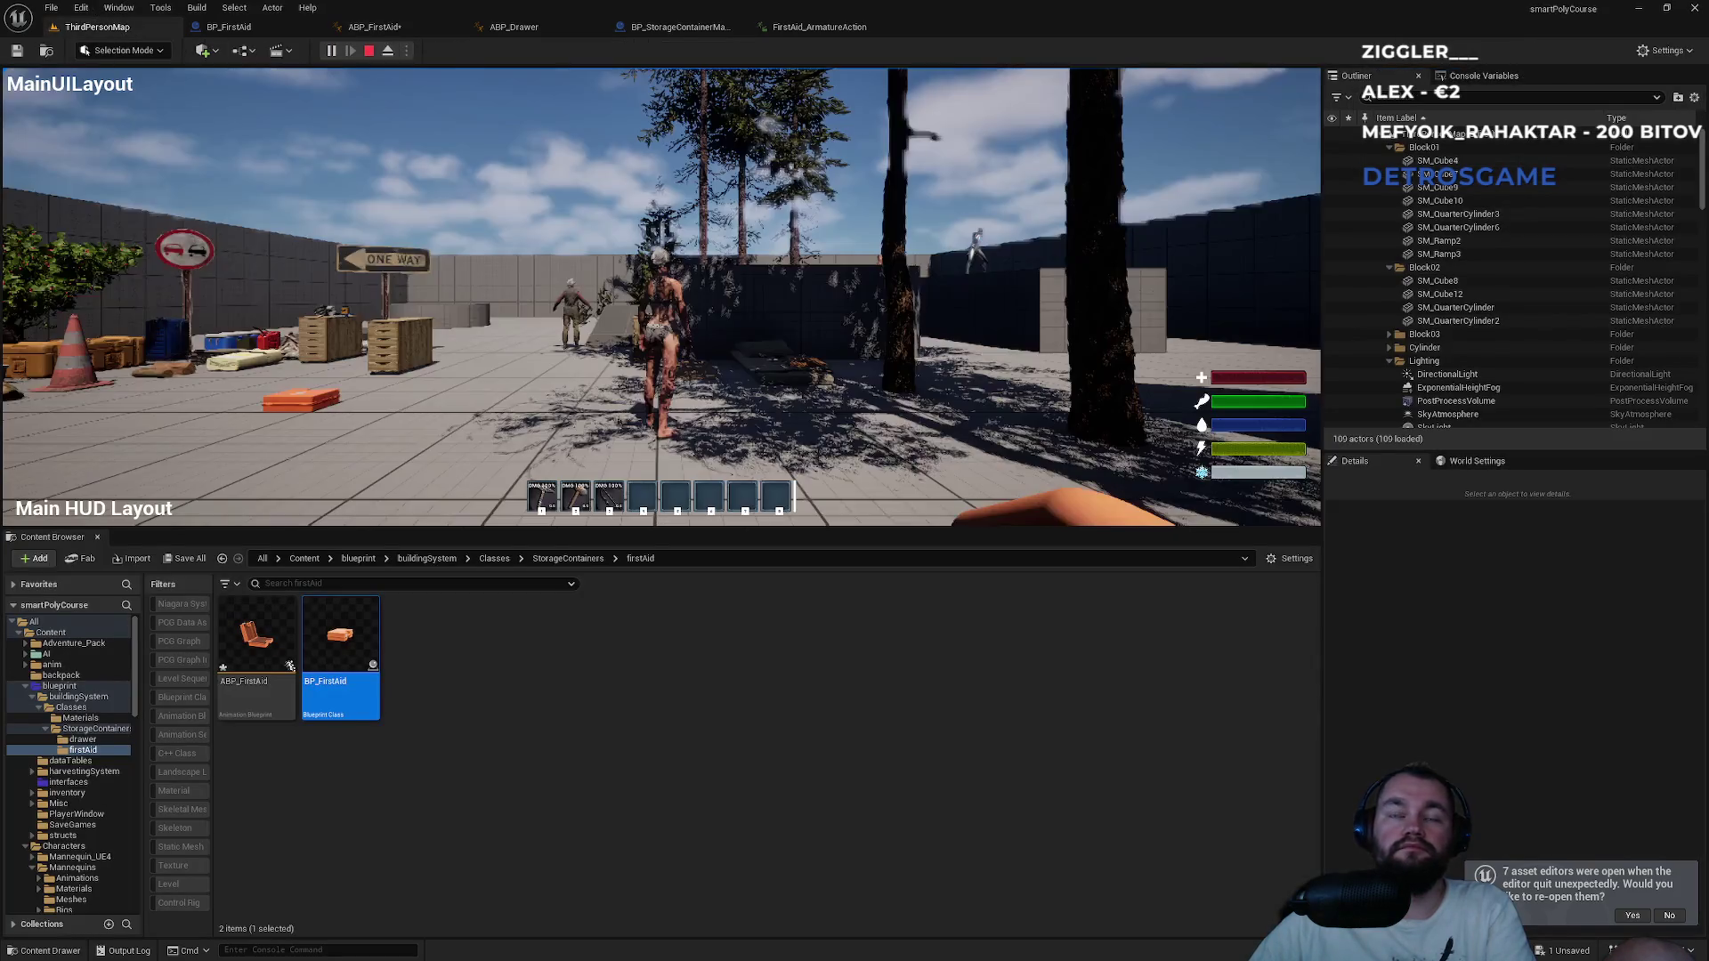
{"action": "key", "text": "super"}
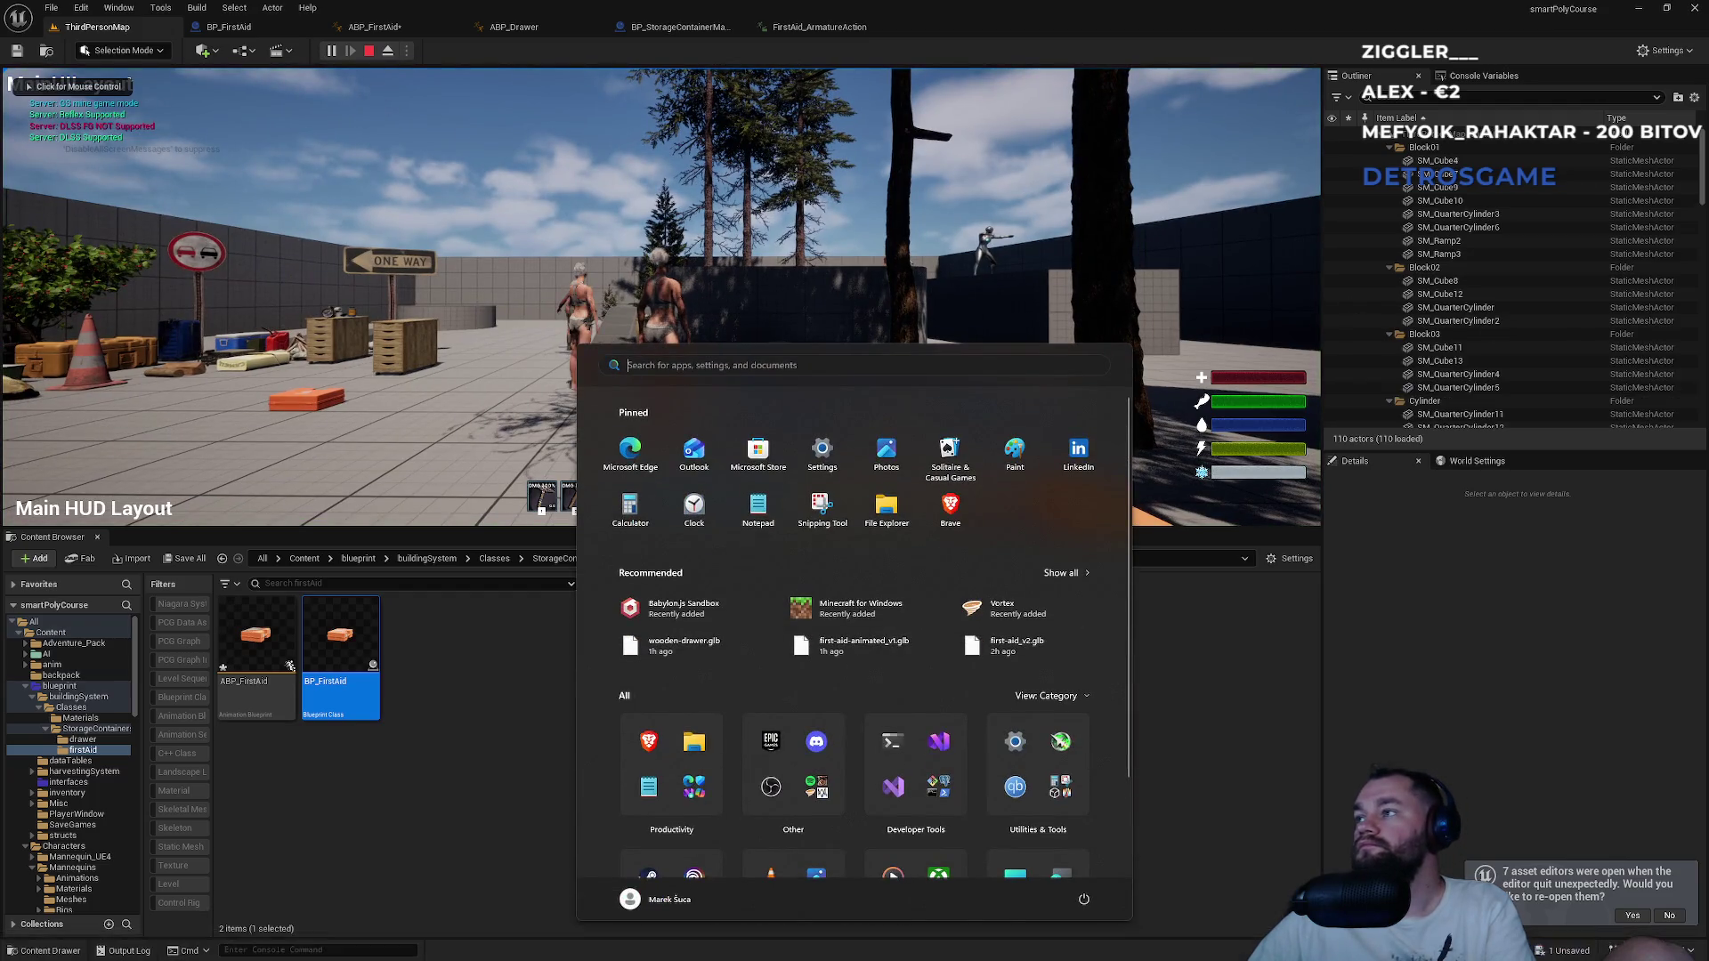
{"action": "key", "text": "super"}
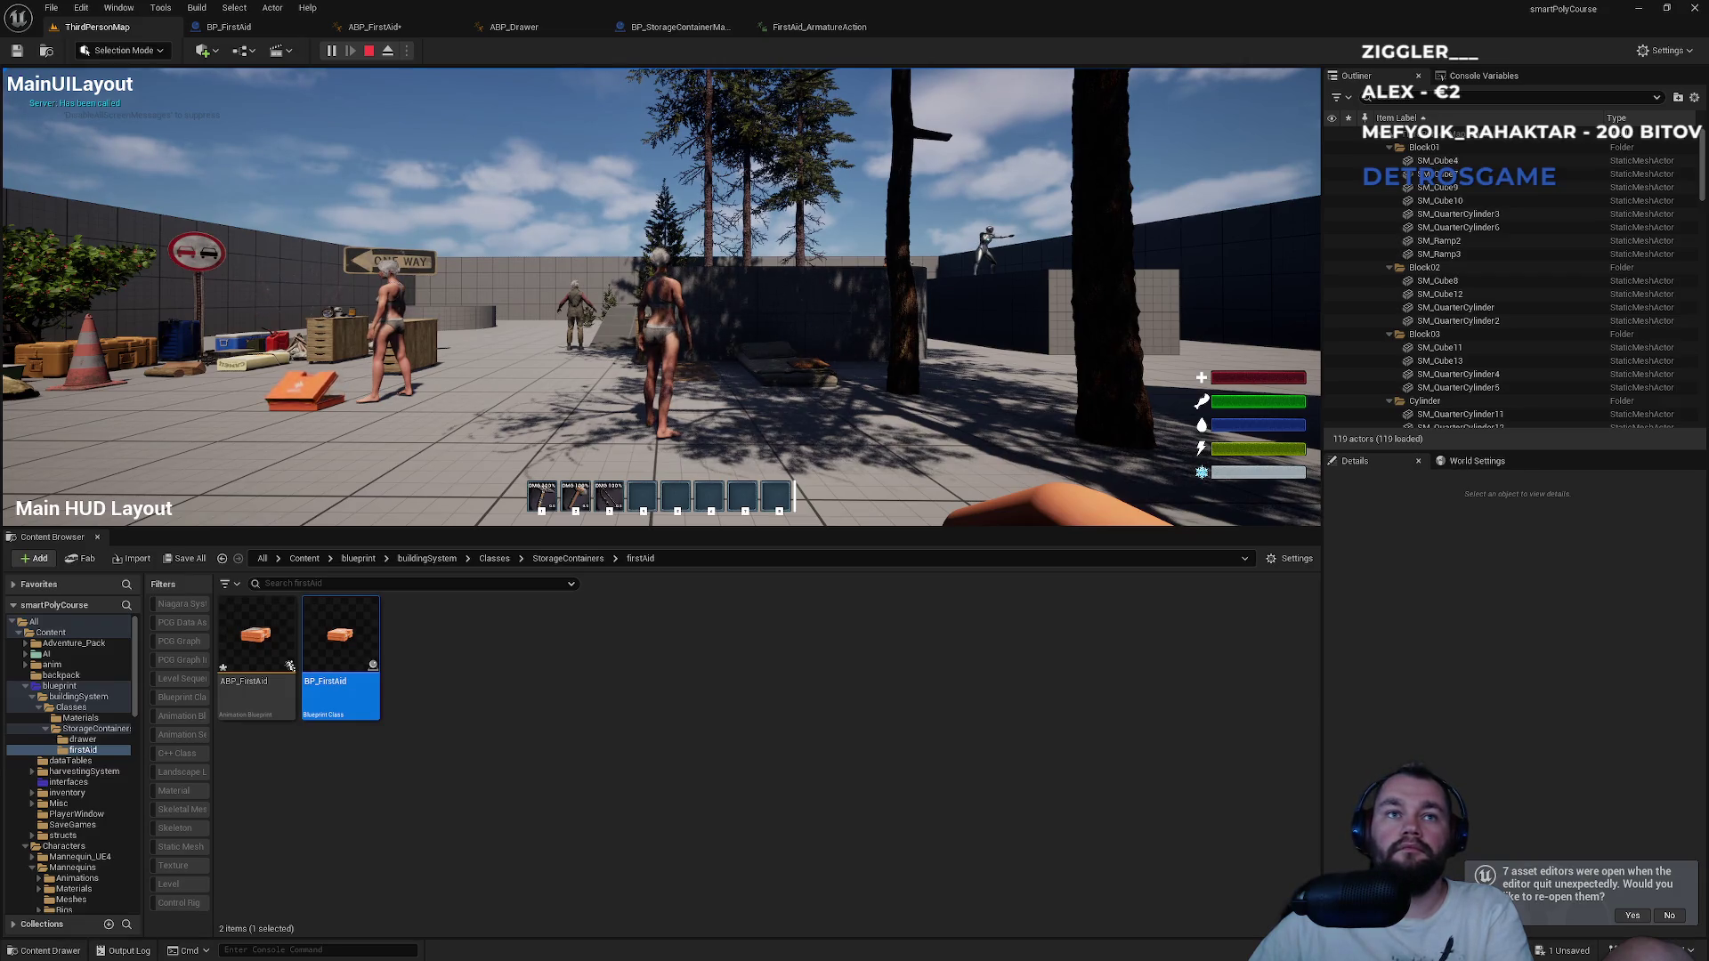
{"action": "key", "text": "e"}
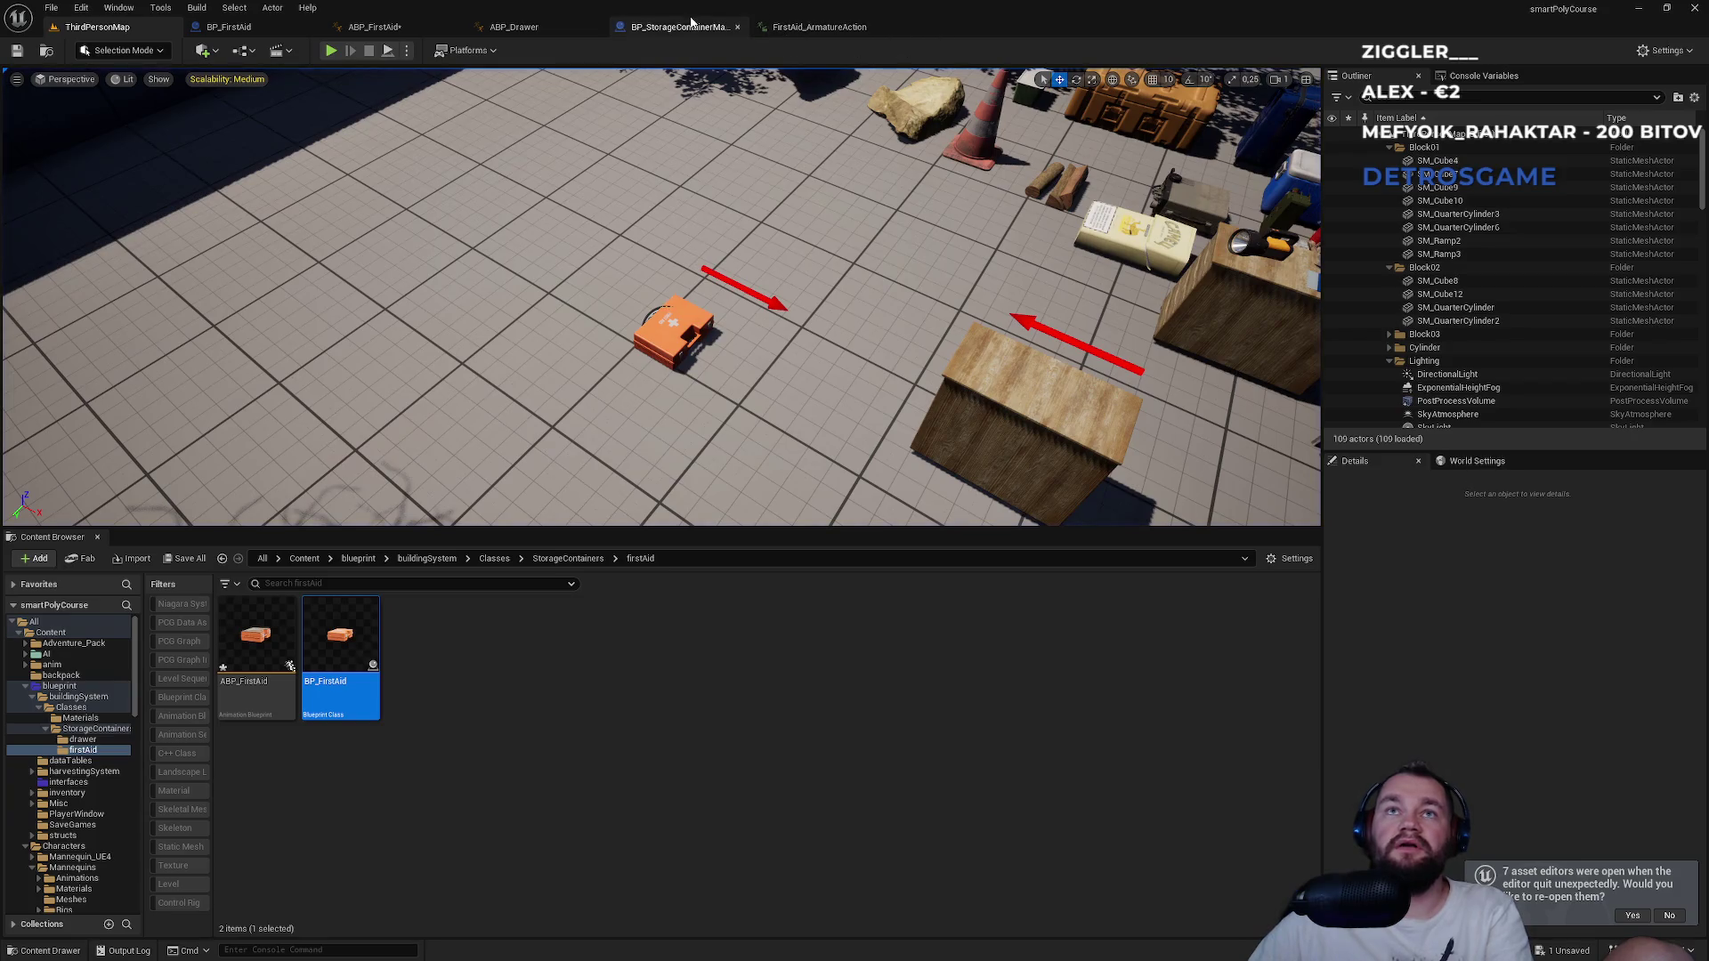
{"action": "left_click", "coordinate": [681, 26]}
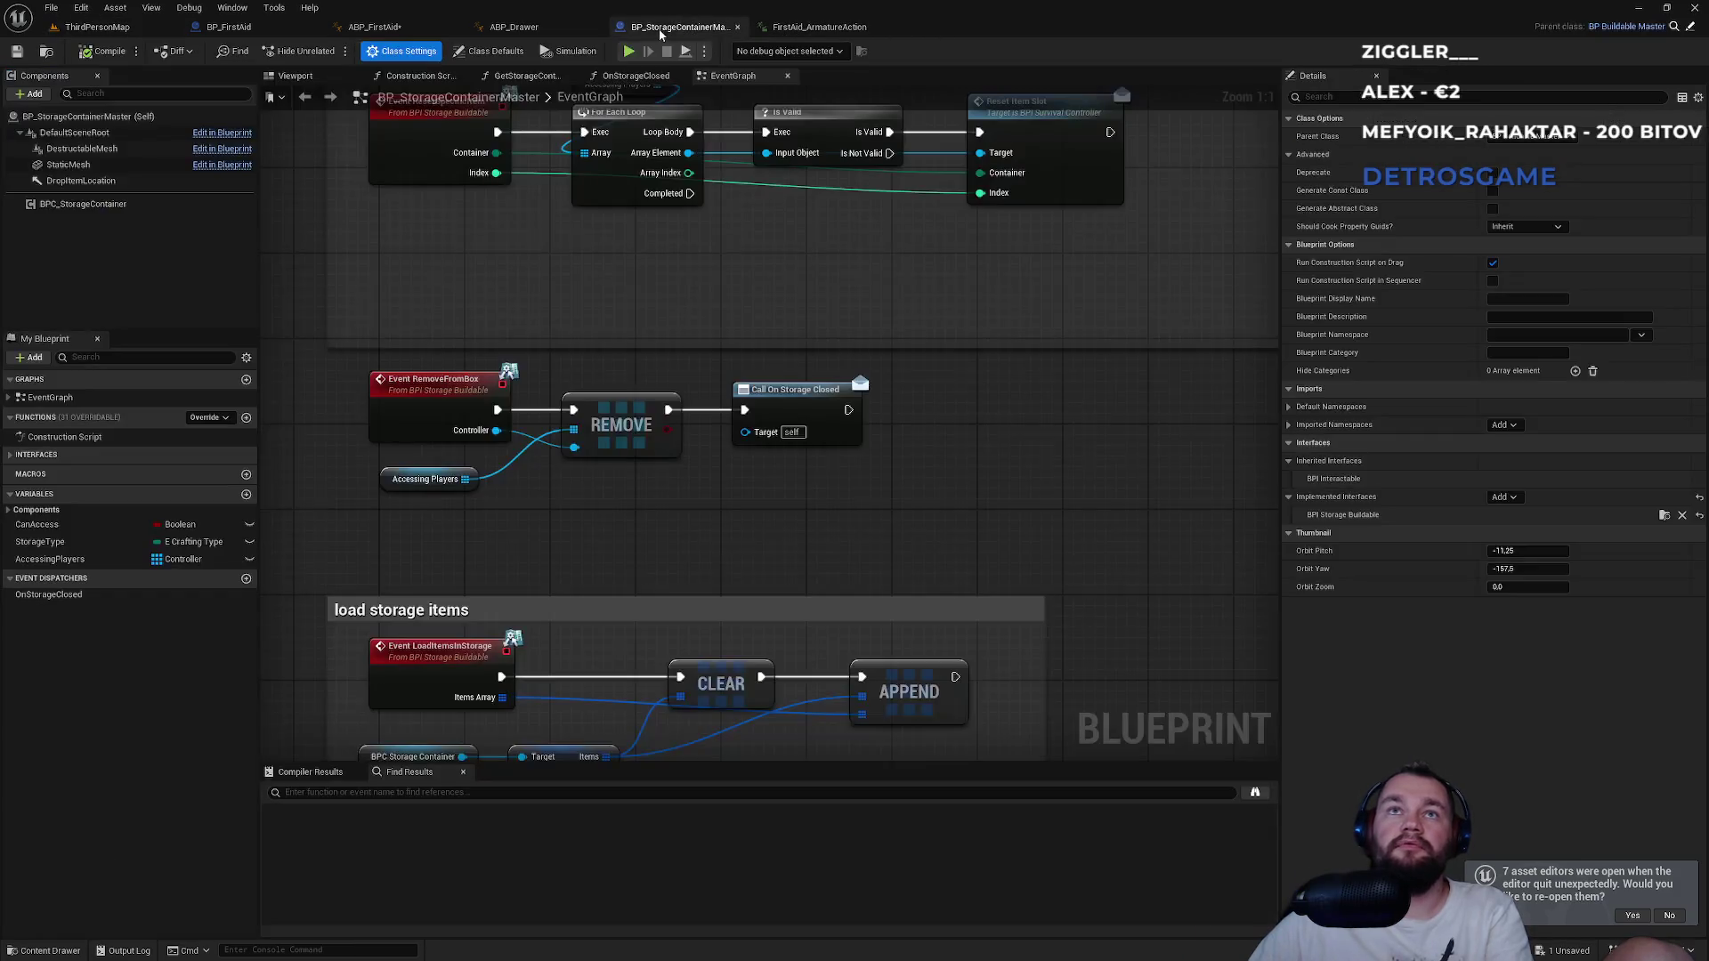
Commit play rate 4 on ABP_FirstAid's opening sequence player and go back to ThirdPersonMap.
{"action": "left_click", "coordinate": [536, 29]}
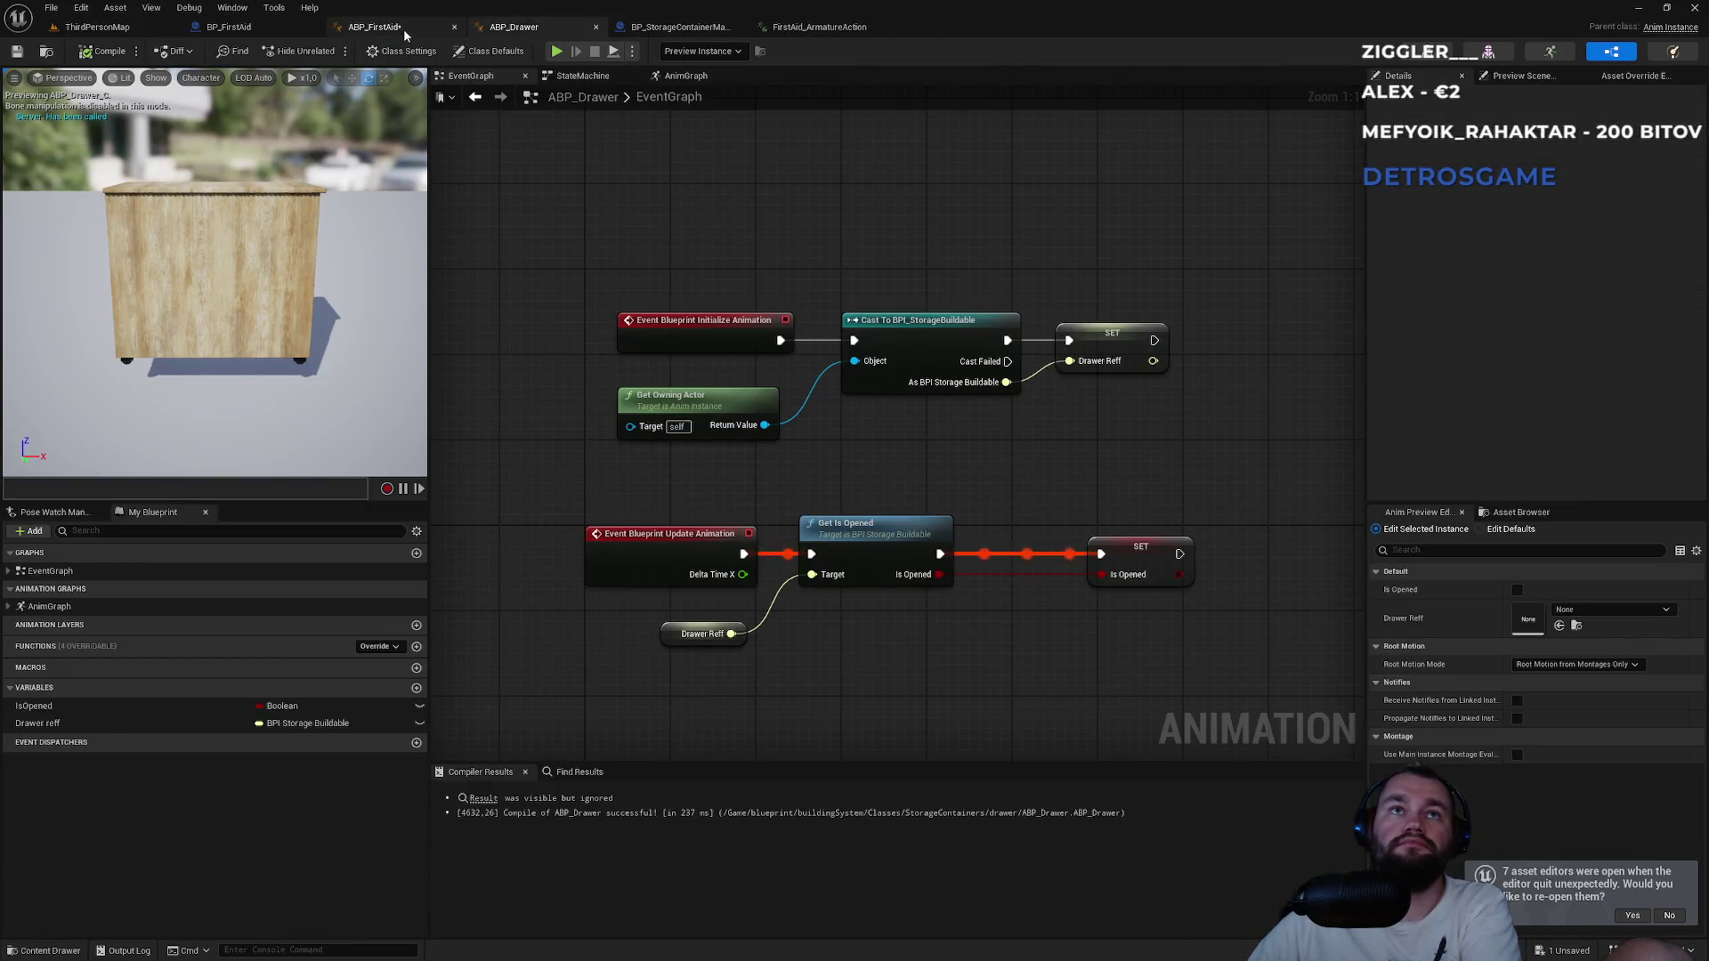
{"action": "left_click", "coordinate": [374, 27]}
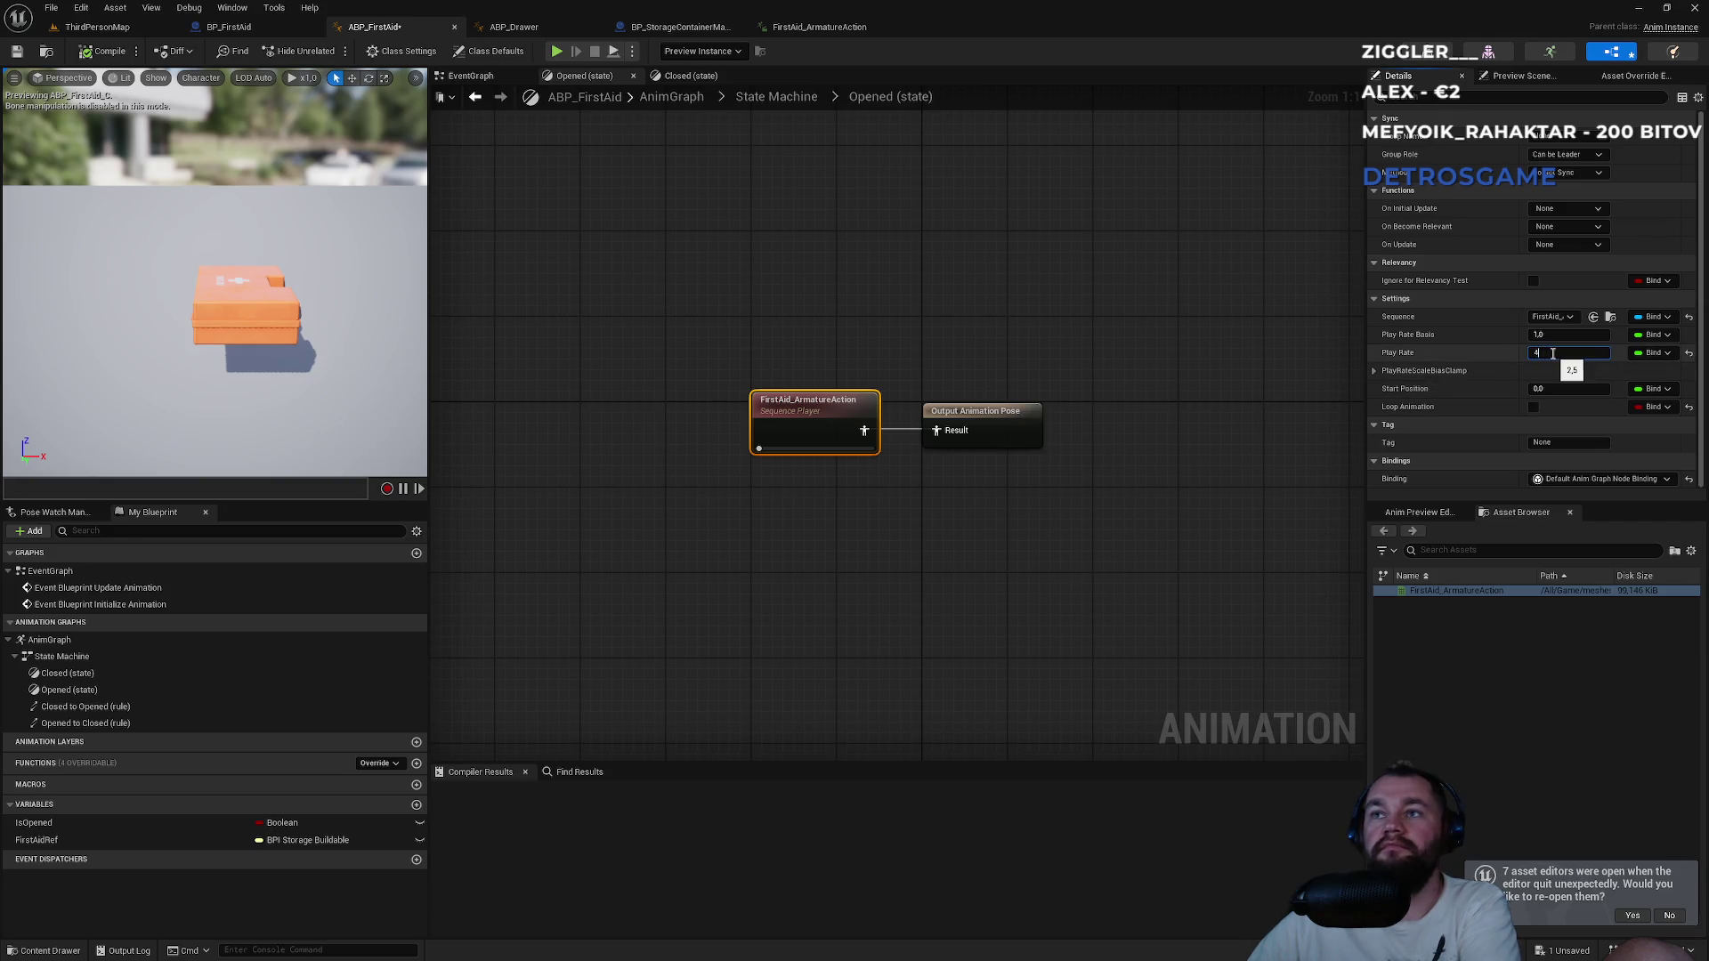
{"action": "key", "text": "Return"}
{"action": "left_click", "coordinate": [153, 30]}
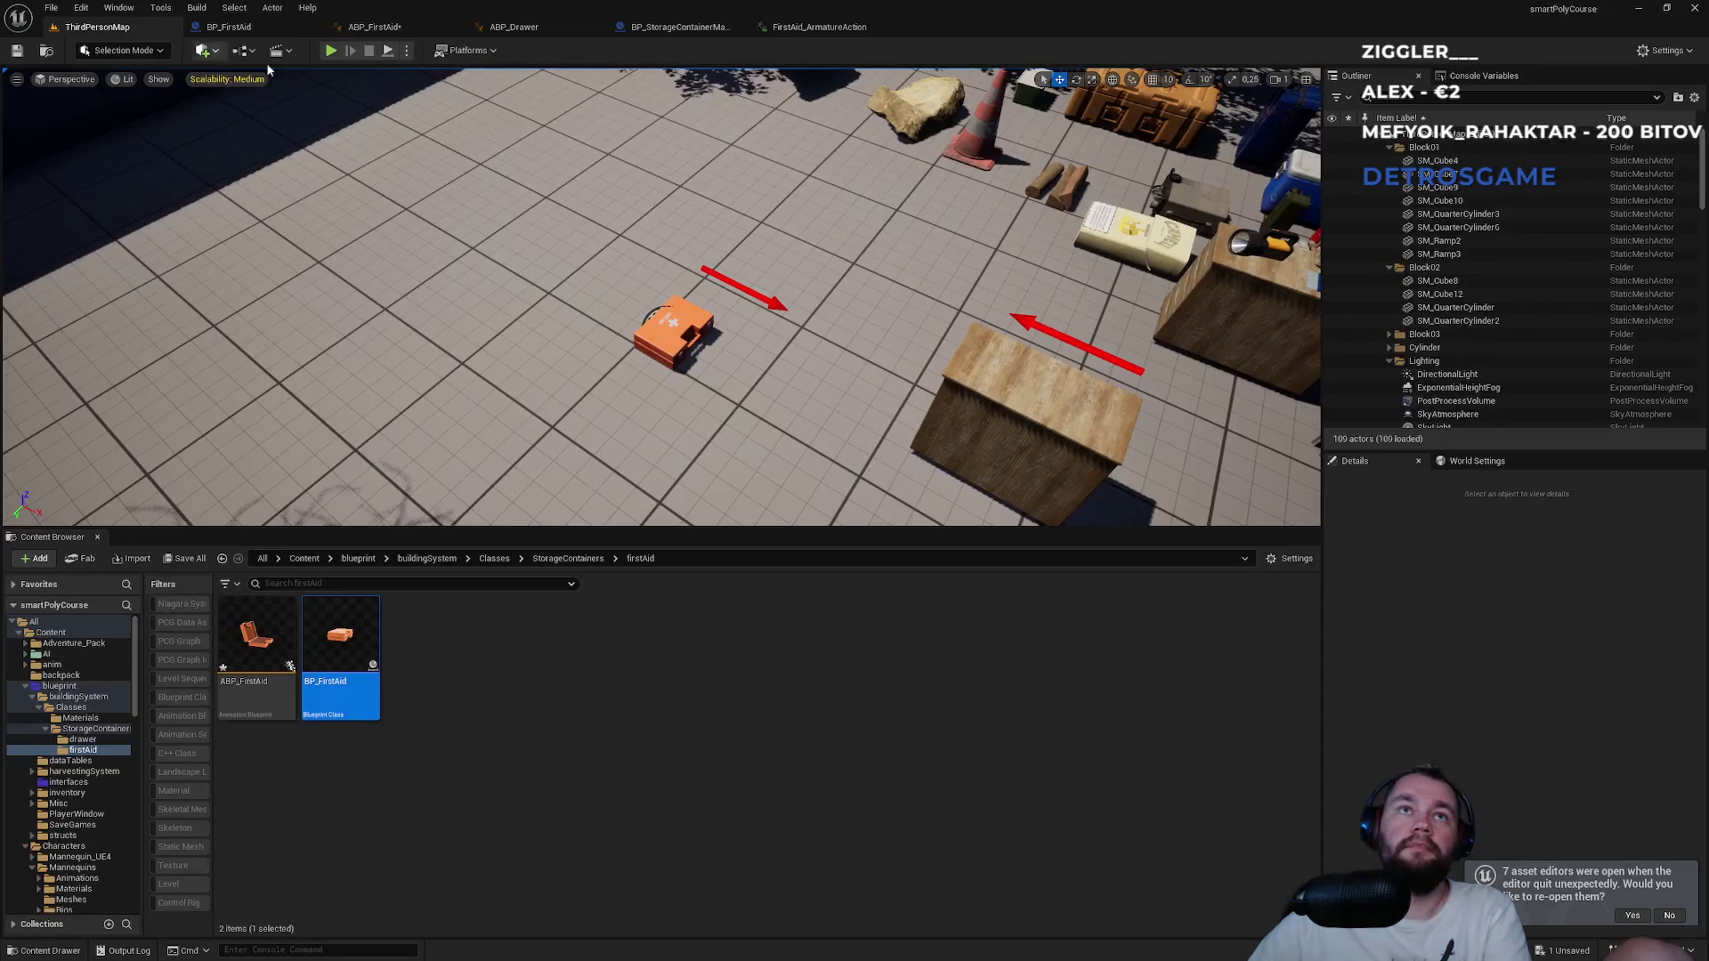
{"action": "left_click", "coordinate": [329, 56]}
{"action": "key", "text": "super"}
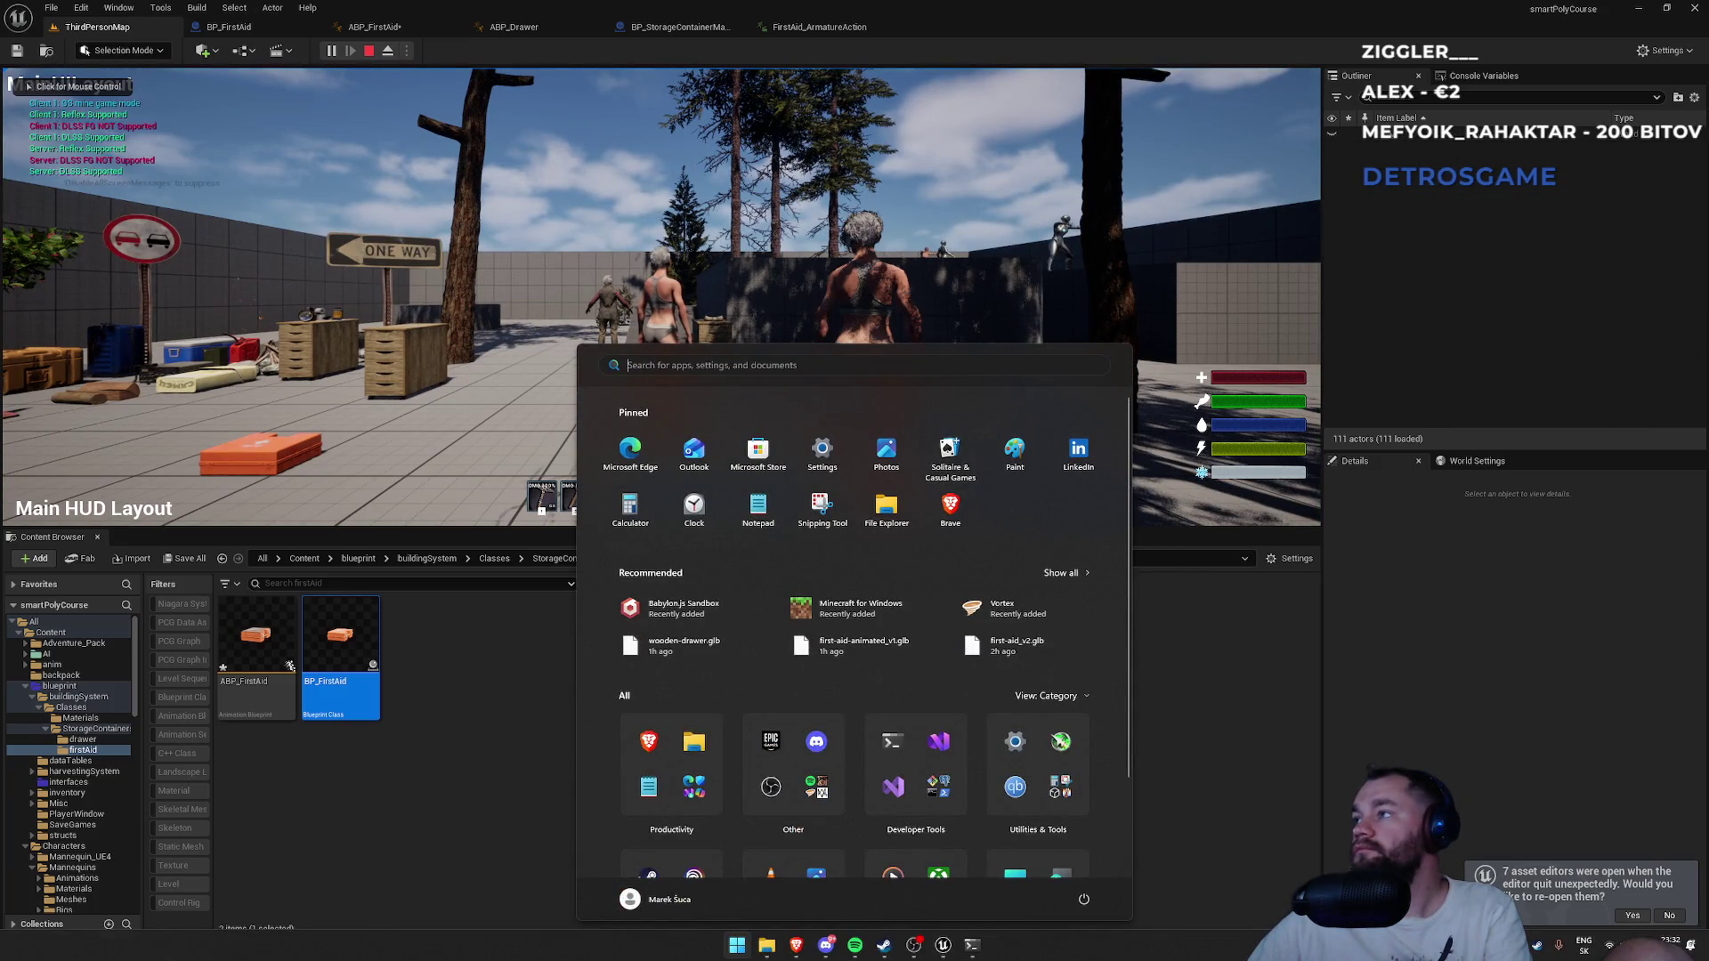
{"action": "key", "text": "super"}
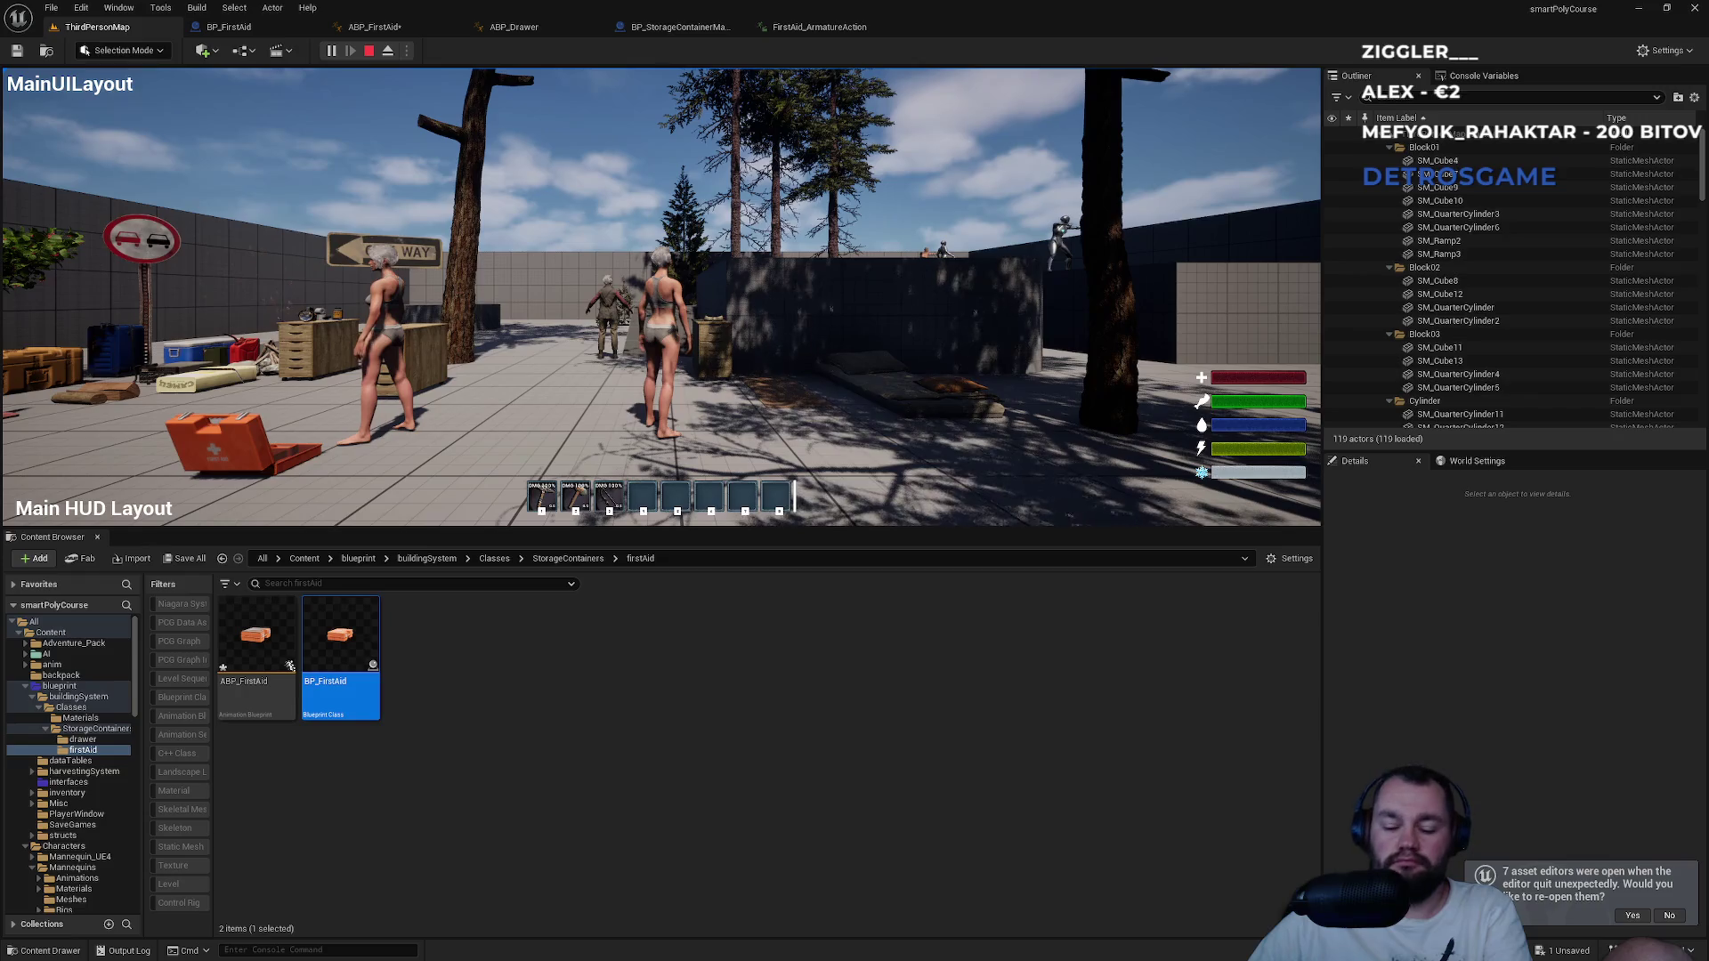
{"action": "key", "text": "e"}
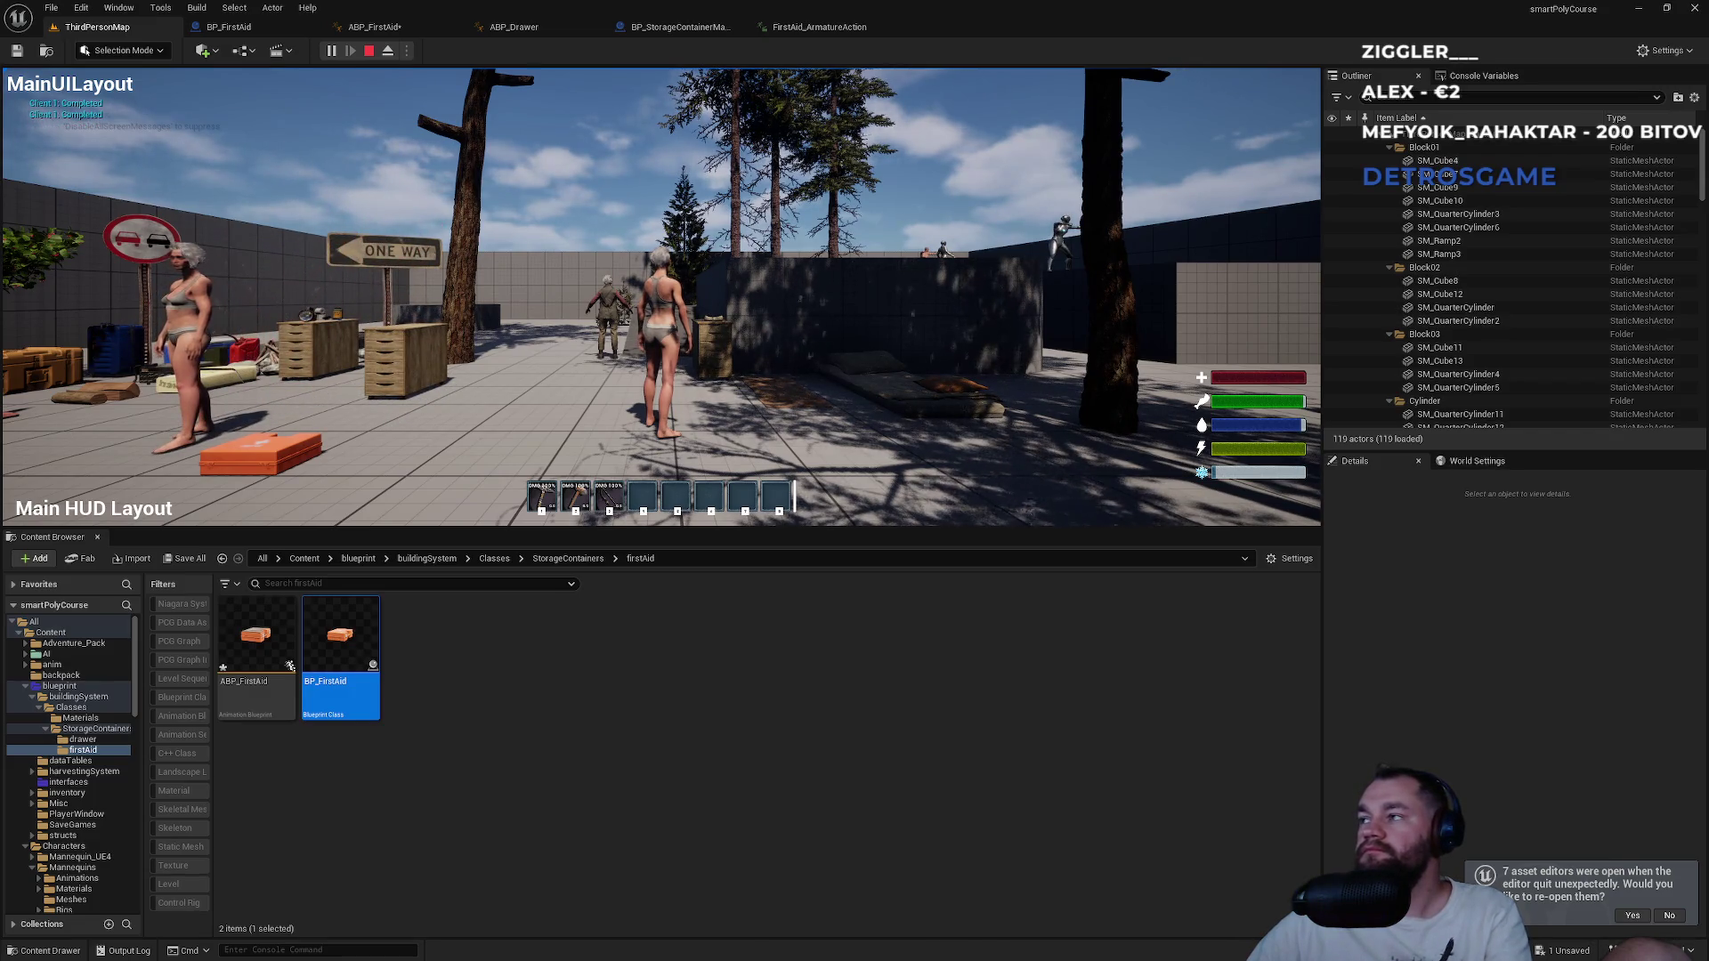
{"action": "key", "text": "Escape"}
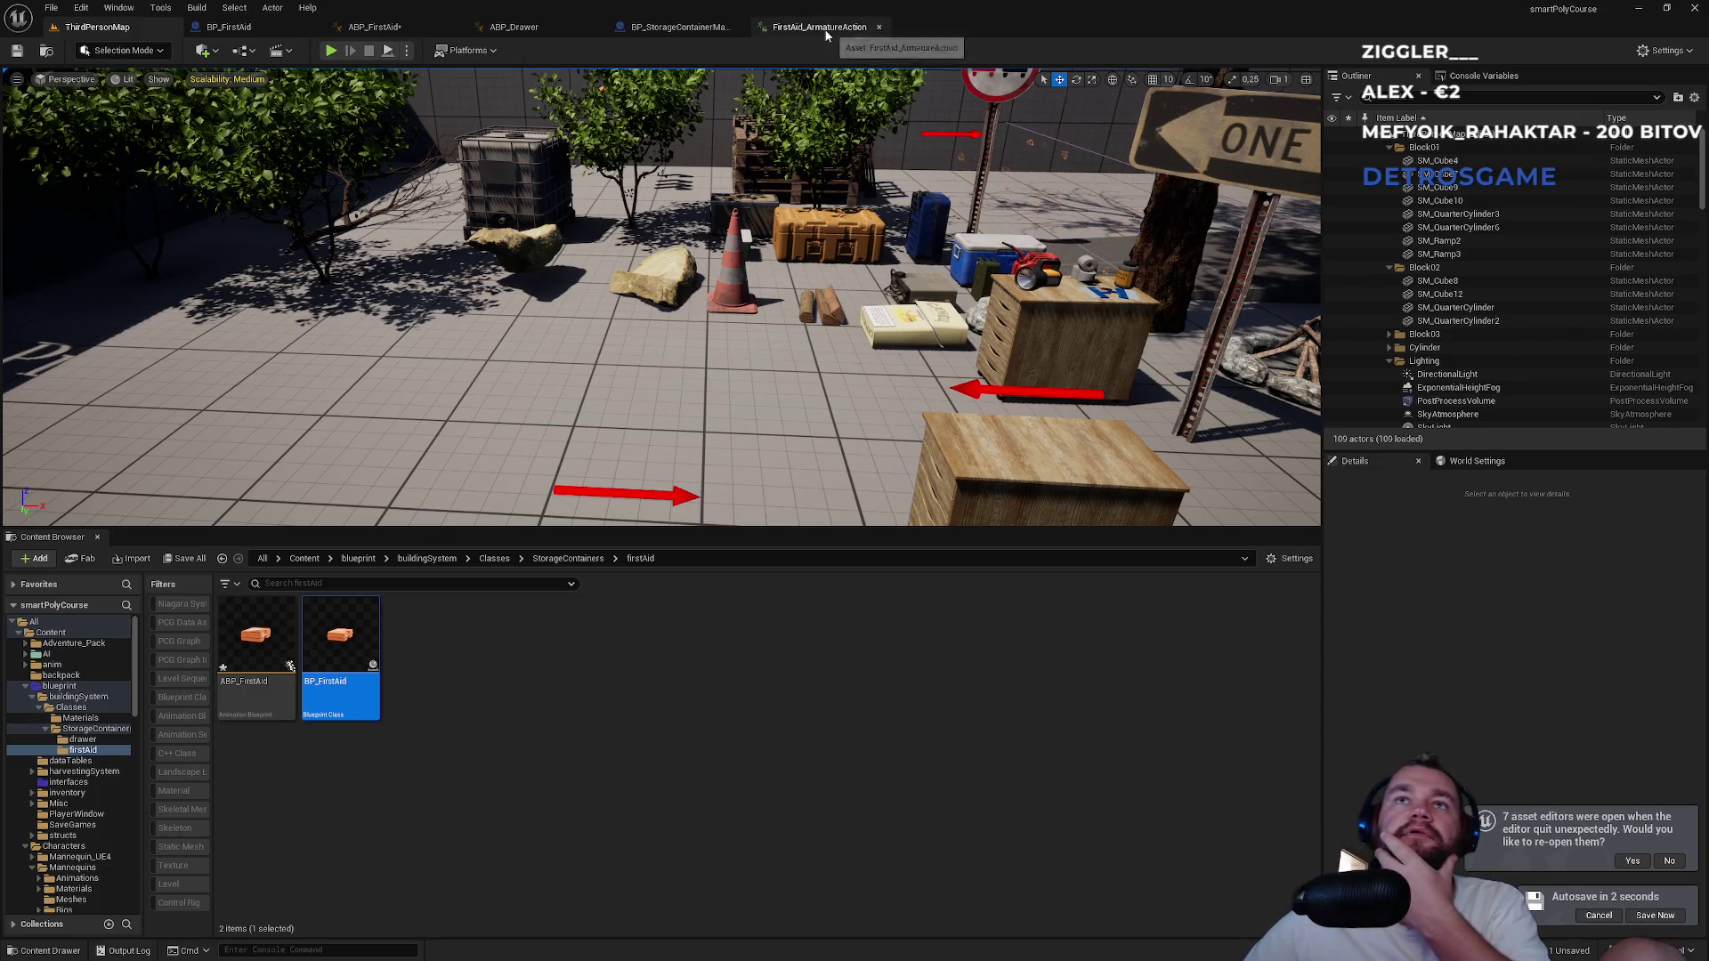
Close the ABP_Drawer, ABP_FirstAid, storage container and first-aid Blueprint editor tabs.
{"action": "middle_click", "coordinate": [564, 27]}
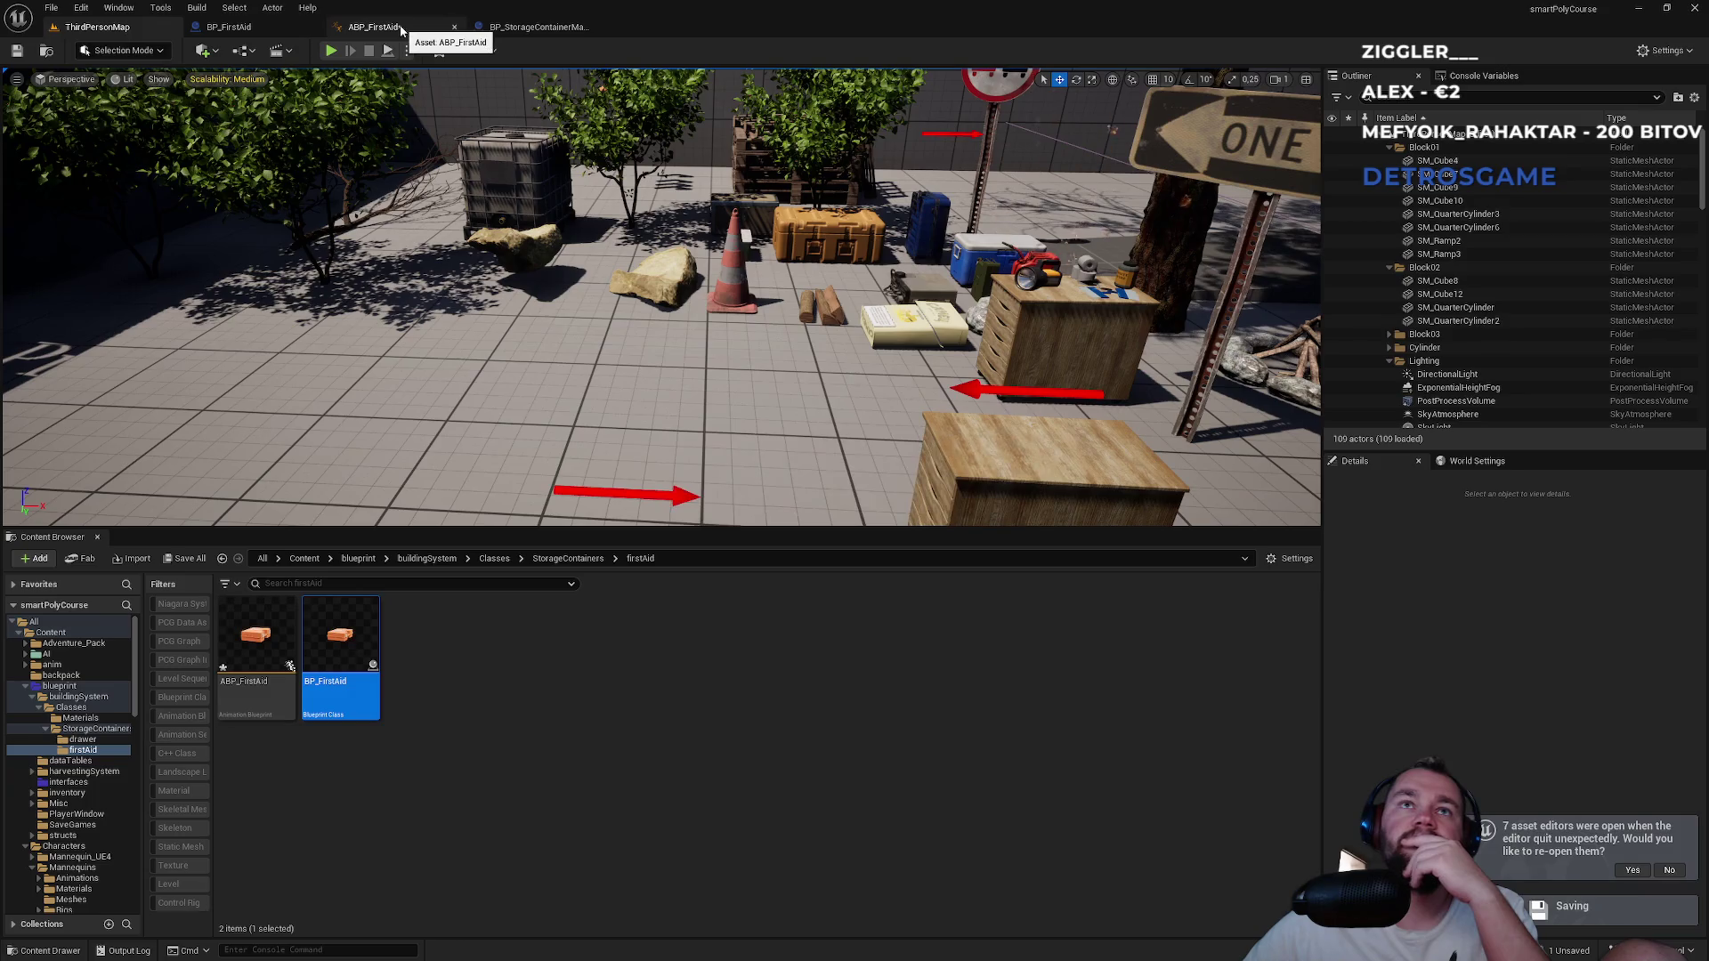
{"action": "middle_click", "coordinate": [401, 27]}
{"action": "middle_click", "coordinate": [401, 27]}
{"action": "middle_click", "coordinate": [231, 27]}
Go up to the StorageContainers folder and open BP_StorageContainerMaster.
{"action": "left_click", "coordinate": [1050, 463]}
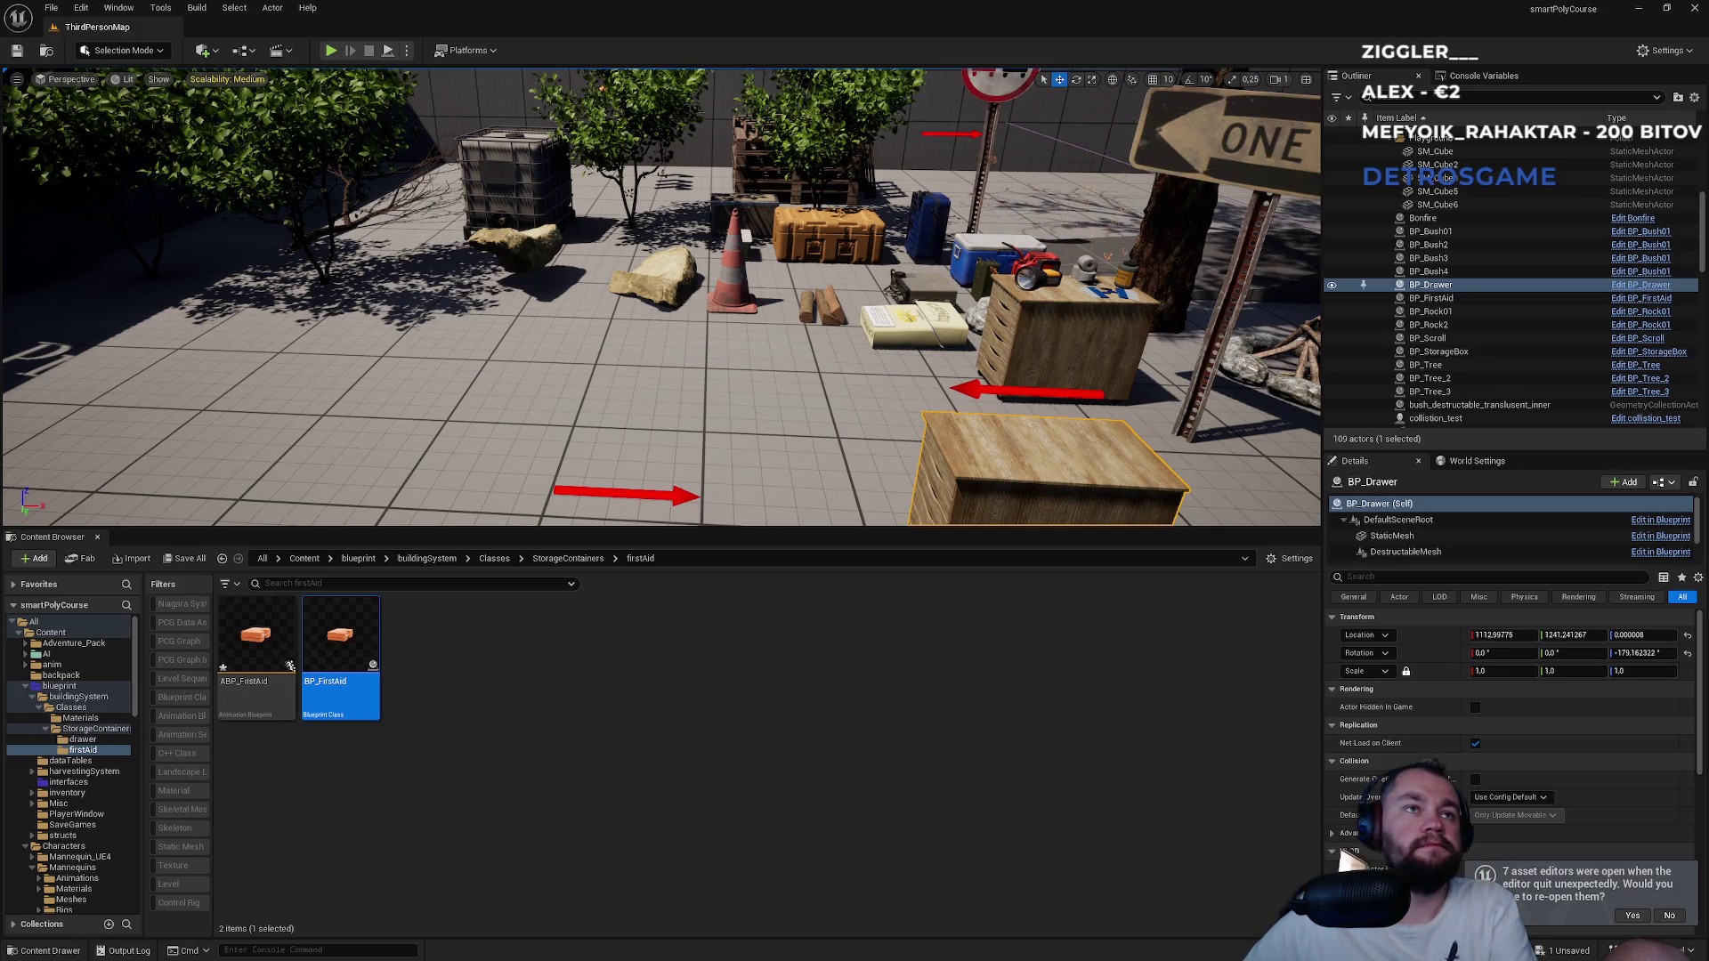
{"action": "key", "text": "w"}
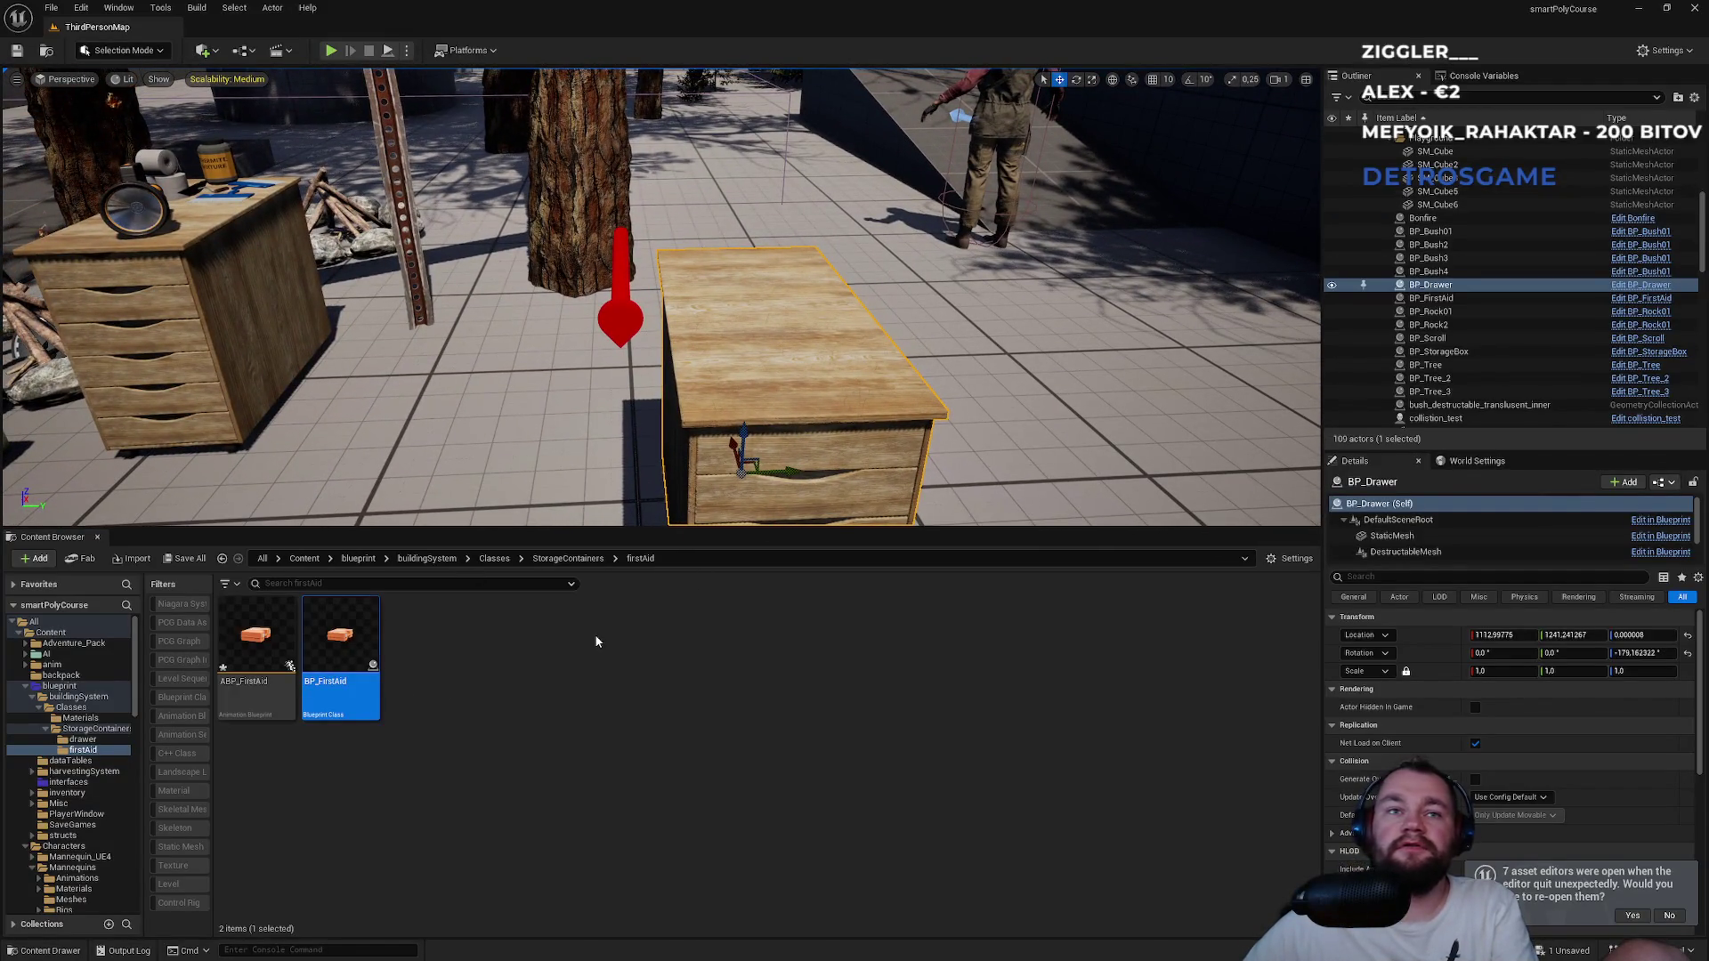
{"action": "left_click", "coordinate": [534, 624]}
{"action": "left_click", "coordinate": [567, 558]}
{"action": "left_click", "coordinate": [495, 702]}
{"action": "double_click", "coordinate": [495, 702]}
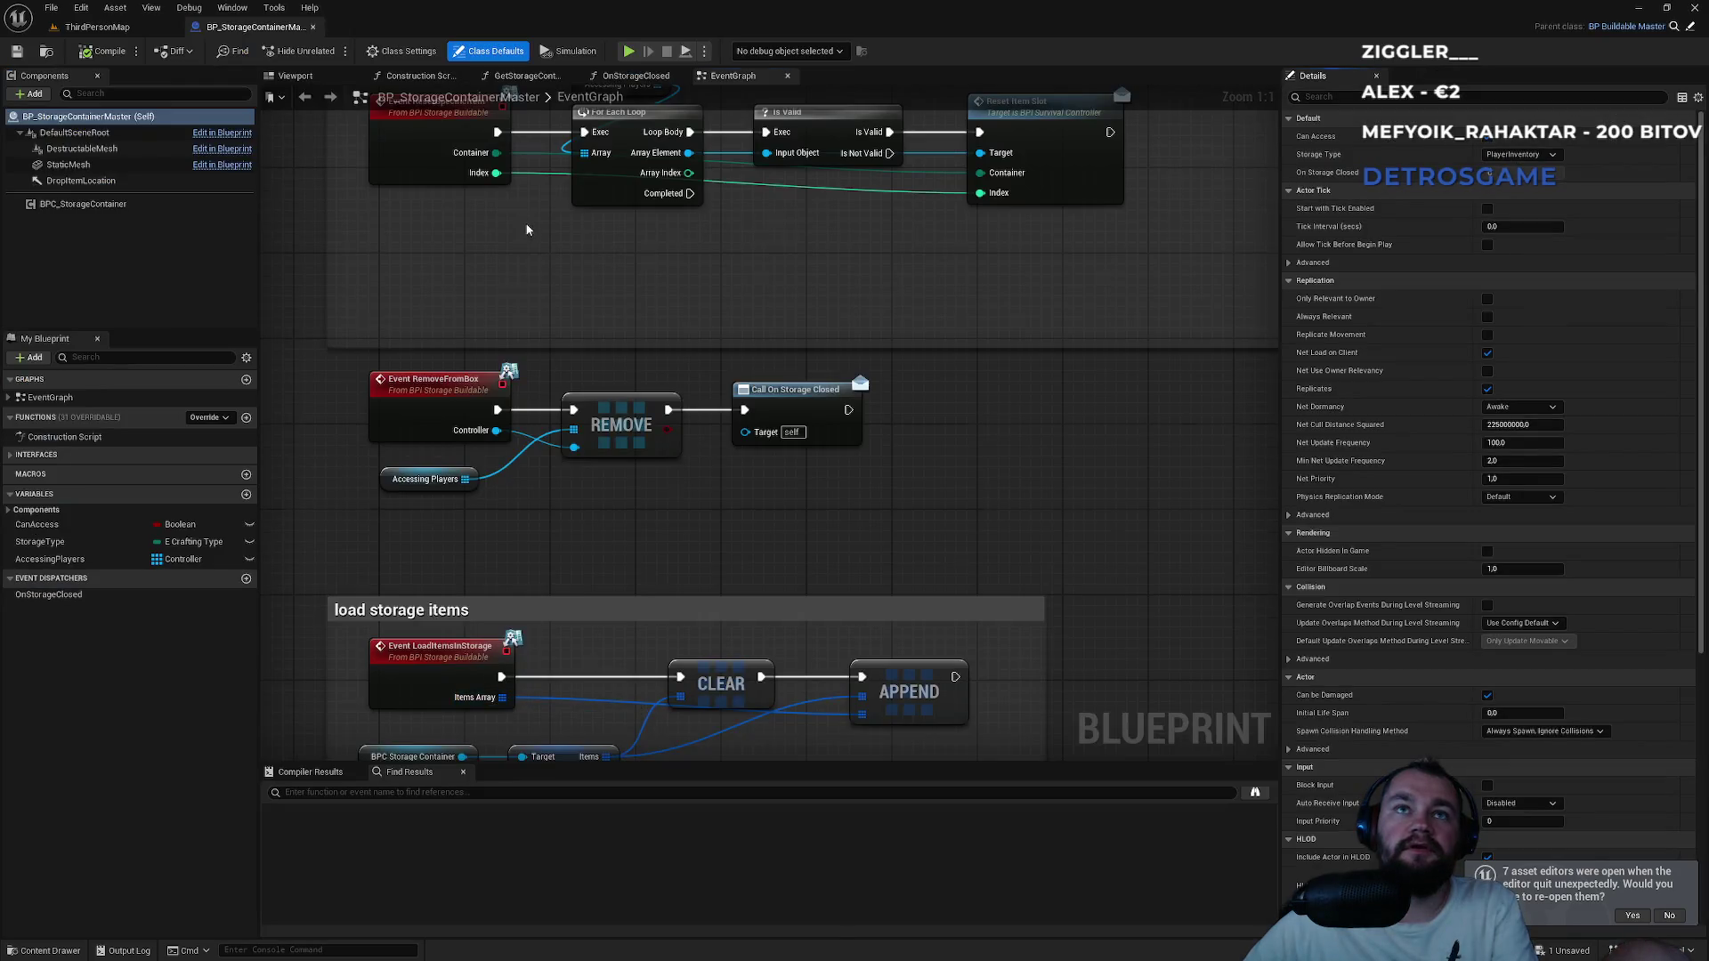
Look over the top node group, then open and close the parent buildable Blueprint.
{"action": "scroll", "coordinate": [611, 275], "scroll_direction": "down", "scroll_amount": 4}
{"action": "left_click_drag", "start_coordinate": [610, 275], "coordinate": [676, 458]}
{"action": "scroll", "coordinate": [672, 466], "scroll_direction": "up", "scroll_amount": 1}
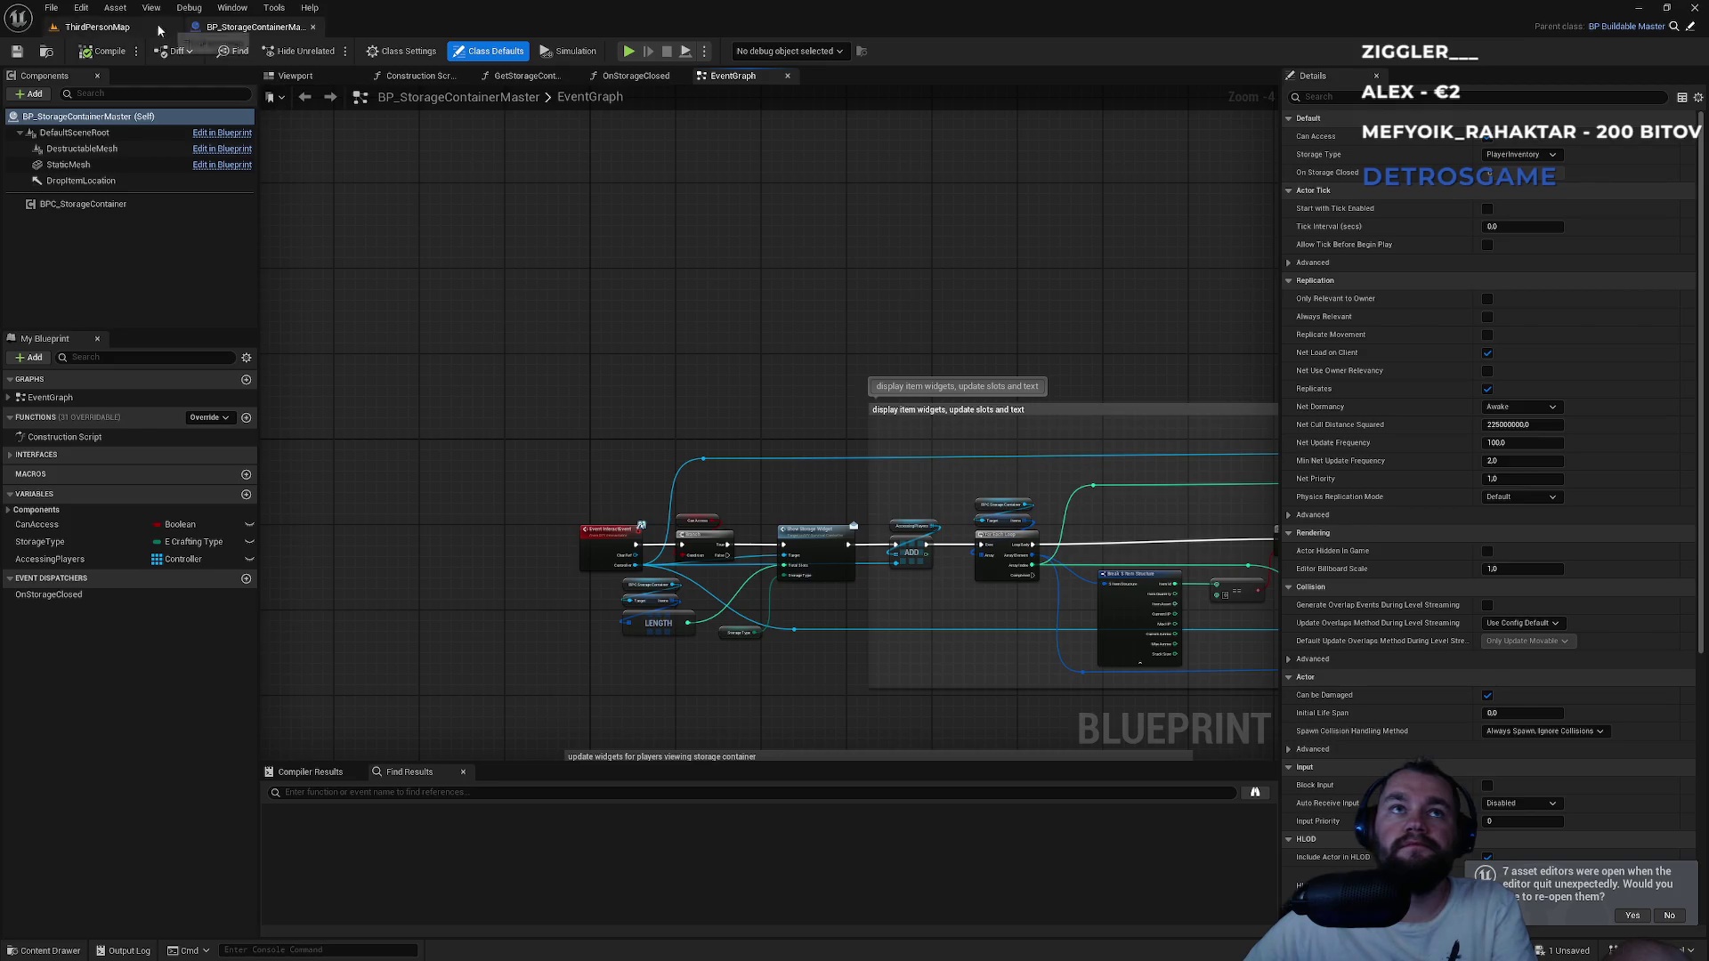
{"action": "left_click", "coordinate": [1692, 29]}
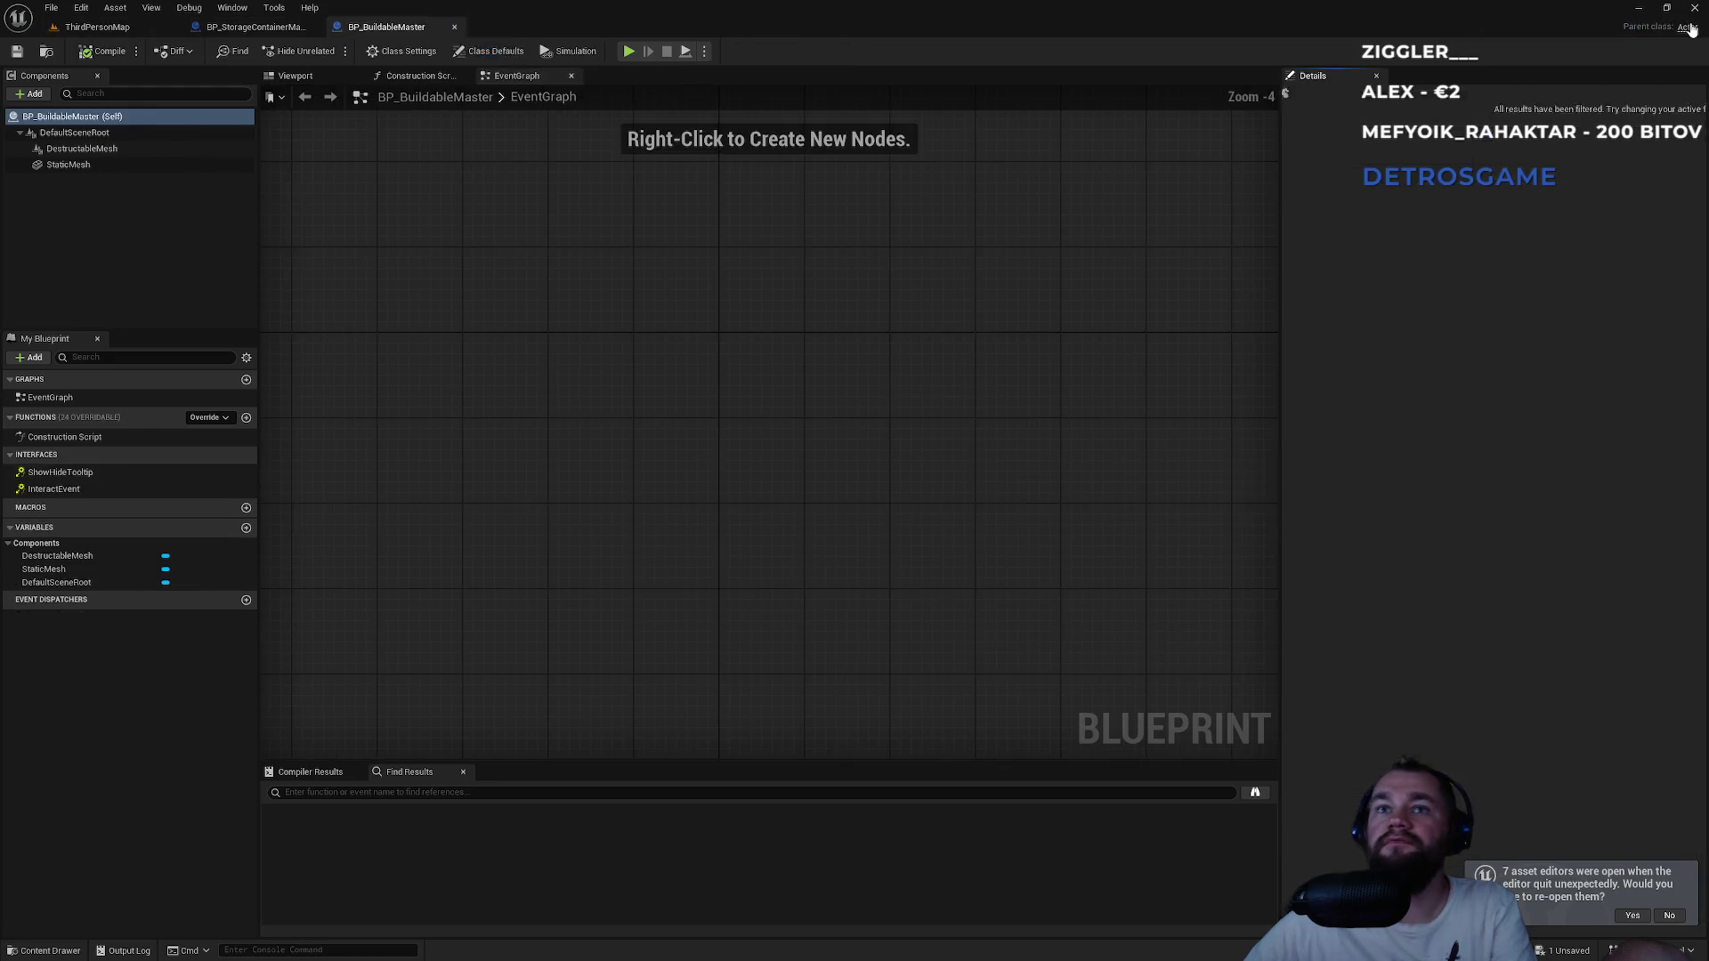
{"action": "left_click", "coordinate": [454, 27]}
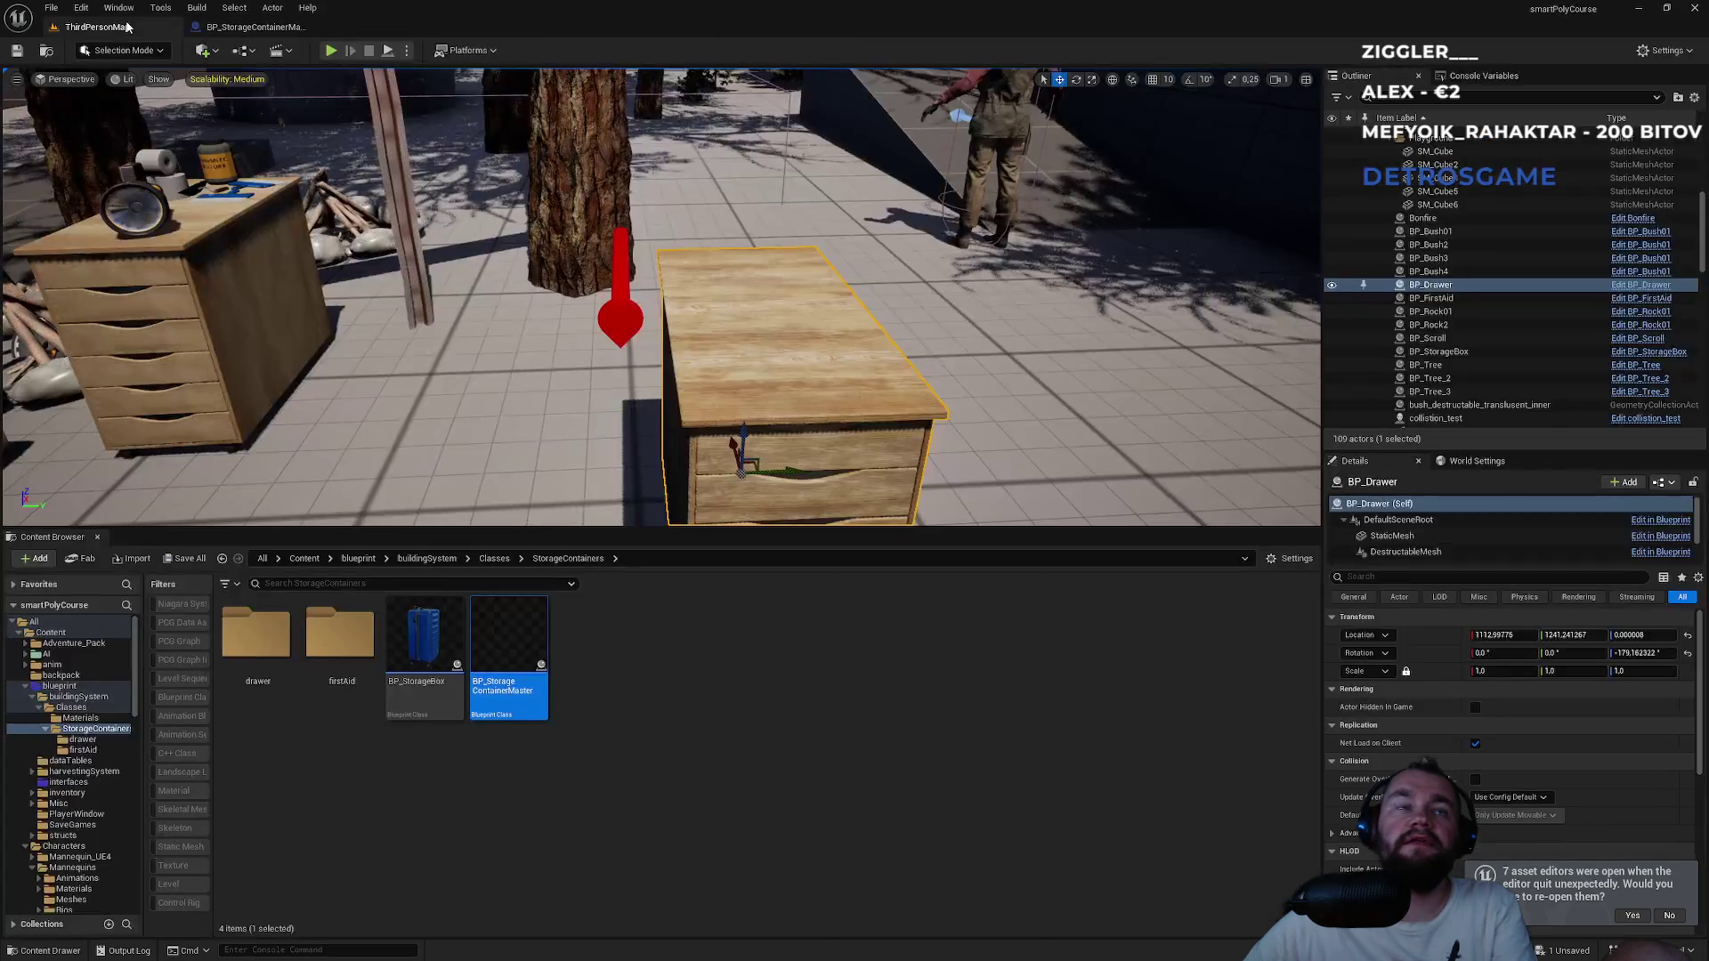
Open BP_CustomPlayerController from the Blueprints folder, scroll its graph, and return to the level.
{"action": "left_click", "coordinate": [357, 559]}
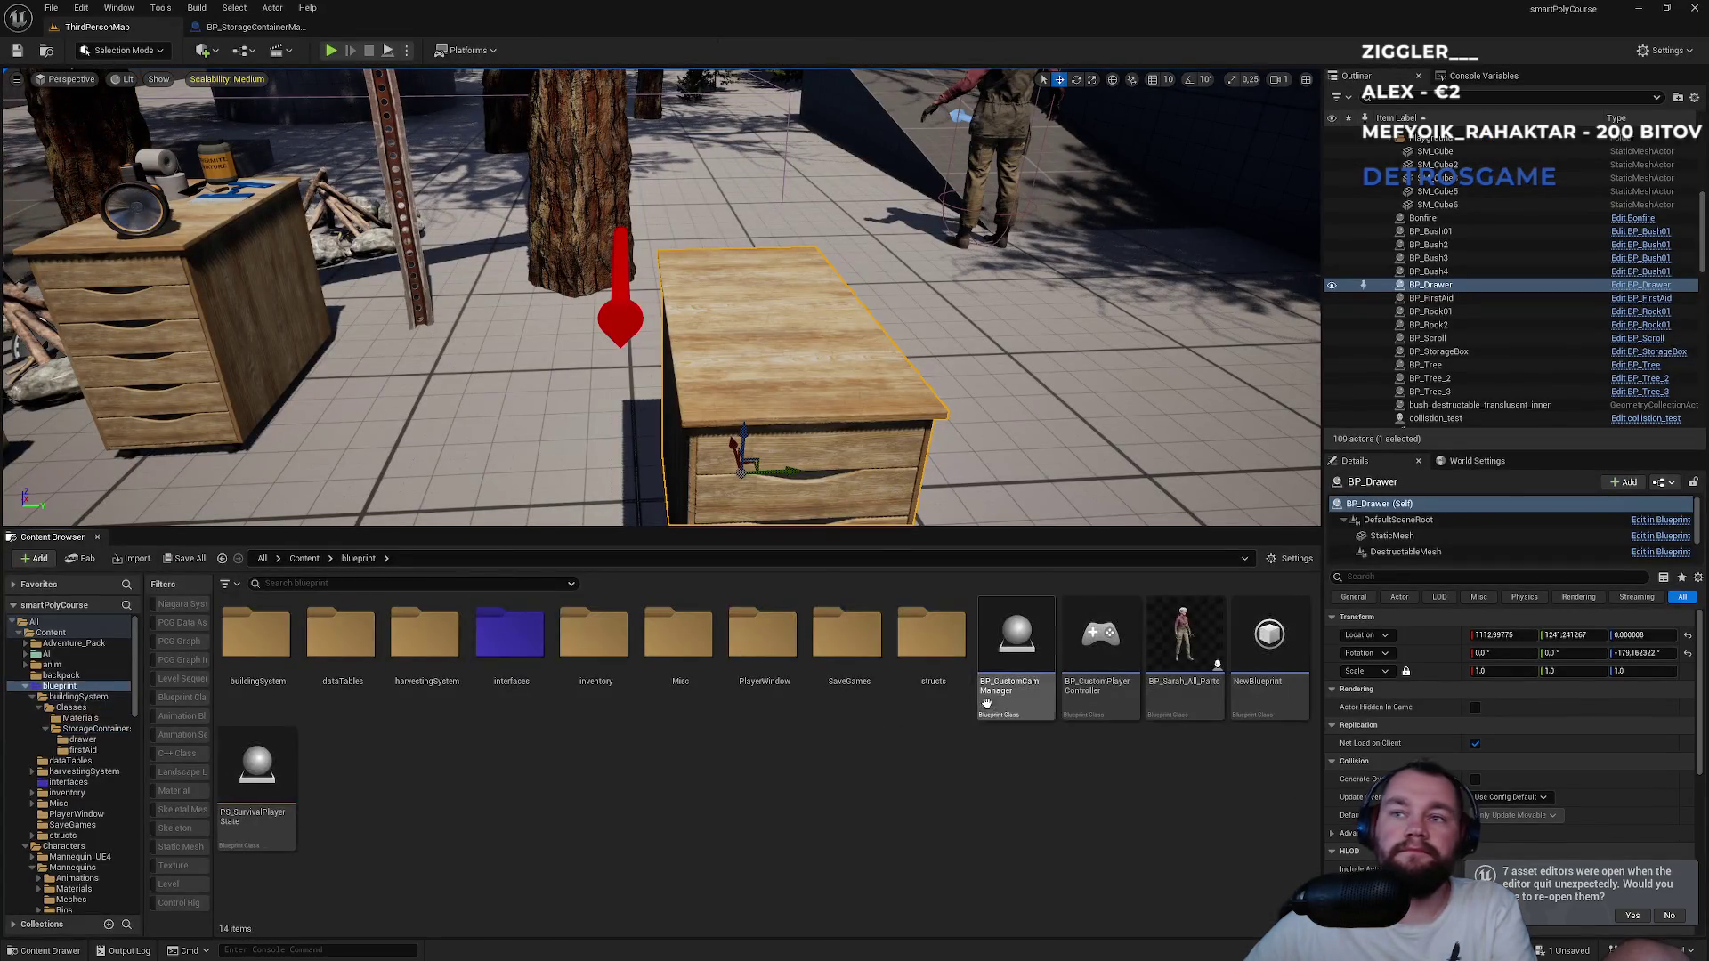
{"action": "double_click", "coordinate": [1088, 714]}
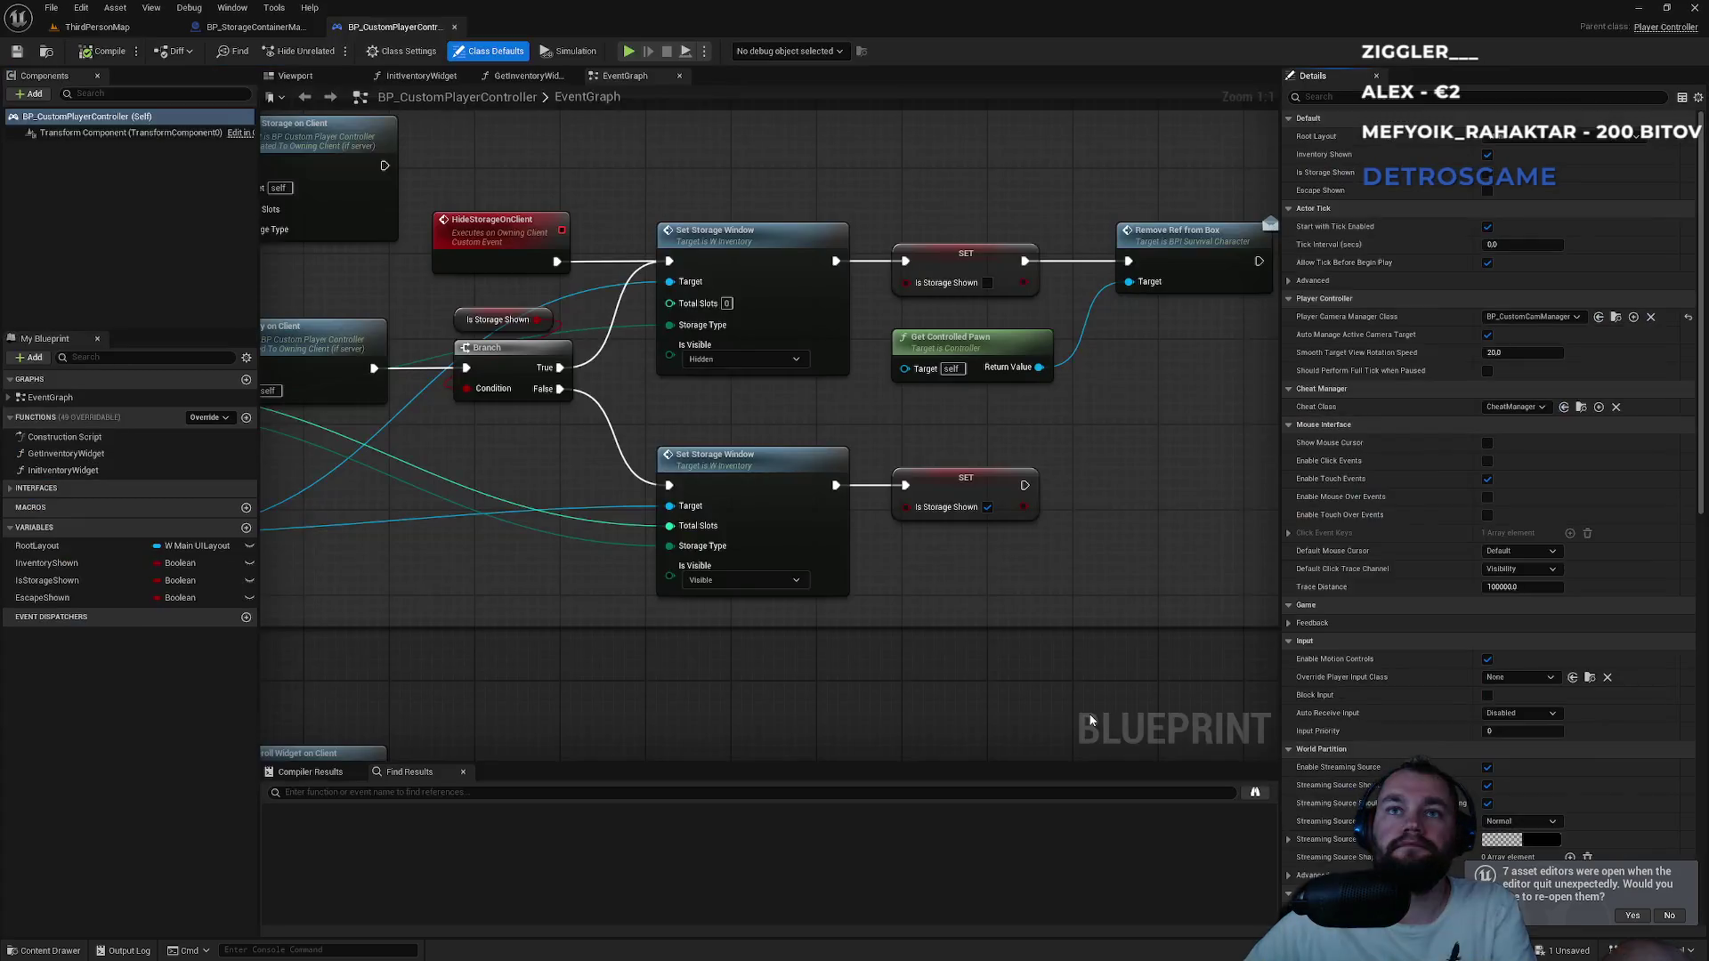
{"action": "scroll", "coordinate": [917, 535], "scroll_direction": "down", "scroll_amount": 6}
{"action": "scroll", "coordinate": [859, 545], "scroll_direction": "down", "scroll_amount": 3}
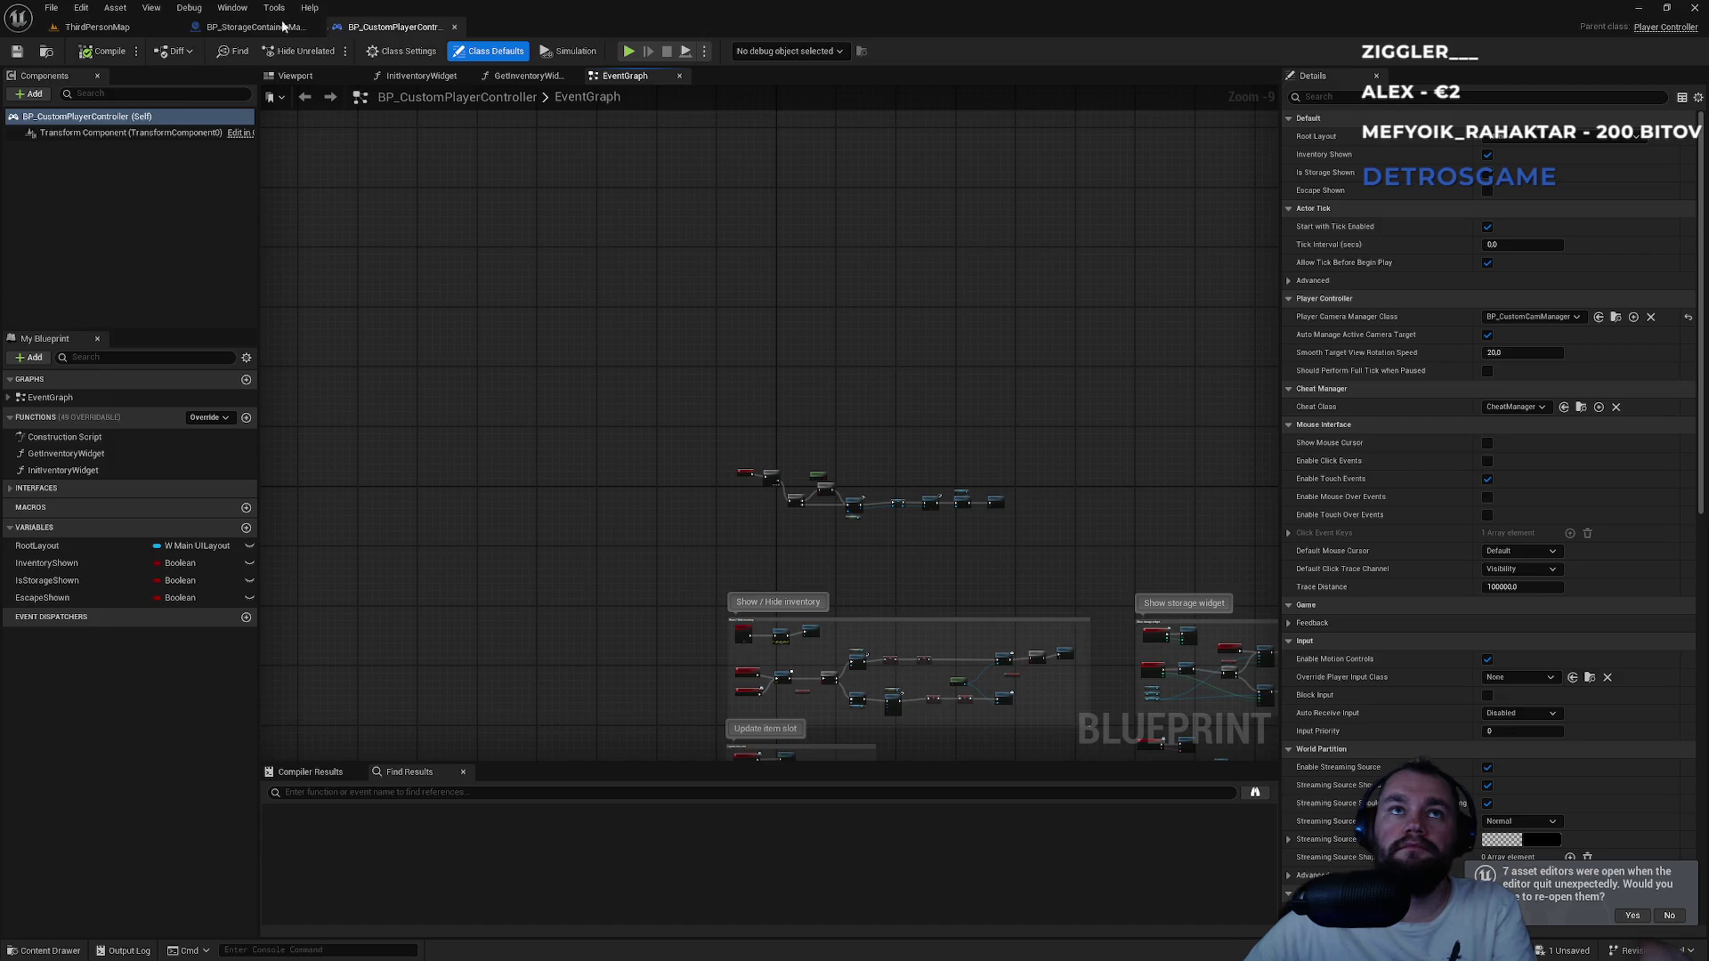
{"action": "left_click", "coordinate": [96, 27]}
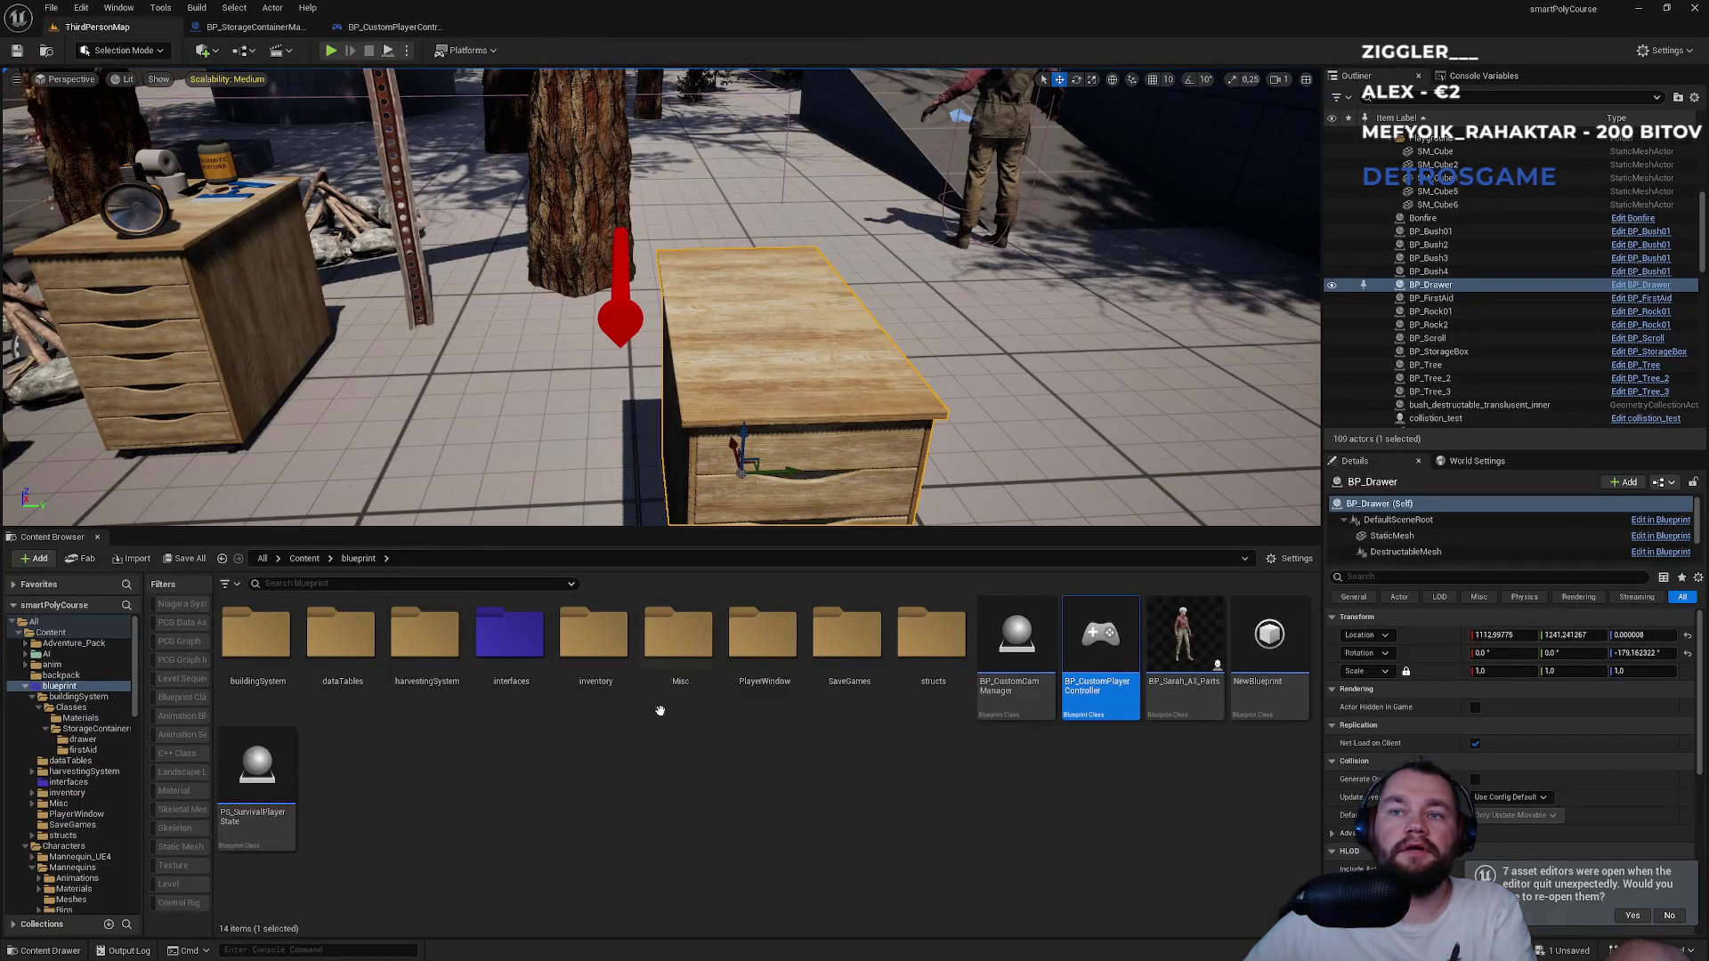
Browse Content > ThirdPerson > Blueprints and open BP_ThirdPersonGameMode.
{"action": "left_click", "coordinate": [304, 558]}
{"action": "scroll", "coordinate": [411, 682], "scroll_direction": "down", "scroll_amount": 3}
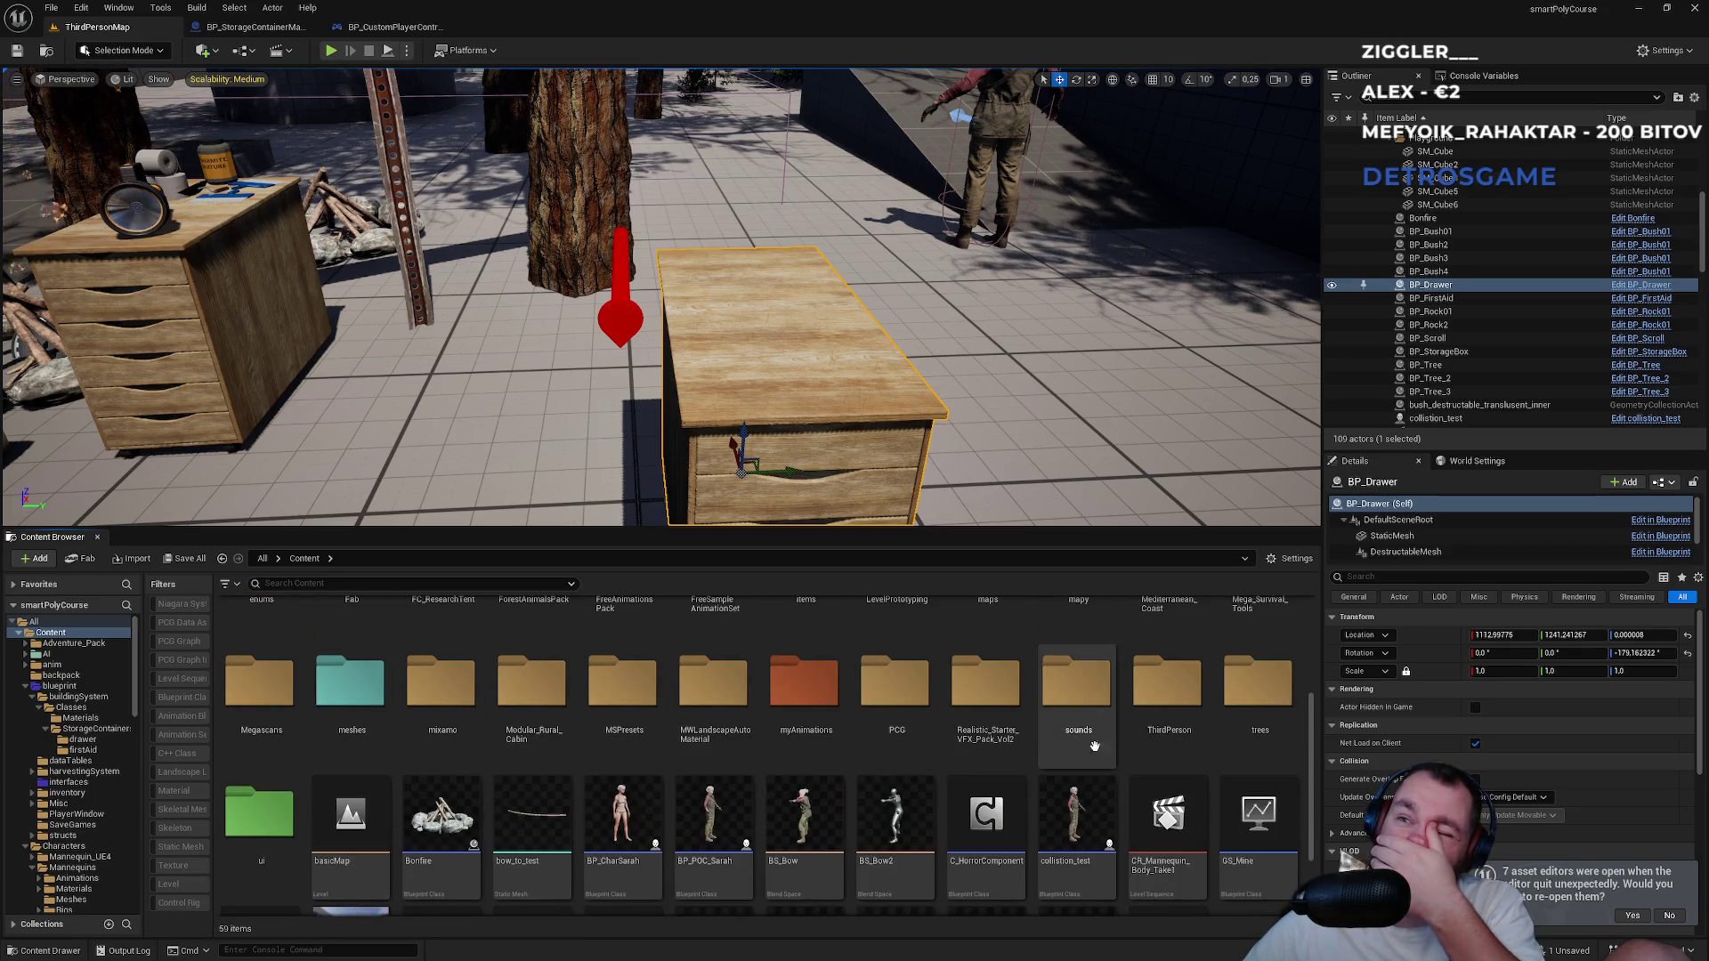
{"action": "double_click", "coordinate": [1167, 685]}
{"action": "double_click", "coordinate": [254, 659]}
{"action": "double_click", "coordinate": [341, 639]}
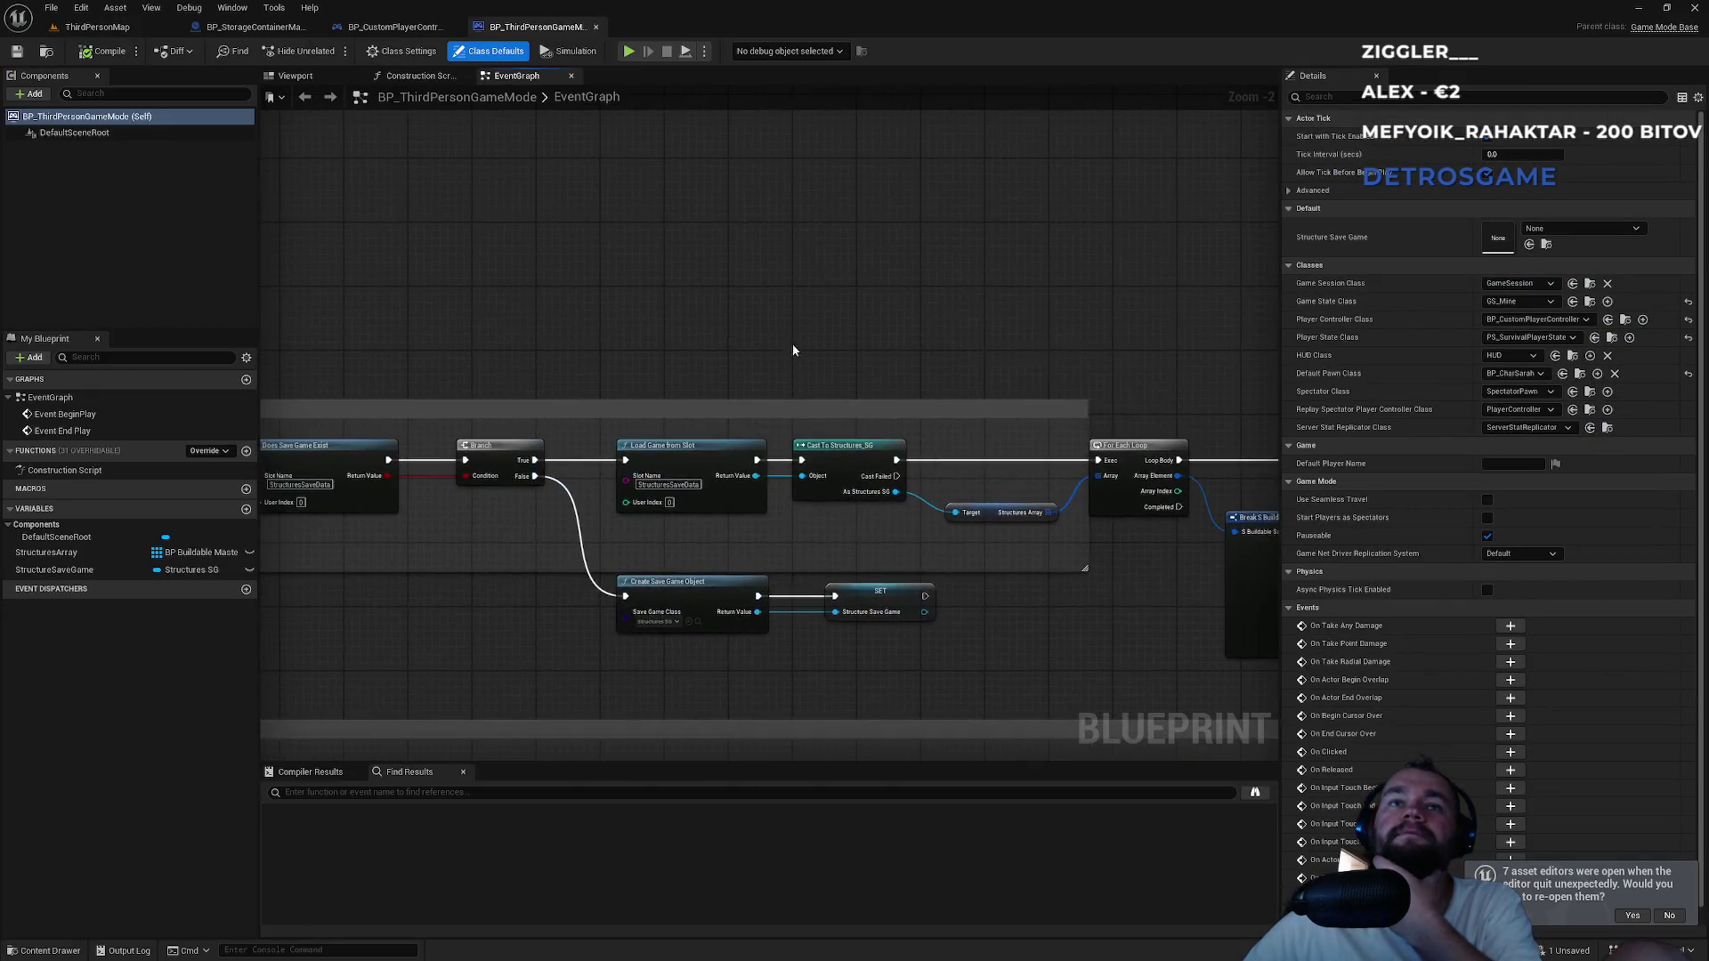
Follow the loop, Break S Buildable Save and Branch nodes to inspect Load Items in Storage.
{"action": "scroll", "coordinate": [570, 504], "scroll_direction": "up", "scroll_amount": 2}
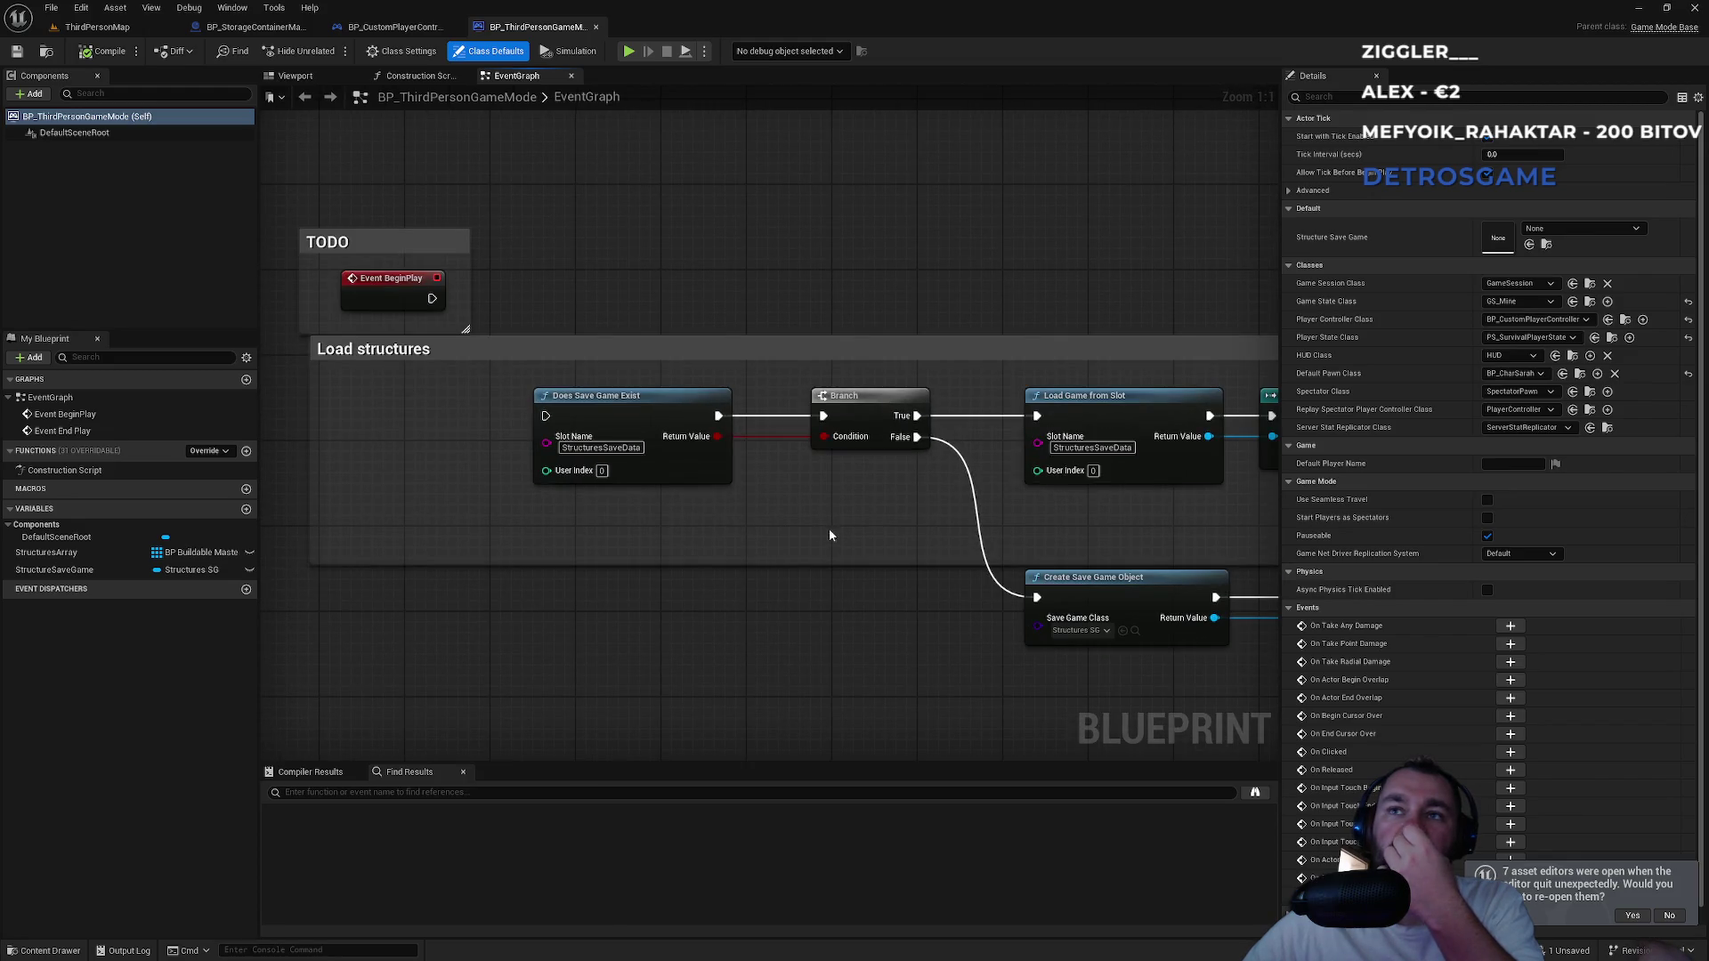
{"action": "left_click_drag", "start_coordinate": [1095, 530], "coordinate": [760, 532]}
{"action": "left_click_drag", "start_coordinate": [969, 545], "coordinate": [623, 546]}
{"action": "mouse_move", "coordinate": [1060, 566]}
{"action": "left_mouse_down"}
{"action": "mouse_move", "coordinate": [976, 604]}
{"action": "mouse_move", "coordinate": [520, 592]}
{"action": "left_mouse_up"}
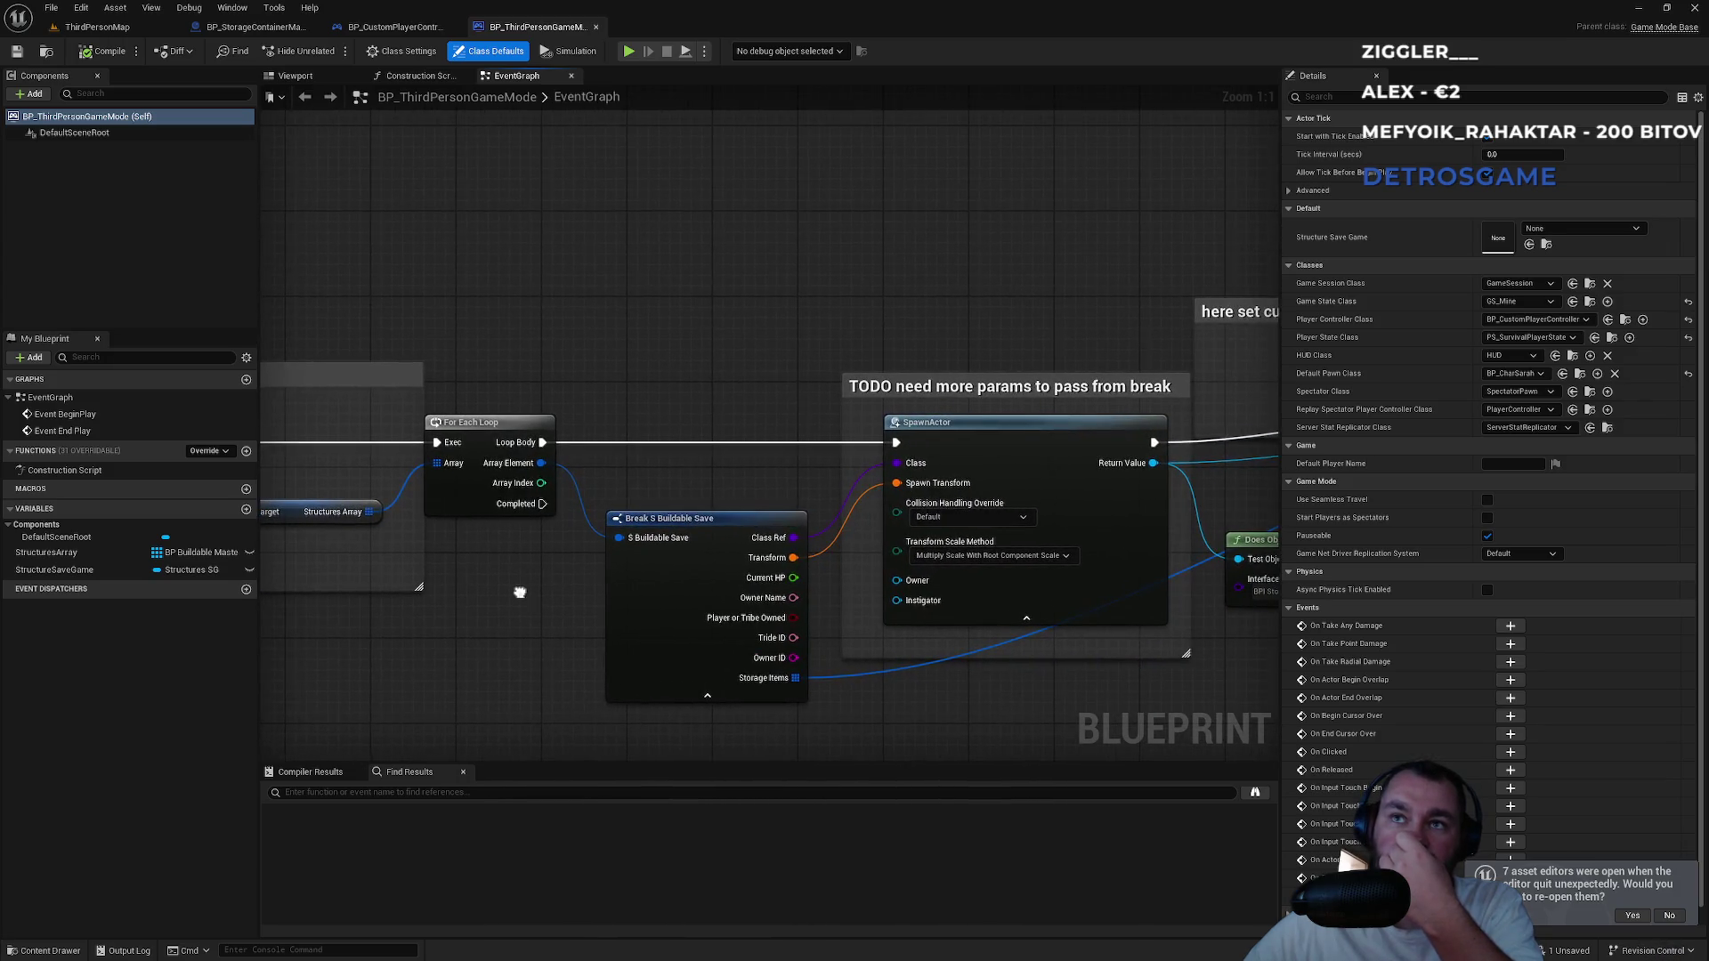
{"action": "left_click_drag", "start_coordinate": [815, 376], "coordinate": [397, 348]}
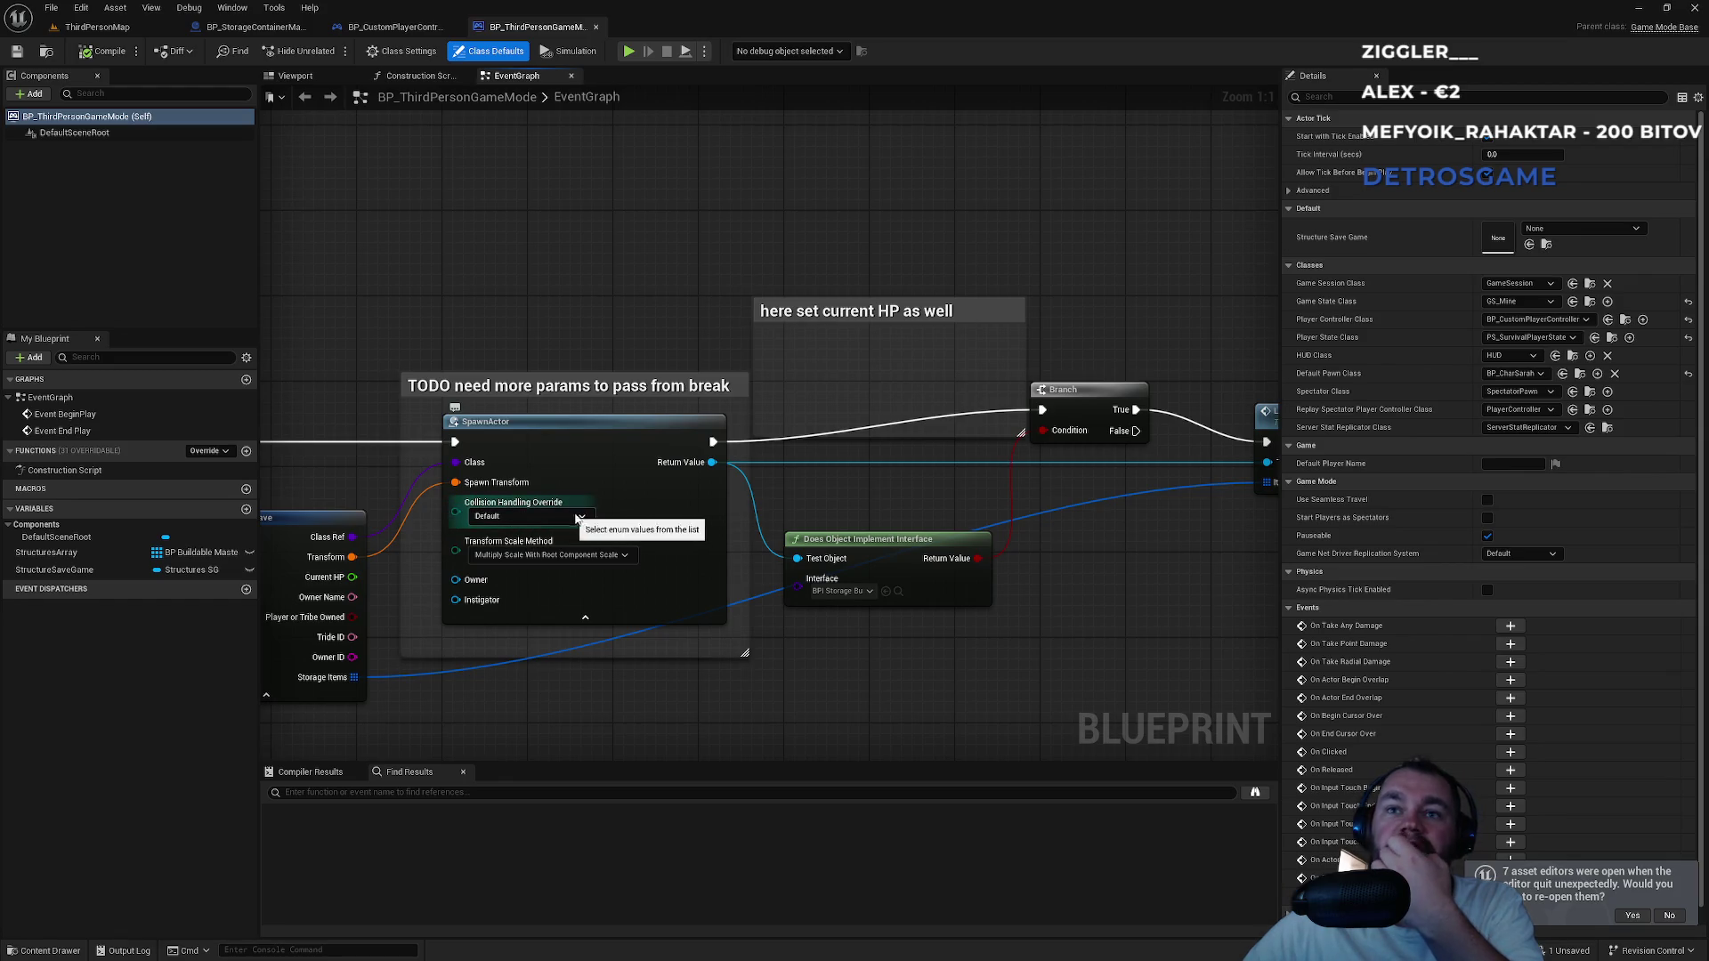
{"action": "left_click_drag", "start_coordinate": [927, 510], "coordinate": [625, 529]}
{"action": "left_click", "coordinate": [987, 443]}
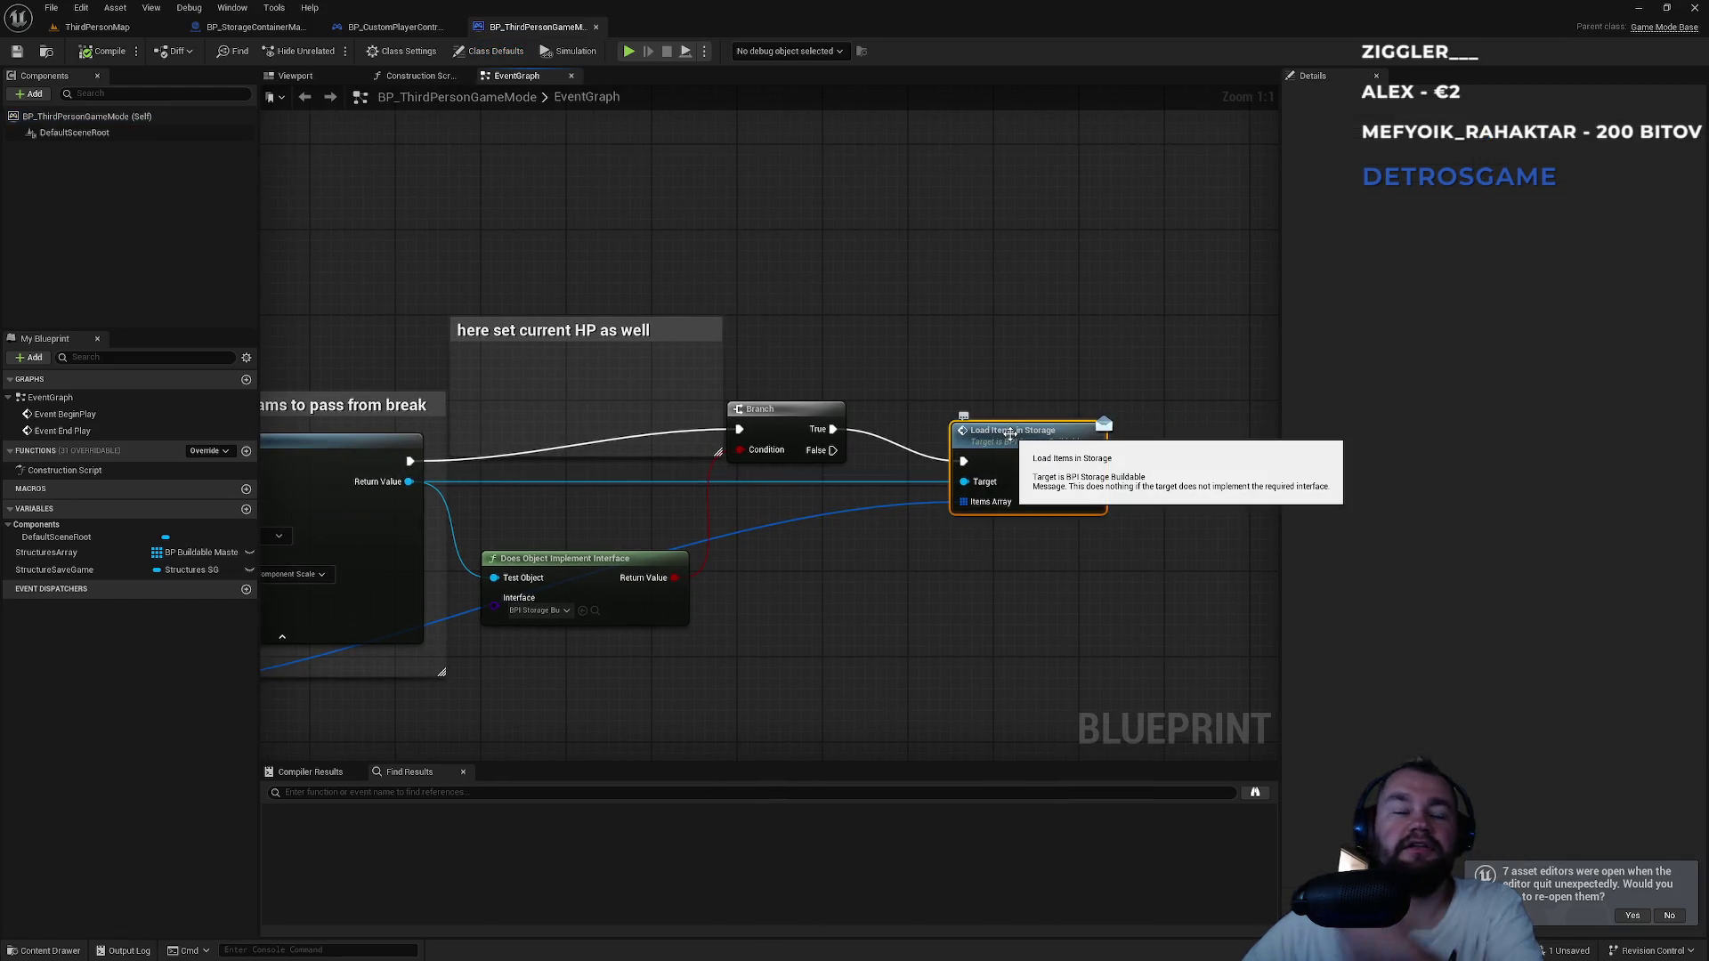
Revisit SpawnActor and Load Items, nudge the Branch node lower, and return to ThirdPersonMap.
{"action": "left_click_drag", "start_coordinate": [518, 415], "coordinate": [810, 388]}
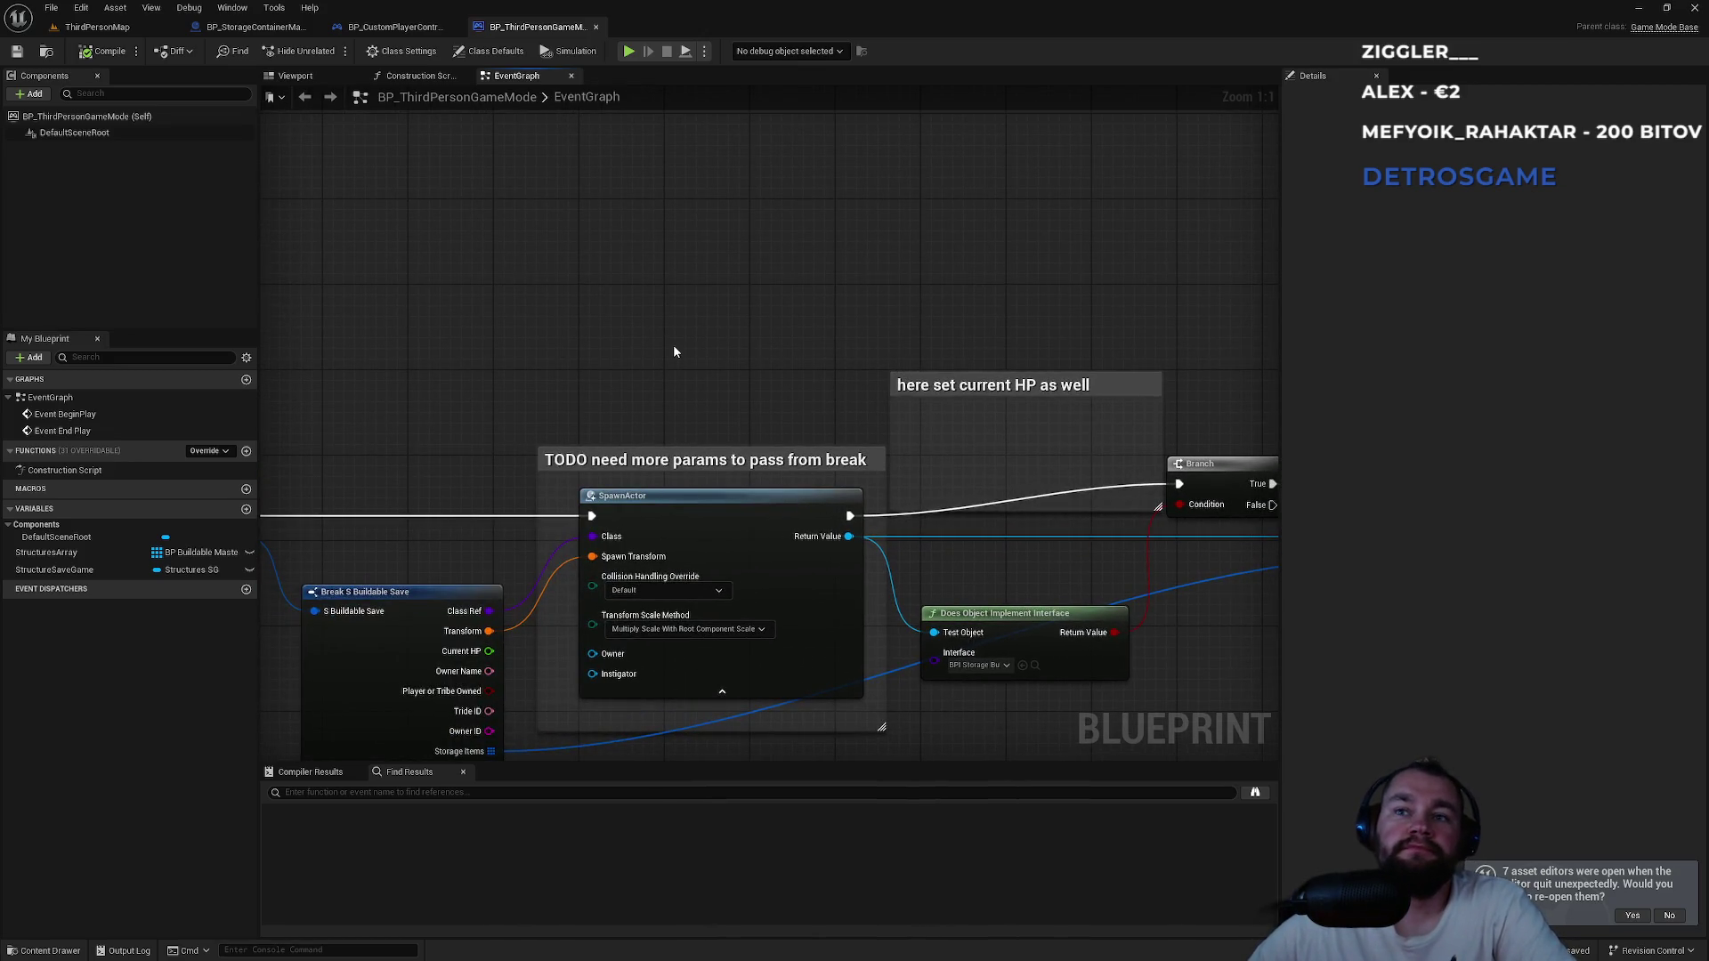
{"action": "left_click_drag", "start_coordinate": [652, 326], "coordinate": [522, 307]}
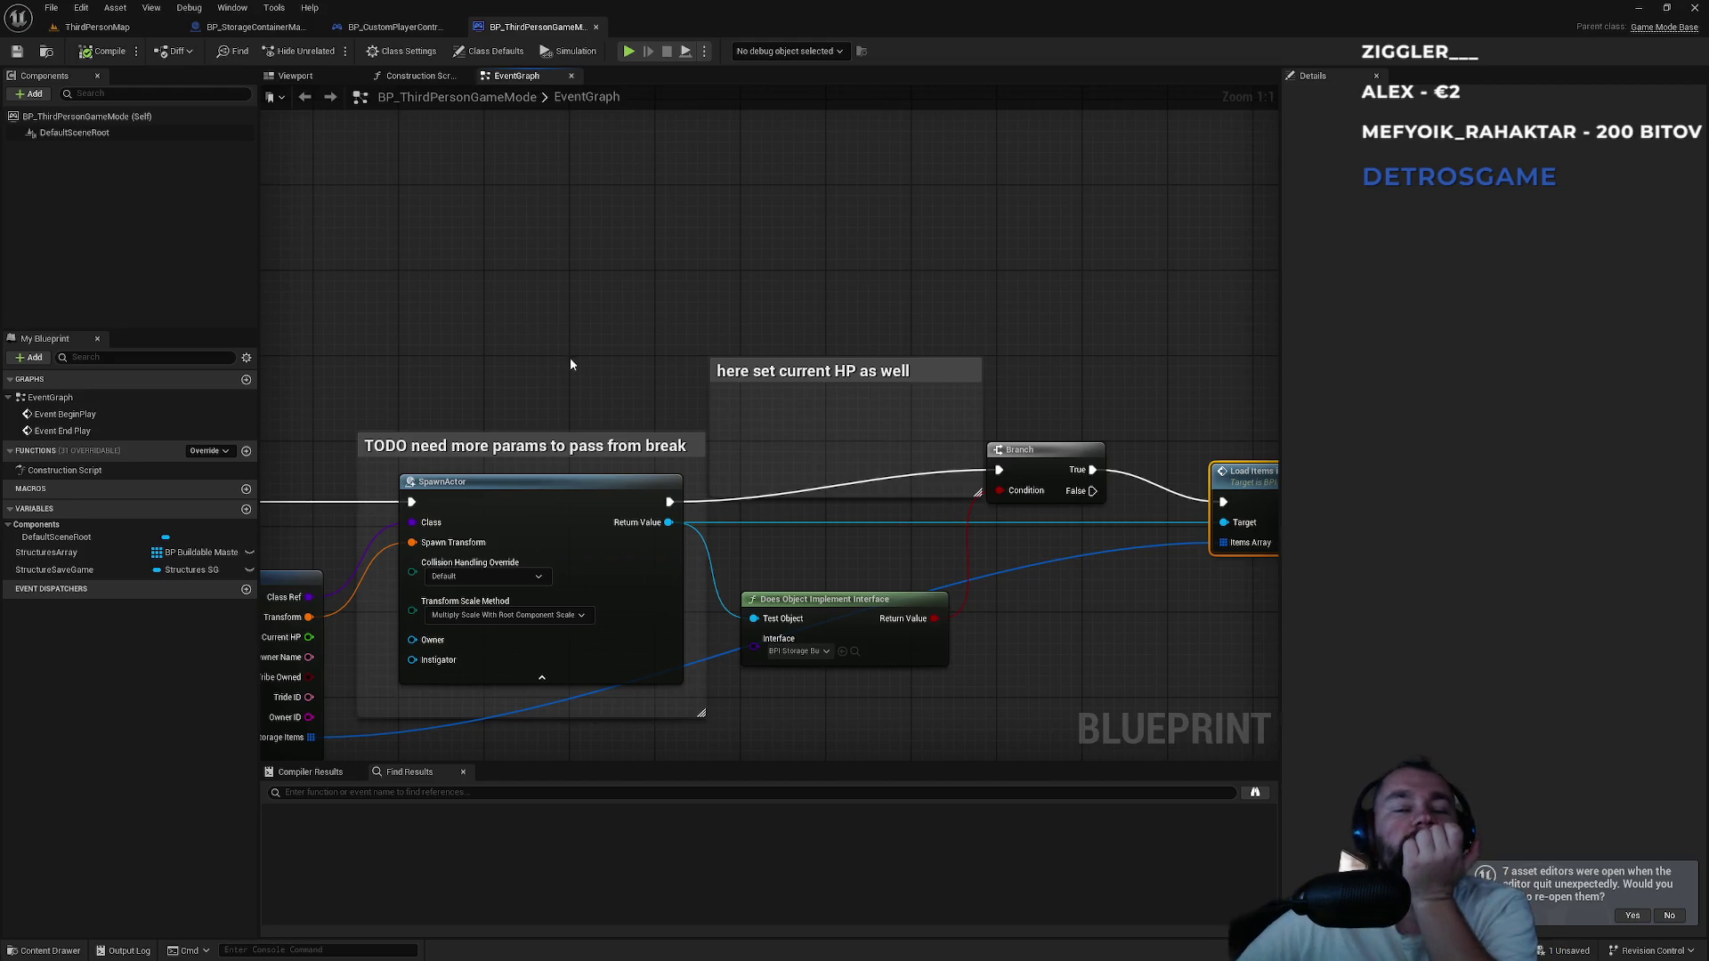
{"action": "left_click_drag", "start_coordinate": [1082, 453], "coordinate": [1081, 485]}
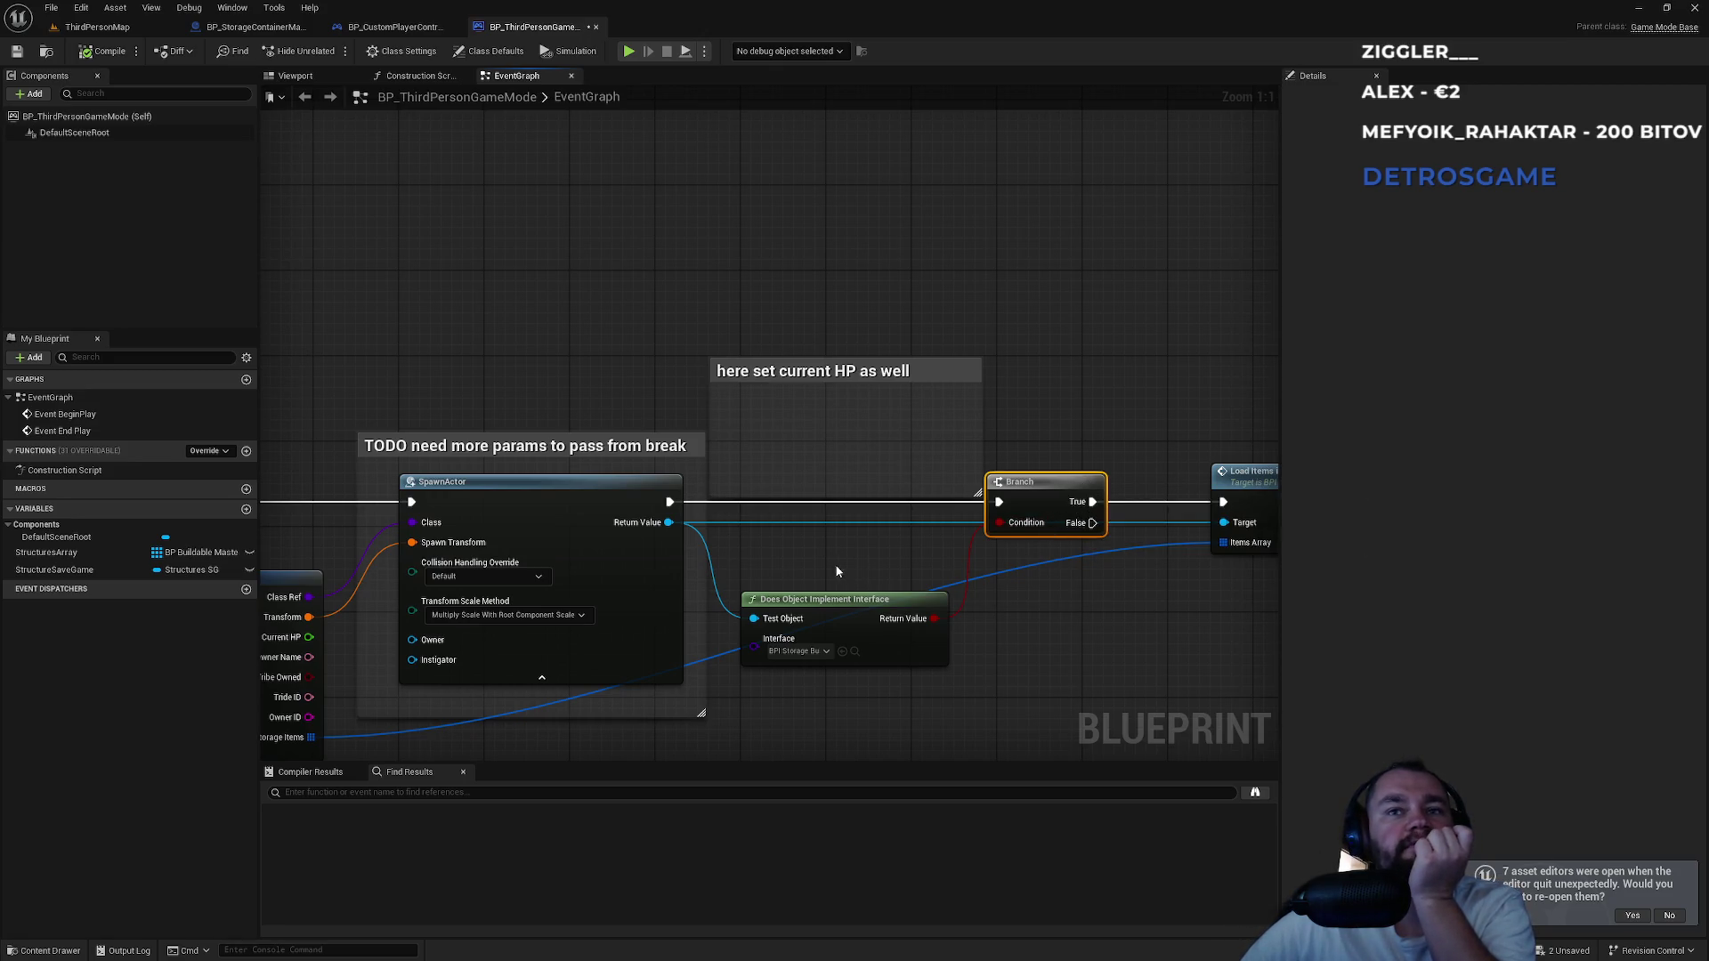
{"action": "left_click_drag", "start_coordinate": [837, 572], "coordinate": [1040, 597]}
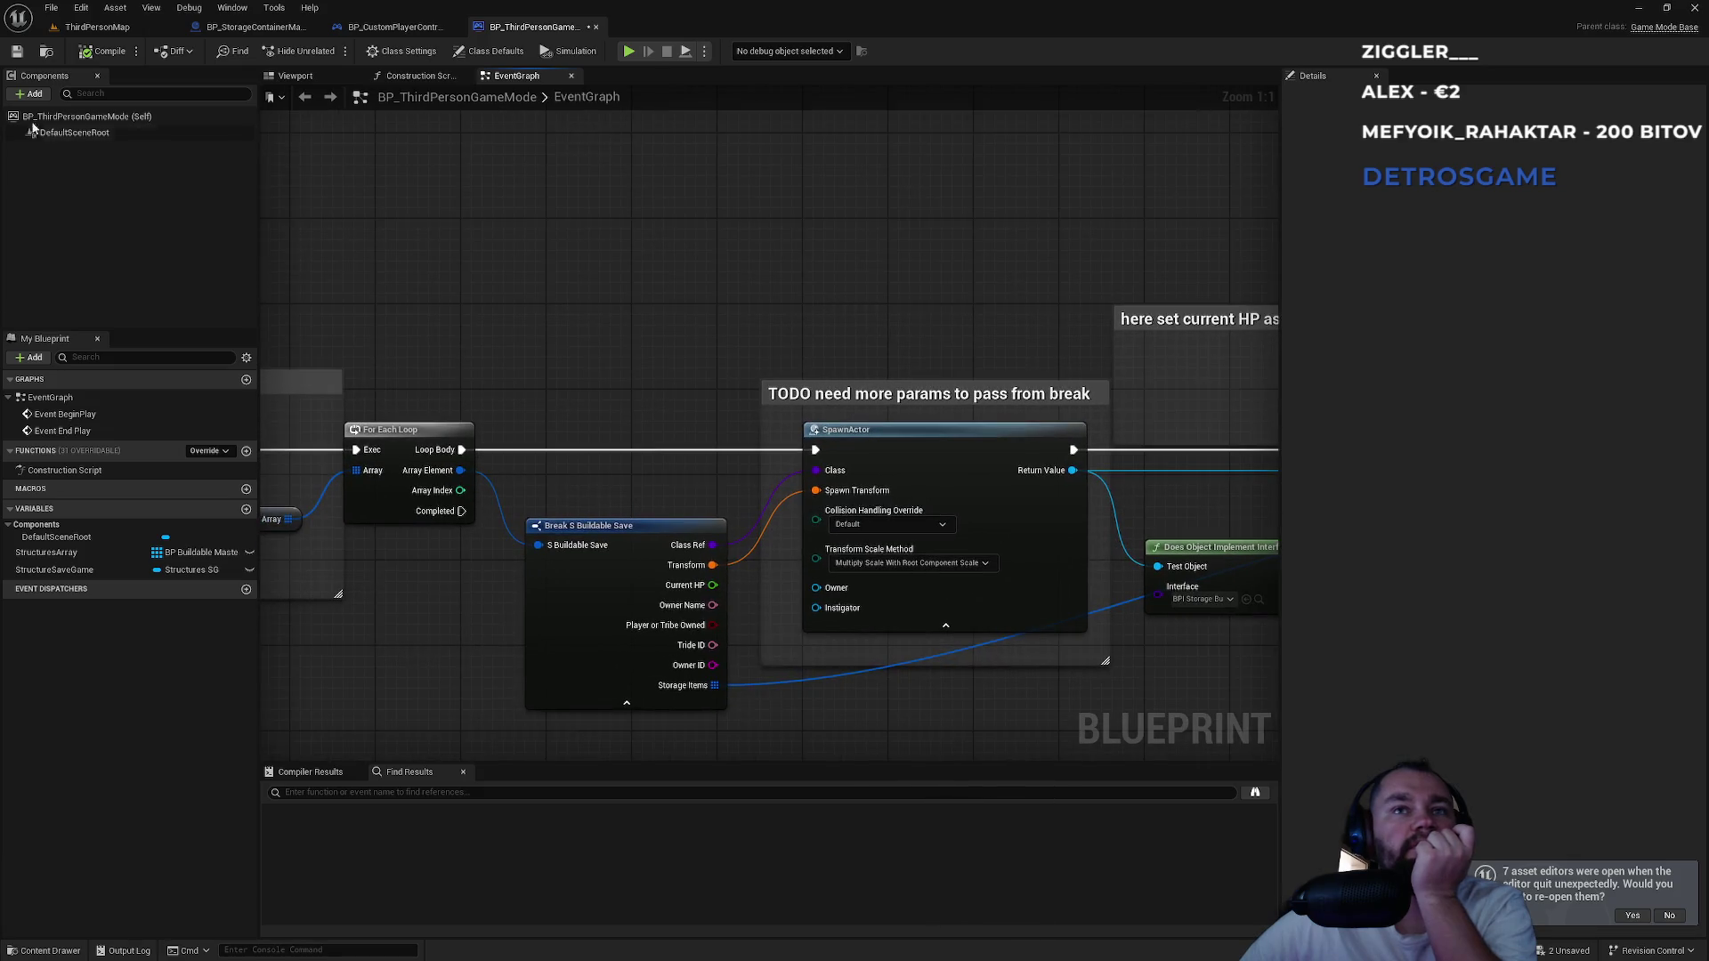
{"action": "left_click", "coordinate": [97, 28]}
{"action": "left_click_drag", "start_coordinate": [626, 303], "coordinate": [579, 365]}
In a full-screen viewport, drag BP_FirstAid up-left to a new floor spot.
{"action": "key", "text": "F11"}
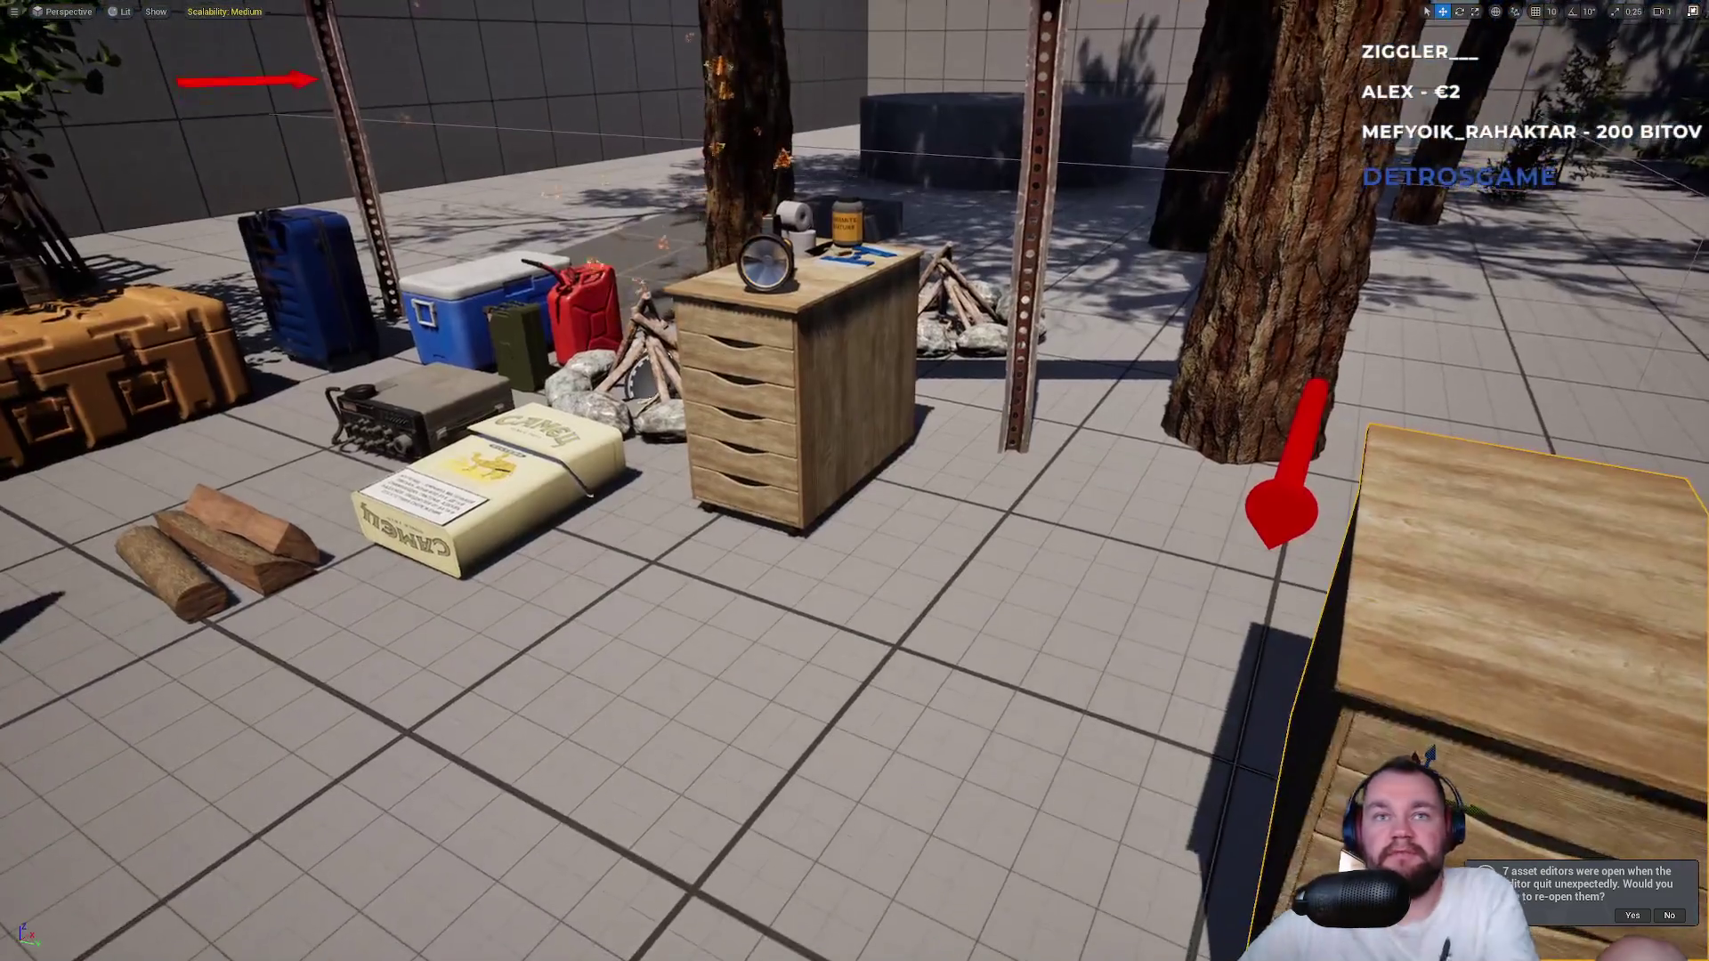
{"action": "key", "text": "f"}
{"action": "left_click_drag", "start_coordinate": [720, 532], "coordinate": [623, 532]}
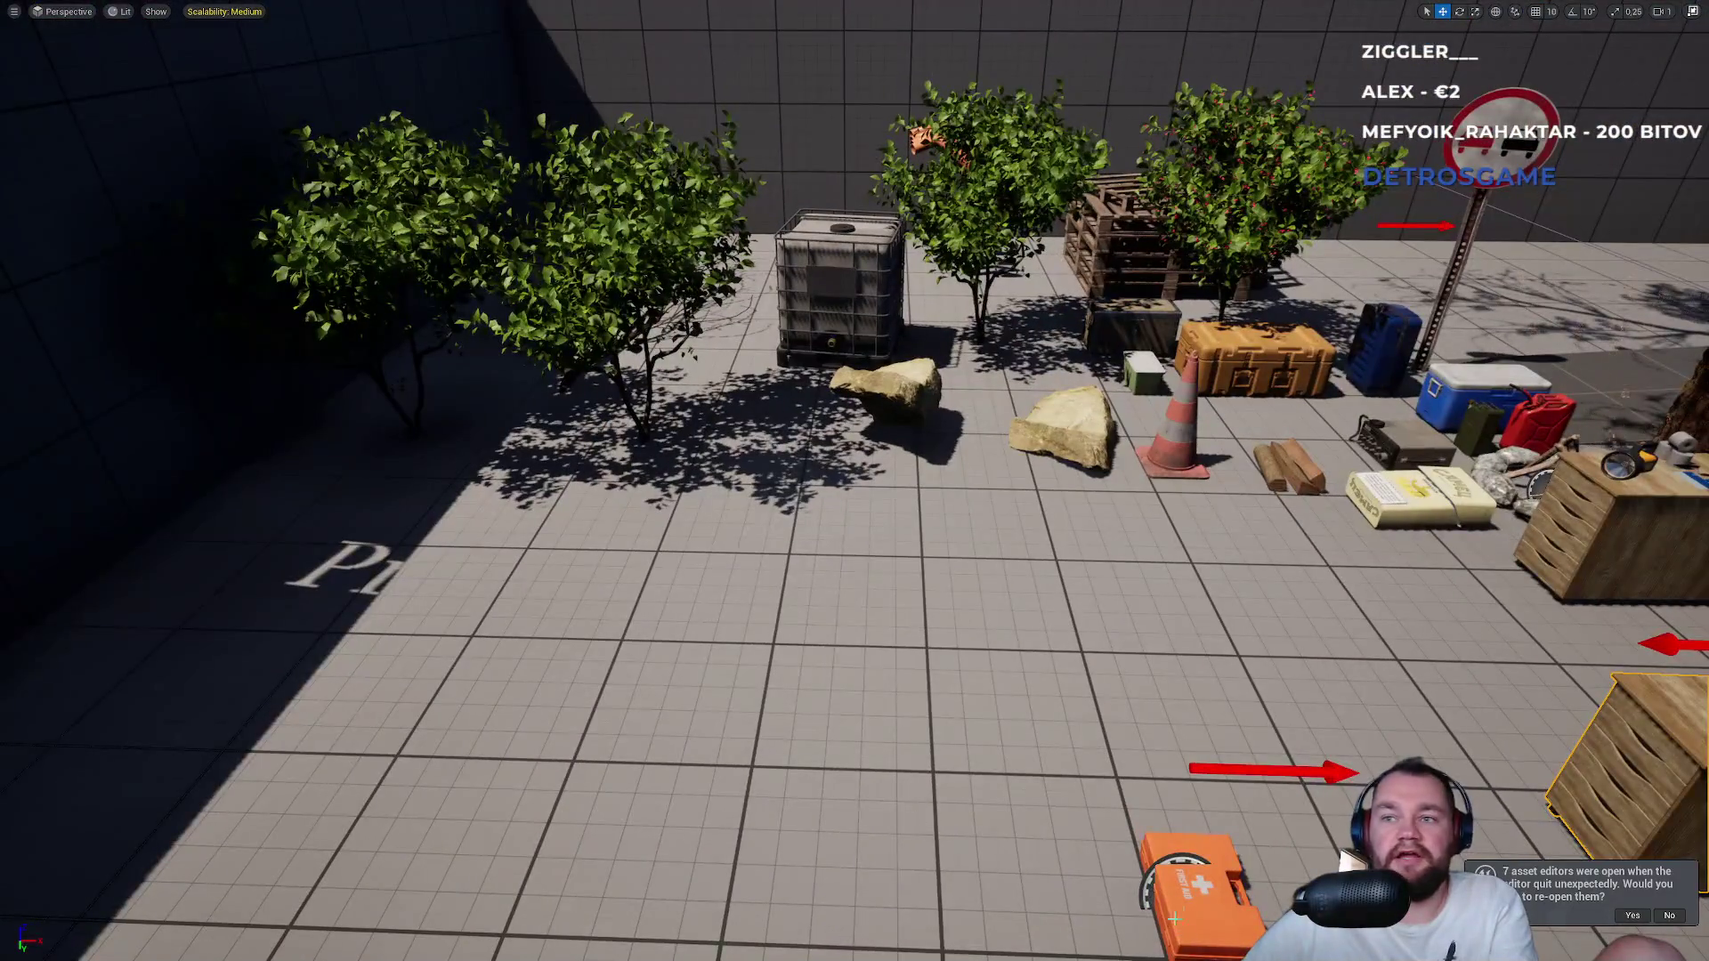
{"action": "left_click", "coordinate": [1157, 842]}
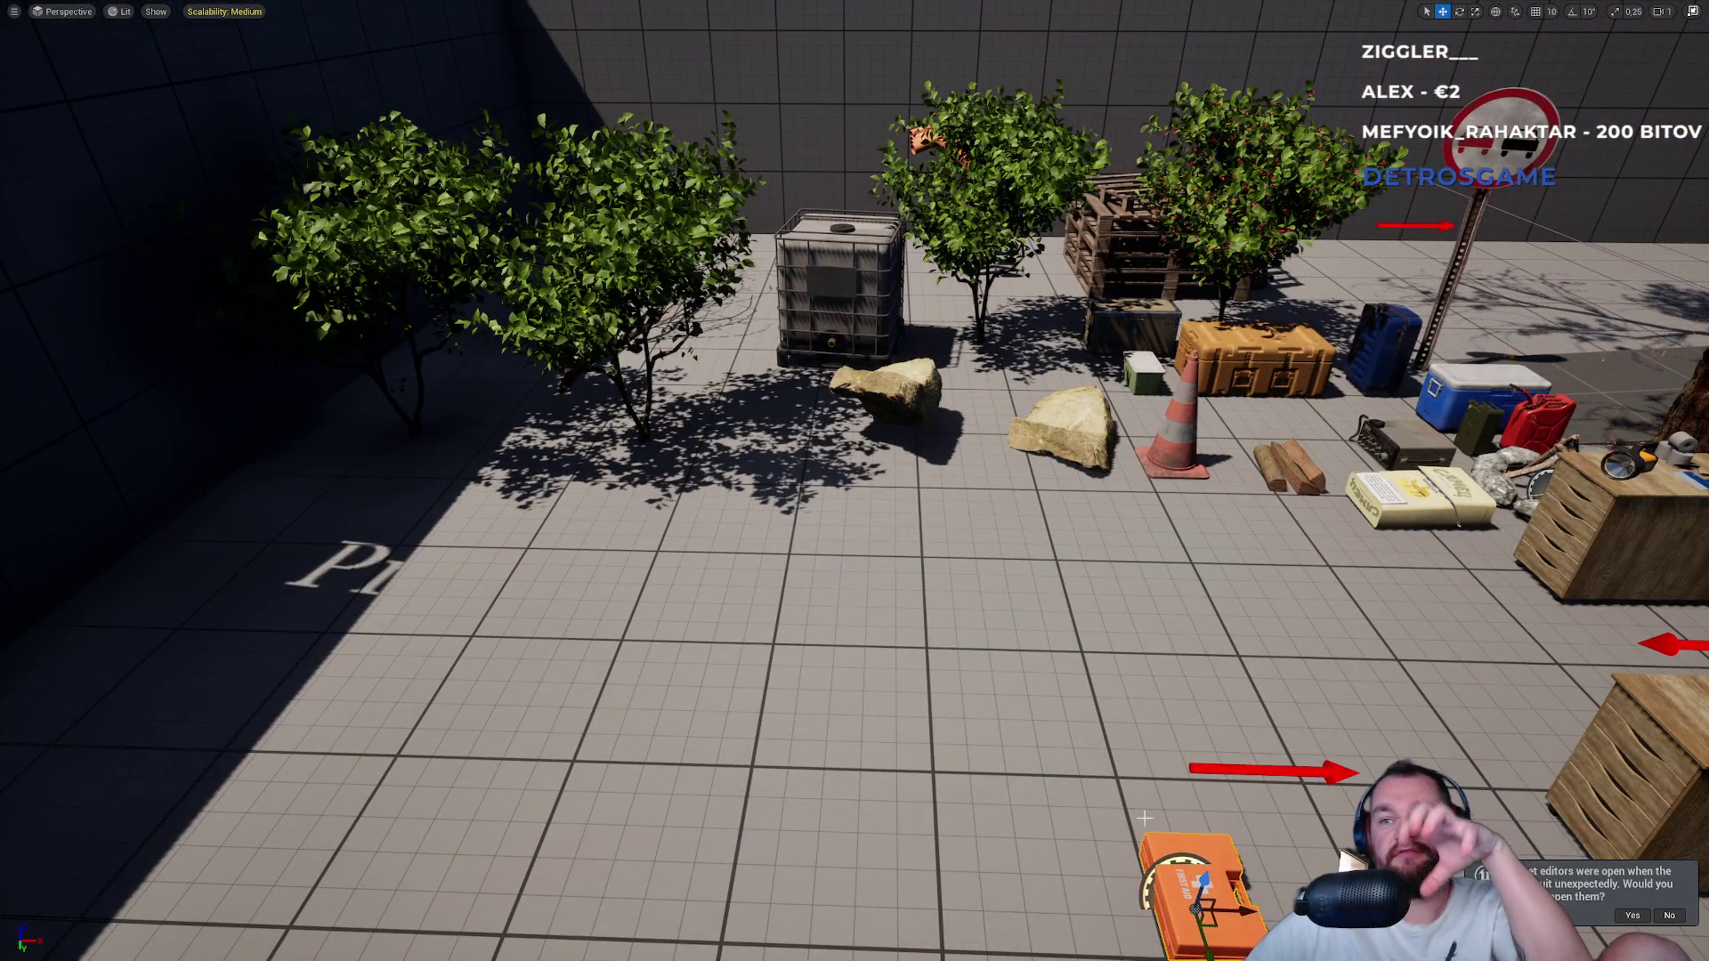
{"action": "left_click_drag", "start_coordinate": [712, 872], "coordinate": [906, 870]}
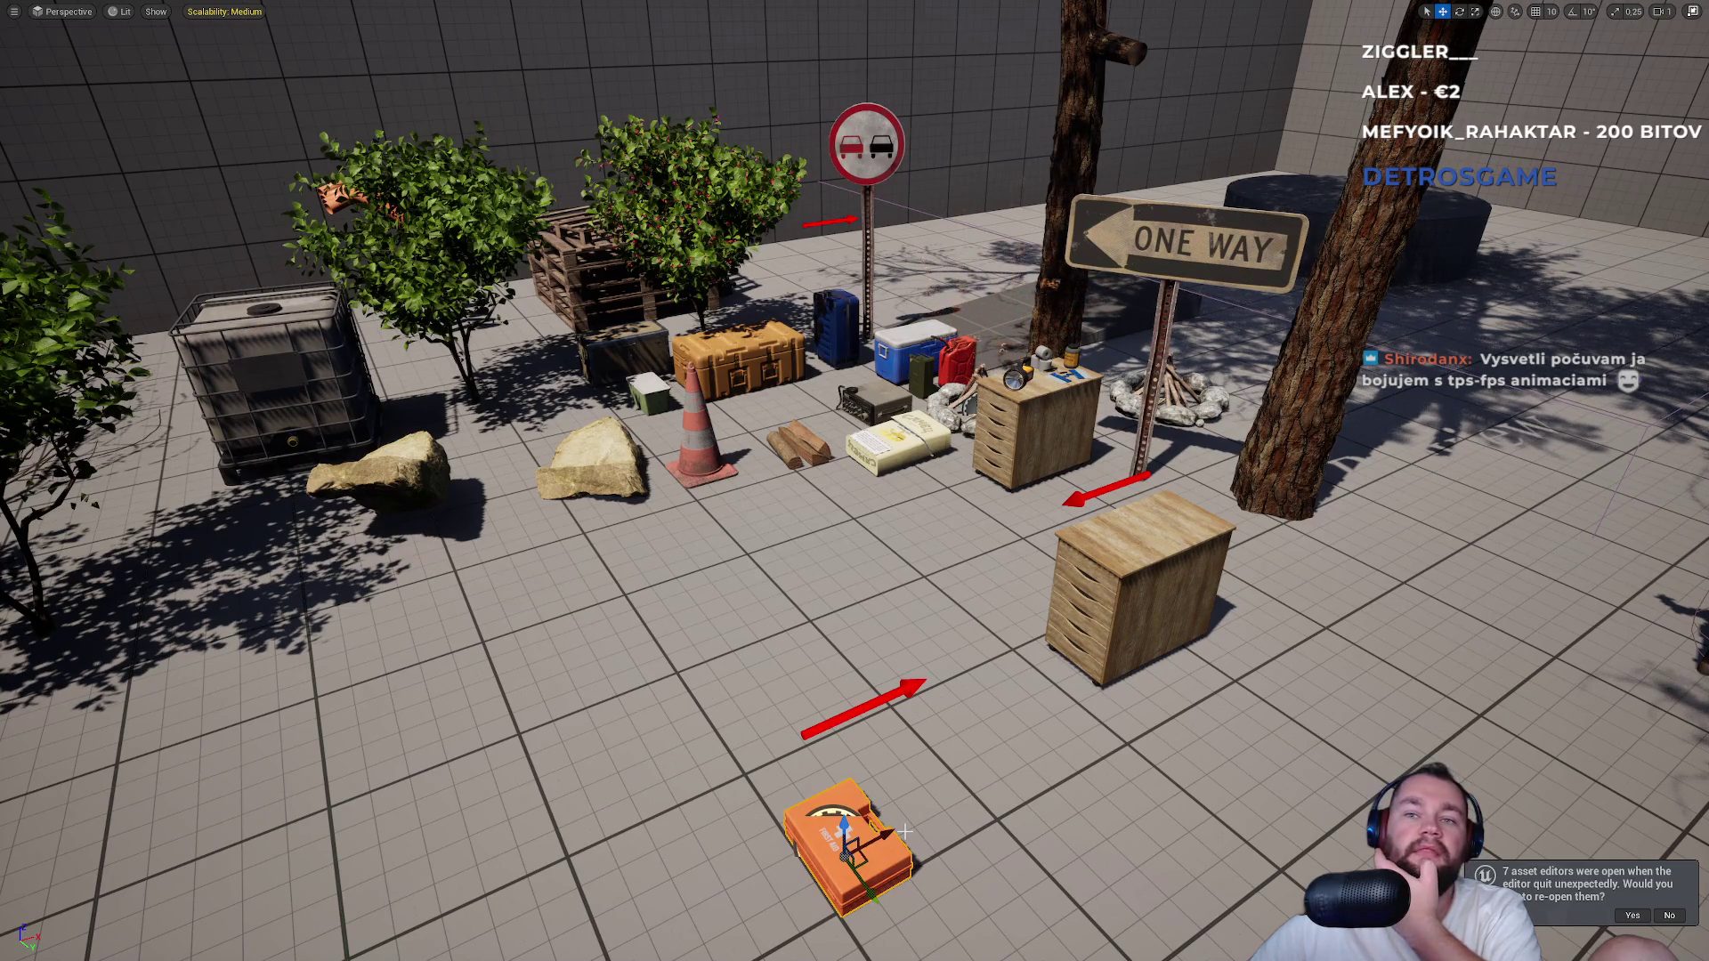
{"action": "left_click_drag", "start_coordinate": [879, 899], "coordinate": [656, 687]}
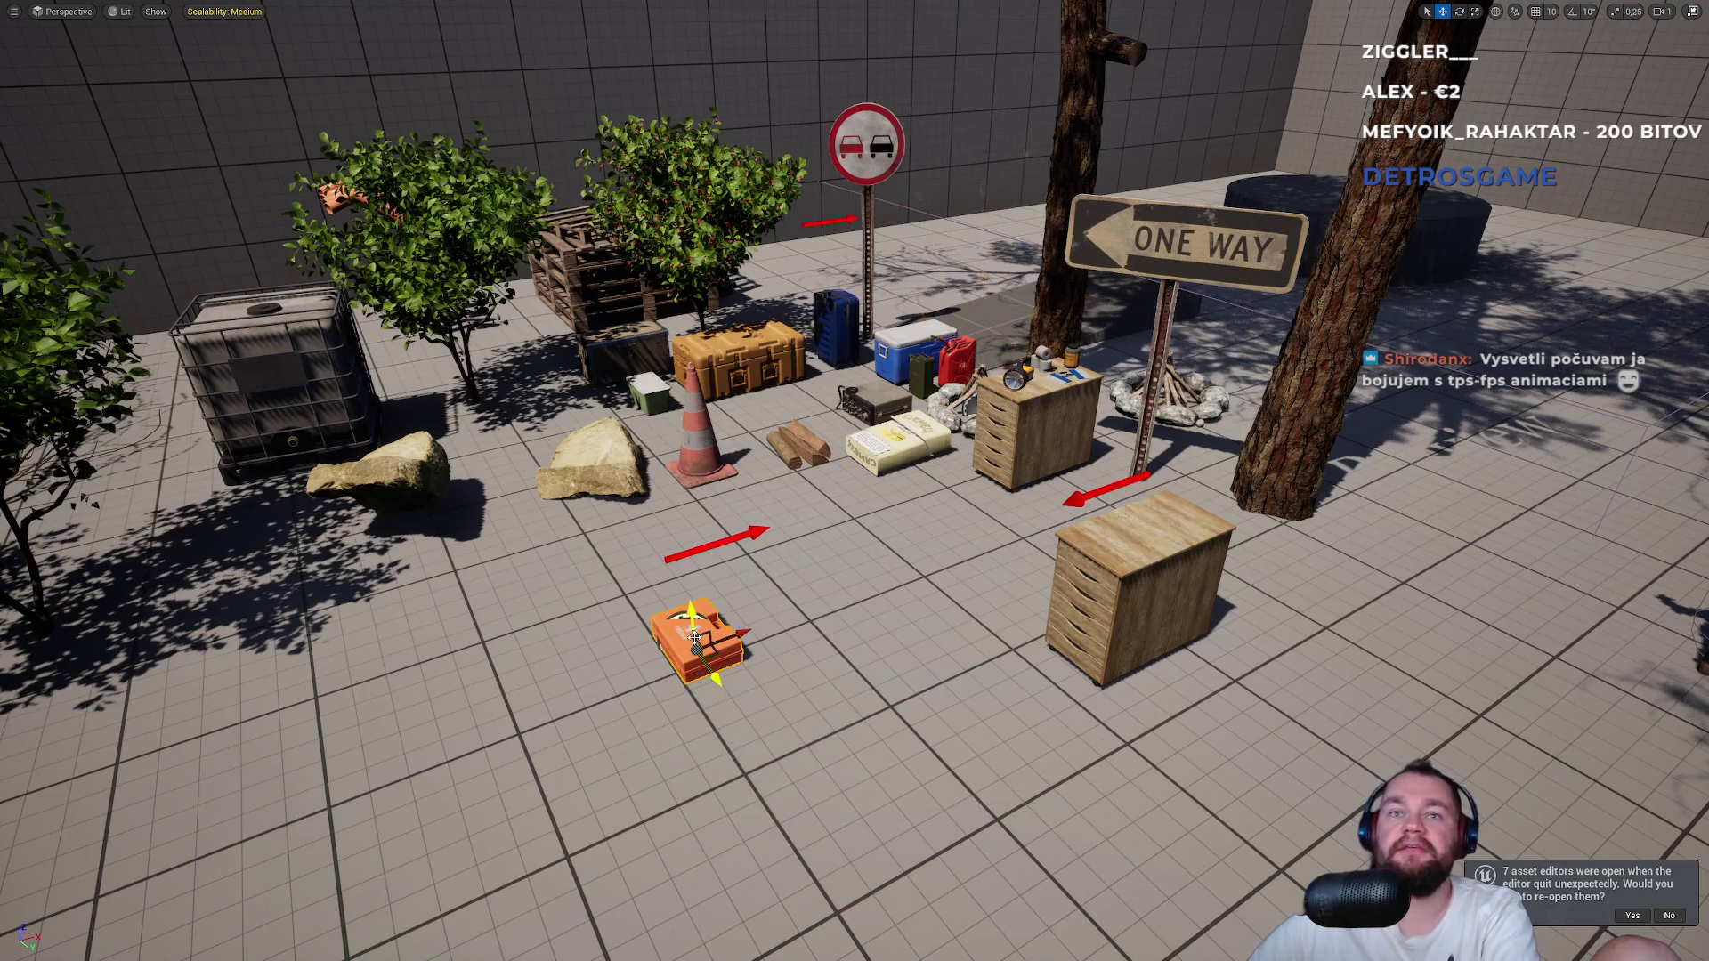
{"action": "key", "text": "F11"}
Select BP_Bush2, reselect the first-aid kit, then go back to BP_StorageContainerMaster.
{"action": "key", "text": "Escape"}
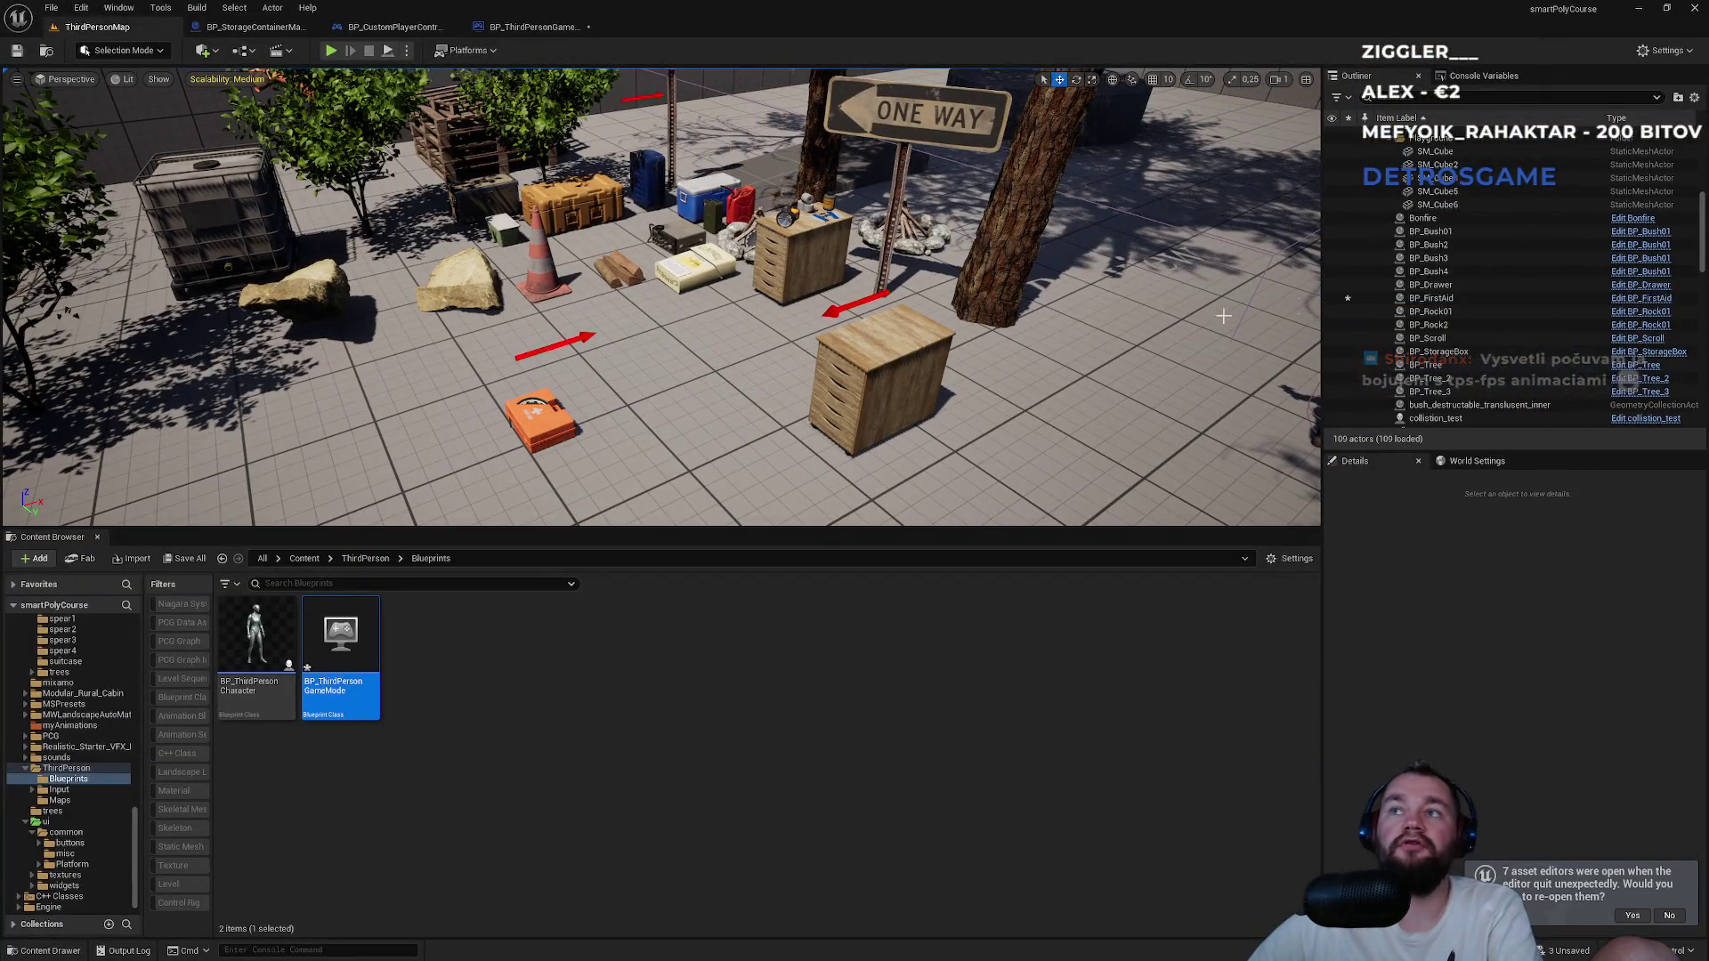
{"action": "left_click", "coordinate": [1497, 247]}
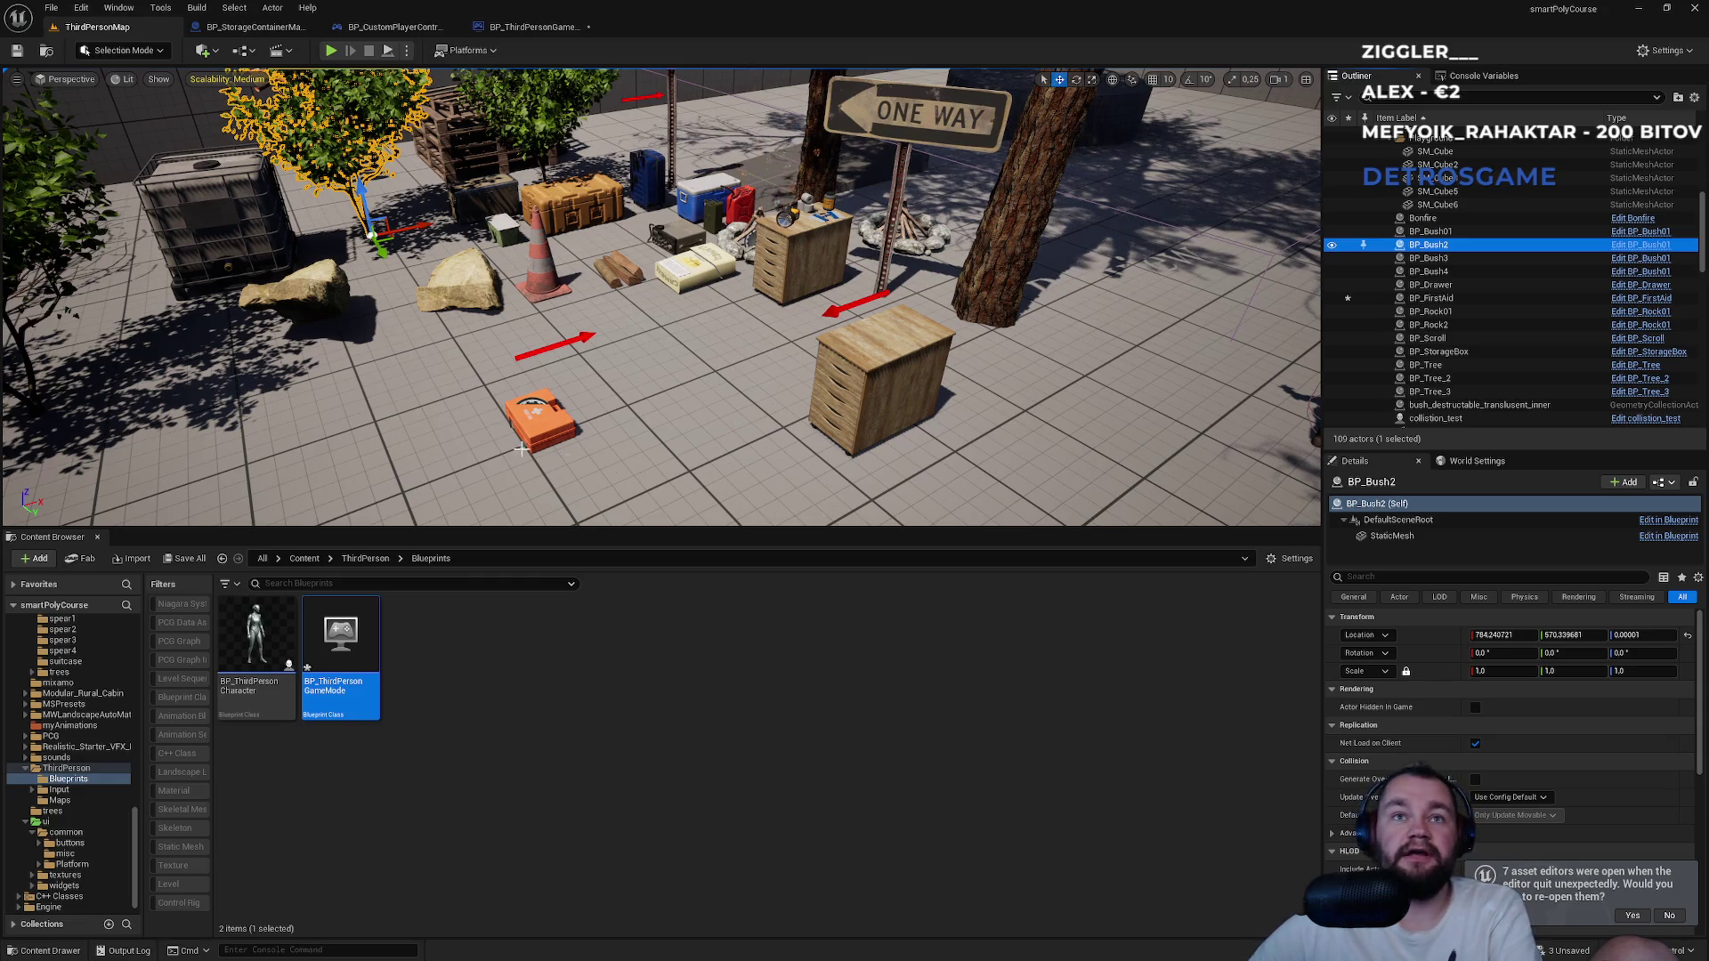
{"action": "left_click", "coordinate": [532, 417]}
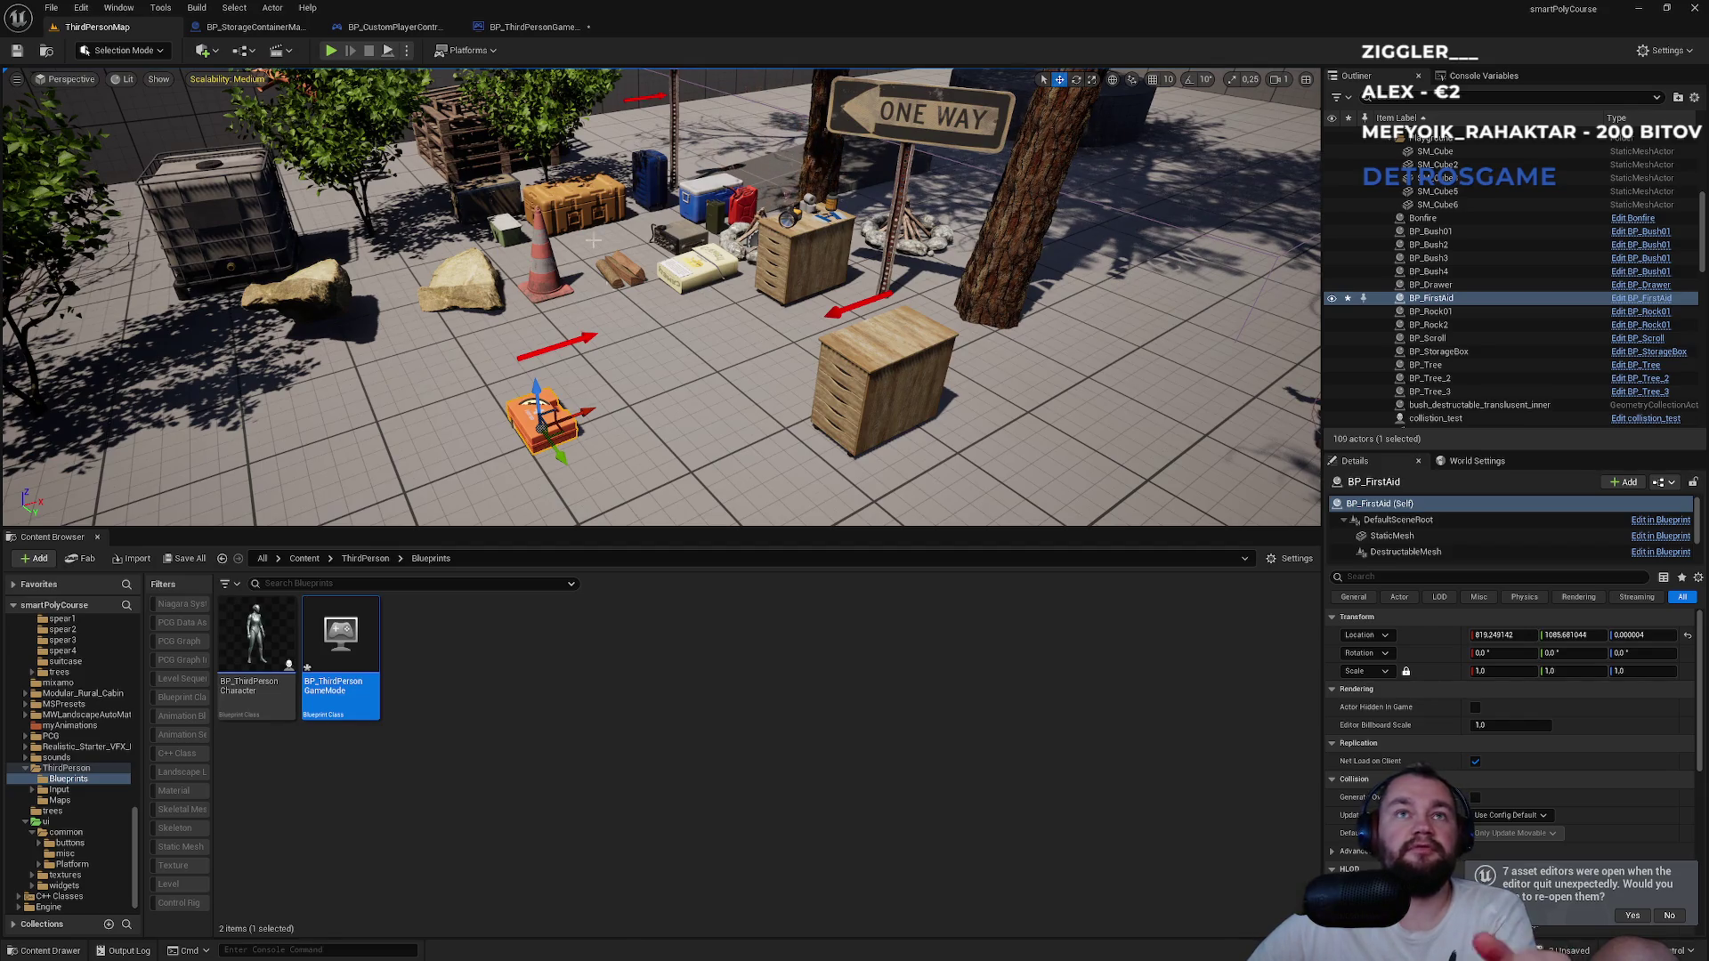
{"action": "left_click", "coordinate": [394, 26]}
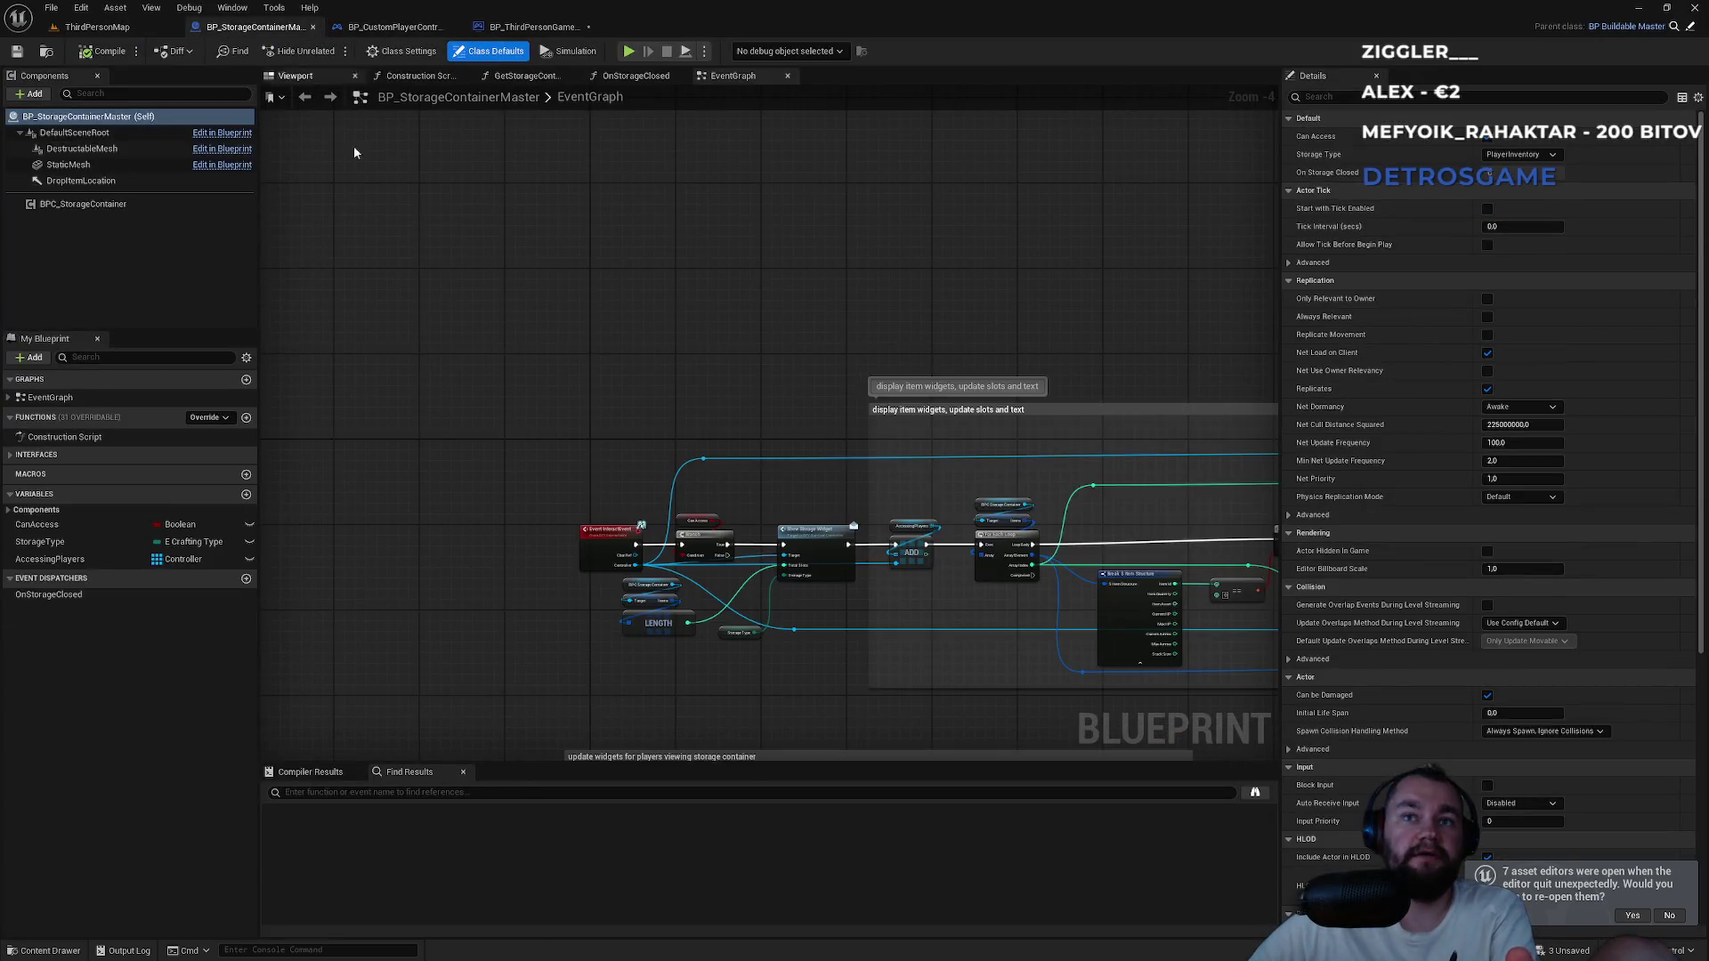
{"action": "left_click", "coordinate": [534, 27]}
{"action": "left_click_drag", "start_coordinate": [590, 443], "coordinate": [875, 409]}
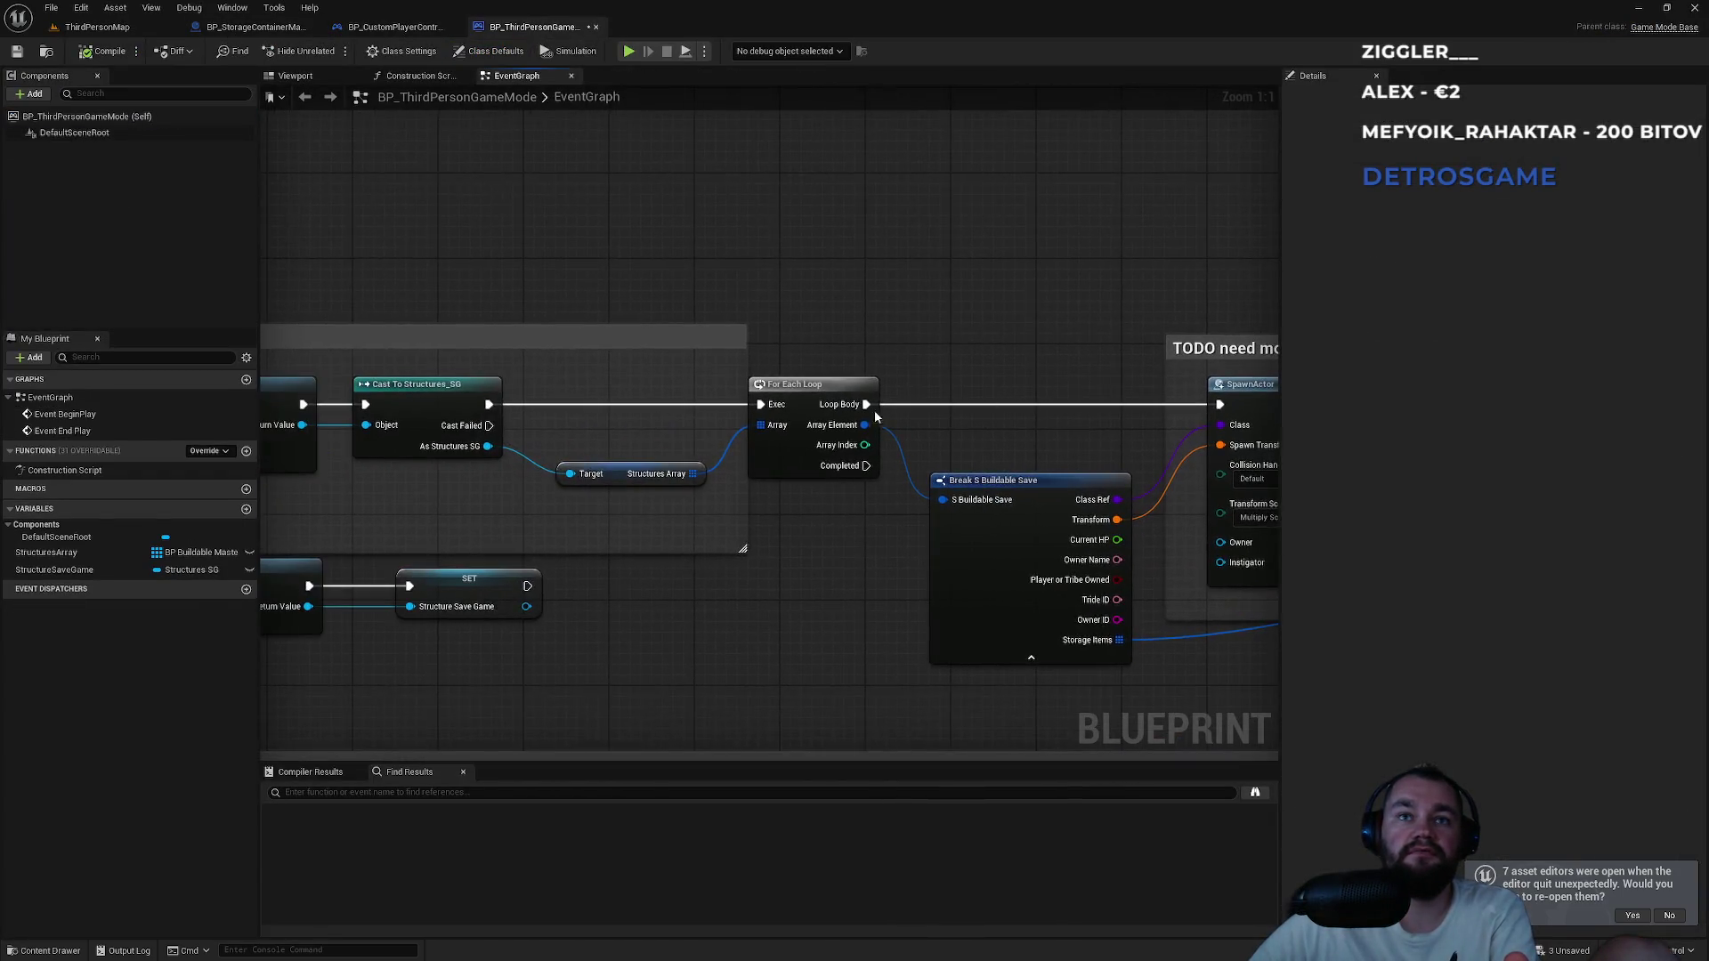
{"action": "left_click_drag", "start_coordinate": [522, 336], "coordinate": [943, 325]}
{"action": "left_click_drag", "start_coordinate": [932, 645], "coordinate": [445, 600]}
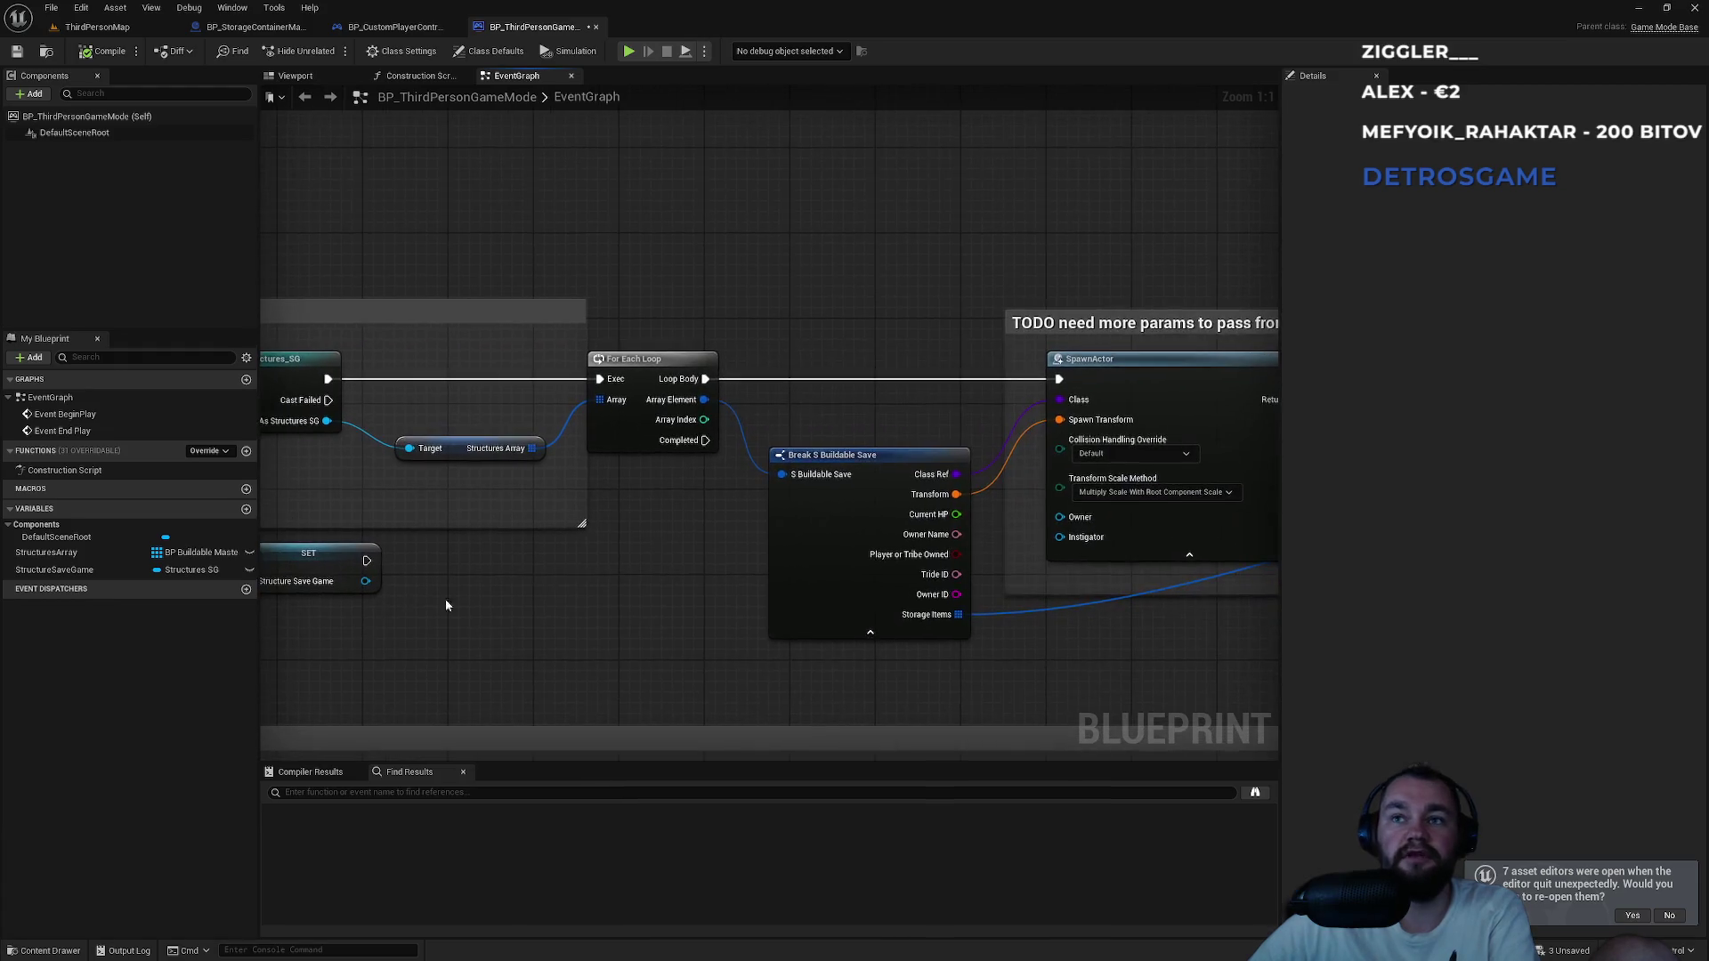
{"action": "left_click_drag", "start_coordinate": [614, 261], "coordinate": [902, 609]}
{"action": "left_click", "coordinate": [1075, 681]}
{"action": "left_click_drag", "start_coordinate": [1102, 649], "coordinate": [685, 584]}
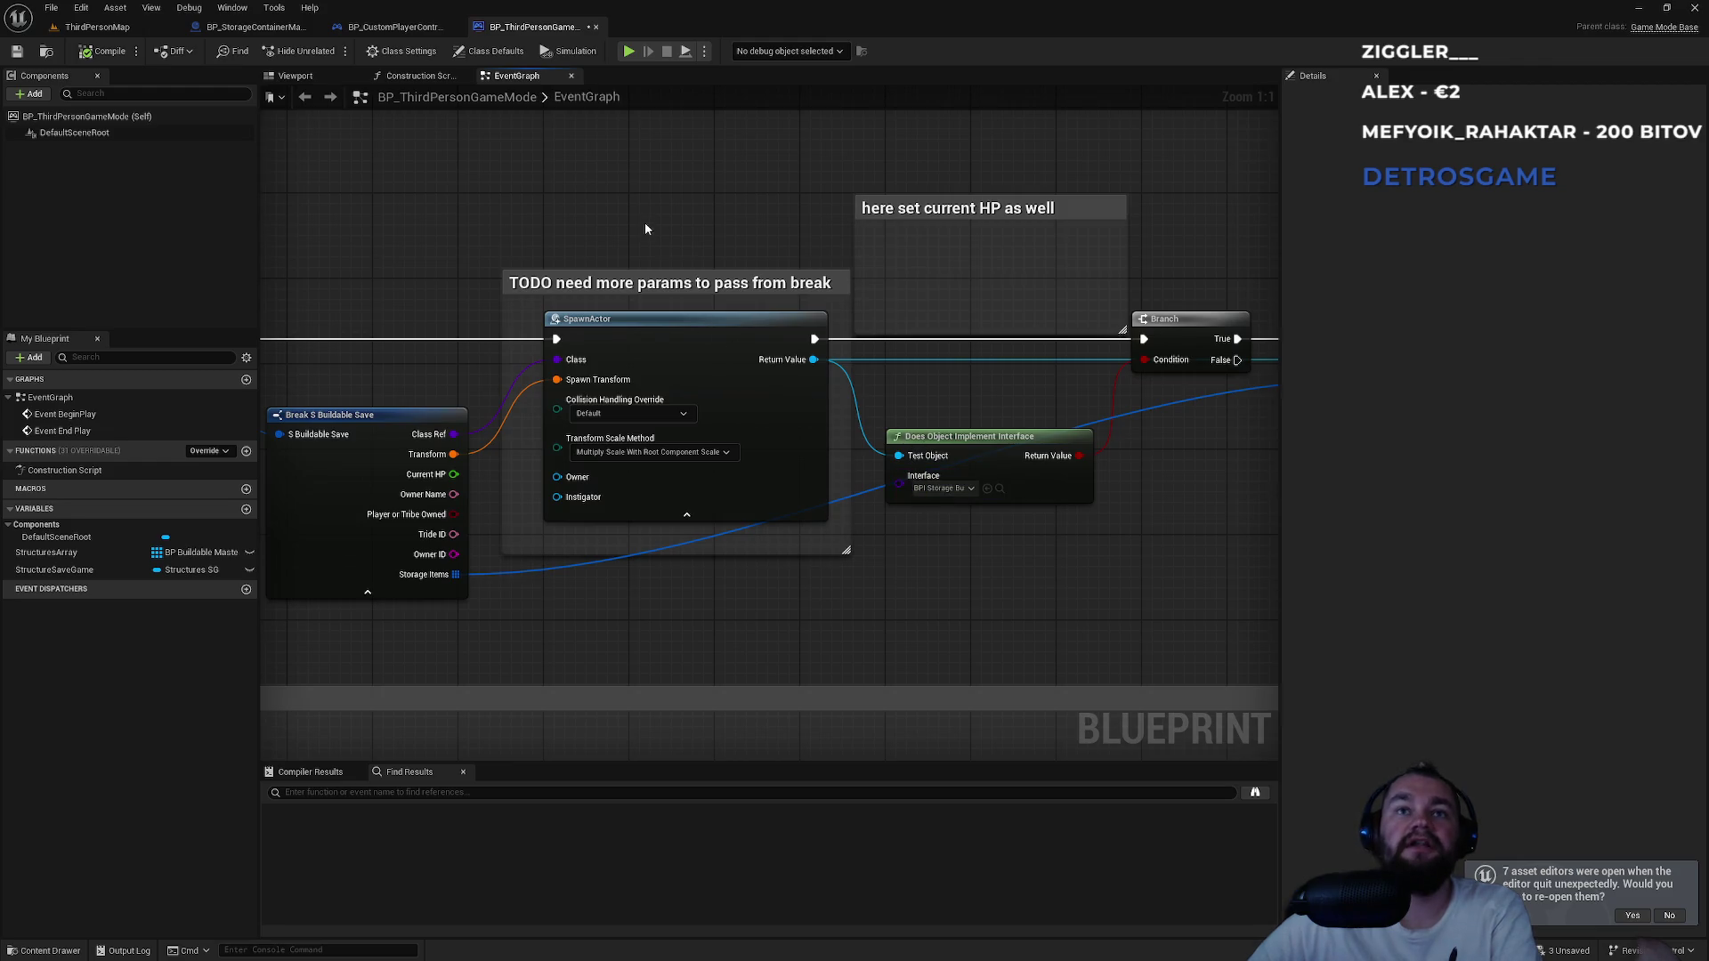
{"action": "left_click", "coordinate": [635, 359]}
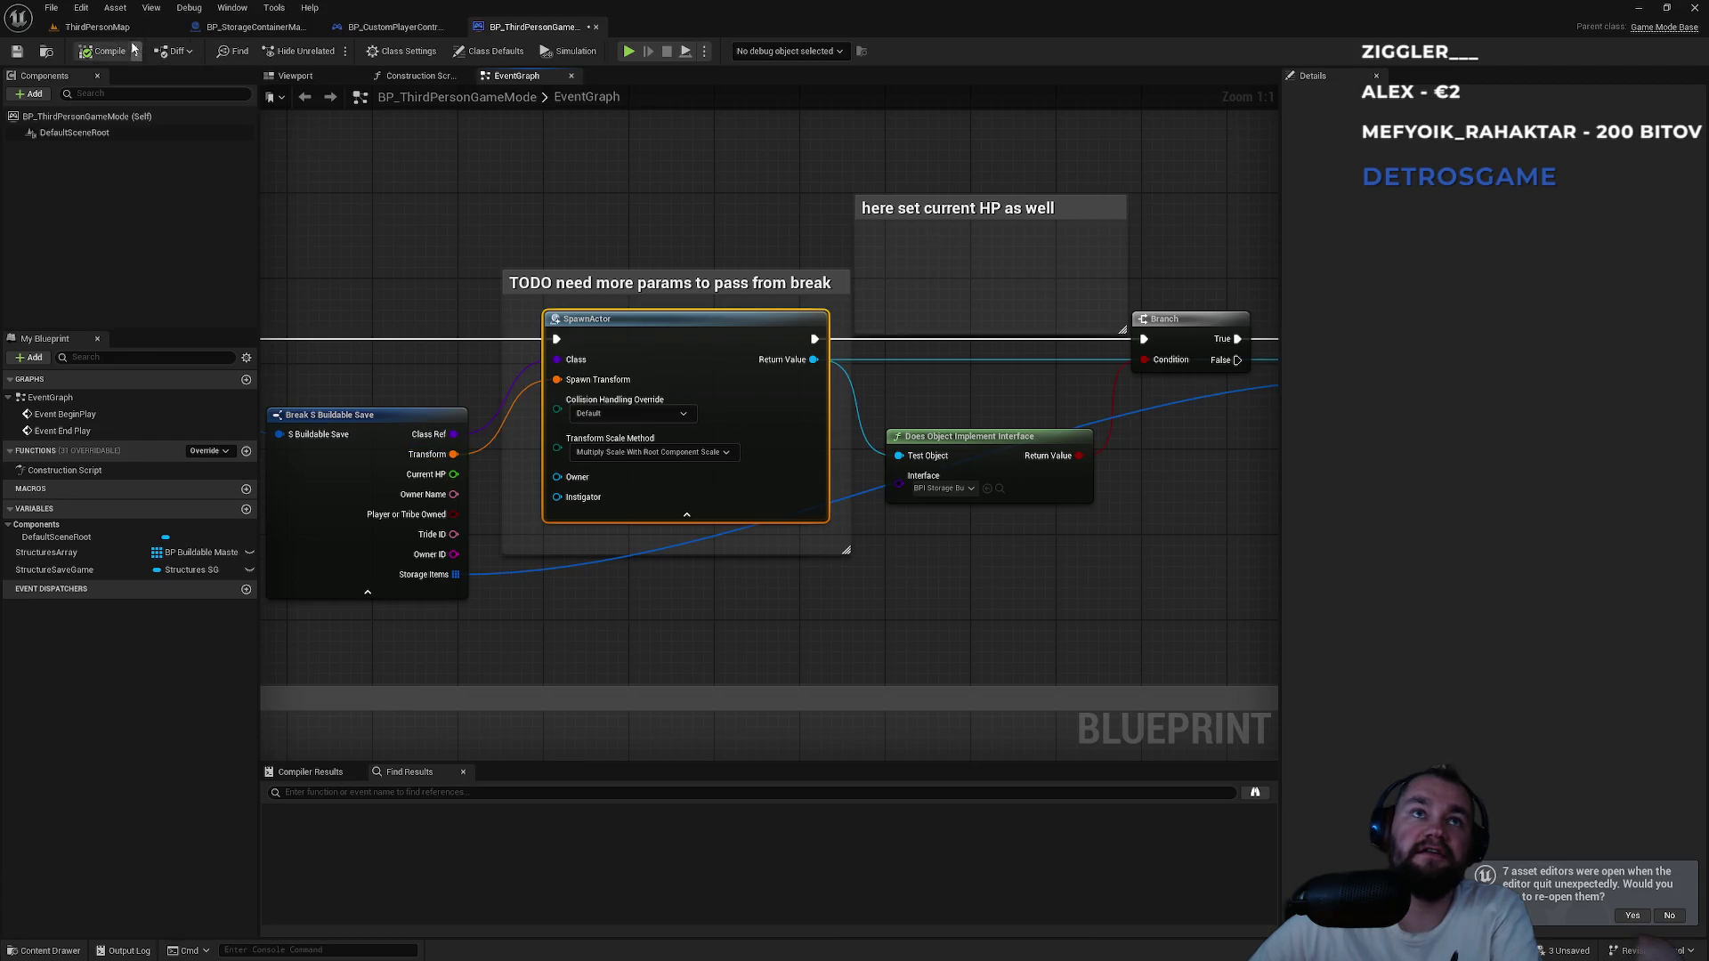
{"action": "left_click", "coordinate": [97, 27]}
{"action": "left_click", "coordinate": [534, 27]}
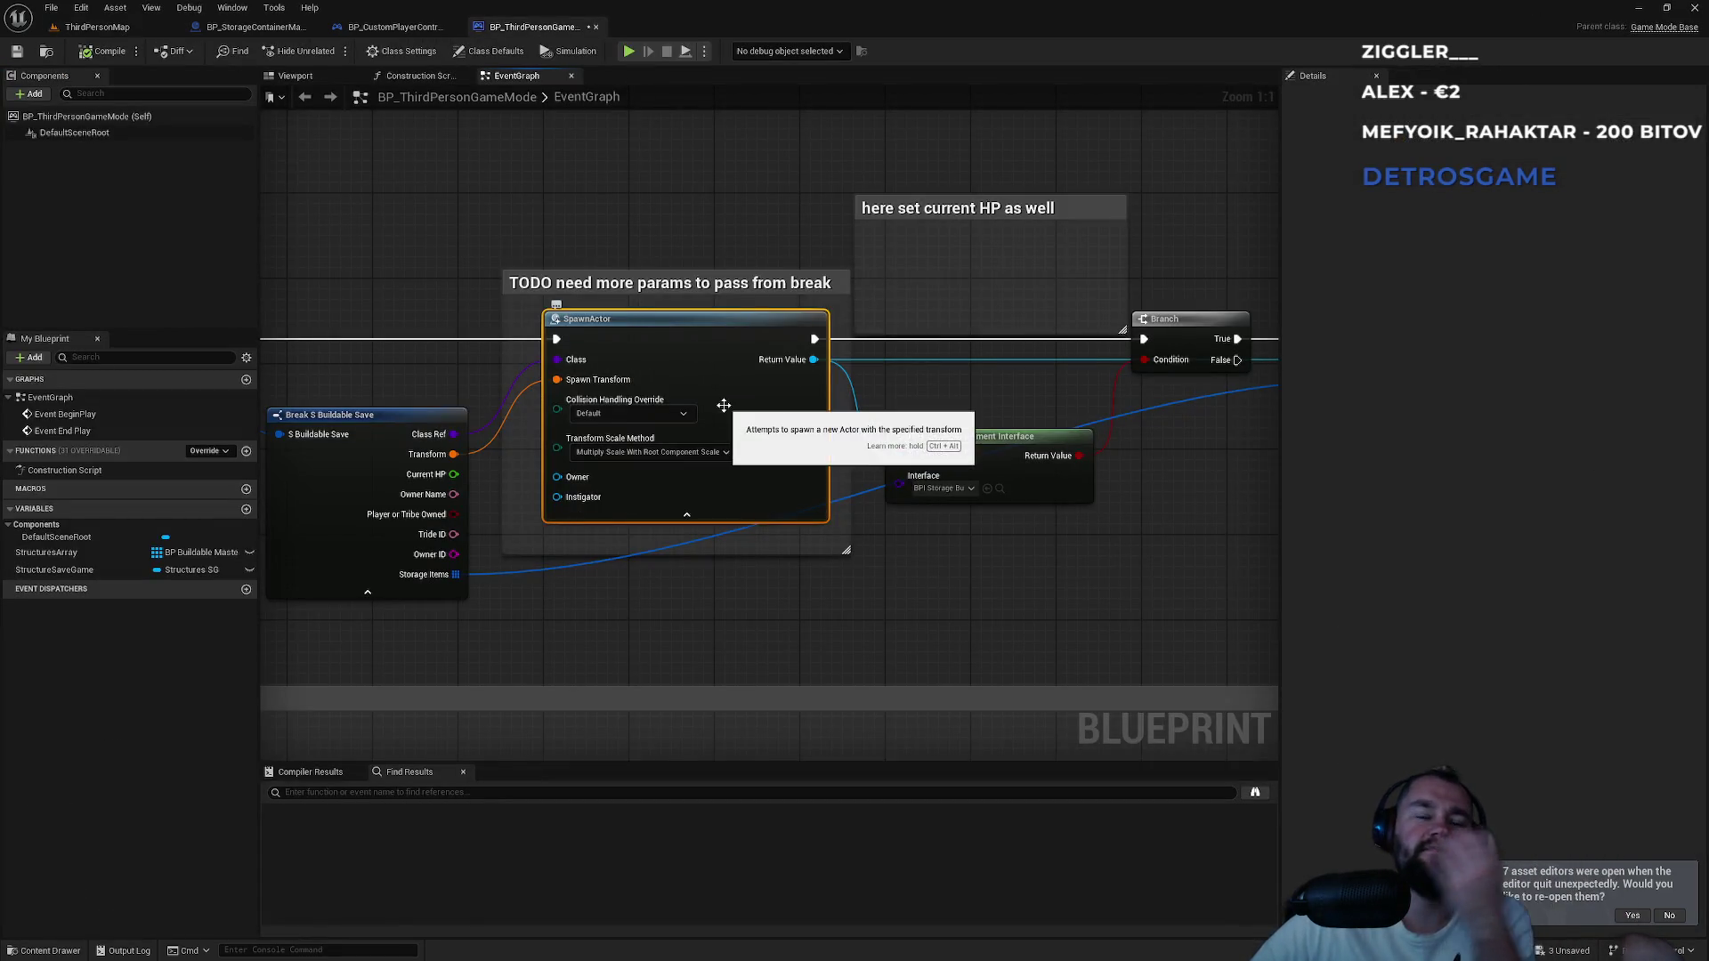
{"action": "left_click_drag", "start_coordinate": [984, 424], "coordinate": [730, 464]}
{"action": "left_click", "coordinate": [1155, 360]}
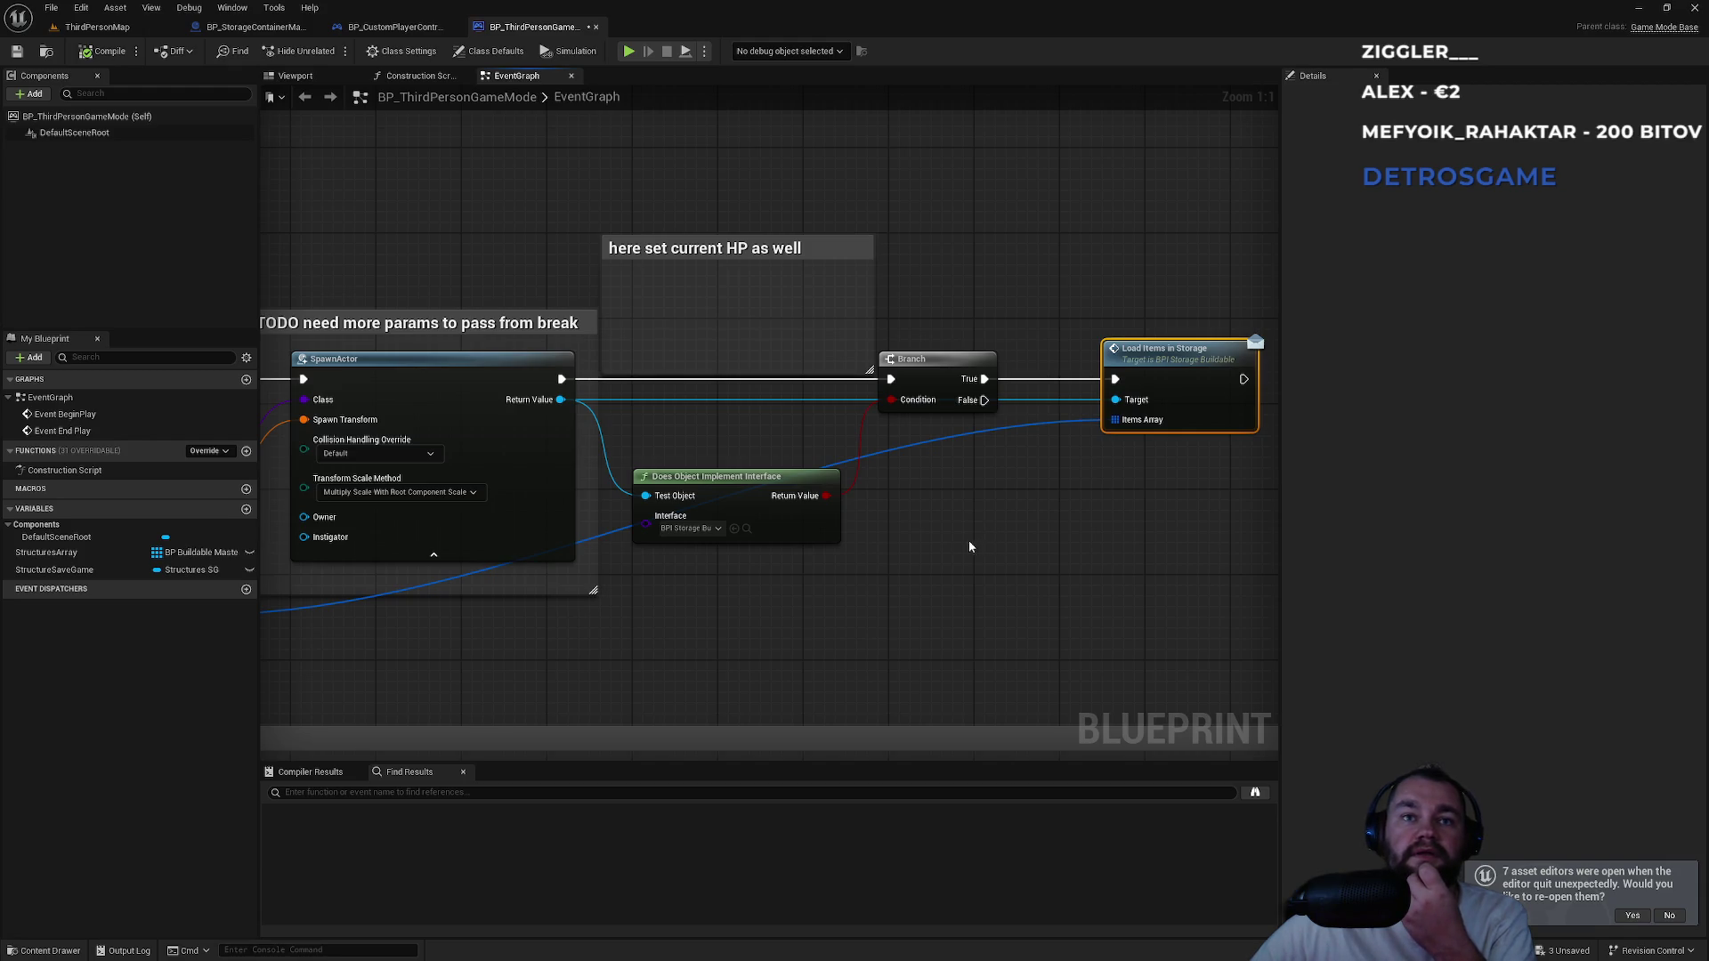
{"action": "left_click_drag", "start_coordinate": [655, 618], "coordinate": [1148, 574]}
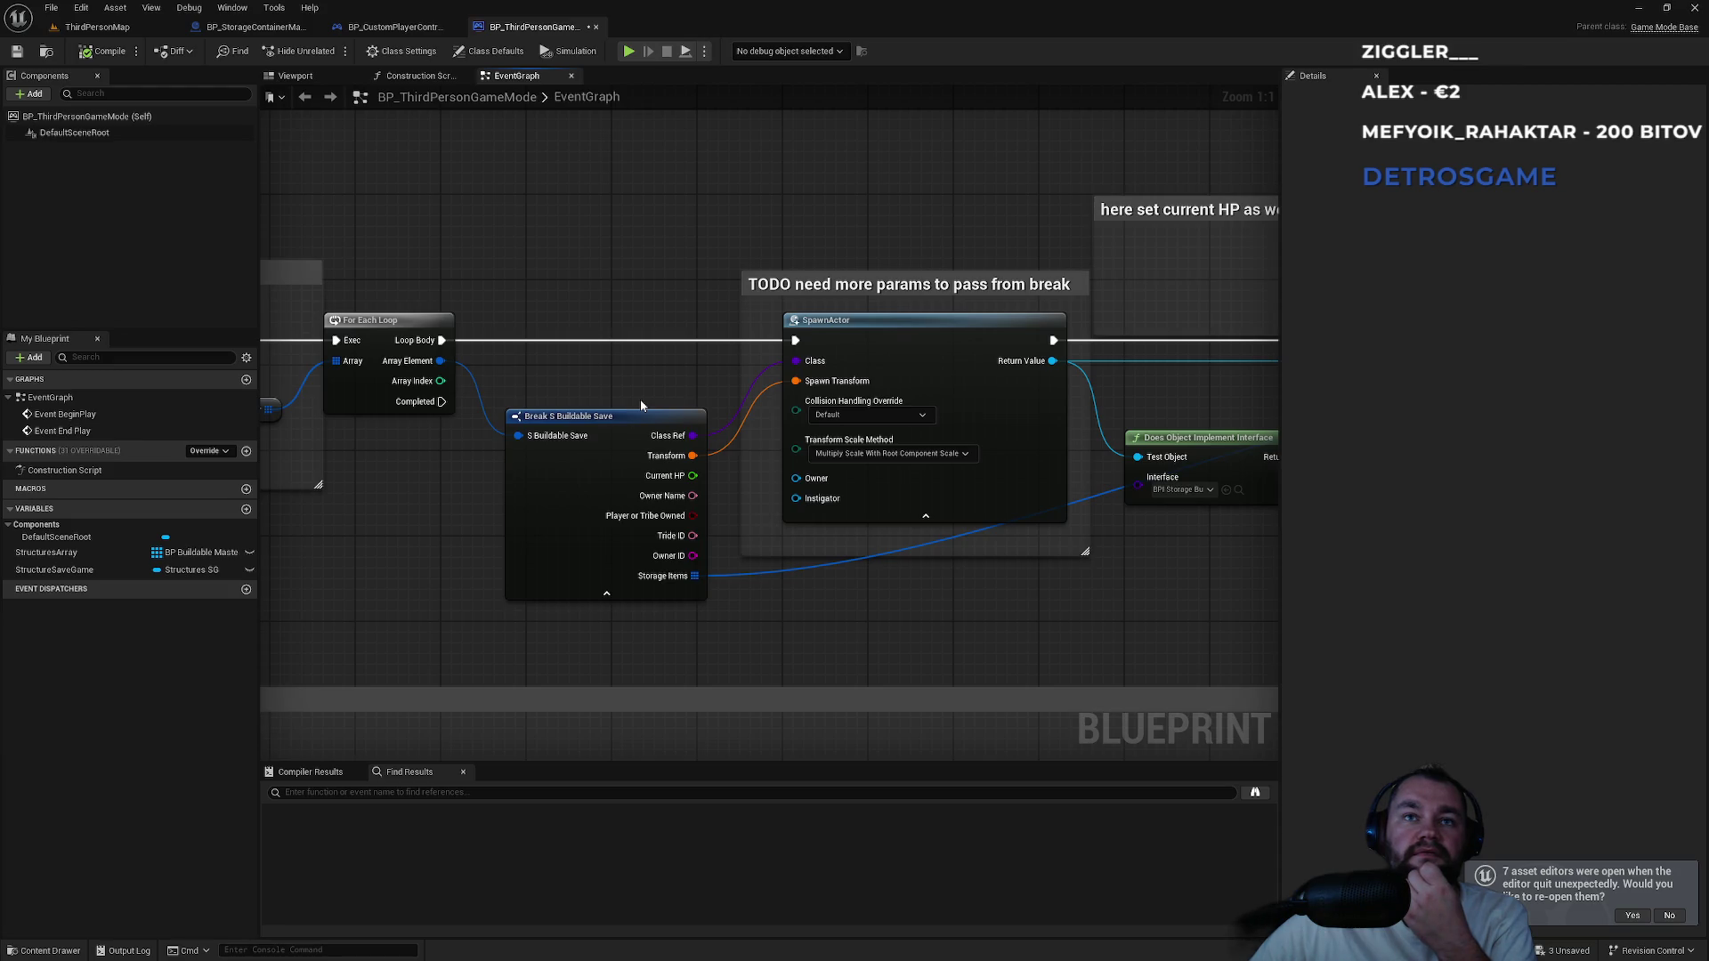
{"action": "left_click_drag", "start_coordinate": [640, 402], "coordinate": [873, 392]}
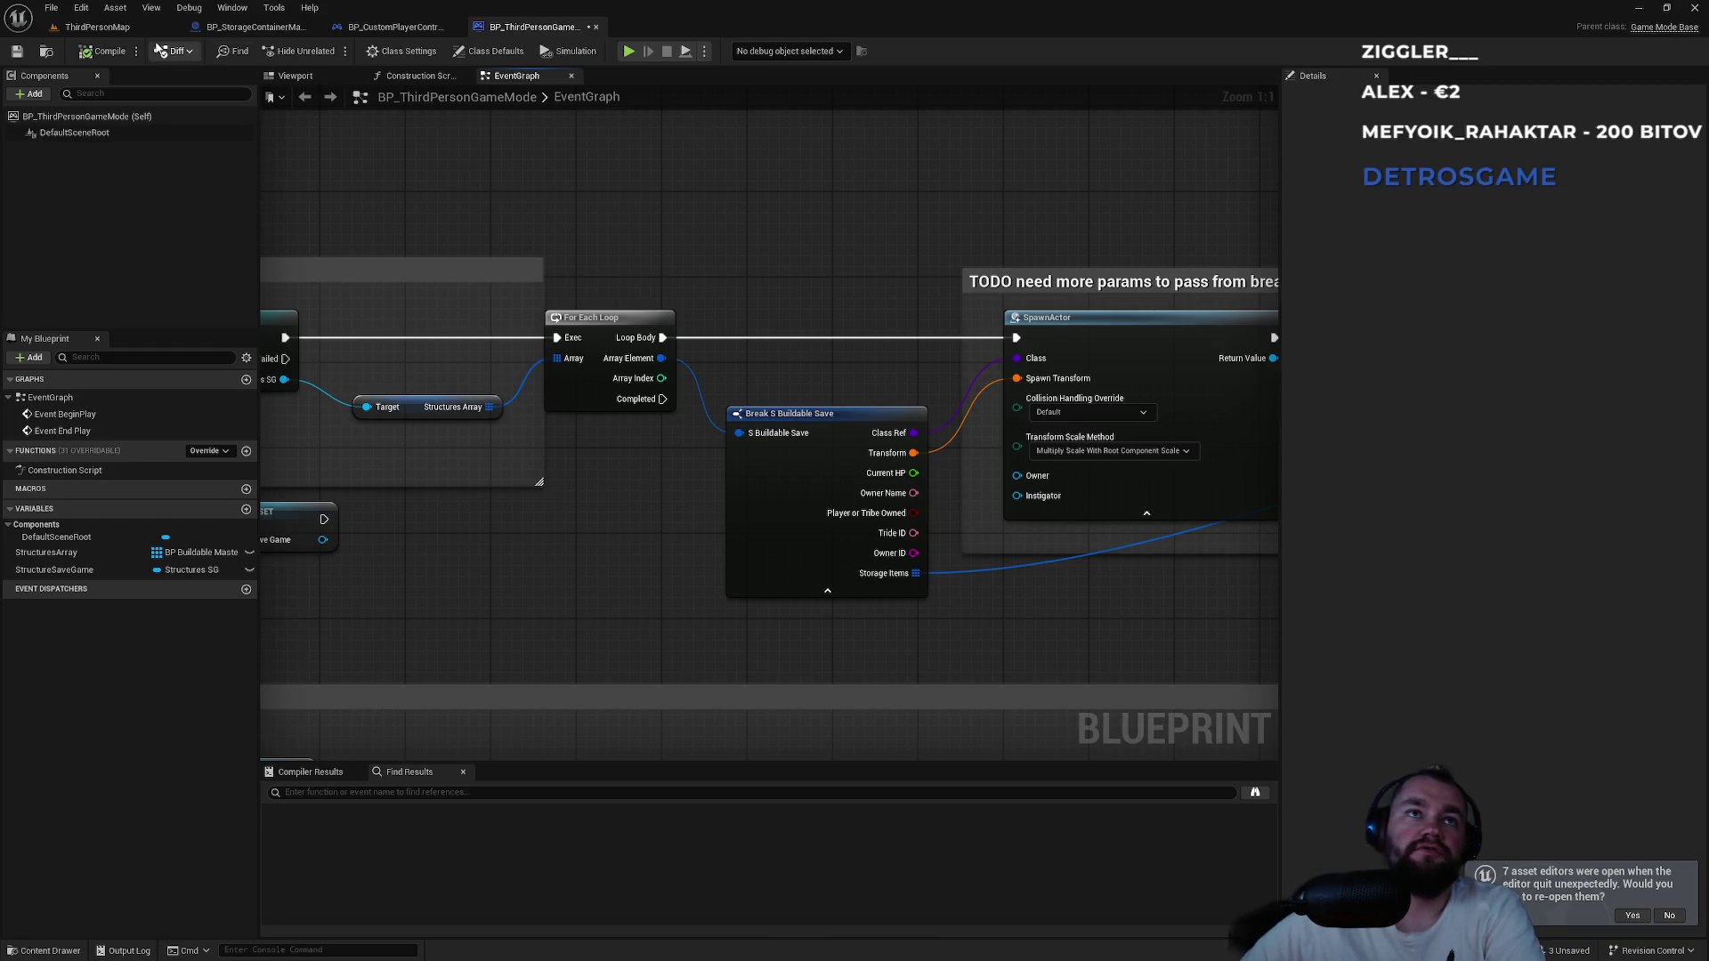
Inspect BP_FirstAid's BPC_StorageContainer properties under the General, Misc and All filters.
{"action": "left_click", "coordinate": [97, 26]}
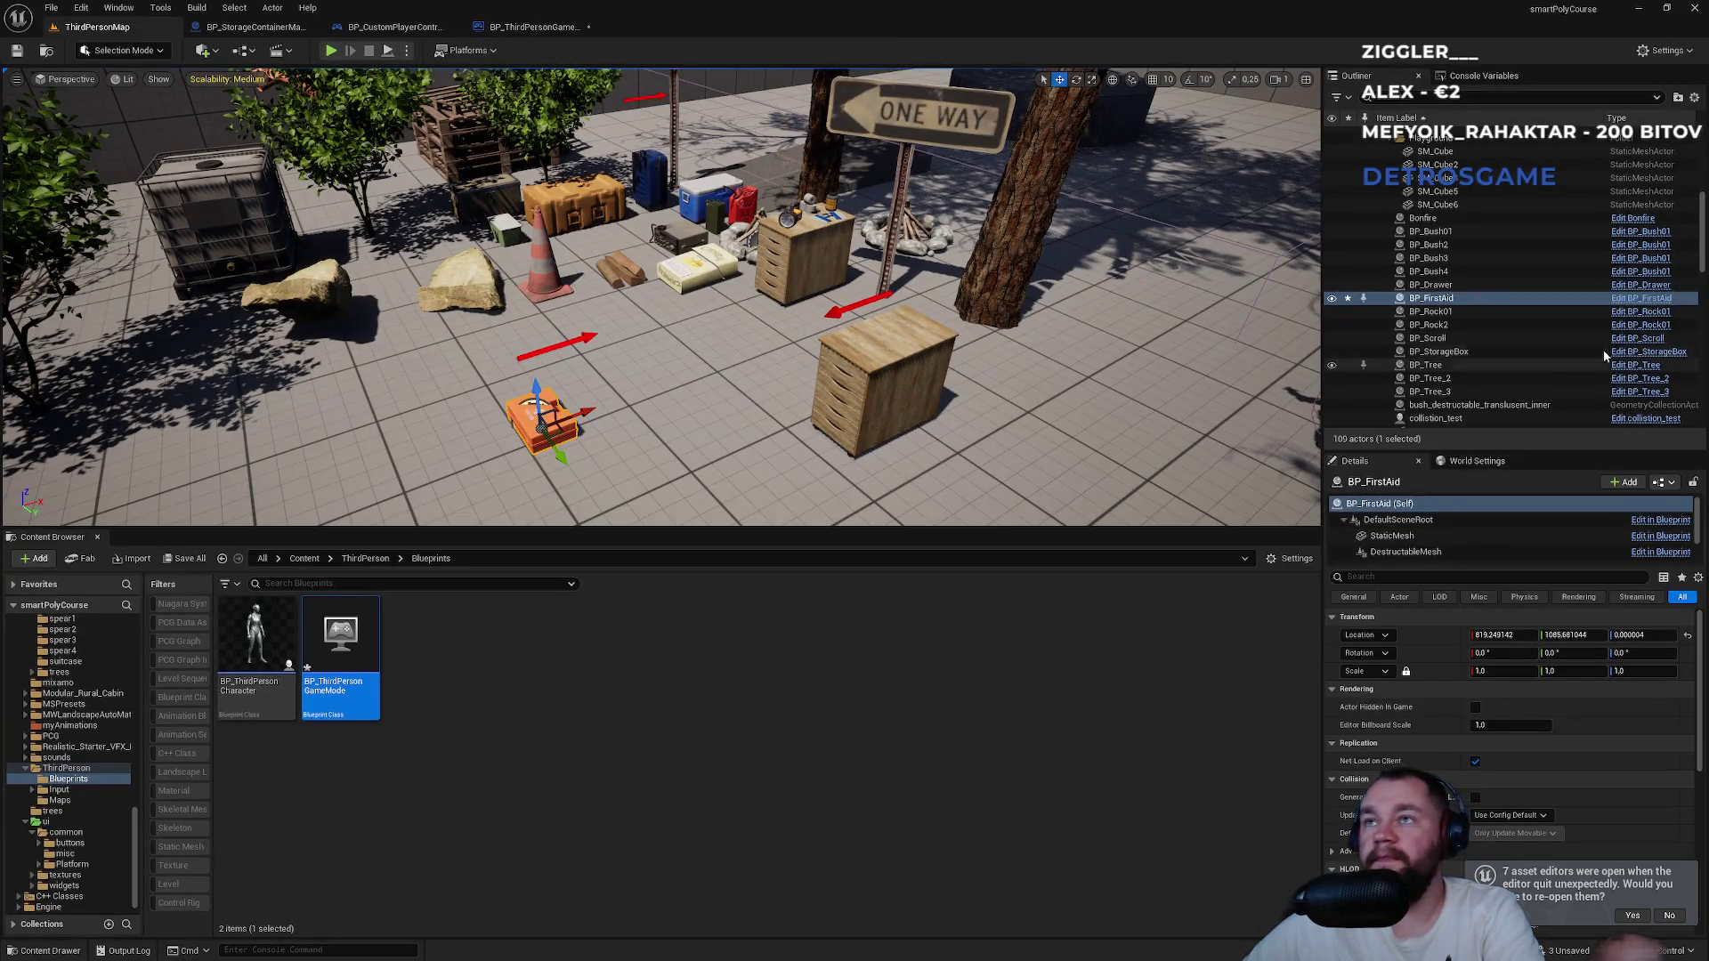
{"action": "scroll", "coordinate": [1476, 745], "scroll_direction": "down", "scroll_amount": 1}
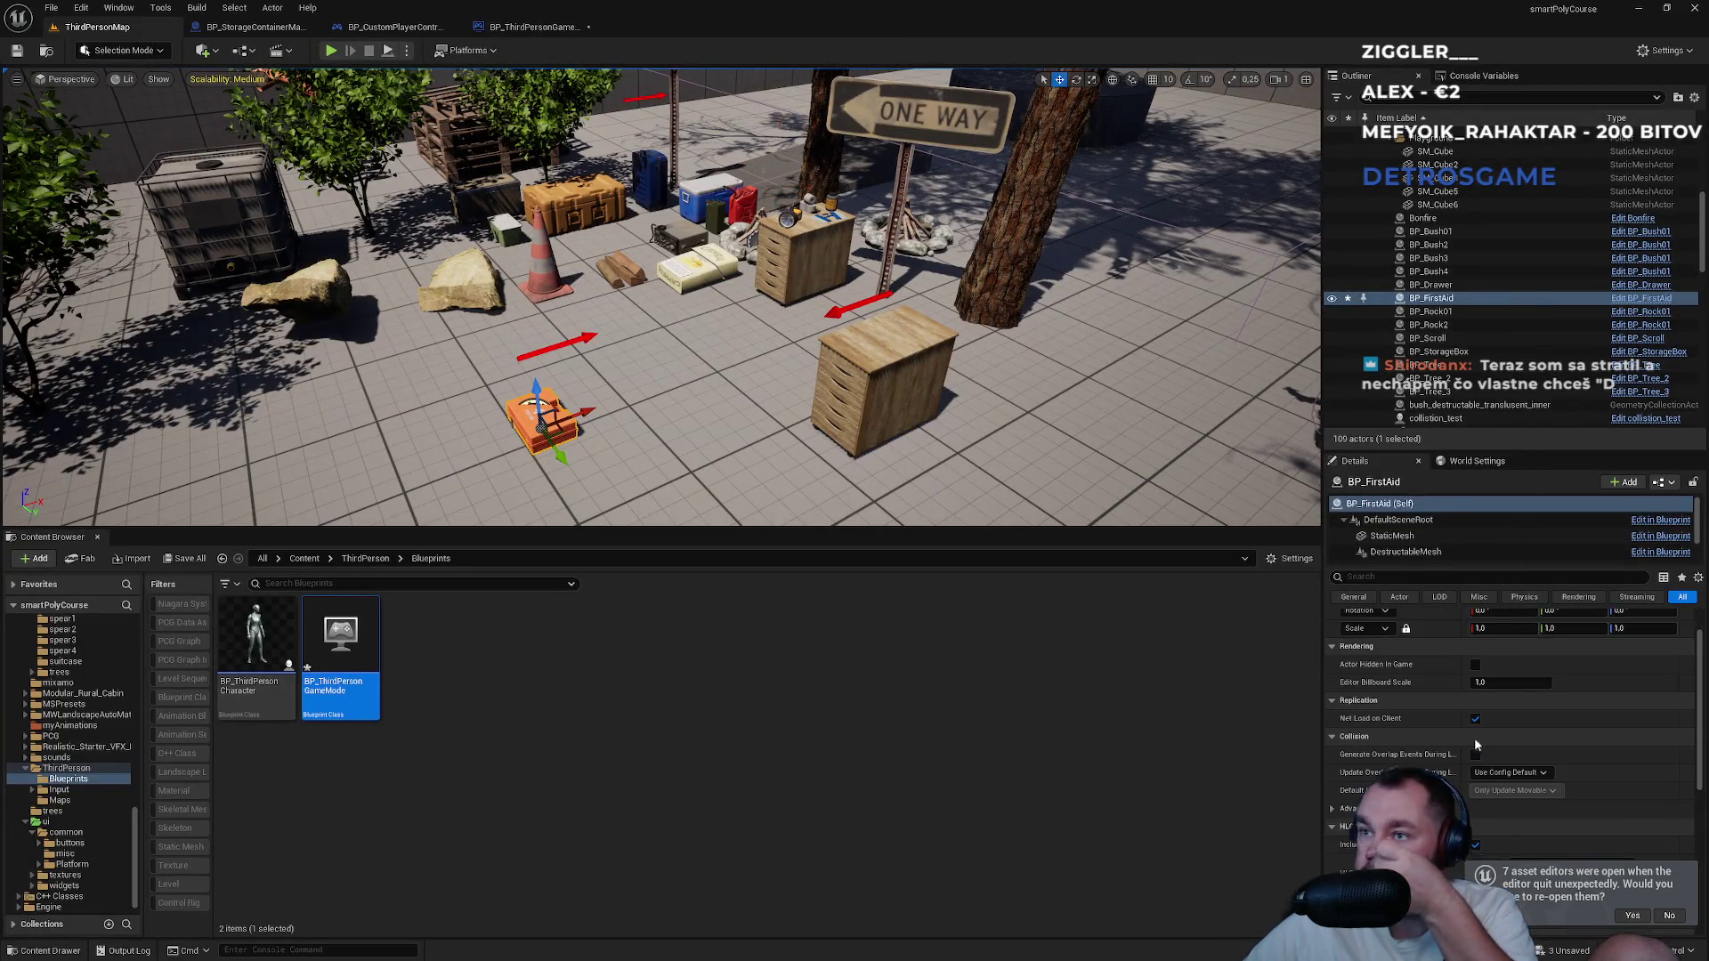
{"action": "scroll", "coordinate": [1476, 745], "scroll_direction": "up", "scroll_amount": 1}
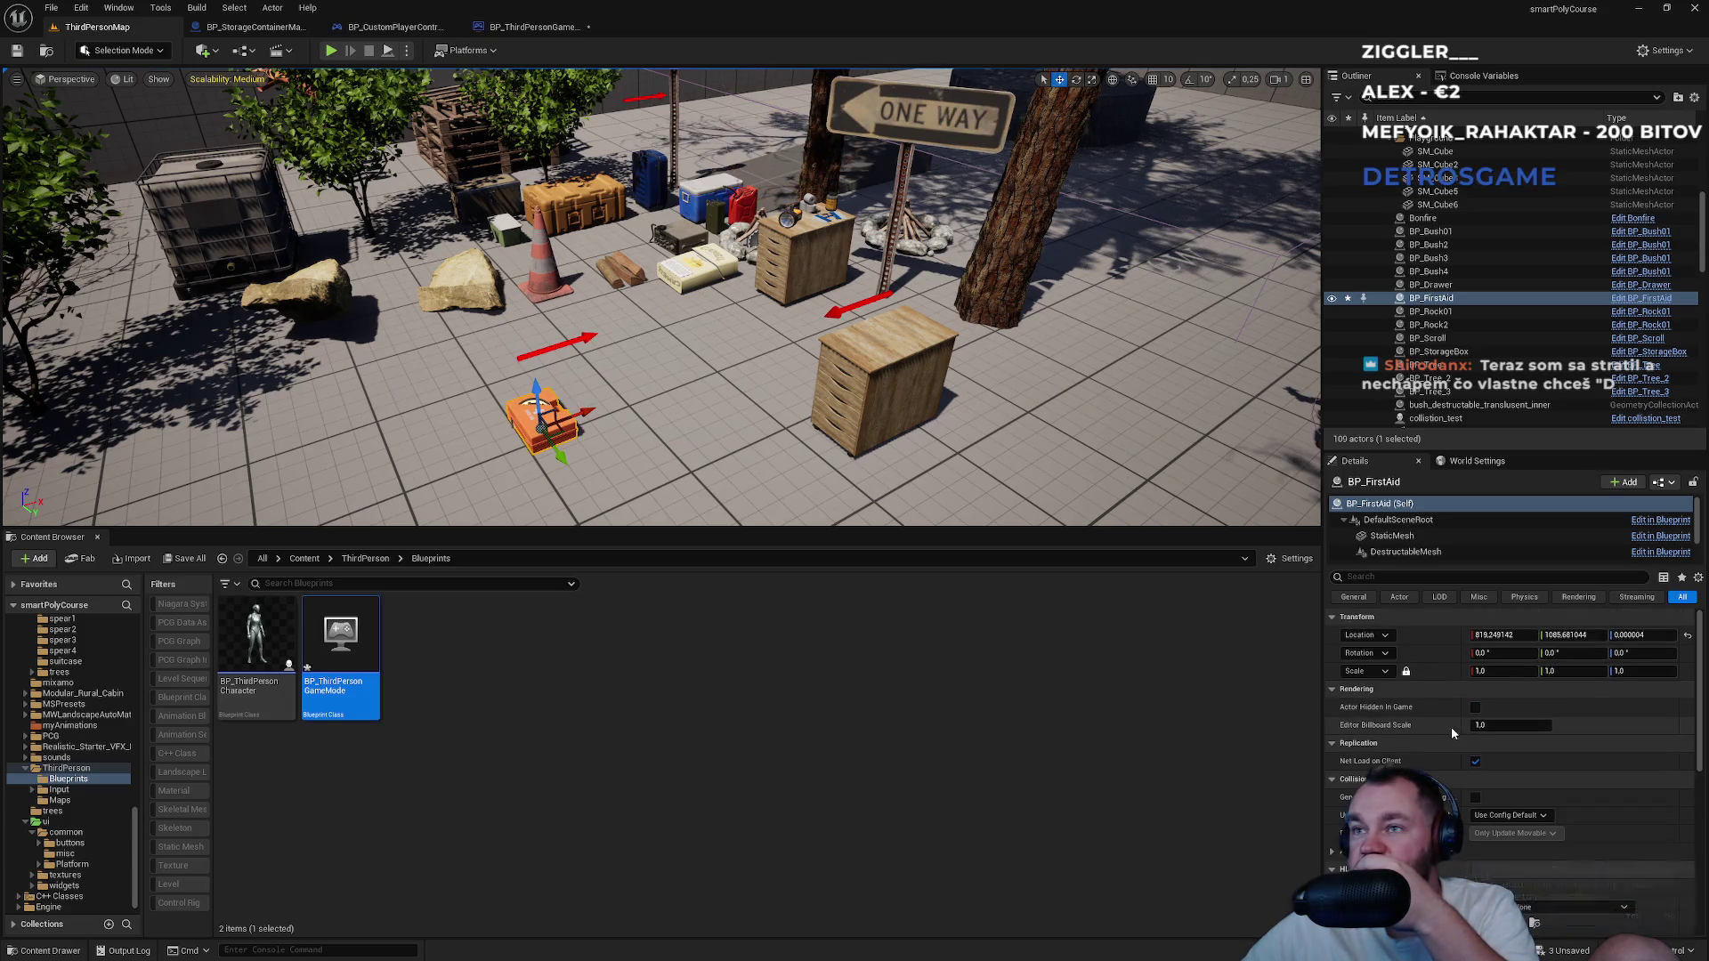
{"action": "scroll", "coordinate": [1413, 525], "scroll_direction": "down", "scroll_amount": 1}
{"action": "left_click", "coordinate": [1409, 554]}
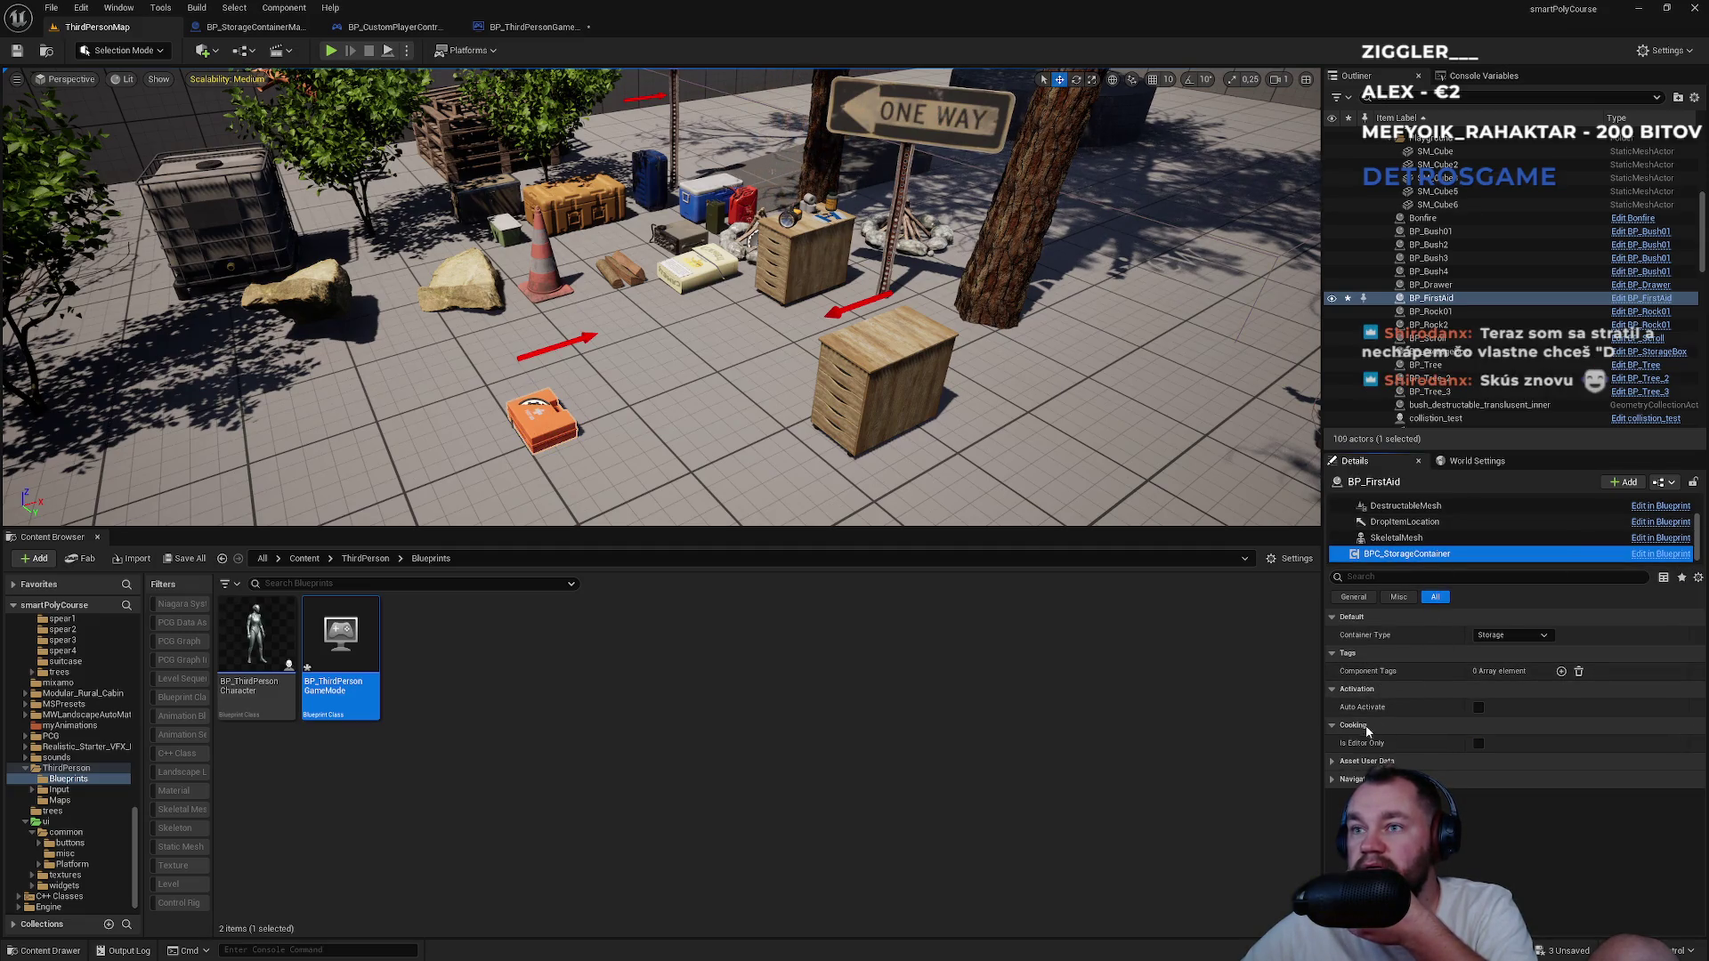
{"action": "left_click", "coordinate": [1353, 597]}
{"action": "left_click", "coordinate": [1399, 598]}
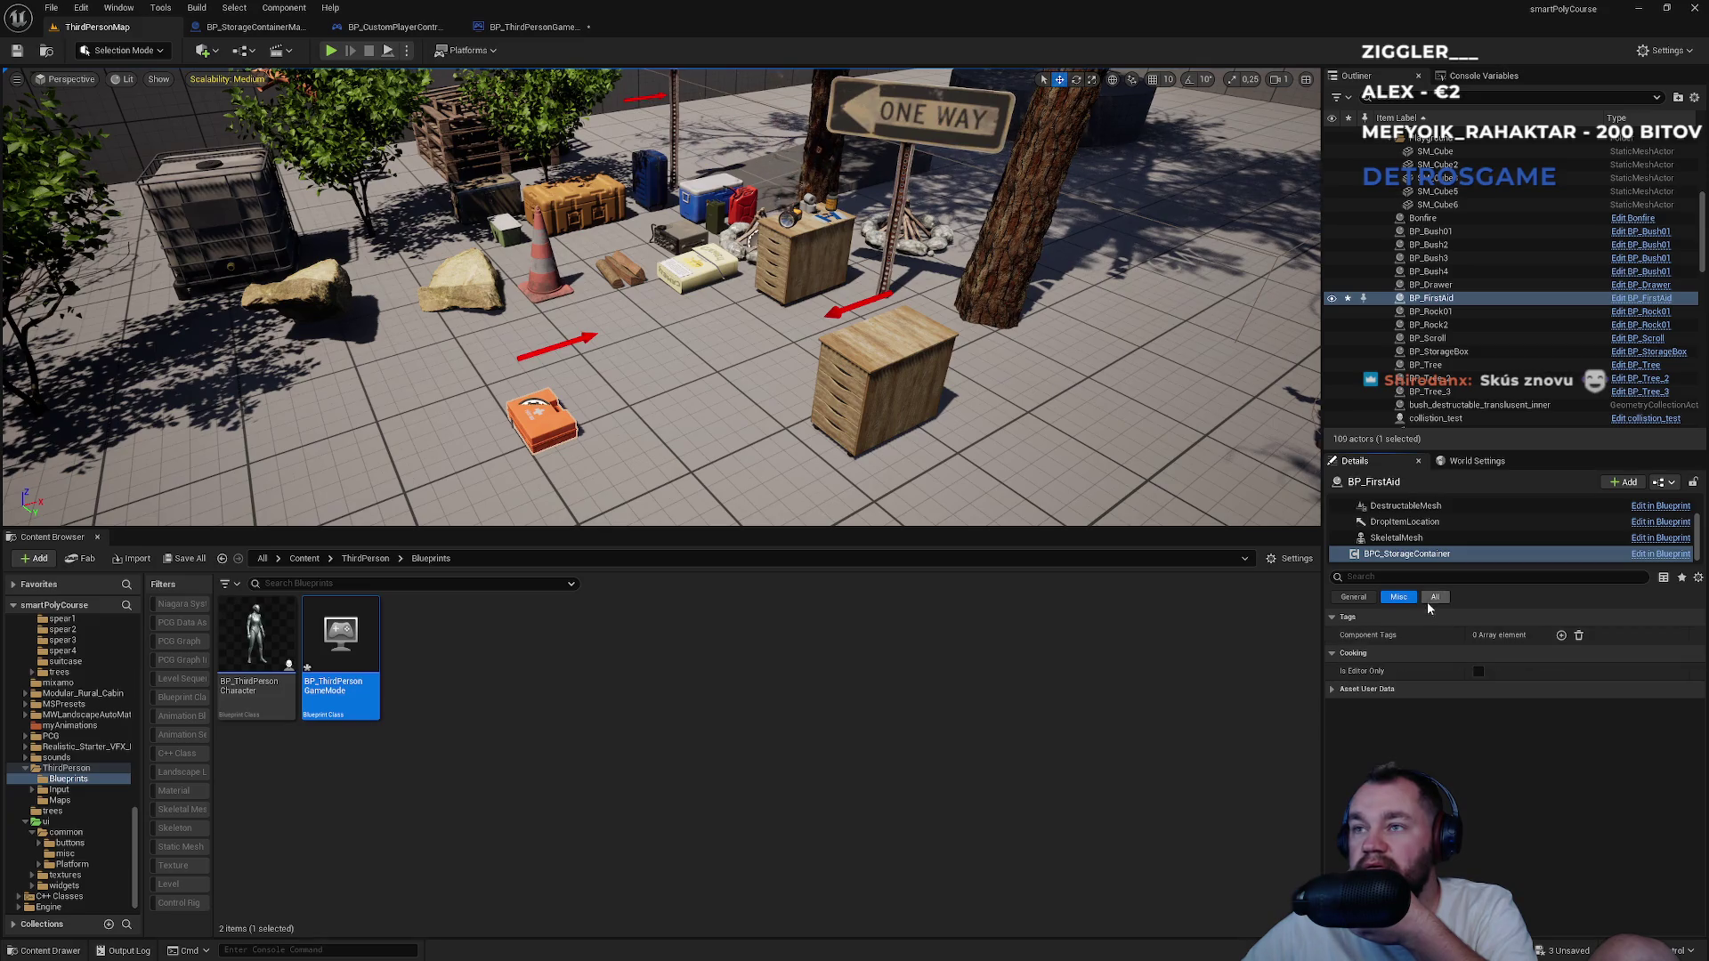
{"action": "left_click", "coordinate": [1431, 599]}
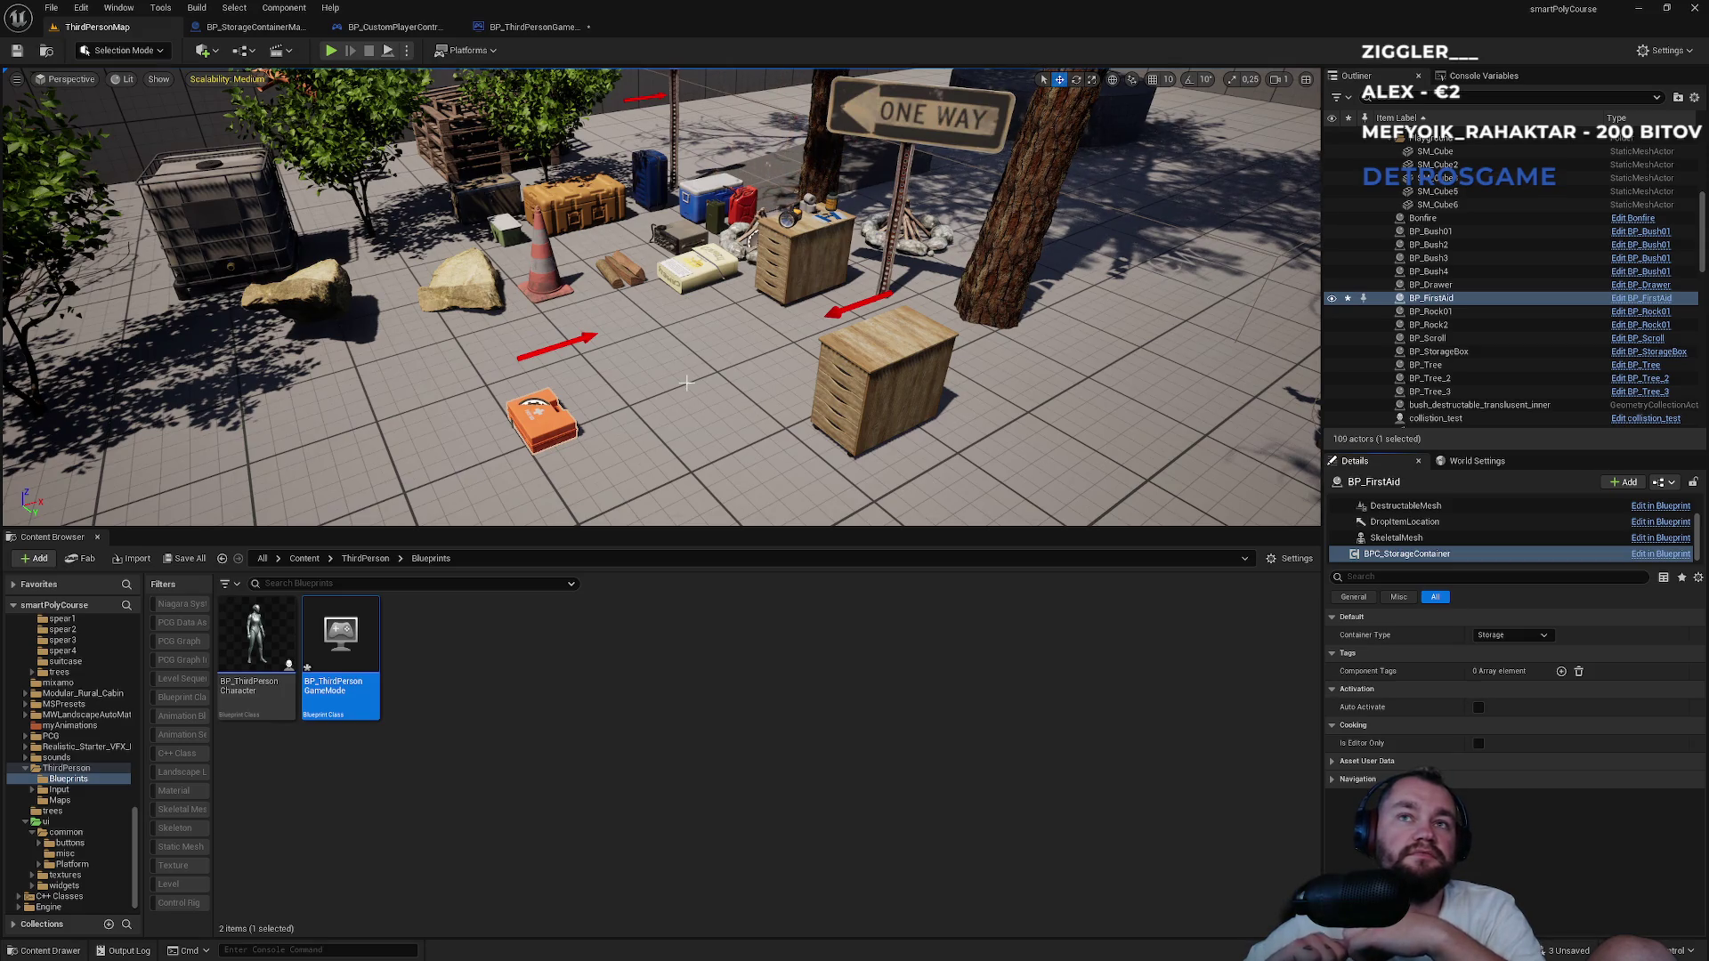
Move the blue suitcase BP_StorageBox nearer the front.
{"action": "left_click_drag", "start_coordinate": [686, 383], "coordinate": [663, 410]}
{"action": "mouse_move", "coordinate": [925, 379]}
{"action": "left_mouse_down"}
{"action": "mouse_move", "coordinate": [130, 346]}
{"action": "mouse_move", "coordinate": [320, 298]}
{"action": "mouse_move", "coordinate": [212, 239]}
{"action": "left_mouse_up"}
{"action": "left_click", "coordinate": [925, 379]}
{"action": "scroll", "coordinate": [212, 239], "scroll_direction": "down", "scroll_amount": 10}
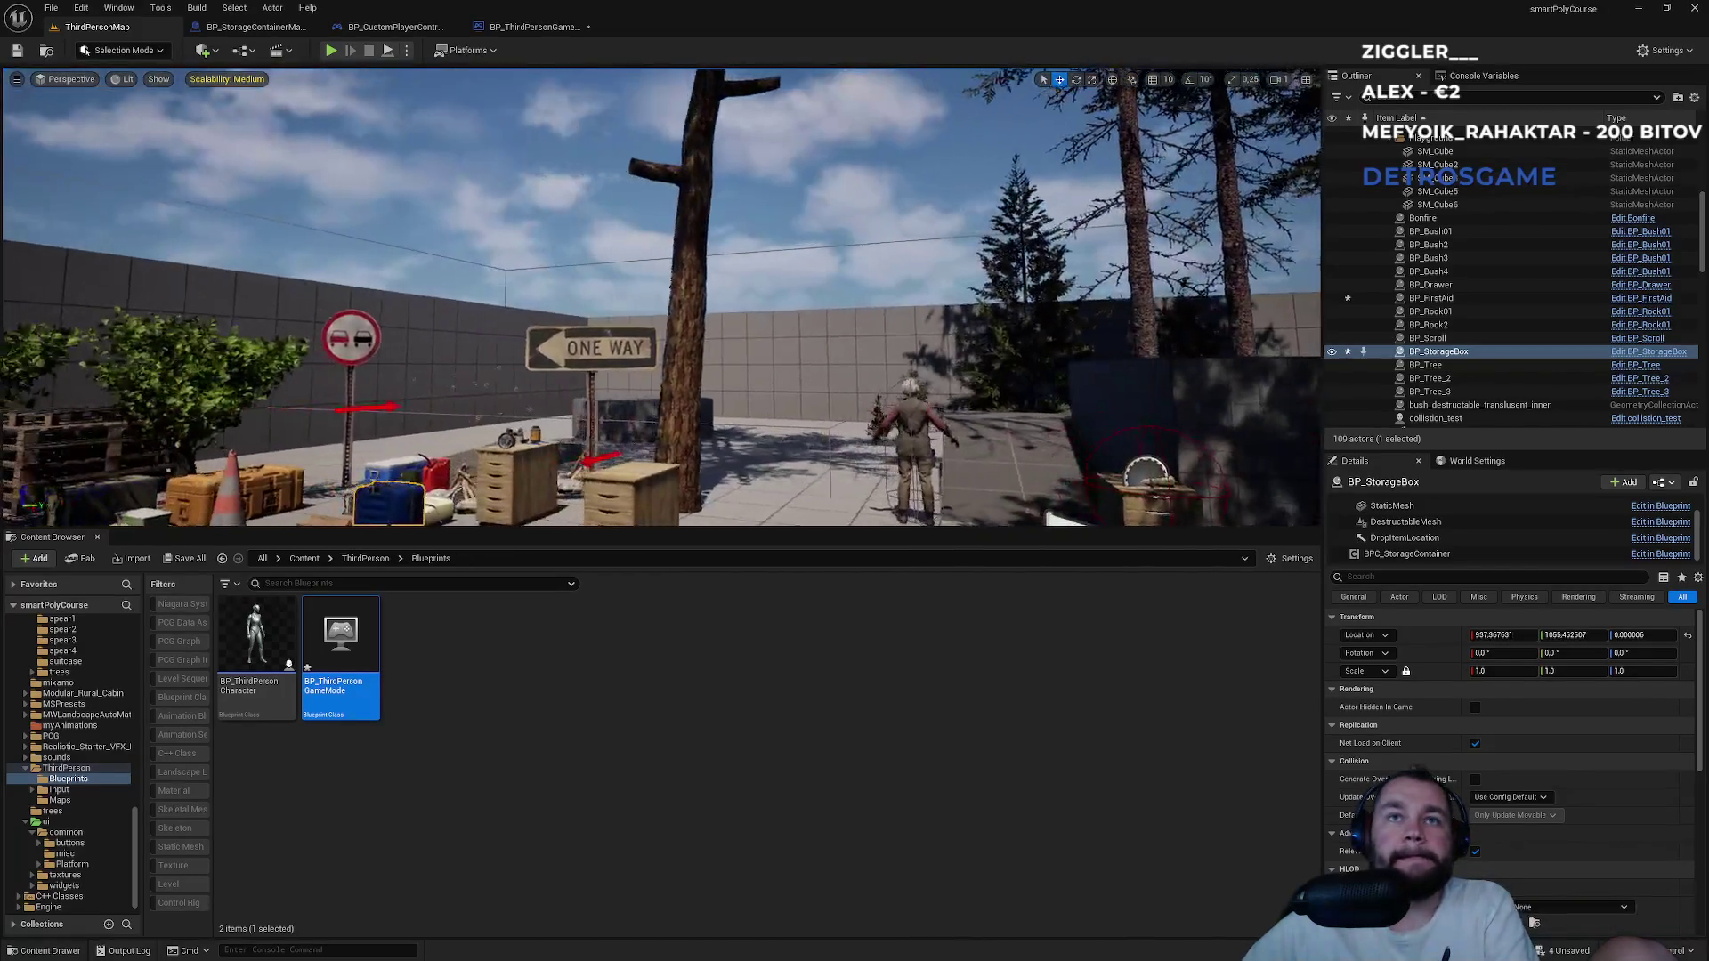
{"action": "left_click", "coordinate": [534, 178]}
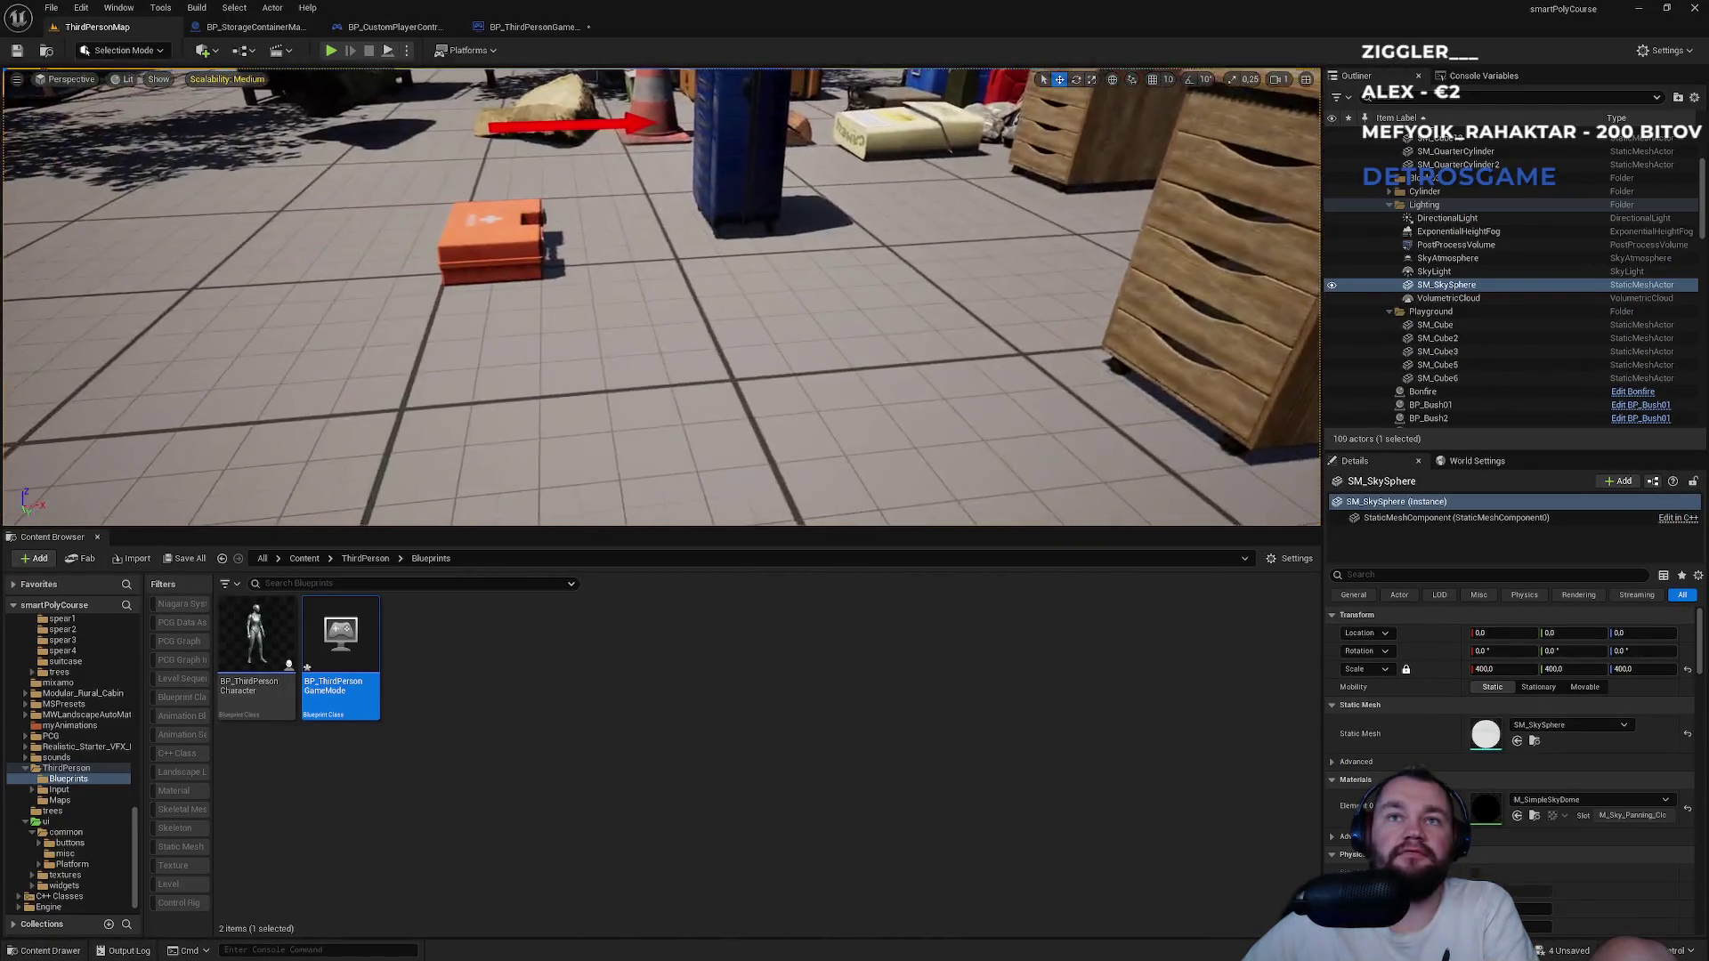
{"action": "scroll", "coordinate": [661, 297], "scroll_direction": "down", "scroll_amount": 5}
Slide BP_Drawer sideways to a new spot, then show BP_CustomPlayerController.
{"action": "left_click", "coordinate": [399, 472]}
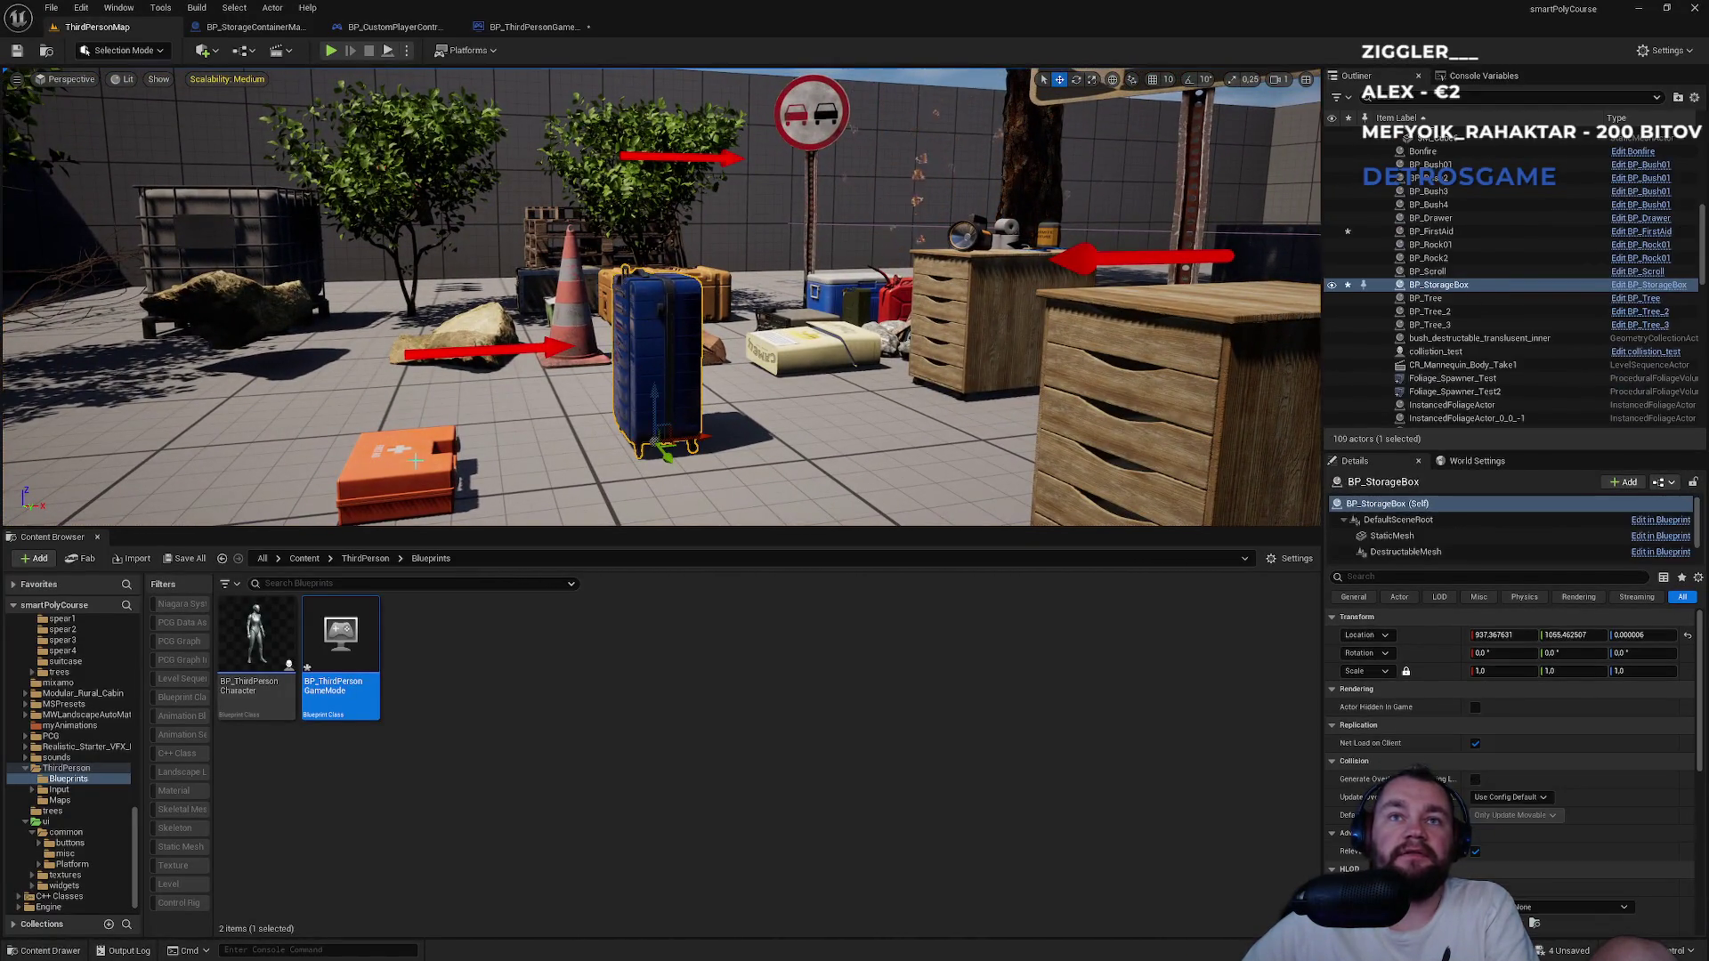
{"action": "left_click", "coordinate": [970, 329]}
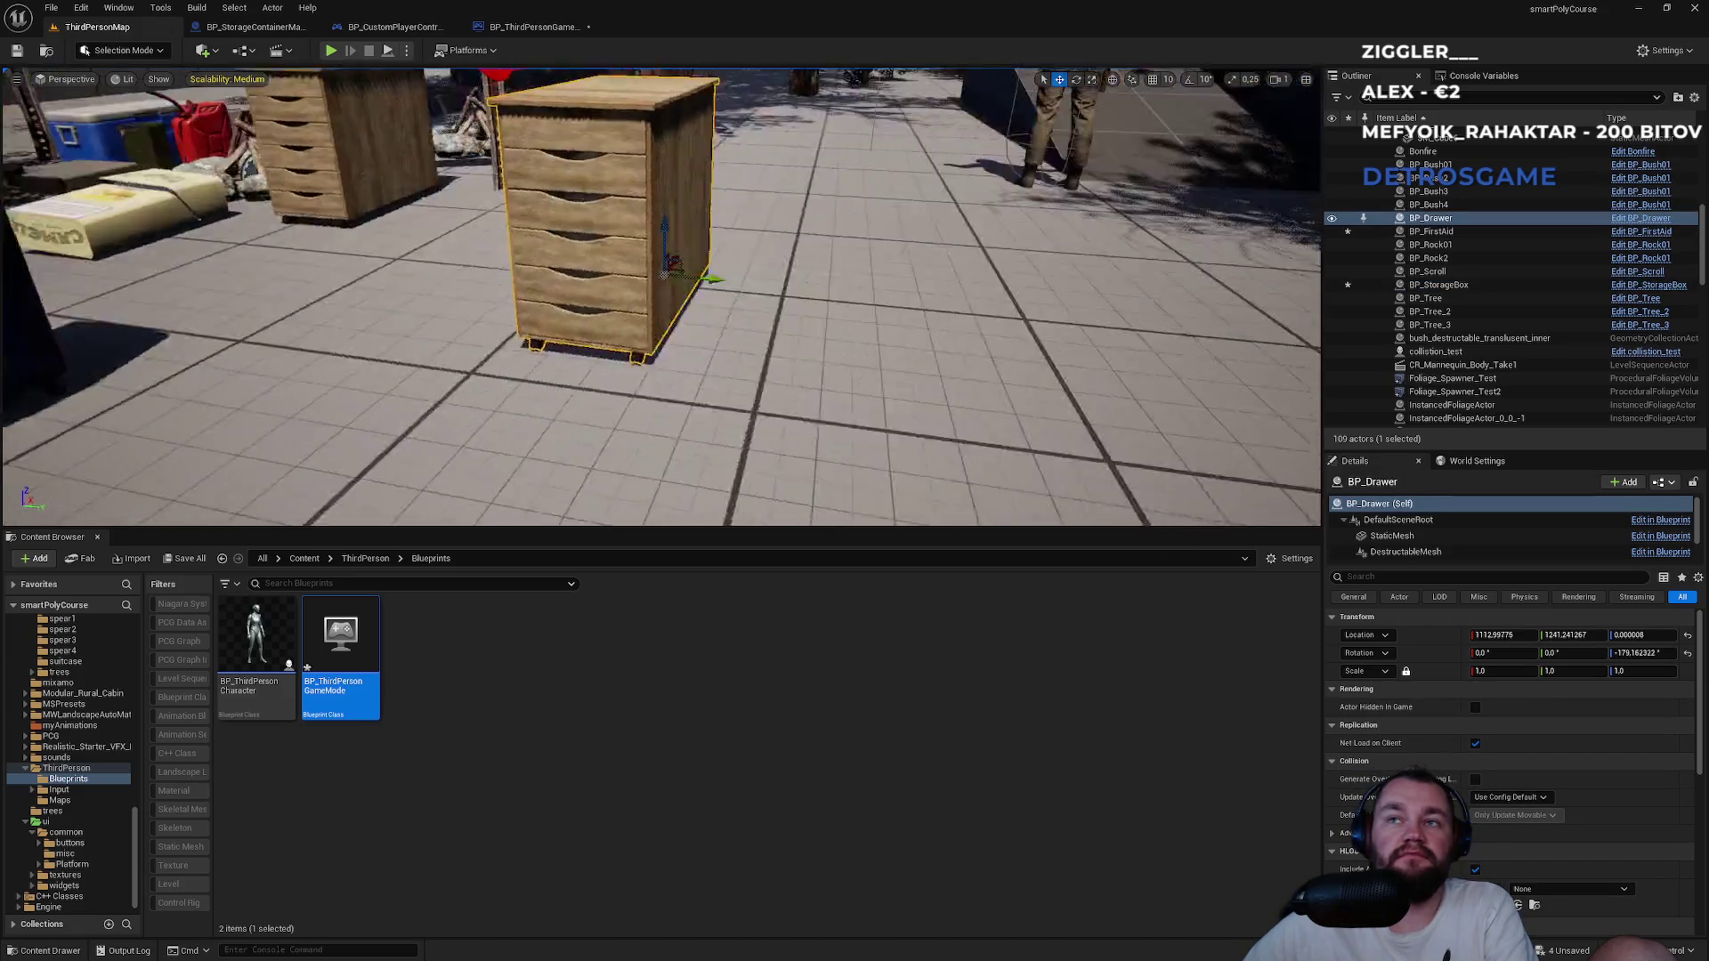
{"action": "left_click_drag", "start_coordinate": [801, 271], "coordinate": [704, 264]}
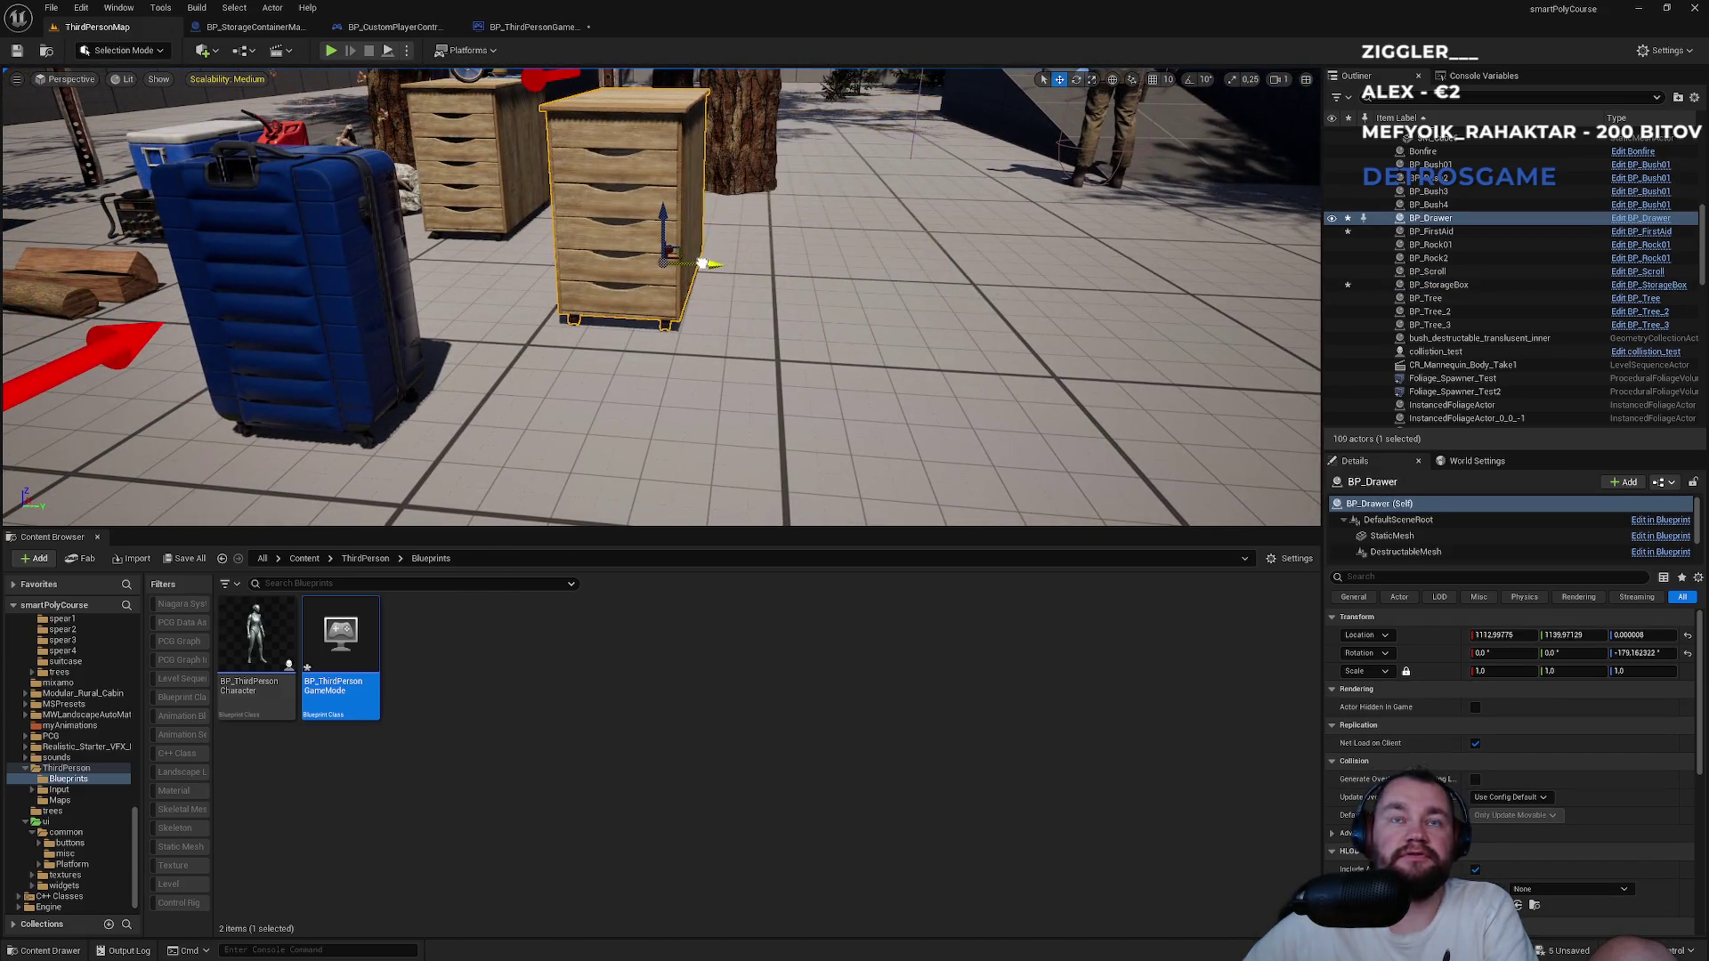
{"action": "mouse_move", "coordinate": [741, 330]}
{"action": "left_mouse_down"}
{"action": "mouse_move", "coordinate": [730, 321]}
{"action": "mouse_move", "coordinate": [757, 338]}
{"action": "mouse_move", "coordinate": [741, 330]}
{"action": "left_mouse_up"}
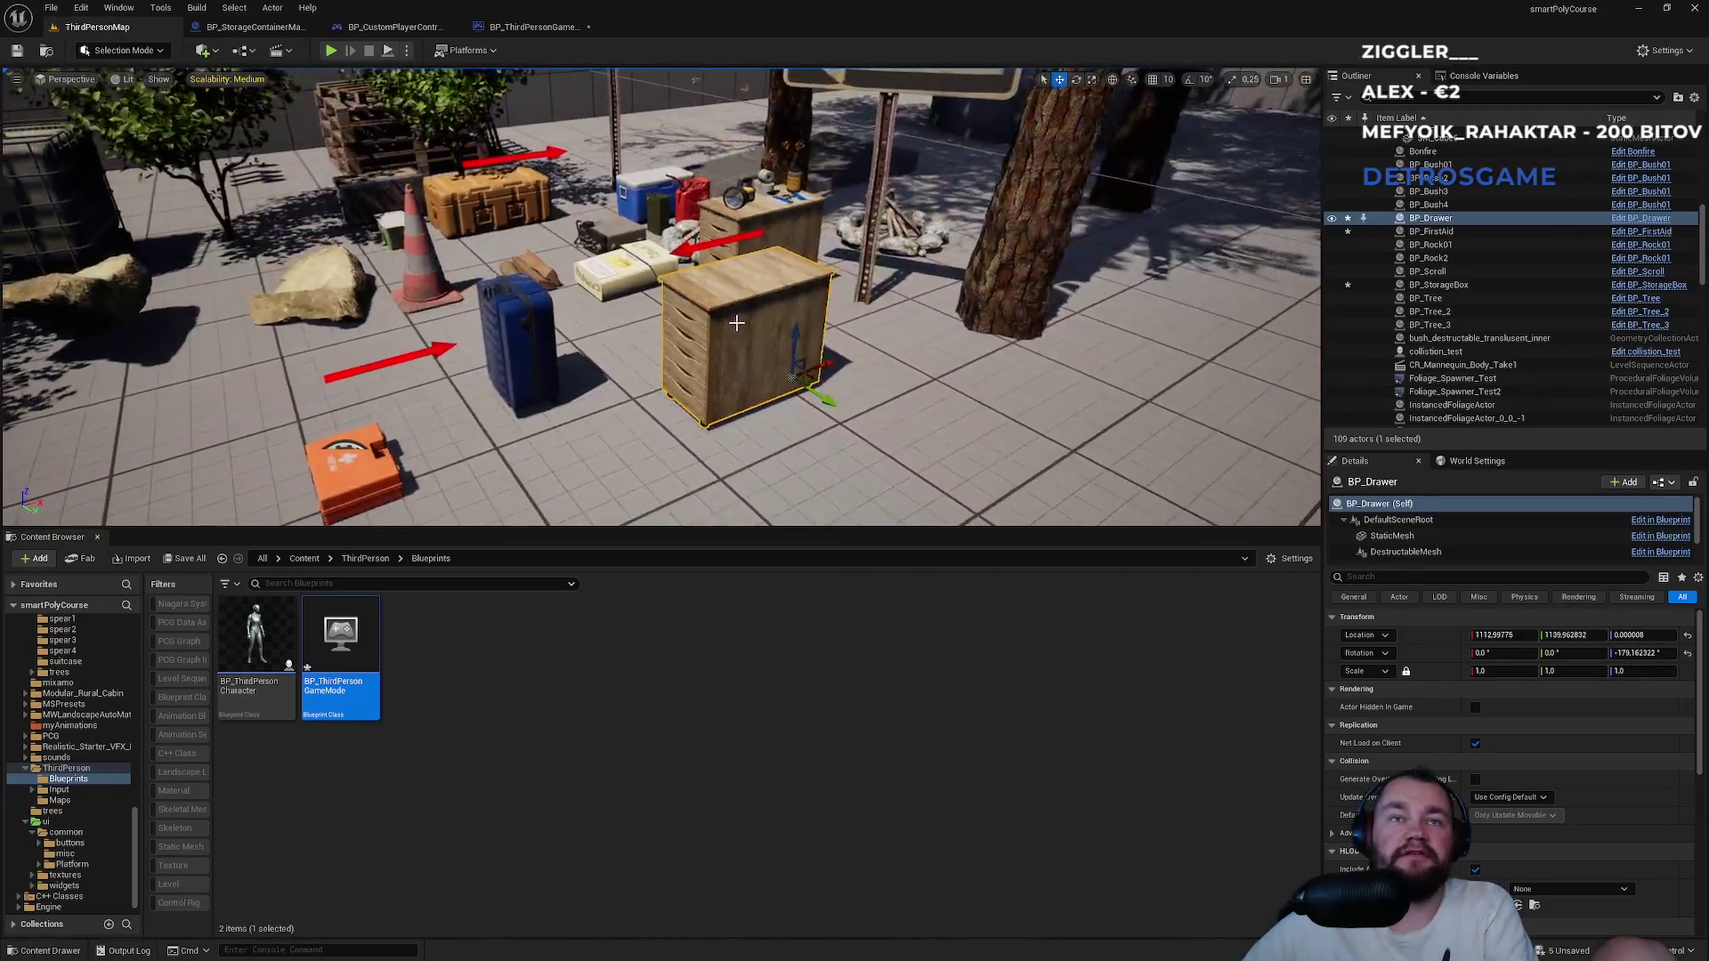
{"action": "left_click", "coordinate": [525, 27]}
{"action": "left_click", "coordinate": [392, 27]}
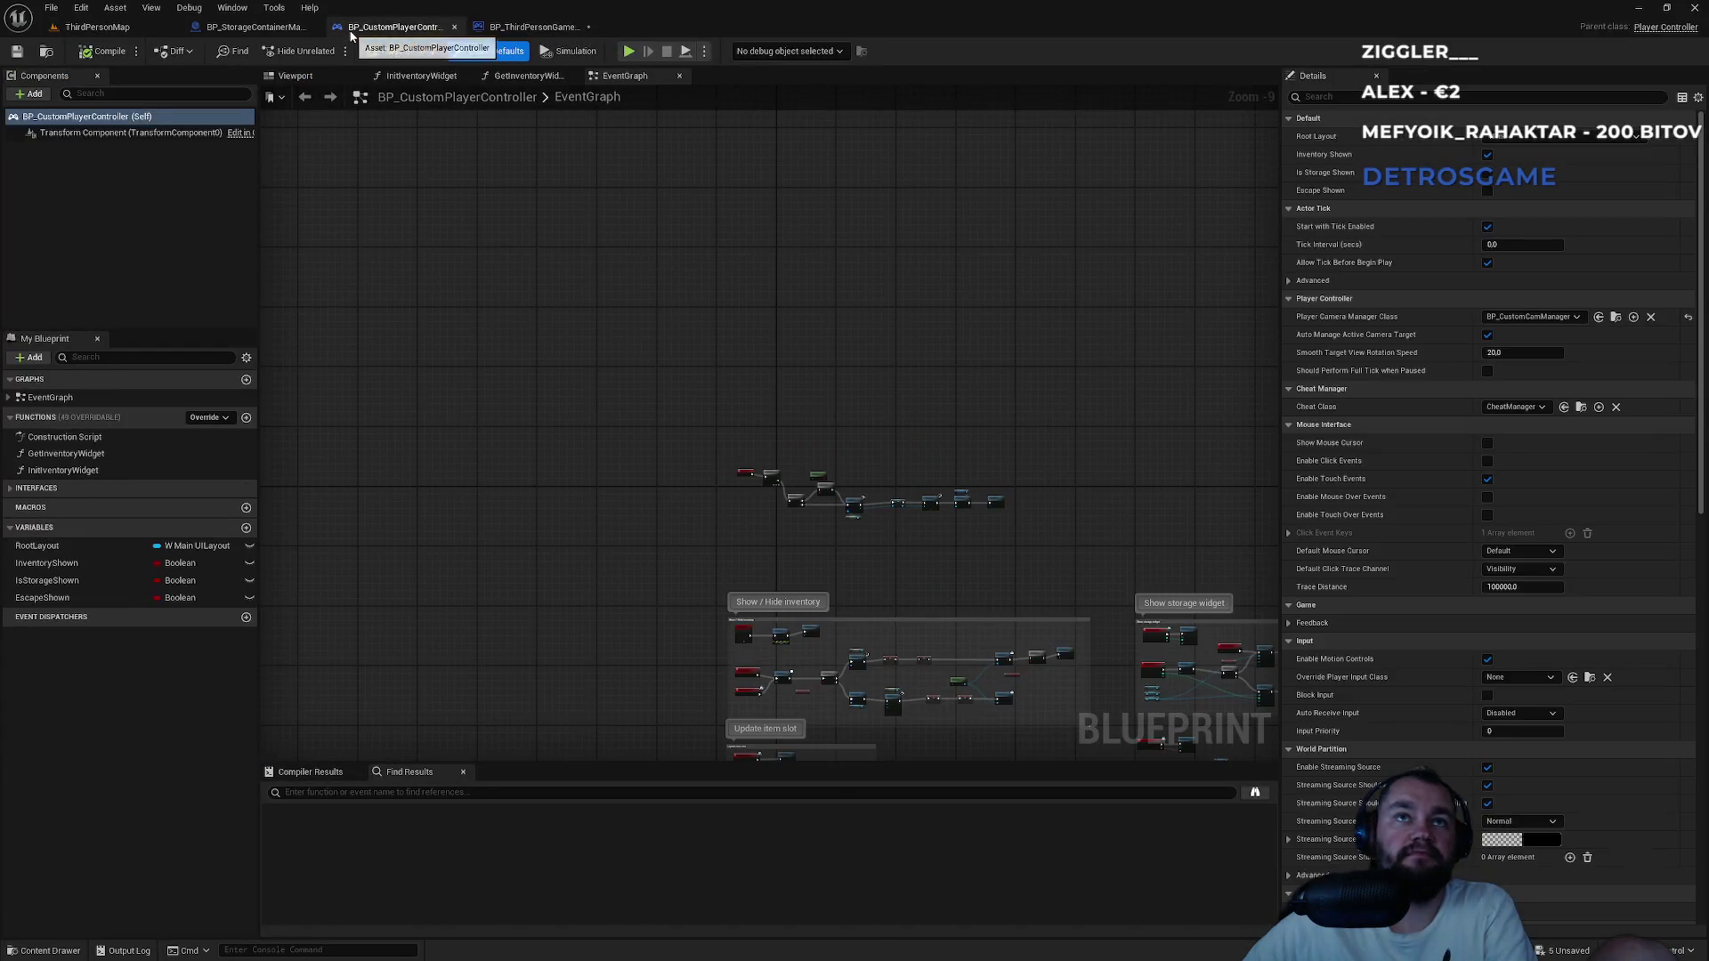
Connect Event BeginPlay to Does Save Game Exist in BP_ThirdPersonGameMode and compile.
{"action": "left_click", "coordinate": [267, 27]}
{"action": "left_click", "coordinate": [532, 26]}
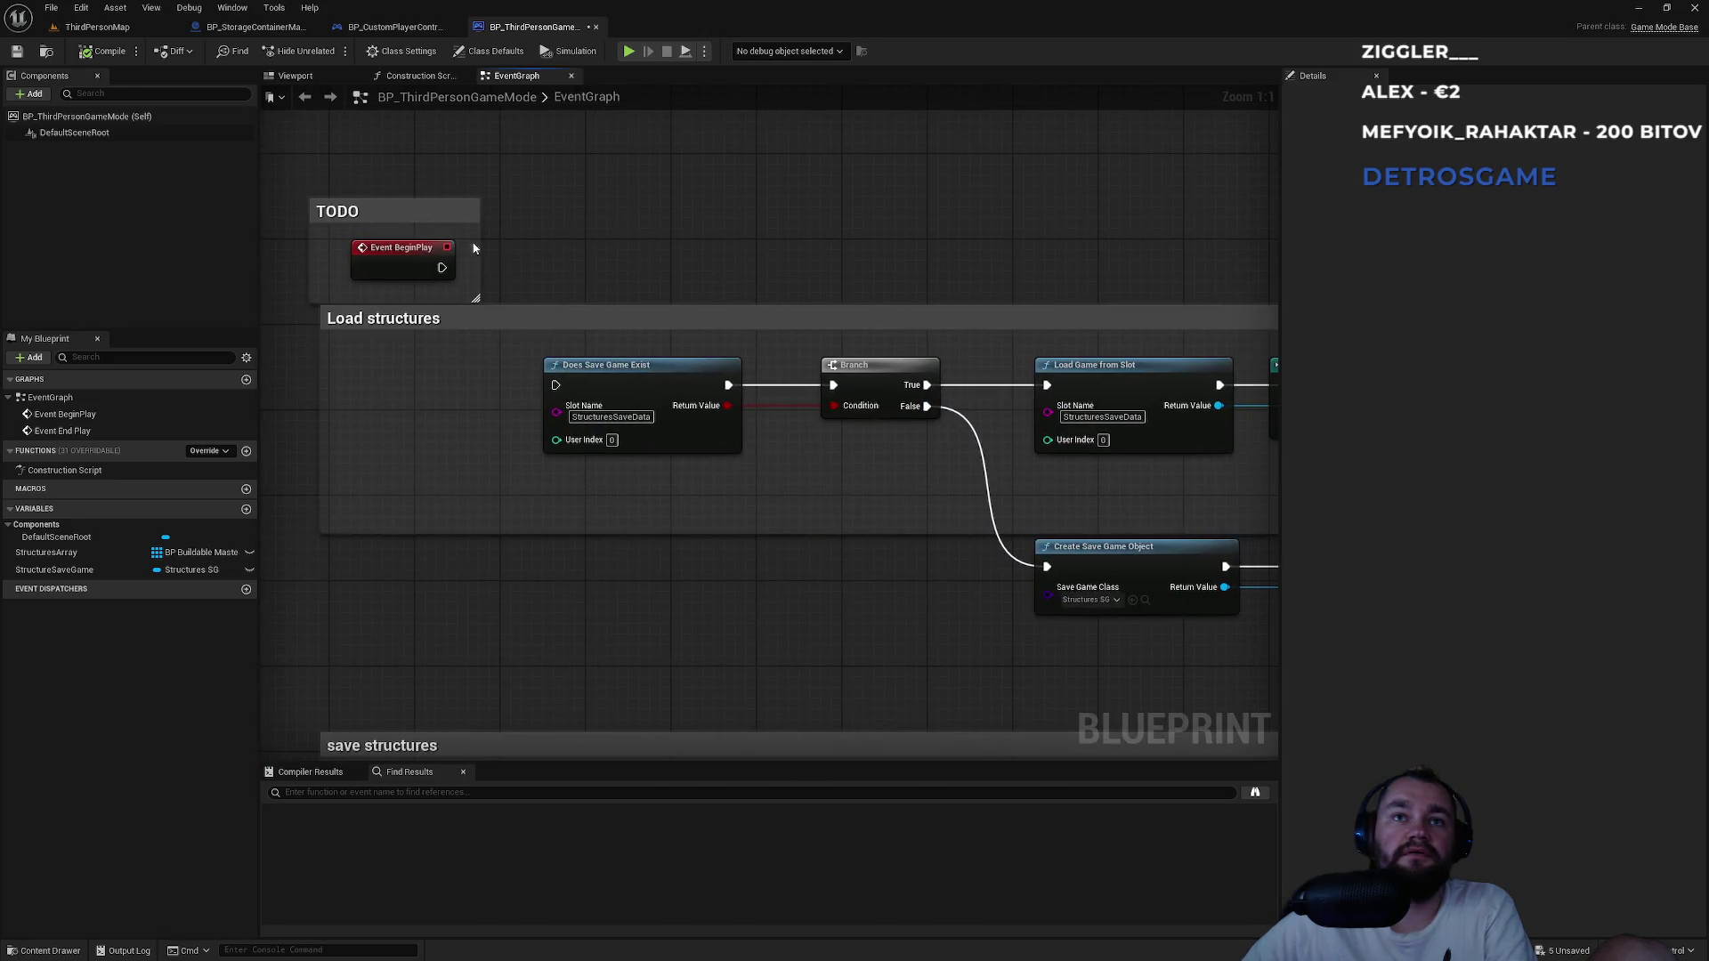
{"action": "mouse_move", "coordinate": [440, 268]}
{"action": "left_mouse_down"}
{"action": "mouse_move", "coordinate": [676, 409]}
{"action": "mouse_move", "coordinate": [555, 384]}
{"action": "left_mouse_up"}
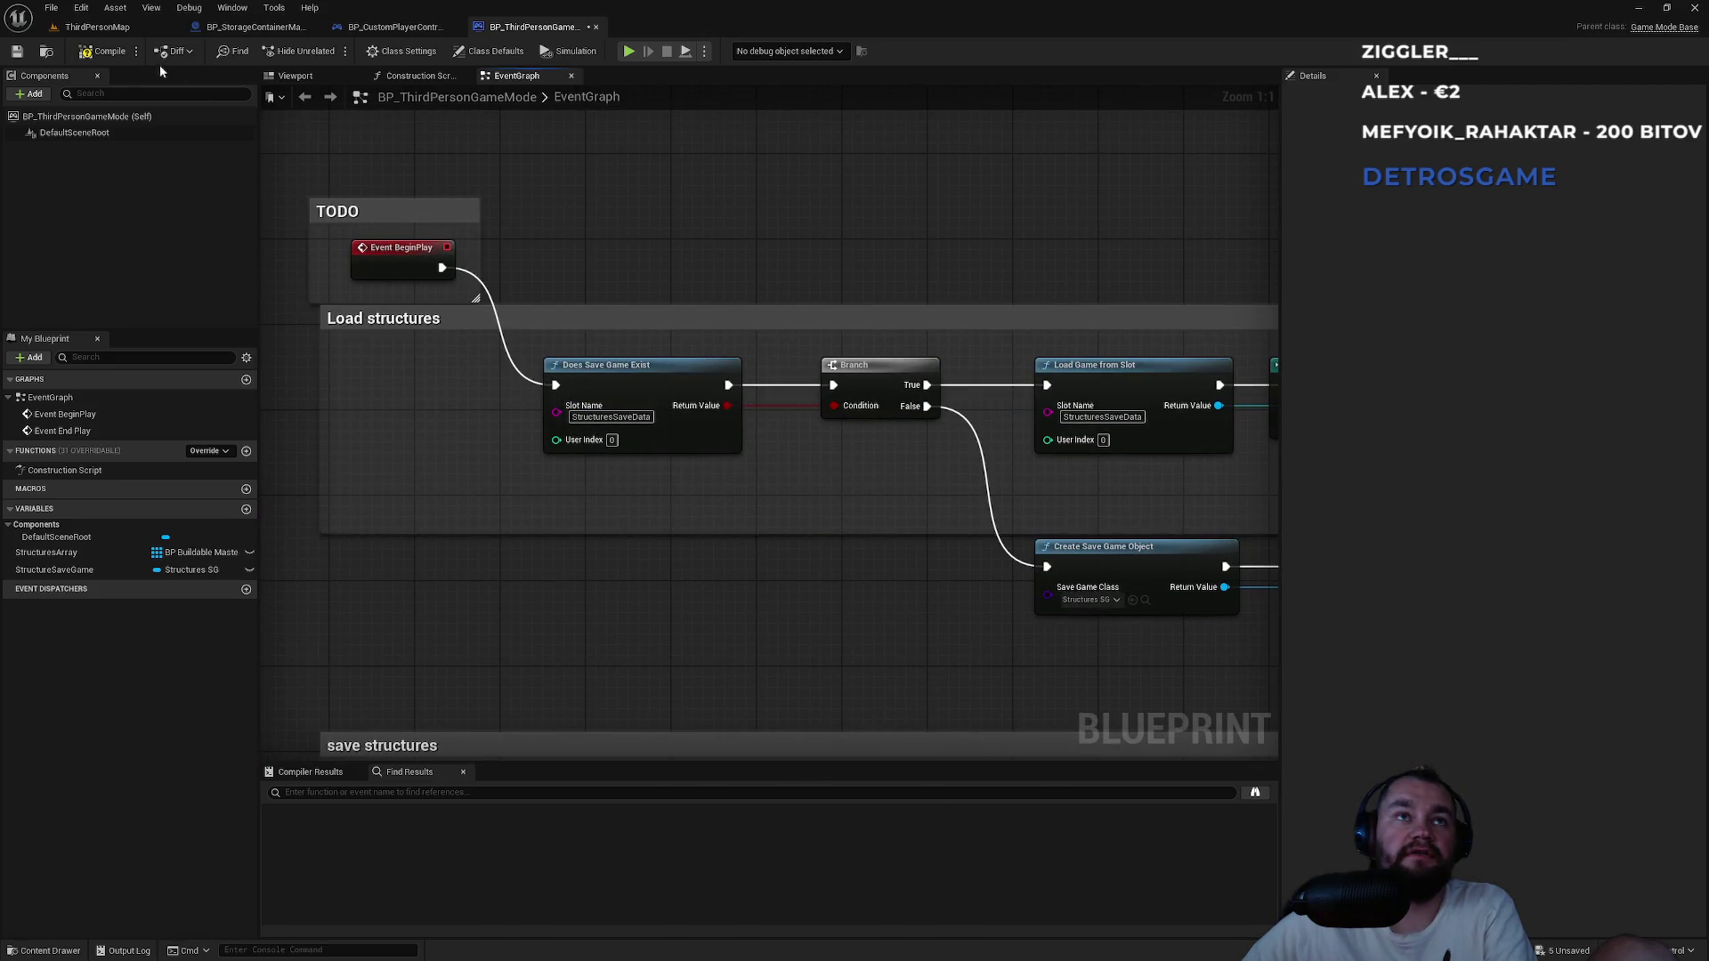
{"action": "left_click", "coordinate": [107, 52]}
Run a short play test of ThirdPersonMap and stop it.
{"action": "left_click", "coordinate": [97, 27]}
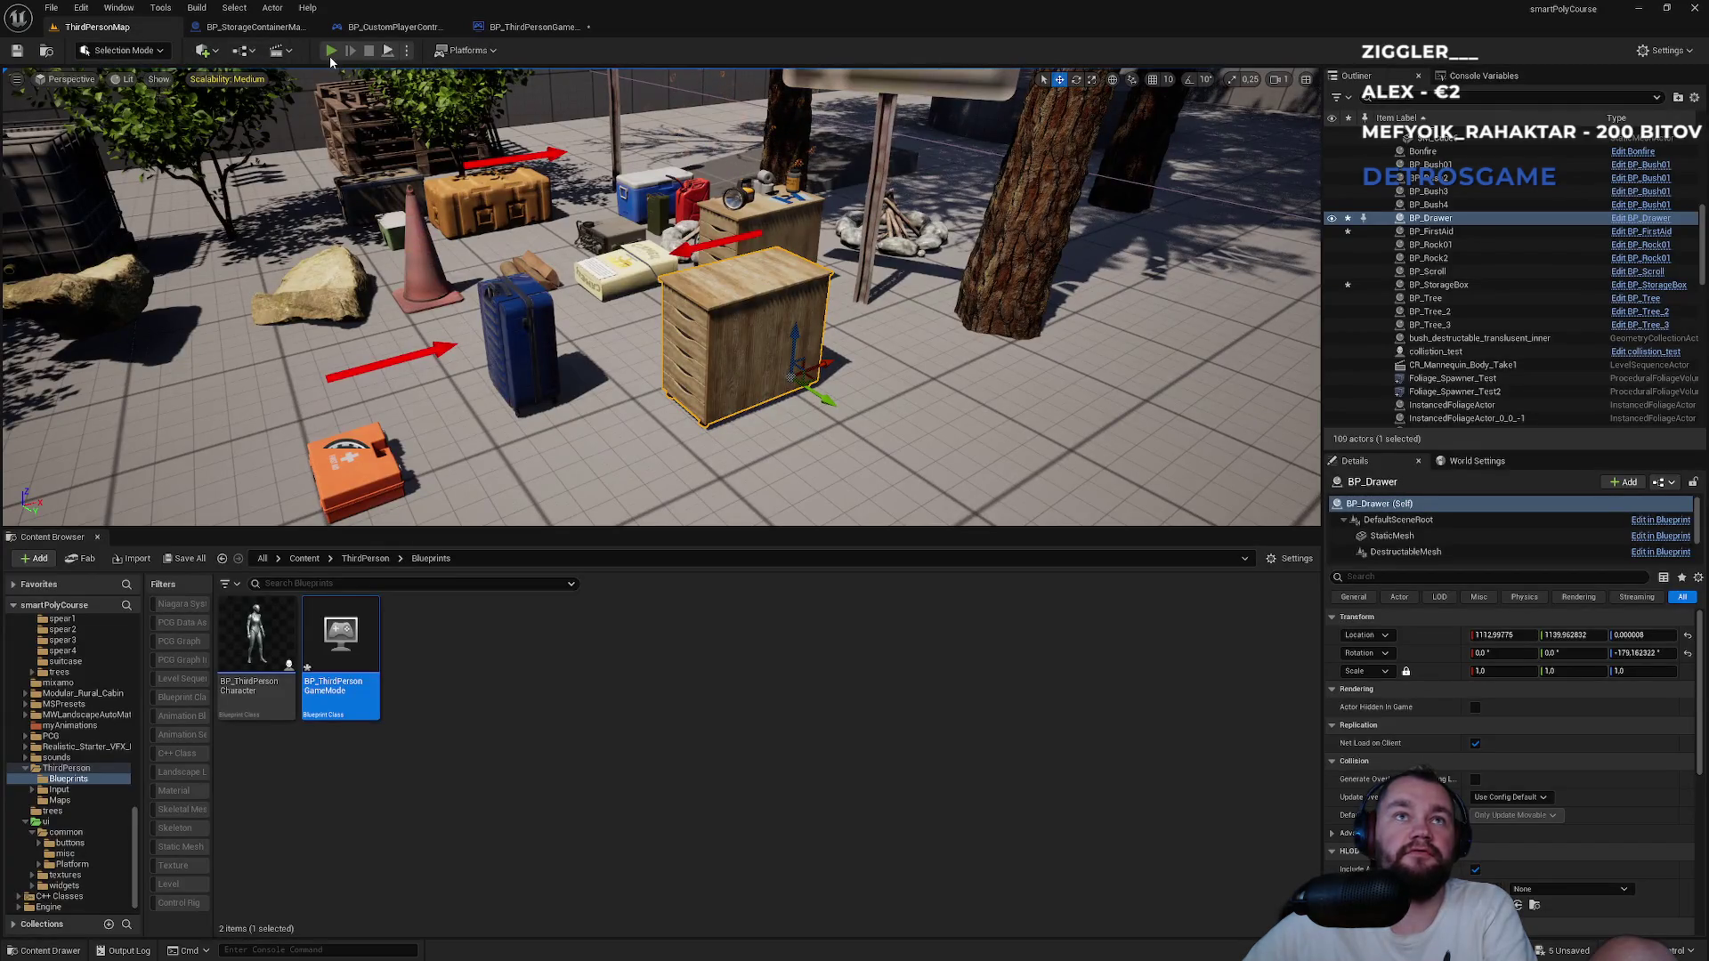
{"action": "left_click", "coordinate": [330, 50]}
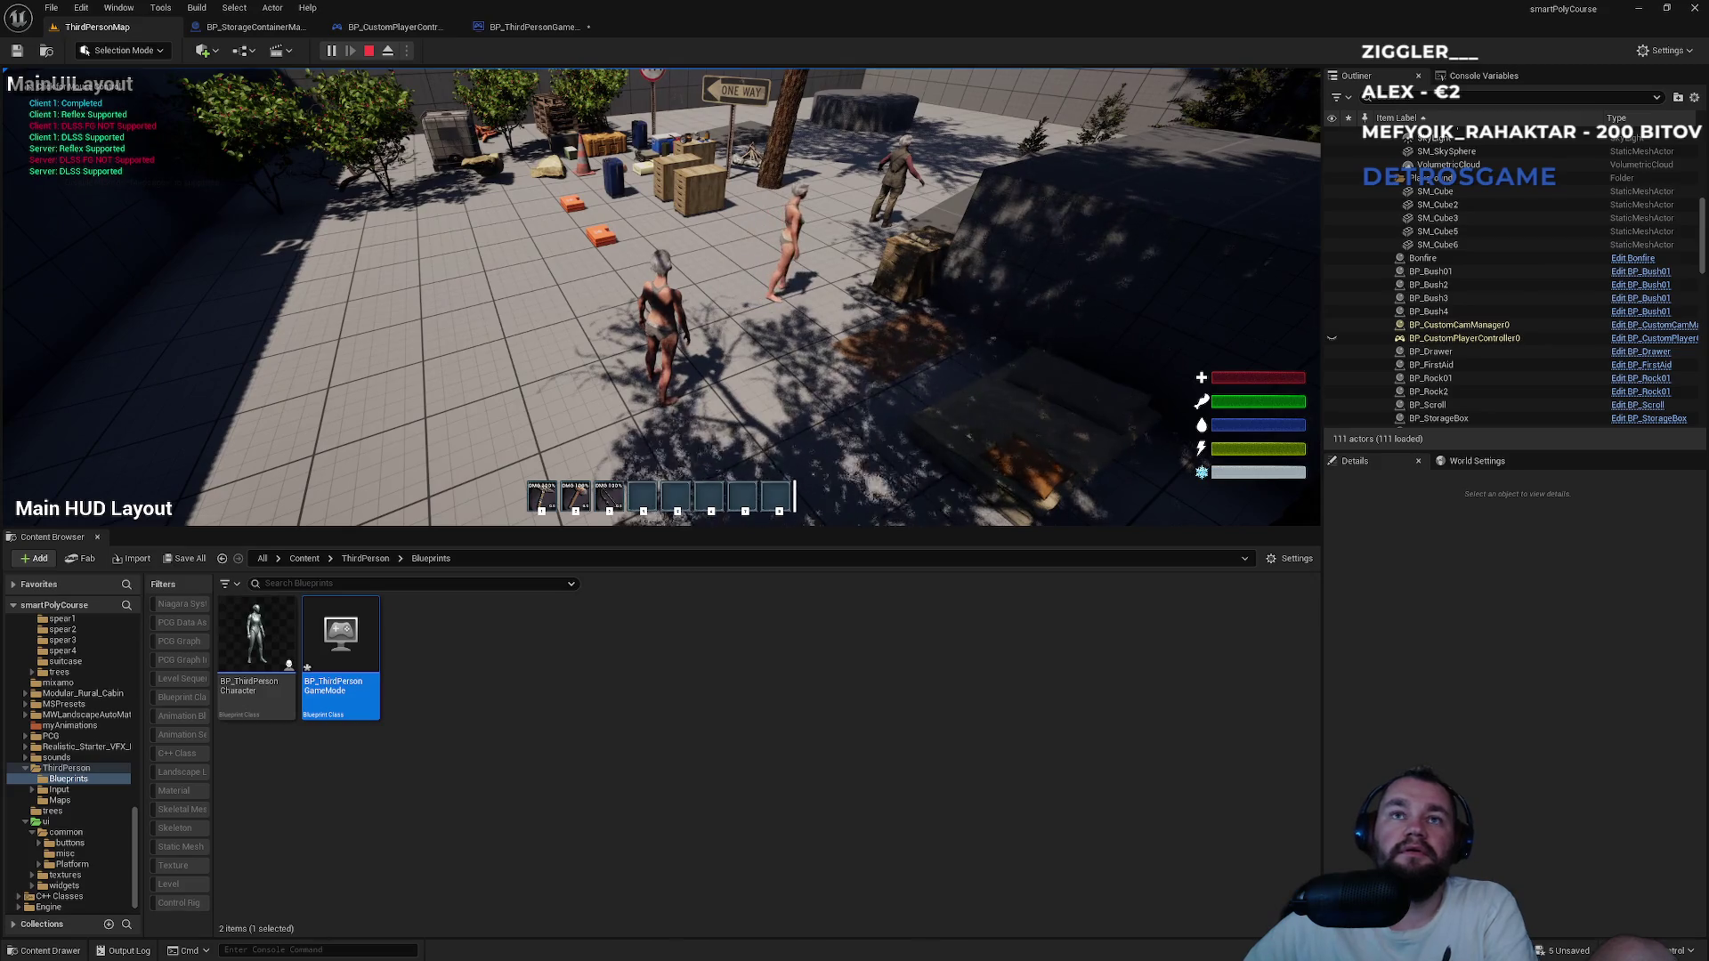
{"action": "key", "text": "Escape"}
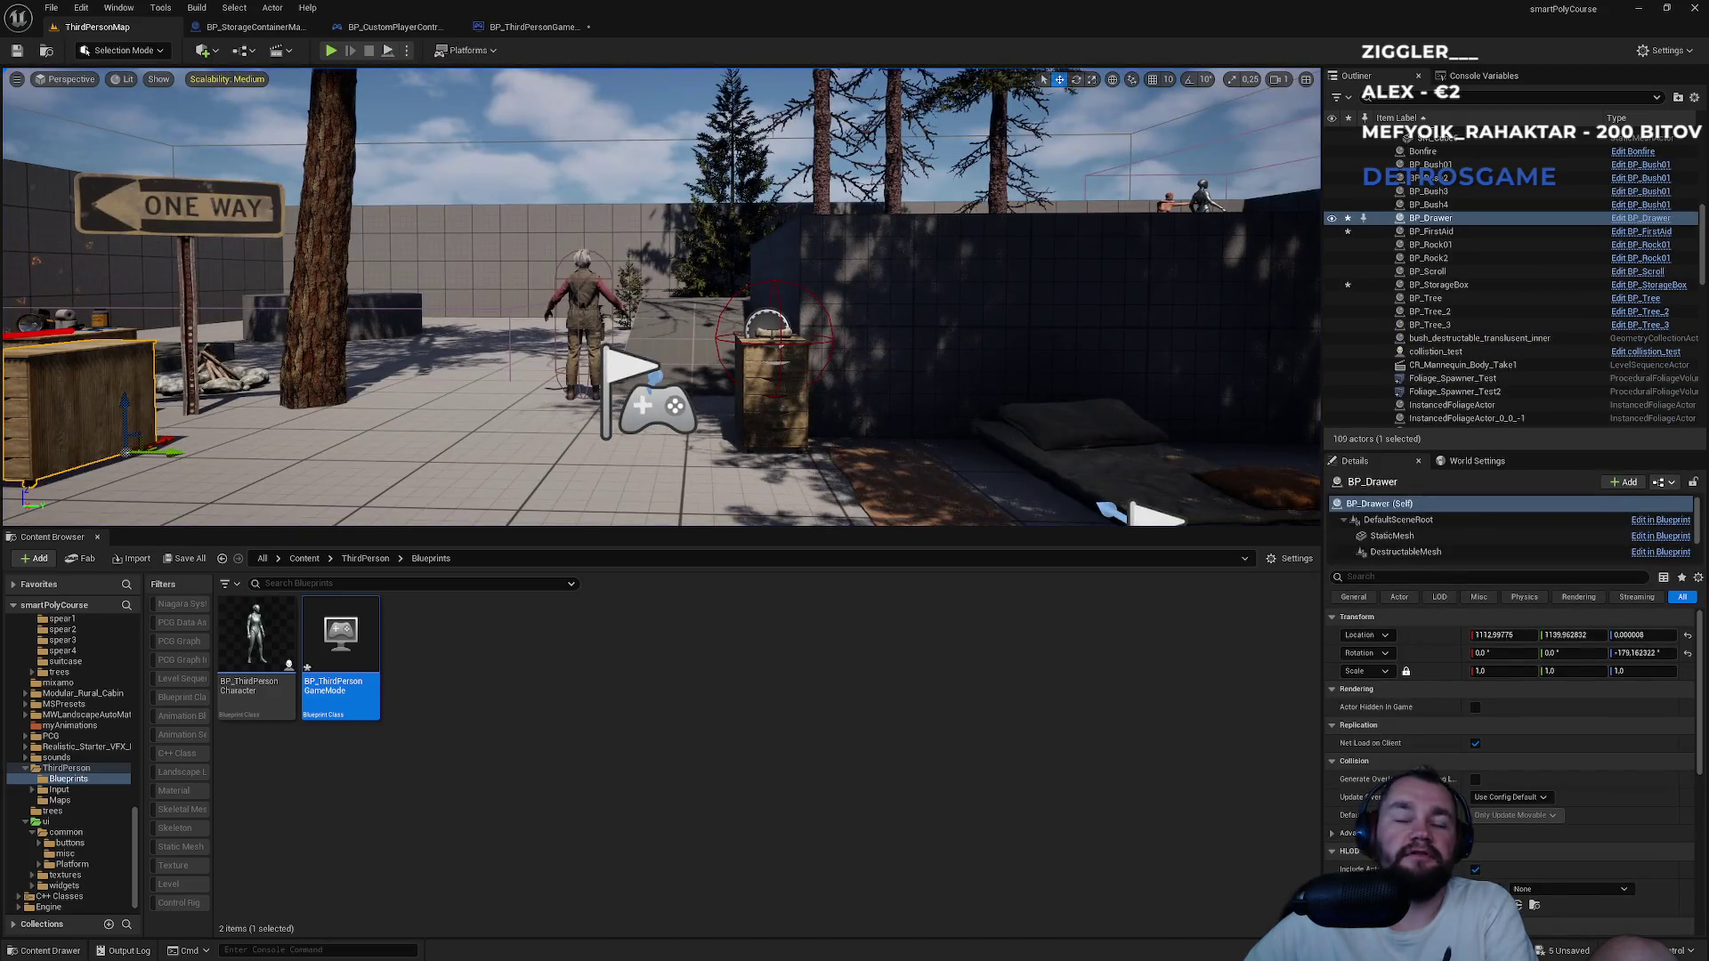
{"action": "key", "text": "super"}
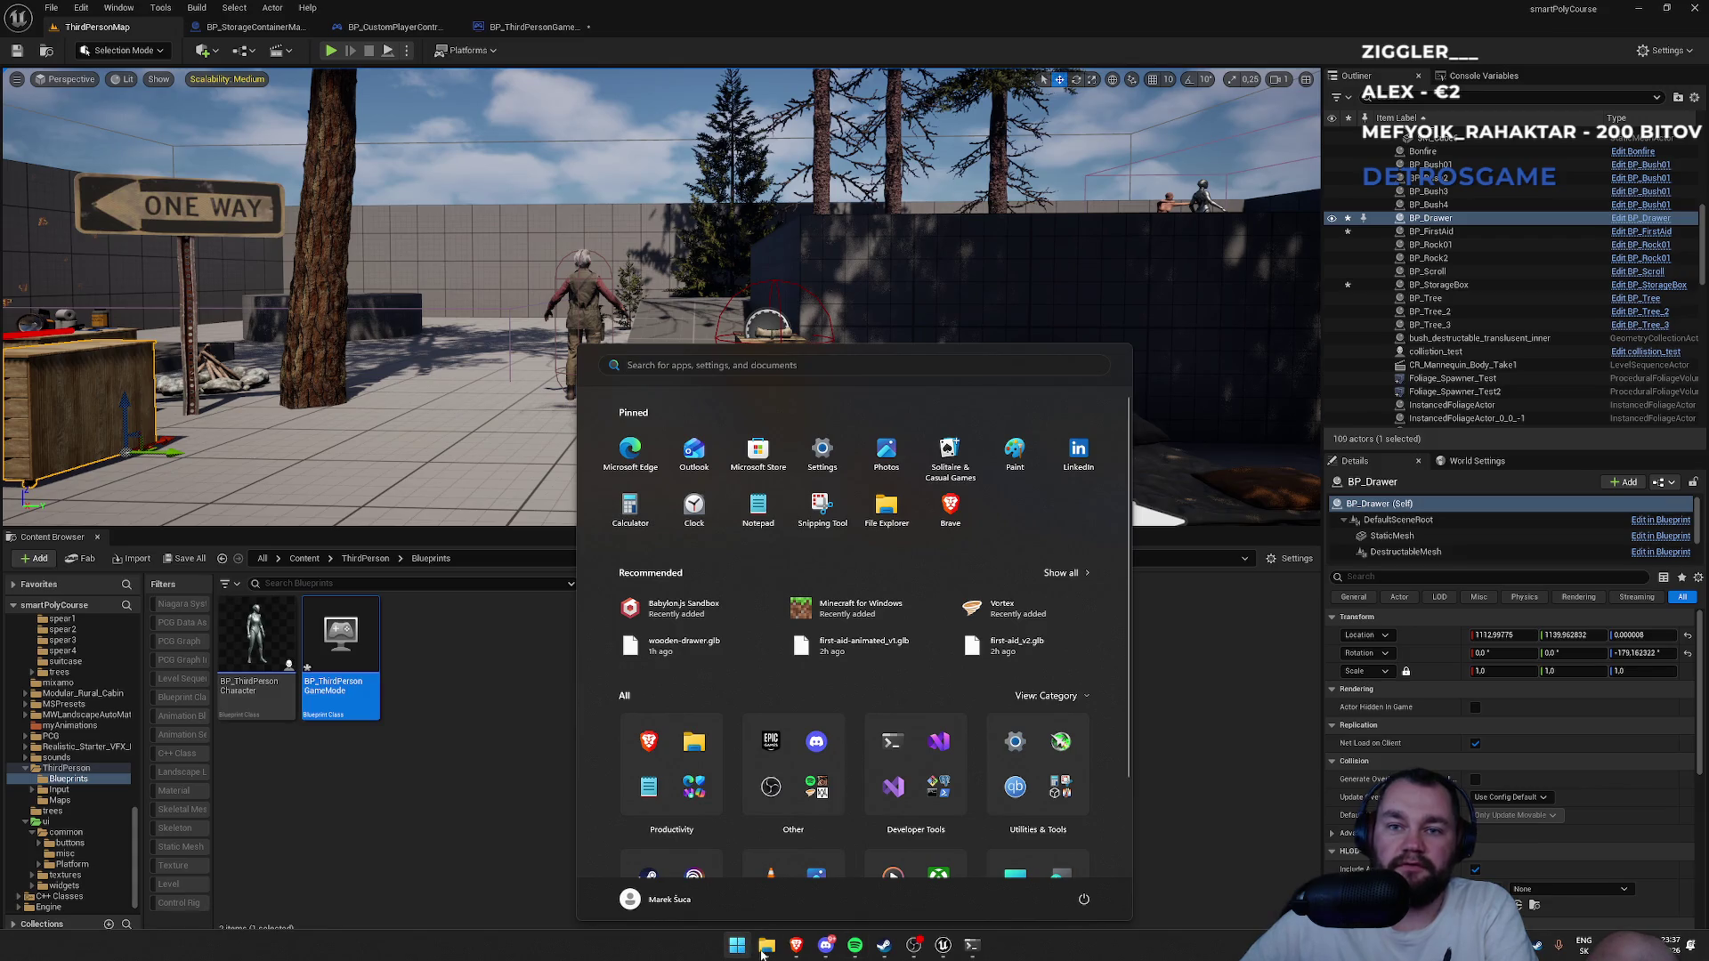
Delete all 228 .sav files from the project's Saved > SaveGames folder.
{"action": "left_click", "coordinate": [766, 947]}
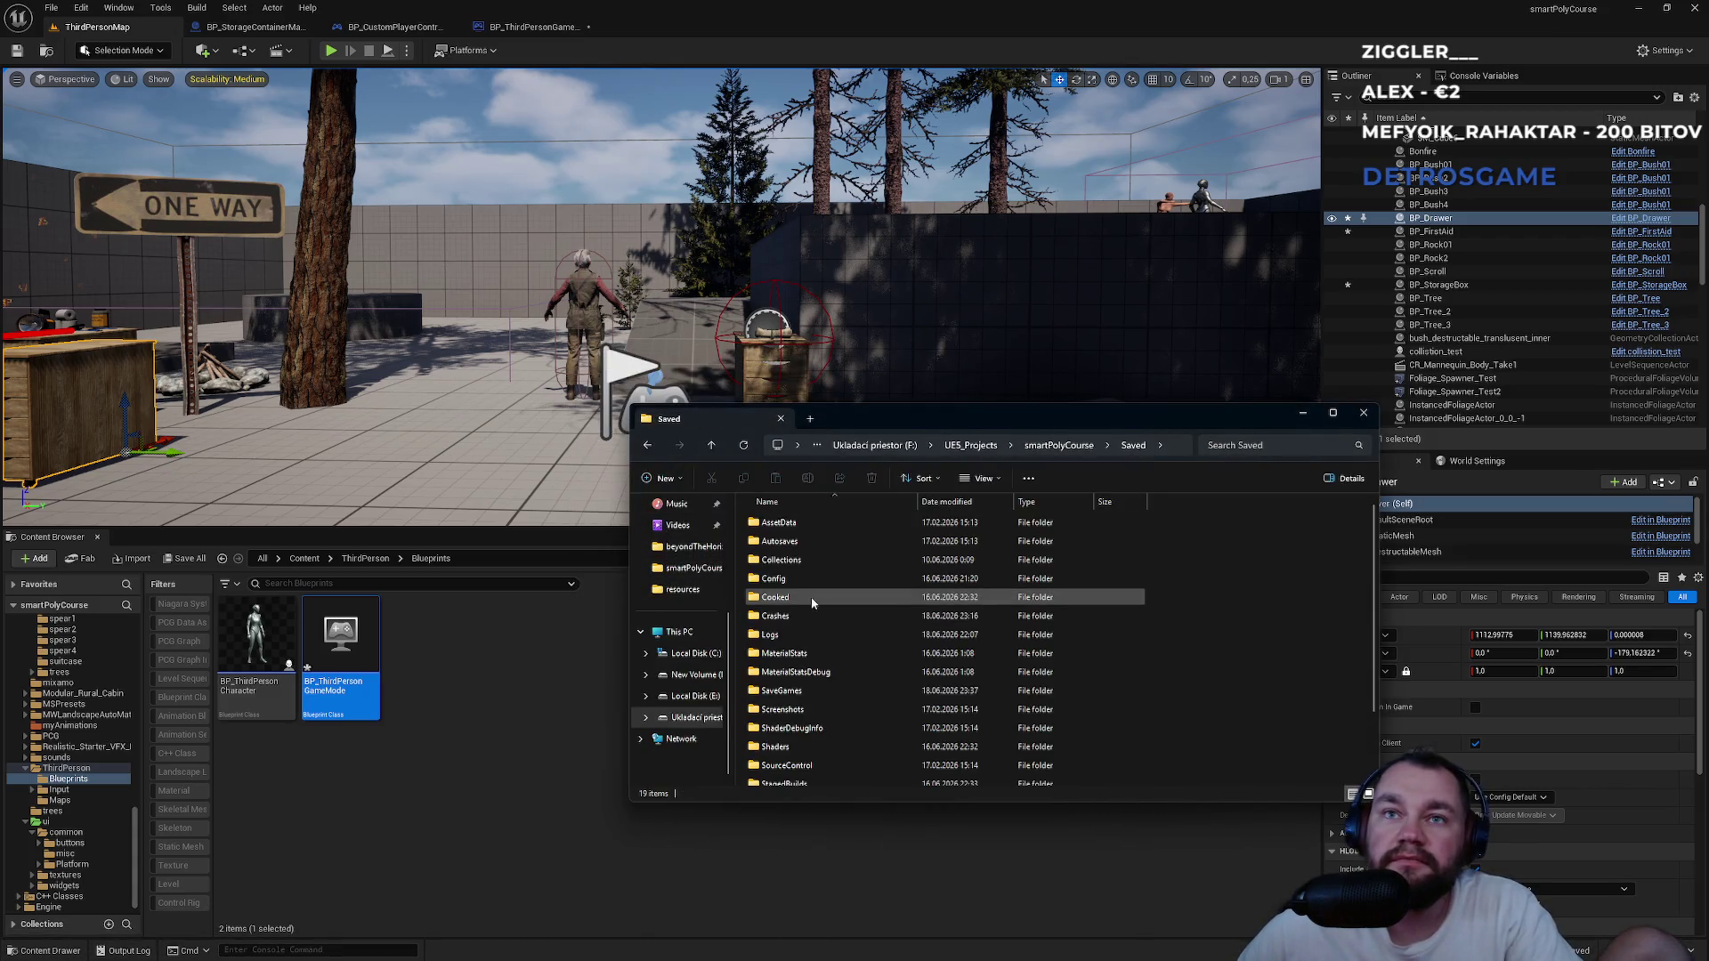
{"action": "double_click", "coordinate": [783, 691]}
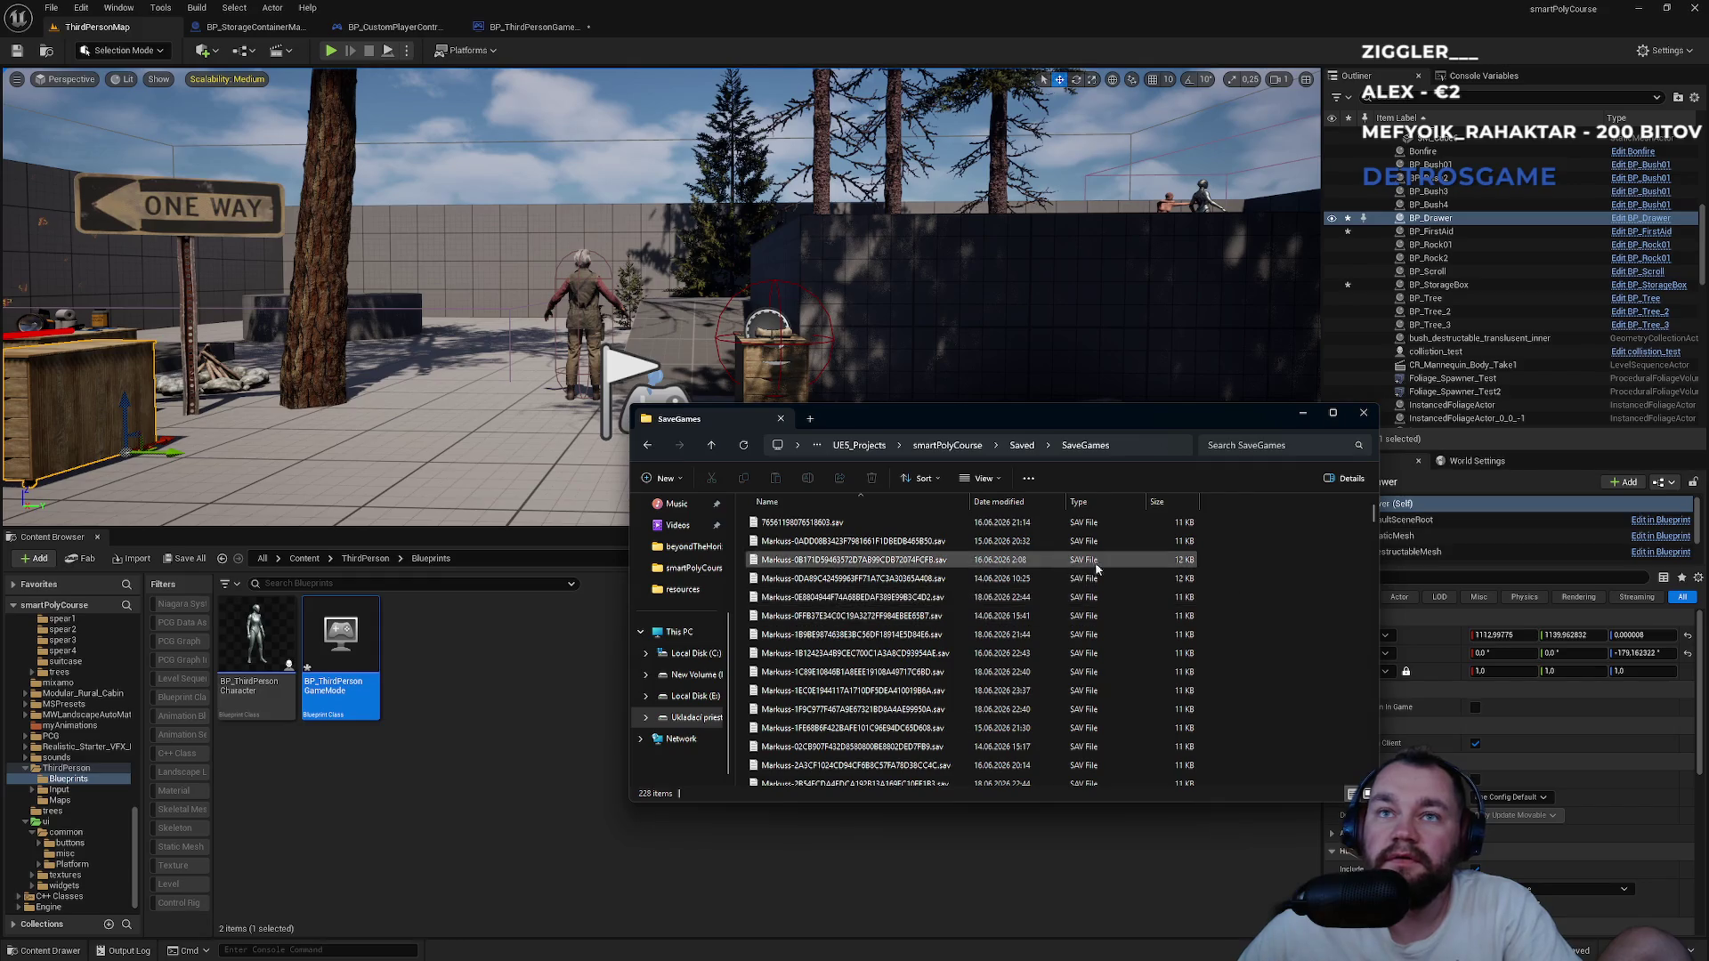
{"action": "key", "text": "ctrl+a"}
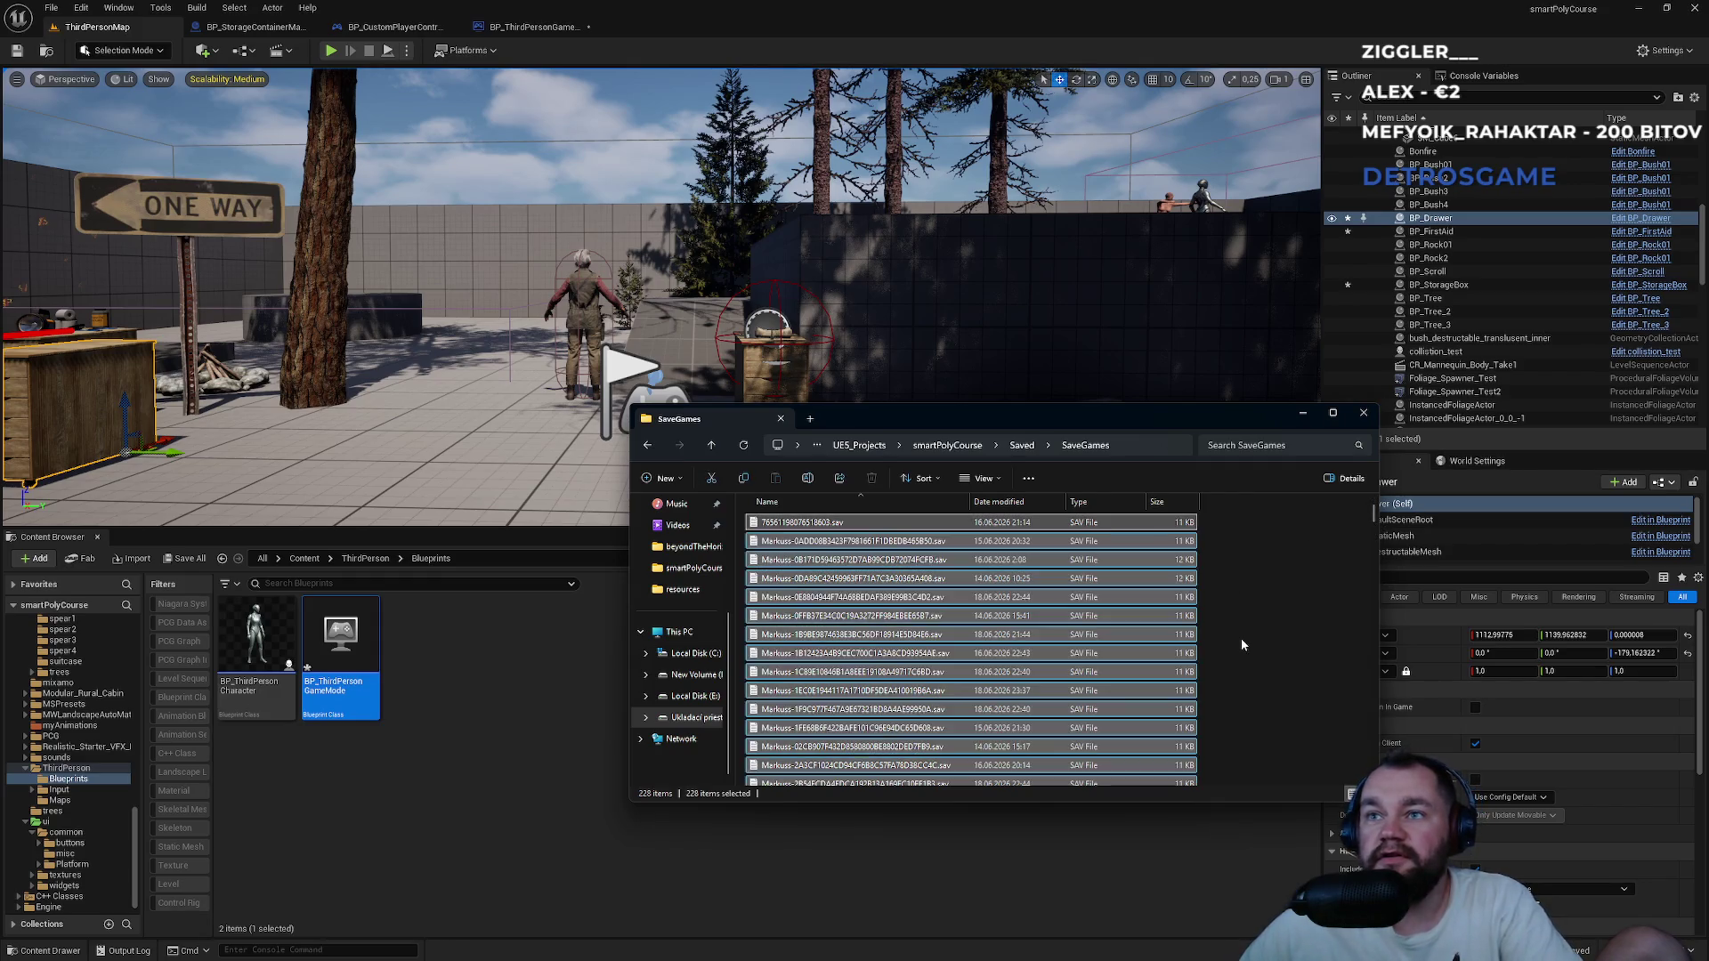
{"action": "key", "text": "Delete"}
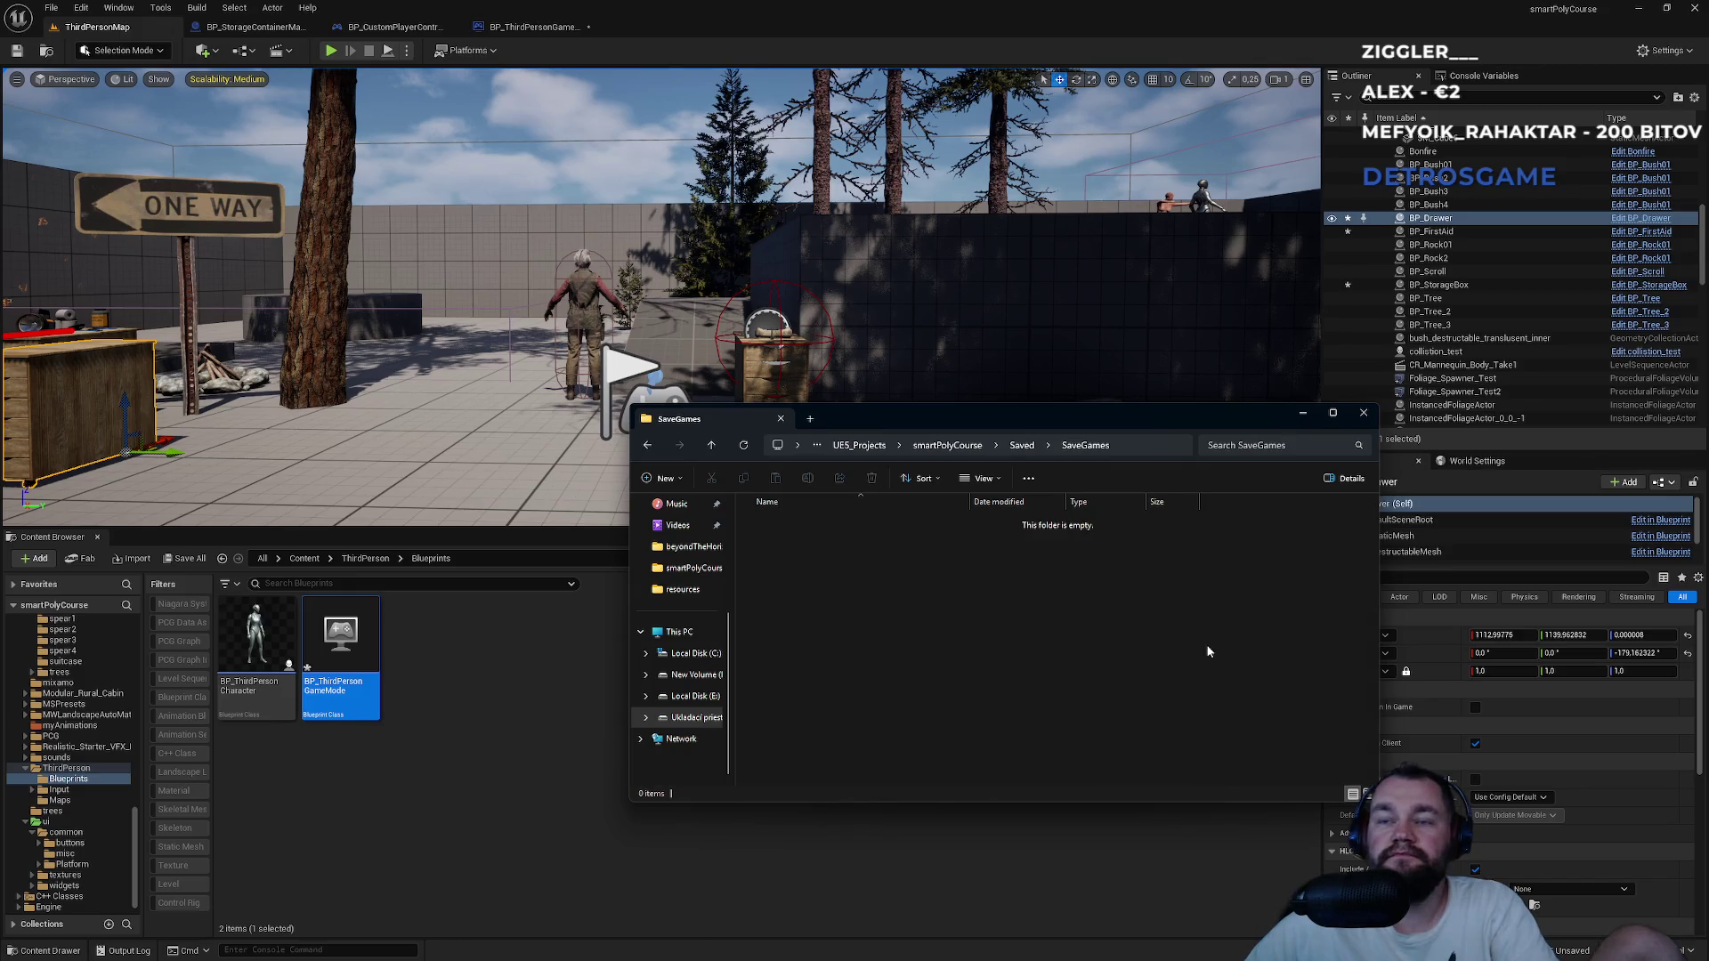
{"action": "left_click", "coordinate": [335, 52]}
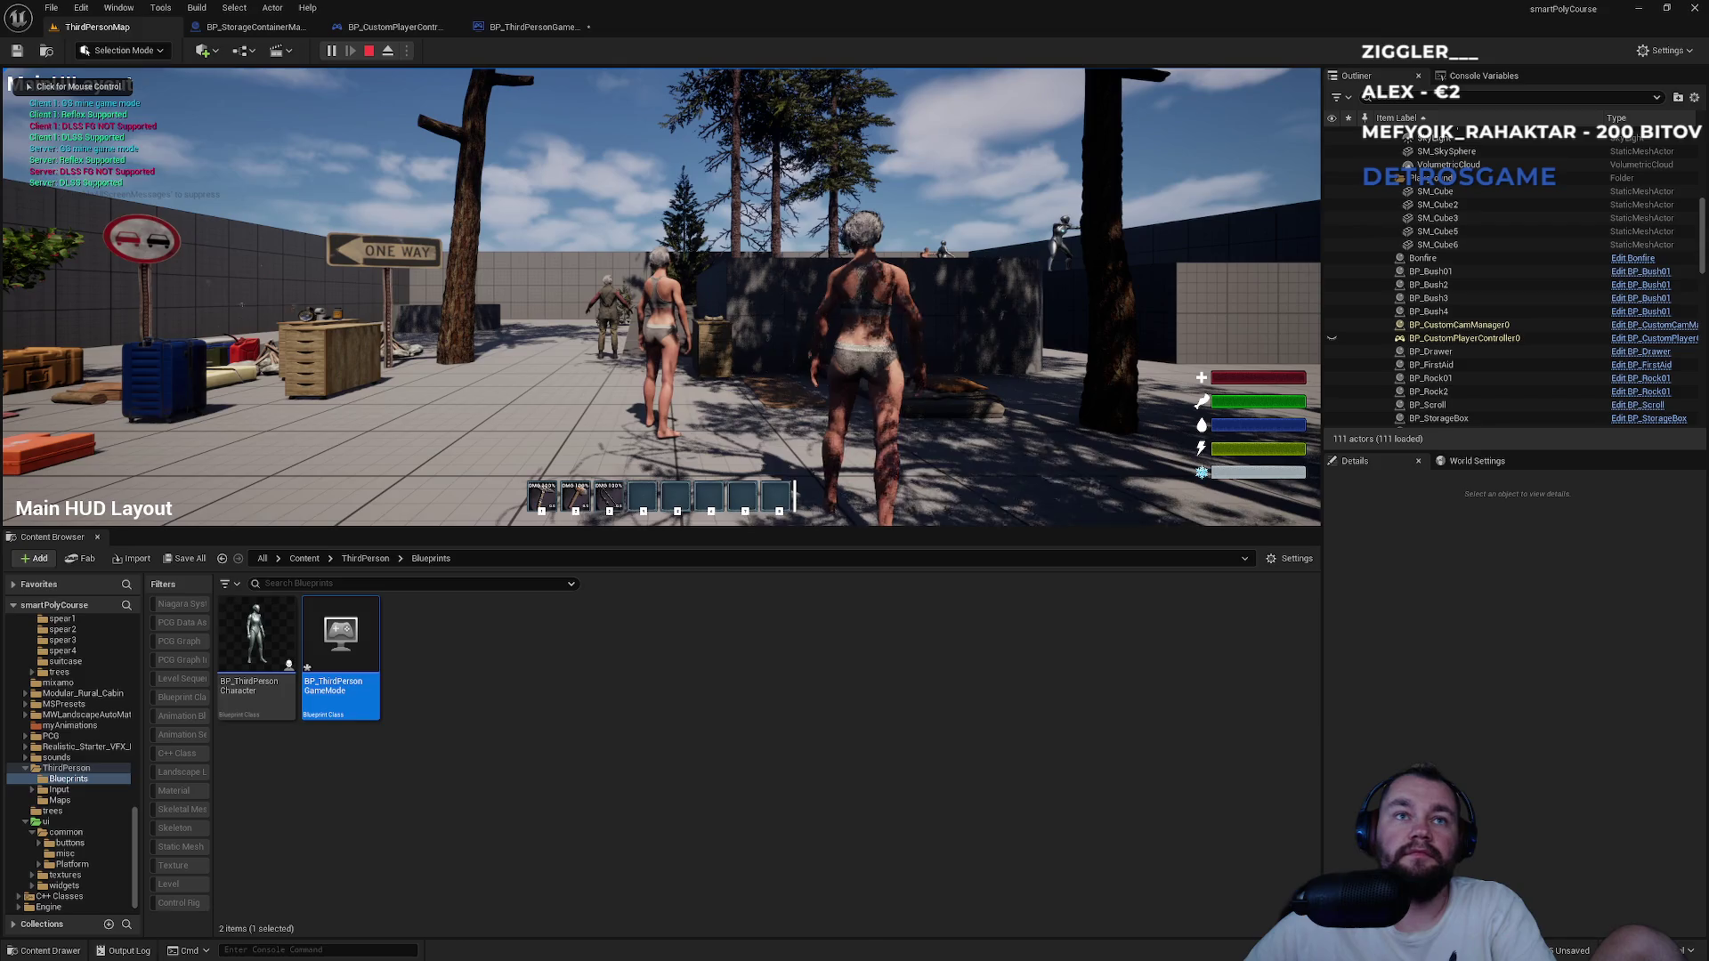
In a play session, move the meat stacks and a can into a storage box, then stop.
{"action": "key", "text": "super"}
{"action": "left_click", "coordinate": [356, 267]}
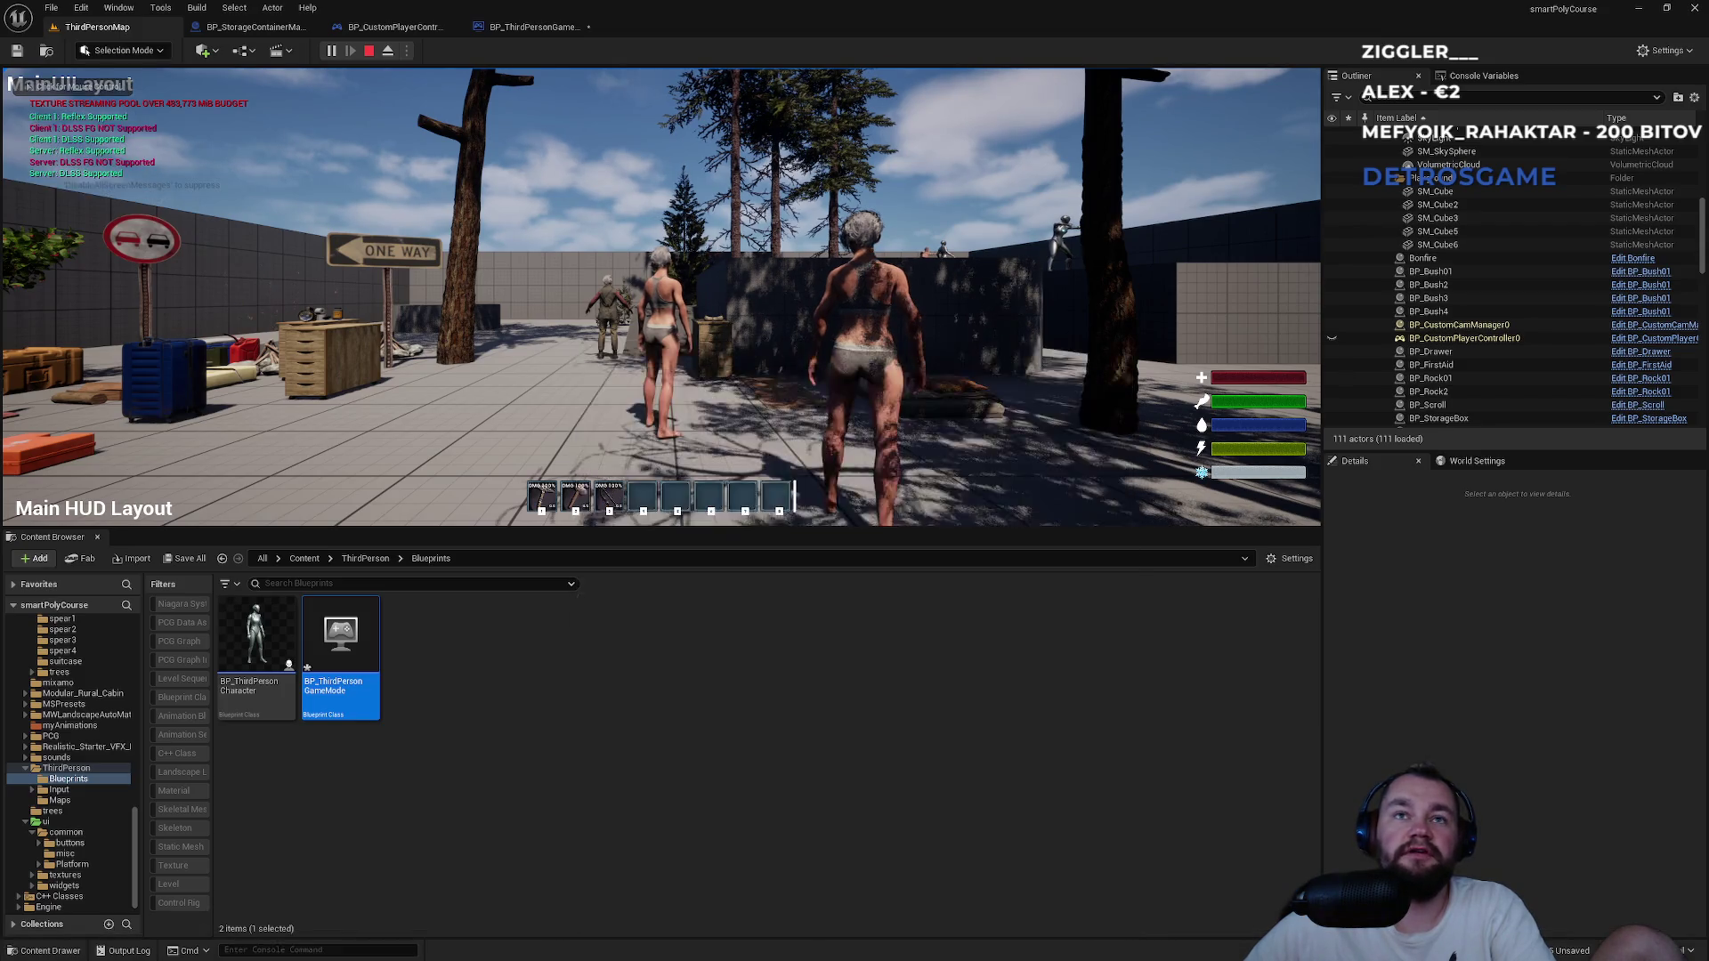
{"action": "key", "text": "F11"}
{"action": "key", "text": "w"}
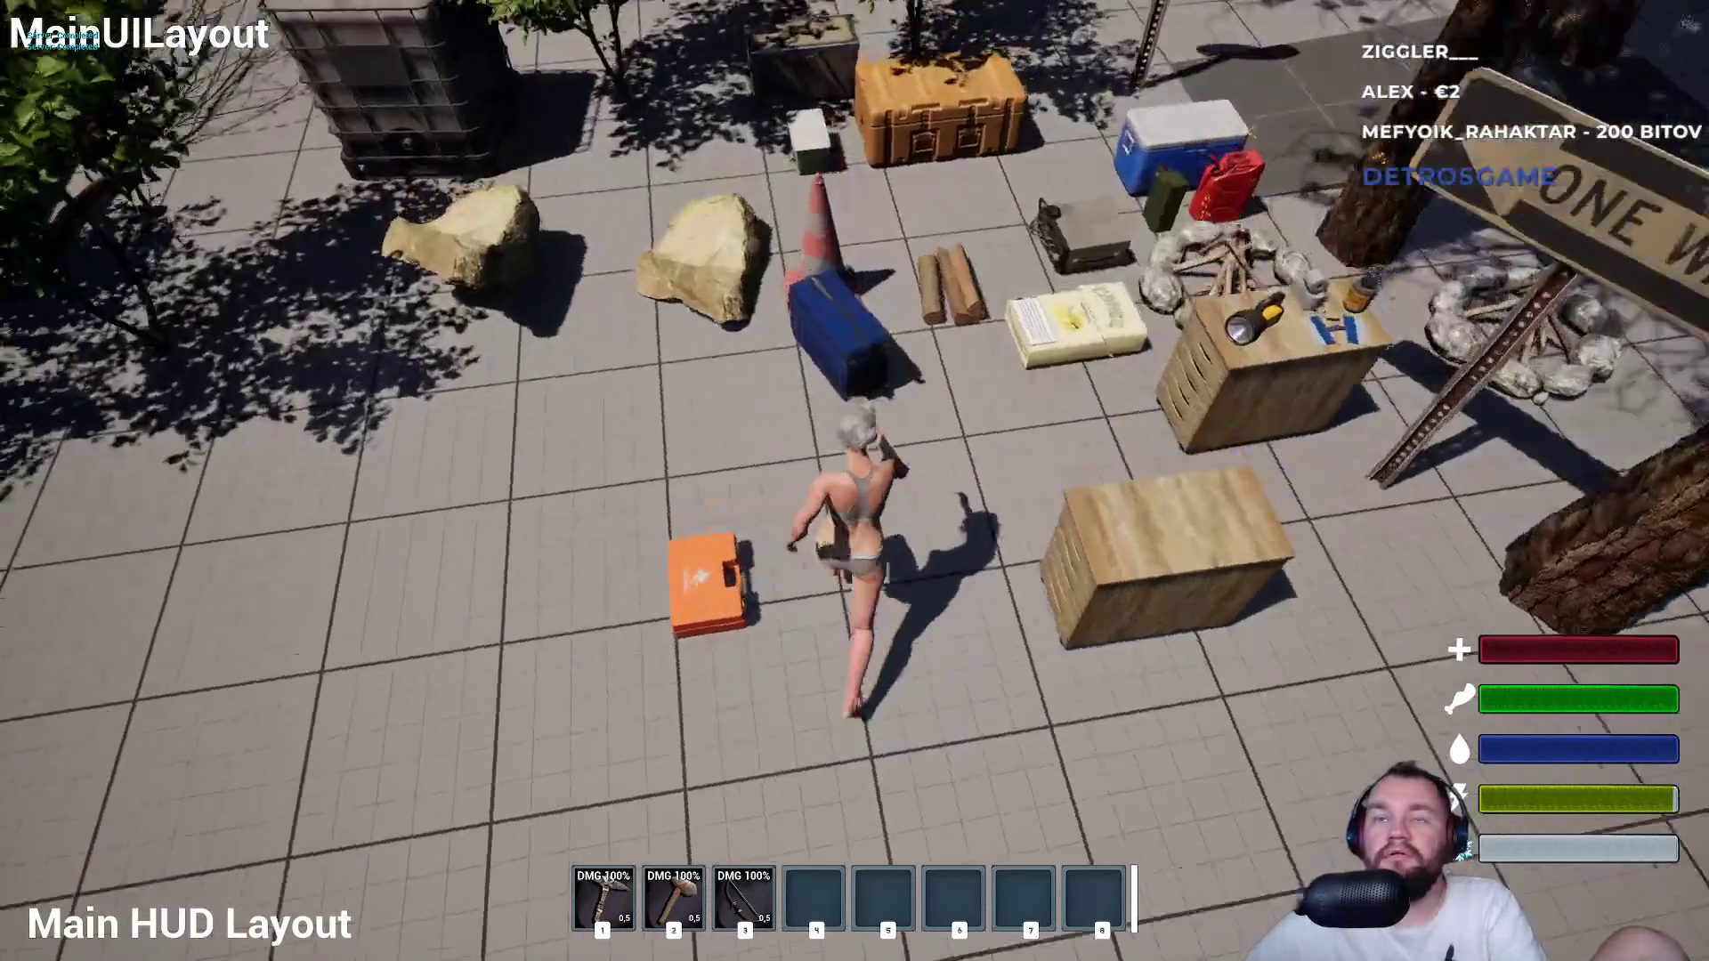
{"action": "key", "text": "e"}
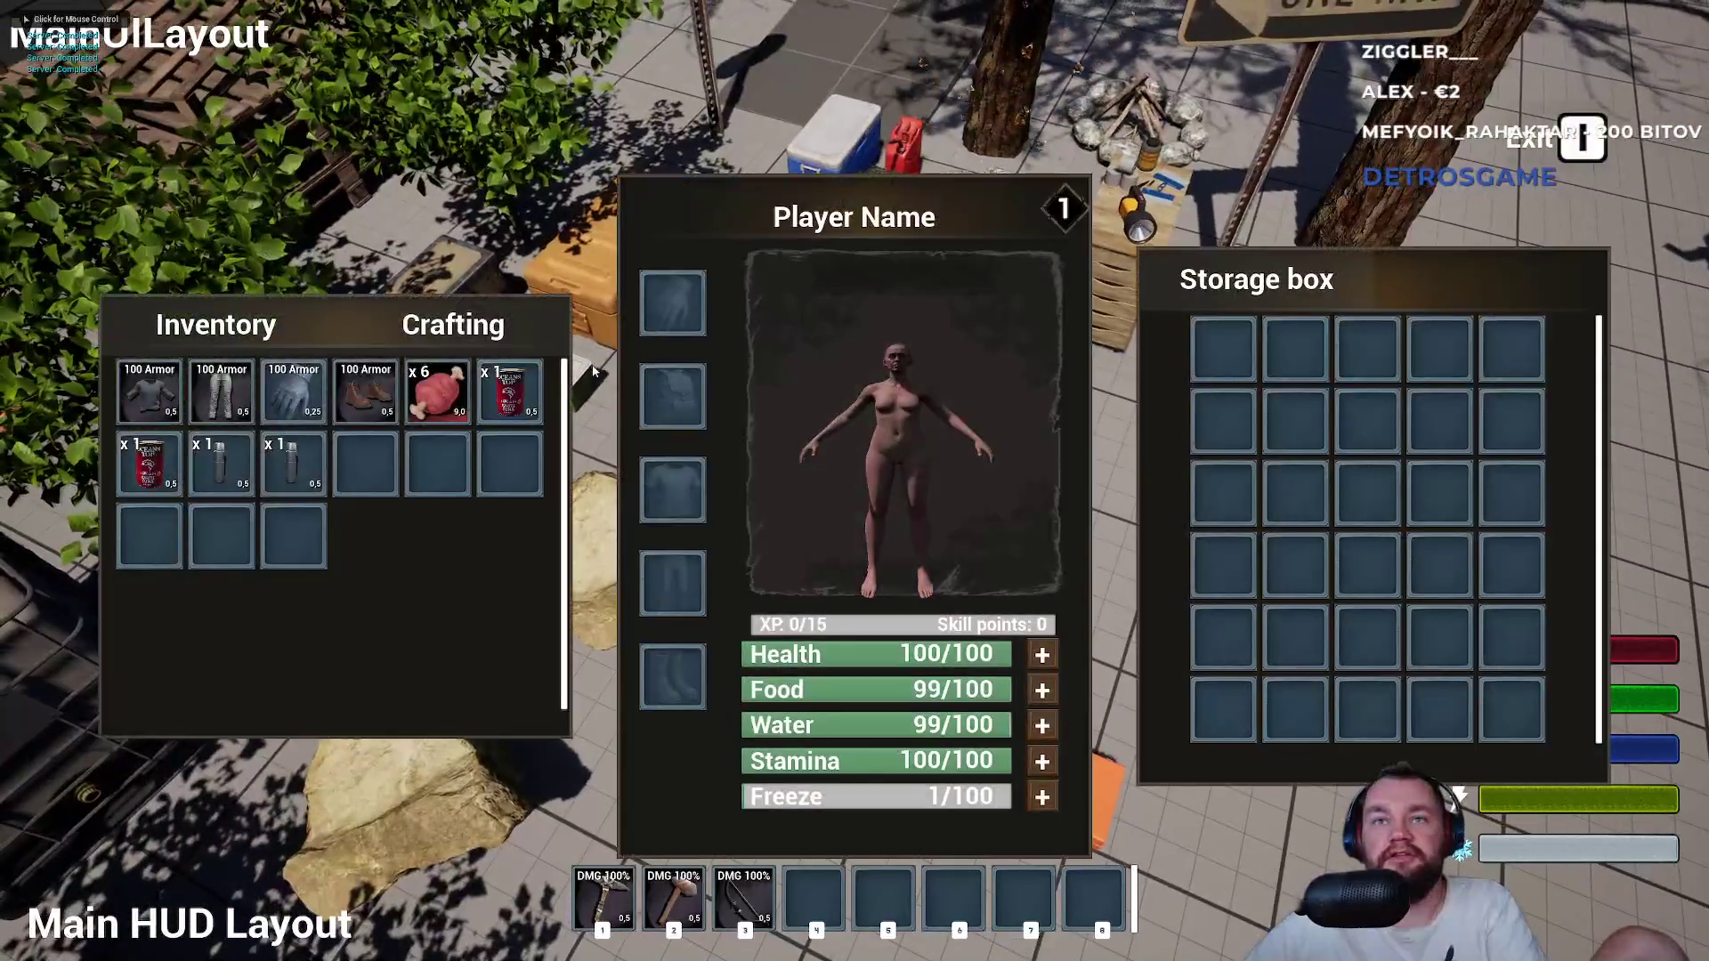
{"action": "double_click", "coordinate": [508, 391]}
{"action": "double_click", "coordinate": [437, 392]}
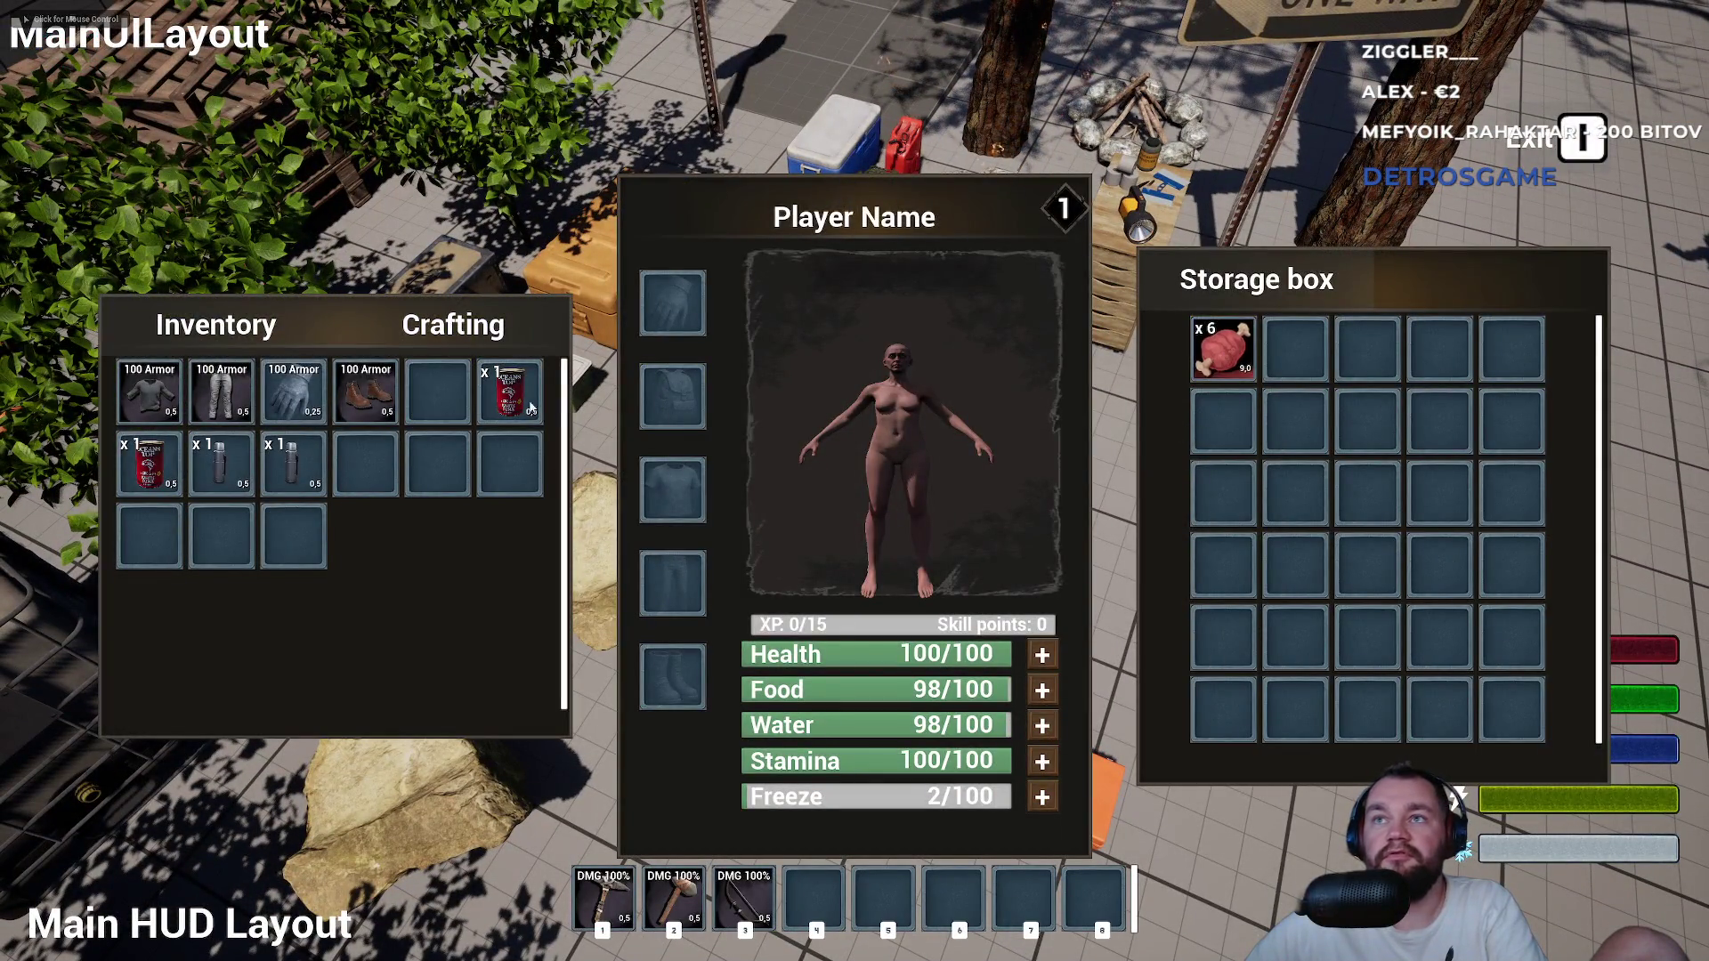
{"action": "left_click_drag", "start_coordinate": [510, 392], "coordinate": [1307, 370]}
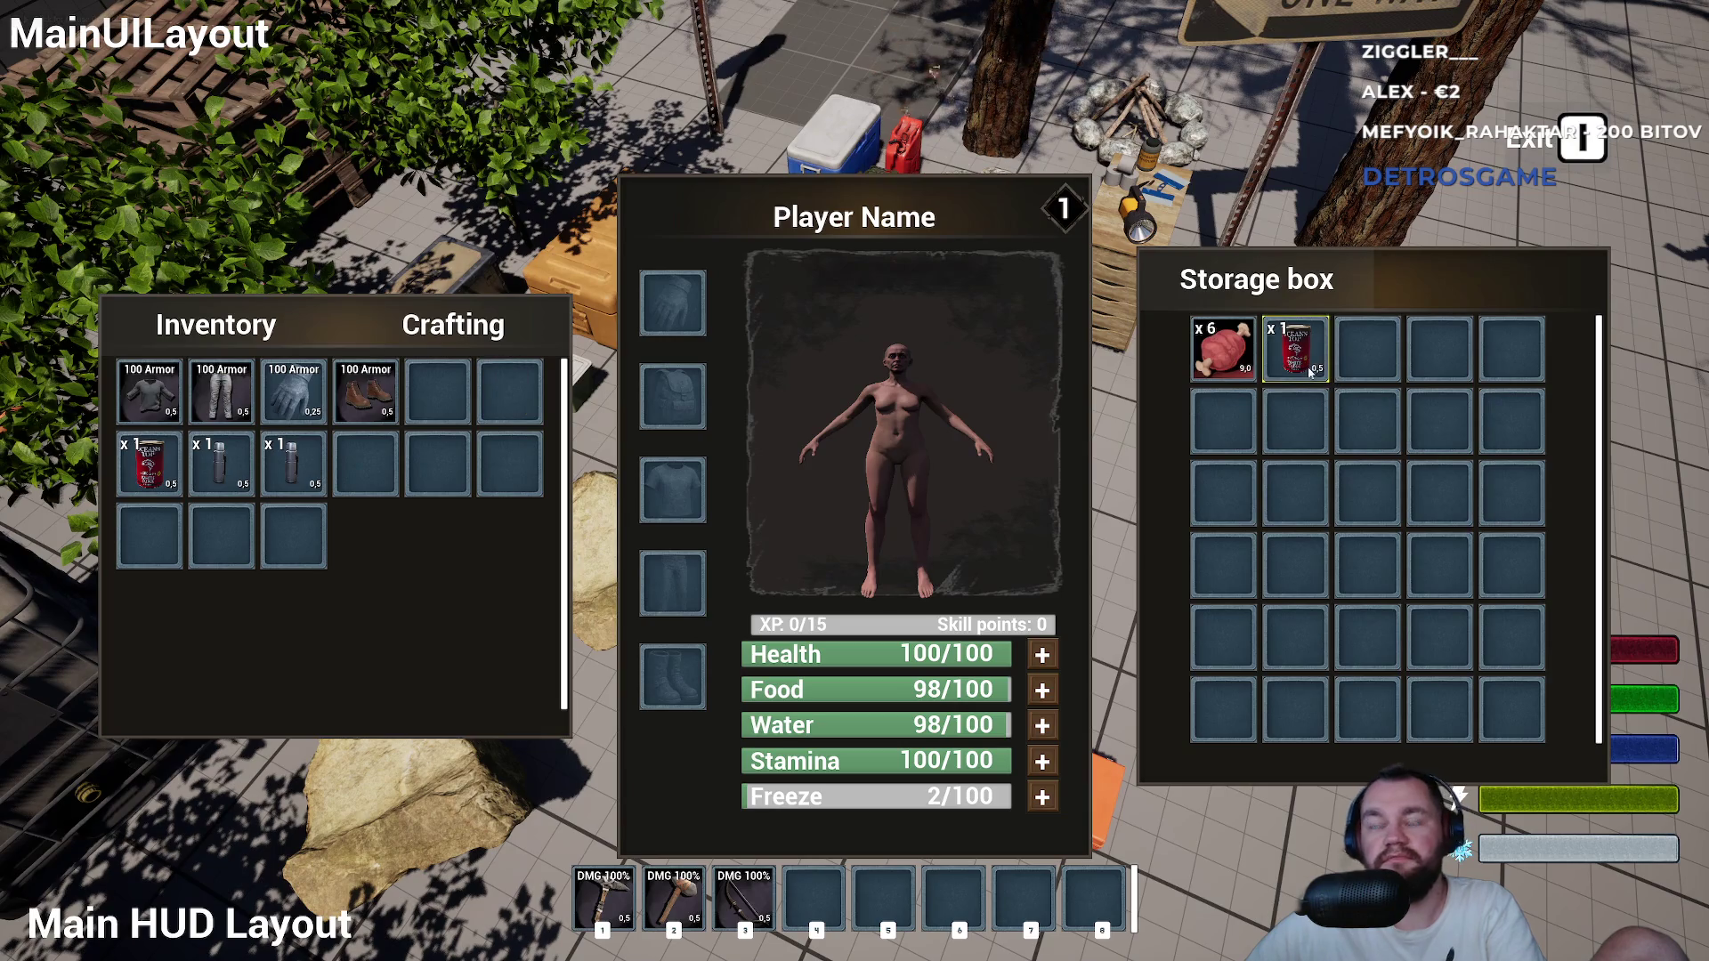
{"action": "key", "text": "e"}
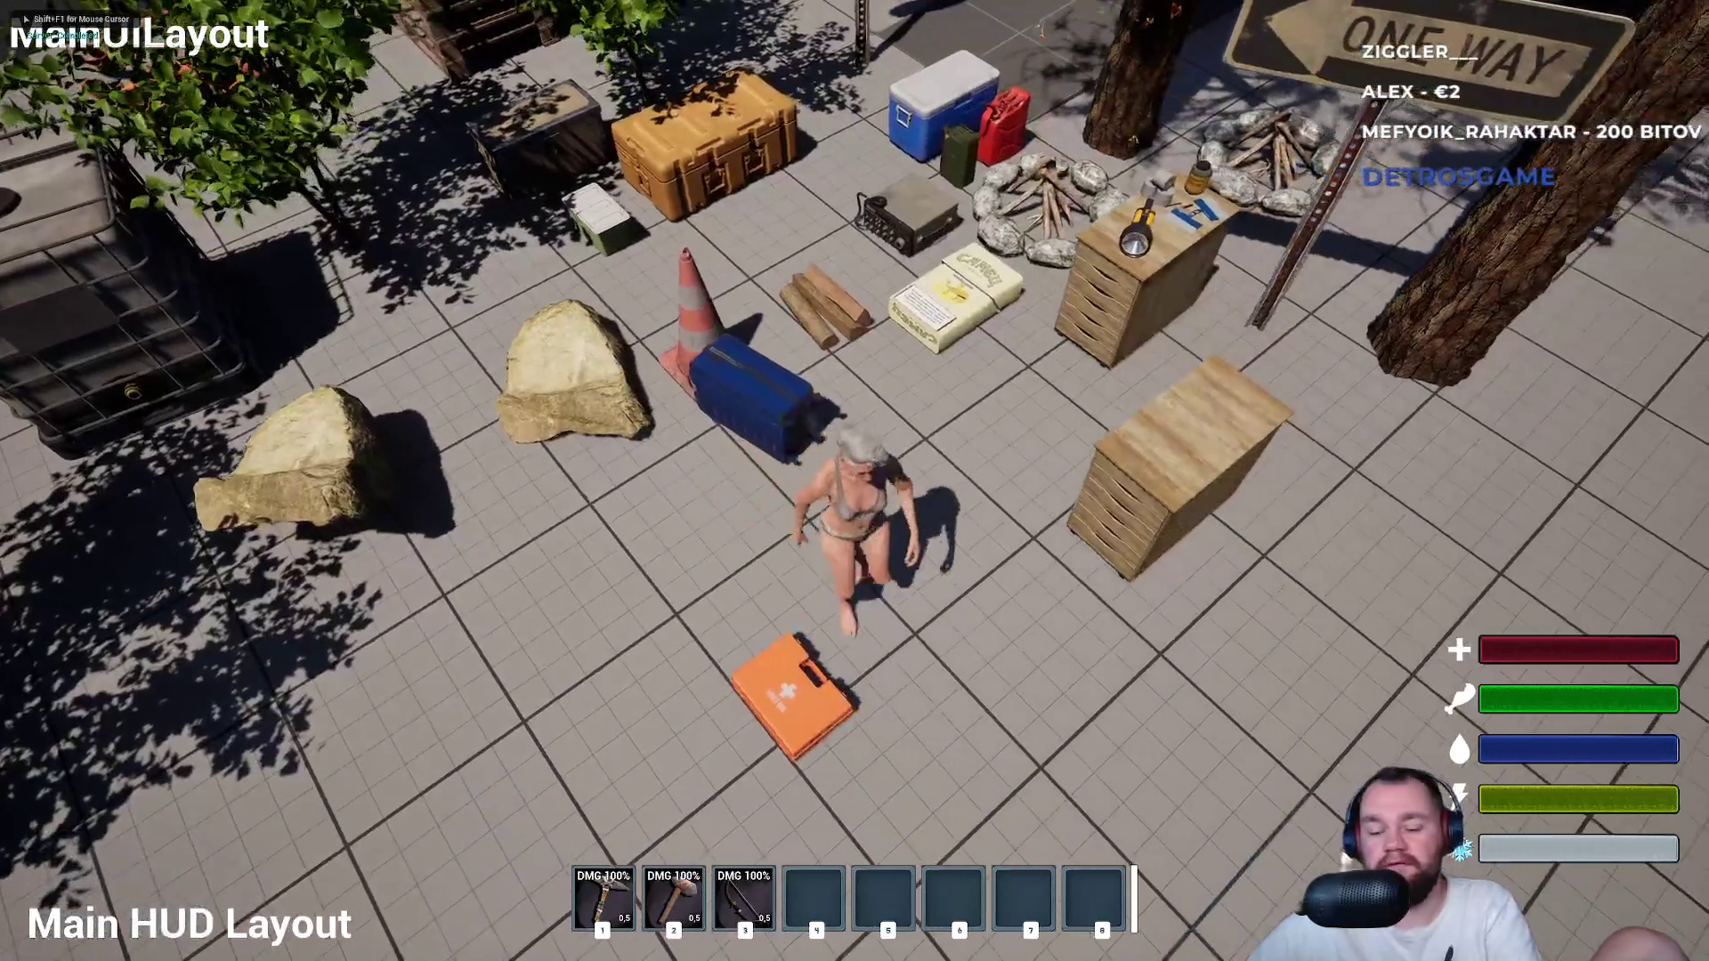
{"action": "key", "text": "Escape"}
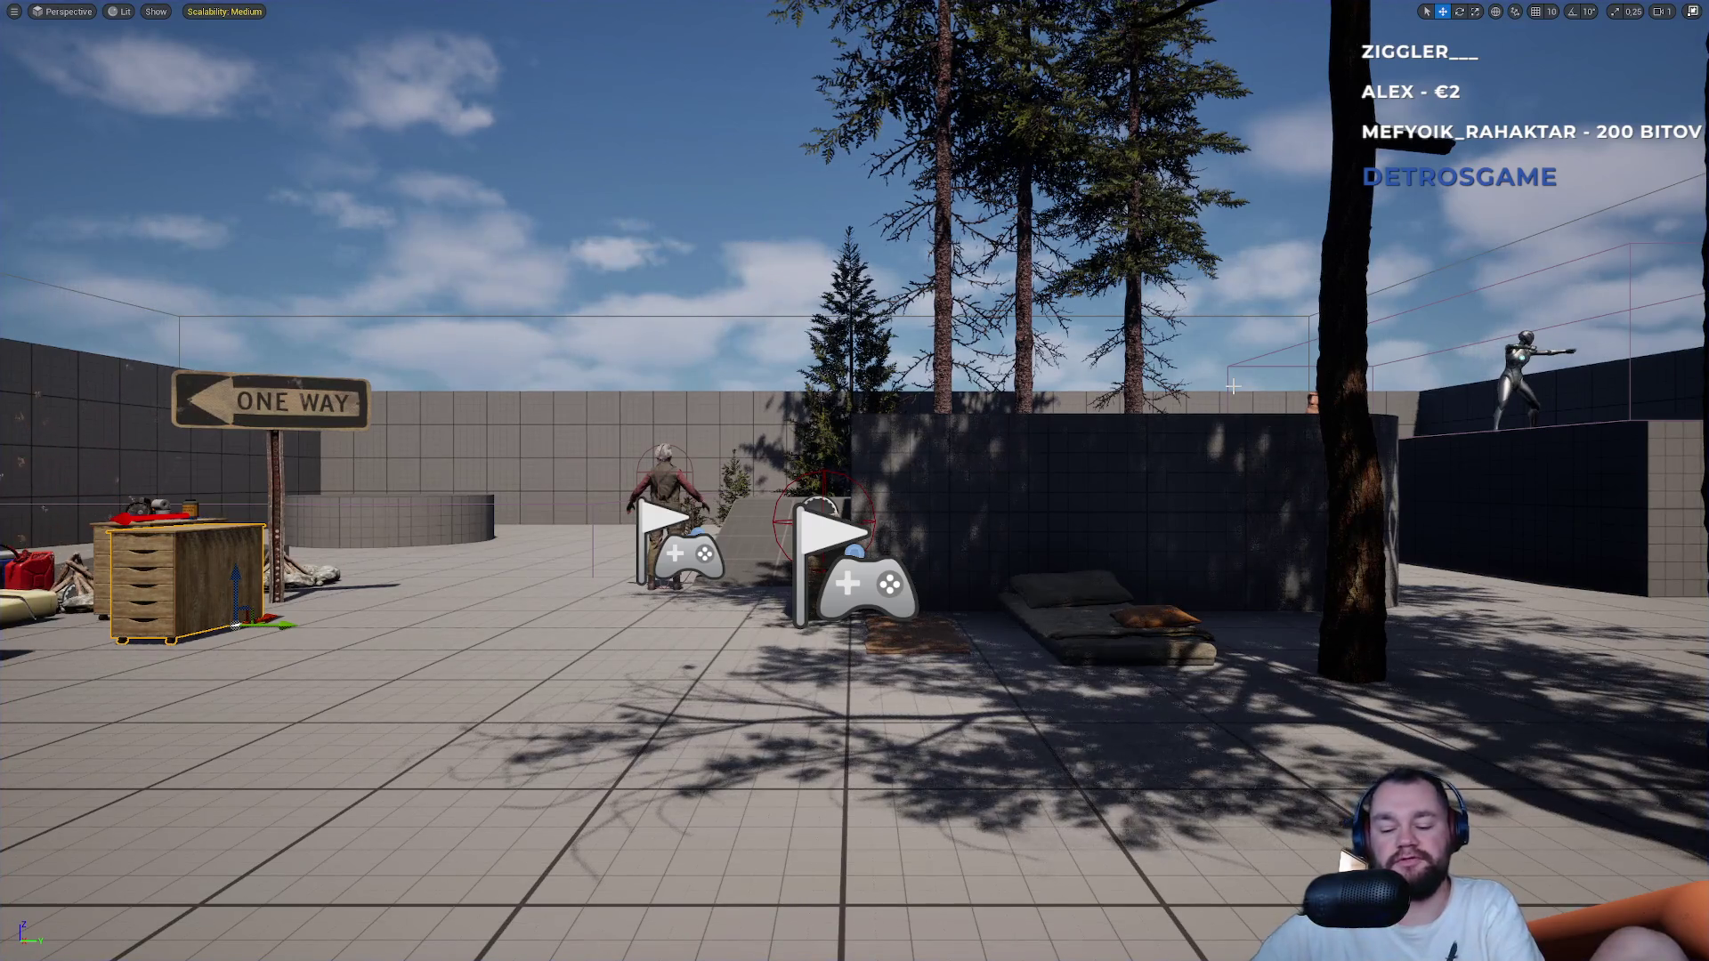
Restart play and open both blue storage boxes to check whether their items persisted.
{"action": "key", "text": "alt+p"}
{"action": "key", "text": "super"}
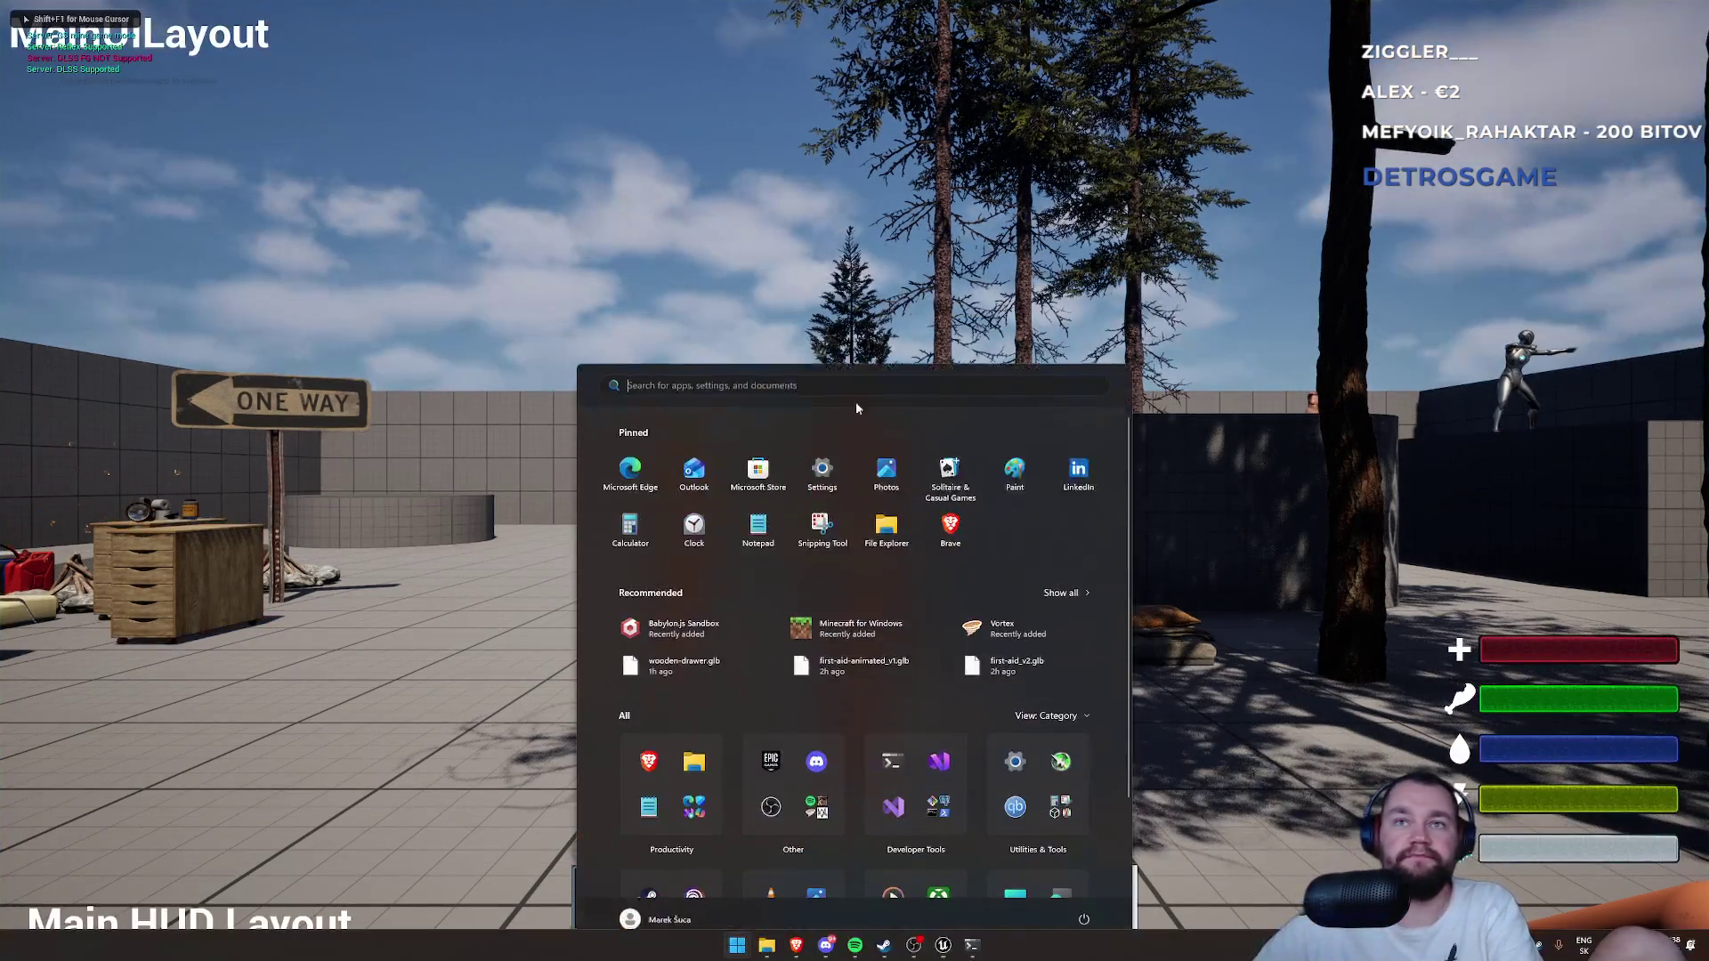
{"action": "key", "text": "super"}
{"action": "key", "text": "super"}
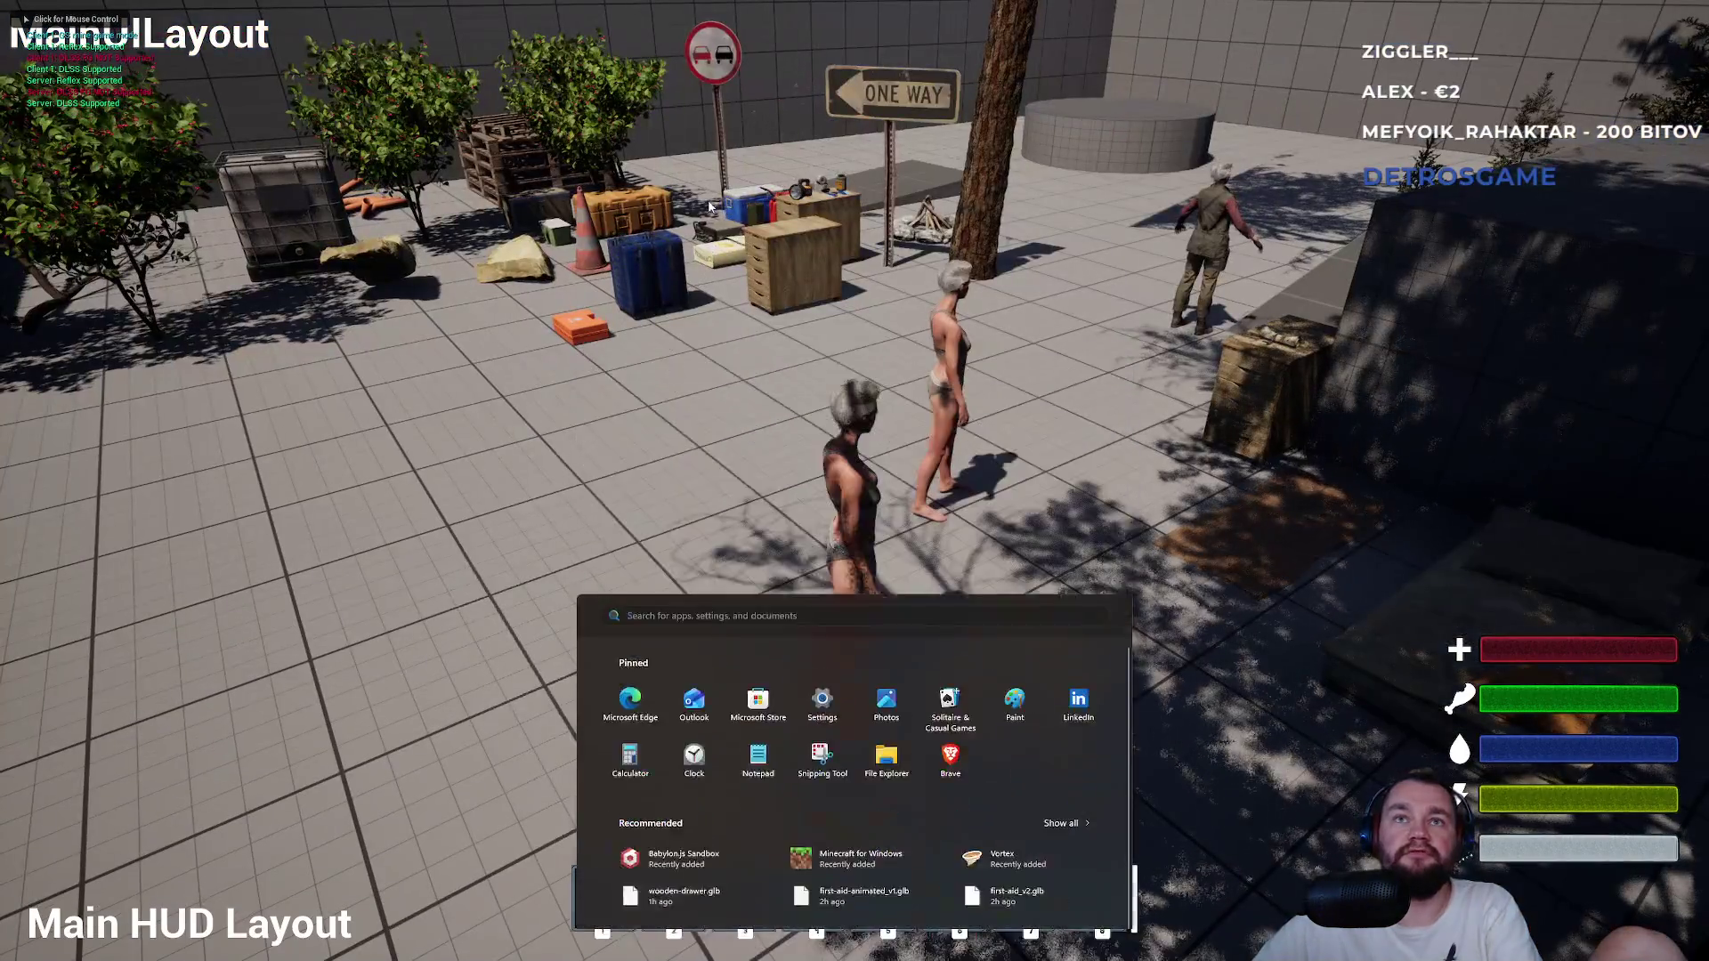
{"action": "key", "text": "super"}
{"action": "key", "text": "w"}
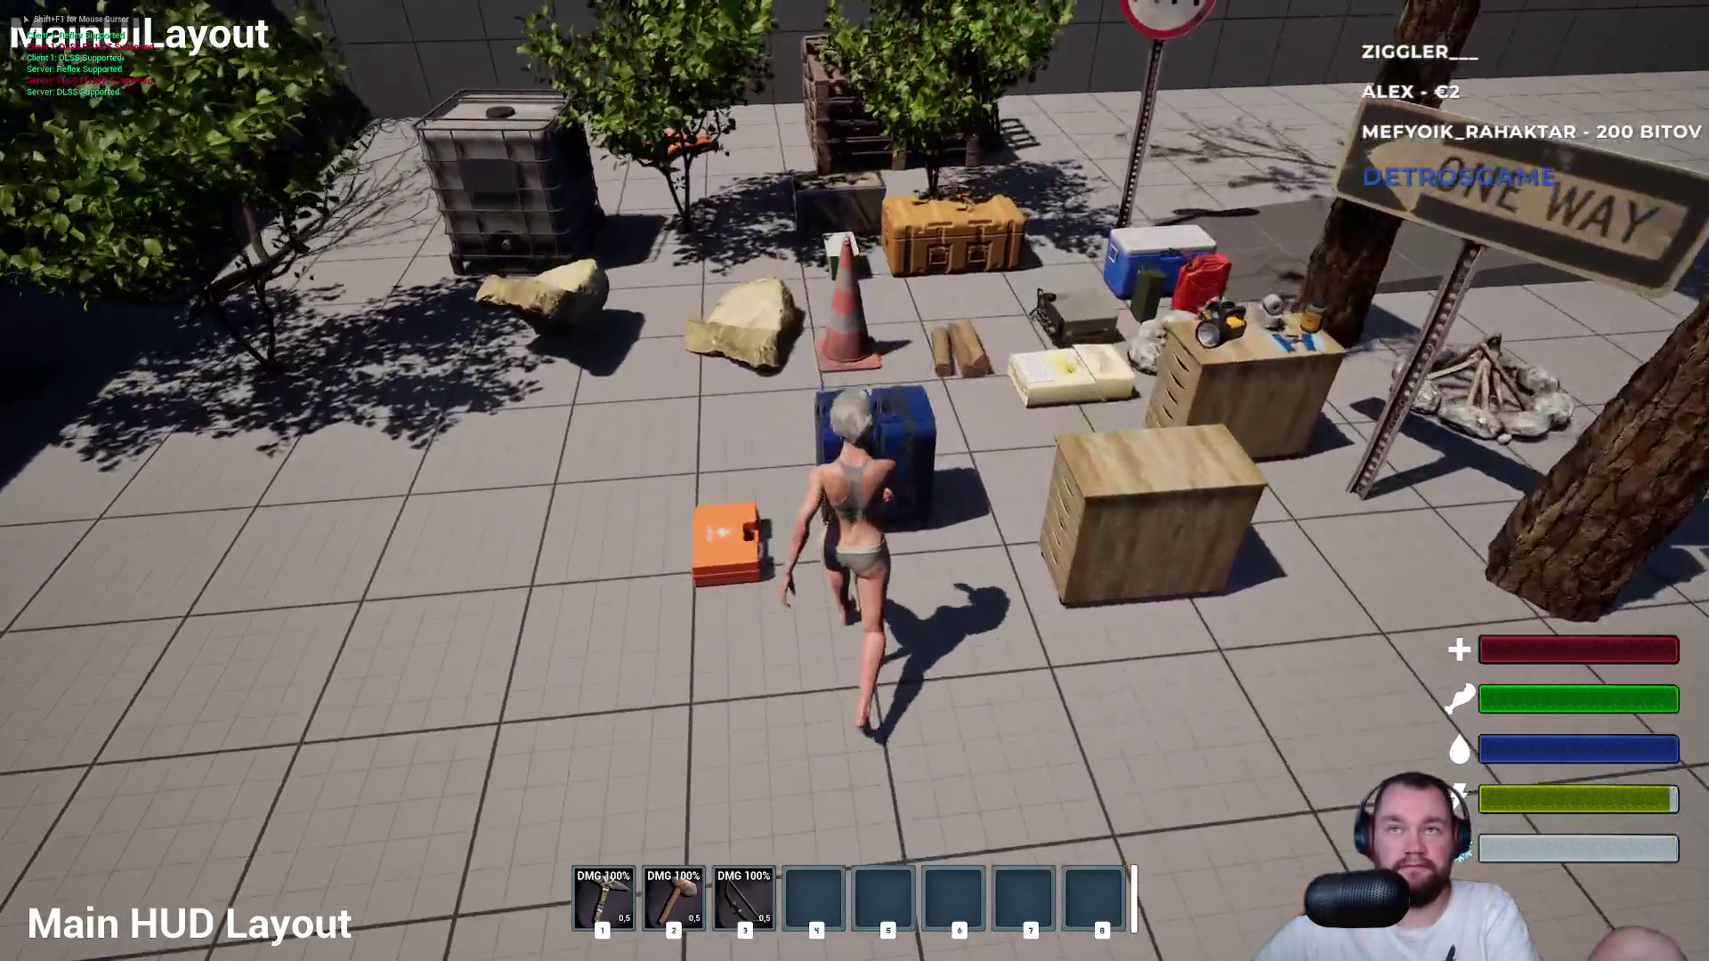
{"action": "key", "text": "s"}
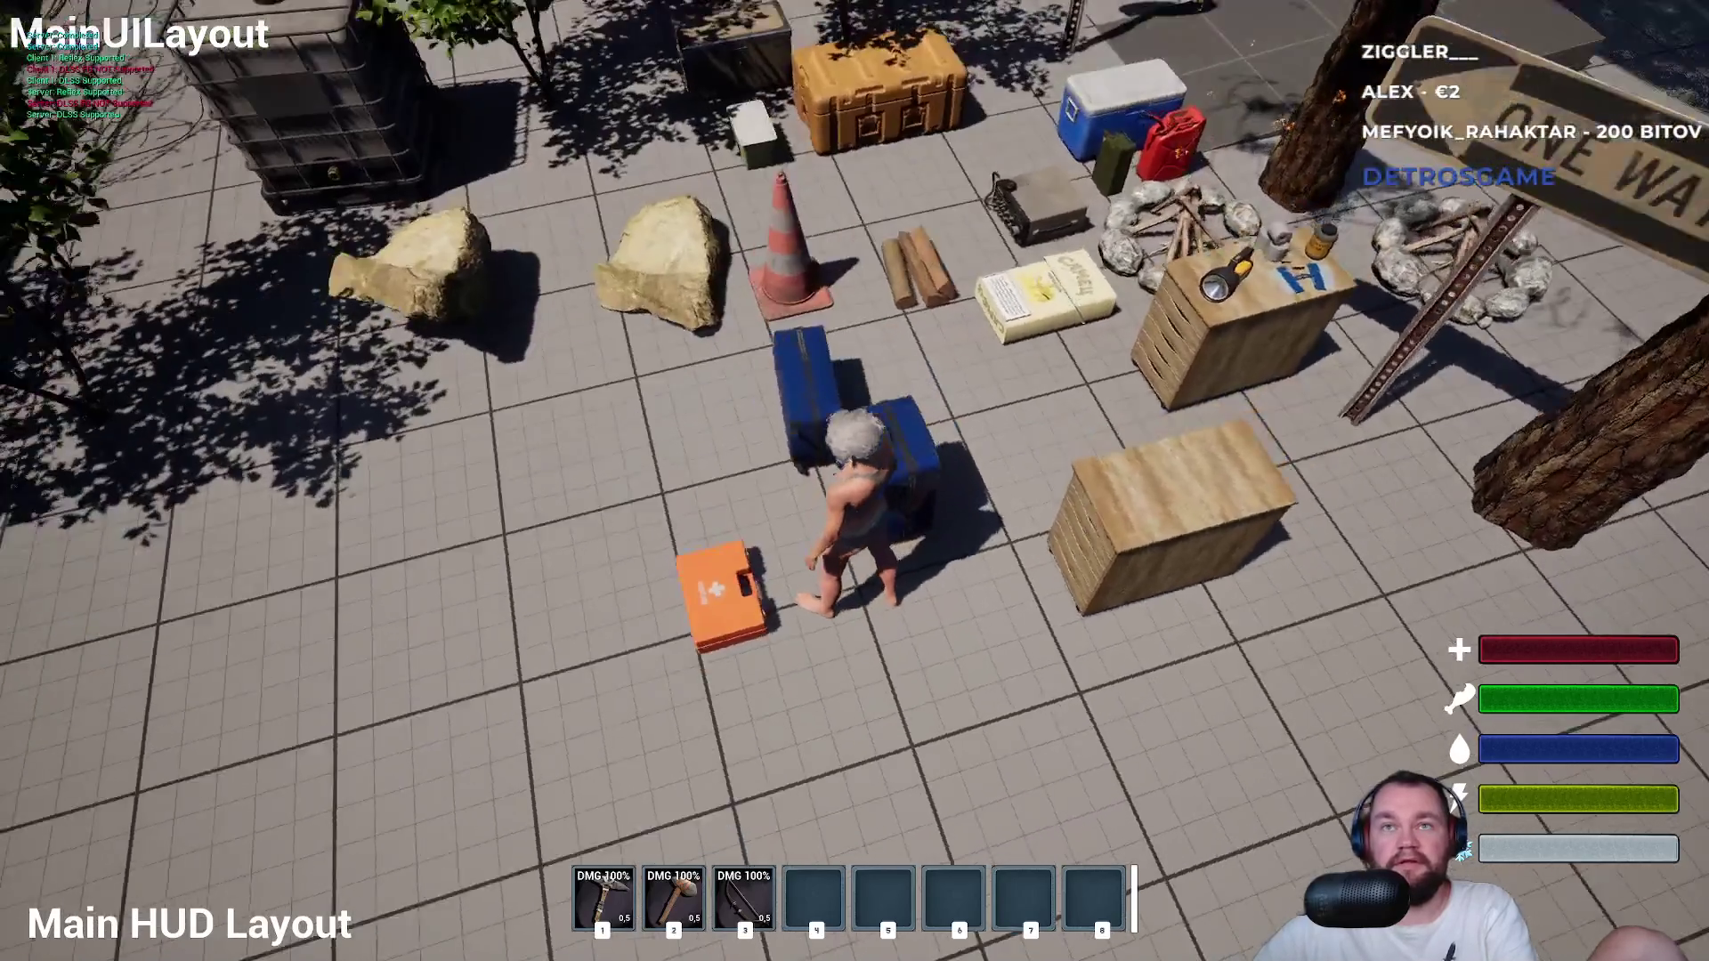
{"action": "key", "text": "w"}
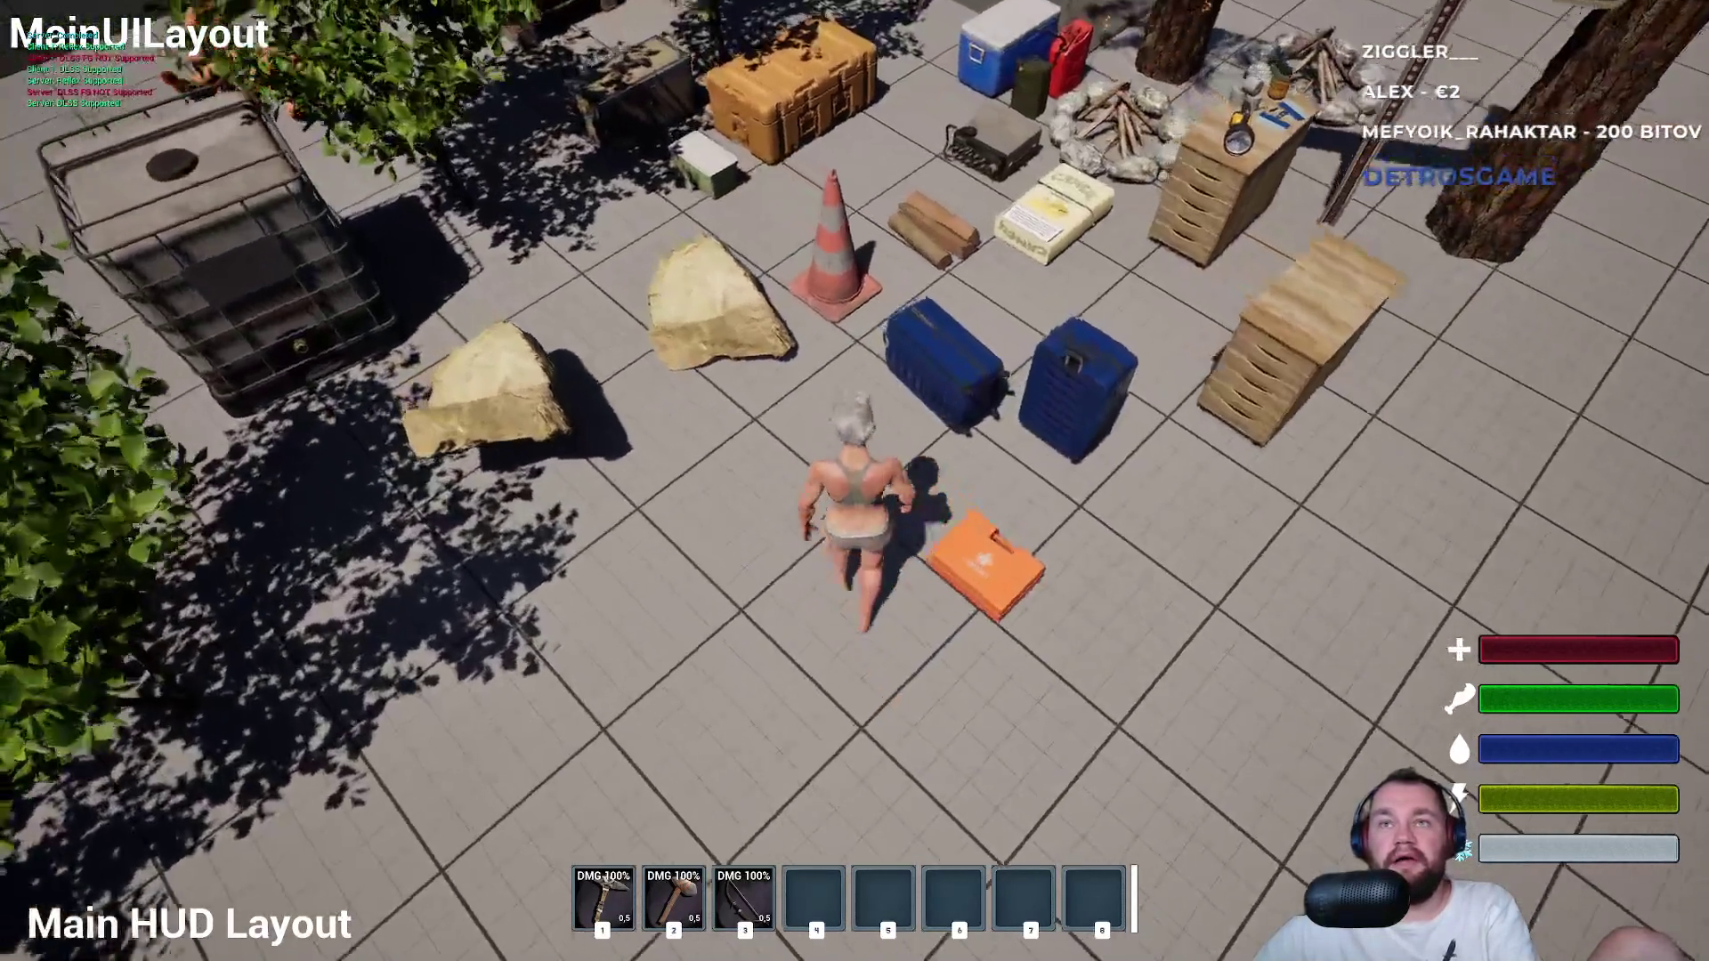
{"action": "key", "text": "e"}
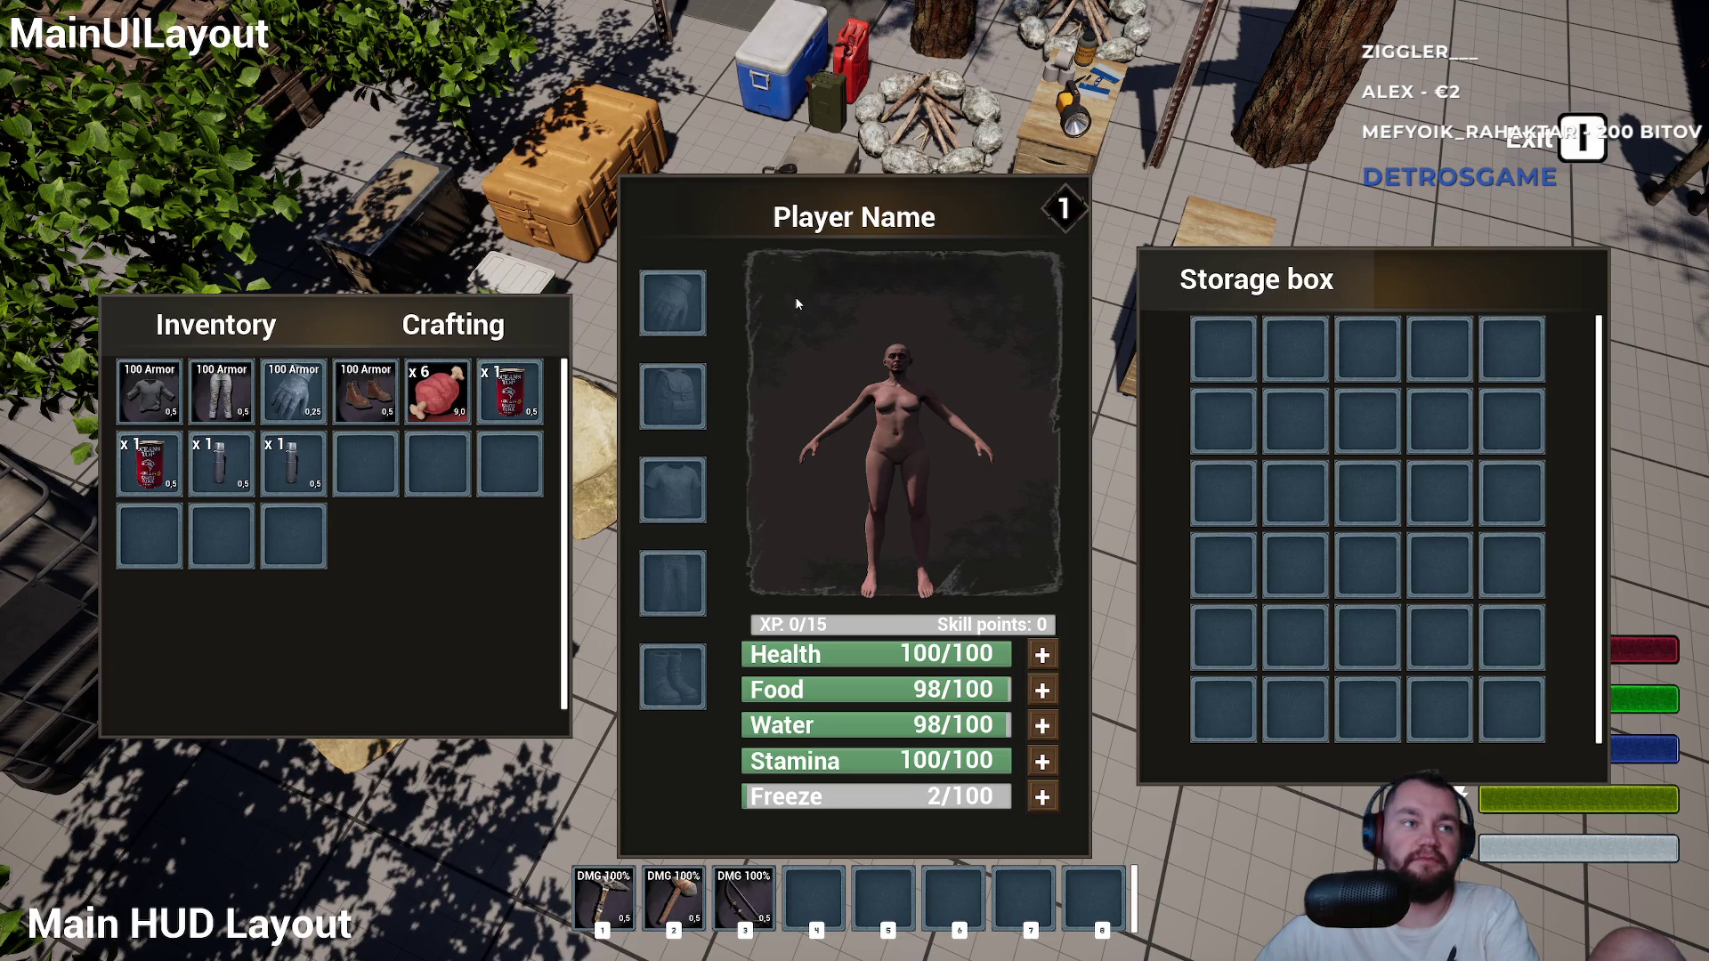
{"action": "key", "text": "e"}
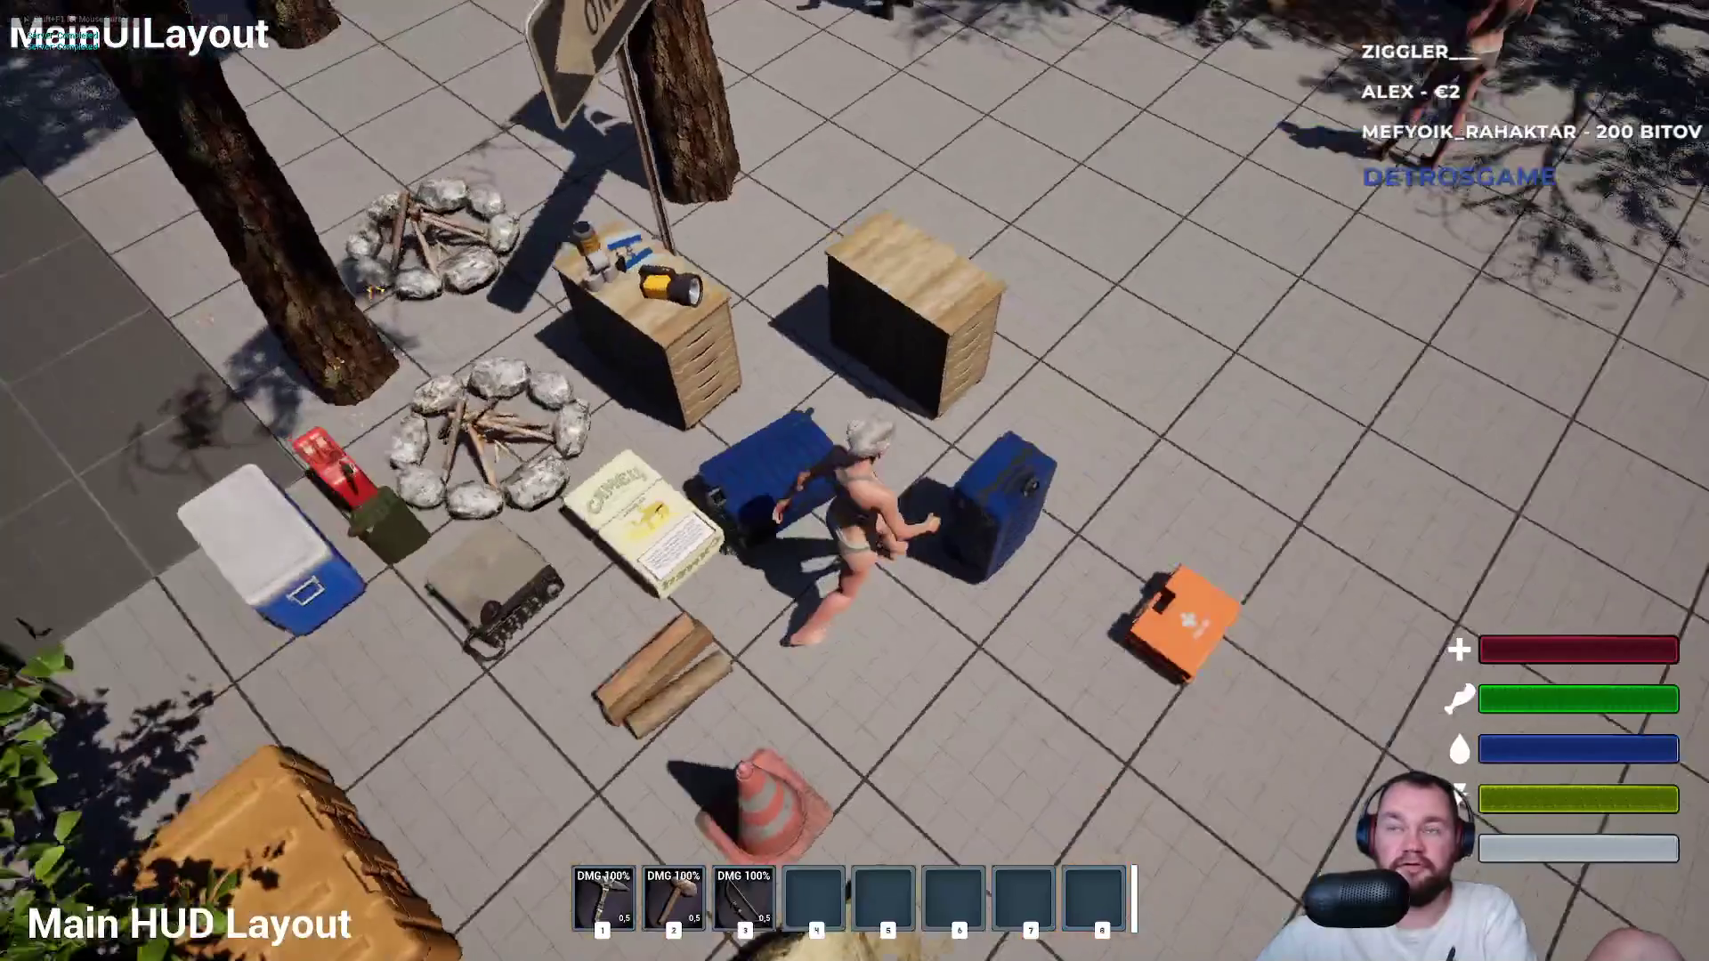
{"action": "key", "text": "e"}
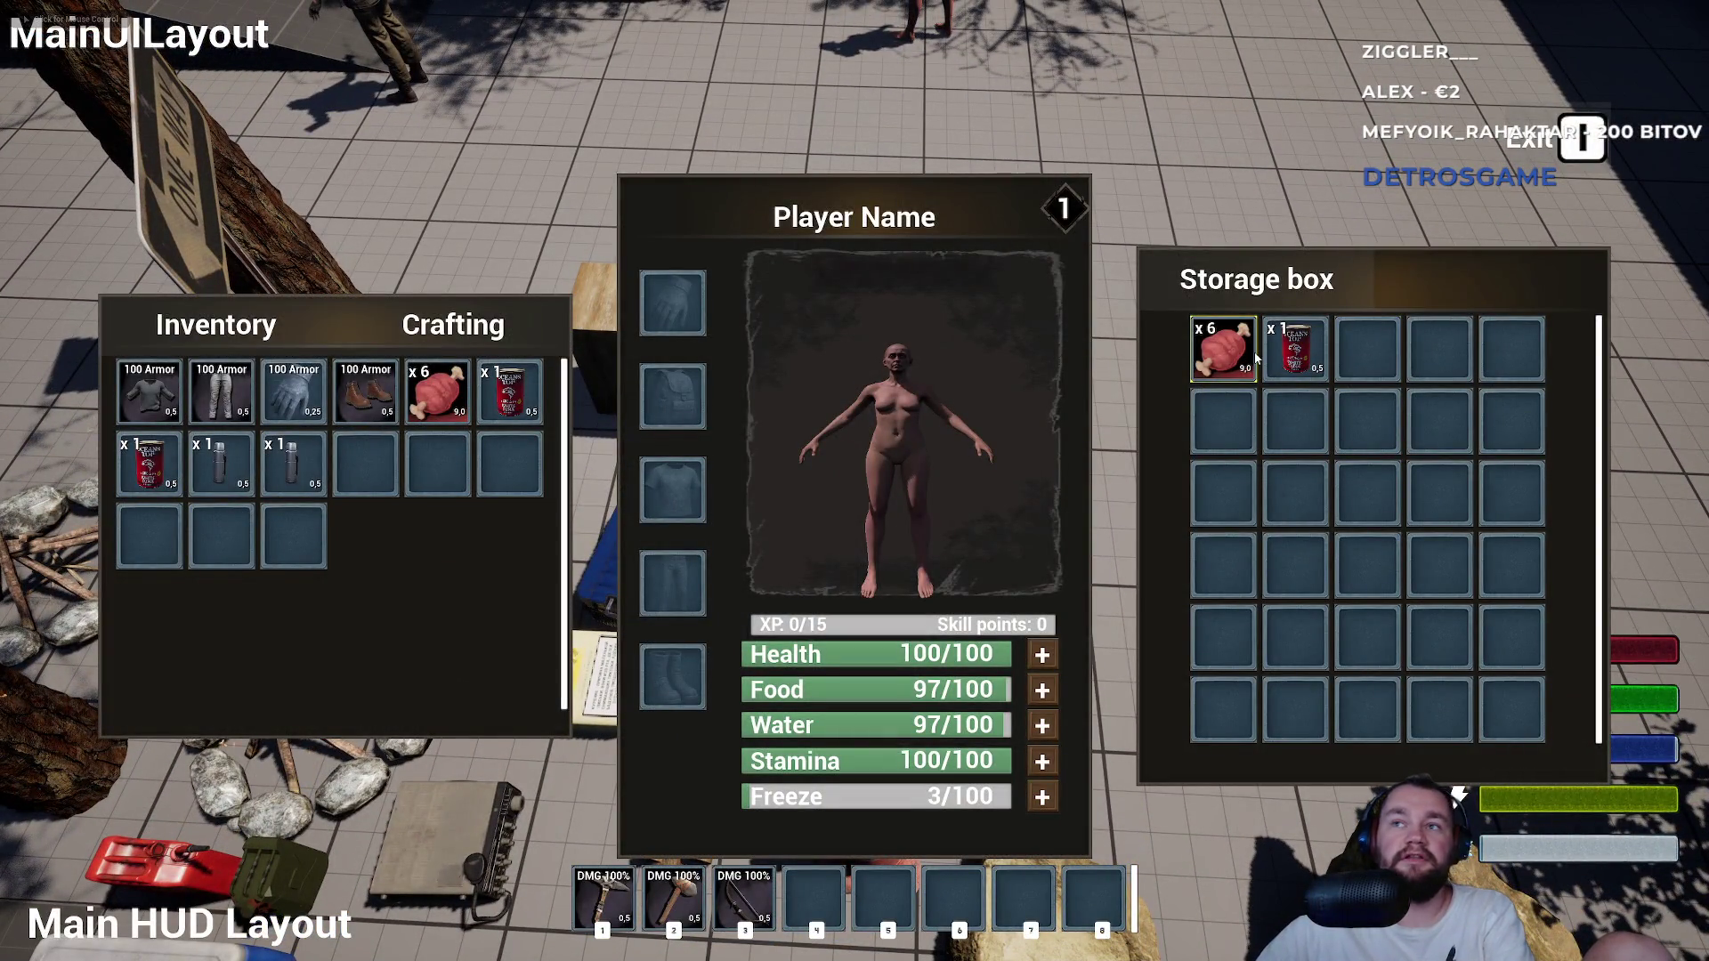
{"action": "key", "text": "e"}
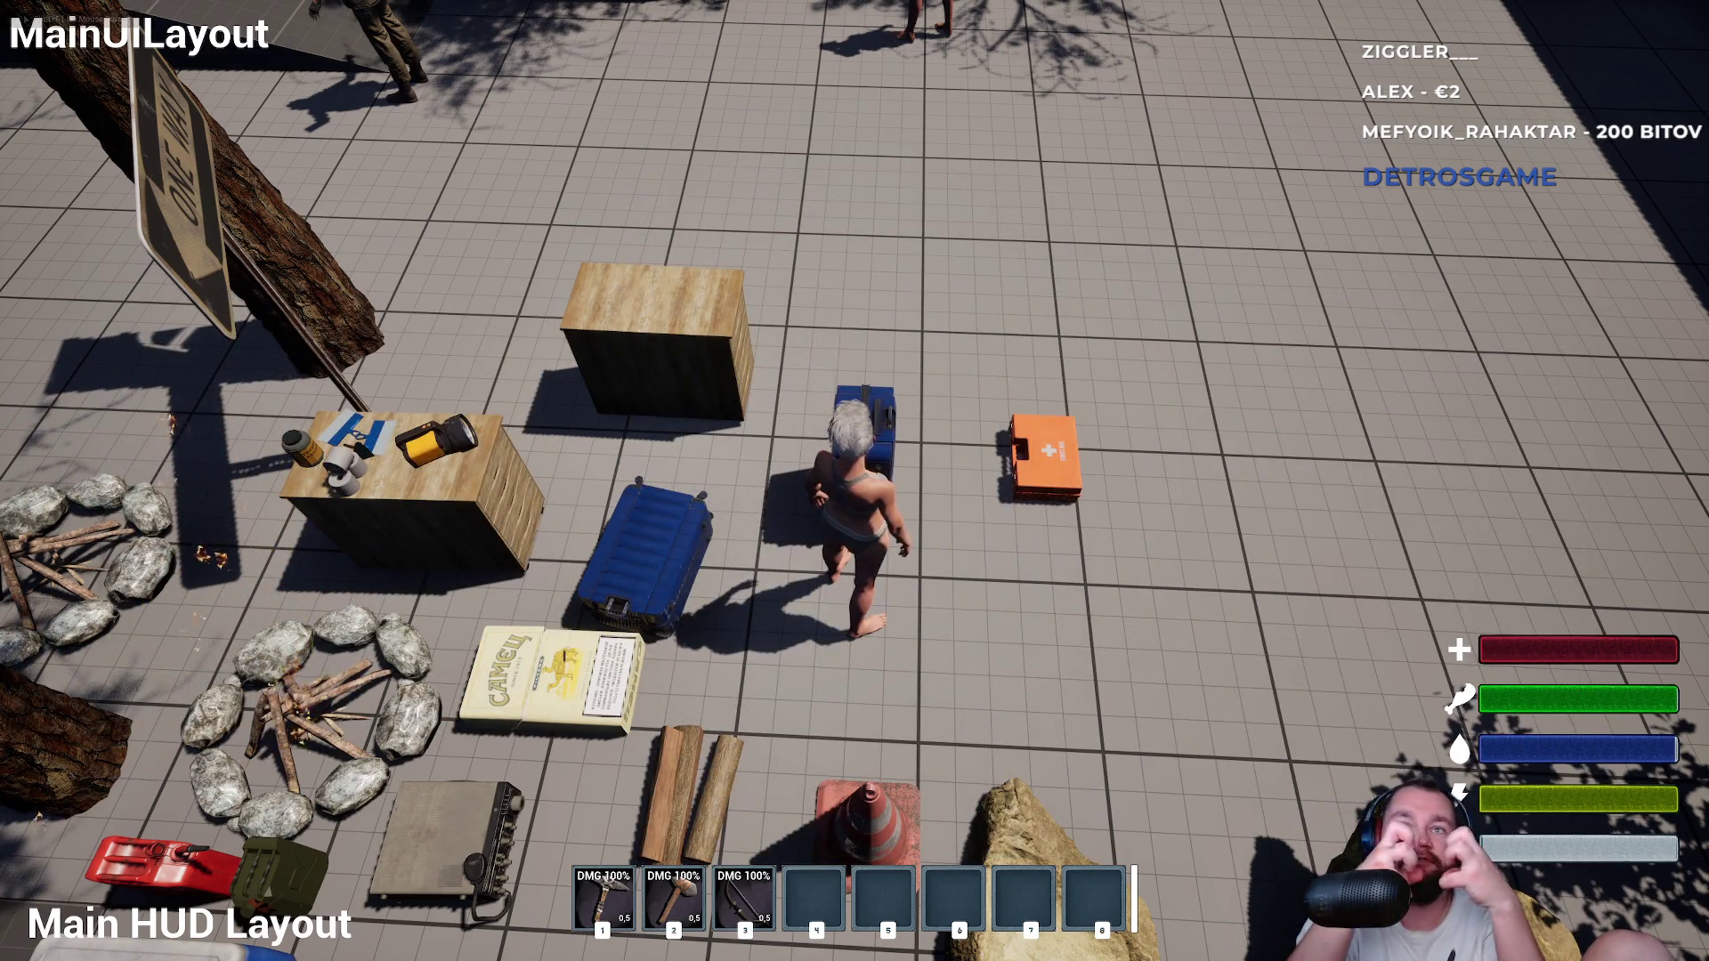
{"action": "key", "text": "Escape"}
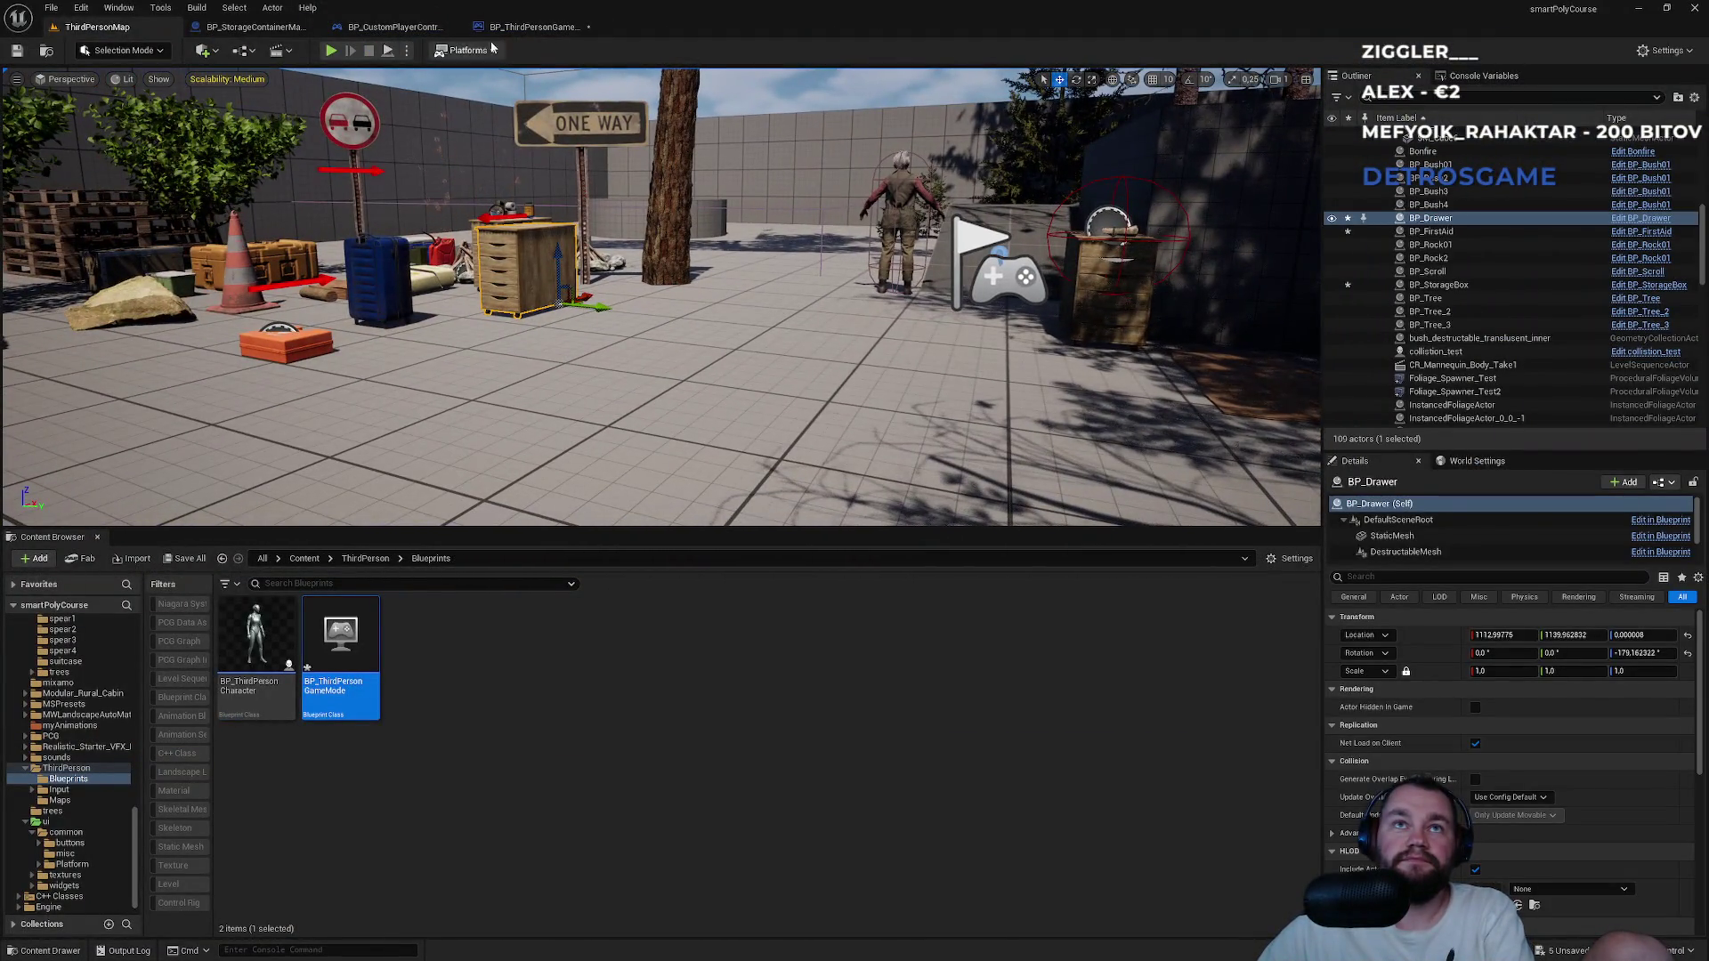
{"action": "left_click", "coordinate": [534, 26]}
{"action": "scroll", "coordinate": [869, 318], "scroll_direction": "up", "scroll_amount": 4}
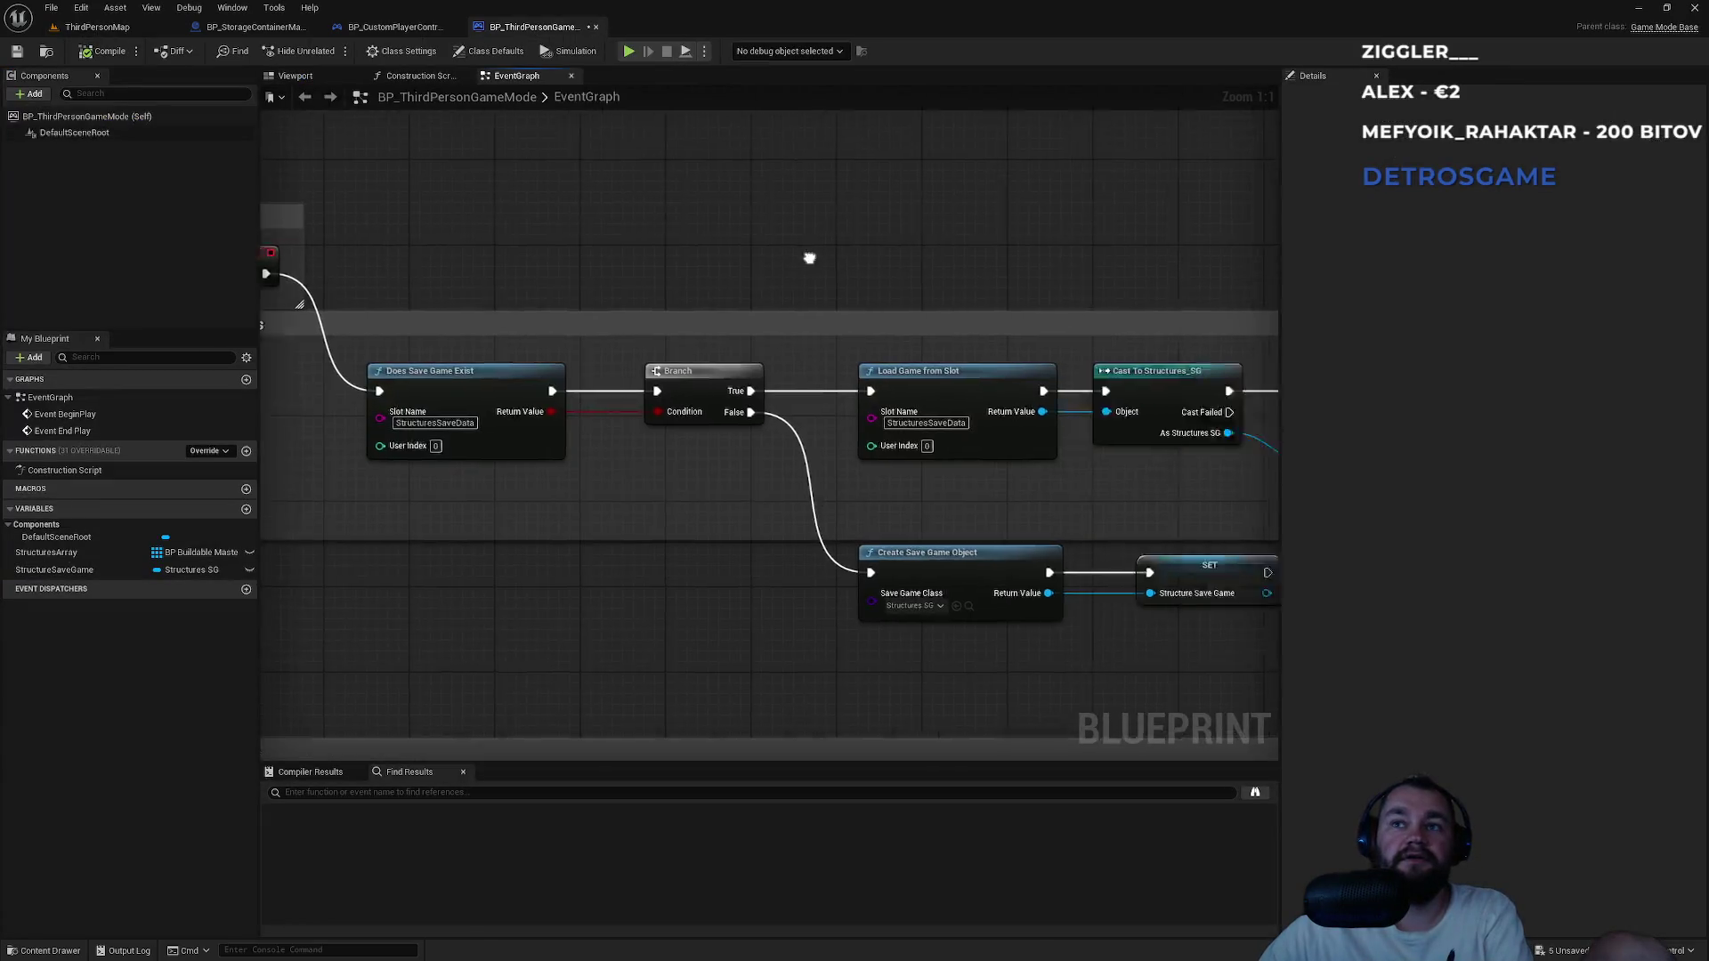
{"action": "left_click_drag", "start_coordinate": [869, 318], "coordinate": [669, 328]}
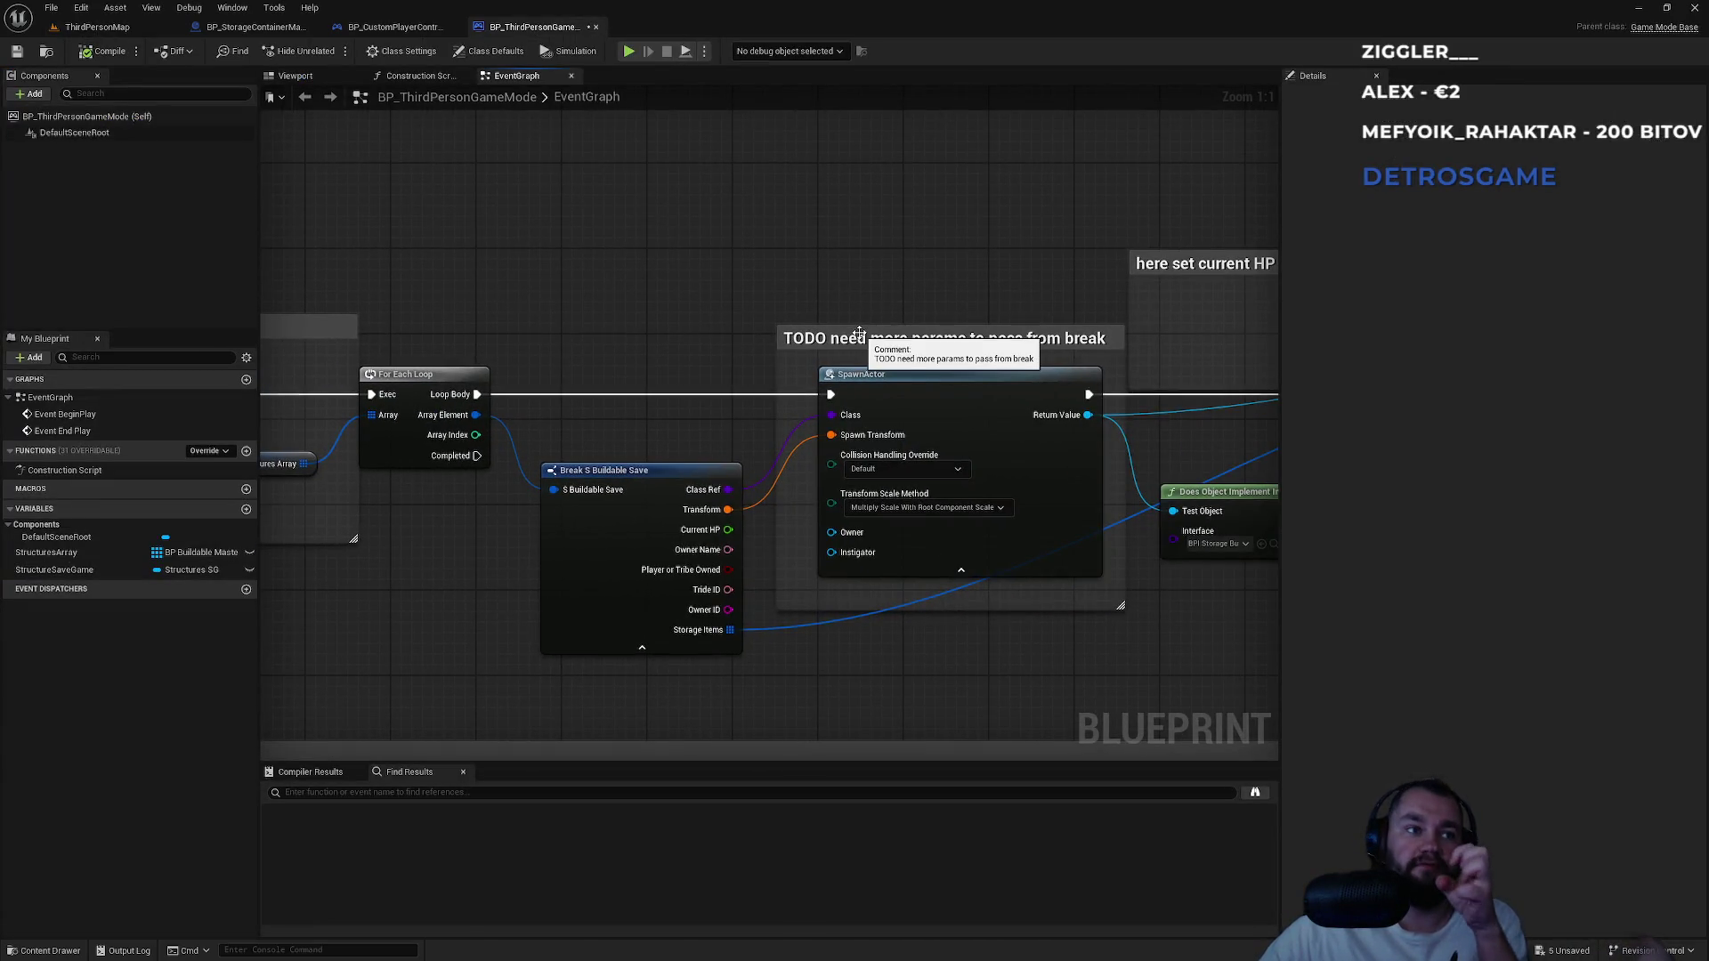
{"action": "left_click_drag", "start_coordinate": [926, 308], "coordinate": [667, 282]}
{"action": "left_click", "coordinate": [672, 356]}
{"action": "left_click_drag", "start_coordinate": [492, 556], "coordinate": [814, 534]}
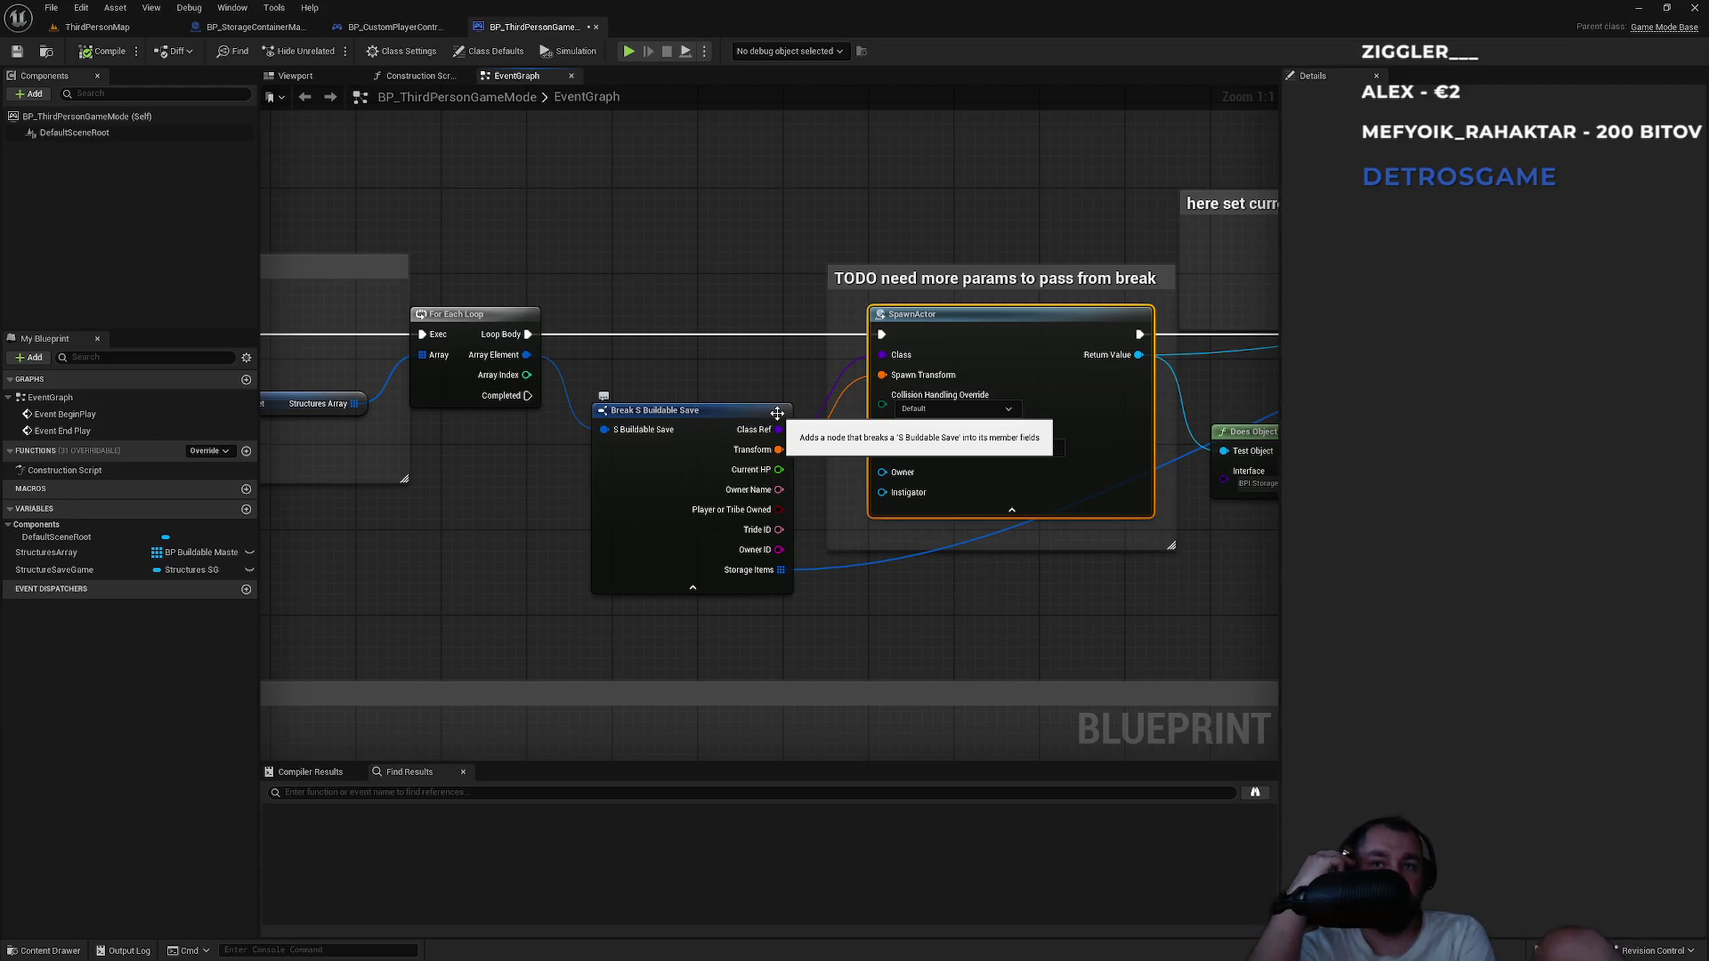
{"action": "left_click_drag", "start_coordinate": [777, 413], "coordinate": [780, 459]}
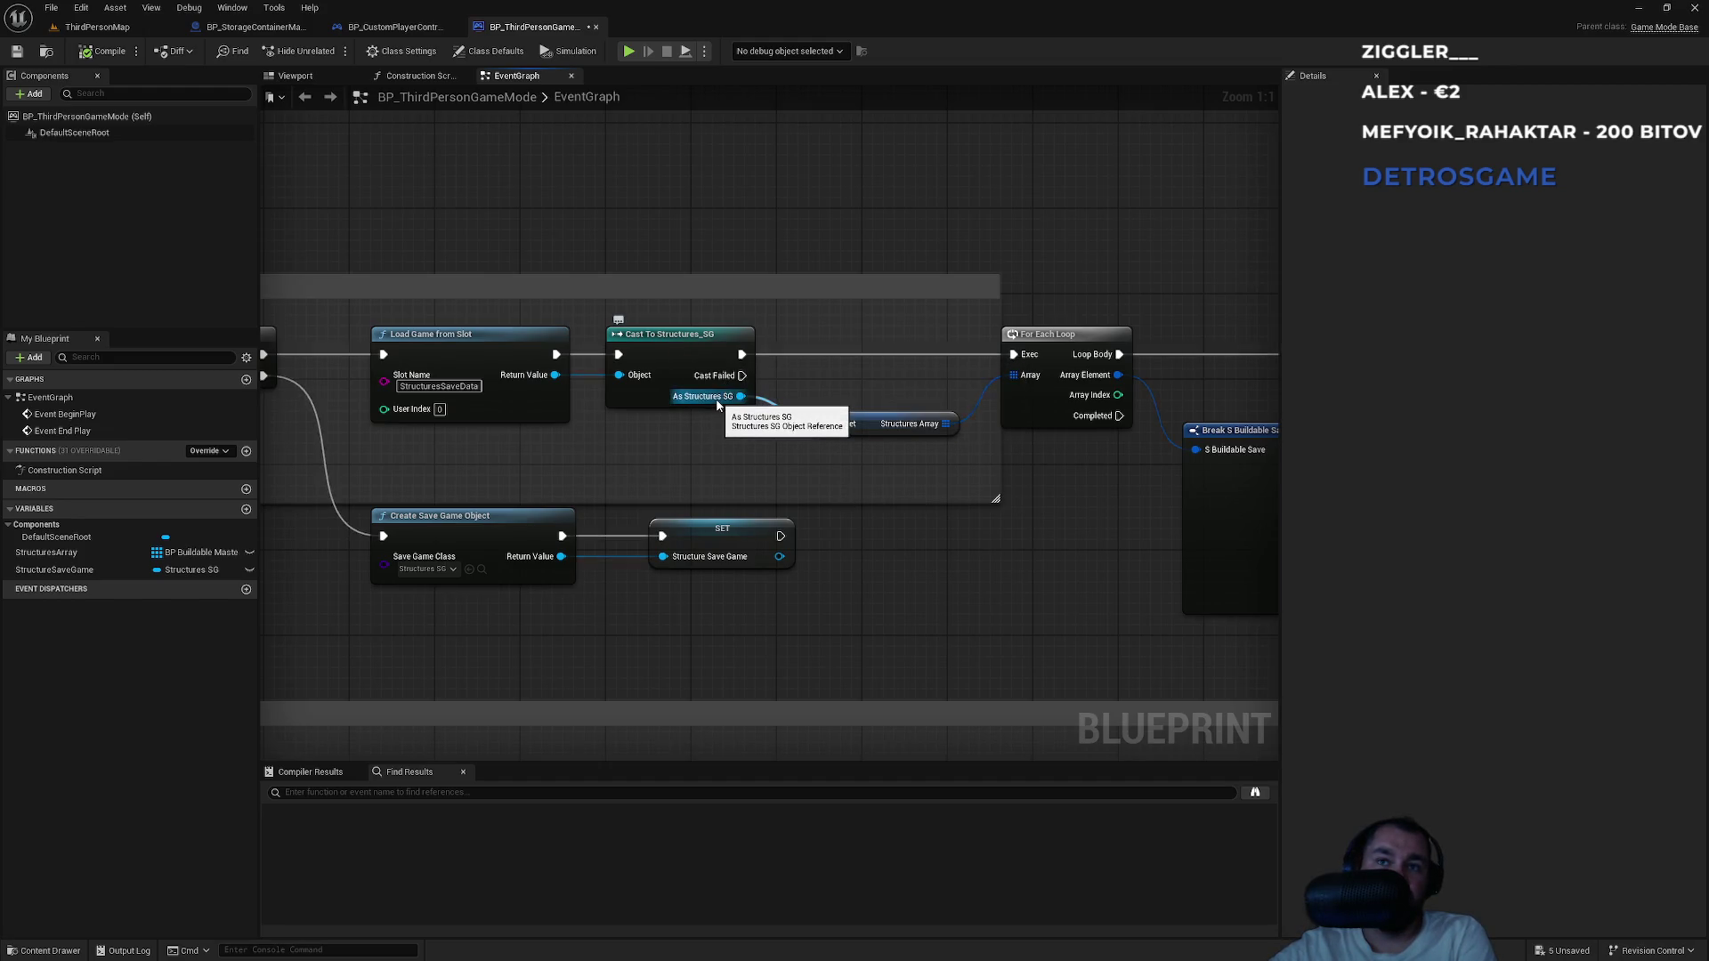
{"action": "left_click", "coordinate": [686, 349]}
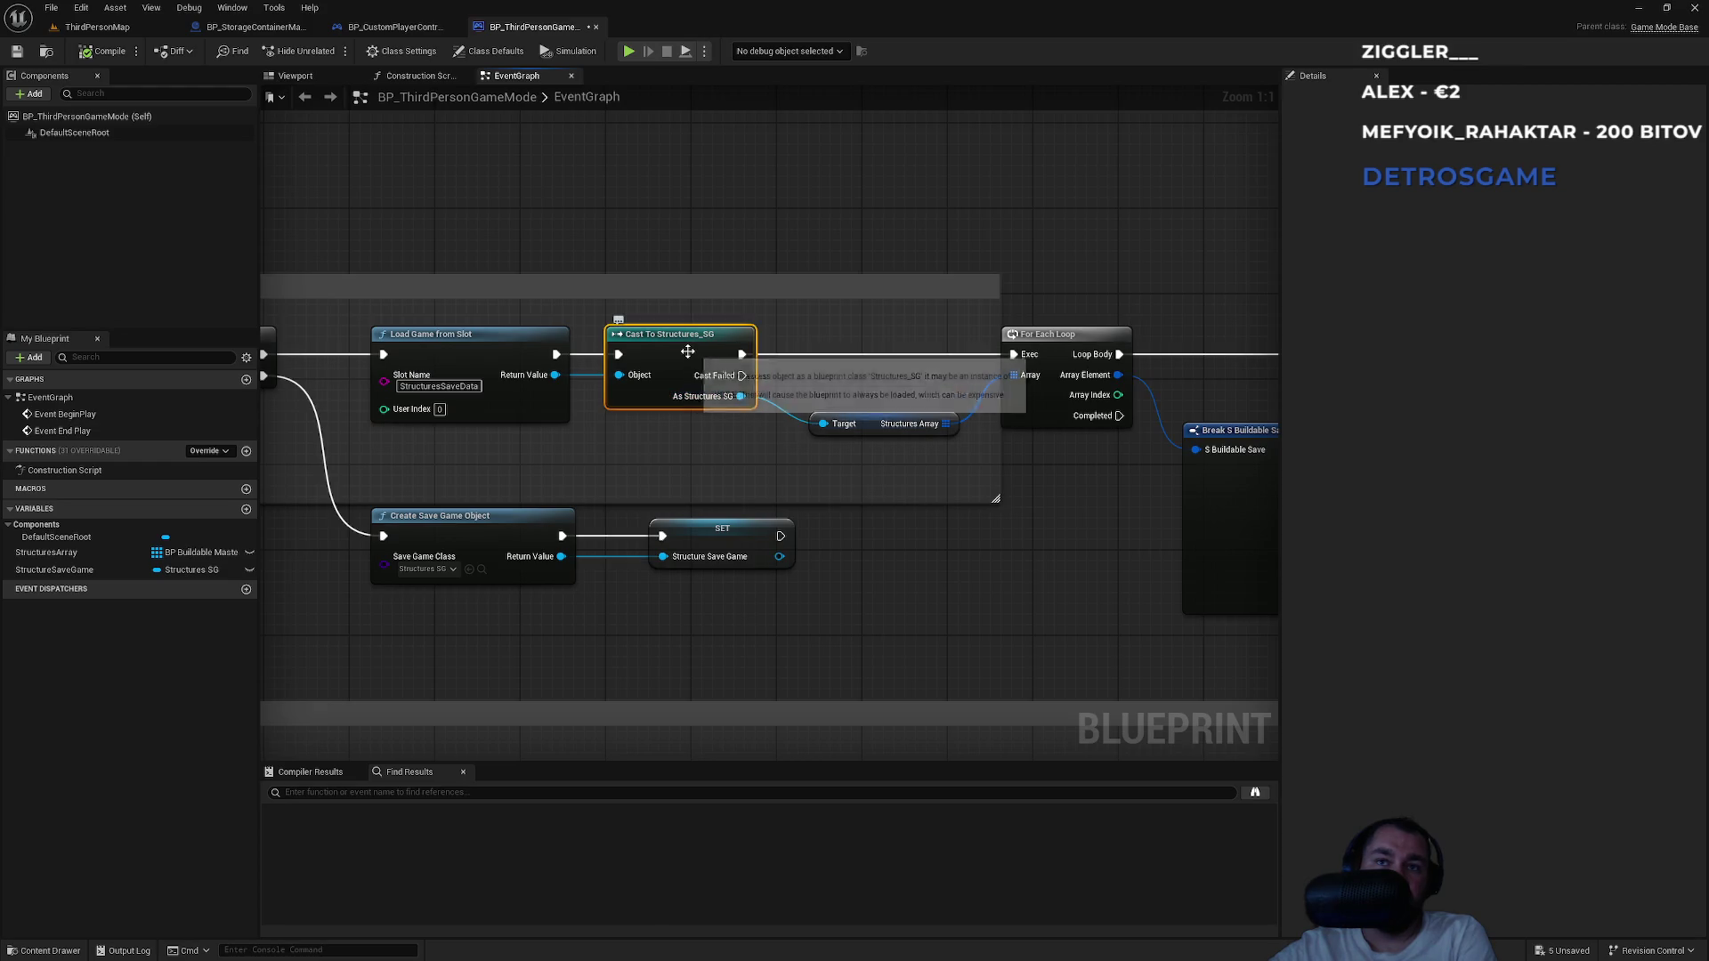
{"action": "left_click", "coordinate": [201, 574]}
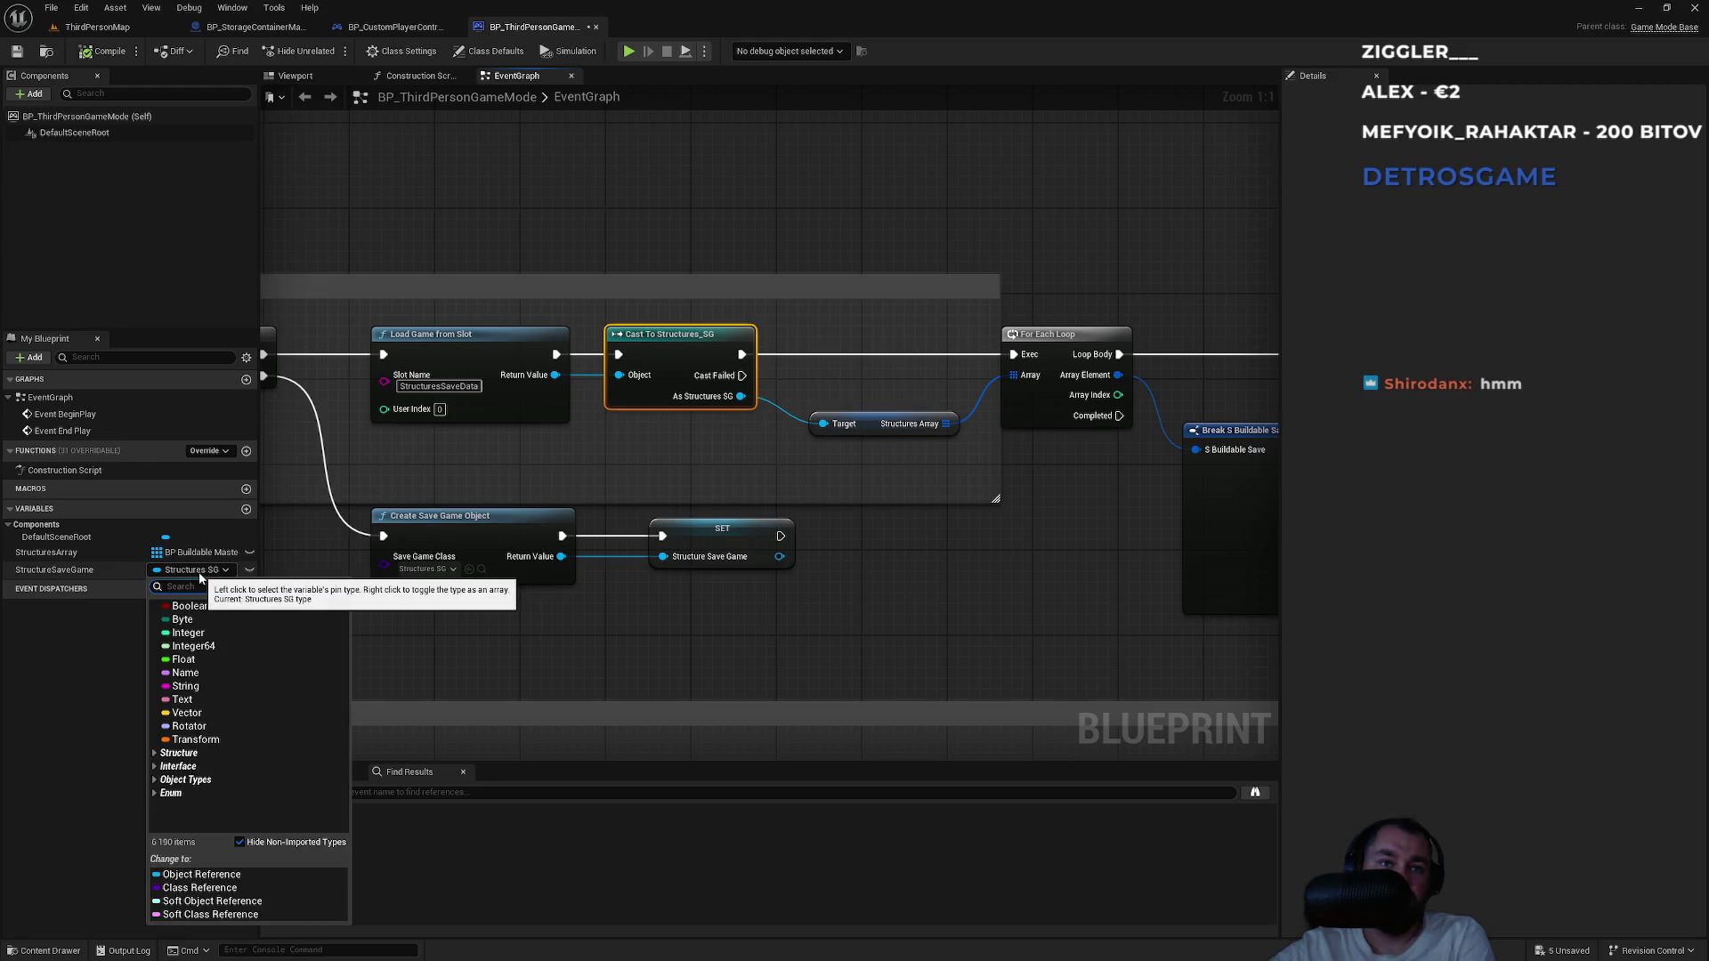
{"action": "left_click", "coordinate": [126, 665]}
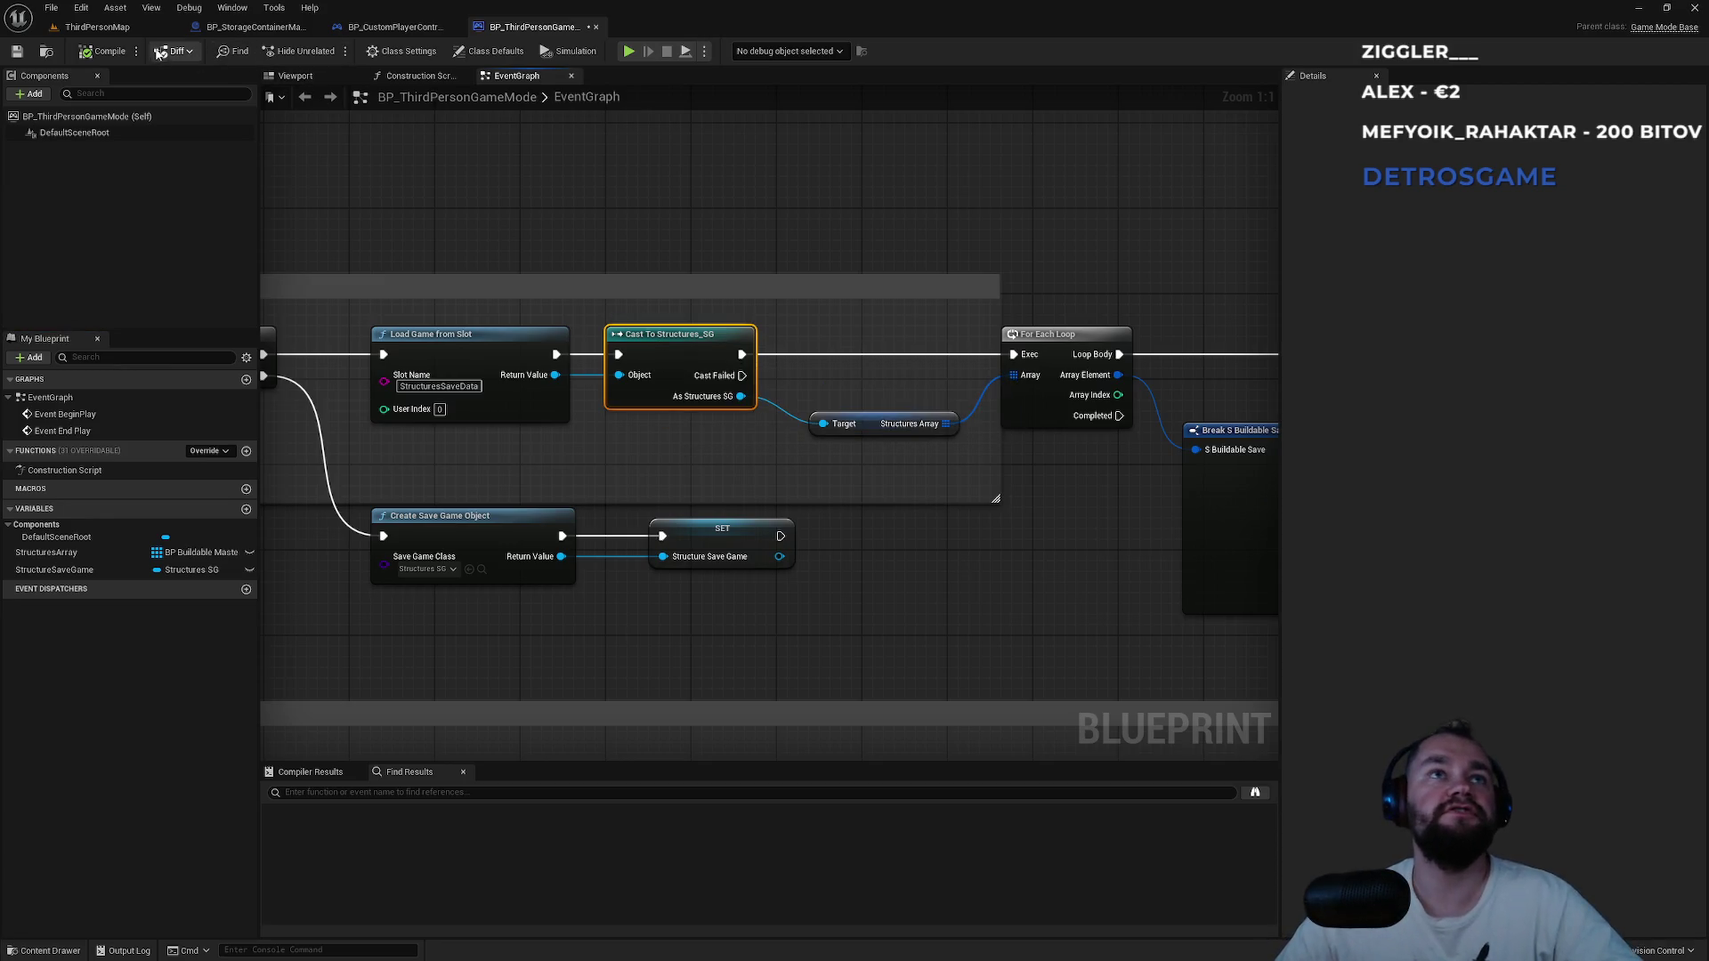
{"action": "left_click", "coordinate": [138, 29]}
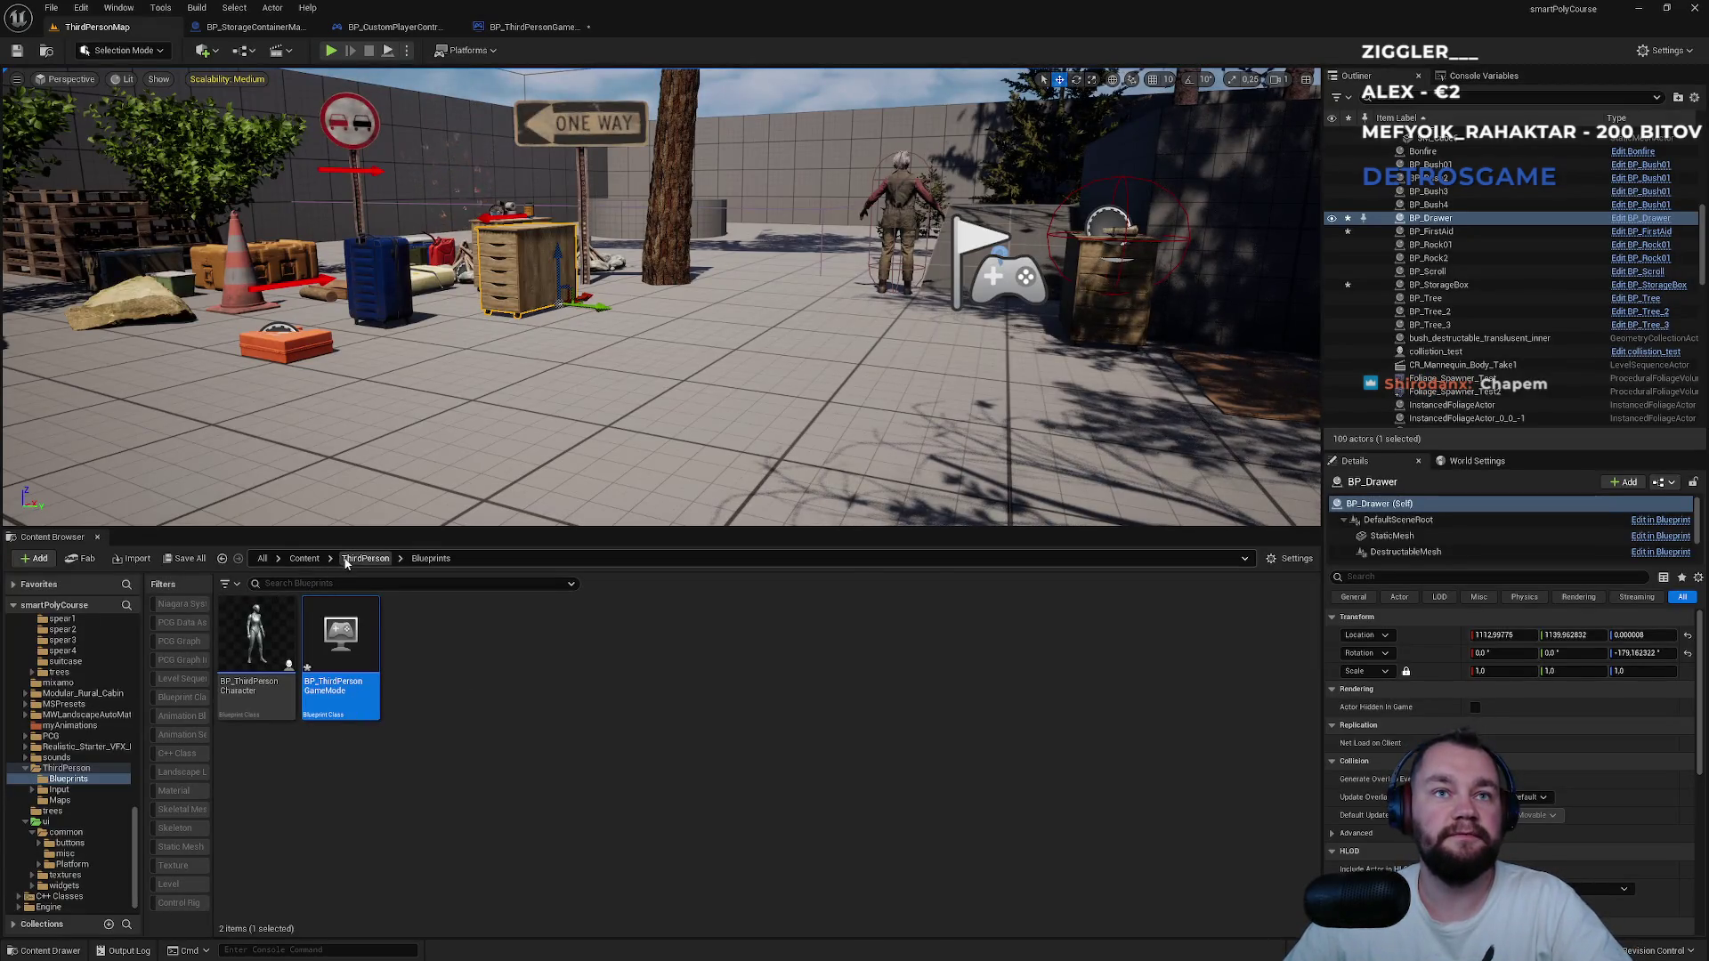
Open the Structures_SG save-game blueprint and inspect its StructuresArray variable.
{"action": "left_click", "coordinate": [303, 559]}
{"action": "type", "text": "stru"}
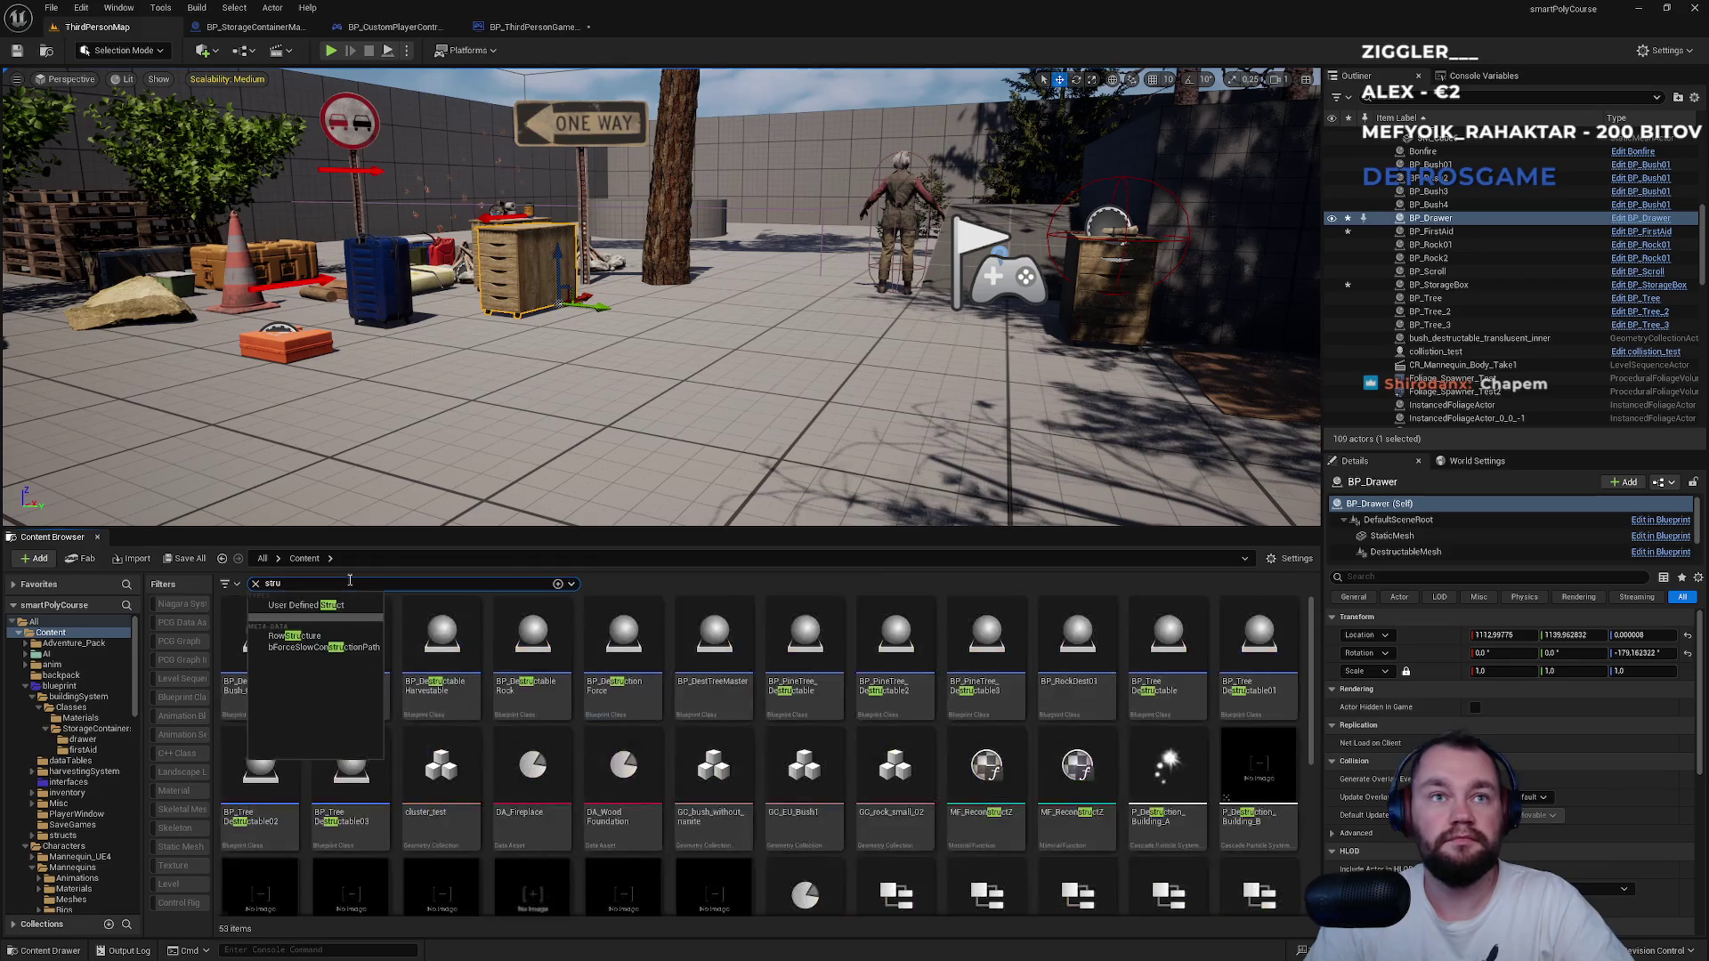
{"action": "type", "text": "ctures"}
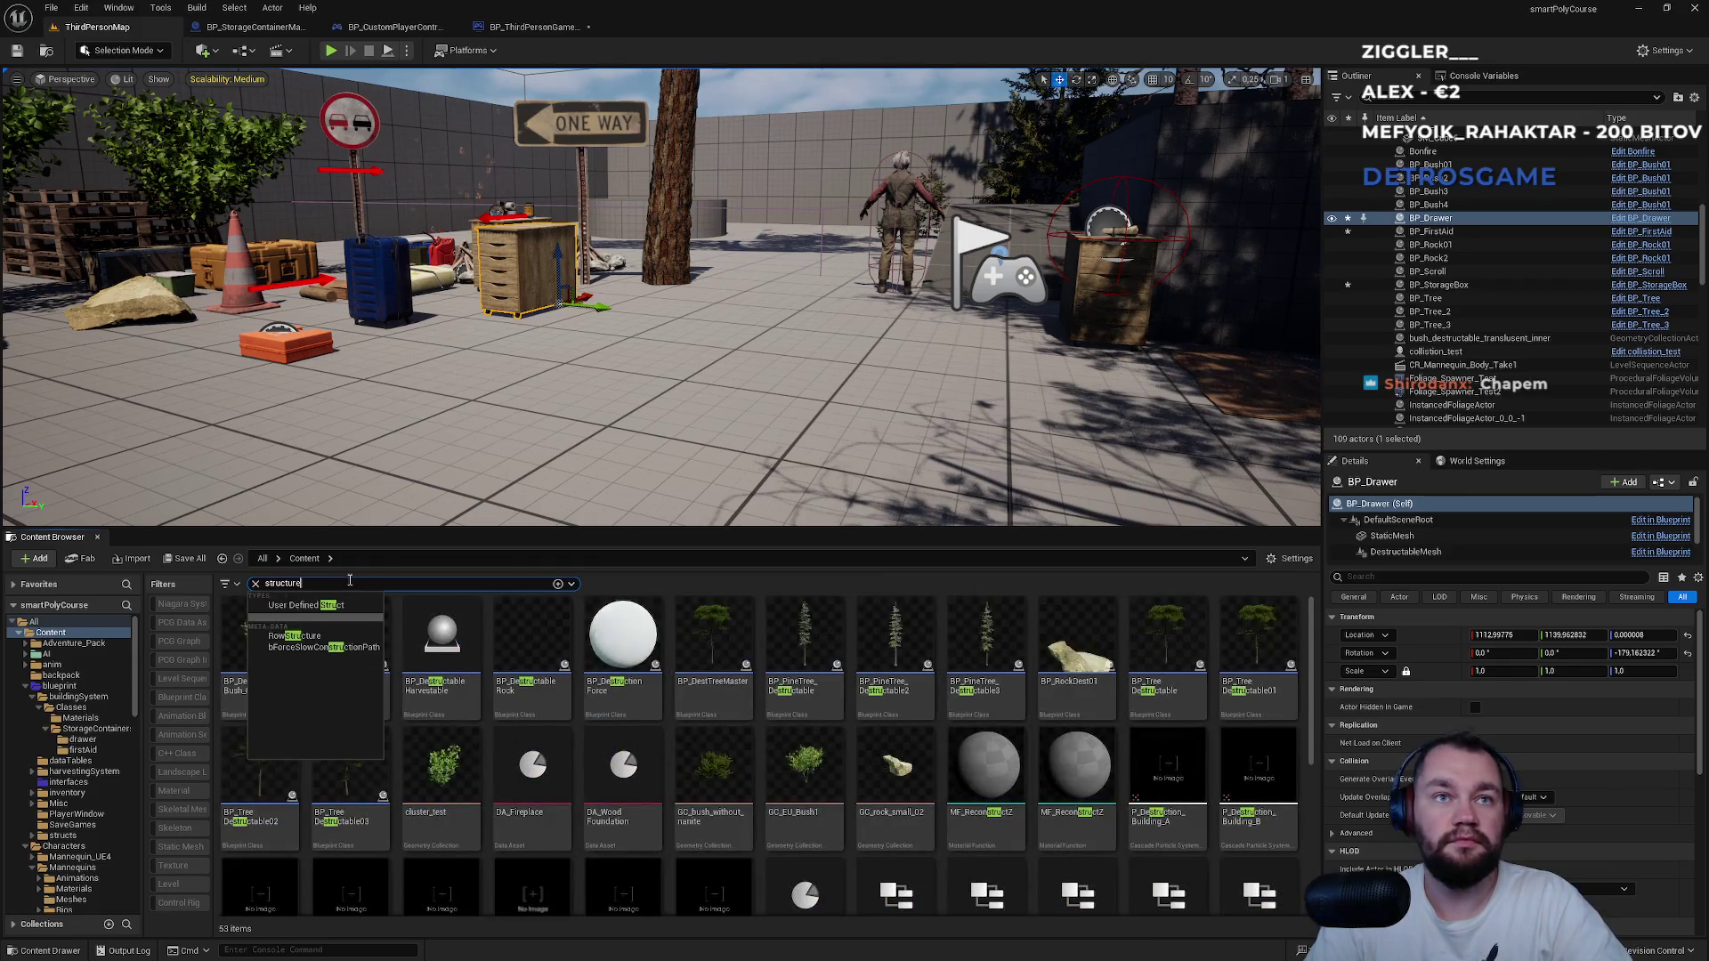
{"action": "key", "text": "BackSpace"}
{"action": "key", "text": "BackSpace"}
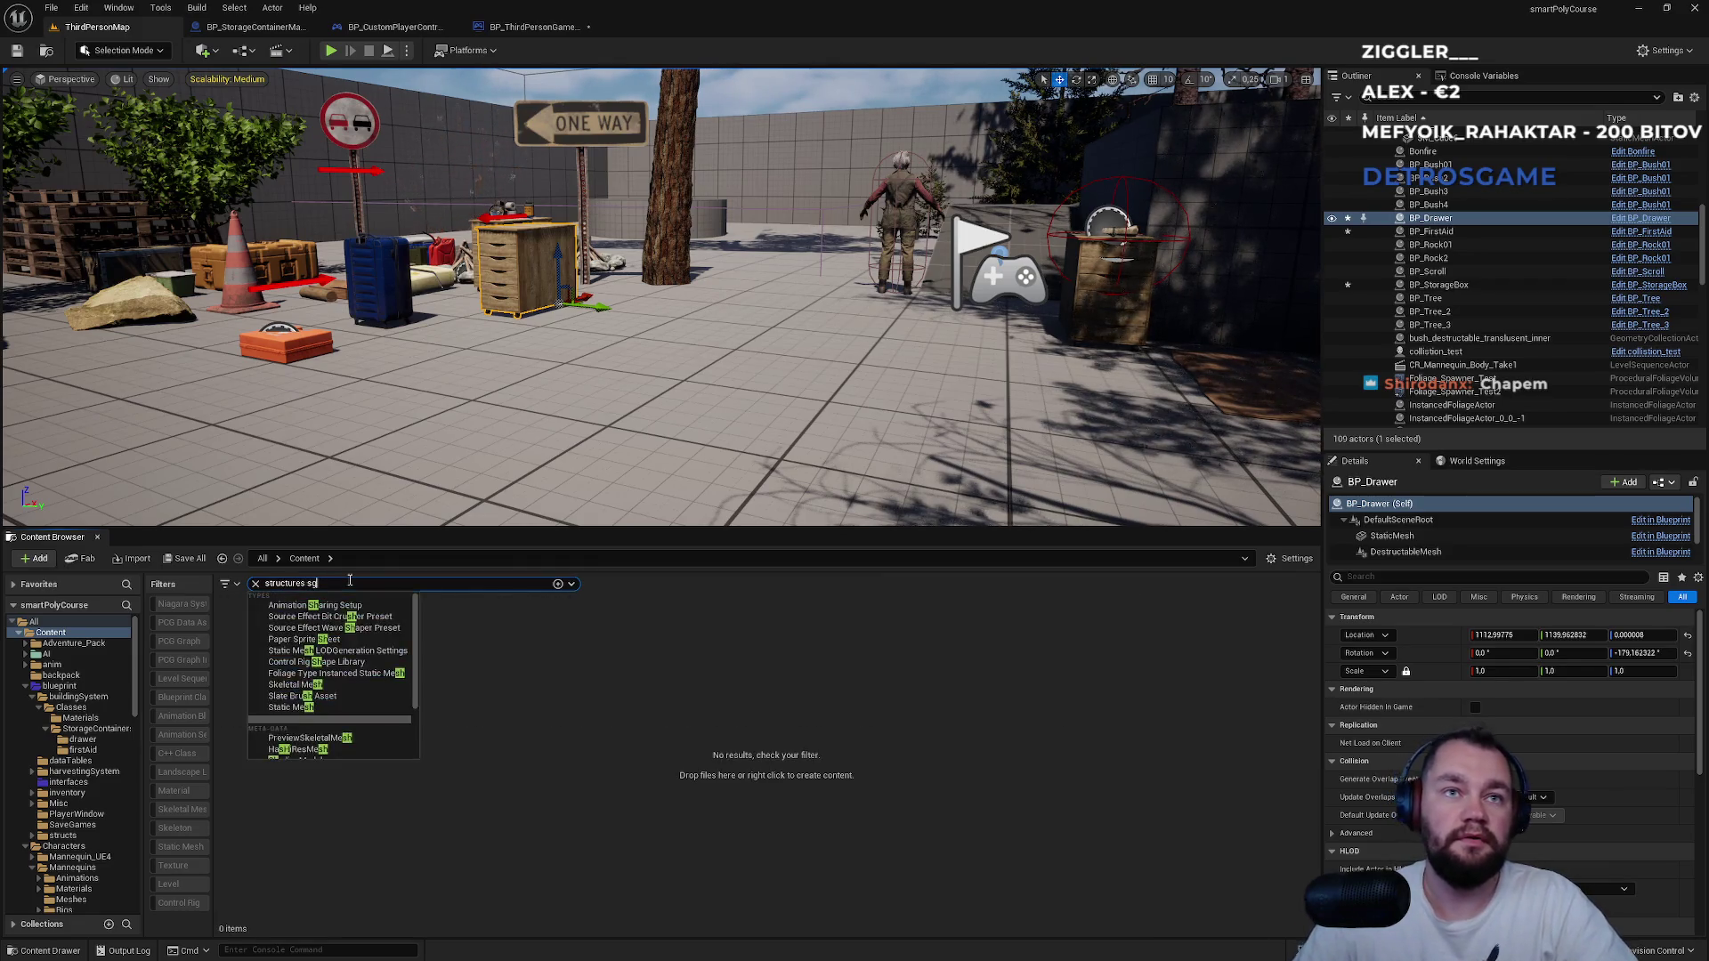
{"action": "type", "text": "g"}
{"action": "double_click", "coordinate": [289, 697]}
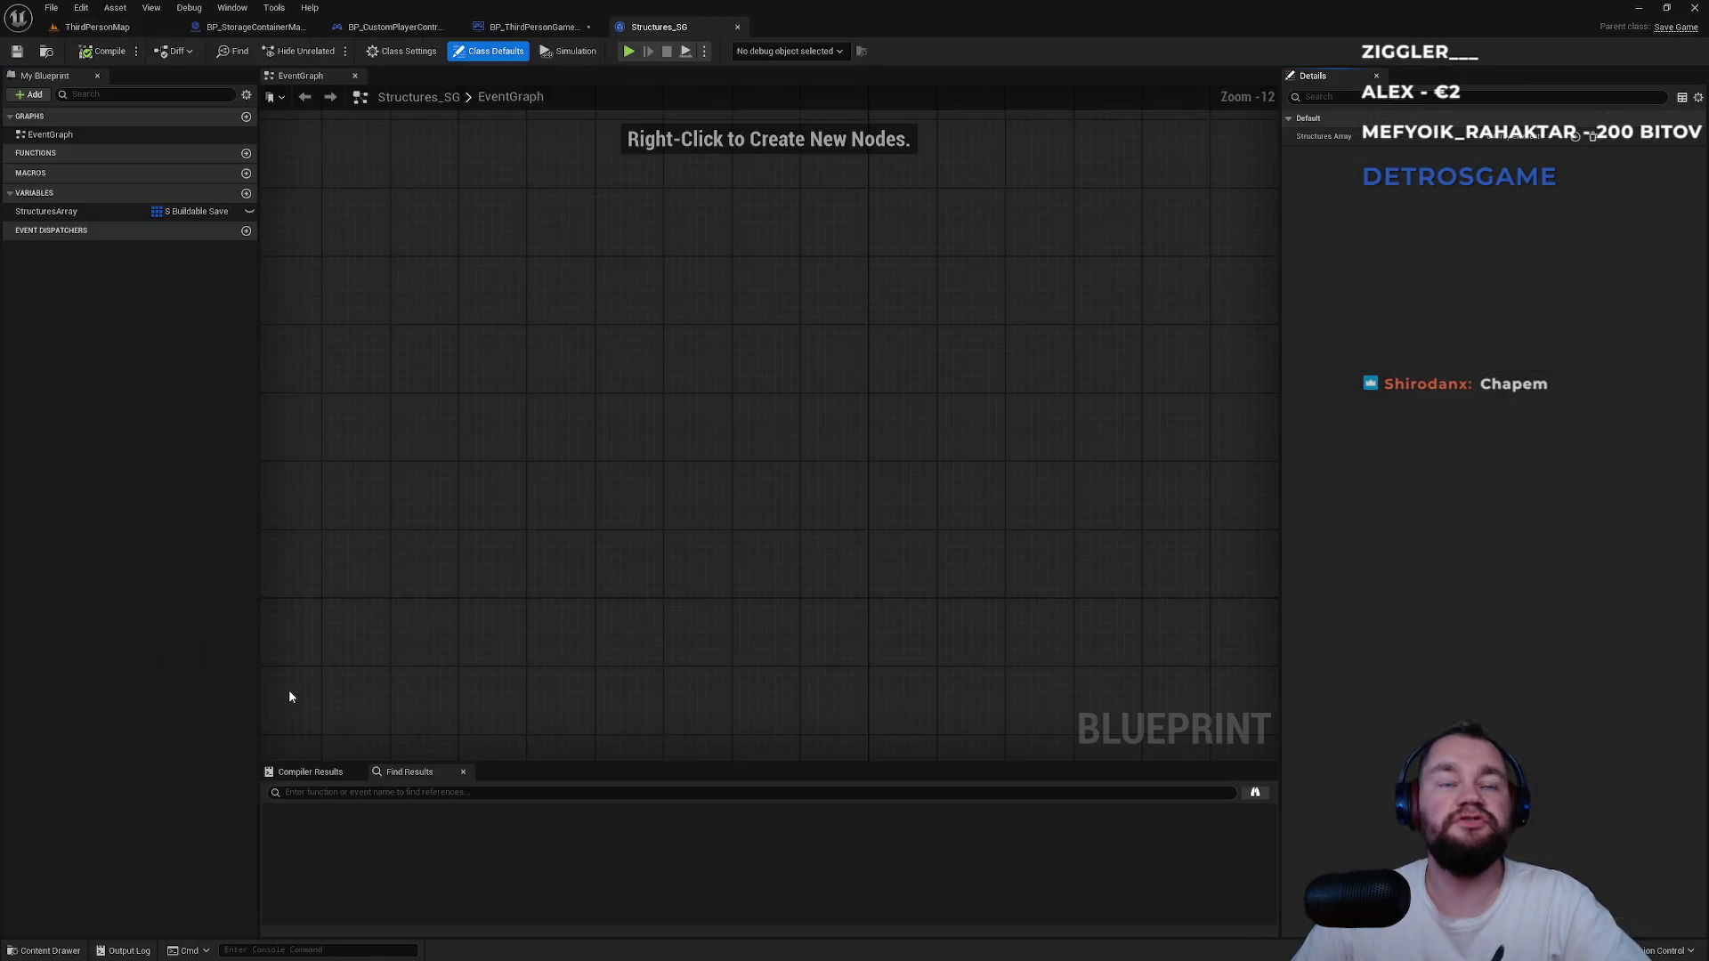
{"action": "left_click", "coordinate": [80, 214]}
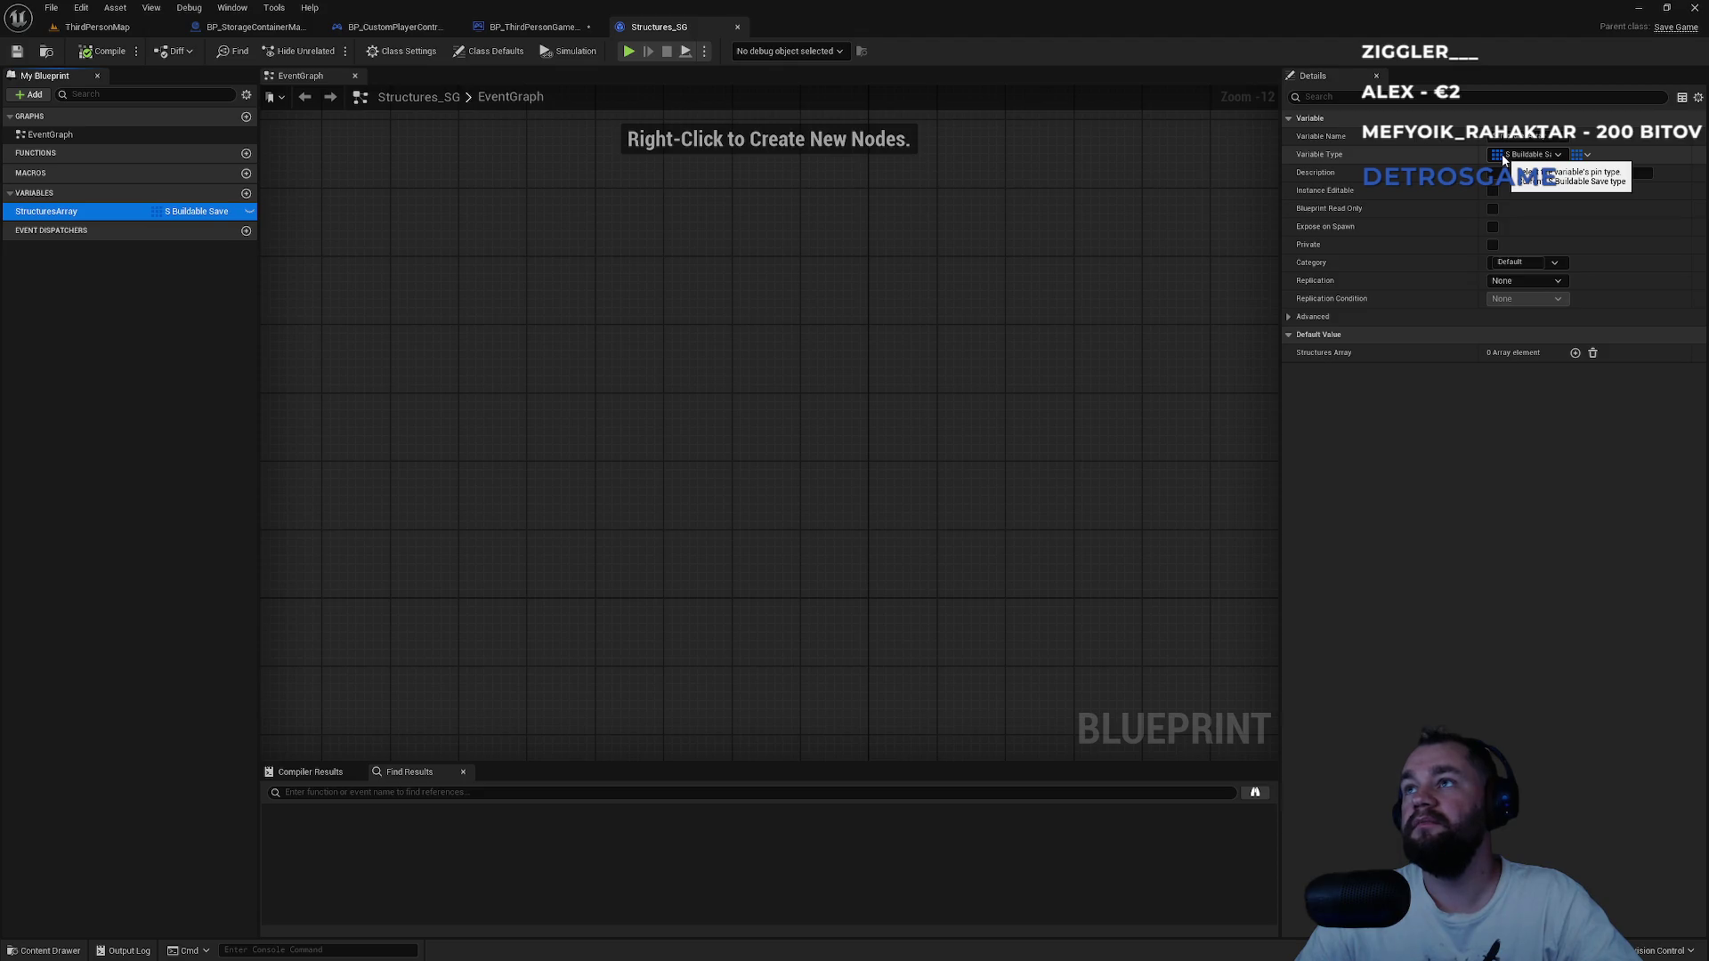
Open the S_BuildableSave structure to review its fields, then return to the level.
{"action": "left_click", "coordinate": [97, 26]}
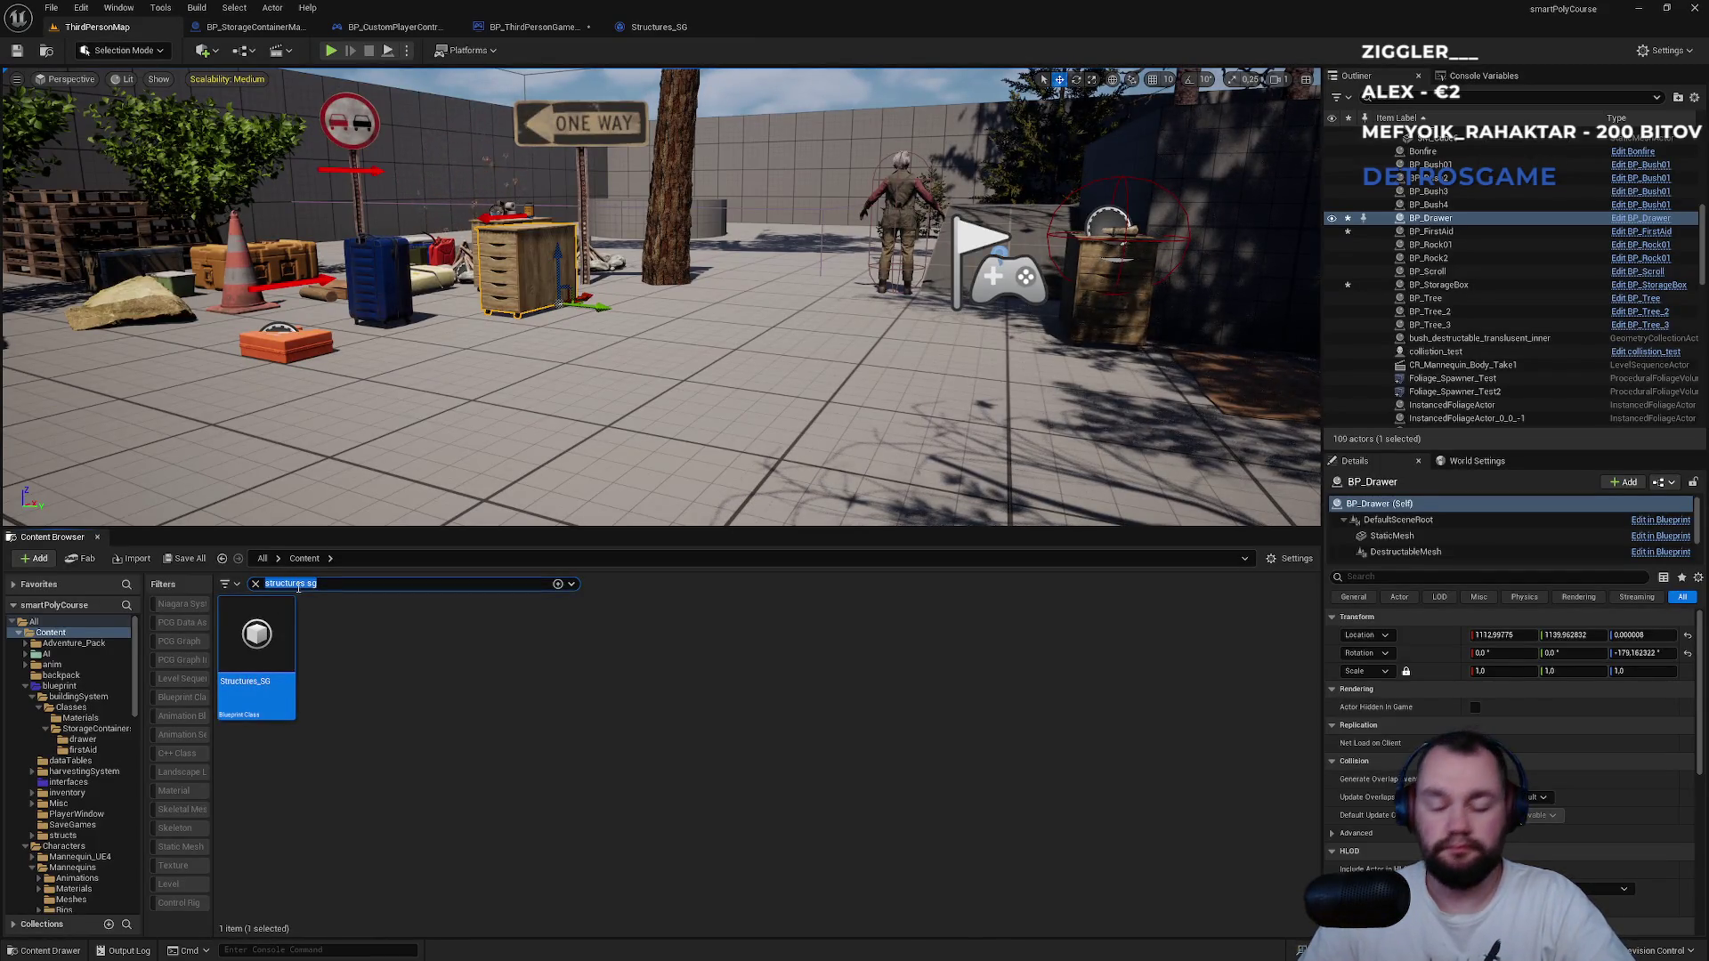
{"action": "type", "text": "buildable sa"}
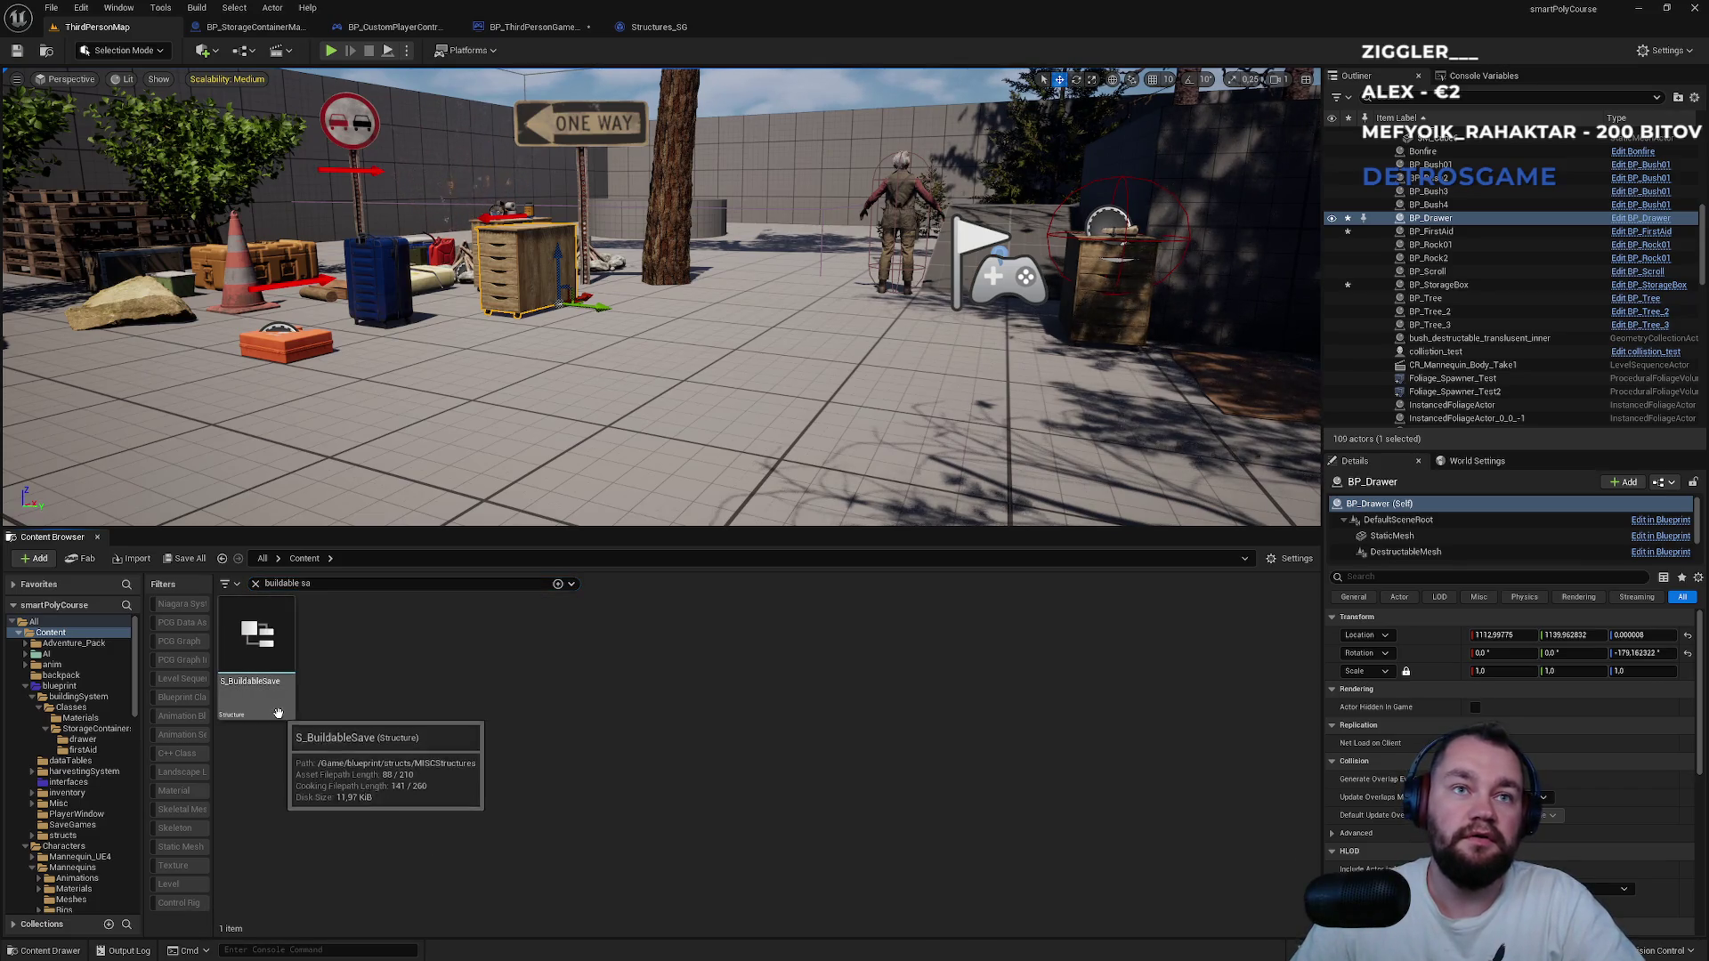
{"action": "left_click", "coordinate": [280, 717]}
{"action": "double_click", "coordinate": [279, 718]}
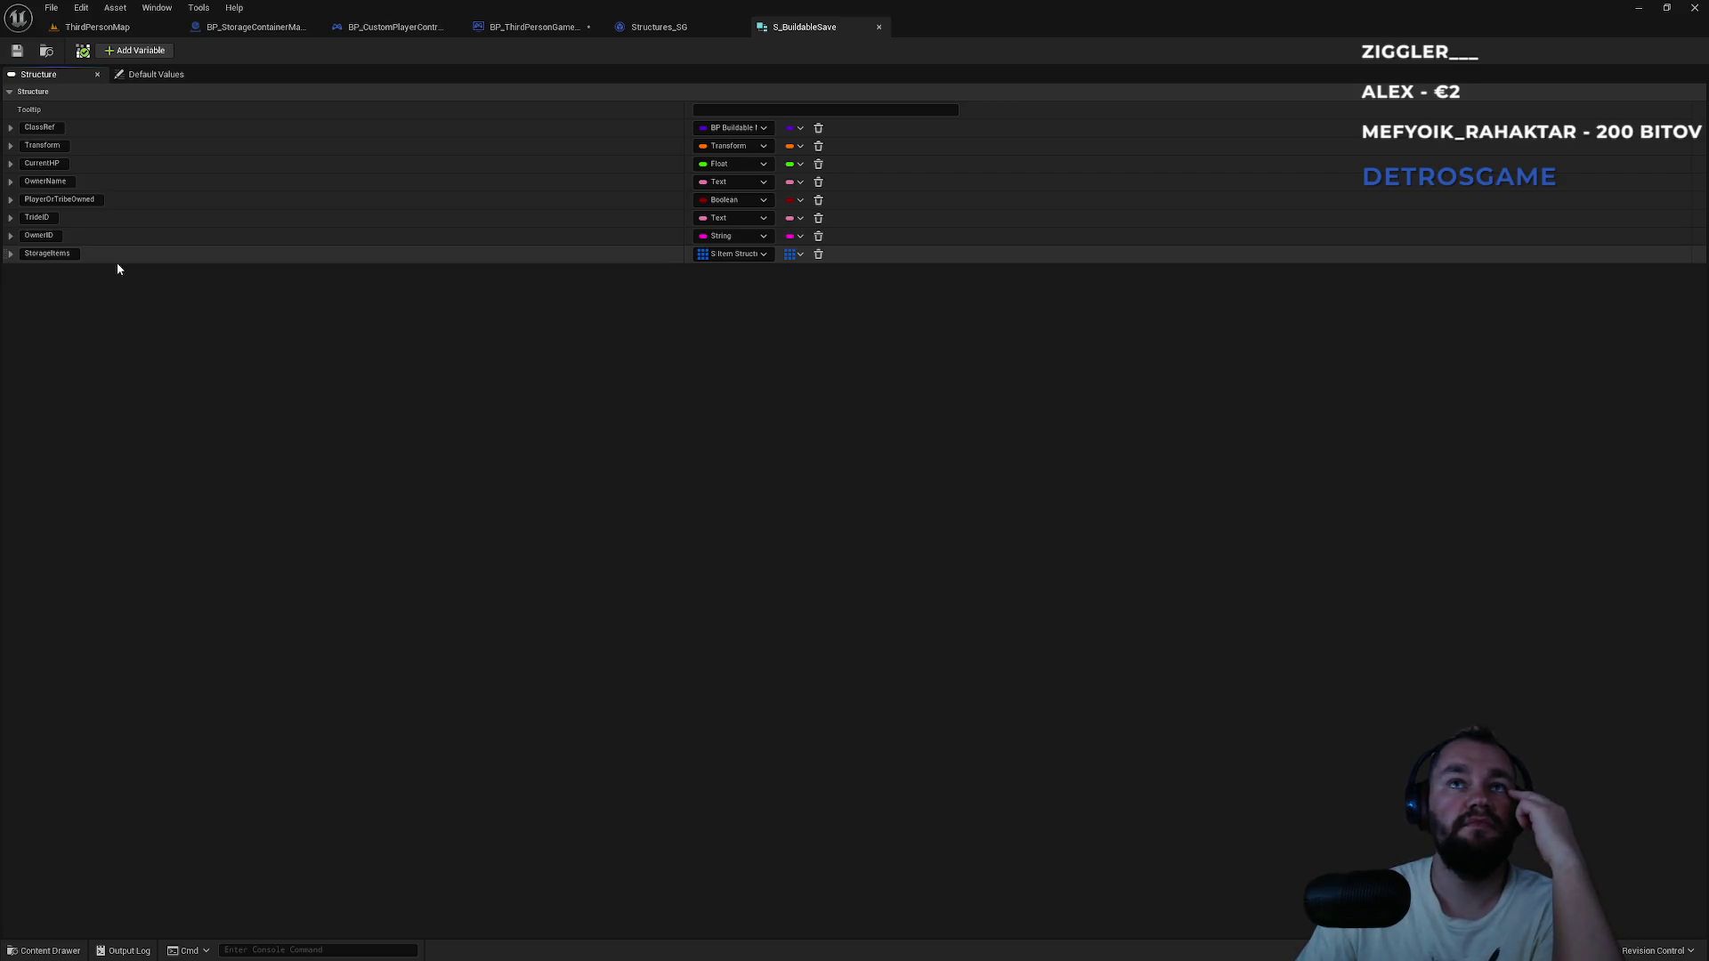
{"action": "left_click", "coordinate": [98, 28]}
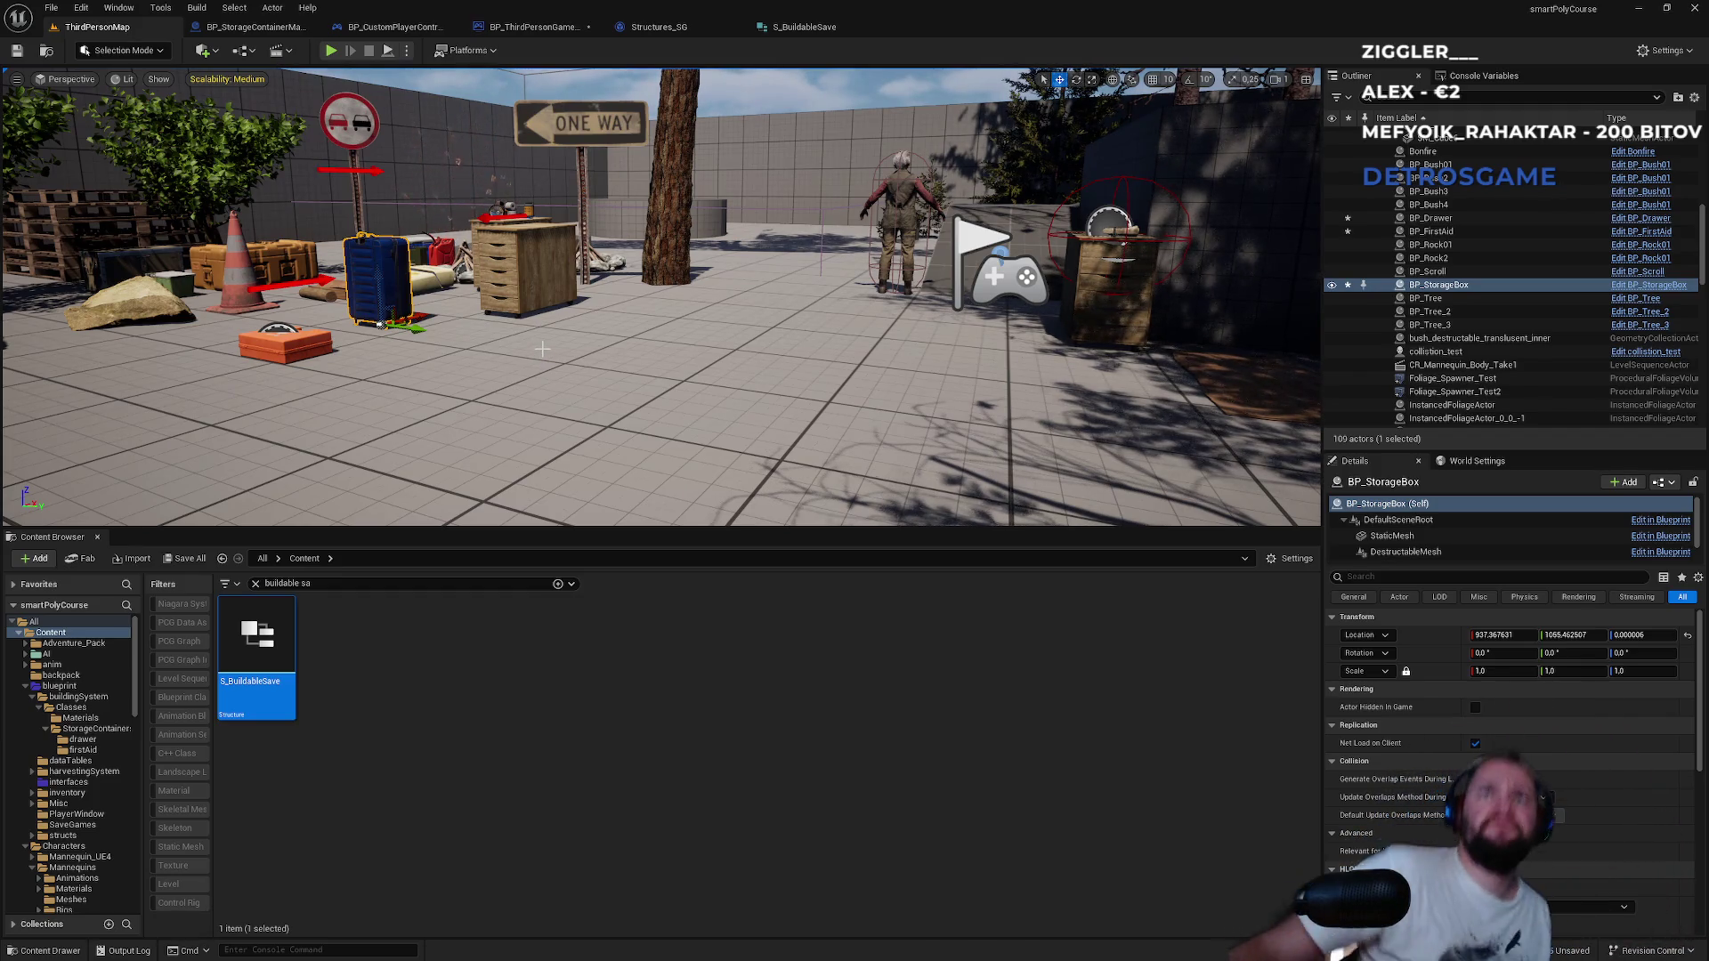
Search the game mode graph for 'get level', 'get actors in' and 'level actors' nodes, adding none.
{"action": "left_click", "coordinate": [532, 27]}
{"action": "mouse_move", "coordinate": [791, 363]}
{"action": "left_mouse_down"}
{"action": "mouse_move", "coordinate": [598, 424]}
{"action": "mouse_move", "coordinate": [352, 433]}
{"action": "left_mouse_up"}
{"action": "type", "text": "get le"}
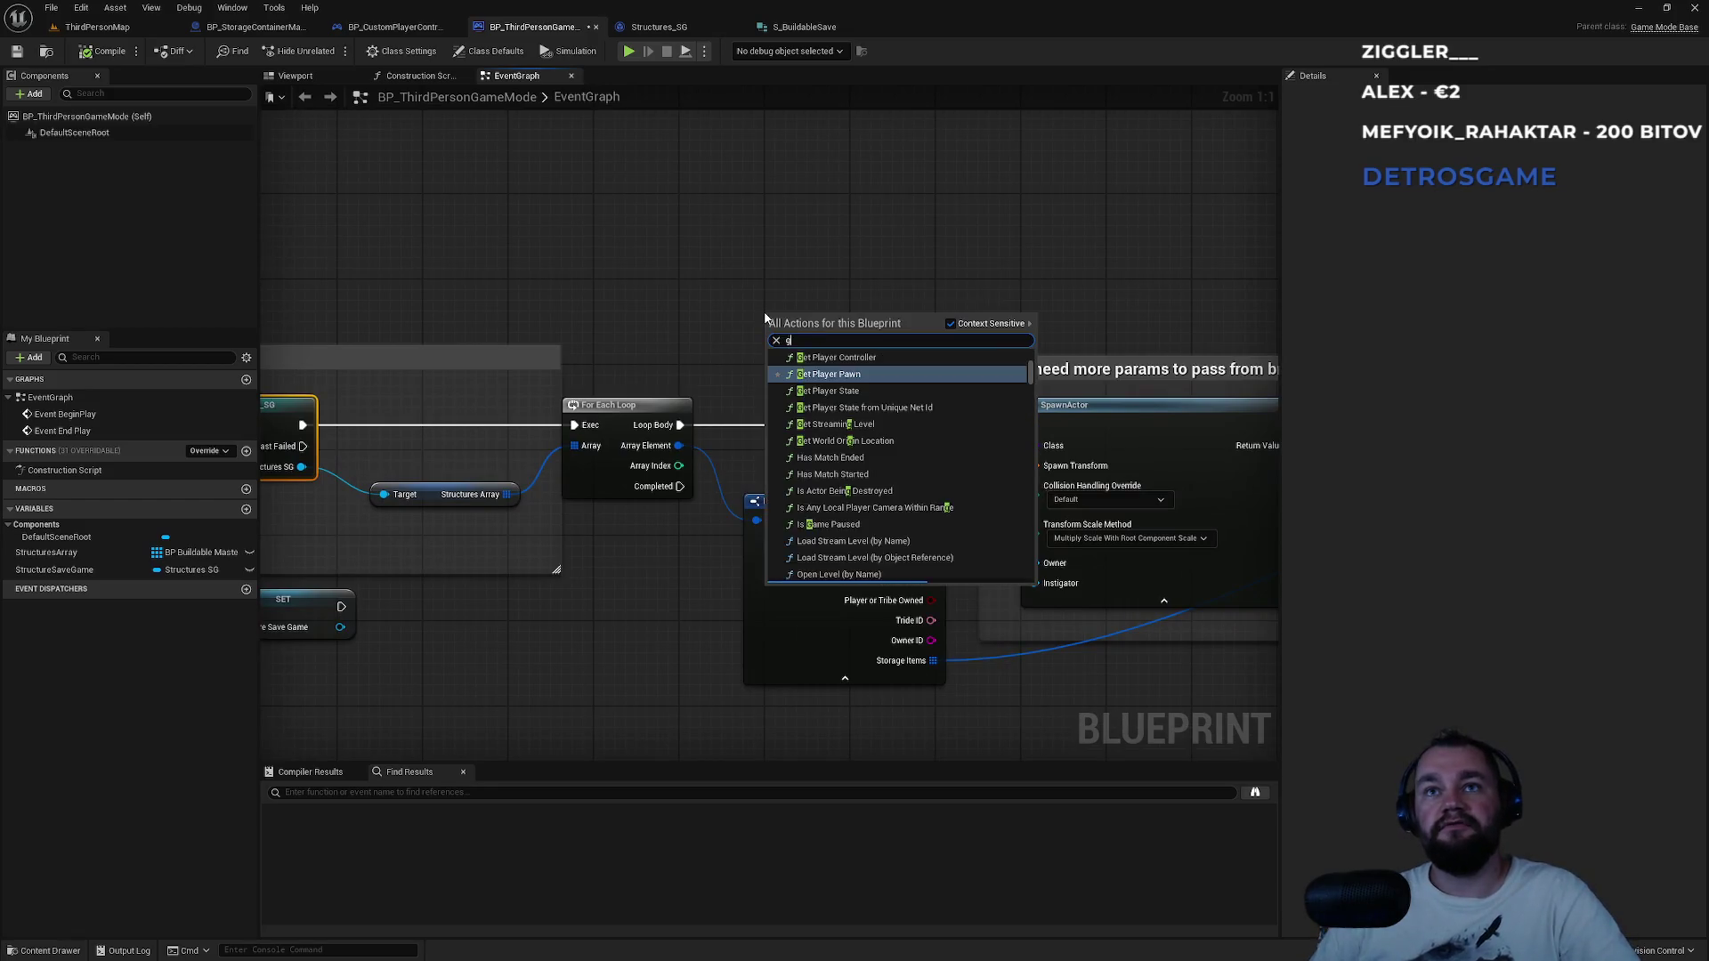
{"action": "type", "text": "vel"}
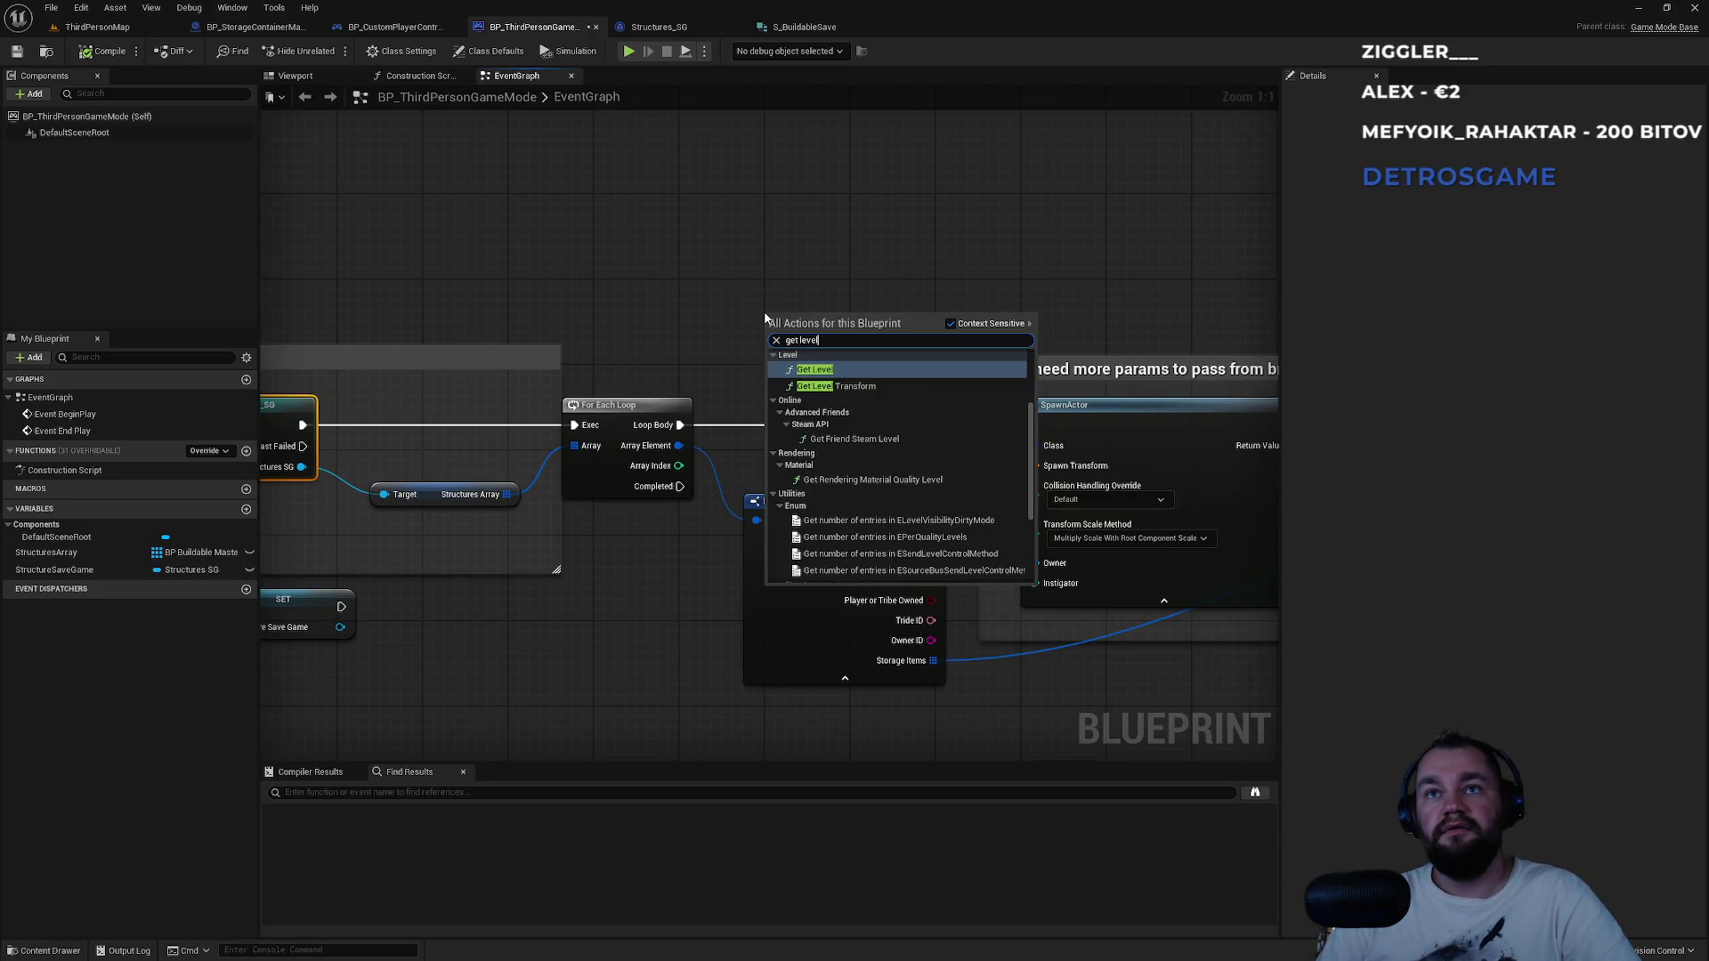
{"action": "key", "text": "ctrl+a"}
{"action": "type", "text": "get actor"}
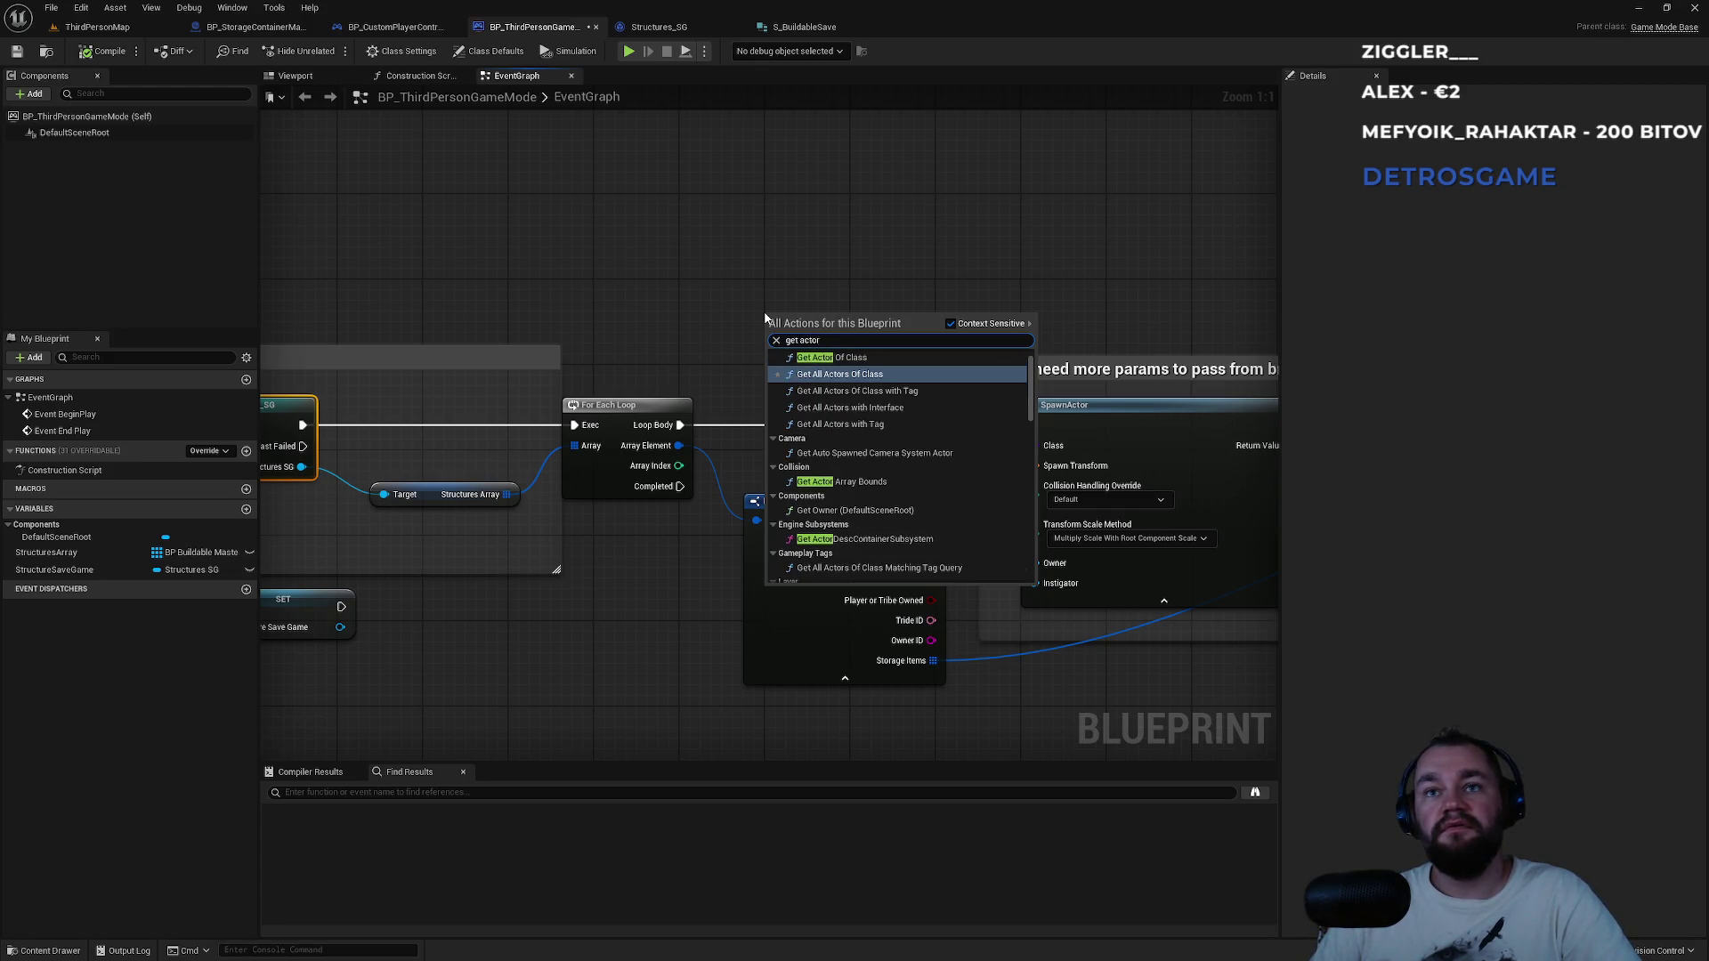
{"action": "type", "text": "s in"}
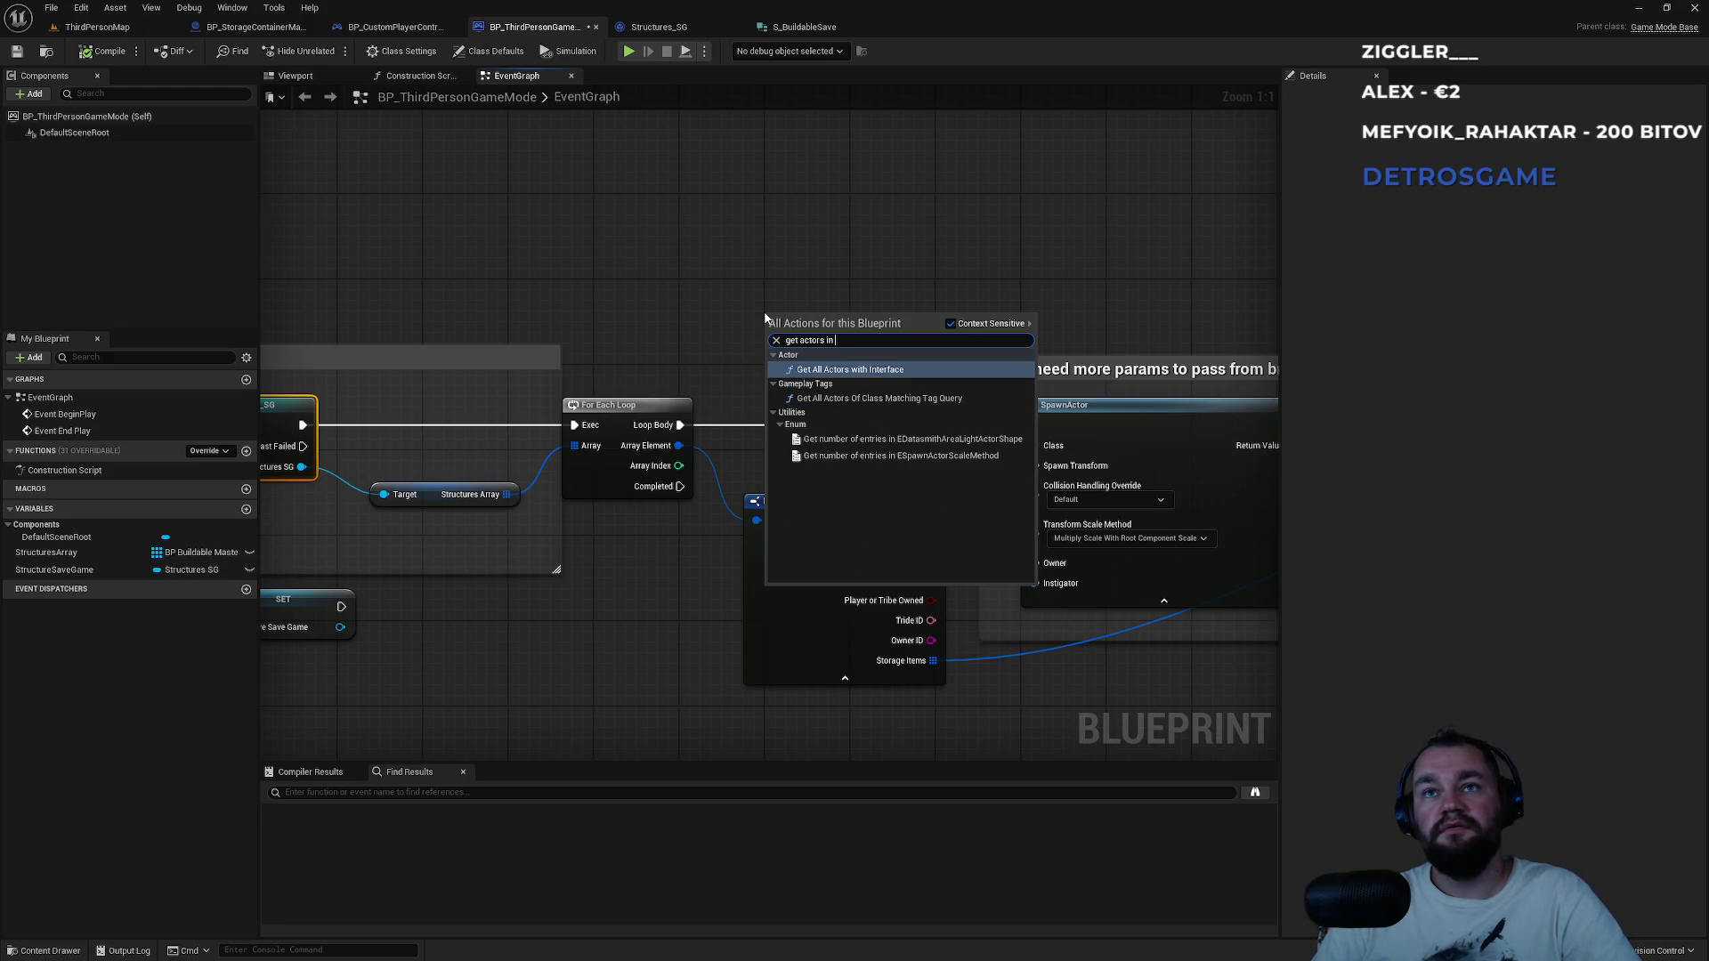
{"action": "key", "text": "ctrl+a"}
{"action": "type", "text": "level actors"}
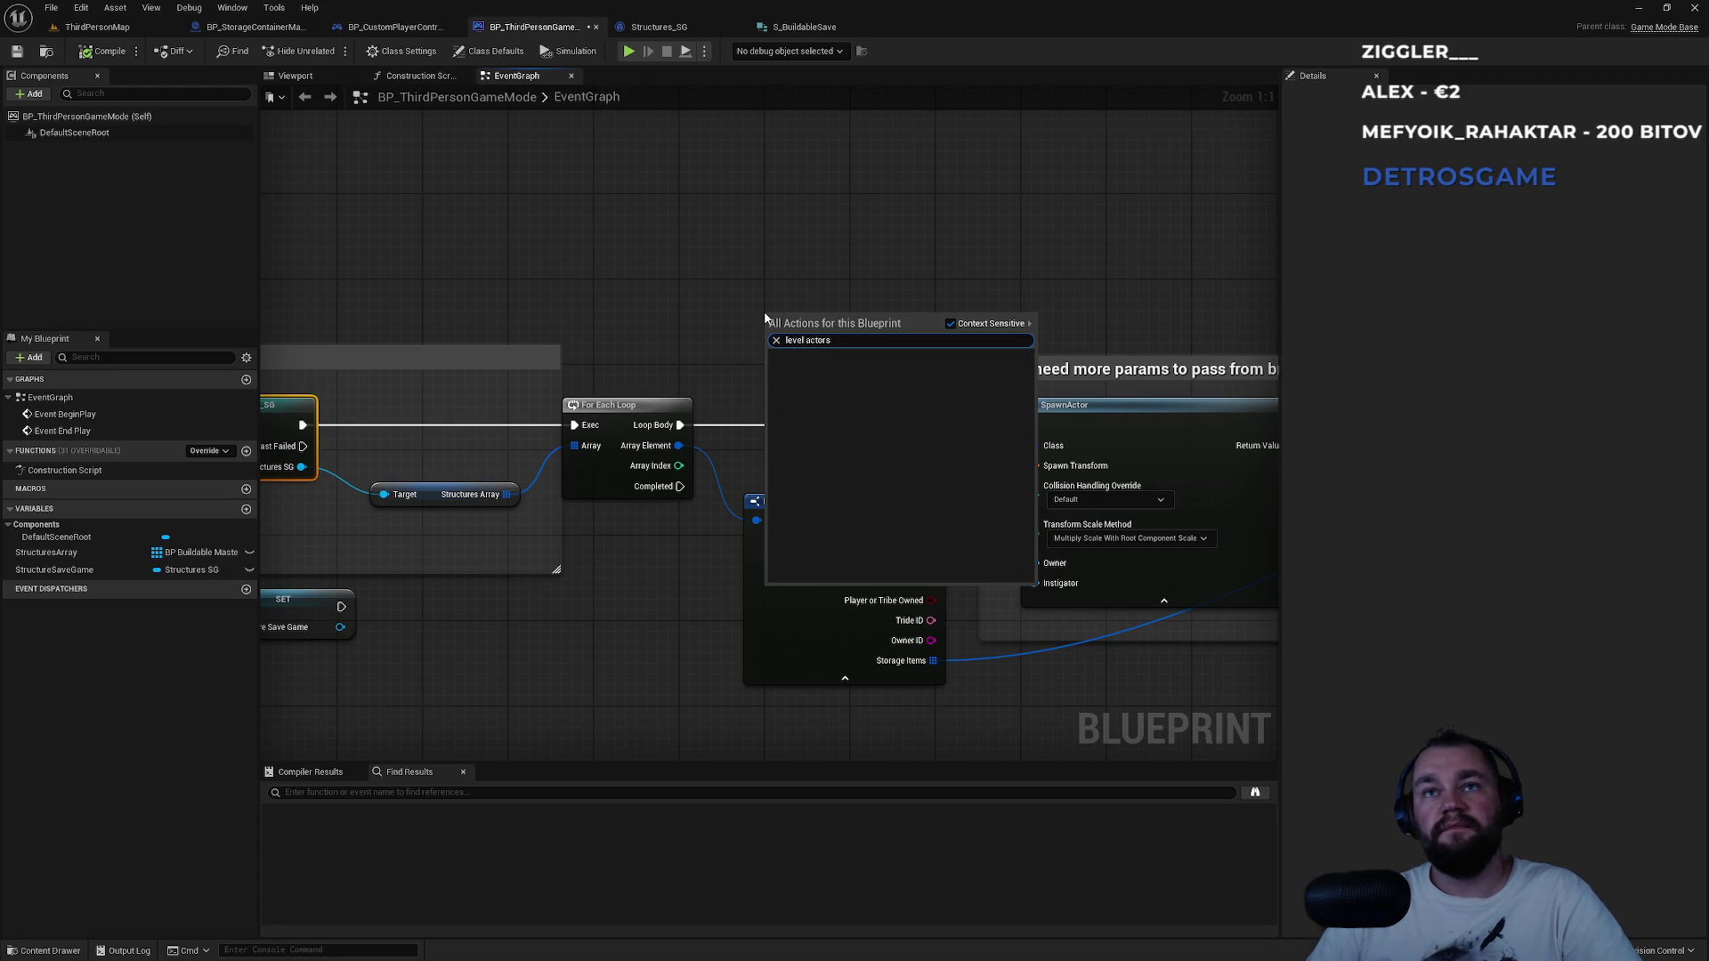
{"action": "key", "text": "Escape"}
{"action": "key", "text": "super"}
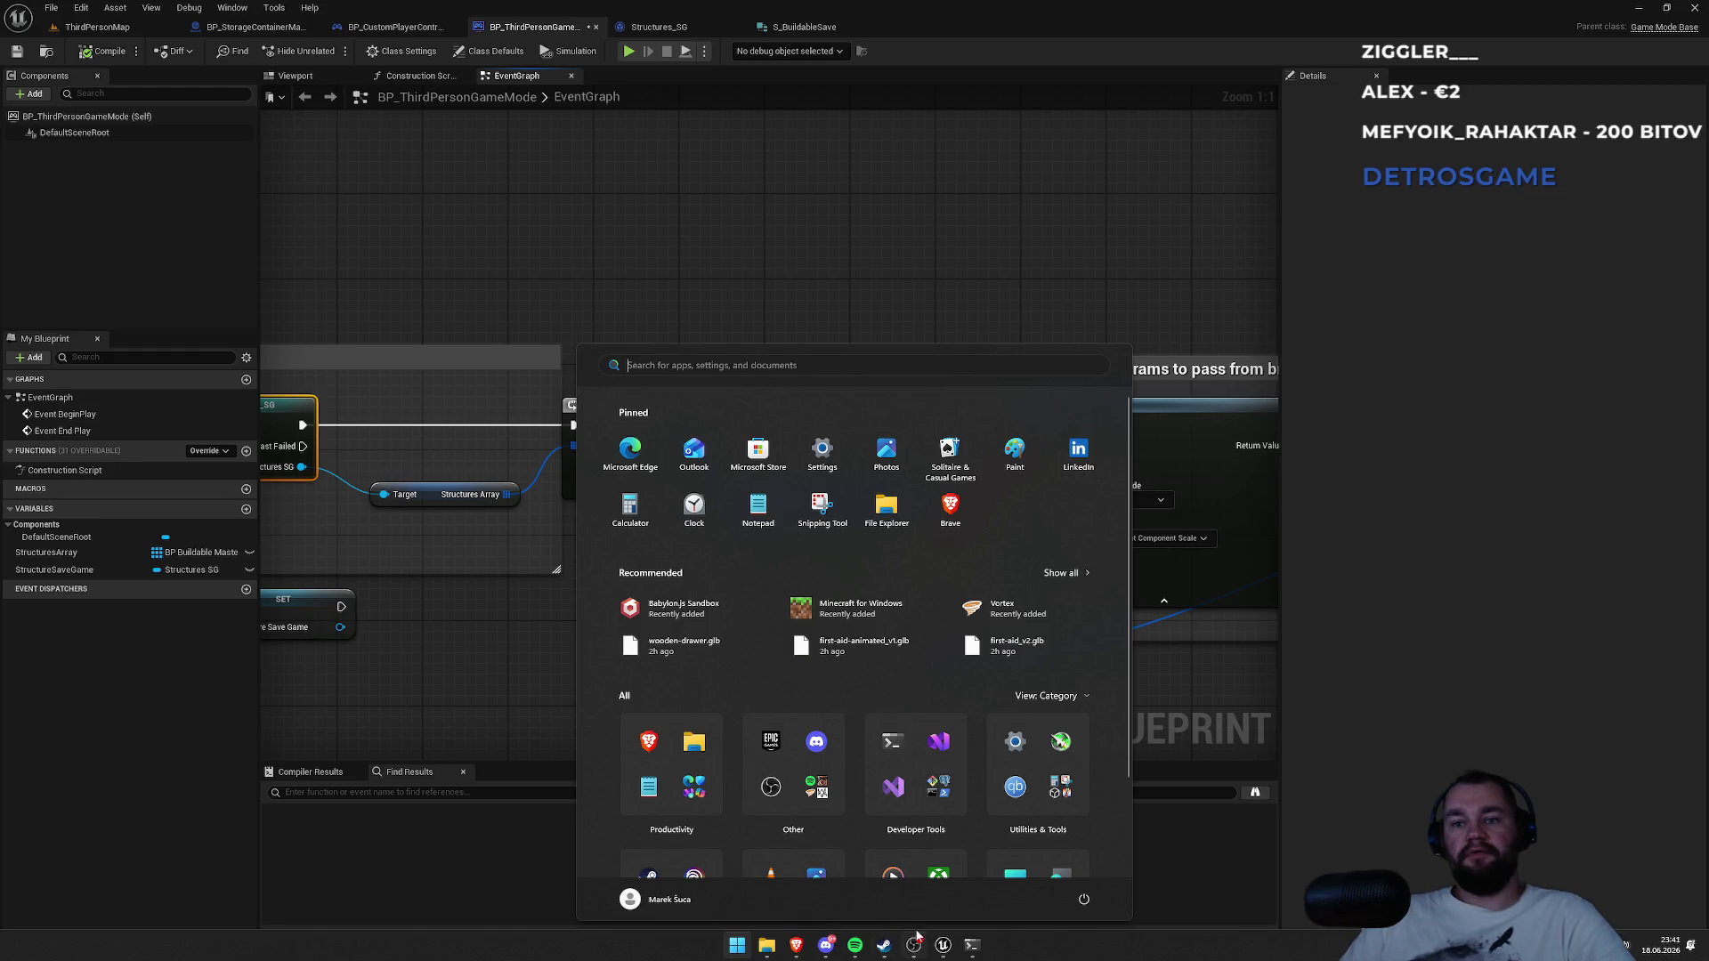
{"action": "left_click", "coordinate": [972, 945]}
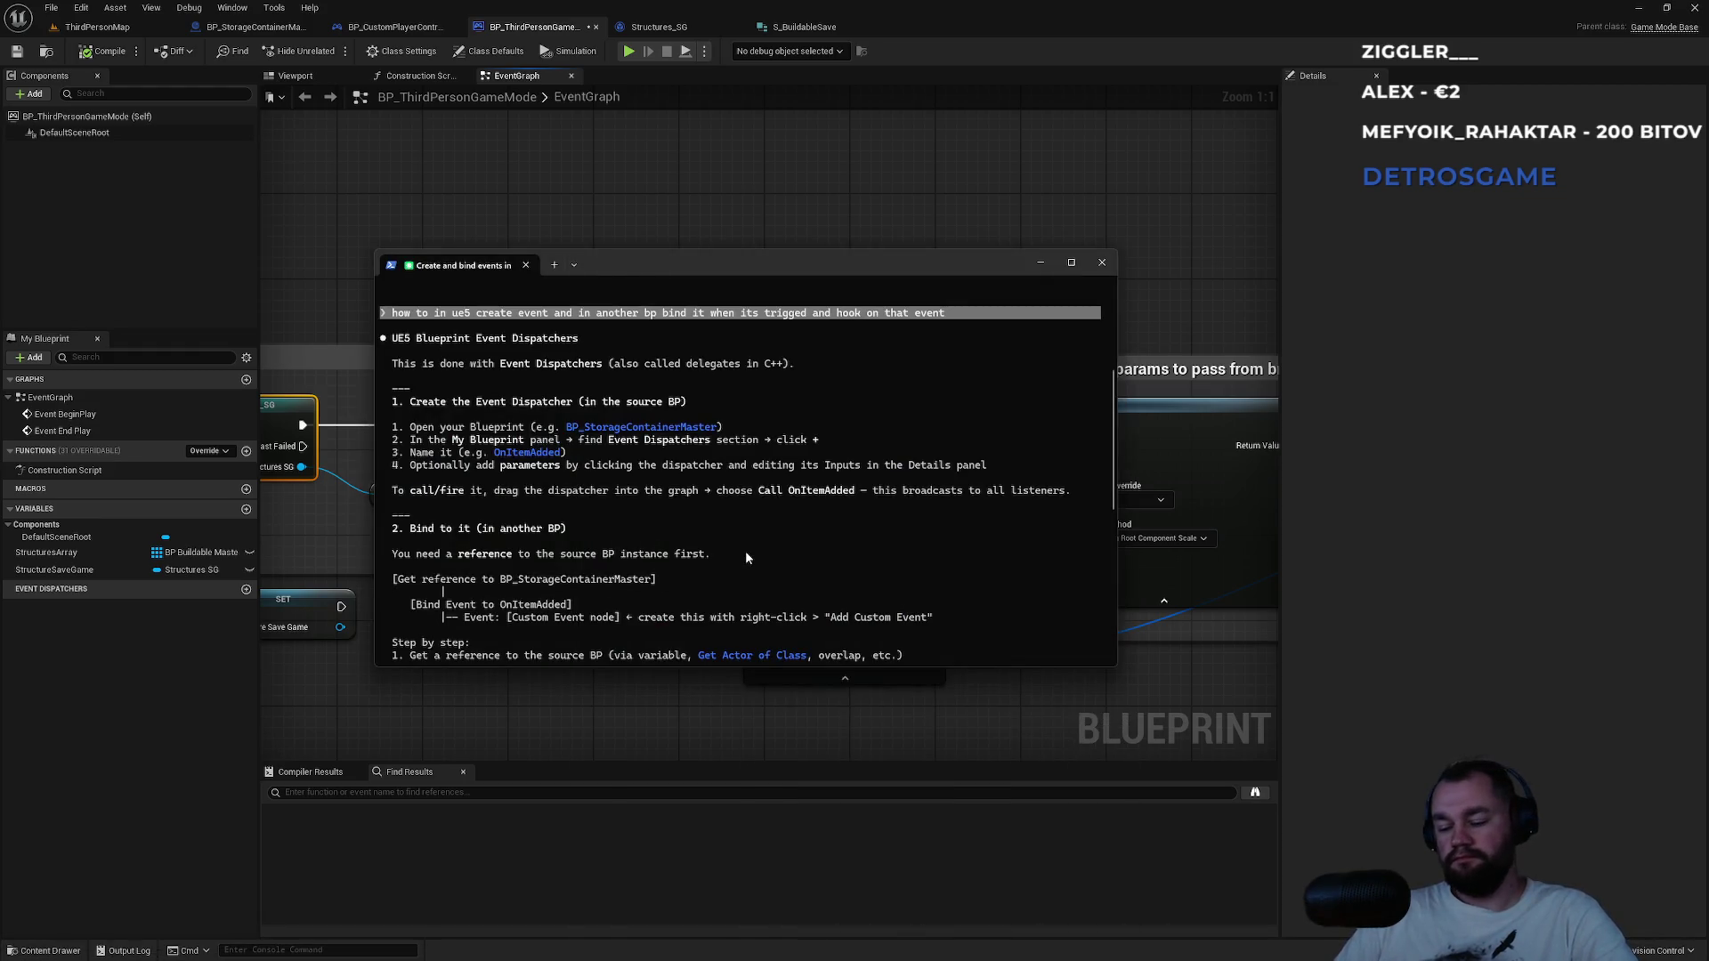
Ask Claude Code how to fetch only editor-placed actors in the current level, not blueprint-spawned ones.
{"action": "type", "text": "how to fetch al"}
{"action": "type", "text": "l actors "}
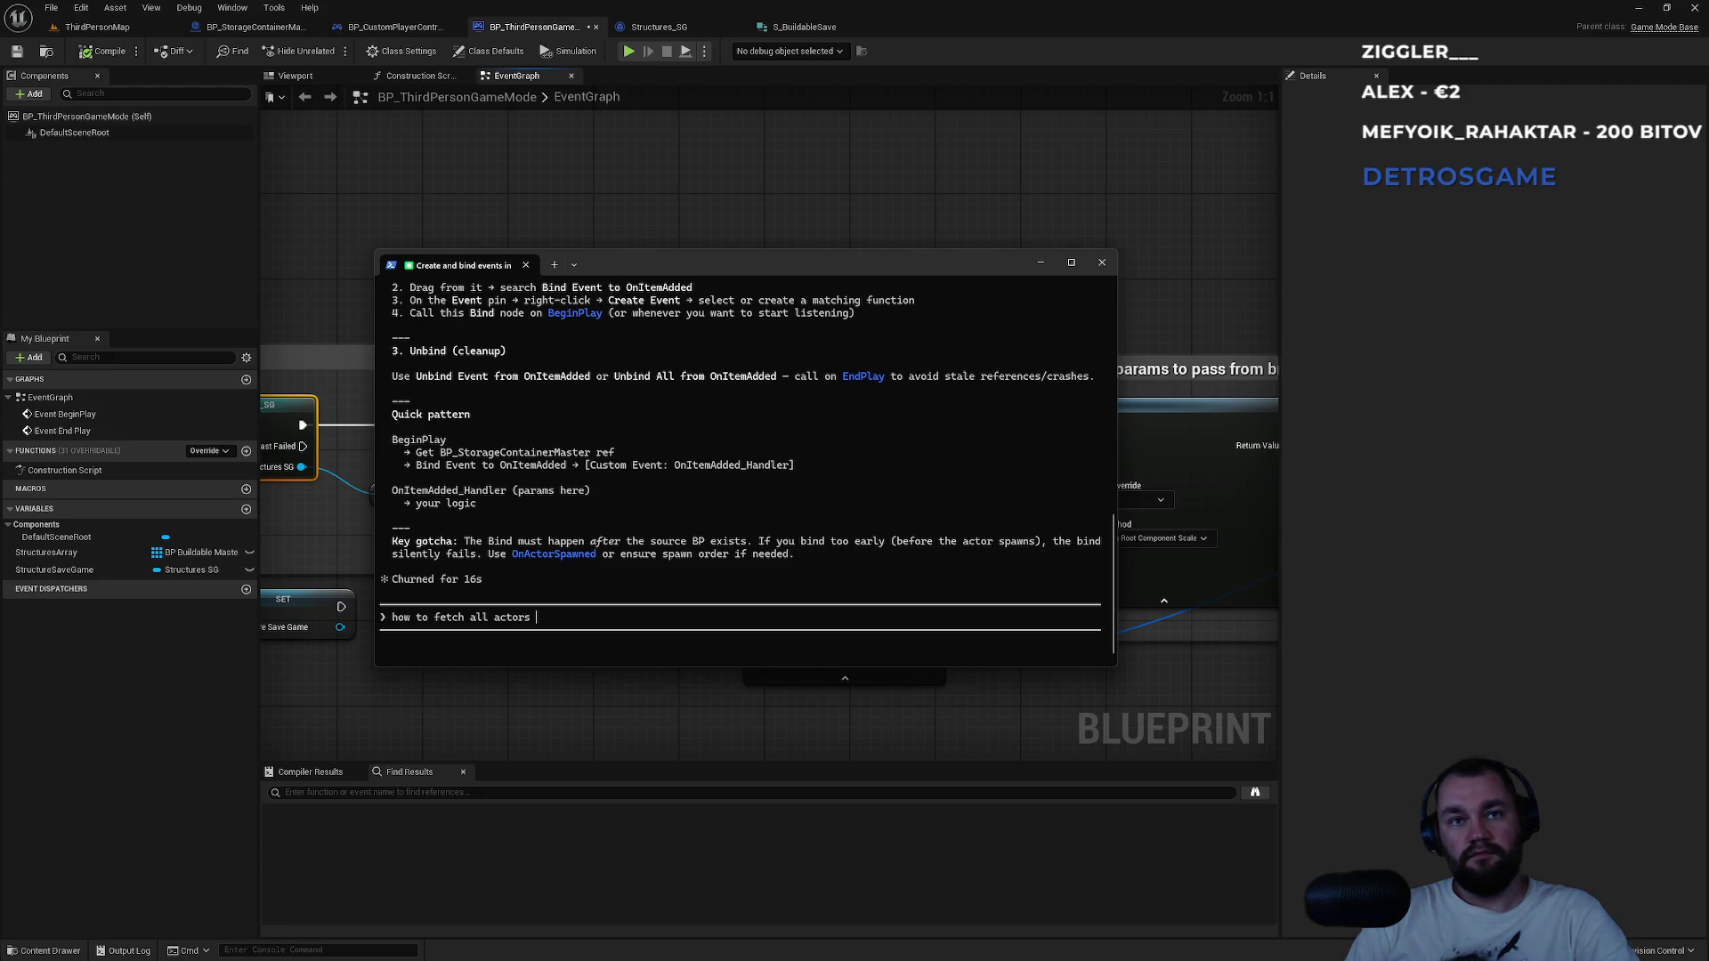
{"action": "type", "text": "(or "}
{"action": "type", "text": "ometng) thr"}
{"action": "type", "text": "ough"}
{"action": "key", "text": "BackSpace"}
{"action": "key", "text": "BackSpace"}
{"action": "key", "text": "BackSpace"}
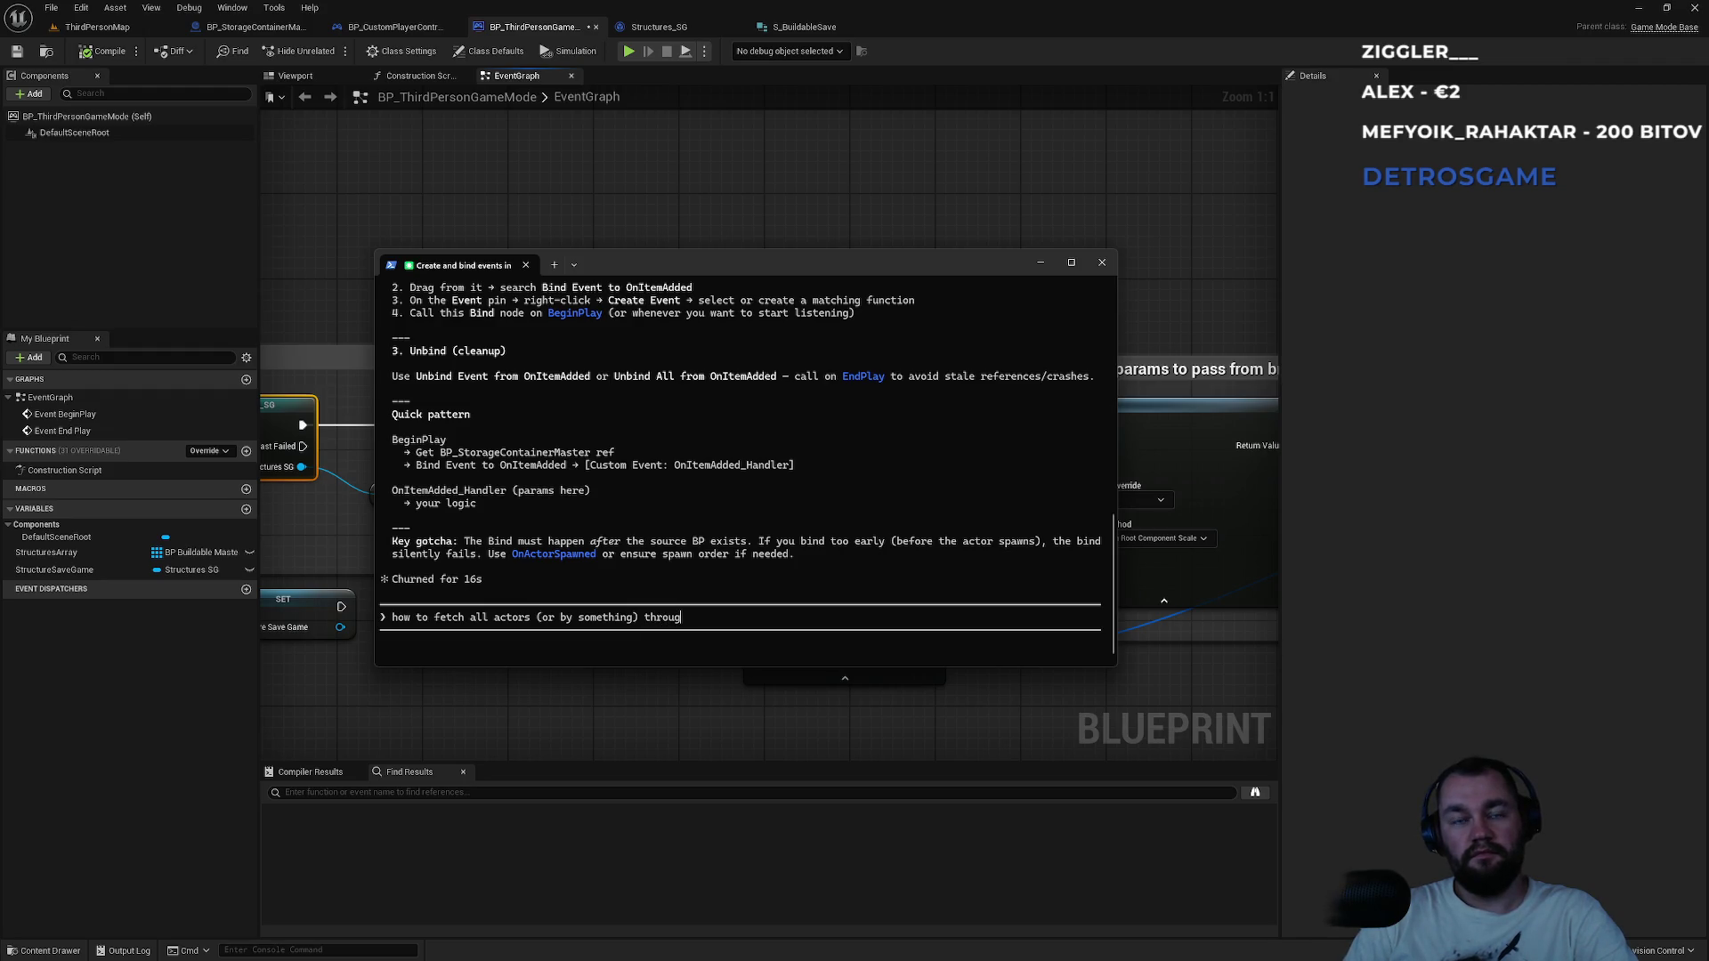
{"action": "type", "text": "which are"}
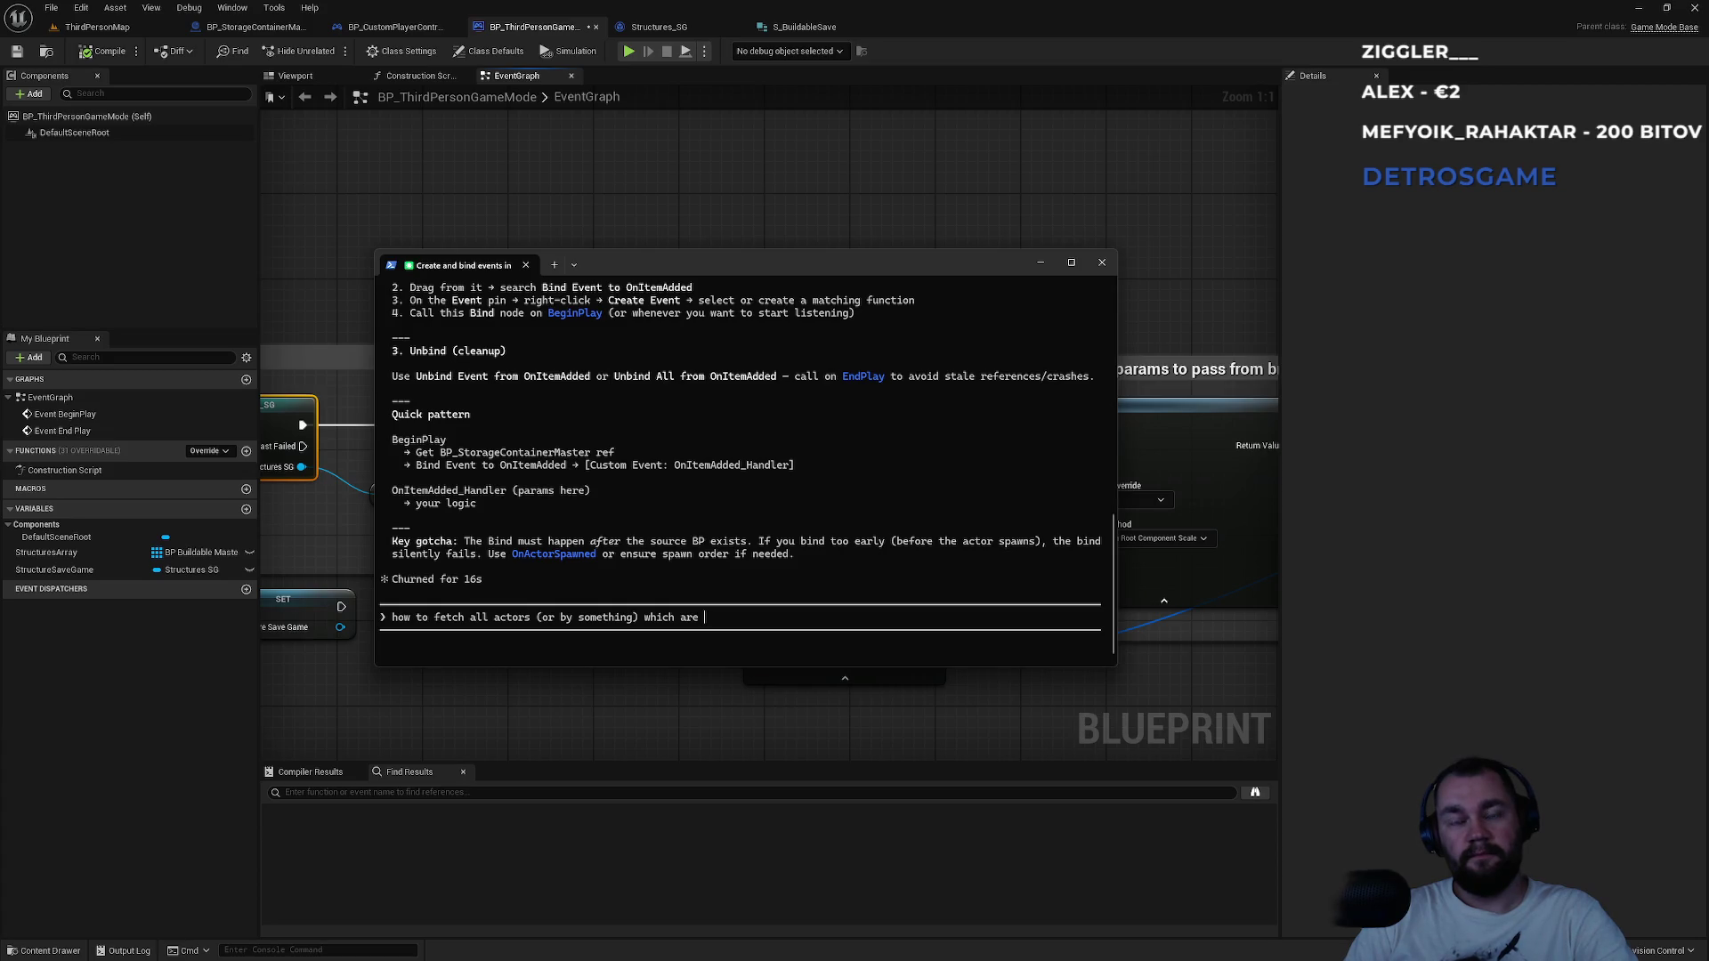
{"action": "type", "text": " placed "}
{"action": "type", "text": "to level "}
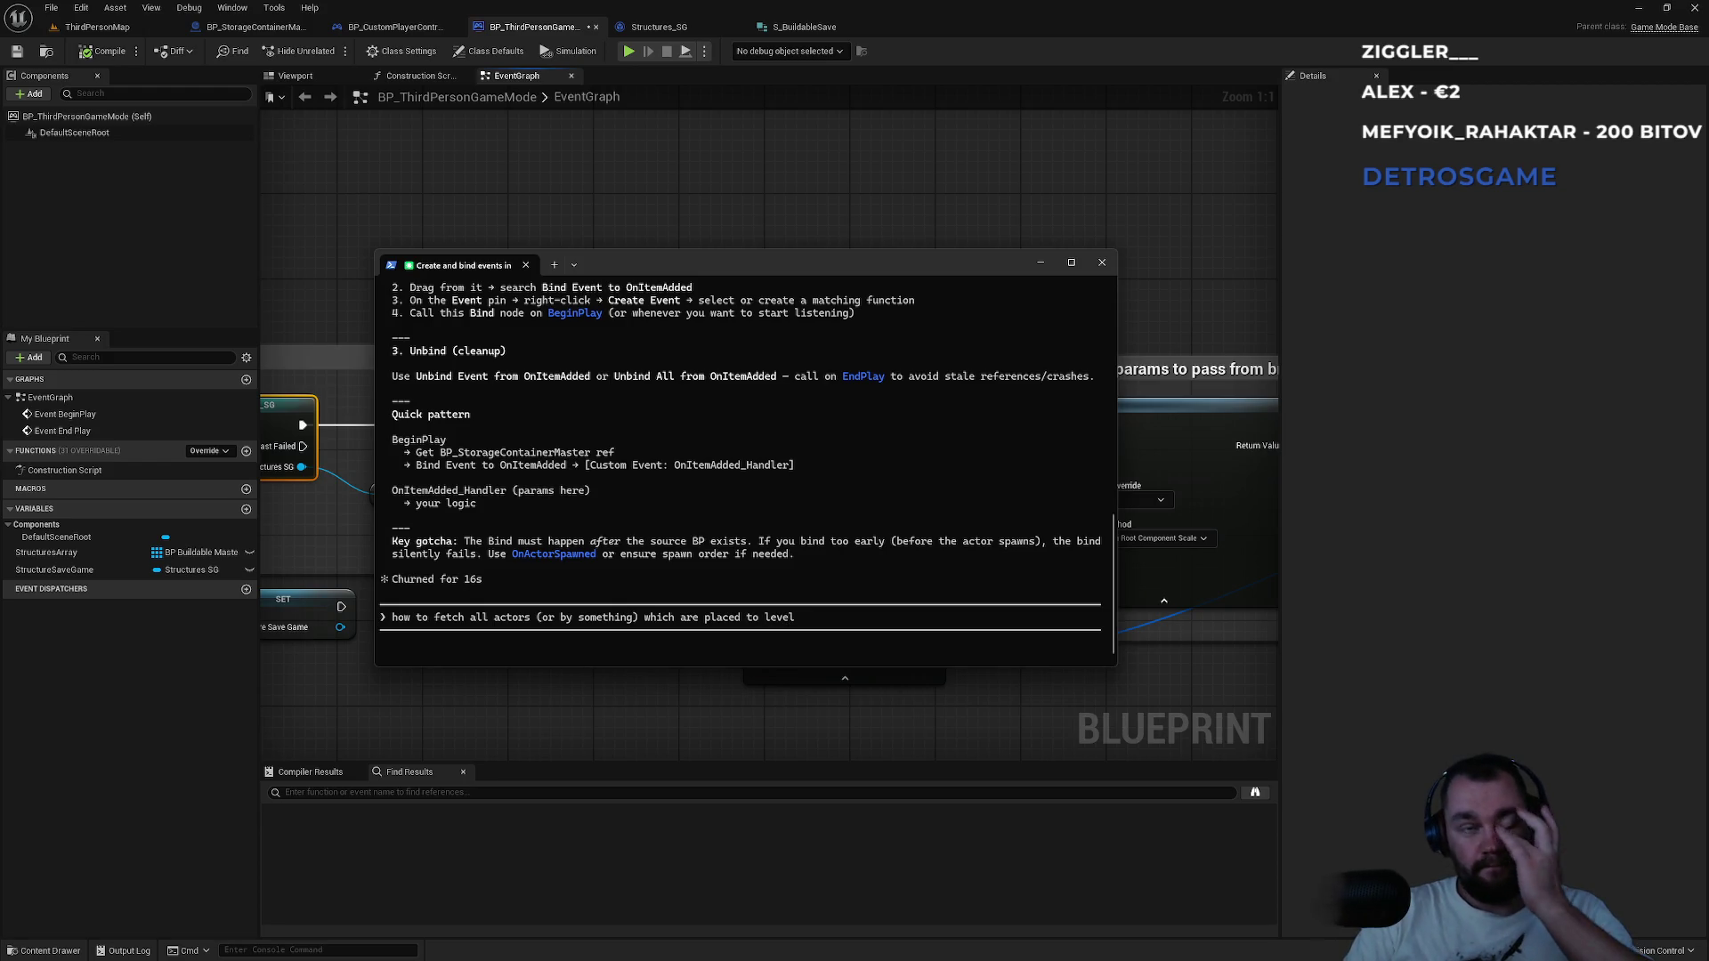
{"action": "type", "text": "v"}
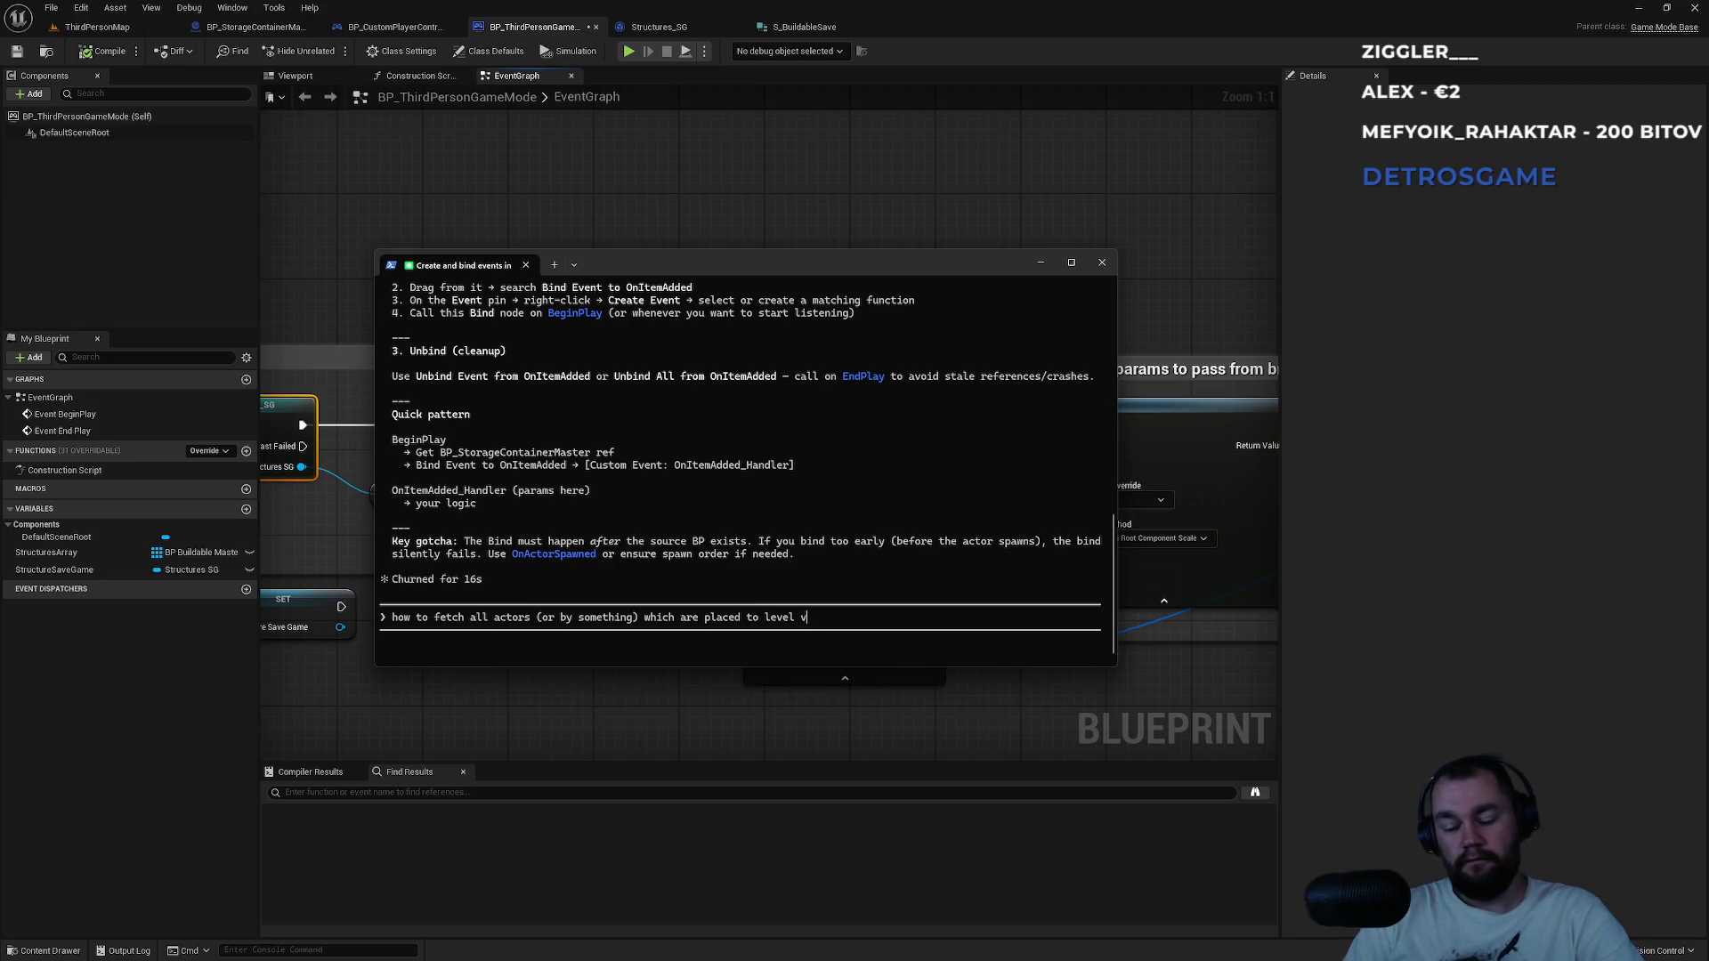
{"action": "type", "text": "ia editor"}
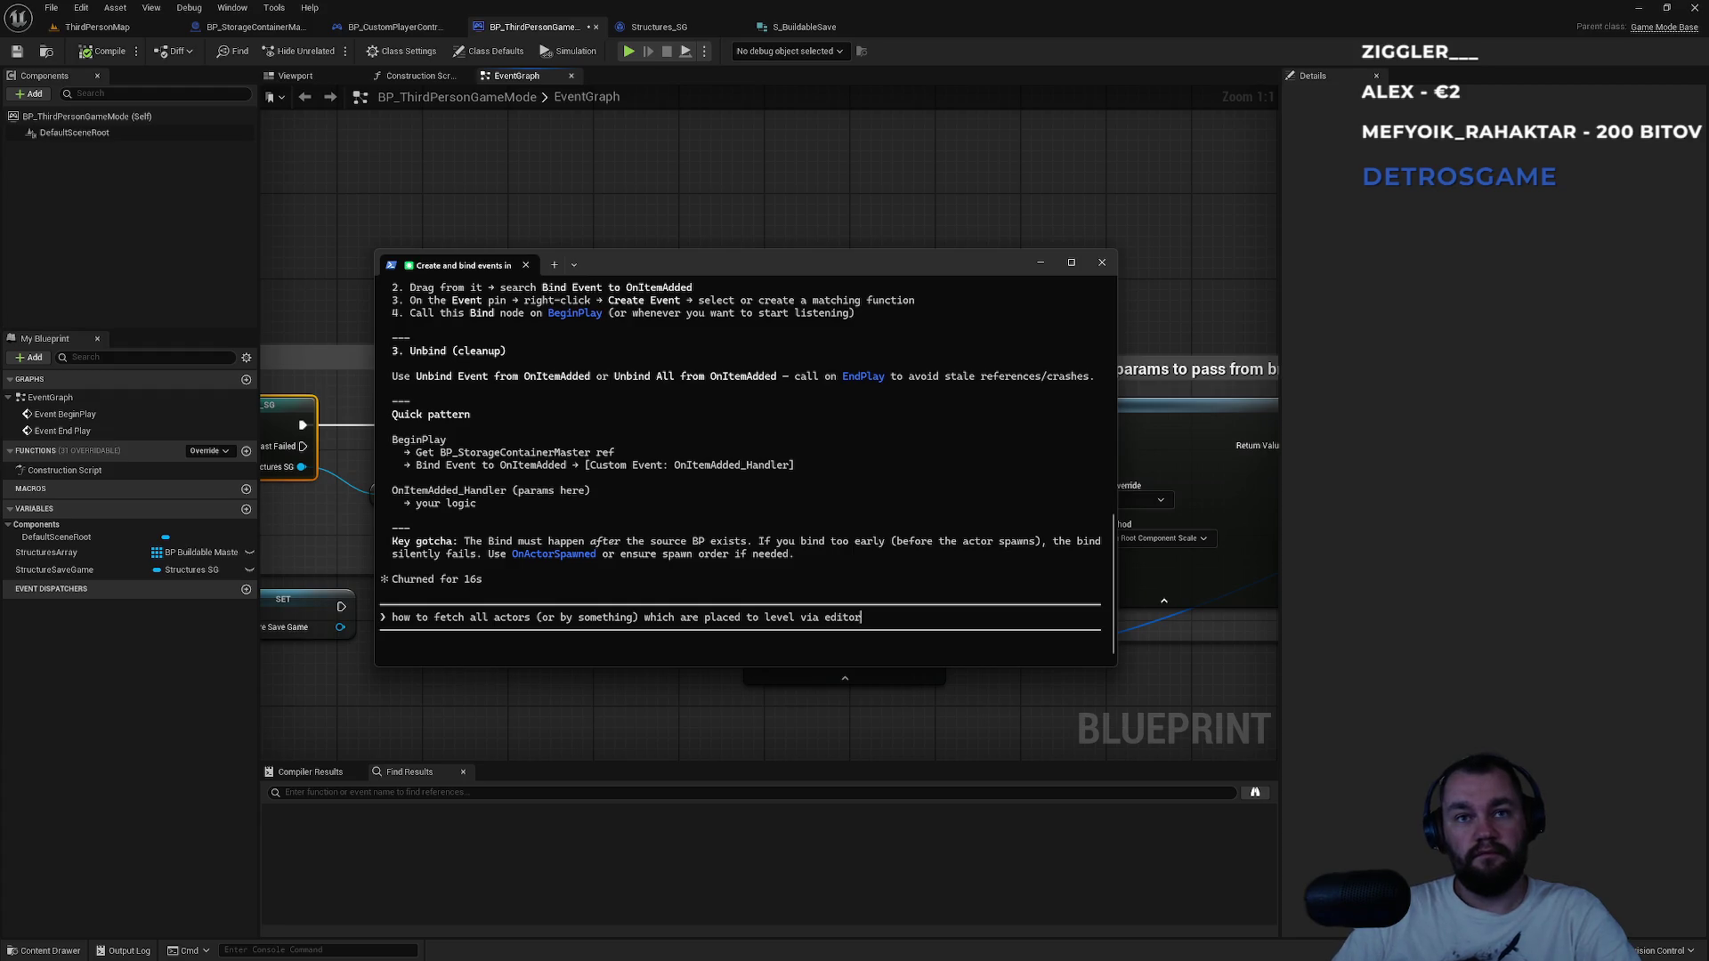
{"action": "left_click", "coordinate": [740, 617]}
{"action": "left_click", "coordinate": [537, 617]}
{"action": "type", "text": "for current "}
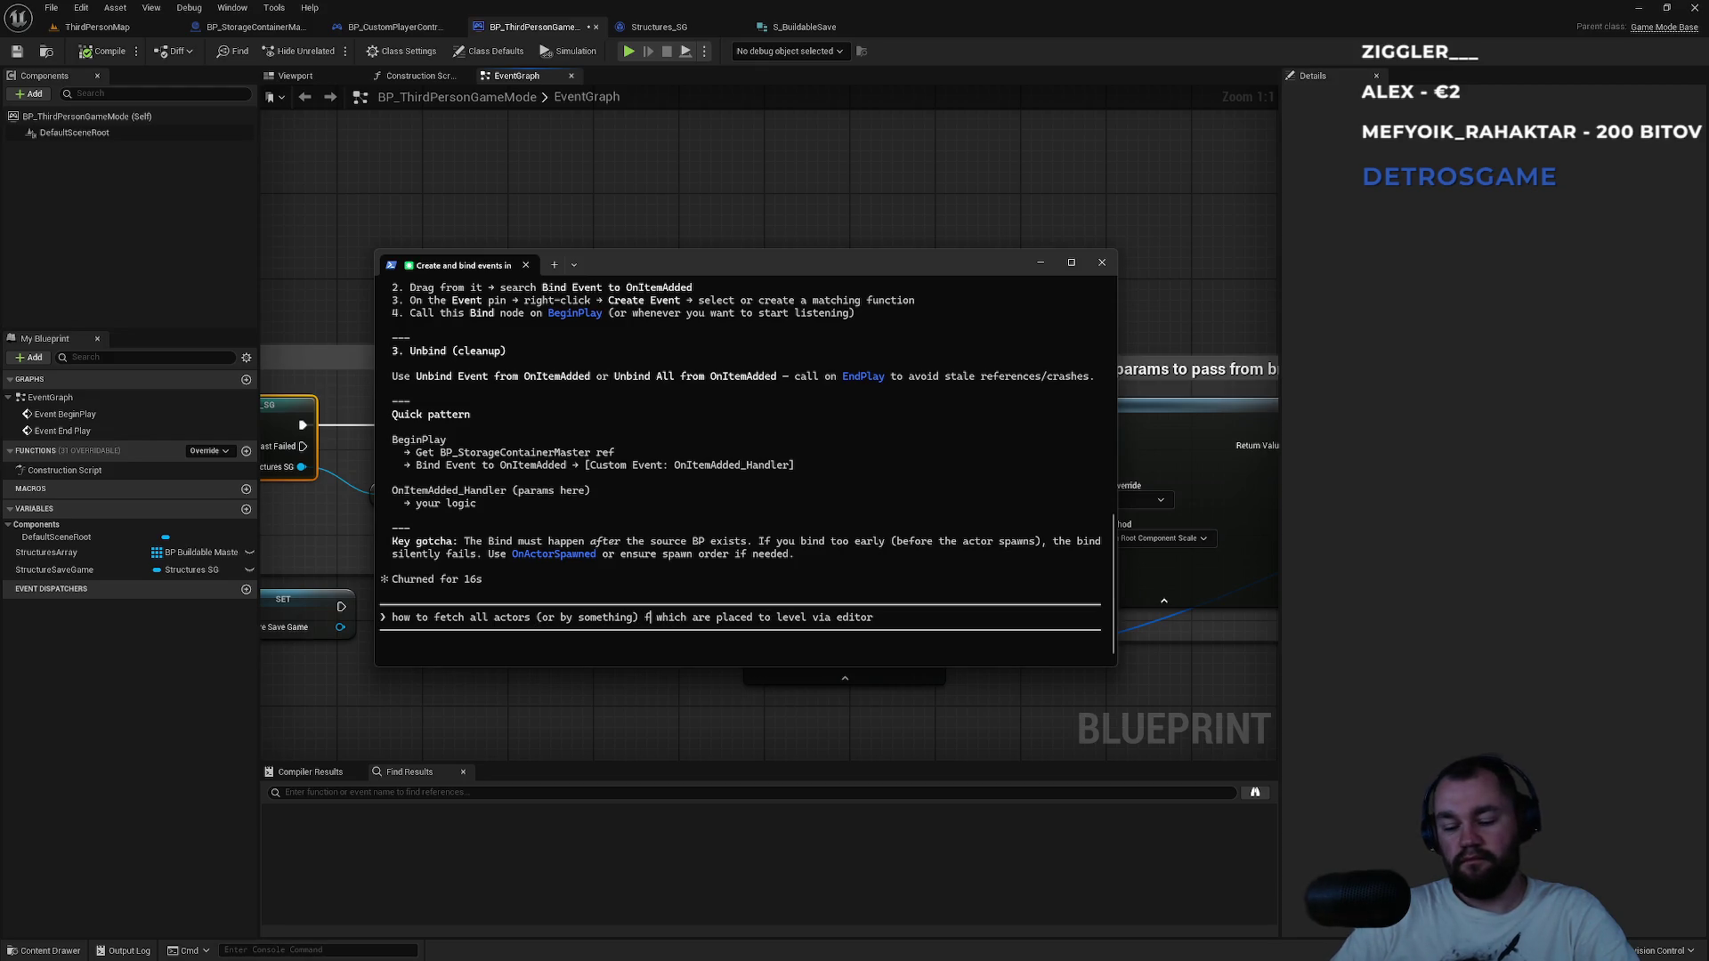
{"action": "type", "text": "level"}
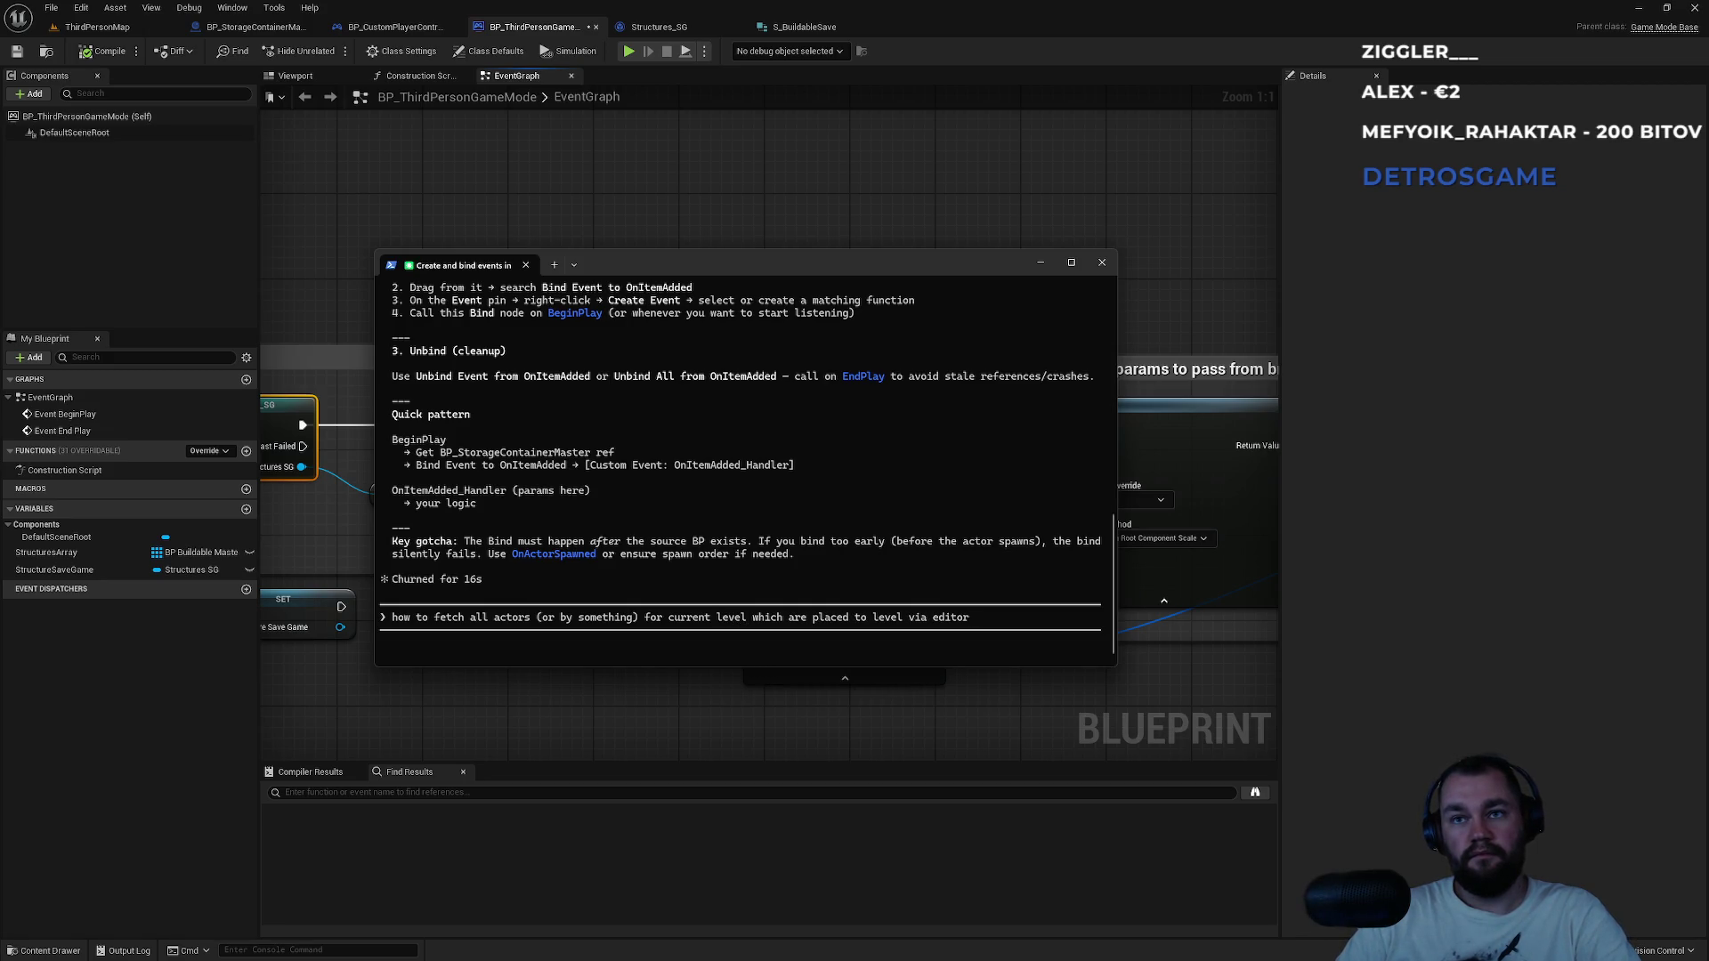
{"action": "type", "text": " (not spawne"}
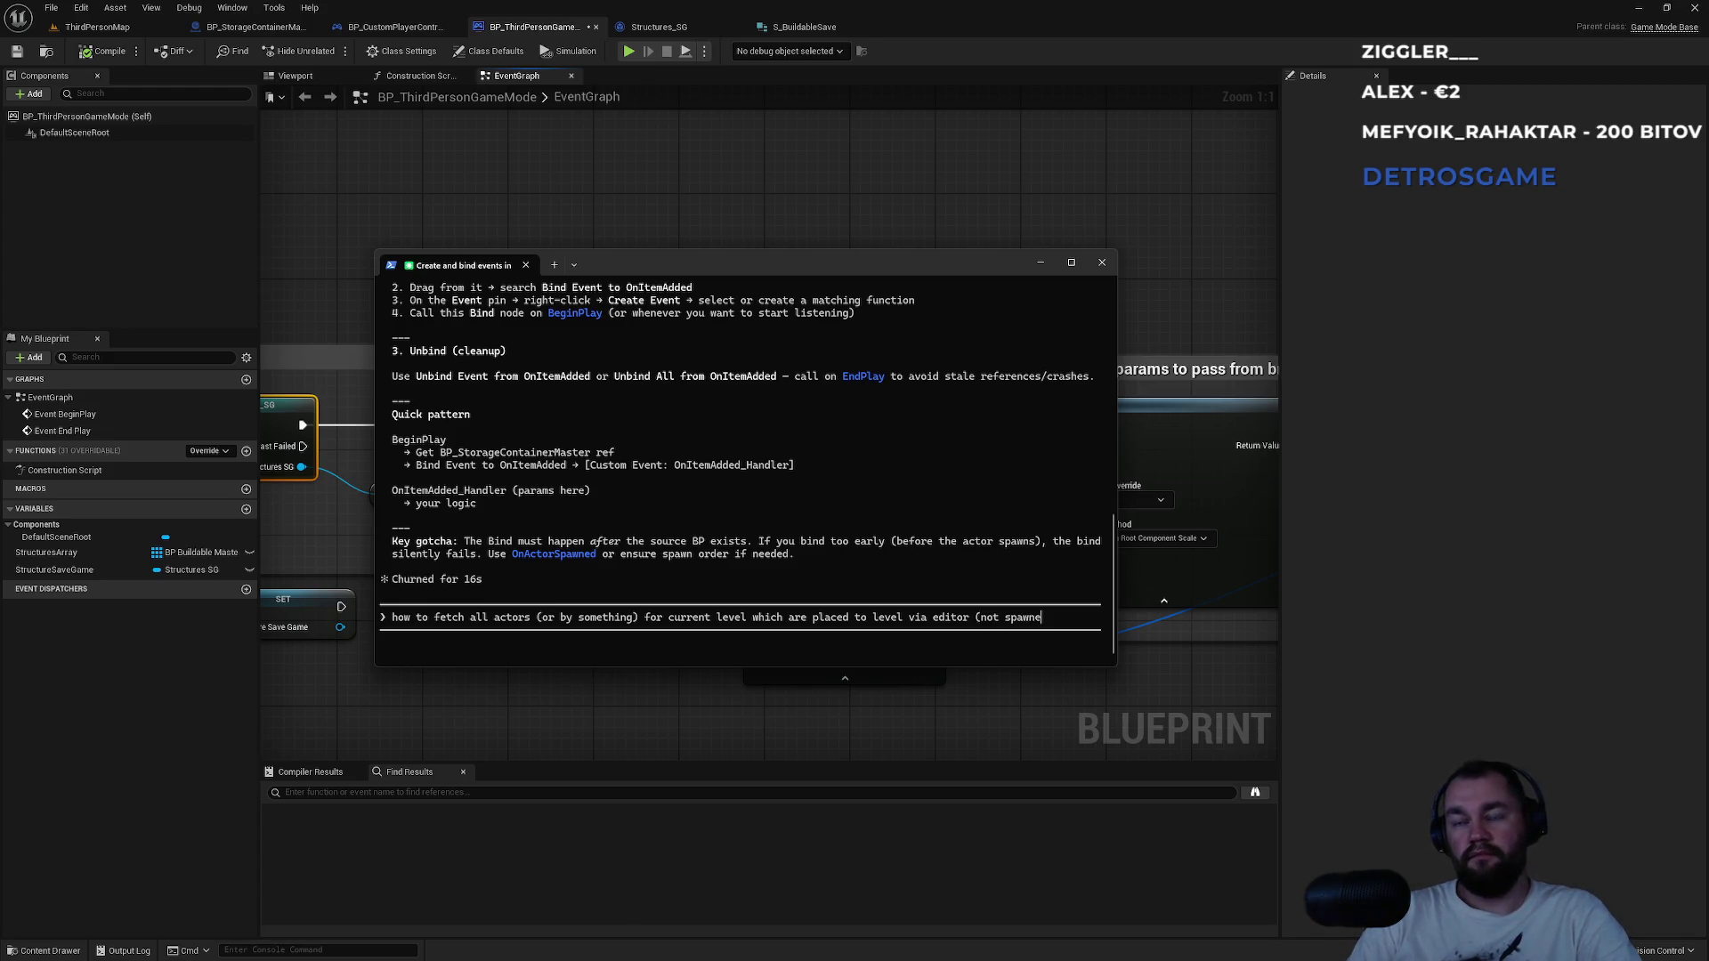
{"action": "type", "text": "d via"}
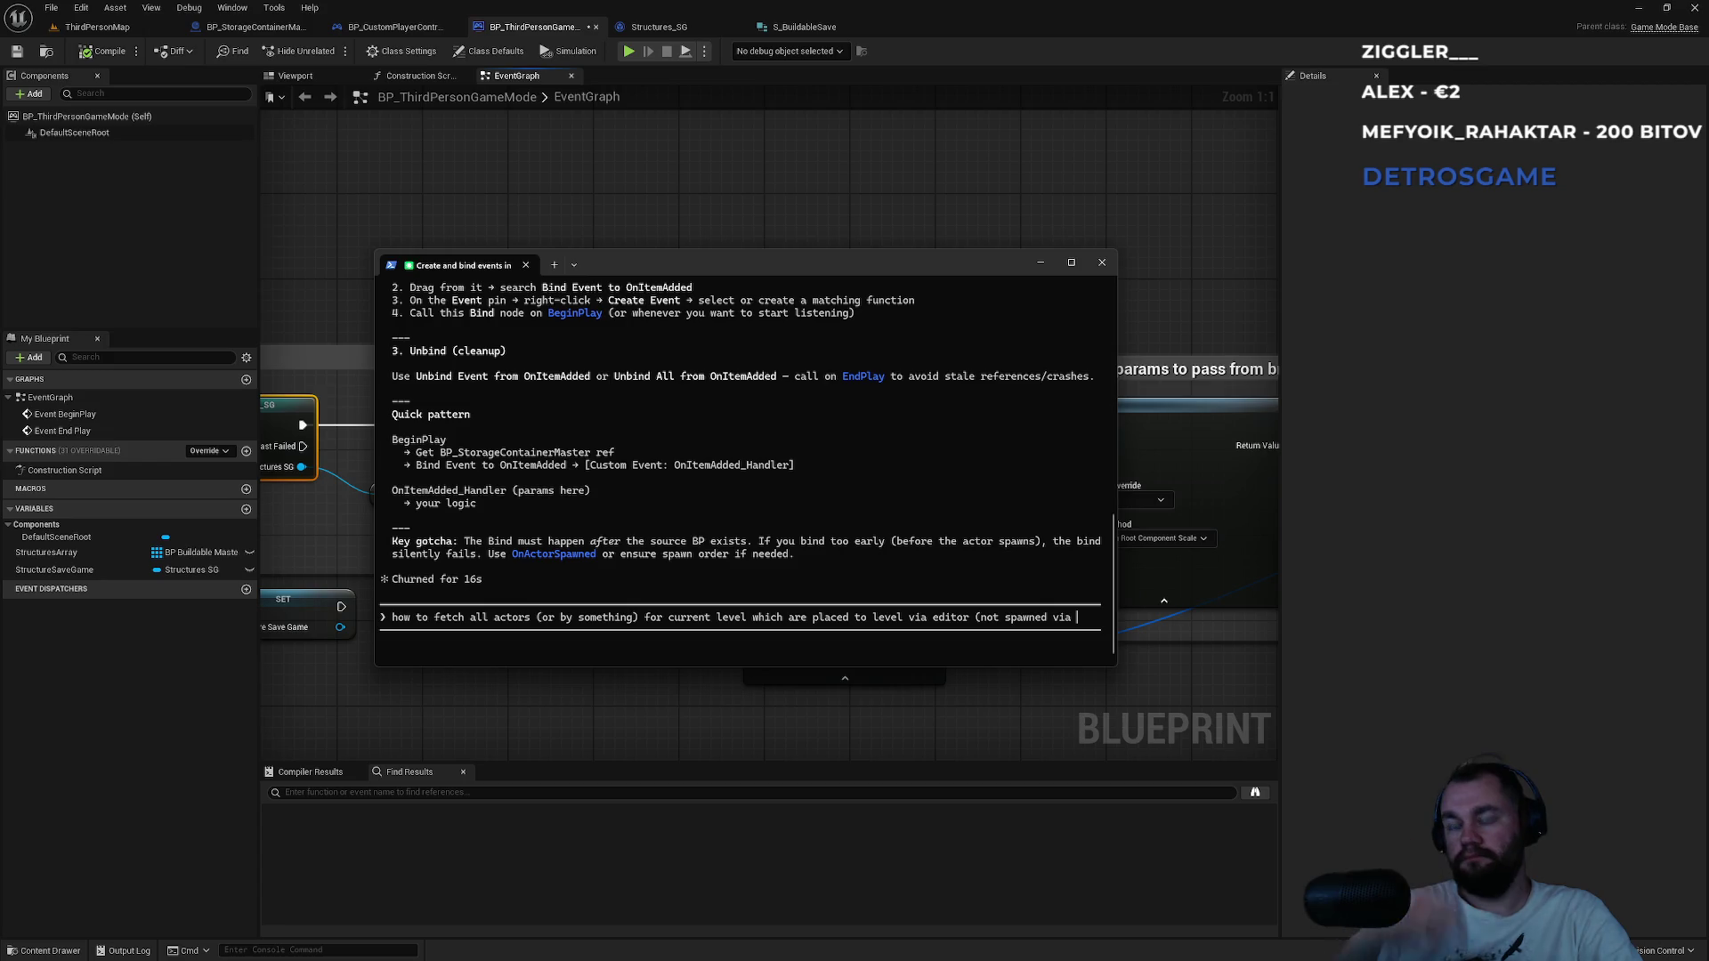
{"action": "type", "text": " bluepri"}
{"action": "type", "text": "s)"}
{"action": "key", "text": "Return"}
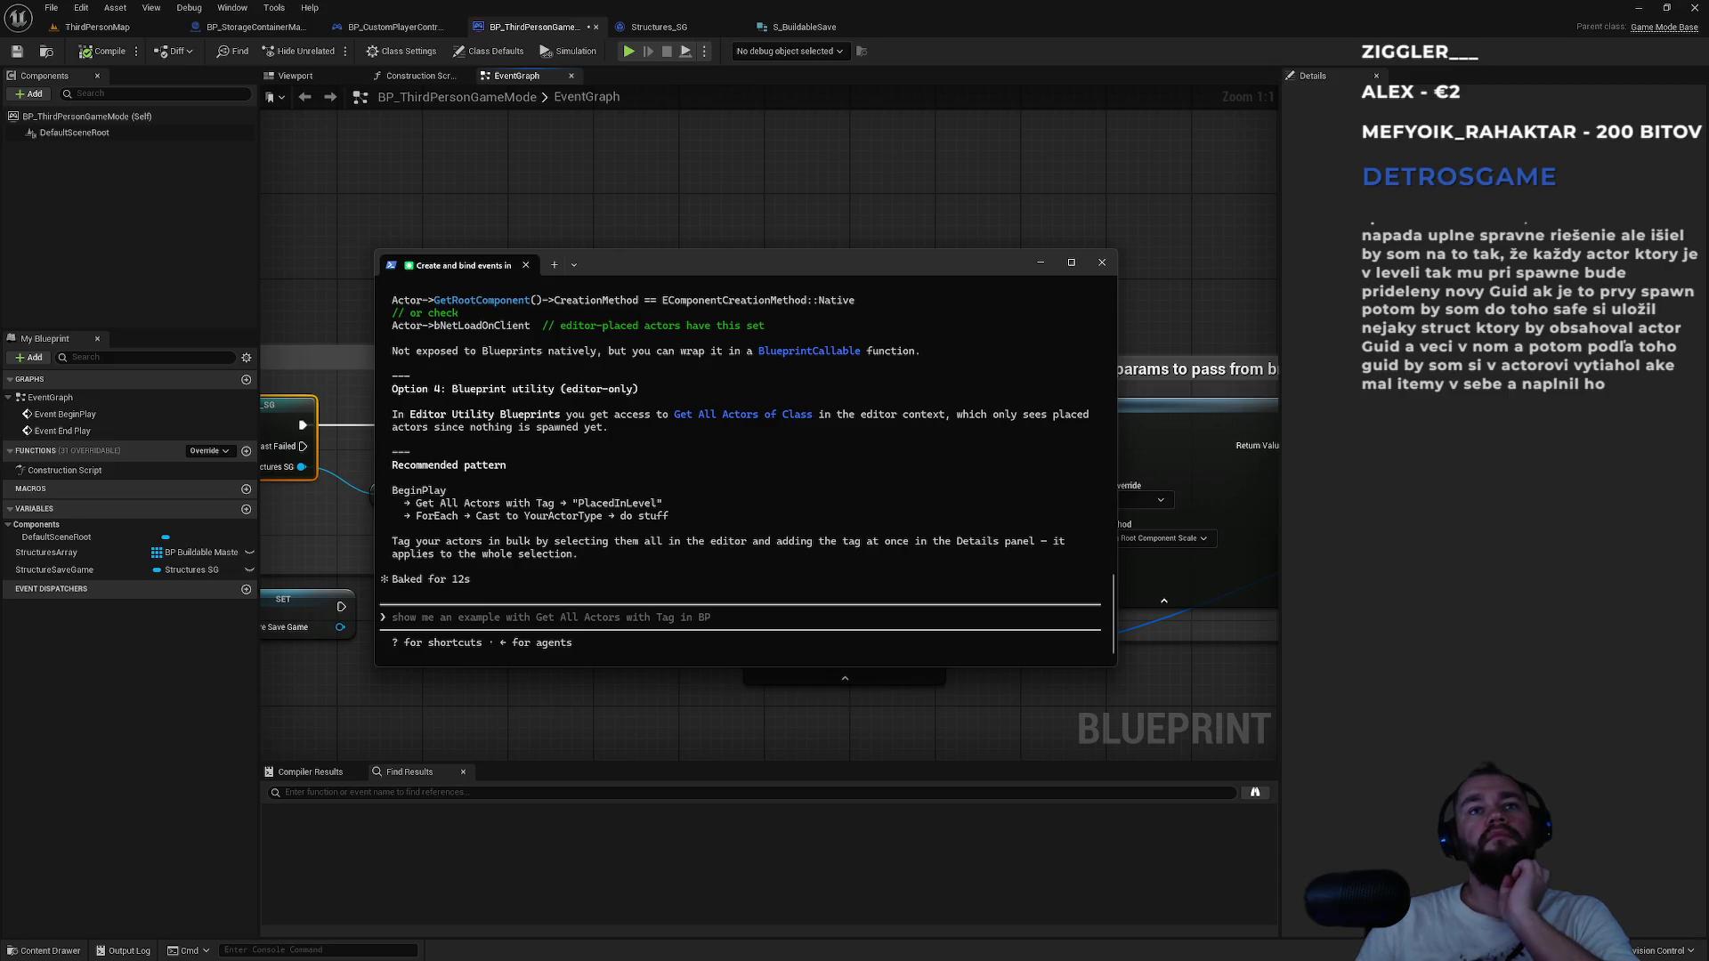
{"action": "scroll", "coordinate": [527, 356], "scroll_direction": "up", "scroll_amount": 3}
{"action": "scroll", "coordinate": [527, 357], "scroll_direction": "up", "scroll_amount": 4}
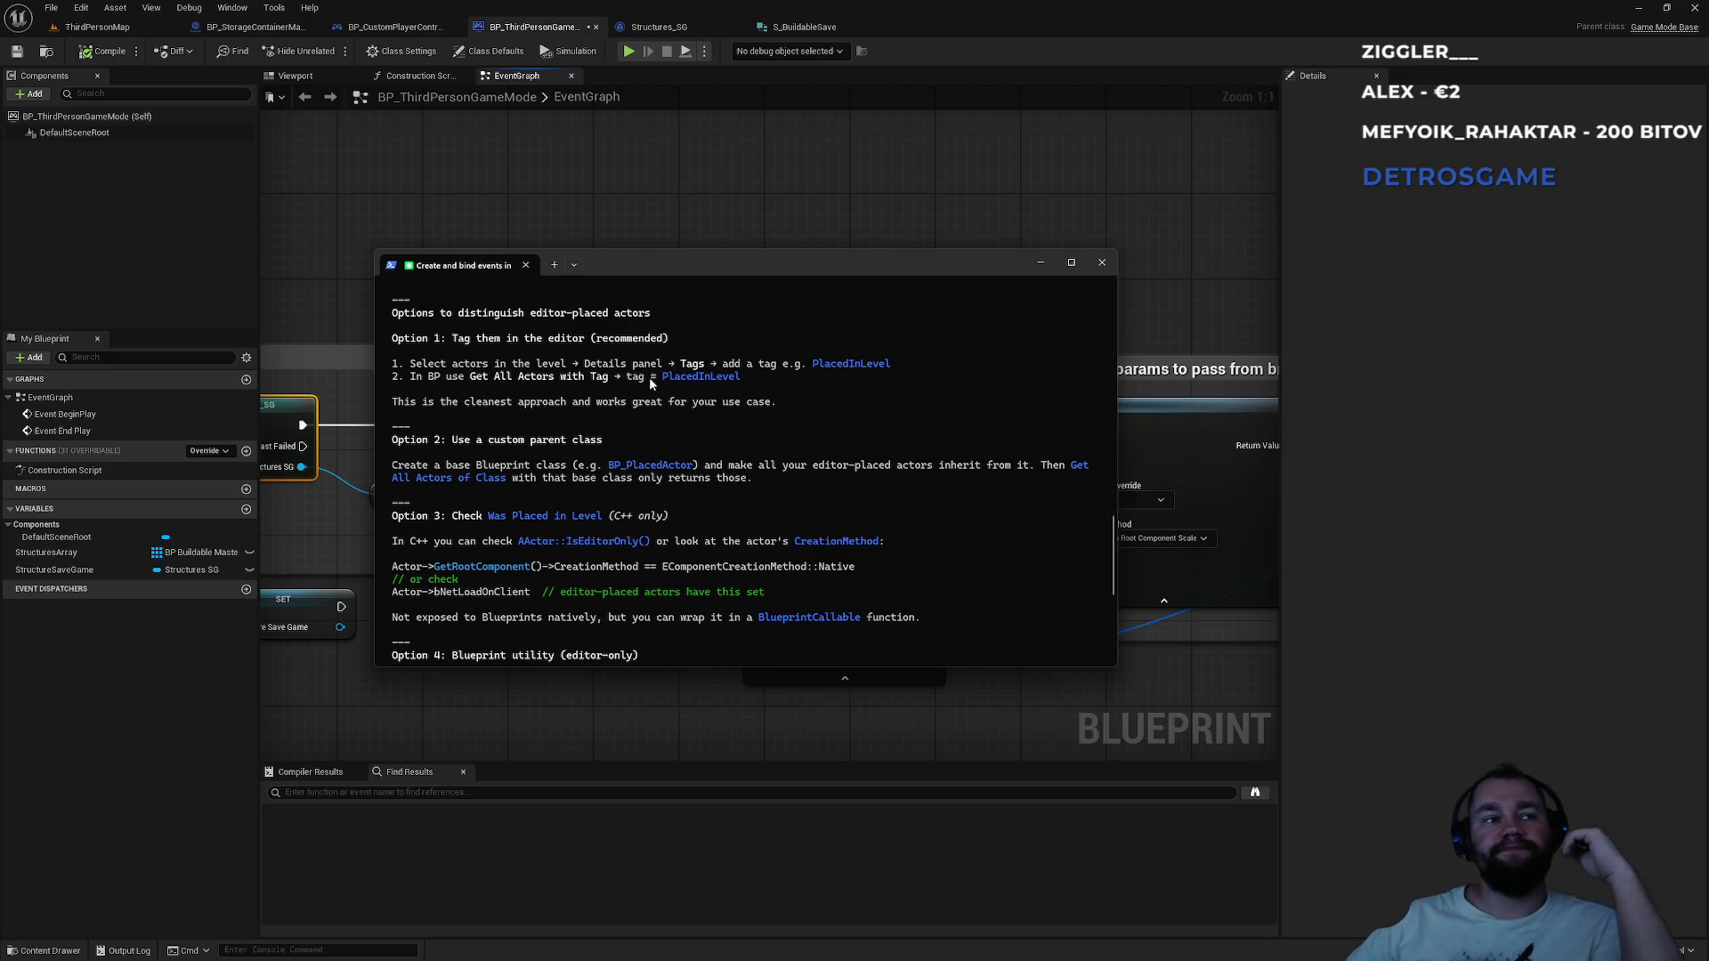
{"action": "left_click", "coordinate": [429, 194]}
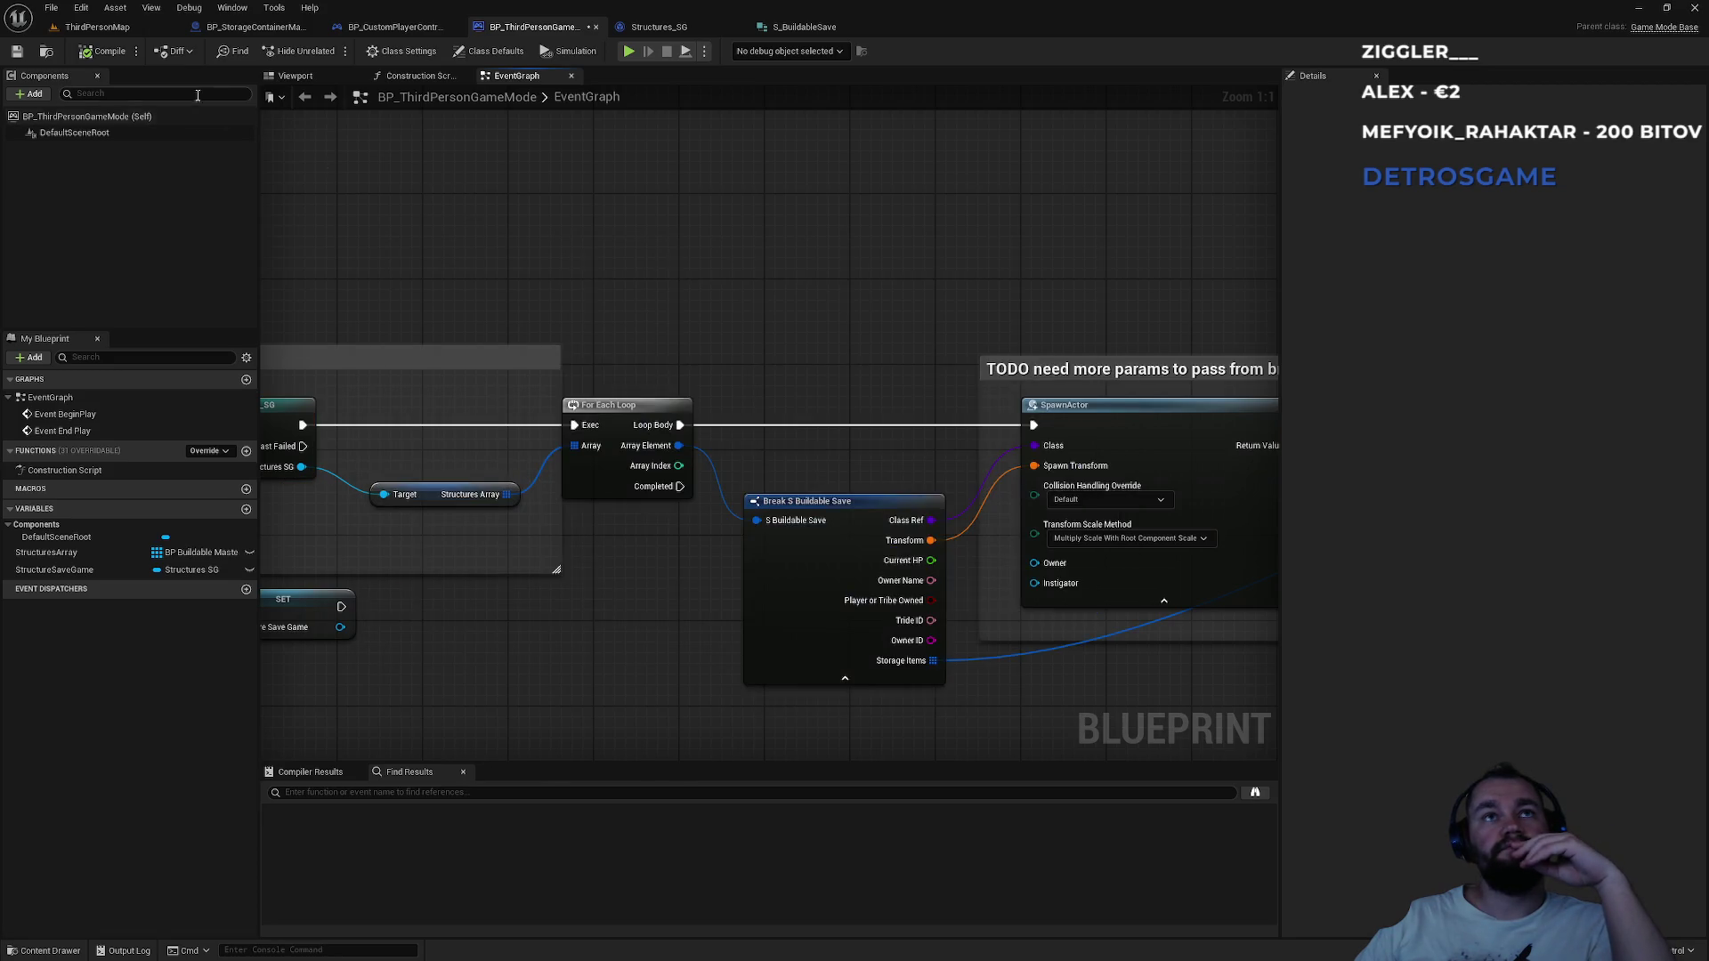
Switch to the ThirdPersonMap level and select the BP_Drawer actor in the viewport.
{"action": "left_click", "coordinate": [98, 29]}
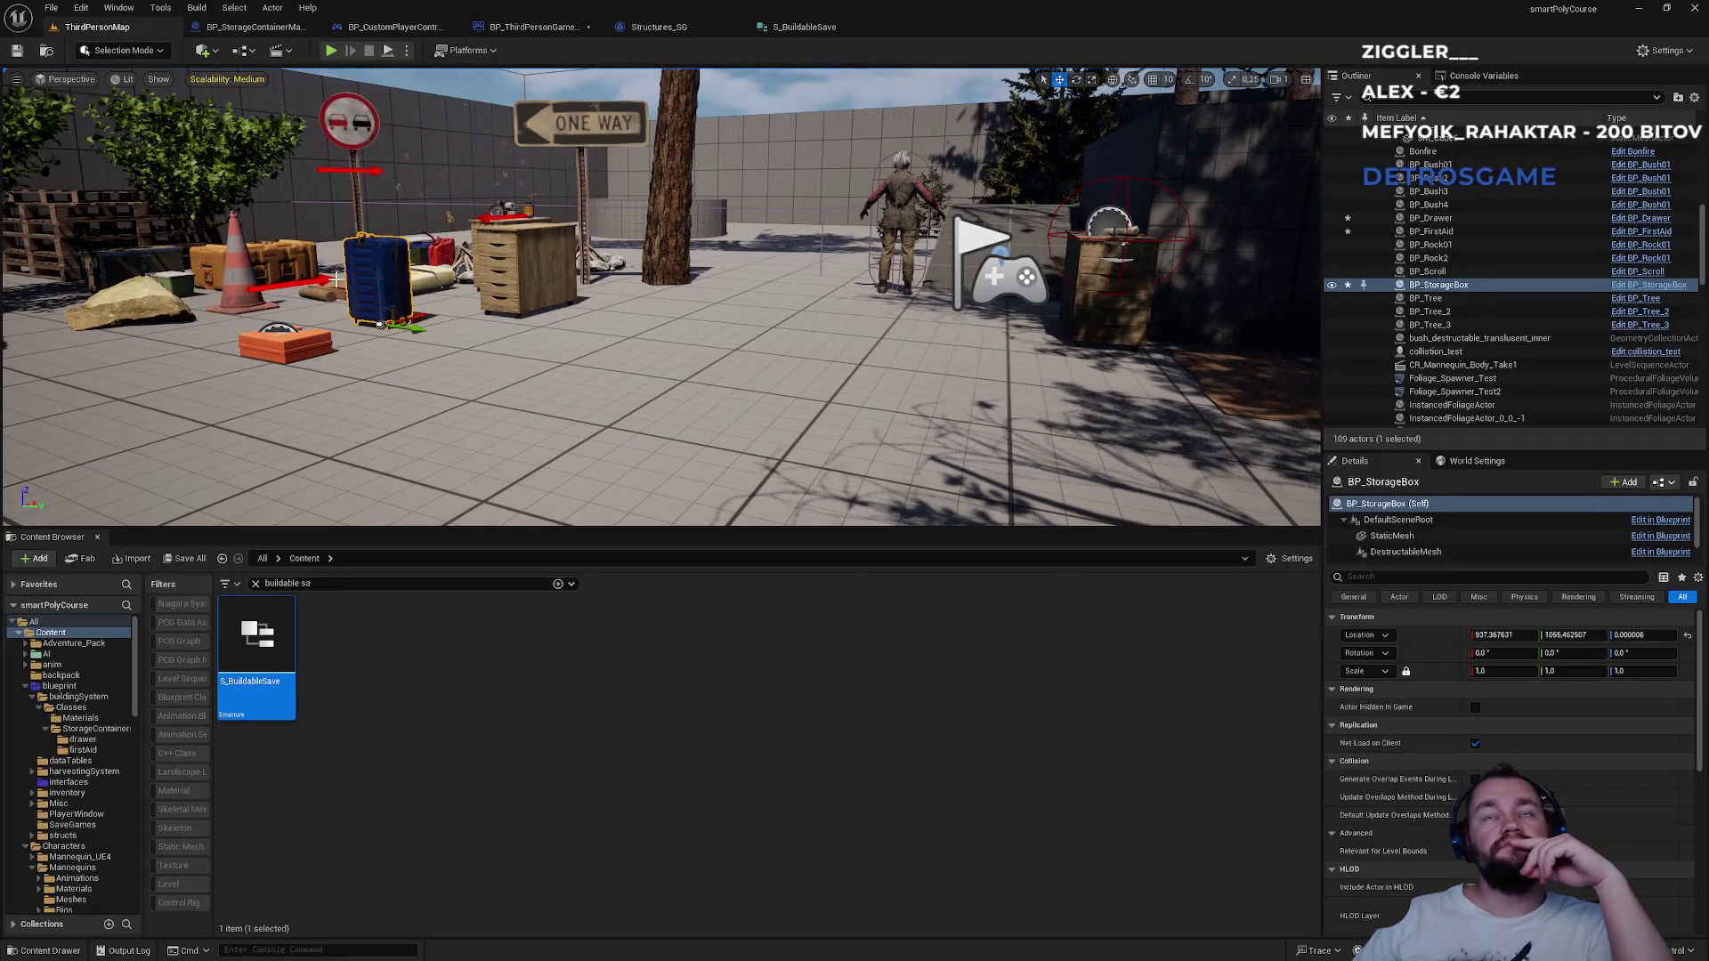
{"action": "left_click", "coordinate": [491, 291]}
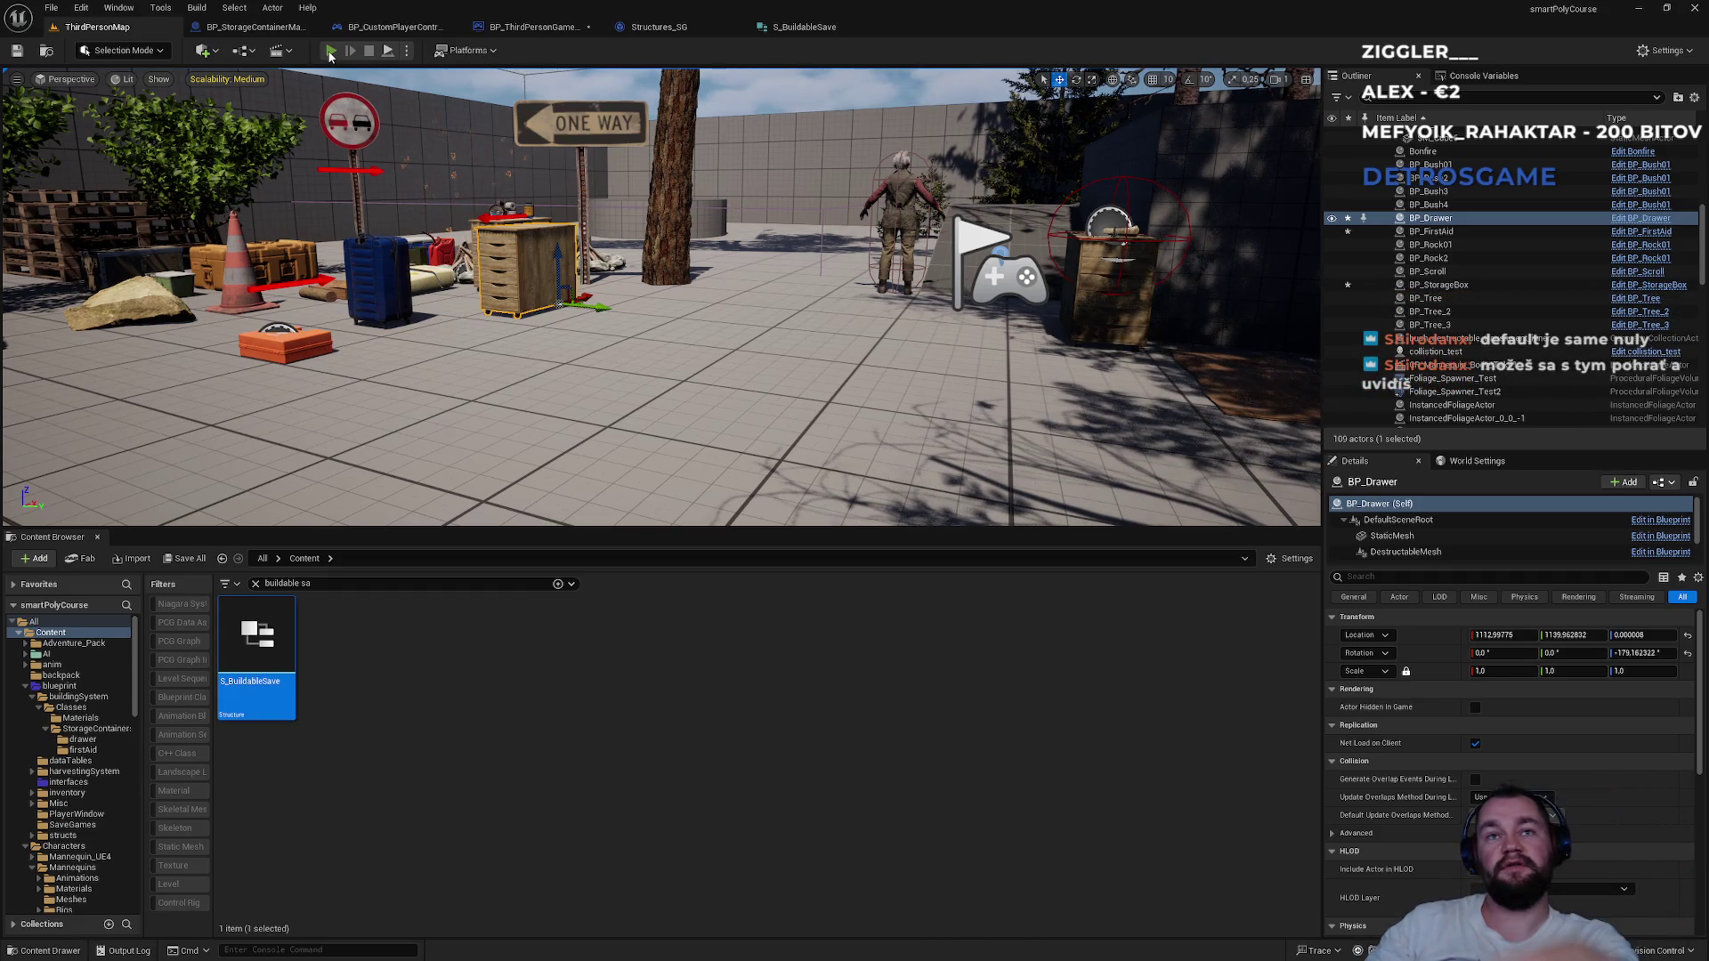
Run two quick play tests of the level, then return to the BP_ThirdPersonGameMode event graph.
{"action": "left_click", "coordinate": [330, 51]}
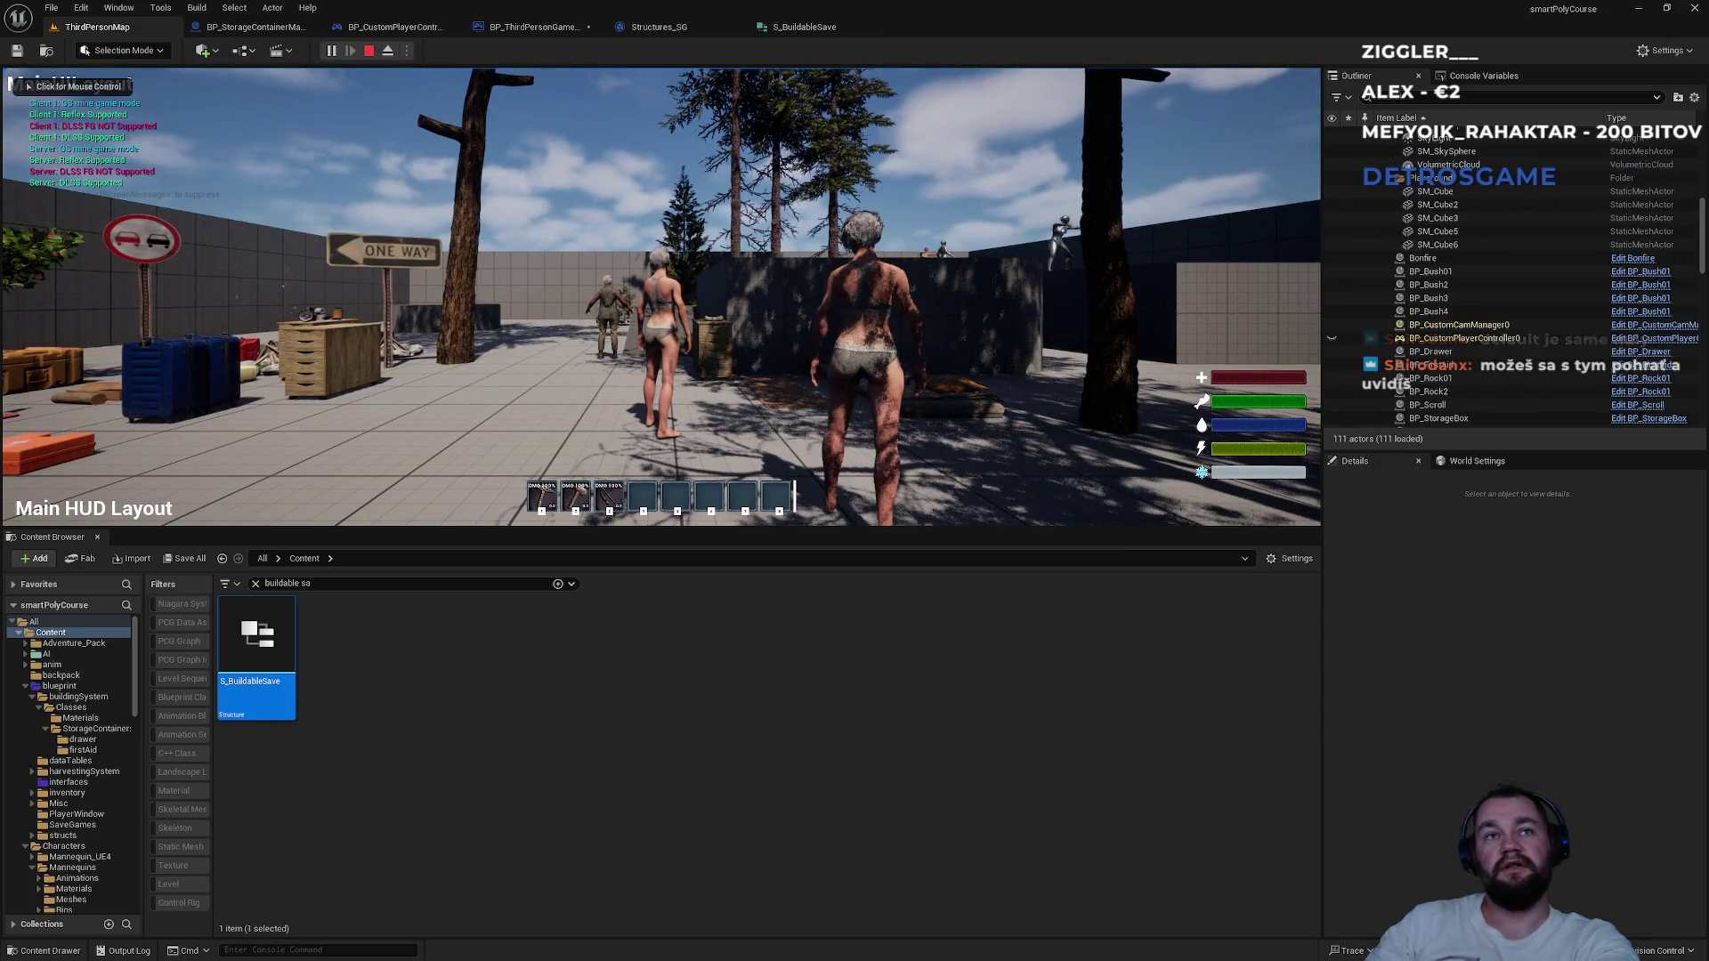
{"action": "key", "text": "Escape"}
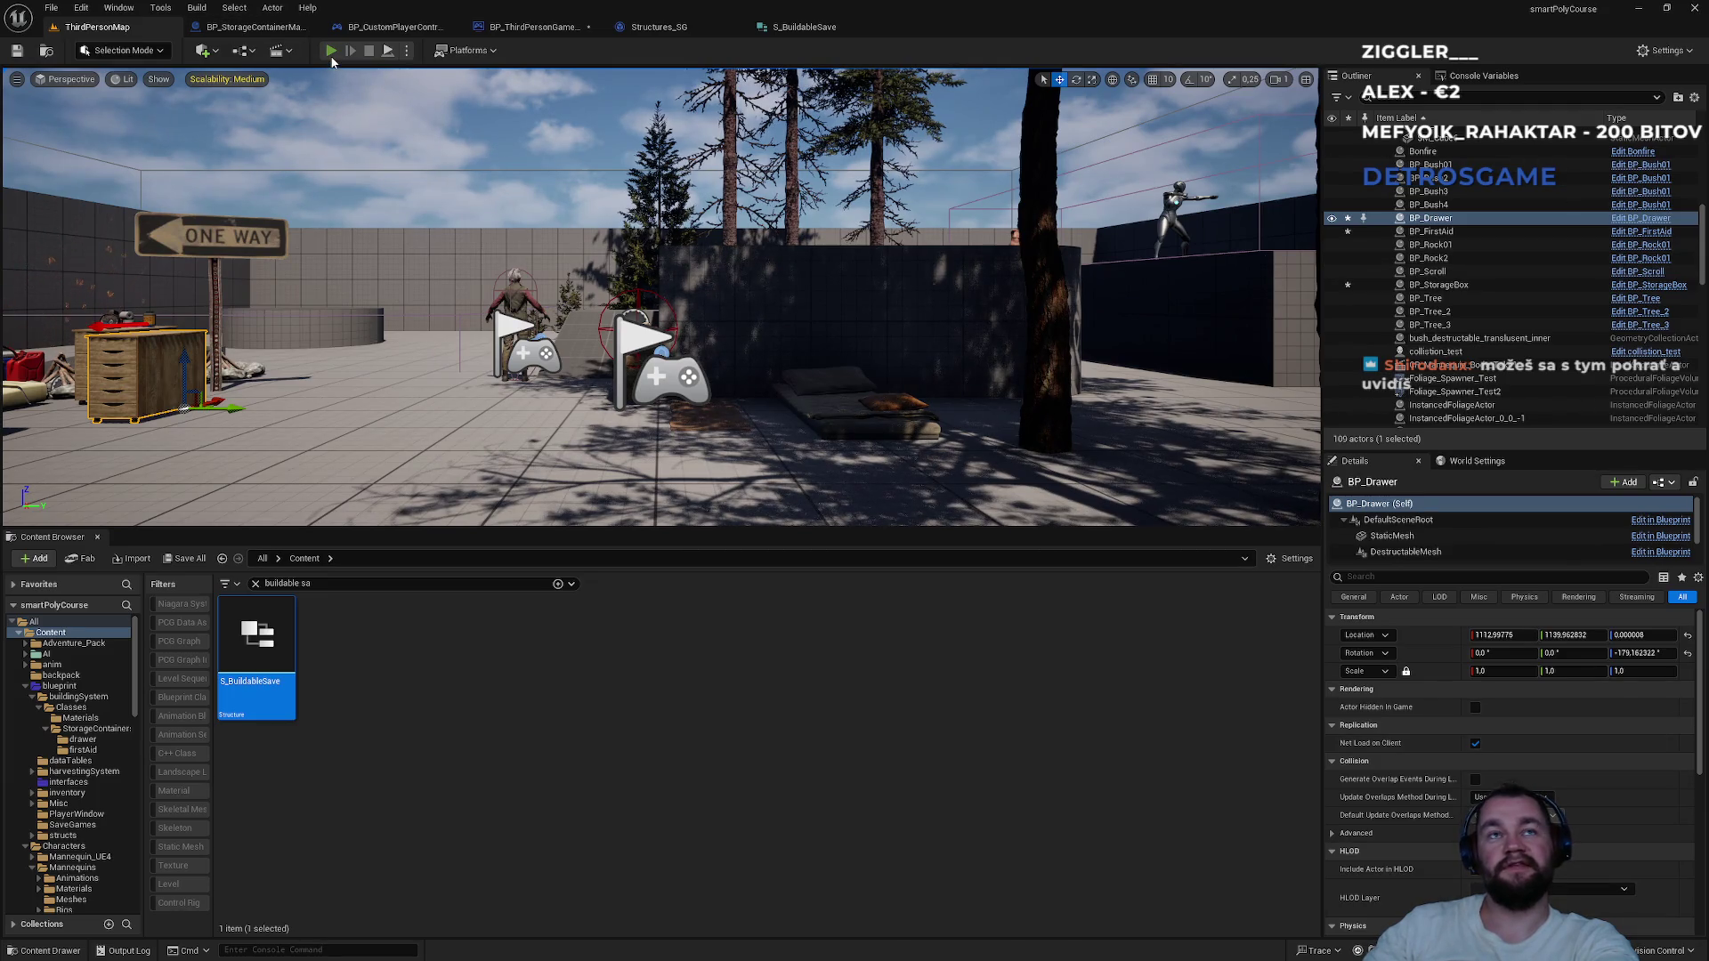
{"action": "left_click", "coordinate": [331, 52]}
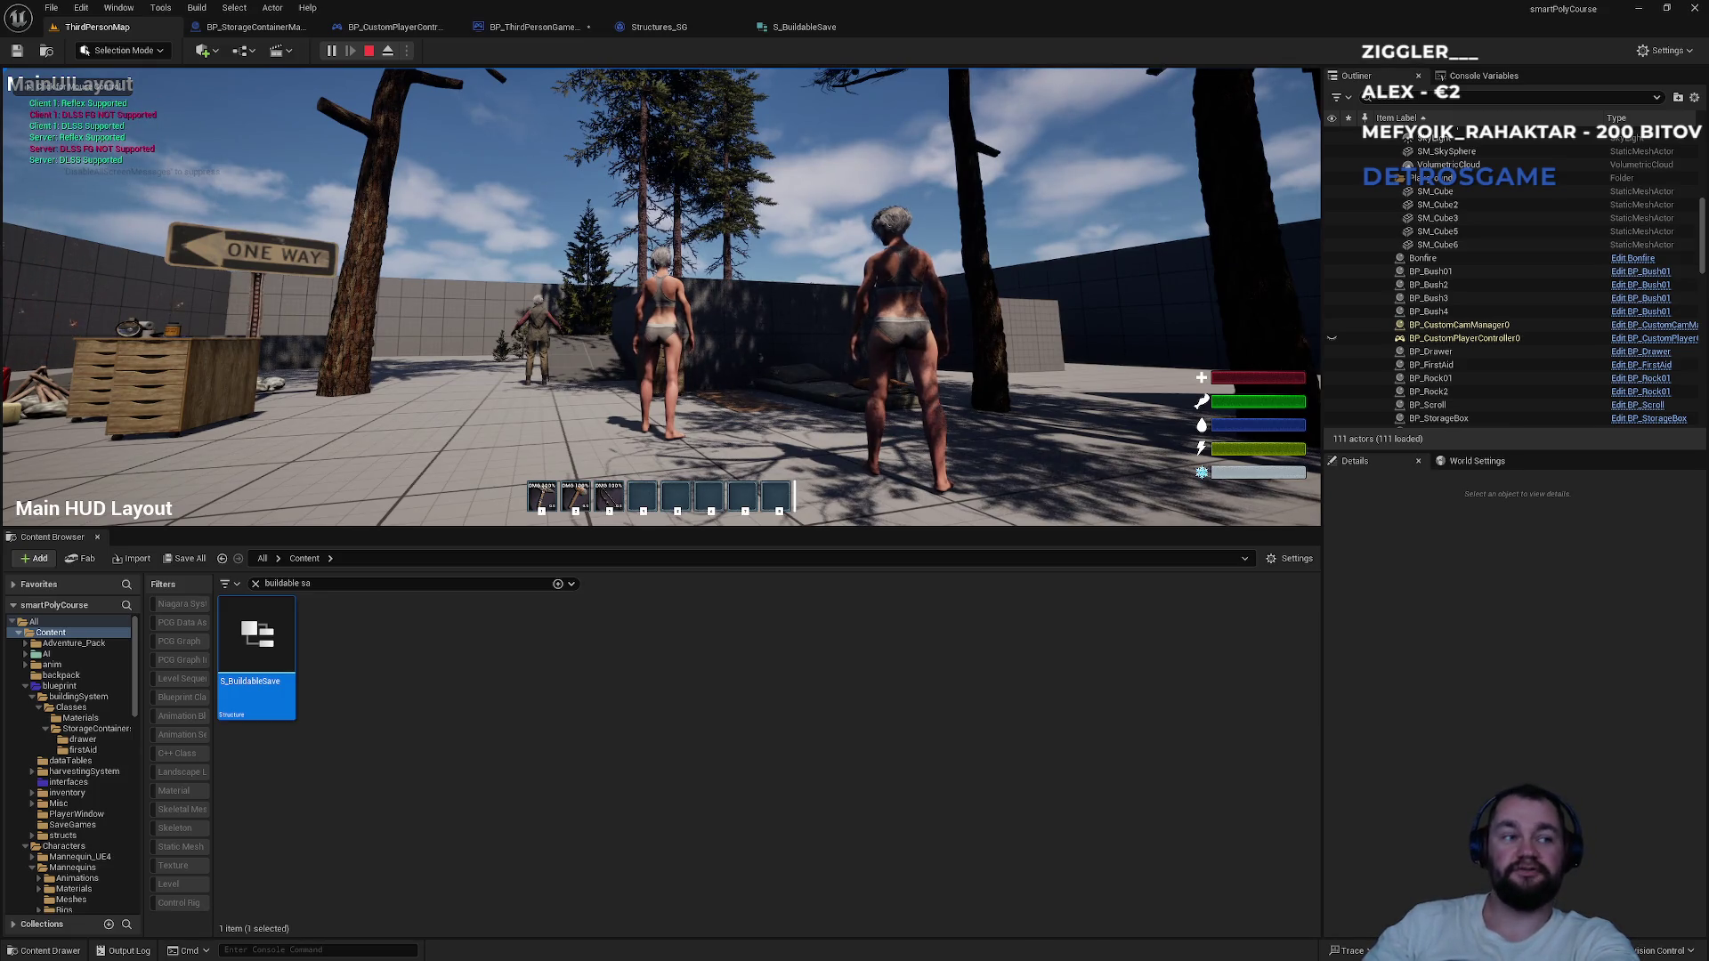
{"action": "key", "text": "Escape"}
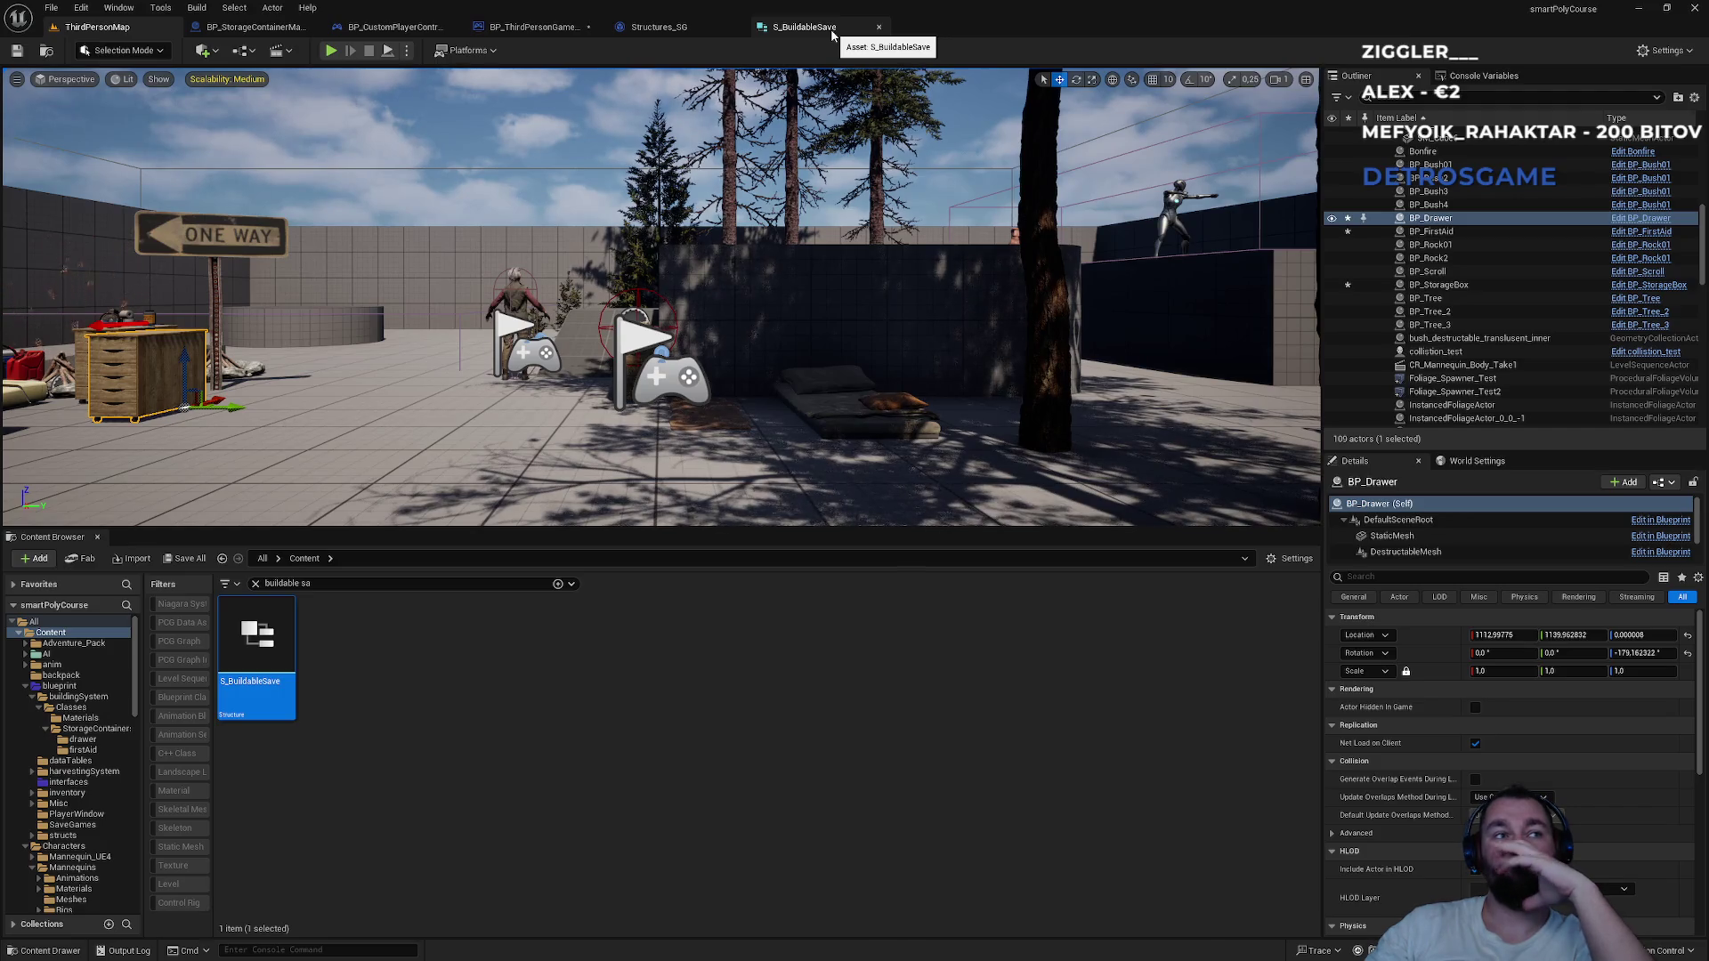
{"action": "left_click", "coordinate": [654, 27]}
{"action": "left_click", "coordinate": [561, 29]}
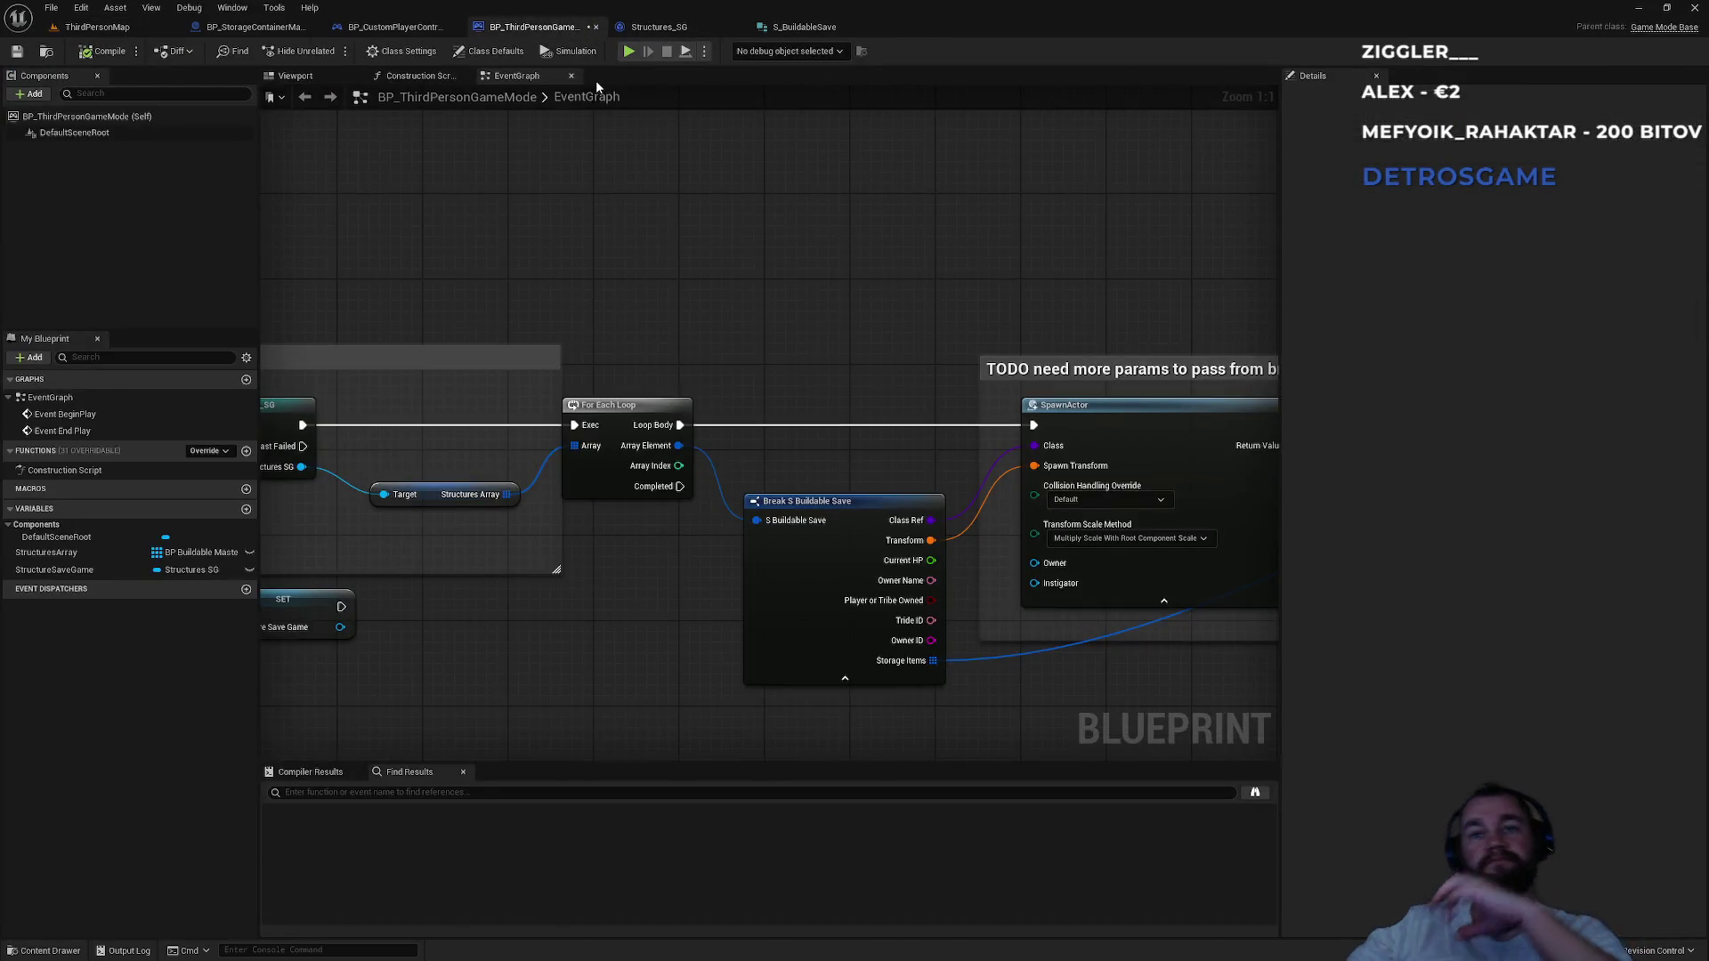
Find references to StructuresArray from Structures_SG and jump to the game mode's SET StructuresArray node.
{"action": "mouse_move", "coordinate": [751, 282]}
{"action": "left_mouse_down"}
{"action": "mouse_move", "coordinate": [359, 264]}
{"action": "mouse_move", "coordinate": [333, 242]}
{"action": "mouse_move", "coordinate": [396, 201]}
{"action": "mouse_move", "coordinate": [517, 170]}
{"action": "mouse_move", "coordinate": [672, 183]}
{"action": "mouse_move", "coordinate": [631, 176]}
{"action": "mouse_move", "coordinate": [690, 213]}
{"action": "left_mouse_up"}
{"action": "left_click", "coordinate": [684, 31]}
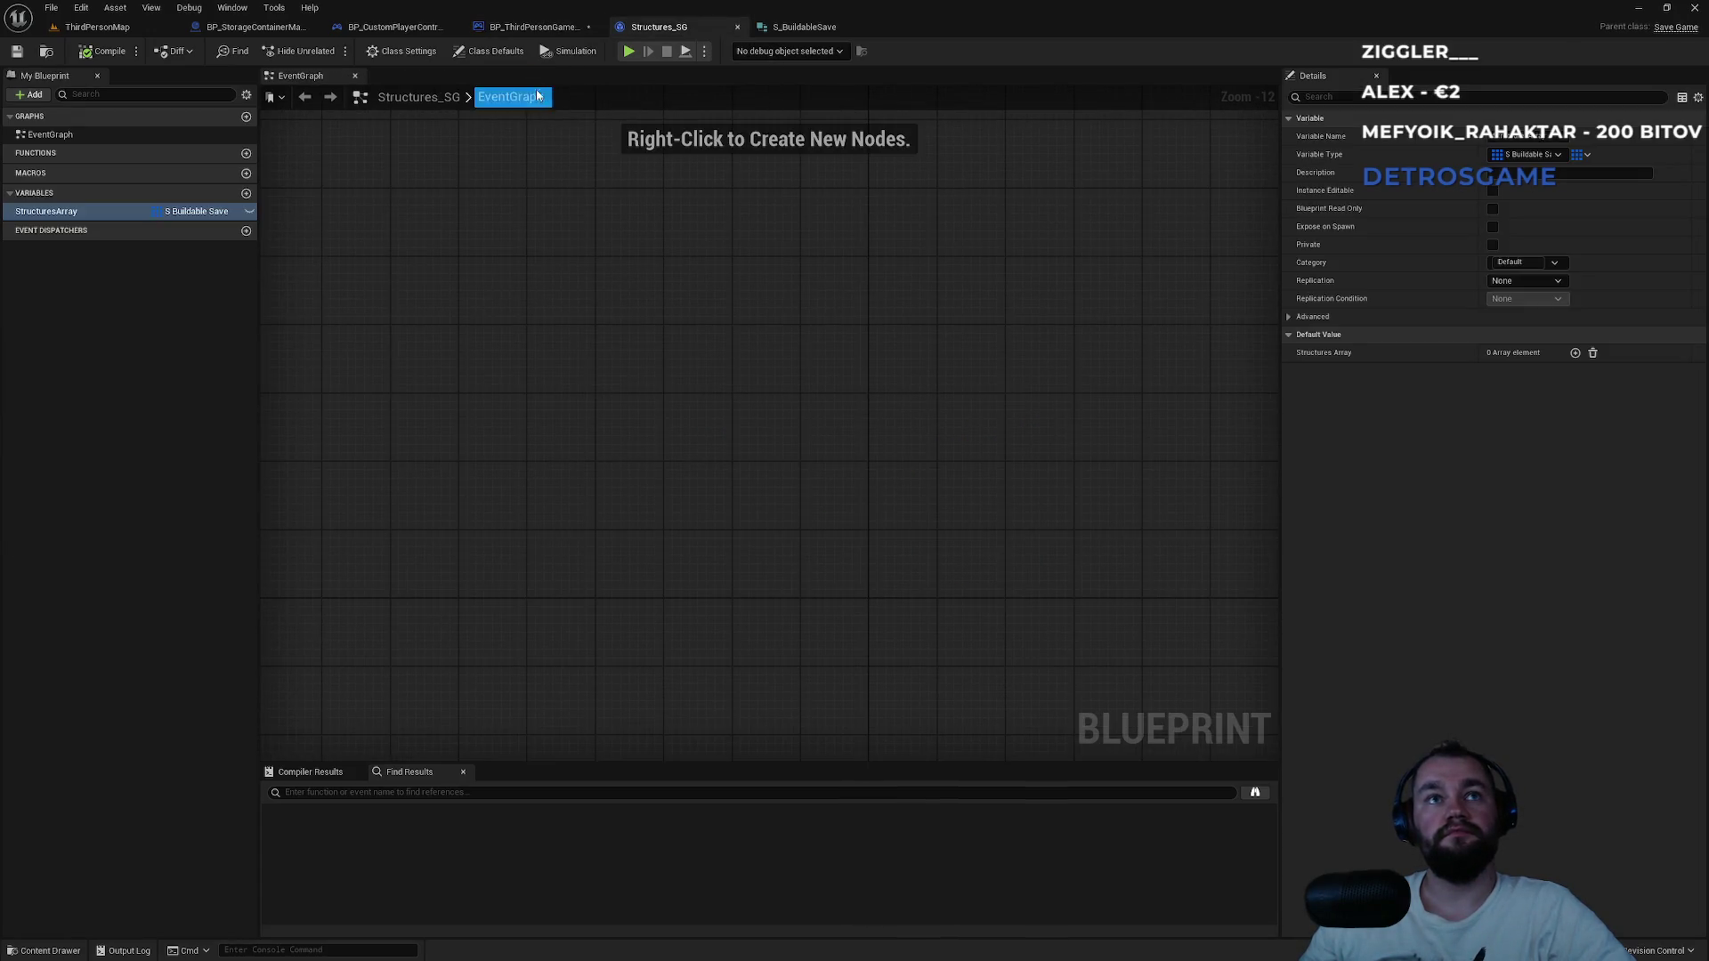
{"action": "right_click", "coordinate": [50, 220]}
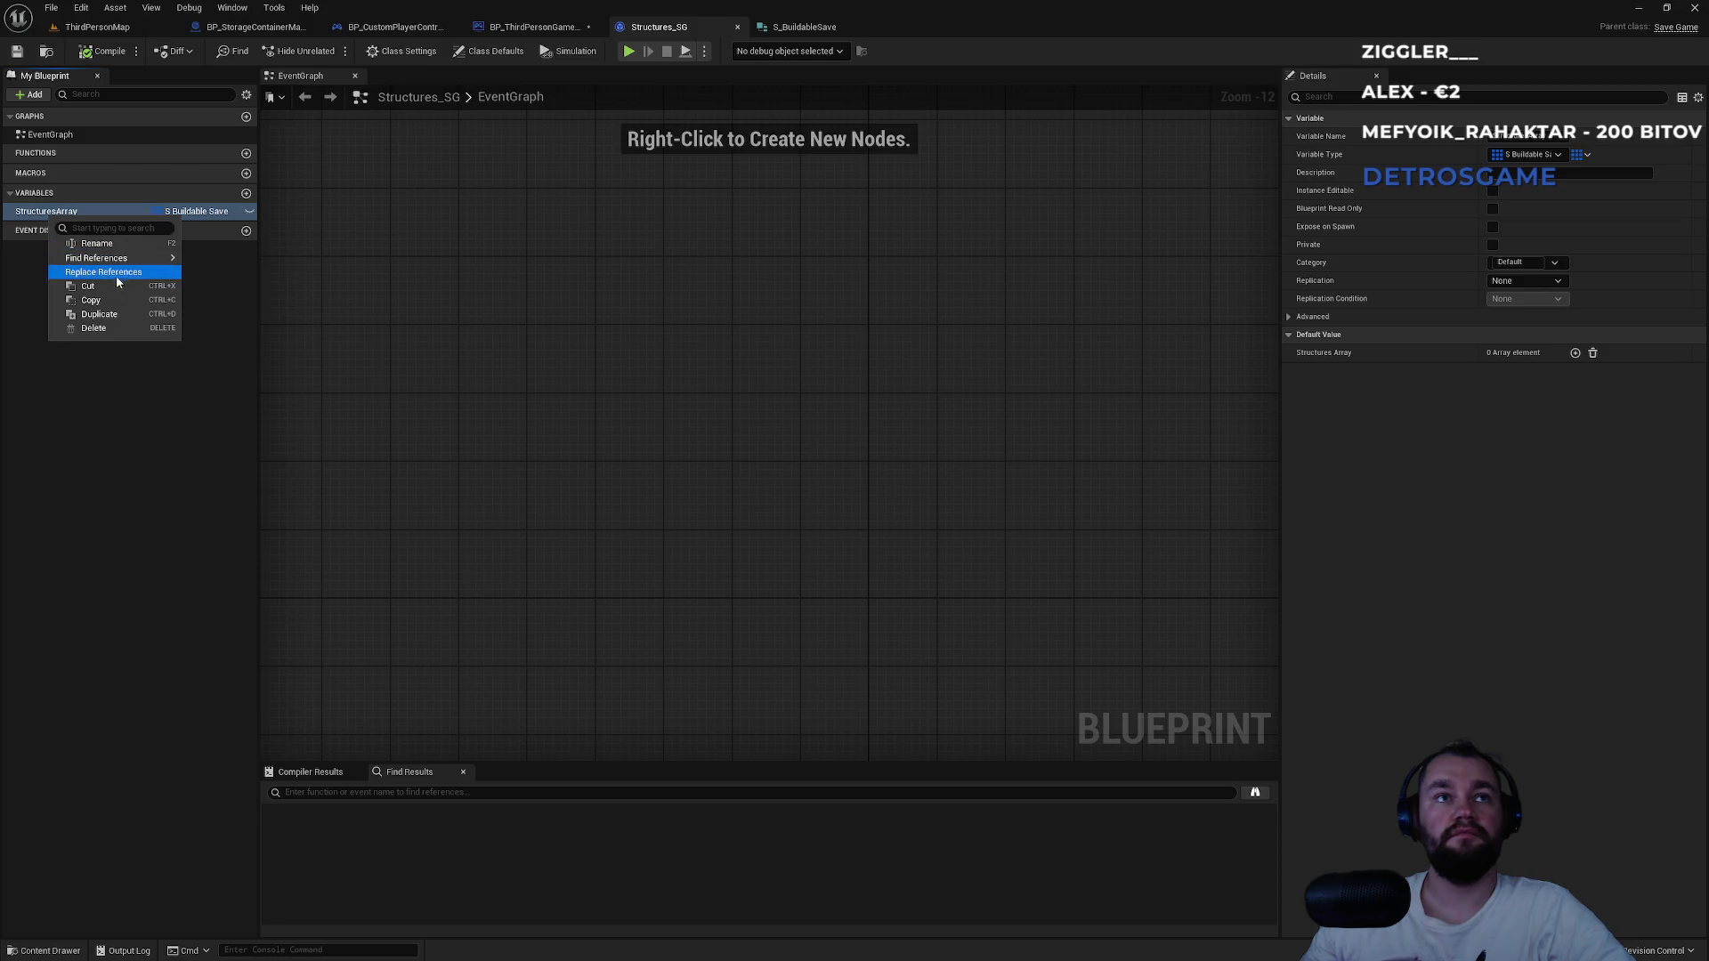
{"action": "mouse_move", "coordinate": [133, 260]}
{"action": "left_click", "coordinate": [218, 279]}
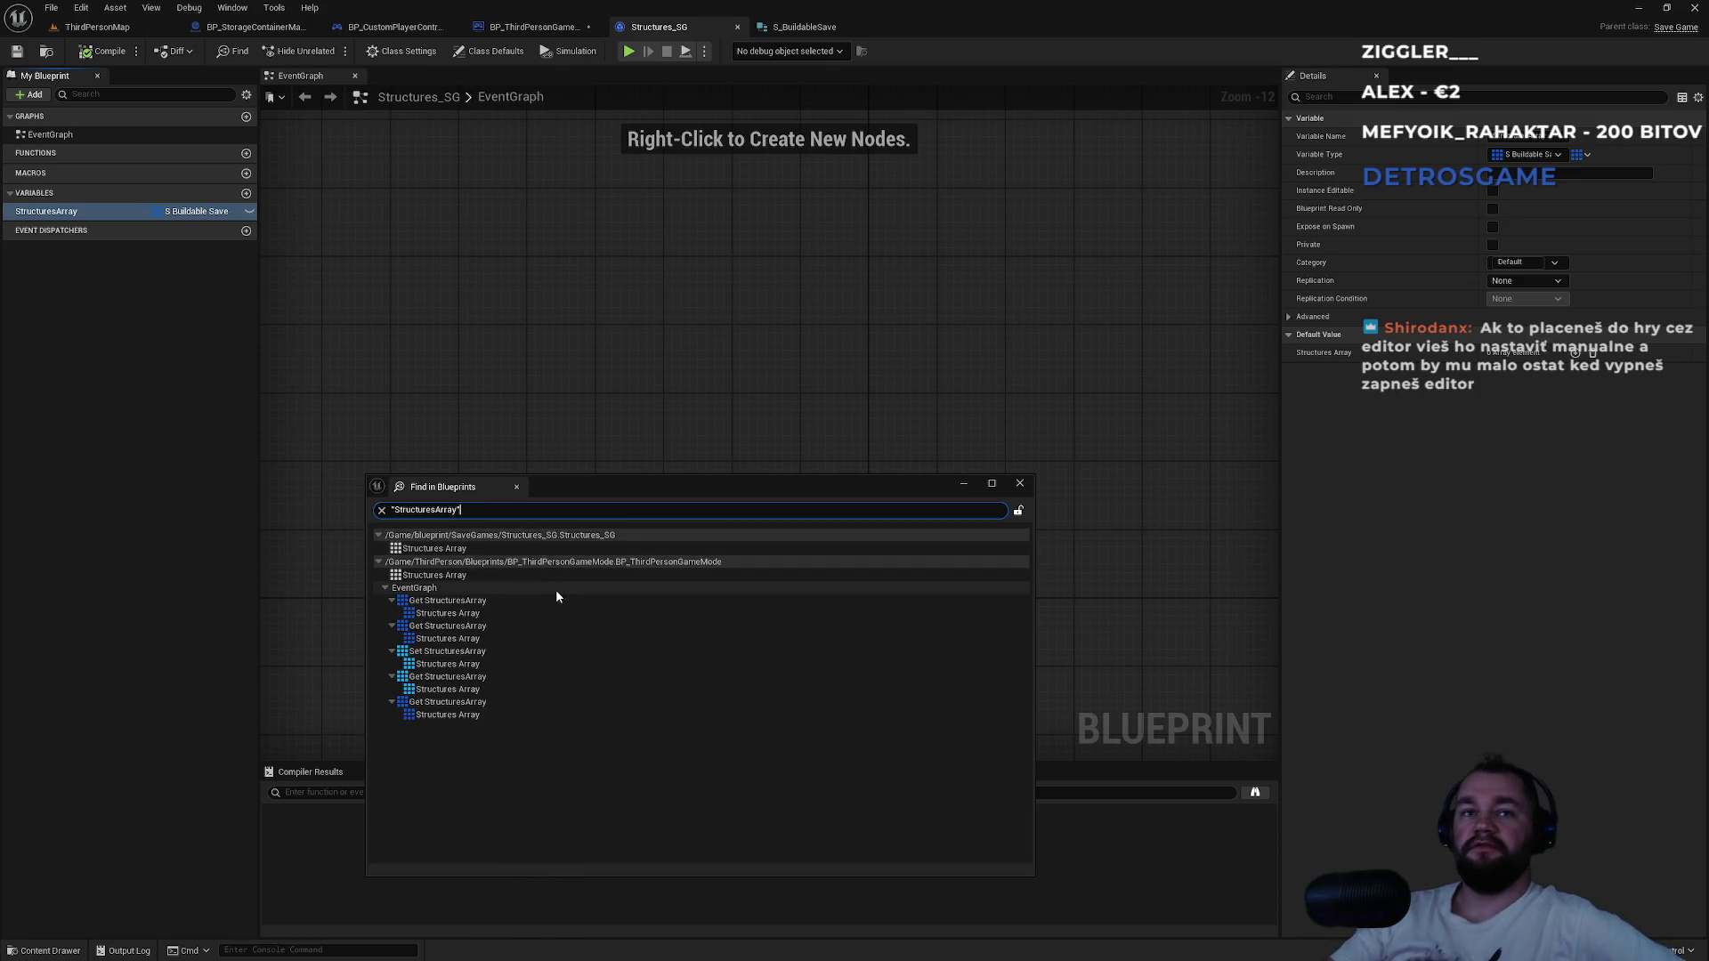
{"action": "double_click", "coordinate": [455, 653]}
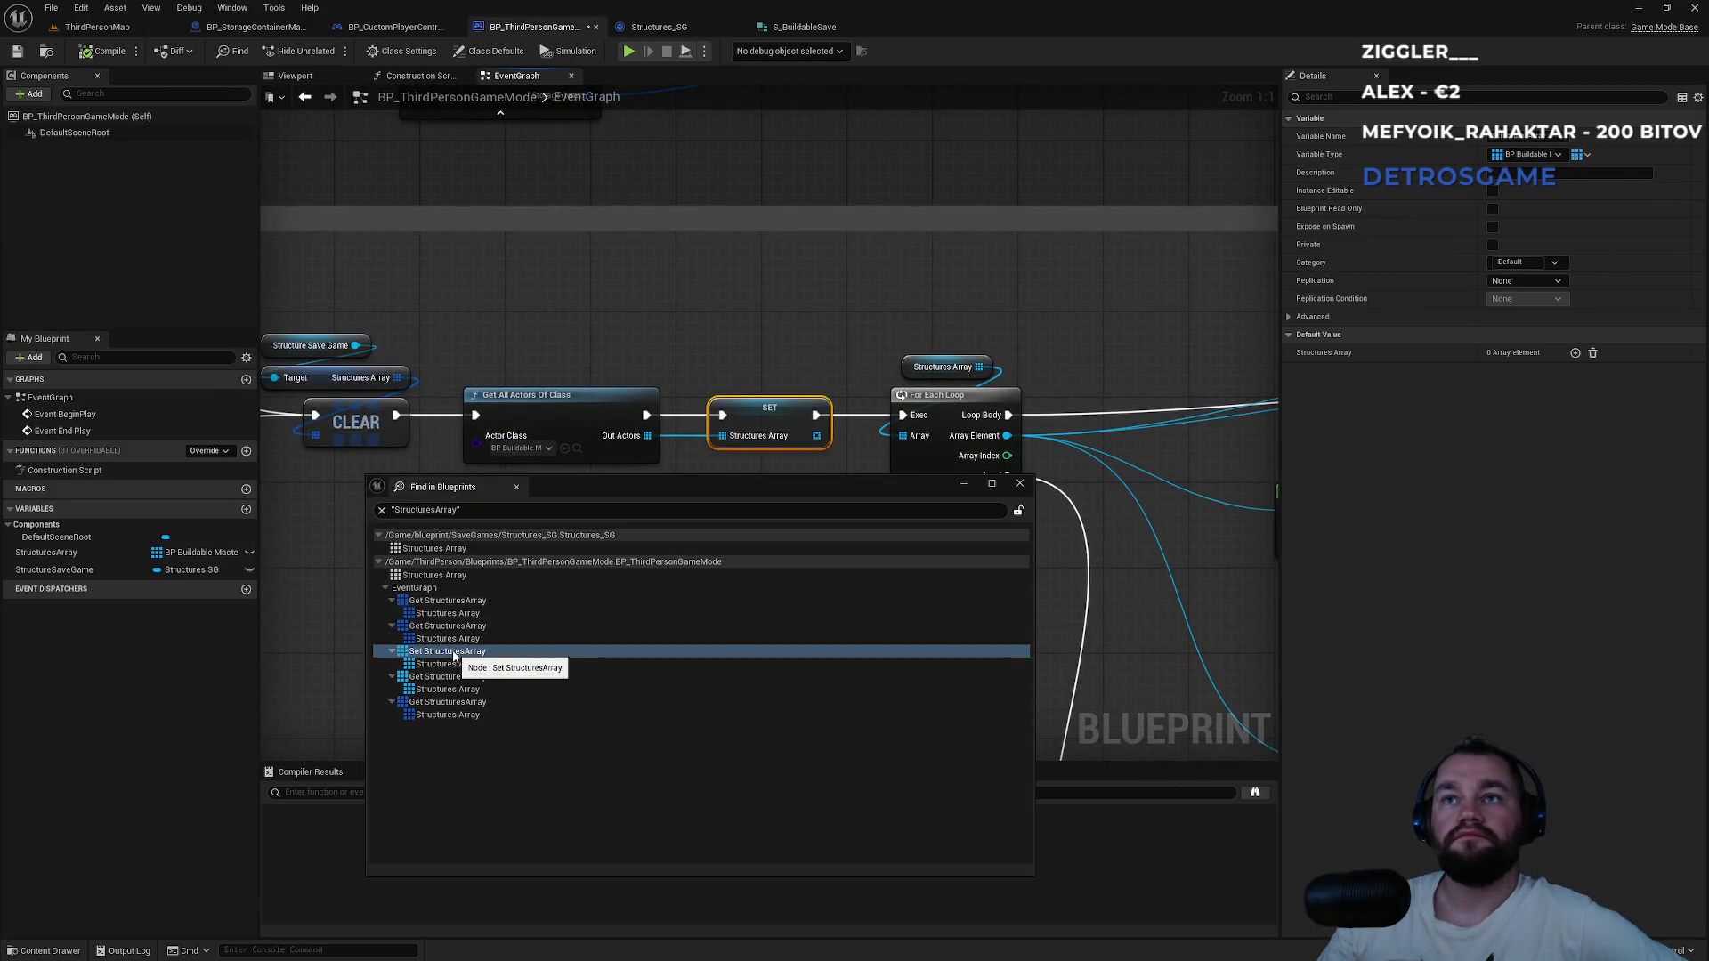
{"action": "scroll", "coordinate": [828, 288], "scroll_direction": "down", "scroll_amount": 5}
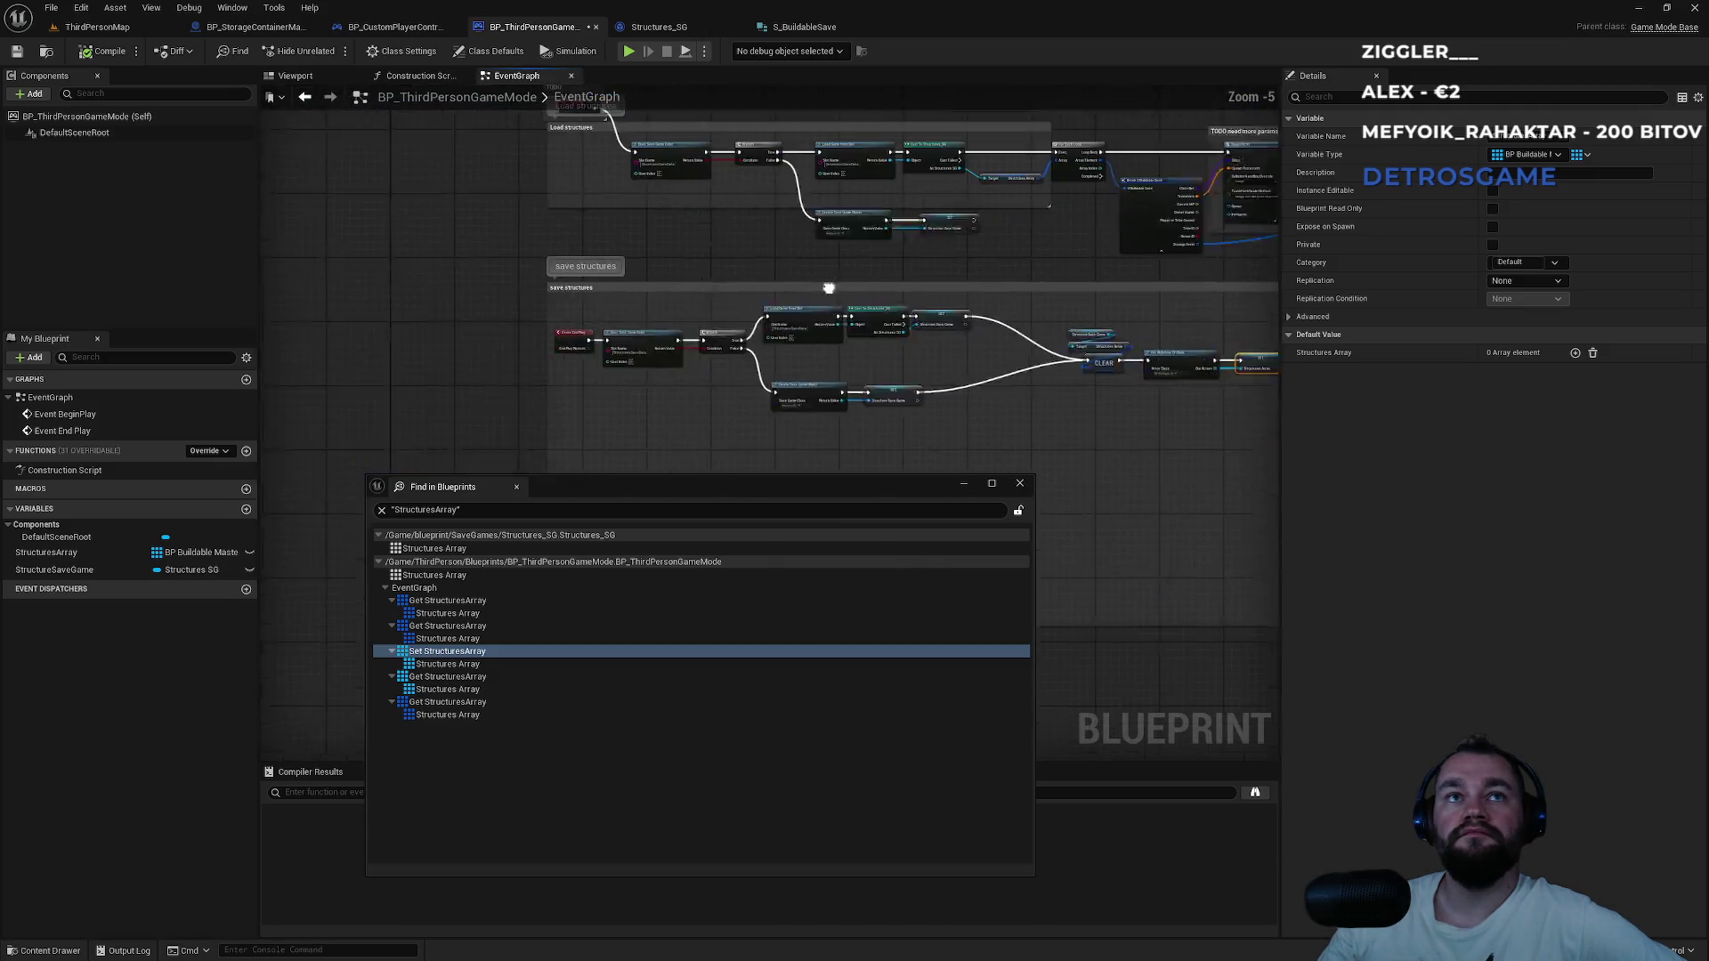
{"action": "scroll", "coordinate": [719, 355], "scroll_direction": "up", "scroll_amount": 3}
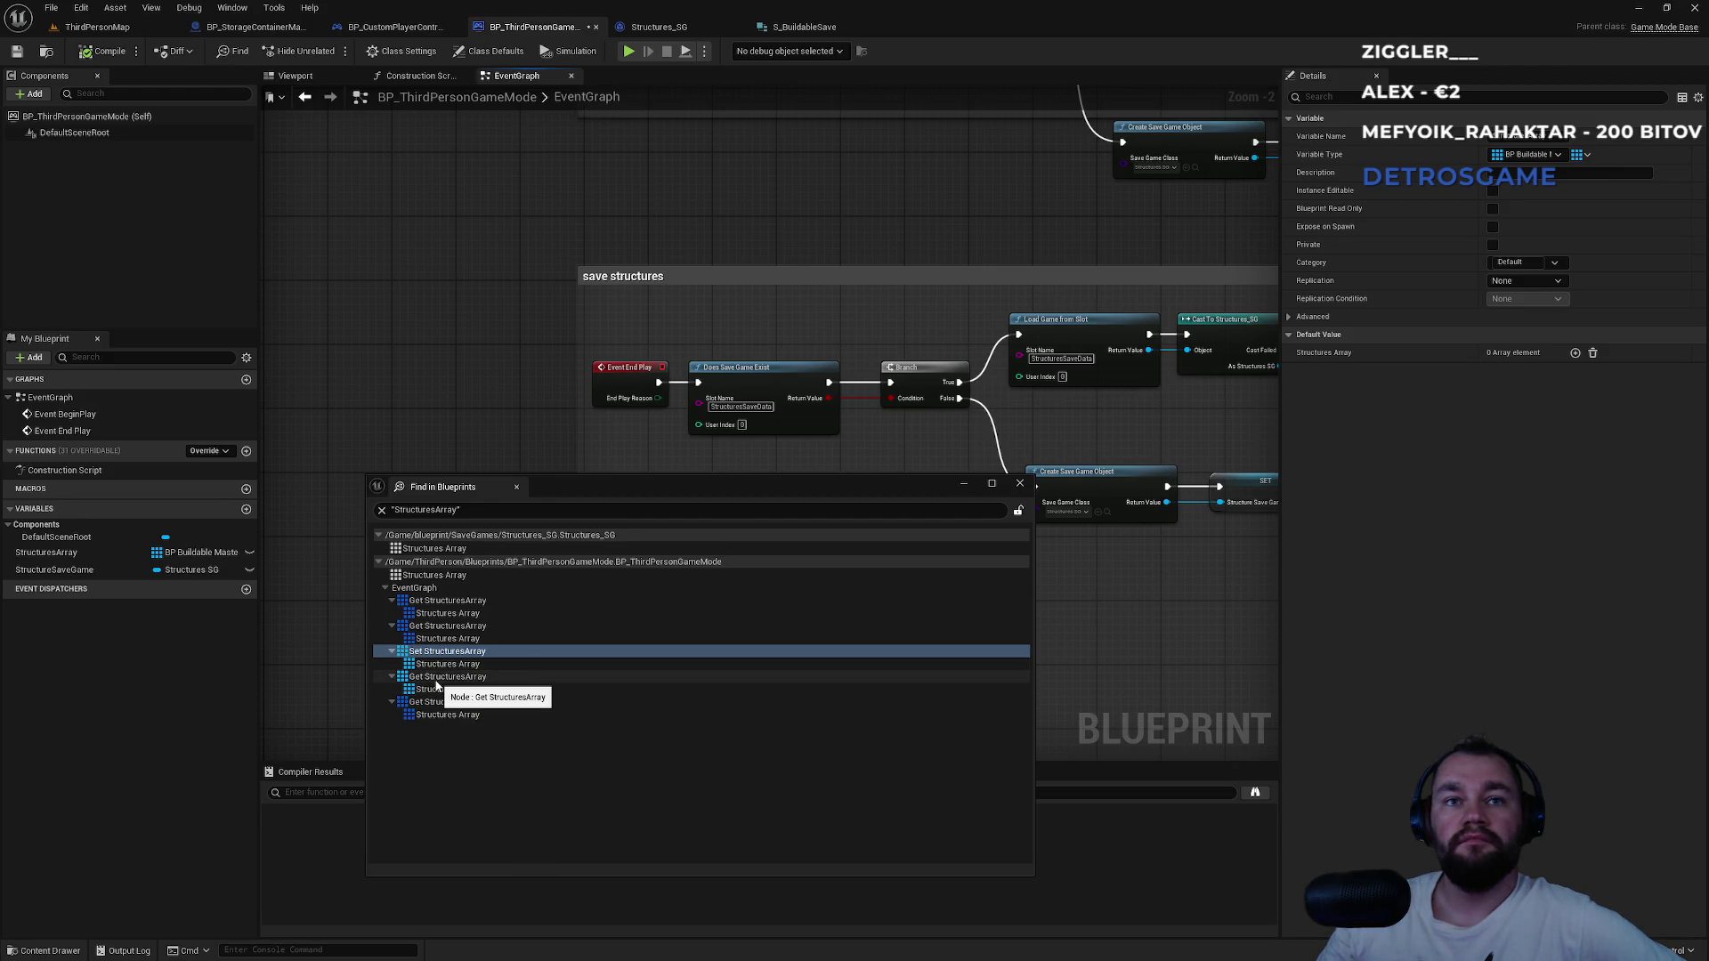
{"action": "left_click", "coordinate": [436, 681]}
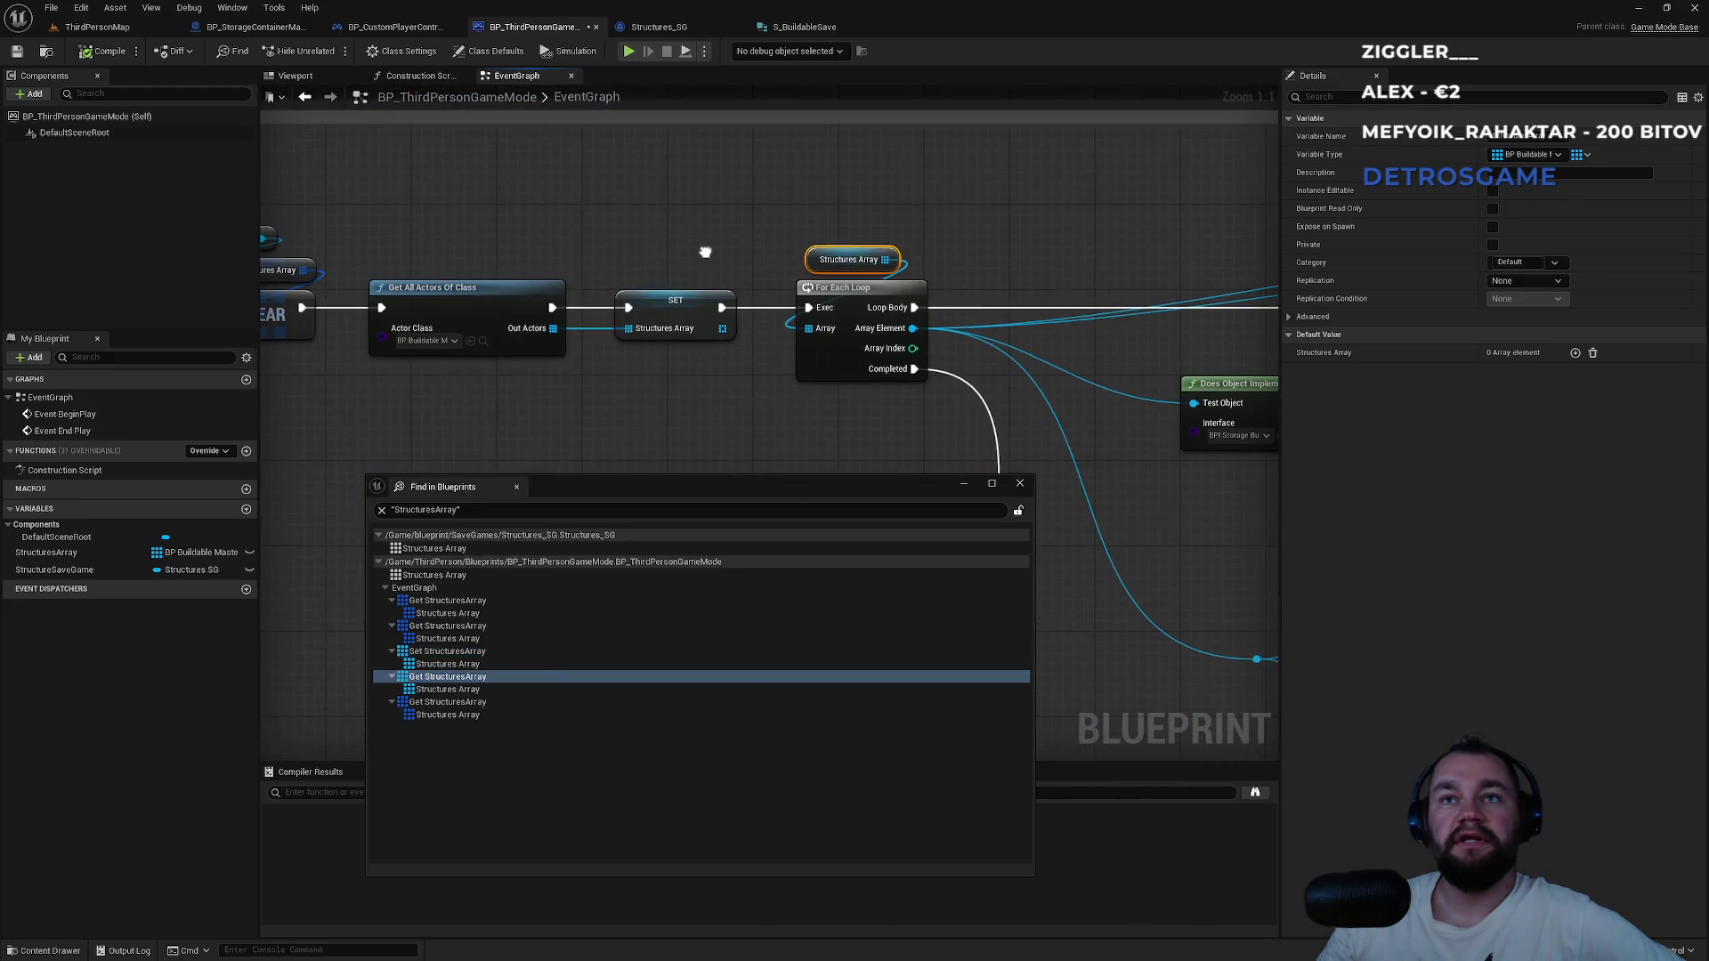
{"action": "left_click", "coordinate": [427, 703]}
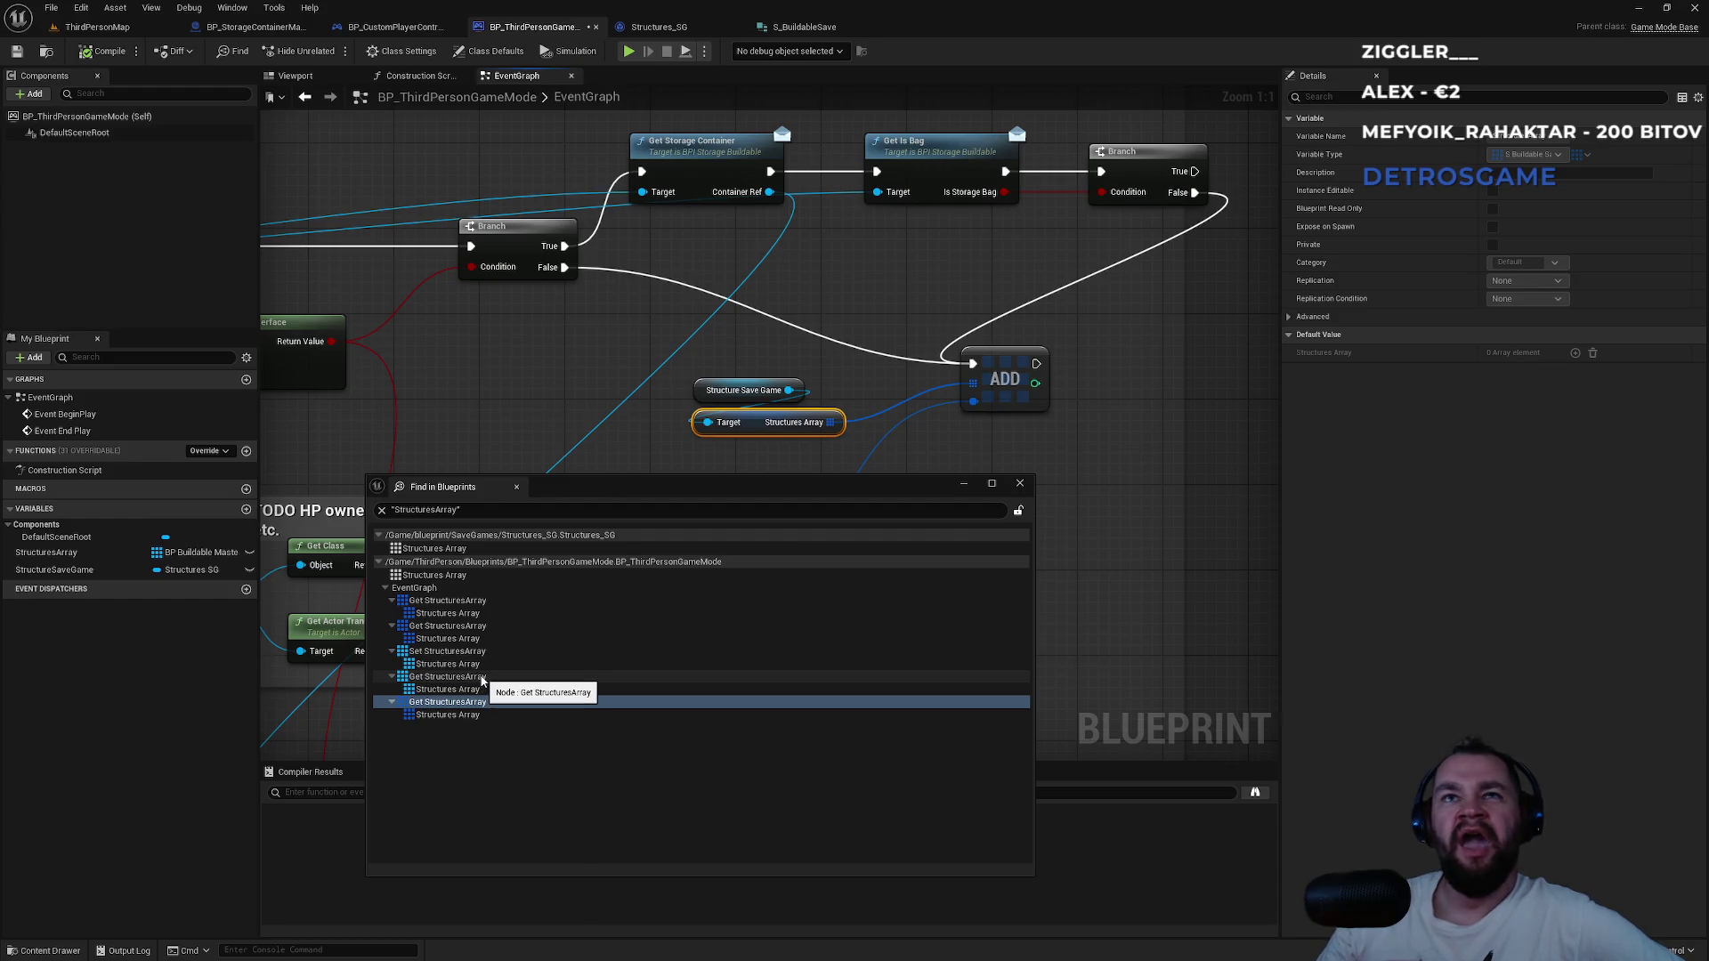
{"action": "mouse_move", "coordinate": [641, 400]}
{"action": "left_mouse_down"}
{"action": "mouse_move", "coordinate": [953, 160]}
{"action": "mouse_move", "coordinate": [1031, 460]}
{"action": "left_mouse_up"}
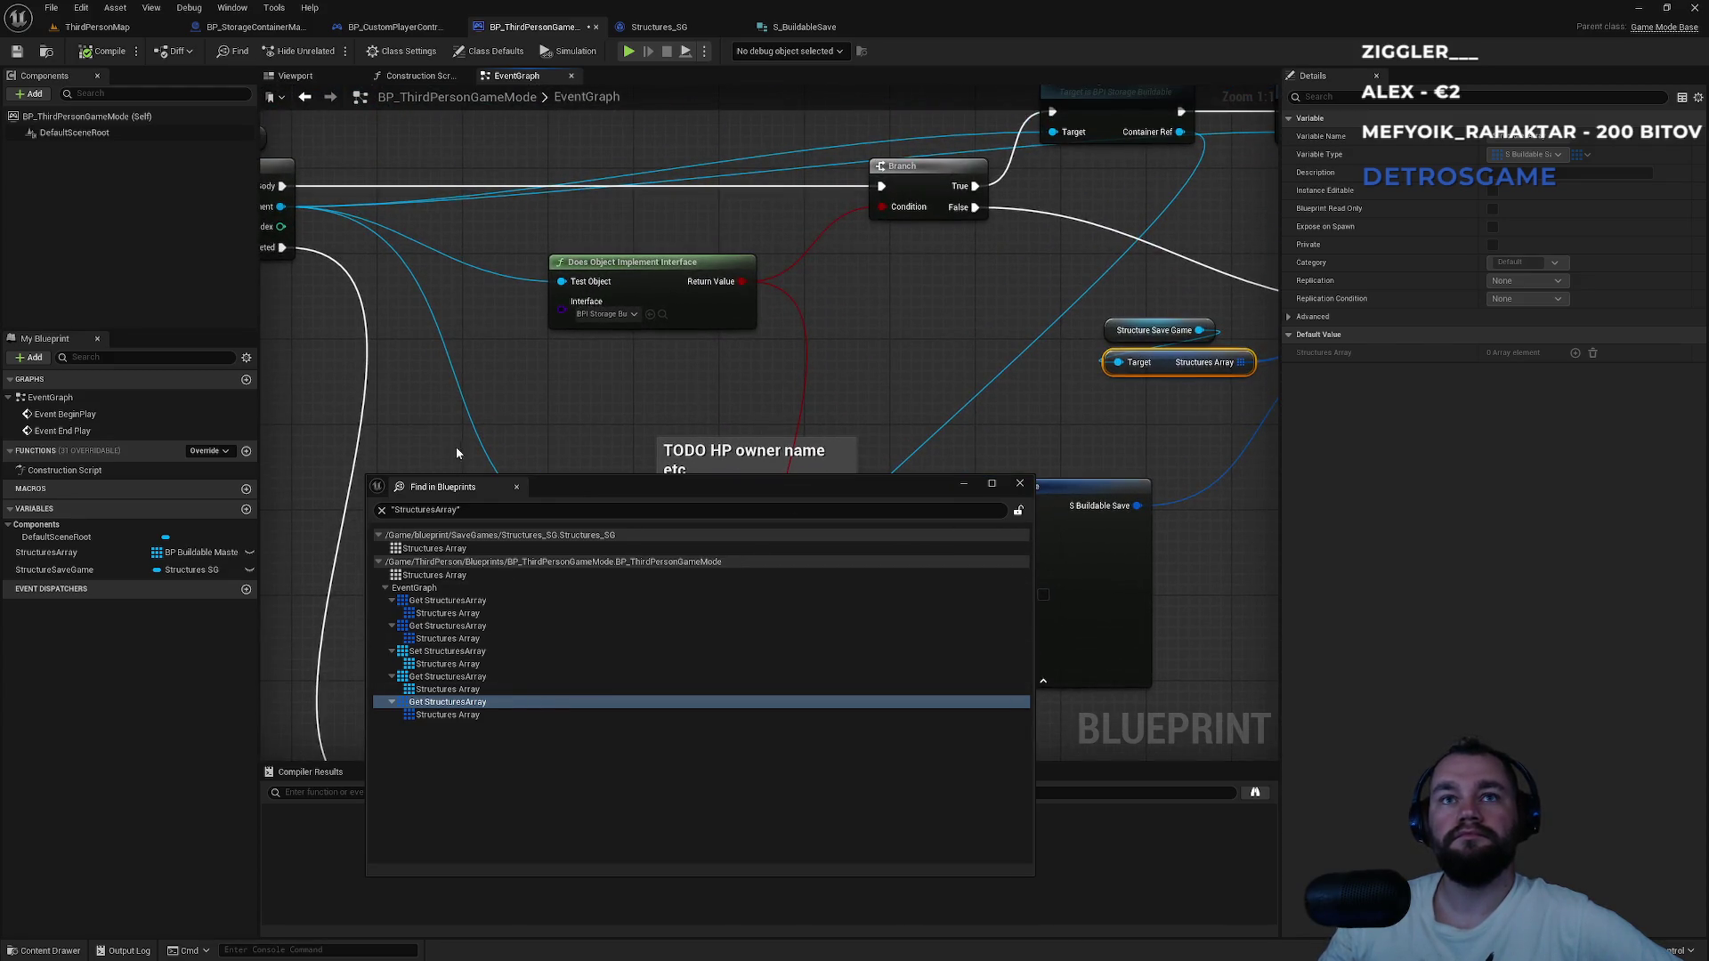
{"action": "scroll", "coordinate": [455, 446], "scroll_direction": "down", "scroll_amount": 6}
{"action": "scroll", "coordinate": [835, 313], "scroll_direction": "up", "scroll_amount": 2}
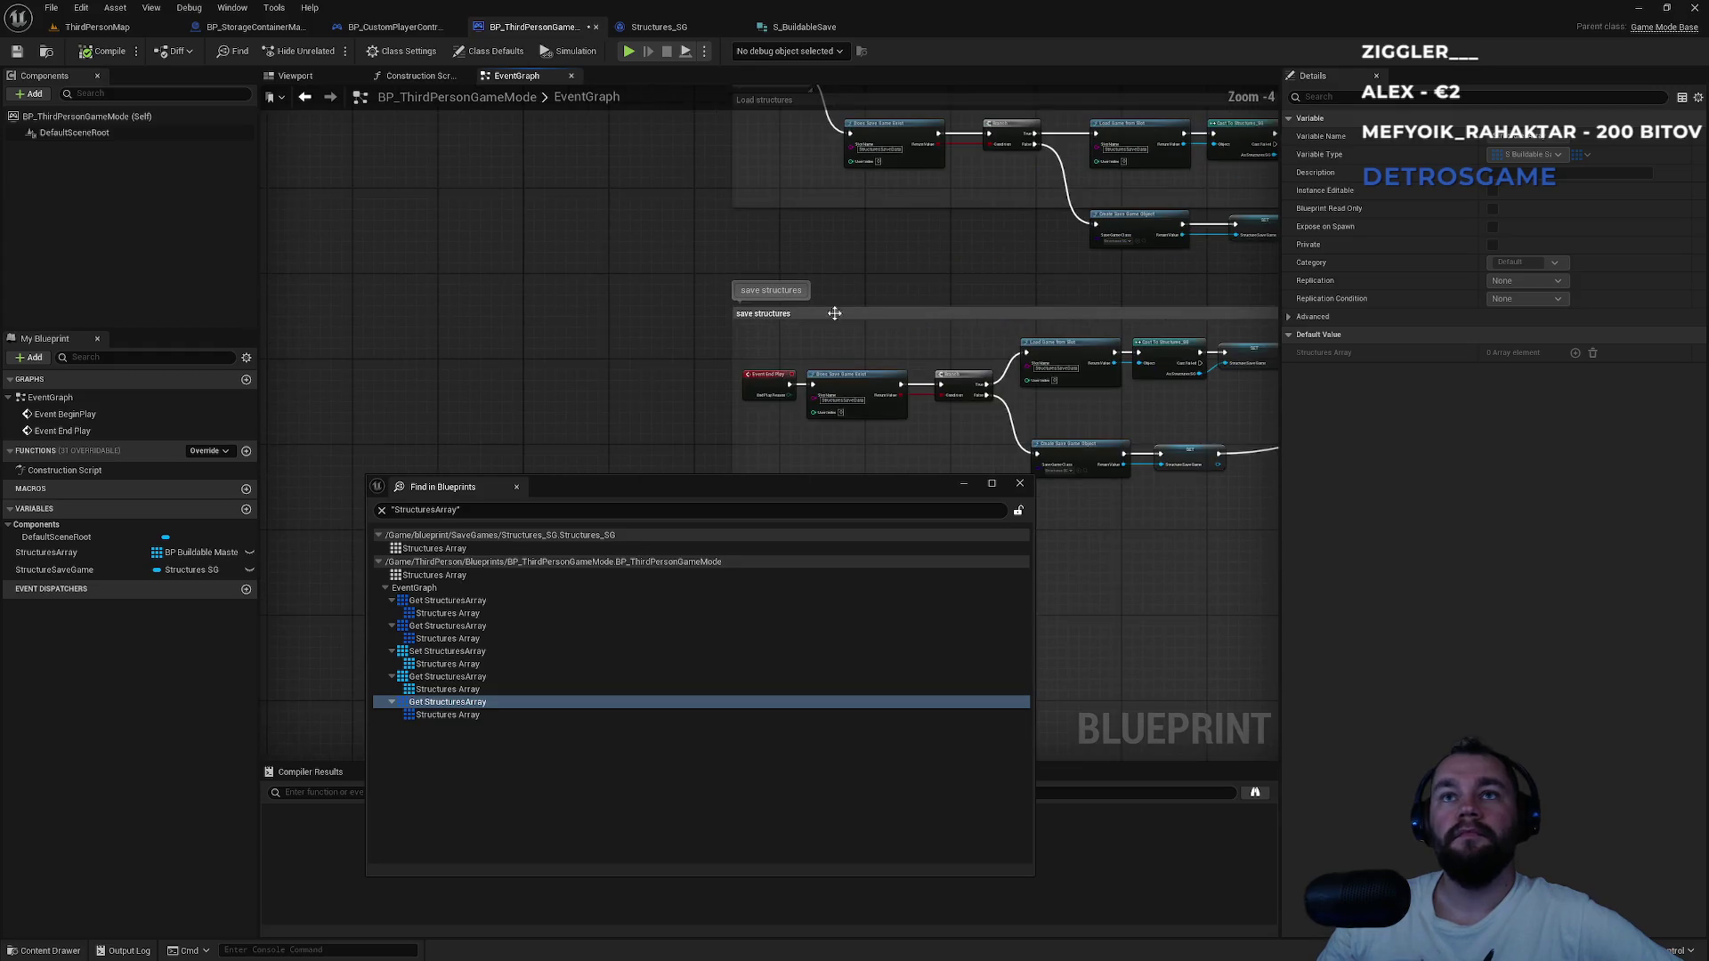
{"action": "mouse_move", "coordinate": [971, 354]}
{"action": "left_mouse_down"}
{"action": "mouse_move", "coordinate": [968, 400]}
{"action": "mouse_move", "coordinate": [965, 217]}
{"action": "mouse_move", "coordinate": [680, 247]}
{"action": "mouse_move", "coordinate": [567, 196]}
{"action": "left_mouse_up"}
{"action": "left_click", "coordinate": [437, 689]}
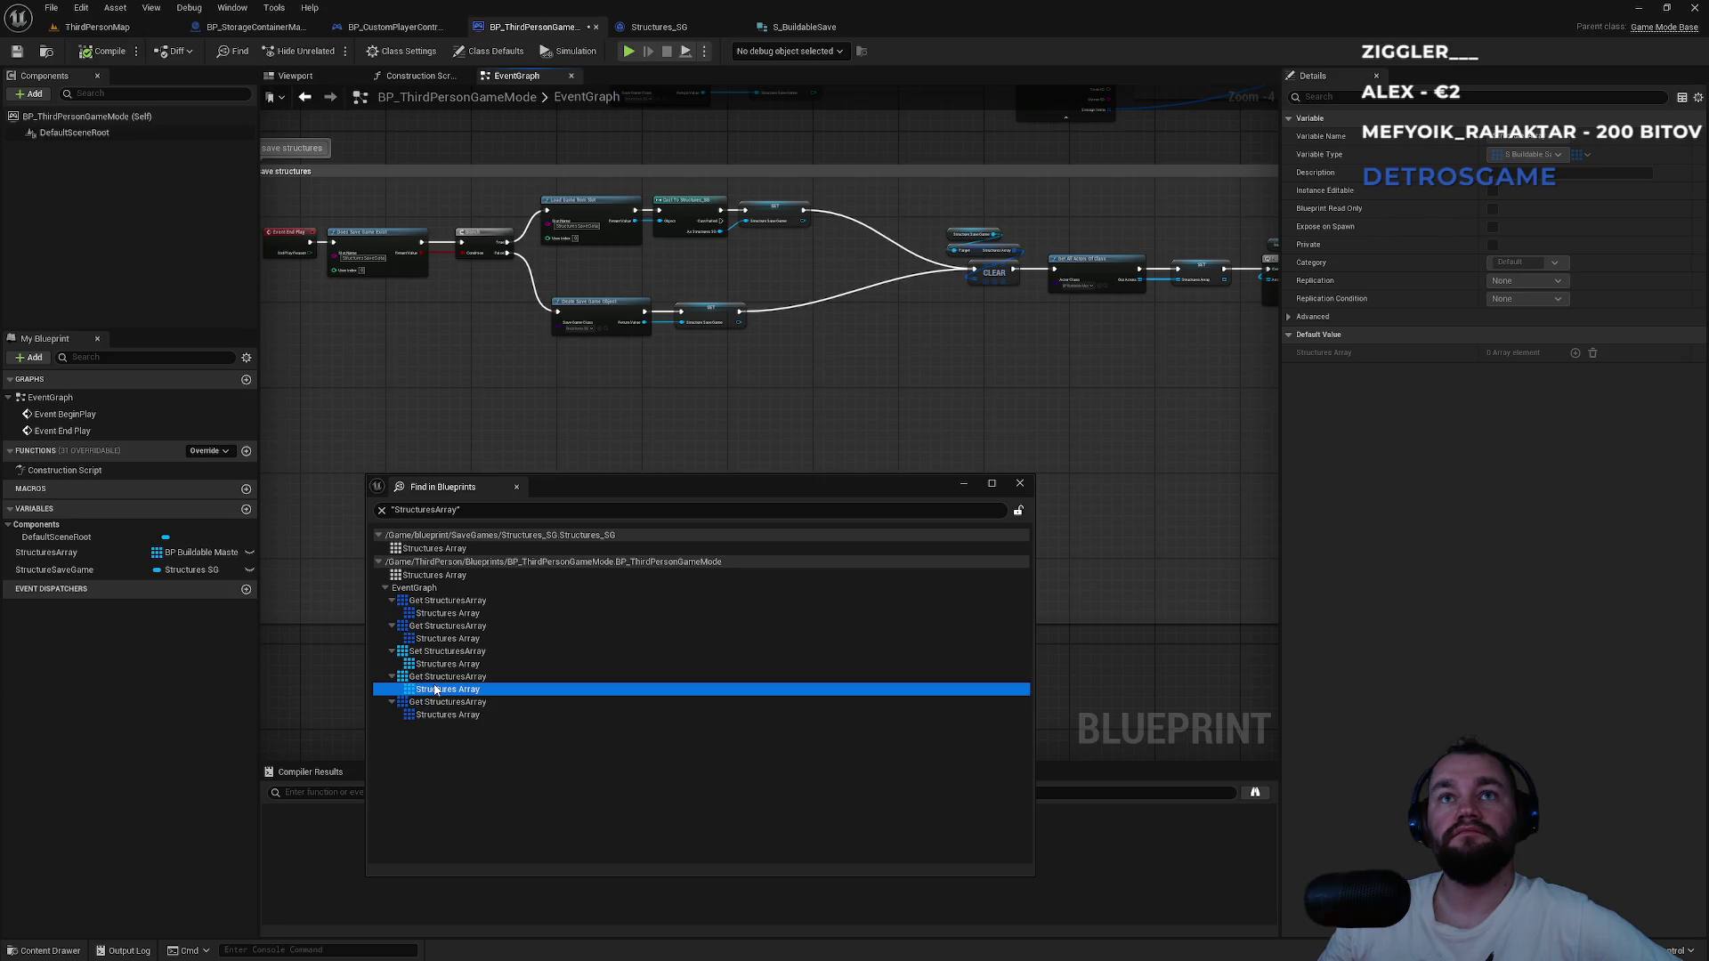
{"action": "left_click_drag", "start_coordinate": [671, 349], "coordinate": [593, 166]}
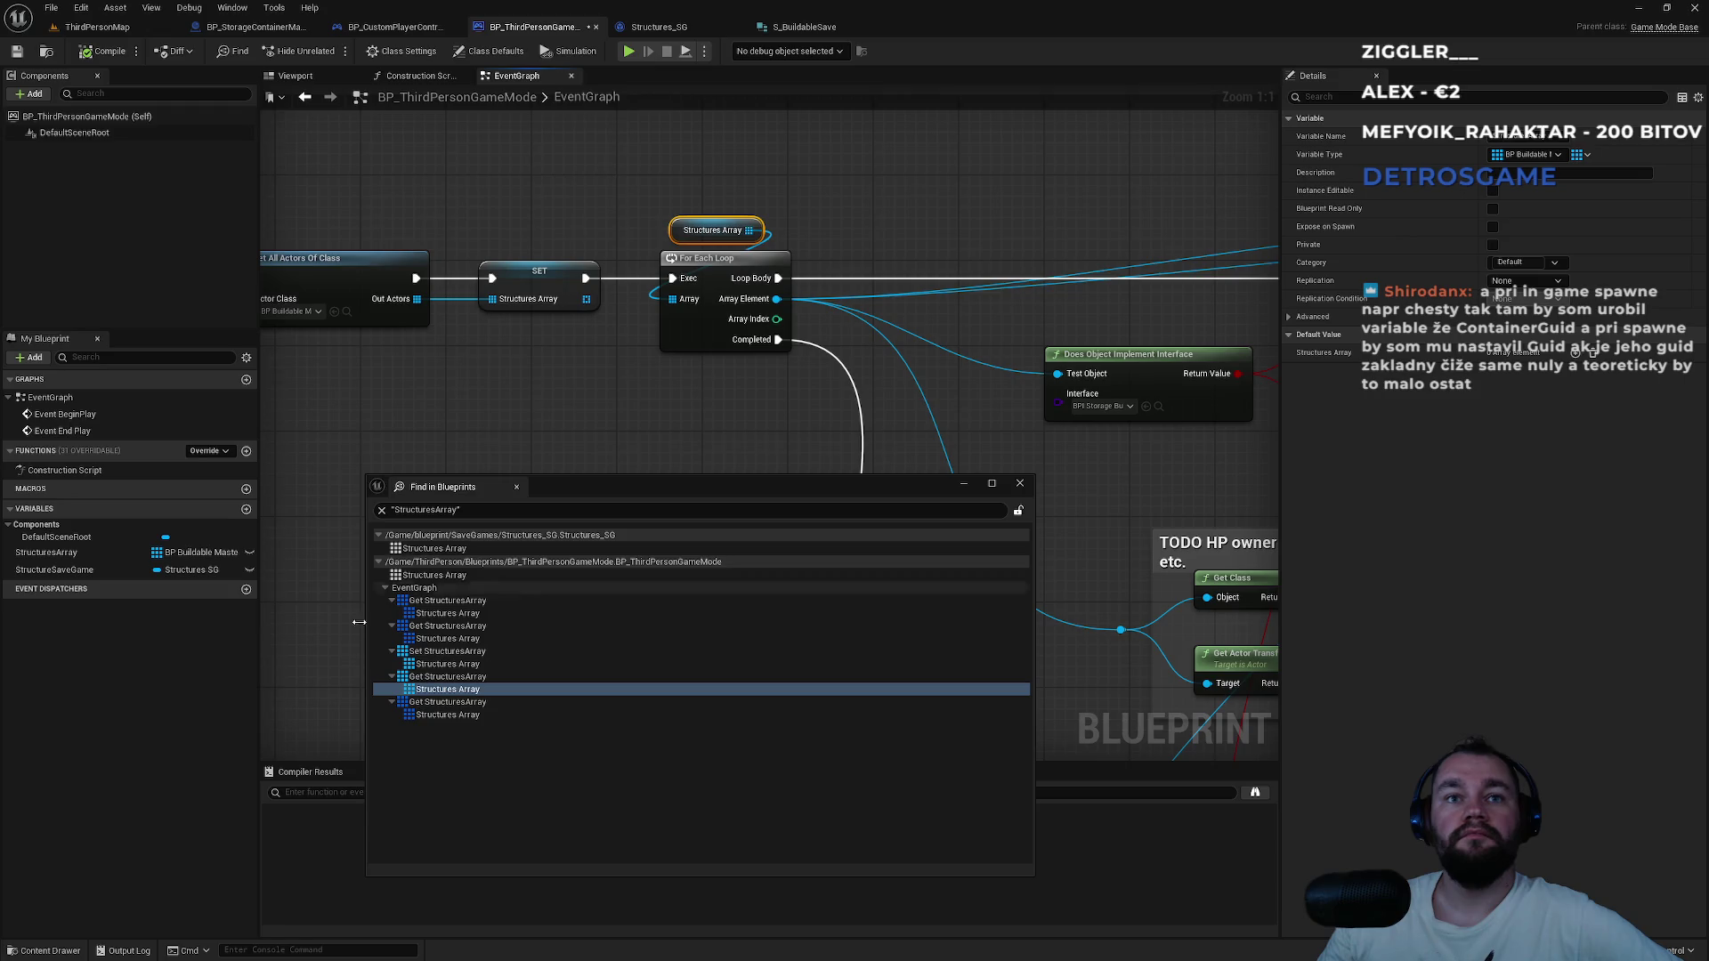
{"action": "left_click", "coordinate": [446, 664]}
{"action": "left_click", "coordinate": [446, 655]}
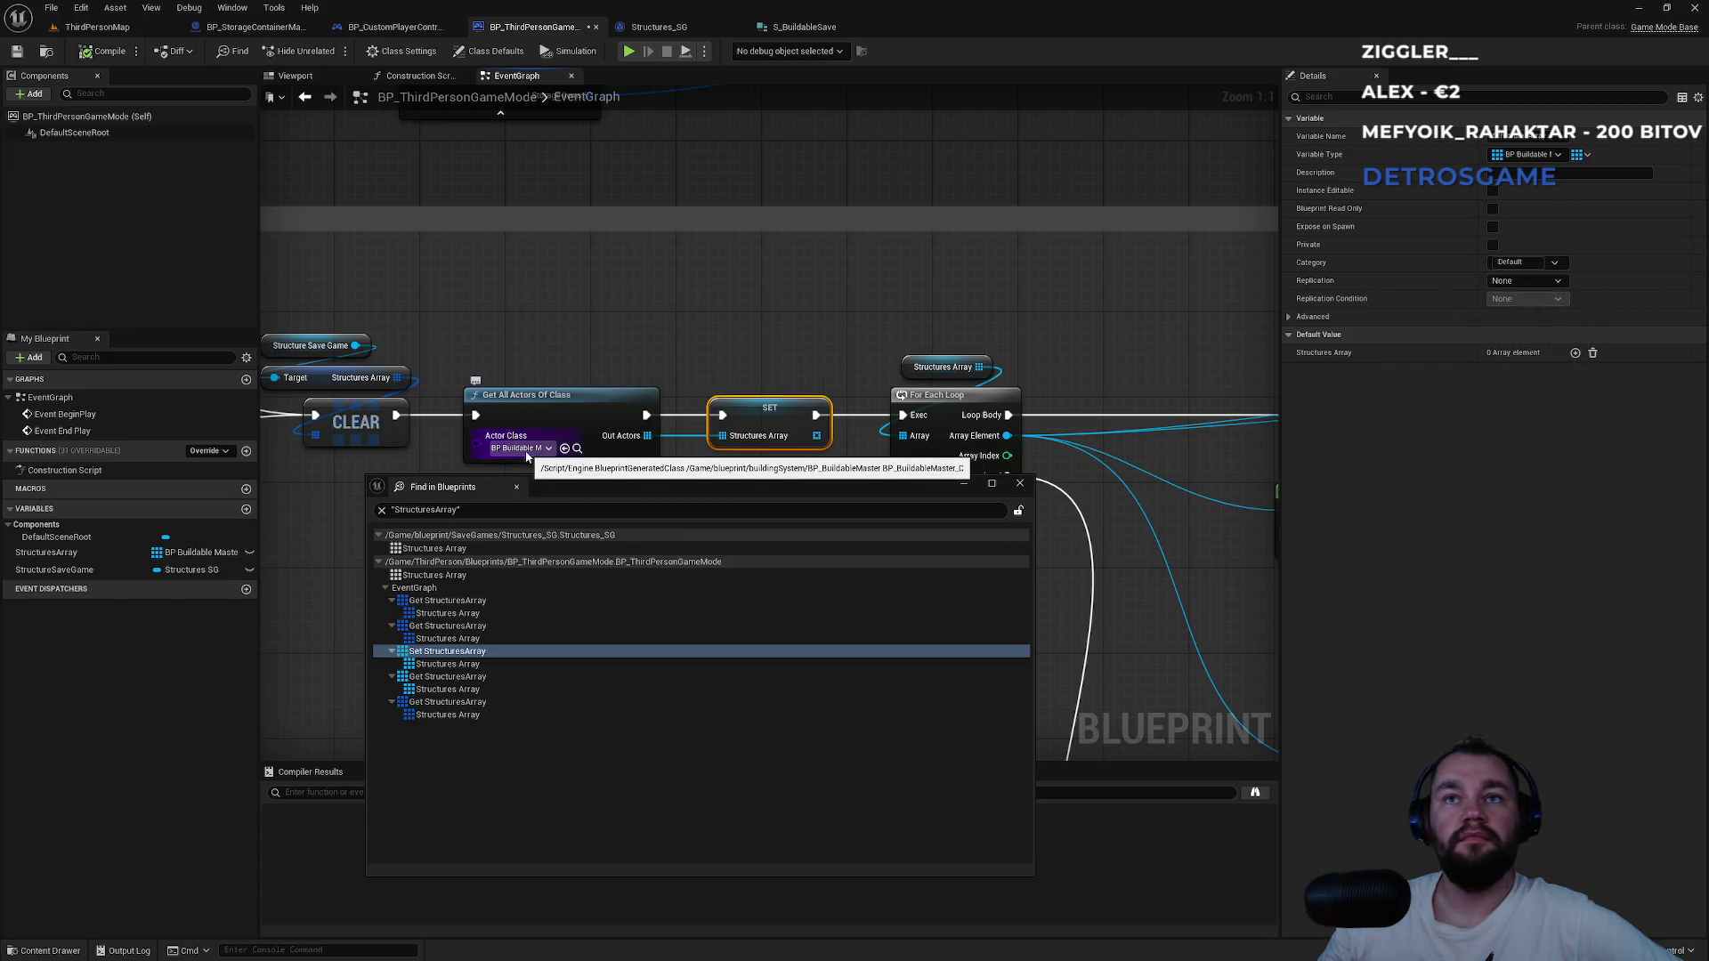
{"action": "mouse_move", "coordinate": [851, 422]}
{"action": "left_mouse_down"}
{"action": "mouse_move", "coordinate": [635, 89]}
{"action": "mouse_move", "coordinate": [638, 208]}
{"action": "mouse_move", "coordinate": [681, 359]}
{"action": "mouse_move", "coordinate": [1023, 256]}
{"action": "mouse_move", "coordinate": [900, 347]}
{"action": "mouse_move", "coordinate": [660, 373]}
{"action": "mouse_move", "coordinate": [1155, 374]}
{"action": "mouse_move", "coordinate": [725, 370]}
{"action": "mouse_move", "coordinate": [787, 459]}
{"action": "left_mouse_up"}
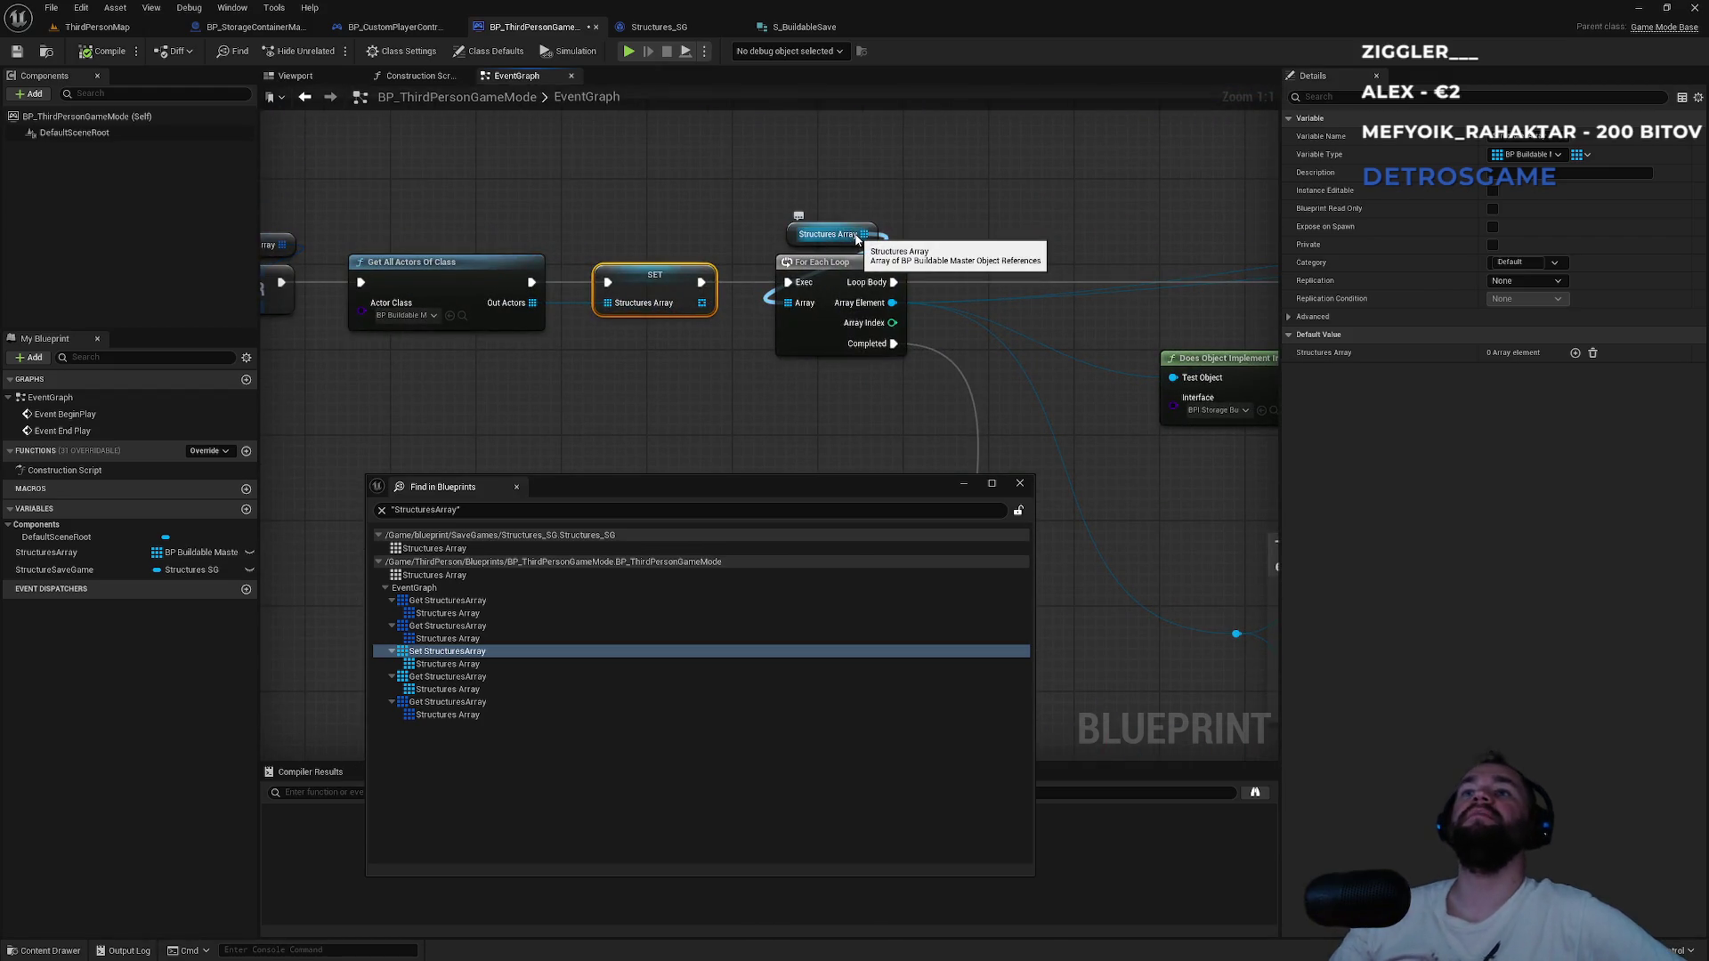
{"action": "double_click", "coordinate": [434, 705]}
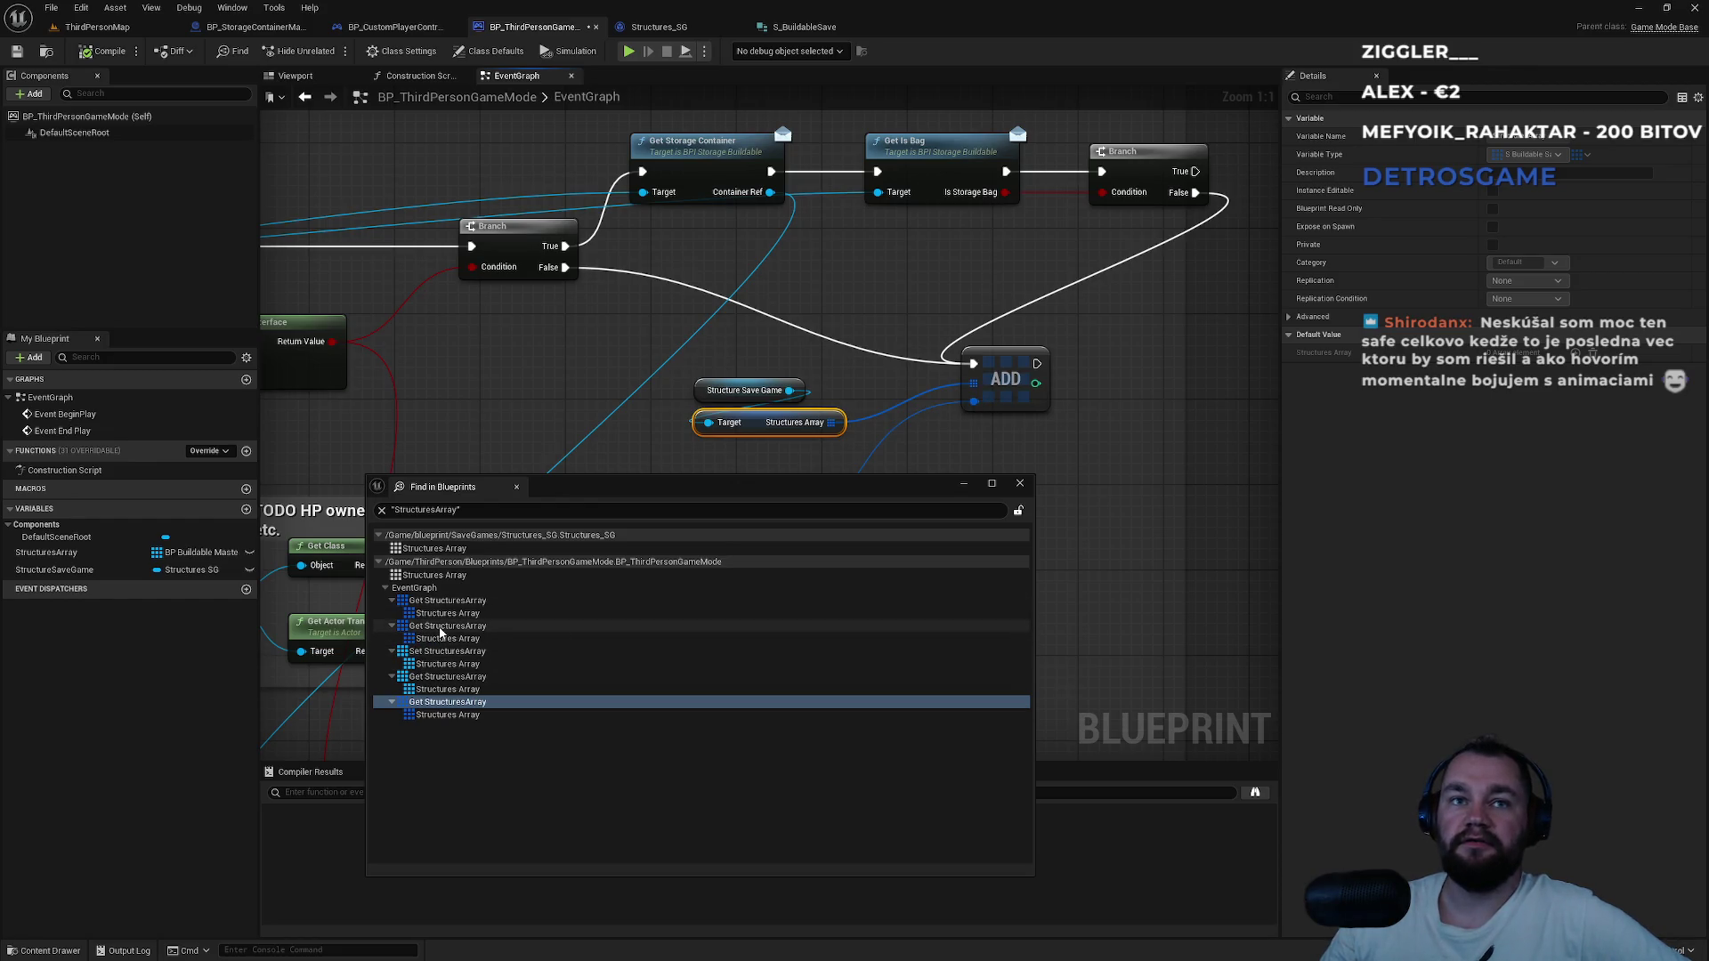
{"action": "double_click", "coordinate": [441, 626]}
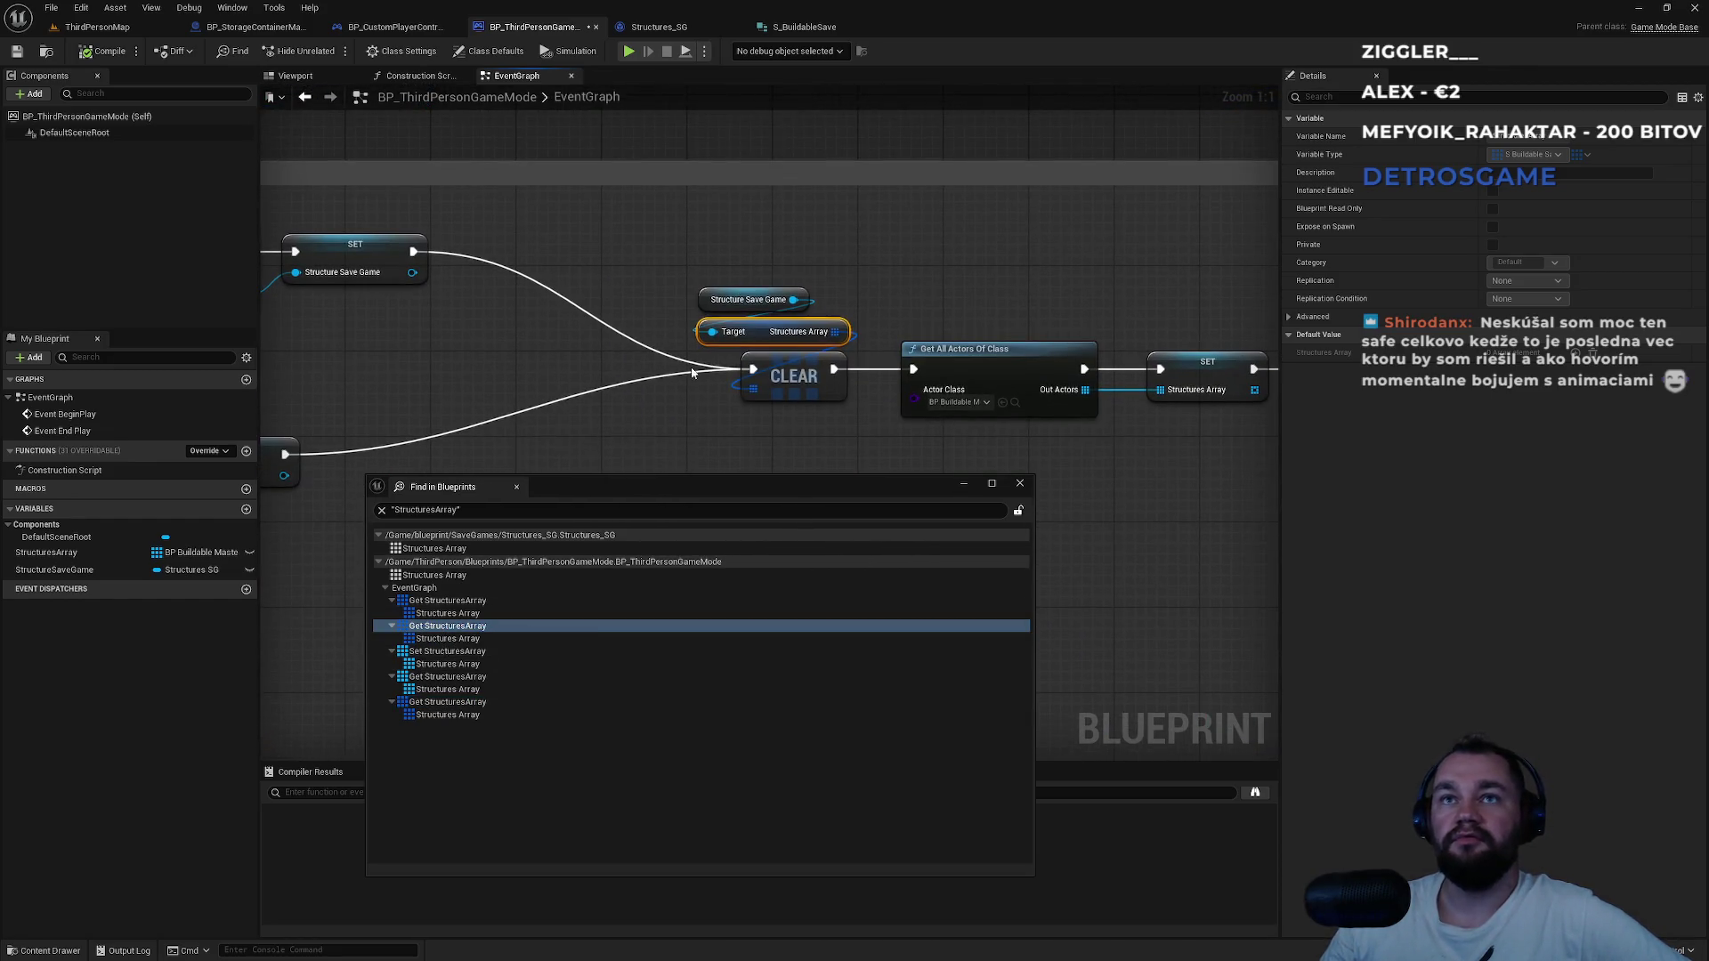
{"action": "scroll", "coordinate": [1038, 339], "scroll_direction": "down", "scroll_amount": 2}
{"action": "left_click_drag", "start_coordinate": [369, 325], "coordinate": [995, 335]}
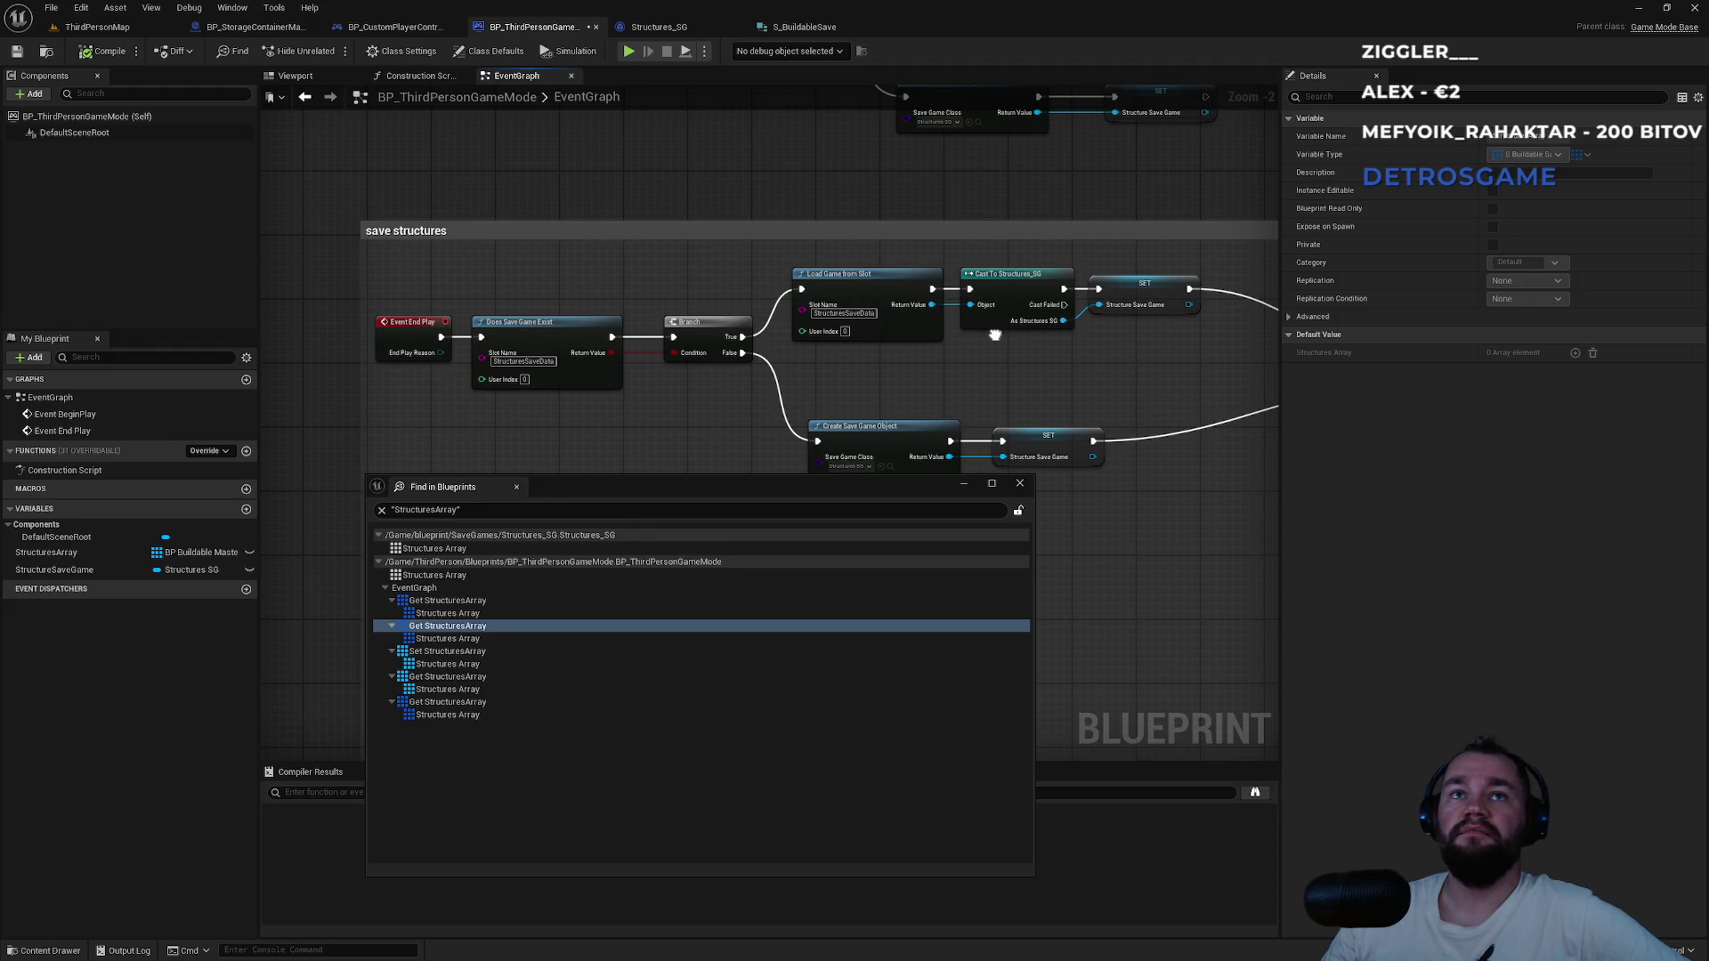
{"action": "left_click_drag", "start_coordinate": [995, 335], "coordinate": [365, 315]}
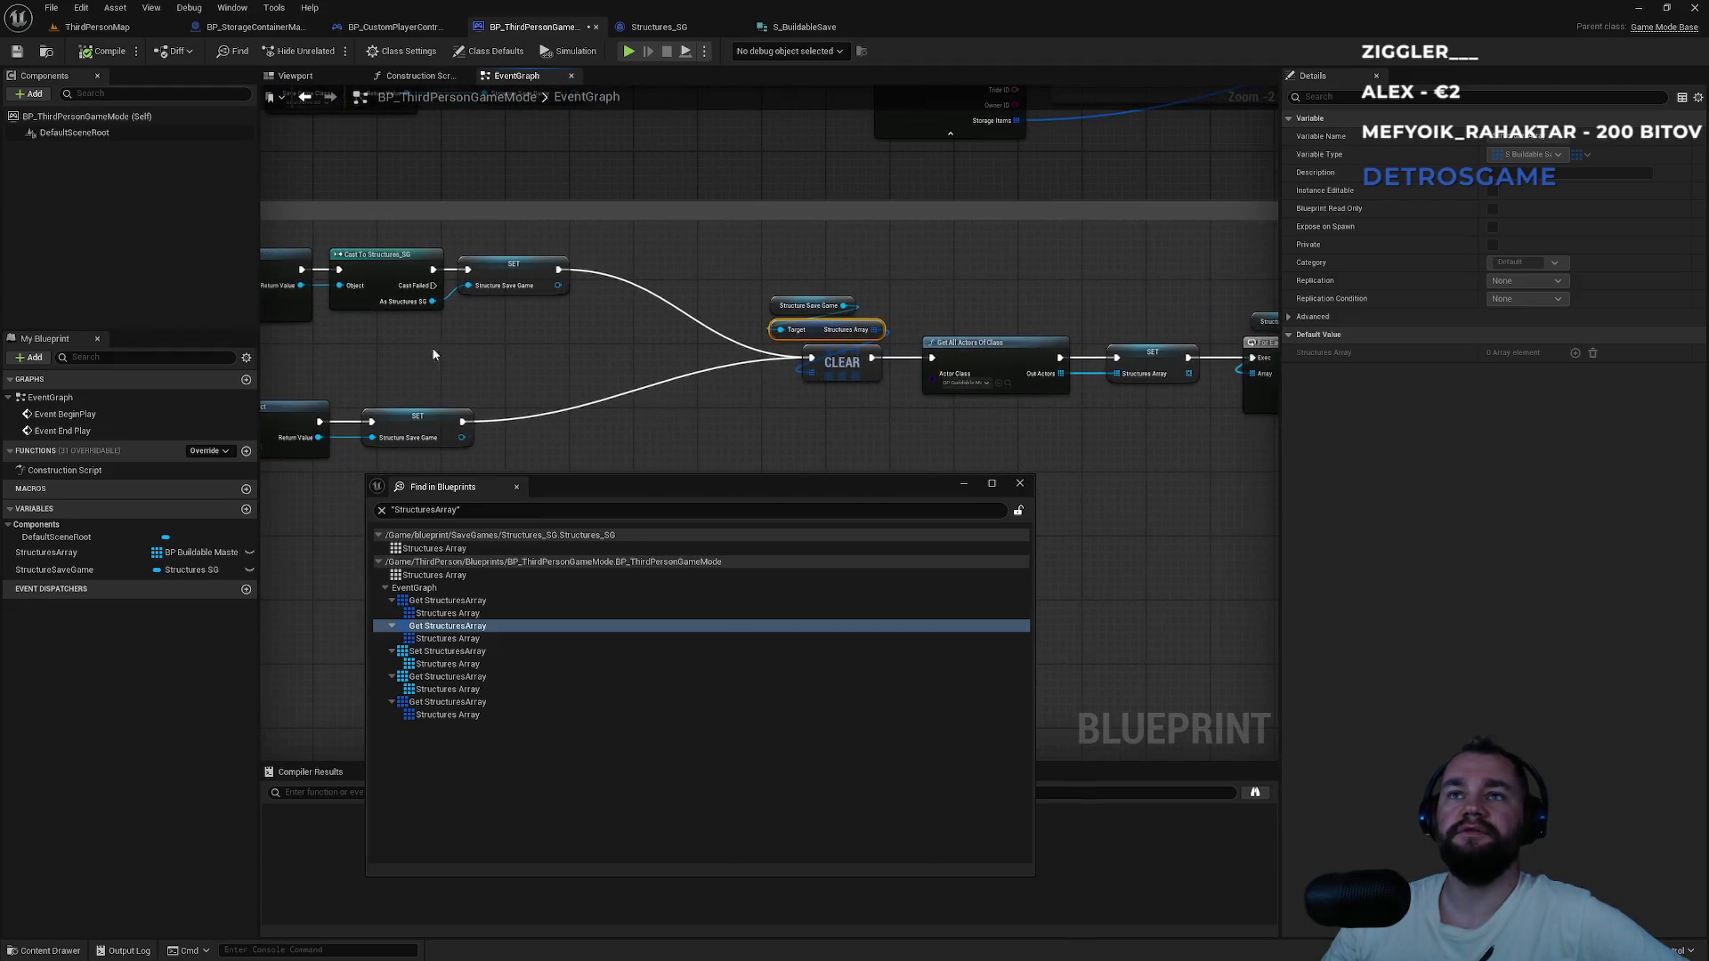
{"action": "left_click", "coordinate": [440, 601]}
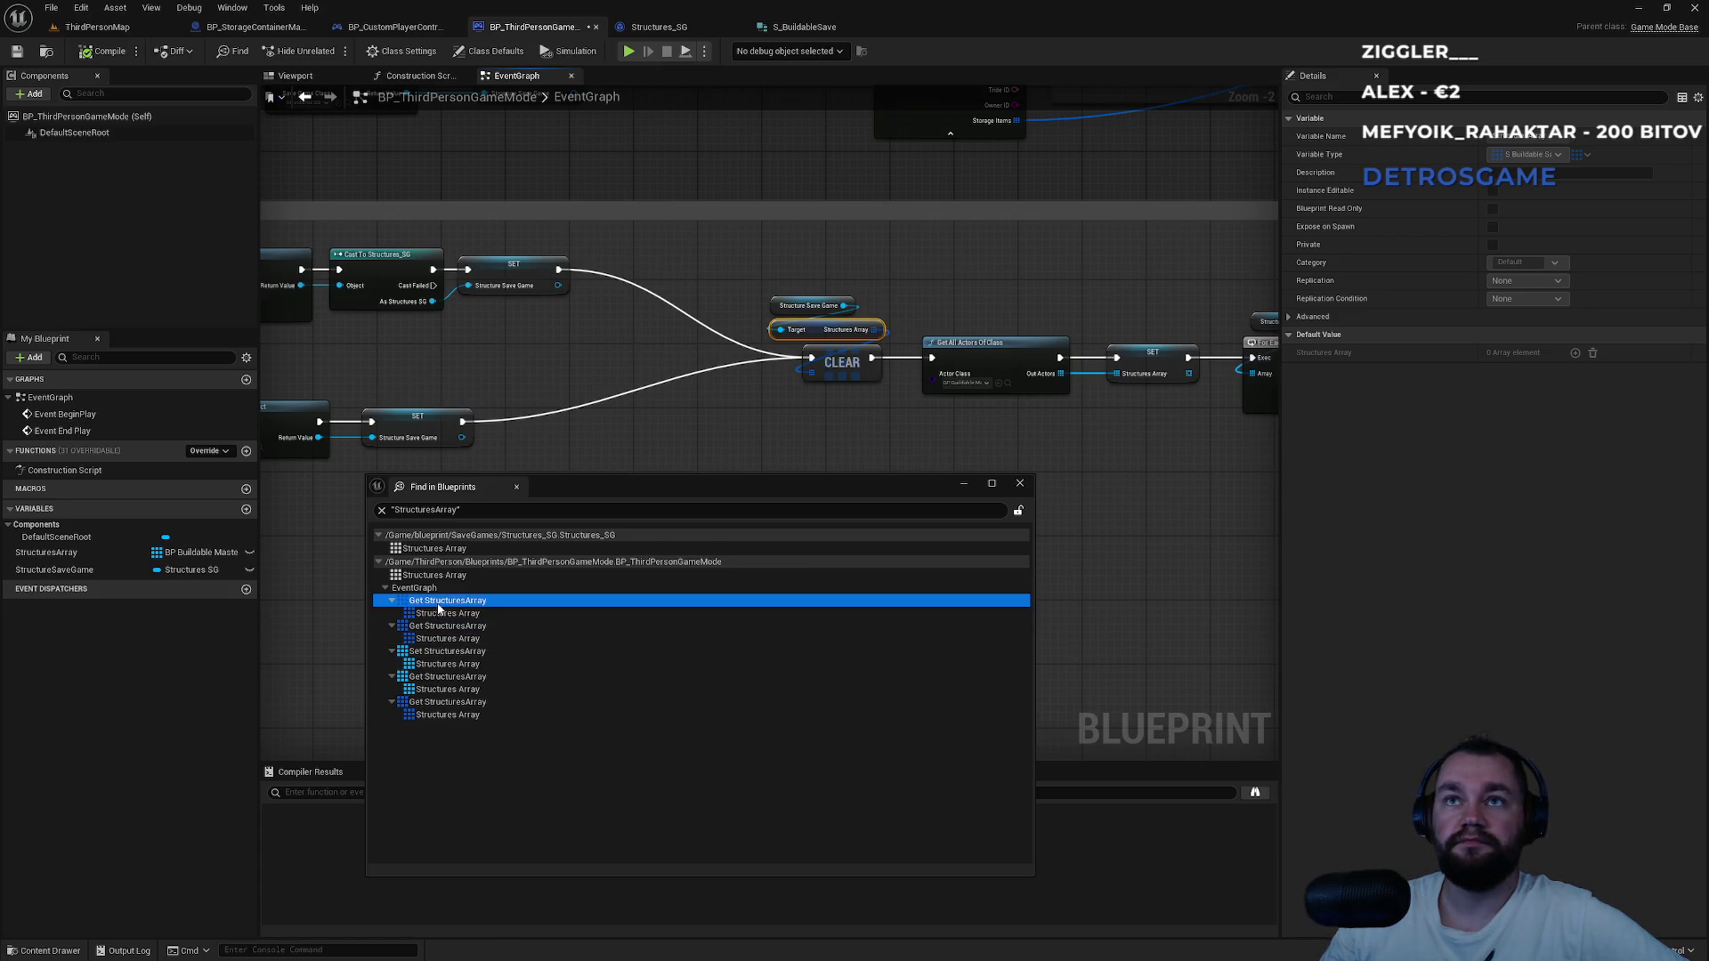
{"action": "left_click_drag", "start_coordinate": [627, 235], "coordinate": [1083, 210]}
{"action": "mouse_move", "coordinate": [513, 304]}
{"action": "left_mouse_down"}
{"action": "mouse_move", "coordinate": [597, 246]}
{"action": "mouse_move", "coordinate": [684, 282]}
{"action": "left_mouse_up"}
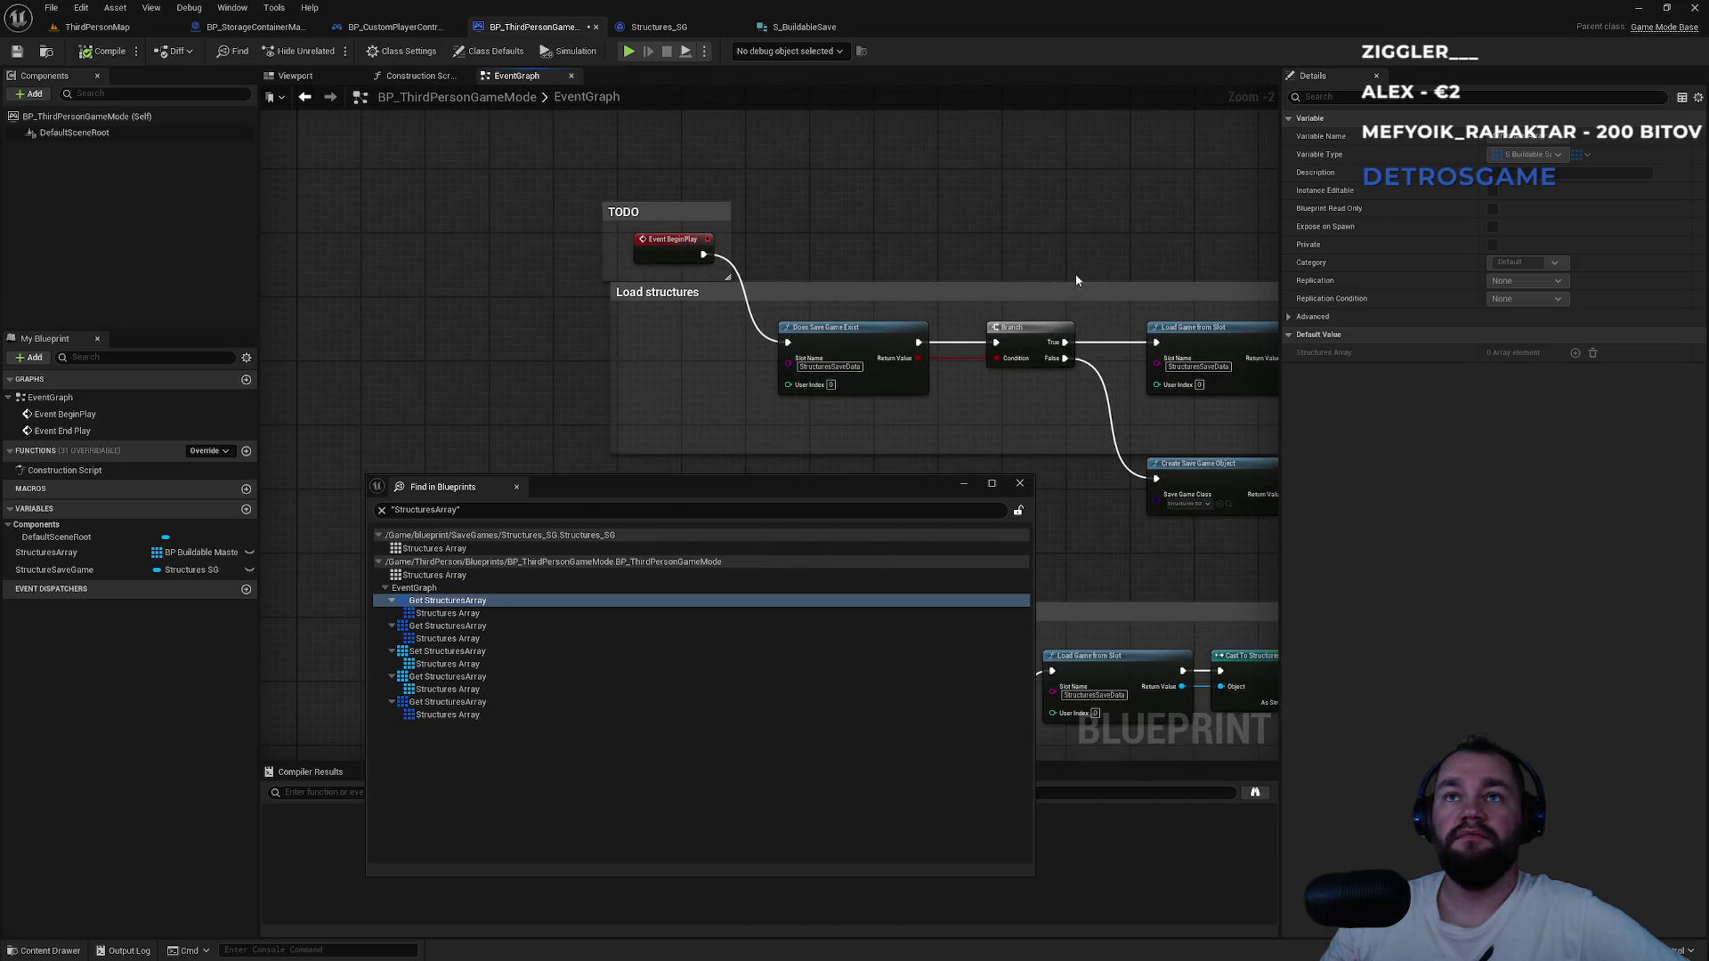
{"action": "left_click_drag", "start_coordinate": [1075, 274], "coordinate": [403, 192]}
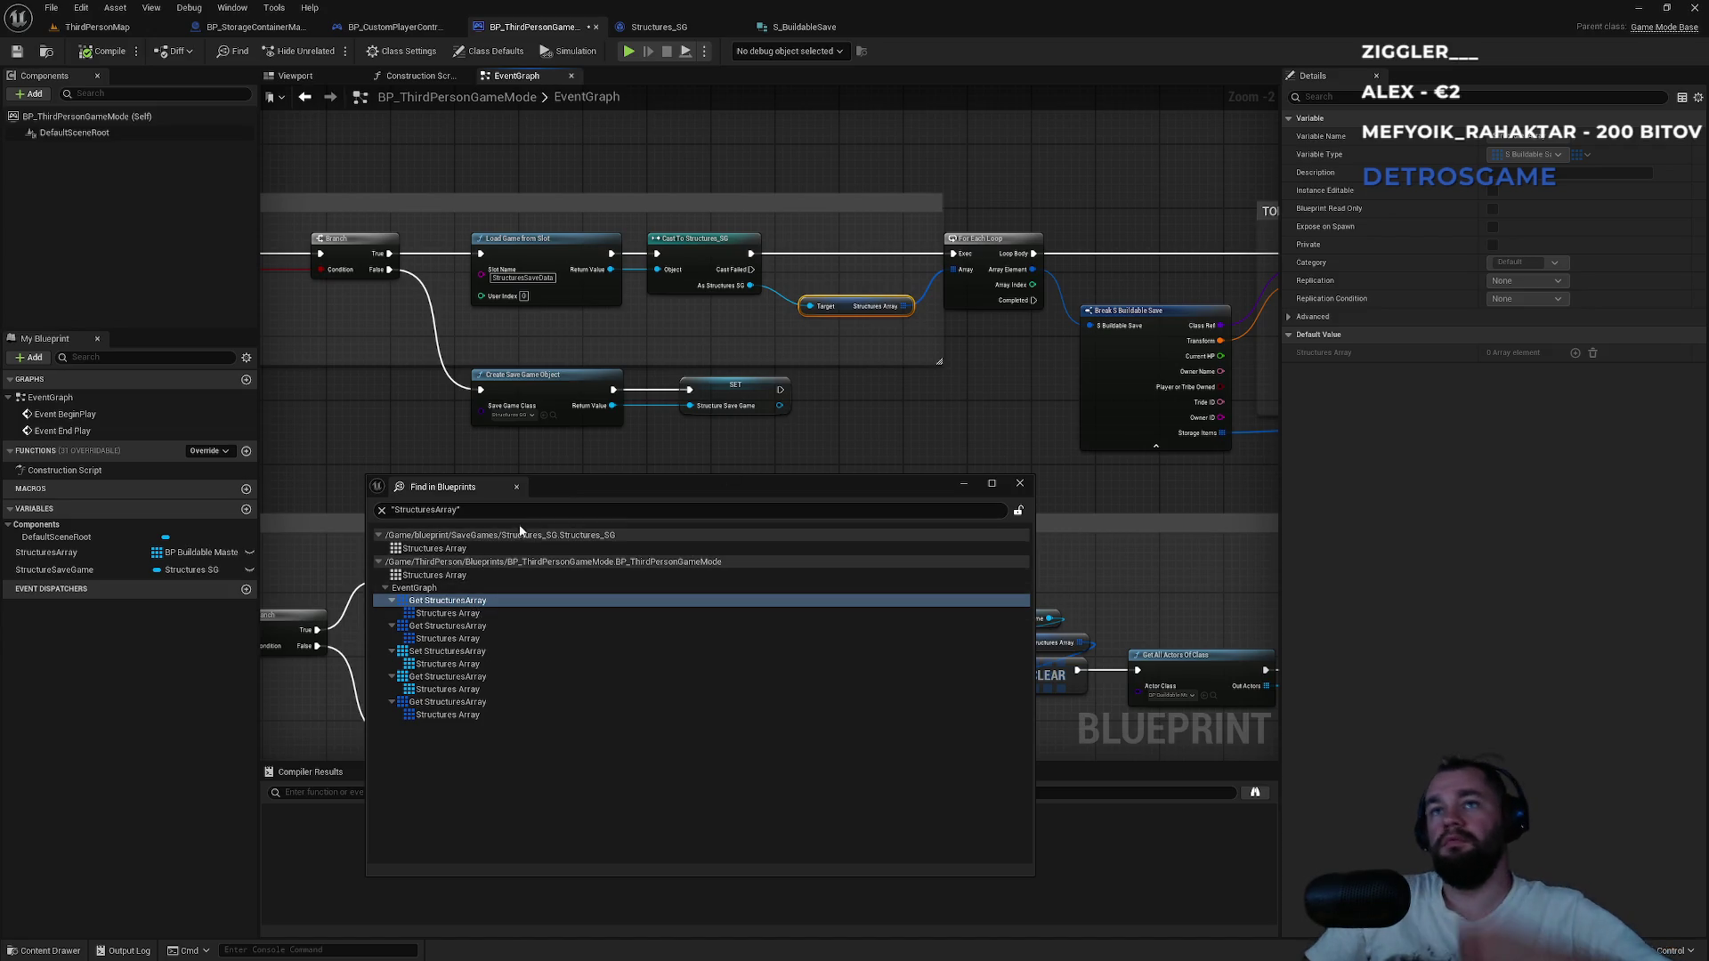
{"action": "left_click_drag", "start_coordinate": [1227, 362], "coordinate": [768, 389]}
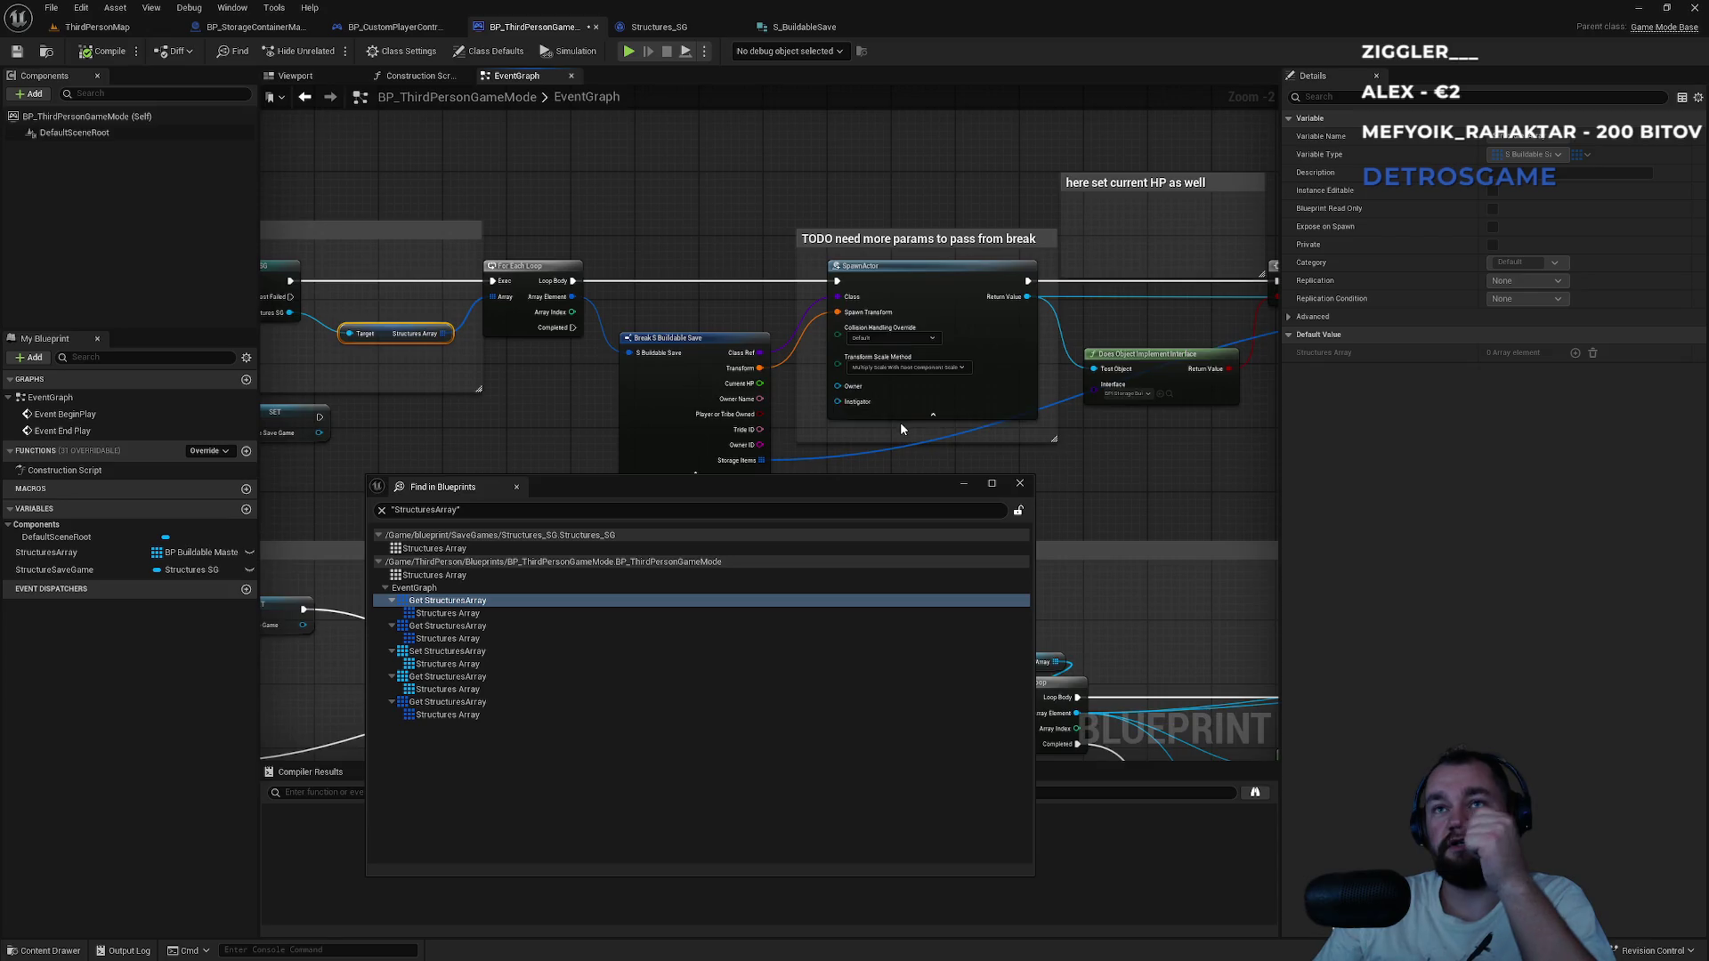
{"action": "left_click_drag", "start_coordinate": [900, 422], "coordinate": [1279, 340]}
{"action": "left_click", "coordinate": [452, 704]}
{"action": "double_click", "coordinate": [452, 703]}
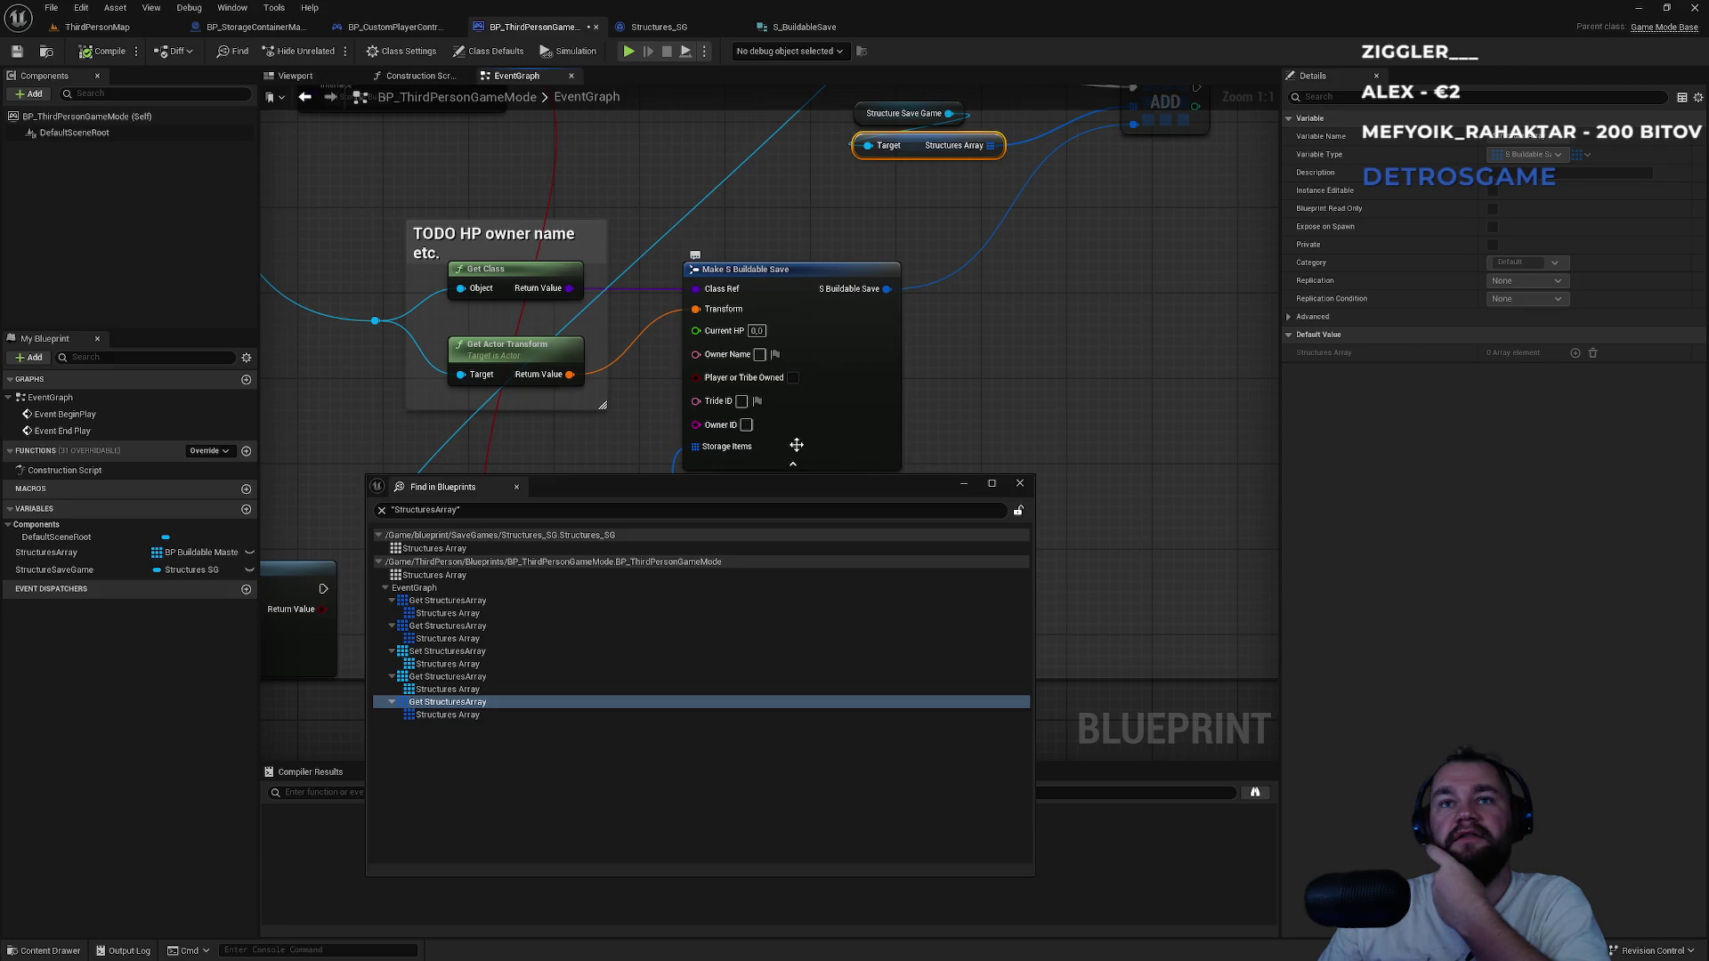
{"action": "mouse_move", "coordinate": [629, 395]}
{"action": "left_mouse_down"}
{"action": "mouse_move", "coordinate": [730, 418]}
{"action": "mouse_move", "coordinate": [801, 357]}
{"action": "mouse_move", "coordinate": [971, 379]}
{"action": "mouse_move", "coordinate": [957, 224]}
{"action": "mouse_move", "coordinate": [776, 438]}
{"action": "left_mouse_up"}
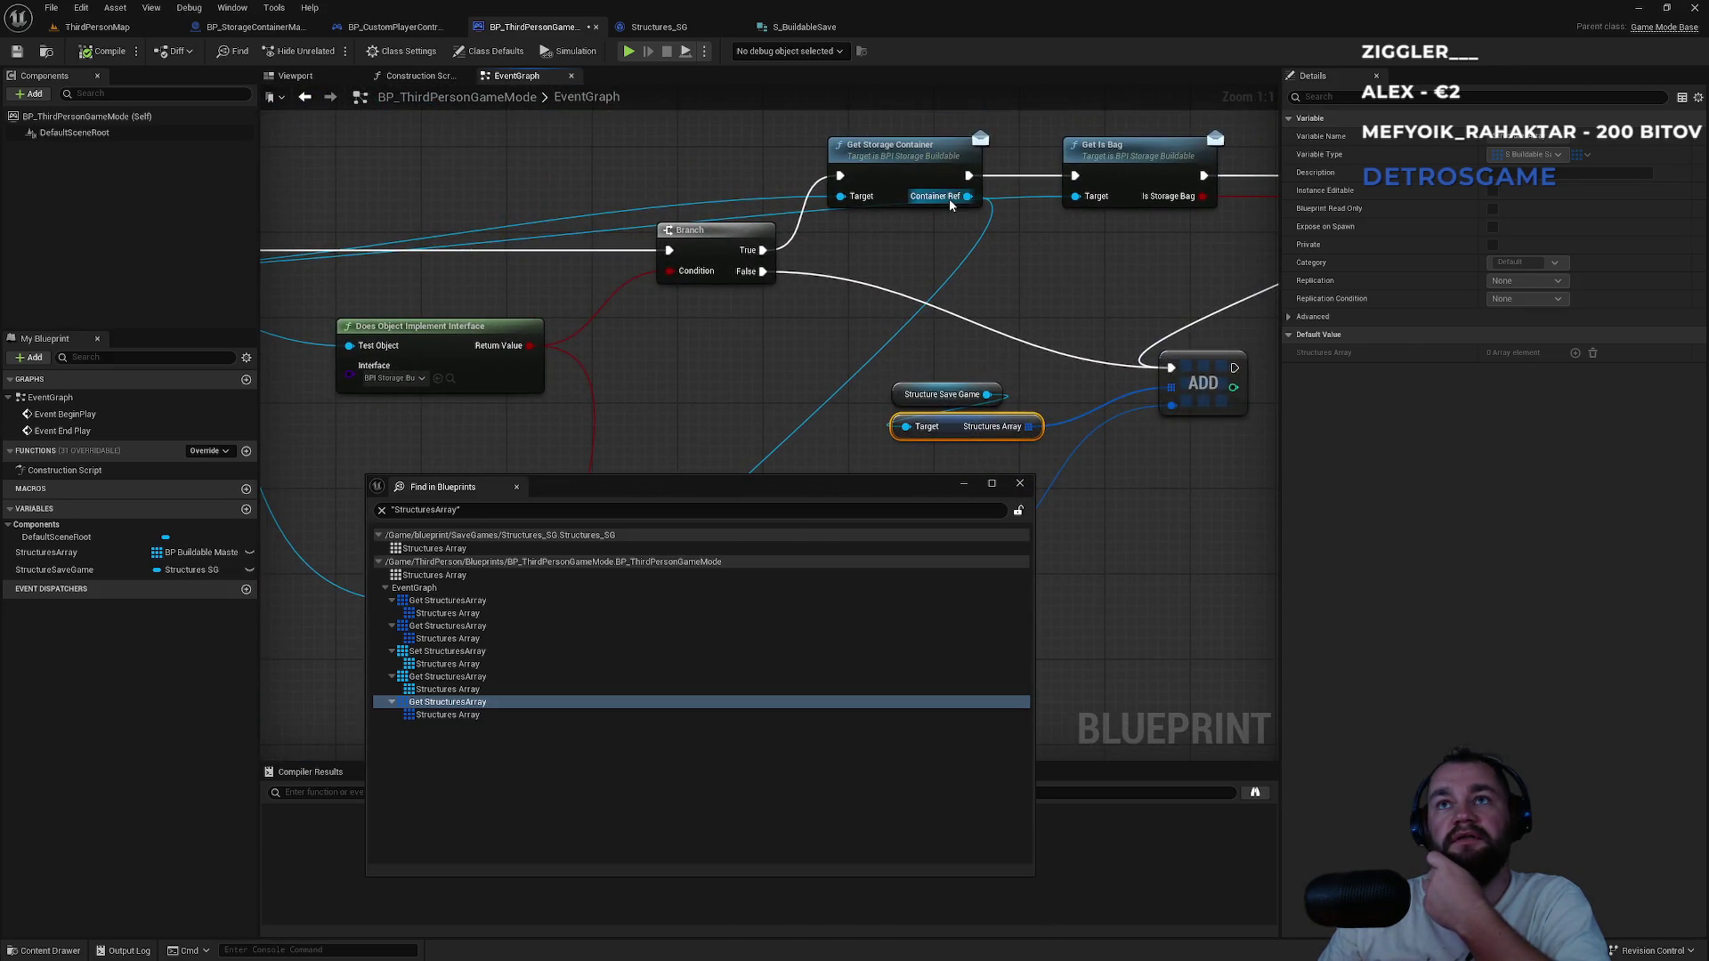
{"action": "mouse_move", "coordinate": [948, 205]}
{"action": "left_mouse_down"}
{"action": "mouse_move", "coordinate": [697, 446]}
{"action": "mouse_move", "coordinate": [661, 359]}
{"action": "mouse_move", "coordinate": [677, 455]}
{"action": "left_mouse_up"}
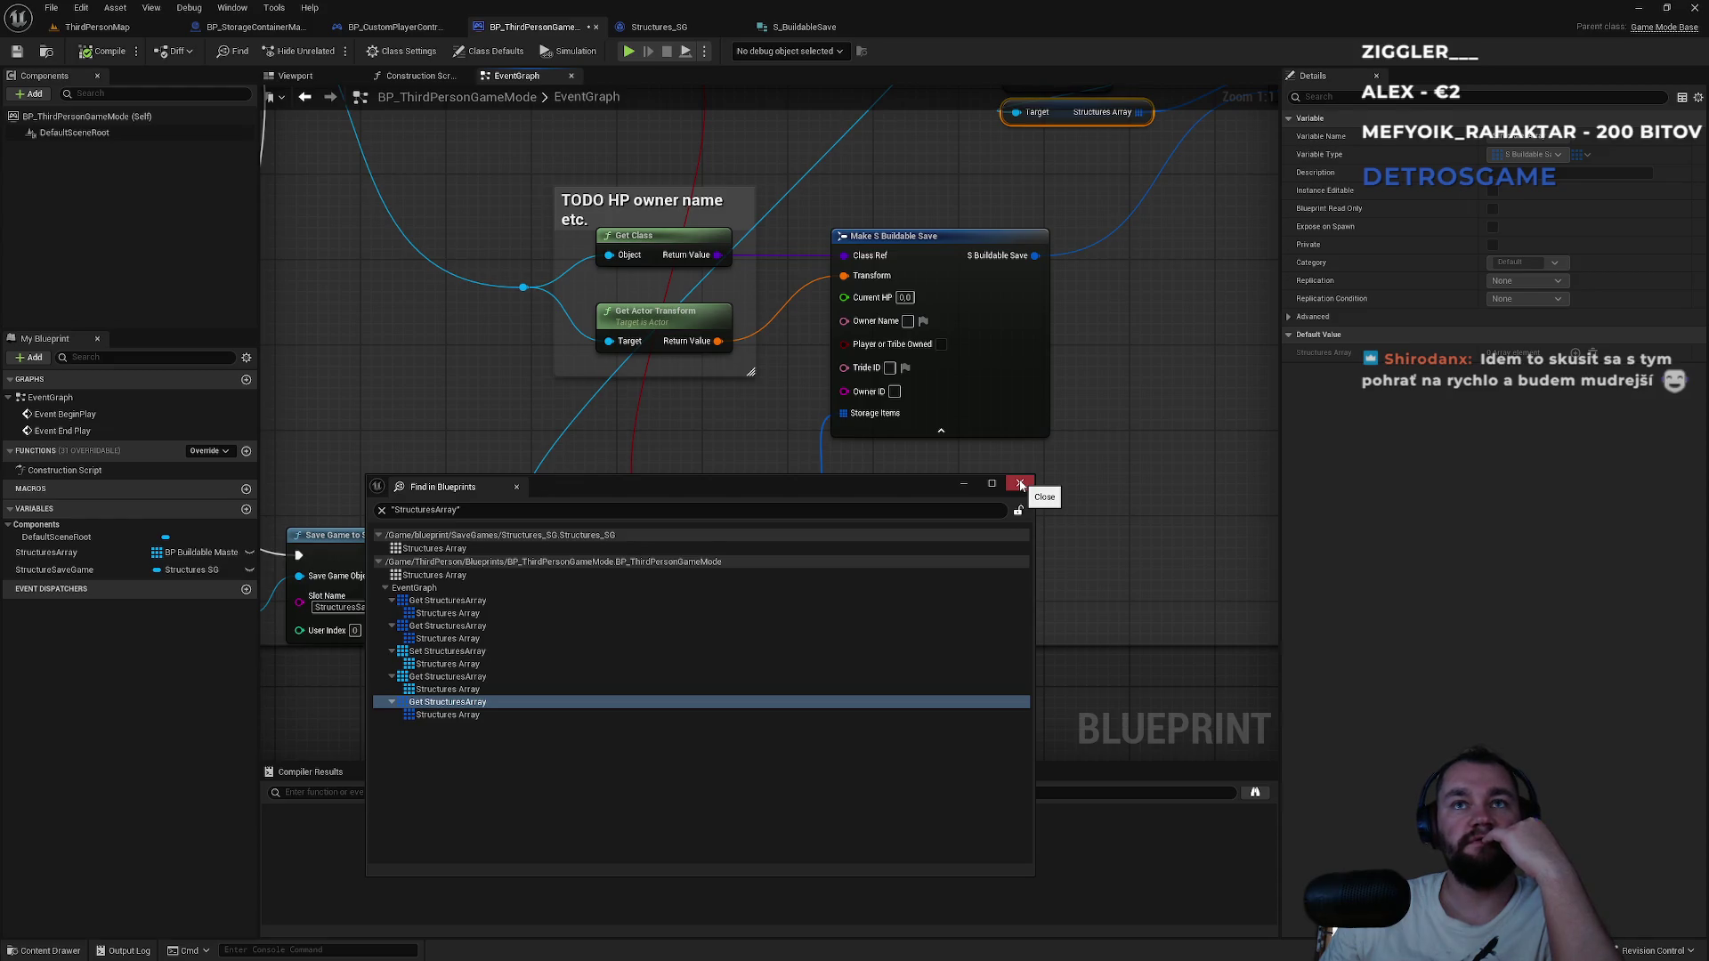
{"action": "left_click", "coordinate": [1021, 483]}
Add a Get Actor Guid node wired from the For Each Loop's Array Element.
{"action": "mouse_move", "coordinate": [668, 427]}
{"action": "left_mouse_down"}
{"action": "mouse_move", "coordinate": [752, 611]}
{"action": "mouse_move", "coordinate": [744, 679]}
{"action": "mouse_move", "coordinate": [747, 579]}
{"action": "mouse_move", "coordinate": [806, 623]}
{"action": "mouse_move", "coordinate": [998, 643]}
{"action": "left_mouse_up"}
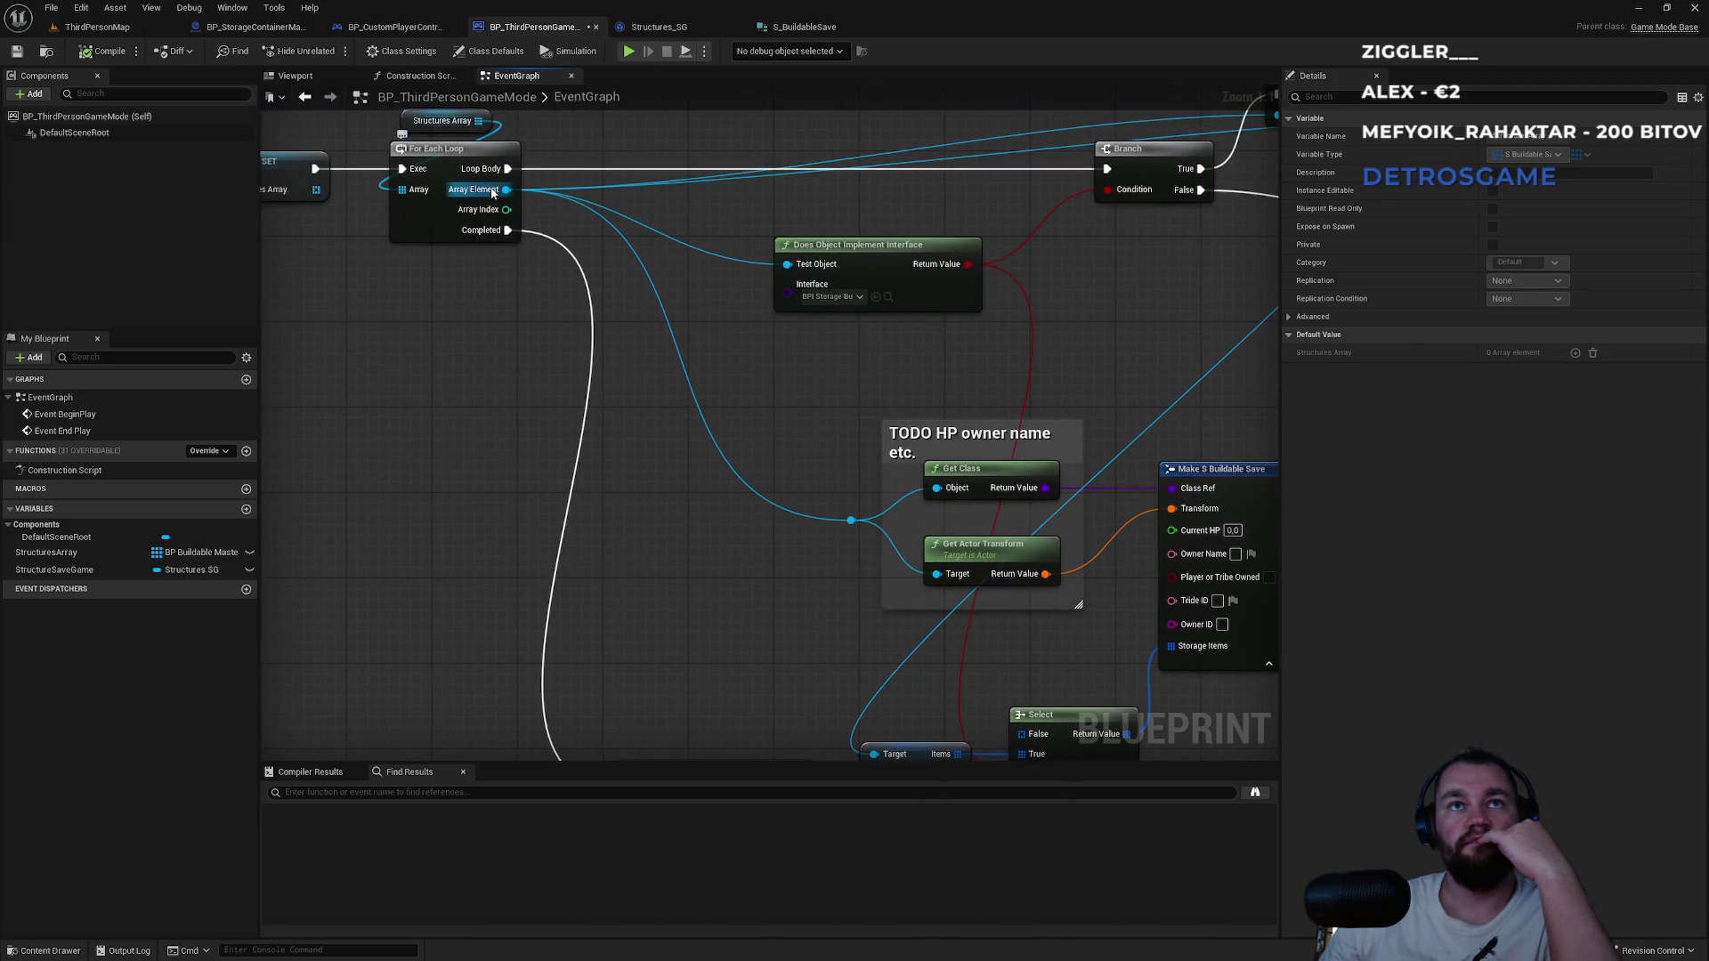
{"action": "mouse_move", "coordinate": [492, 191]}
{"action": "left_mouse_down"}
{"action": "mouse_move", "coordinate": [682, 577]}
{"action": "mouse_move", "coordinate": [677, 620]}
{"action": "left_mouse_up"}
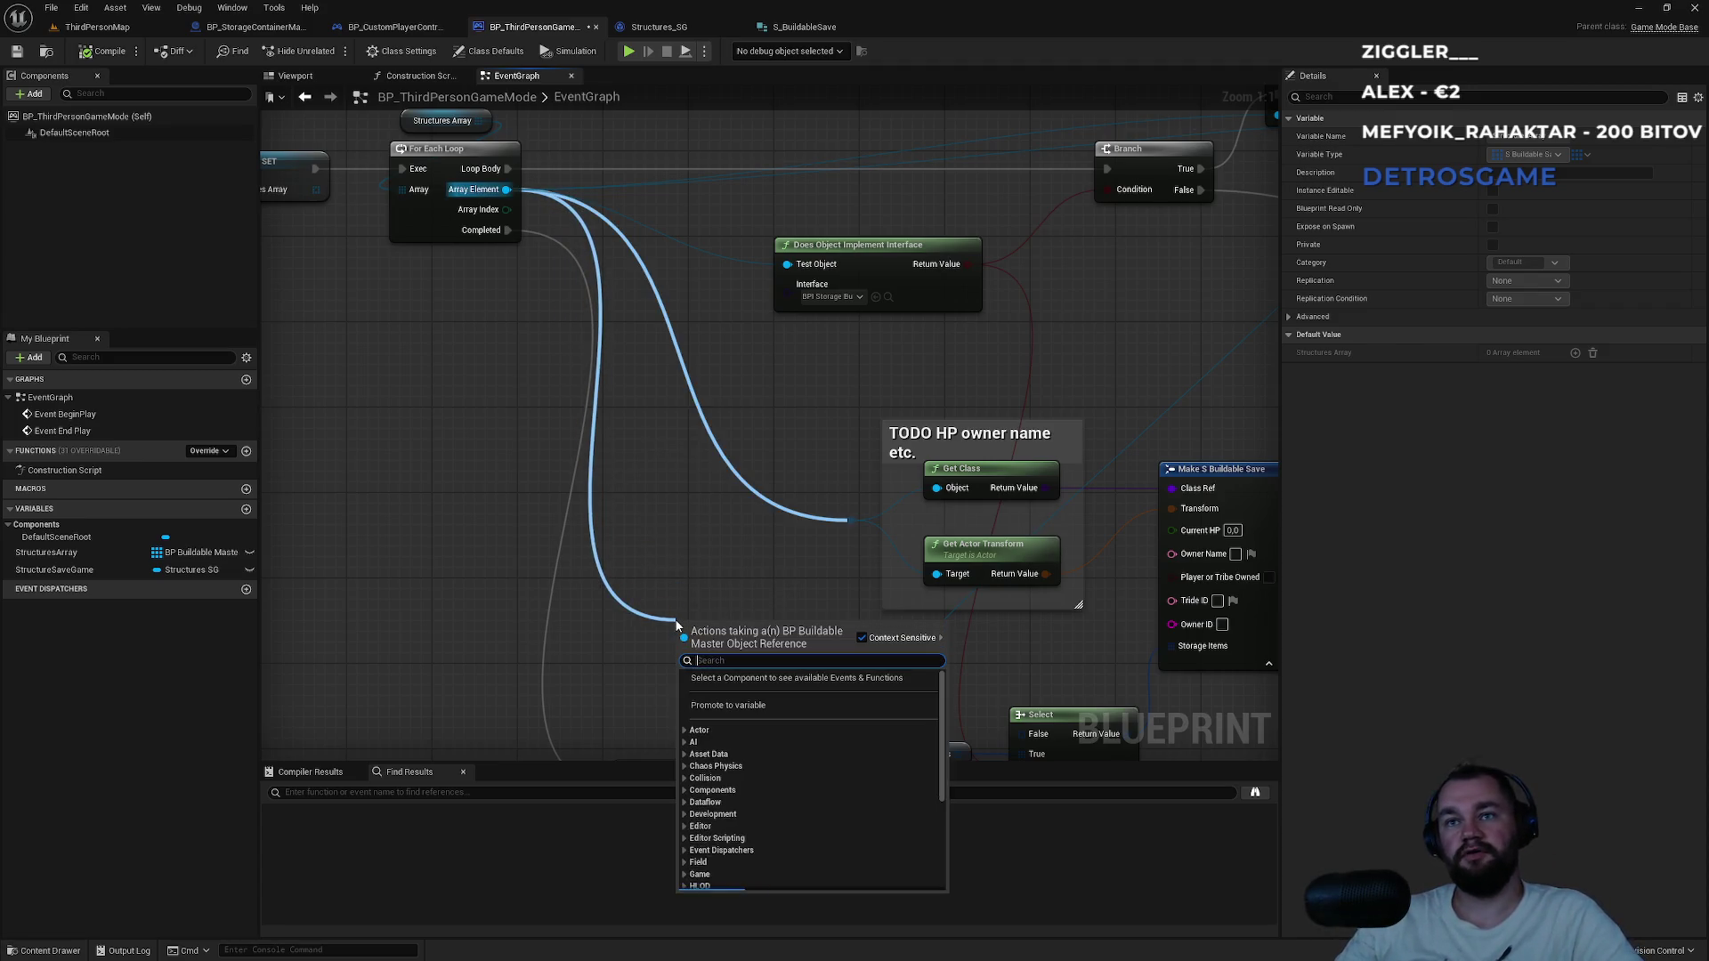
{"action": "type", "text": "guid"}
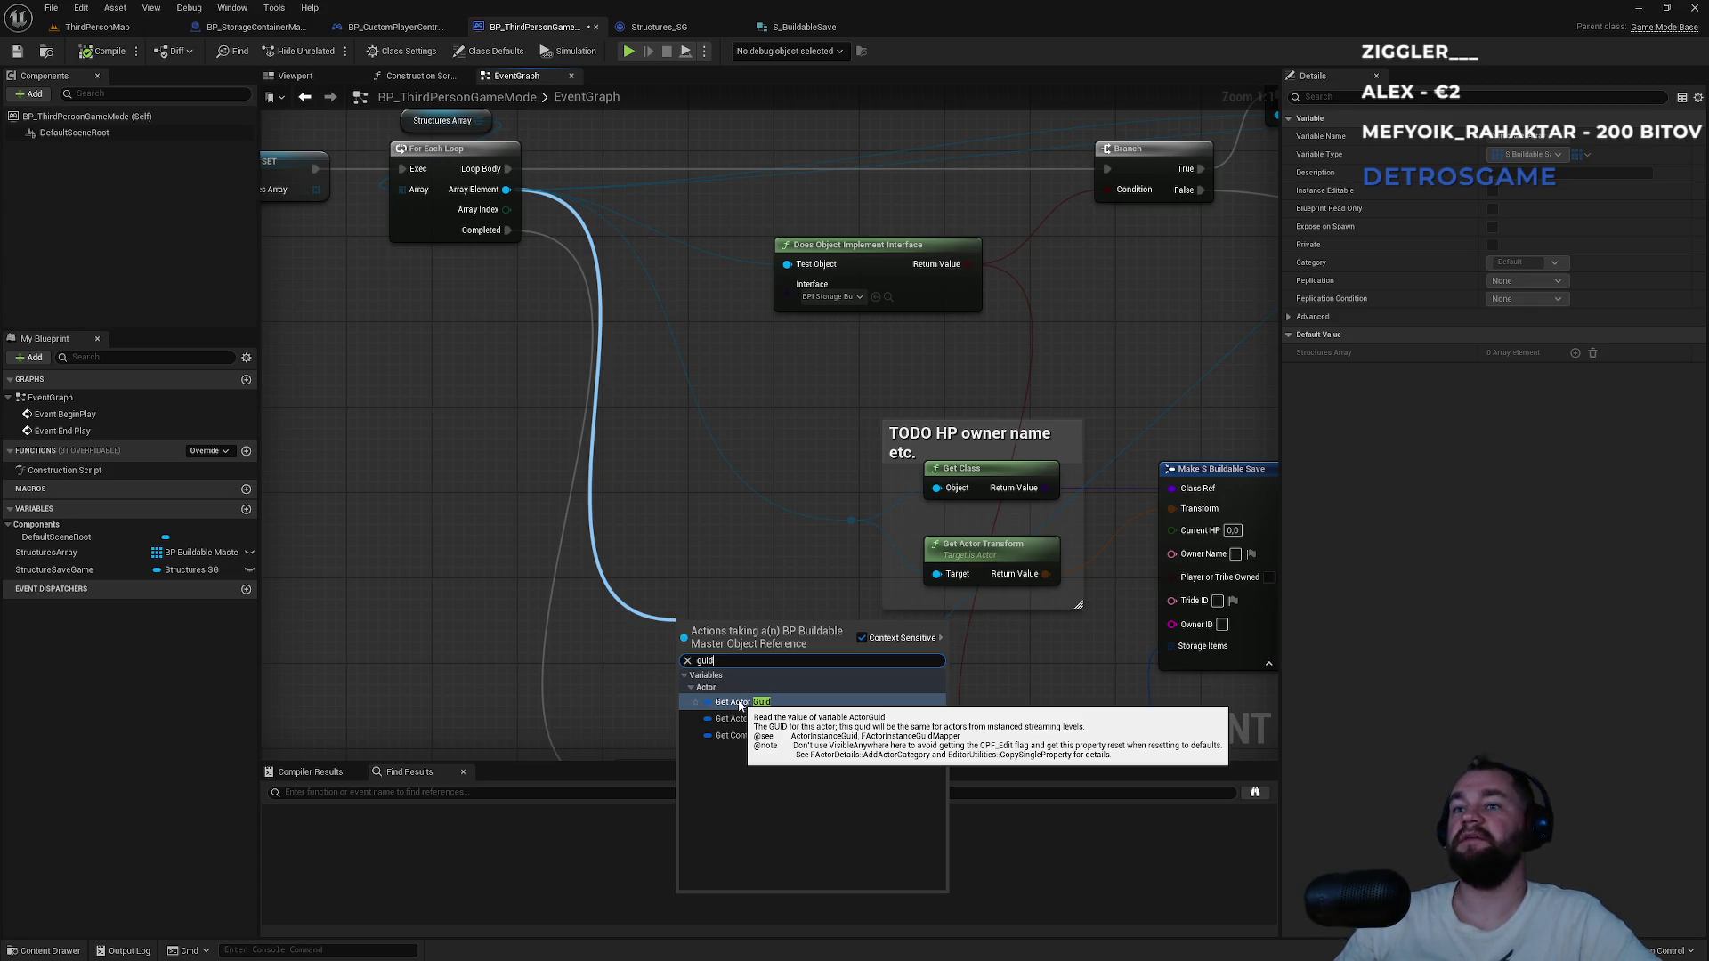
{"action": "left_click", "coordinate": [740, 703]}
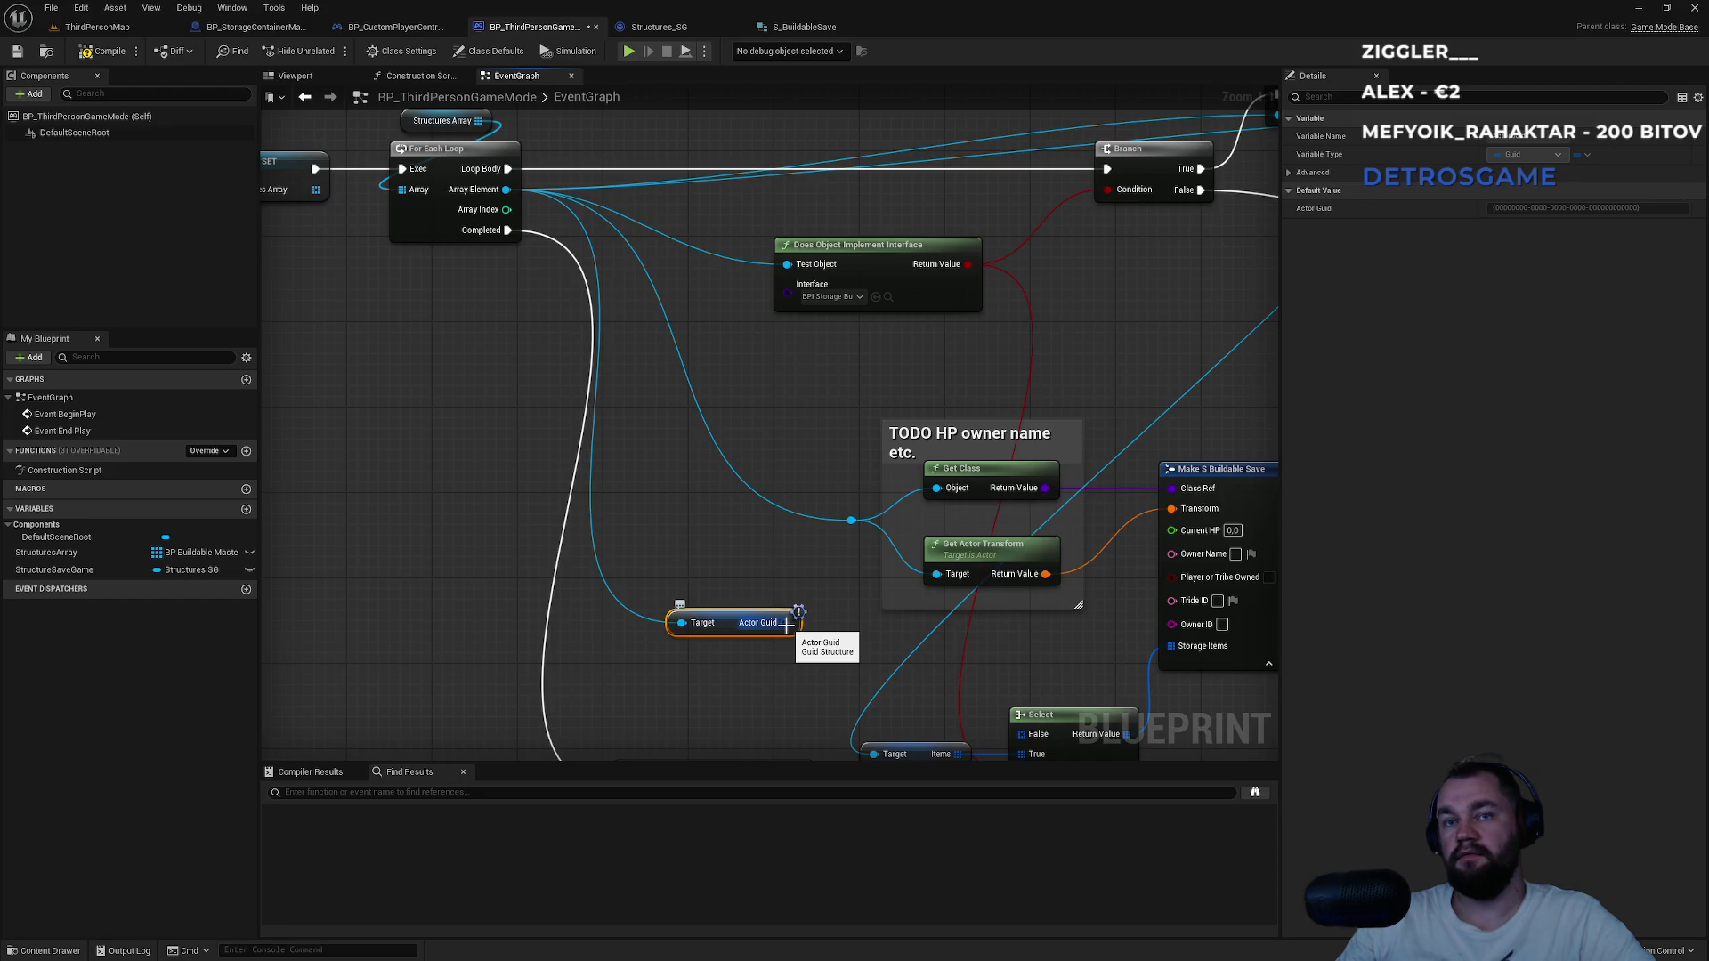
Try adding a Break node from the Actor Guid output, cancelling the search.
{"action": "right_click", "coordinate": [787, 624]}
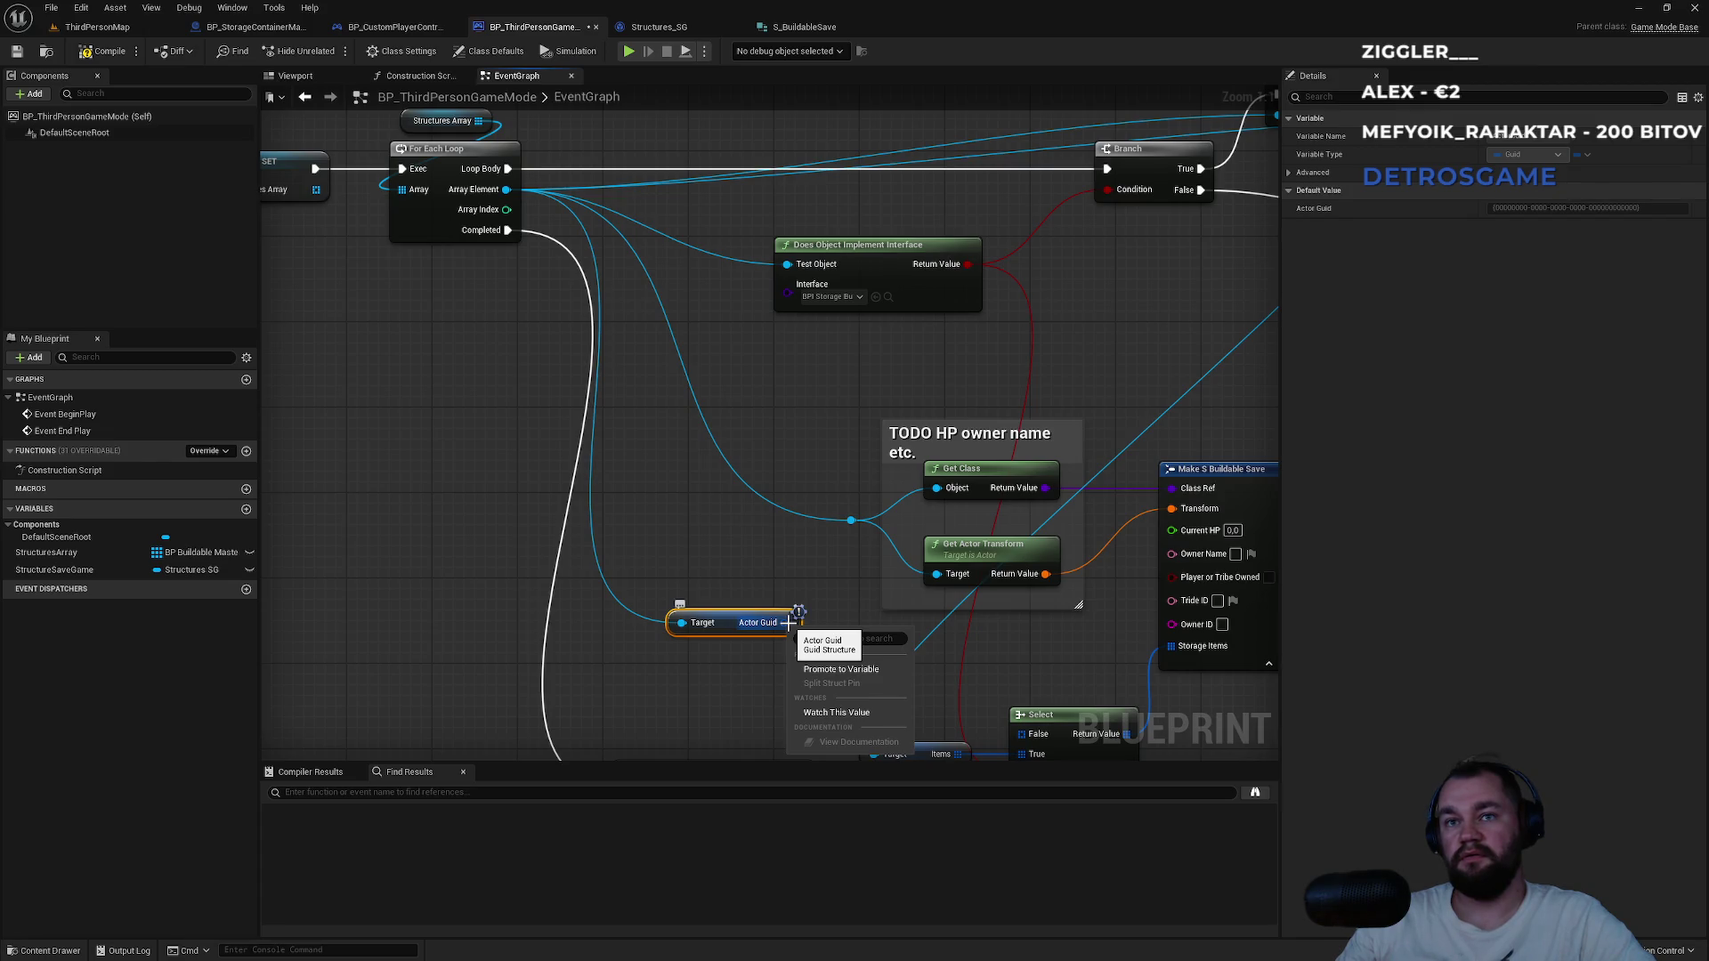
{"action": "mouse_move", "coordinate": [787, 623]}
{"action": "left_mouse_down"}
{"action": "mouse_move", "coordinate": [523, 496]}
{"action": "mouse_move", "coordinate": [477, 442]}
{"action": "left_mouse_up"}
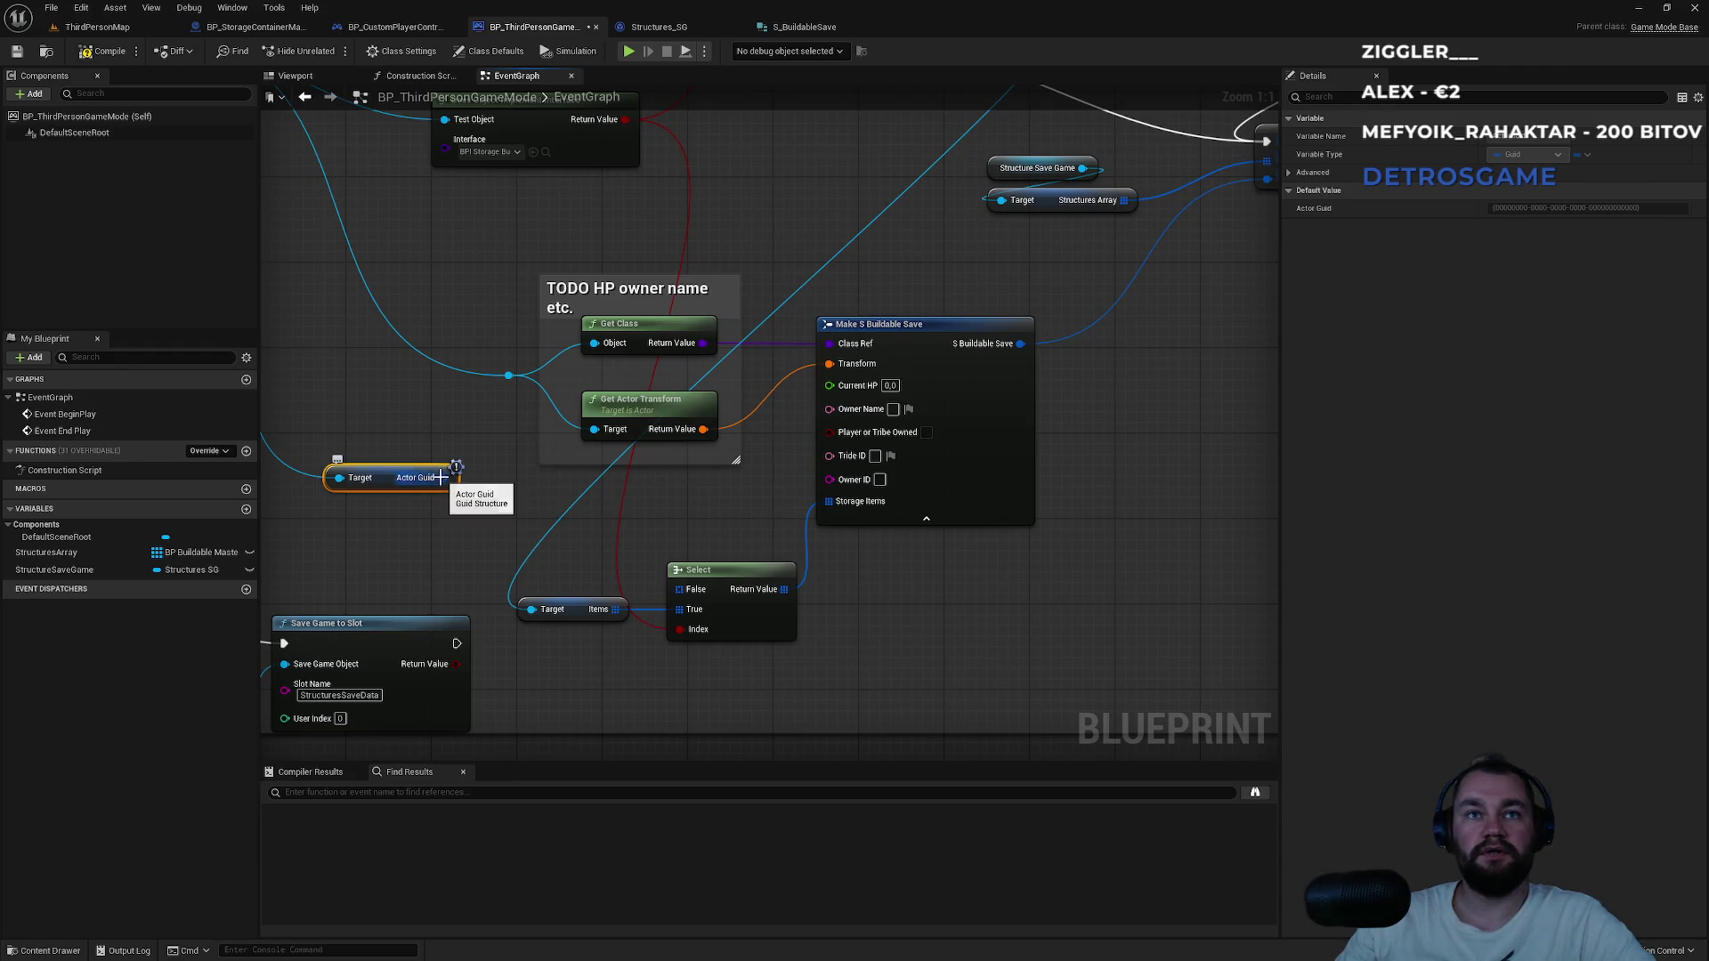
{"action": "mouse_move", "coordinate": [503, 464]}
{"action": "left_mouse_down"}
{"action": "mouse_move", "coordinate": [564, 552]}
{"action": "mouse_move", "coordinate": [527, 539]}
{"action": "left_mouse_up"}
{"action": "type", "text": "brea"}
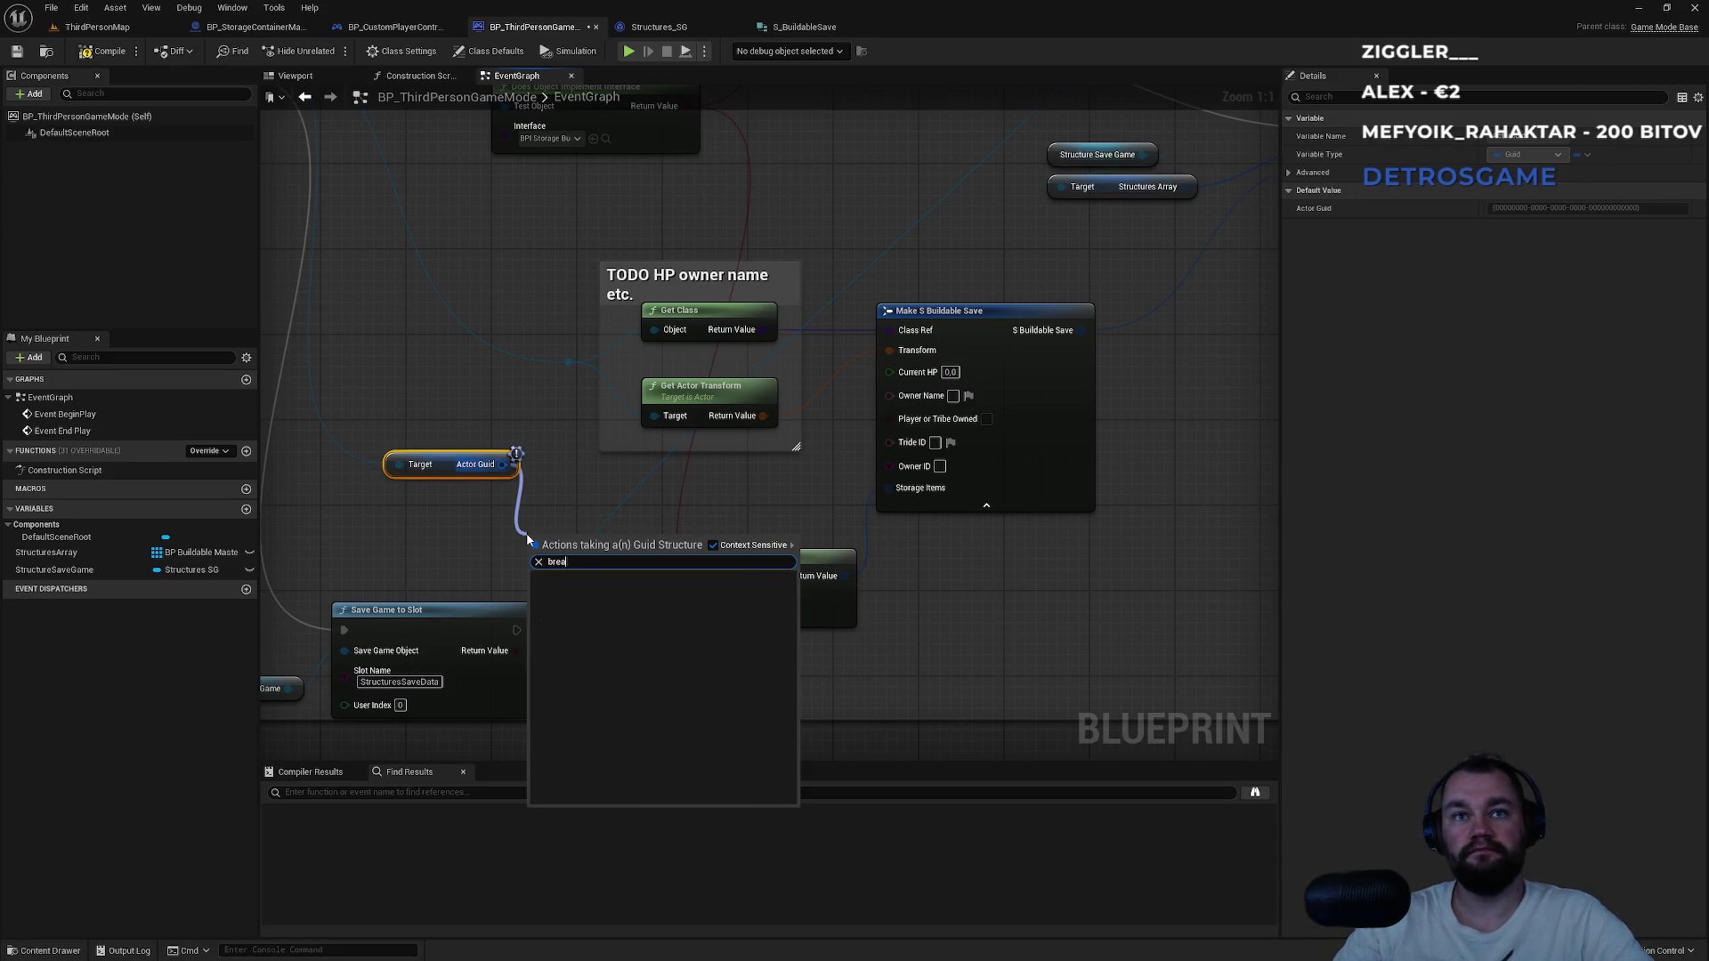
{"action": "key", "text": "Escape"}
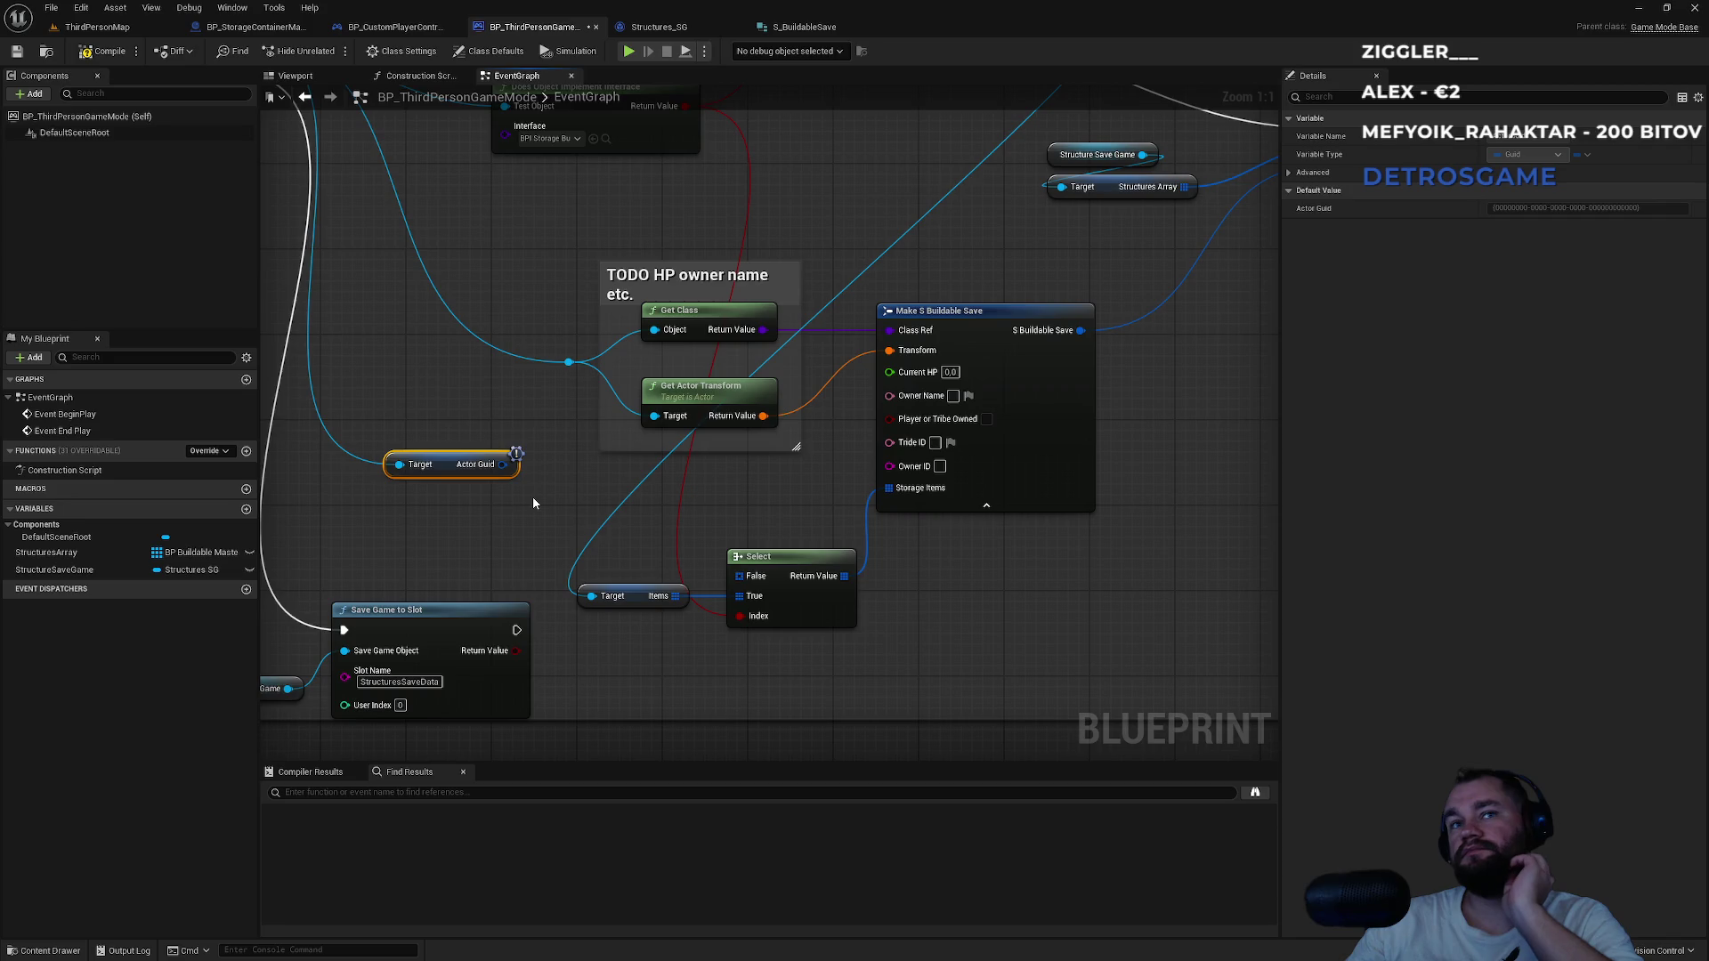
Search 'get id' from the loop's Array Element and dismiss the list without adding a node.
{"action": "left_click_drag", "start_coordinate": [548, 442], "coordinate": [798, 578]}
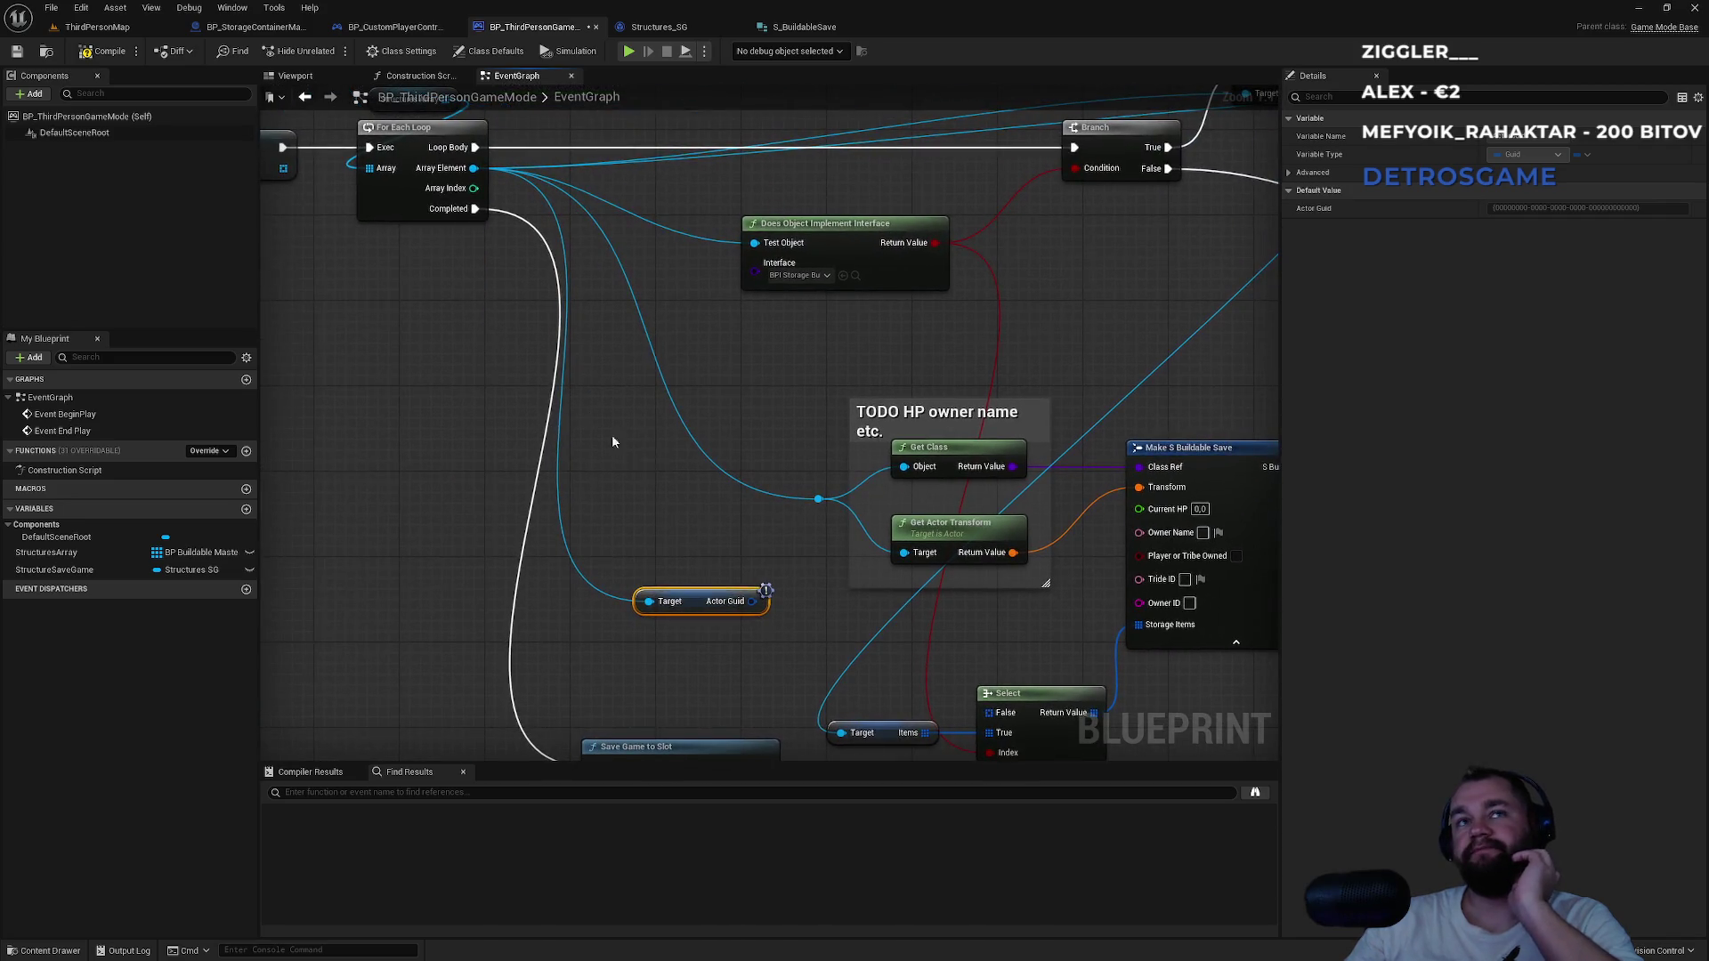
{"action": "left_click_drag", "start_coordinate": [474, 167], "coordinate": [663, 498]}
{"action": "type", "text": "get i"}
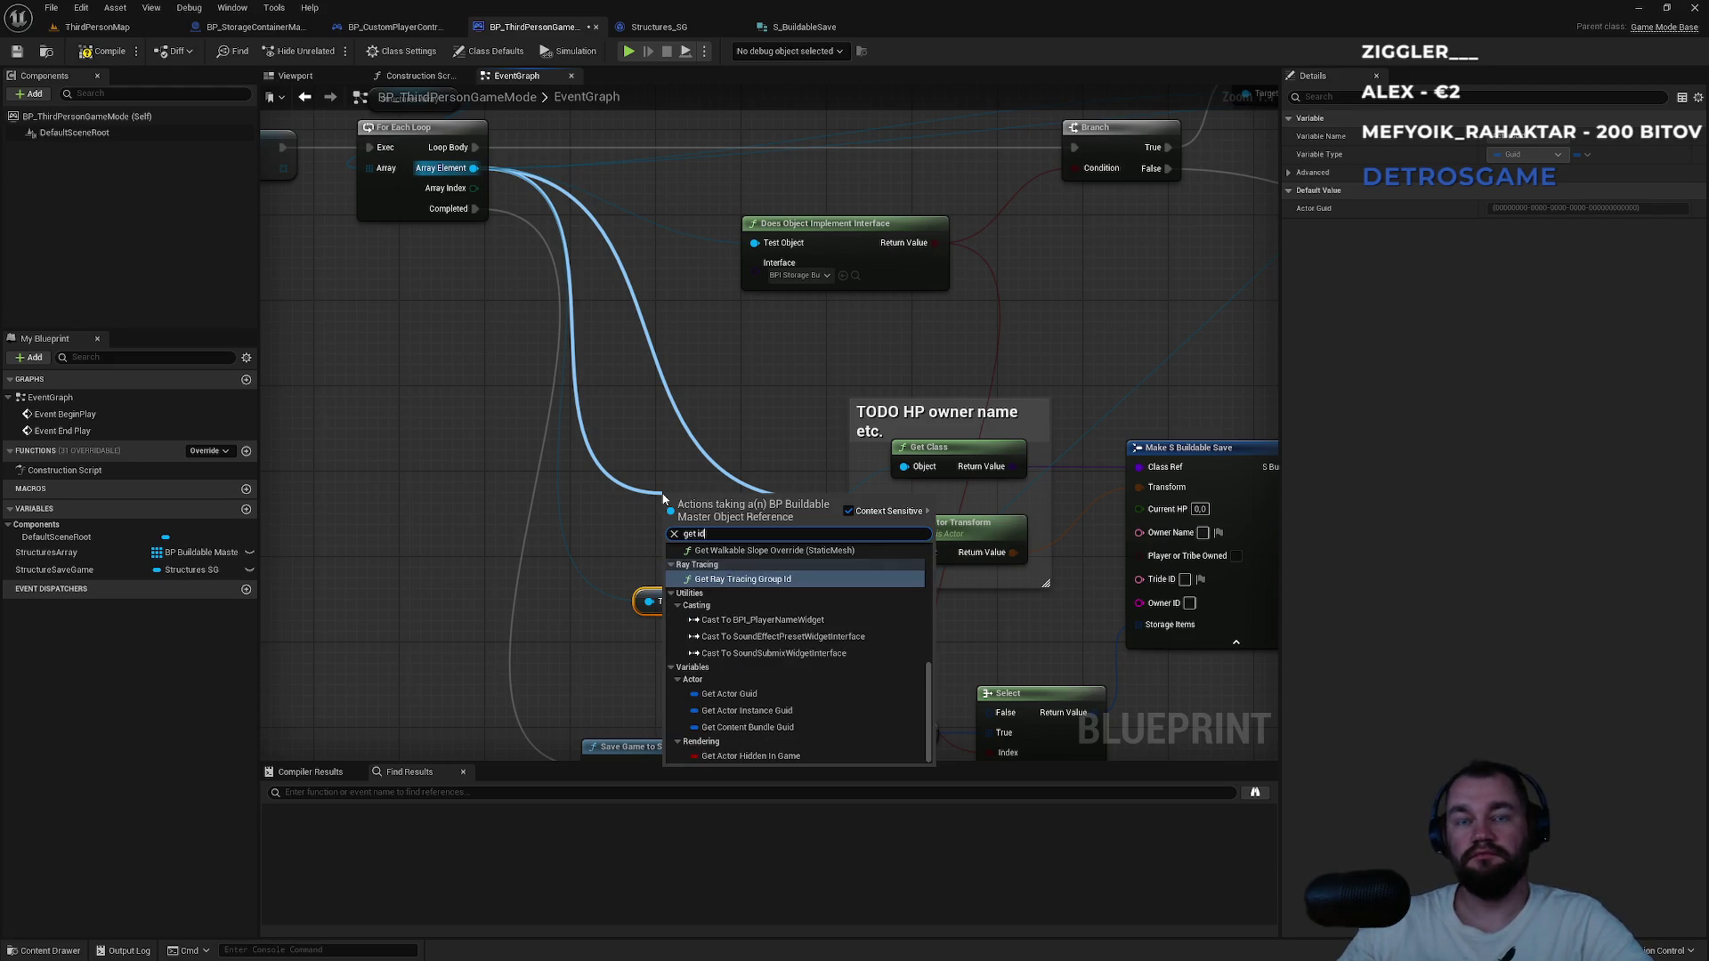
{"action": "type", "text": "d"}
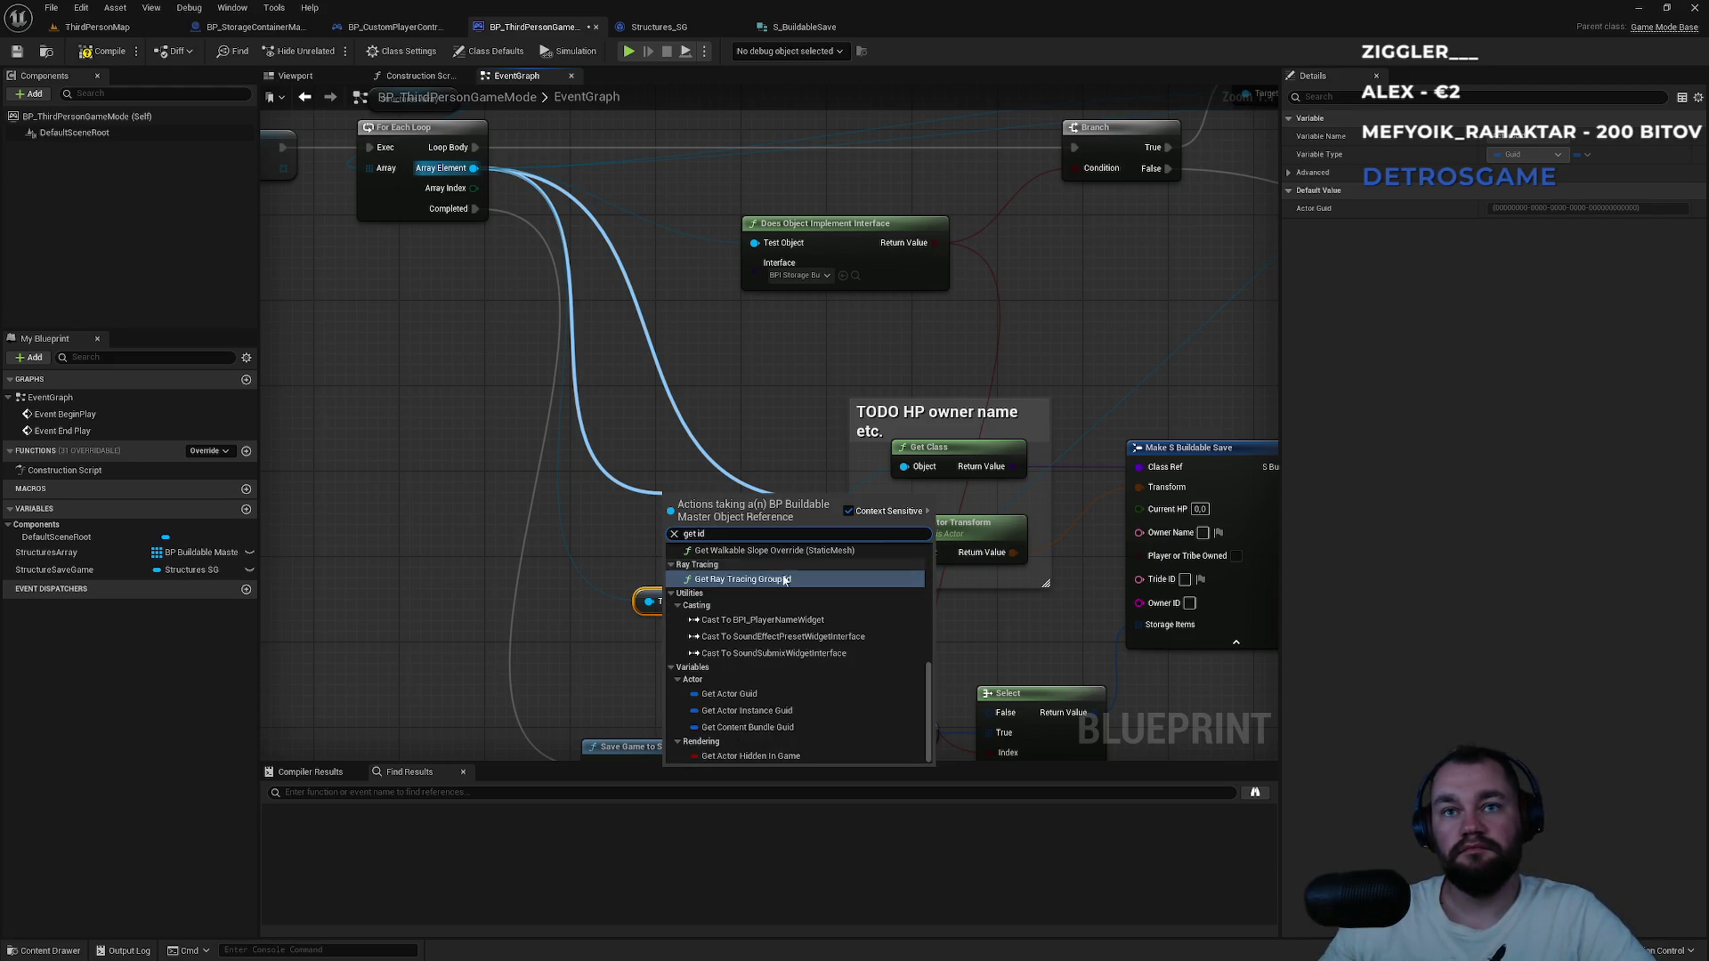
{"action": "scroll", "coordinate": [819, 702], "scroll_direction": "up", "scroll_amount": 5}
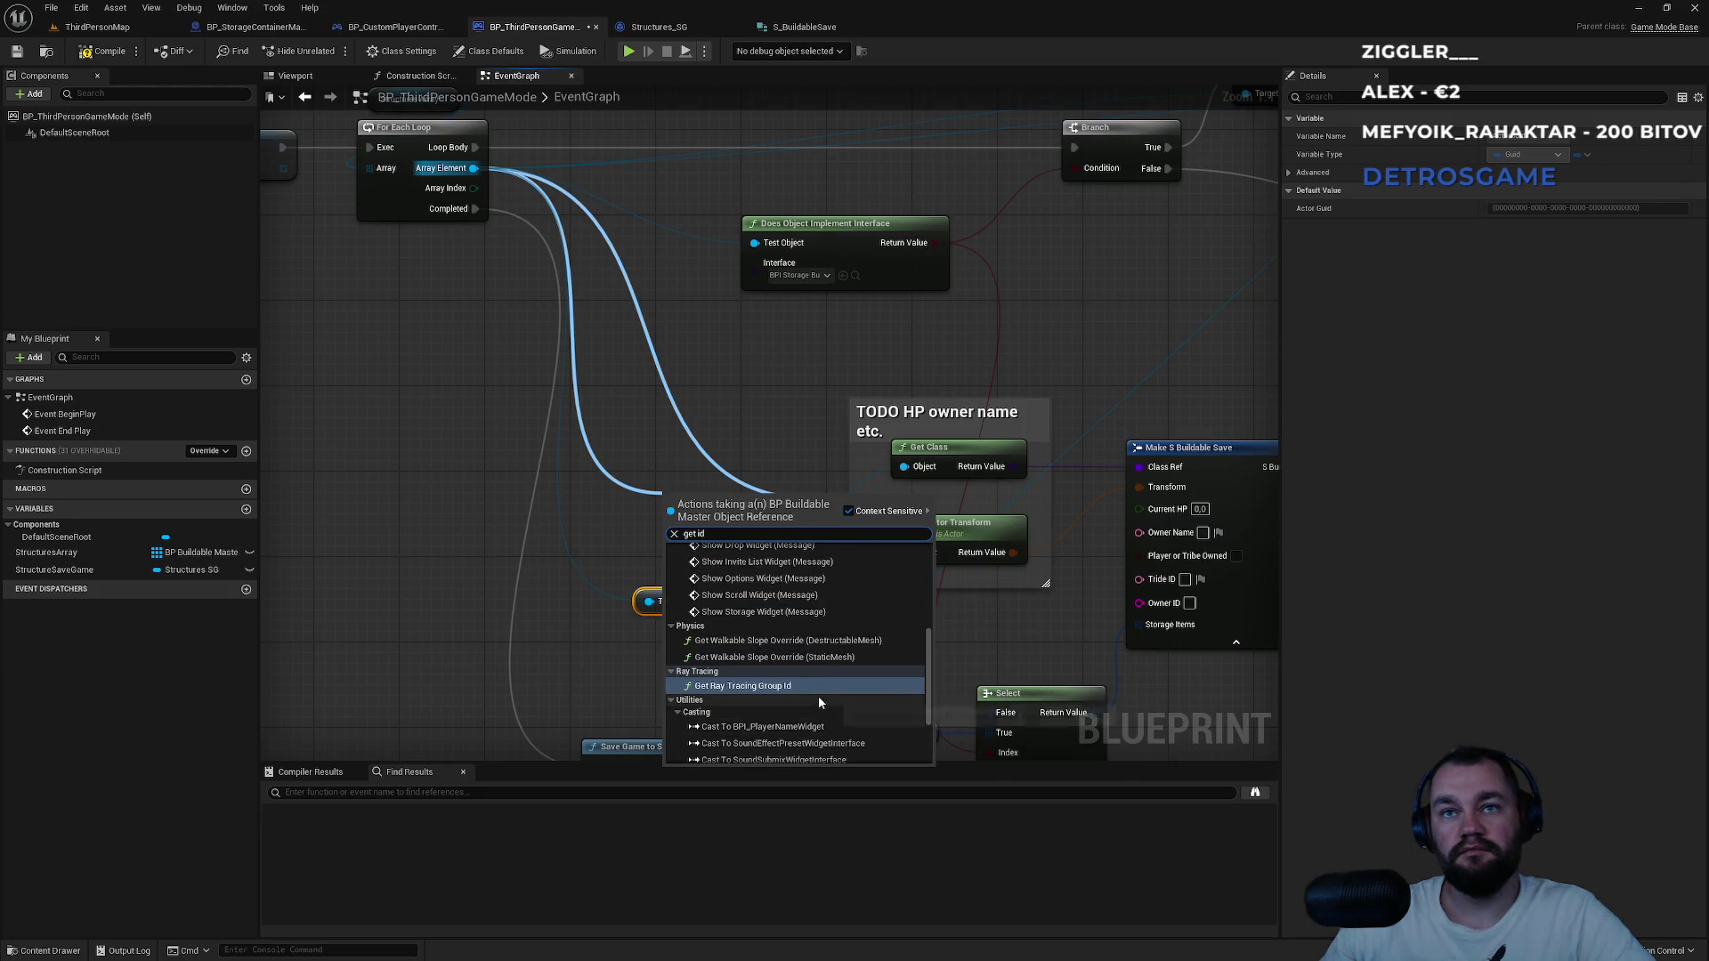
{"action": "left_click", "coordinate": [800, 429]}
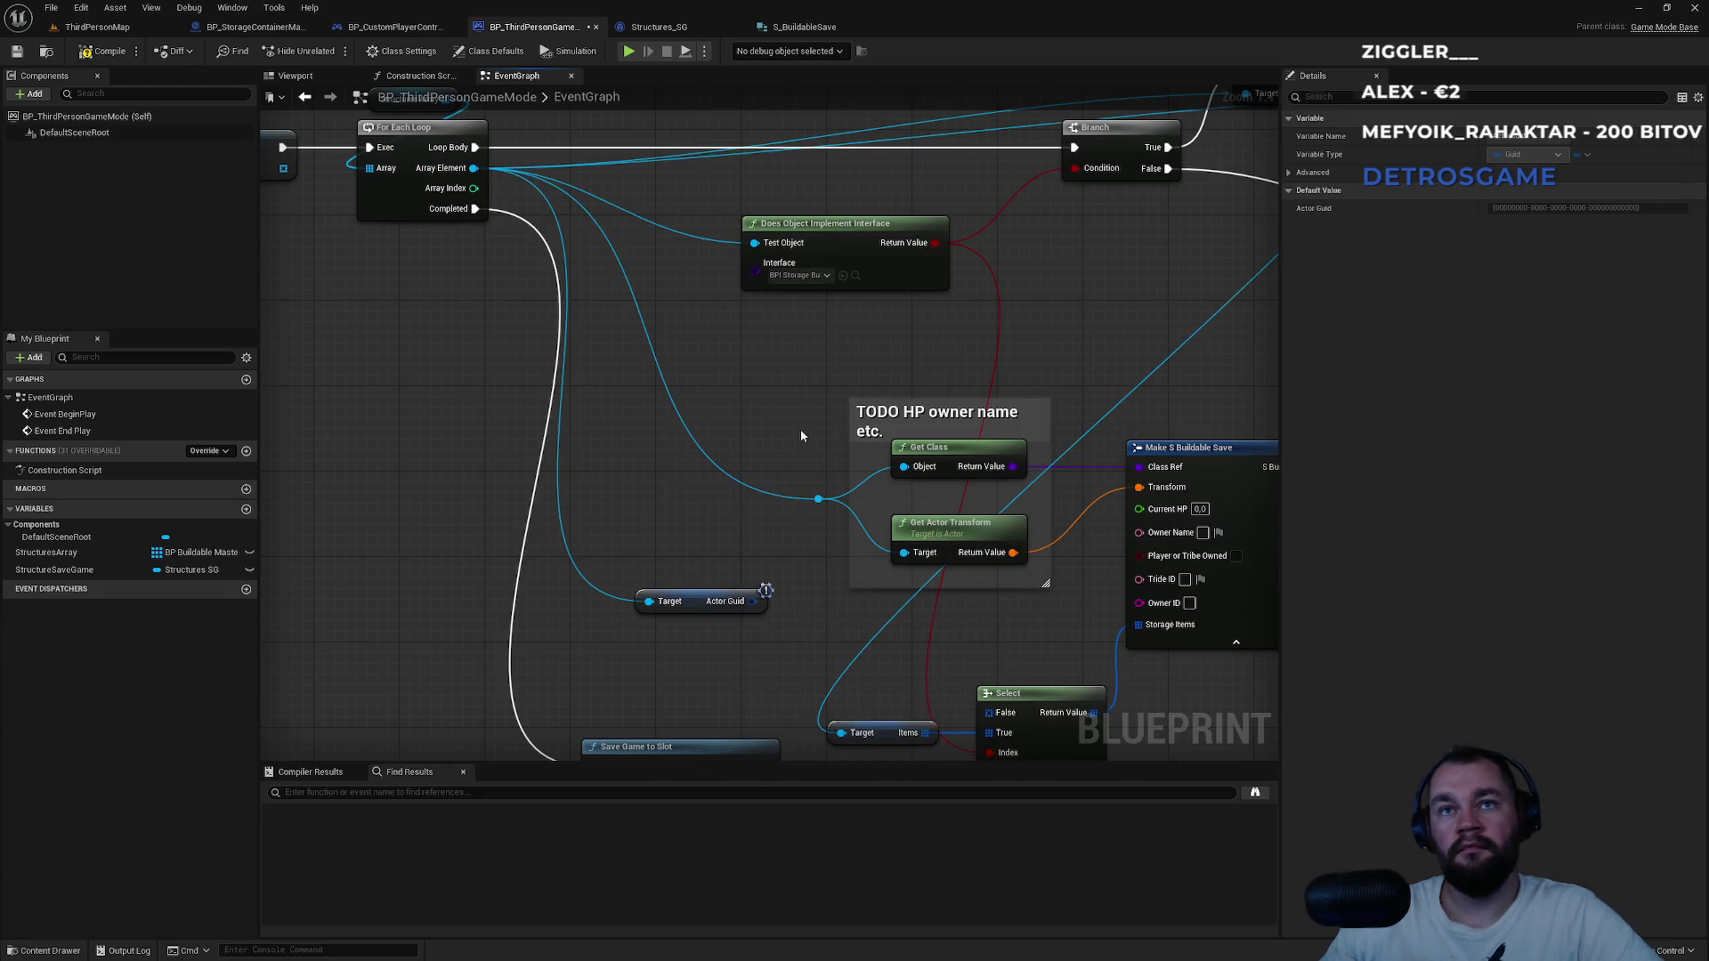
{"action": "key", "text": "alt+Tab"}
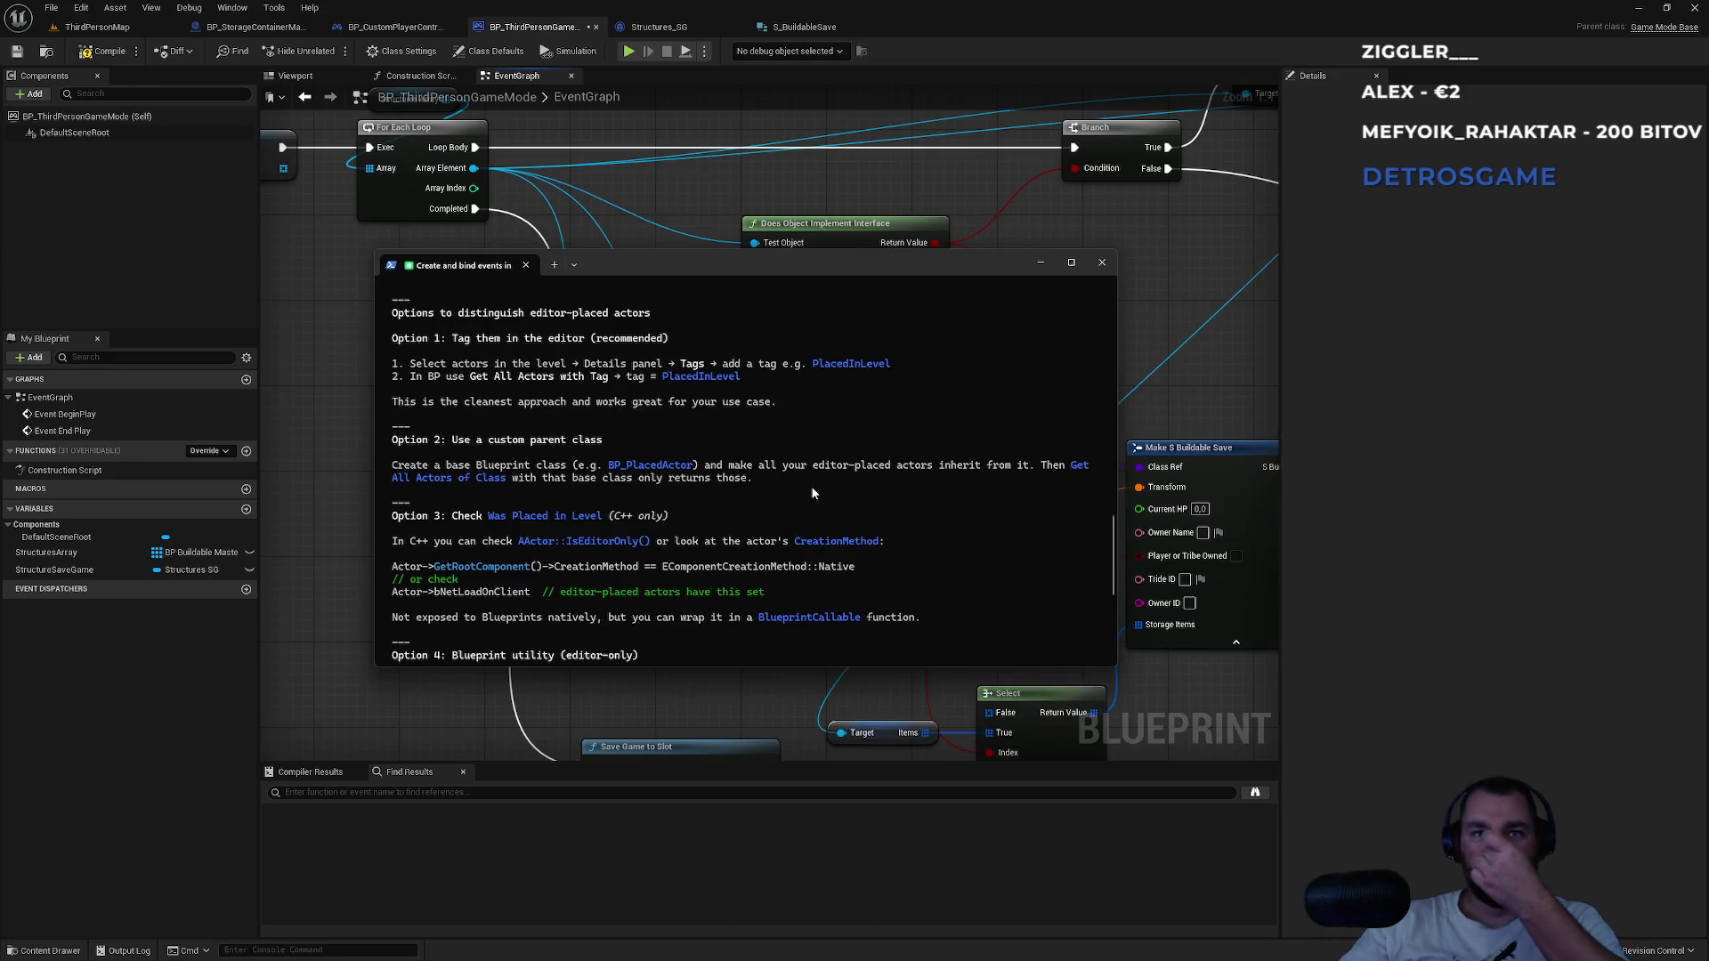
Ask Claude Code whether a GUID is a good key for saving actors and restoring their items.
{"action": "scroll", "coordinate": [797, 498], "scroll_direction": "down", "scroll_amount": 7}
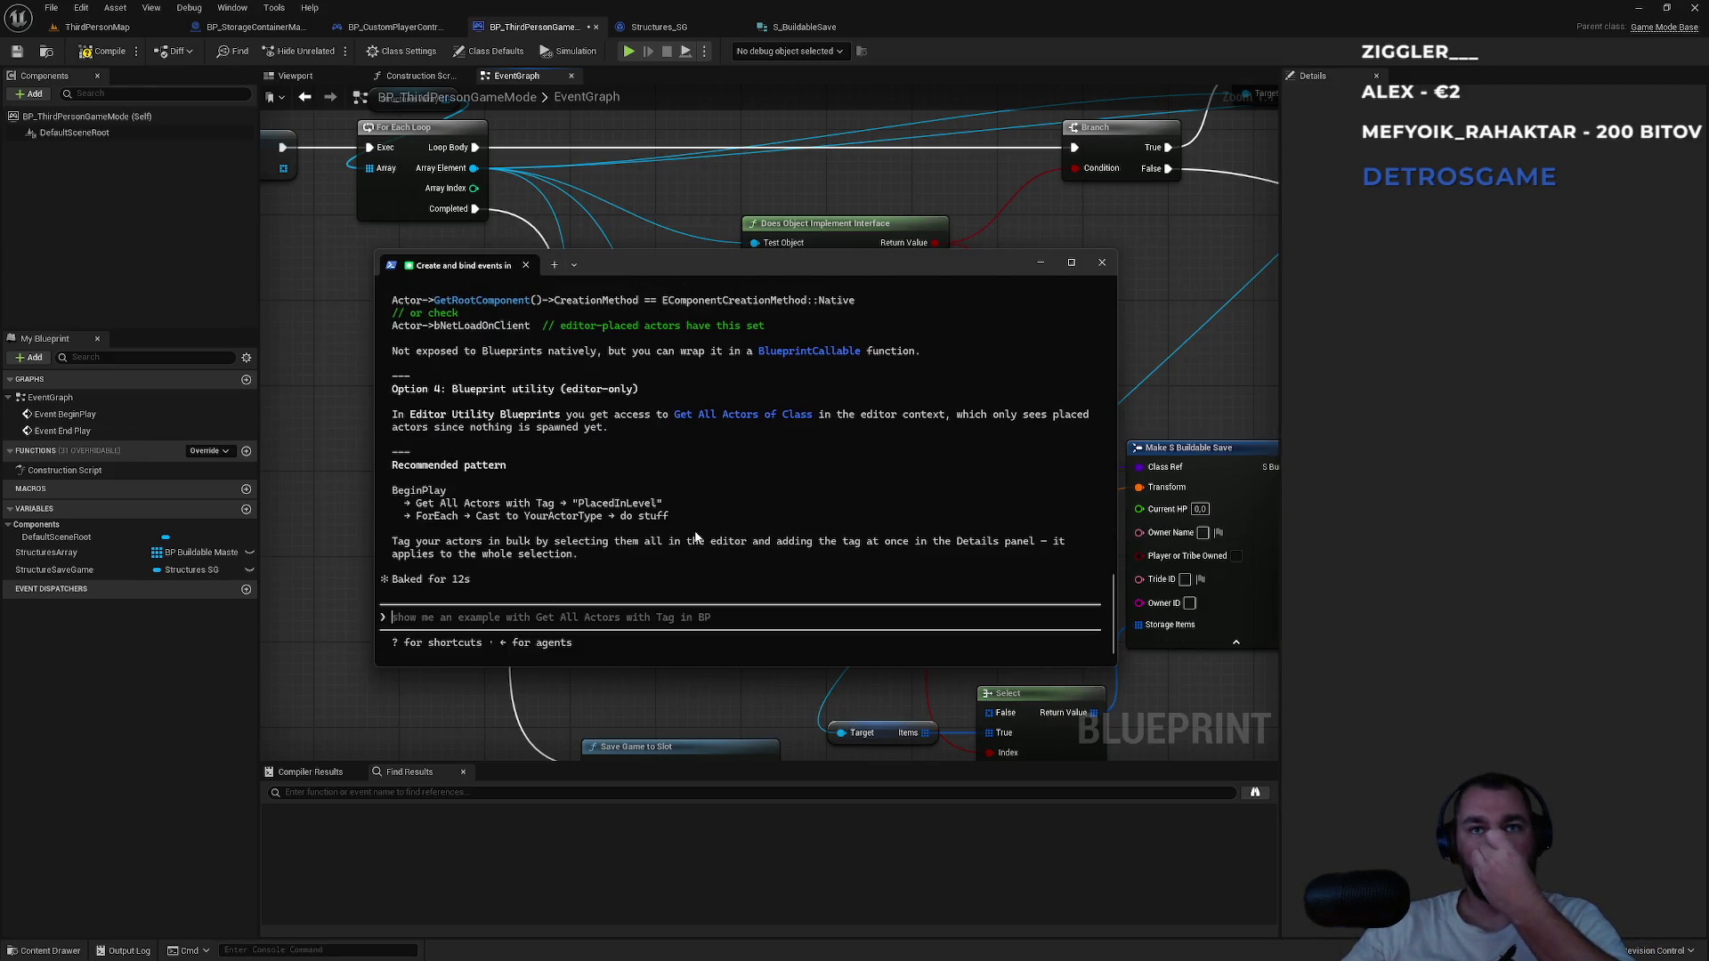
{"action": "type", "text": "i"}
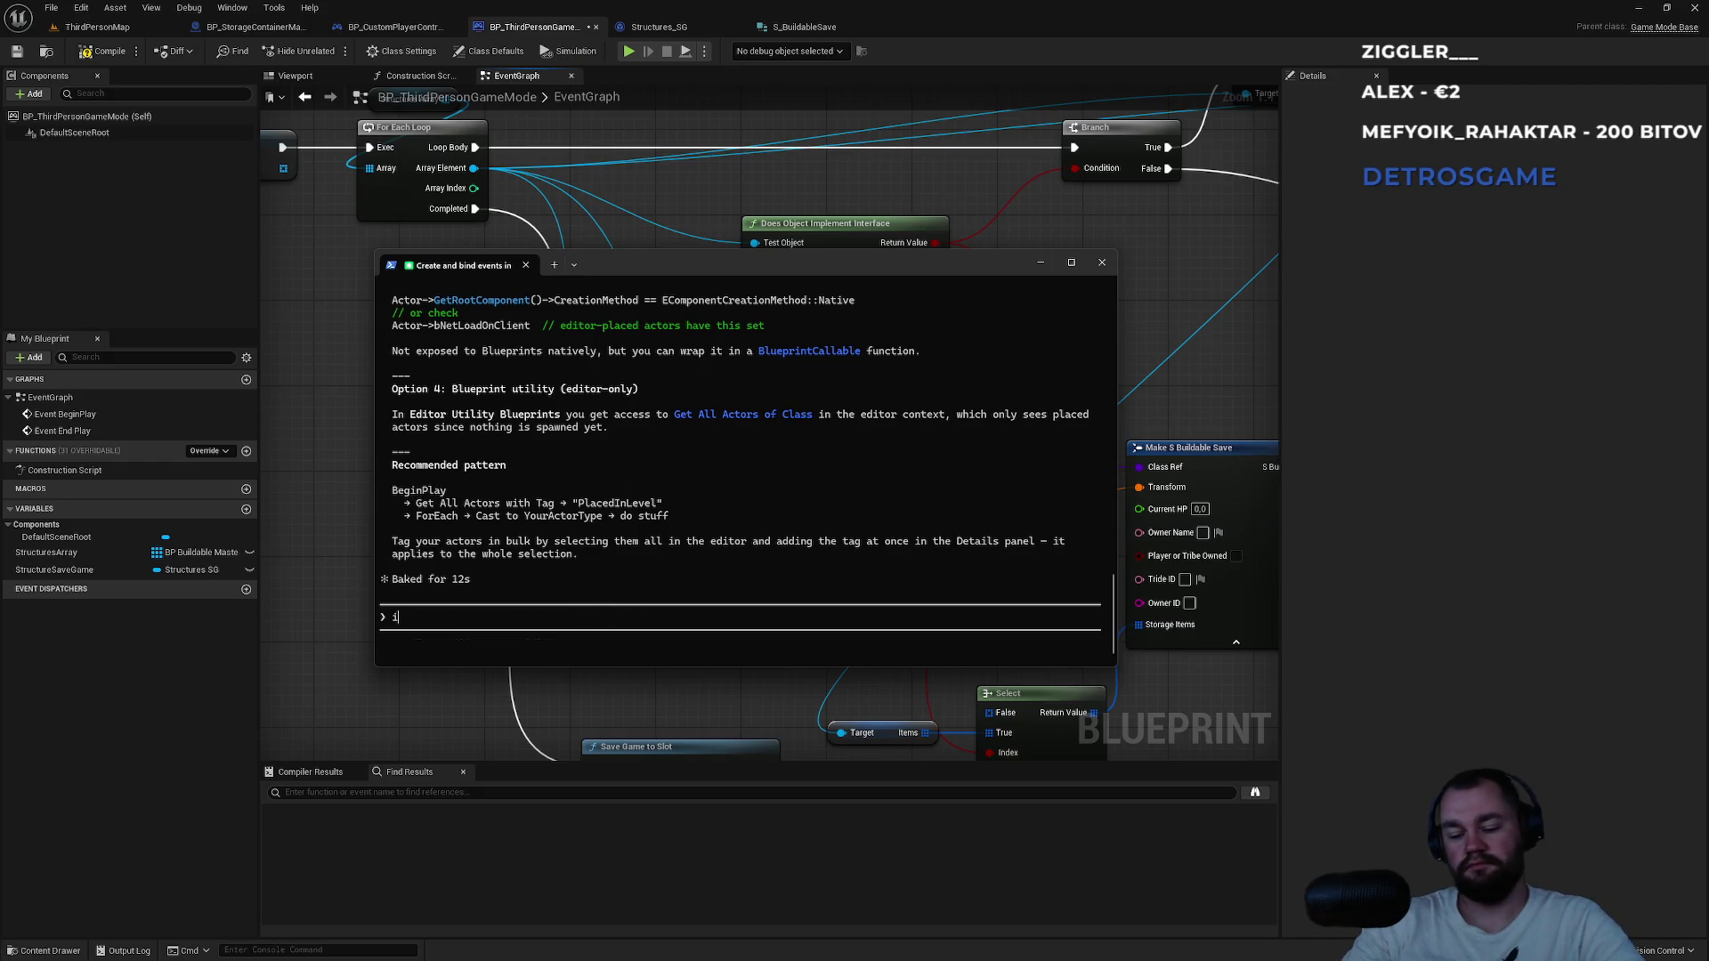
{"action": "type", "text": " want to save e"}
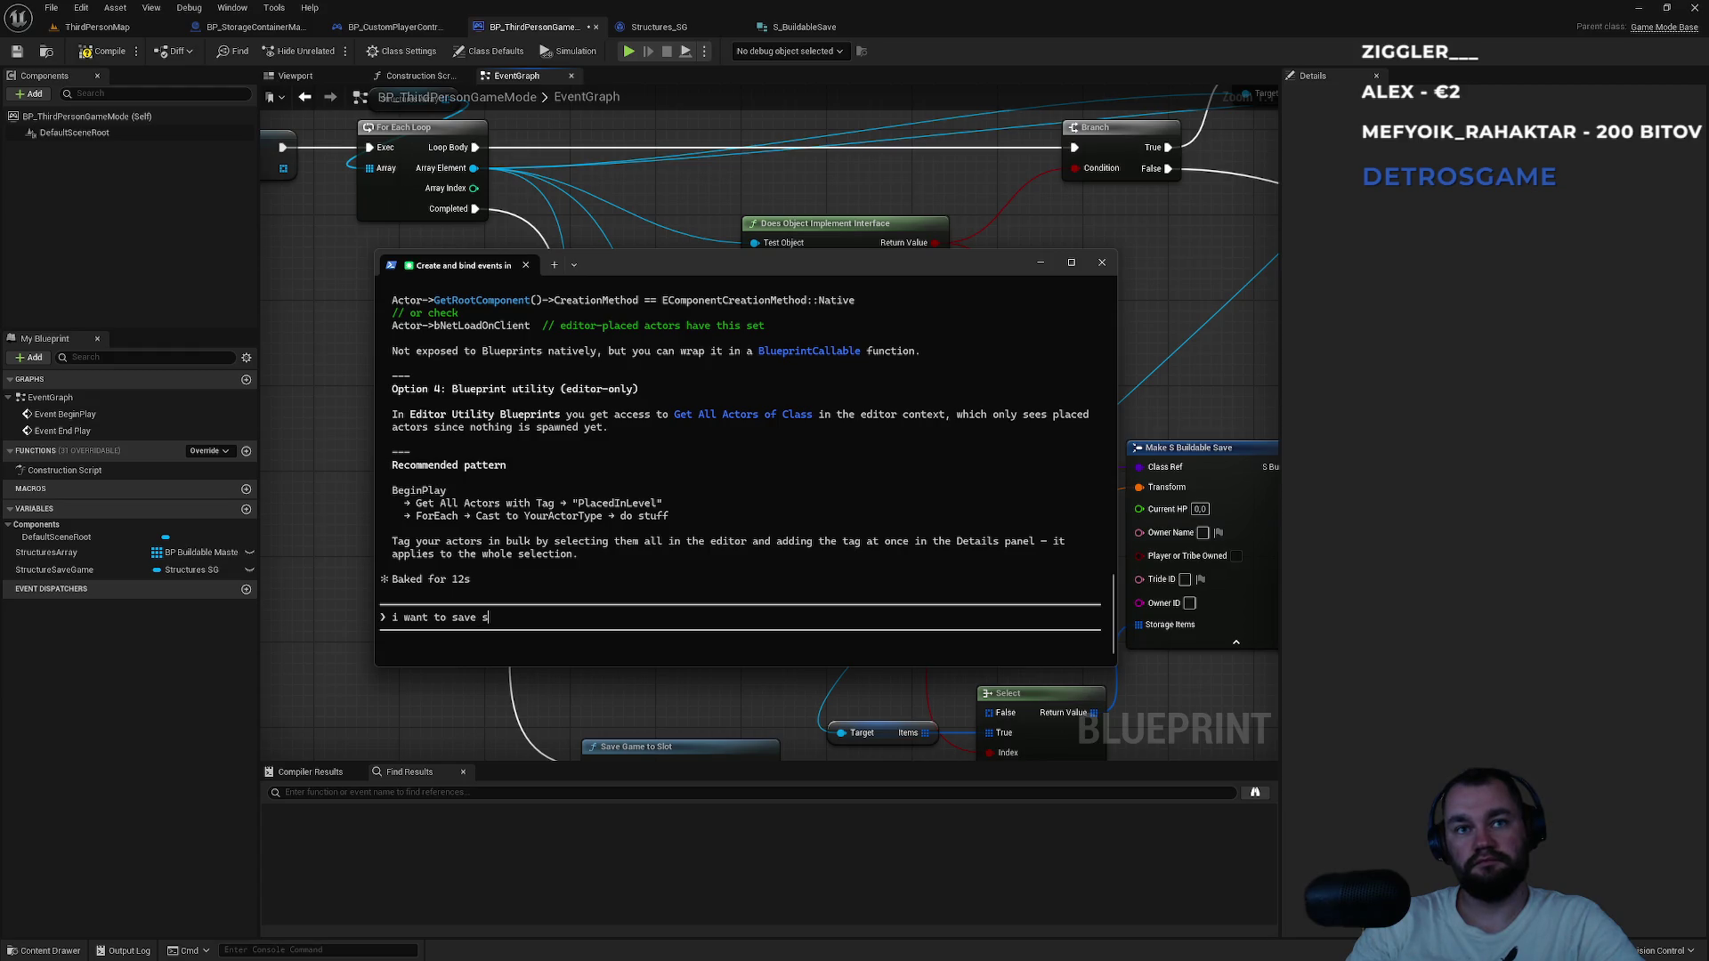
{"action": "type", "text": "ach actor"}
{"action": "type", "text": " so i later ca"}
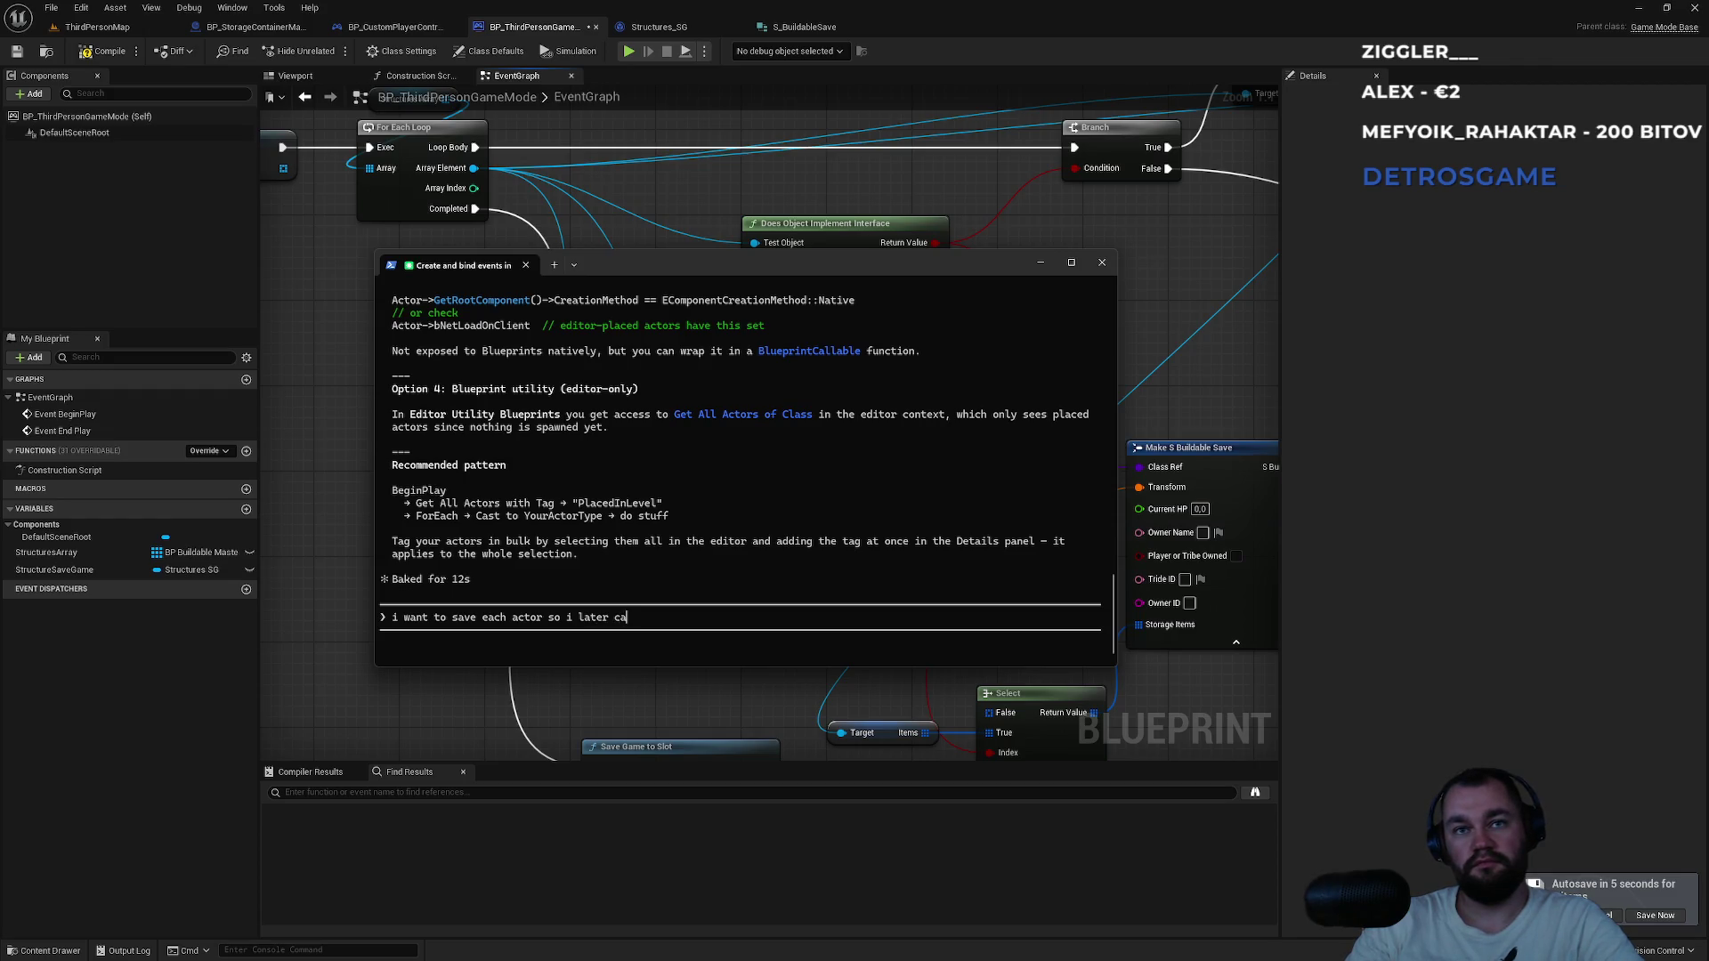
{"action": "type", "text": "over "}
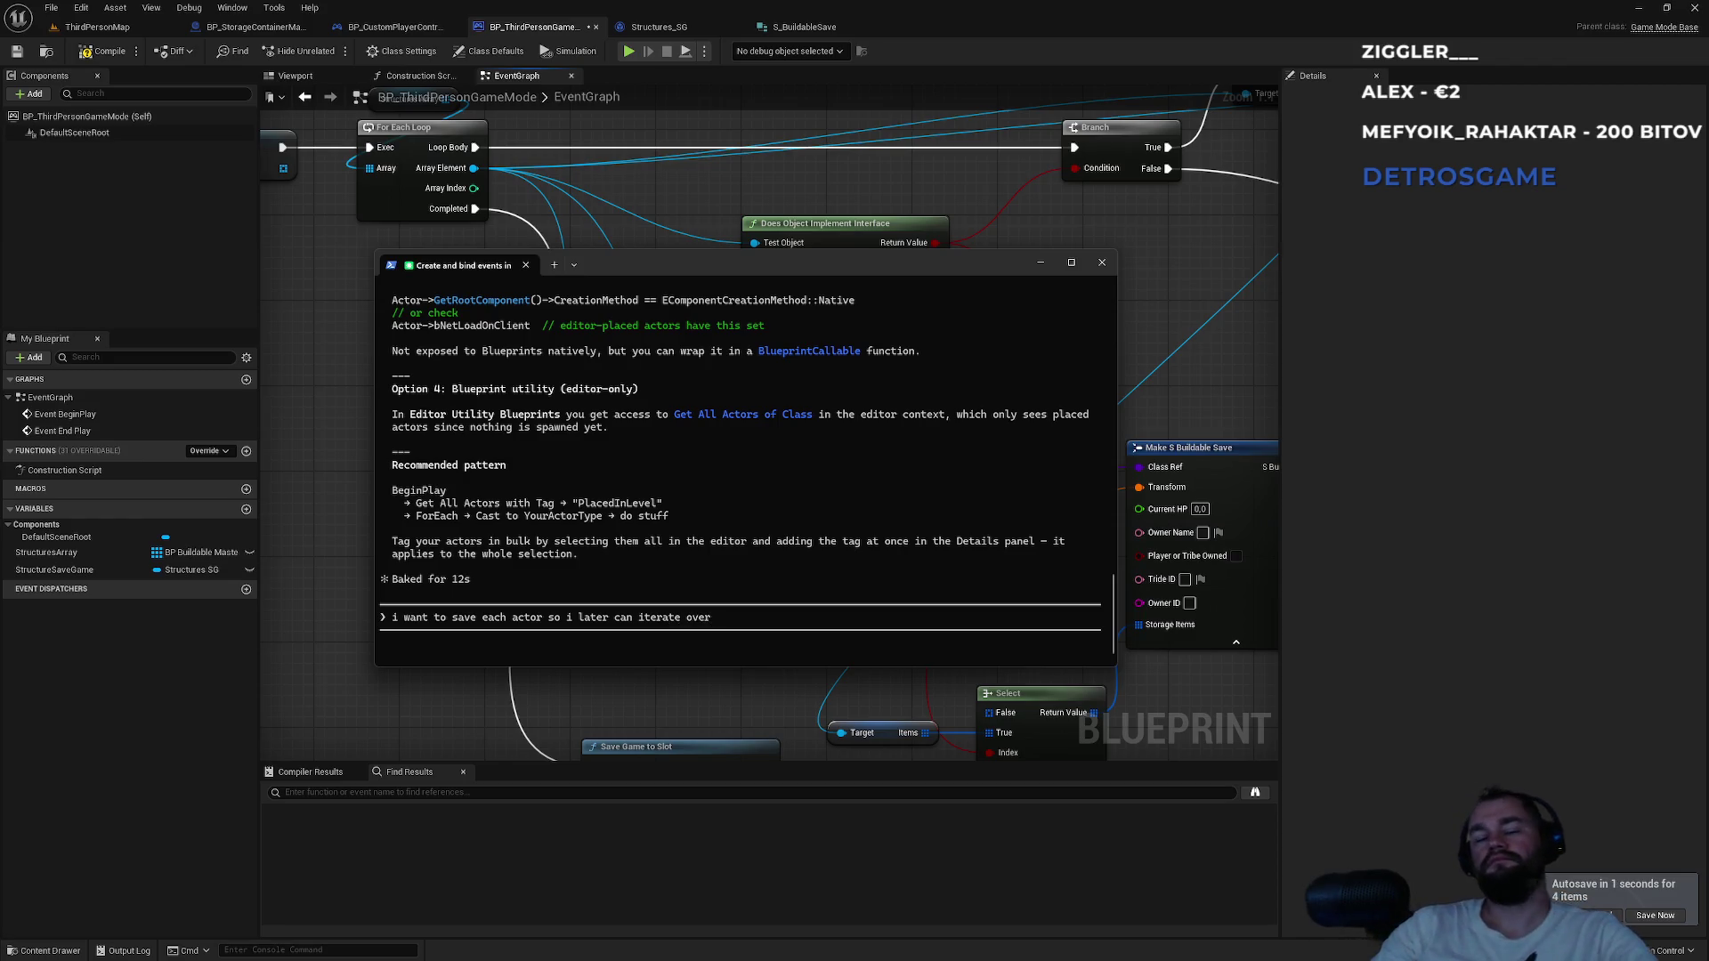
{"action": "type", "text": "and place them a"}
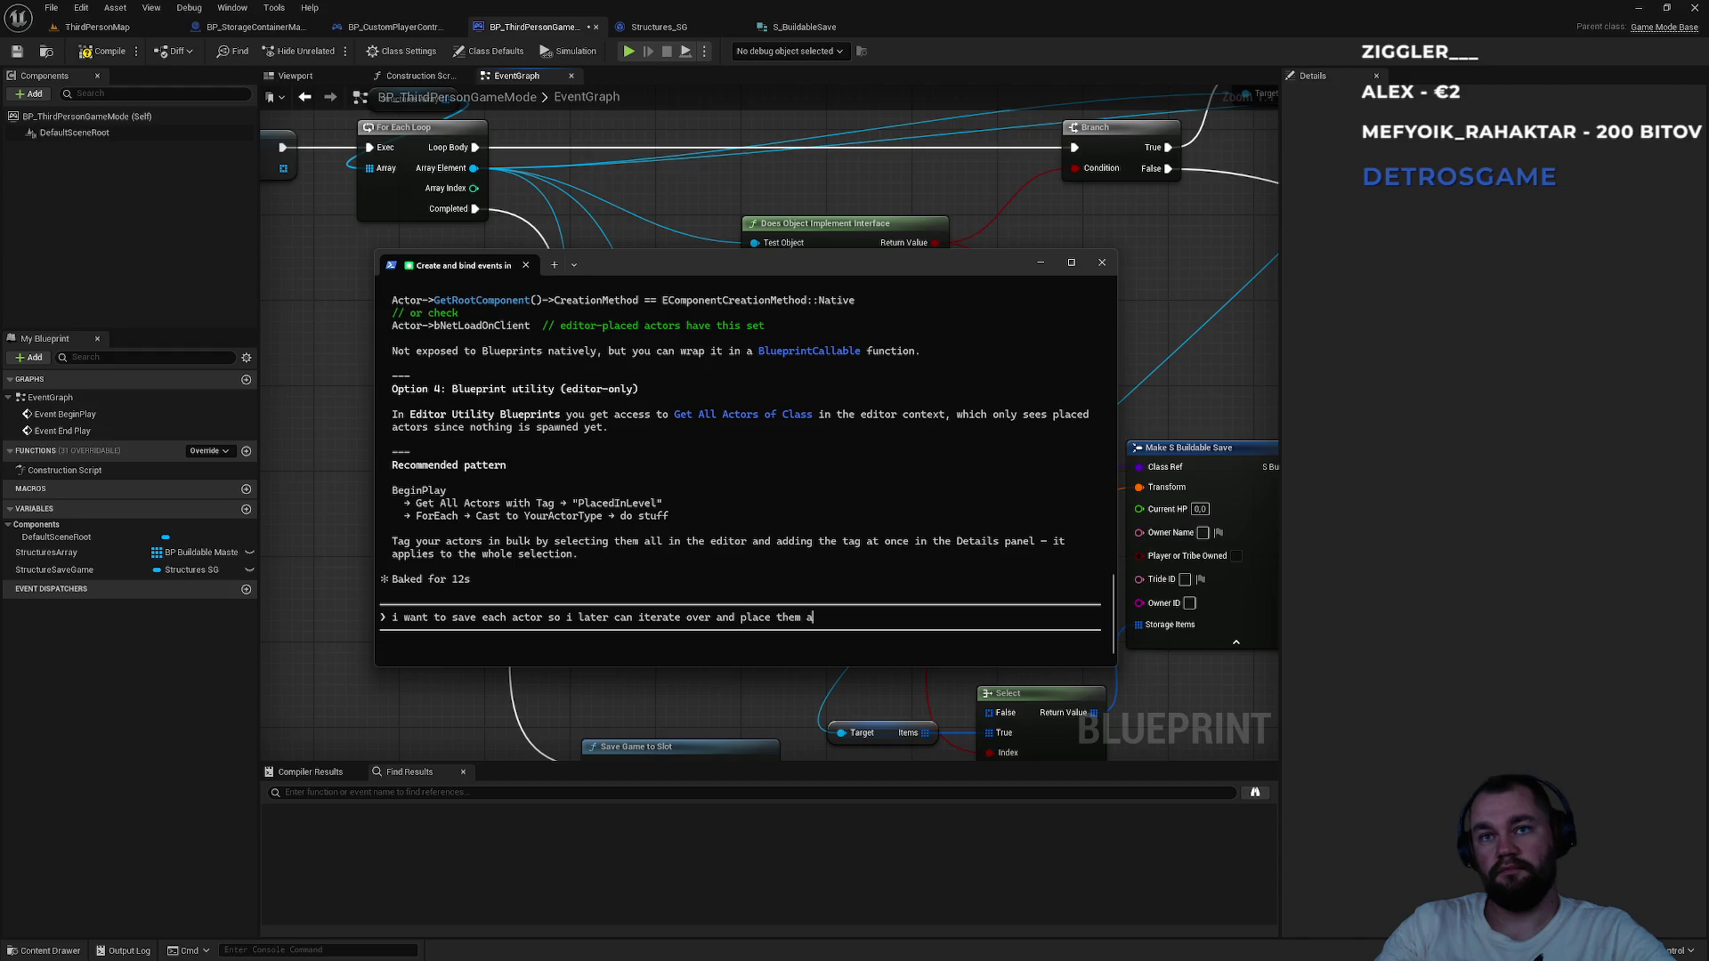
{"action": "key", "text": "BackSpace"}
{"action": "type", "text": "items inside by GU"}
{"action": "type", "text": "ID is GUID "}
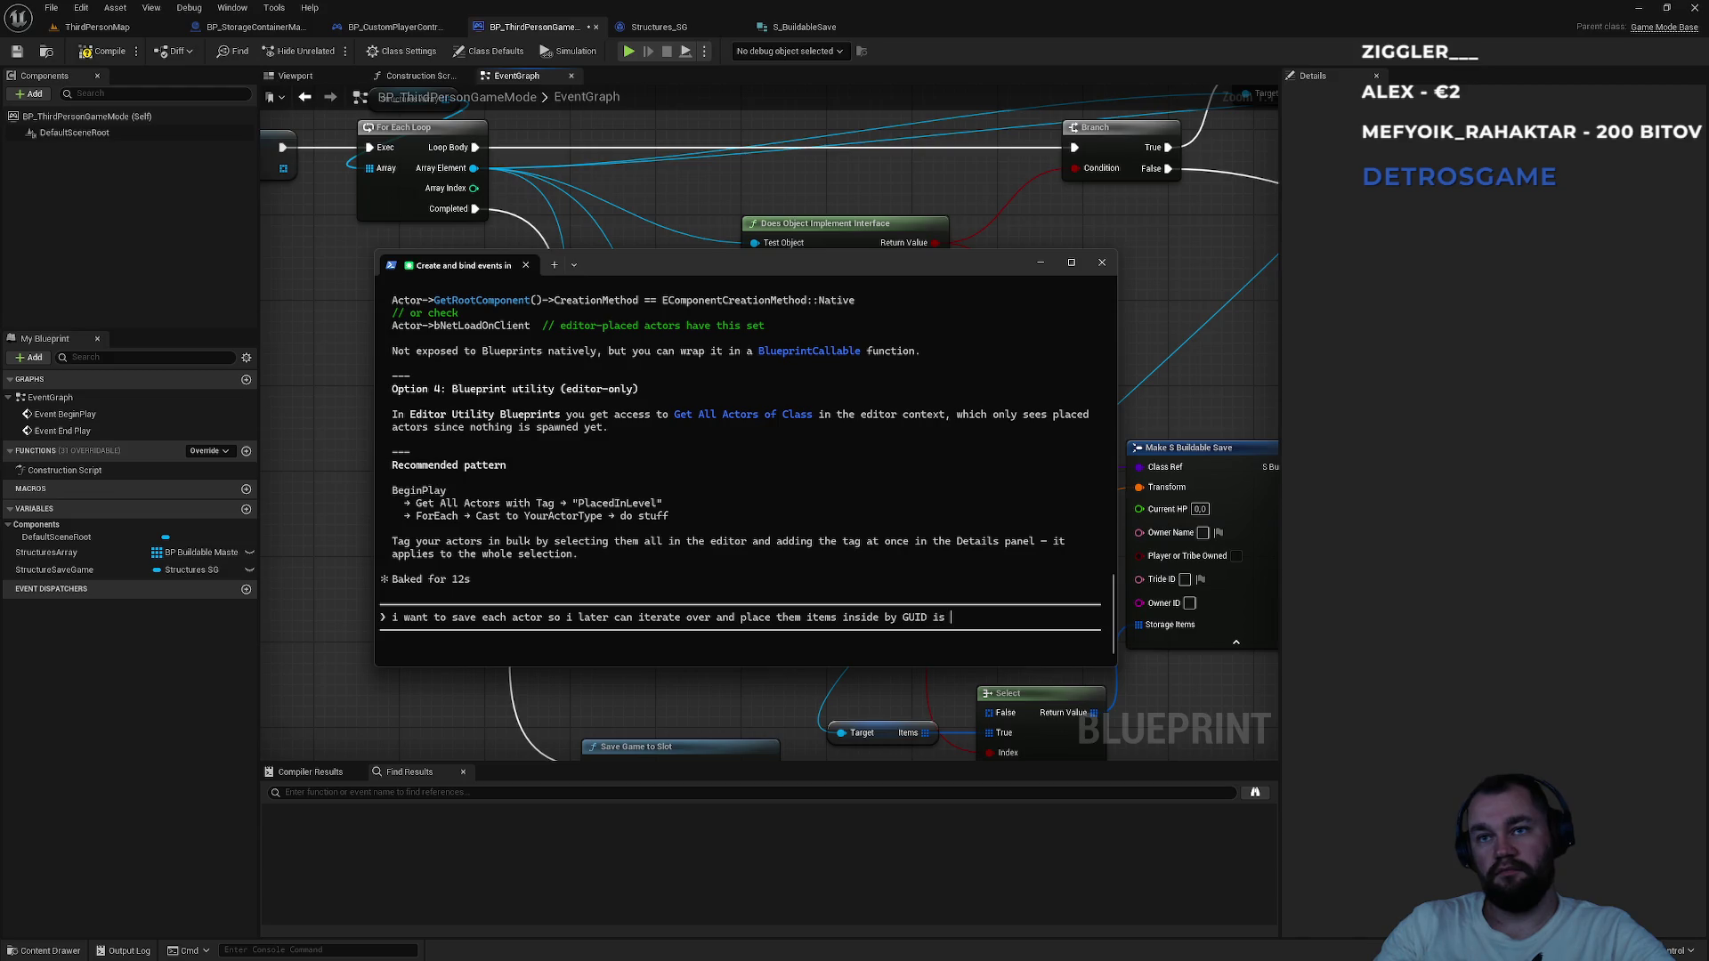
{"action": "type", "text": "good"}
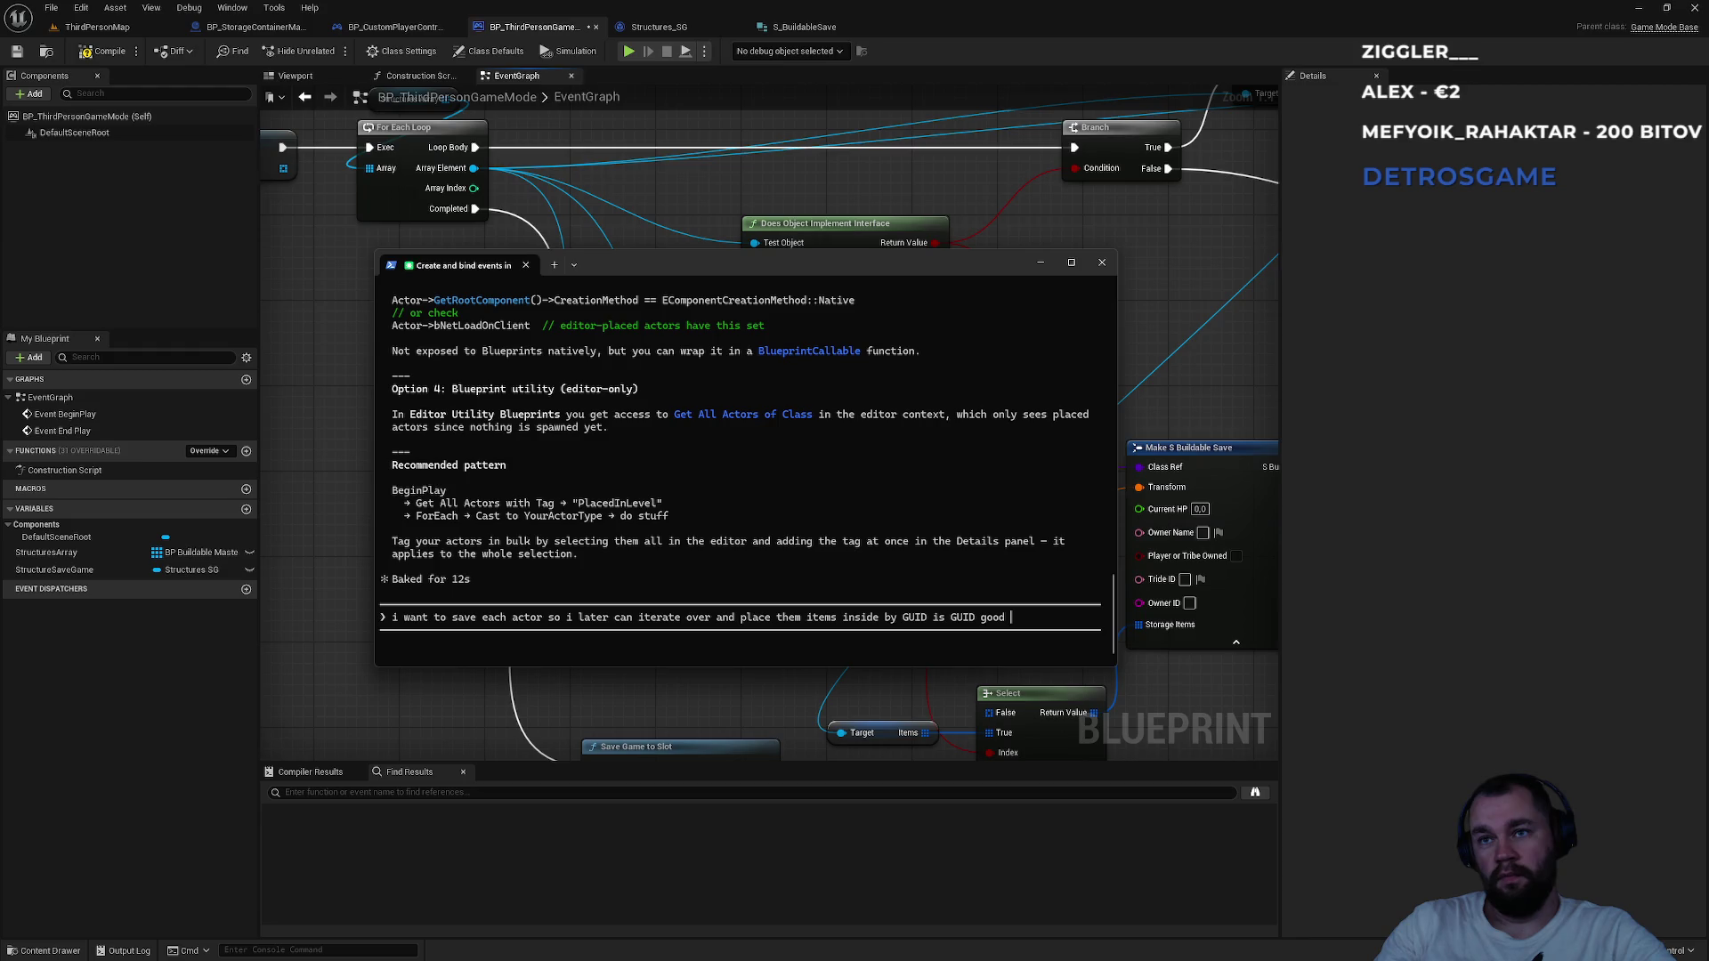
{"action": "type", "text": " c"}
{"action": "type", "text": "hoise?"}
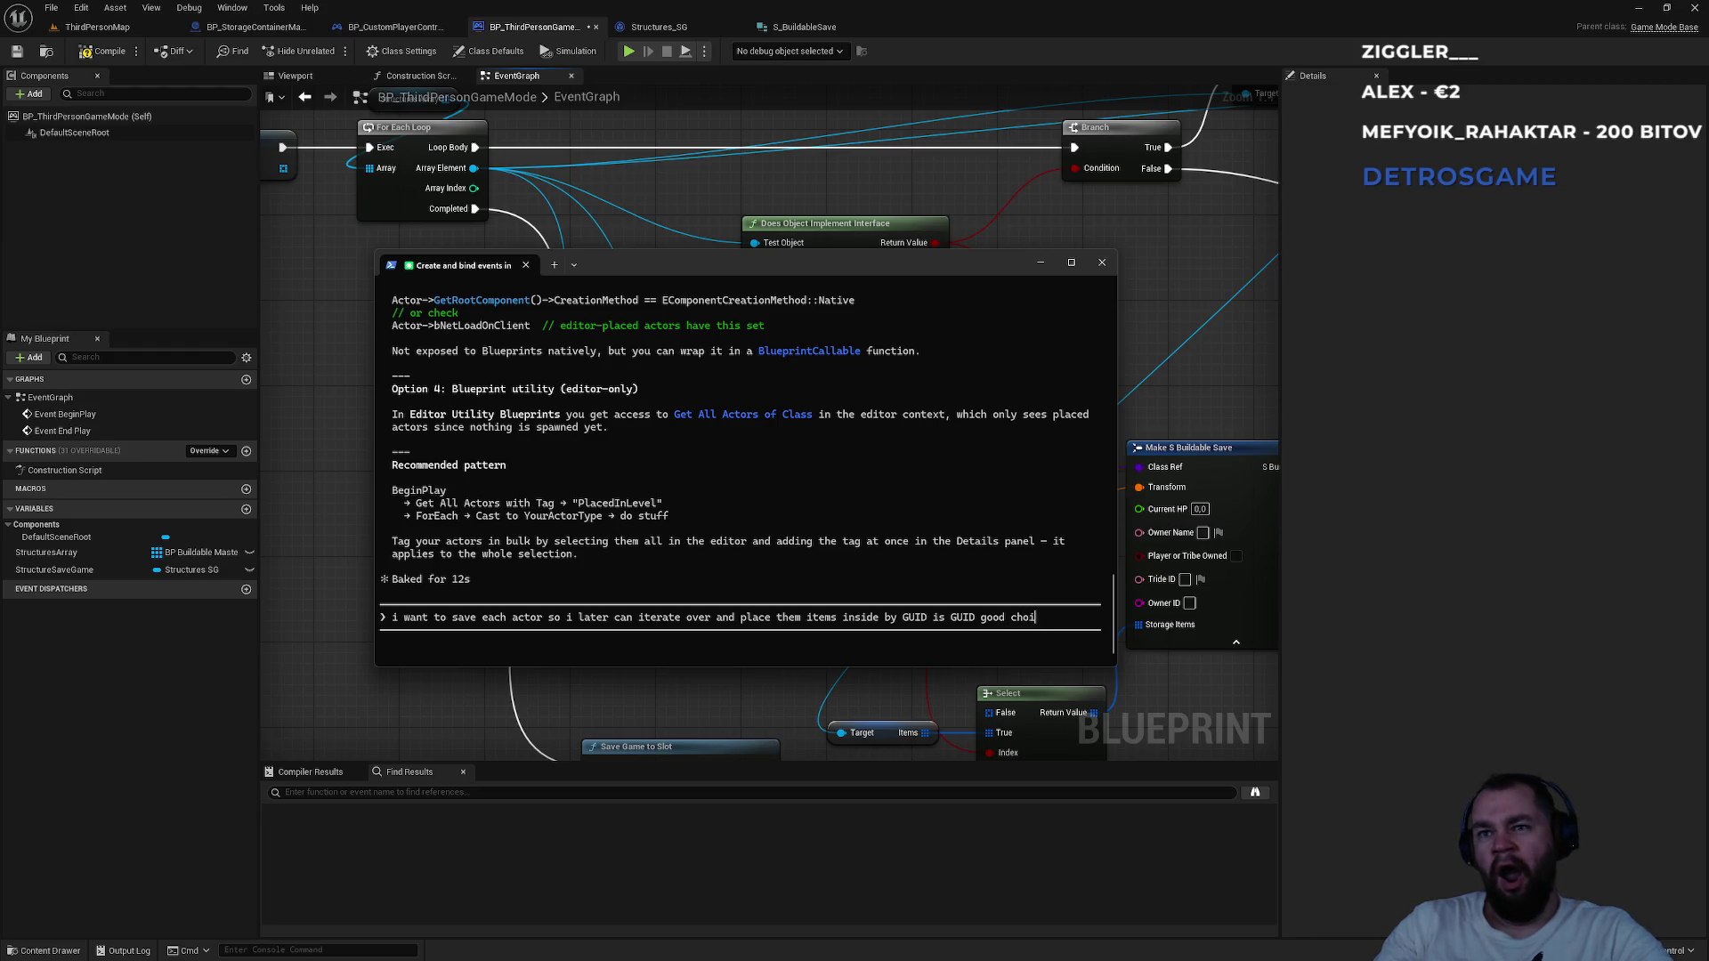
{"action": "key", "text": "BackSpace"}
{"action": "key", "text": "BackSpace"}
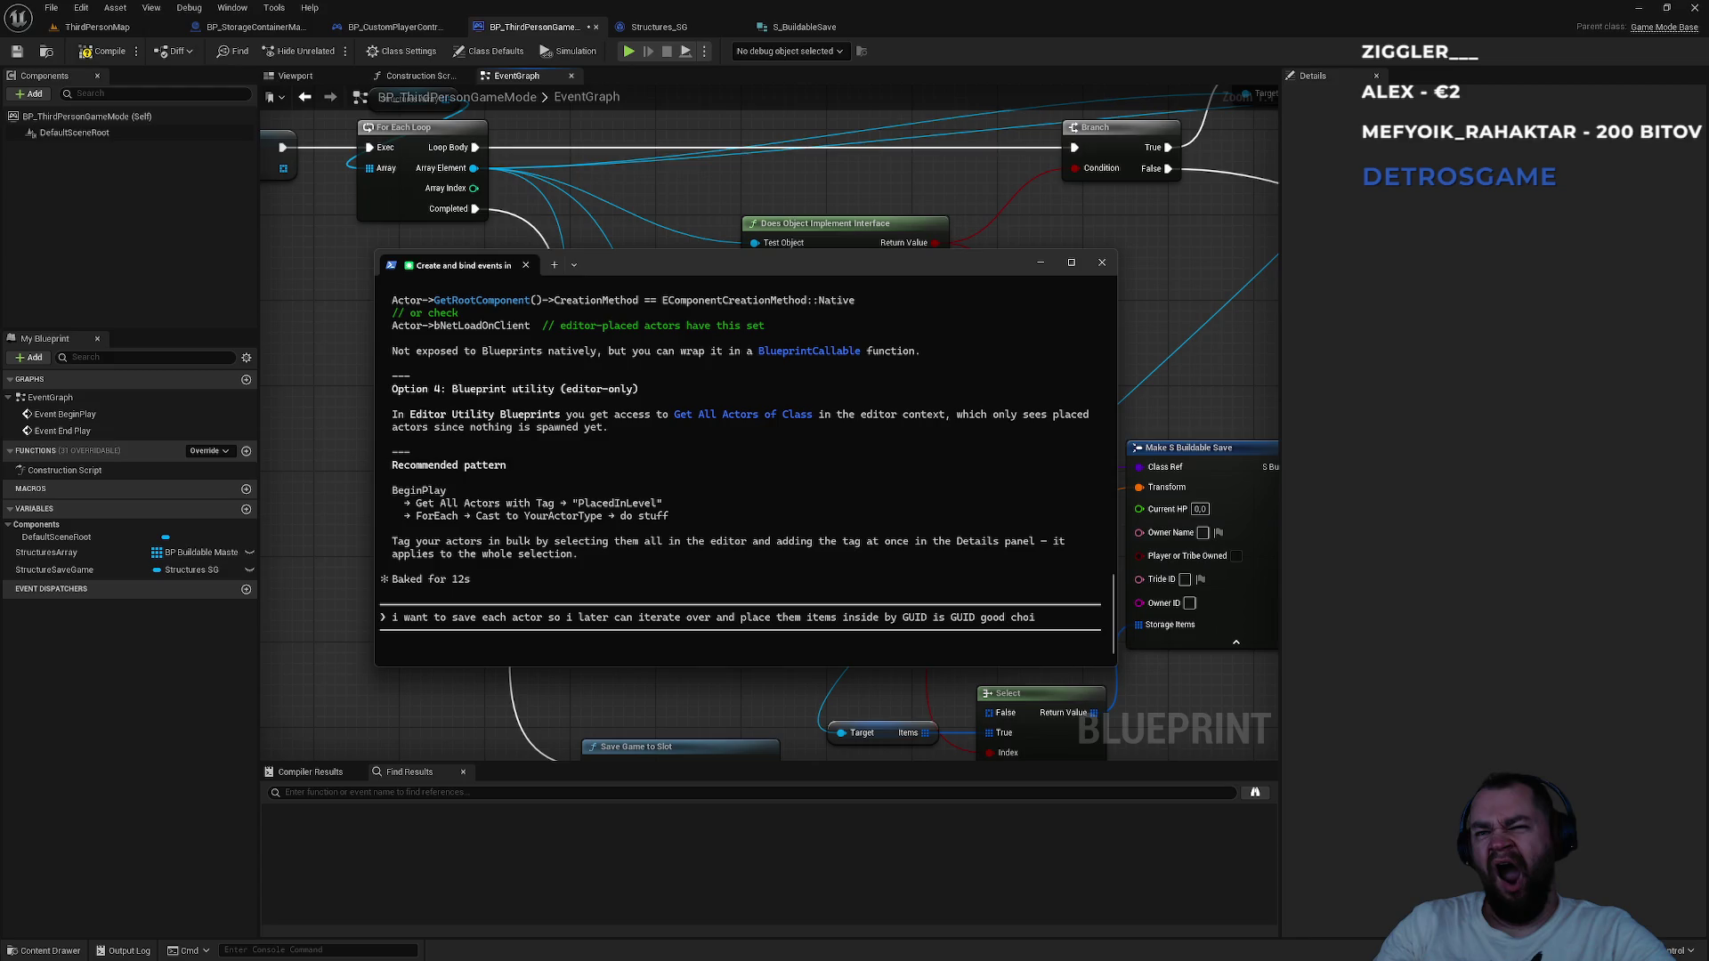
{"action": "type", "text": "se"}
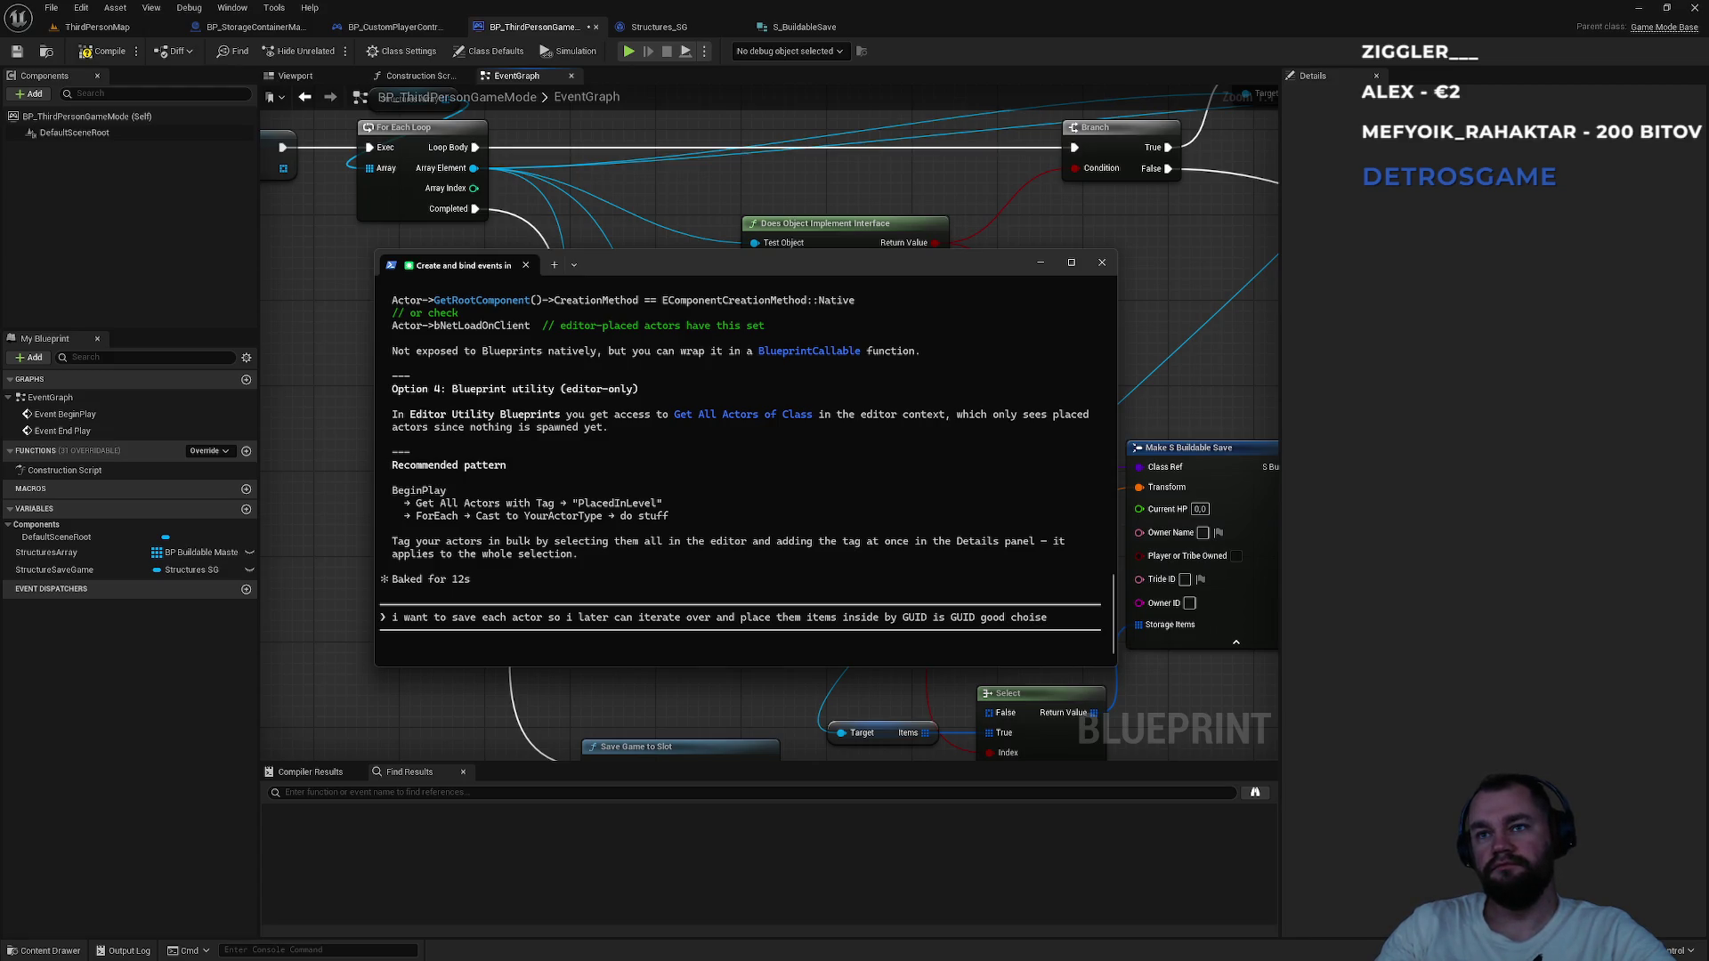
{"action": "type", "text": "?"}
{"action": "key", "text": "Return"}
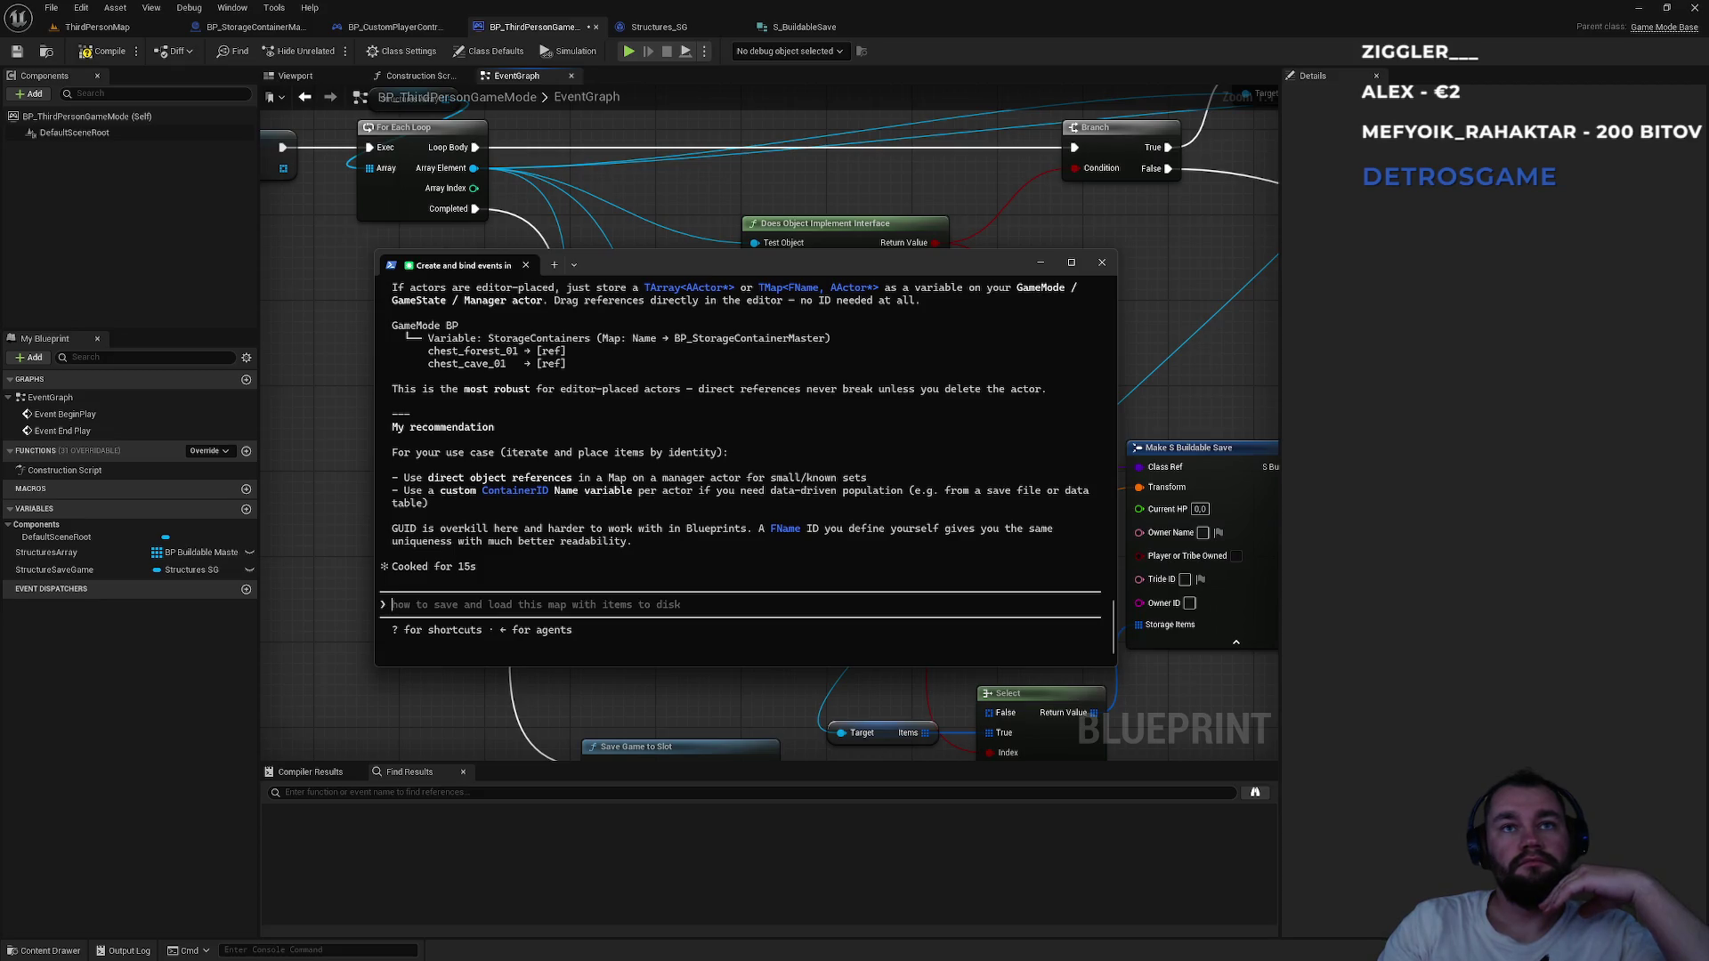
Read Claude's reply on GUID caveats versus custom name IDs, then go back to the BP_ThirdPersonGameMode graph.
{"action": "scroll", "coordinate": [522, 405], "scroll_direction": "up", "scroll_amount": 2}
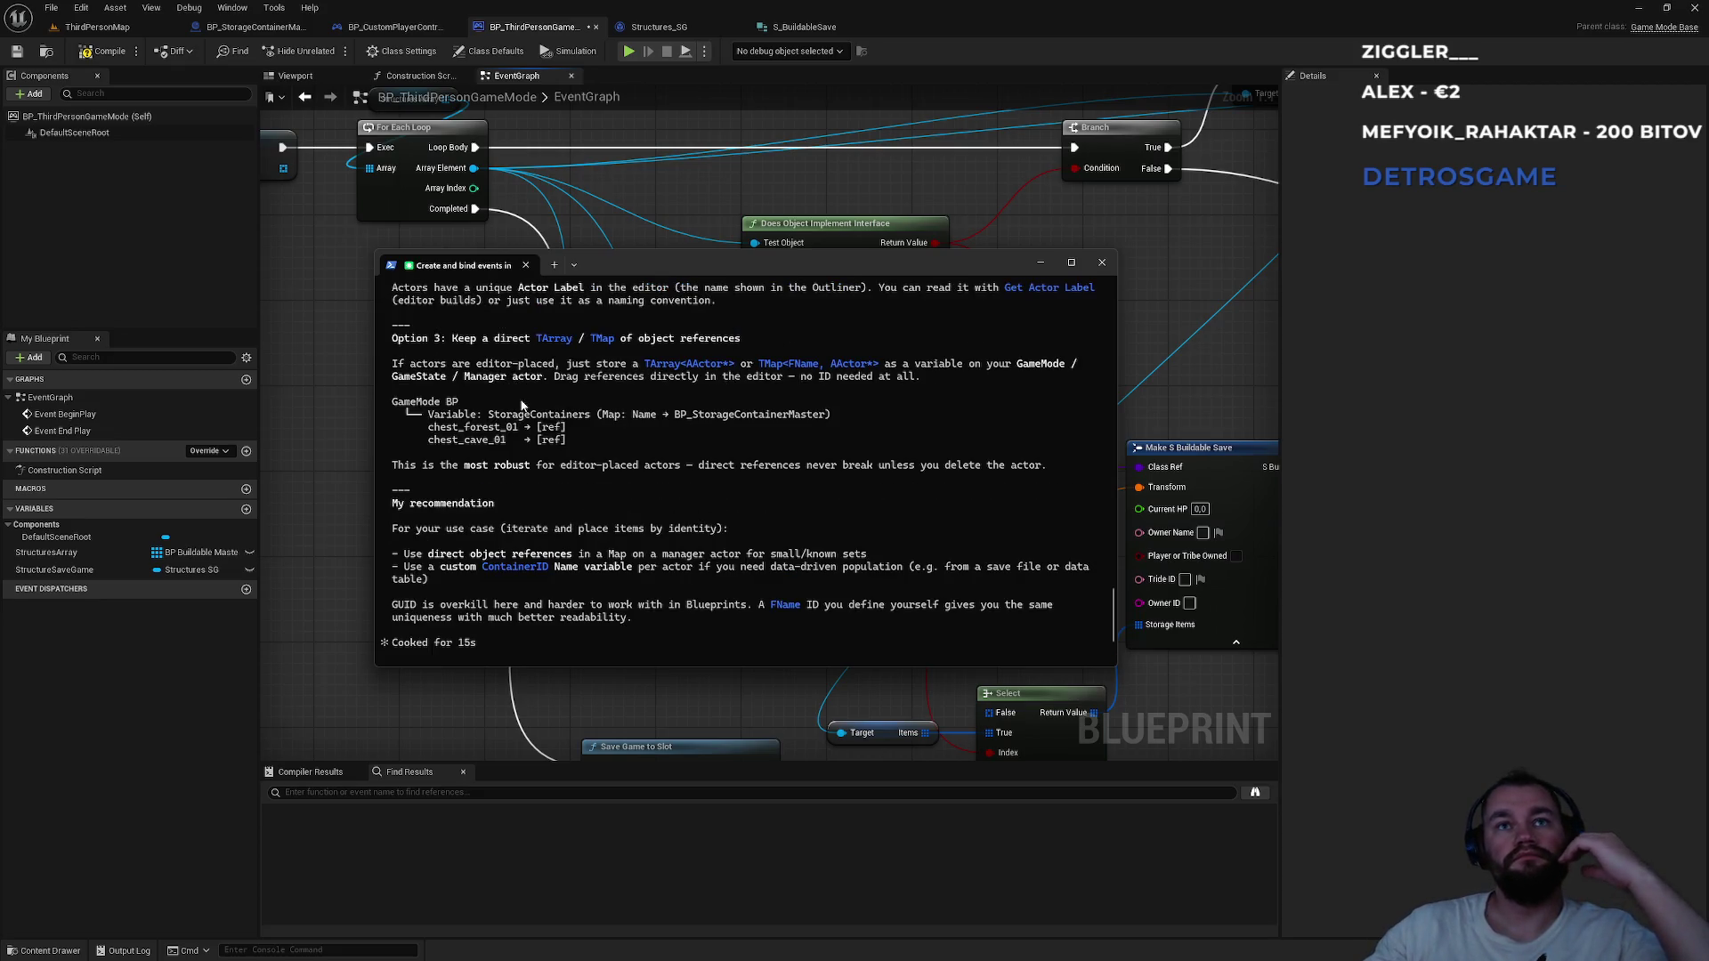
{"action": "scroll", "coordinate": [525, 414], "scroll_direction": "up", "scroll_amount": 5}
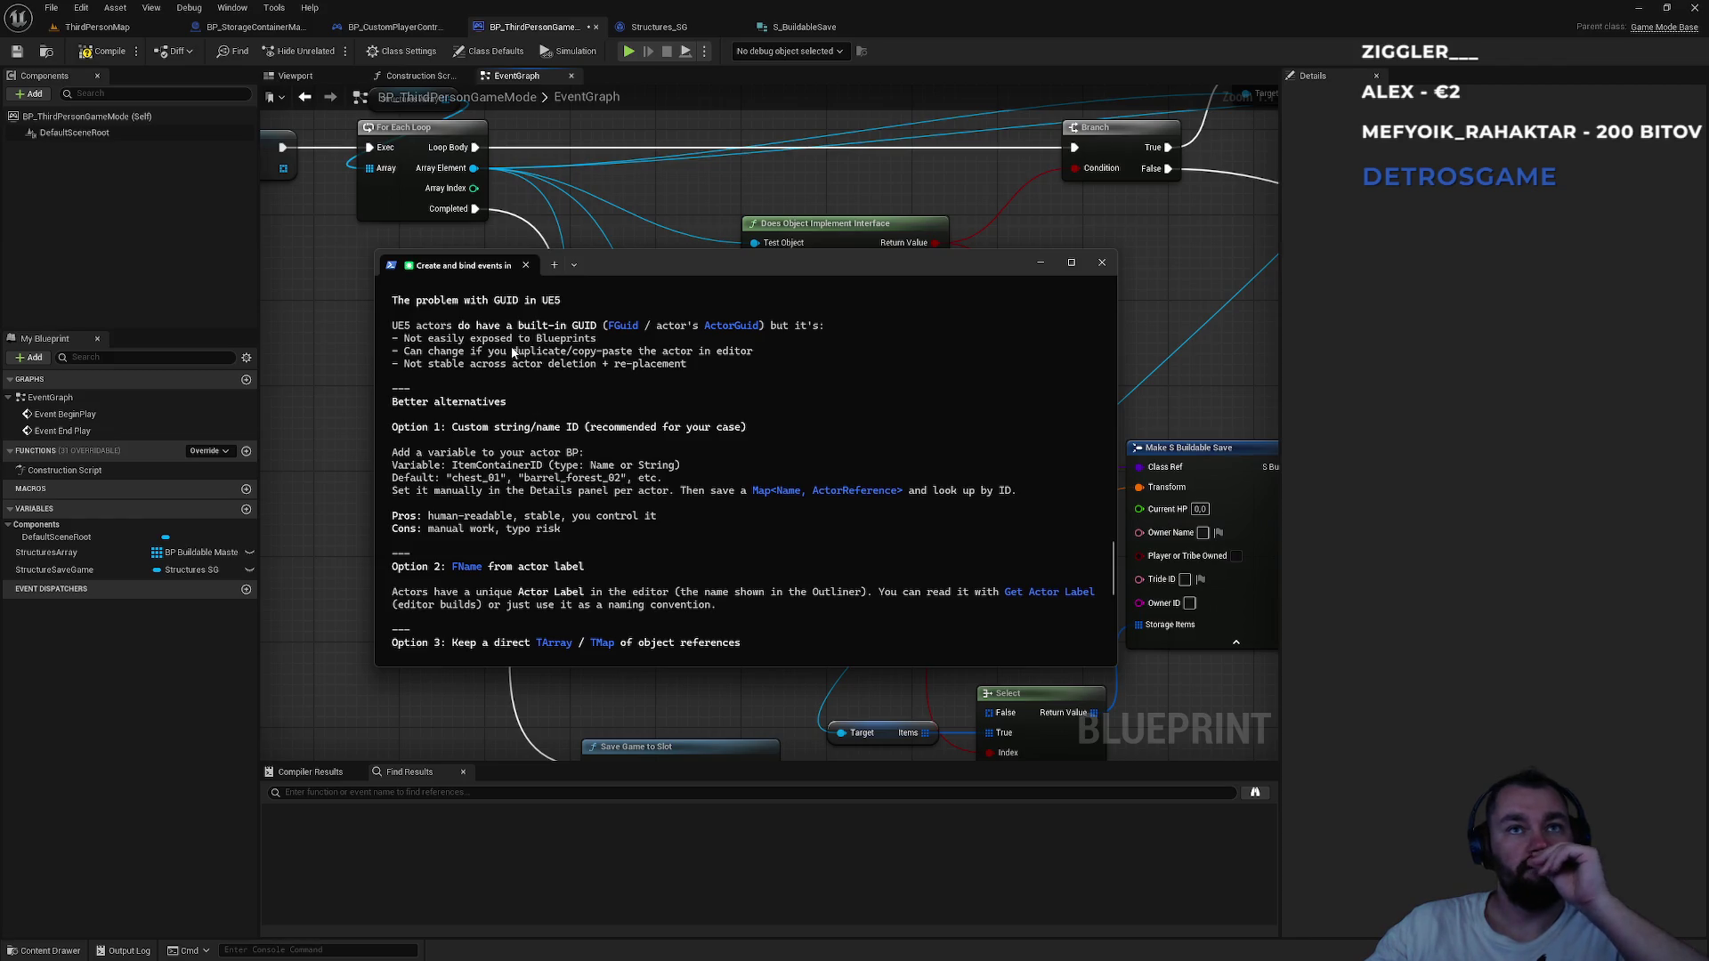
{"action": "scroll", "coordinate": [509, 376], "scroll_direction": "up", "scroll_amount": 2}
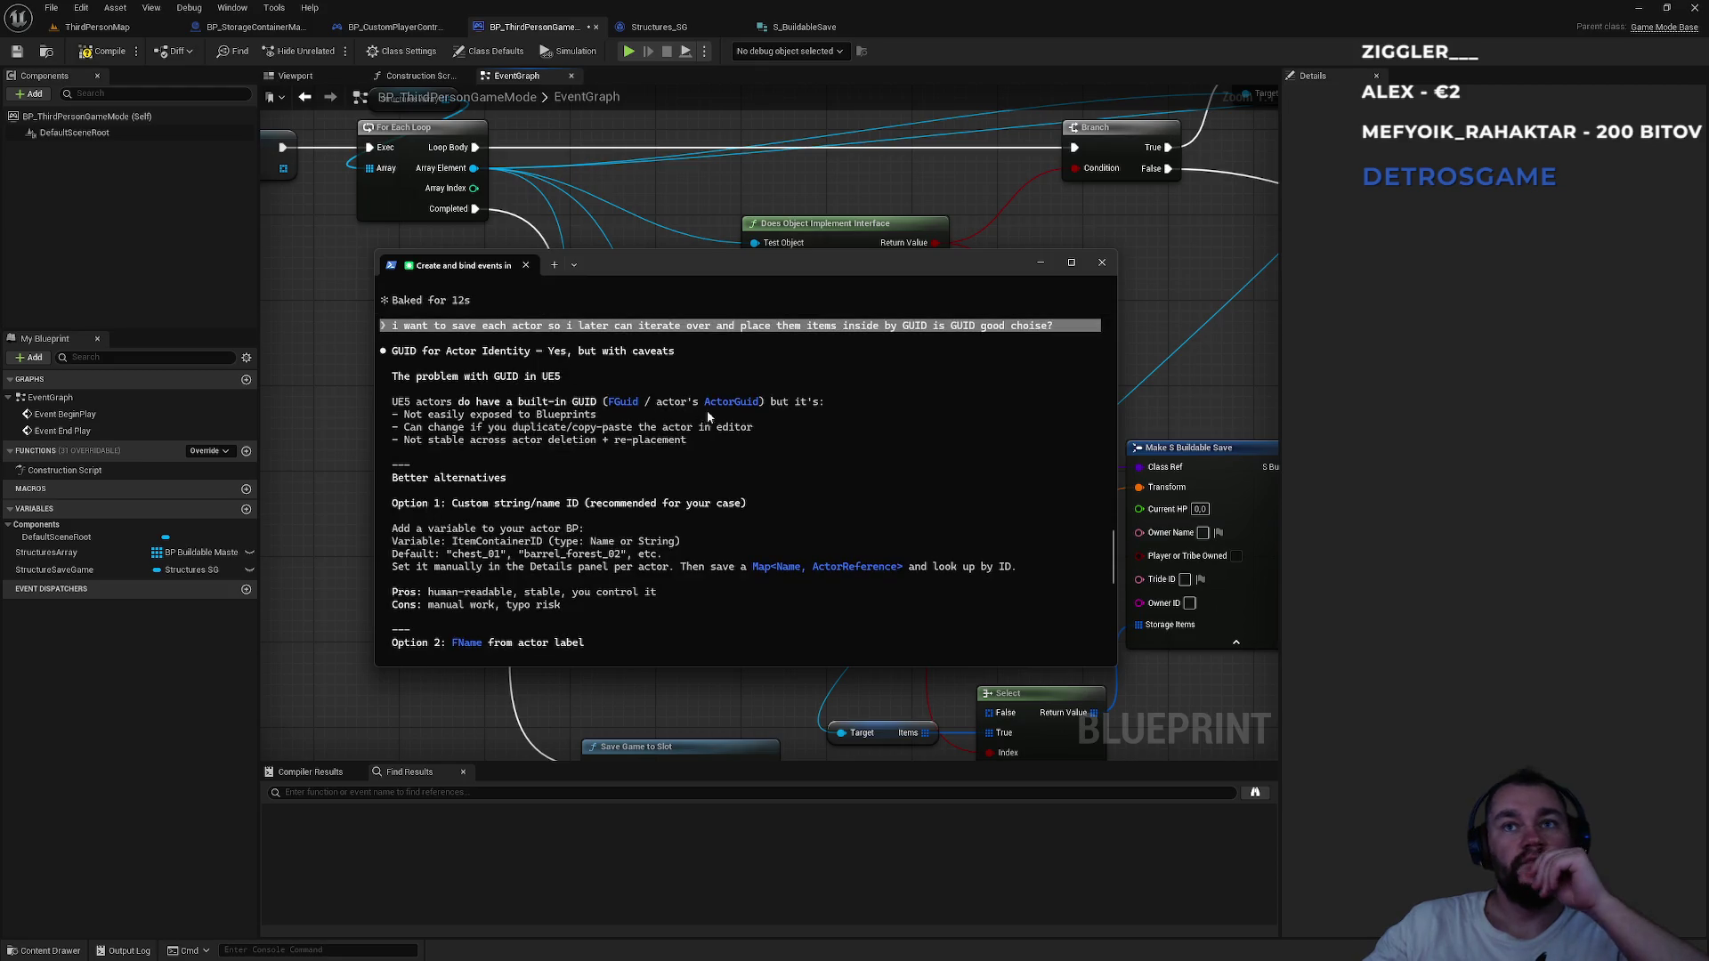
{"action": "left_click_drag", "start_coordinate": [496, 415], "coordinate": [605, 432]}
{"action": "left_click", "coordinate": [591, 434]}
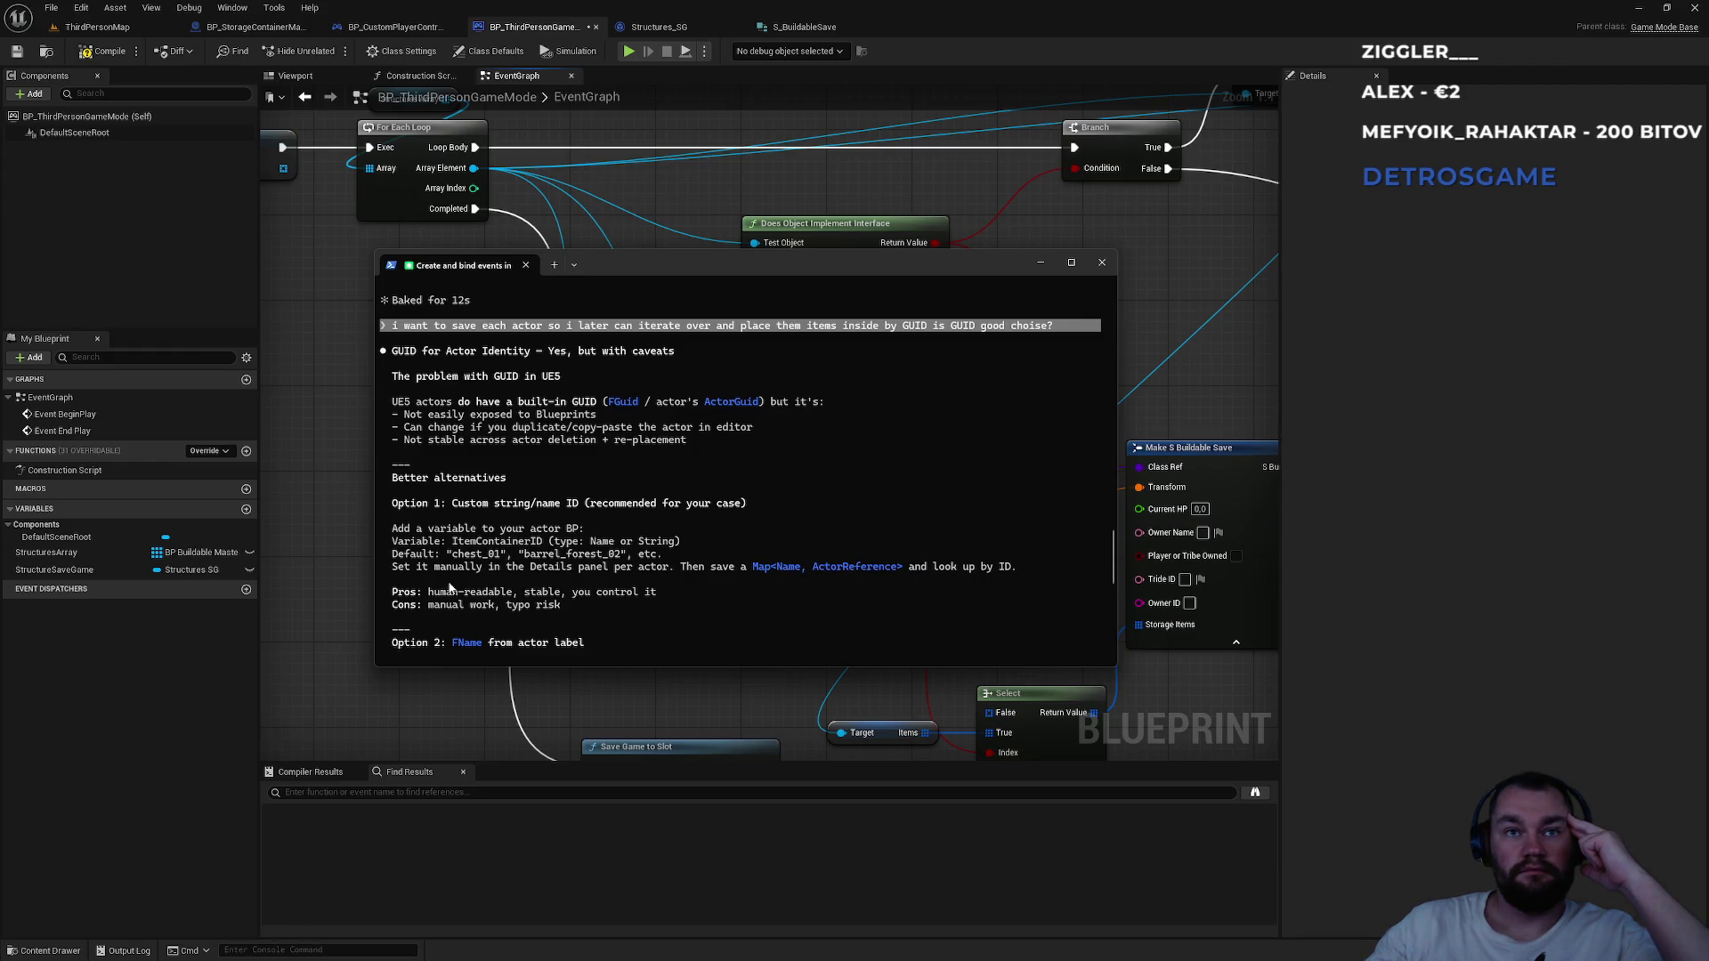
{"action": "scroll", "coordinate": [452, 587], "scroll_direction": "down", "scroll_amount": 2}
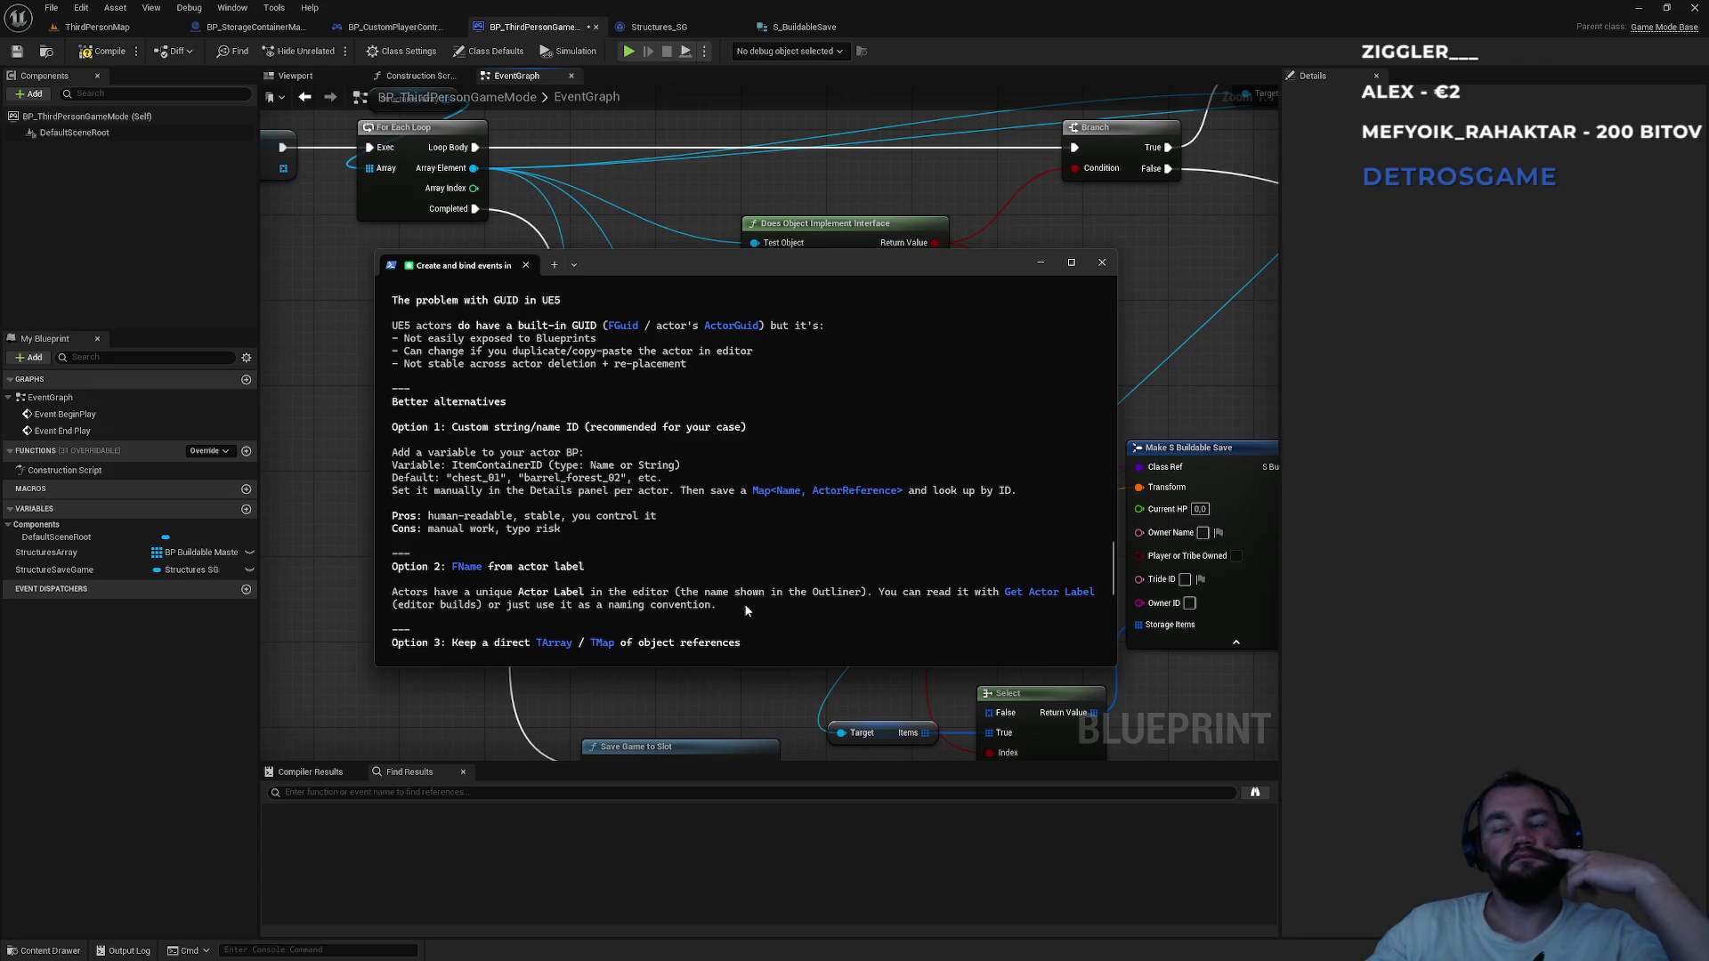
{"action": "scroll", "coordinate": [660, 594], "scroll_direction": "down", "scroll_amount": 1}
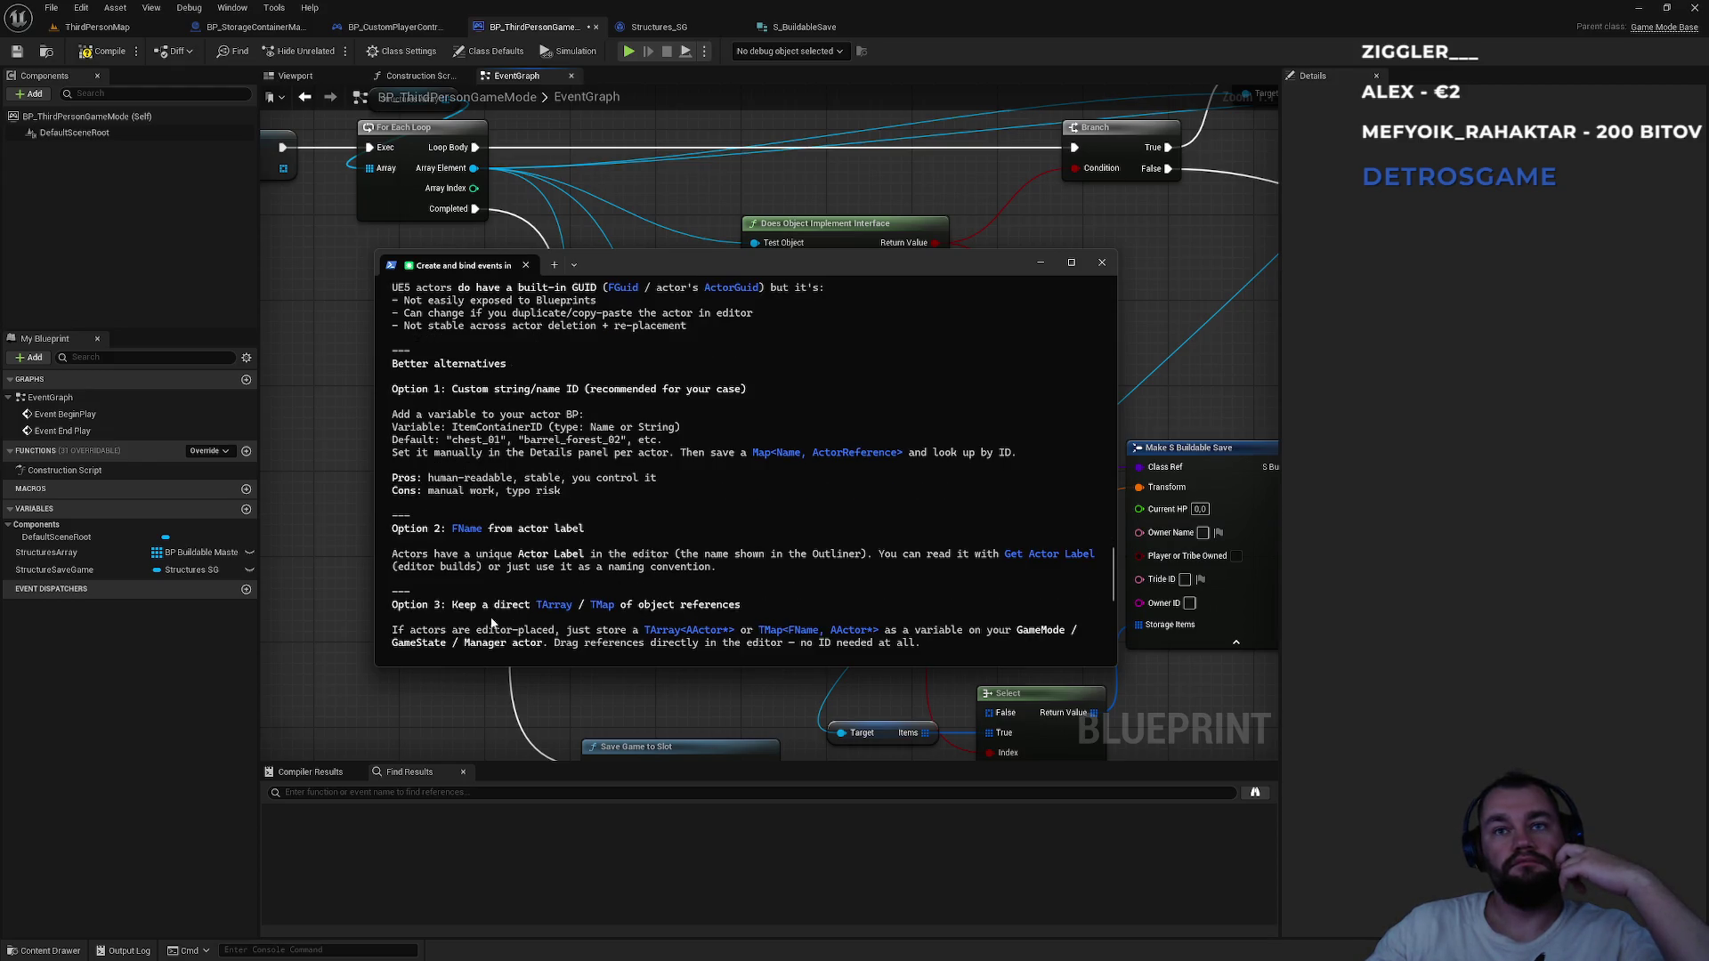
{"action": "left_click", "coordinate": [652, 672]}
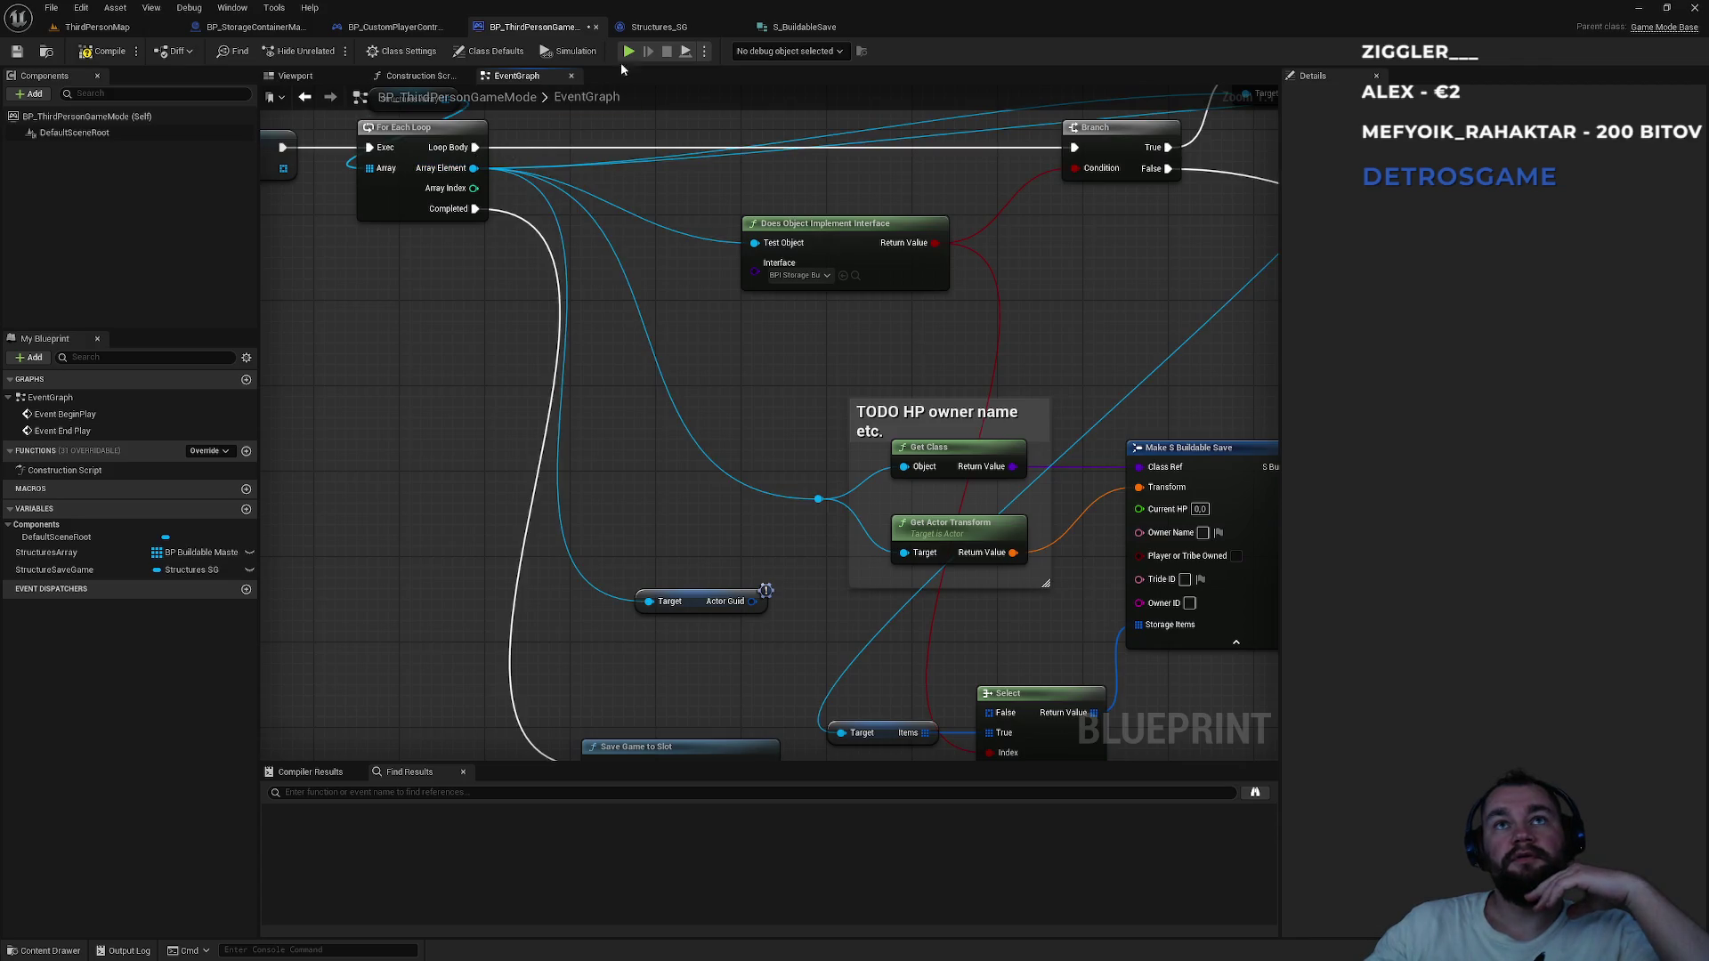
{"action": "left_click", "coordinate": [294, 27]}
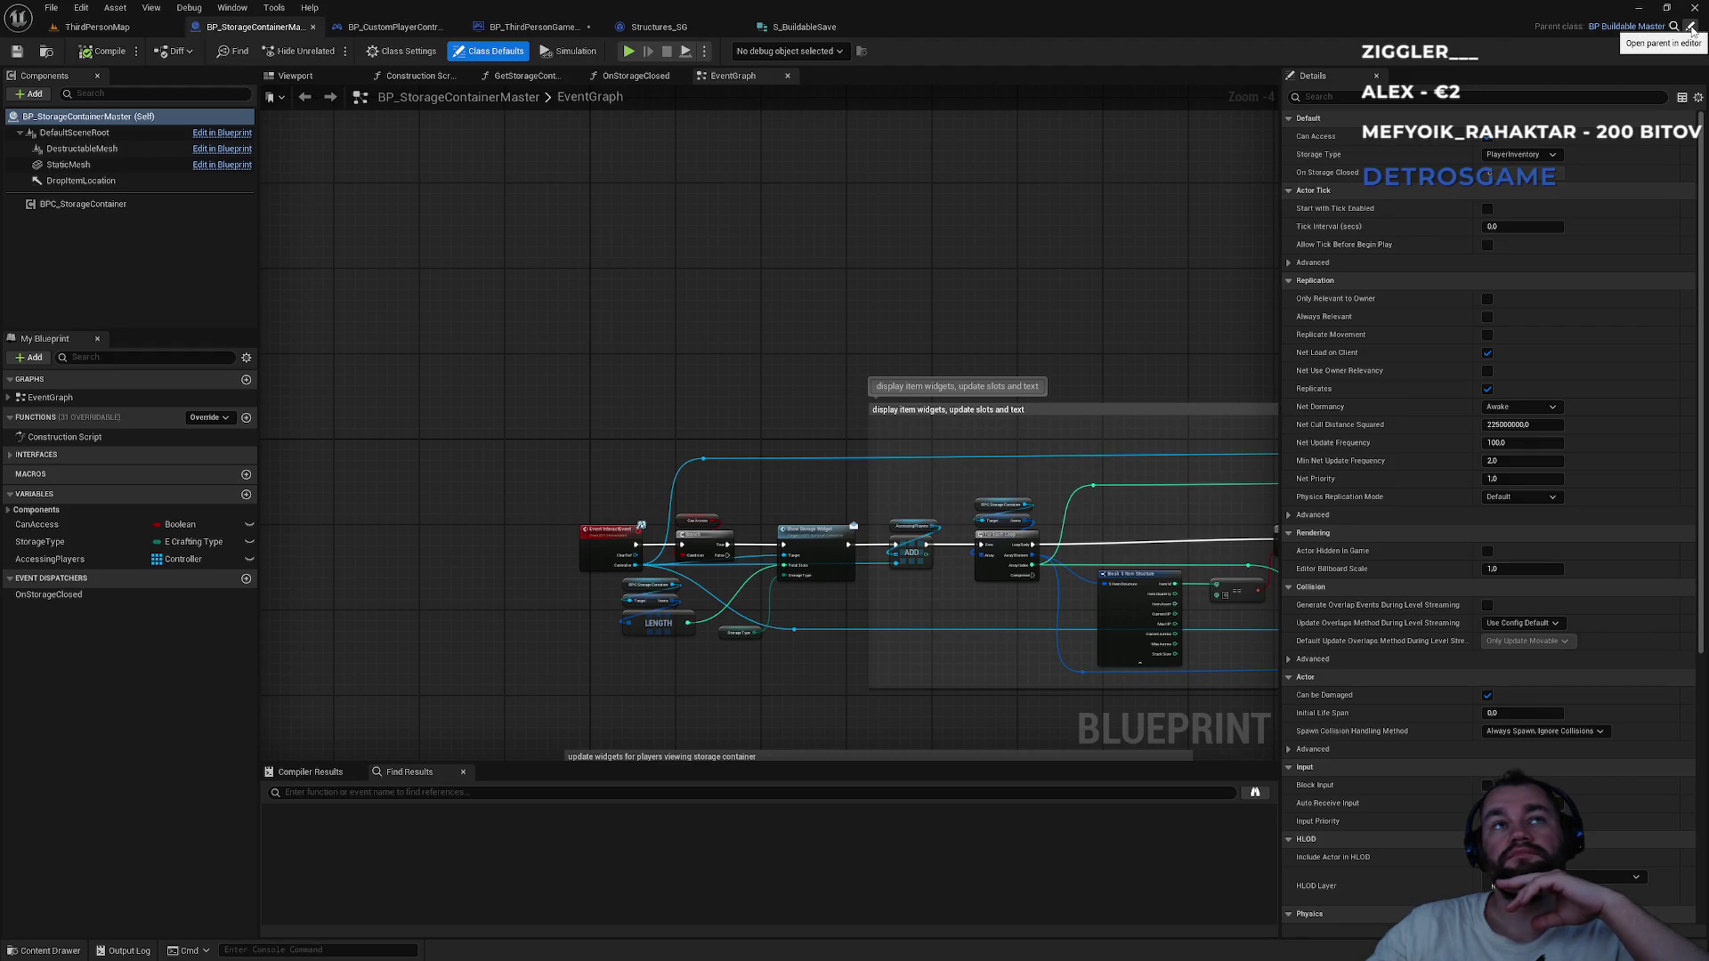
{"action": "left_click", "coordinate": [89, 27]}
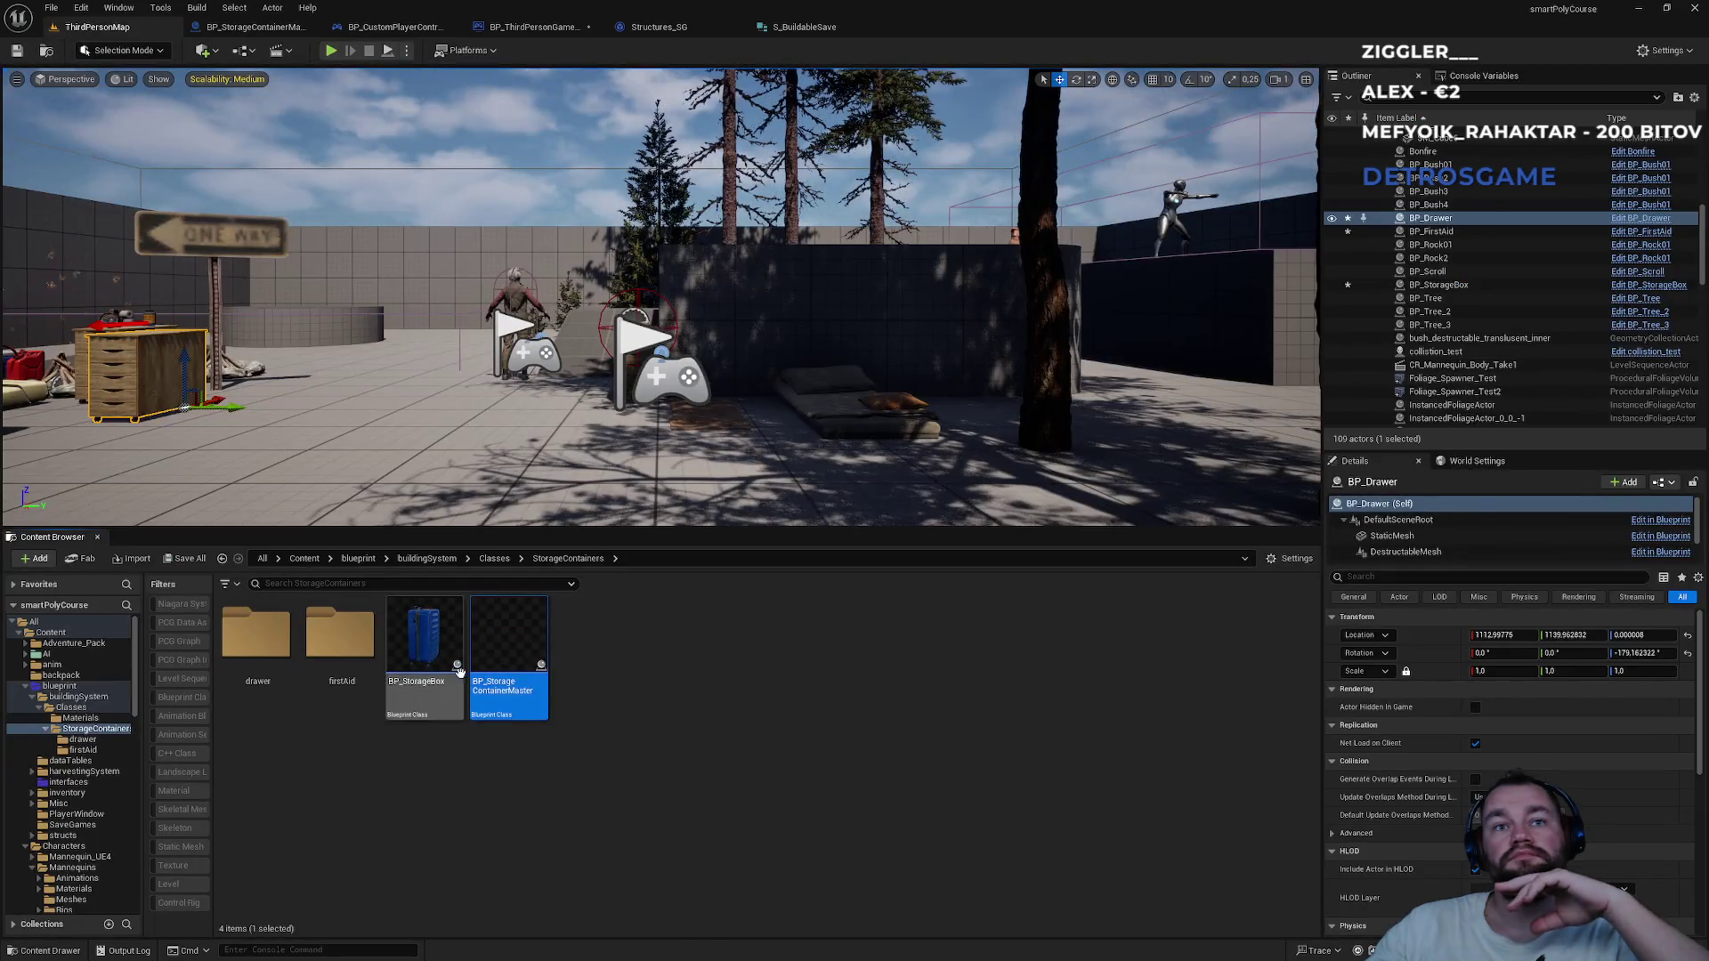
{"action": "double_click", "coordinate": [507, 654]}
{"action": "left_click", "coordinate": [1690, 26]}
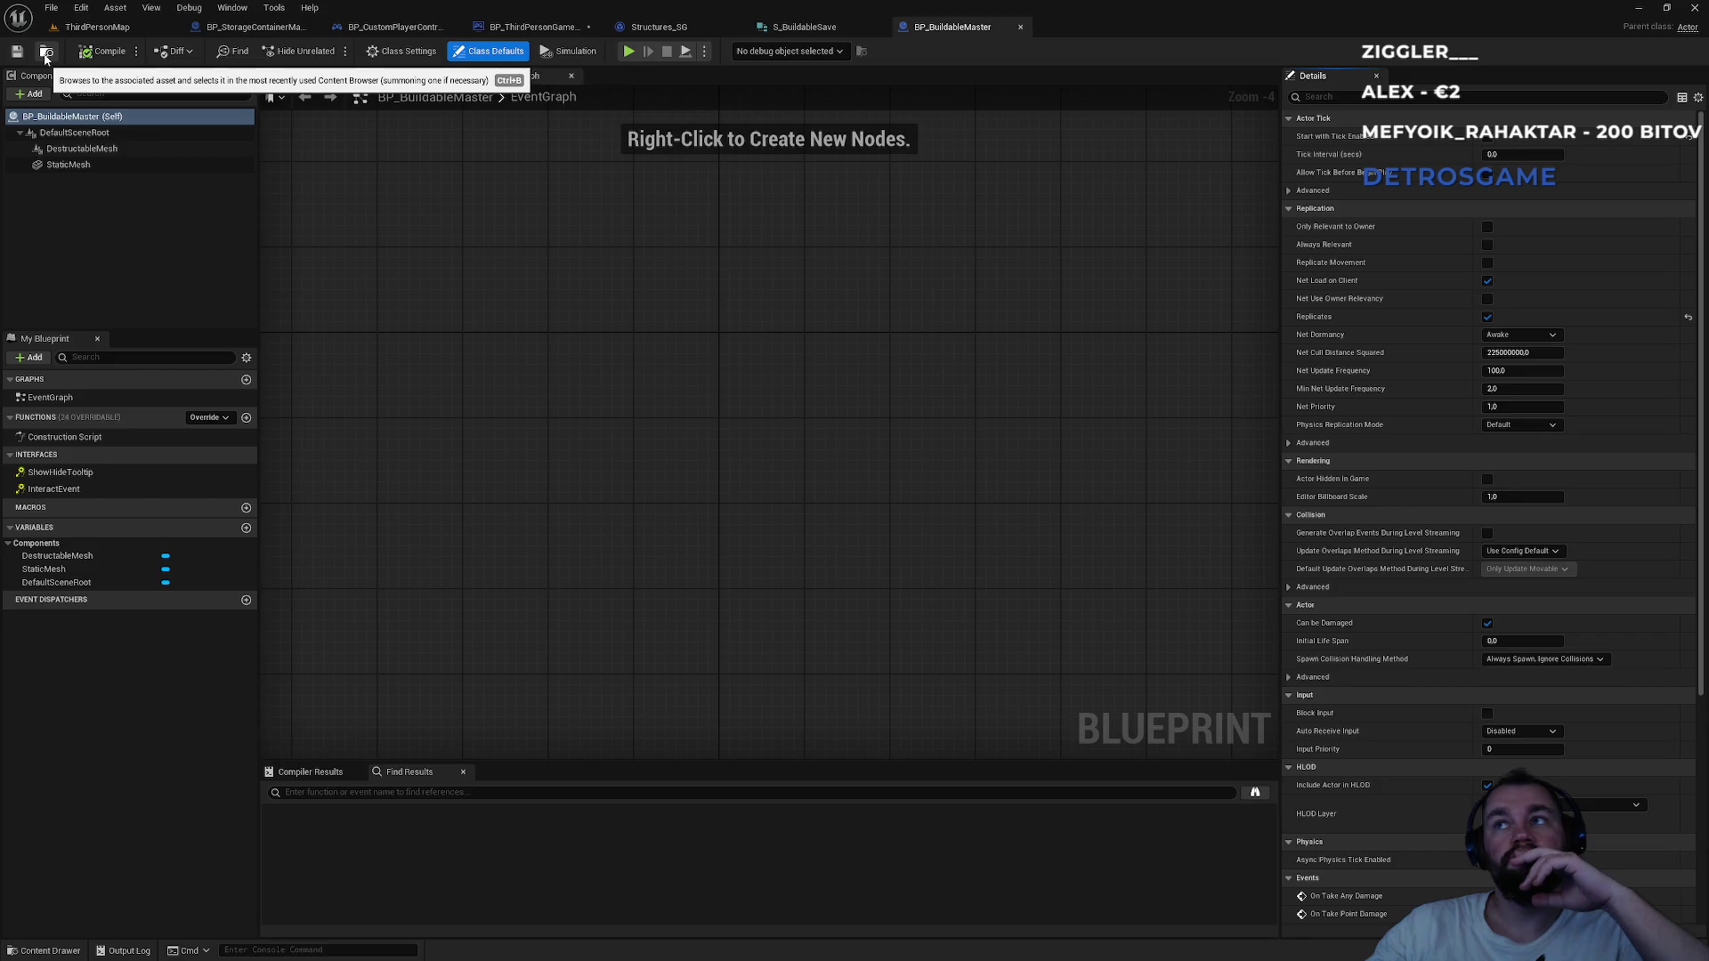
{"action": "left_click", "coordinate": [44, 54]}
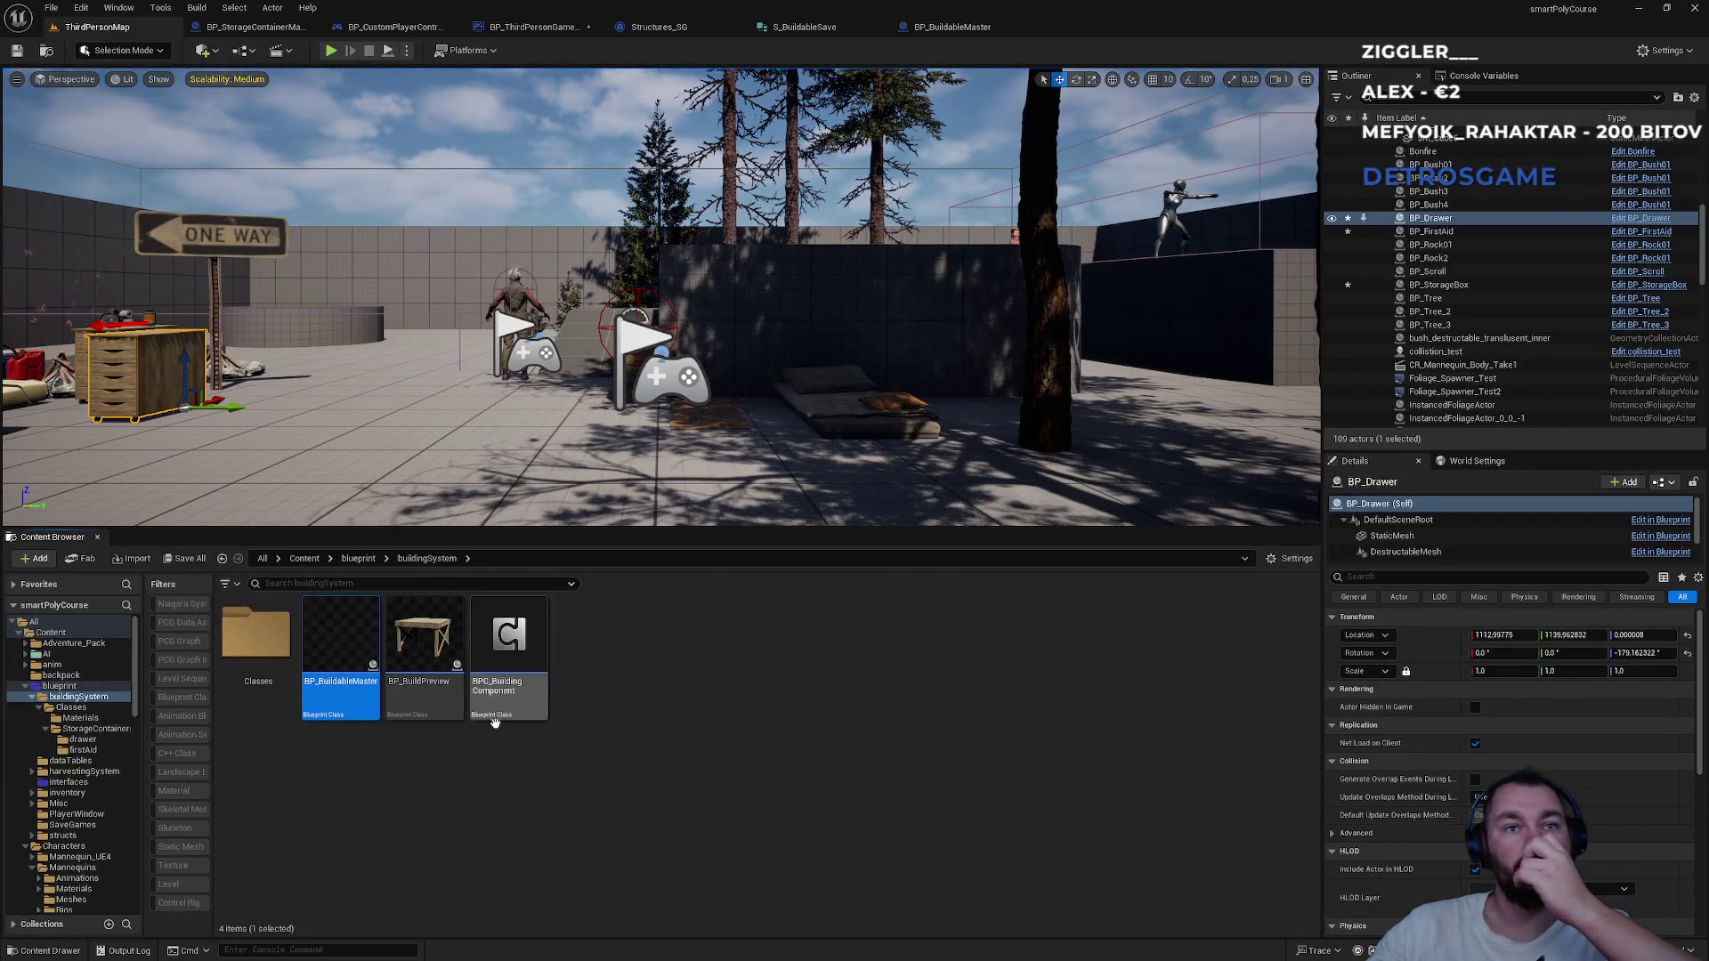
{"action": "mouse_move", "coordinate": [330, 716]}
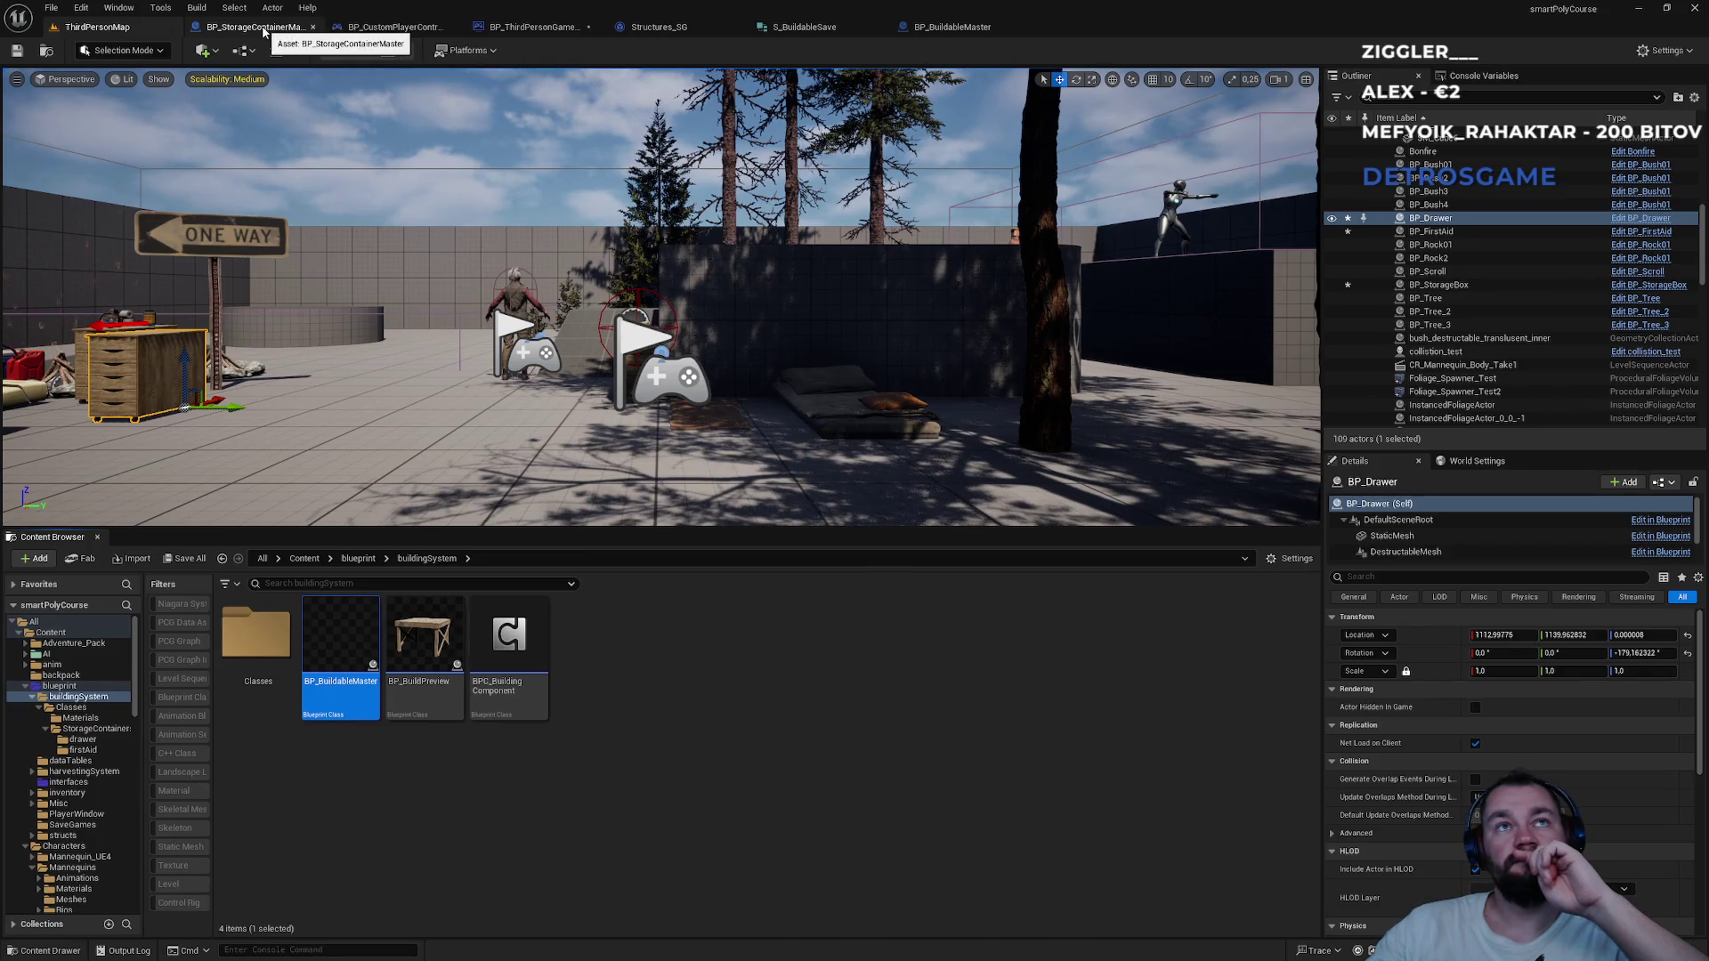
{"action": "left_click", "coordinate": [264, 29]}
{"action": "left_click", "coordinate": [956, 25]}
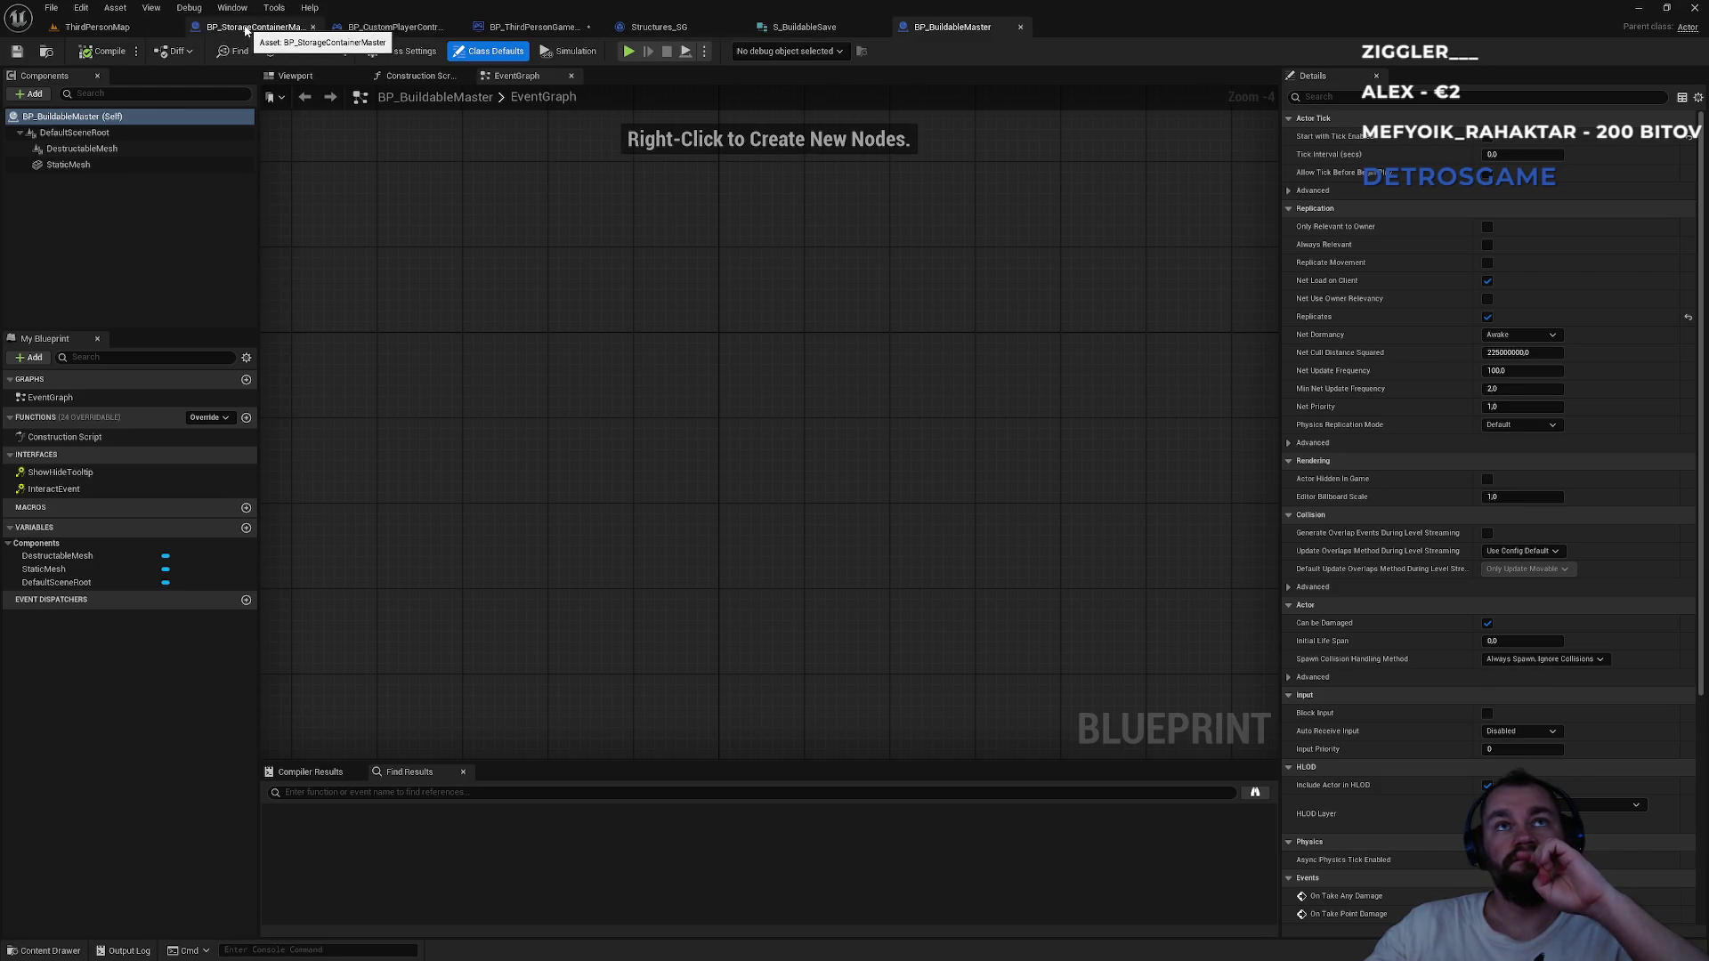
{"action": "left_click", "coordinate": [792, 28]}
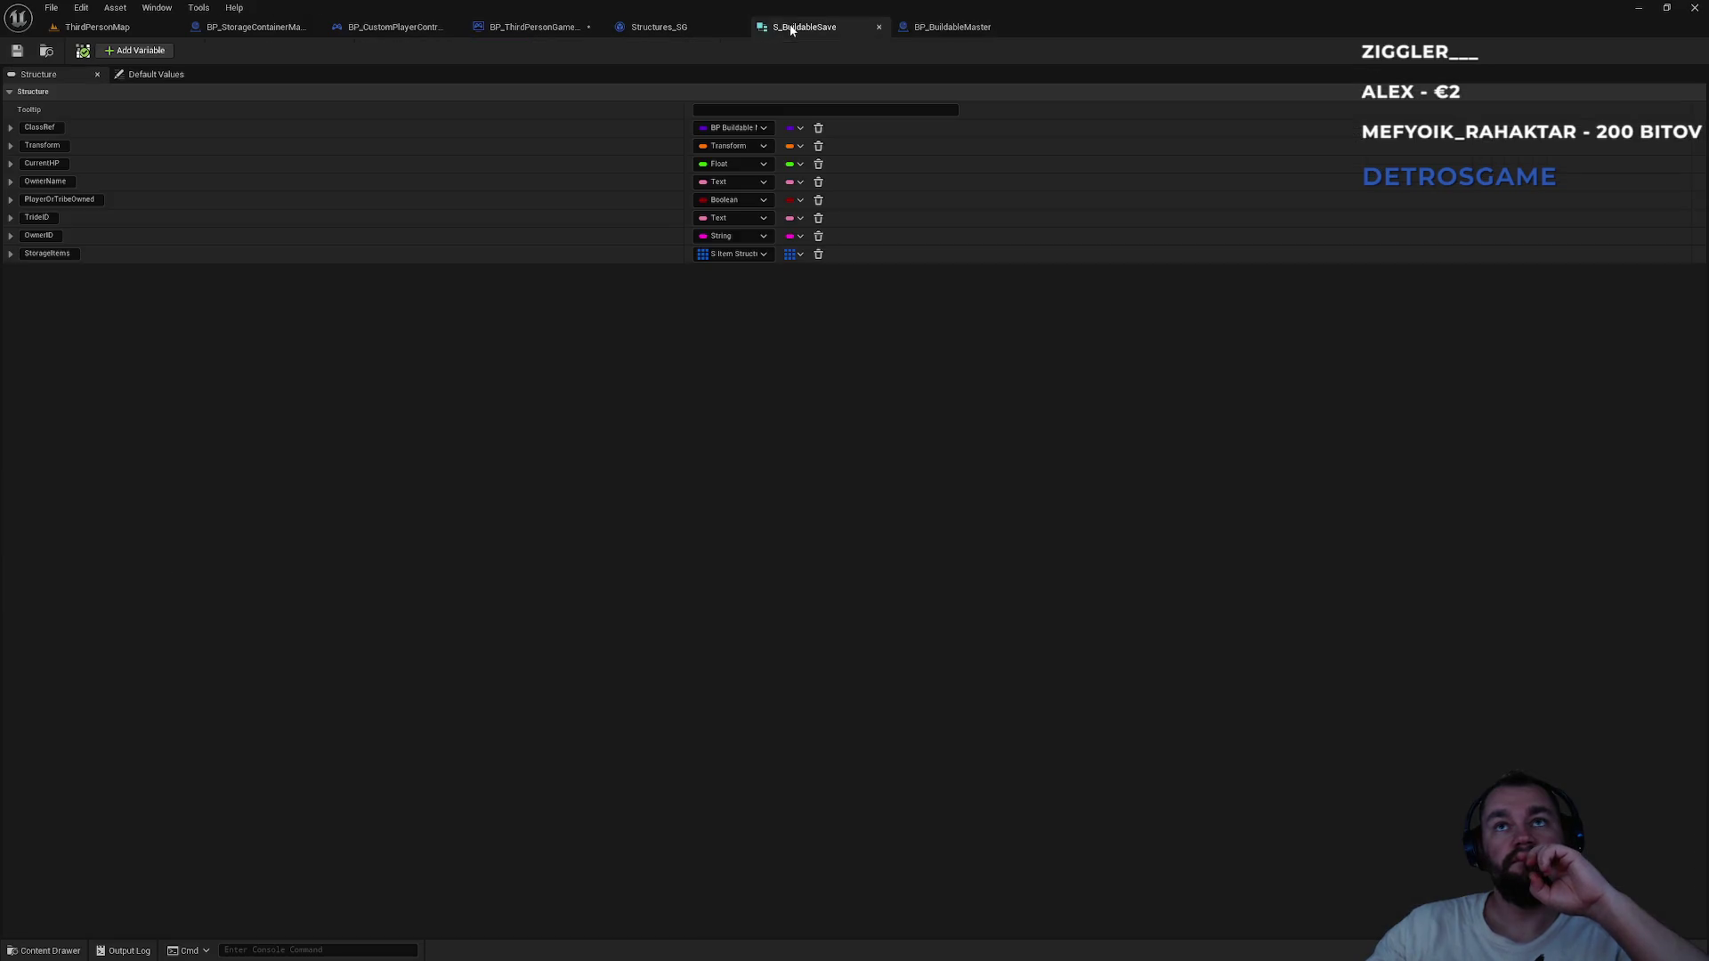
{"action": "left_click", "coordinate": [704, 28]}
{"action": "left_click", "coordinate": [503, 30]}
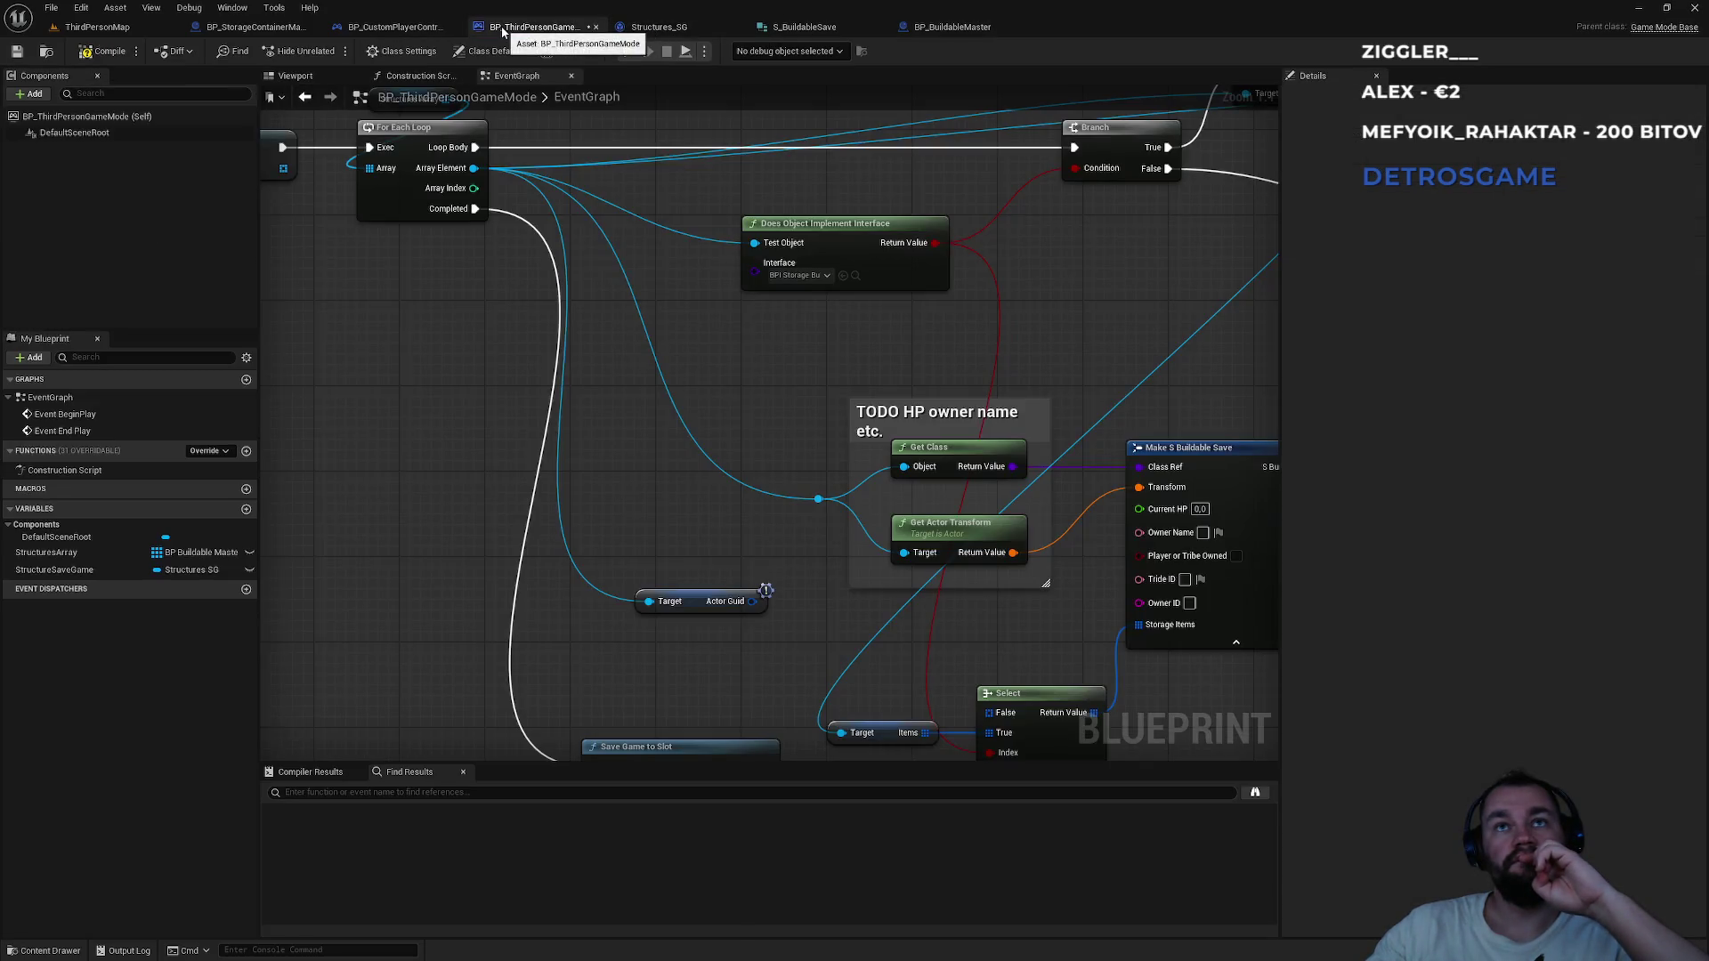
{"action": "left_click", "coordinate": [708, 604]}
{"action": "key", "text": "Delete"}
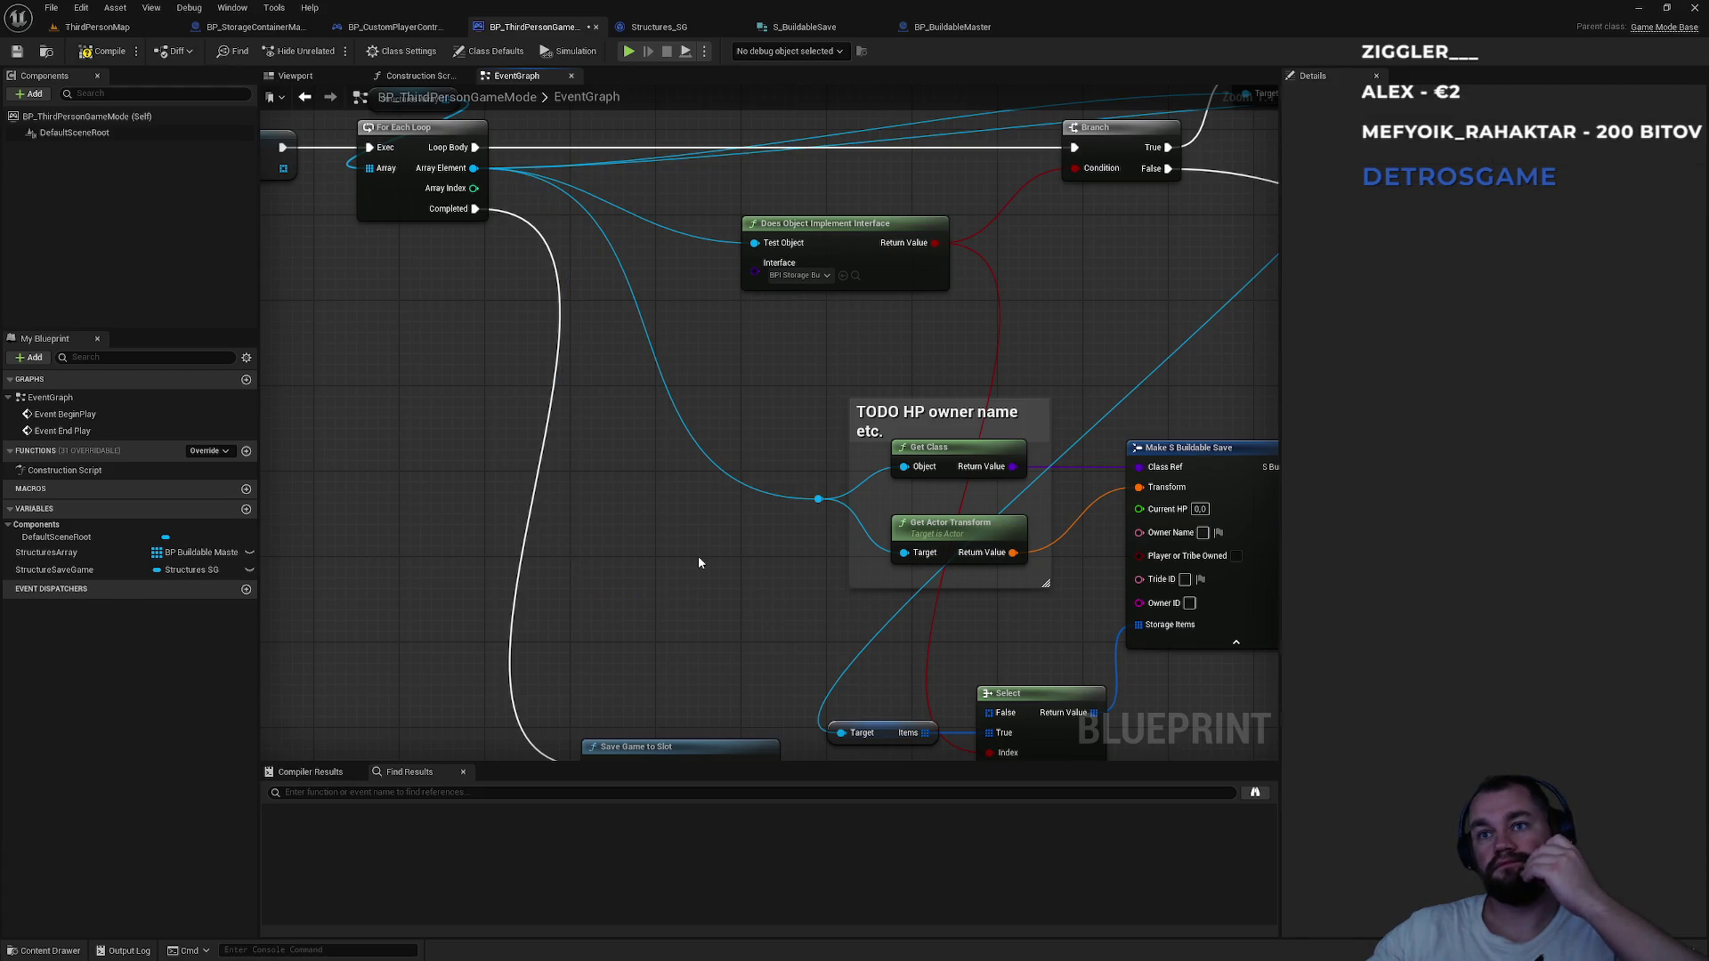
{"action": "left_click_drag", "start_coordinate": [703, 577], "coordinate": [389, 517]}
{"action": "left_click_drag", "start_coordinate": [381, 510], "coordinate": [621, 536]}
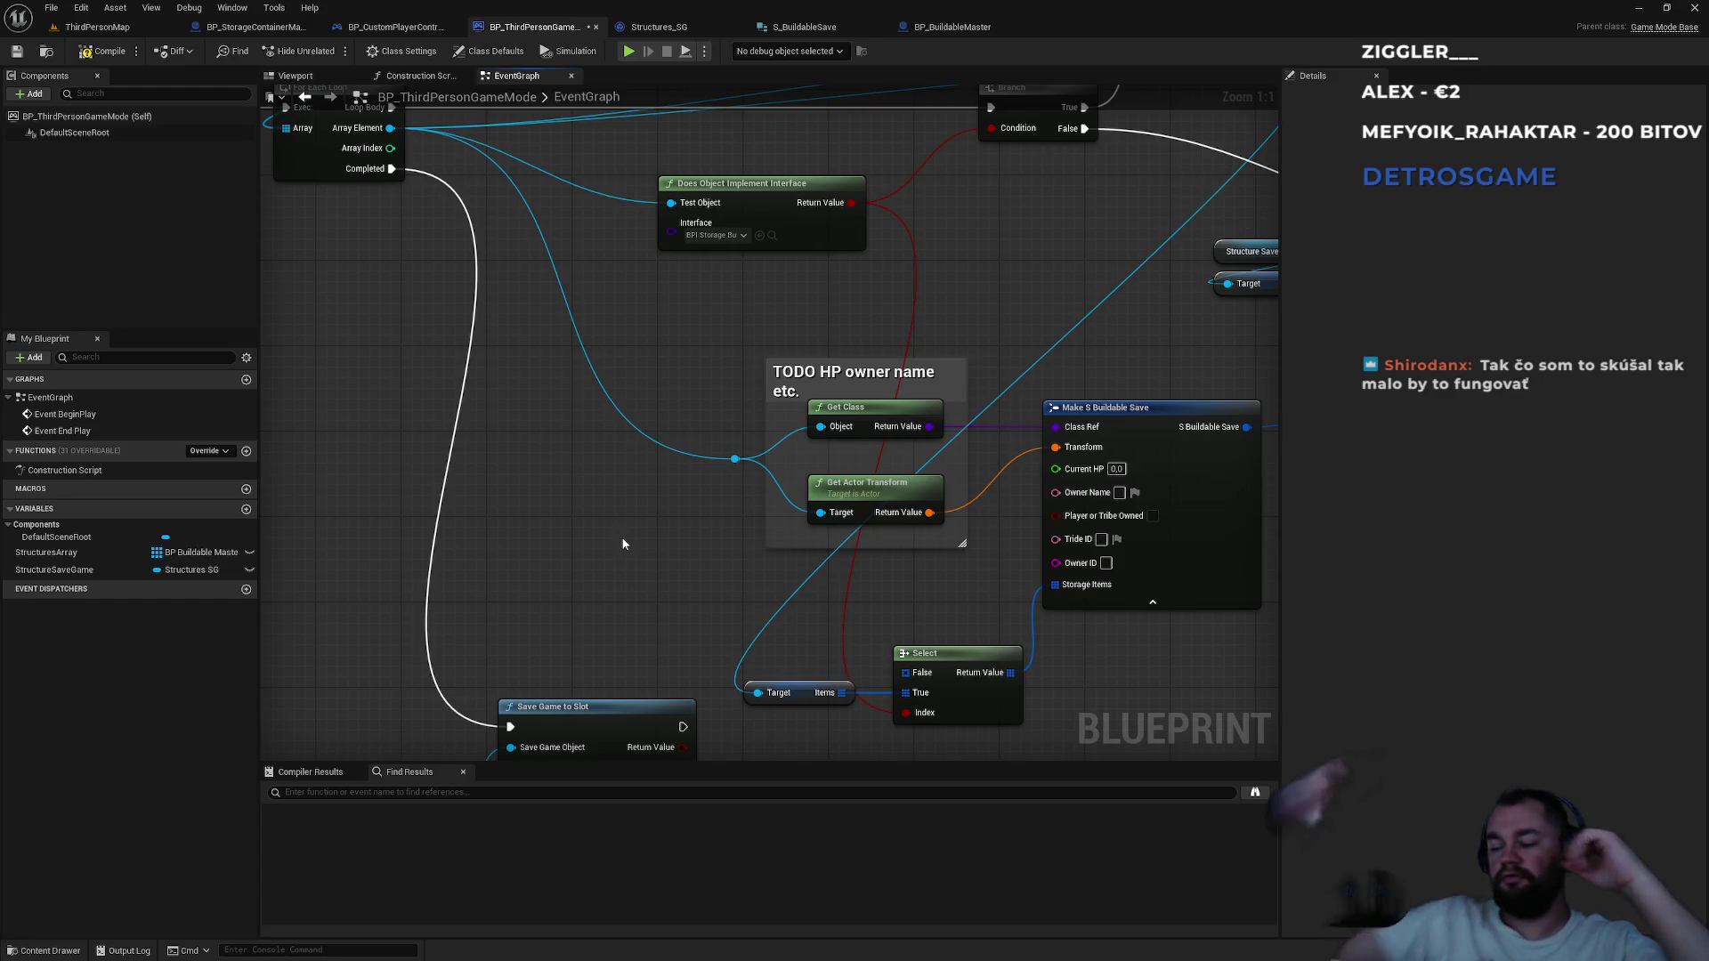
{"action": "mouse_move", "coordinate": [390, 128]}
{"action": "left_mouse_down"}
{"action": "mouse_move", "coordinate": [498, 165]}
{"action": "mouse_move", "coordinate": [539, 482]}
{"action": "left_mouse_up"}
{"action": "type", "text": "g"}
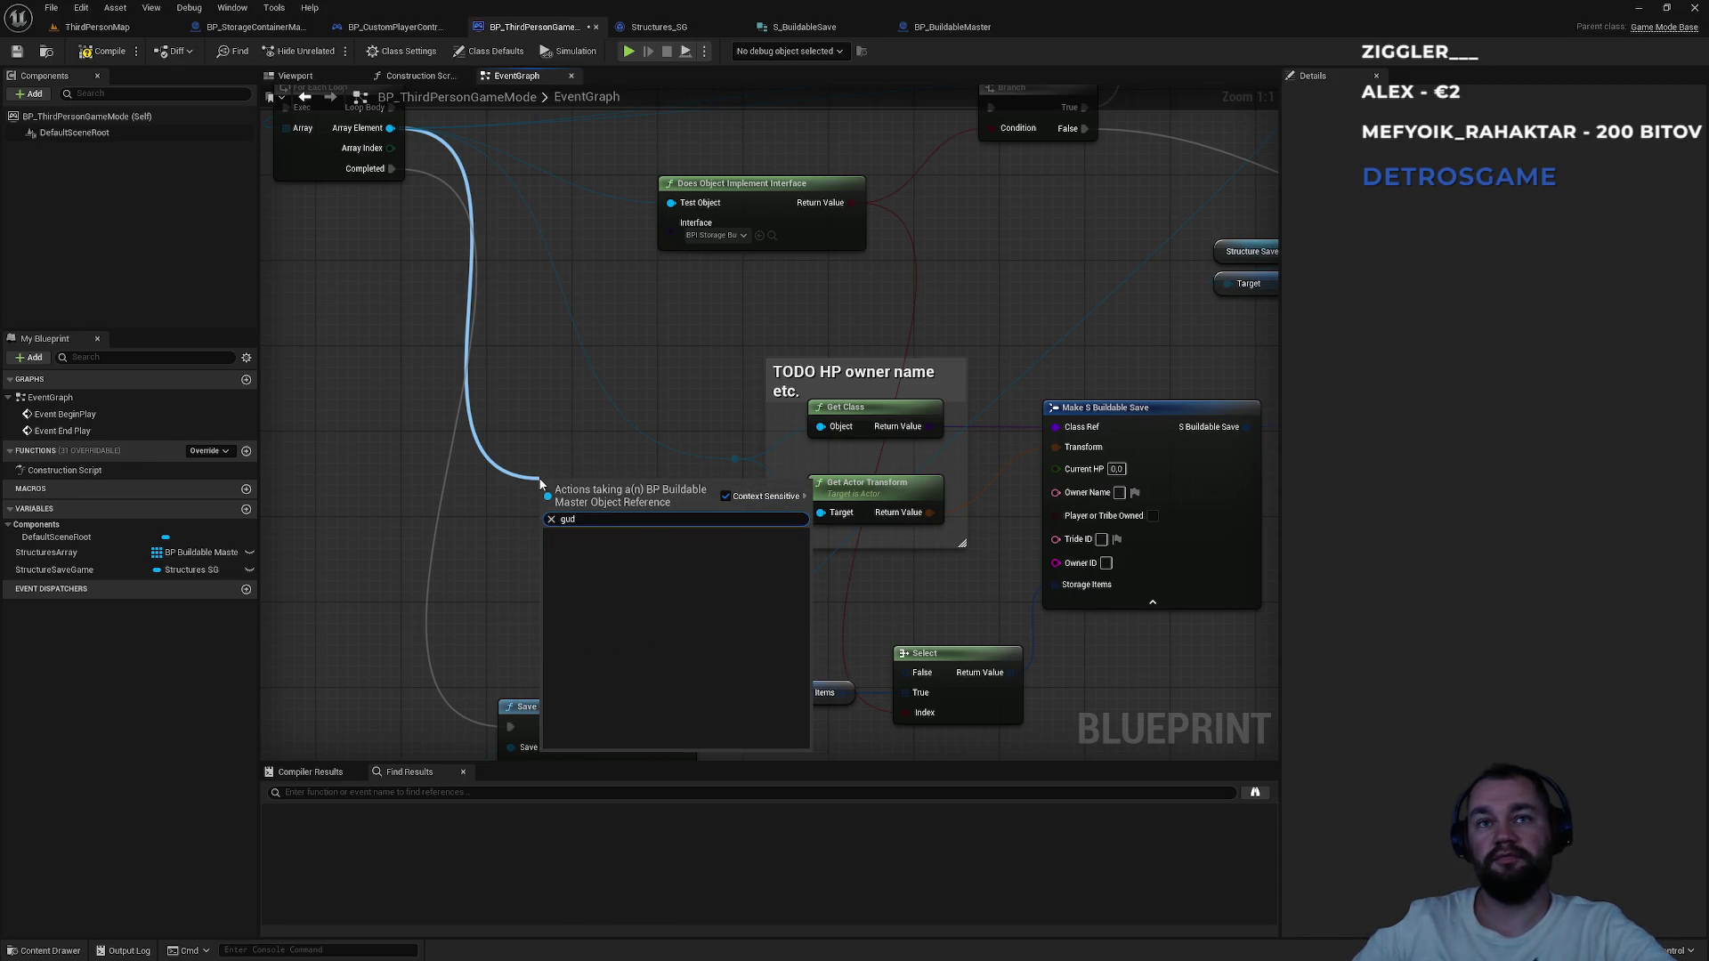
{"action": "type", "text": "uid"}
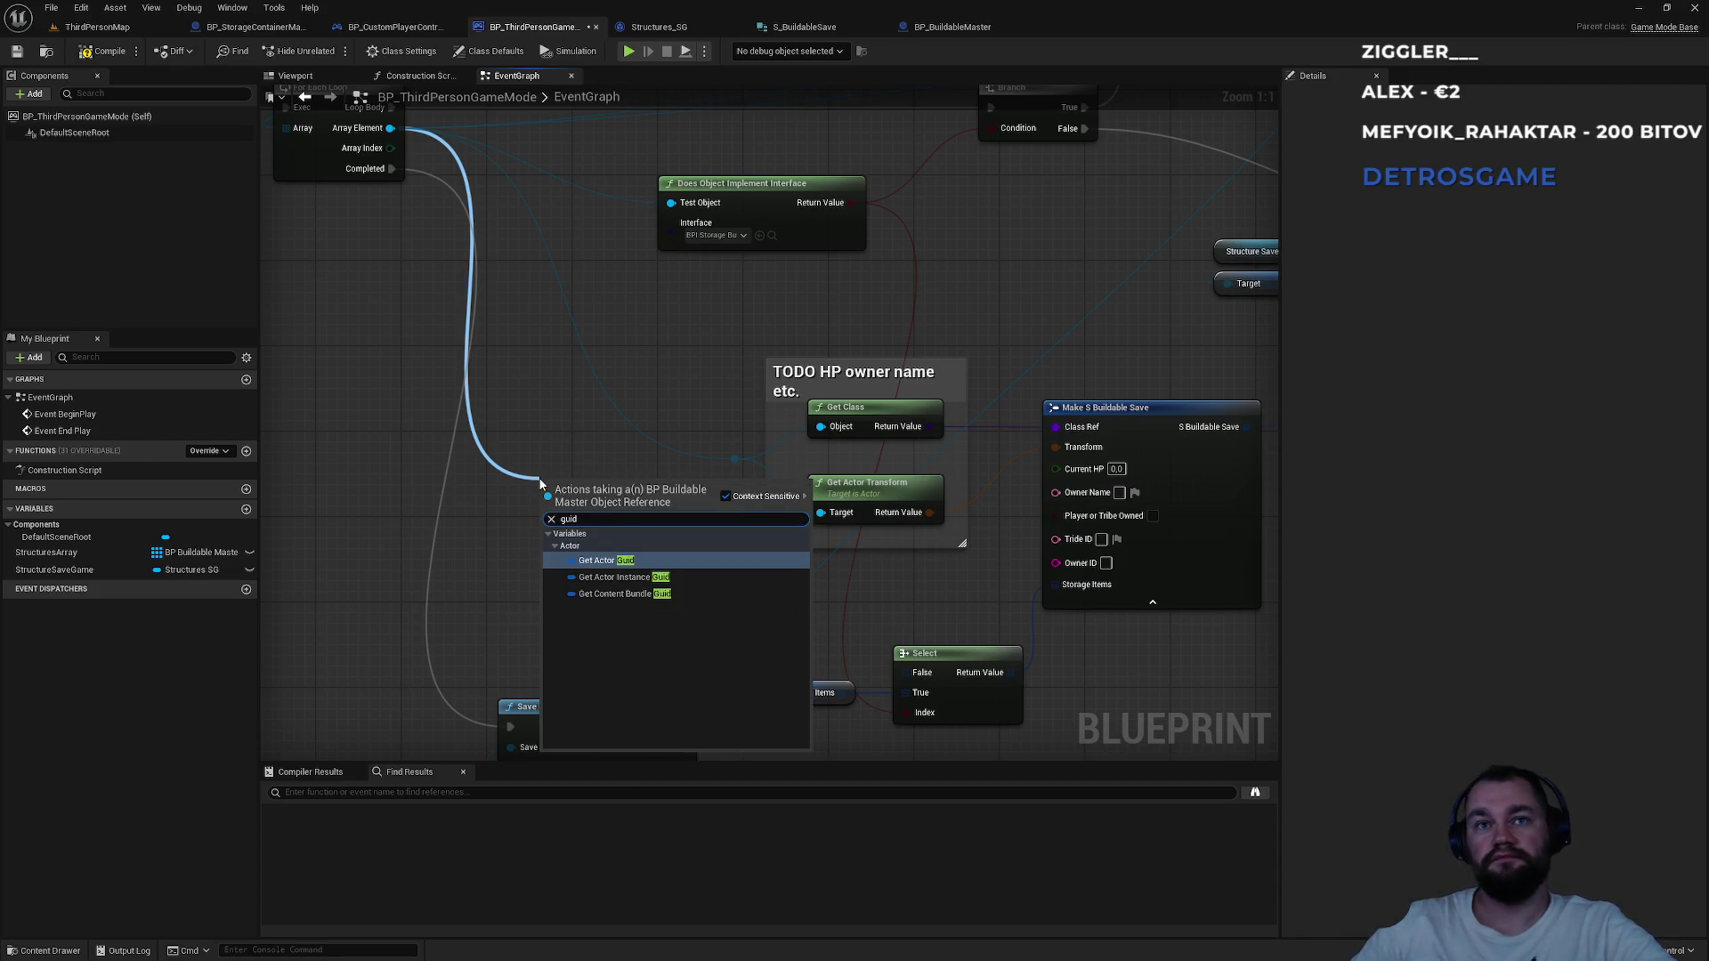
{"action": "key", "text": "Return"}
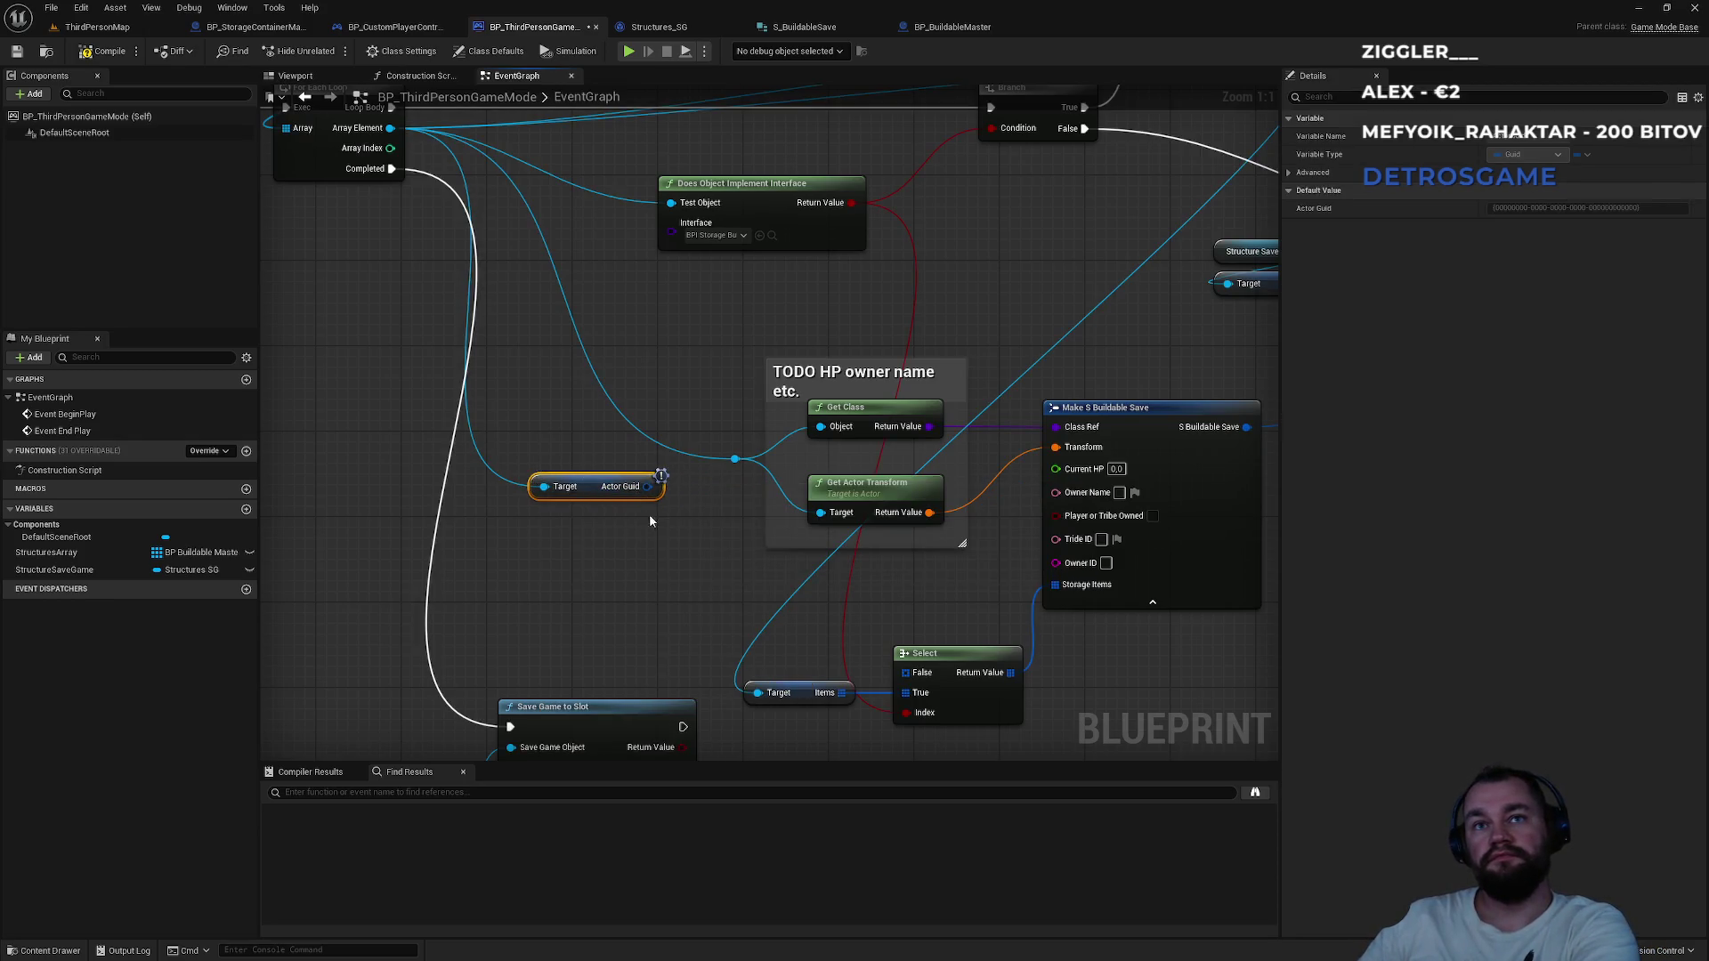
{"action": "key", "text": "Delete"}
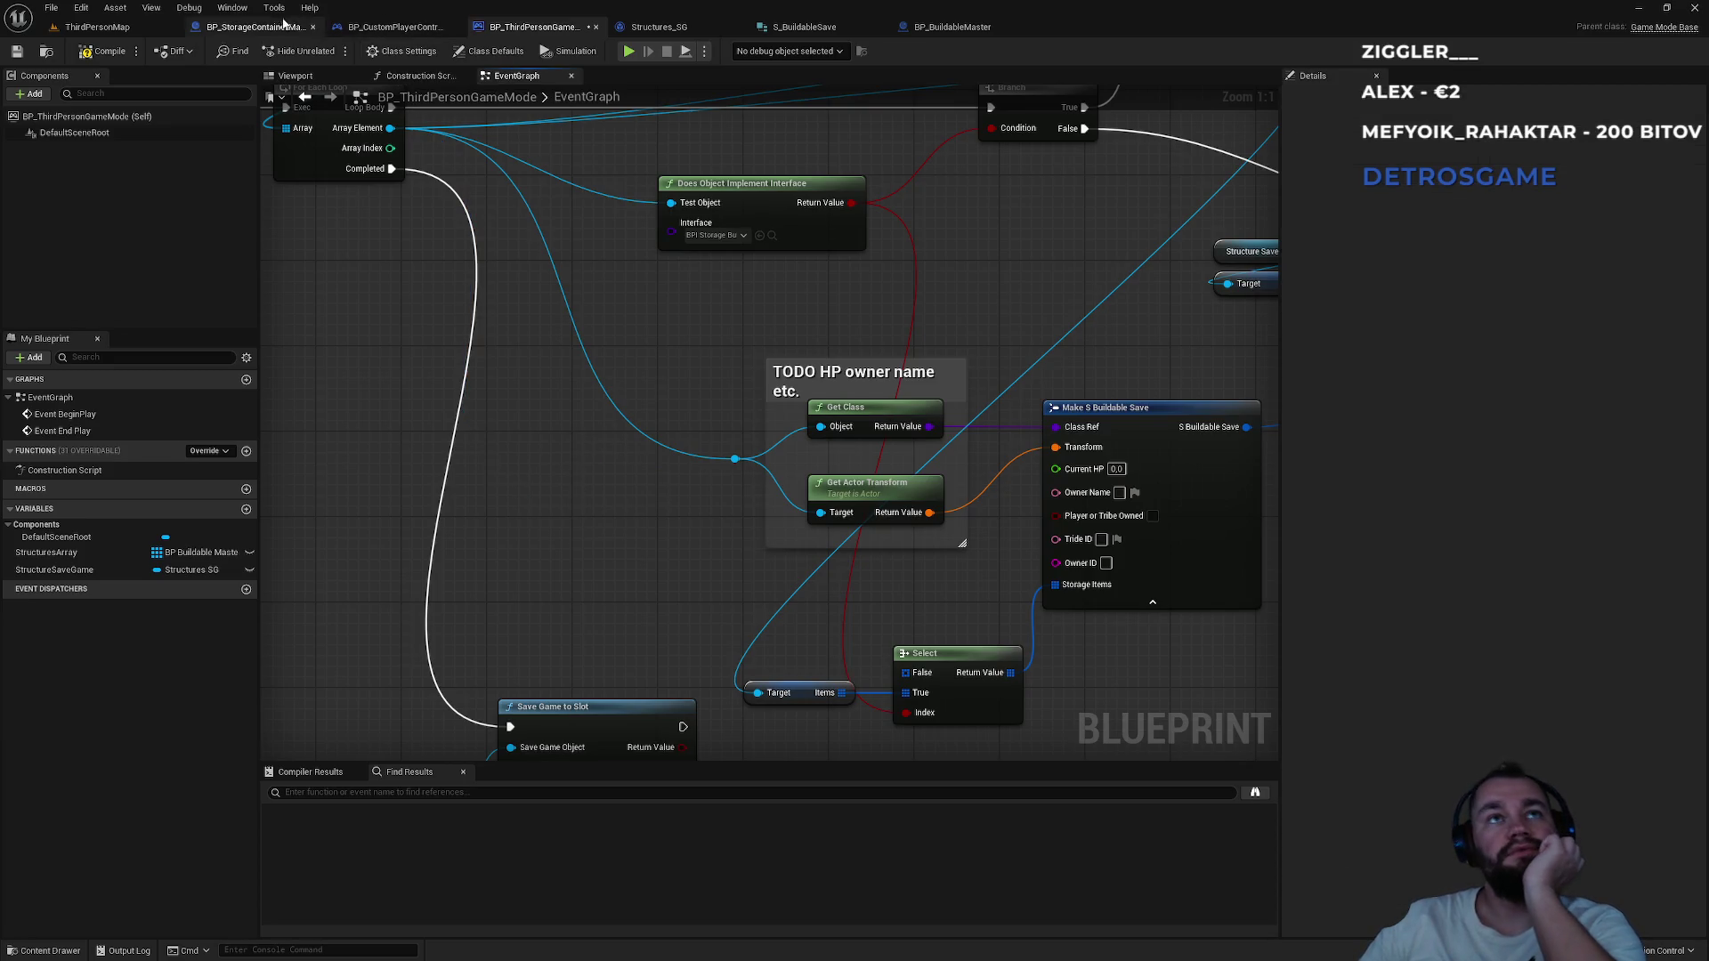
{"action": "left_click", "coordinate": [283, 24]}
{"action": "left_click", "coordinate": [125, 29]}
Frame BP_Drawer in the ThirdPersonMap viewport, then switch to the BP_StorageContainerMaster blueprint.
{"action": "left_click_drag", "start_coordinate": [698, 205], "coordinate": [525, 258]}
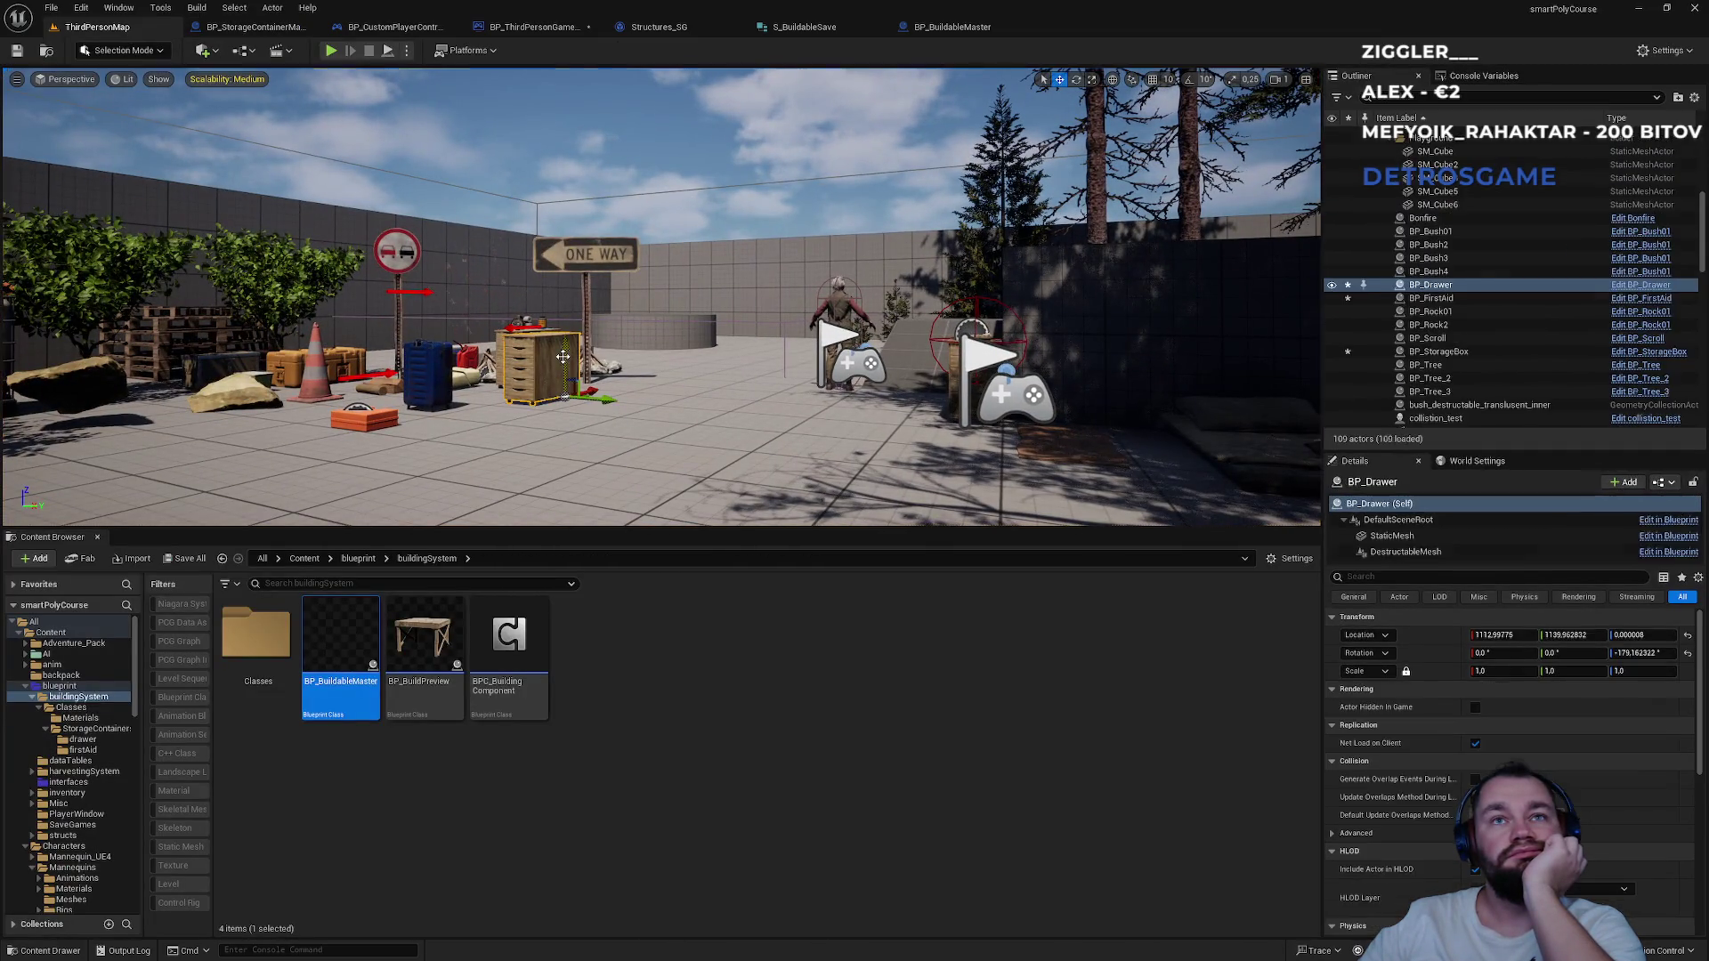
{"action": "left_click_drag", "start_coordinate": [563, 356], "coordinate": [534, 312]}
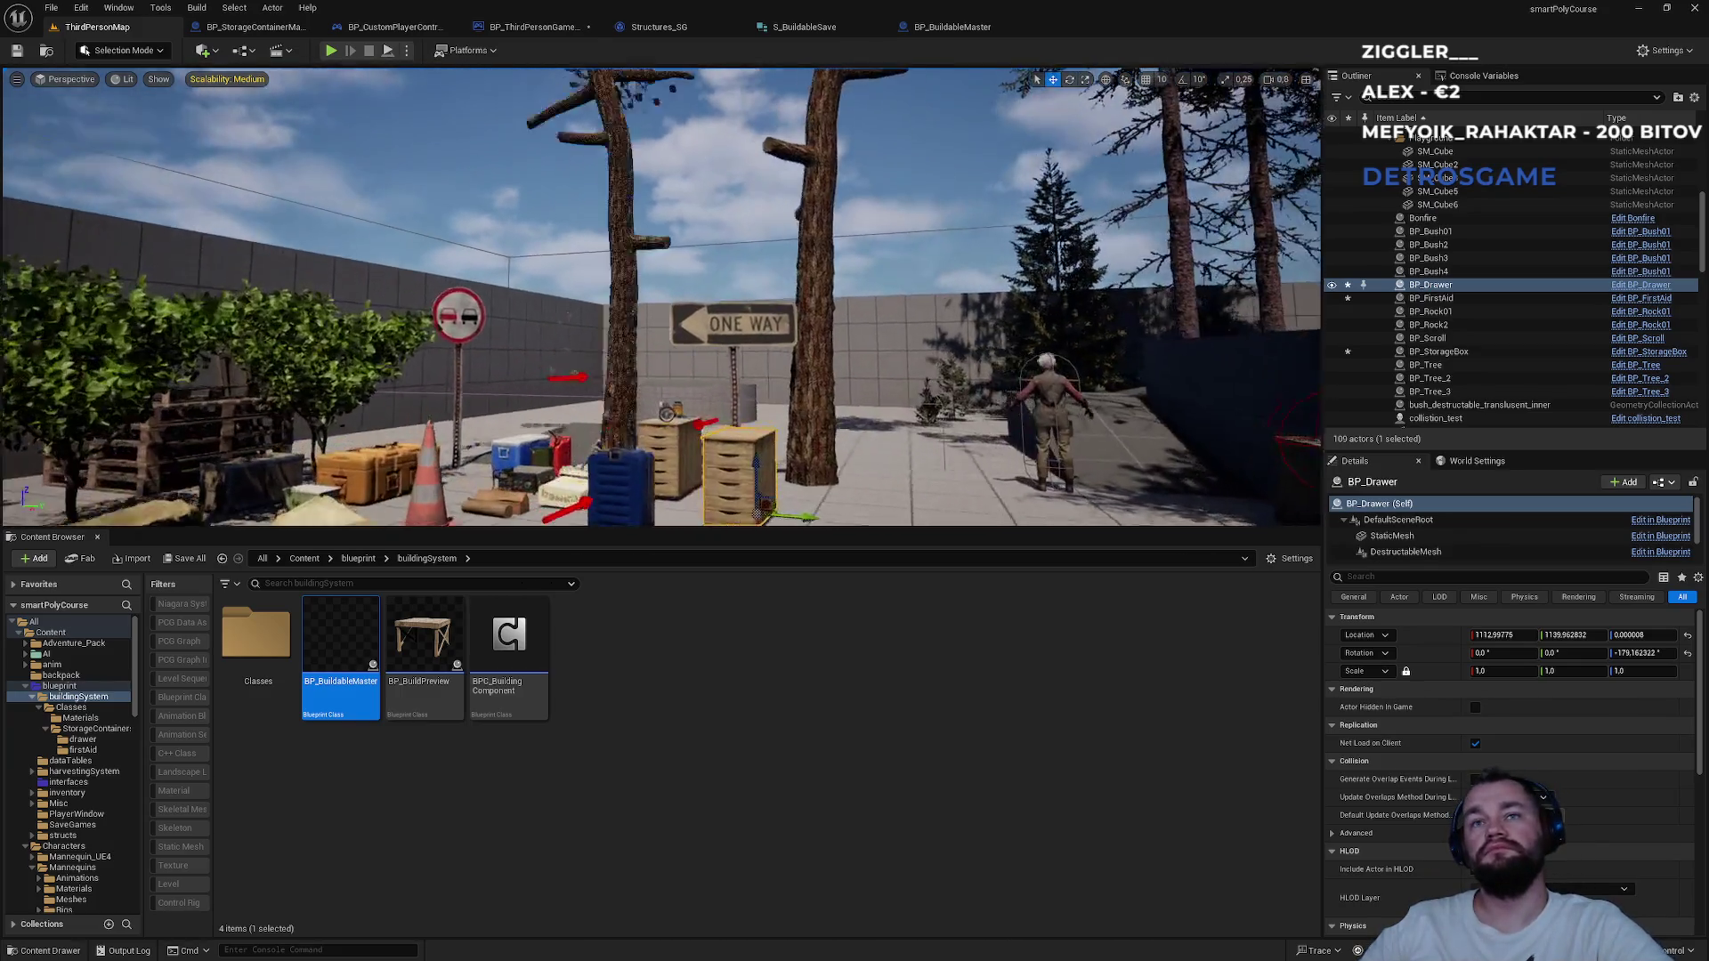
{"action": "key", "text": "f"}
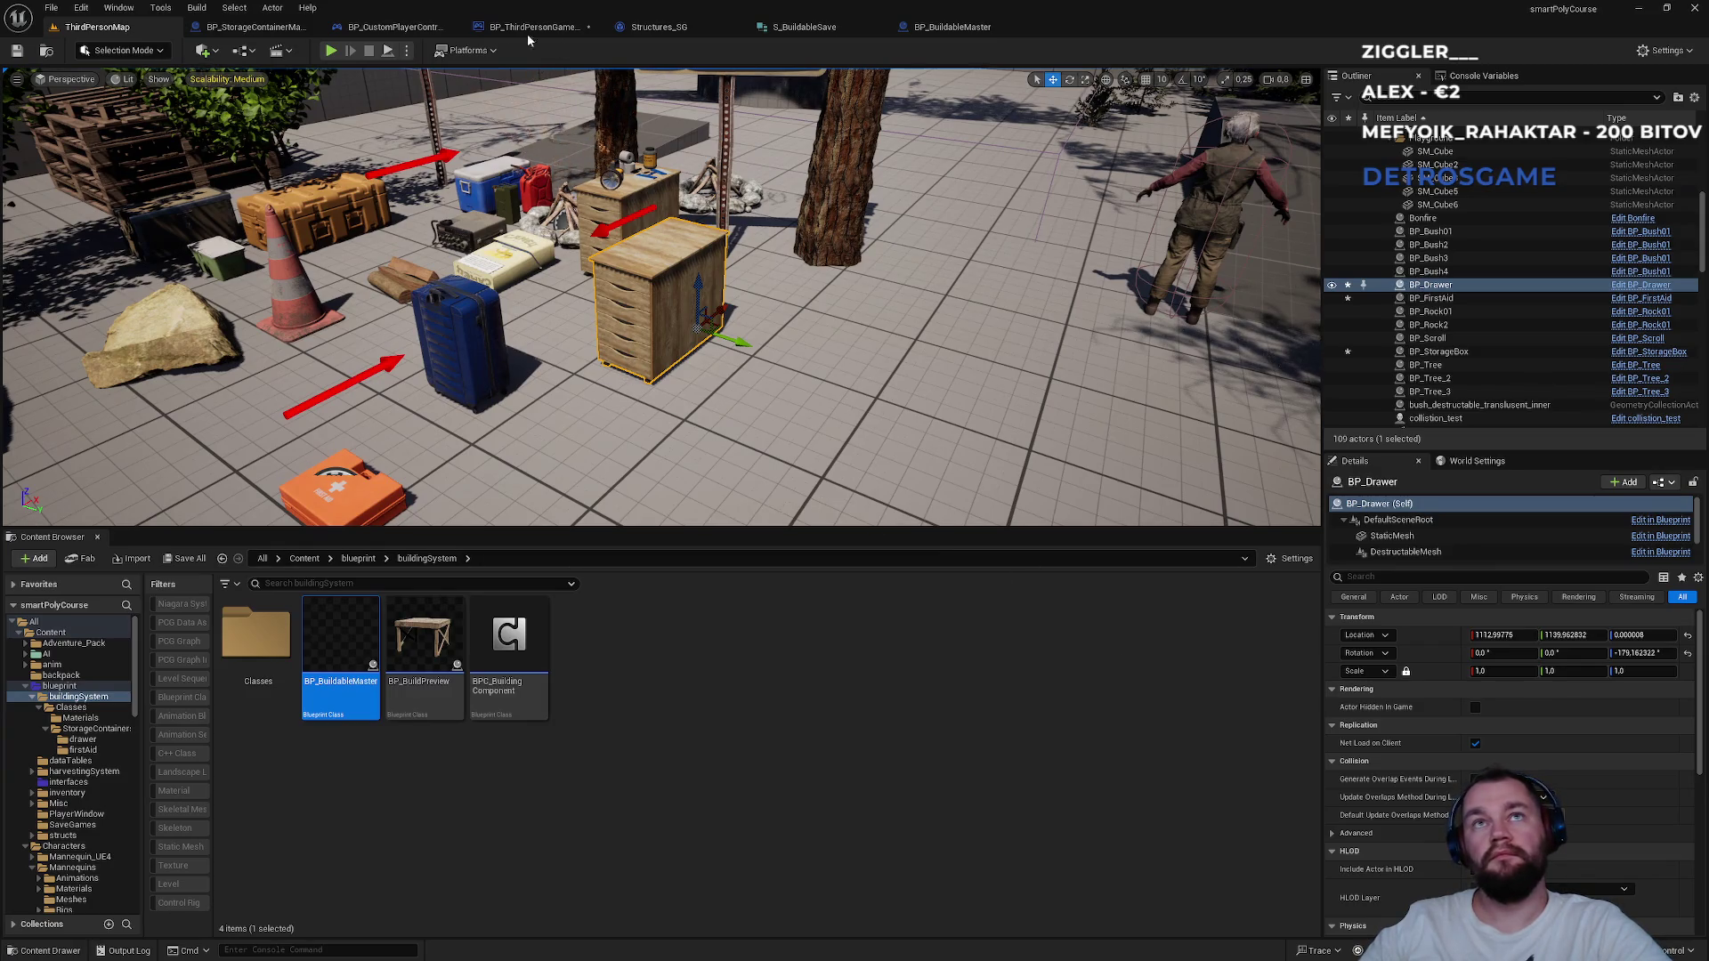
{"action": "left_click", "coordinate": [254, 27]}
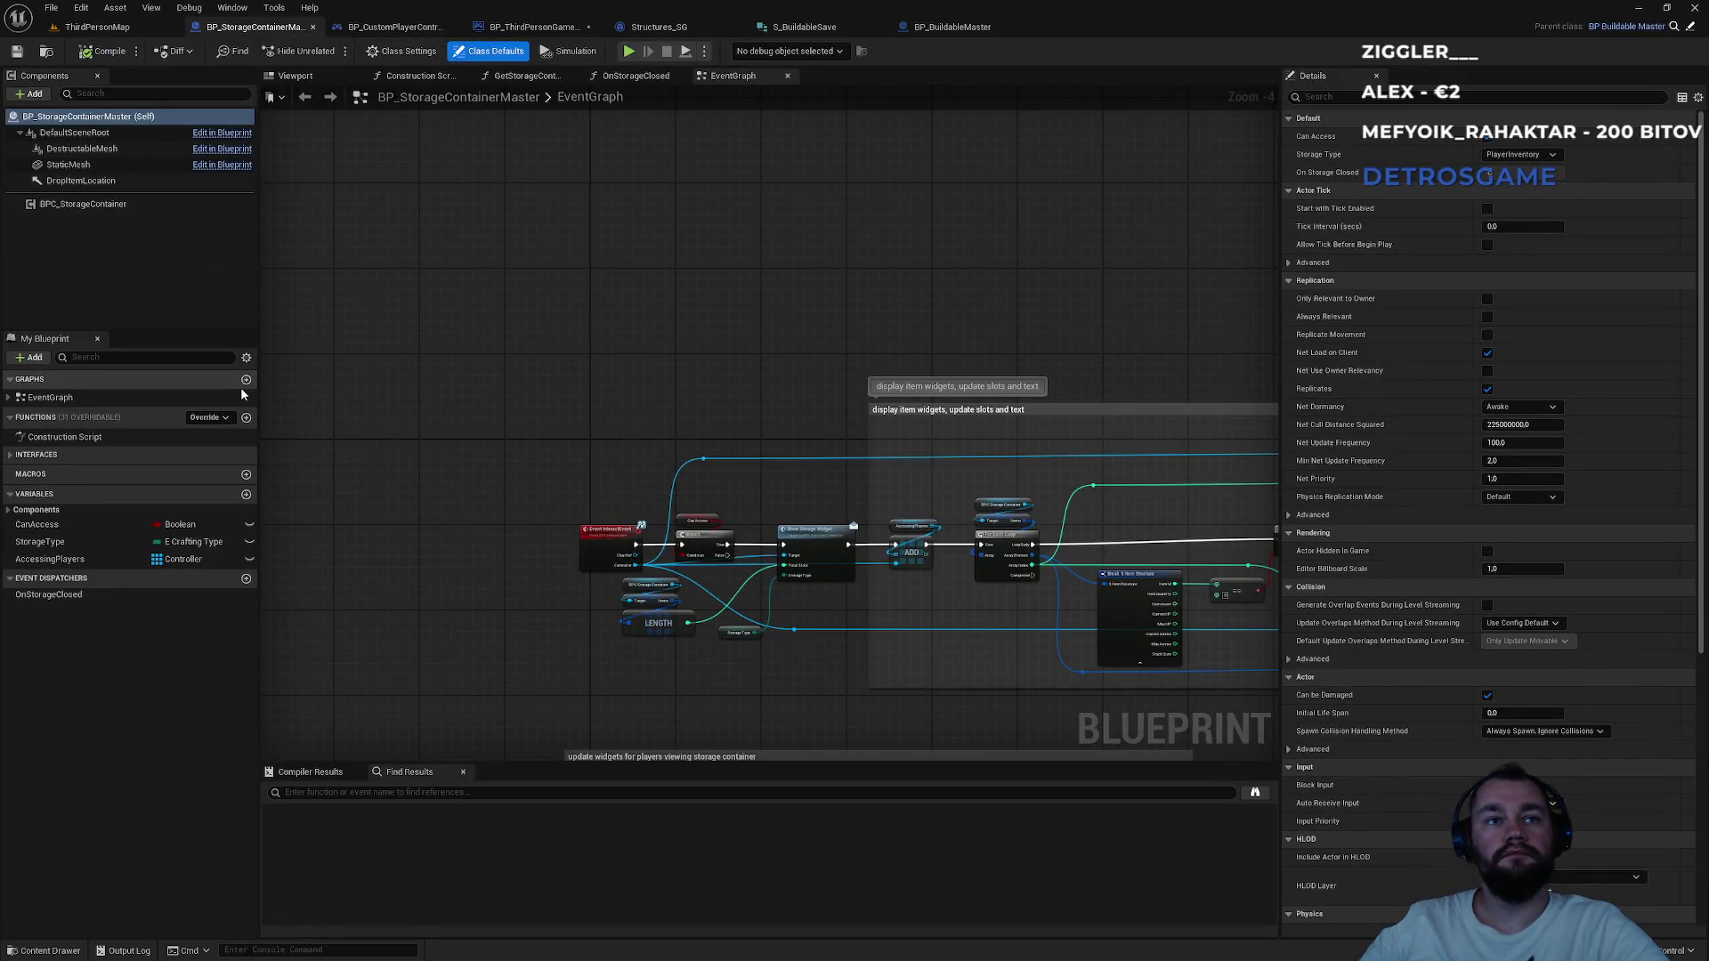
Create a Name variable UniqueName, instance-editable and exposed on spawn, compiling before and after.
{"action": "left_click", "coordinate": [246, 495]}
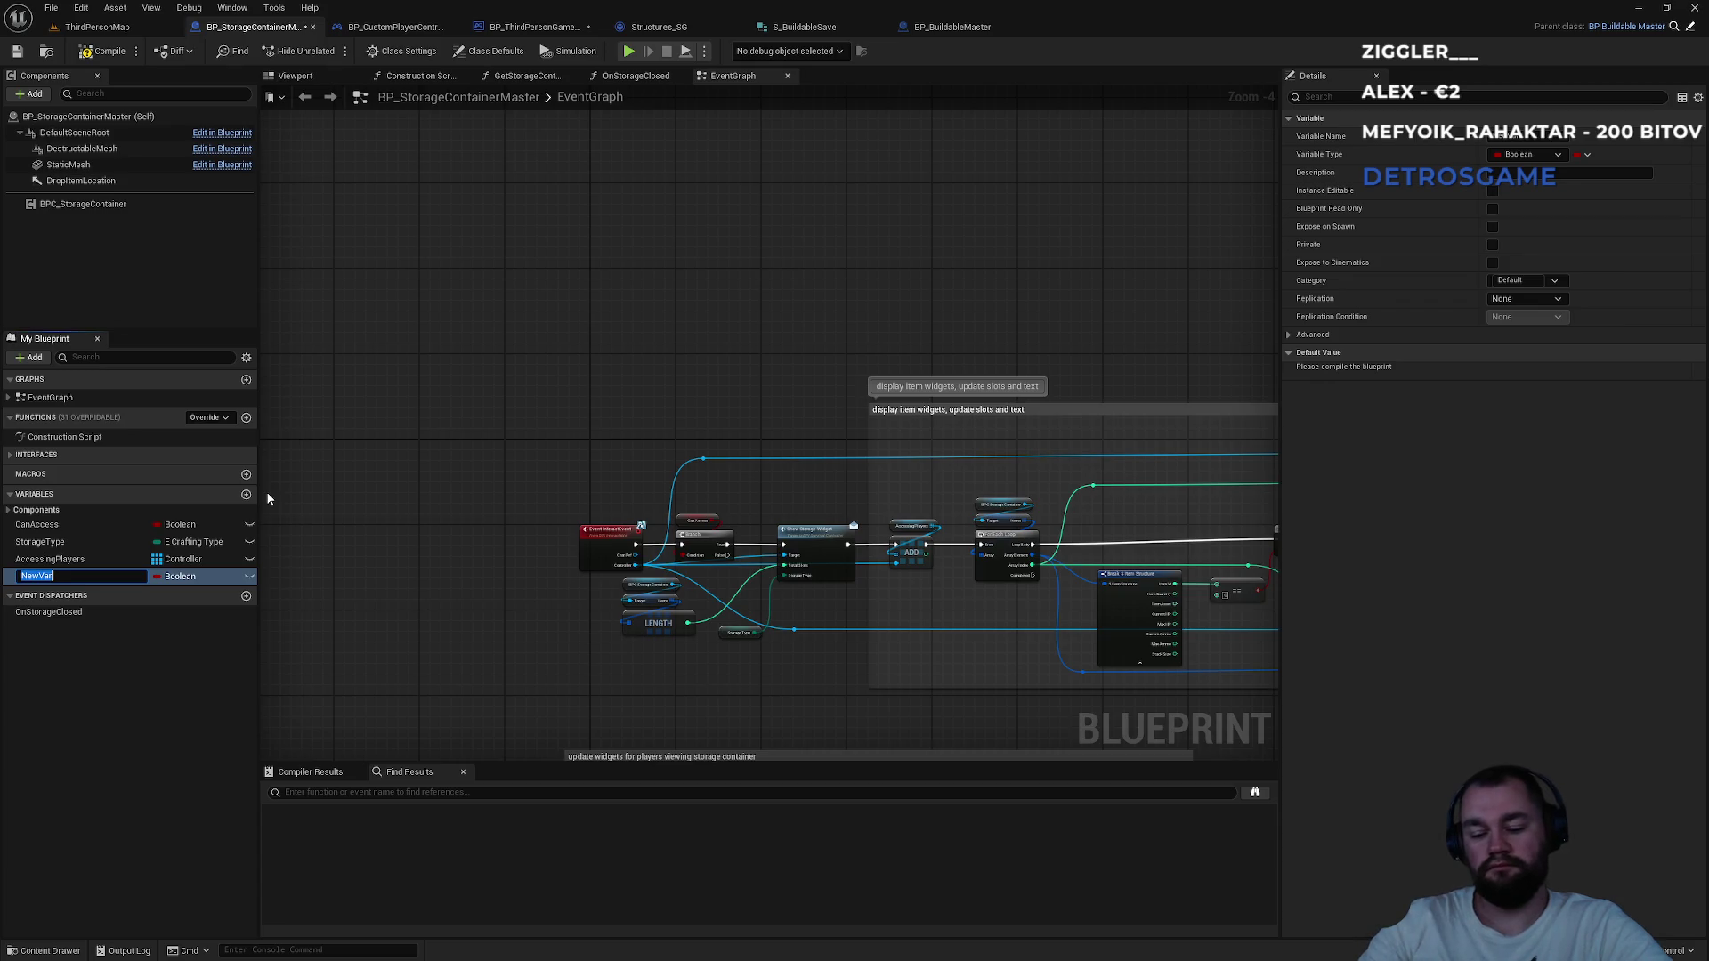
{"action": "type", "text": "UniqueName"}
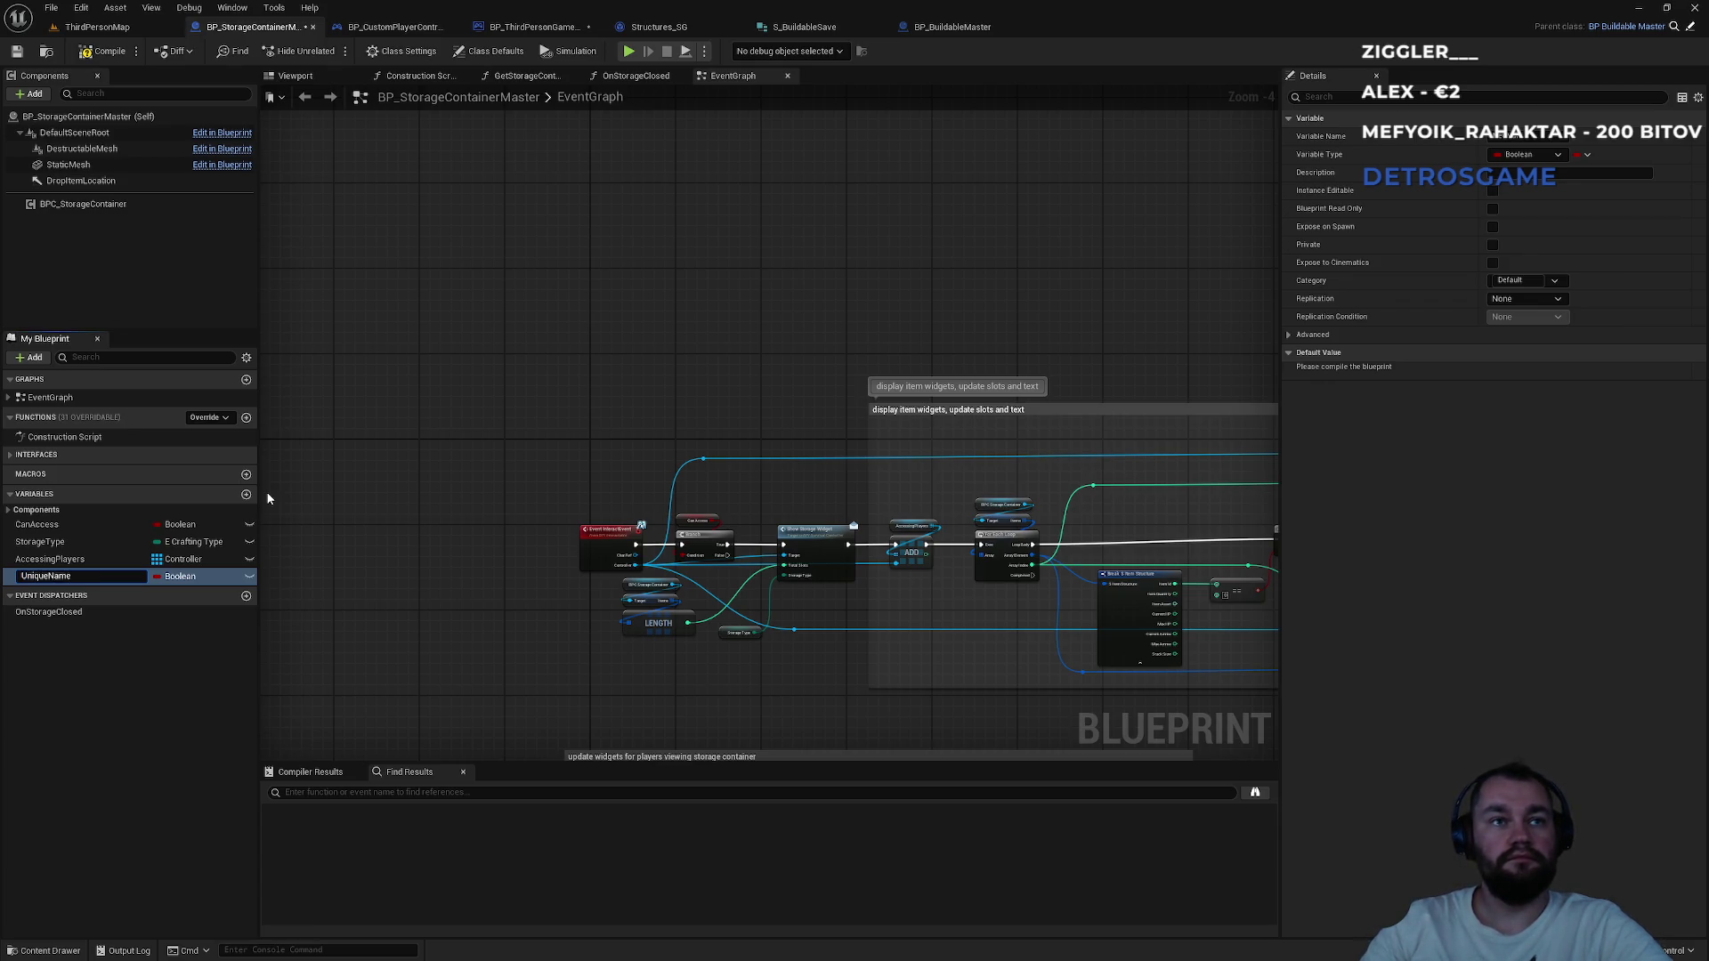
{"action": "key", "text": "Return"}
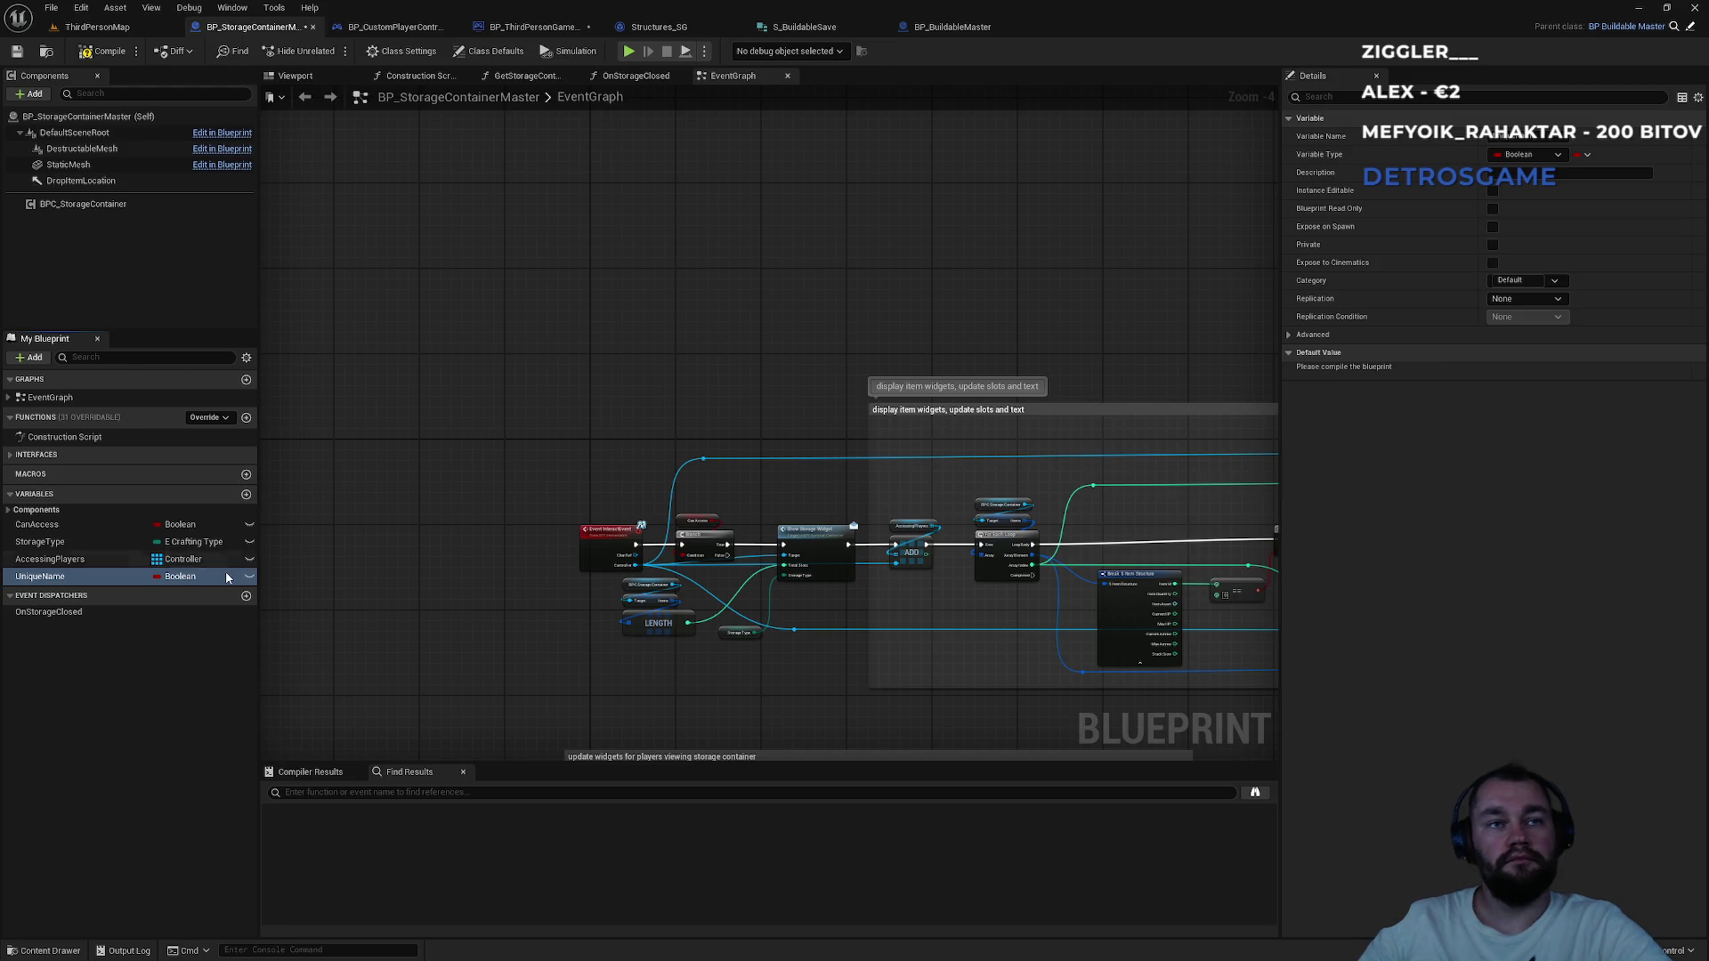
{"action": "left_click", "coordinate": [194, 577]}
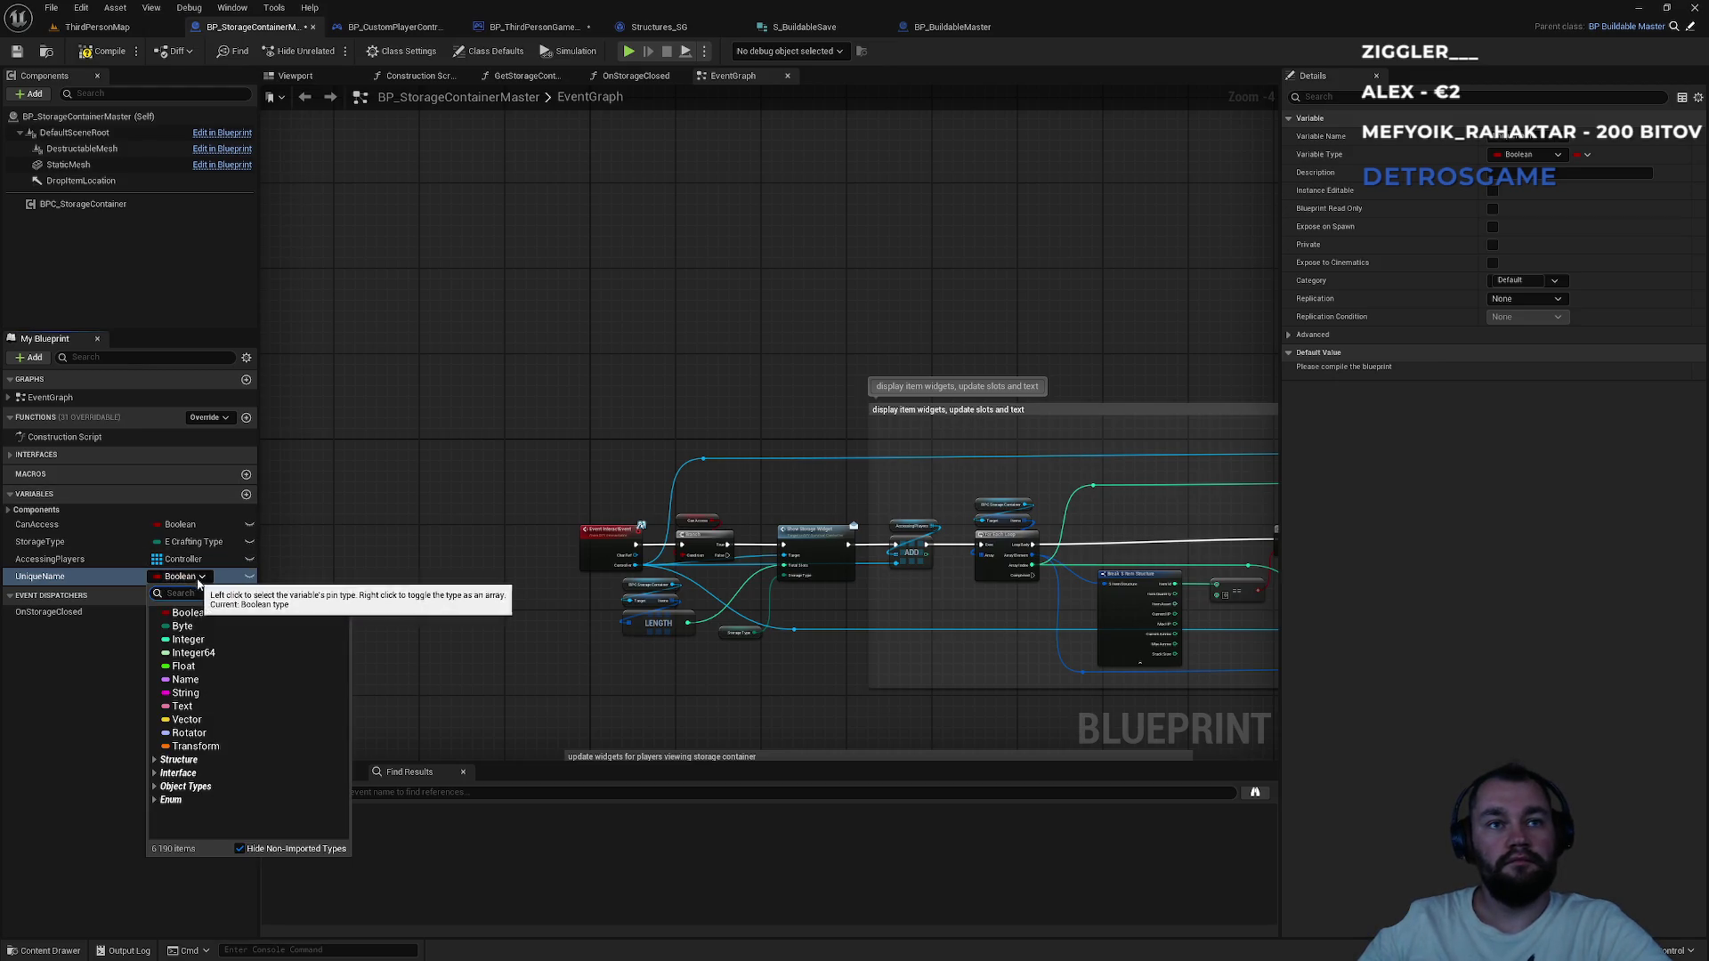
{"action": "left_click", "coordinate": [212, 687]}
{"action": "left_click", "coordinate": [107, 54]}
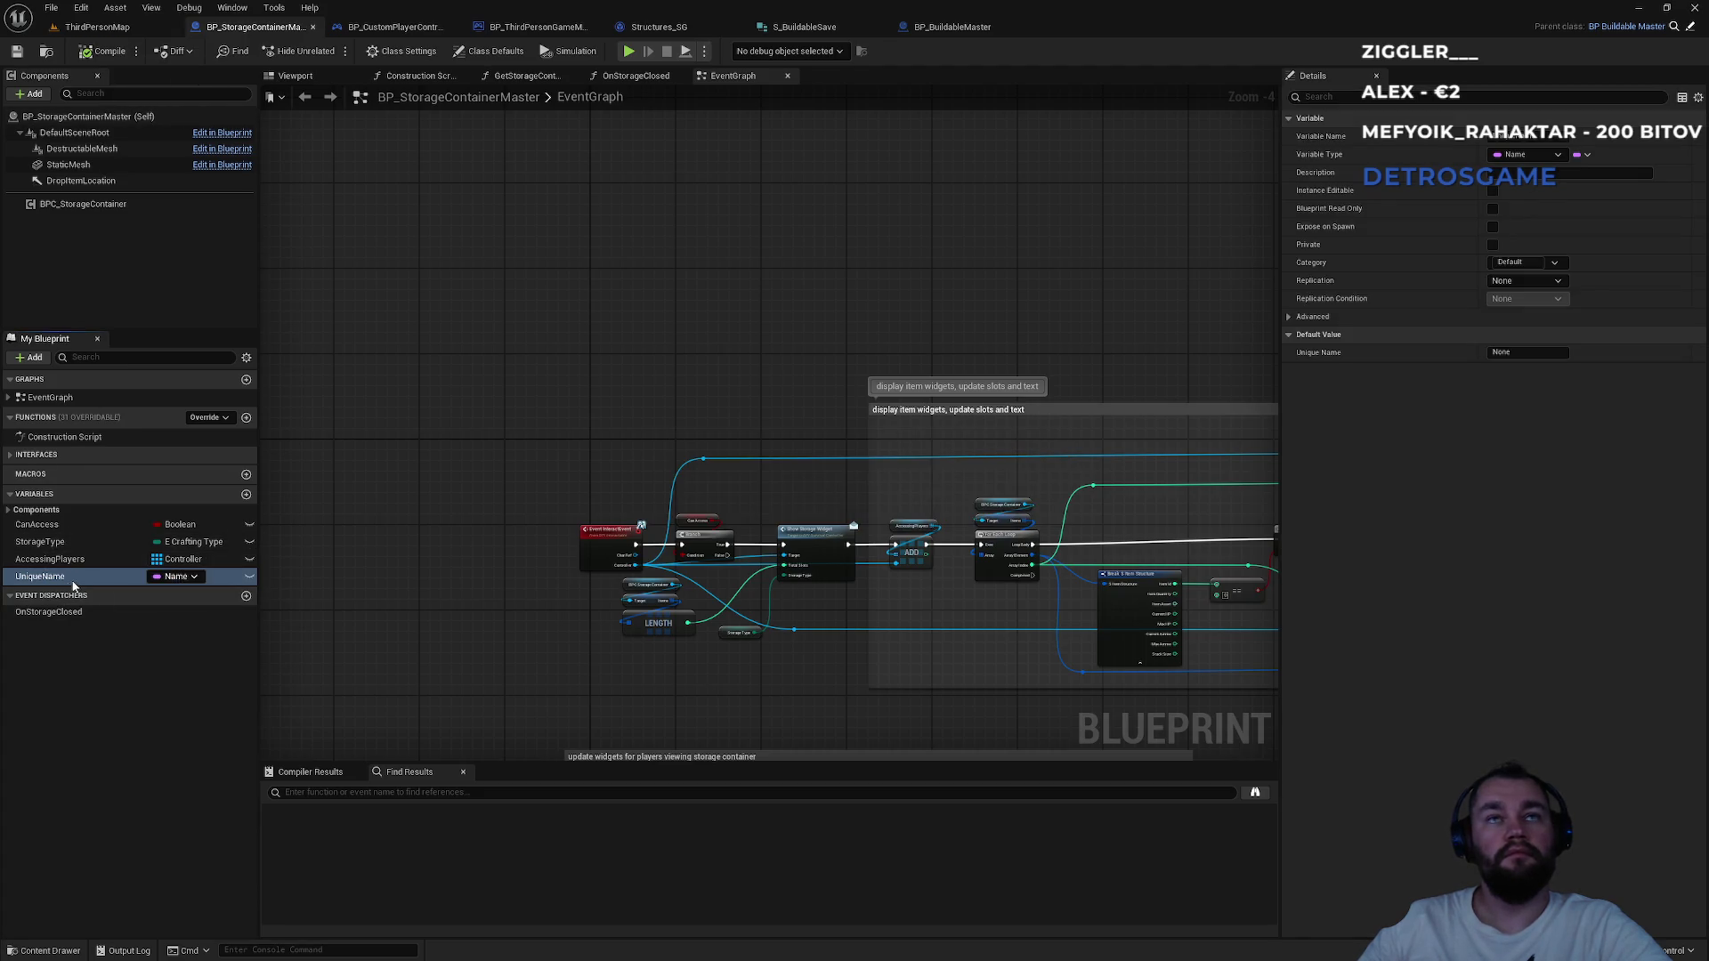
{"action": "left_click", "coordinate": [1493, 190]}
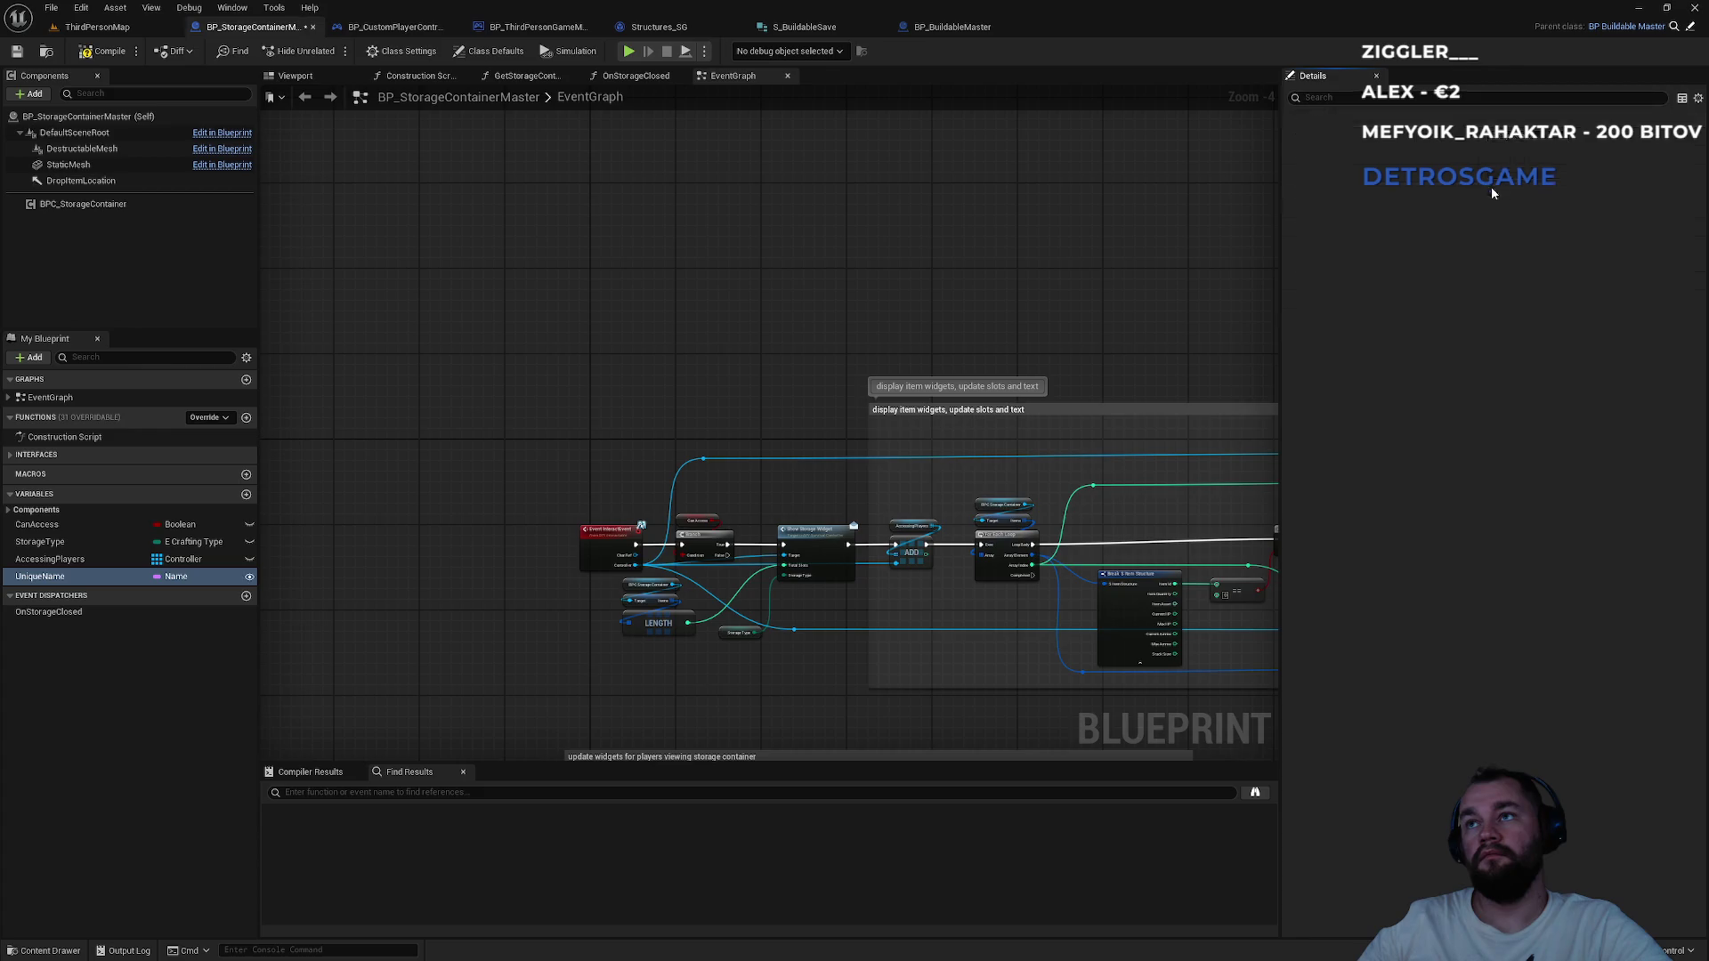
{"action": "left_click", "coordinate": [1492, 227]}
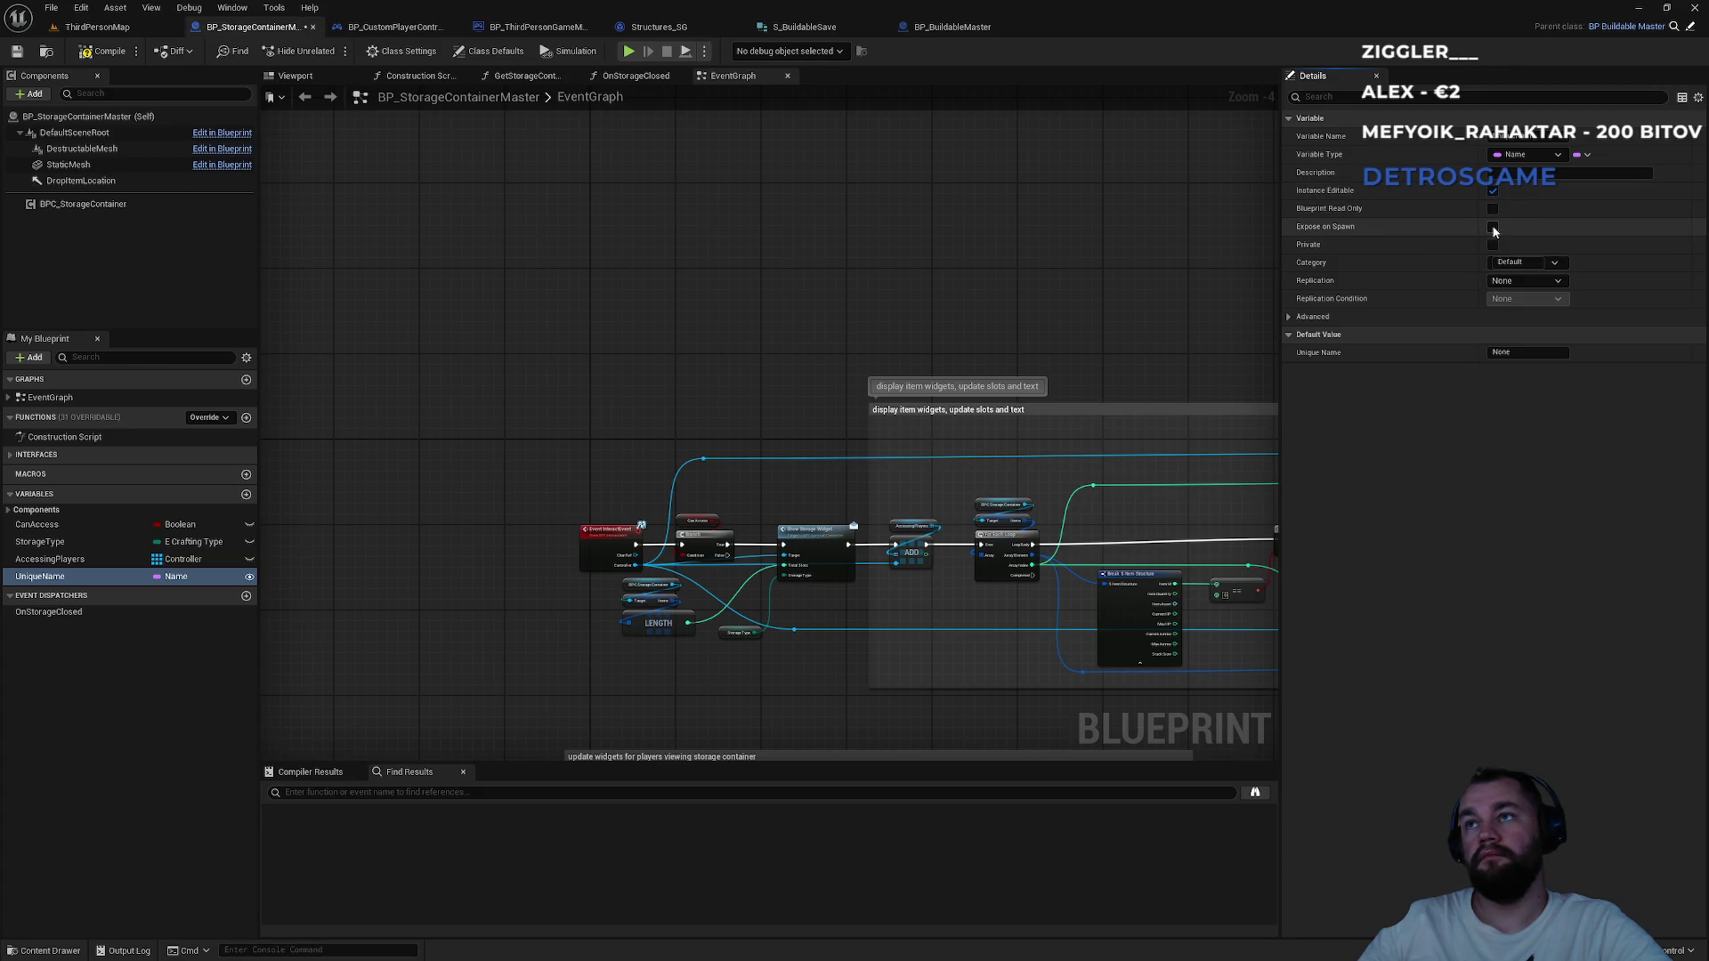
{"action": "left_click", "coordinate": [99, 51]}
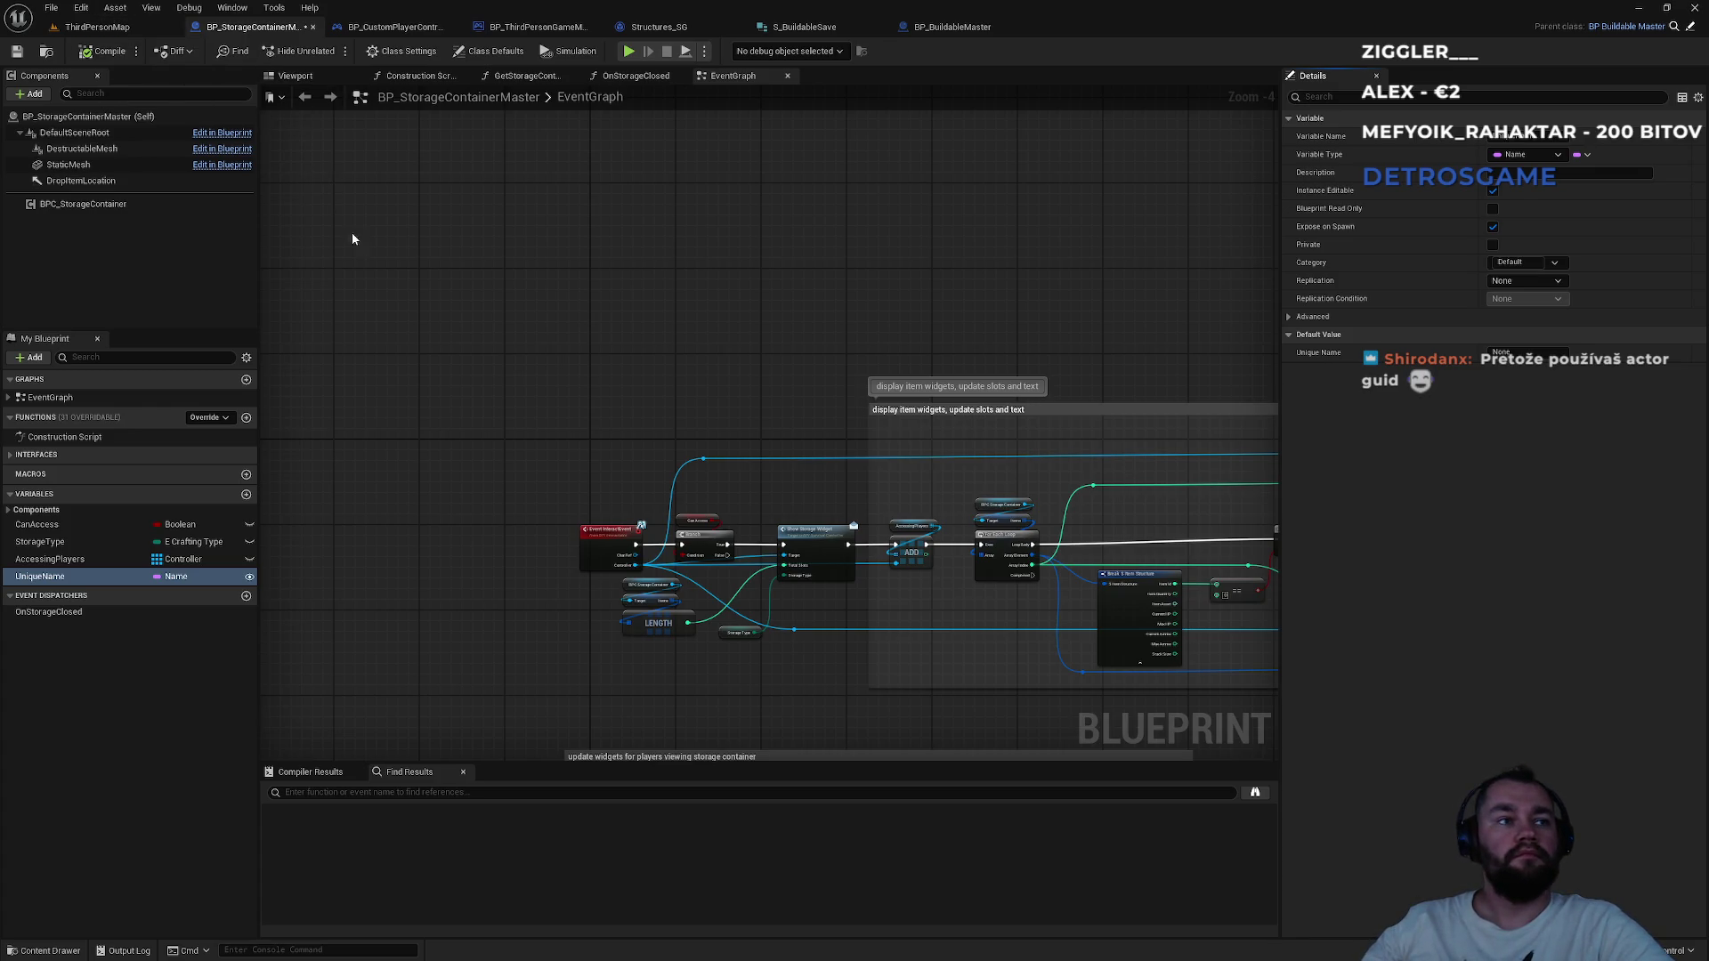
Glance at BP_CustomPlayerController, then add another new variable in BP_StorageContainerMaster.
{"action": "key", "text": "ctrl+Tab"}
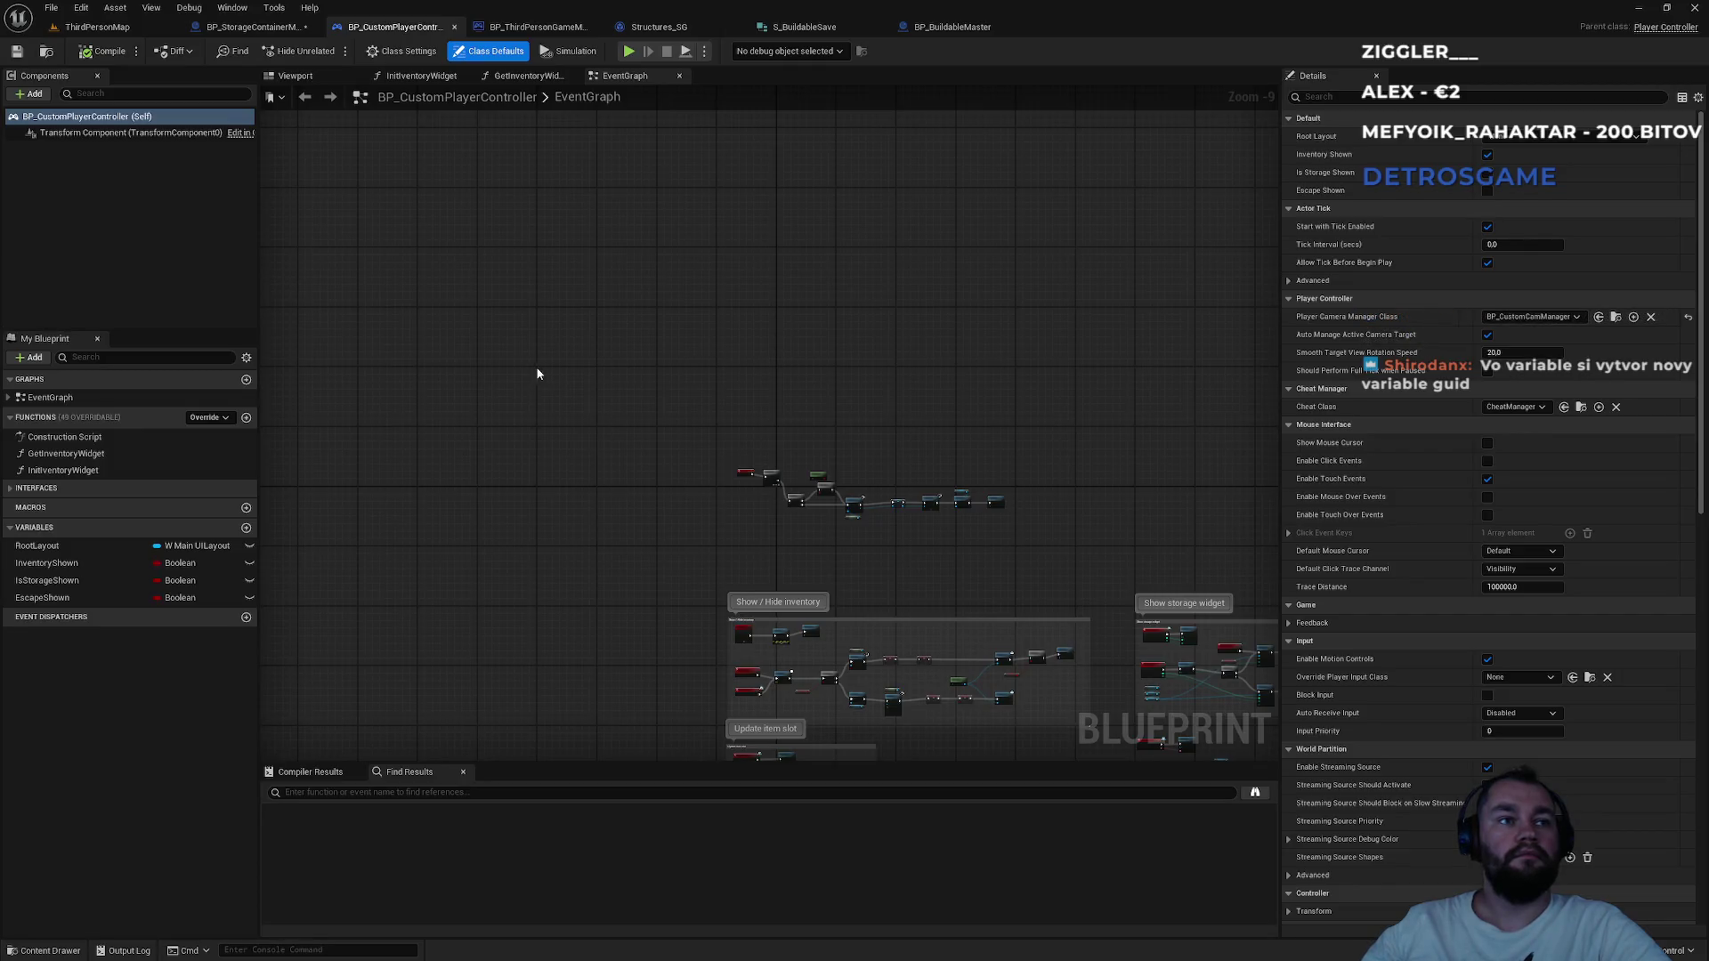
{"action": "left_click", "coordinate": [251, 27]}
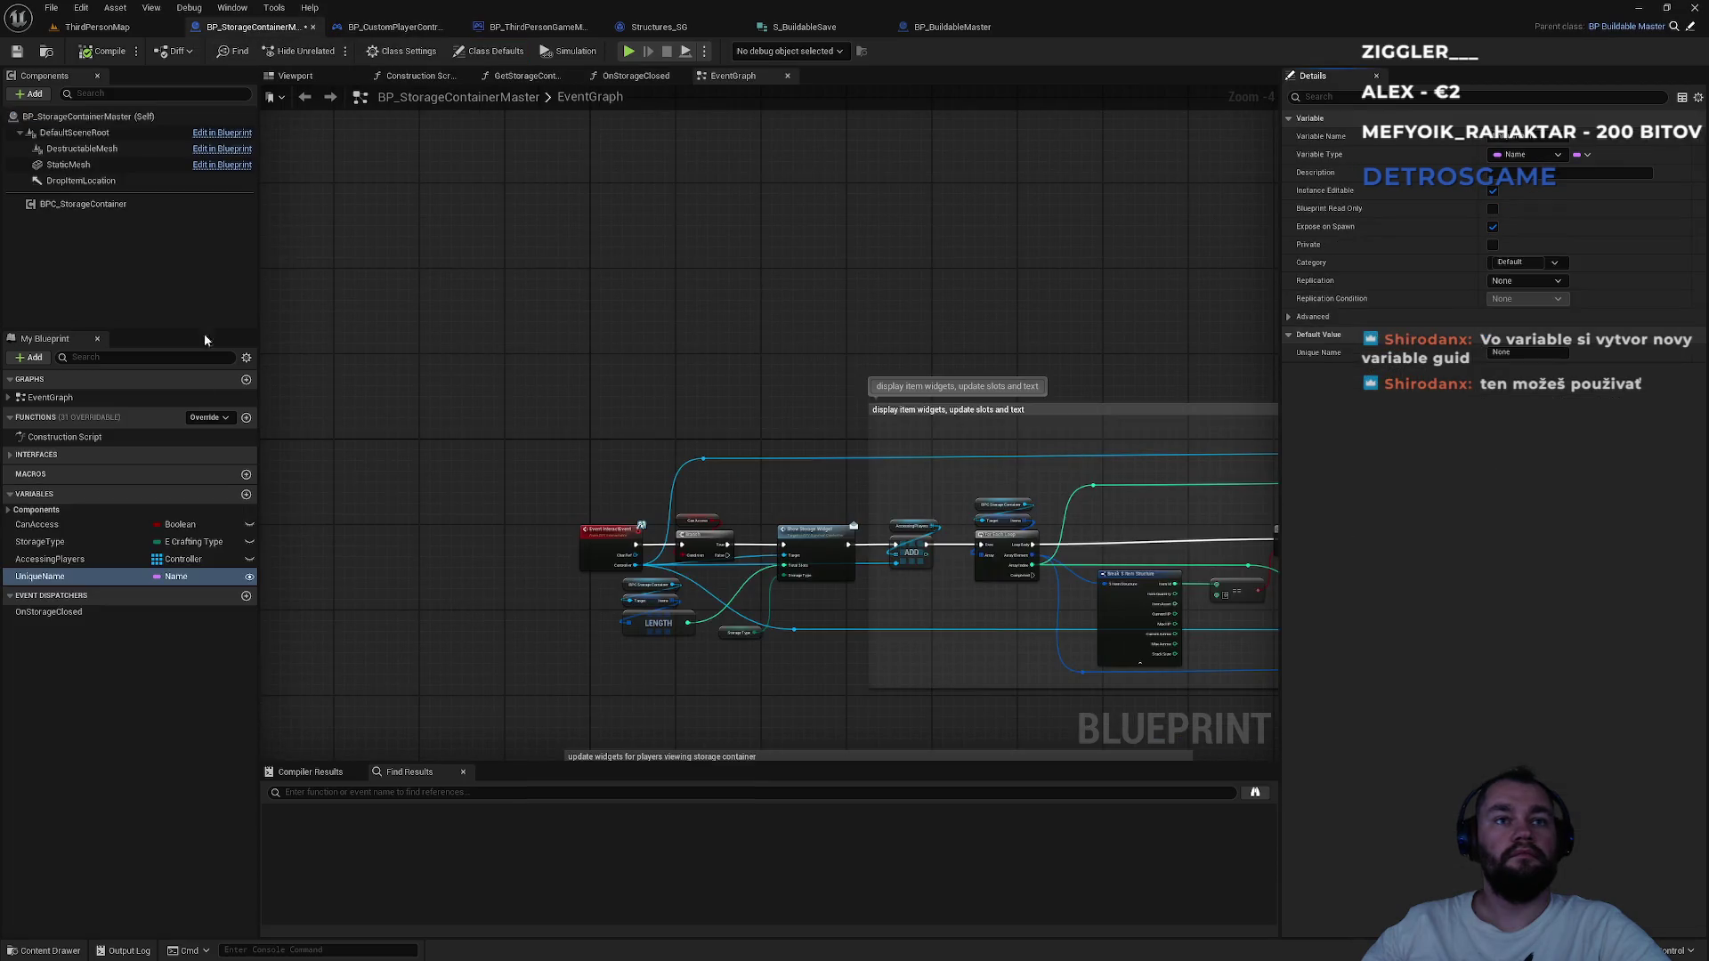
{"action": "left_click", "coordinate": [247, 494]}
{"action": "left_click", "coordinate": [177, 593]}
Make NewVar a Guid, compile, and tick Expose on Spawn and Instance Editable.
{"action": "type", "text": "gui"}
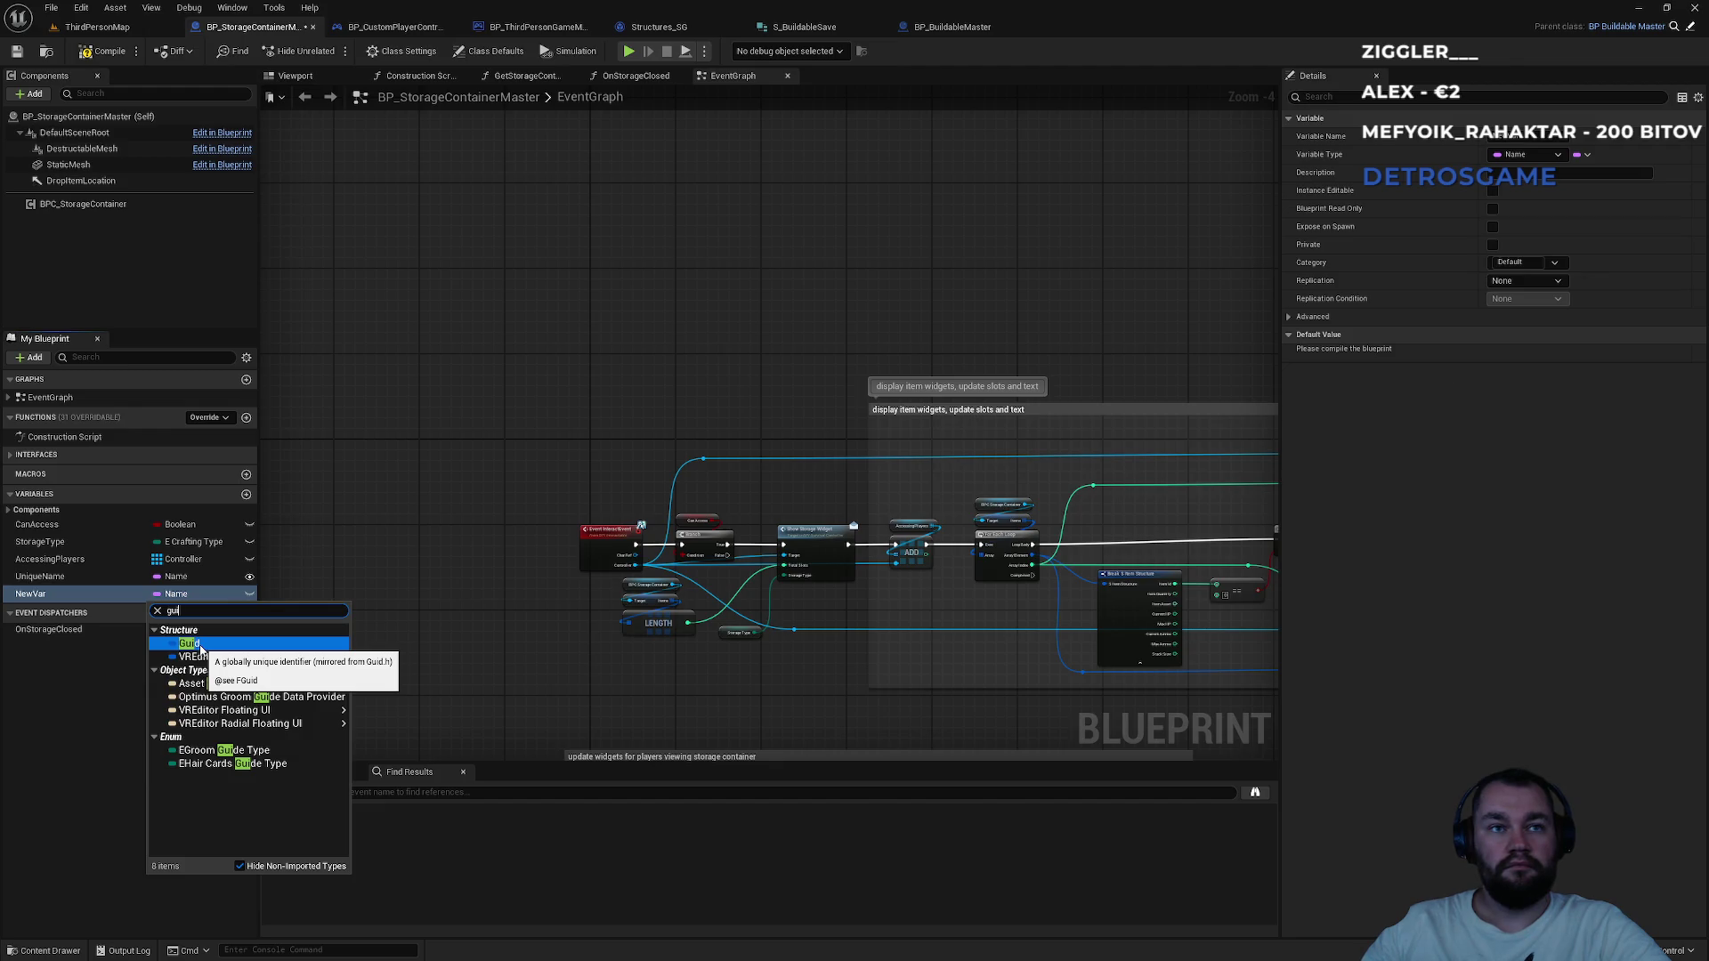
{"action": "left_click", "coordinate": [199, 644]}
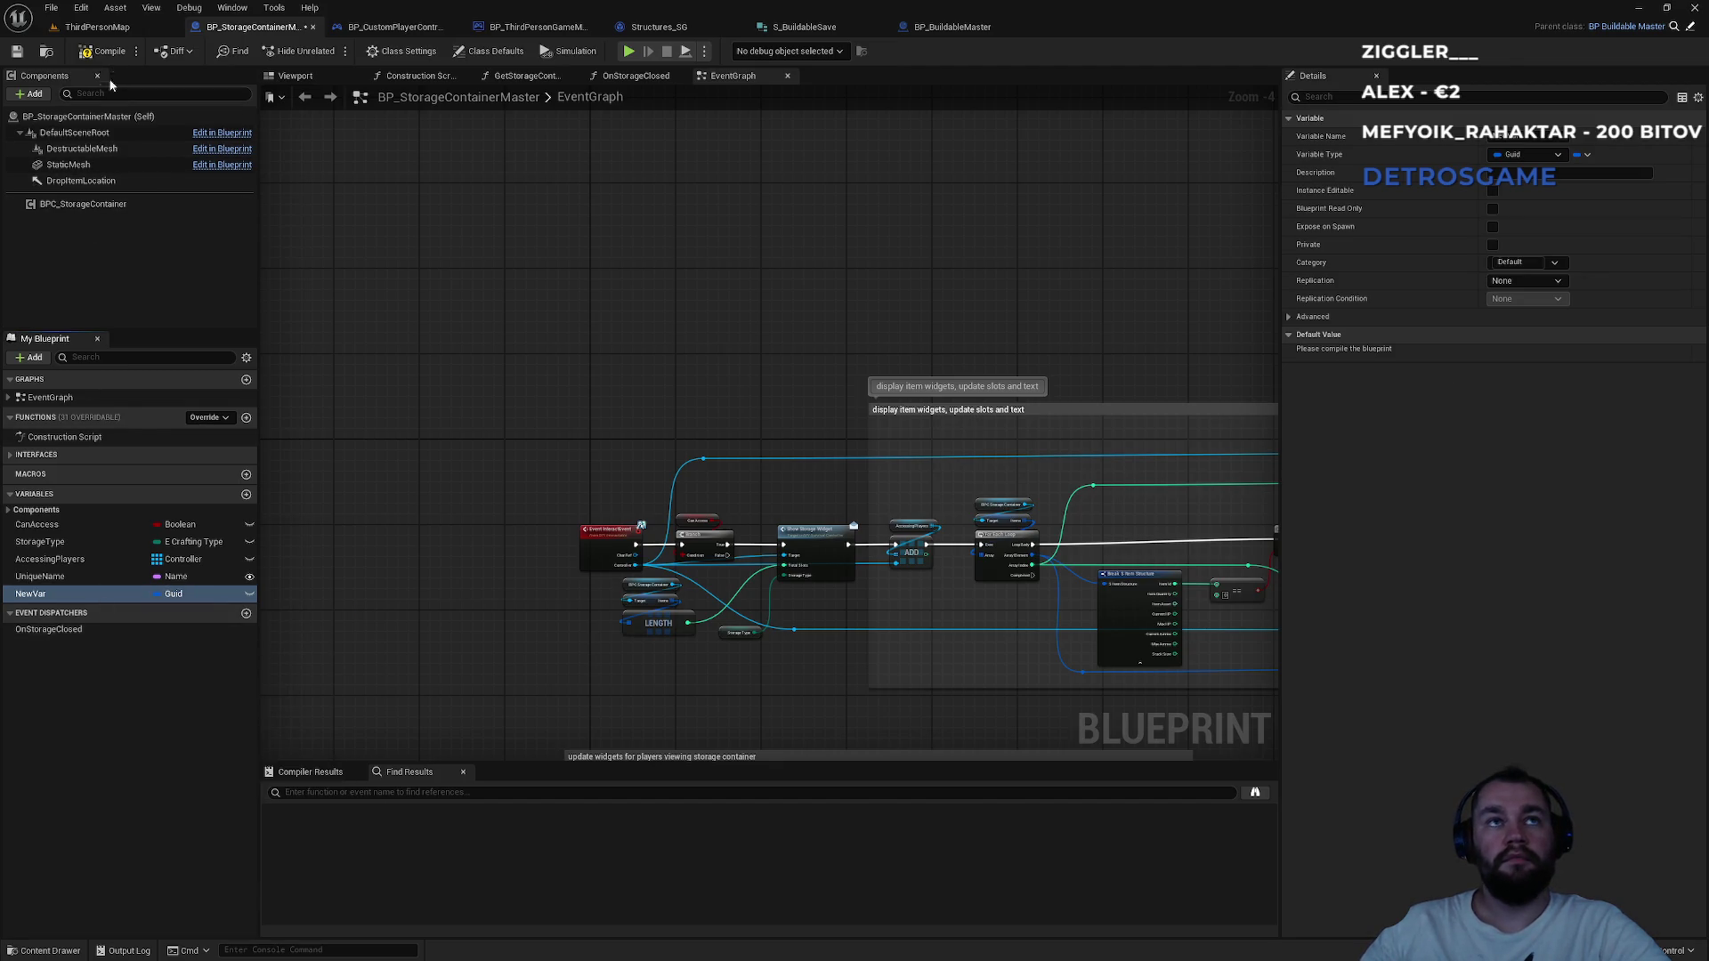
{"action": "left_click", "coordinate": [105, 52]}
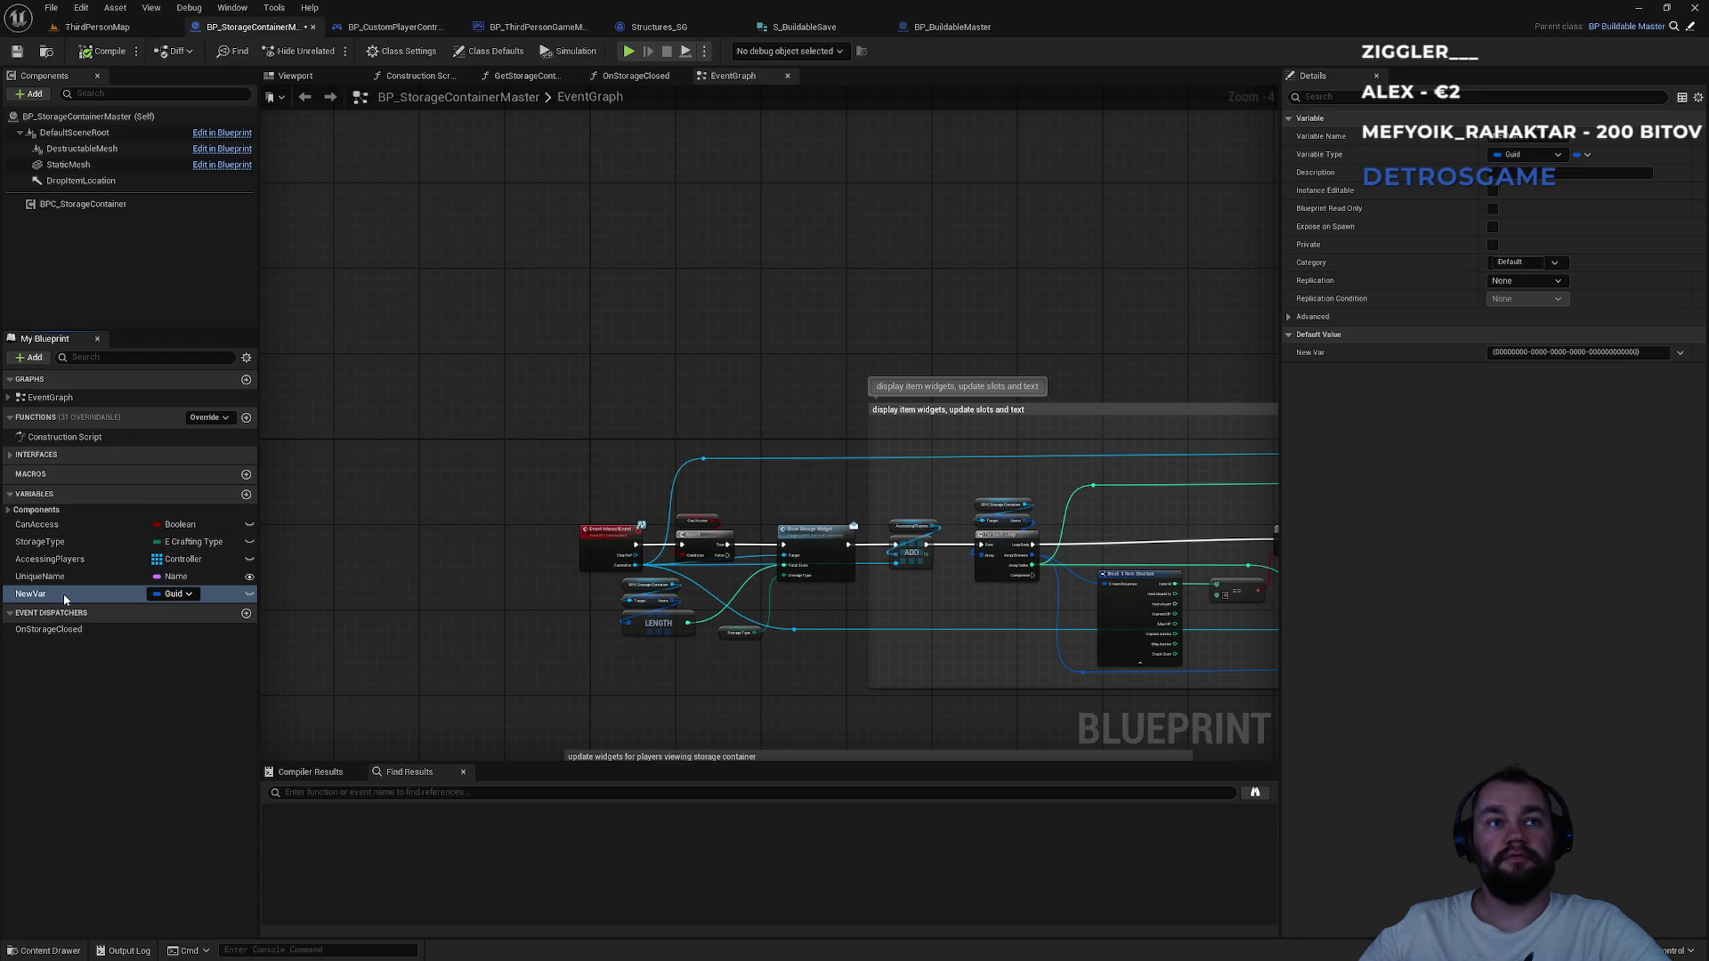
{"action": "left_click", "coordinate": [1492, 226]}
{"action": "left_click", "coordinate": [1493, 192]}
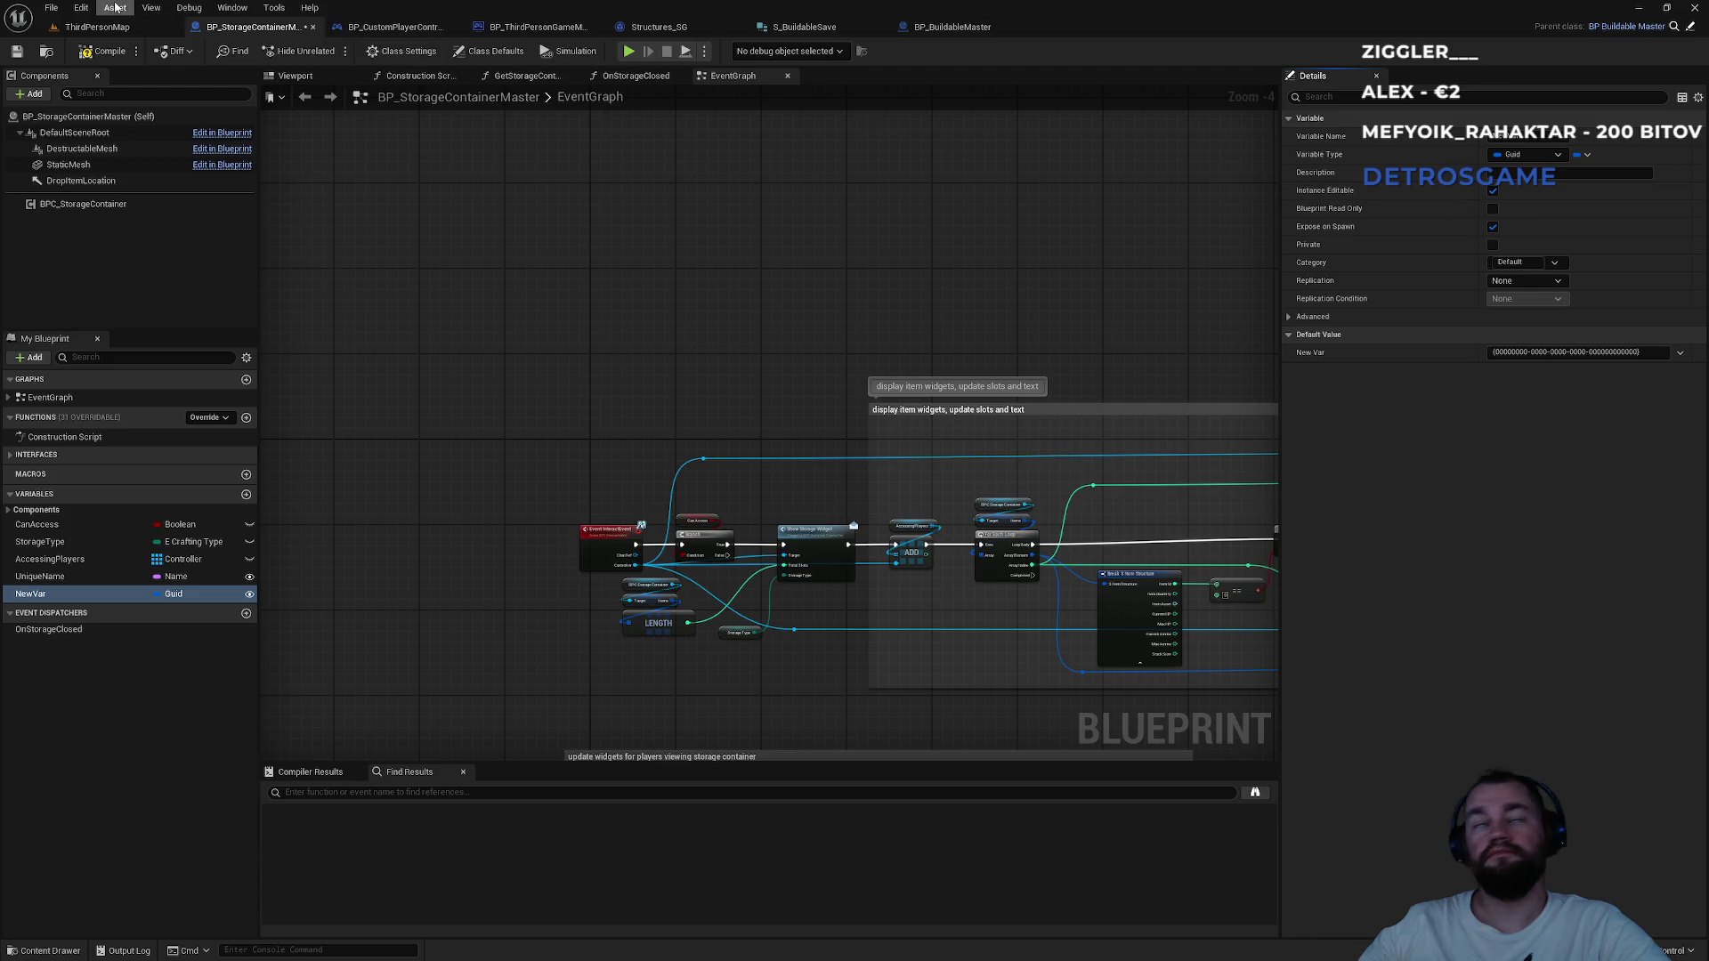
Generate a fresh GUID for the blue storage box placed in ThirdPersonMap.
{"action": "left_click", "coordinate": [97, 27]}
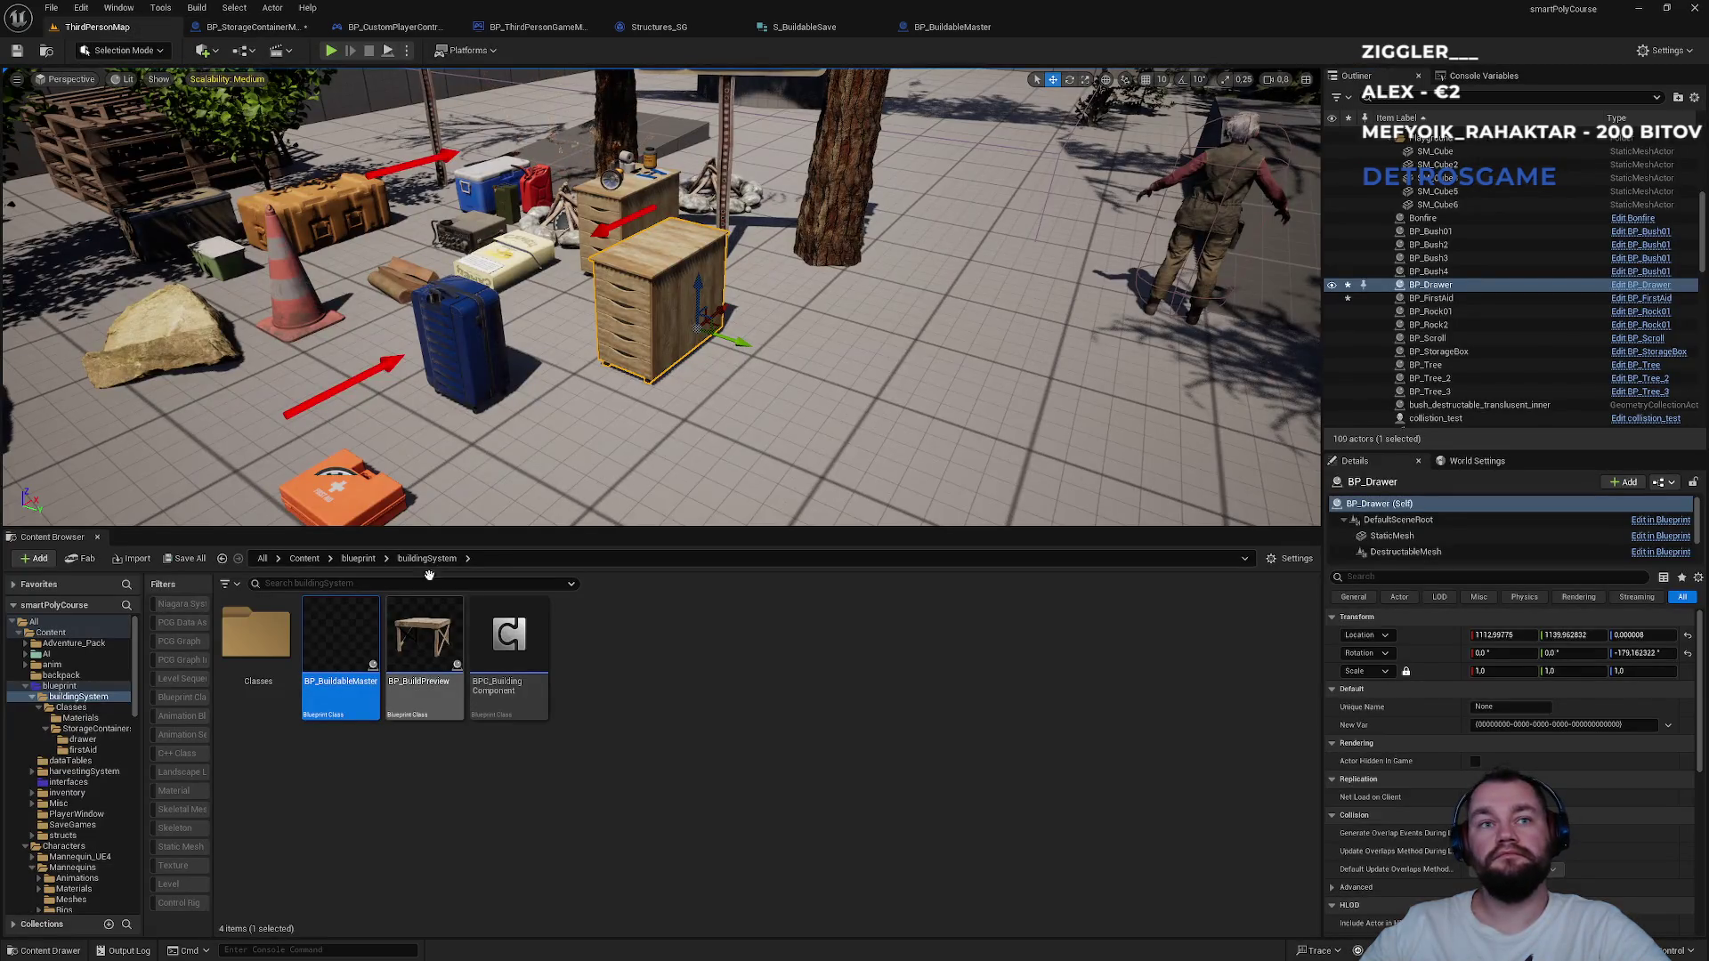
{"action": "left_click", "coordinate": [480, 356]}
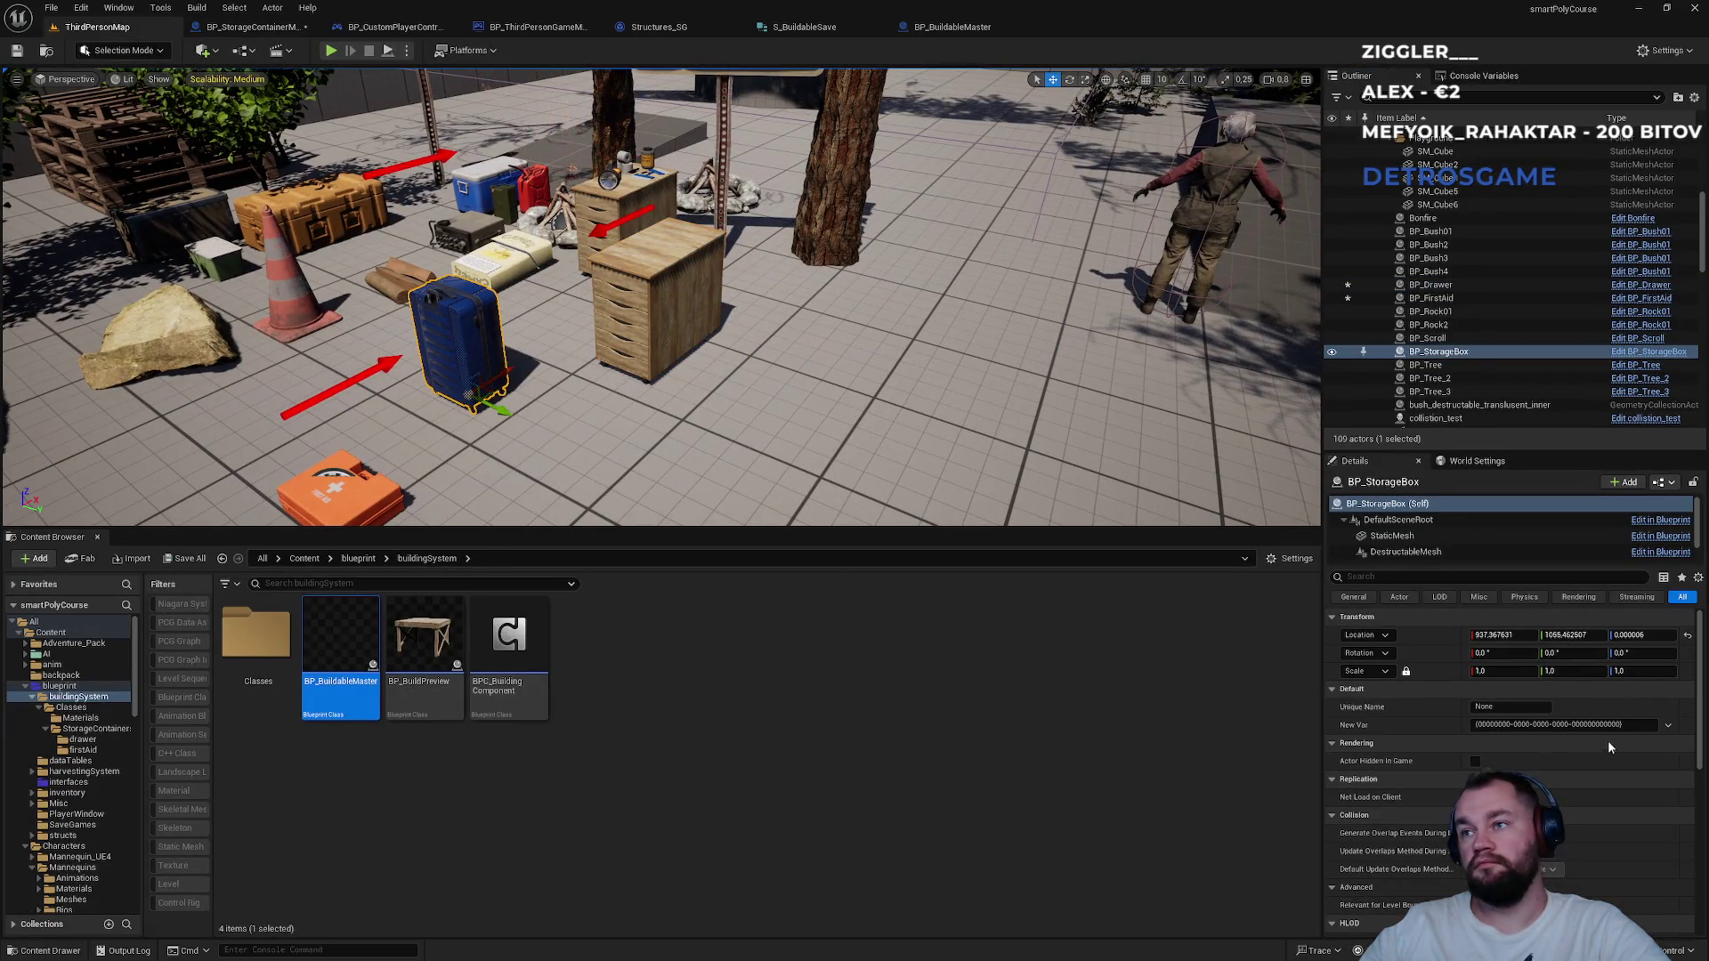
{"action": "left_click", "coordinate": [1668, 724]}
{"action": "left_click", "coordinate": [1682, 746]}
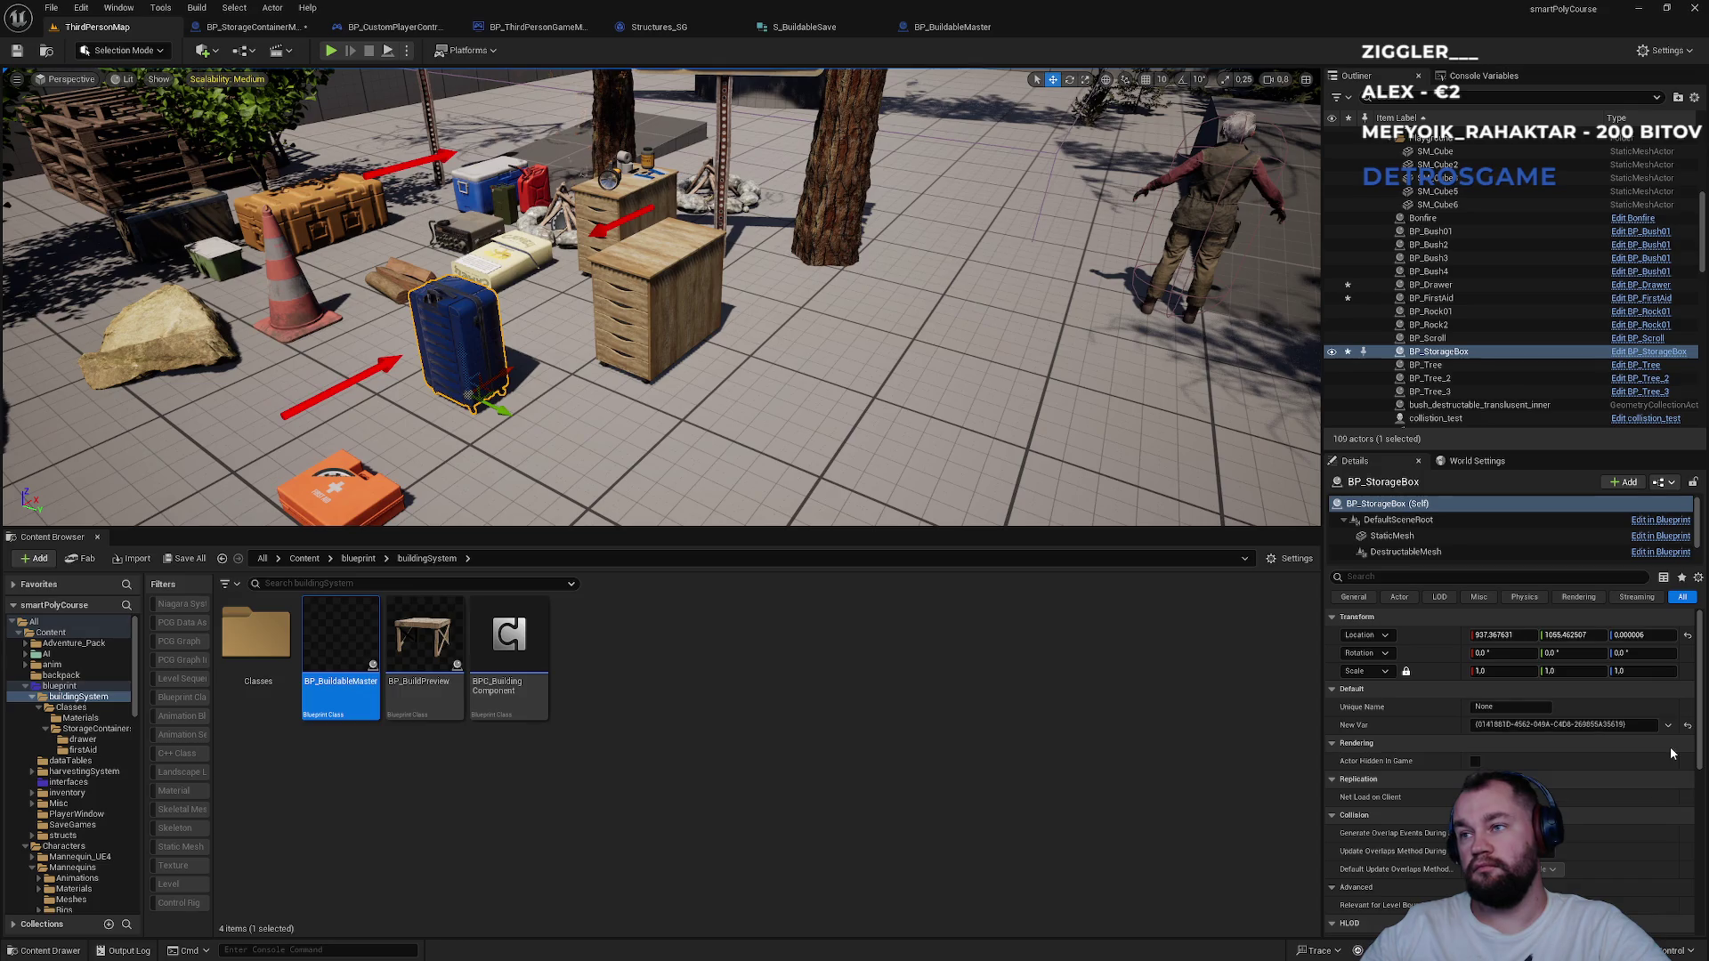
{"action": "left_click", "coordinate": [1668, 724]}
{"action": "left_click", "coordinate": [1682, 764]}
{"action": "left_click", "coordinate": [1668, 725]}
{"action": "left_click", "coordinate": [1682, 746]}
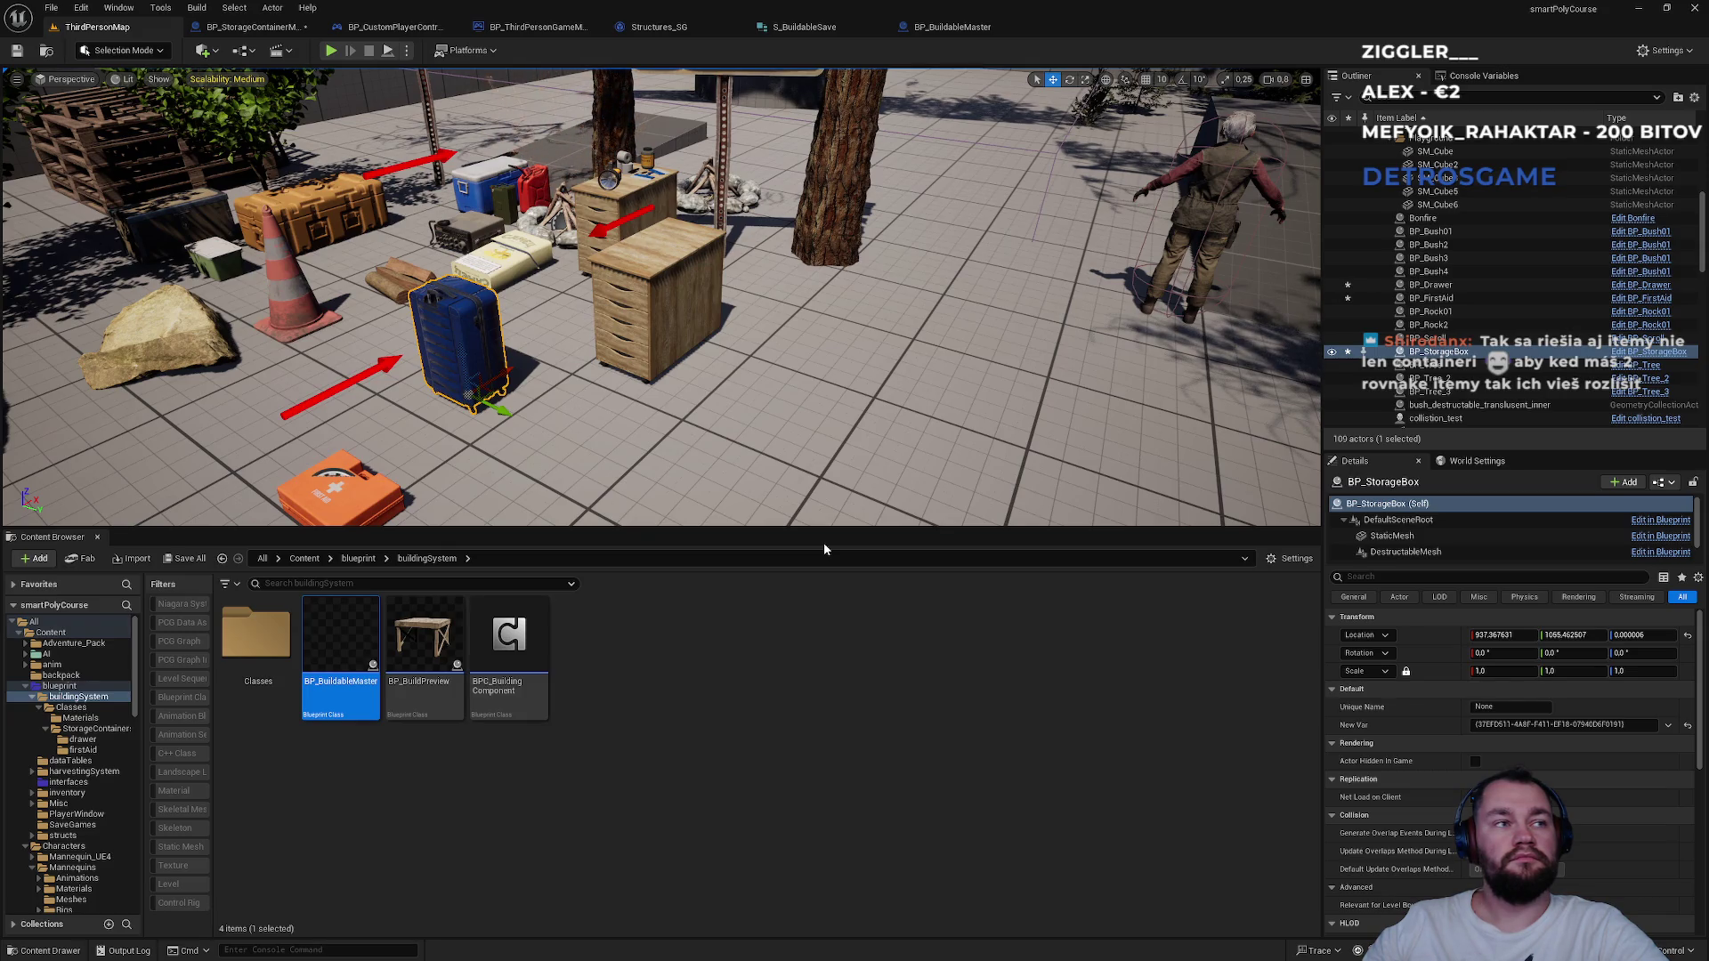
{"action": "left_click", "coordinate": [254, 27]}
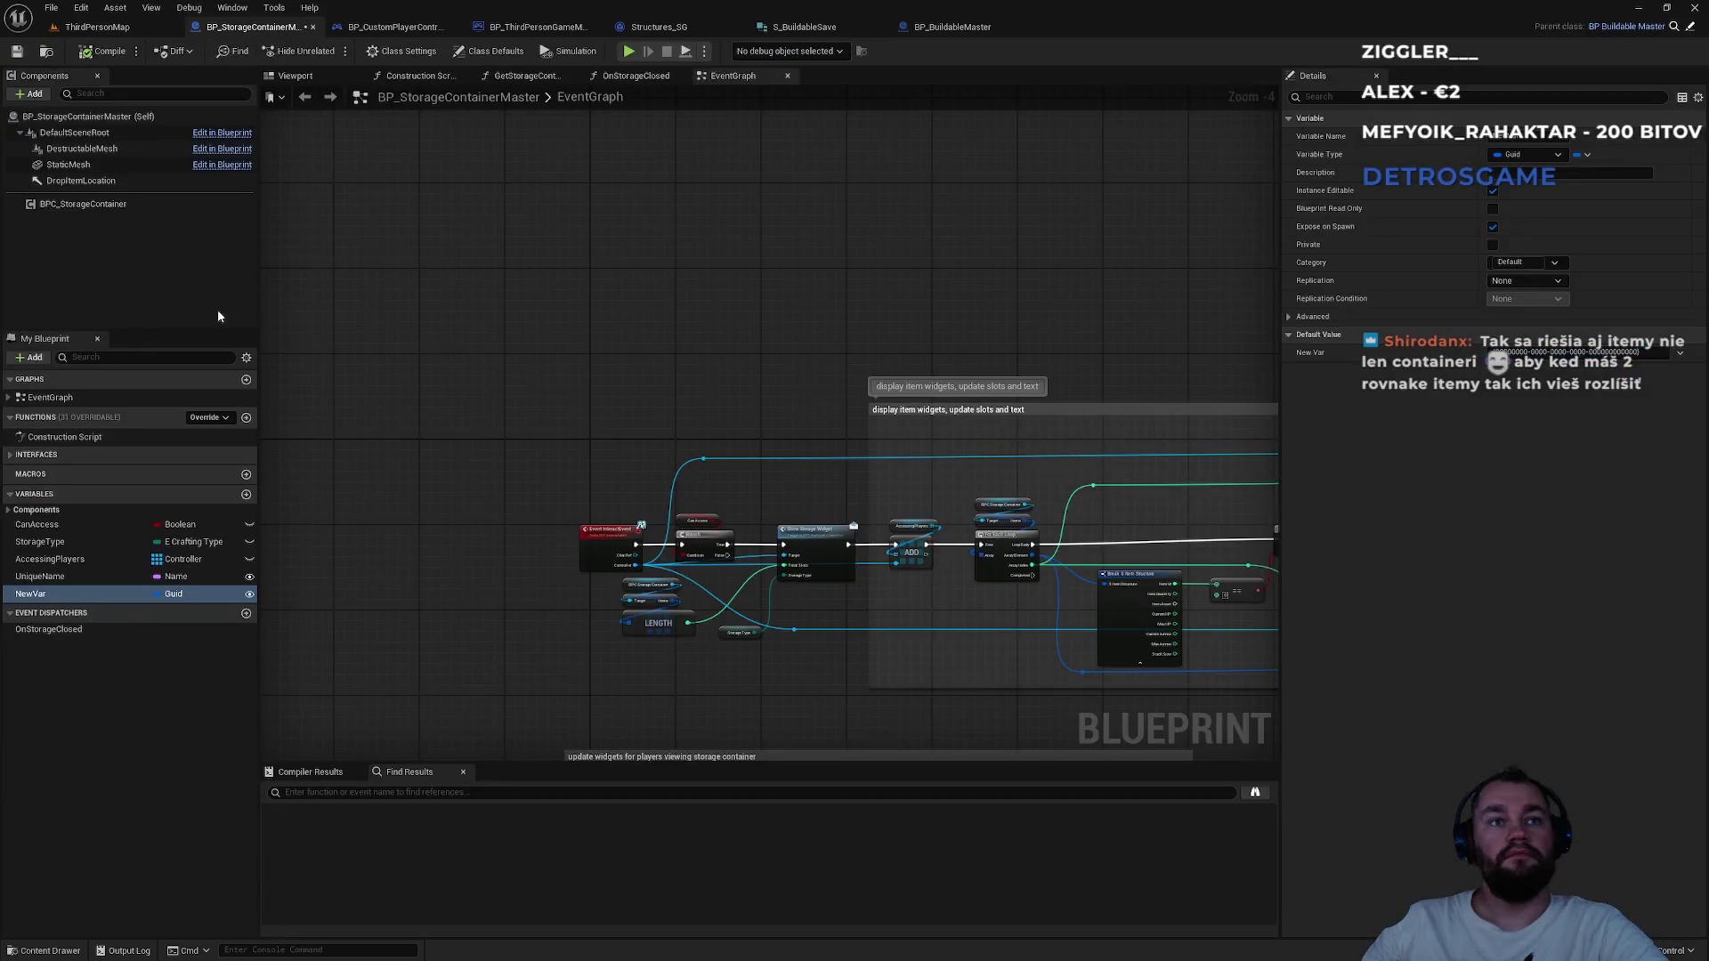
Delete the UniqueName variable, rename NewVar to UniqueGUID, and compile.
{"action": "left_click", "coordinate": [65, 578]}
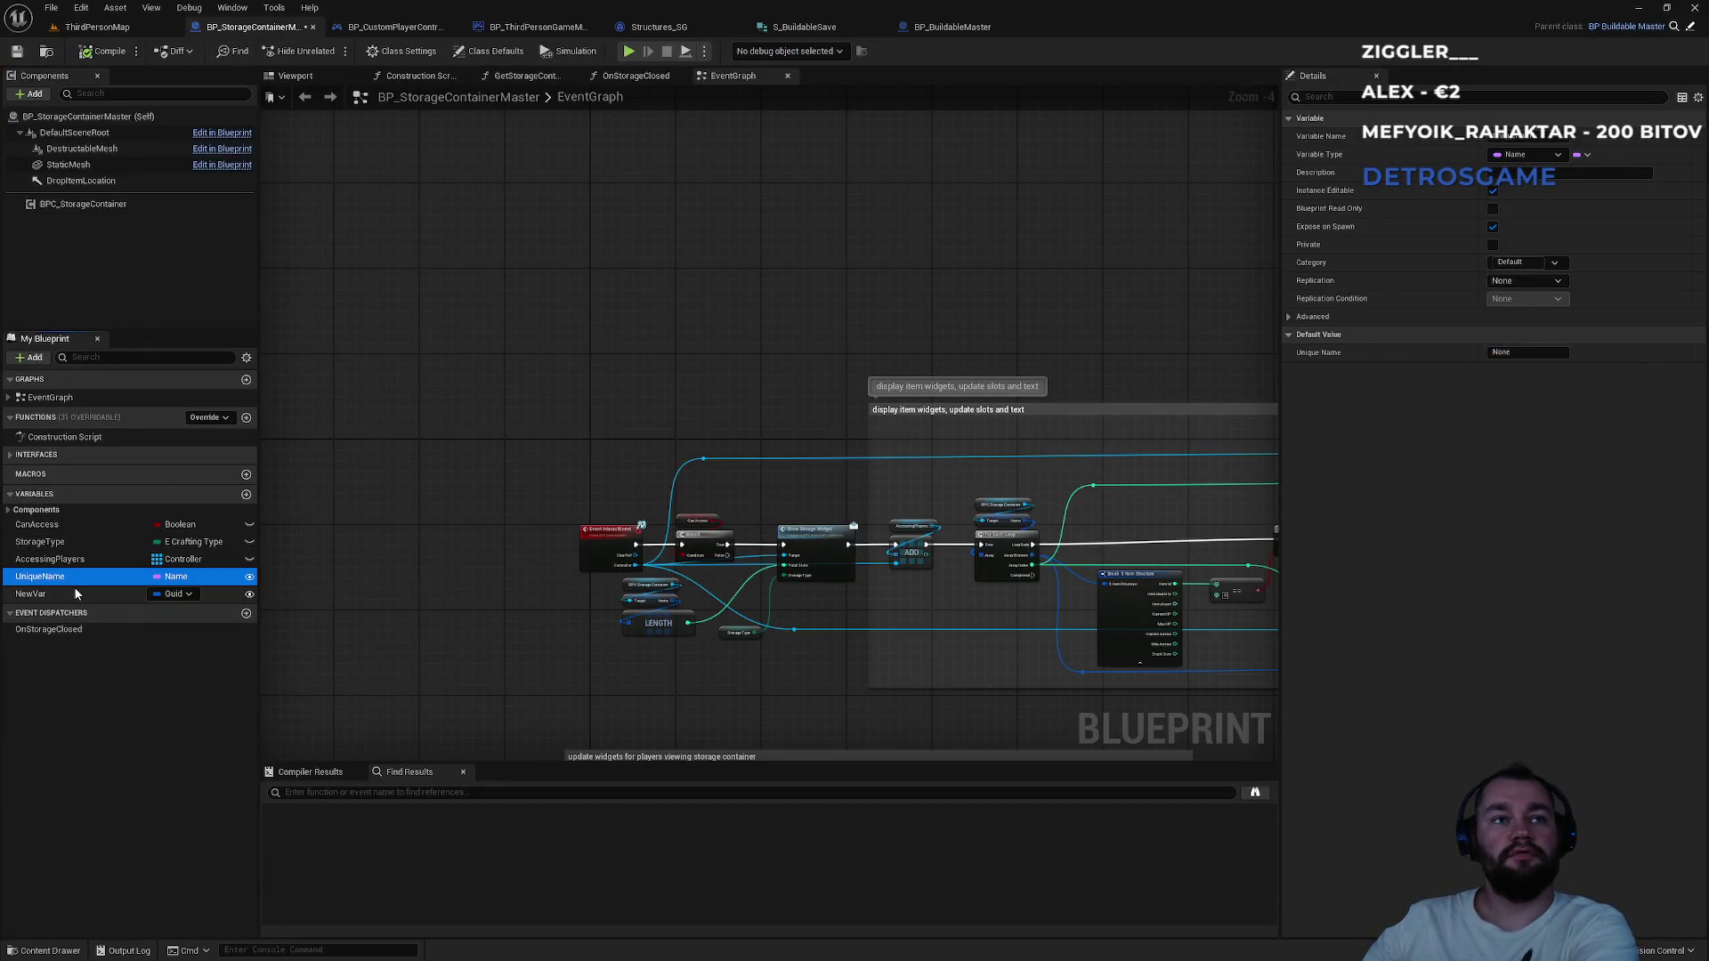
{"action": "key", "text": "Delete"}
{"action": "left_click", "coordinate": [79, 580]}
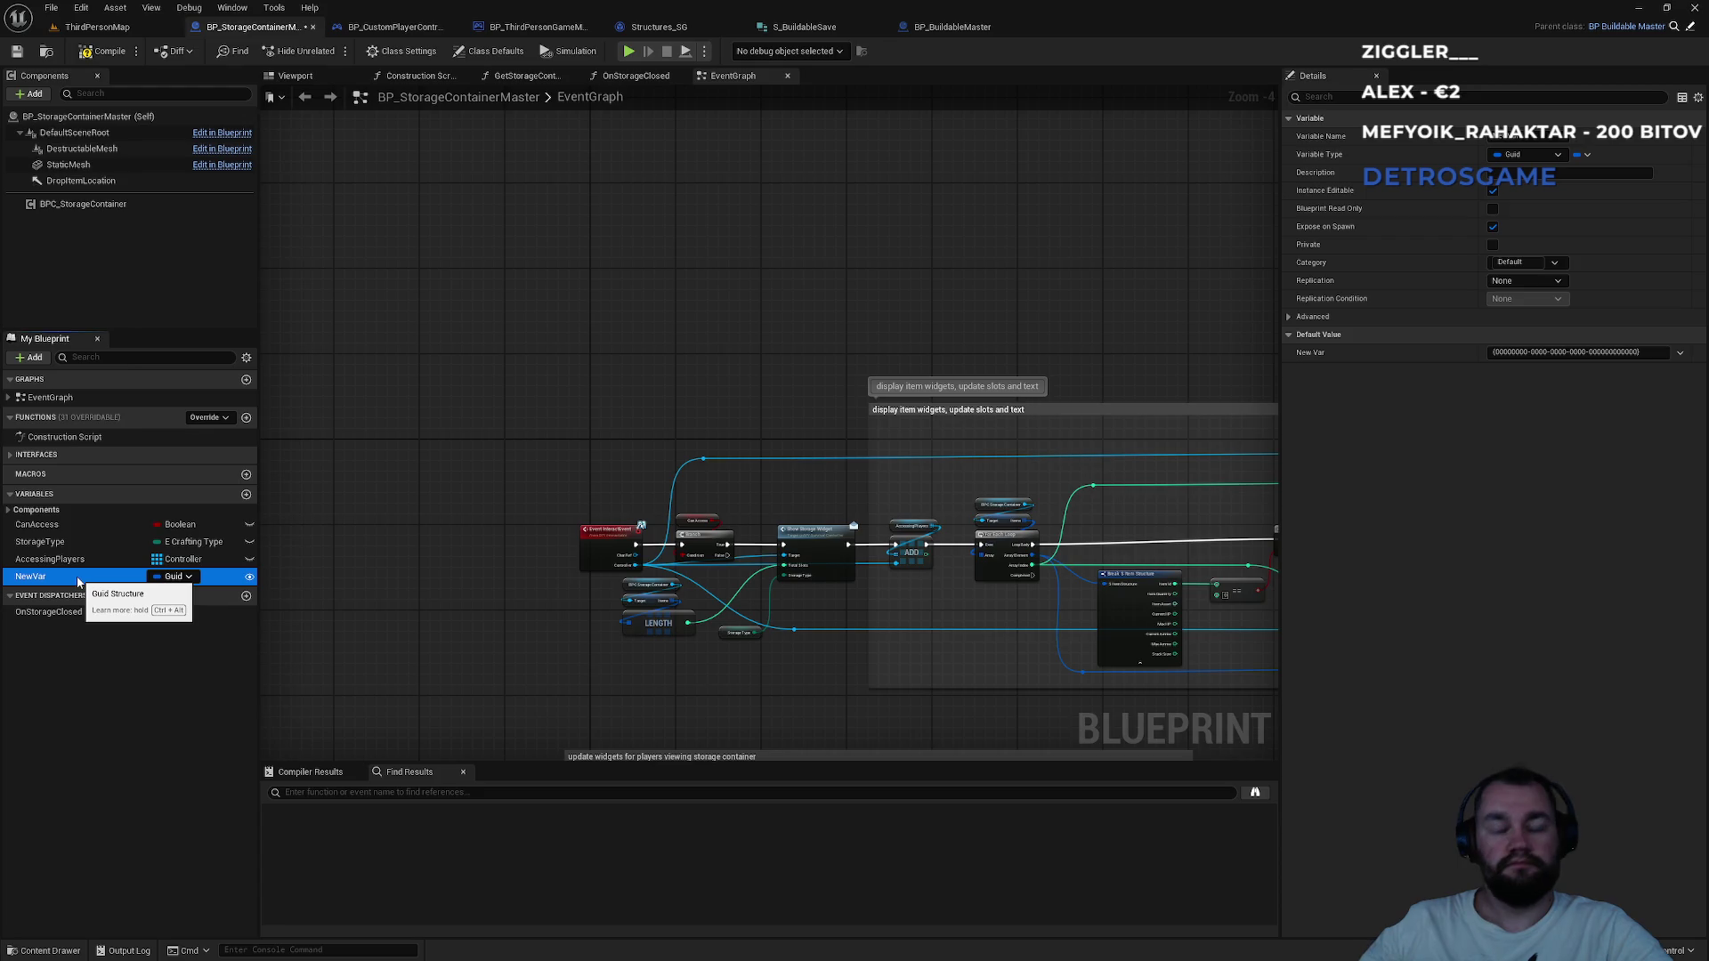
{"action": "left_click", "coordinate": [78, 581]}
{"action": "type", "text": "UniqueGUID"}
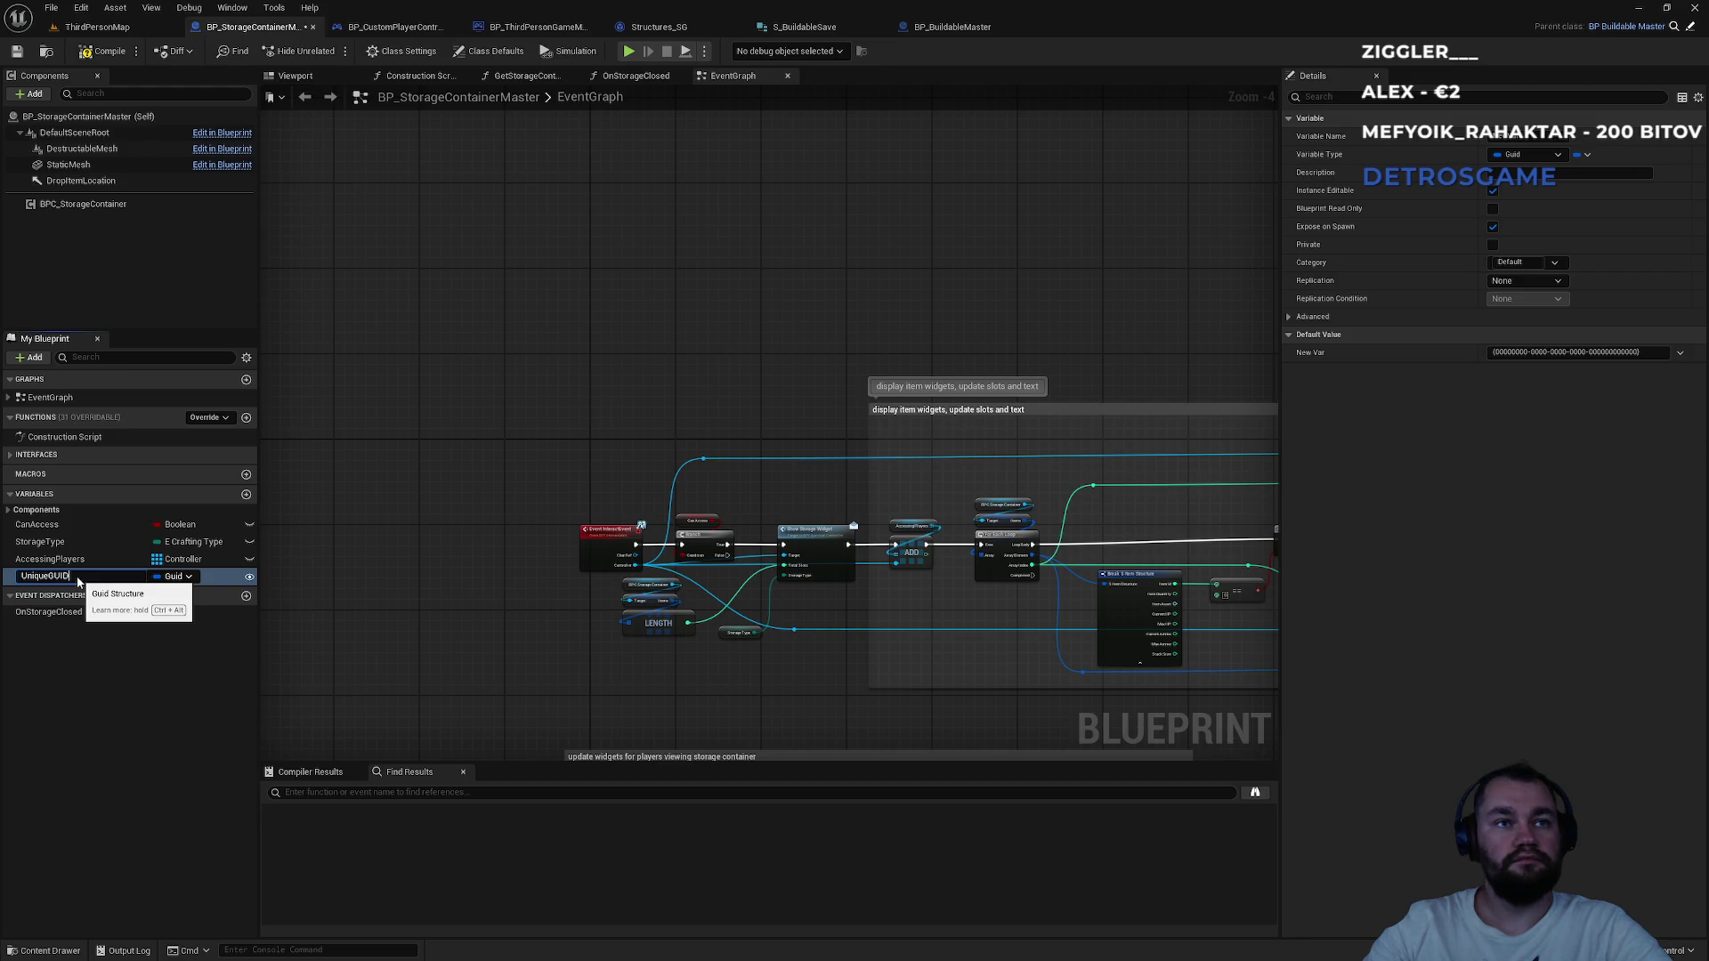
{"action": "key", "text": "Return"}
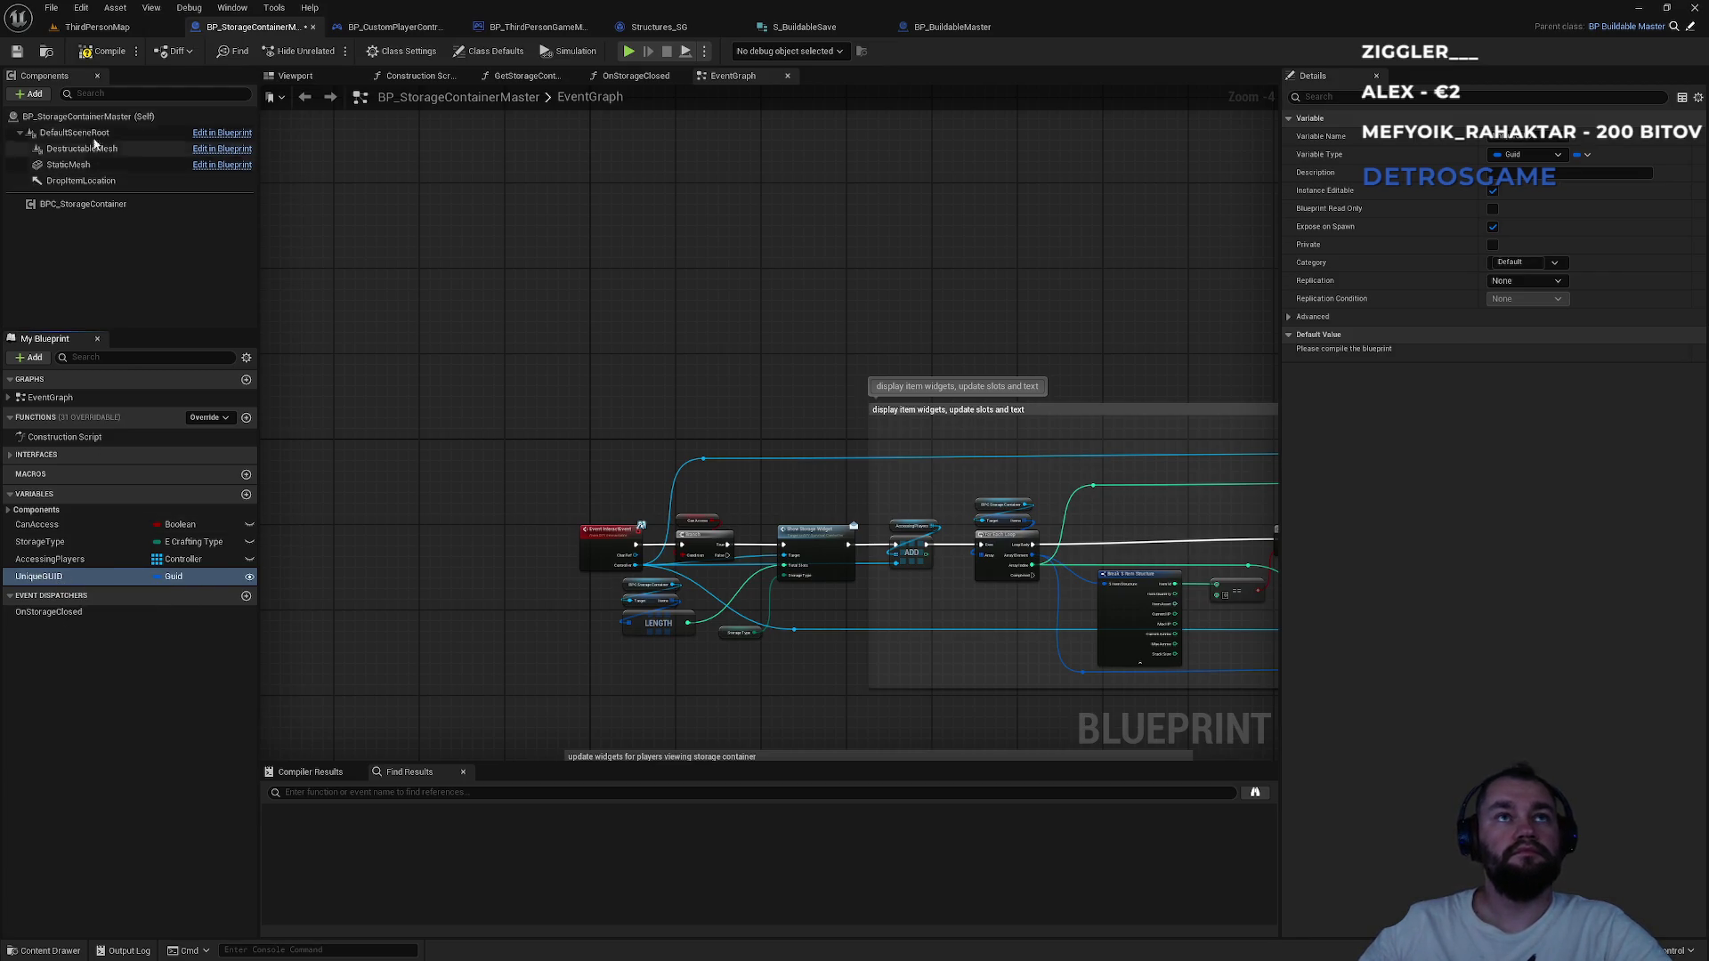
{"action": "left_click", "coordinate": [101, 53]}
Generate unique GUIDs for the drawer and the first-aid kit placed in the level.
{"action": "left_click", "coordinate": [93, 27]}
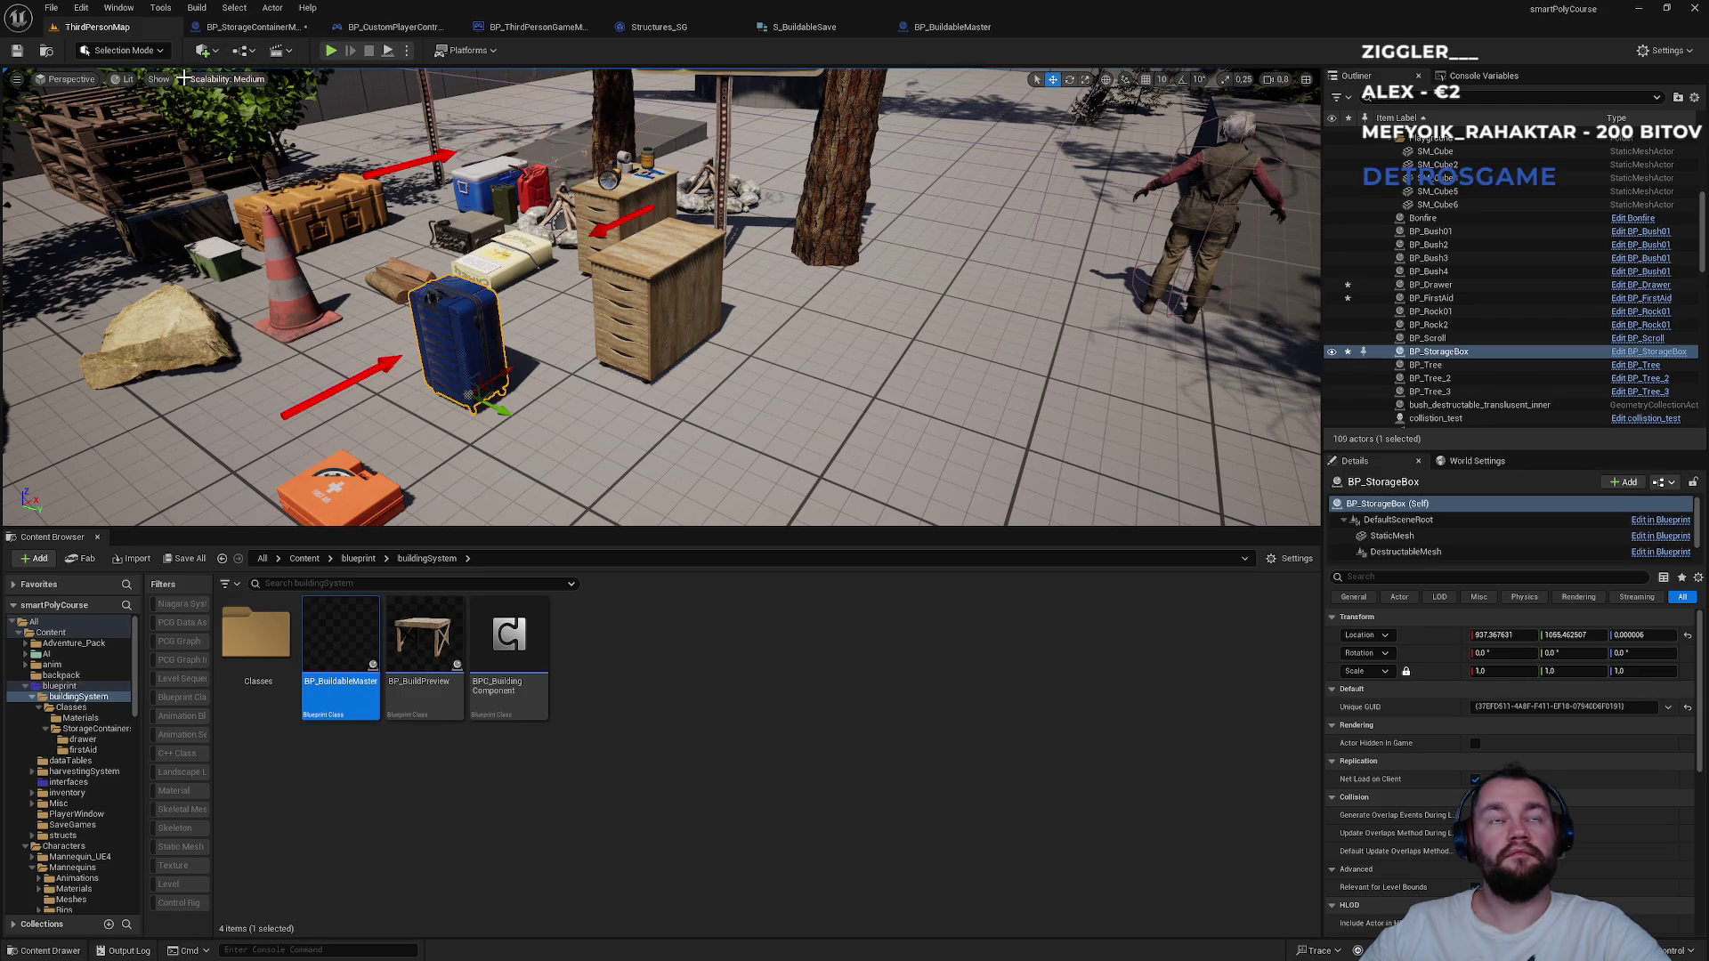
{"action": "left_click", "coordinate": [673, 323]}
{"action": "left_click", "coordinate": [1667, 706]}
{"action": "left_click", "coordinate": [1670, 728]}
{"action": "left_click", "coordinate": [340, 485]}
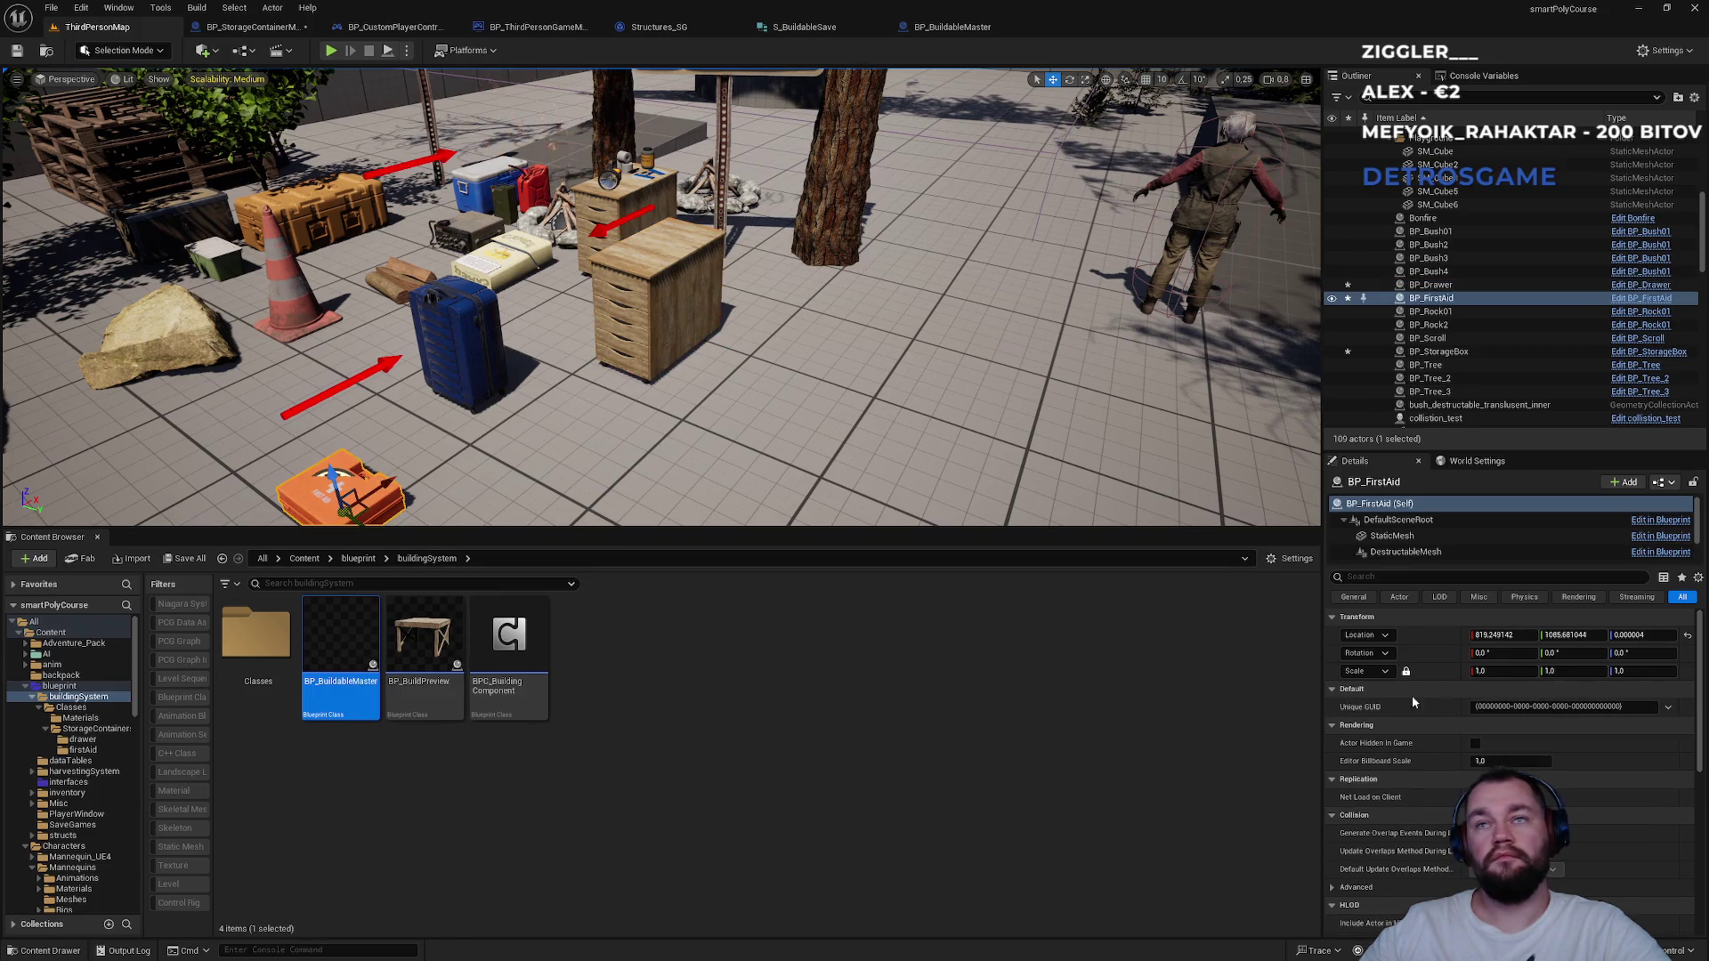
{"action": "left_click", "coordinate": [1669, 708]}
{"action": "left_click", "coordinate": [1676, 729]}
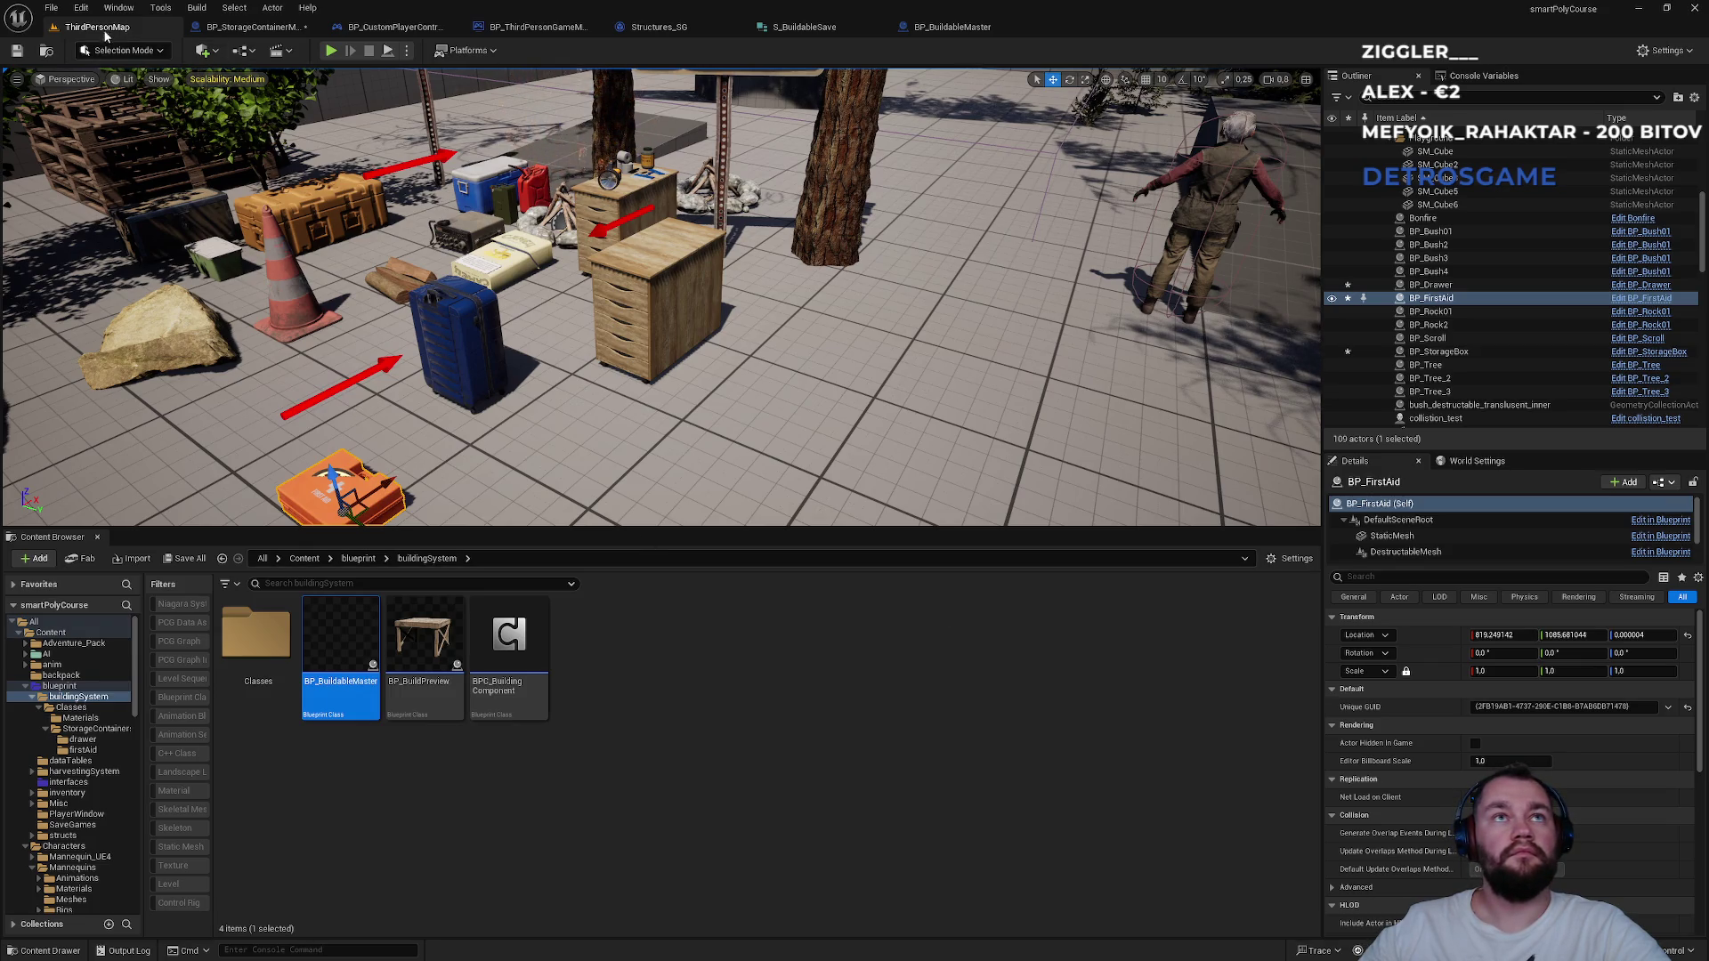
{"action": "left_click", "coordinate": [238, 34]}
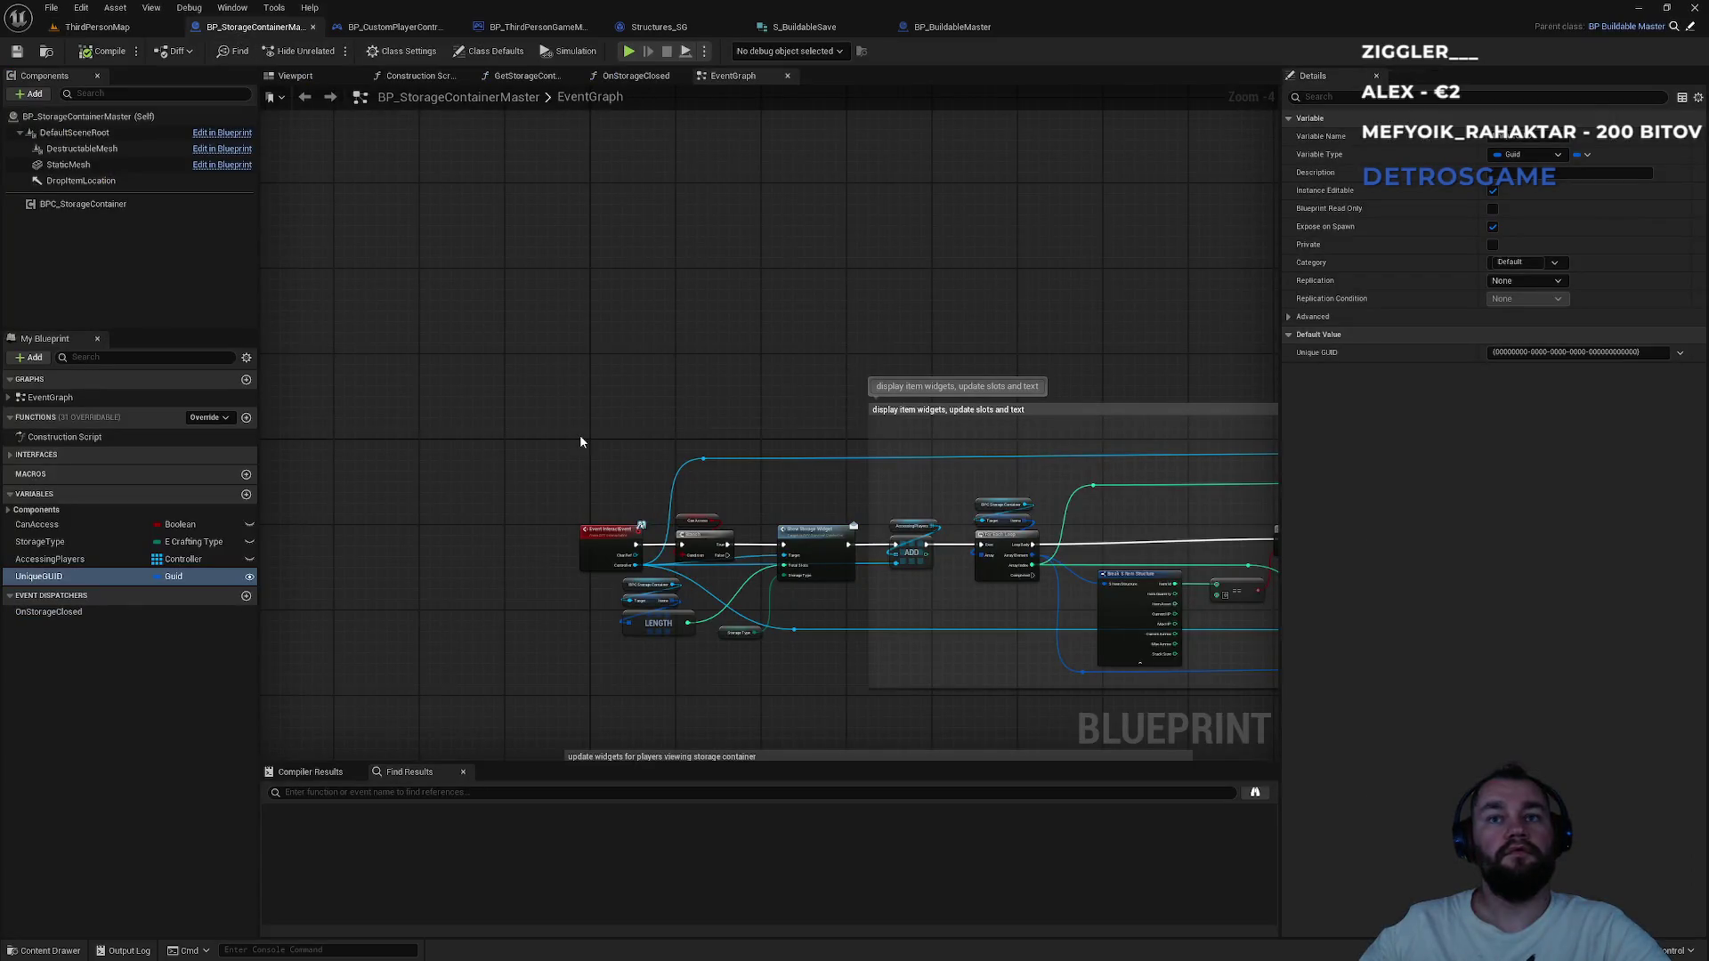
Inspect the game mode's save nodes, then open the S_BuildableSave structure.
{"action": "left_click", "coordinate": [538, 27]}
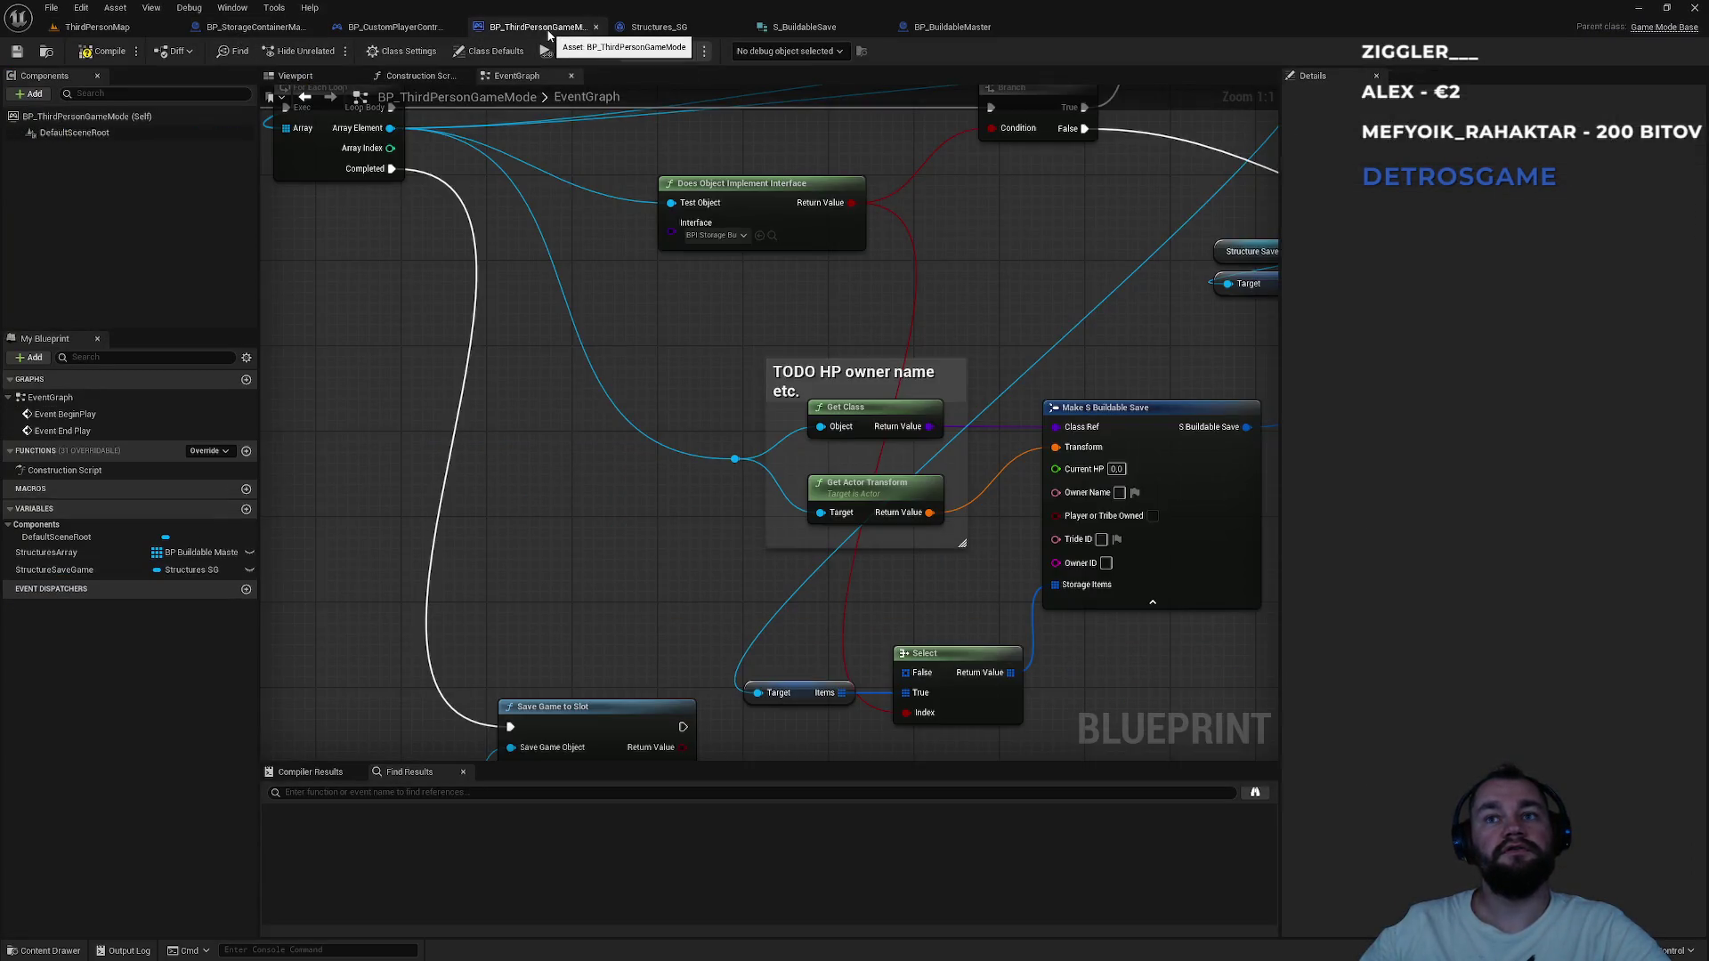
{"action": "left_click_drag", "start_coordinate": [641, 346], "coordinate": [561, 288]}
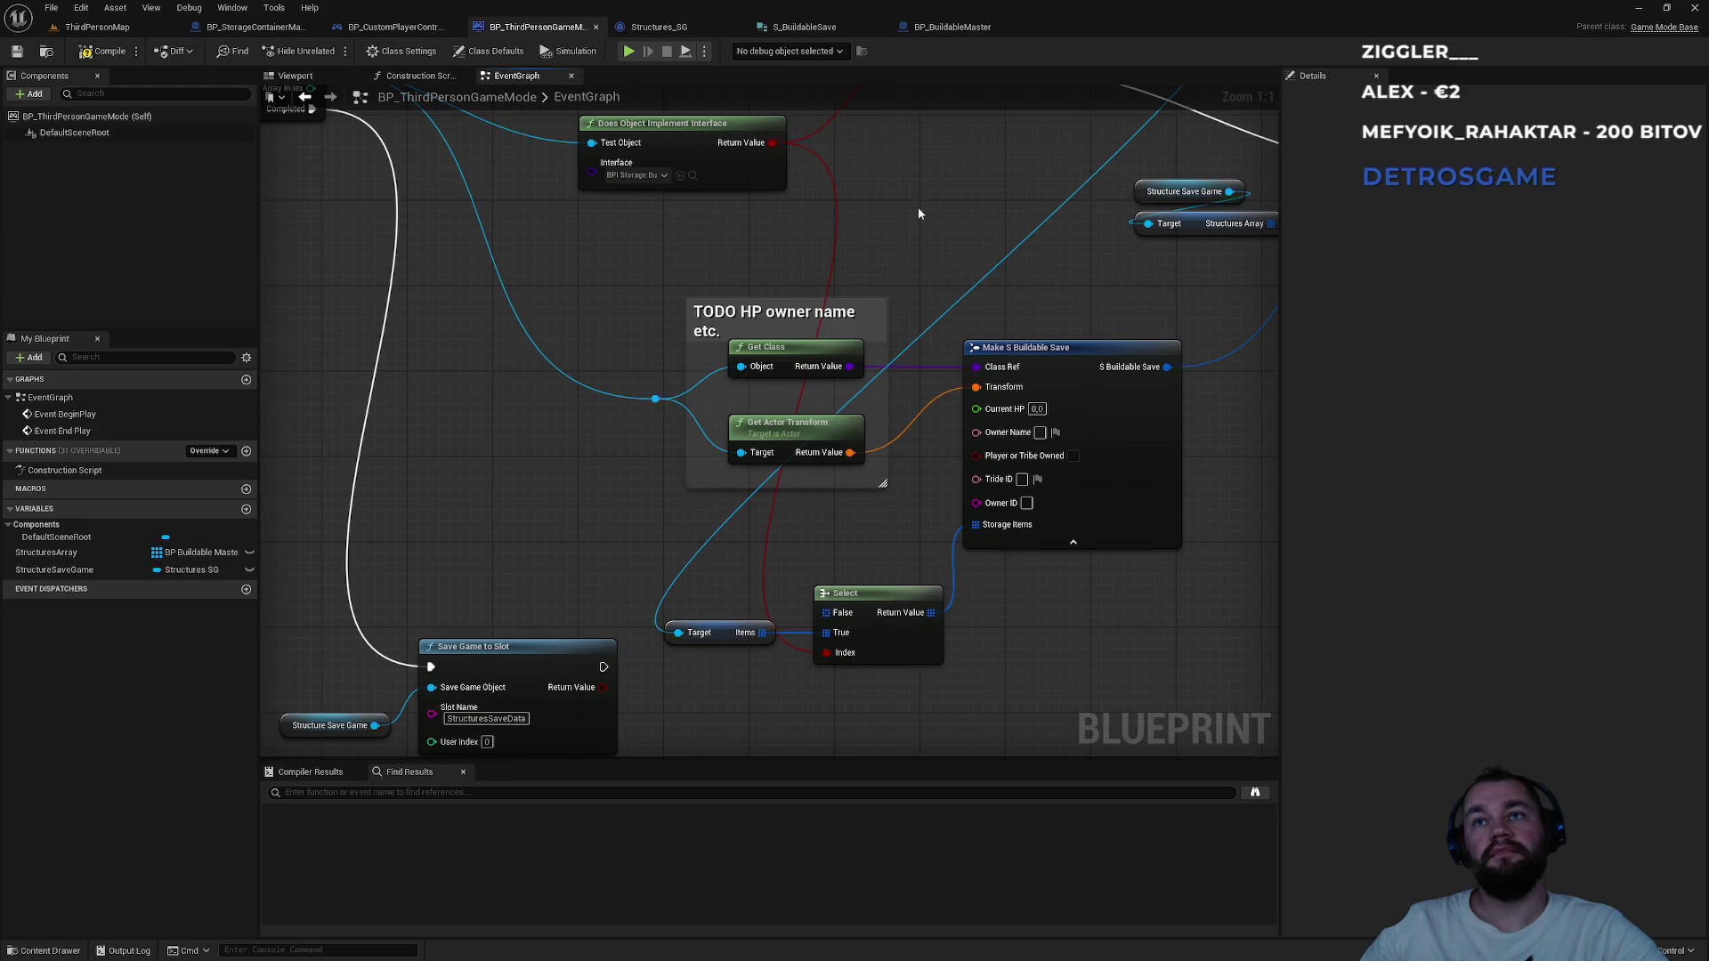
{"action": "left_click", "coordinate": [947, 31]}
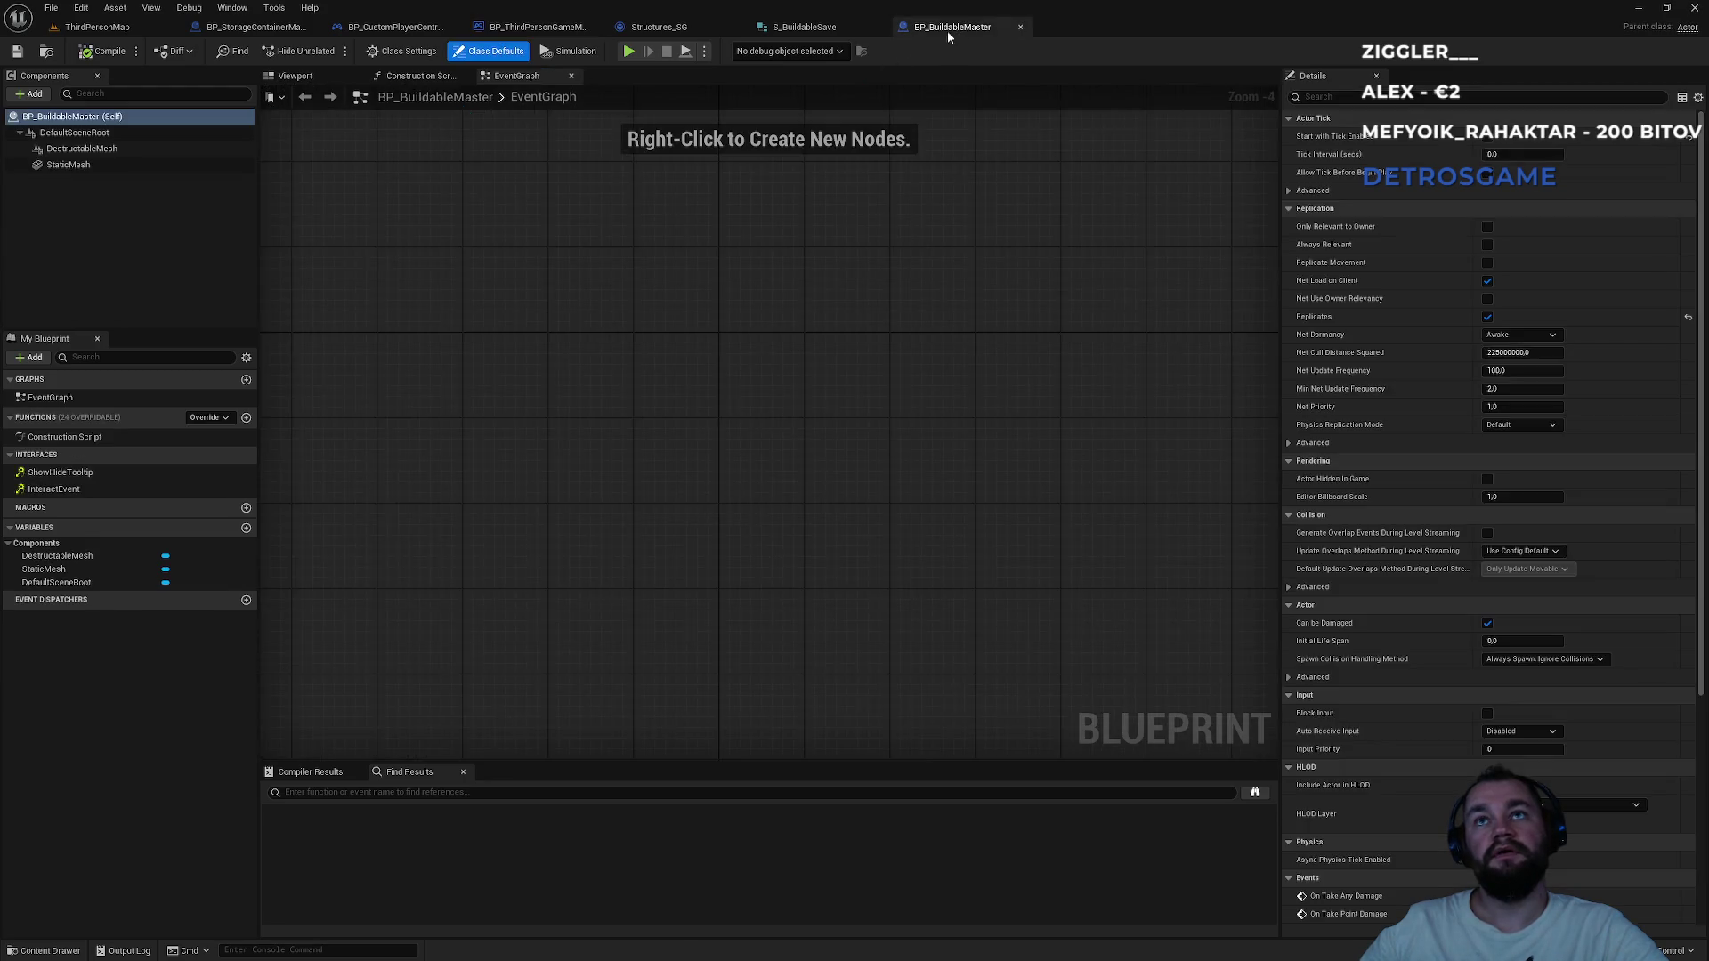
{"action": "left_click", "coordinate": [804, 27]}
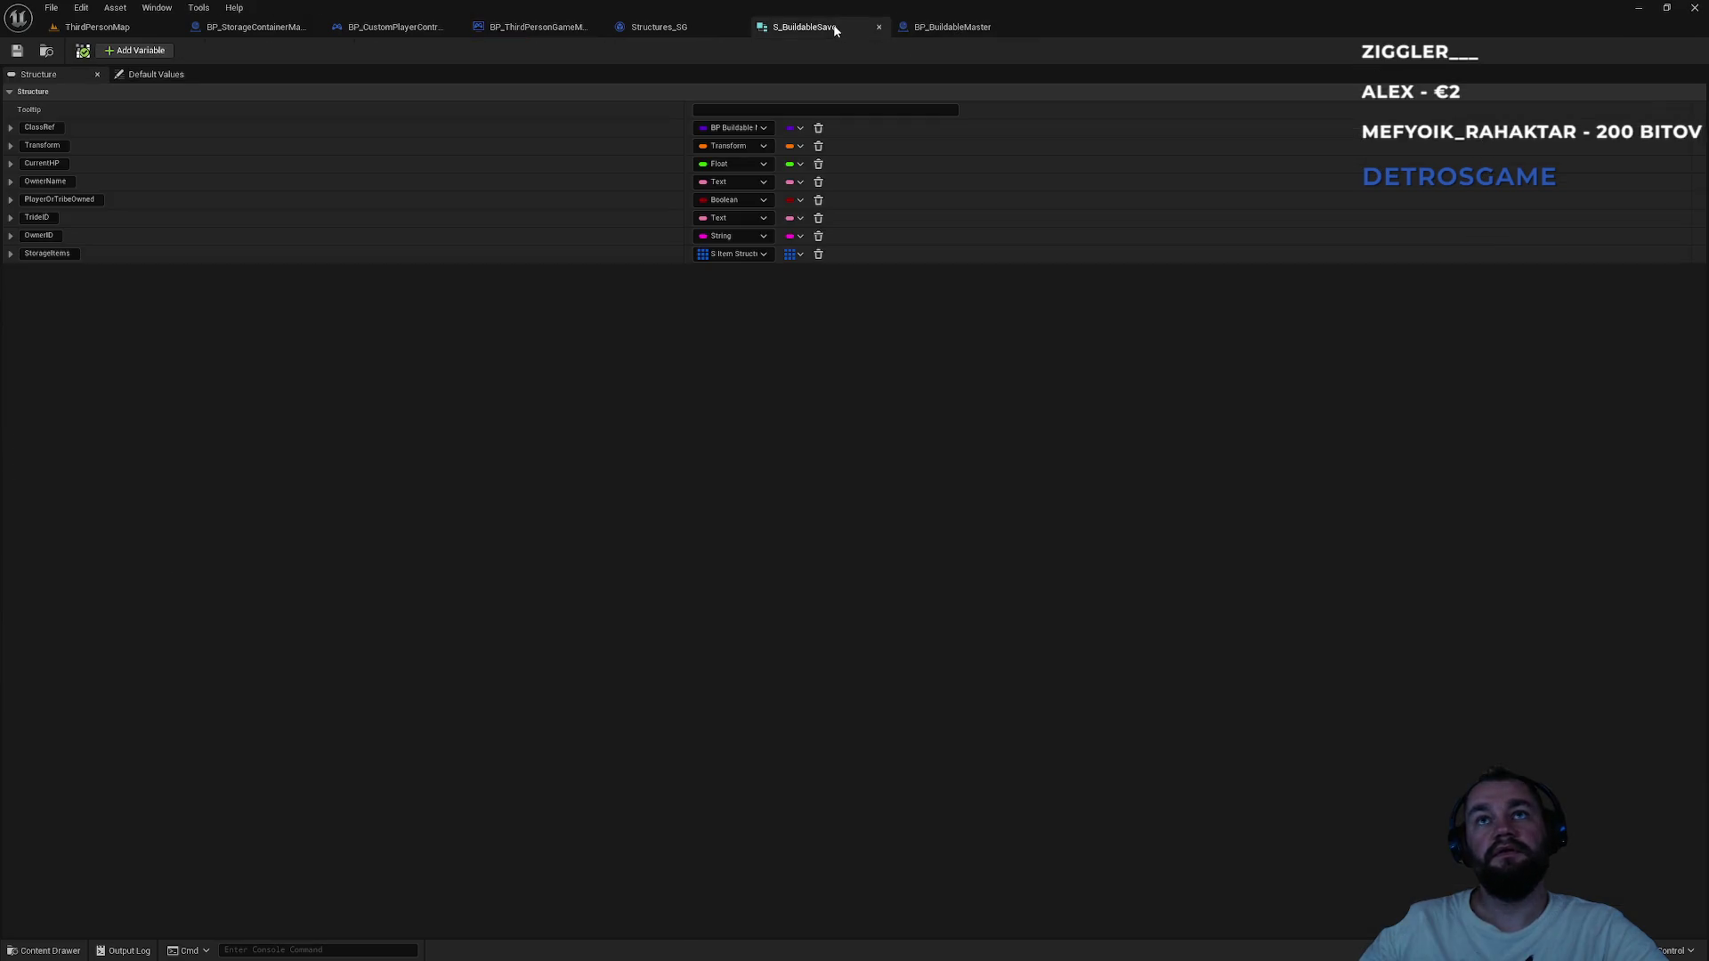
{"action": "left_click", "coordinate": [47, 52]}
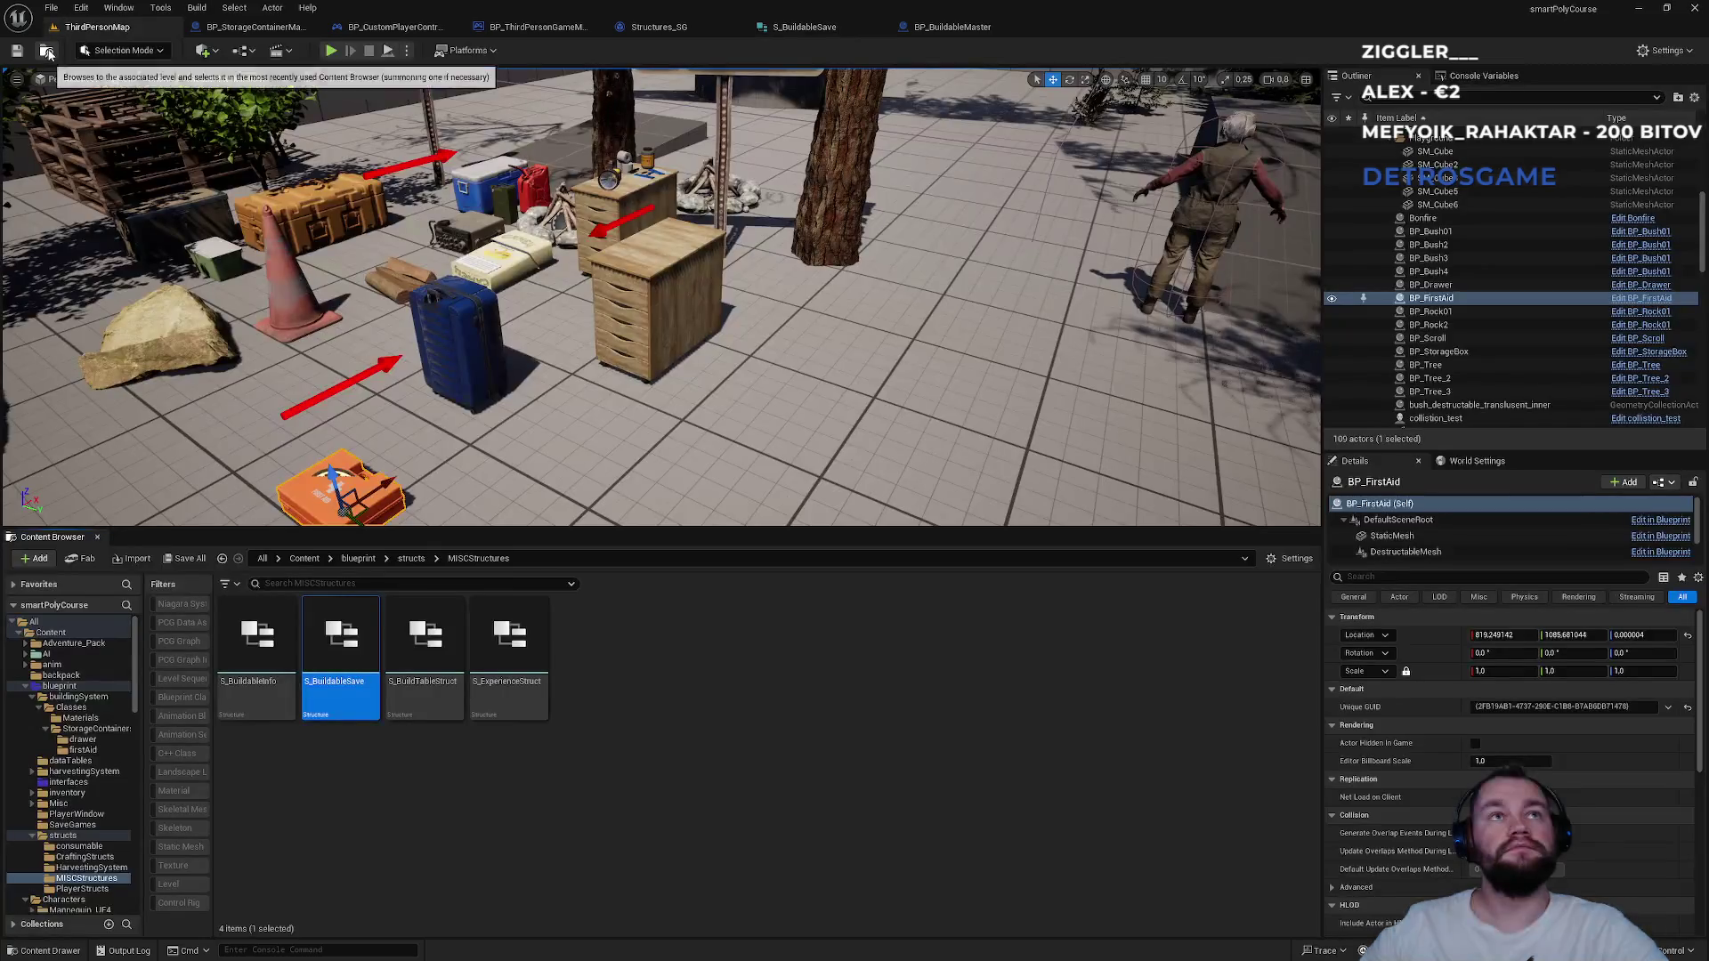
{"action": "left_click", "coordinate": [842, 26]}
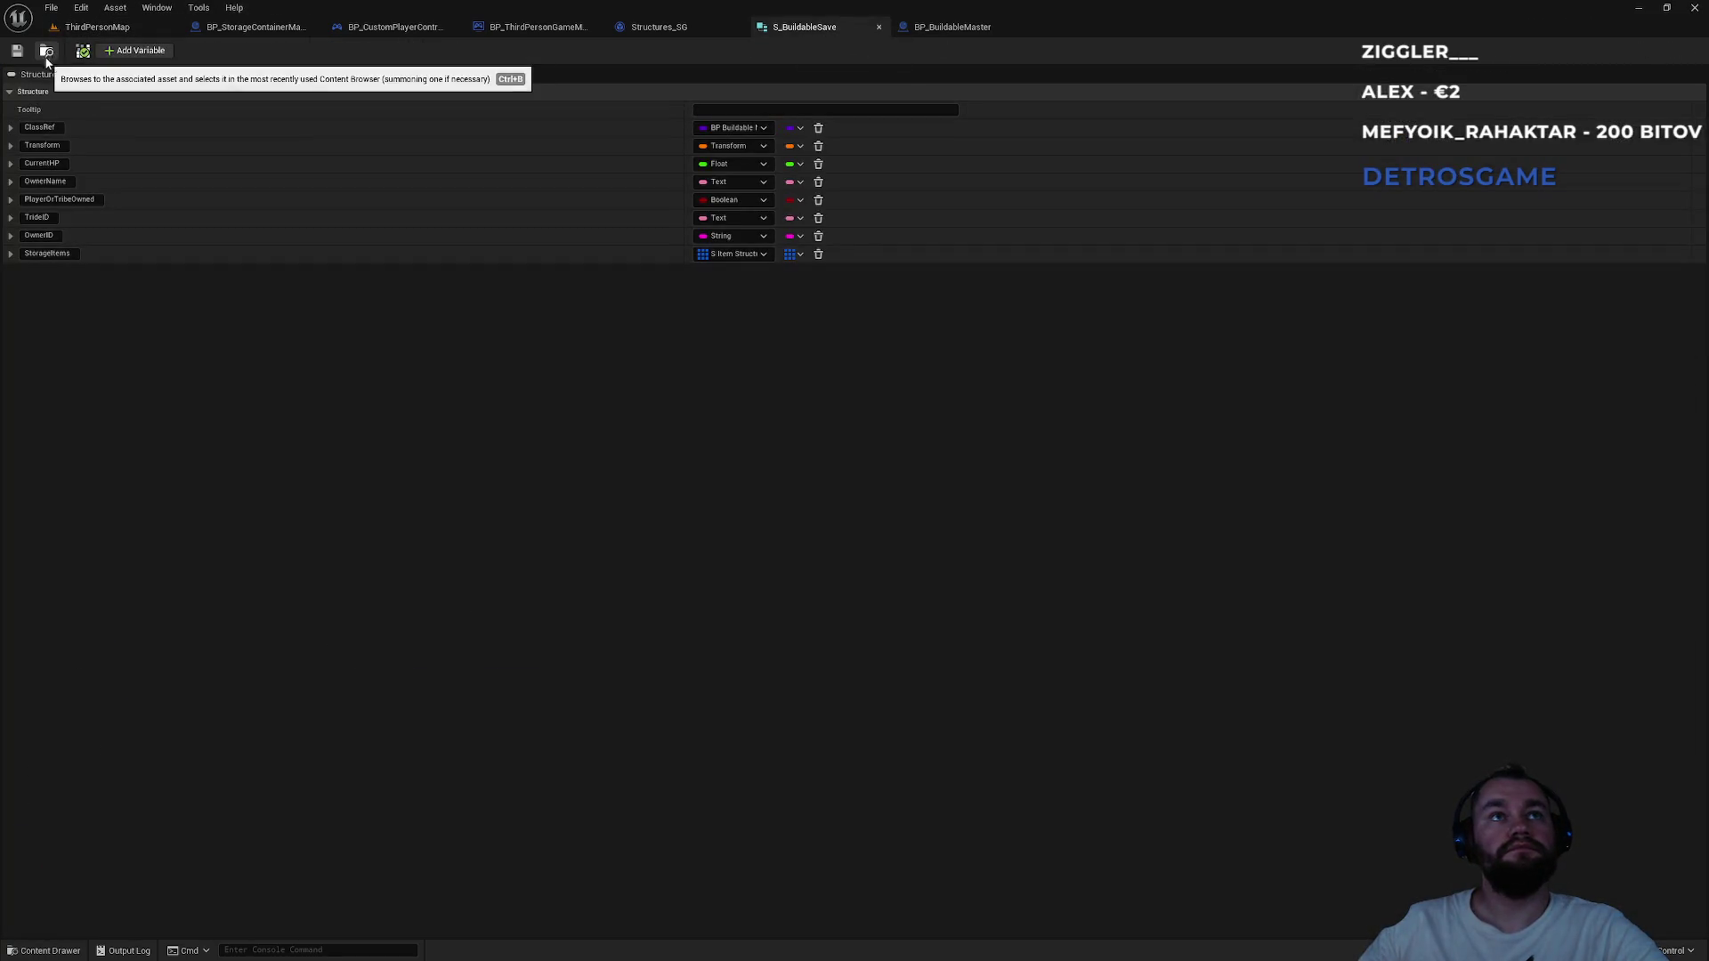
Add a Guid member named UniqueGUID to S_BuildableSave and save all assets.
{"action": "left_click", "coordinate": [131, 50]}
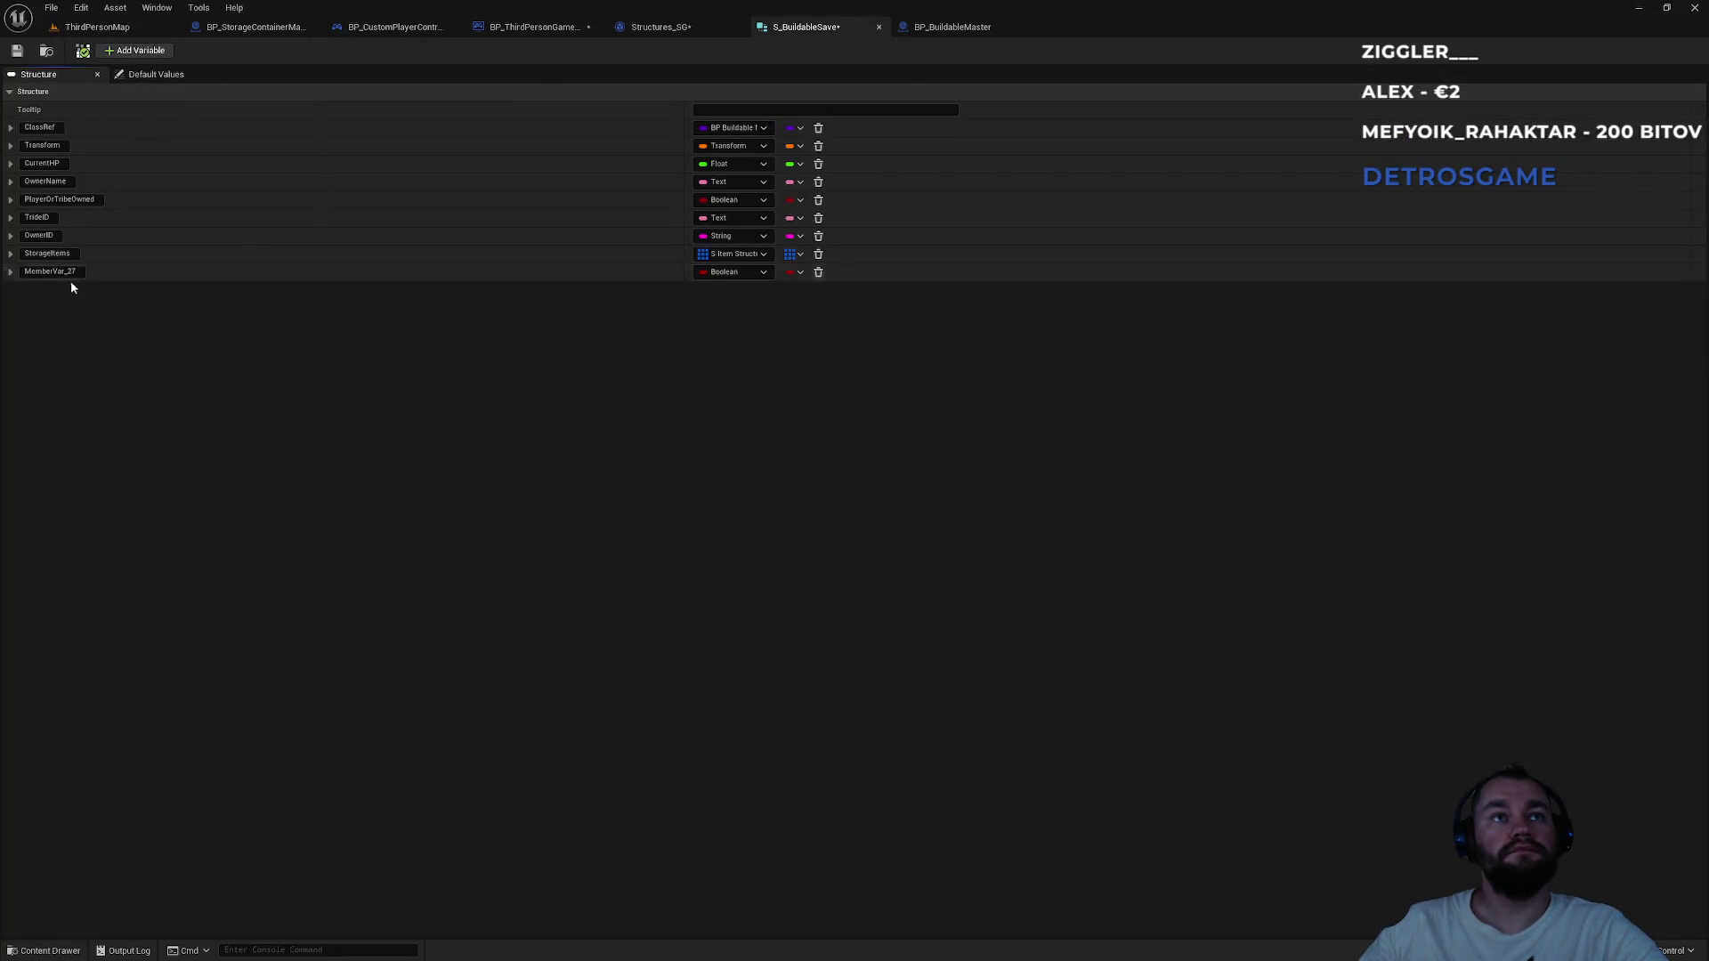
{"action": "left_click", "coordinate": [729, 272]}
{"action": "type", "text": "GUID"}
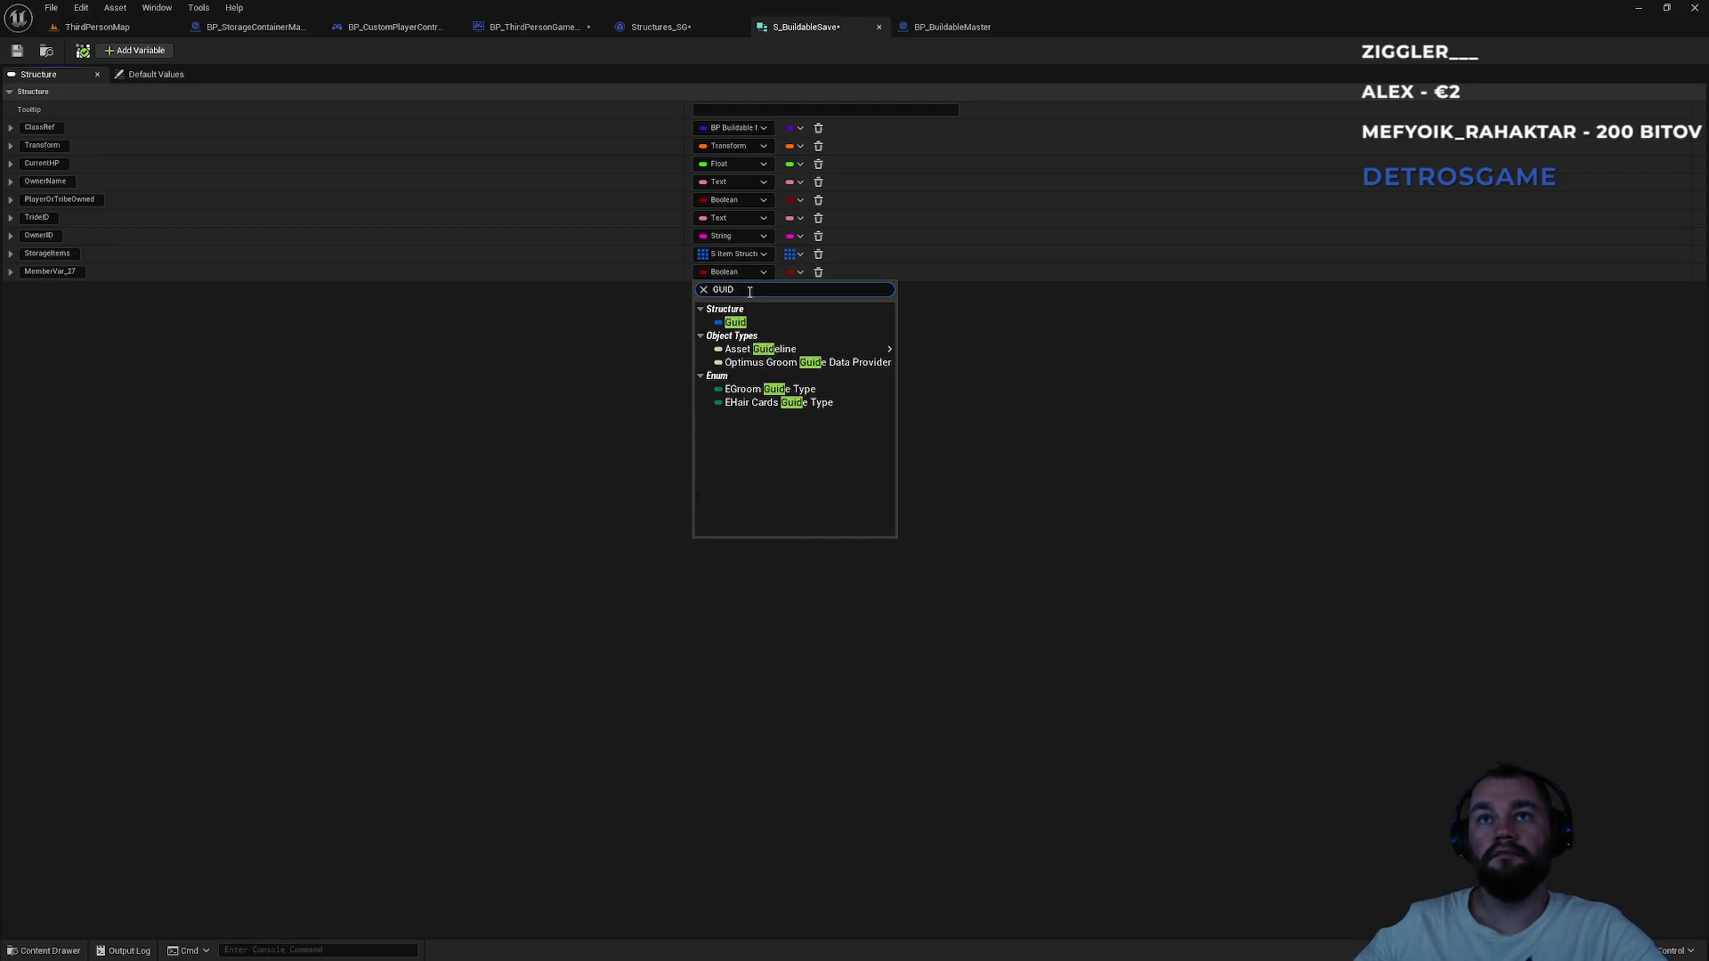
{"action": "left_click", "coordinate": [735, 321]}
{"action": "double_click", "coordinate": [50, 272]}
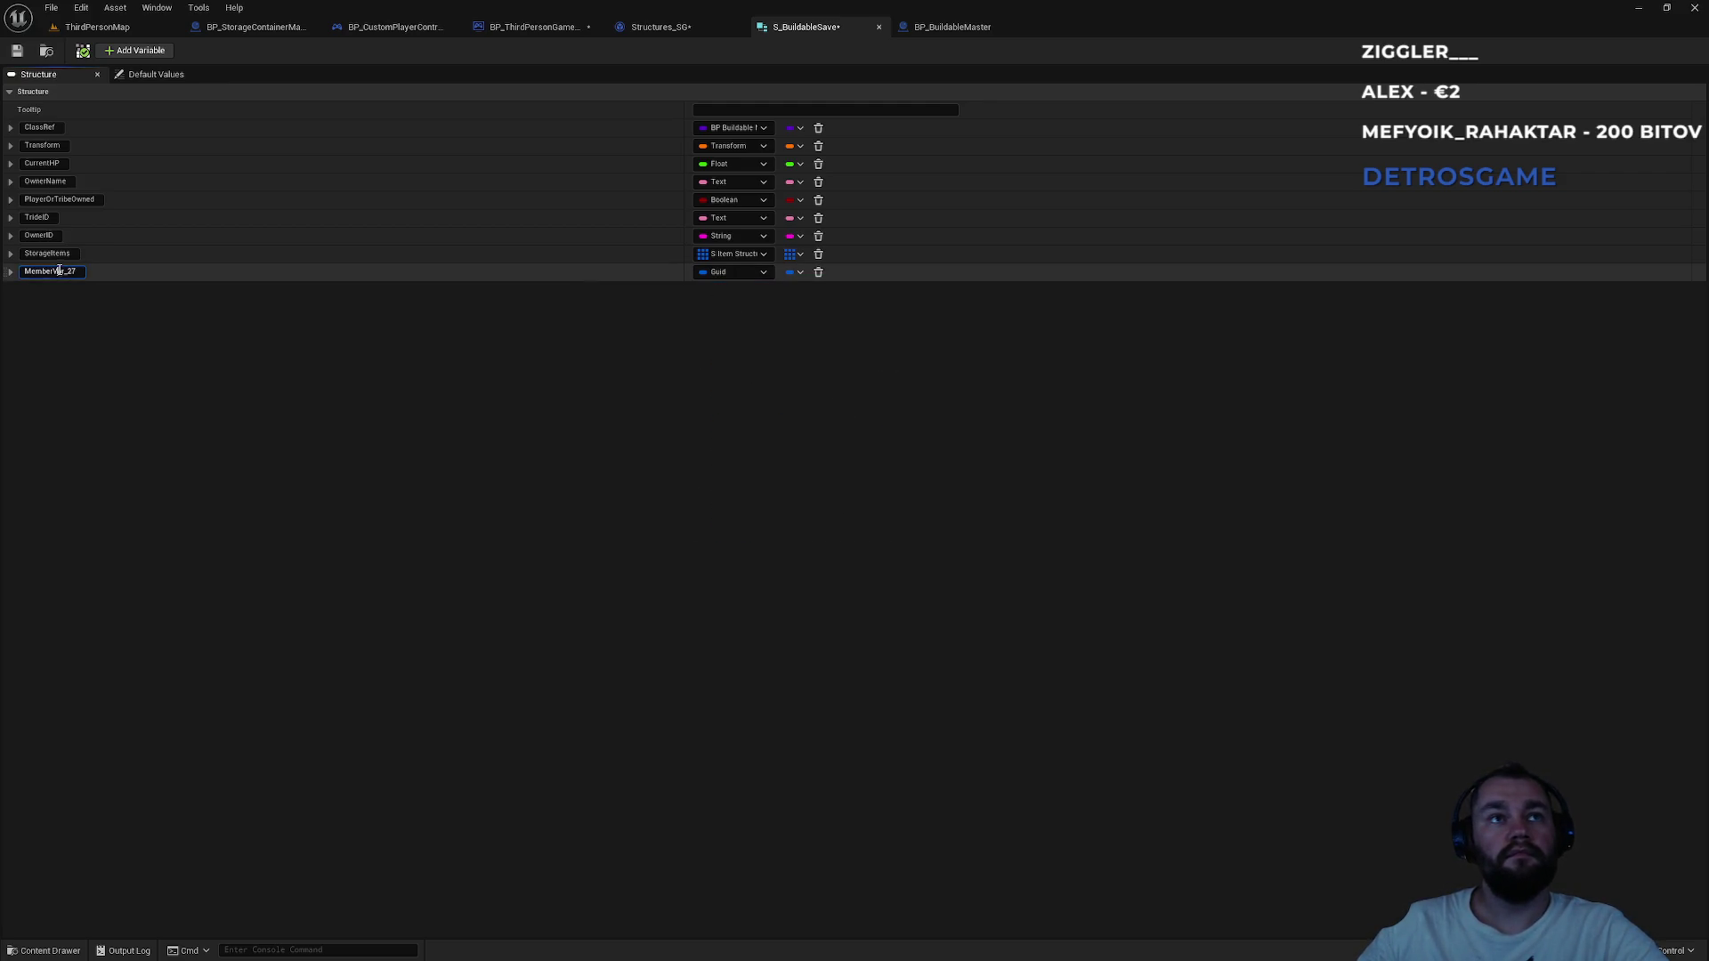
{"action": "type", "text": "UniqueGUI"}
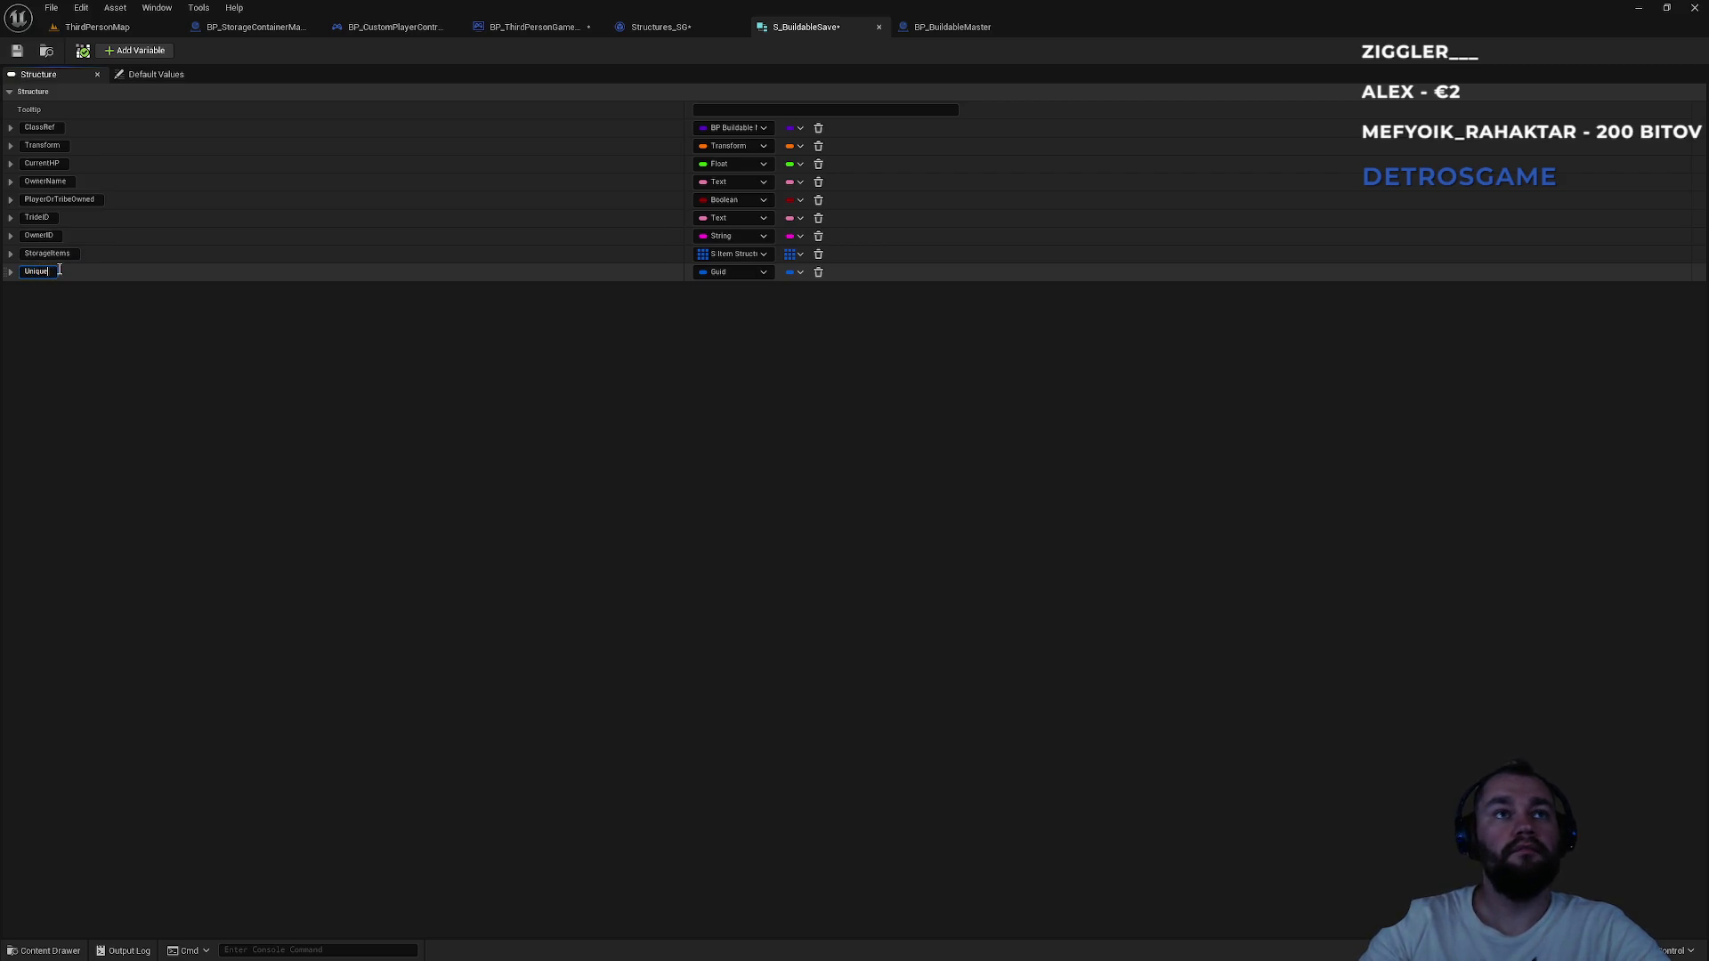
{"action": "type", "text": "D"}
{"action": "key", "text": "Return"}
{"action": "key", "text": "ctrl+shift+s"}
Cycle through the level, storage container and player controller tabs back to the game mode graph.
{"action": "left_click", "coordinate": [93, 27]}
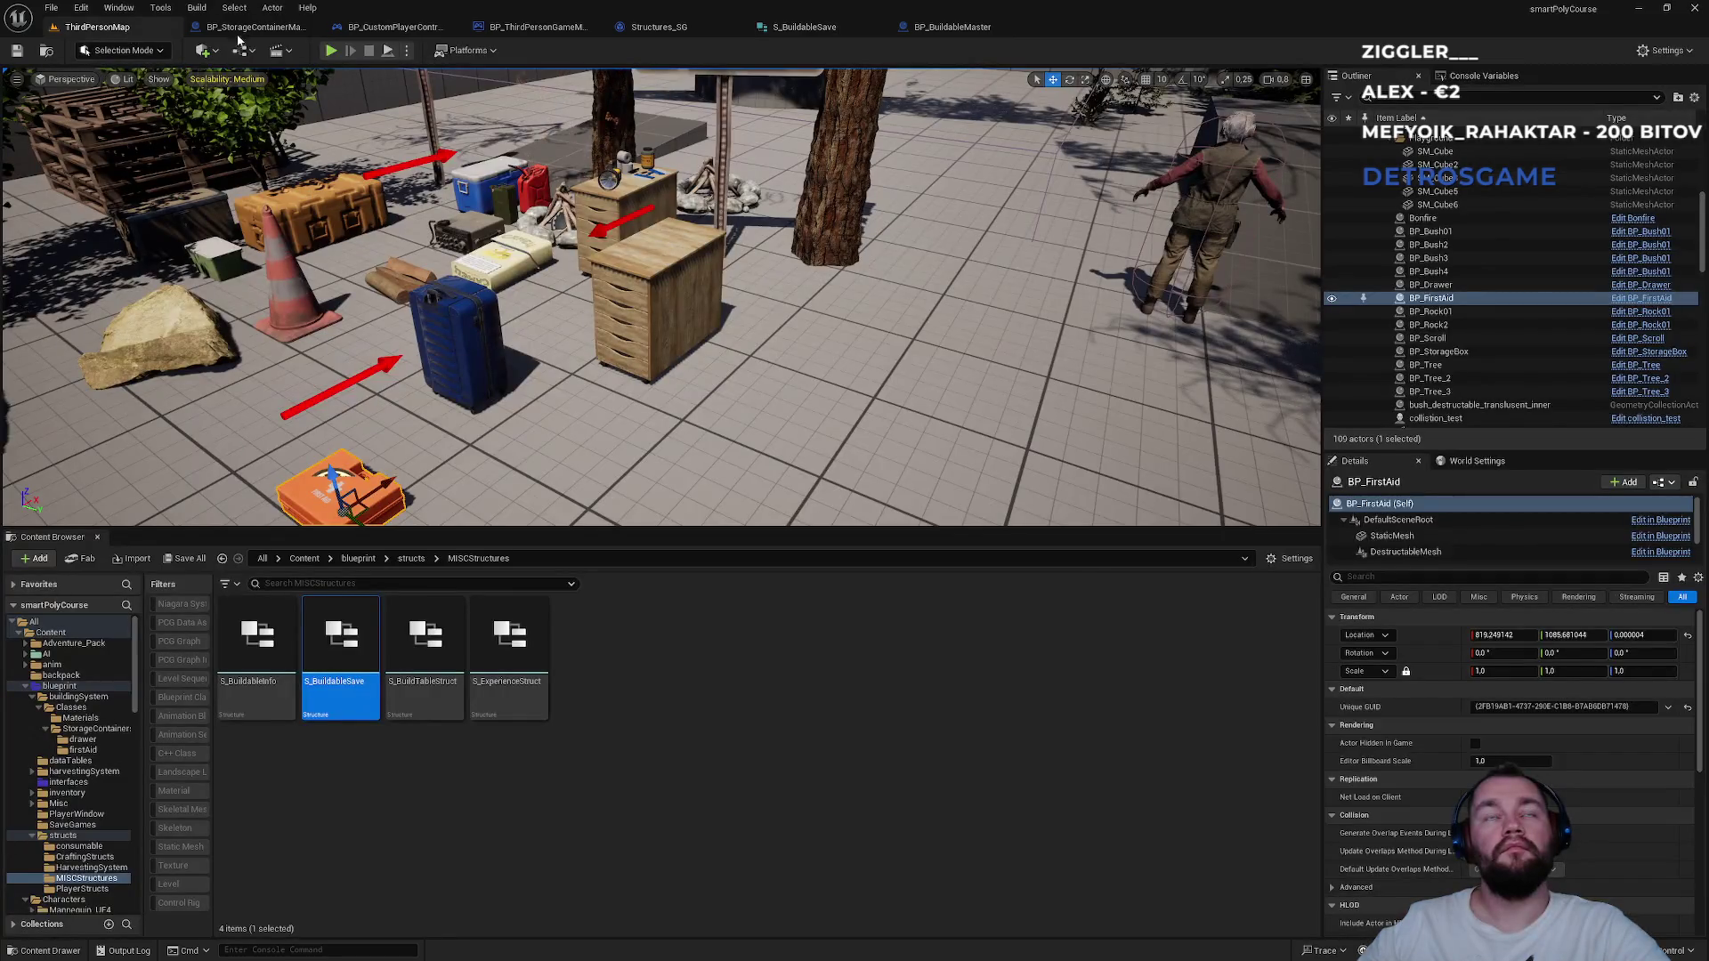
{"action": "left_click", "coordinate": [254, 26]}
{"action": "left_click", "coordinate": [407, 32]}
{"action": "left_click", "coordinate": [287, 33]}
{"action": "left_click", "coordinate": [400, 29]}
{"action": "left_click", "coordinate": [527, 29]}
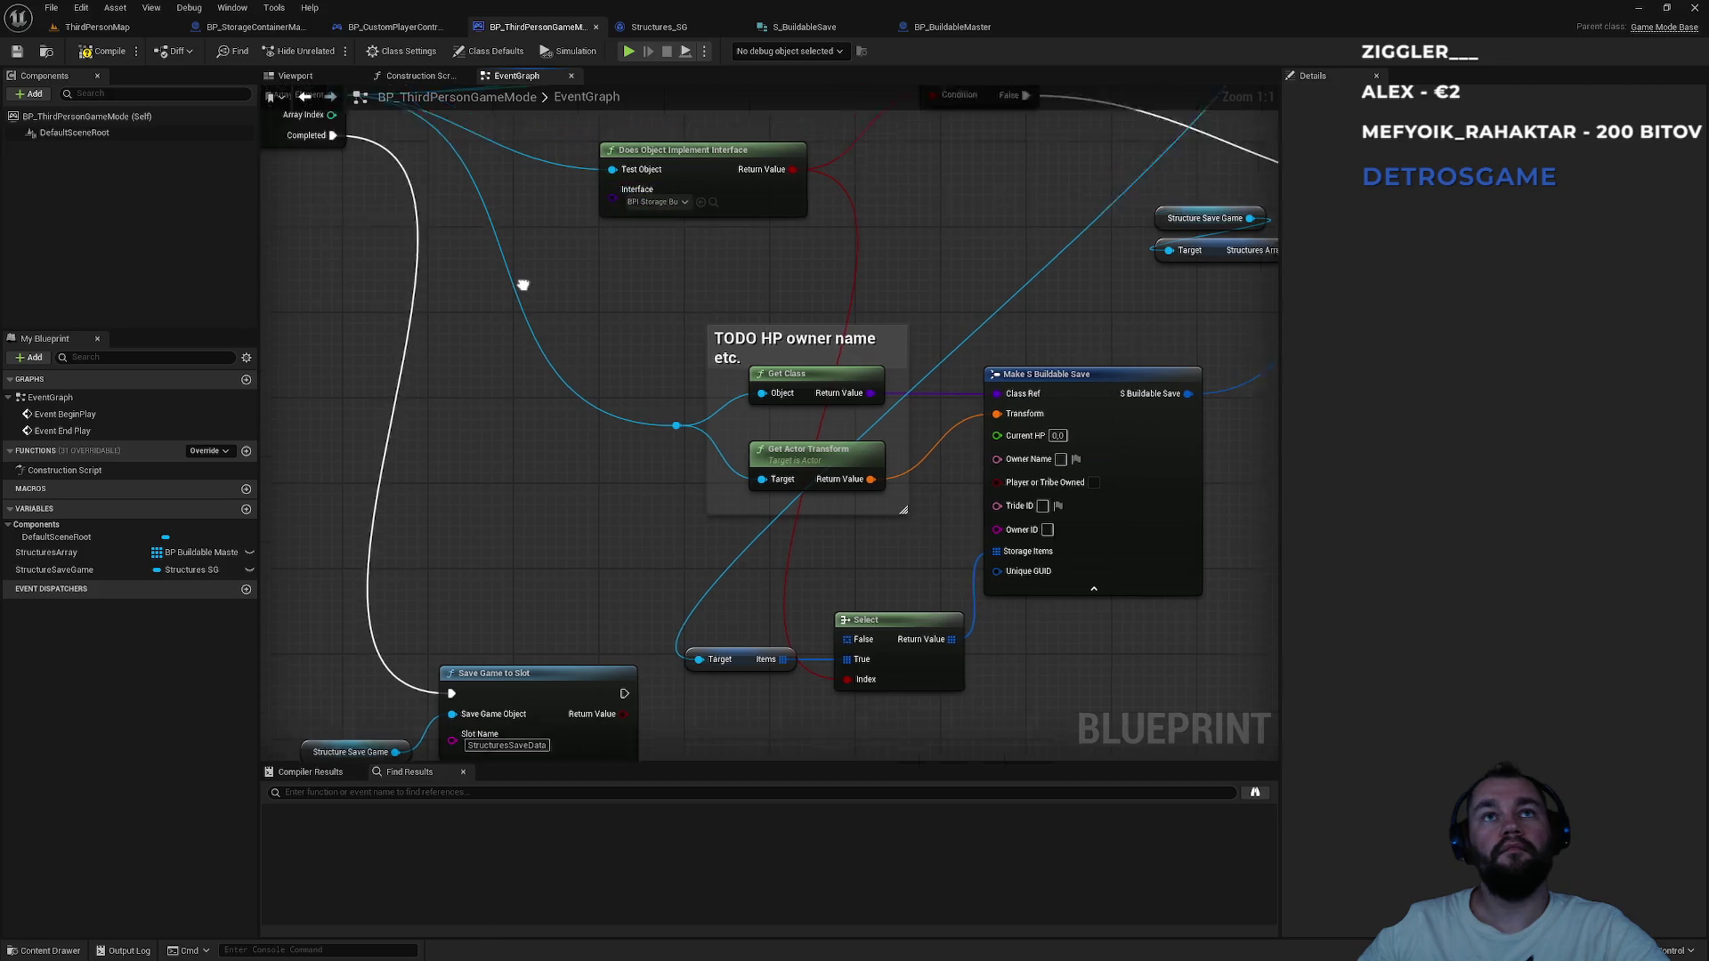
Connect the Select node's Return Value to the Storage Items pin of Make S Buildable Save.
{"action": "mouse_move", "coordinate": [548, 431]}
{"action": "left_mouse_down"}
{"action": "mouse_move", "coordinate": [629, 393]}
{"action": "mouse_move", "coordinate": [599, 343]}
{"action": "mouse_move", "coordinate": [407, 294]}
{"action": "mouse_move", "coordinate": [339, 325]}
{"action": "mouse_move", "coordinate": [481, 356]}
{"action": "mouse_move", "coordinate": [514, 317]}
{"action": "left_mouse_up"}
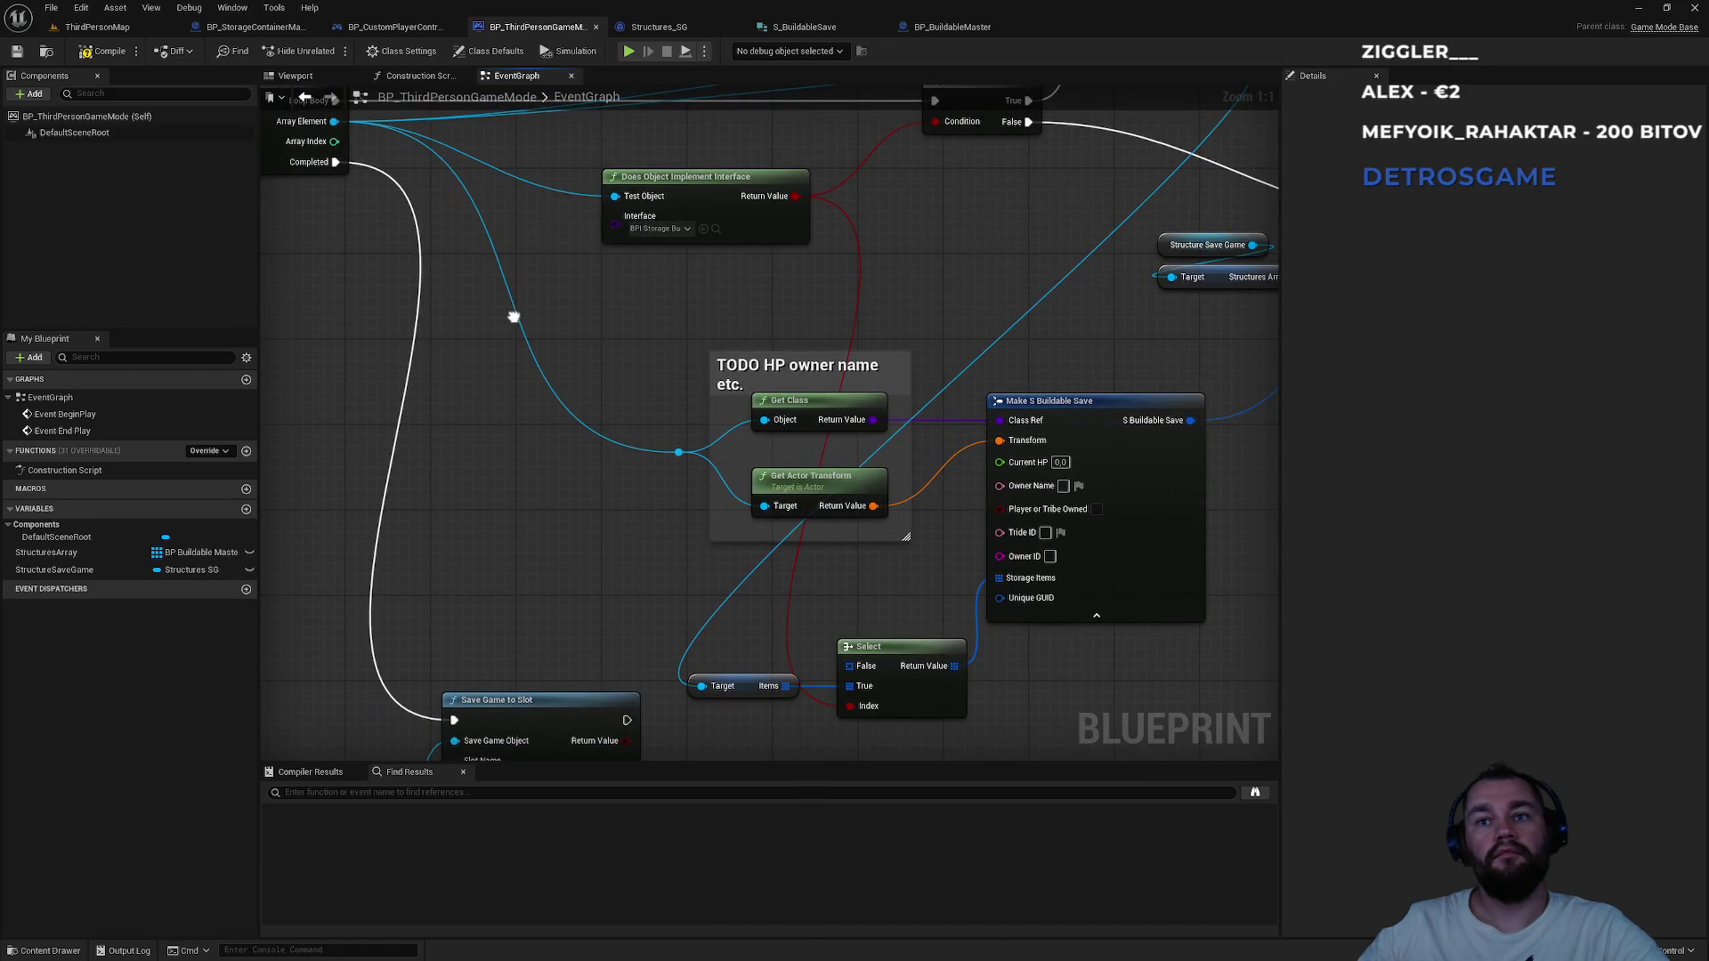
{"action": "left_click_drag", "start_coordinate": [514, 317], "coordinate": [504, 283]}
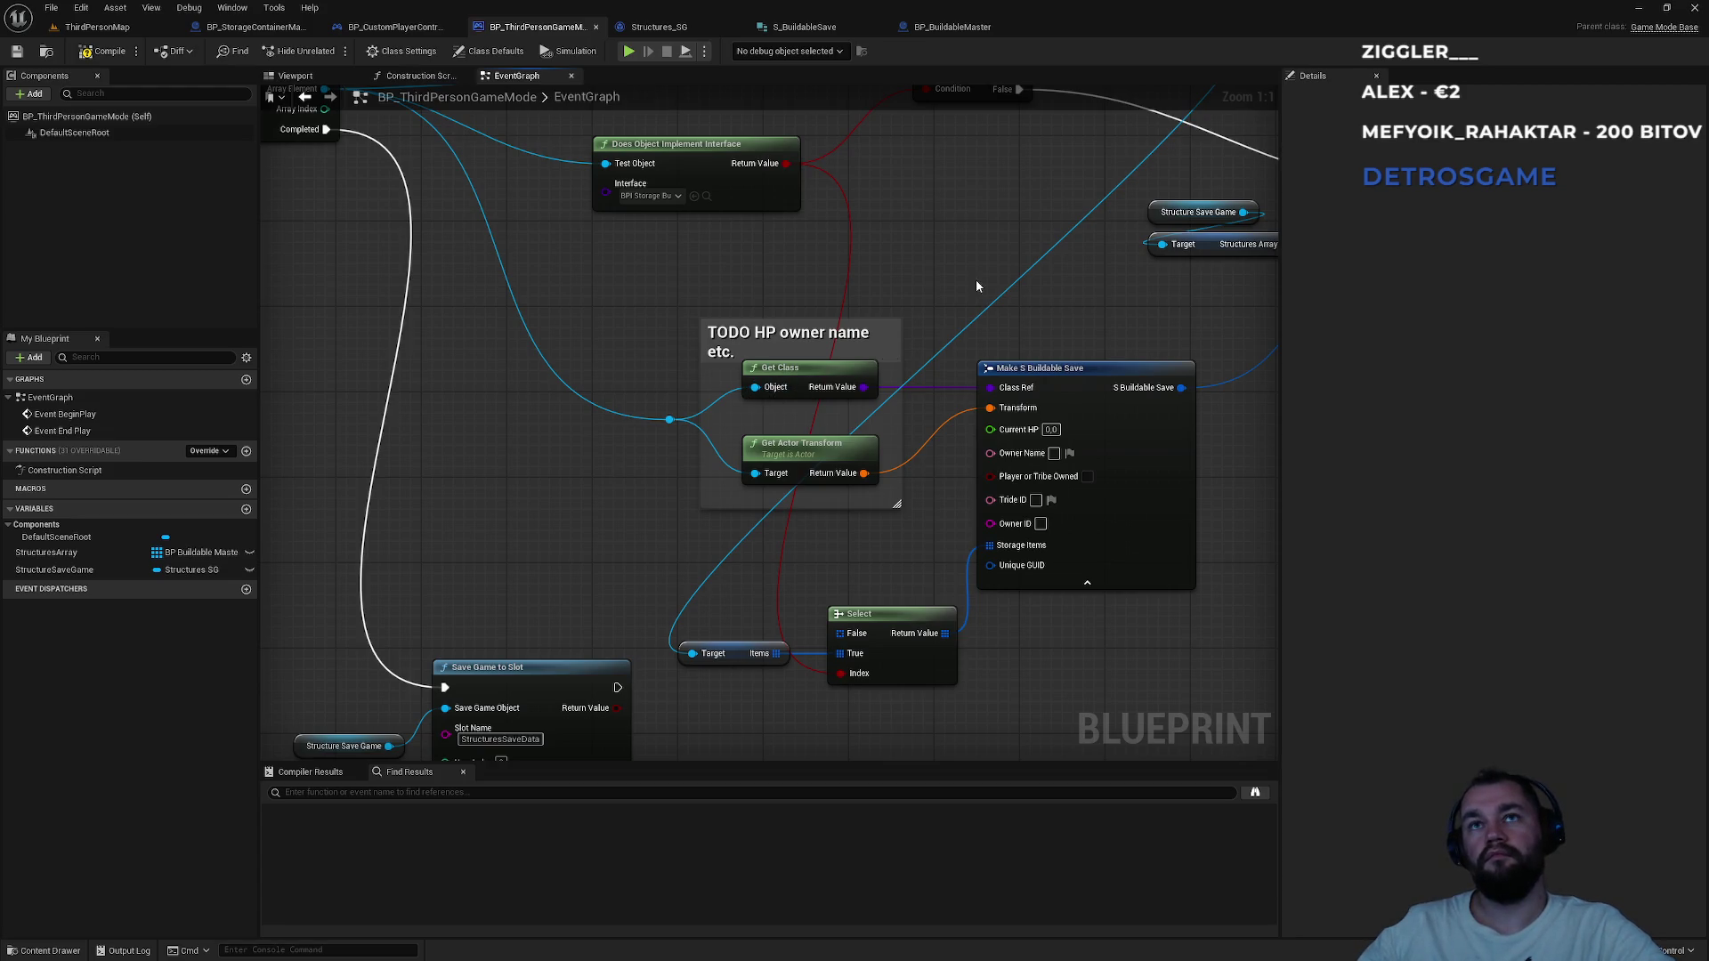
{"action": "left_click_drag", "start_coordinate": [976, 286], "coordinate": [521, 545]}
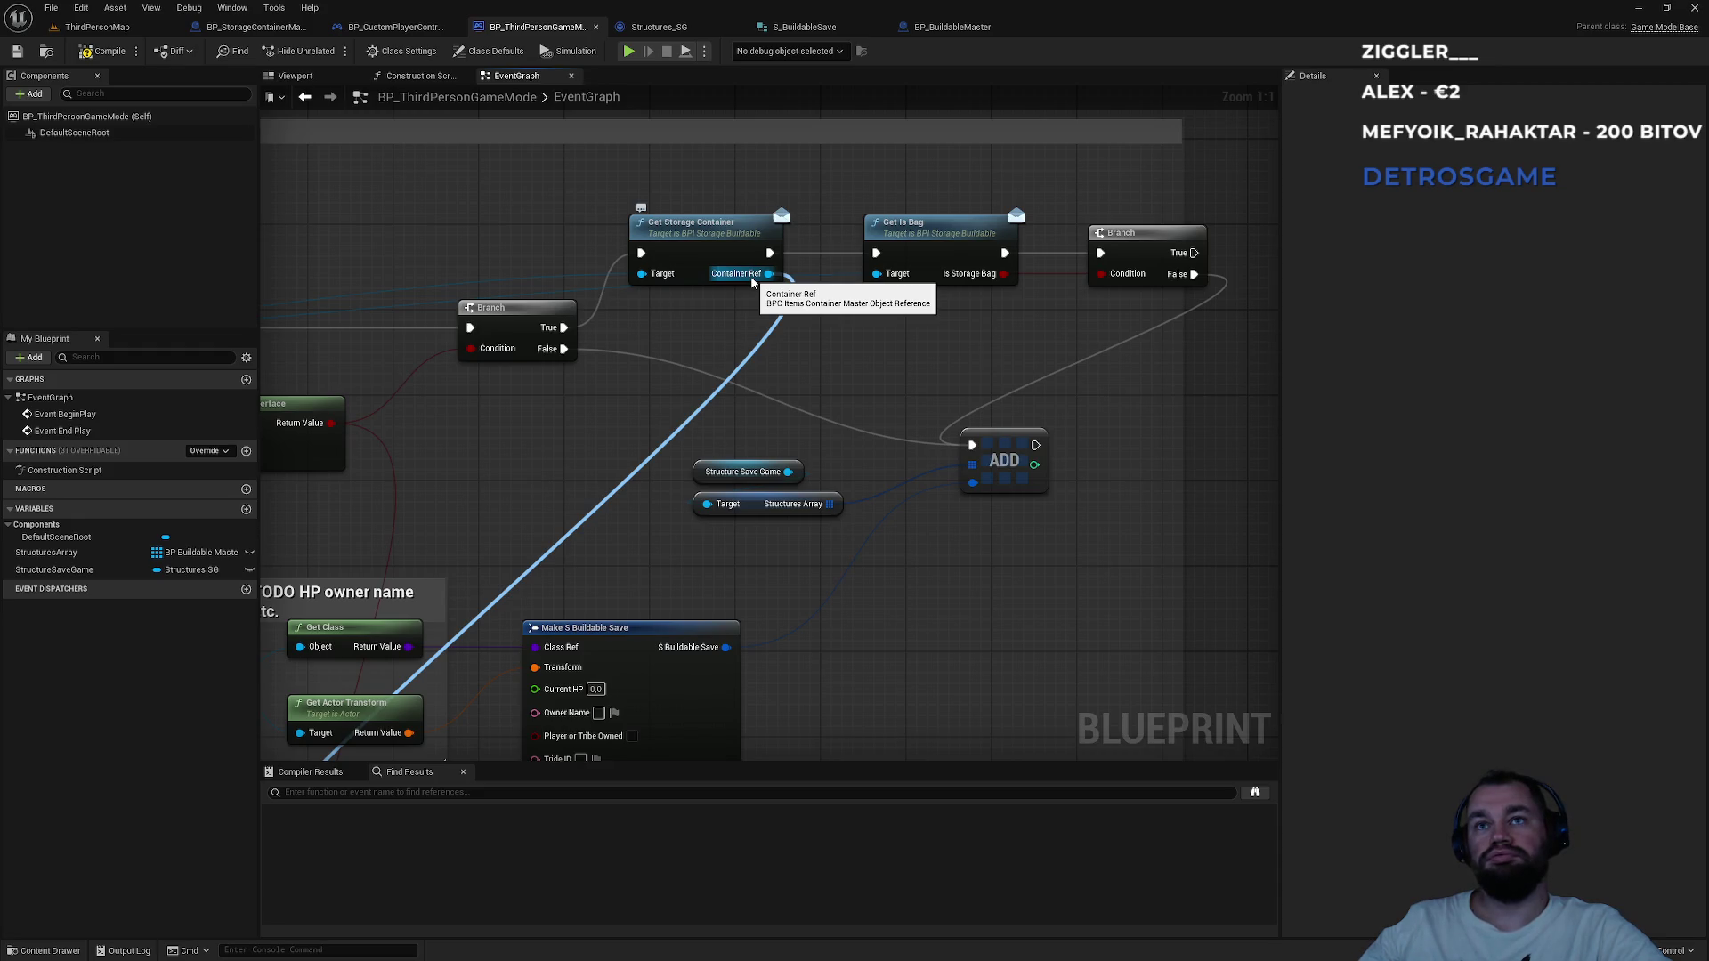
{"action": "mouse_move", "coordinate": [752, 284]}
{"action": "left_mouse_down"}
{"action": "mouse_move", "coordinate": [347, 614]}
{"action": "mouse_move", "coordinate": [798, 660]}
{"action": "mouse_move", "coordinate": [1126, 333]}
{"action": "mouse_move", "coordinate": [1259, 251]}
{"action": "mouse_move", "coordinate": [971, 294]}
{"action": "mouse_move", "coordinate": [566, 258]}
{"action": "mouse_move", "coordinate": [498, 222]}
{"action": "mouse_move", "coordinate": [425, 260]}
{"action": "left_mouse_up"}
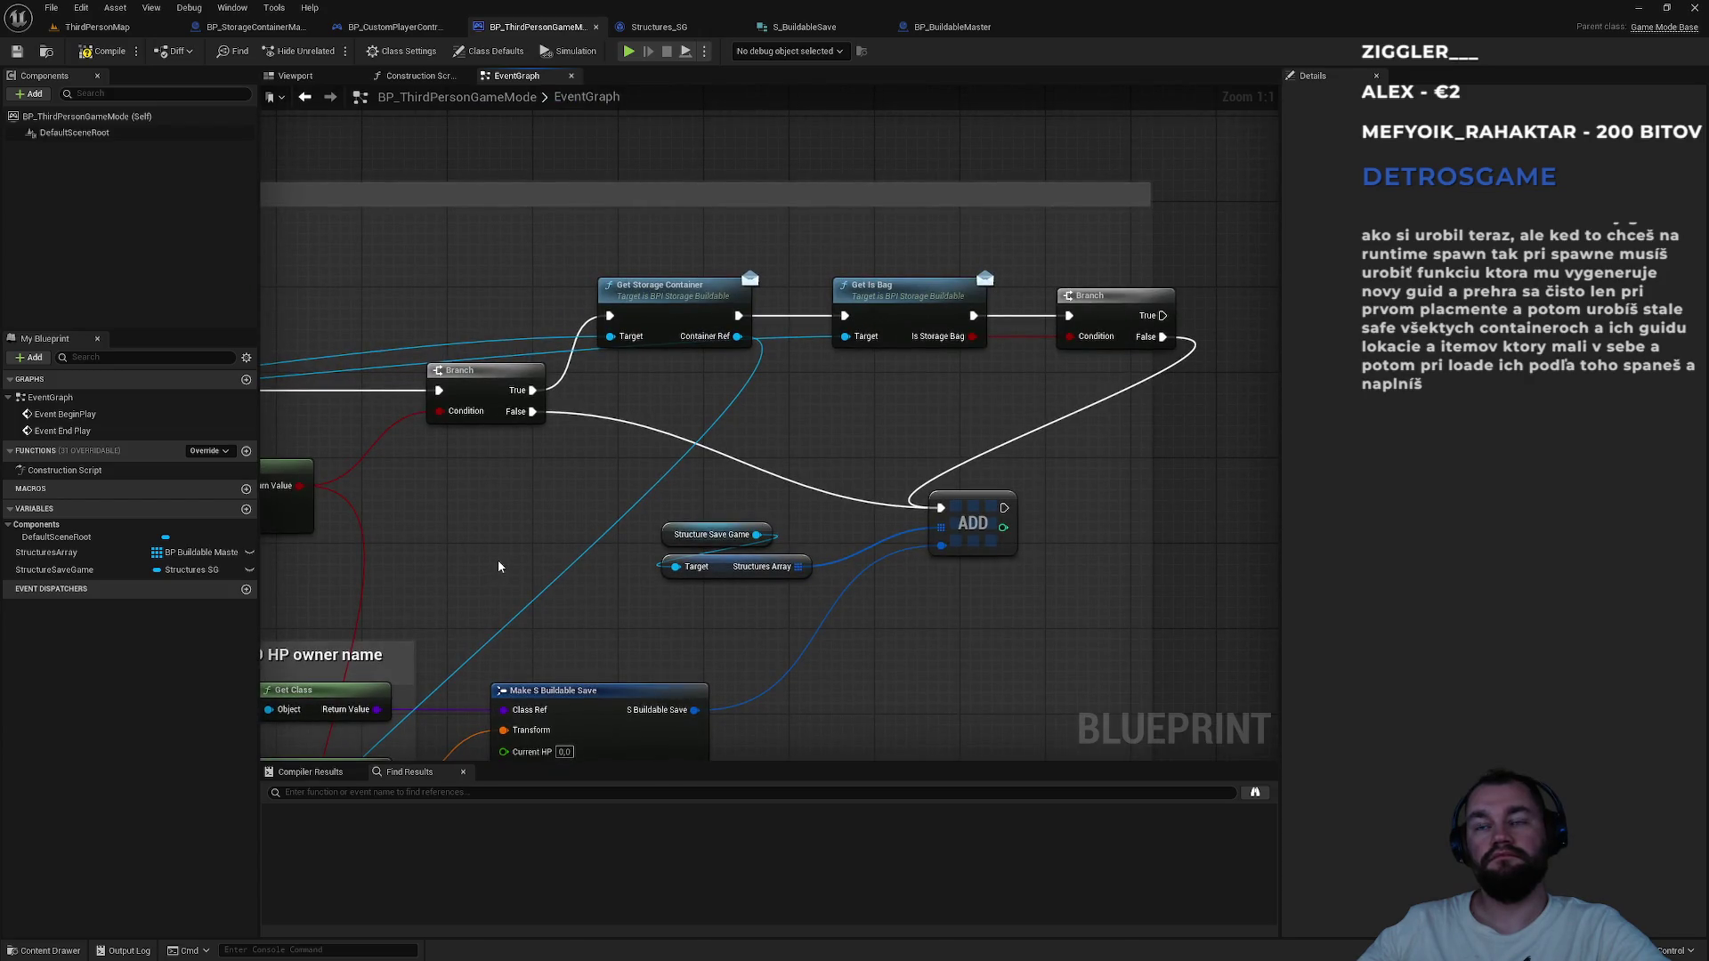
{"action": "mouse_move", "coordinate": [499, 567]}
{"action": "left_mouse_down"}
{"action": "mouse_move", "coordinate": [703, 382]}
{"action": "mouse_move", "coordinate": [985, 188]}
{"action": "mouse_move", "coordinate": [1024, 312]}
{"action": "mouse_move", "coordinate": [932, 321]}
{"action": "left_mouse_up"}
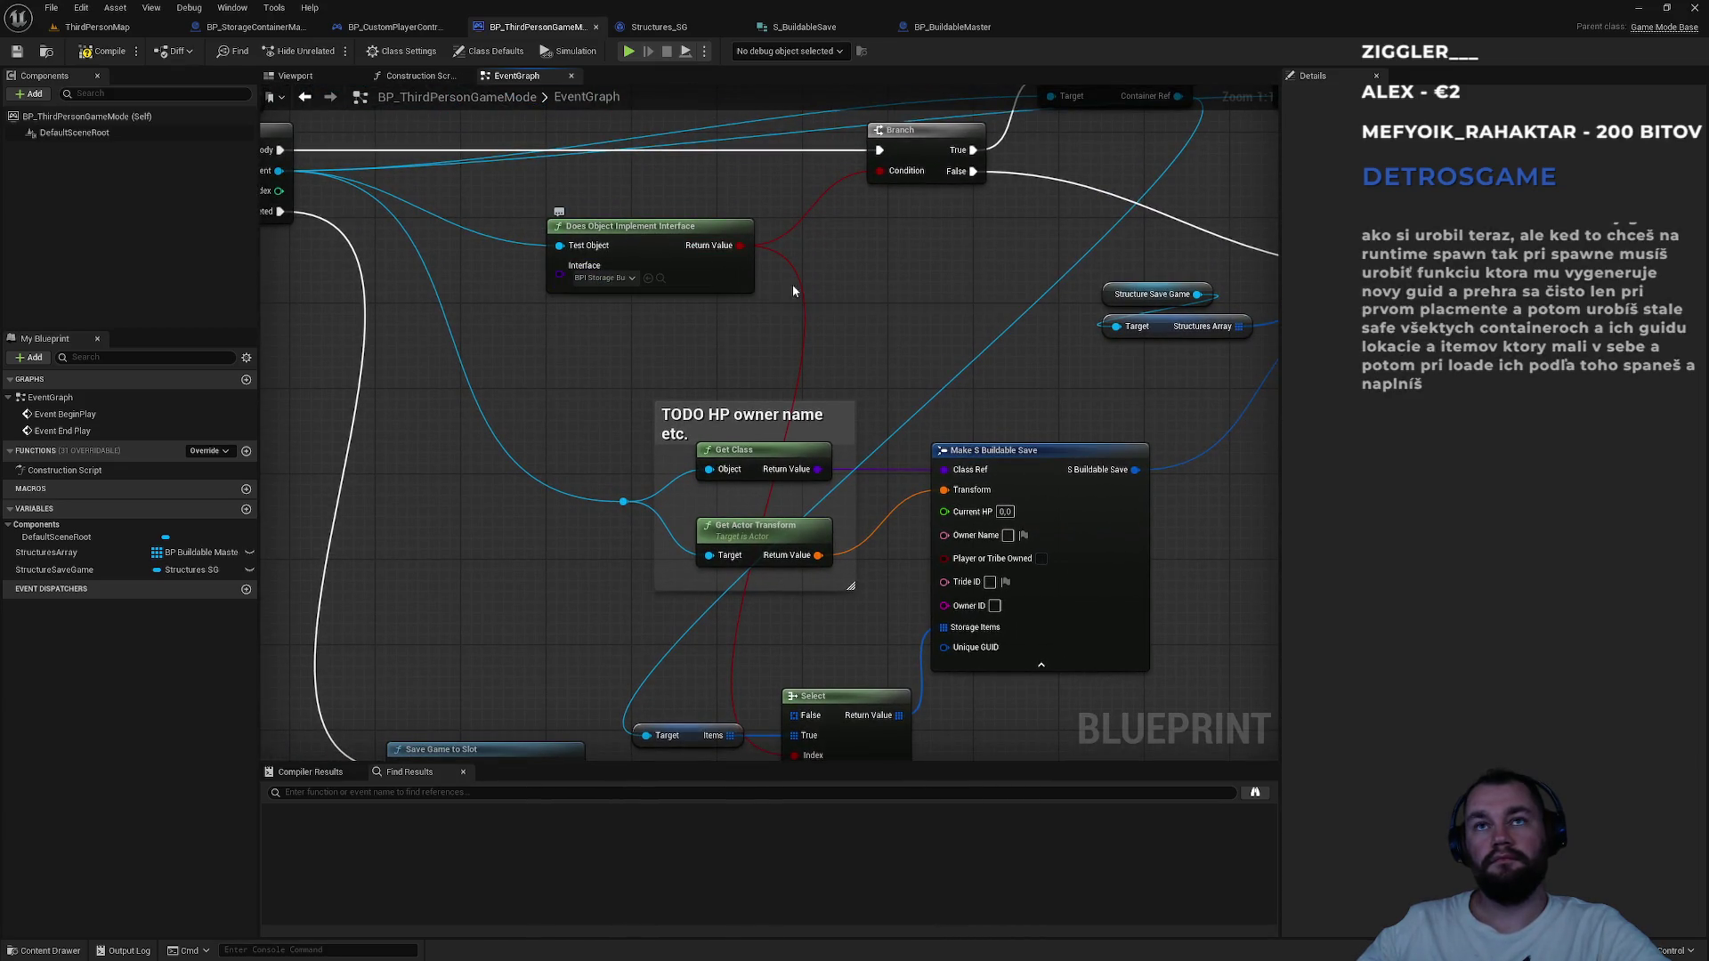
{"action": "mouse_move", "coordinate": [900, 715]}
{"action": "left_mouse_down"}
{"action": "mouse_move", "coordinate": [944, 628]}
{"action": "mouse_move", "coordinate": [874, 621]}
{"action": "mouse_move", "coordinate": [885, 577]}
{"action": "mouse_move", "coordinate": [699, 717]}
{"action": "mouse_move", "coordinate": [600, 715]}
{"action": "mouse_move", "coordinate": [746, 574]}
{"action": "left_mouse_up"}
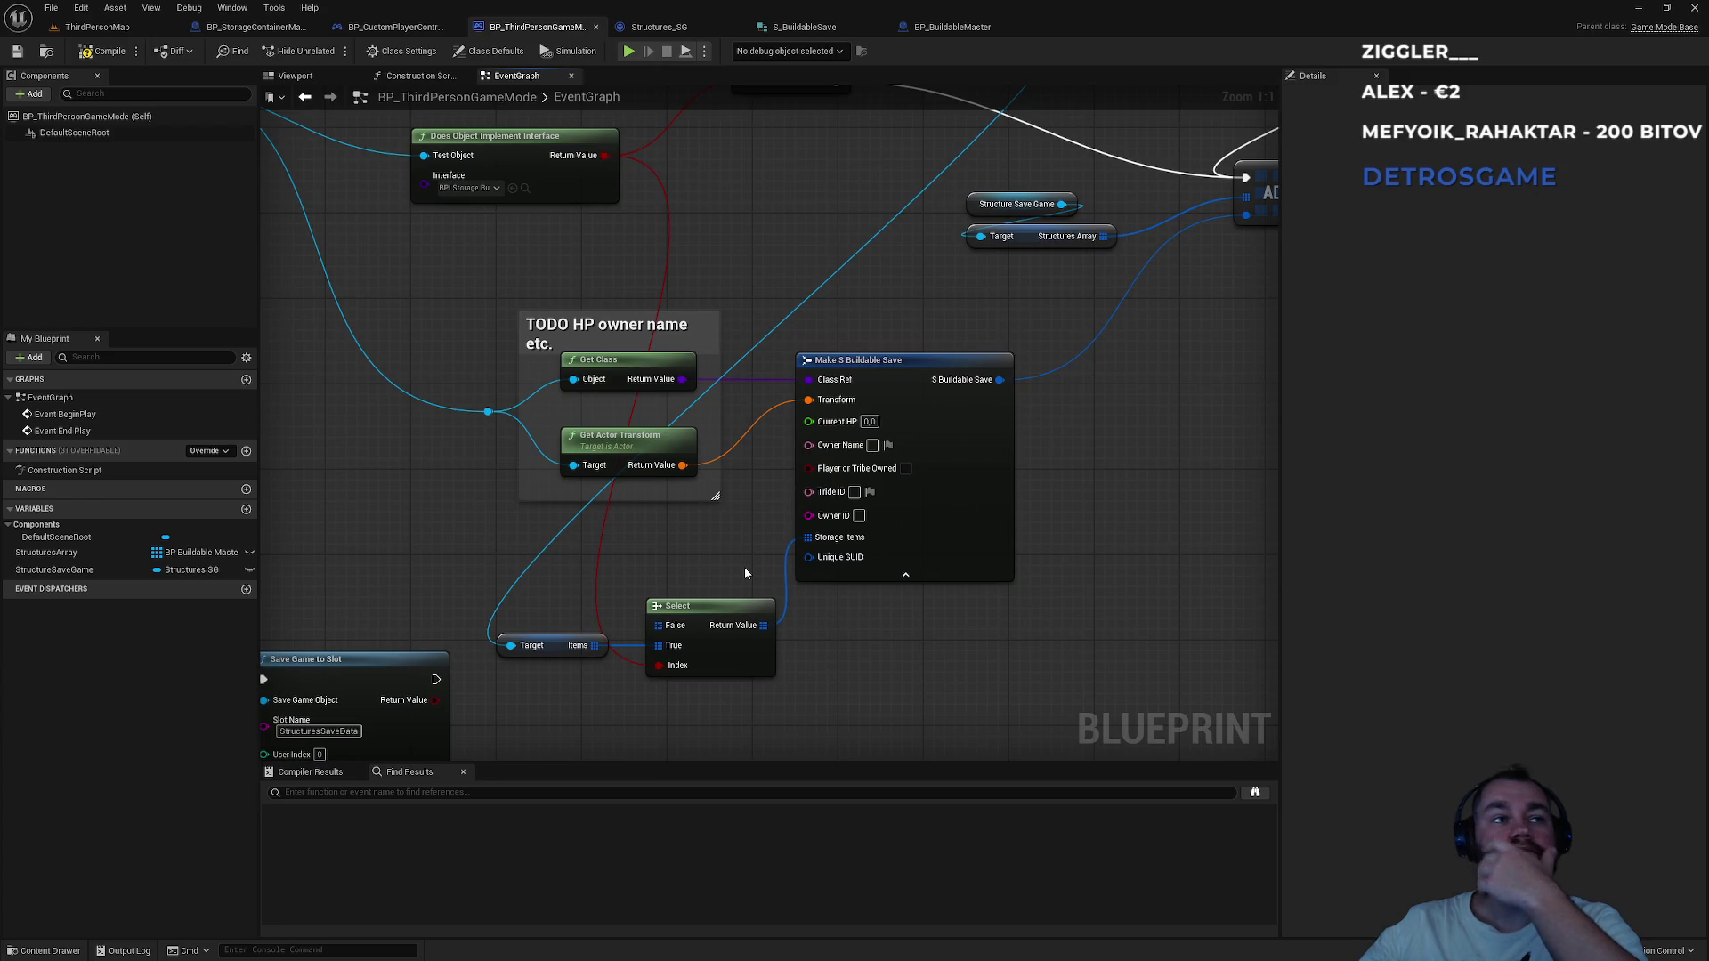
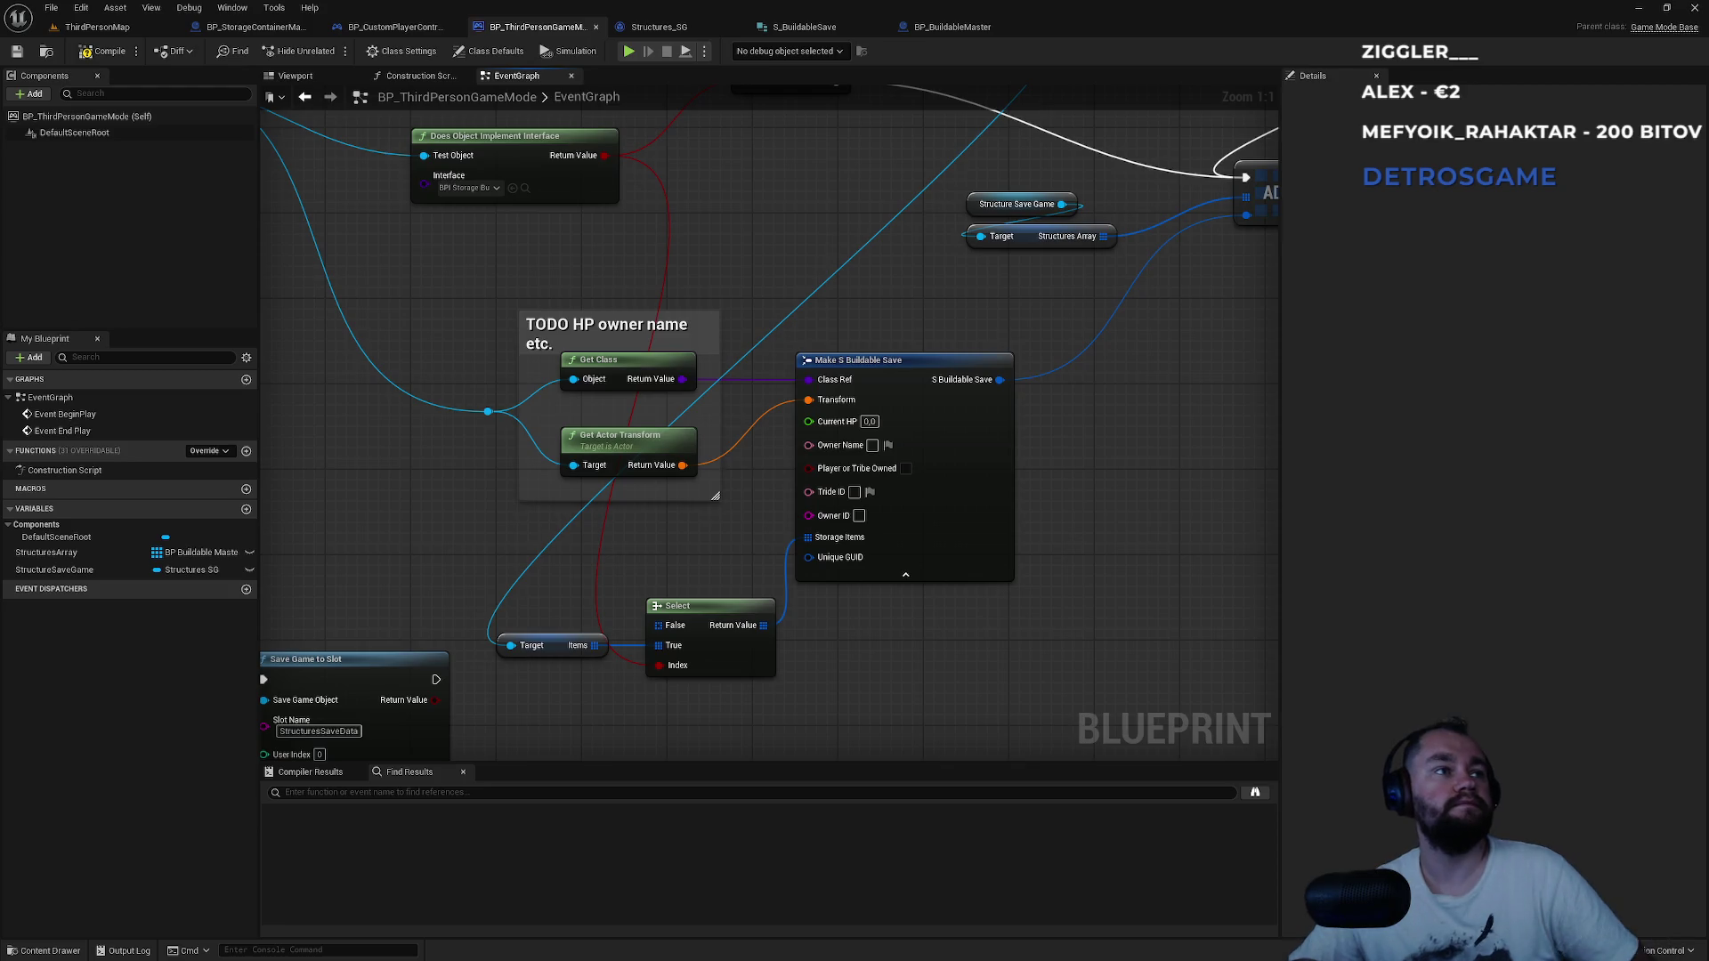
Pan the event graph to review the save logic, Save Game to Slot, the interface check and Branch.
{"action": "mouse_move", "coordinate": [713, 563]}
{"action": "left_mouse_down"}
{"action": "mouse_move", "coordinate": [718, 491]}
{"action": "mouse_move", "coordinate": [804, 504]}
{"action": "mouse_move", "coordinate": [817, 659]}
{"action": "left_mouse_up"}
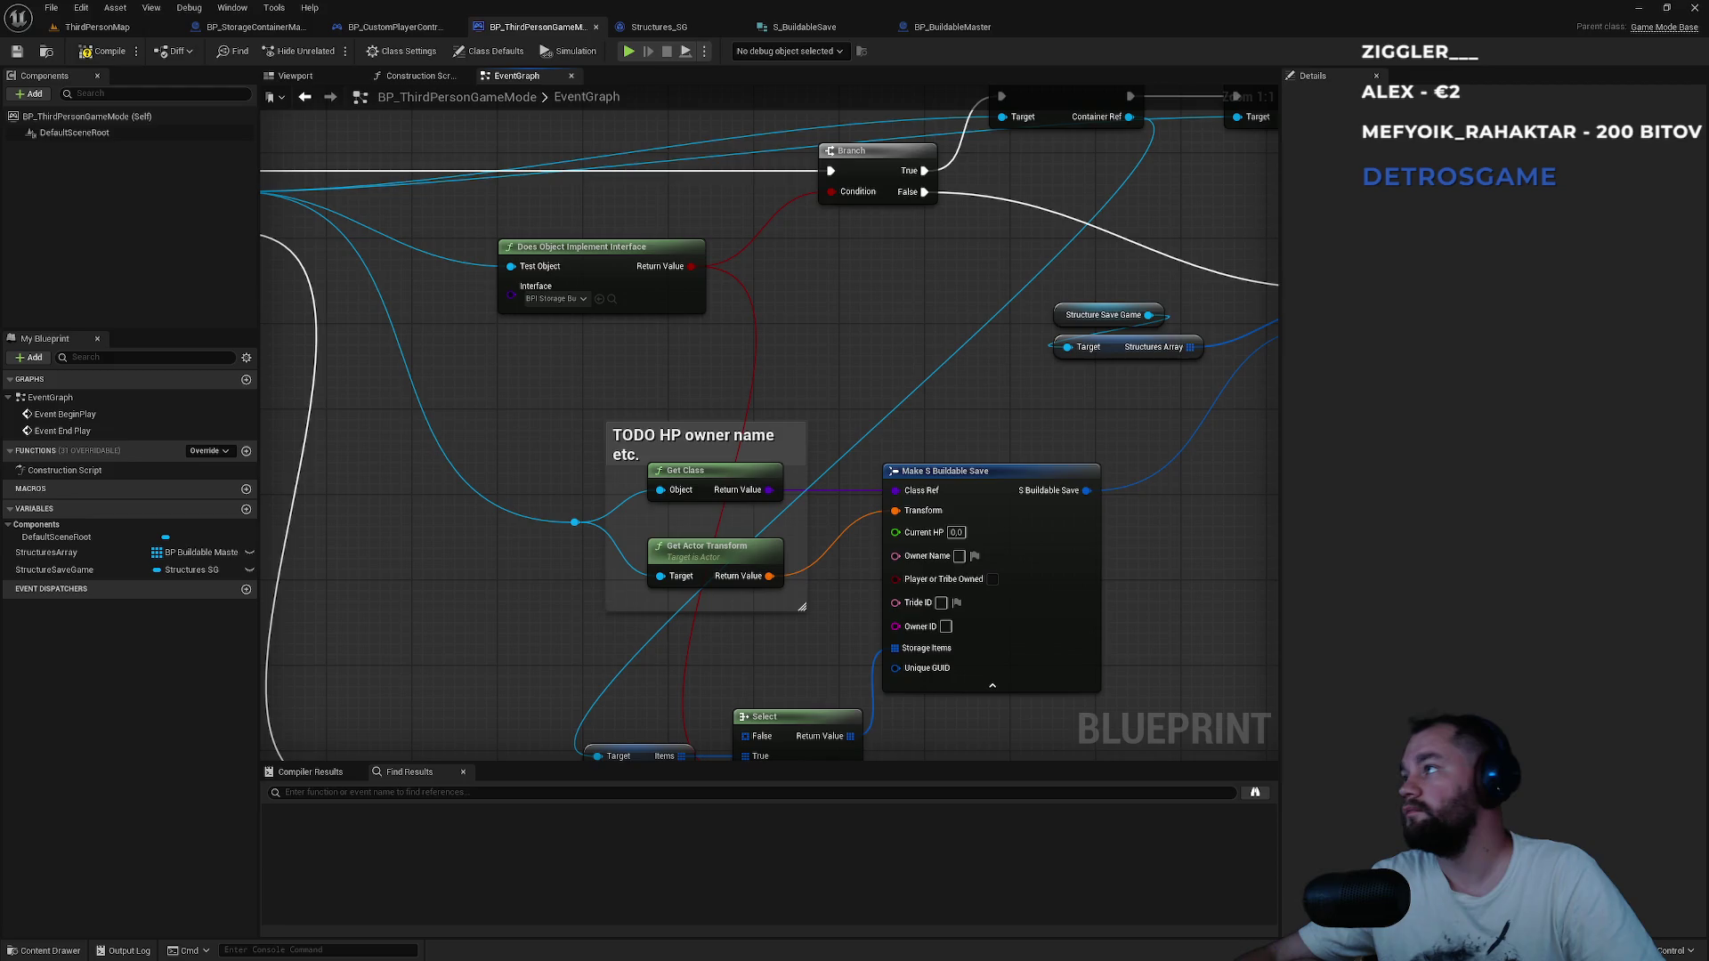
{"action": "key", "text": "alt+Tab"}
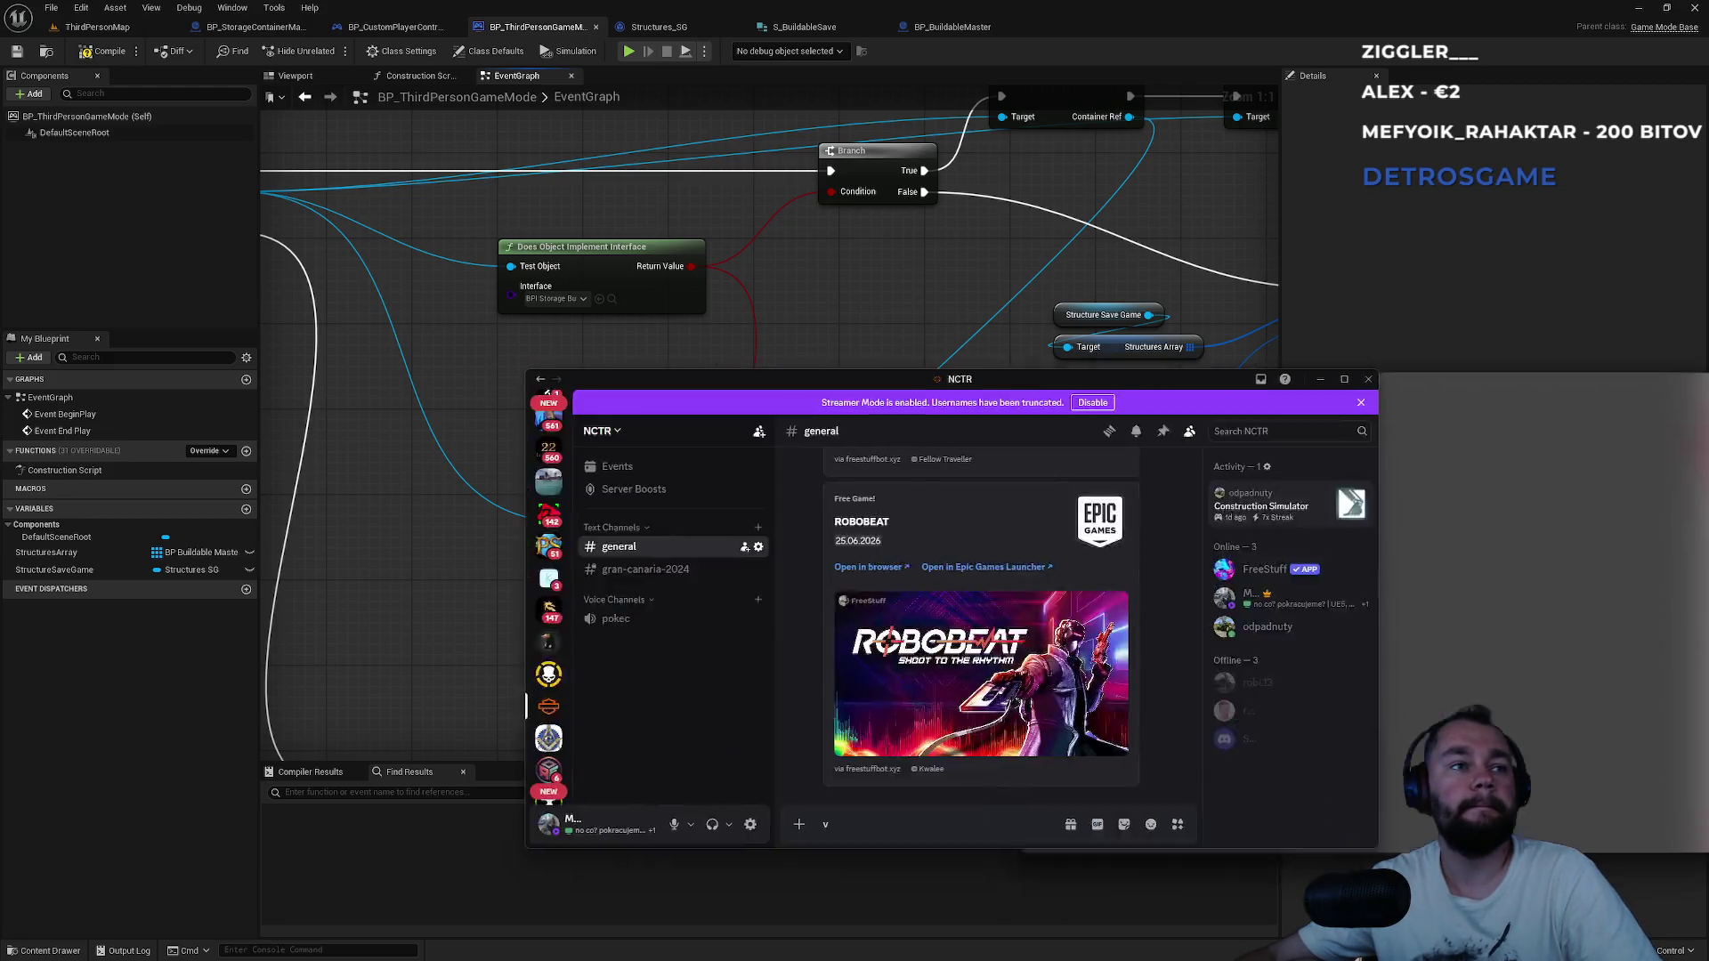
{"action": "key", "text": "alt+Tab"}
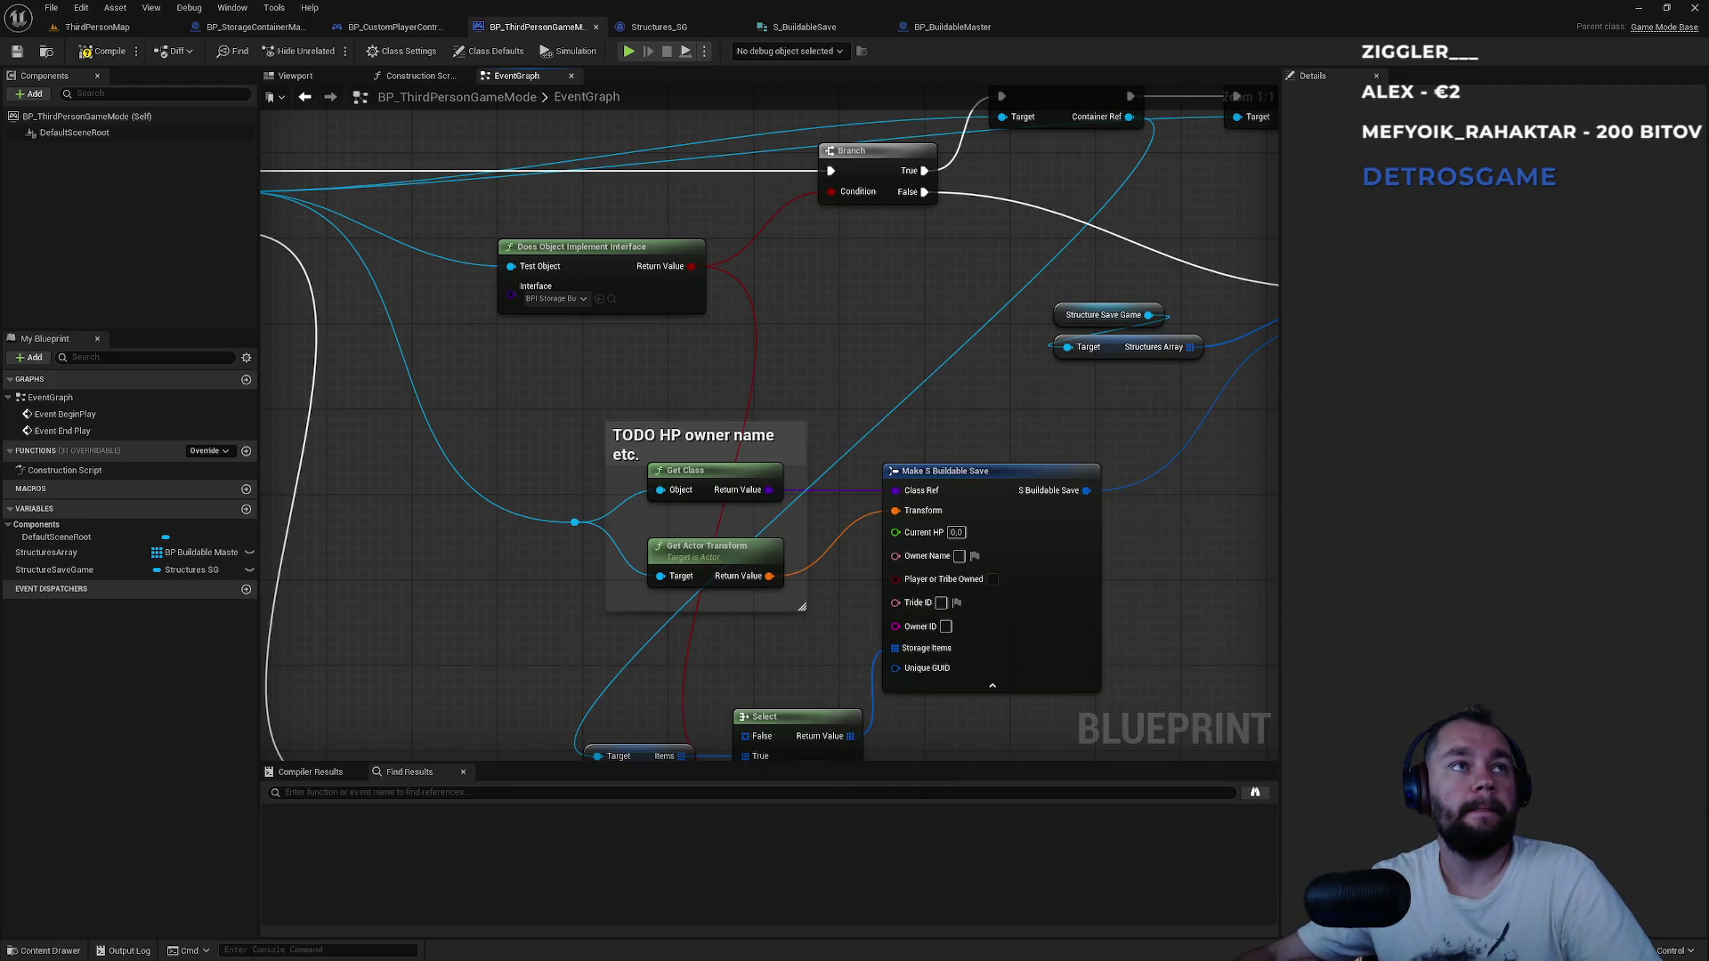
{"action": "left_click_drag", "start_coordinate": [890, 457], "coordinate": [864, 285]}
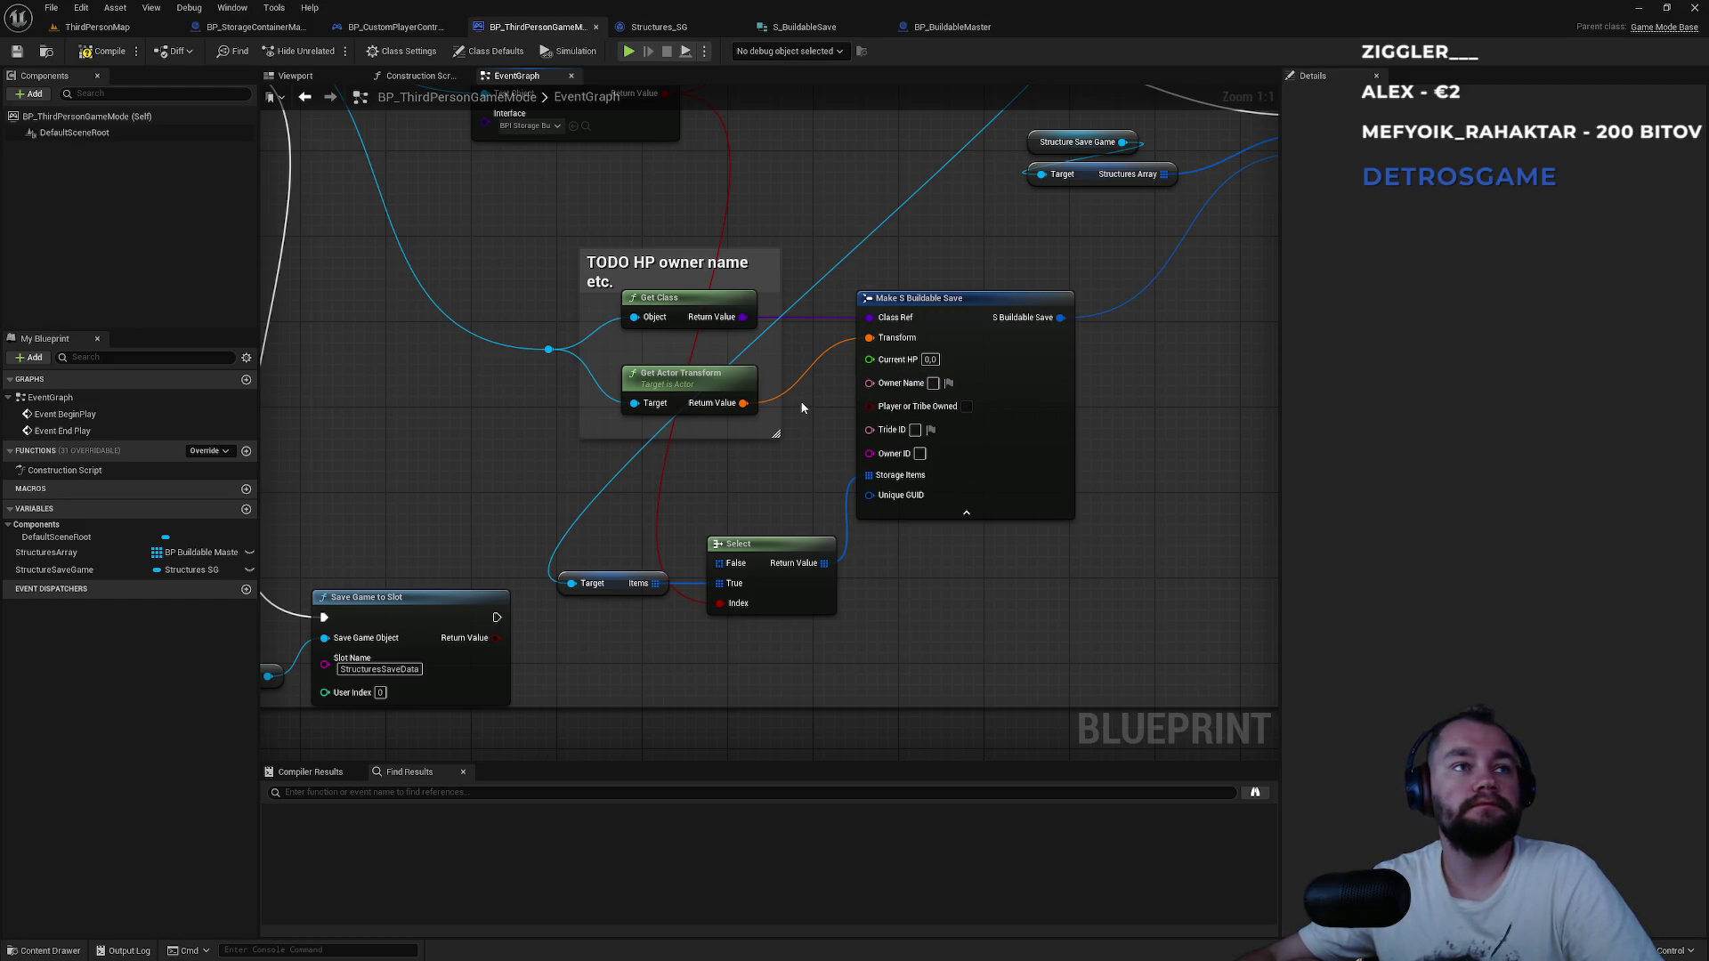
{"action": "left_click_drag", "start_coordinate": [829, 455], "coordinate": [837, 582]}
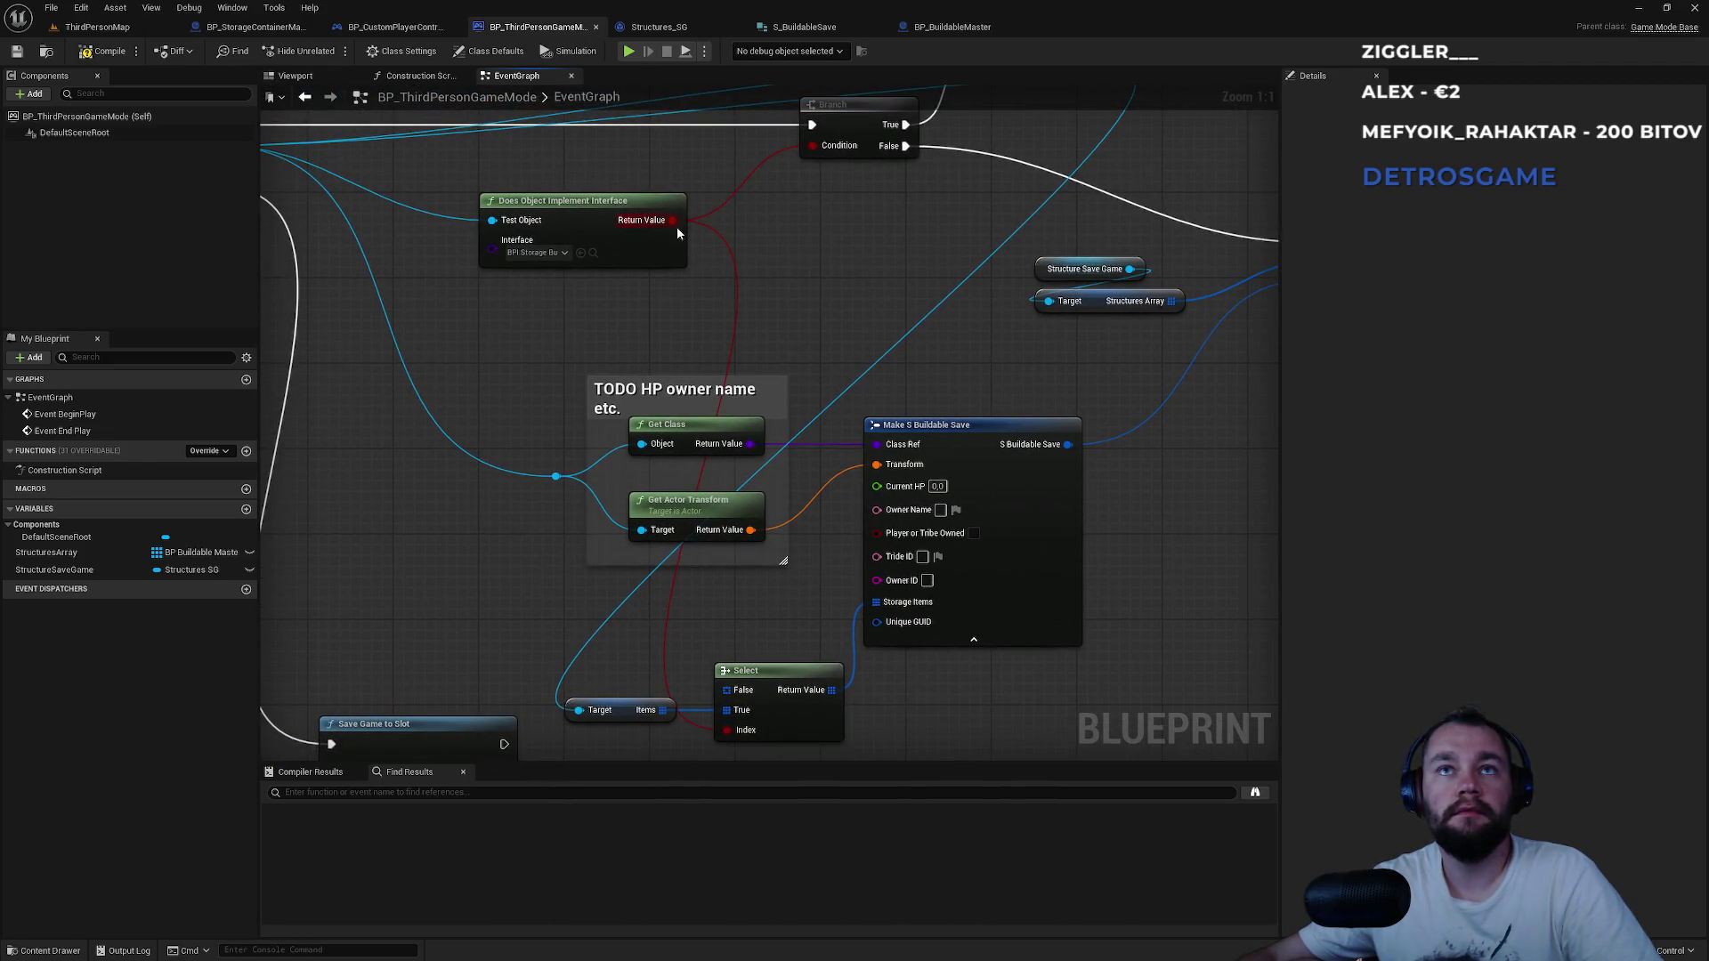
From the interface check's Boolean result, try Select searches ('select g', 'select arr'), then cancel.
{"action": "mouse_move", "coordinate": [675, 224]}
{"action": "left_mouse_down"}
{"action": "mouse_move", "coordinate": [807, 409]}
{"action": "mouse_move", "coordinate": [777, 623]}
{"action": "mouse_move", "coordinate": [719, 626]}
{"action": "mouse_move", "coordinate": [693, 606]}
{"action": "left_mouse_up"}
{"action": "type", "text": "select"}
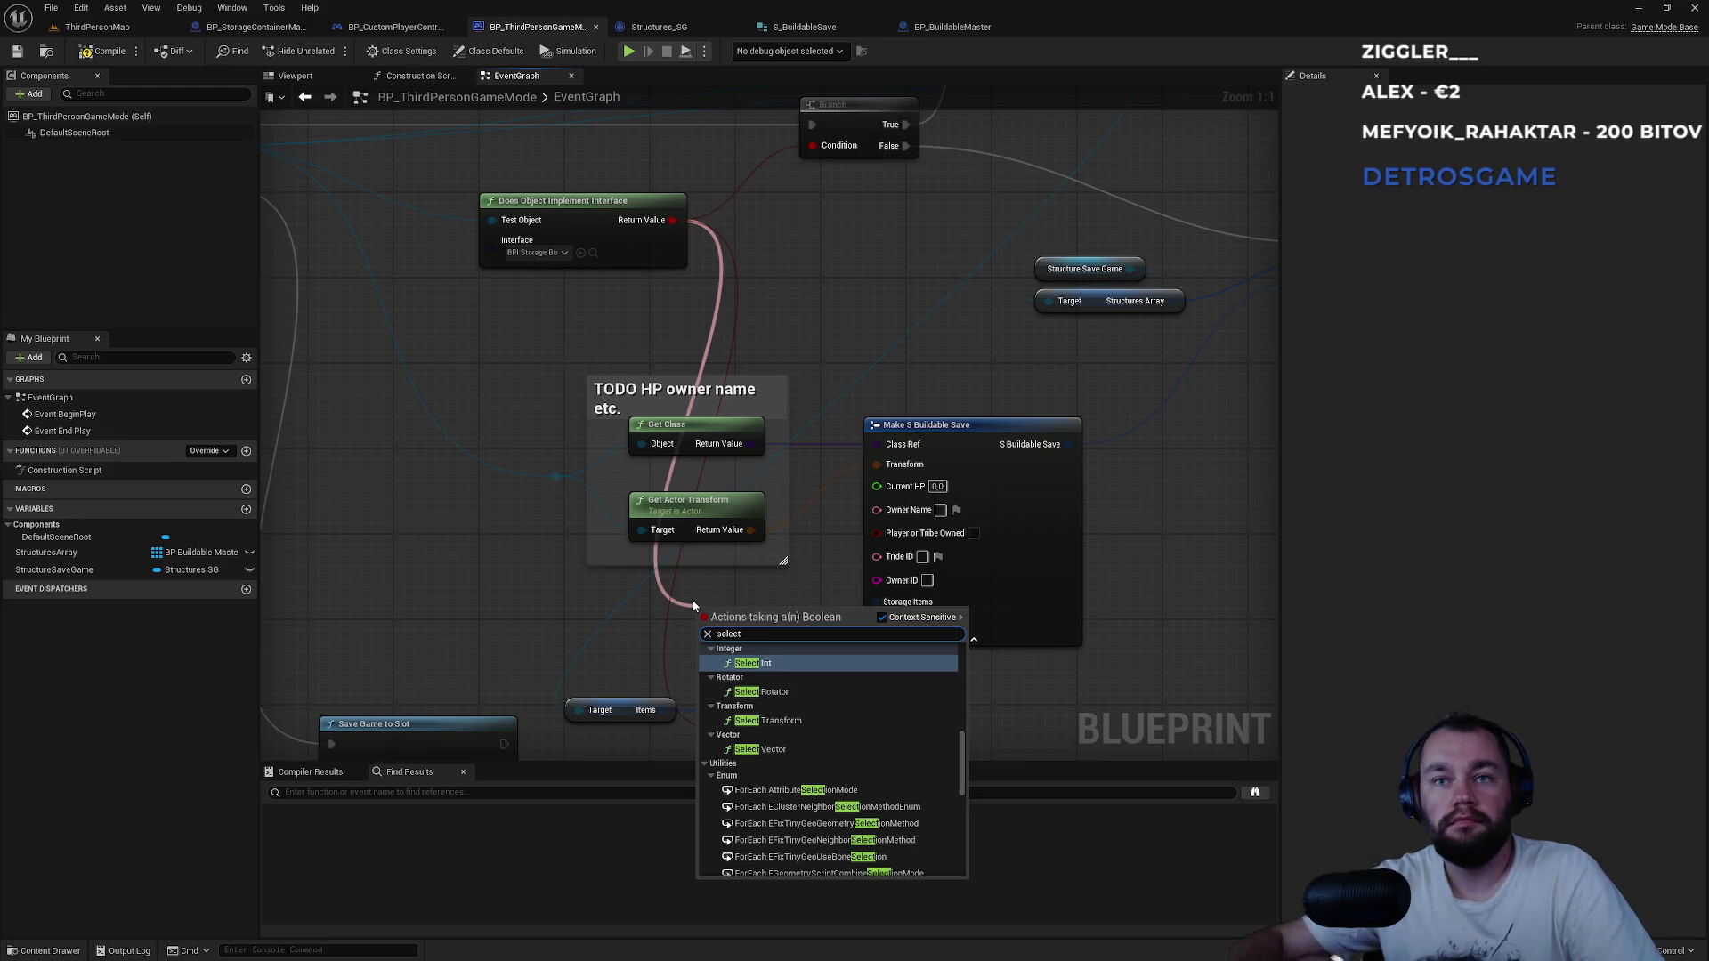
{"action": "type", "text": " g"}
{"action": "key", "text": "BackSpace"}
{"action": "key", "text": "BackSpace"}
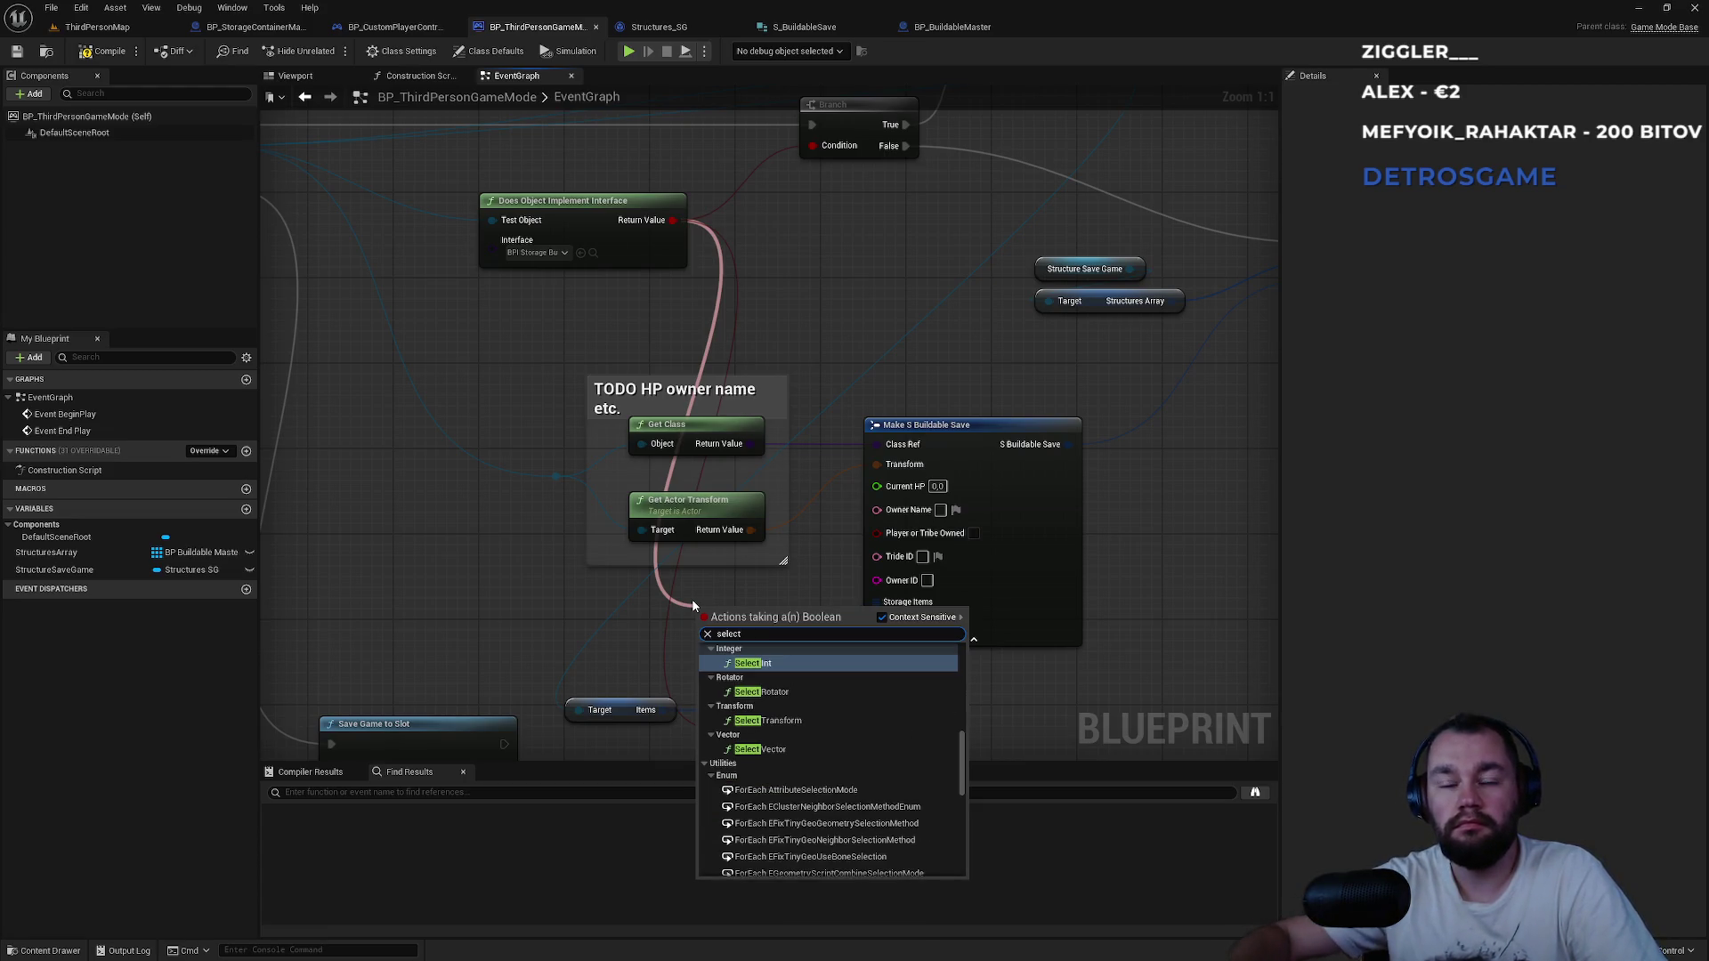
{"action": "key", "text": "Return"}
{"action": "mouse_move", "coordinate": [897, 447]}
{"action": "left_mouse_down"}
{"action": "mouse_move", "coordinate": [453, 550]}
{"action": "mouse_move", "coordinate": [529, 576]}
{"action": "mouse_move", "coordinate": [914, 457]}
{"action": "mouse_move", "coordinate": [907, 374]}
{"action": "mouse_move", "coordinate": [860, 343]}
{"action": "mouse_move", "coordinate": [858, 385]}
{"action": "mouse_move", "coordinate": [748, 484]}
{"action": "mouse_move", "coordinate": [786, 472]}
{"action": "mouse_move", "coordinate": [901, 295]}
{"action": "mouse_move", "coordinate": [926, 308]}
{"action": "left_mouse_up"}
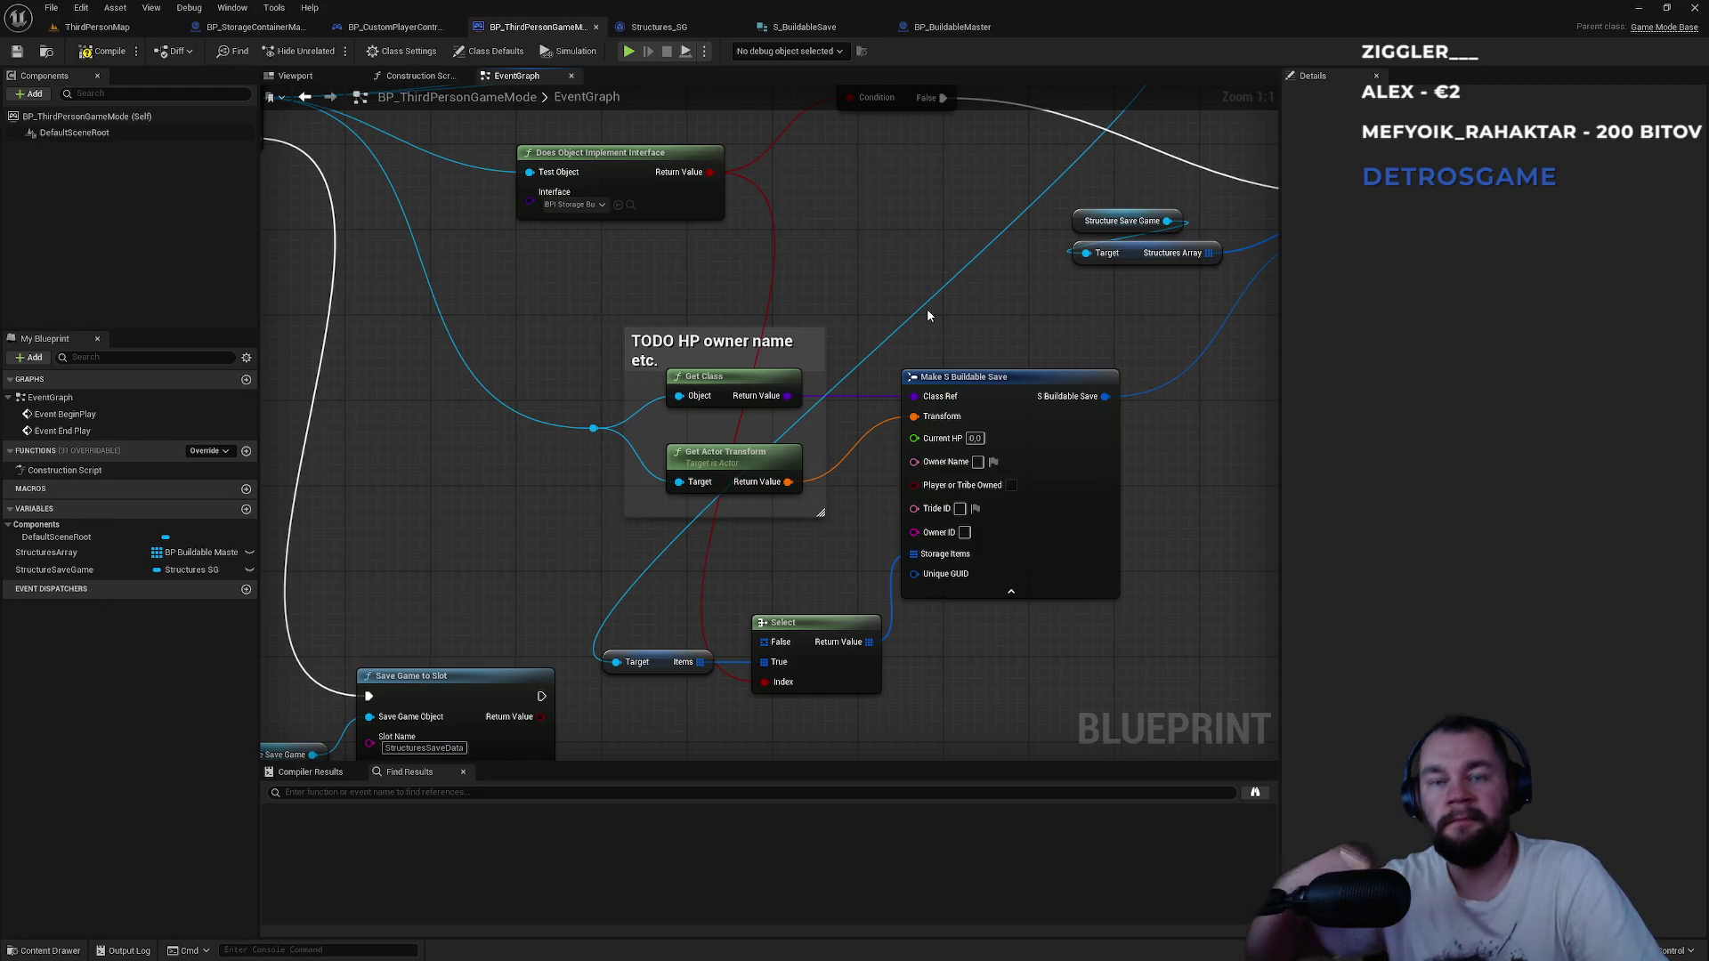
{"action": "left_click_drag", "start_coordinate": [703, 174], "coordinate": [781, 558]}
{"action": "type", "text": "select"}
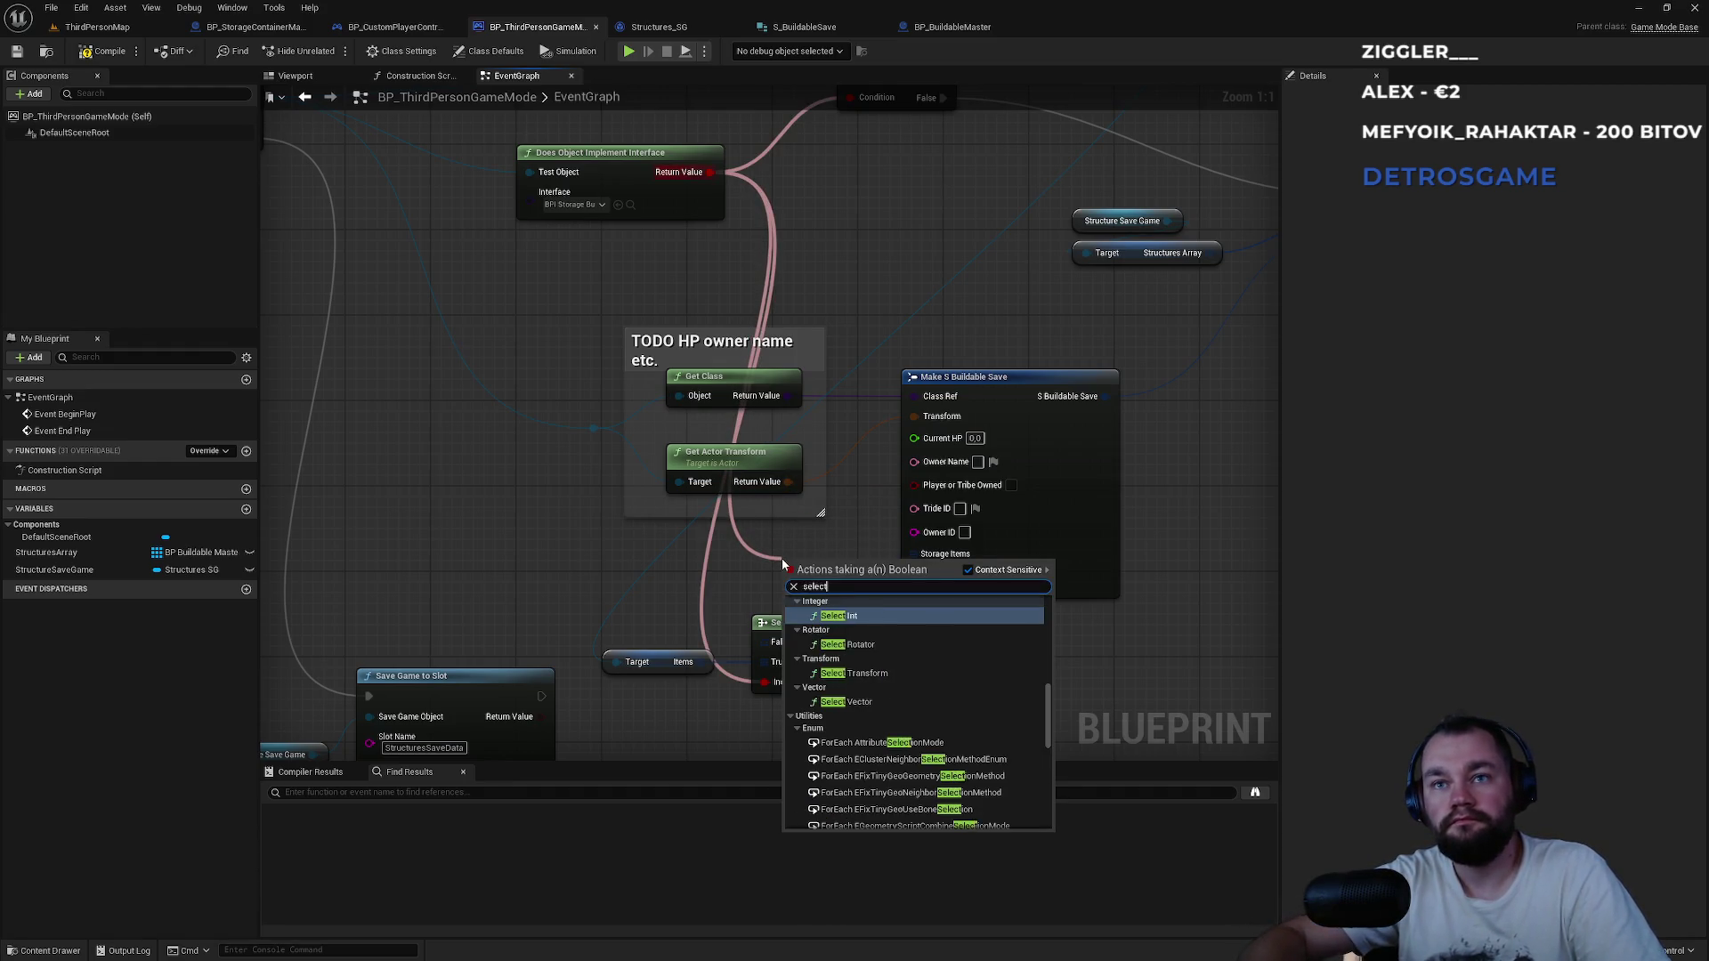
{"action": "type", "text": " arr"}
{"action": "key", "text": "Escape"}
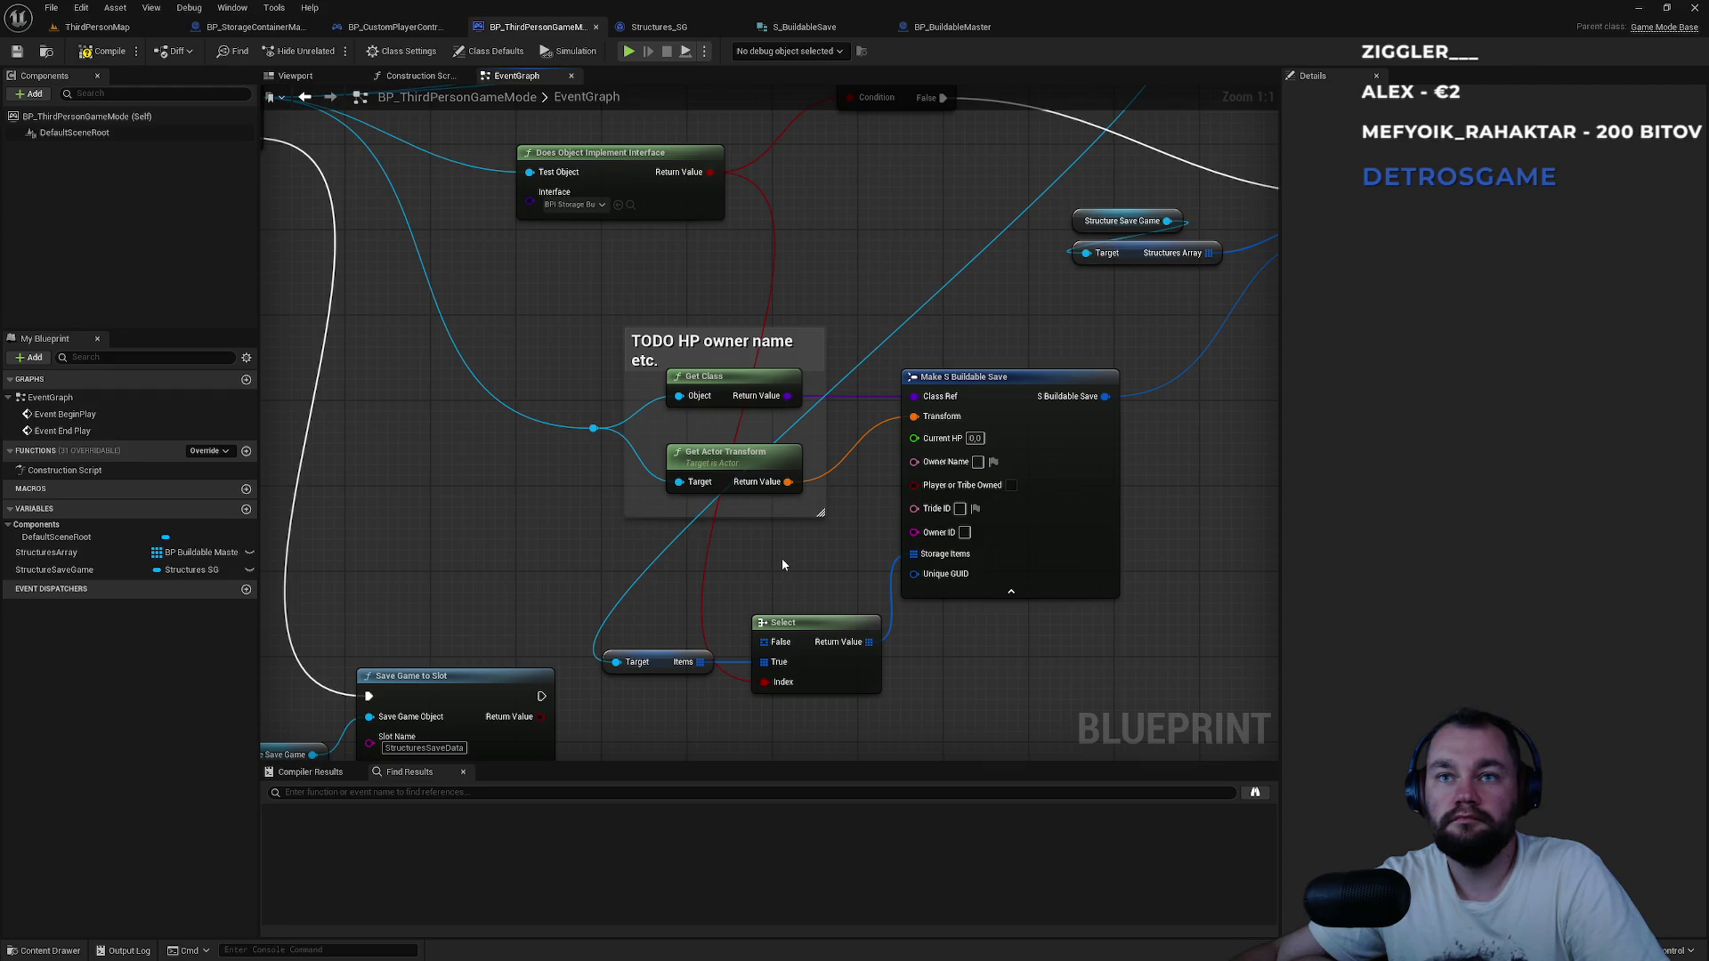
Search 'guid' for storage container actions, cancel it, and compile the game mode Blueprint.
{"action": "mouse_move", "coordinate": [800, 564]}
{"action": "left_mouse_down"}
{"action": "mouse_move", "coordinate": [905, 626]}
{"action": "mouse_move", "coordinate": [852, 485]}
{"action": "left_mouse_up"}
{"action": "mouse_move", "coordinate": [994, 170]}
{"action": "left_mouse_down"}
{"action": "mouse_move", "coordinate": [659, 561]}
{"action": "mouse_move", "coordinate": [569, 535]}
{"action": "mouse_move", "coordinate": [541, 557]}
{"action": "left_mouse_up"}
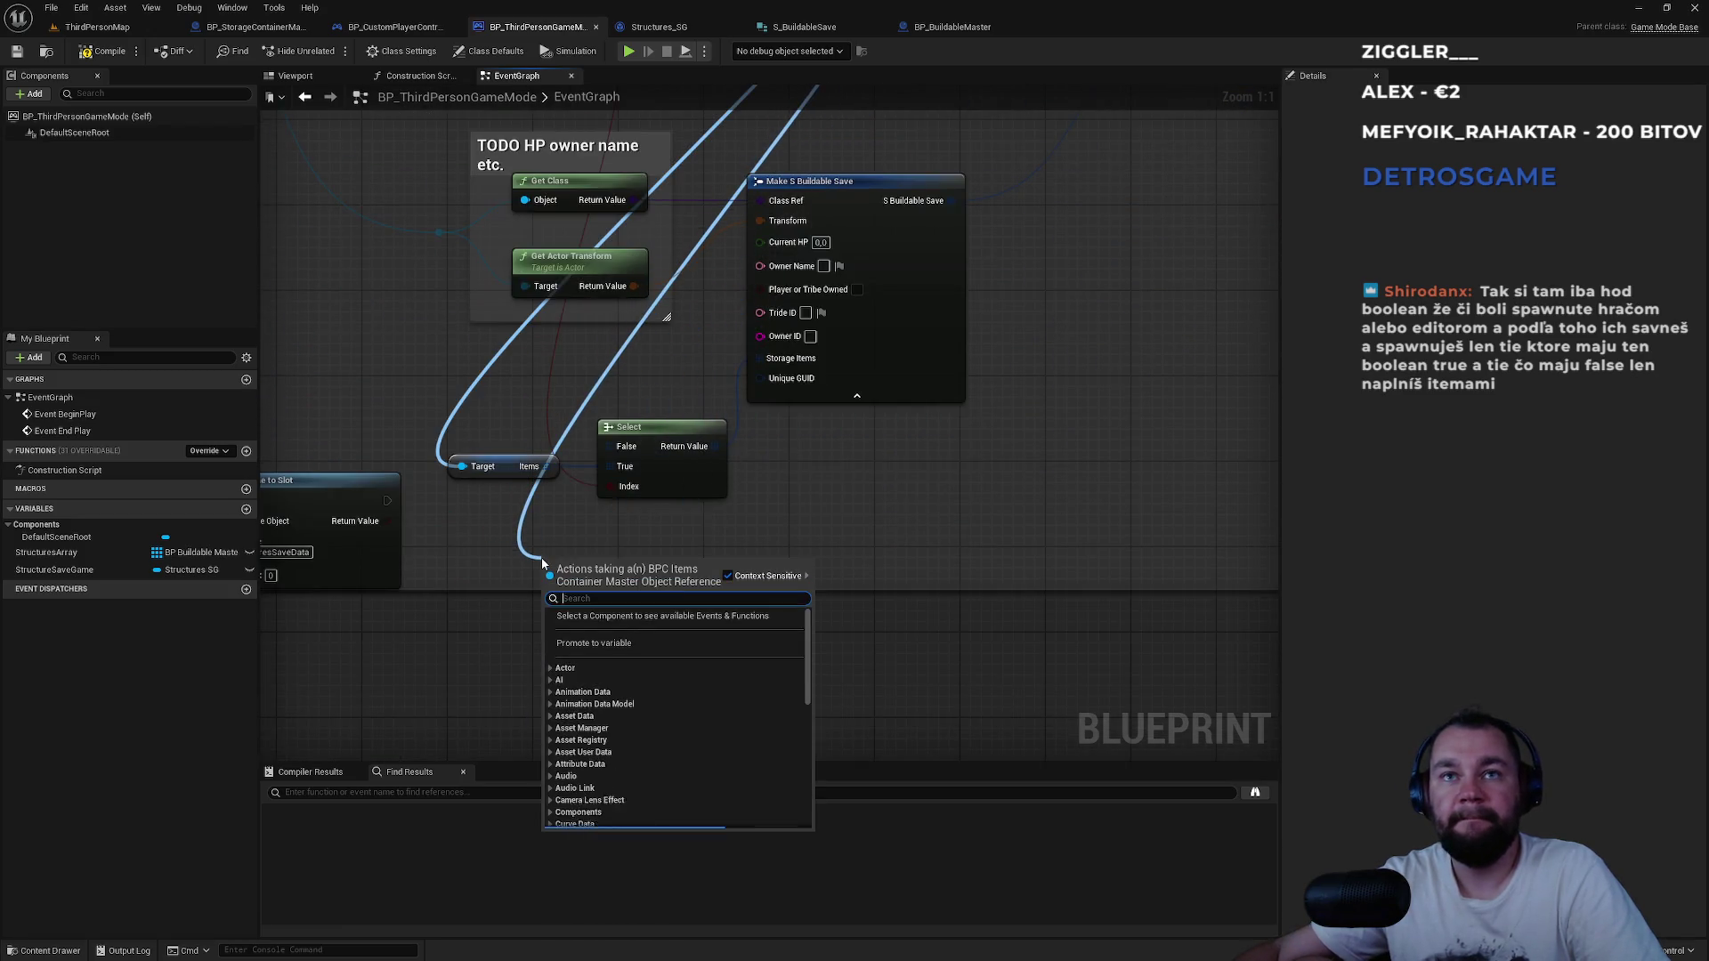
{"action": "type", "text": "guid"}
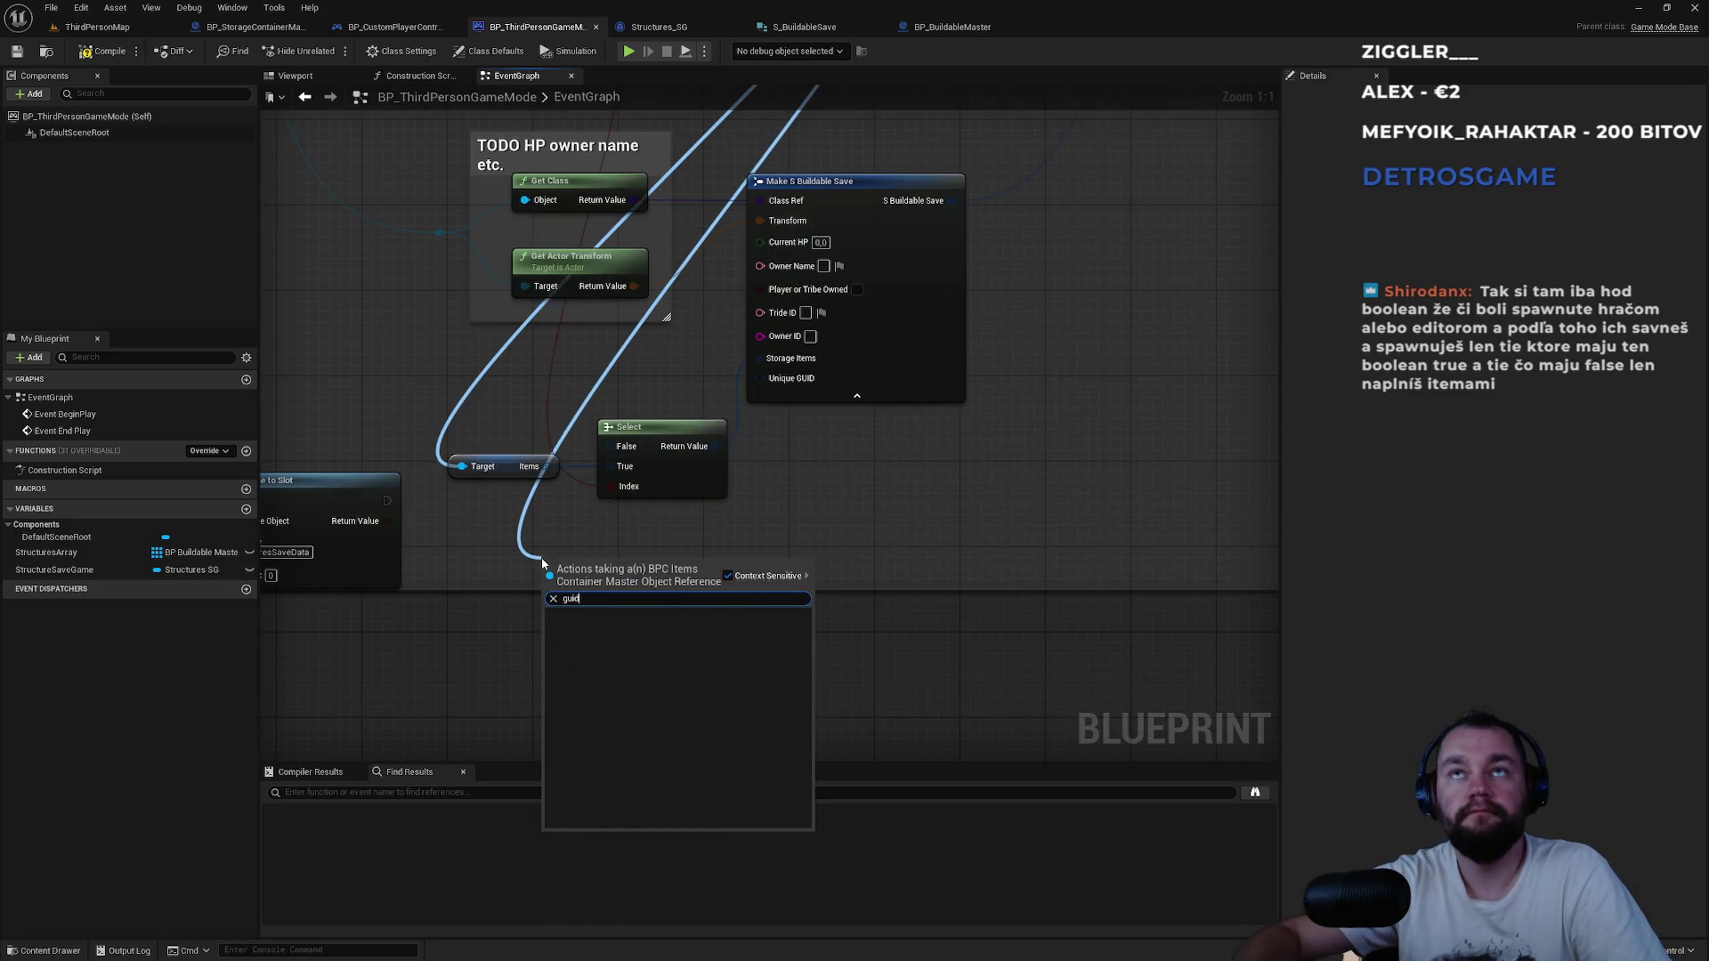
{"action": "key", "text": "Escape"}
{"action": "left_click", "coordinate": [98, 55]}
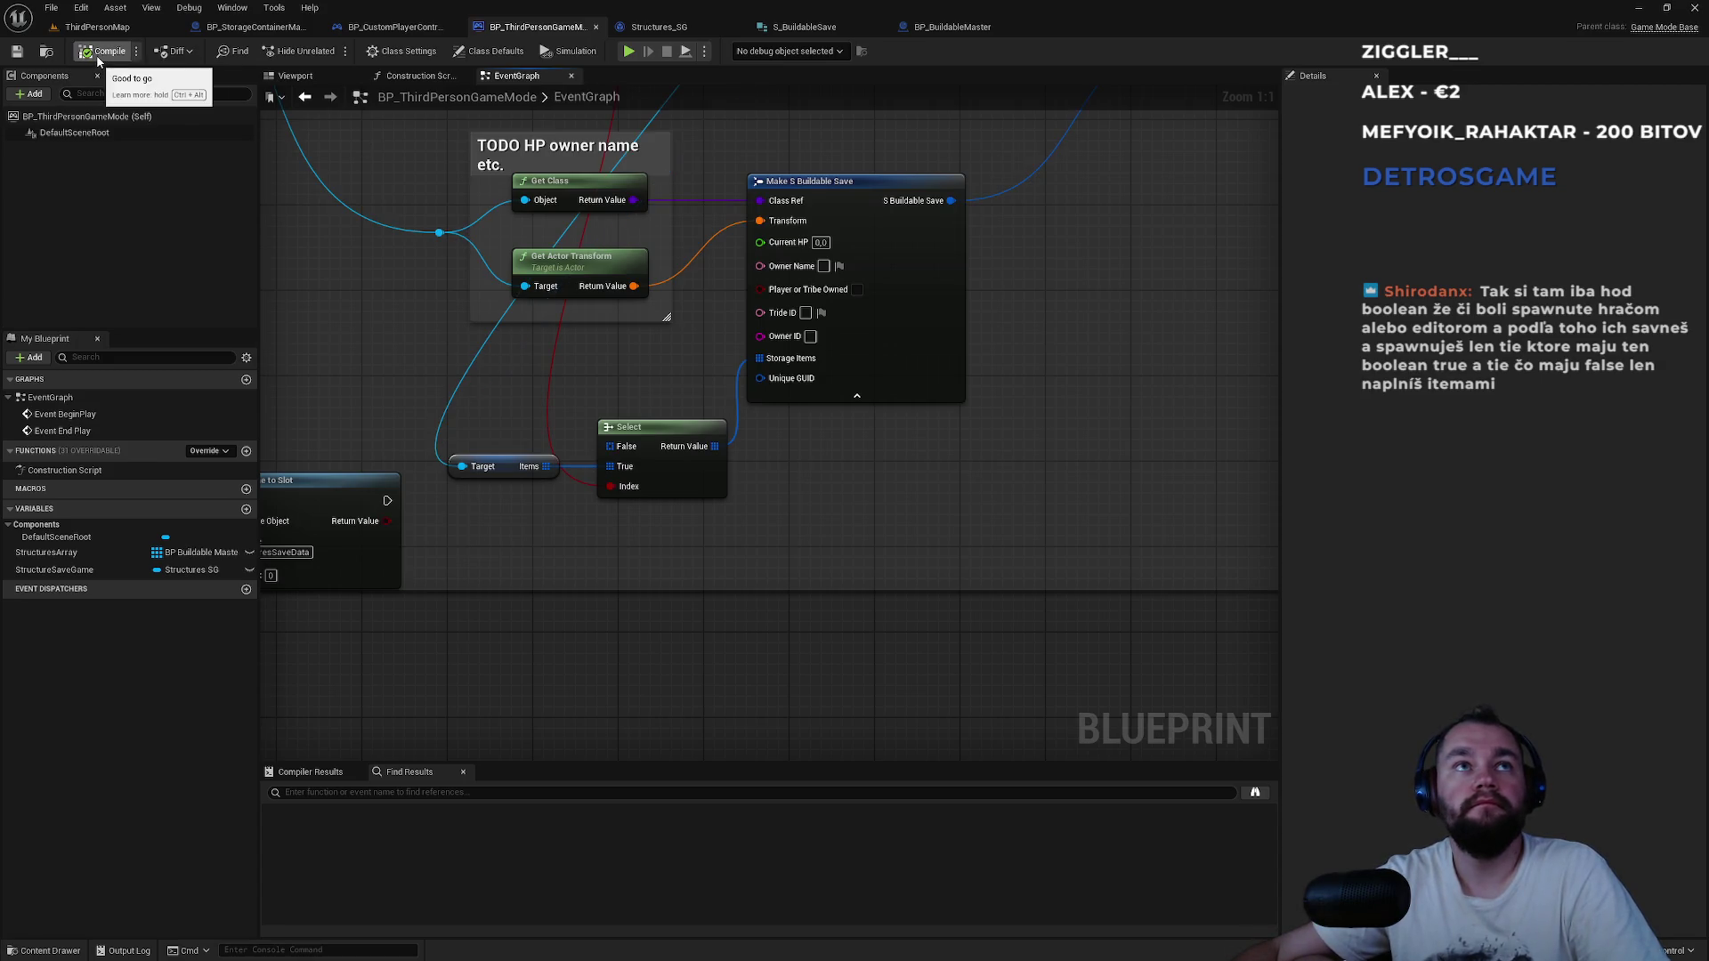
From Container Ref, try 'guid' and 'uniq' searches, cancel, and view Get Storage Container, Branch, ADD.
{"action": "mouse_move", "coordinate": [958, 250]}
{"action": "left_mouse_down"}
{"action": "mouse_move", "coordinate": [751, 861]}
{"action": "mouse_move", "coordinate": [752, 690]}
{"action": "left_mouse_up"}
{"action": "type", "text": "guid"}
{"action": "key", "text": "BackSpace"}
{"action": "key", "text": "BackSpace"}
{"action": "key", "text": "BackSpace"}
{"action": "type", "text": "uniq"}
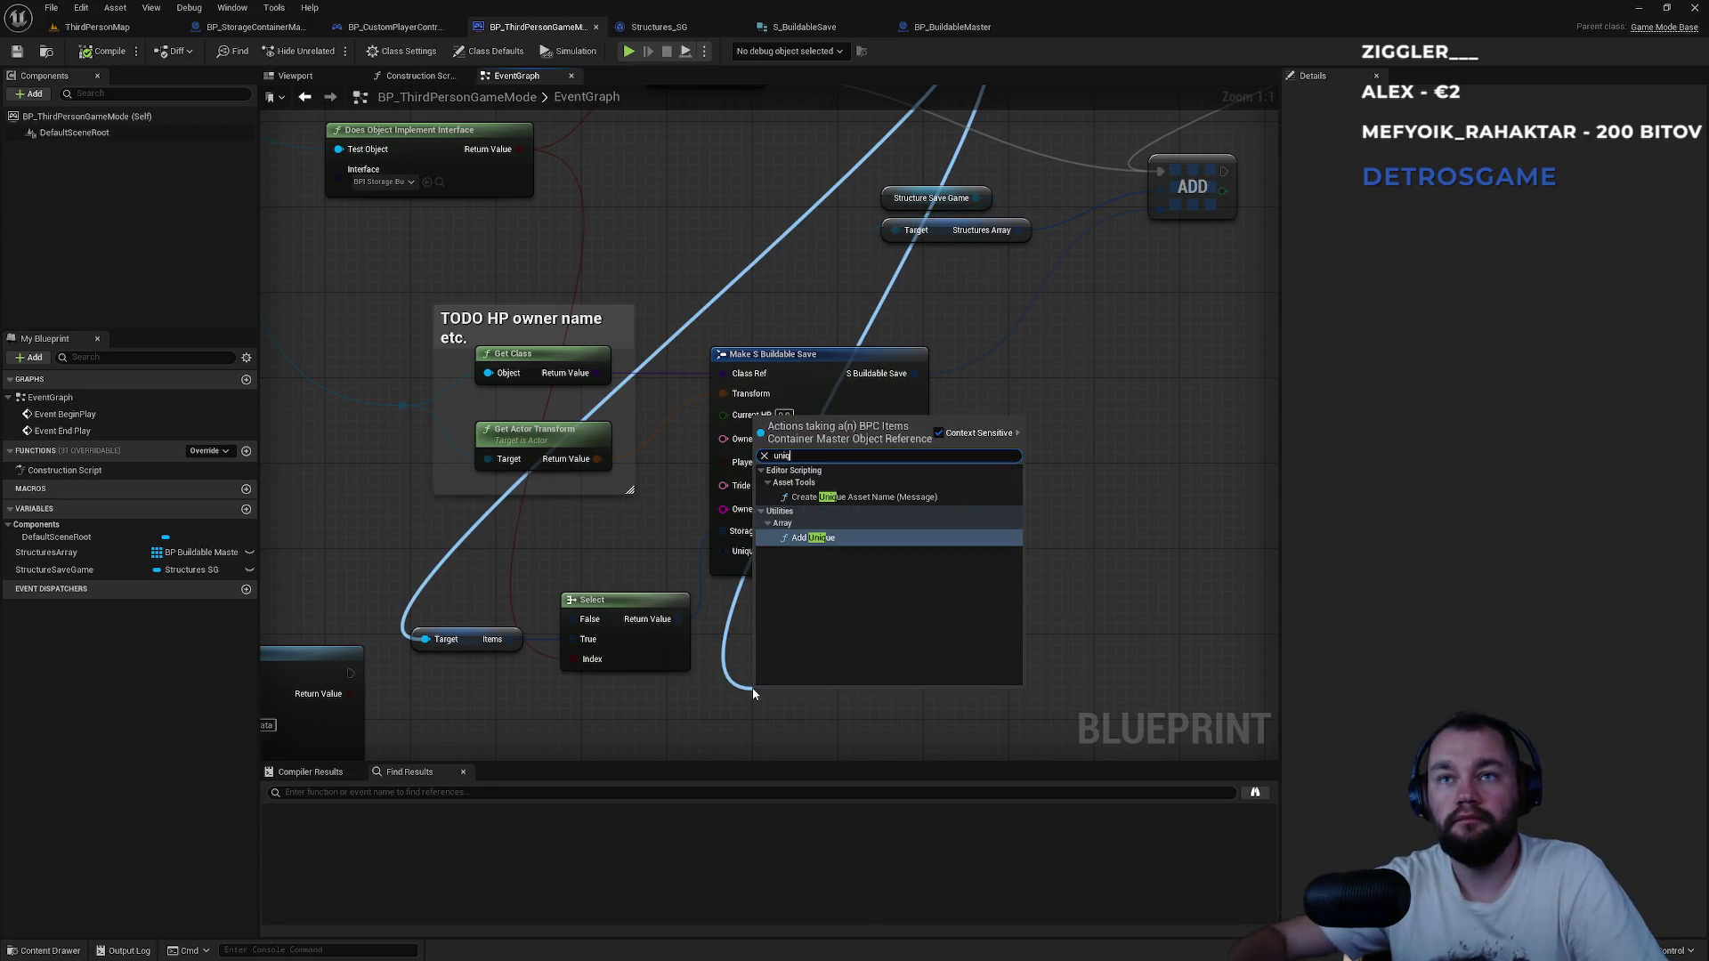
{"action": "key", "text": "Escape"}
{"action": "left_click_drag", "start_coordinate": [751, 693], "coordinate": [722, 957]}
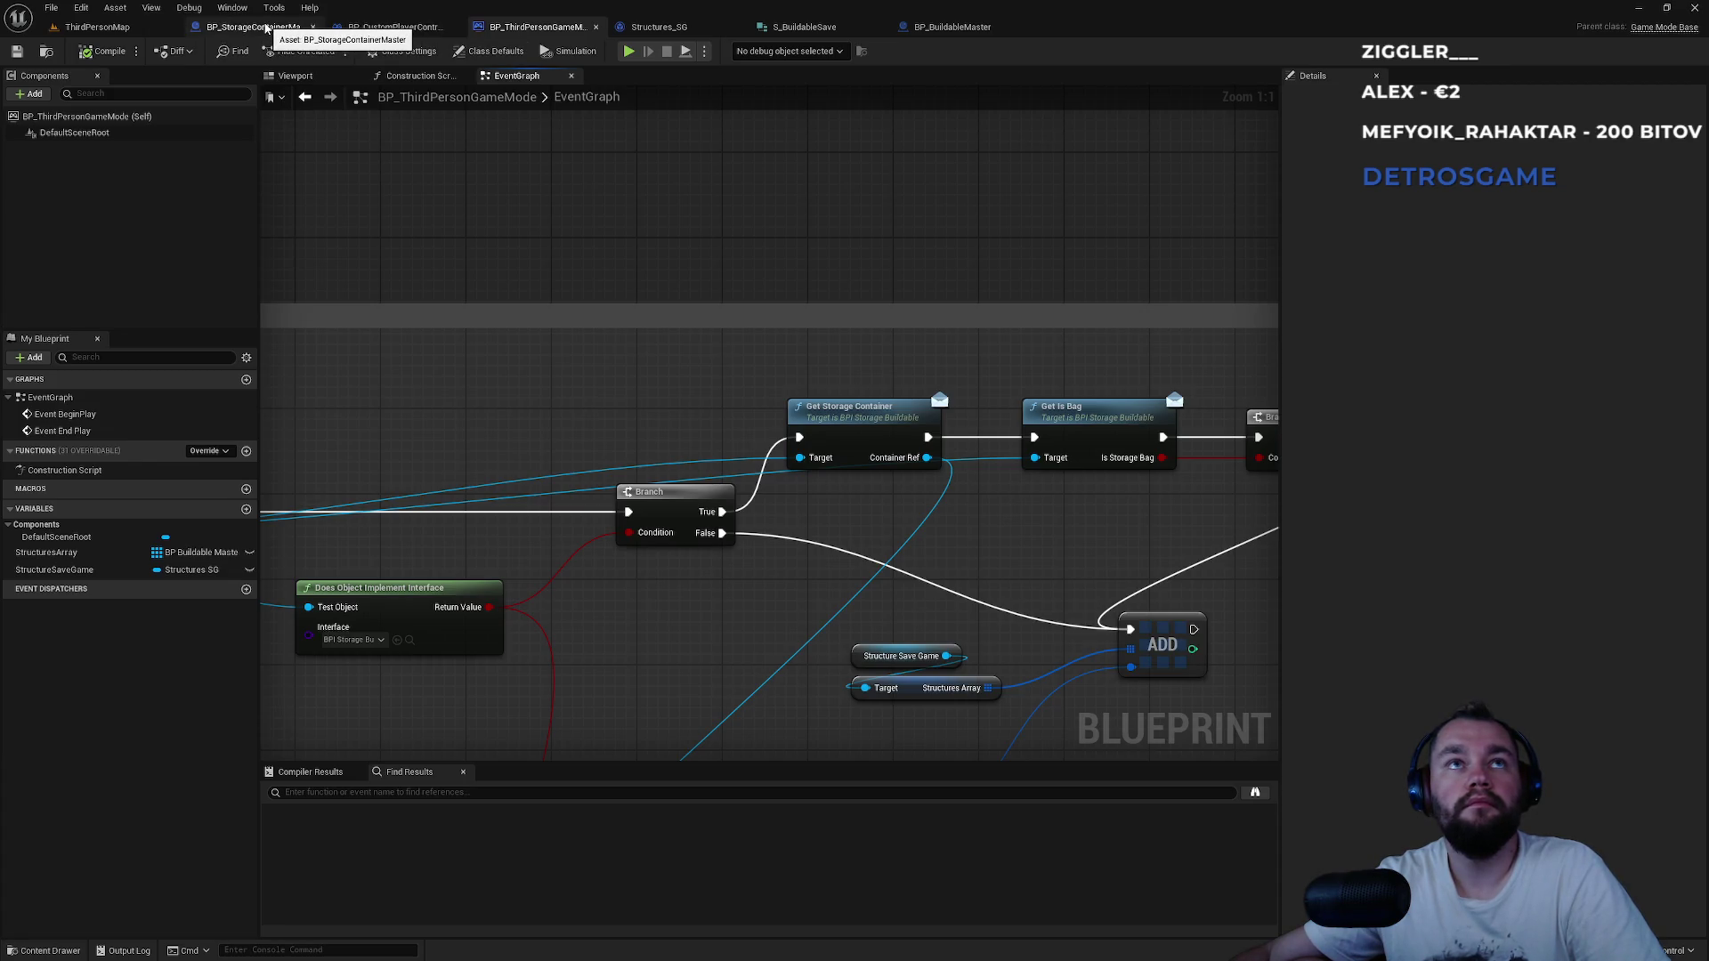
Switch between the game mode and storage container master, and show the container's Class Settings.
{"action": "left_click", "coordinate": [265, 30]}
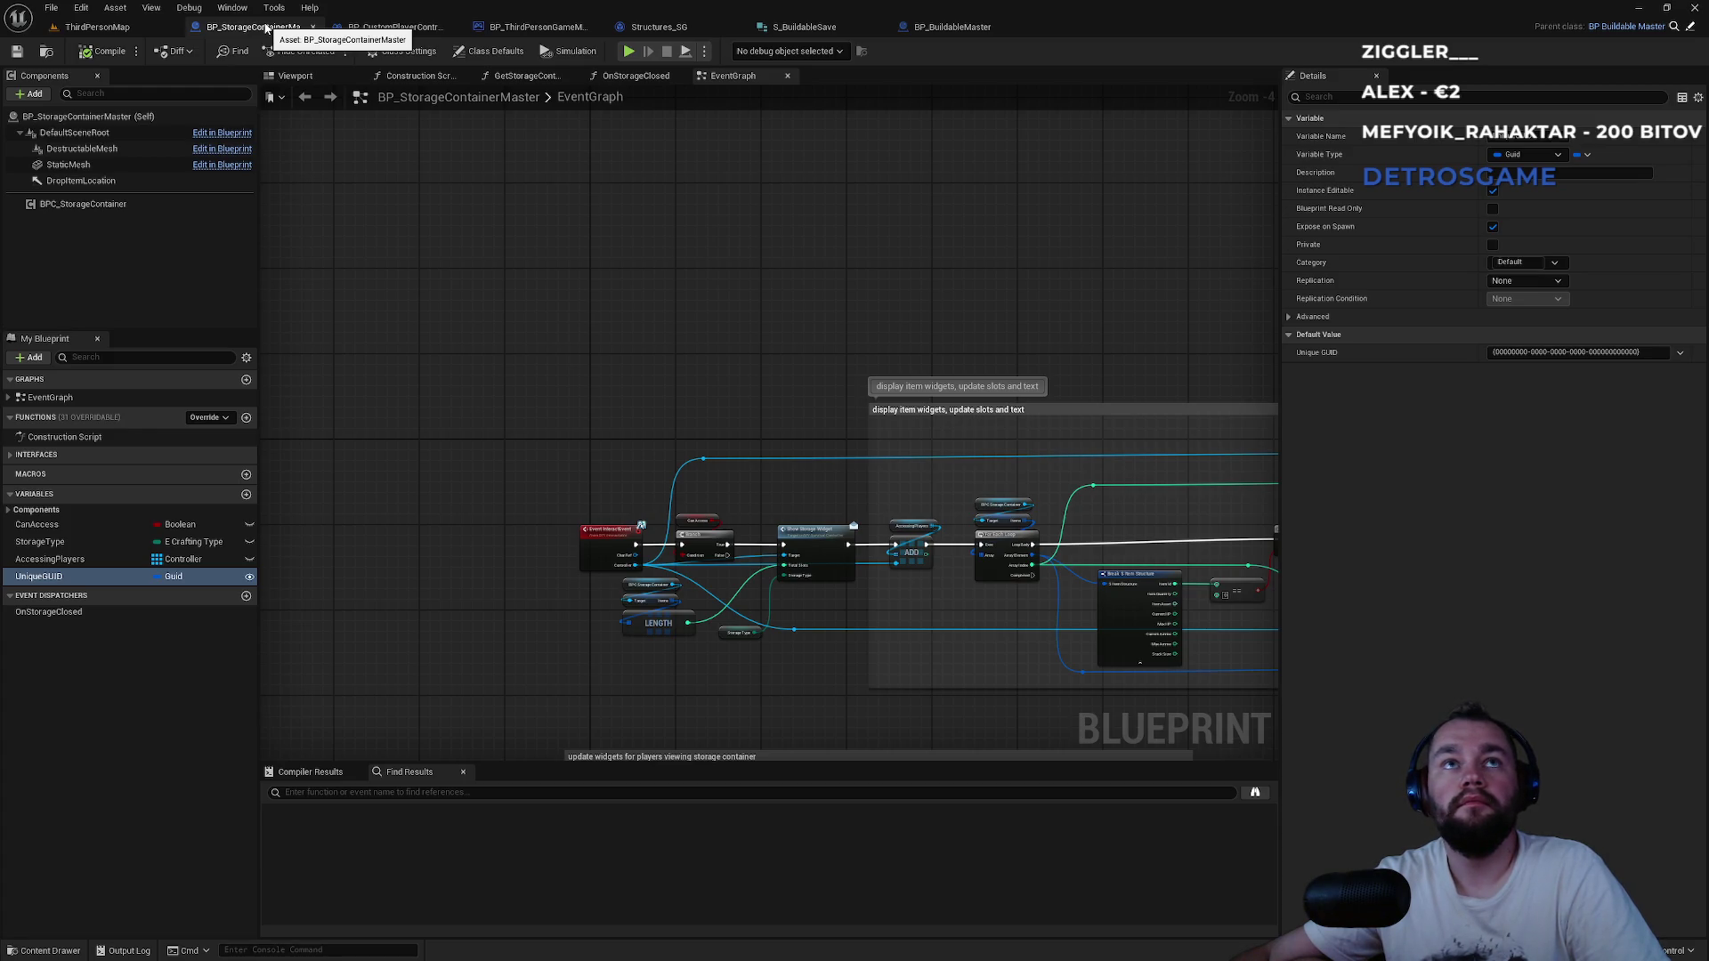
{"action": "left_click", "coordinate": [534, 27]}
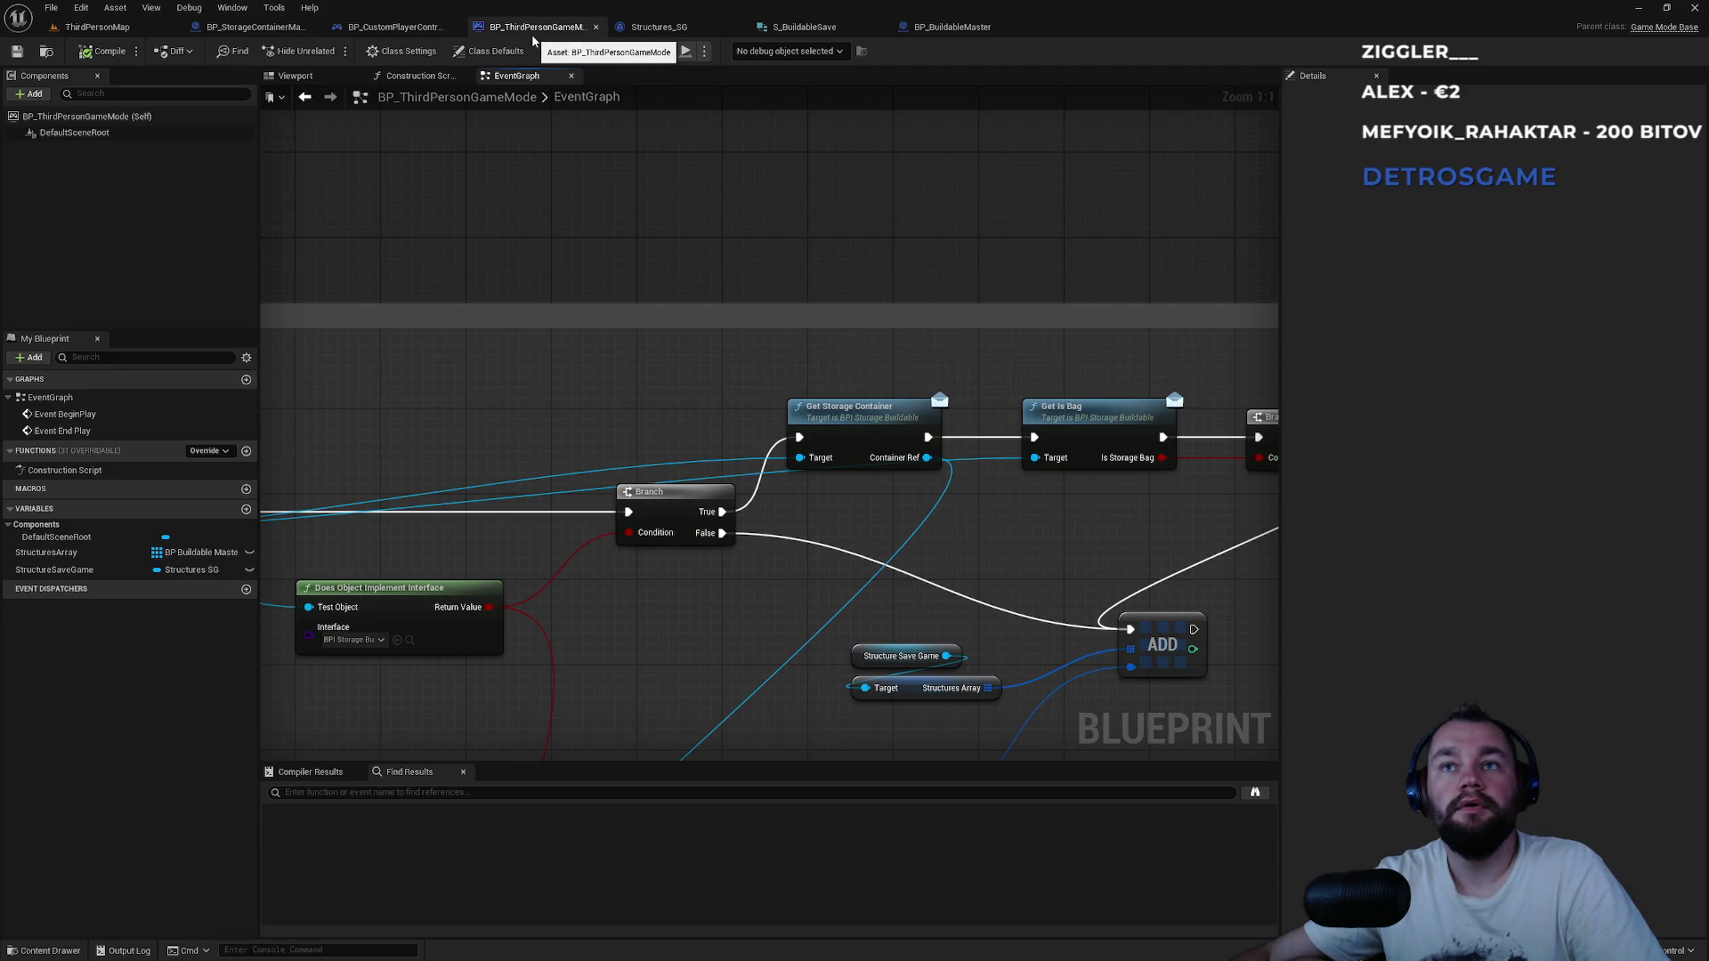
{"action": "left_click", "coordinate": [258, 27]}
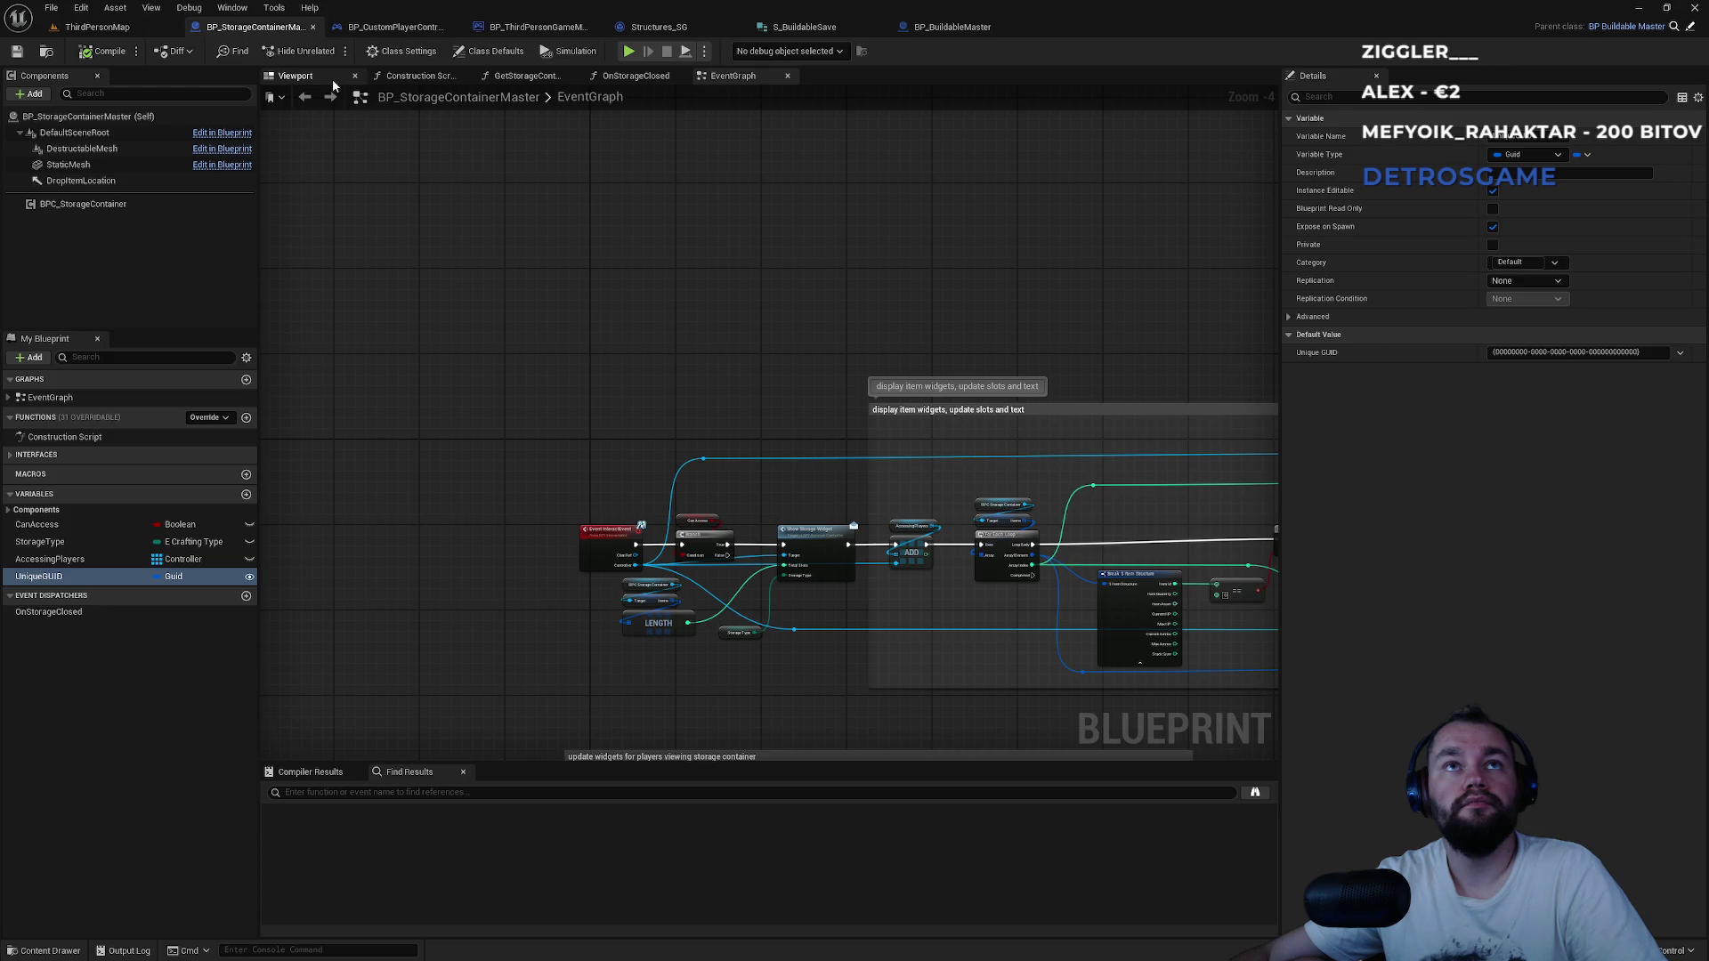
{"action": "left_click", "coordinate": [410, 55]}
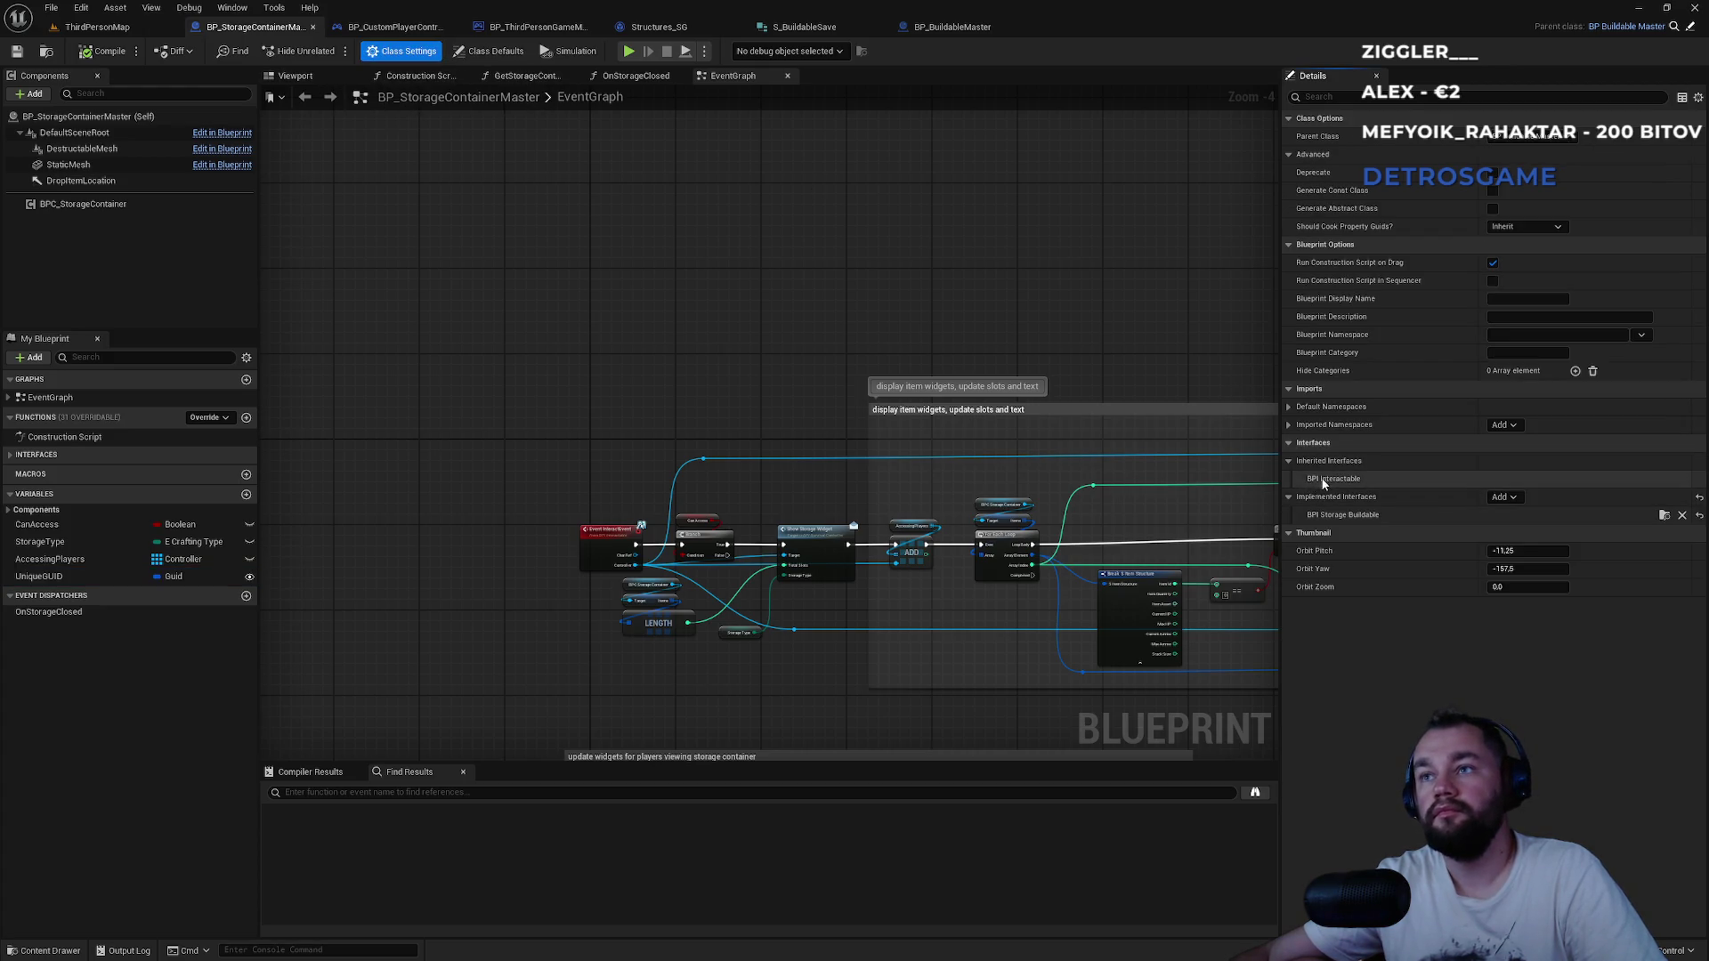
Inspect parent BP_BuildableMaster's views, then open BPI_StorageBuildable from Implemented Interfaces.
{"action": "left_click", "coordinate": [1693, 27]}
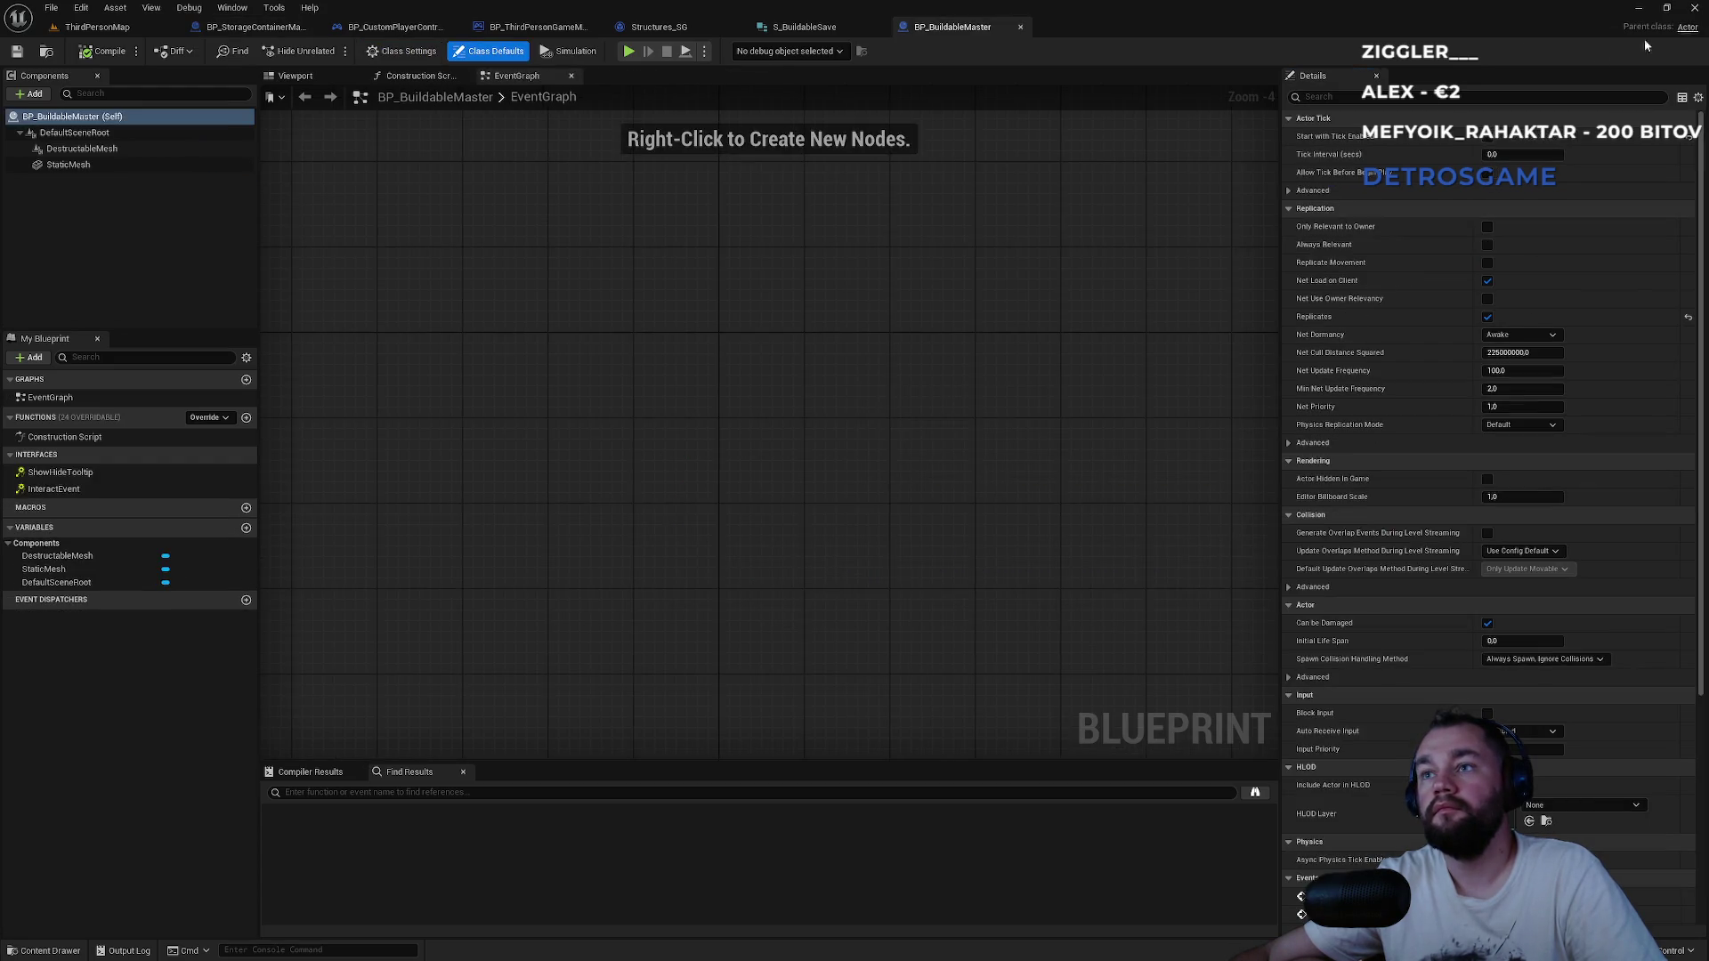
{"action": "left_click", "coordinate": [338, 82]}
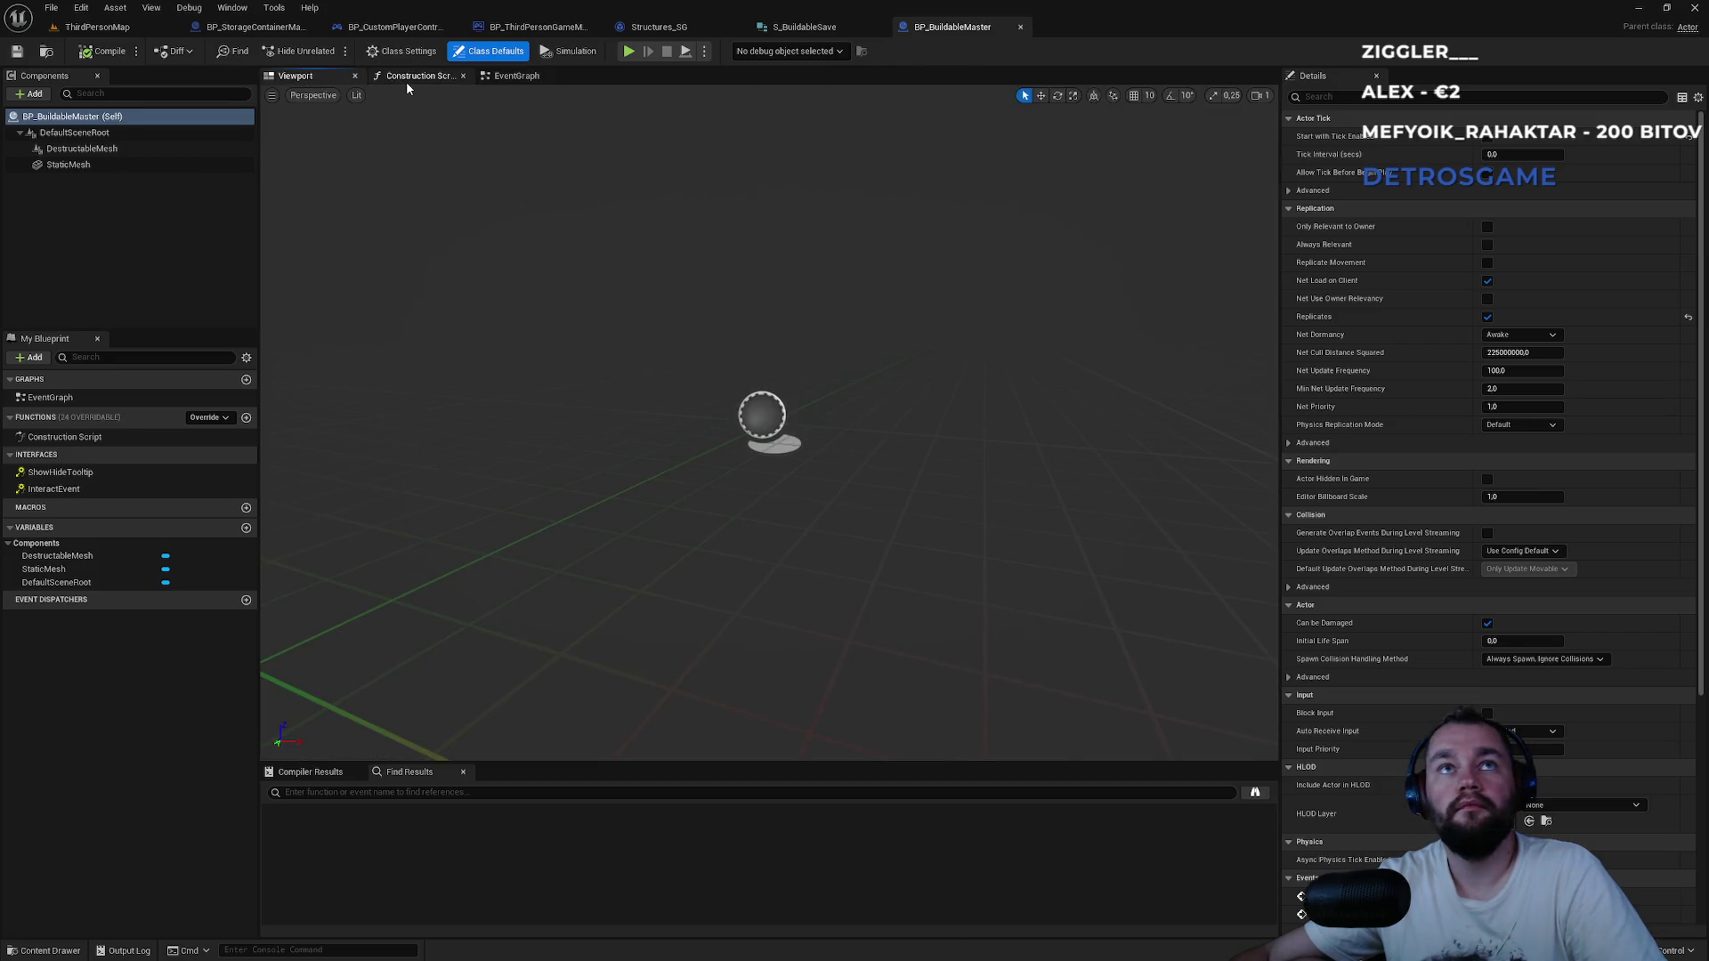
{"action": "left_click", "coordinate": [408, 82]}
{"action": "left_click", "coordinate": [516, 75]}
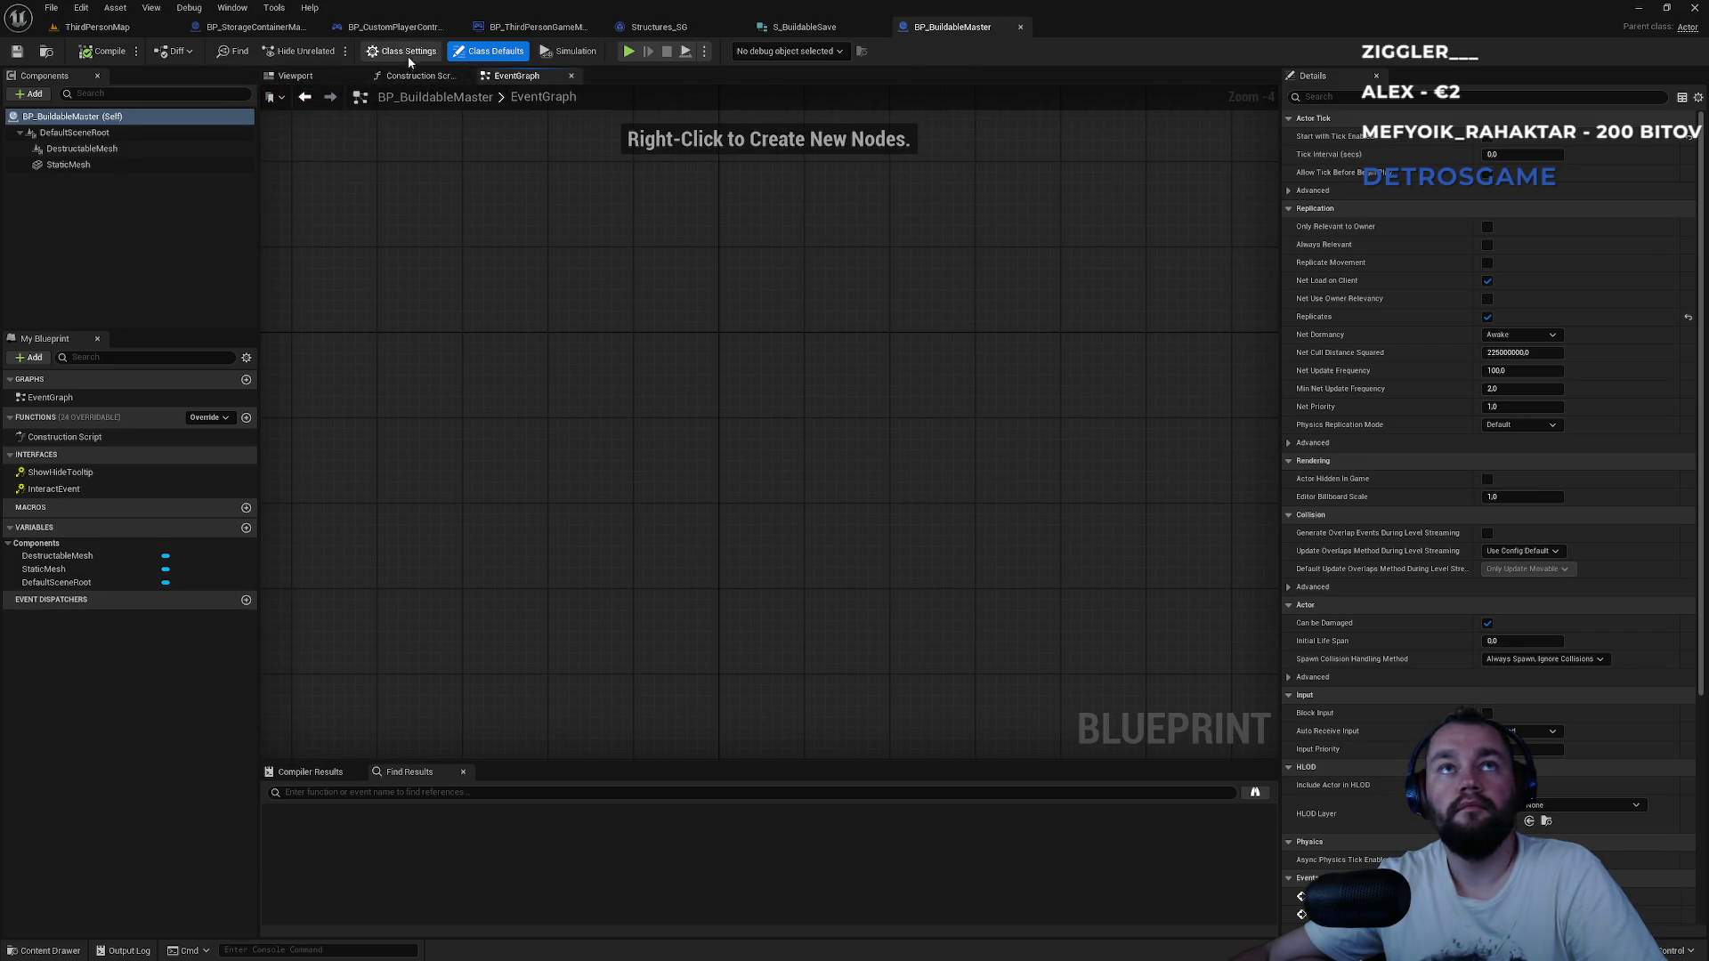
{"action": "left_click", "coordinate": [406, 53]}
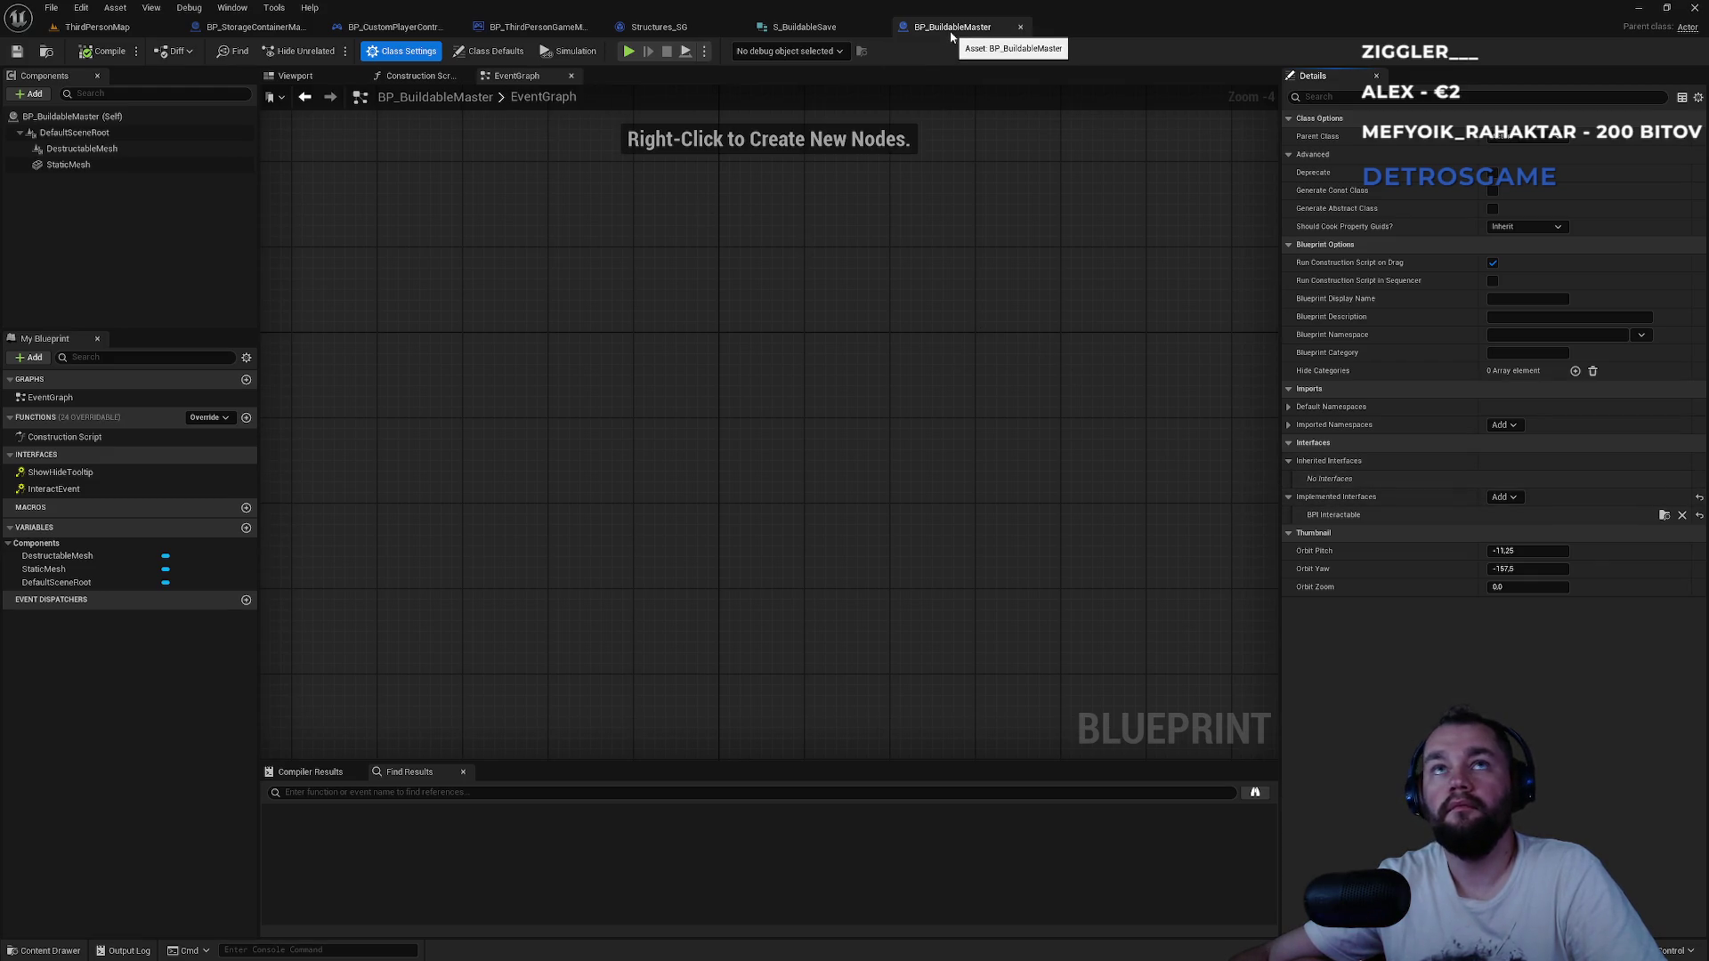
{"action": "left_click", "coordinate": [253, 28]}
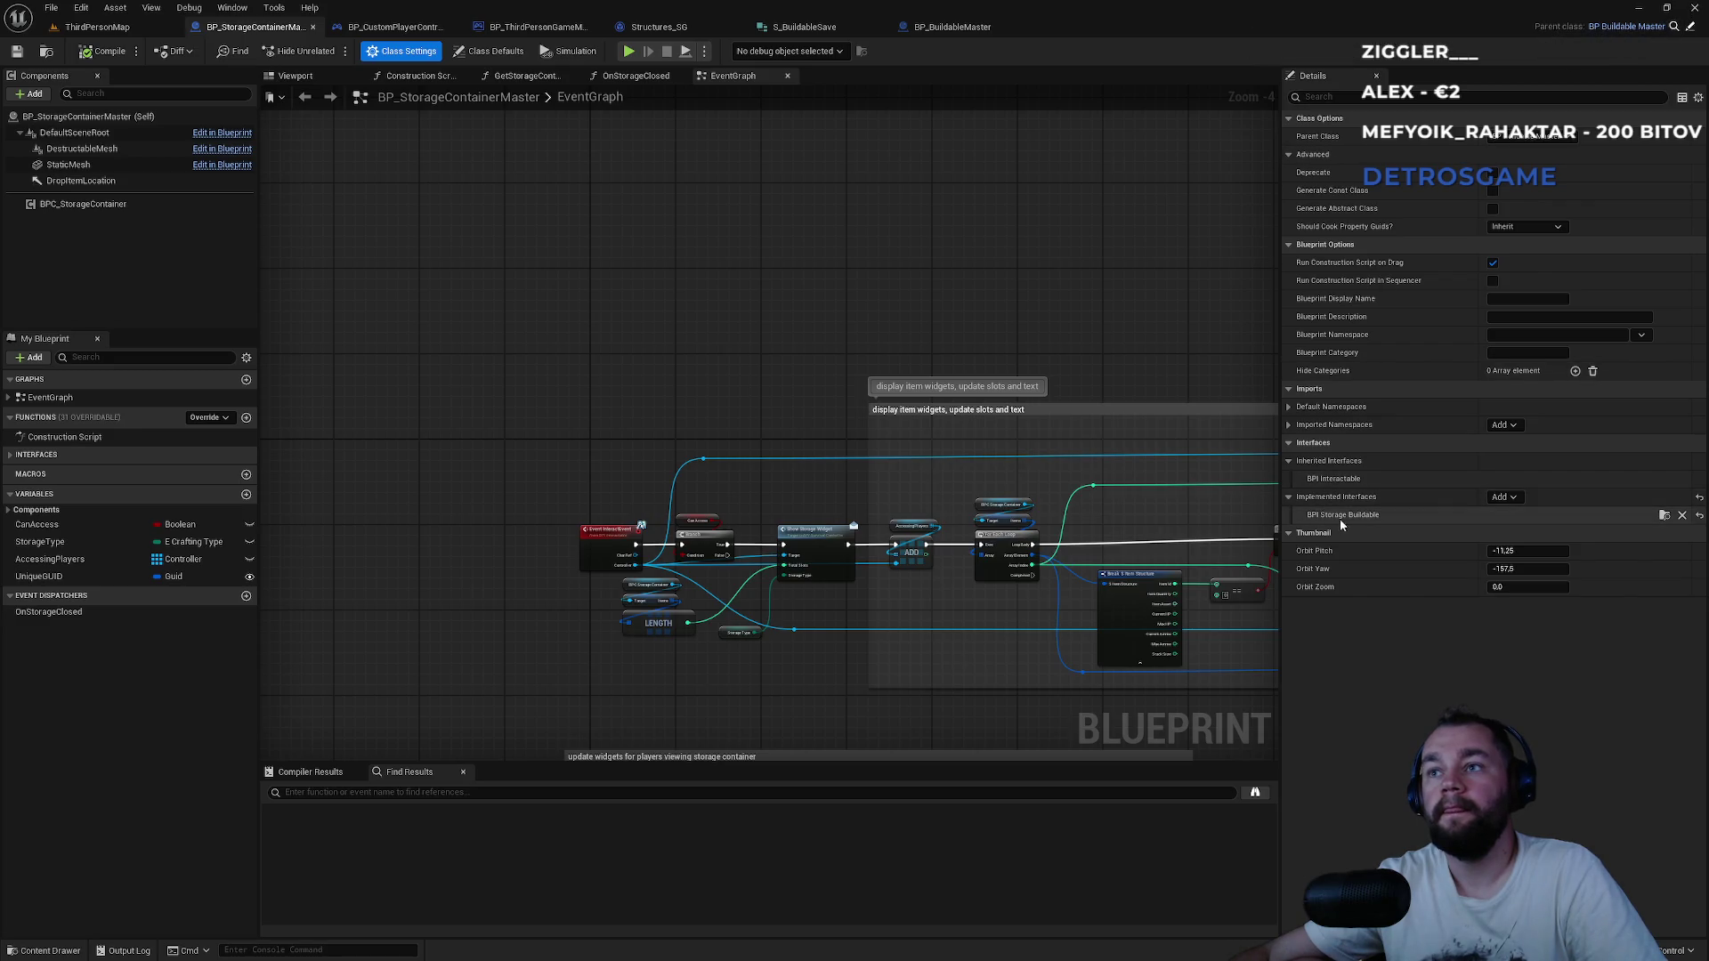
{"action": "double_click", "coordinate": [1588, 522]}
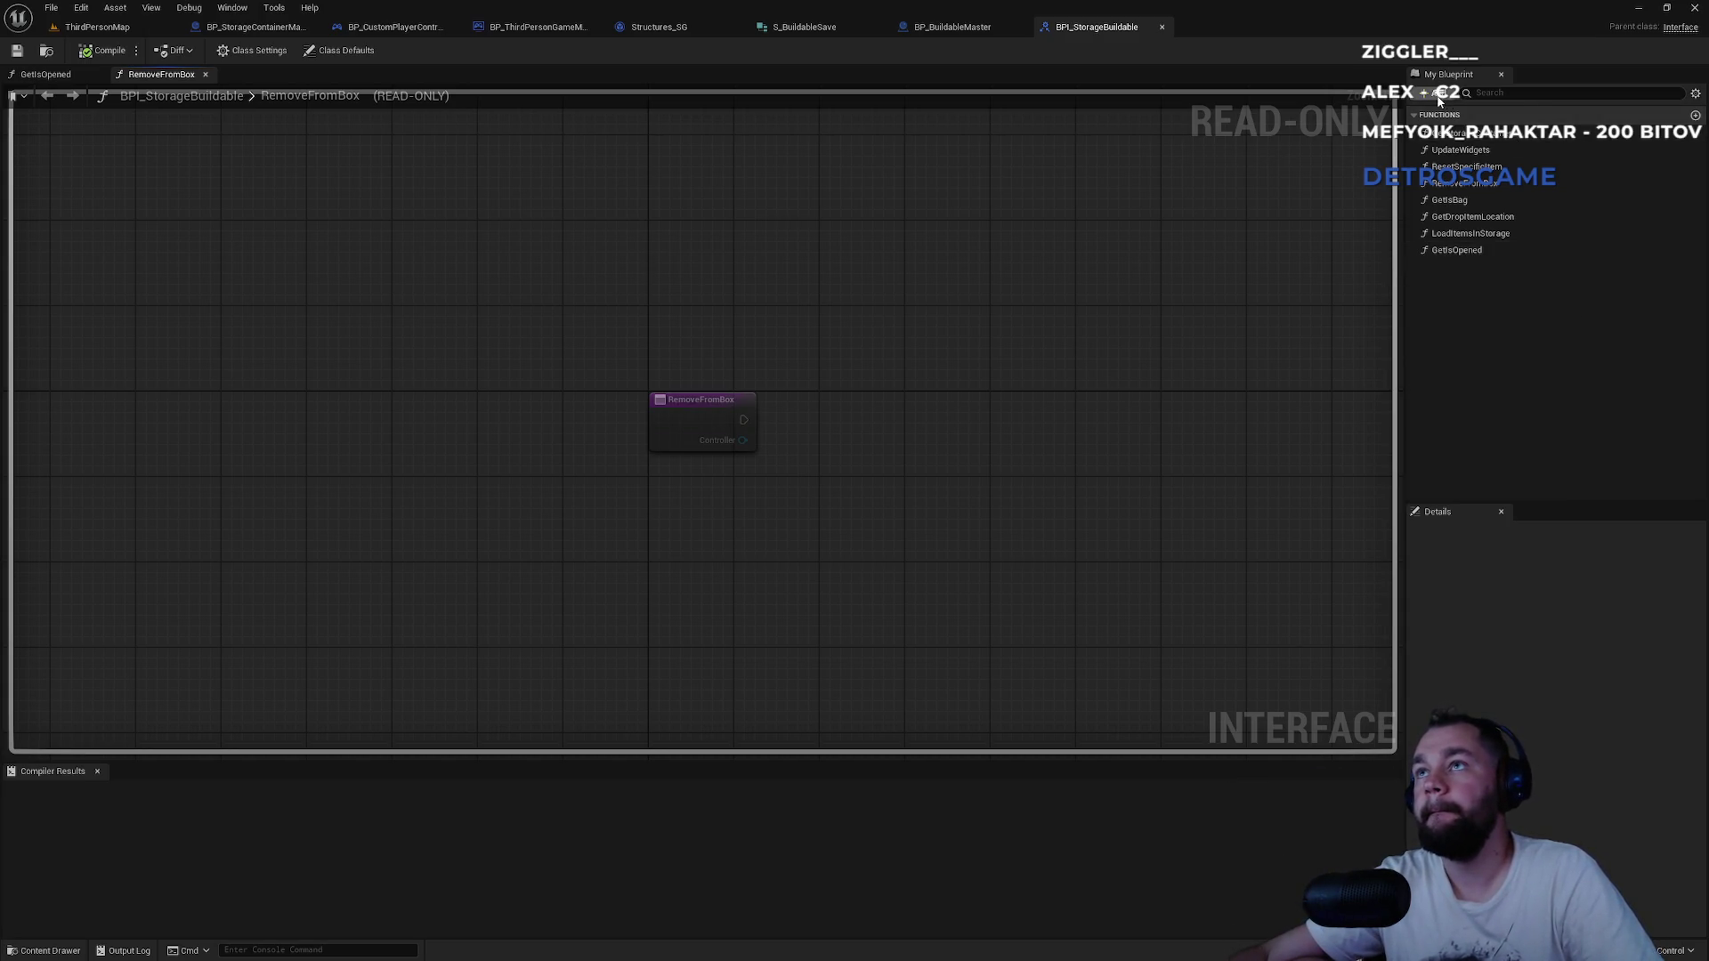
Add a GetGUID function to the interface with a Guid output parameter.
{"action": "left_click", "coordinate": [1437, 93]}
{"action": "left_click", "coordinate": [1468, 146]}
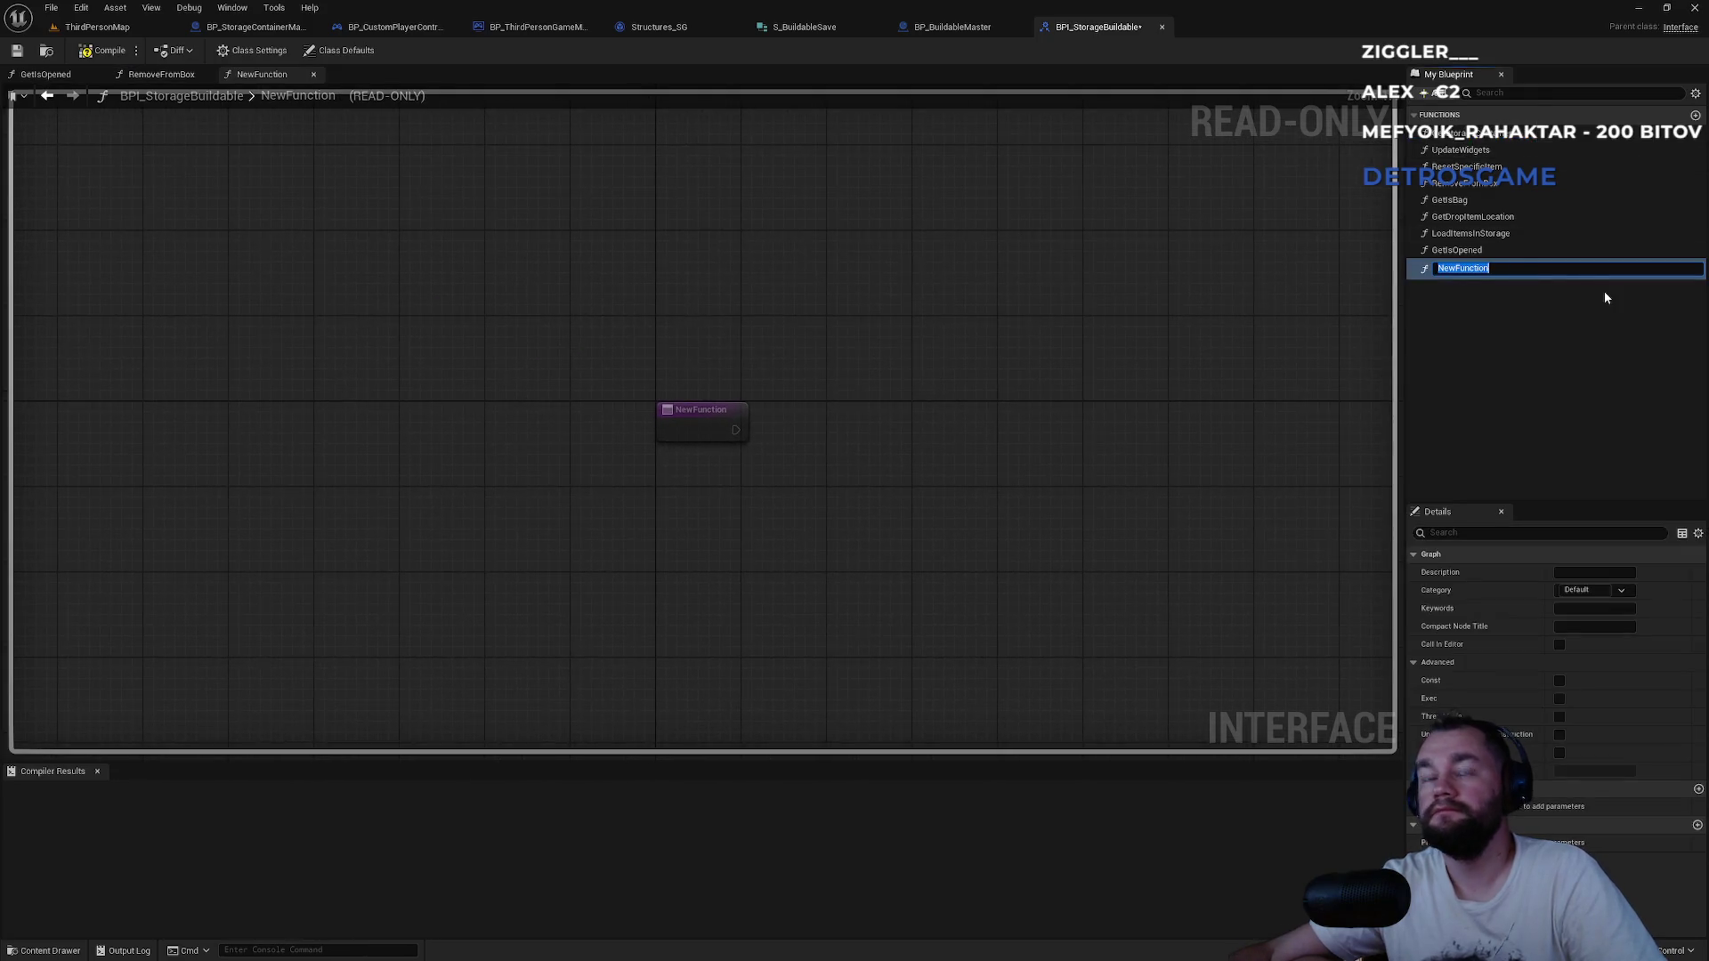
{"action": "type", "text": "Get"}
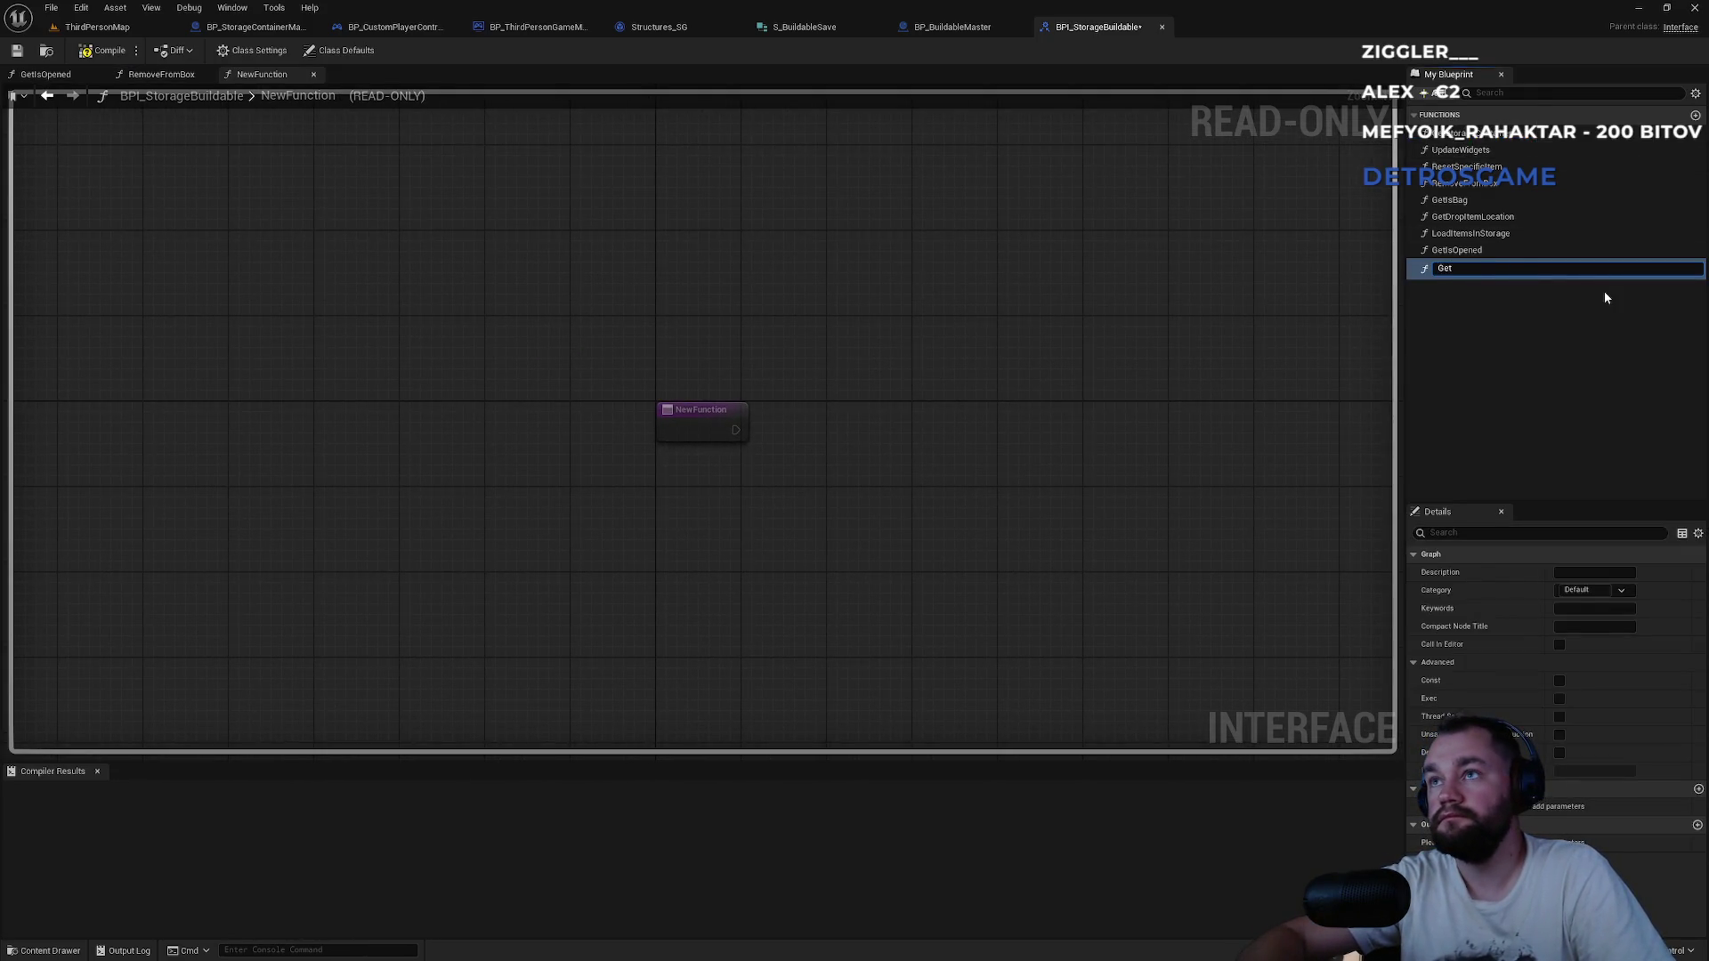
{"action": "type", "text": "GUID"}
{"action": "key", "text": "Return"}
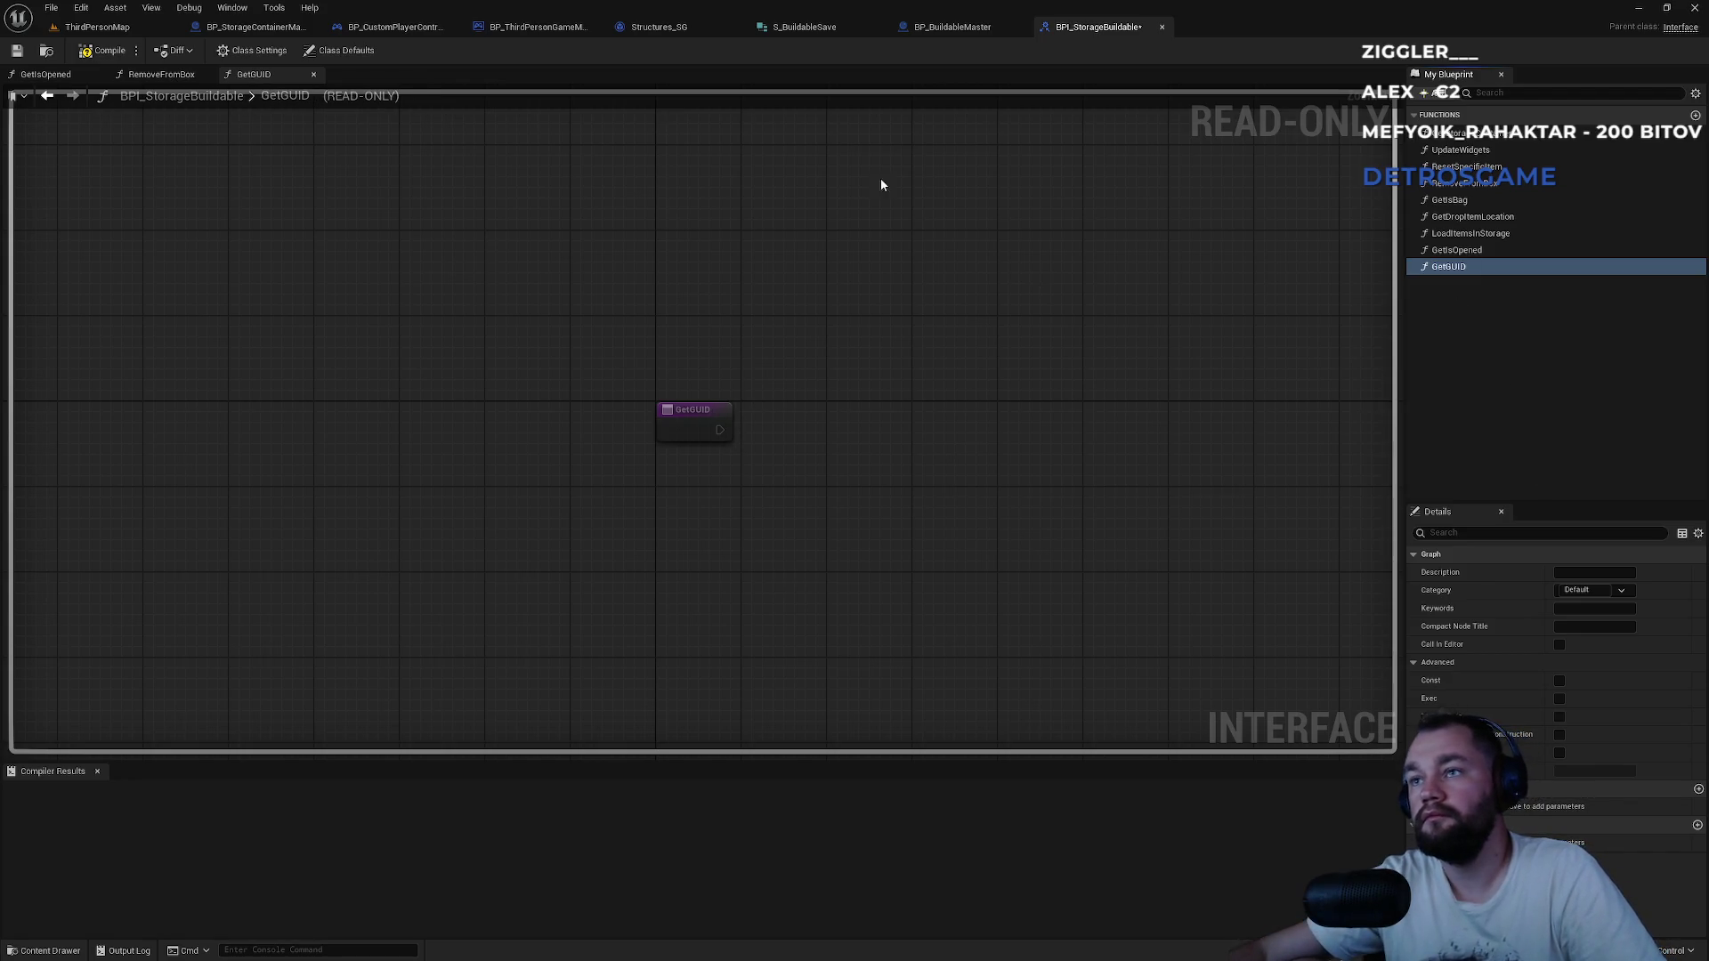
{"action": "left_click", "coordinate": [1698, 828]}
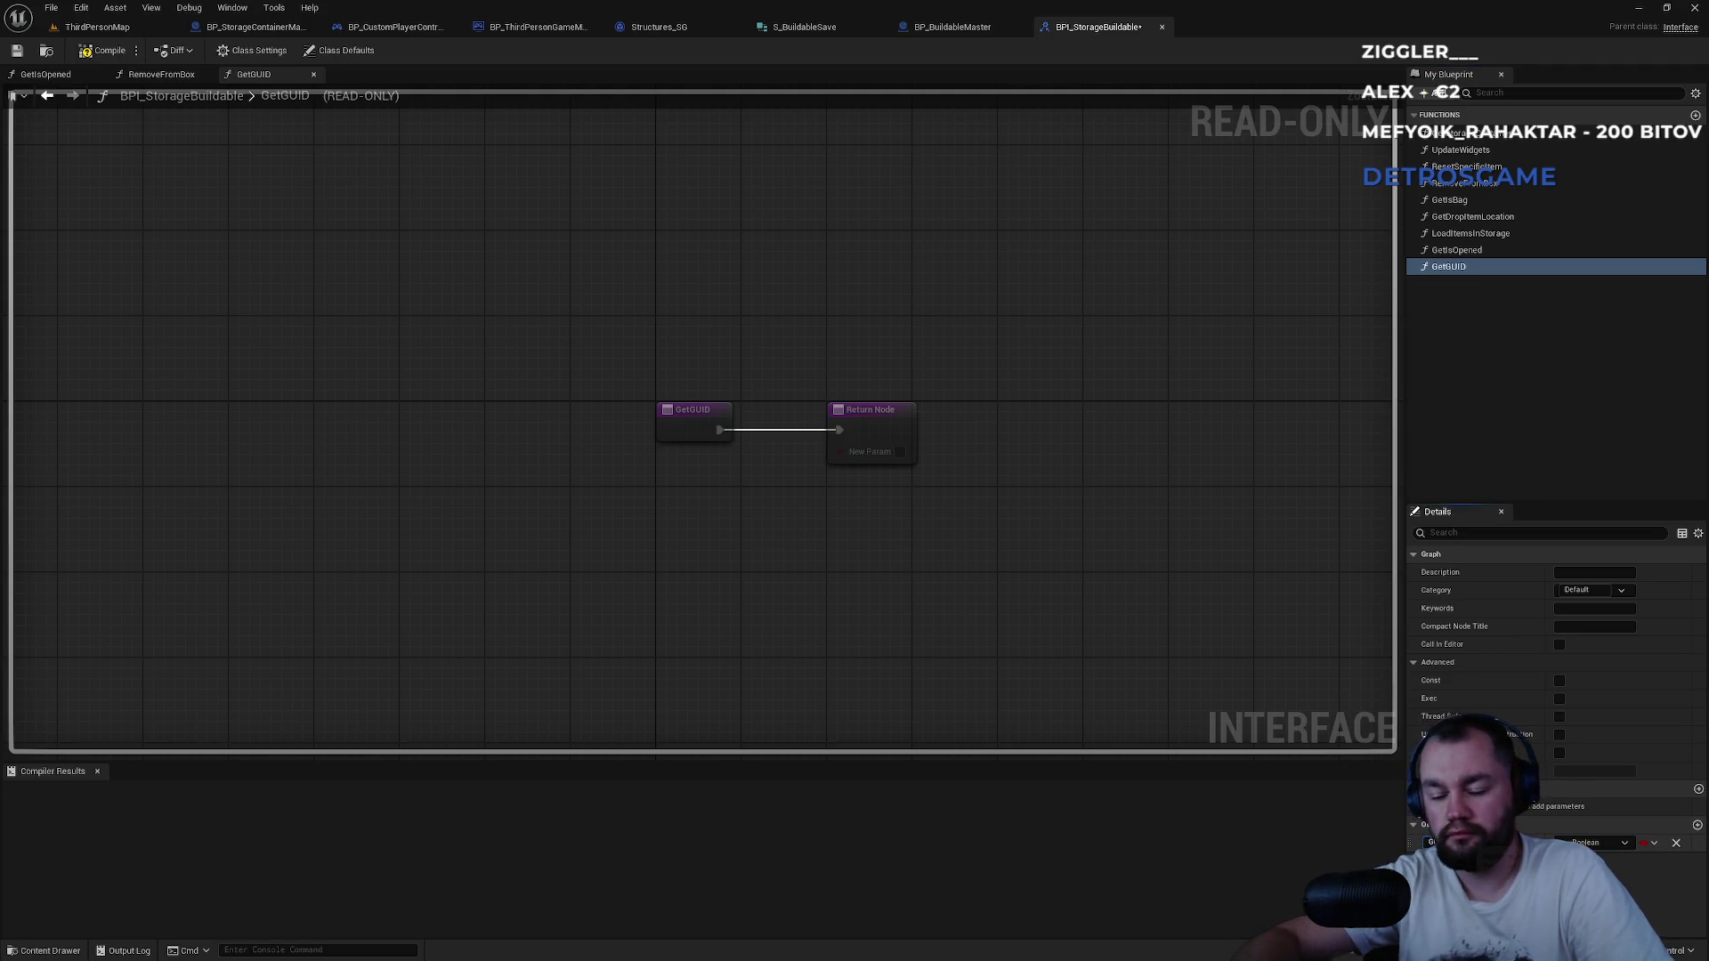
{"action": "left_click", "coordinate": [1593, 850]}
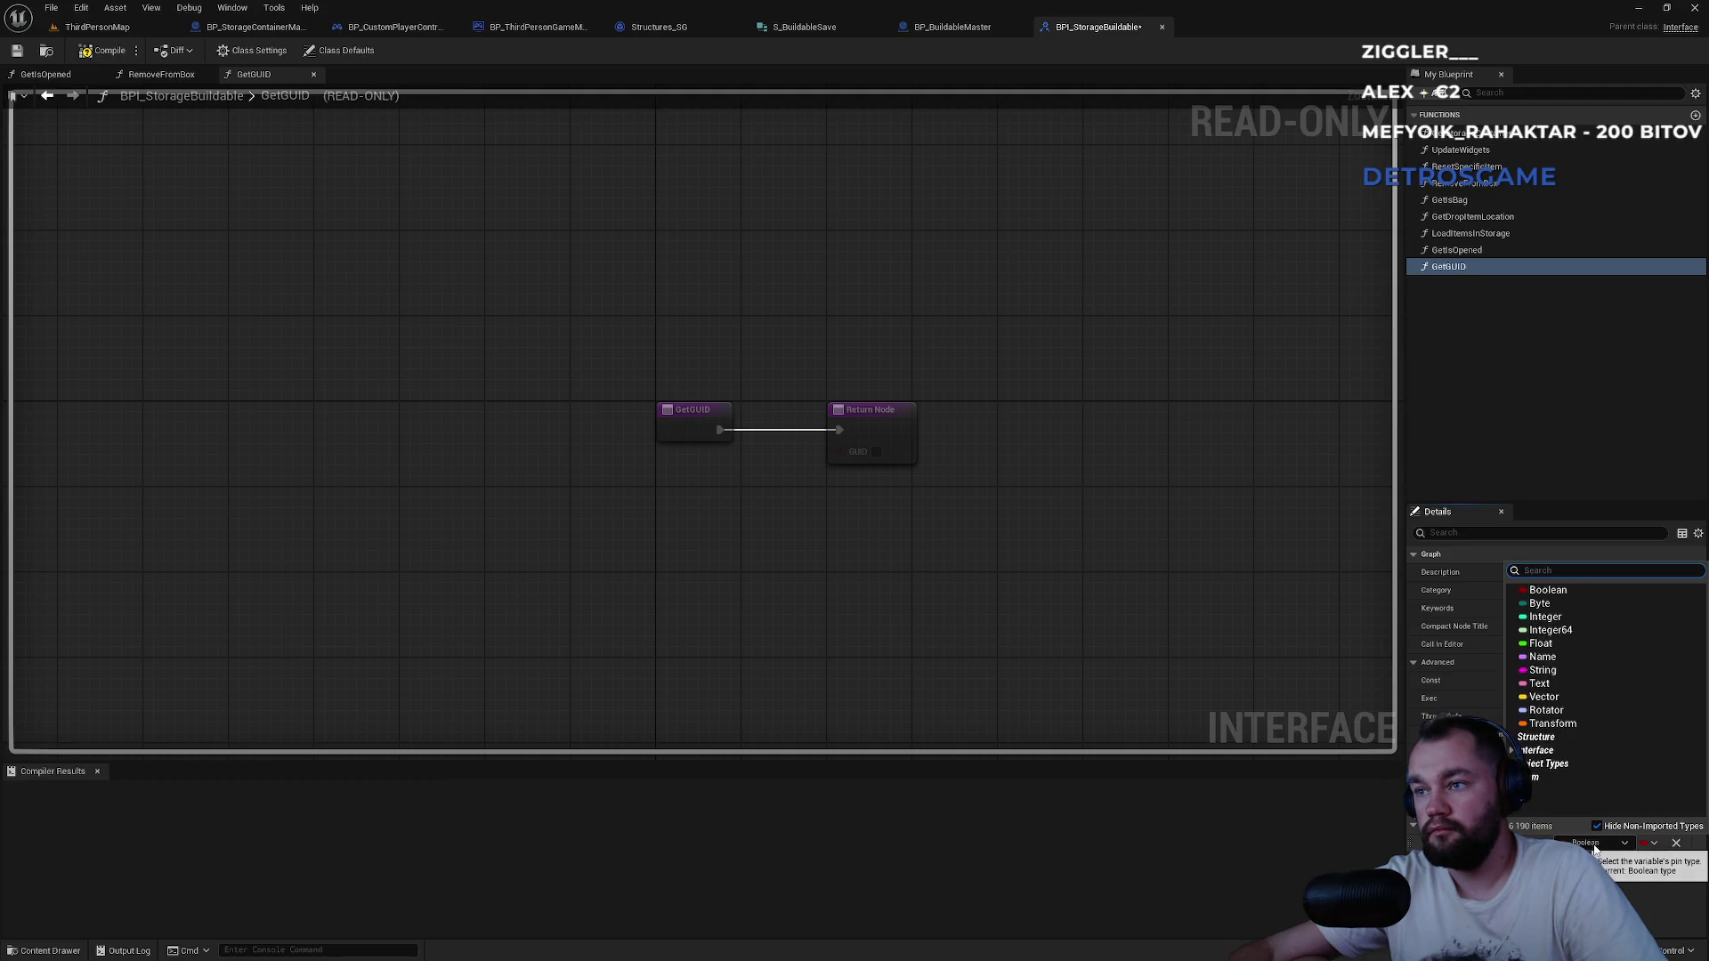
{"action": "type", "text": "guid"}
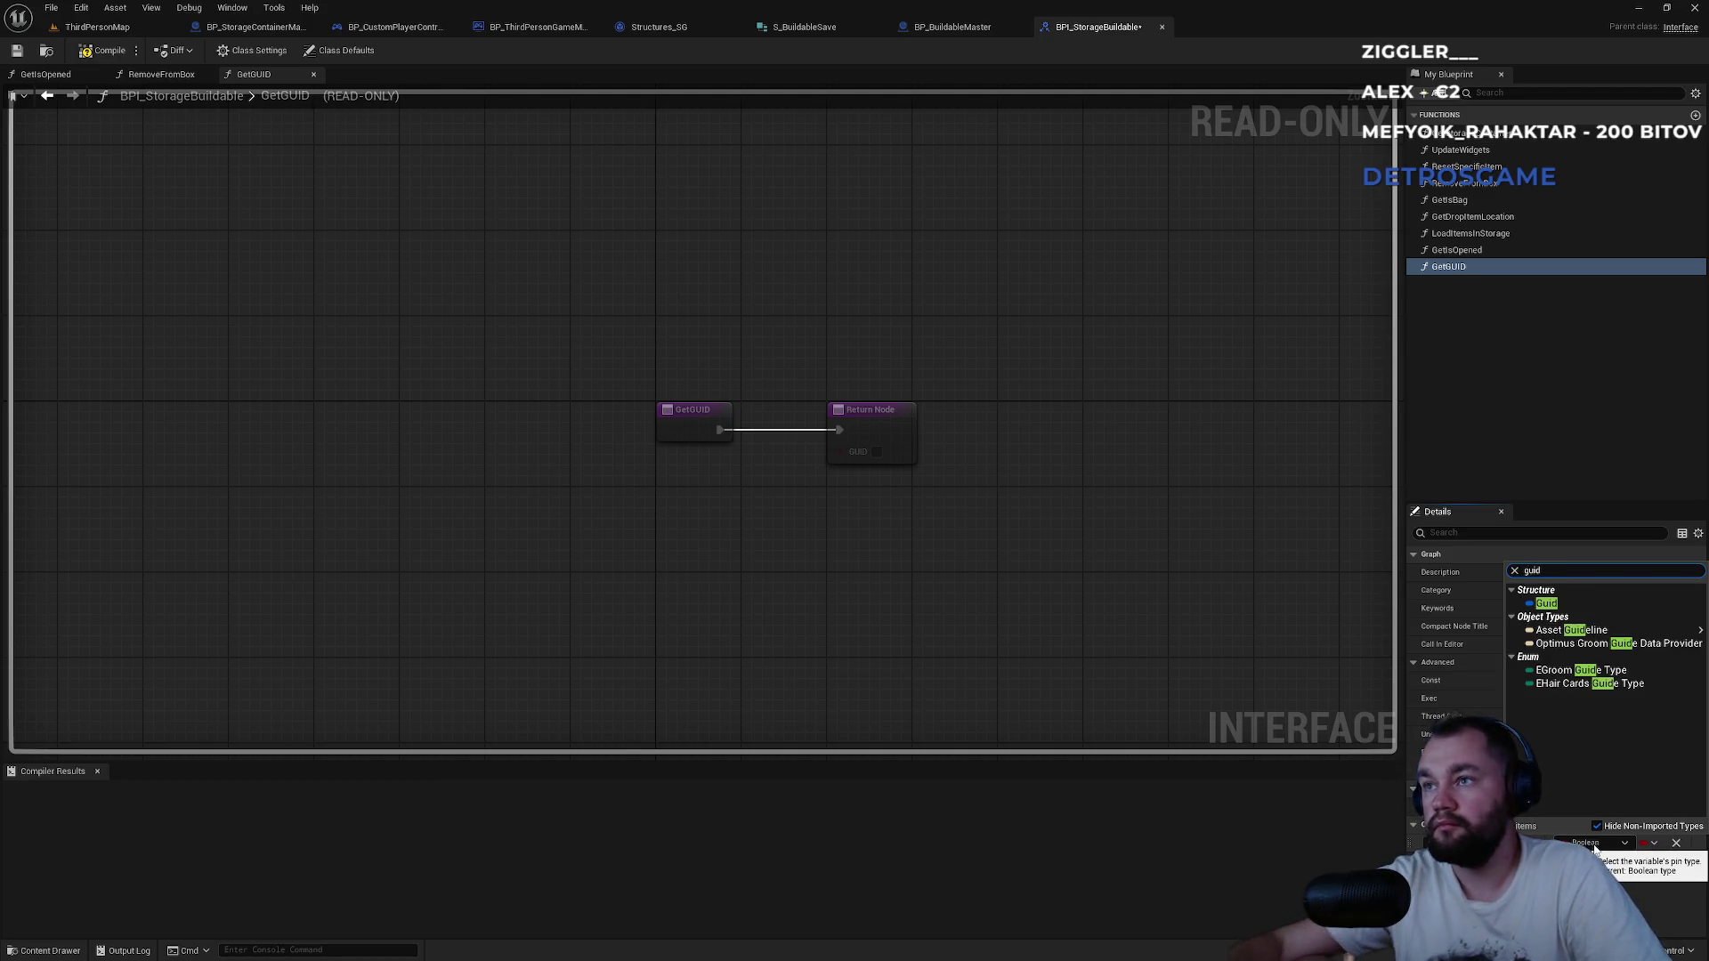
{"action": "left_click", "coordinate": [1549, 636]}
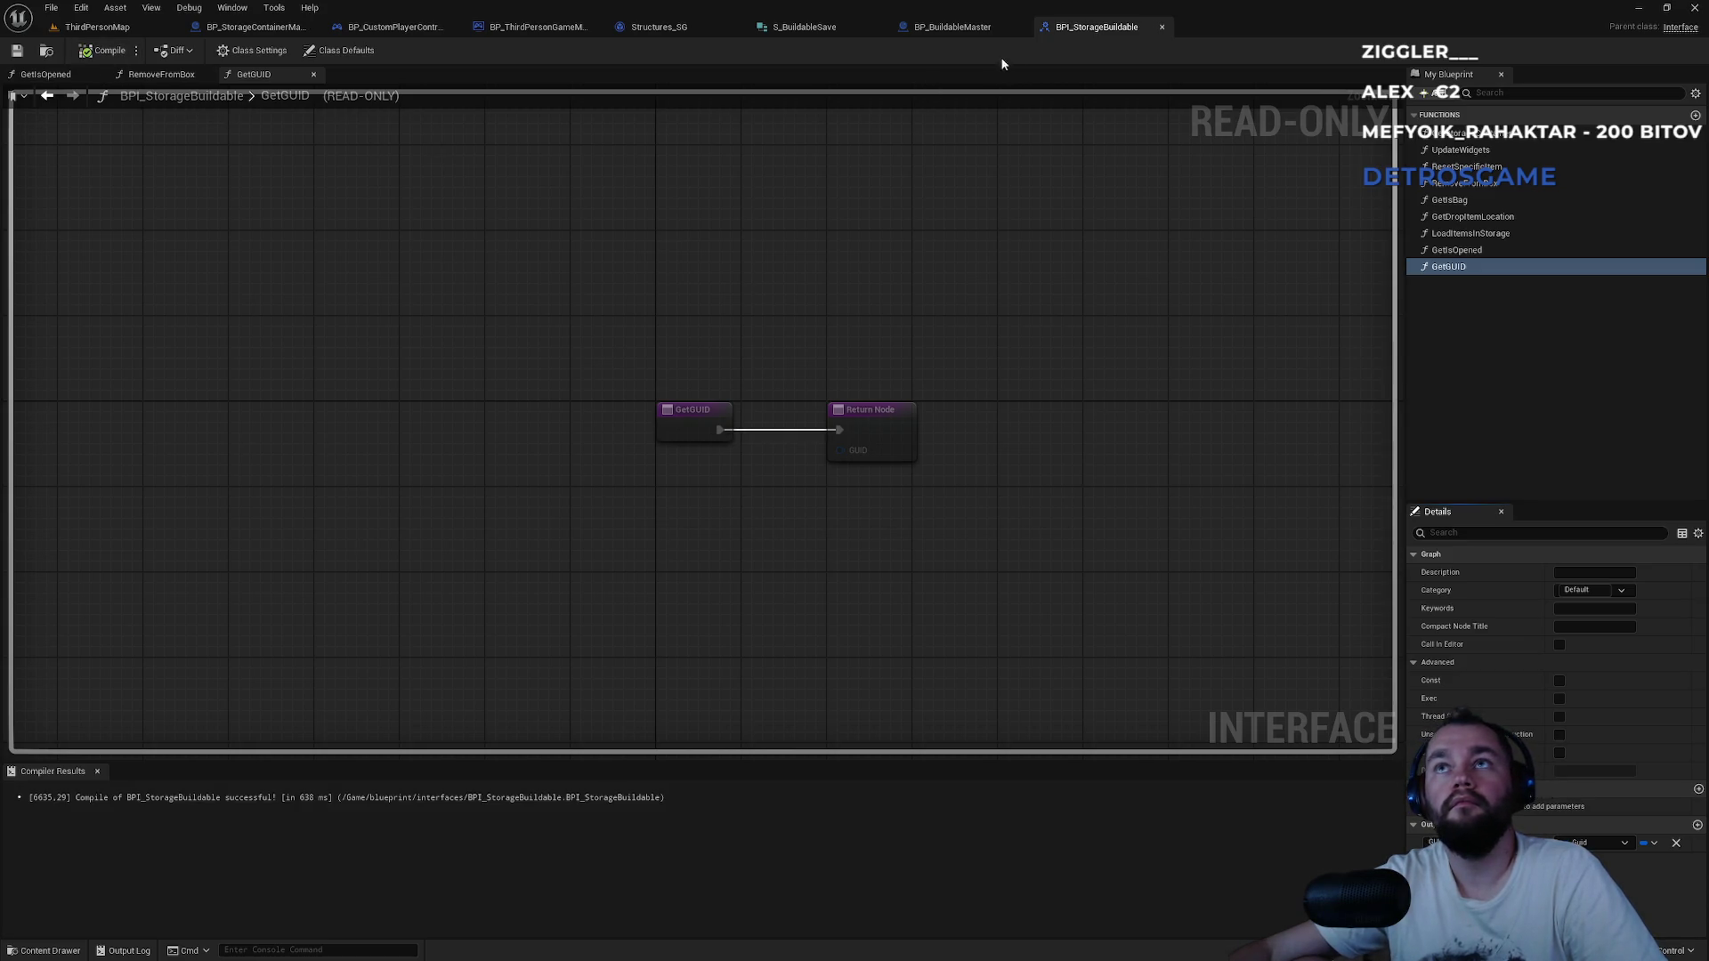
Close the BPI_StorageBuildable and BP_BuildableMaster tabs and switch to BP_StorageContainerMaster.
{"action": "middle_click", "coordinate": [1081, 29]}
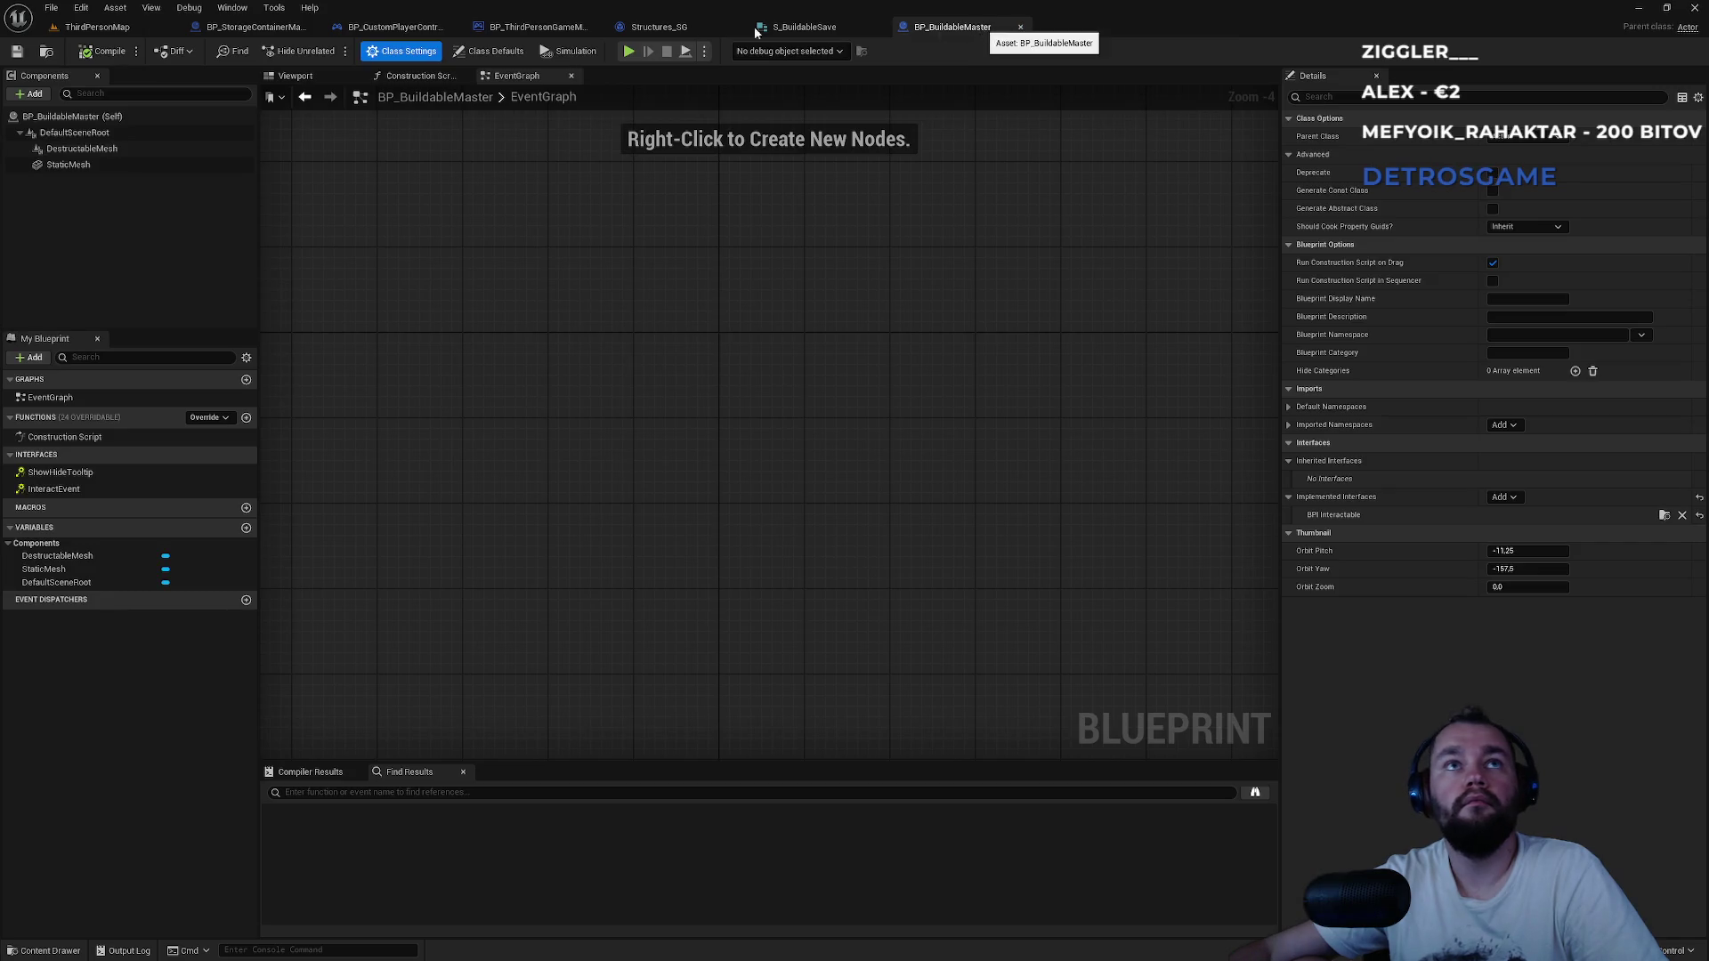
{"action": "middle_click", "coordinate": [972, 30]}
{"action": "left_click", "coordinate": [250, 28]}
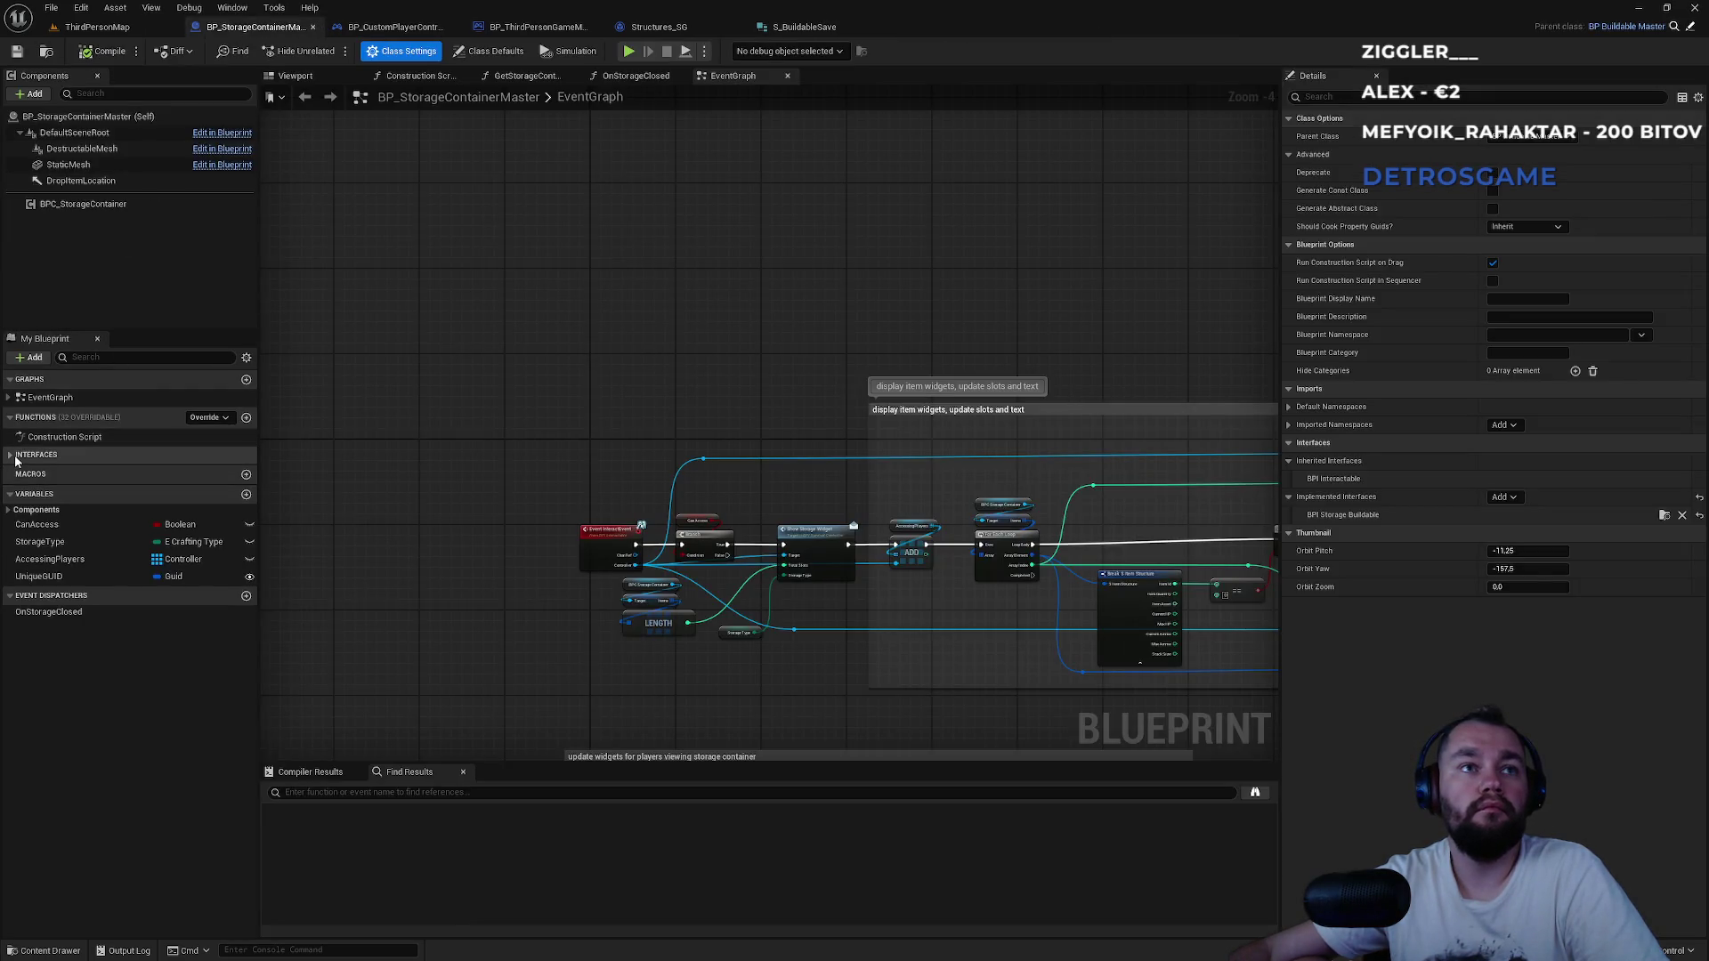
Make GetGUID return the UniqueGUID variable and save BP_StorageContainerMaster.
{"action": "double_click", "coordinate": [43, 475]}
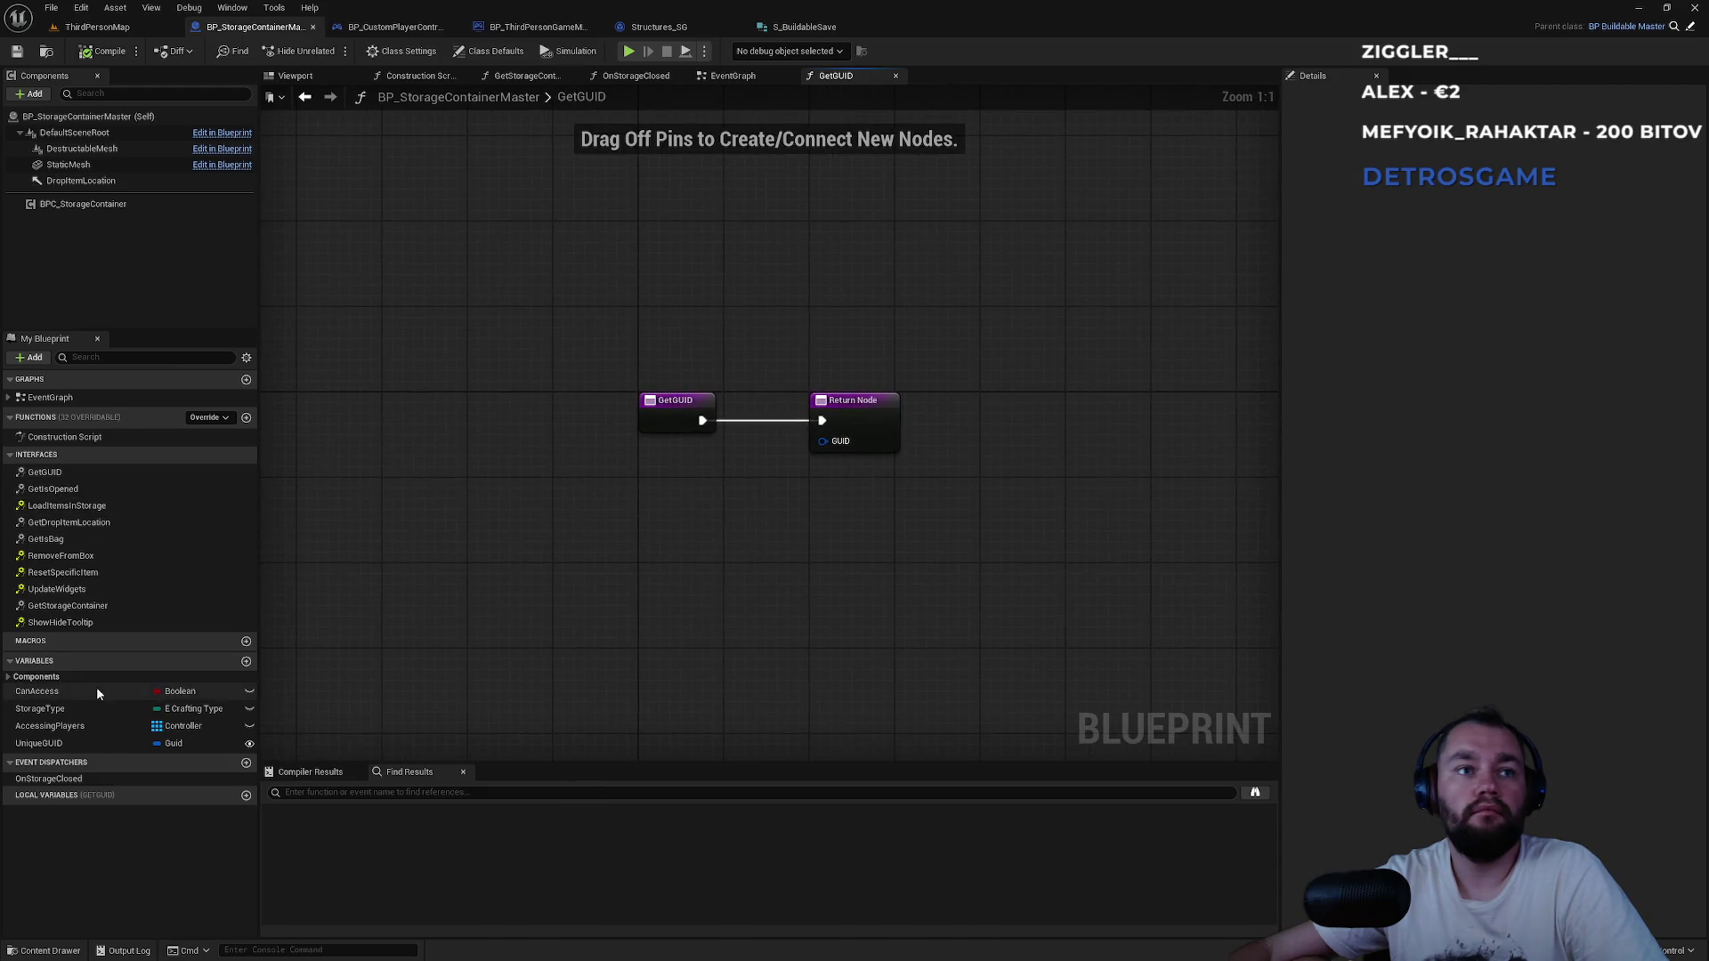
{"action": "mouse_move", "coordinate": [40, 743]}
{"action": "left_mouse_down"}
{"action": "mouse_move", "coordinate": [703, 574]}
{"action": "mouse_move", "coordinate": [823, 441]}
{"action": "left_mouse_up"}
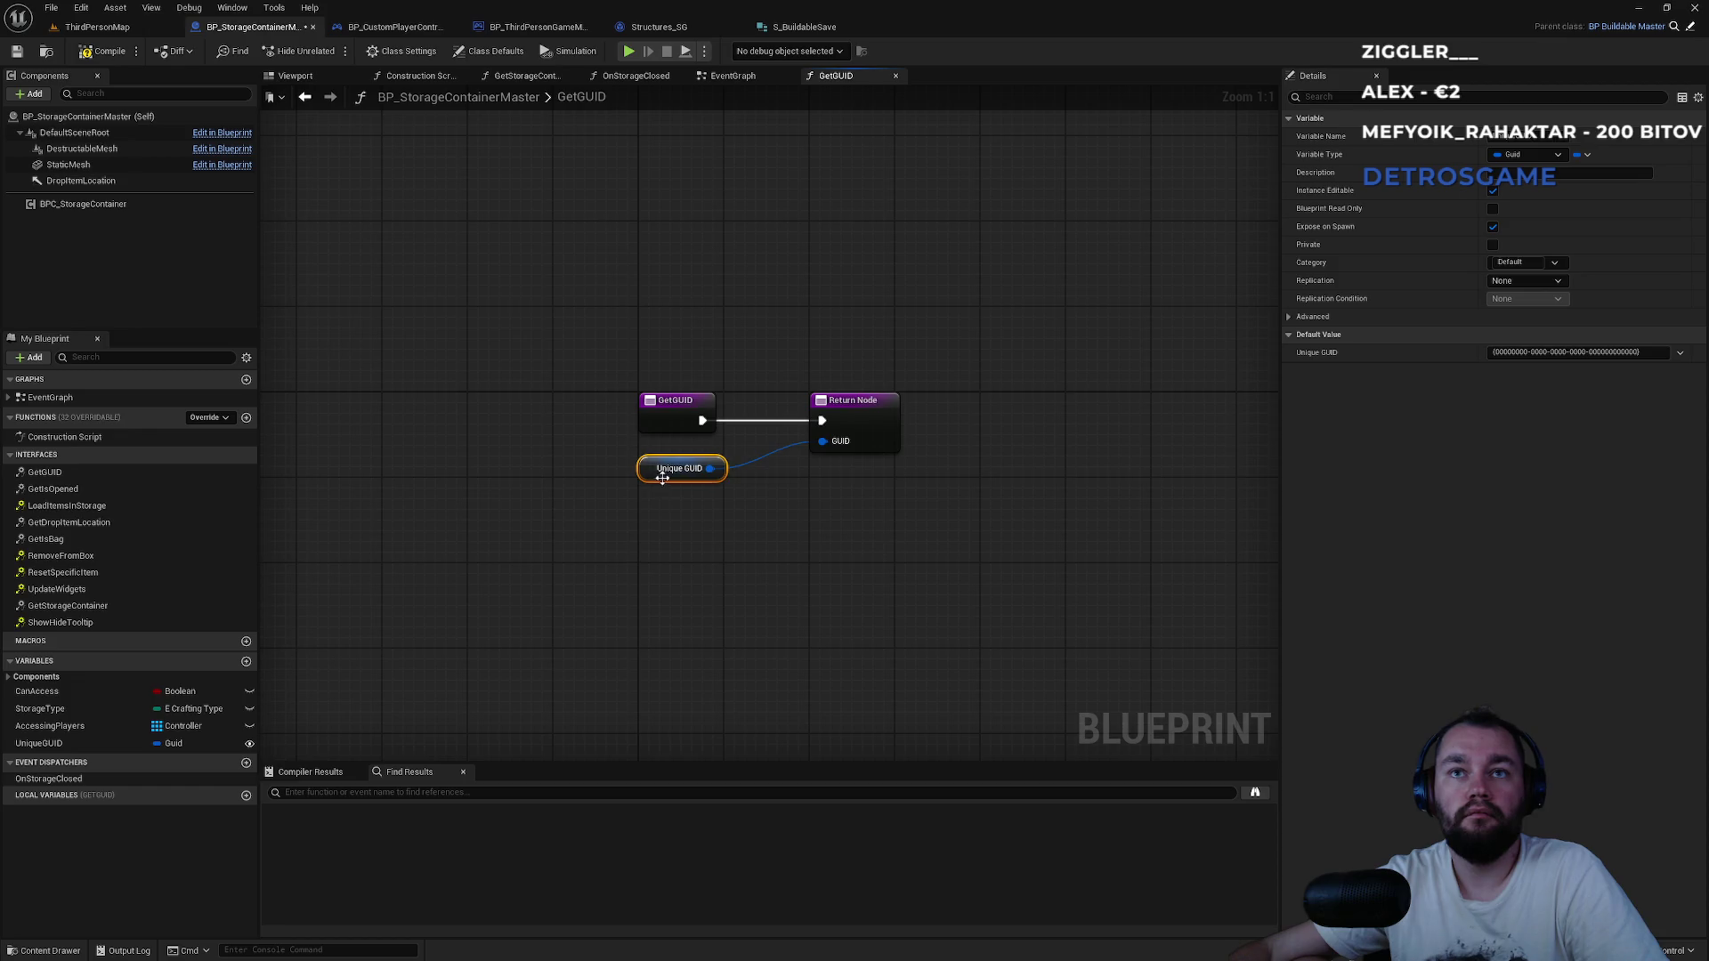
{"action": "key", "text": "ctrl+s"}
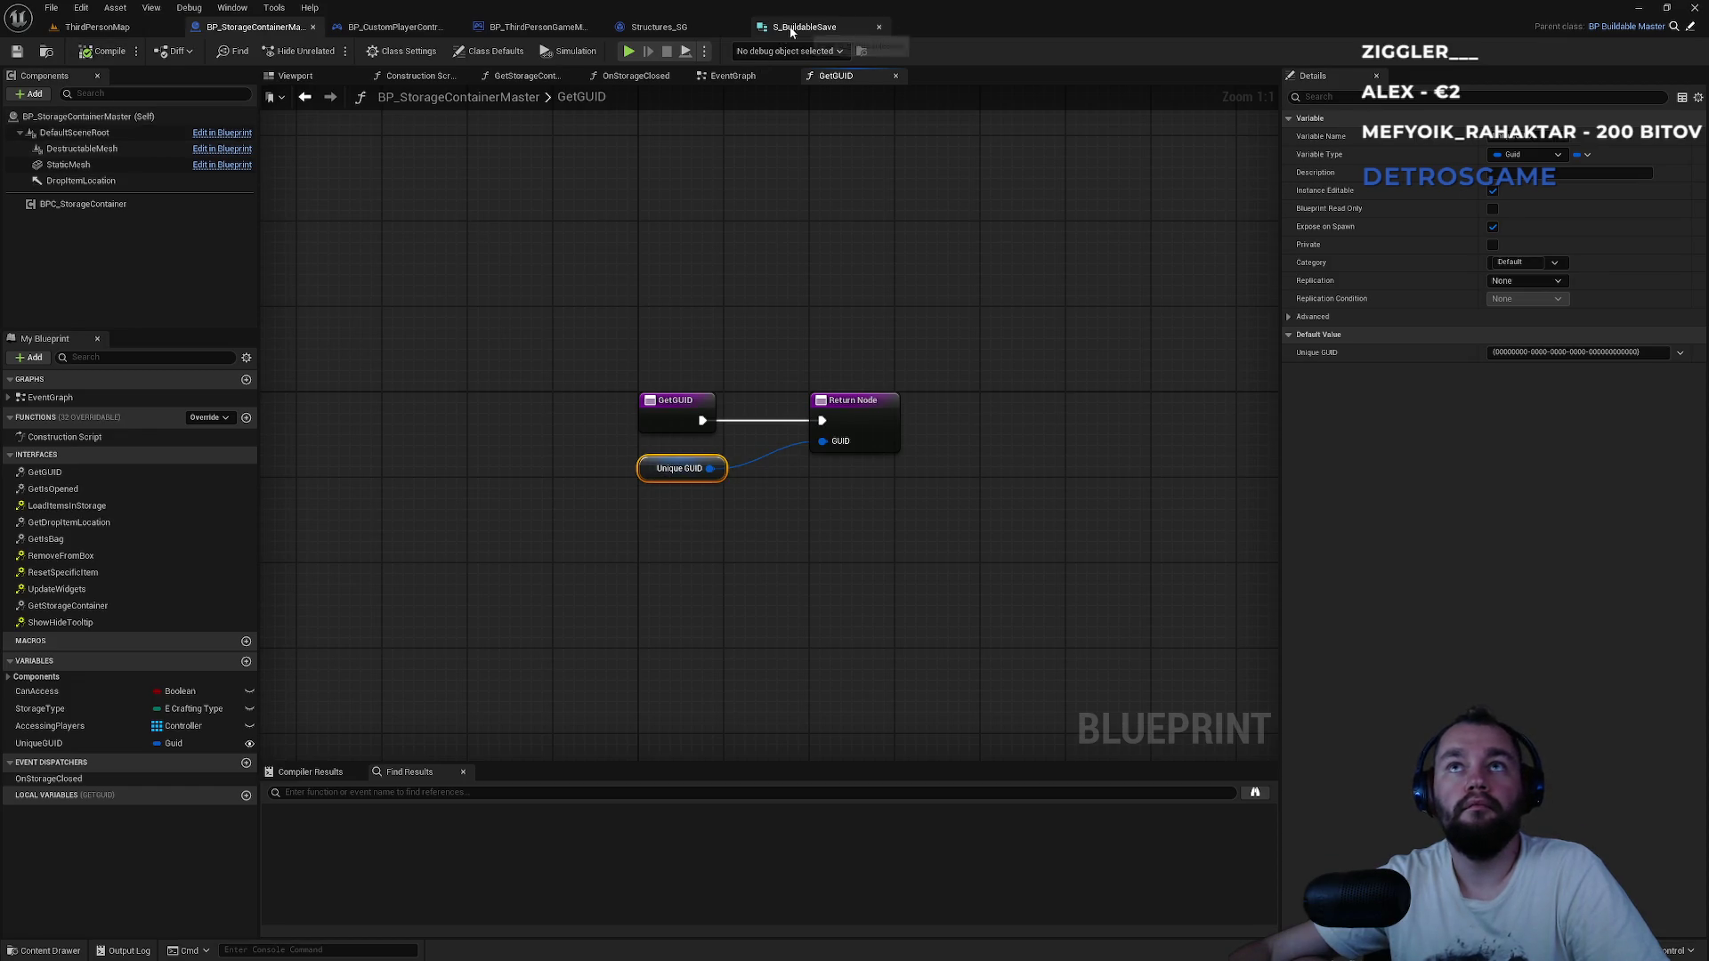
Cycle and reorder the open Blueprint tabs, then return to the game mode's event graph.
{"action": "left_click", "coordinate": [790, 28]}
{"action": "left_click", "coordinate": [670, 27]}
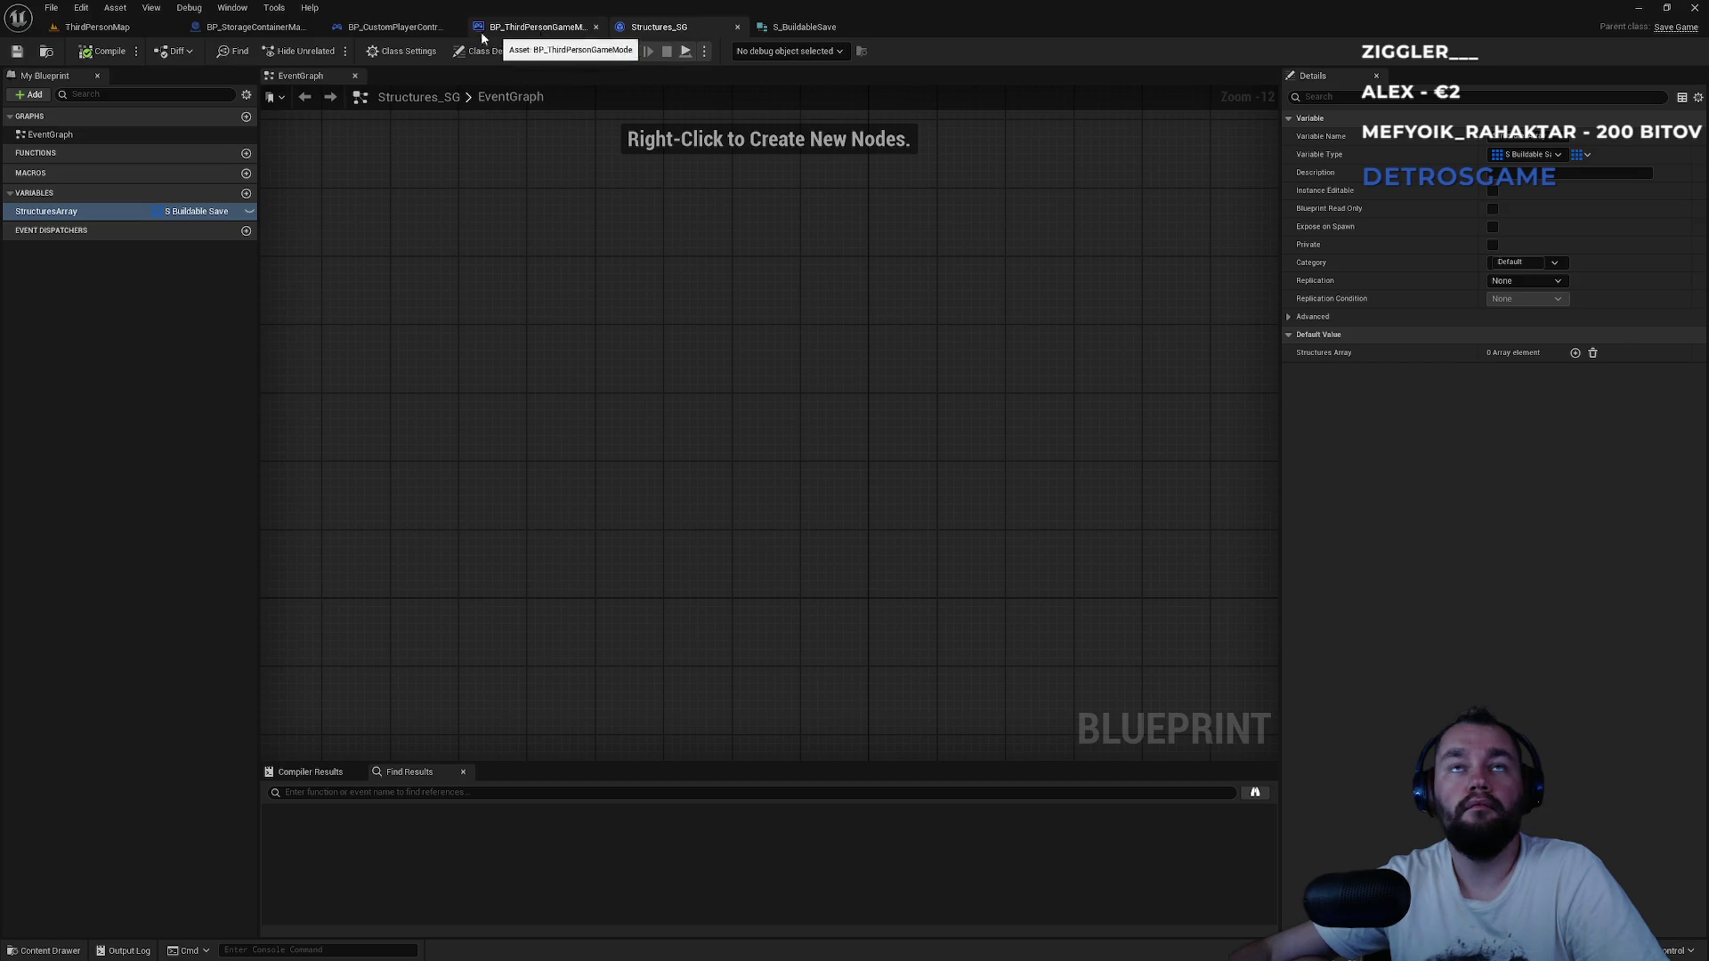
{"action": "left_click", "coordinate": [396, 27]}
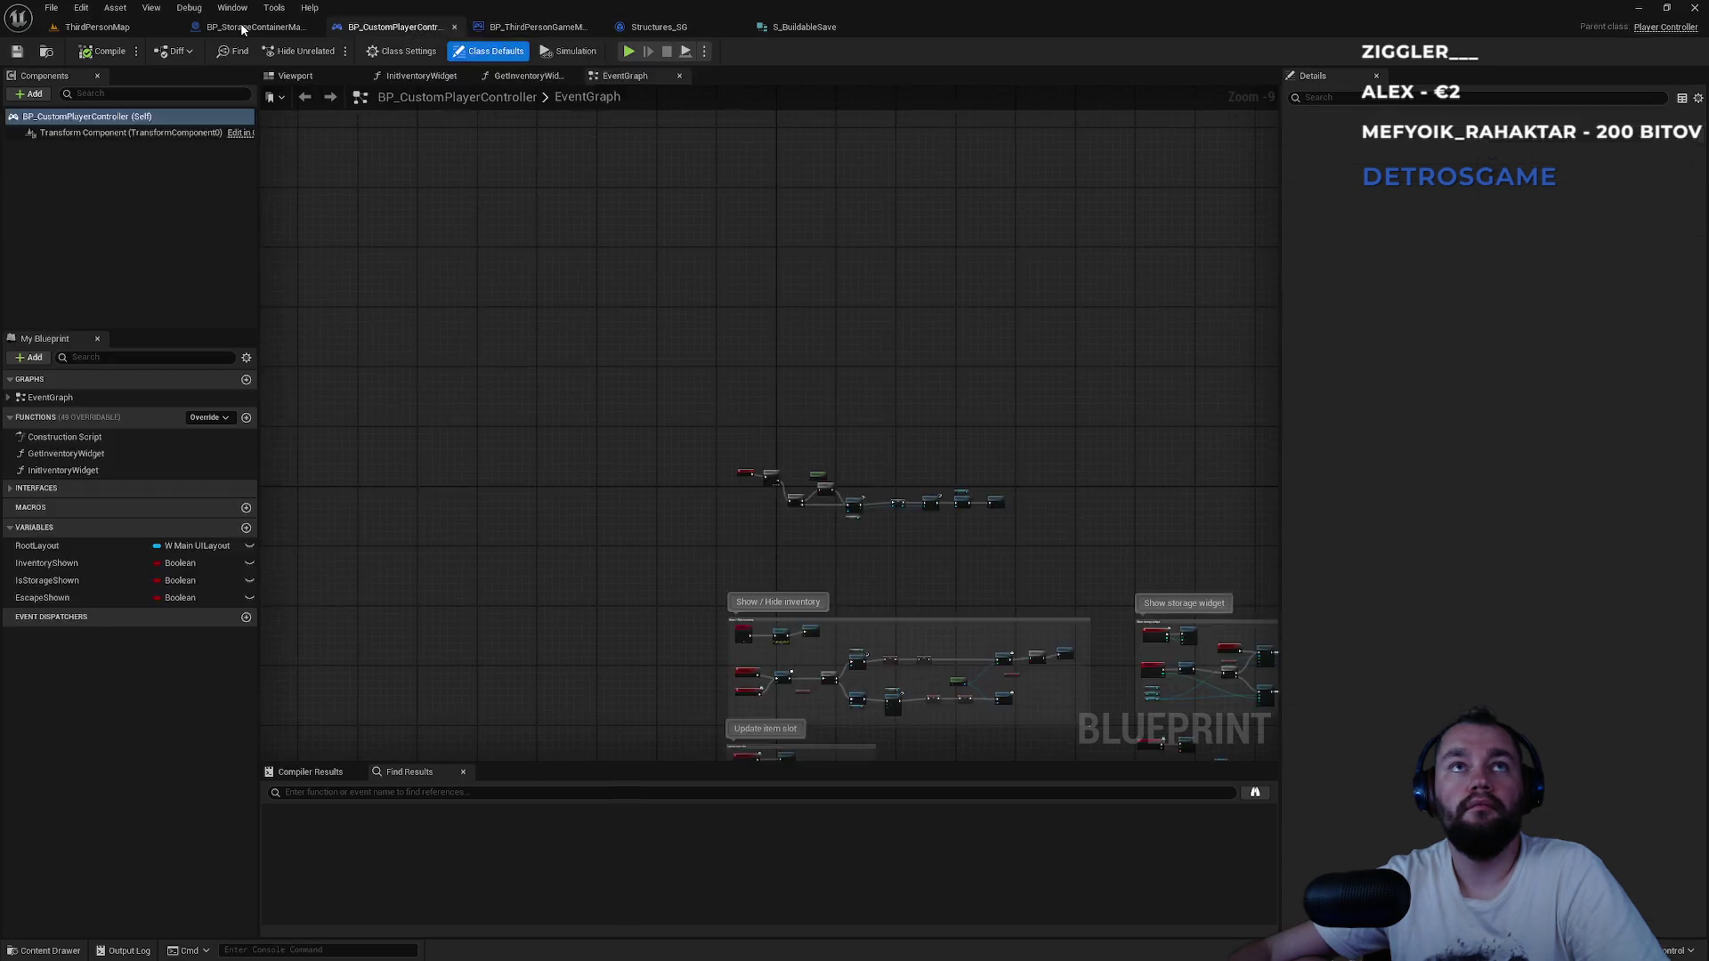
{"action": "left_click", "coordinate": [242, 28]}
{"action": "left_click", "coordinate": [534, 27]}
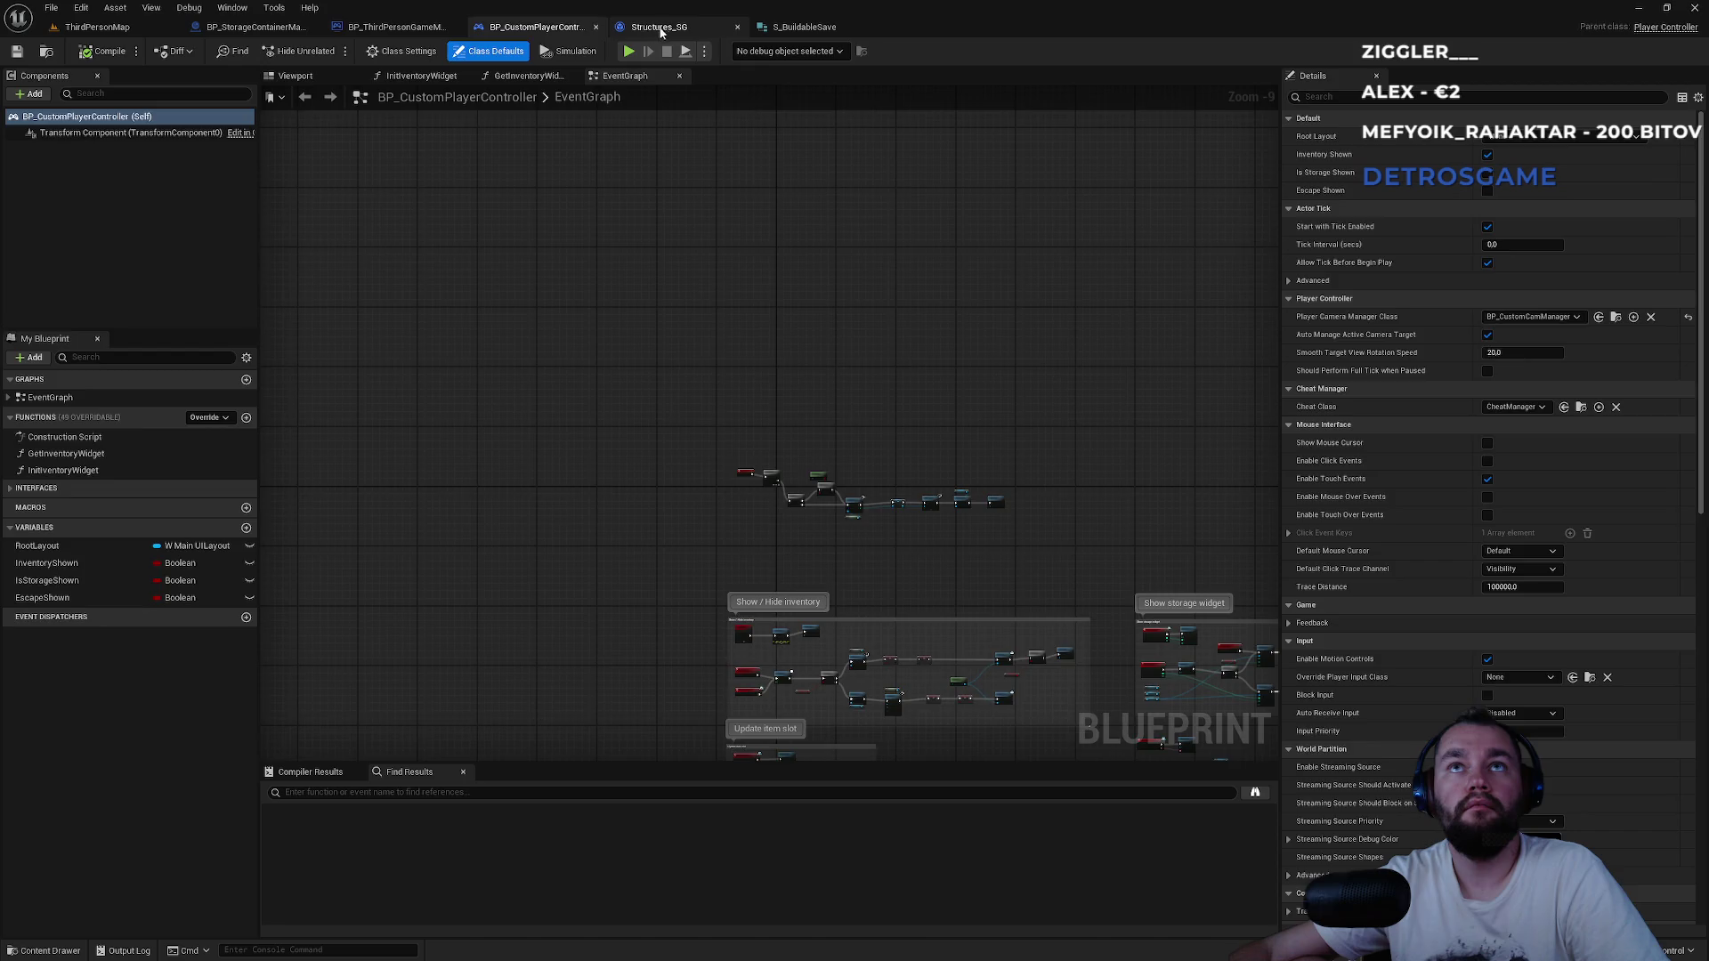
{"action": "left_click", "coordinate": [660, 27]}
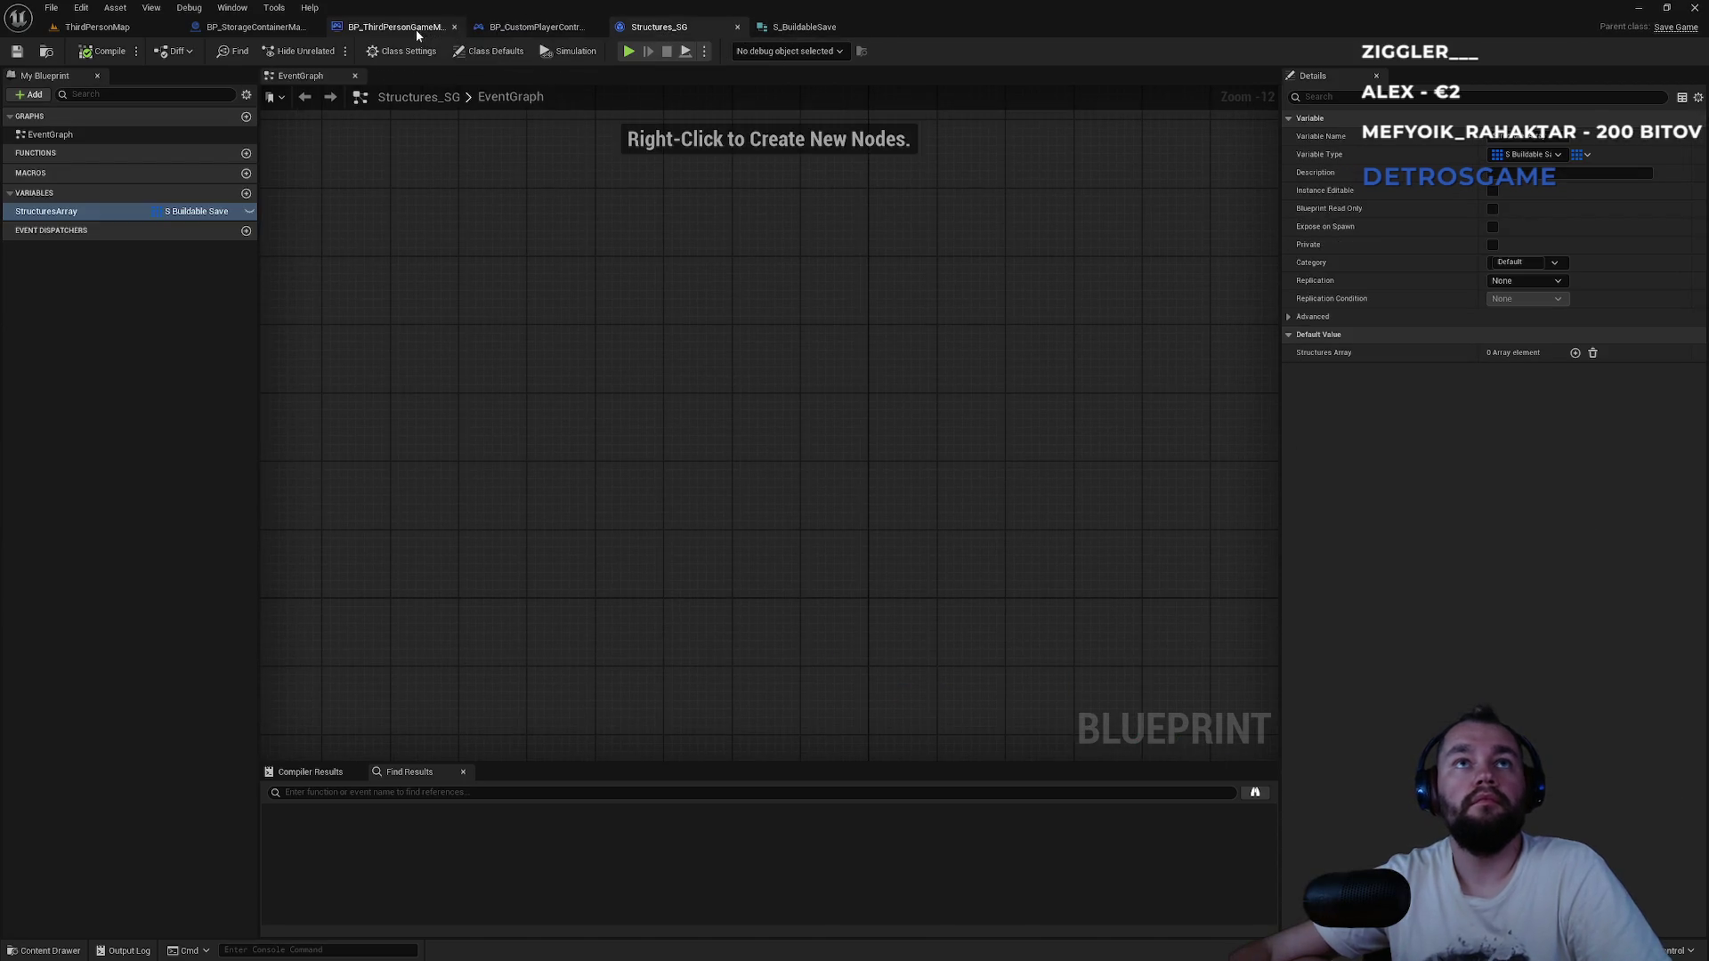
{"action": "left_click", "coordinate": [415, 30]}
{"action": "scroll", "coordinate": [921, 119], "scroll_direction": "up", "scroll_amount": 3}
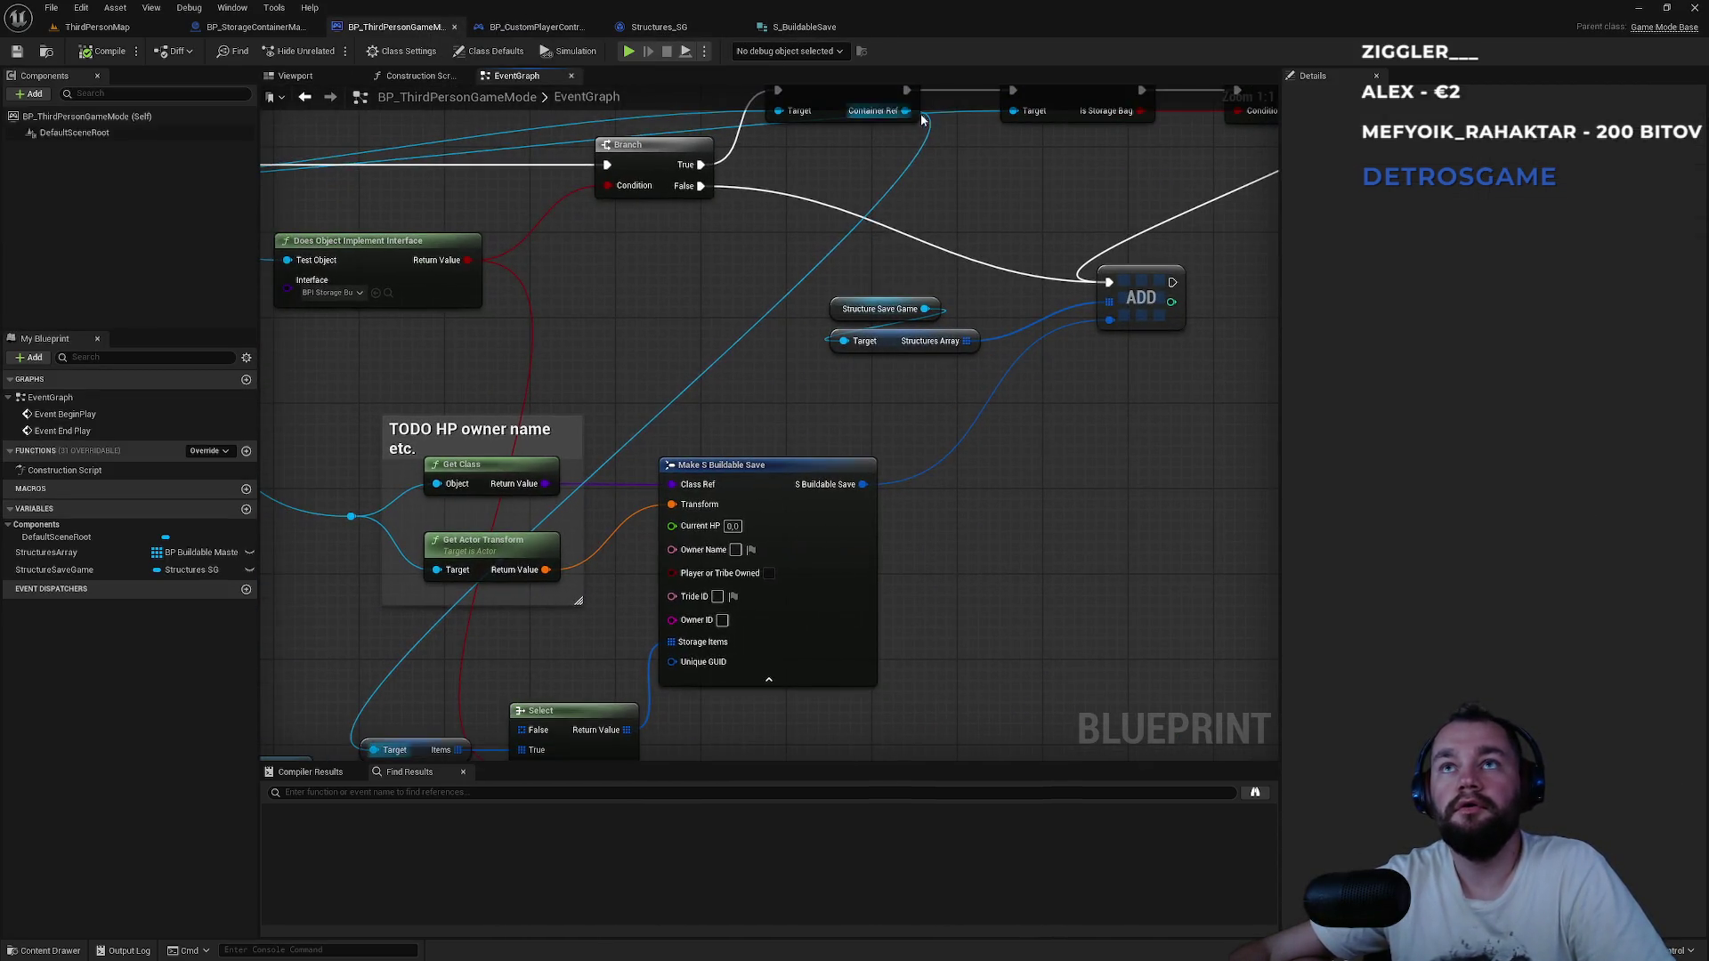
{"action": "mouse_move", "coordinate": [905, 111]}
{"action": "left_mouse_down"}
{"action": "mouse_move", "coordinate": [696, 589]}
{"action": "mouse_move", "coordinate": [524, 699]}
{"action": "mouse_move", "coordinate": [535, 668]}
{"action": "left_mouse_up"}
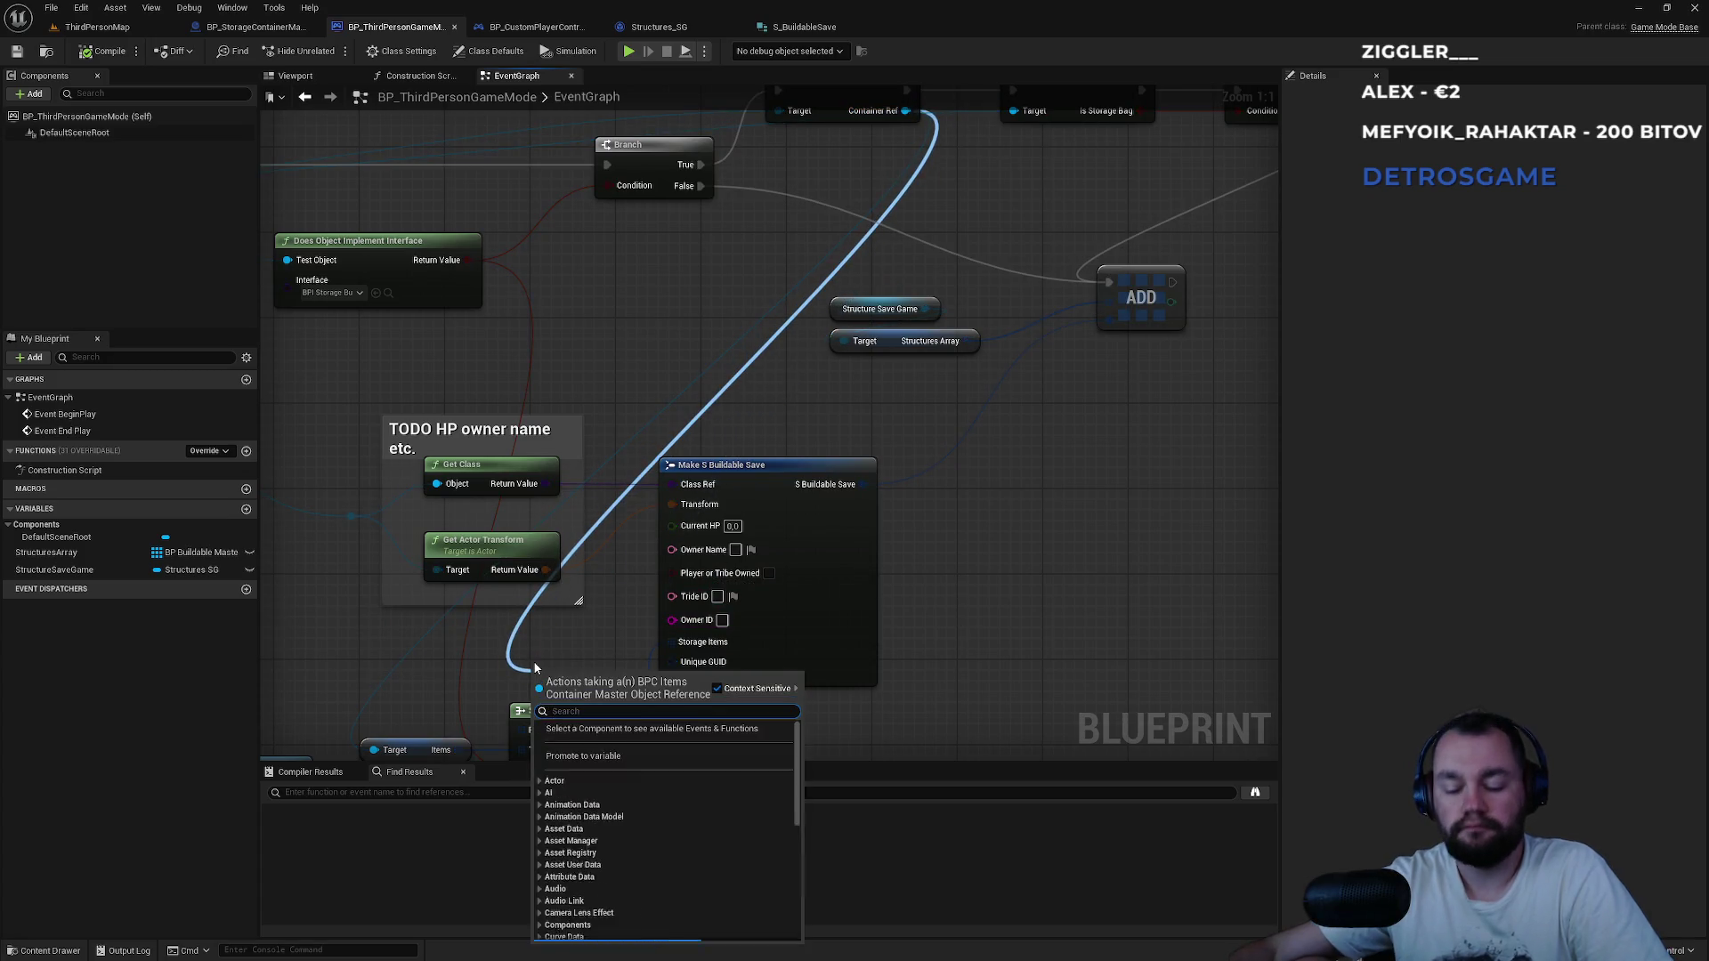
Add the storage buildable Get GUID call on Container Ref and wire it before Get Is Bag.
{"action": "type", "text": "storage buildable"}
{"action": "key", "text": "Return"}
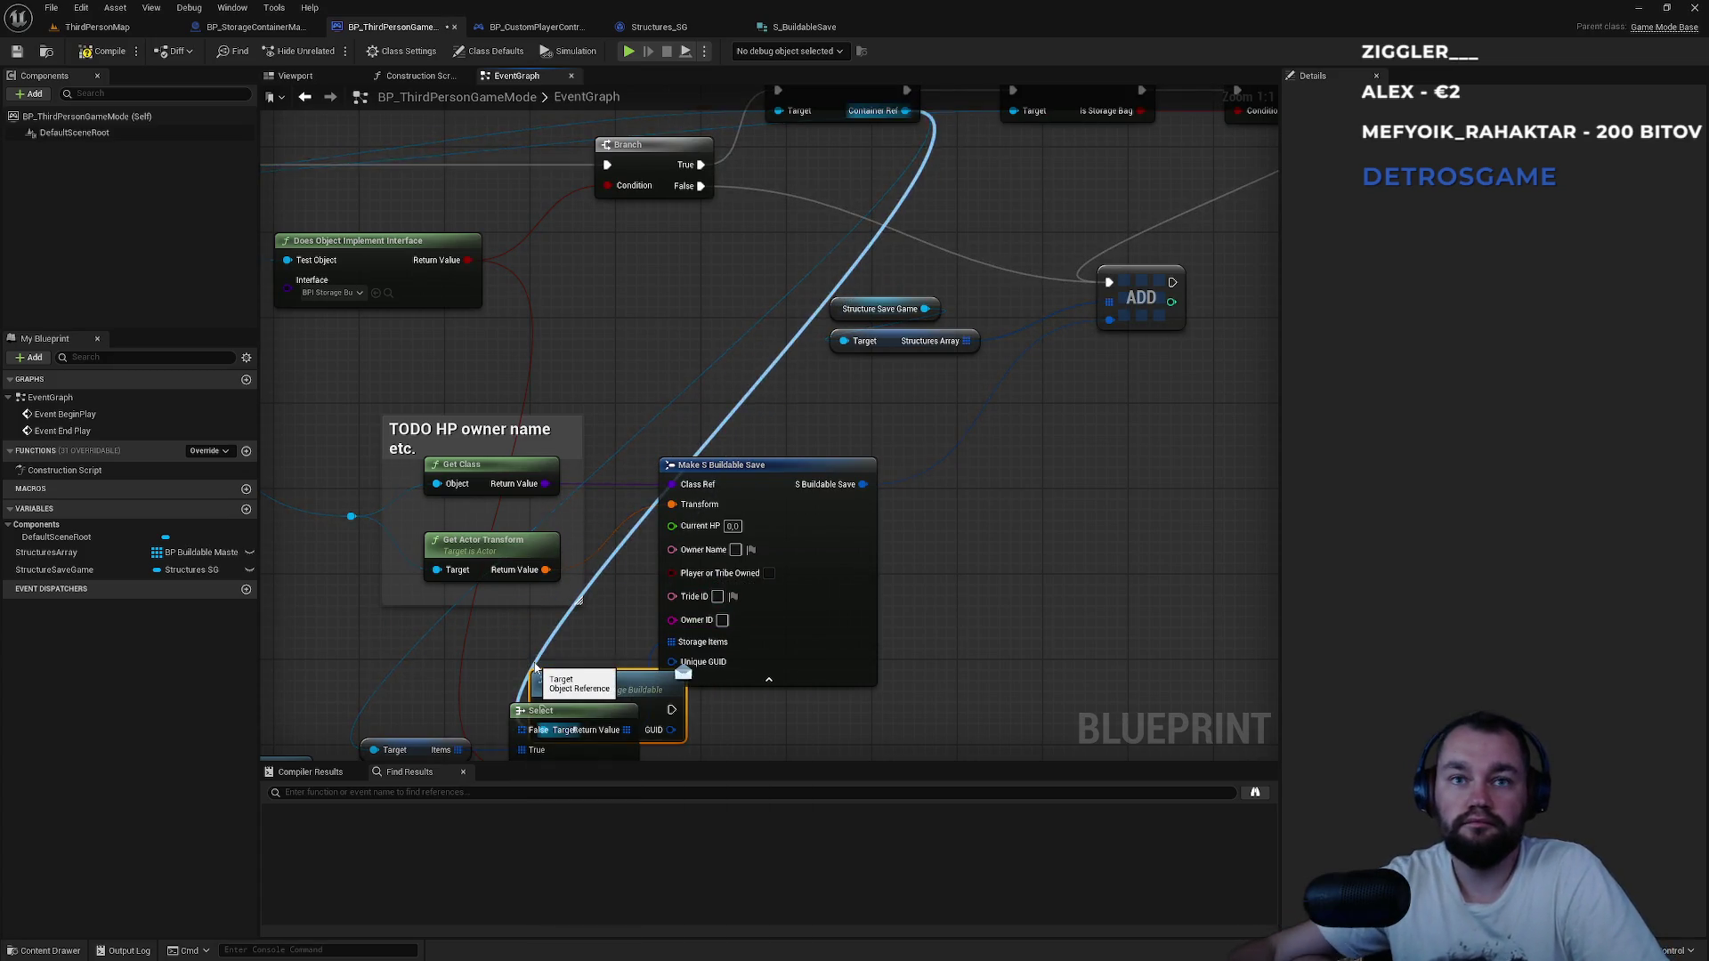
{"action": "mouse_move", "coordinate": [604, 684]}
{"action": "left_mouse_down"}
{"action": "mouse_move", "coordinate": [712, 410]}
{"action": "mouse_move", "coordinate": [955, 195]}
{"action": "mouse_move", "coordinate": [1030, 194]}
{"action": "mouse_move", "coordinate": [972, 199]}
{"action": "mouse_move", "coordinate": [969, 217]}
{"action": "left_mouse_up"}
{"action": "mouse_move", "coordinate": [765, 264]}
{"action": "left_mouse_down"}
{"action": "mouse_move", "coordinate": [748, 347]}
{"action": "mouse_move", "coordinate": [946, 275]}
{"action": "mouse_move", "coordinate": [892, 339]}
{"action": "mouse_move", "coordinate": [898, 229]}
{"action": "left_mouse_up"}
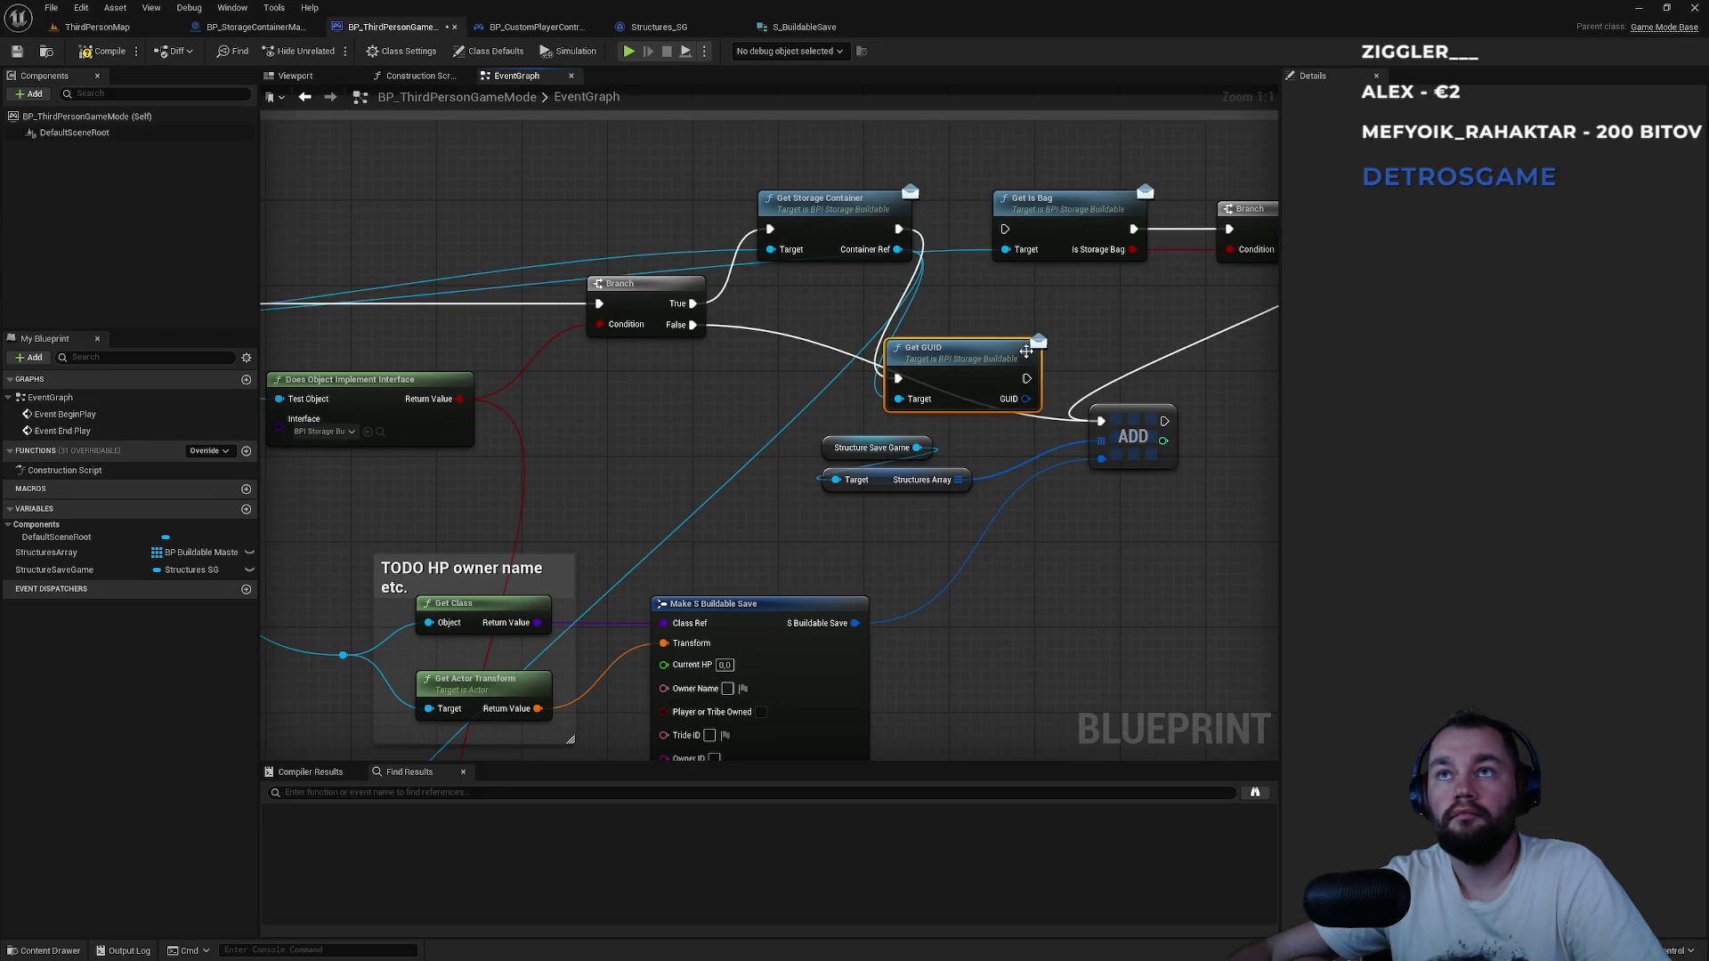
{"action": "left_click_drag", "start_coordinate": [1029, 381], "coordinate": [1005, 229]}
{"action": "mouse_move", "coordinate": [944, 349]}
{"action": "left_mouse_down"}
{"action": "mouse_move", "coordinate": [942, 264]}
{"action": "mouse_move", "coordinate": [906, 229]}
{"action": "left_mouse_up"}
{"action": "scroll", "coordinate": [848, 278], "scroll_direction": "down", "scroll_amount": 1}
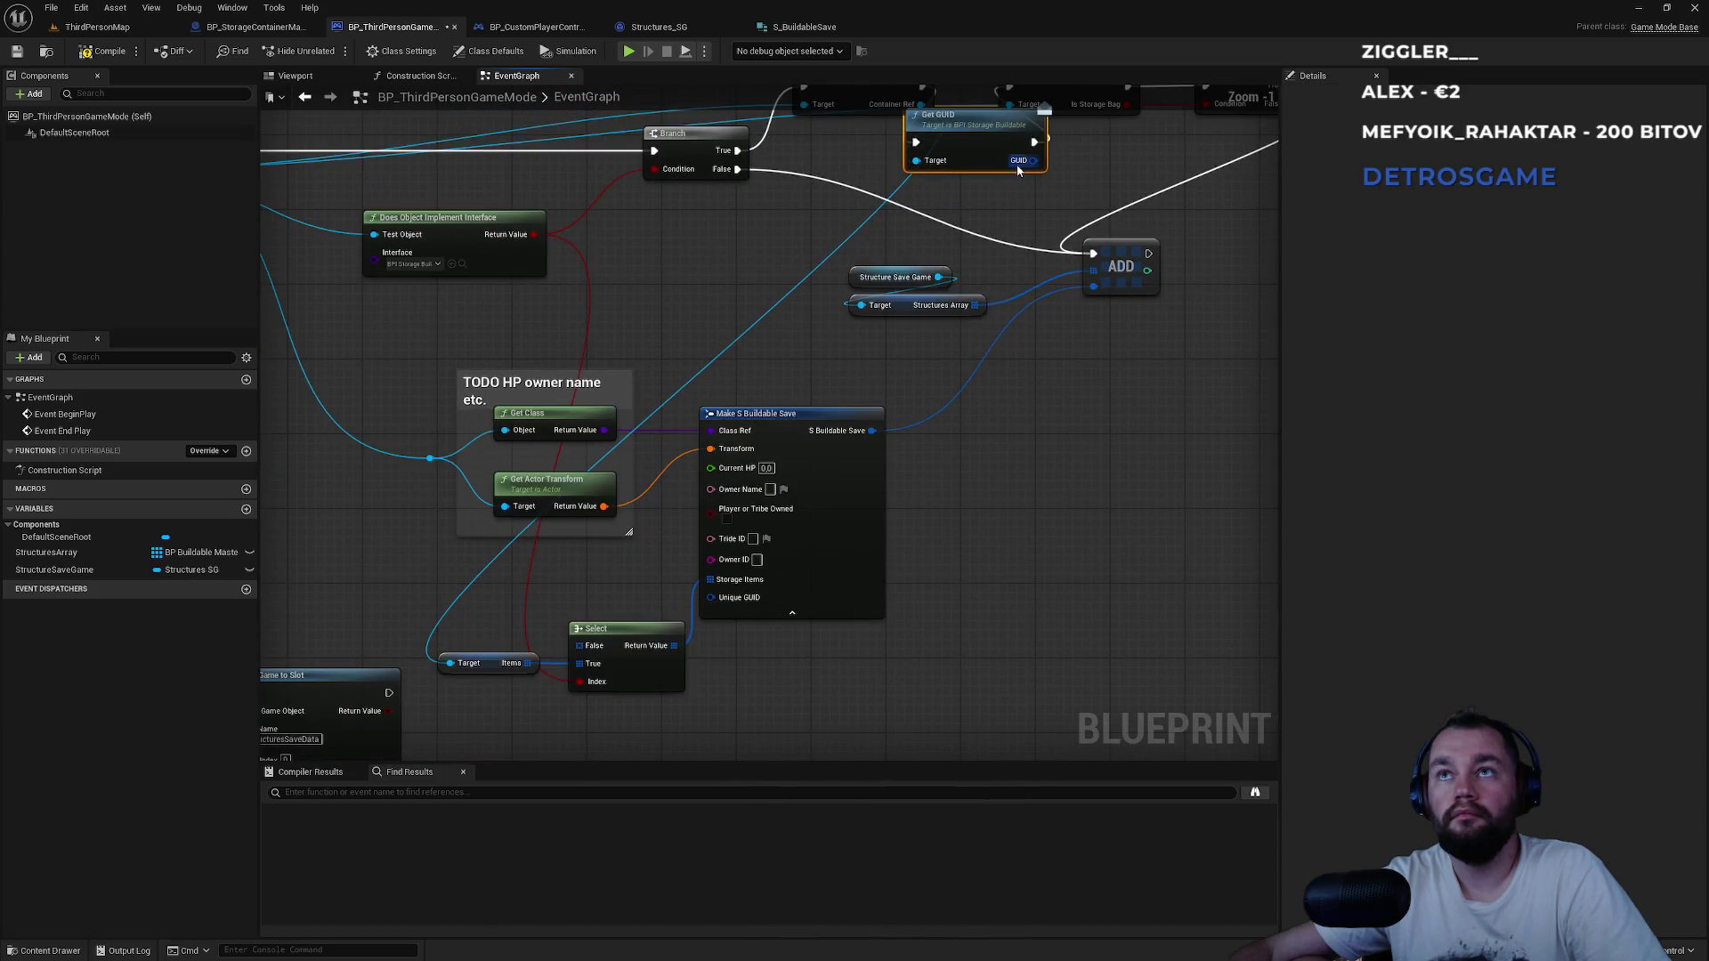
Add a Select node indexed by the interface check's Return Value, position it, and compile.
{"action": "left_click_drag", "start_coordinate": [1017, 166], "coordinate": [575, 589]}
{"action": "type", "text": "select"}
{"action": "key", "text": "Return"}
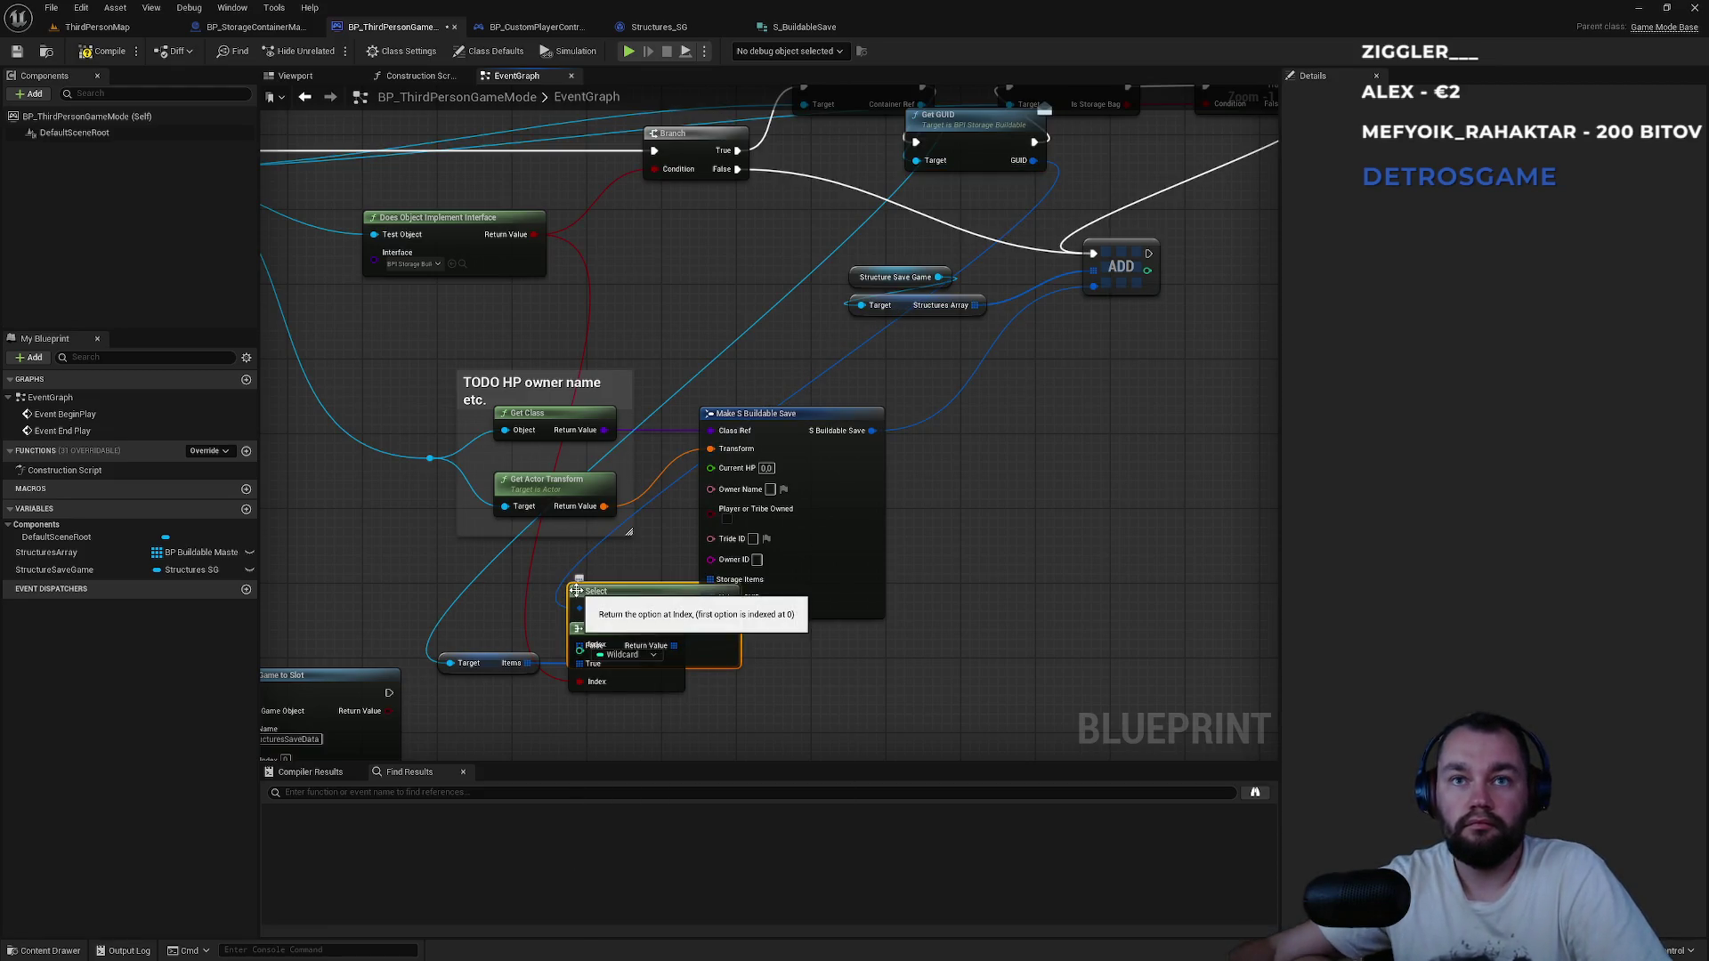
{"action": "mouse_move", "coordinate": [630, 603]}
{"action": "left_mouse_down"}
{"action": "mouse_move", "coordinate": [682, 494]}
{"action": "mouse_move", "coordinate": [670, 301]}
{"action": "mouse_move", "coordinate": [685, 304]}
{"action": "left_mouse_up"}
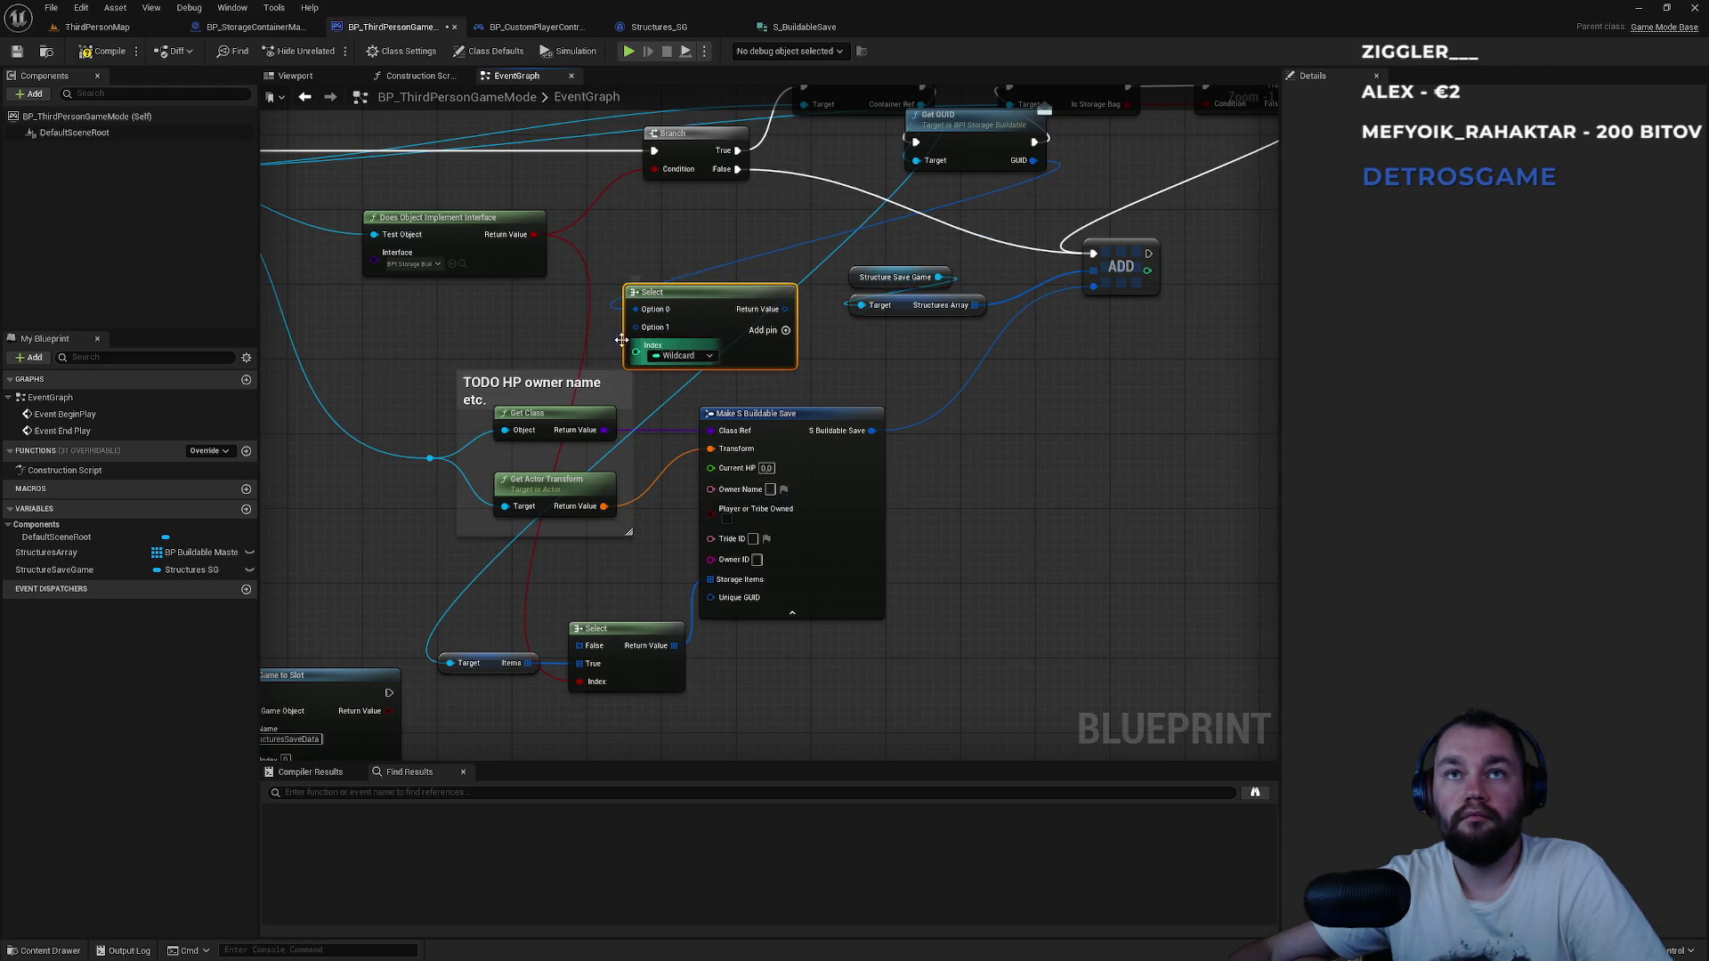
{"action": "left_click_drag", "start_coordinate": [534, 234], "coordinate": [636, 347]}
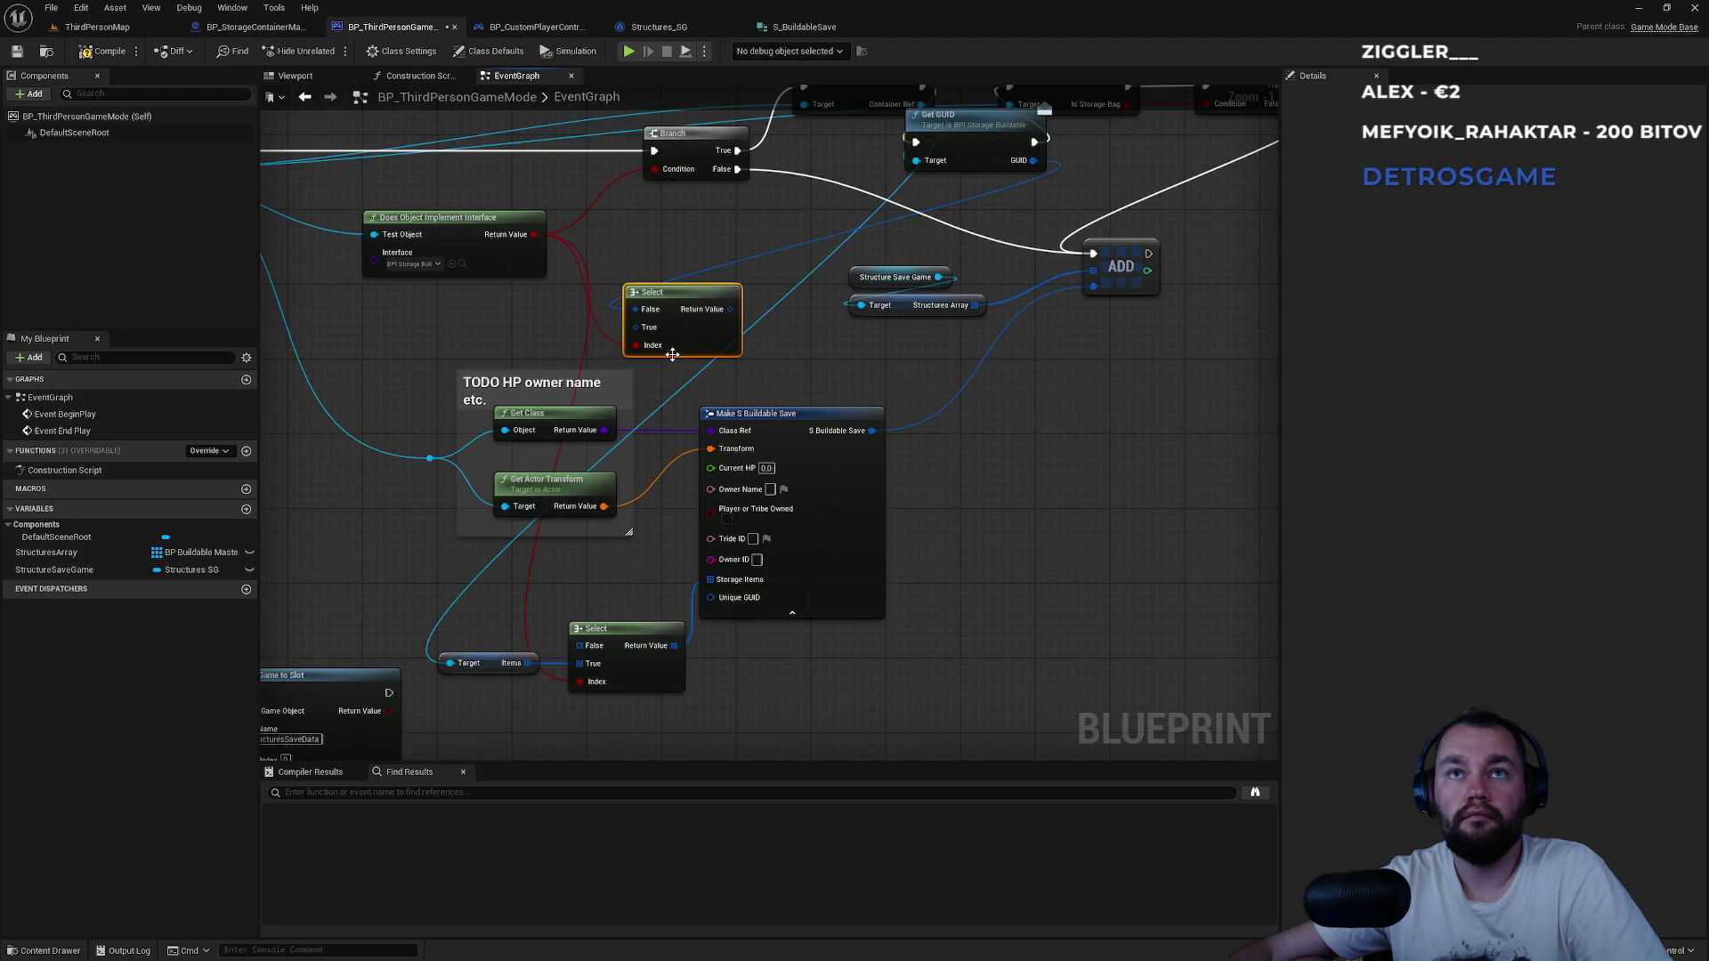
{"action": "left_click", "coordinate": [1005, 161], "text": "alt"}
{"action": "mouse_move", "coordinate": [1030, 169]}
{"action": "left_mouse_down"}
{"action": "mouse_move", "coordinate": [725, 360]}
{"action": "mouse_move", "coordinate": [730, 309]}
{"action": "mouse_move", "coordinate": [707, 494]}
{"action": "mouse_move", "coordinate": [641, 579]}
{"action": "mouse_move", "coordinate": [711, 597]}
{"action": "left_mouse_up"}
{"action": "mouse_move", "coordinate": [687, 304]}
{"action": "left_mouse_down"}
{"action": "mouse_move", "coordinate": [729, 710]}
{"action": "mouse_move", "coordinate": [771, 692]}
{"action": "left_mouse_up"}
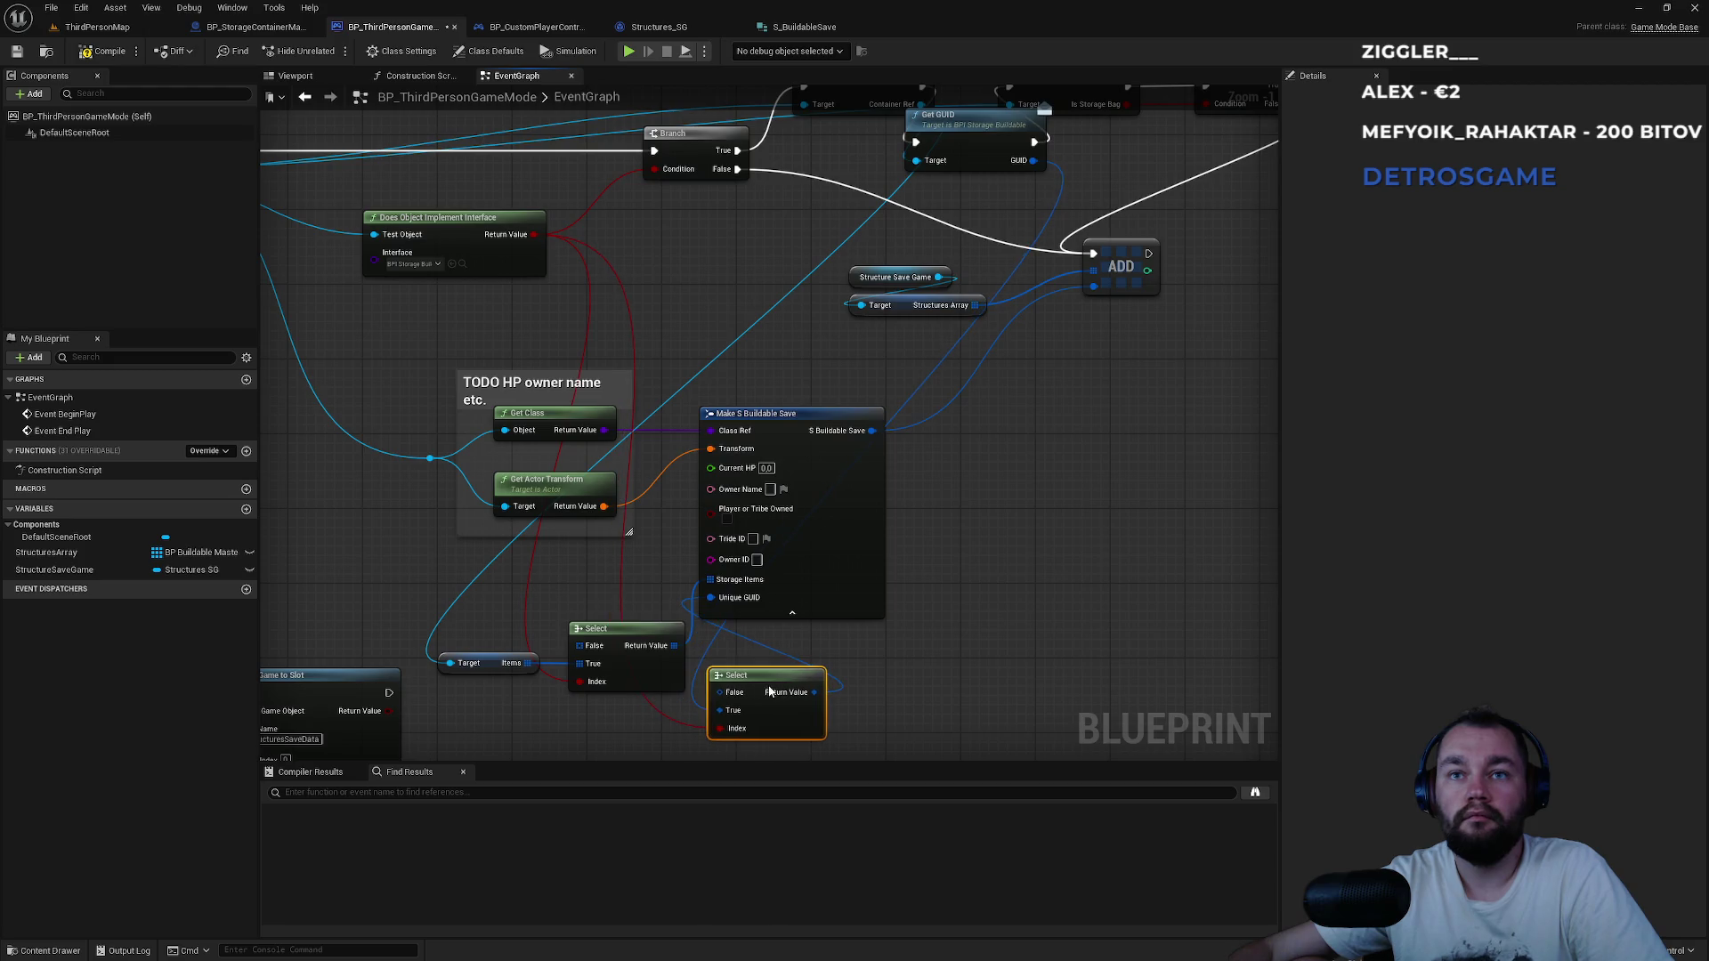
{"action": "left_click", "coordinate": [109, 55]}
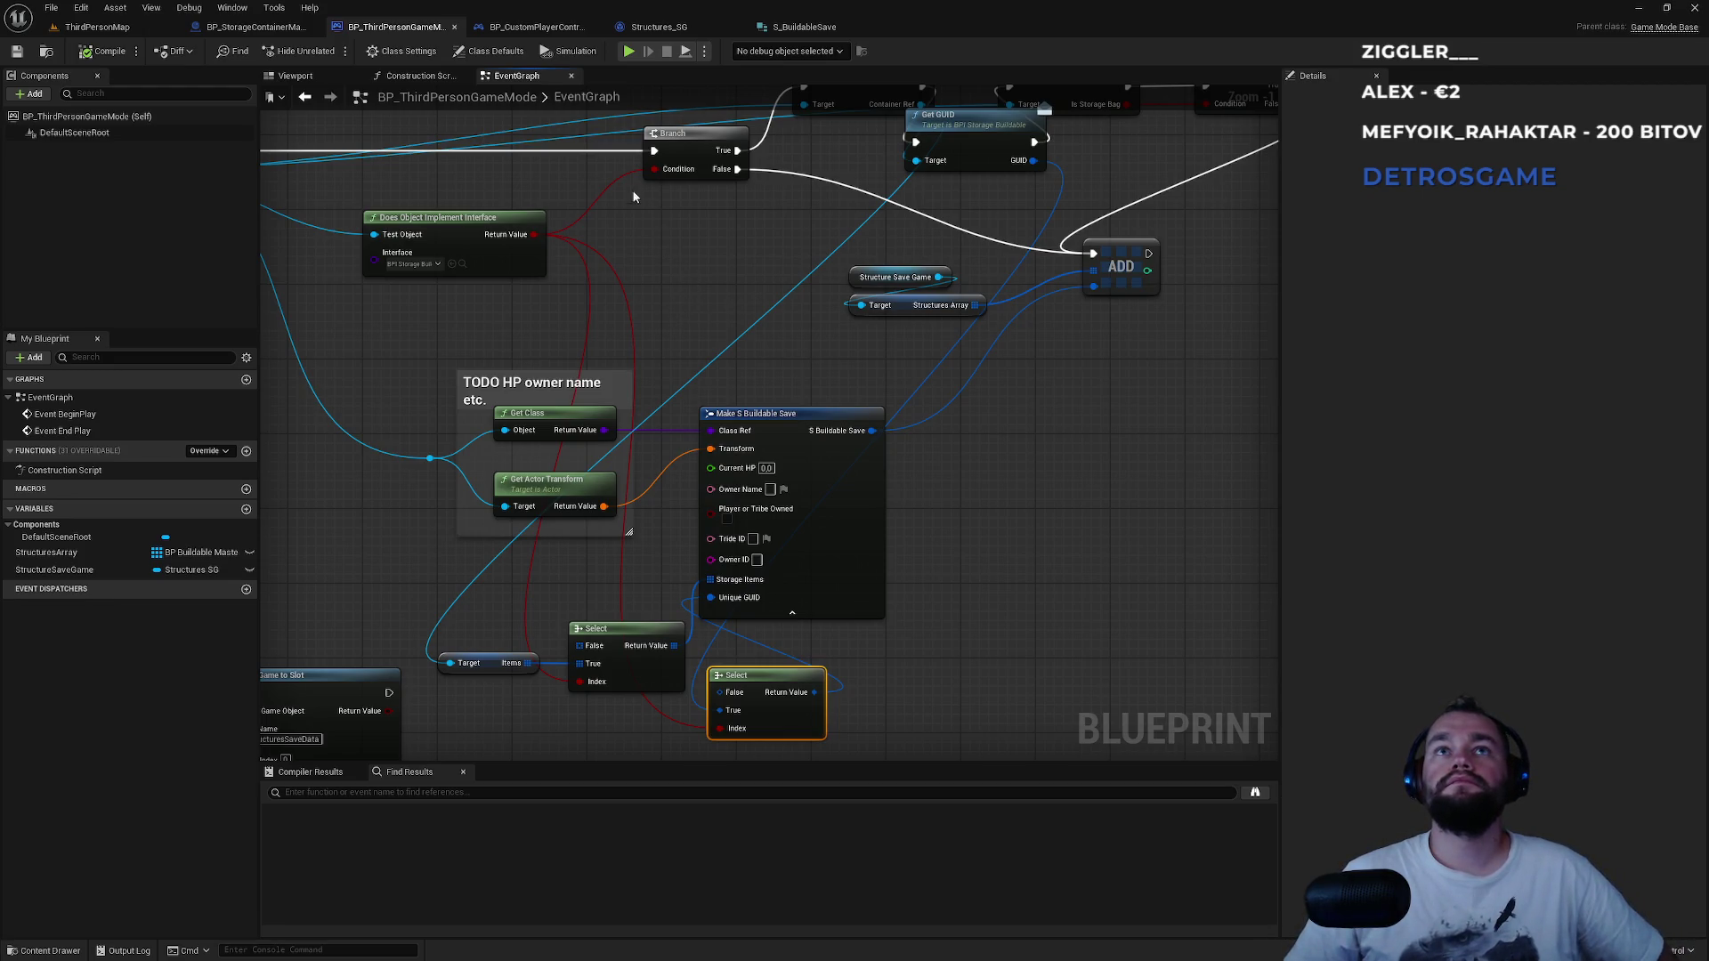
Glance at the player controller, then zoom and pan to the SpawnActor and Break S Buildable Save nodes.
{"action": "left_click", "coordinate": [532, 33]}
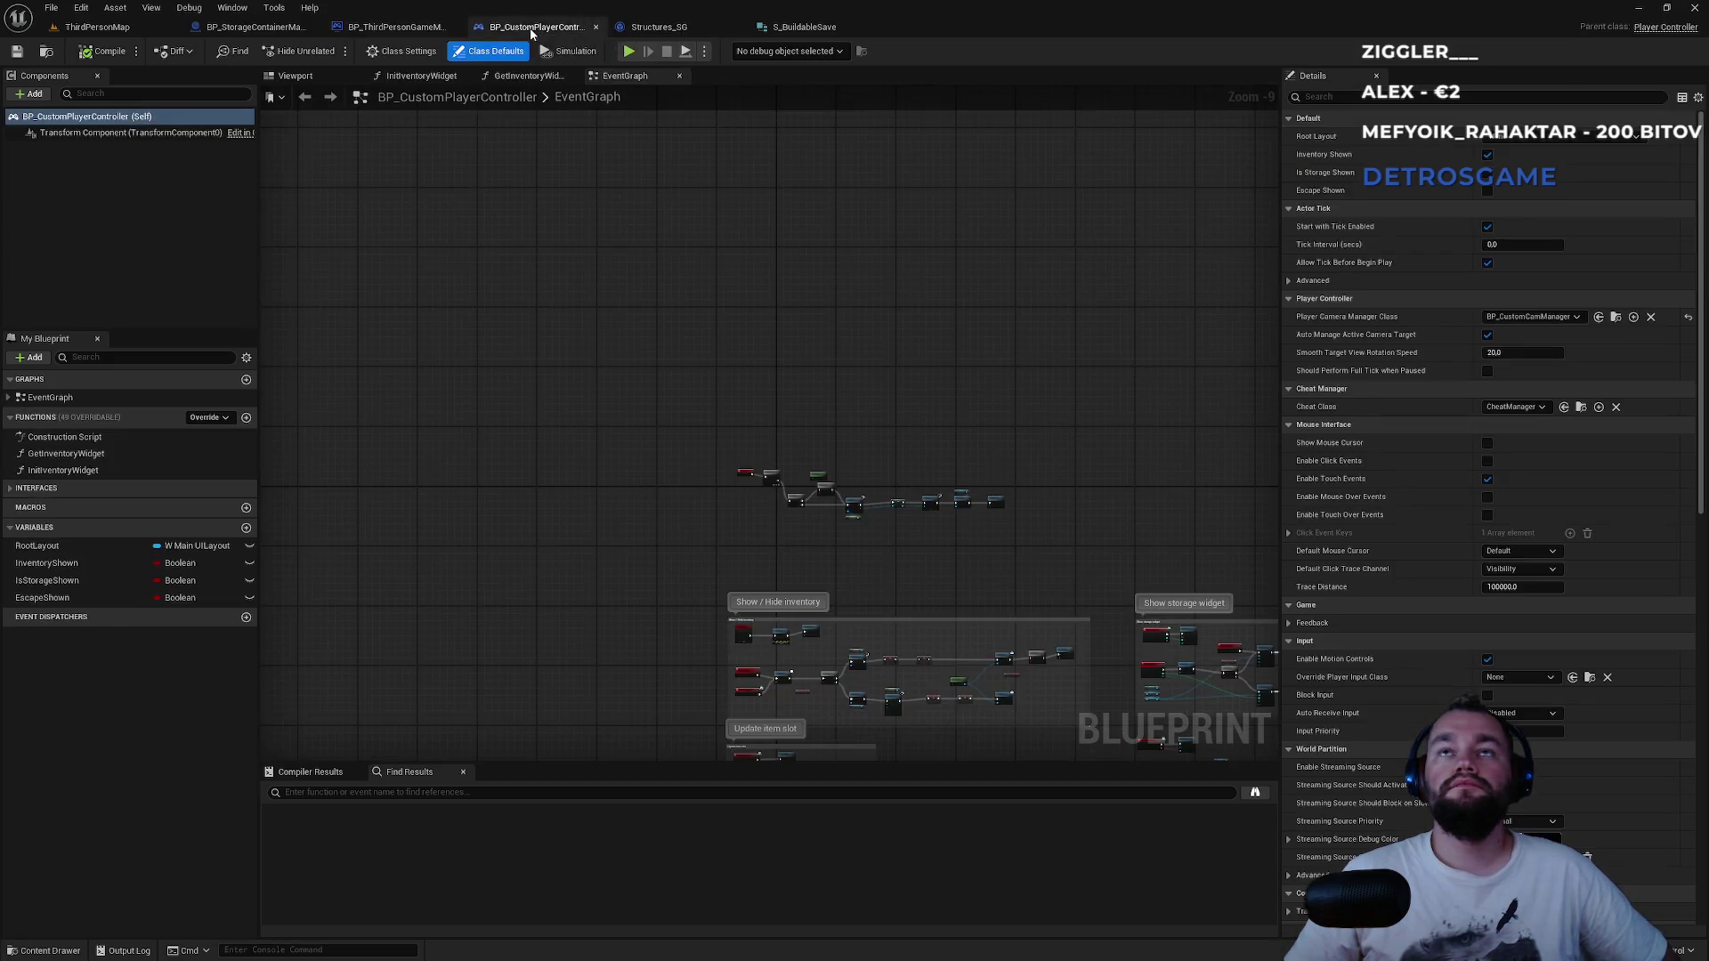
{"action": "left_click", "coordinate": [392, 33]}
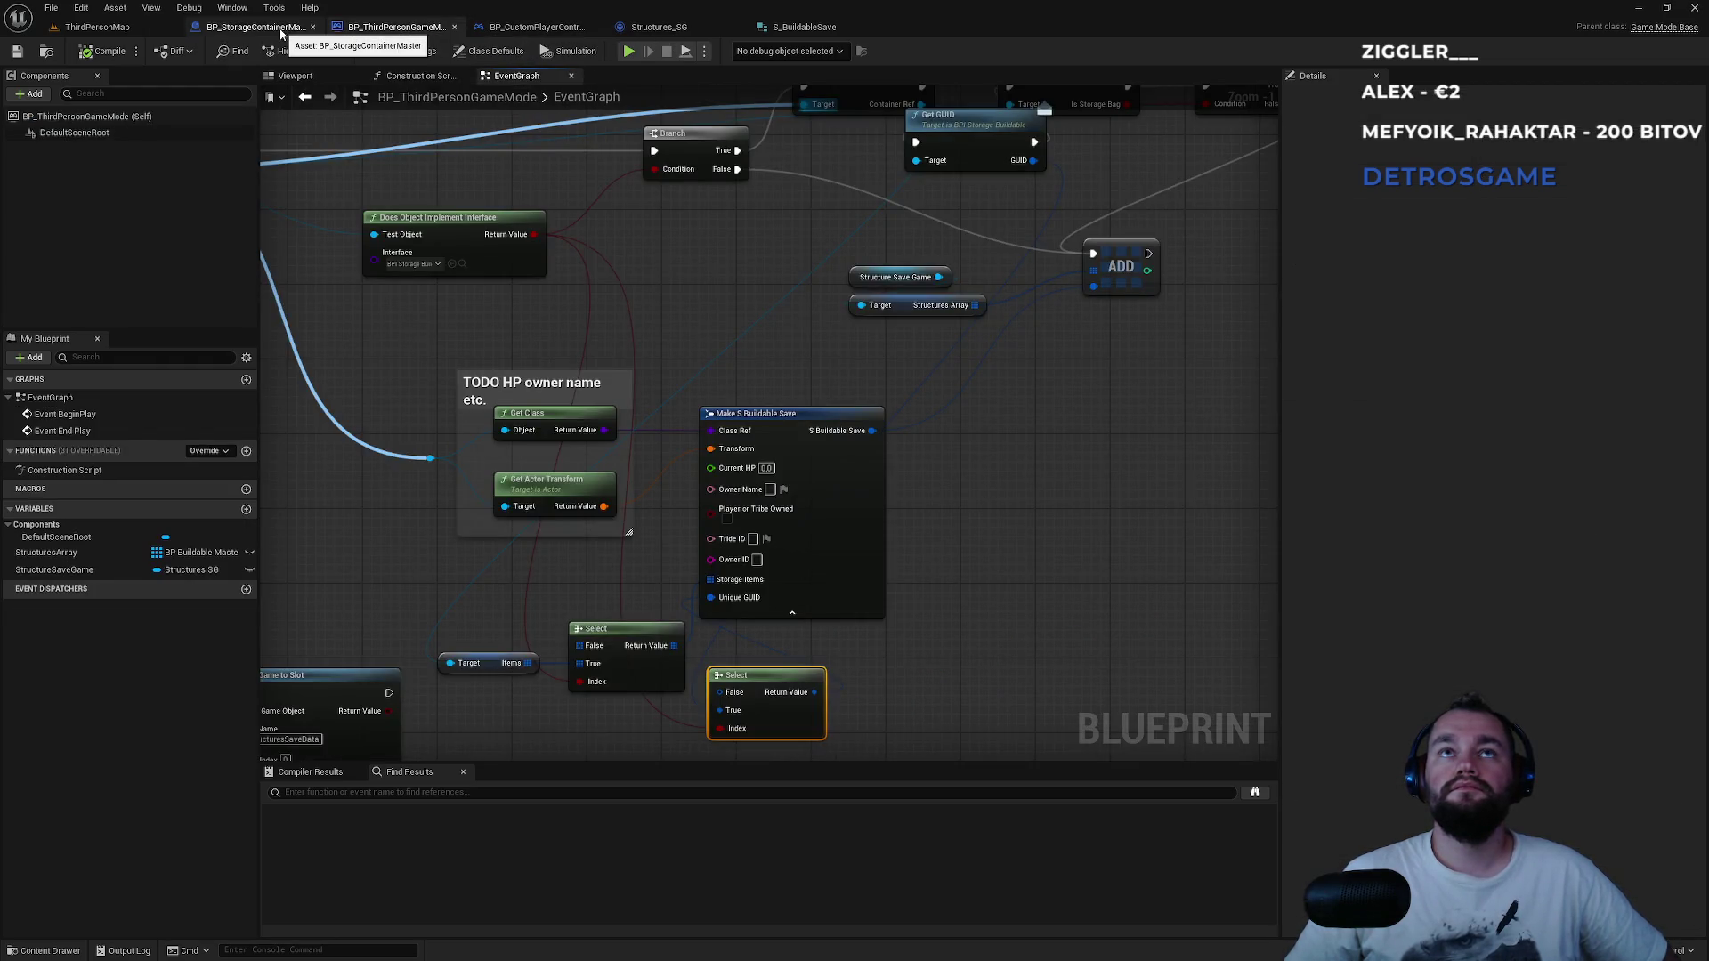
{"action": "scroll", "coordinate": [599, 408], "scroll_direction": "down", "scroll_amount": 3}
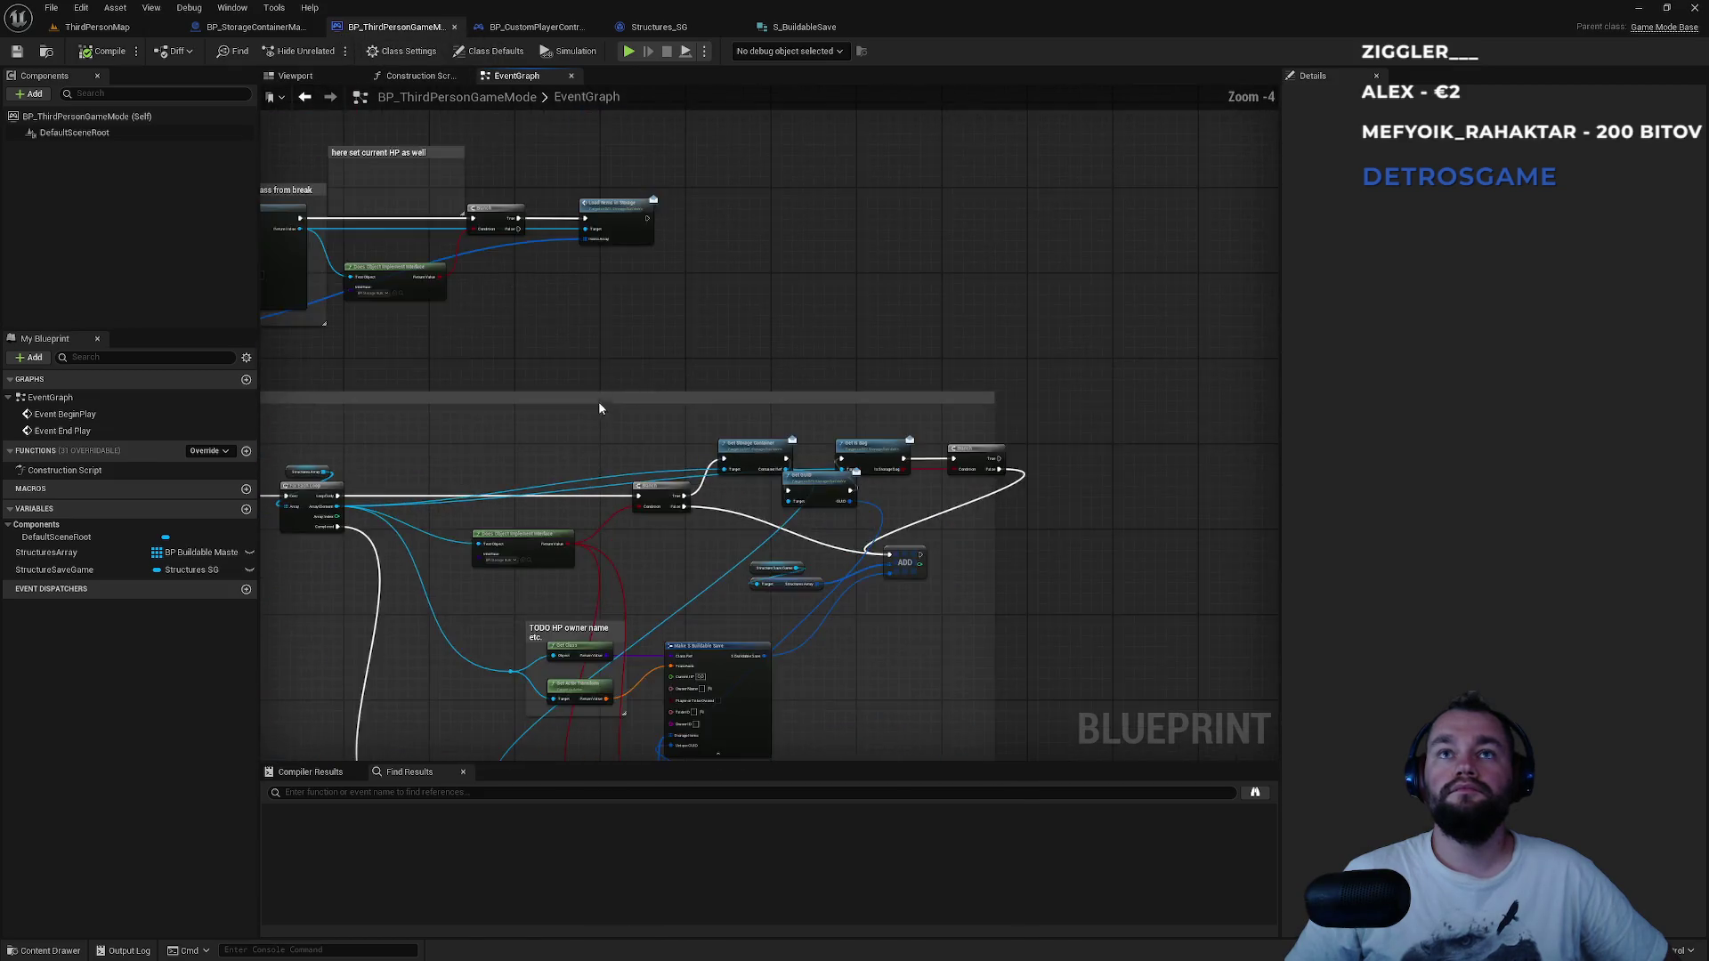
{"action": "left_click_drag", "start_coordinate": [599, 408], "coordinate": [930, 538]}
{"action": "scroll", "coordinate": [476, 296], "scroll_direction": "up", "scroll_amount": 3}
{"action": "left_click_drag", "start_coordinate": [439, 255], "coordinate": [741, 244]}
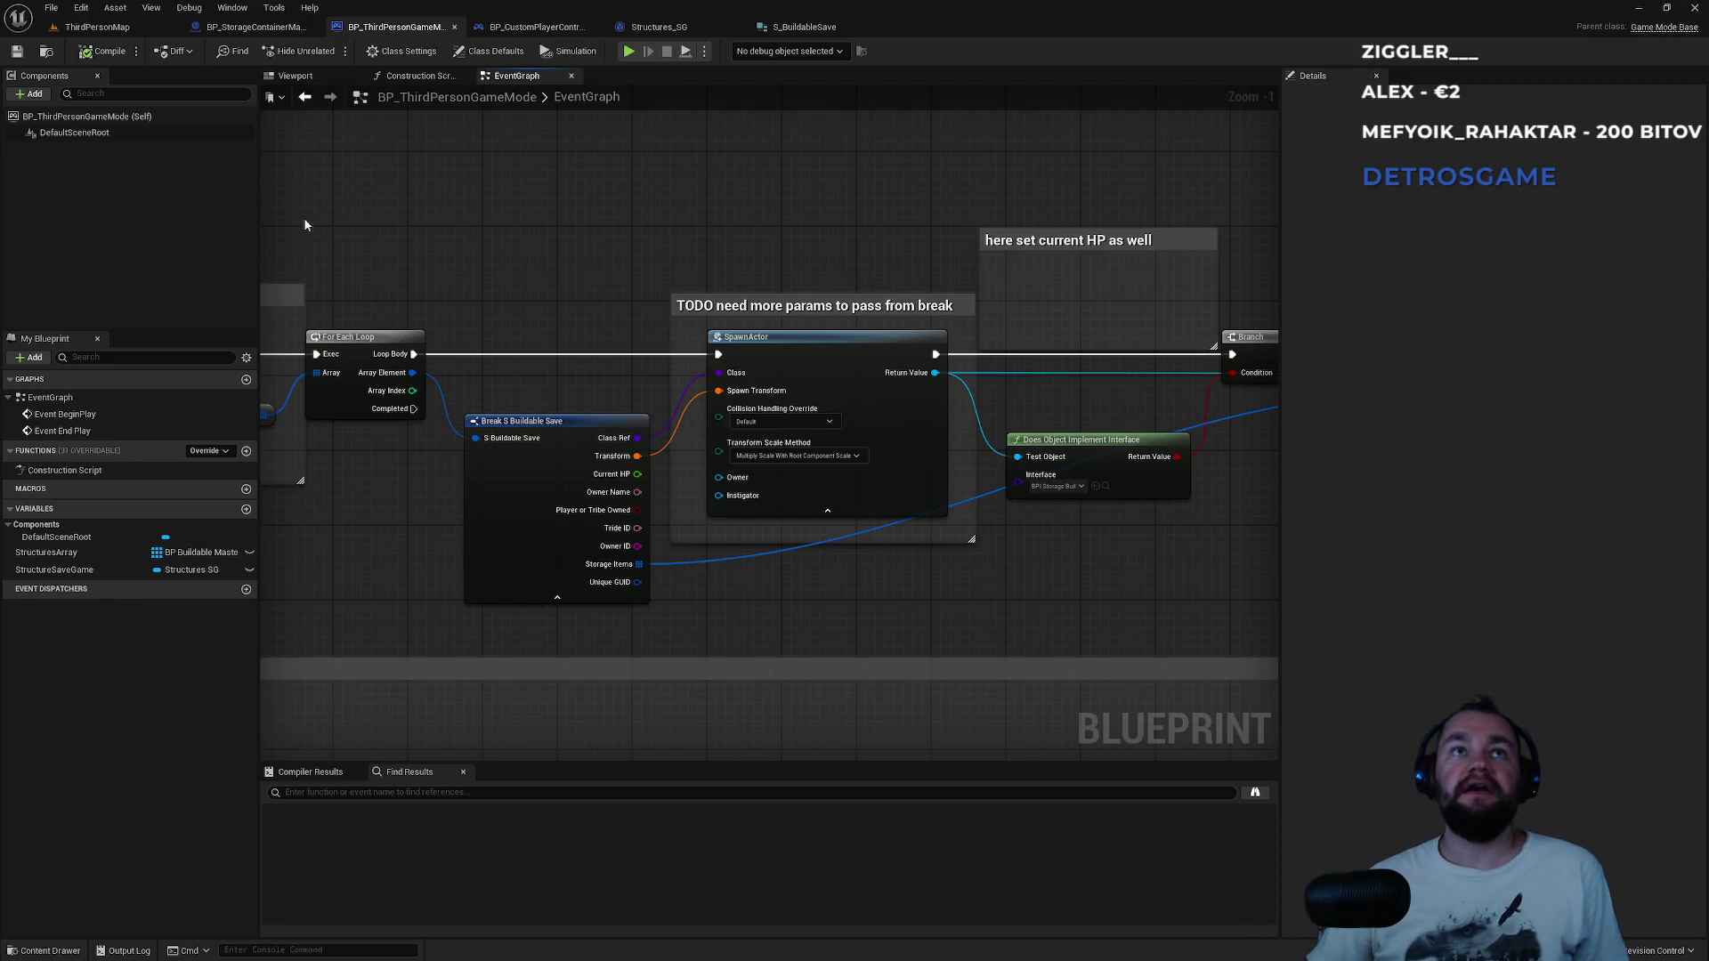
Check the container's GetGUID function, return to the game mode, and select Does Object Implement Interface.
{"action": "left_click", "coordinate": [254, 27]}
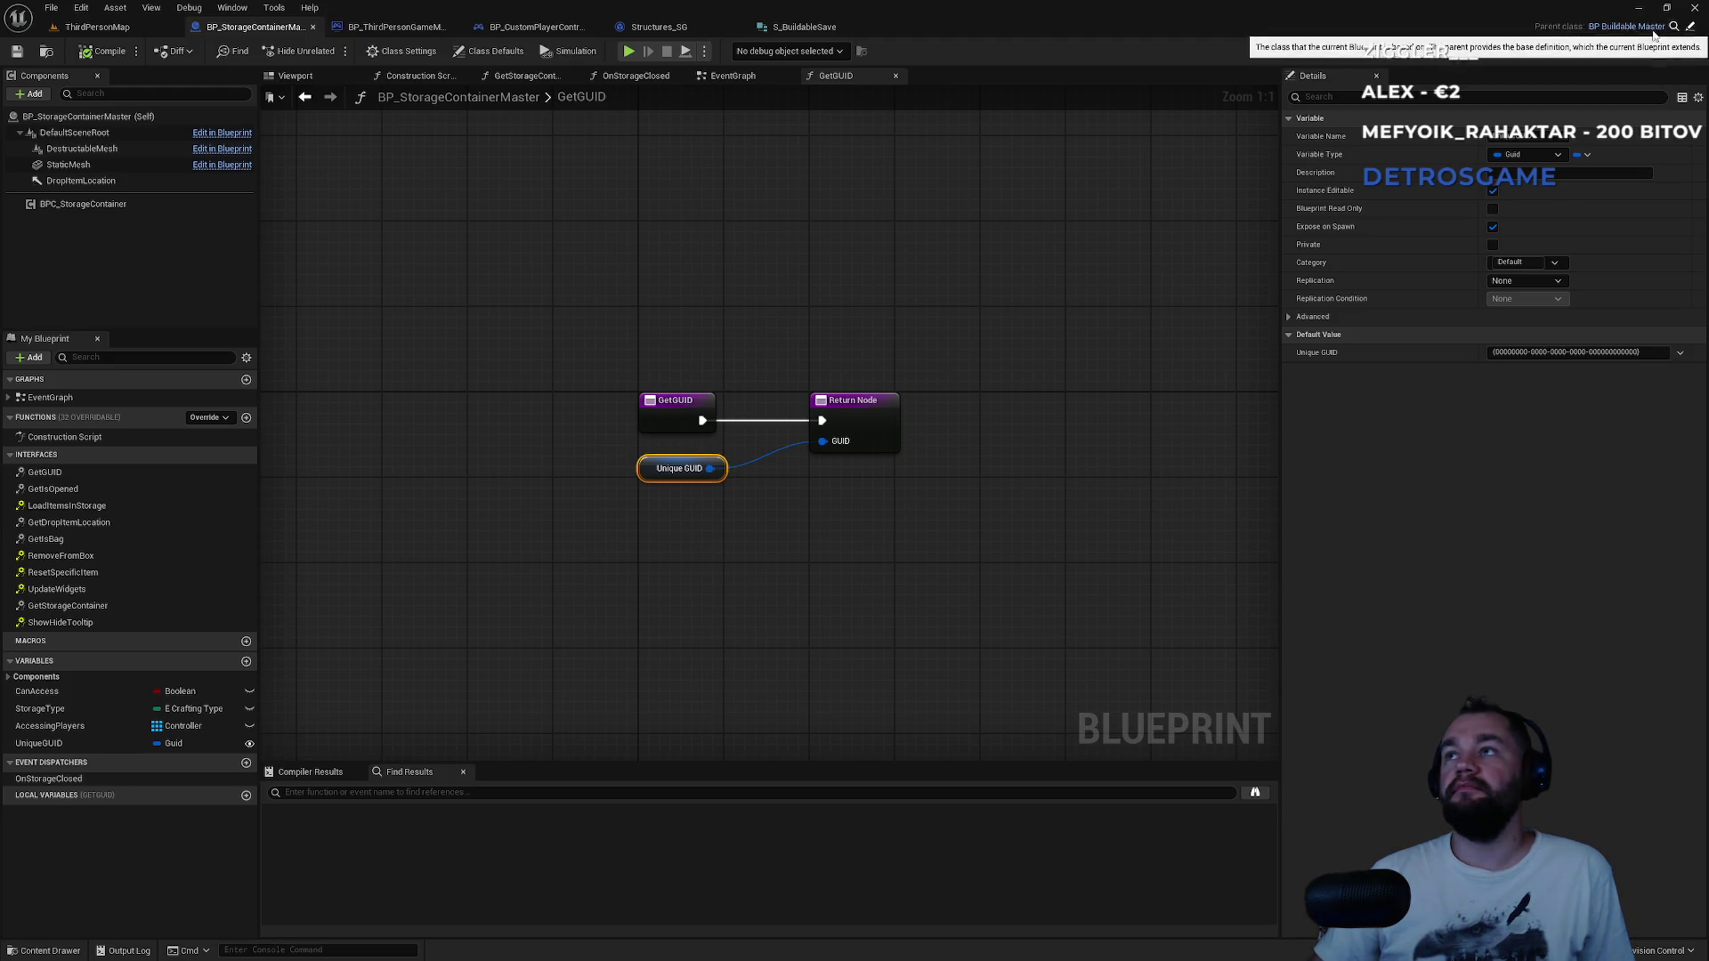
{"action": "left_click", "coordinate": [396, 27]}
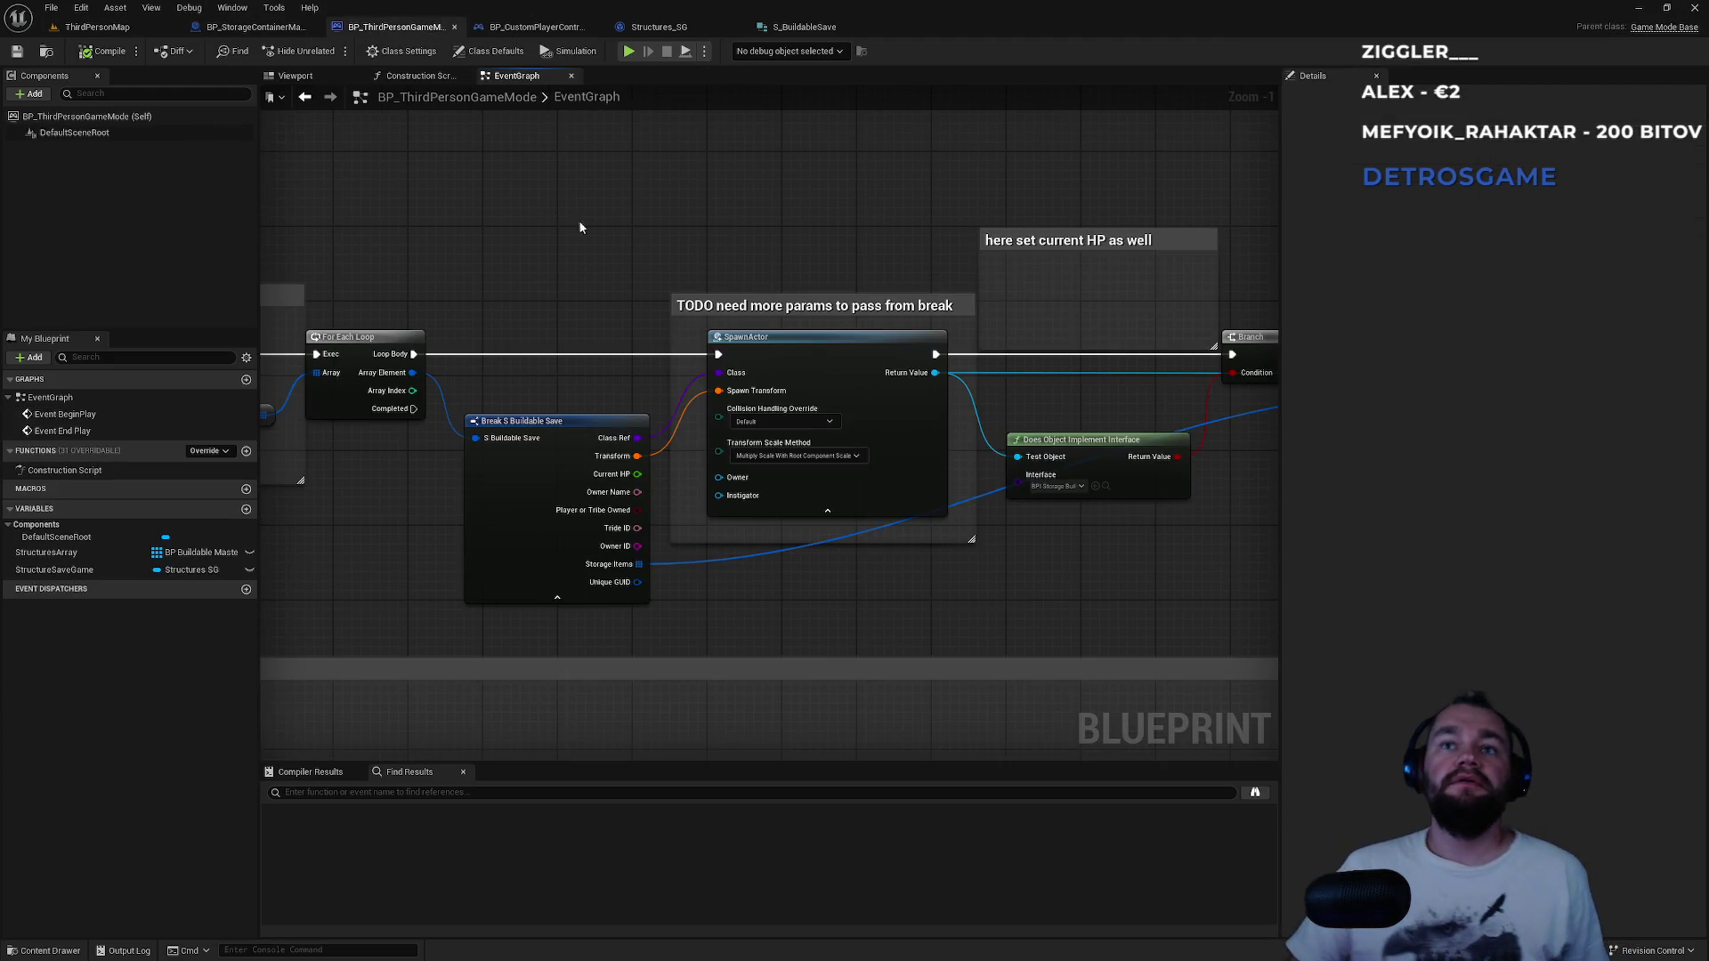
{"action": "left_click", "coordinate": [534, 29]}
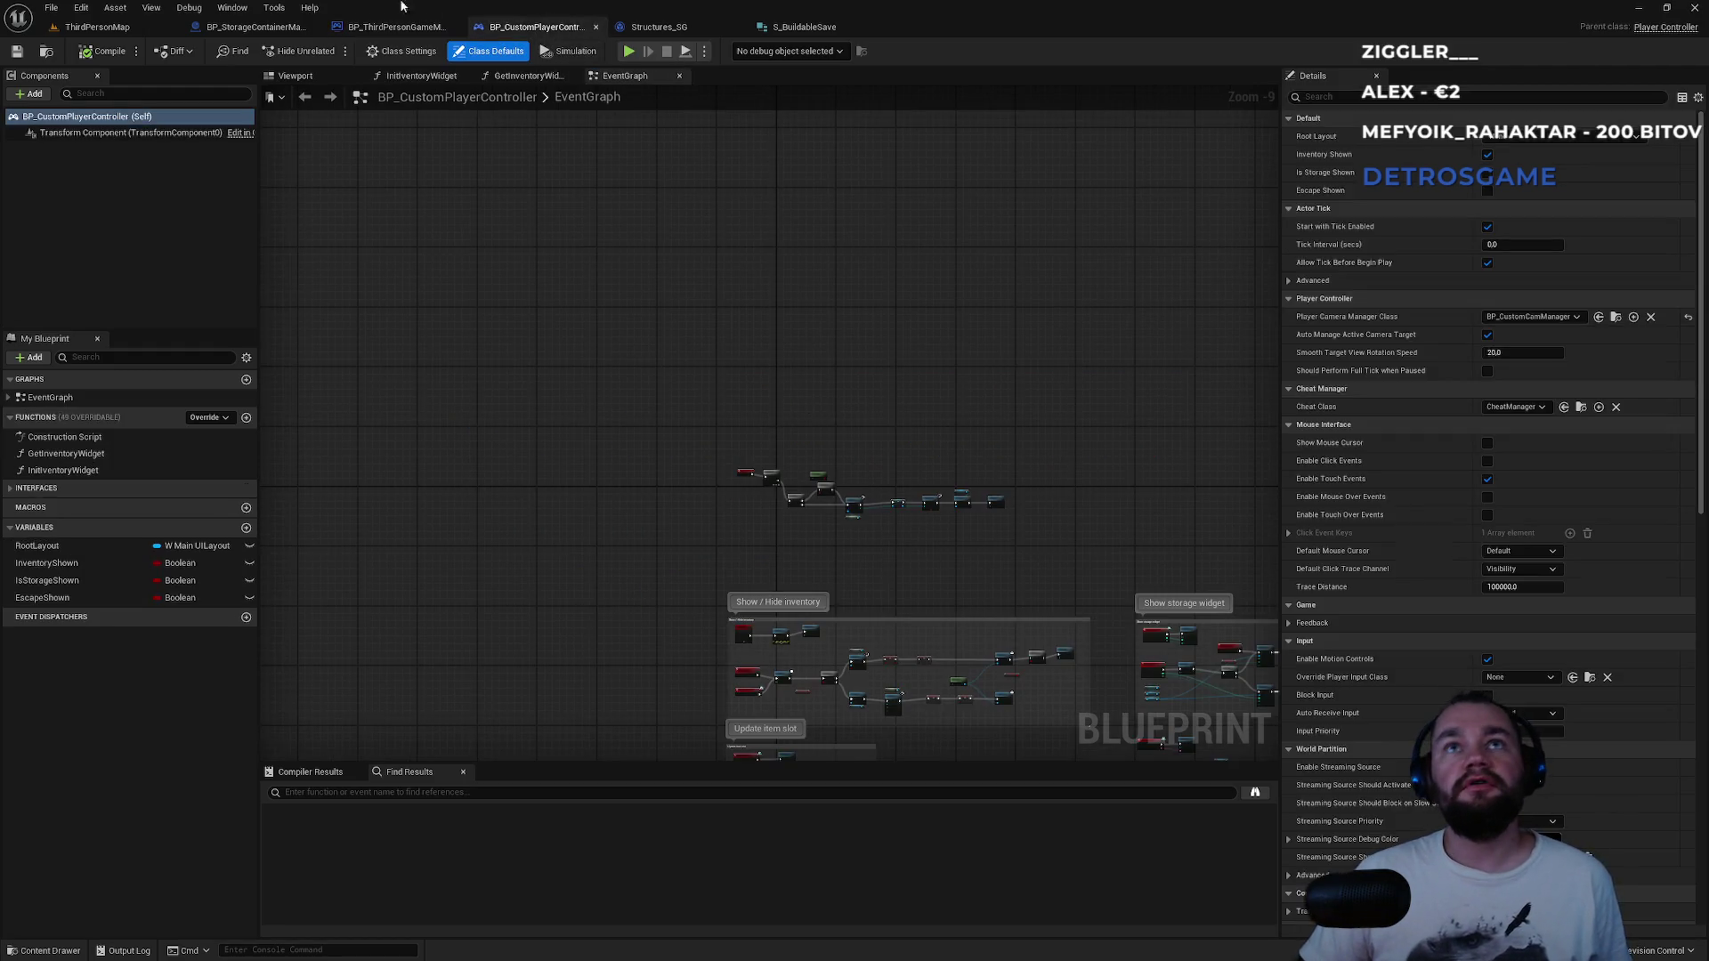
{"action": "left_click", "coordinate": [396, 27]}
{"action": "scroll", "coordinate": [851, 516], "scroll_direction": "down", "scroll_amount": 2}
{"action": "scroll", "coordinate": [615, 478], "scroll_direction": "up", "scroll_amount": 2}
{"action": "left_click", "coordinate": [597, 291]}
Pan through the save loop, Load Items in Storage and SpawnActor, settling on the spawn loop.
{"action": "left_click_drag", "start_coordinate": [267, 242], "coordinate": [582, 297]}
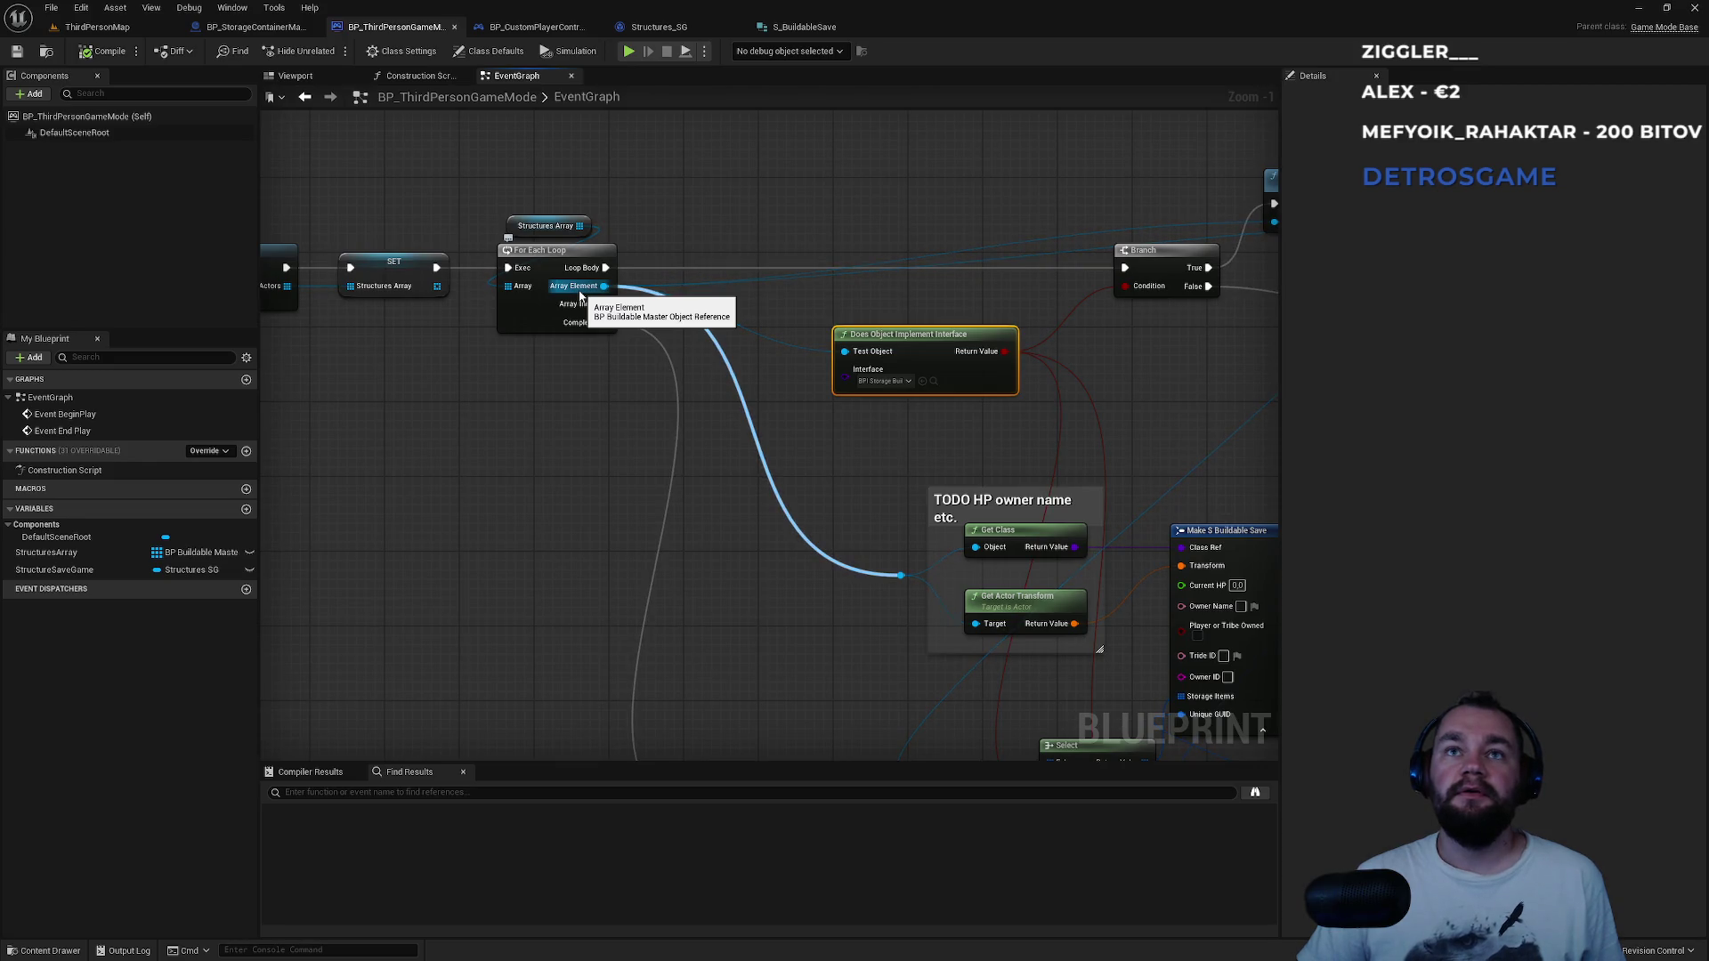
{"action": "mouse_move", "coordinate": [581, 296]}
{"action": "left_mouse_down"}
{"action": "mouse_move", "coordinate": [641, 451]}
{"action": "mouse_move", "coordinate": [1145, 450]}
{"action": "mouse_move", "coordinate": [408, 368]}
{"action": "left_mouse_up"}
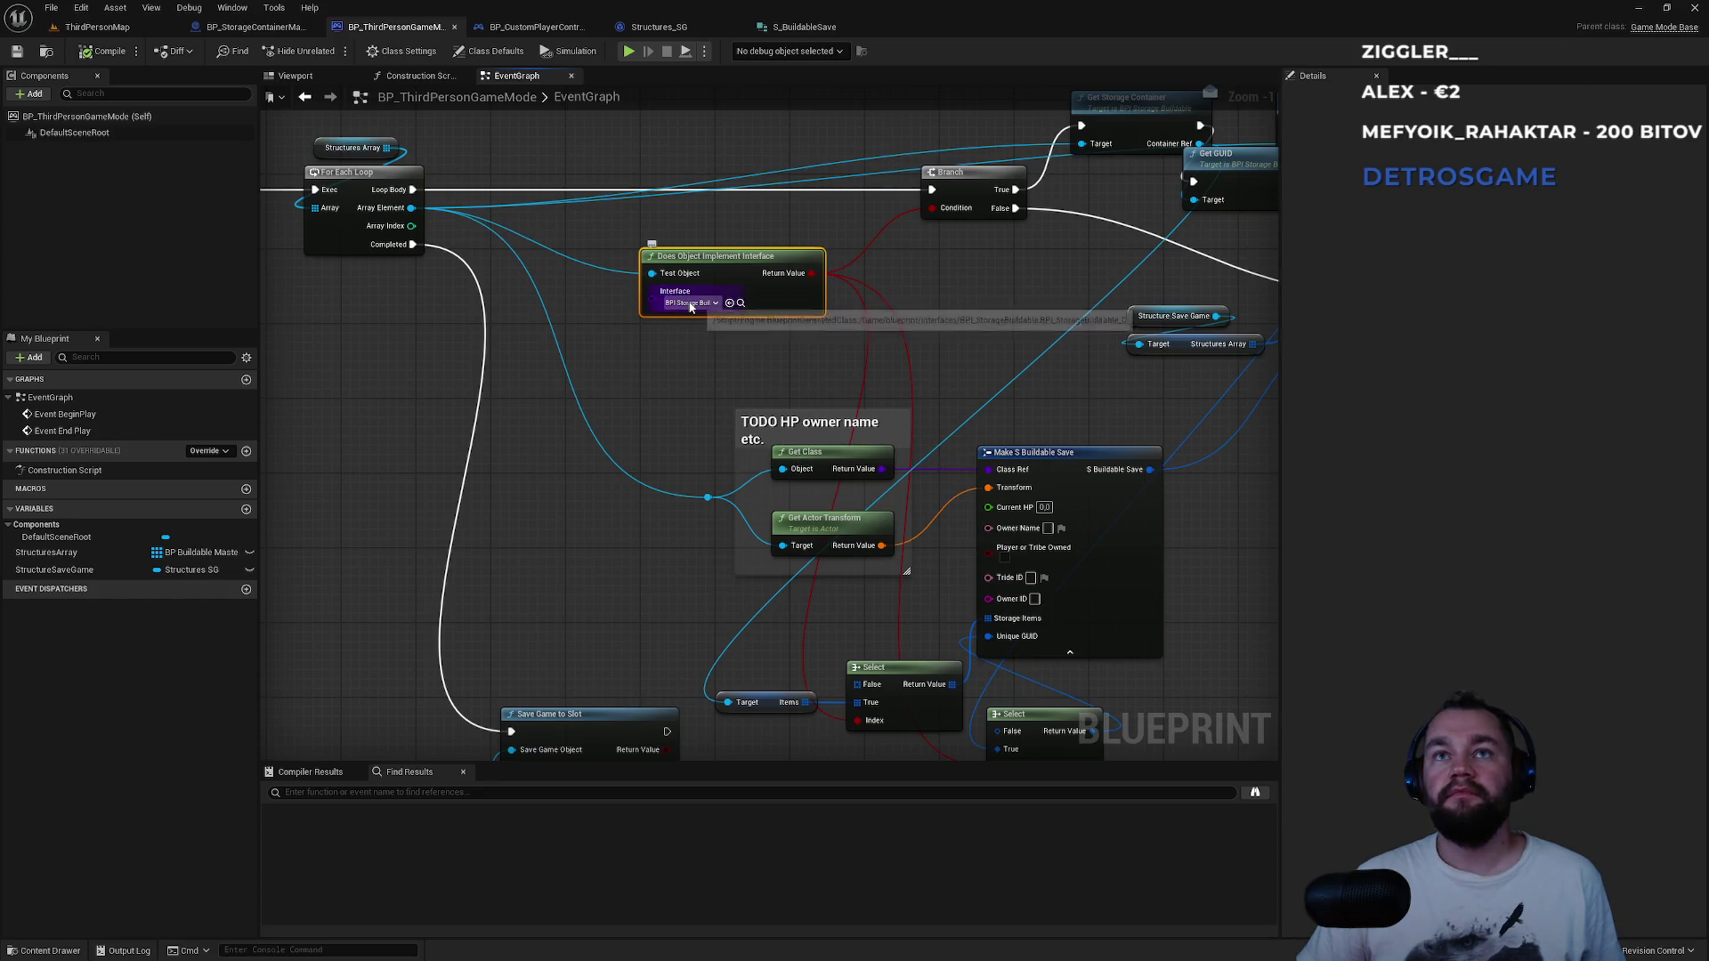
{"action": "mouse_move", "coordinate": [633, 460]}
{"action": "left_mouse_down"}
{"action": "mouse_move", "coordinate": [463, 633]}
{"action": "mouse_move", "coordinate": [415, 645]}
{"action": "mouse_move", "coordinate": [483, 778]}
{"action": "left_mouse_up"}
{"action": "mouse_move", "coordinate": [191, 274]}
{"action": "left_mouse_down"}
{"action": "mouse_move", "coordinate": [584, 382]}
{"action": "mouse_move", "coordinate": [538, 279]}
{"action": "mouse_move", "coordinate": [800, 504]}
{"action": "left_mouse_up"}
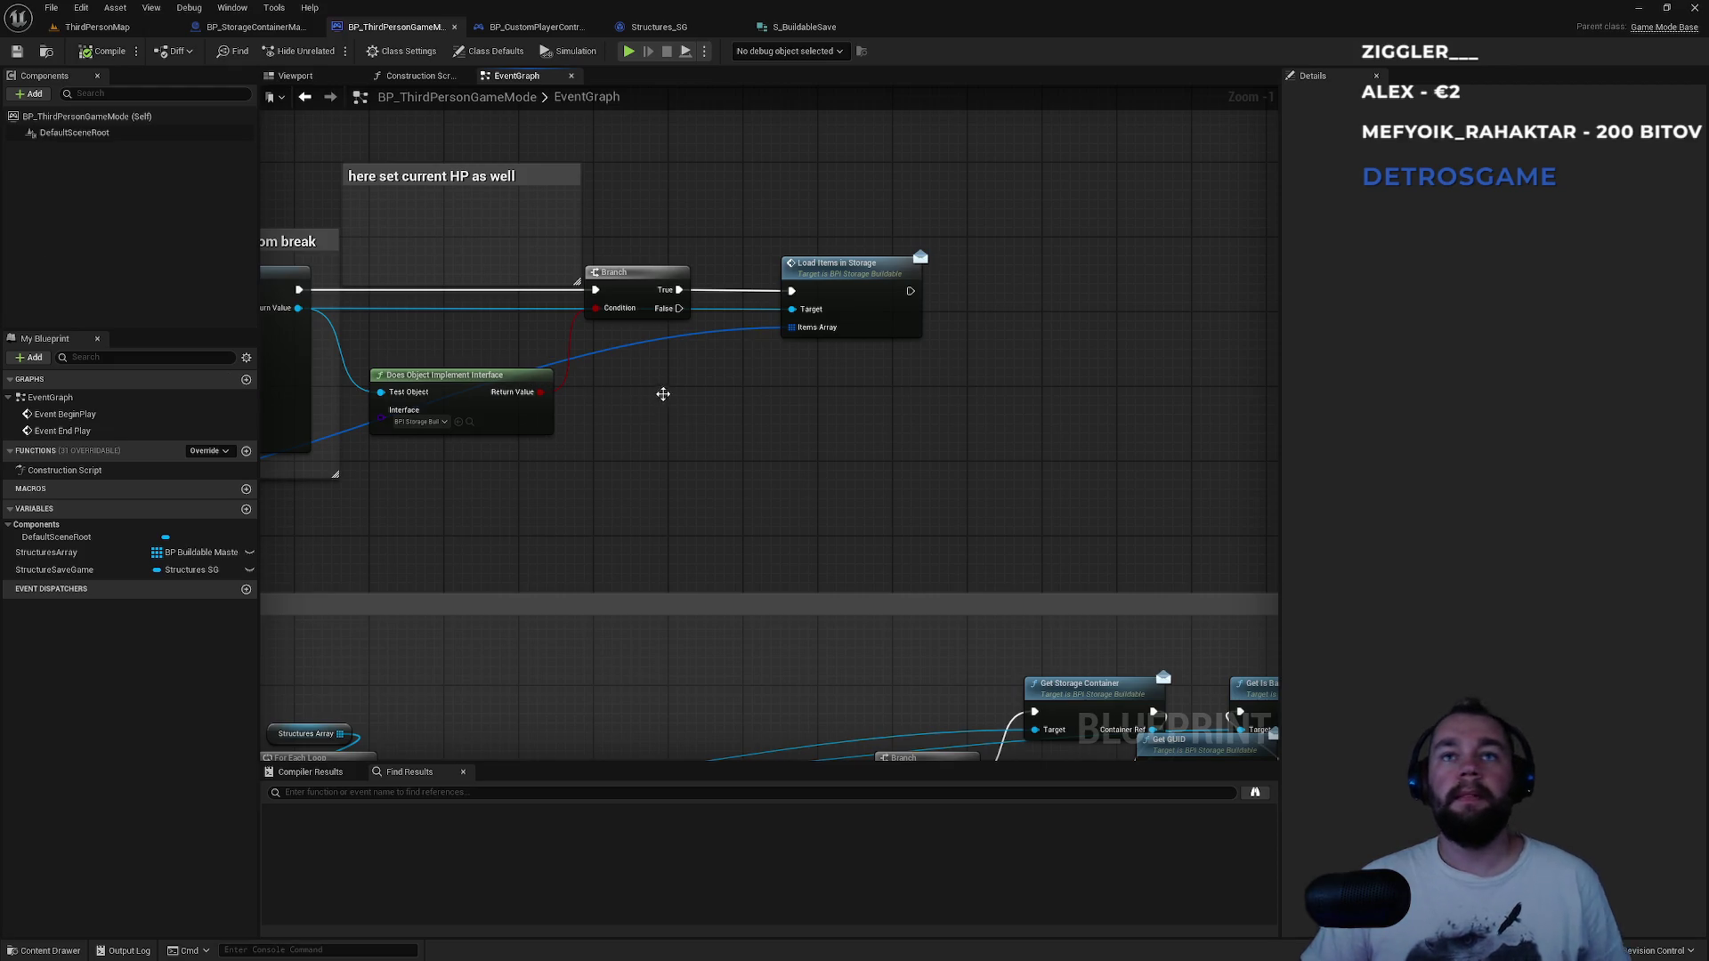
{"action": "mouse_move", "coordinate": [728, 430]}
{"action": "left_mouse_down"}
{"action": "mouse_move", "coordinate": [979, 412]}
{"action": "mouse_move", "coordinate": [1029, 454]}
{"action": "left_mouse_up"}
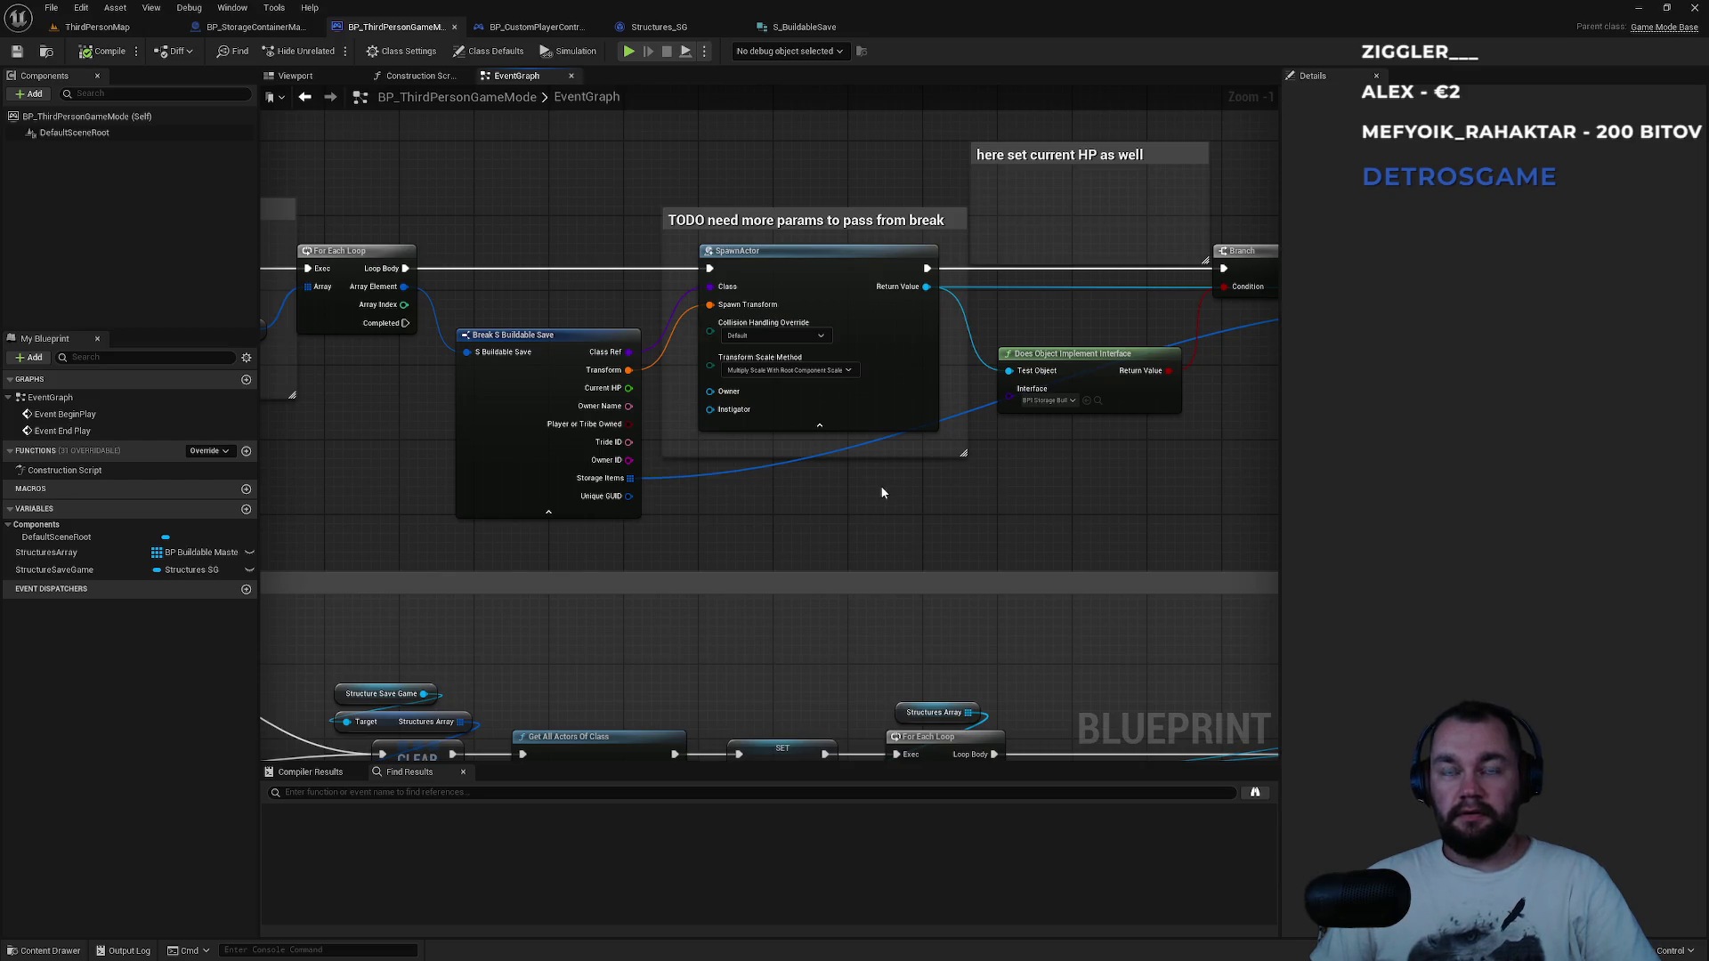
{"action": "key", "text": "alt+Tab"}
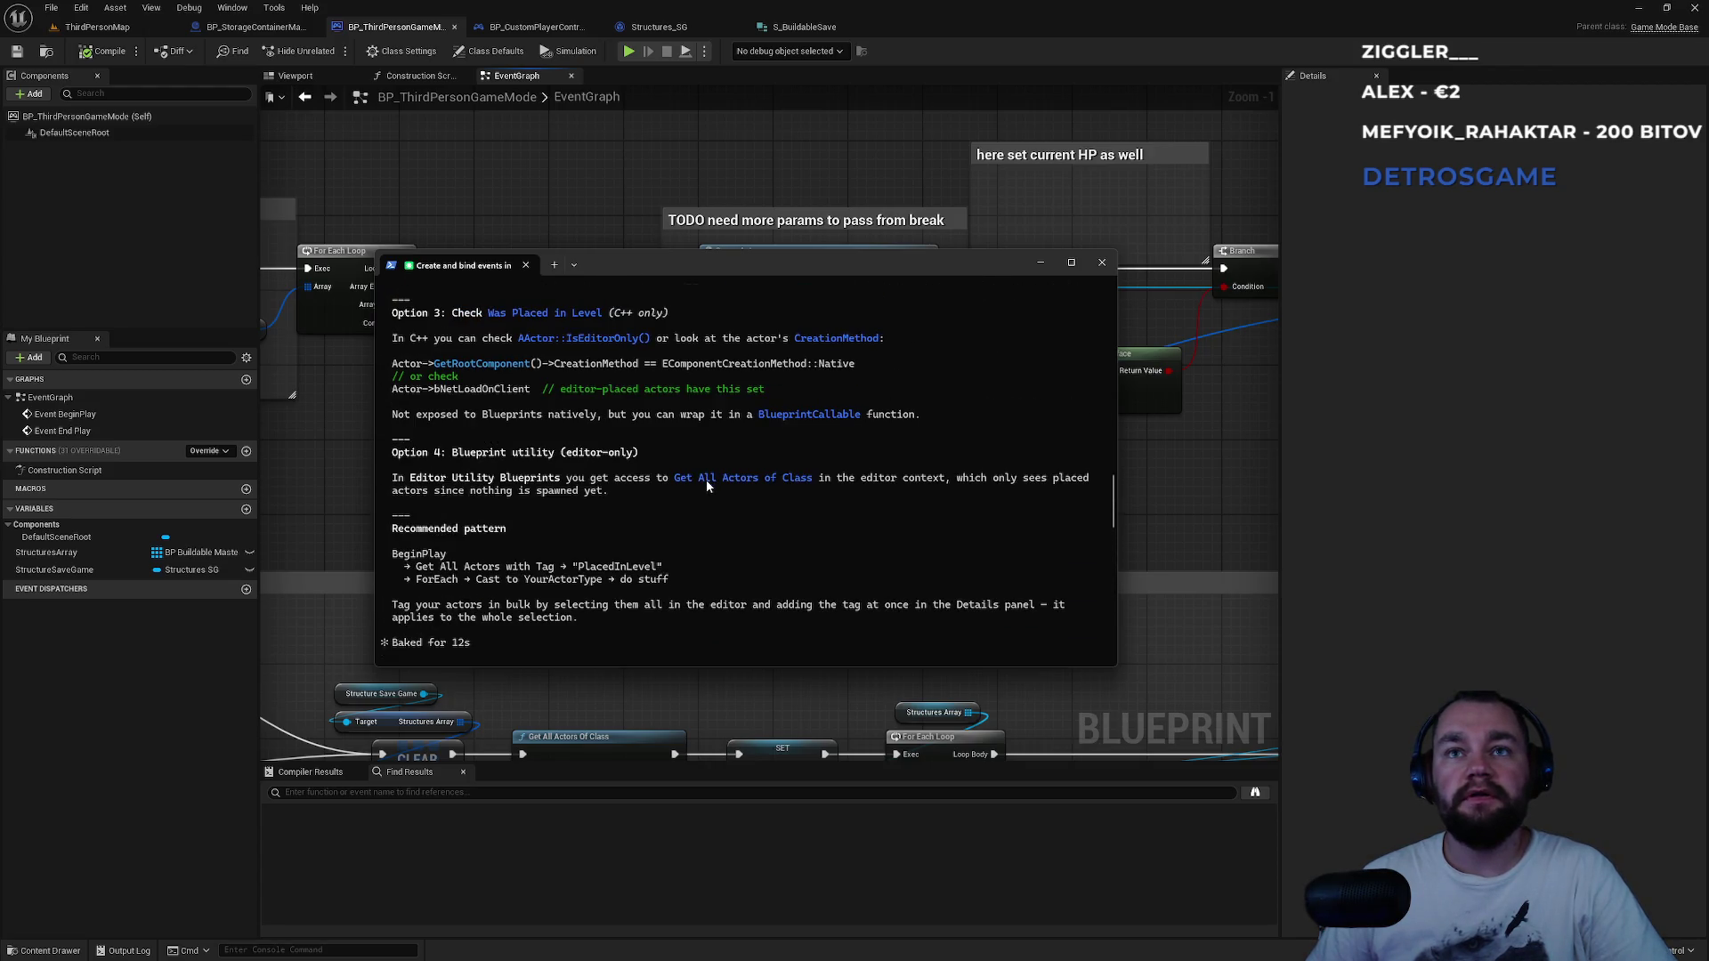
{"action": "key", "text": "alt+Tab"}
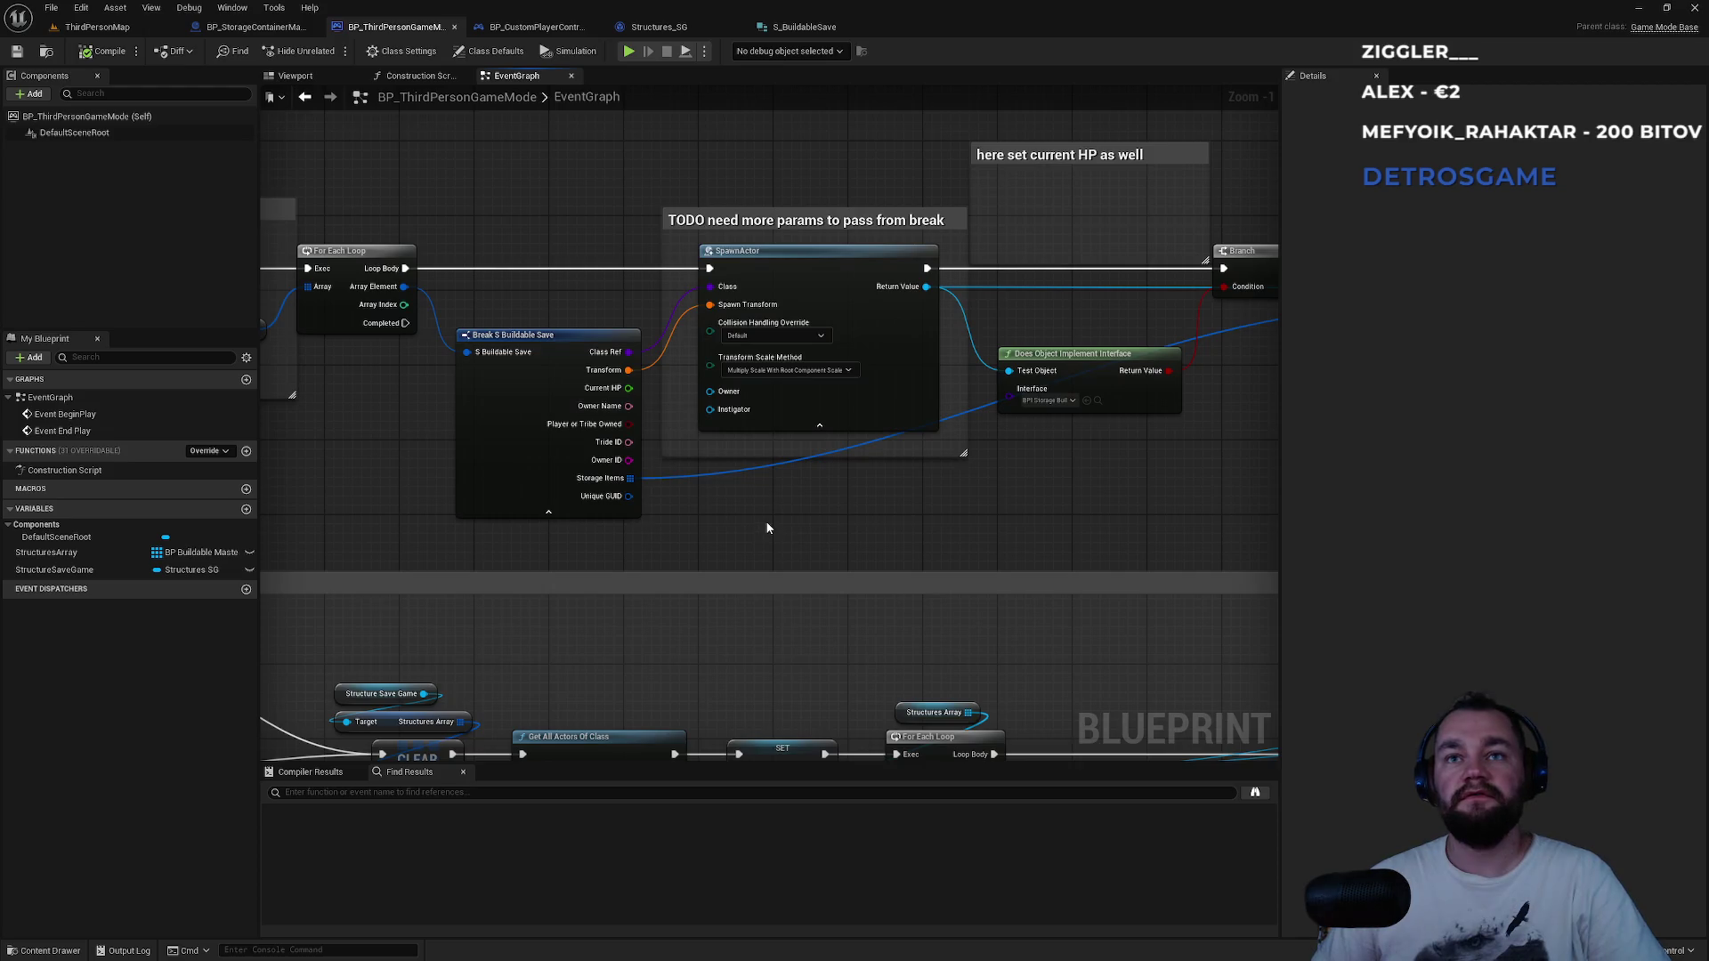
{"action": "left_click_drag", "start_coordinate": [732, 125], "coordinate": [774, 272]}
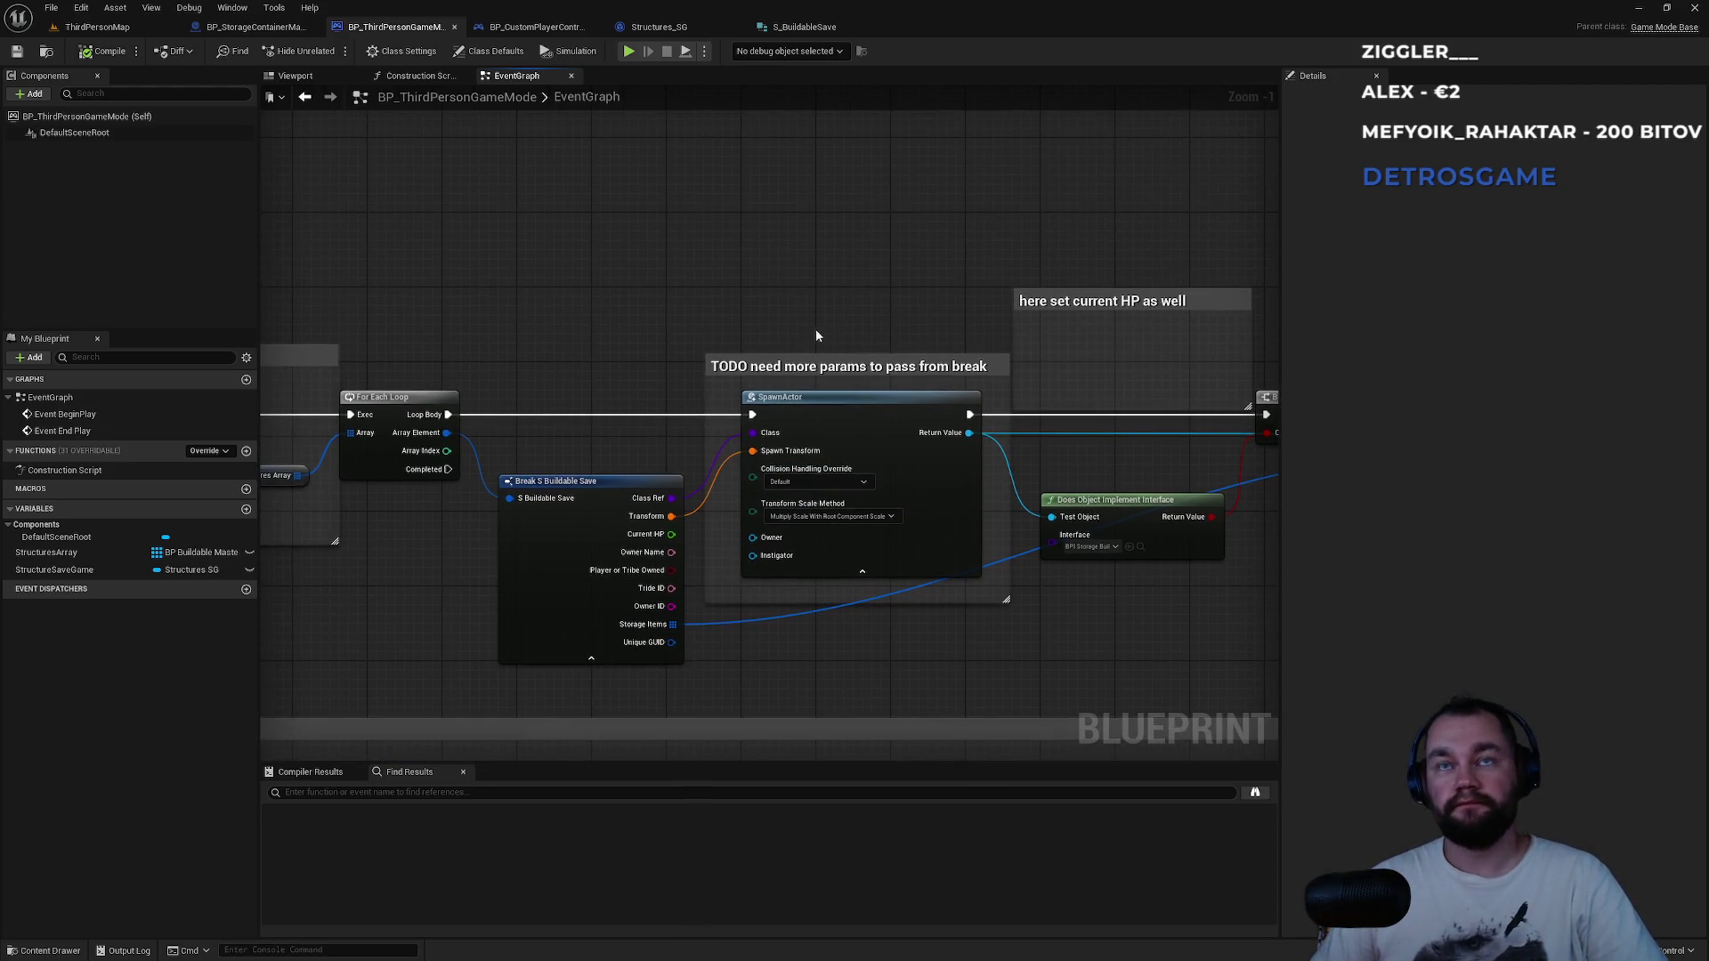
{"action": "right_click", "coordinate": [774, 272]}
Add a Get All Actors with Interface node below the spawn section and inspect its interface choices.
{"action": "type", "text": "get all"}
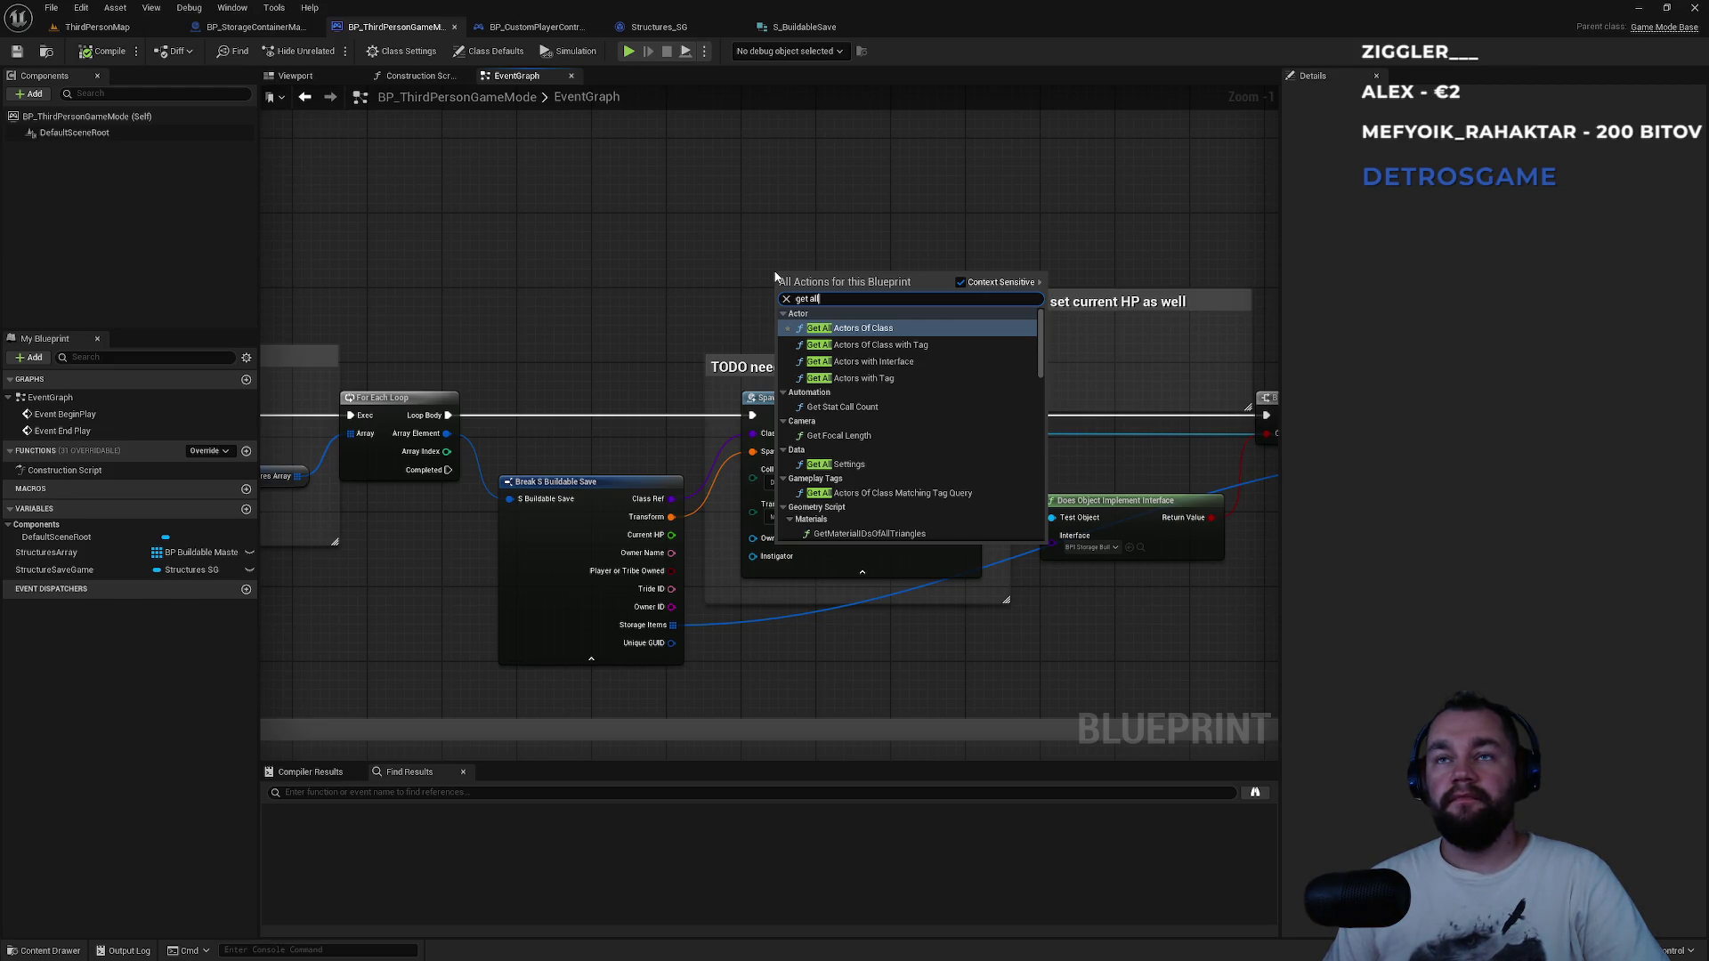
{"action": "key", "text": "Down"}
{"action": "key", "text": "Down"}
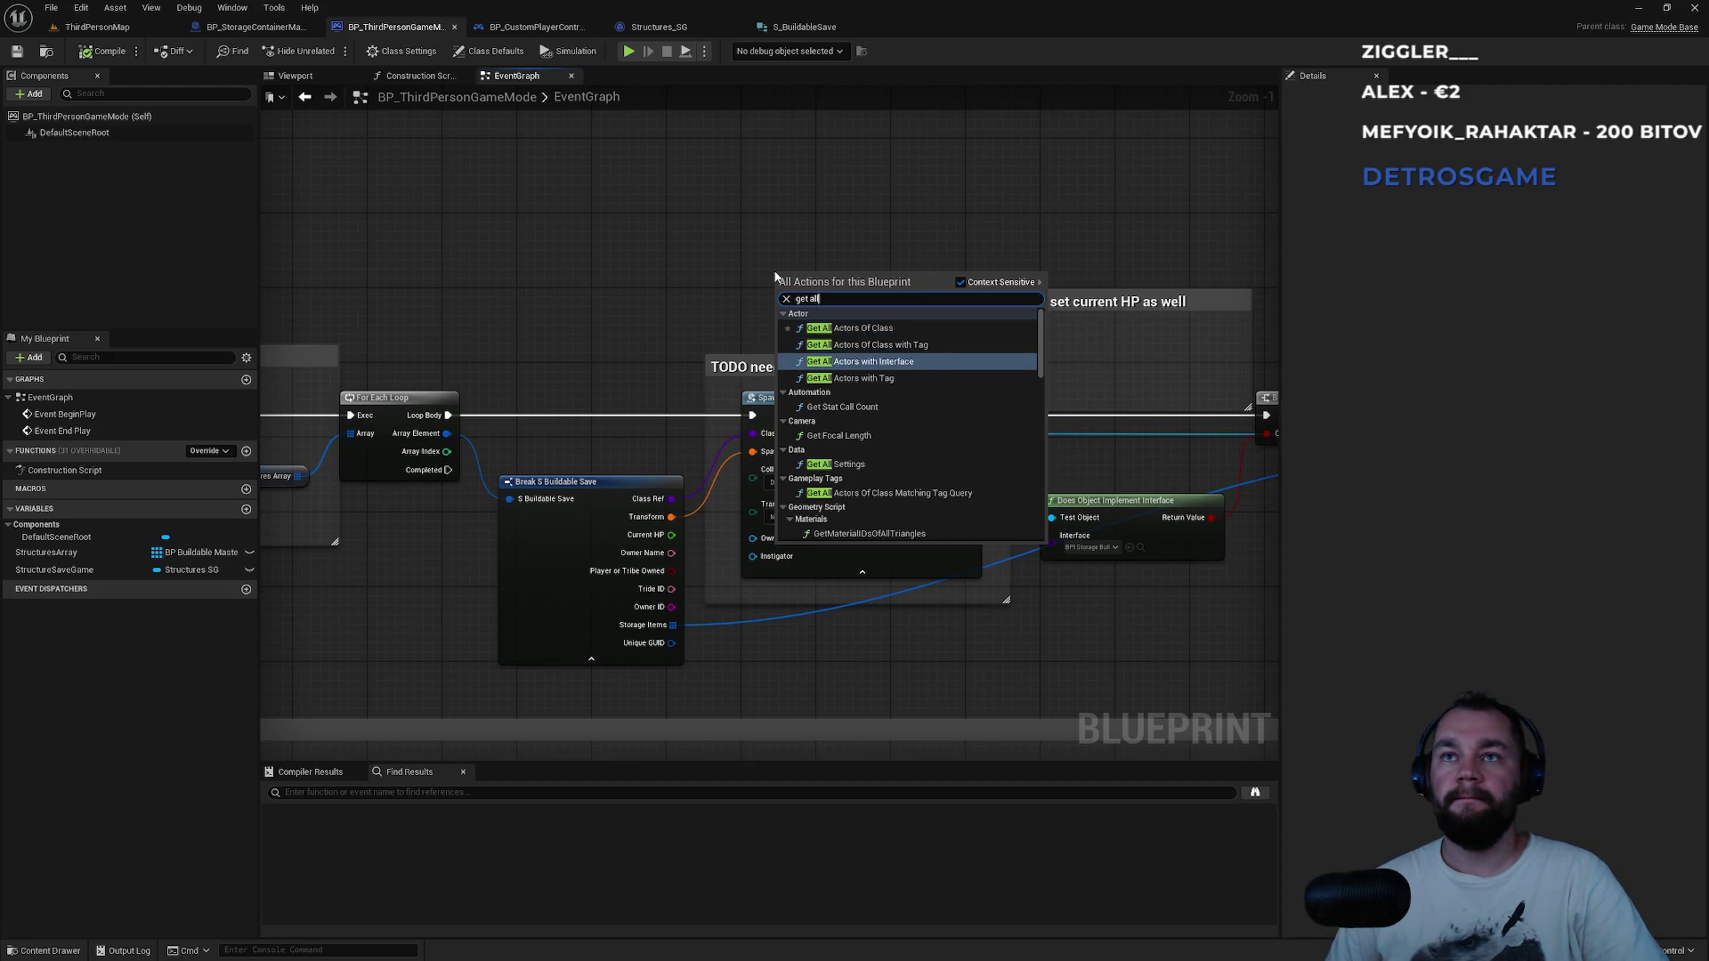
{"action": "key", "text": "Return"}
{"action": "mouse_move", "coordinate": [855, 289]}
{"action": "left_mouse_down"}
{"action": "mouse_move", "coordinate": [665, 309]}
{"action": "mouse_move", "coordinate": [687, 294]}
{"action": "left_mouse_up"}
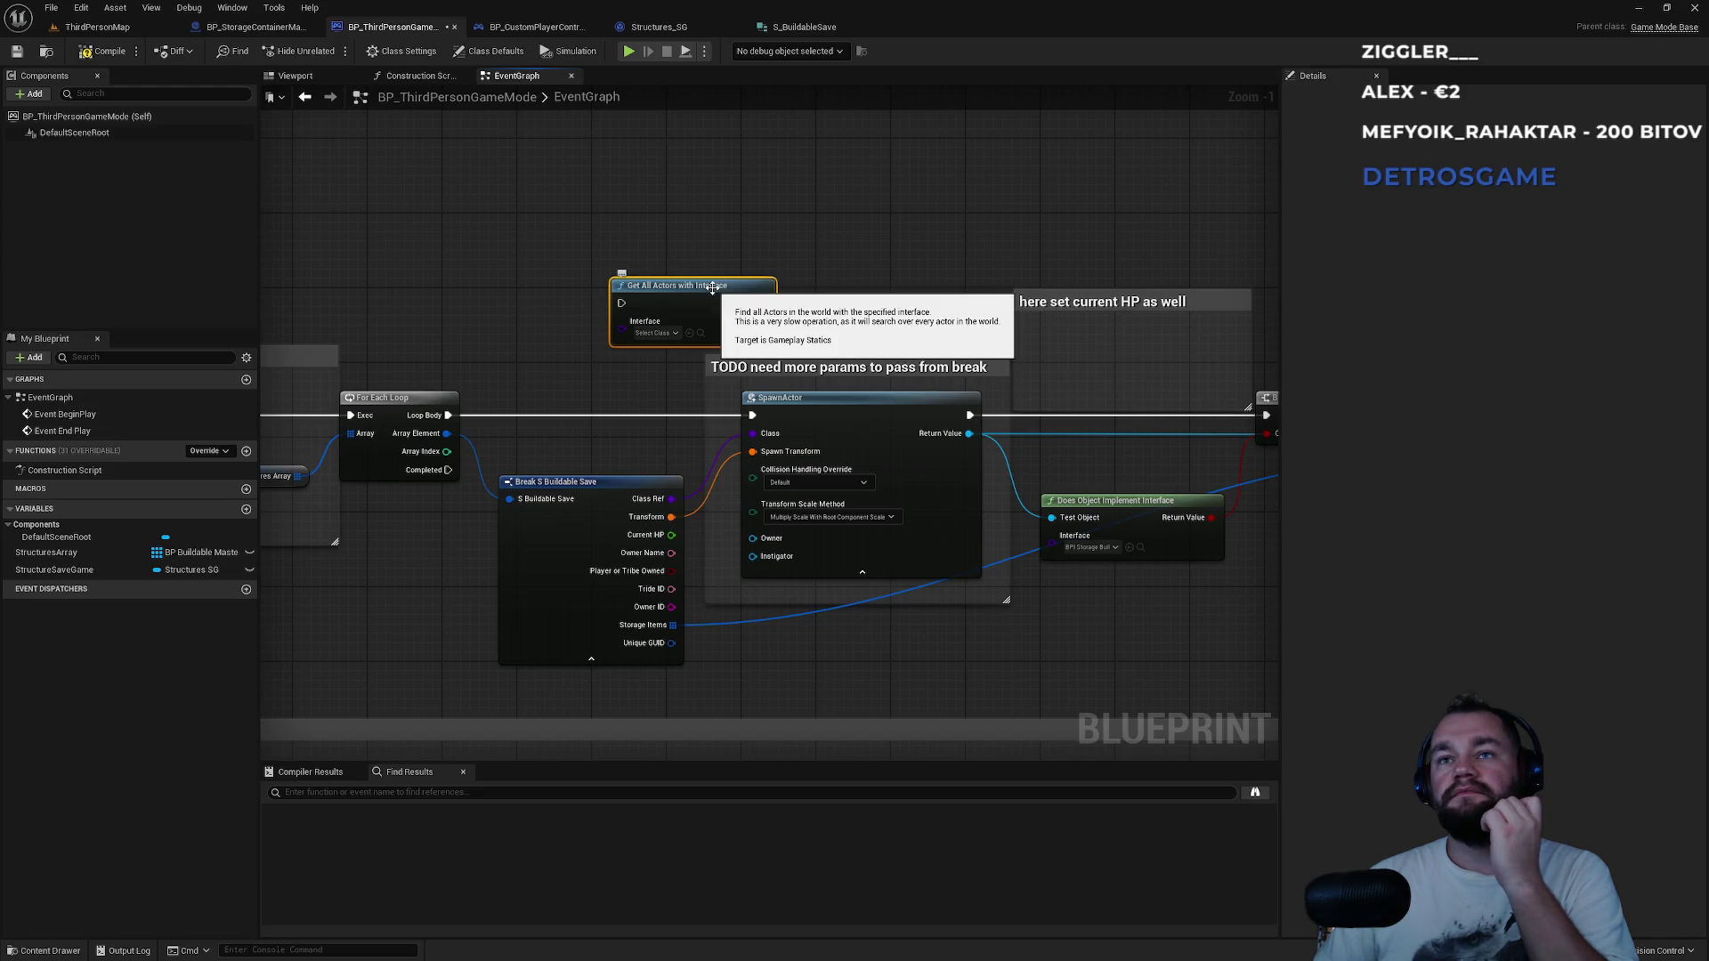
{"action": "mouse_move", "coordinate": [803, 291]}
{"action": "left_mouse_down"}
{"action": "mouse_move", "coordinate": [653, 116]}
{"action": "mouse_move", "coordinate": [707, 456]}
{"action": "mouse_move", "coordinate": [747, 465]}
{"action": "left_mouse_up"}
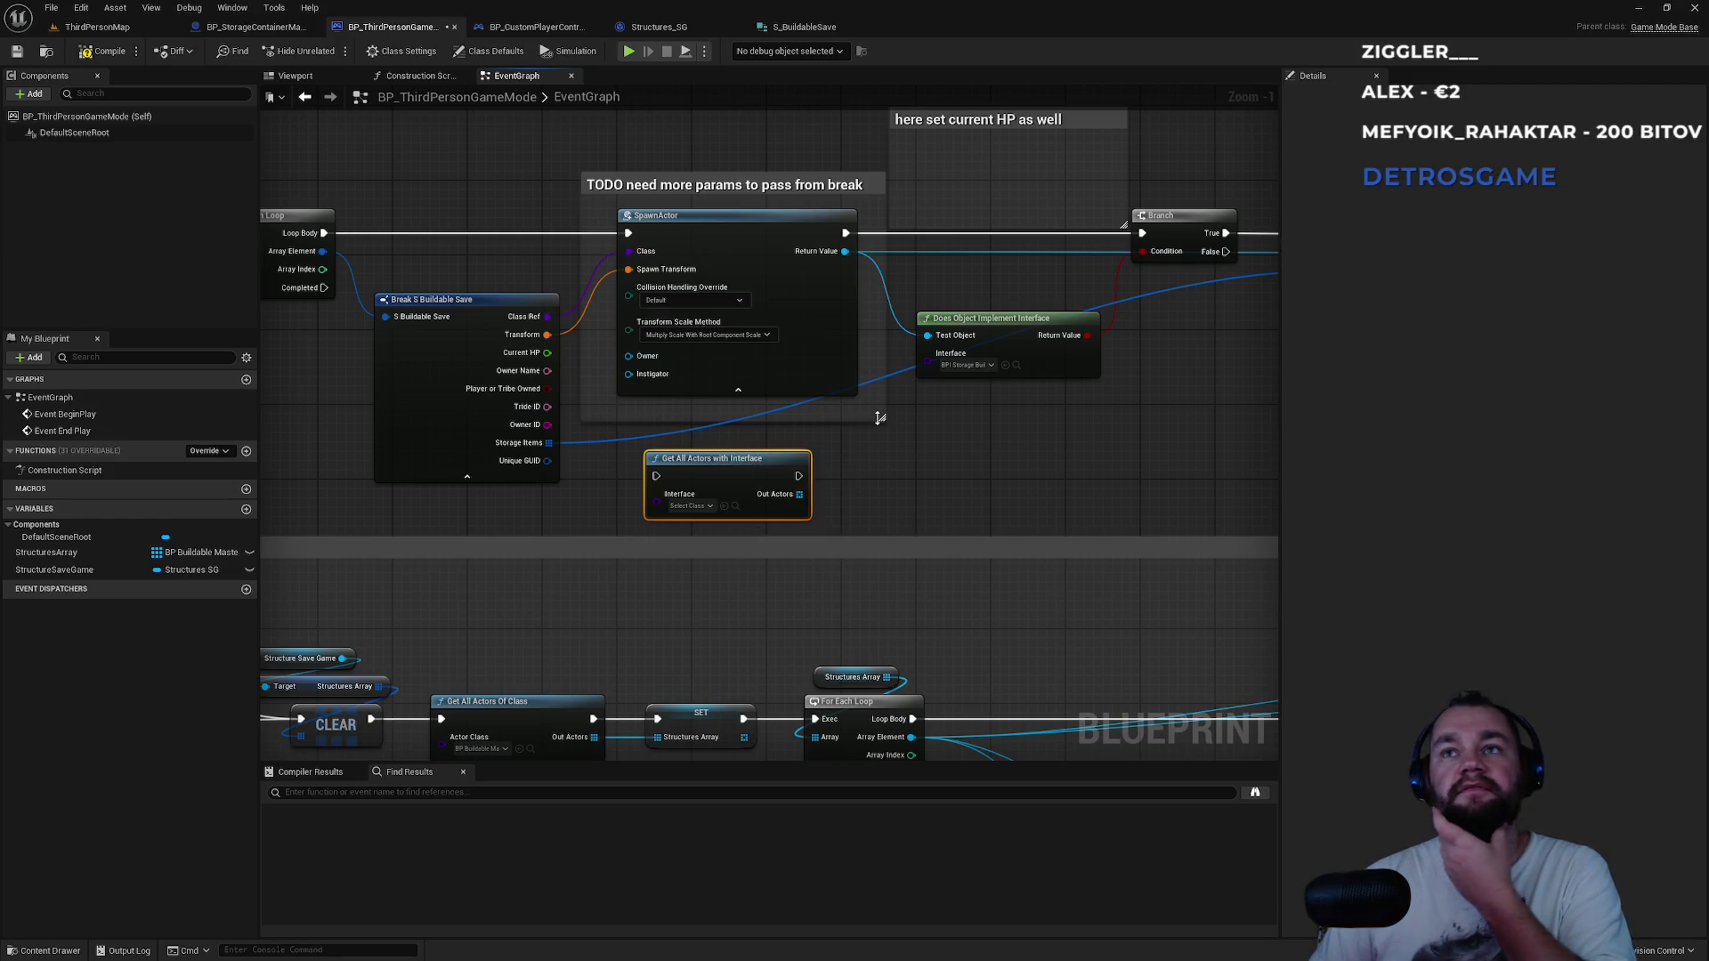
{"action": "left_click", "coordinate": [970, 367]}
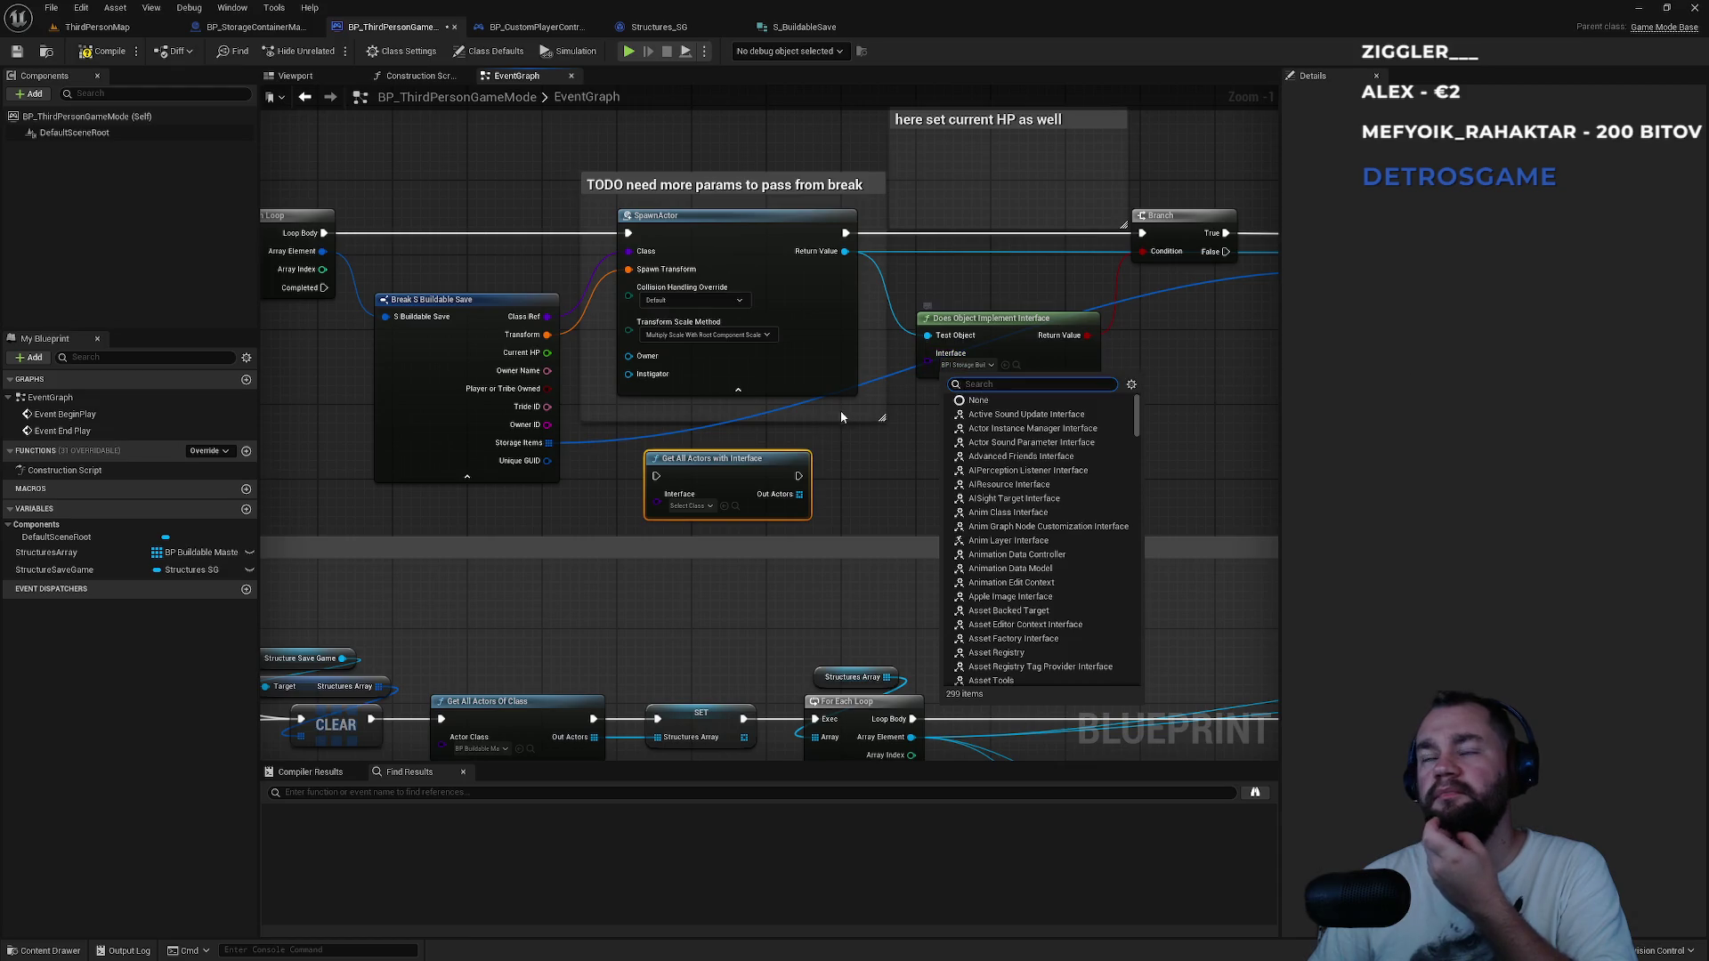
{"action": "left_click", "coordinate": [835, 465]}
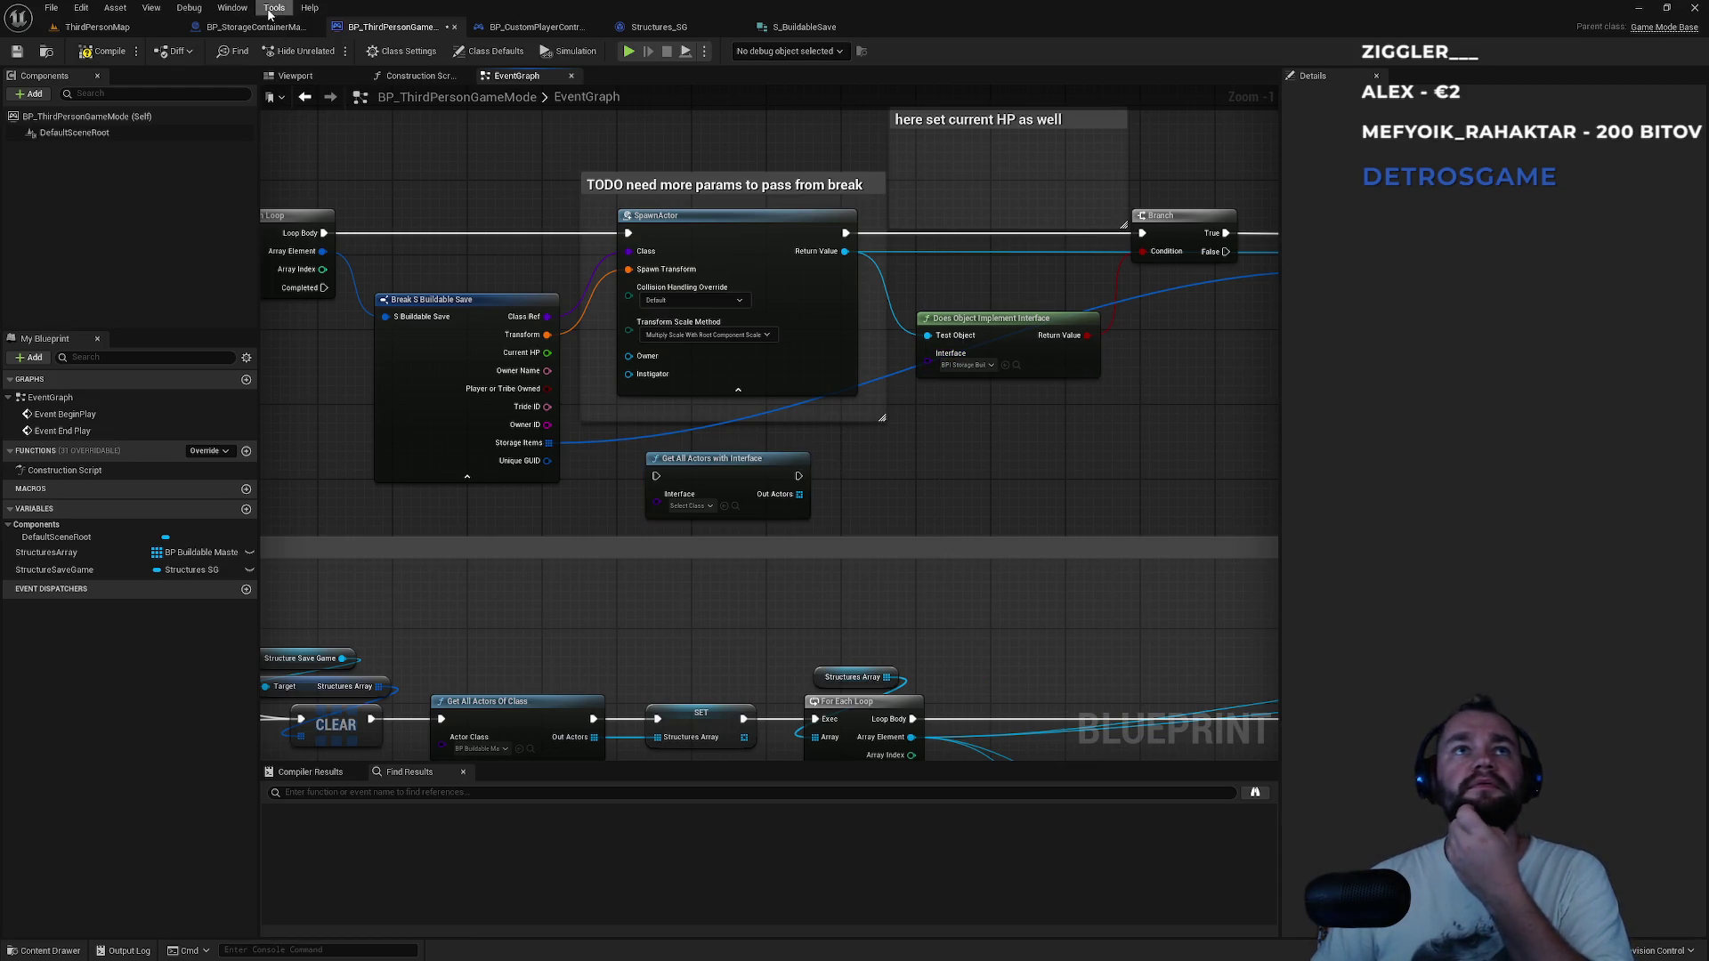
{"action": "left_click", "coordinate": [696, 507]}
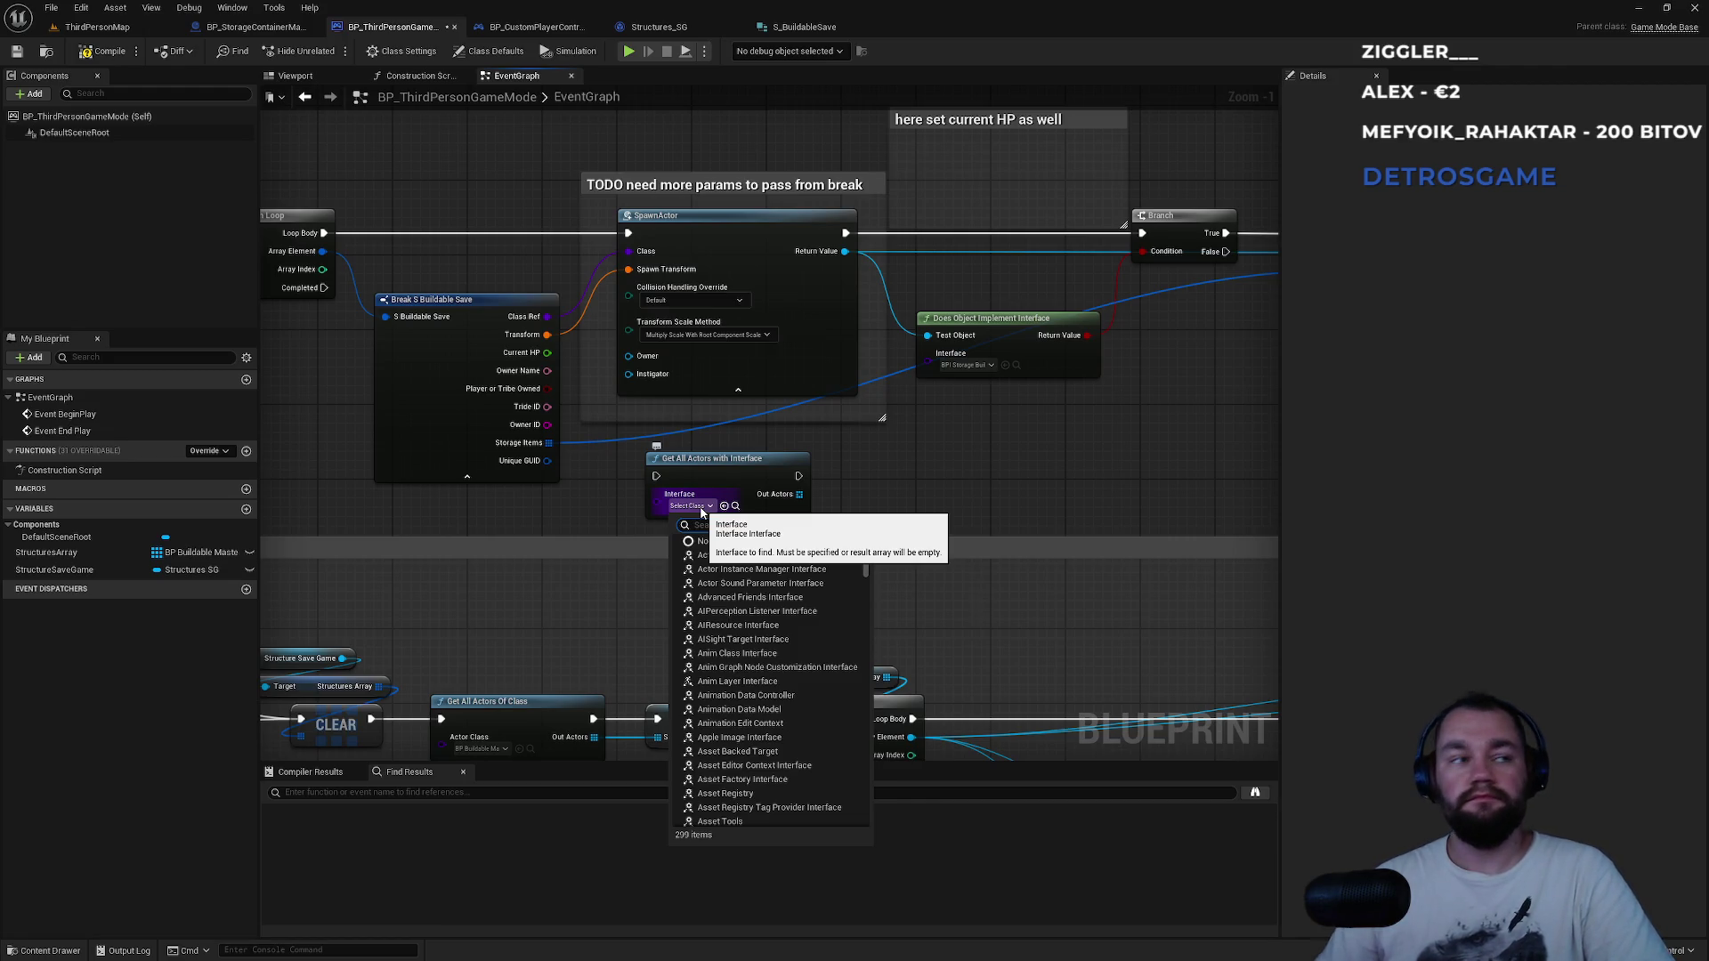
{"action": "left_click", "coordinate": [901, 500]}
Replace it with Get All Actors Of Class set to BP_StorageContainerMaster.
{"action": "right_click", "coordinate": [895, 508]}
{"action": "type", "text": "get all"}
{"action": "key", "text": "Return"}
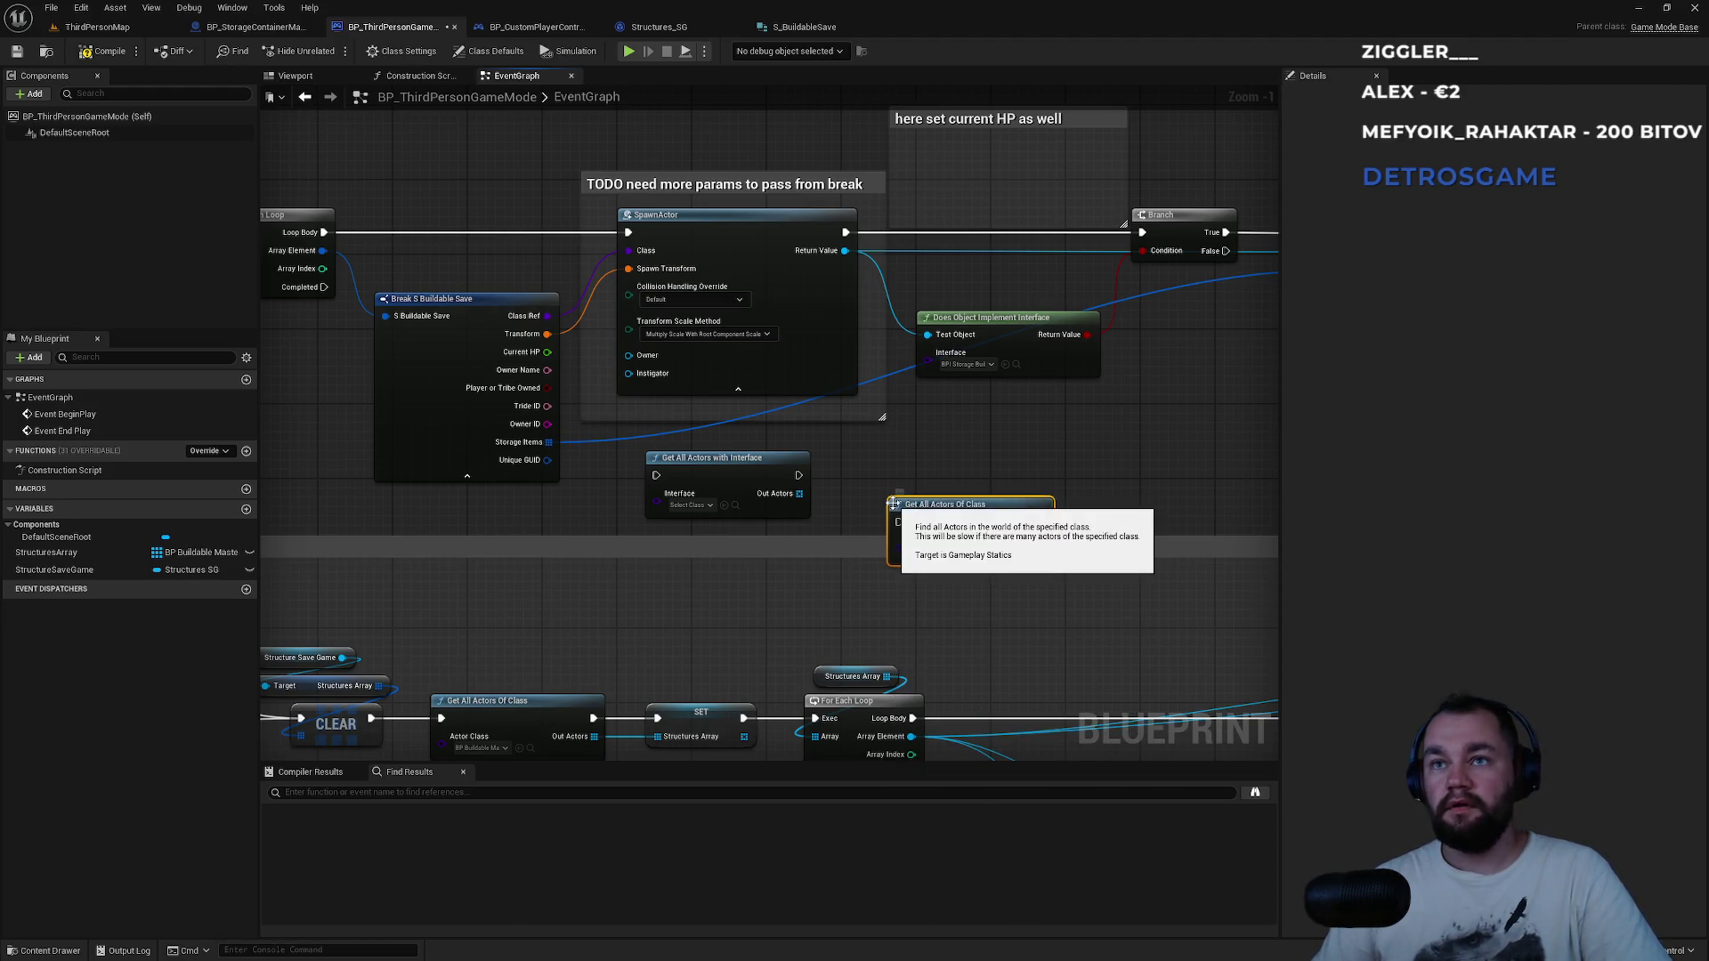
{"action": "key", "text": "Delete"}
{"action": "left_click_drag", "start_coordinate": [970, 521], "coordinate": [717, 463]}
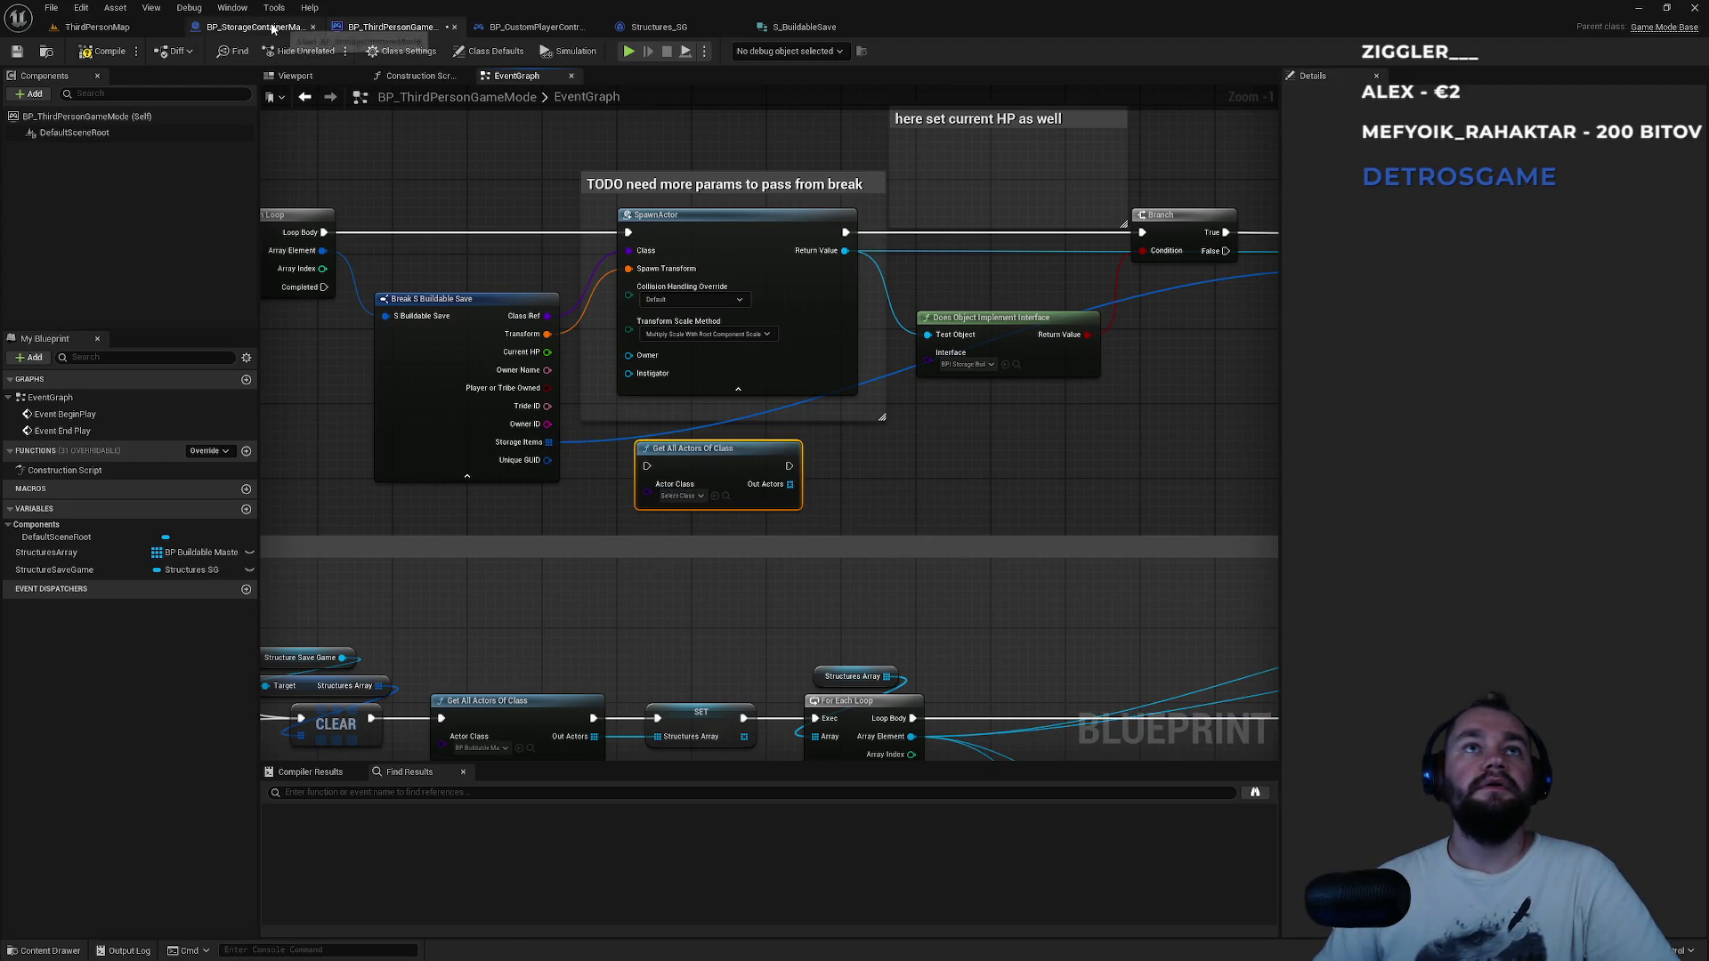
{"action": "left_click", "coordinate": [679, 495]}
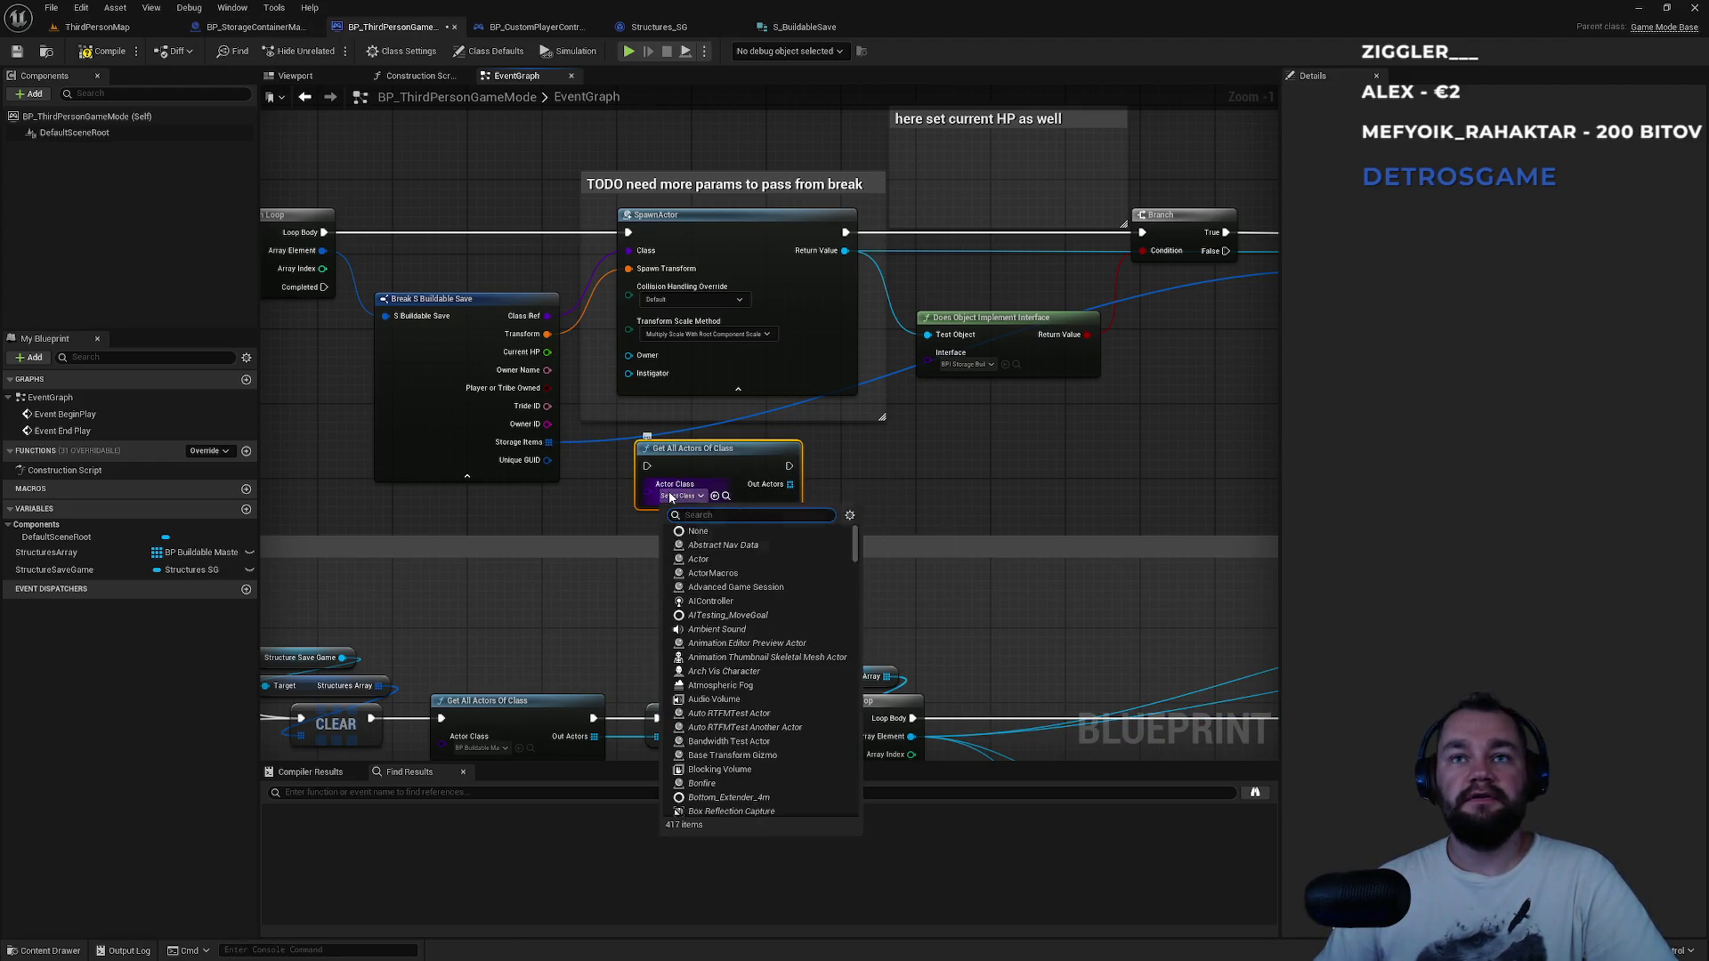
{"action": "type", "text": "containermas"}
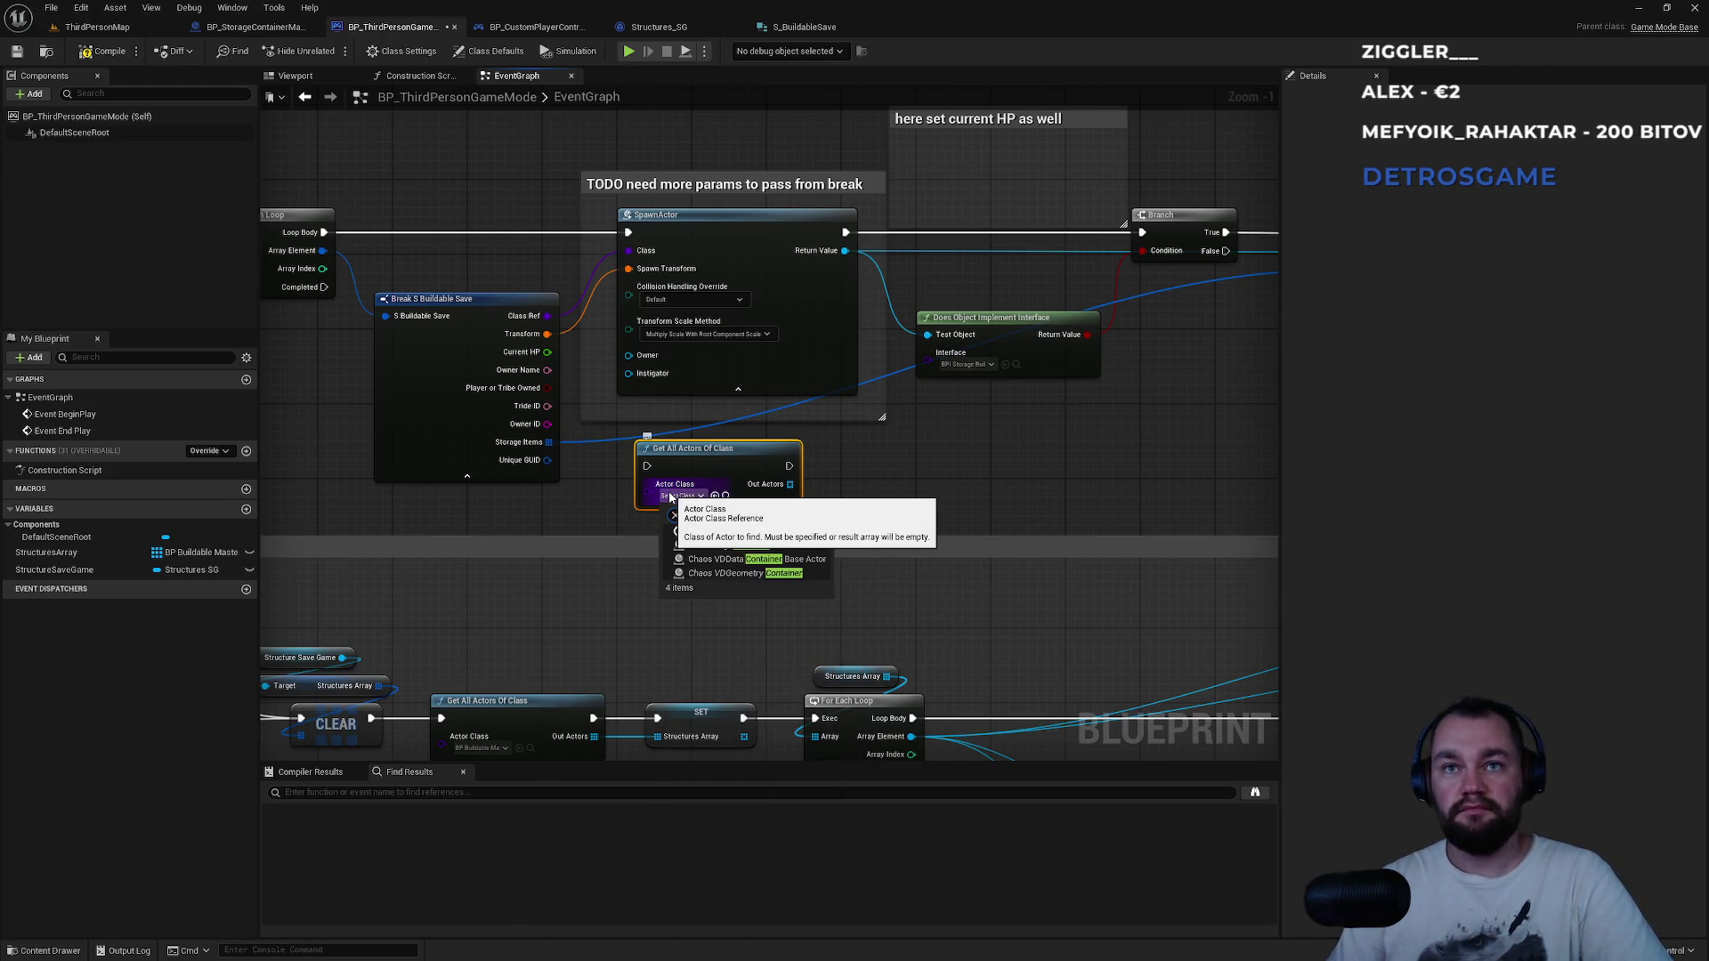
{"action": "left_click", "coordinate": [735, 545]}
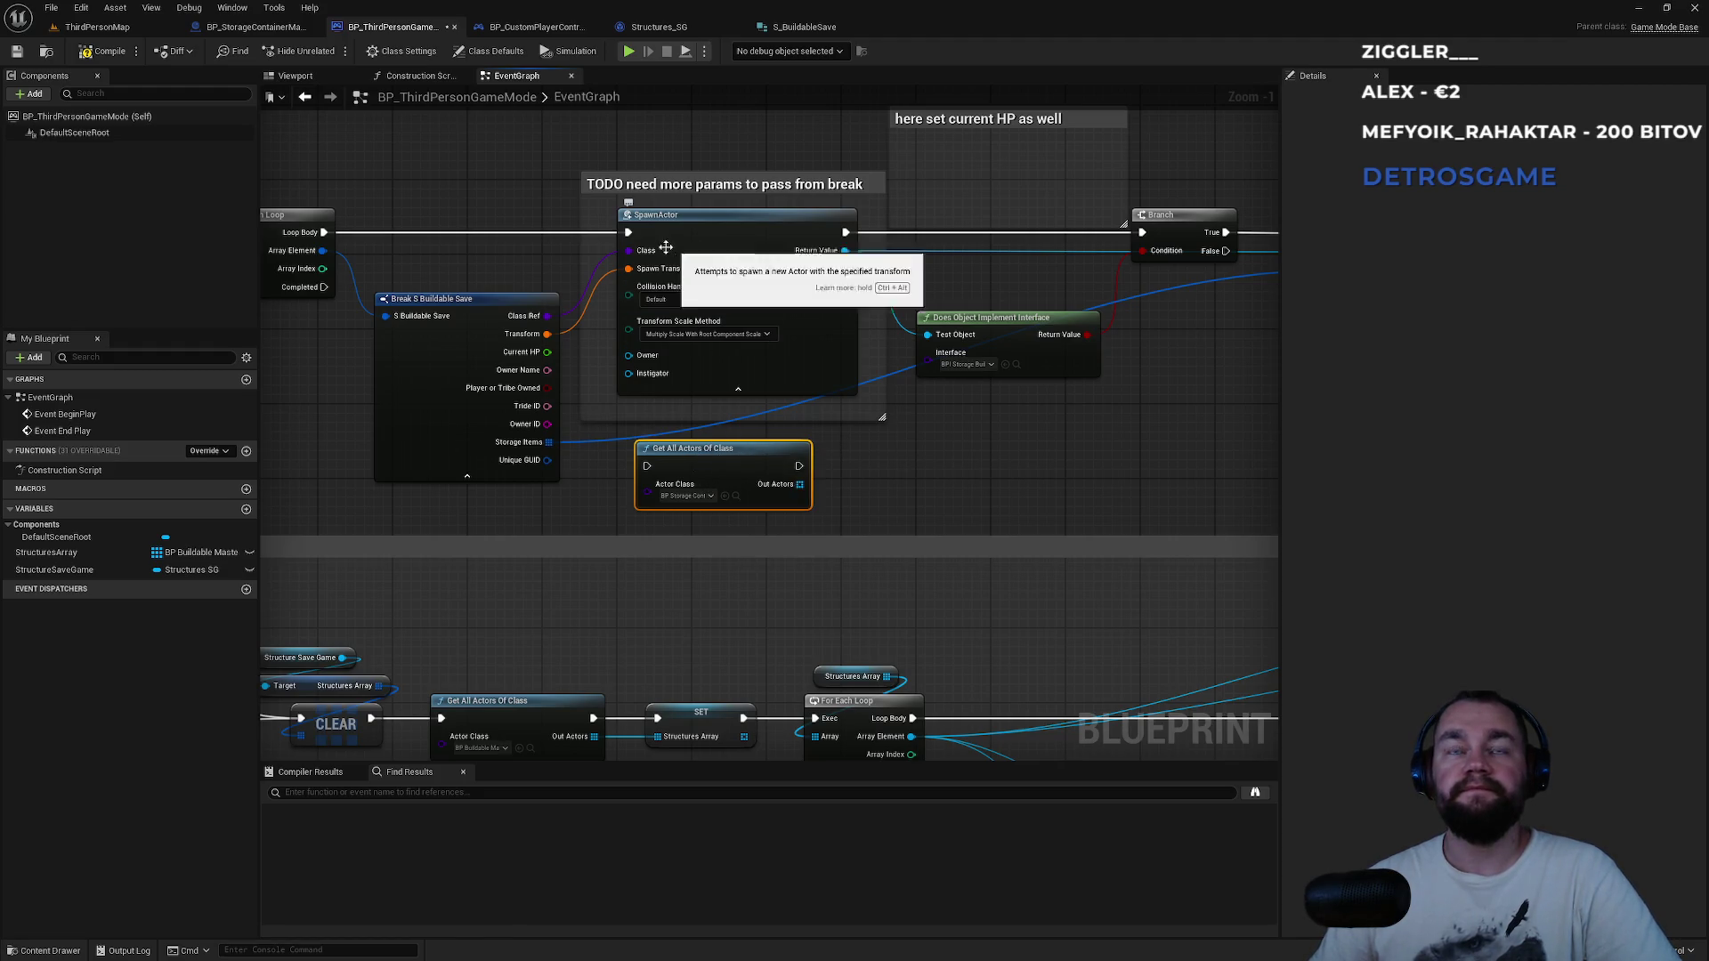
Rewire Loop Body into Get All Actors Of Class and that node into Branch.
{"action": "left_click", "coordinate": [465, 234], "text": "alt"}
{"action": "left_click_drag", "start_coordinate": [641, 466], "coordinate": [324, 232]}
{"action": "left_click", "coordinate": [981, 239], "text": "alt"}
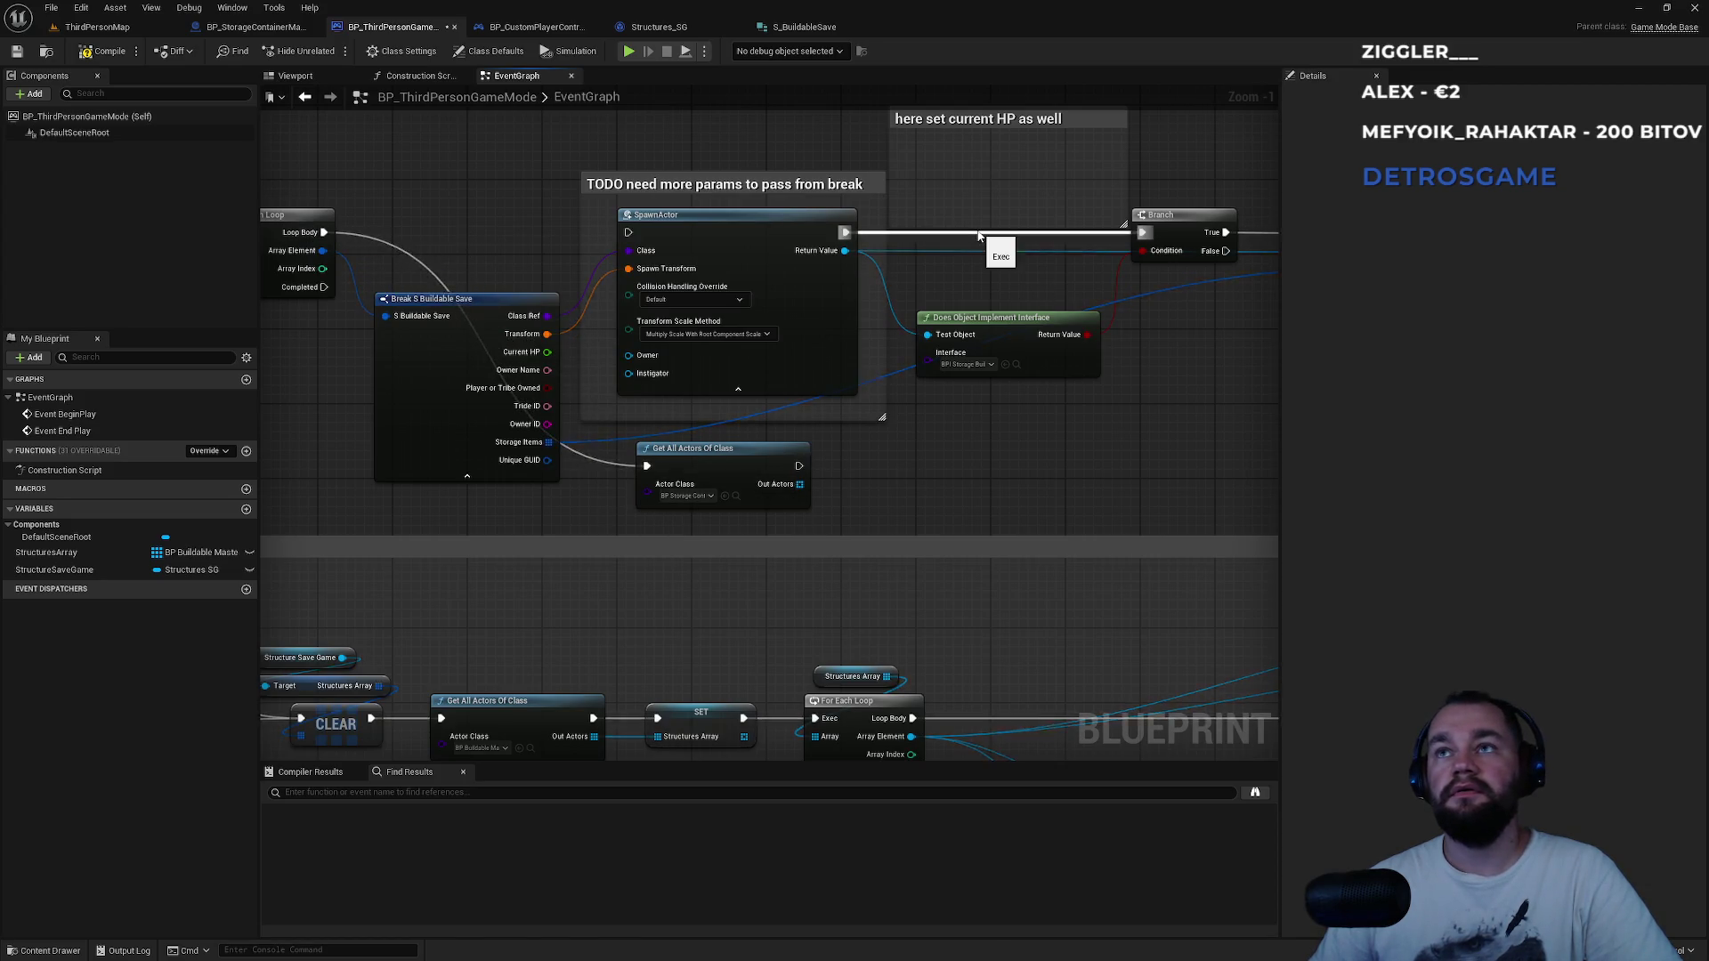
{"action": "mouse_move", "coordinate": [799, 465]}
{"action": "left_mouse_down"}
{"action": "mouse_move", "coordinate": [944, 326]}
{"action": "mouse_move", "coordinate": [1104, 227]}
{"action": "mouse_move", "coordinate": [1142, 232]}
{"action": "left_mouse_up"}
{"action": "left_click_drag", "start_coordinate": [1047, 424], "coordinate": [786, 461]}
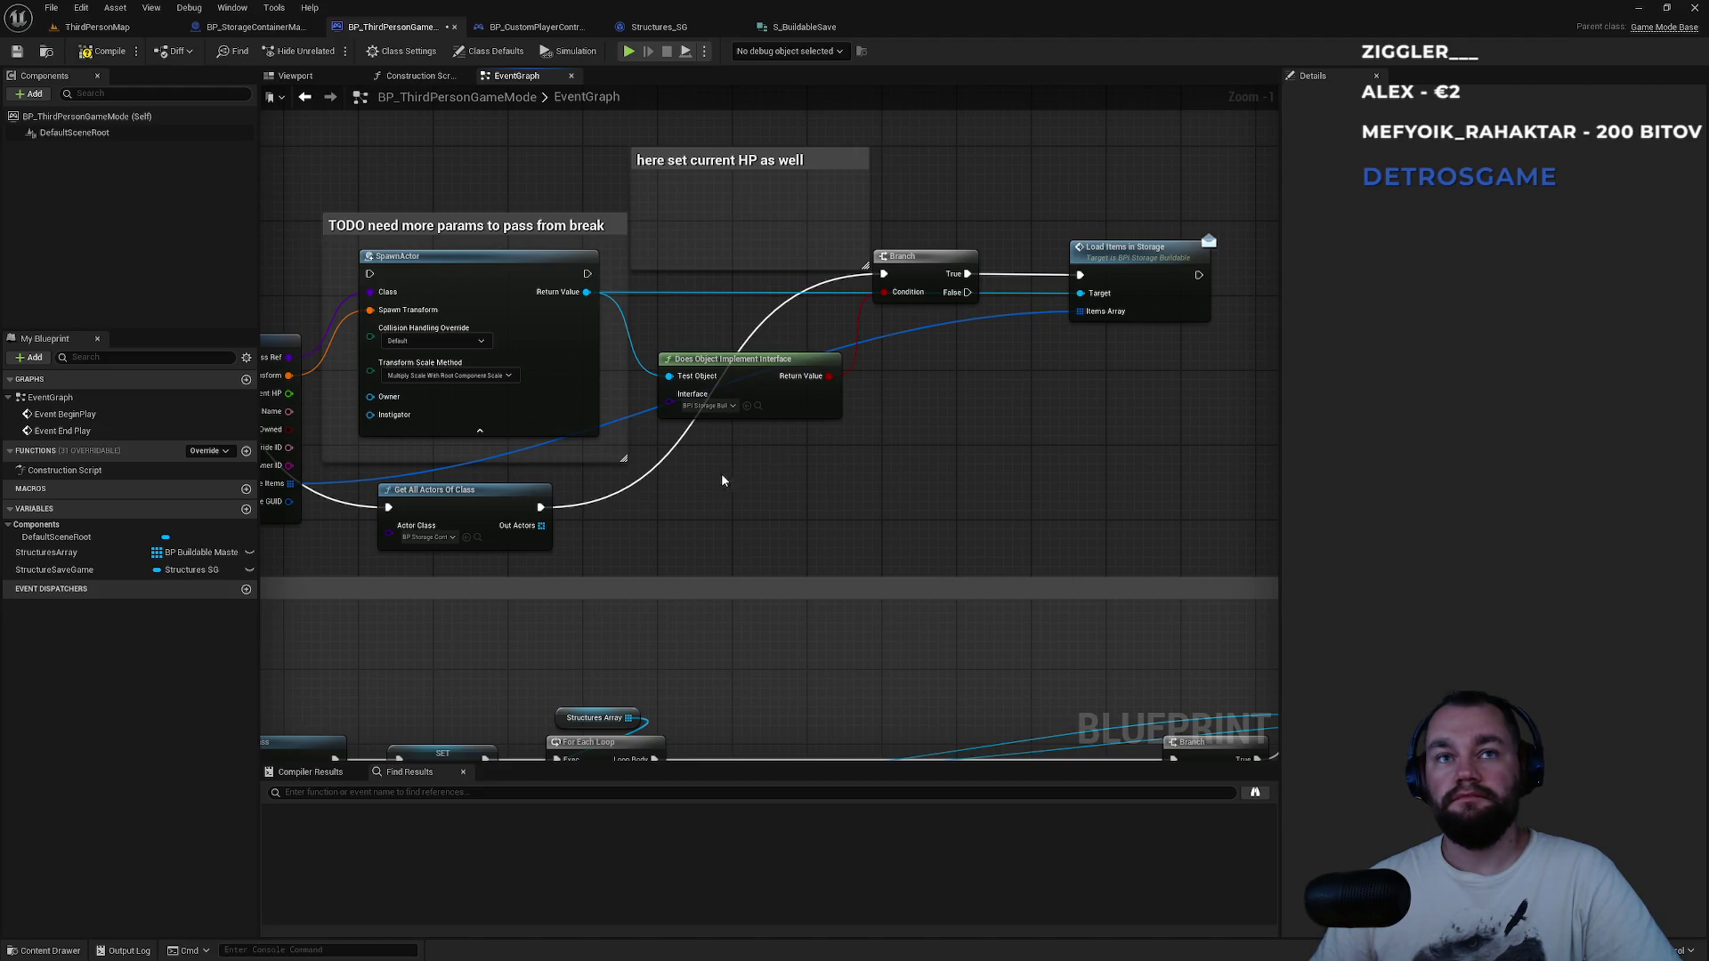
{"action": "left_click_drag", "start_coordinate": [576, 509], "coordinate": [1072, 491]}
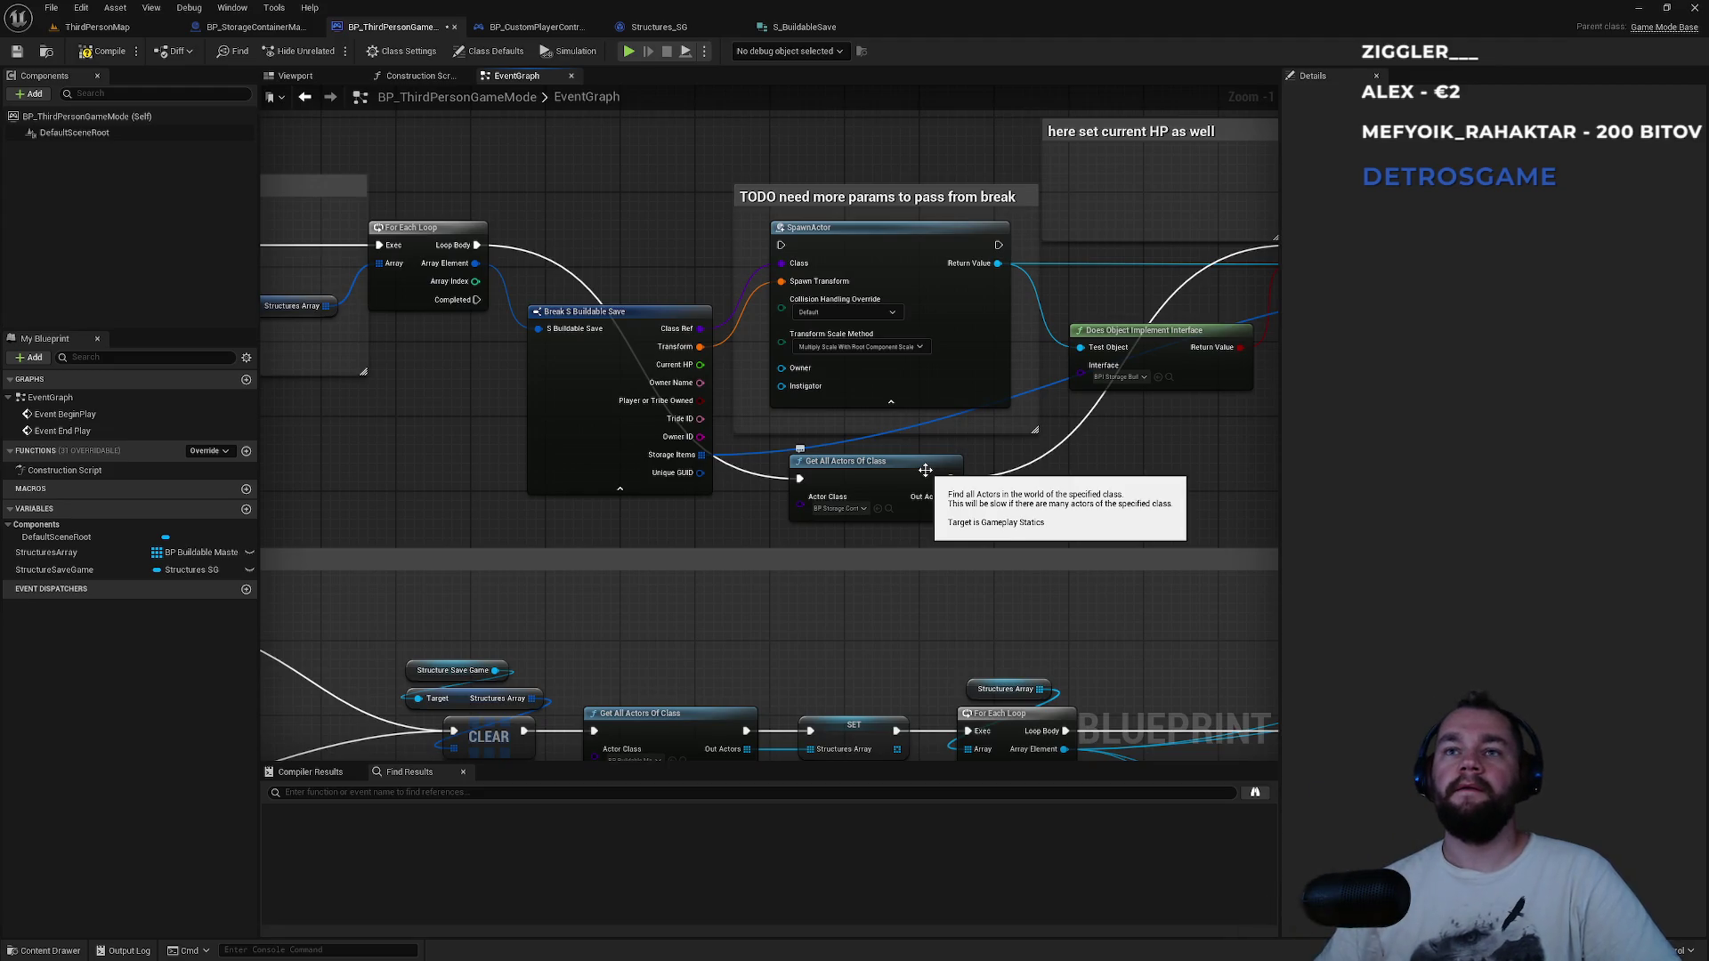
Move Get All Actors Of Class up and connect it directly after Cast To Structures_SG.
{"action": "mouse_move", "coordinate": [690, 290]}
{"action": "left_mouse_down"}
{"action": "mouse_move", "coordinate": [1133, 263]}
{"action": "mouse_move", "coordinate": [801, 279]}
{"action": "mouse_move", "coordinate": [786, 294]}
{"action": "left_mouse_up"}
{"action": "mouse_move", "coordinate": [1024, 554]}
{"action": "left_mouse_down"}
{"action": "mouse_move", "coordinate": [915, 232]}
{"action": "mouse_move", "coordinate": [926, 173]}
{"action": "left_mouse_up"}
{"action": "mouse_move", "coordinate": [692, 178]}
{"action": "left_mouse_down"}
{"action": "mouse_move", "coordinate": [969, 314]}
{"action": "mouse_move", "coordinate": [825, 308]}
{"action": "mouse_move", "coordinate": [614, 335]}
{"action": "mouse_move", "coordinate": [931, 369]}
{"action": "left_mouse_up"}
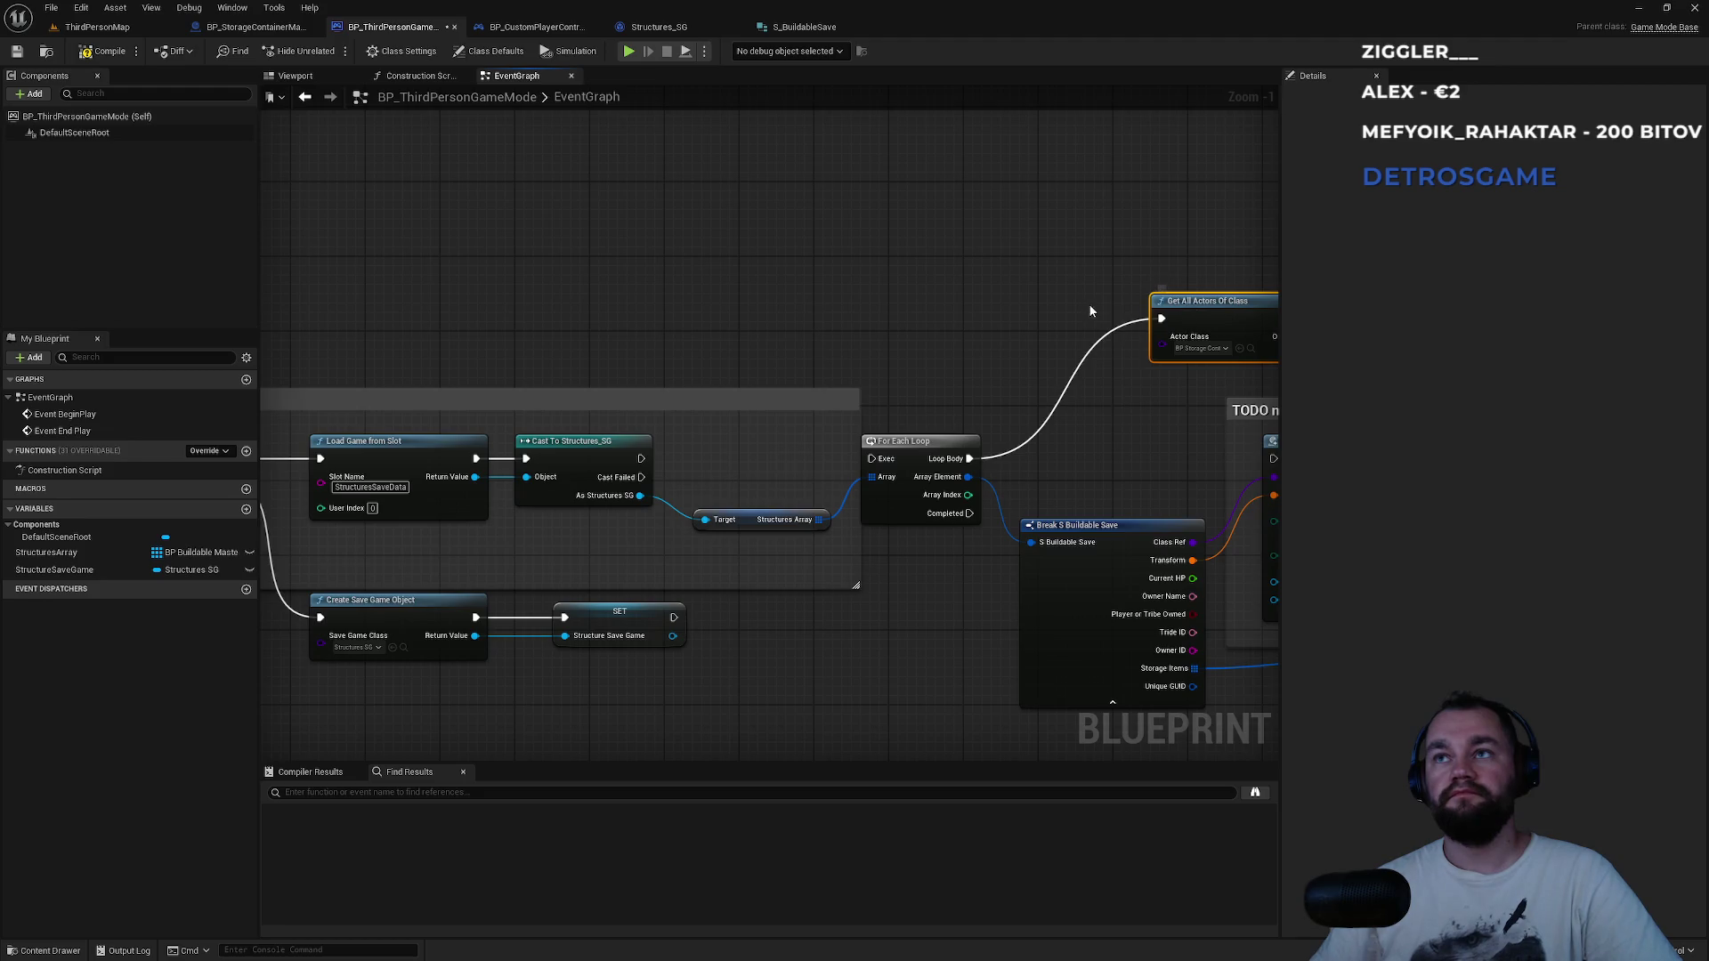
{"action": "key", "text": "Delete"}
{"action": "key", "text": "ctrl+v"}
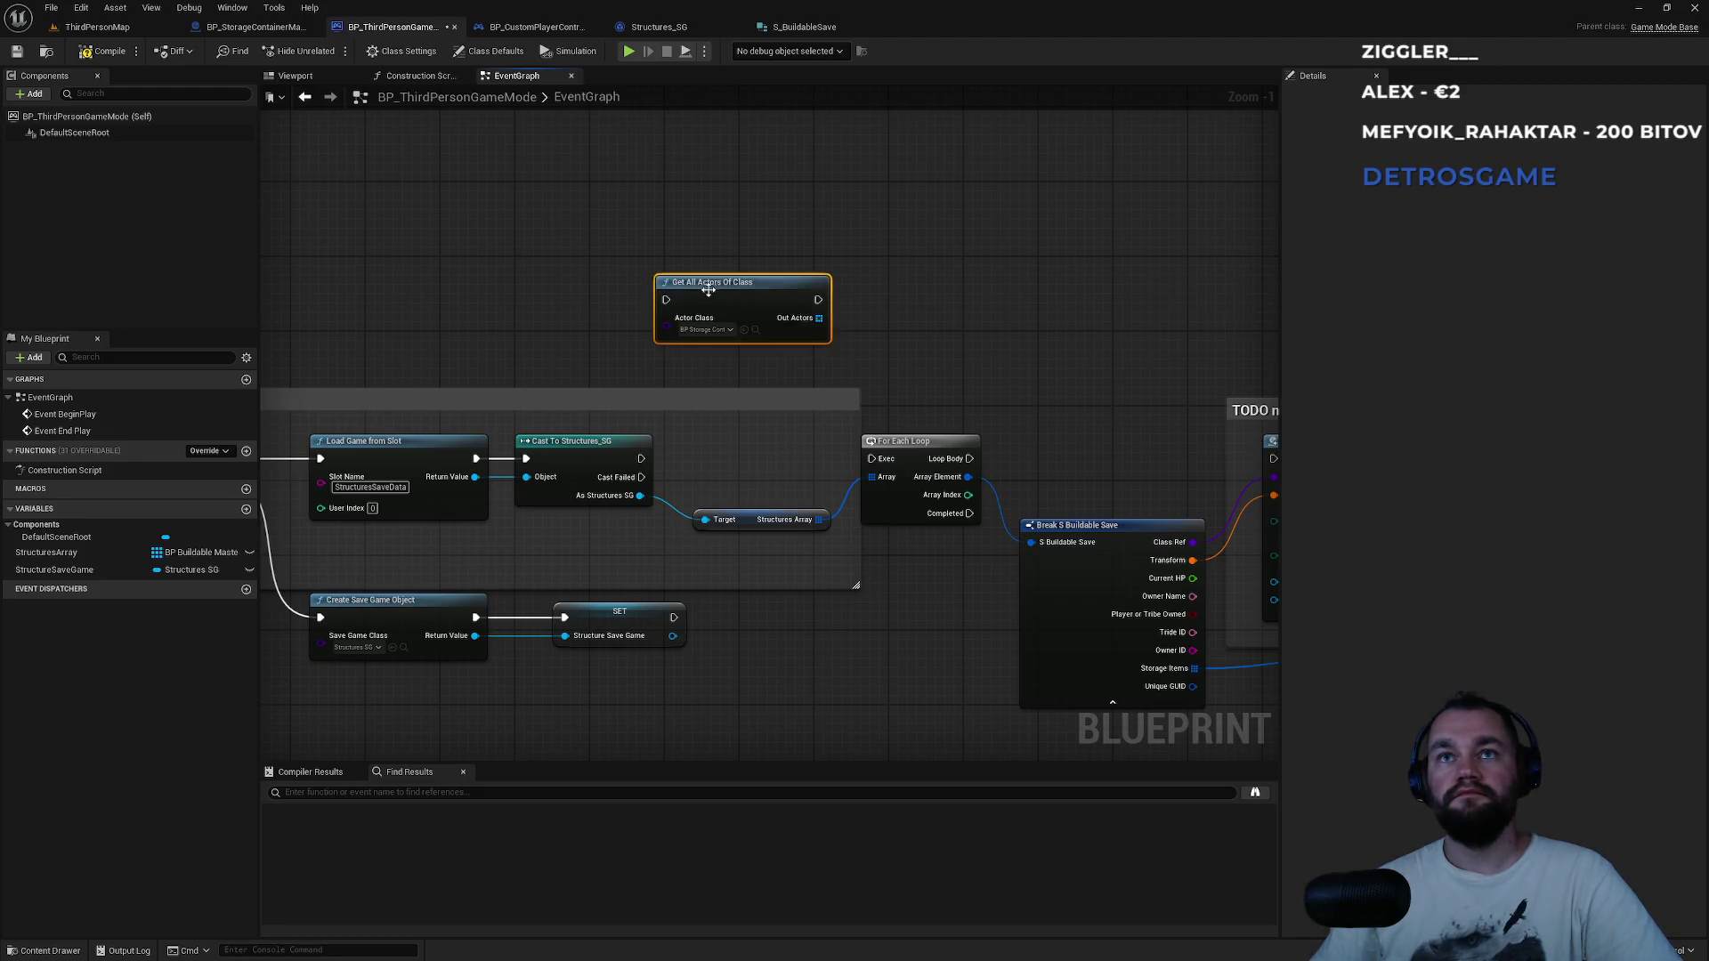
{"action": "left_click_drag", "start_coordinate": [666, 300], "coordinate": [639, 462]}
{"action": "left_click_drag", "start_coordinate": [736, 285], "coordinate": [783, 285]}
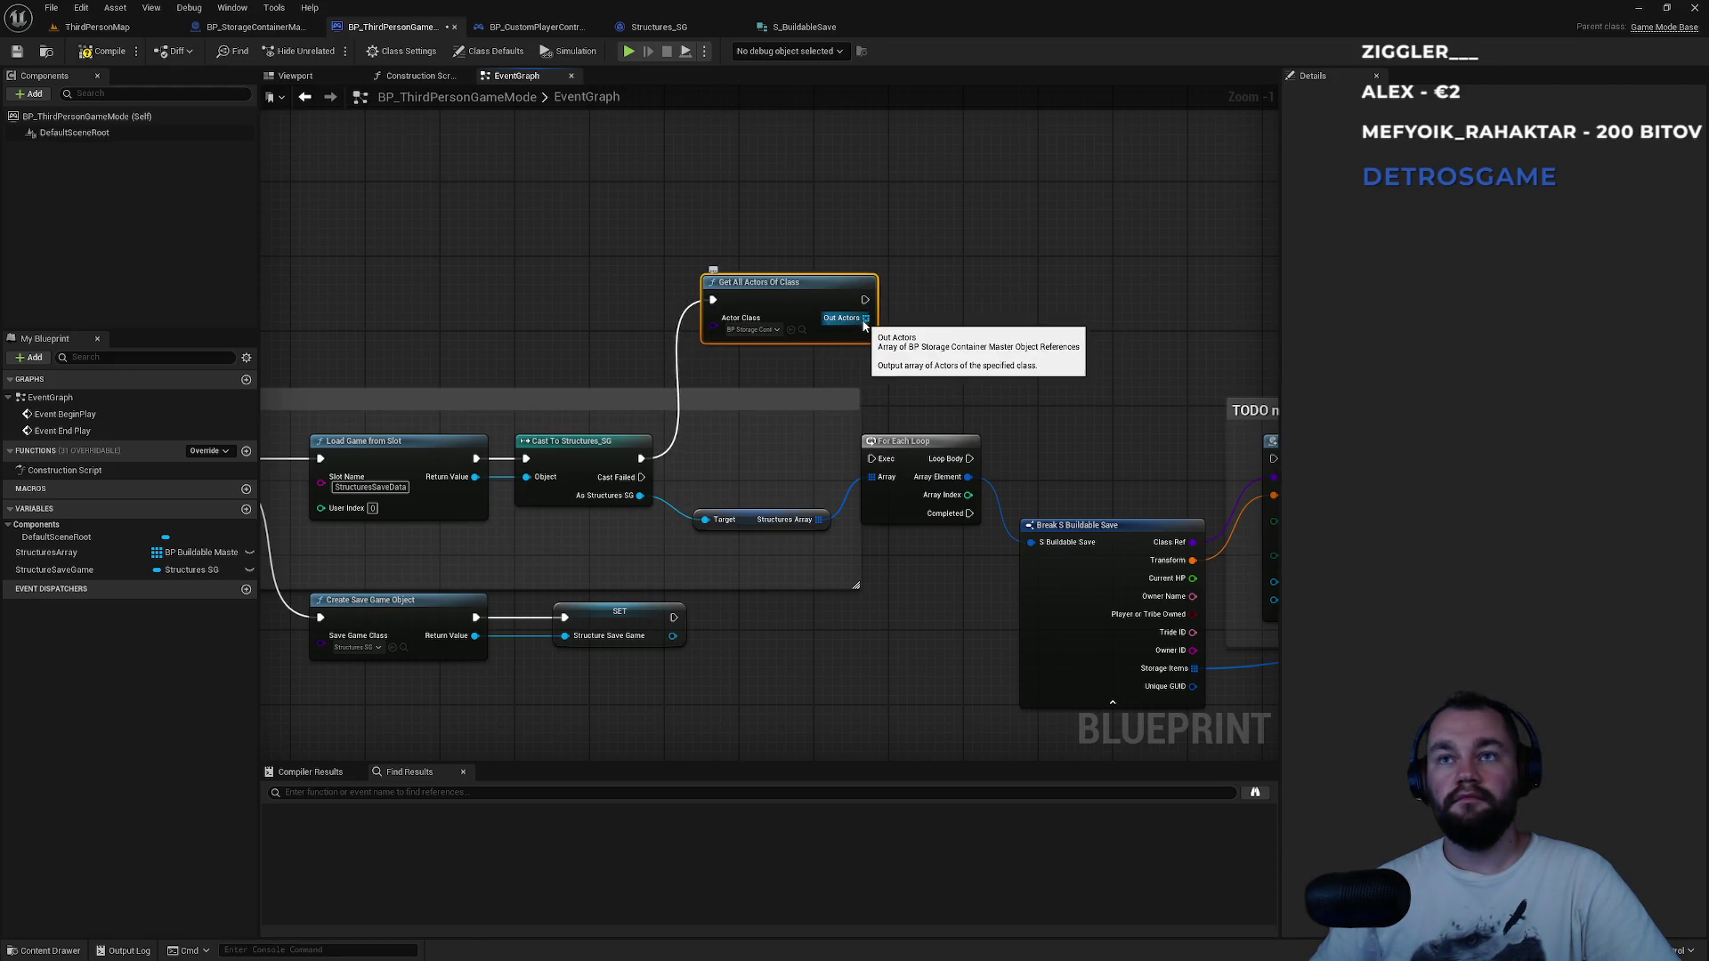
{"action": "scroll", "coordinate": [829, 351], "scroll_direction": "down", "scroll_amount": 1}
{"action": "scroll", "coordinate": [783, 360], "scroll_direction": "up", "scroll_amount": 2}
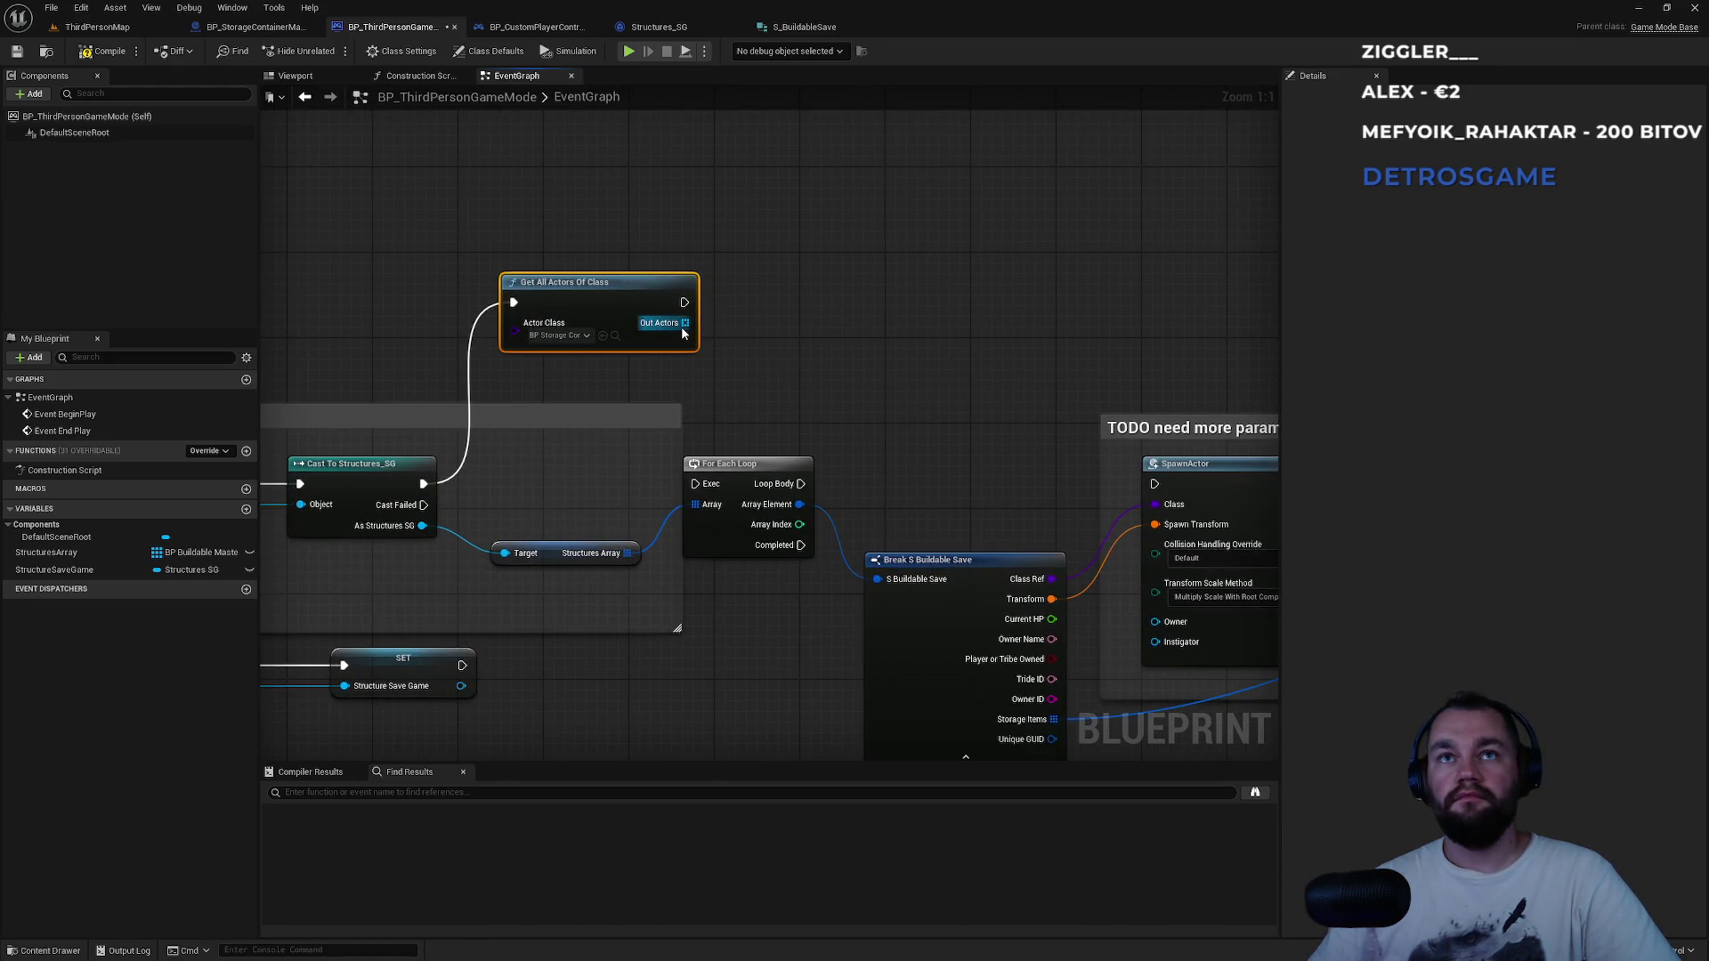
Search for a For Each Loop from the Out Actors output.
{"action": "left_click_drag", "start_coordinate": [683, 332], "coordinate": [828, 292]}
{"action": "type", "text": "forea"}
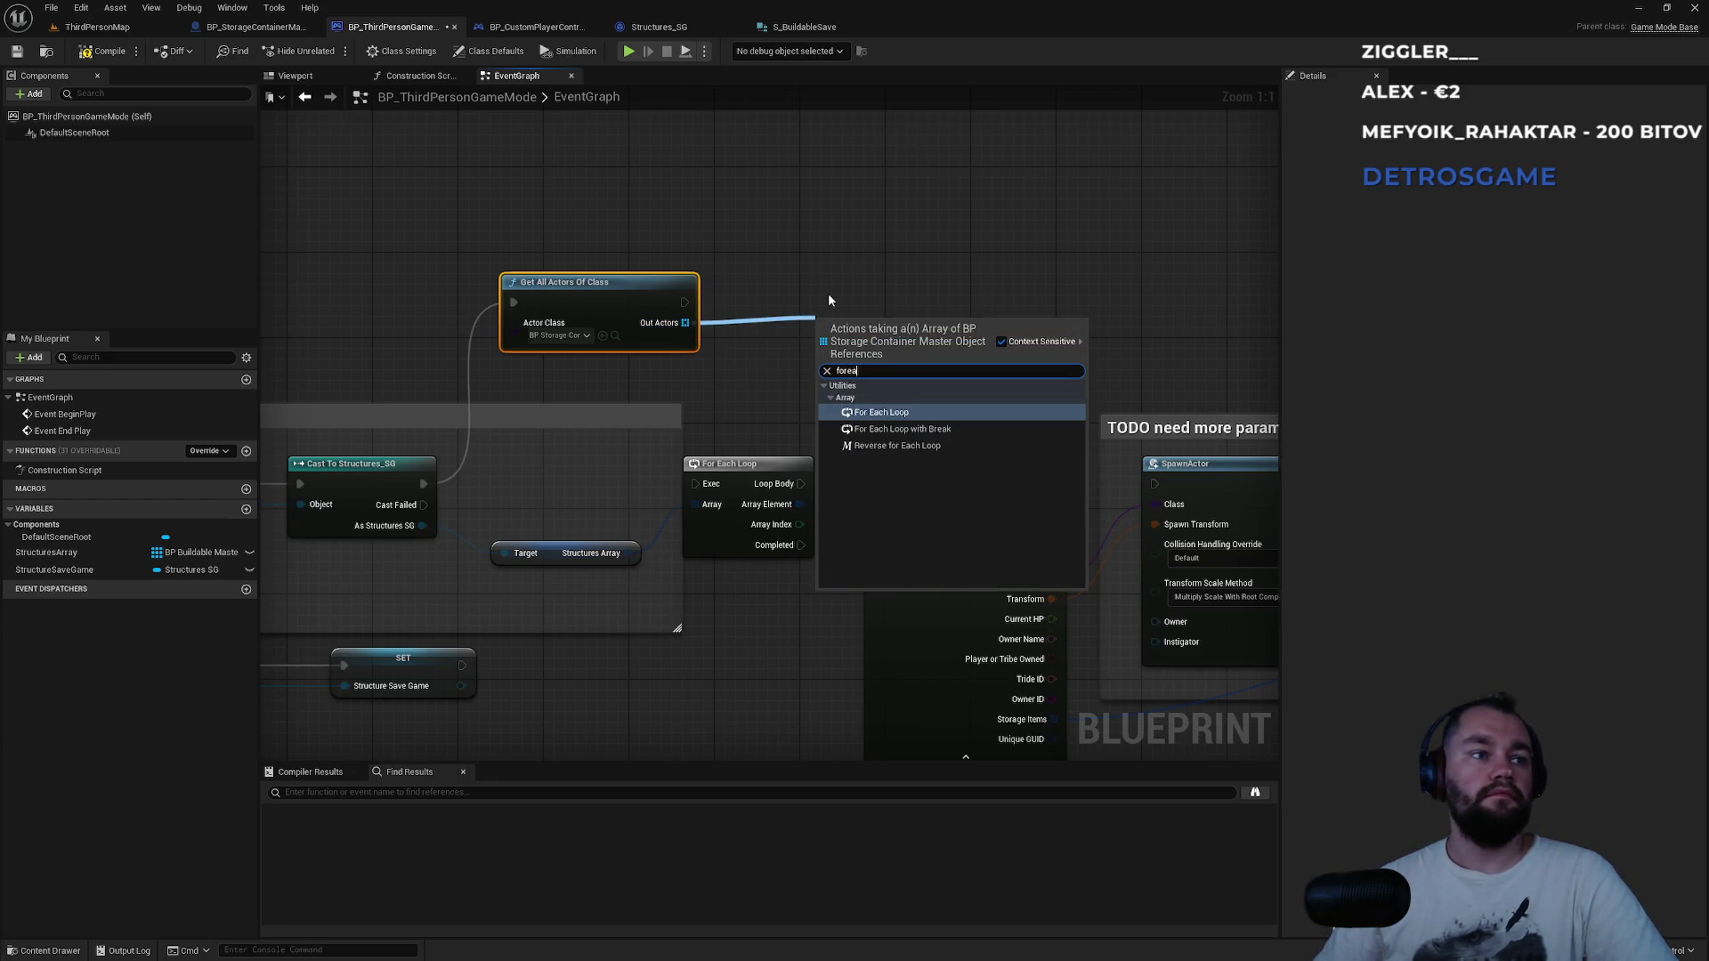
{"action": "key", "text": "Down"}
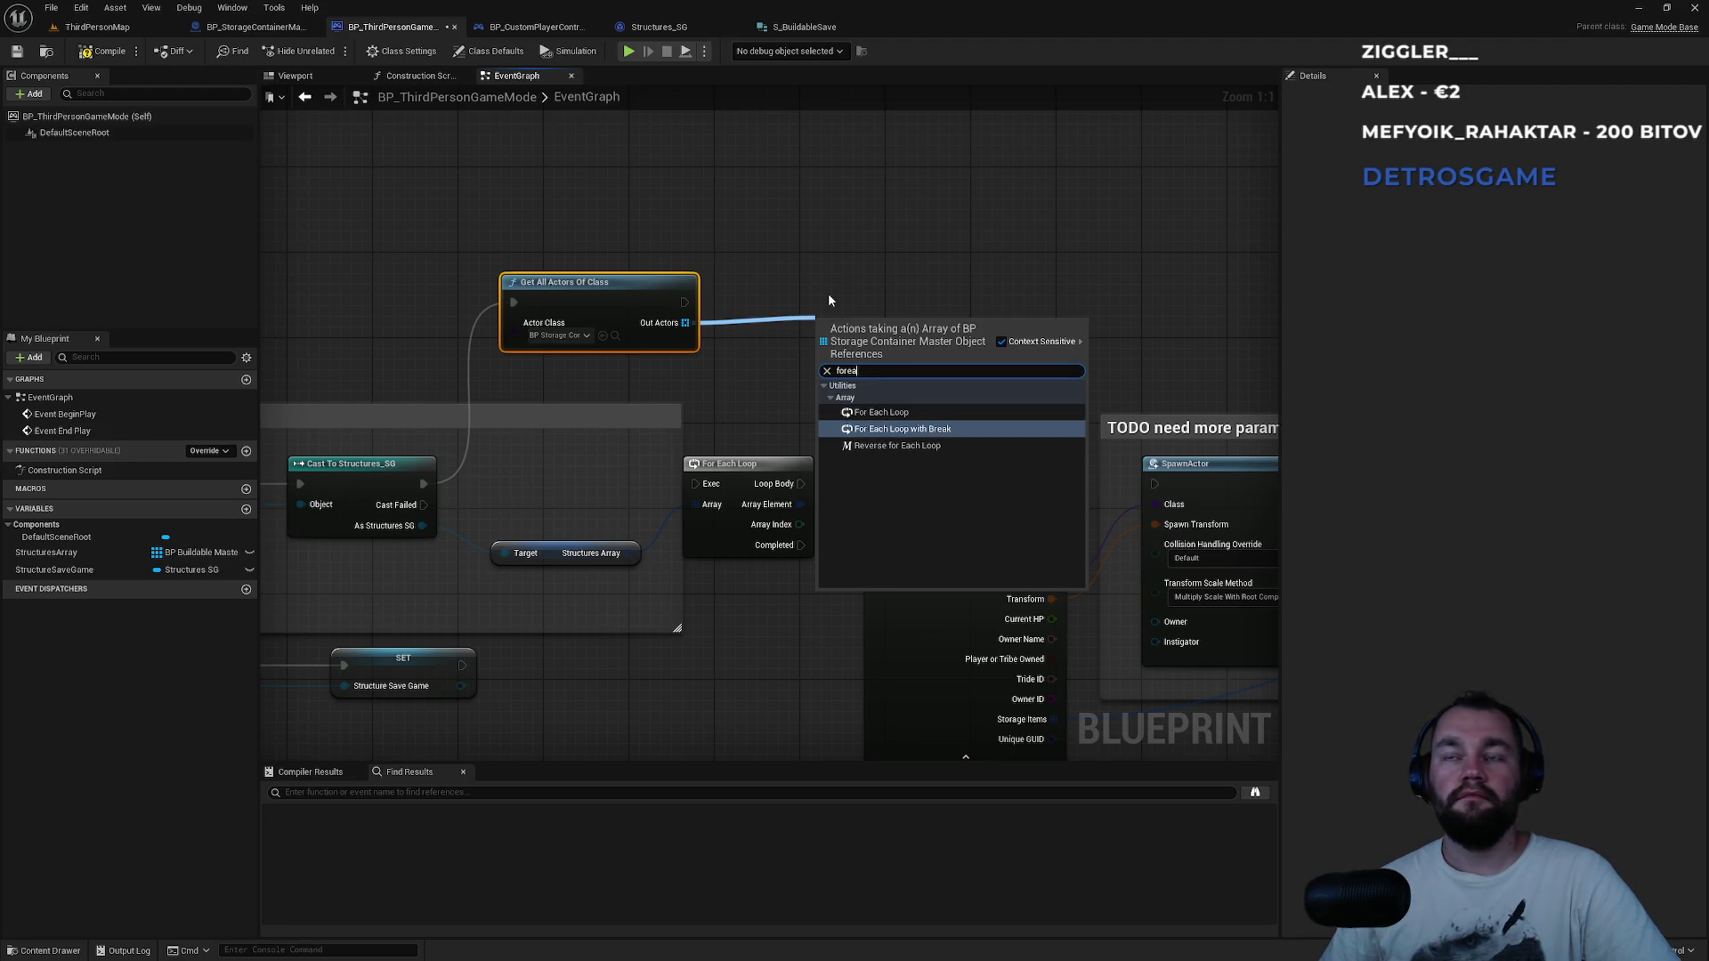
Add a For Each Loop over Get All Actors Of Class's Out Actors and move both nodes up.
{"action": "key", "text": "Up"}
{"action": "key", "text": "Down"}
{"action": "key", "text": "Up"}
{"action": "key", "text": "Return"}
{"action": "left_click_drag", "start_coordinate": [848, 328], "coordinate": [802, 283]}
{"action": "left_click", "coordinate": [581, 283], "text": "ctrl"}
{"action": "left_click_drag", "start_coordinate": [581, 283], "coordinate": [580, 207]}
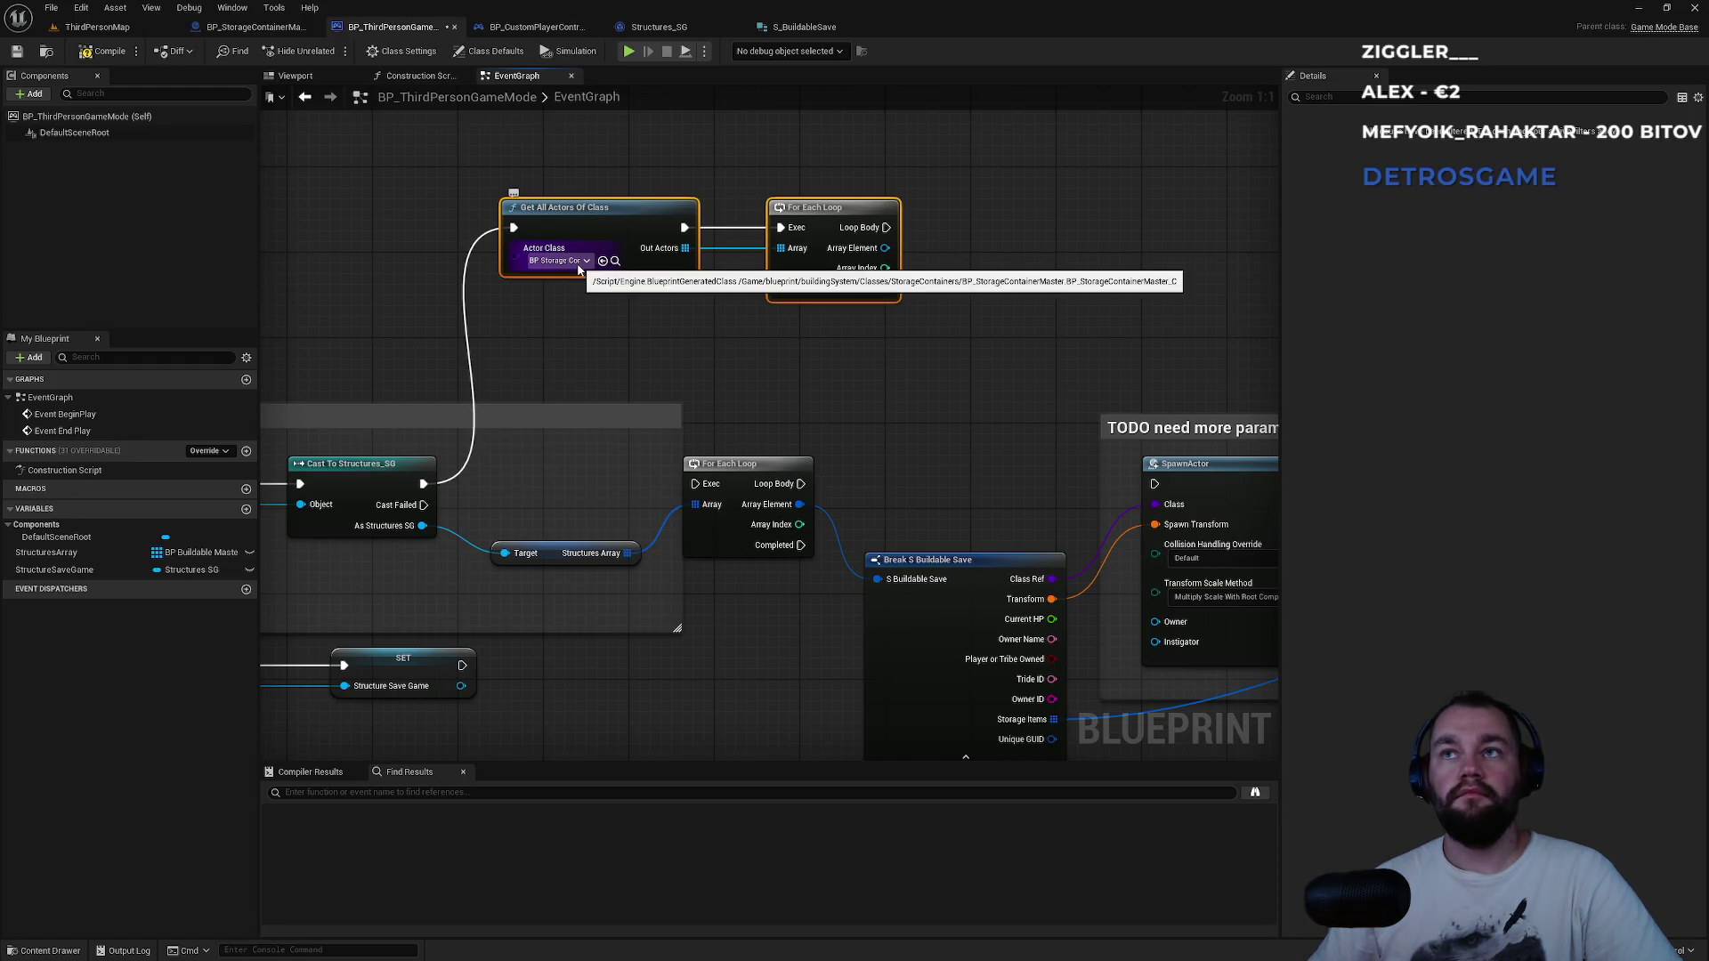
{"action": "left_click", "coordinate": [748, 343]}
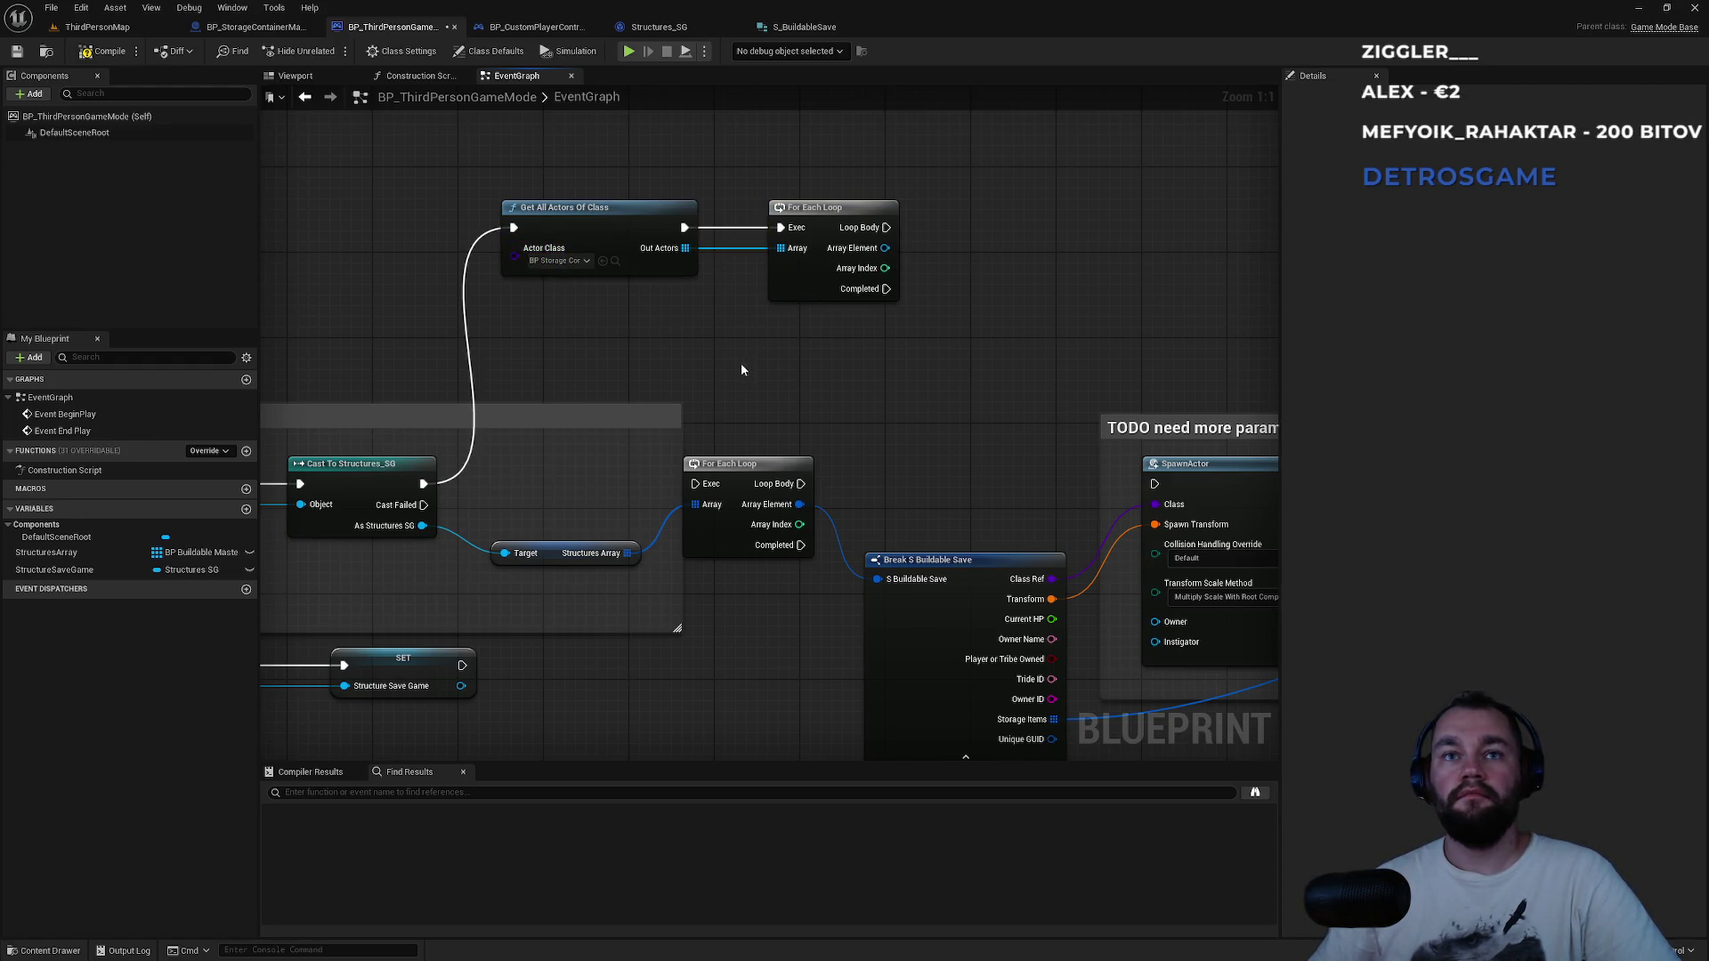
Add a Get Structures Array node from the Cast To Structures_SG's As Structures SG output.
{"action": "left_click_drag", "start_coordinate": [767, 424], "coordinate": [608, 463]}
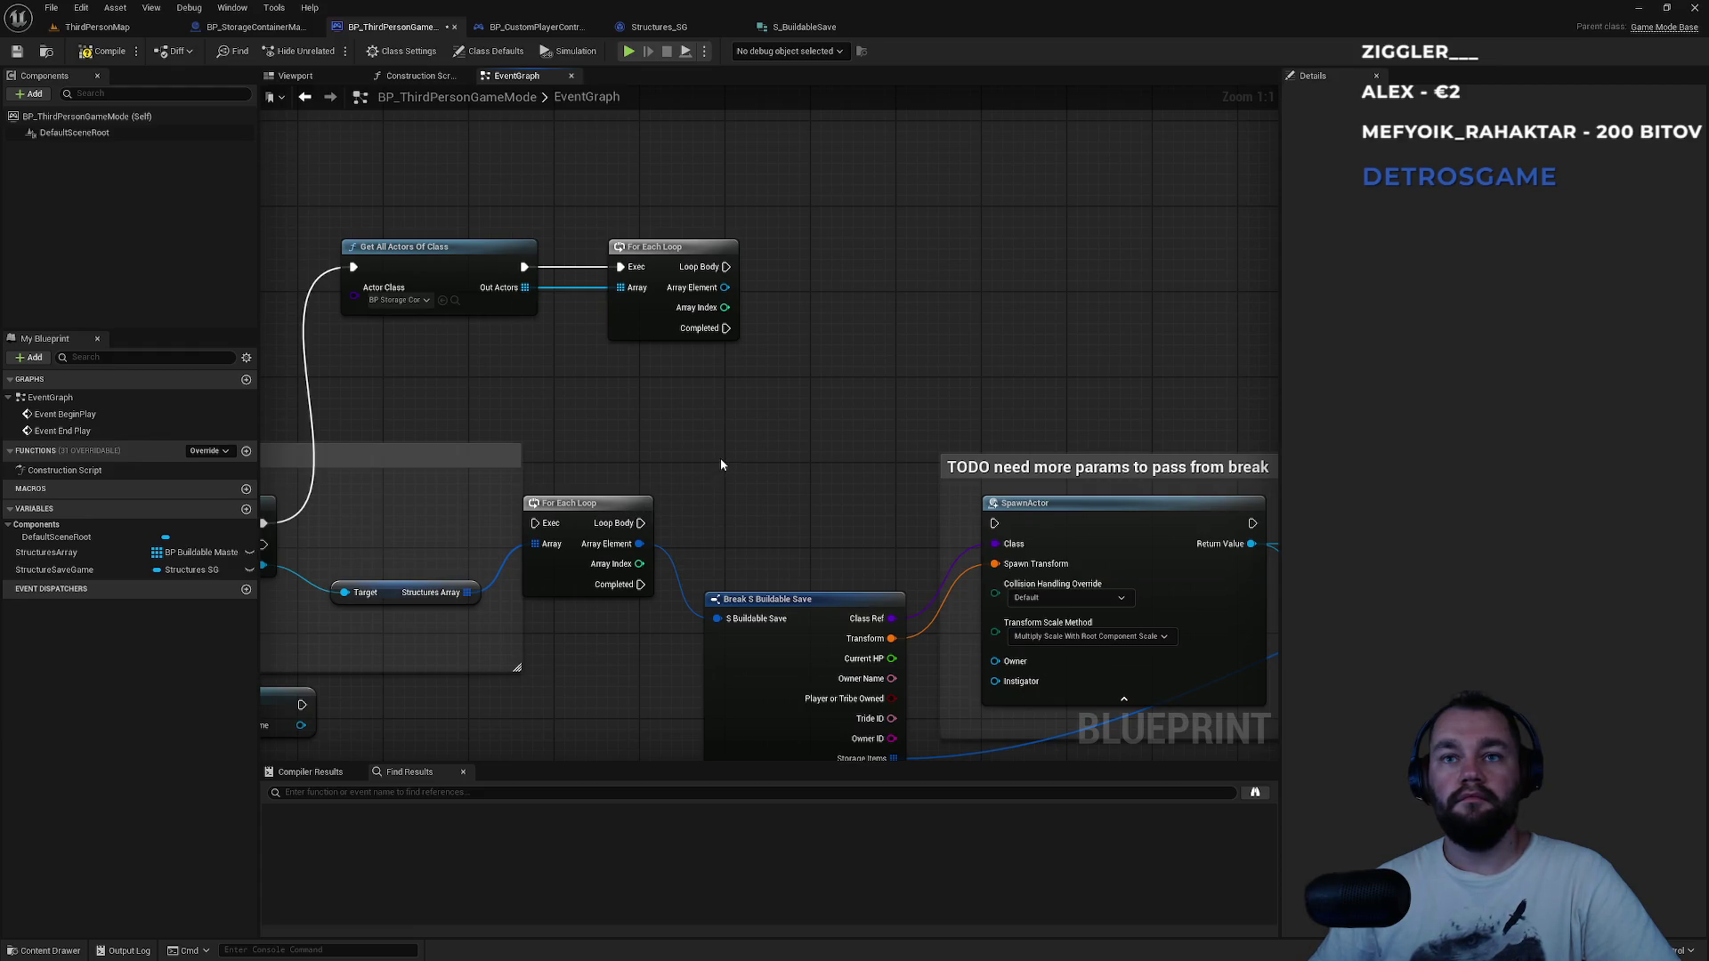
{"action": "left_click_drag", "start_coordinate": [532, 381], "coordinate": [714, 422]}
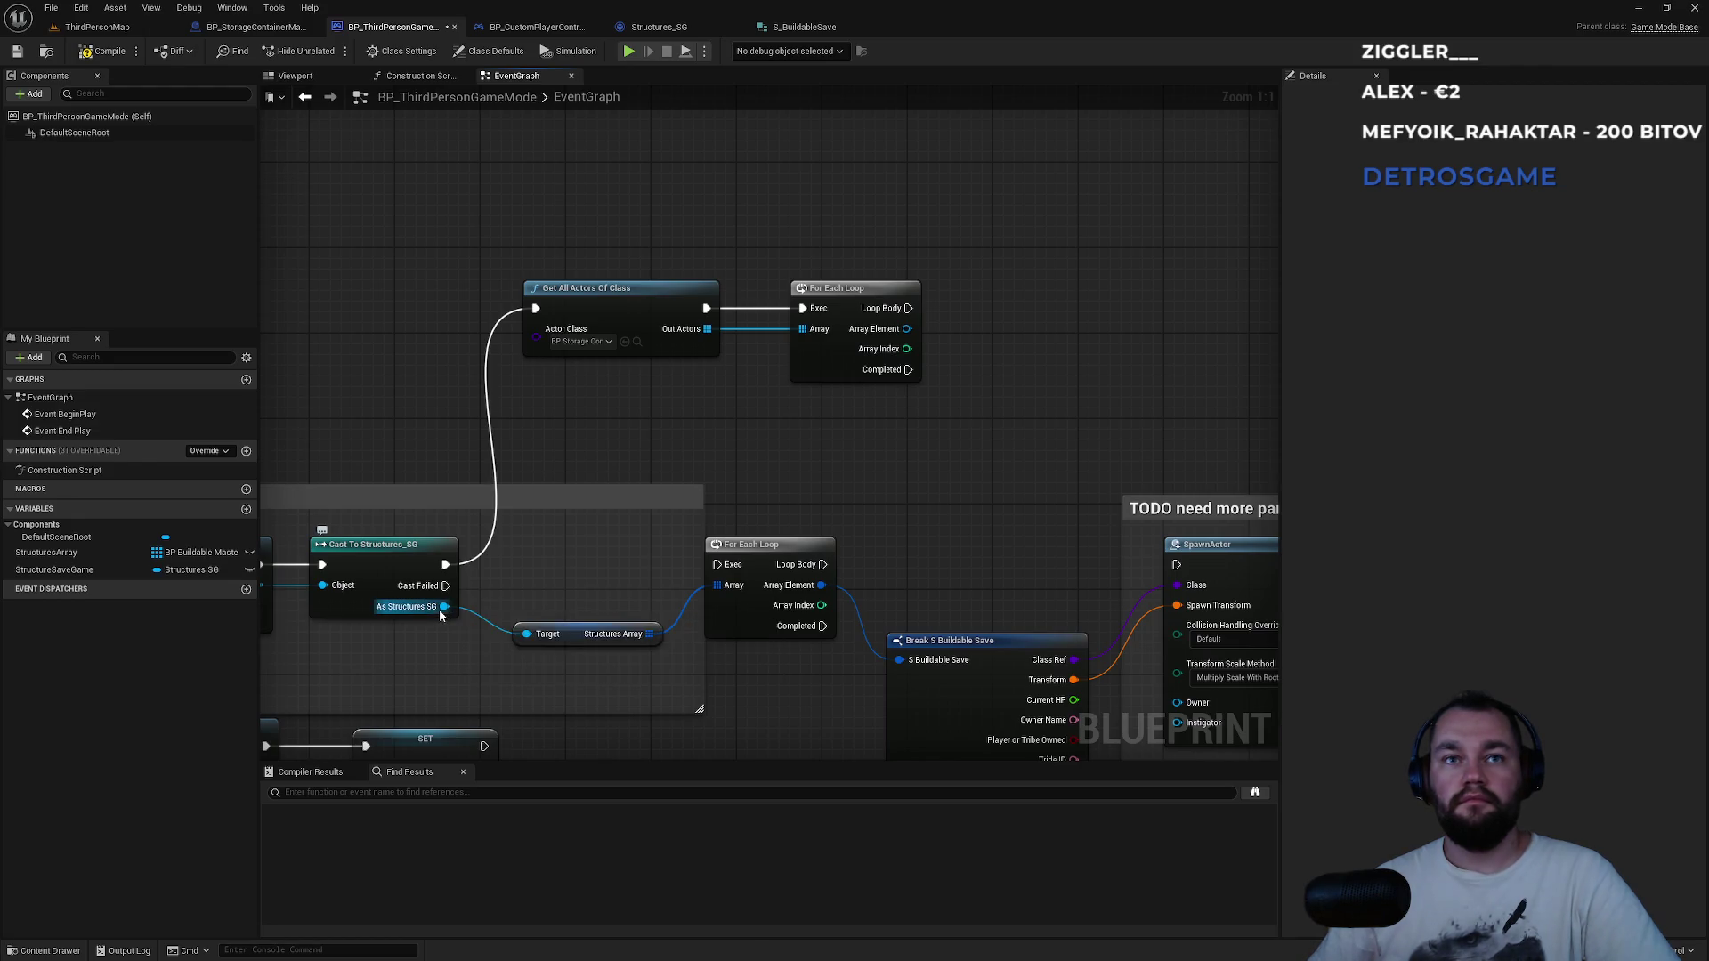
{"action": "left_click_drag", "start_coordinate": [445, 607], "coordinate": [848, 463]}
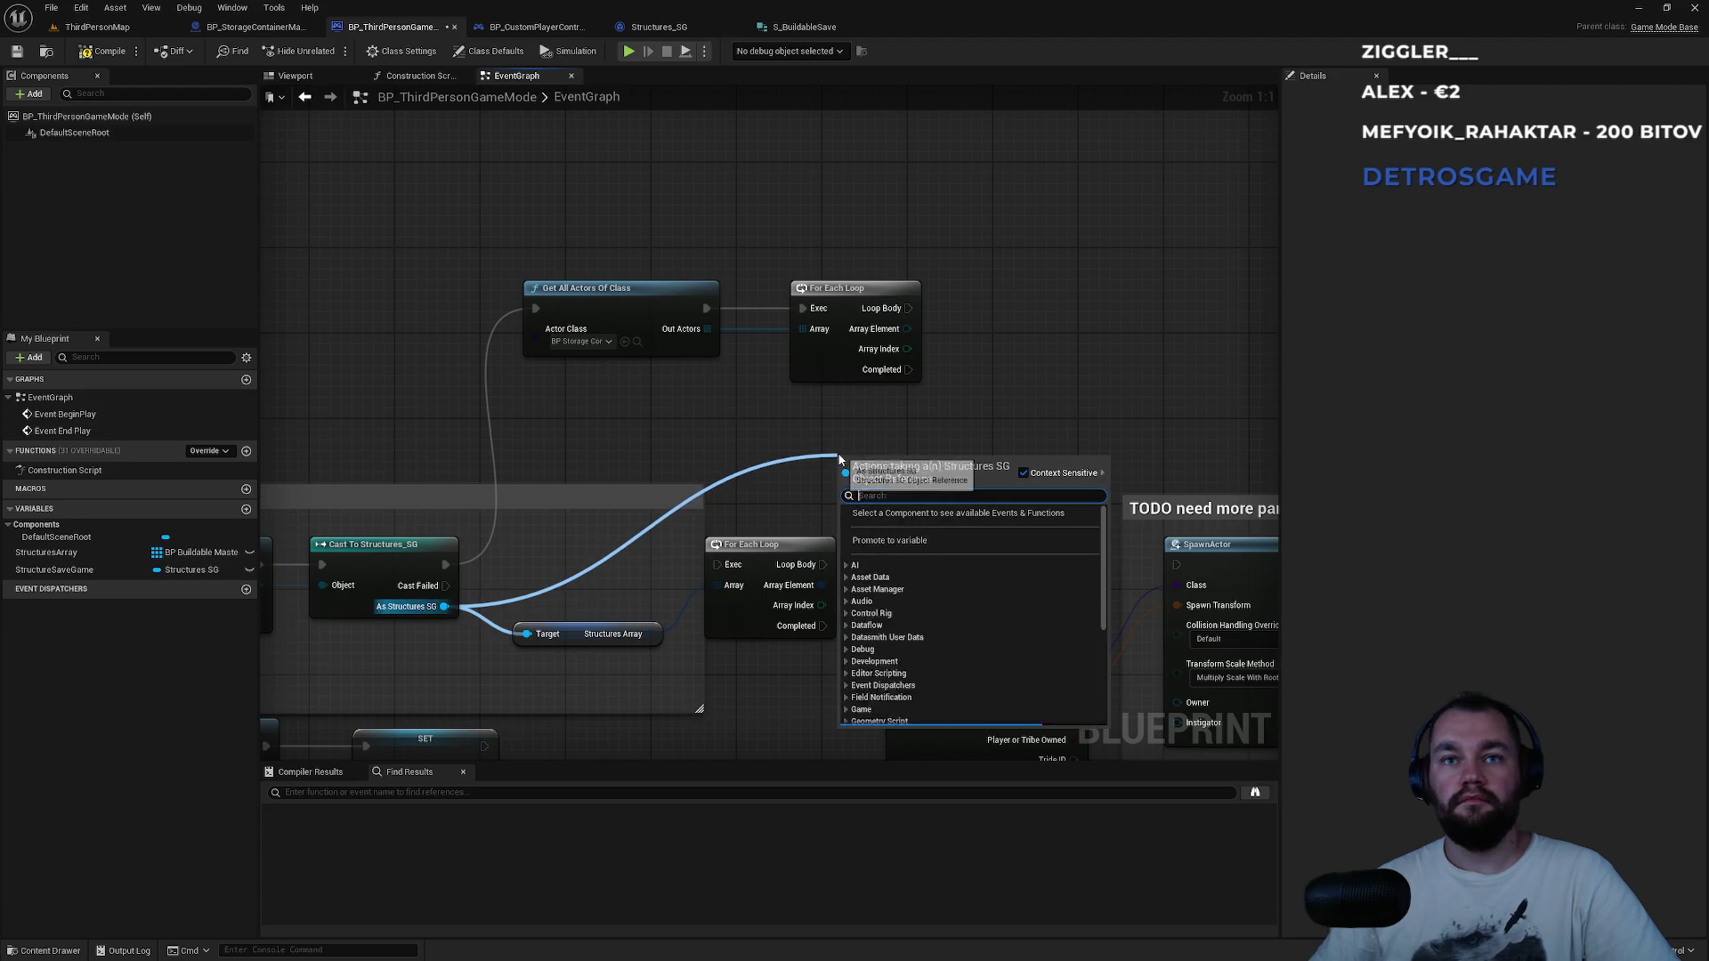
{"action": "key", "text": "Escape"}
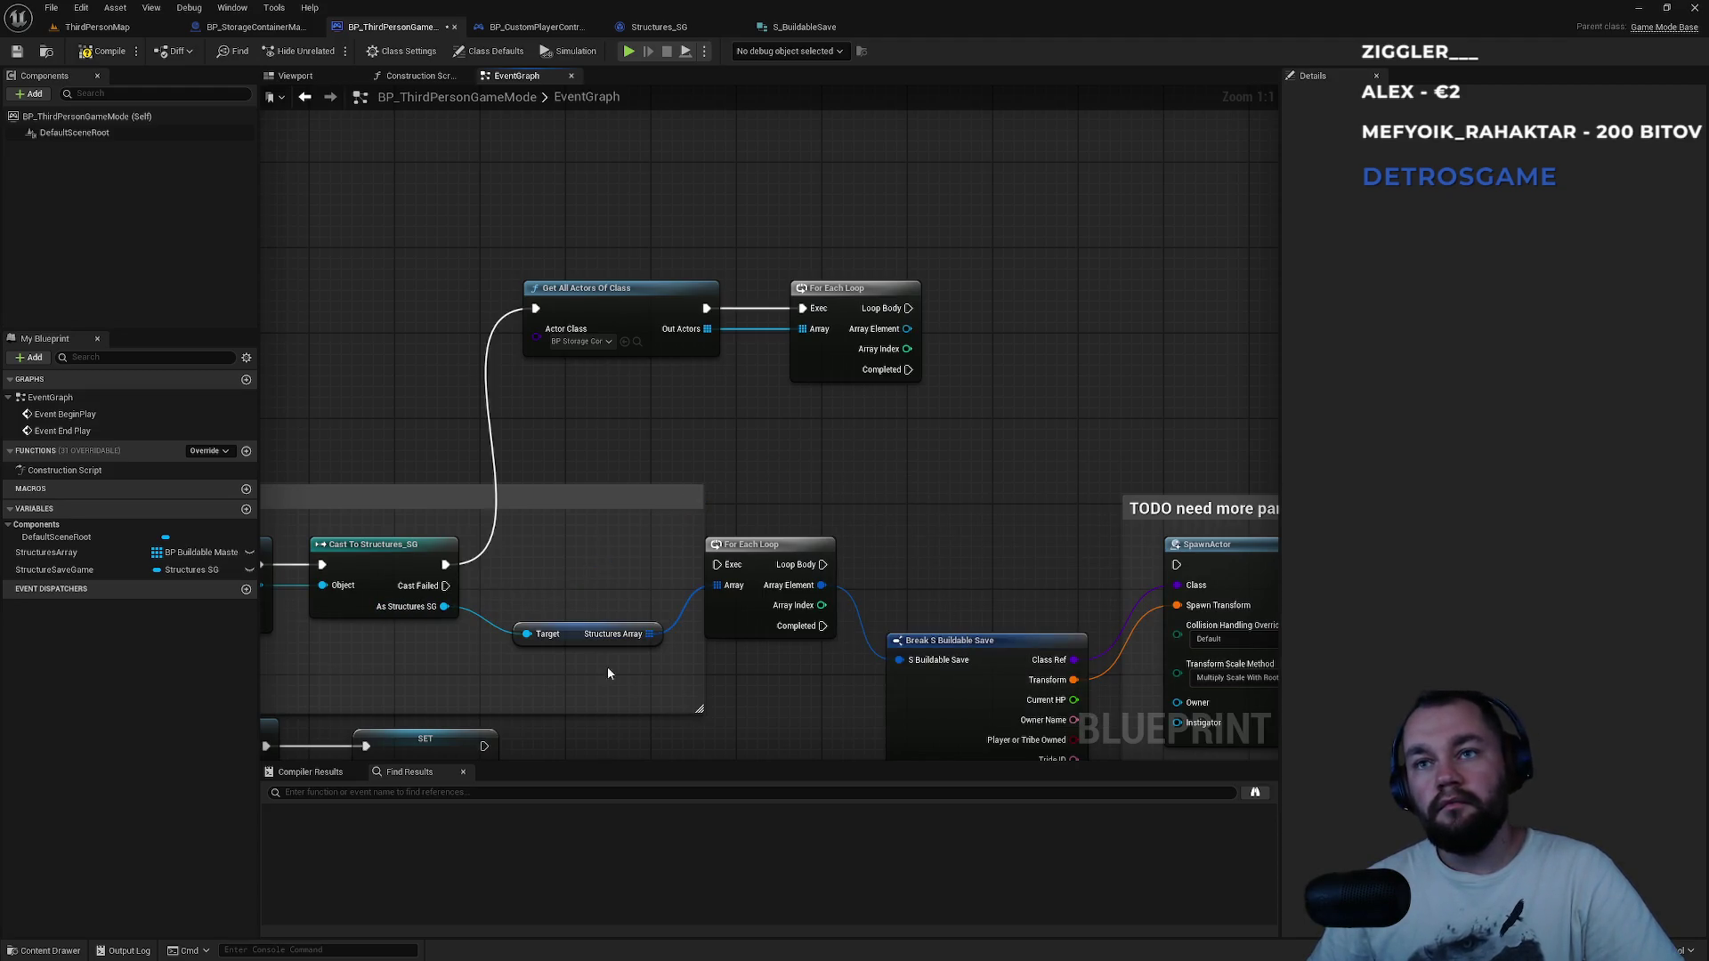
{"action": "mouse_move", "coordinate": [444, 606]}
{"action": "left_mouse_down"}
{"action": "mouse_move", "coordinate": [623, 555]}
{"action": "mouse_move", "coordinate": [837, 437]}
{"action": "left_mouse_up"}
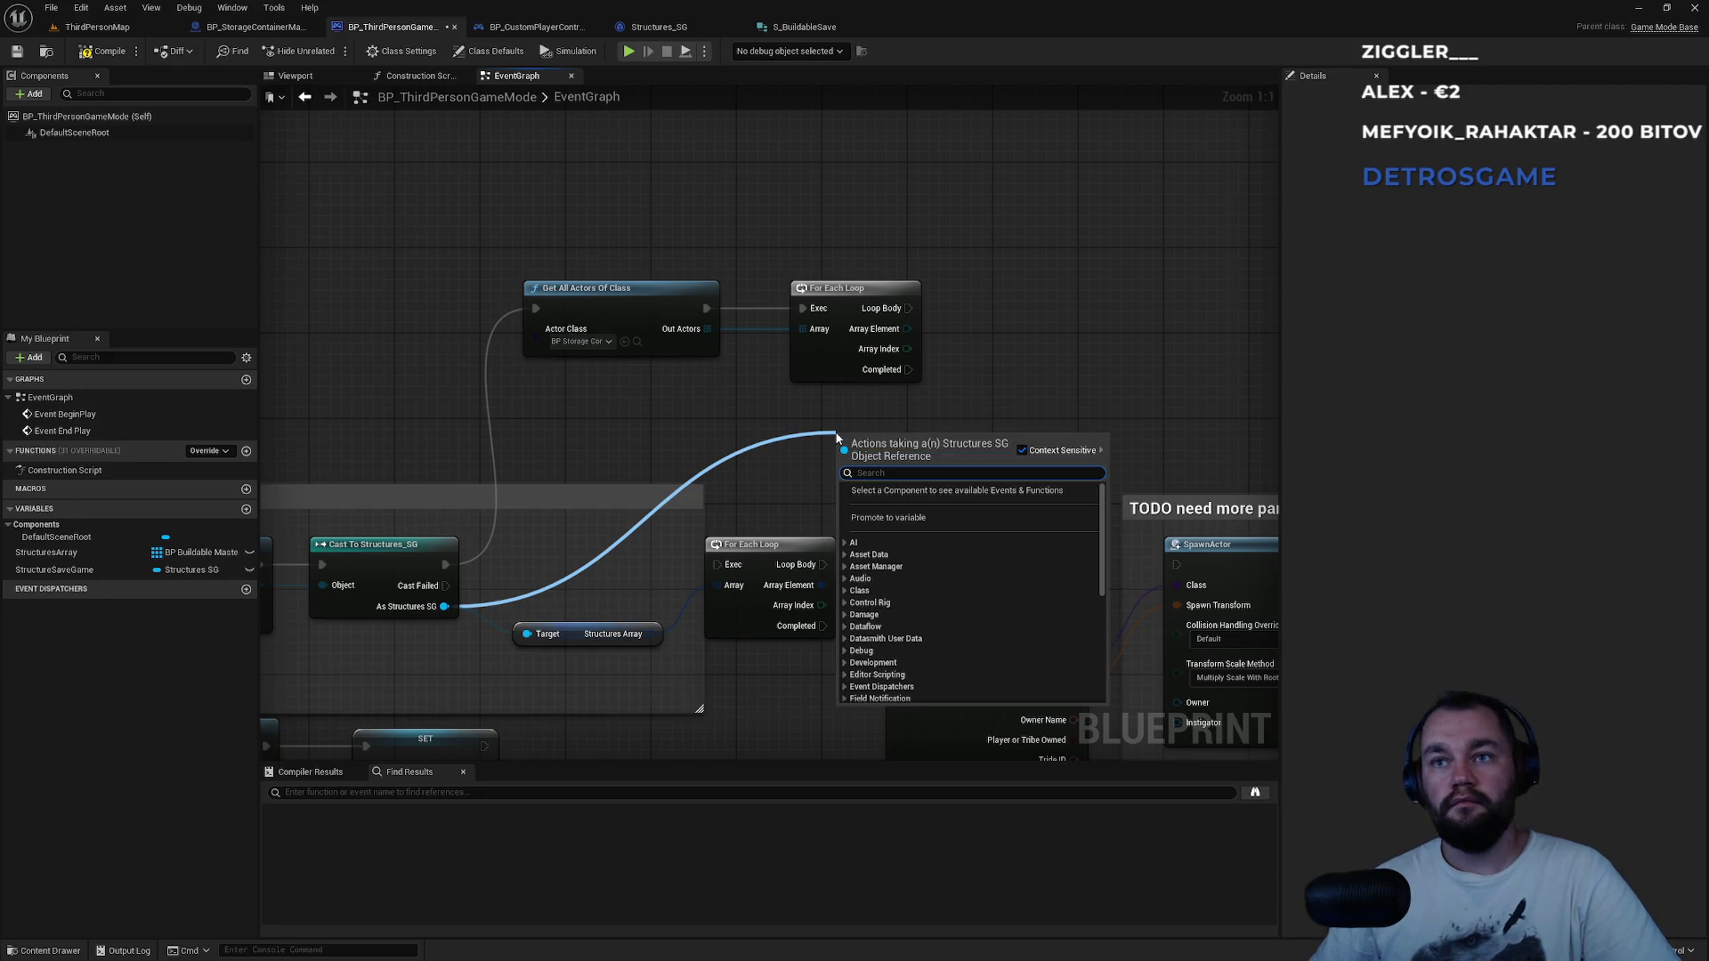
{"action": "type", "text": "struc"}
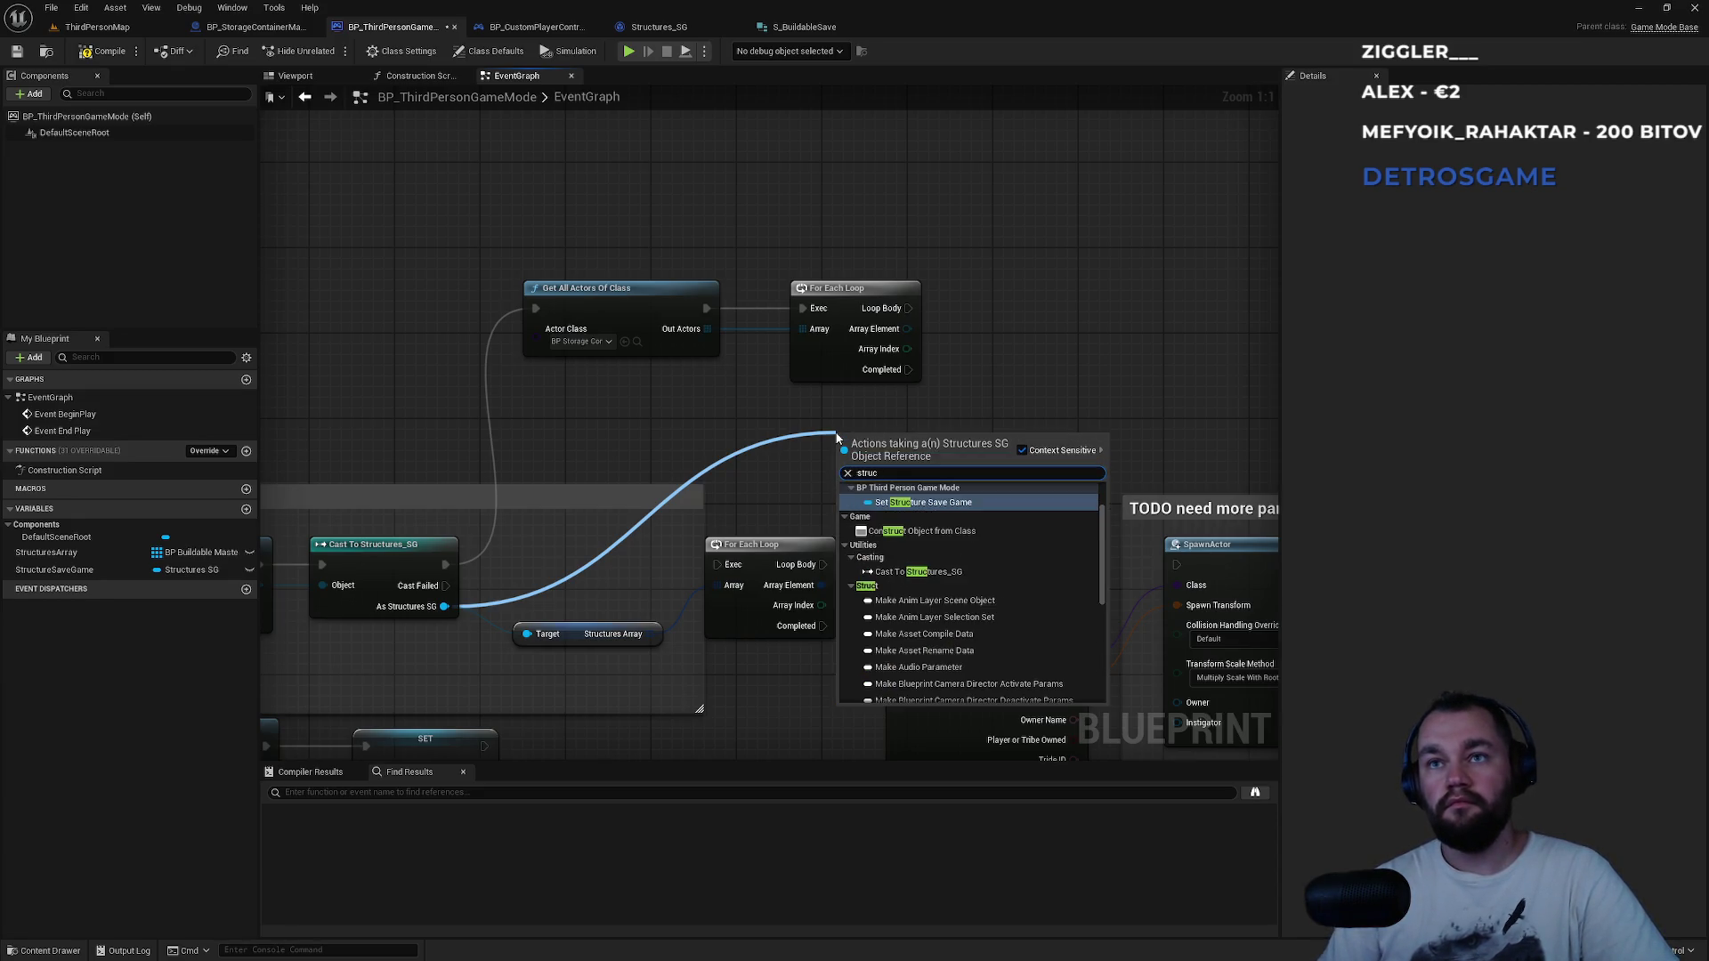
{"action": "scroll", "coordinate": [991, 602], "scroll_direction": "down", "scroll_amount": 5}
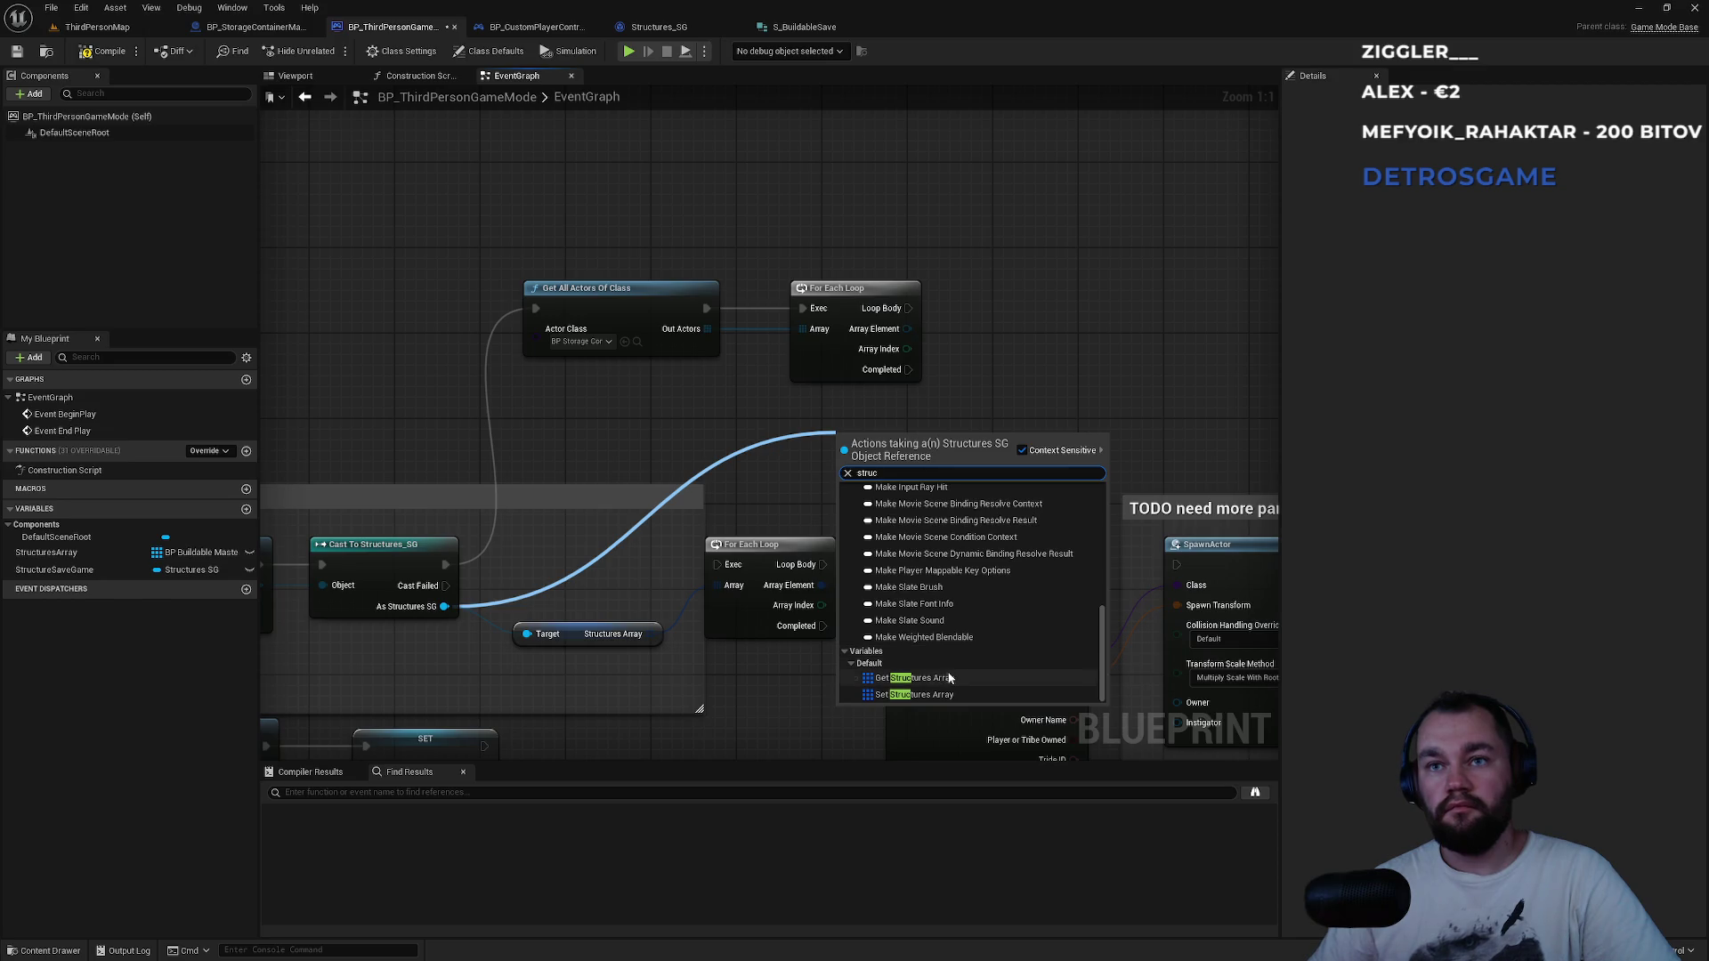
{"action": "left_click", "coordinate": [949, 678]}
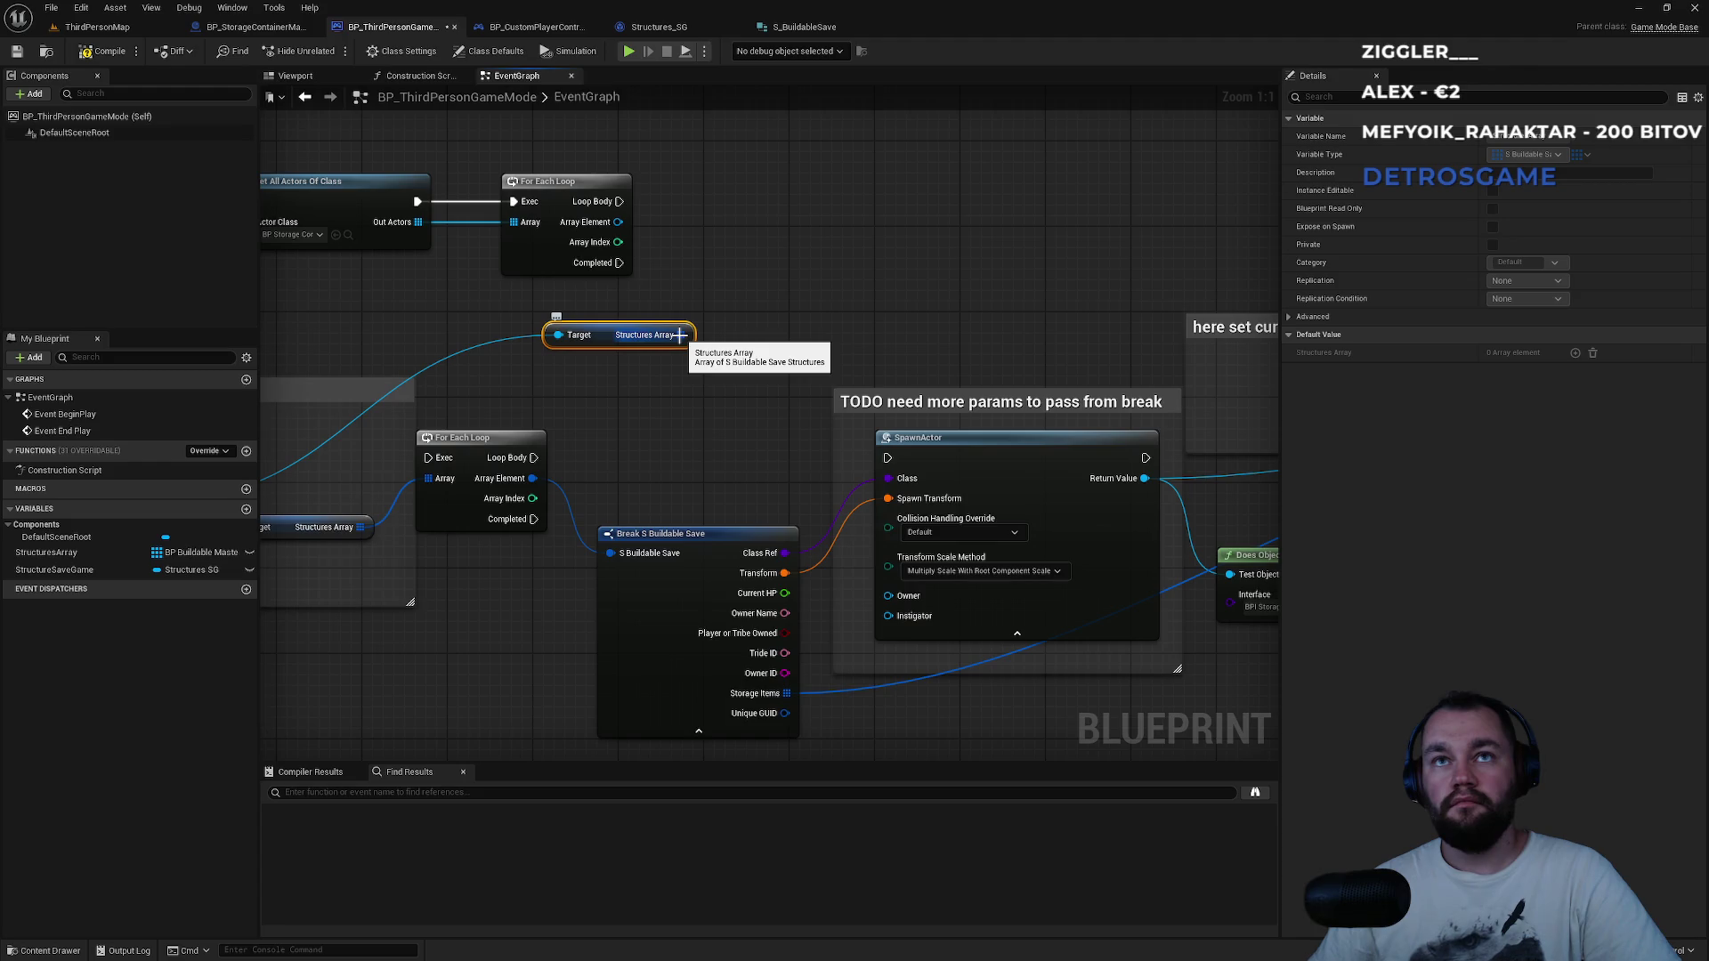
{"action": "left_click_drag", "start_coordinate": [681, 335], "coordinate": [784, 319]}
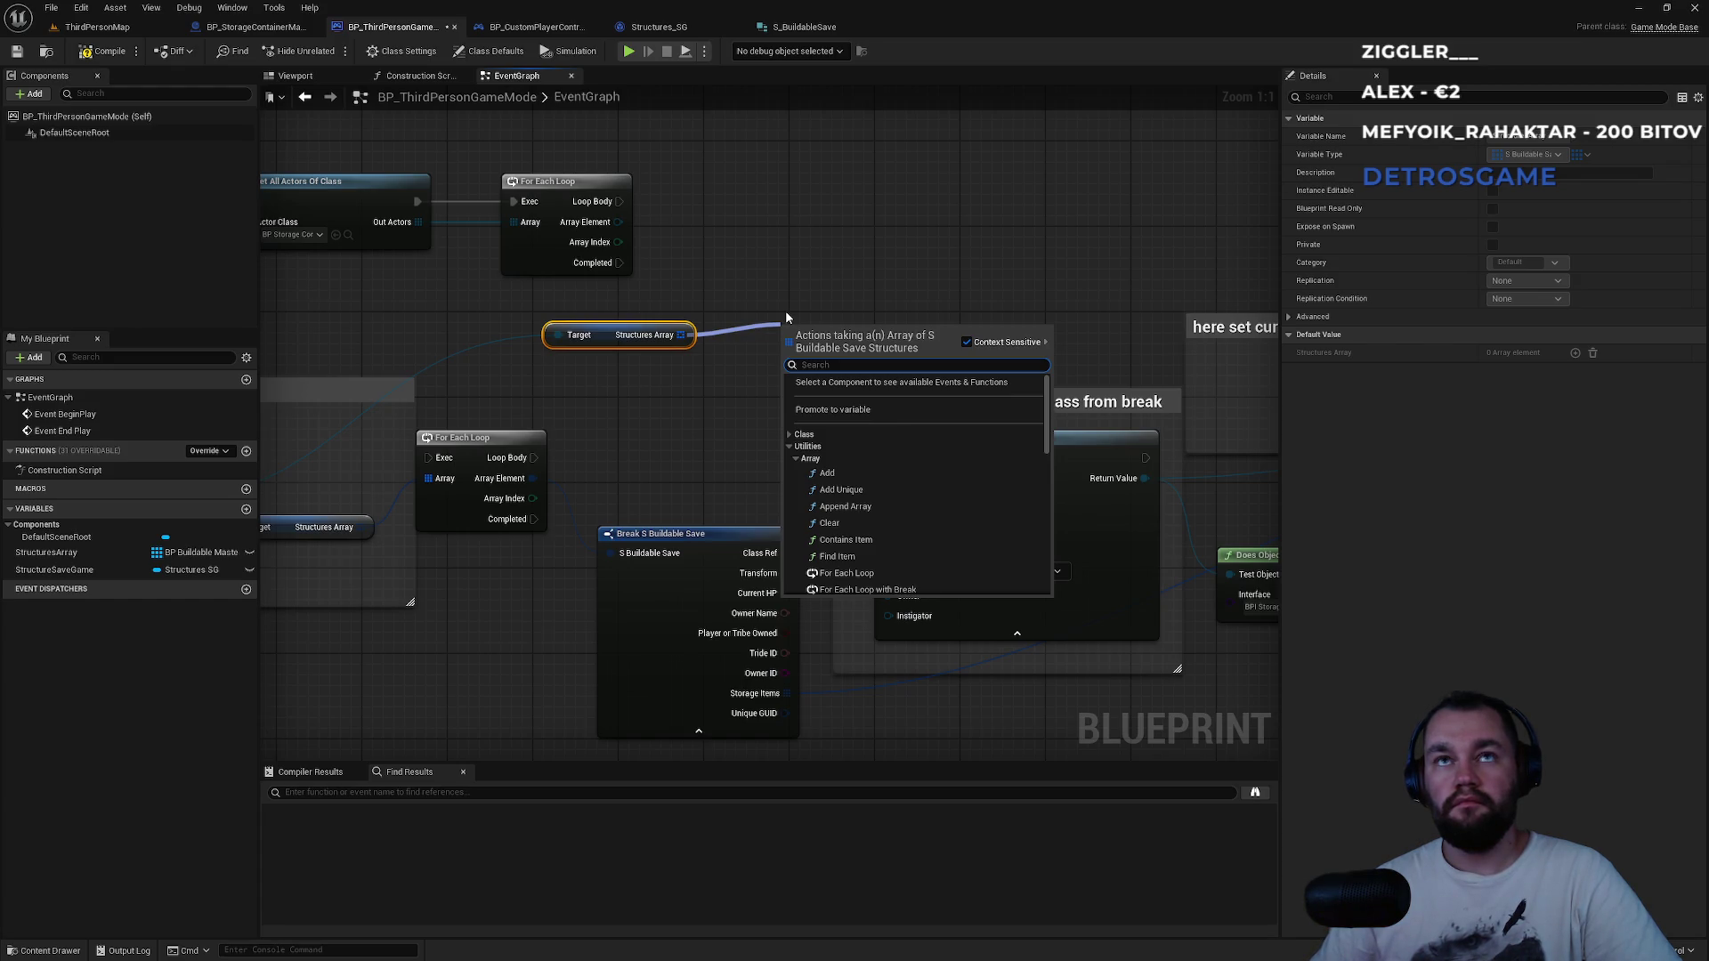
Add a For Each Loop with Break over the Structures Array, deleting a stray Get node.
{"action": "type", "text": "for"}
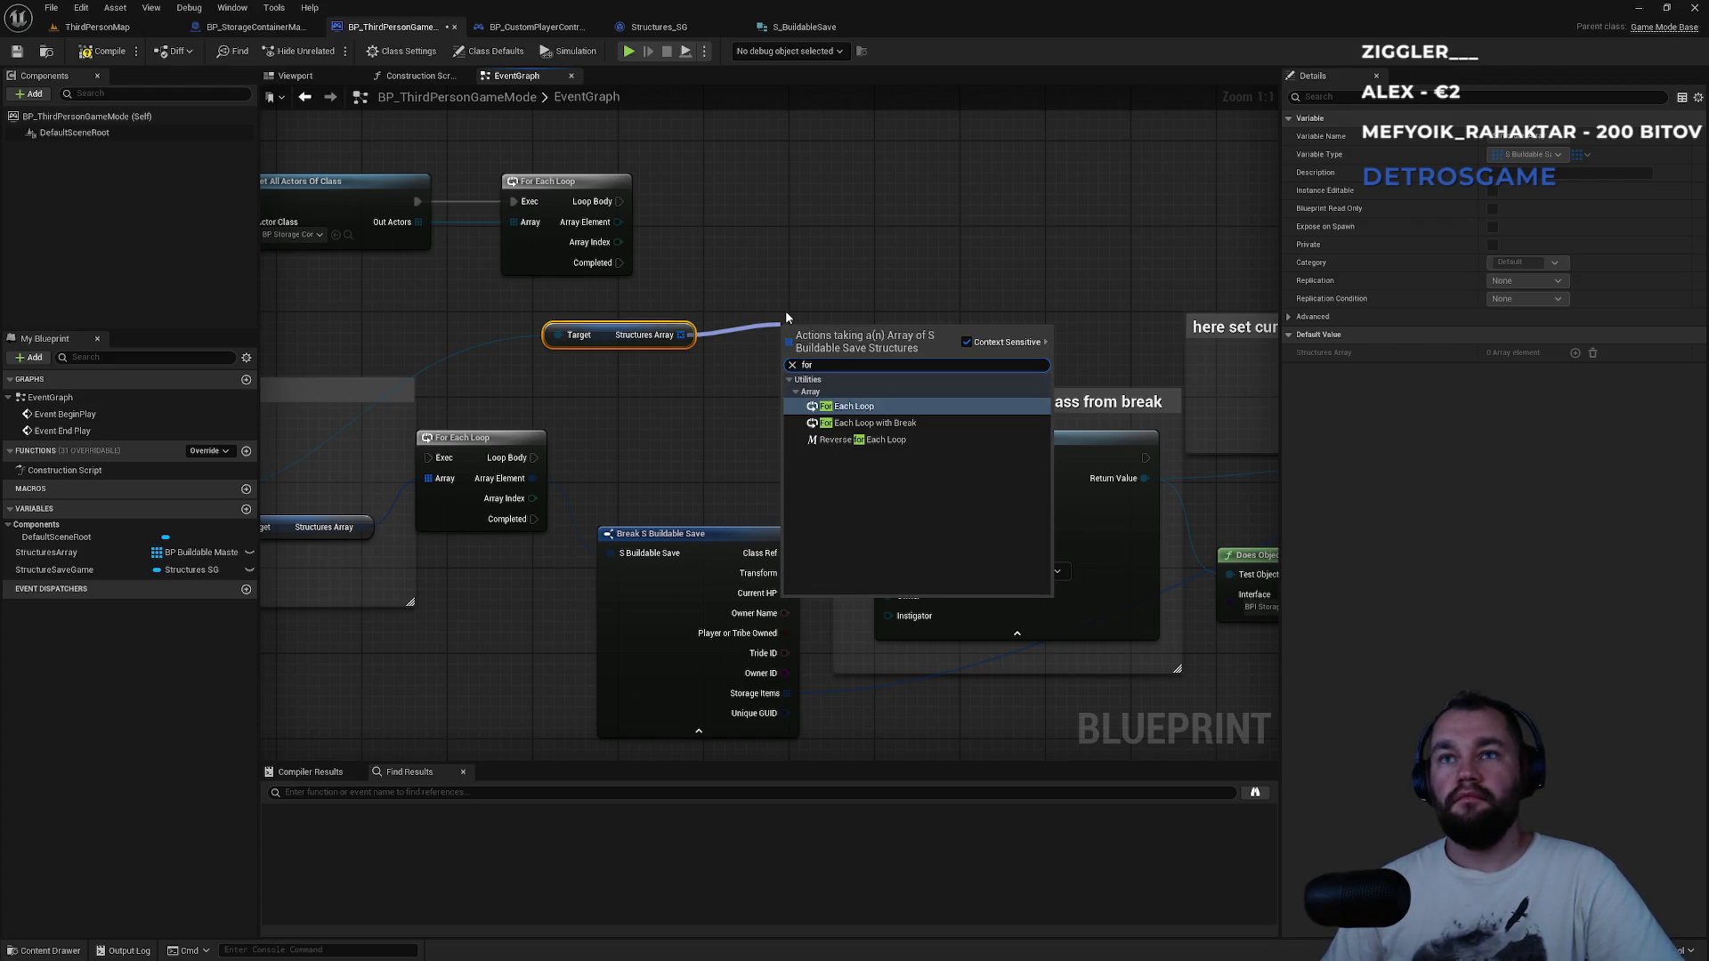
{"action": "left_click", "coordinate": [778, 298]}
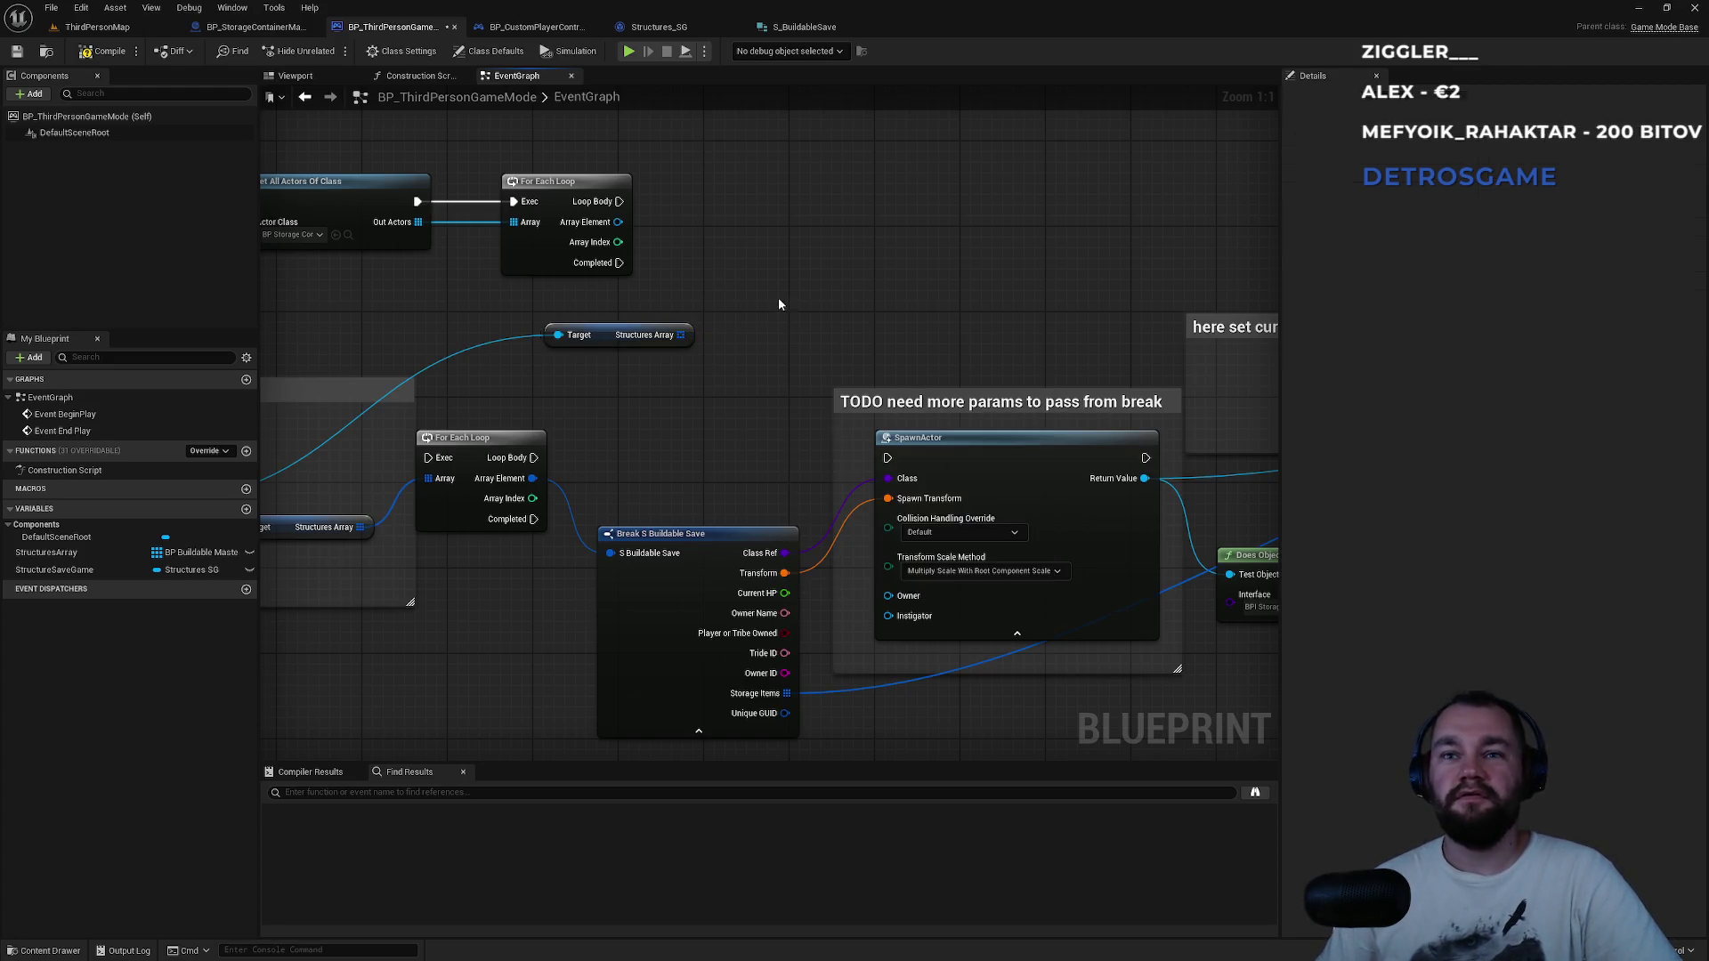
{"action": "left_click_drag", "start_coordinate": [686, 338], "coordinate": [769, 334]}
{"action": "type", "text": "get"}
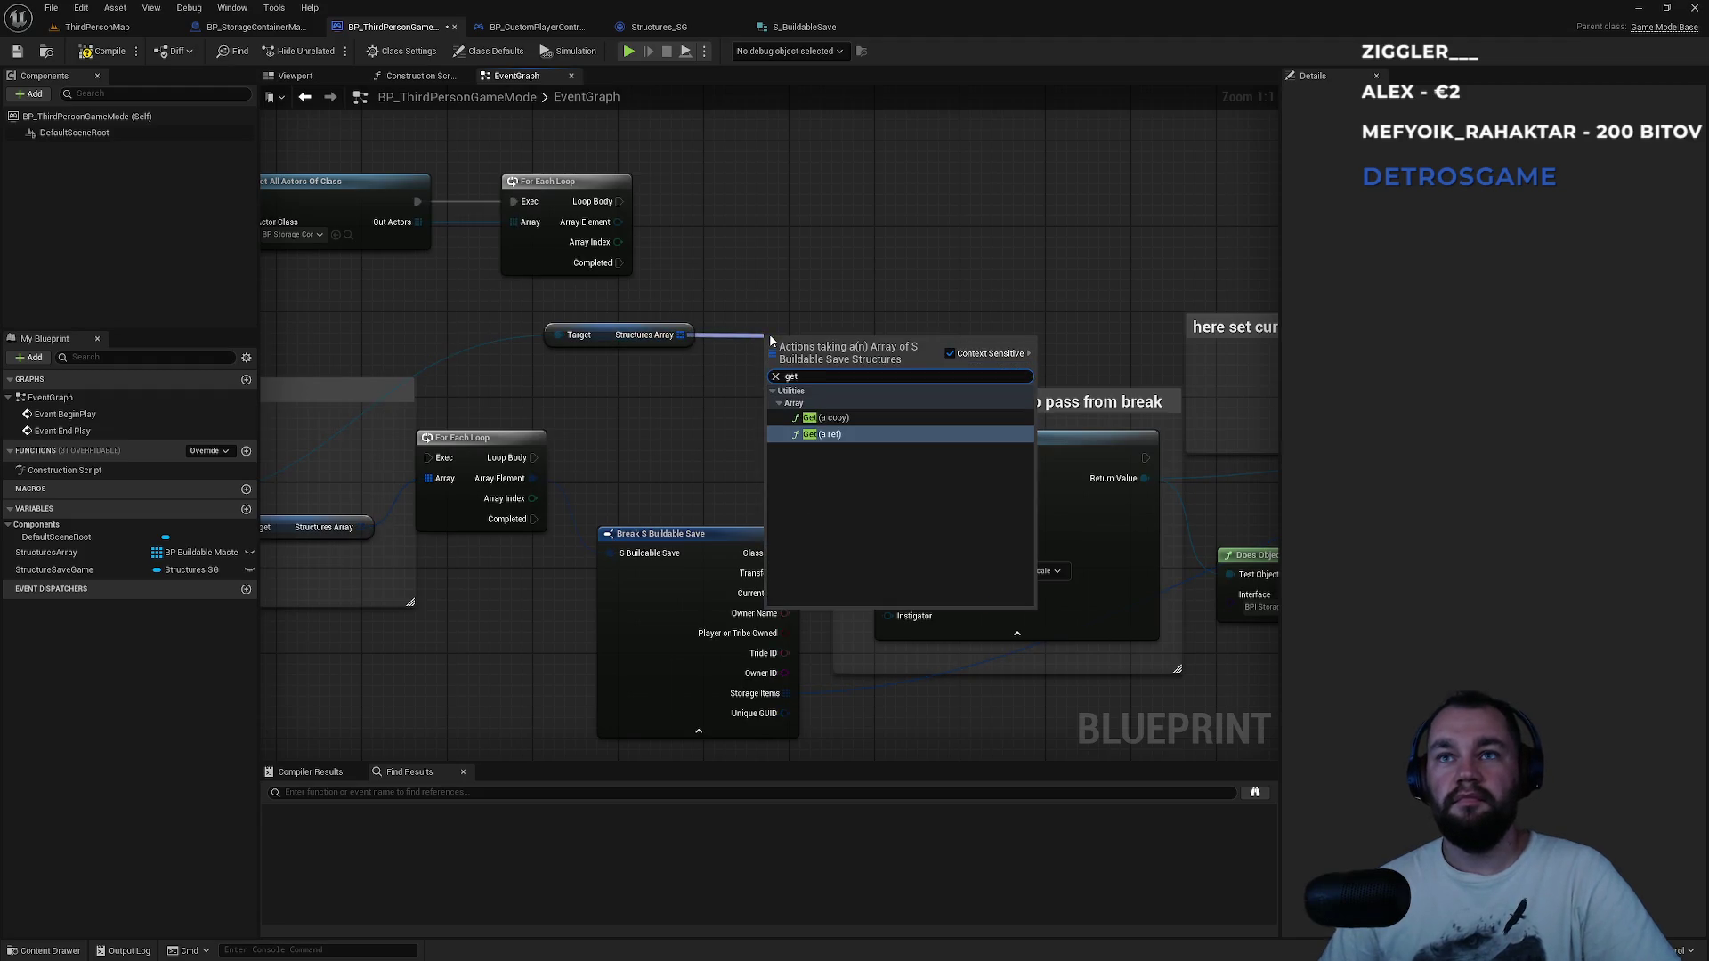
{"action": "key", "text": "Return"}
{"action": "mouse_move", "coordinate": [837, 242]}
{"action": "left_mouse_down"}
{"action": "mouse_move", "coordinate": [819, 413]}
{"action": "mouse_move", "coordinate": [777, 388]}
{"action": "mouse_move", "coordinate": [774, 424]}
{"action": "left_mouse_up"}
{"action": "key", "text": "Delete"}
{"action": "left_click_drag", "start_coordinate": [681, 334], "coordinate": [766, 326]}
{"action": "left_click", "coordinate": [738, 287]}
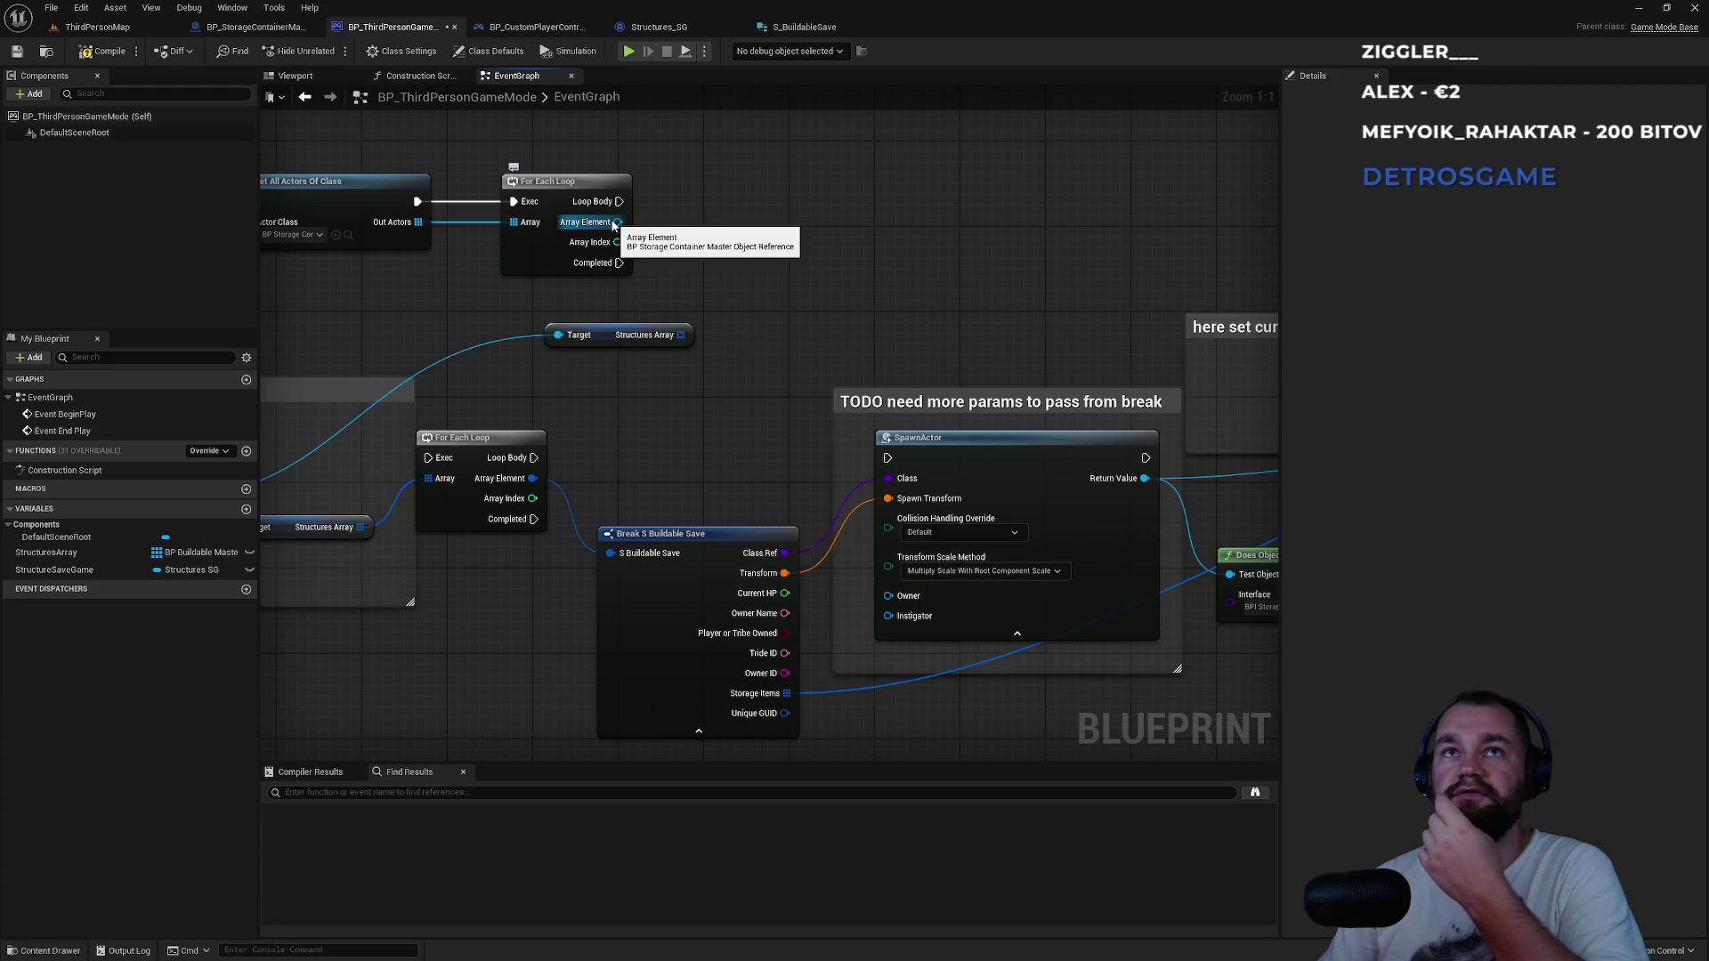
{"action": "mouse_move", "coordinate": [676, 328]}
{"action": "left_mouse_down"}
{"action": "mouse_move", "coordinate": [788, 297]}
{"action": "mouse_move", "coordinate": [753, 288]}
{"action": "left_mouse_up"}
{"action": "type", "text": "for"}
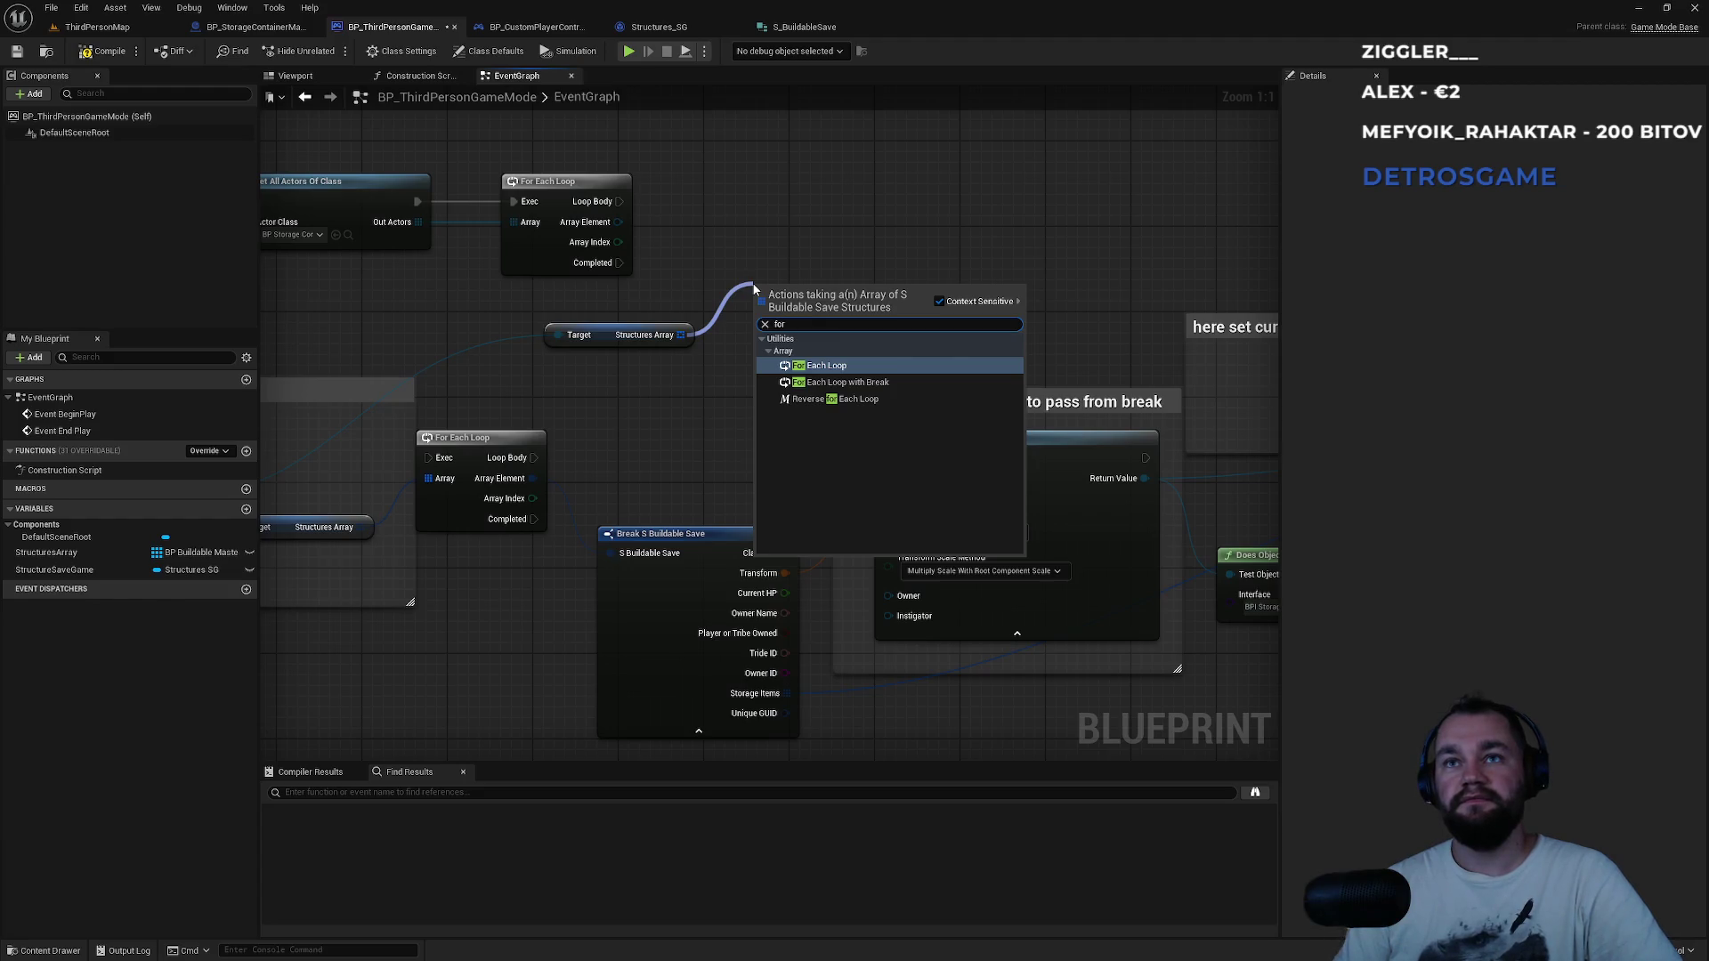
{"action": "key", "text": "Down"}
{"action": "key", "text": "Return"}
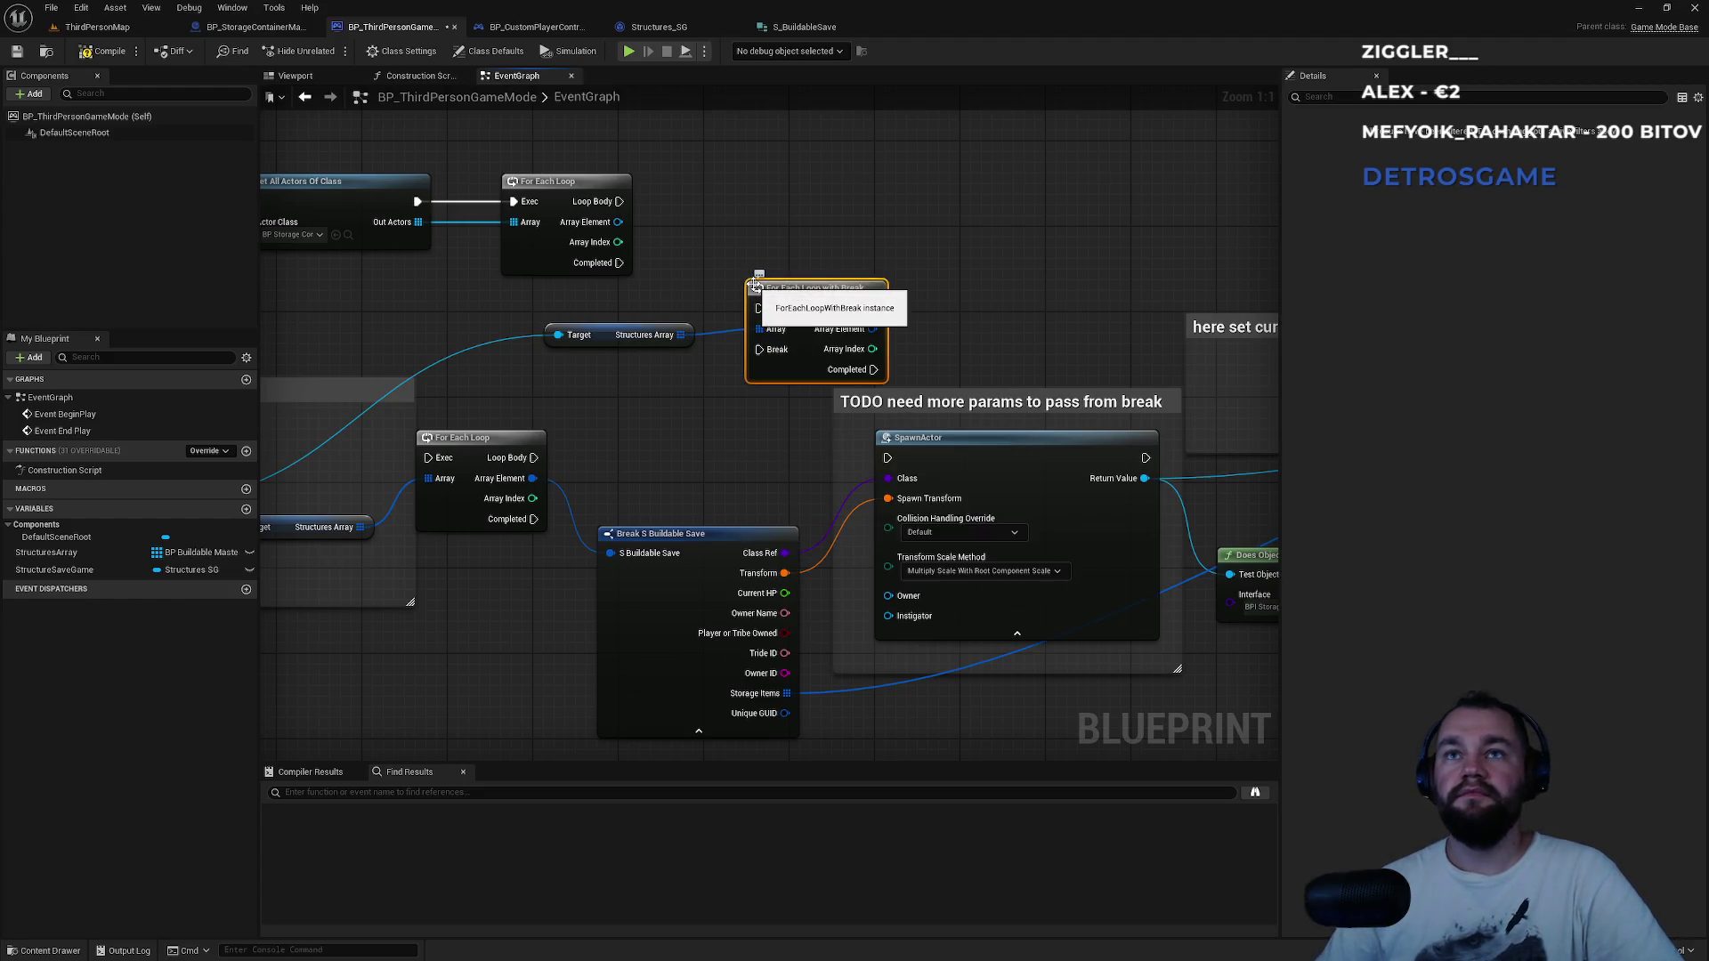
{"action": "left_click_drag", "start_coordinate": [782, 296], "coordinate": [785, 199]}
Run the new loop from the container loop's body and add Get GUID (Message) for each container.
{"action": "mouse_move", "coordinate": [620, 201]}
{"action": "left_mouse_down"}
{"action": "mouse_move", "coordinate": [677, 223]}
{"action": "mouse_move", "coordinate": [758, 212]}
{"action": "mouse_move", "coordinate": [798, 181]}
{"action": "left_mouse_up"}
{"action": "left_click_drag", "start_coordinate": [785, 333], "coordinate": [673, 342]}
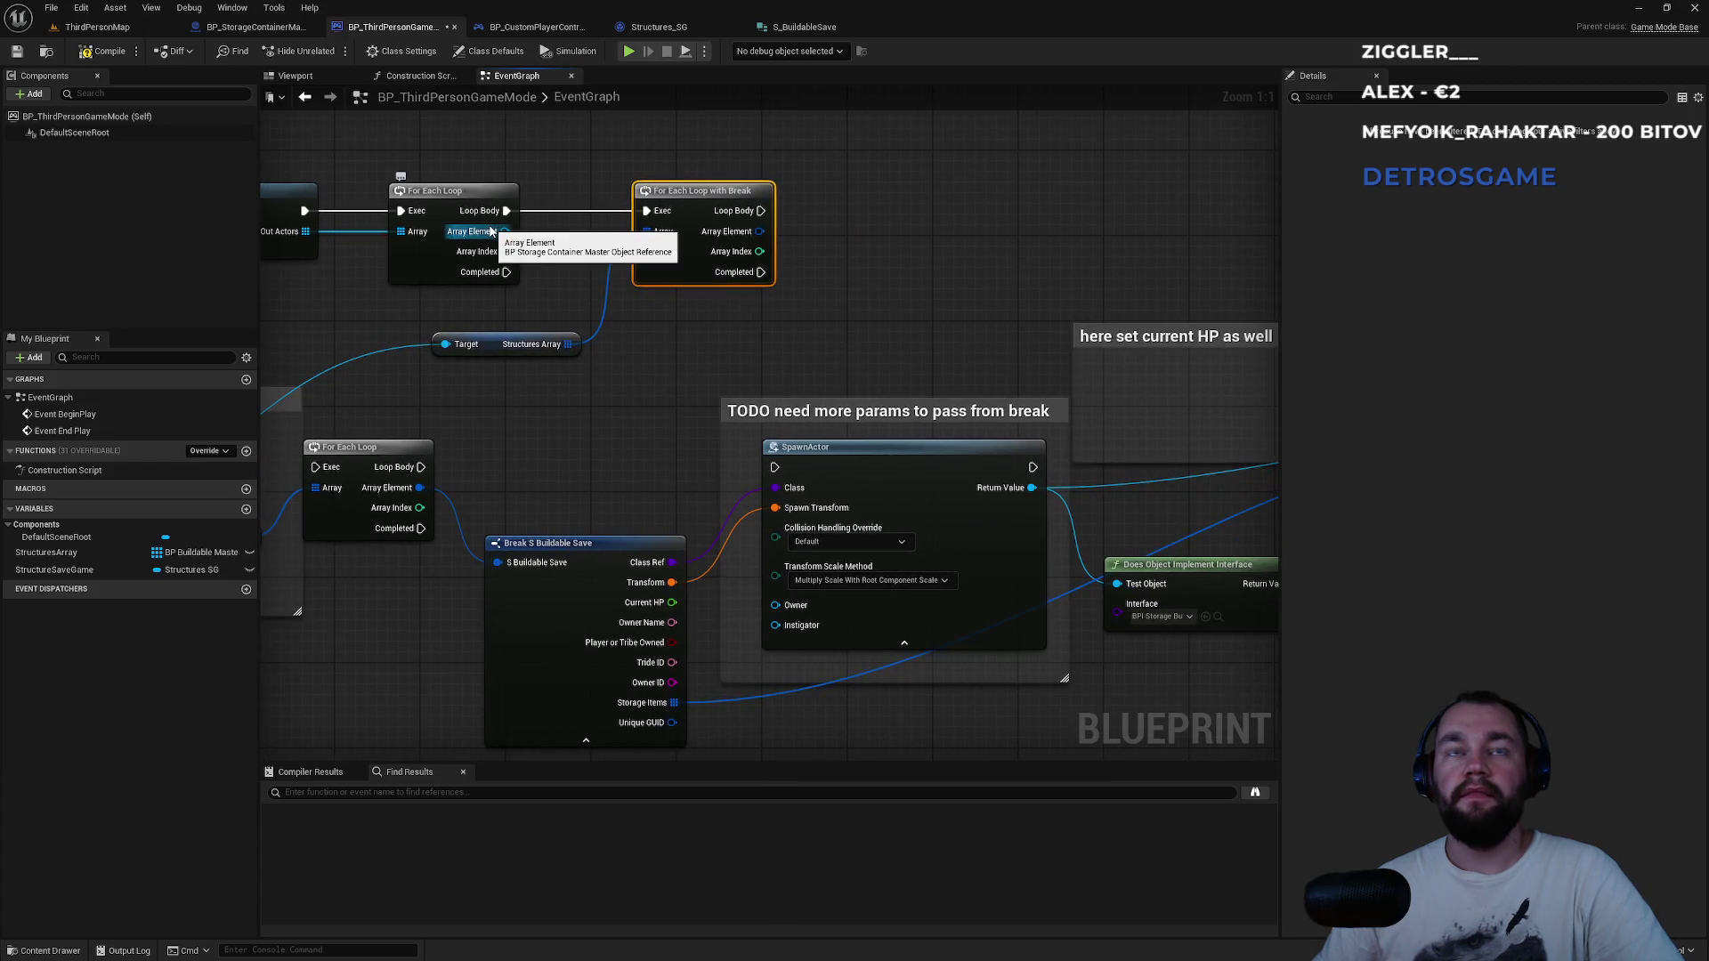
{"action": "left_click_drag", "start_coordinate": [762, 271], "coordinate": [850, 271]}
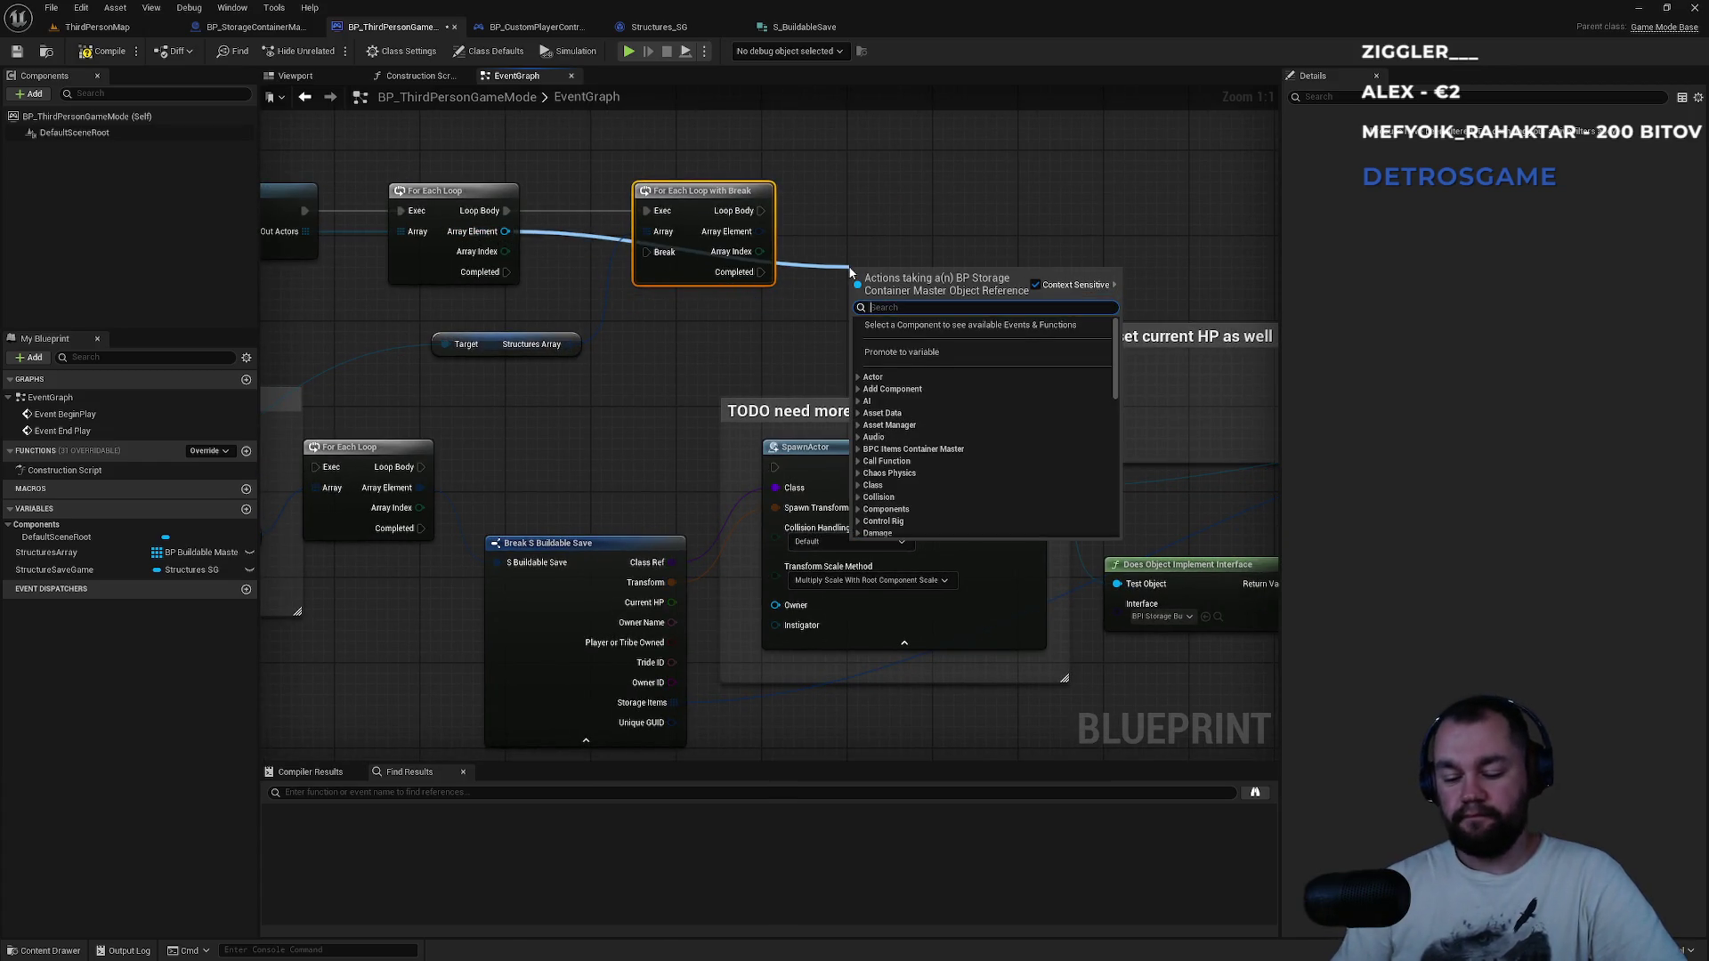
{"action": "type", "text": "guid"}
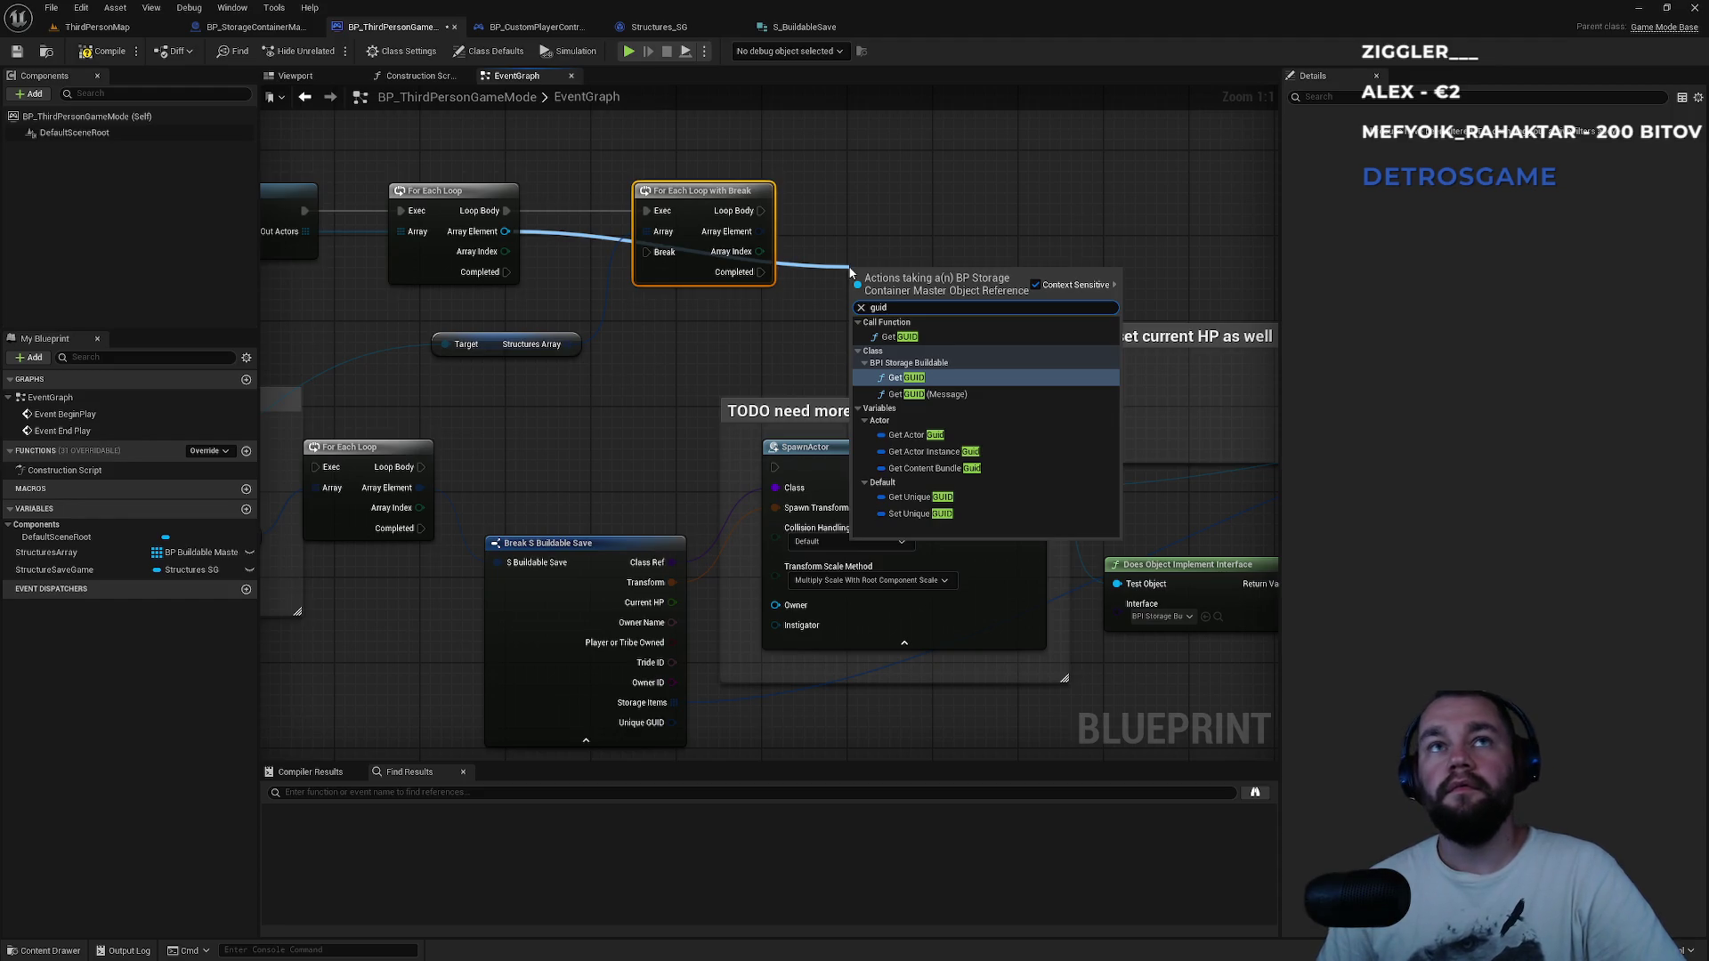
{"action": "key", "text": "Down"}
{"action": "key", "text": "Down"}
{"action": "key", "text": "Down"}
{"action": "key", "text": "Down"}
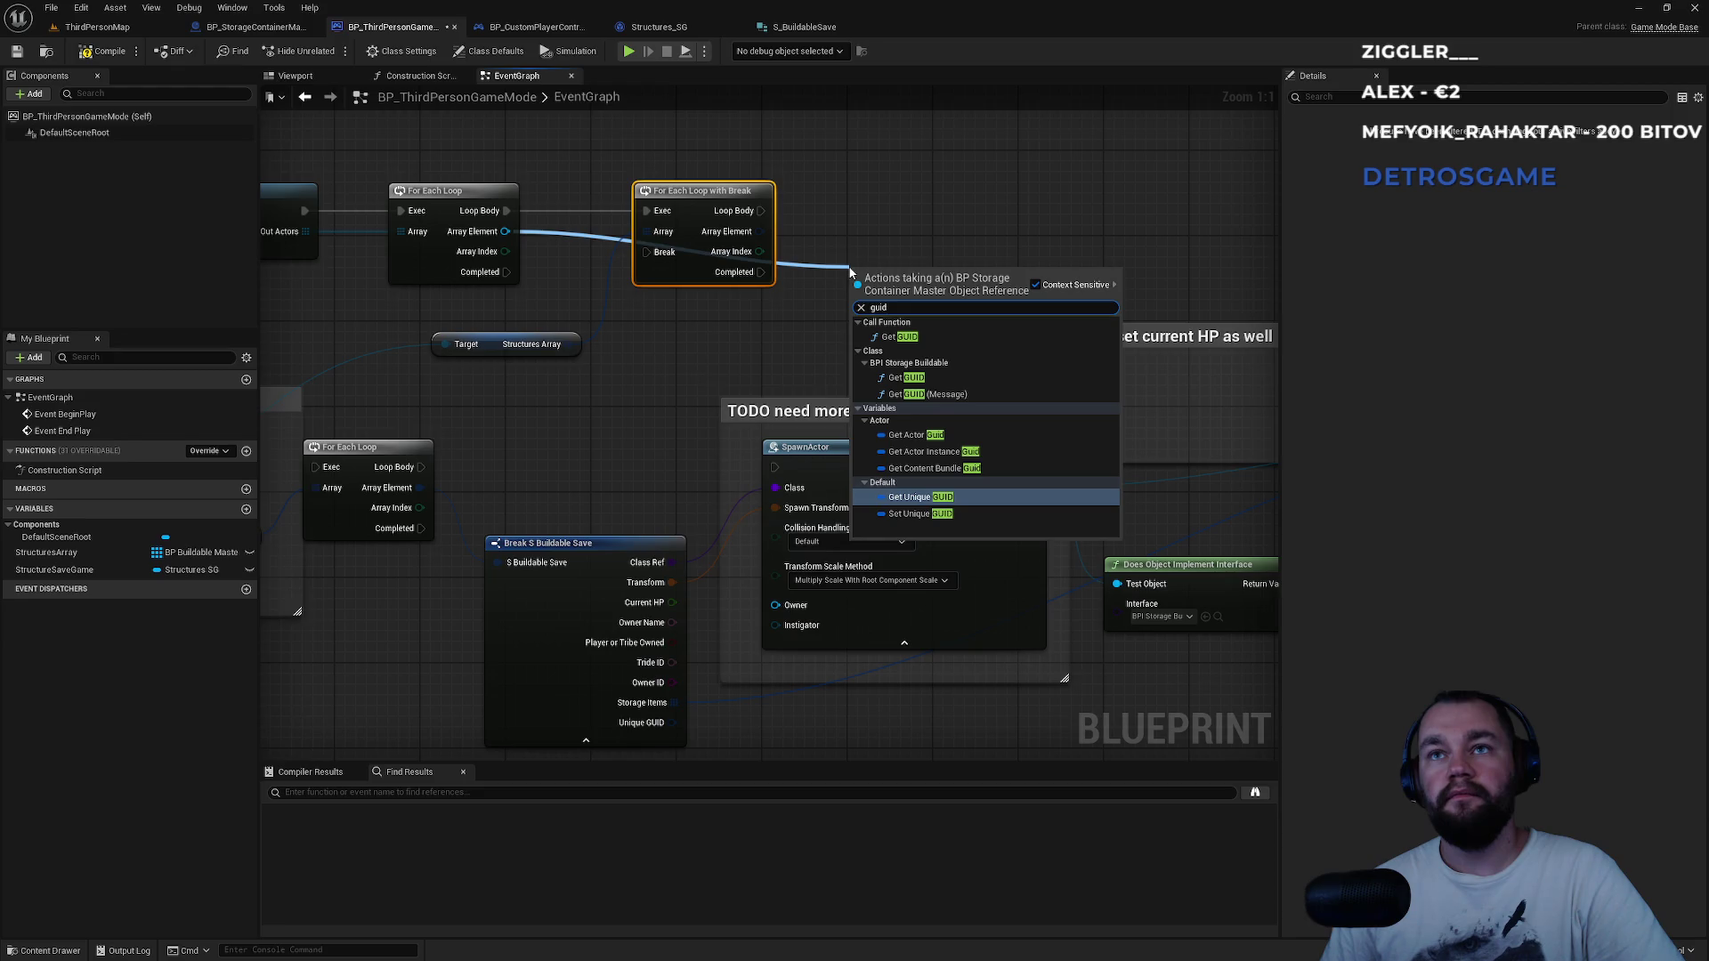
{"action": "key", "text": "Up"}
{"action": "key", "text": "Up"}
{"action": "key", "text": "Up"}
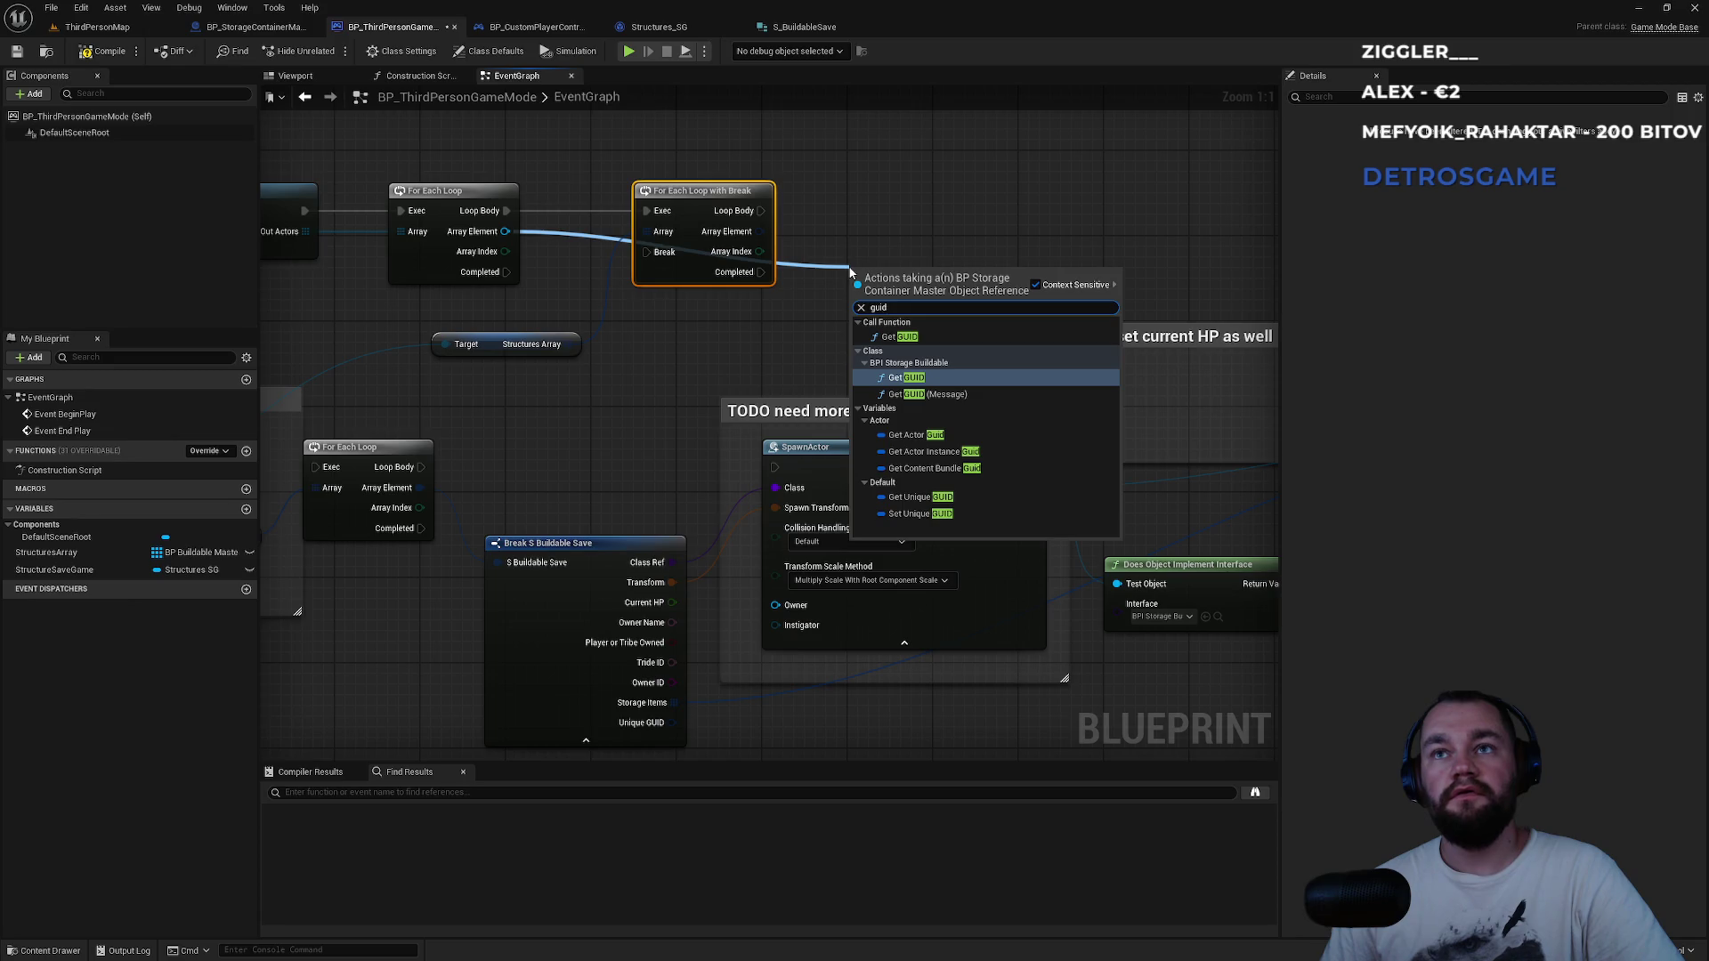
{"action": "key", "text": "Down"}
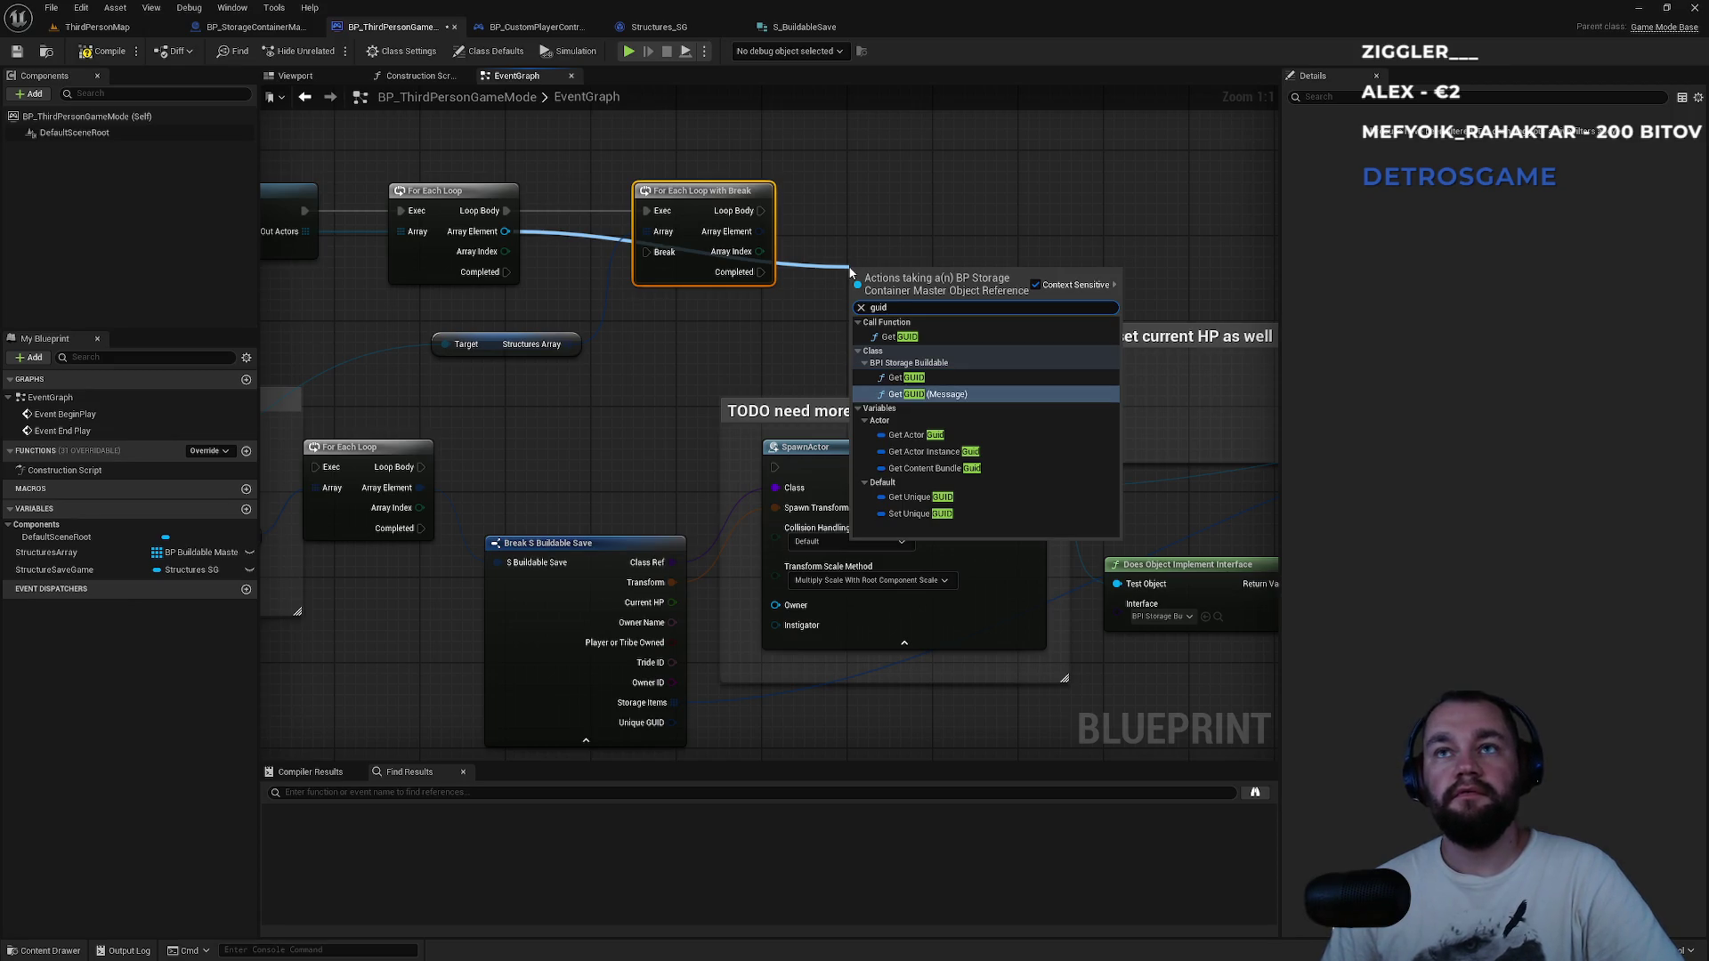
{"action": "key", "text": "Return"}
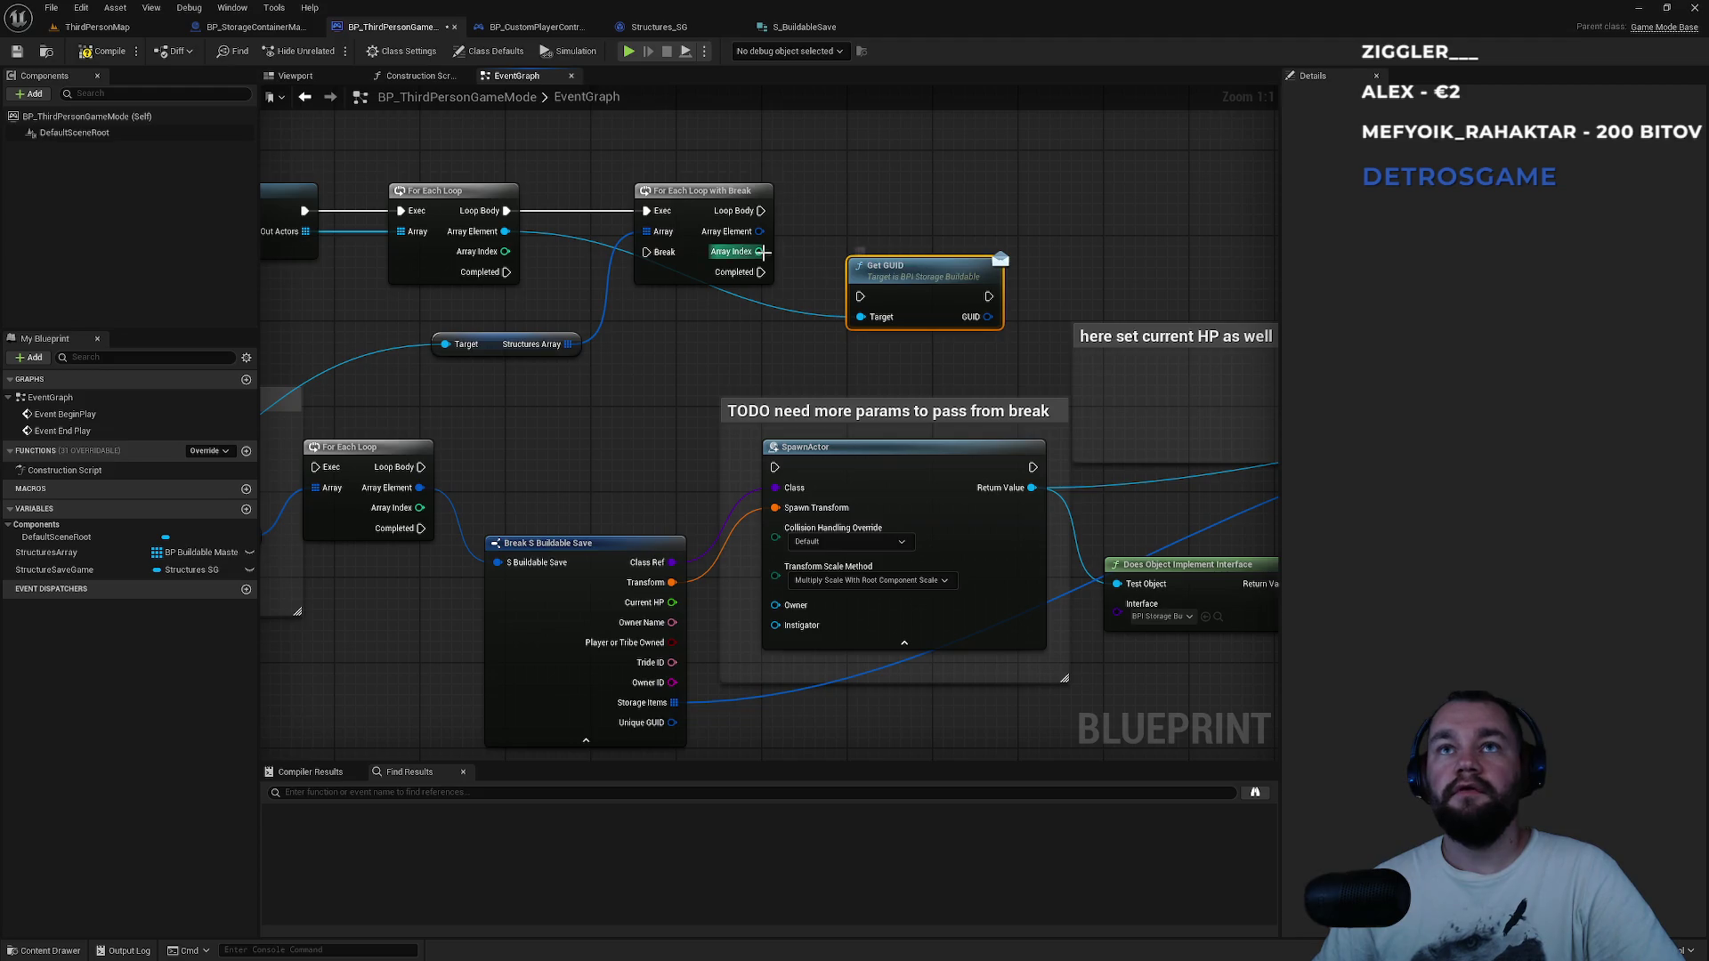
Try splitting the saved structure pin, undo the split, and reposition the Get GUID node.
{"action": "left_click_drag", "start_coordinate": [759, 231], "coordinate": [889, 233]}
{"action": "type", "text": "gu"}
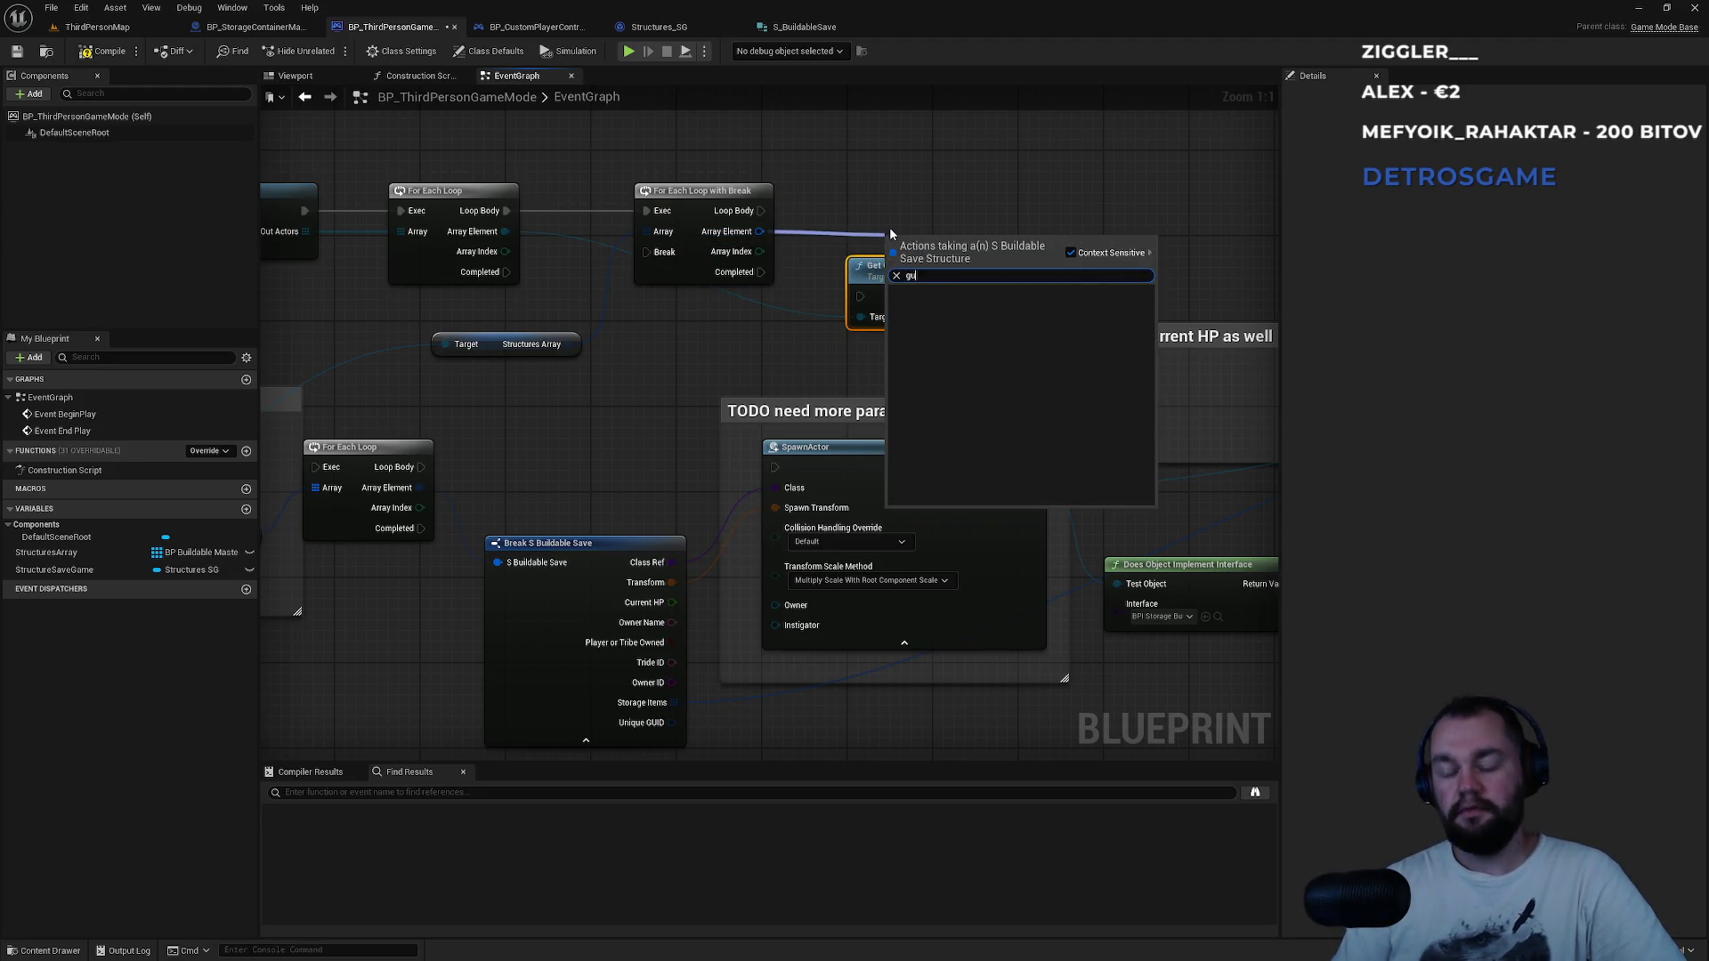
{"action": "key", "text": "Escape"}
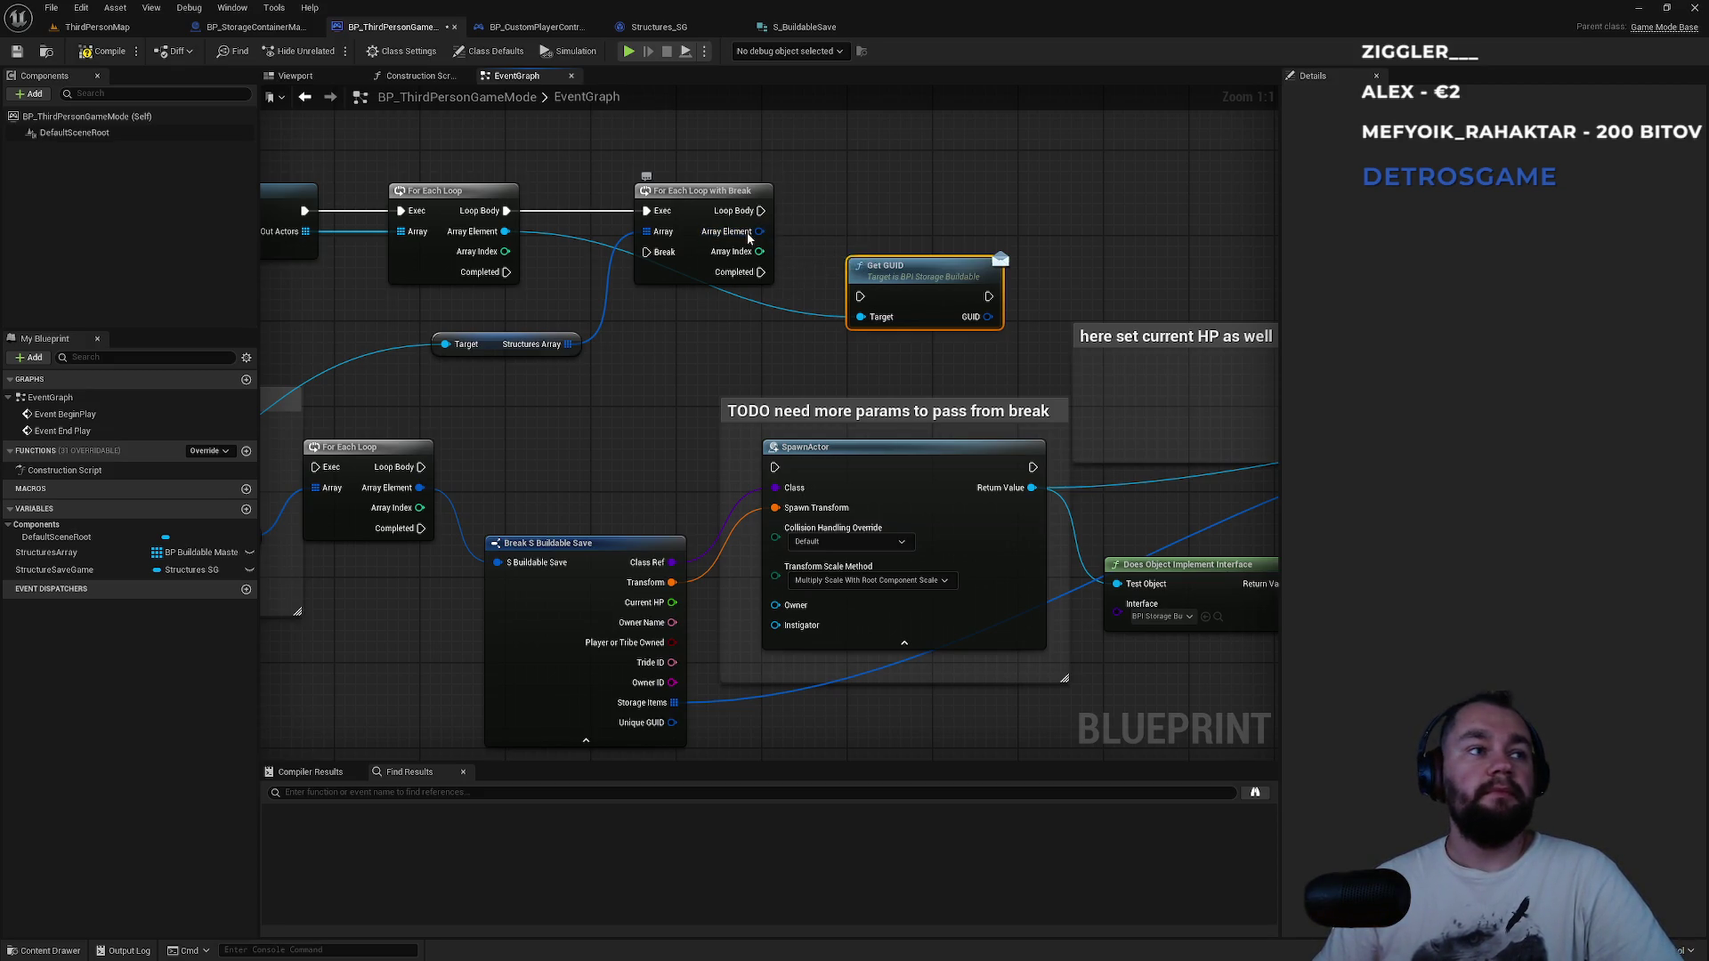
{"action": "right_click", "coordinate": [750, 234]}
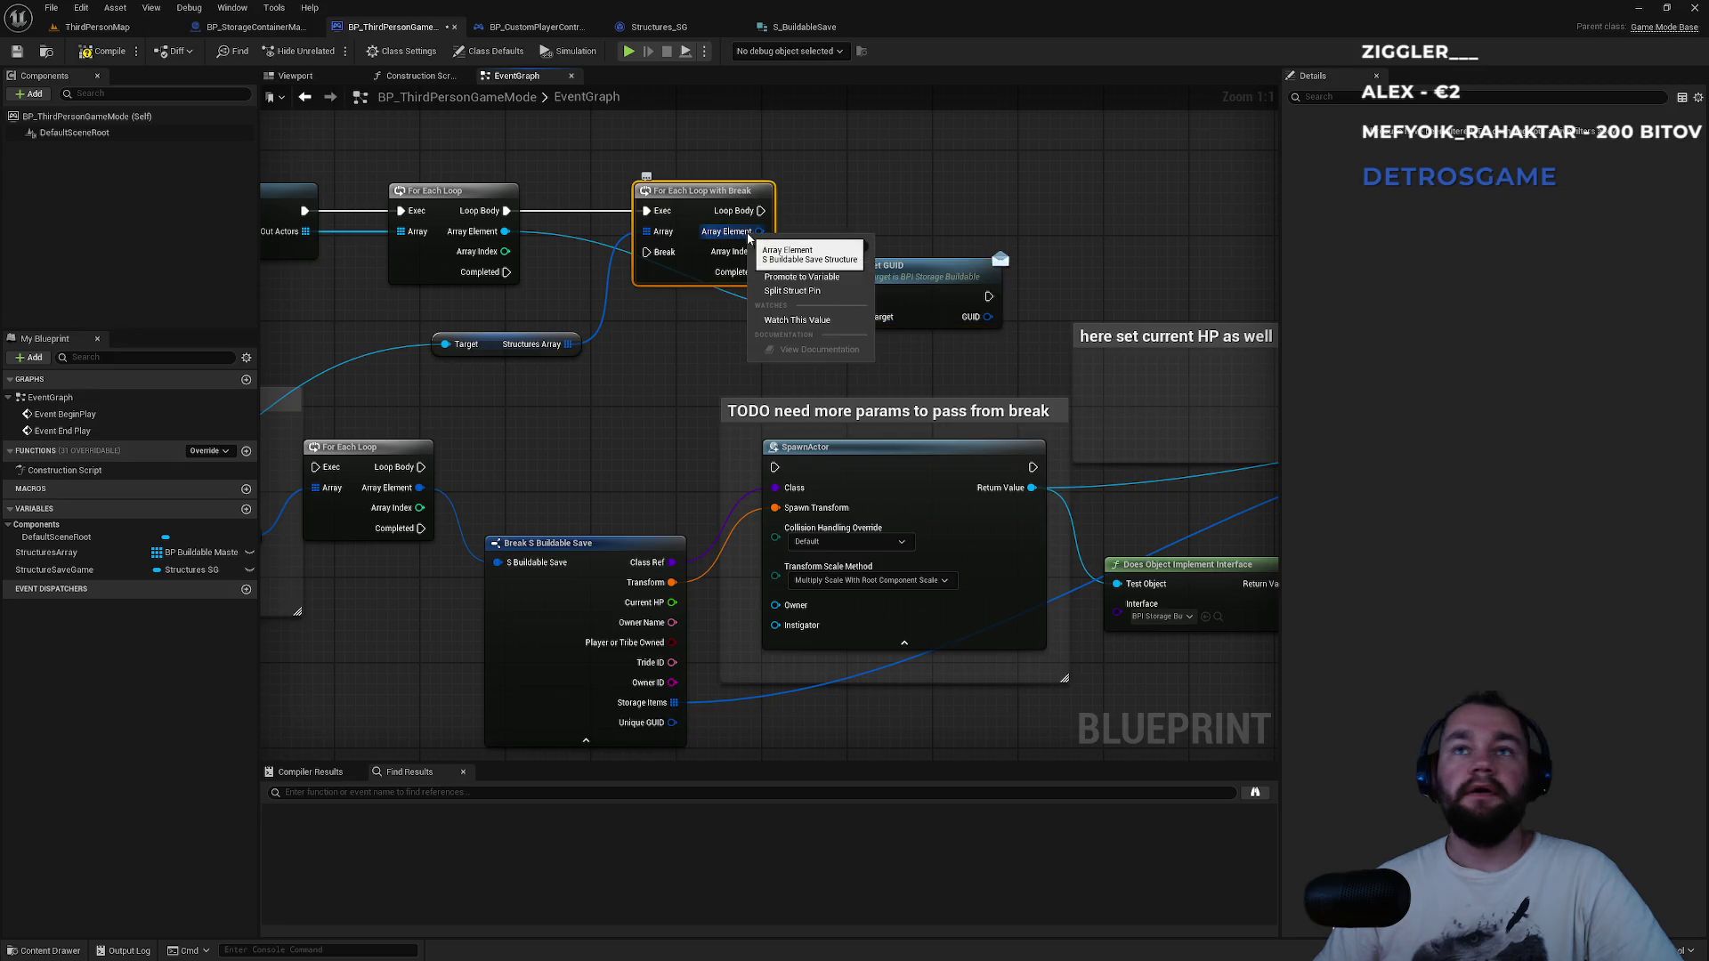
{"action": "left_click", "coordinate": [810, 297]}
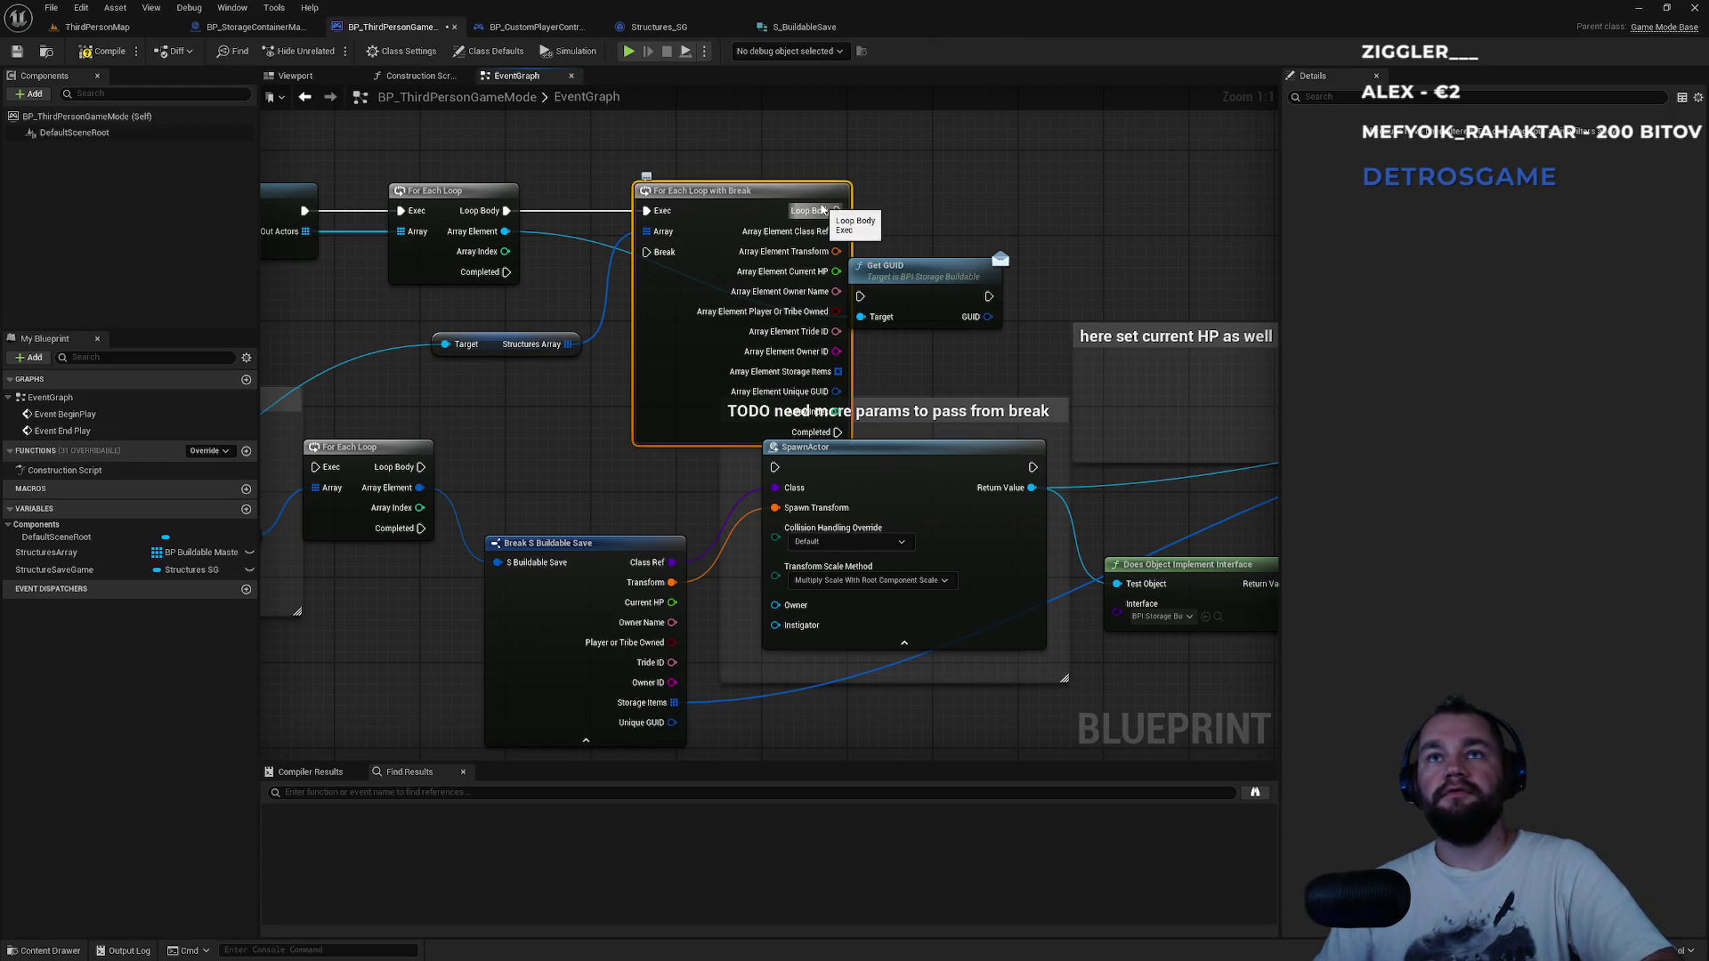
{"action": "key", "text": "ctrl+z"}
{"action": "left_click_drag", "start_coordinate": [899, 265], "coordinate": [984, 233]}
Break the saved structure and feed Unique GUID == container GUID into a Branch.
{"action": "mouse_move", "coordinate": [759, 232]}
{"action": "left_mouse_down"}
{"action": "mouse_move", "coordinate": [782, 314]}
{"action": "mouse_move", "coordinate": [817, 191]}
{"action": "mouse_move", "coordinate": [793, 332]}
{"action": "mouse_move", "coordinate": [793, 267]}
{"action": "left_mouse_up"}
{"action": "type", "text": "bre"}
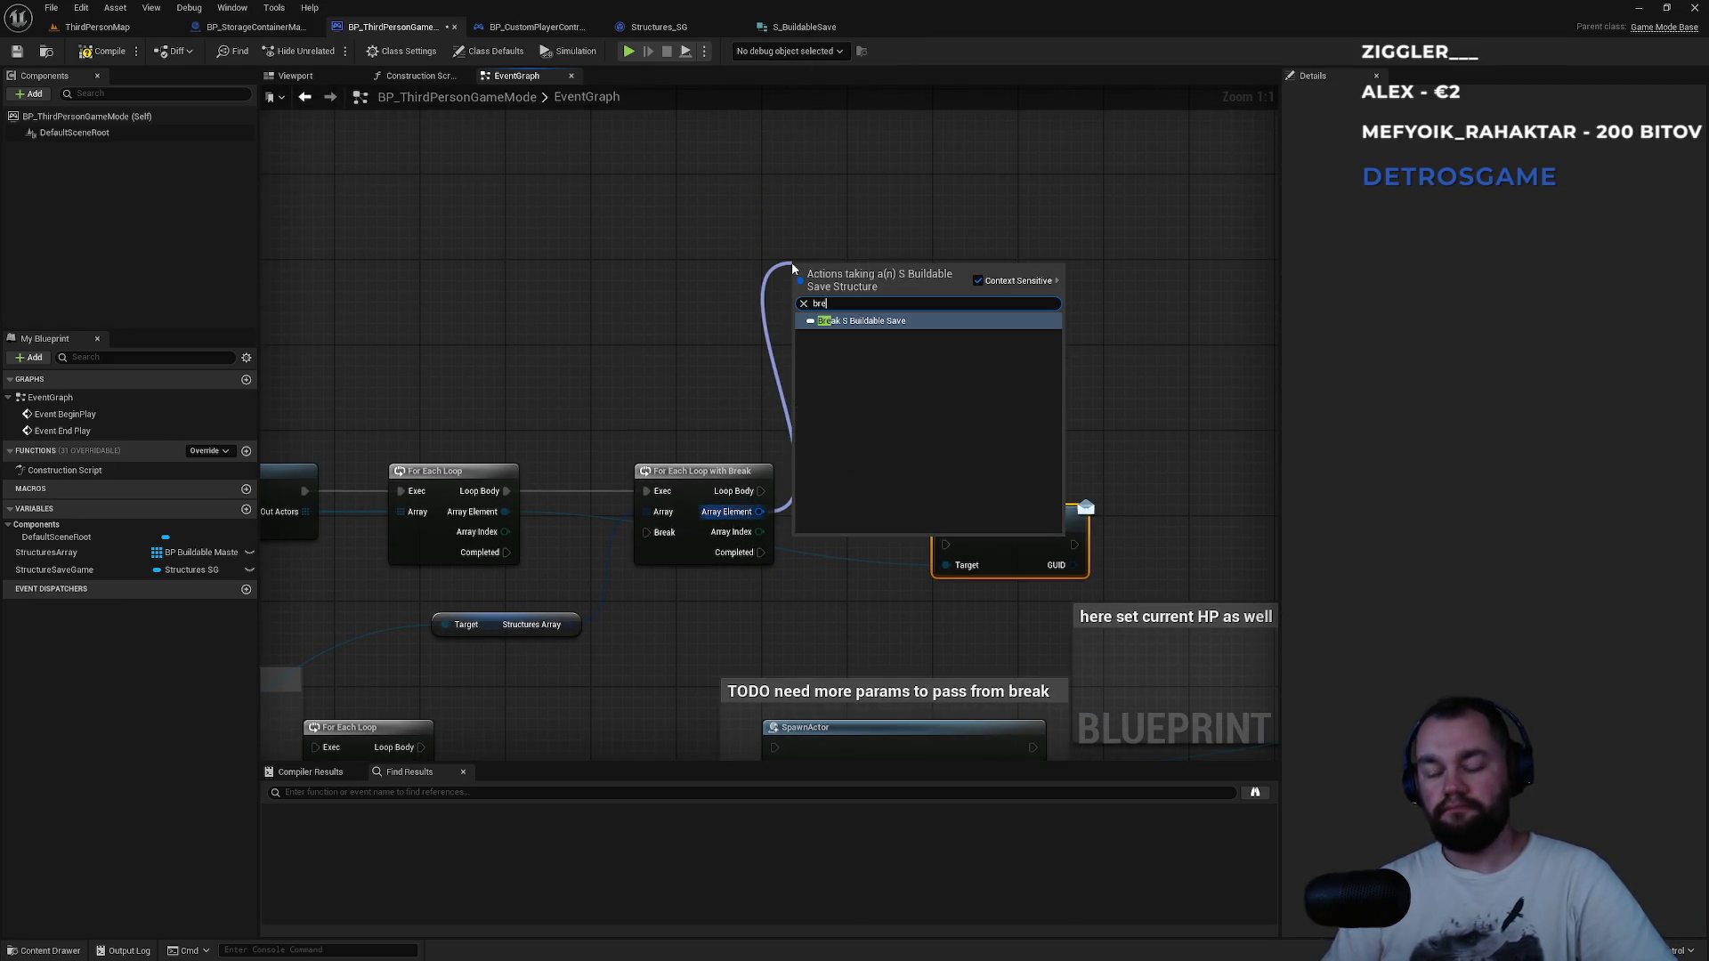
{"action": "key", "text": "Return"}
{"action": "mouse_move", "coordinate": [885, 258]}
{"action": "left_mouse_down"}
{"action": "mouse_move", "coordinate": [853, 210]}
{"action": "mouse_move", "coordinate": [778, 173]}
{"action": "left_mouse_up"}
{"action": "mouse_move", "coordinate": [867, 369]}
{"action": "left_mouse_down"}
{"action": "mouse_move", "coordinate": [1098, 348]}
{"action": "mouse_move", "coordinate": [1073, 565]}
{"action": "left_mouse_up"}
{"action": "type", "text": "=="}
{"action": "key", "text": "Return"}
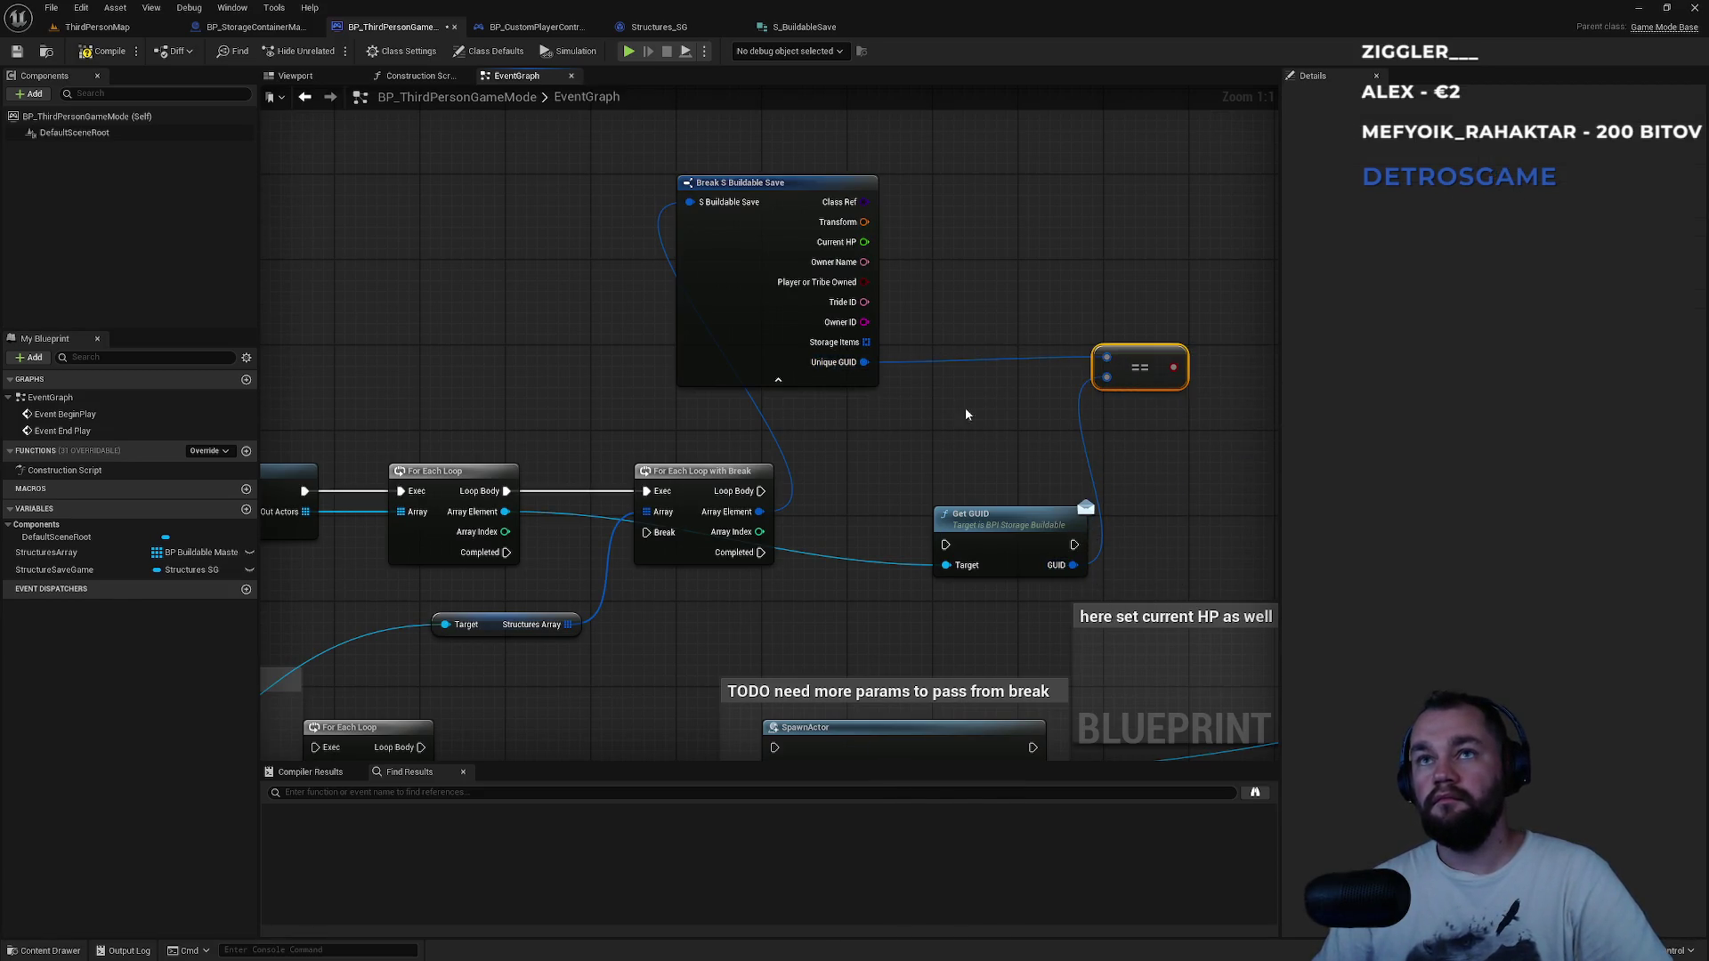
{"action": "left_click", "coordinate": [778, 380]}
{"action": "mouse_move", "coordinate": [813, 193]}
{"action": "left_mouse_down"}
{"action": "mouse_move", "coordinate": [881, 209]}
{"action": "mouse_move", "coordinate": [896, 236]}
{"action": "left_mouse_up"}
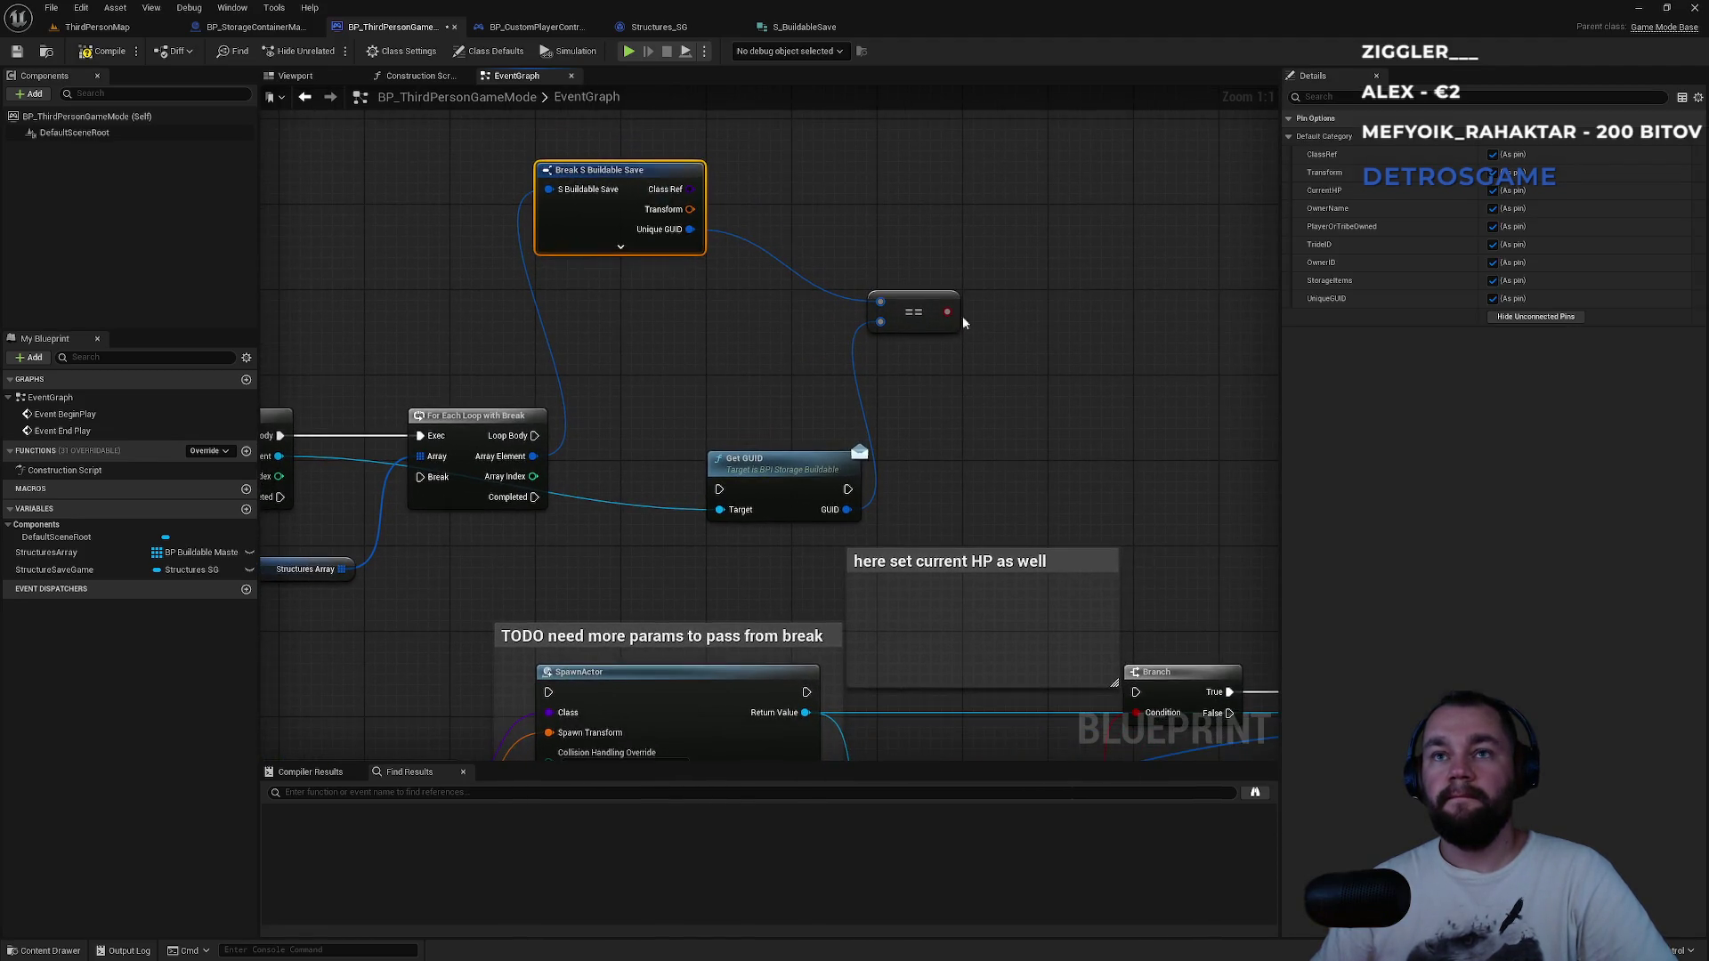
{"action": "mouse_move", "coordinate": [947, 311]}
{"action": "left_mouse_down"}
{"action": "mouse_move", "coordinate": [981, 381]}
{"action": "mouse_move", "coordinate": [988, 285]}
{"action": "mouse_move", "coordinate": [530, 440]}
{"action": "left_mouse_up"}
Chain the inner Loop Body into Get GUID, then into the Branch, and arrange the nodes.
{"action": "left_click_drag", "start_coordinate": [1024, 287], "coordinate": [1056, 254]}
{"action": "mouse_move", "coordinate": [884, 258]}
{"action": "left_mouse_down"}
{"action": "mouse_move", "coordinate": [1107, 223]}
{"action": "mouse_move", "coordinate": [973, 249]}
{"action": "mouse_move", "coordinate": [893, 234]}
{"action": "mouse_move", "coordinate": [955, 278]}
{"action": "mouse_move", "coordinate": [691, 296]}
{"action": "left_mouse_up"}
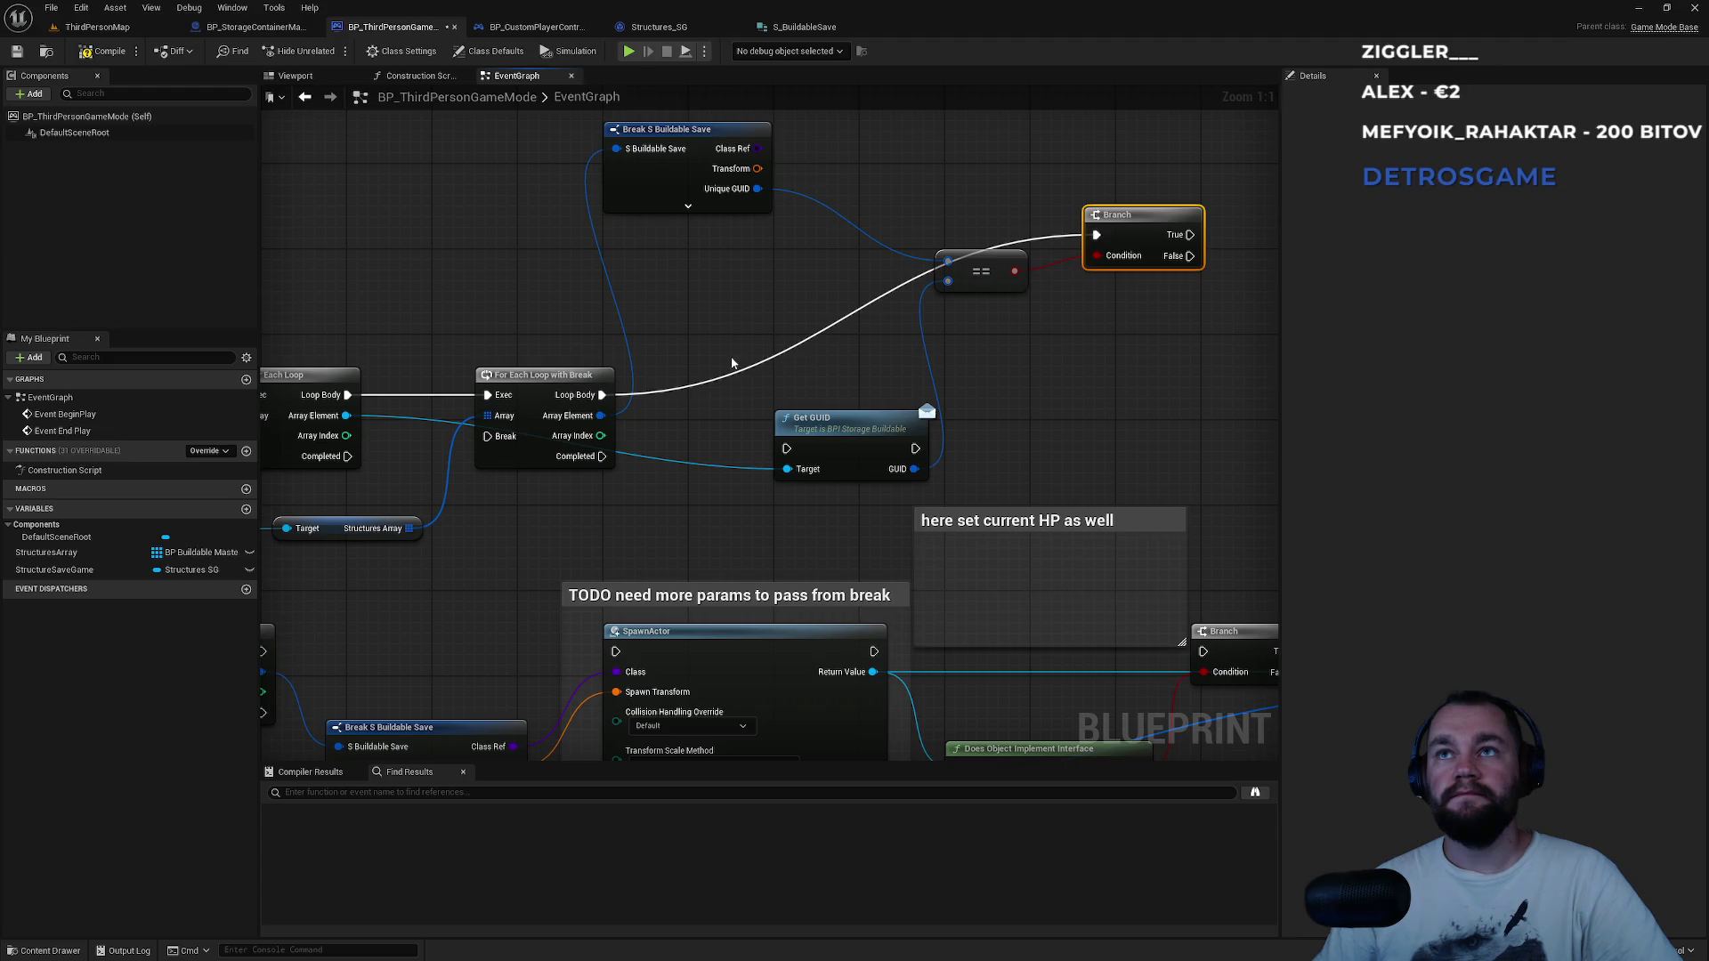
{"action": "left_click", "coordinate": [721, 381], "text": "alt"}
{"action": "left_click_drag", "start_coordinate": [600, 400], "coordinate": [787, 448]}
{"action": "left_click_drag", "start_coordinate": [915, 449], "coordinate": [1100, 236]}
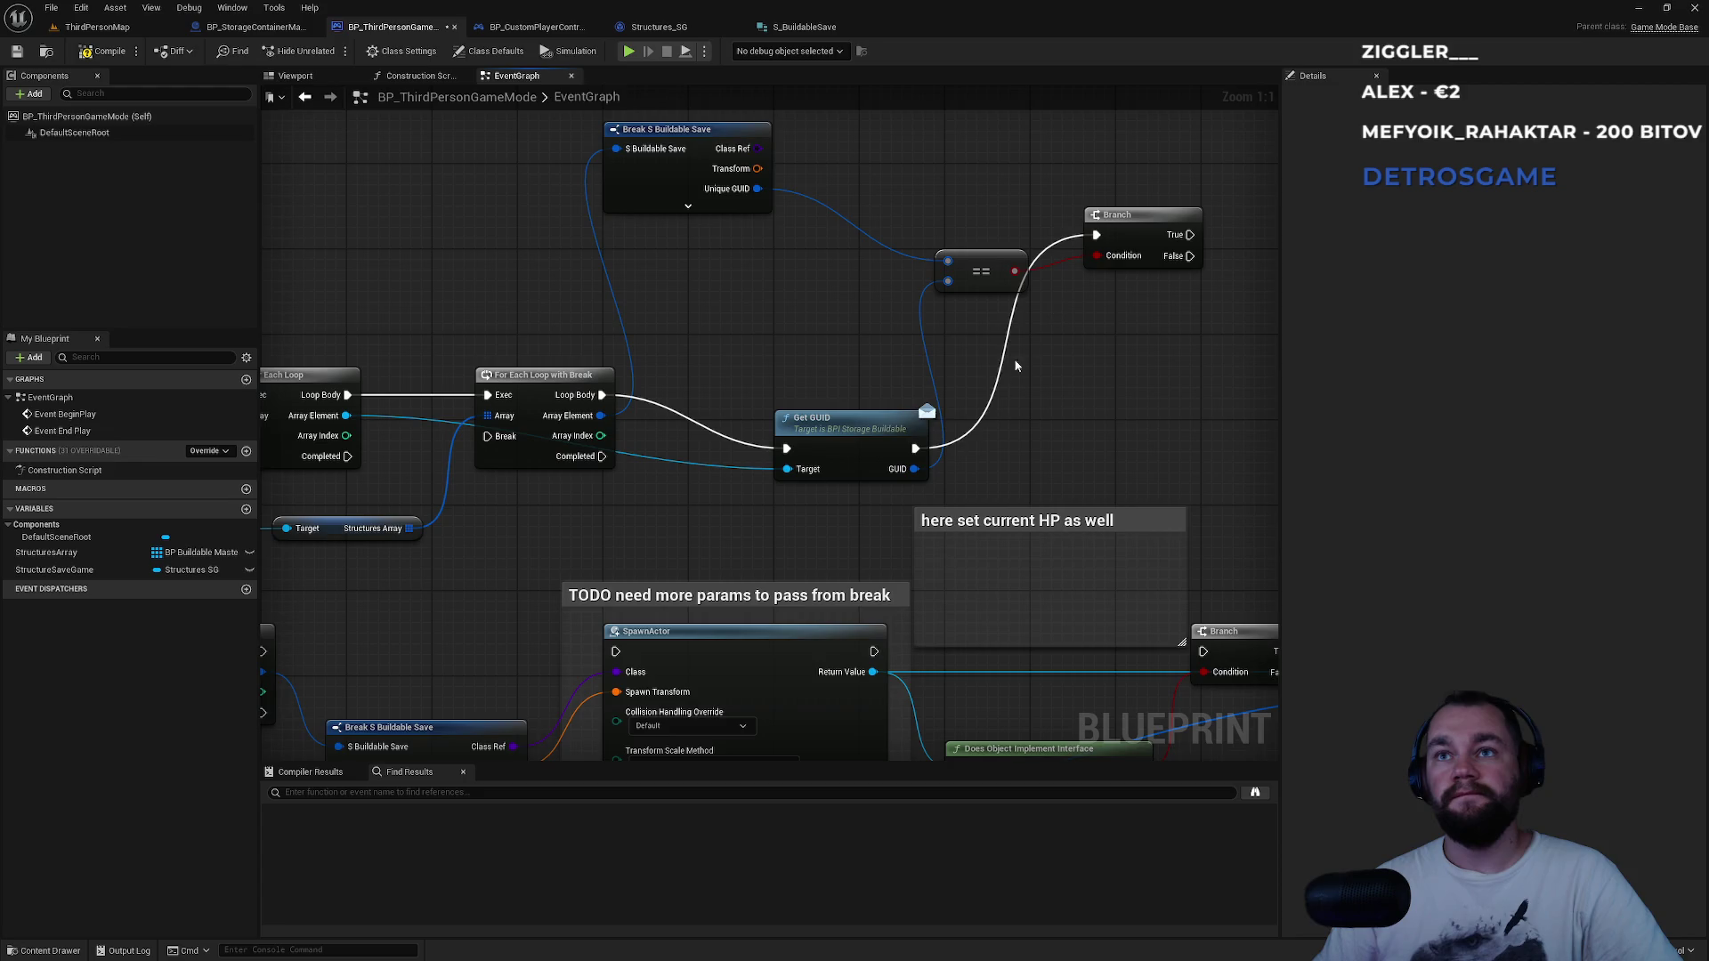
{"action": "left_click_drag", "start_coordinate": [859, 412], "coordinate": [788, 357]}
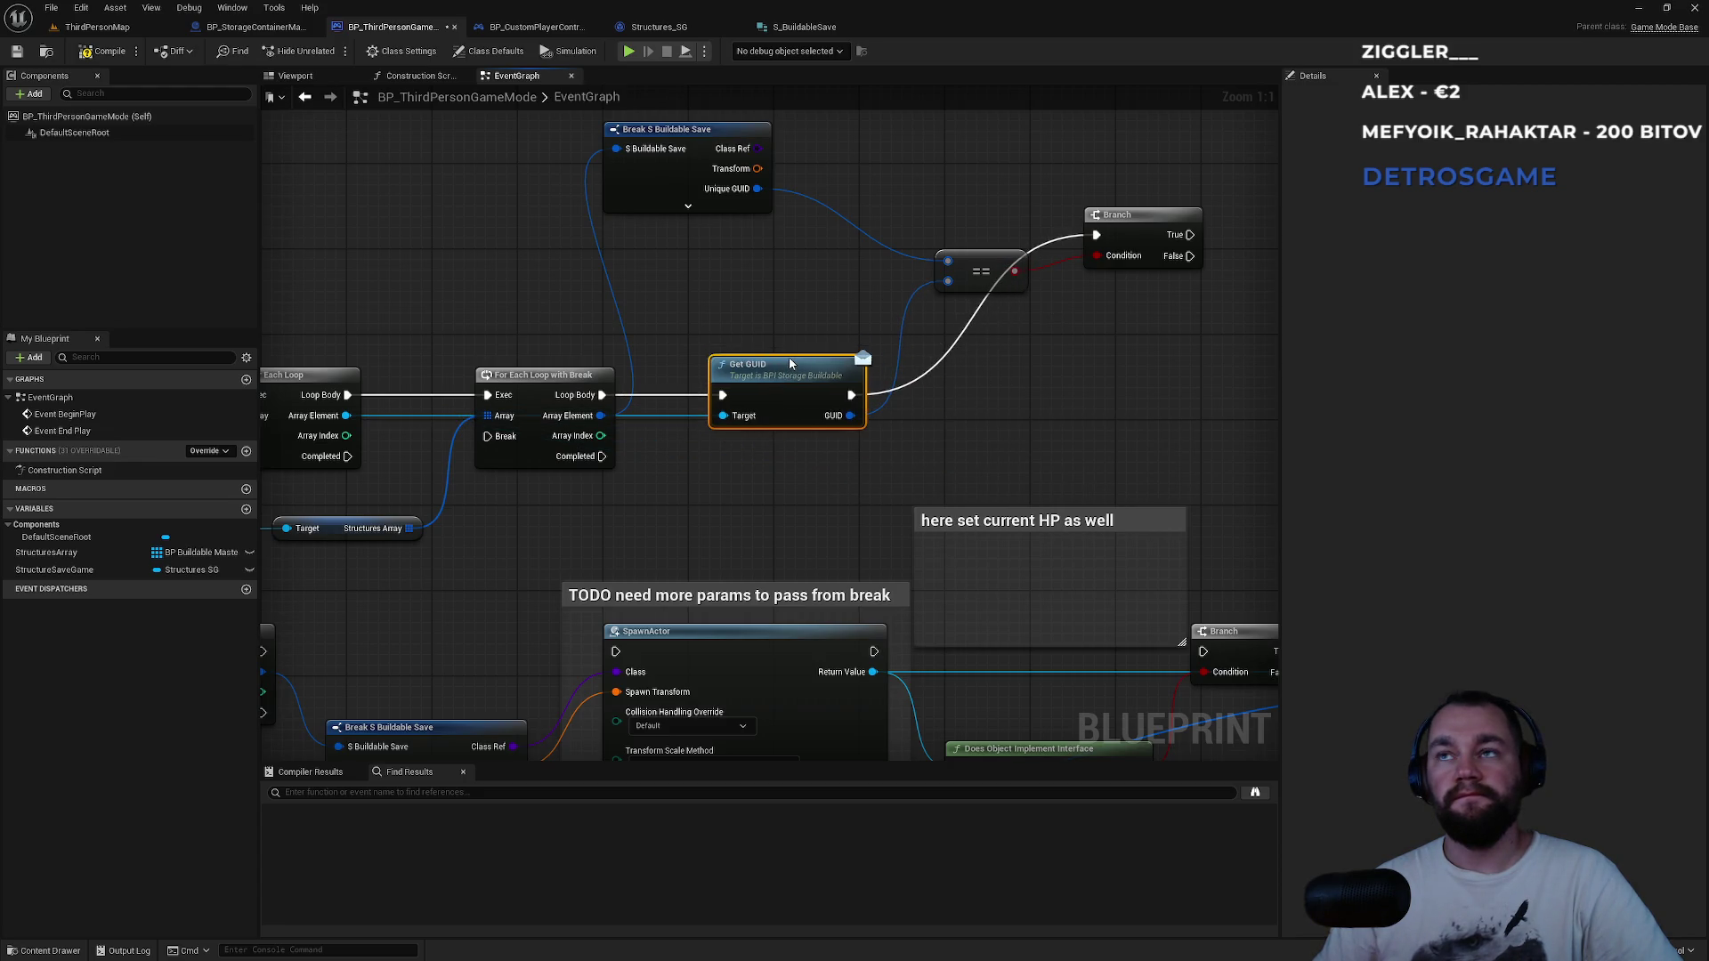
{"action": "mouse_move", "coordinate": [1116, 219]}
{"action": "left_mouse_down"}
{"action": "mouse_move", "coordinate": [1104, 340]}
{"action": "mouse_move", "coordinate": [1074, 373]}
{"action": "left_mouse_up"}
{"action": "mouse_move", "coordinate": [773, 489]}
{"action": "left_mouse_down"}
{"action": "mouse_move", "coordinate": [935, 423]}
{"action": "mouse_move", "coordinate": [769, 347]}
{"action": "mouse_move", "coordinate": [771, 304]}
{"action": "left_mouse_up"}
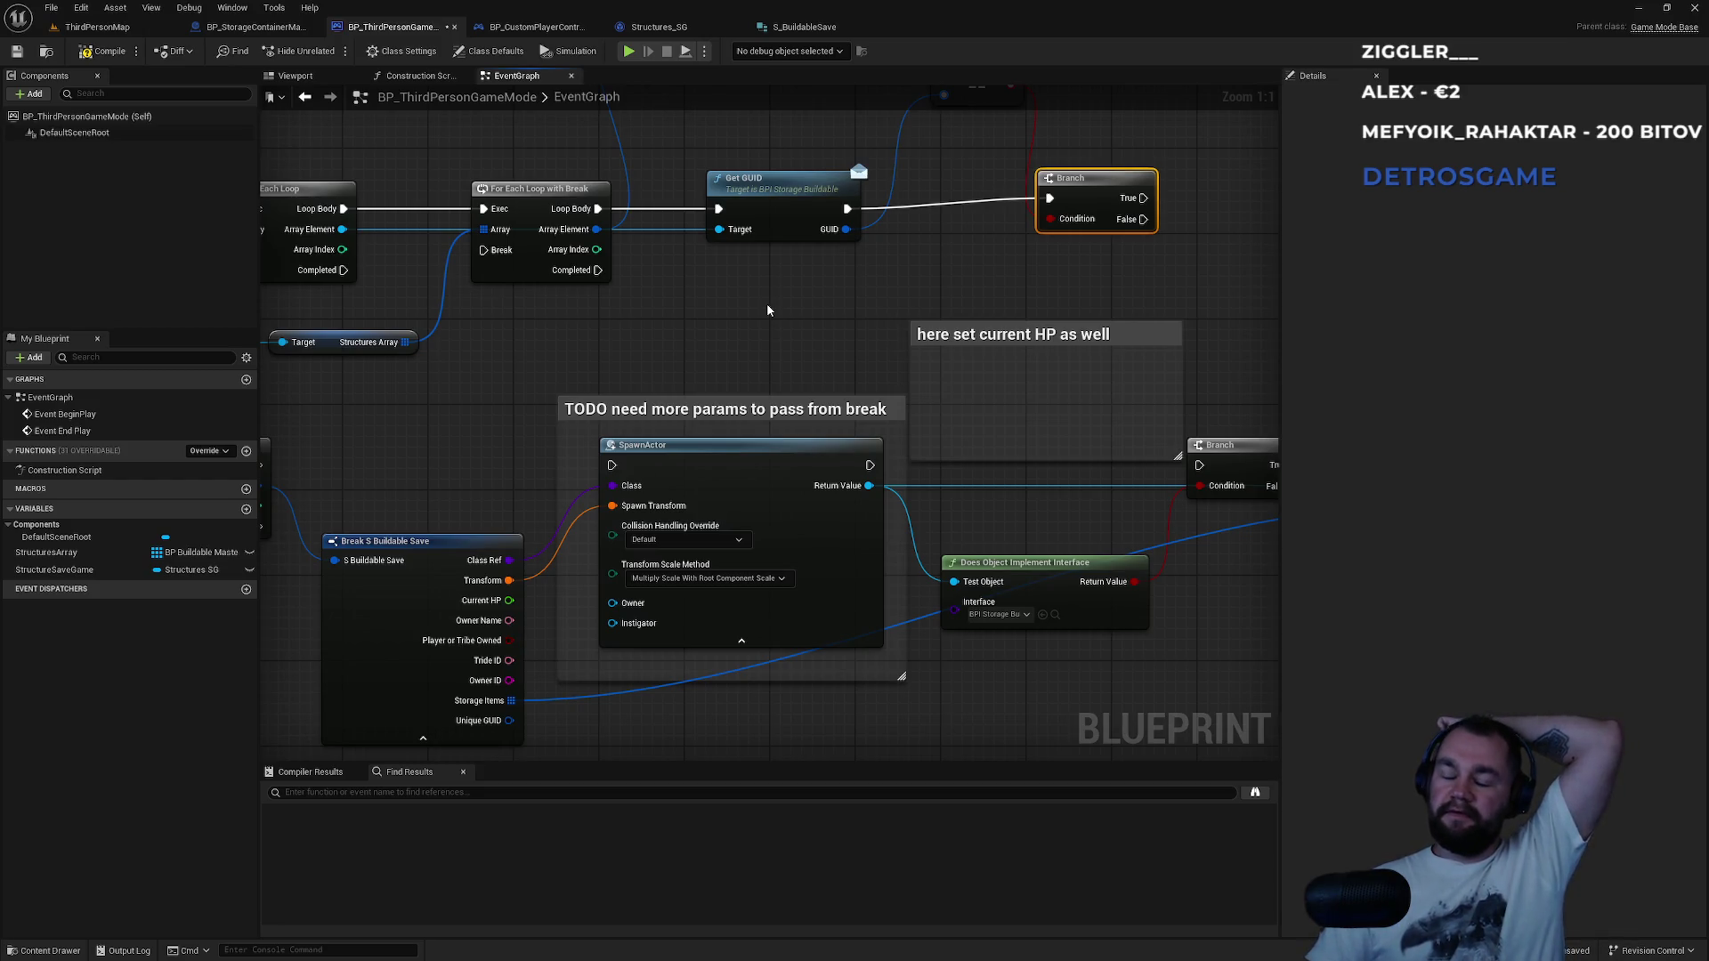
{"action": "left_click_drag", "start_coordinate": [769, 310], "coordinate": [399, 384]}
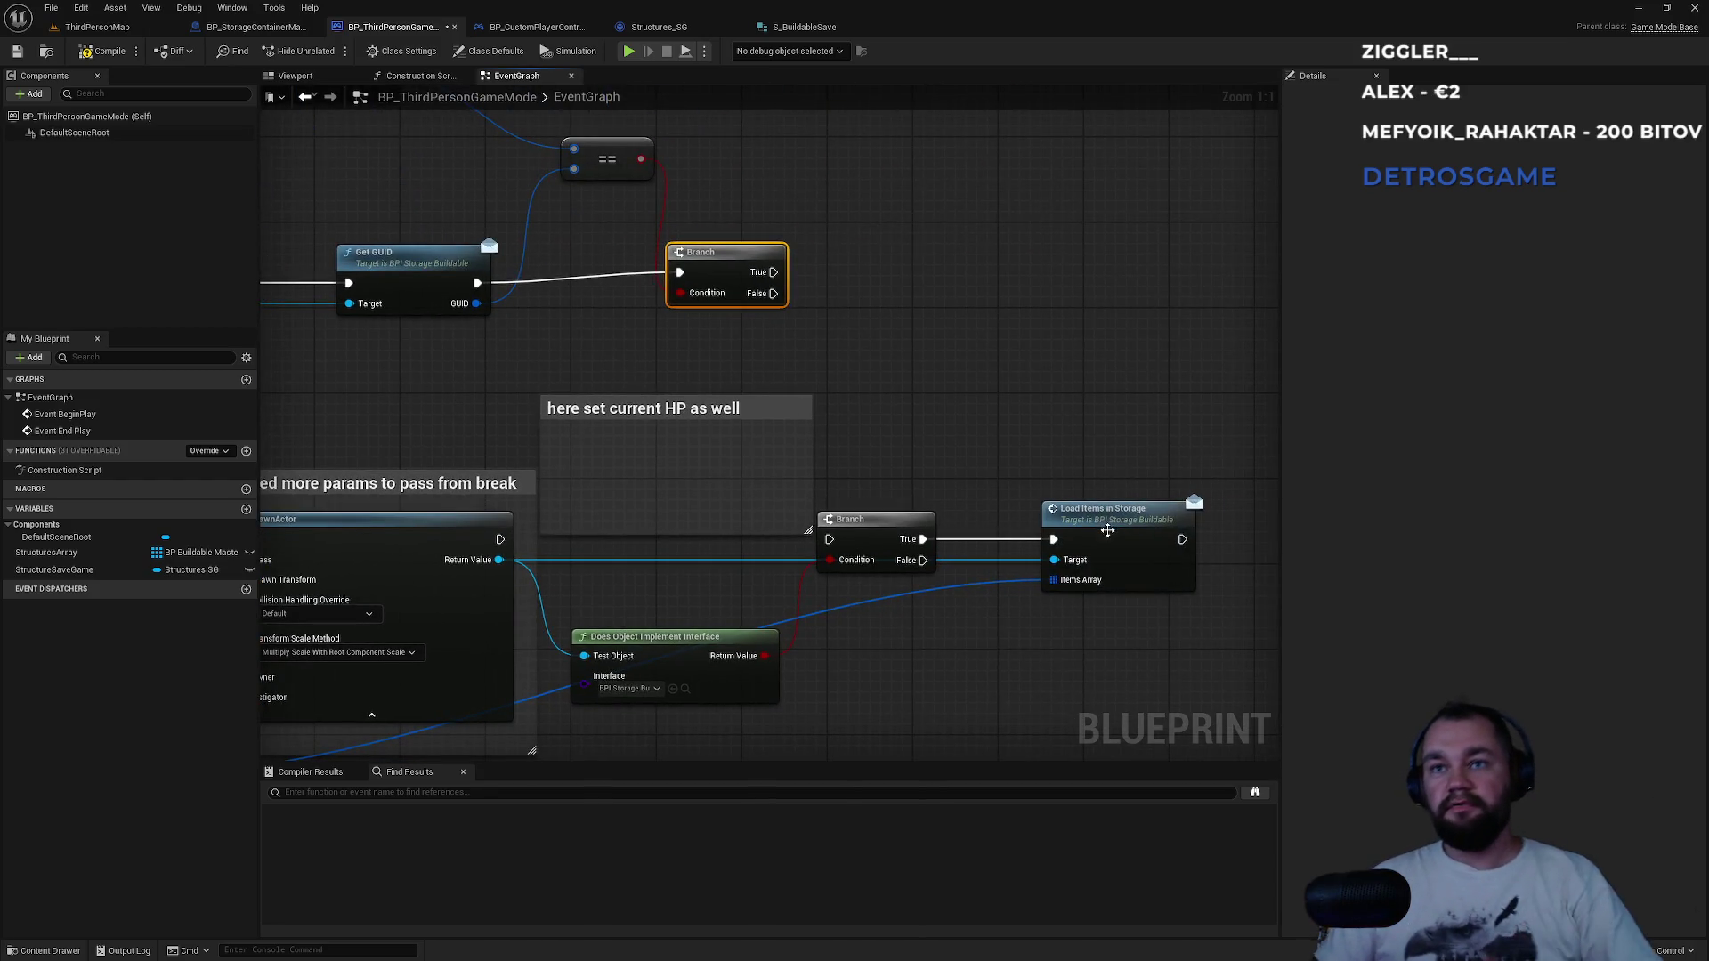
Paste a copy of Load Items in Storage and arrange the Break S Buildable Save and loop nodes.
{"action": "left_click", "coordinate": [1082, 515]}
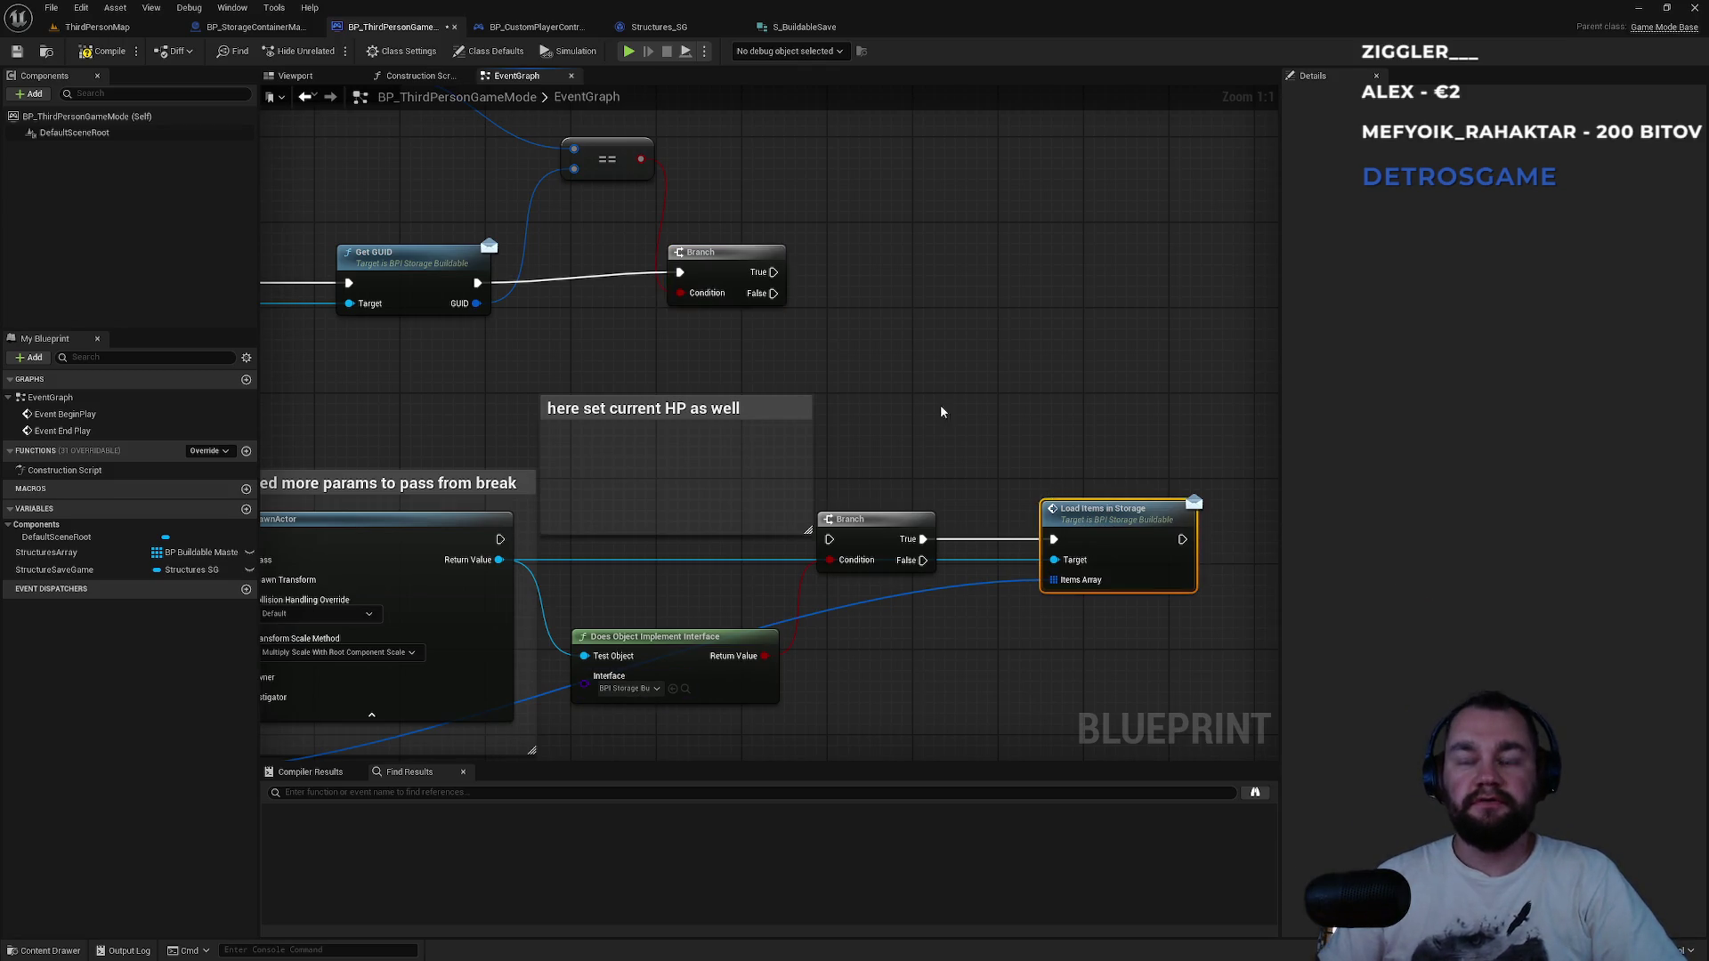
{"action": "left_click", "coordinate": [935, 258]}
{"action": "key", "text": "ctrl+v"}
{"action": "left_click_drag", "start_coordinate": [849, 315], "coordinate": [1216, 134]}
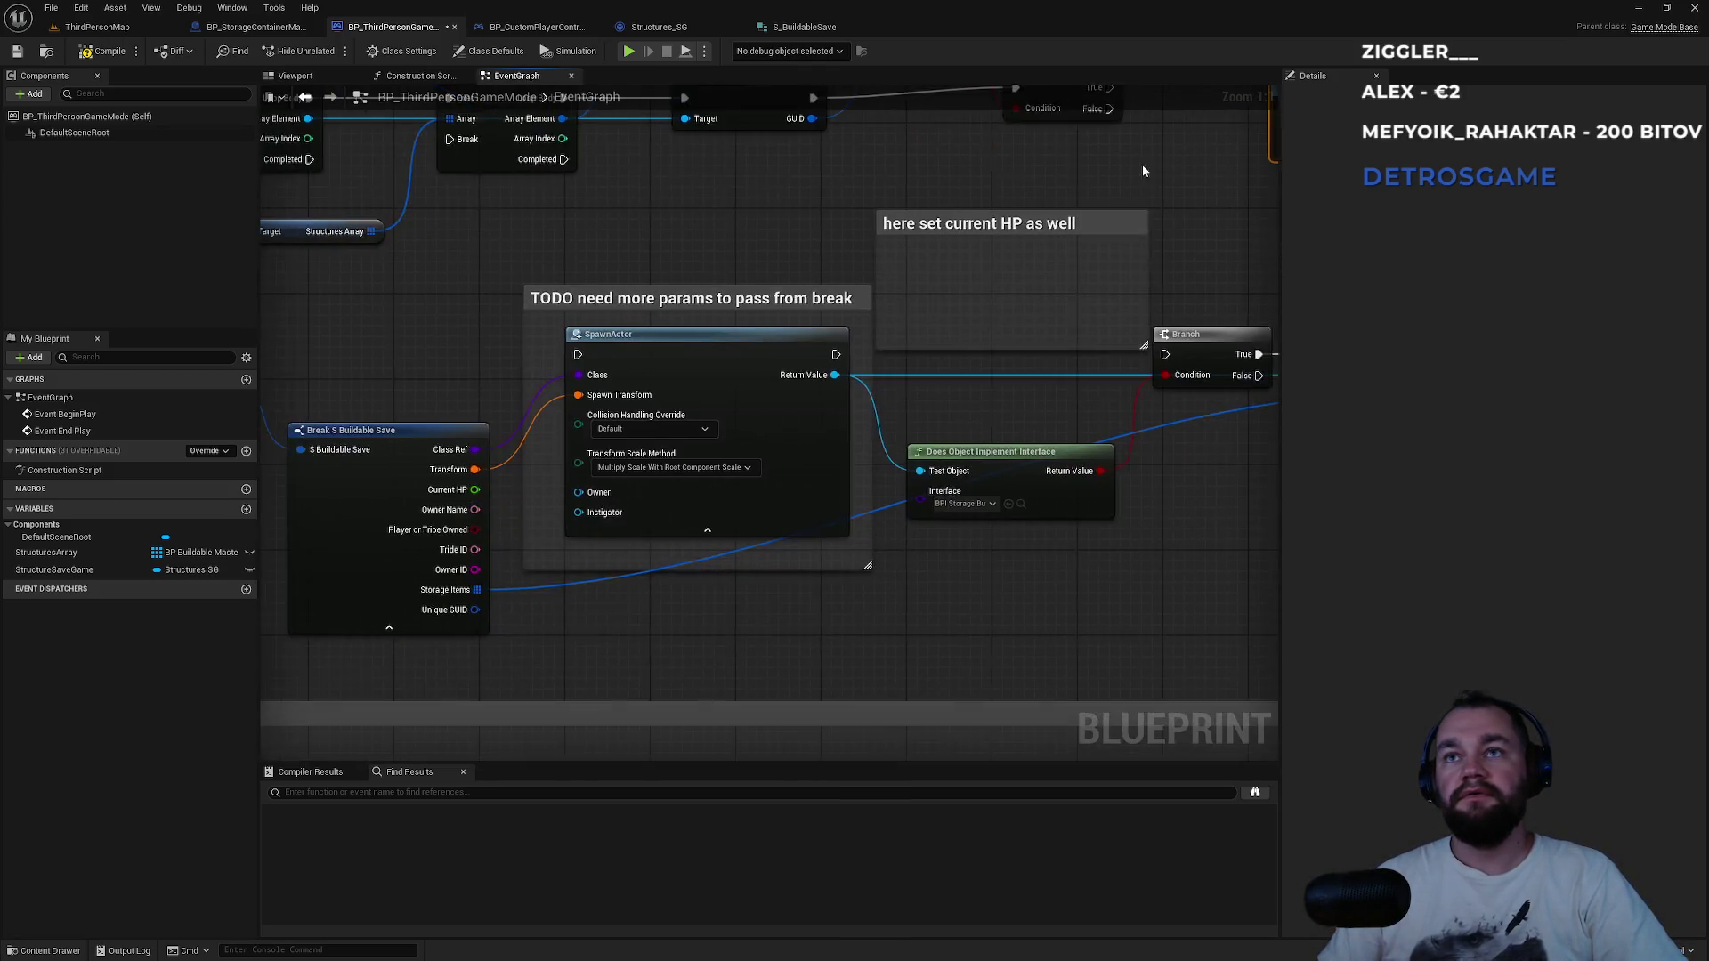
{"action": "scroll", "coordinate": [822, 390], "scroll_direction": "down", "scroll_amount": 2}
{"action": "mouse_move", "coordinate": [765, 359]}
{"action": "left_mouse_down"}
{"action": "mouse_move", "coordinate": [738, 397]}
{"action": "mouse_move", "coordinate": [758, 465]}
{"action": "mouse_move", "coordinate": [683, 411]}
{"action": "left_mouse_up"}
{"action": "mouse_move", "coordinate": [485, 401]}
{"action": "left_mouse_down"}
{"action": "mouse_move", "coordinate": [691, 439]}
{"action": "mouse_move", "coordinate": [657, 407]}
{"action": "left_mouse_up"}
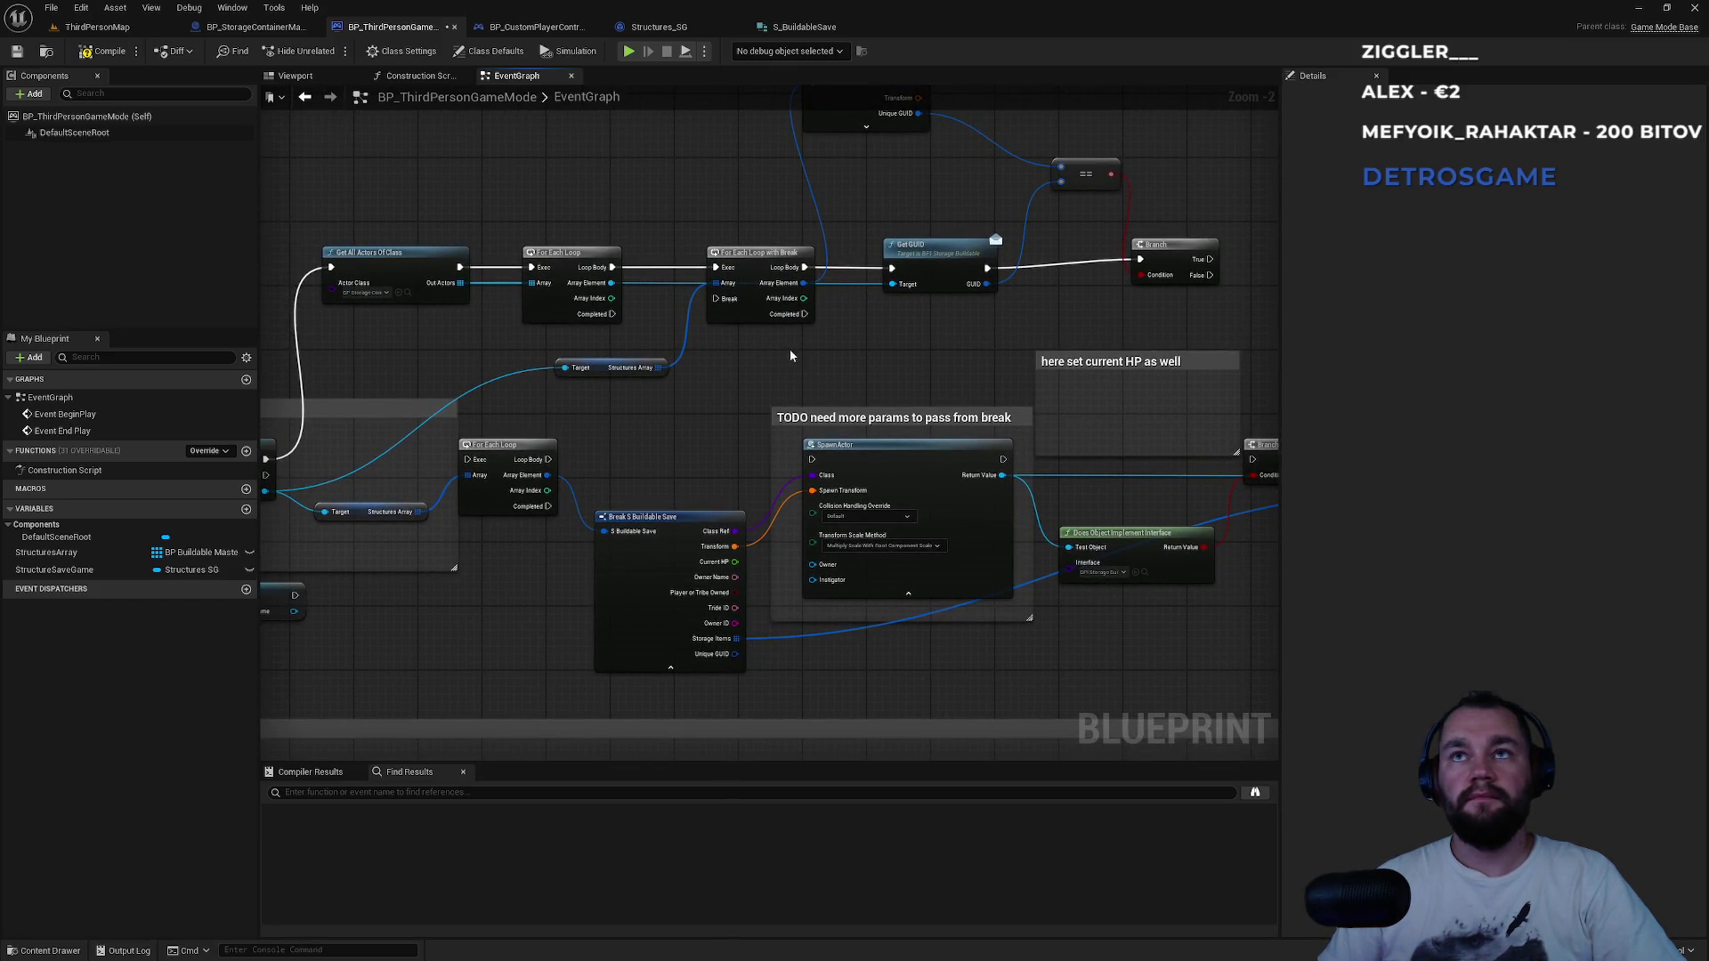
{"action": "left_click_drag", "start_coordinate": [789, 349], "coordinate": [676, 300]}
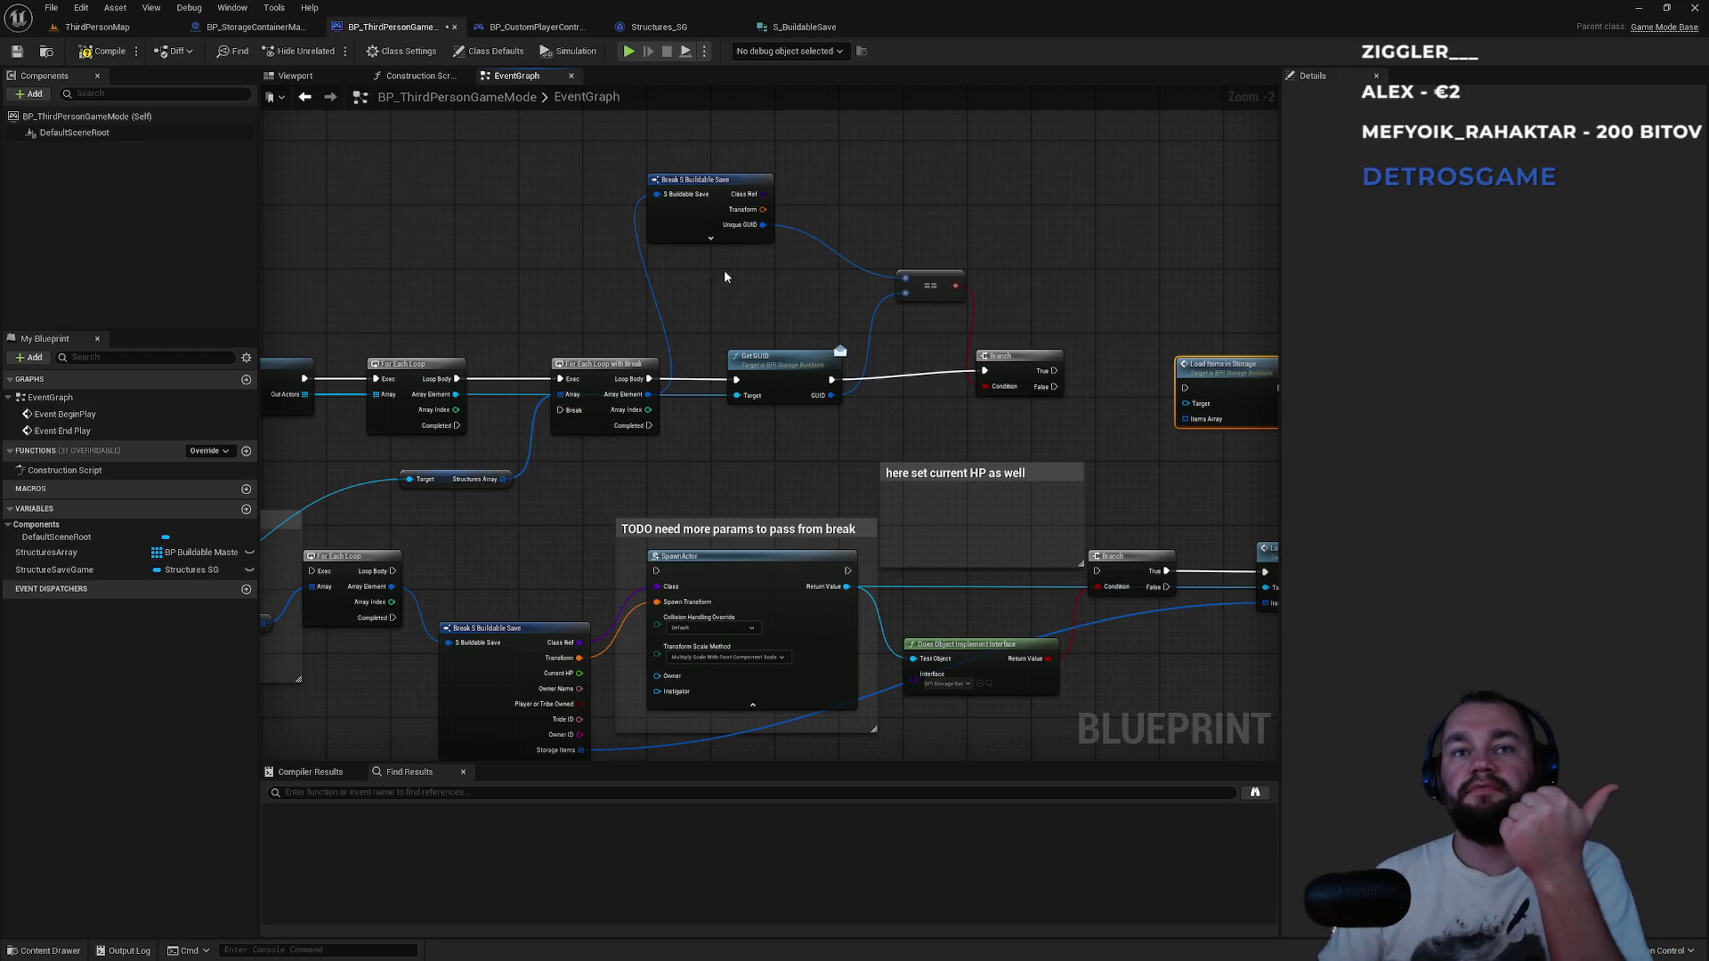
{"action": "left_click", "coordinate": [729, 240]}
{"action": "mouse_move", "coordinate": [789, 310]}
{"action": "left_mouse_down"}
{"action": "mouse_move", "coordinate": [781, 270]}
{"action": "mouse_move", "coordinate": [1200, 420]}
{"action": "left_mouse_up"}
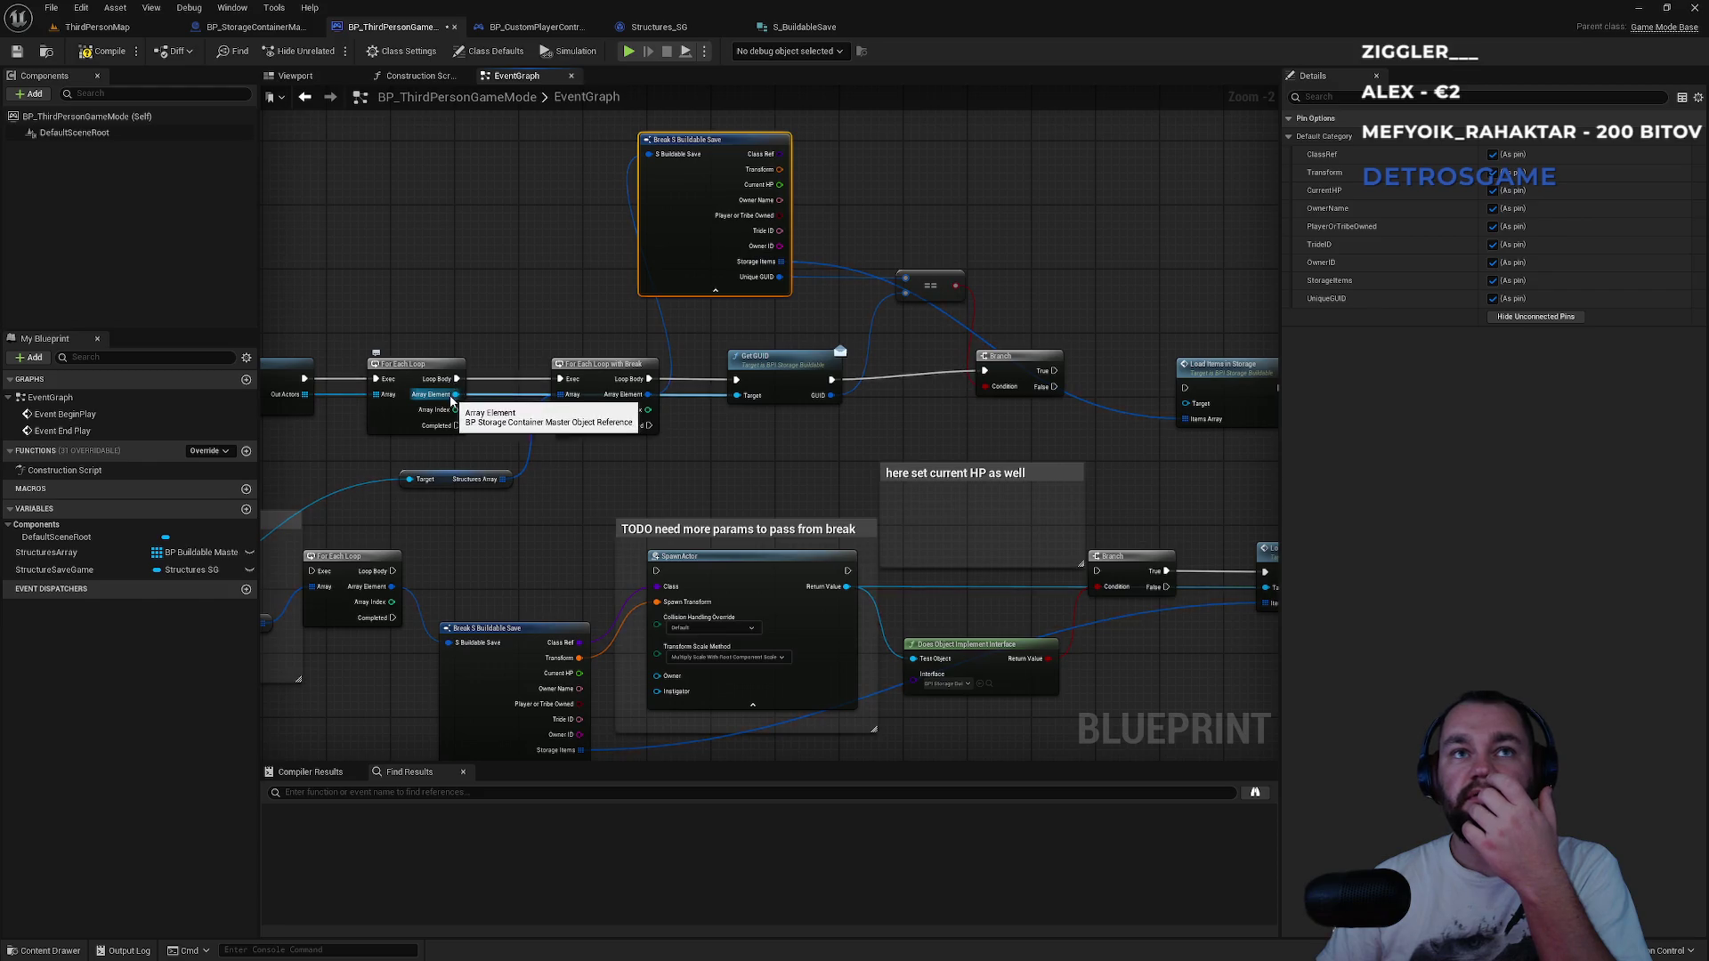
{"action": "left_click_drag", "start_coordinate": [597, 381], "coordinate": [604, 333]}
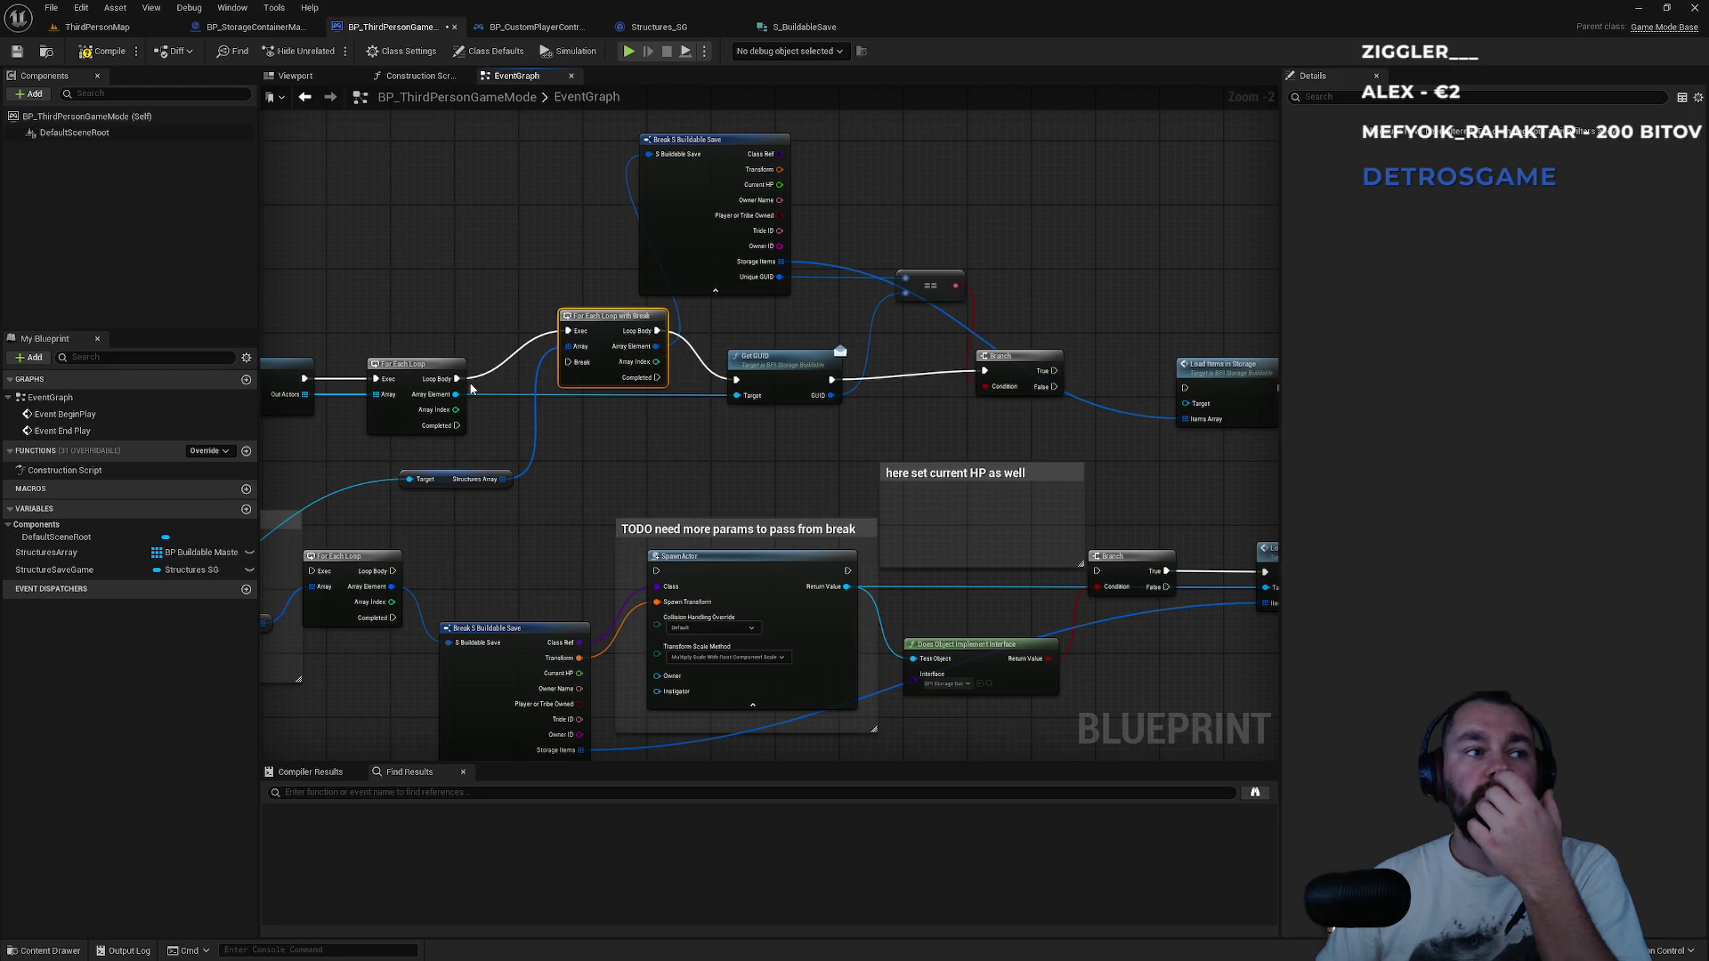
Make each found storage actor Load Items in Storage's target and wire its output to the loop's Break.
{"action": "mouse_move", "coordinate": [452, 397]}
{"action": "left_mouse_down"}
{"action": "mouse_move", "coordinate": [572, 445]}
{"action": "mouse_move", "coordinate": [1200, 406]}
{"action": "mouse_move", "coordinate": [943, 346]}
{"action": "left_mouse_up"}
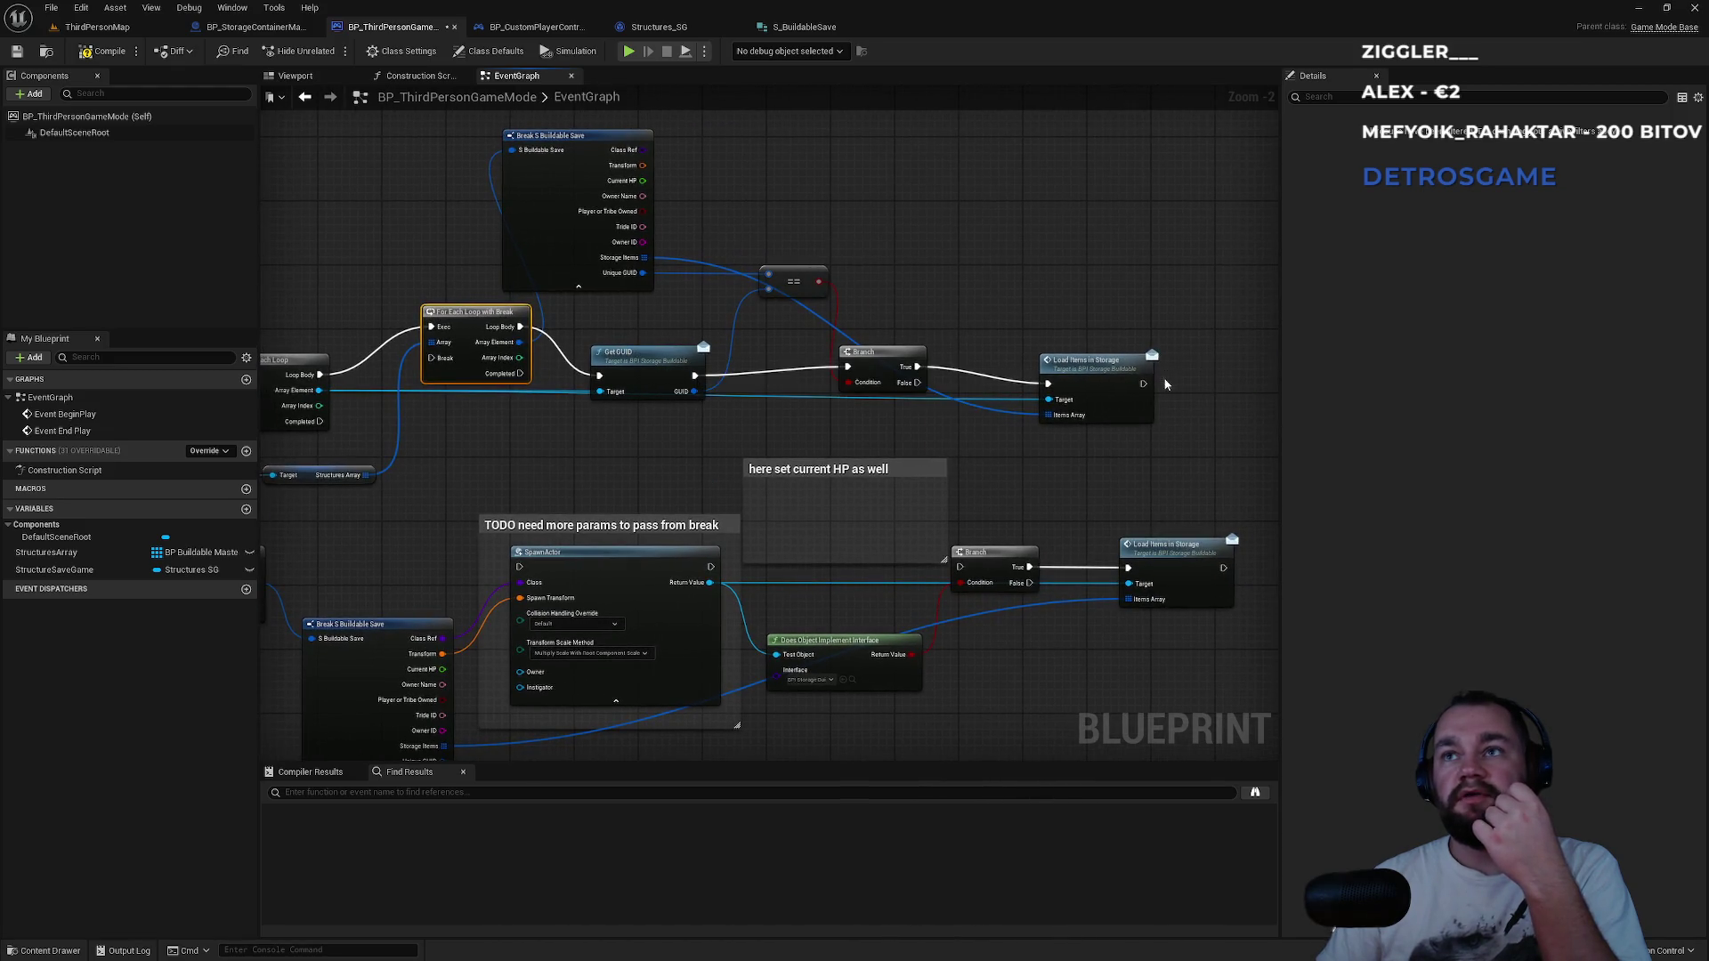
{"action": "mouse_move", "coordinate": [1142, 385]}
{"action": "left_mouse_down"}
{"action": "mouse_move", "coordinate": [449, 405]}
{"action": "mouse_move", "coordinate": [442, 363]}
{"action": "left_mouse_up"}
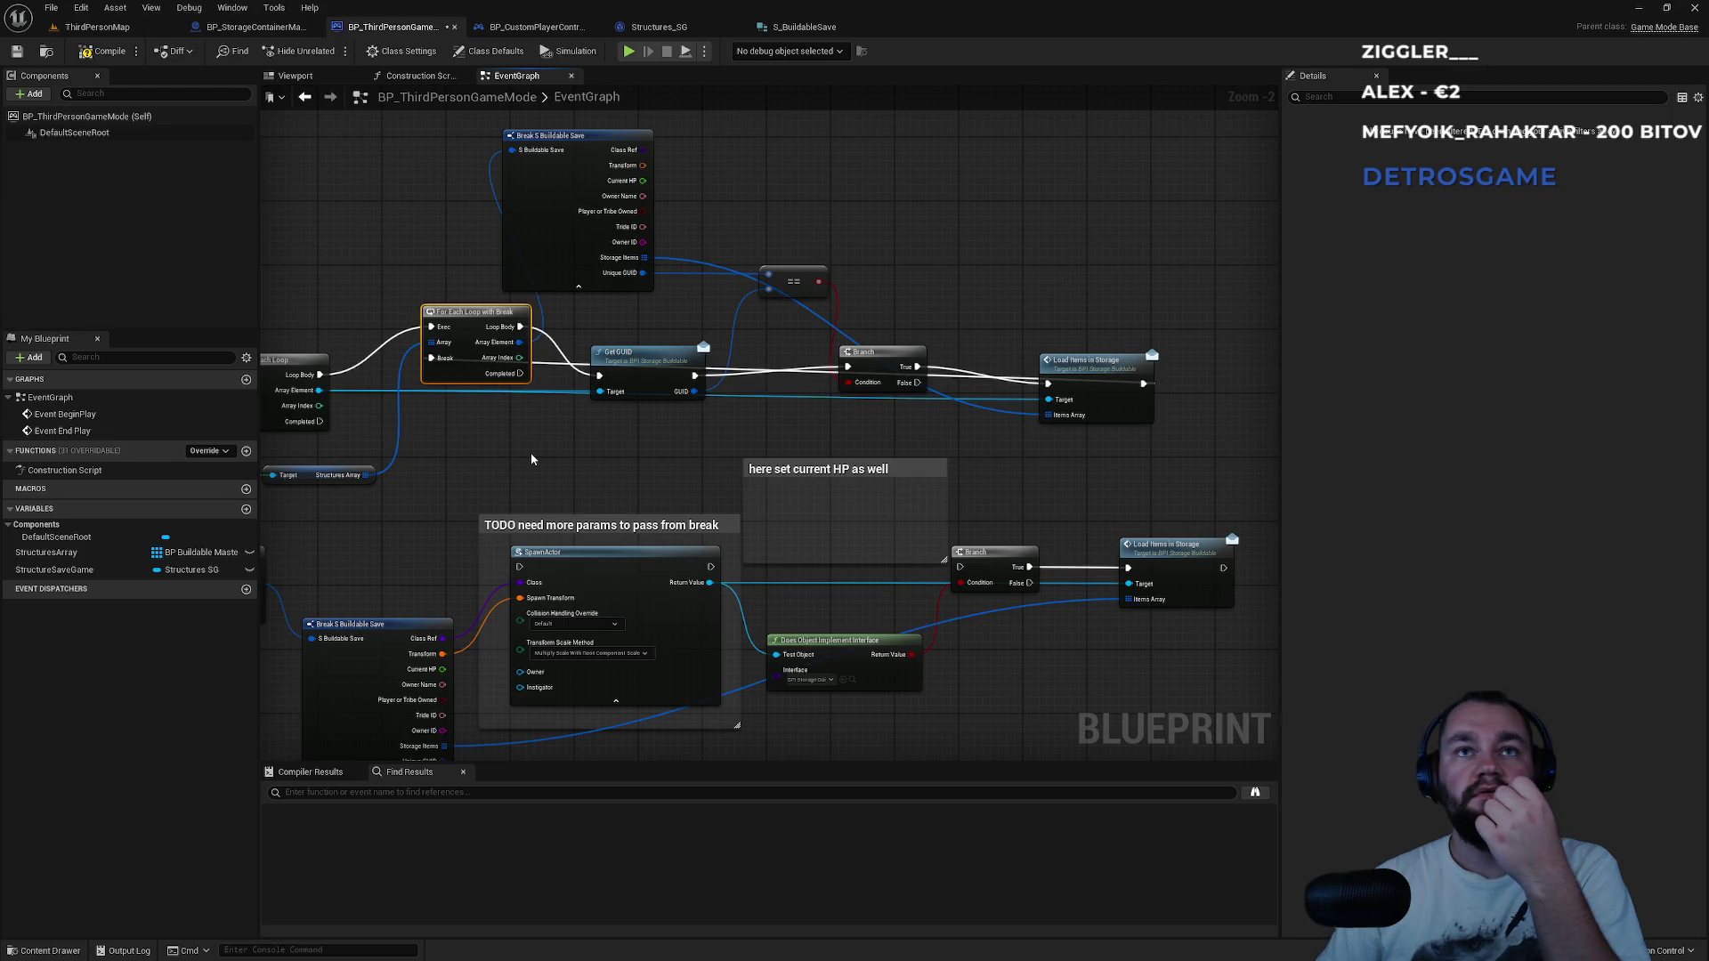
{"action": "left_click_drag", "start_coordinate": [500, 447], "coordinate": [799, 453]}
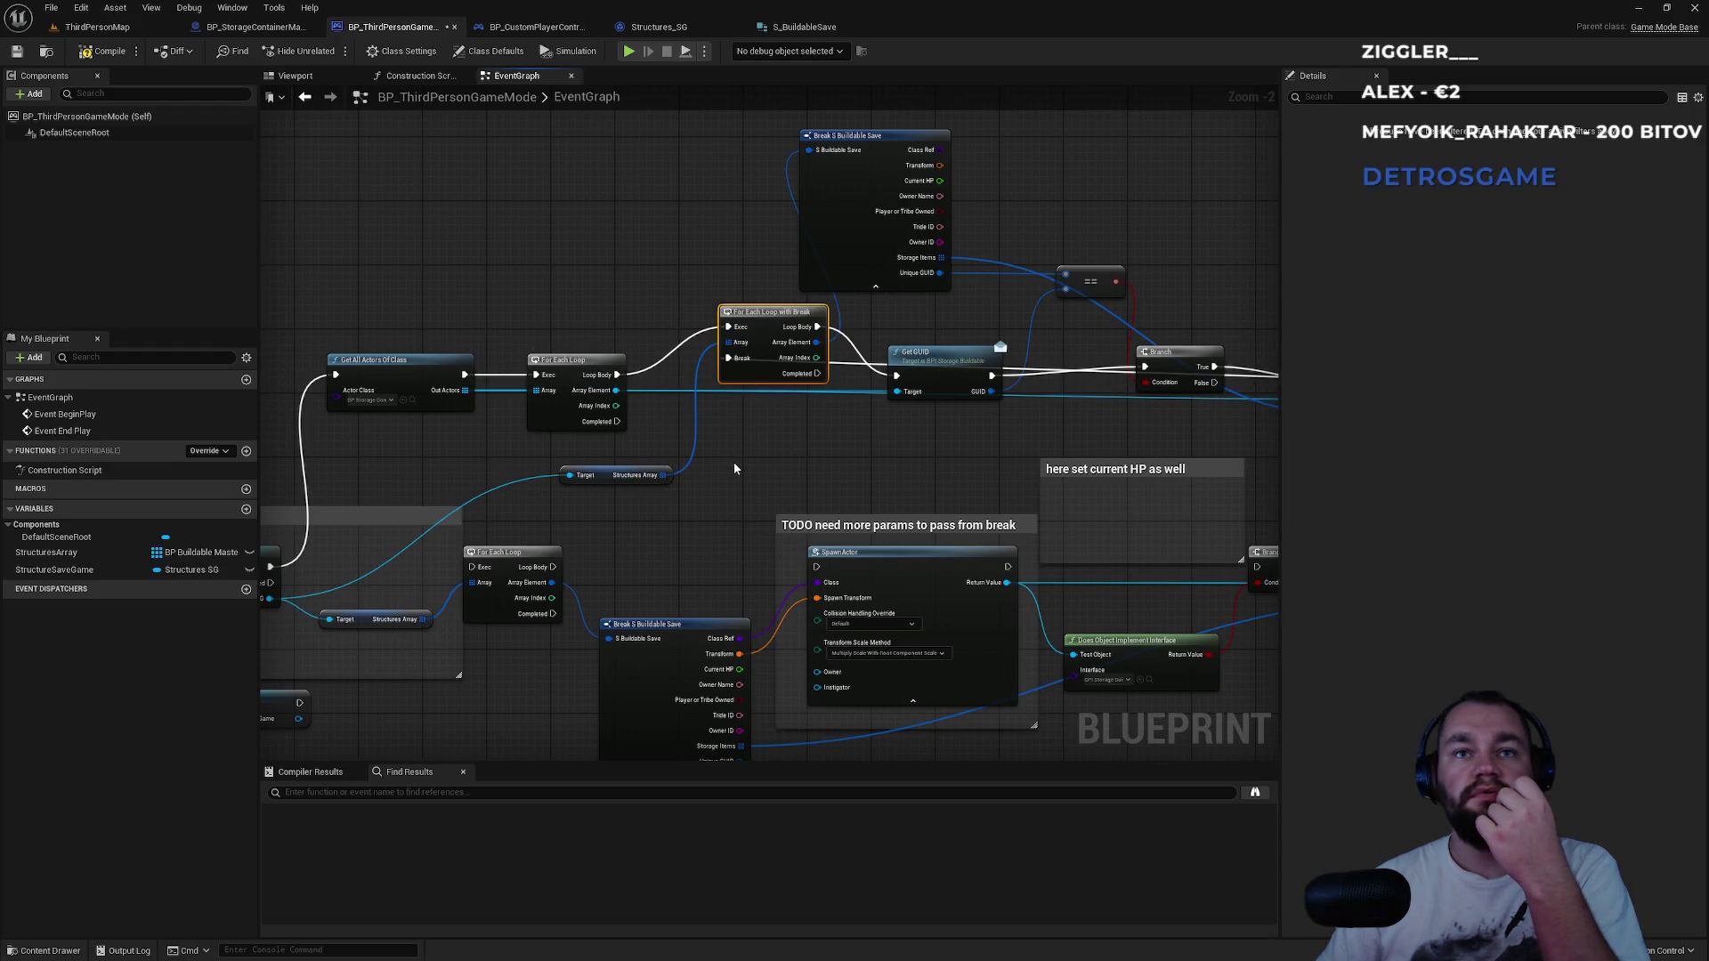
{"action": "left_click_drag", "start_coordinate": [746, 463], "coordinate": [505, 426]}
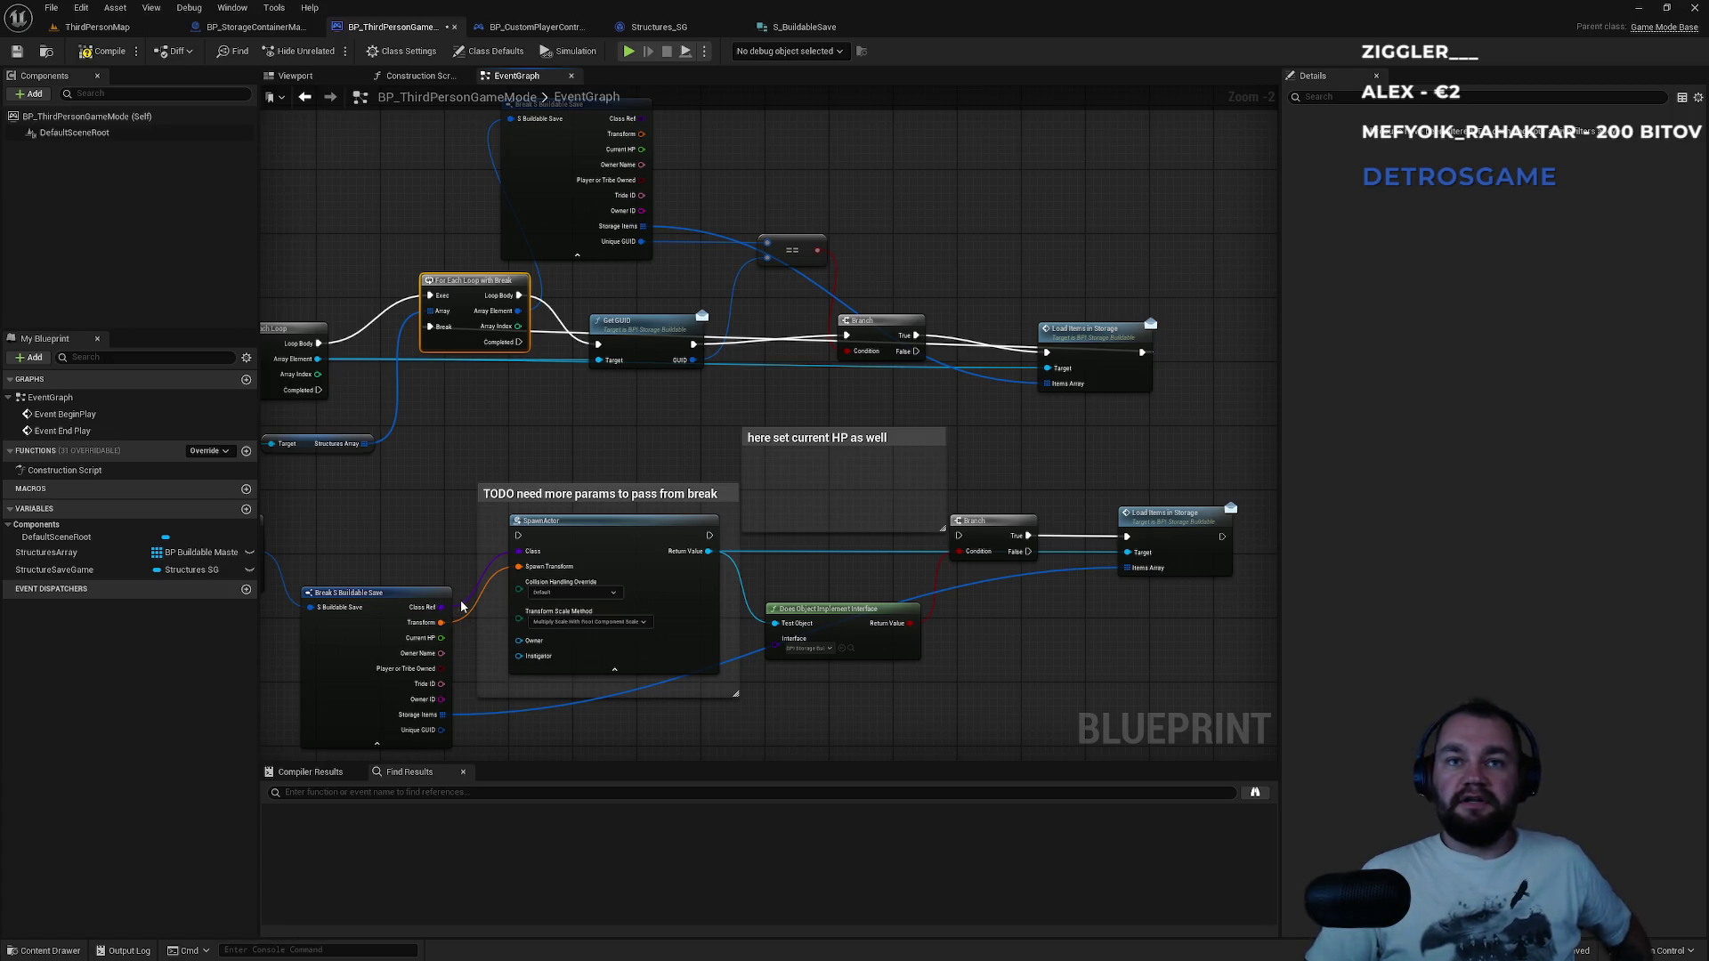
{"action": "left_click_drag", "start_coordinate": [490, 619], "coordinate": [586, 527]}
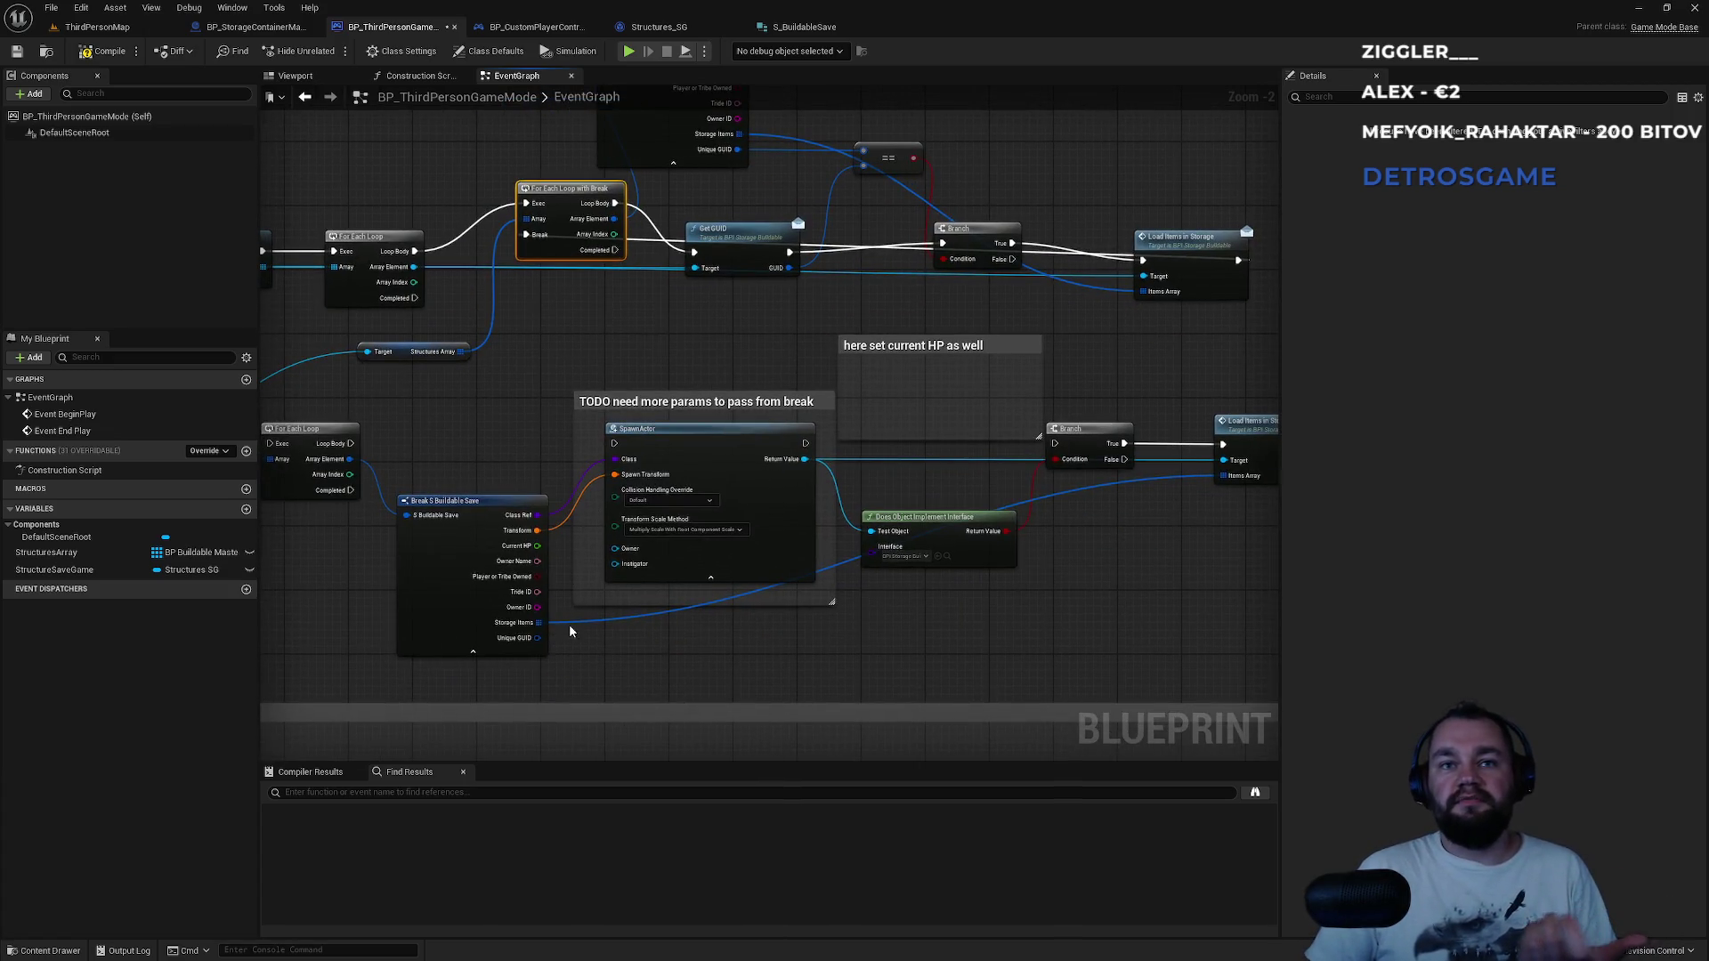
{"action": "left_click_drag", "start_coordinate": [904, 161], "coordinate": [901, 370]}
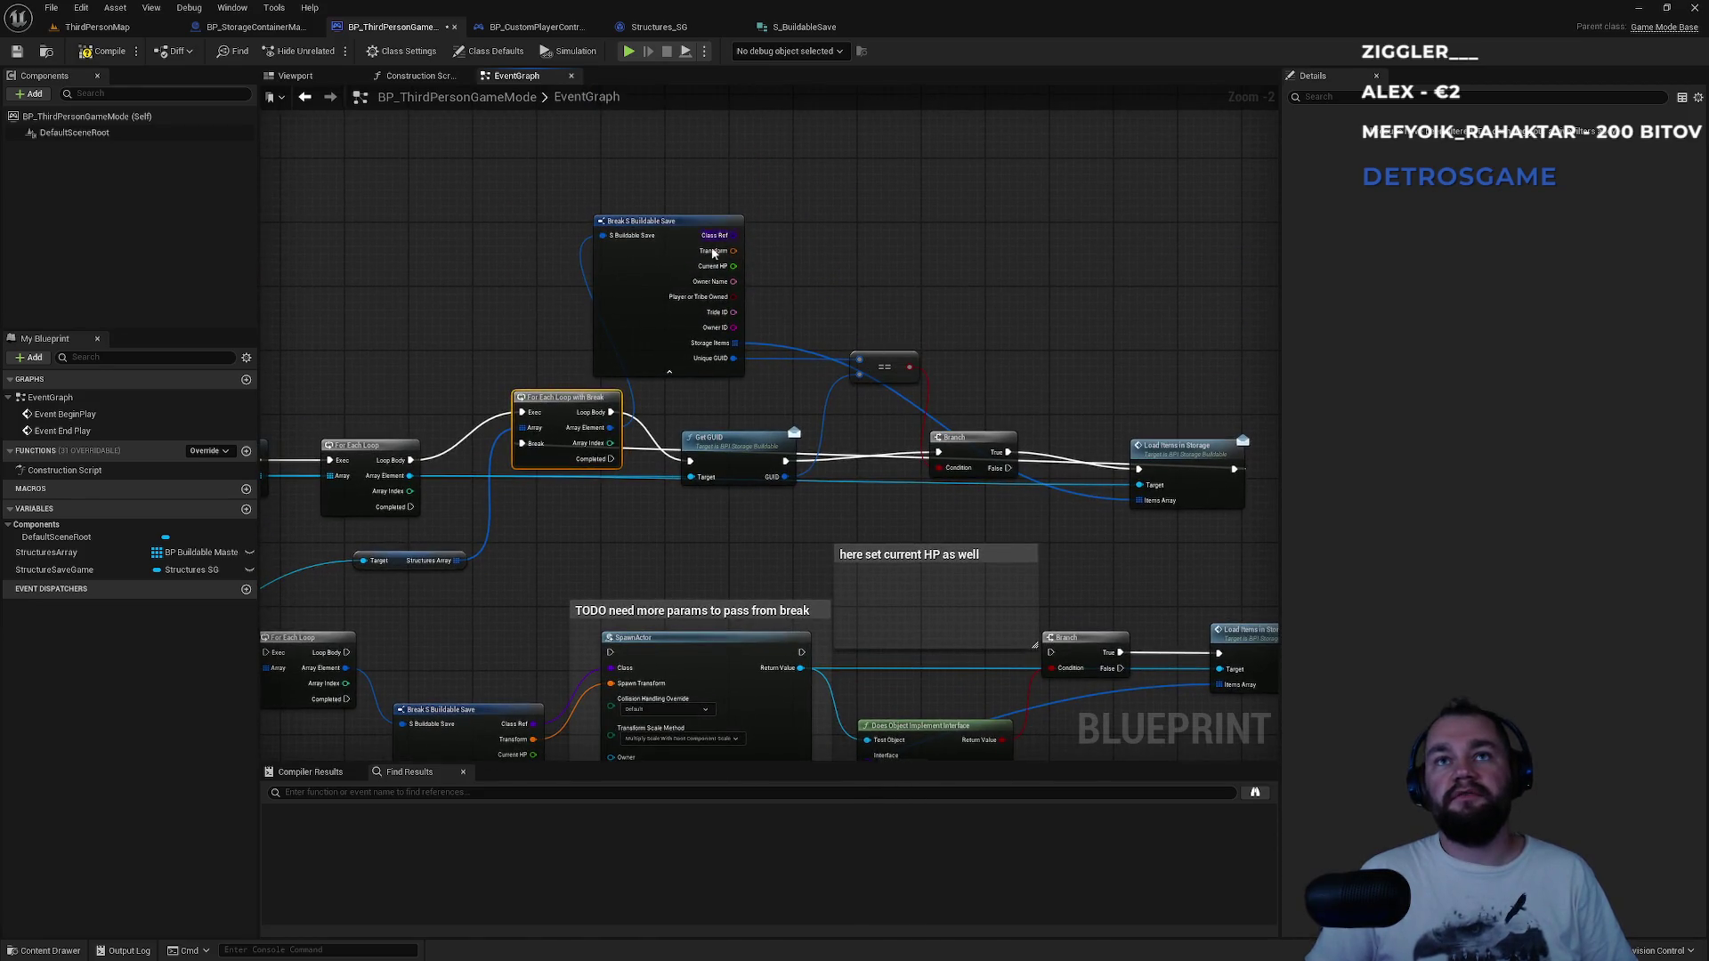
Line up Break S Buildable Save, Get GUID, ==, Branch and Load Items in Storage in one row.
{"action": "left_click_drag", "start_coordinate": [696, 229], "coordinate": [758, 284]}
{"action": "left_click_drag", "start_coordinate": [715, 442], "coordinate": [707, 396]}
{"action": "left_click_drag", "start_coordinate": [890, 364], "coordinate": [873, 386]}
{"action": "left_click_drag", "start_coordinate": [980, 444], "coordinate": [993, 405]}
{"action": "left_click_drag", "start_coordinate": [1185, 457], "coordinate": [1176, 402]}
{"action": "double_click", "coordinate": [899, 419]}
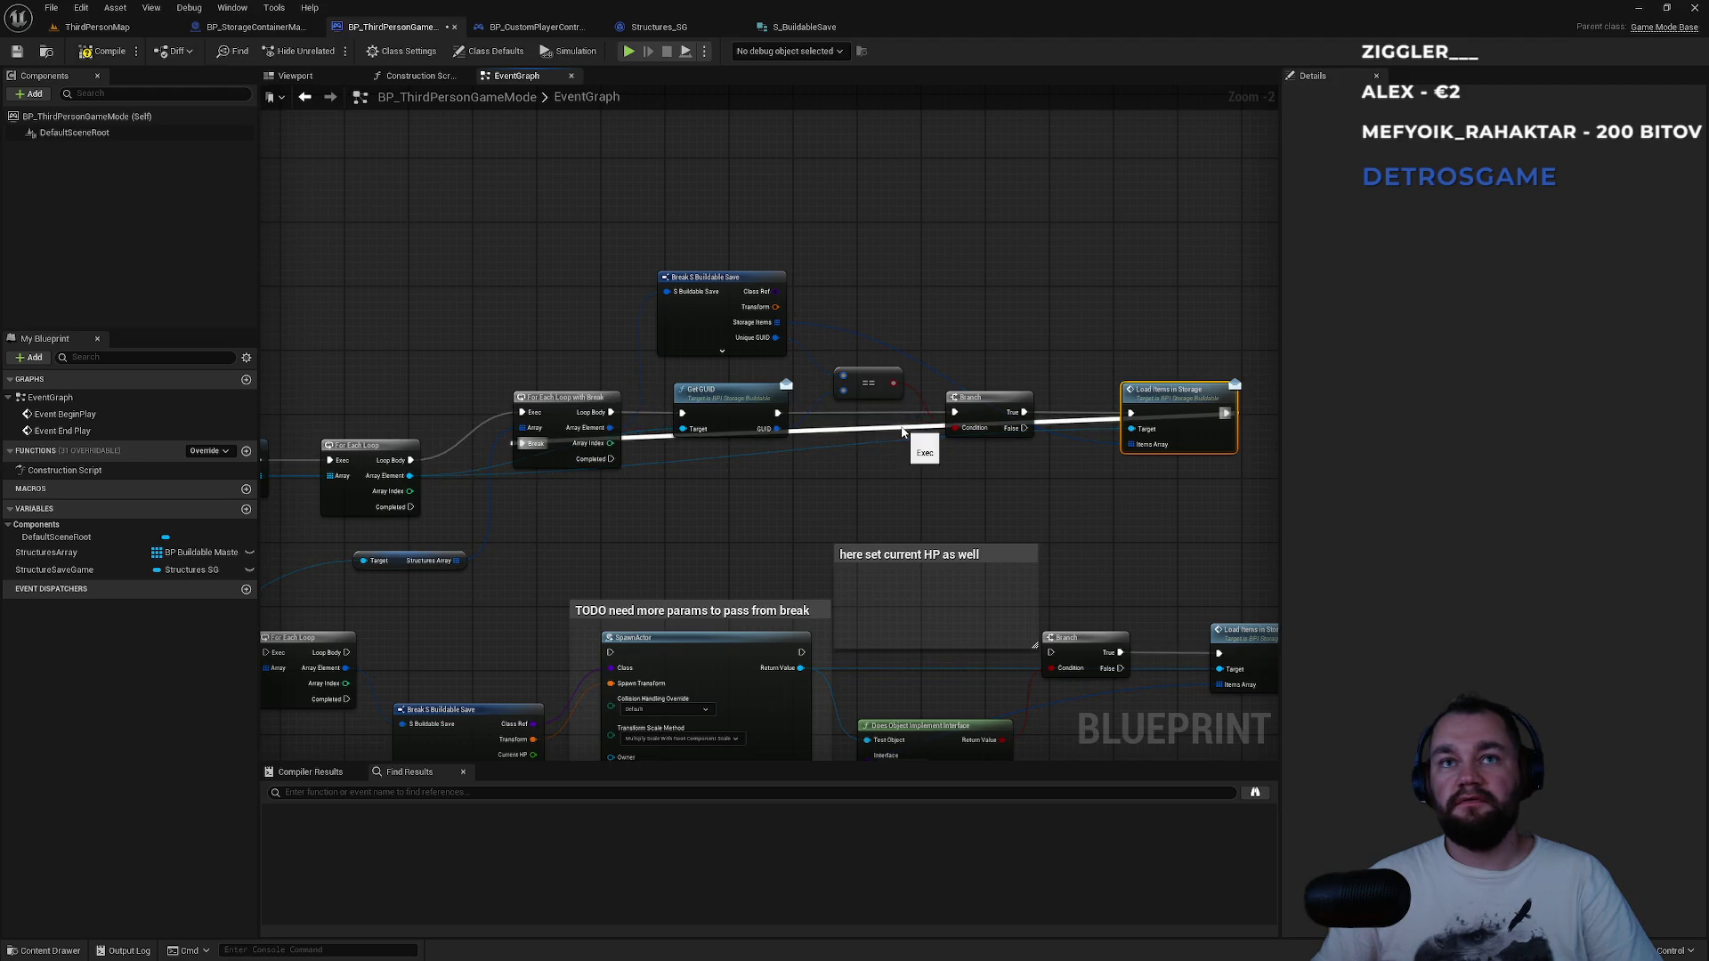
Lift two reroute points above the nodes so the exec wire loops back to the Break pin.
{"action": "left_click_drag", "start_coordinate": [904, 424], "coordinate": [1211, 340]}
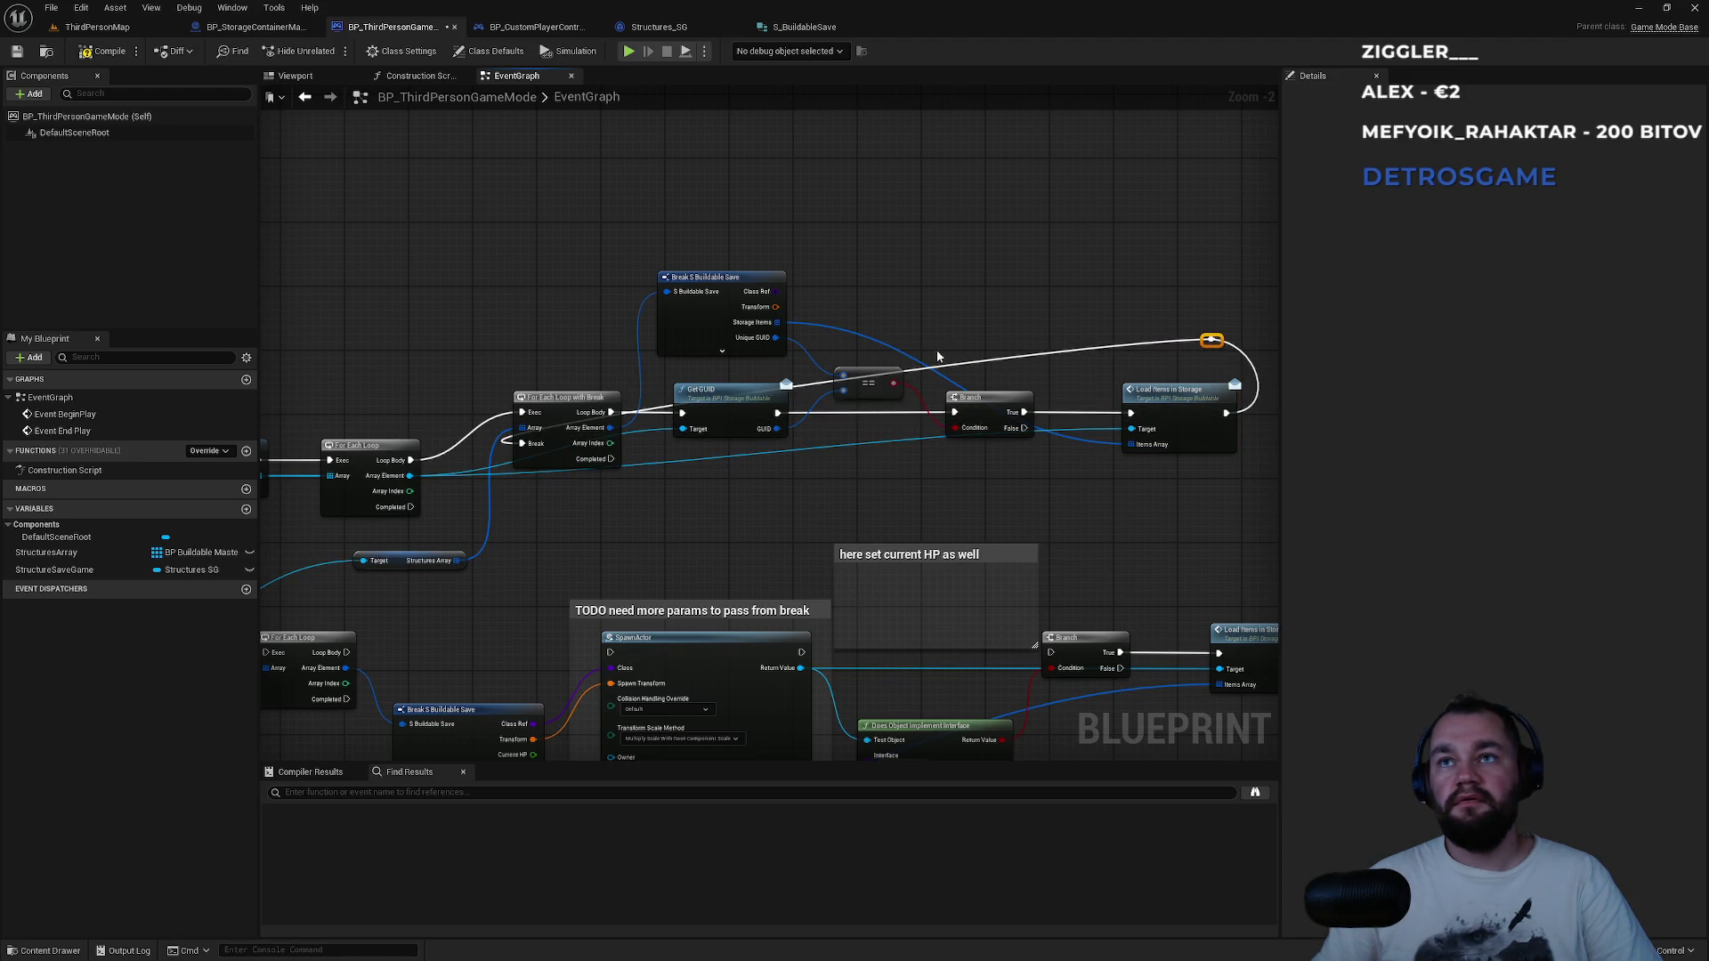
{"action": "double_click", "coordinate": [955, 357]}
{"action": "left_click_drag", "start_coordinate": [957, 357], "coordinate": [525, 344]}
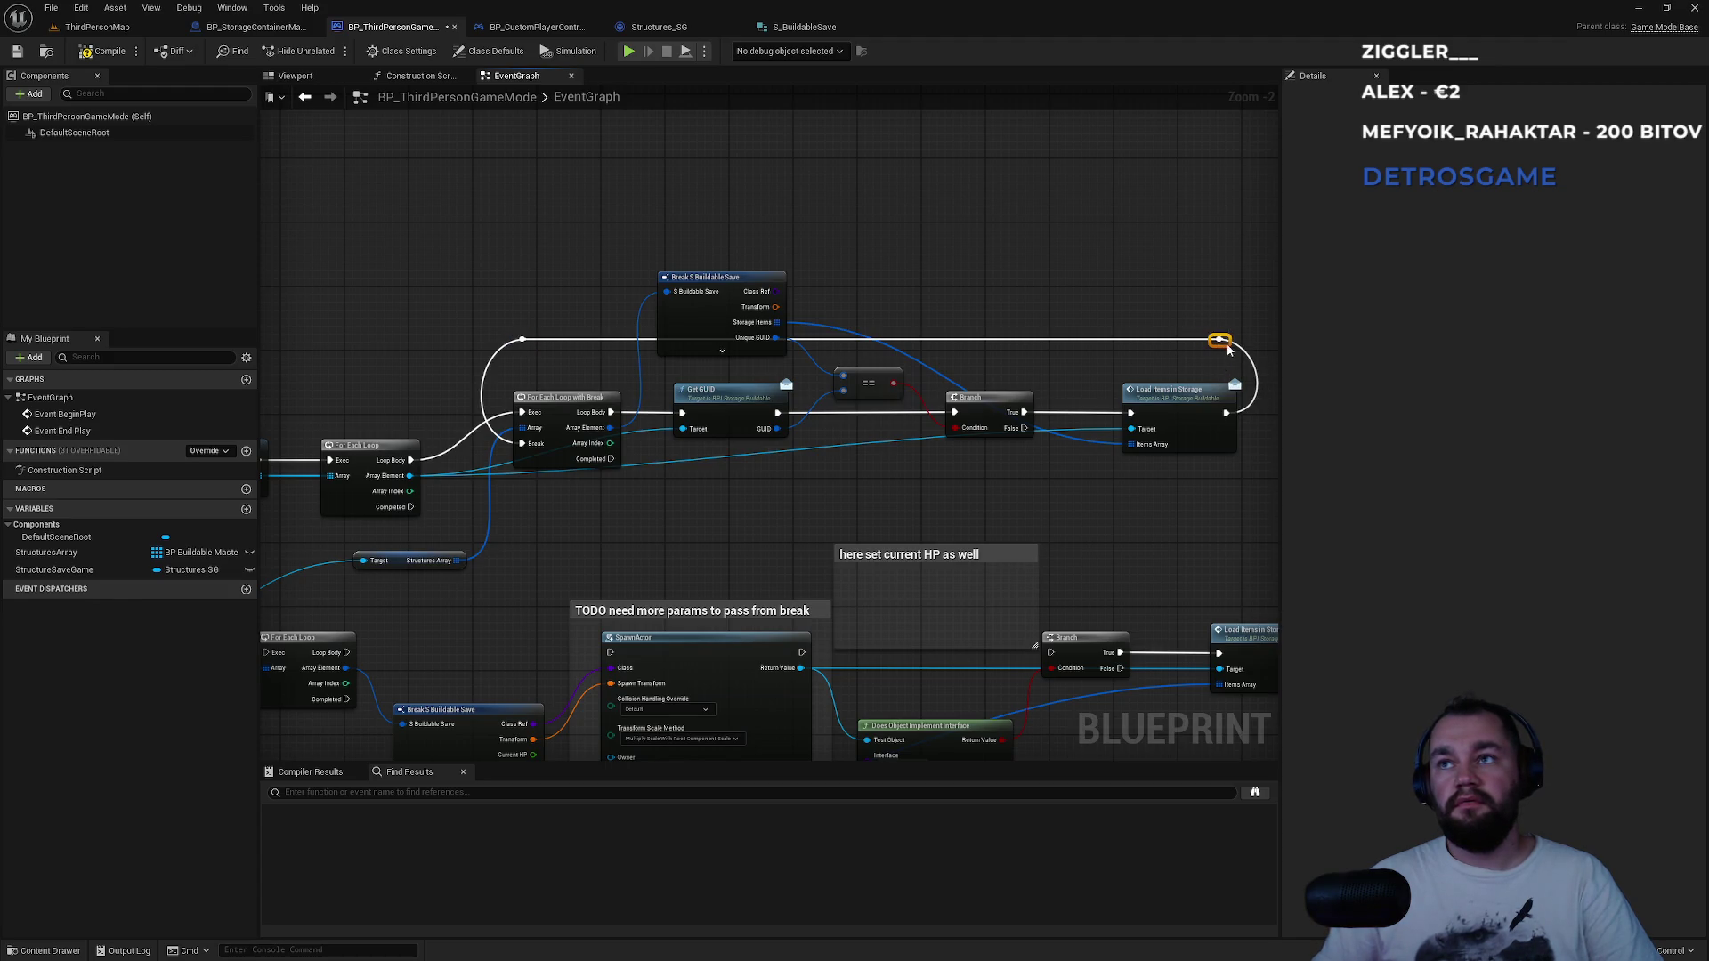
{"action": "left_click_drag", "start_coordinate": [721, 284], "coordinate": [721, 236]}
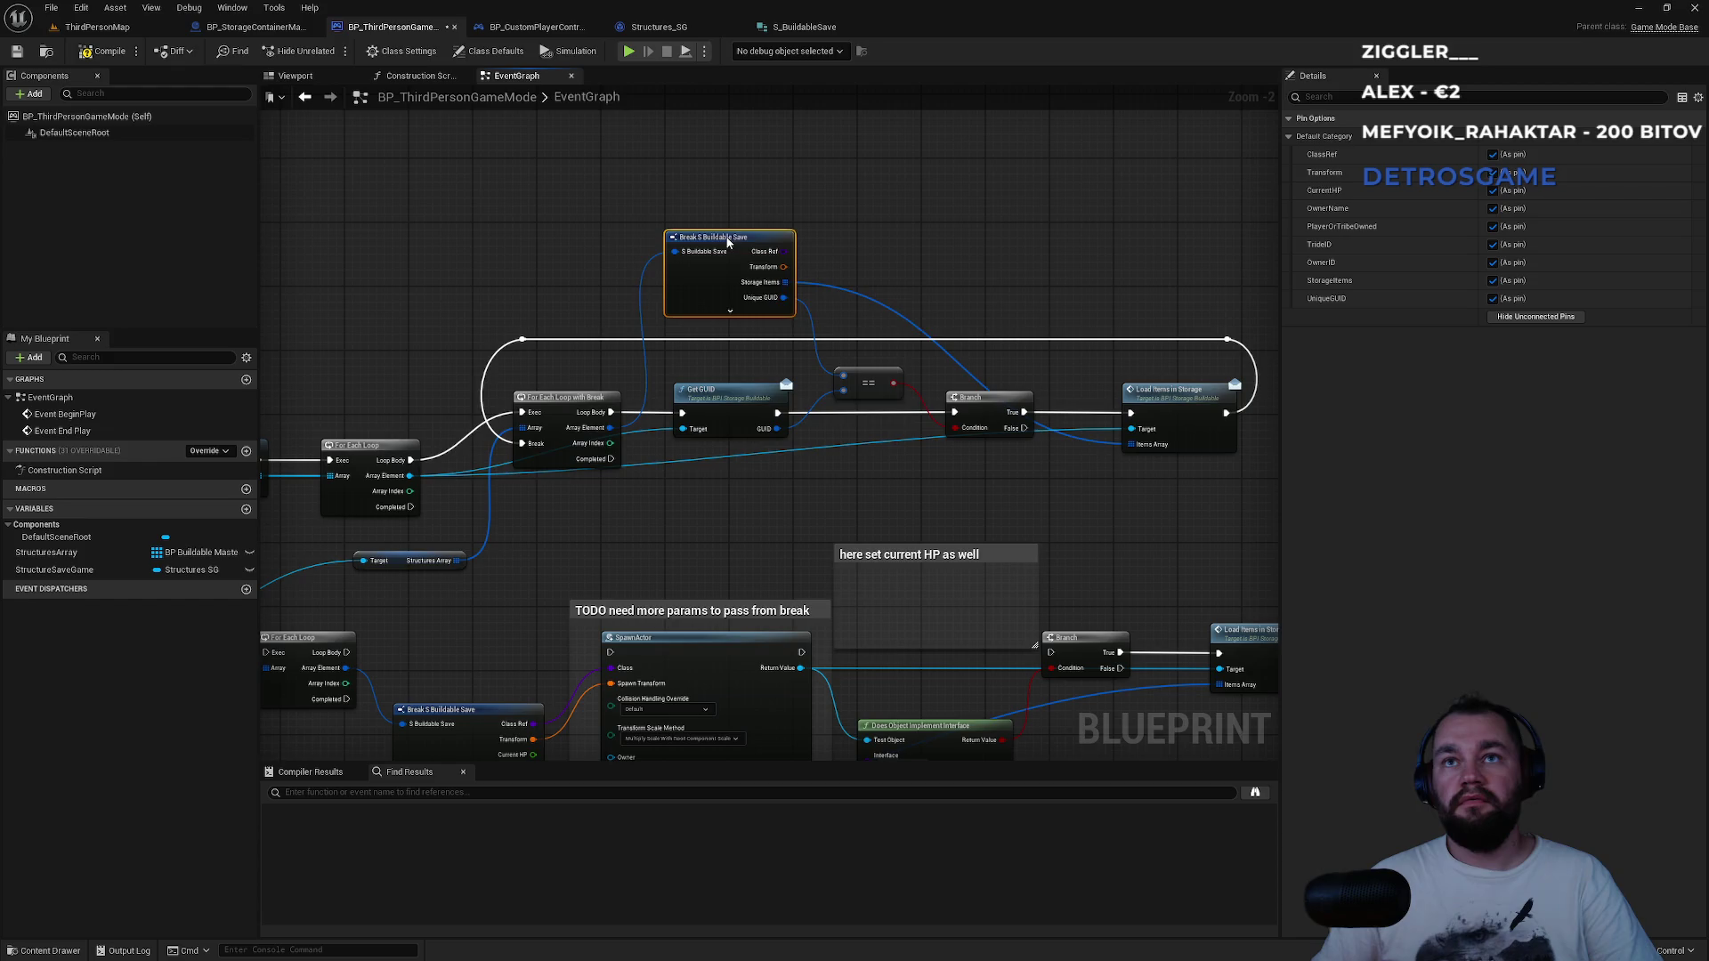
{"action": "left_click", "coordinate": [974, 235]}
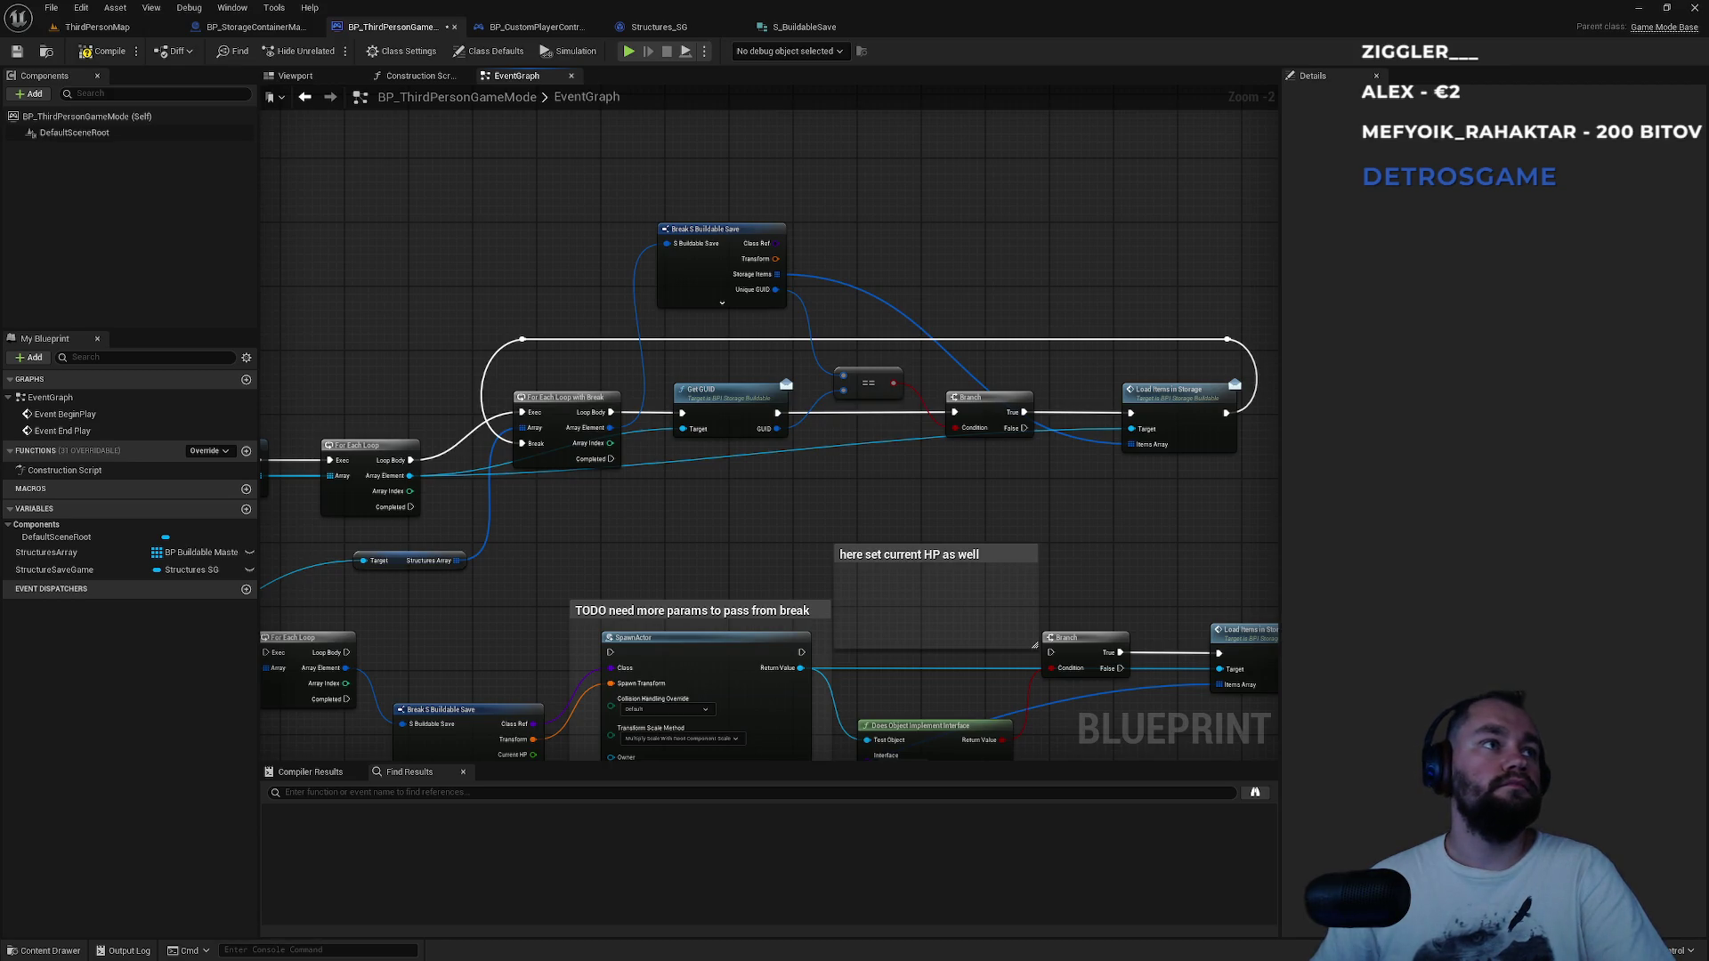
{"action": "mouse_move", "coordinate": [461, 417]}
{"action": "left_mouse_down"}
{"action": "mouse_move", "coordinate": [517, 393]}
{"action": "mouse_move", "coordinate": [804, 412]}
{"action": "left_mouse_up"}
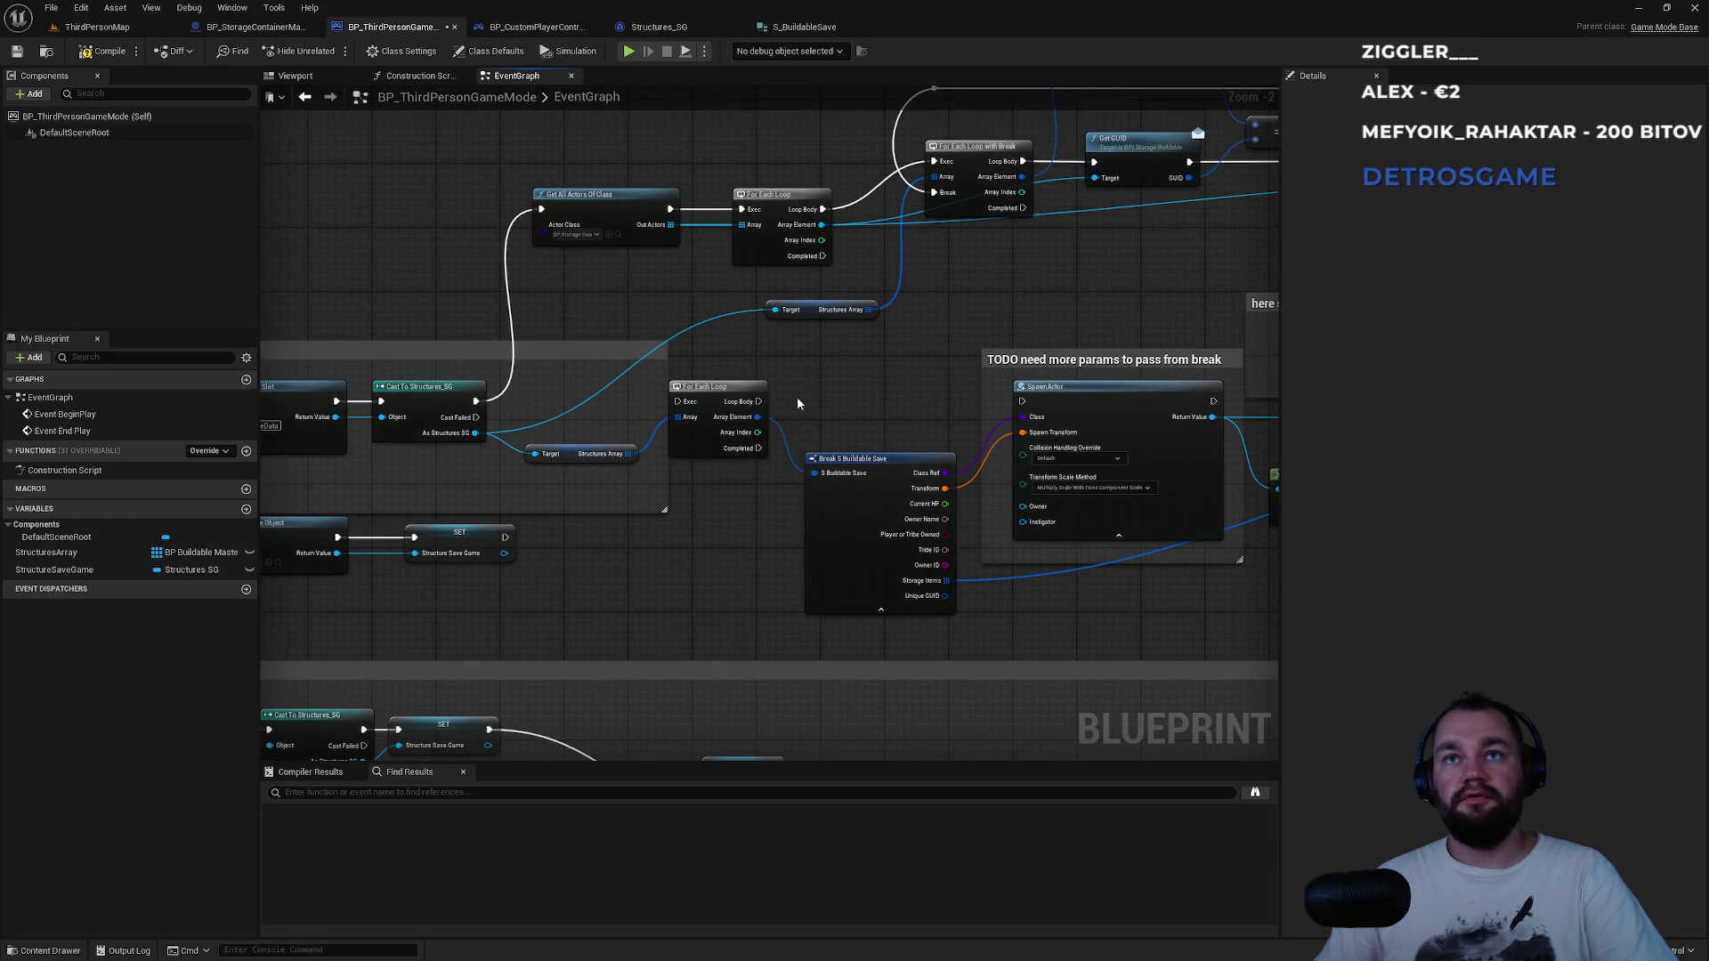
{"action": "left_click_drag", "start_coordinate": [797, 404], "coordinate": [581, 418]}
{"action": "mouse_move", "coordinate": [1061, 555]}
{"action": "left_mouse_down"}
{"action": "mouse_move", "coordinate": [579, 565]}
{"action": "mouse_move", "coordinate": [857, 575]}
{"action": "left_mouse_up"}
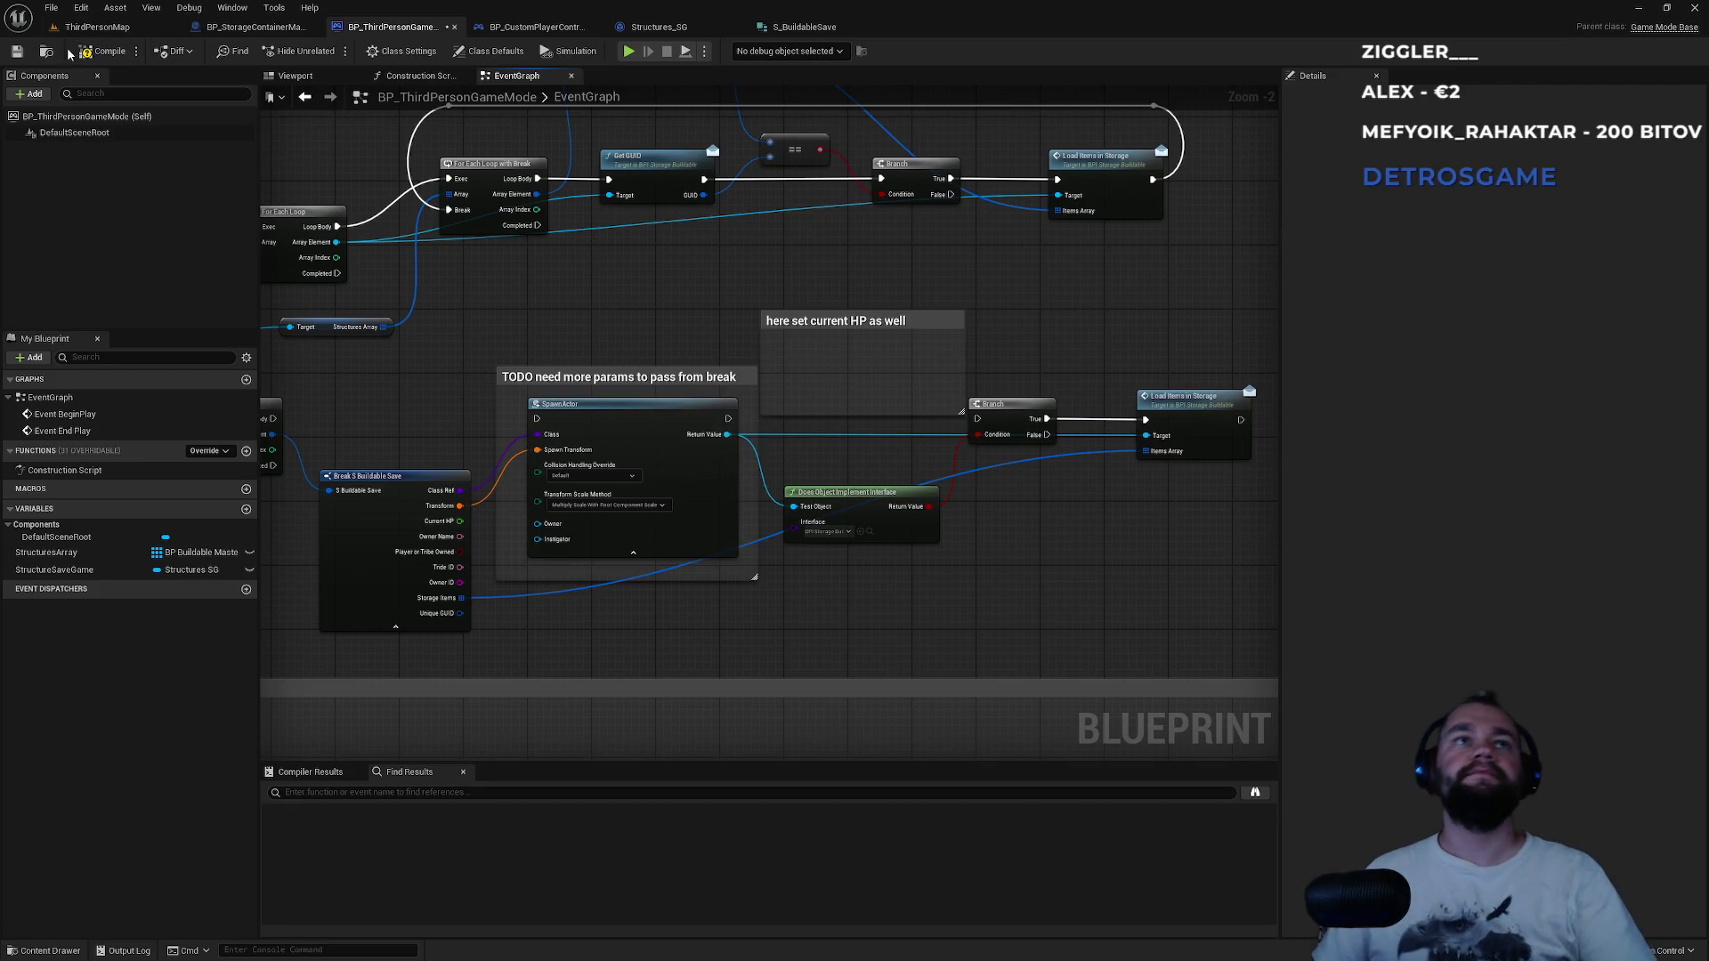
Play ThirdPersonMap in the editor and put the x6 meat into the storage box.
{"action": "left_click", "coordinate": [124, 29]}
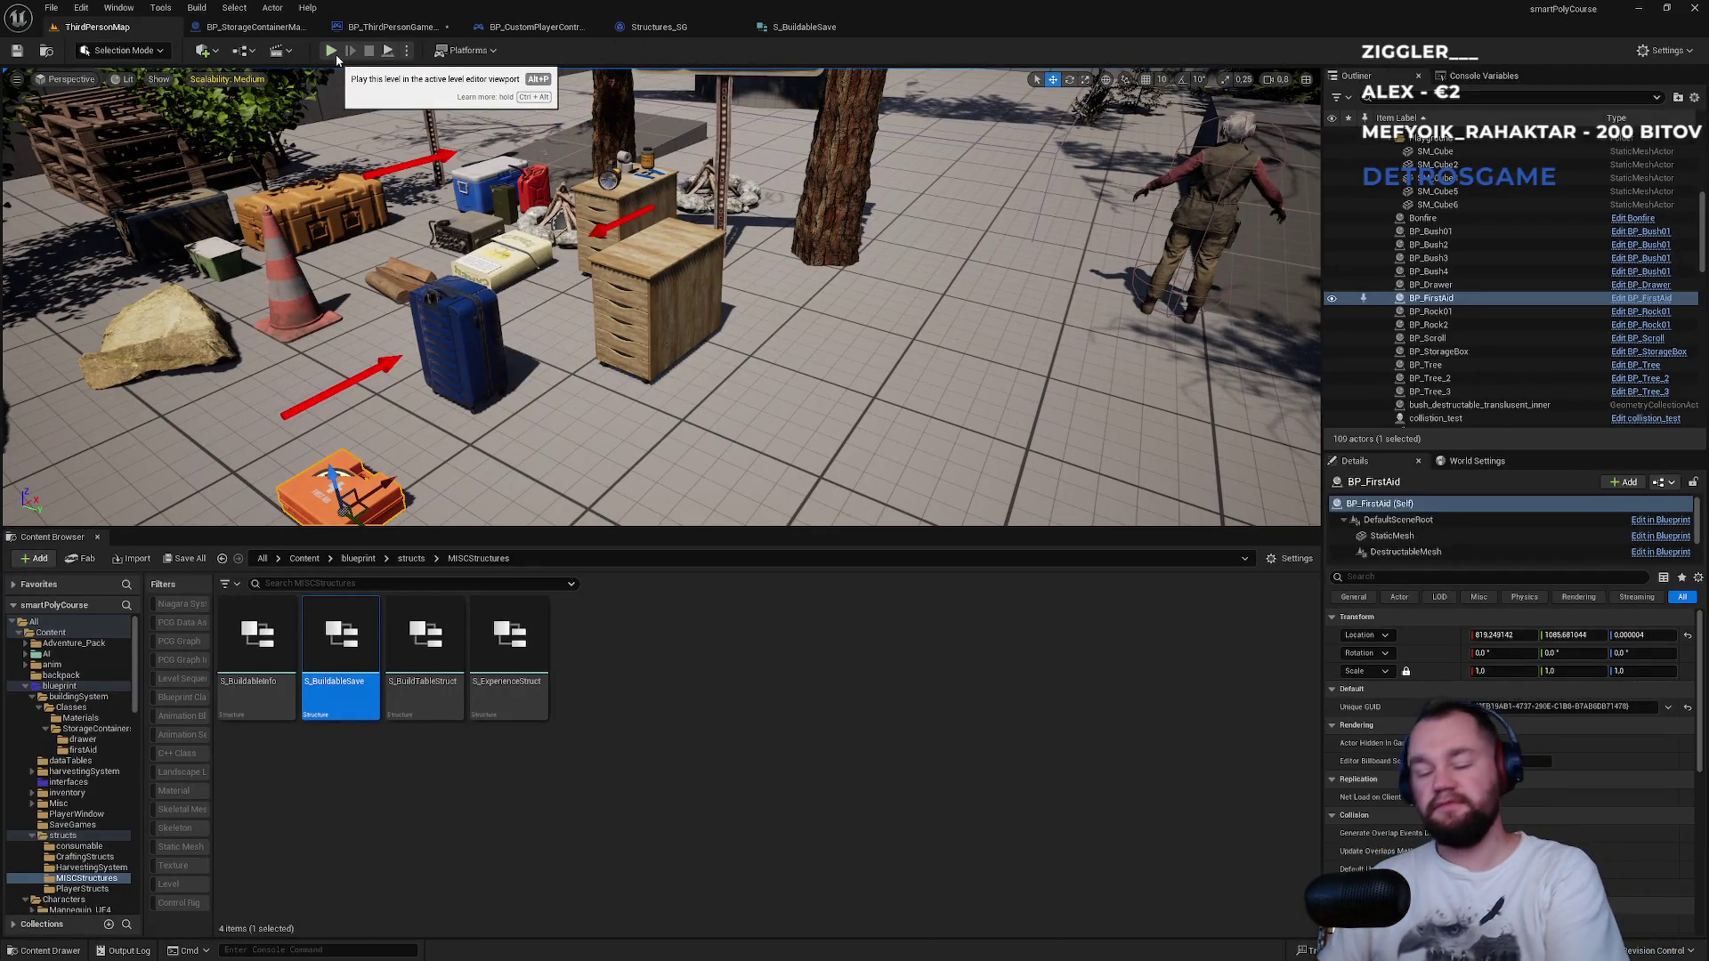
{"action": "left_click", "coordinate": [401, 53]}
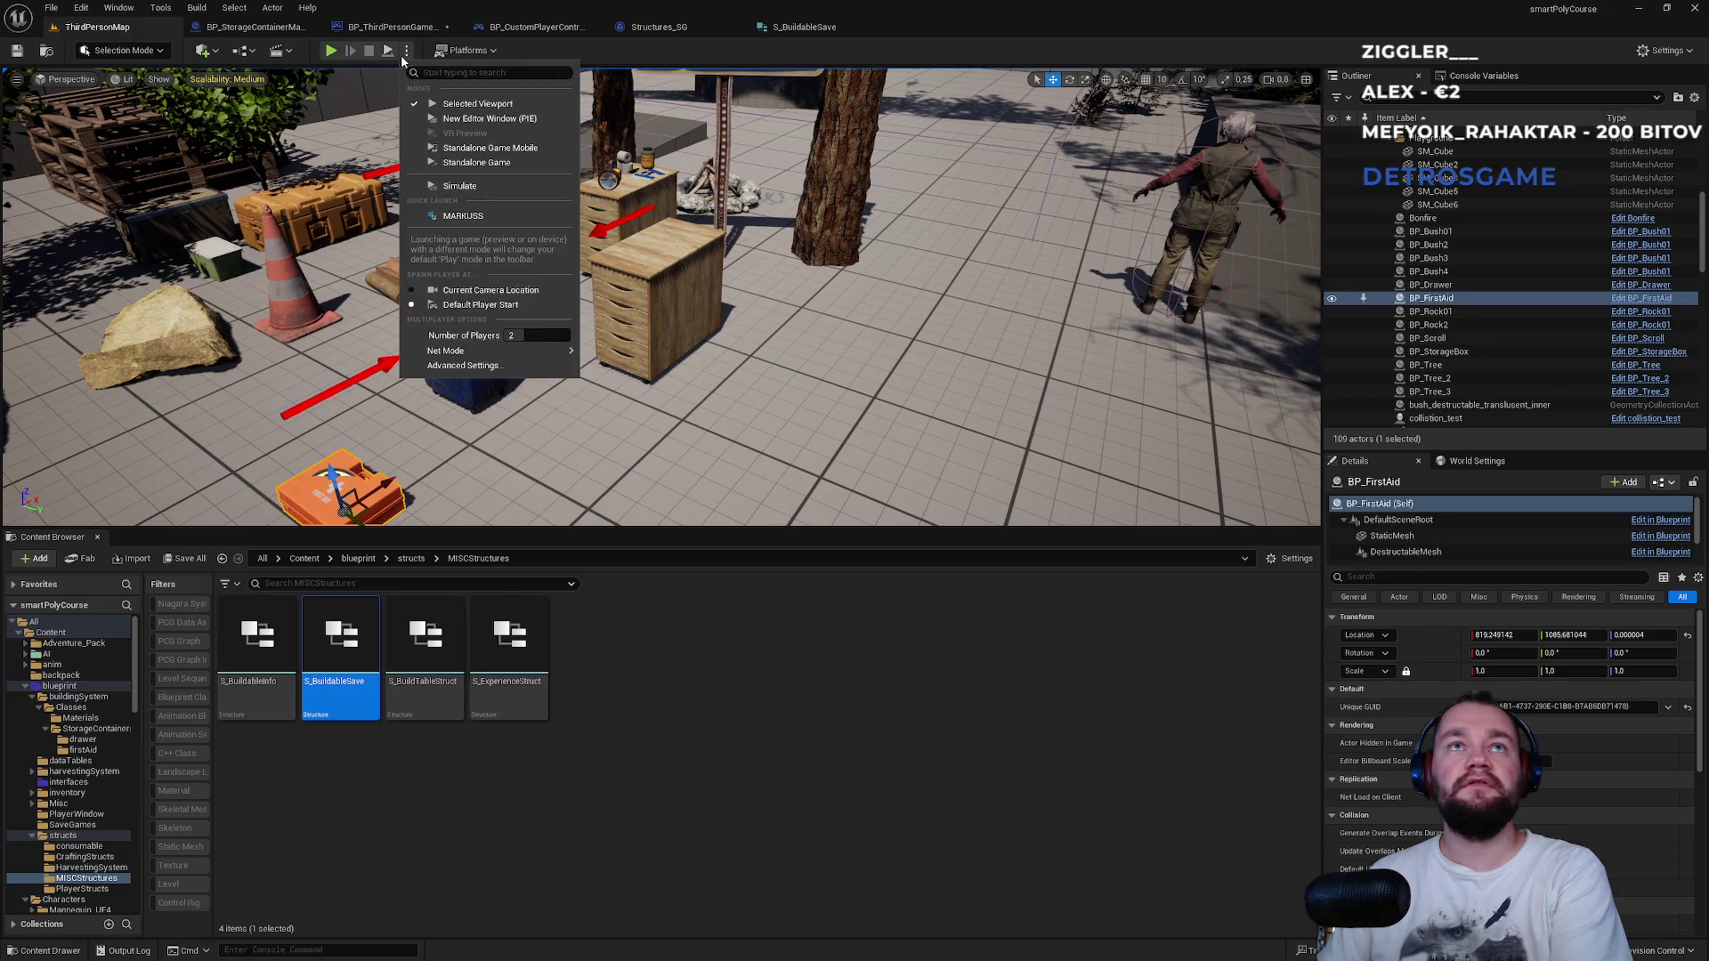
{"action": "left_click", "coordinate": [338, 46]}
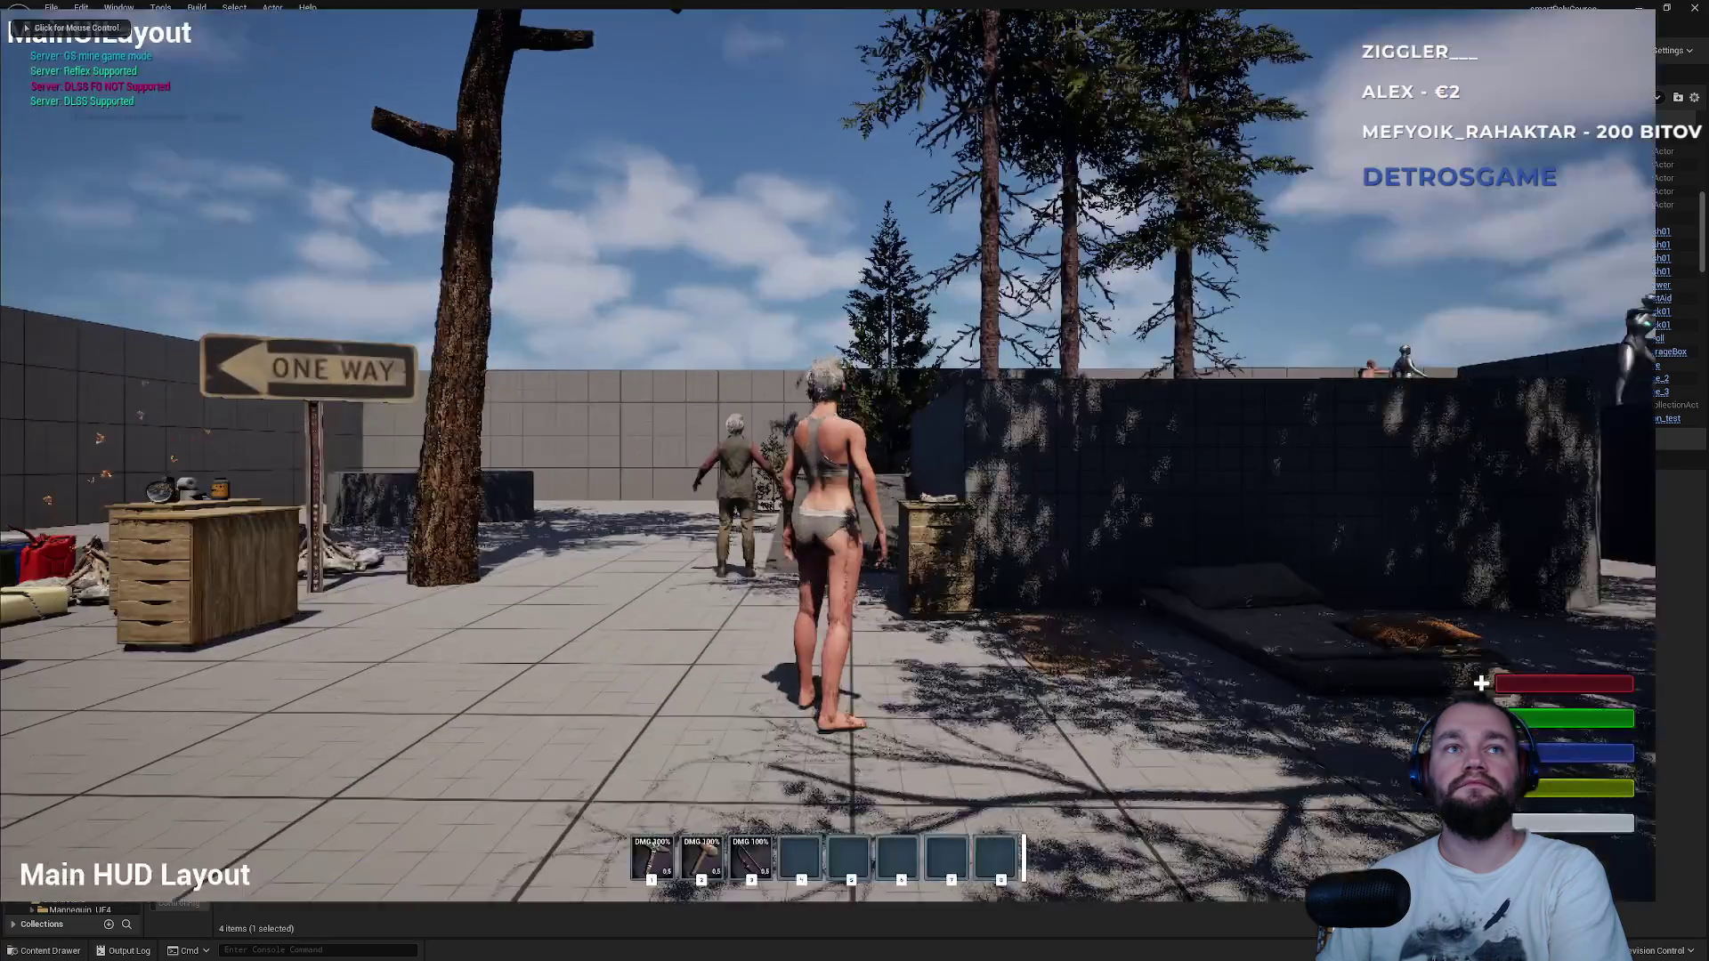
{"action": "left_click", "coordinate": [854, 481]}
{"action": "key", "text": "w"}
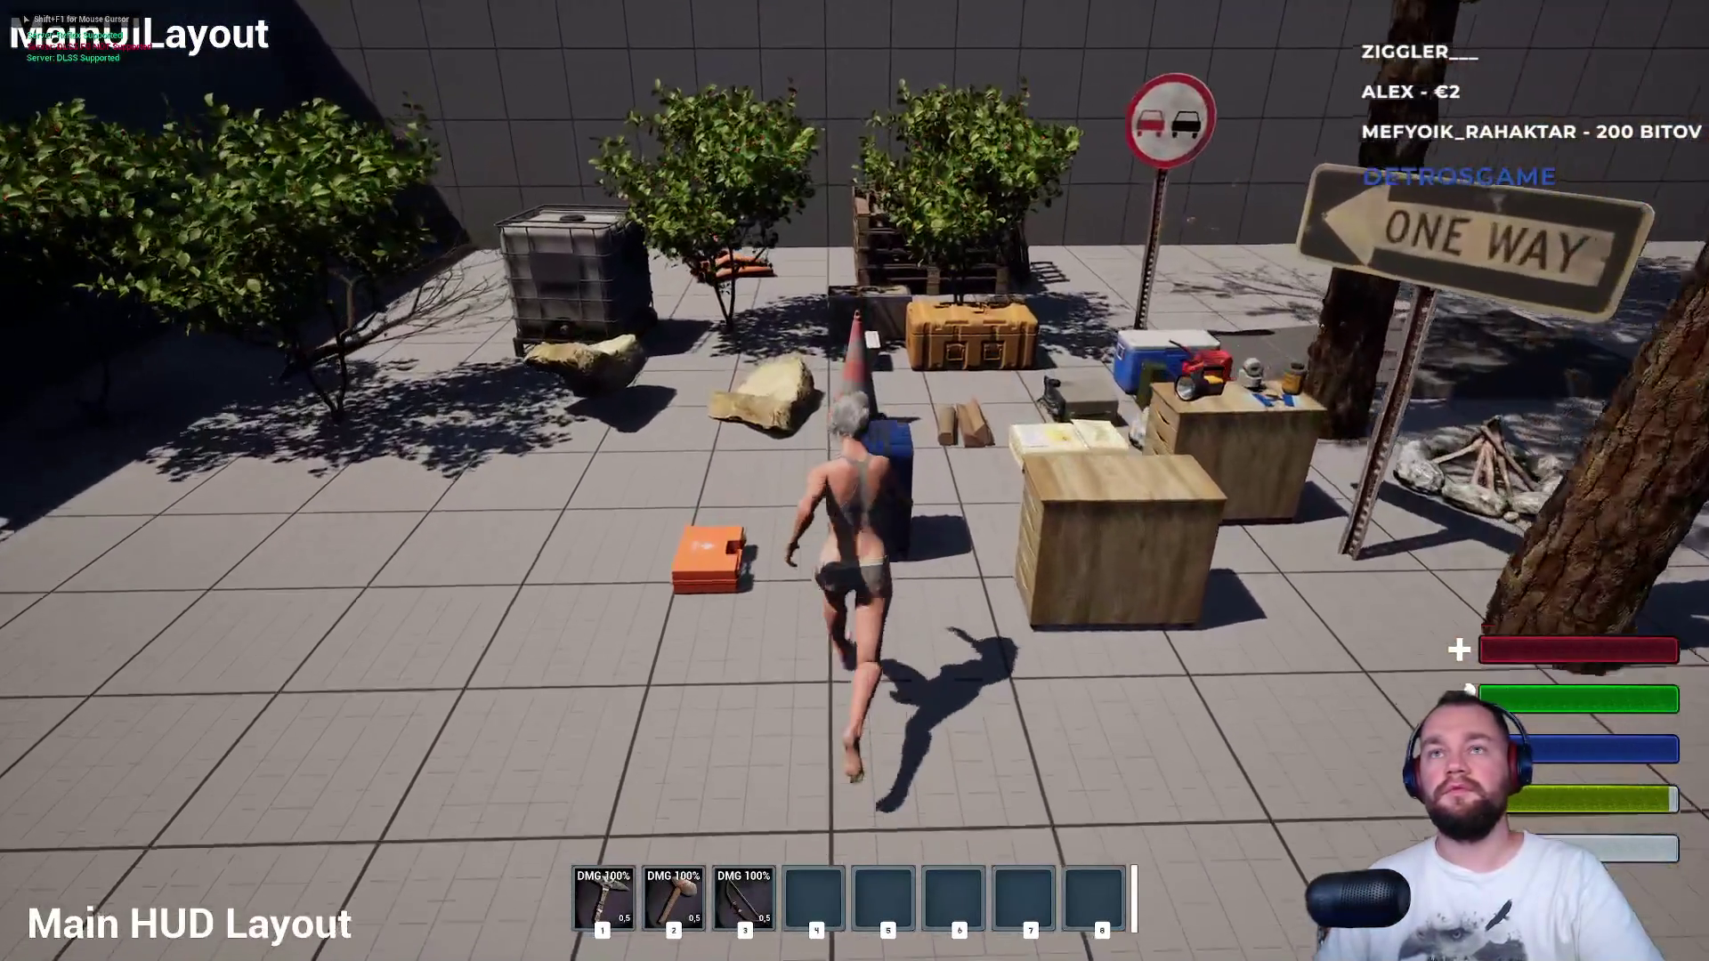
{"action": "key", "text": "Tab"}
{"action": "key", "text": "Tab"}
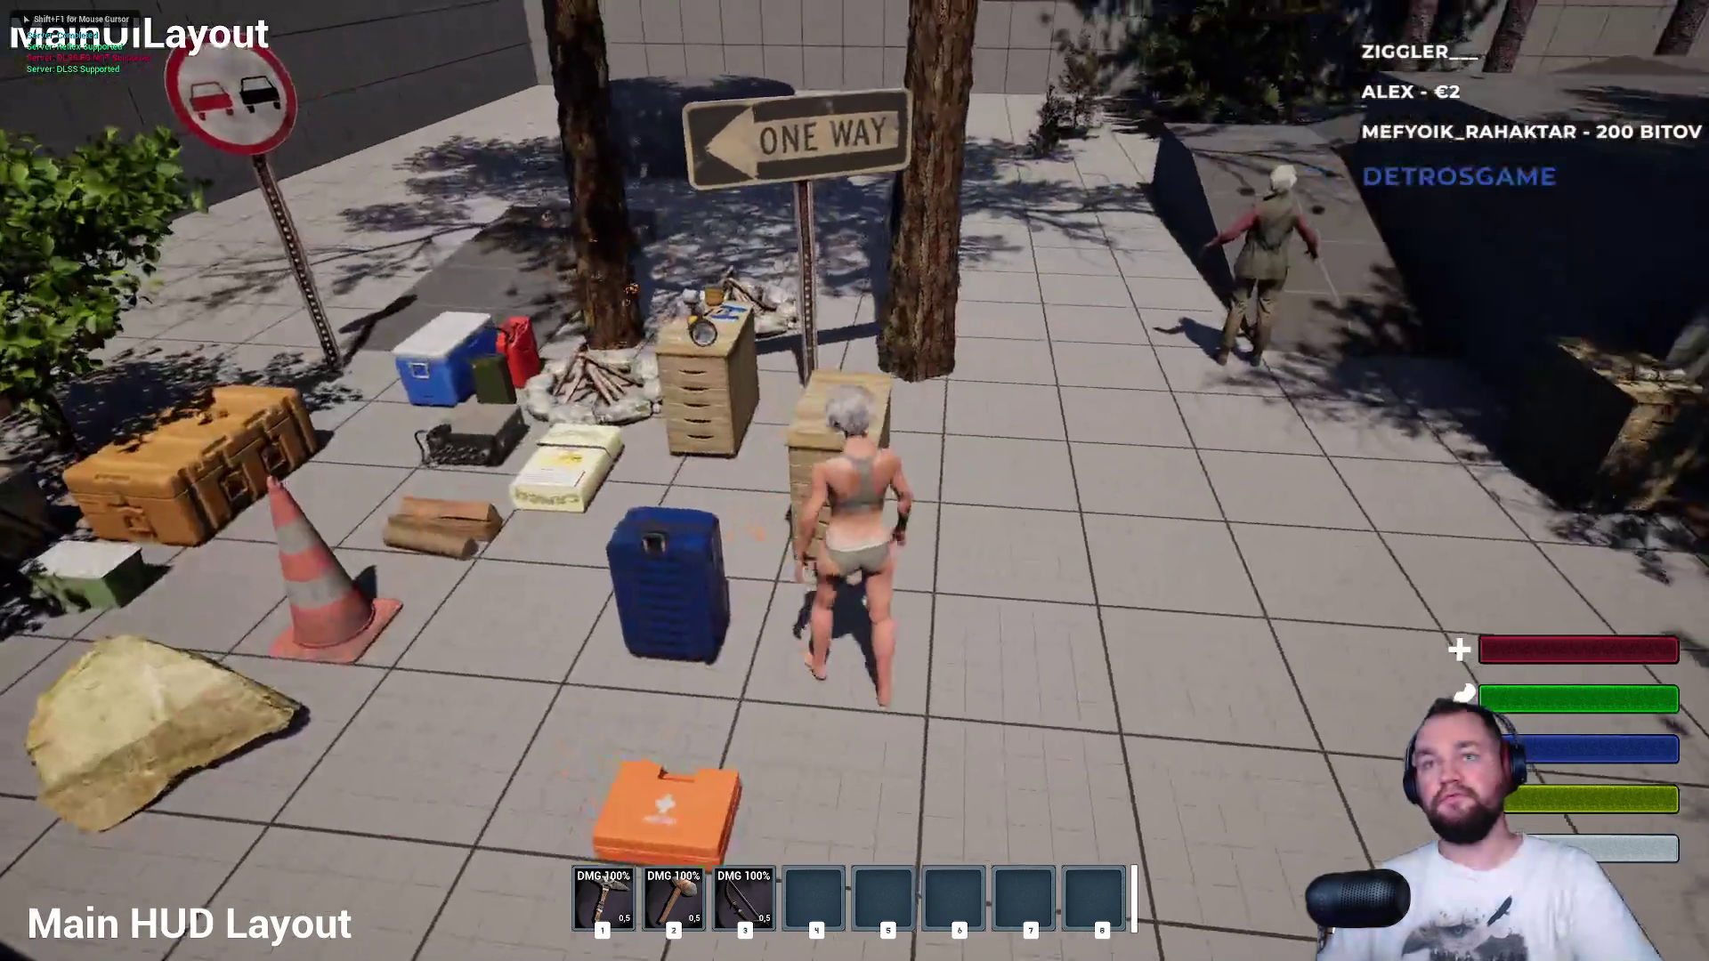
{"action": "key", "text": "Tab"}
{"action": "key", "text": "Tab"}
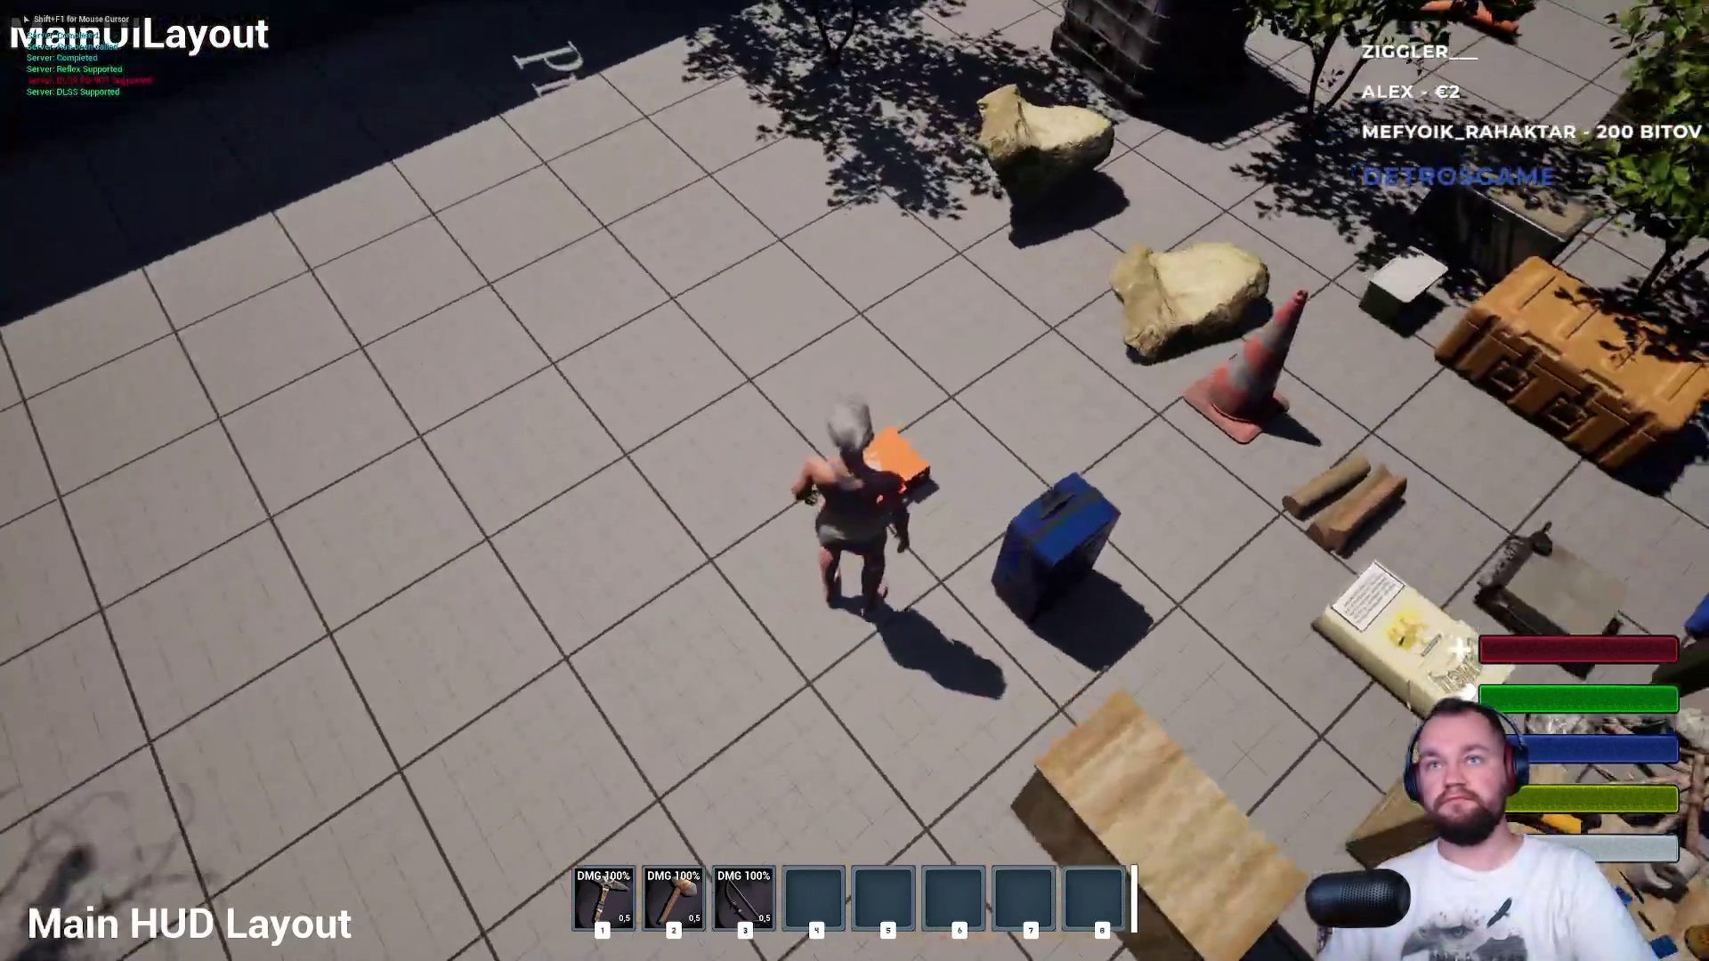
{"action": "key", "text": "Tab"}
{"action": "key", "text": "Tab"}
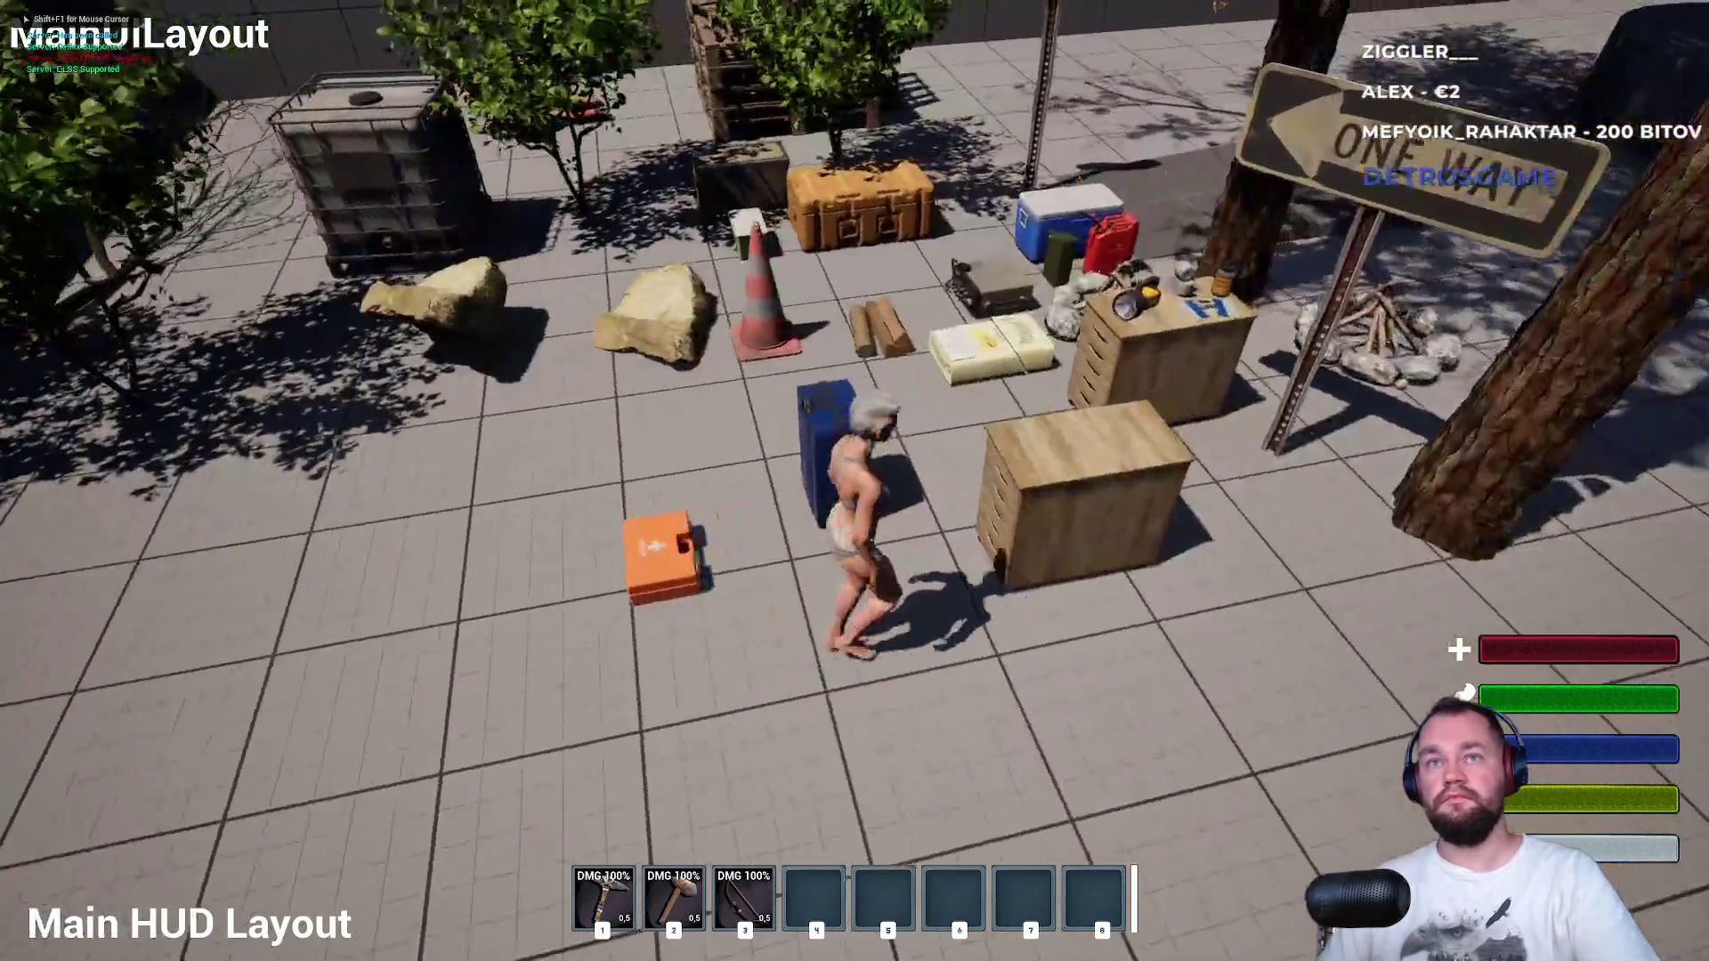
{"action": "key", "text": "Tab"}
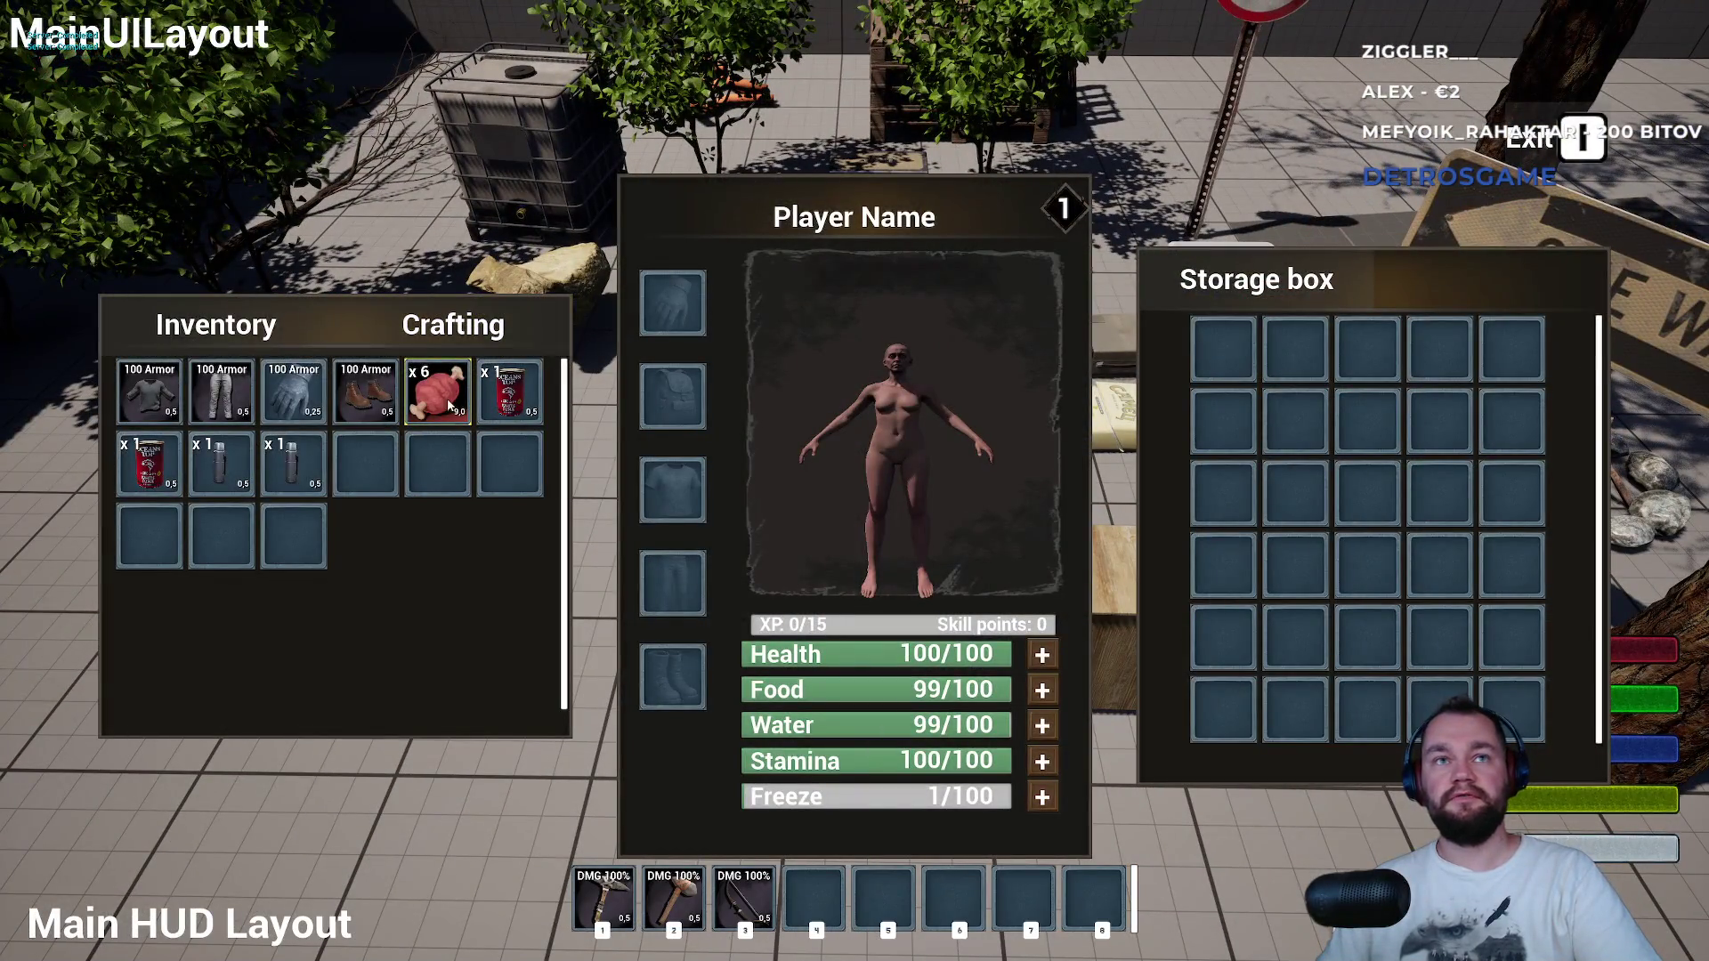
{"action": "left_click_drag", "start_coordinate": [1280, 430], "coordinate": [1225, 435]}
{"action": "key", "text": "Tab"}
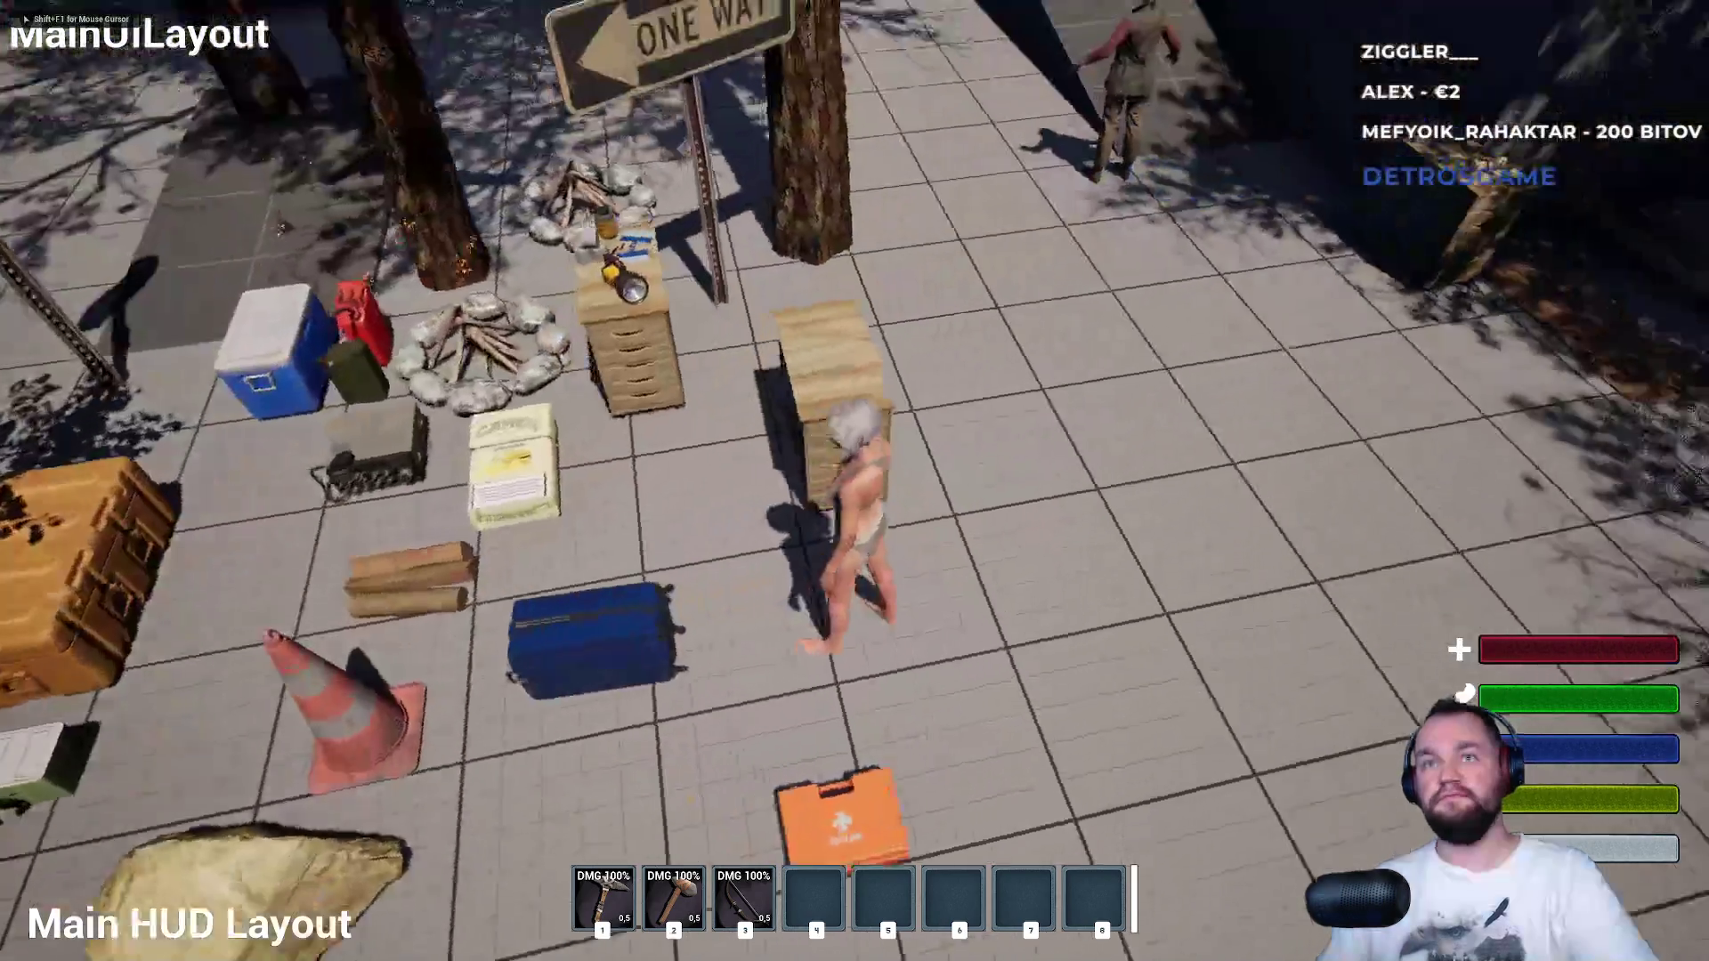
{"action": "key", "text": "e"}
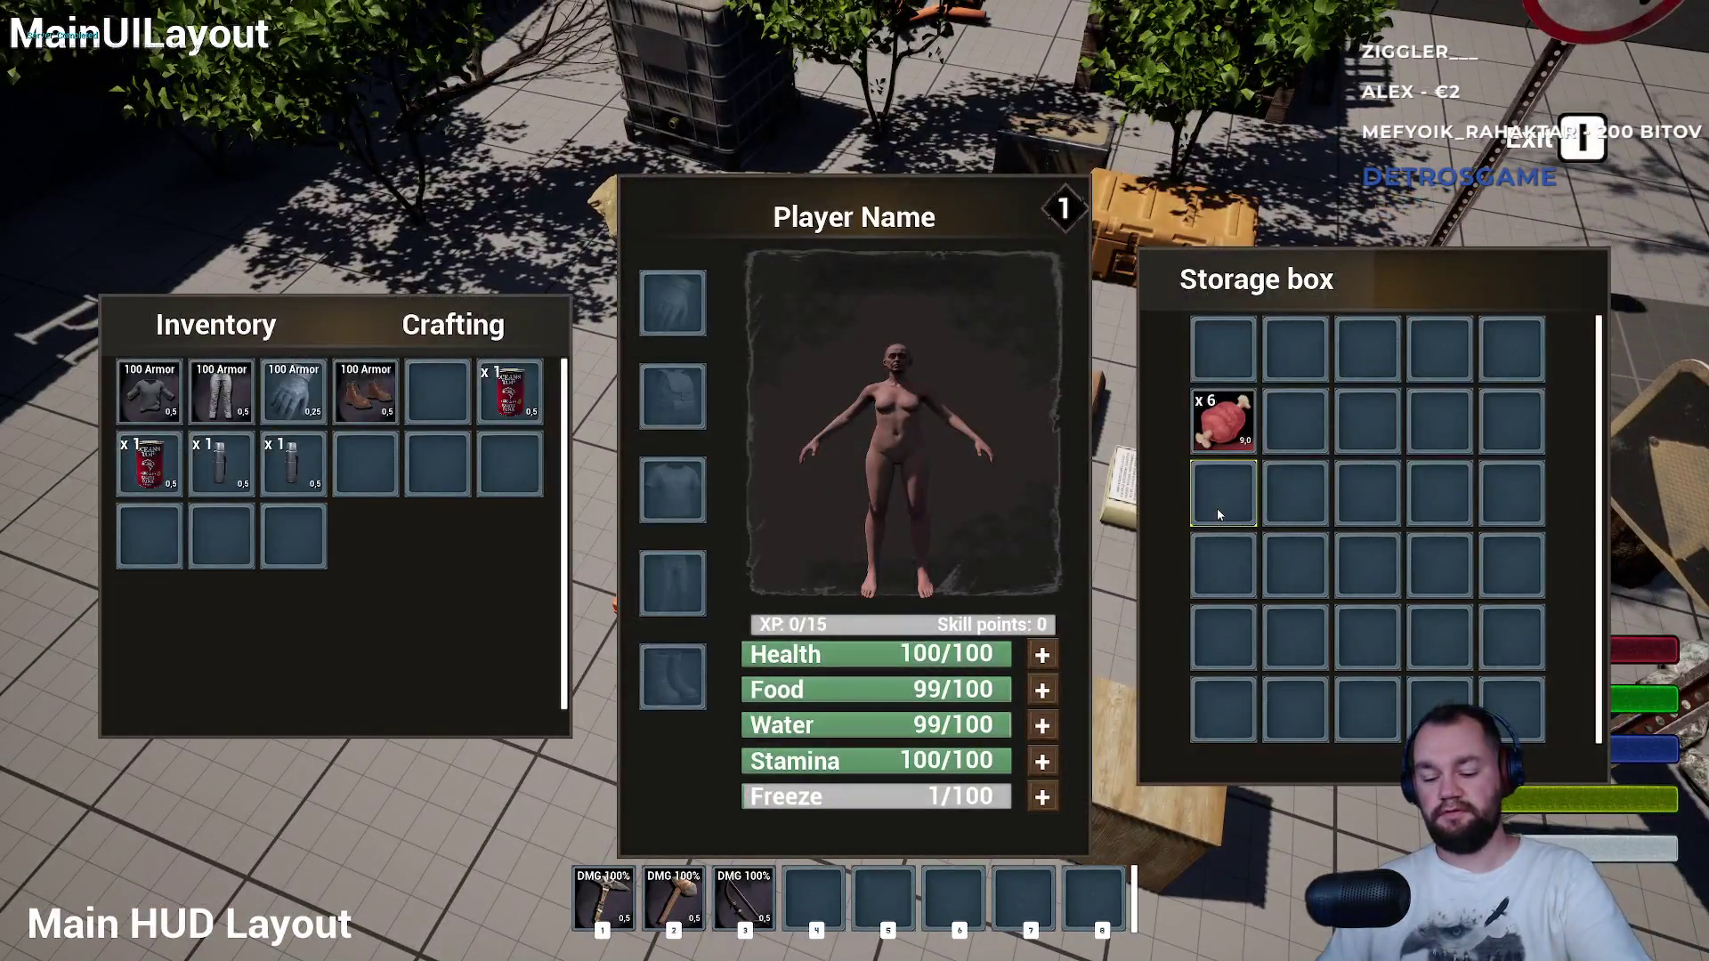
{"action": "key", "text": "Tab"}
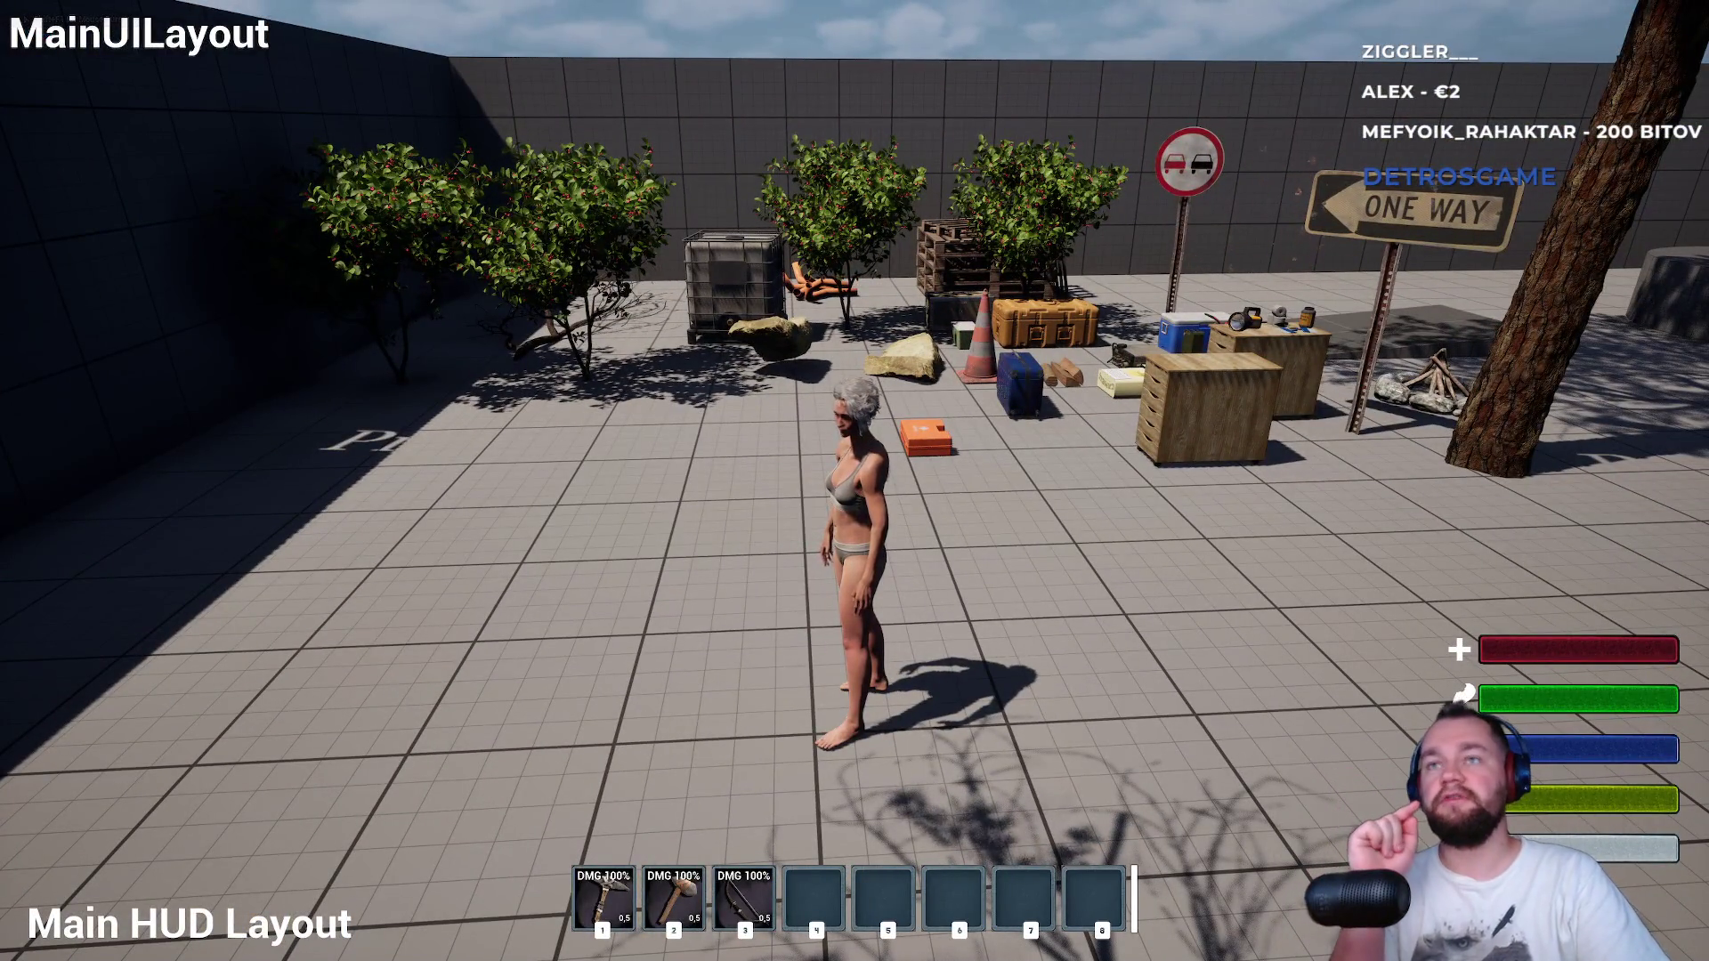
{"action": "key", "text": "Escape"}
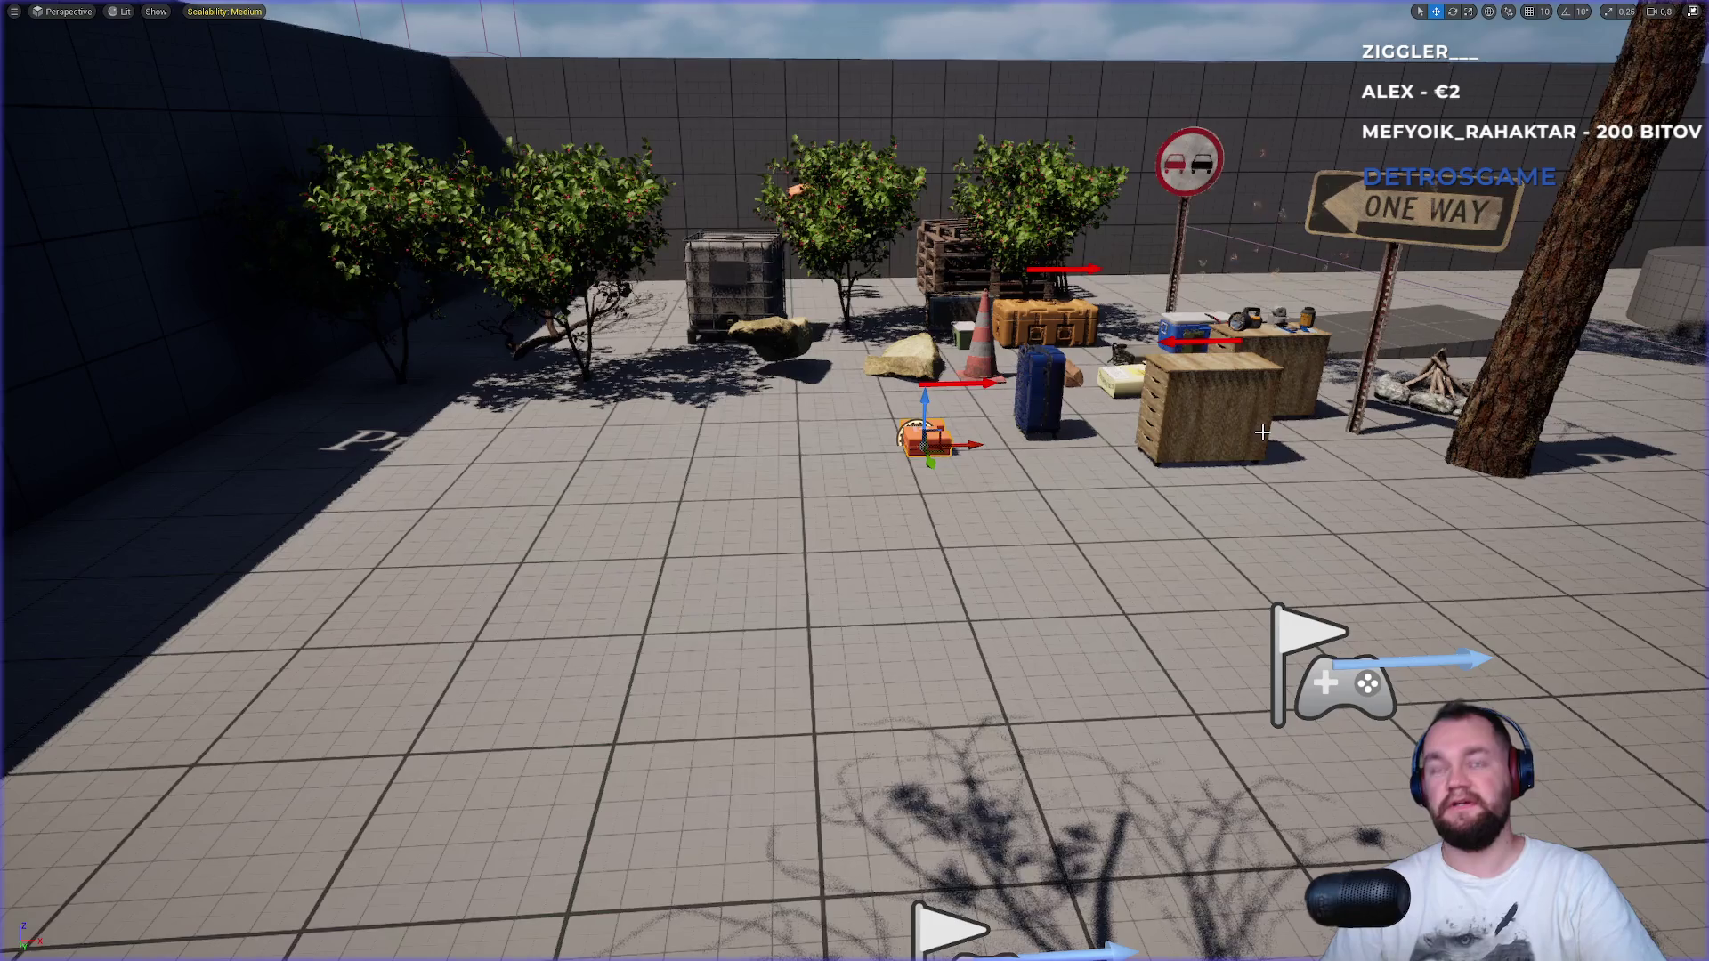
In a new play session, store the x6 meat and the soda can in the blue storage box.
{"action": "key", "text": "alt+p"}
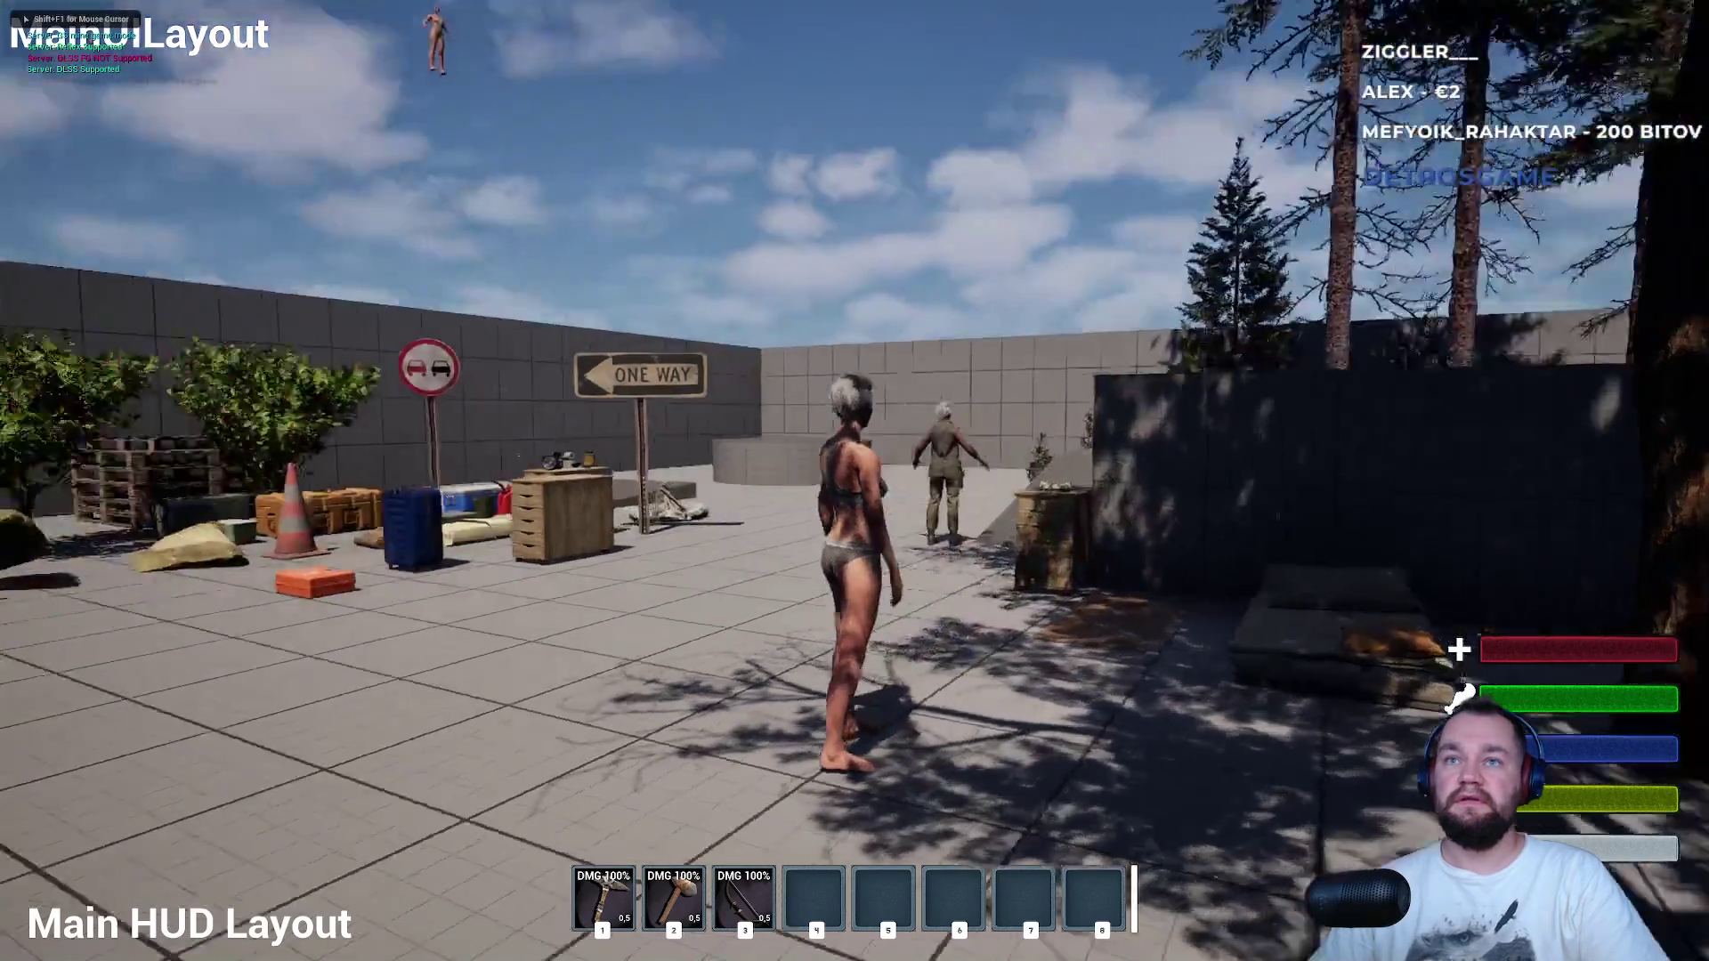
{"action": "key", "text": "w"}
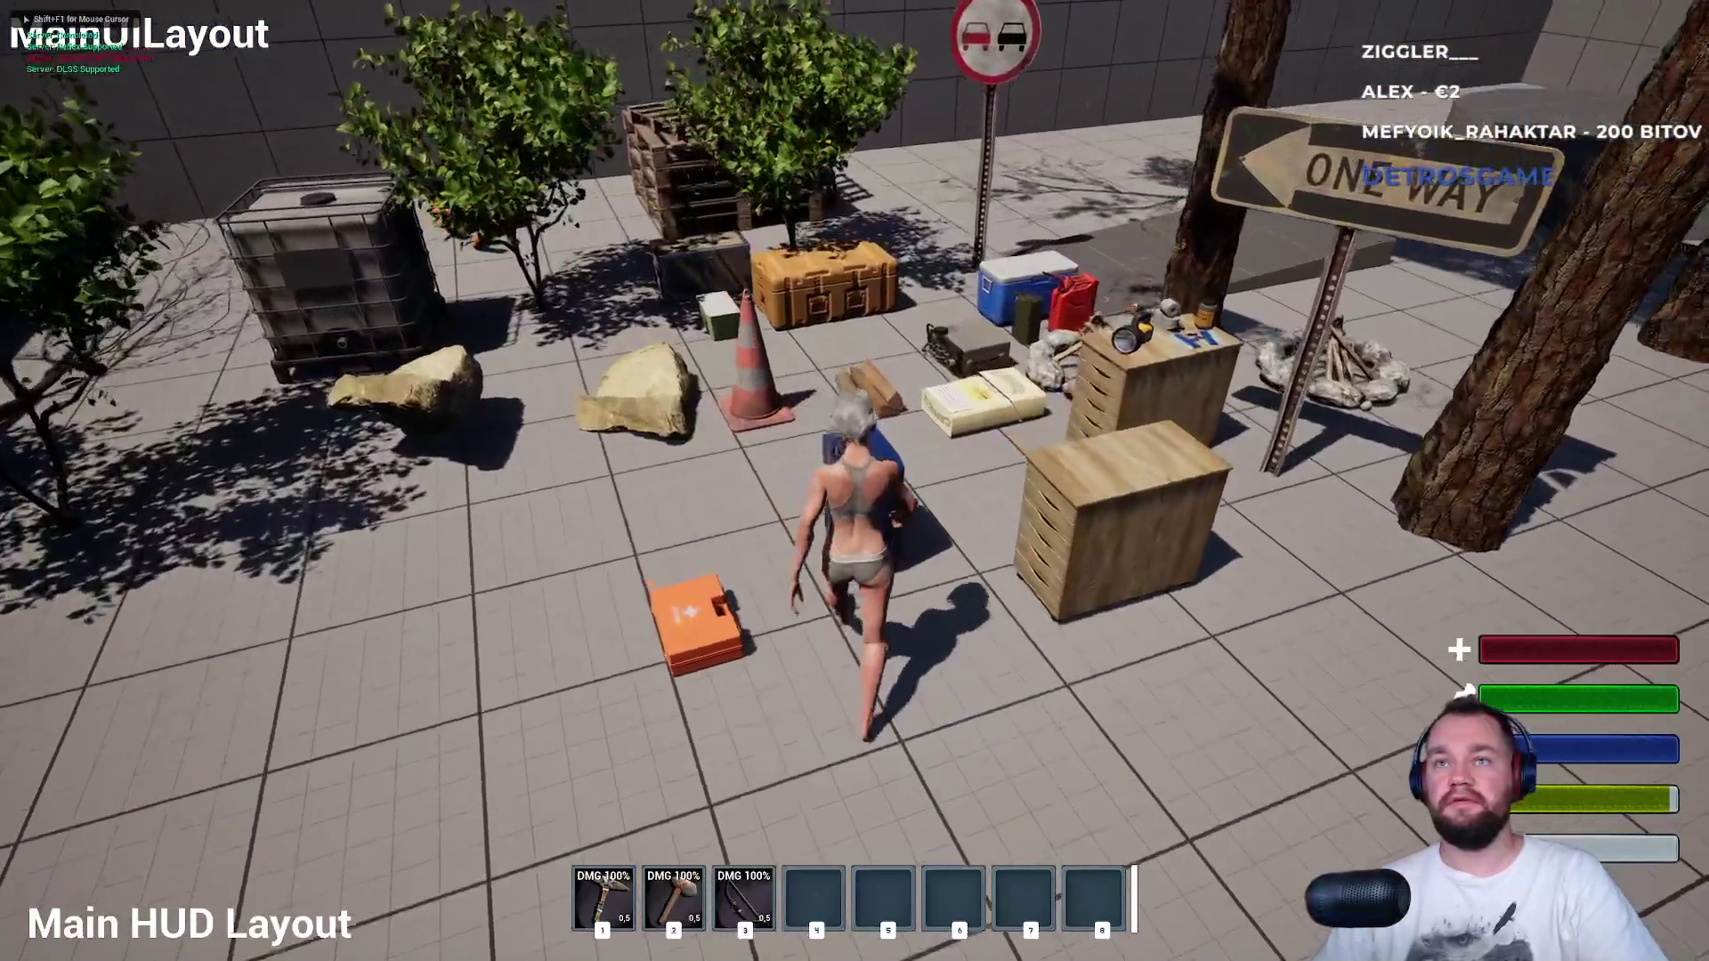
{"action": "key", "text": "e"}
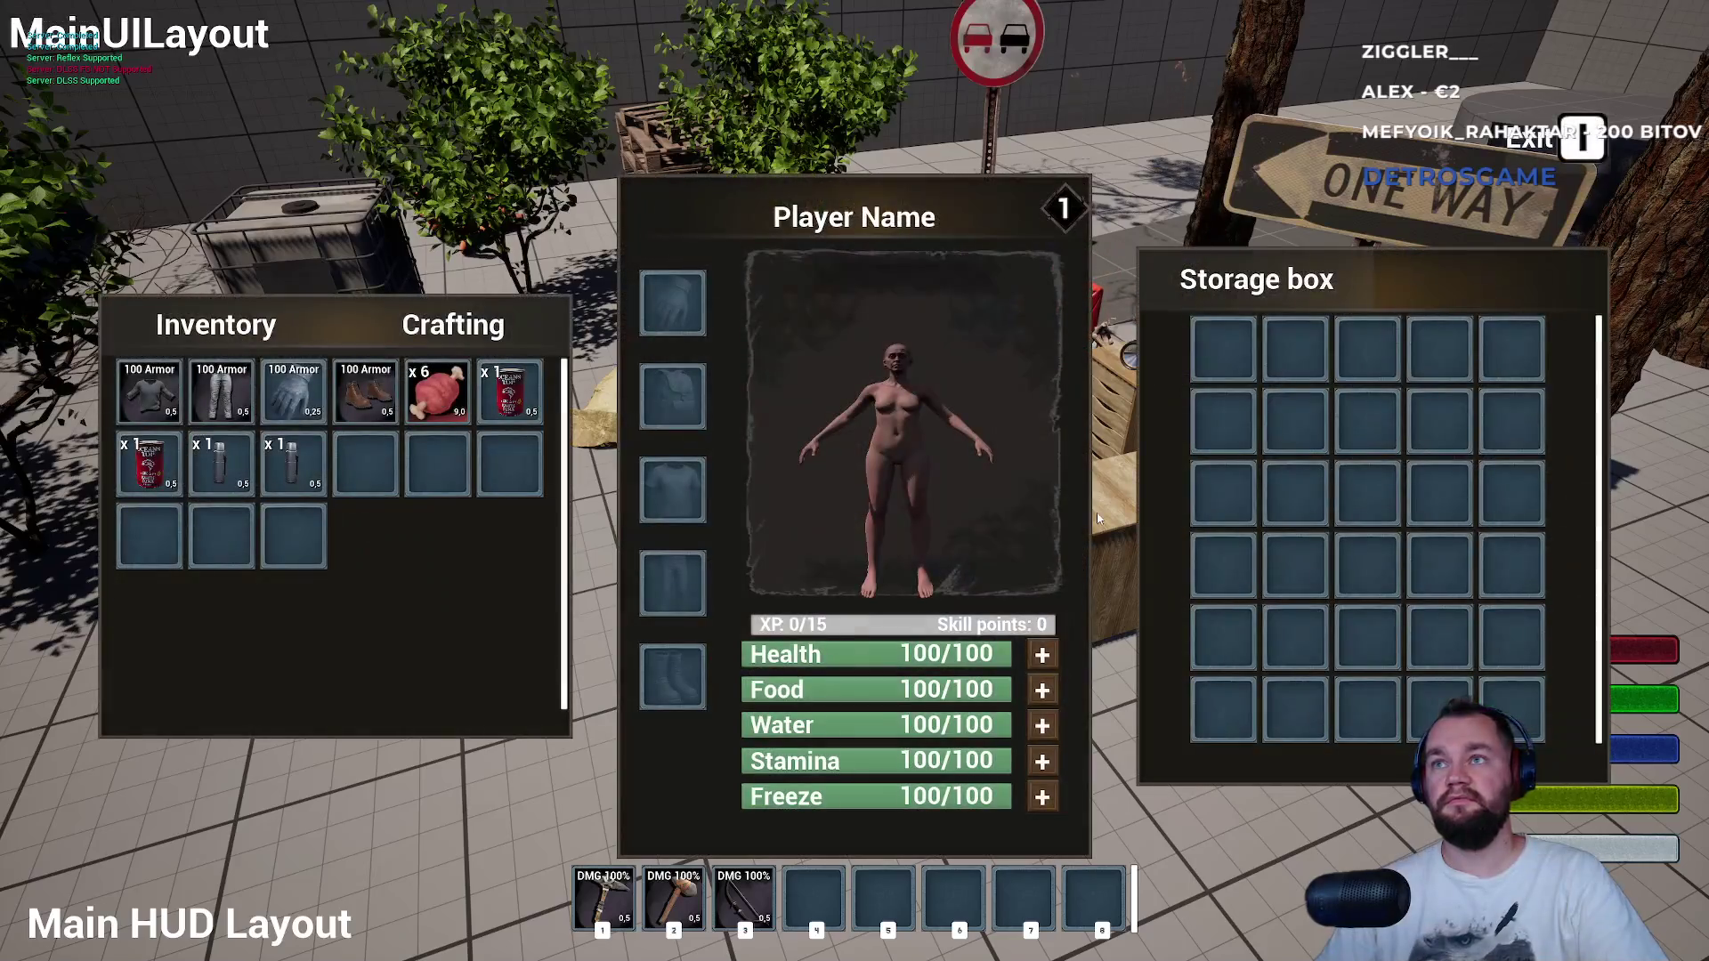
{"action": "left_click_drag", "start_coordinate": [437, 392], "coordinate": [1233, 499]}
{"action": "mouse_move", "coordinate": [509, 392]}
{"action": "left_mouse_down"}
{"action": "mouse_move", "coordinate": [1202, 496]}
{"action": "mouse_move", "coordinate": [1295, 495]}
{"action": "left_mouse_up"}
{"action": "key", "text": "e"}
{"action": "key", "text": "Escape"}
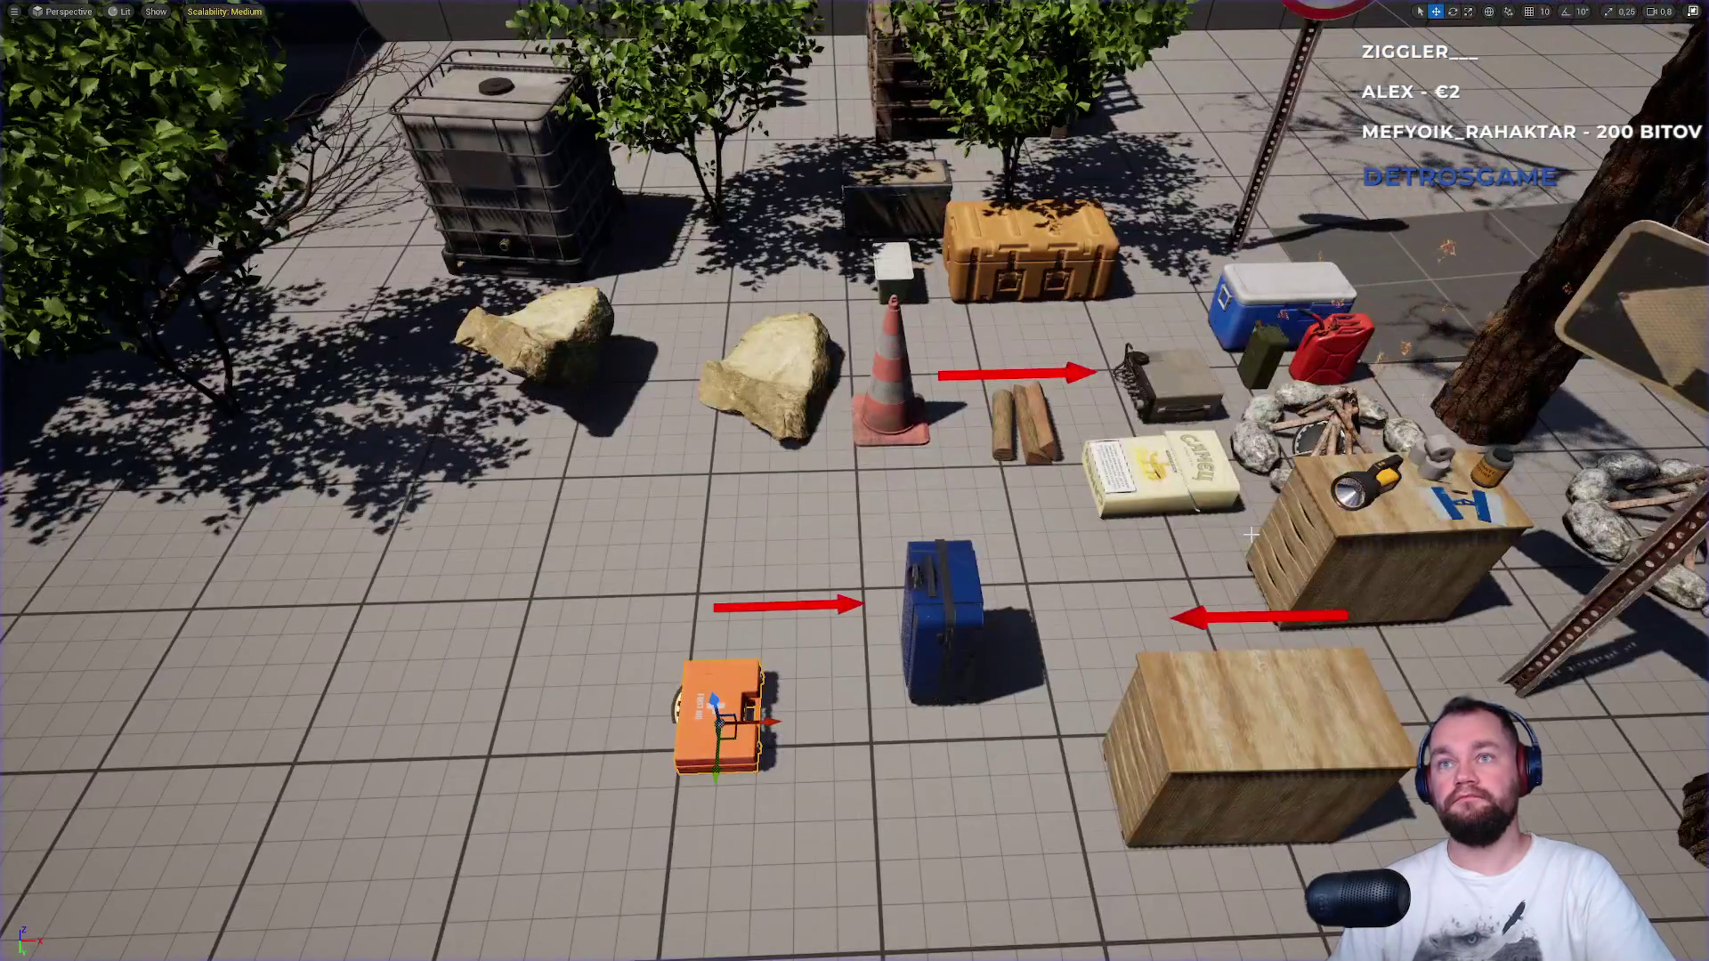
In another session, move the can and the bottle into a different storage container.
{"action": "key", "text": "alt+p"}
{"action": "key", "text": "w"}
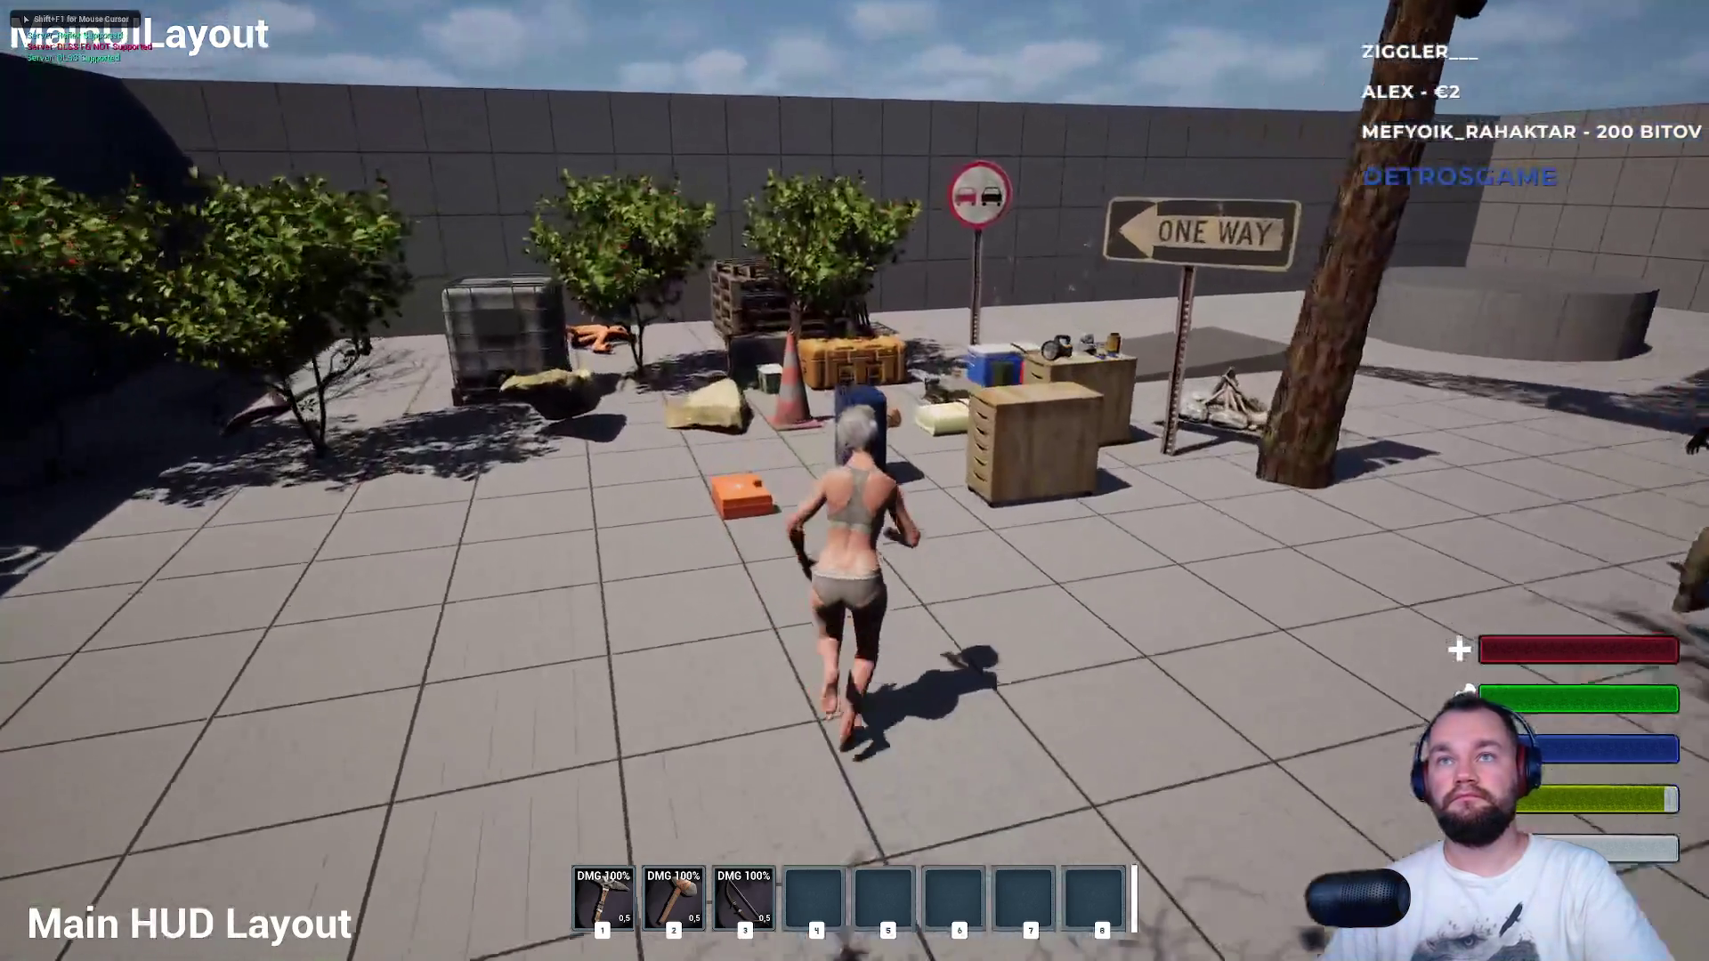
{"action": "key", "text": "e"}
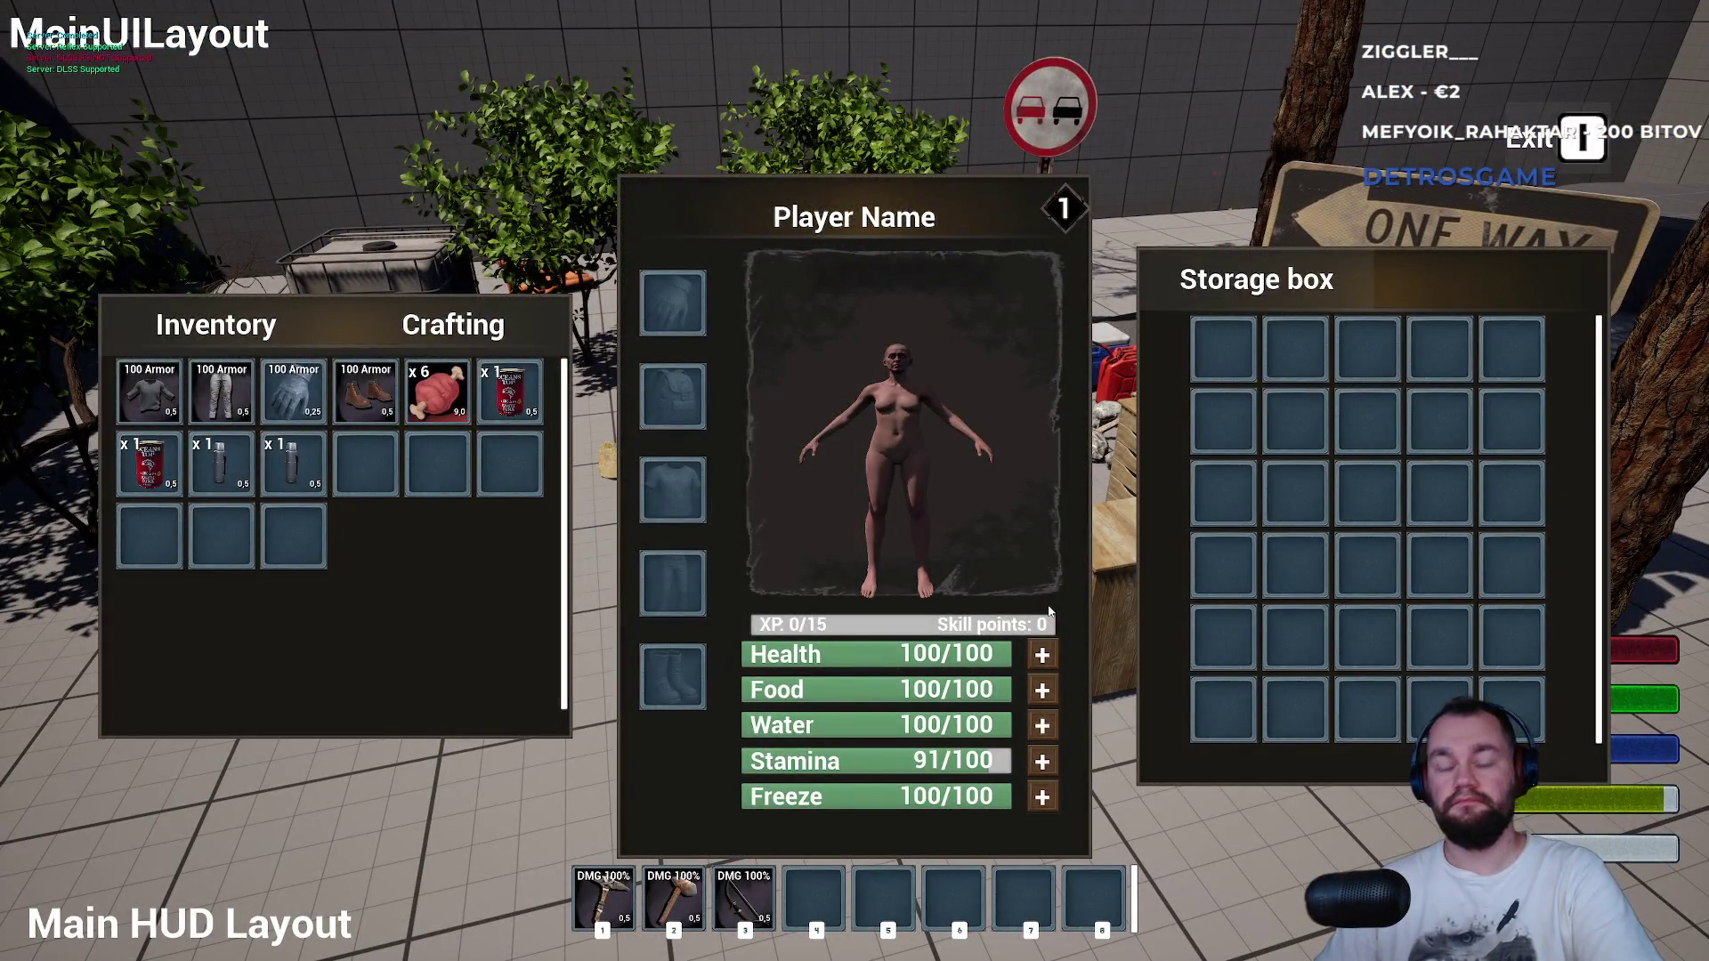
{"action": "key", "text": "e"}
{"action": "key", "text": "w"}
{"action": "key", "text": "e"}
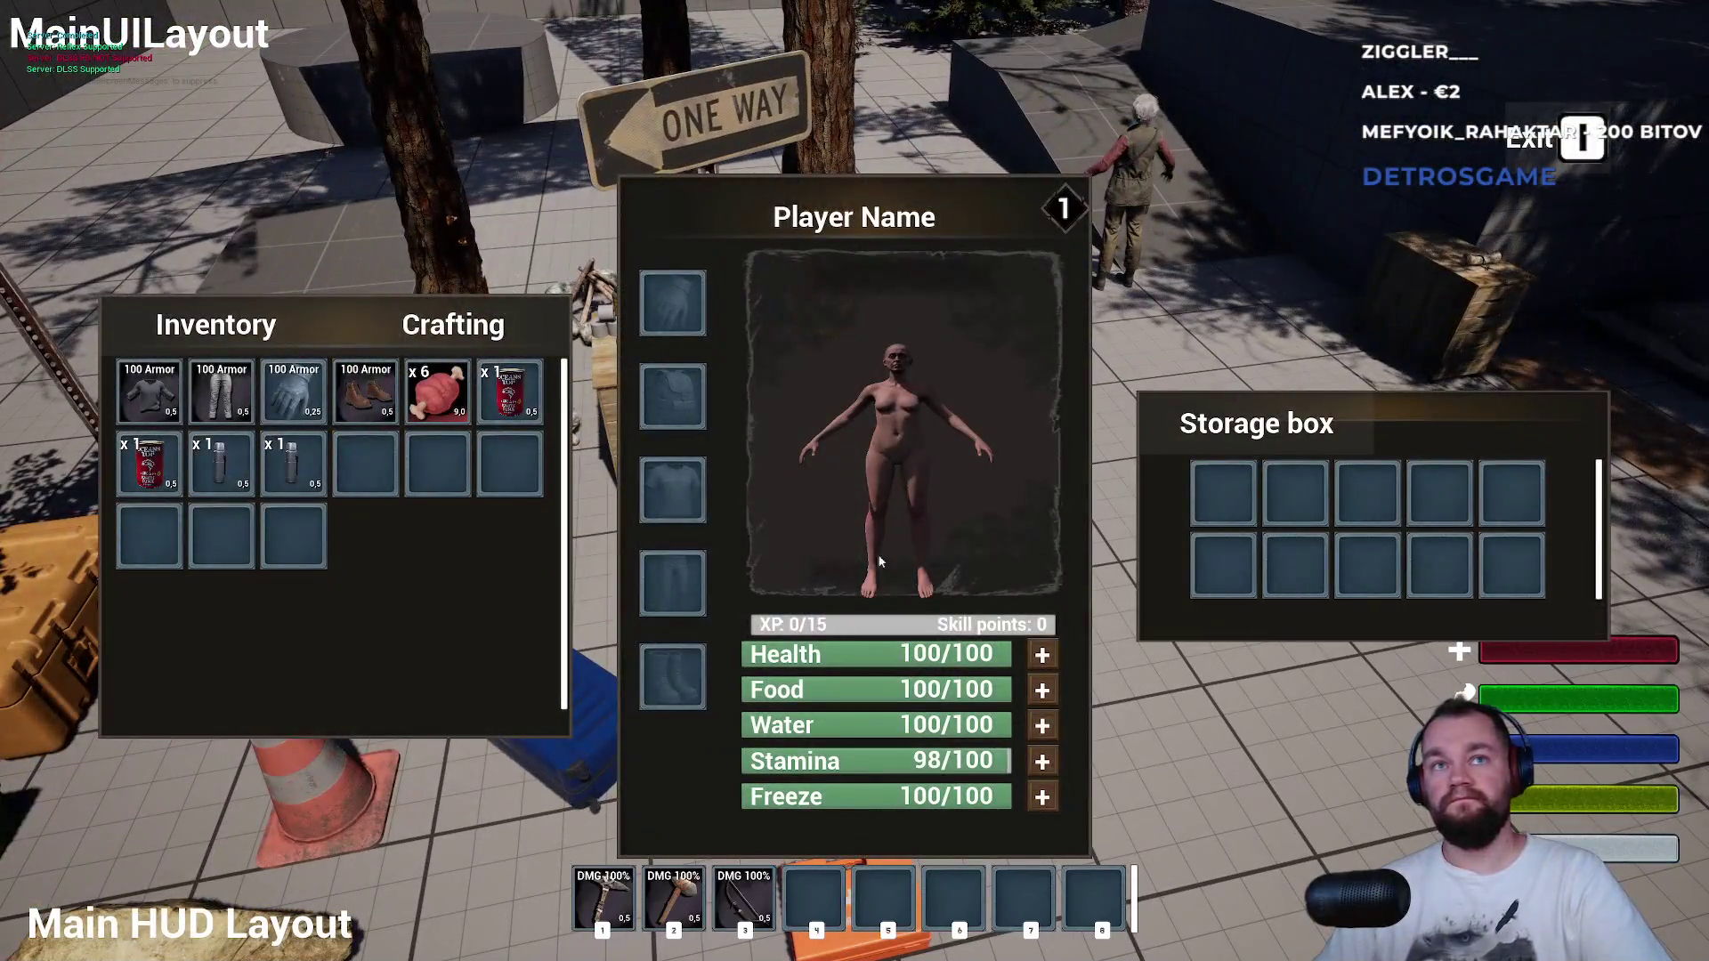
{"action": "left_click_drag", "start_coordinate": [509, 391], "coordinate": [1224, 493]}
{"action": "left_click_drag", "start_coordinate": [292, 457], "coordinate": [1226, 556]}
{"action": "key", "text": "e"}
{"action": "key", "text": "w"}
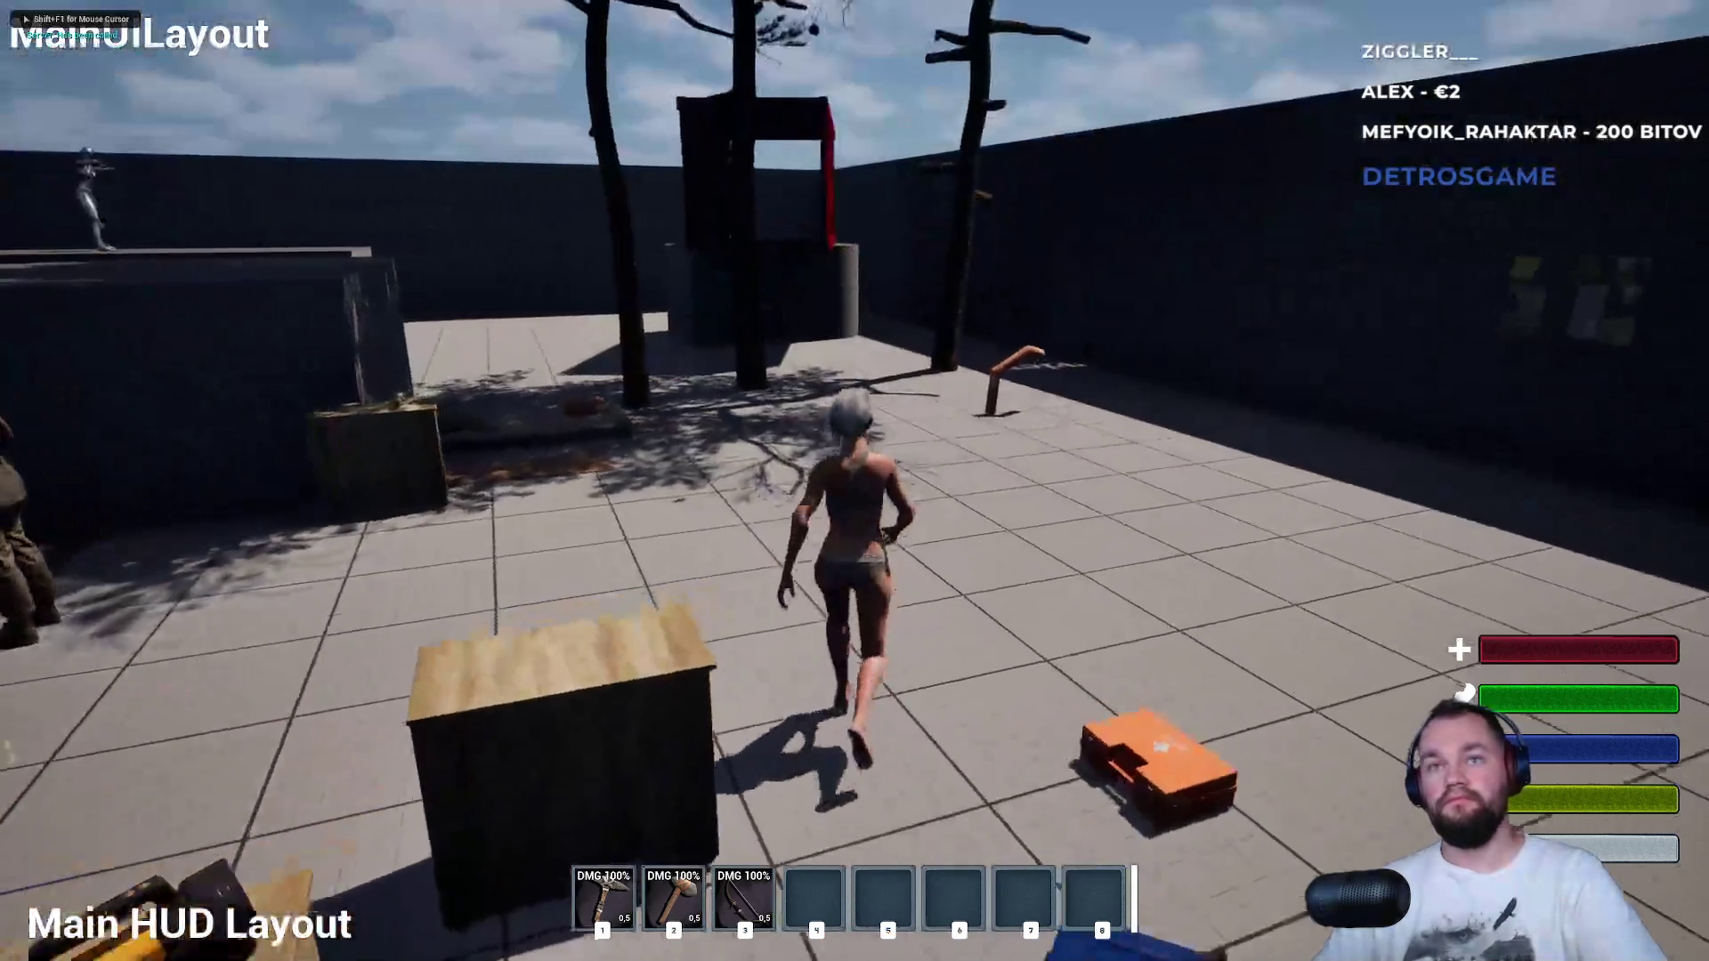
{"action": "key", "text": "Escape"}
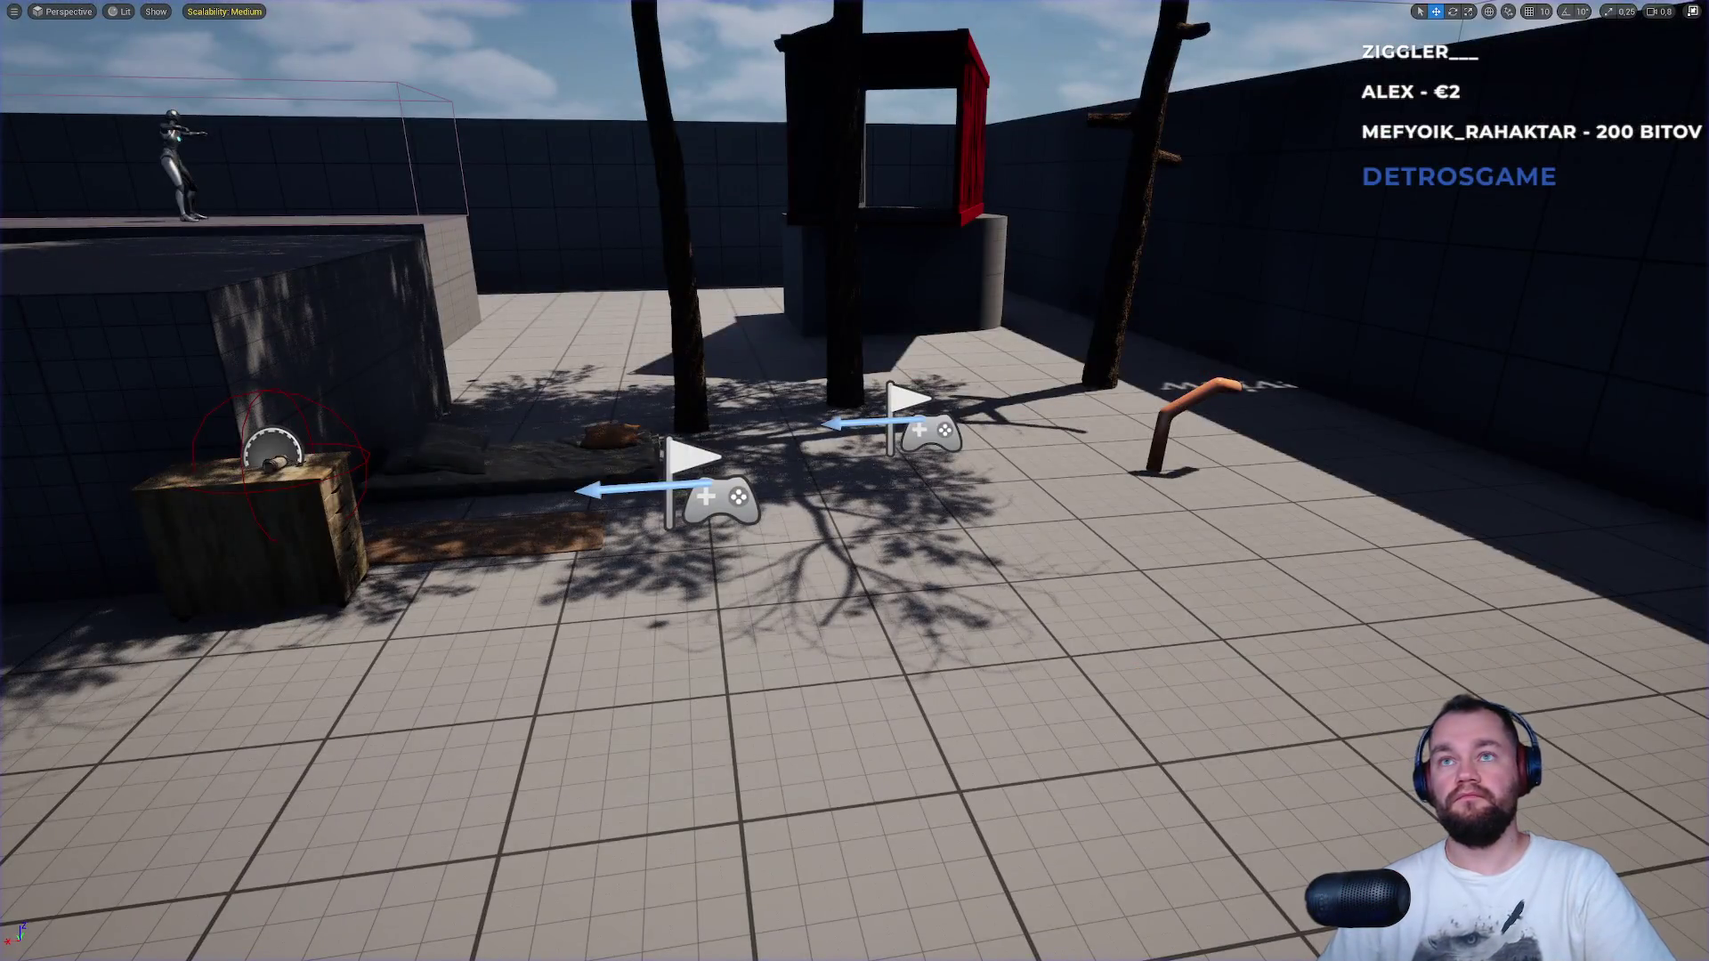
Start one more play session to check the storage panels, then stop playing.
{"action": "key", "text": "alt+p"}
{"action": "key", "text": "w"}
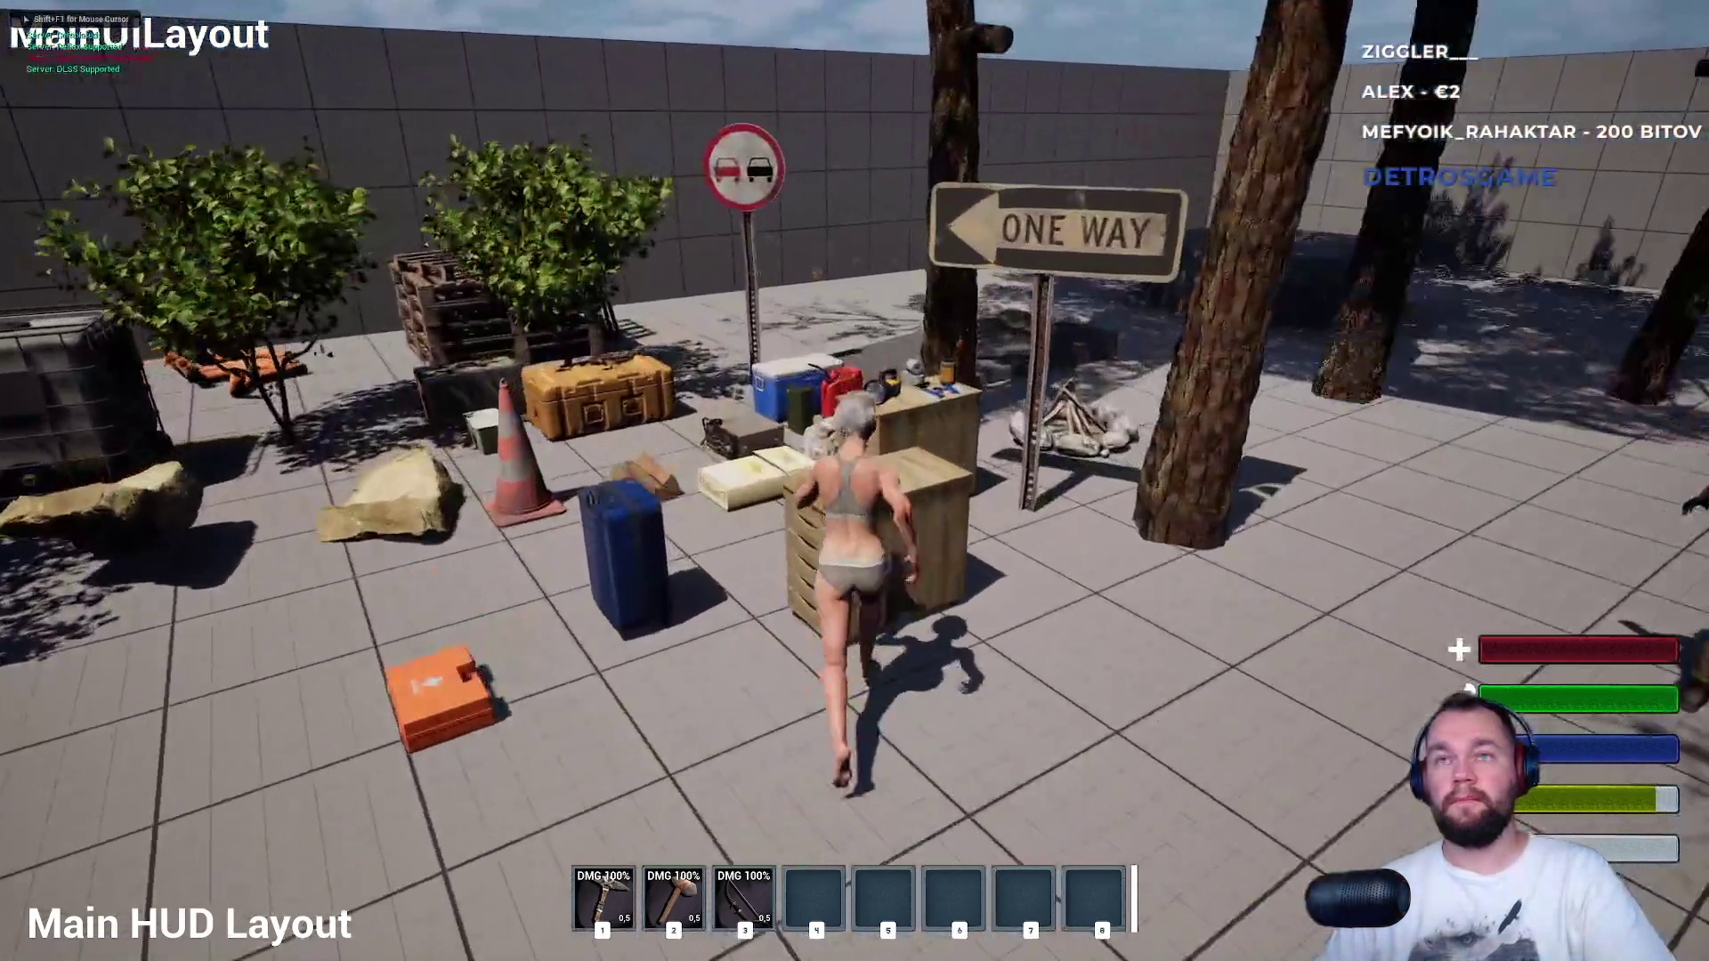
{"action": "key", "text": "e"}
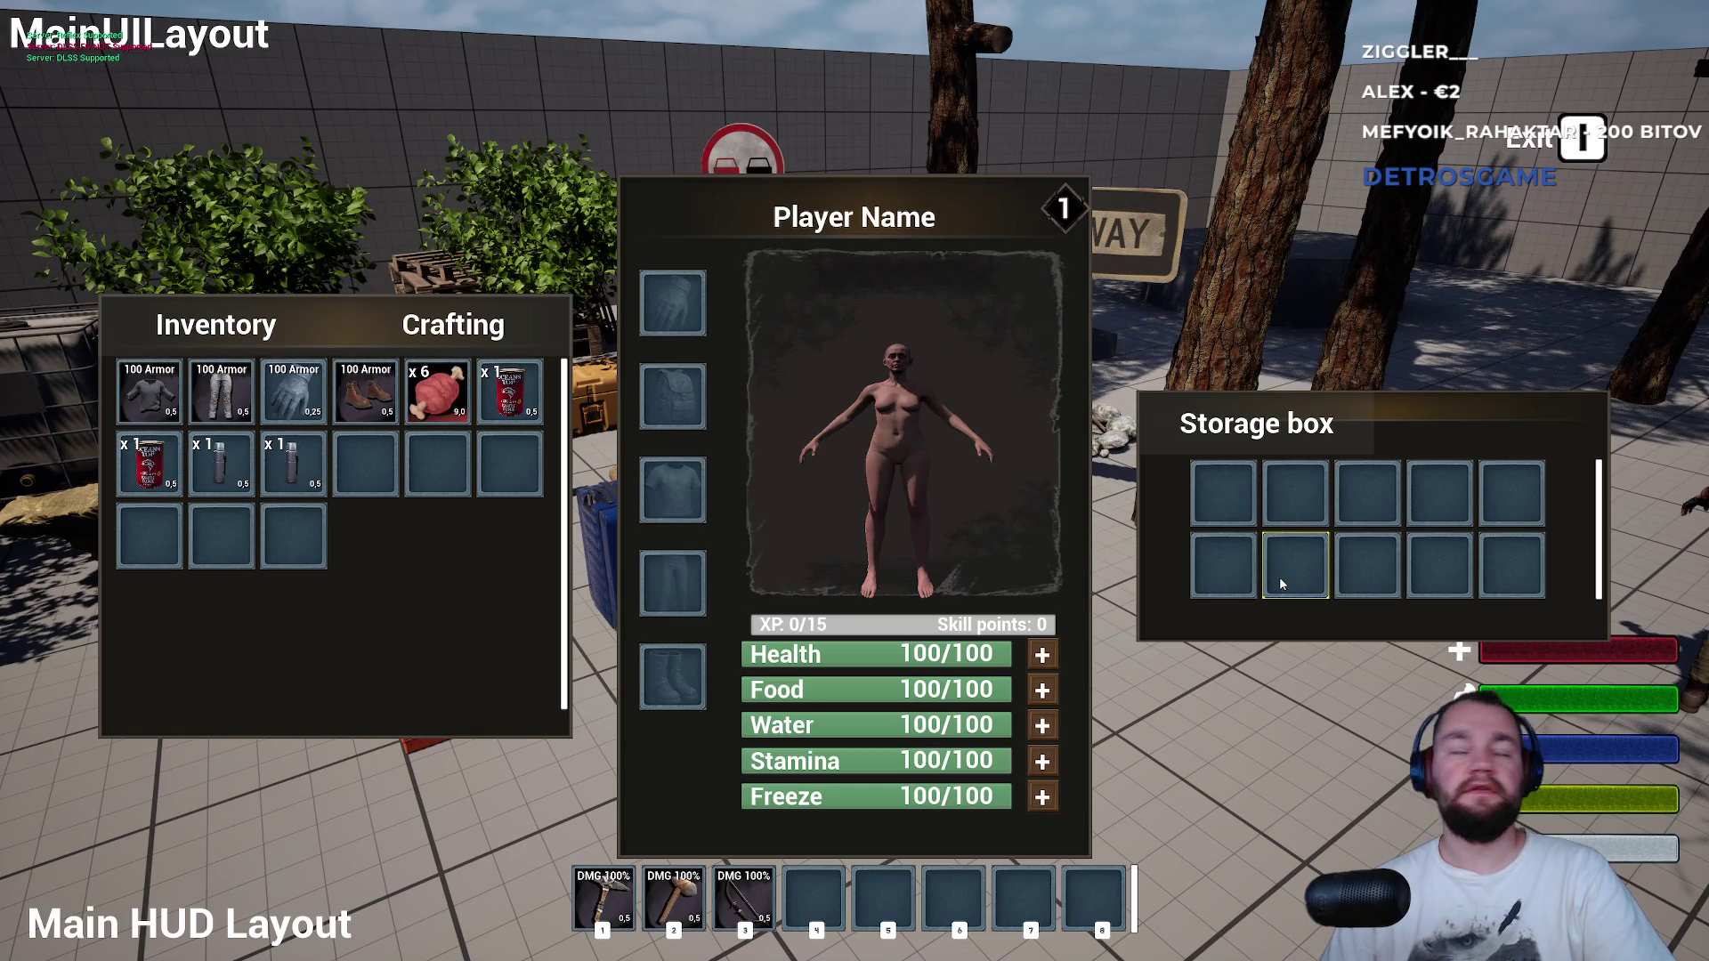
{"action": "key", "text": "e"}
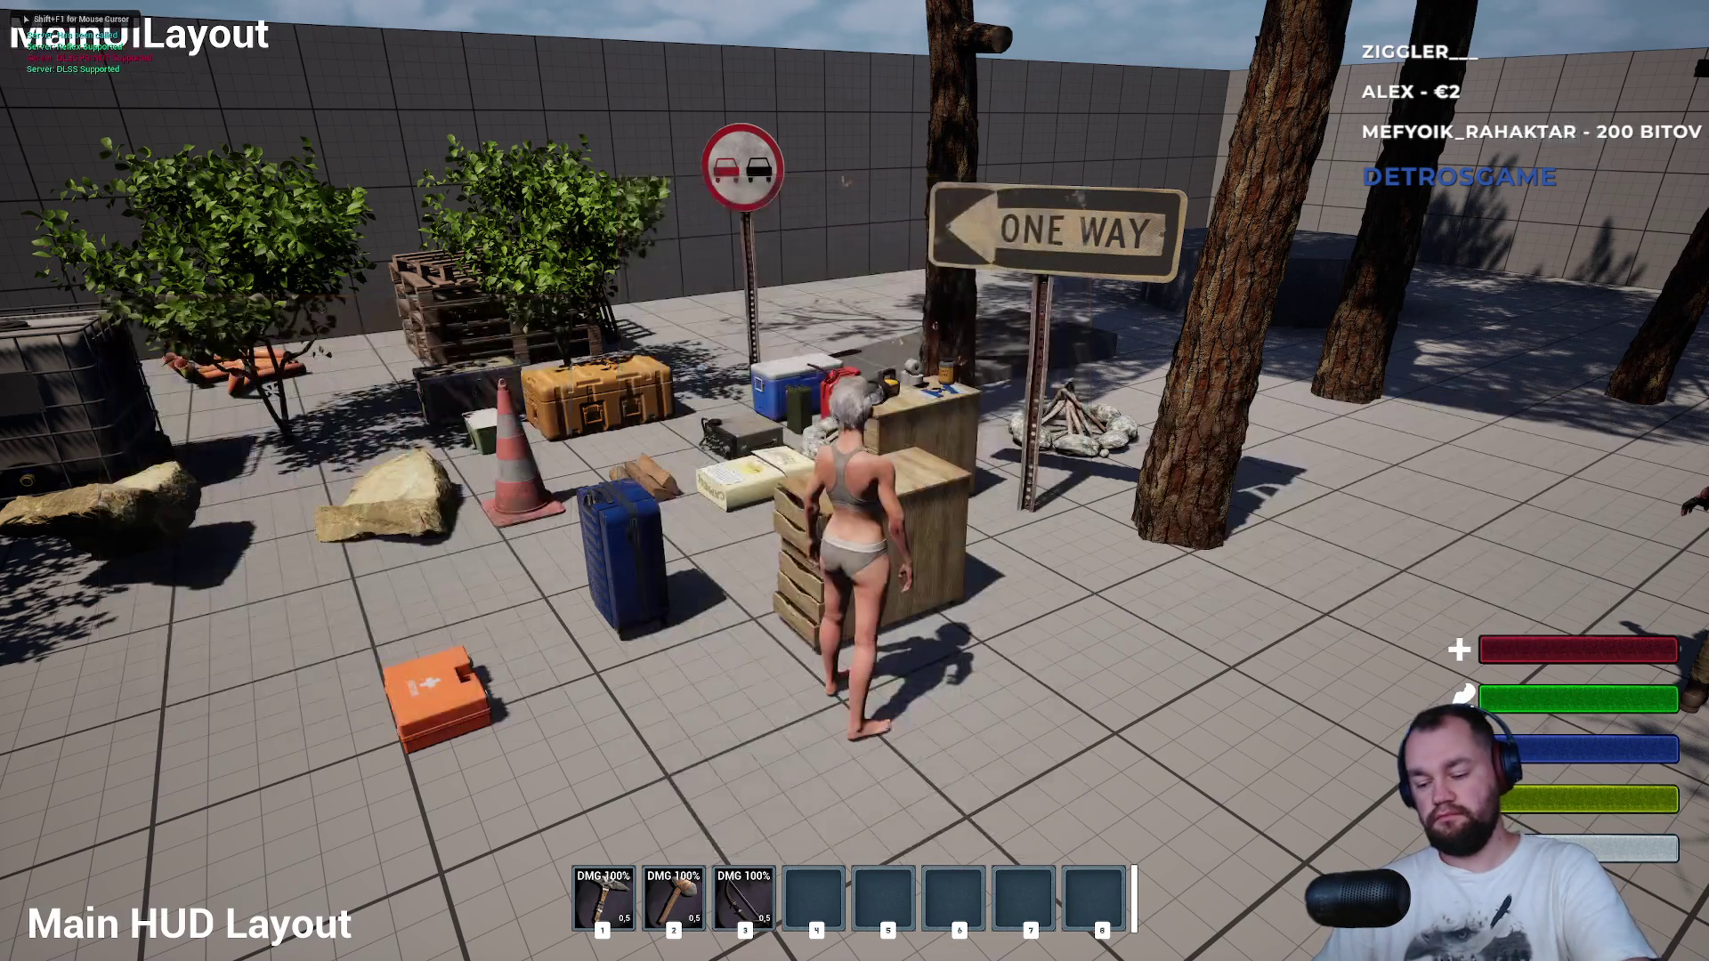
{"action": "key", "text": "Escape"}
Delete all .sav files in the SaveGames folder and return to the BP_ThirdPersonGameMode event graph.
{"action": "key", "text": "alt+Tab"}
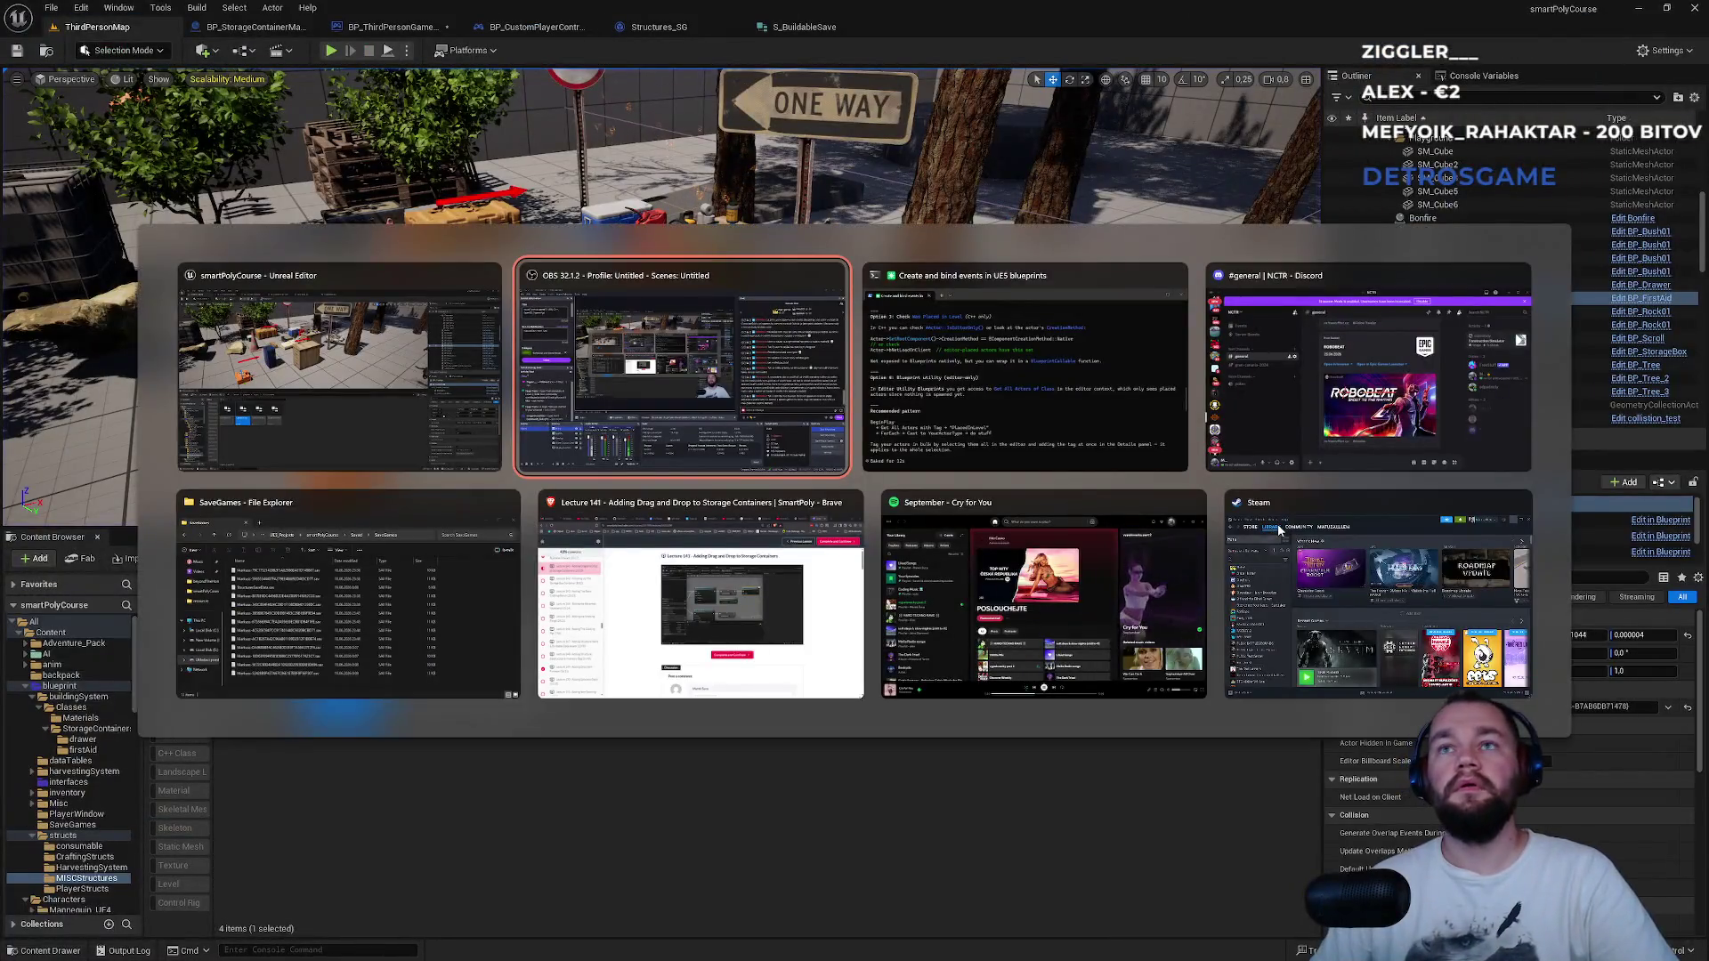
{"action": "key", "text": "Tab"}
{"action": "key", "text": "Tab"}
{"action": "key", "text": "Tab"}
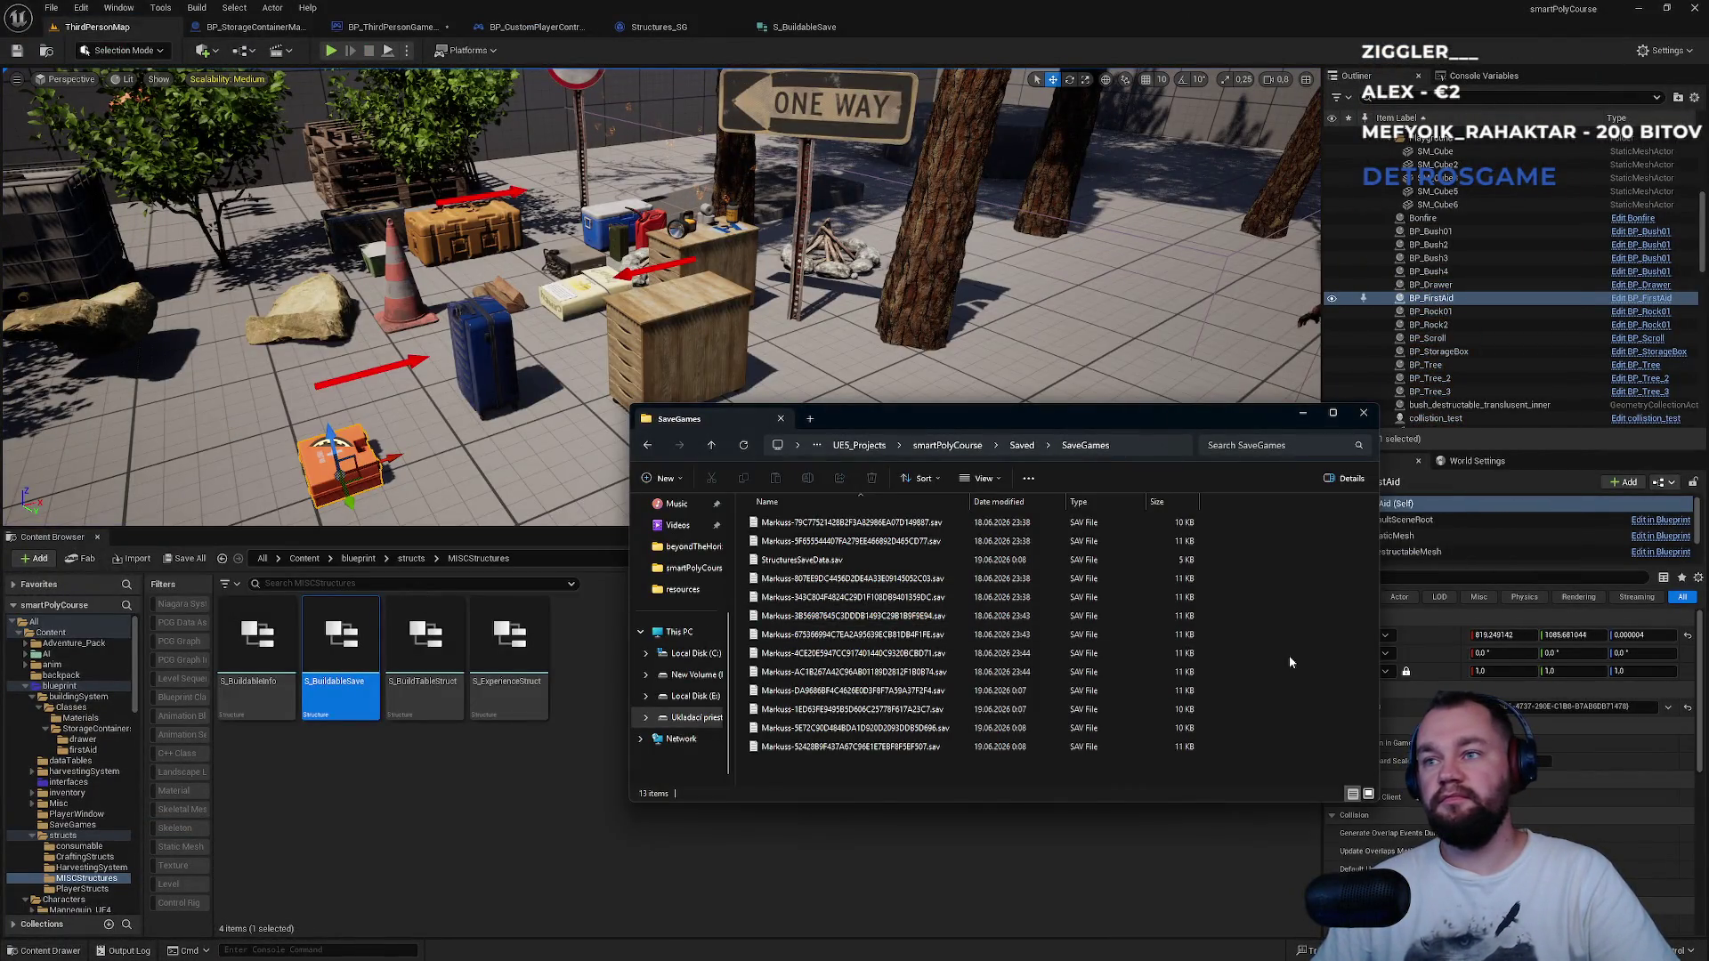
{"action": "key", "text": "ctrl+a"}
{"action": "key", "text": "Delete"}
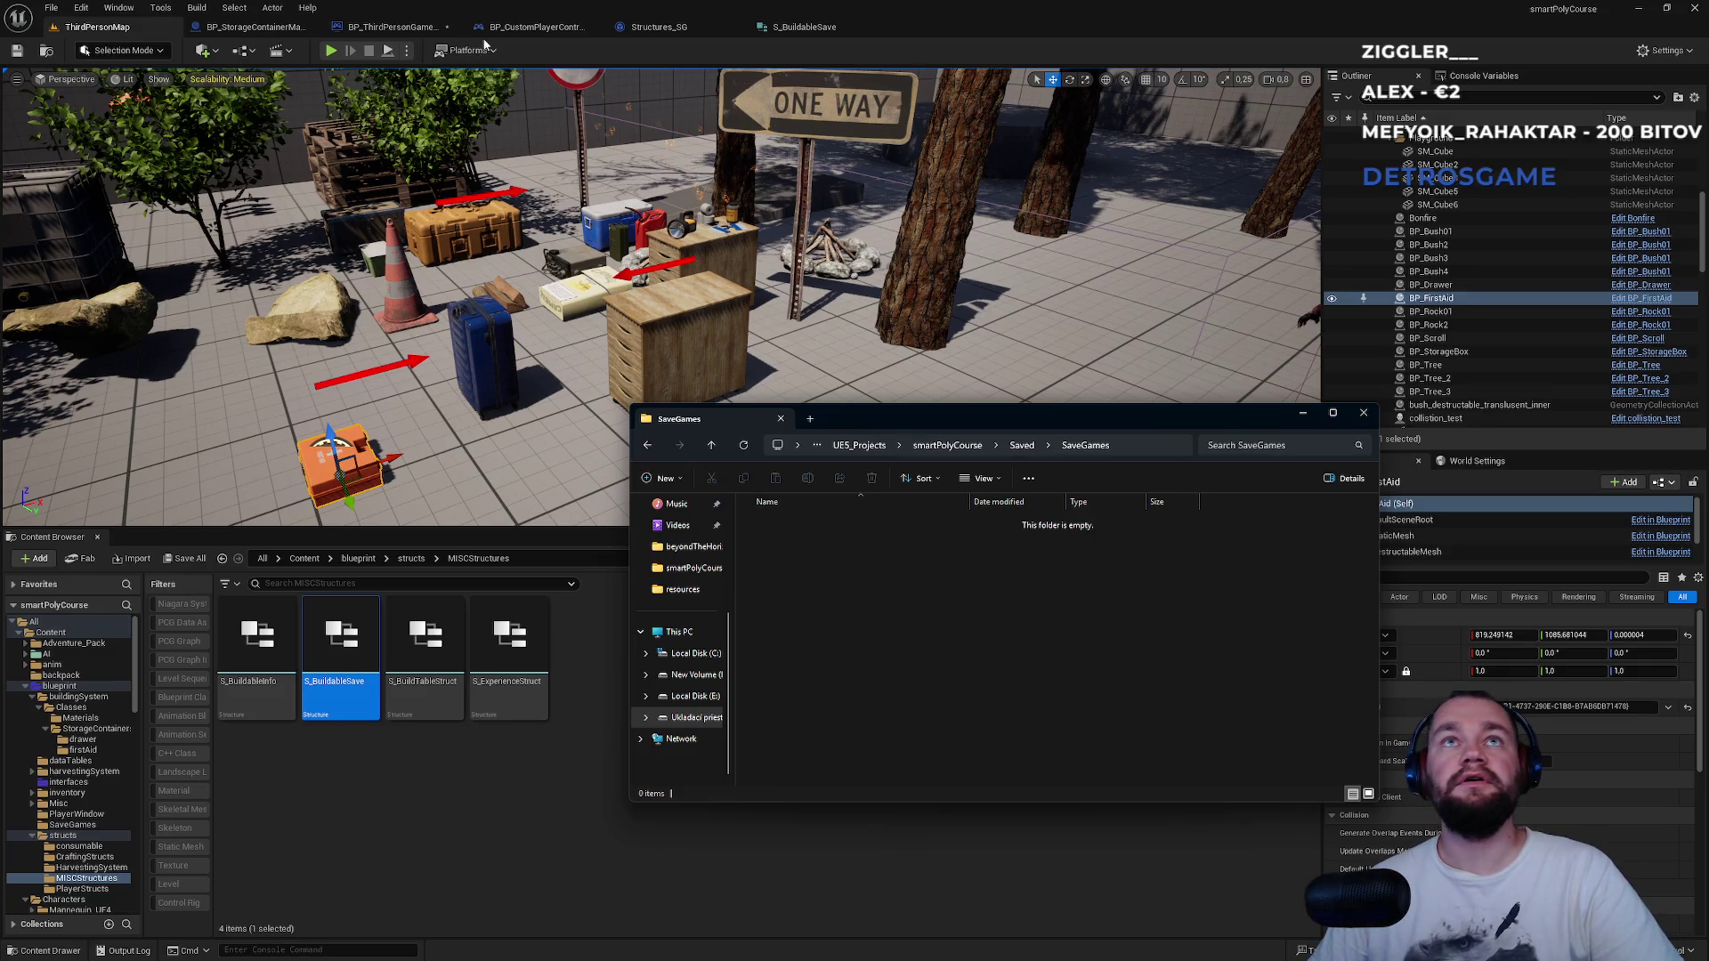
{"action": "left_click", "coordinate": [395, 26]}
{"action": "scroll", "coordinate": [819, 454], "scroll_direction": "up", "scroll_amount": 2}
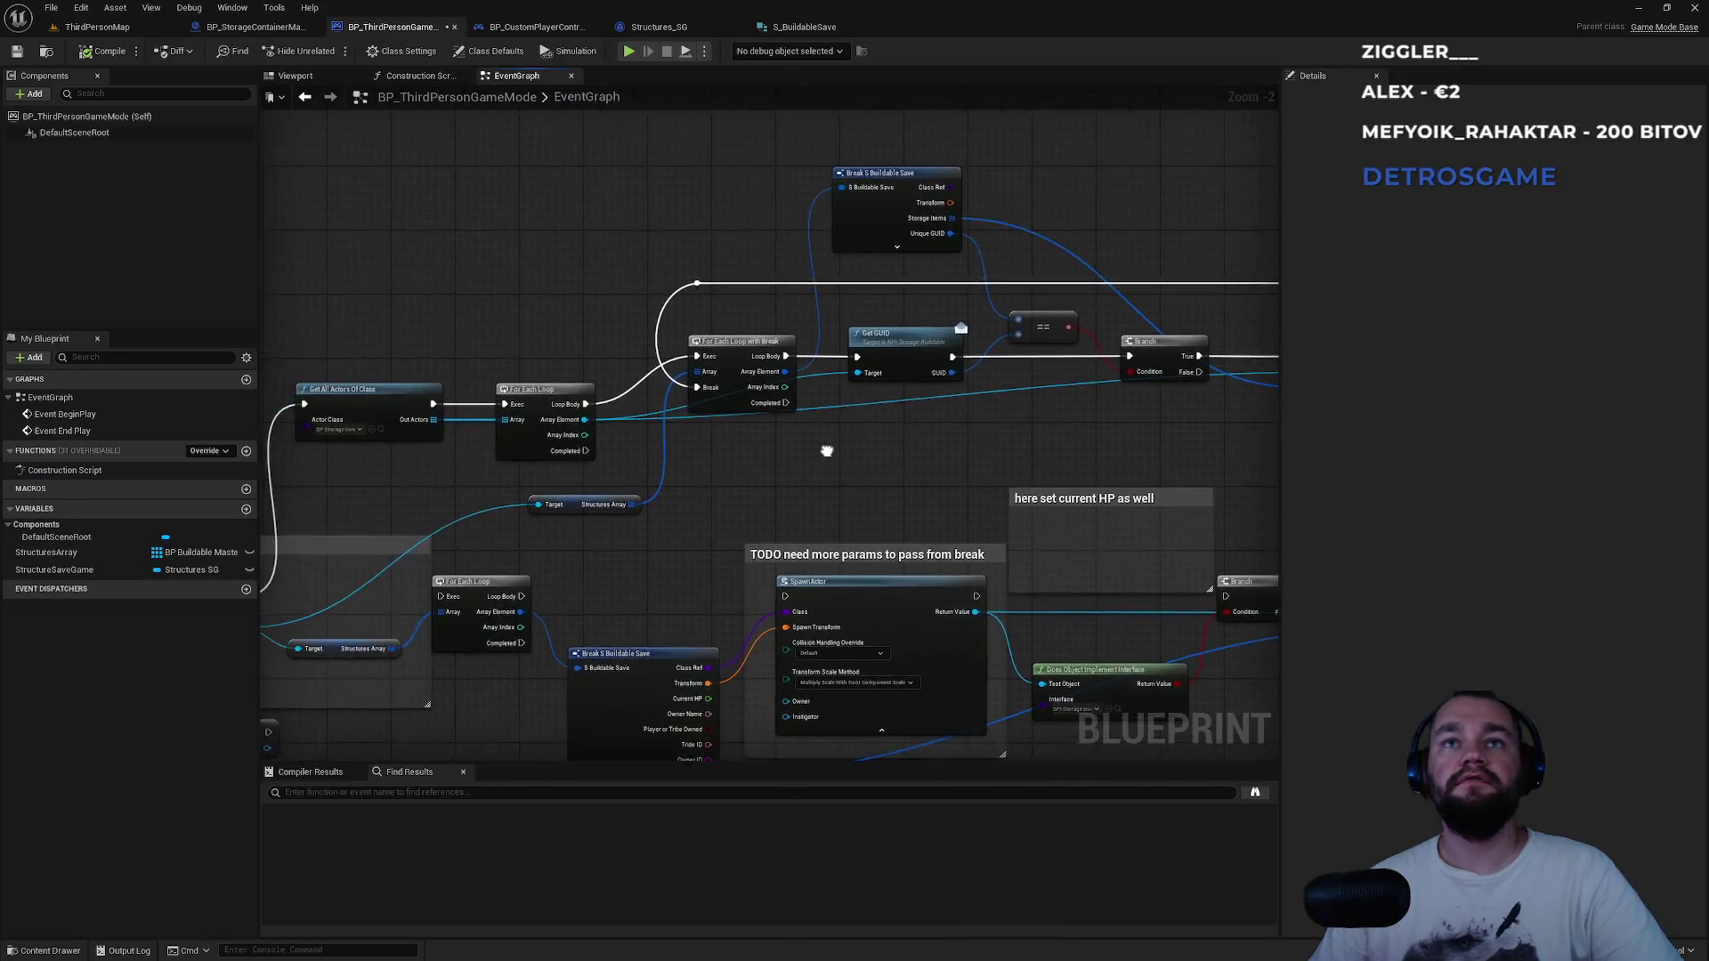
Add a Print String node on the For Each Loop body printing 'Storageeee'.
{"action": "scroll", "coordinate": [673, 456], "scroll_direction": "up", "scroll_amount": 2}
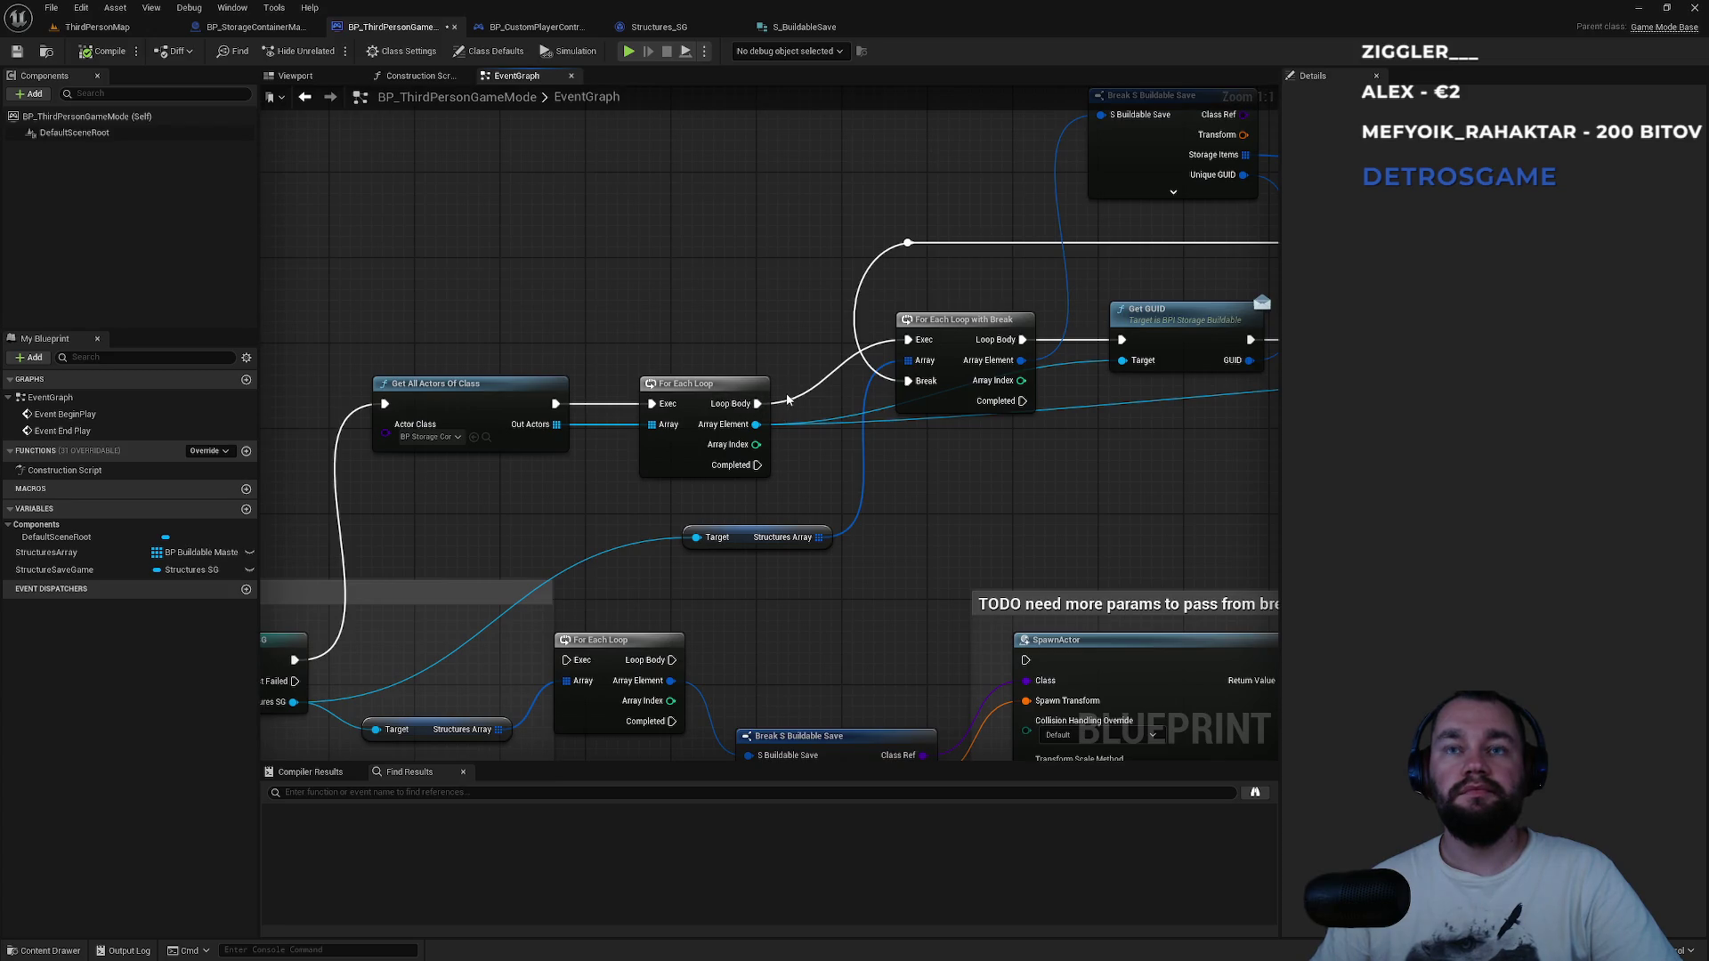
{"action": "left_click", "coordinate": [788, 402], "text": "alt"}
{"action": "left_click_drag", "start_coordinate": [756, 404], "coordinate": [735, 240]}
{"action": "type", "text": "prin"}
{"action": "key", "text": "Return"}
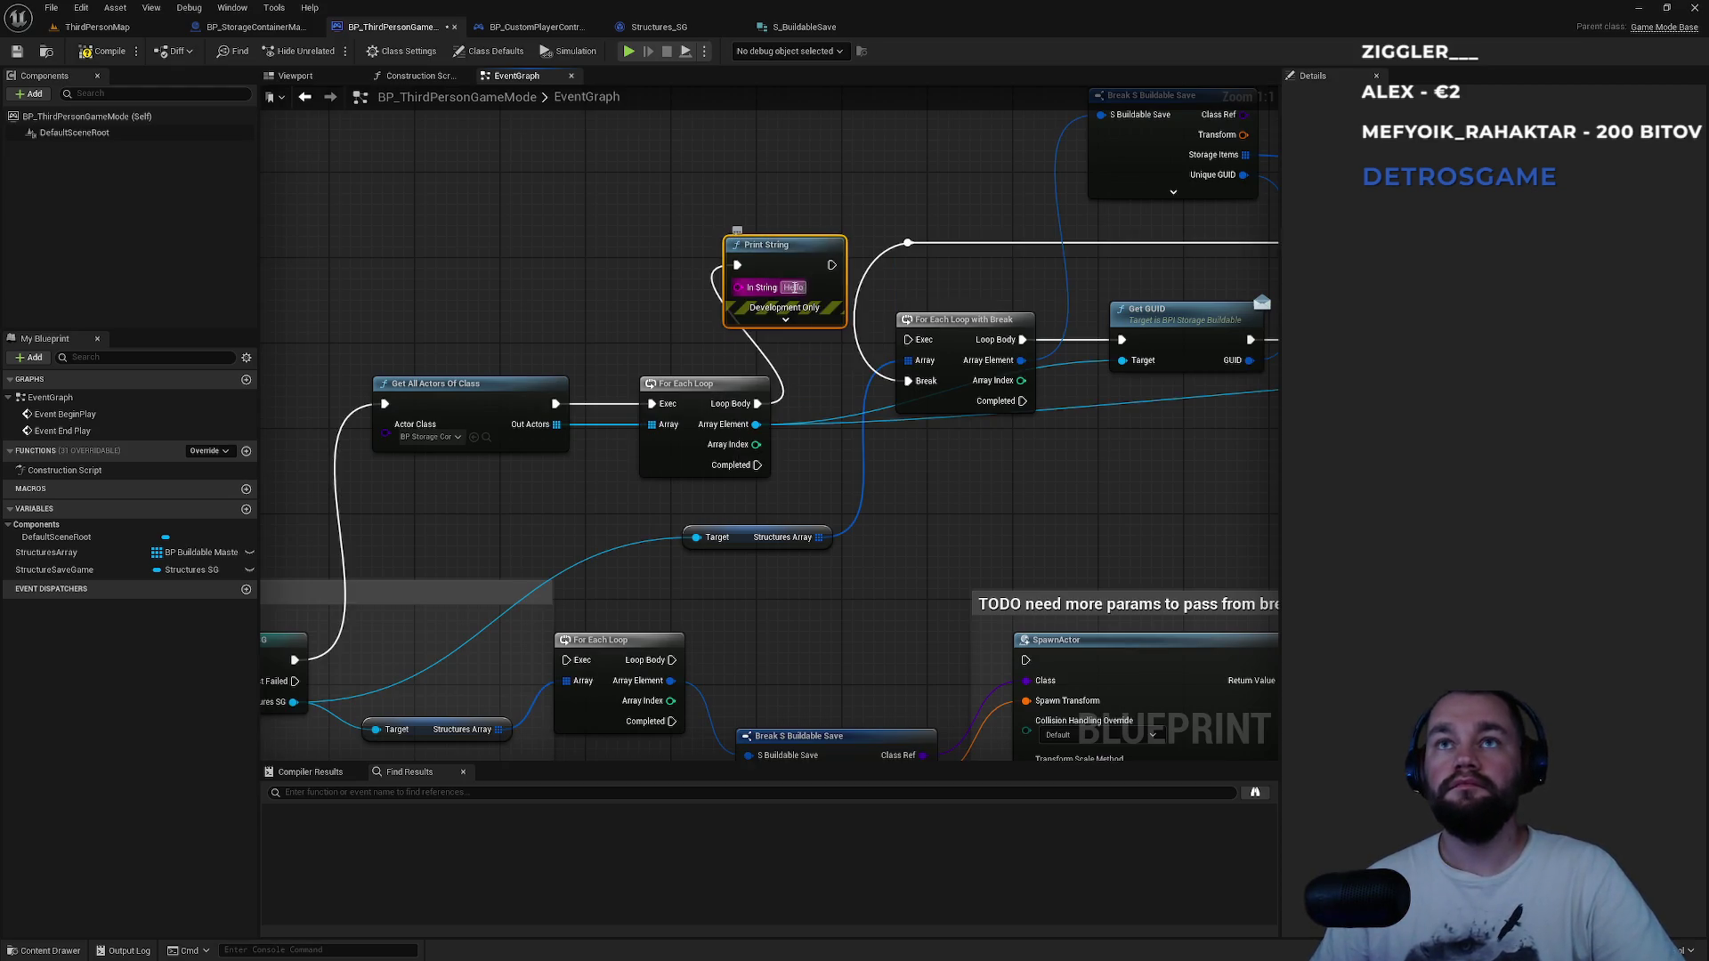
{"action": "type", "text": "Storageeeee"}
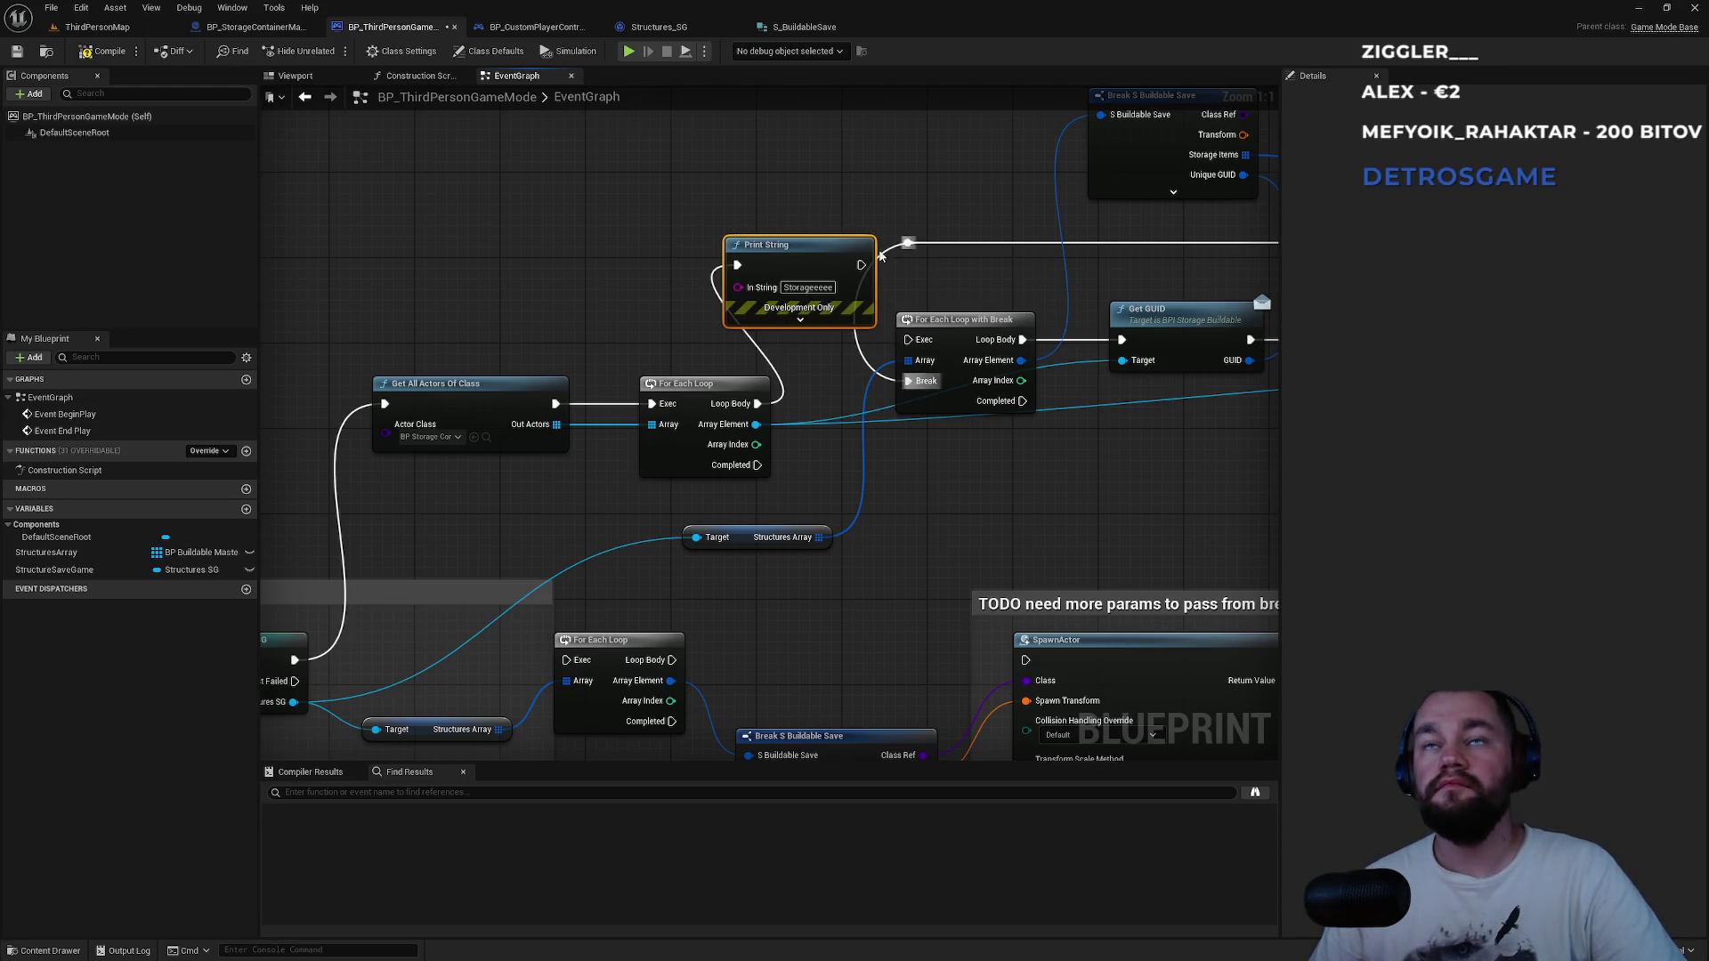
Insert a 'GUID FOUND' Print String between Branch True and Load Items in Storage.
{"action": "left_click_drag", "start_coordinate": [1059, 321], "coordinate": [166, 348]}
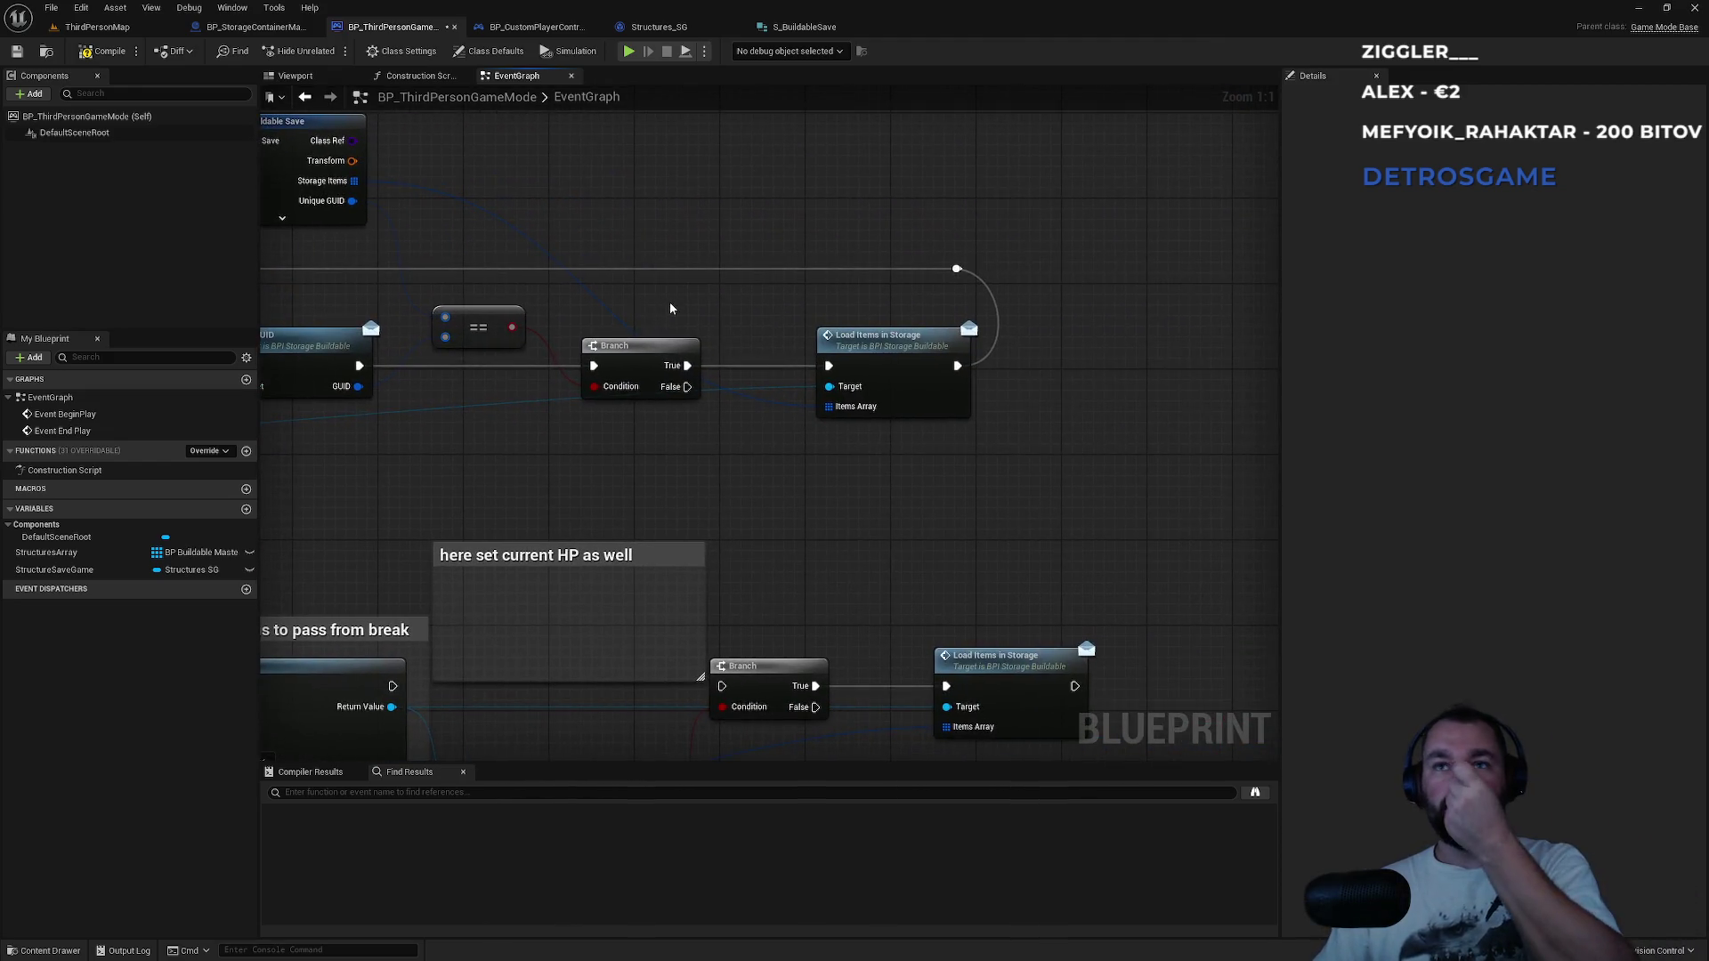
{"action": "mouse_move", "coordinate": [687, 365]}
{"action": "left_mouse_down"}
{"action": "mouse_move", "coordinate": [717, 320]}
{"action": "mouse_move", "coordinate": [738, 187]}
{"action": "left_mouse_up"}
{"action": "type", "text": "print"}
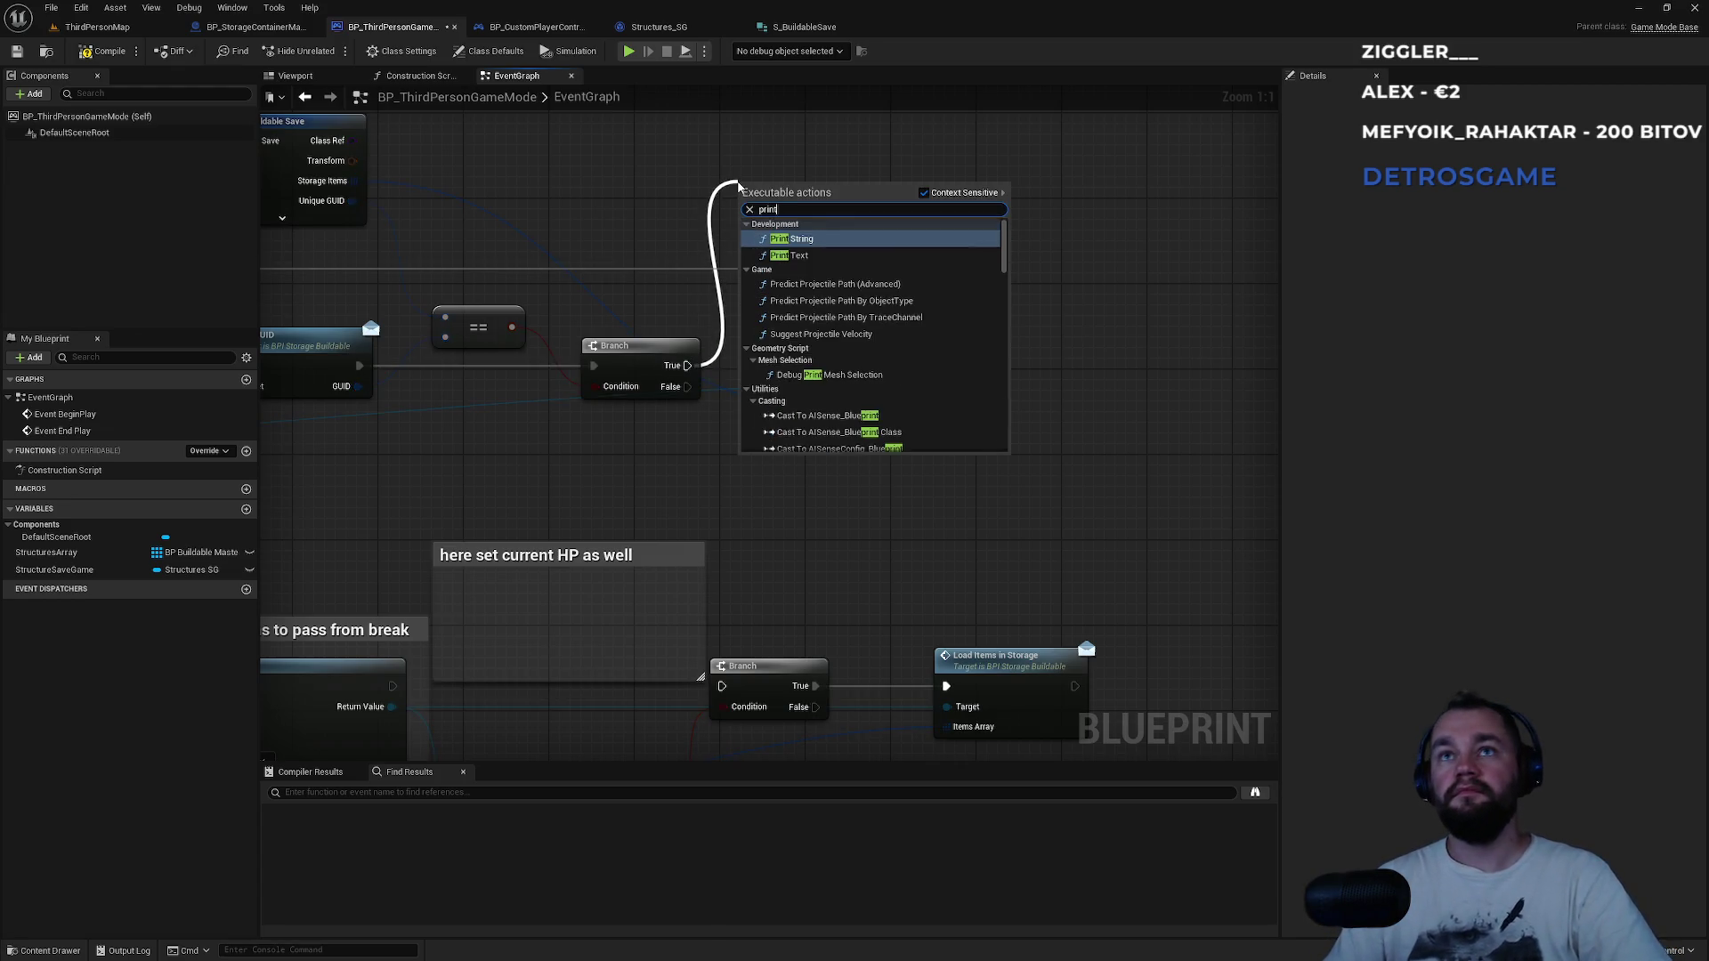
{"action": "key", "text": "Return"}
{"action": "double_click", "coordinate": [798, 227]}
{"action": "type", "text": "GUID FOUND"}
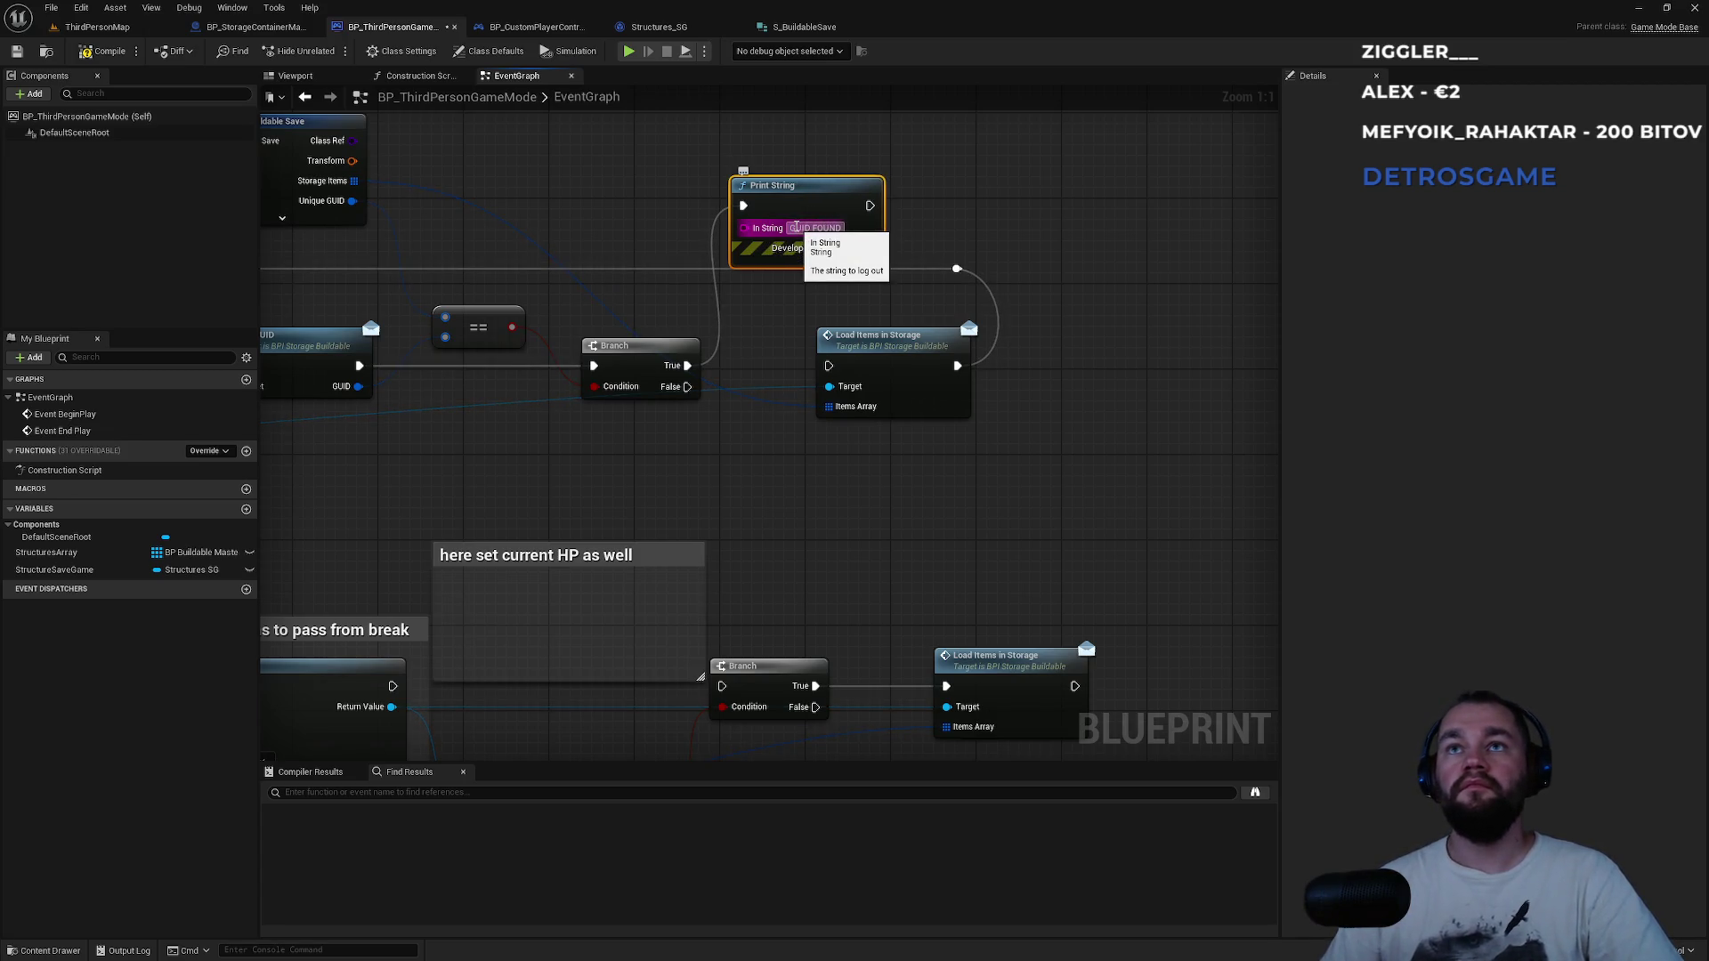
{"action": "left_click_drag", "start_coordinate": [870, 206], "coordinate": [828, 365]}
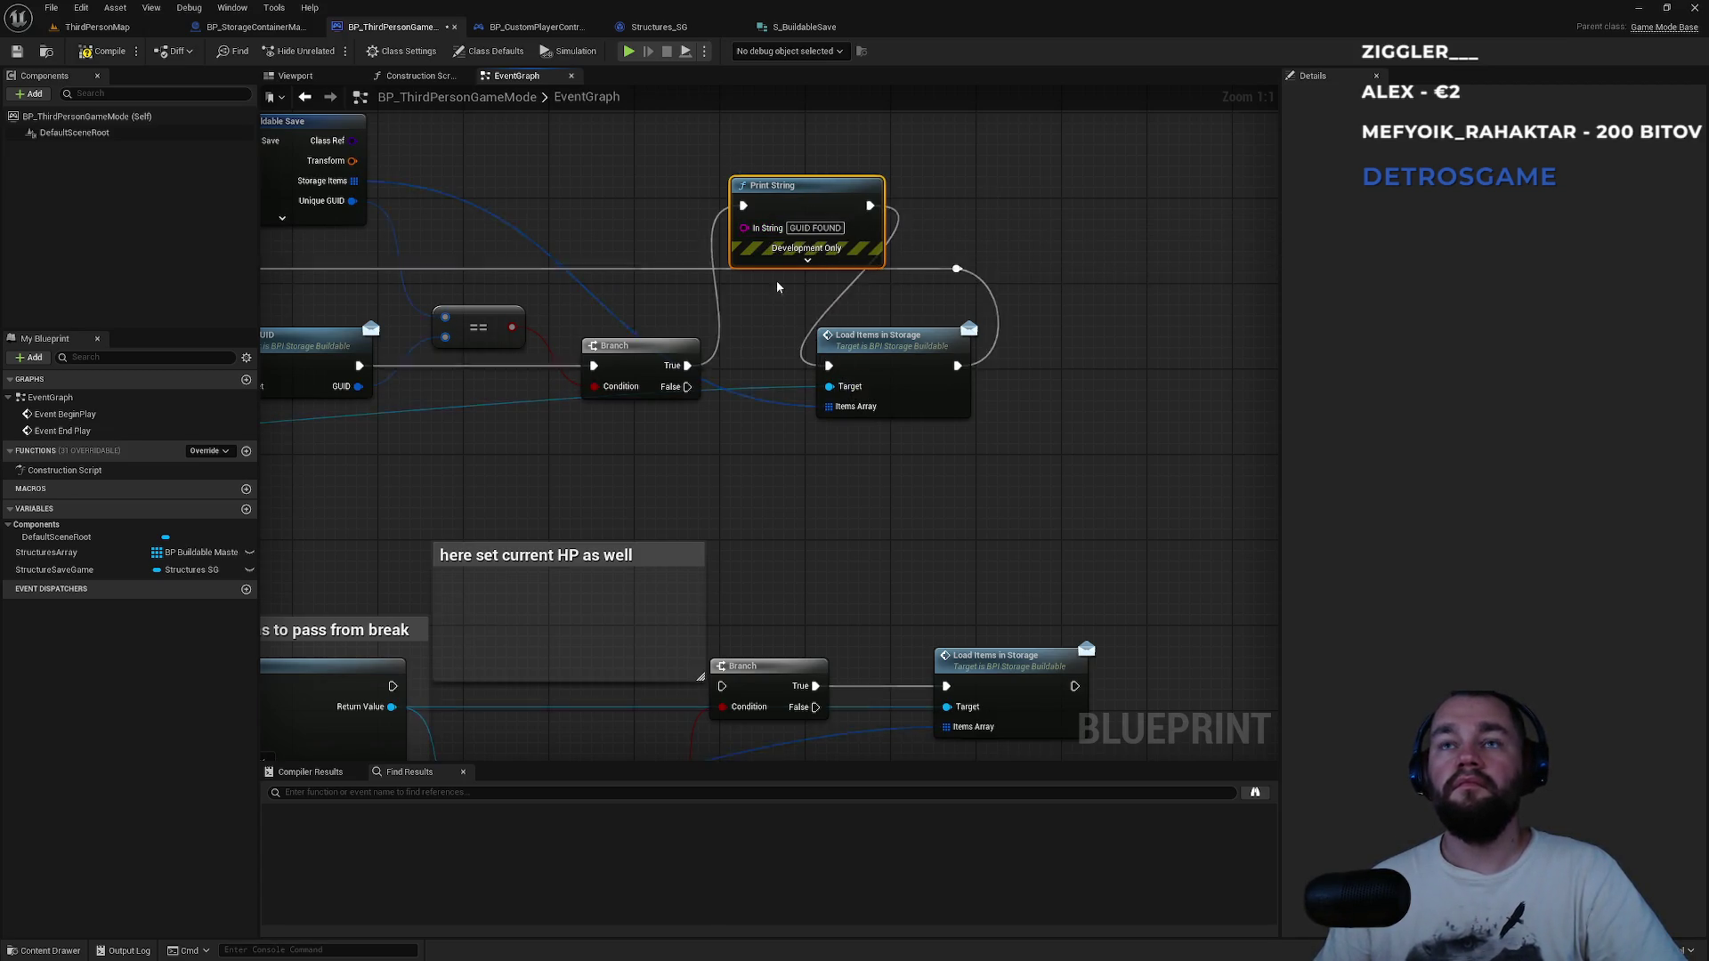
{"action": "scroll", "coordinate": [777, 286], "scroll_direction": "down", "scroll_amount": 4}
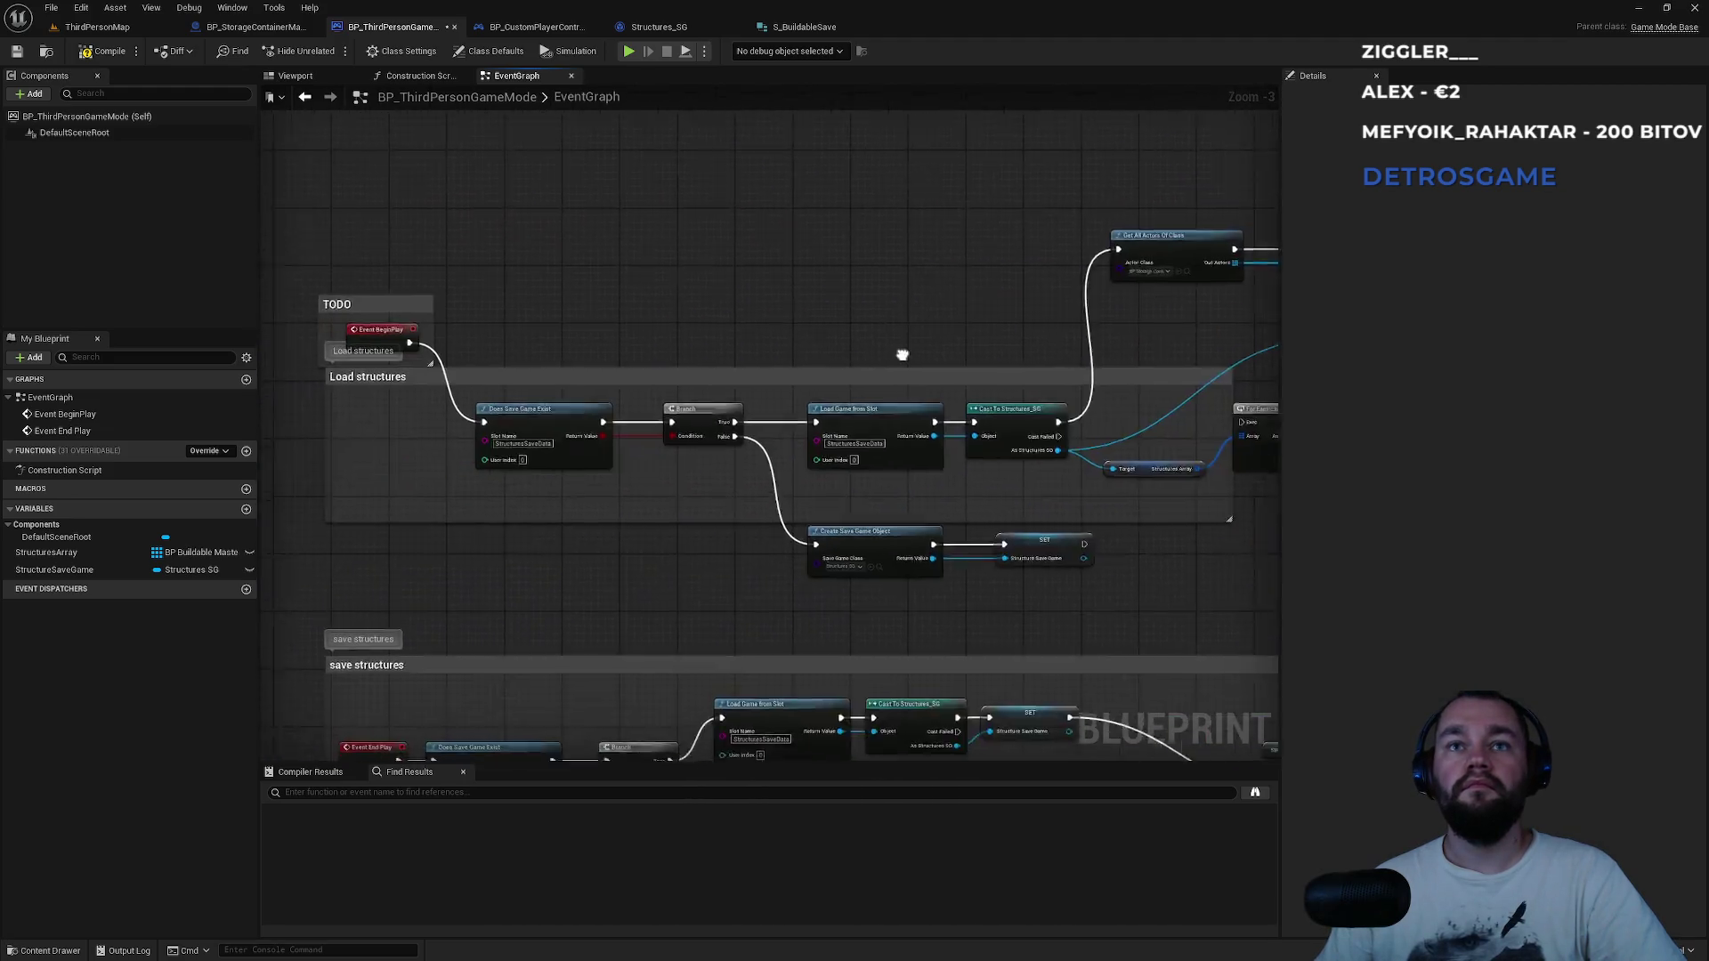
{"action": "left_click", "coordinate": [89, 26]}
Play the level and move the x6 meat stack and the boots into the storage box.
{"action": "left_click", "coordinate": [330, 52]}
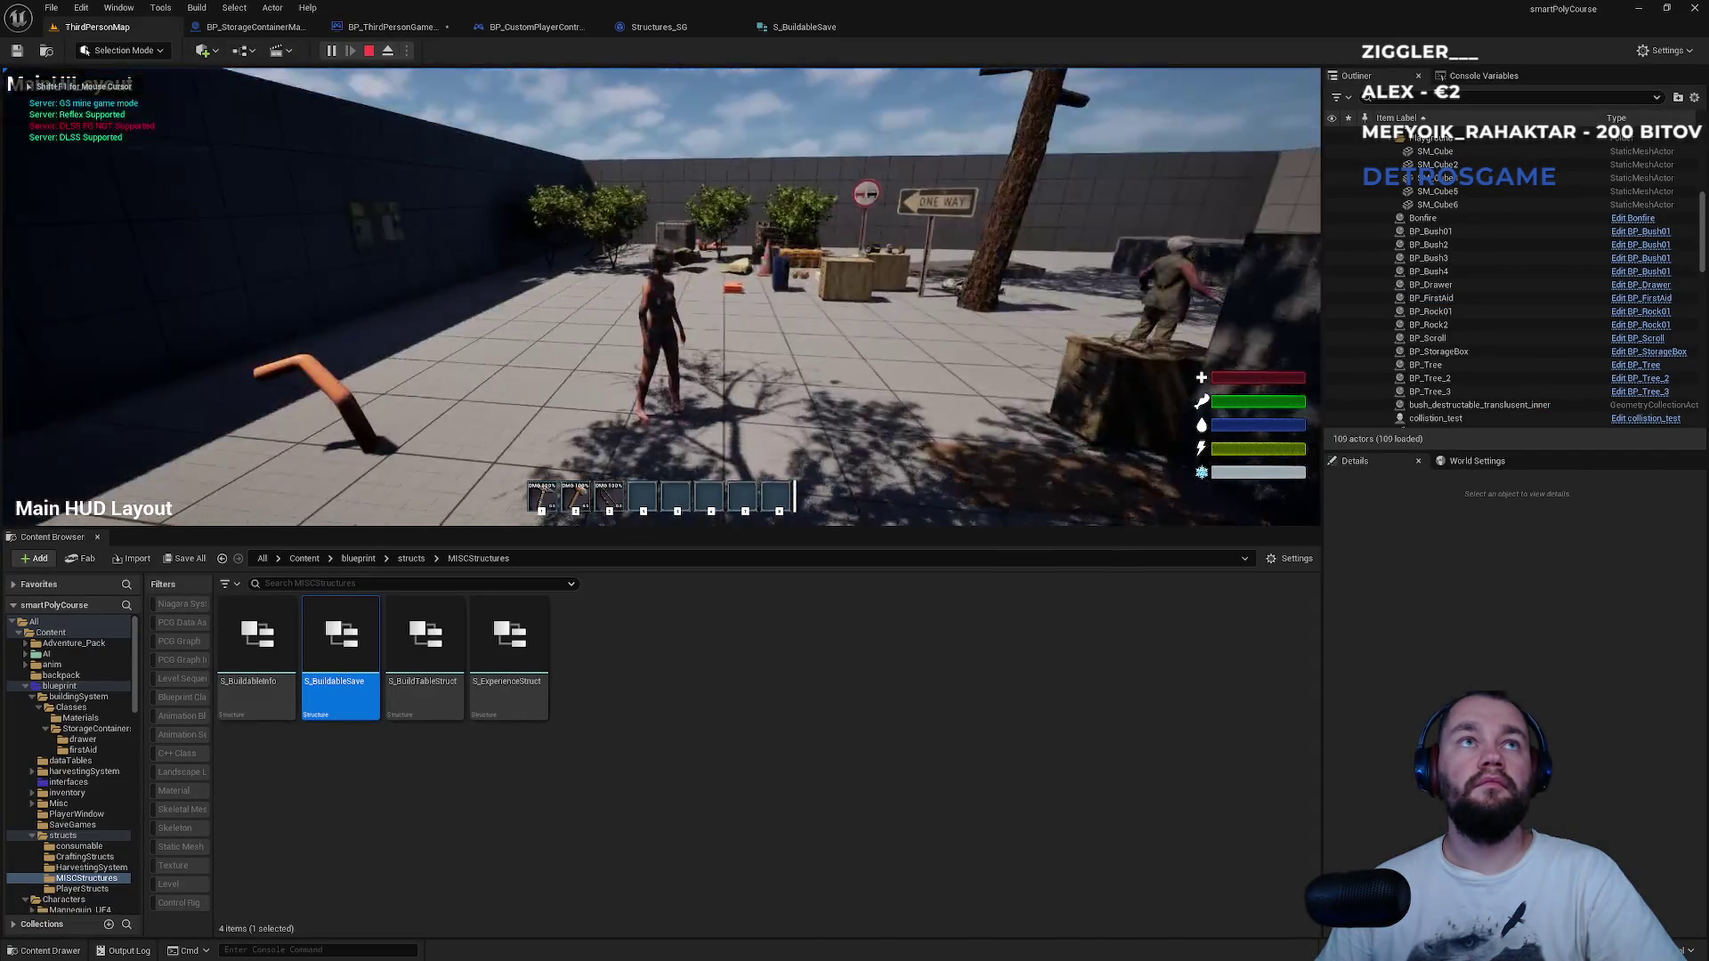
{"action": "key", "text": "F11"}
{"action": "key", "text": "w"}
{"action": "key", "text": "e"}
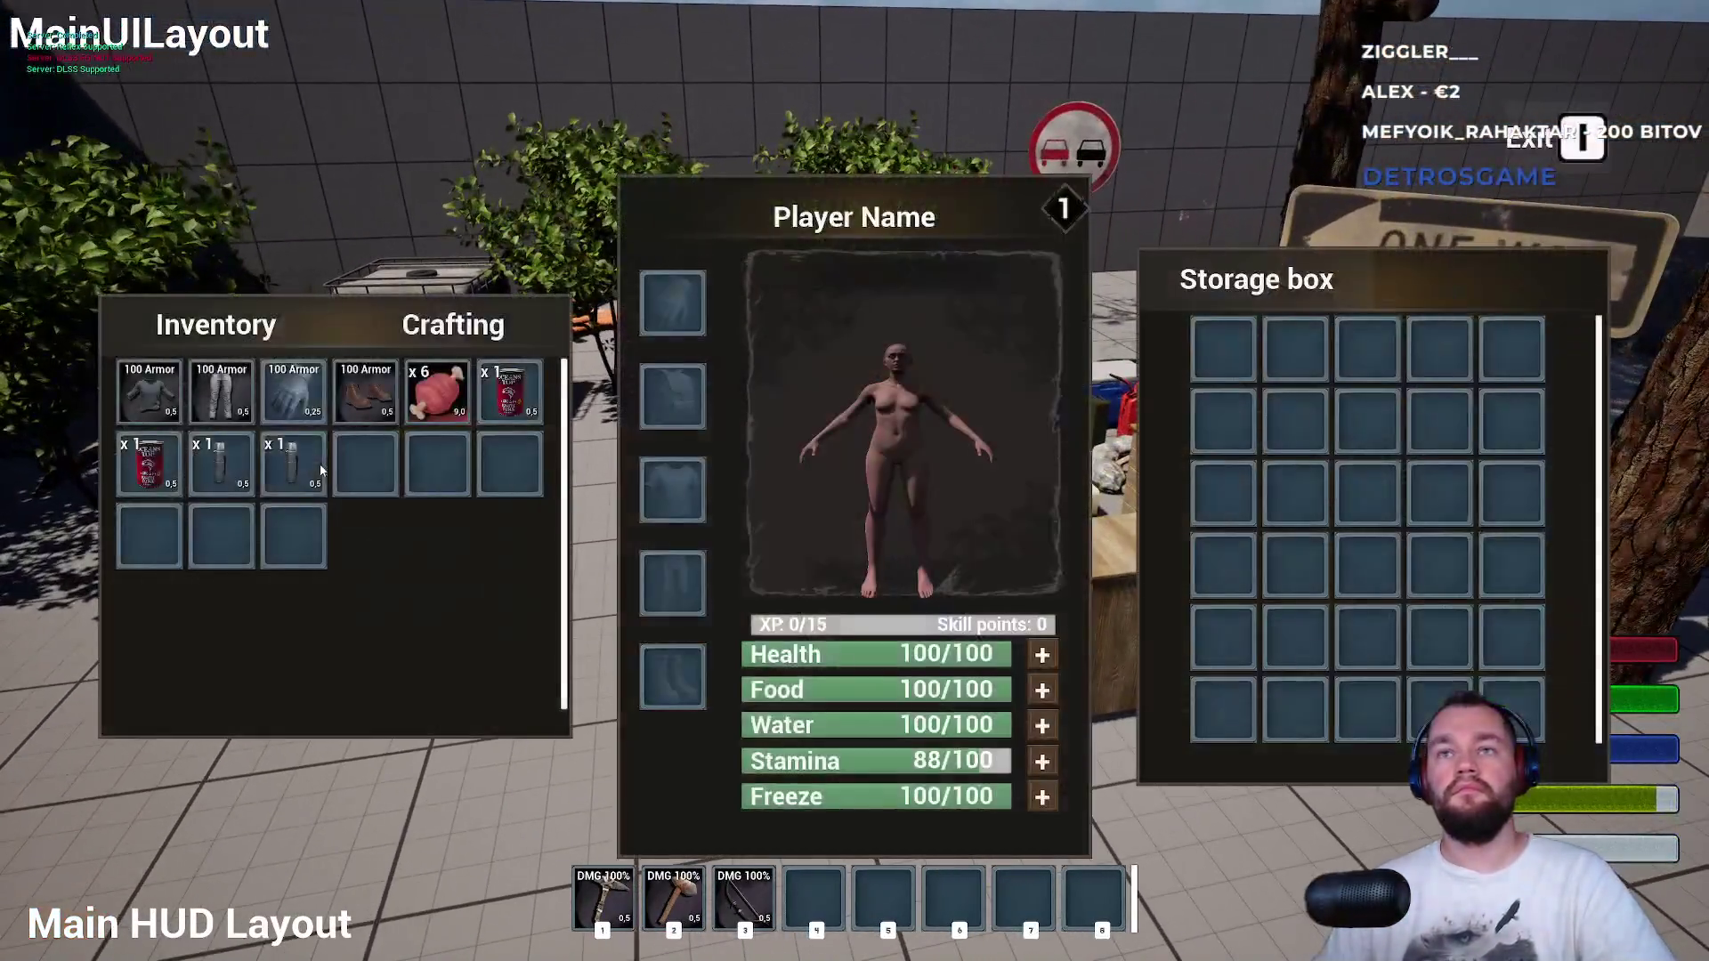
{"action": "left_click_drag", "start_coordinate": [442, 402], "coordinate": [1224, 493]}
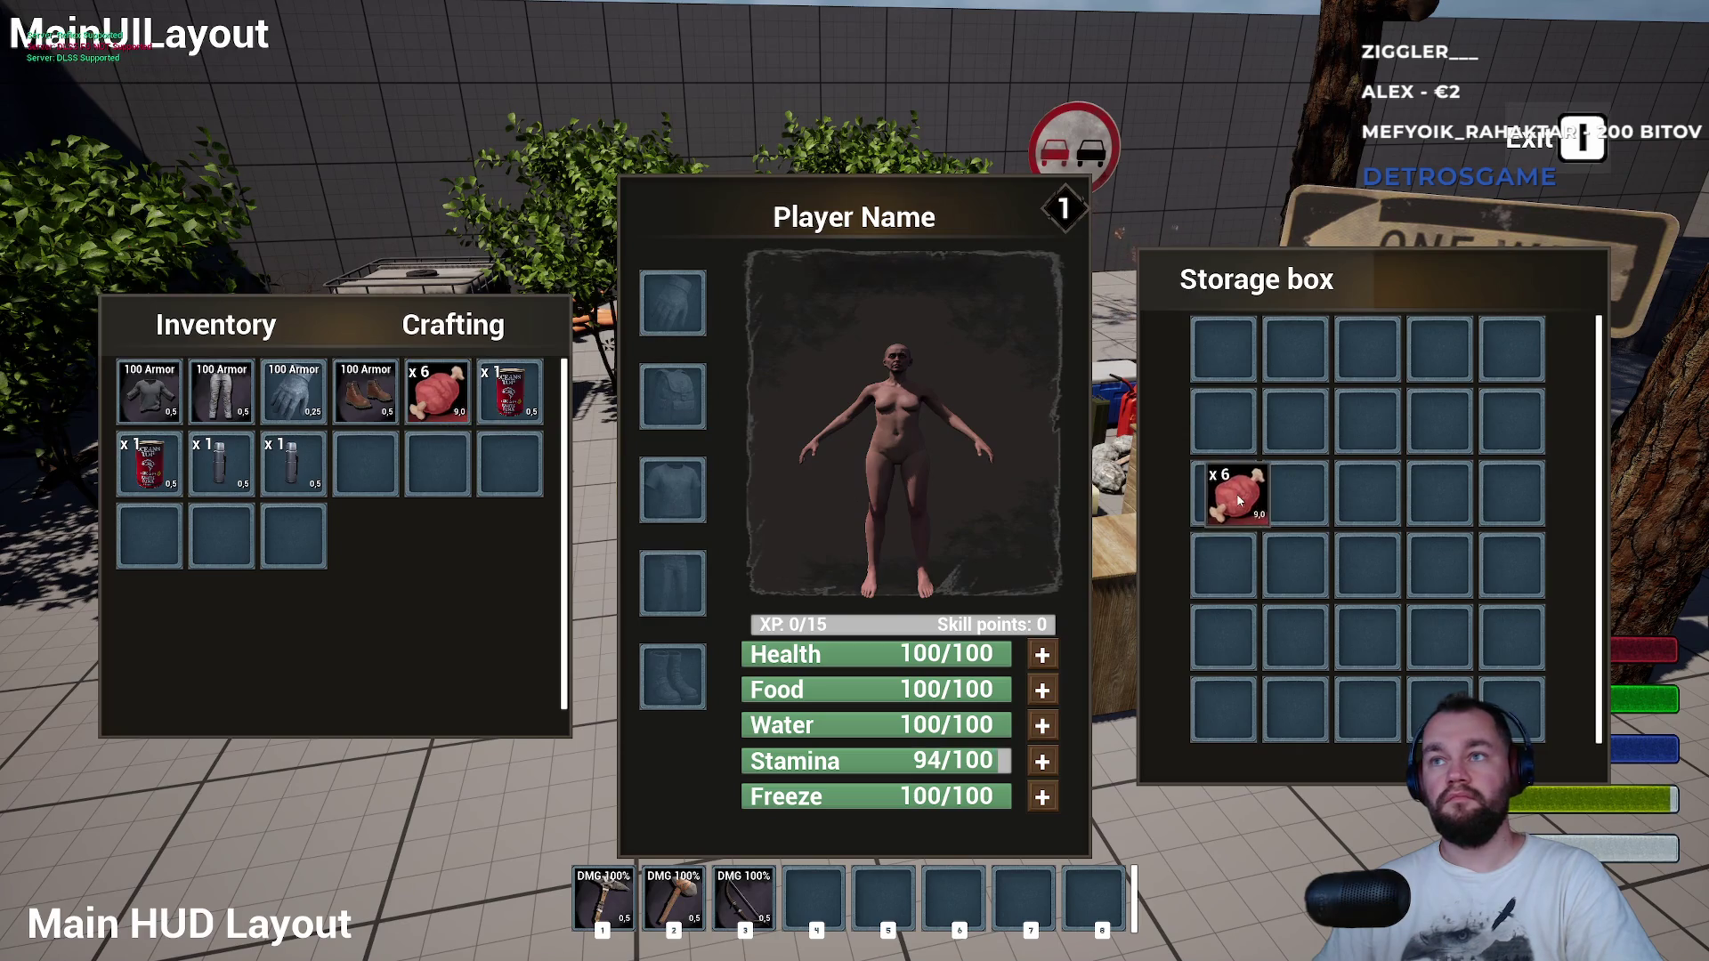
{"action": "left_click_drag", "start_coordinate": [365, 392], "coordinate": [1289, 505]}
{"action": "key", "text": "e"}
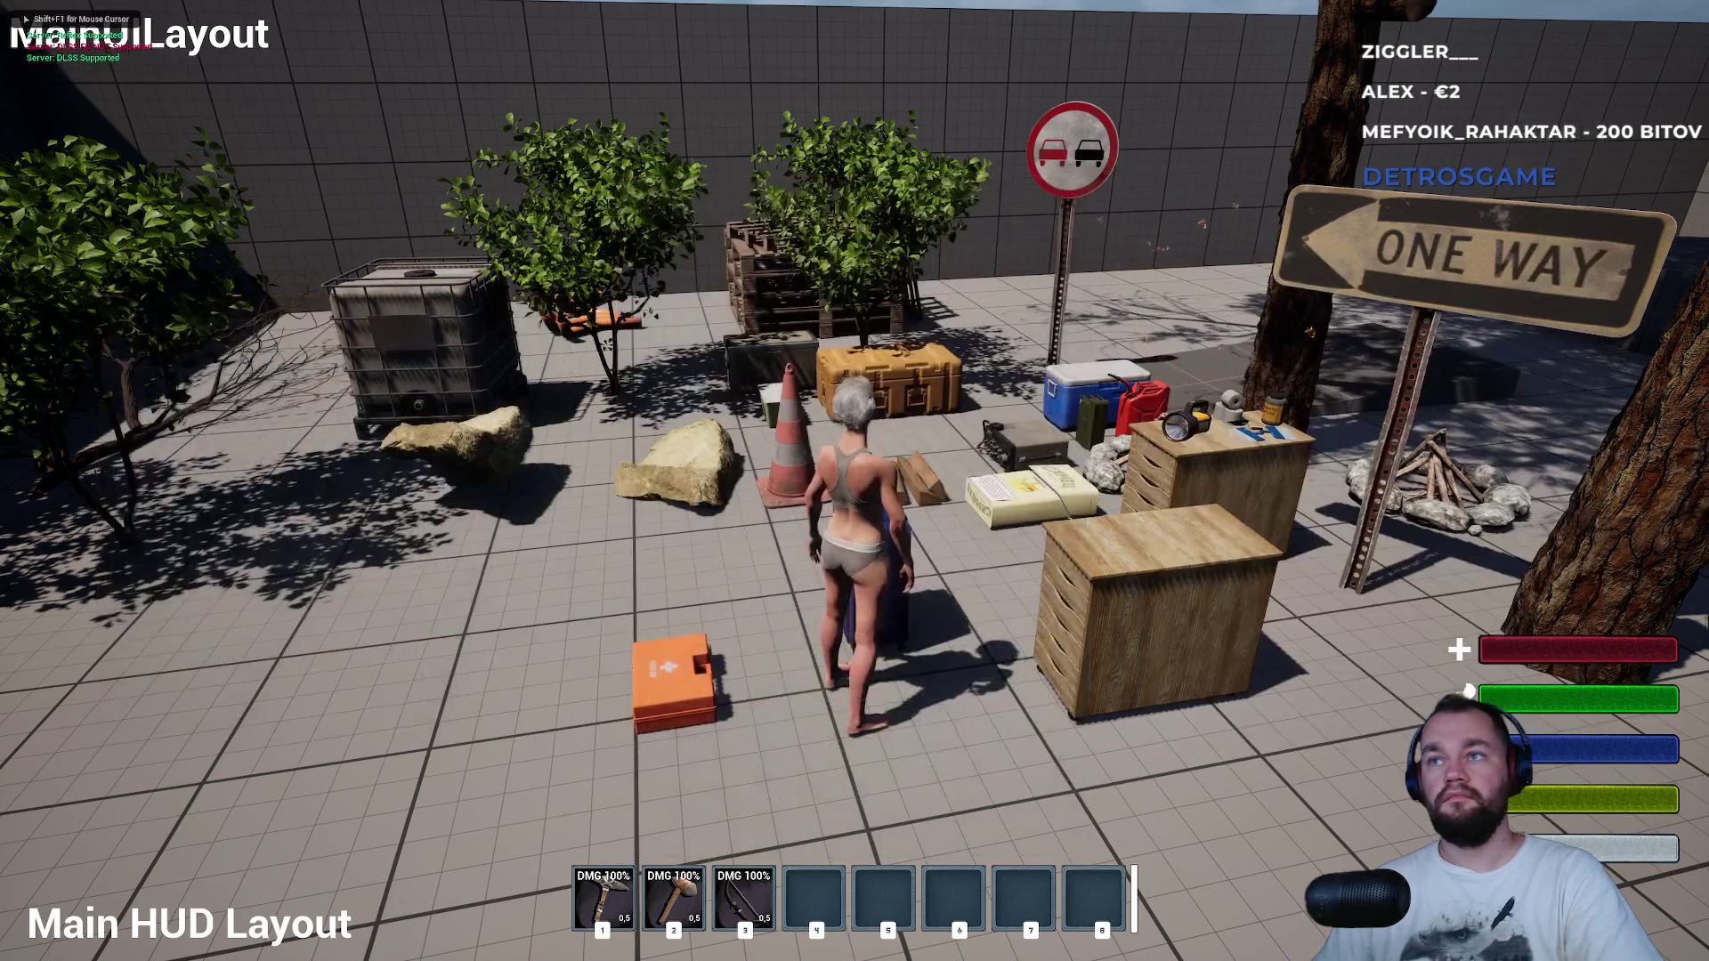
{"action": "key", "text": "Escape"}
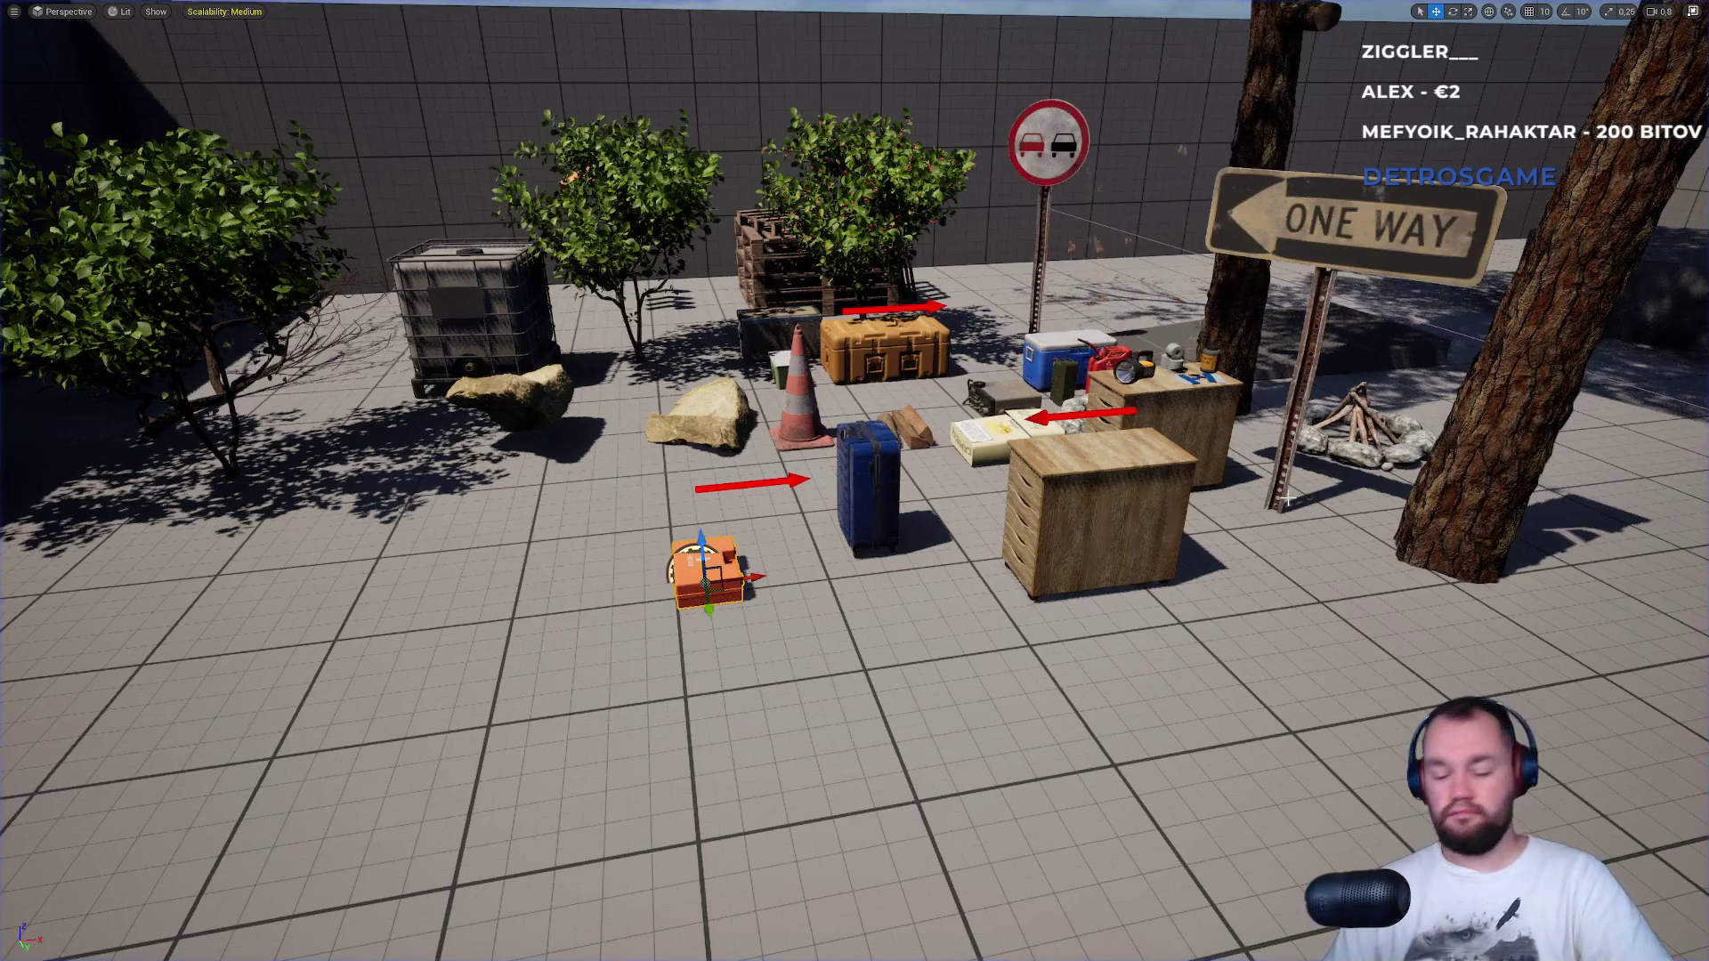
Replay the level, reopen the inventory to check the storage, then stop the session.
{"action": "key", "text": "alt+p"}
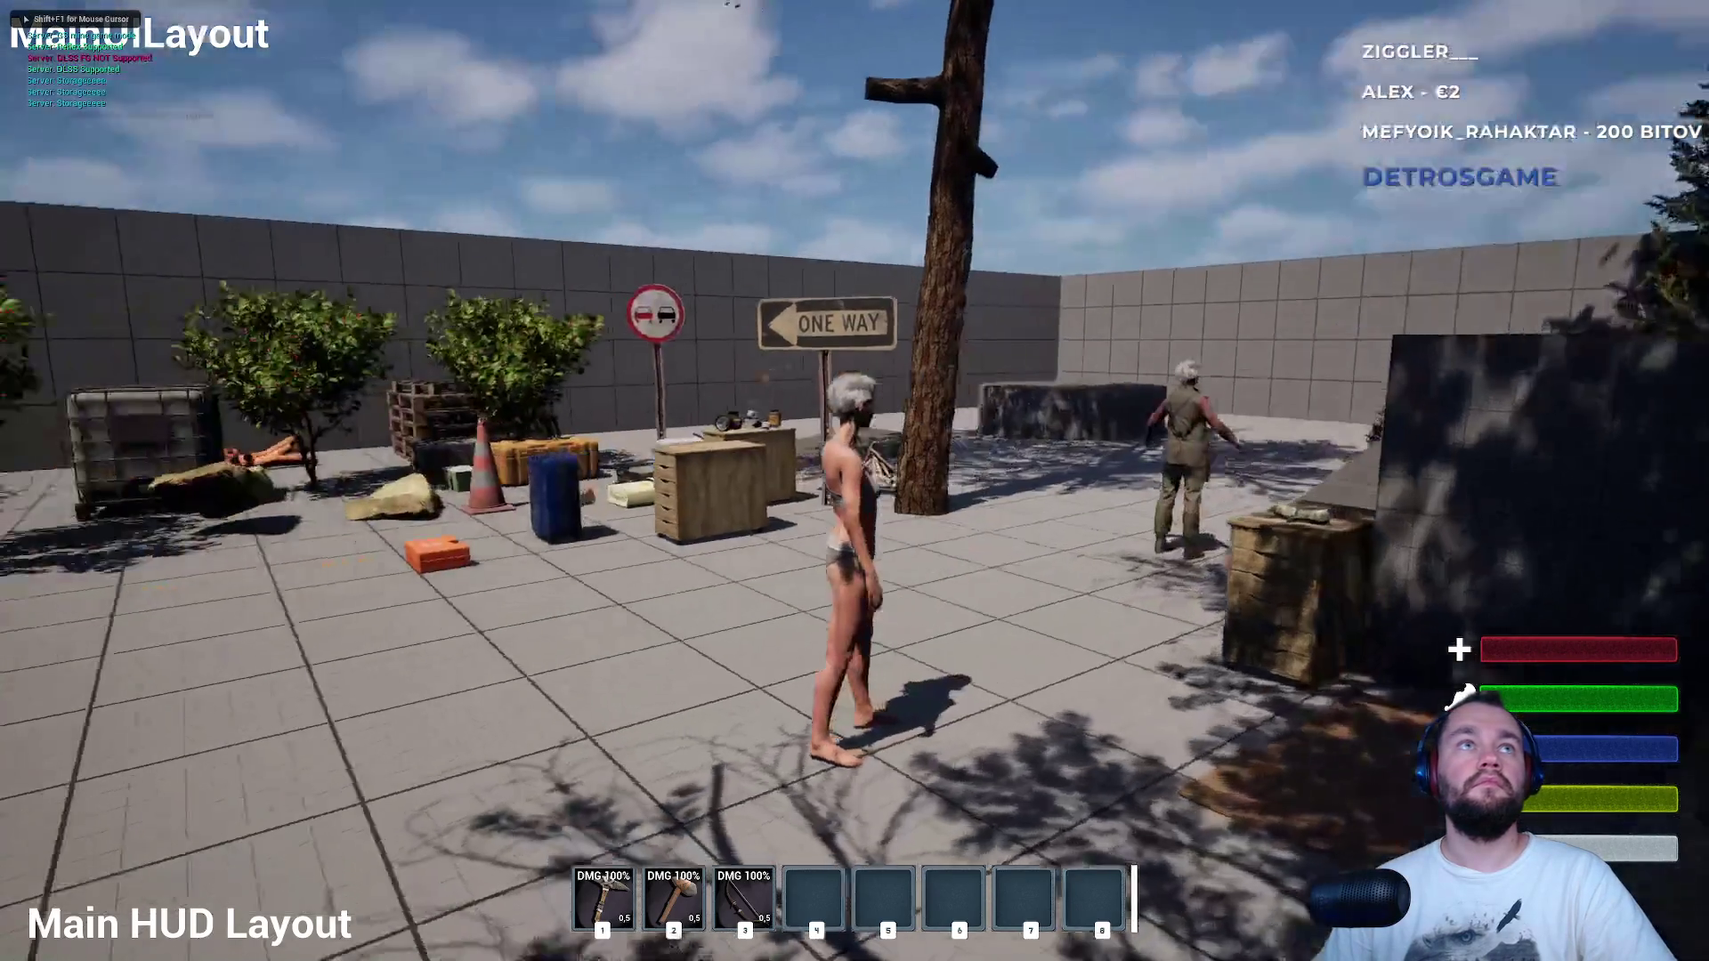
{"action": "key", "text": "w"}
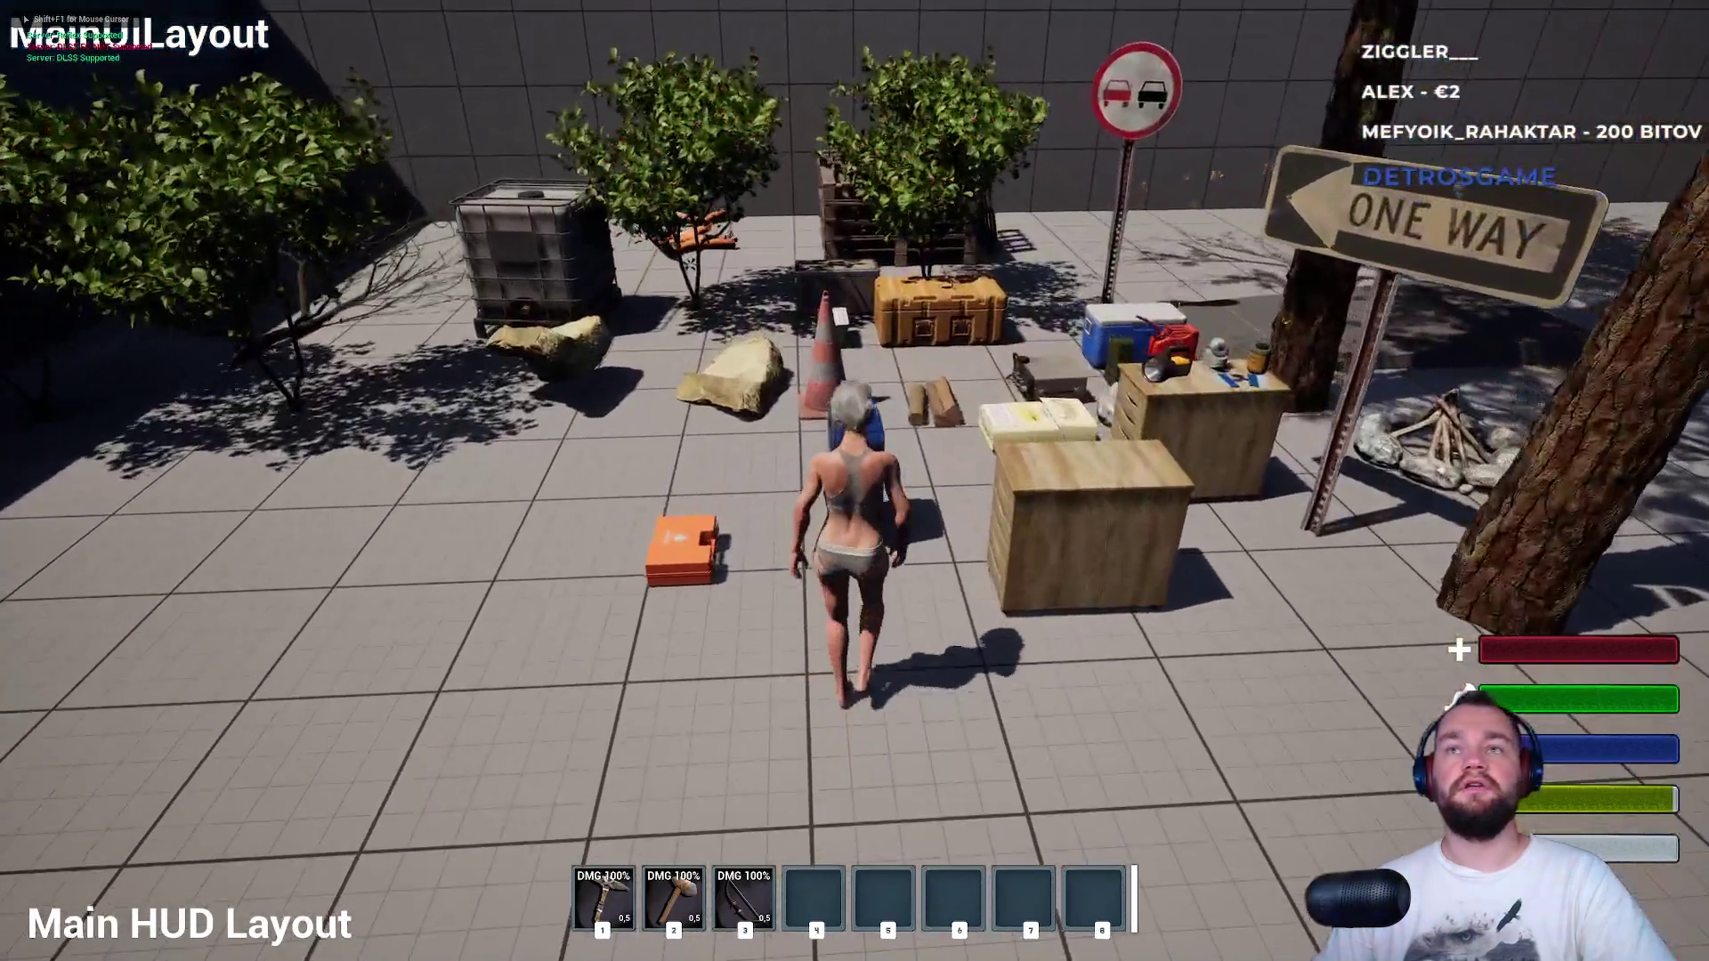
{"action": "key", "text": "i"}
{"action": "key", "text": "i"}
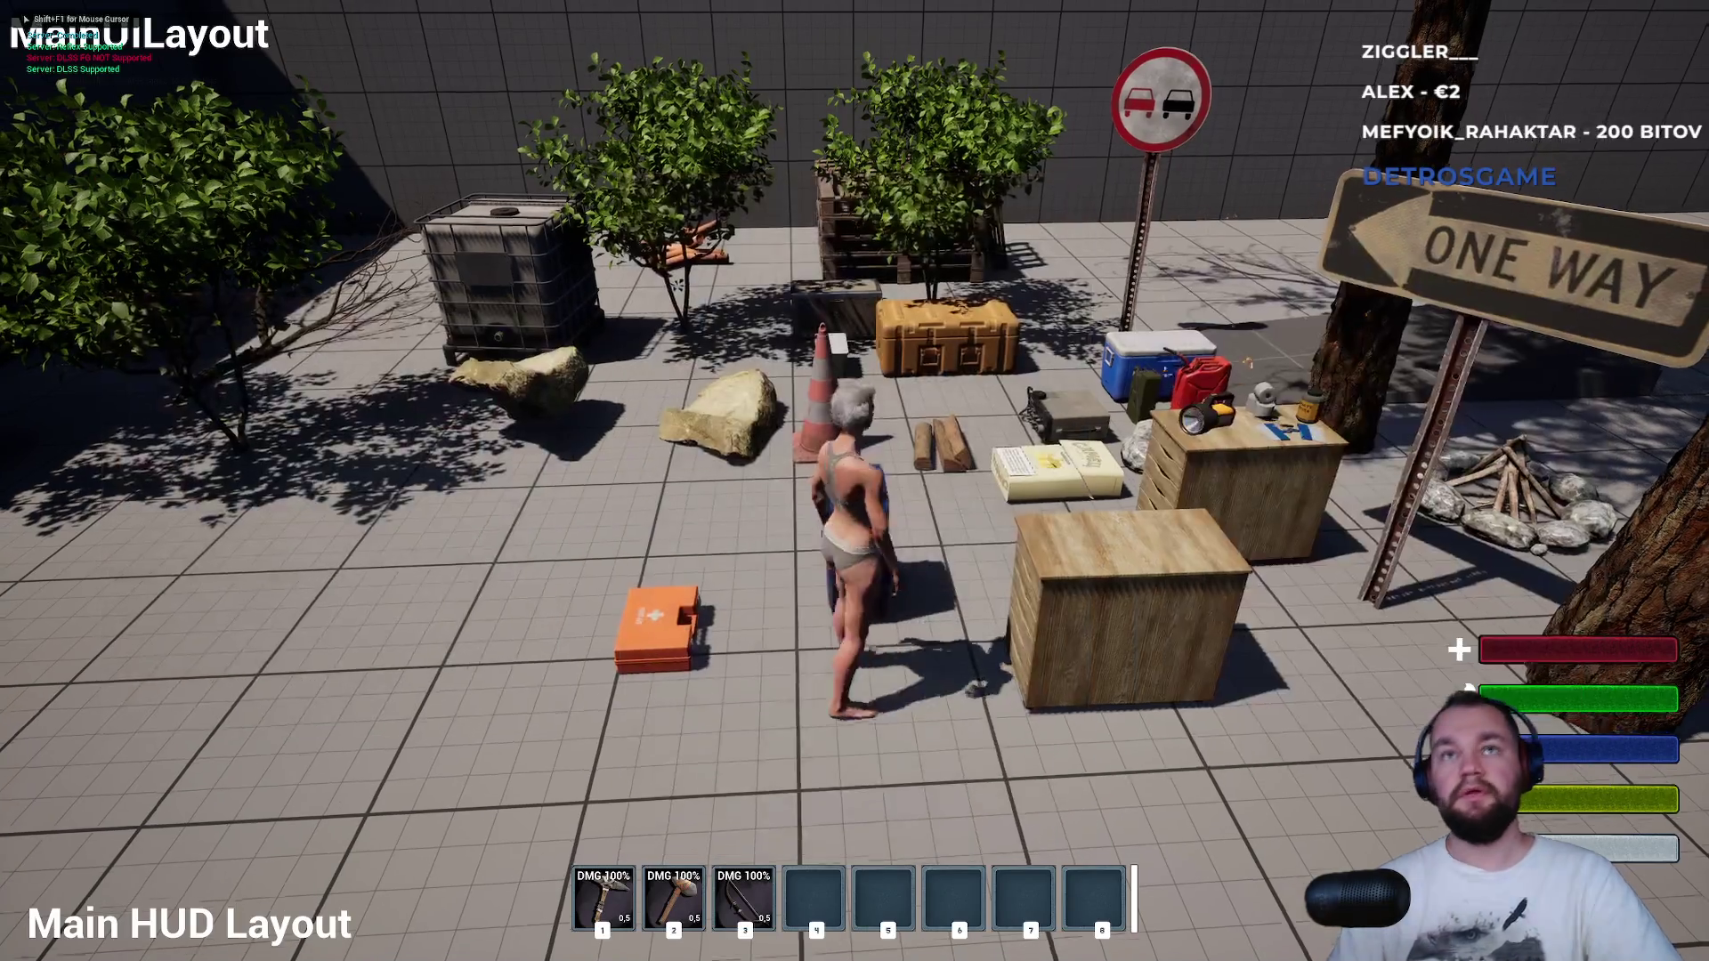
{"action": "key", "text": "Escape"}
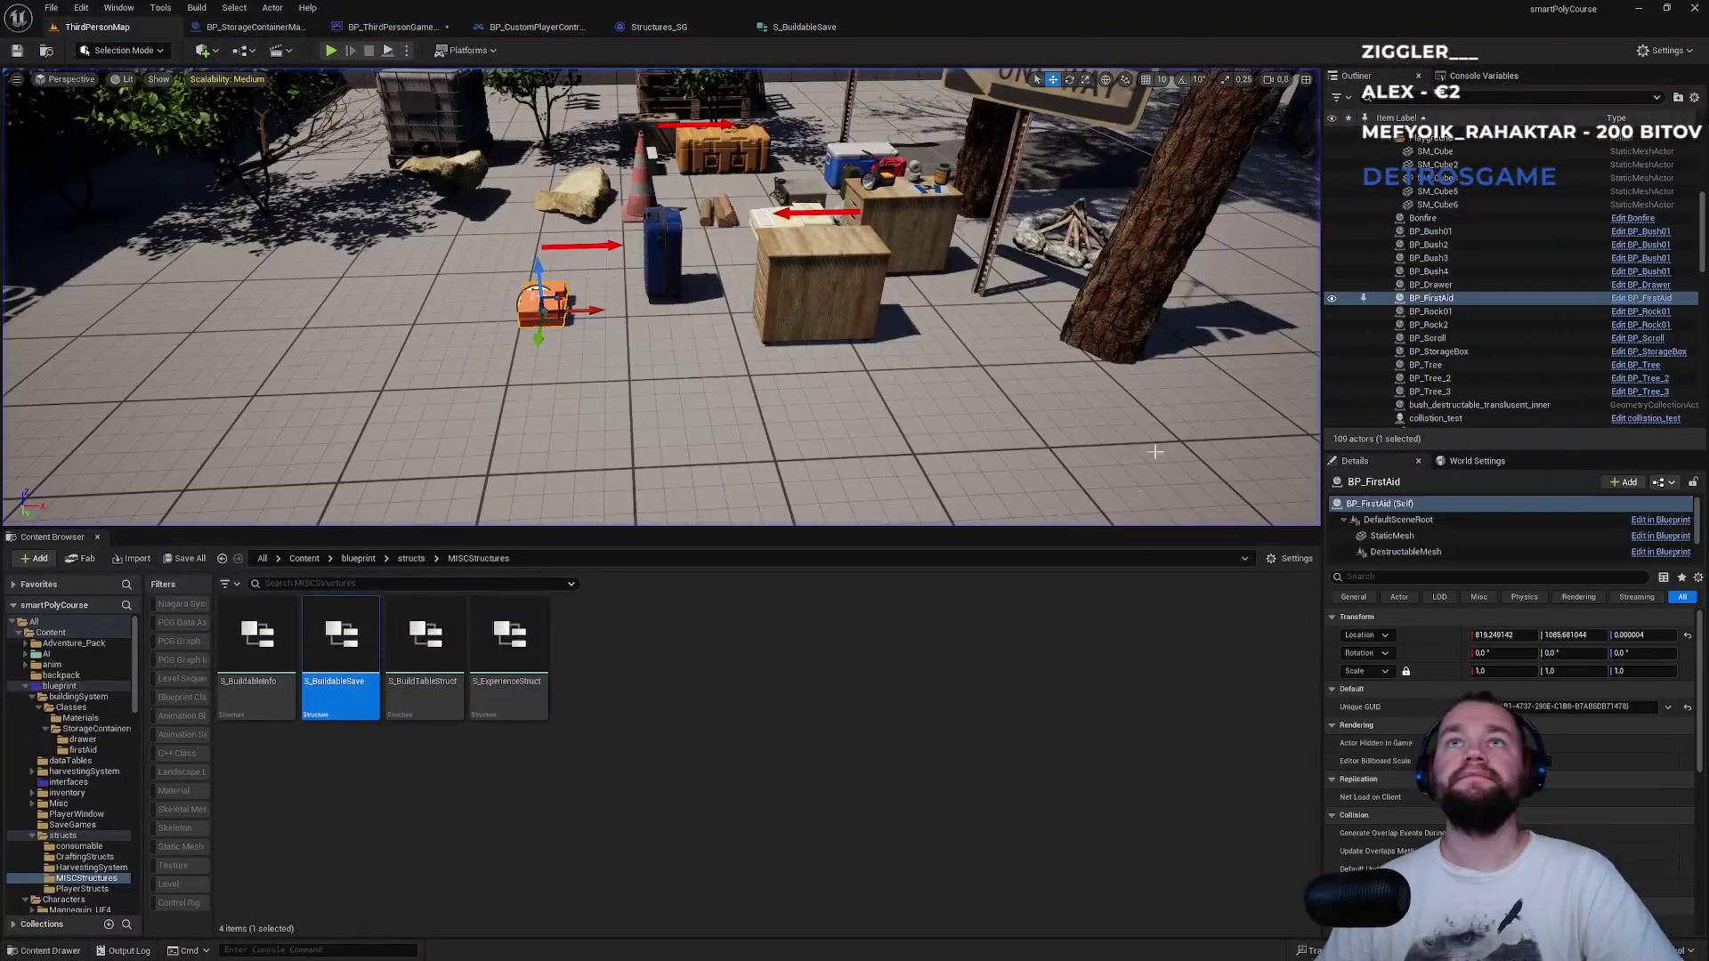
Look over S_BuildableSave, Structures_SG and the custom player controller before returning to the game mode.
{"action": "left_click", "coordinate": [817, 29]}
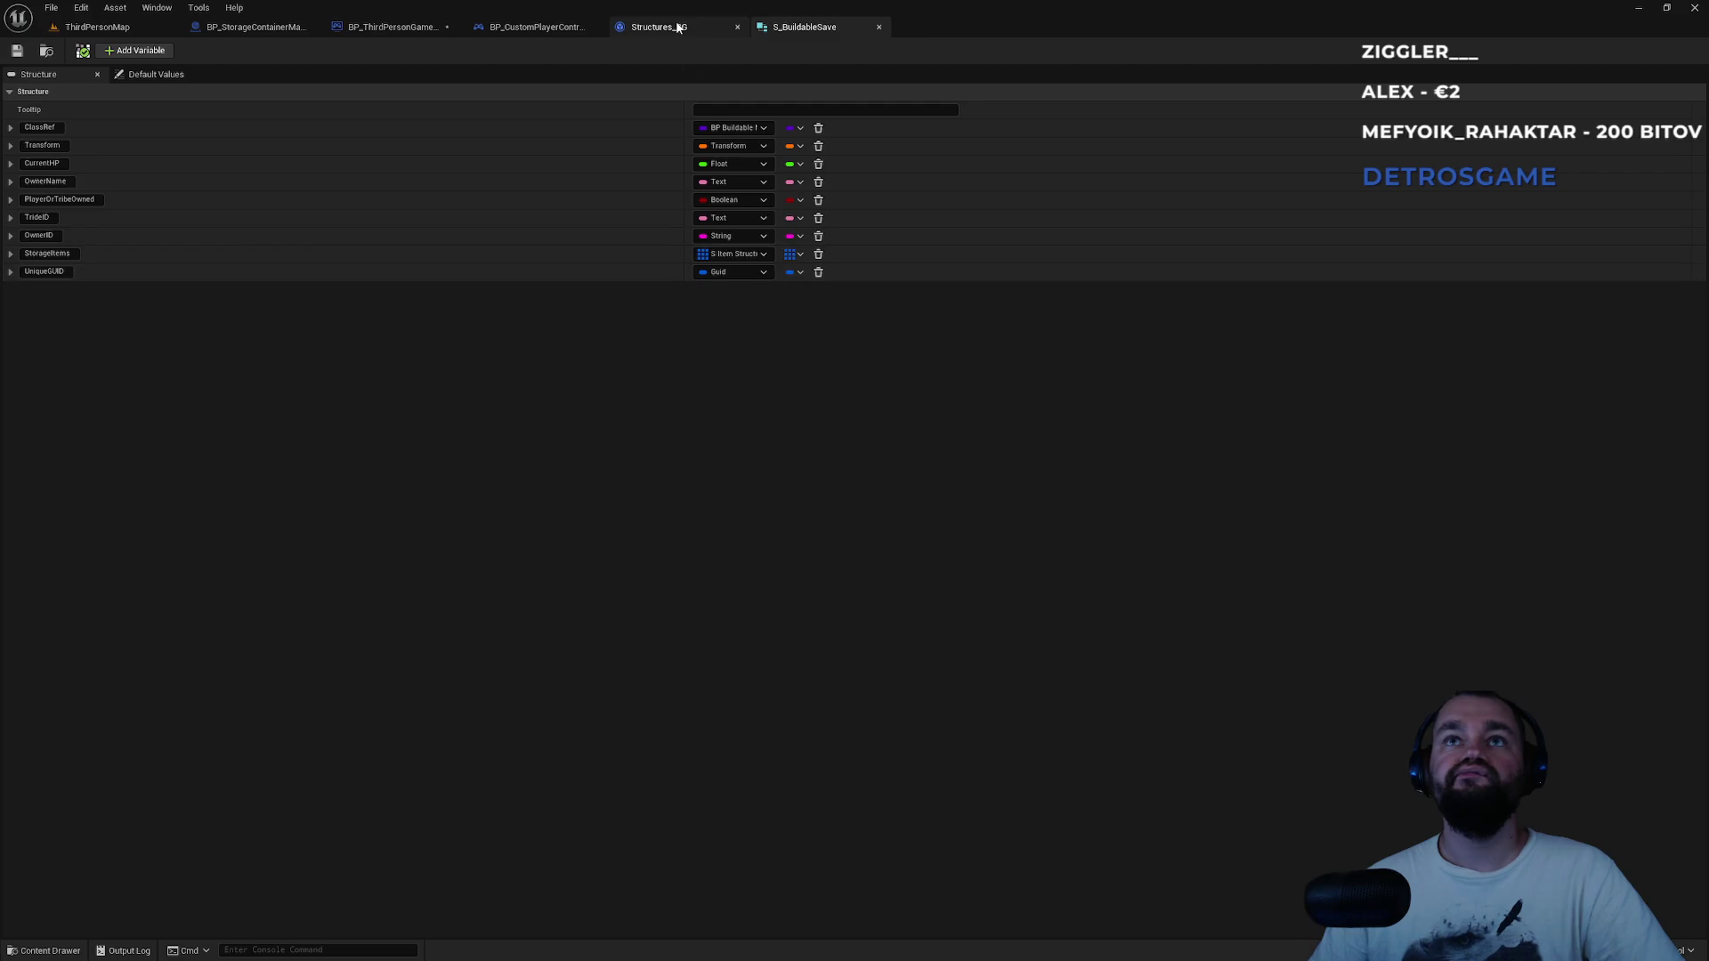
{"action": "left_click", "coordinate": [669, 28]}
{"action": "left_click", "coordinate": [796, 31]}
{"action": "left_click", "coordinate": [660, 34]}
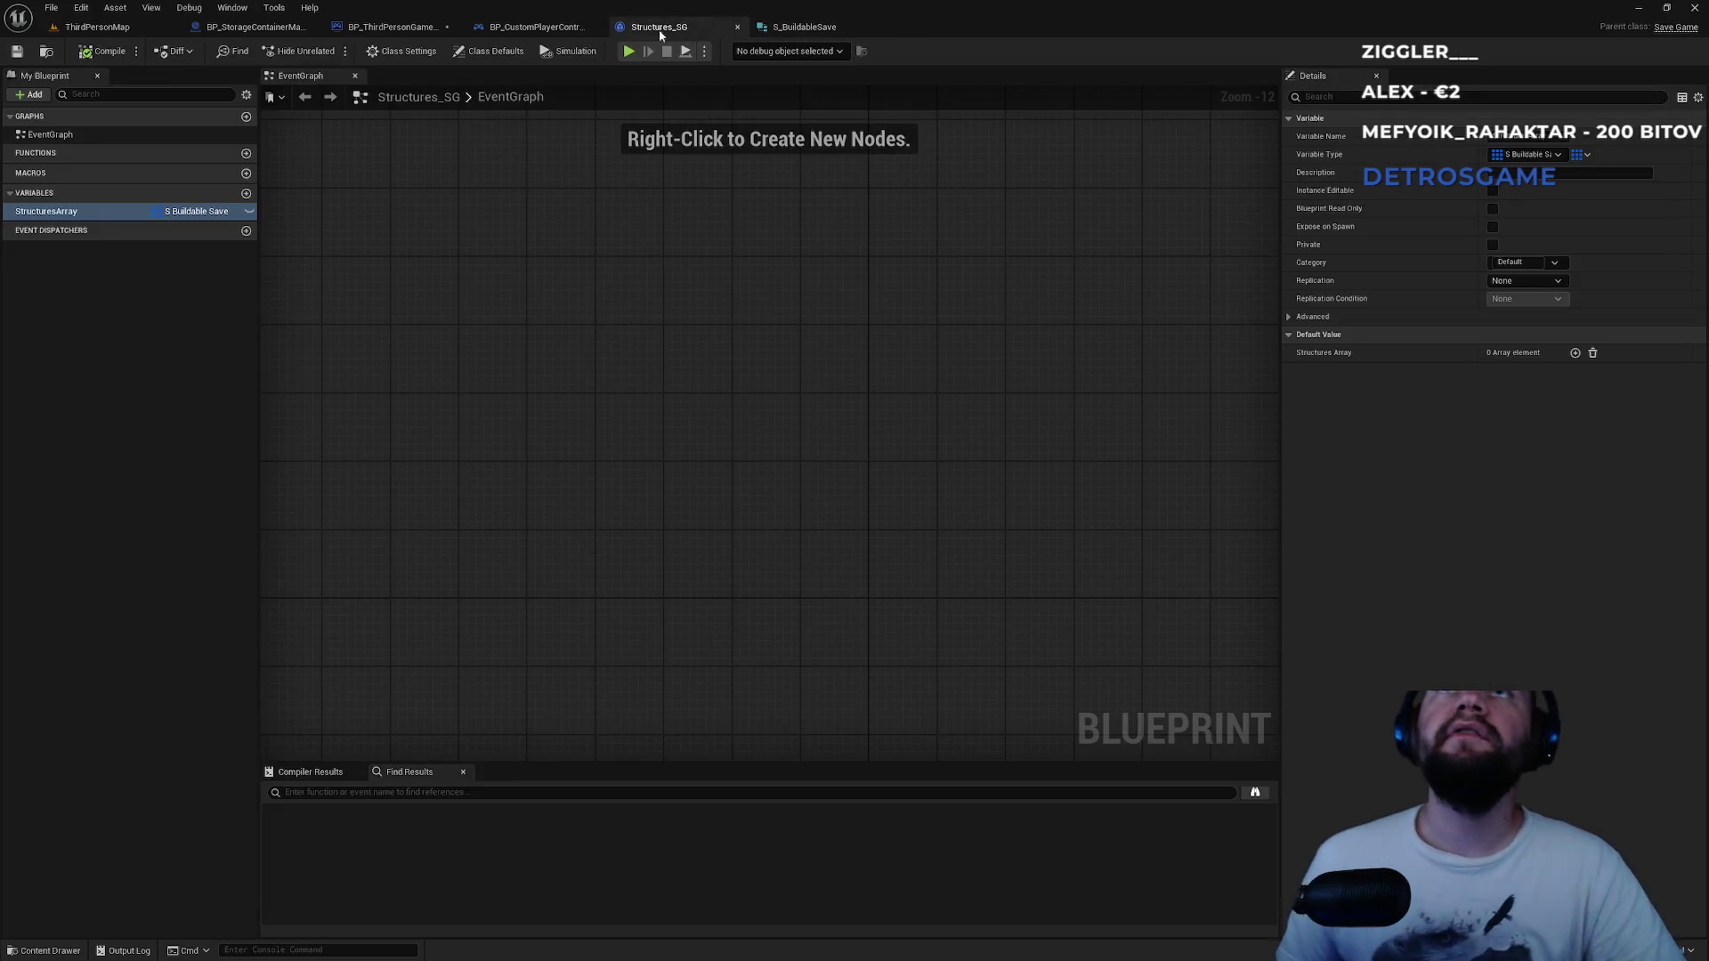
{"action": "left_click", "coordinate": [525, 29]}
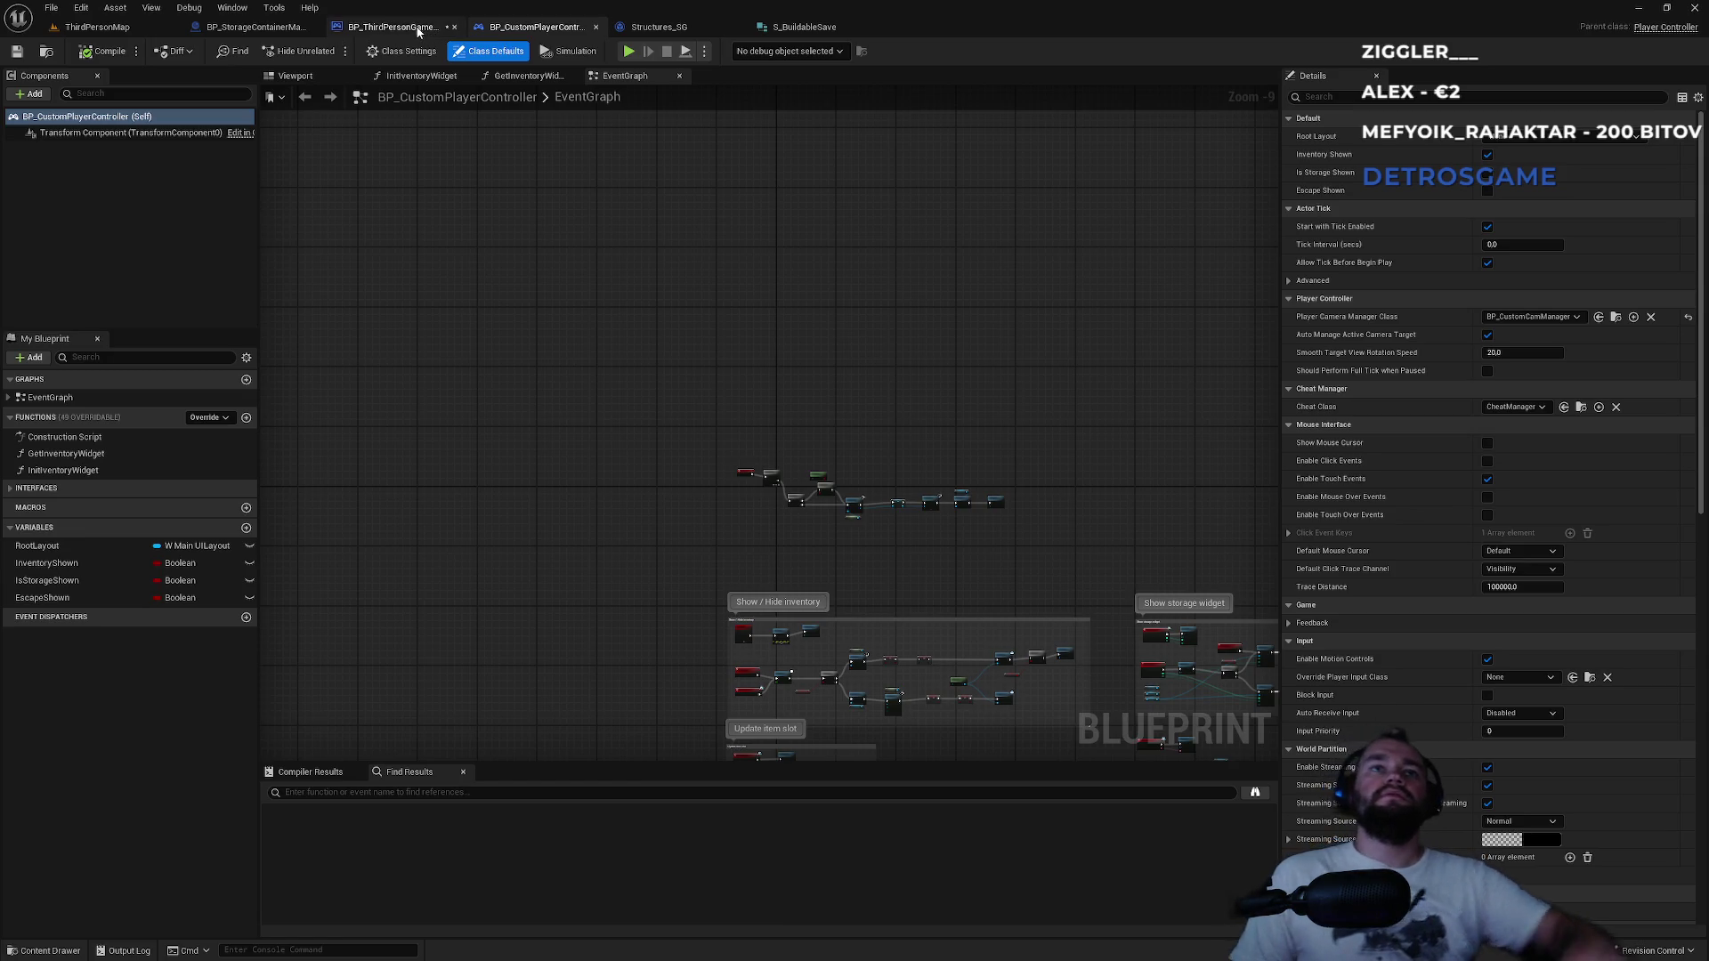
{"action": "left_click", "coordinate": [411, 31]}
Pan through the load loop, debug prints and SpawnActor section, then switch to the SaveGames folder.
{"action": "mouse_move", "coordinate": [724, 368]}
{"action": "left_mouse_down"}
{"action": "mouse_move", "coordinate": [400, 236]}
{"action": "mouse_move", "coordinate": [341, 232]}
{"action": "left_mouse_up"}
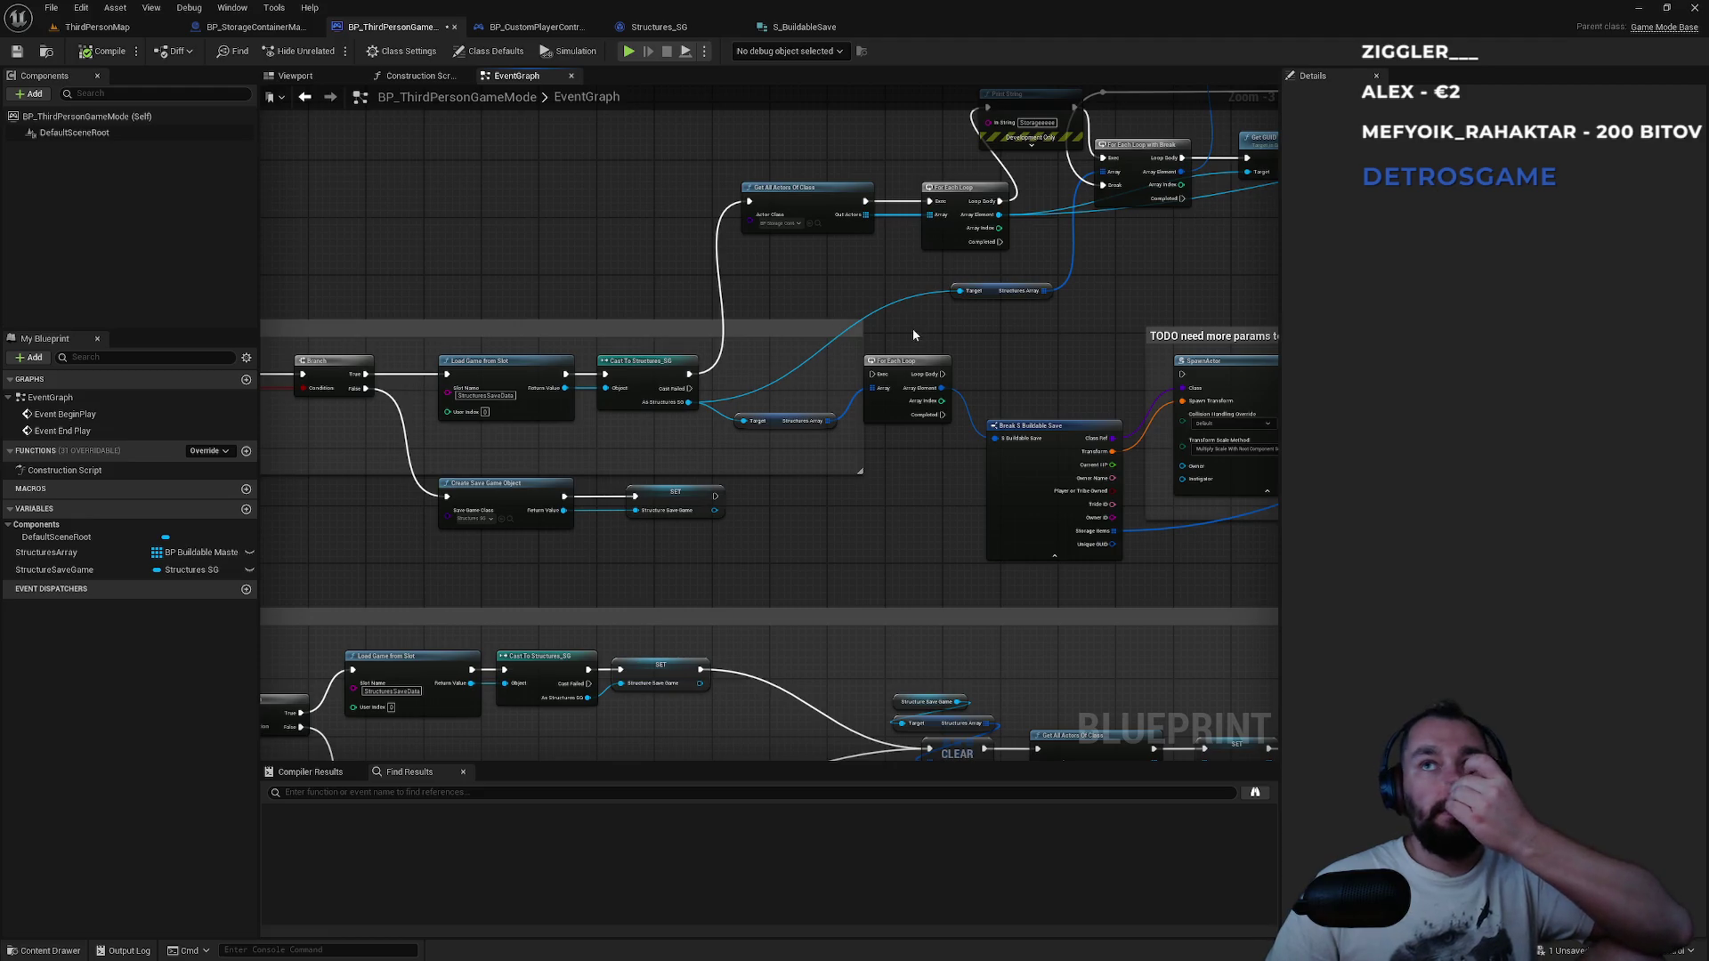
{"action": "left_click_drag", "start_coordinate": [914, 335], "coordinate": [699, 464]}
{"action": "left_click_drag", "start_coordinate": [957, 415], "coordinate": [765, 459]}
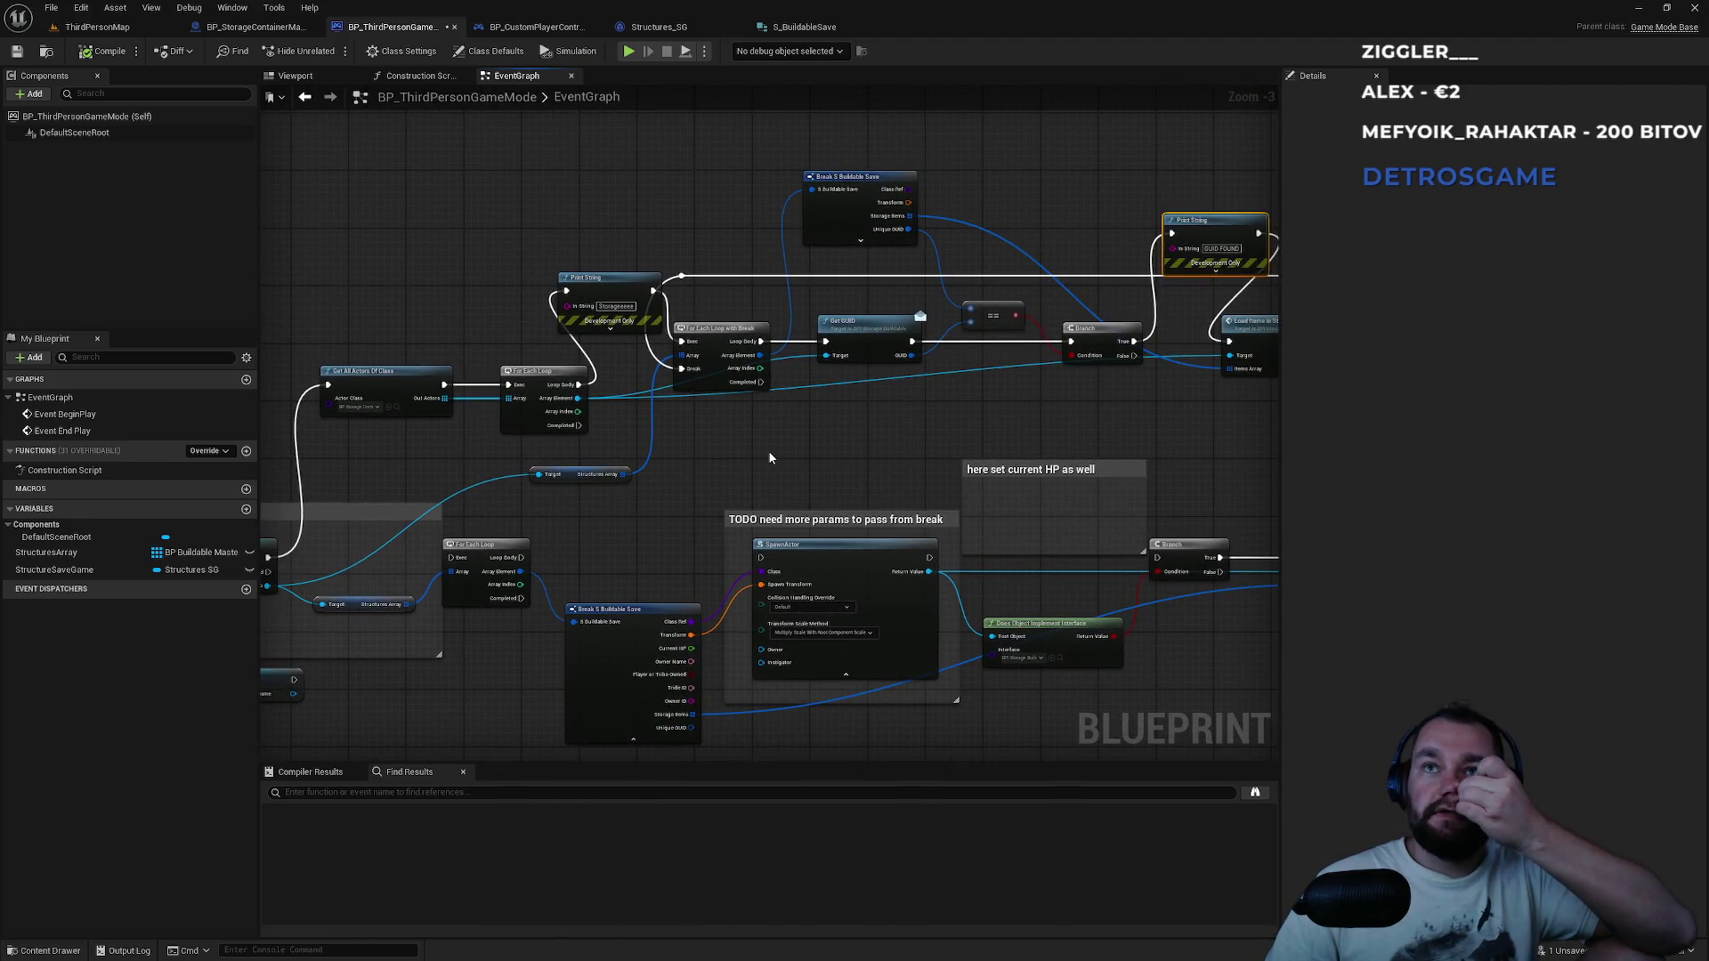
{"action": "scroll", "coordinate": [780, 420], "scroll_direction": "up", "scroll_amount": 3}
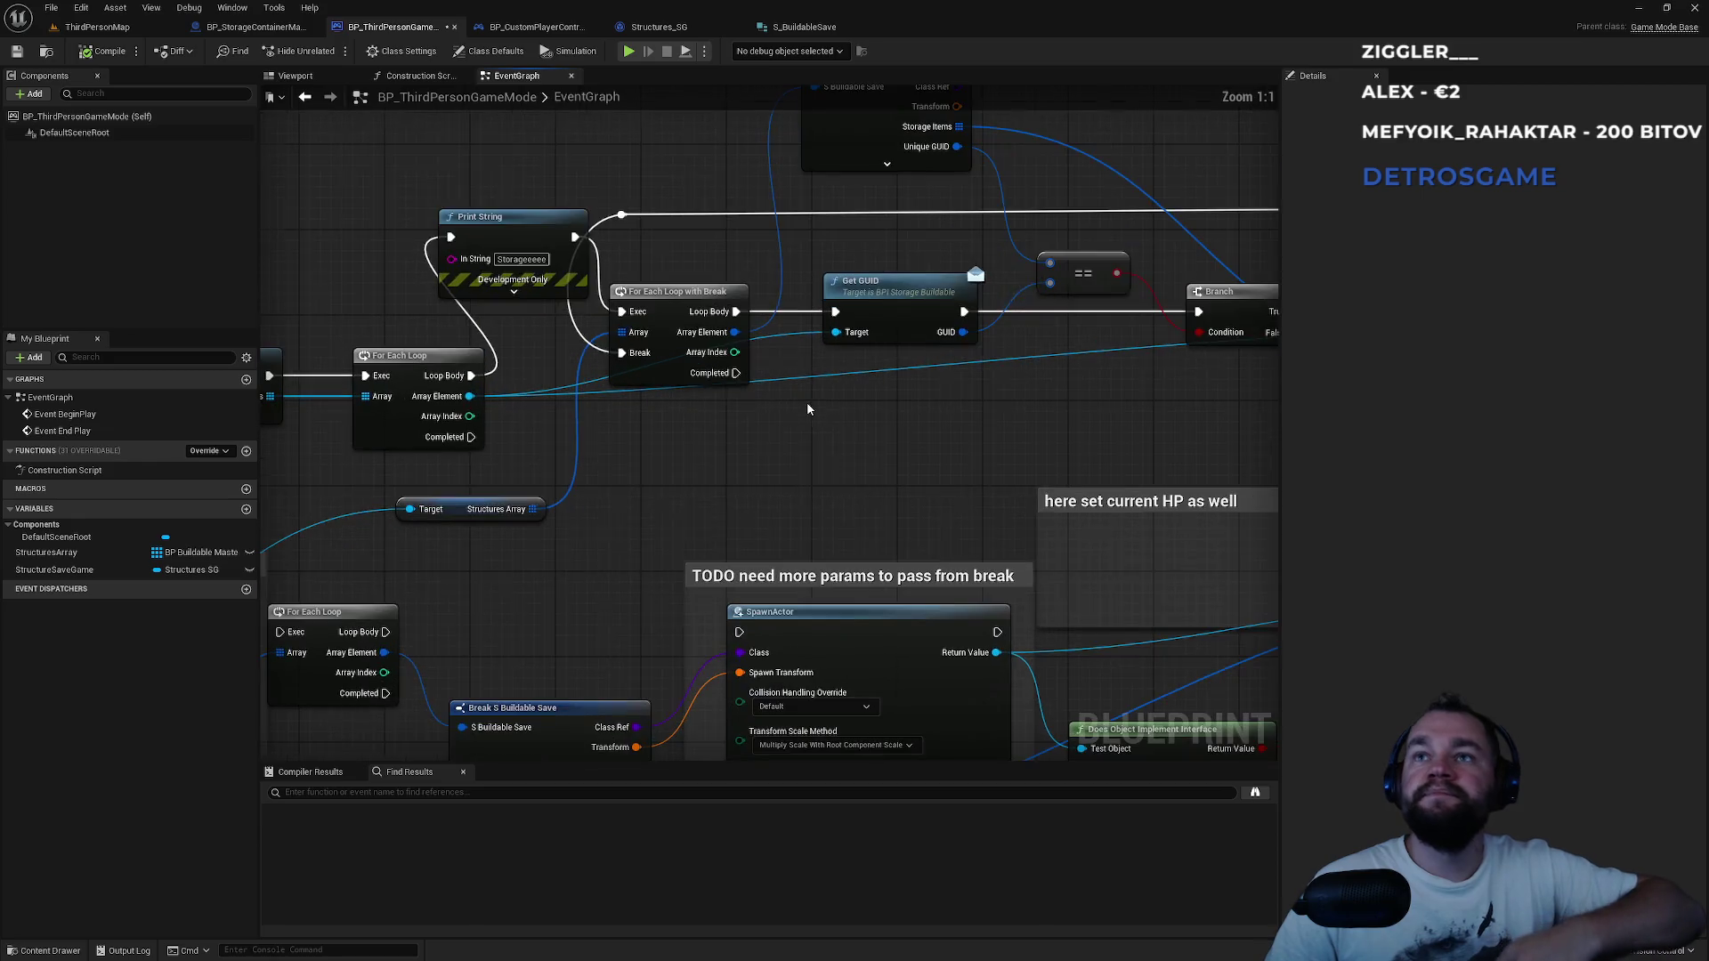
{"action": "left_click_drag", "start_coordinate": [804, 396], "coordinate": [754, 500]}
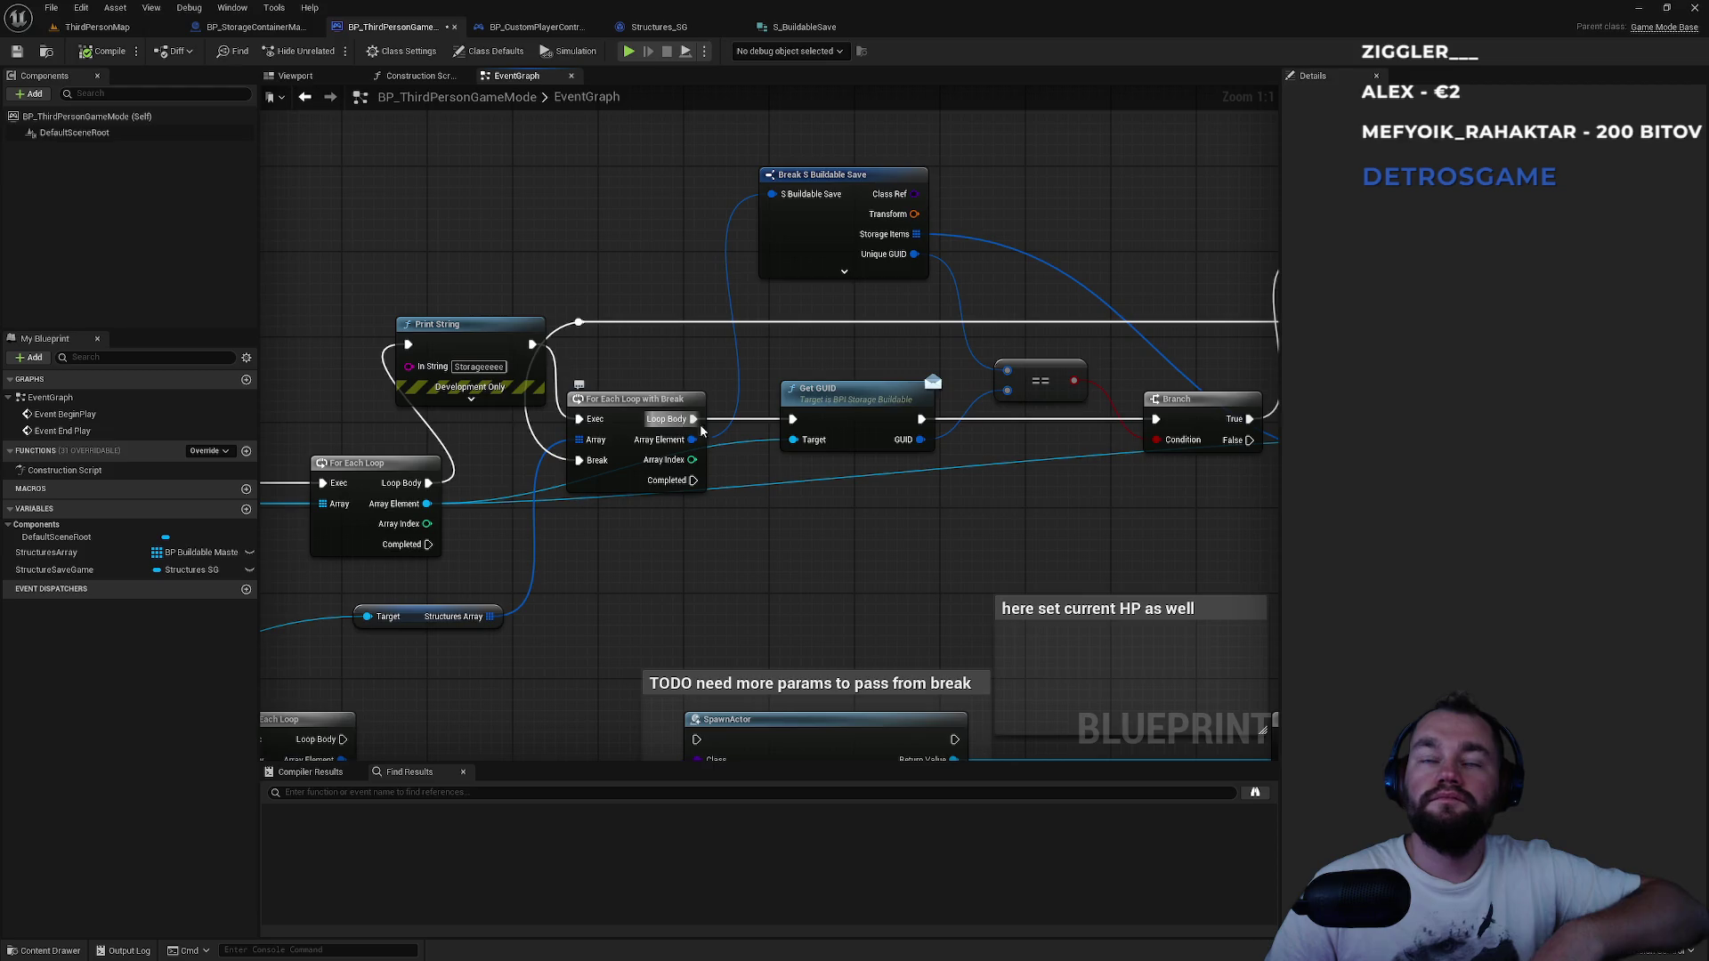
{"action": "left_click_drag", "start_coordinate": [907, 509], "coordinate": [827, 296]}
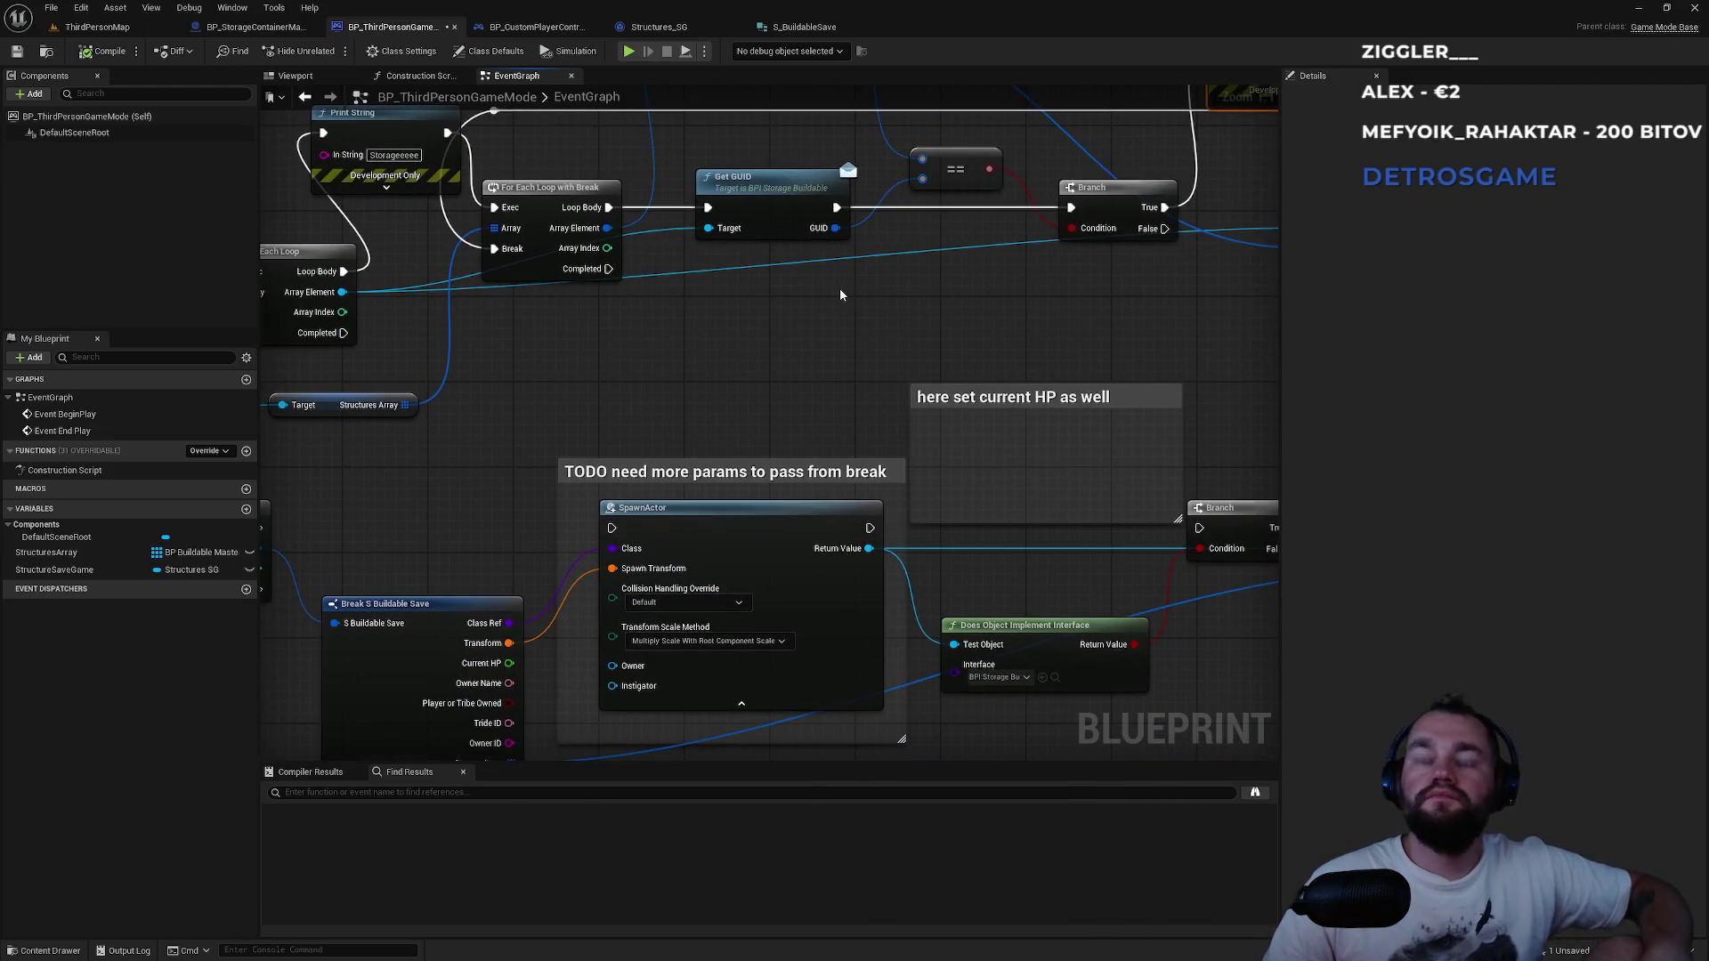
{"action": "key", "text": "alt+Tab"}
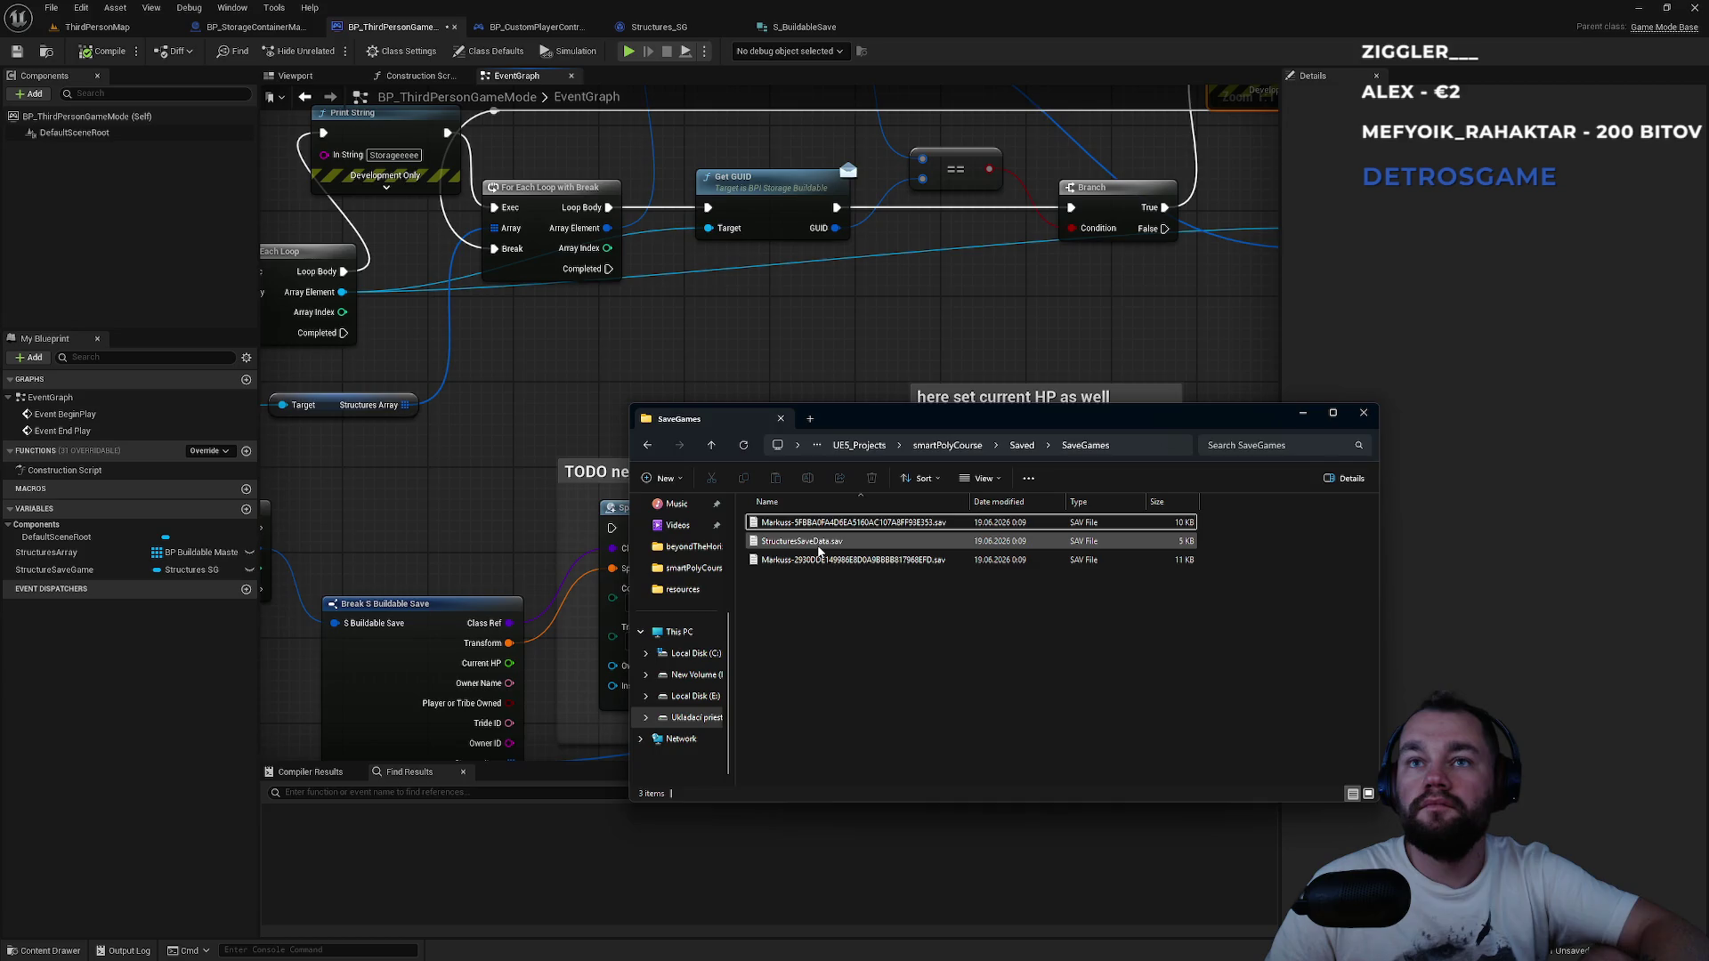
Open StructuresSaveData.sav in Notepad and search it for 'guid', which finds no match.
{"action": "double_click", "coordinate": [820, 544]}
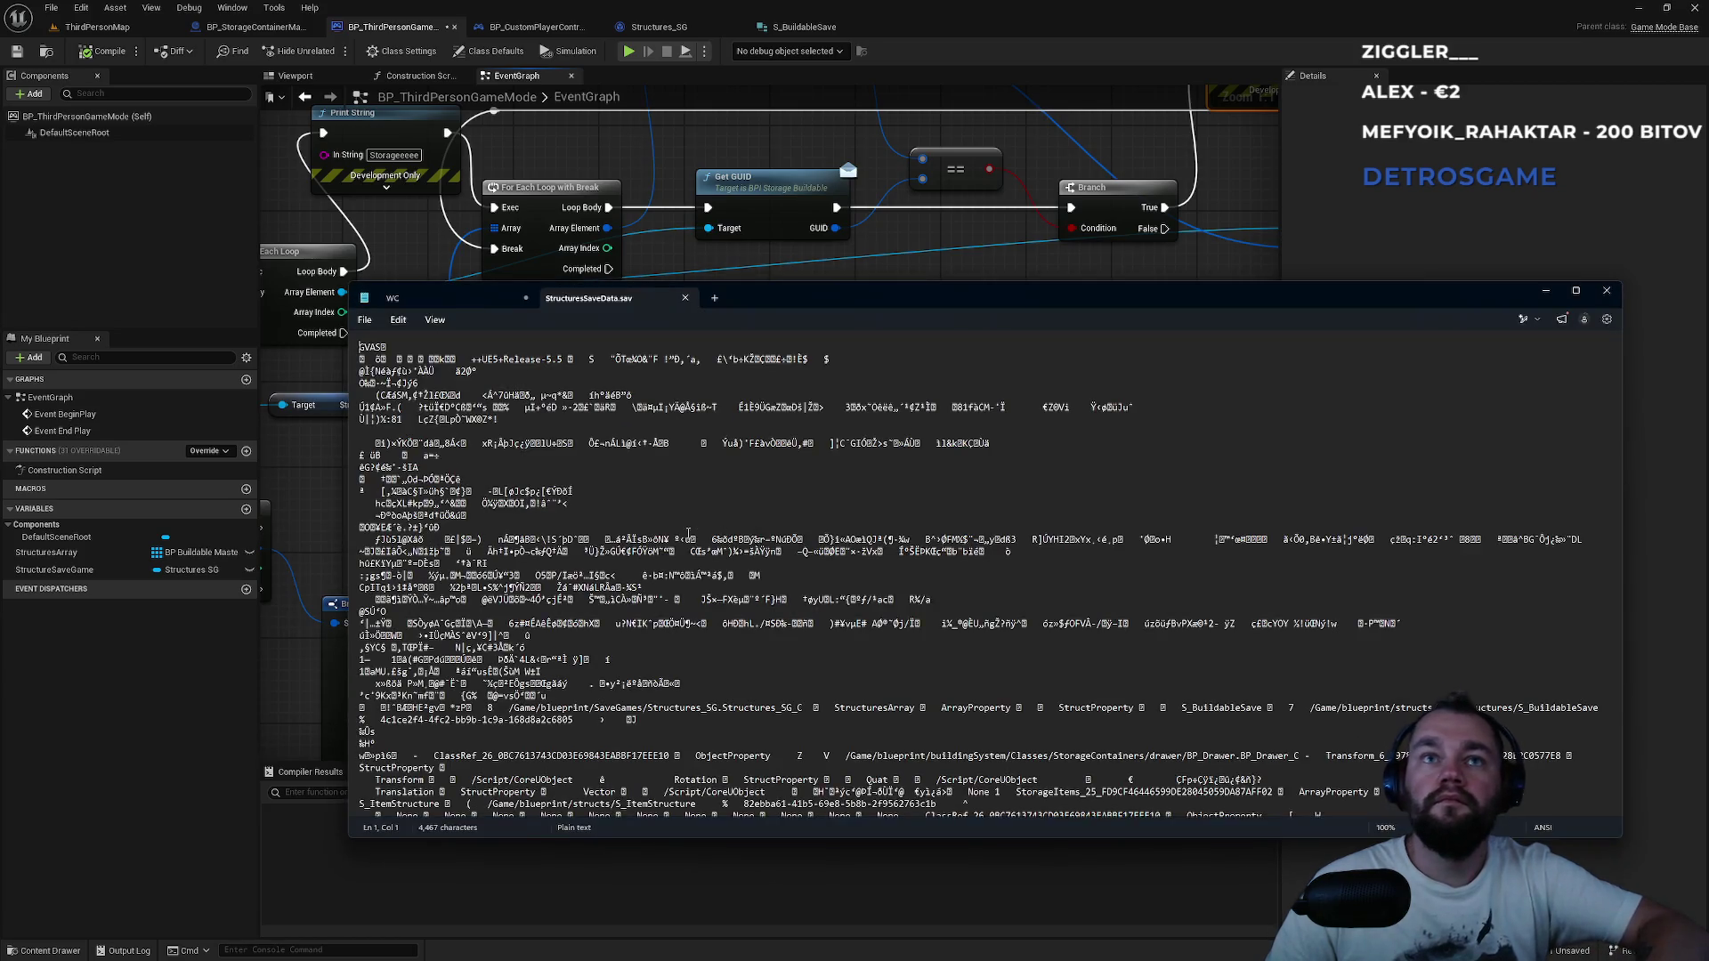
{"action": "key", "text": "ctrl+f"}
{"action": "type", "text": "guid"}
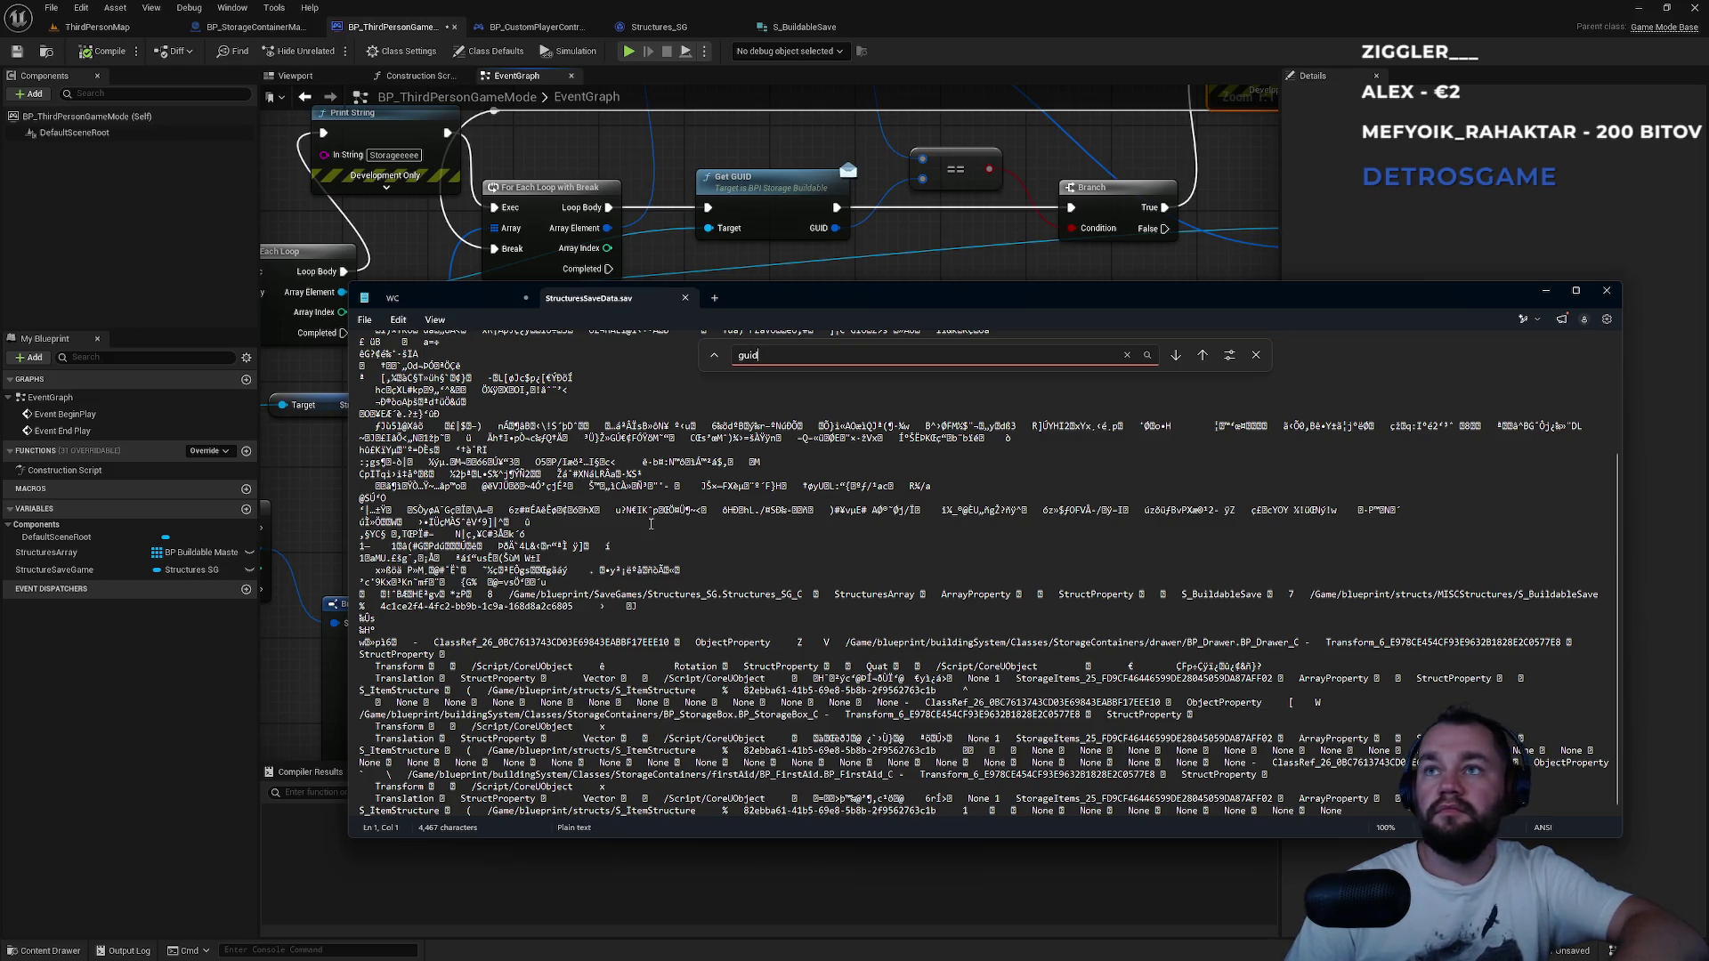
{"action": "key", "text": "Return"}
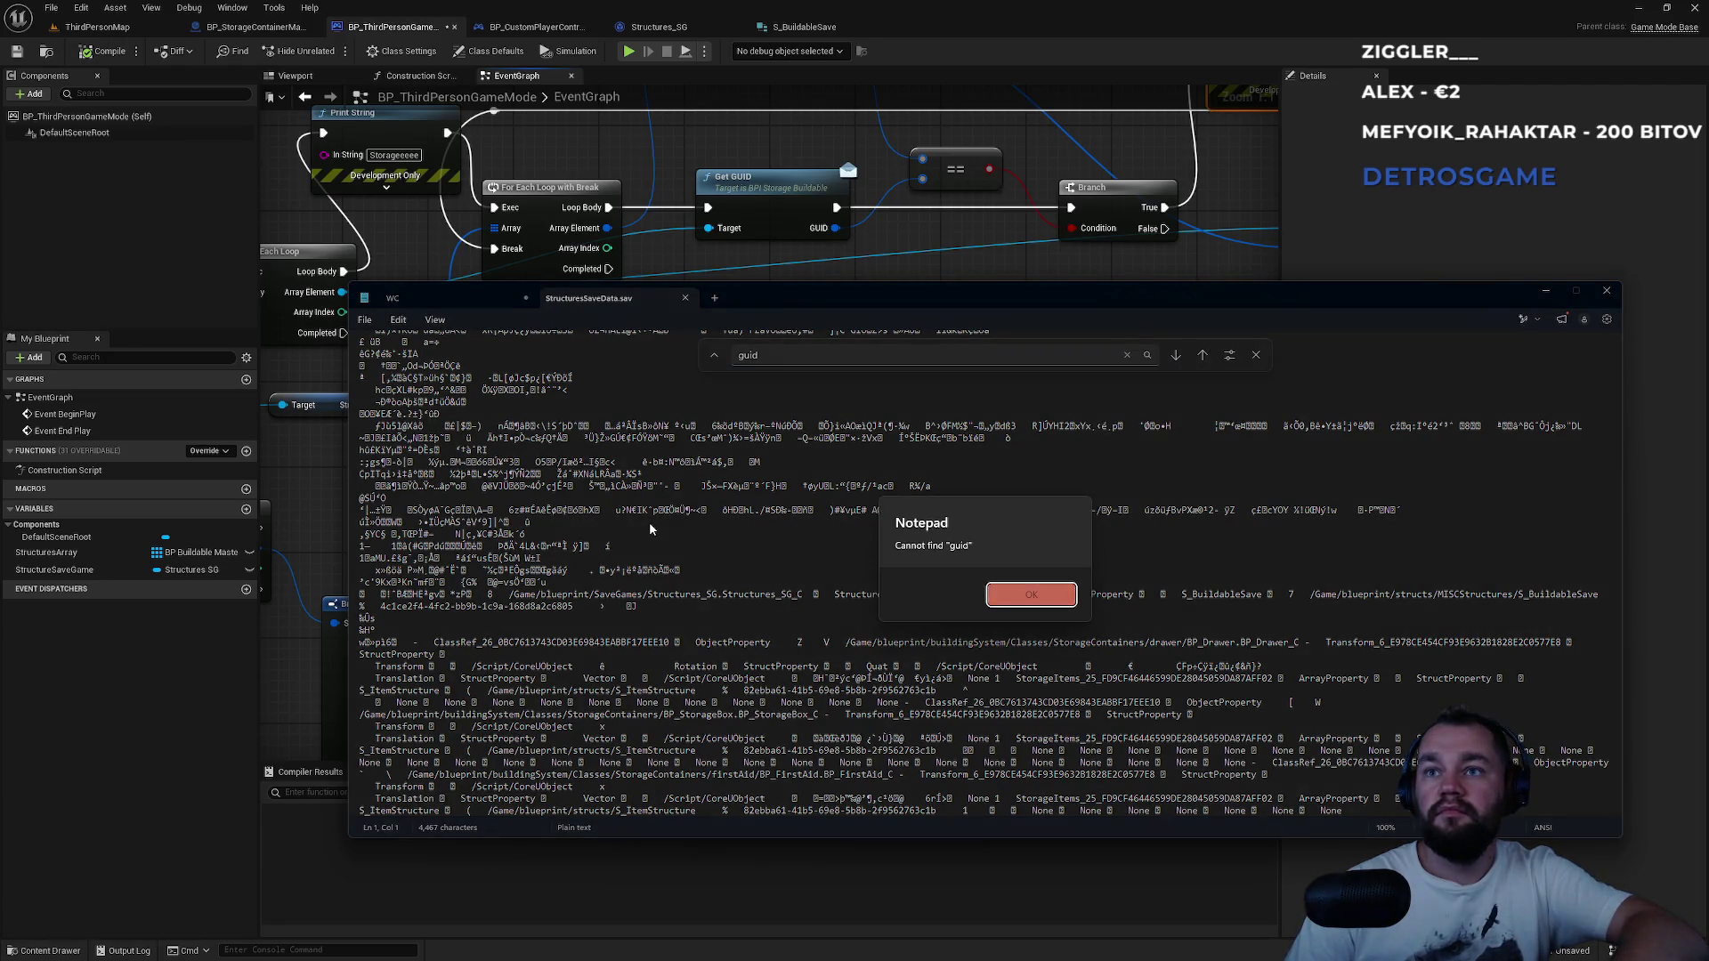
{"action": "key", "text": "Return"}
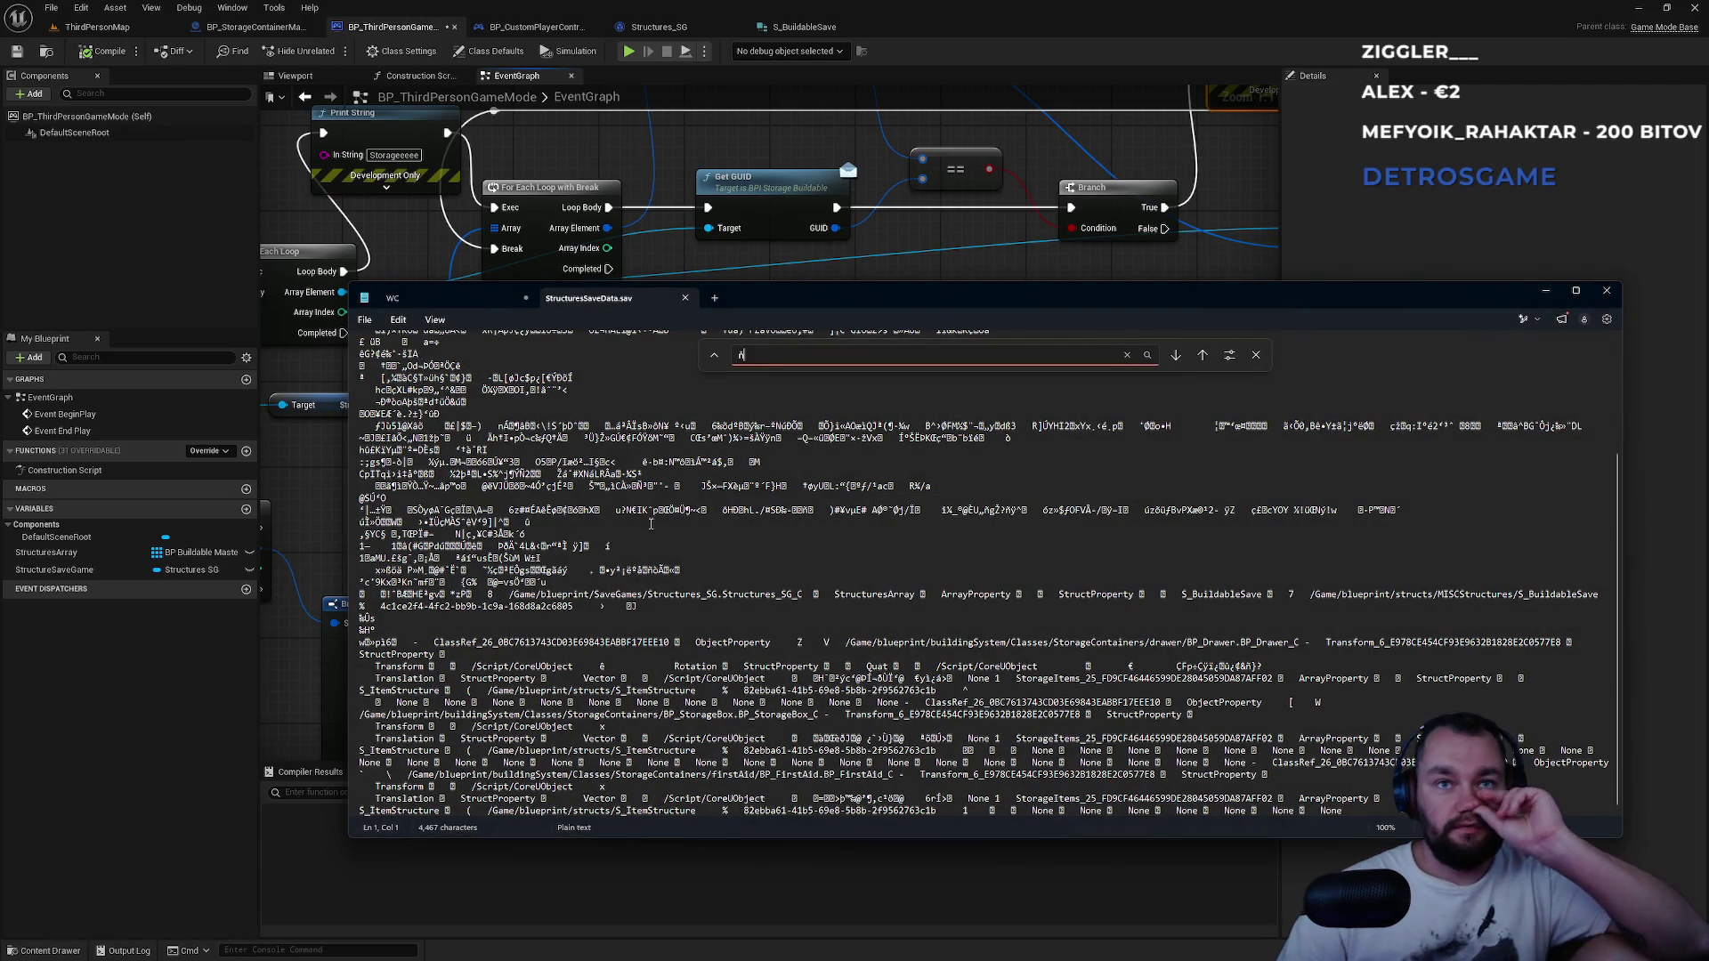
{"action": "type", "text": "ň"}
{"action": "left_click", "coordinate": [815, 669]}
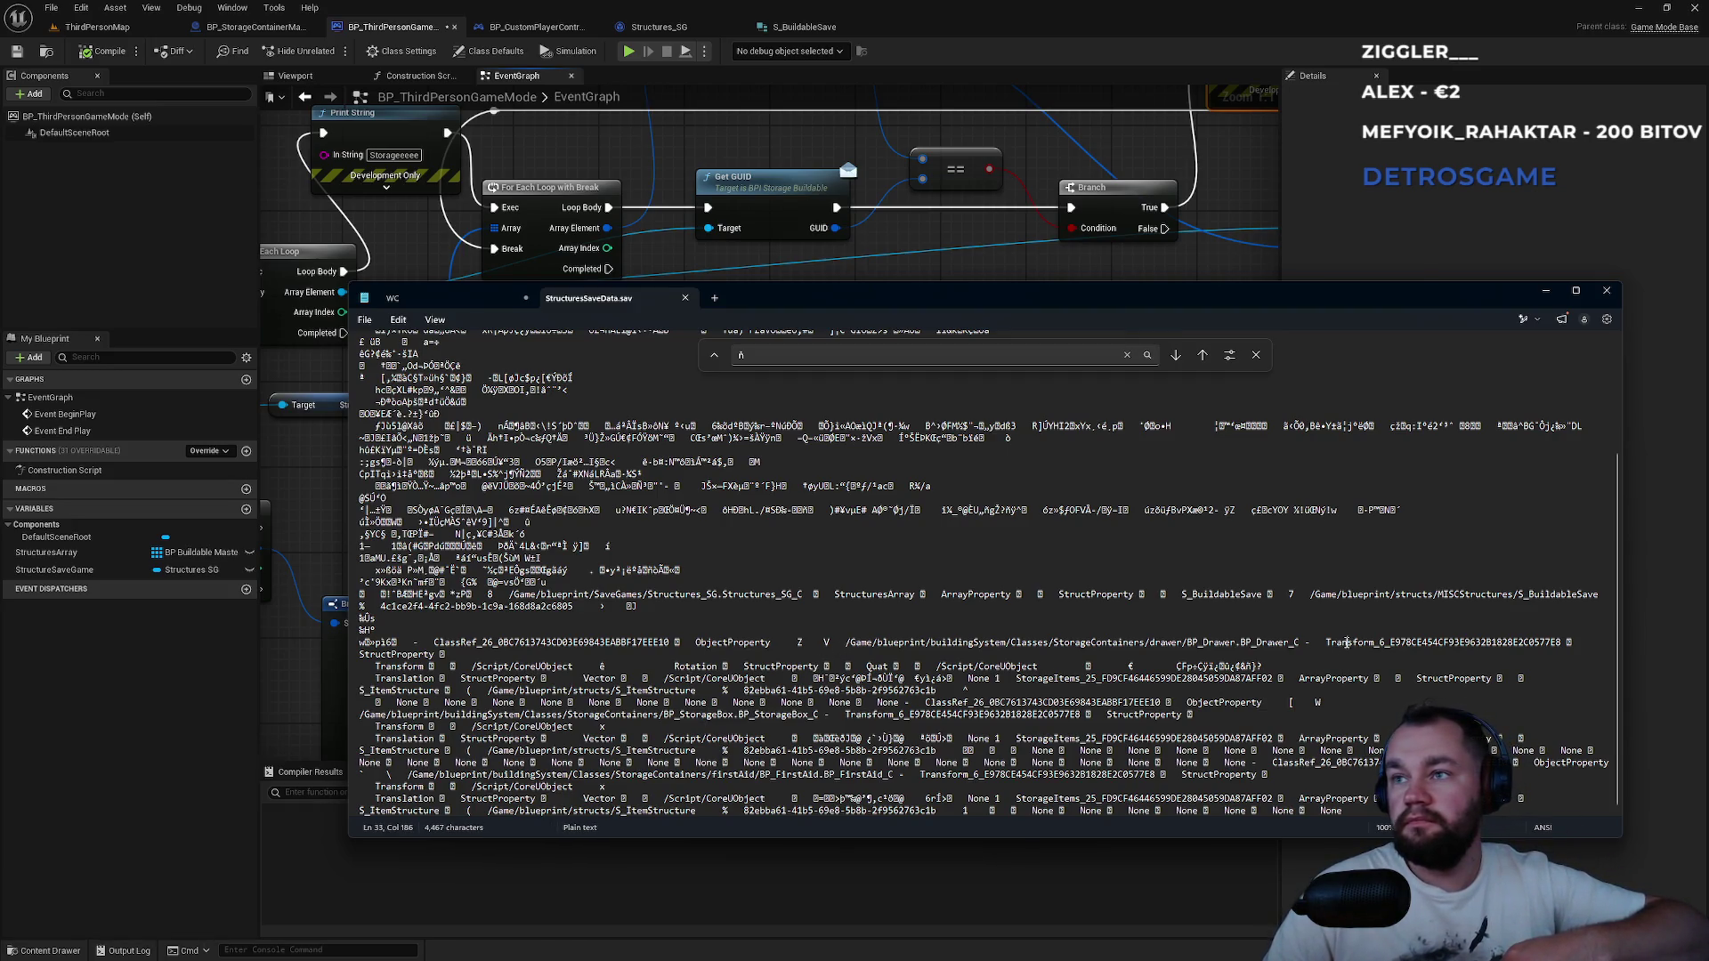
Highlight the saved Transform, Rotation and StorageItems entries to inspect them.
{"action": "mouse_move", "coordinate": [400, 655]}
{"action": "left_mouse_down"}
{"action": "mouse_move", "coordinate": [457, 681]}
{"action": "mouse_move", "coordinate": [445, 659]}
{"action": "mouse_move", "coordinate": [721, 681]}
{"action": "mouse_move", "coordinate": [756, 664]}
{"action": "left_mouse_up"}
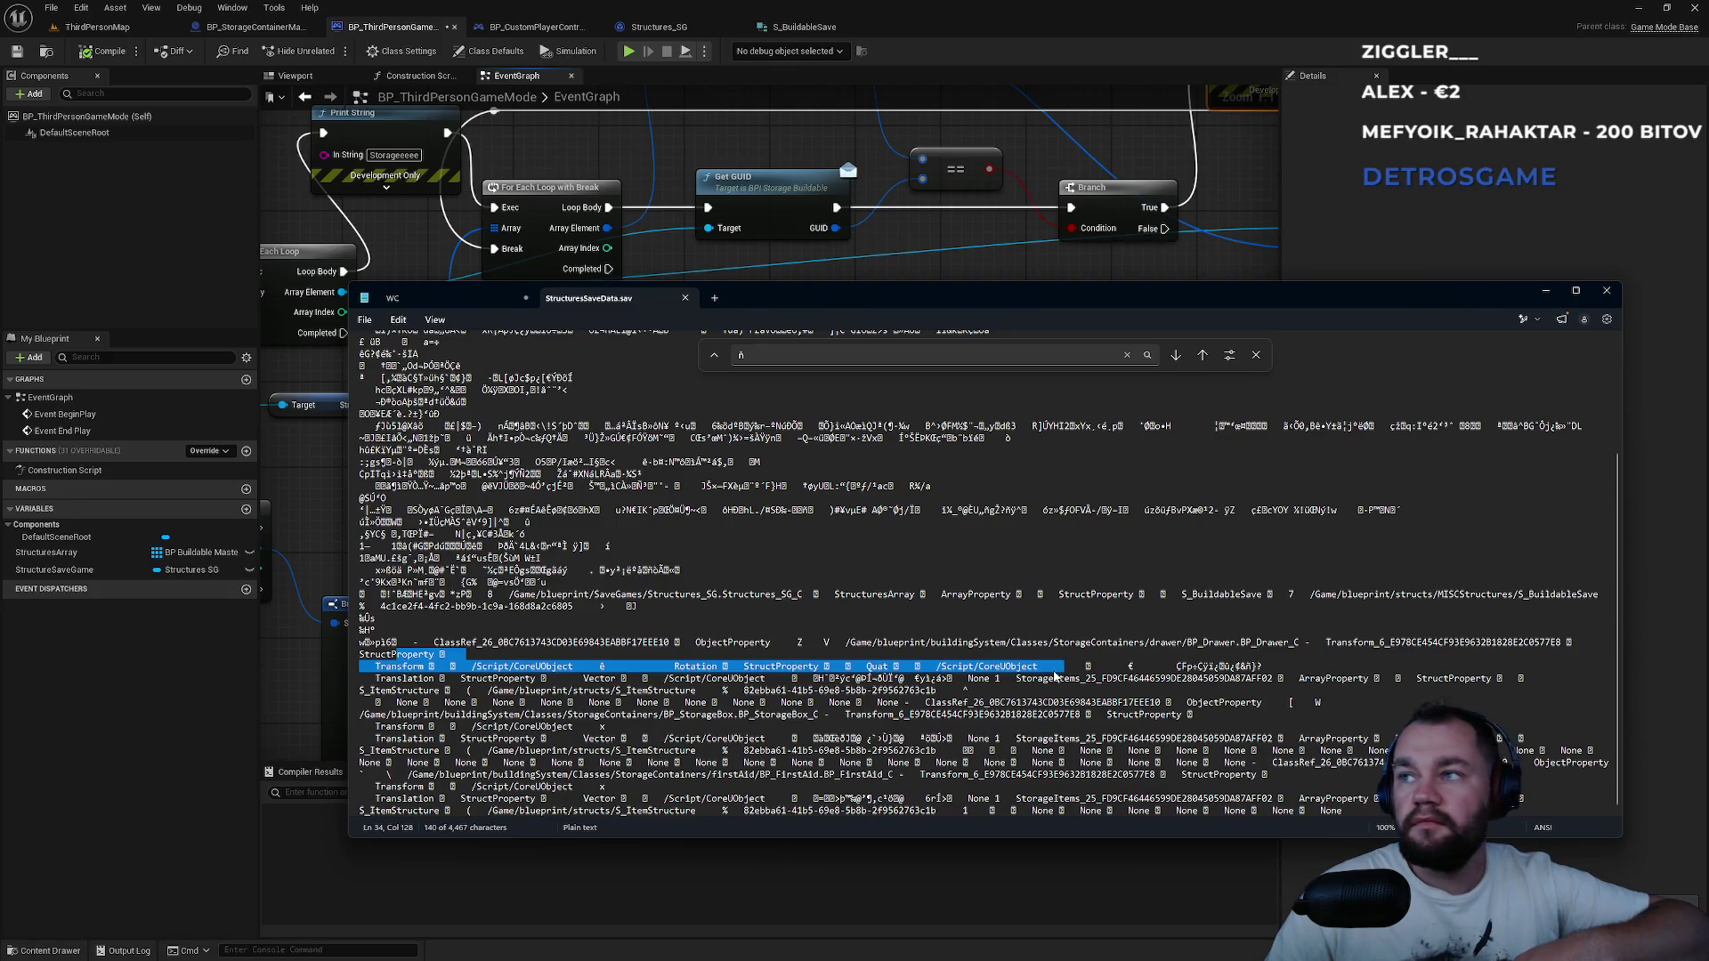
{"action": "left_click", "coordinate": [788, 685]}
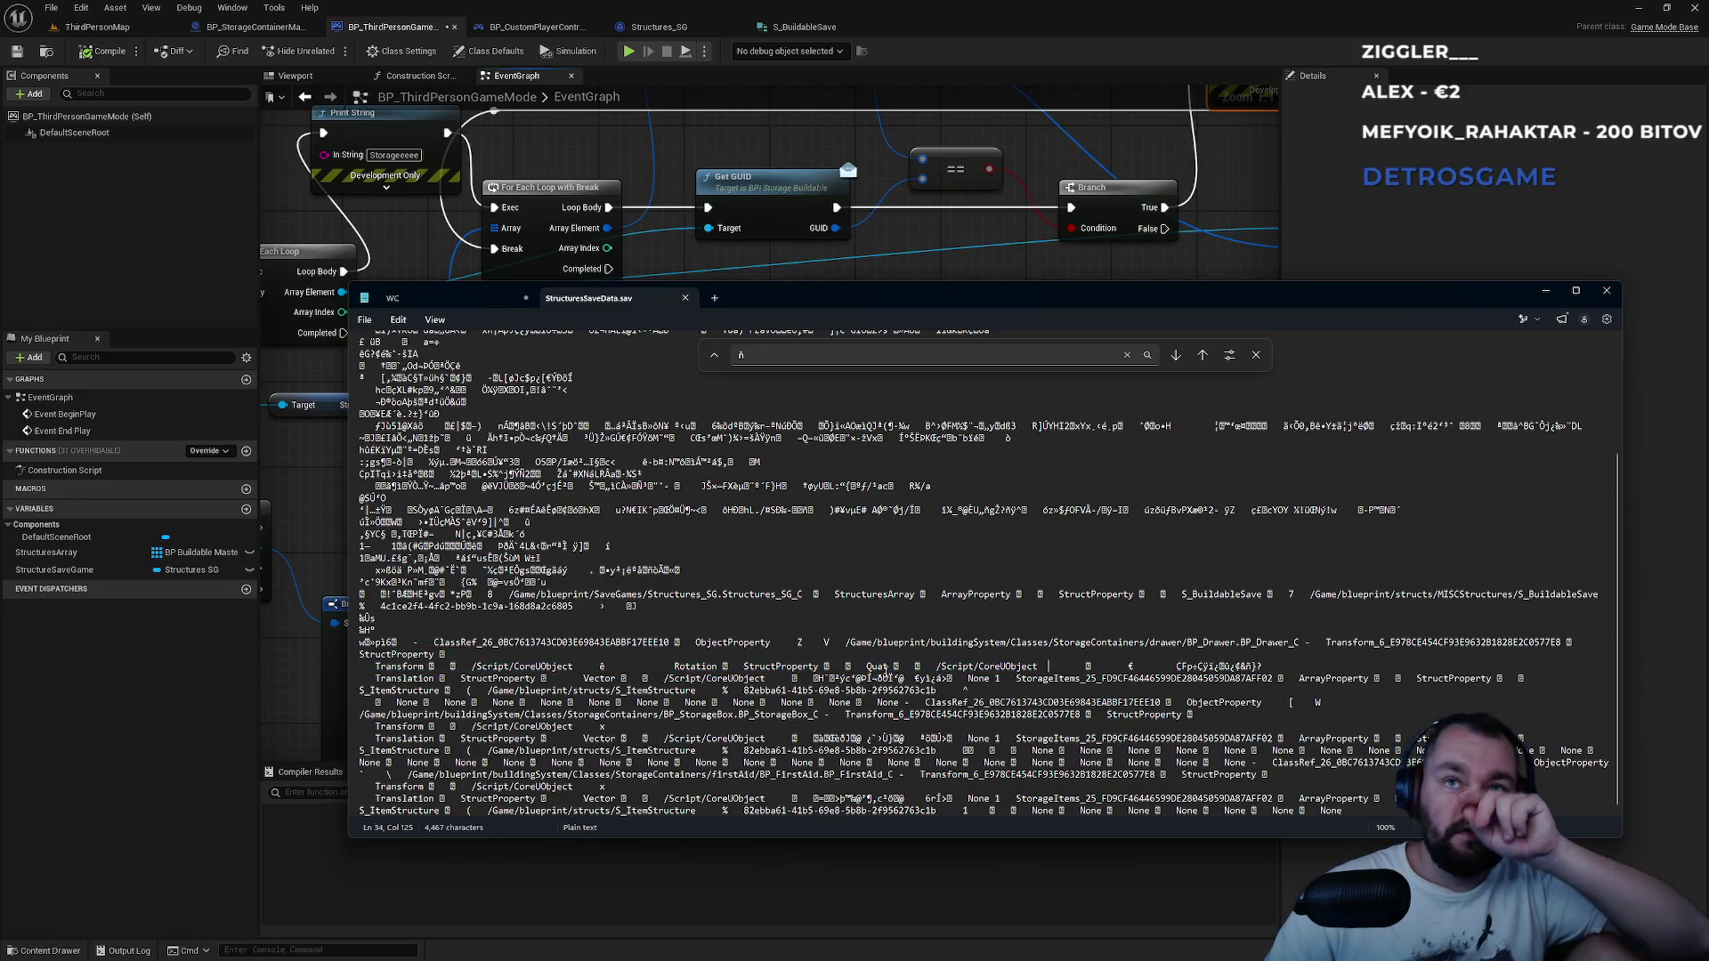
{"action": "left_click_drag", "start_coordinate": [375, 787], "coordinate": [1302, 812]}
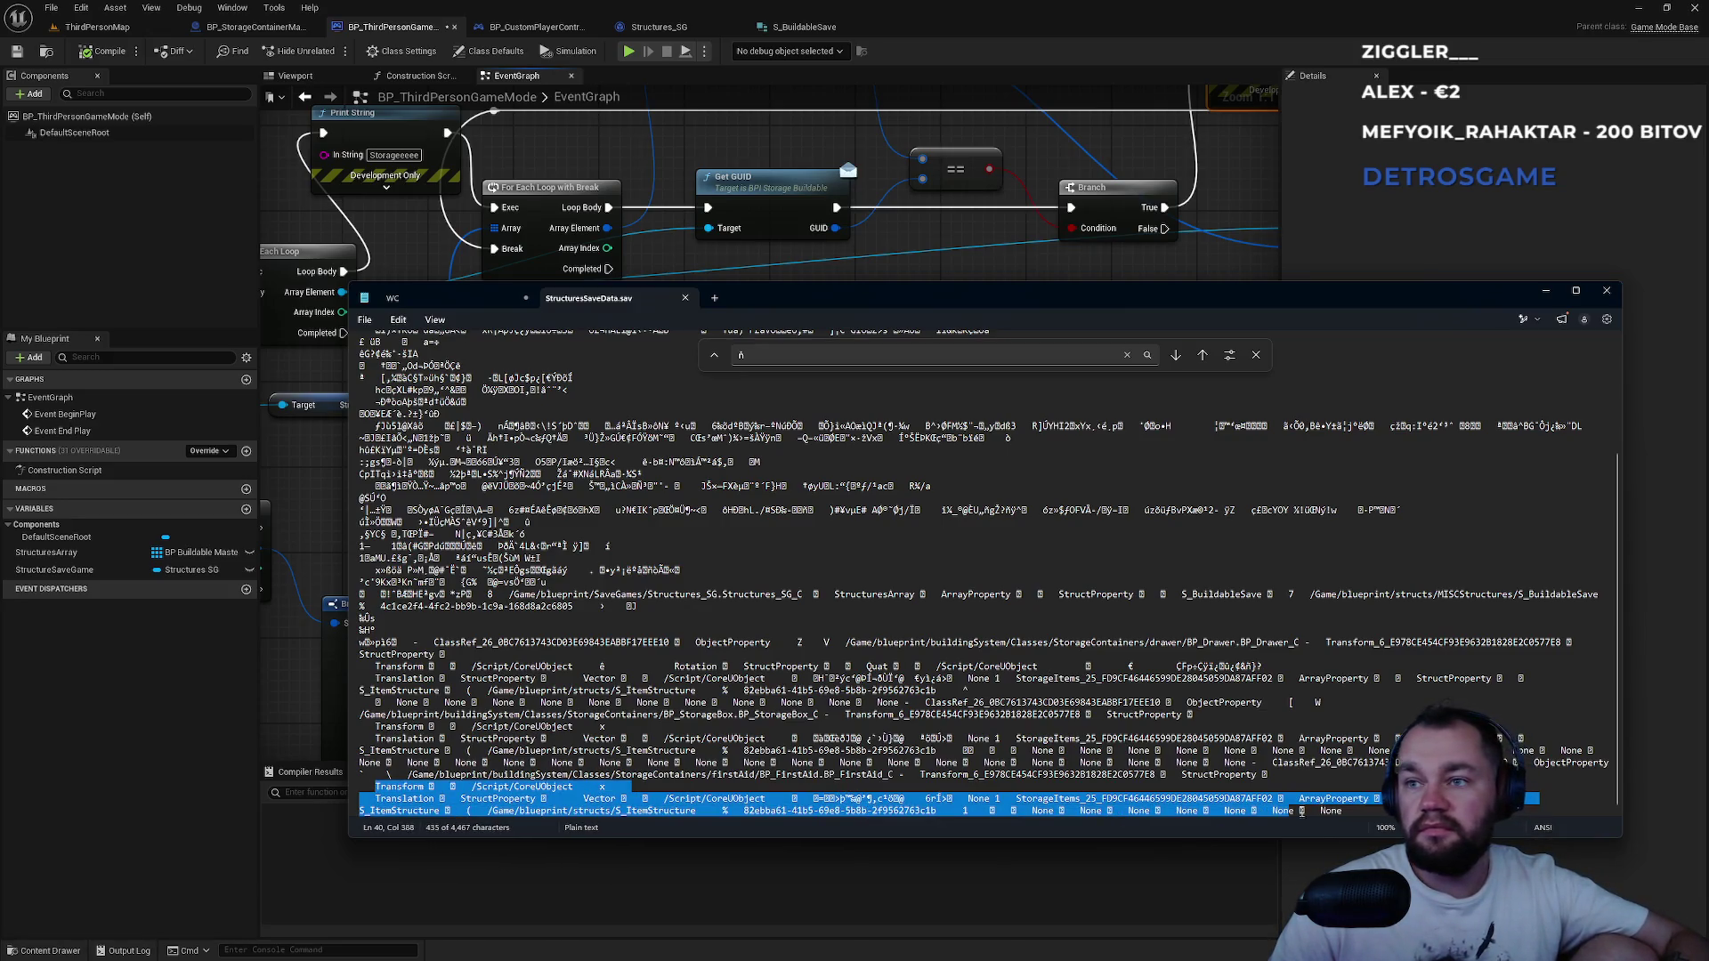
{"action": "mouse_move", "coordinate": [1079, 739]}
{"action": "left_mouse_down"}
{"action": "mouse_move", "coordinate": [1336, 763]}
{"action": "mouse_move", "coordinate": [1160, 774]}
{"action": "left_mouse_up"}
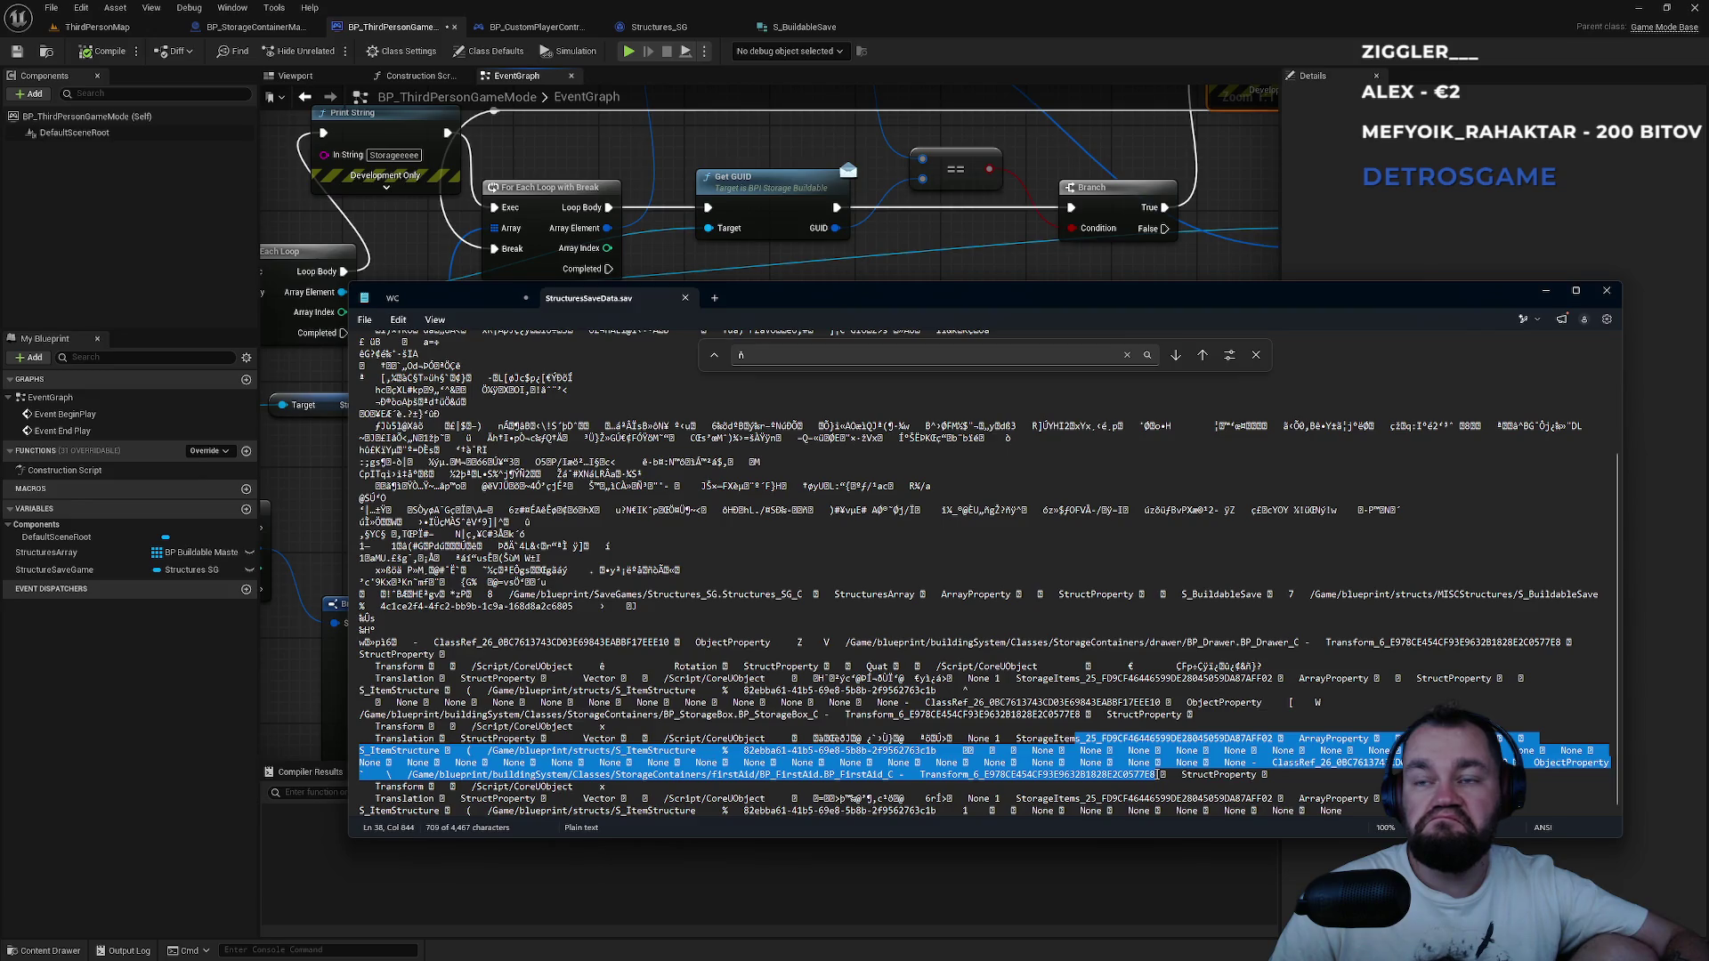
{"action": "left_click", "coordinate": [1160, 774]}
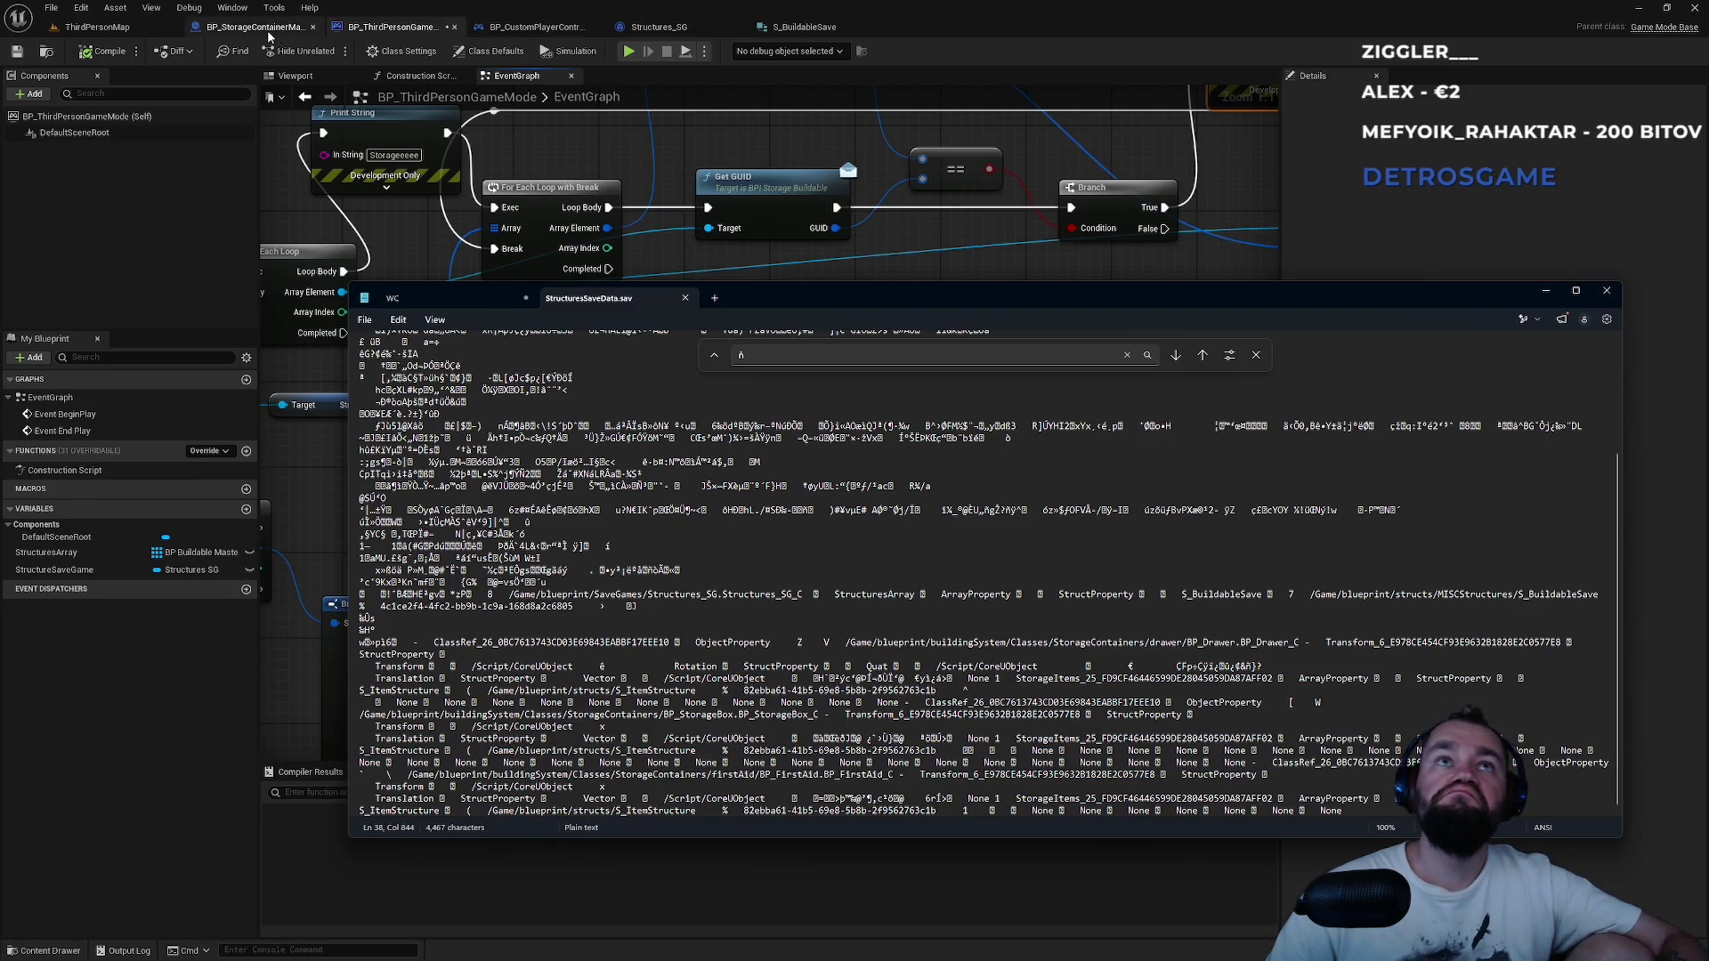
{"action": "left_click", "coordinate": [268, 34]}
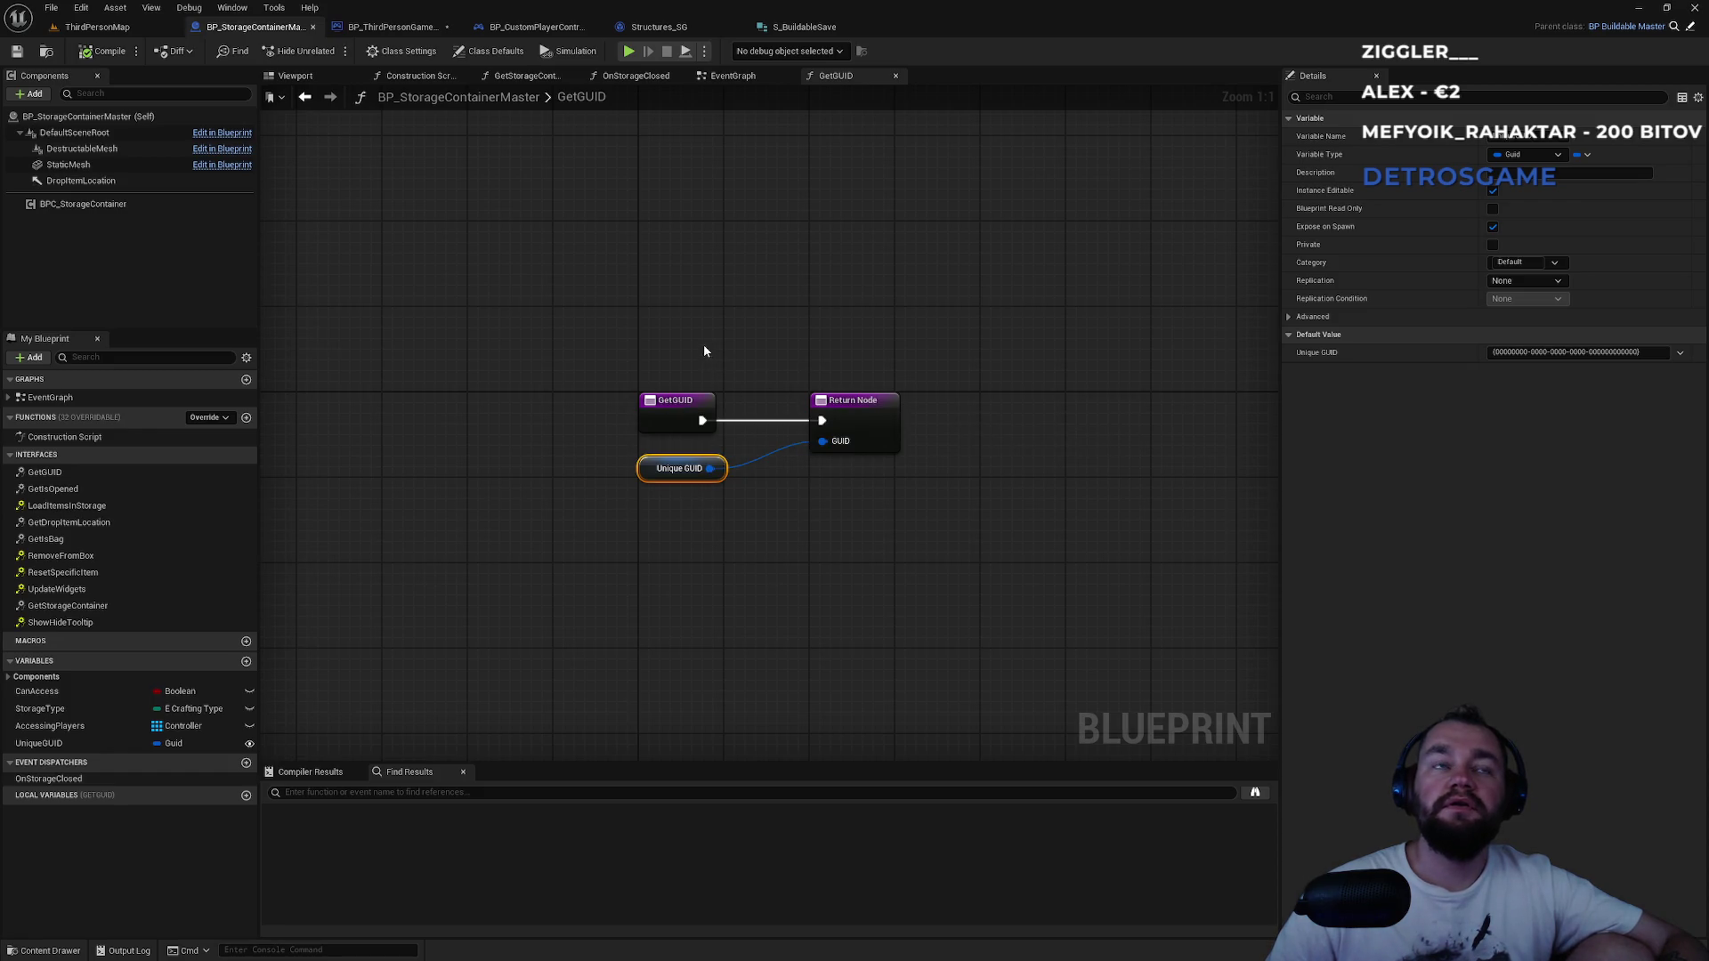
In the game mode graph, move the Select node lower and the Get GUID node to the top.
{"action": "left_click", "coordinate": [392, 27]}
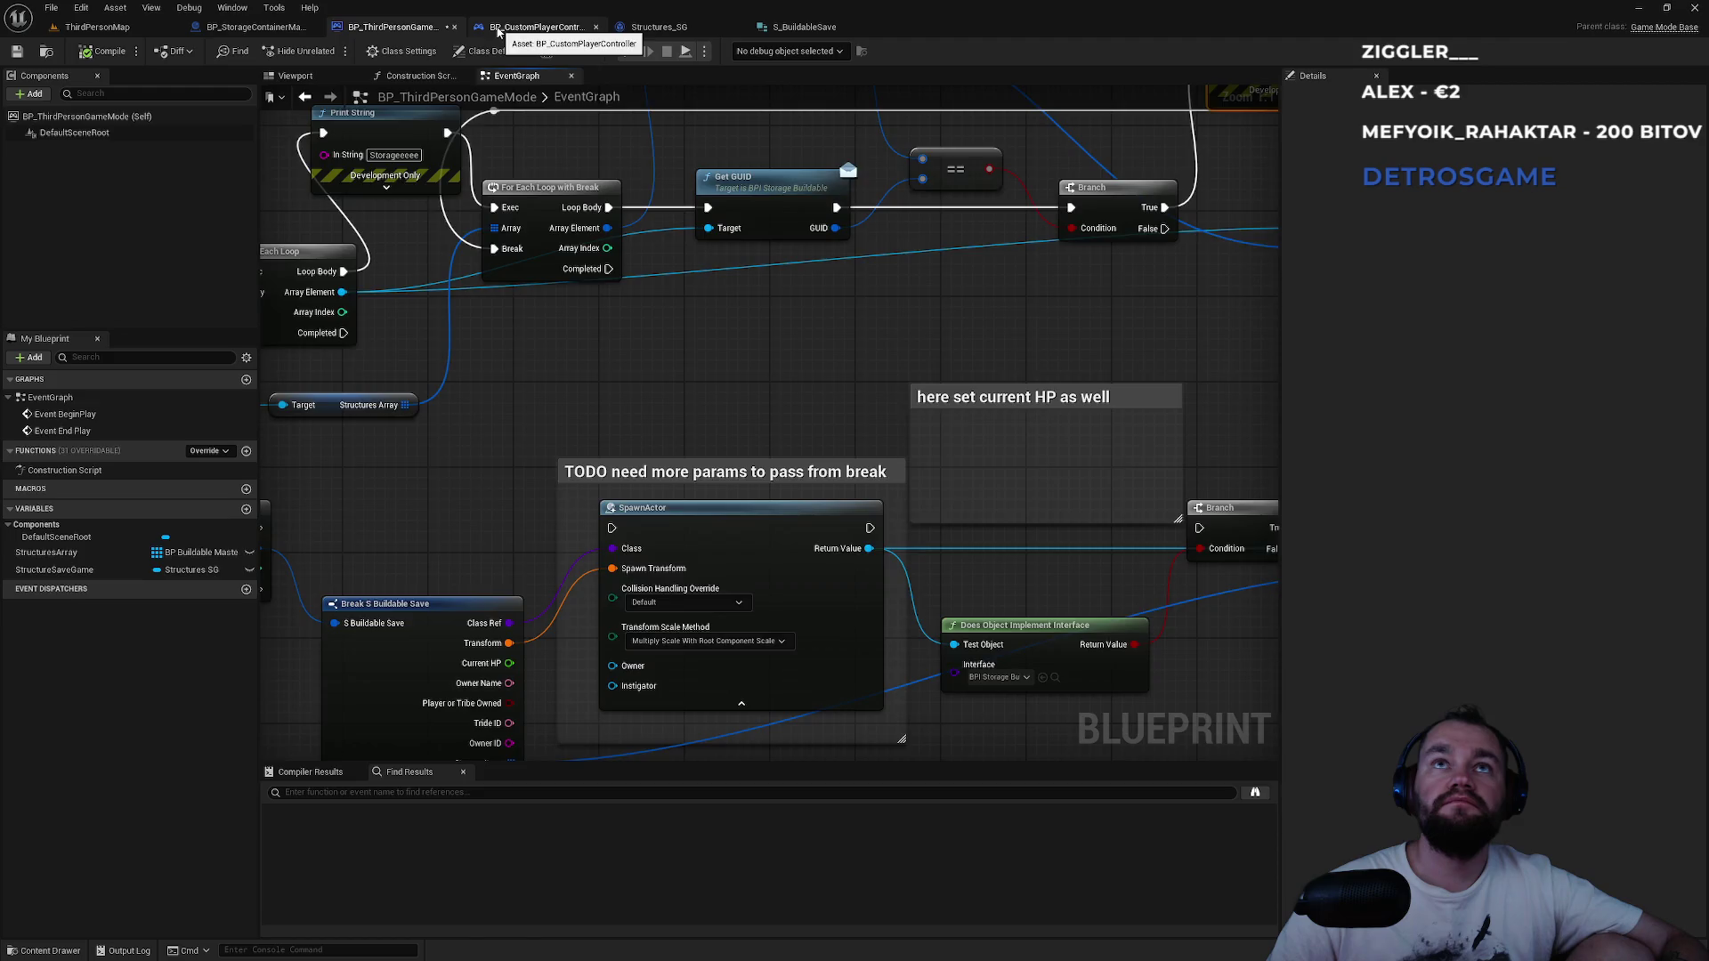
{"action": "left_click", "coordinate": [498, 29]}
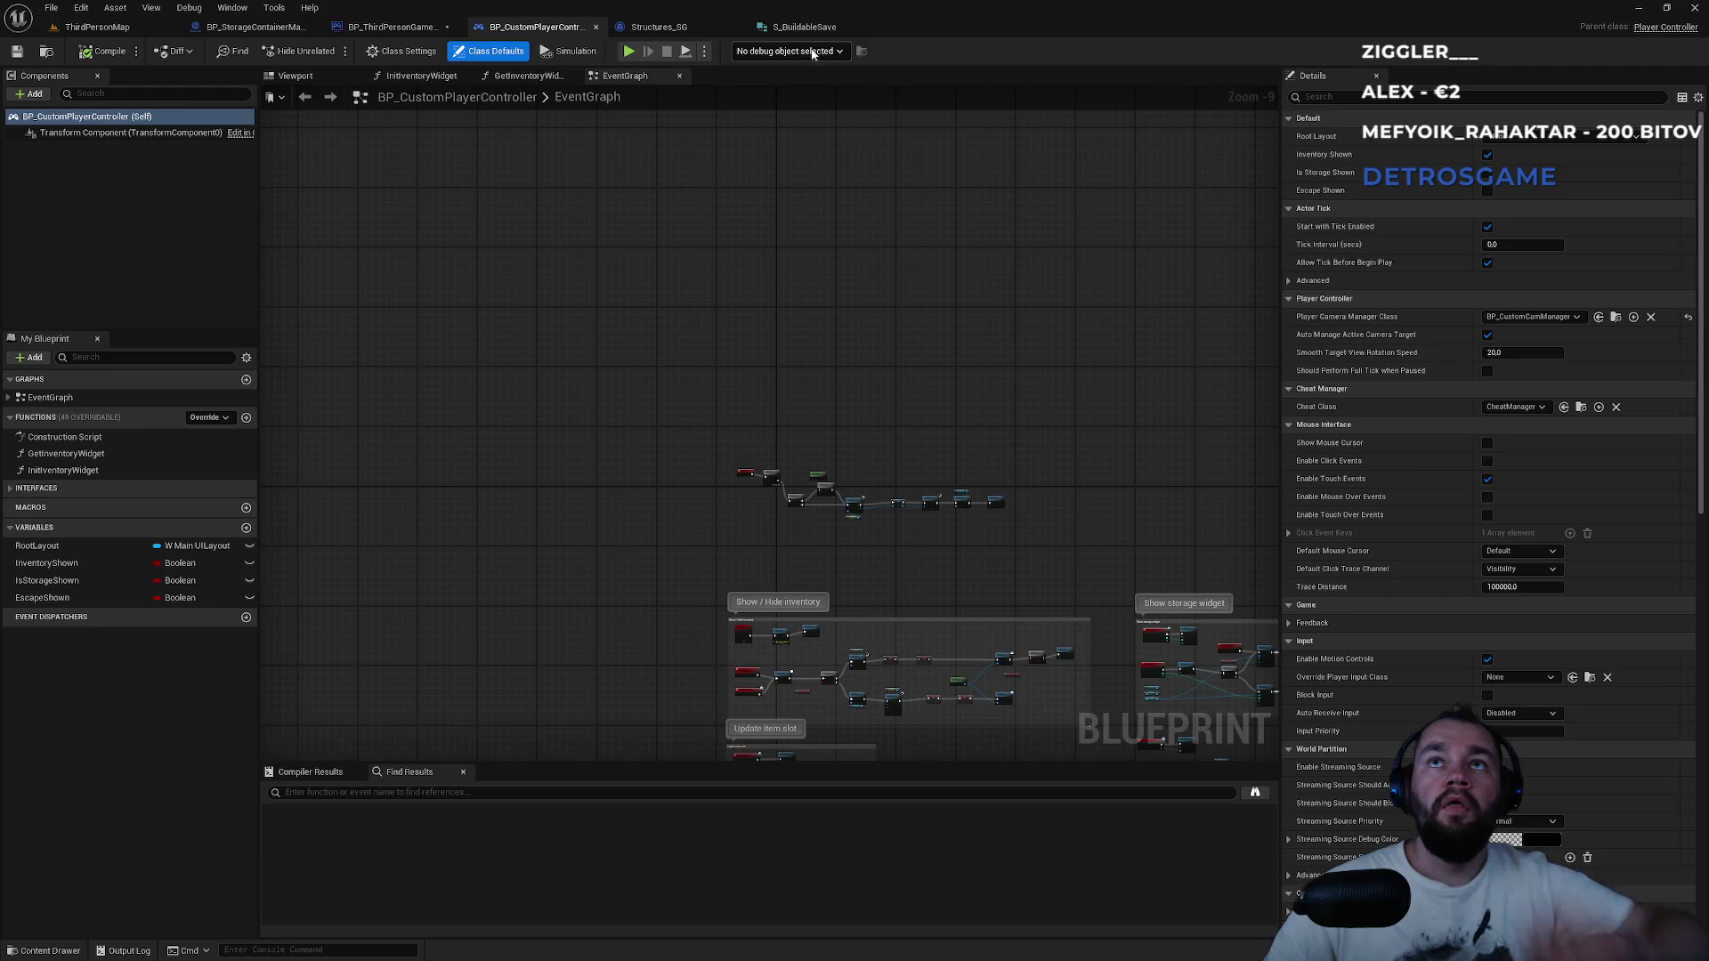
{"action": "left_click", "coordinate": [401, 28]}
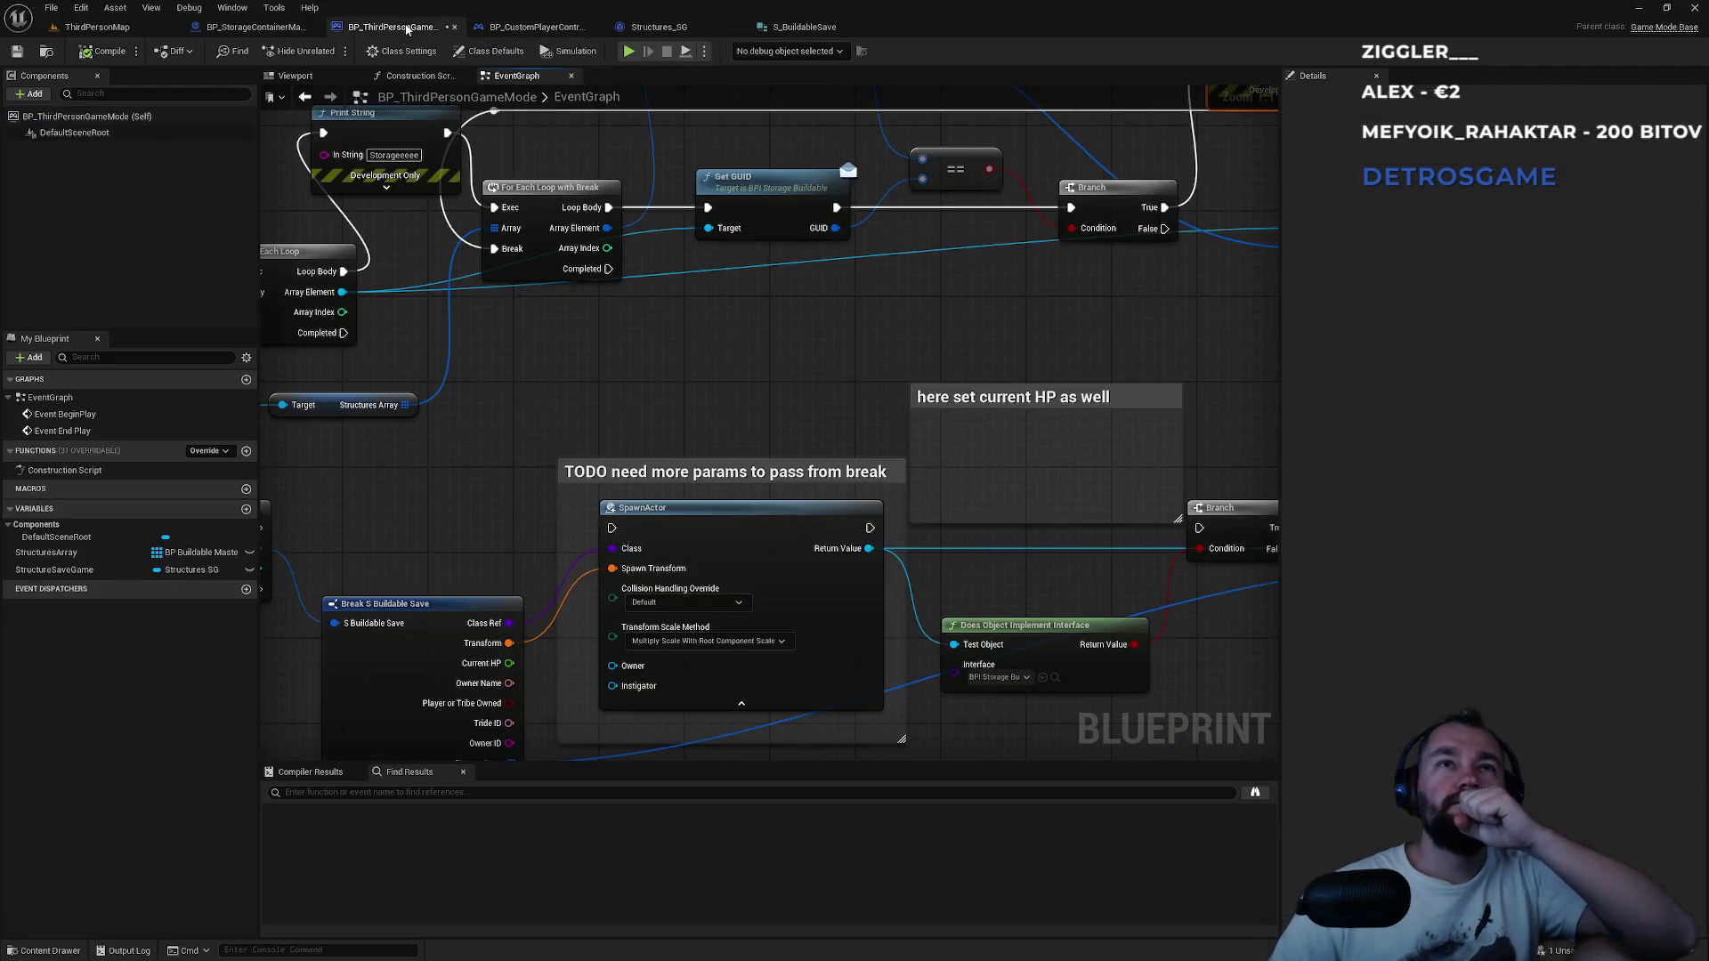
{"action": "scroll", "coordinate": [773, 317], "scroll_direction": "down", "scroll_amount": 5}
{"action": "scroll", "coordinate": [869, 386], "scroll_direction": "up", "scroll_amount": 4}
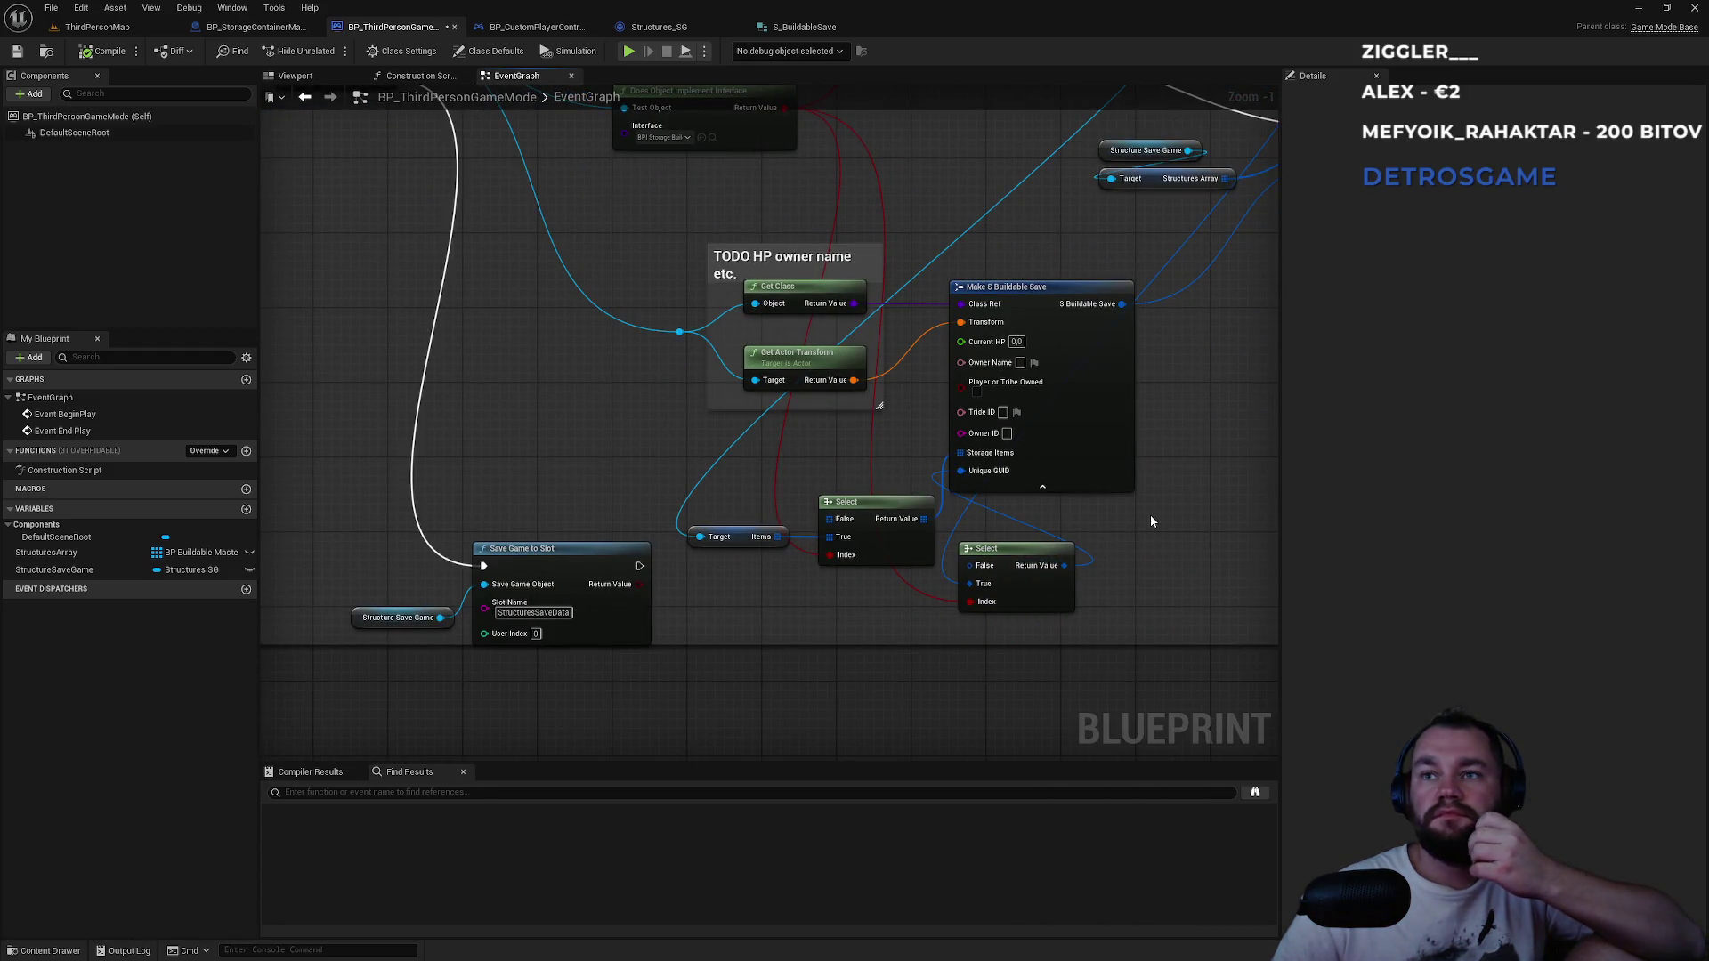
{"action": "left_click_drag", "start_coordinate": [1010, 547], "coordinate": [1010, 620]}
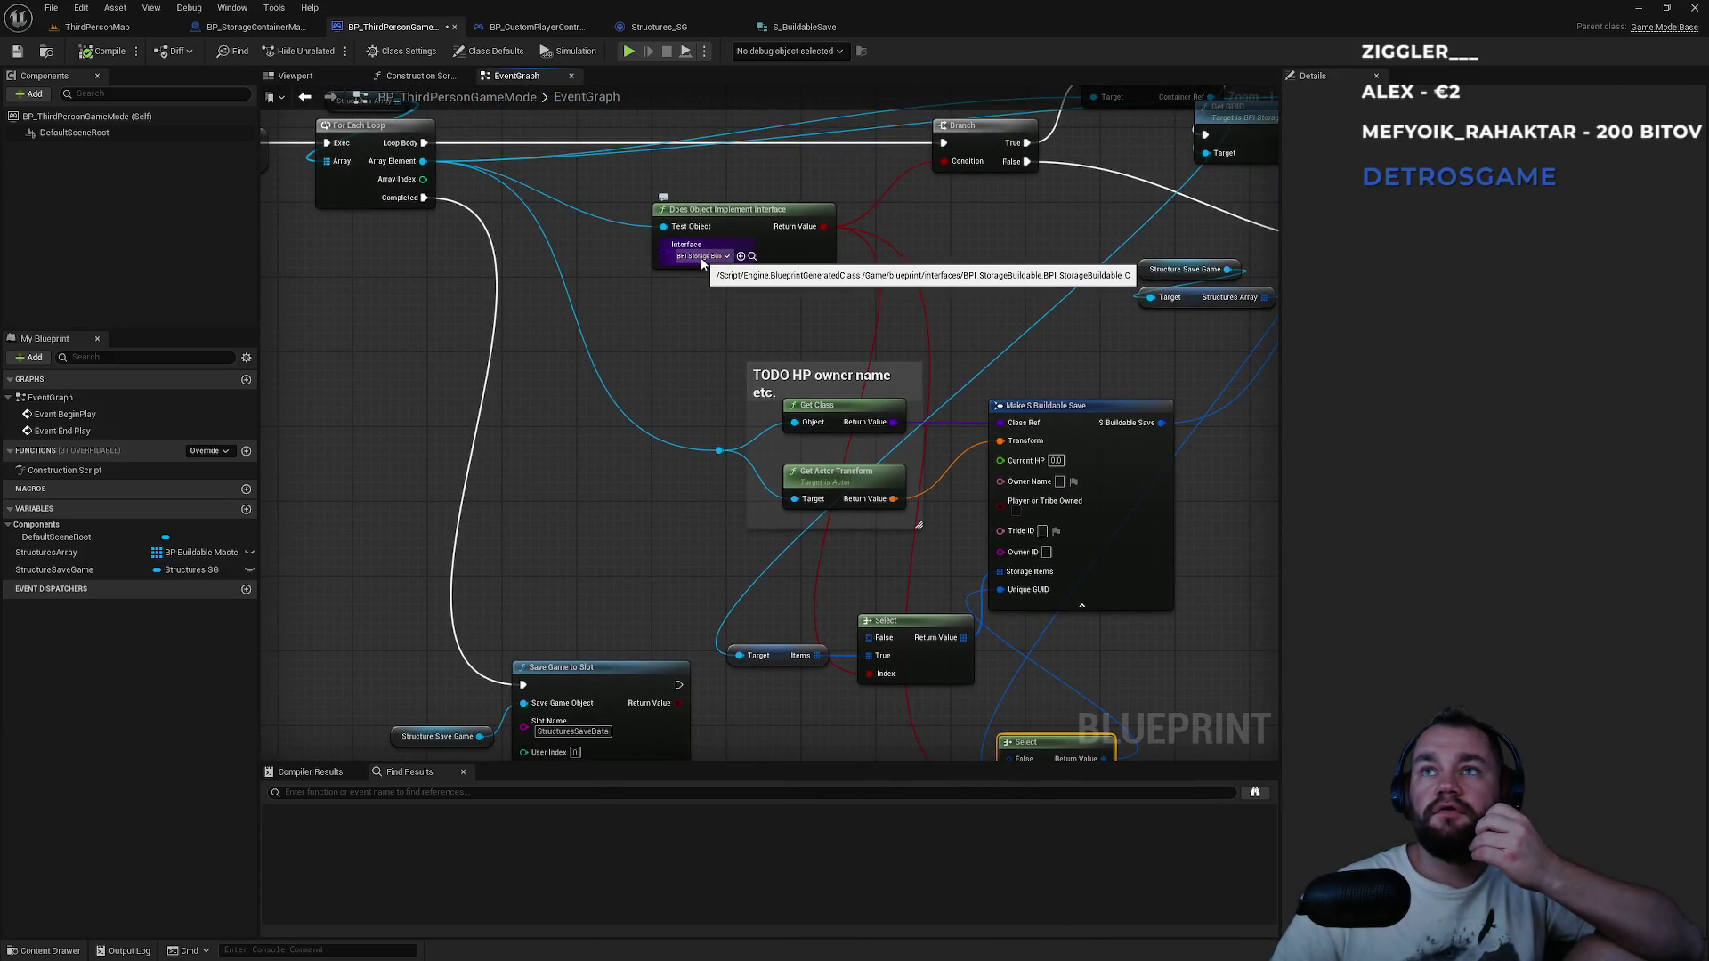
{"action": "left_click_drag", "start_coordinate": [974, 259], "coordinate": [566, 503]}
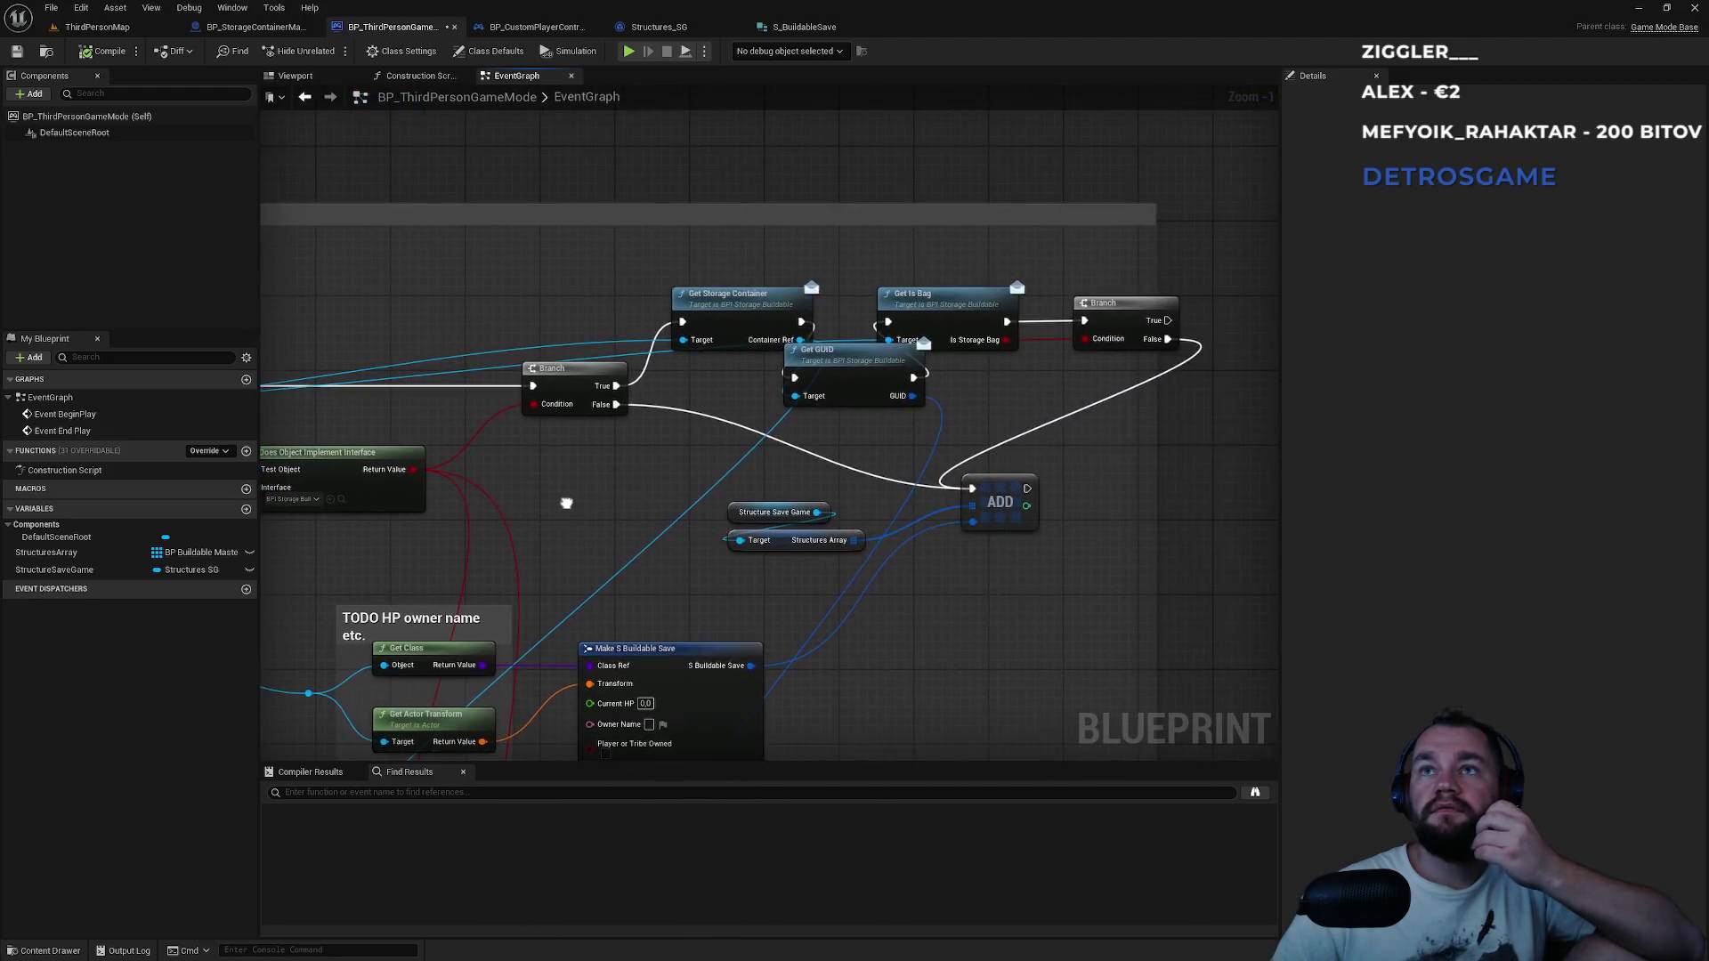
{"action": "left_click_drag", "start_coordinate": [844, 375], "coordinate": [845, 185]}
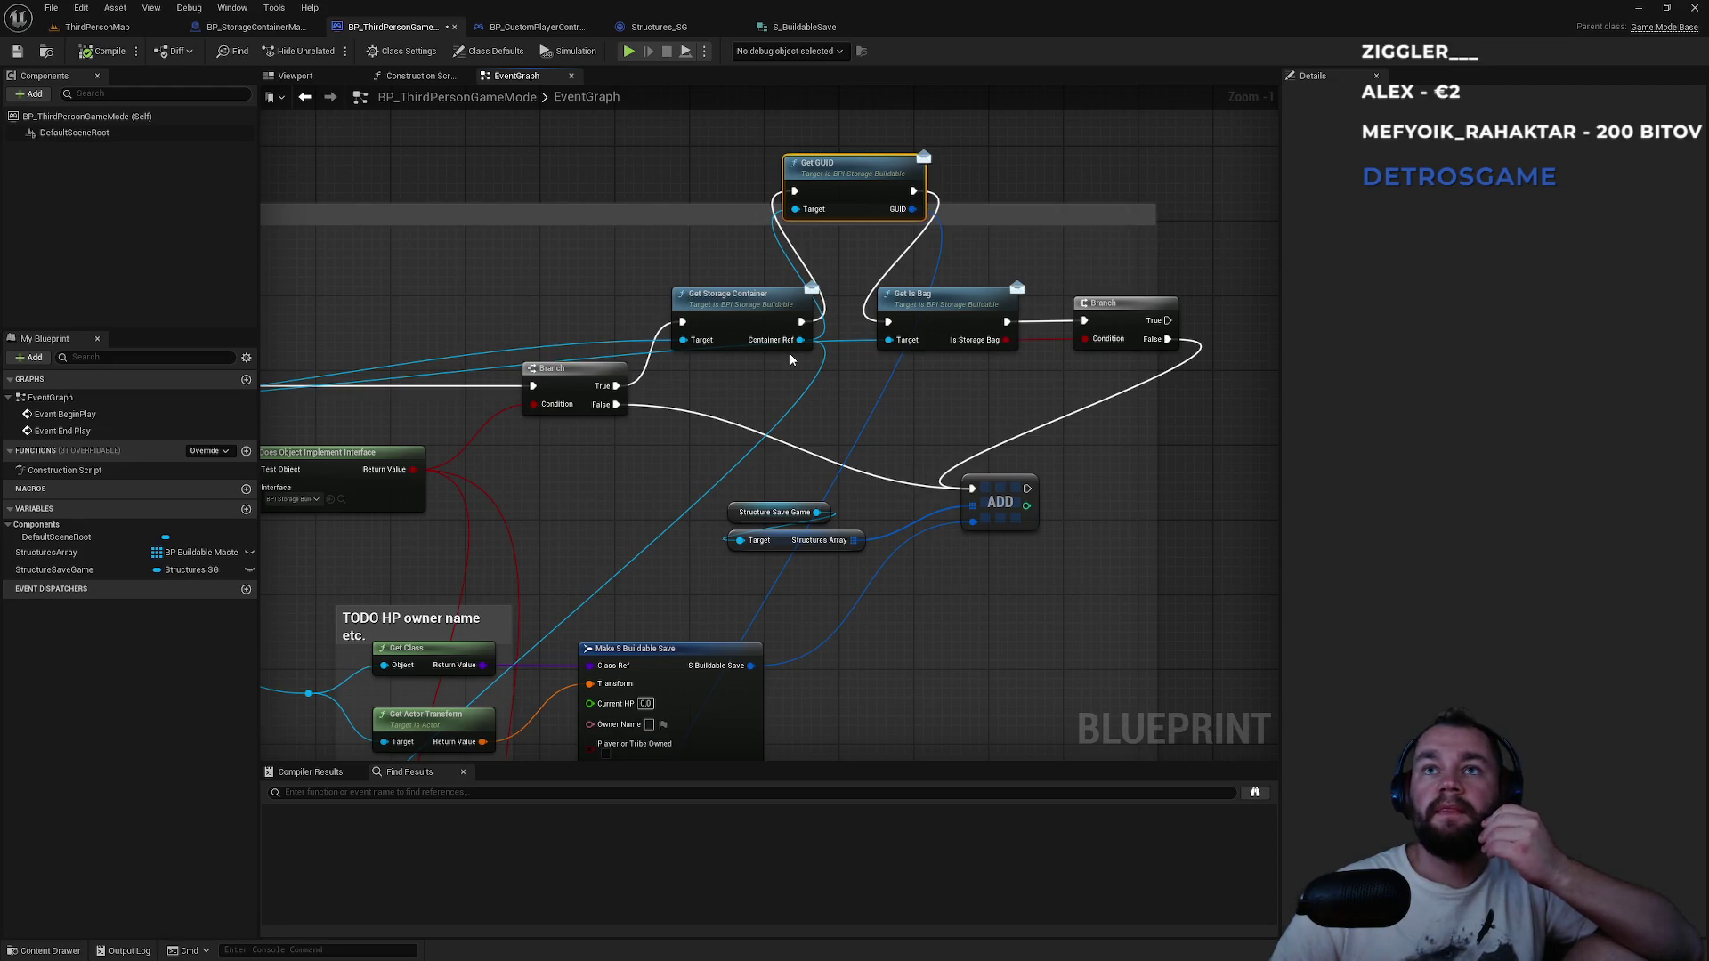
Drag from Container Ref and search 'get gui', then cancel without adding a node.
{"action": "left_click_drag", "start_coordinate": [802, 339], "coordinate": [980, 241]}
{"action": "type", "text": "get gu"}
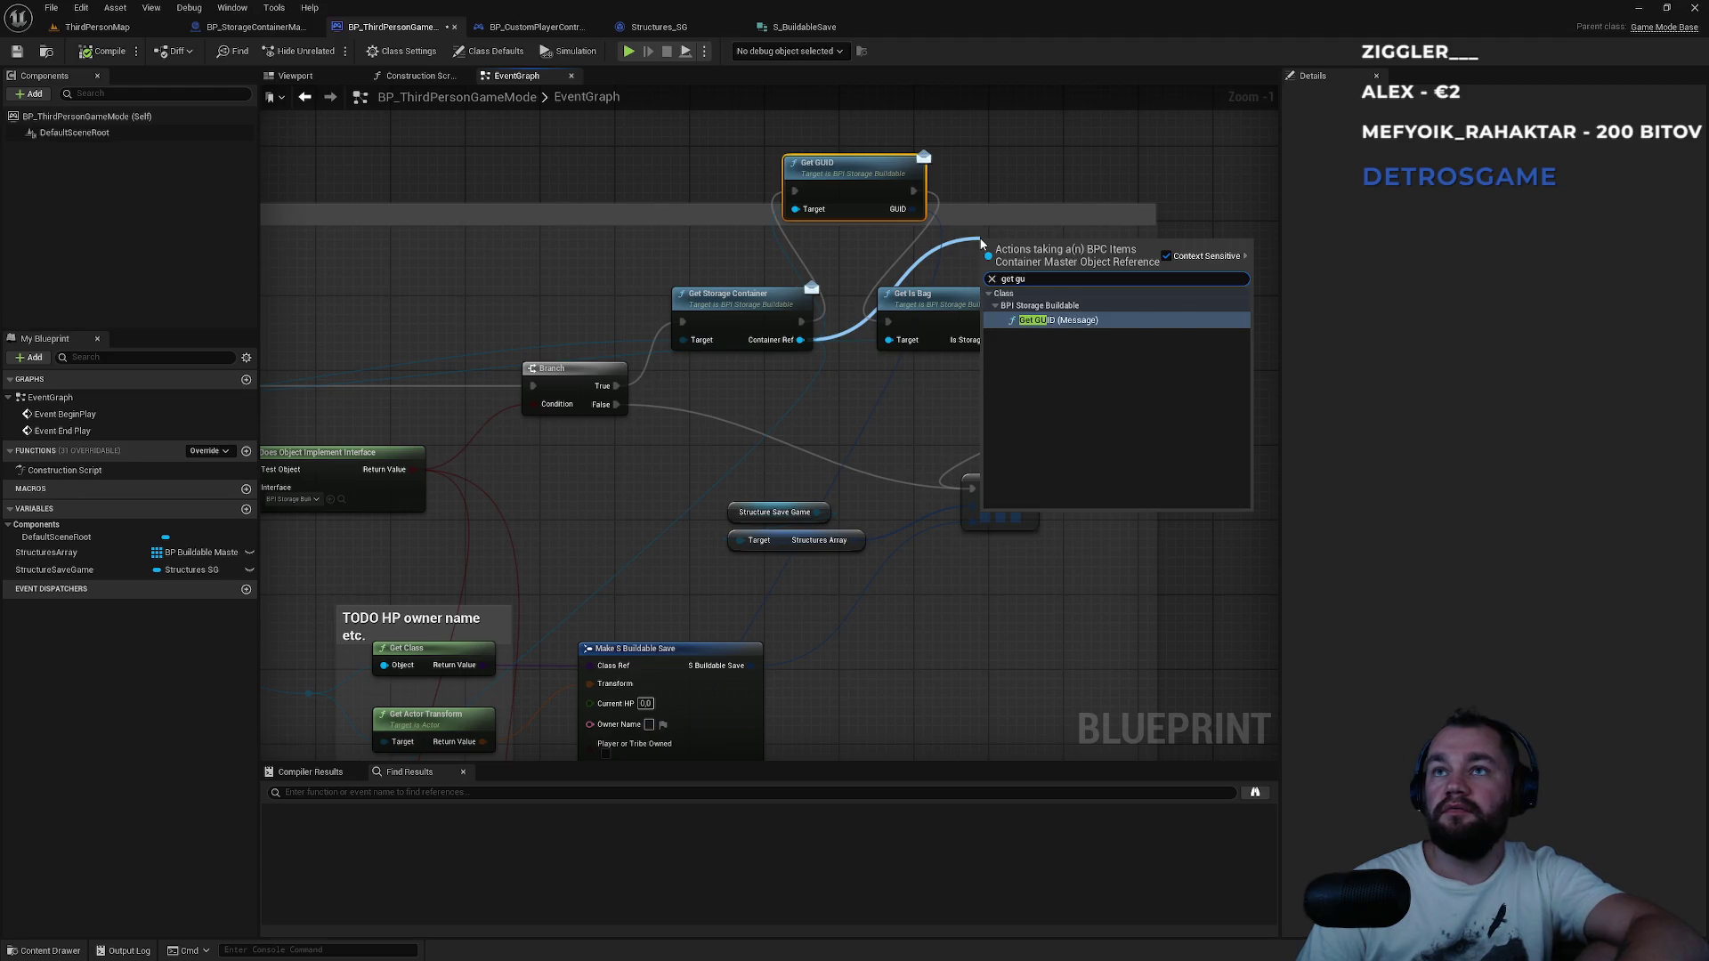
{"action": "key", "text": "BackSpace"}
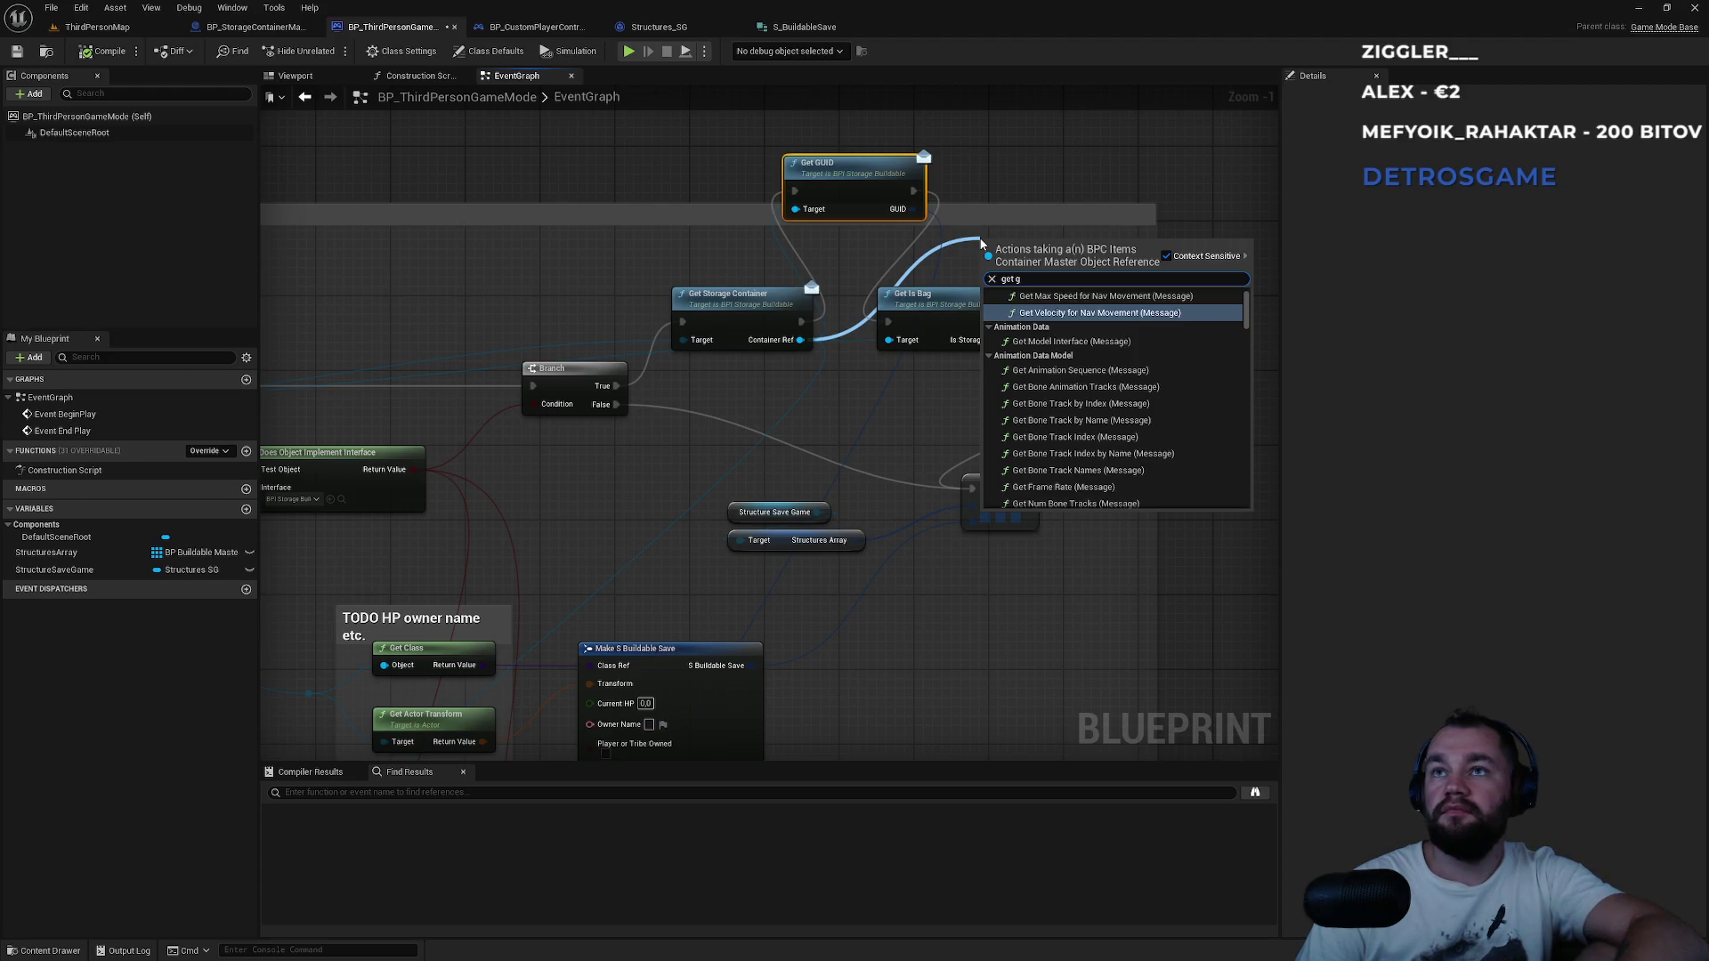
{"action": "type", "text": "uid"}
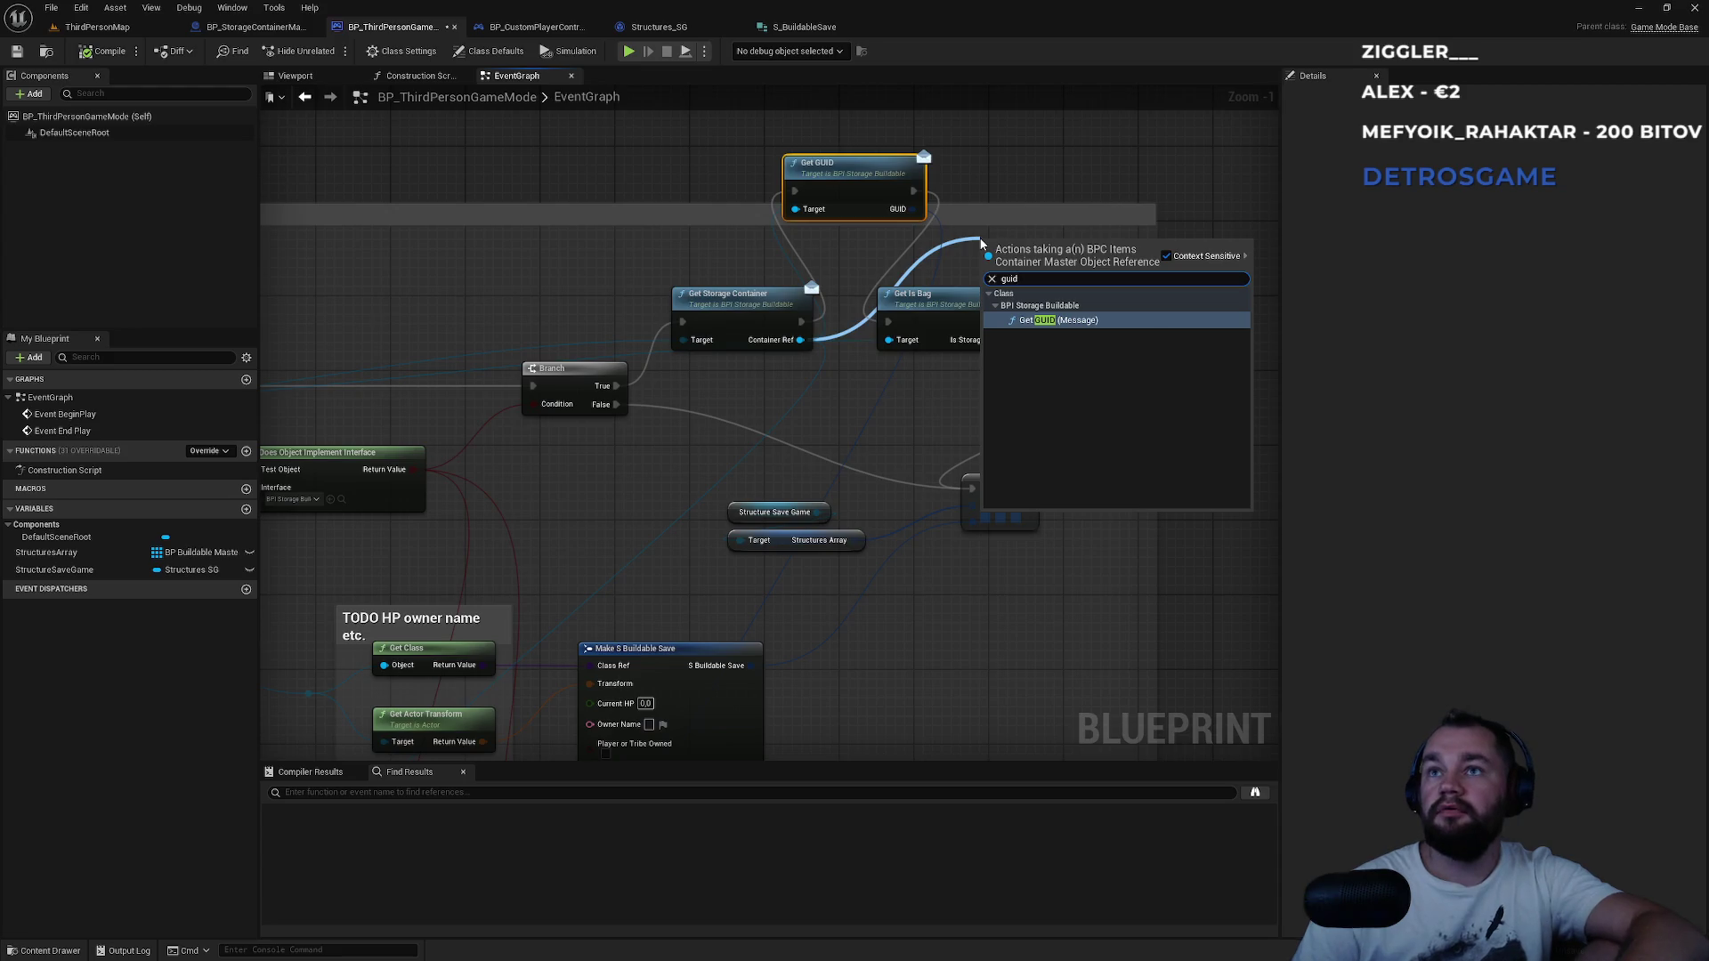
{"action": "key", "text": "Escape"}
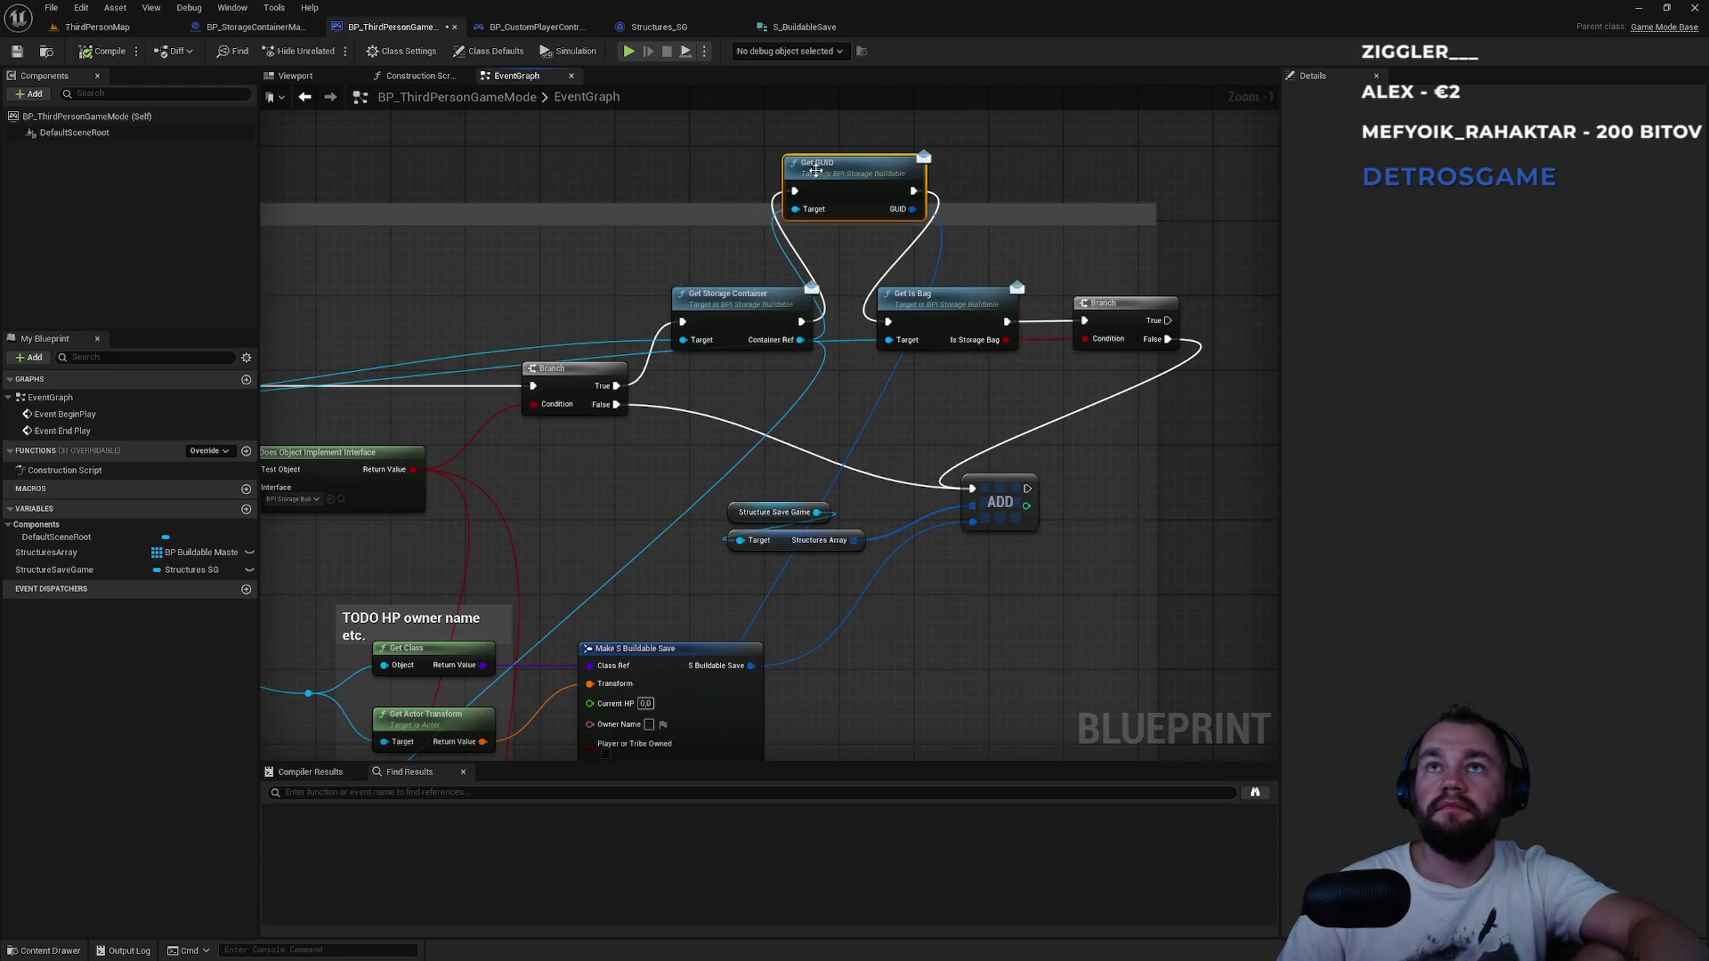
{"action": "mouse_move", "coordinate": [819, 547]}
{"action": "left_mouse_down"}
{"action": "mouse_move", "coordinate": [980, 407]}
{"action": "mouse_move", "coordinate": [938, 196]}
{"action": "left_mouse_up"}
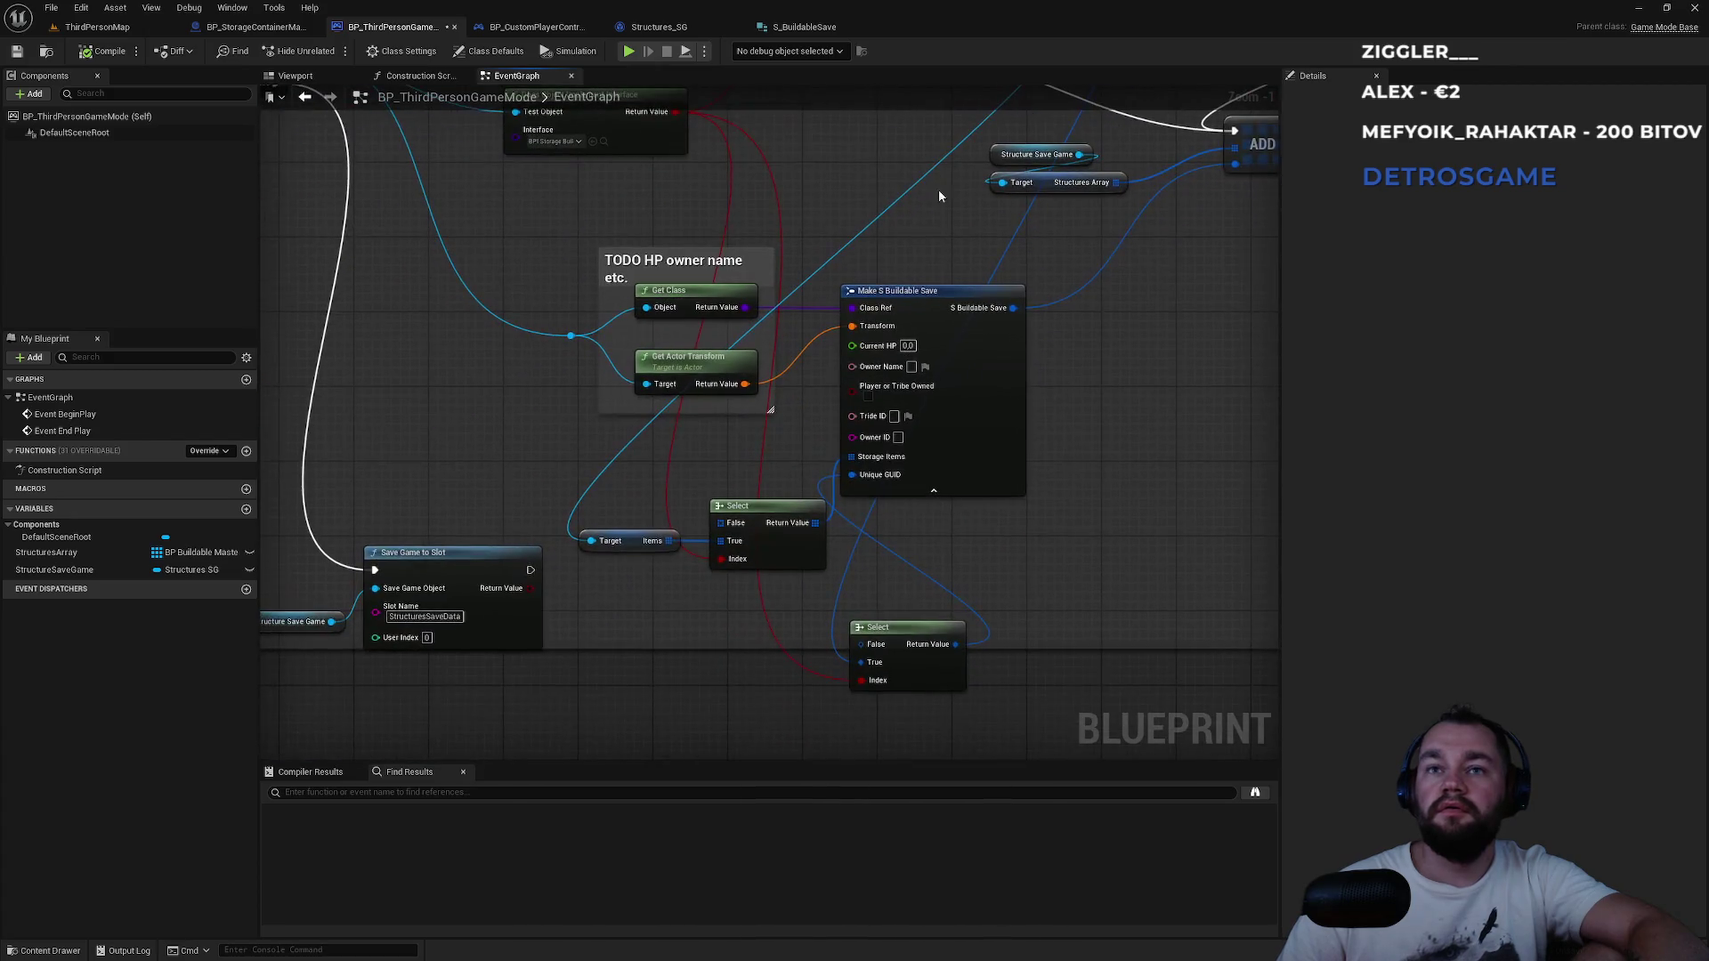
{"action": "left_click_drag", "start_coordinate": [871, 553], "coordinate": [928, 291]}
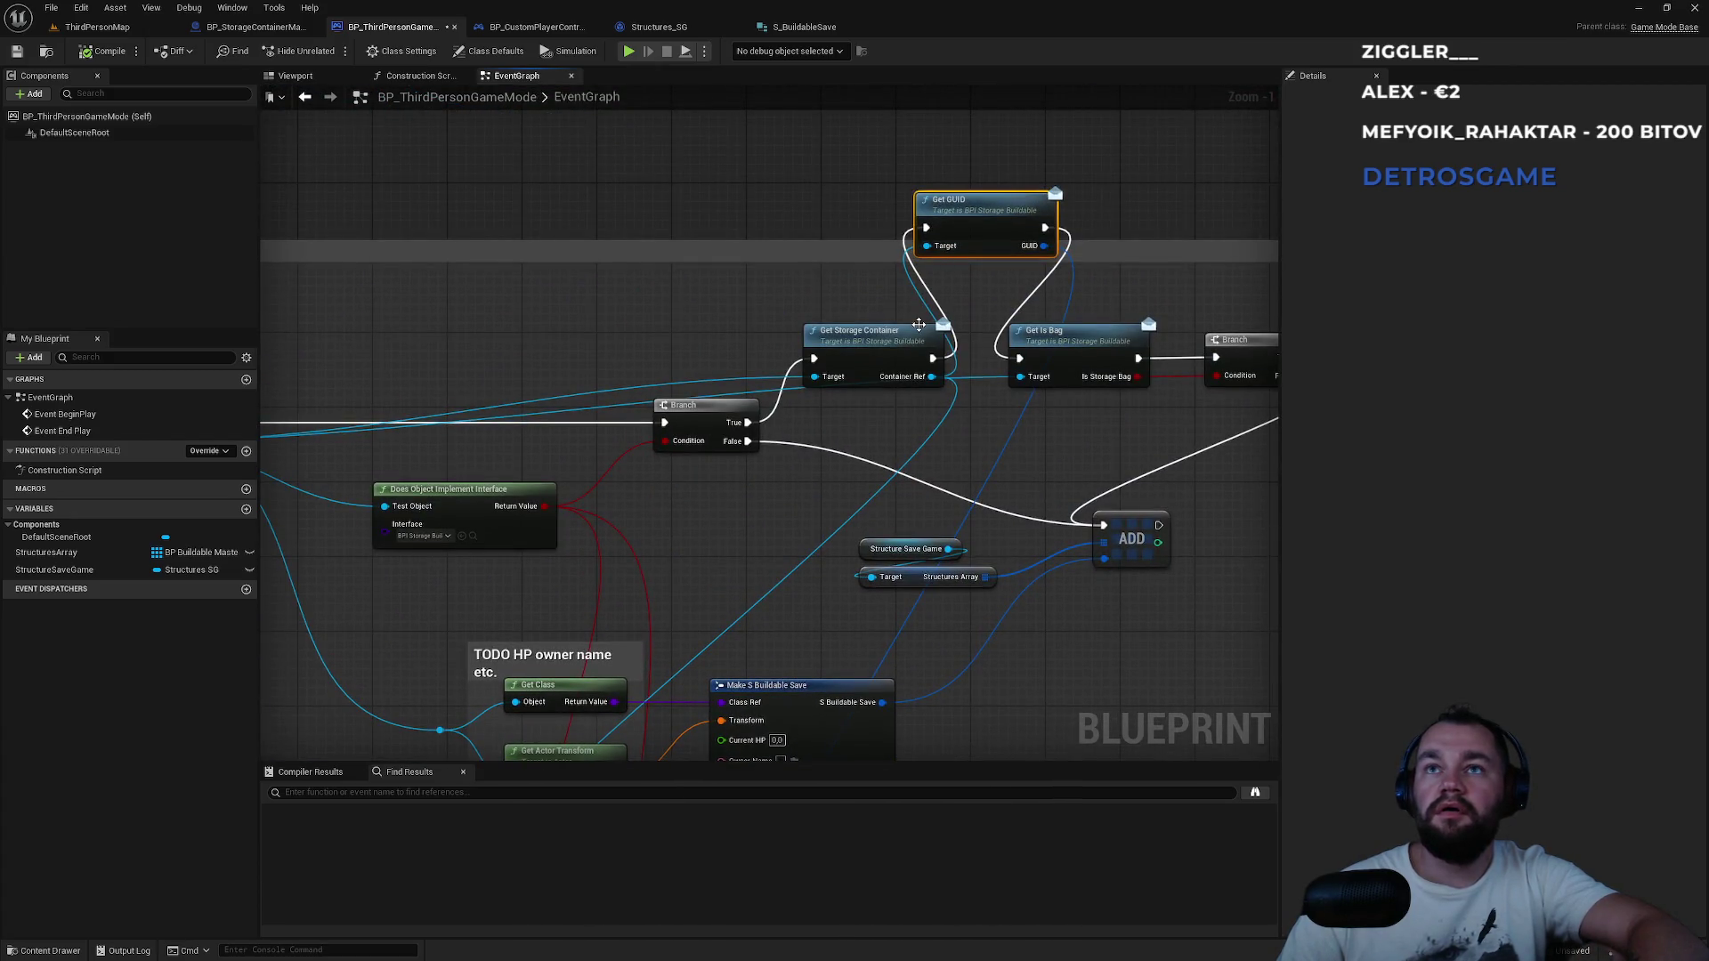
{"action": "left_click", "coordinate": [264, 34]}
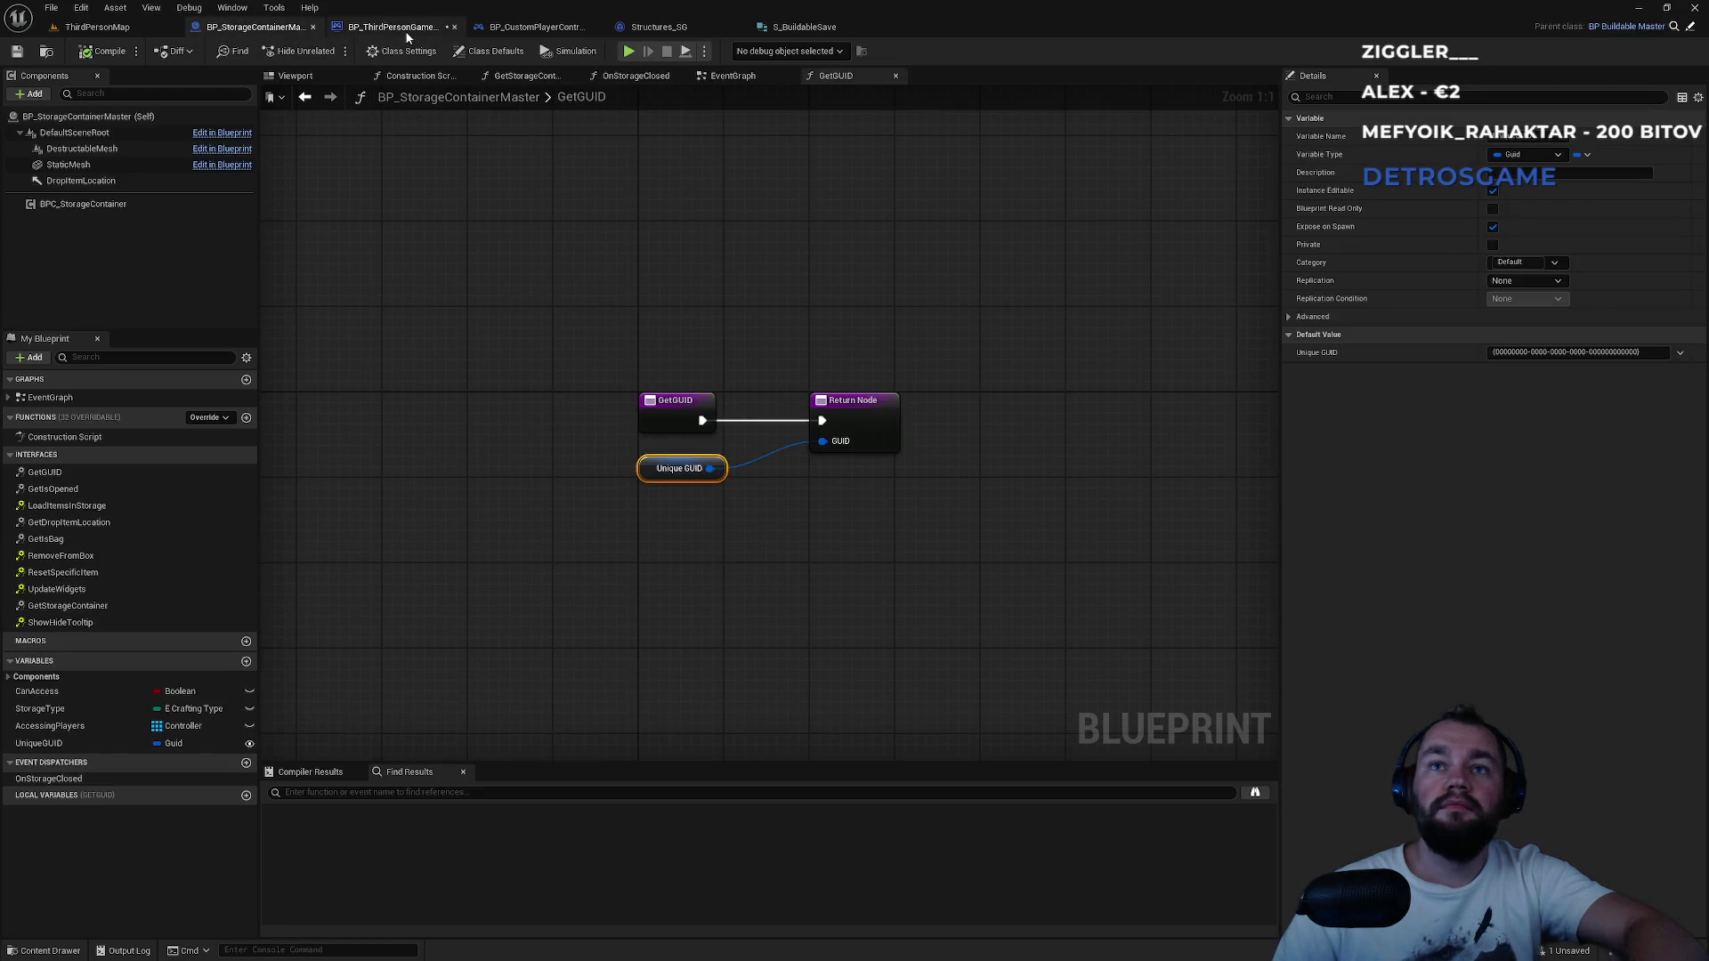
{"action": "left_click", "coordinate": [125, 36]}
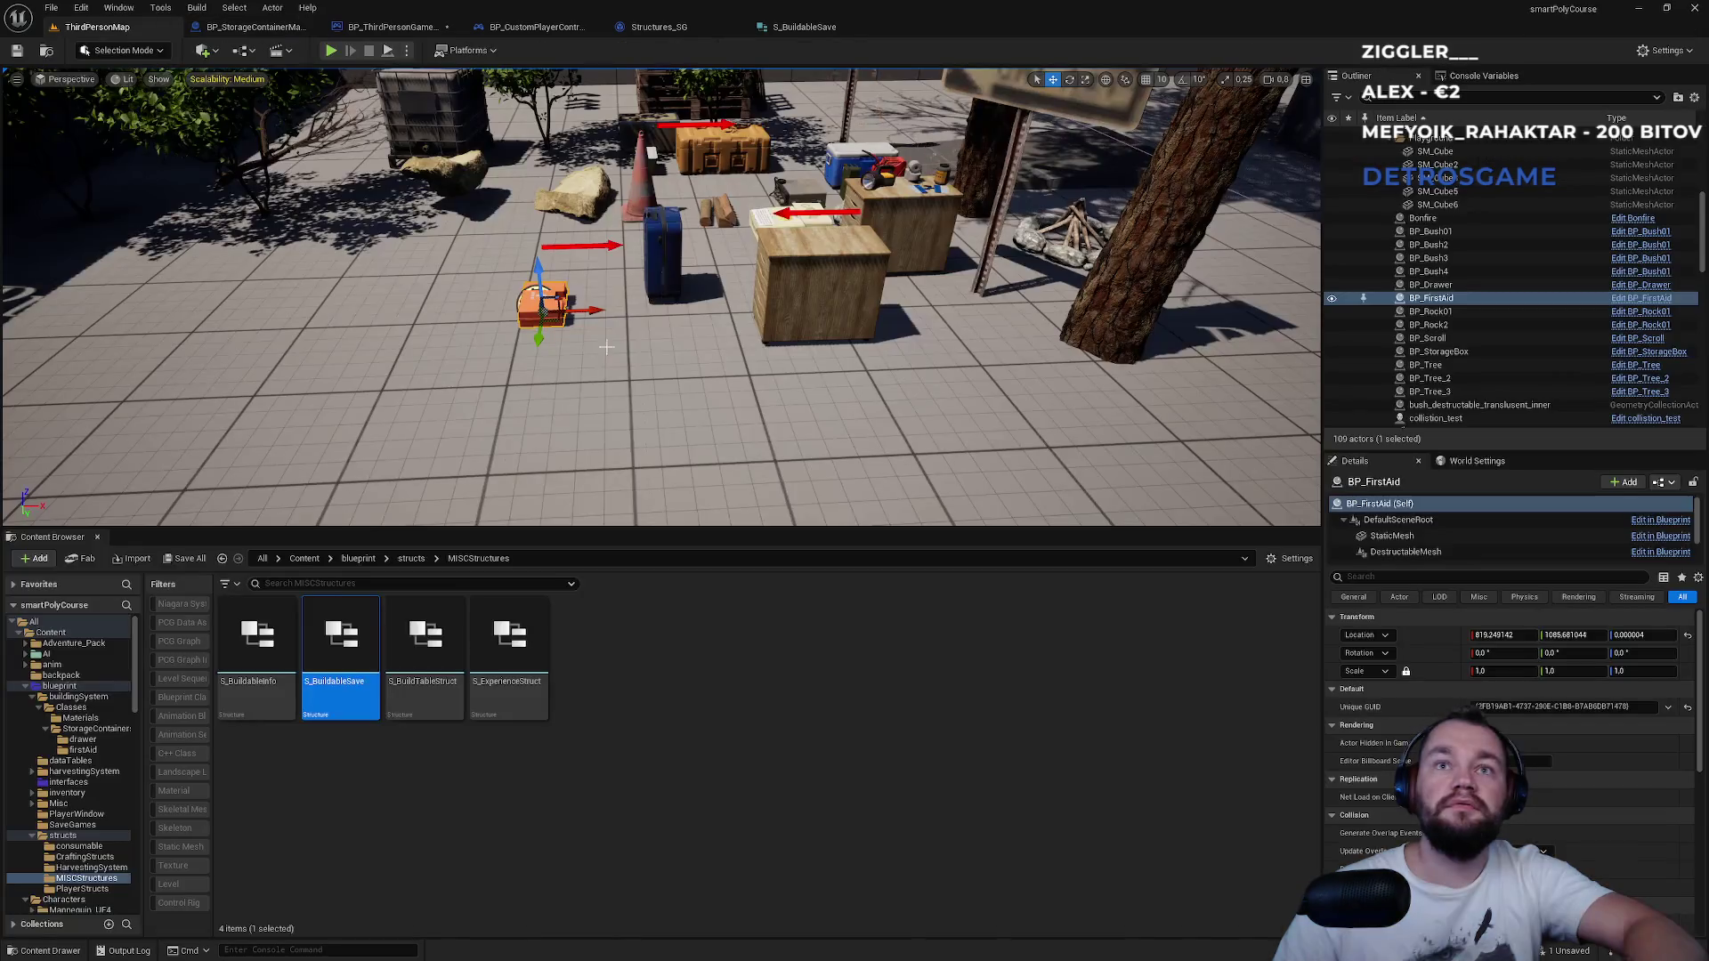
{"action": "left_click", "coordinate": [657, 259]}
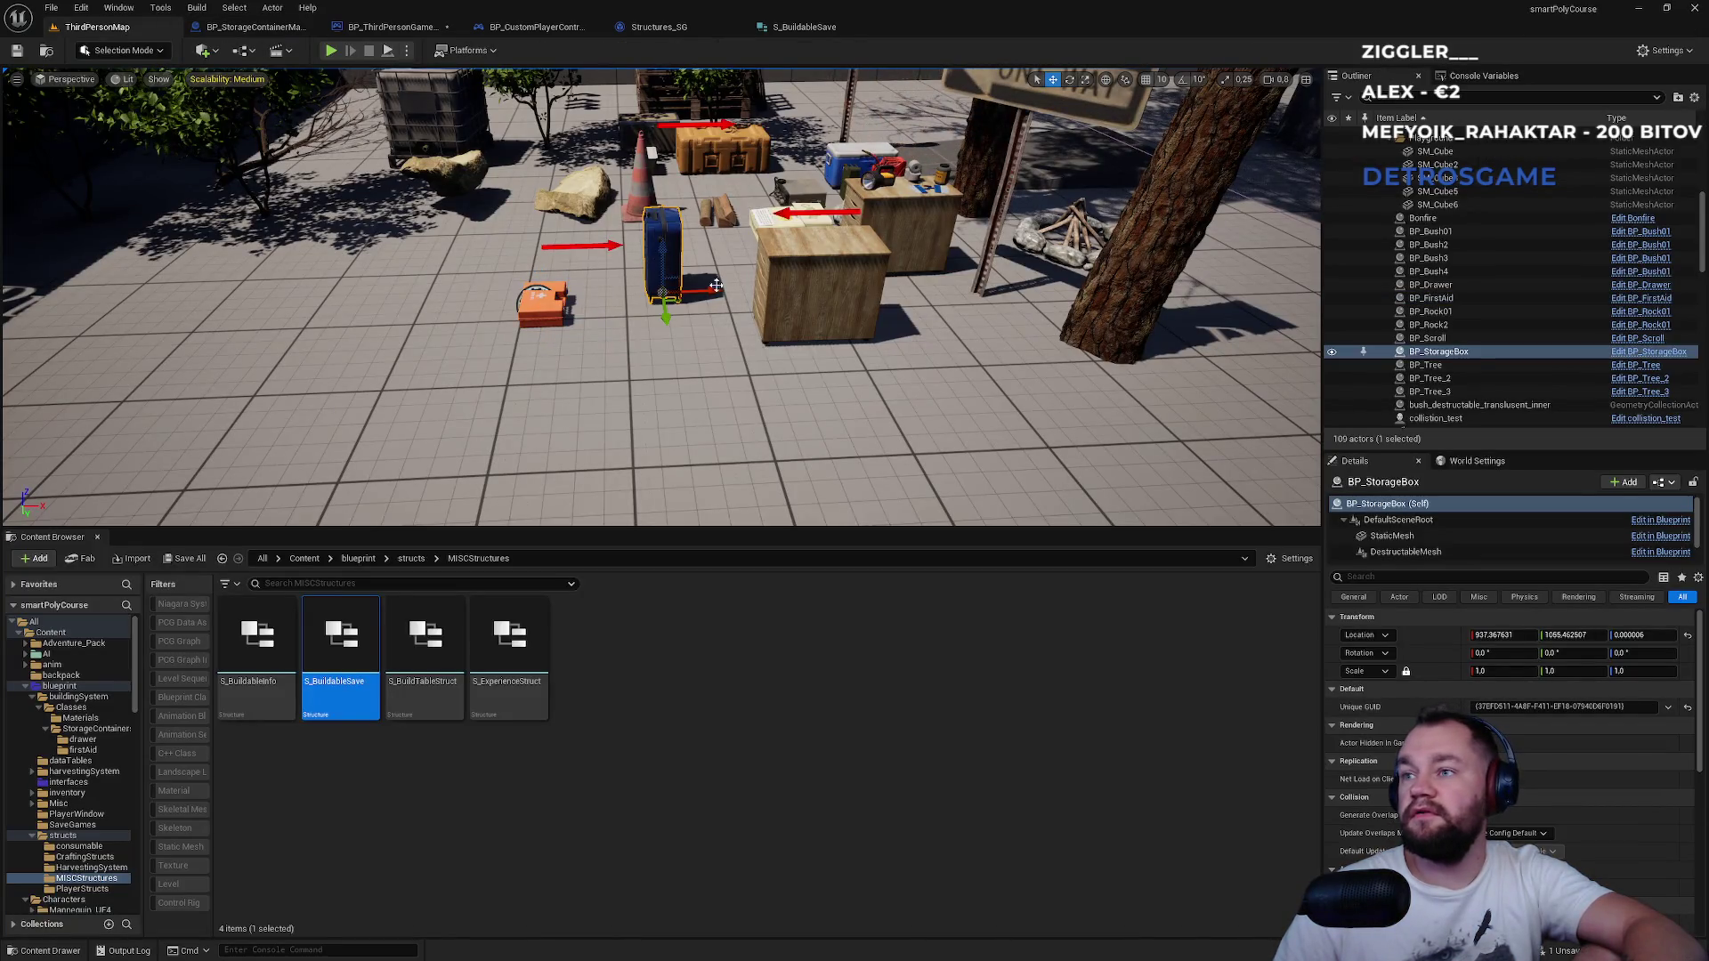
{"action": "left_click", "coordinate": [843, 288]}
{"action": "left_click", "coordinate": [551, 313]}
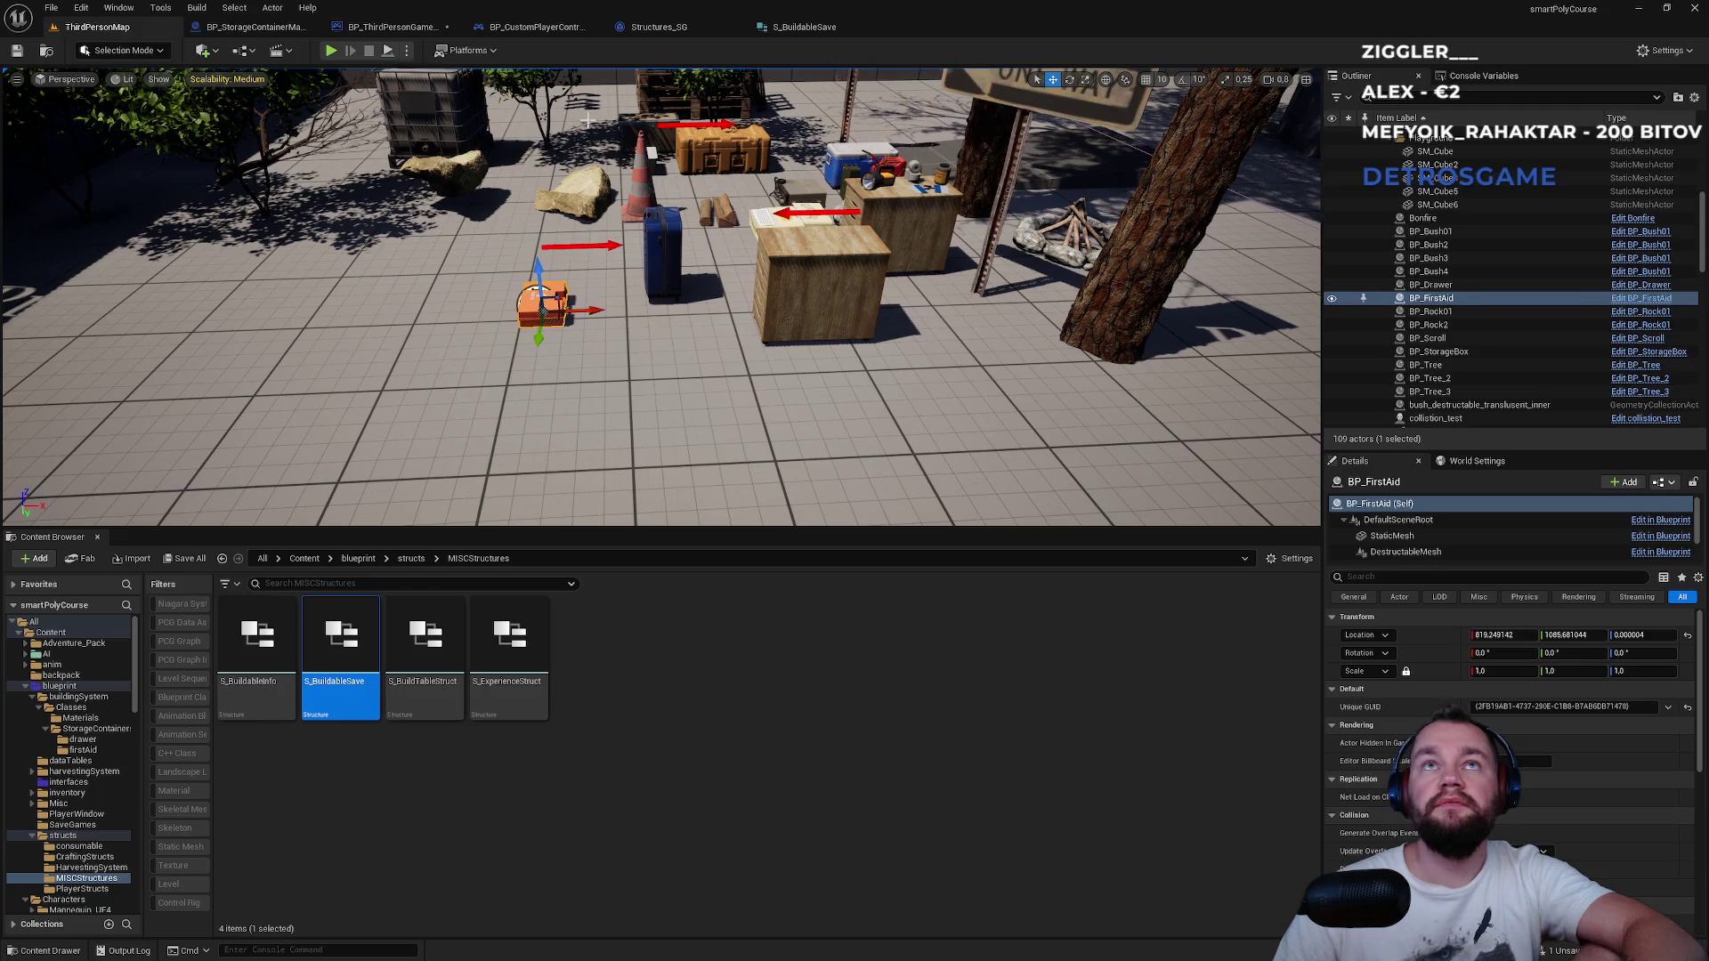
{"action": "left_click", "coordinate": [253, 26]}
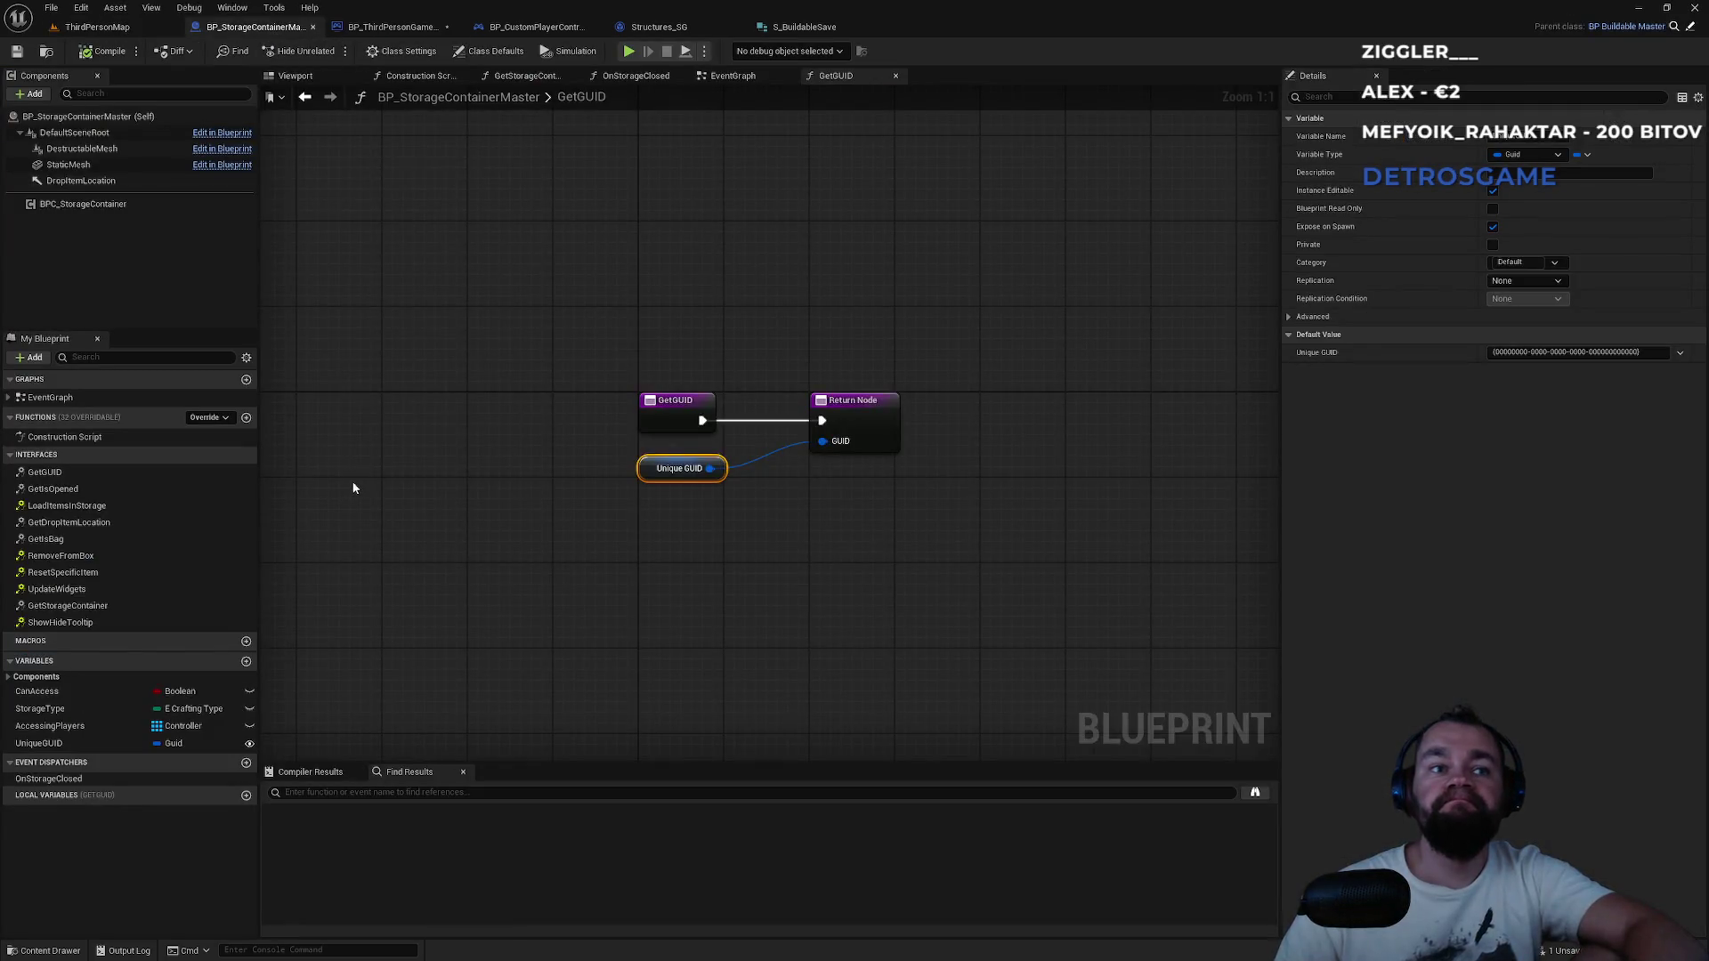
{"action": "left_click", "coordinate": [125, 27]}
{"action": "key", "text": "alt+Tab"}
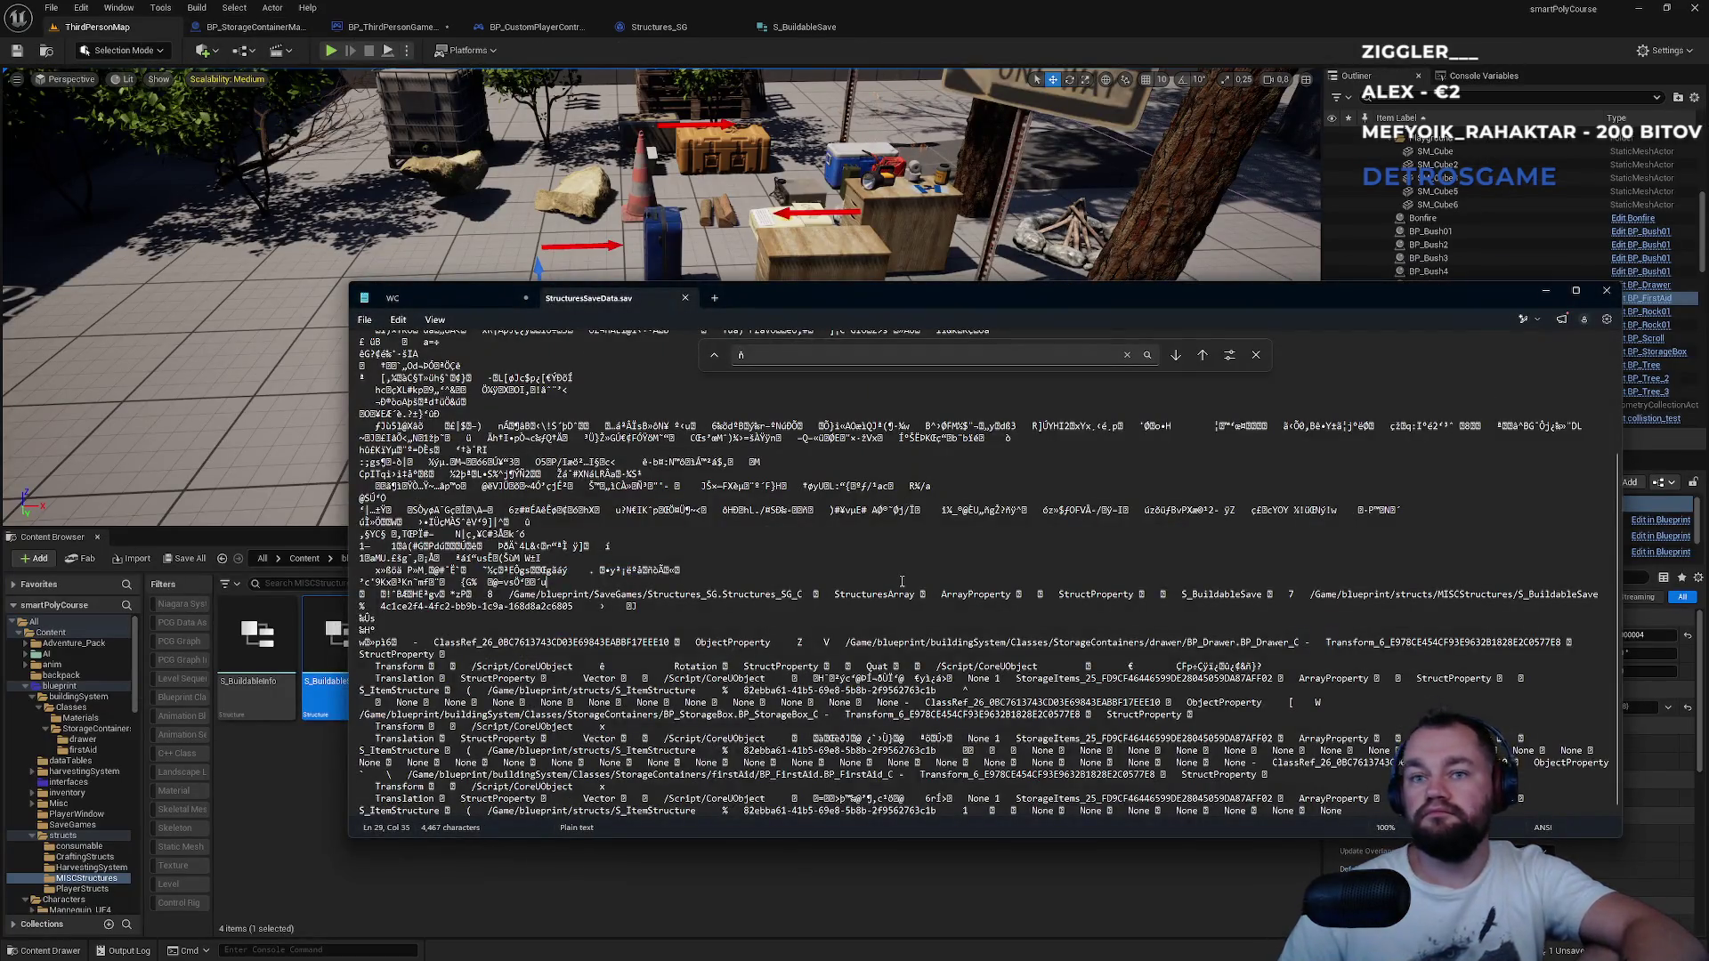
Search StructuresSaveData.sav for the GUID fragments '2f' and '2fb', then inspect a saved data line.
{"action": "key", "text": "ctrl+f"}
{"action": "type", "text": "2f"}
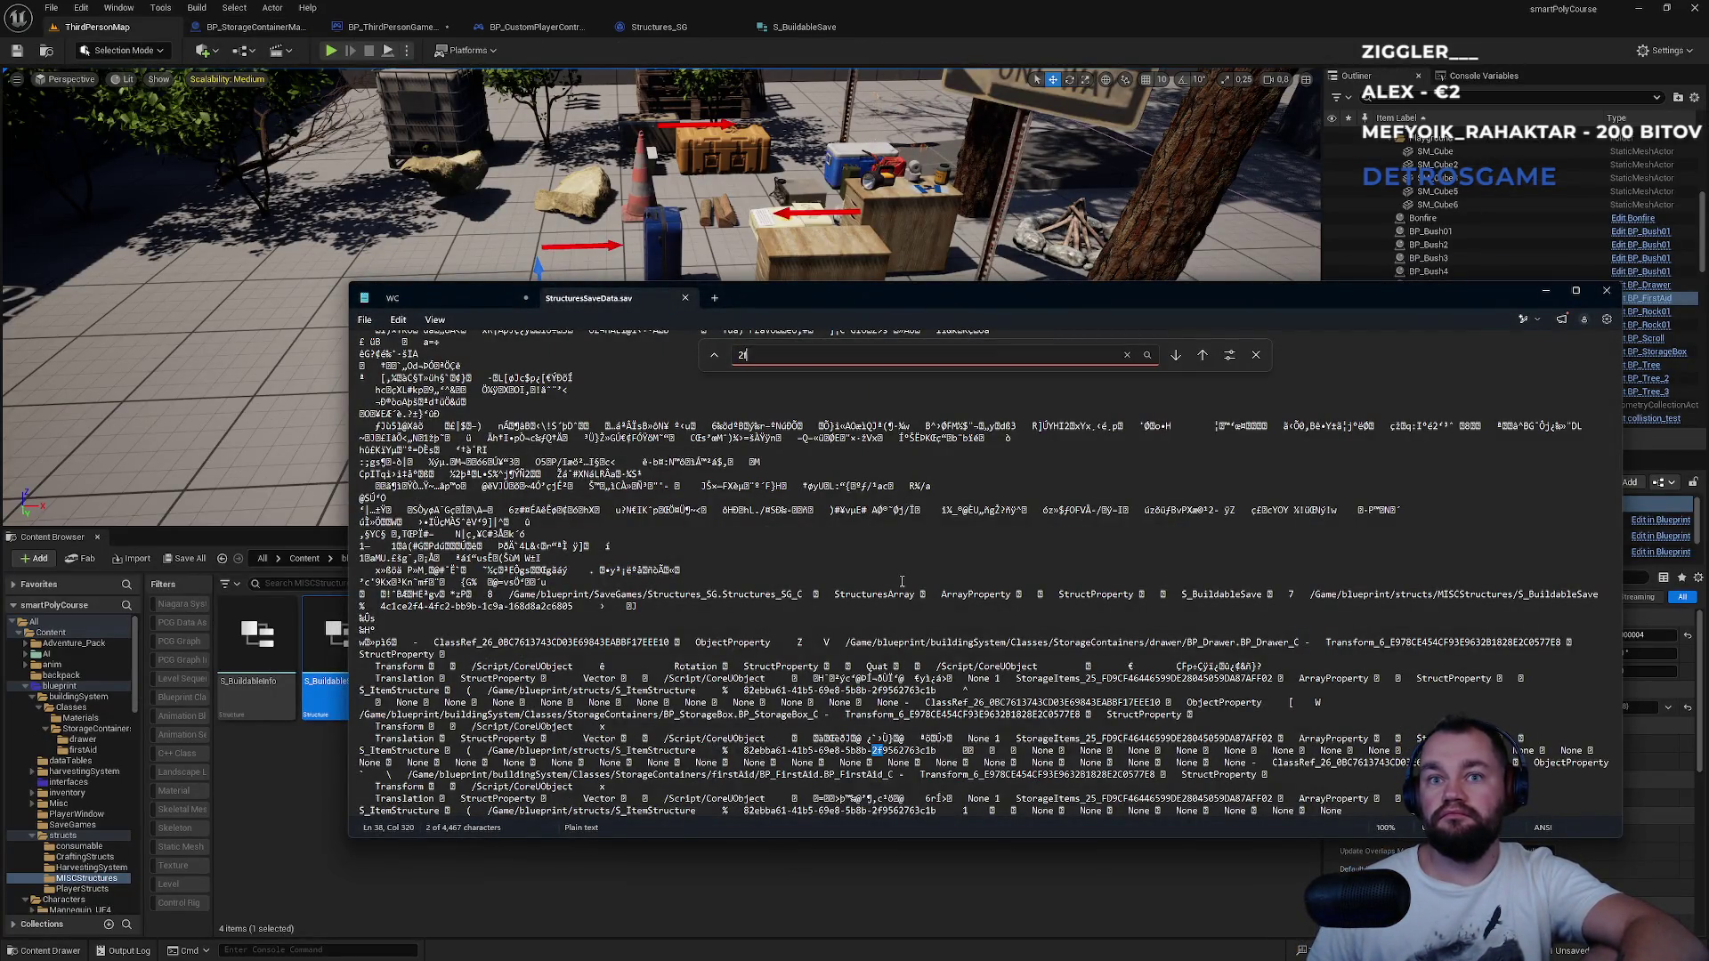
{"action": "key", "text": "Return"}
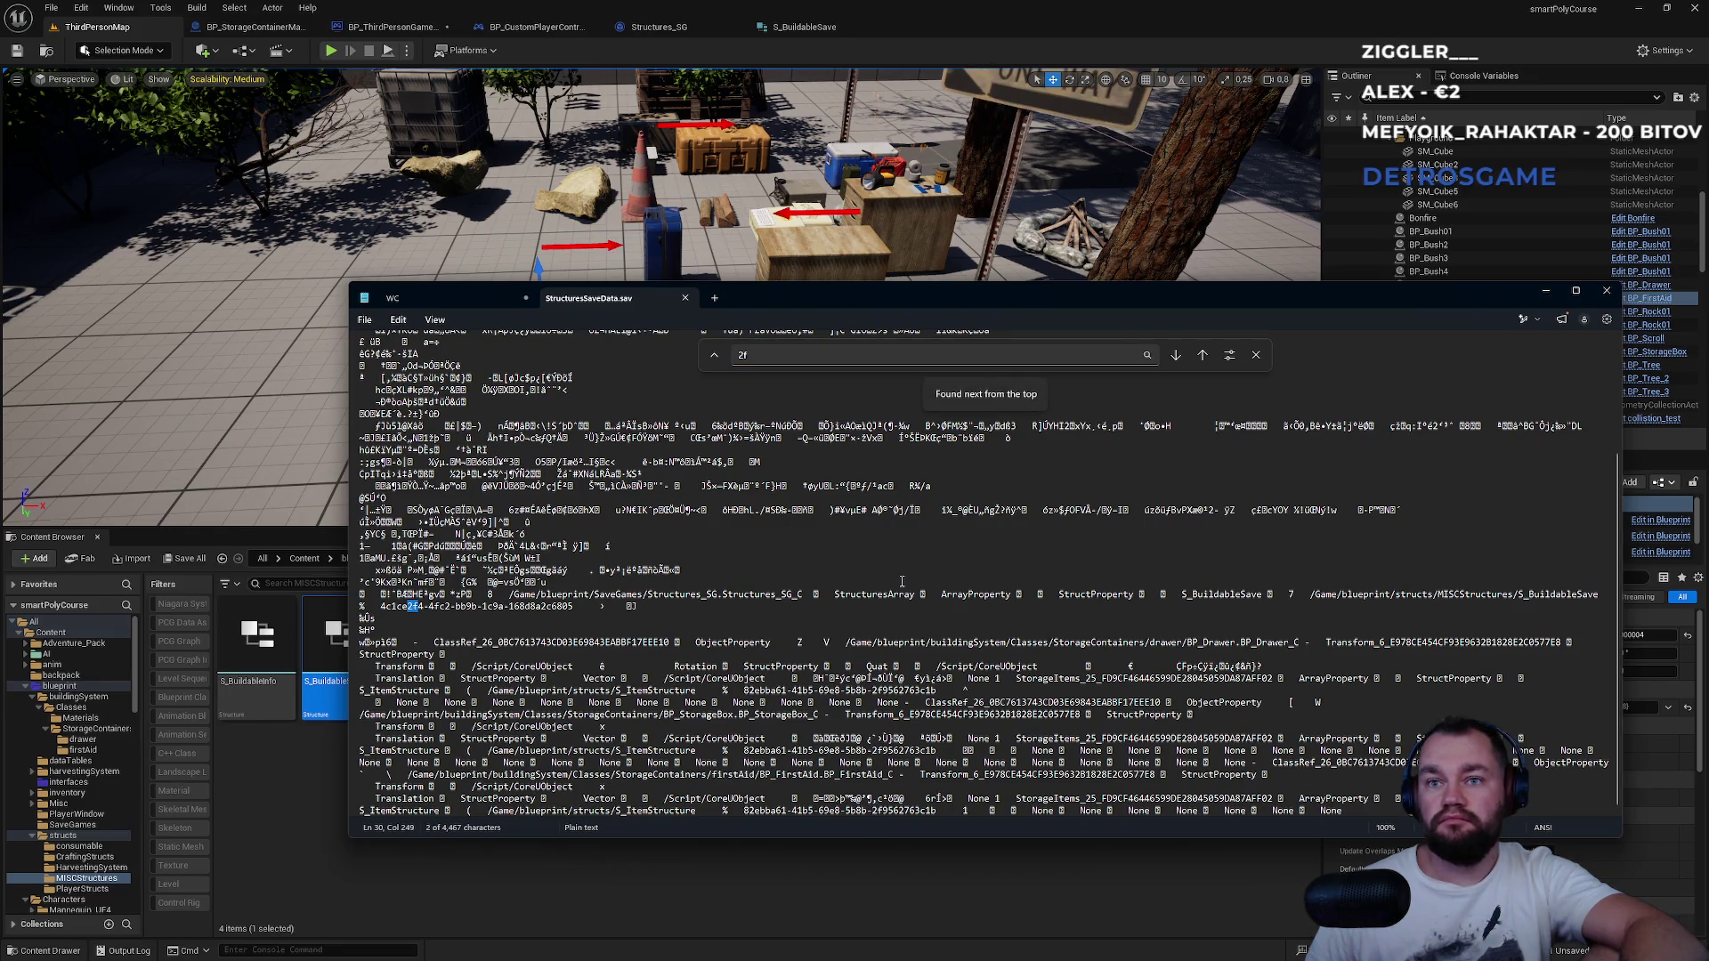
{"action": "key", "text": "Return"}
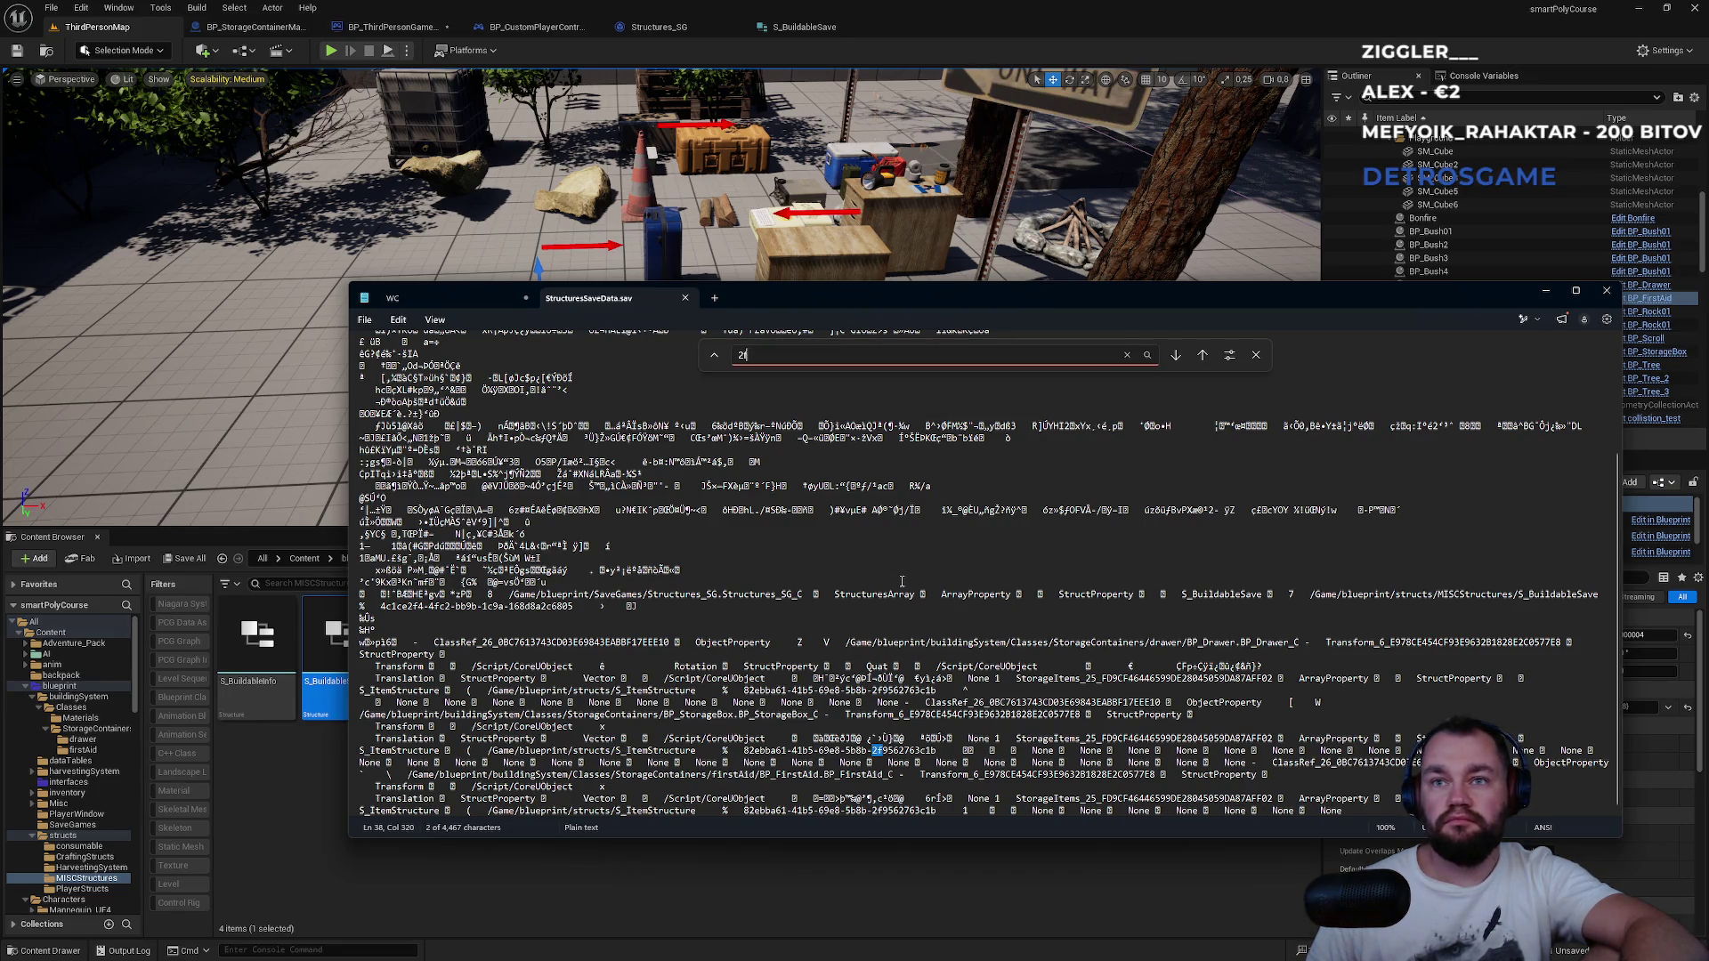
{"action": "key", "text": "alt+Tab"}
{"action": "key", "text": "alt+Tab"}
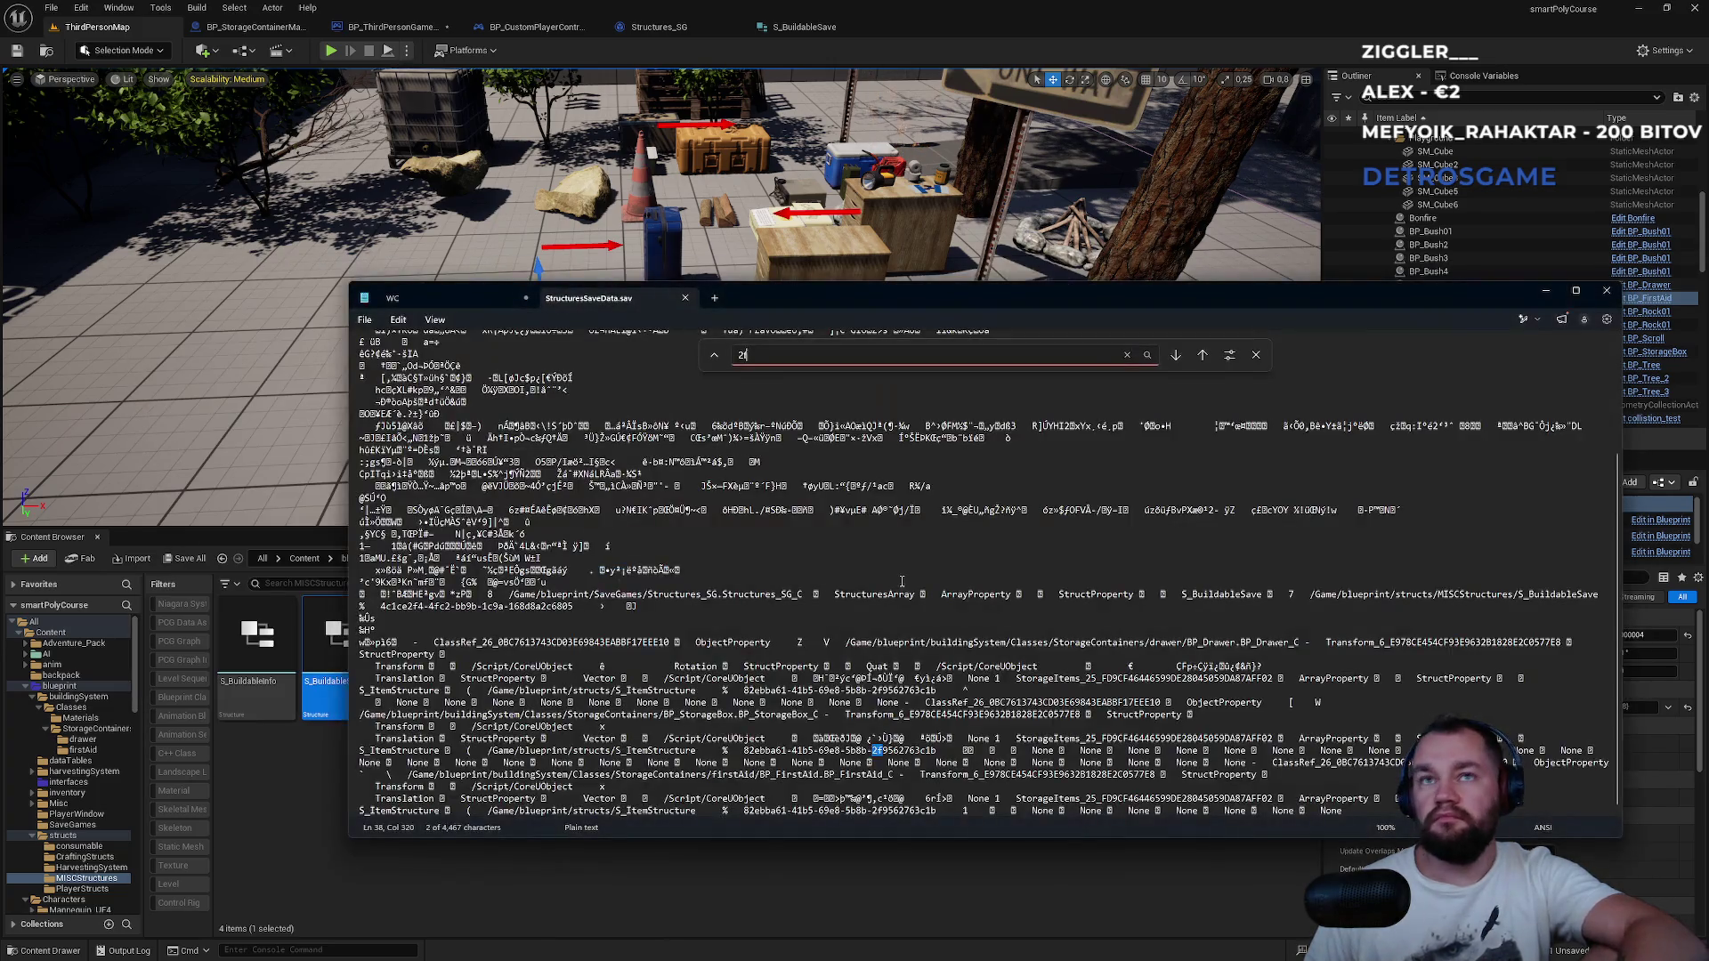
{"action": "key", "text": "Return"}
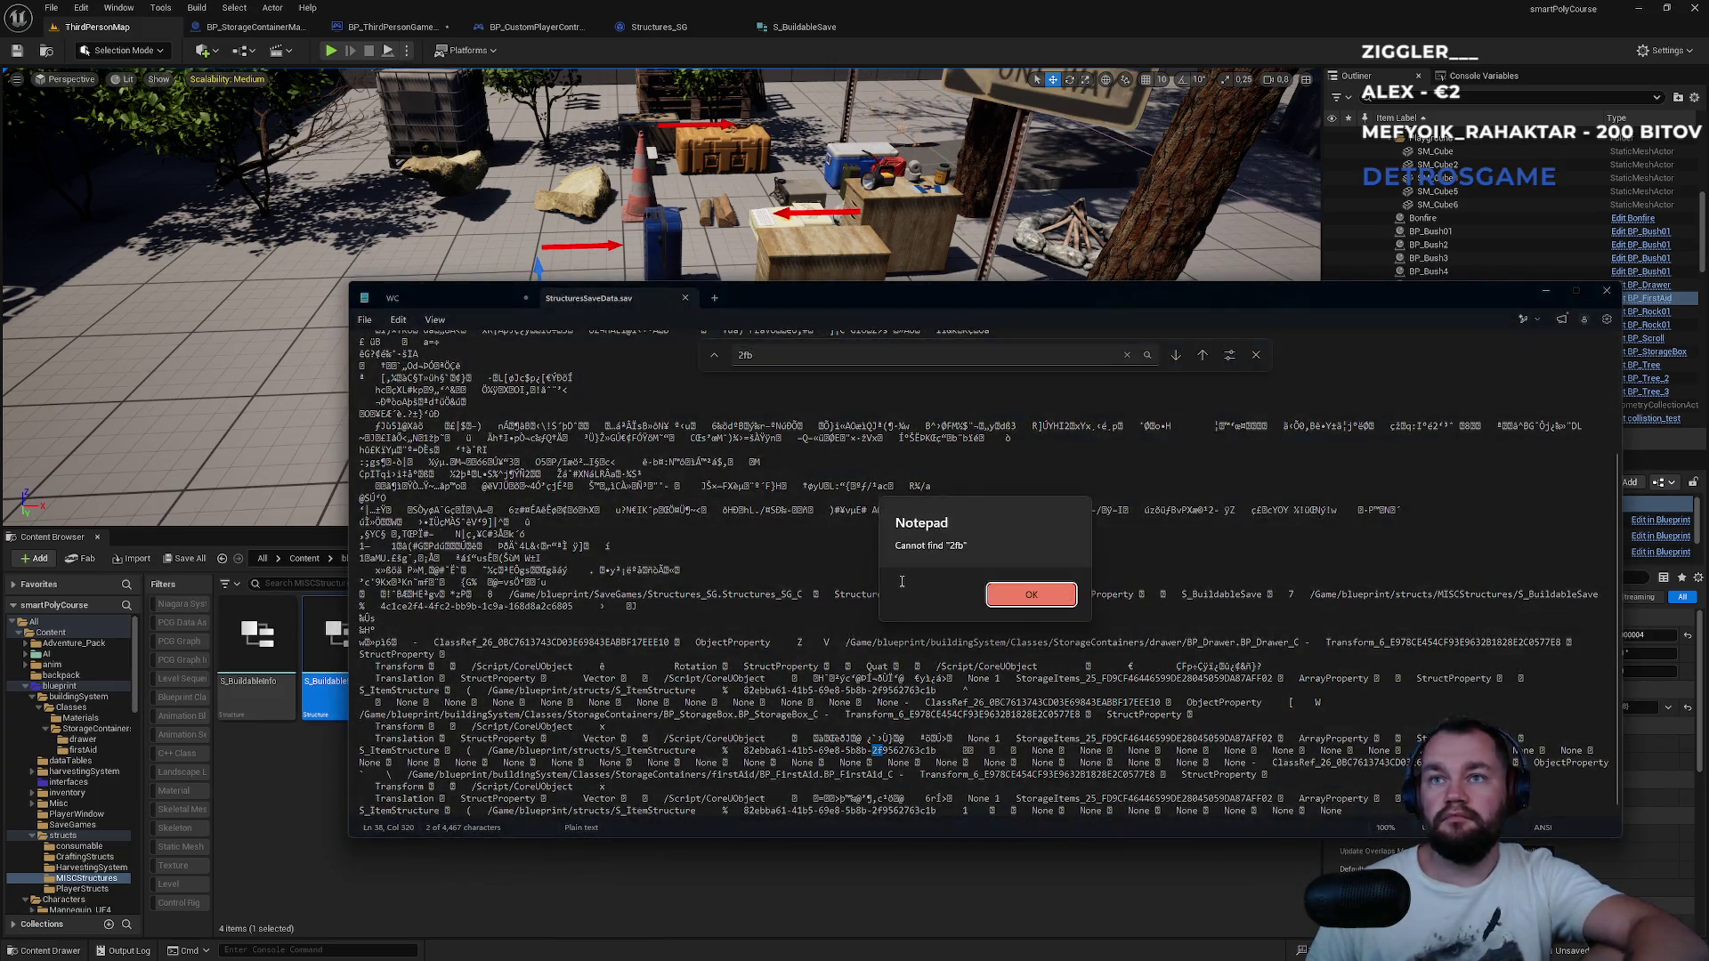
{"action": "key", "text": "Return"}
{"action": "key", "text": "Escape"}
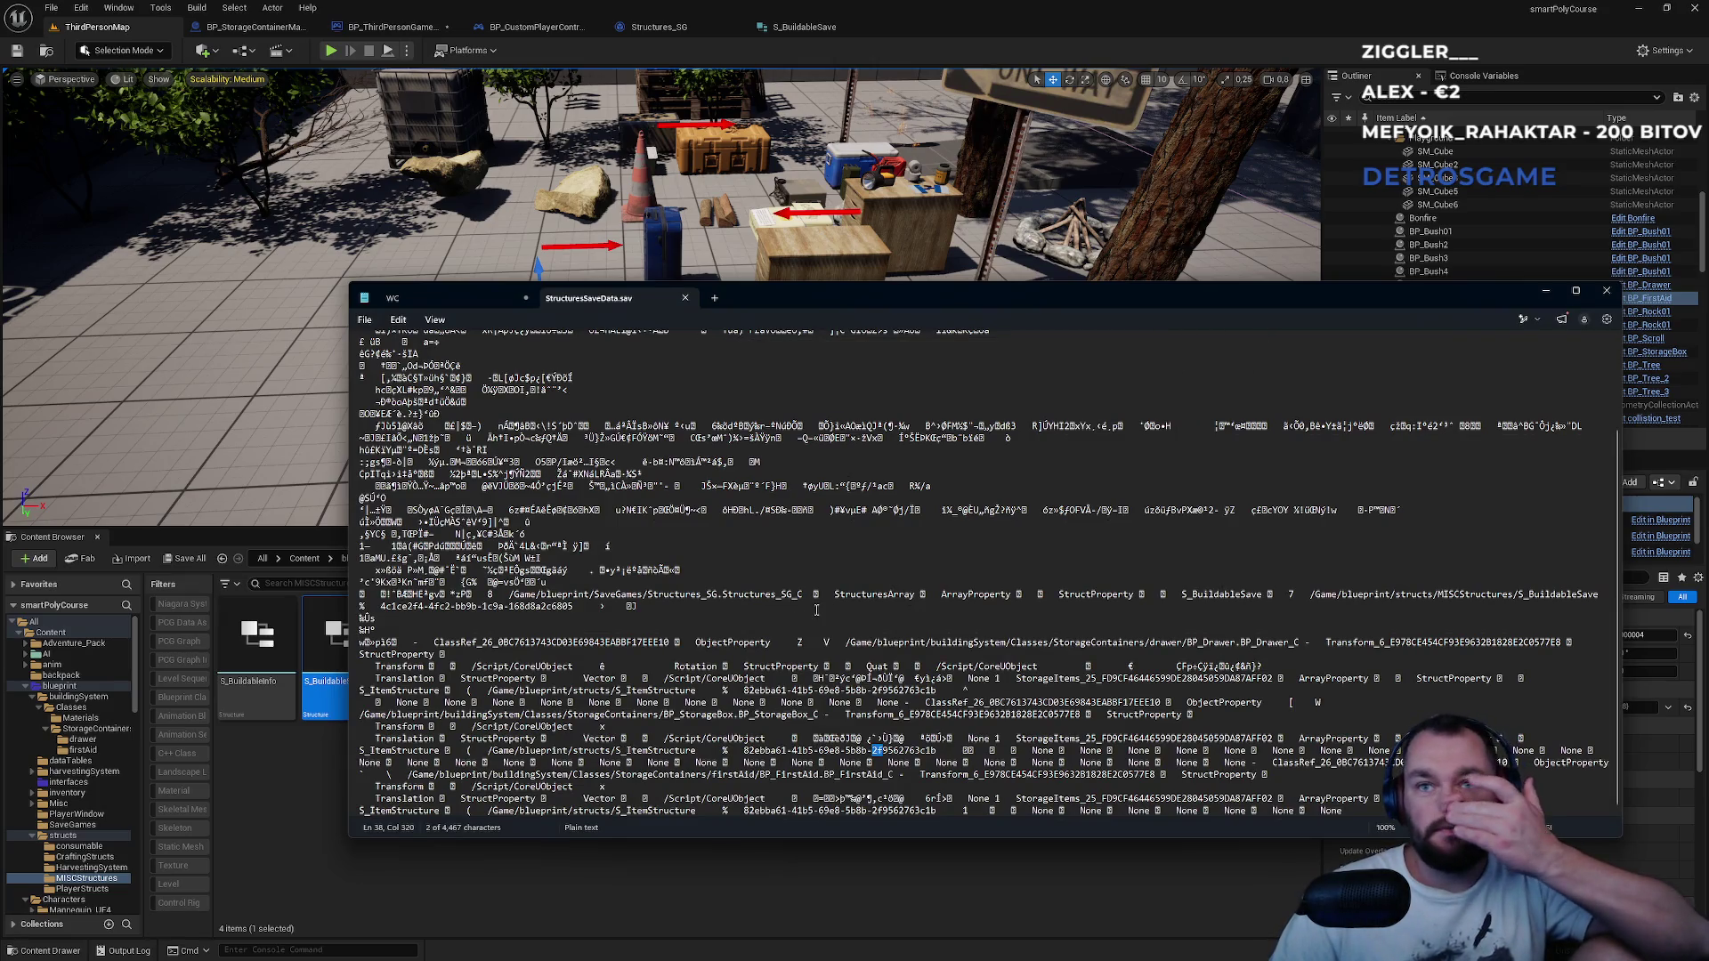
{"action": "left_click_drag", "start_coordinate": [360, 703], "coordinate": [1237, 713]}
{"action": "left_click", "coordinate": [1238, 712]}
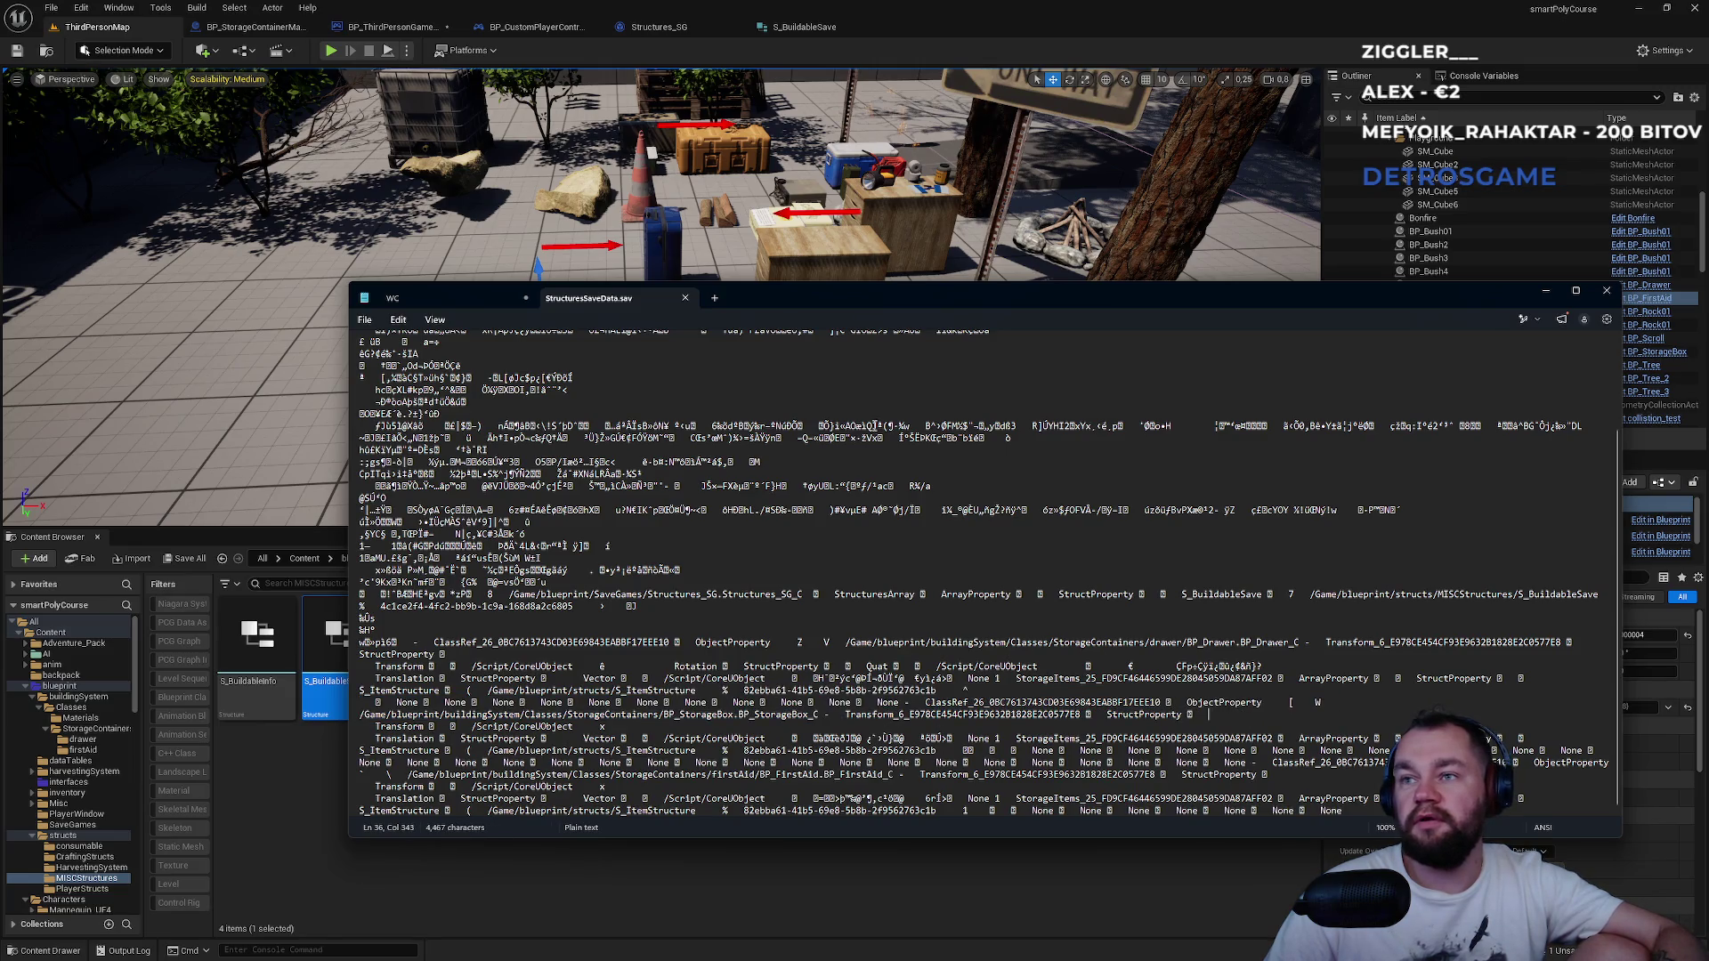
{"action": "left_click", "coordinate": [779, 26]}
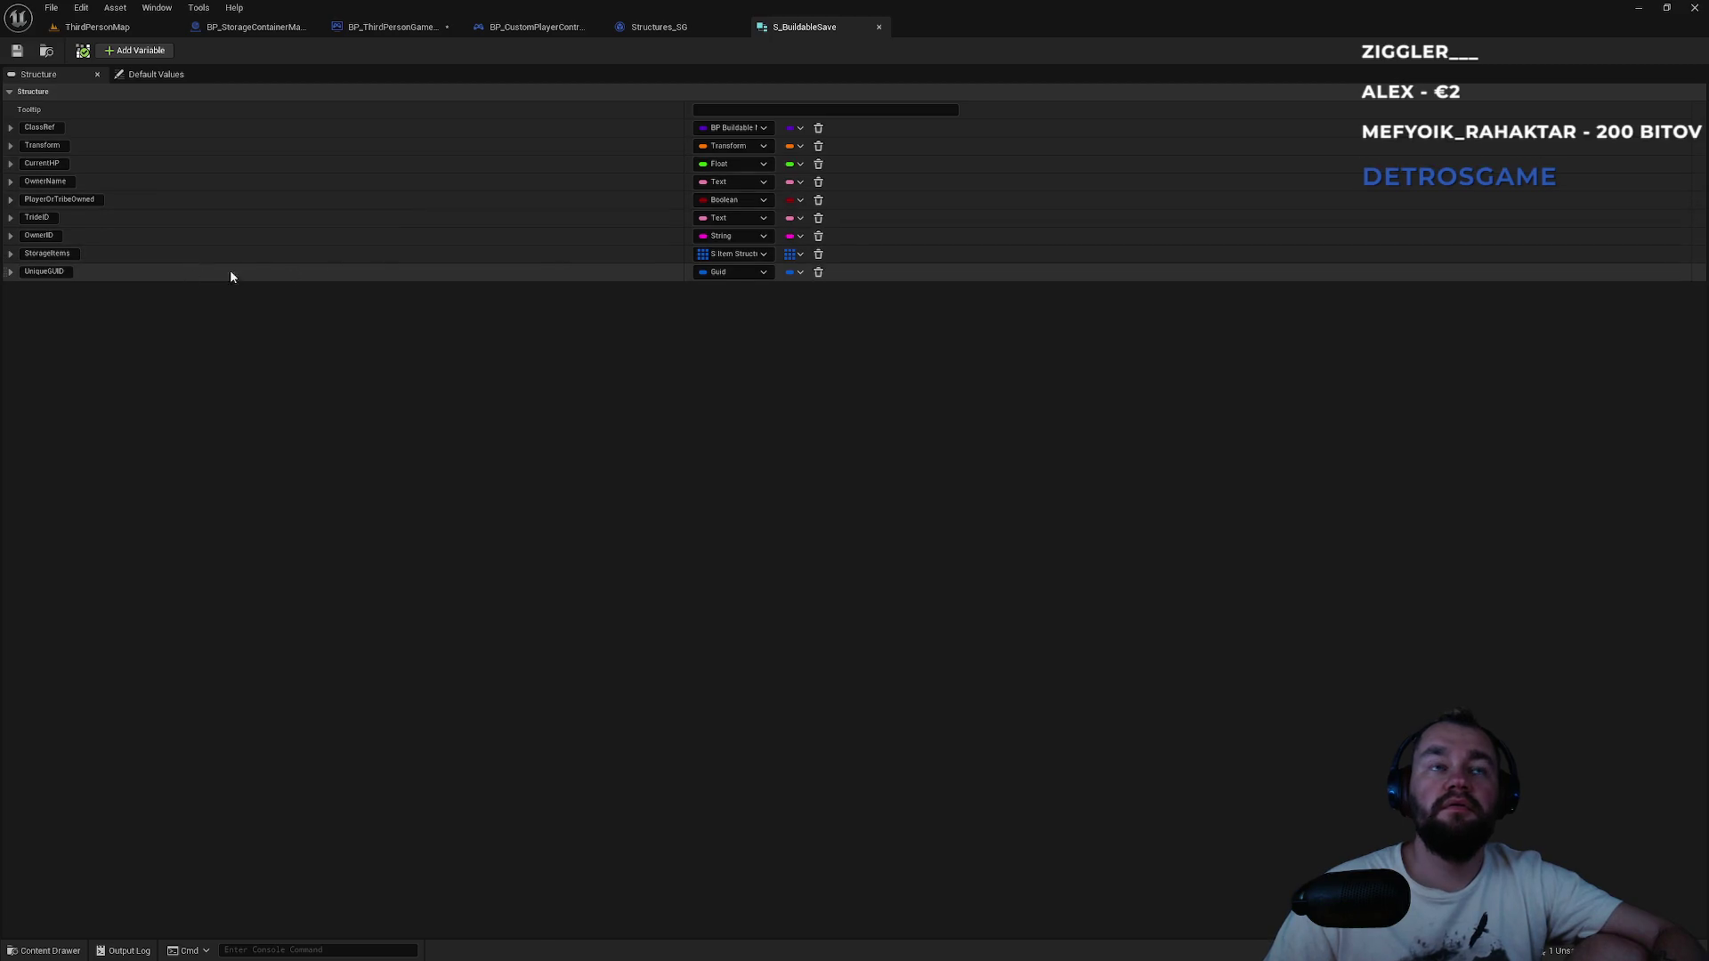
Review Structures_SG and S_BuildableSave, then check the game mode's implements-interface test without changing it.
{"action": "left_click", "coordinate": [675, 26]}
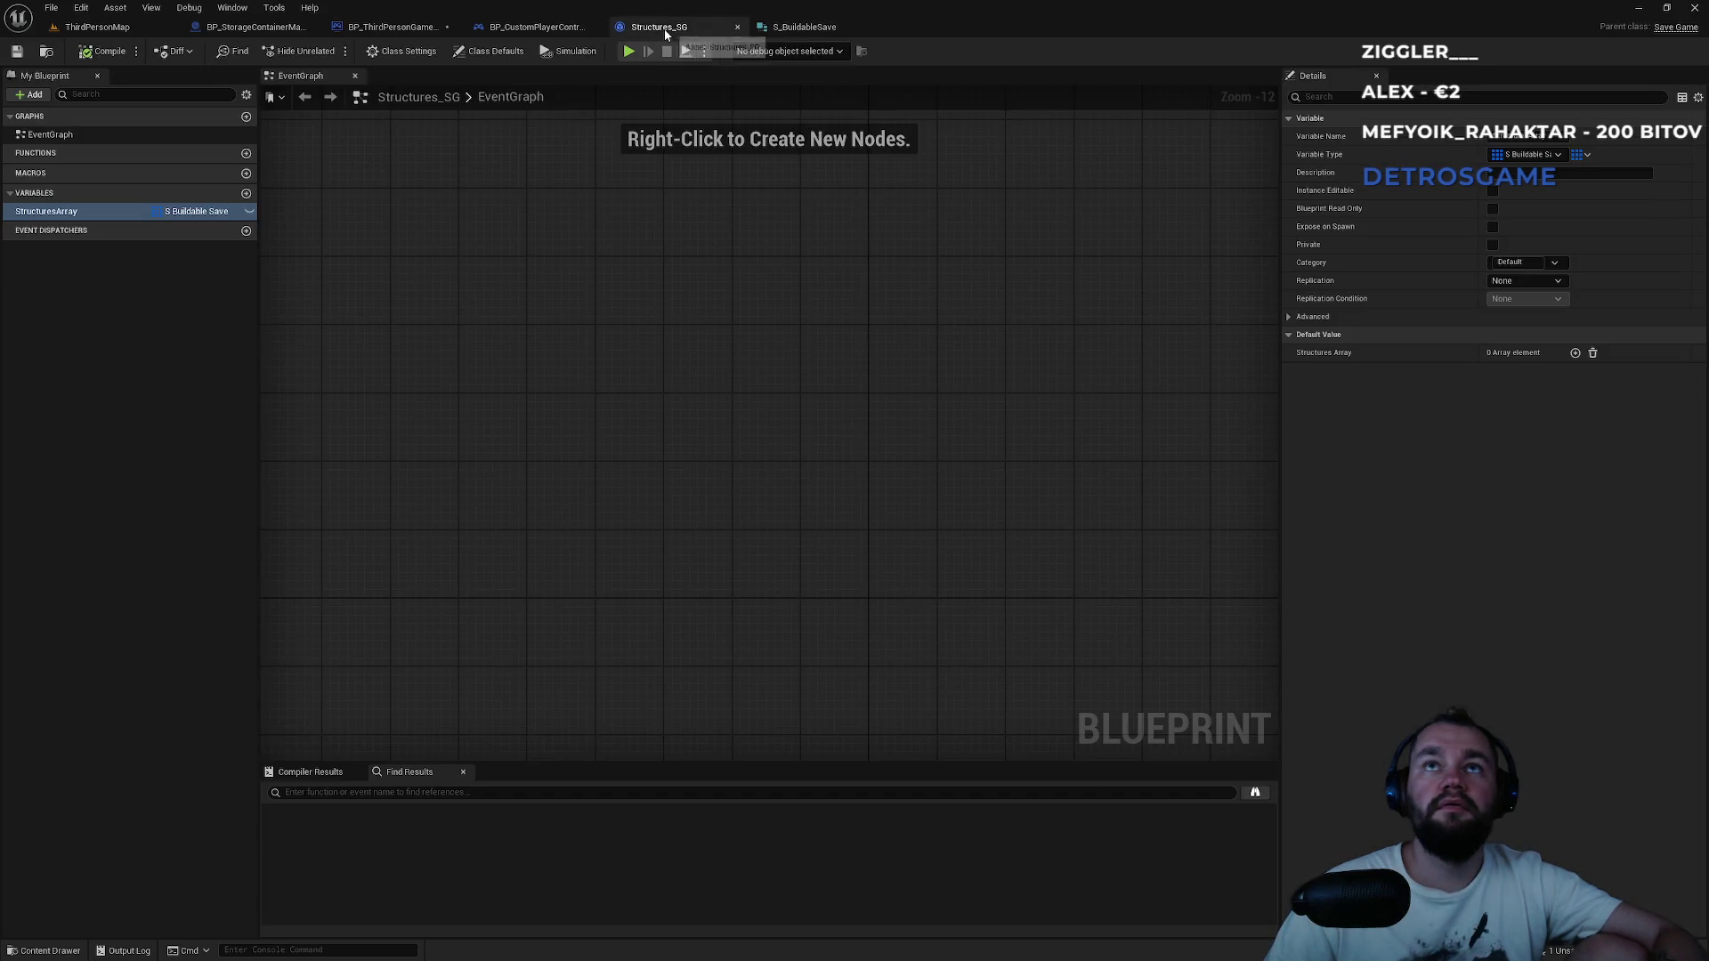
{"action": "left_click", "coordinate": [762, 33]}
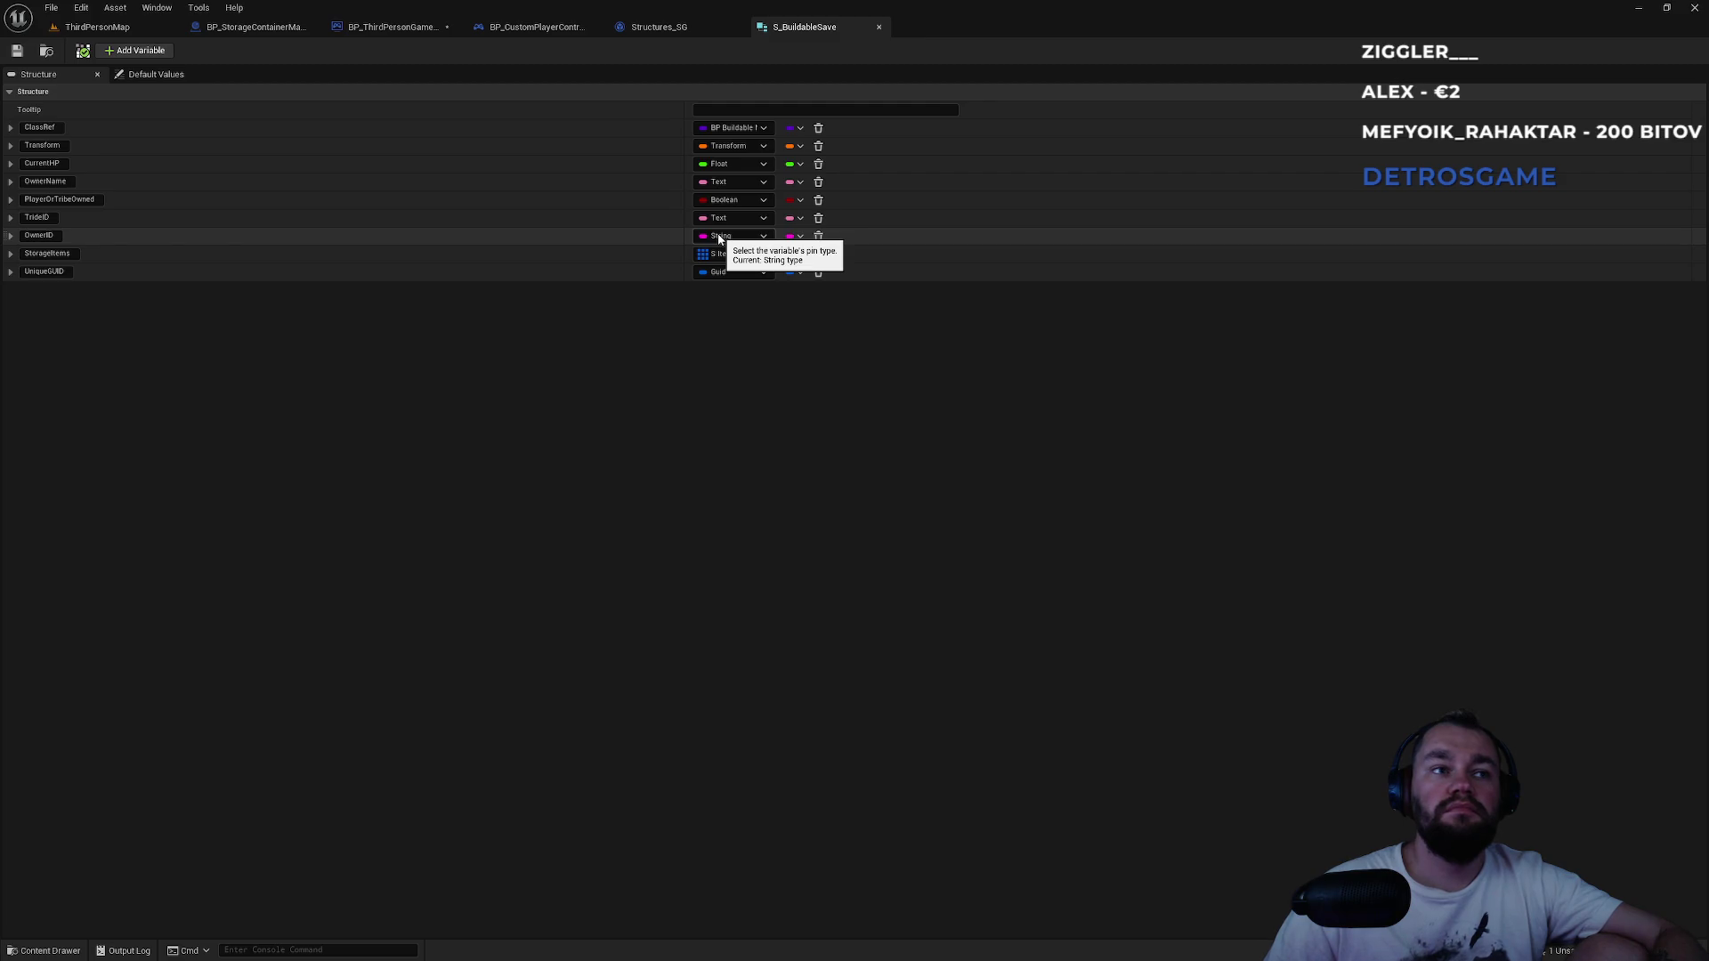
{"action": "left_click", "coordinate": [390, 27]}
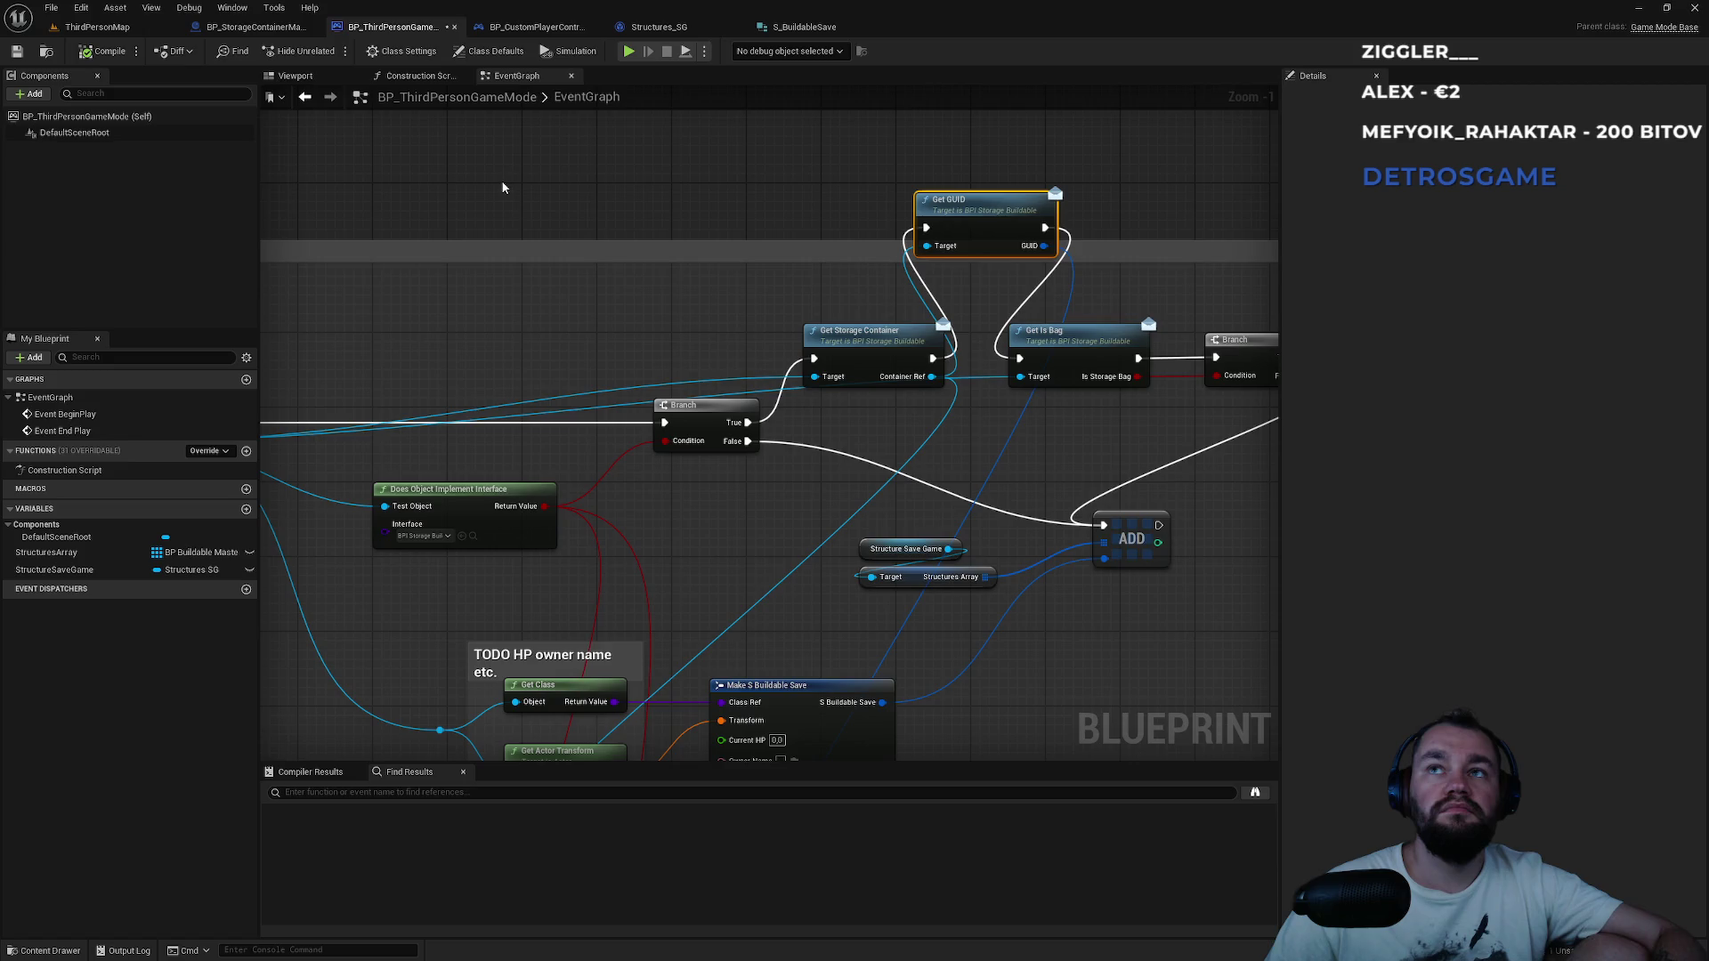
{"action": "scroll", "coordinate": [623, 374], "scroll_direction": "down", "scroll_amount": 5}
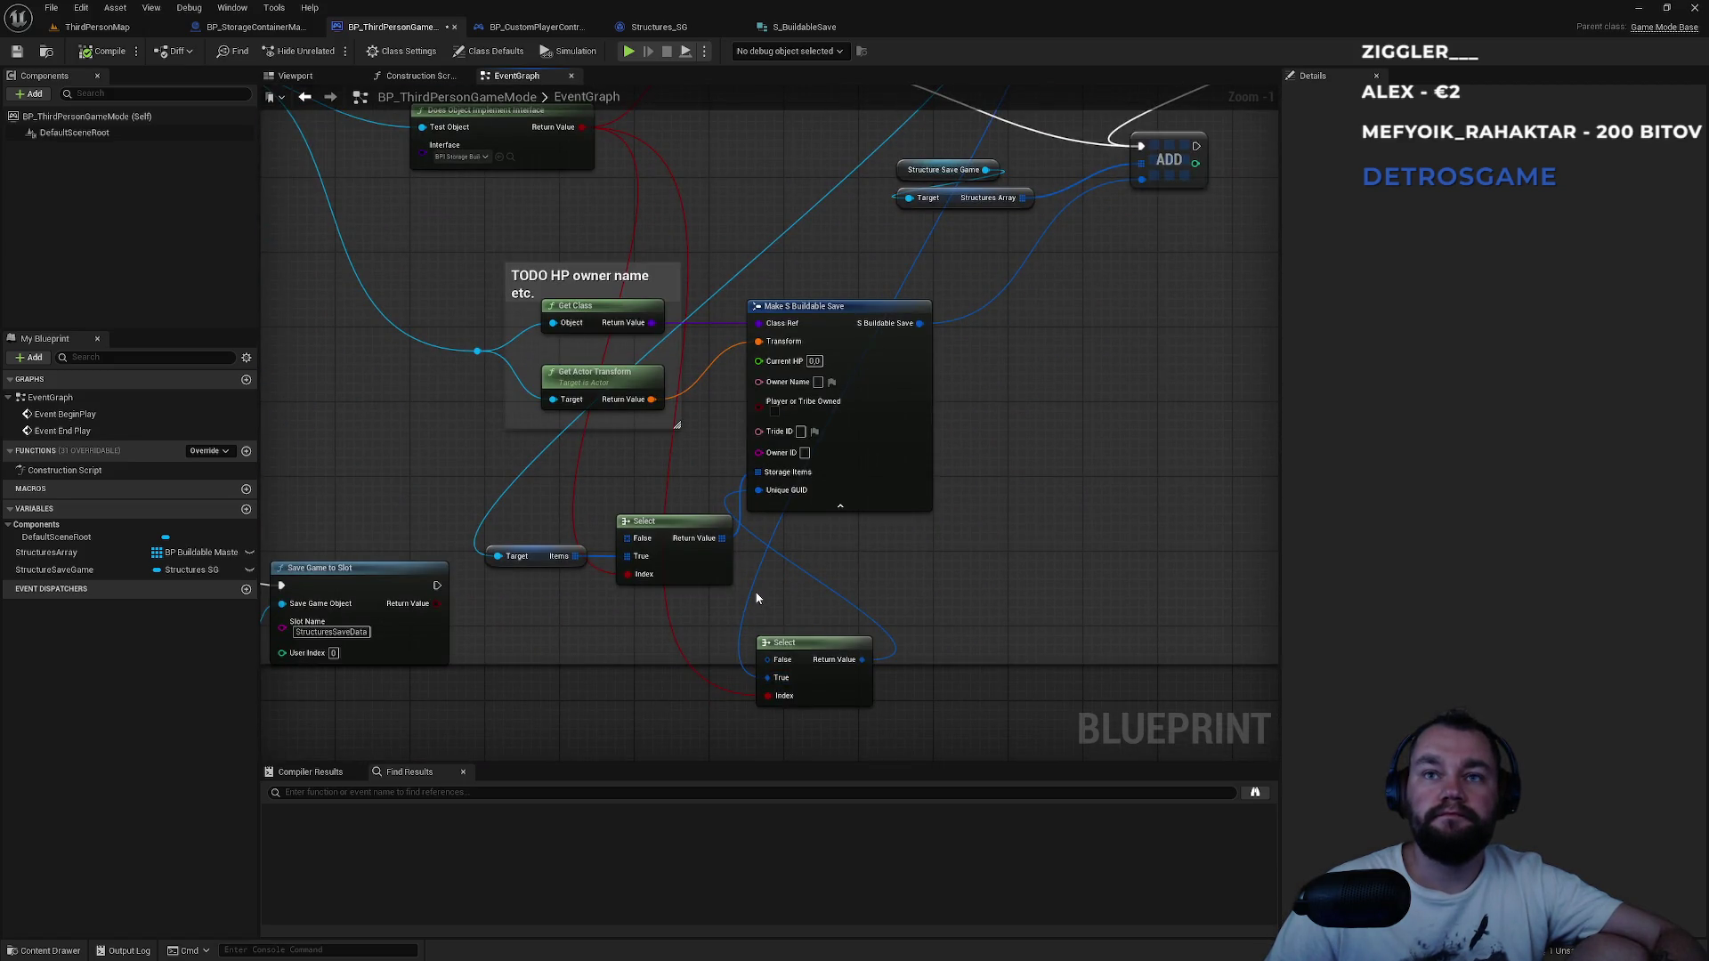
{"action": "left_click", "coordinate": [460, 156]}
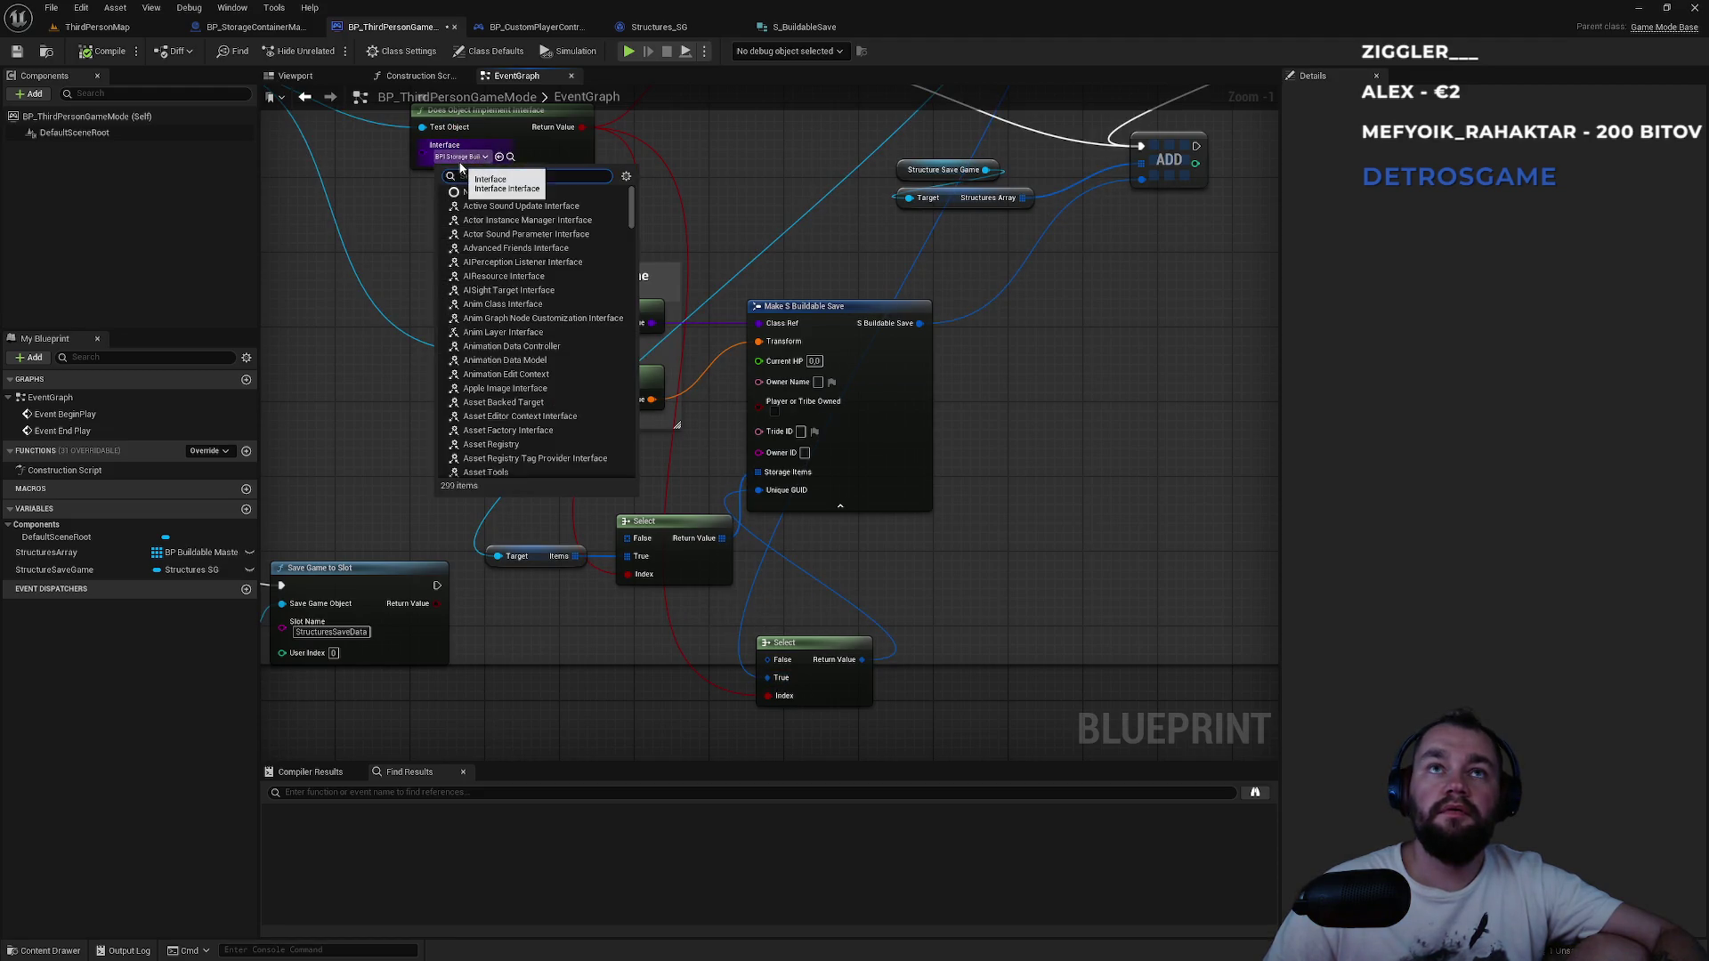
{"action": "left_click", "coordinate": [401, 189]}
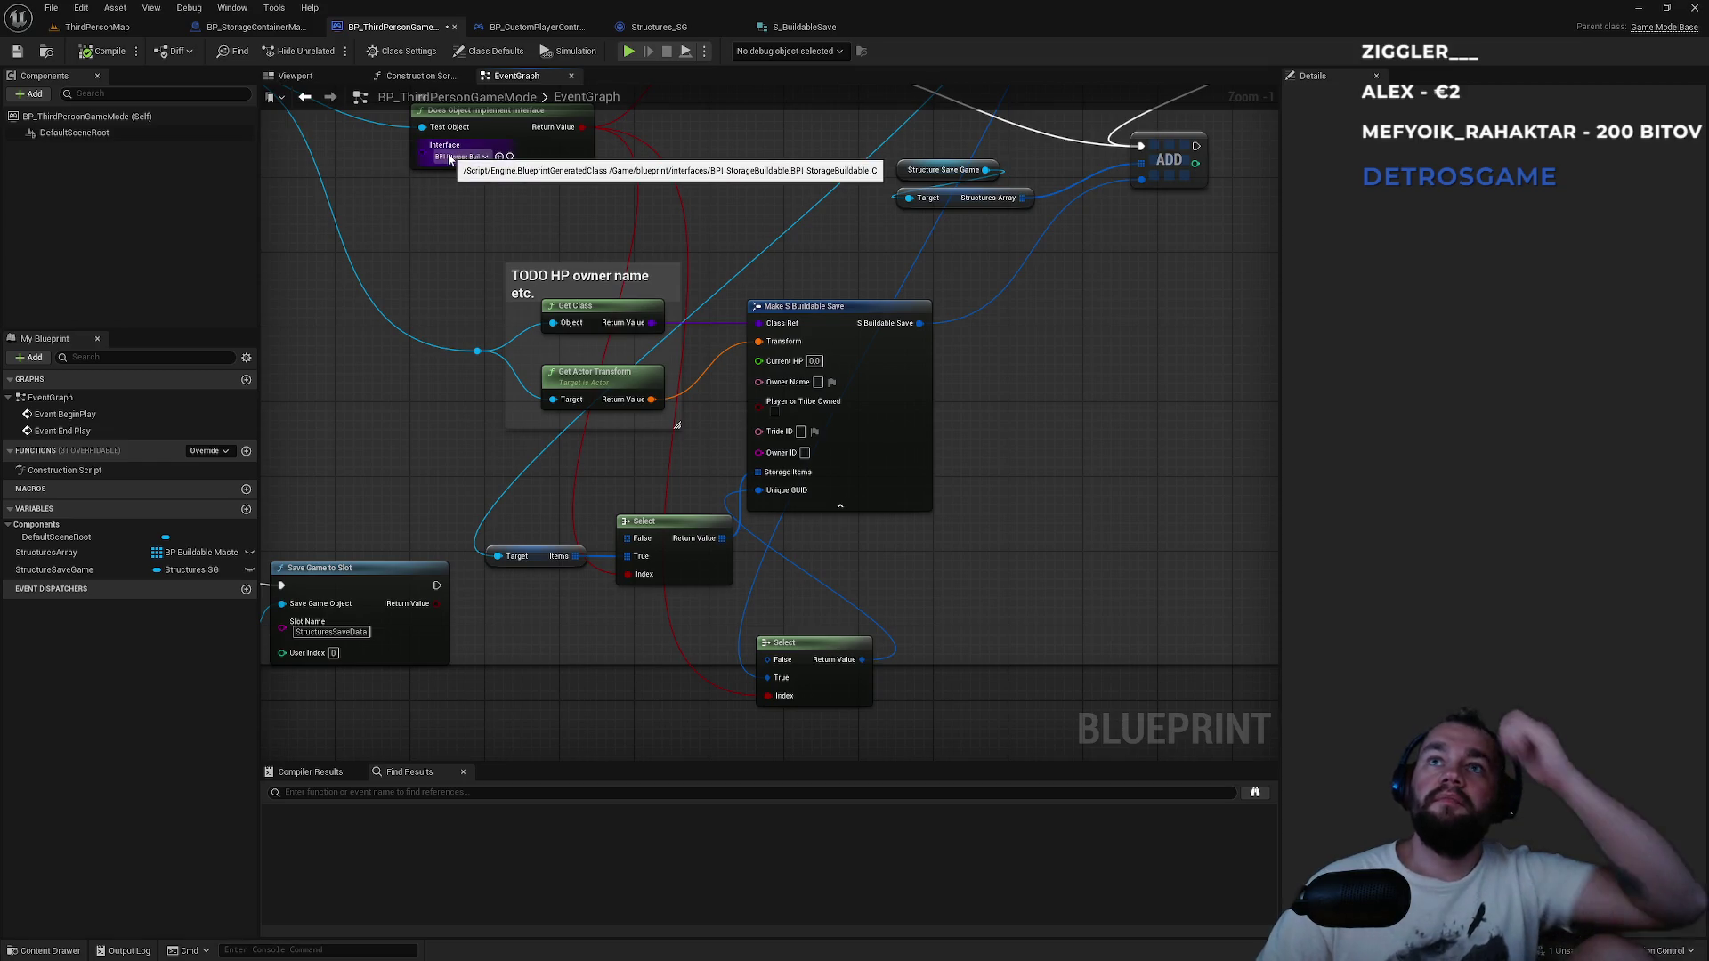
Inspect BP_StorageContainerMaster's class settings interfaces, then return to the game mode event graph.
{"action": "left_click", "coordinate": [274, 30]}
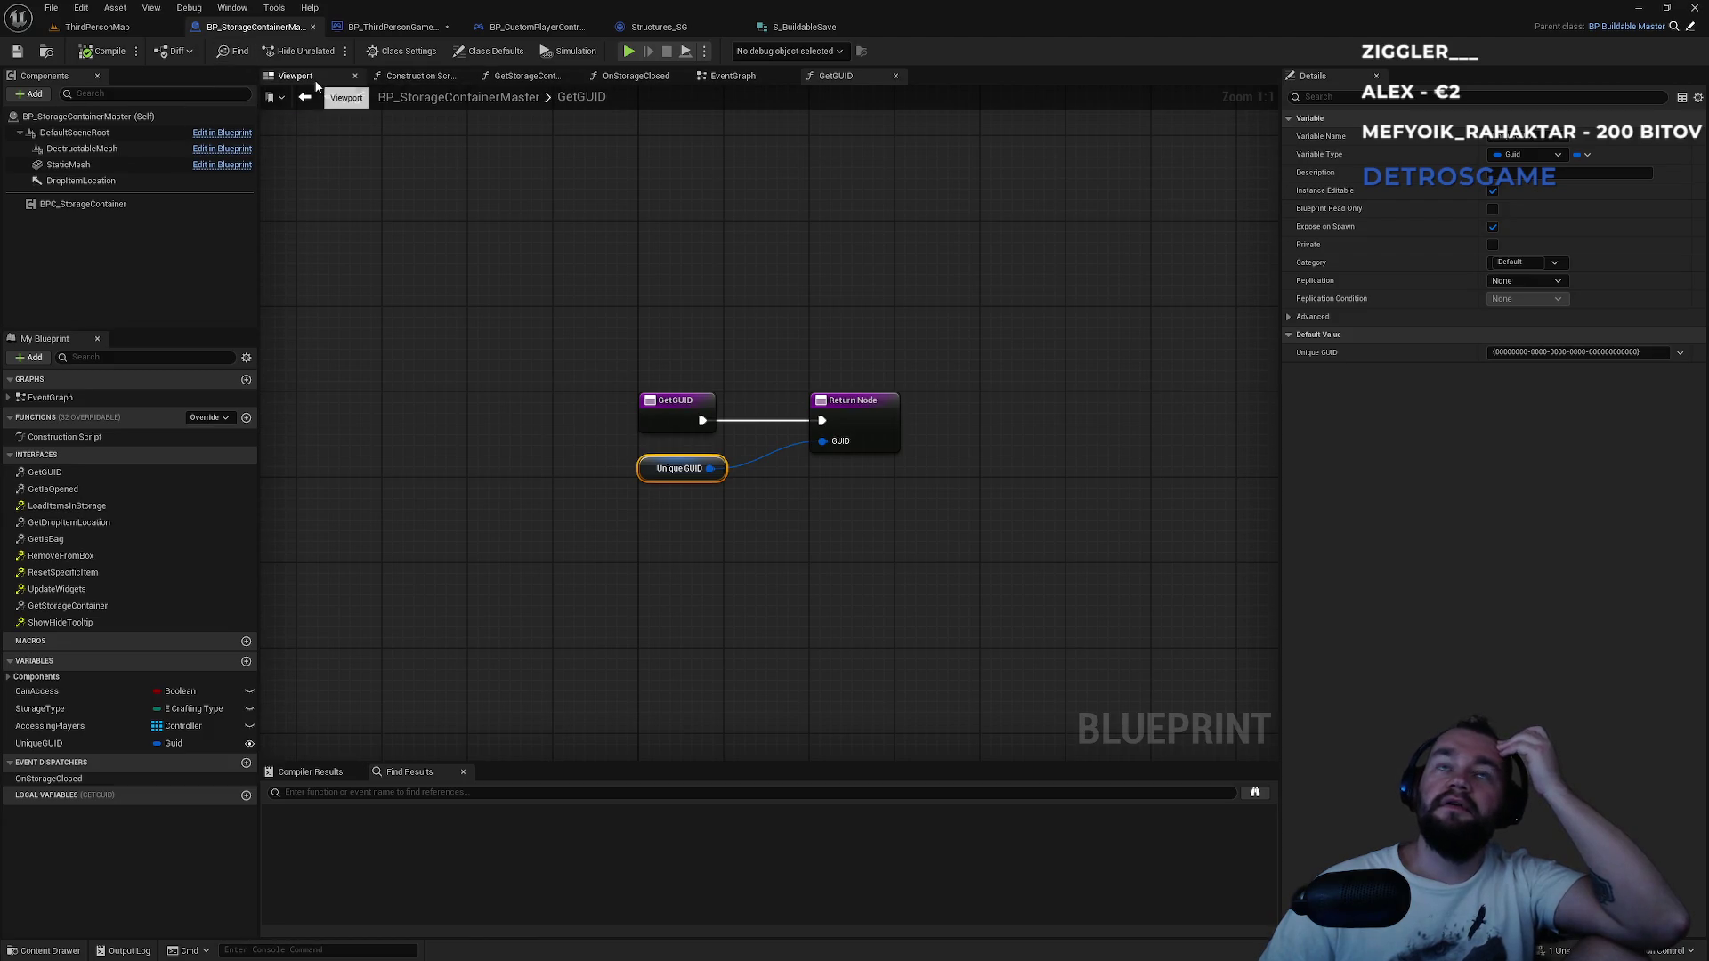
{"action": "left_click", "coordinate": [402, 54]}
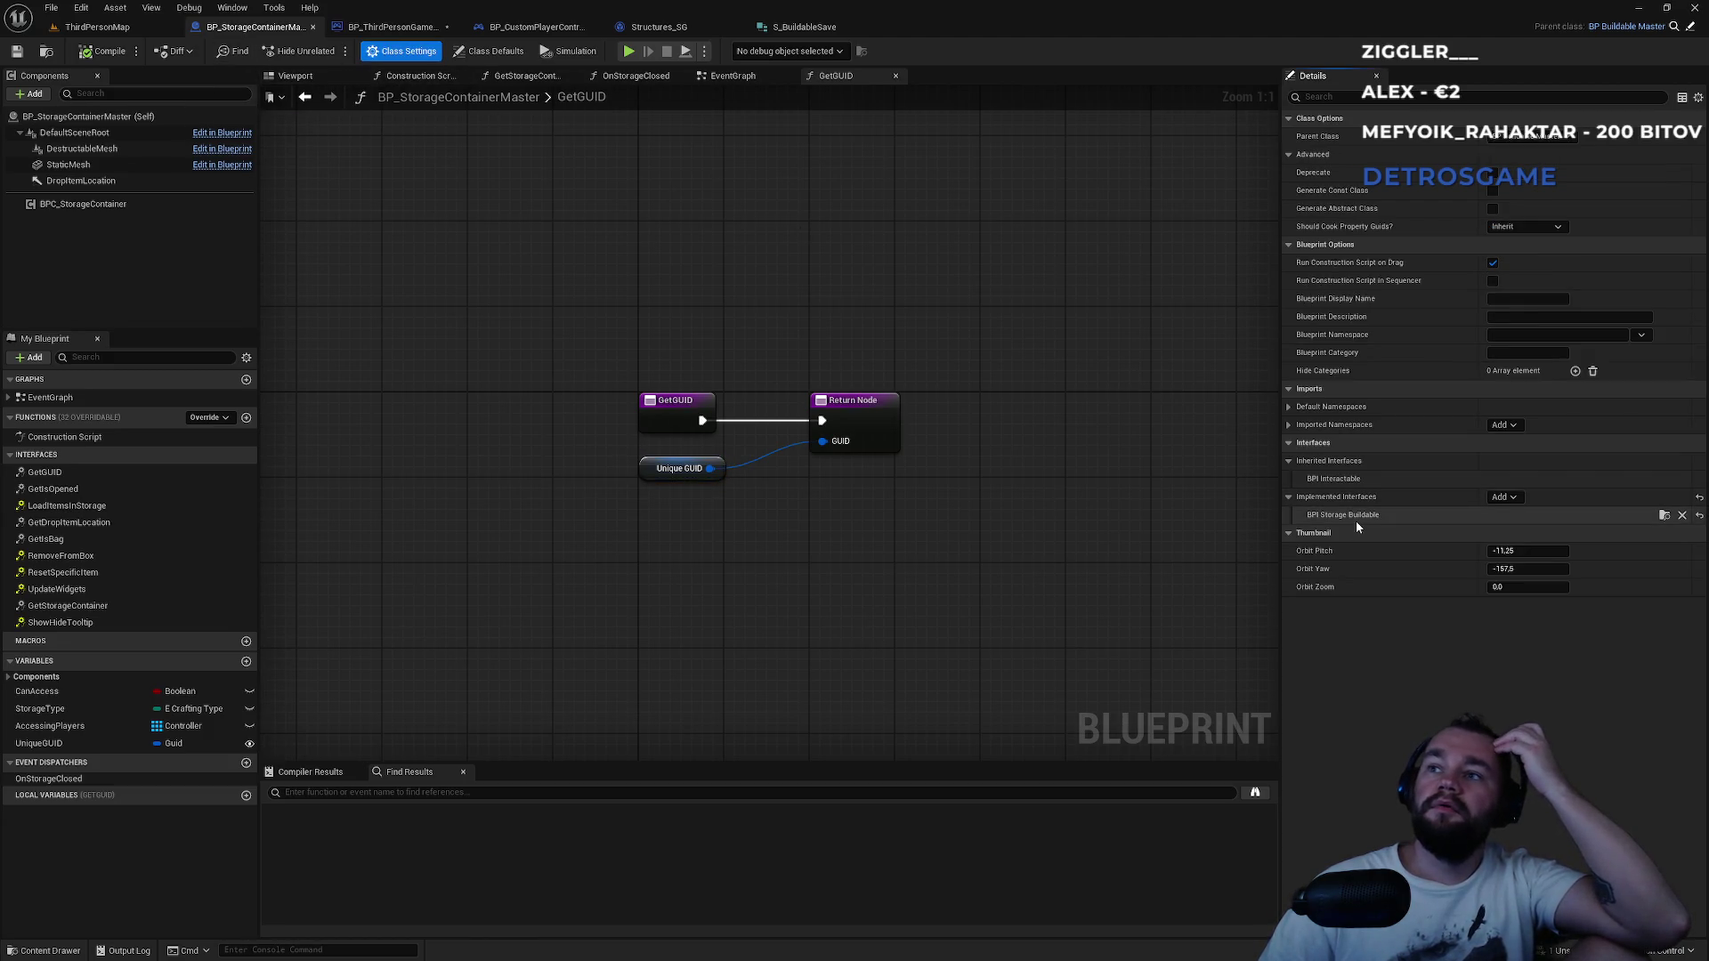
{"action": "left_click", "coordinate": [795, 34]}
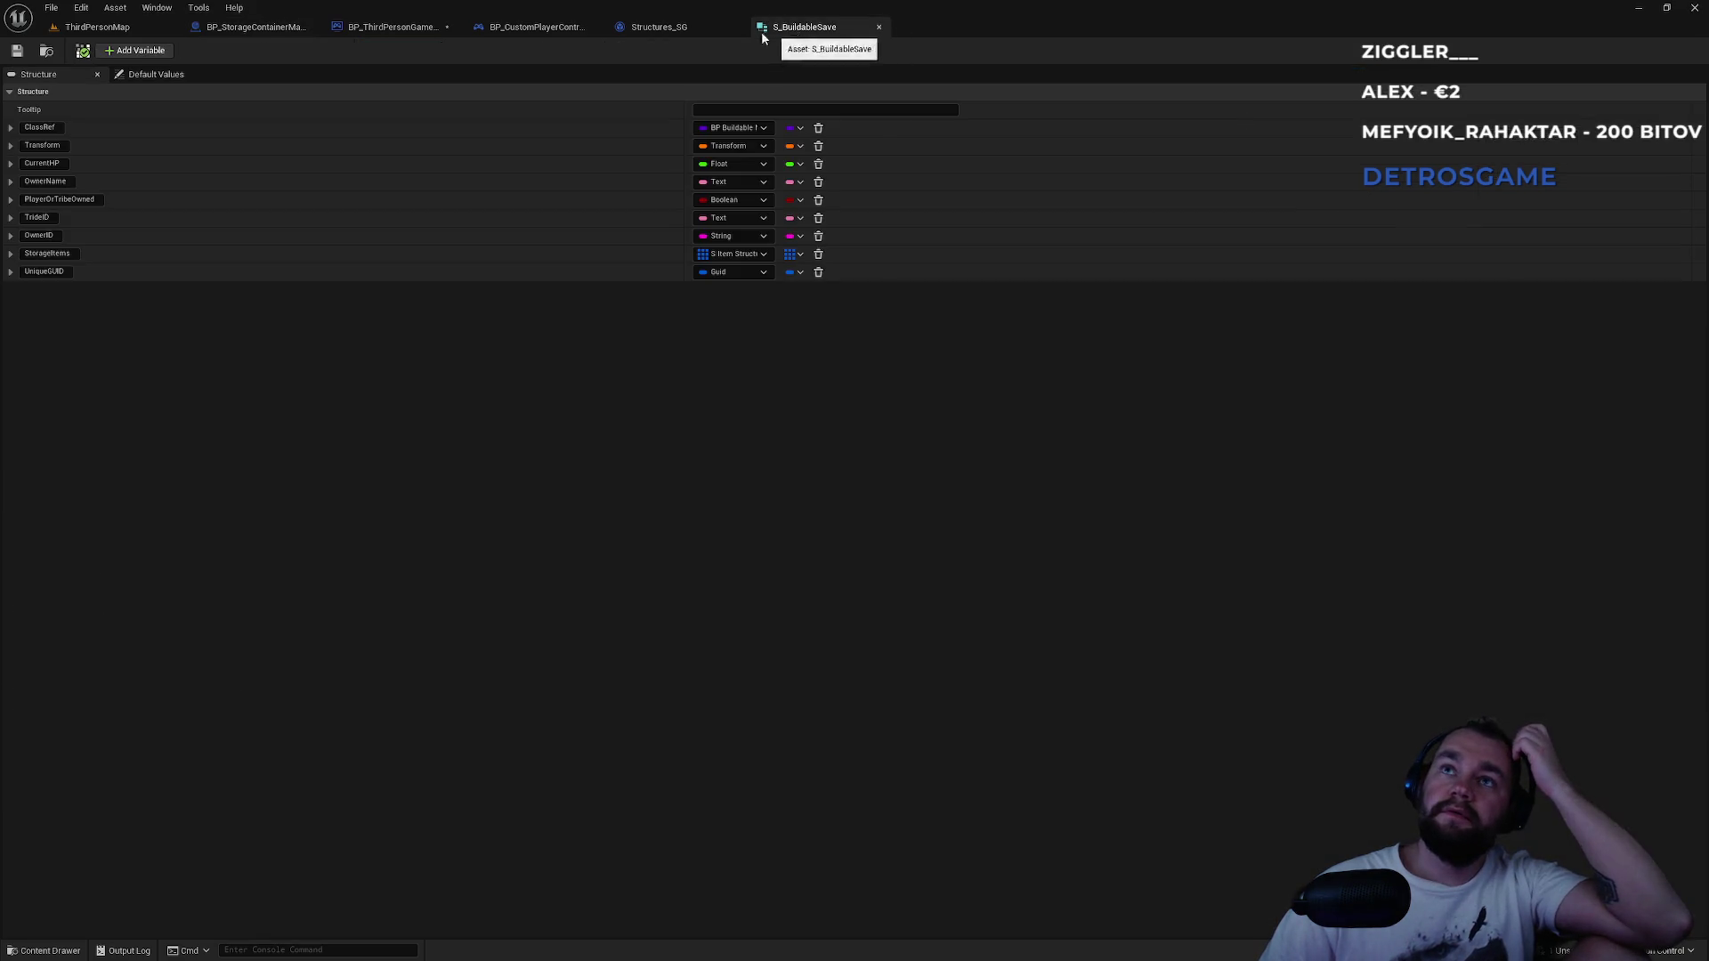
{"action": "left_click", "coordinate": [696, 30]}
{"action": "left_click", "coordinate": [538, 28]}
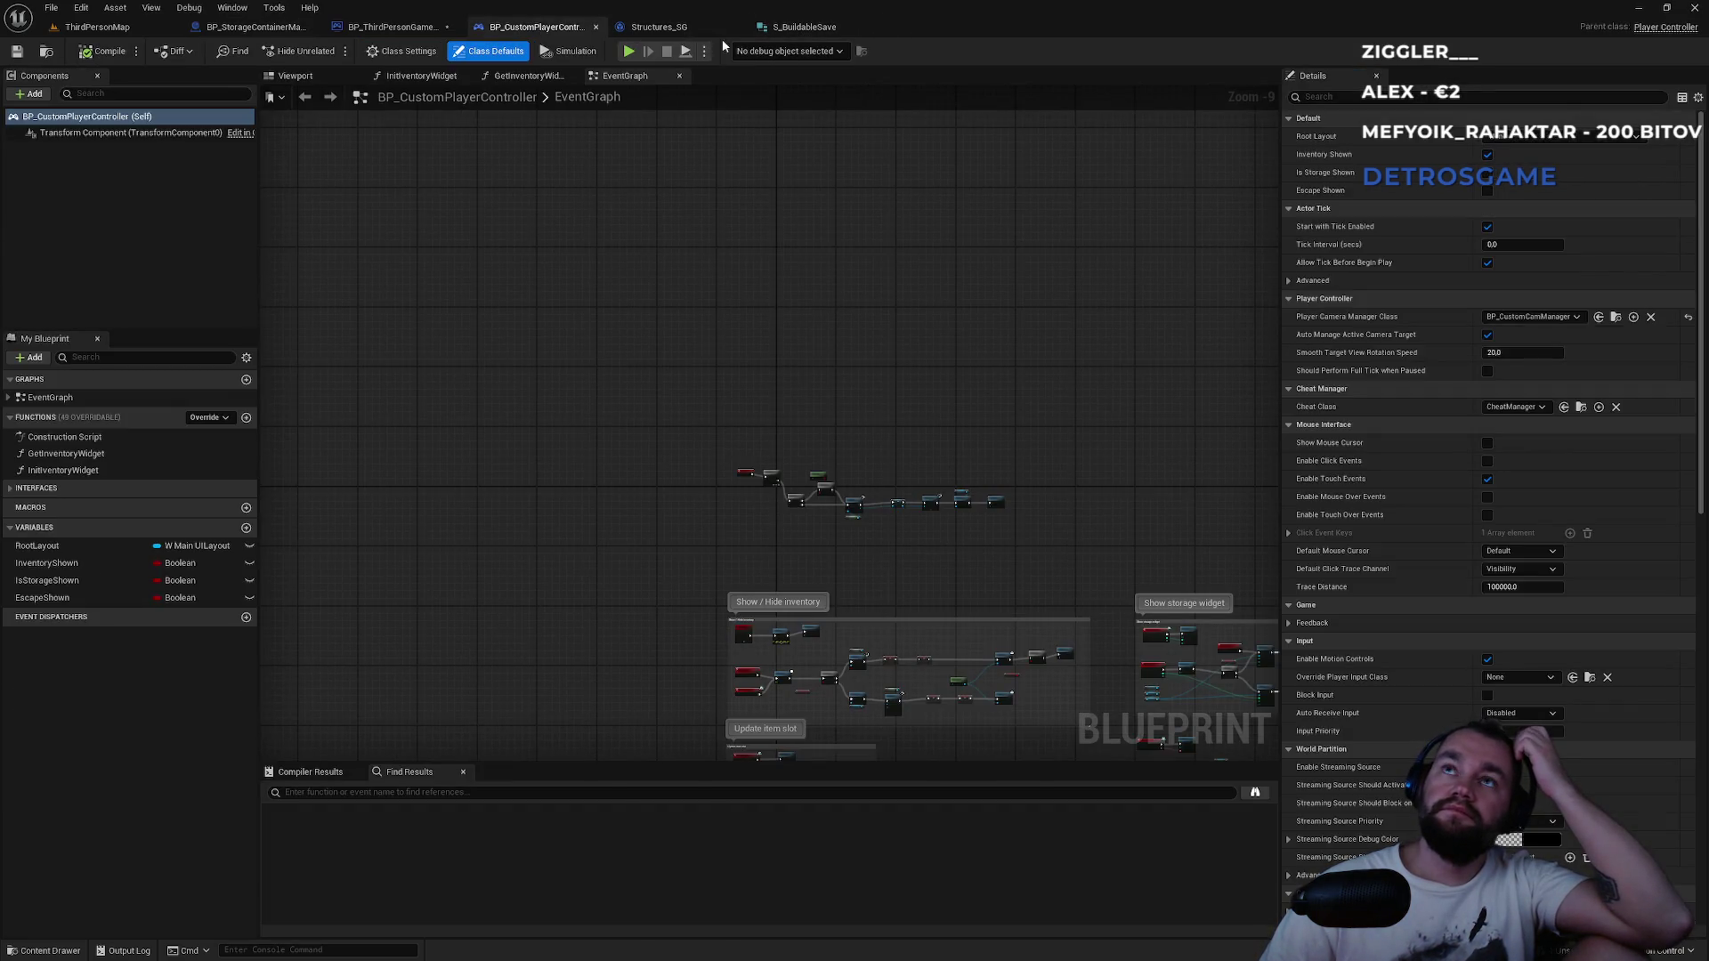
{"action": "left_click", "coordinate": [809, 34]}
{"action": "left_click", "coordinate": [414, 30]}
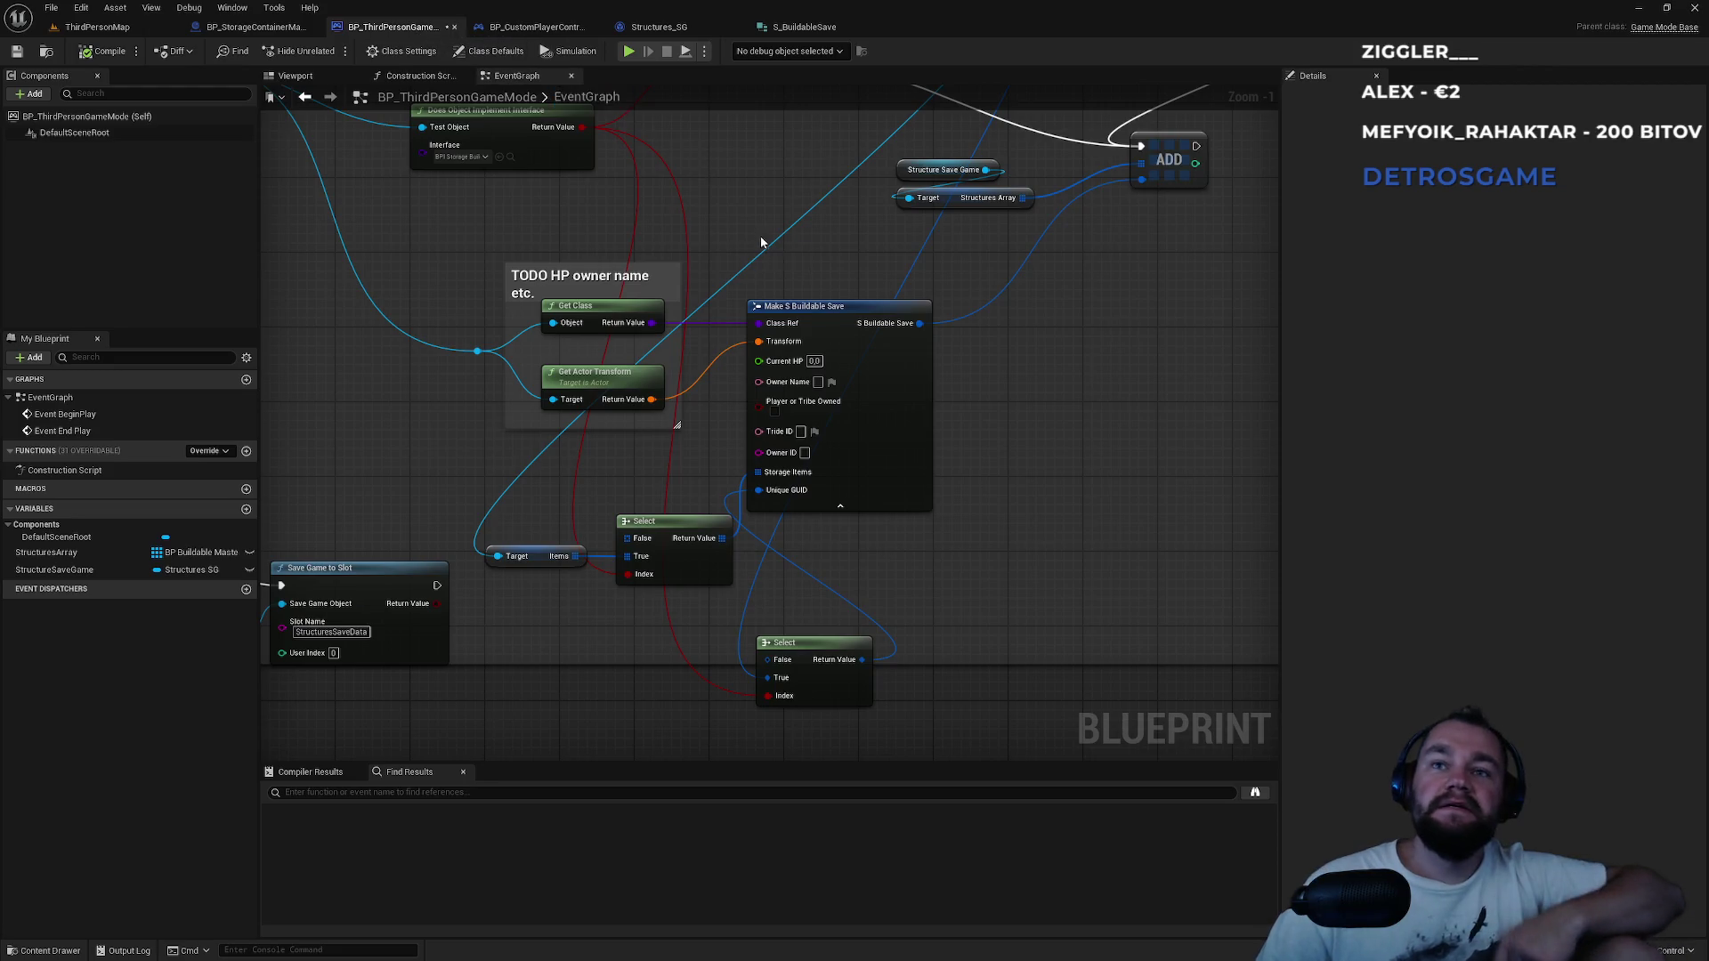
Place a 'Hello' Print String node just below the GUID-comparison Branch.
{"action": "mouse_move", "coordinate": [714, 197]}
{"action": "left_mouse_down"}
{"action": "mouse_move", "coordinate": [873, 637]}
{"action": "mouse_move", "coordinate": [618, 351]}
{"action": "mouse_move", "coordinate": [886, 585]}
{"action": "mouse_move", "coordinate": [871, 662]}
{"action": "mouse_move", "coordinate": [679, 393]}
{"action": "mouse_move", "coordinate": [558, 595]}
{"action": "left_mouse_up"}
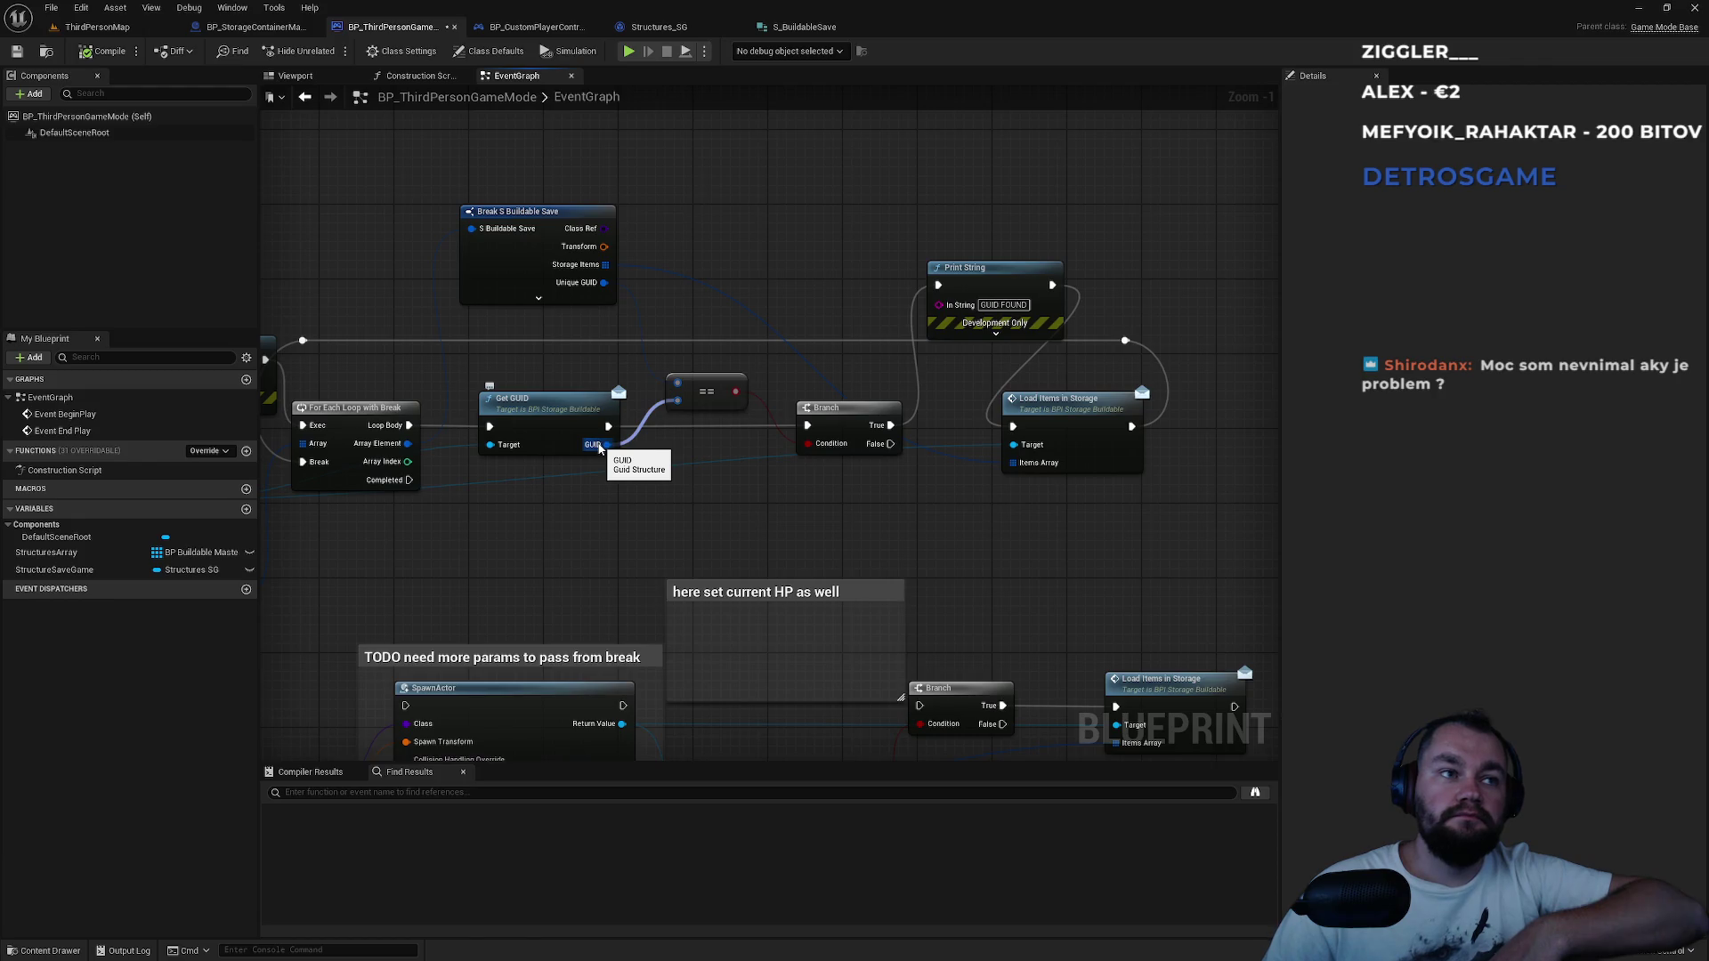
{"action": "right_click", "coordinate": [685, 528]}
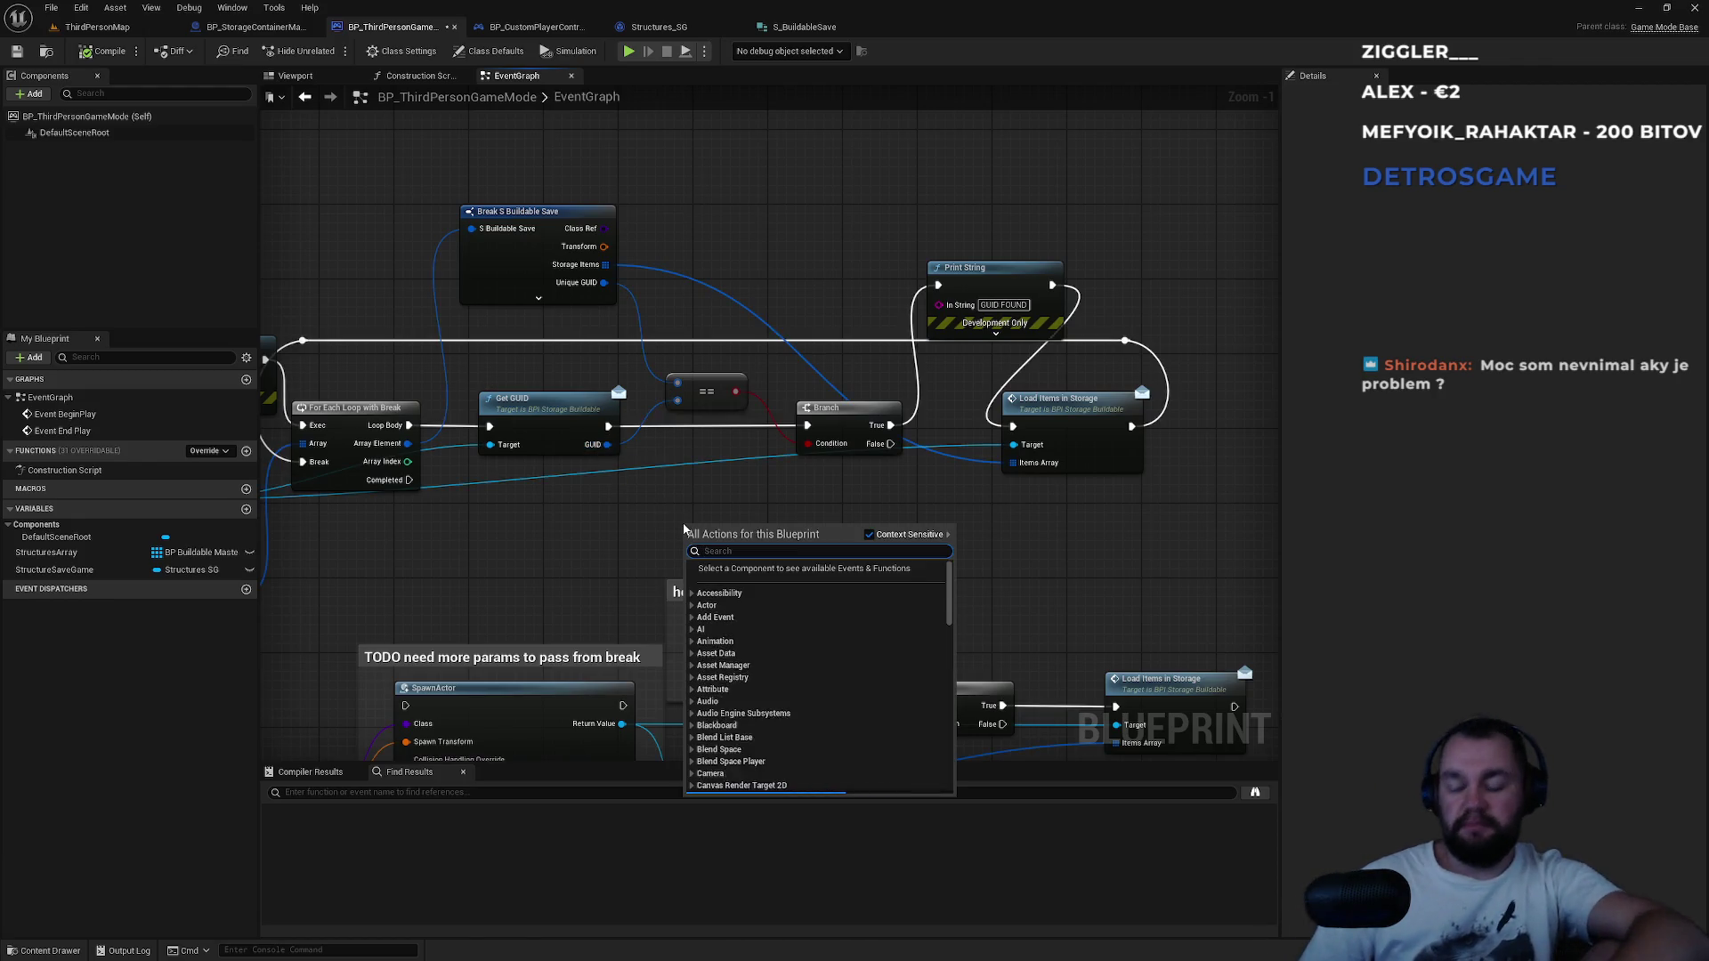
{"action": "type", "text": "print"}
{"action": "key", "text": "Return"}
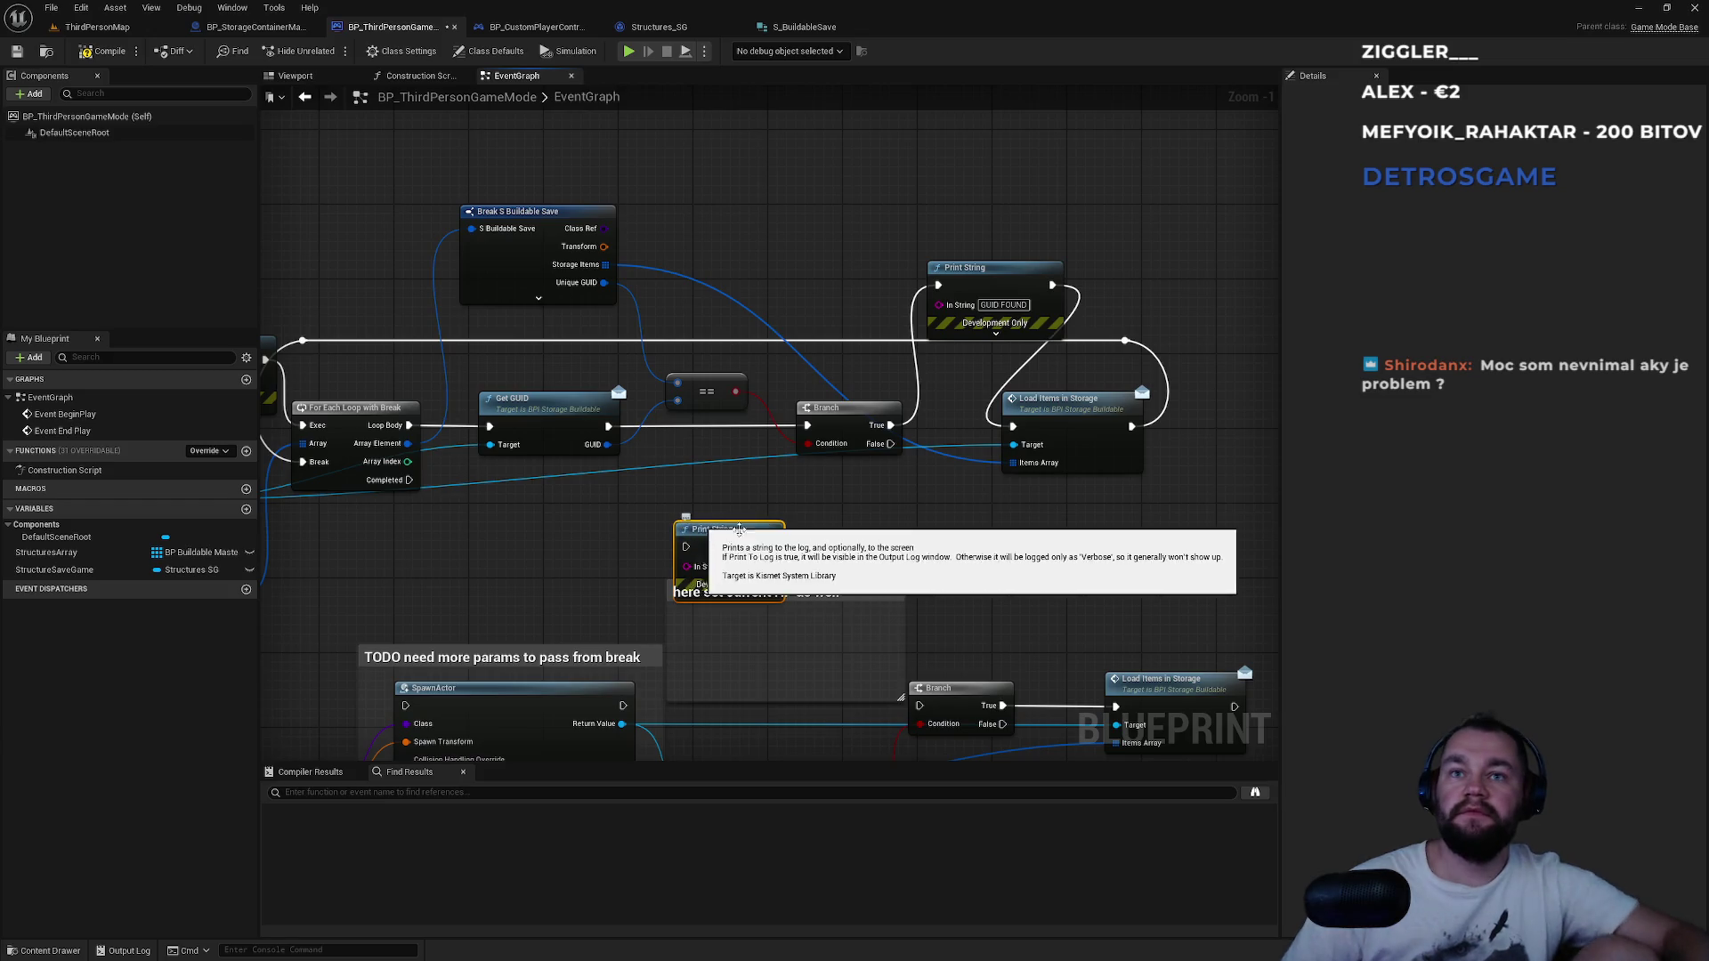
{"action": "left_click_drag", "start_coordinate": [691, 525], "coordinate": [730, 468]}
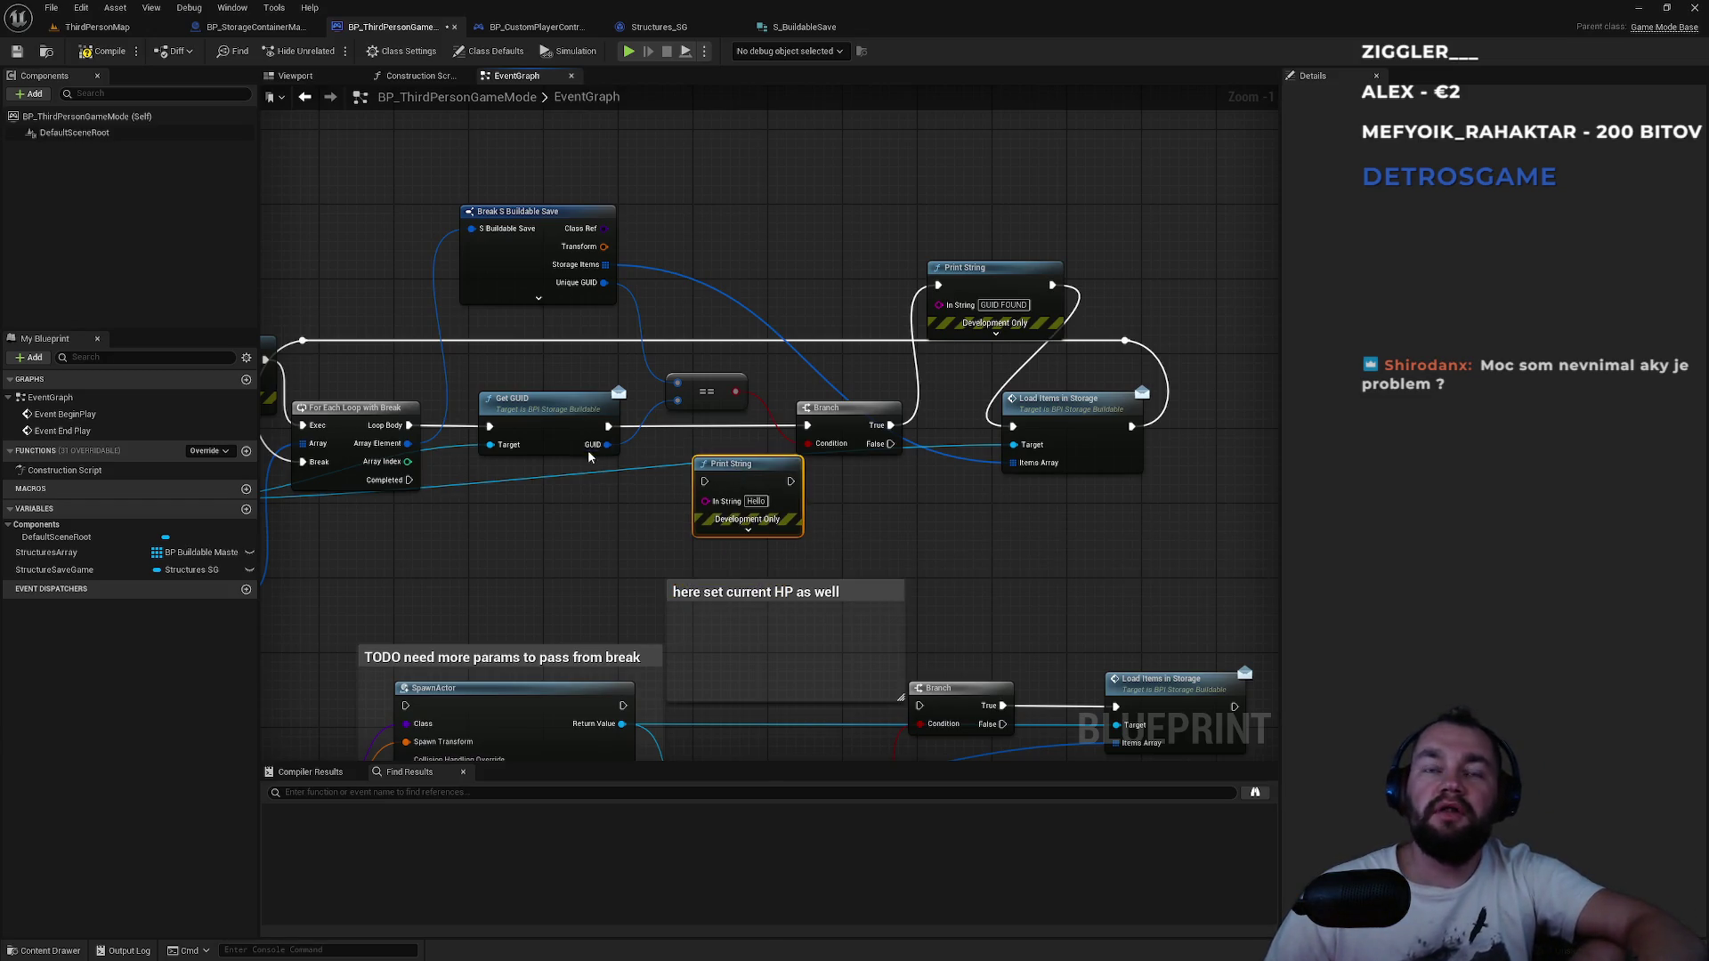
Search the node list for 'bre' and cancel, glance at the Notepad save file, then return.
{"action": "mouse_move", "coordinate": [588, 457]}
{"action": "left_mouse_down"}
{"action": "mouse_move", "coordinate": [806, 454]}
{"action": "mouse_move", "coordinate": [942, 510]}
{"action": "mouse_move", "coordinate": [881, 485]}
{"action": "mouse_move", "coordinate": [821, 500]}
{"action": "left_mouse_up"}
{"action": "type", "text": "bre"}
{"action": "key", "text": "BackSpace"}
{"action": "key", "text": "BackSpace"}
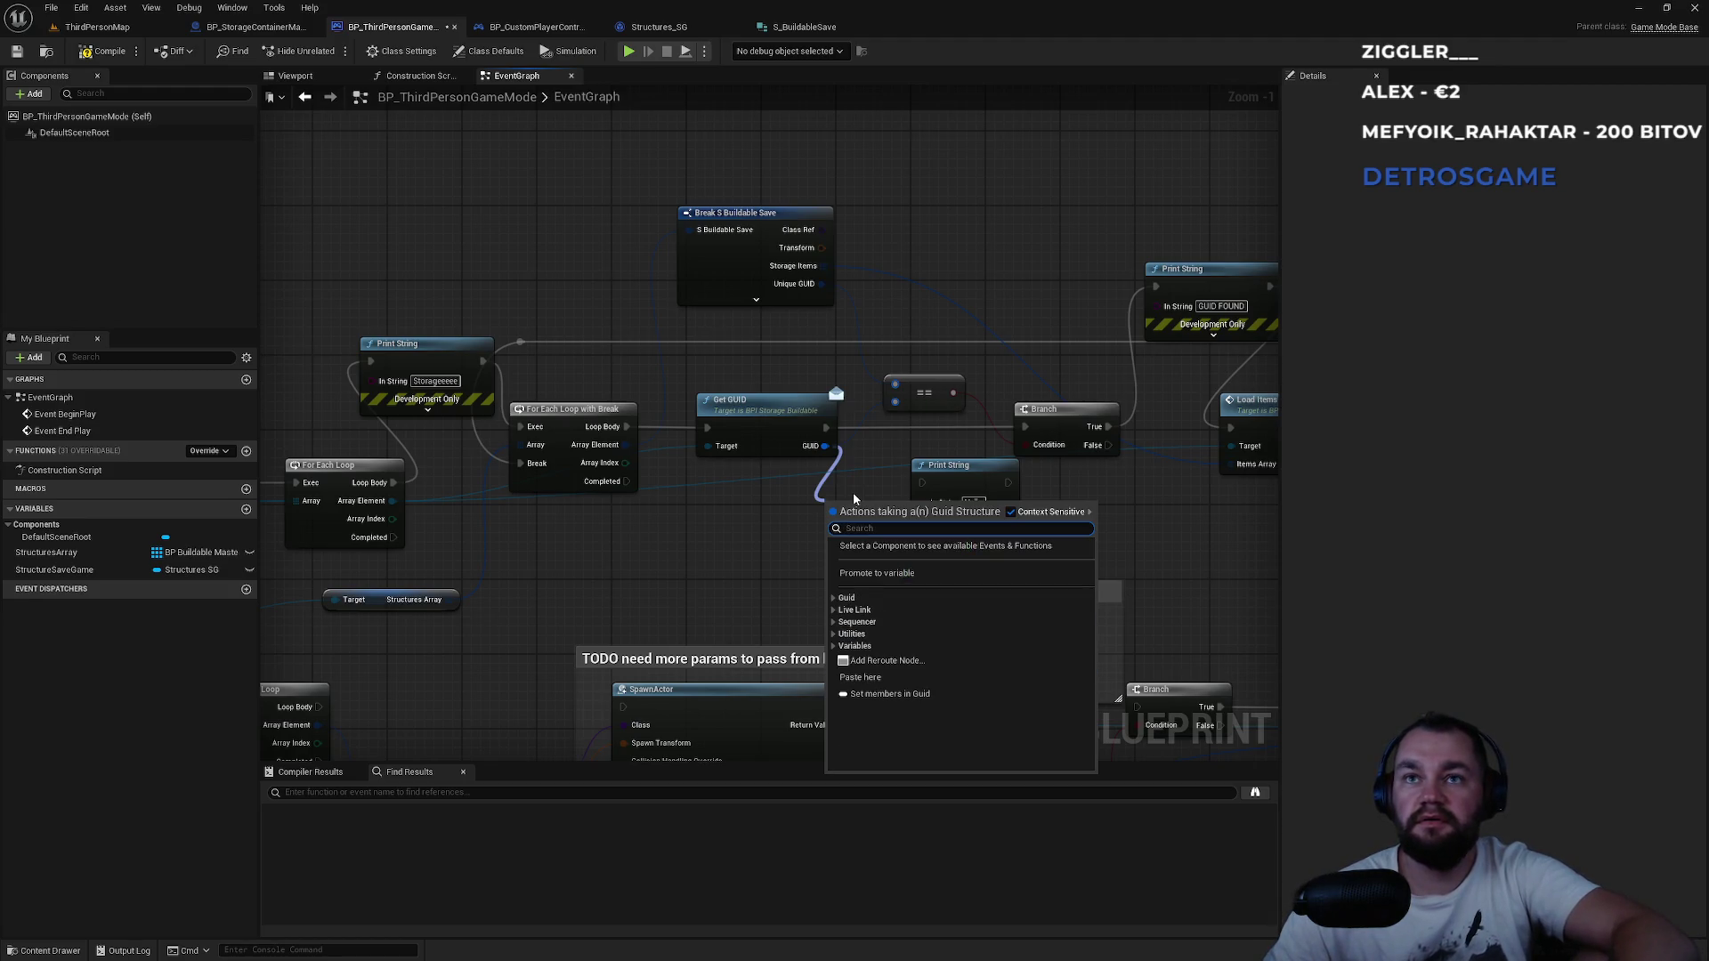
{"action": "key", "text": "Escape"}
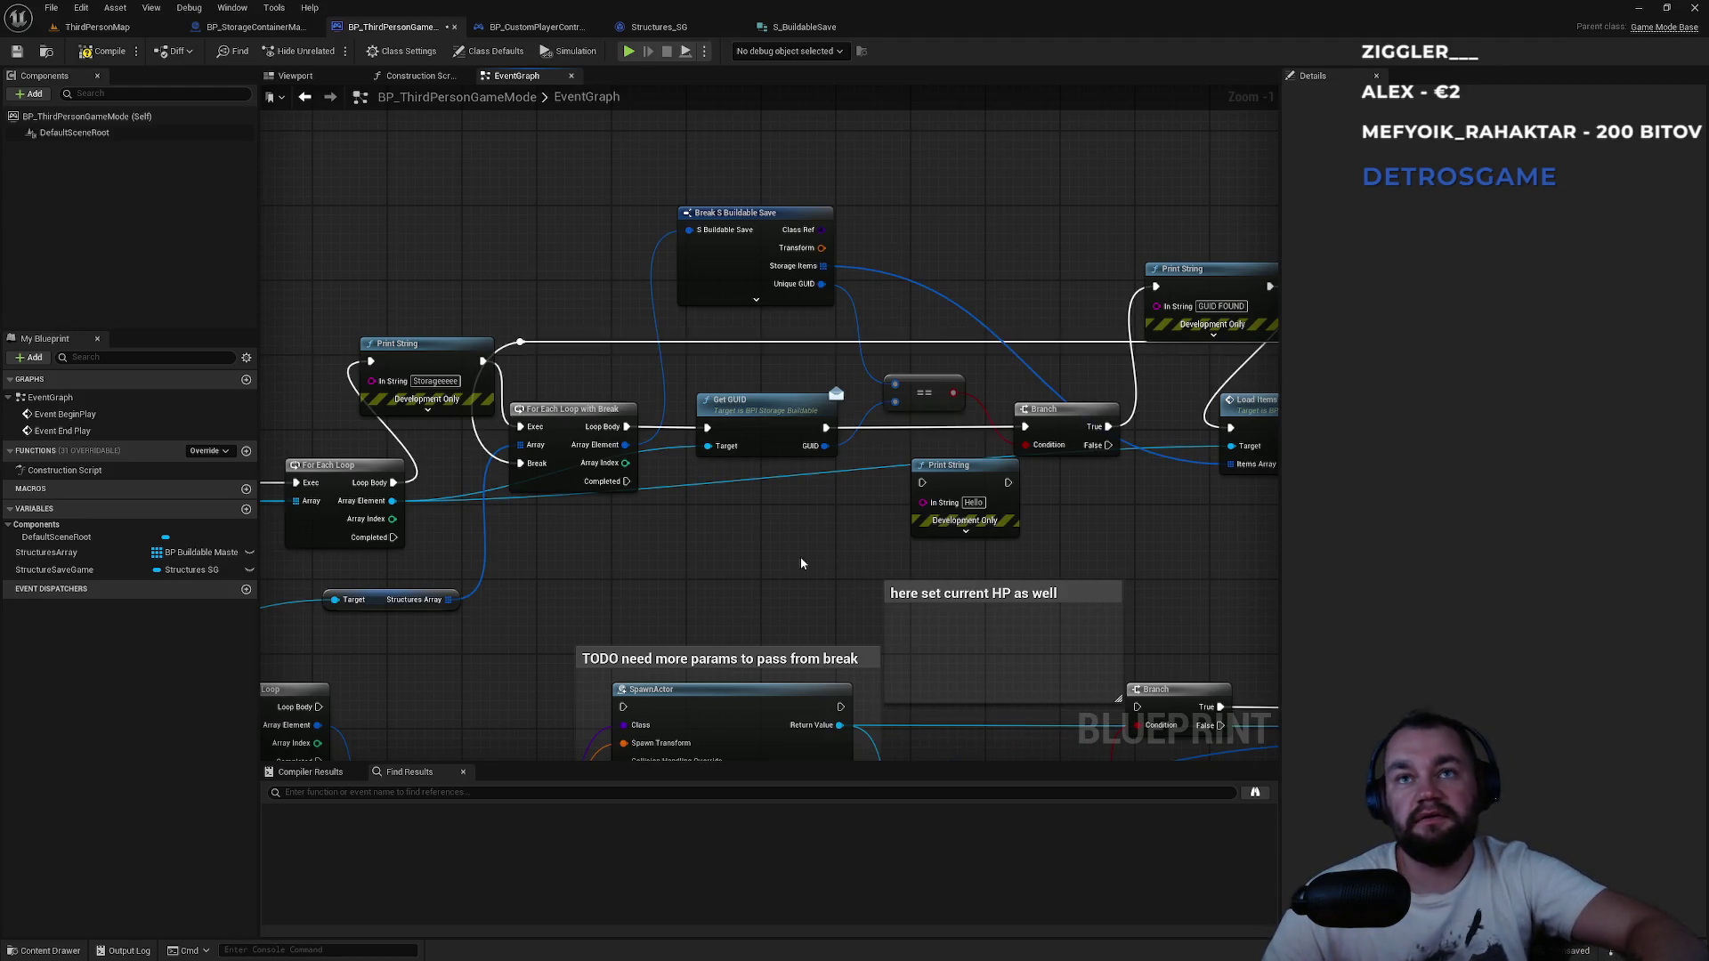
{"action": "key", "text": "alt+Tab"}
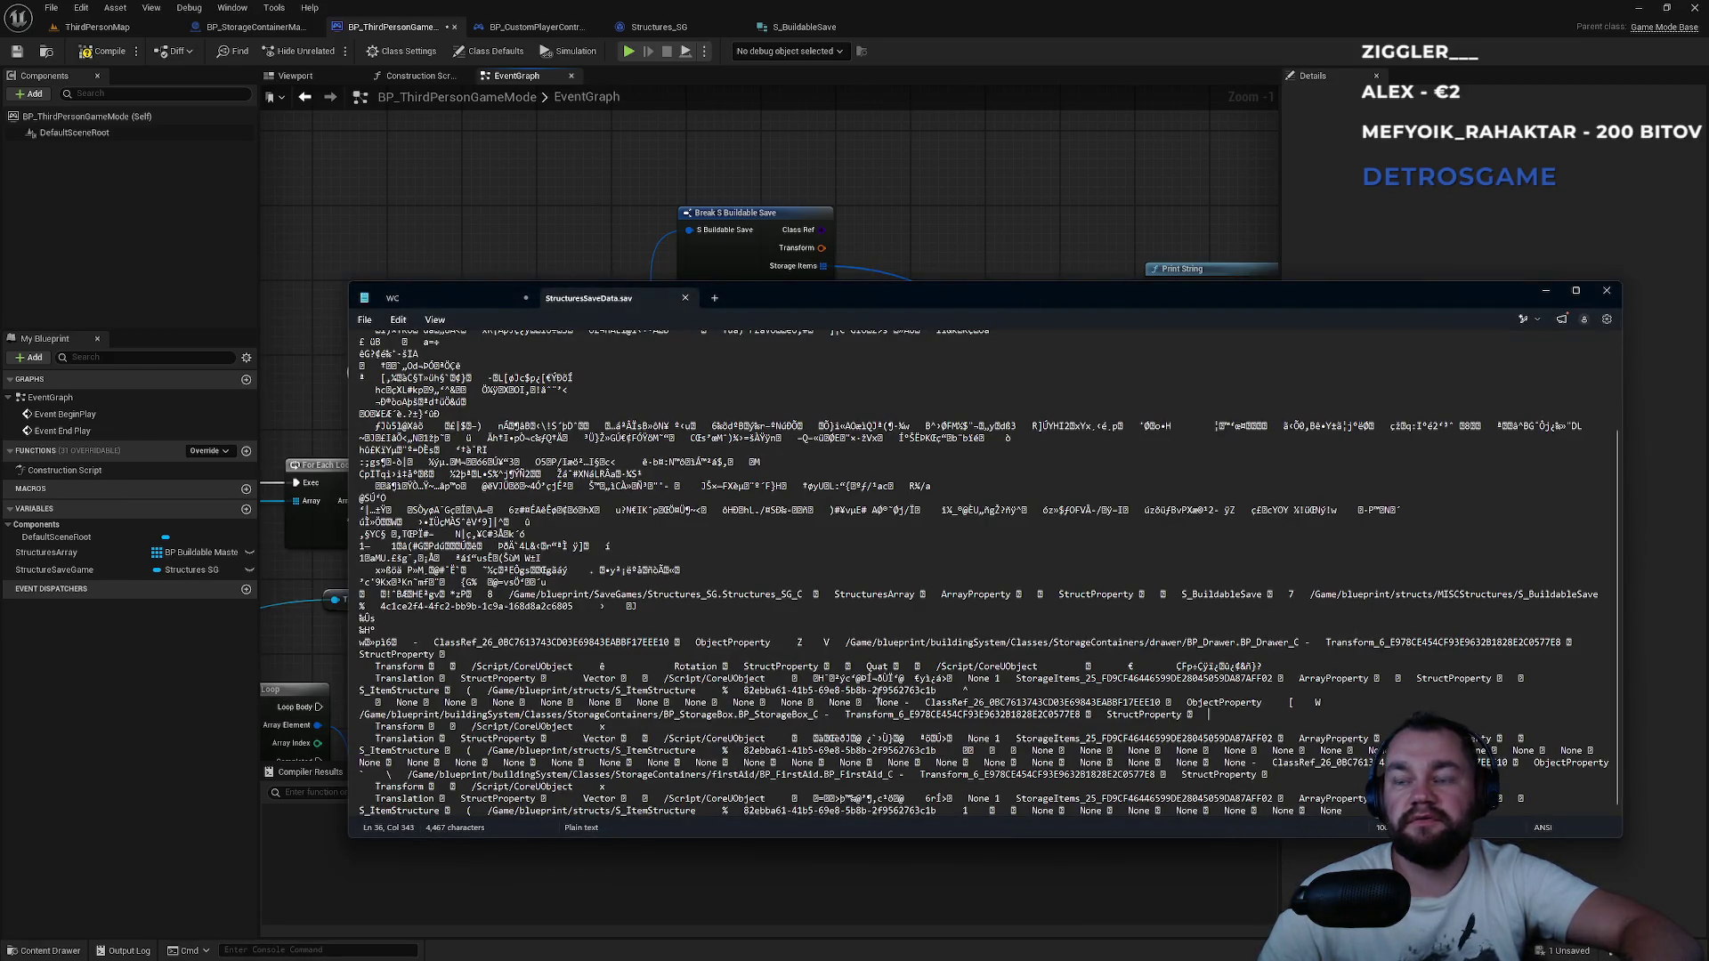
{"action": "key", "text": "alt+Tab"}
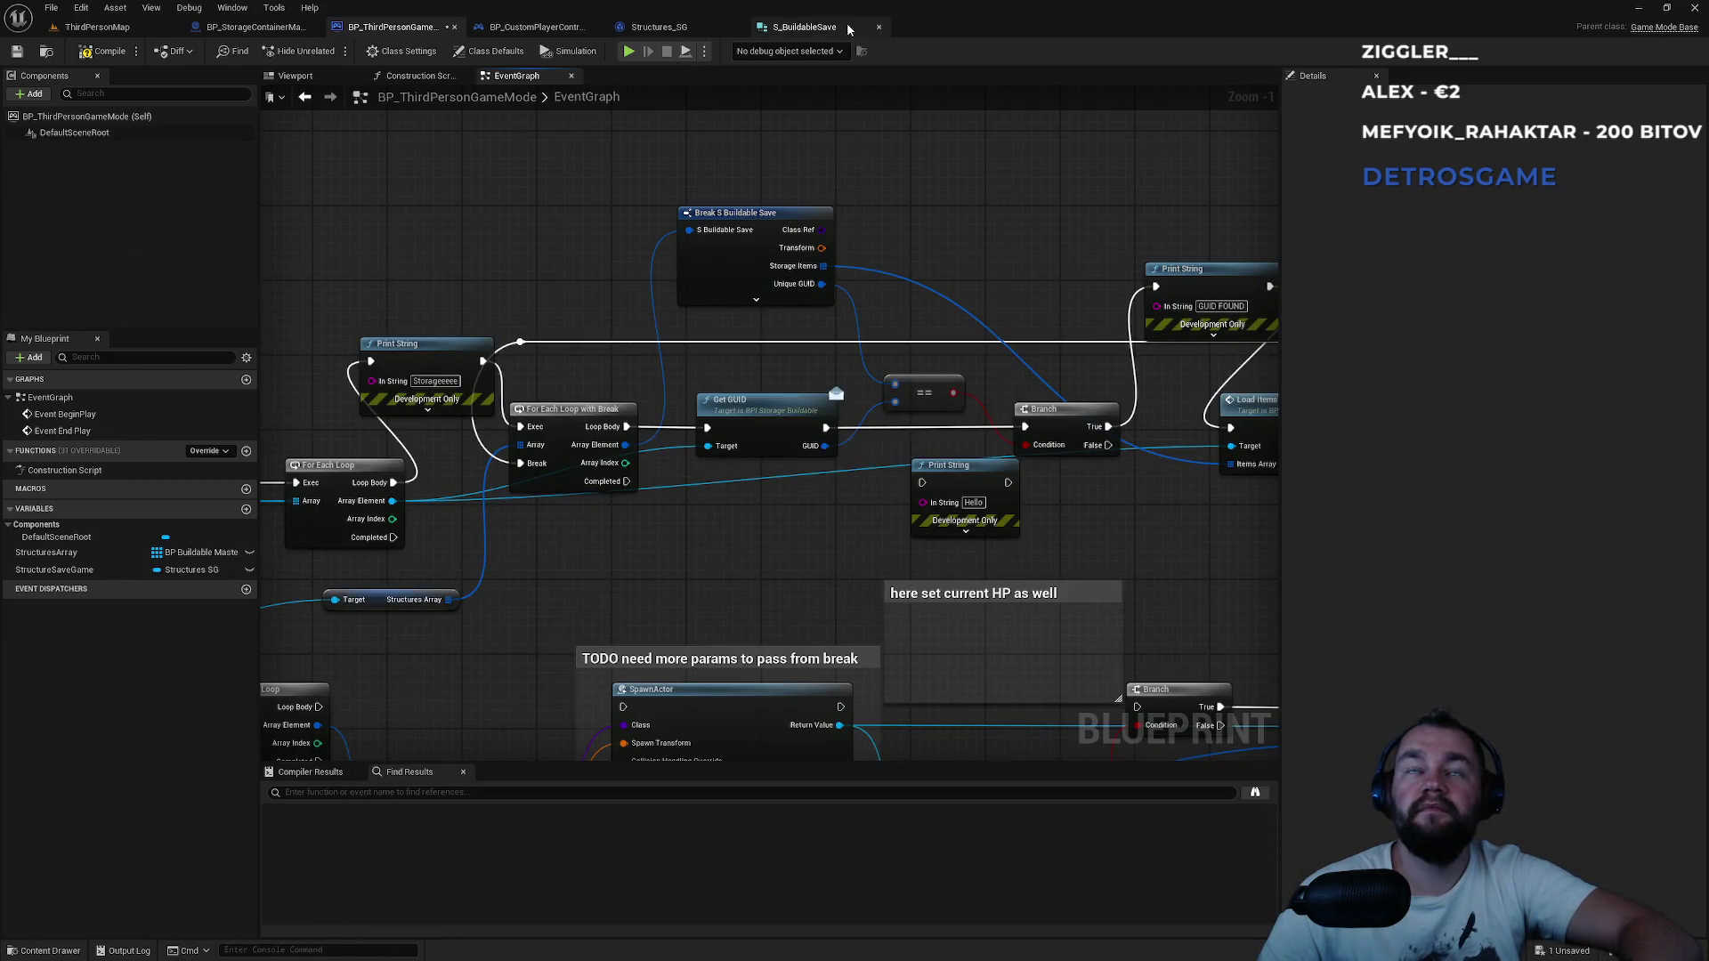
{"action": "scroll", "coordinate": [938, 564], "scroll_direction": "up", "scroll_amount": 2}
{"action": "scroll", "coordinate": [910, 517], "scroll_direction": "down", "scroll_amount": 5}
{"action": "scroll", "coordinate": [899, 415], "scroll_direction": "up", "scroll_amount": 4}
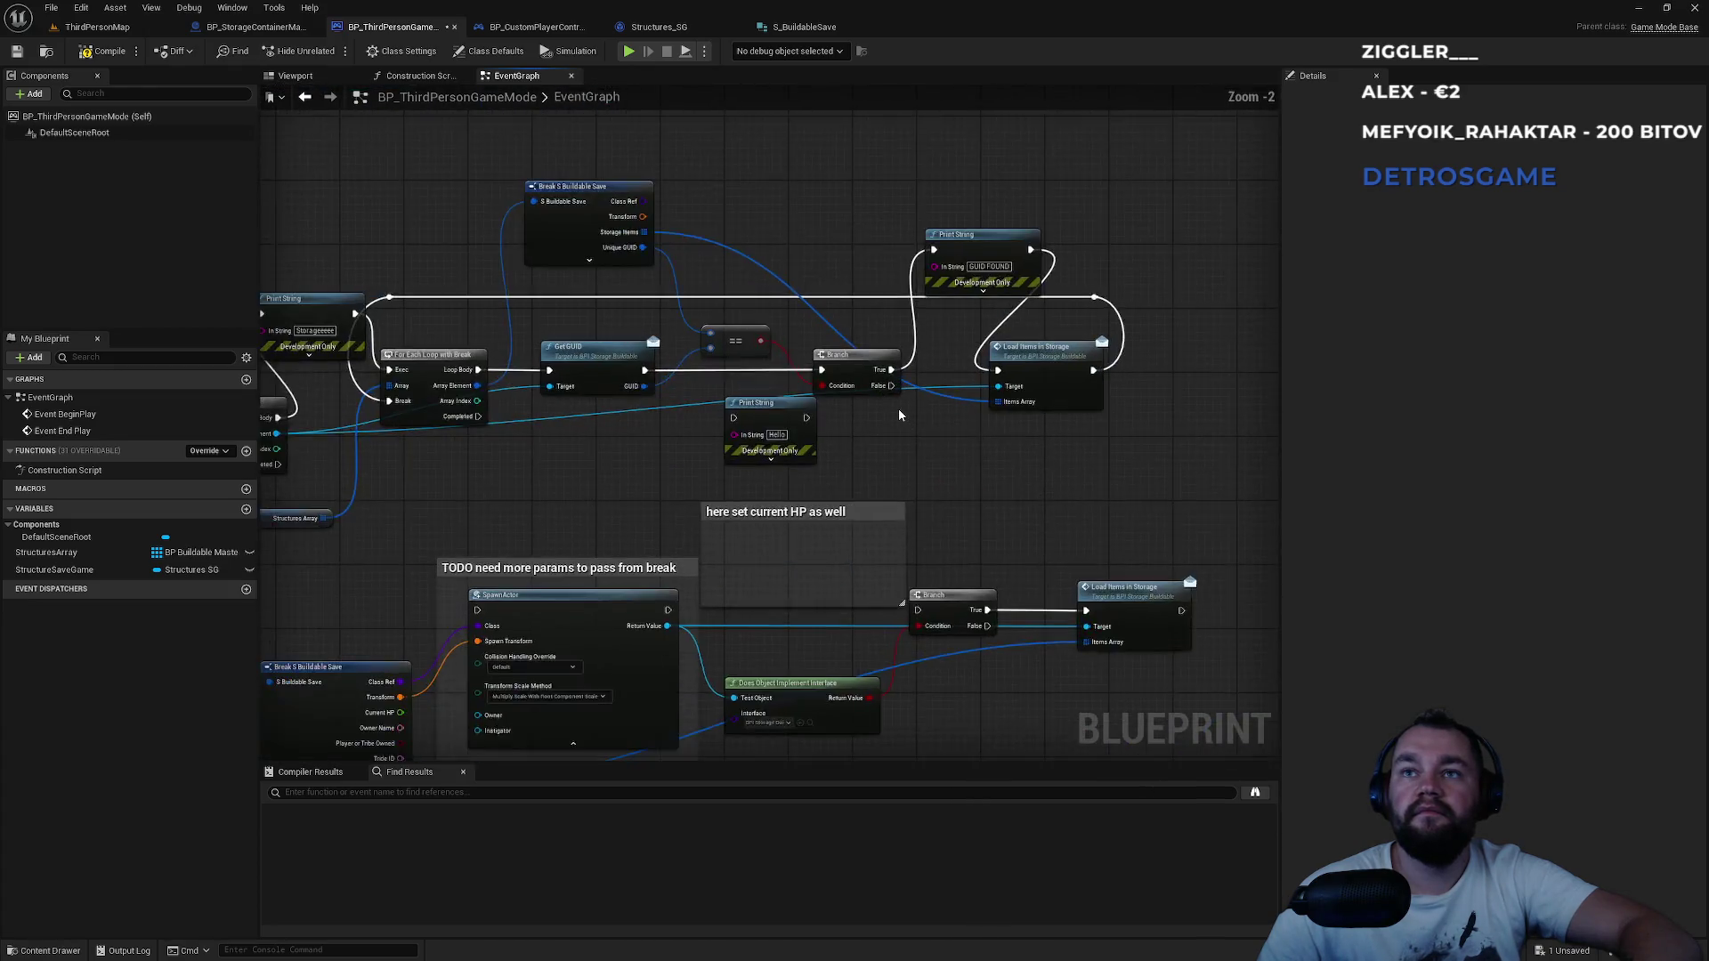
{"action": "scroll", "coordinate": [899, 415], "scroll_direction": "up", "scroll_amount": 2}
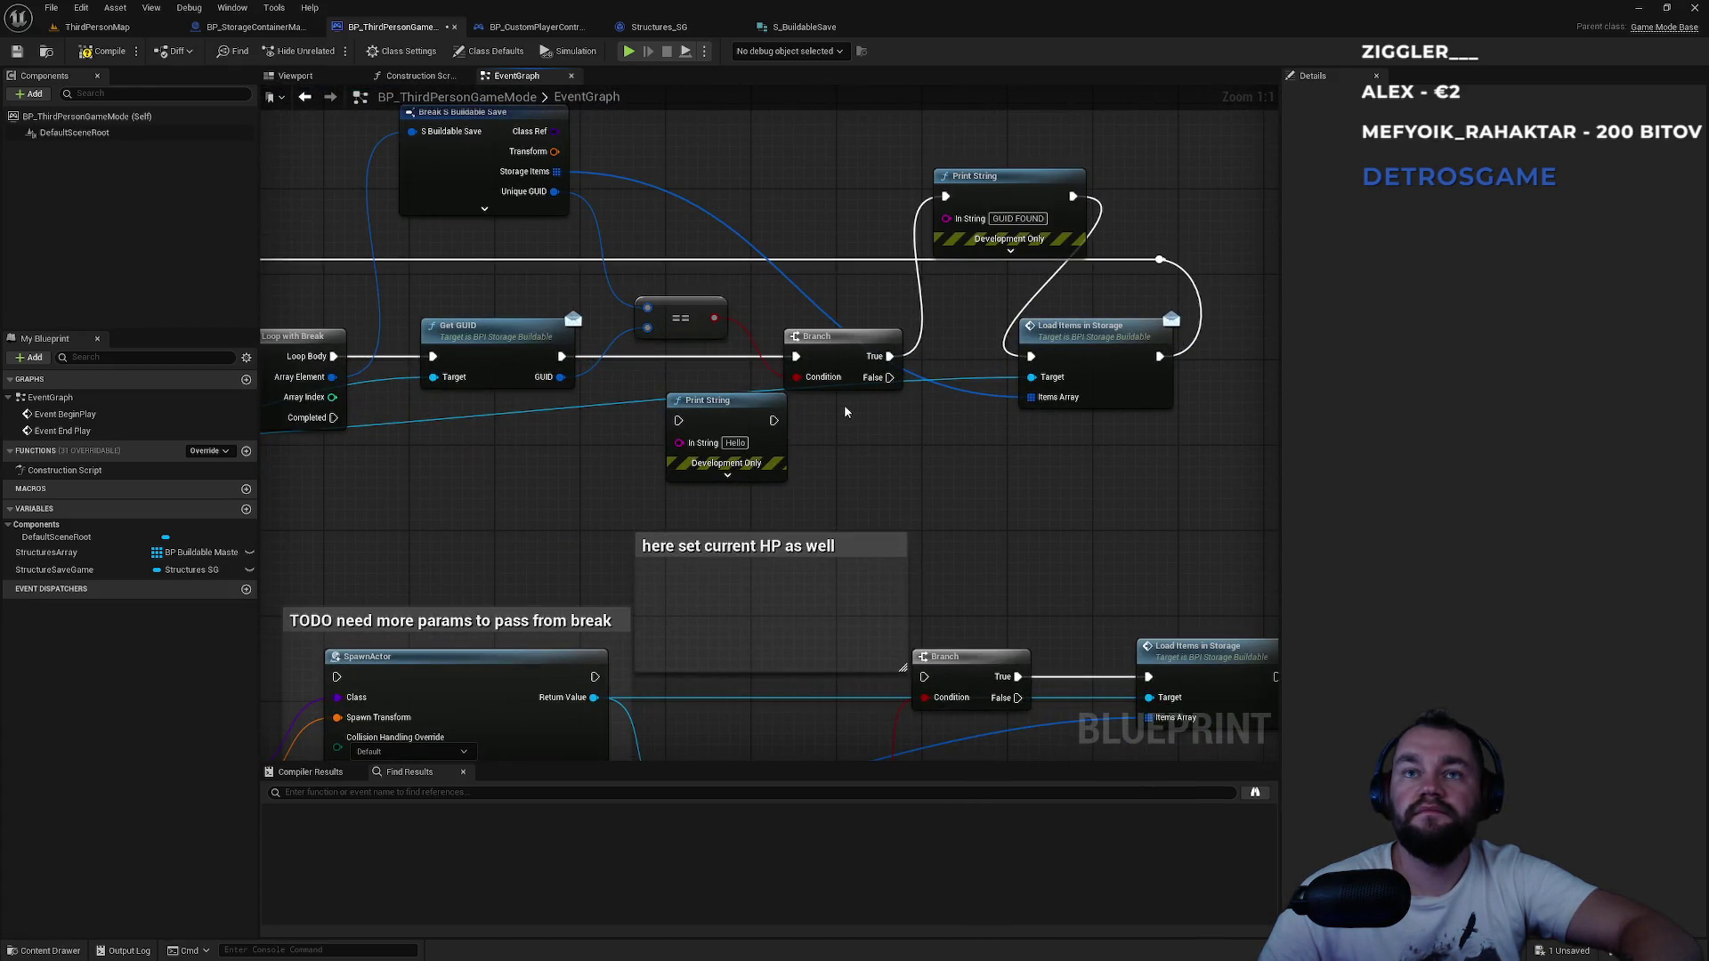
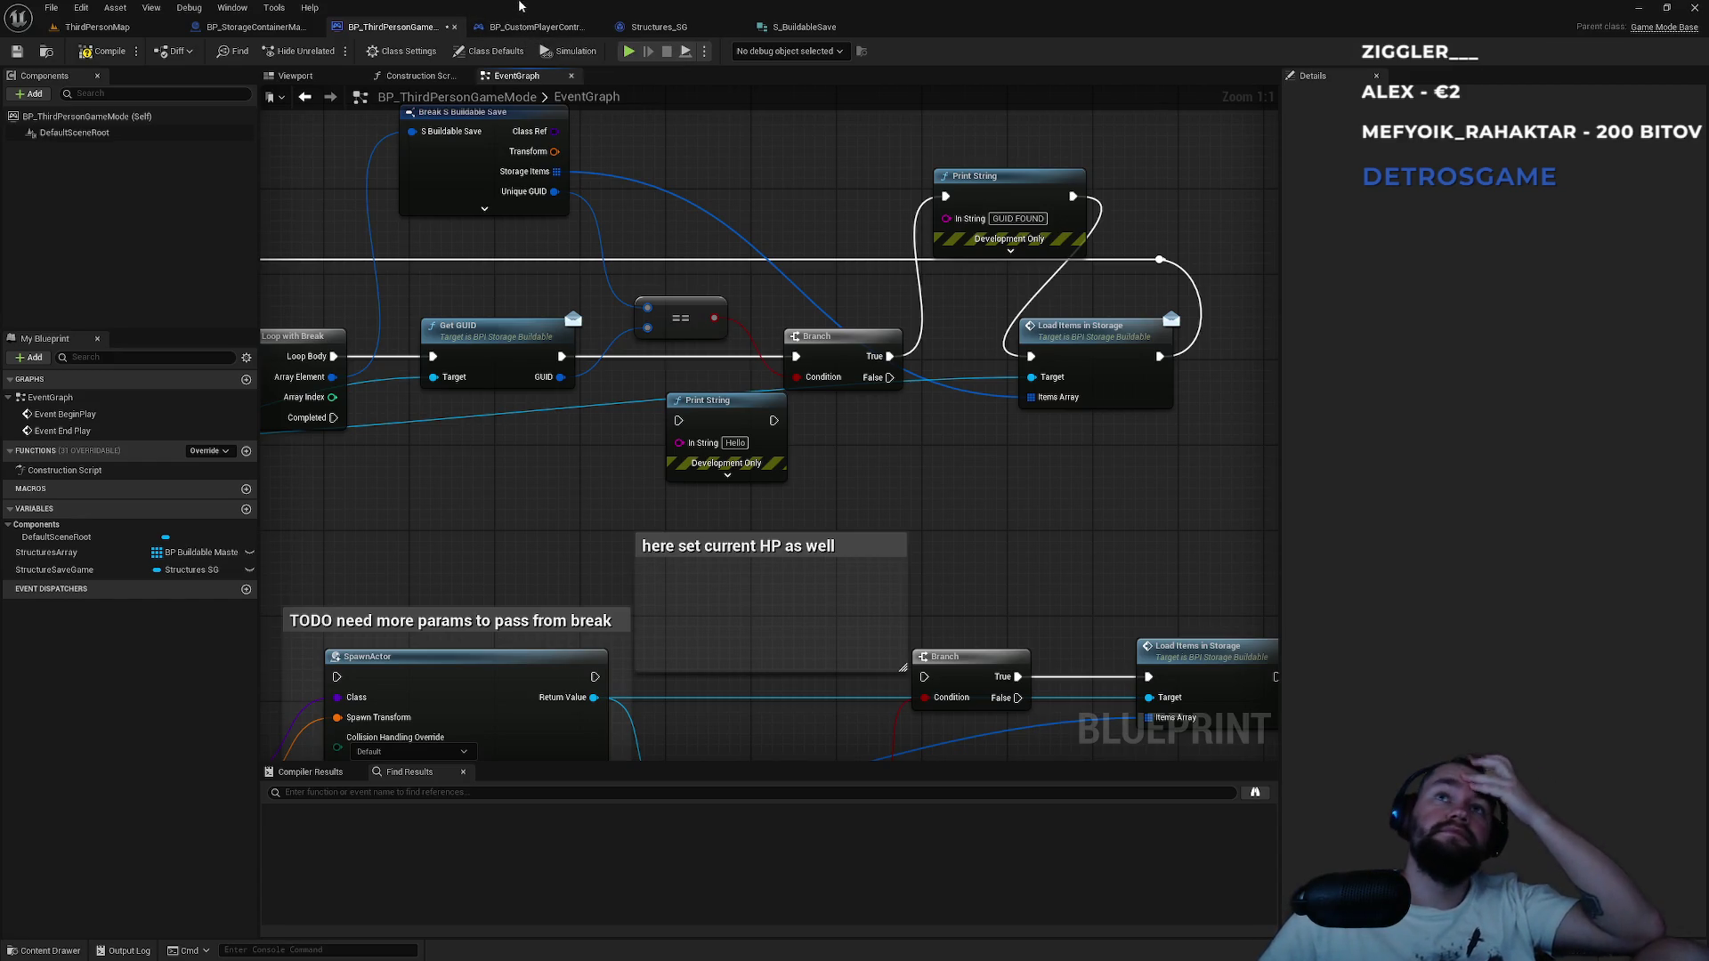
Convert Get GUID's GUID pin with a To String (Guid) node feeding Print String's In String.
{"action": "left_click", "coordinate": [534, 27]}
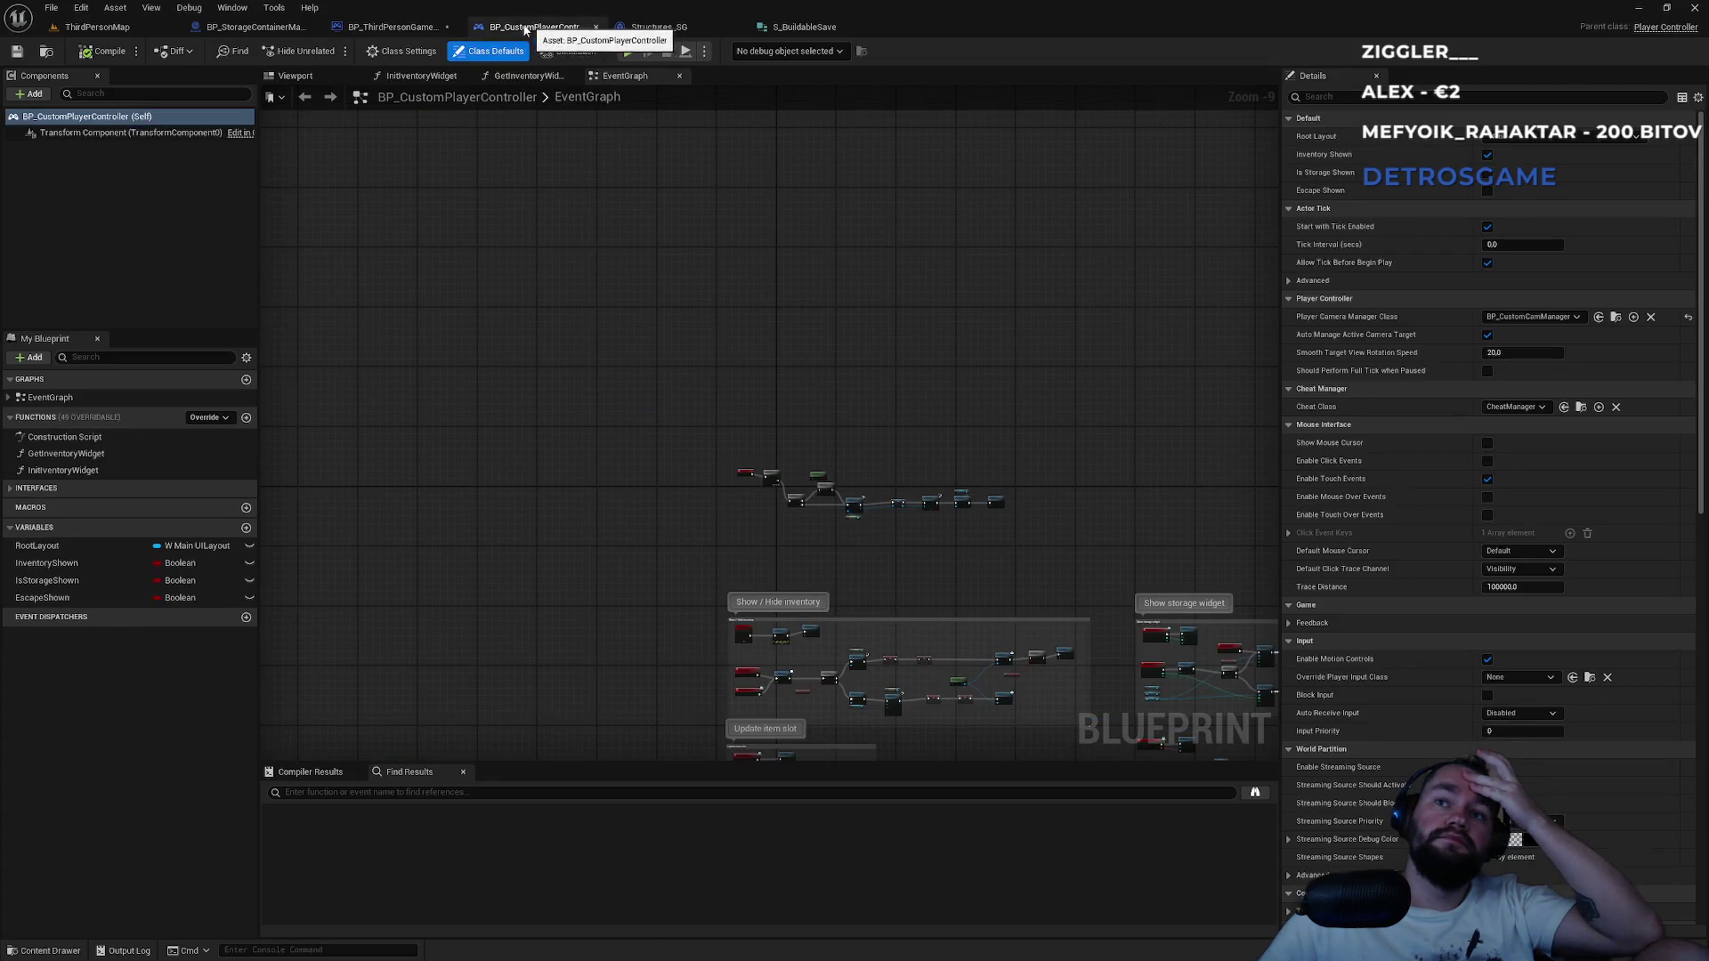
{"action": "left_click", "coordinate": [392, 27]}
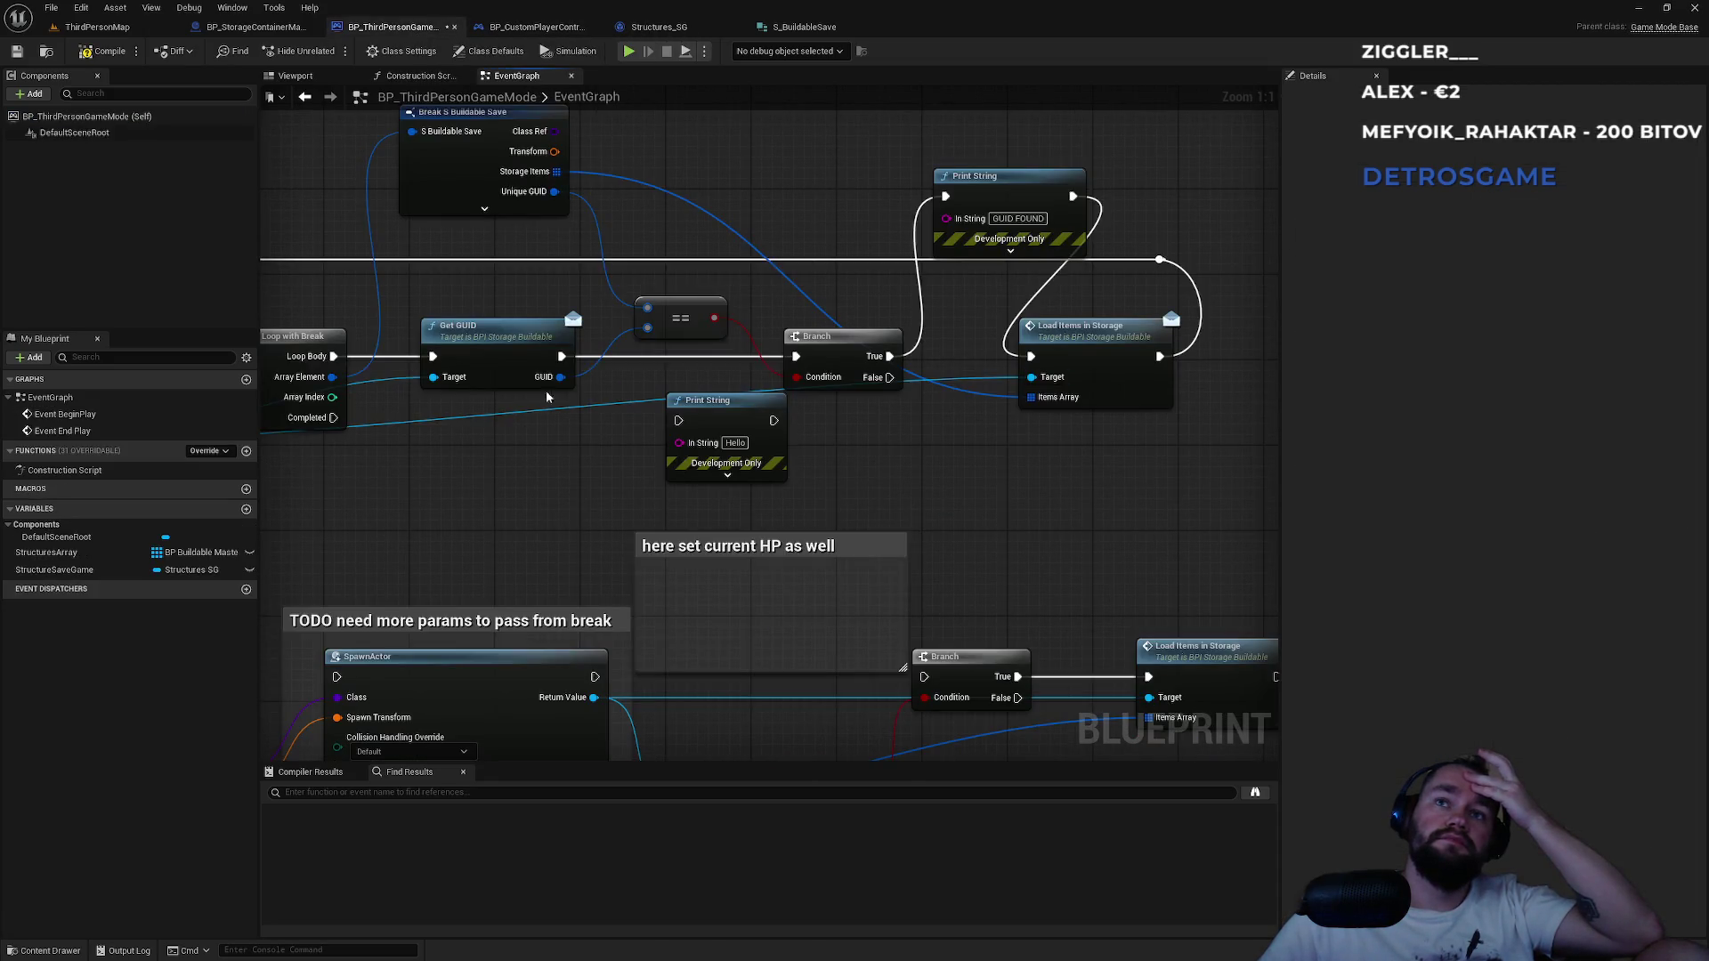
{"action": "mouse_move", "coordinate": [560, 378]}
{"action": "left_mouse_down"}
{"action": "mouse_move", "coordinate": [682, 443]}
{"action": "mouse_move", "coordinate": [544, 466]}
{"action": "left_mouse_up"}
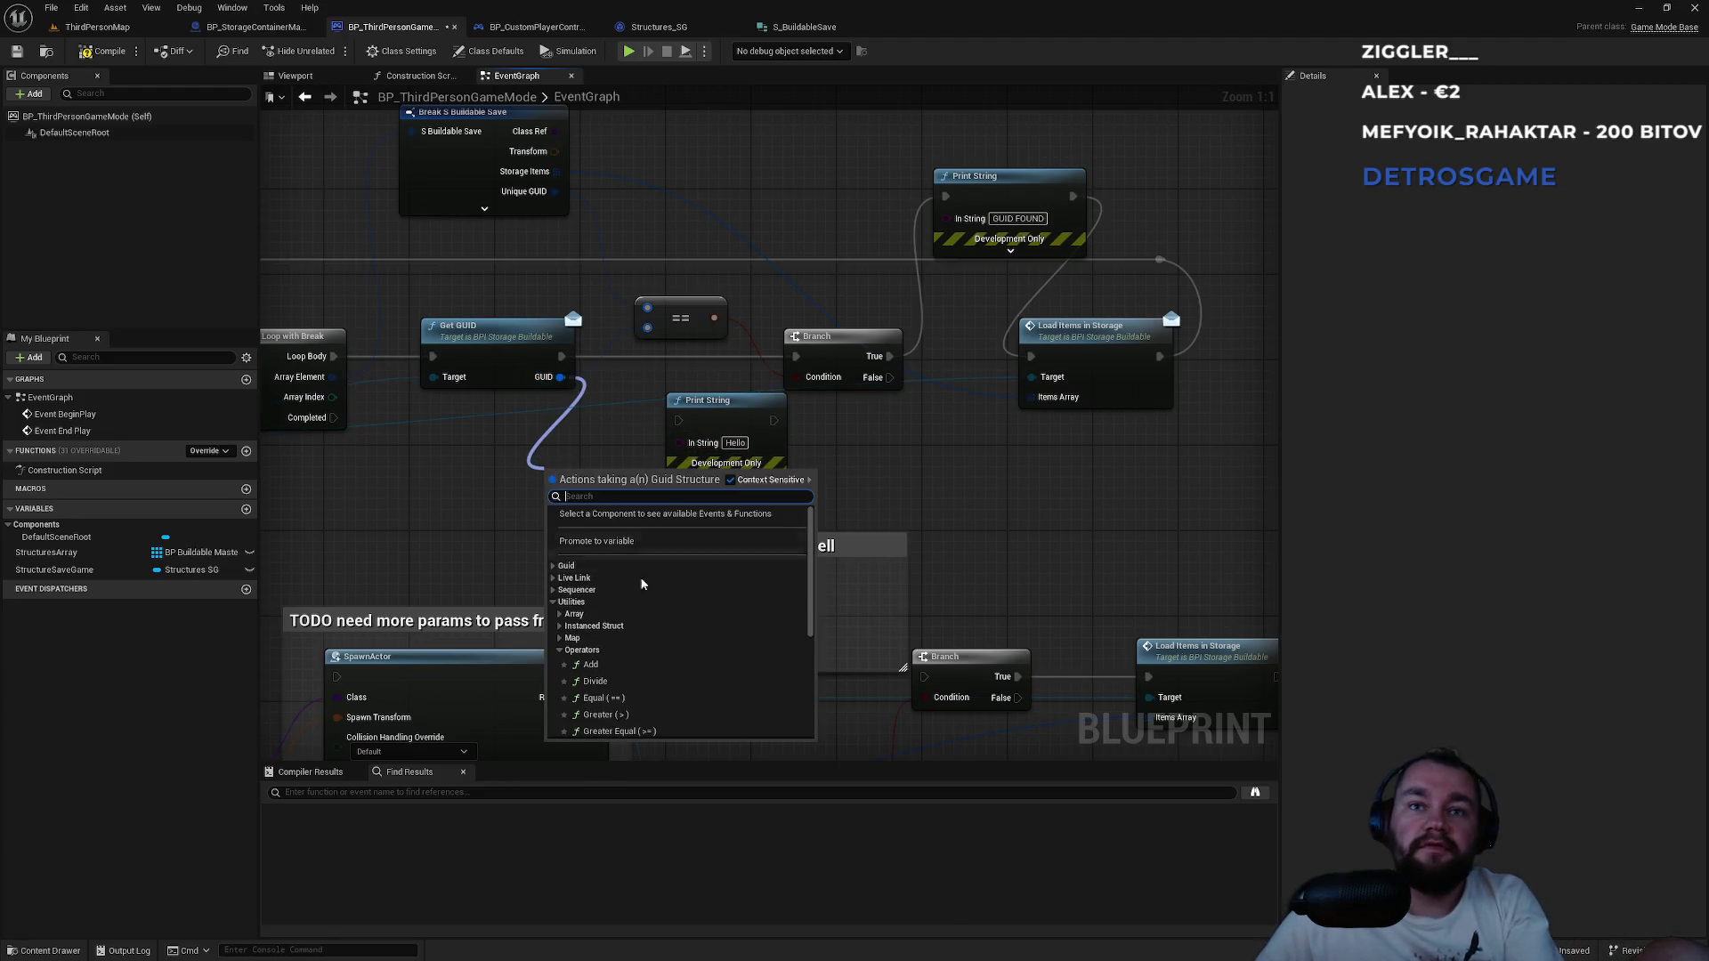
{"action": "scroll", "coordinate": [674, 623], "scroll_direction": "down", "scroll_amount": 5}
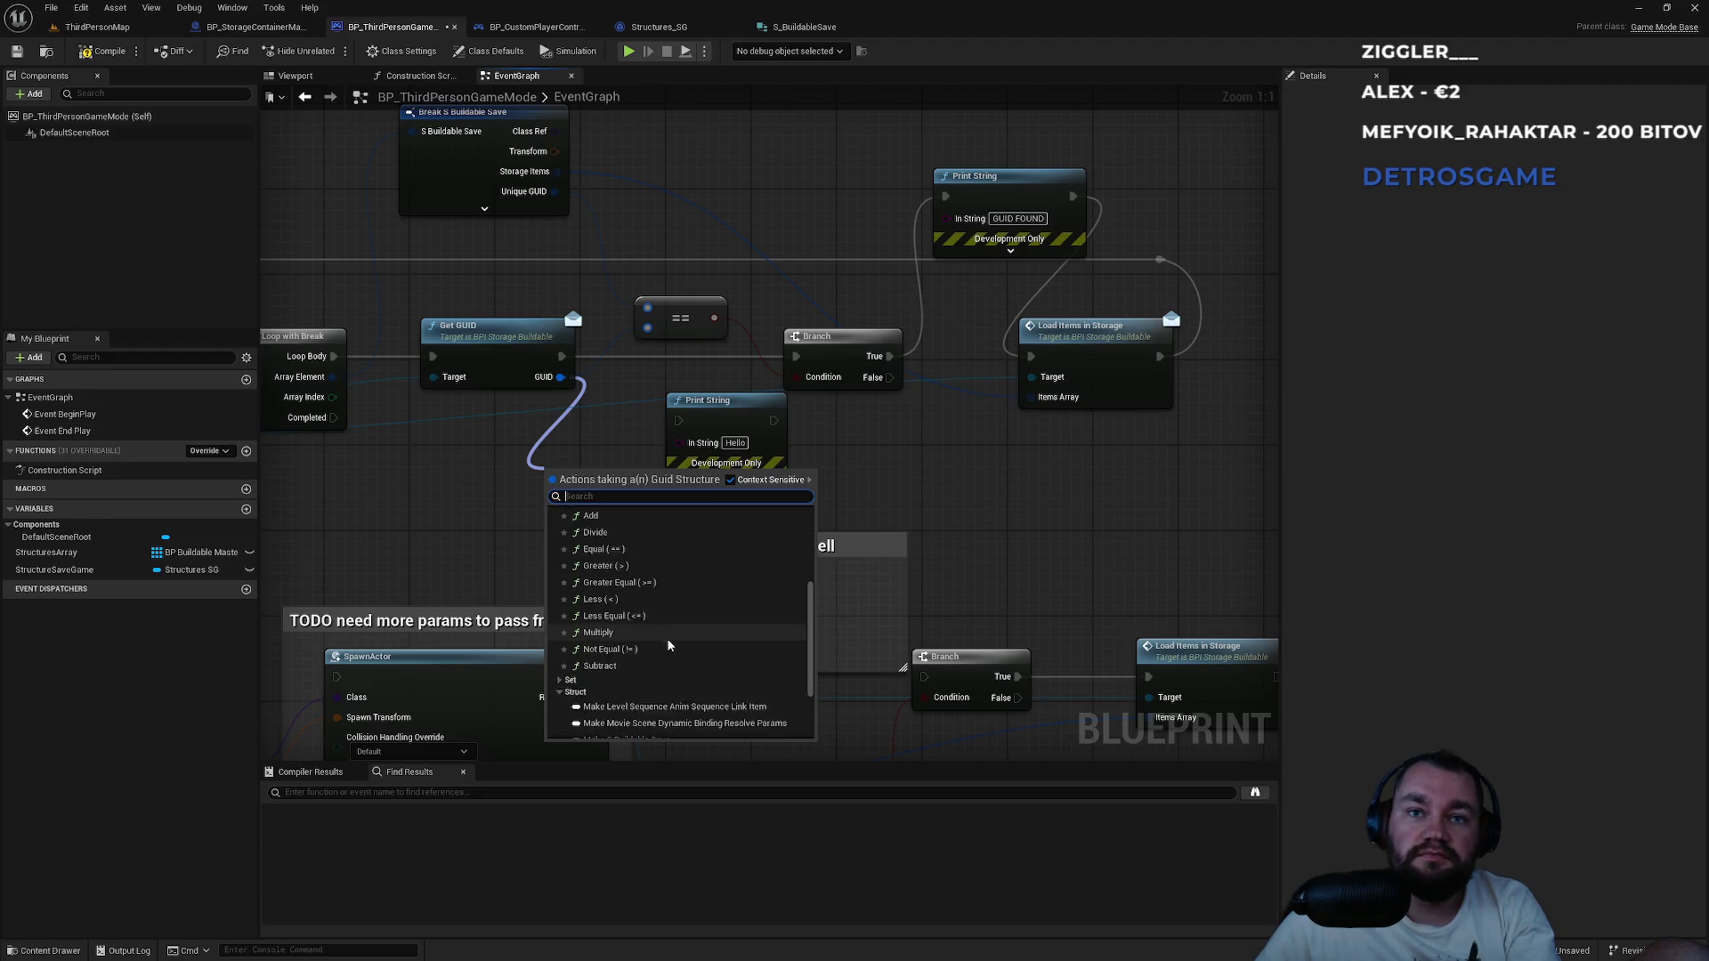
{"action": "scroll", "coordinate": [605, 641], "scroll_direction": "down", "scroll_amount": 1}
{"action": "scroll", "coordinate": [598, 636], "scroll_direction": "up", "scroll_amount": 1}
{"action": "scroll", "coordinate": [583, 598], "scroll_direction": "up", "scroll_amount": 10}
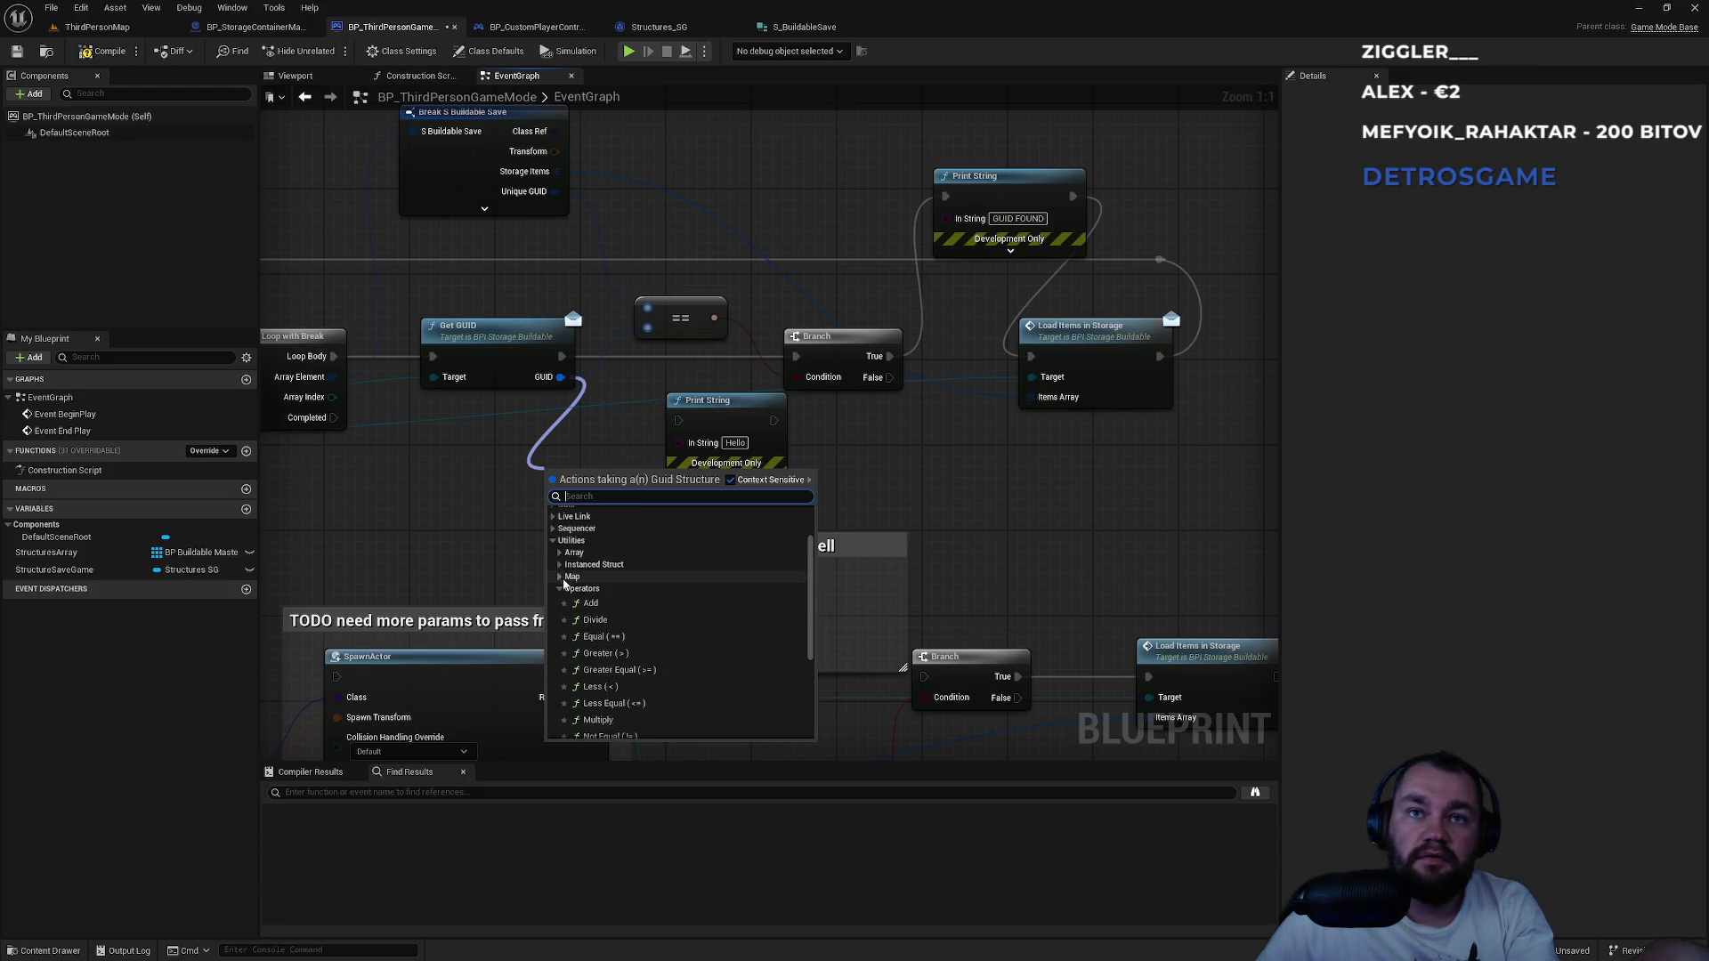
{"action": "scroll", "coordinate": [556, 556], "scroll_direction": "up", "scroll_amount": 5}
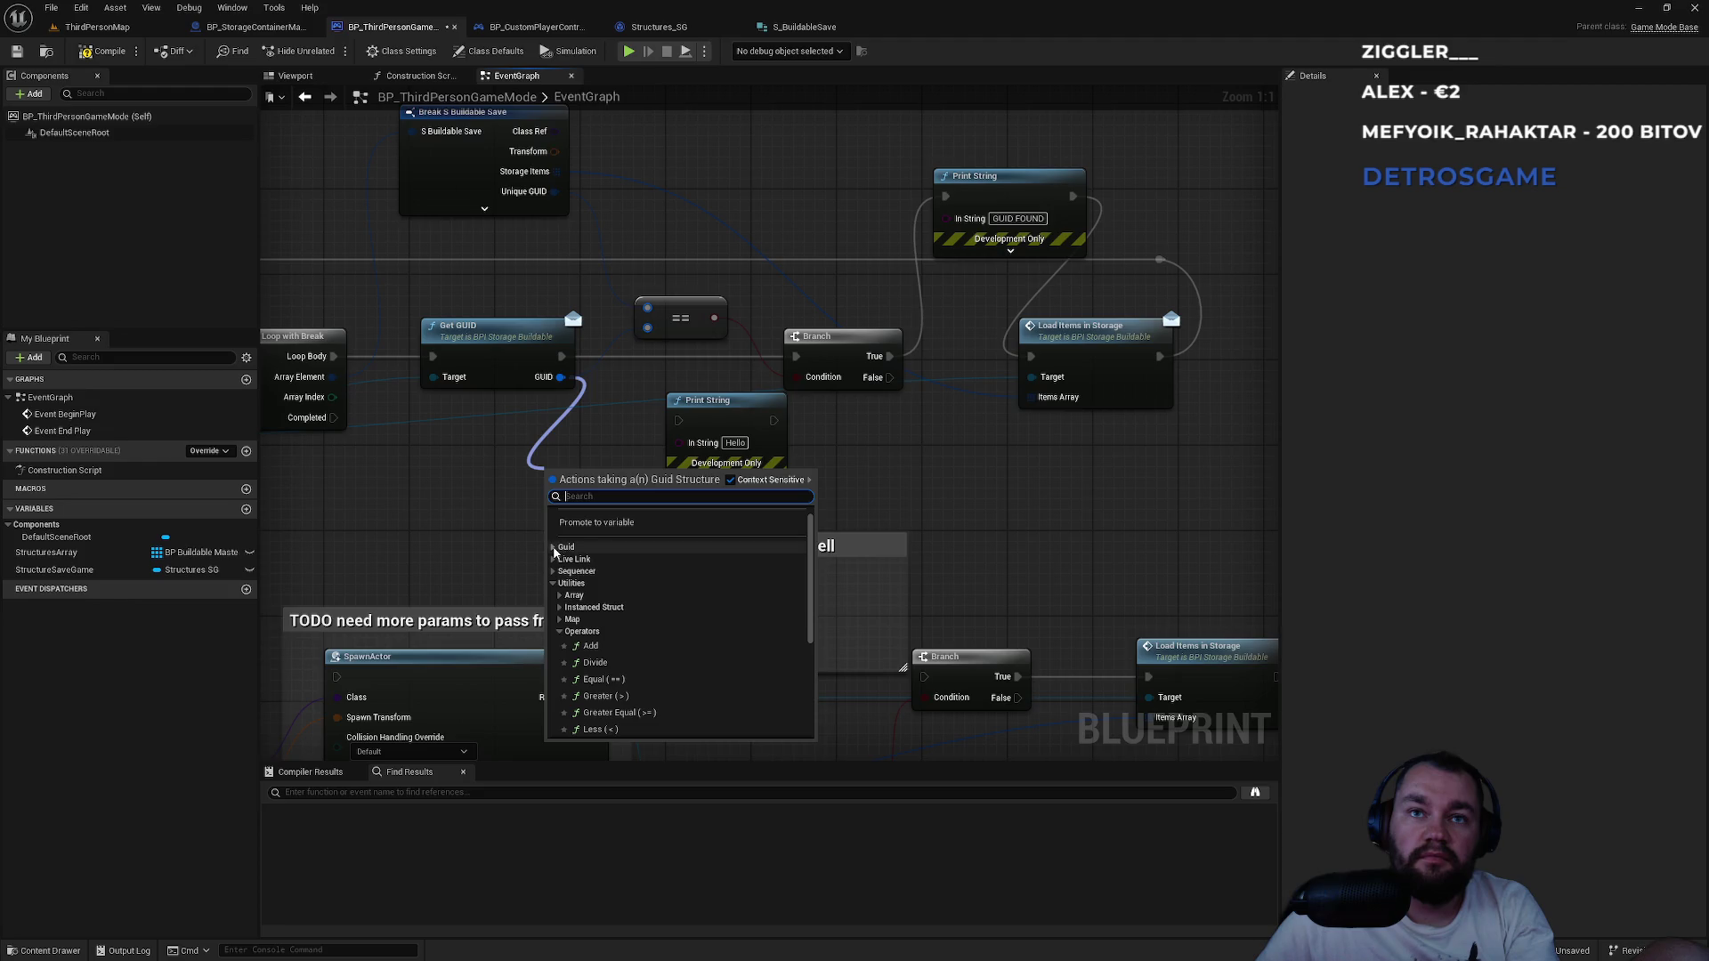
{"action": "left_click", "coordinate": [554, 549]}
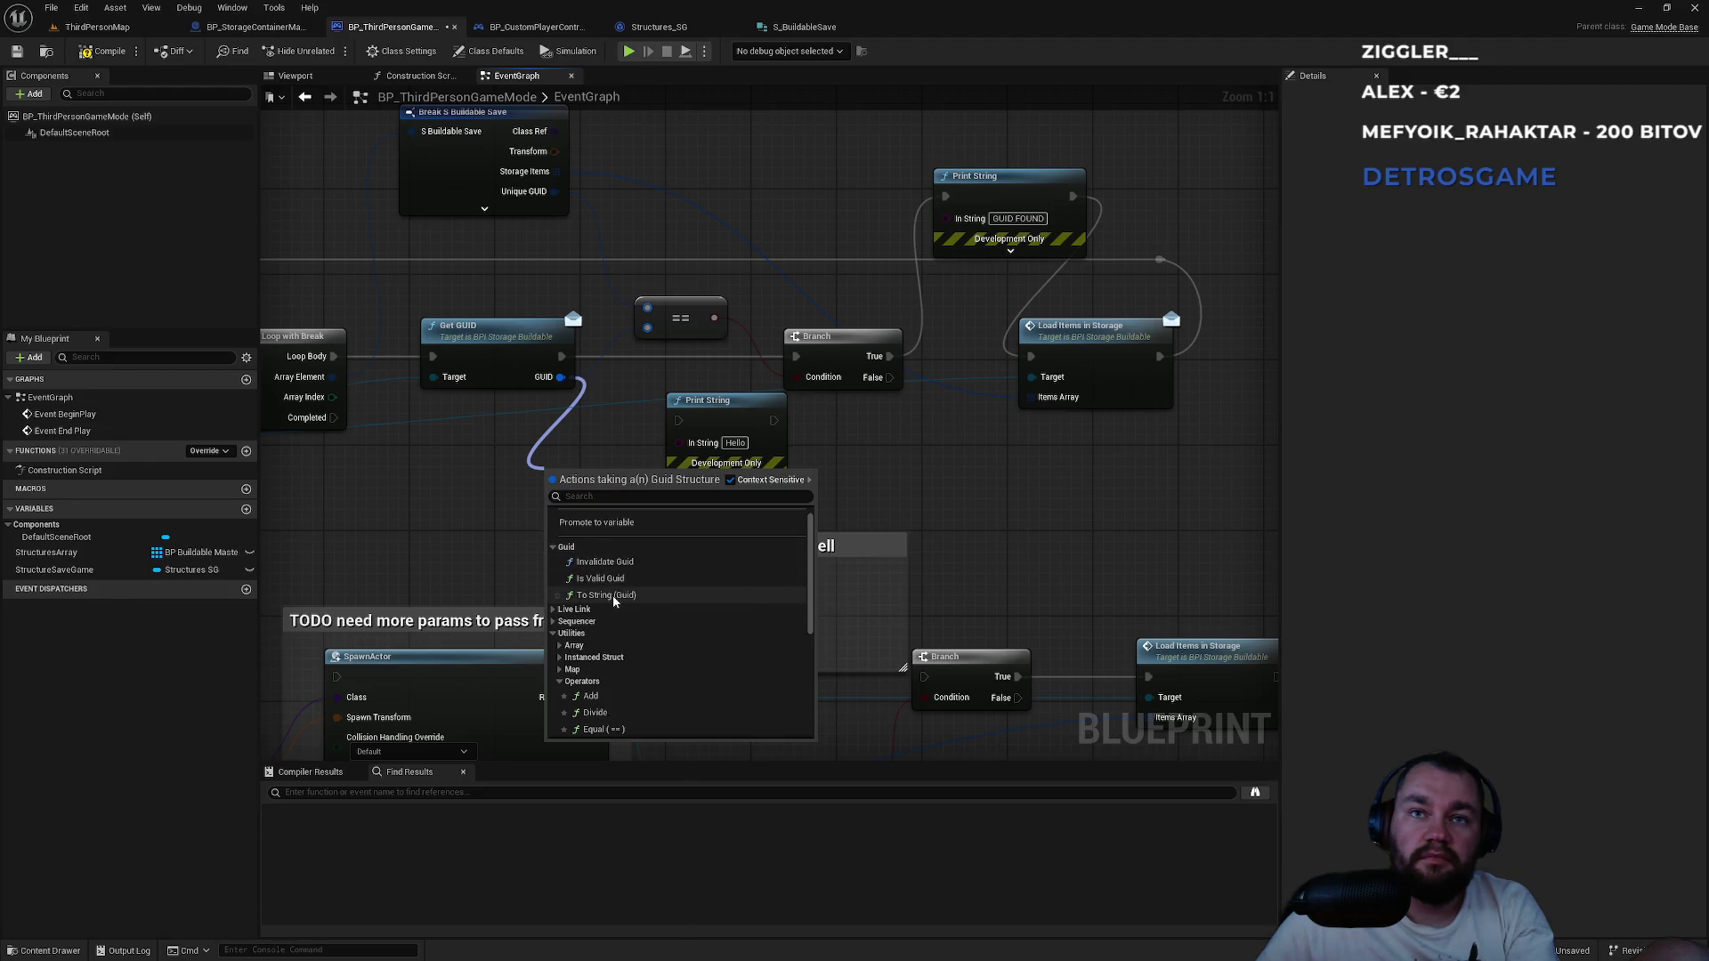
{"action": "left_click", "coordinate": [612, 596]}
Wire the execution as Get GUID → Print String → Branch.
{"action": "left_click_drag", "start_coordinate": [604, 479], "coordinate": [706, 454]}
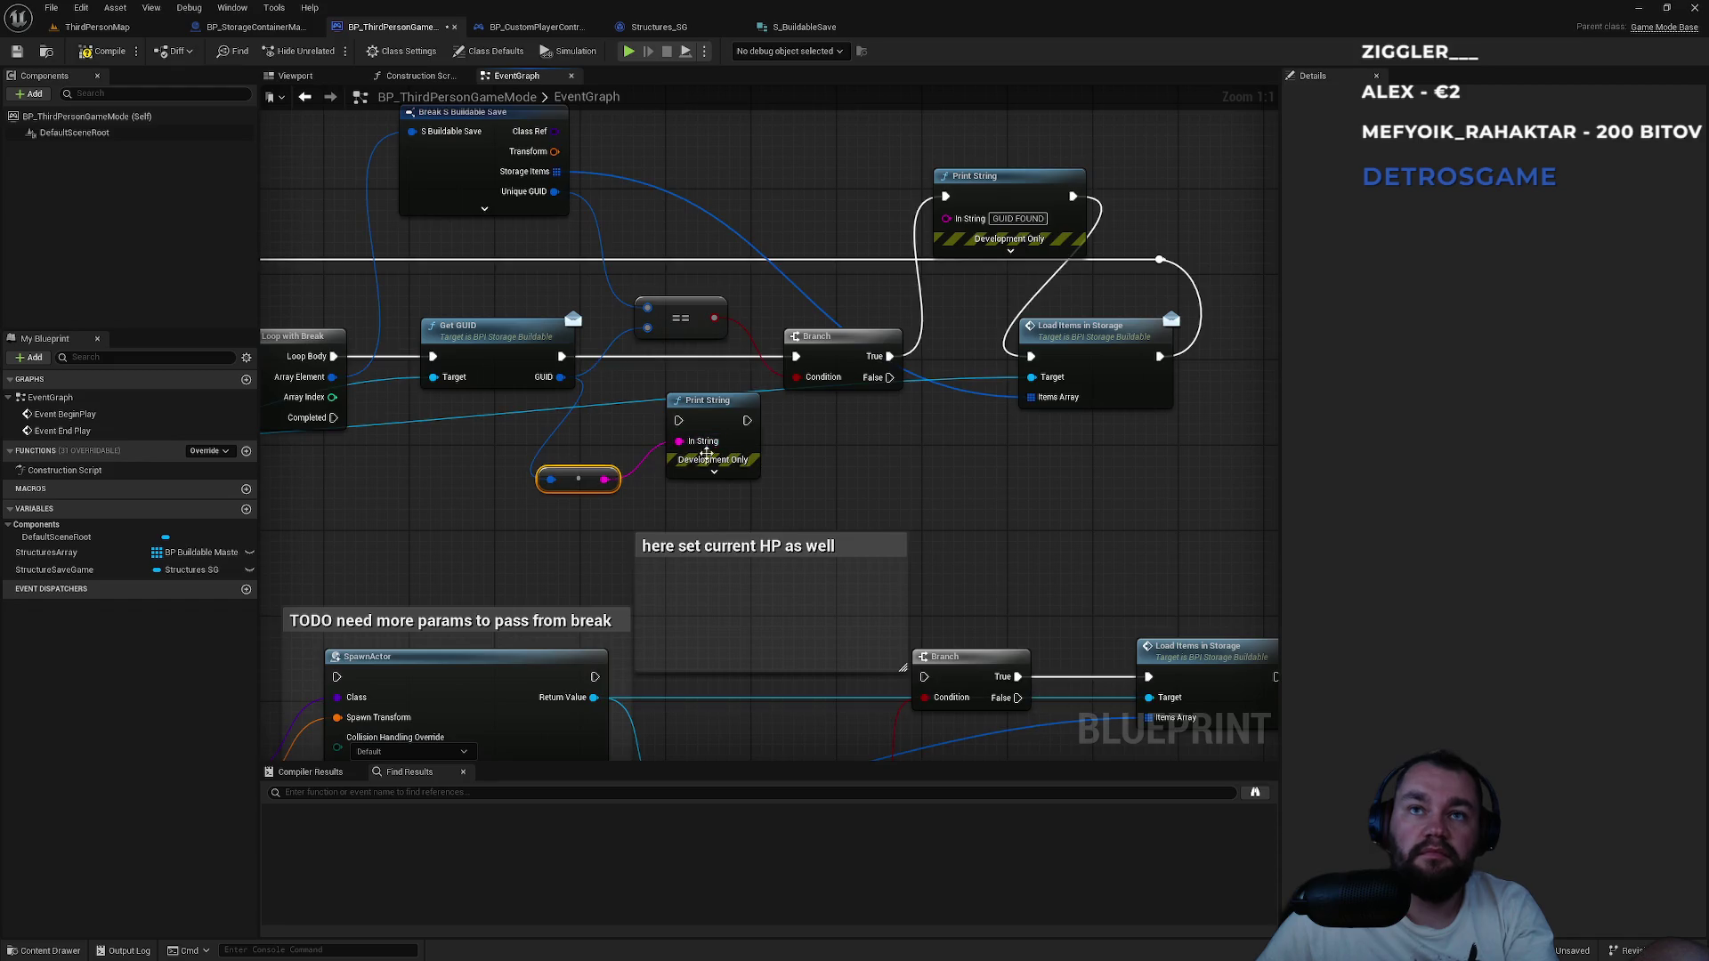
{"action": "left_click_drag", "start_coordinate": [628, 516], "coordinate": [722, 563]}
{"action": "left_click_drag", "start_coordinate": [780, 477], "coordinate": [656, 402]}
{"action": "left_click_drag", "start_coordinate": [841, 466], "coordinate": [889, 403]}
{"action": "left_click", "coordinate": [89, 27]}
{"action": "left_click", "coordinate": [335, 54]}
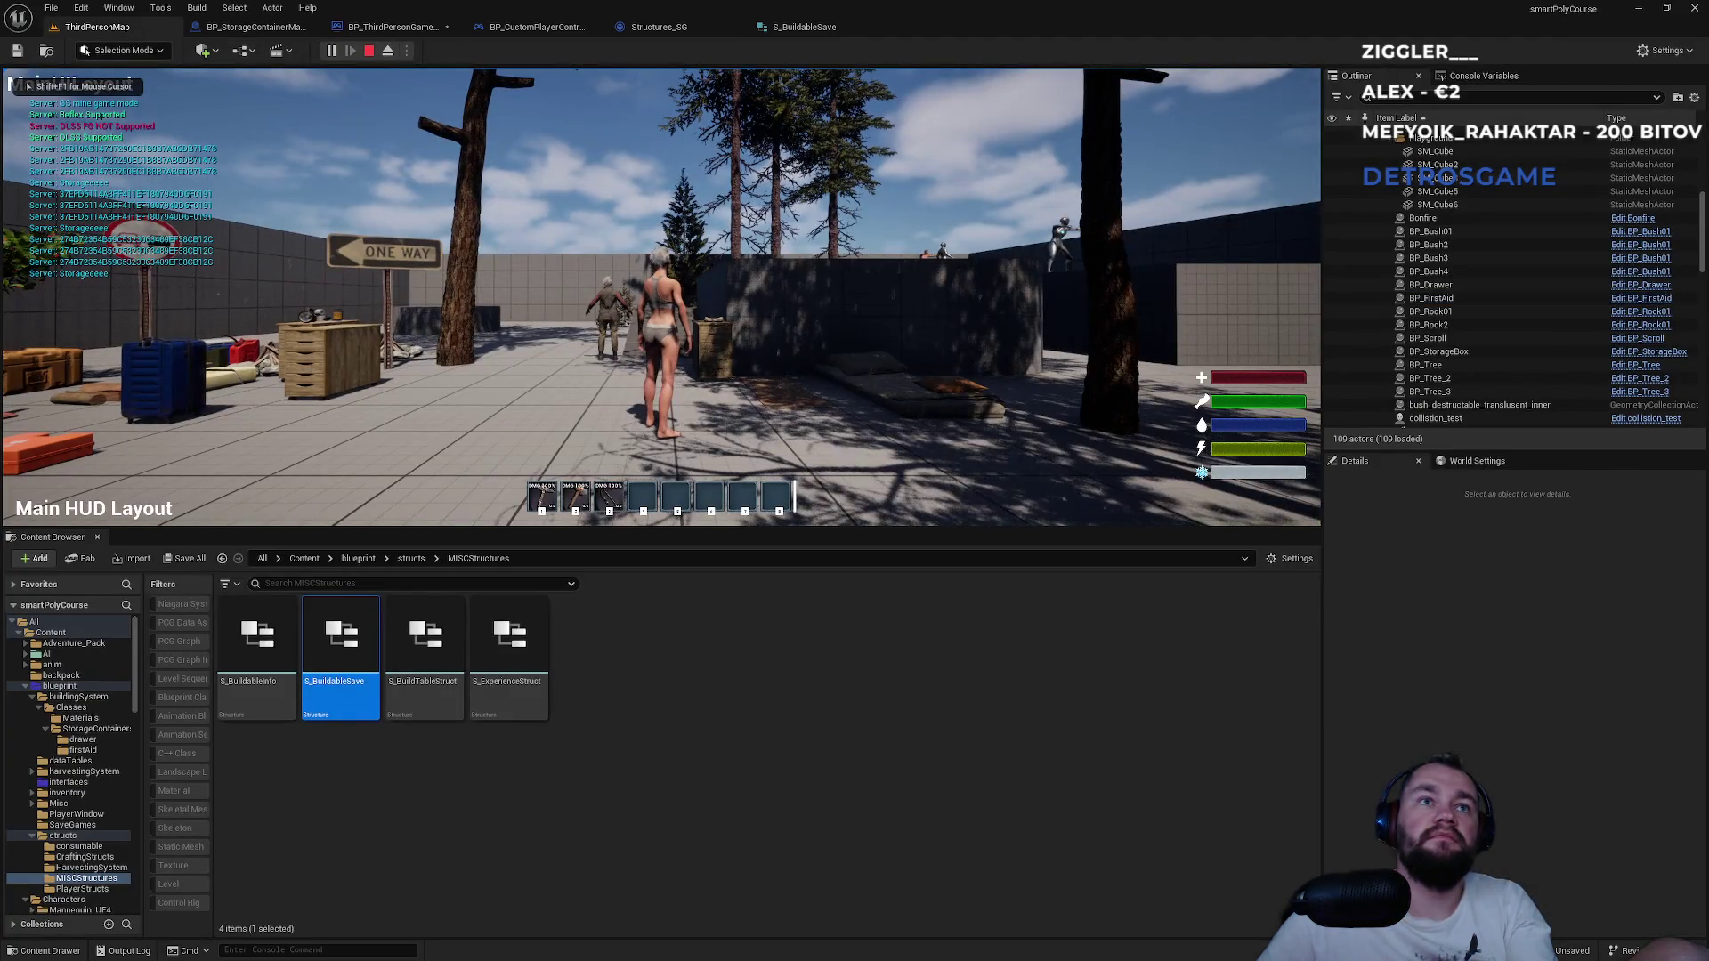
{"action": "key", "text": "w"}
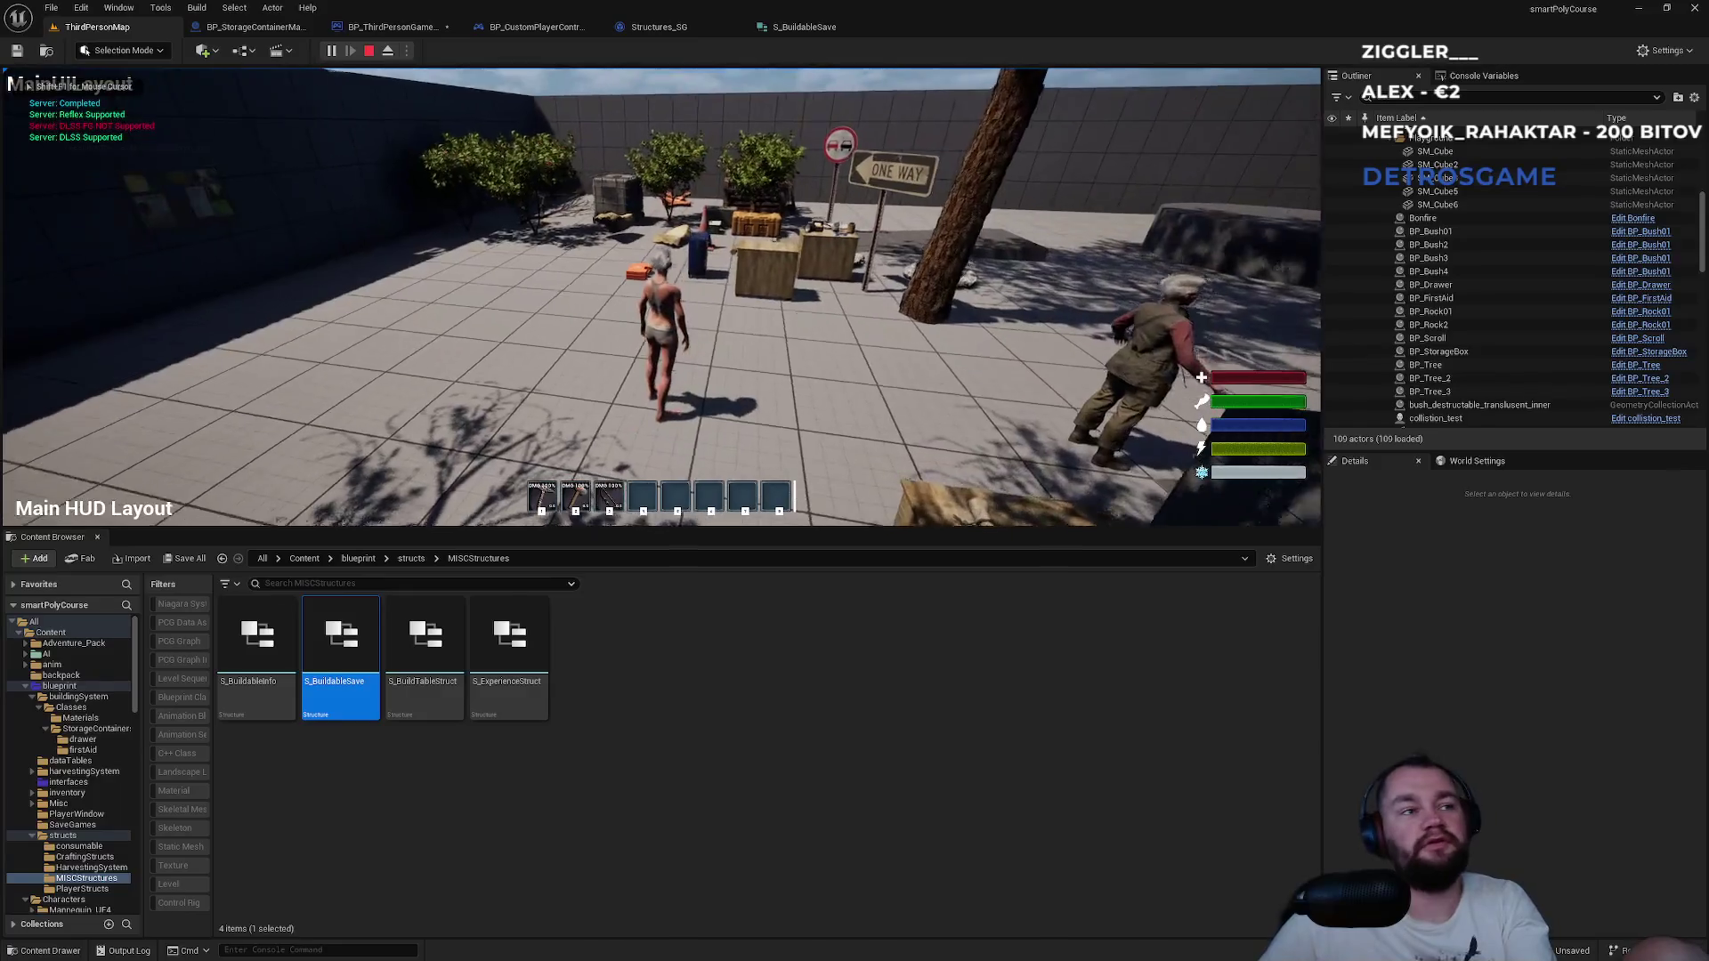
{"action": "key", "text": "Escape"}
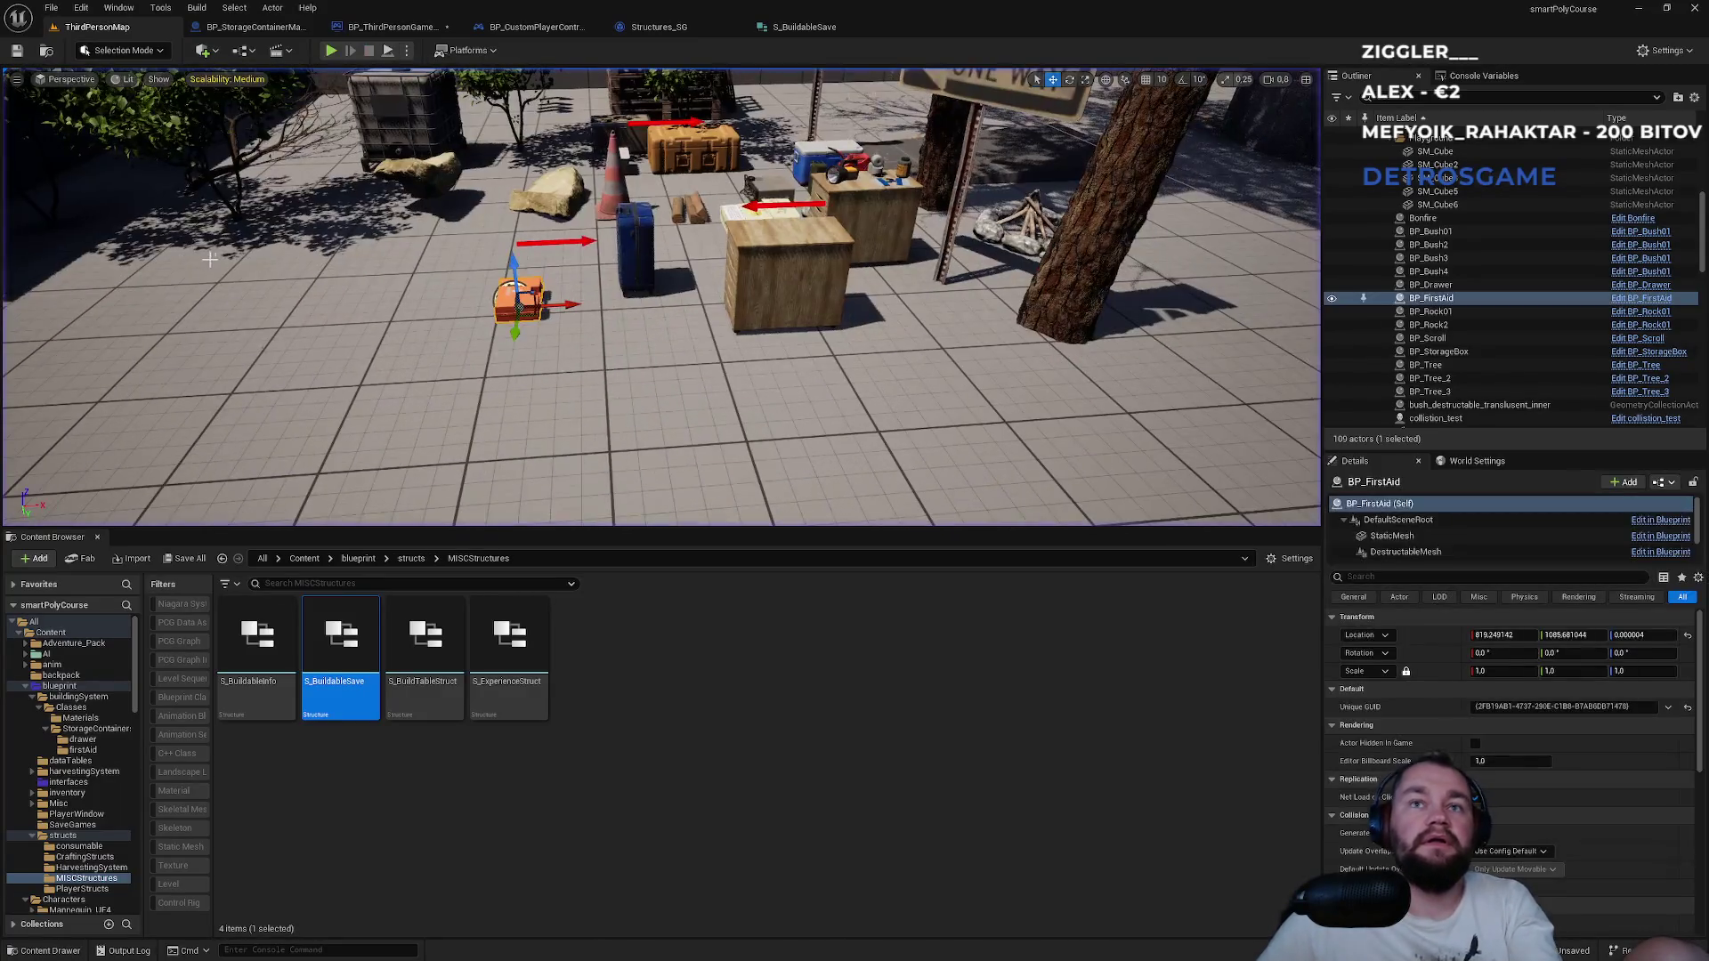
{"action": "left_click", "coordinate": [539, 28]}
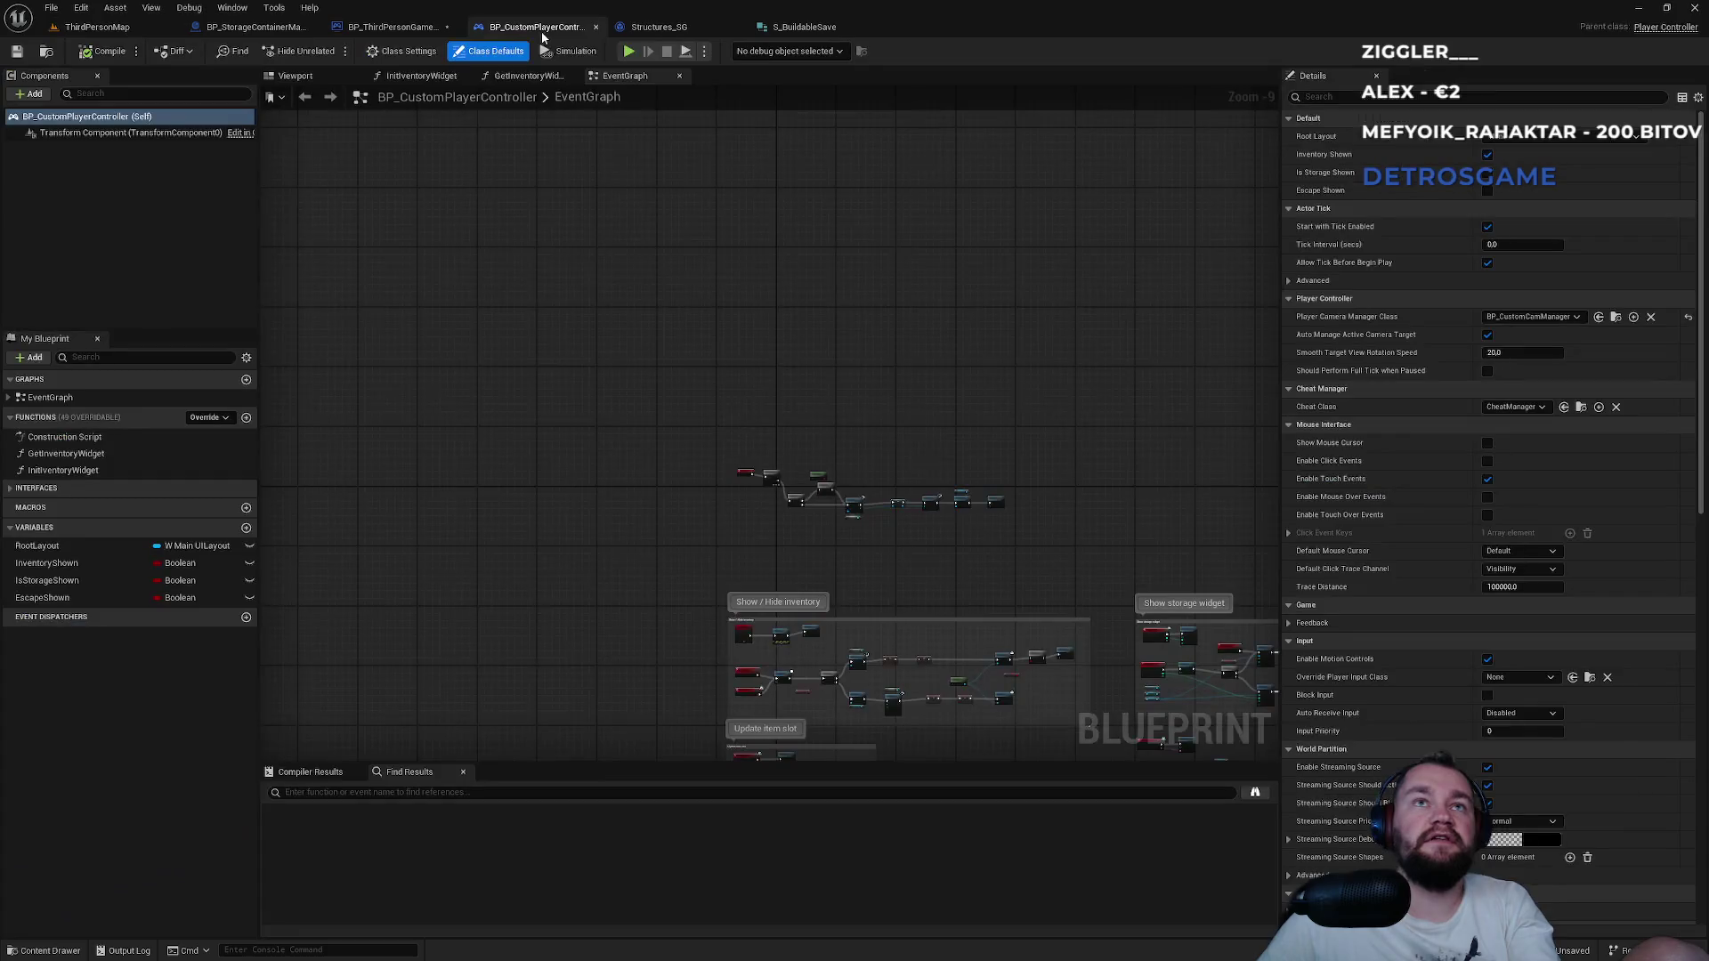
{"action": "left_click", "coordinate": [801, 27]}
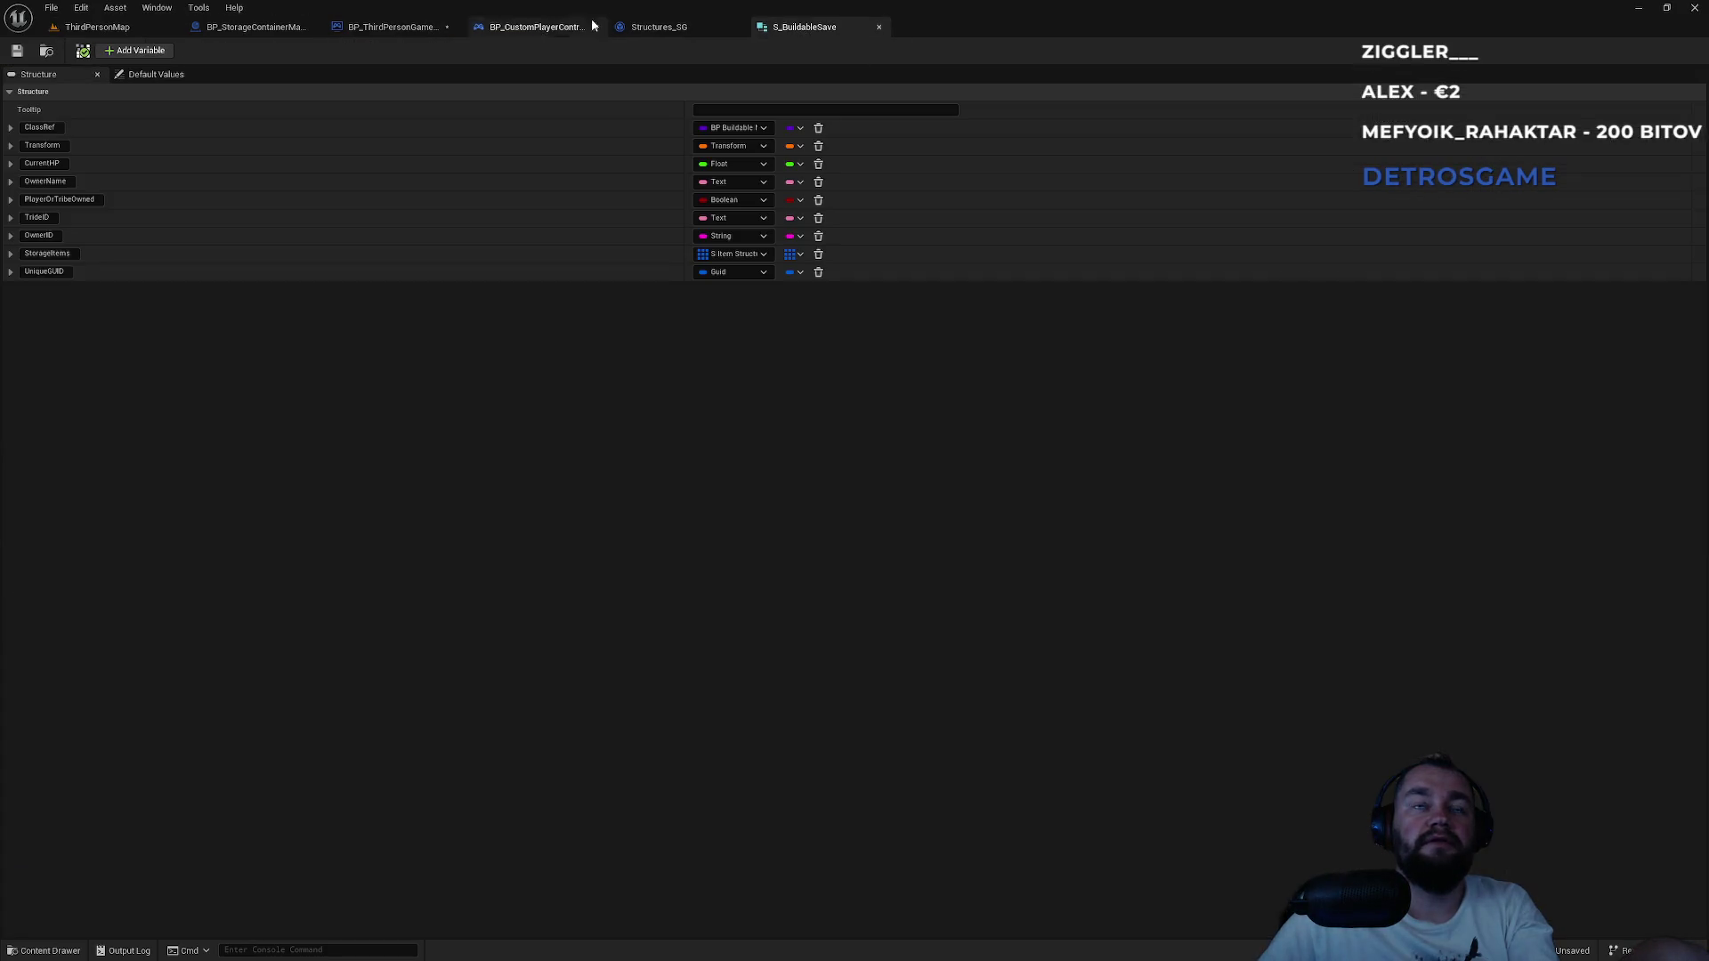
{"action": "left_click", "coordinate": [389, 28]}
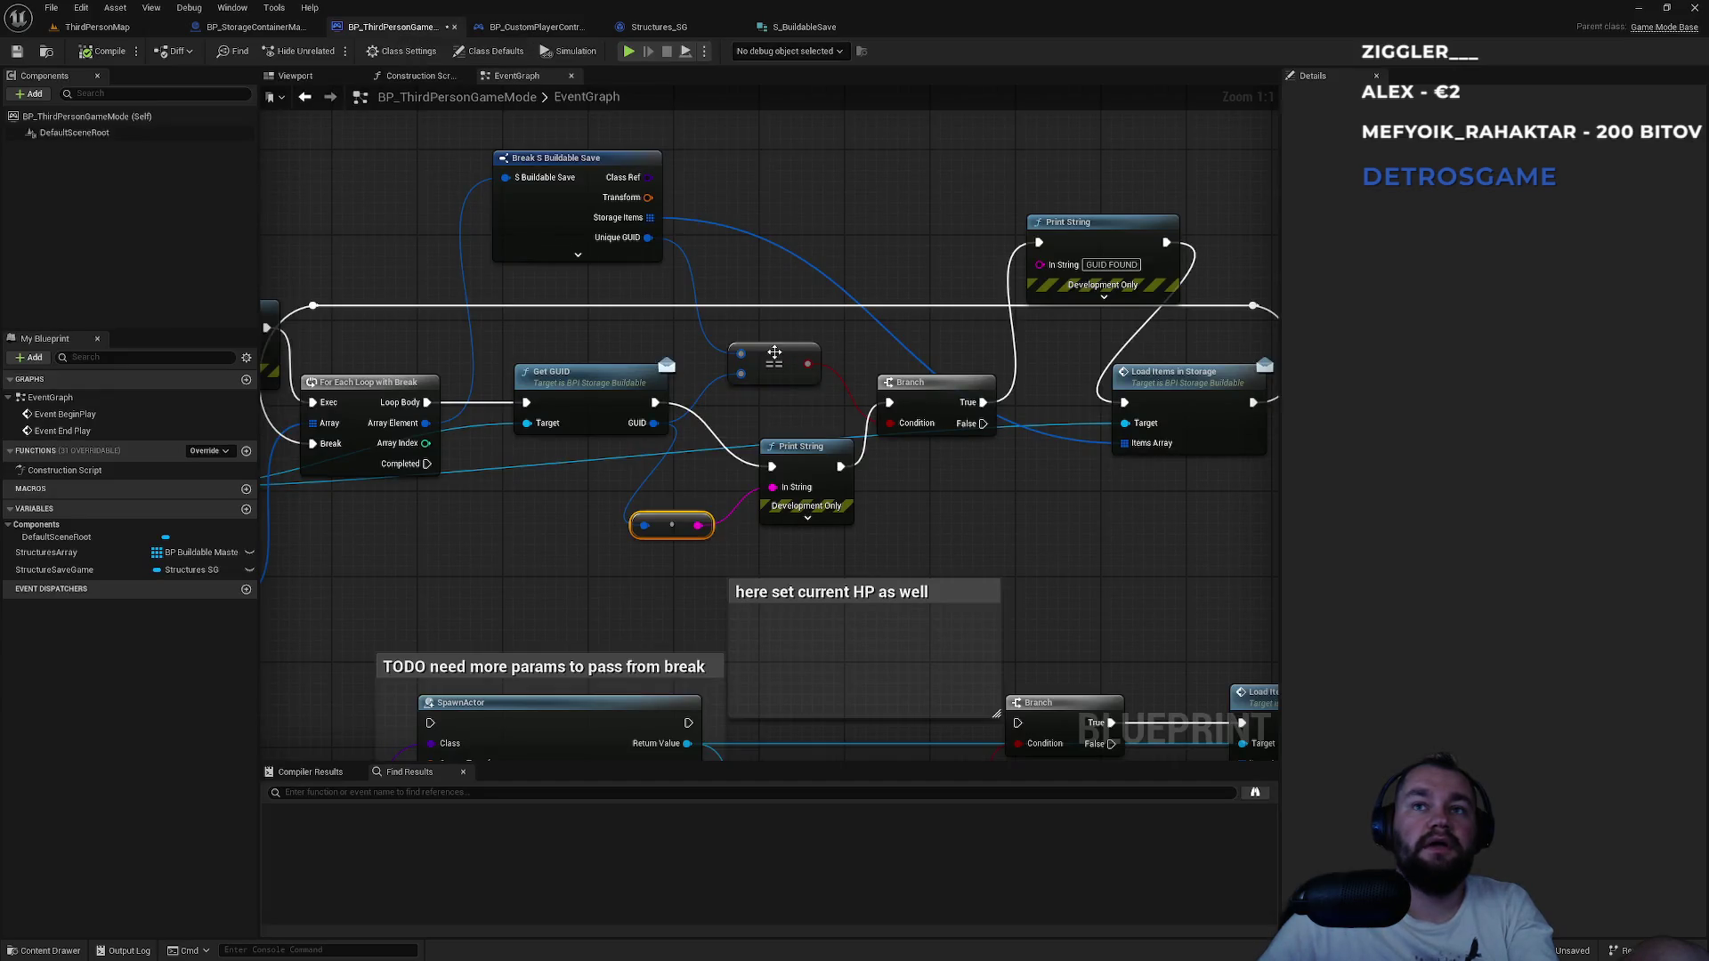
{"action": "left_click_drag", "start_coordinate": [652, 423], "coordinate": [772, 281]}
{"action": "type", "text": "eq"}
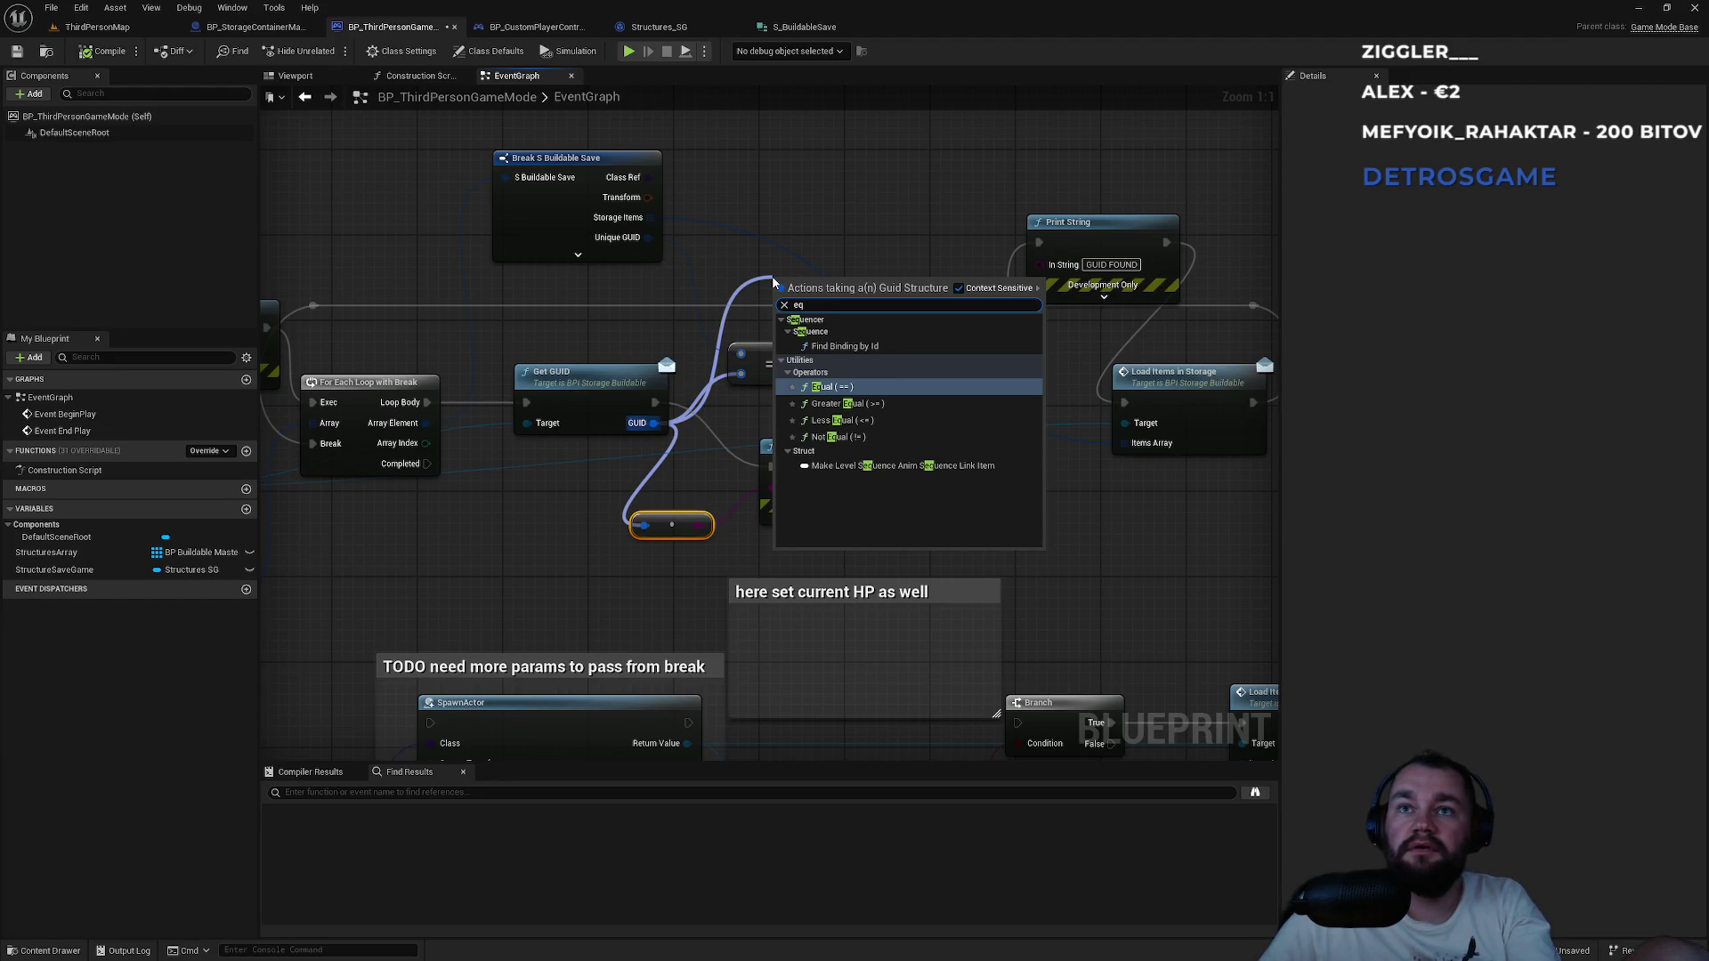
{"action": "key", "text": "Return"}
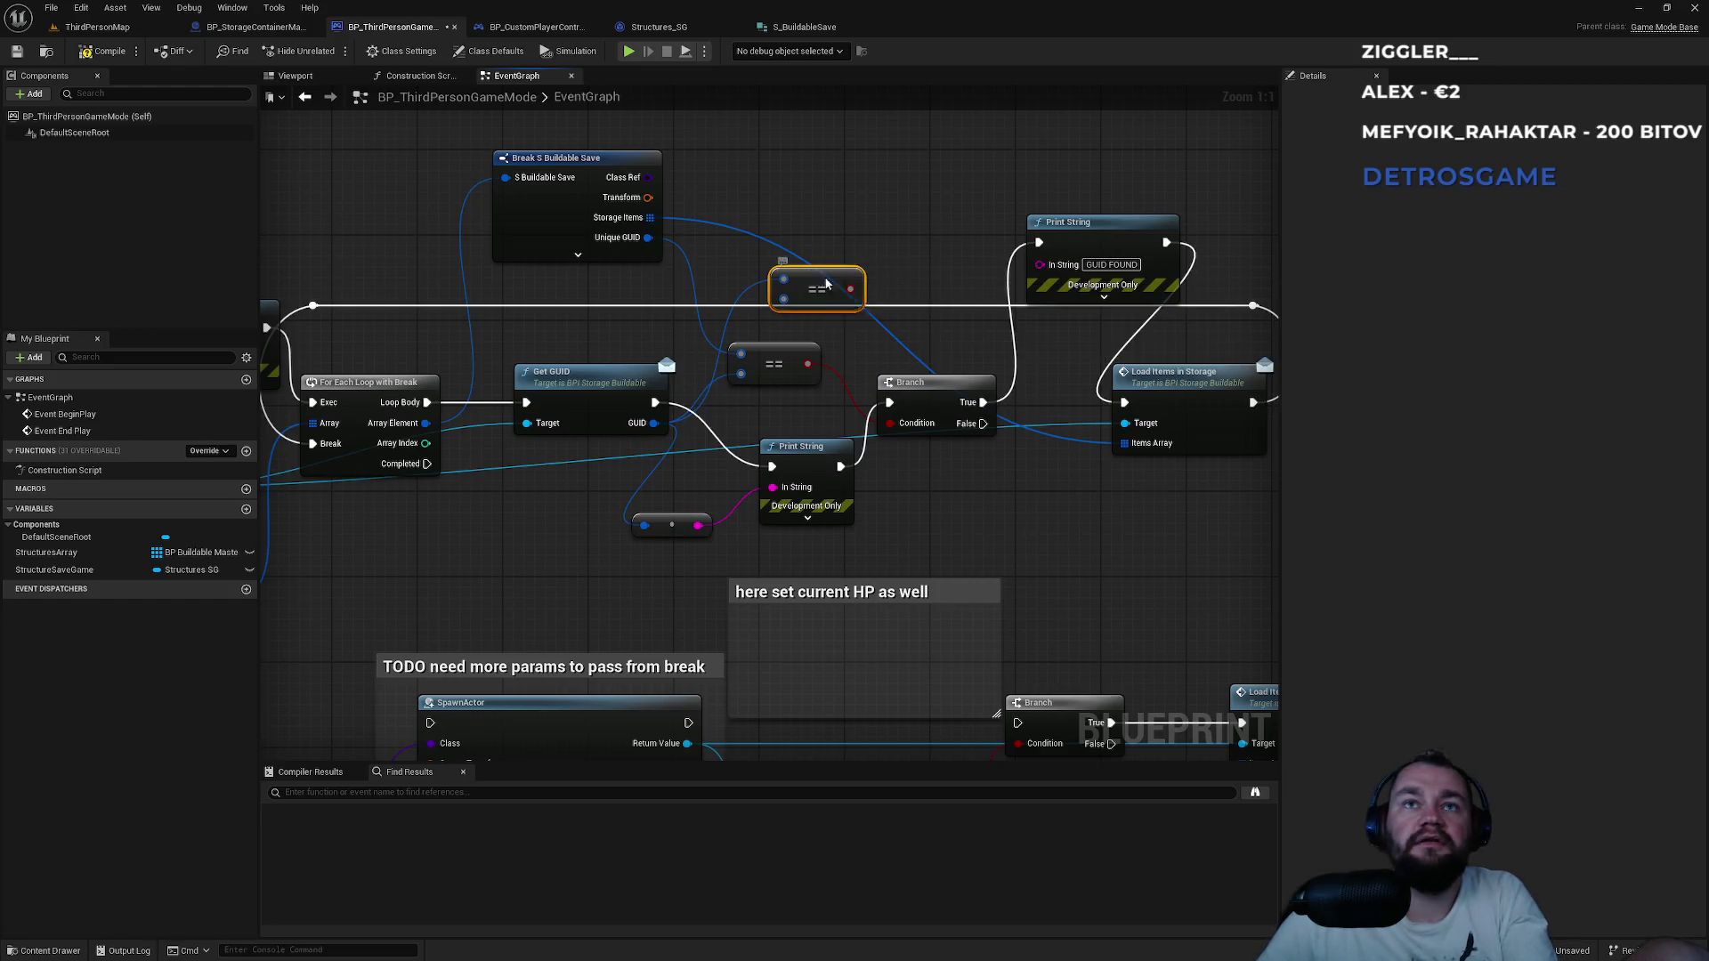
{"action": "left_click_drag", "start_coordinate": [816, 278], "coordinate": [849, 223]}
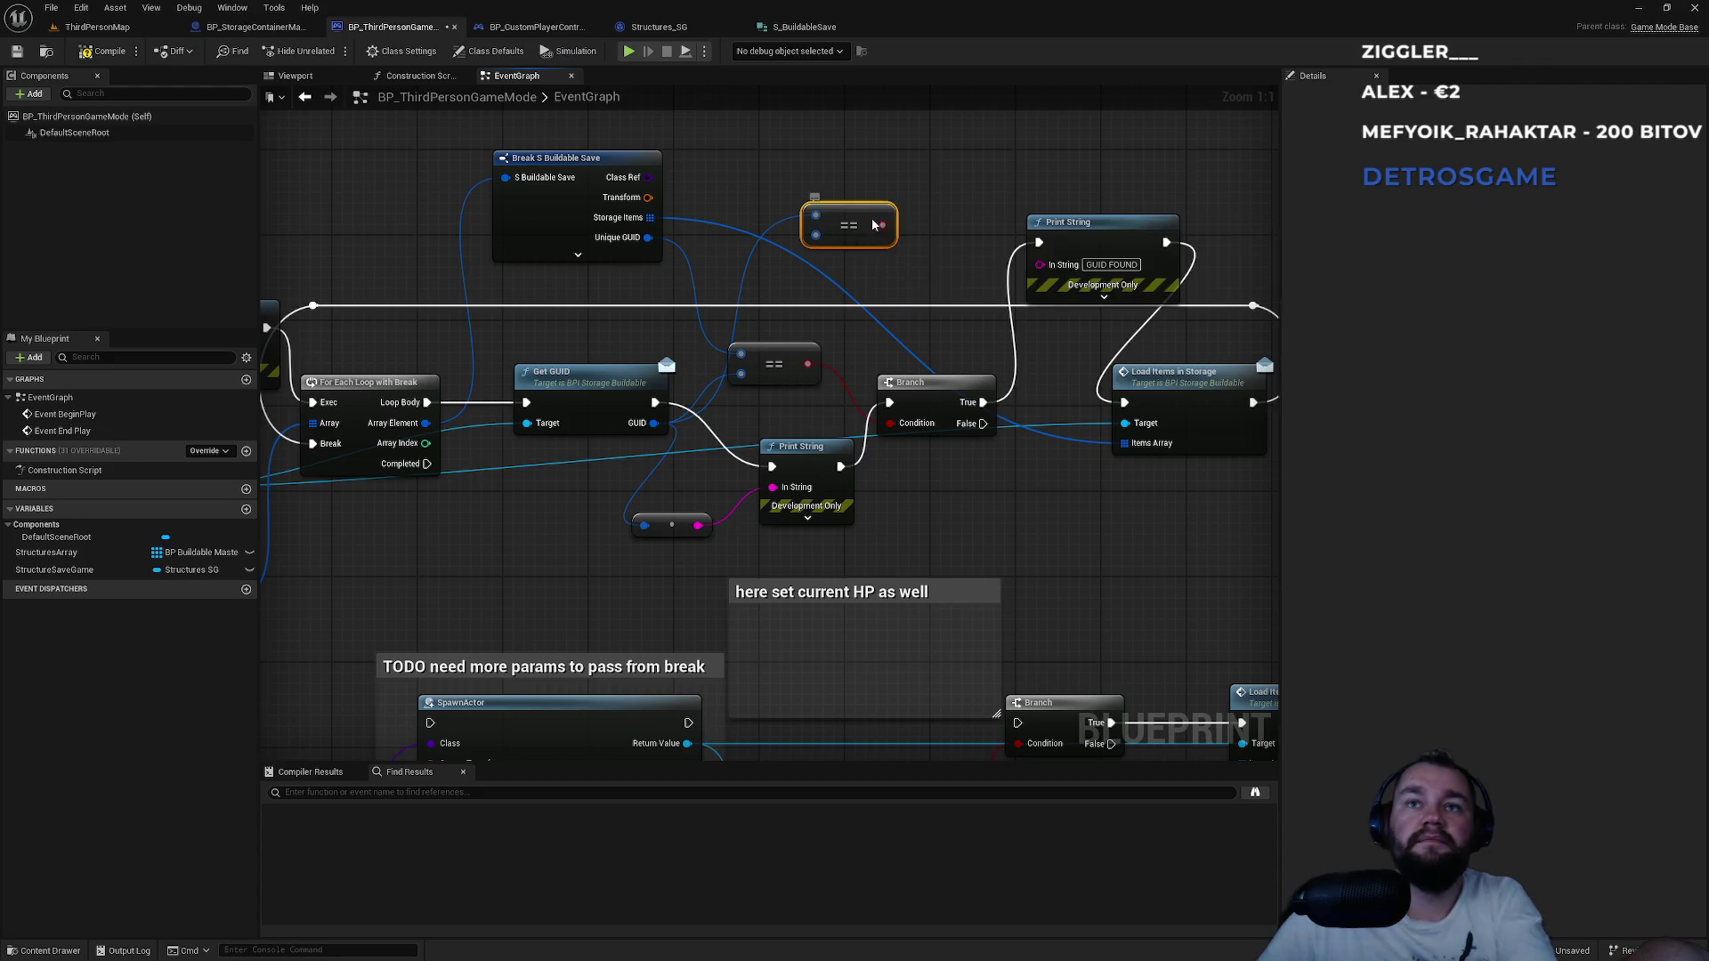
{"action": "key", "text": "Delete"}
{"action": "left_click", "coordinate": [98, 27]}
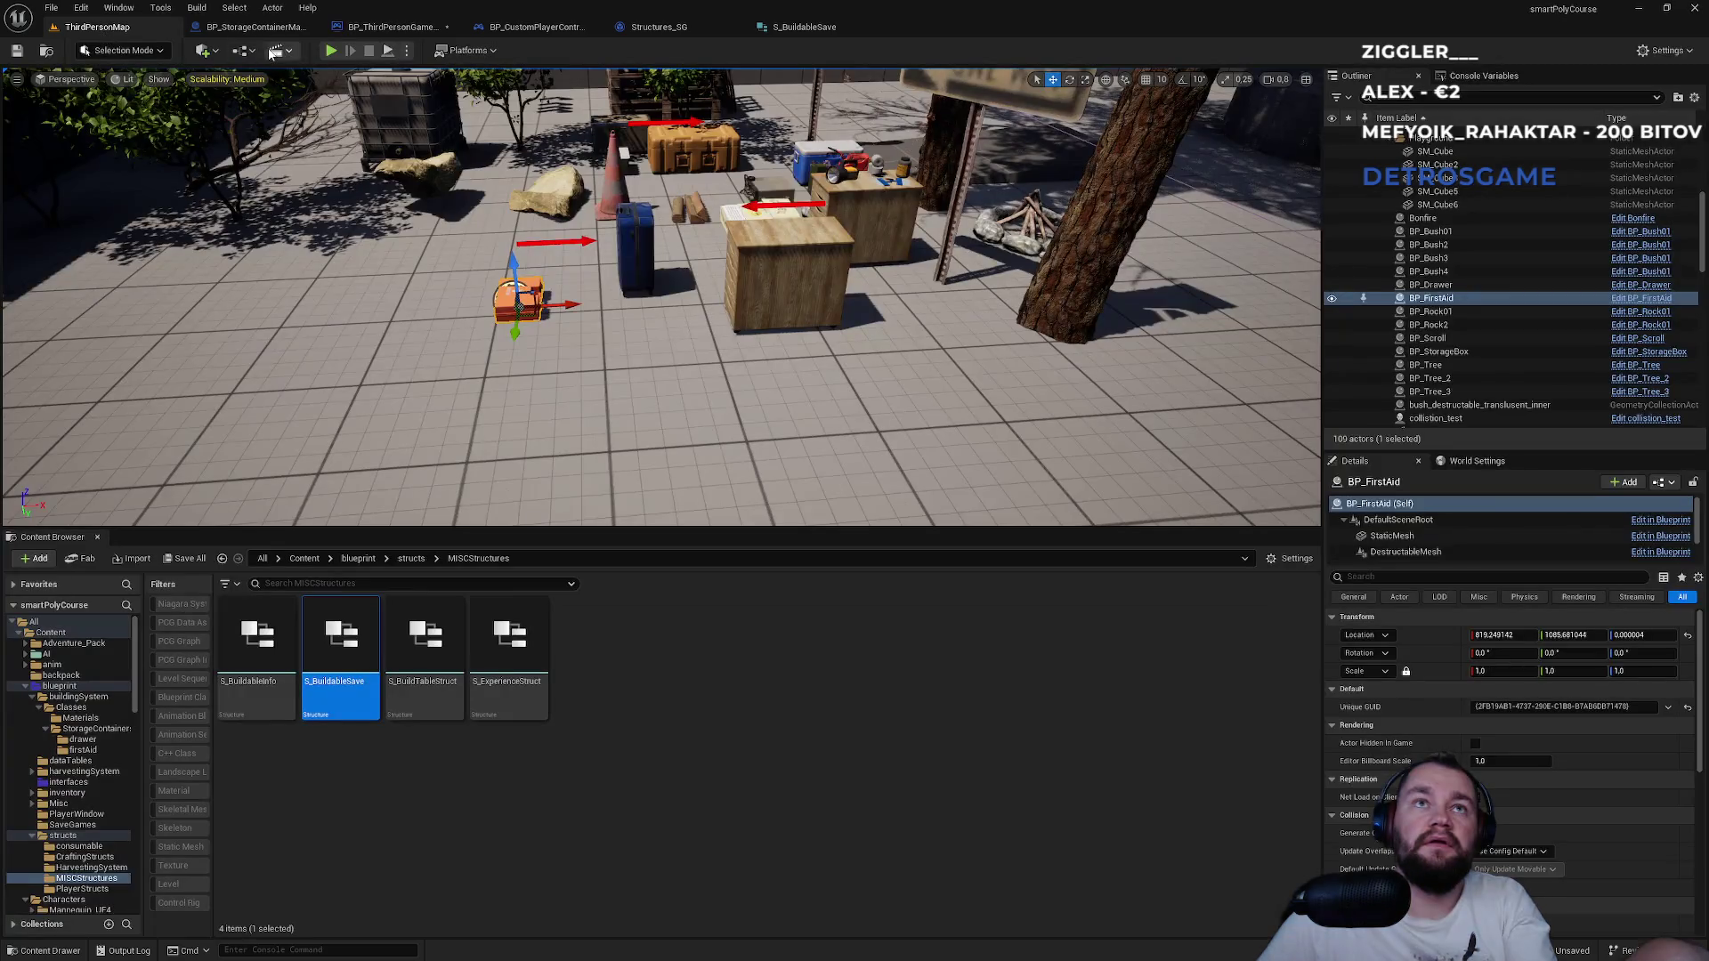
{"action": "left_click", "coordinate": [332, 52]}
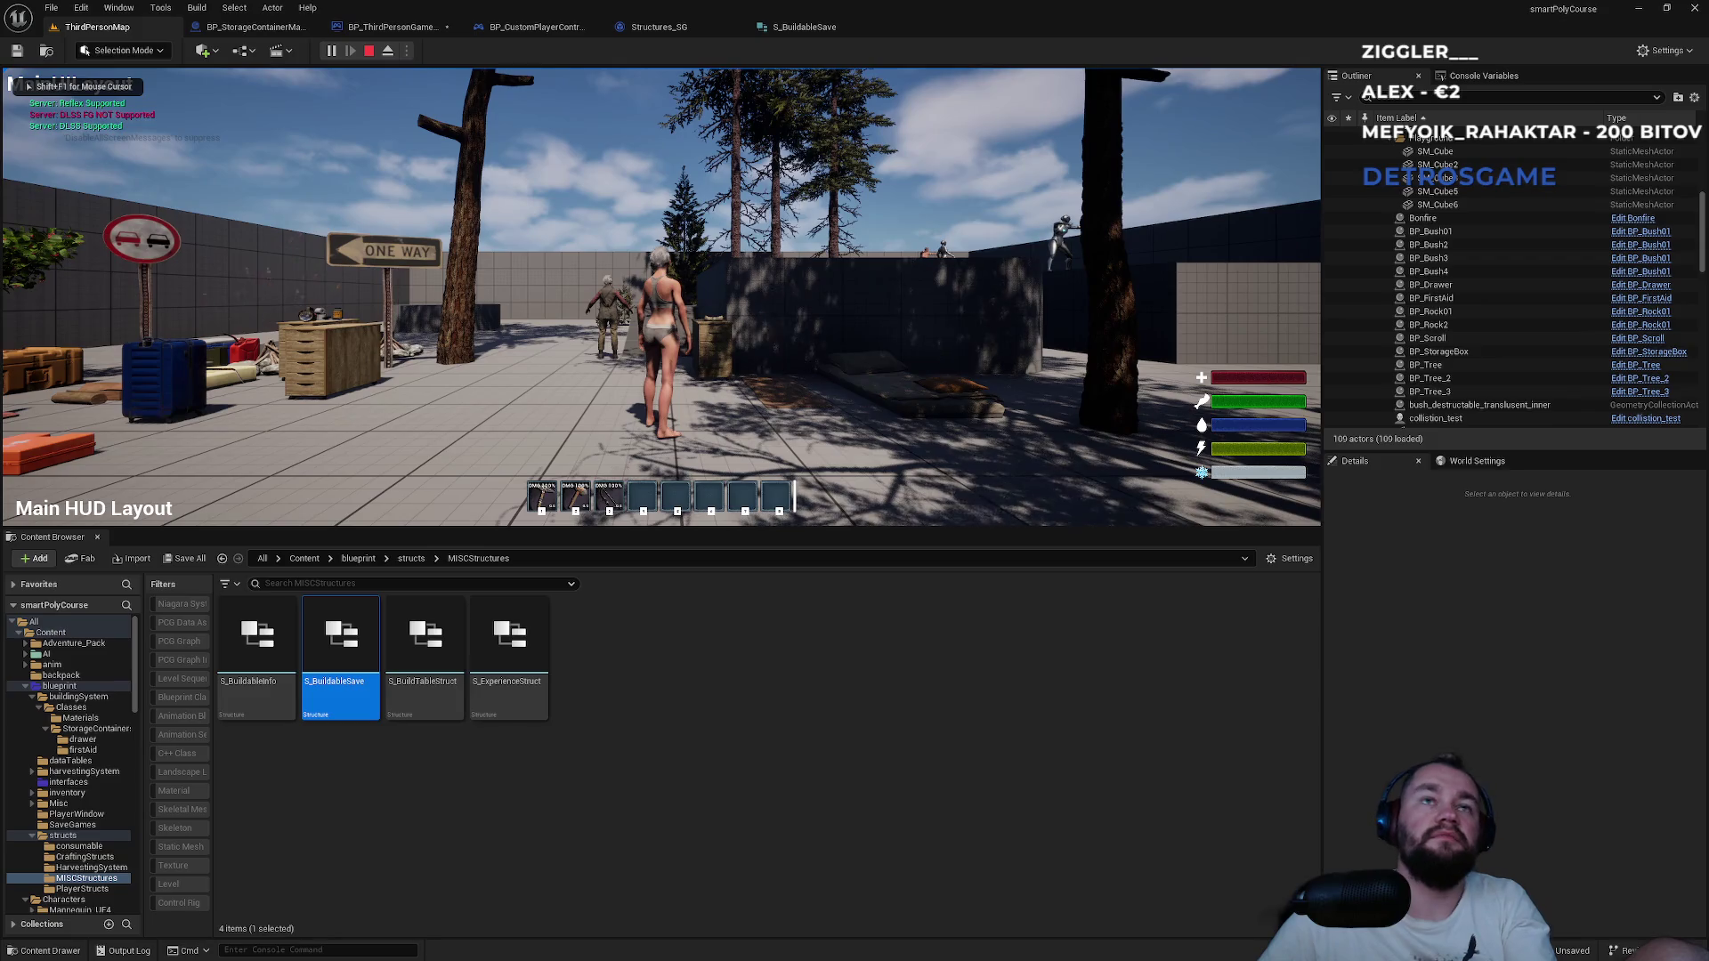
{"action": "key", "text": "Escape"}
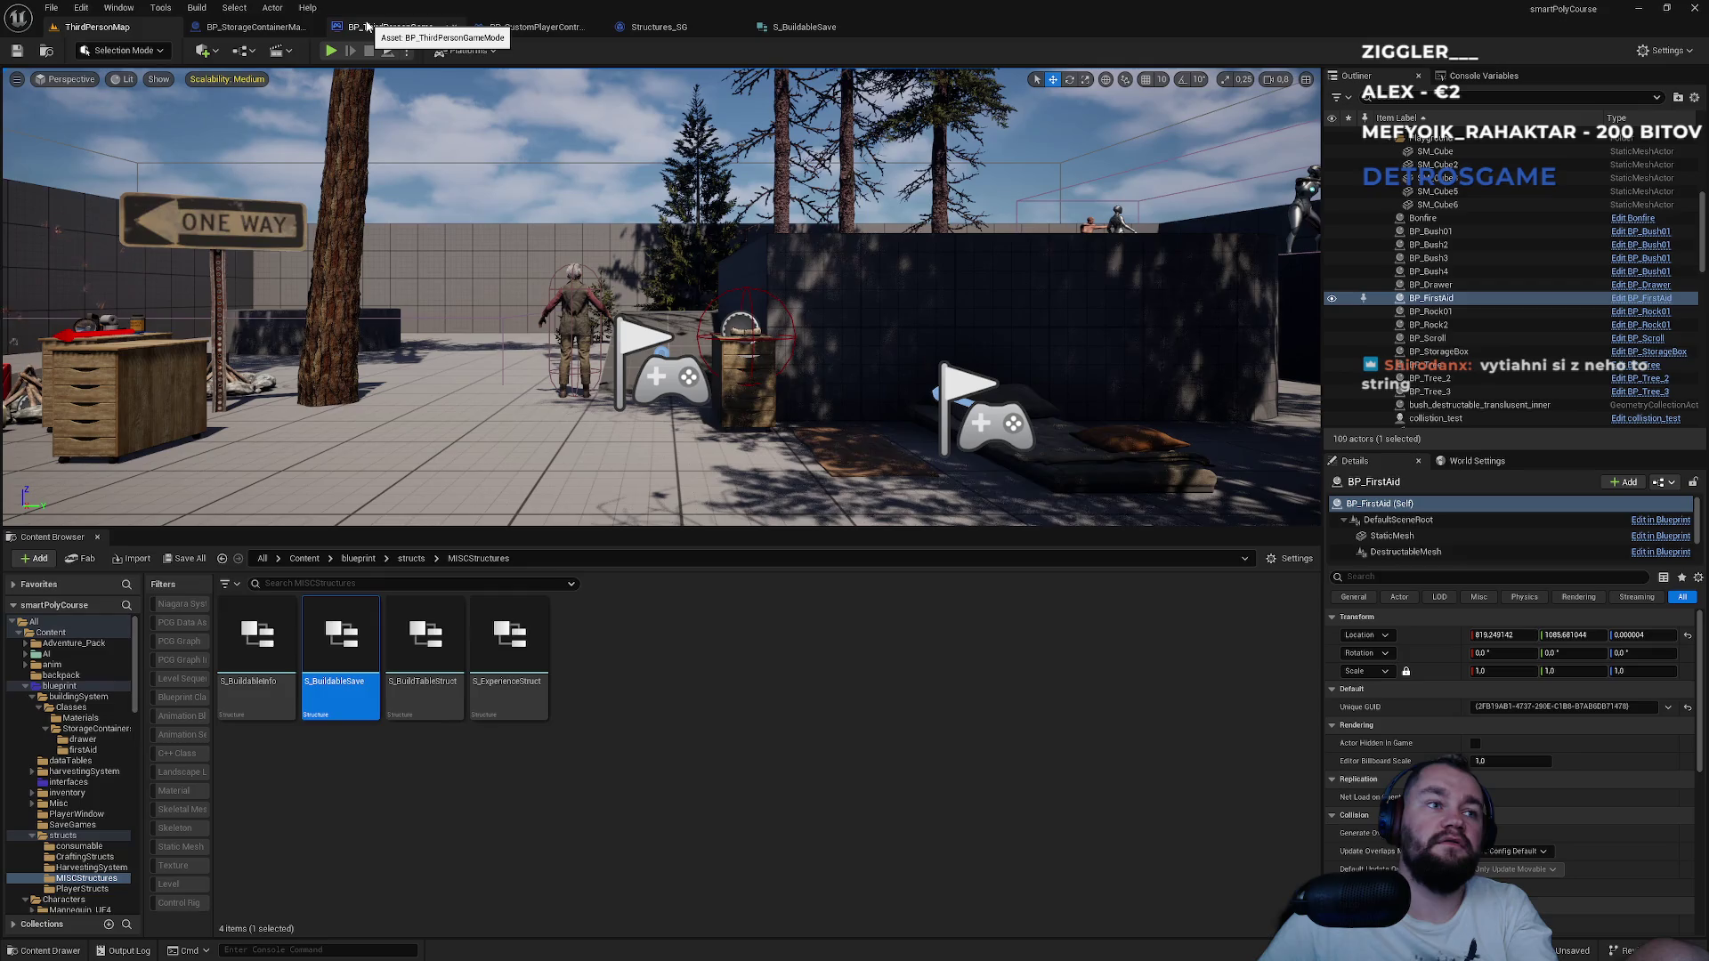
{"action": "left_click", "coordinate": [368, 28]}
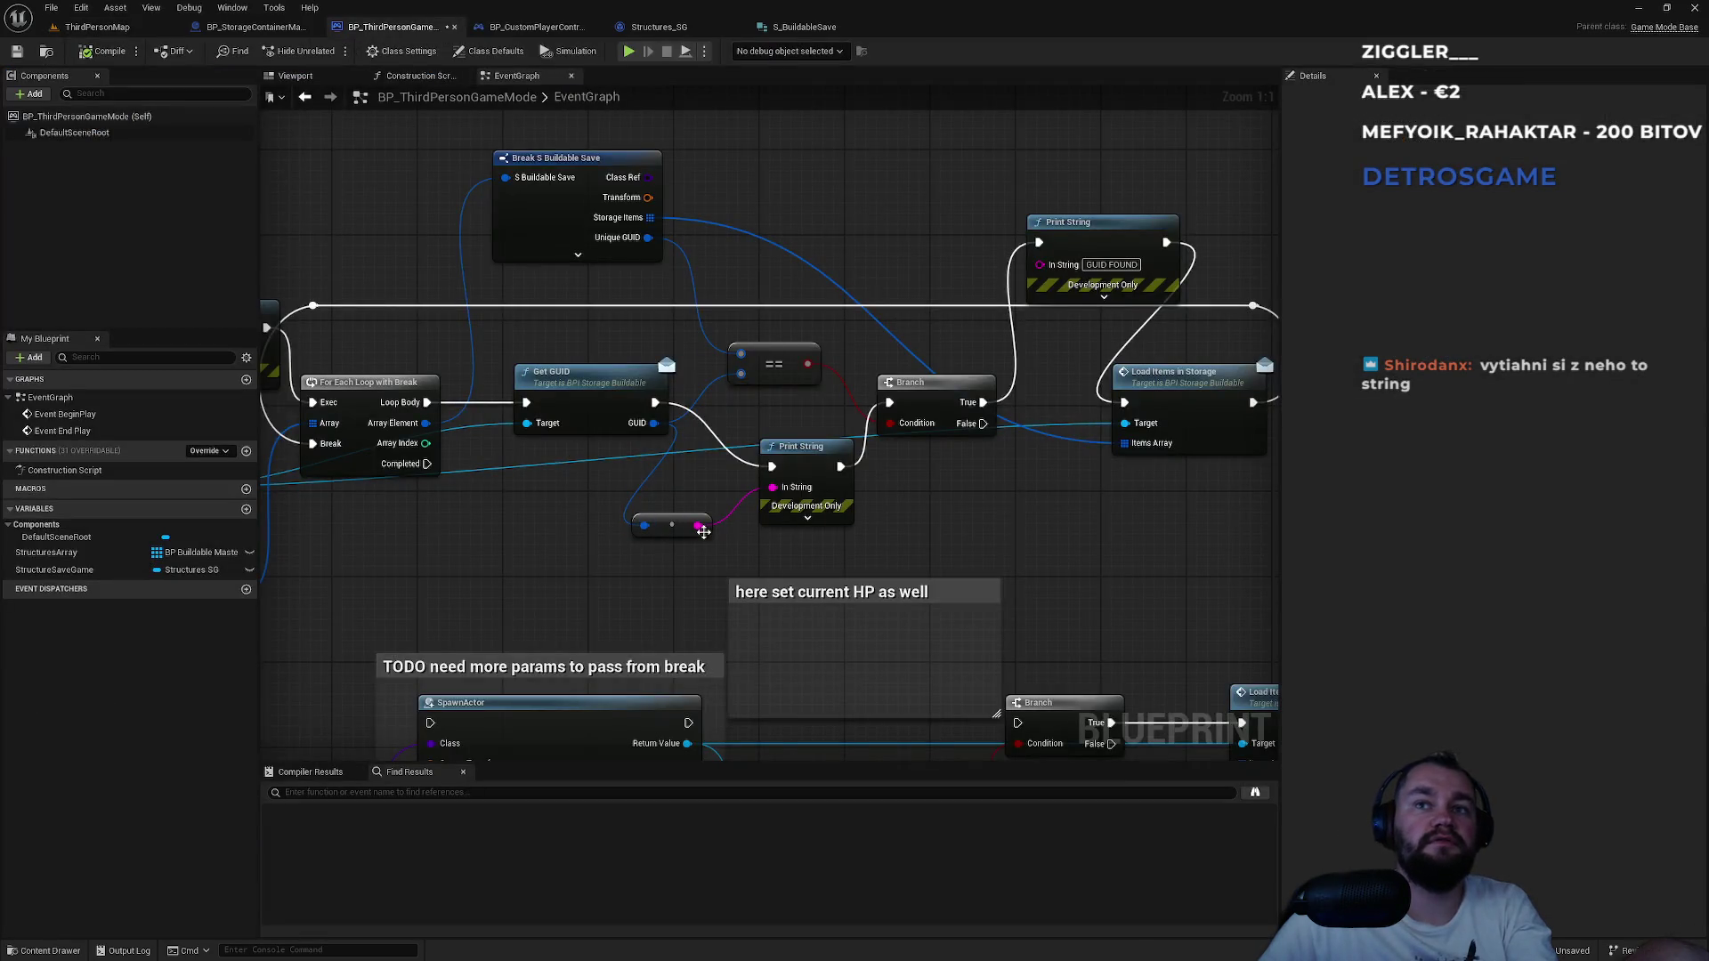
Convert the Break node's saved Unique GUID to a string with To String (Guid).
{"action": "left_click", "coordinate": [801, 455]}
{"action": "mouse_move", "coordinate": [647, 237]}
{"action": "left_mouse_down"}
{"action": "mouse_move", "coordinate": [763, 297]}
{"action": "mouse_move", "coordinate": [732, 285]}
{"action": "left_mouse_up"}
{"action": "type", "text": "to s"}
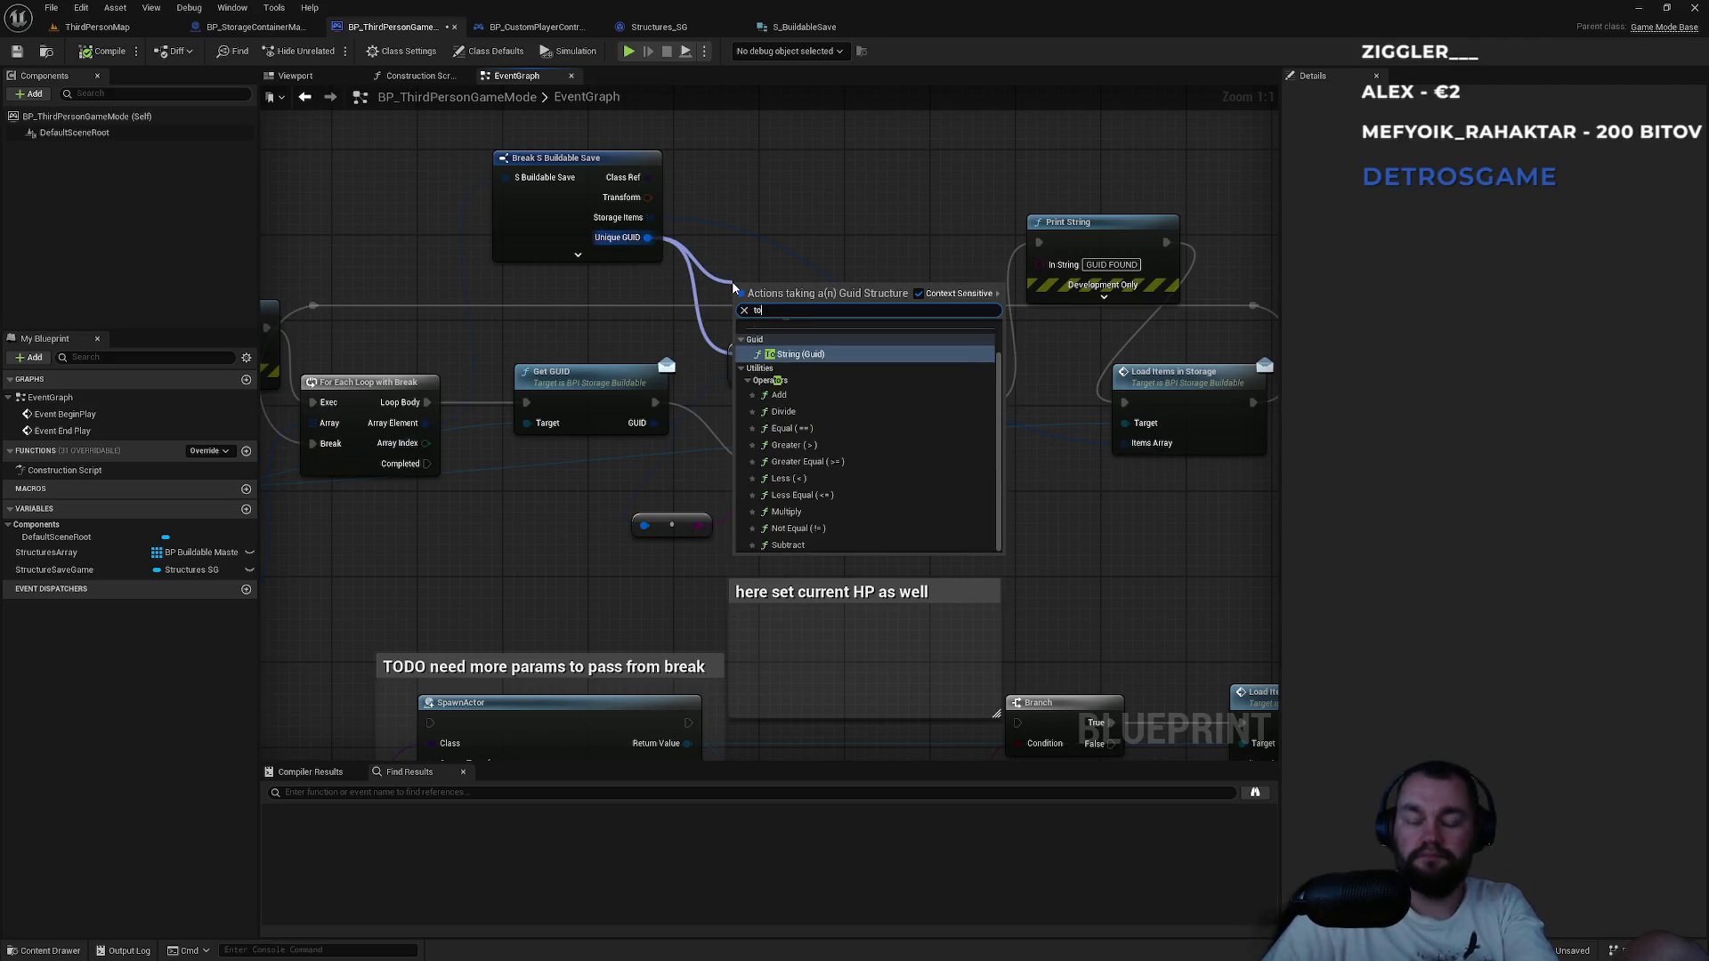
{"action": "left_click", "coordinate": [788, 354]}
{"action": "mouse_move", "coordinate": [776, 370]}
{"action": "left_mouse_down"}
{"action": "mouse_move", "coordinate": [830, 345]}
{"action": "mouse_move", "coordinate": [873, 253]}
{"action": "mouse_move", "coordinate": [906, 253]}
{"action": "left_mouse_up"}
{"action": "left_click", "coordinate": [812, 242]}
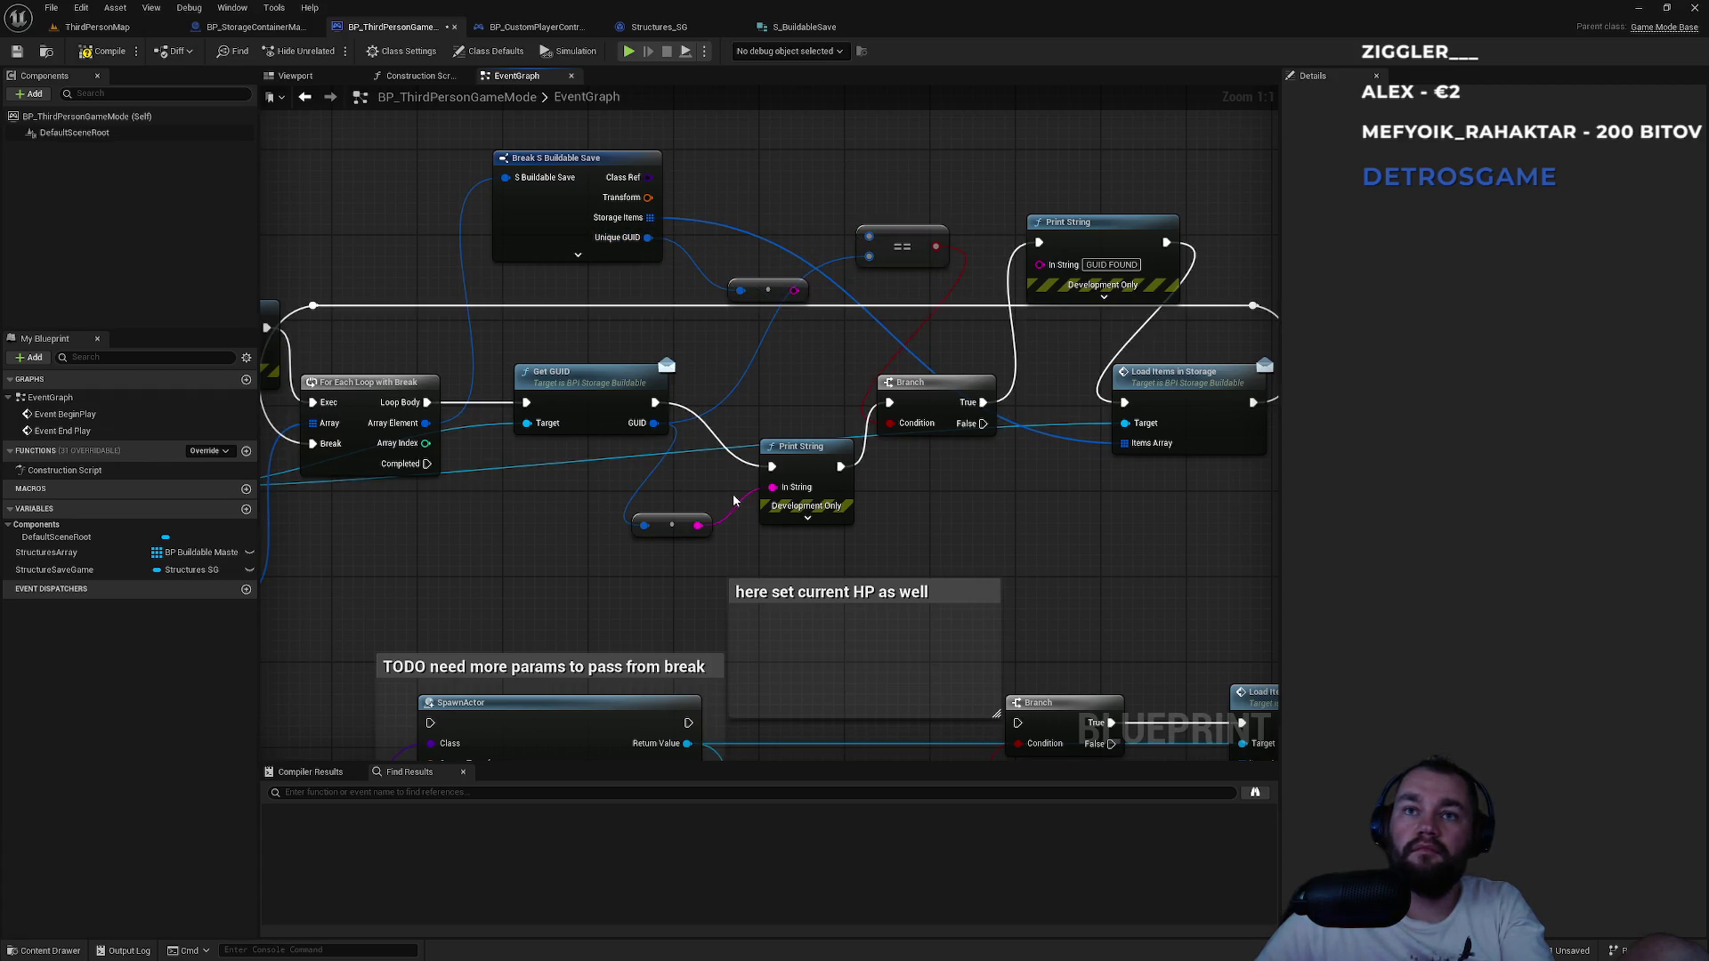
Compare both GUID strings with an Equal Exactly (String) node and delete the old == node.
{"action": "mouse_move", "coordinate": [699, 525]}
{"action": "left_mouse_down"}
{"action": "mouse_move", "coordinate": [823, 356]}
{"action": "mouse_move", "coordinate": [794, 365]}
{"action": "left_mouse_up"}
{"action": "type", "text": "==="}
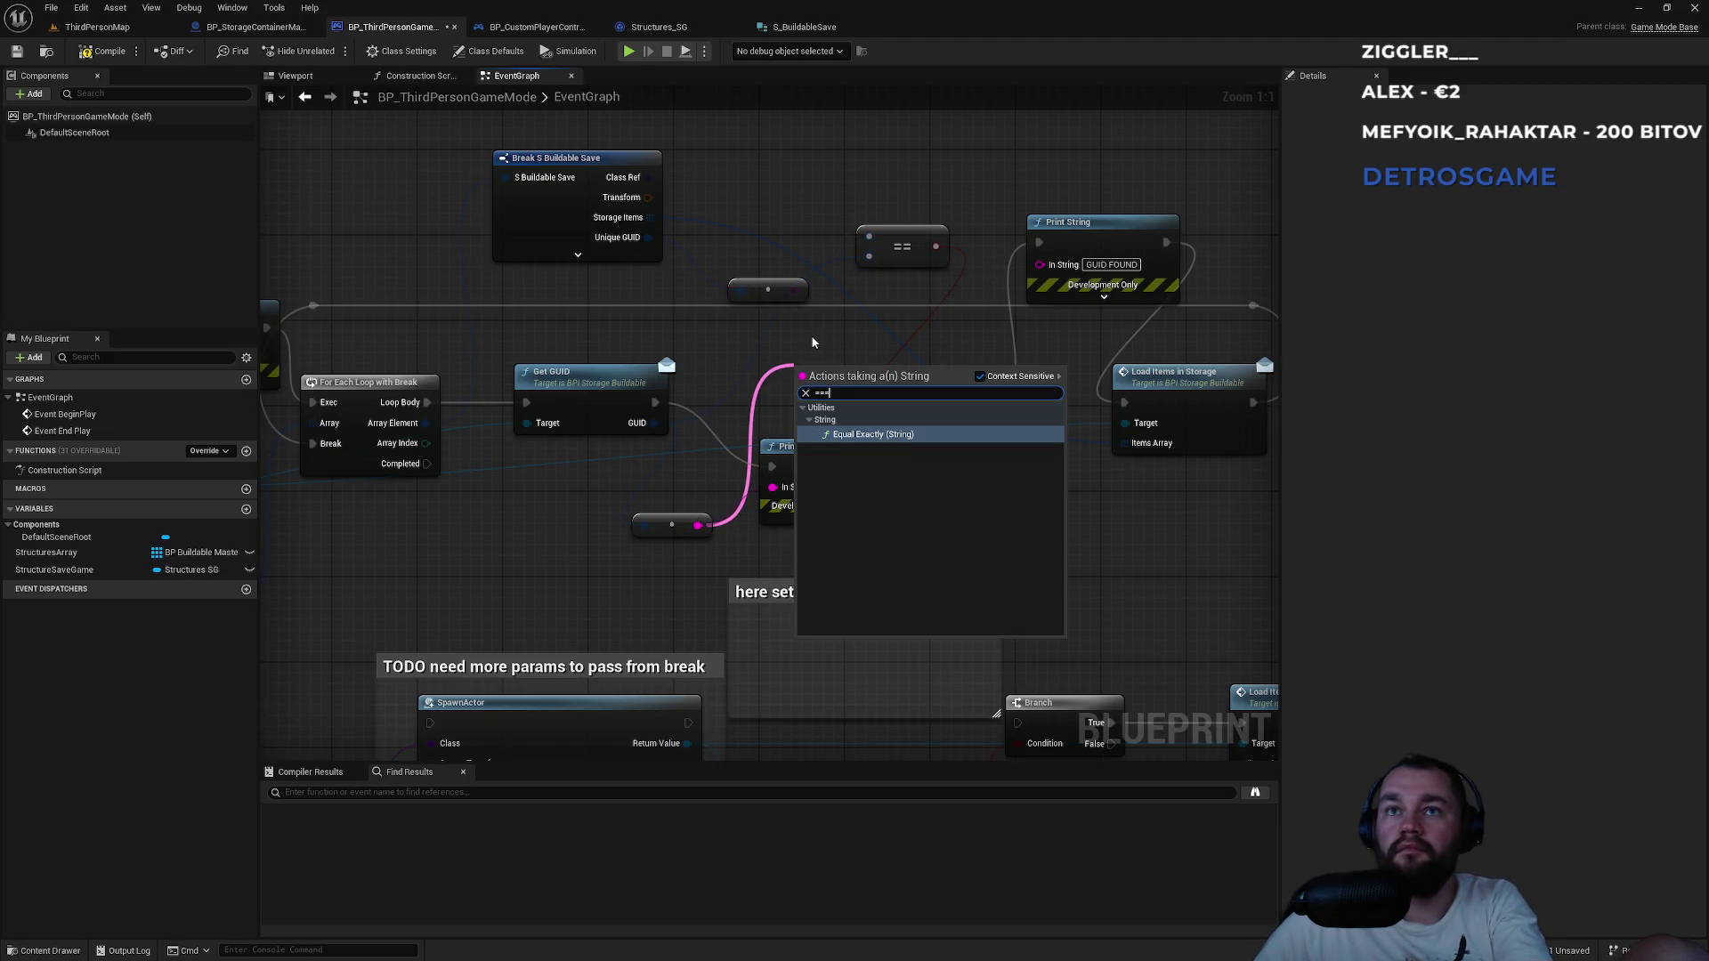
{"action": "key", "text": "Return"}
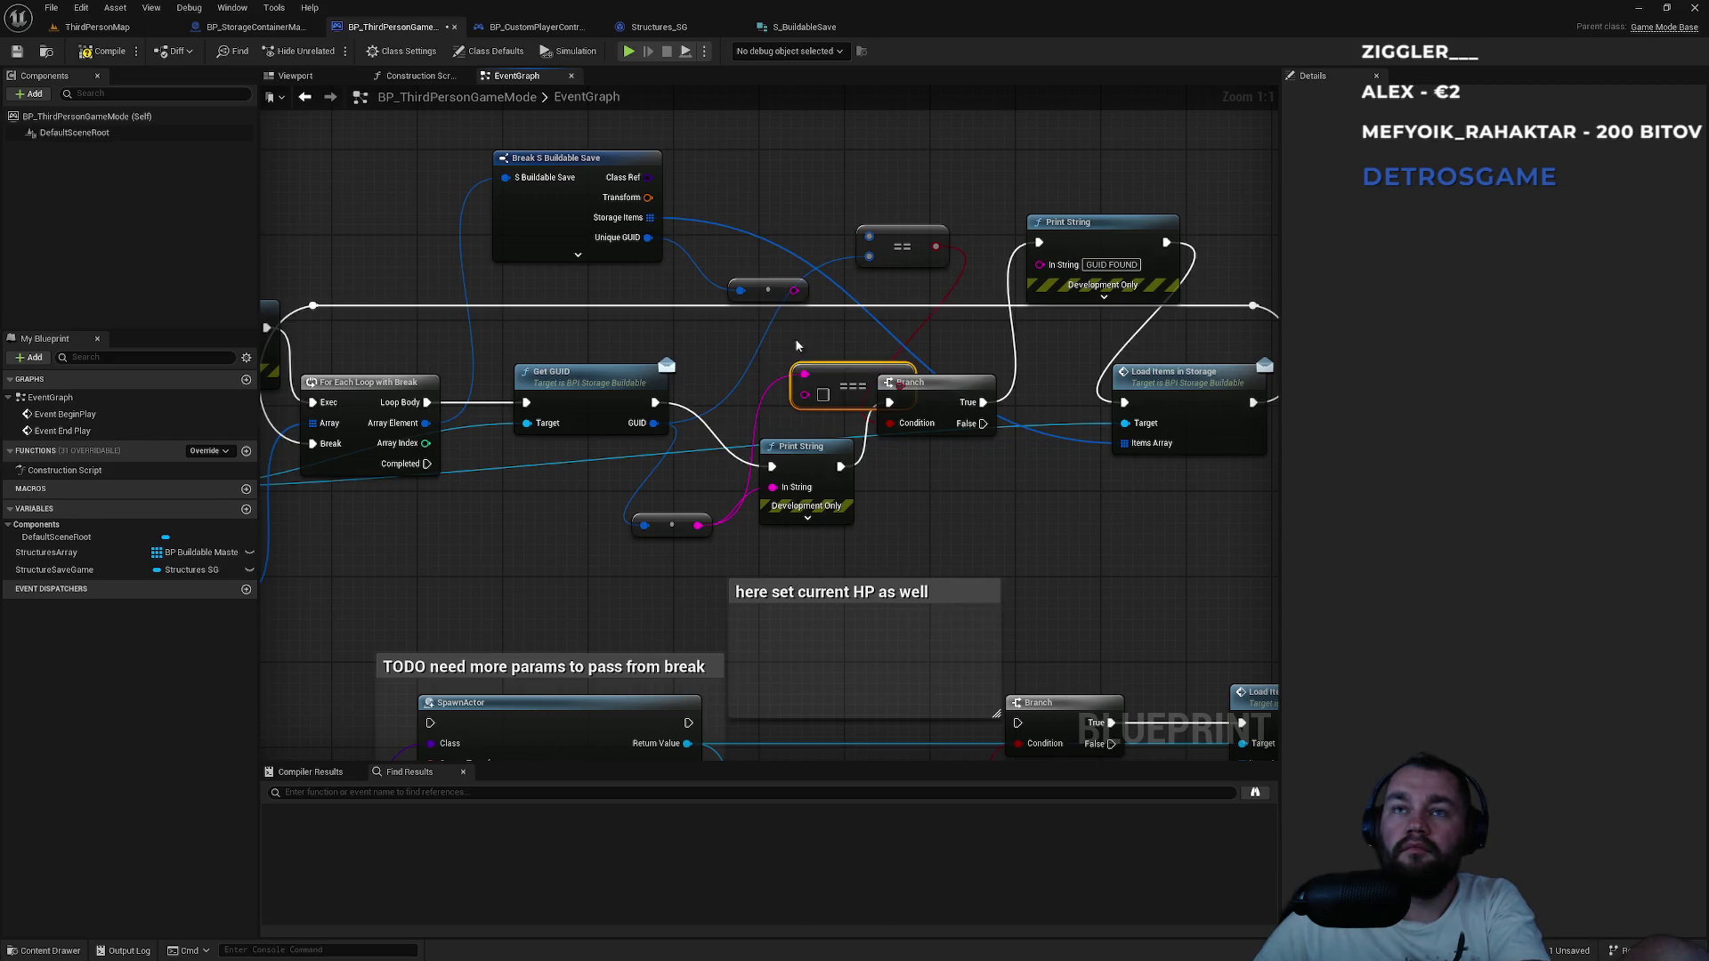
{"action": "left_click_drag", "start_coordinate": [884, 383], "coordinate": [884, 333]}
{"action": "mouse_move", "coordinate": [793, 291]}
{"action": "left_mouse_down"}
{"action": "mouse_move", "coordinate": [926, 356]}
{"action": "mouse_move", "coordinate": [913, 401]}
{"action": "left_mouse_up"}
{"action": "left_click", "coordinate": [930, 236]}
{"action": "key", "text": "Delete"}
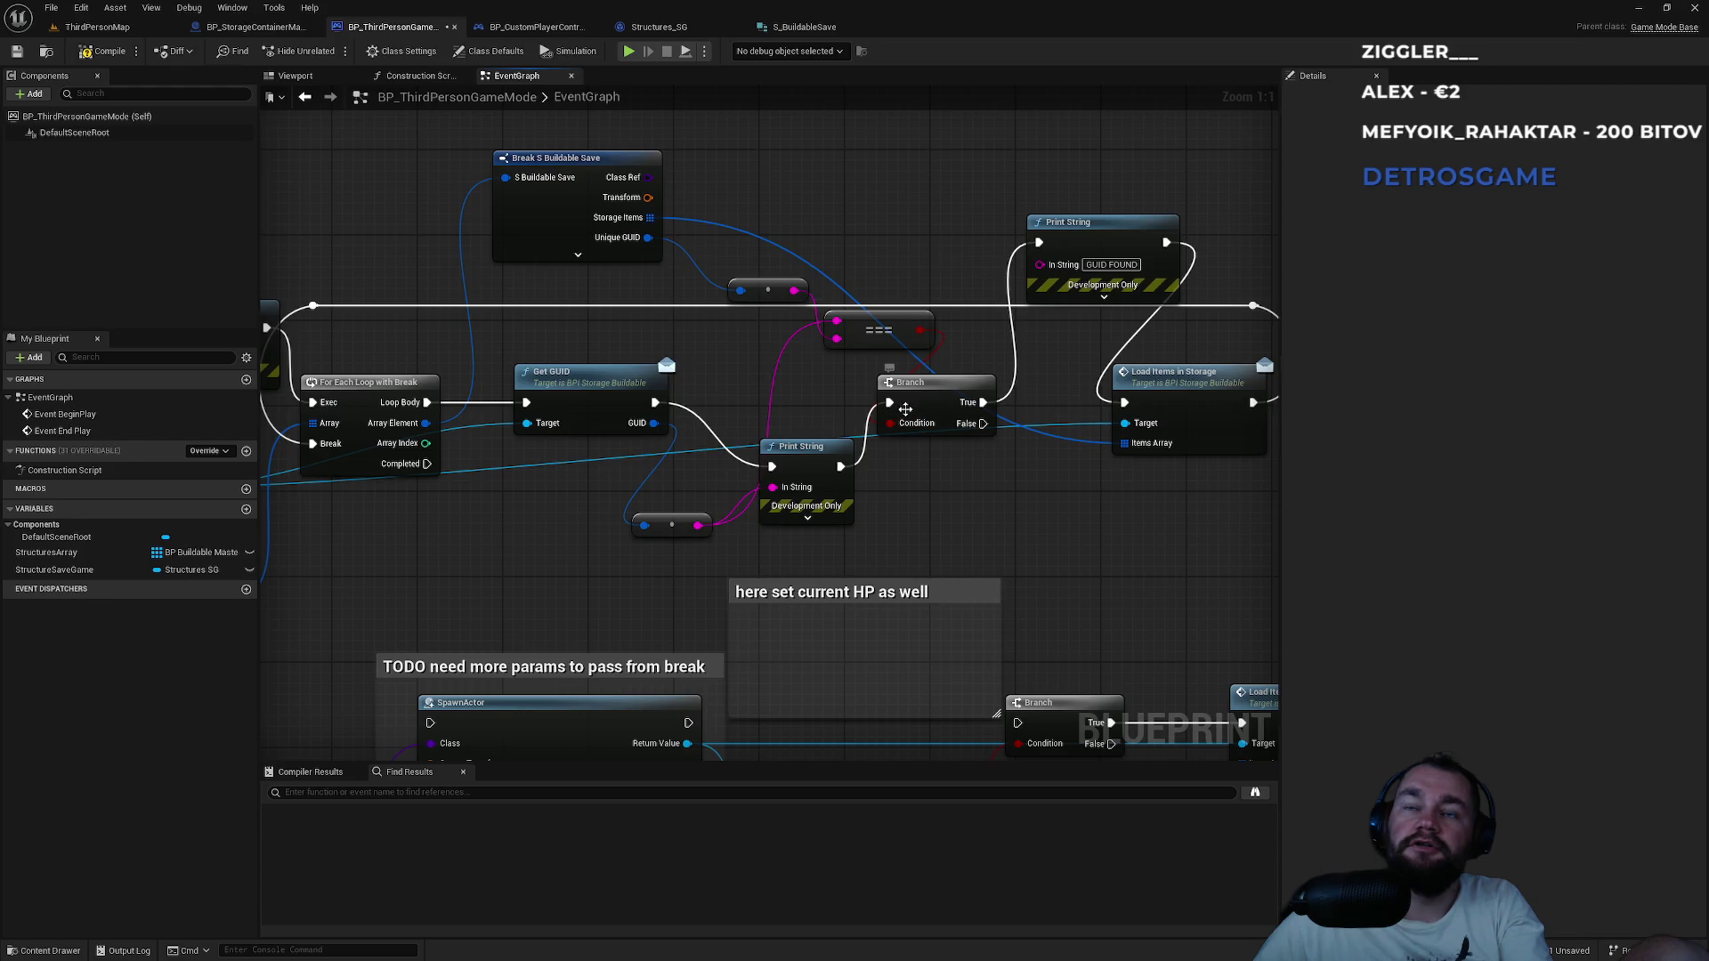
{"action": "left_click_drag", "start_coordinate": [1097, 195], "coordinate": [1114, 281]}
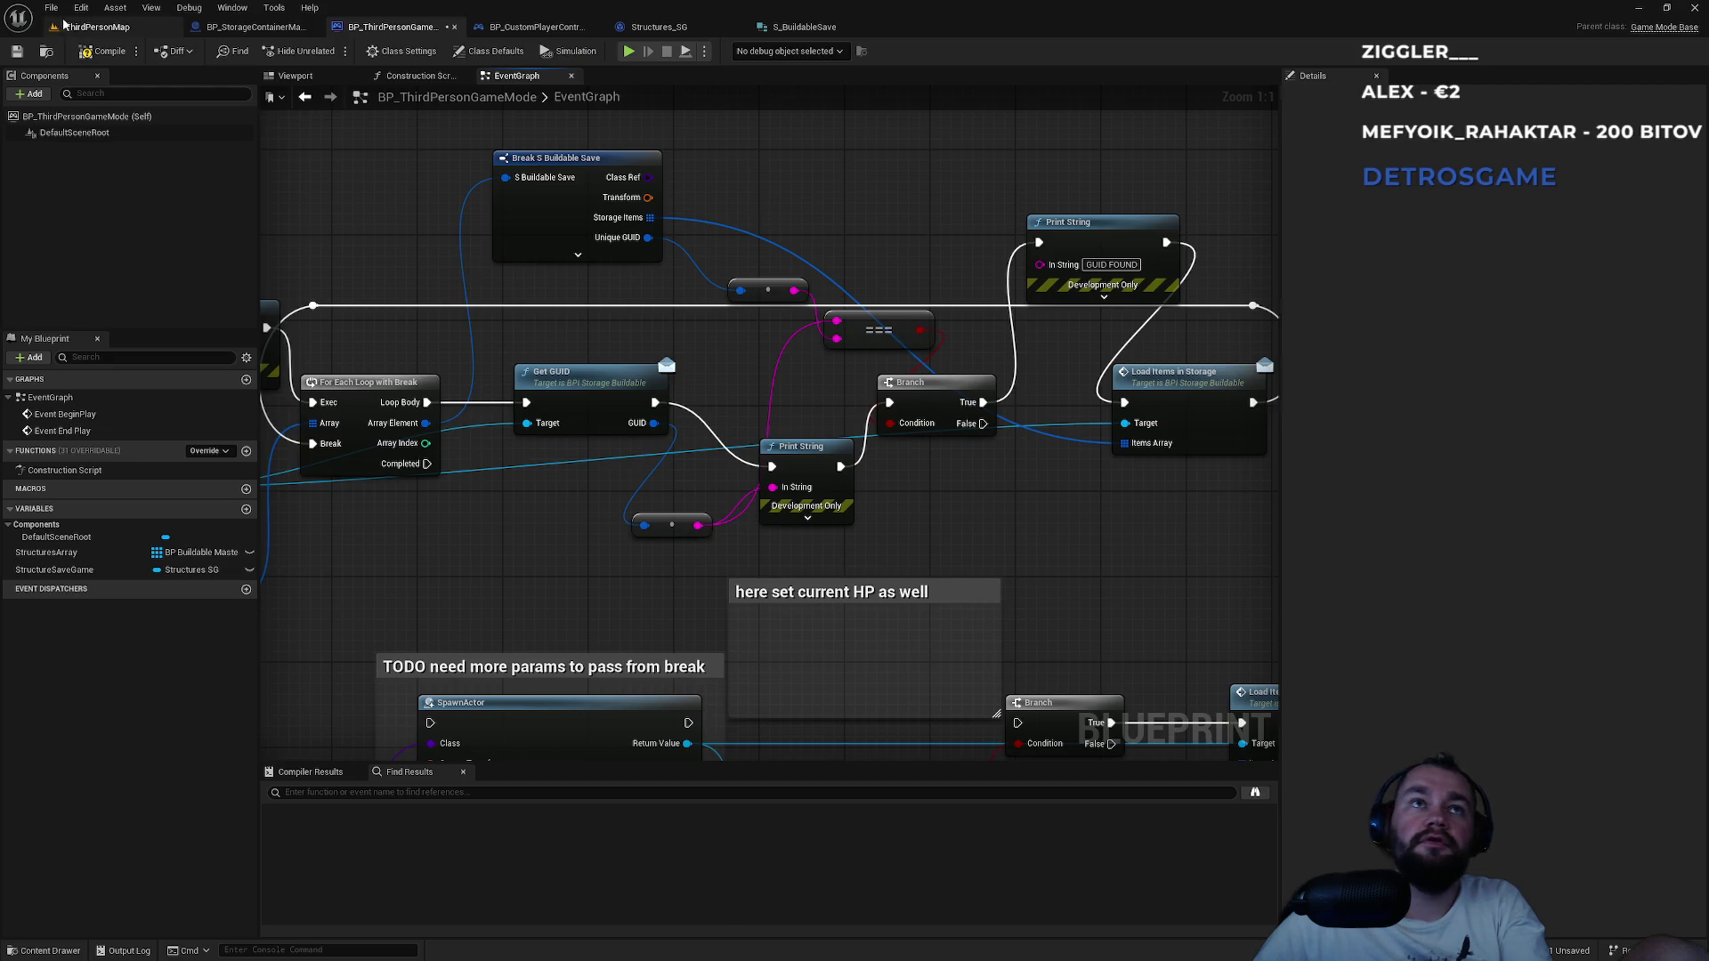
{"action": "left_click", "coordinate": [80, 27]}
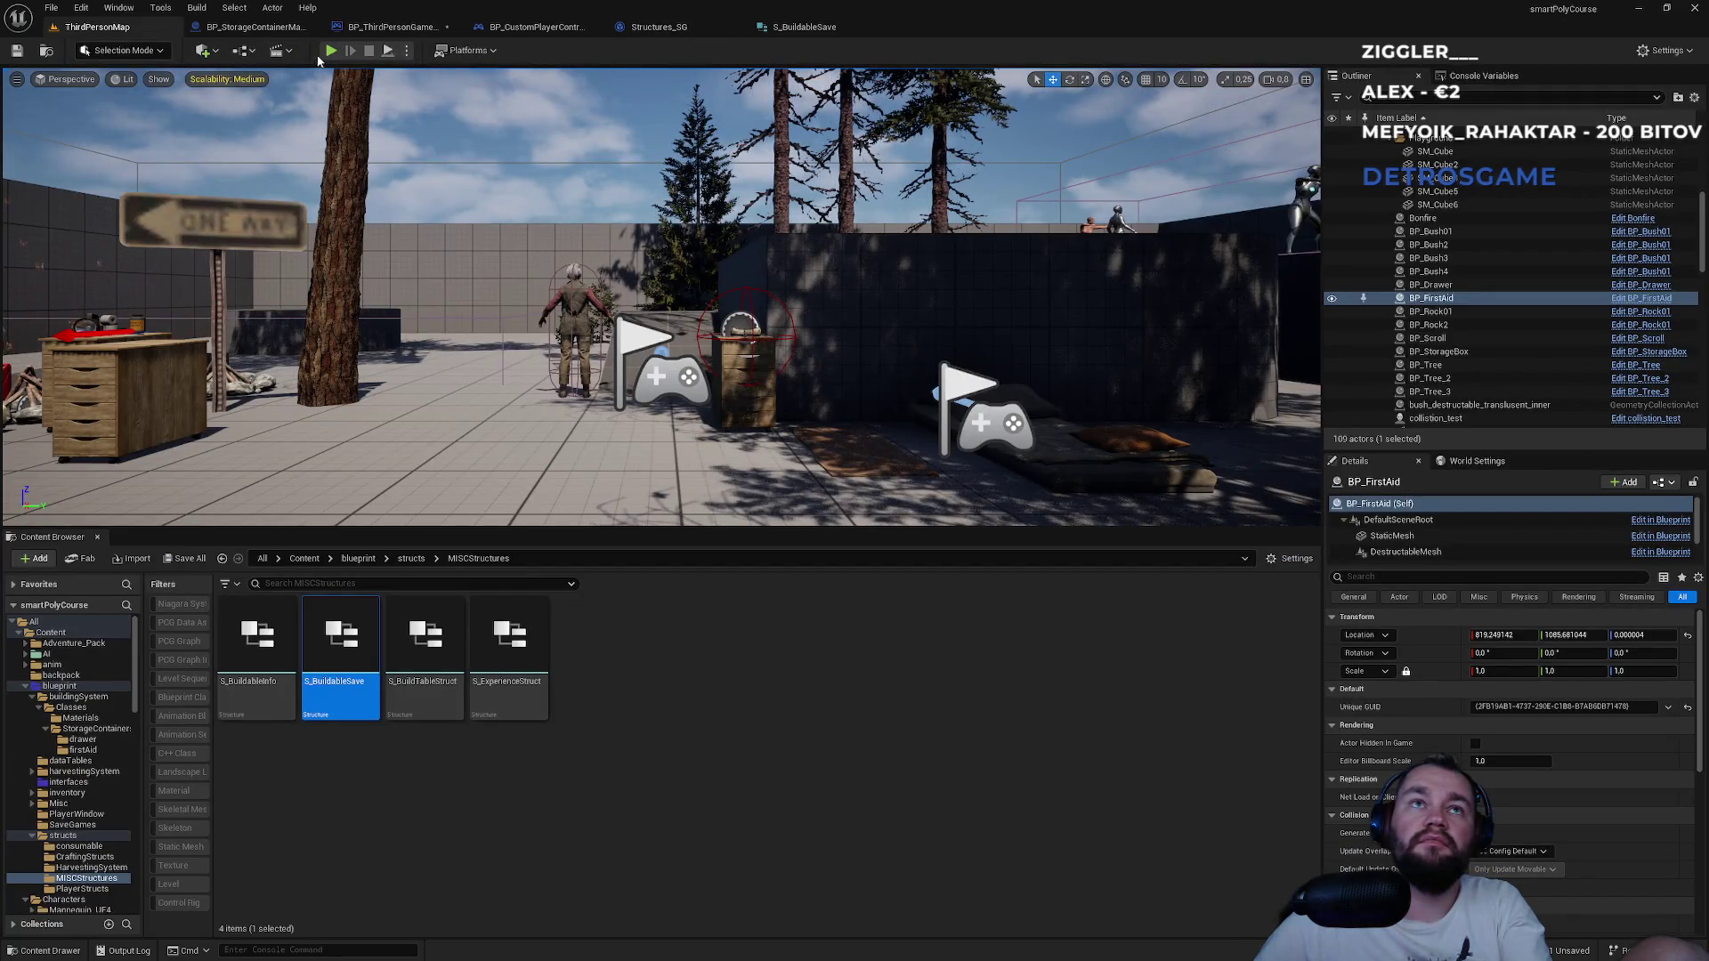
Run a quick play test, then return to the BP_ThirdPersonGameMode event graph.
{"action": "left_click", "coordinate": [331, 51]}
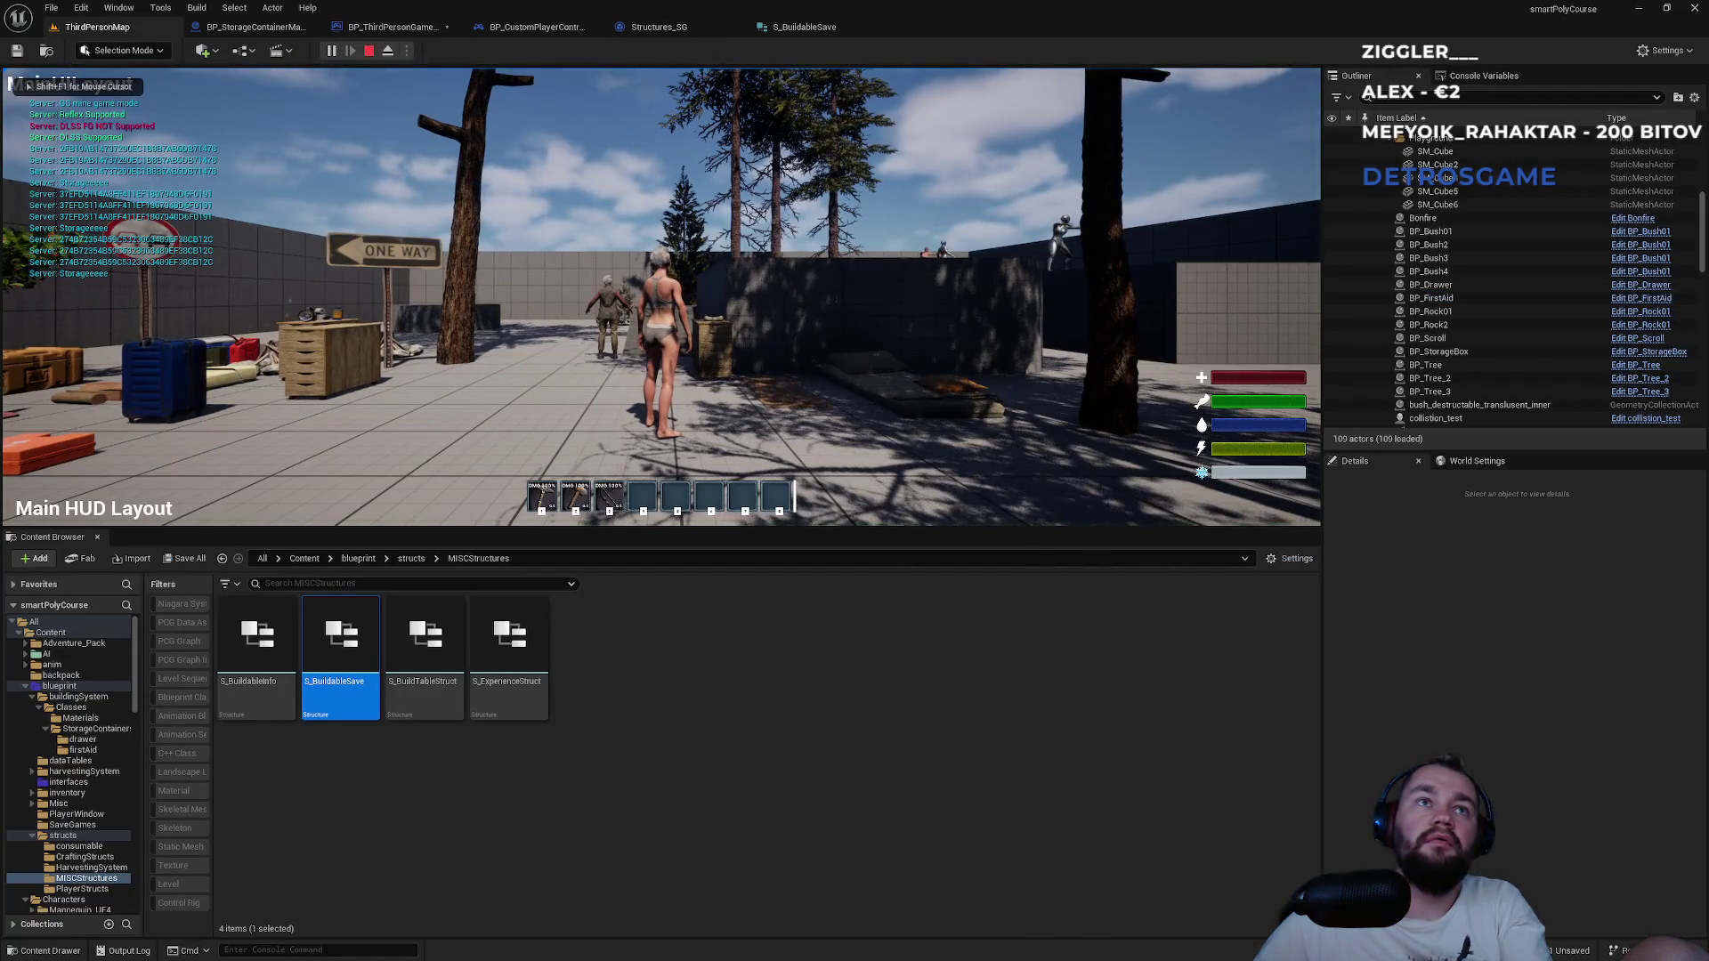
{"action": "key", "text": "Escape"}
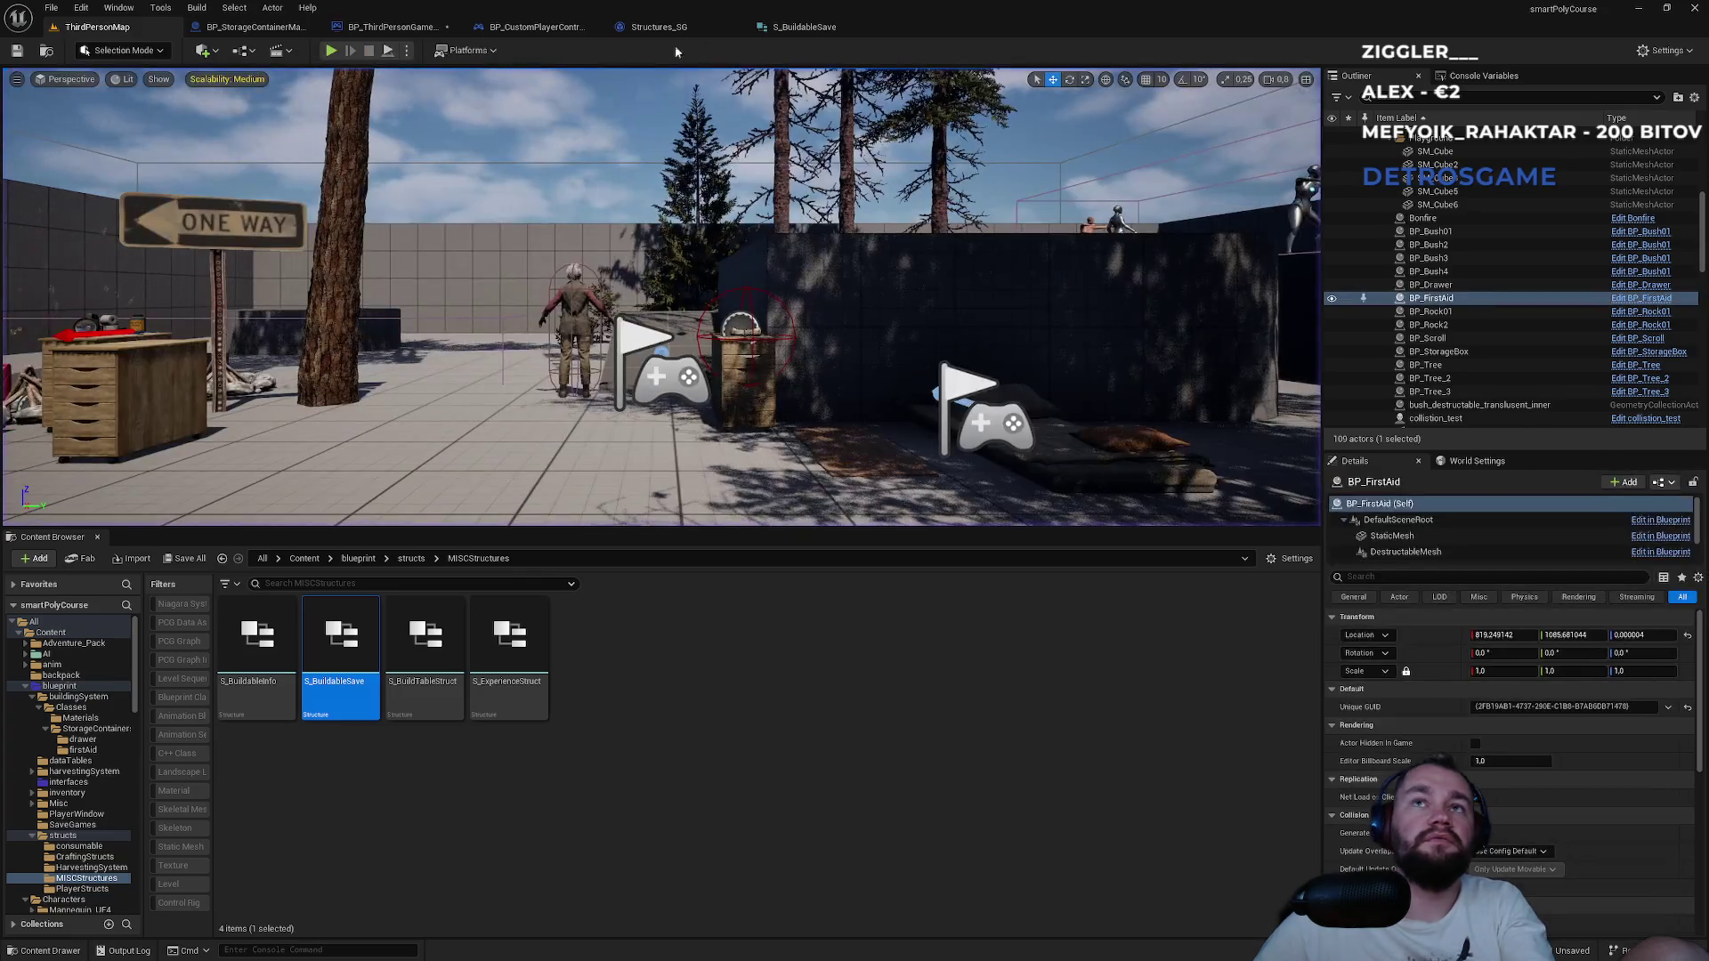
{"action": "left_click", "coordinate": [801, 26]}
{"action": "left_click", "coordinate": [659, 27]}
{"action": "left_click", "coordinate": [538, 28]}
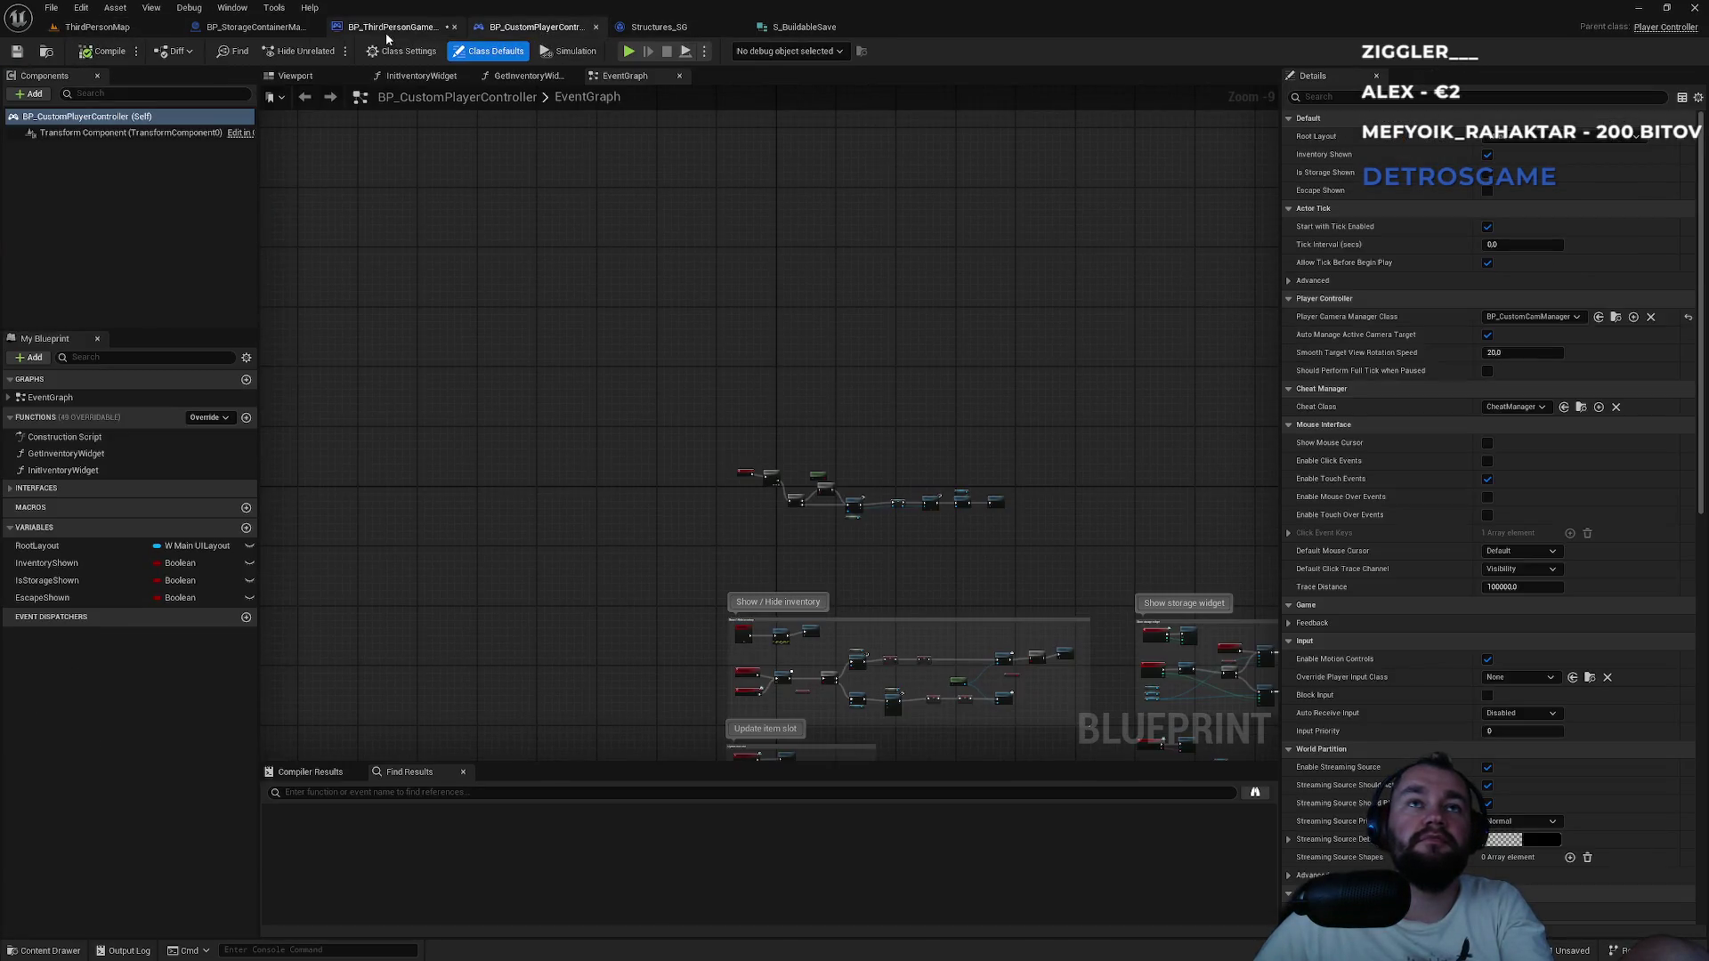
{"action": "left_click", "coordinate": [387, 28]}
Remove the debug Print String, wire Get GUID straight into the Branch, and play-test.
{"action": "left_click", "coordinate": [803, 460]}
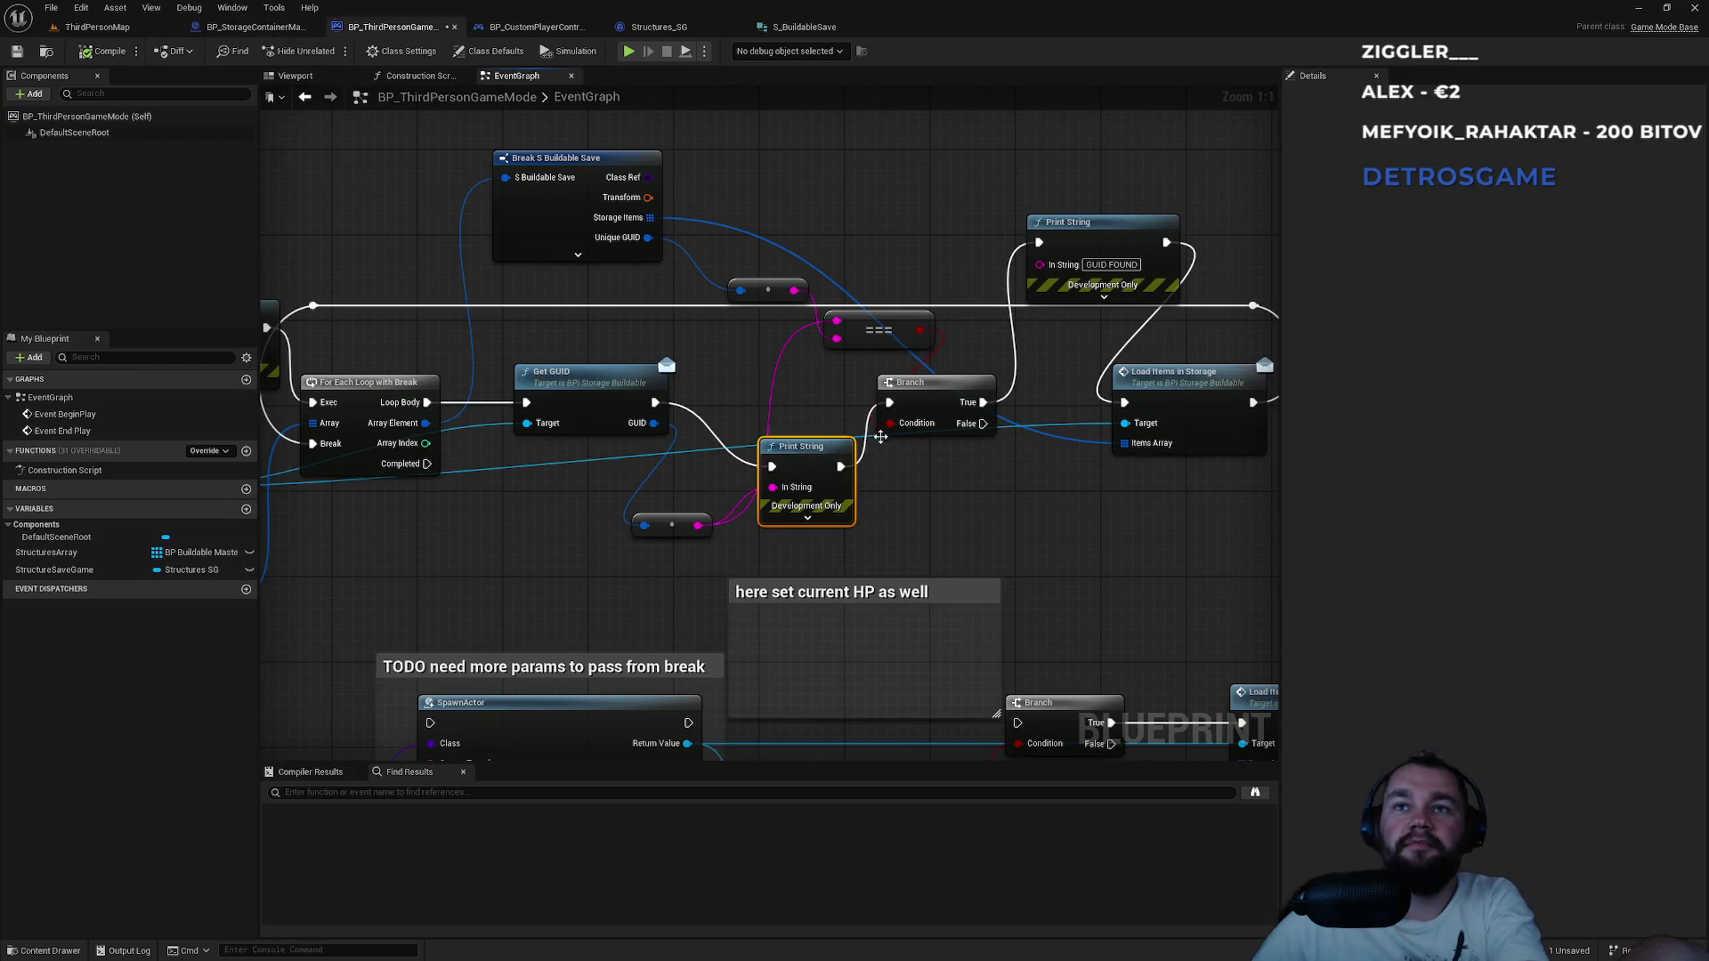
{"action": "key", "text": "Delete"}
{"action": "left_click_drag", "start_coordinate": [890, 402], "coordinate": [653, 405]}
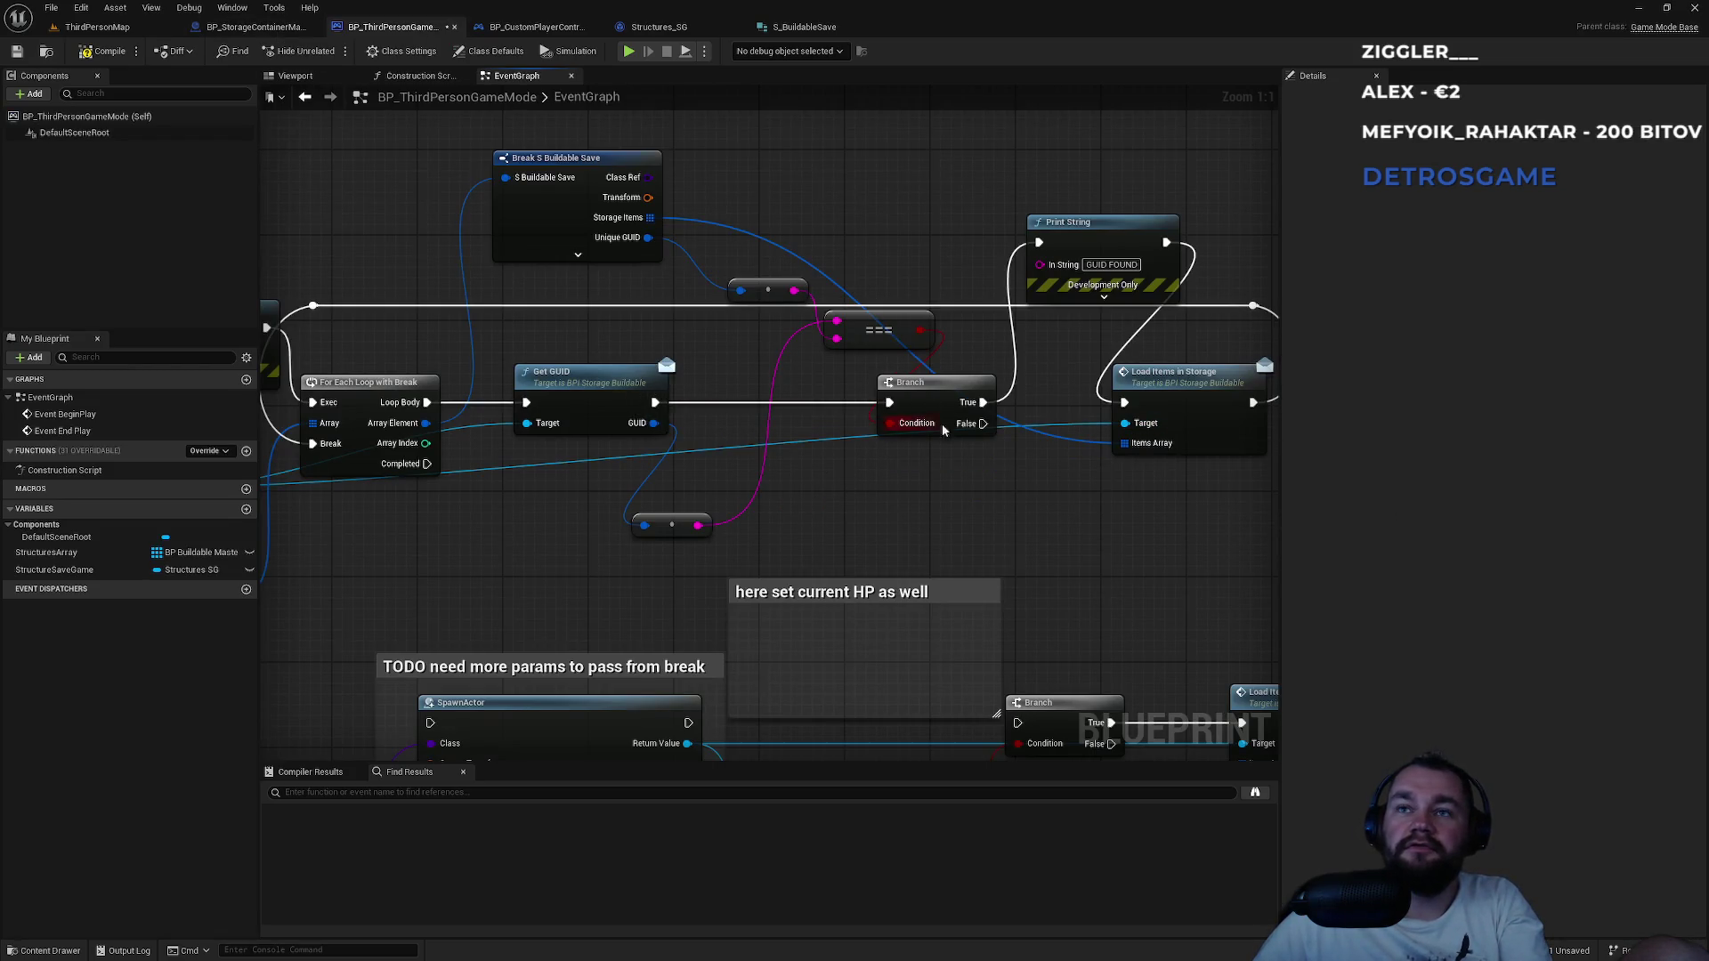
{"action": "left_click", "coordinate": [94, 26]}
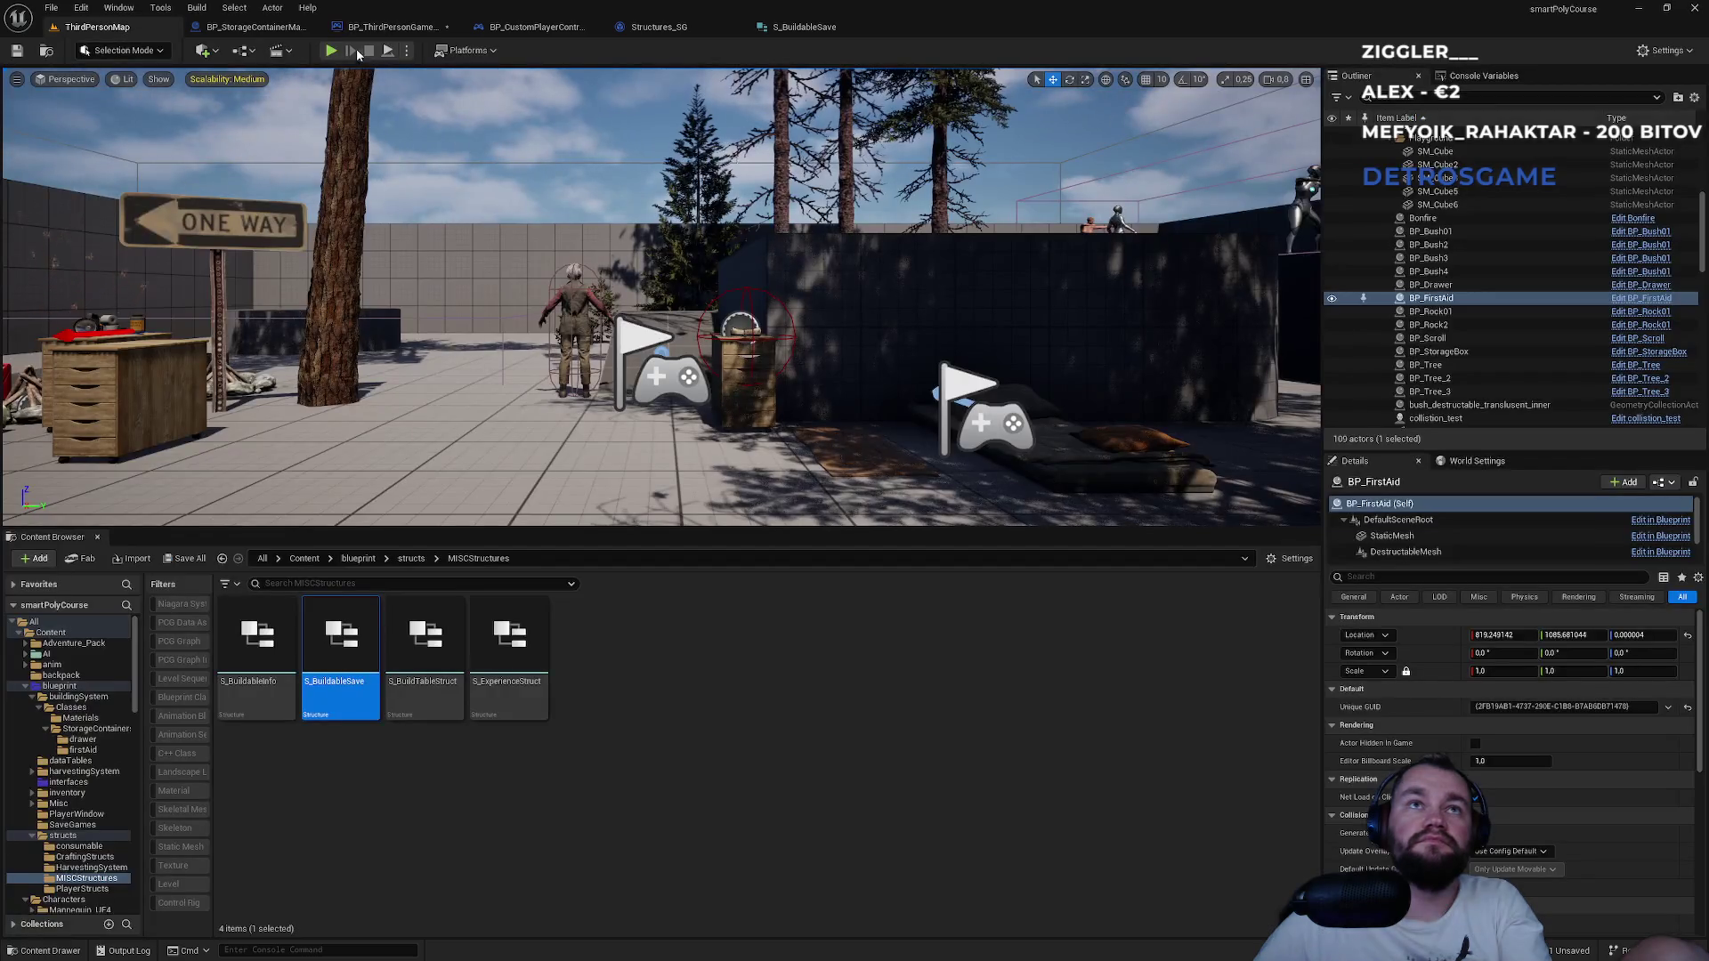
{"action": "key", "text": "alt+p"}
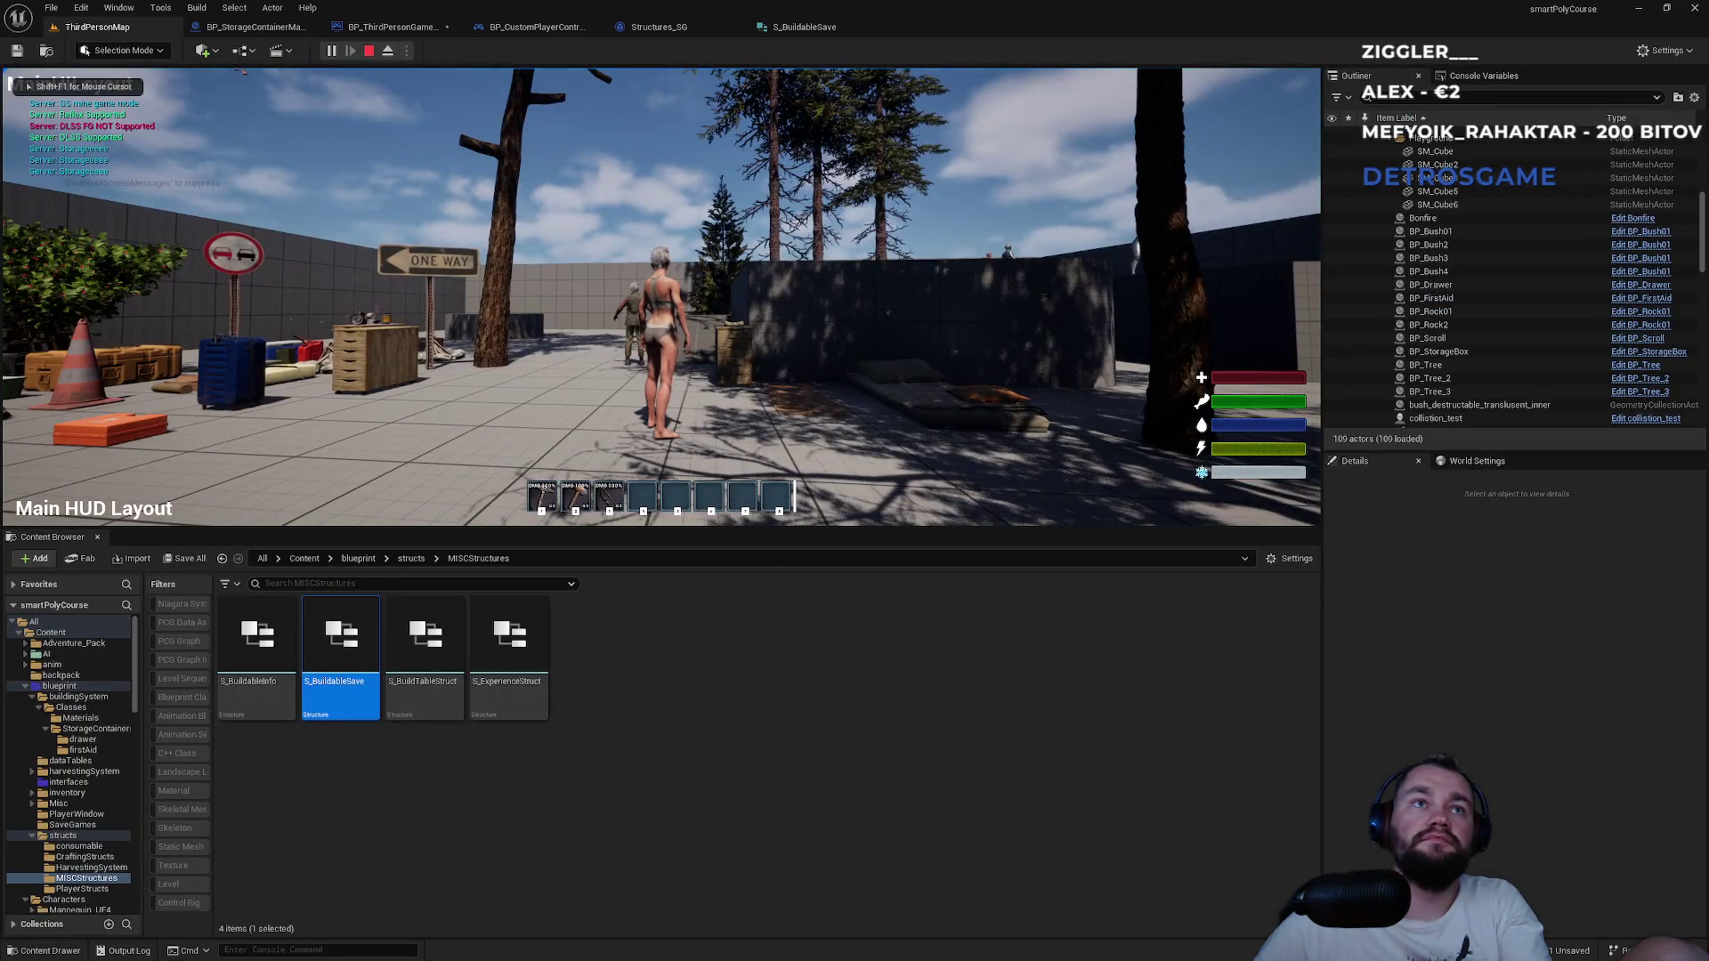
{"action": "key", "text": "Escape"}
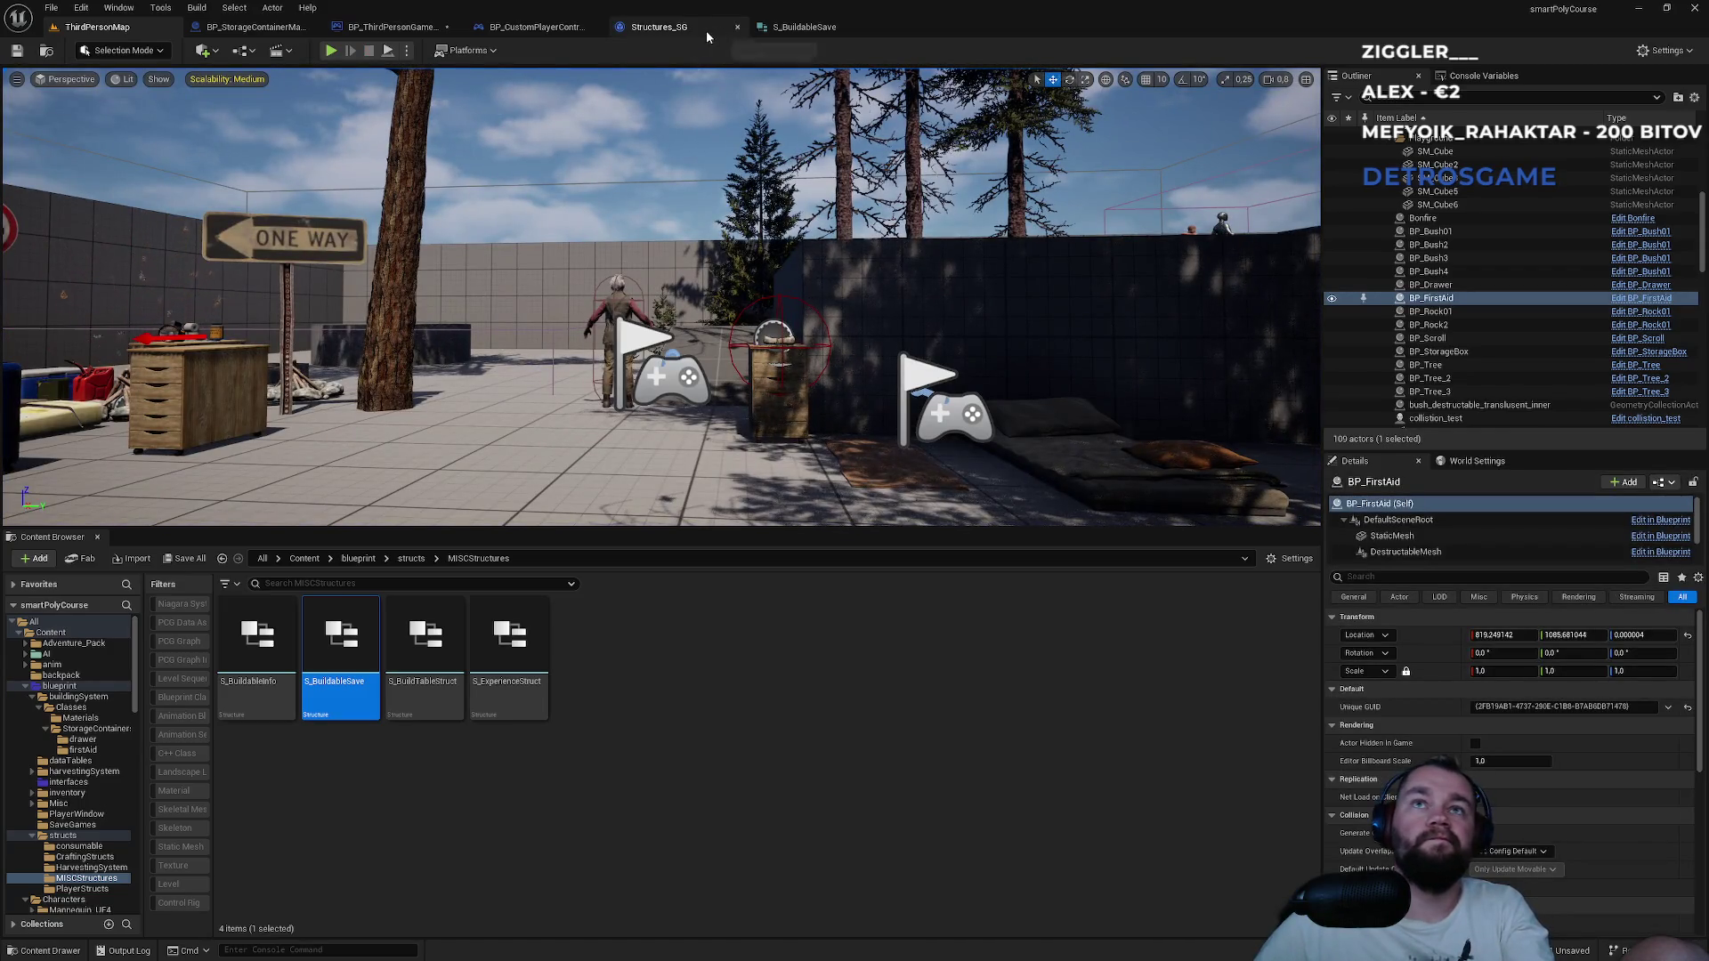
Add a copy of the GUID FOUND print on the Branch False path printing NOPEEEEE, then play-test.
{"action": "left_click", "coordinate": [392, 27]}
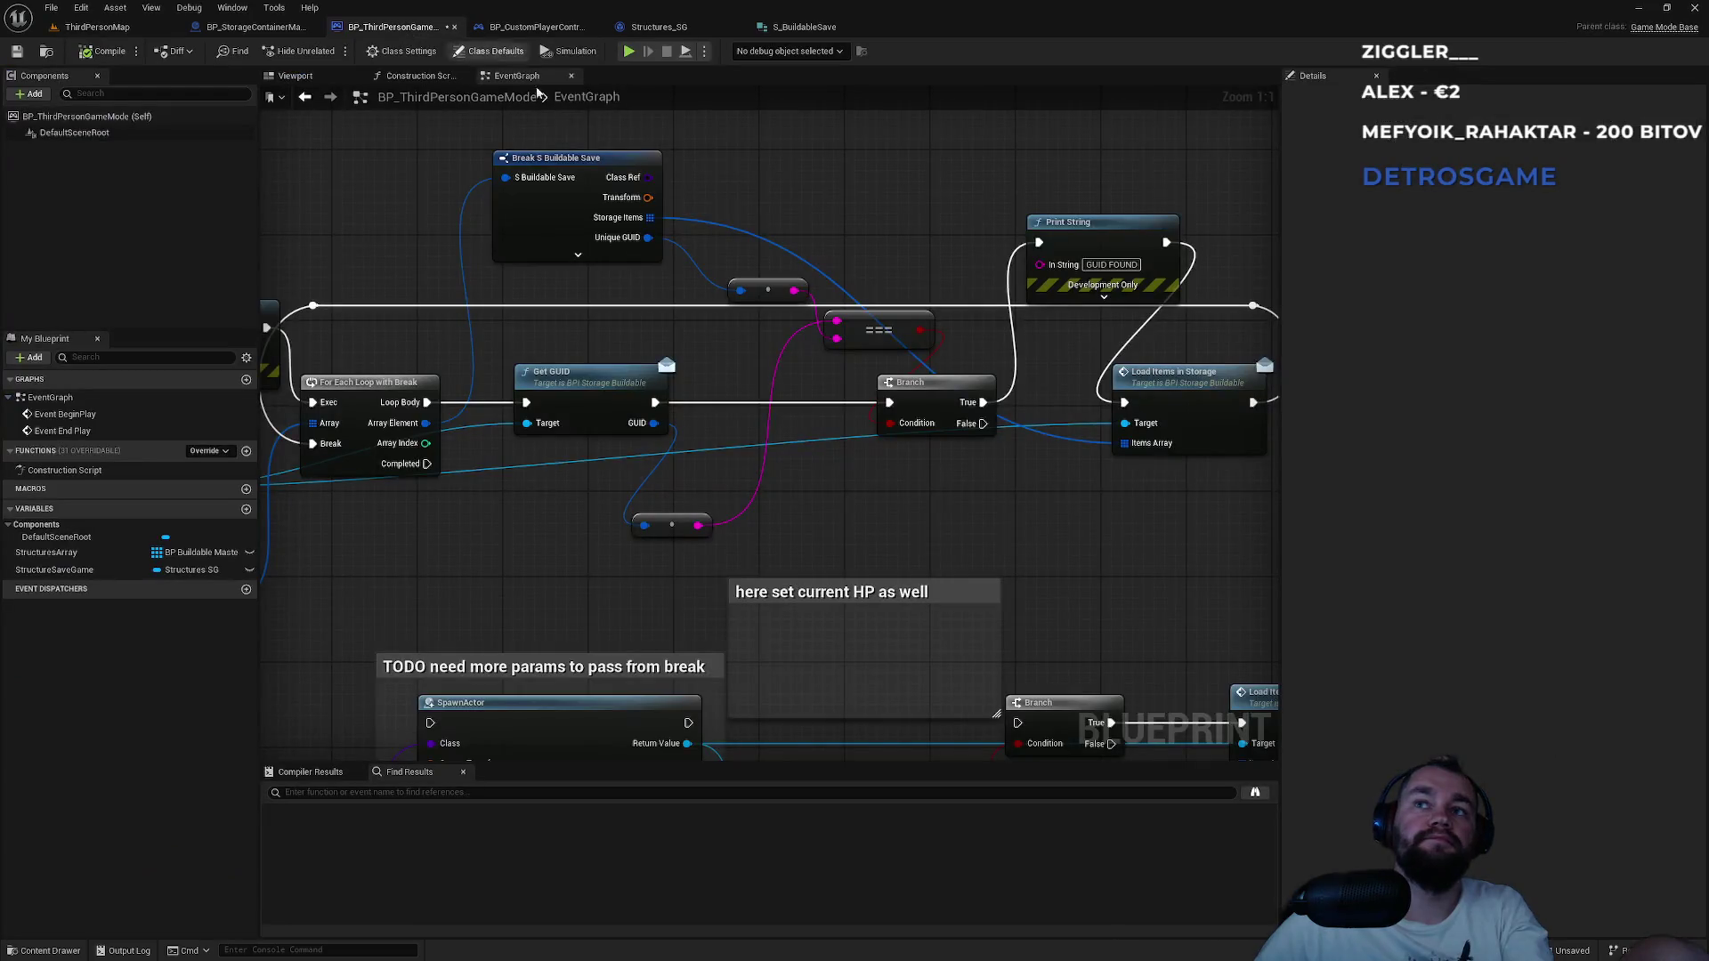
{"action": "key", "text": "ctrl+v"}
{"action": "left_click_drag", "start_coordinate": [983, 424], "coordinate": [1049, 509]}
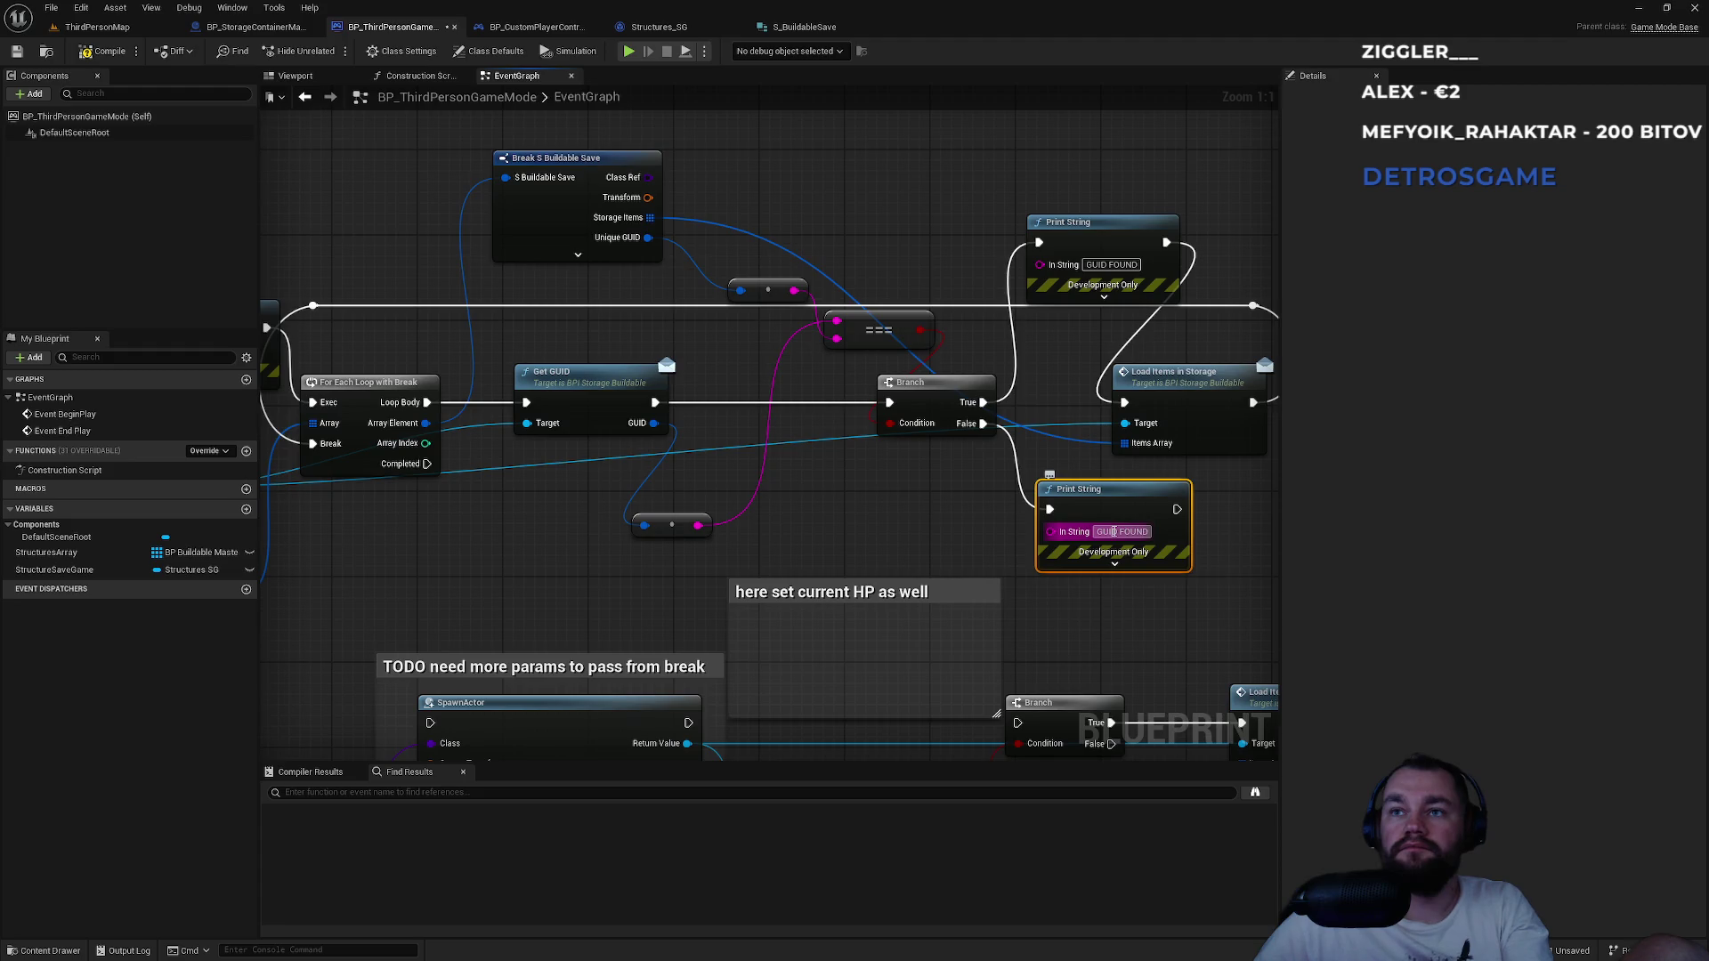
{"action": "left_click", "coordinate": [1114, 532]}
{"action": "type", "text": "NOPEEEEE"}
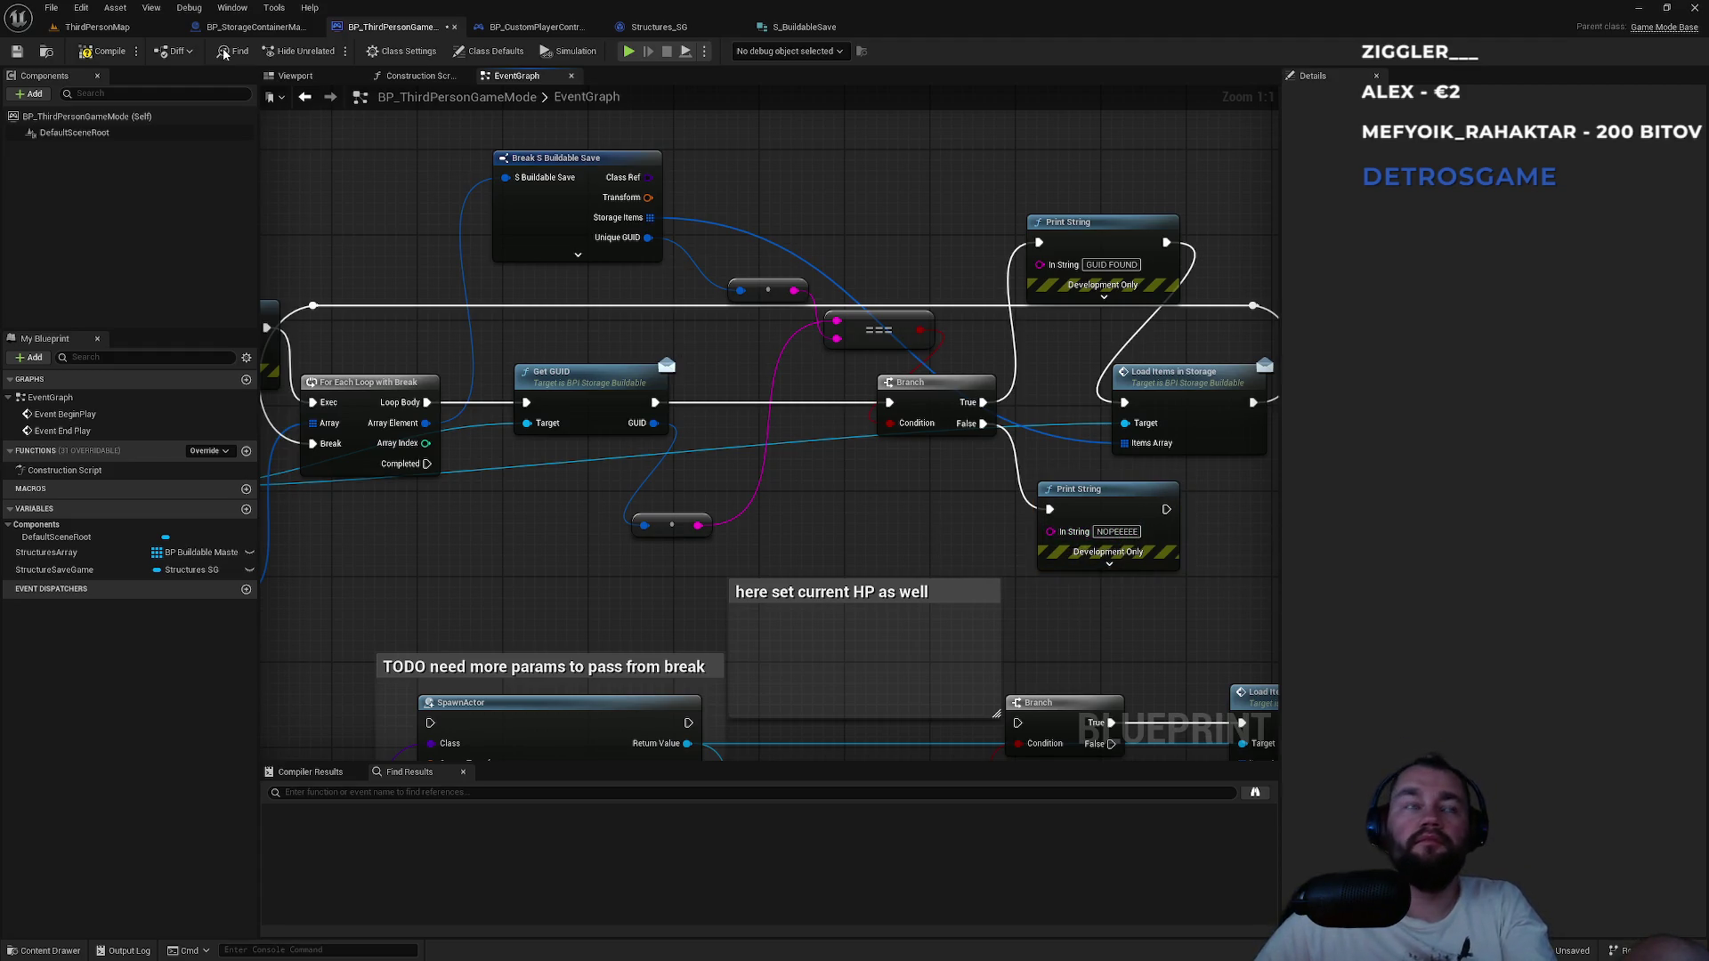
{"action": "left_click", "coordinate": [135, 29]}
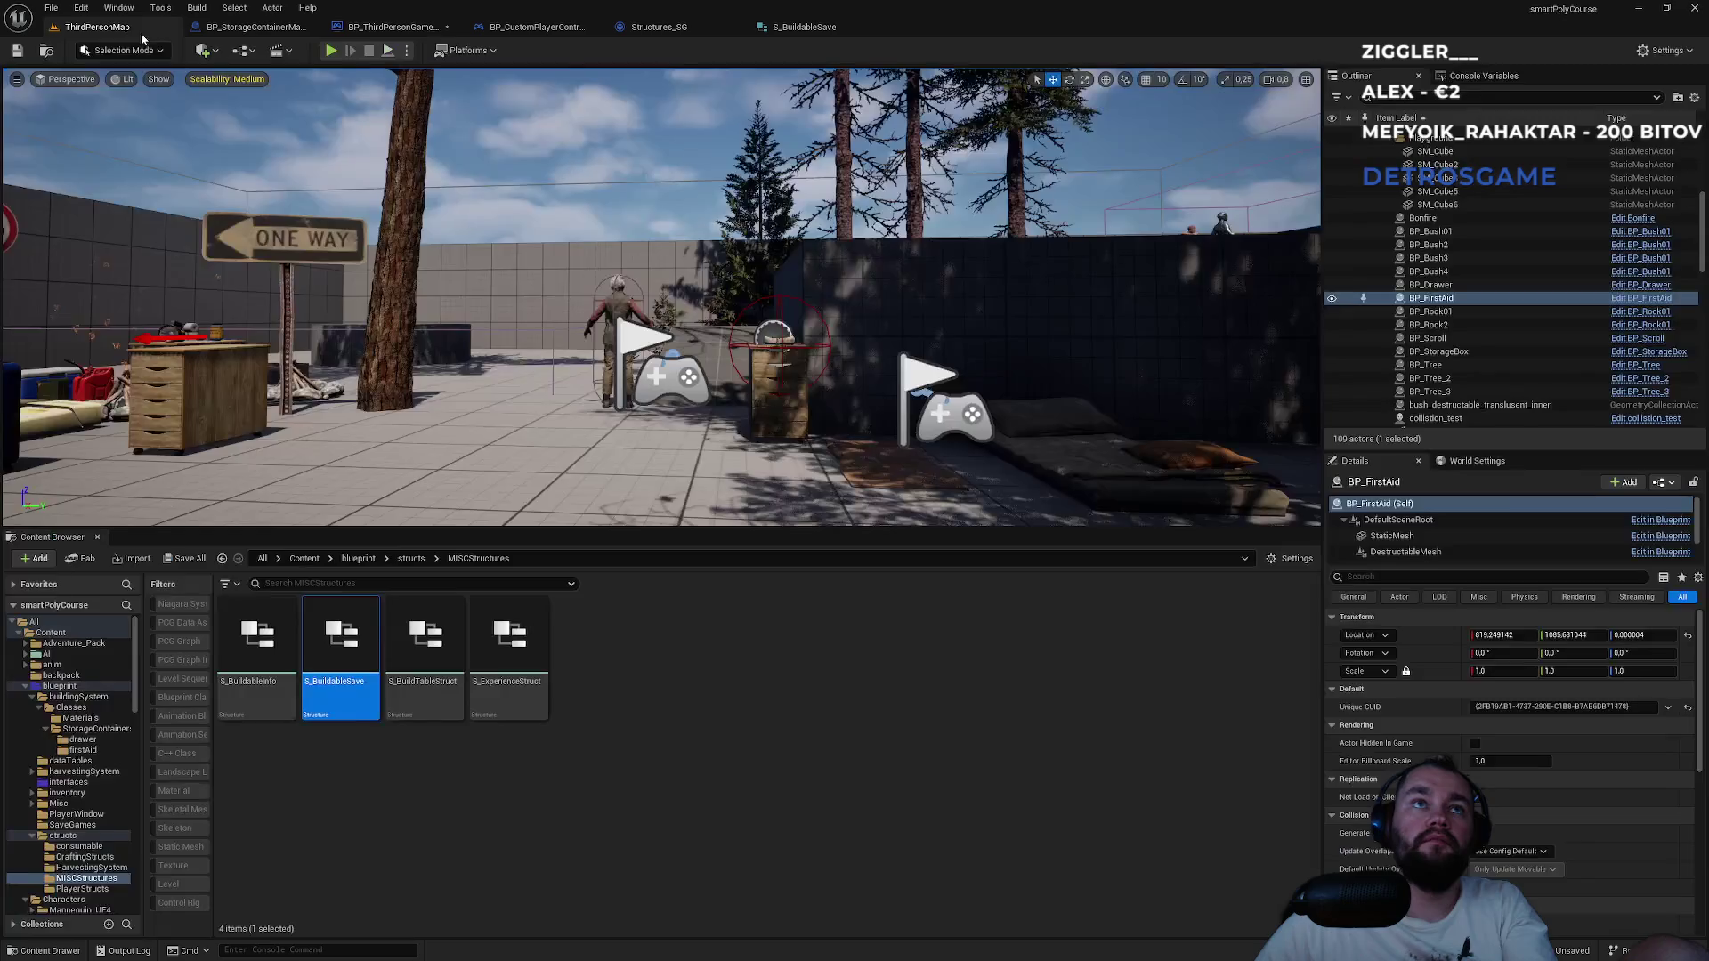
{"action": "left_click", "coordinate": [331, 50]}
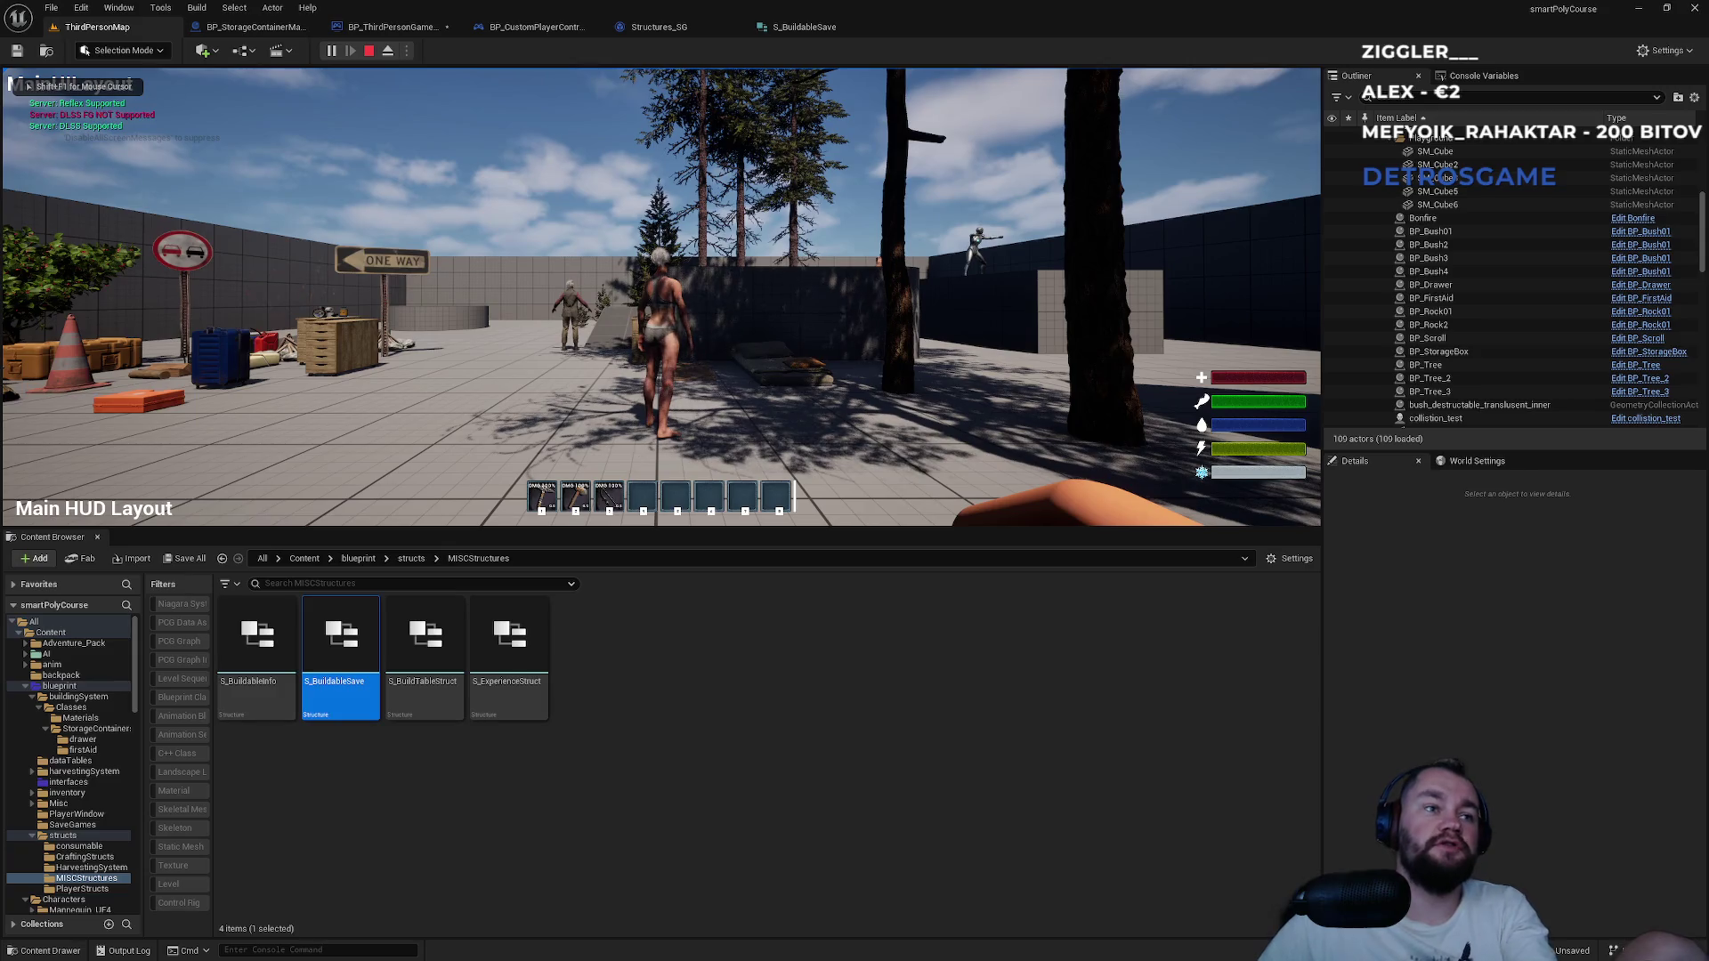
Stop the play test and review the S_BuildableSave, Structures_SG and game mode editors.
{"action": "key", "text": "Escape"}
{"action": "left_click", "coordinate": [801, 26]}
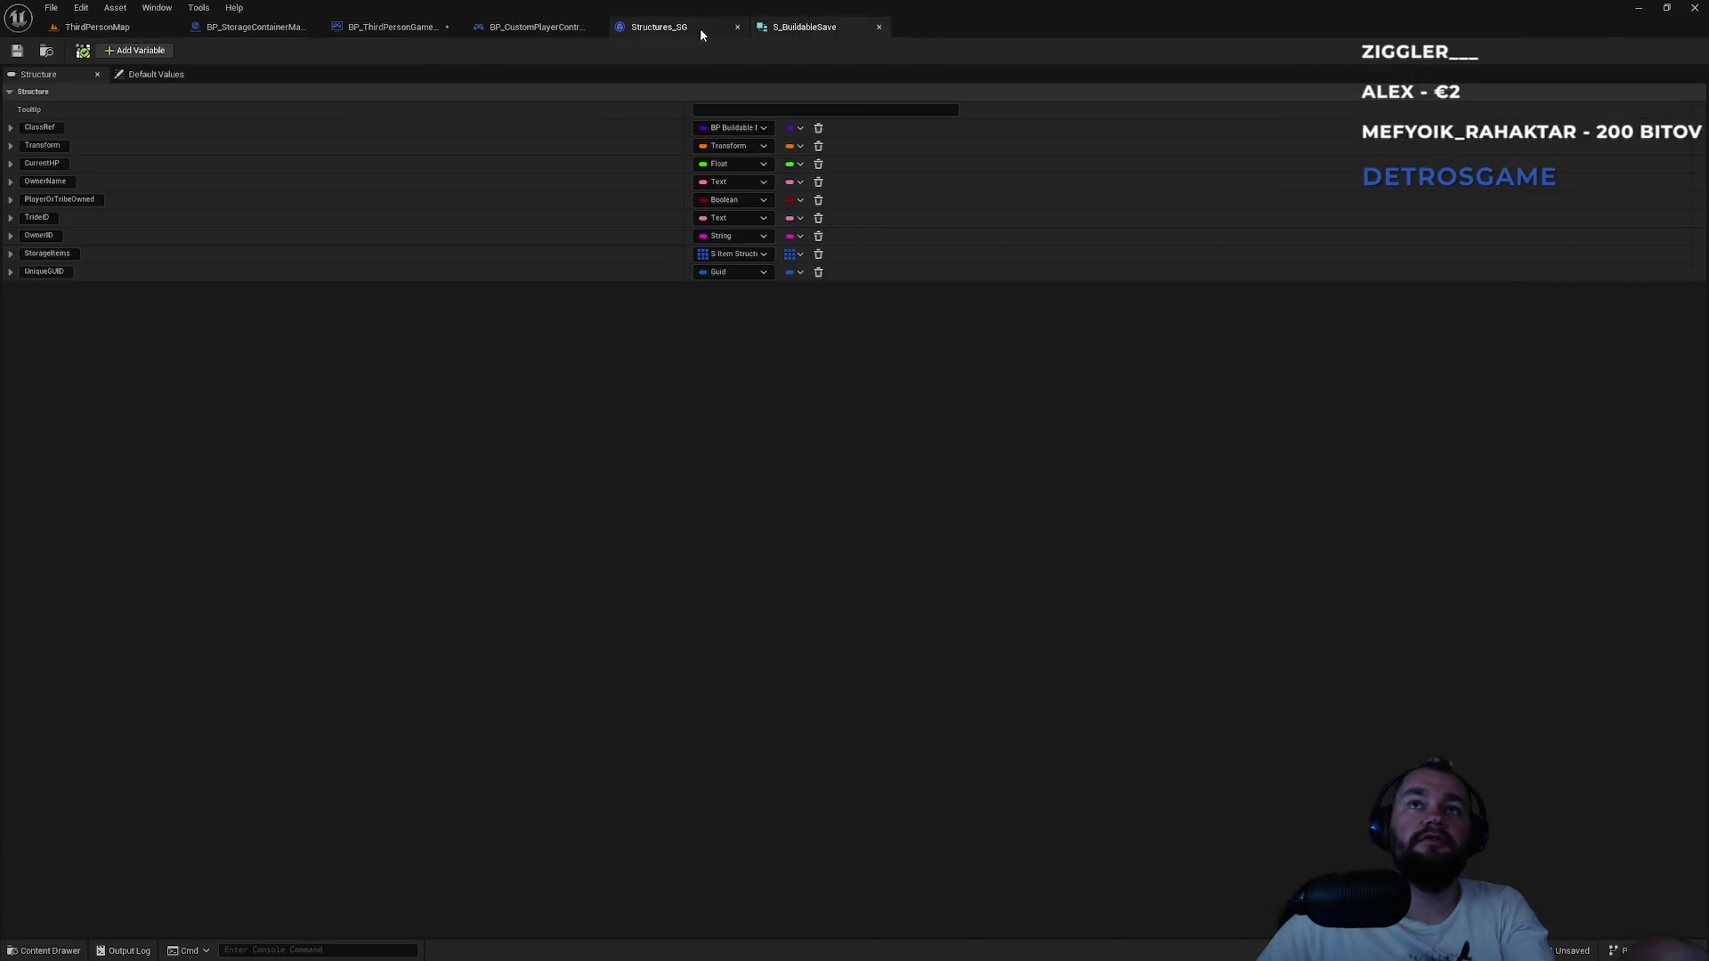
{"action": "left_click", "coordinate": [699, 28]}
{"action": "left_click", "coordinate": [546, 32]}
{"action": "left_click", "coordinate": [392, 27]}
Close the StructuresSaveData.sav file and Notepad.
{"action": "key", "text": "alt+Tab"}
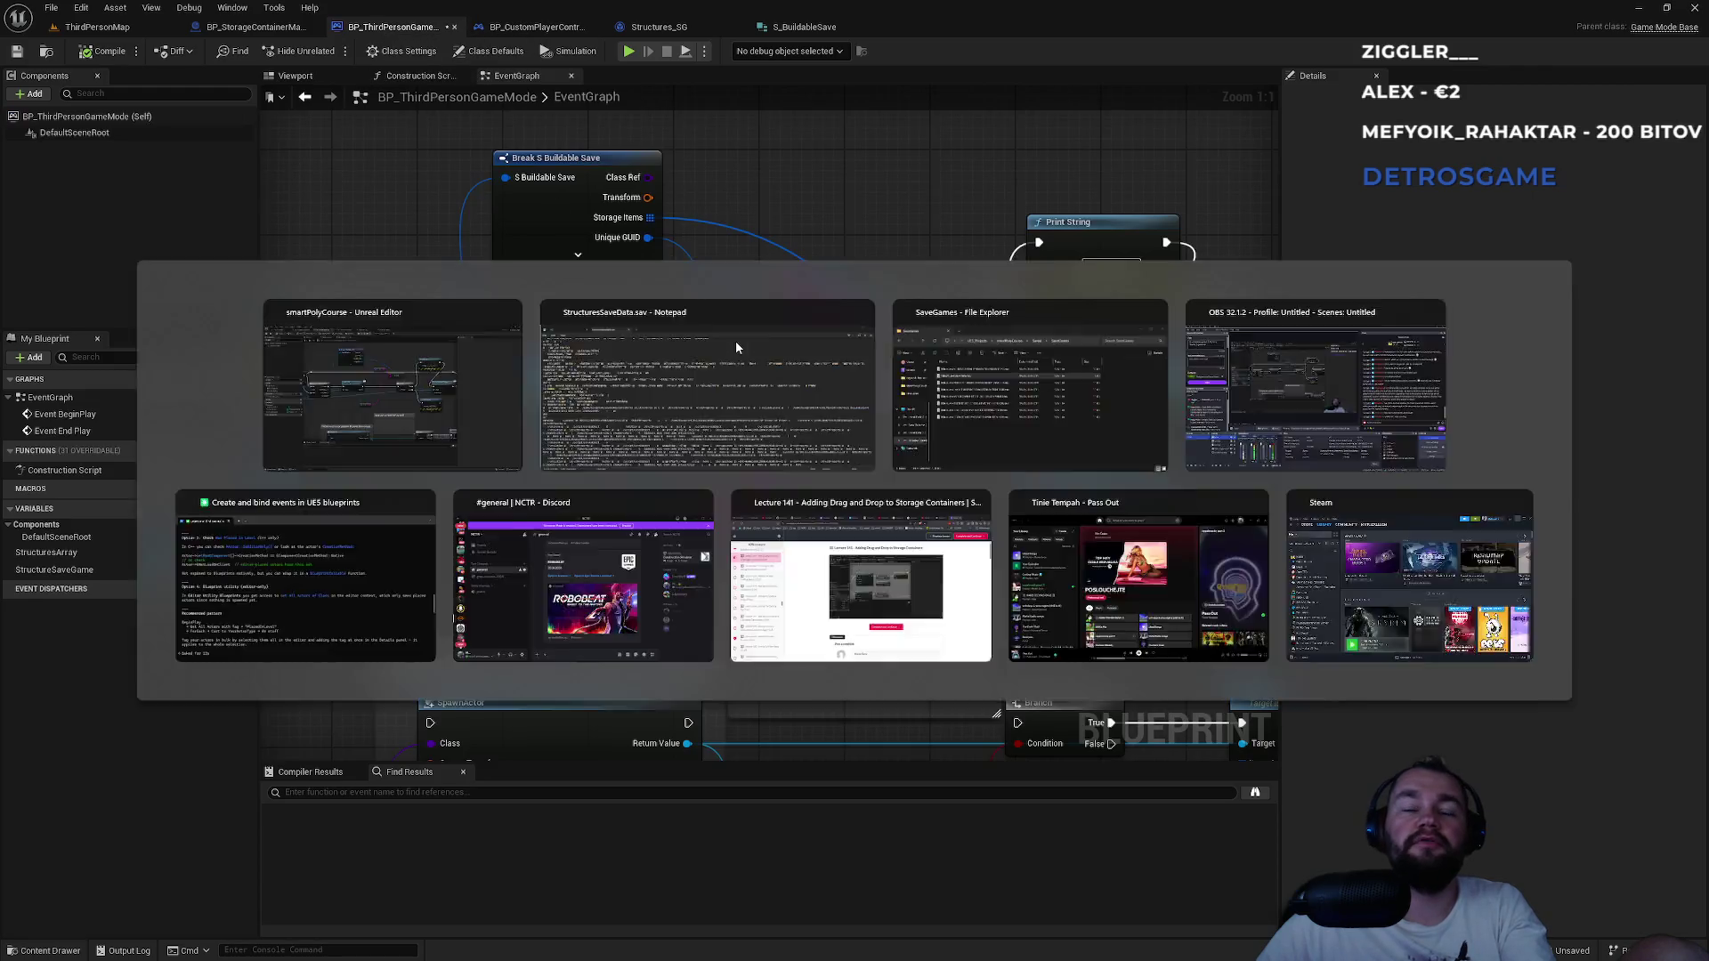
{"action": "scroll", "coordinate": [944, 603], "scroll_direction": "down", "scroll_amount": 2}
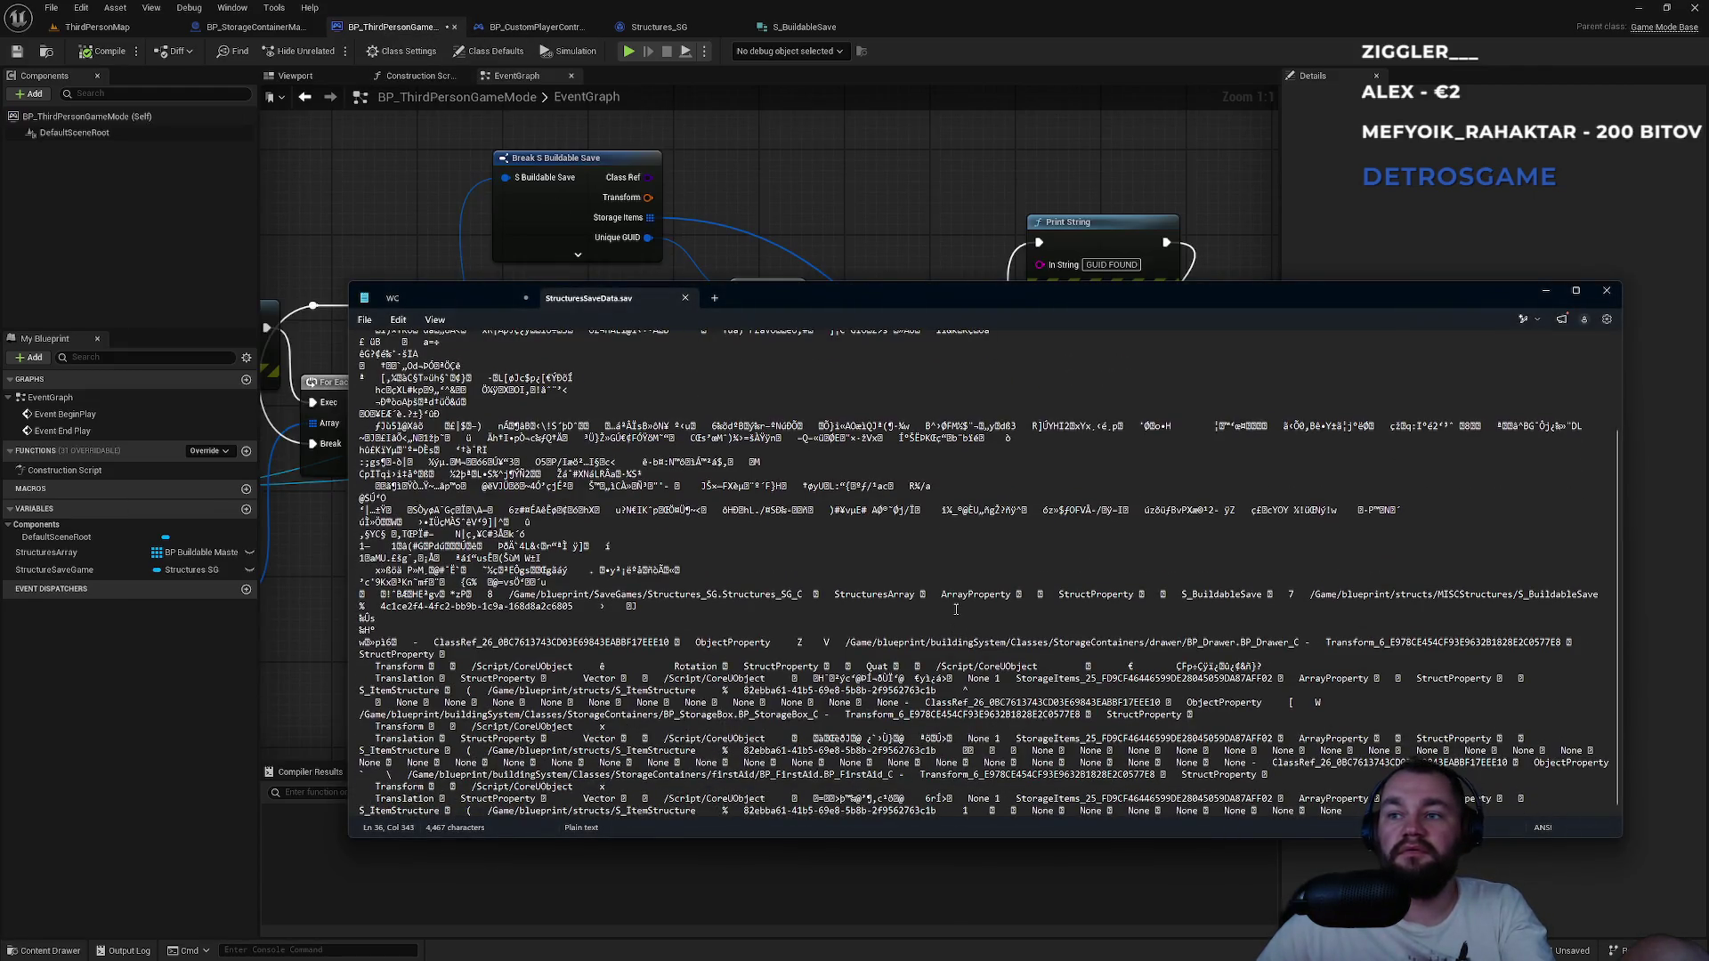
{"action": "scroll", "coordinate": [956, 609], "scroll_direction": "up", "scroll_amount": 3}
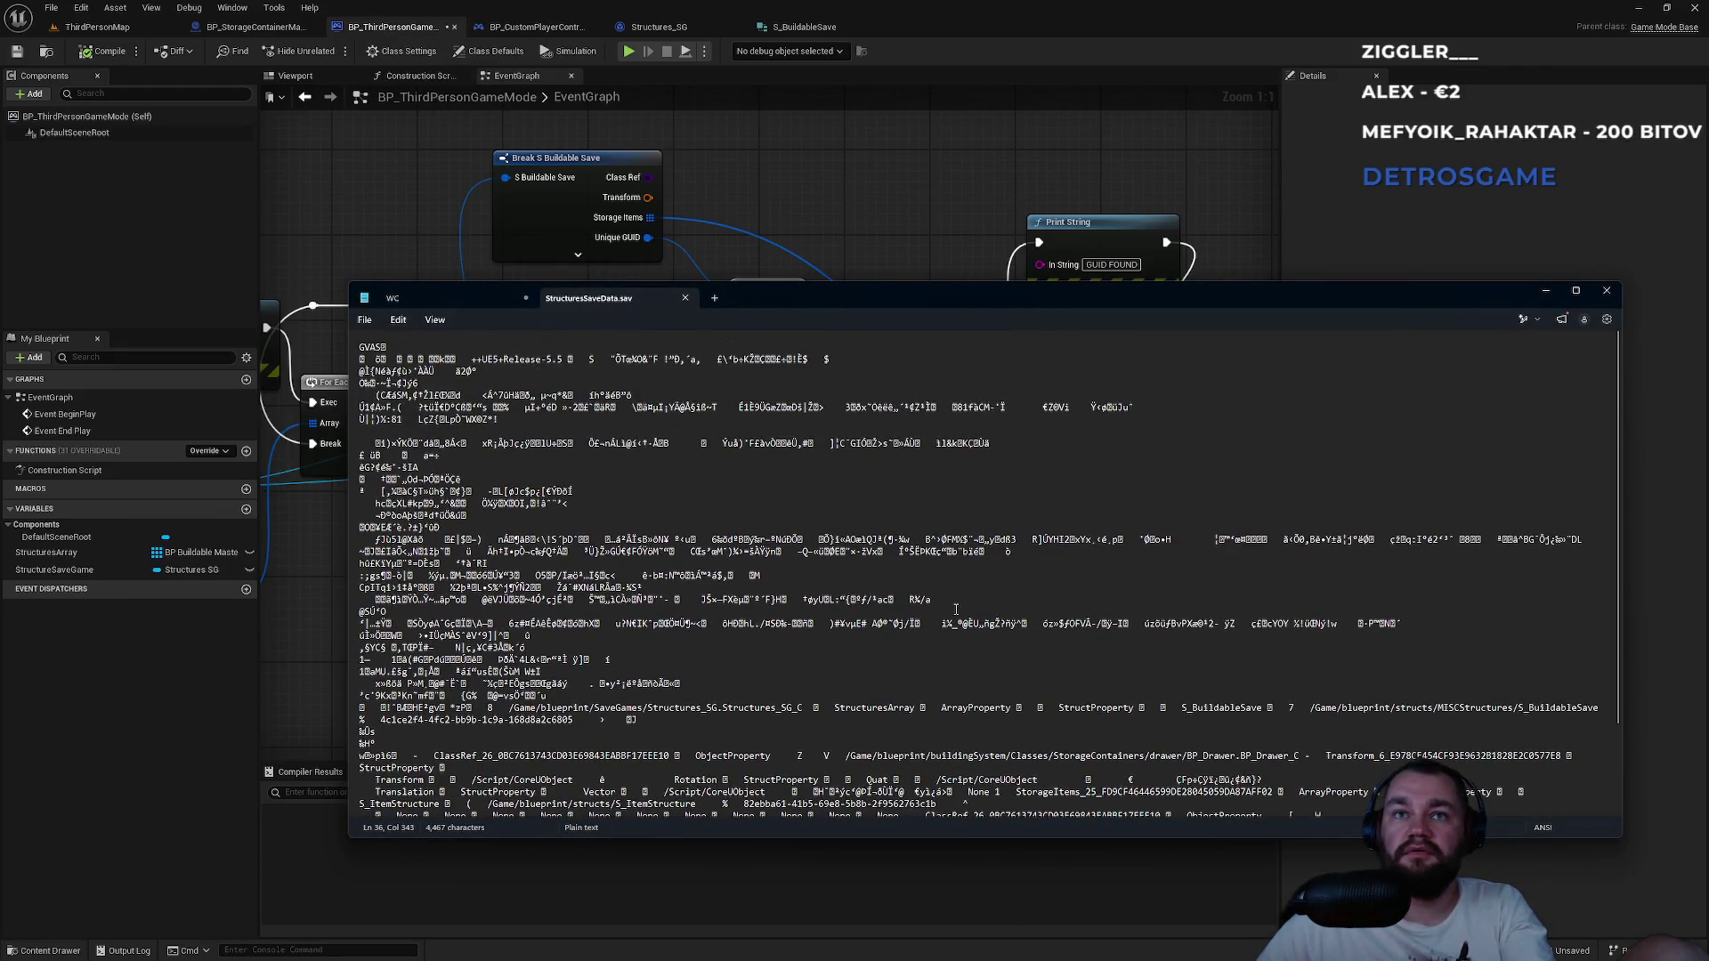
{"action": "left_click", "coordinate": [686, 299]}
{"action": "left_click", "coordinate": [1599, 303]}
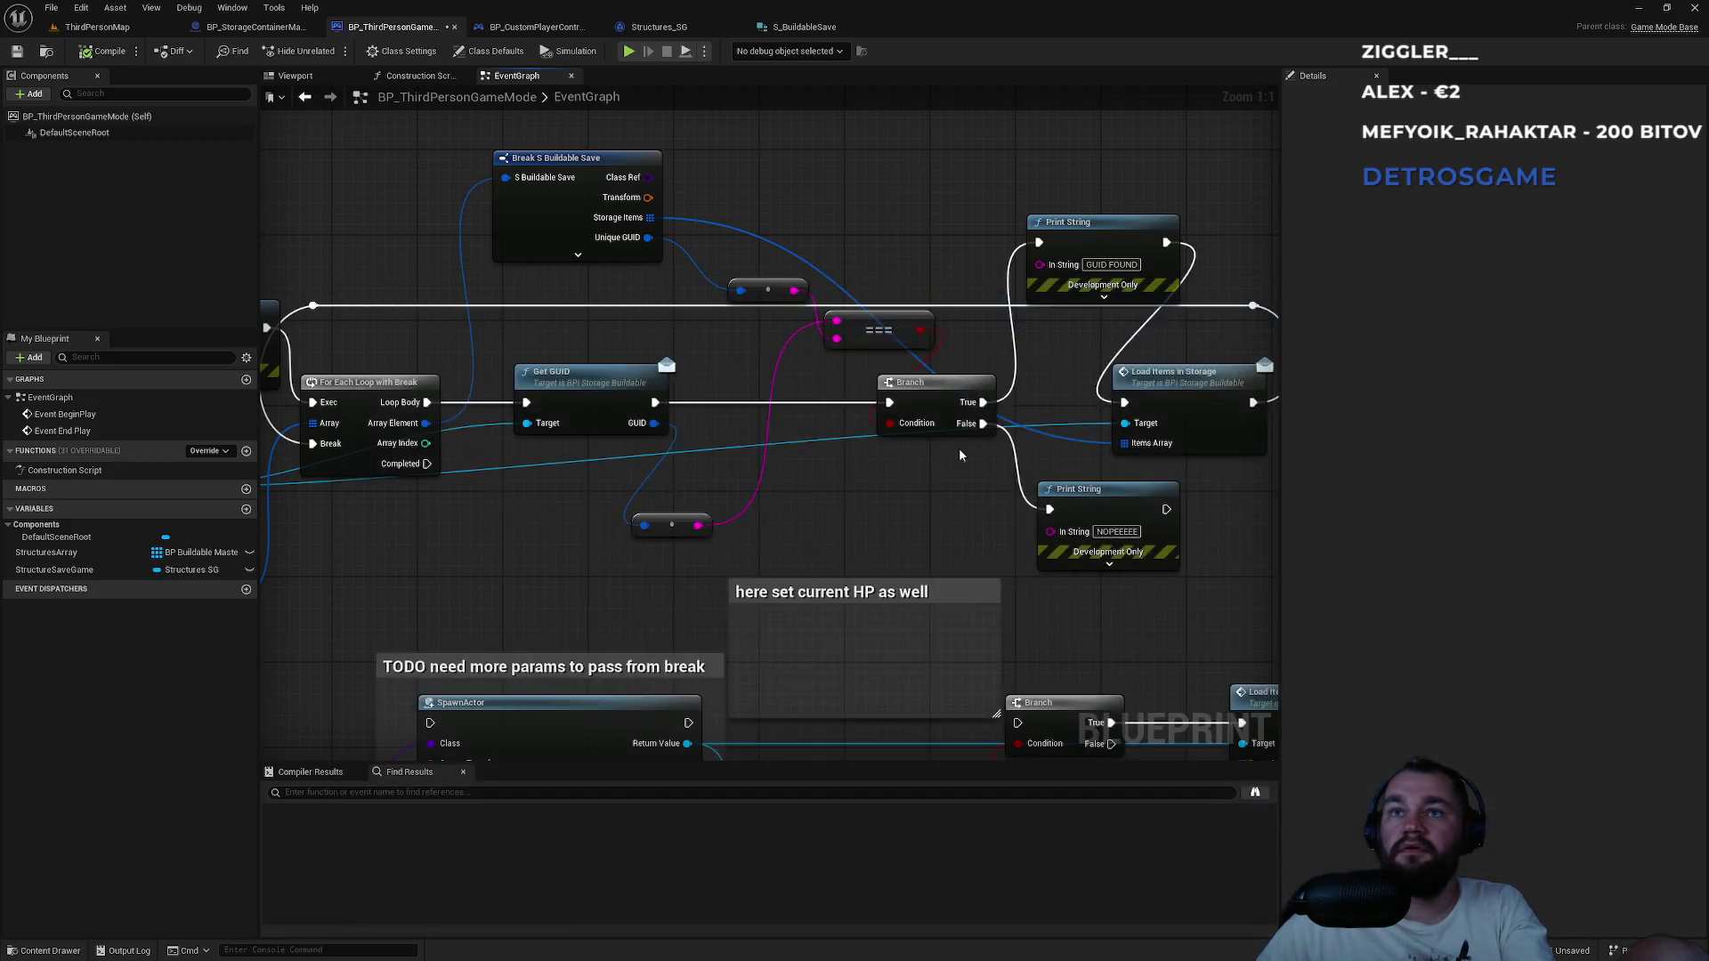
Delete all save files in SaveGames, then play-test twice to write fresh saves.
{"action": "key", "text": "alt+Tab"}
{"action": "key", "text": "ctrl+a"}
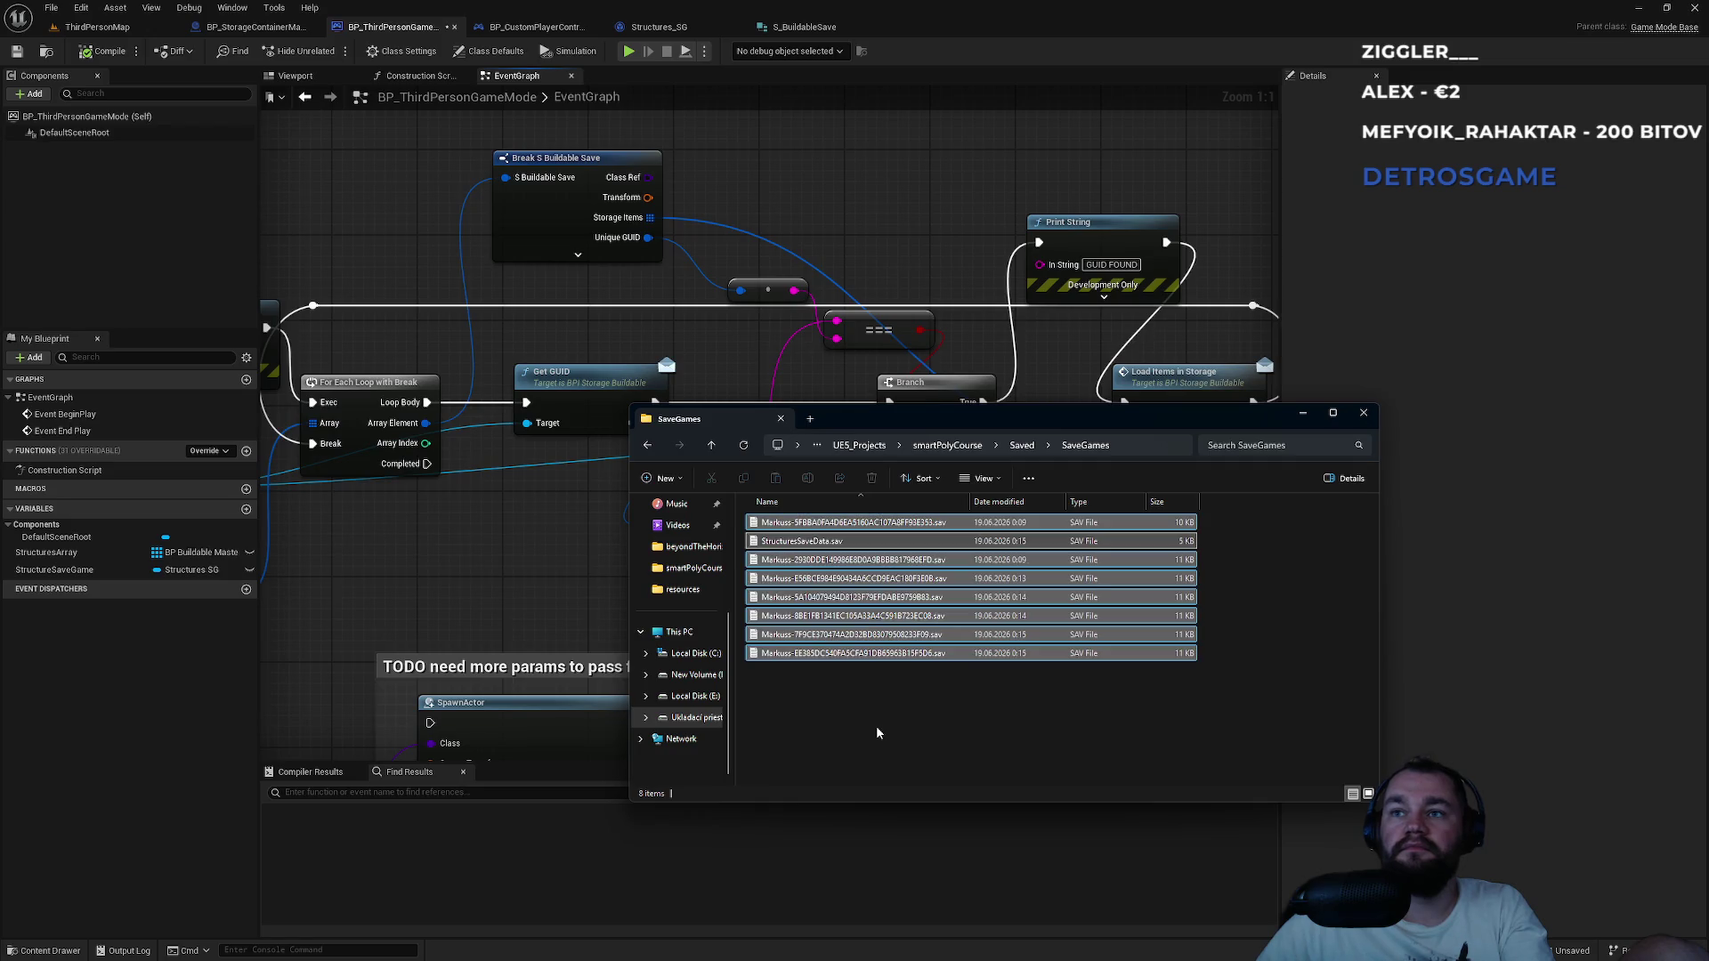
{"action": "key", "text": "Delete"}
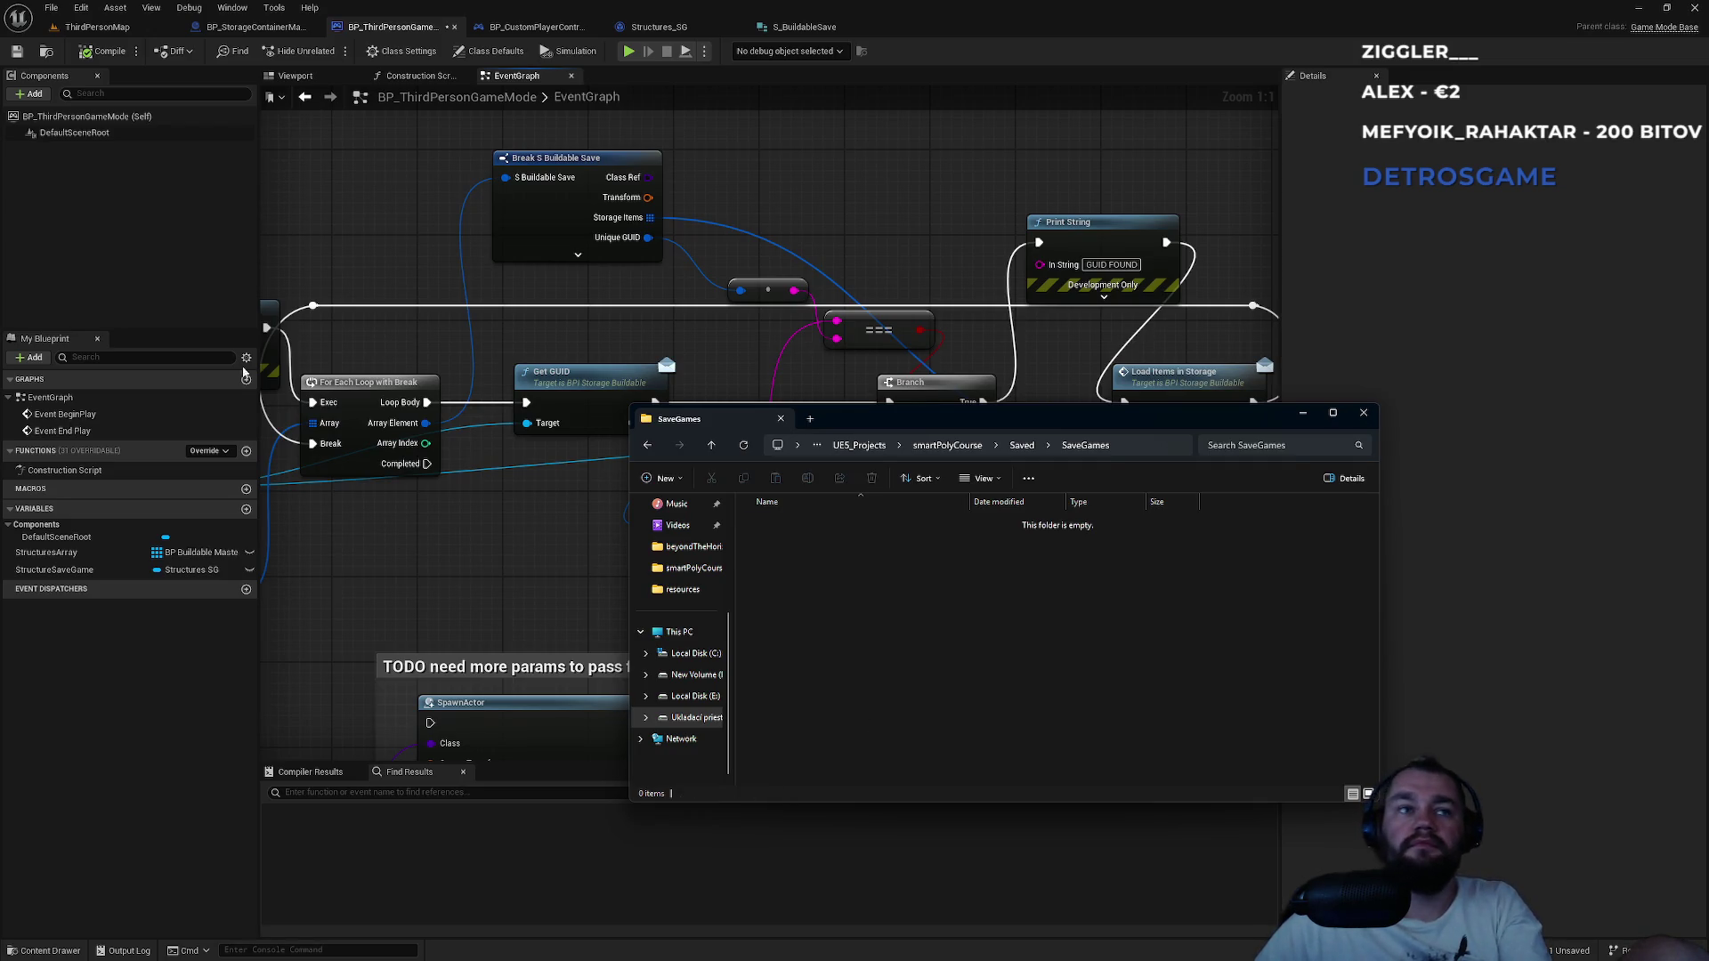
{"action": "left_click", "coordinate": [95, 26]}
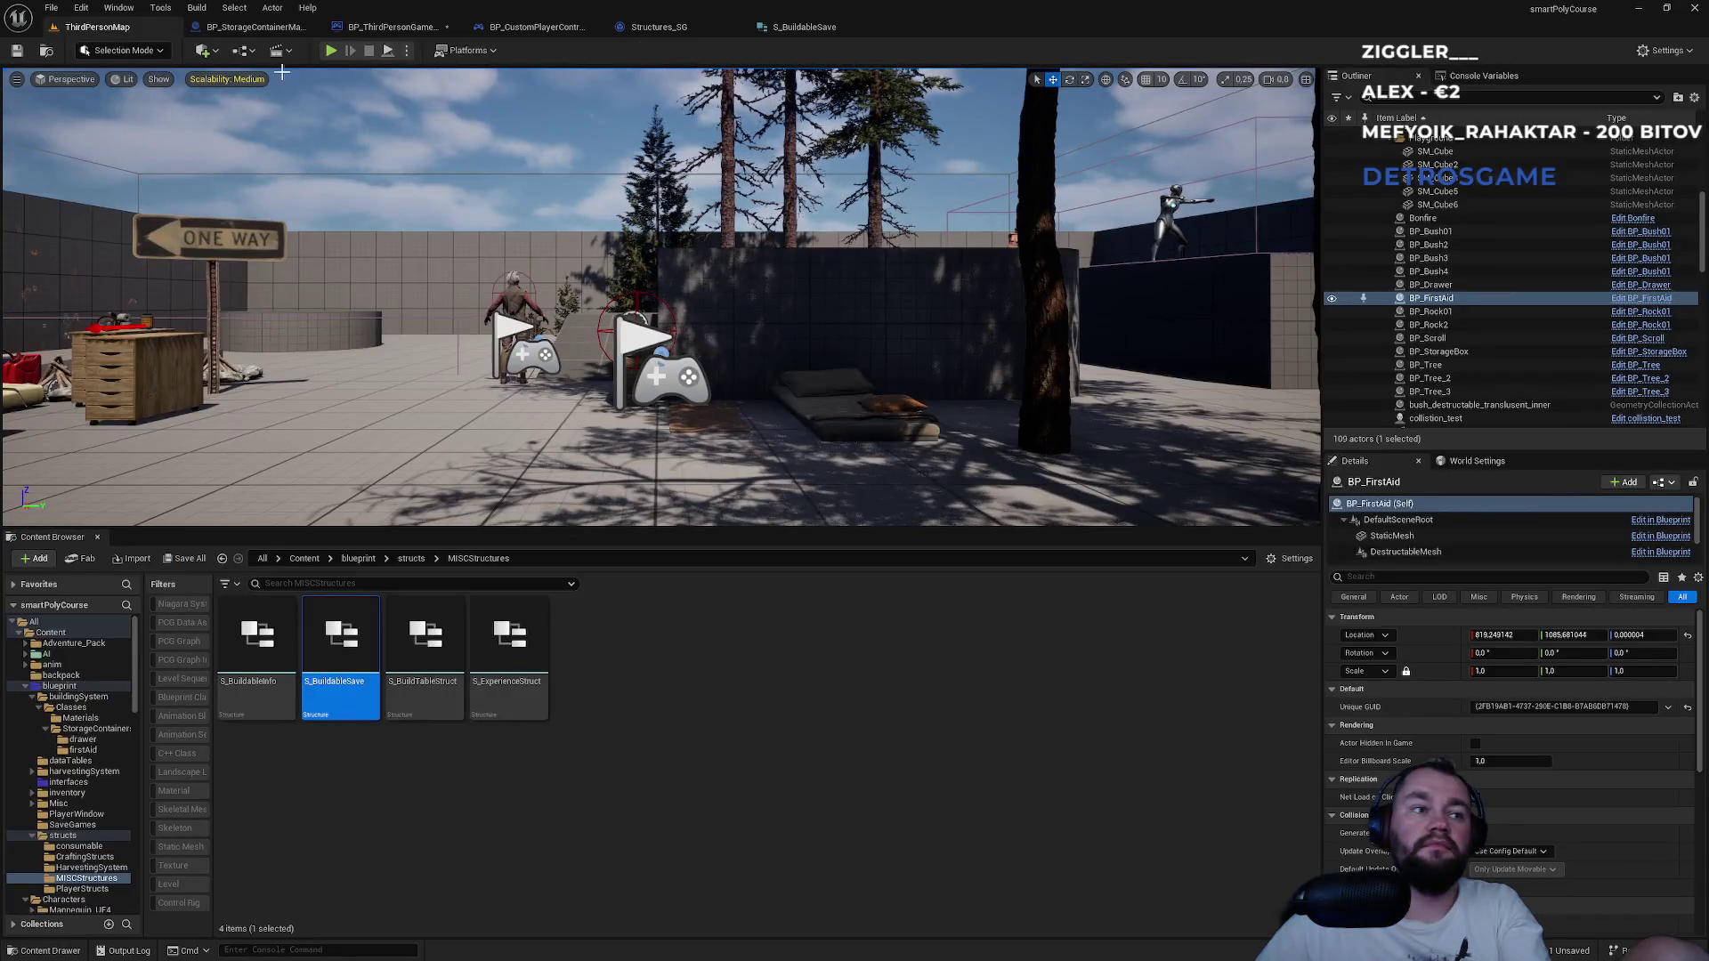
{"action": "left_click", "coordinate": [331, 51]}
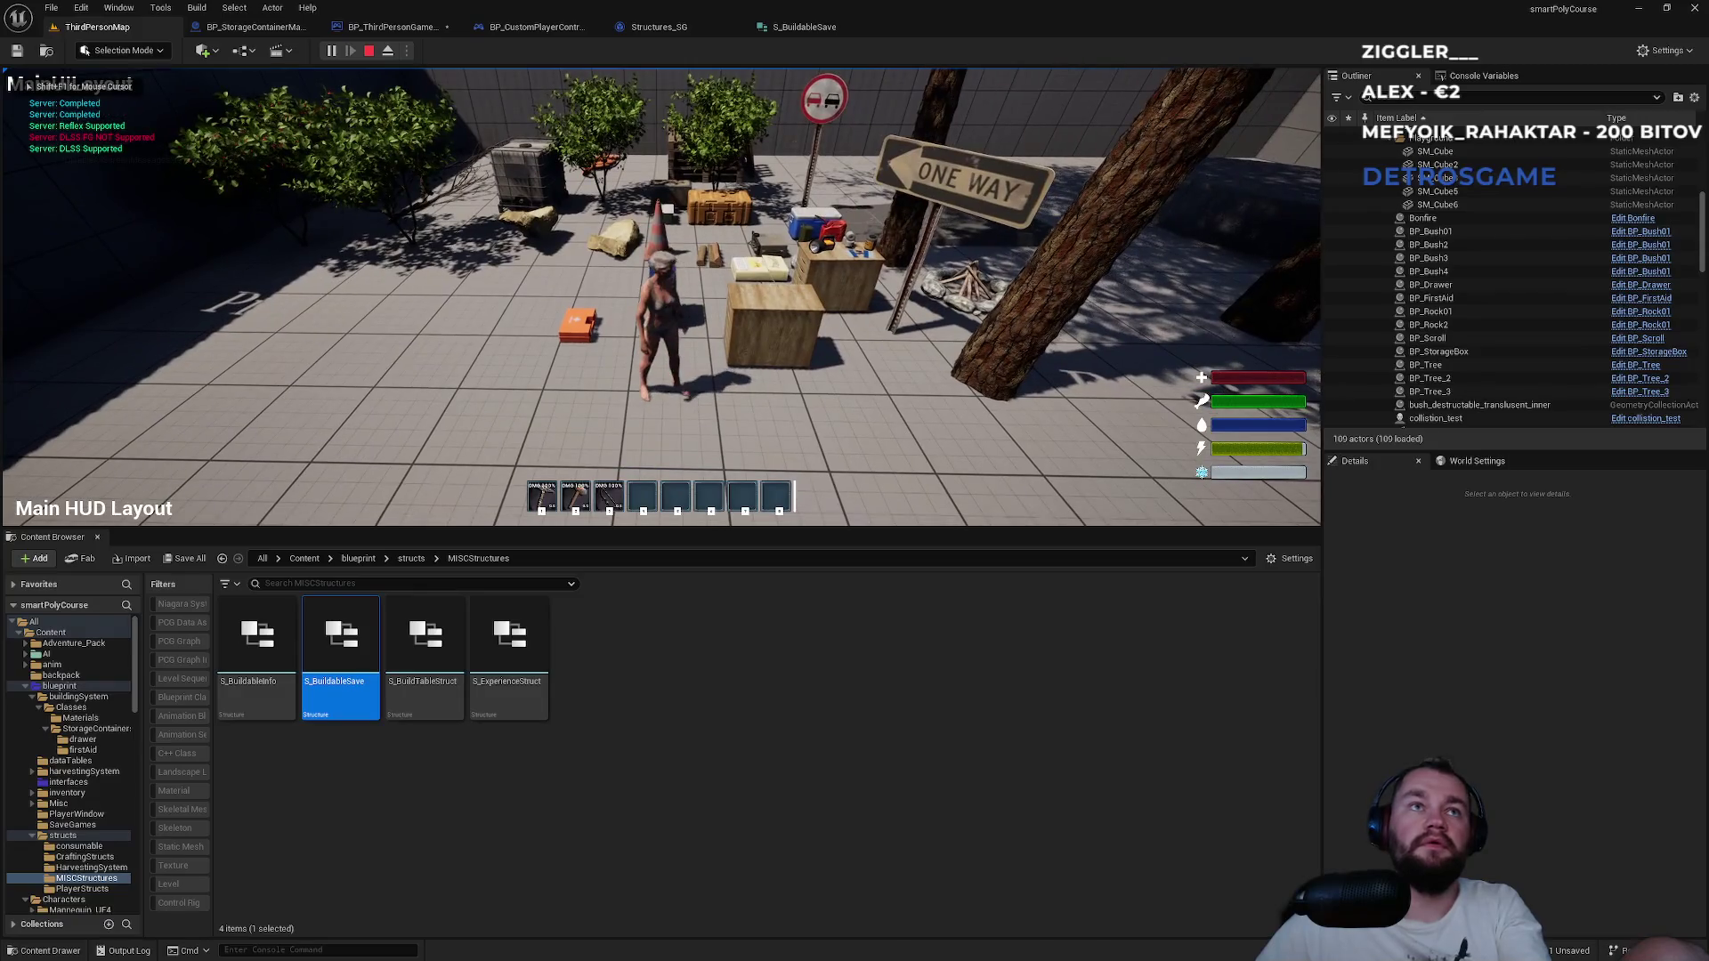
{"action": "key", "text": "Escape"}
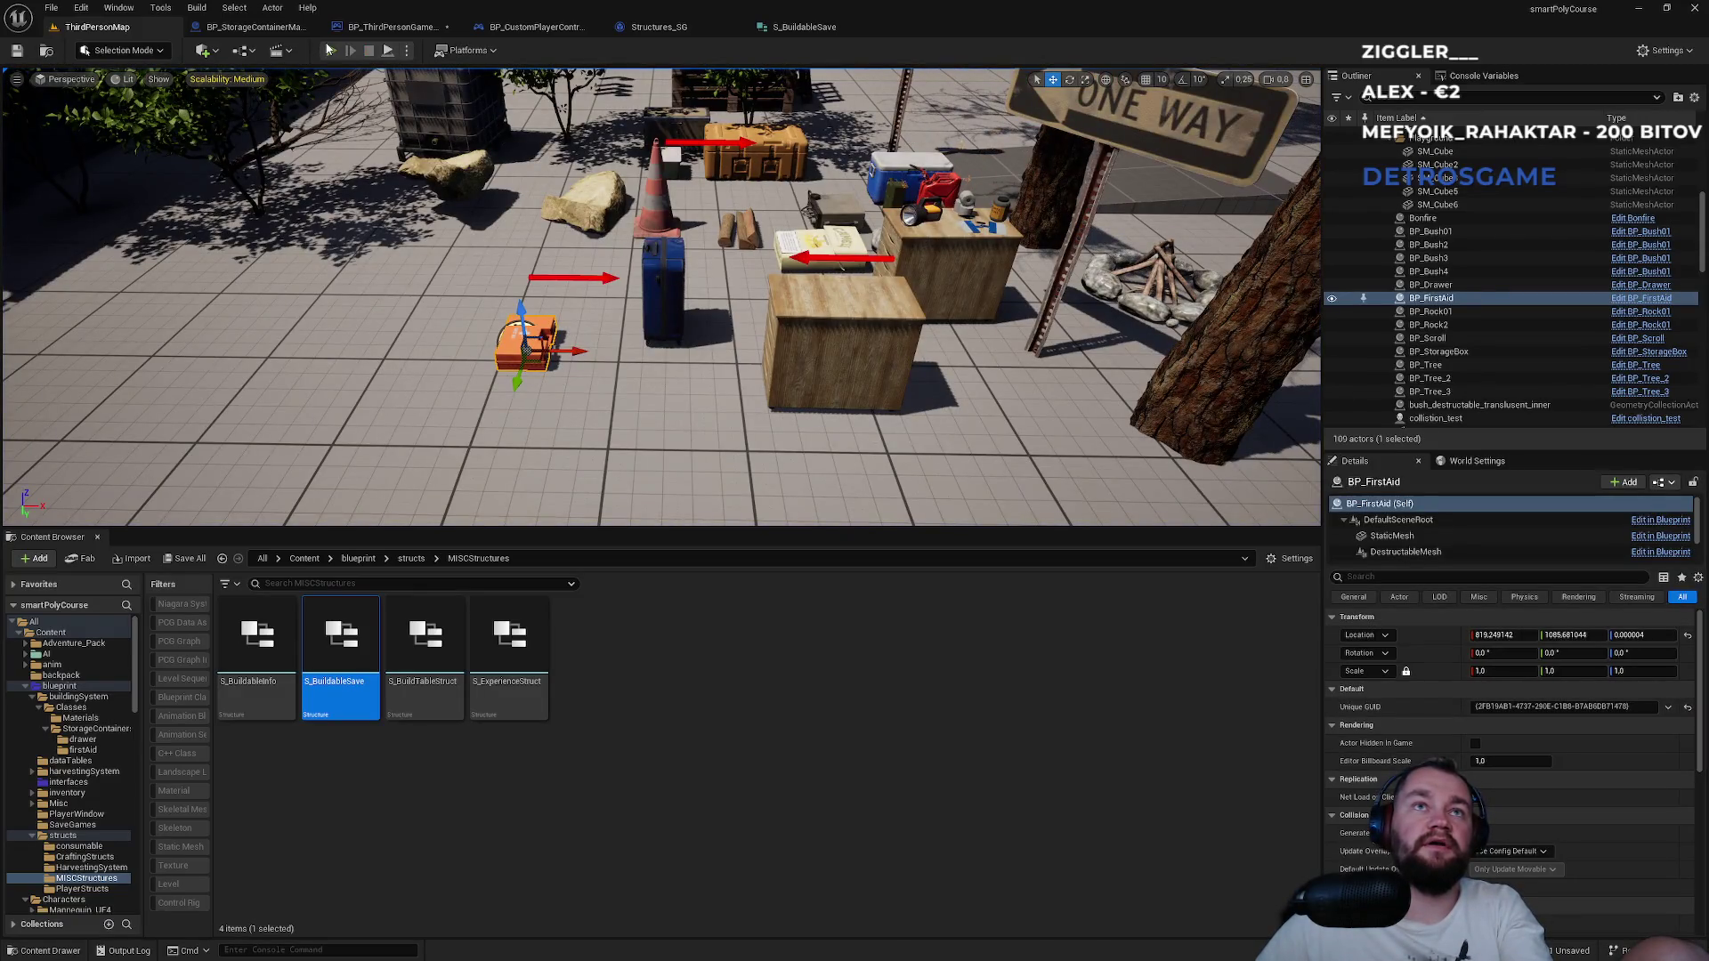
{"action": "left_click", "coordinate": [331, 50]}
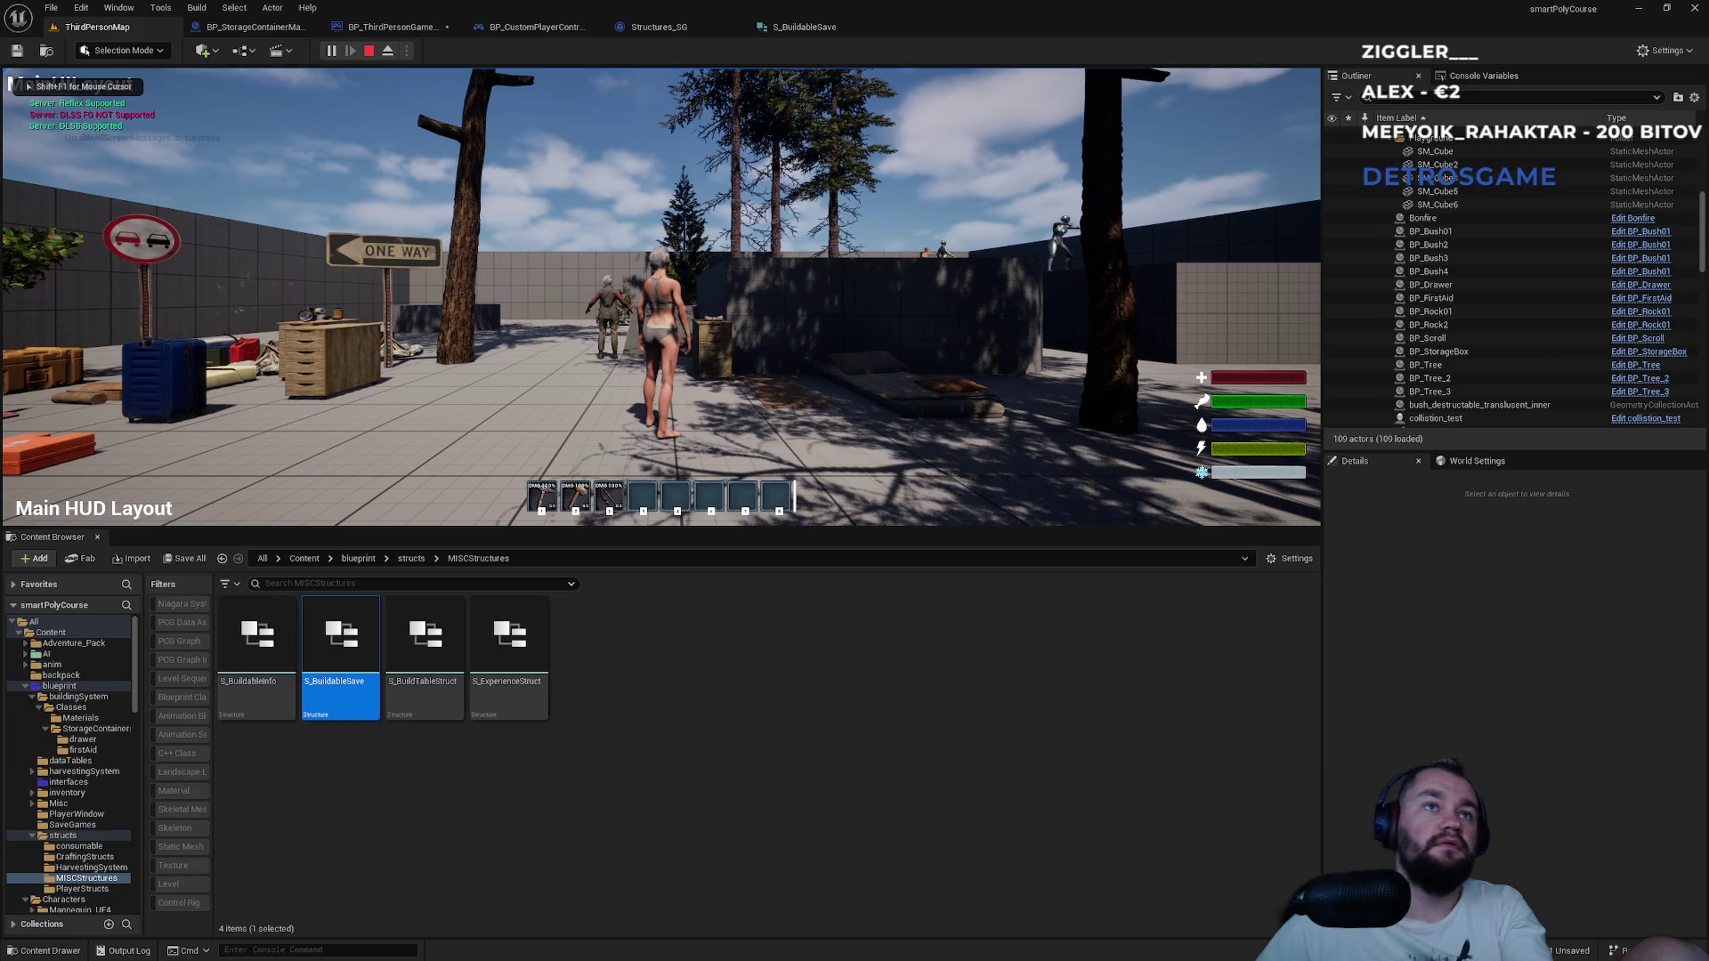
{"action": "key", "text": "shift+F1"}
{"action": "key", "text": "Escape"}
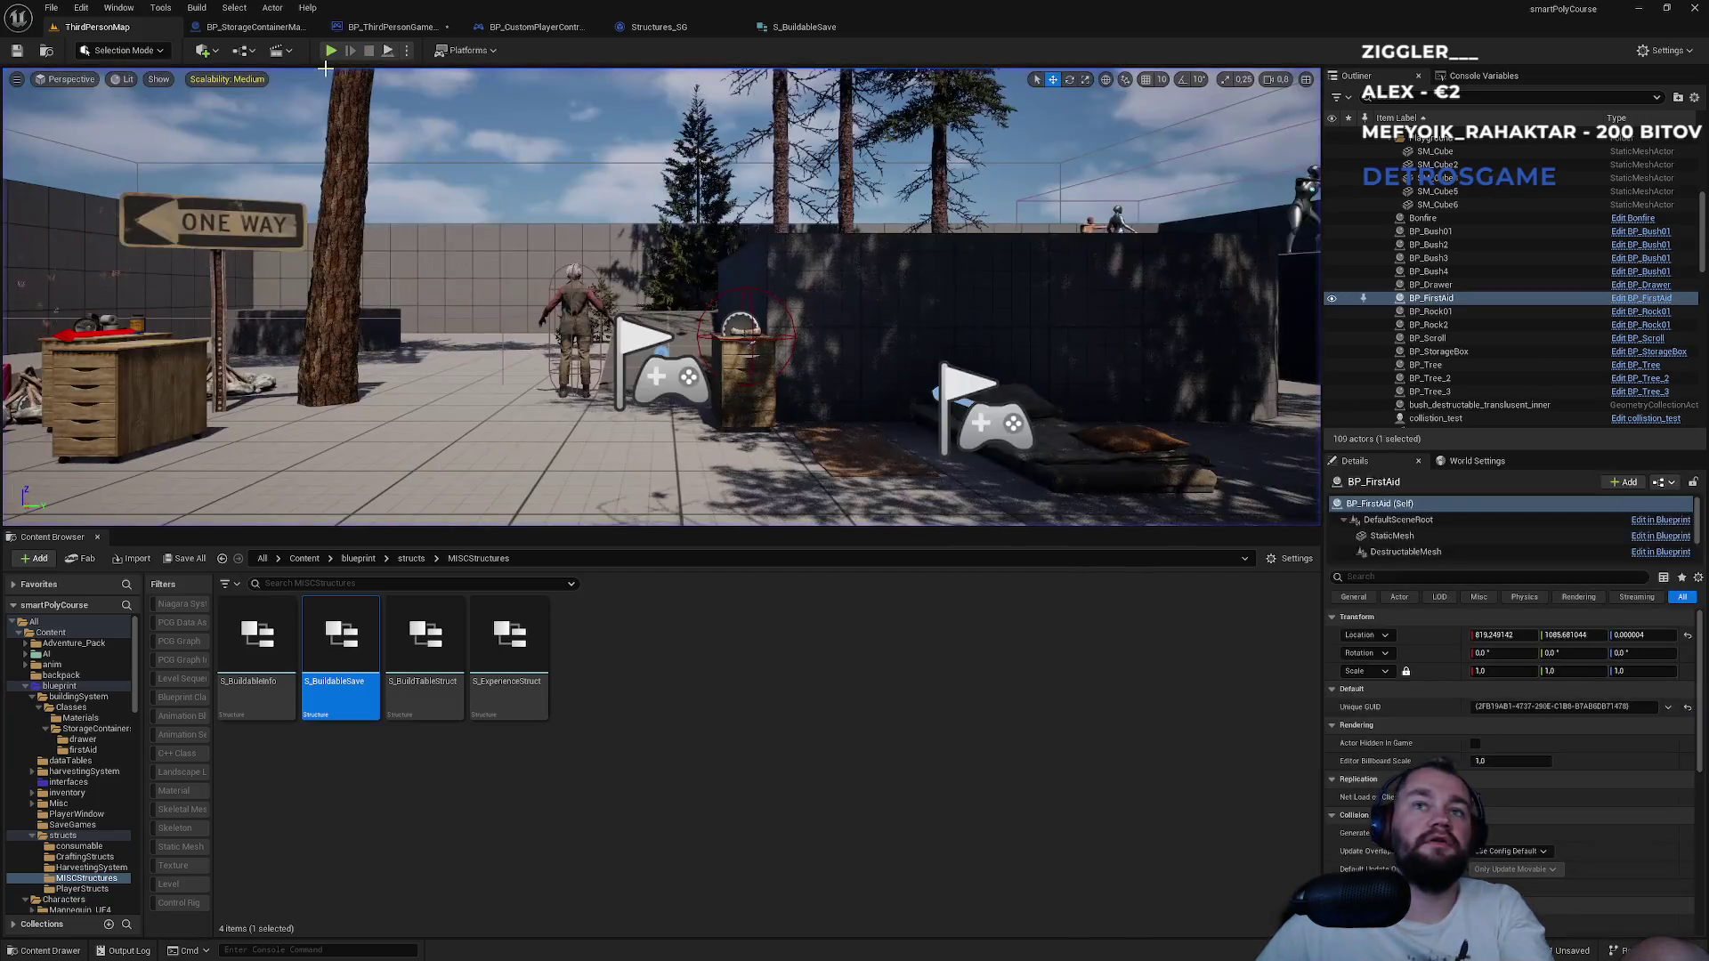
Inspect the saved container entries in the new StructuresSaveData.sav, then return to Unreal.
{"action": "key", "text": "alt+Tab"}
{"action": "double_click", "coordinate": [865, 545]}
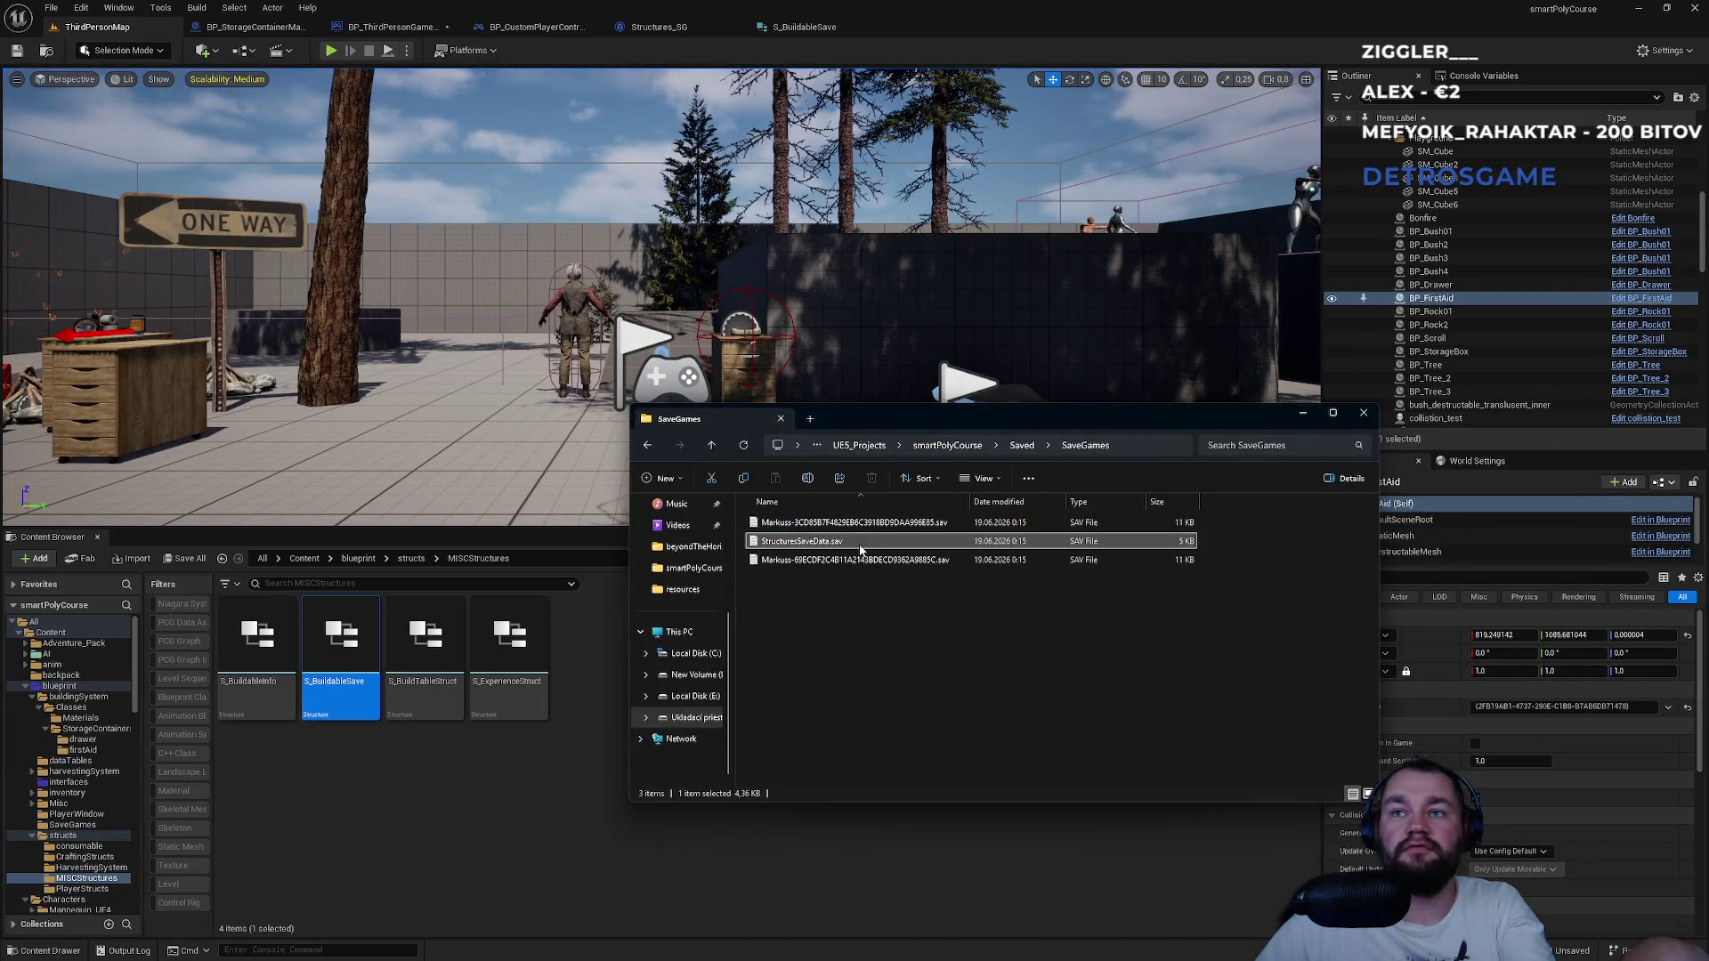
{"action": "scroll", "coordinate": [726, 679], "scroll_direction": "down", "scroll_amount": 3}
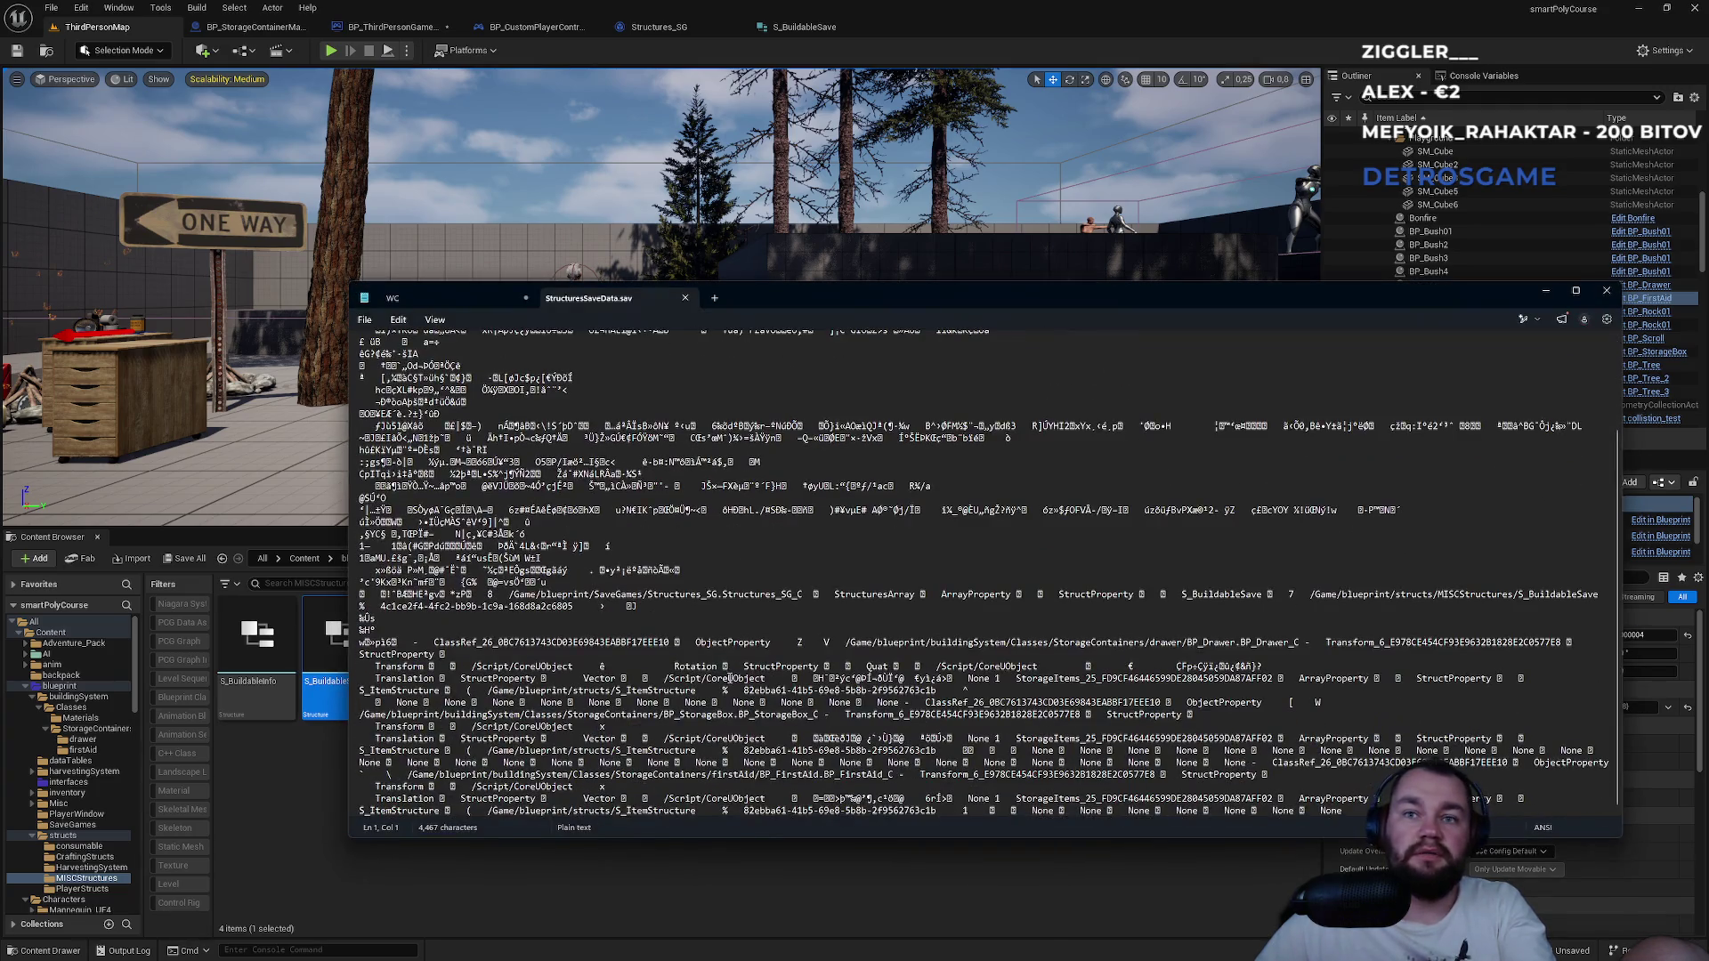
{"action": "mouse_move", "coordinate": [663, 714]}
{"action": "left_mouse_down"}
{"action": "mouse_move", "coordinate": [1202, 815]}
{"action": "mouse_move", "coordinate": [1246, 805]}
{"action": "left_mouse_up"}
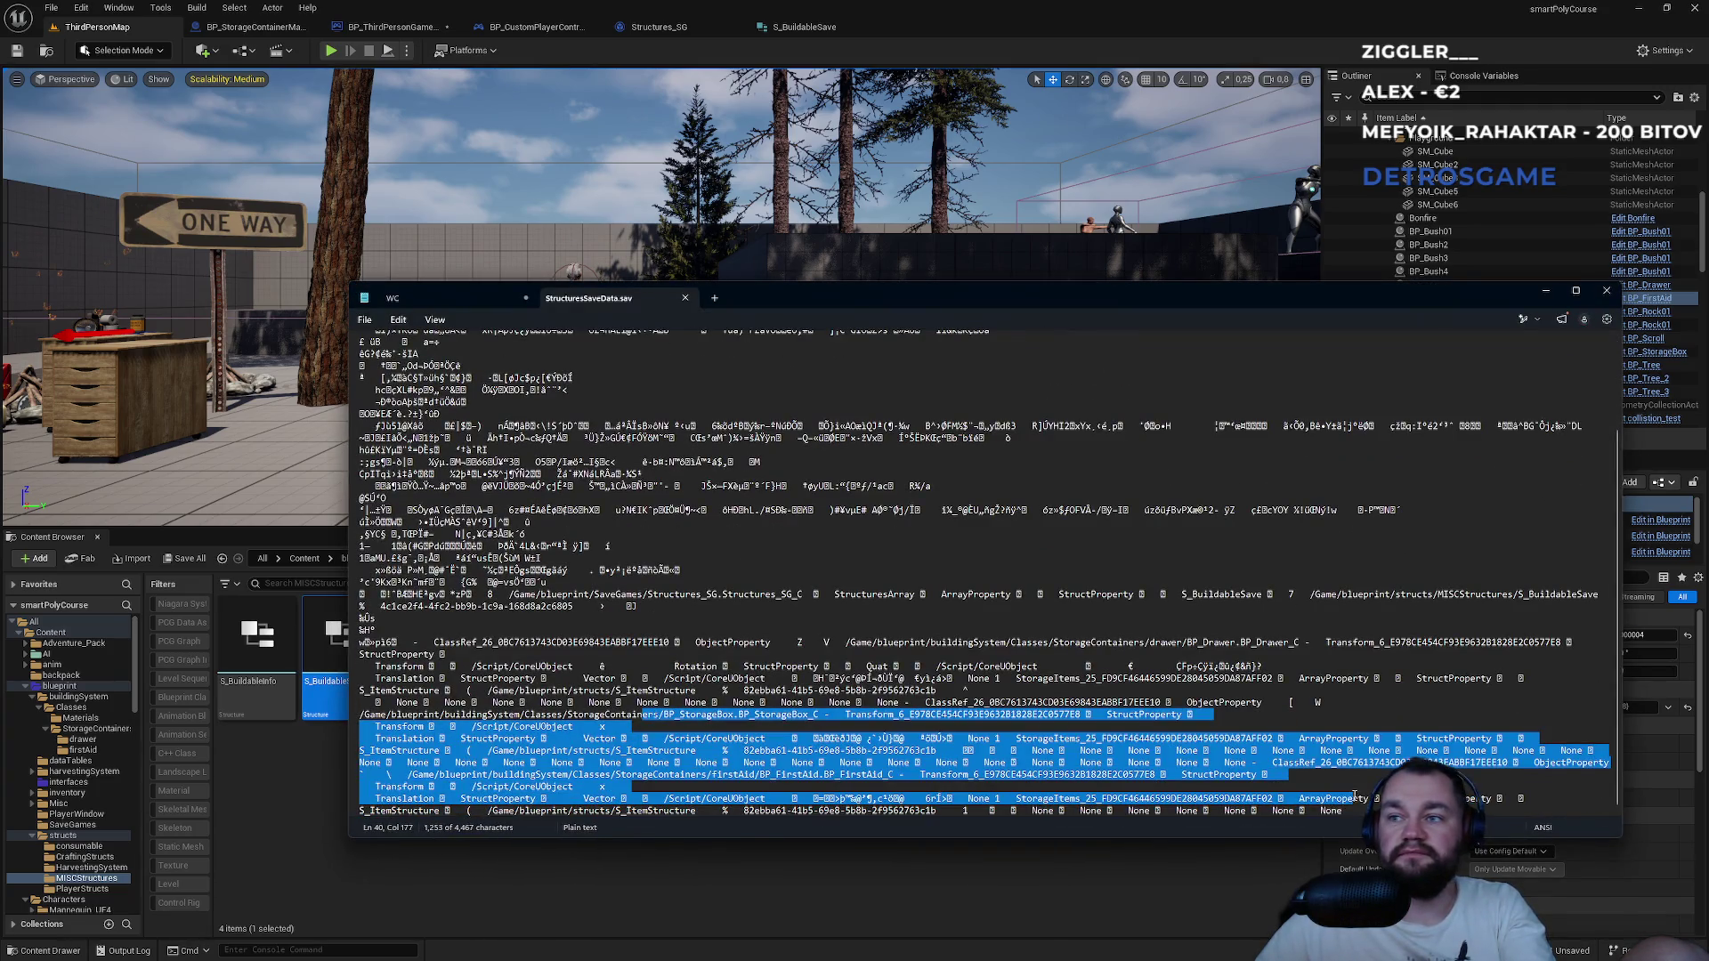
{"action": "left_click", "coordinate": [1372, 780]}
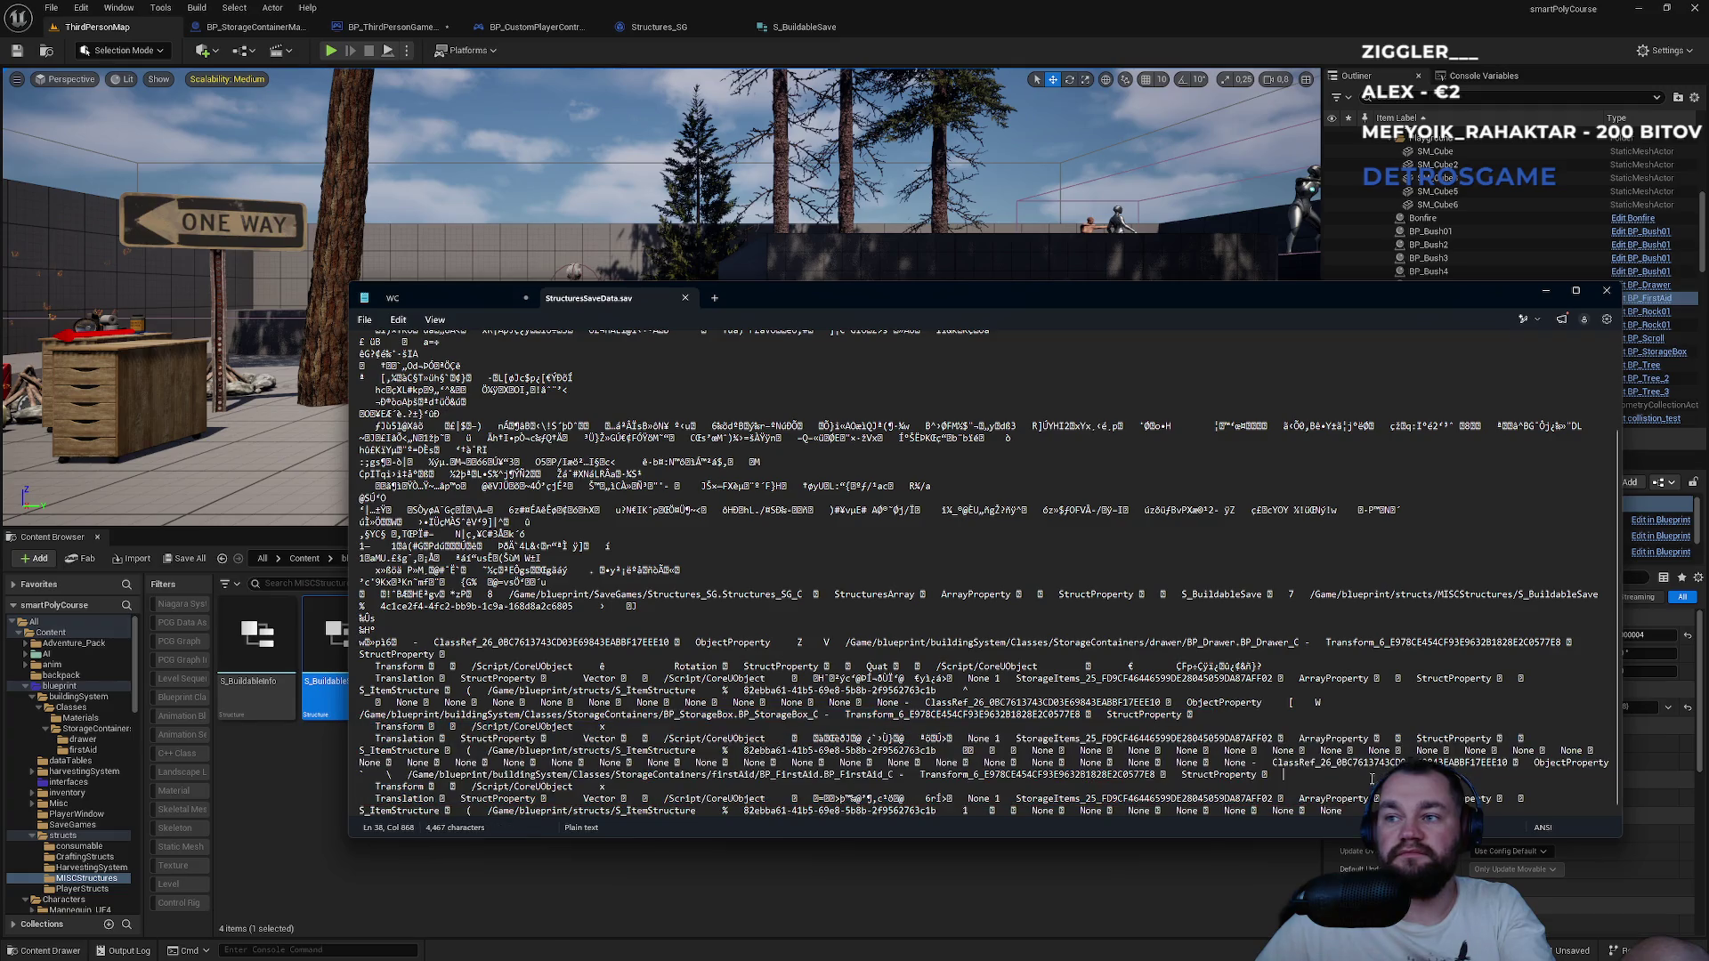
{"action": "left_click", "coordinate": [1608, 294]}
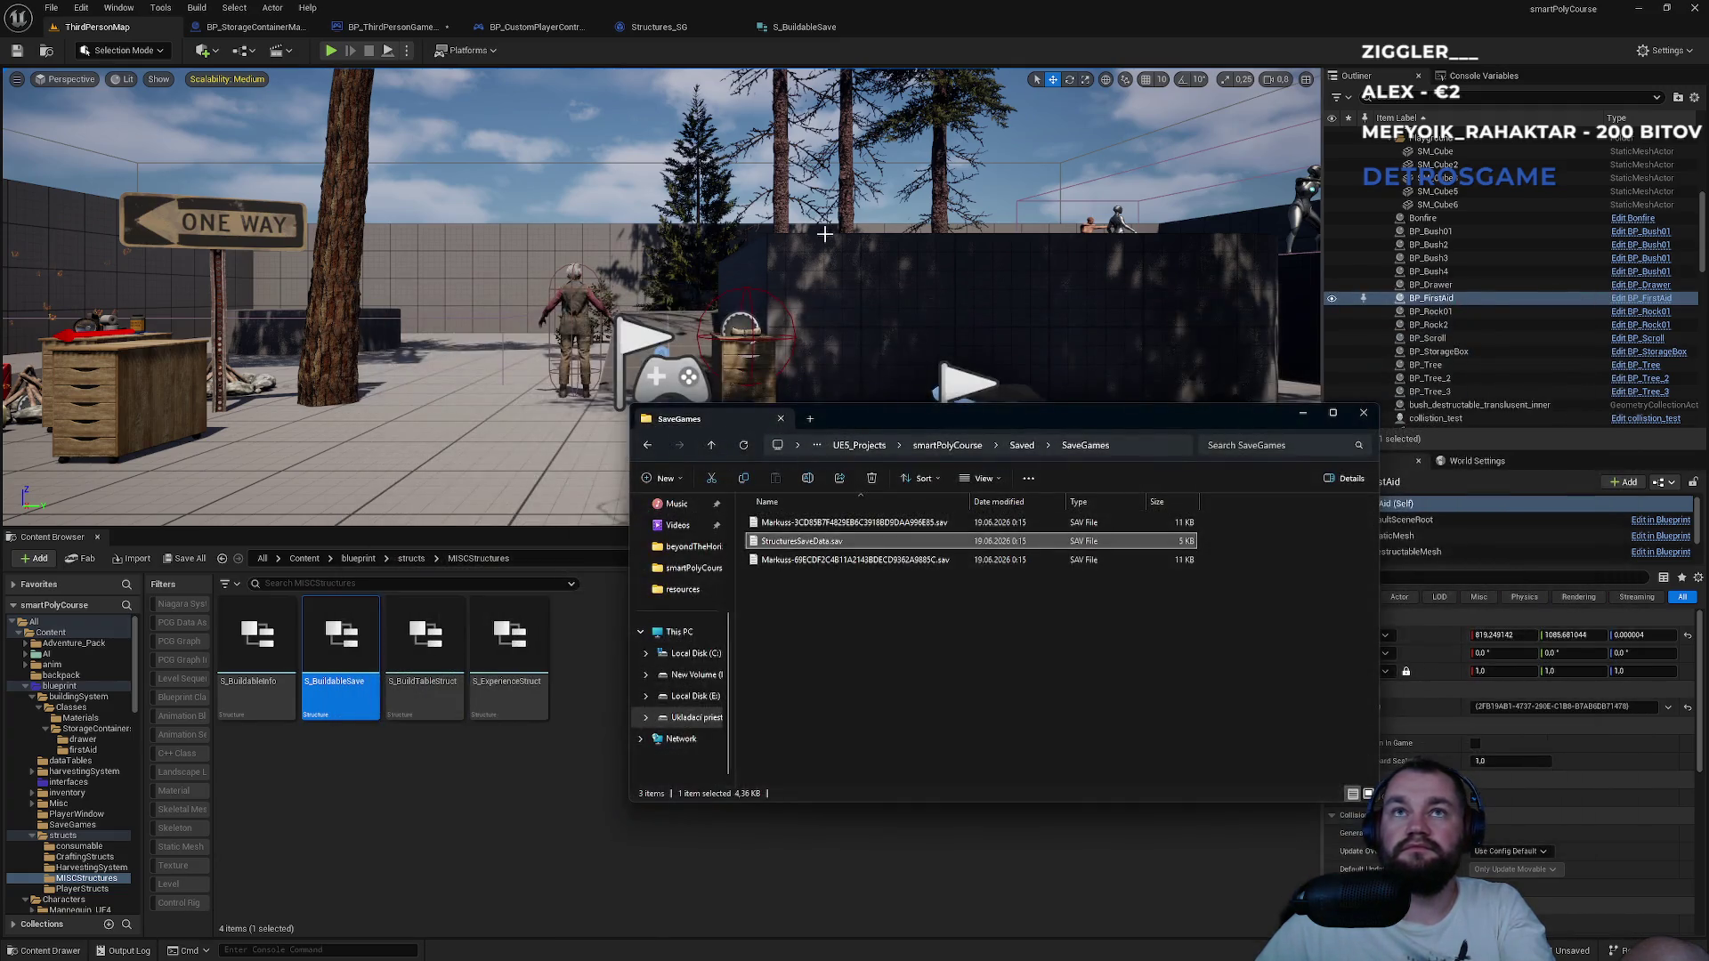
{"action": "left_click", "coordinate": [915, 20]}
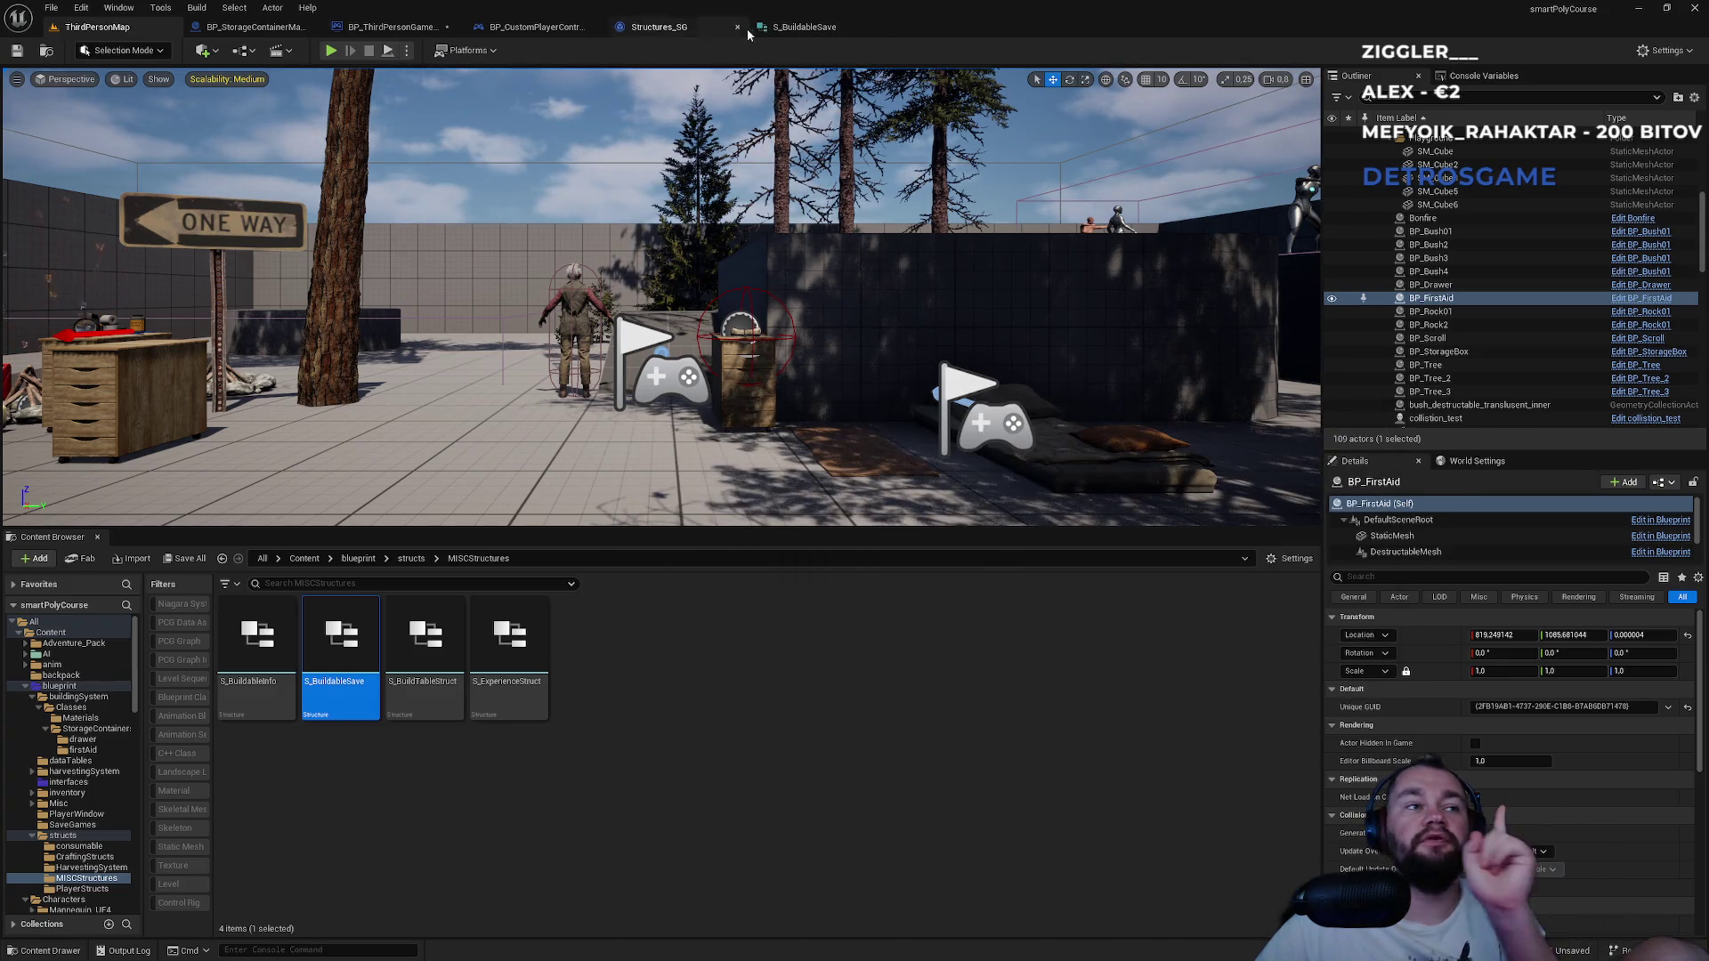
Check the Break S Buildable Save node in the game mode graph.
{"action": "left_click", "coordinate": [812, 28]}
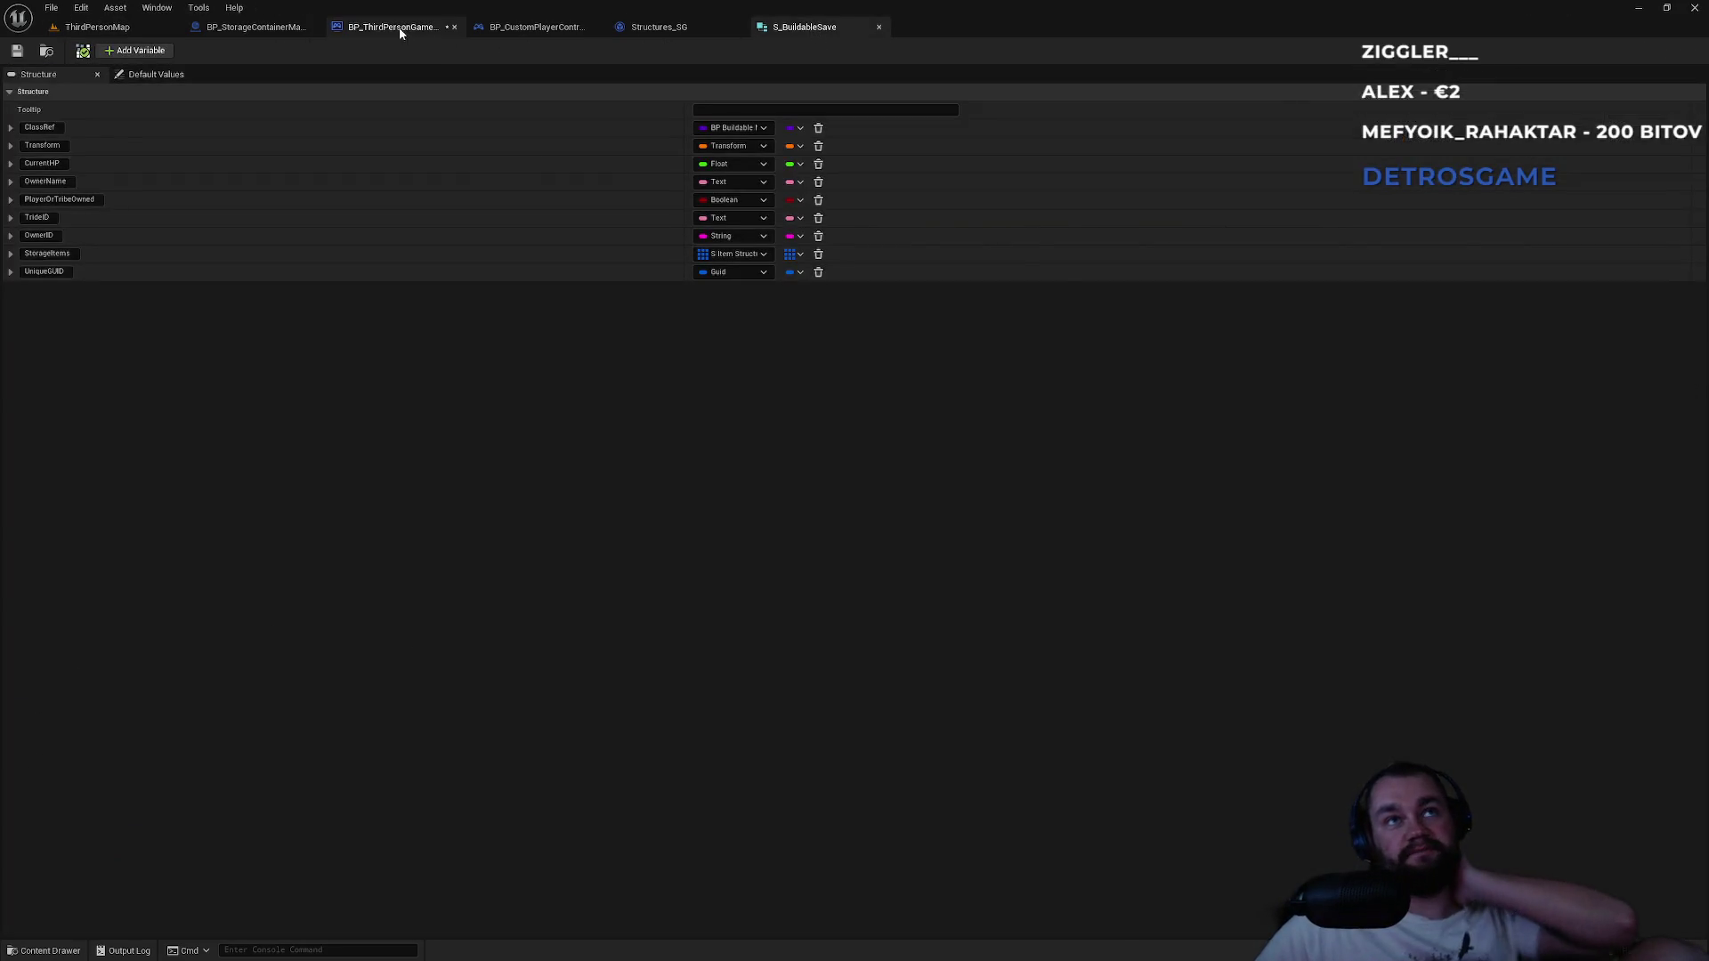
{"action": "left_click", "coordinate": [392, 27]}
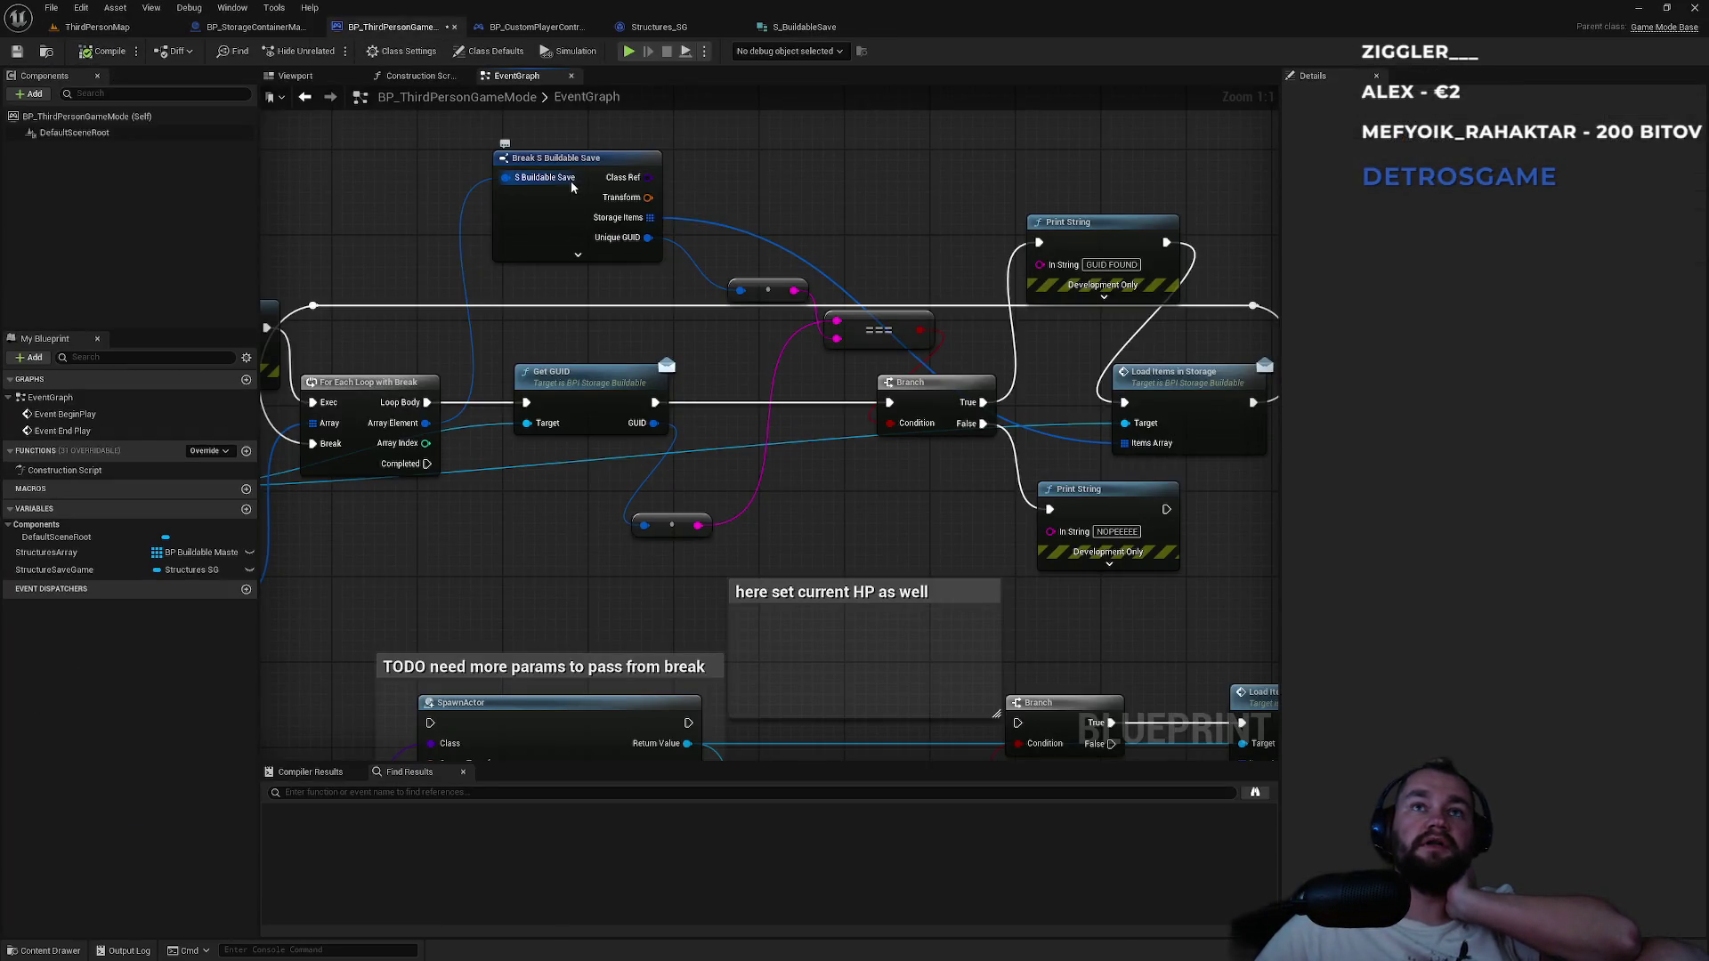
{"action": "left_click", "coordinate": [603, 172]}
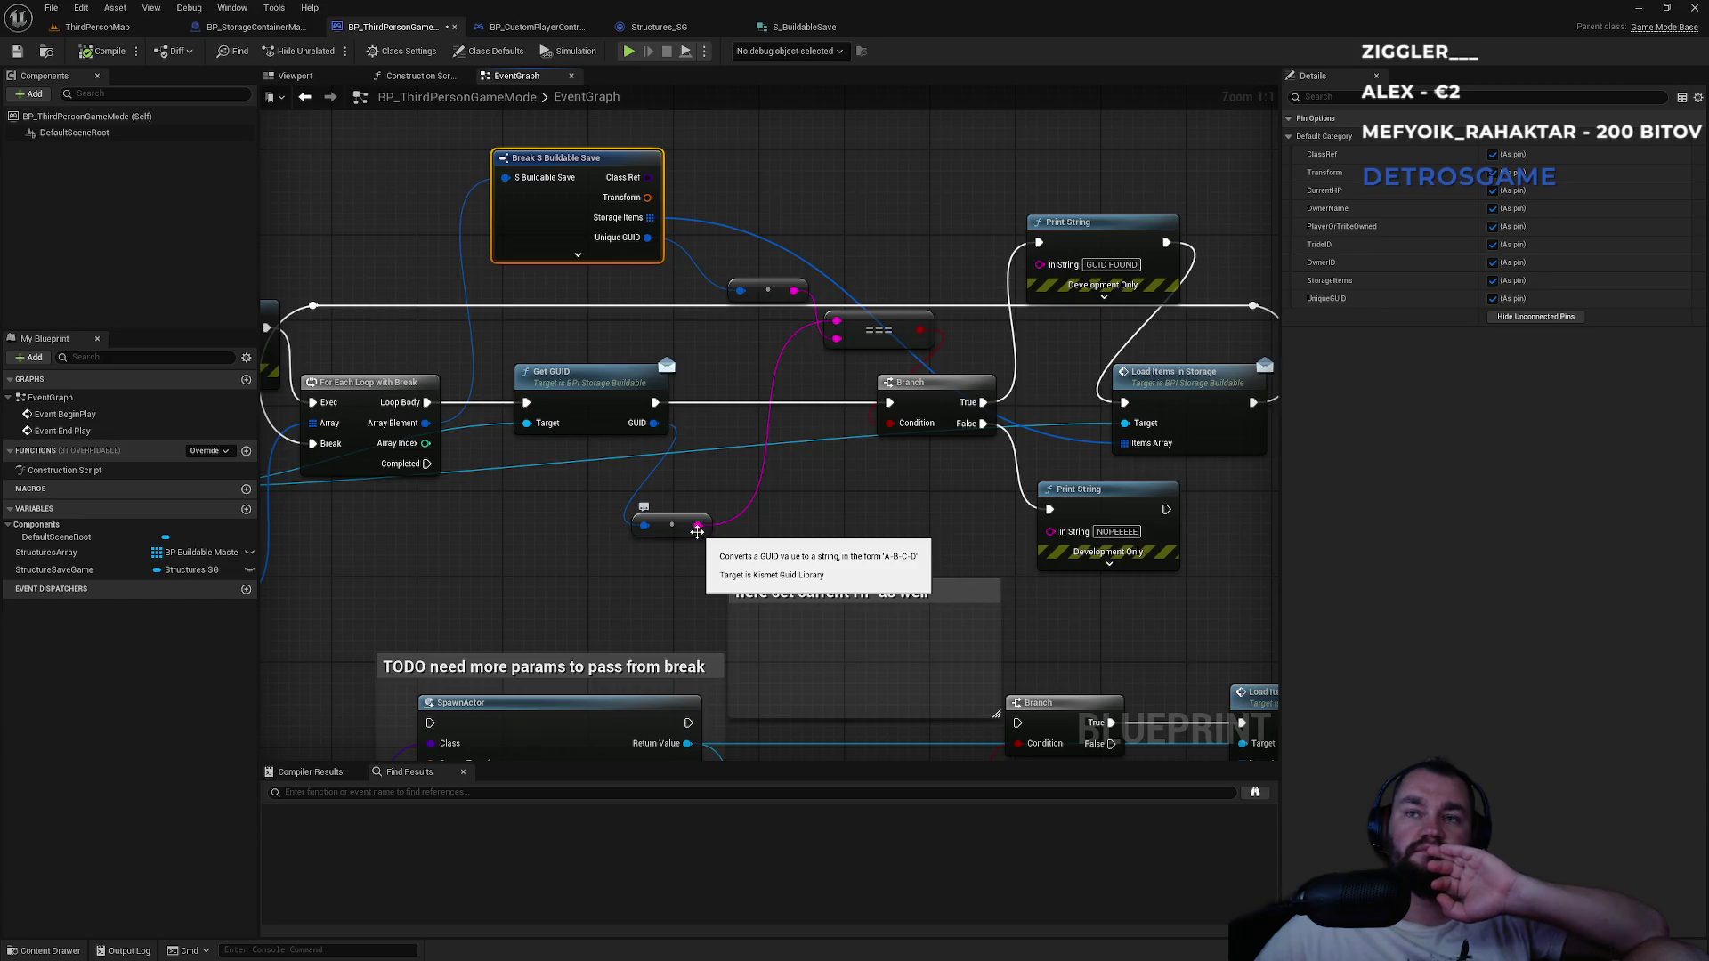
{"action": "left_click", "coordinate": [679, 29]}
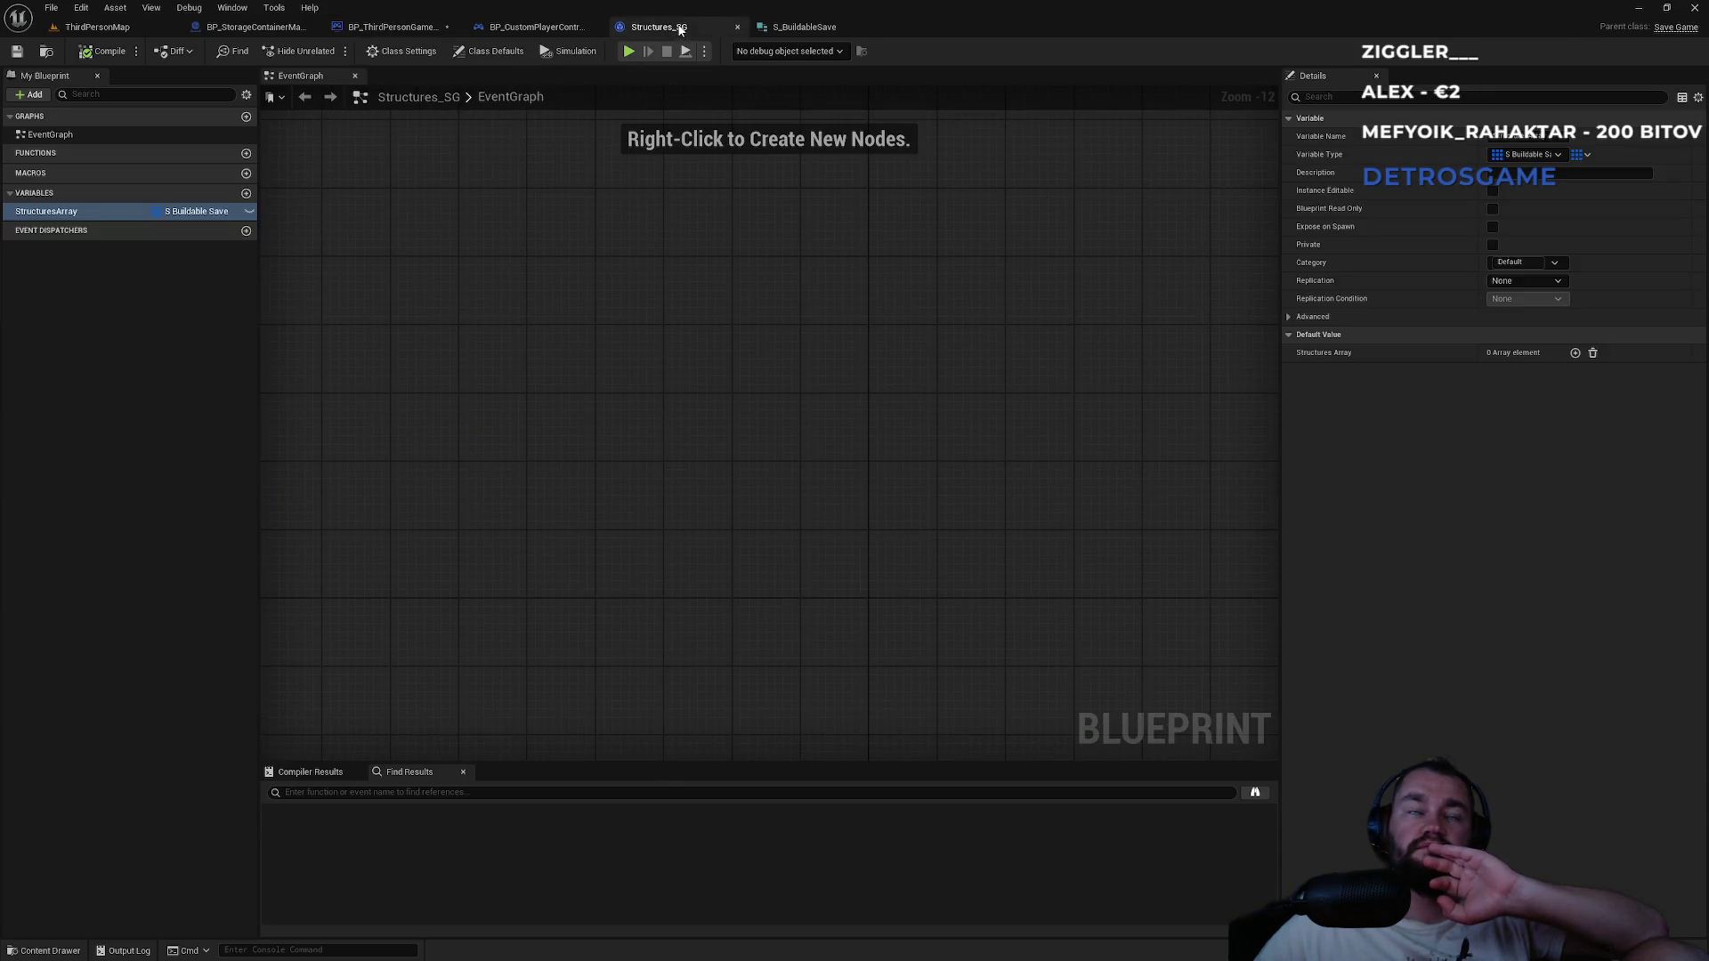
{"action": "left_click", "coordinate": [568, 26]}
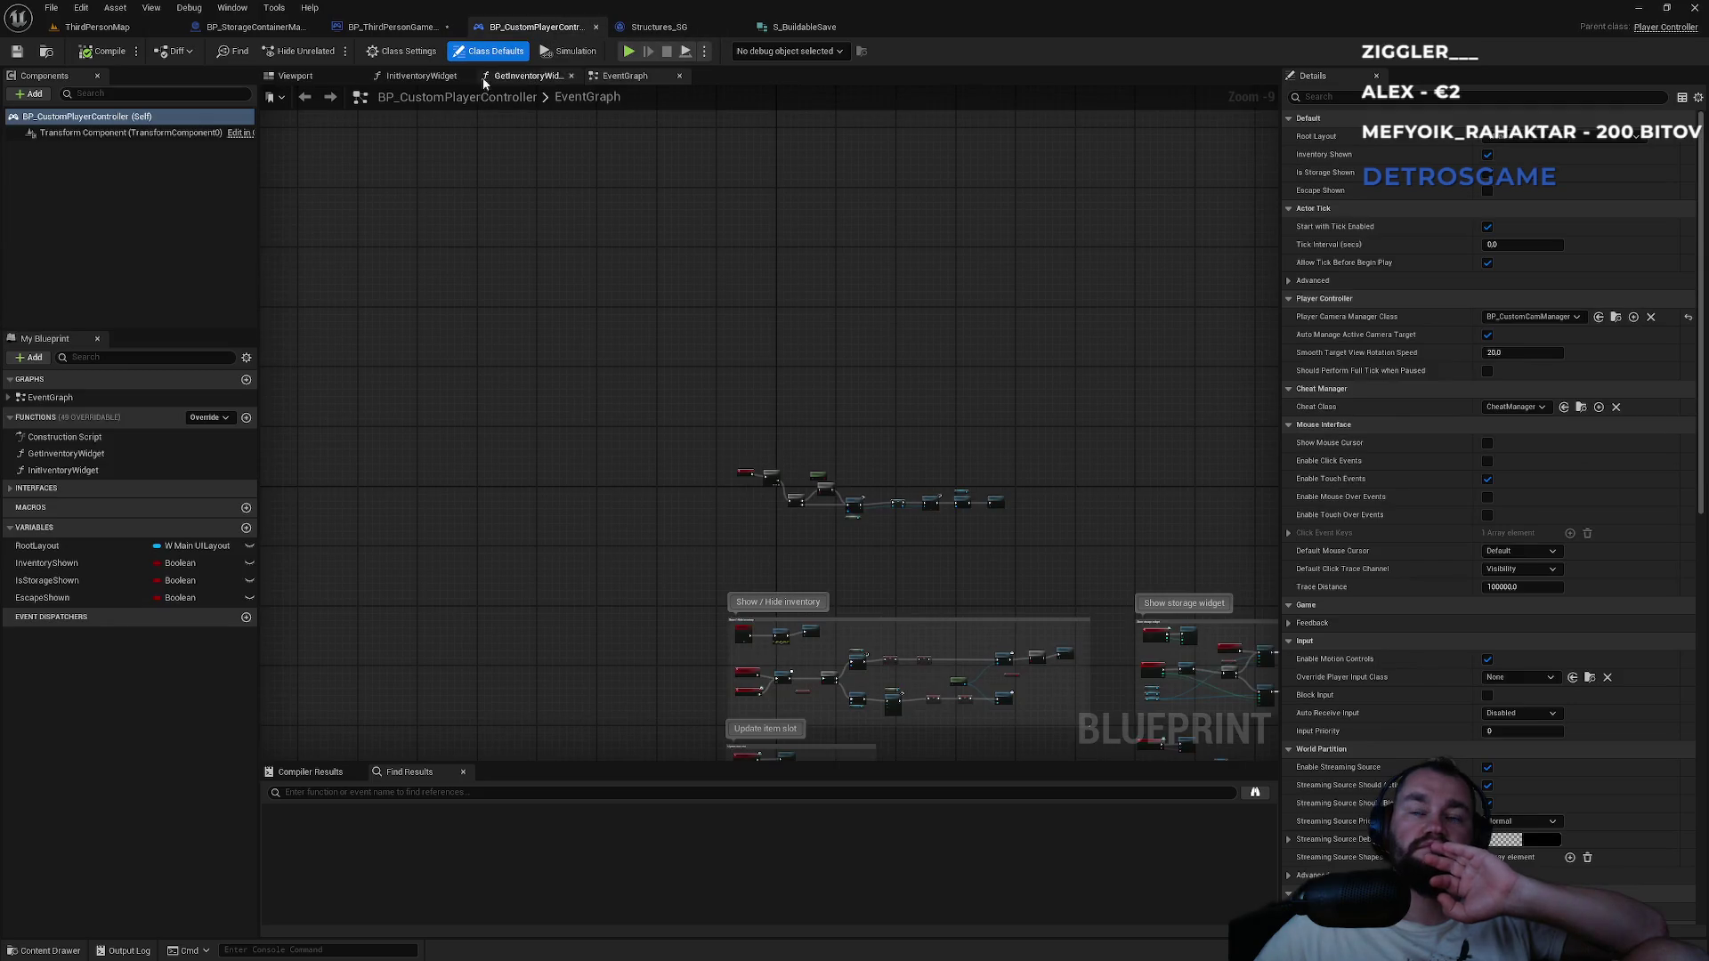
{"action": "left_click", "coordinate": [394, 29]}
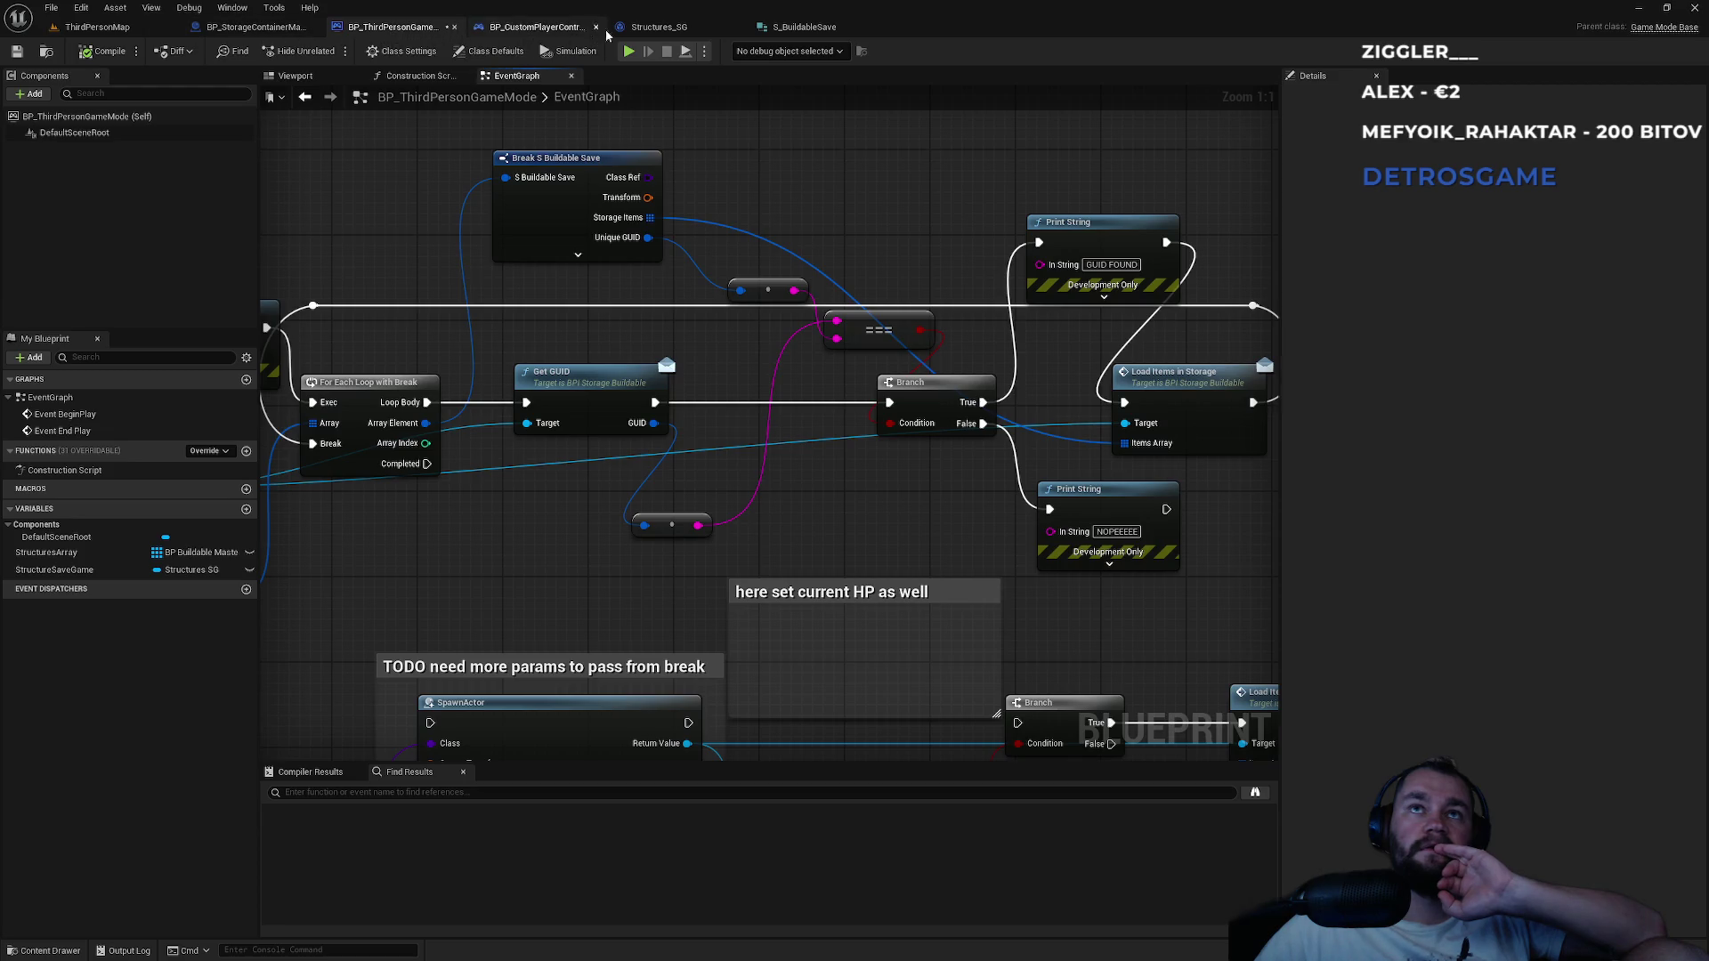
{"action": "left_click", "coordinate": [652, 29]}
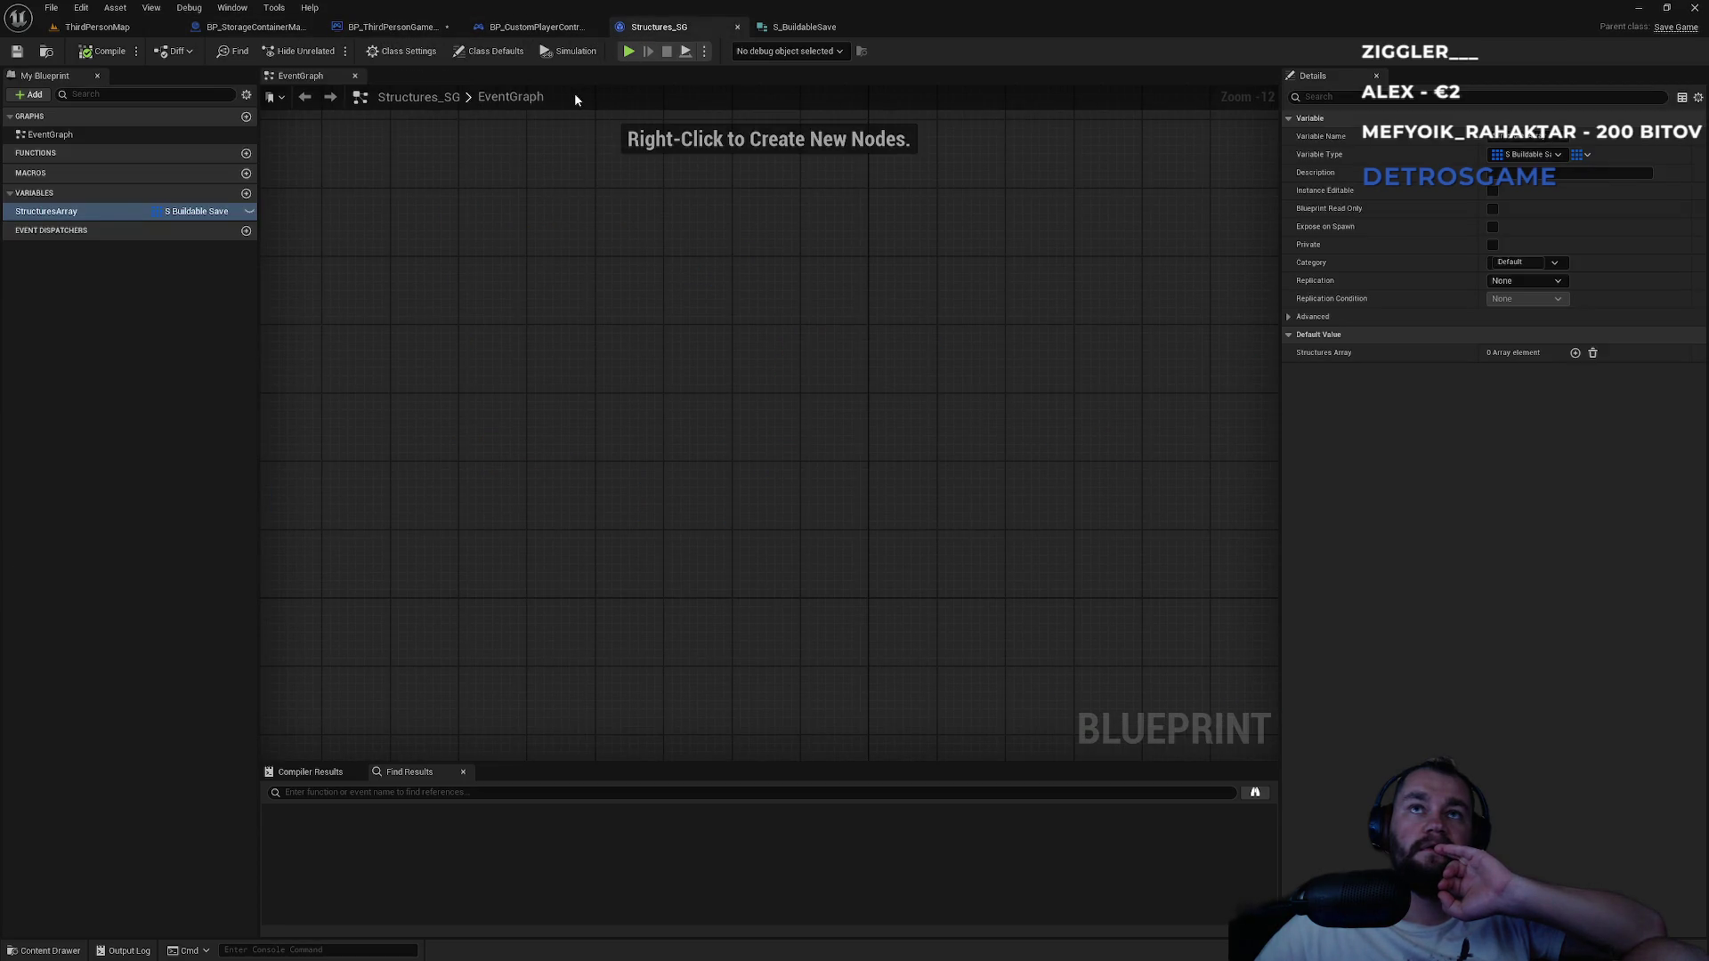
Add a String member named StringGUID to the S_BuildableSave structure.
{"action": "left_click", "coordinate": [802, 27]}
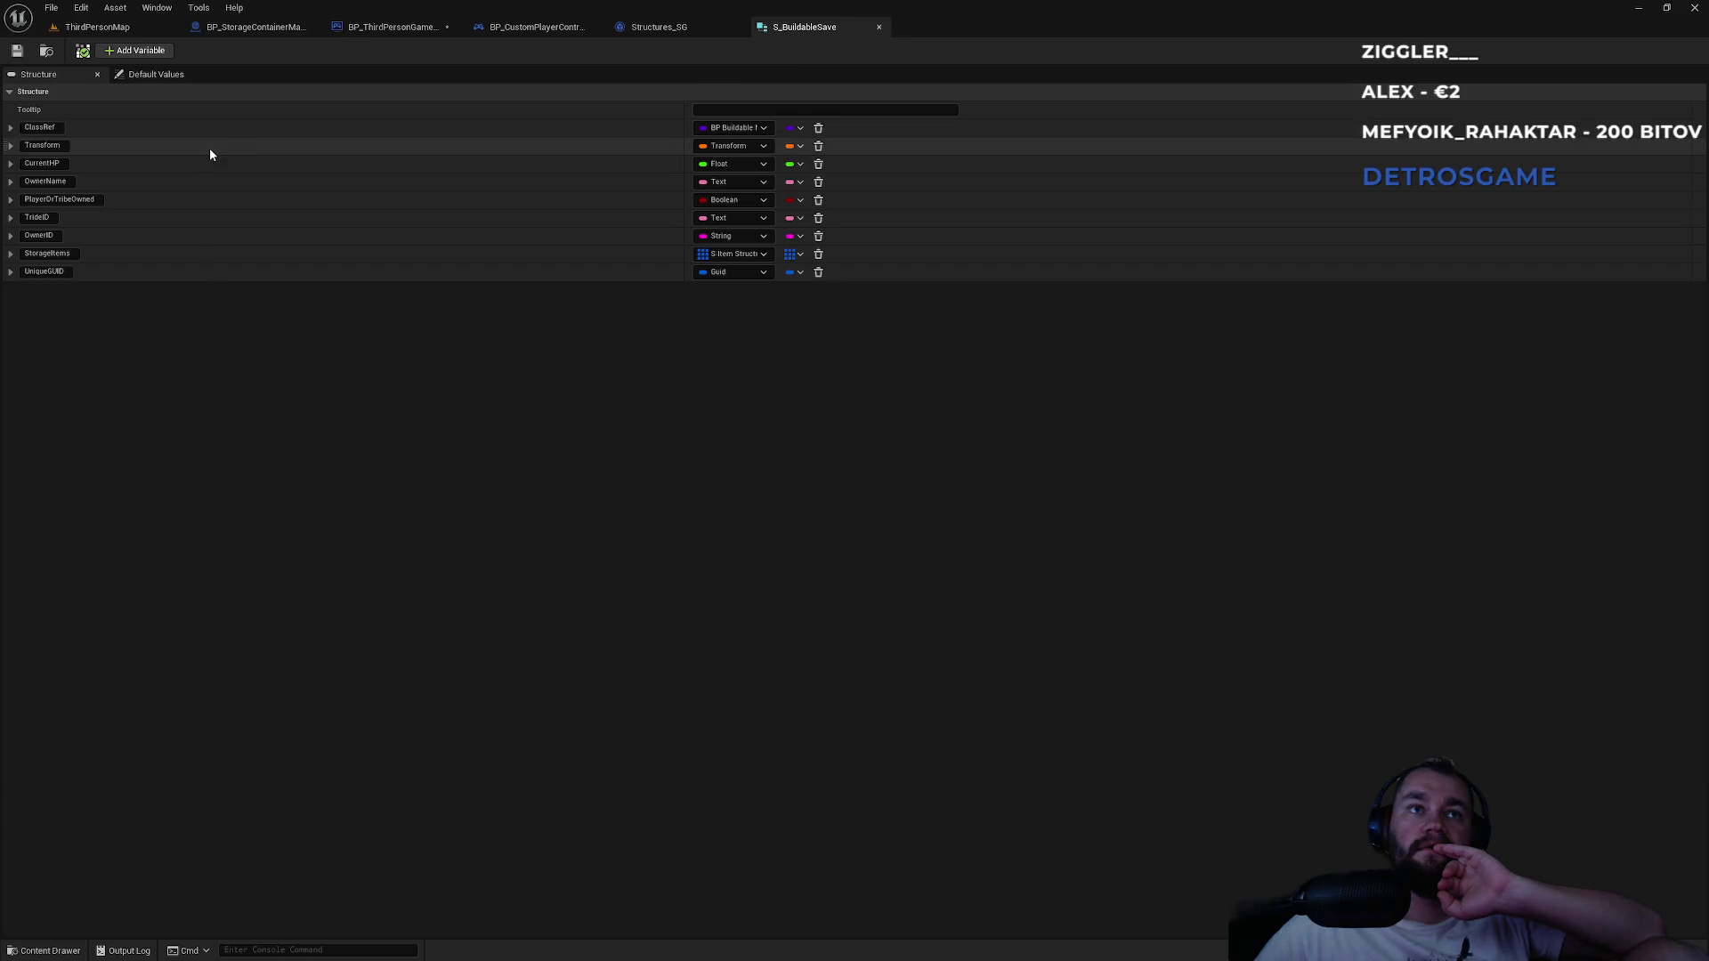
{"action": "left_click", "coordinate": [133, 51]}
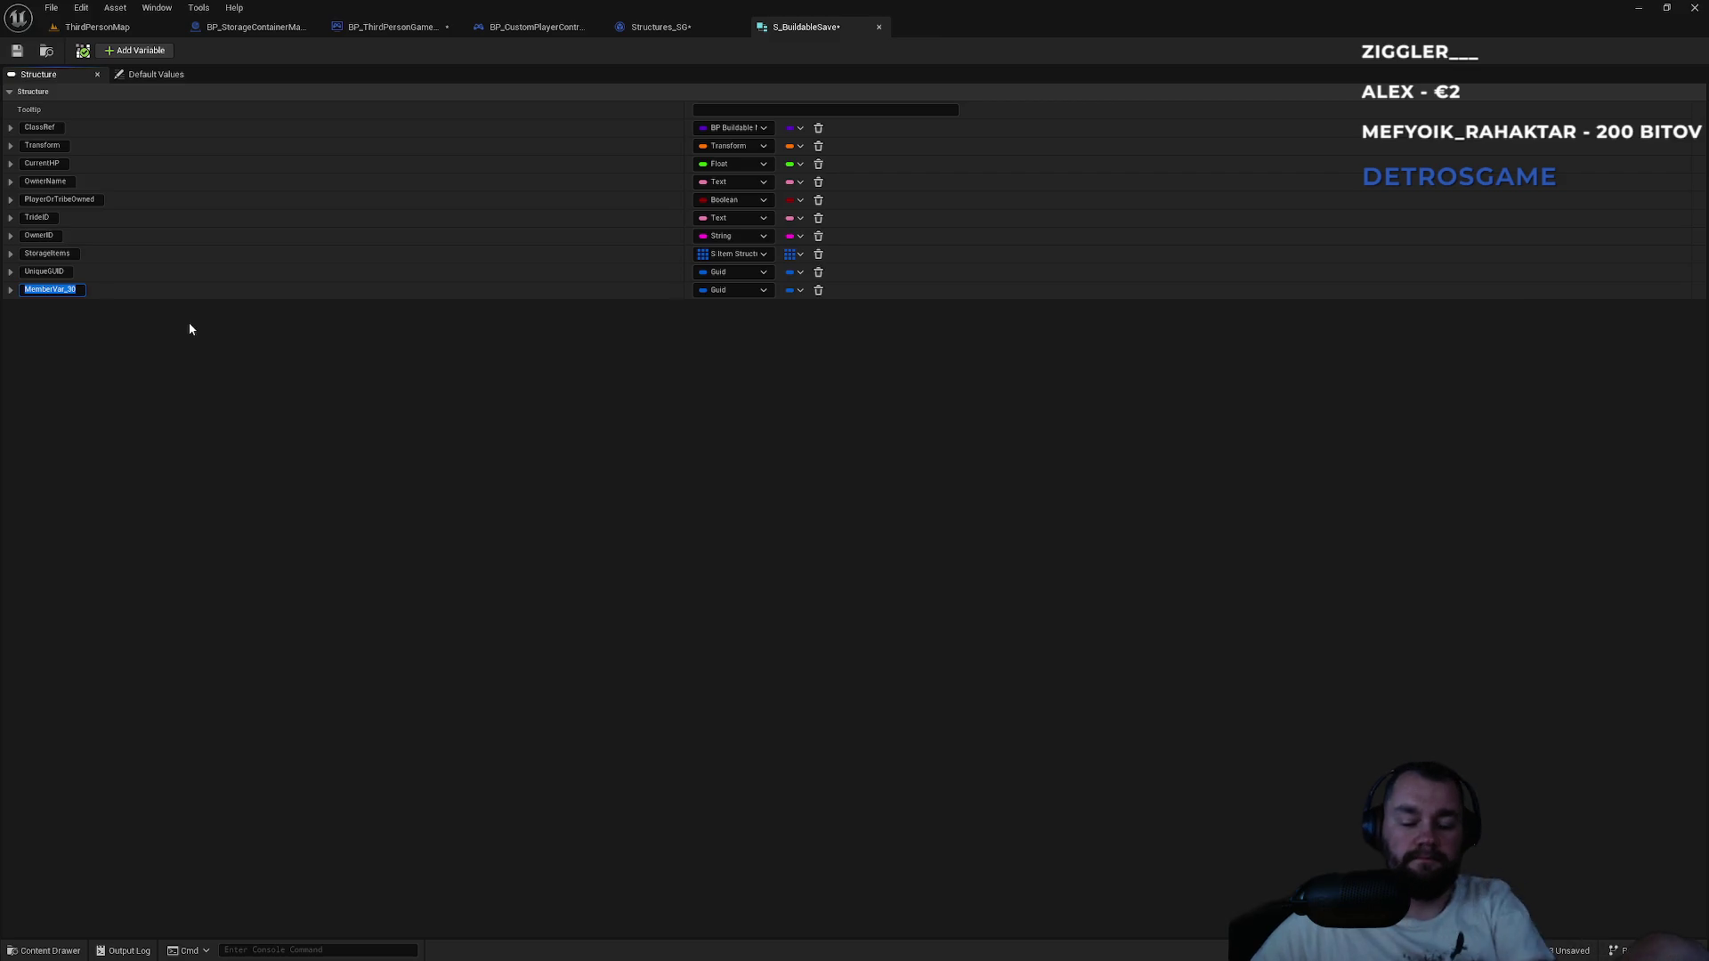
{"action": "type", "text": "StringU"}
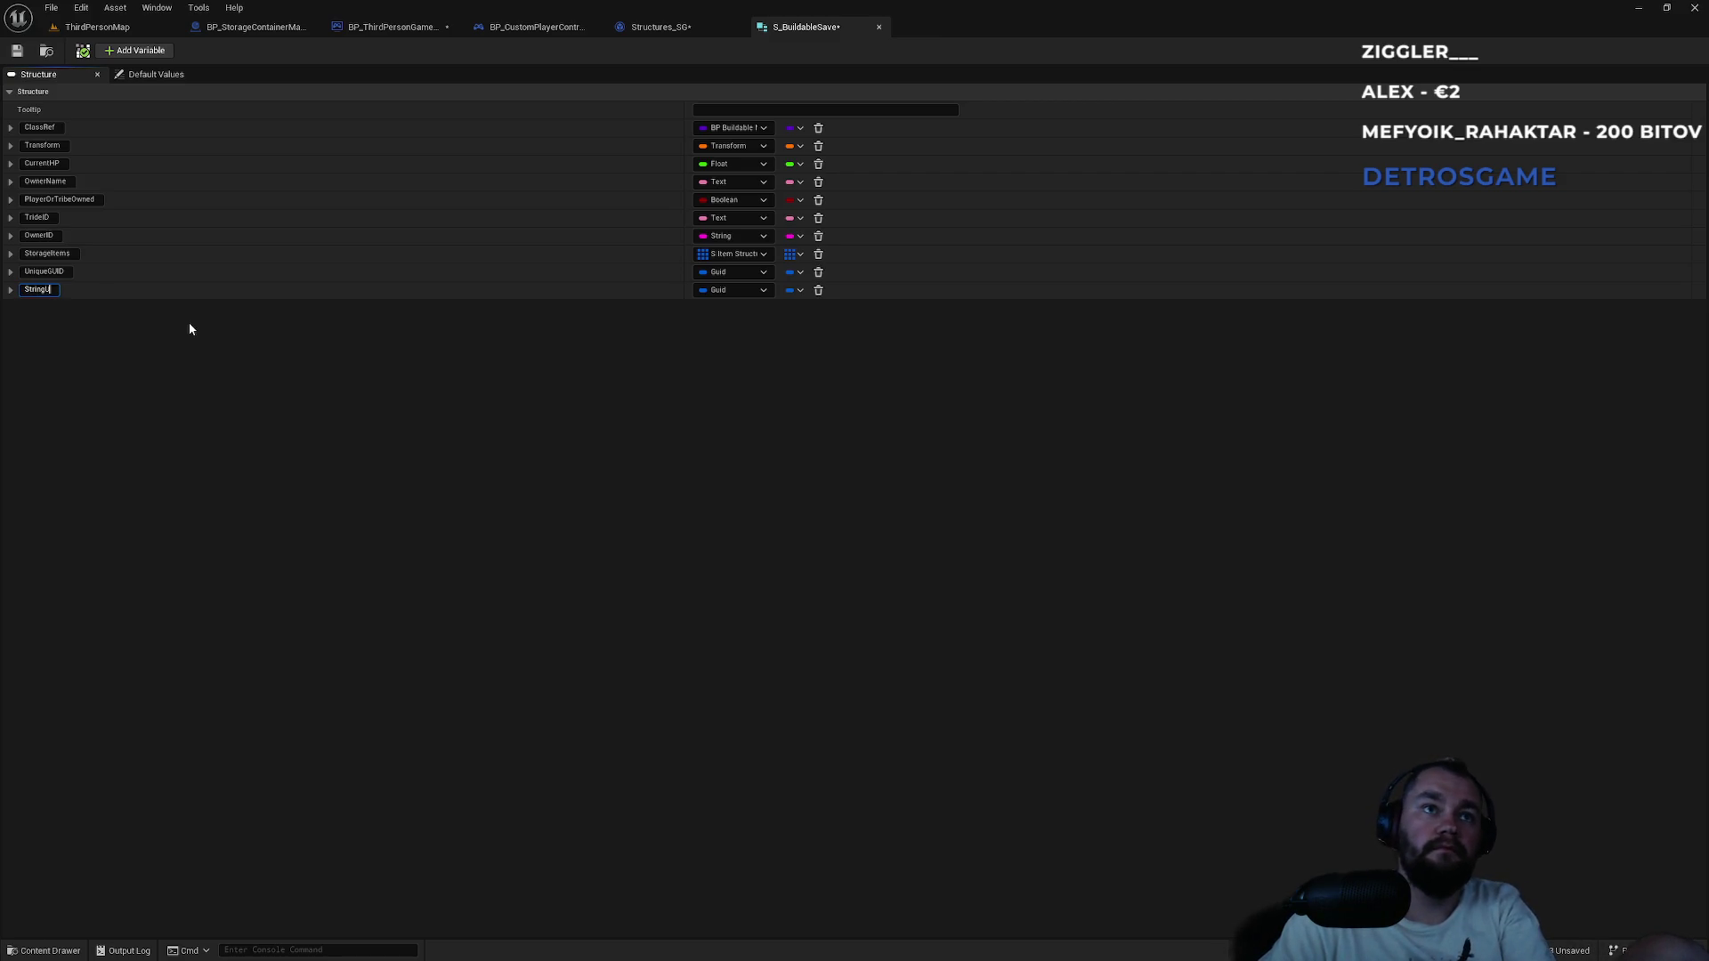
{"action": "key", "text": "BackSpace"}
{"action": "type", "text": "GUID"}
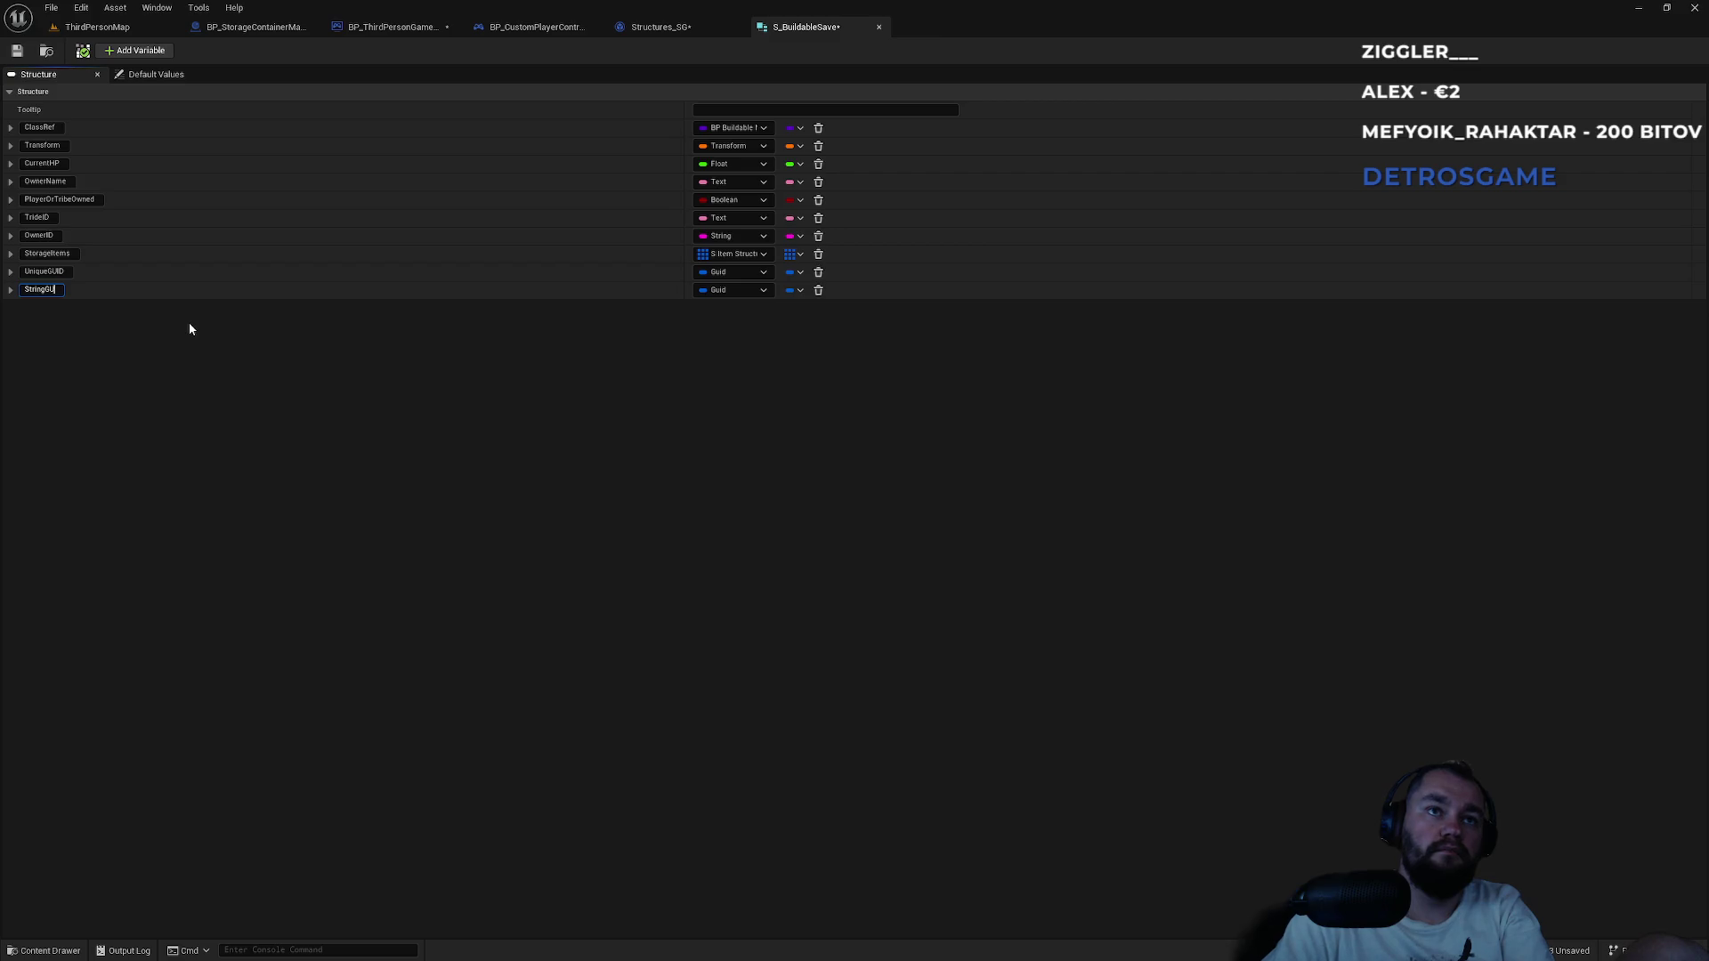
{"action": "key", "text": "Return"}
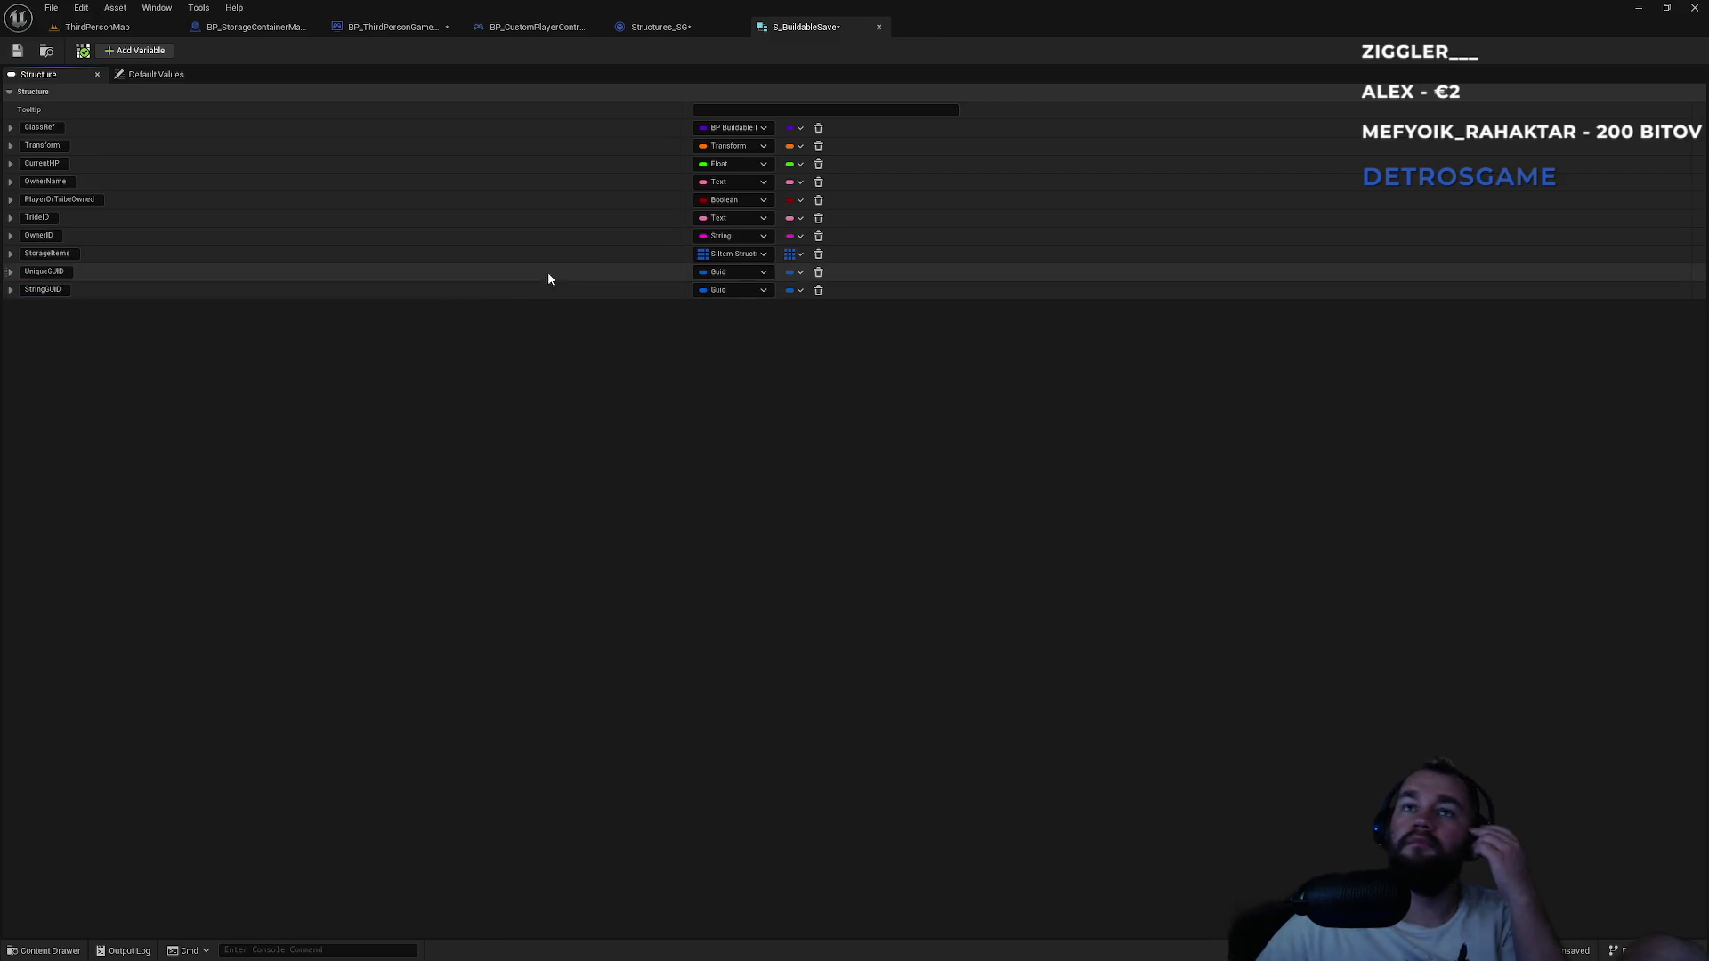
{"action": "left_click", "coordinate": [719, 290]}
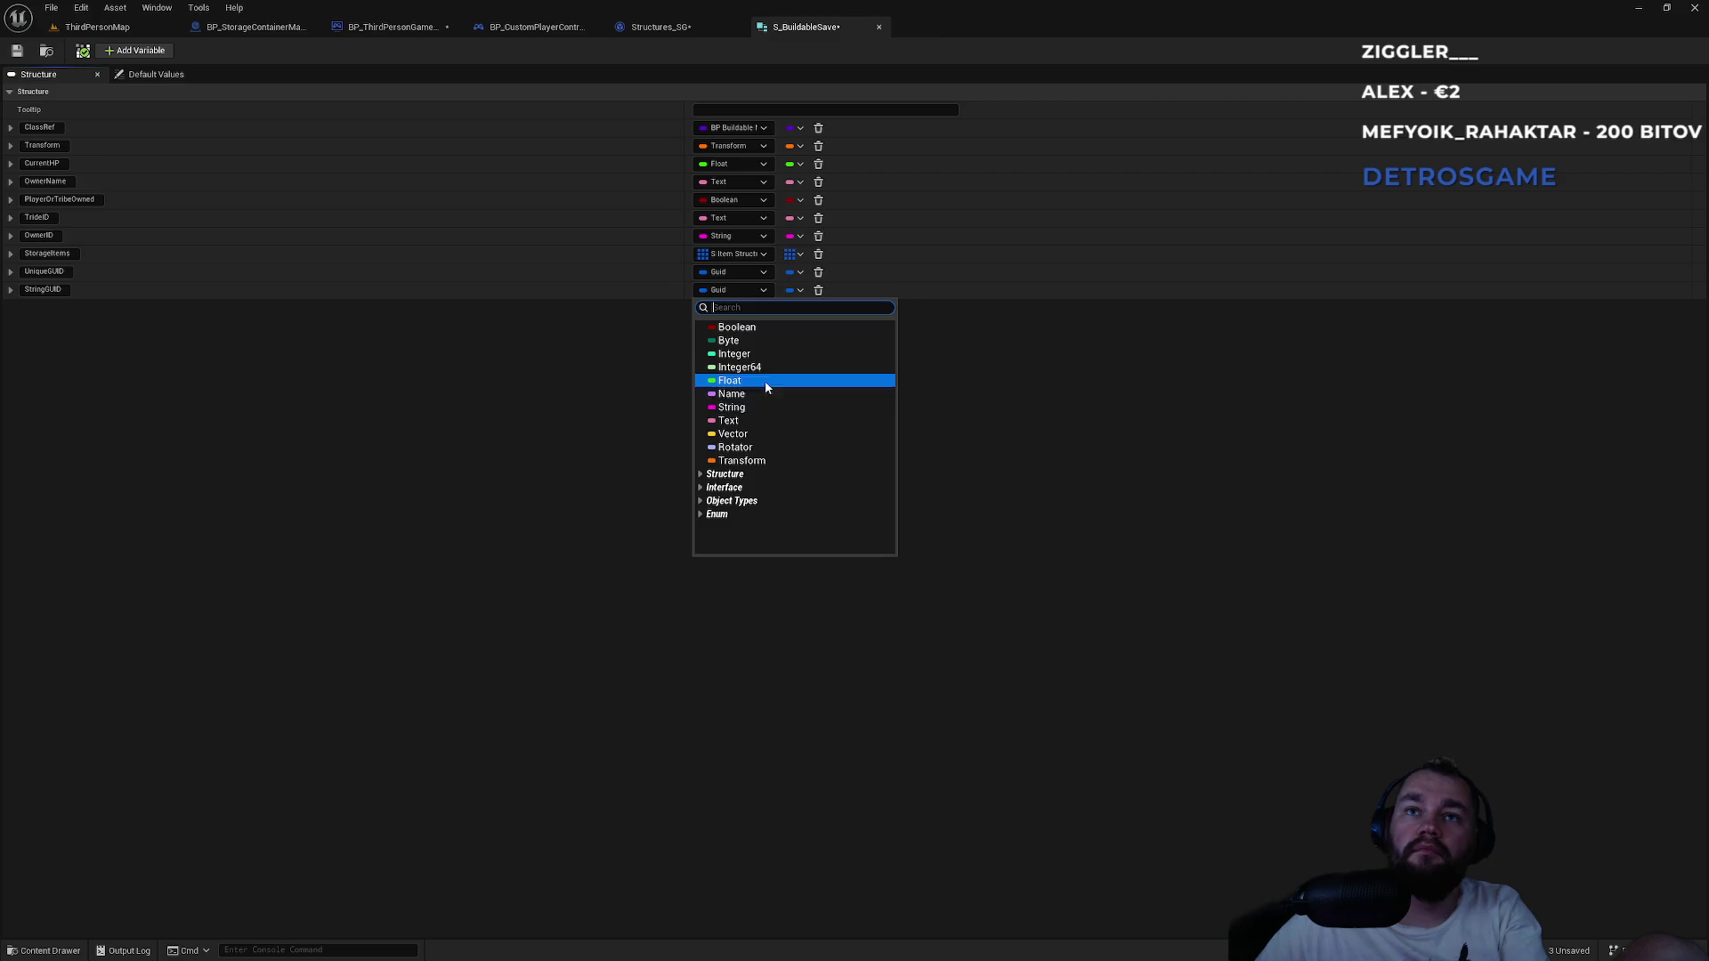
{"action": "left_click", "coordinate": [766, 407]}
Save all modified assets and go back to the BP_ThirdPersonGameMode graph.
{"action": "key", "text": "ctrl+shift+s"}
{"action": "left_click", "coordinate": [657, 27]}
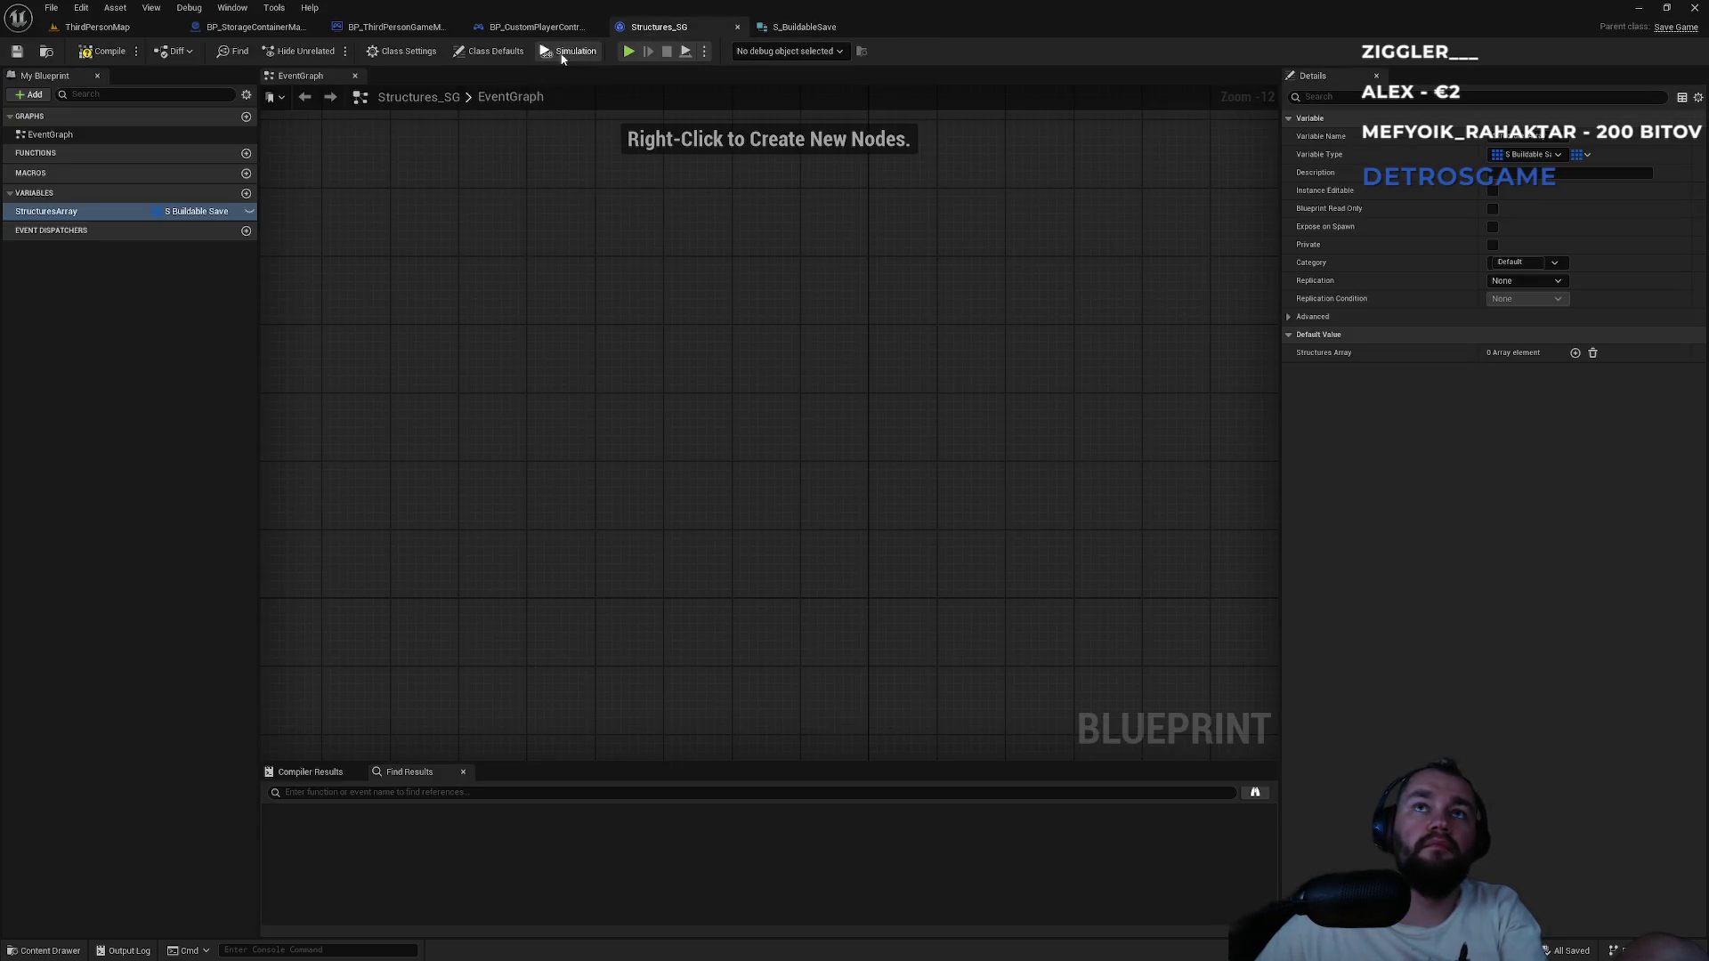
{"action": "left_click", "coordinate": [535, 27]}
{"action": "left_click", "coordinate": [395, 27]}
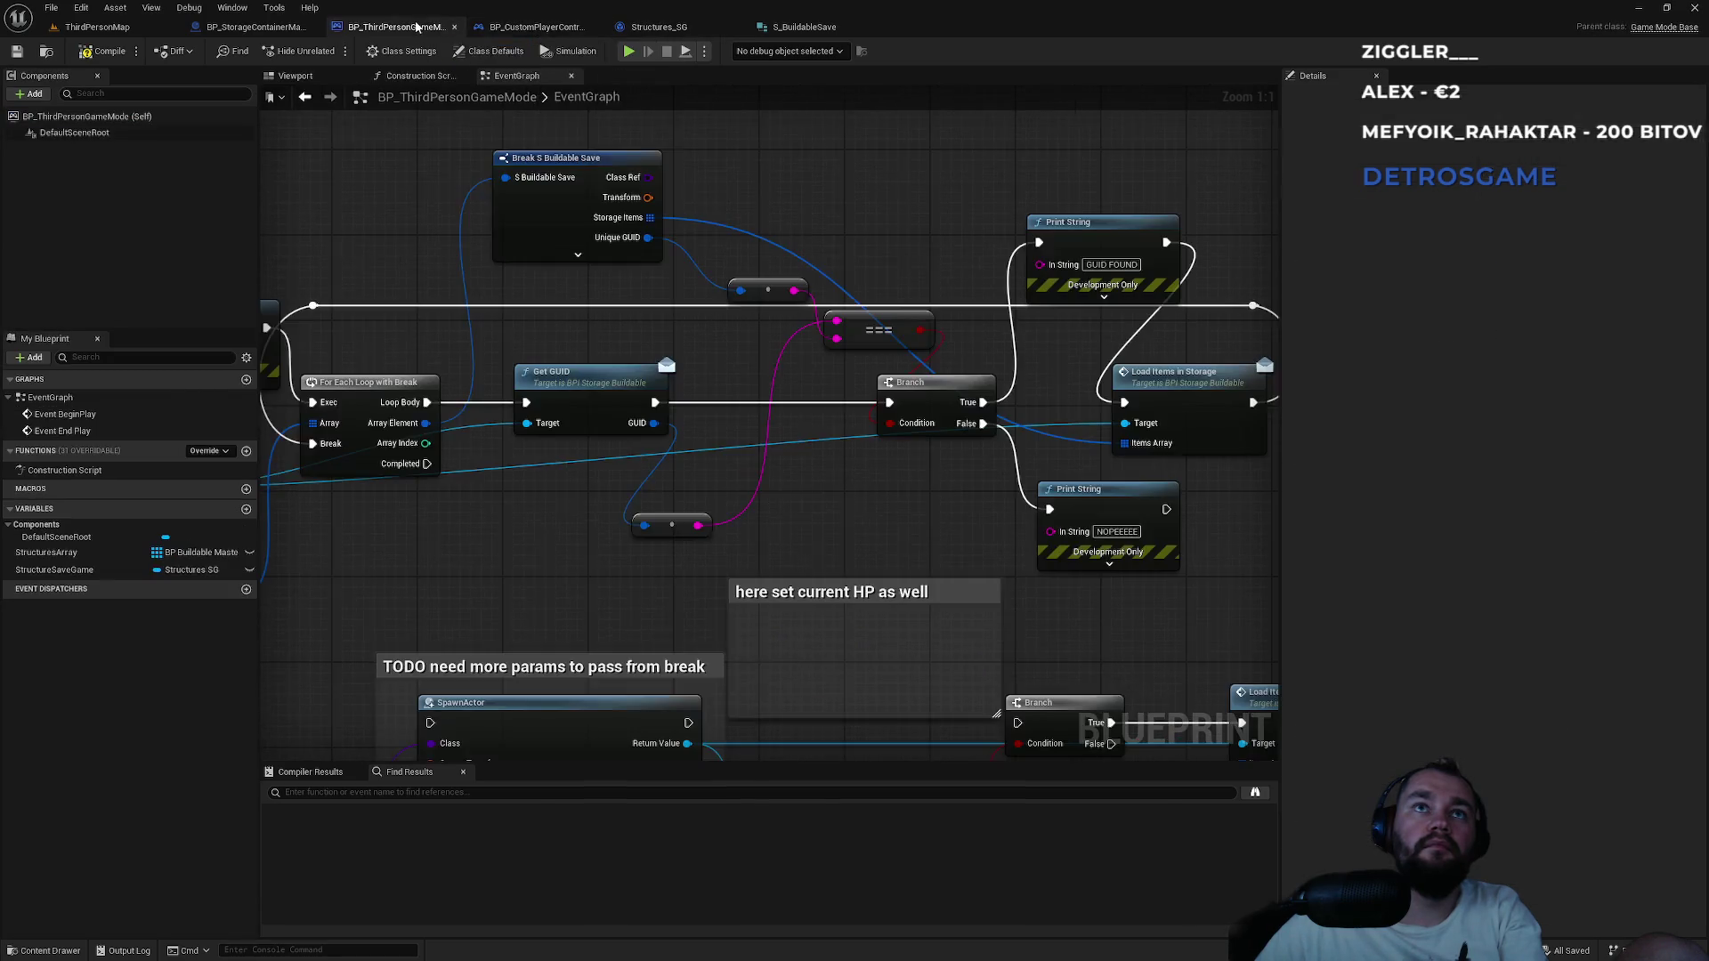
Save each container's GUID as text by feeding To String (Guid) into String GUID.
{"action": "mouse_move", "coordinate": [799, 518]}
{"action": "left_mouse_down"}
{"action": "mouse_move", "coordinate": [693, 100]}
{"action": "mouse_move", "coordinate": [627, 100]}
{"action": "left_mouse_up"}
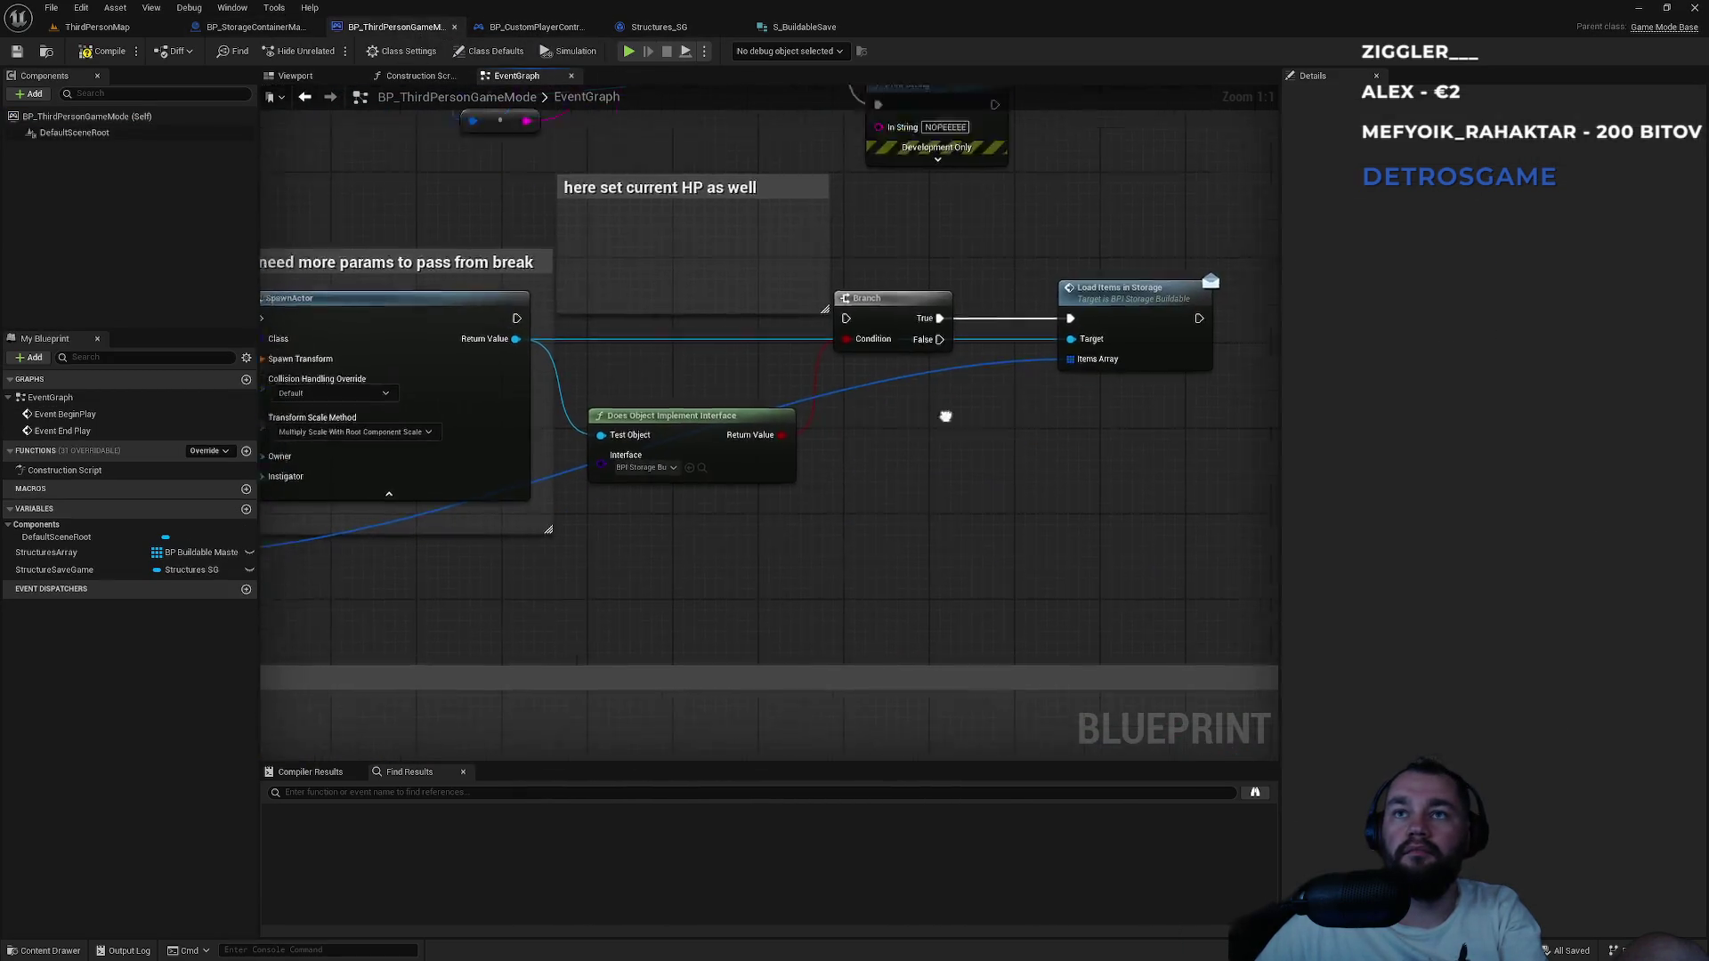
{"action": "scroll", "coordinate": [943, 416], "scroll_direction": "down", "scroll_amount": 4}
{"action": "mouse_move", "coordinate": [974, 347]}
{"action": "left_mouse_down"}
{"action": "mouse_move", "coordinate": [954, 565]}
{"action": "mouse_move", "coordinate": [855, 198]}
{"action": "left_mouse_up"}
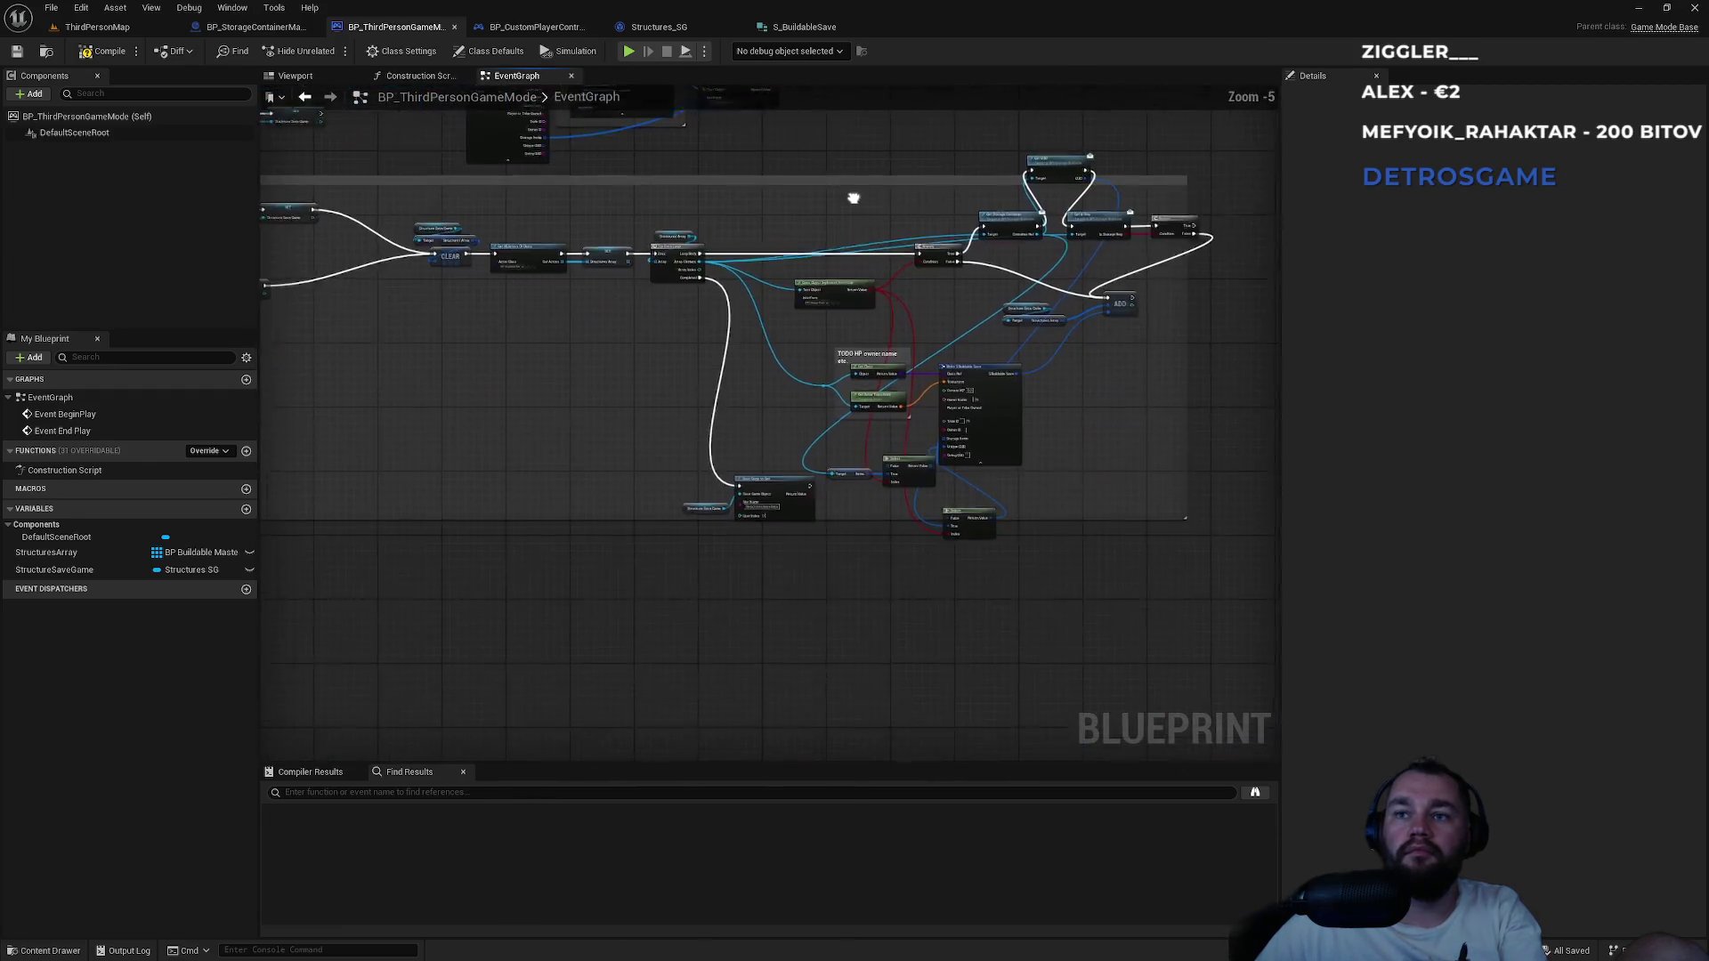
{"action": "scroll", "coordinate": [893, 550], "scroll_direction": "up", "scroll_amount": 3}
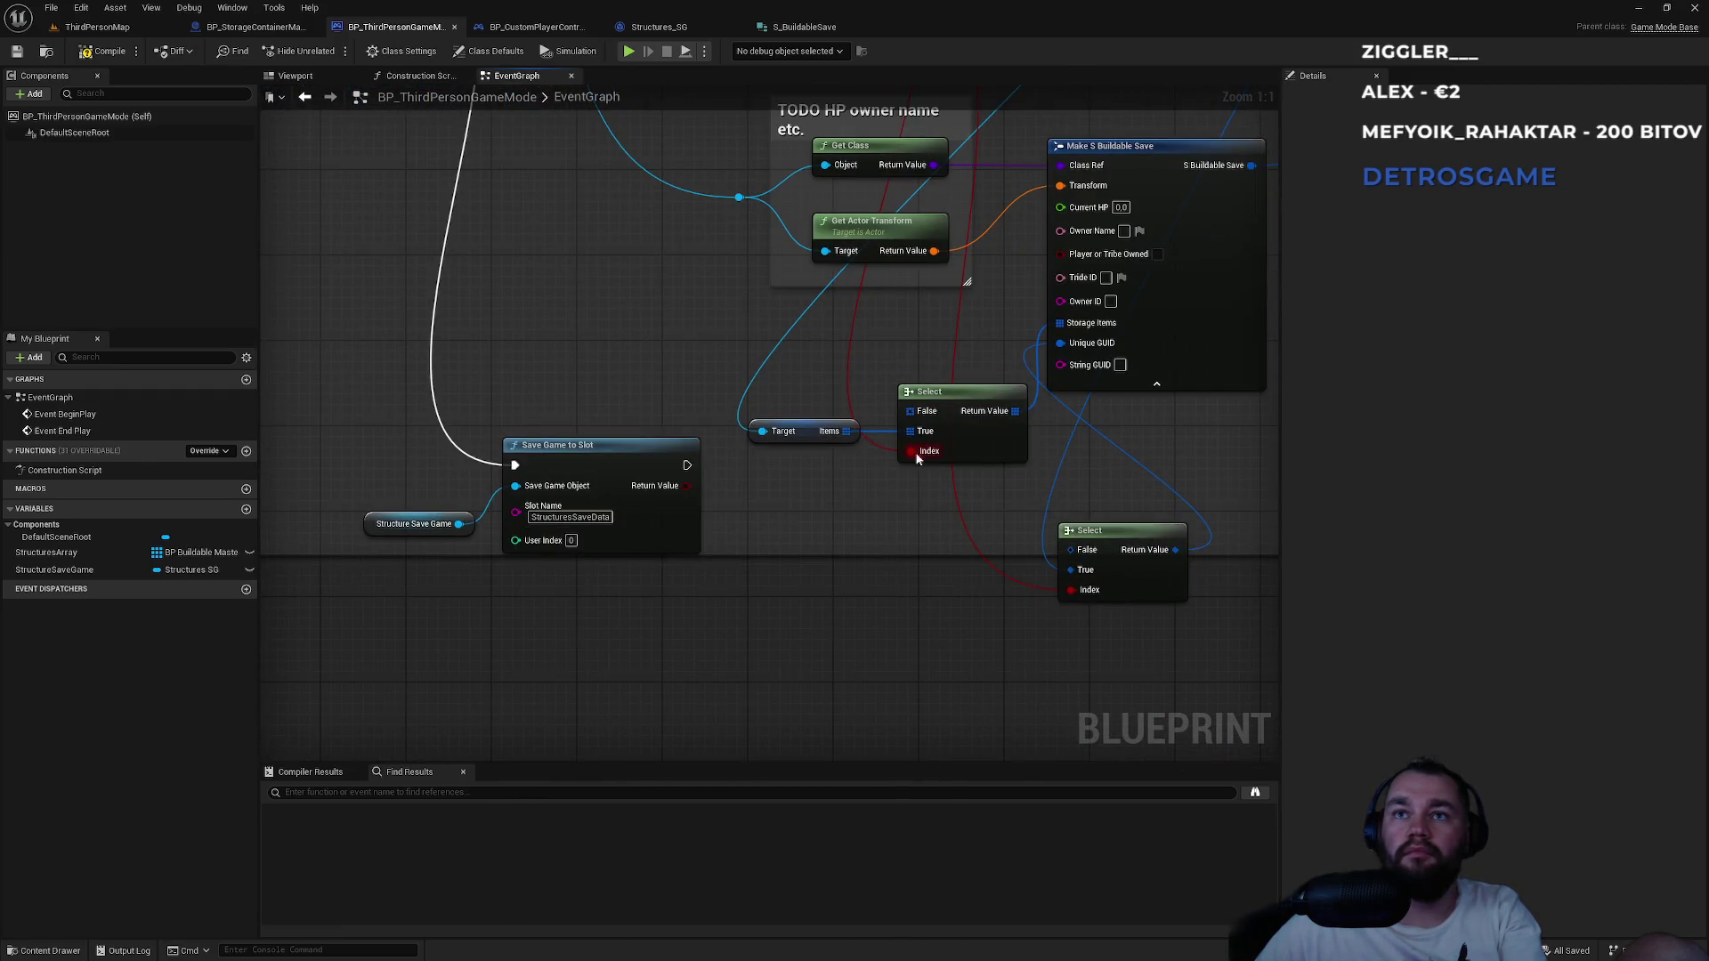
{"action": "left_click_drag", "start_coordinate": [1175, 549], "coordinate": [1204, 480]}
{"action": "type", "text": "tostr"}
{"action": "key", "text": "Return"}
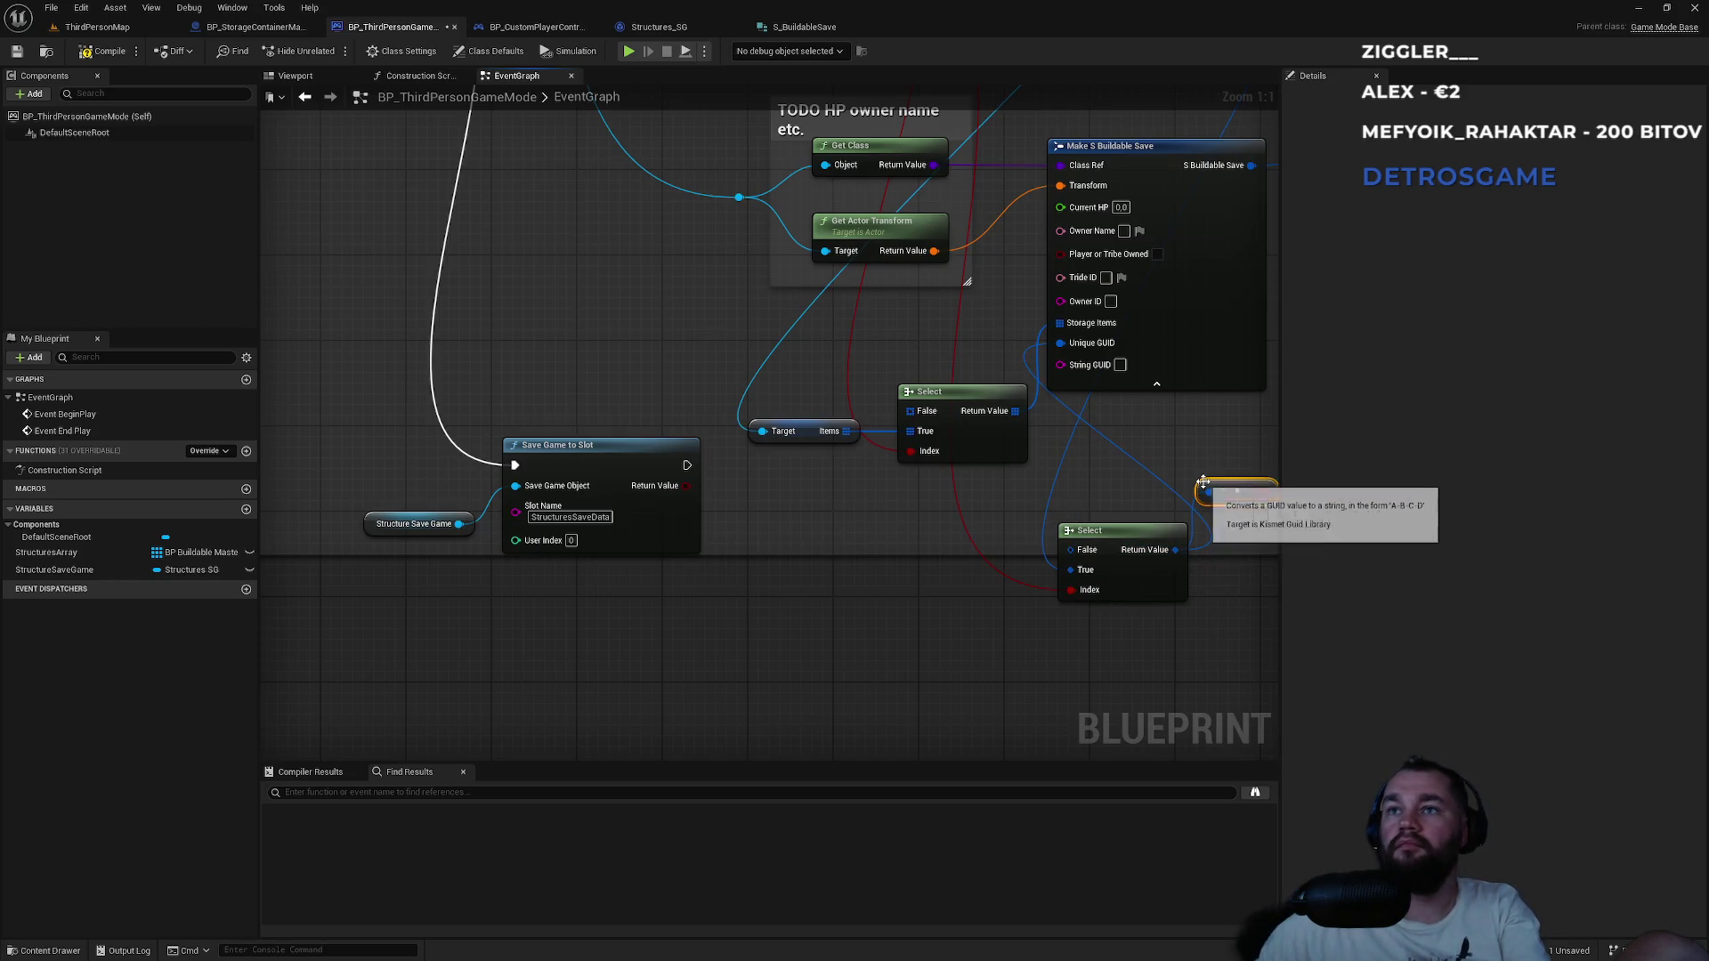
{"action": "left_click_drag", "start_coordinate": [1263, 493], "coordinate": [1060, 363]}
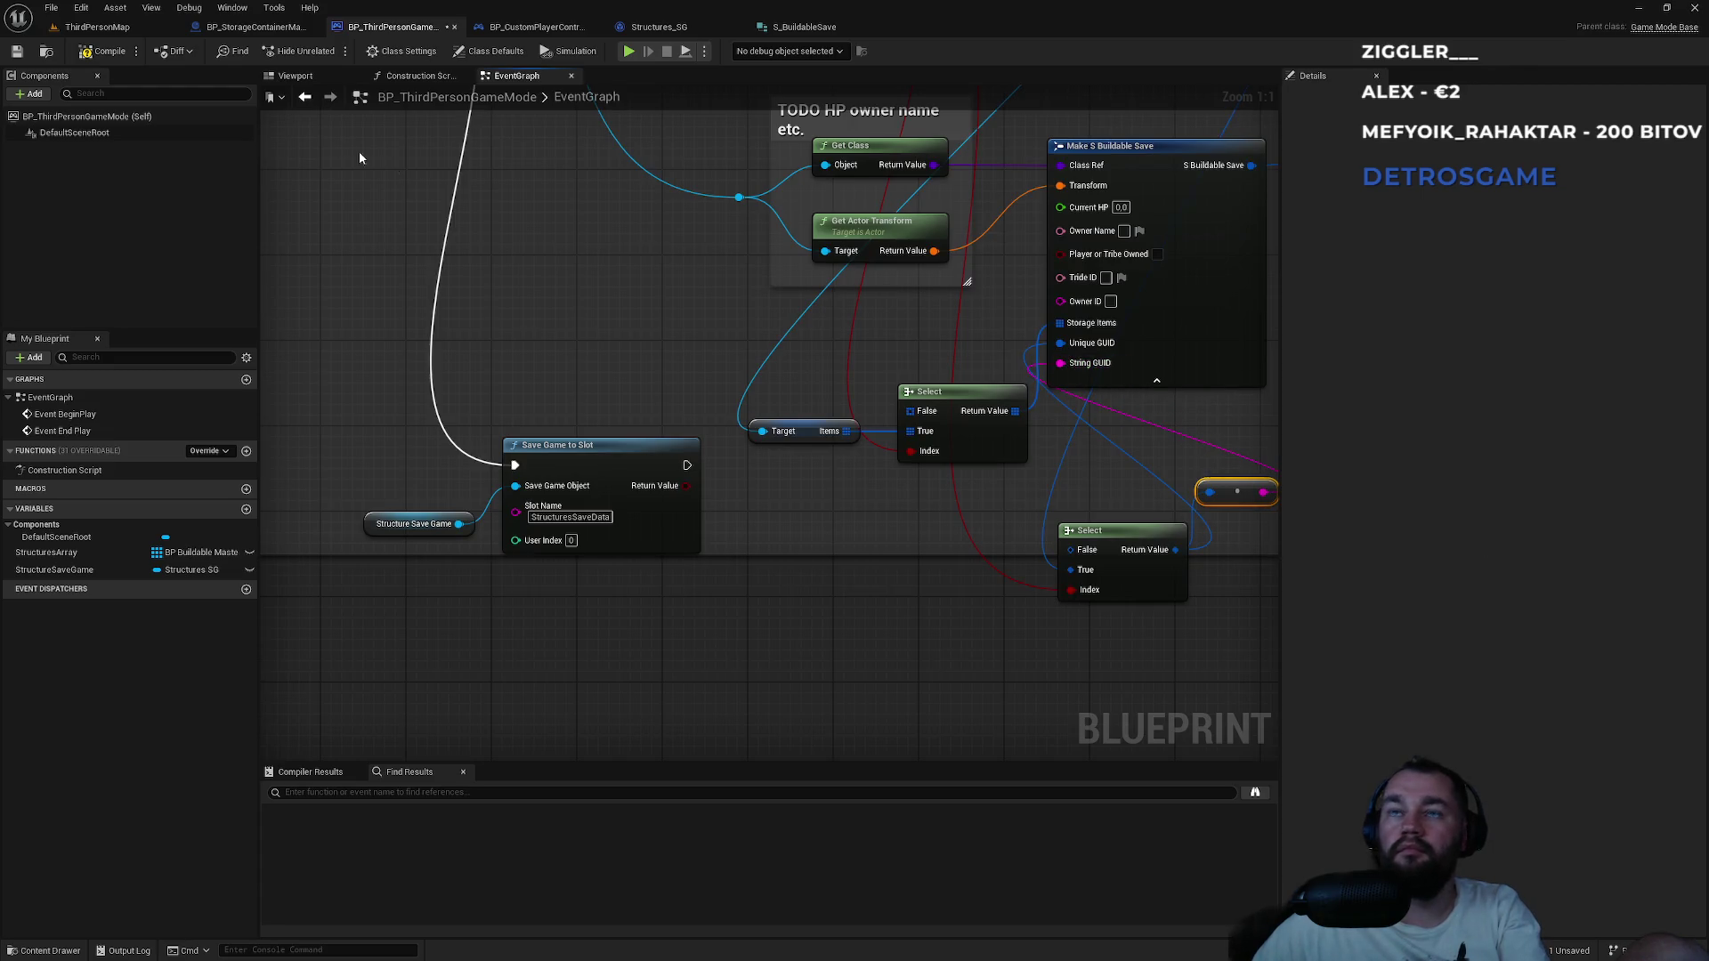
Expand Break S Buildable Save and feed its String GUID into the exact-equality check.
{"action": "left_click_drag", "start_coordinate": [1107, 536], "coordinate": [974, 601]}
{"action": "mouse_move", "coordinate": [946, 148]}
{"action": "left_mouse_down"}
{"action": "mouse_move", "coordinate": [759, 507]}
{"action": "mouse_move", "coordinate": [824, 238]}
{"action": "mouse_move", "coordinate": [816, 310]}
{"action": "mouse_move", "coordinate": [837, 376]}
{"action": "mouse_move", "coordinate": [723, 373]}
{"action": "mouse_move", "coordinate": [735, 666]}
{"action": "left_mouse_up"}
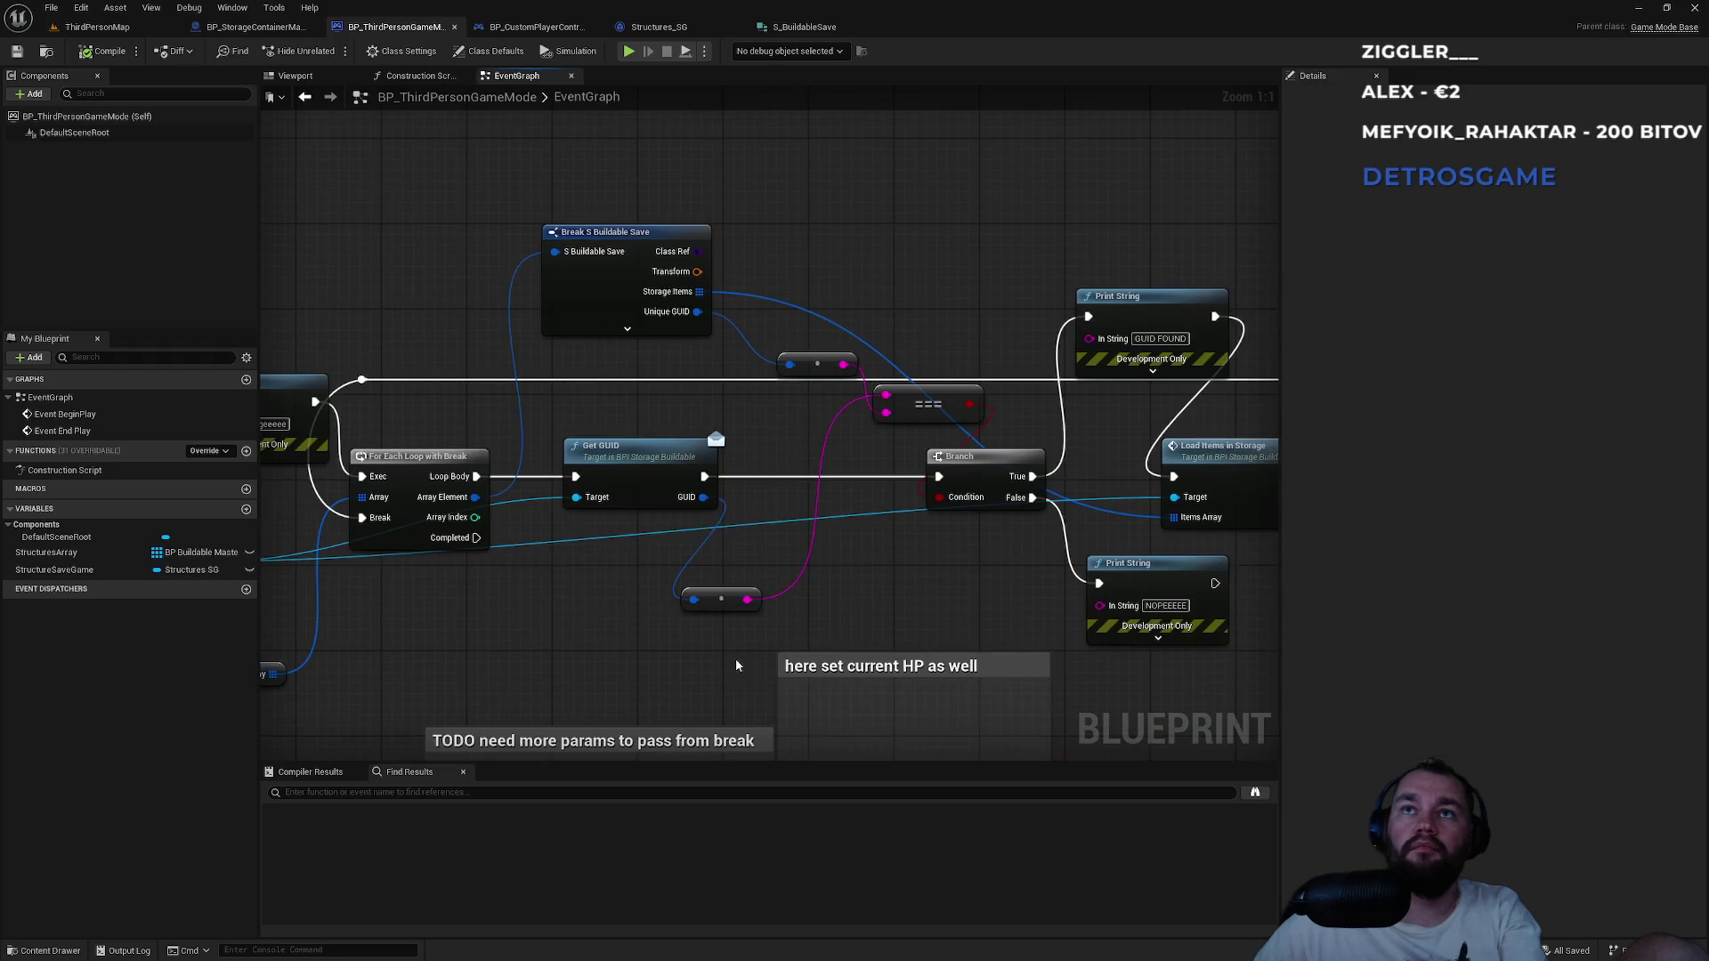
{"action": "left_click", "coordinate": [628, 327]}
{"action": "left_click", "coordinate": [629, 330]}
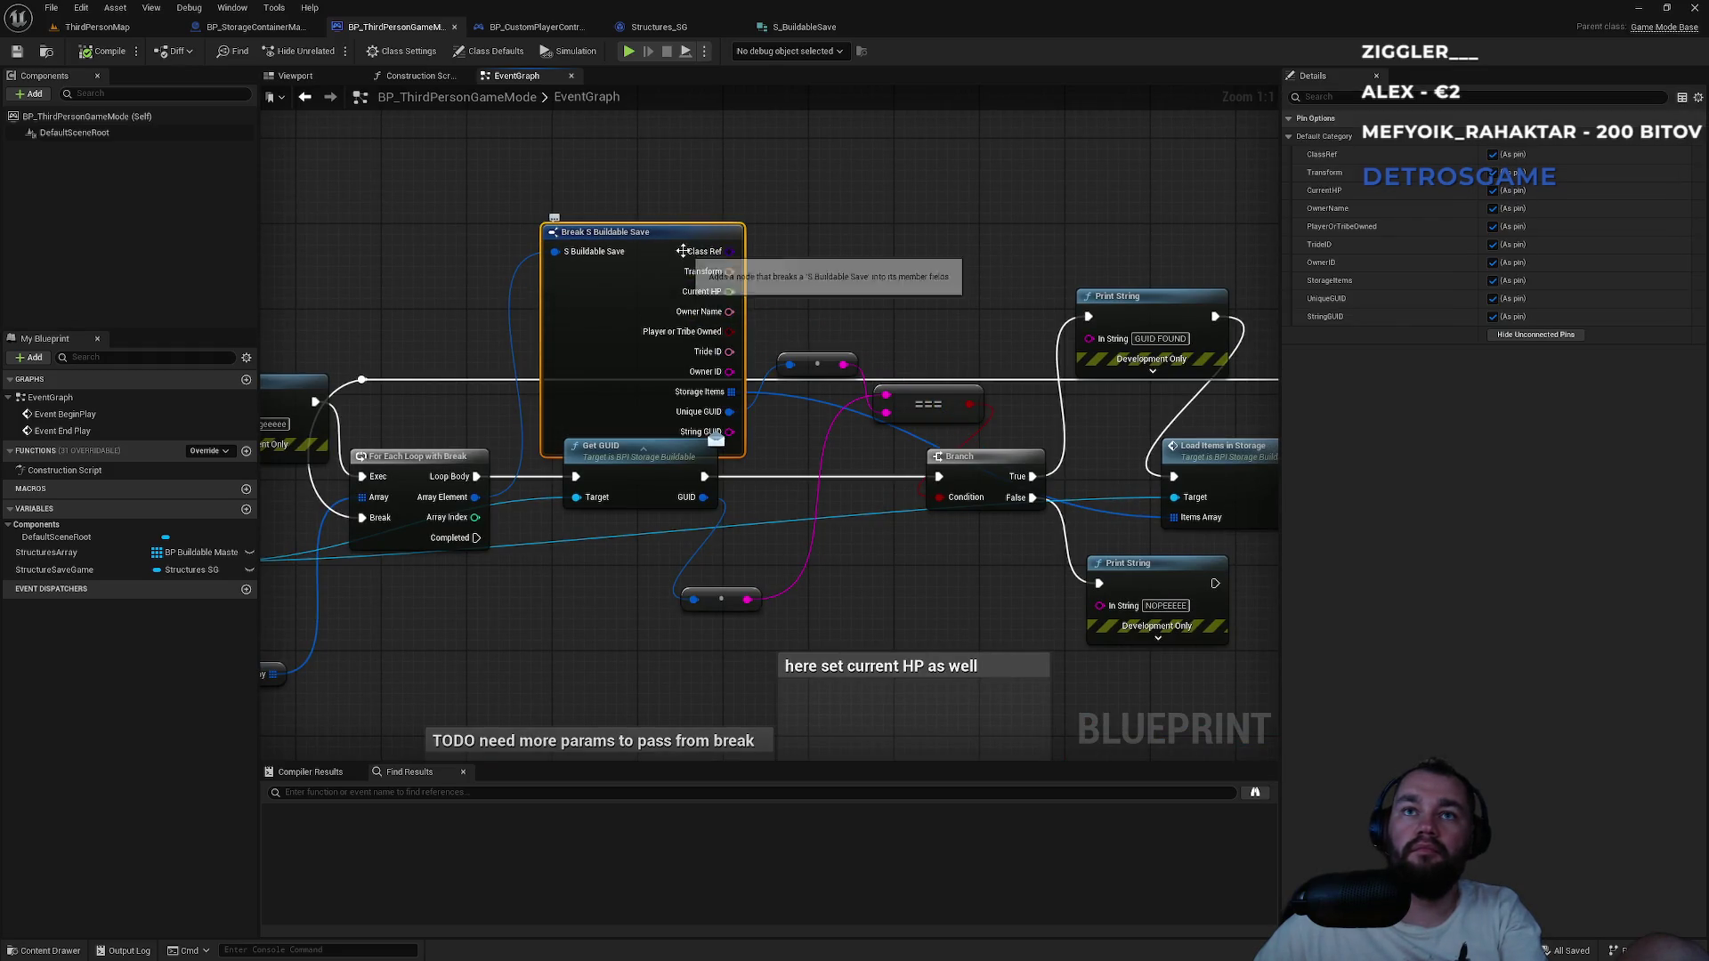
{"action": "left_click_drag", "start_coordinate": [676, 242], "coordinate": [666, 155]}
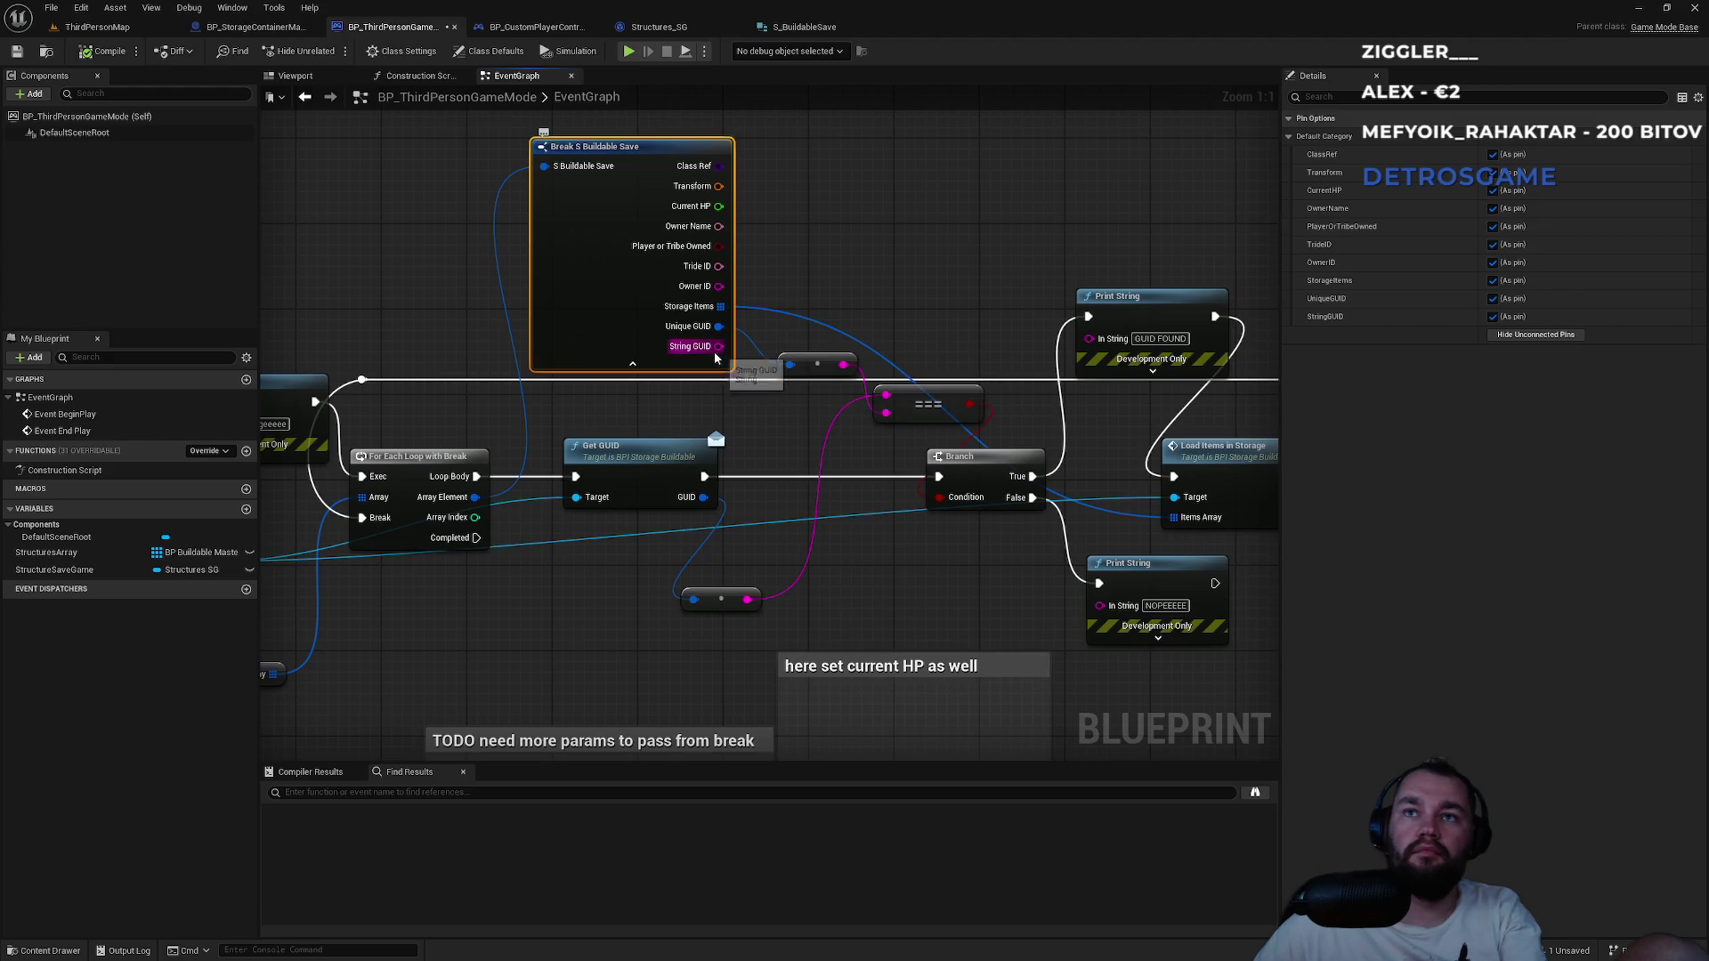
{"action": "left_click_drag", "start_coordinate": [712, 356], "coordinate": [885, 394]}
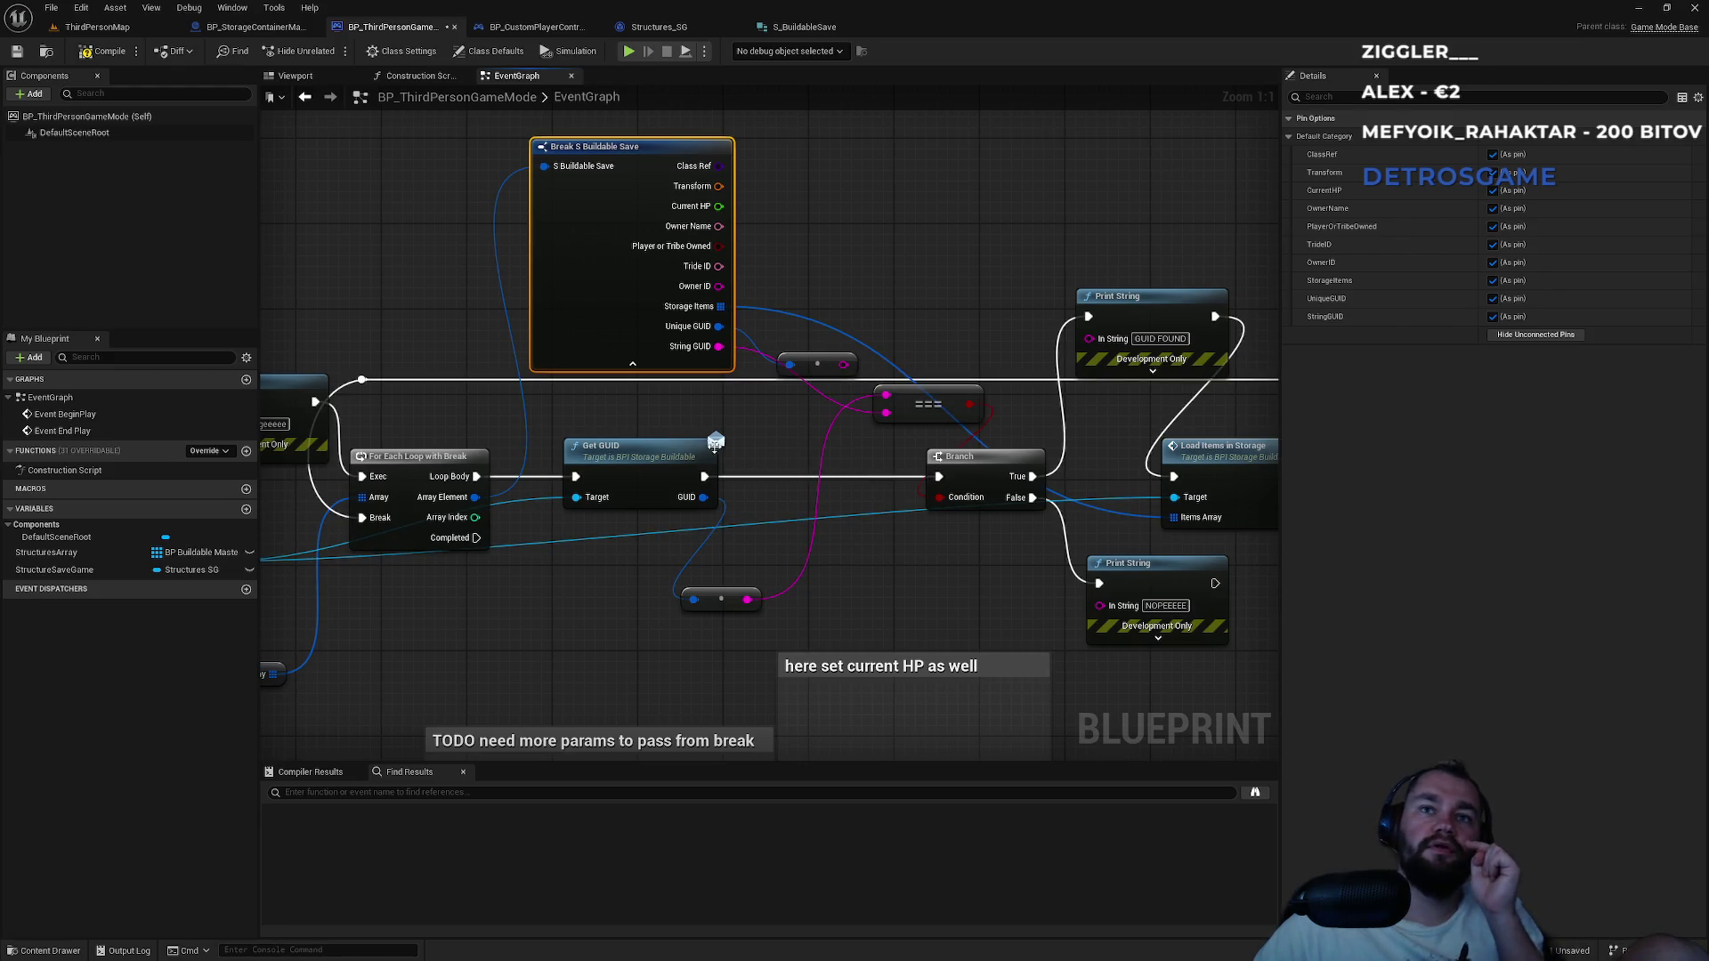
{"action": "left_click_drag", "start_coordinate": [589, 440], "coordinate": [798, 416]}
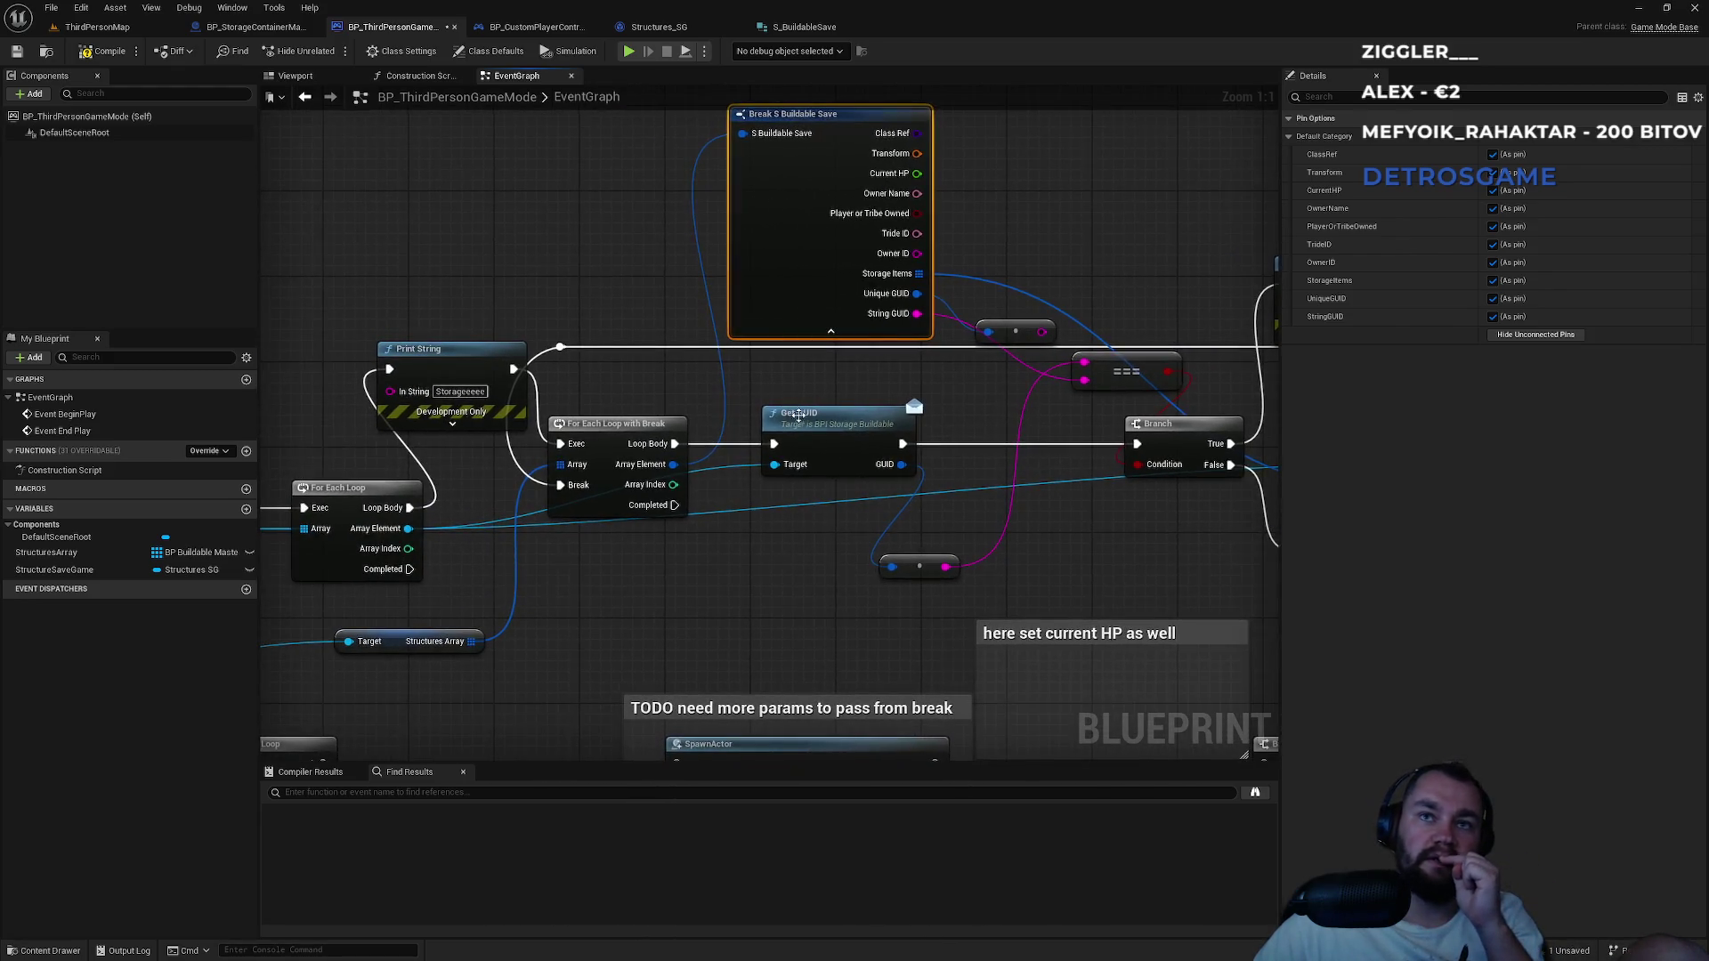
{"action": "left_click", "coordinate": [633, 432]}
{"action": "left_click_drag", "start_coordinate": [434, 461], "coordinate": [709, 427]}
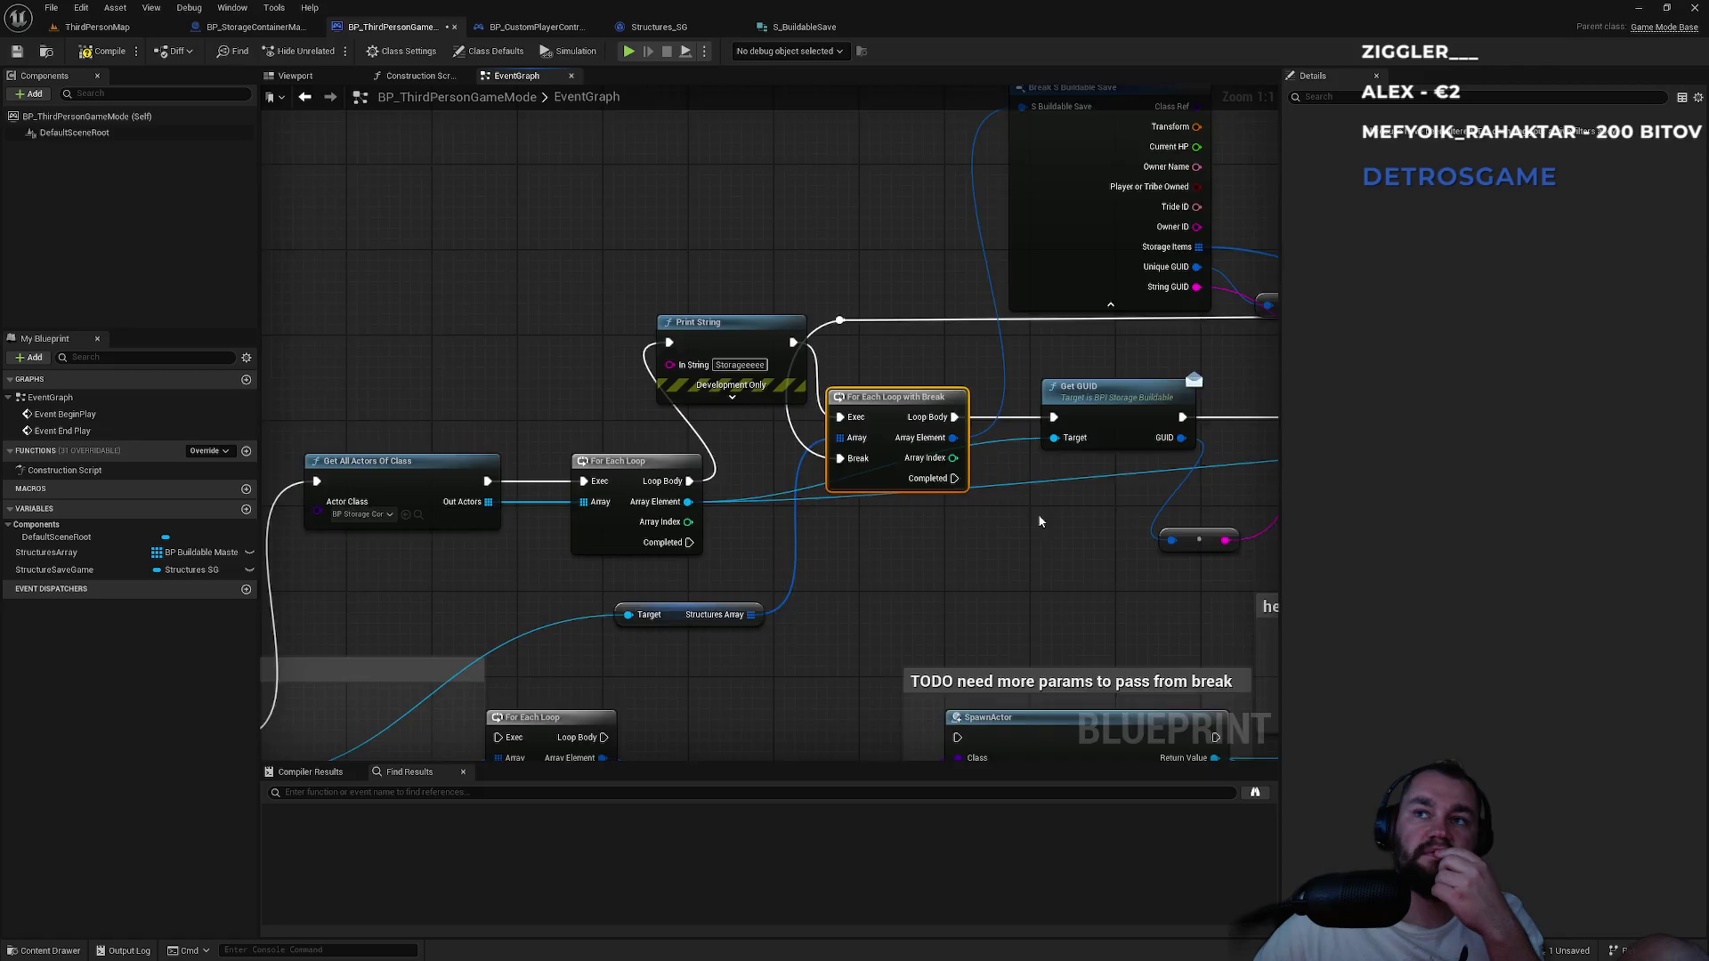
{"action": "left_click_drag", "start_coordinate": [837, 467], "coordinate": [356, 509]}
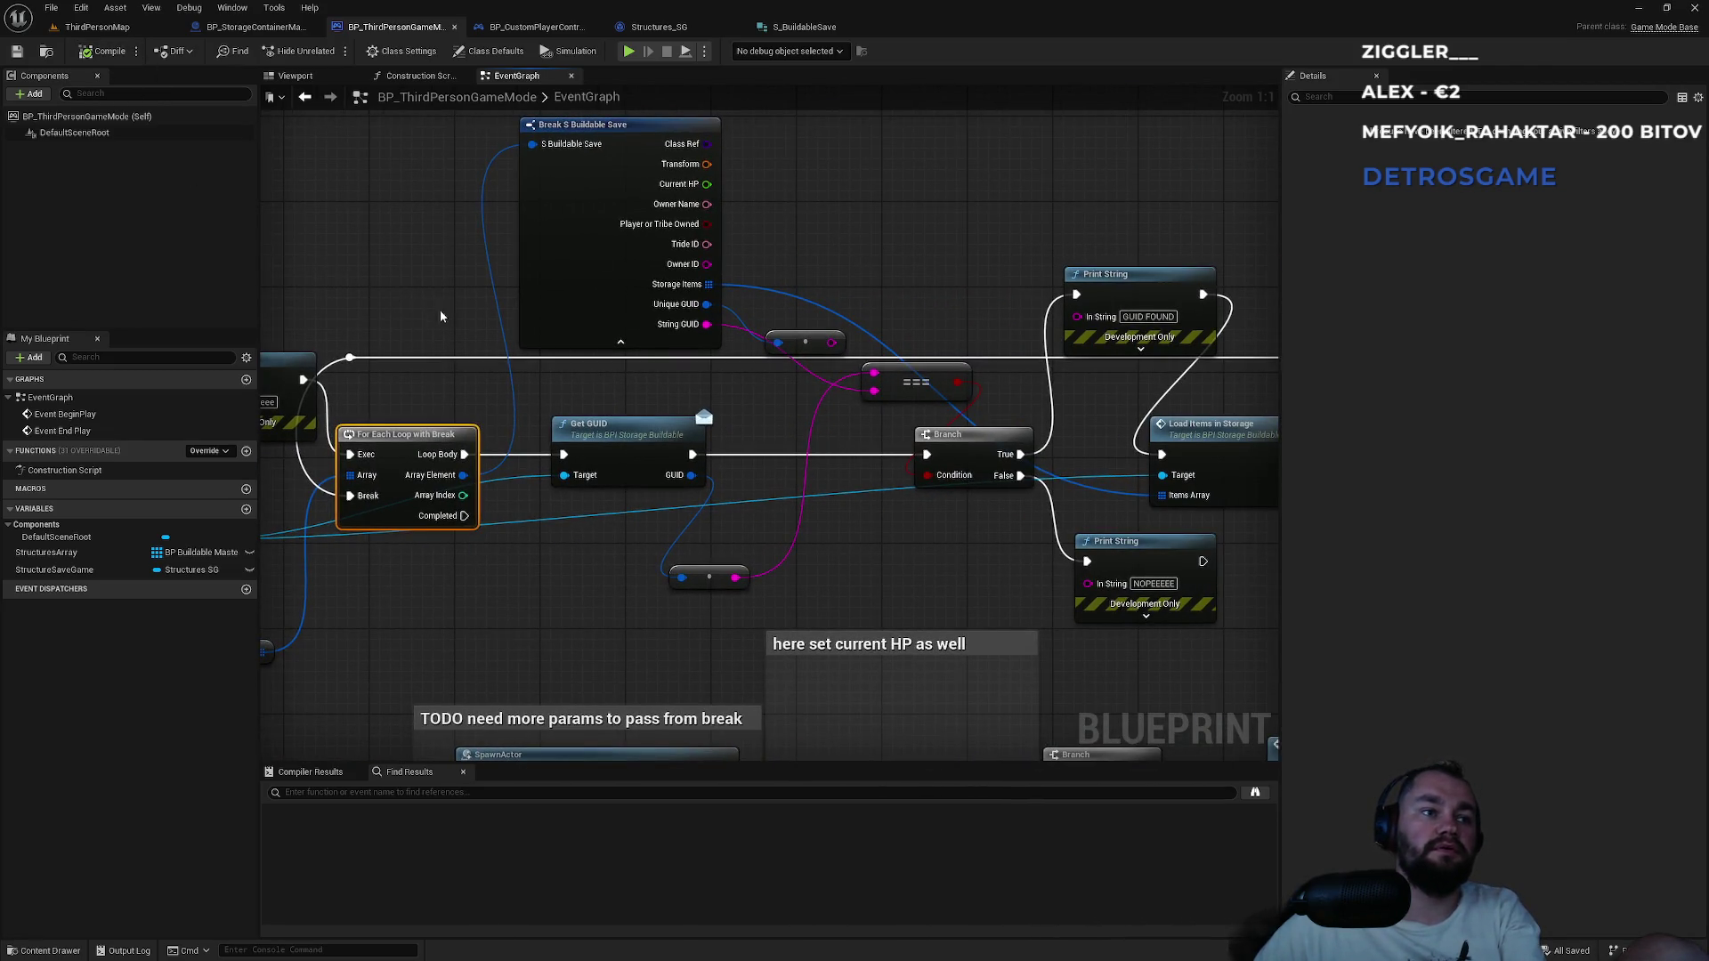
Delete the old save files in SaveGames and return to ThirdPersonMap.
{"action": "key", "text": "alt+Tab"}
{"action": "left_click_drag", "start_coordinate": [827, 677], "coordinate": [790, 516]}
{"action": "key", "text": "Delete"}
{"action": "left_click", "coordinate": [146, 29]}
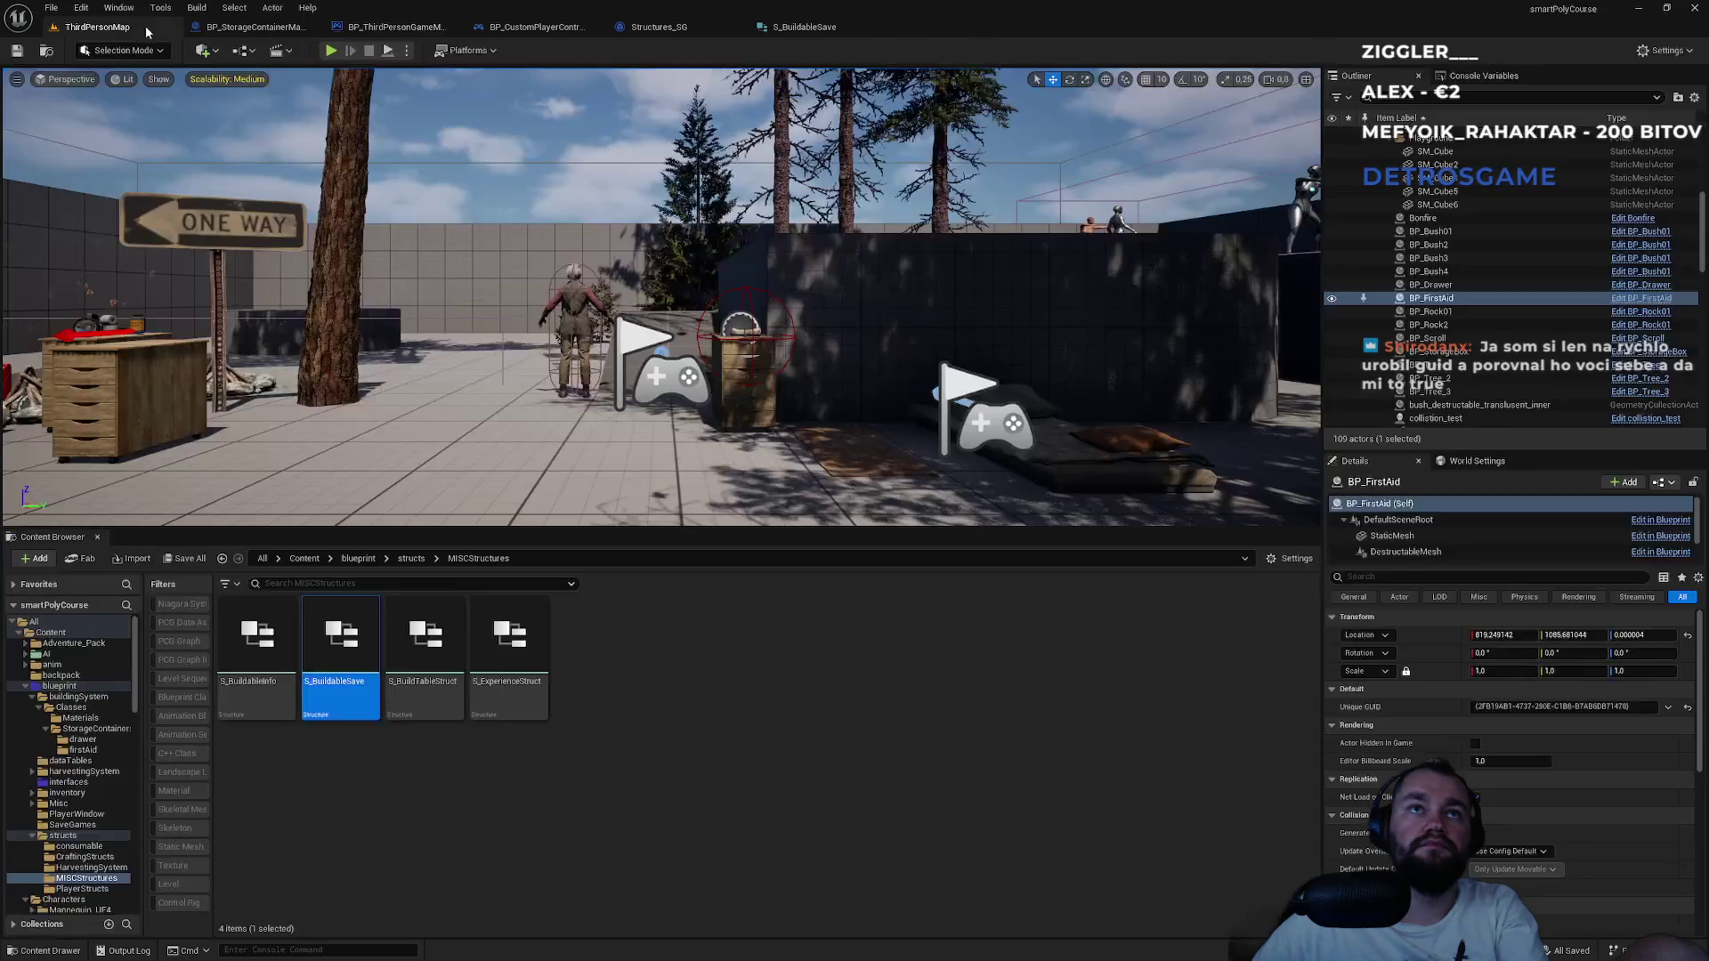
Play the level twice, stopping each run with Esc, then switch to the SaveGames folder.
{"action": "left_click", "coordinate": [330, 51]}
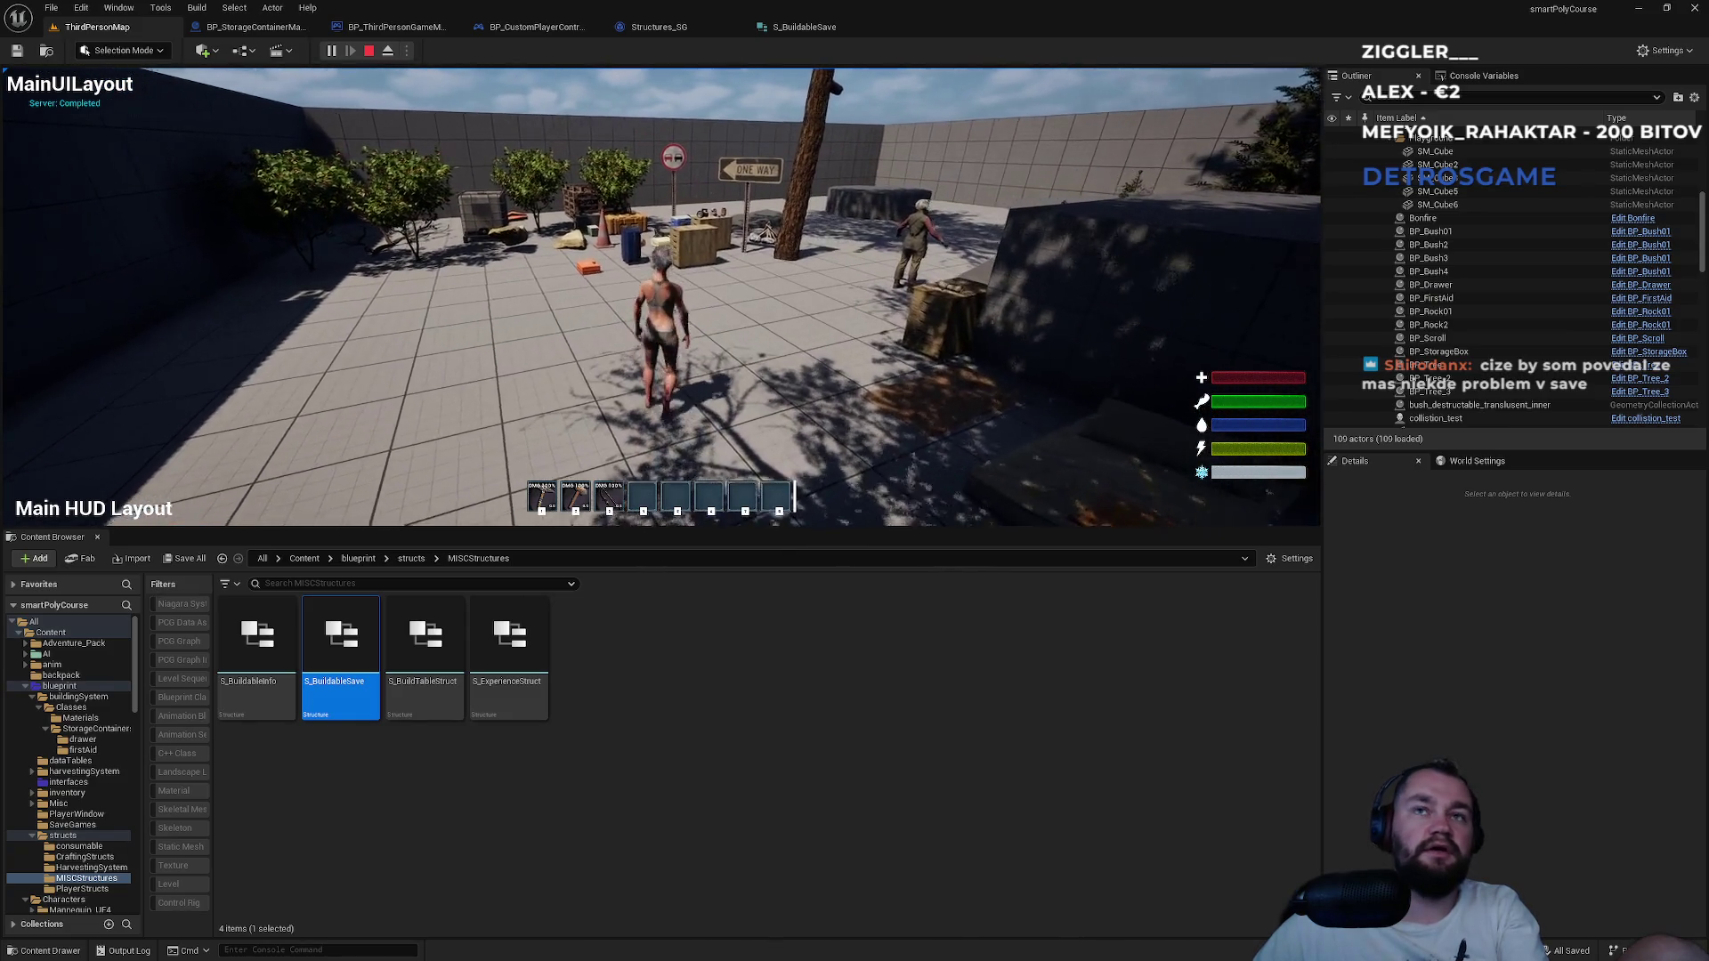
{"action": "key", "text": "Escape"}
{"action": "left_click", "coordinate": [331, 50]}
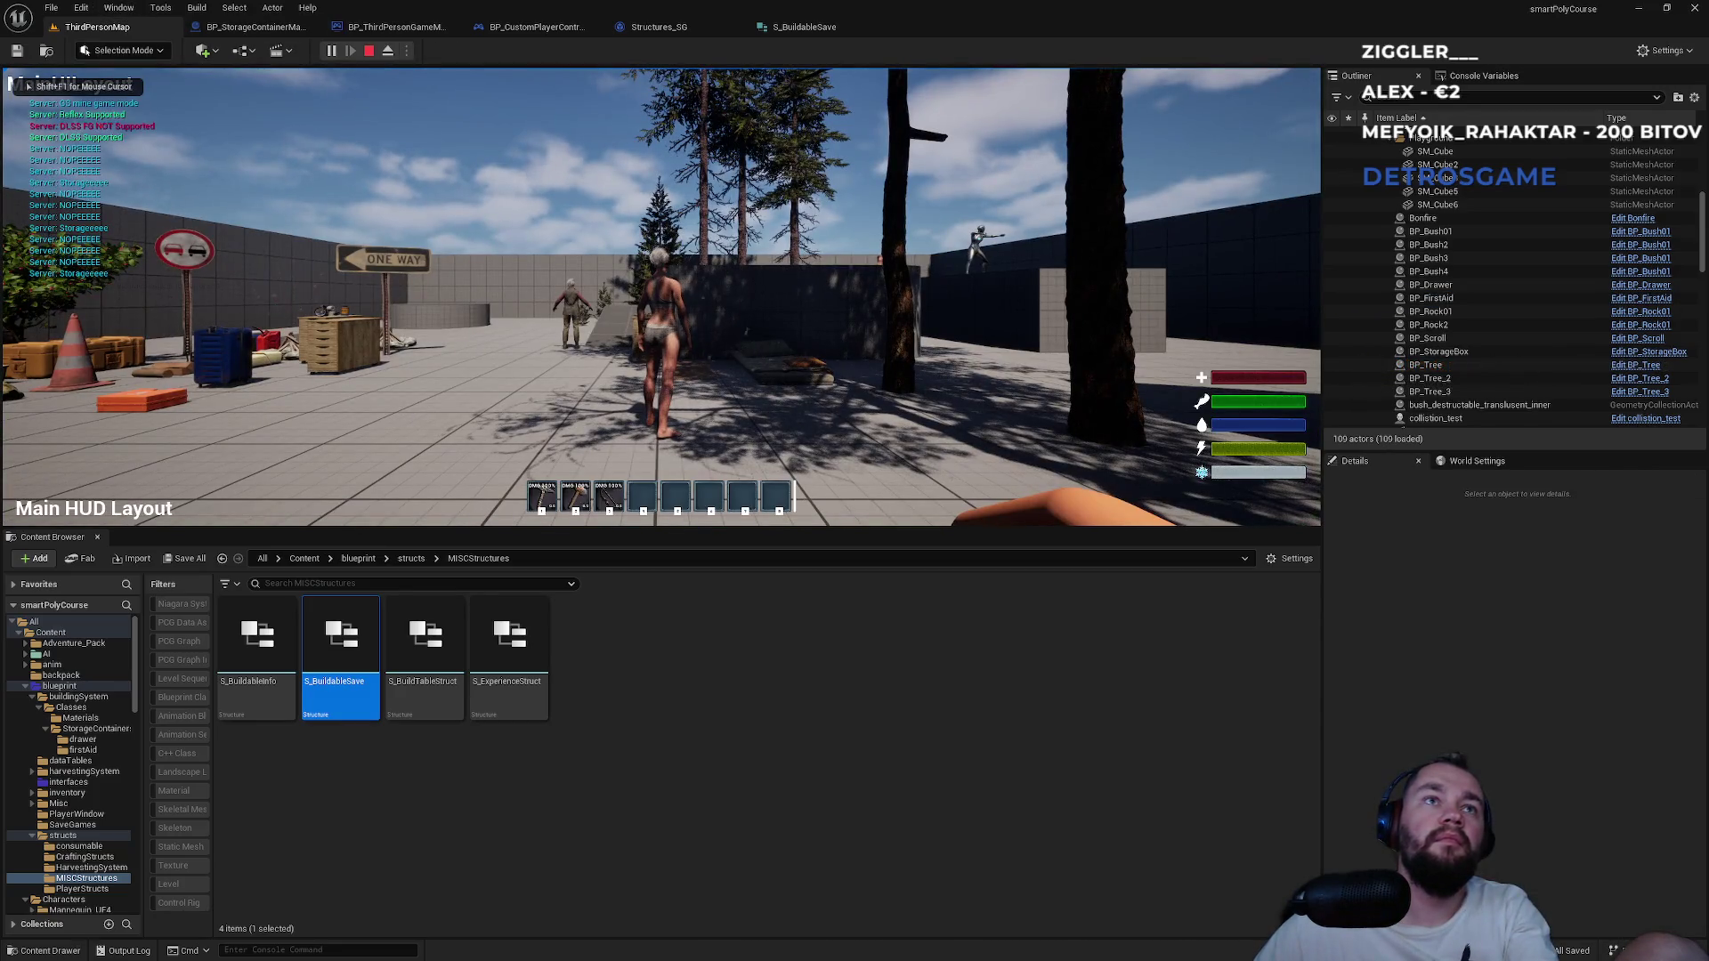
{"action": "key", "text": "Escape"}
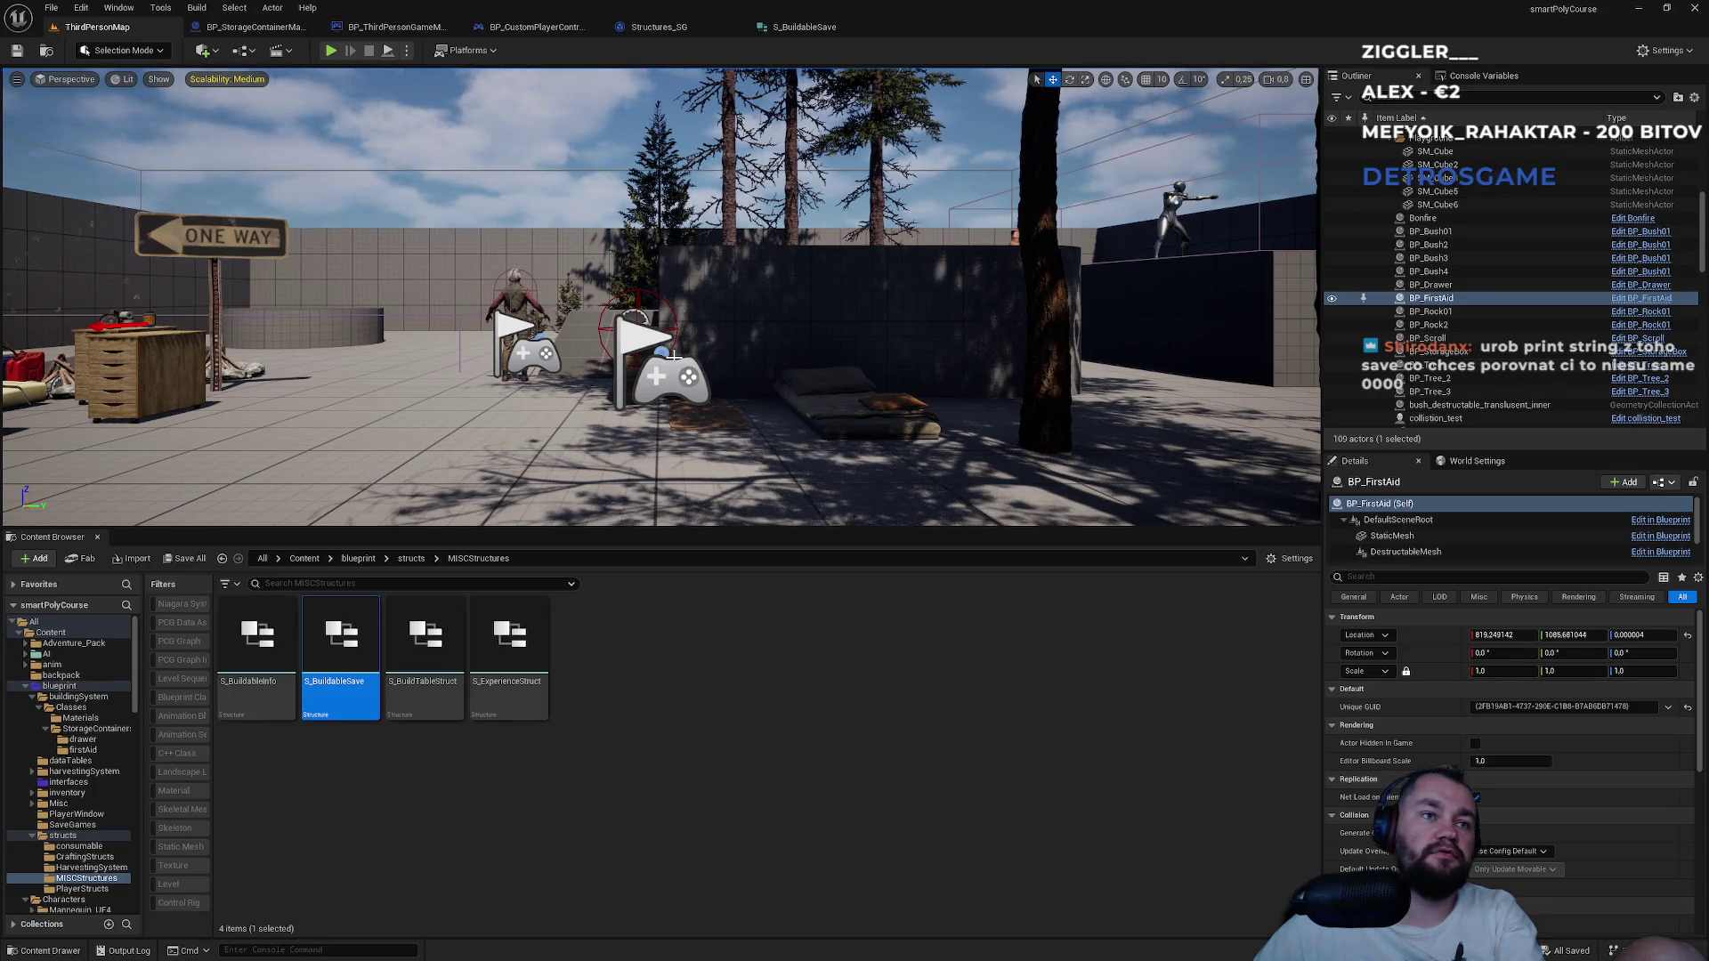
{"action": "key", "text": "alt+Tab"}
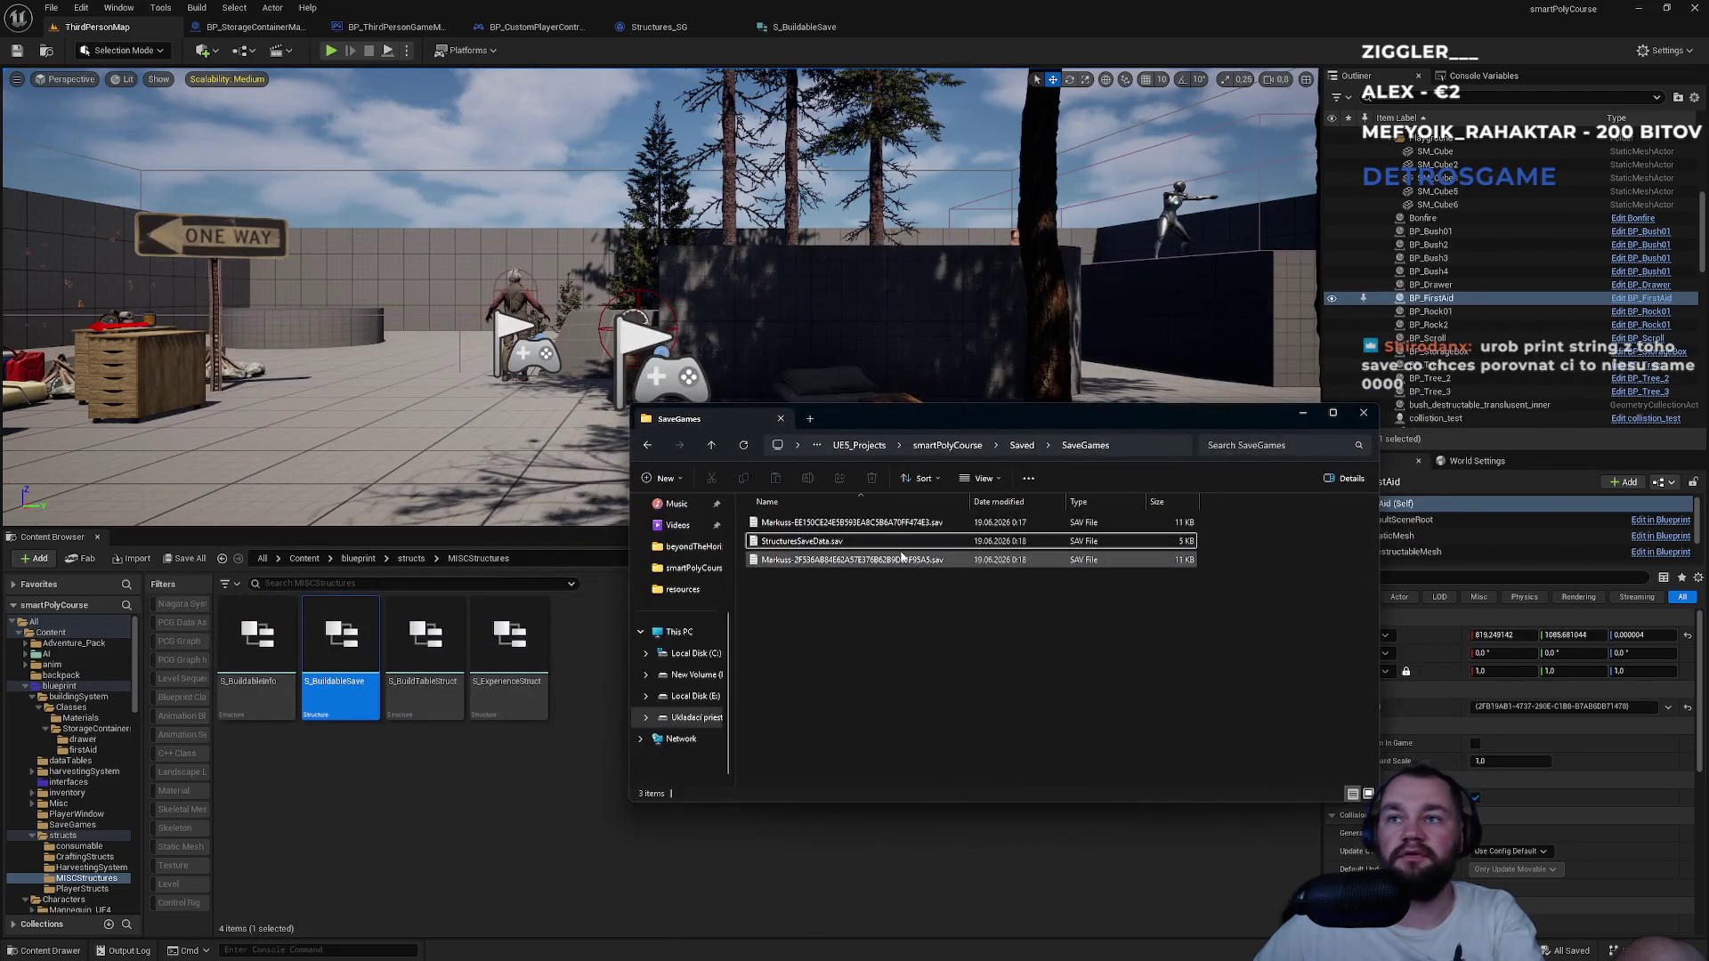
Open StructuresSaveData.sav in Notepad and locate the StringGUID entries.
{"action": "double_click", "coordinate": [879, 541]}
{"action": "scroll", "coordinate": [979, 569], "scroll_direction": "down", "scroll_amount": 2}
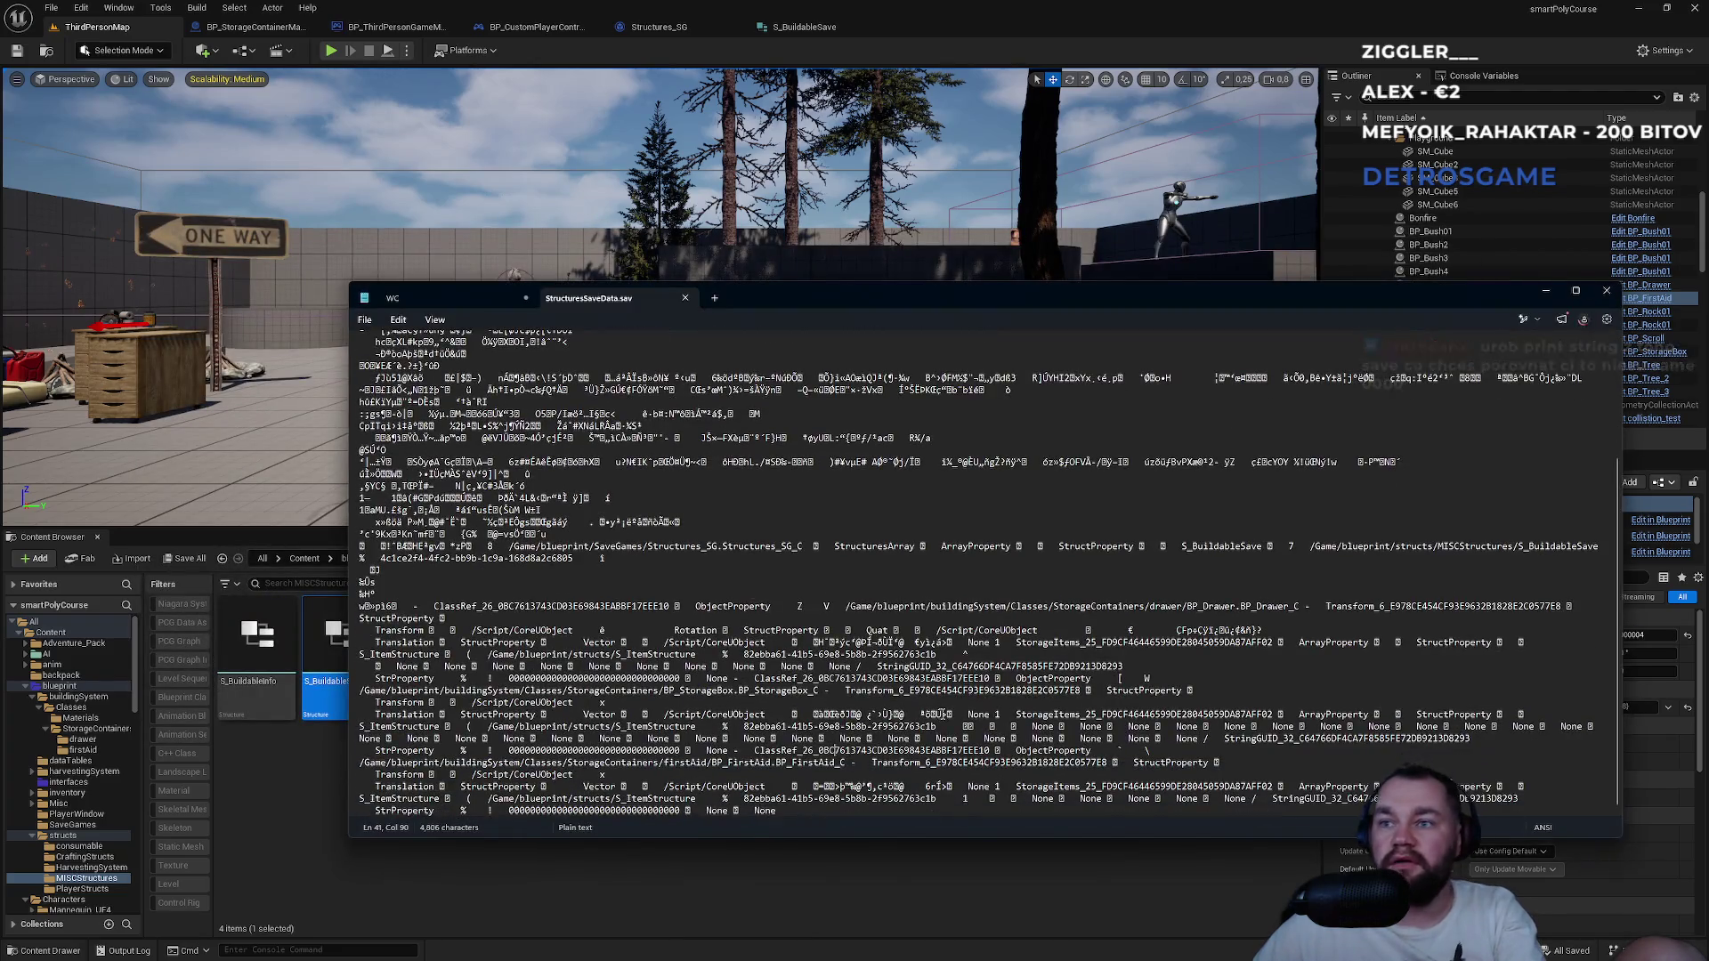
{"action": "double_click", "coordinate": [1275, 740]}
{"action": "left_click", "coordinate": [1263, 743]}
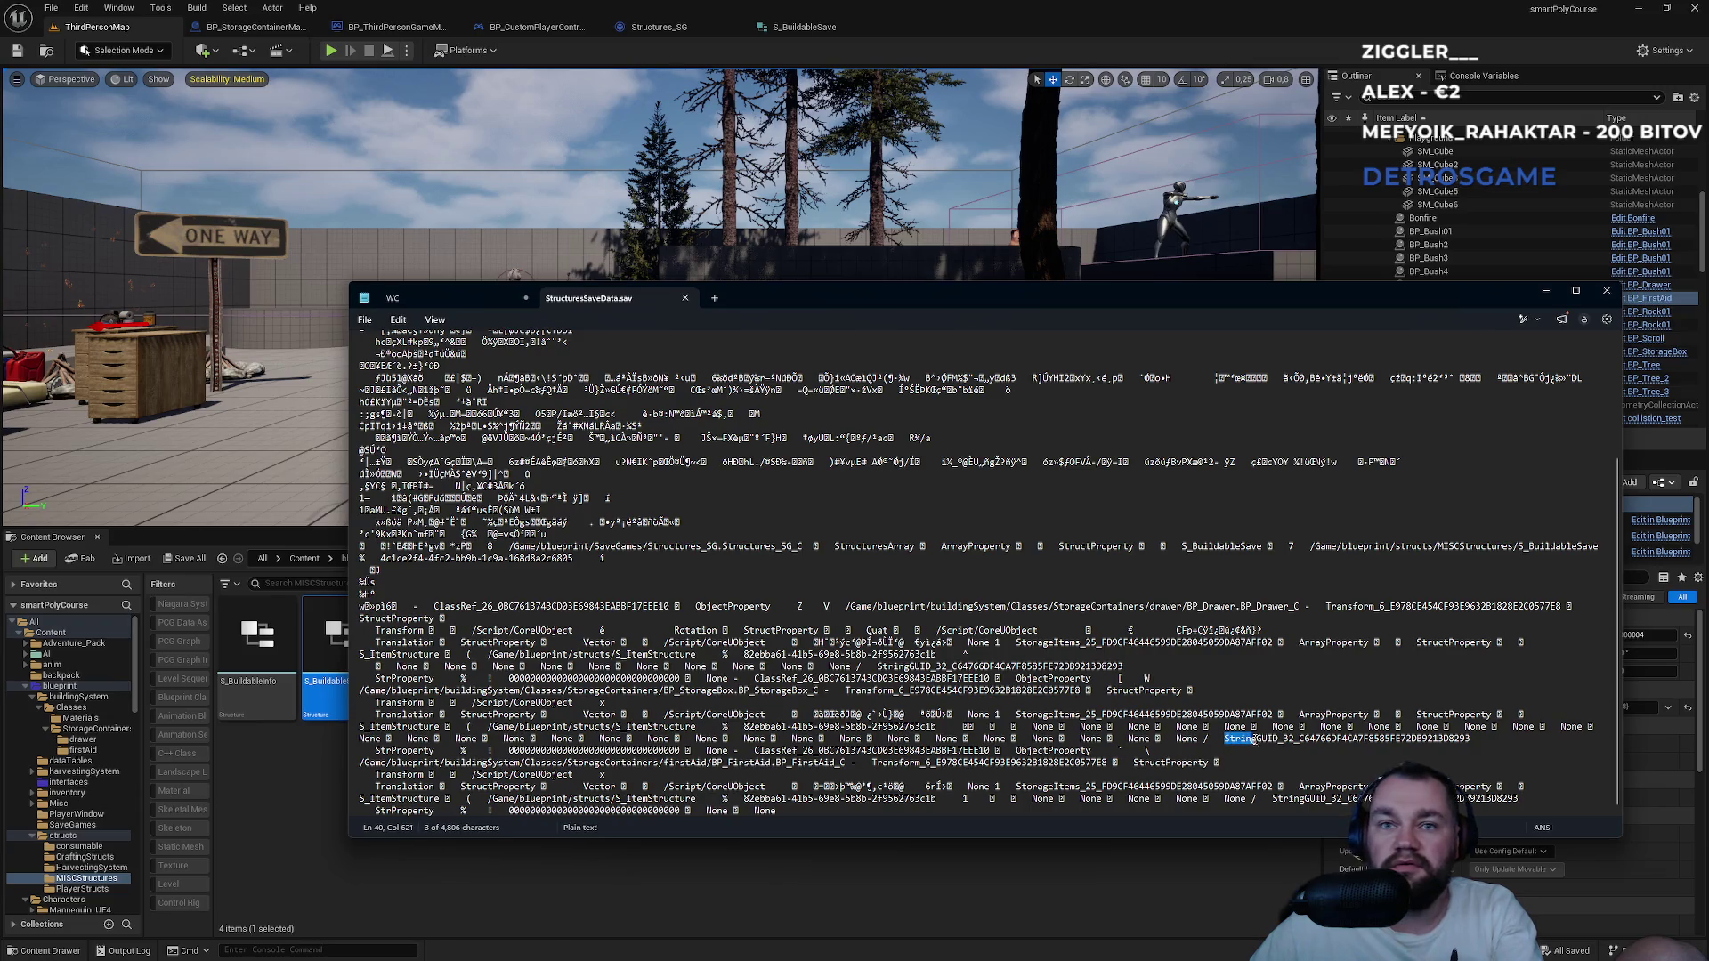
{"action": "left_click", "coordinate": [1315, 752]}
Search the save file for '2fb', then return to Unreal's BP_CustomPlayerController blueprint.
{"action": "key", "text": "ctrl+f"}
{"action": "type", "text": "2fb"}
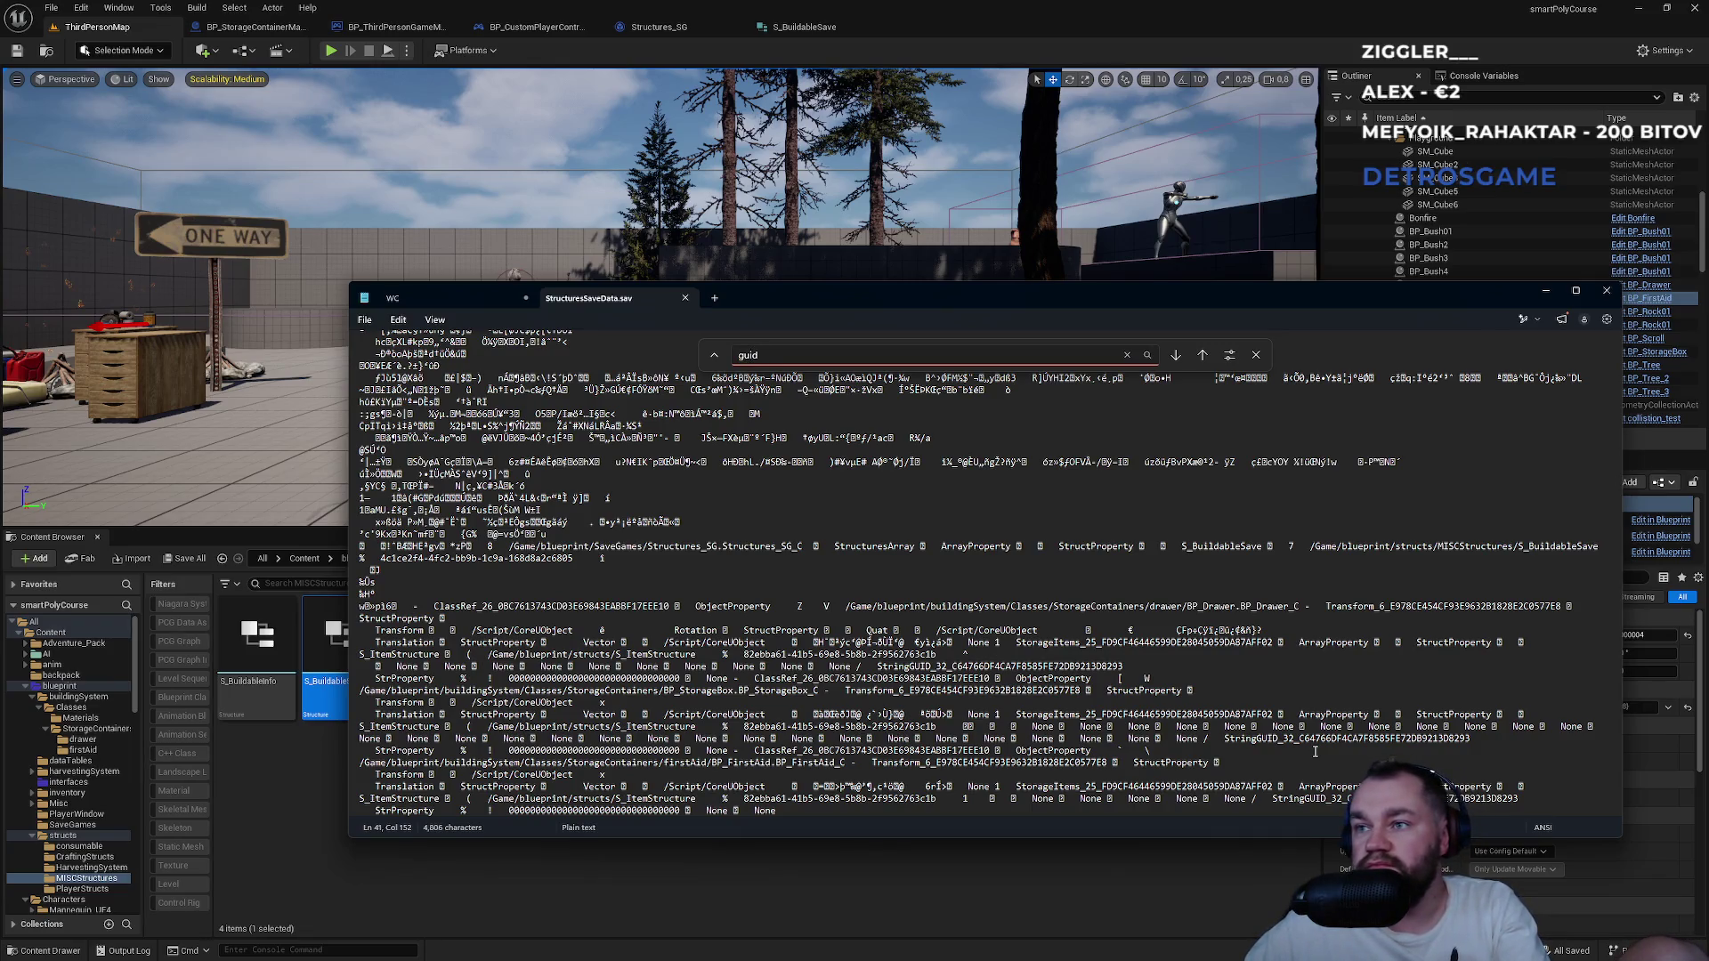
{"action": "key", "text": "Return"}
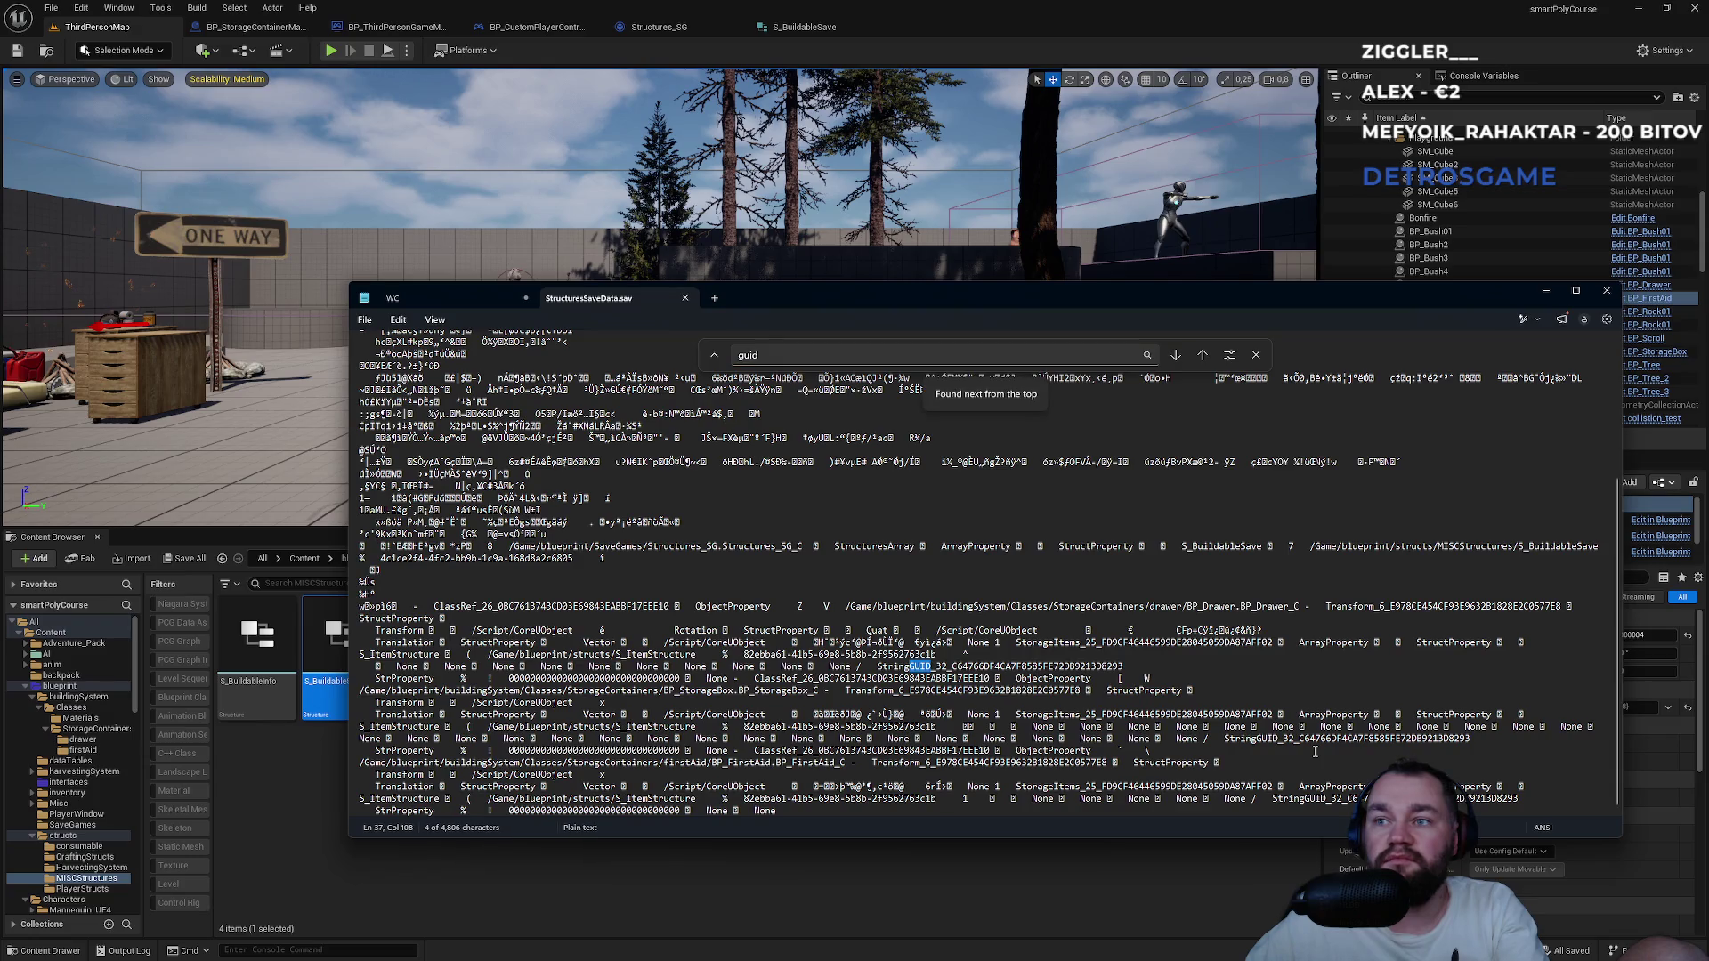
{"action": "key", "text": "ctrl+f"}
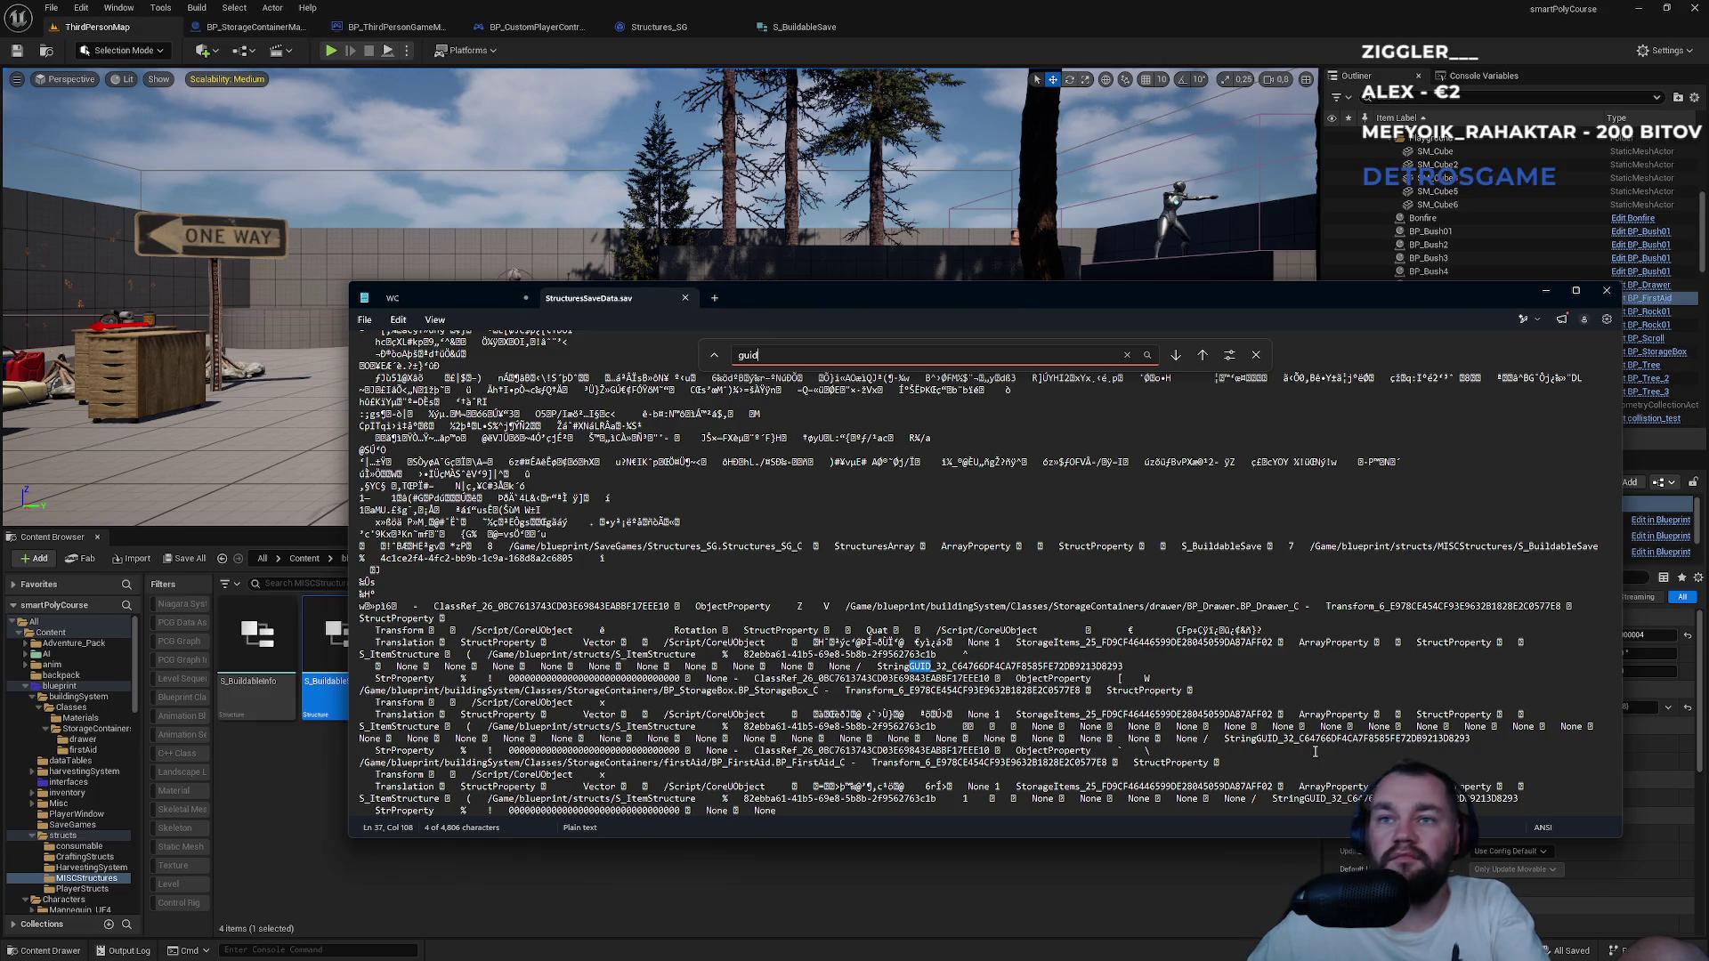
{"action": "left_click", "coordinate": [1134, 885]}
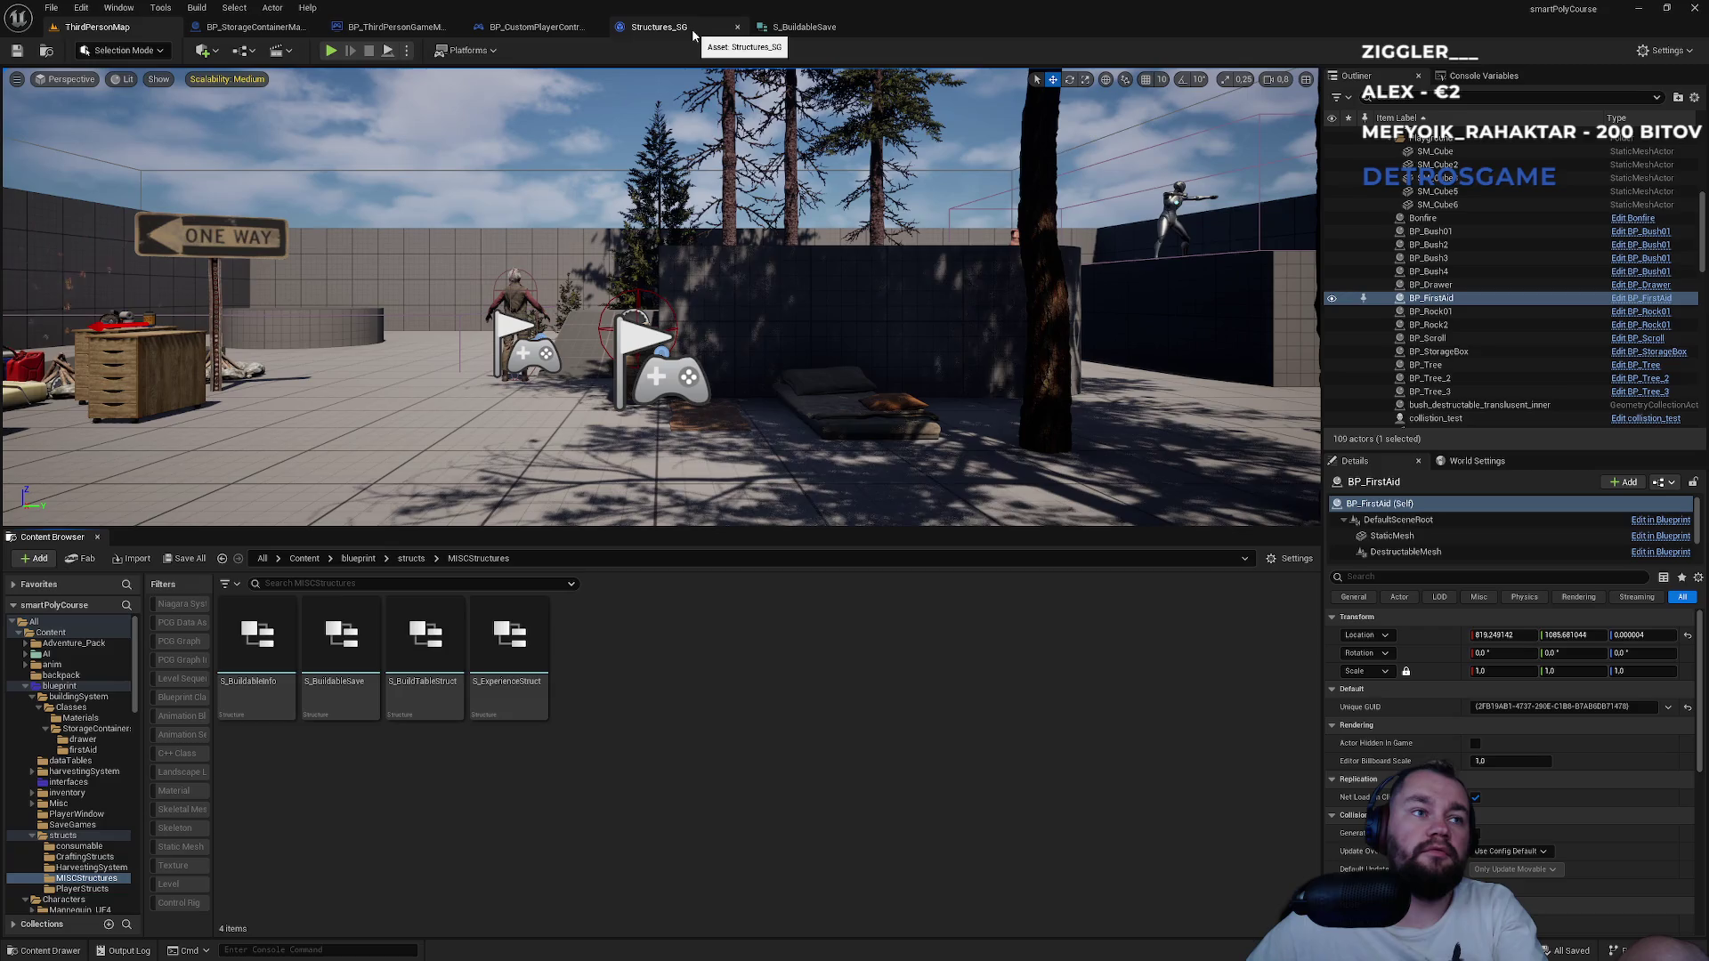
{"action": "left_click", "coordinate": [510, 34]}
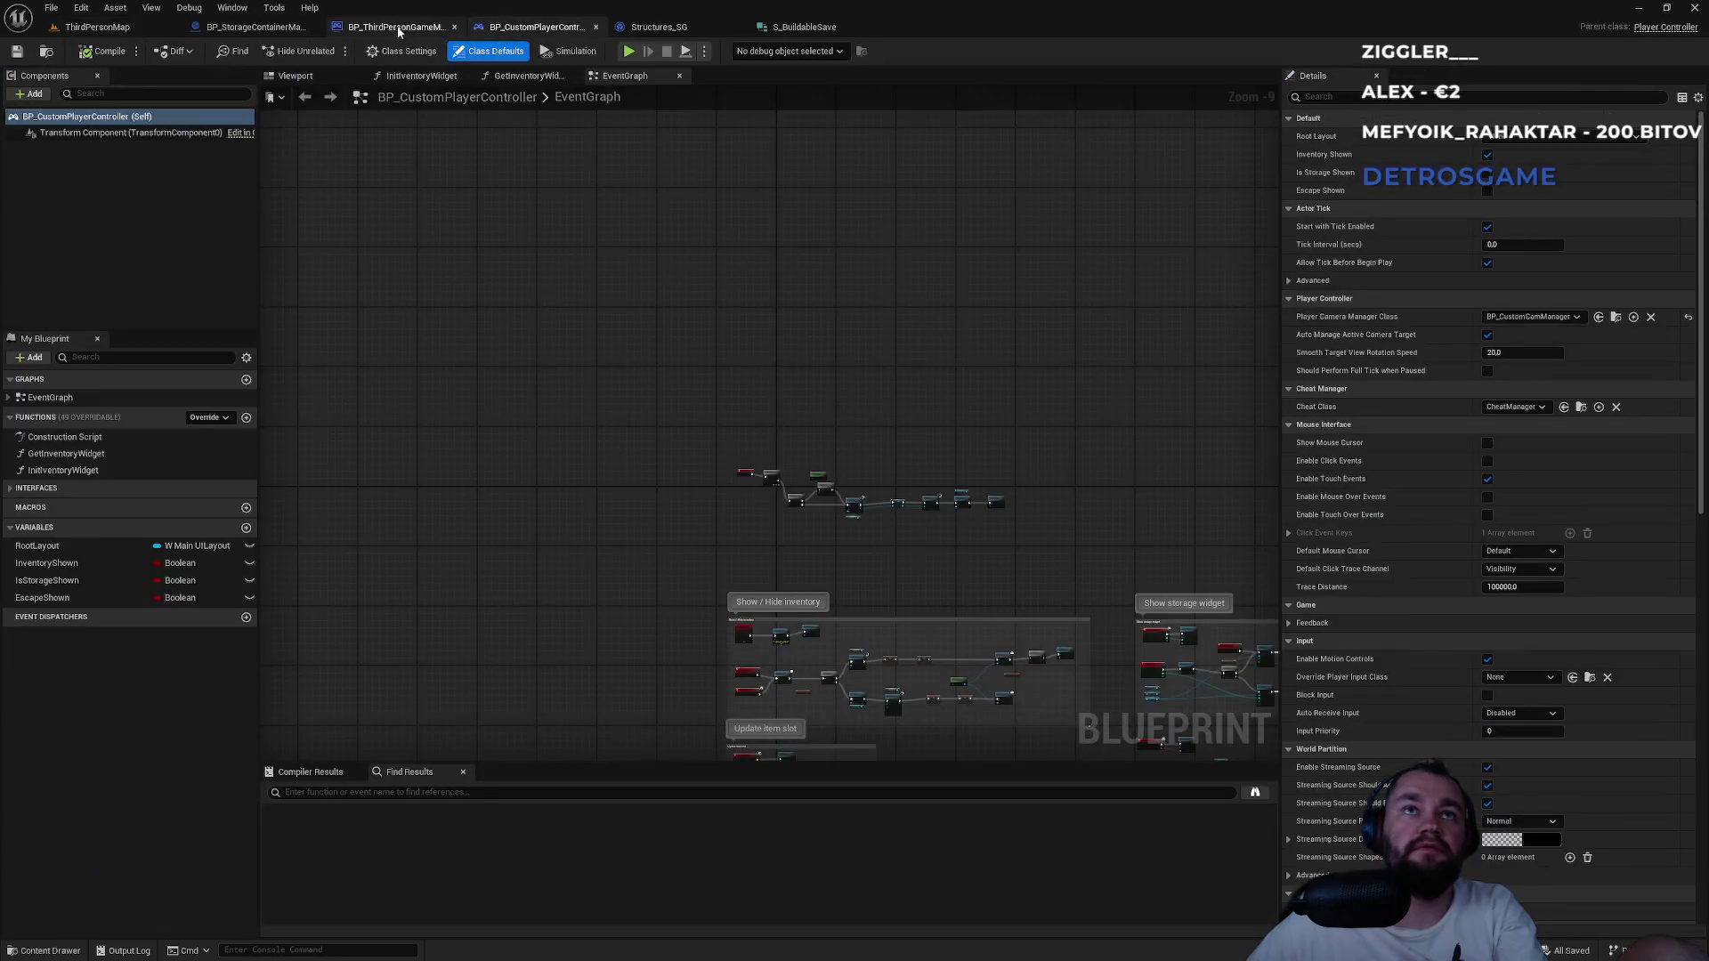
Delete the NOPEEEEE debug print and add a Print String fed from the String GUID output.
{"action": "left_click", "coordinate": [396, 30]}
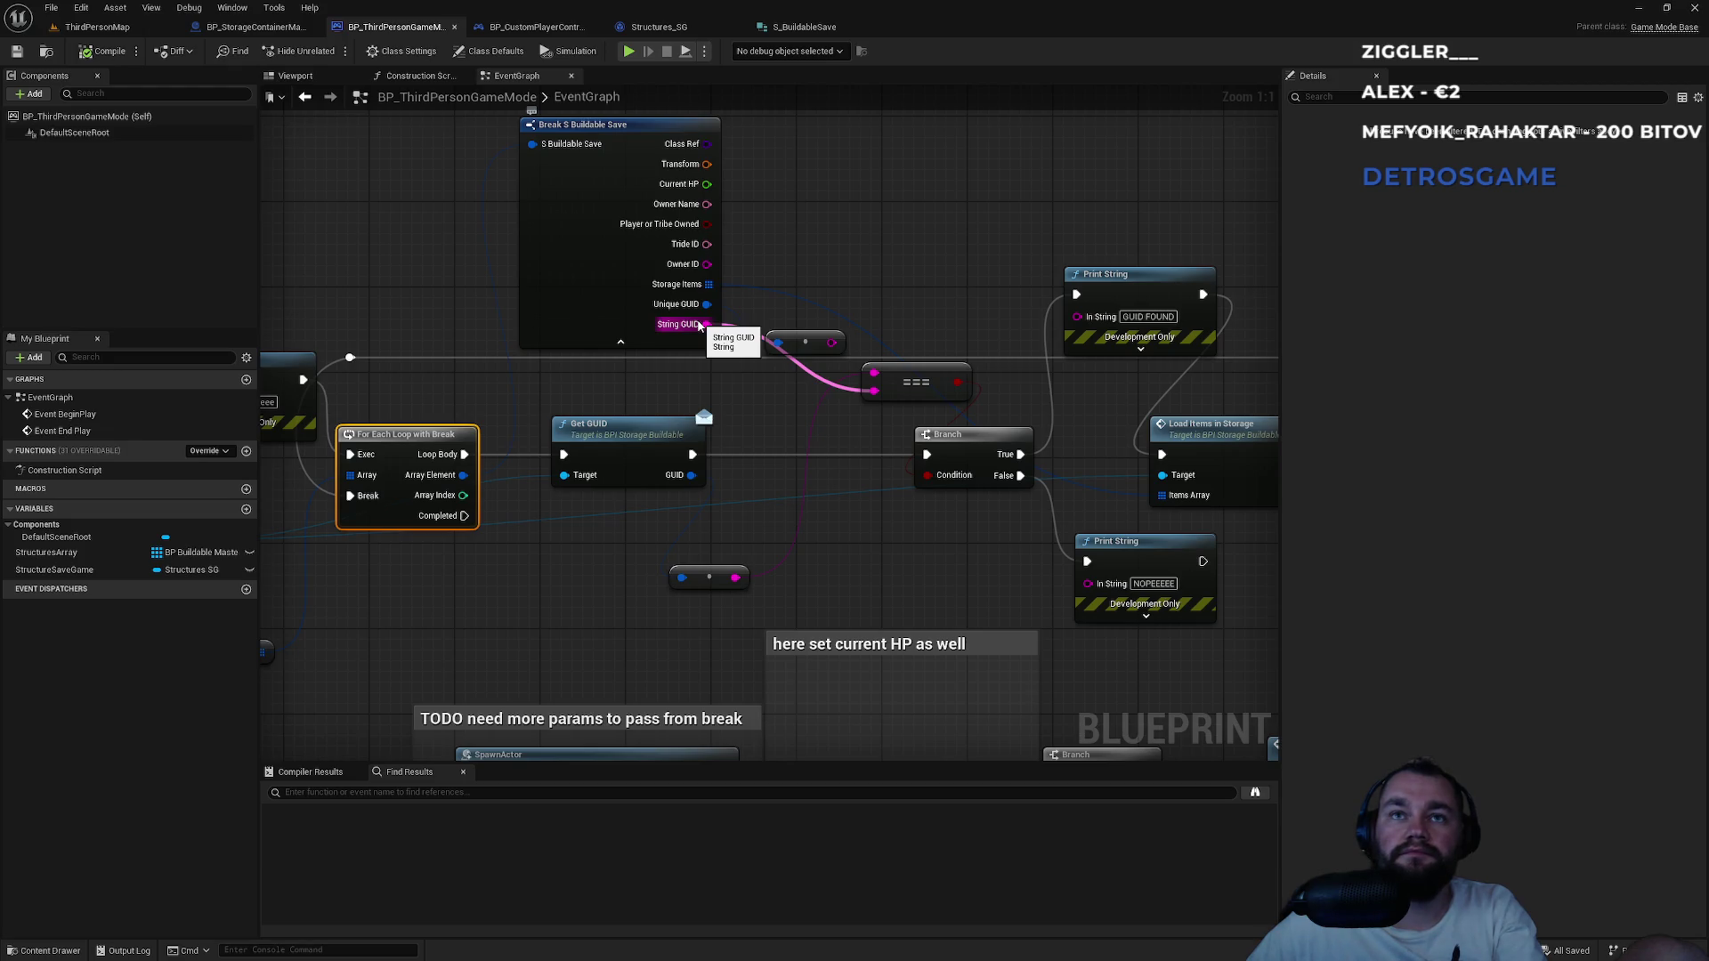
{"action": "left_click", "coordinate": [1140, 552]}
{"action": "key", "text": "Delete"}
{"action": "left_click_drag", "start_coordinate": [707, 324], "coordinate": [733, 431]}
{"action": "type", "text": "print string"}
{"action": "key", "text": "Return"}
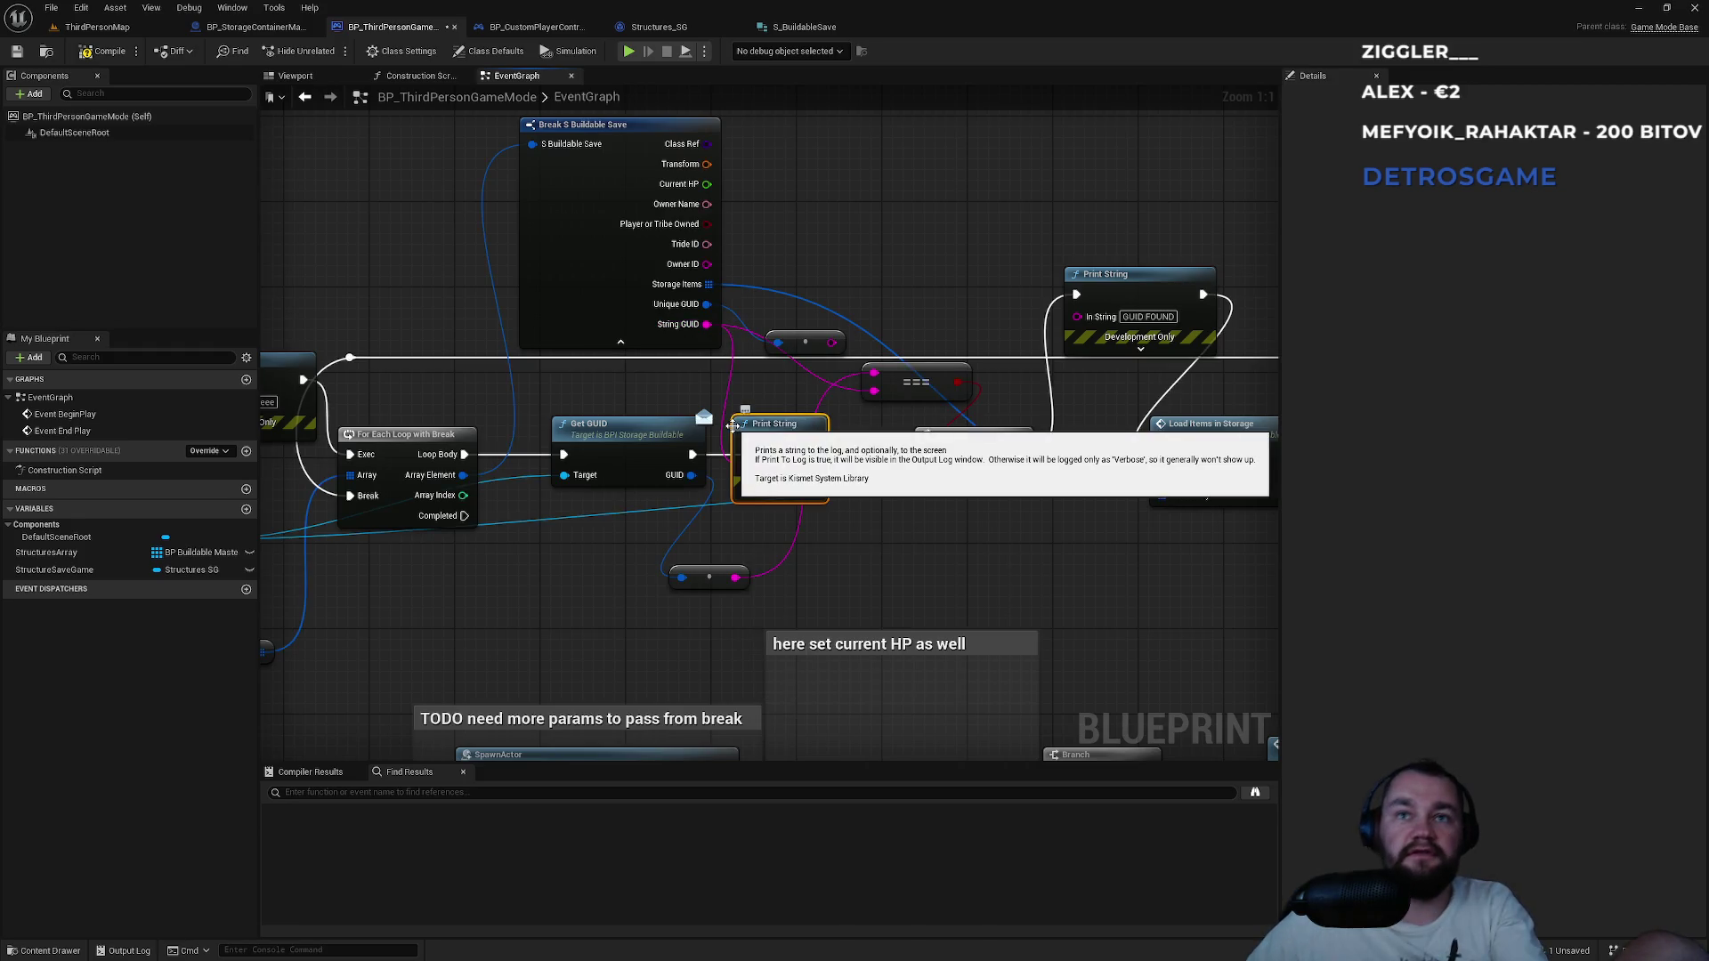
Wire Get GUID's execution through the new Print String into the Branch and watch the running level.
{"action": "left_click_drag", "start_coordinate": [746, 445], "coordinate": [693, 454]}
{"action": "mouse_move", "coordinate": [811, 444]}
{"action": "left_mouse_down"}
{"action": "mouse_move", "coordinate": [927, 454]}
{"action": "mouse_move", "coordinate": [813, 442]}
{"action": "left_mouse_up"}
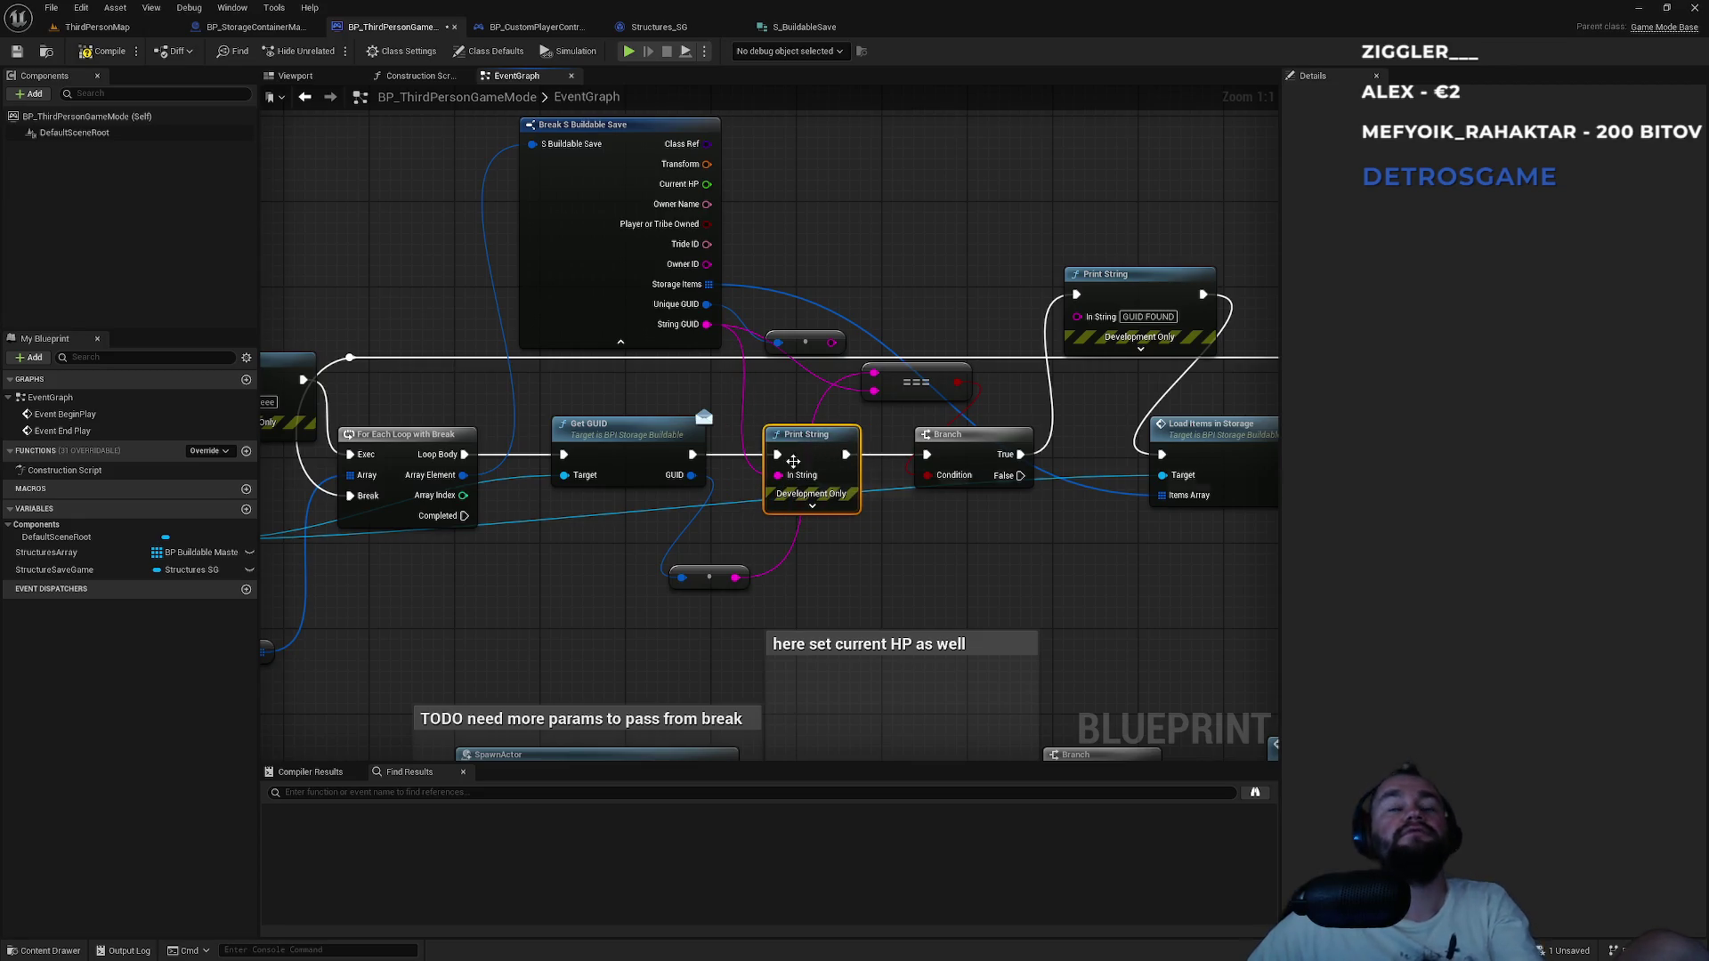
{"action": "left_click", "coordinate": [709, 304]}
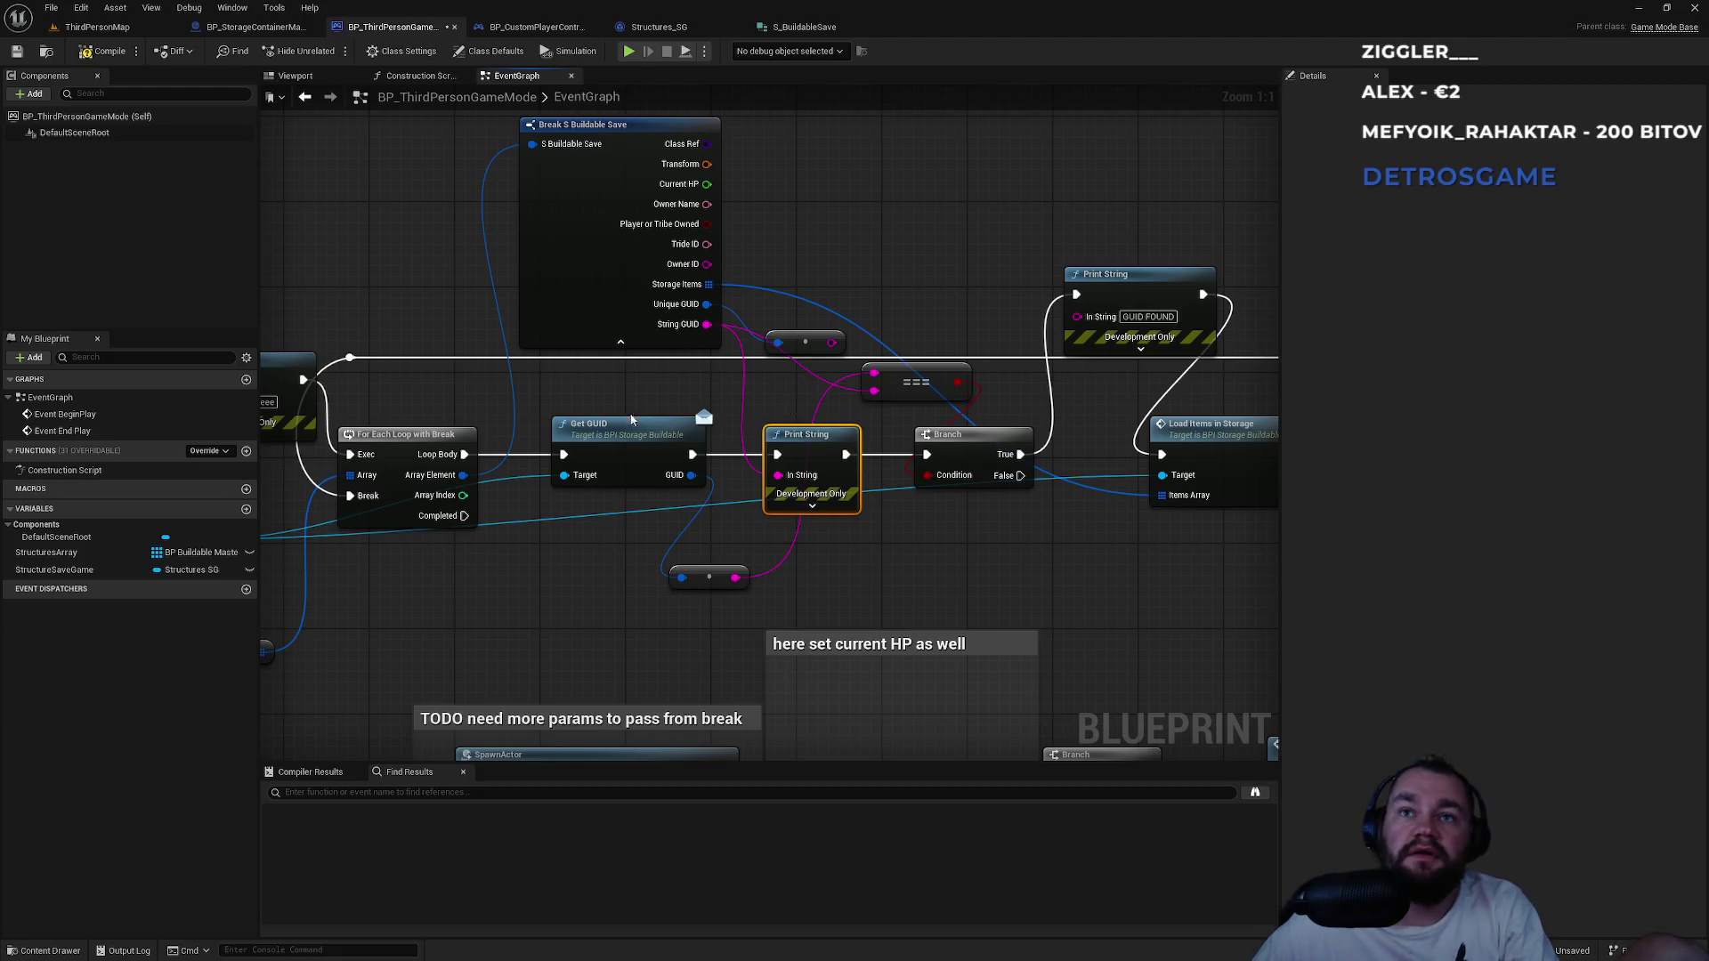
{"action": "left_click", "coordinate": [125, 27]}
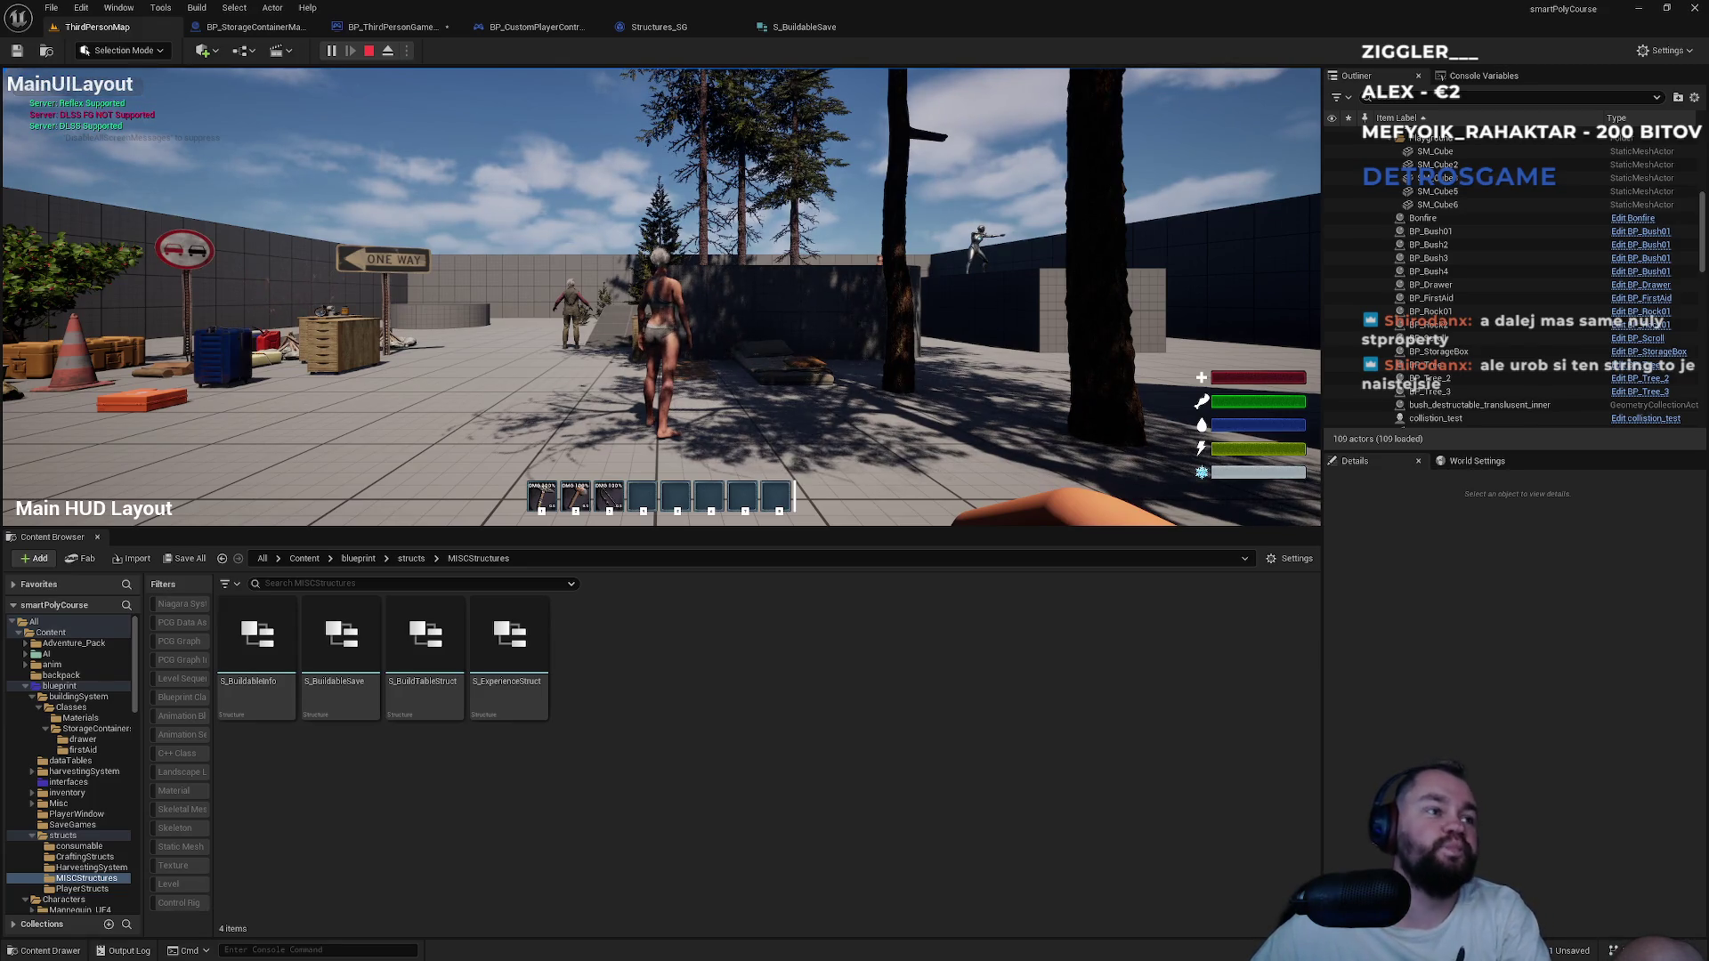
Stop the play test, glance at the save file in Notepad, then return to the game mode graph.
{"action": "key", "text": "Escape"}
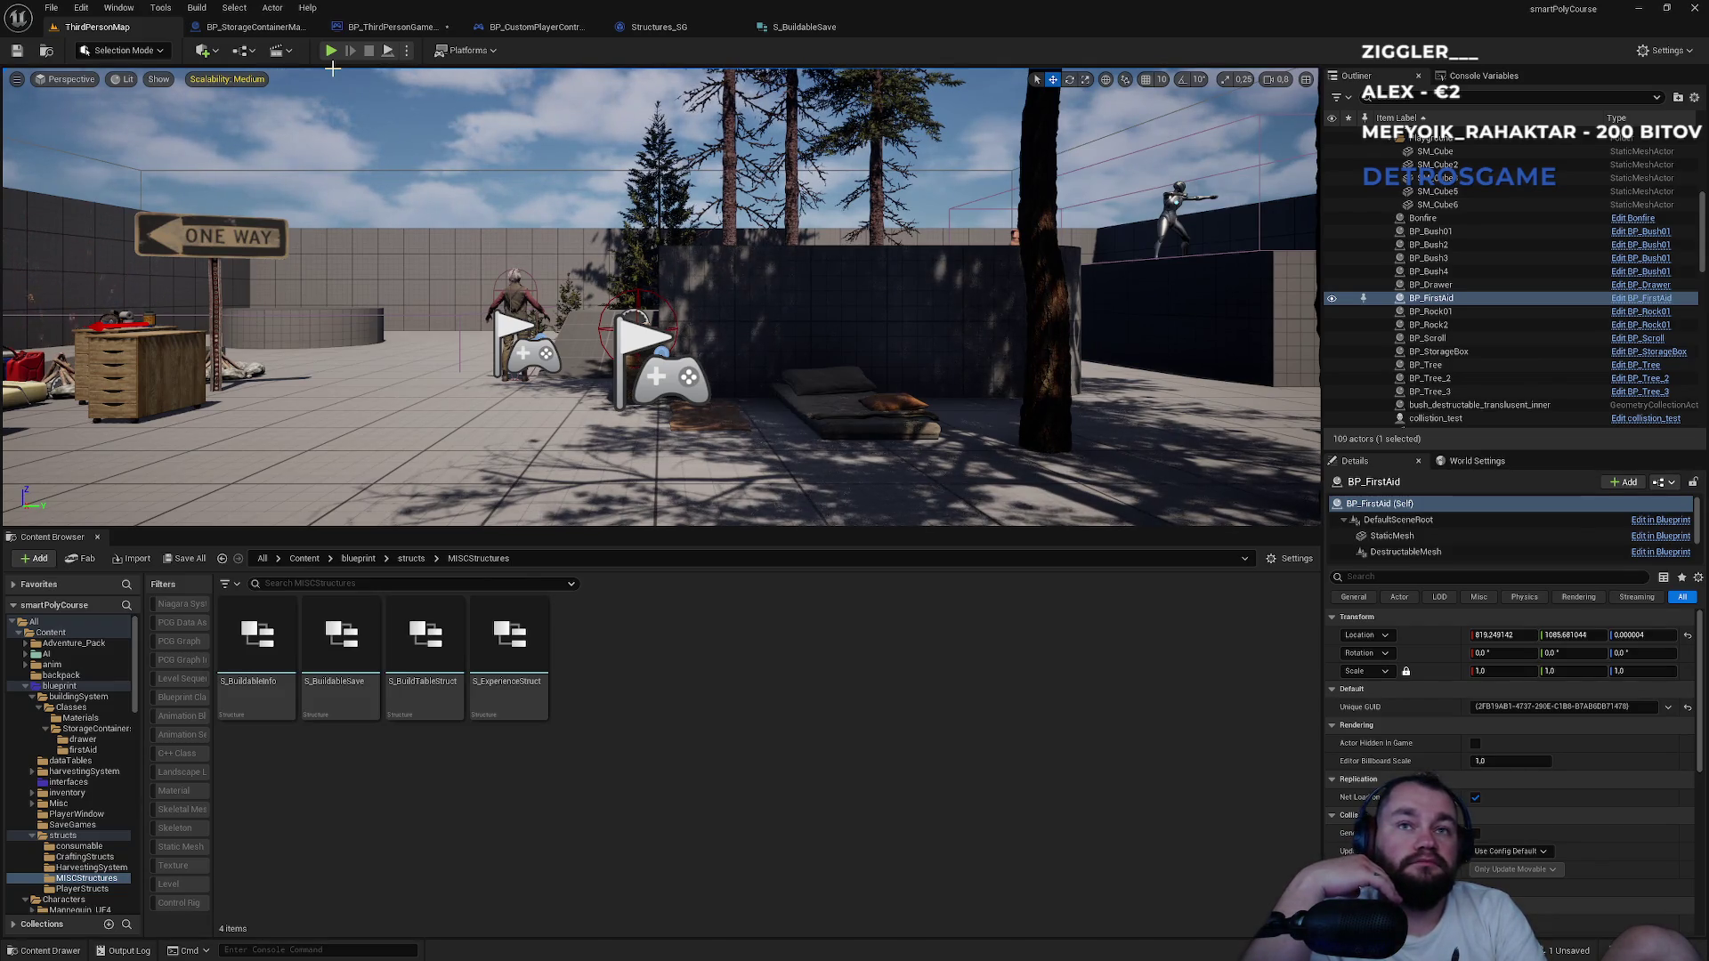
{"action": "key", "text": "alt+Tab"}
{"action": "key", "text": "alt+Tab"}
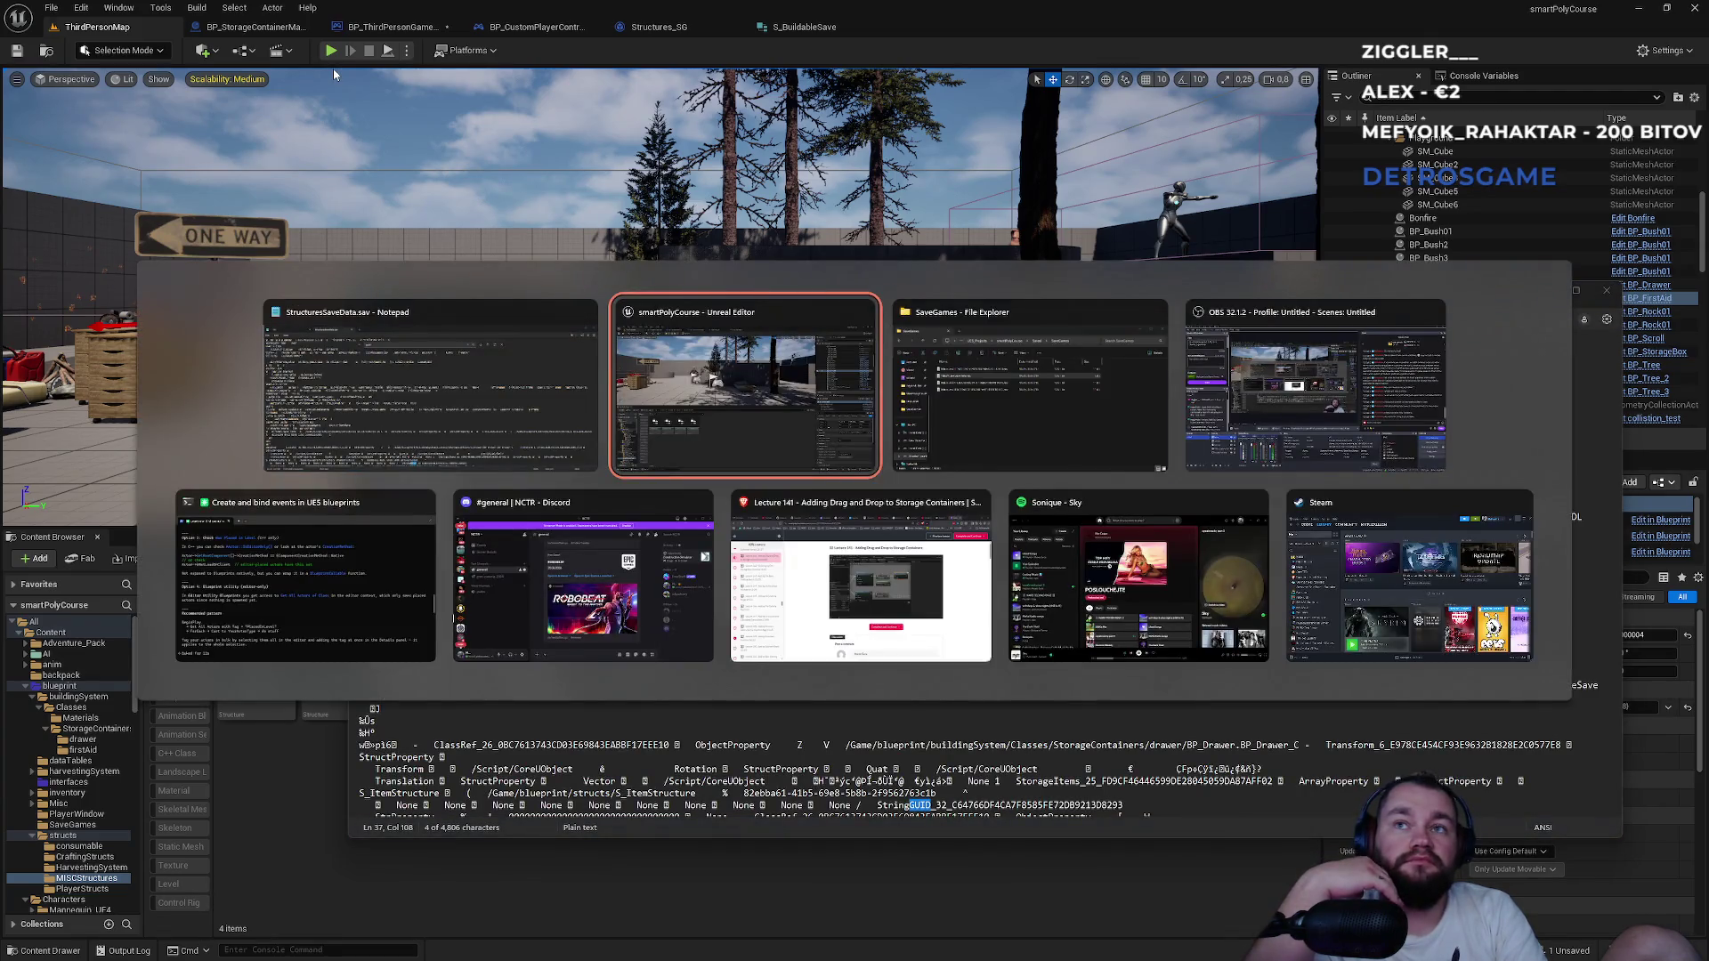
{"action": "key", "text": "alt+Tab"}
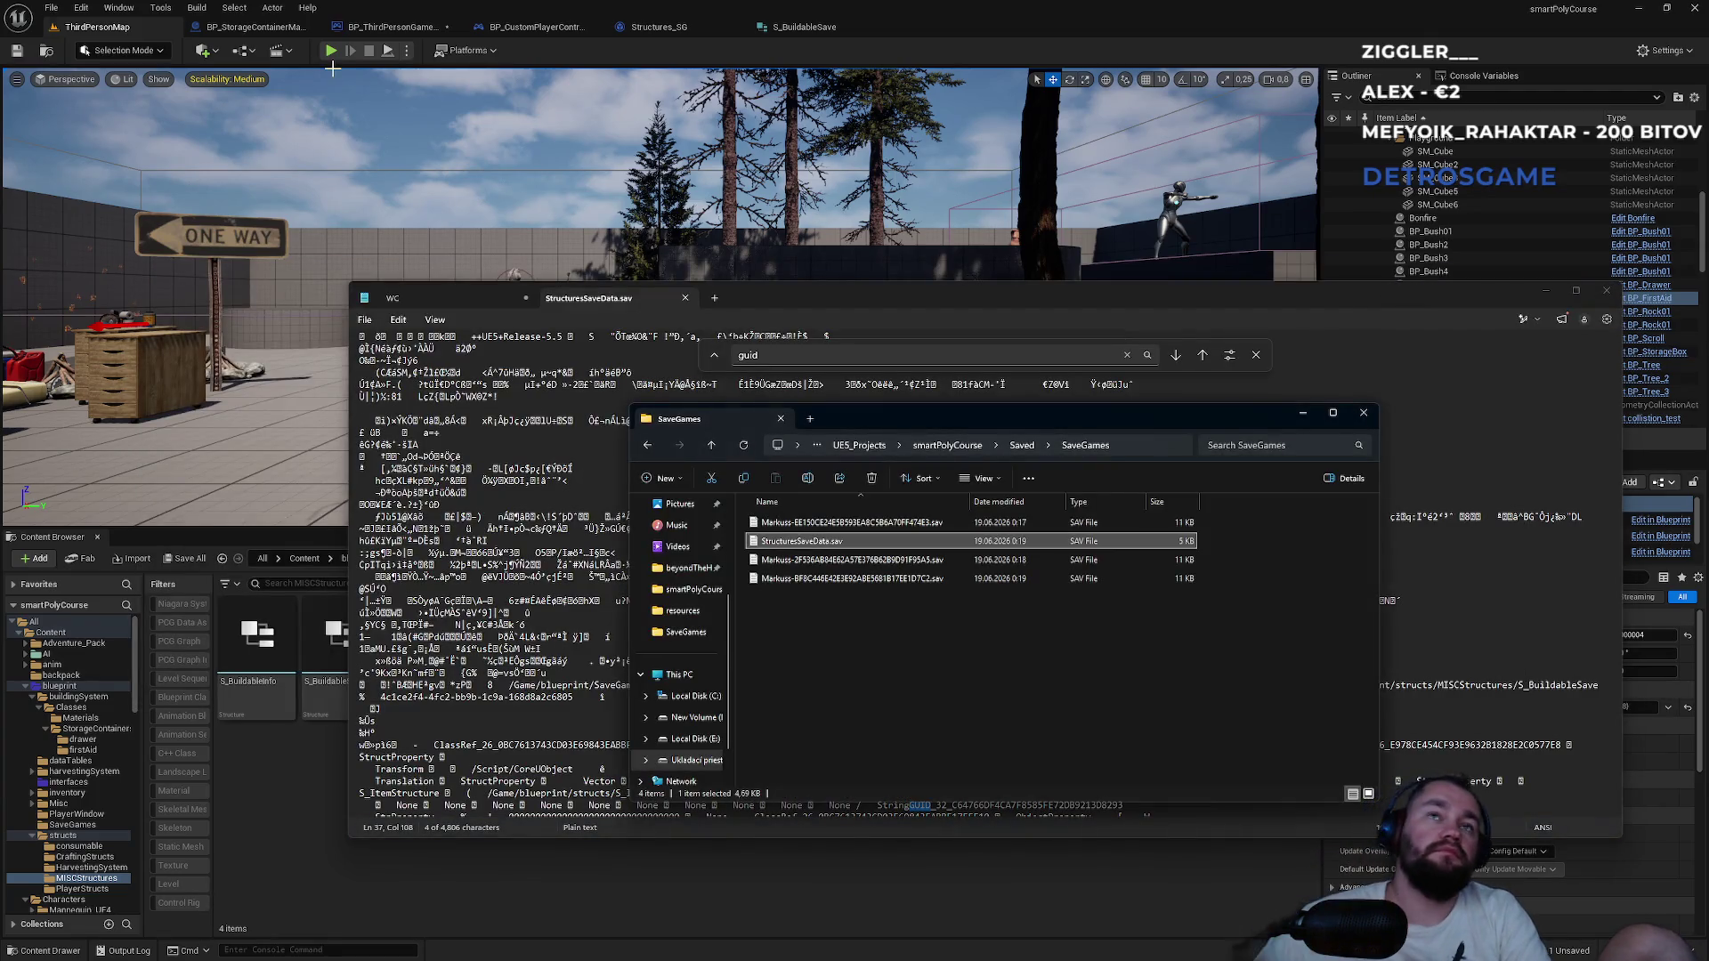
{"action": "left_click", "coordinate": [403, 29]}
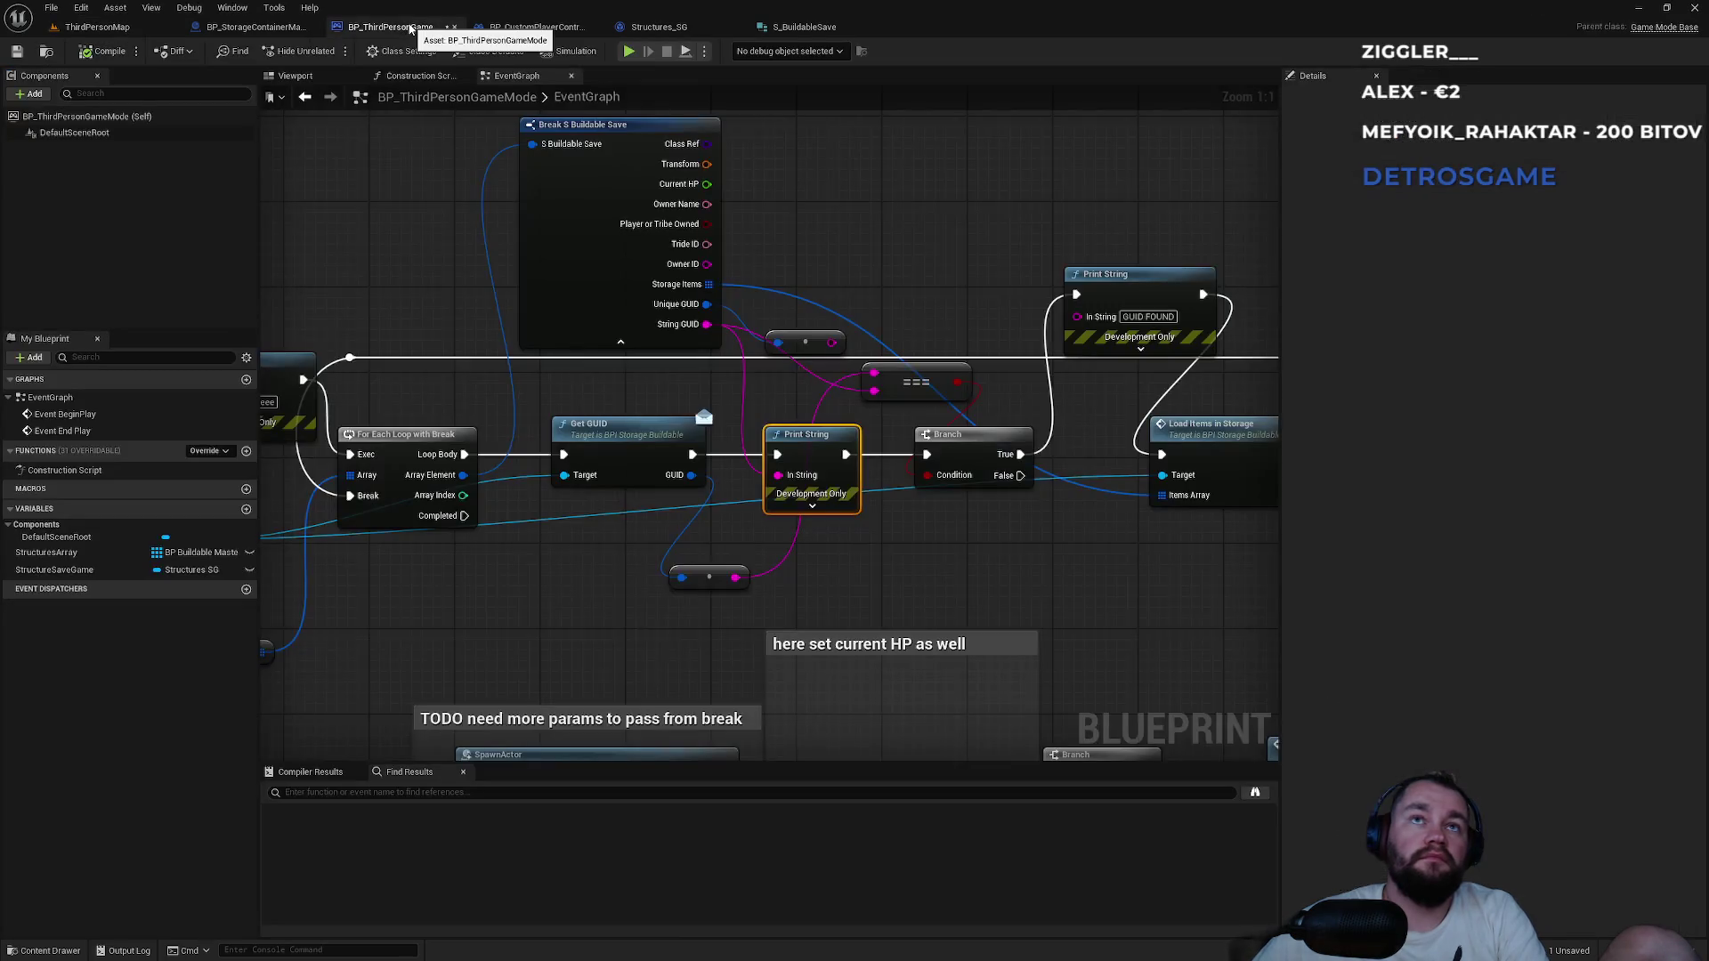
Delete the temporary String GUID print and reconnect Get GUID directly to the Branch.
{"action": "key", "text": "Delete"}
{"action": "mouse_move", "coordinate": [692, 454]}
{"action": "left_mouse_down"}
{"action": "mouse_move", "coordinate": [895, 476]}
{"action": "mouse_move", "coordinate": [932, 460]}
{"action": "left_mouse_up"}
{"action": "scroll", "coordinate": [932, 461], "scroll_direction": "down", "scroll_amount": 3}
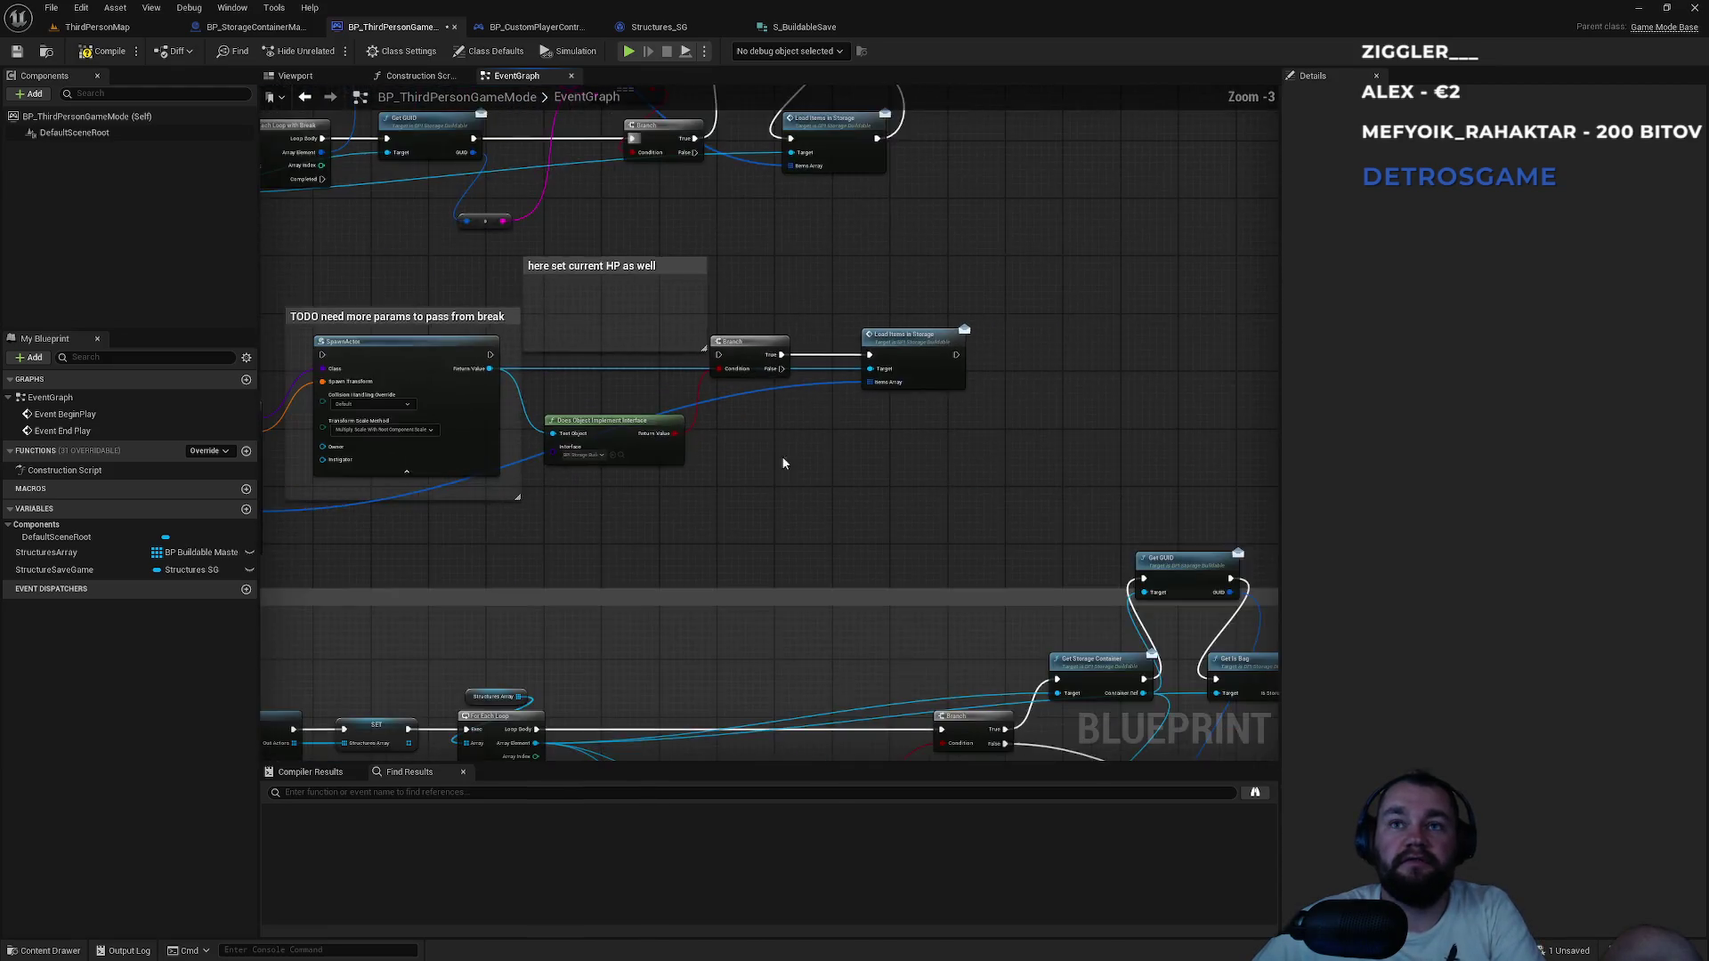
{"action": "mouse_move", "coordinate": [549, 179]}
{"action": "left_mouse_down"}
{"action": "mouse_move", "coordinate": [802, 311]}
{"action": "mouse_move", "coordinate": [837, 276]}
{"action": "mouse_move", "coordinate": [872, 314]}
{"action": "mouse_move", "coordinate": [828, 290]}
{"action": "mouse_move", "coordinate": [771, 451]}
{"action": "mouse_move", "coordinate": [804, 316]}
{"action": "left_mouse_up"}
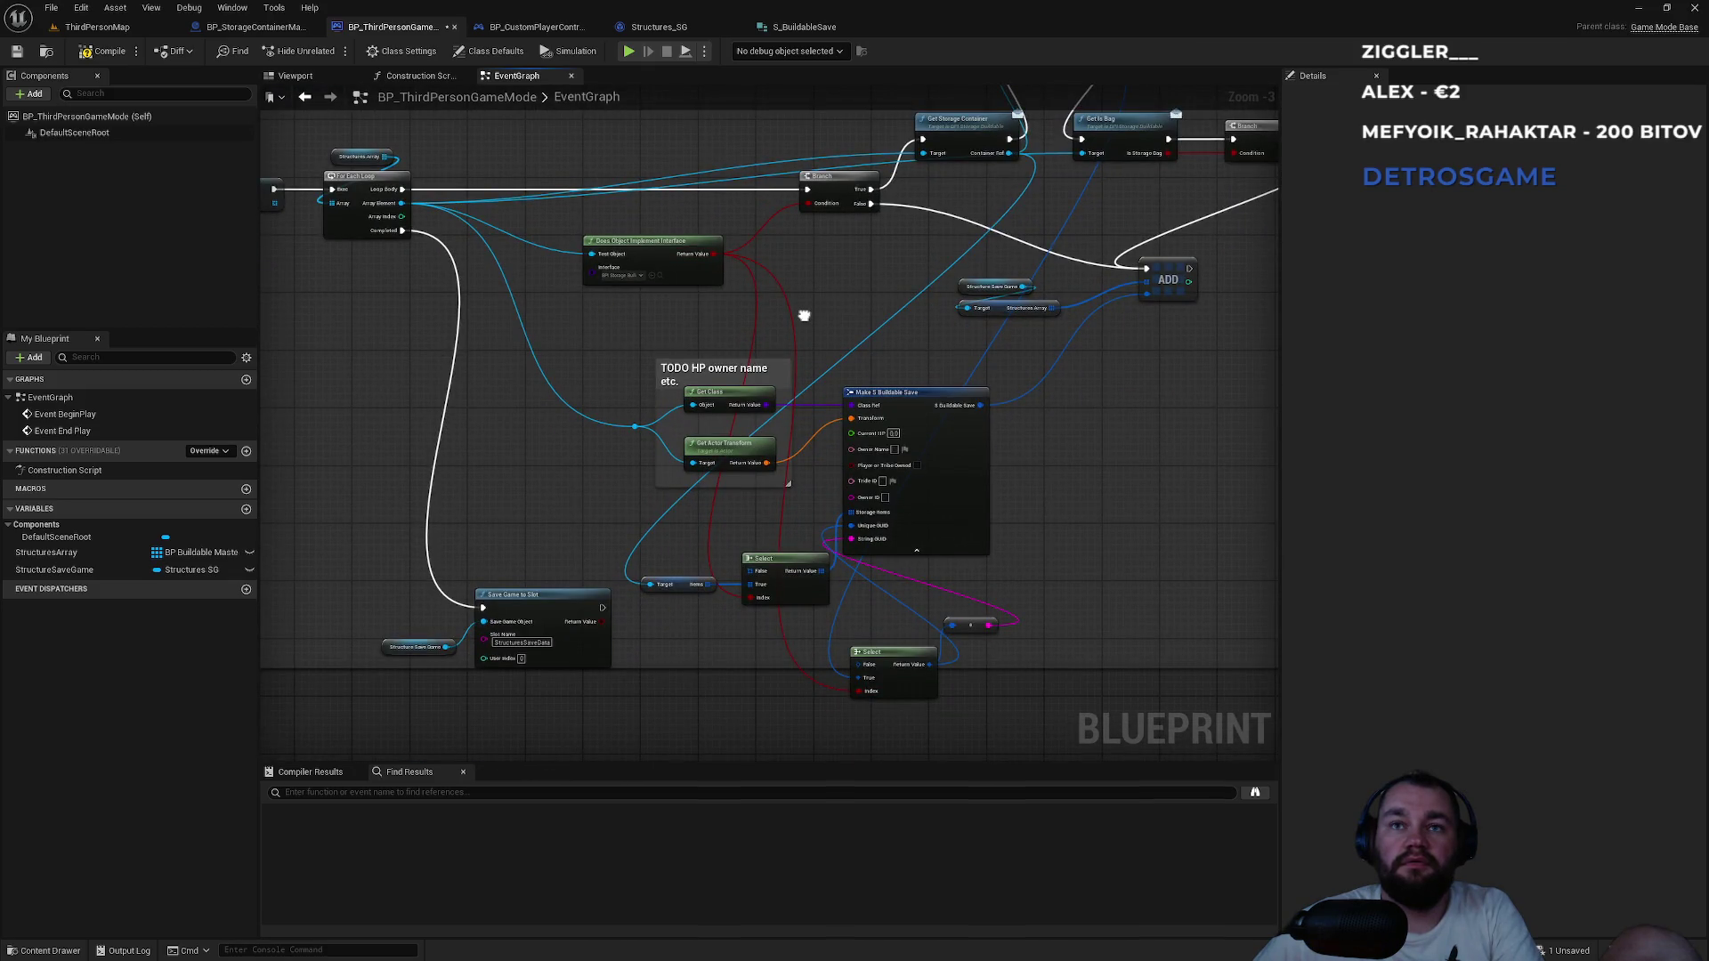
Nudge Make S Buildable Save to the right and its conversion node upward, then recheck the Branch area.
{"action": "left_click_drag", "start_coordinate": [832, 308], "coordinate": [683, 376]}
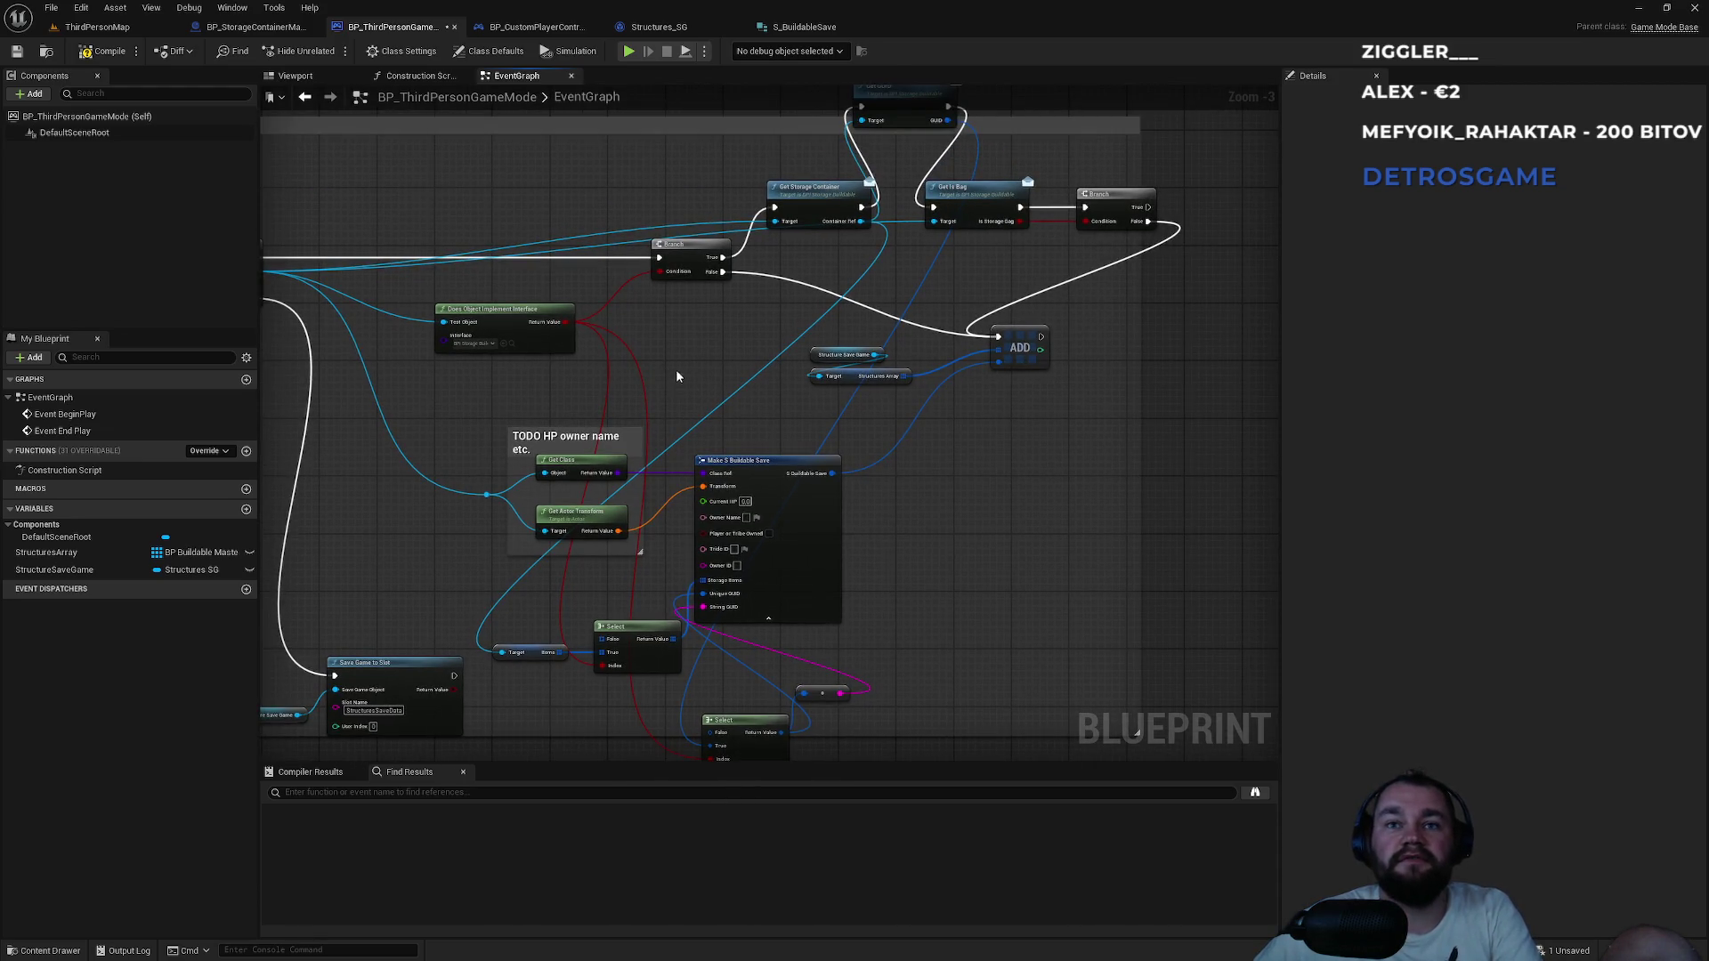
{"action": "scroll", "coordinate": [675, 371], "scroll_direction": "up", "scroll_amount": 2}
{"action": "scroll", "coordinate": [764, 449], "scroll_direction": "up", "scroll_amount": 1}
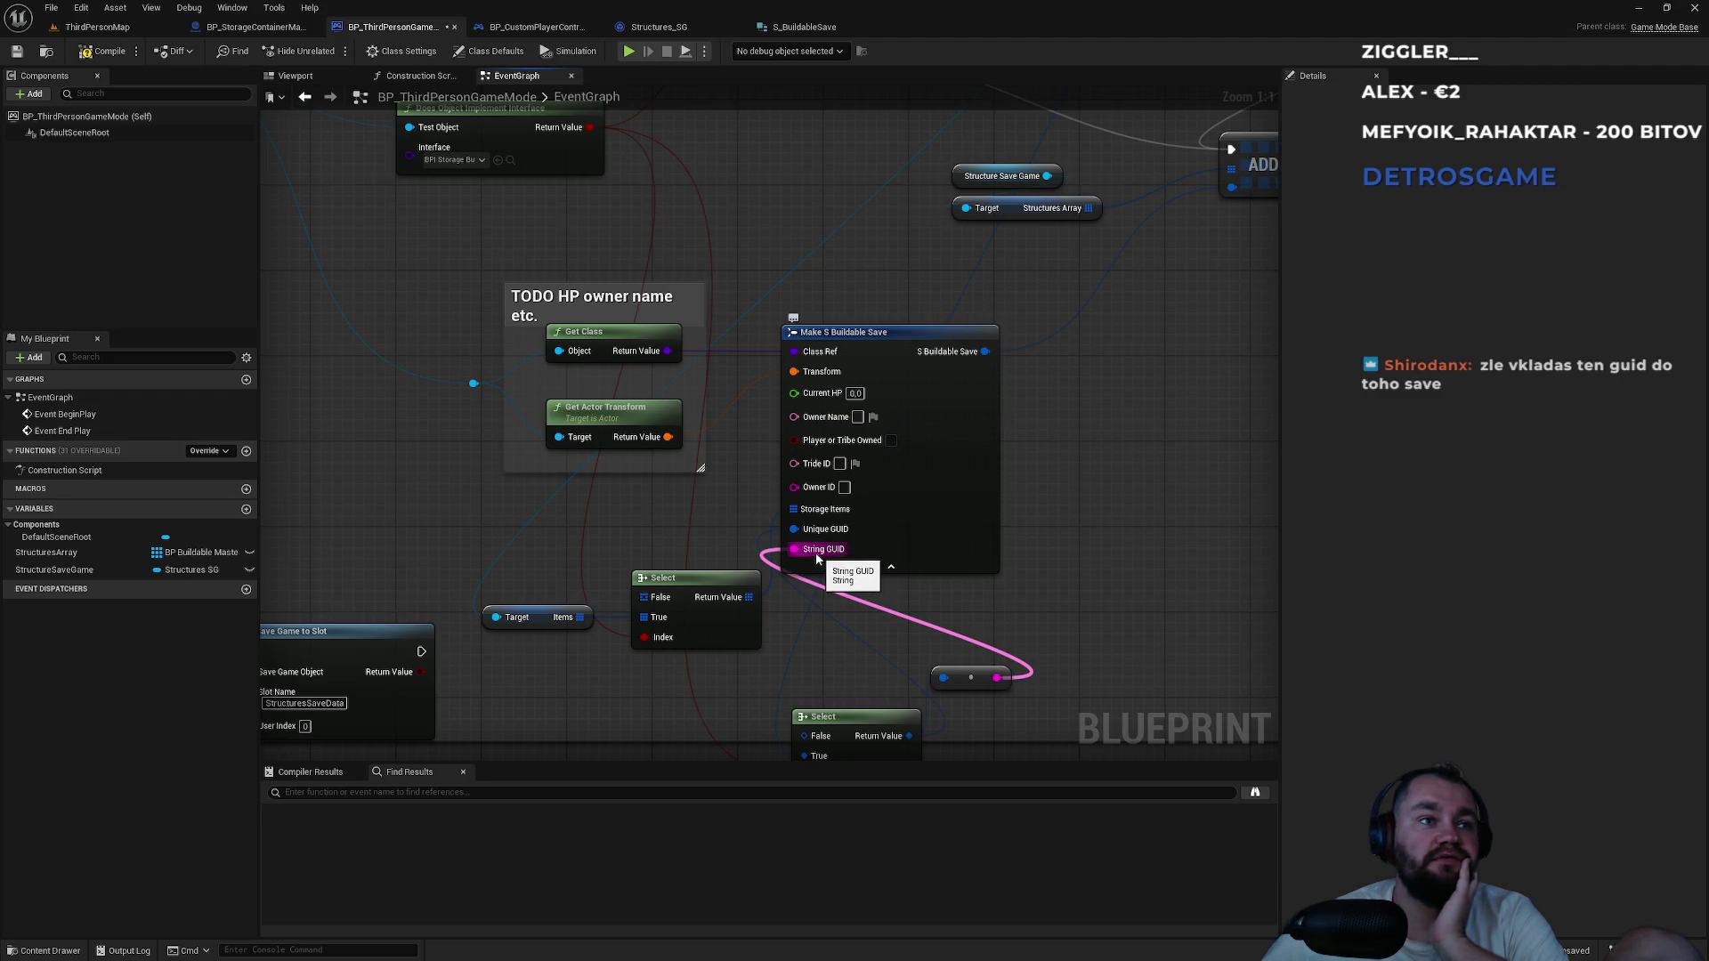
{"action": "mouse_move", "coordinate": [730, 511]}
{"action": "left_mouse_down"}
{"action": "mouse_move", "coordinate": [701, 370]}
{"action": "mouse_move", "coordinate": [730, 466]}
{"action": "left_mouse_up"}
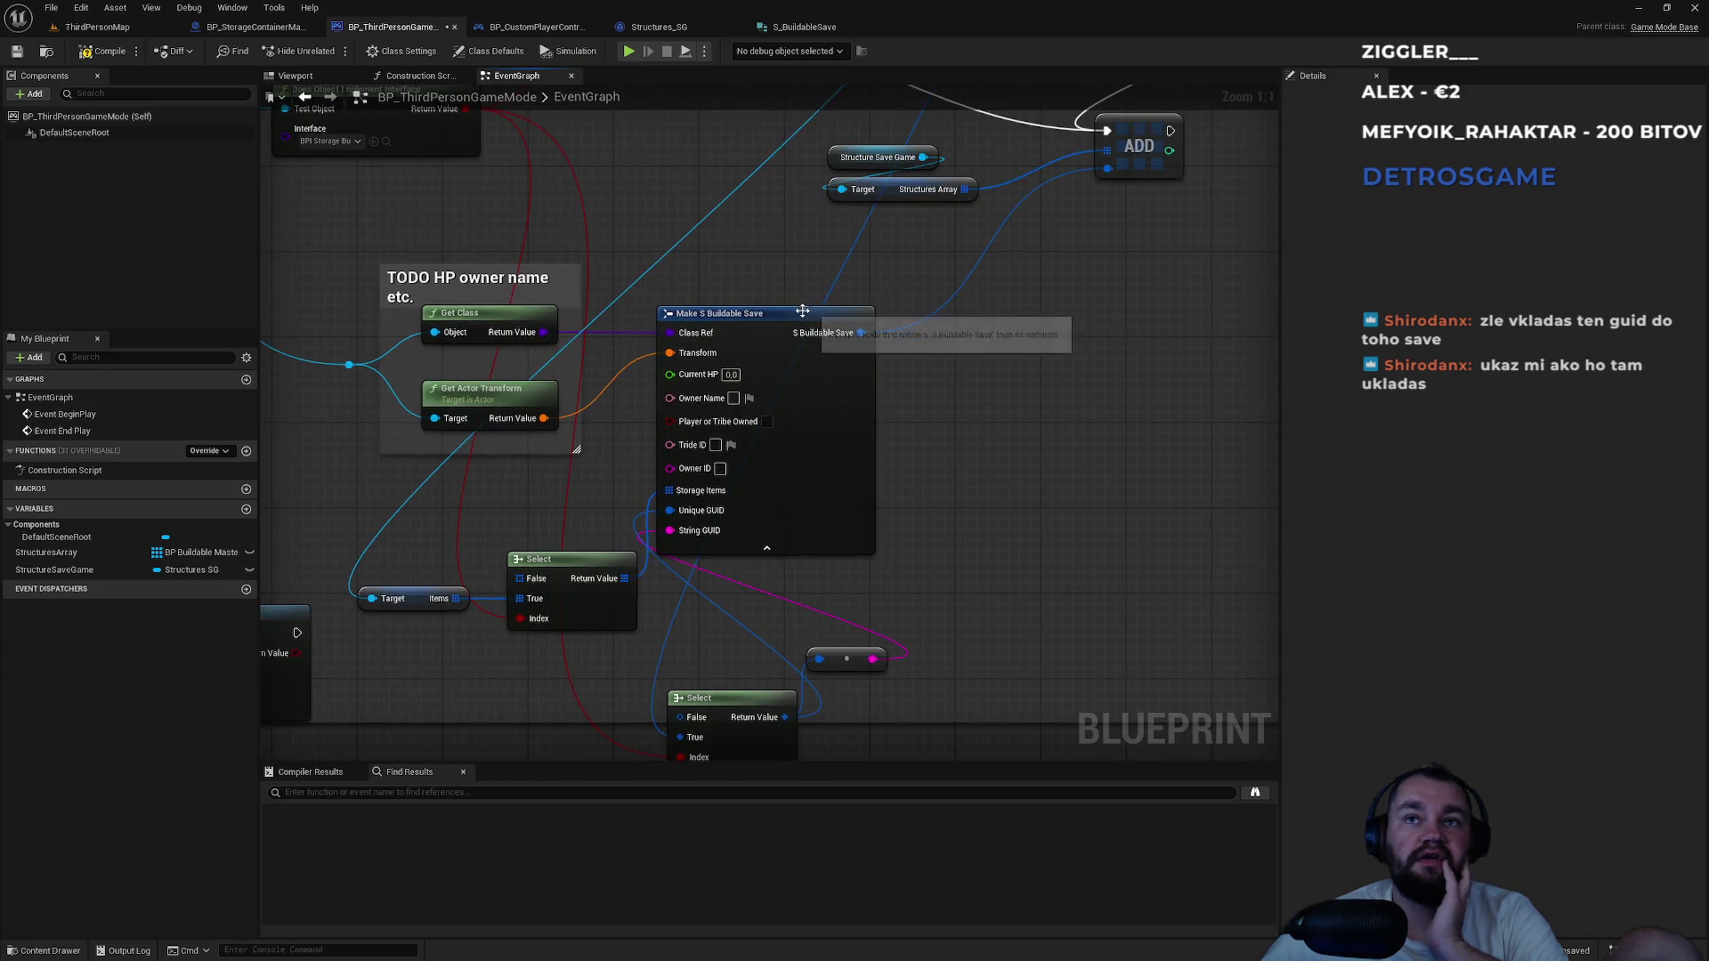
{"action": "left_click", "coordinate": [951, 317]}
{"action": "left_click_drag", "start_coordinate": [951, 320], "coordinate": [1044, 320]}
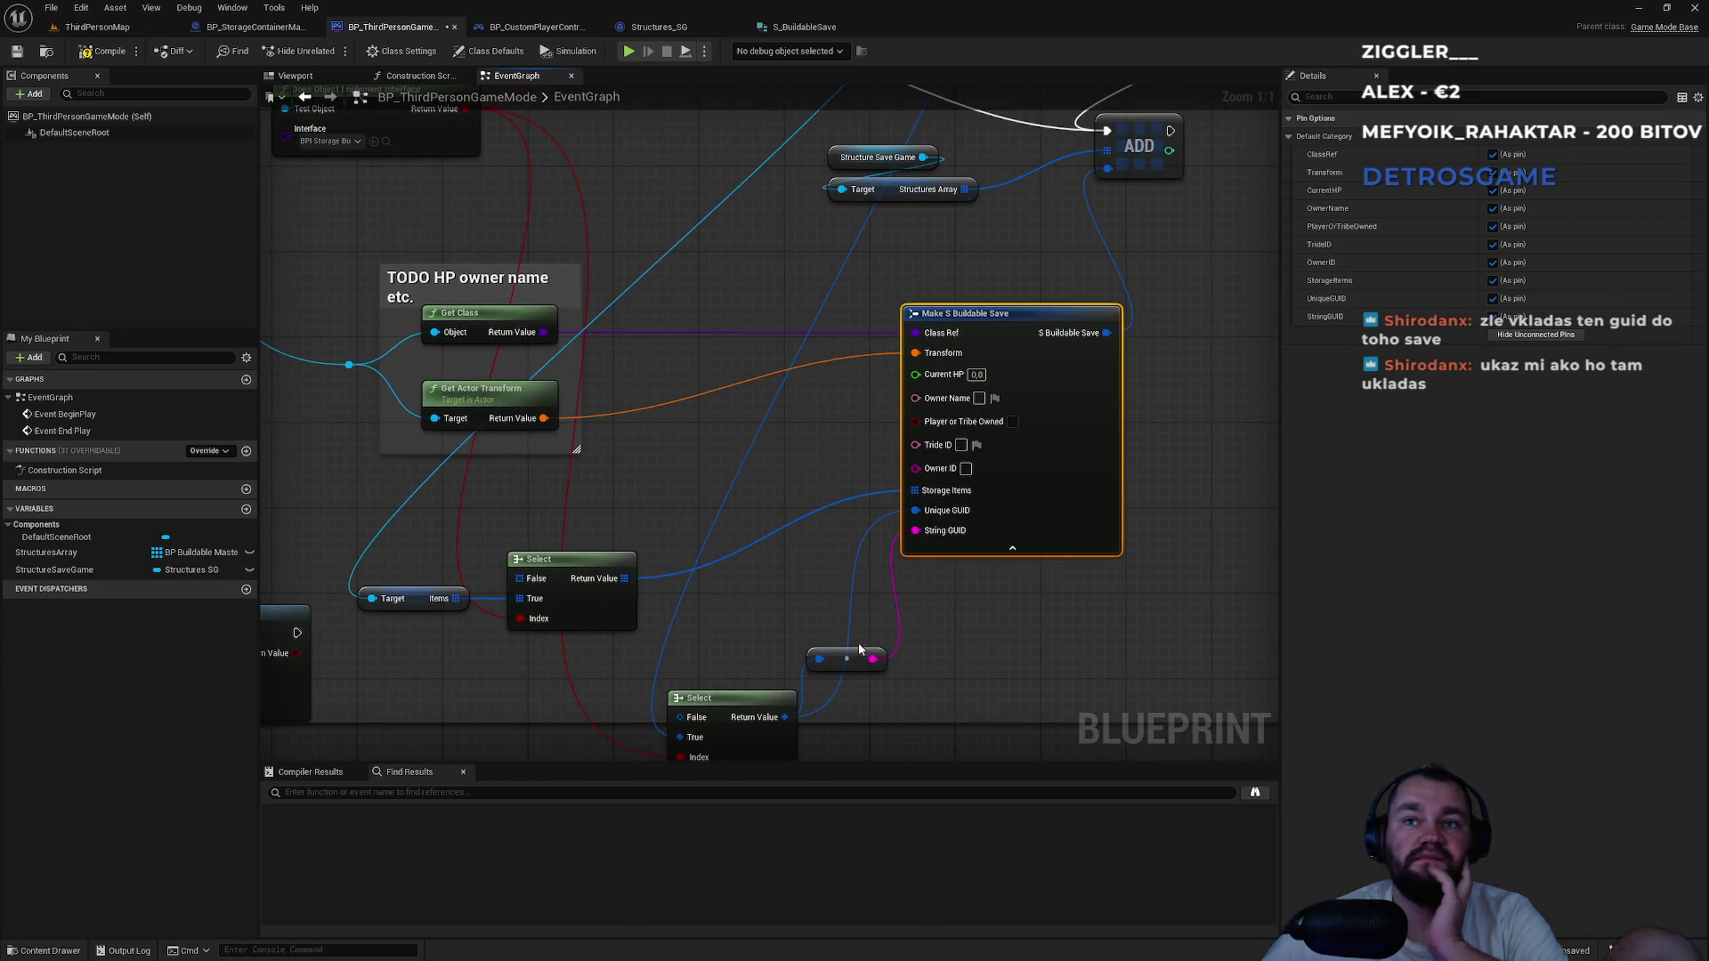
{"action": "left_click_drag", "start_coordinate": [859, 651], "coordinate": [861, 608]}
{"action": "mouse_move", "coordinate": [718, 691]}
{"action": "left_mouse_down"}
{"action": "mouse_move", "coordinate": [754, 613]}
{"action": "mouse_move", "coordinate": [847, 659]}
{"action": "mouse_move", "coordinate": [1016, 131]}
{"action": "mouse_move", "coordinate": [836, 217]}
{"action": "mouse_move", "coordinate": [817, 494]}
{"action": "mouse_move", "coordinate": [834, 607]}
{"action": "left_mouse_up"}
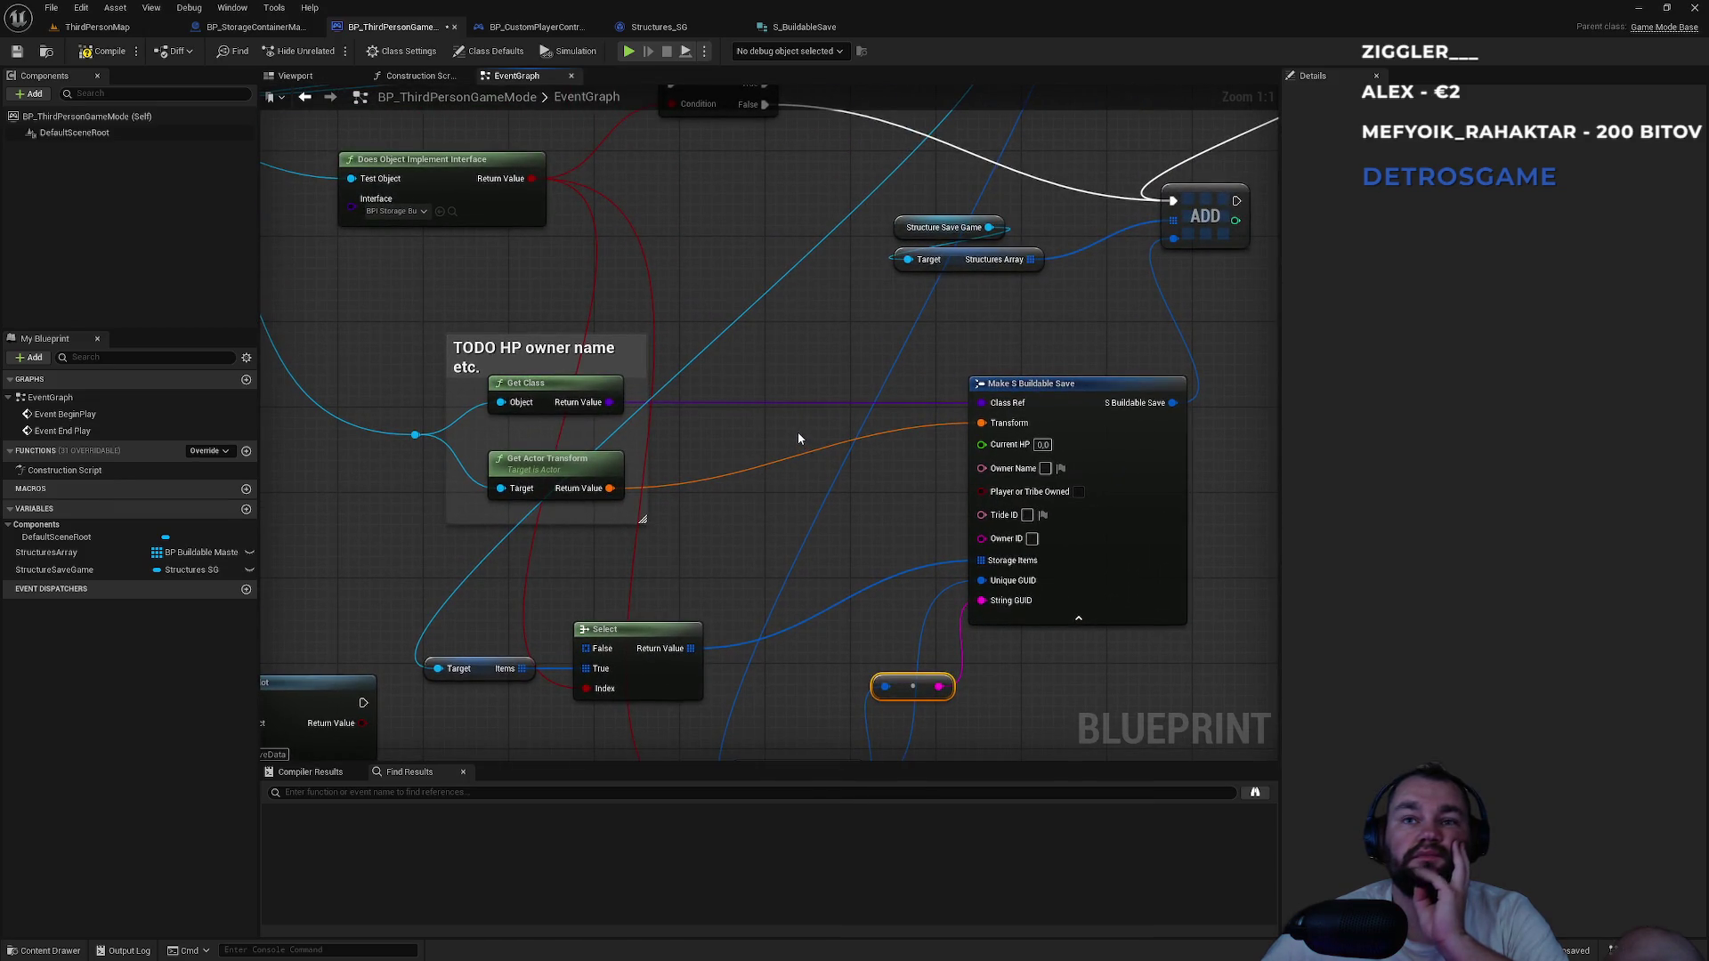
{"action": "mouse_move", "coordinate": [788, 402]}
{"action": "left_mouse_down"}
{"action": "mouse_move", "coordinate": [694, 459]}
{"action": "mouse_move", "coordinate": [709, 458]}
{"action": "mouse_move", "coordinate": [539, 515]}
{"action": "mouse_move", "coordinate": [479, 580]}
{"action": "left_mouse_up"}
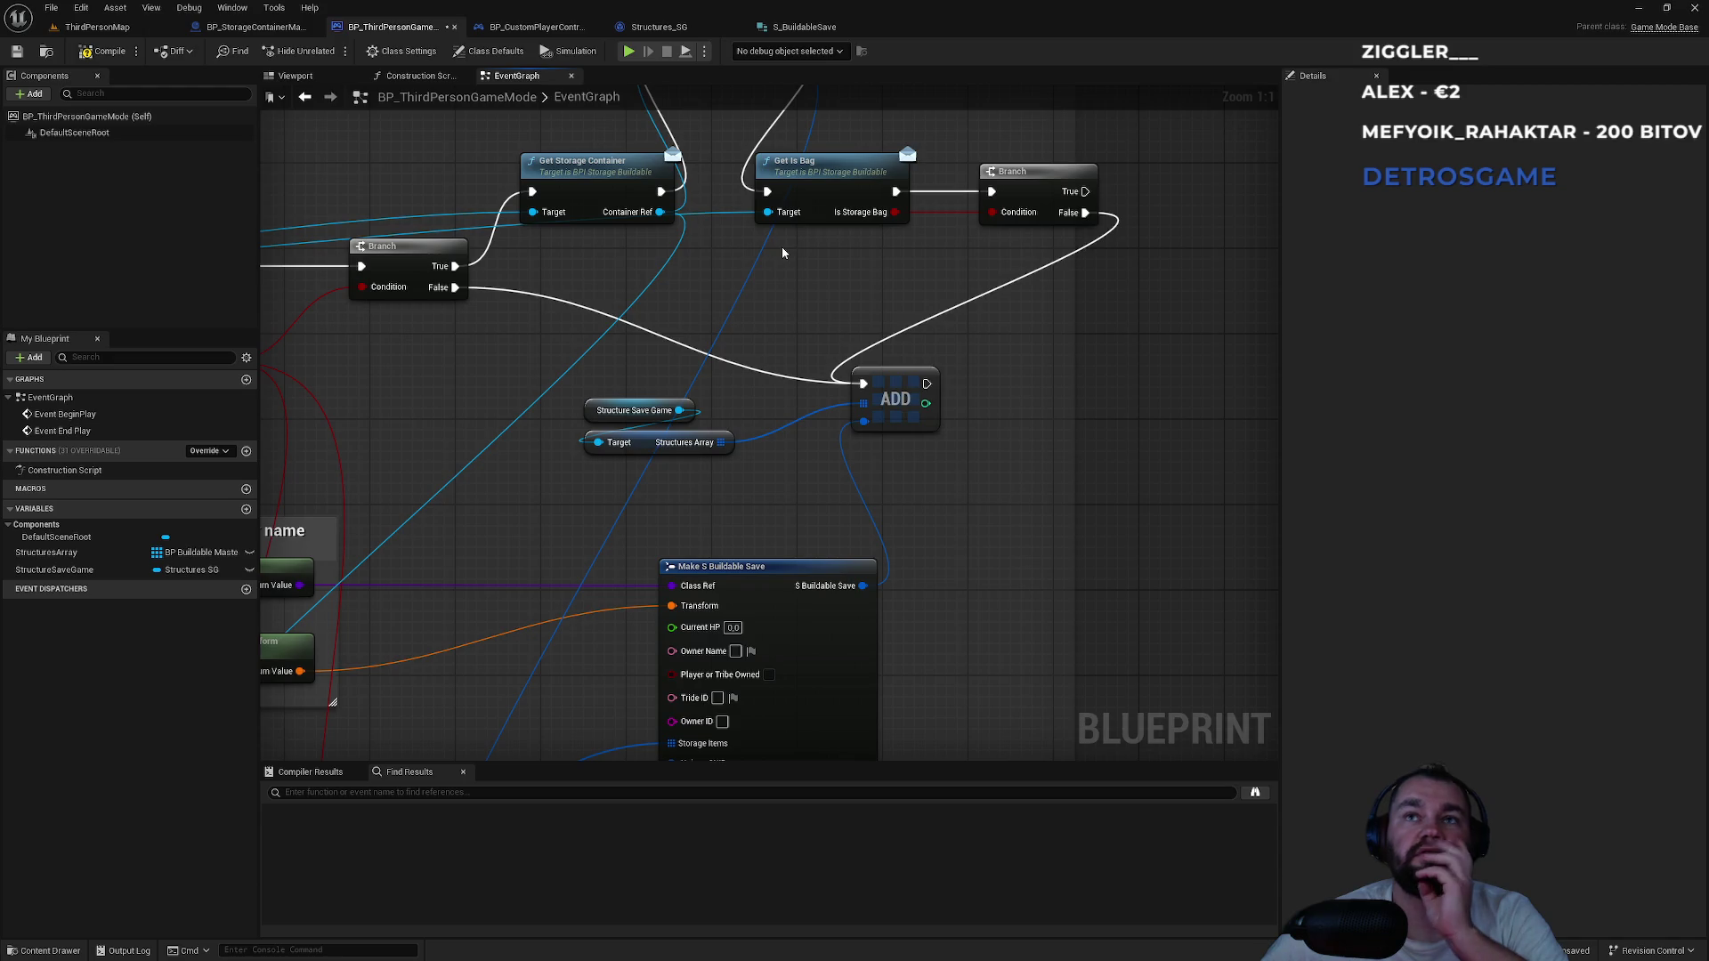
{"action": "left_click", "coordinate": [272, 29]}
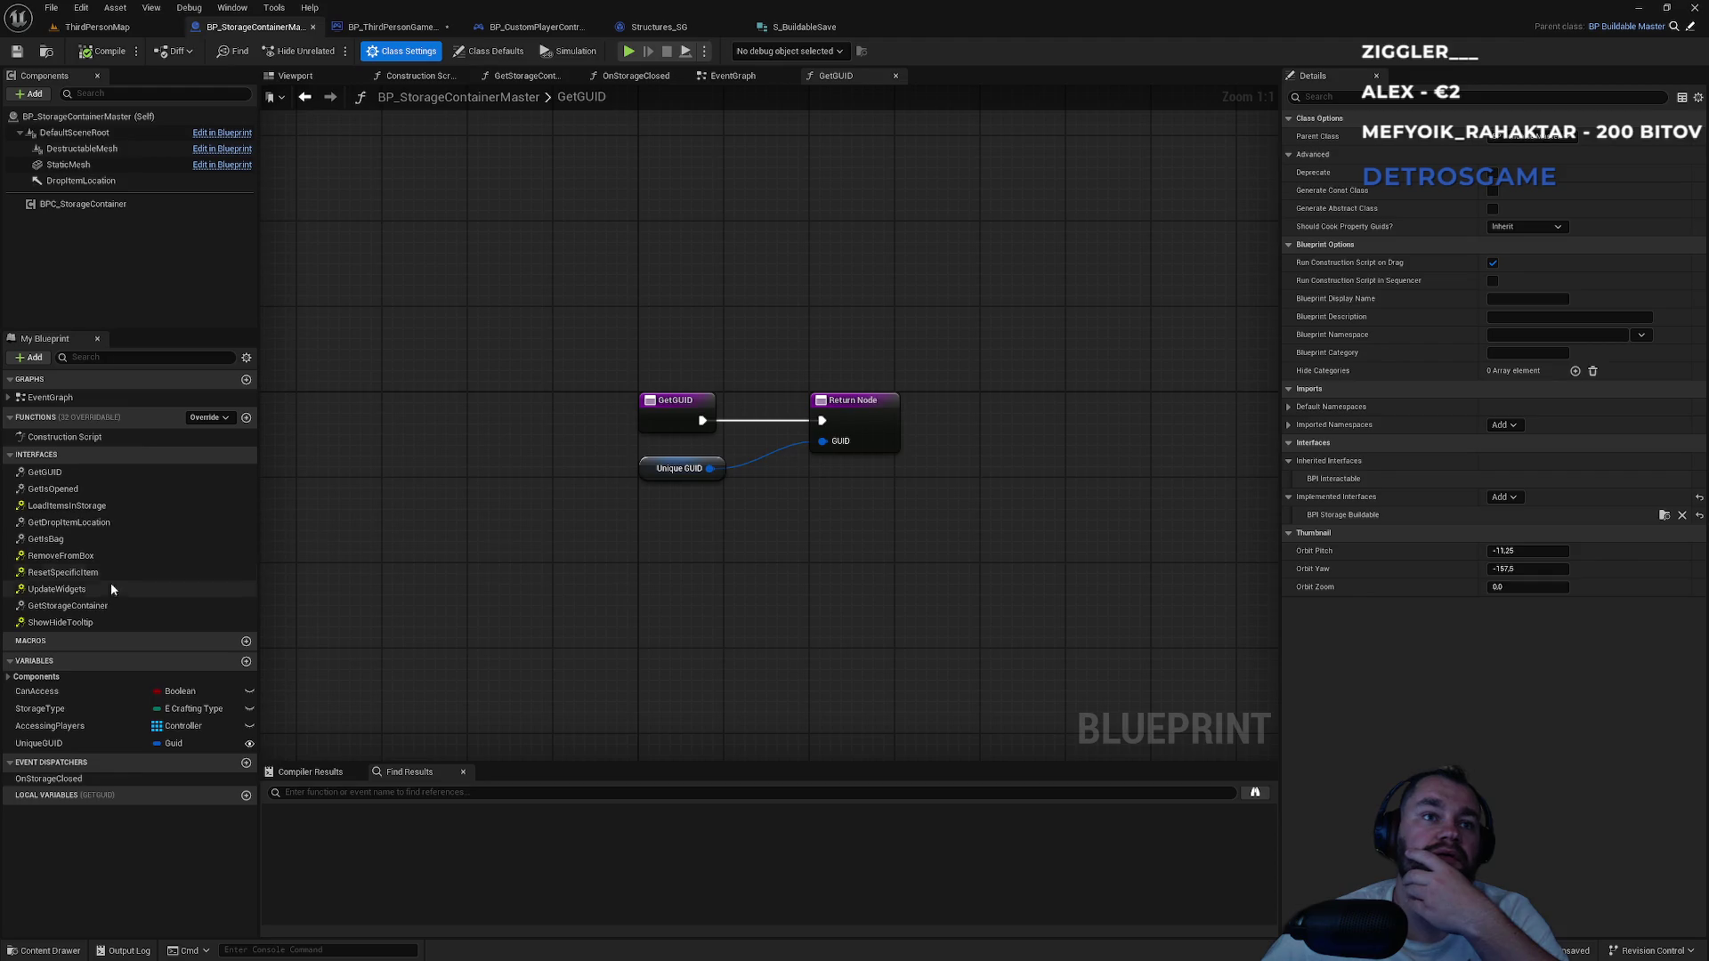
Review GetIsBag, the save struct blueprints, and the Get GUID node in the game mode graph.
{"action": "double_click", "coordinate": [75, 540]}
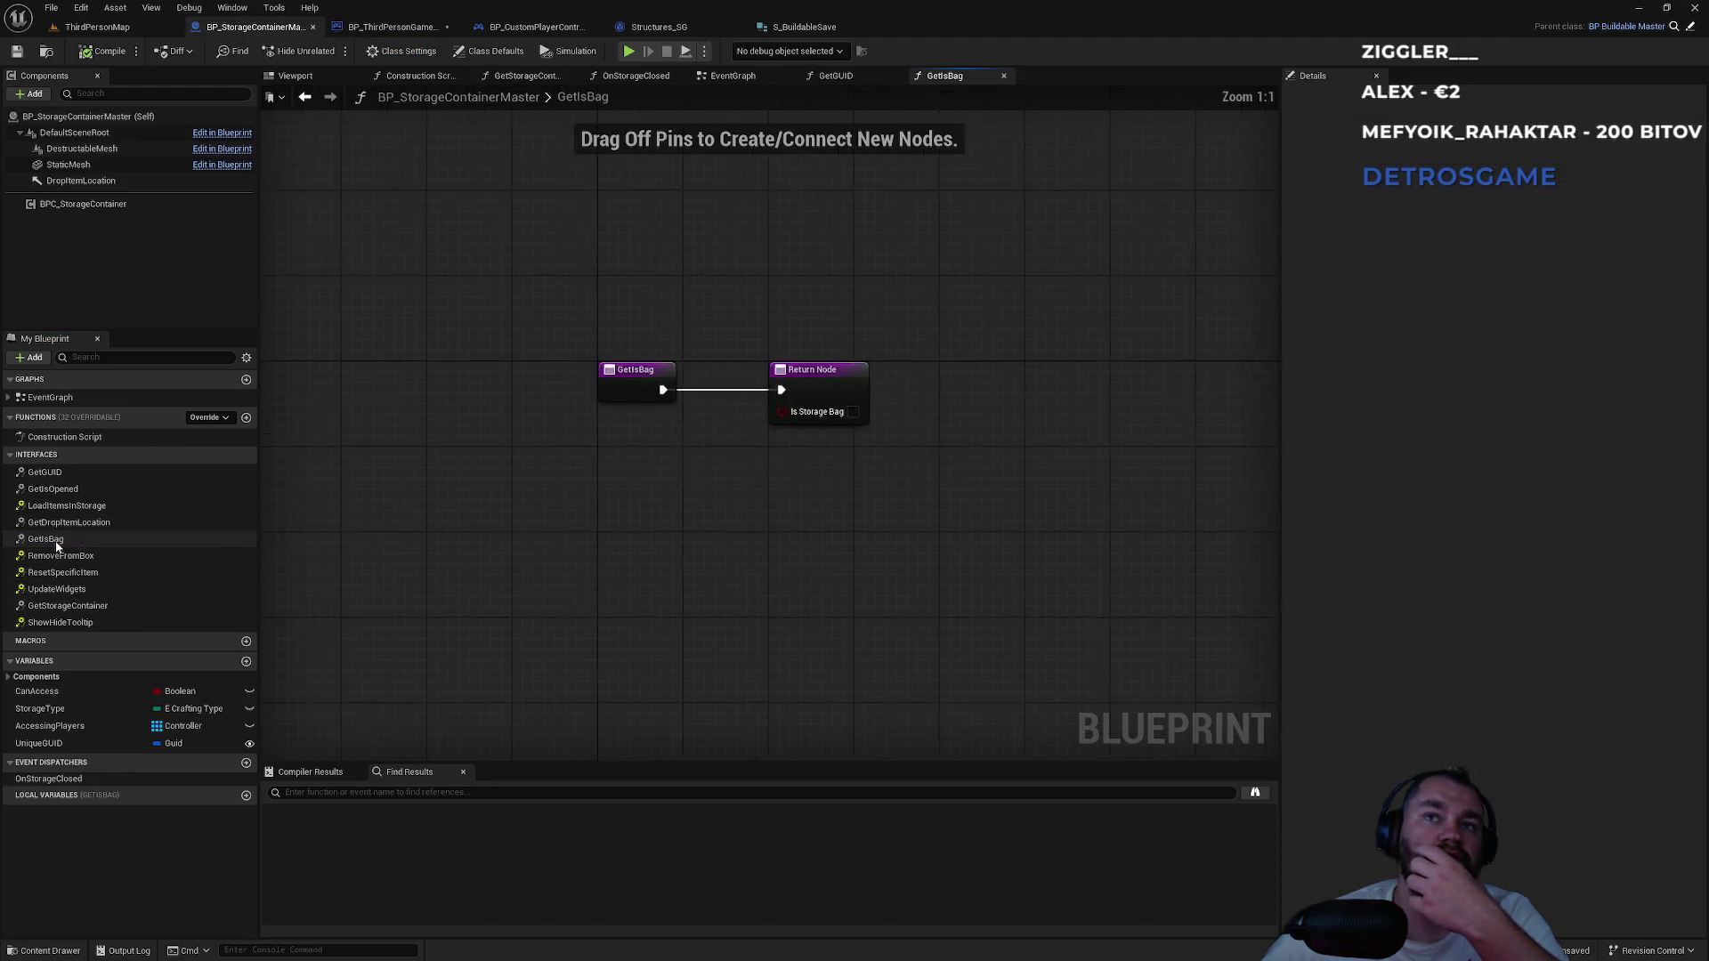
{"action": "left_click", "coordinate": [813, 29]}
{"action": "left_click", "coordinate": [659, 32]}
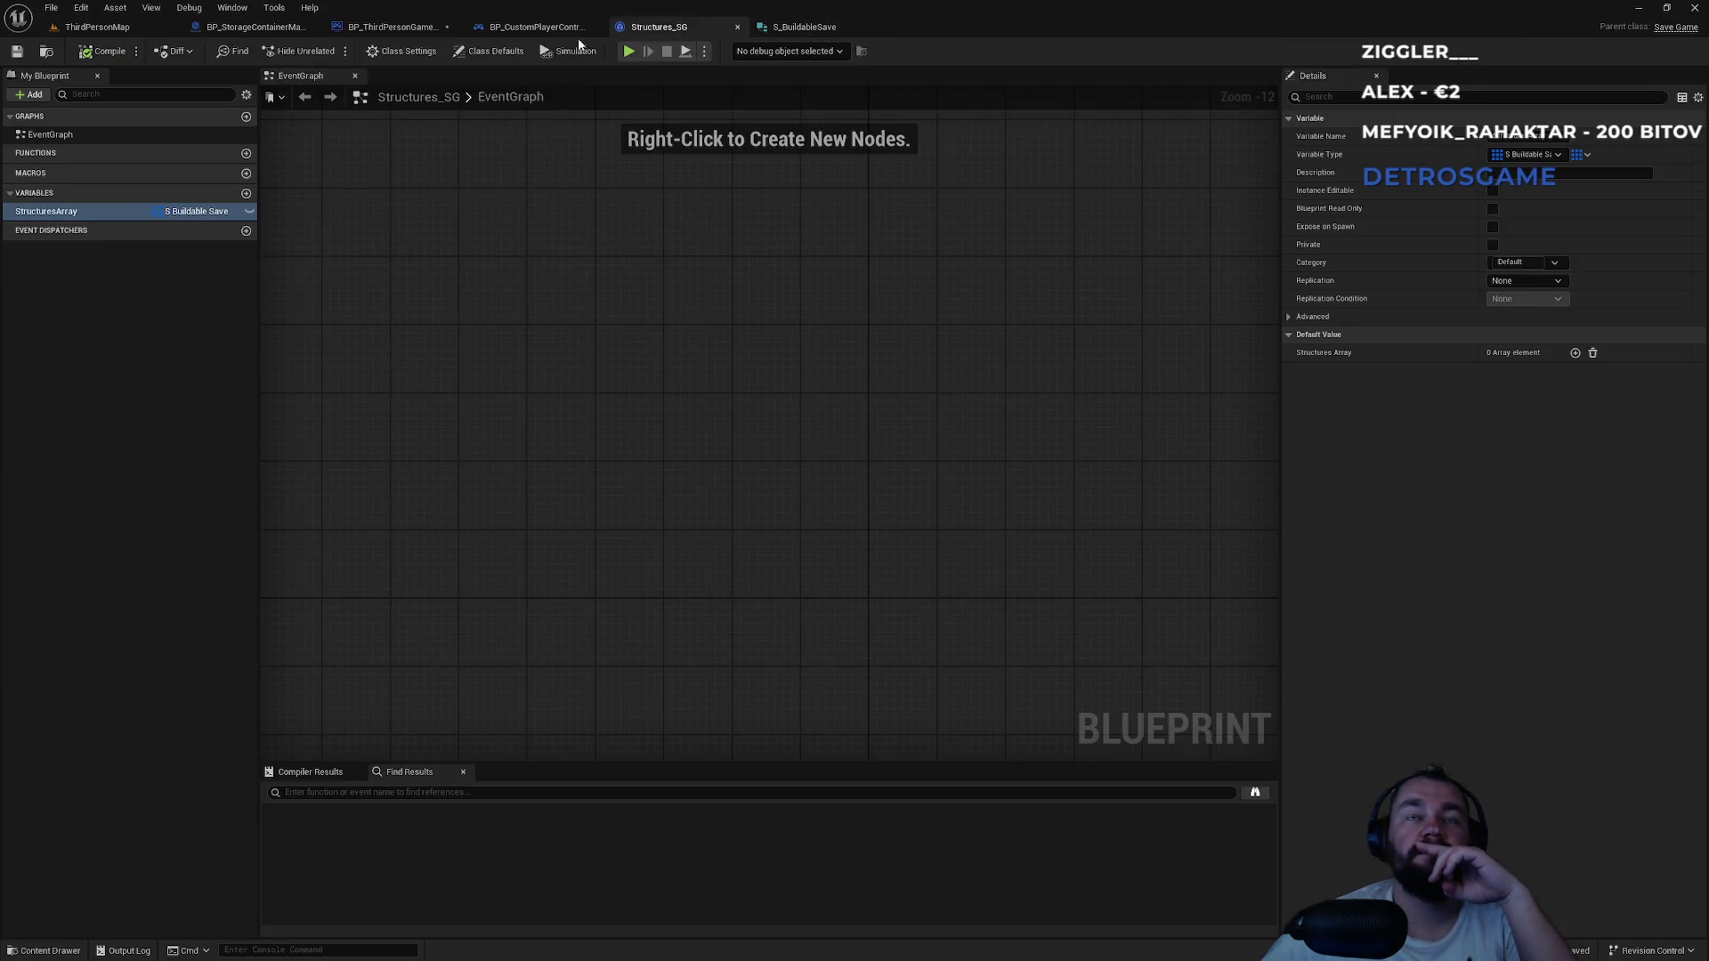
{"action": "left_click", "coordinate": [579, 29]}
{"action": "left_click", "coordinate": [404, 28]}
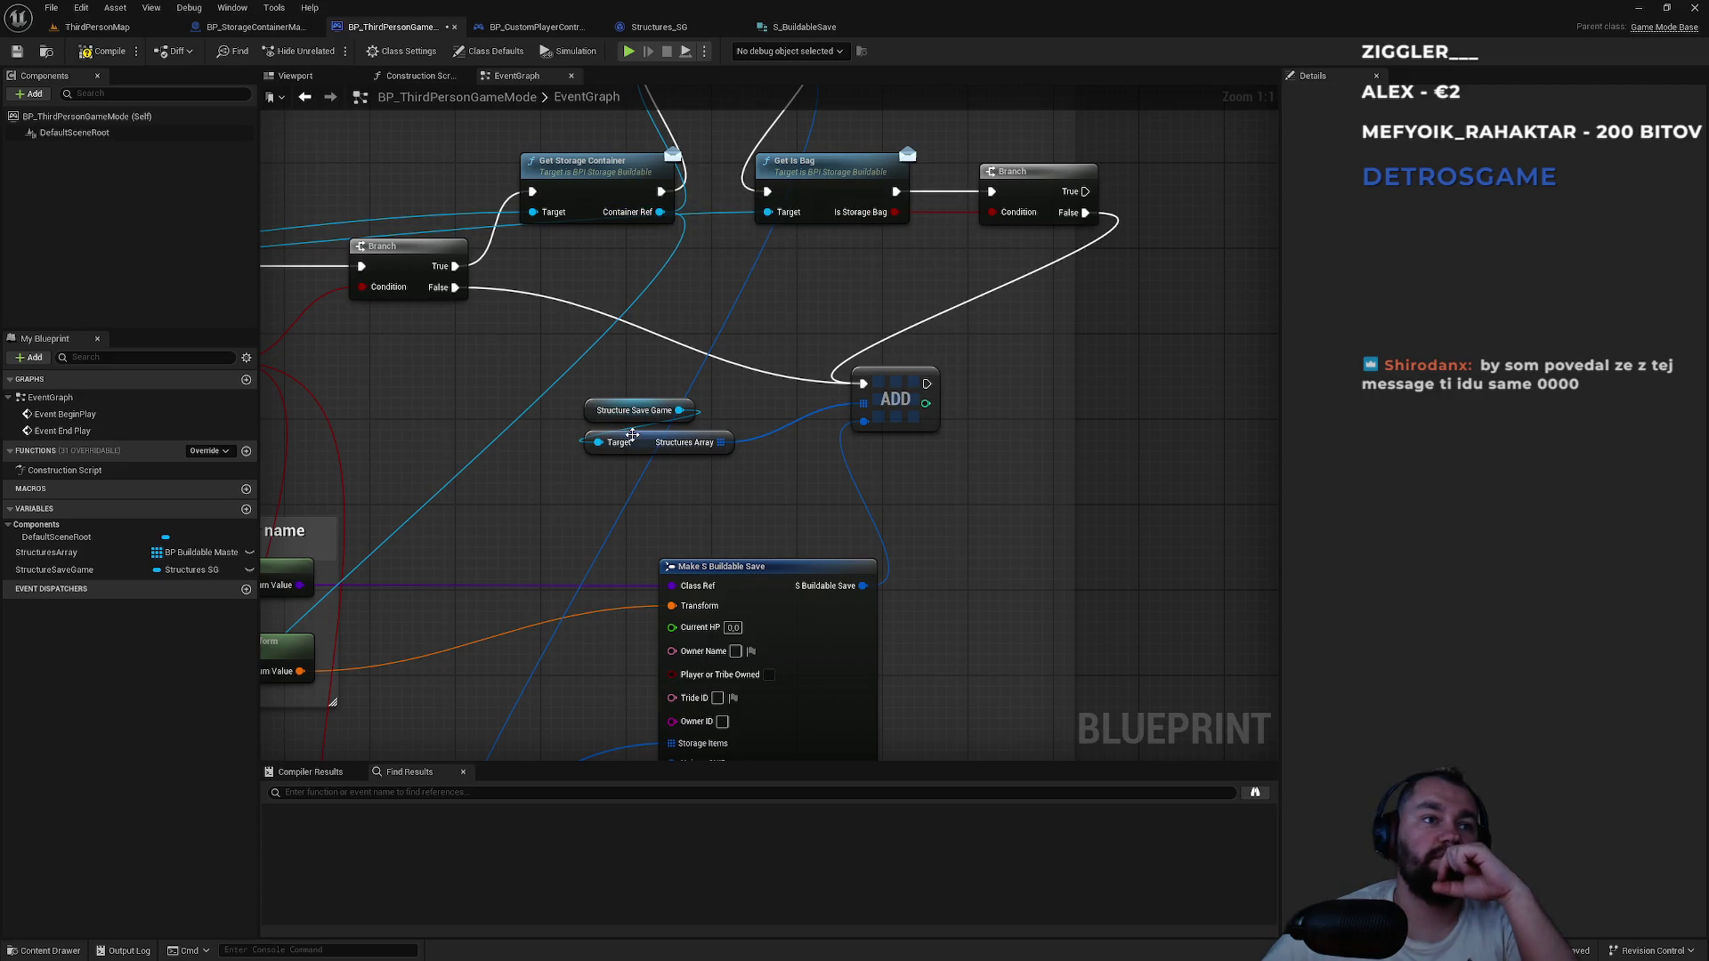
{"action": "left_click_drag", "start_coordinate": [578, 509], "coordinate": [801, 242]}
{"action": "mouse_move", "coordinate": [810, 441]}
{"action": "left_mouse_down"}
{"action": "mouse_move", "coordinate": [759, 530]}
{"action": "mouse_move", "coordinate": [771, 612]}
{"action": "mouse_move", "coordinate": [693, 904]}
{"action": "left_mouse_up"}
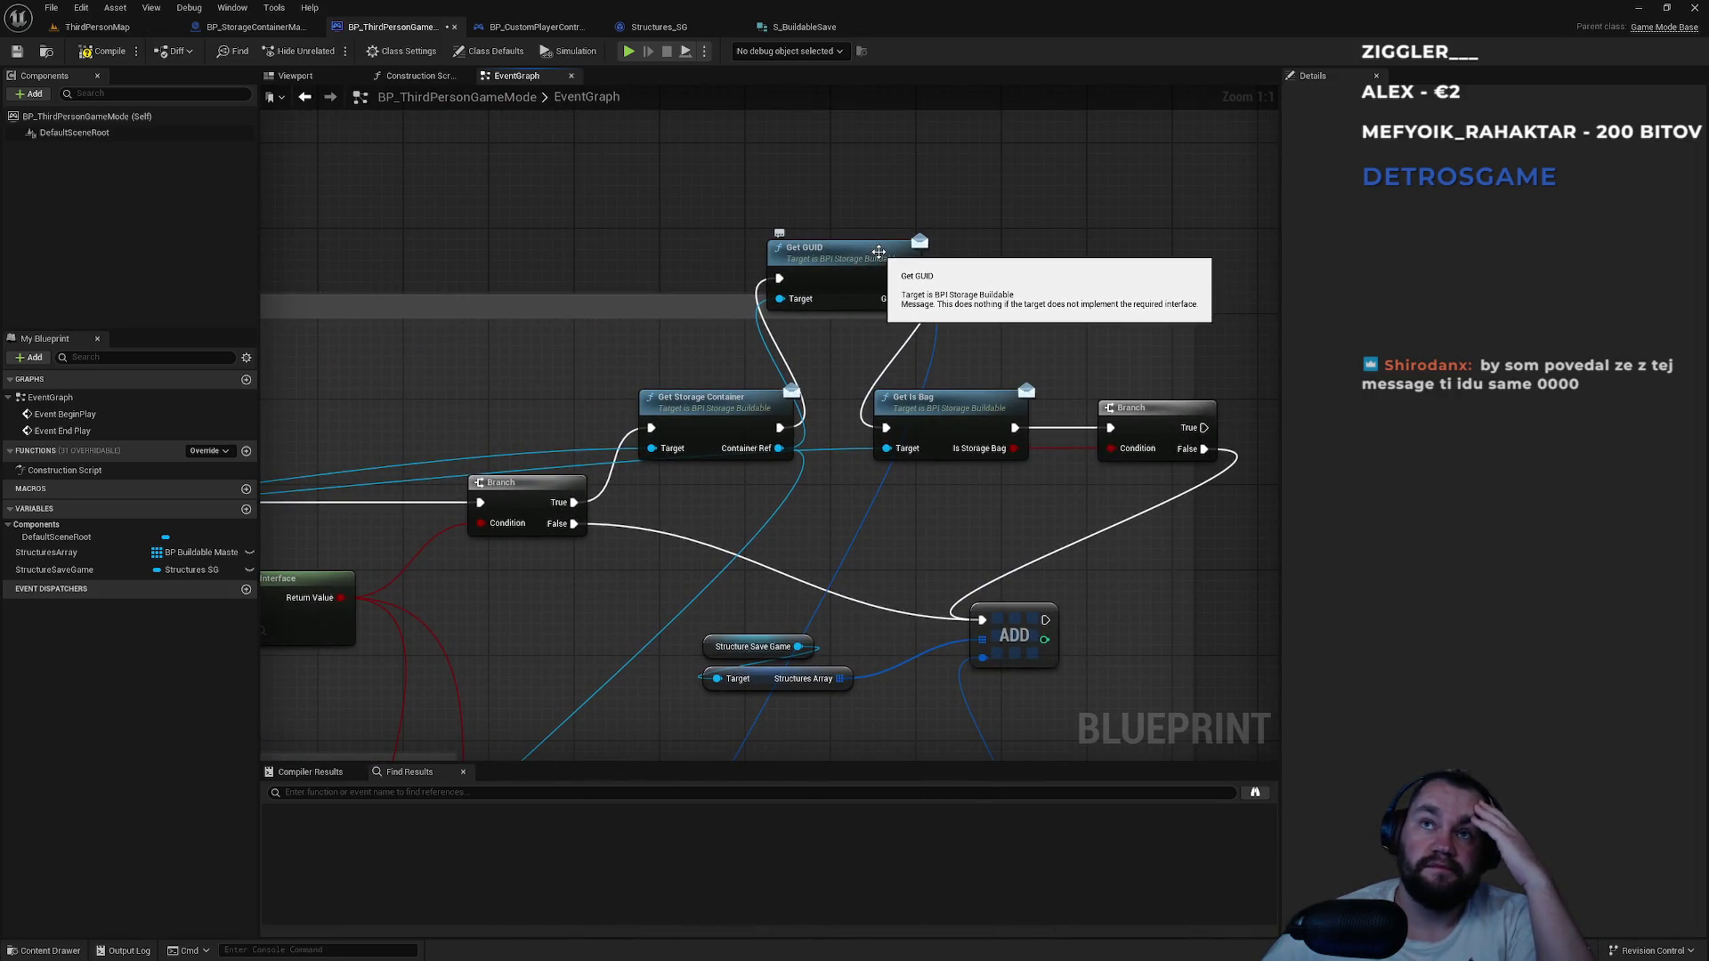
{"action": "left_click", "coordinate": [828, 258]}
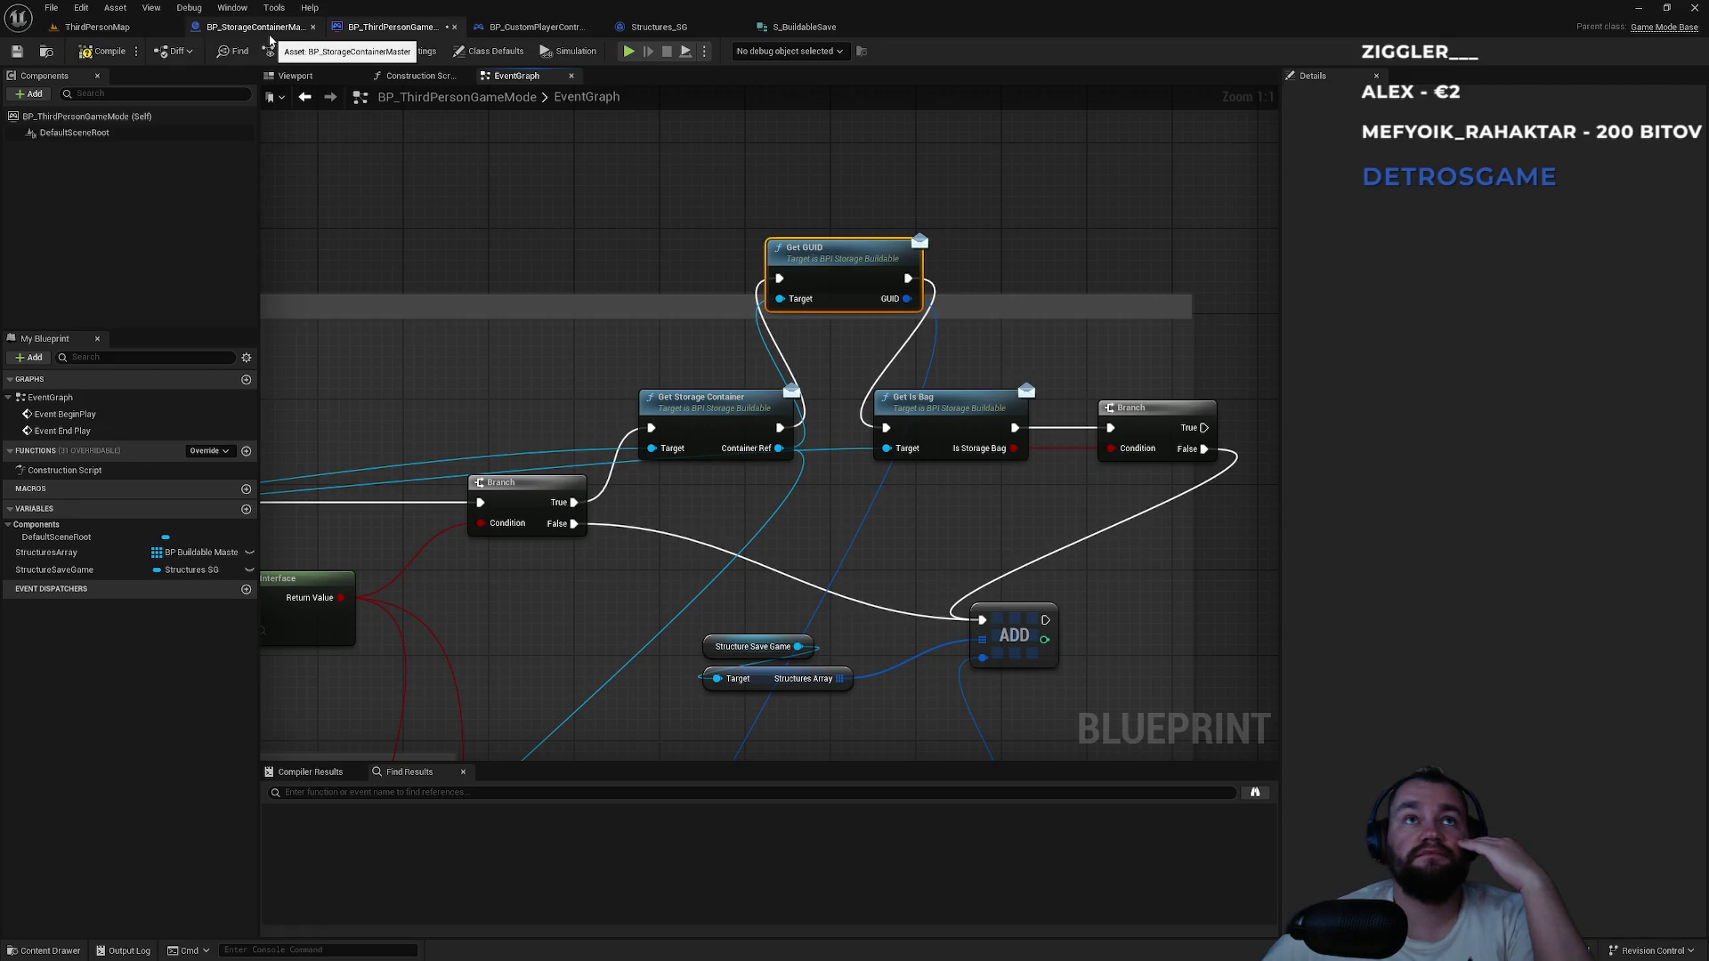
Open BP_StorageContainerMaster's GetGUID function and inspect the Unique GUID variable's details.
{"action": "left_click", "coordinate": [270, 37]}
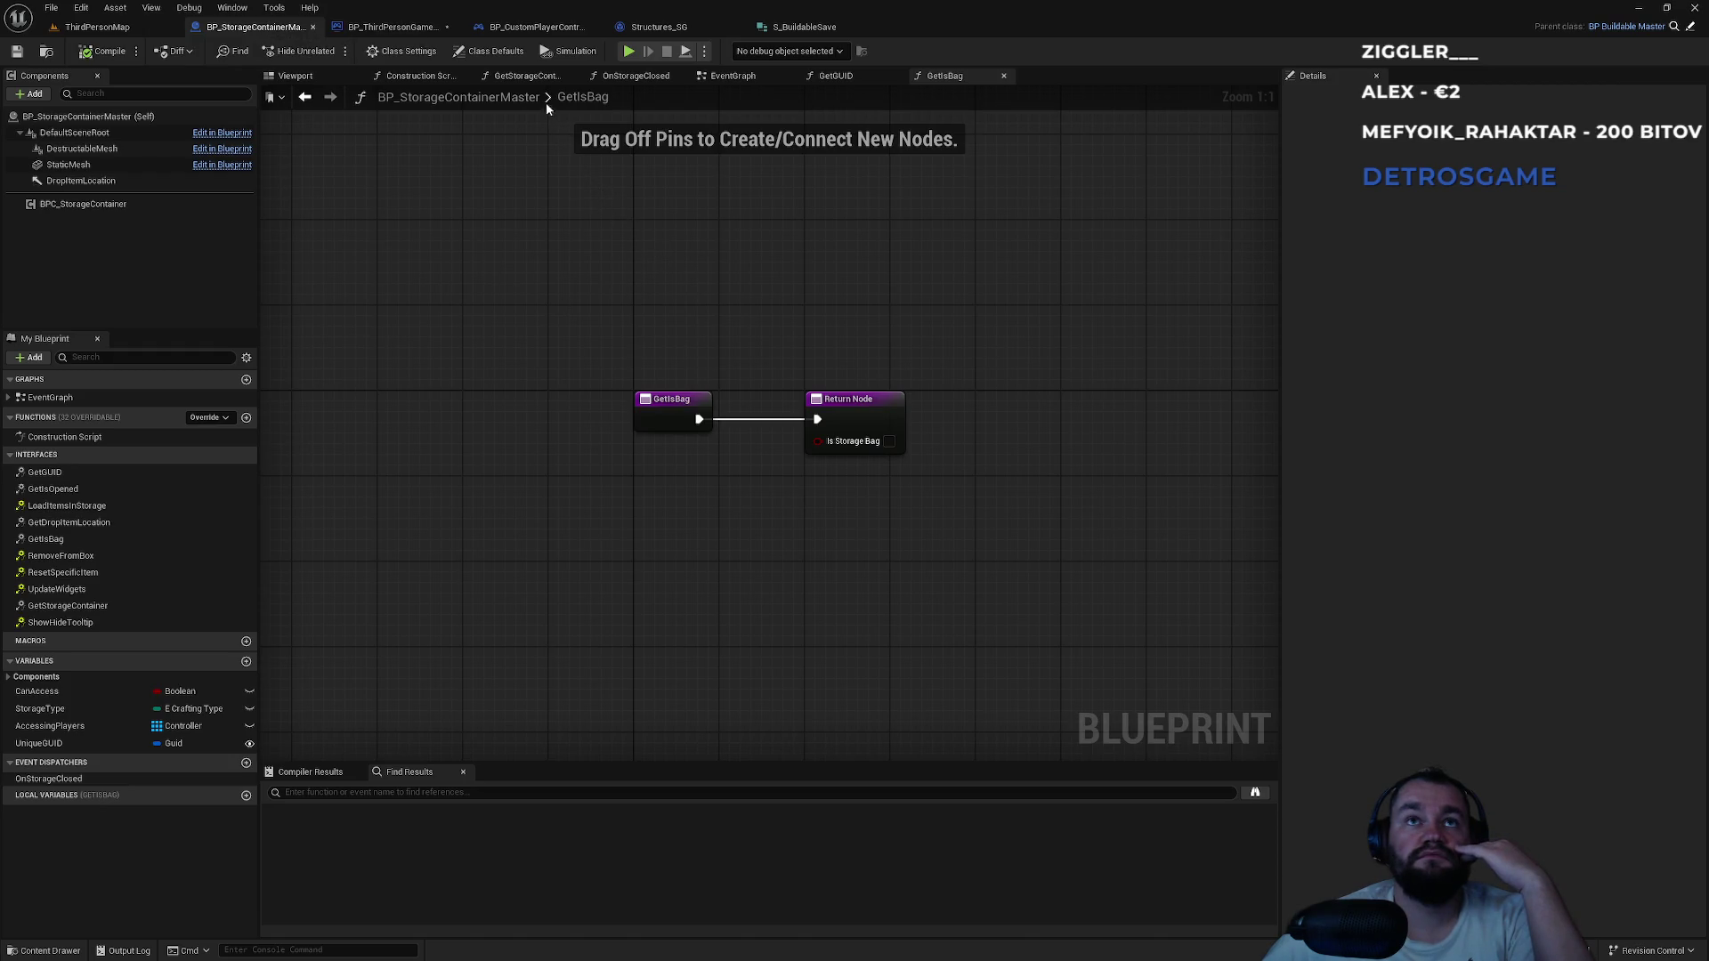
{"action": "left_click", "coordinate": [839, 81]}
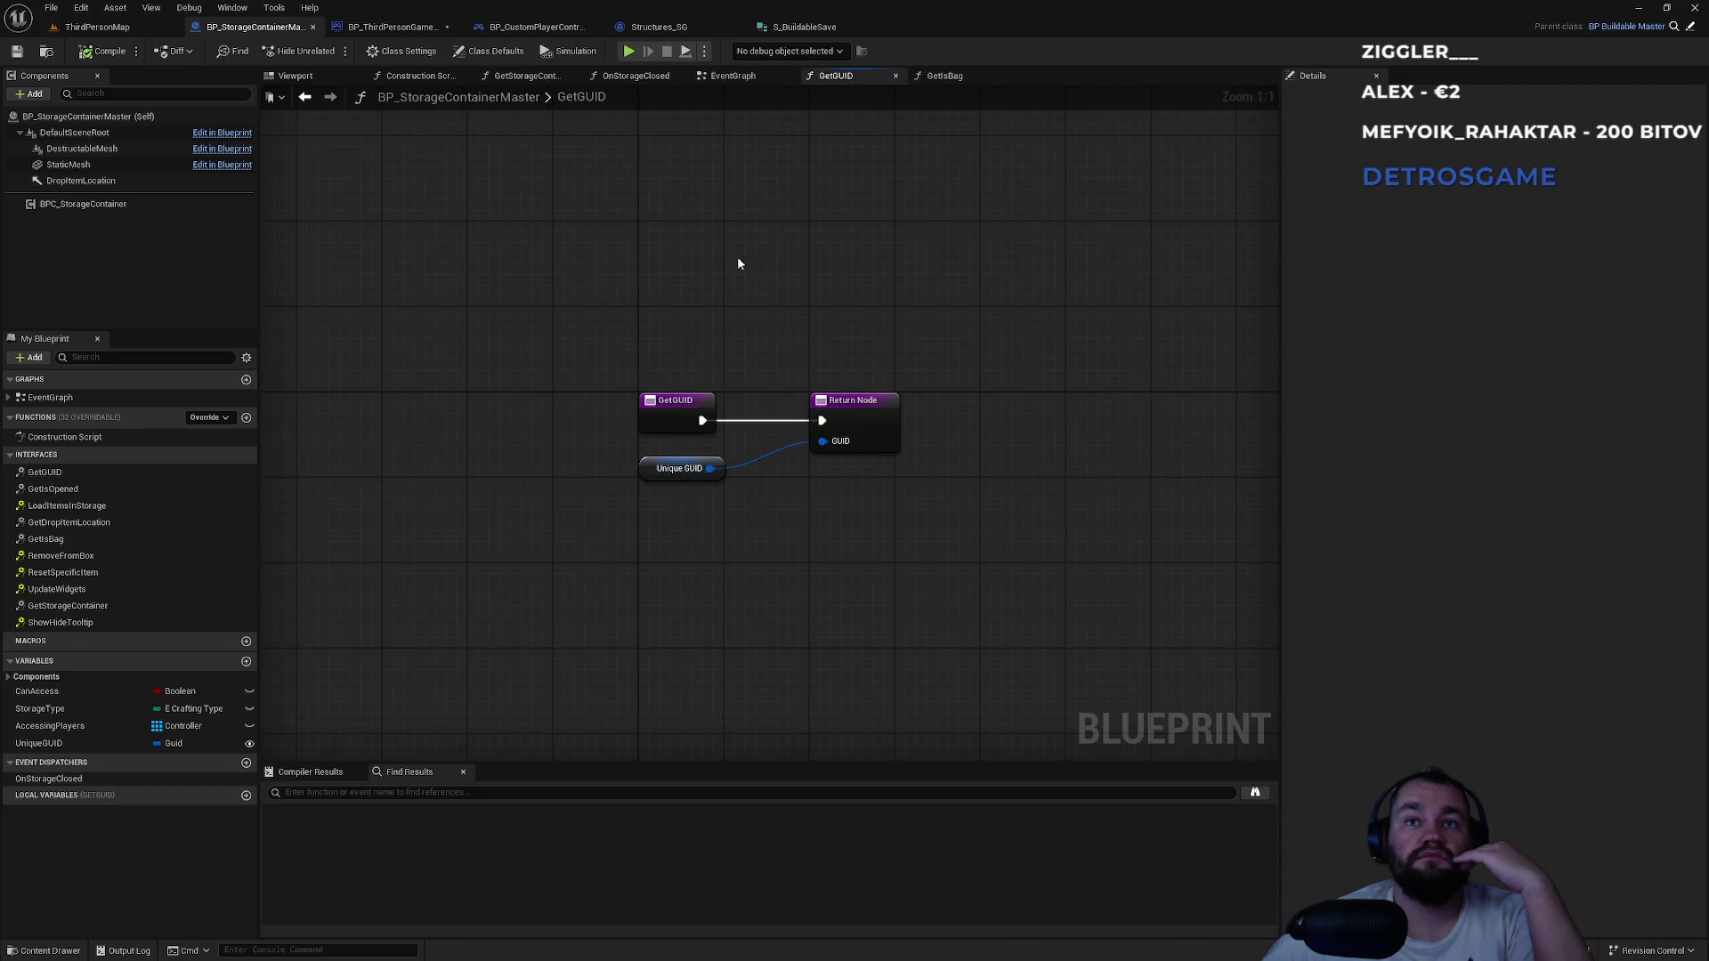
{"action": "left_click", "coordinate": [639, 476]}
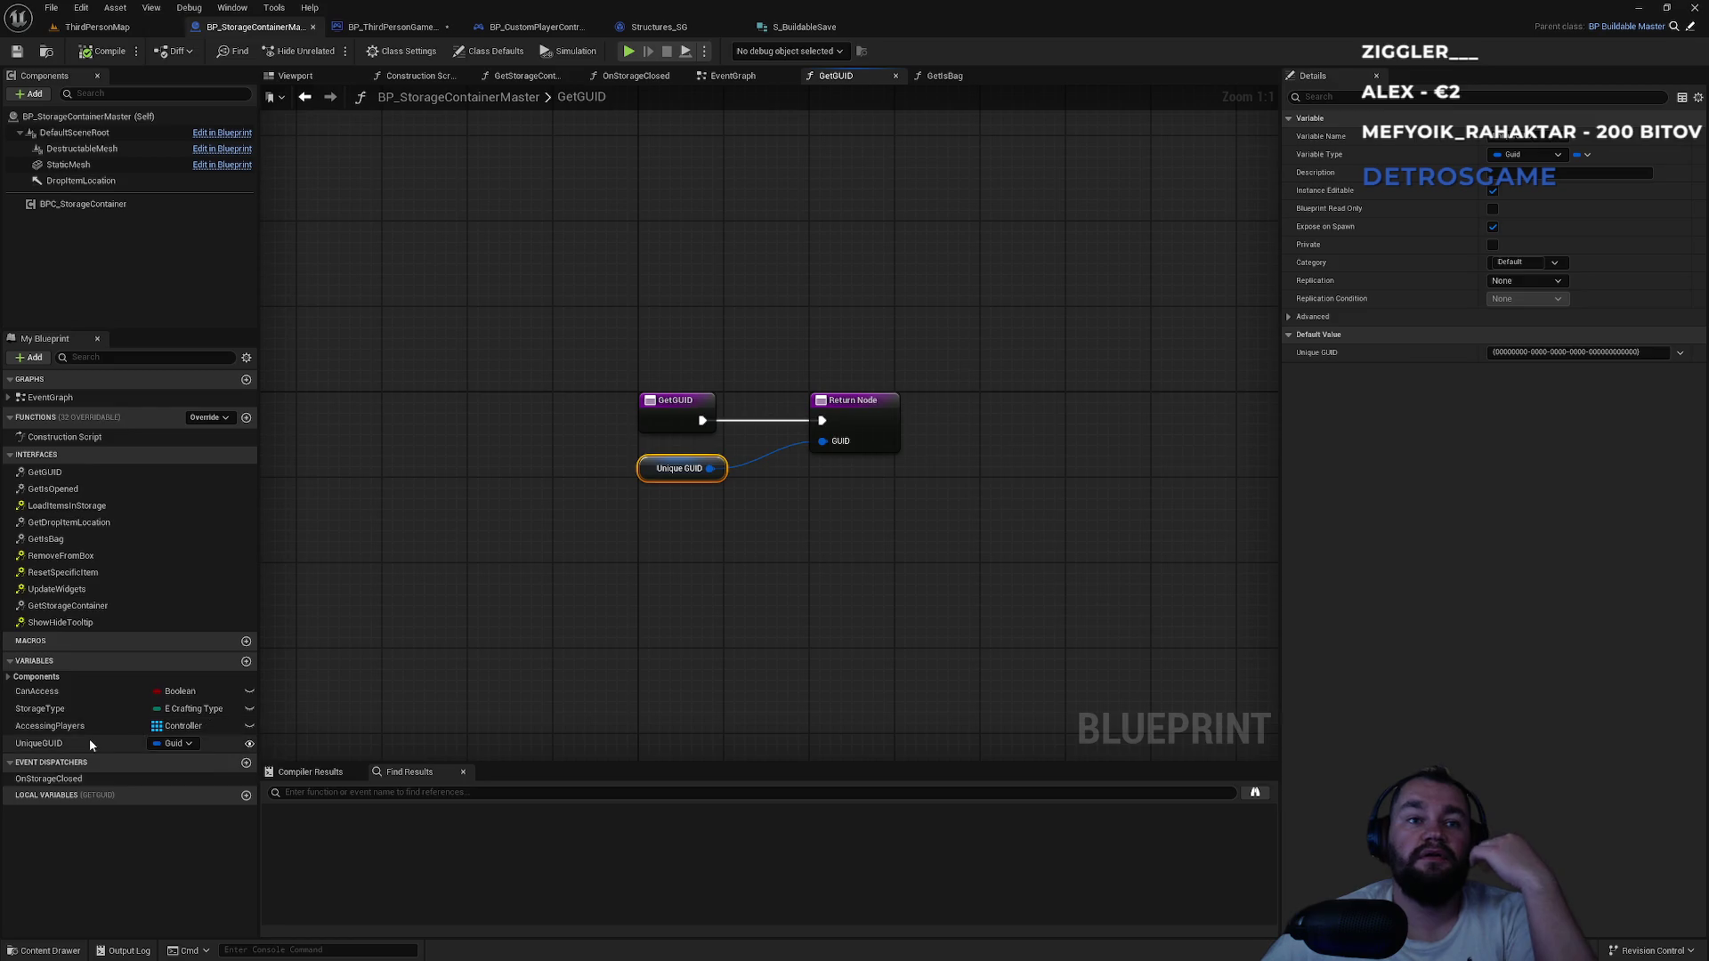
{"action": "left_click", "coordinate": [107, 26]}
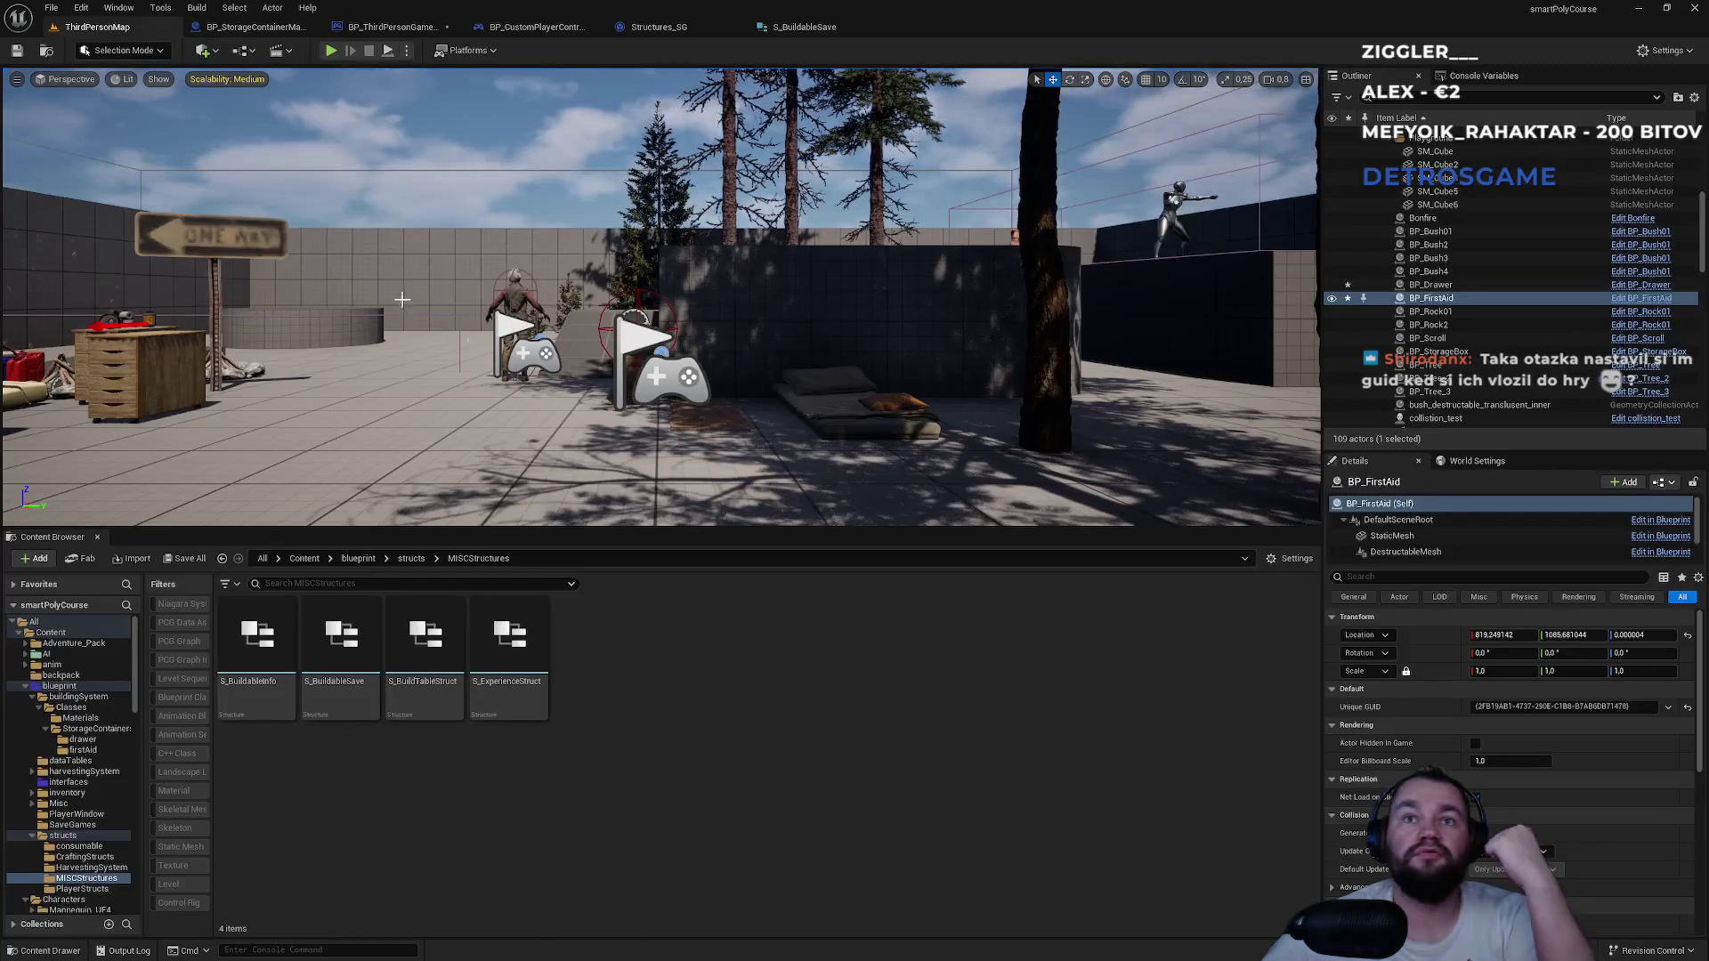
Check the placed BP_StorageBox's Unique GUID in the level, then go back to the game mode graph.
{"action": "left_click", "coordinate": [589, 212]}
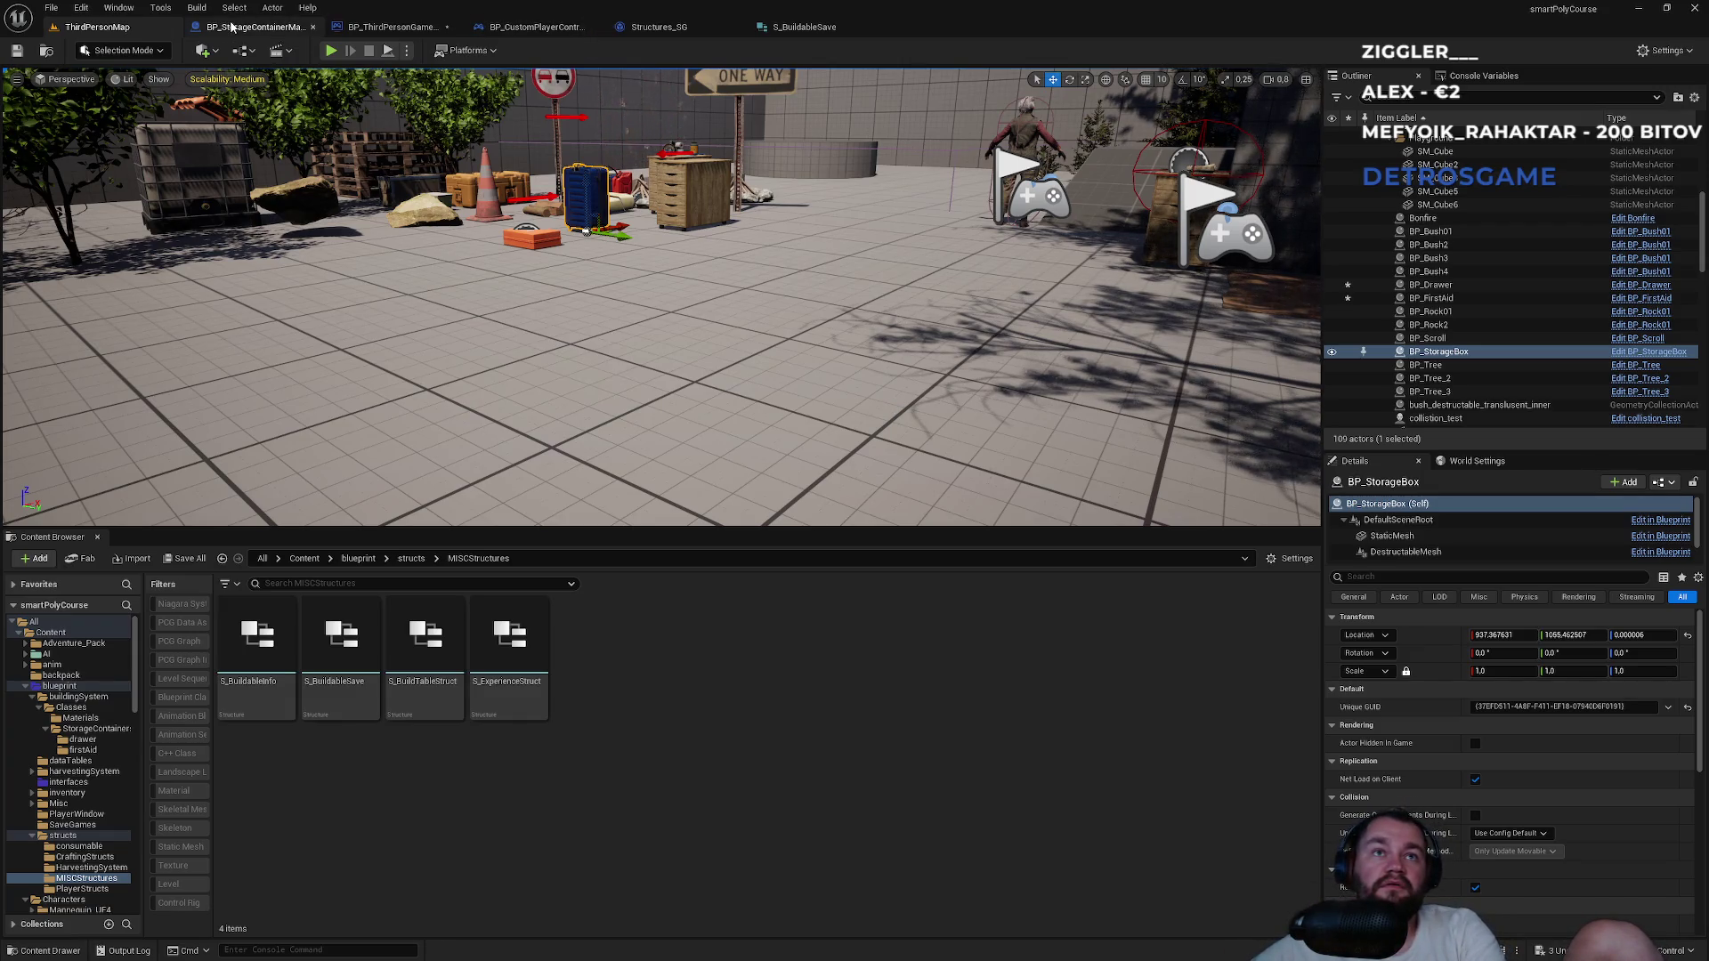
{"action": "left_click", "coordinate": [354, 28]}
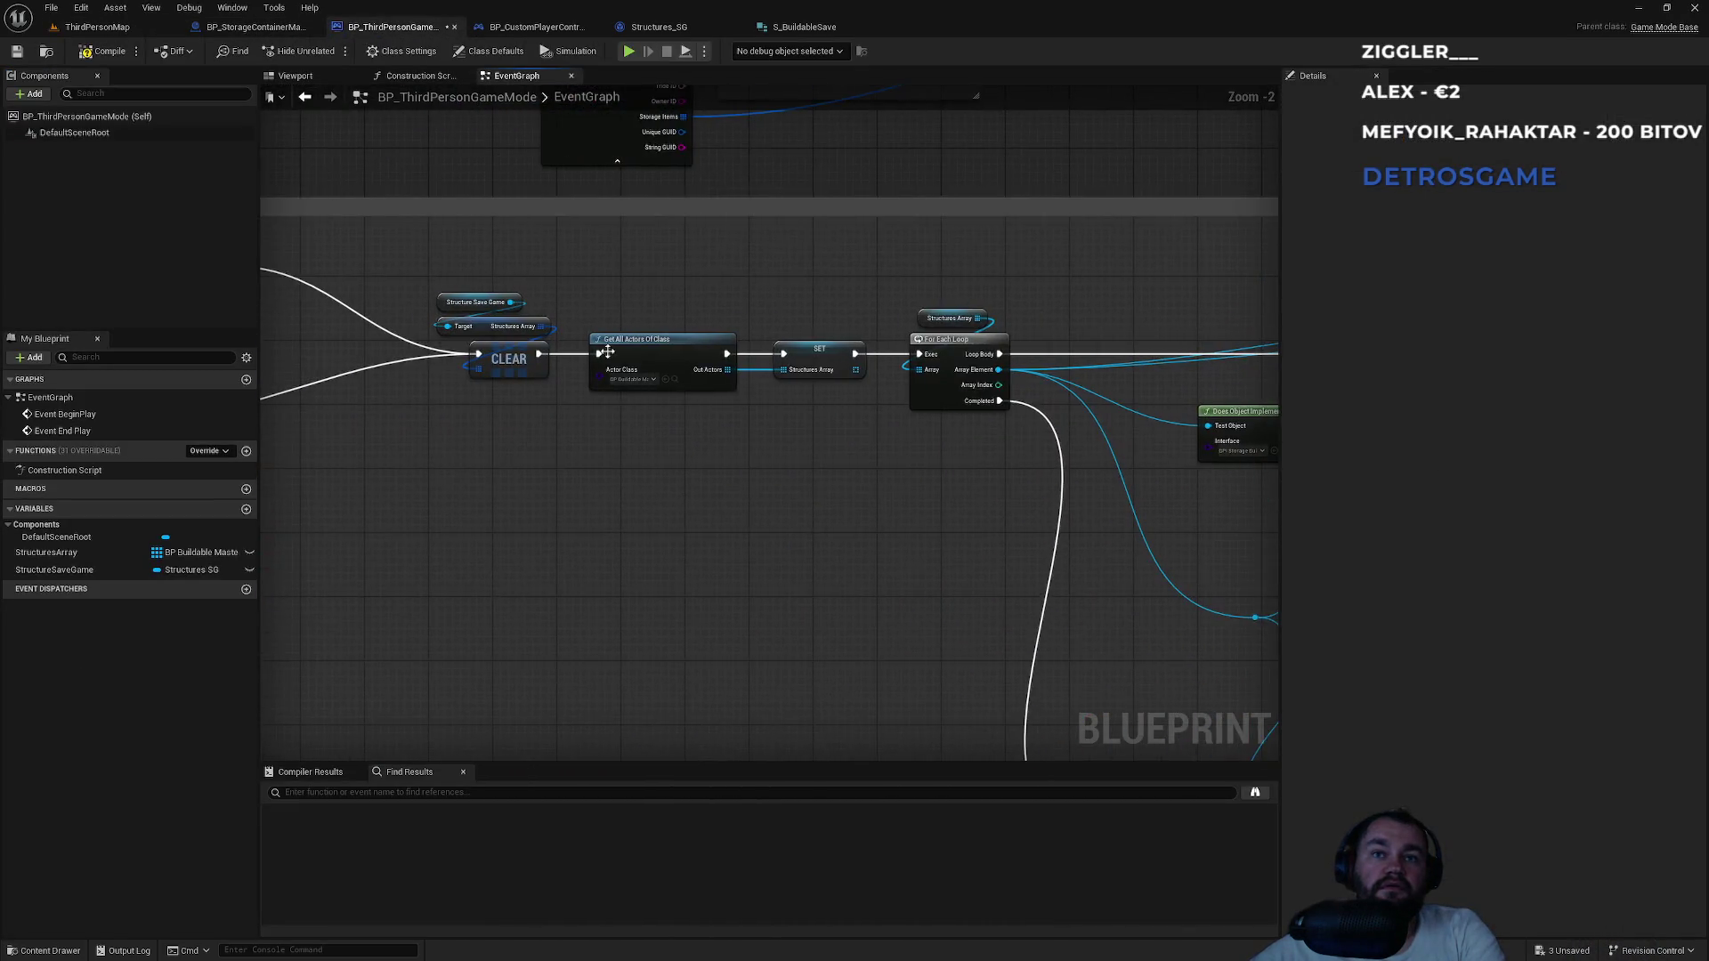
Pan across the Get GUID, Branch and Make S Buildable Save nodes, then return to GetGUID.
{"action": "scroll", "coordinate": [653, 399], "scroll_direction": "up", "scroll_amount": 2}
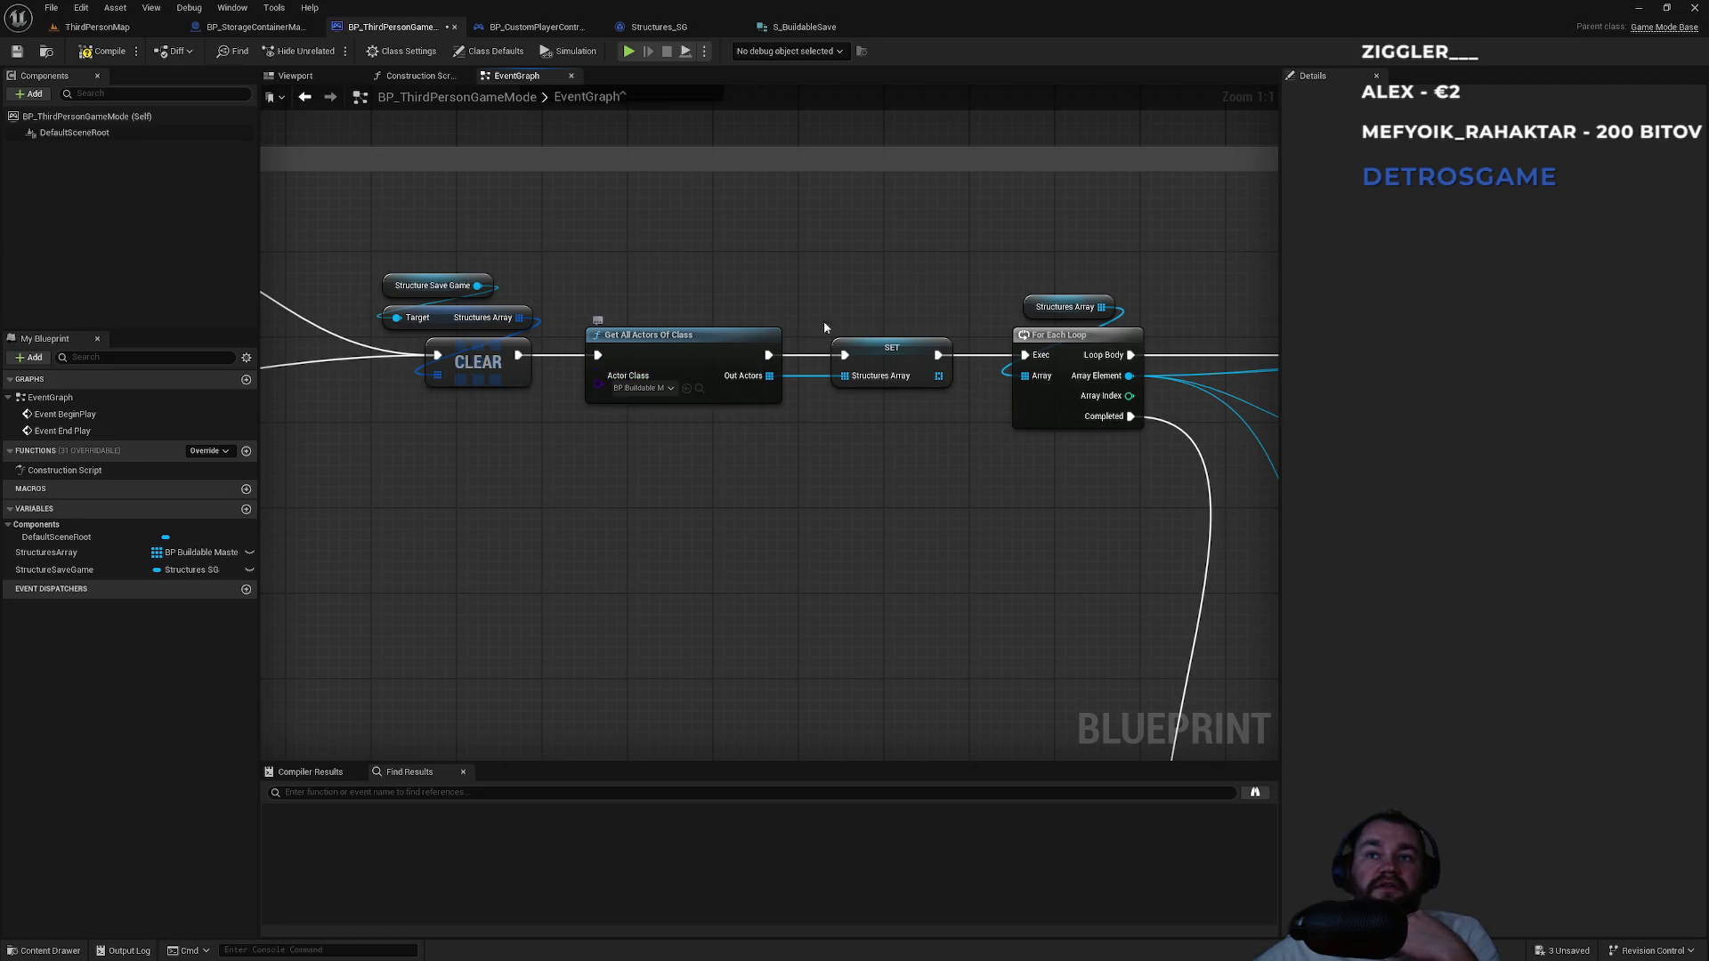
{"action": "left_click_drag", "start_coordinate": [824, 321], "coordinate": [329, 330]}
{"action": "mouse_move", "coordinate": [1210, 319]}
{"action": "left_mouse_down"}
{"action": "mouse_move", "coordinate": [689, 319]}
{"action": "mouse_move", "coordinate": [492, 376]}
{"action": "left_mouse_up"}
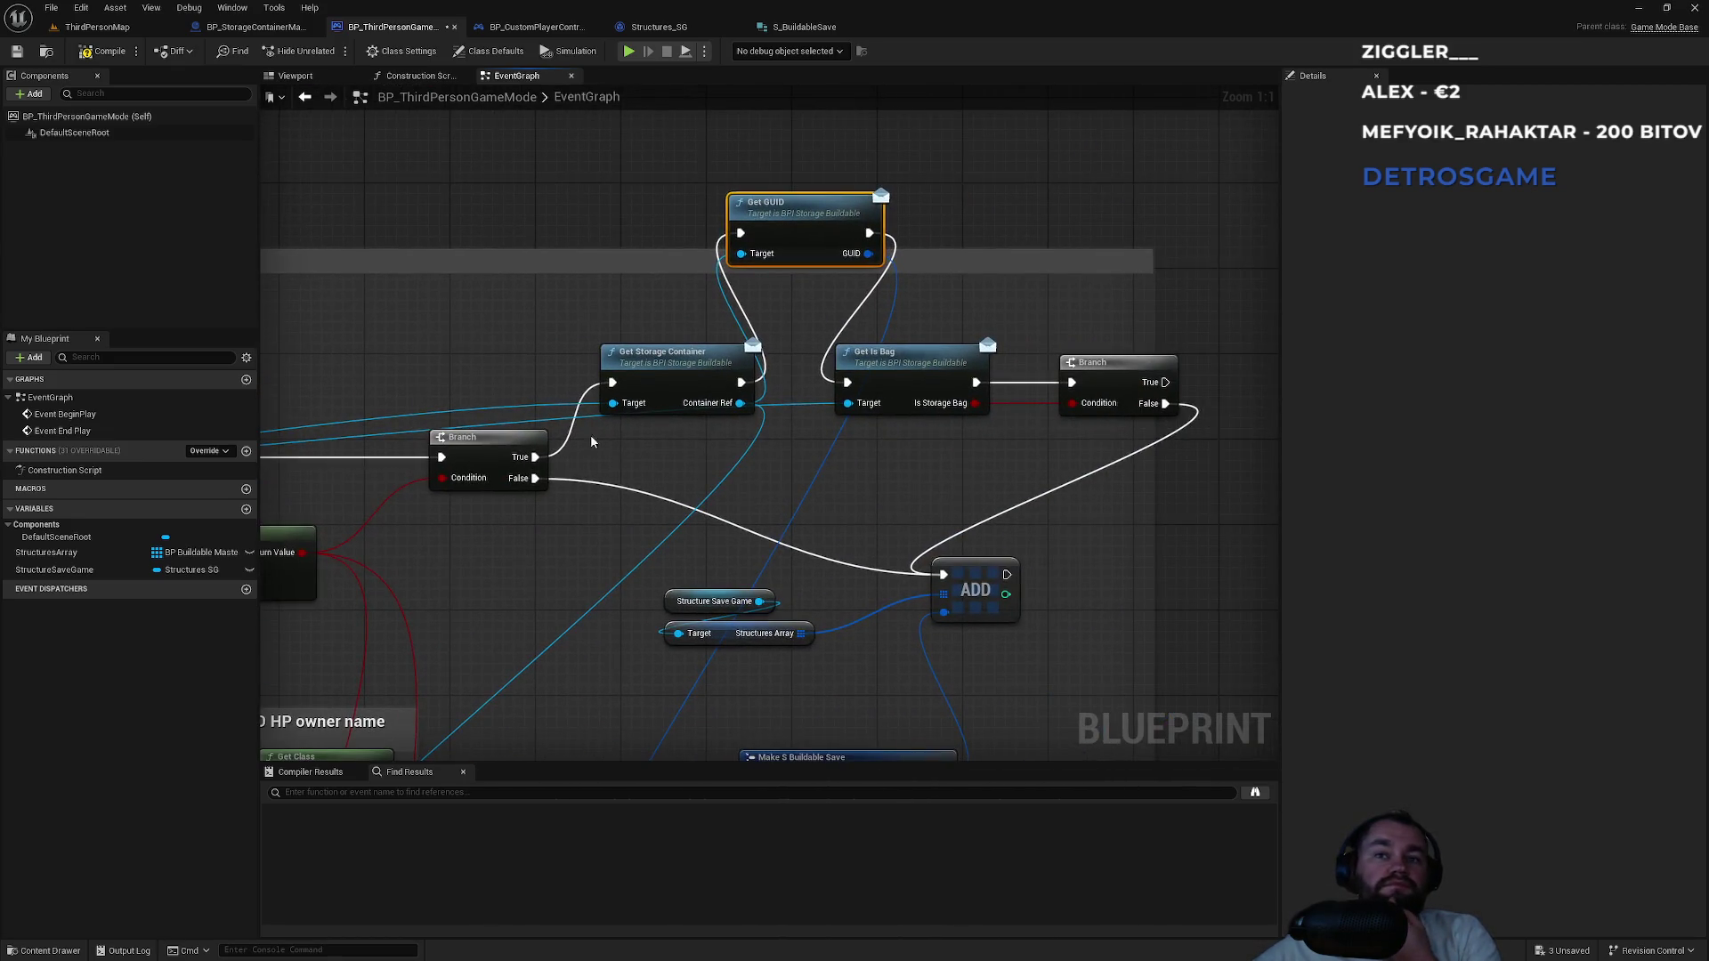
{"action": "mouse_move", "coordinate": [575, 453]}
{"action": "left_mouse_down"}
{"action": "mouse_move", "coordinate": [804, 371]}
{"action": "mouse_move", "coordinate": [834, 135]}
{"action": "left_mouse_up"}
{"action": "mouse_move", "coordinate": [859, 382]}
{"action": "left_mouse_down"}
{"action": "mouse_move", "coordinate": [760, 116]}
{"action": "mouse_move", "coordinate": [715, 353]}
{"action": "left_mouse_up"}
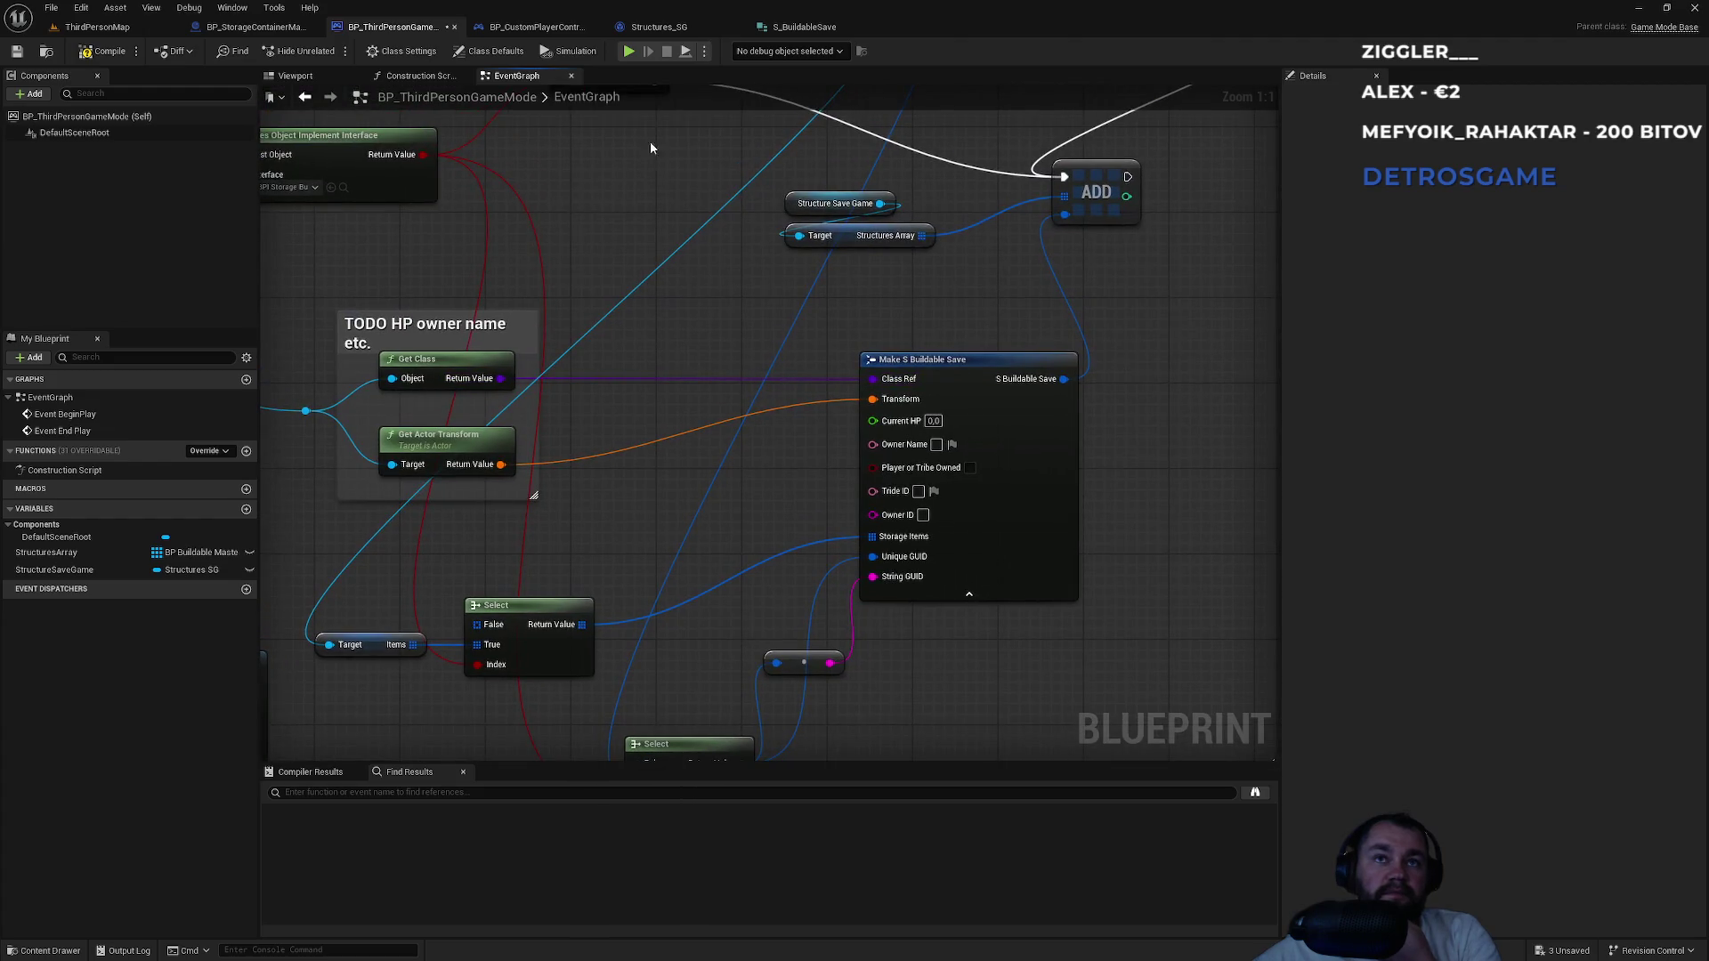
{"action": "left_click", "coordinate": [289, 32]}
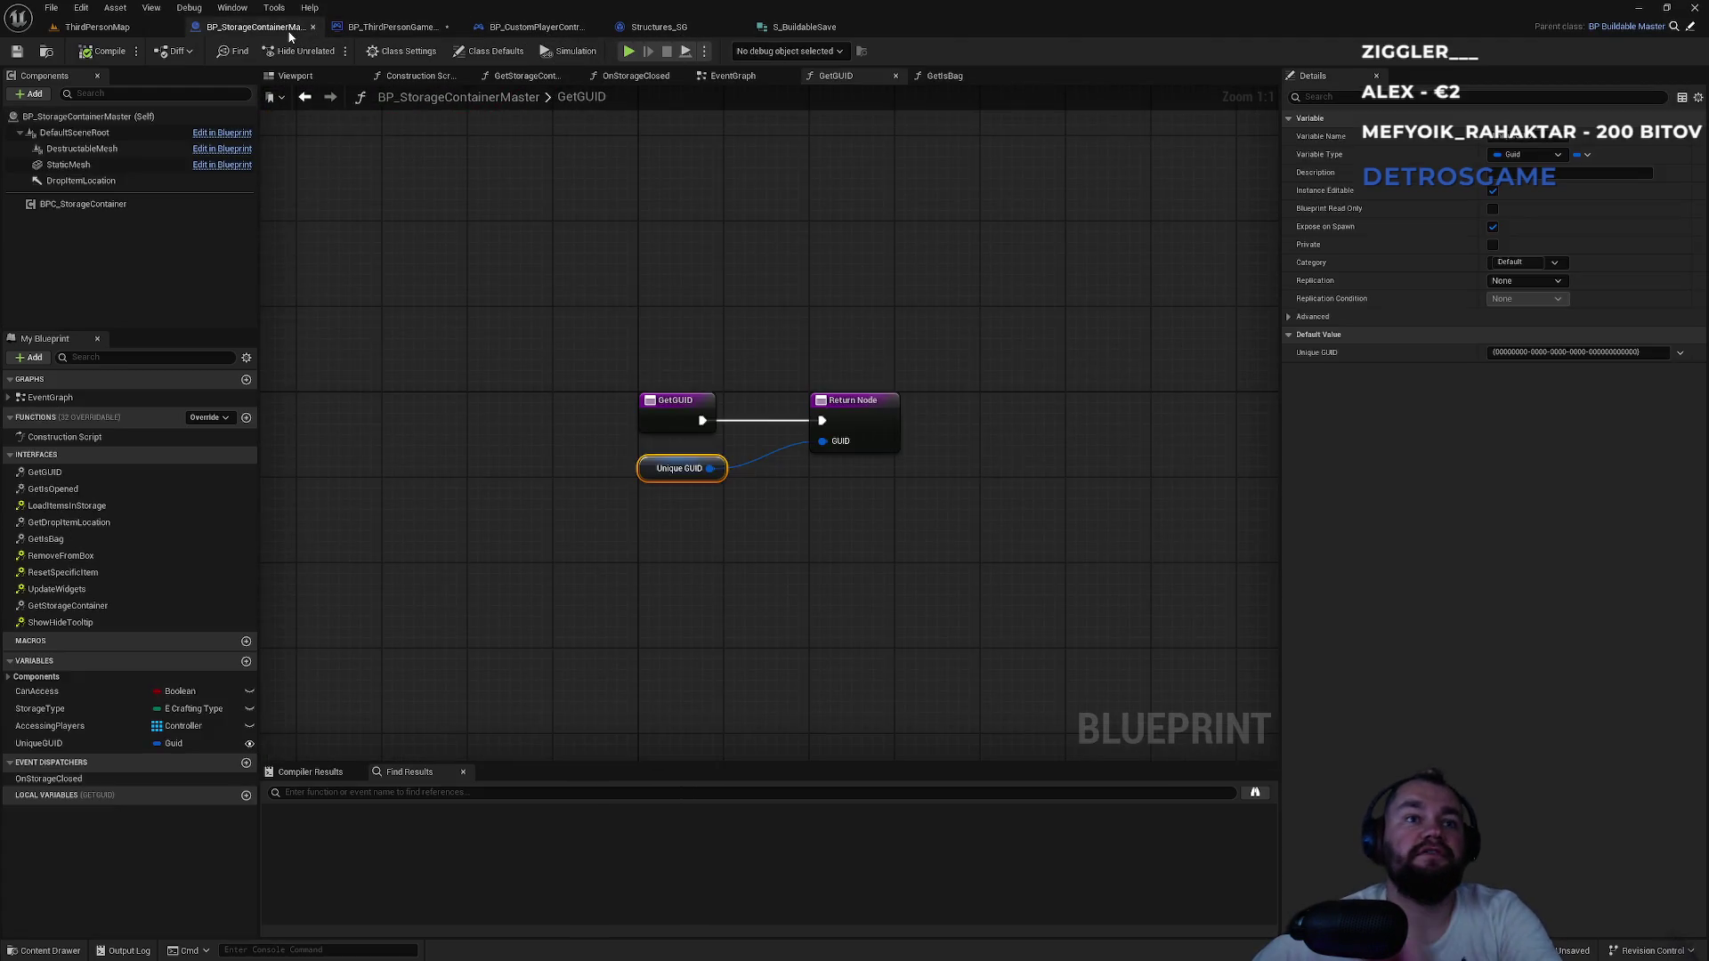
Prefix Unique GUID's default value with 1 so it starts 10000000, and save all assets.
{"action": "left_click", "coordinate": [67, 746]}
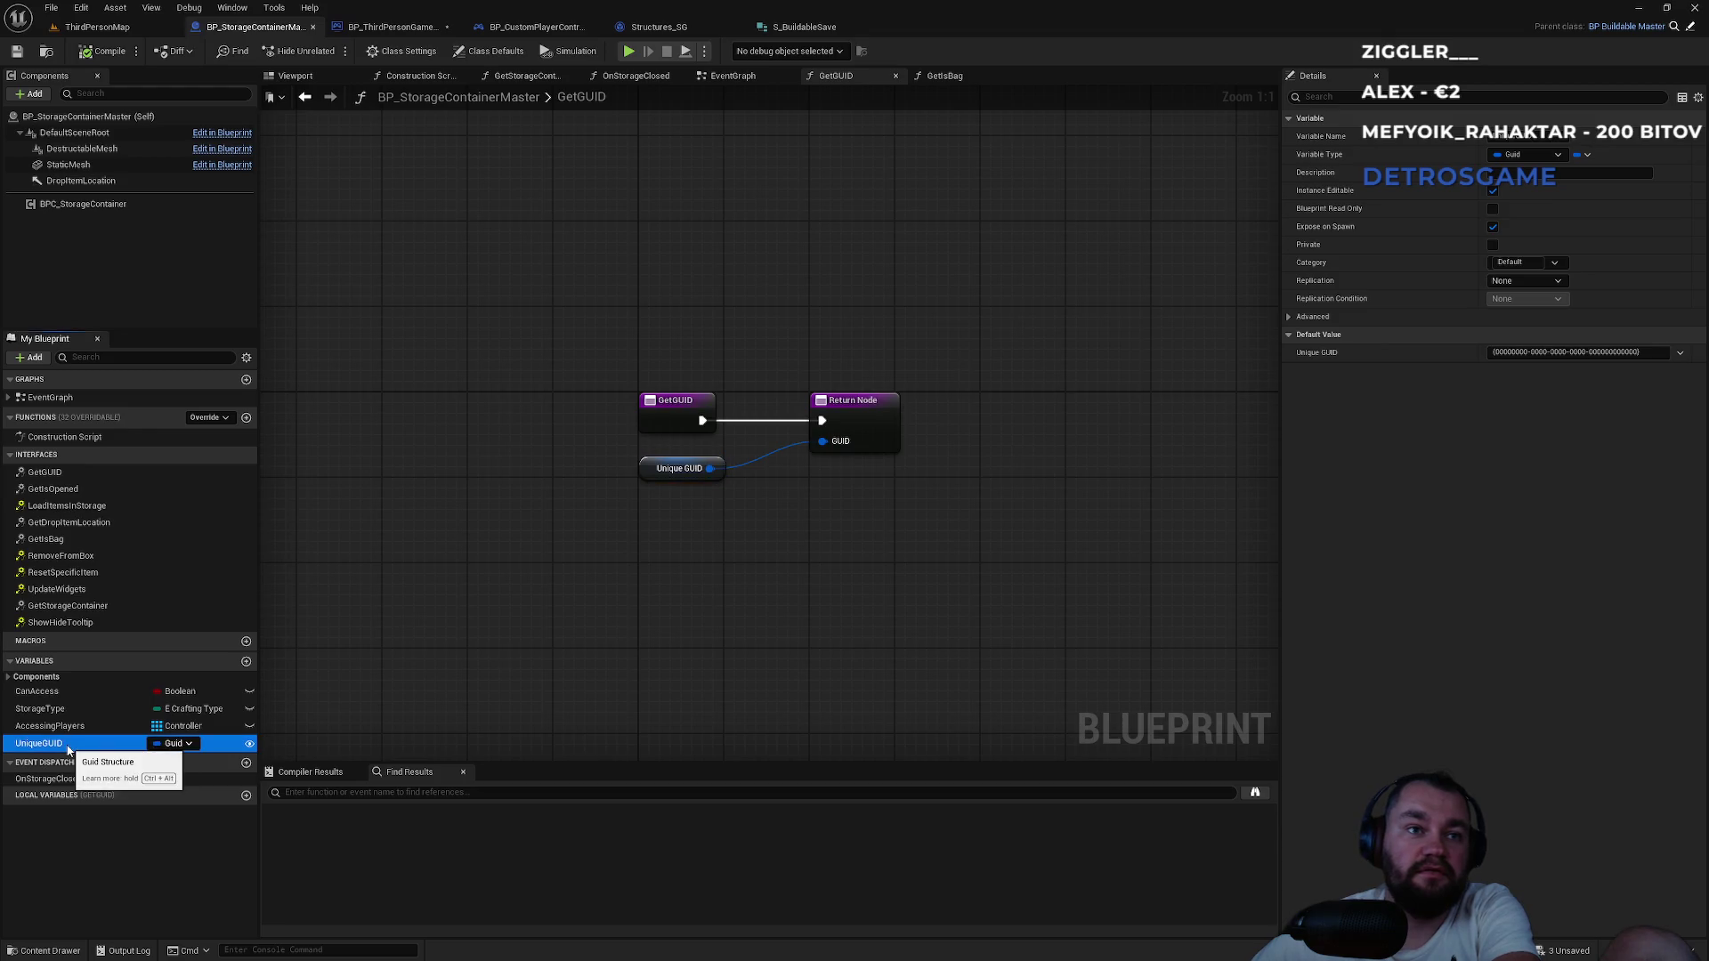
{"action": "left_click", "coordinate": [1496, 352]}
{"action": "type", "text": "1"}
{"action": "key", "text": "Return"}
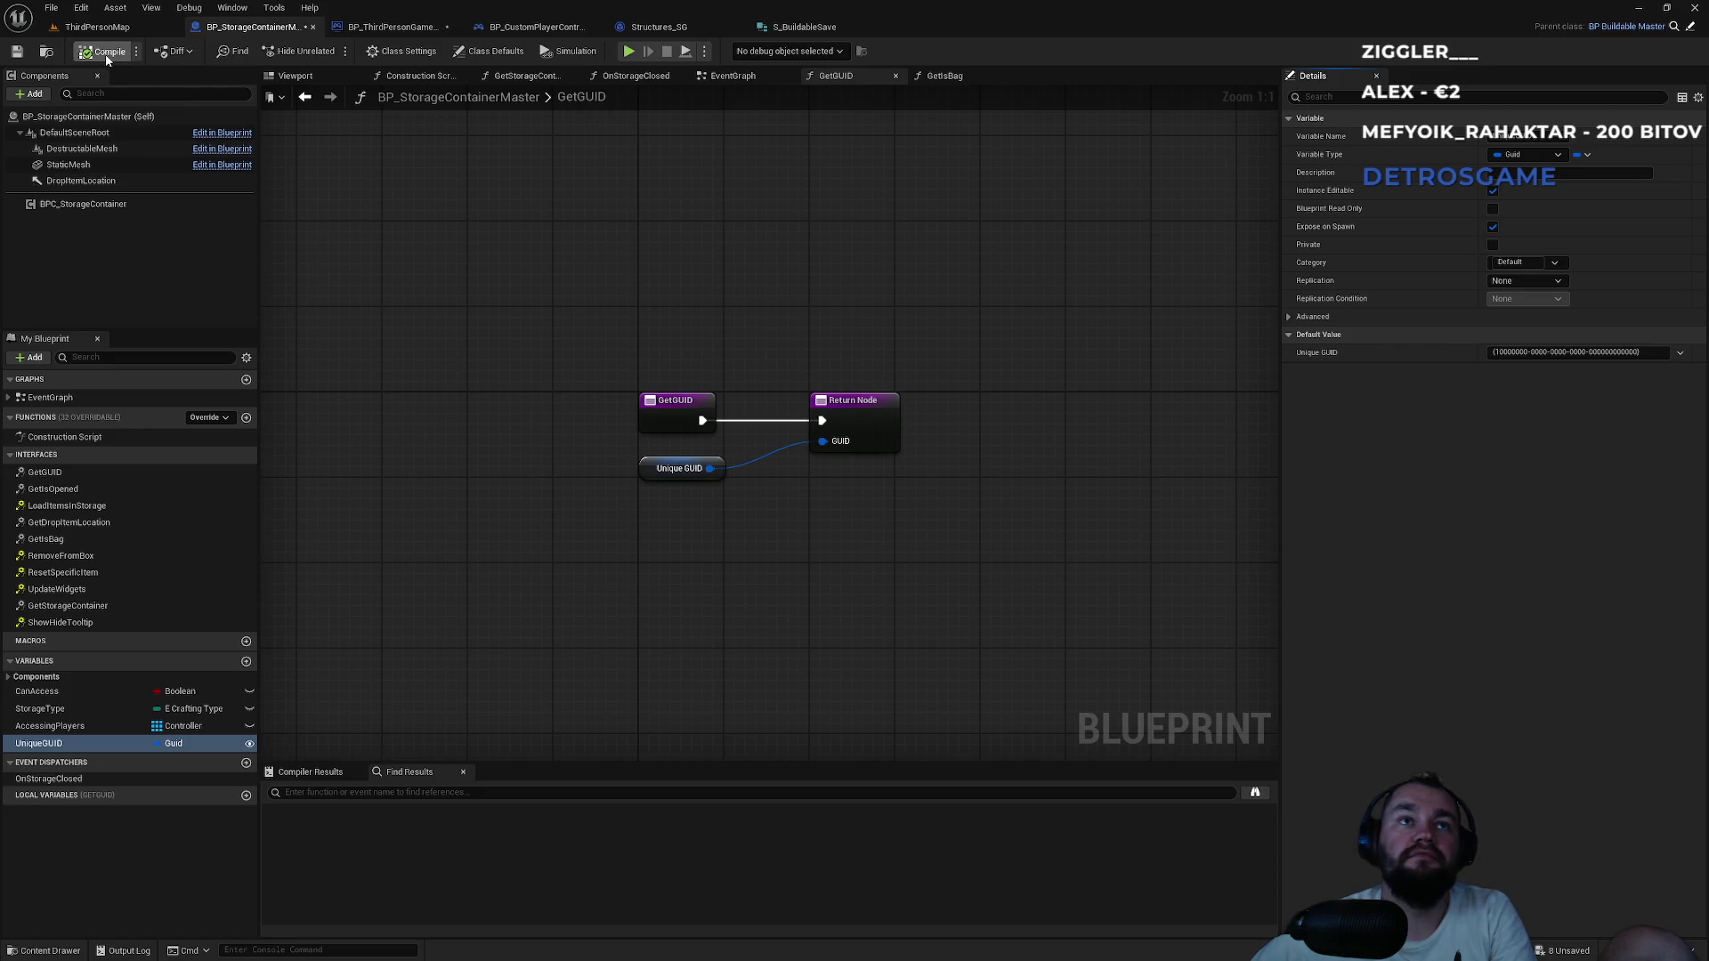
{"action": "key", "text": "ctrl+shift+s"}
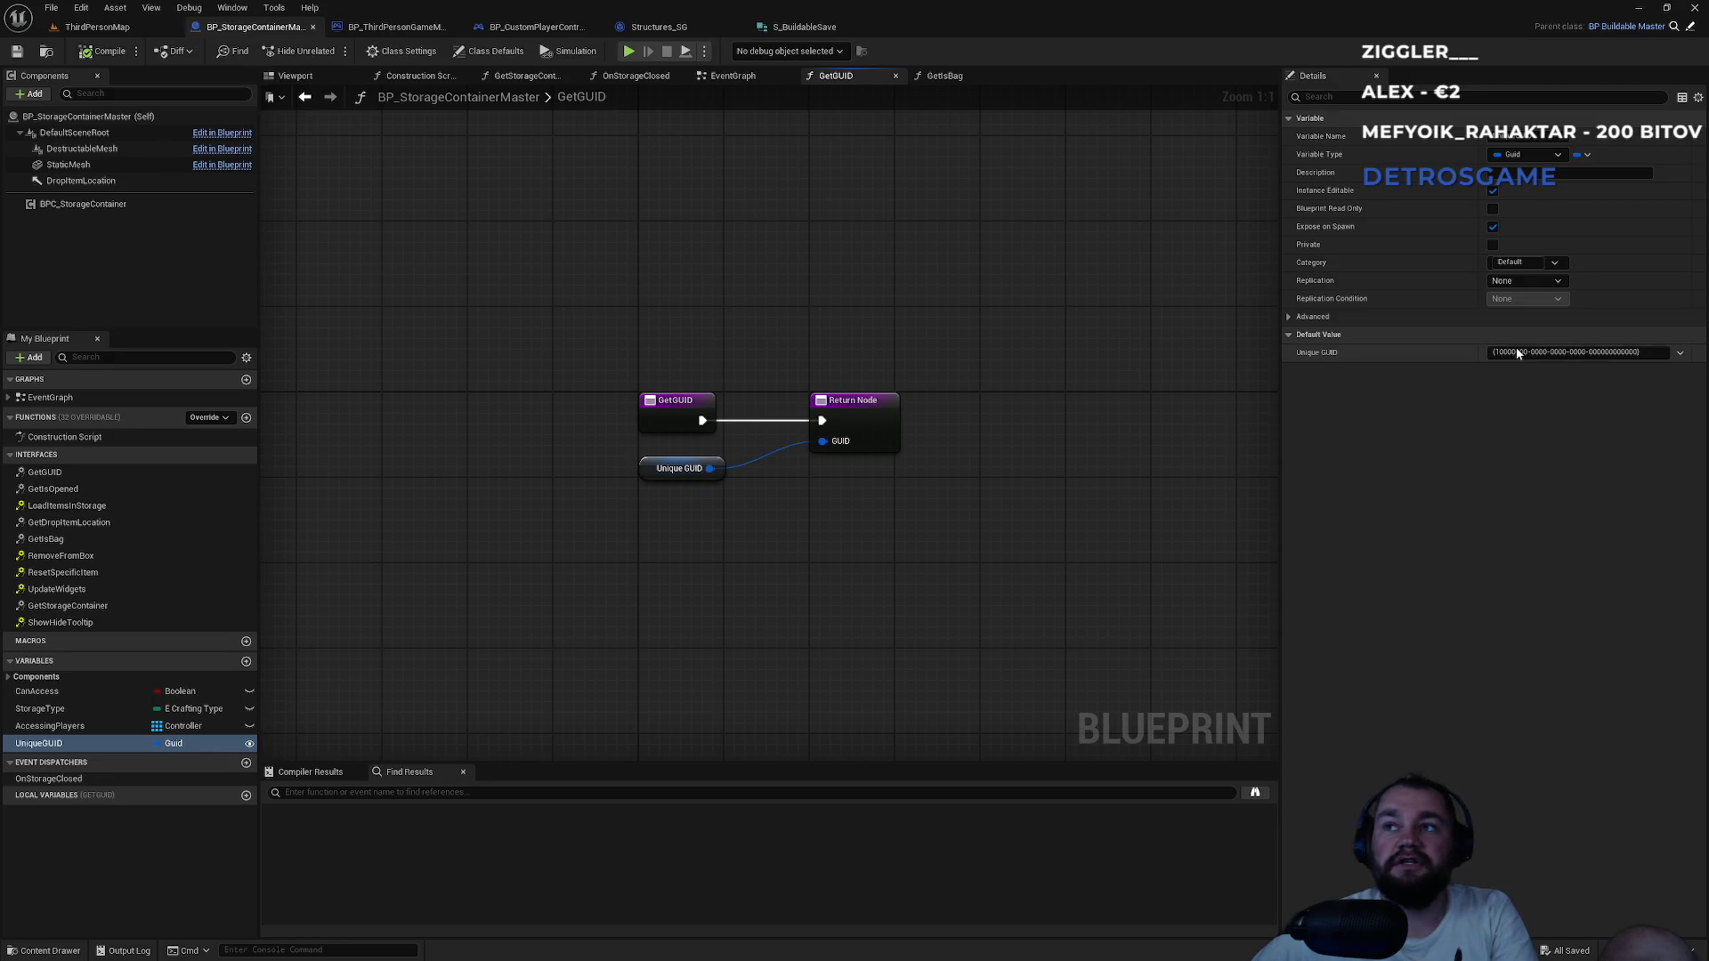
Delete the four .sav files from the SaveGames folder.
{"action": "key", "text": "alt+Tab"}
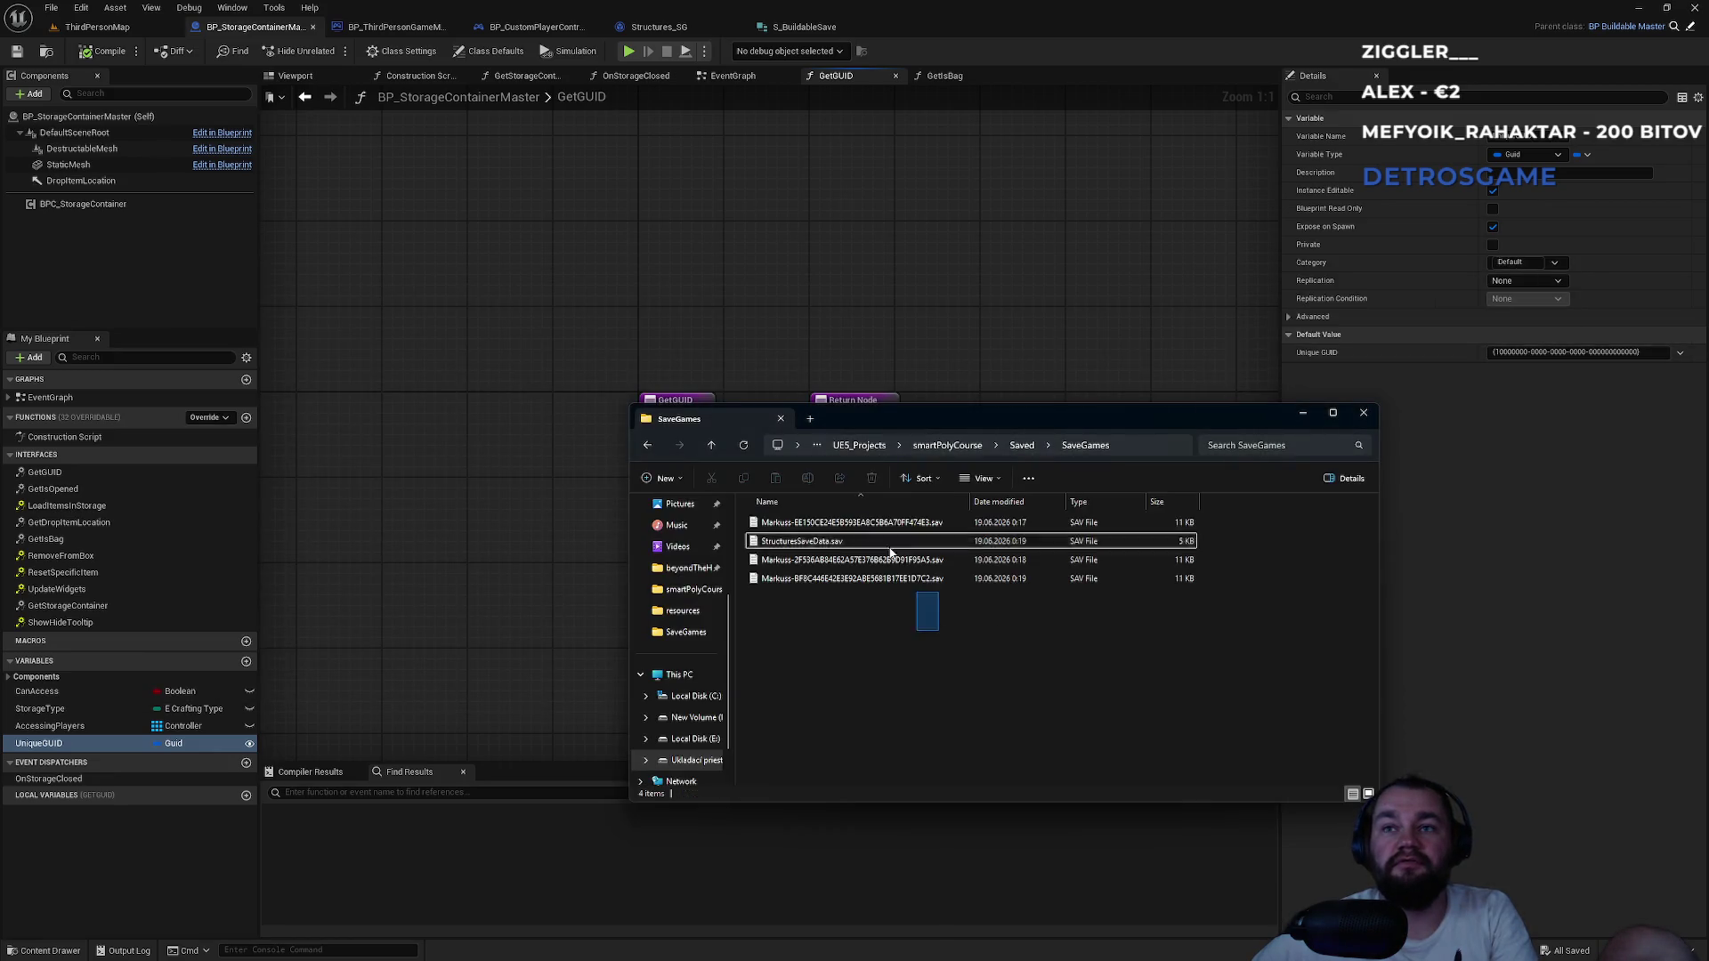
{"action": "left_click_drag", "start_coordinate": [926, 615], "coordinate": [854, 516]}
{"action": "key", "text": "Delete"}
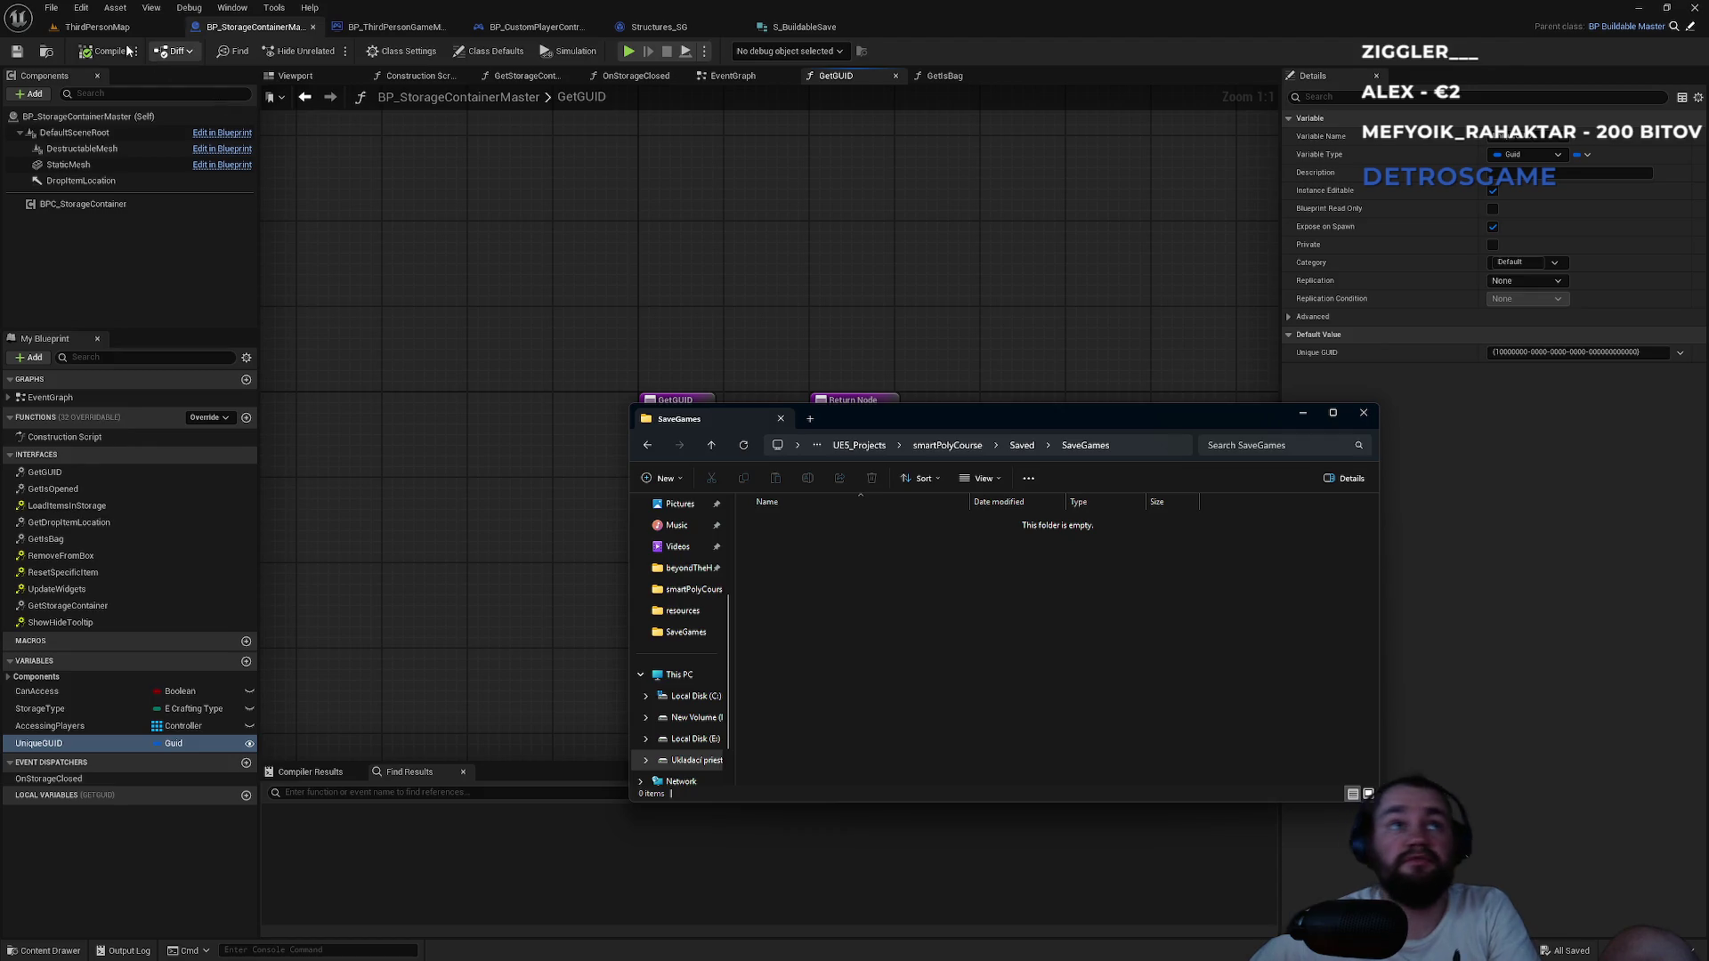
{"action": "left_click", "coordinate": [112, 29]}
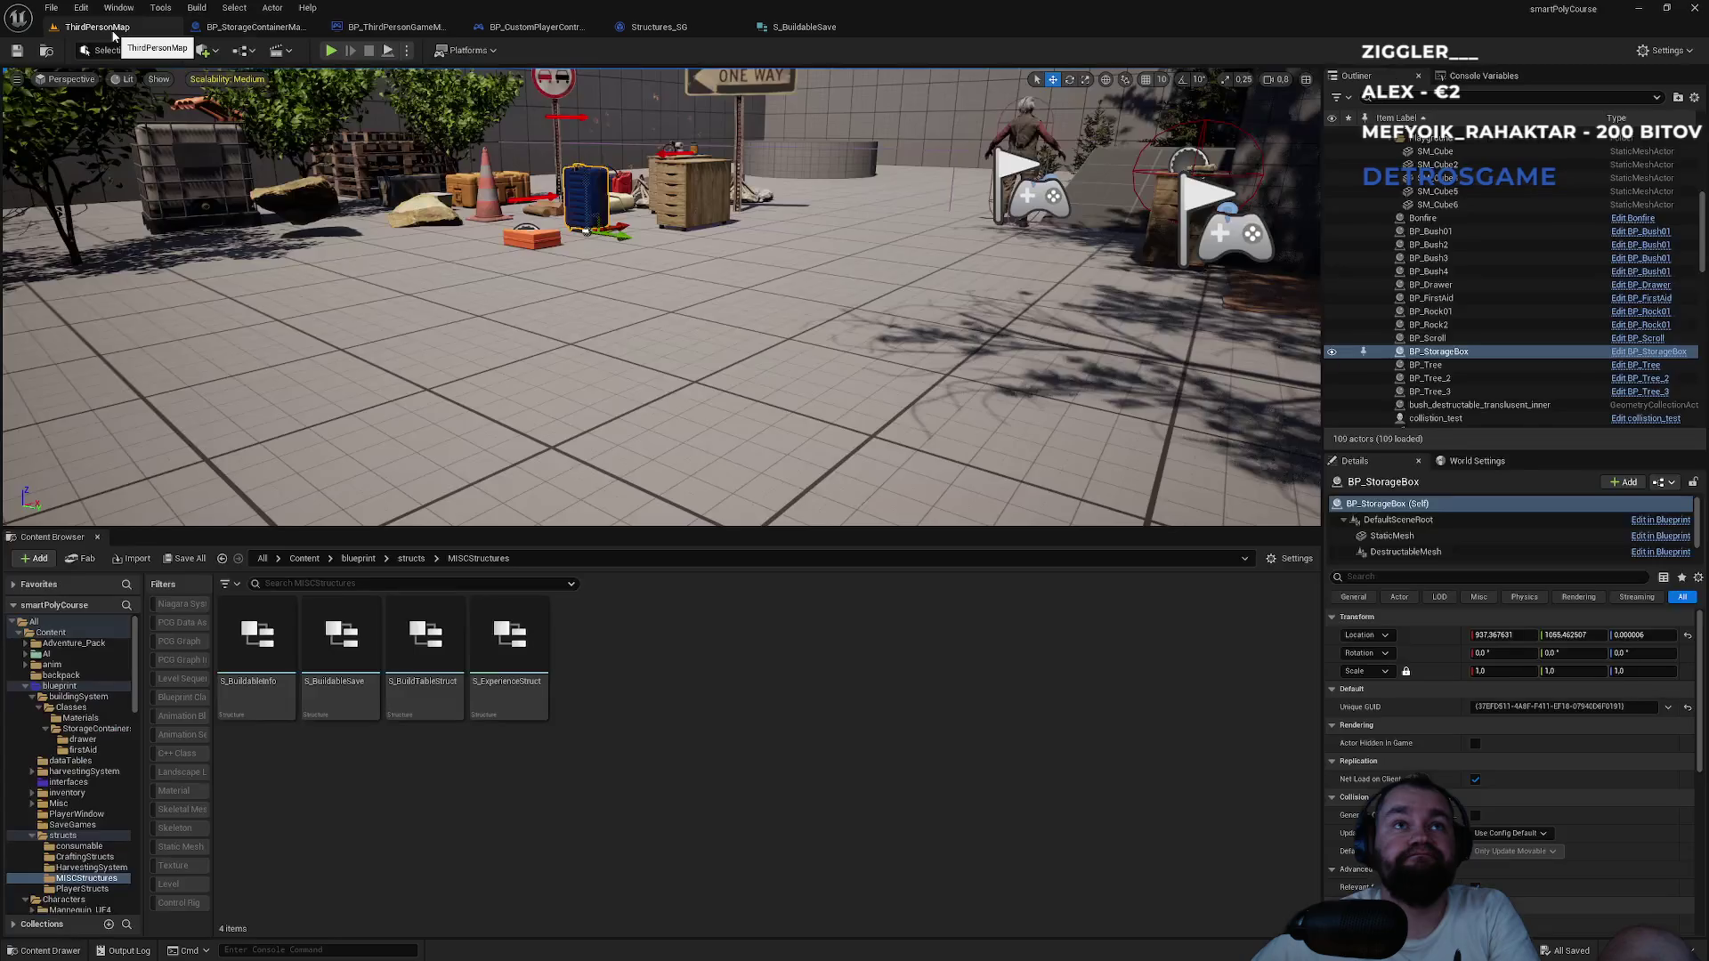
Paste a copy of Print String, feed it the String GUID reroute, and run it right after Get GUID.
{"action": "left_click", "coordinate": [391, 27]}
{"action": "scroll", "coordinate": [707, 288], "scroll_direction": "down", "scroll_amount": 4}
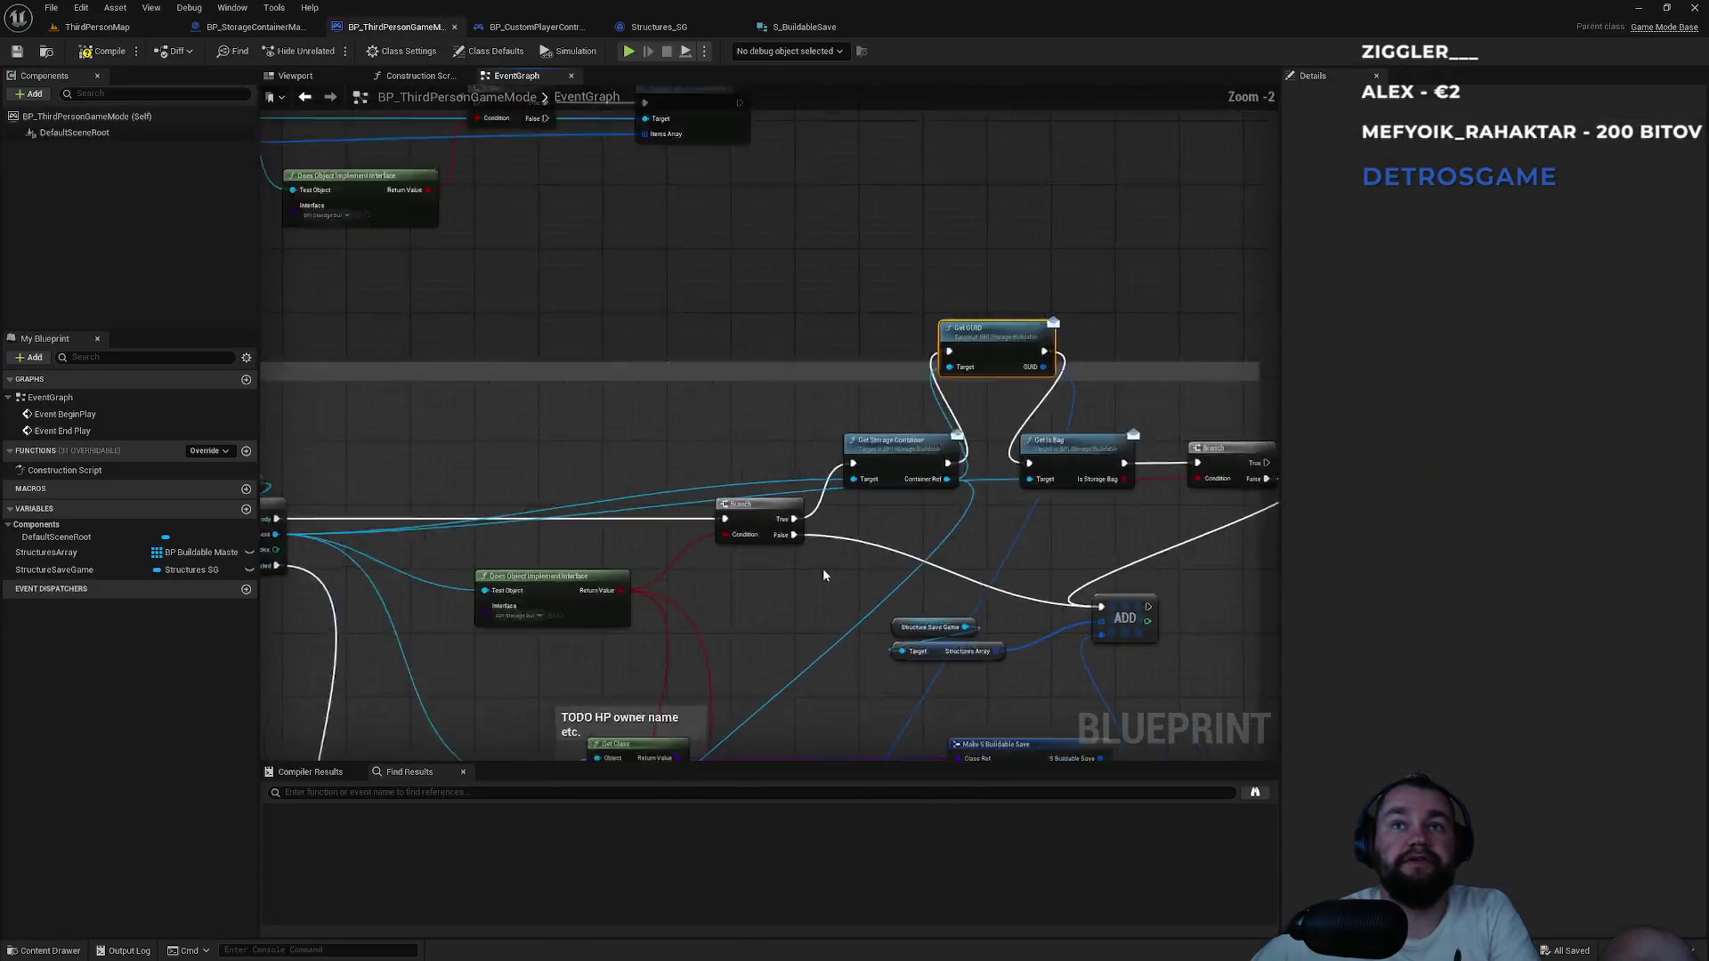
{"action": "scroll", "coordinate": [931, 591], "scroll_direction": "up", "scroll_amount": 3}
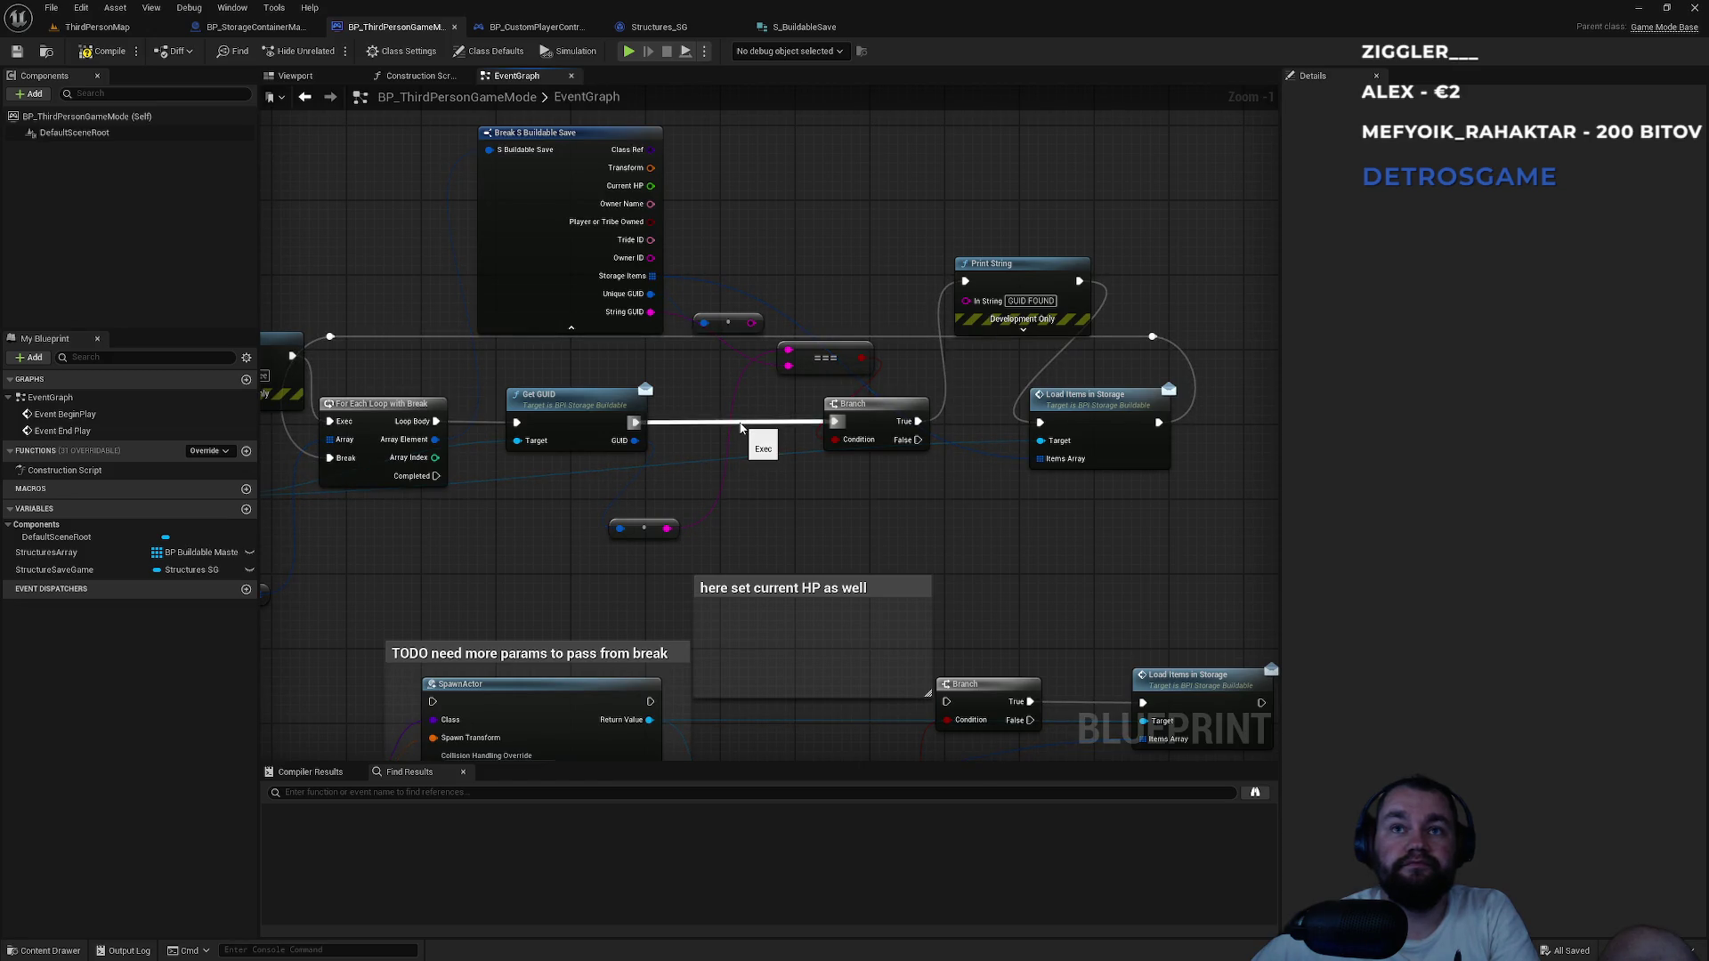
{"action": "left_click", "coordinate": [740, 428], "text": "alt"}
{"action": "left_click", "coordinate": [982, 300]}
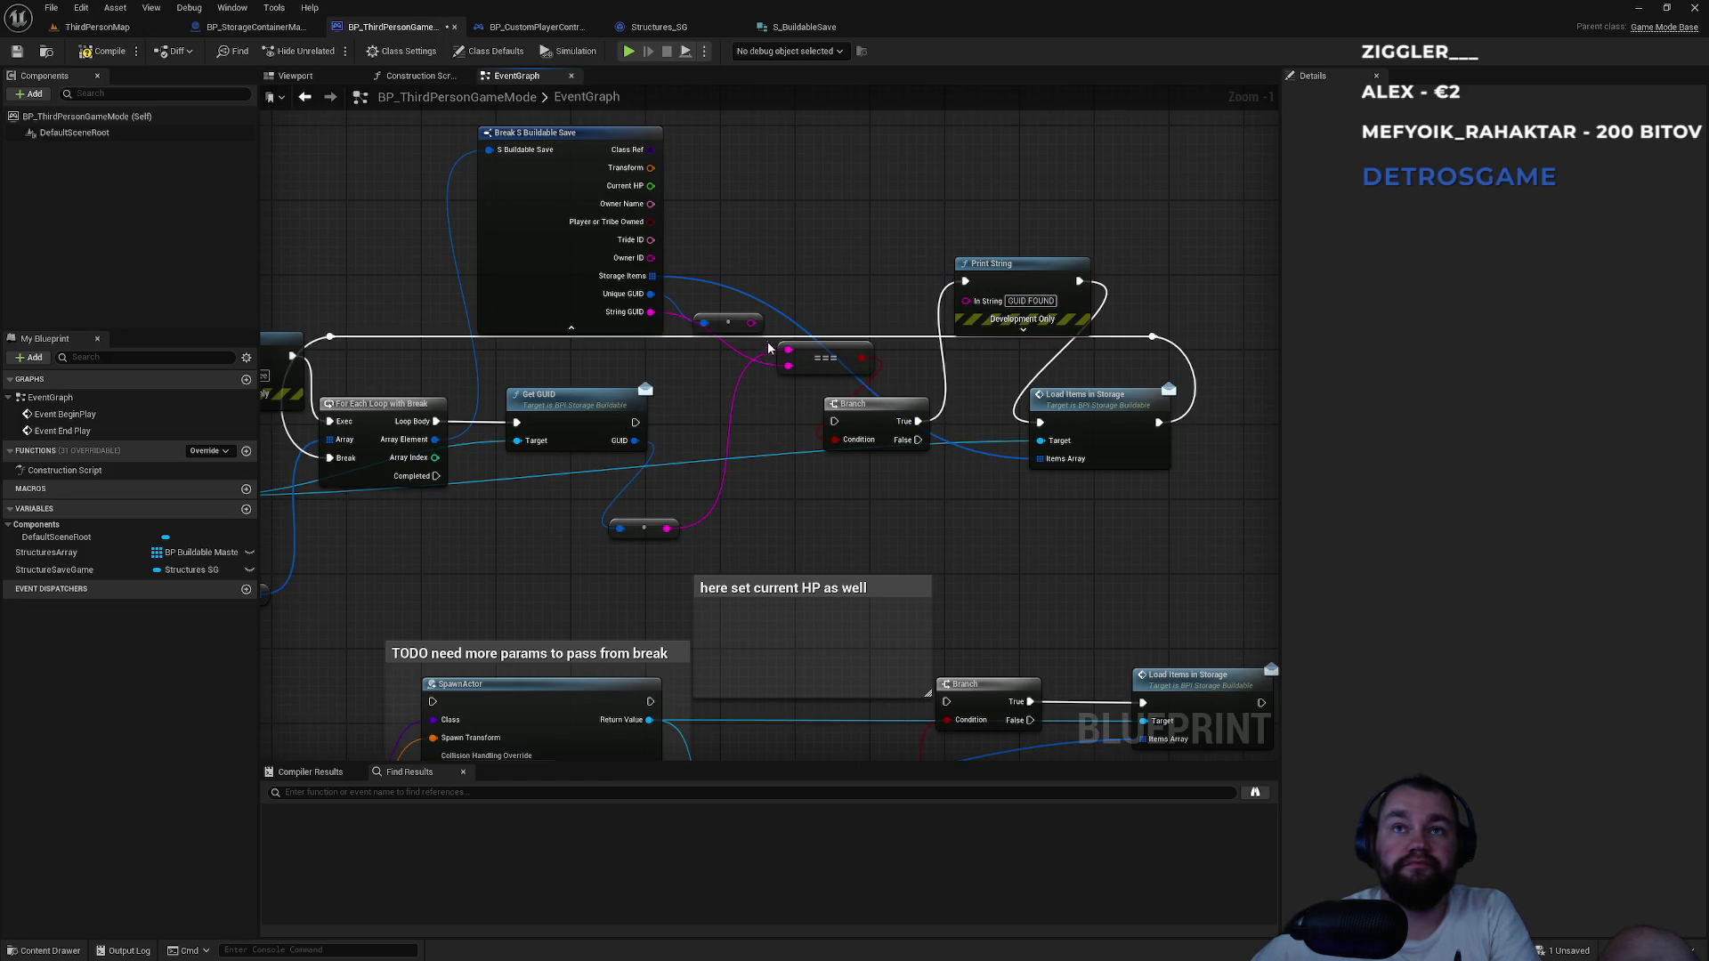
{"action": "key", "text": "ctrl+c"}
{"action": "key", "text": "ctrl+v"}
{"action": "mouse_move", "coordinate": [755, 323]}
{"action": "left_mouse_down"}
{"action": "mouse_move", "coordinate": [775, 415]}
{"action": "mouse_move", "coordinate": [753, 322]}
{"action": "left_mouse_up"}
{"action": "key", "text": "Escape"}
{"action": "left_click_drag", "start_coordinate": [811, 398], "coordinate": [745, 417]}
{"action": "left_click_drag", "start_coordinate": [635, 422], "coordinate": [834, 421]}
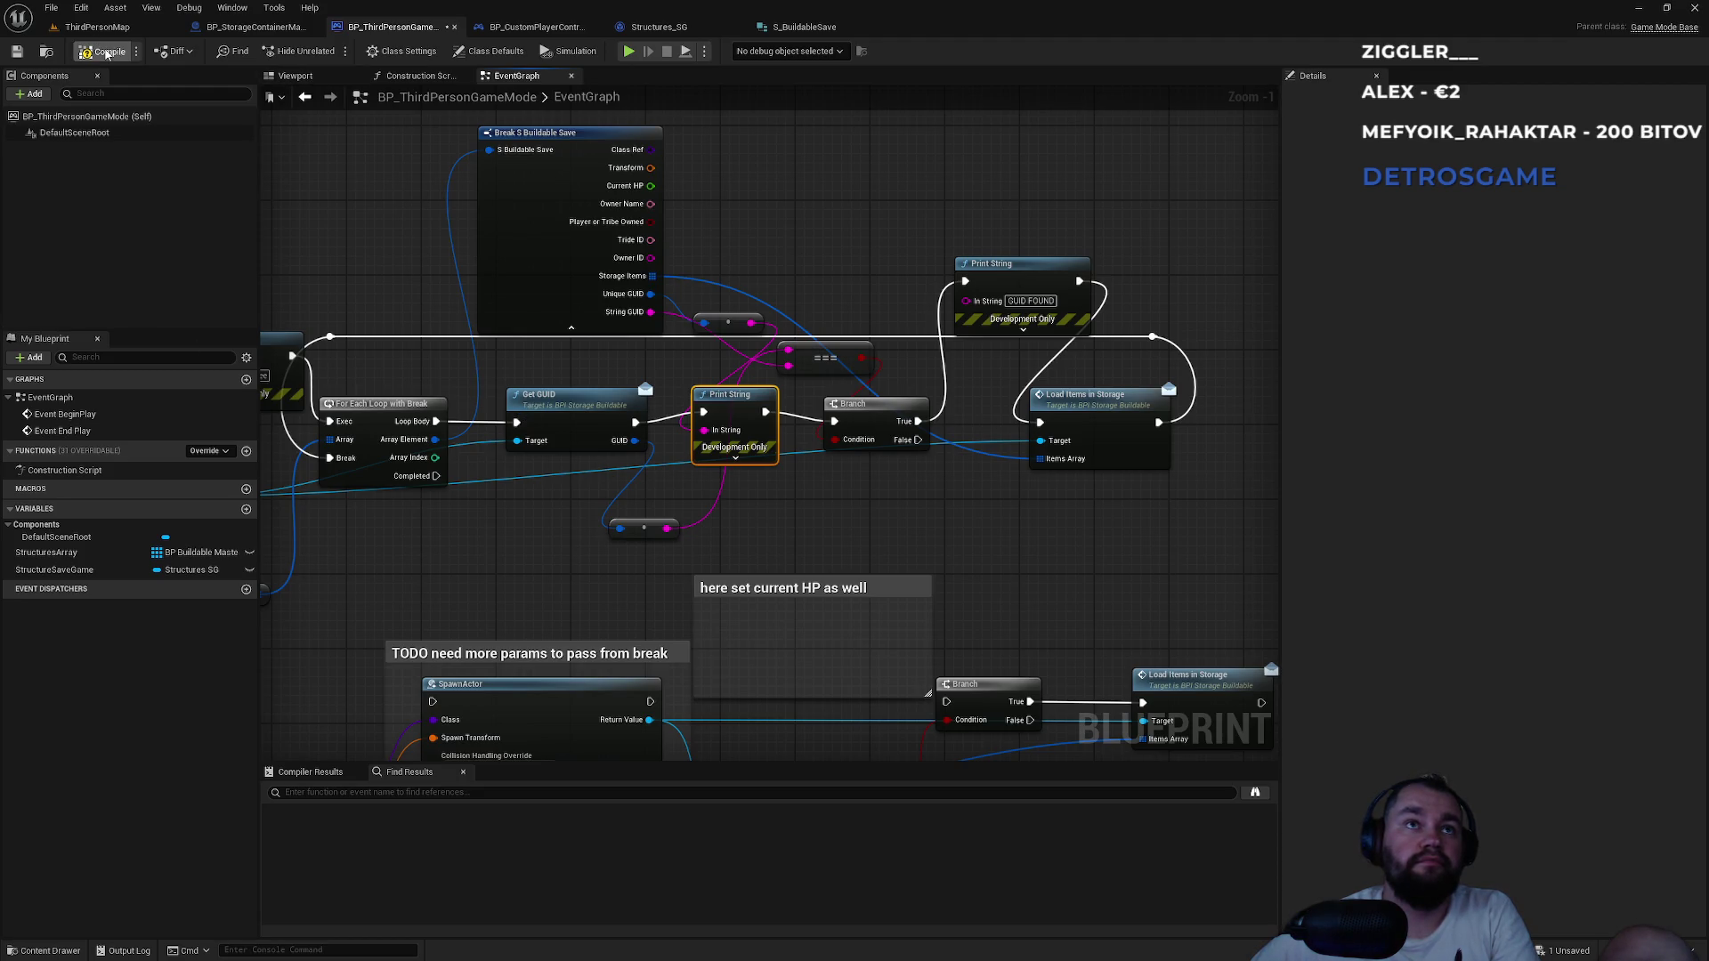
{"action": "left_click", "coordinate": [93, 27]}
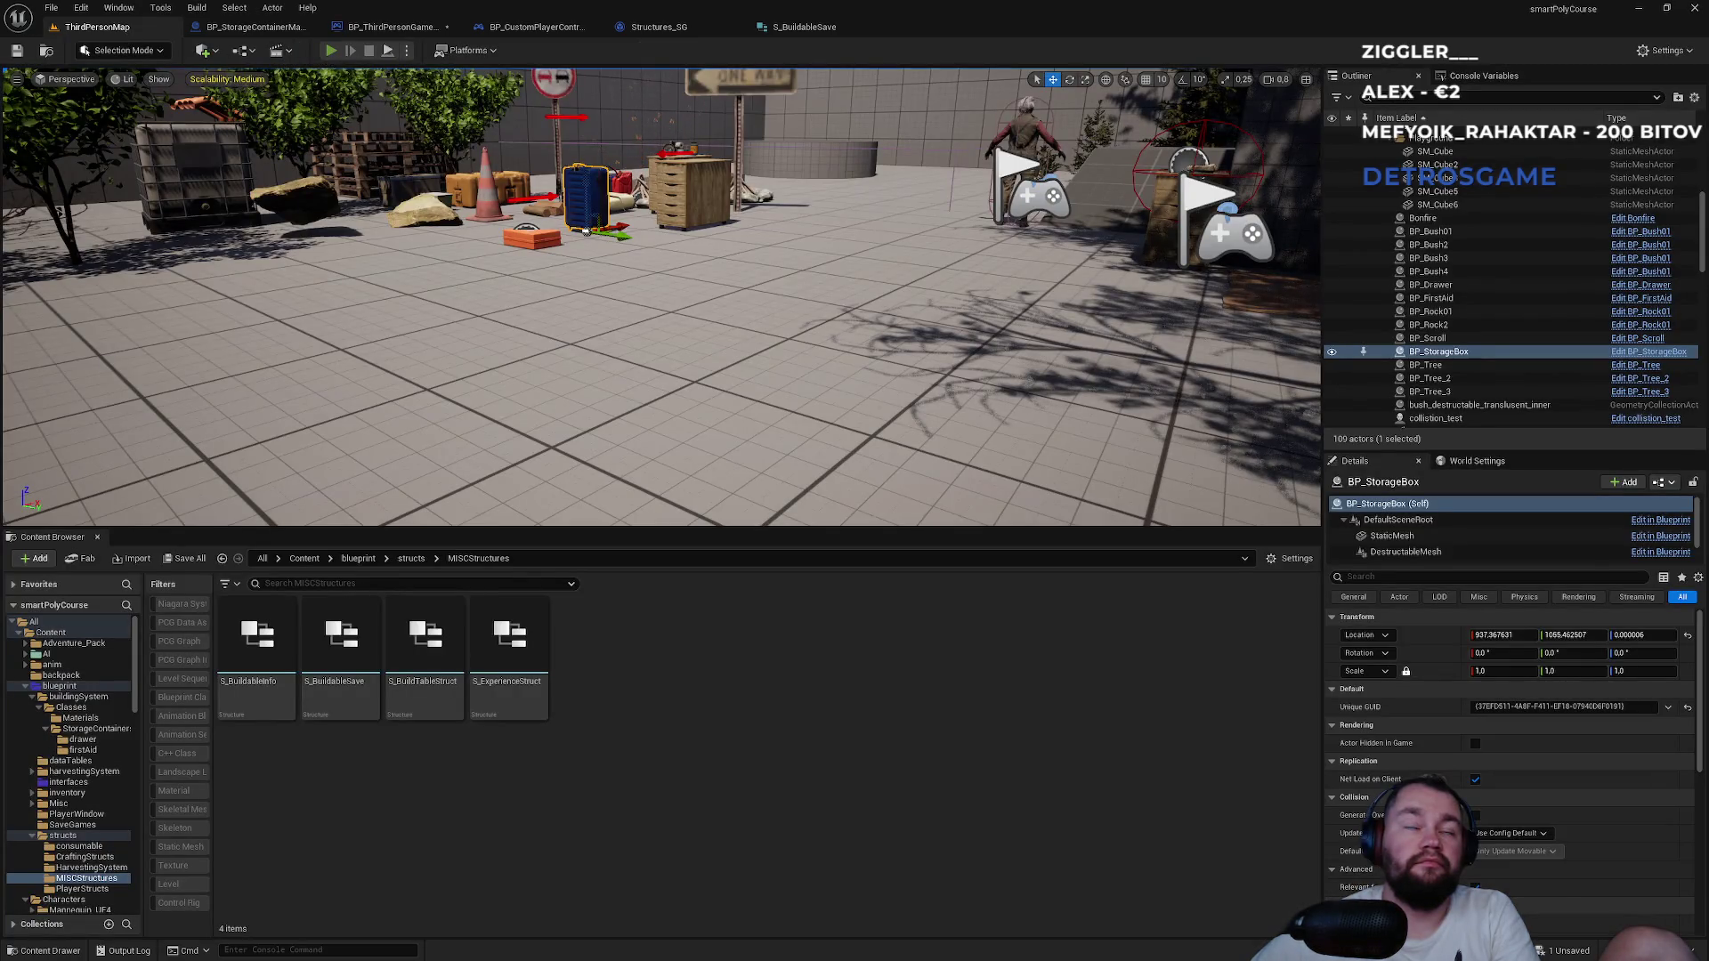
Run two quick play tests to write fresh storage save data.
{"action": "left_click", "coordinate": [330, 50]}
{"action": "key", "text": "Escape"}
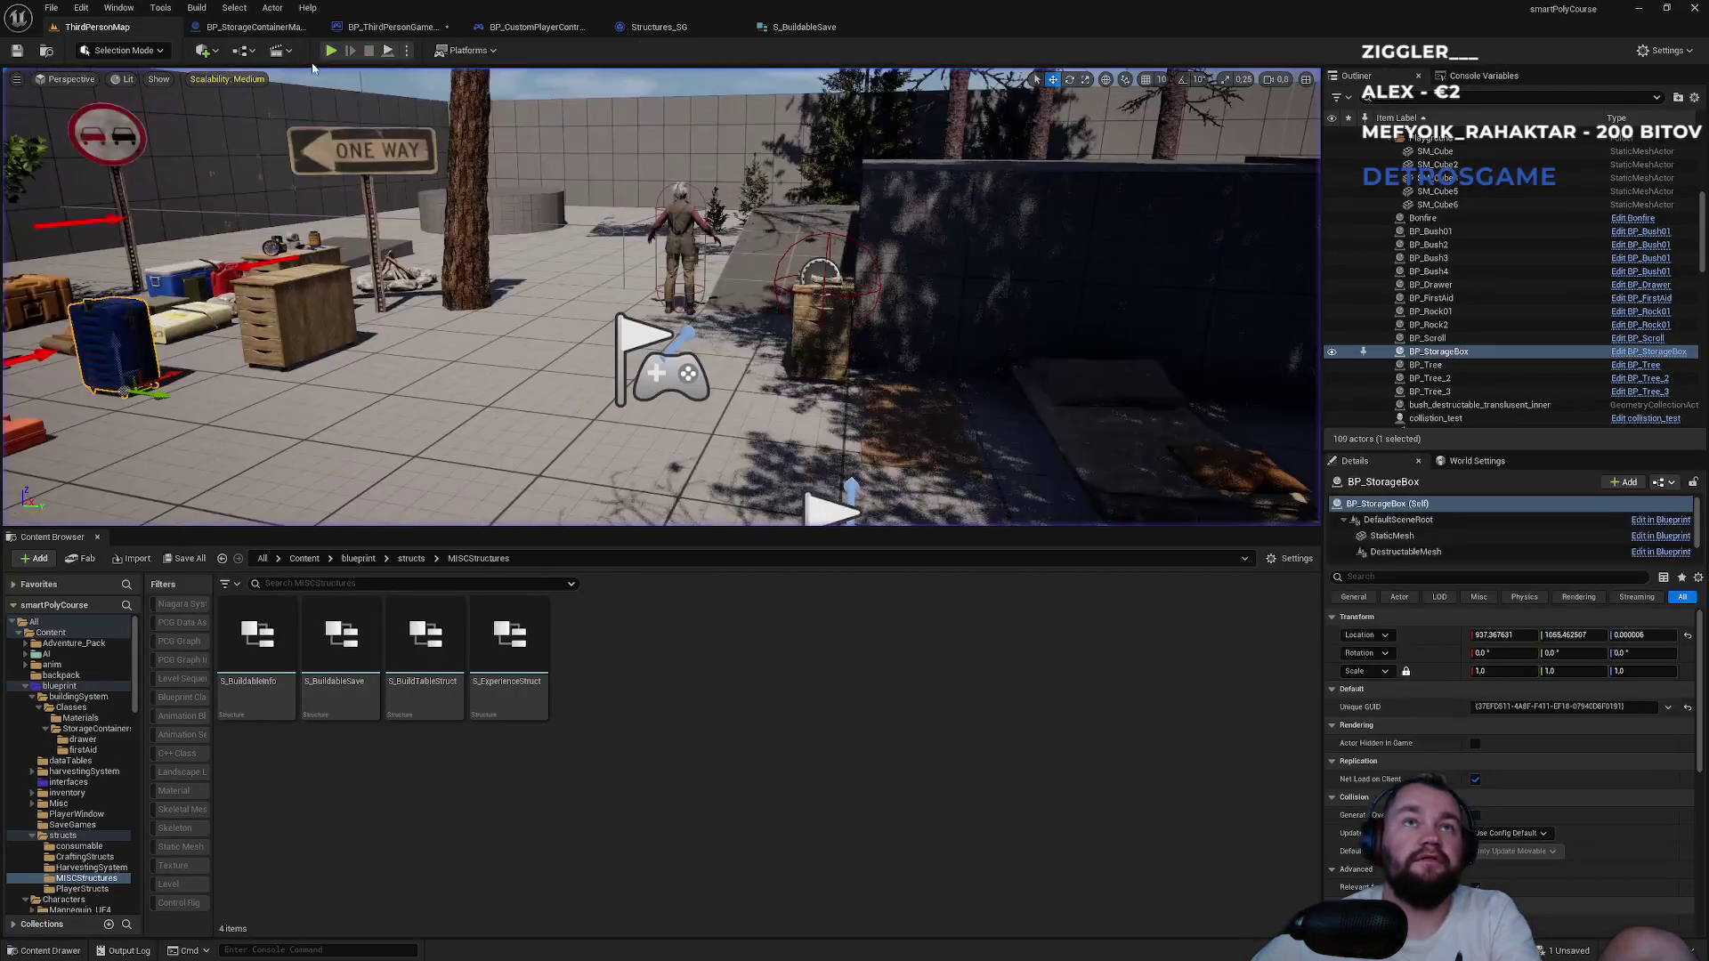
{"action": "left_click", "coordinate": [330, 50]}
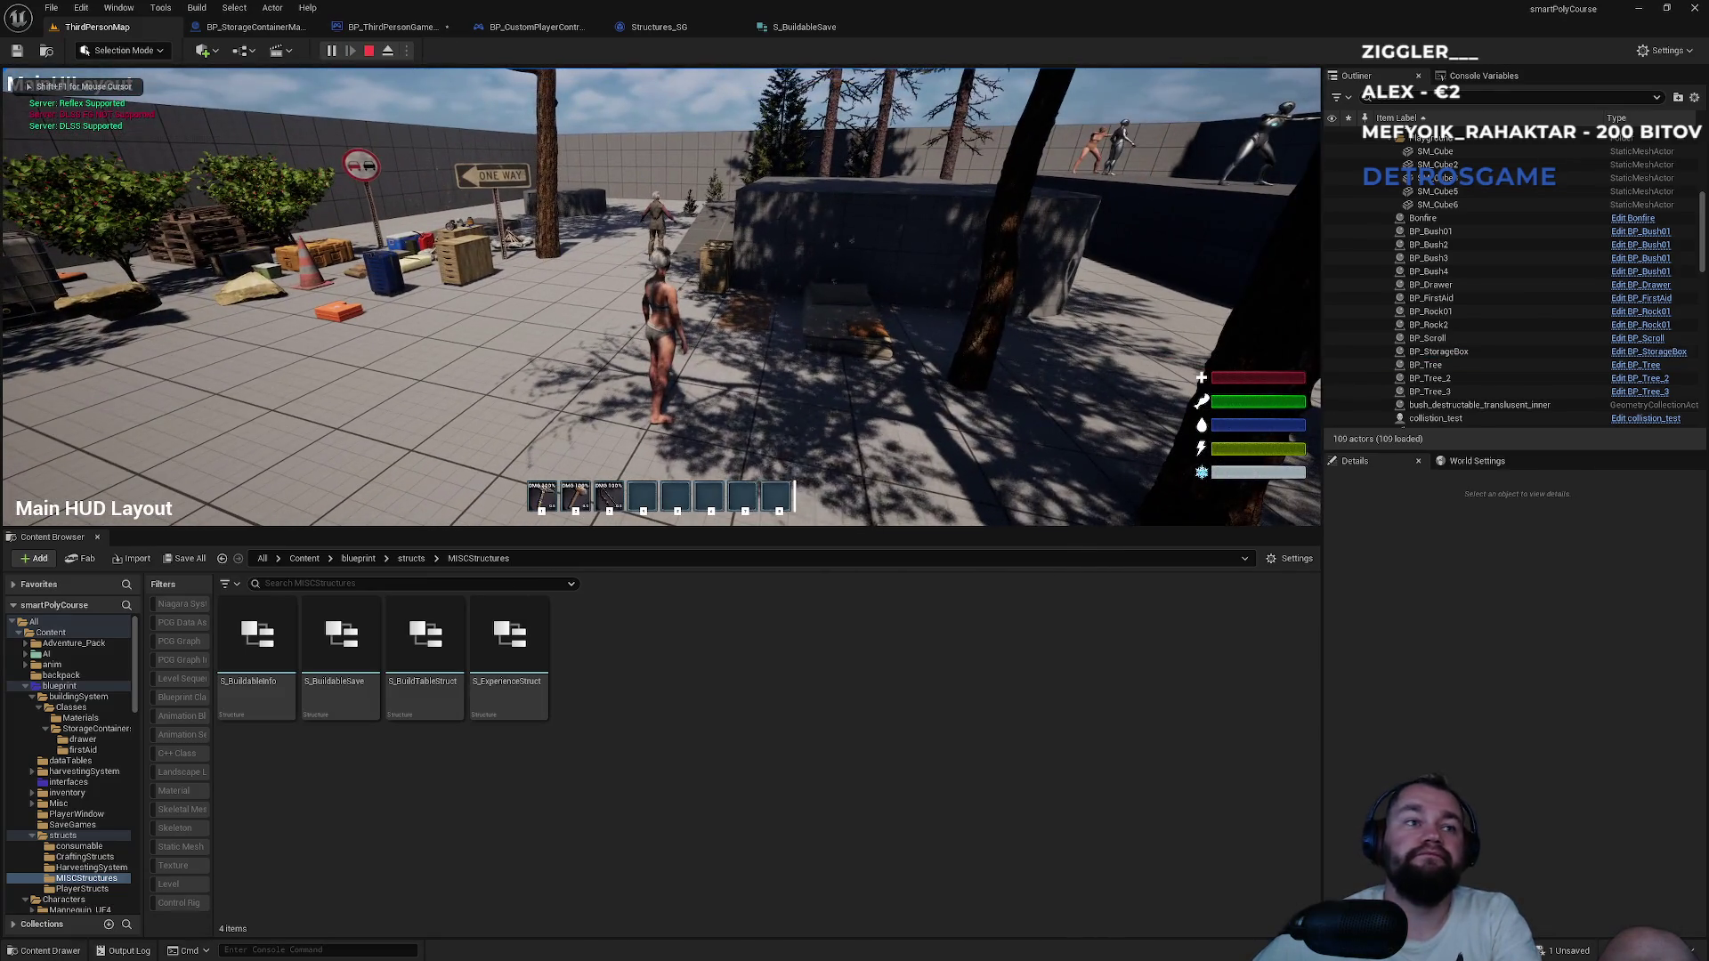
{"action": "key", "text": "Escape"}
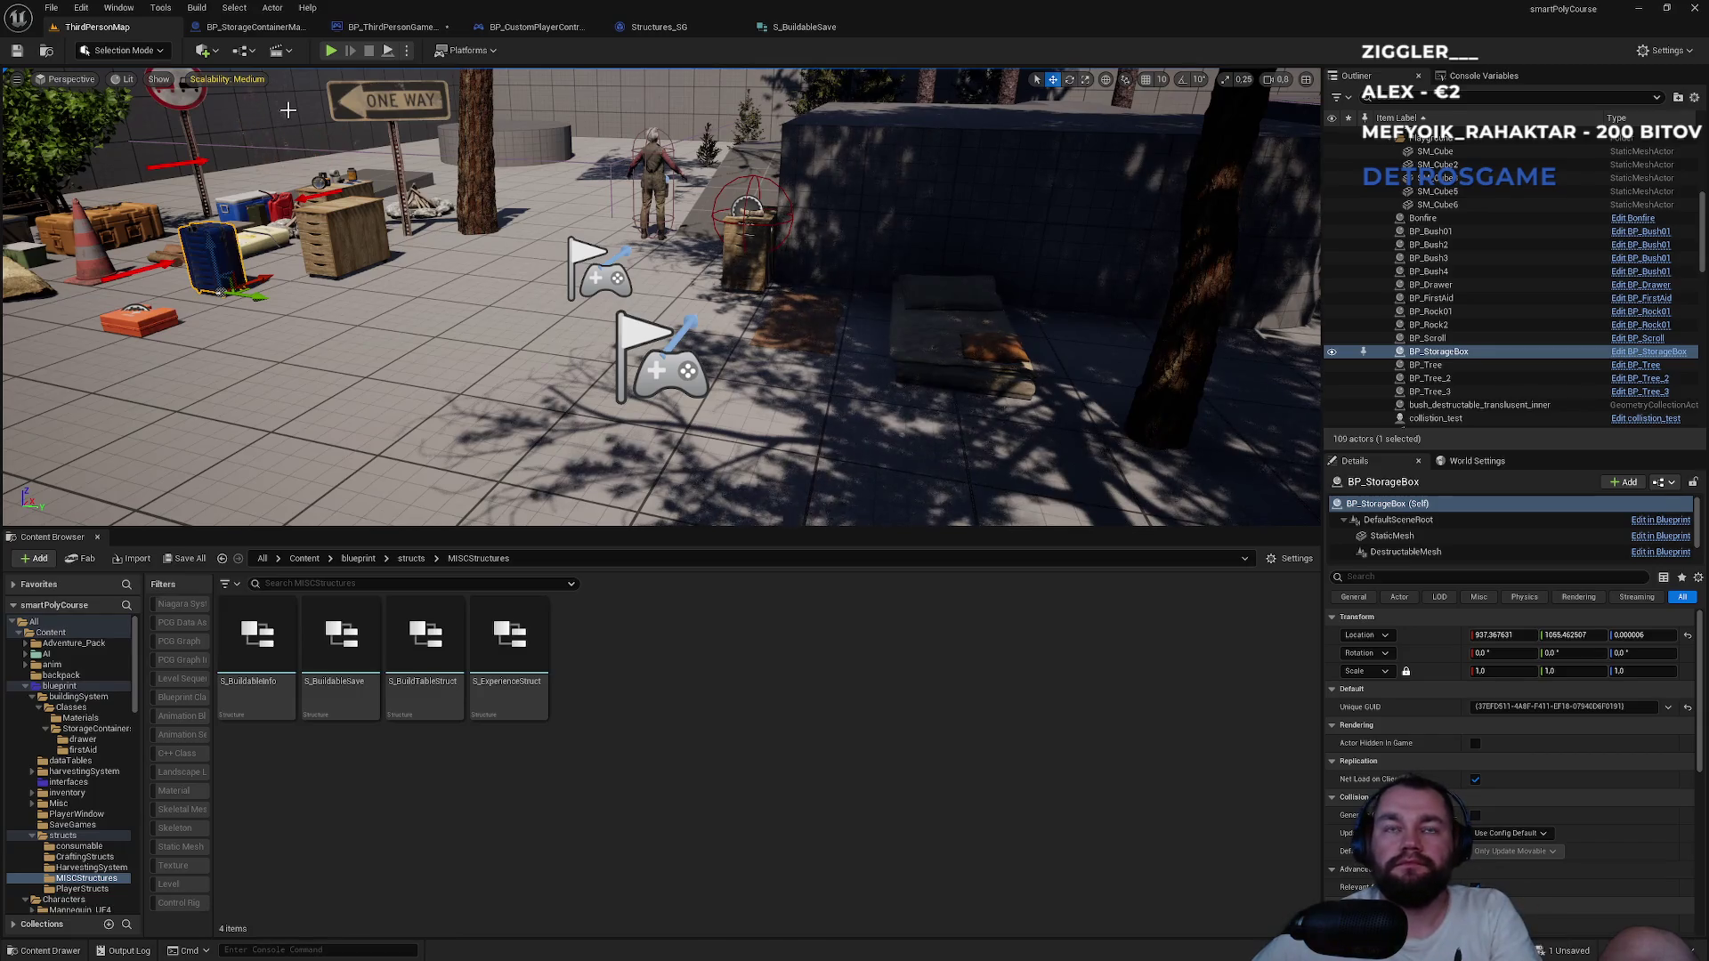
Open StructuresSaveData.sav in Notepad and search it for 'guid' entries.
{"action": "key", "text": "alt+Tab"}
{"action": "key", "text": "alt+Tab"}
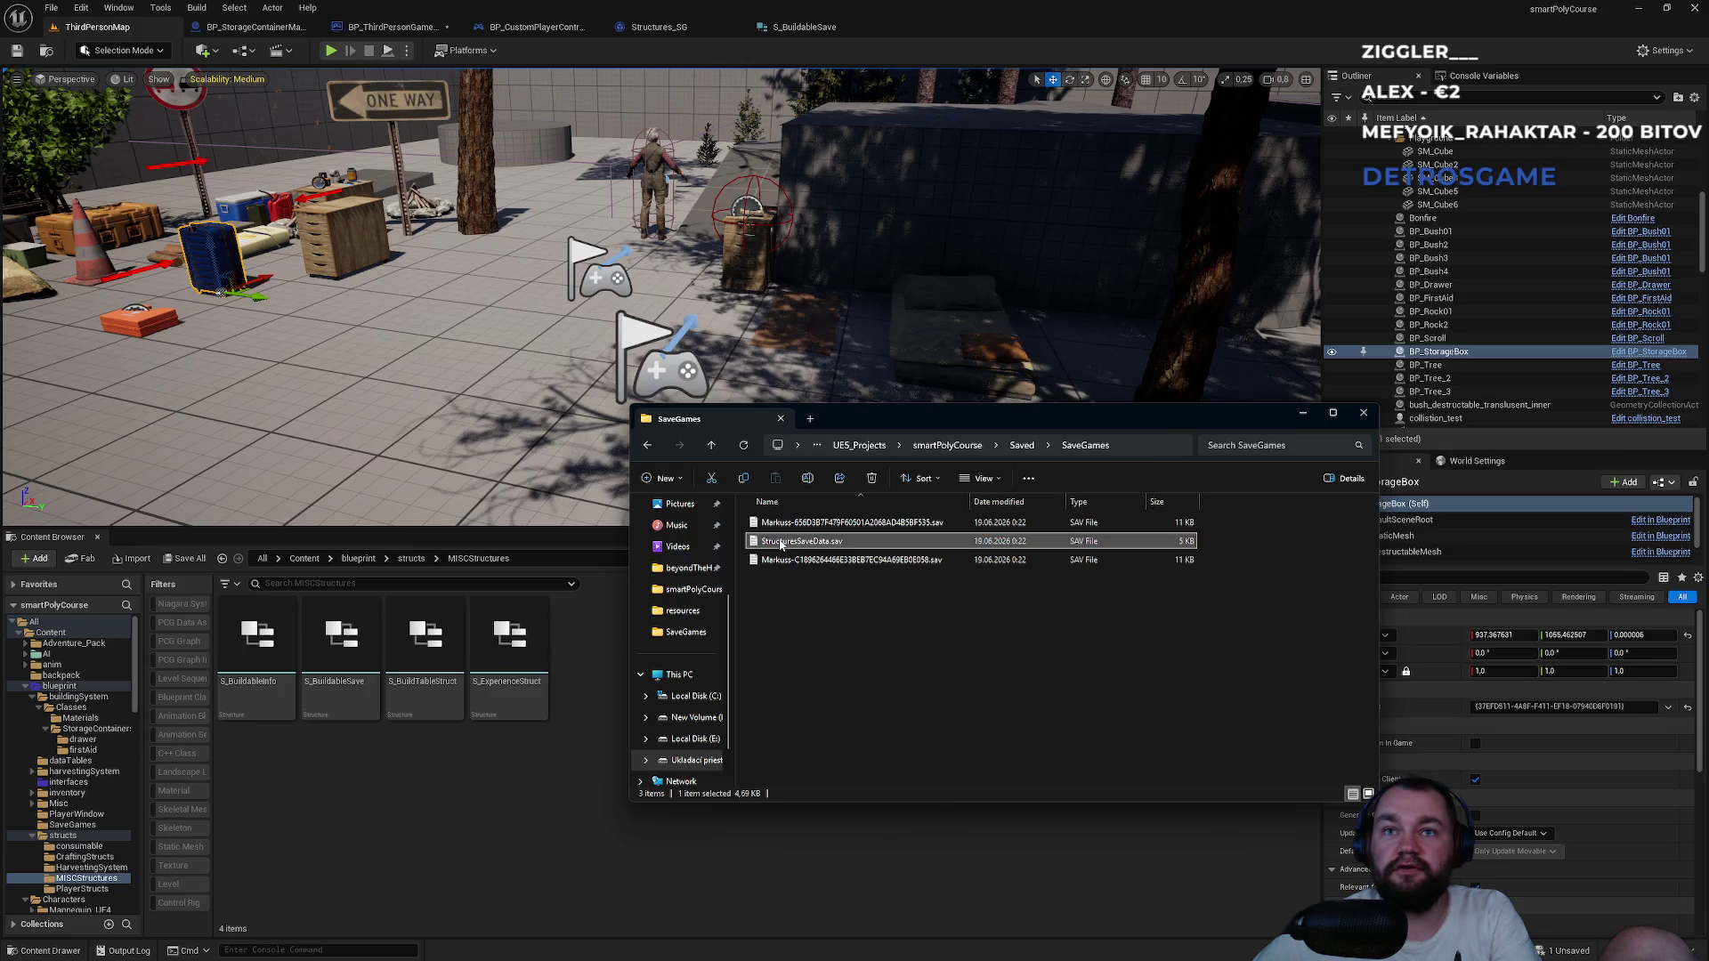
{"action": "double_click", "coordinate": [781, 545]}
{"action": "key", "text": "ctrl+f"}
{"action": "key", "text": "Return"}
{"action": "key", "text": "Return"}
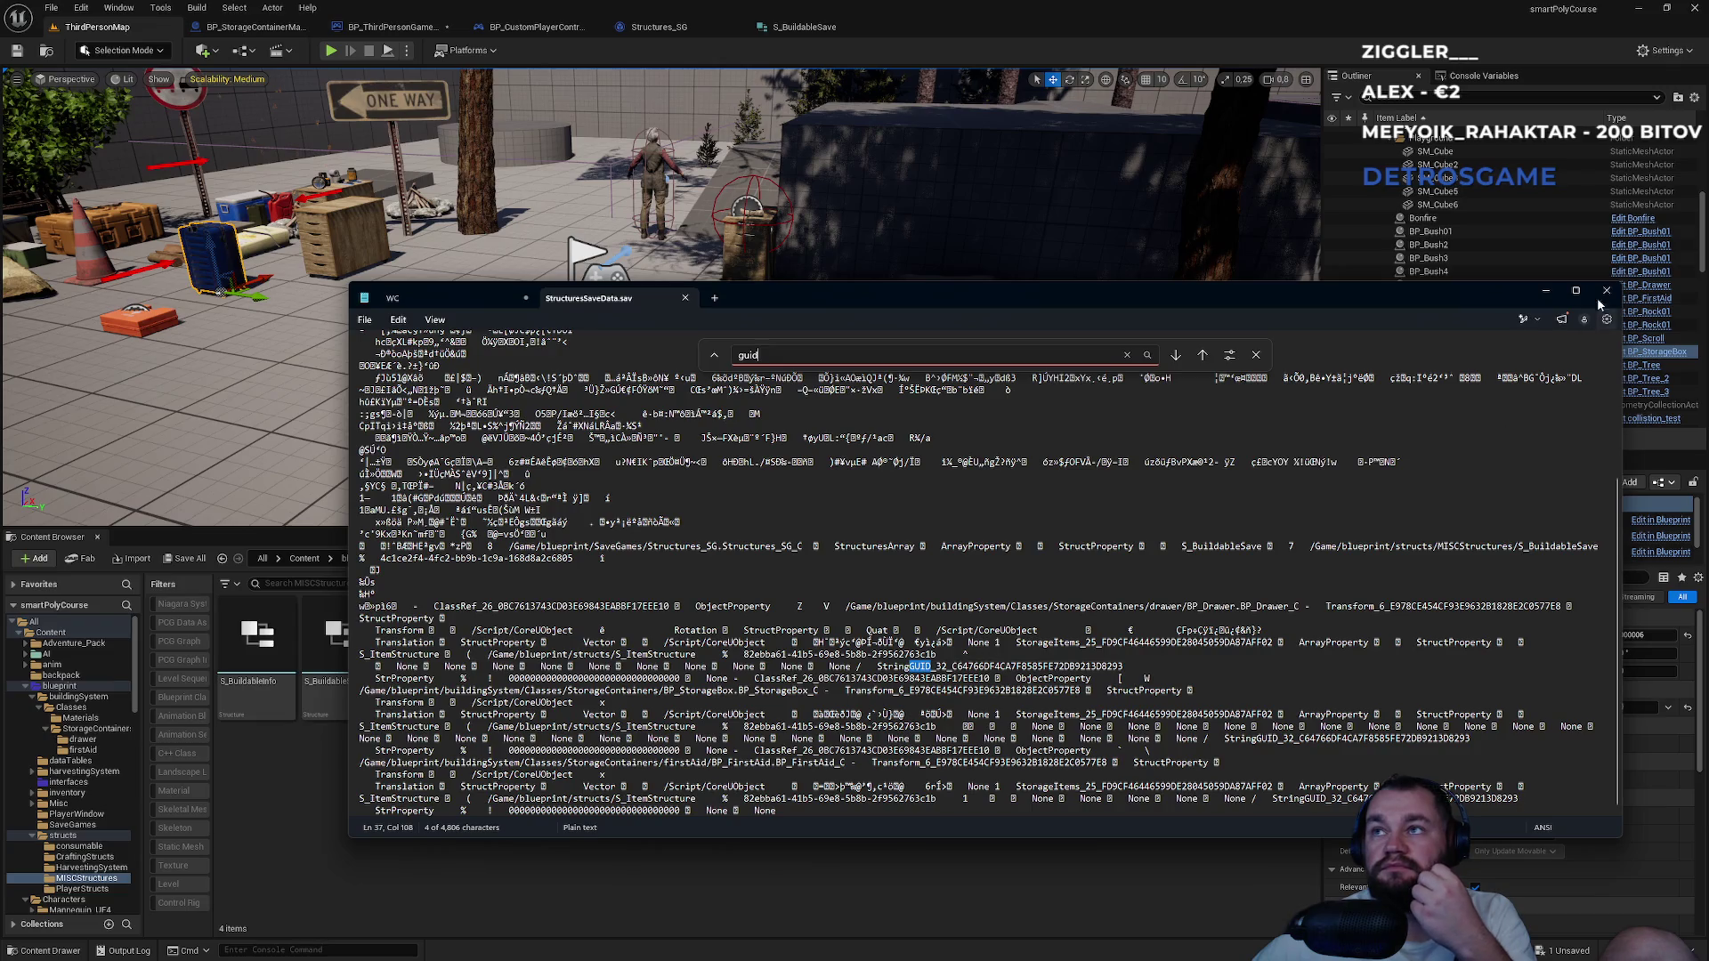
{"action": "left_click", "coordinate": [1596, 293]}
Play-test once more, then bring up the Structures_SG blueprint.
{"action": "left_click", "coordinate": [330, 51]}
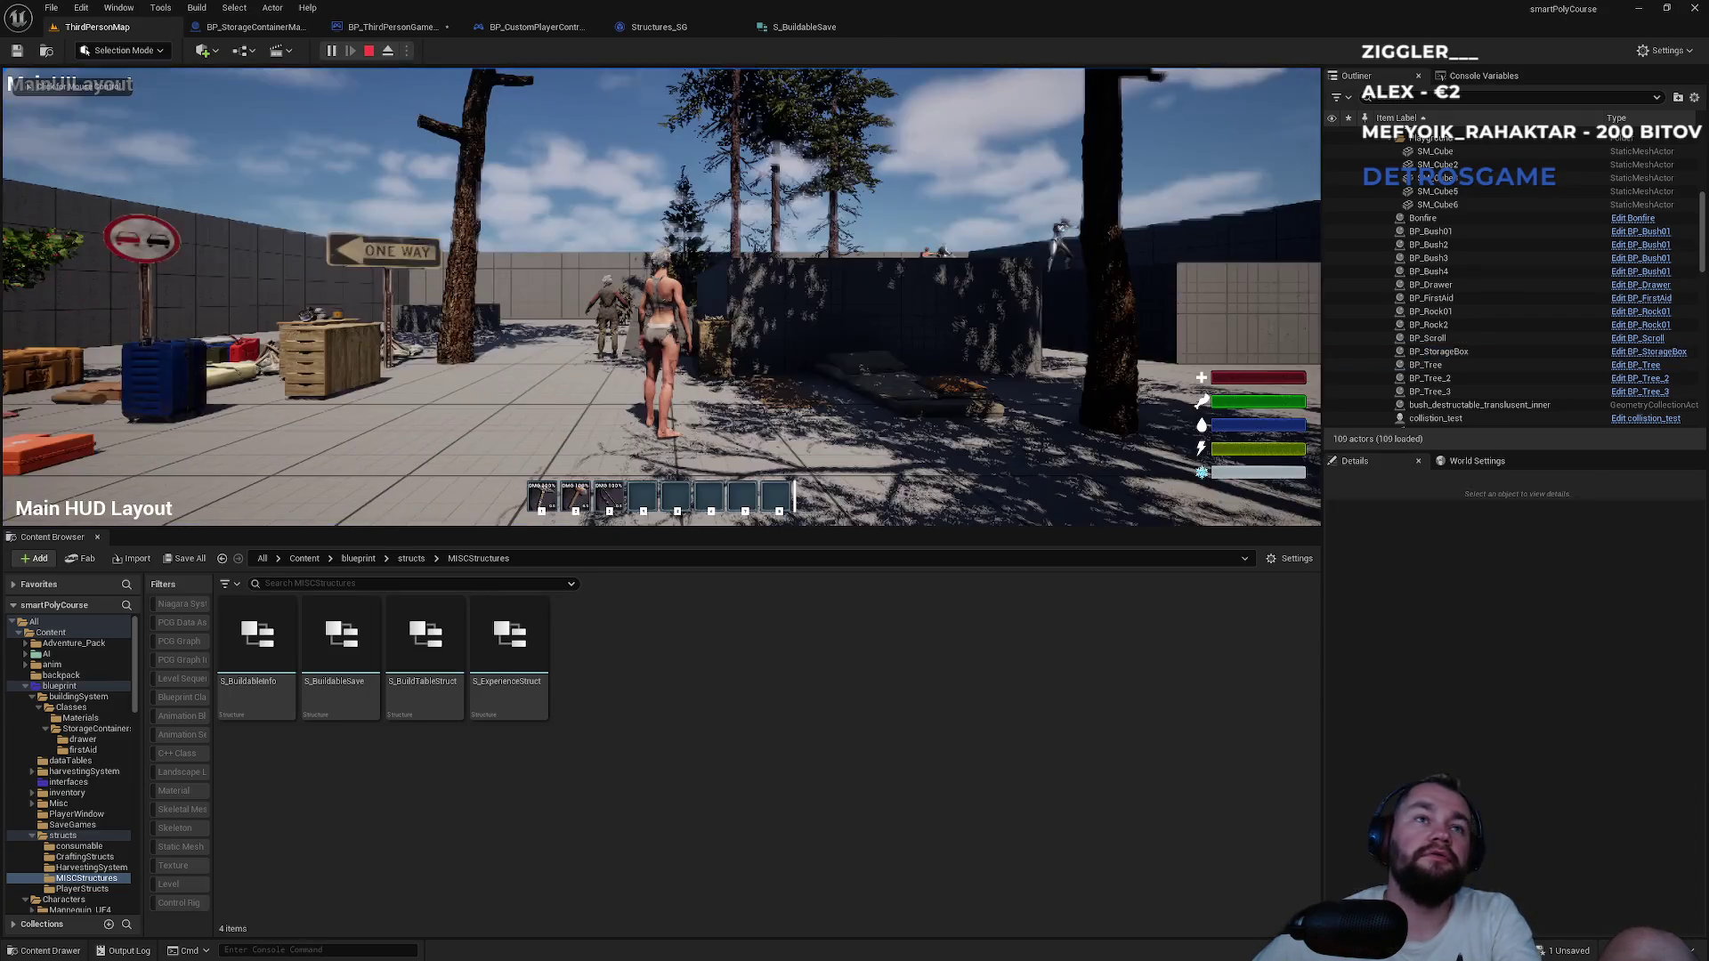
{"action": "key", "text": "Escape"}
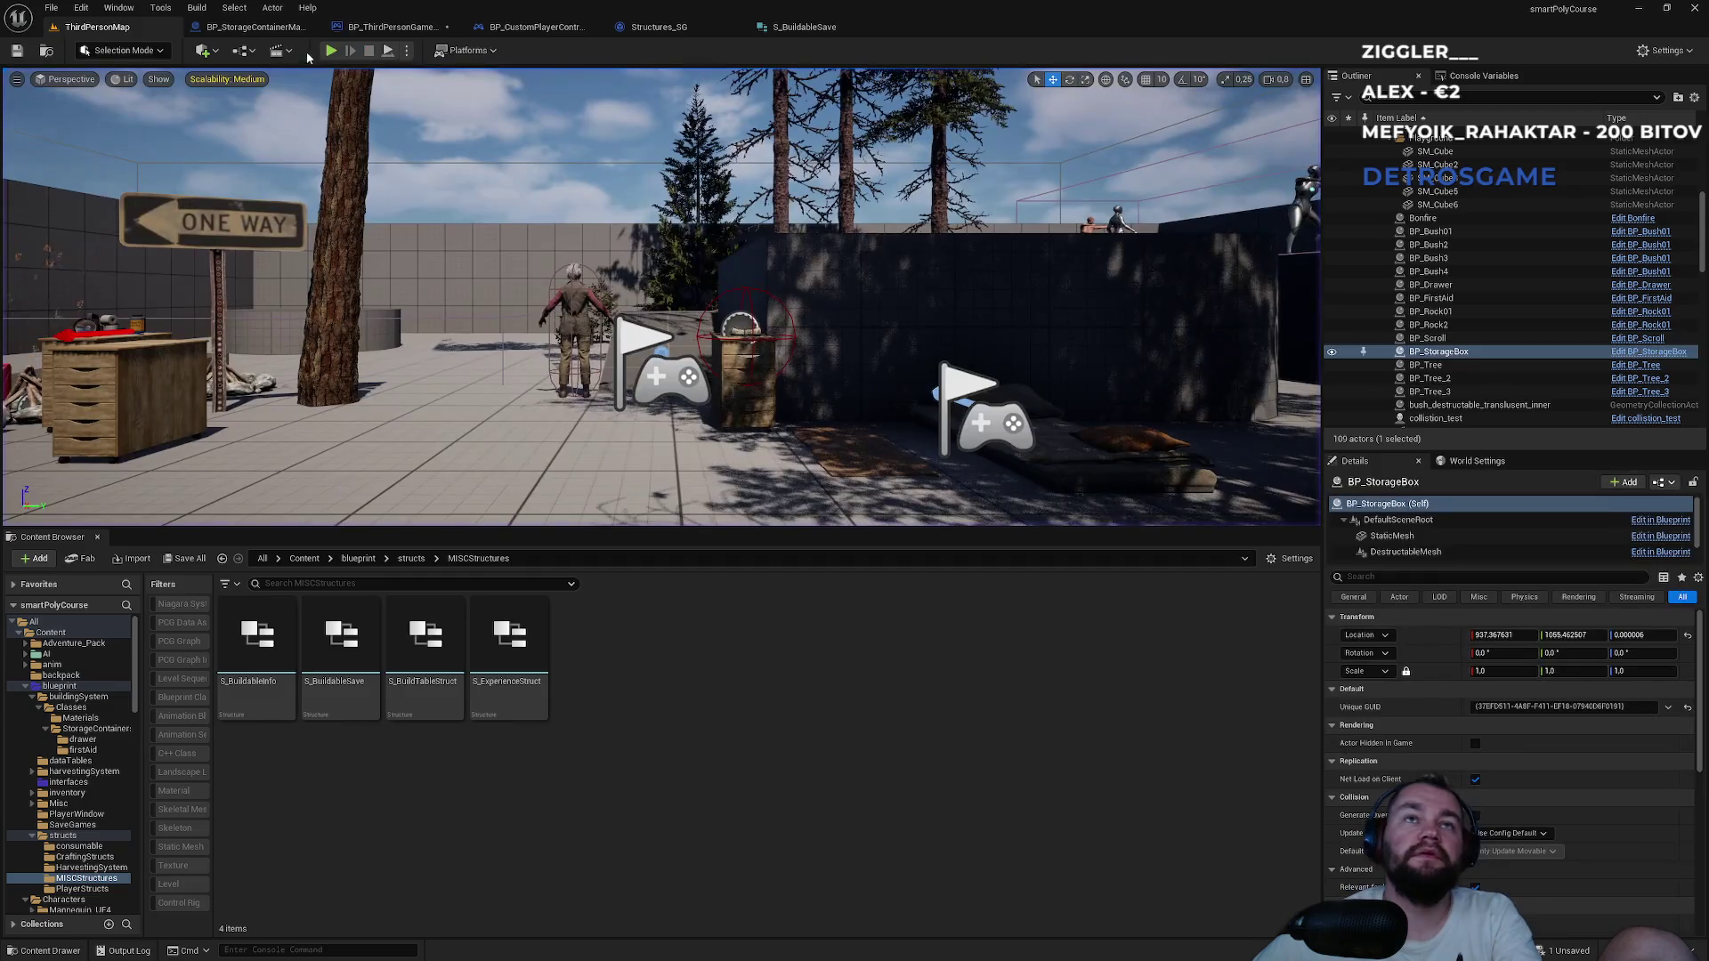
{"action": "left_click", "coordinate": [702, 26]}
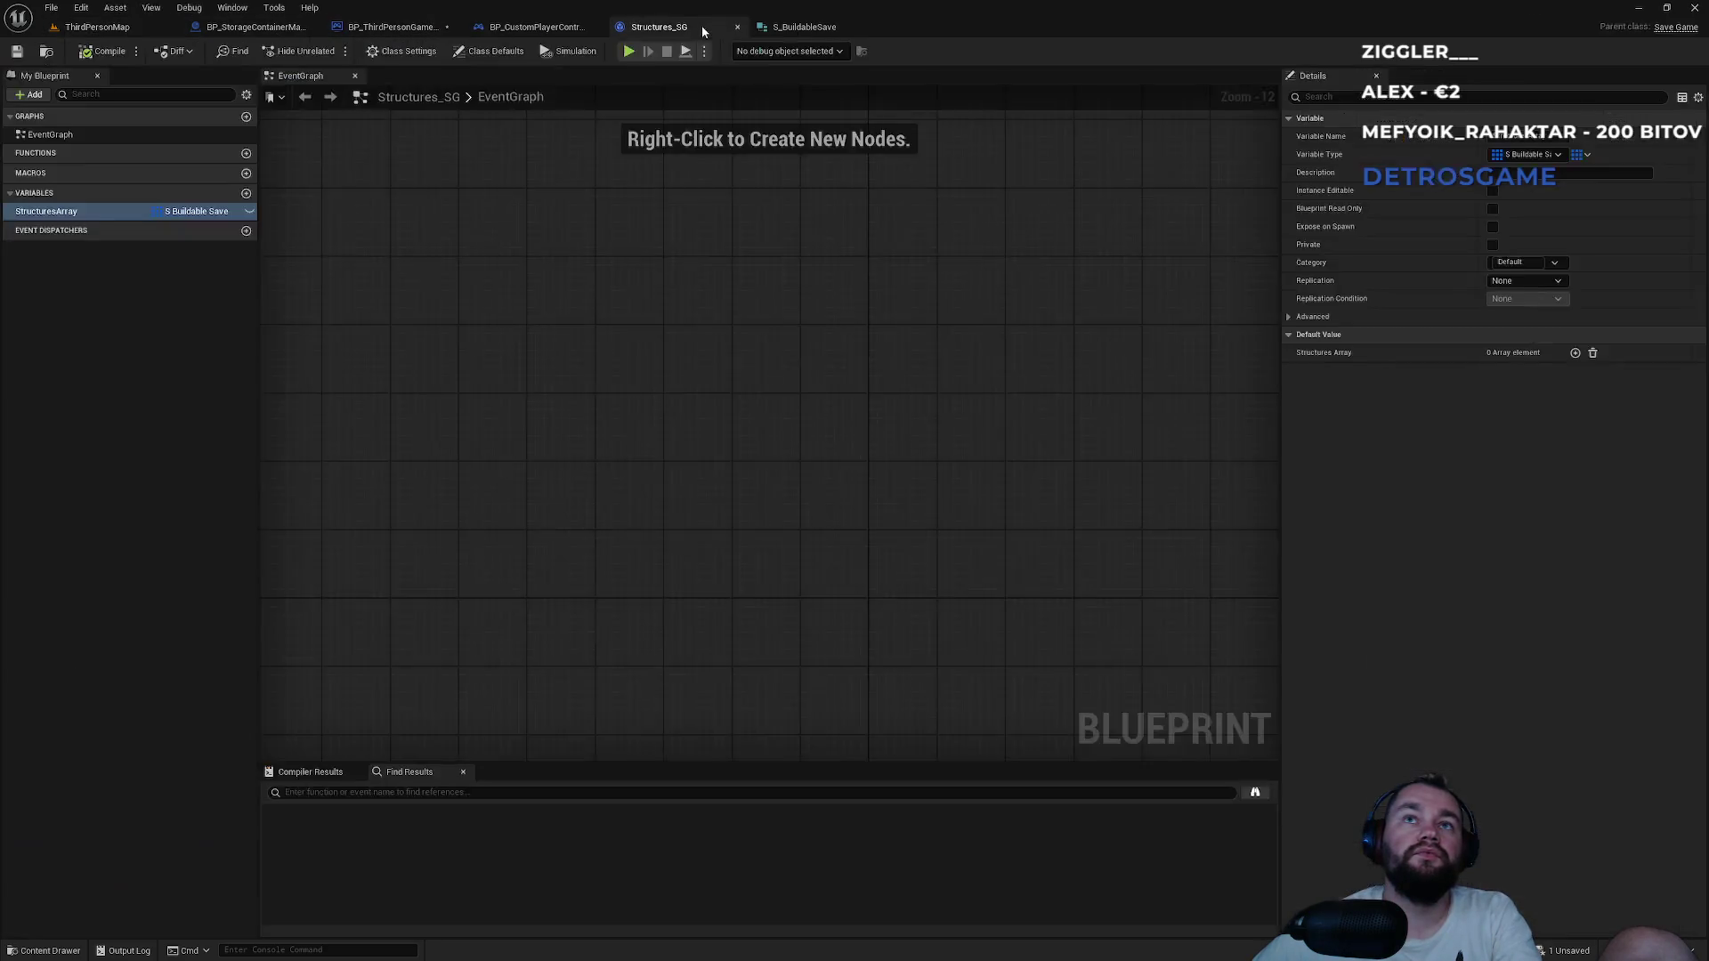
Look over BP_CustomPlayerController and the StructureSaveGame variable, then return to GetGUID.
{"action": "left_click", "coordinate": [522, 26]}
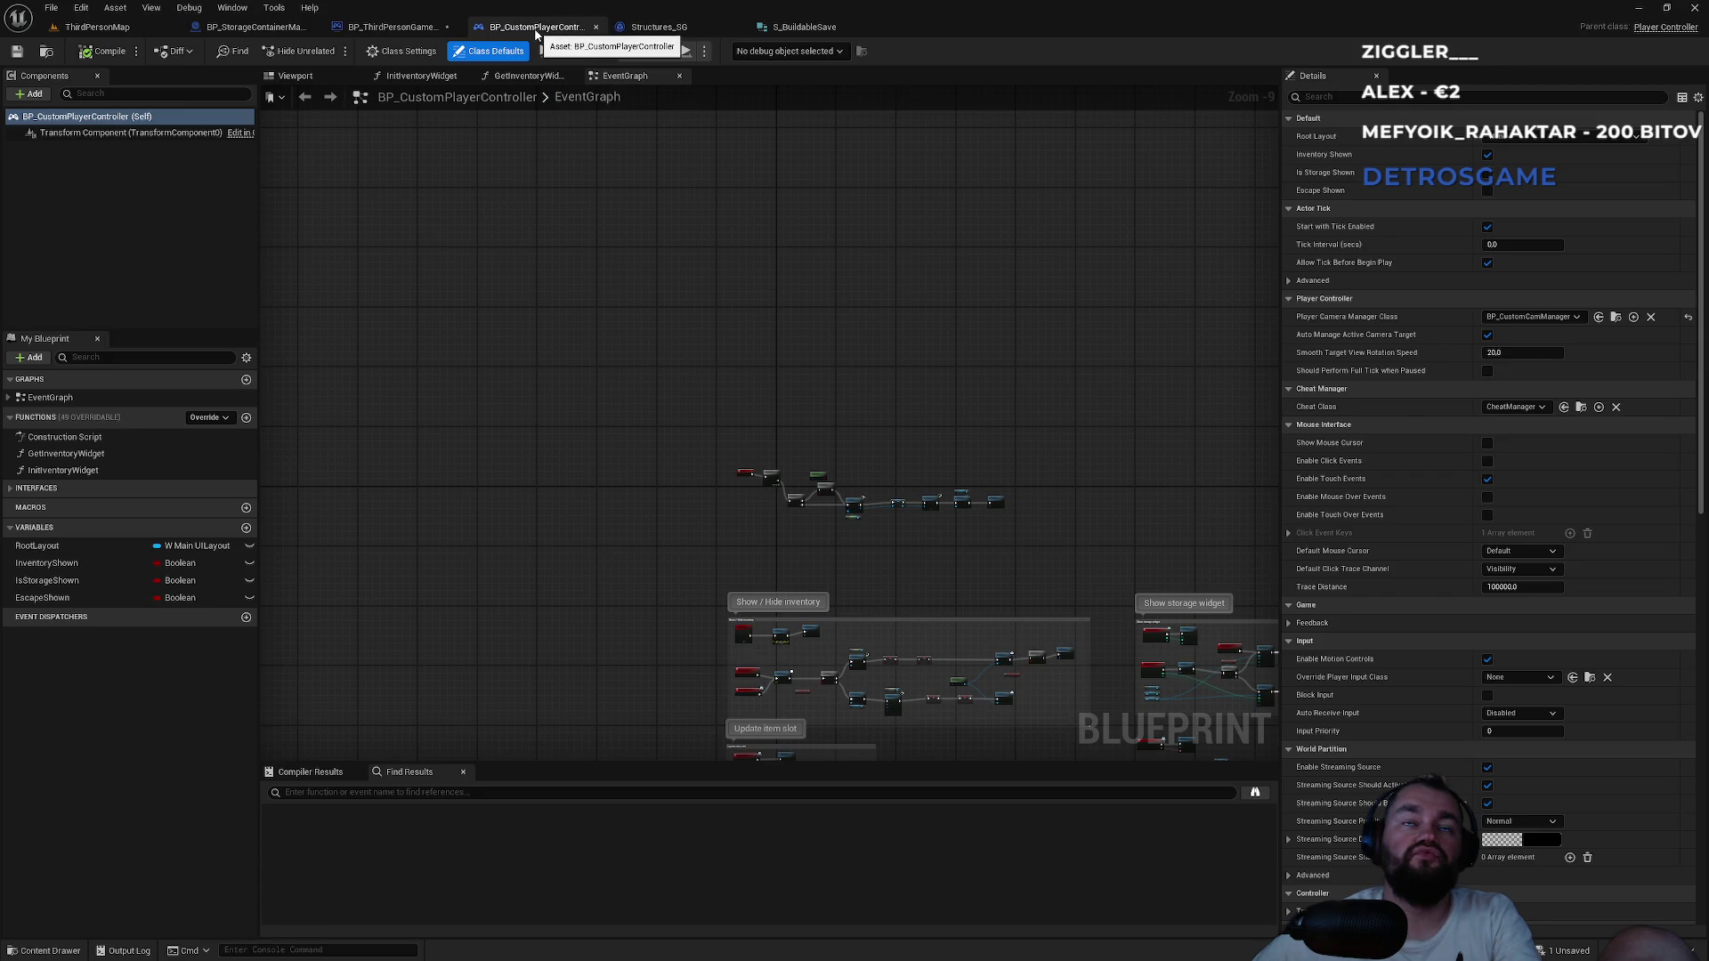
{"action": "left_click", "coordinate": [367, 28]}
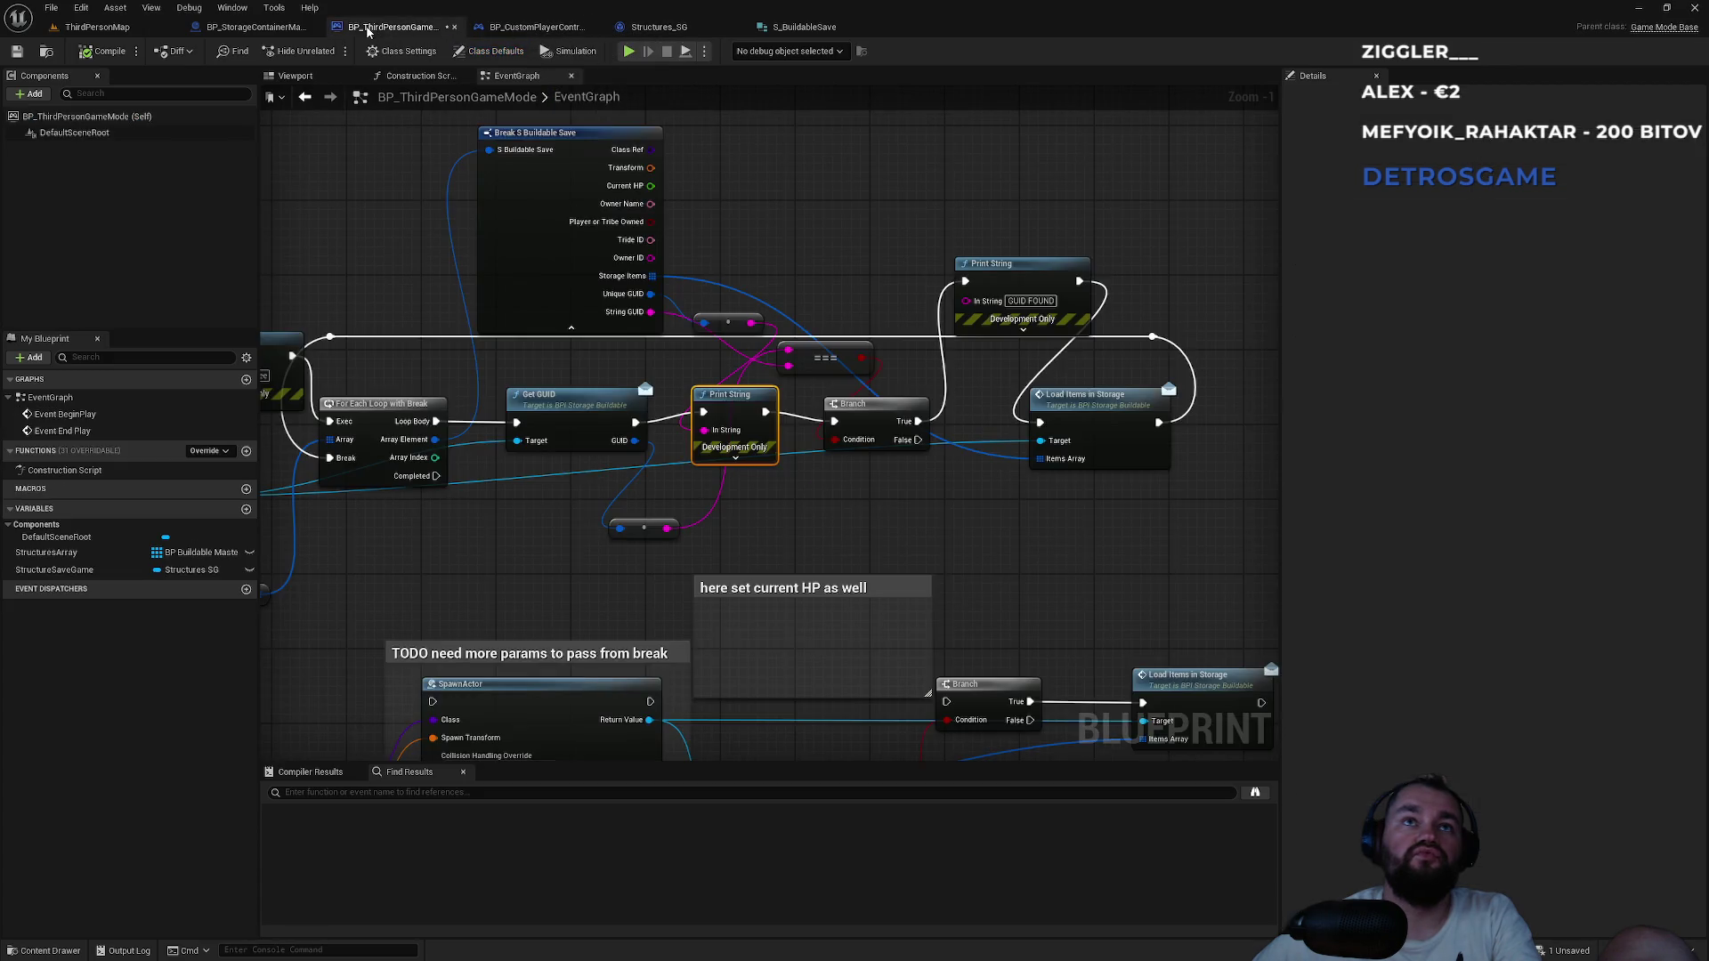
{"action": "left_click", "coordinate": [86, 572]}
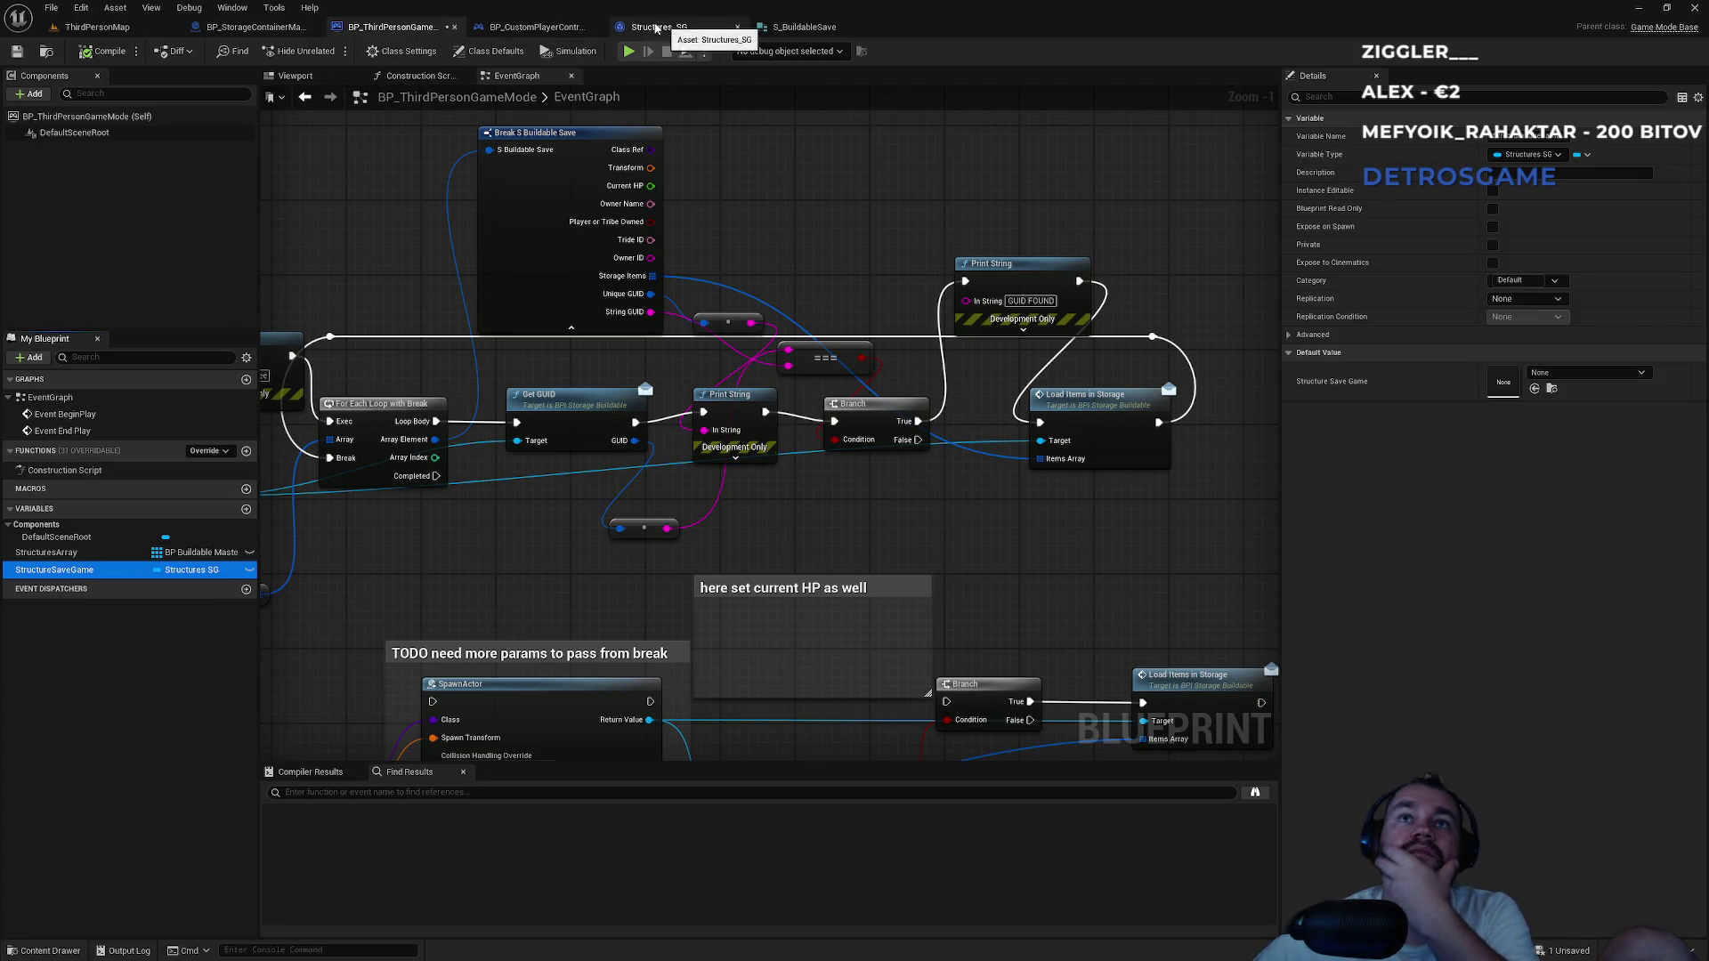
{"action": "left_click", "coordinate": [262, 29]}
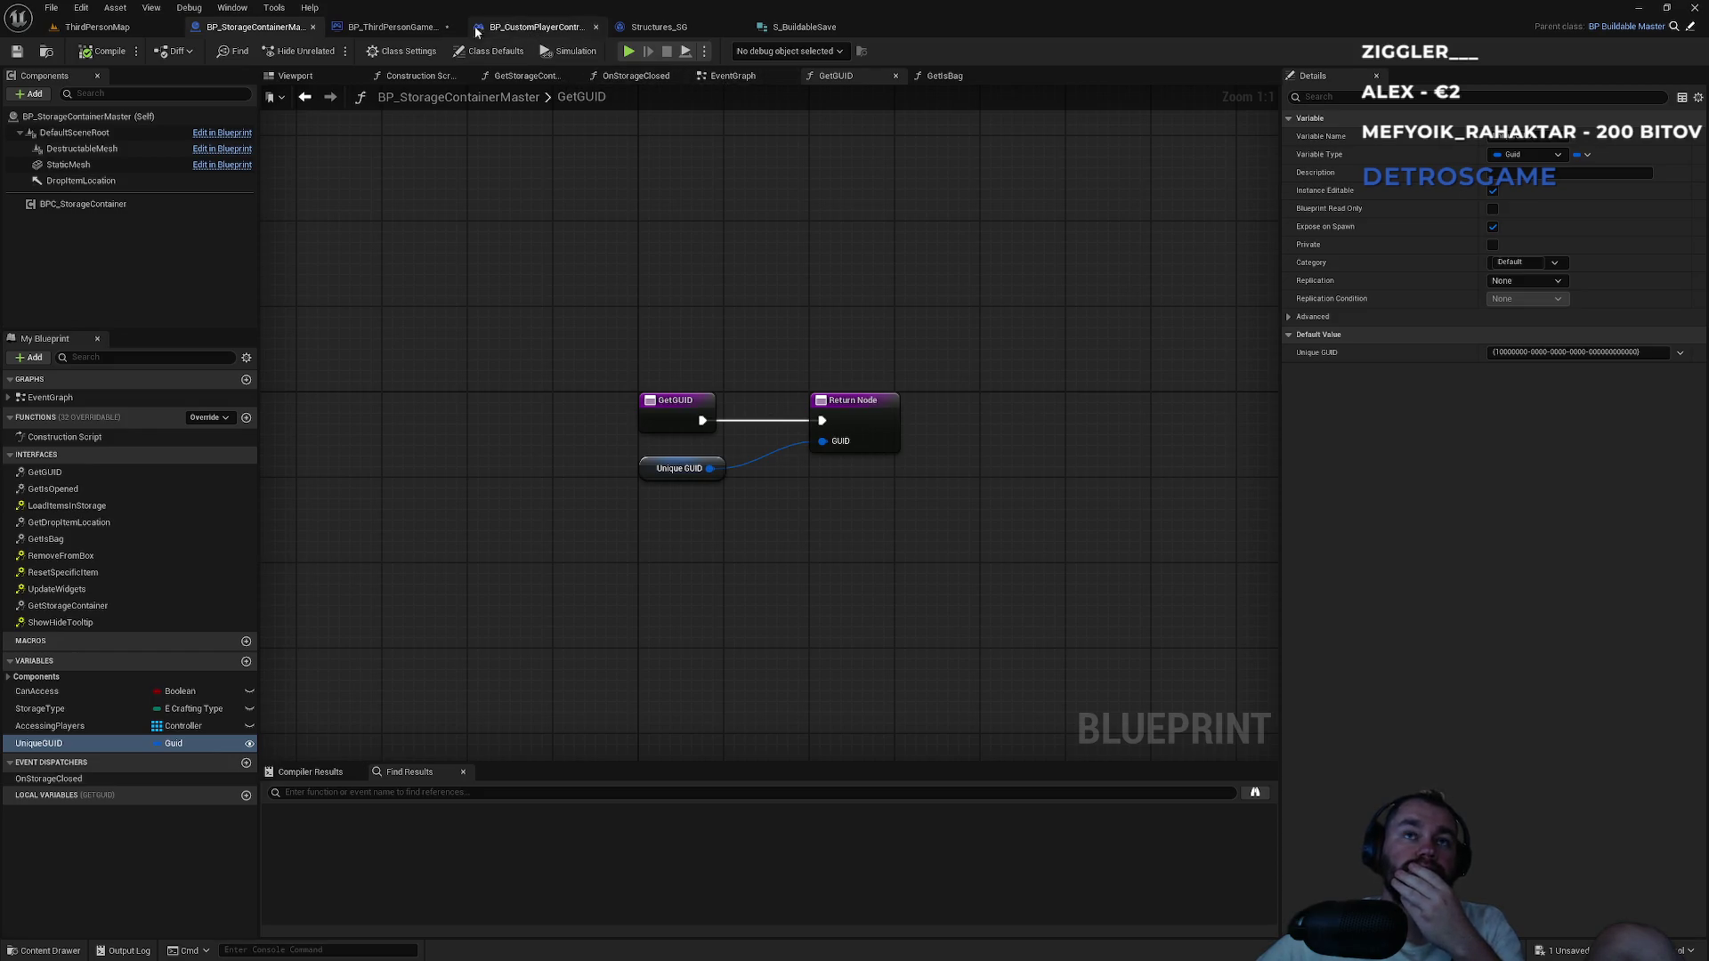
Return to BP_ThirdPersonGameMode and pan over Get All Actors Of Class, CLEAR and For Each Loop.
{"action": "left_click", "coordinate": [391, 27]}
{"action": "mouse_move", "coordinate": [514, 408]}
{"action": "left_mouse_down"}
{"action": "mouse_move", "coordinate": [750, 363]}
{"action": "mouse_move", "coordinate": [978, 212]}
{"action": "left_mouse_up"}
{"action": "scroll", "coordinate": [448, 185], "scroll_direction": "down", "scroll_amount": 4}
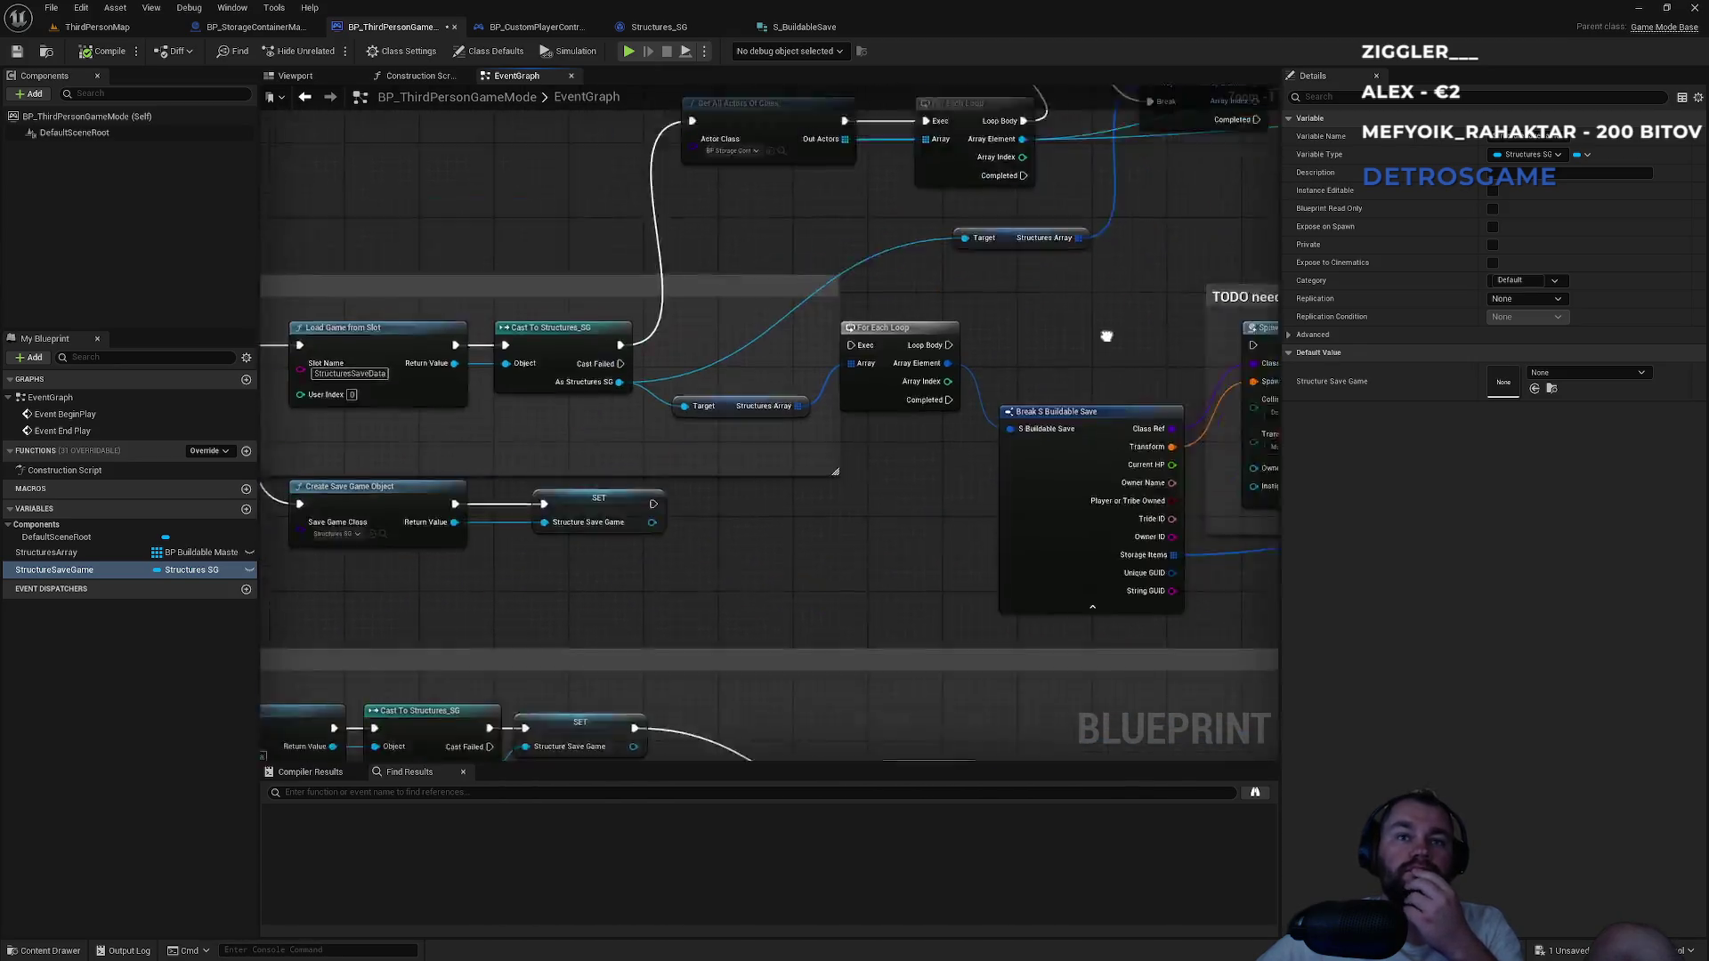
{"action": "scroll", "coordinate": [901, 456], "scroll_direction": "up", "scroll_amount": 2}
{"action": "scroll", "coordinate": [1049, 350], "scroll_direction": "up", "scroll_amount": 3}
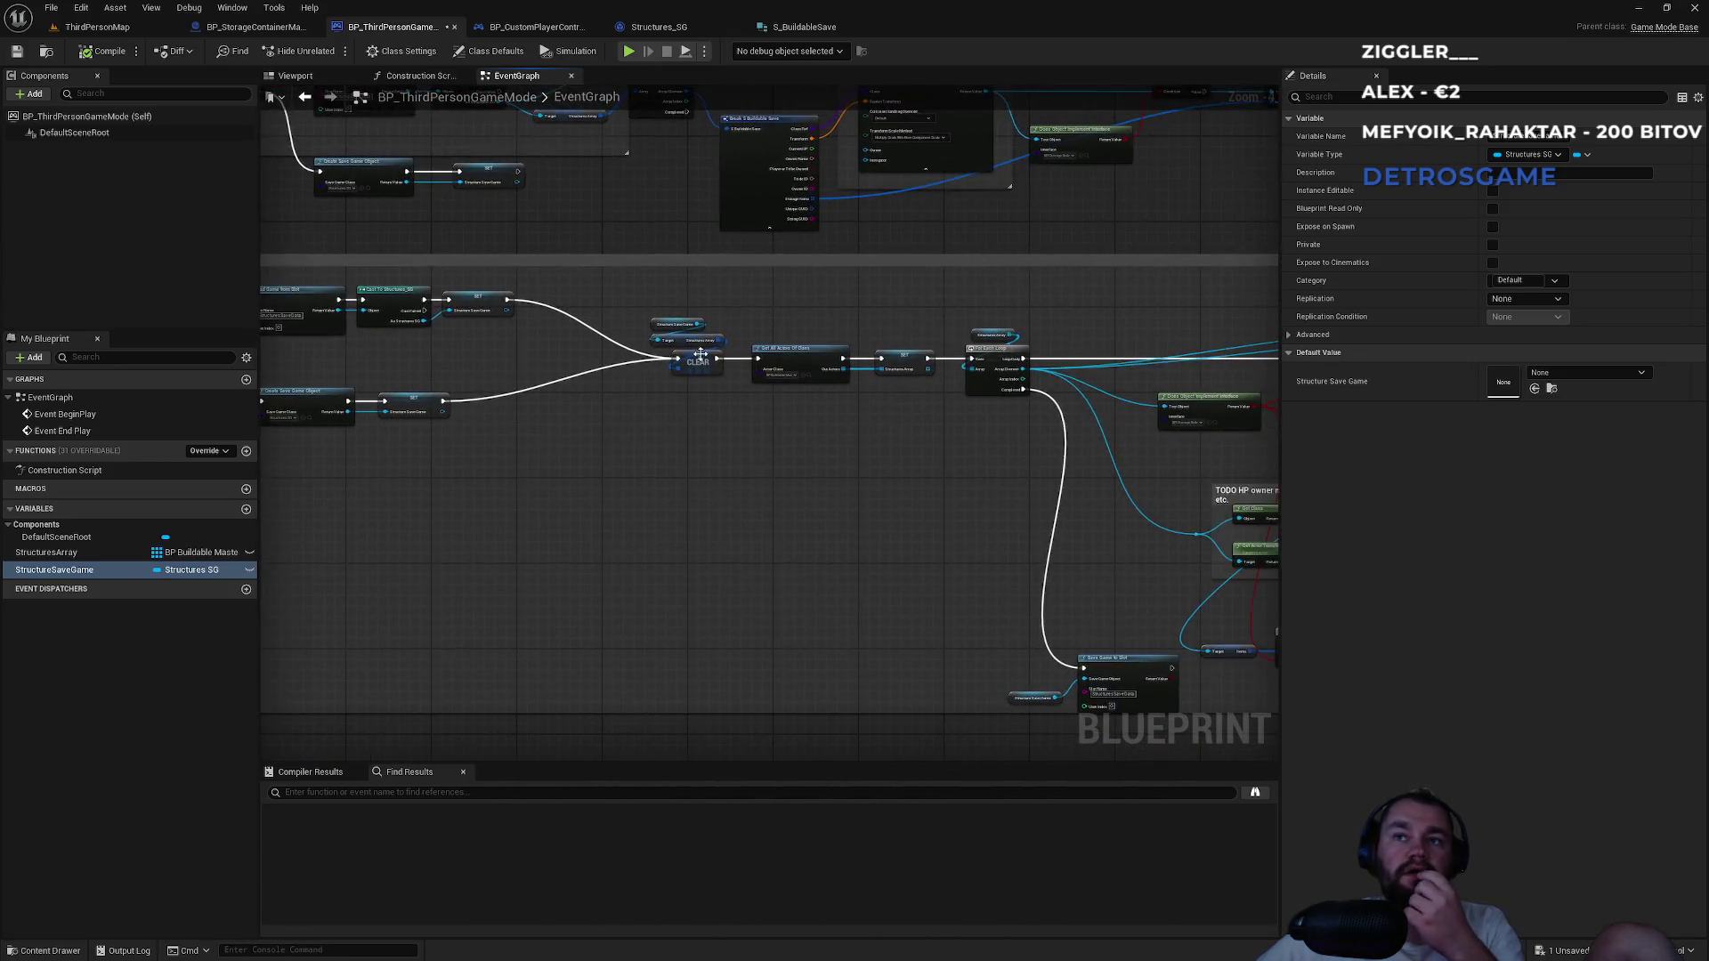
{"action": "left_click_drag", "start_coordinate": [970, 410], "coordinate": [702, 410]}
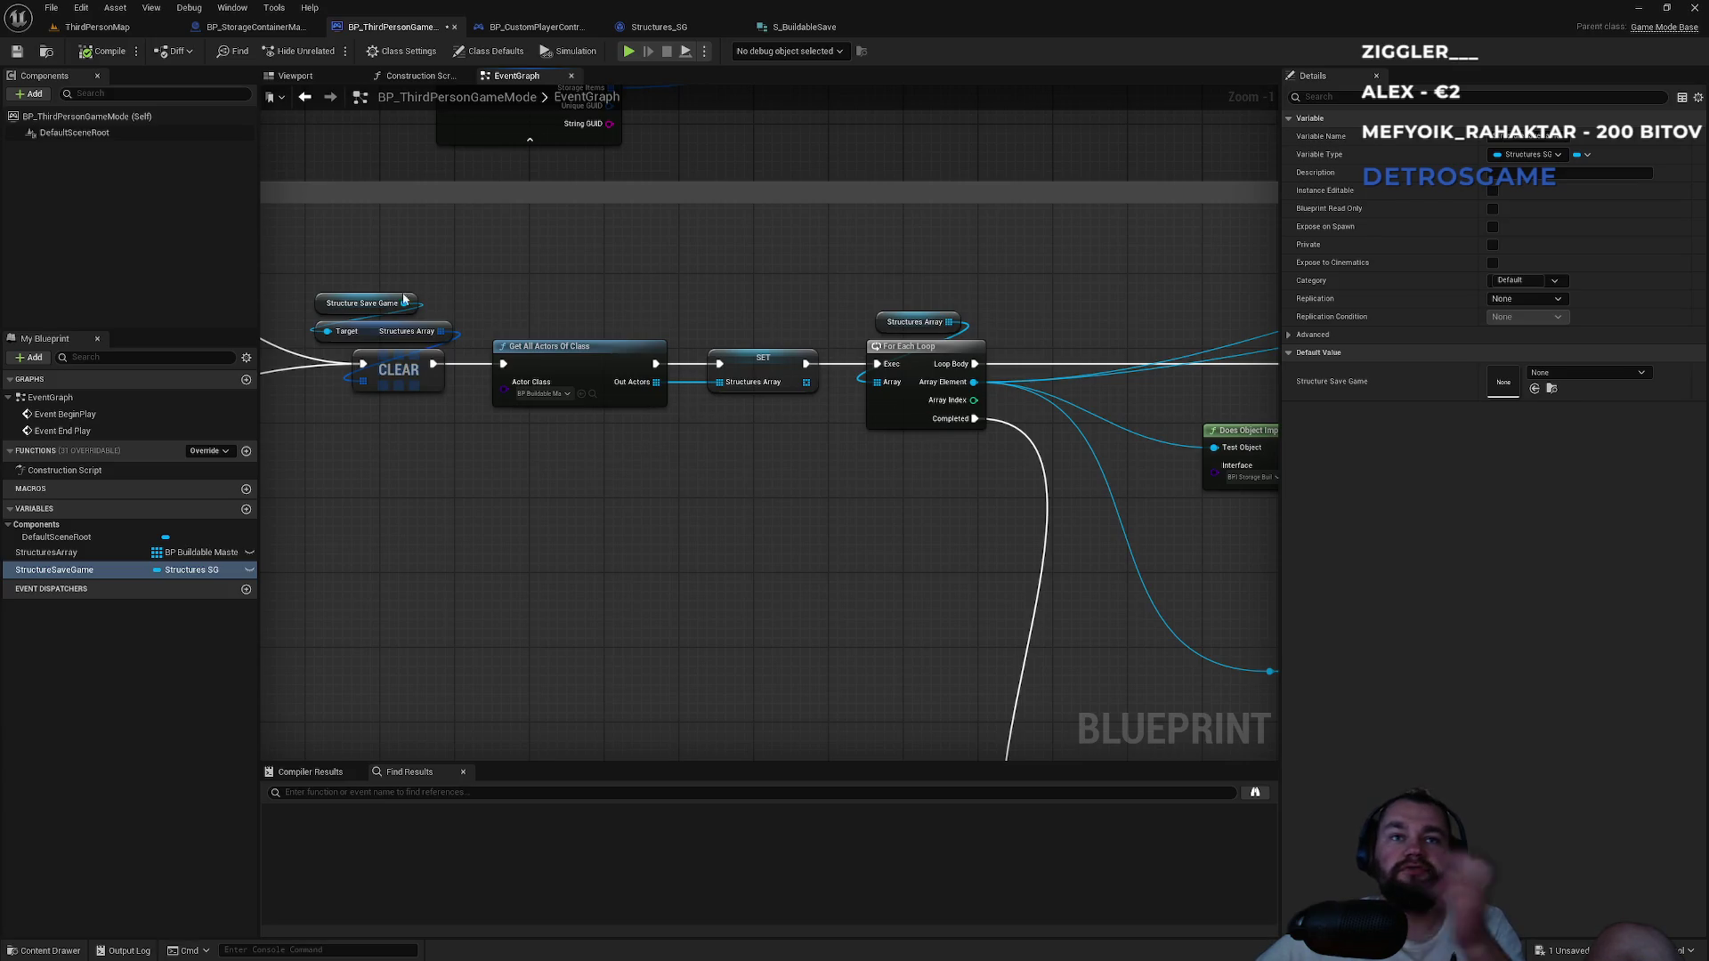
{"action": "mouse_move", "coordinate": [940, 422]}
{"action": "left_mouse_down"}
{"action": "mouse_move", "coordinate": [869, 439]}
{"action": "mouse_move", "coordinate": [723, 314]}
{"action": "left_mouse_up"}
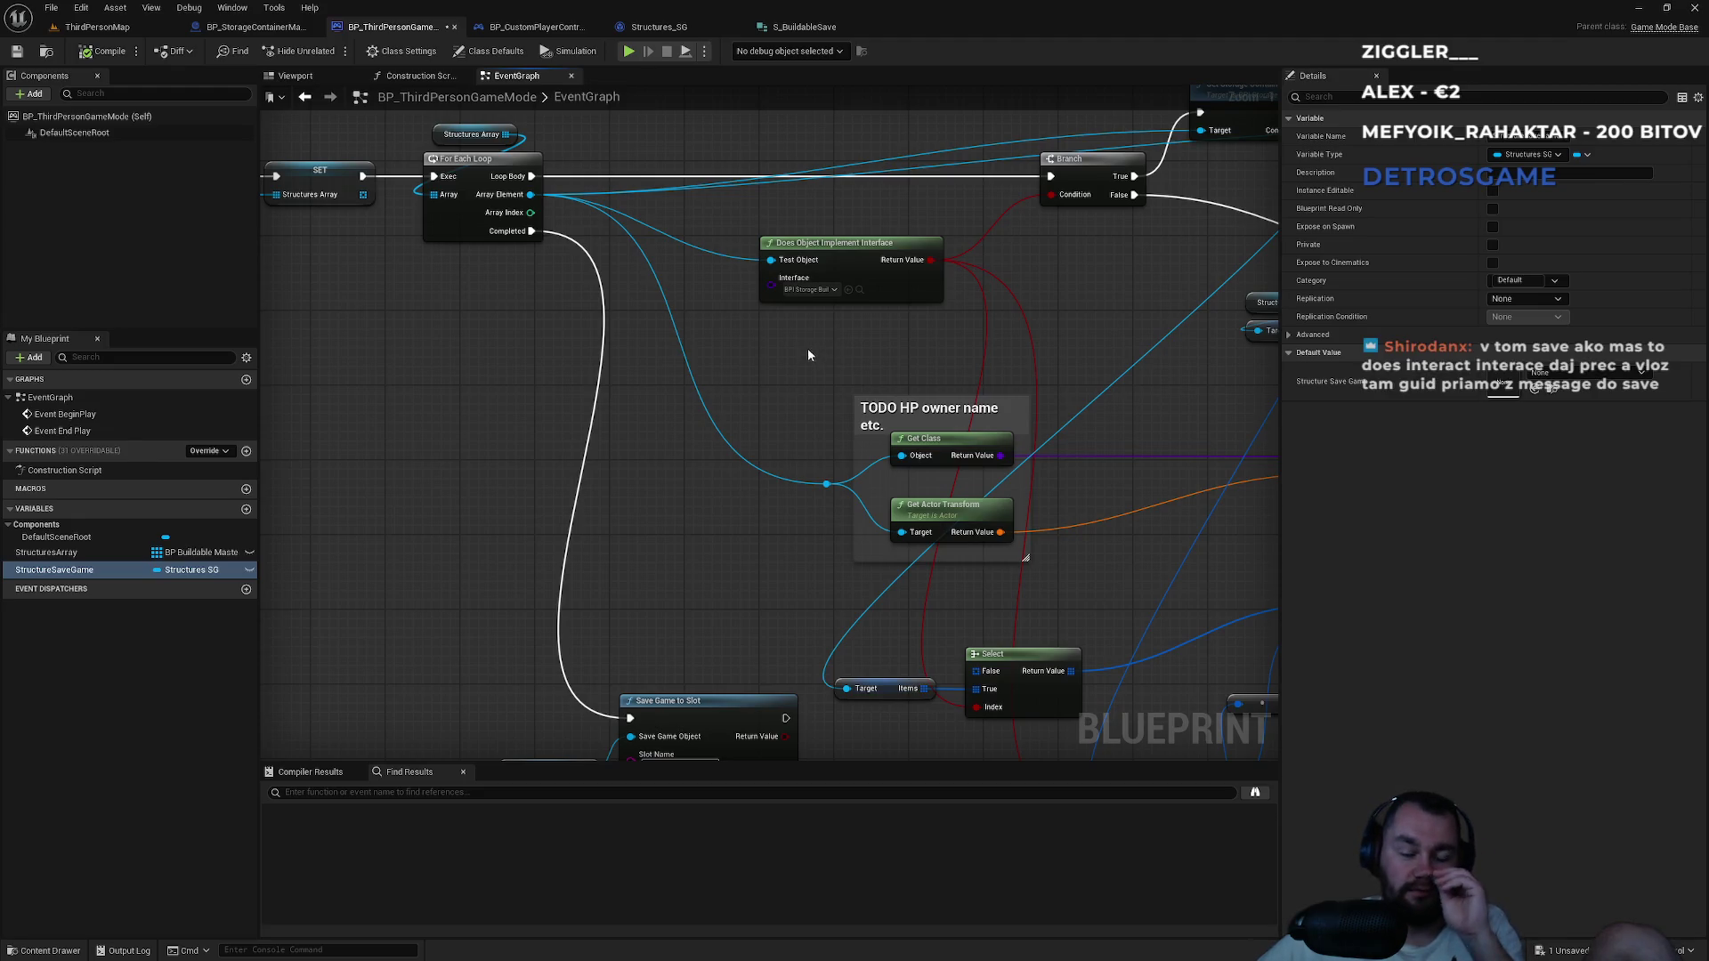
Glance at the SaveGames folder, then review Save Game to Slot, Branch, CLEAR, Cast and SET nodes.
{"action": "key", "text": "alt+Tab"}
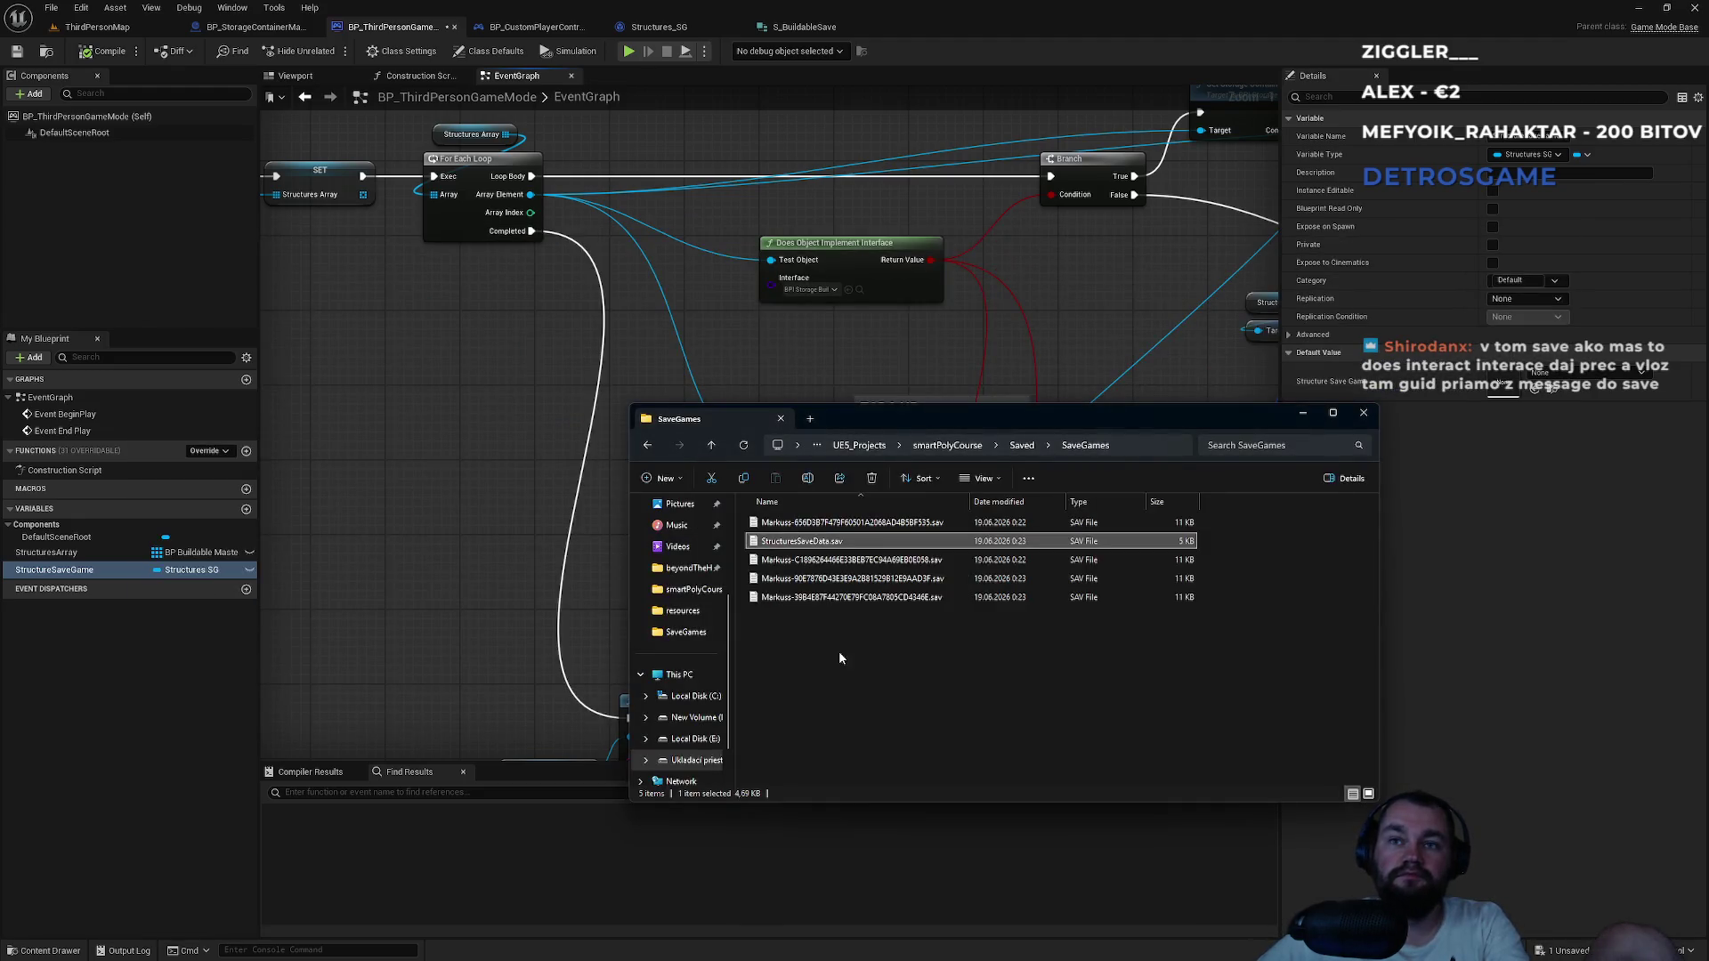
{"action": "key", "text": "alt+Tab"}
{"action": "left_click_drag", "start_coordinate": [768, 534], "coordinate": [515, 200]}
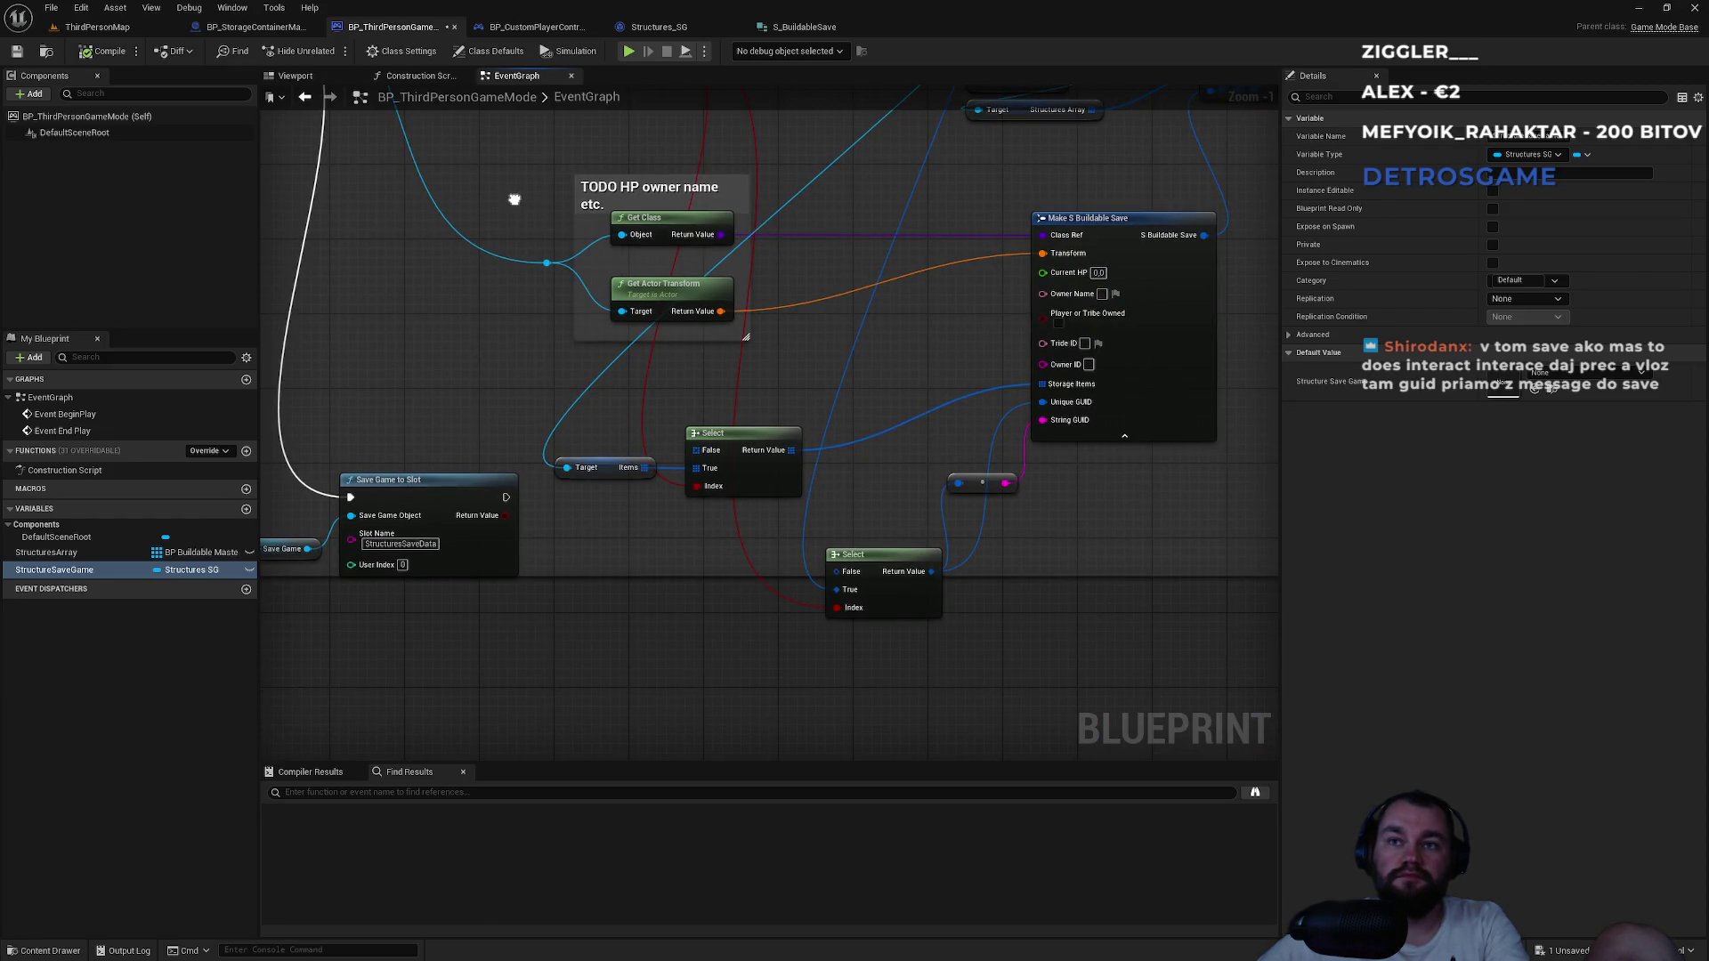
{"action": "mouse_move", "coordinate": [515, 199]}
{"action": "left_mouse_down"}
{"action": "mouse_move", "coordinate": [503, 561]}
{"action": "mouse_move", "coordinate": [698, 419]}
{"action": "mouse_move", "coordinate": [904, 419]}
{"action": "mouse_move", "coordinate": [1153, 478]}
{"action": "left_mouse_up"}
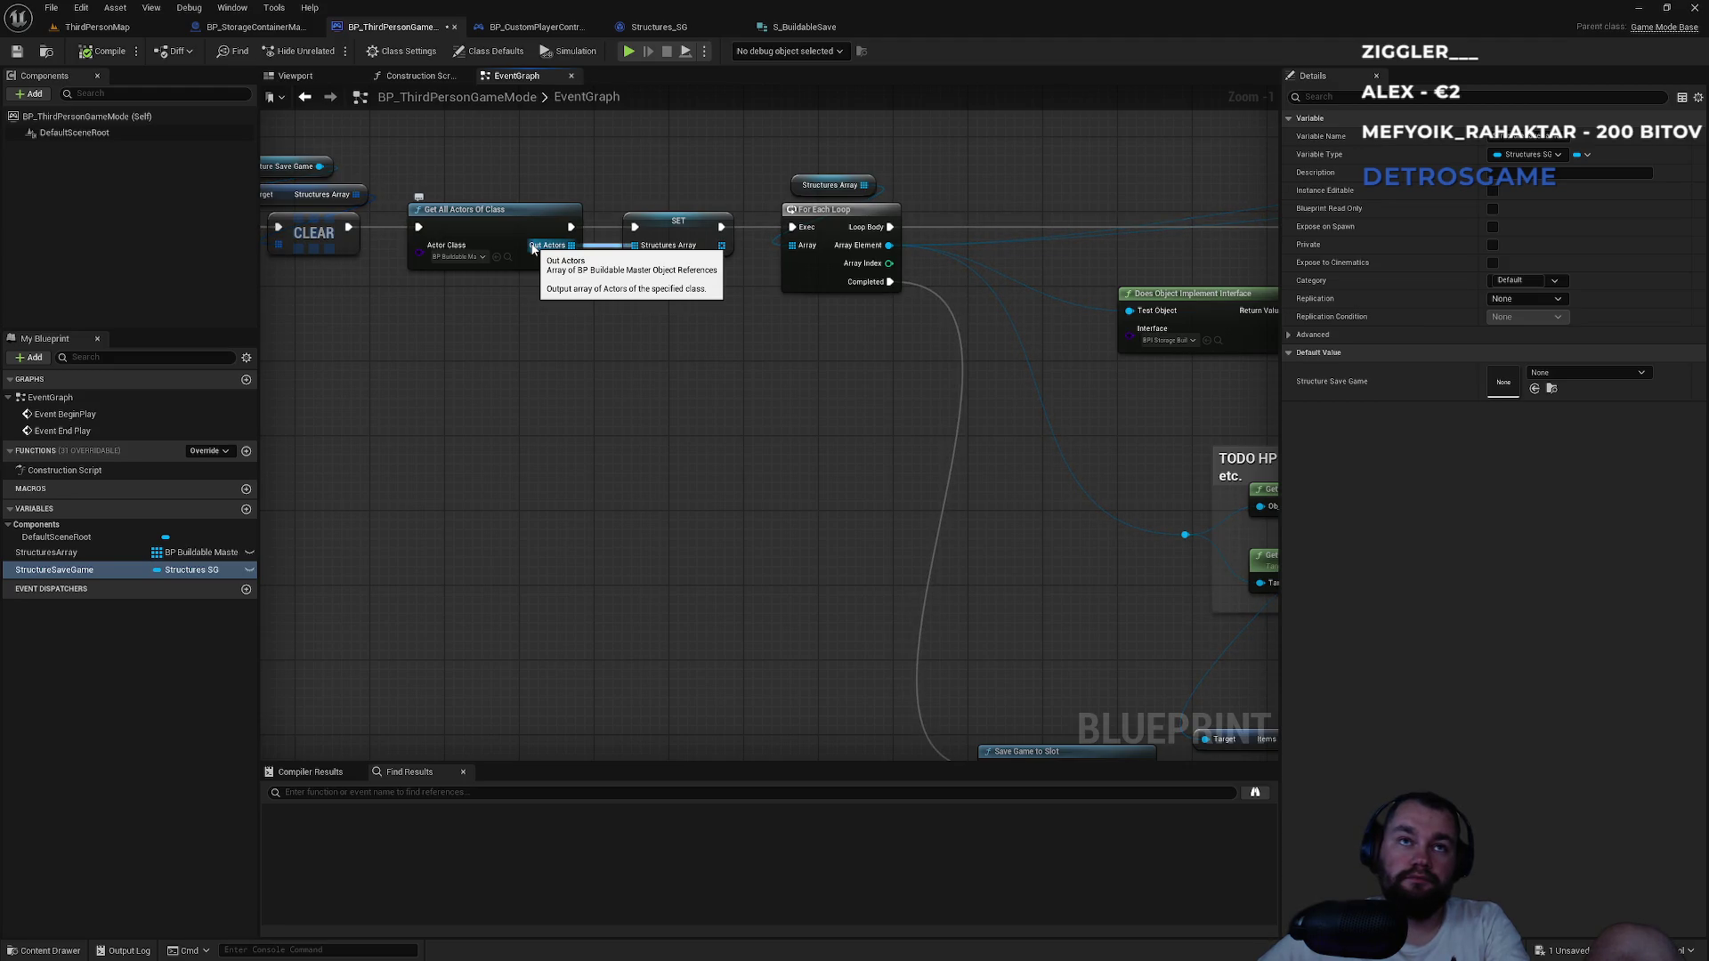
{"action": "mouse_move", "coordinate": [510, 257]}
{"action": "left_mouse_down"}
{"action": "mouse_move", "coordinate": [969, 371]}
{"action": "mouse_move", "coordinate": [1125, 381]}
{"action": "left_mouse_up"}
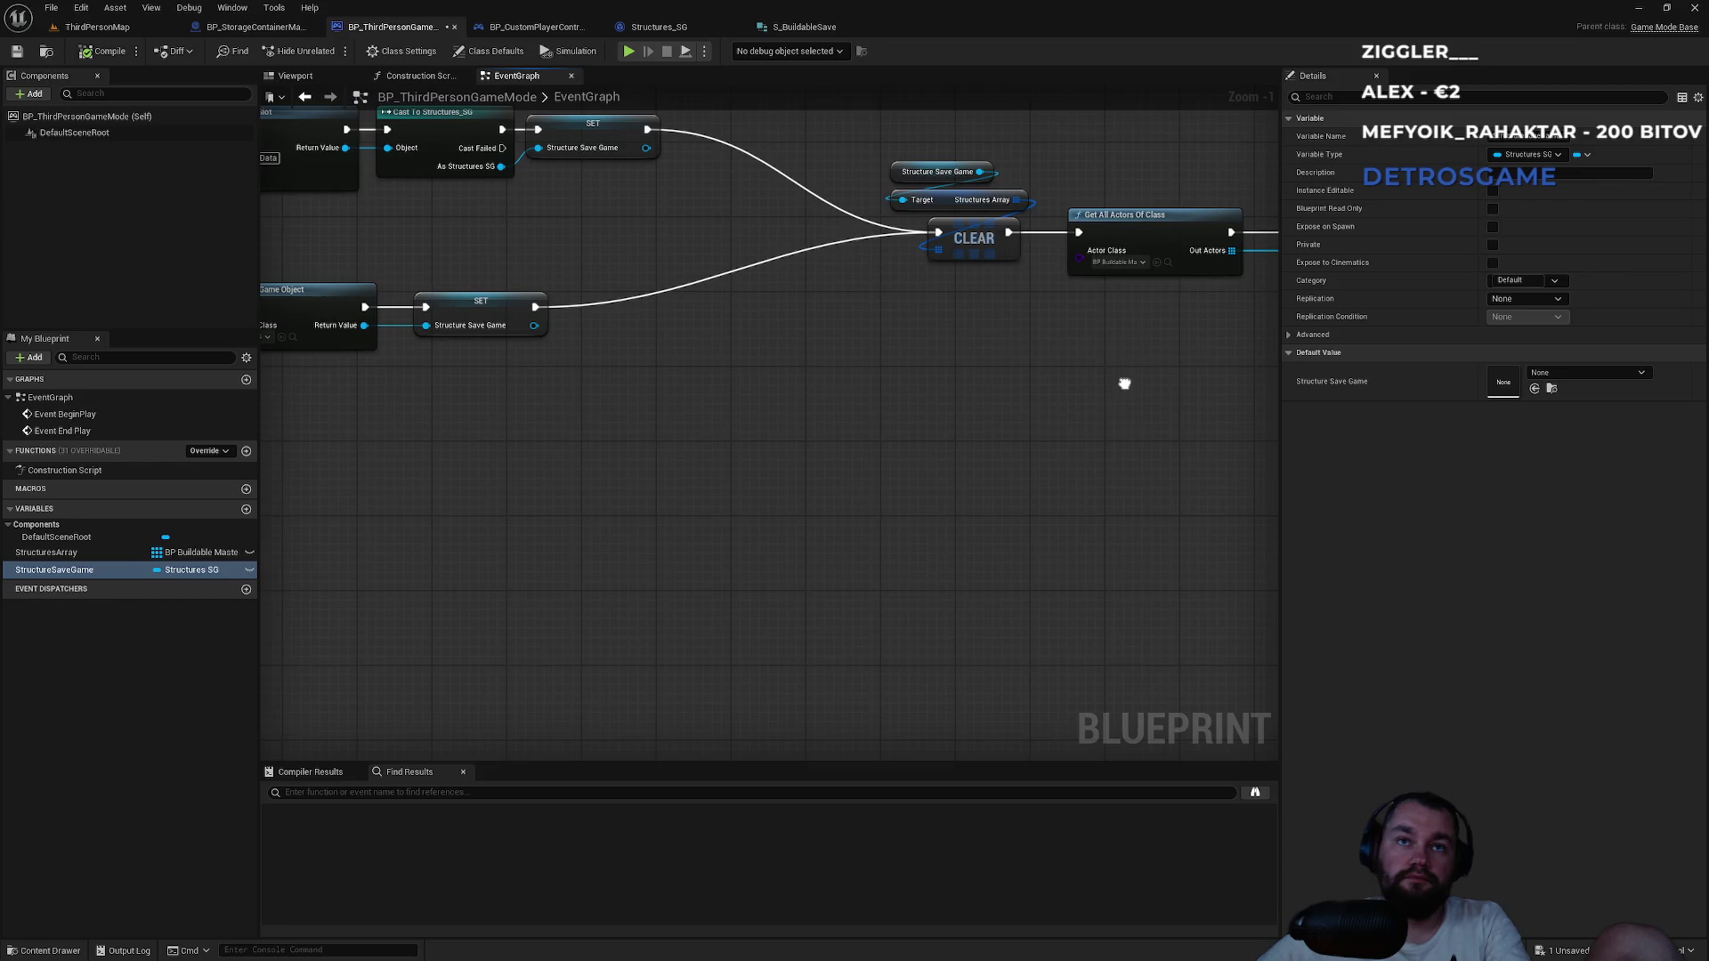